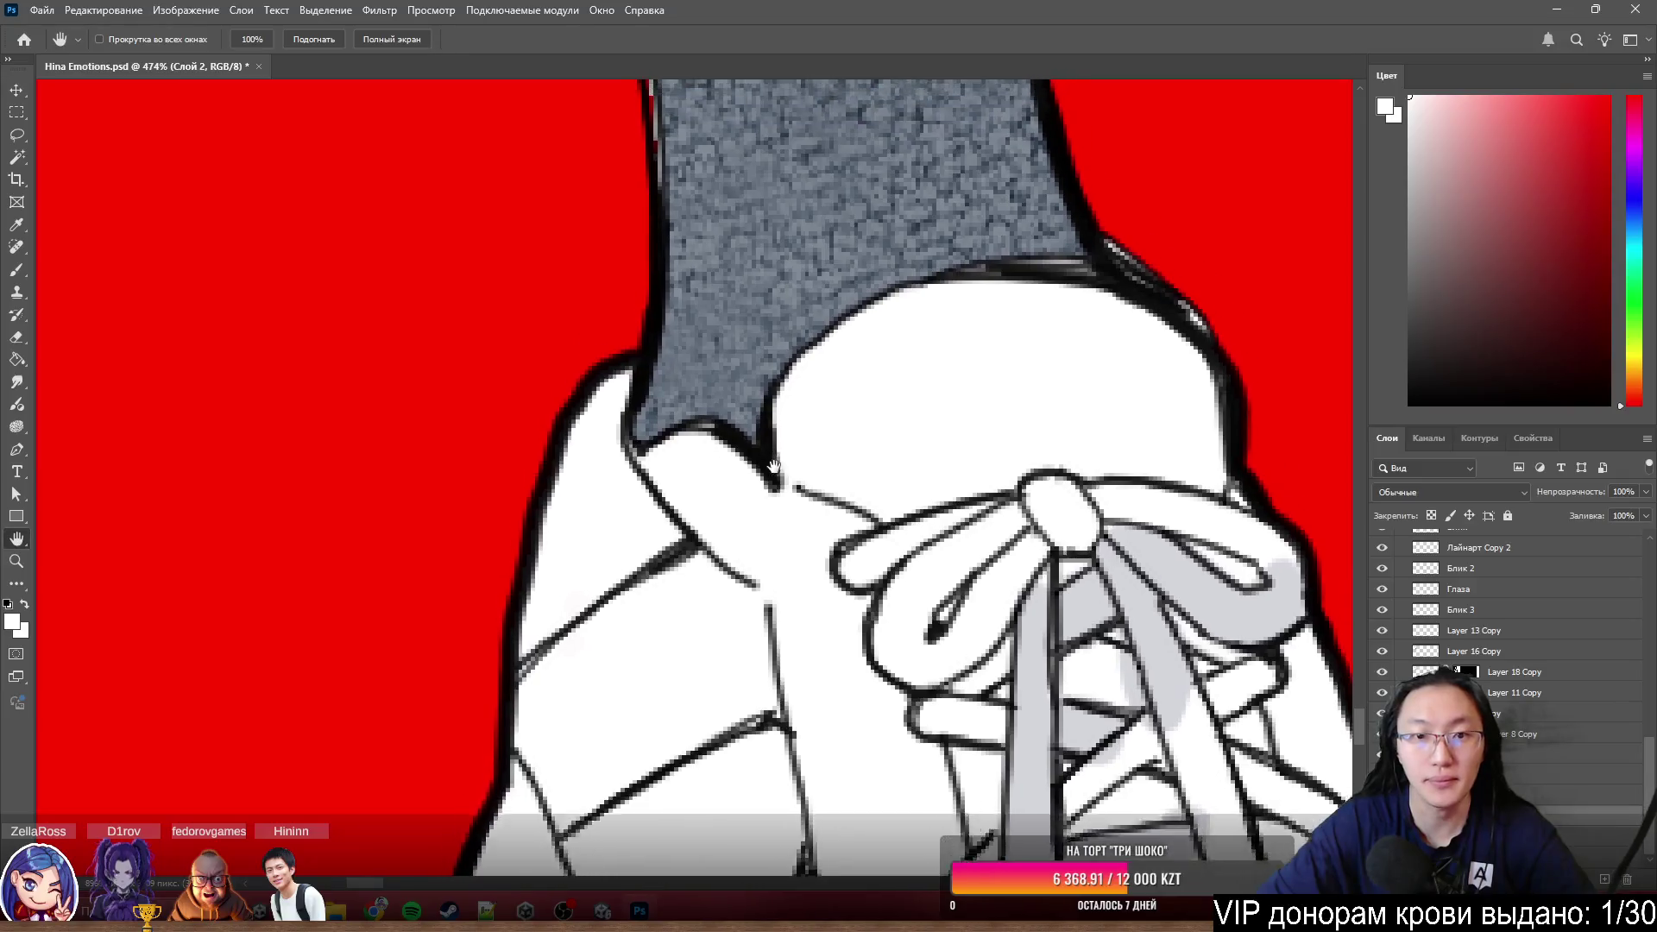
scroll(760, 345, "up", 2)
scroll(733, 285, "up", 2)
scroll(796, 410, "up", 1)
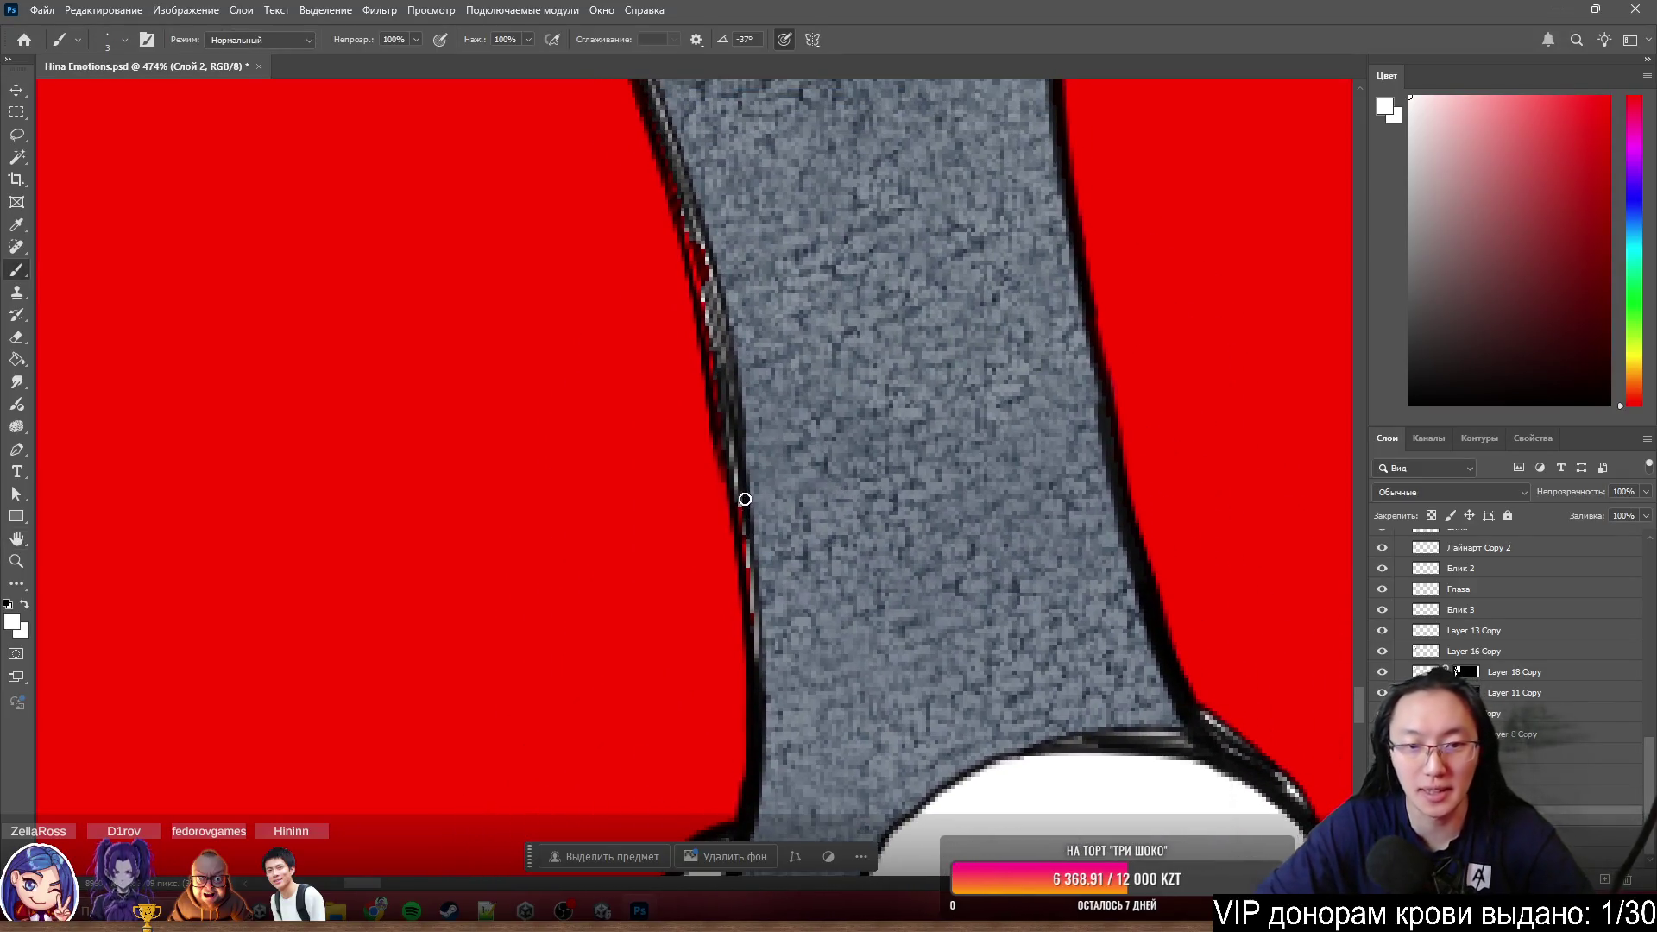
- Paint a light highlight stroke along the upper part of the grey sock's left outline, undoing and redoing as needed
left_click_drag(744, 477, 762, 610)
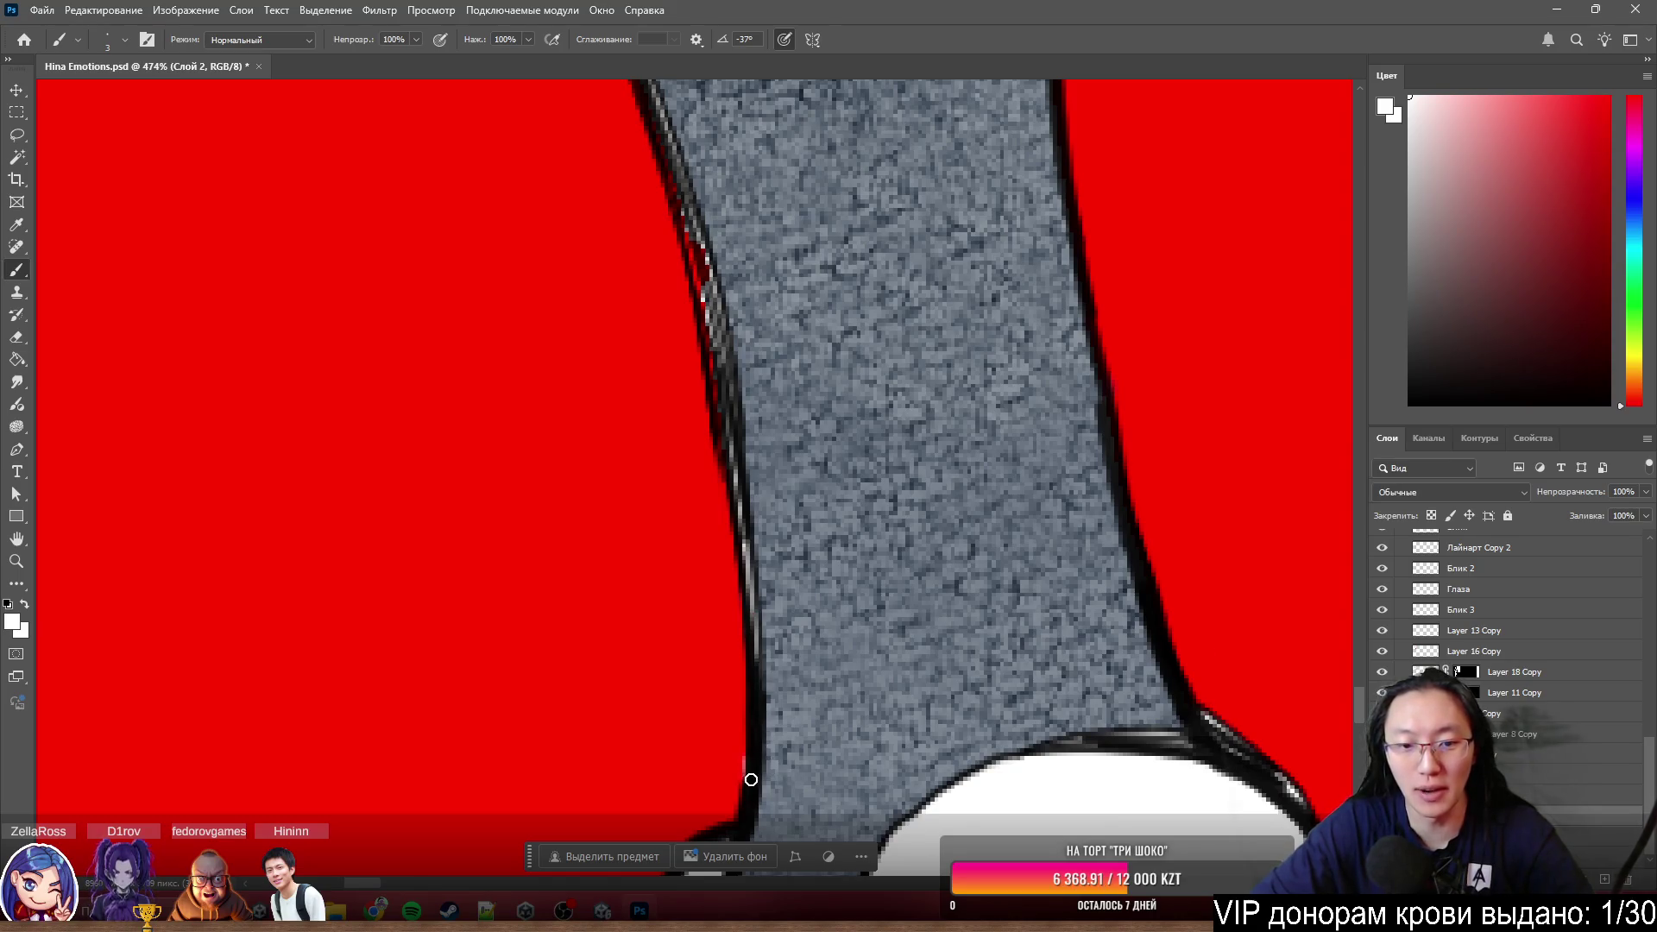
key("ctrl+z")
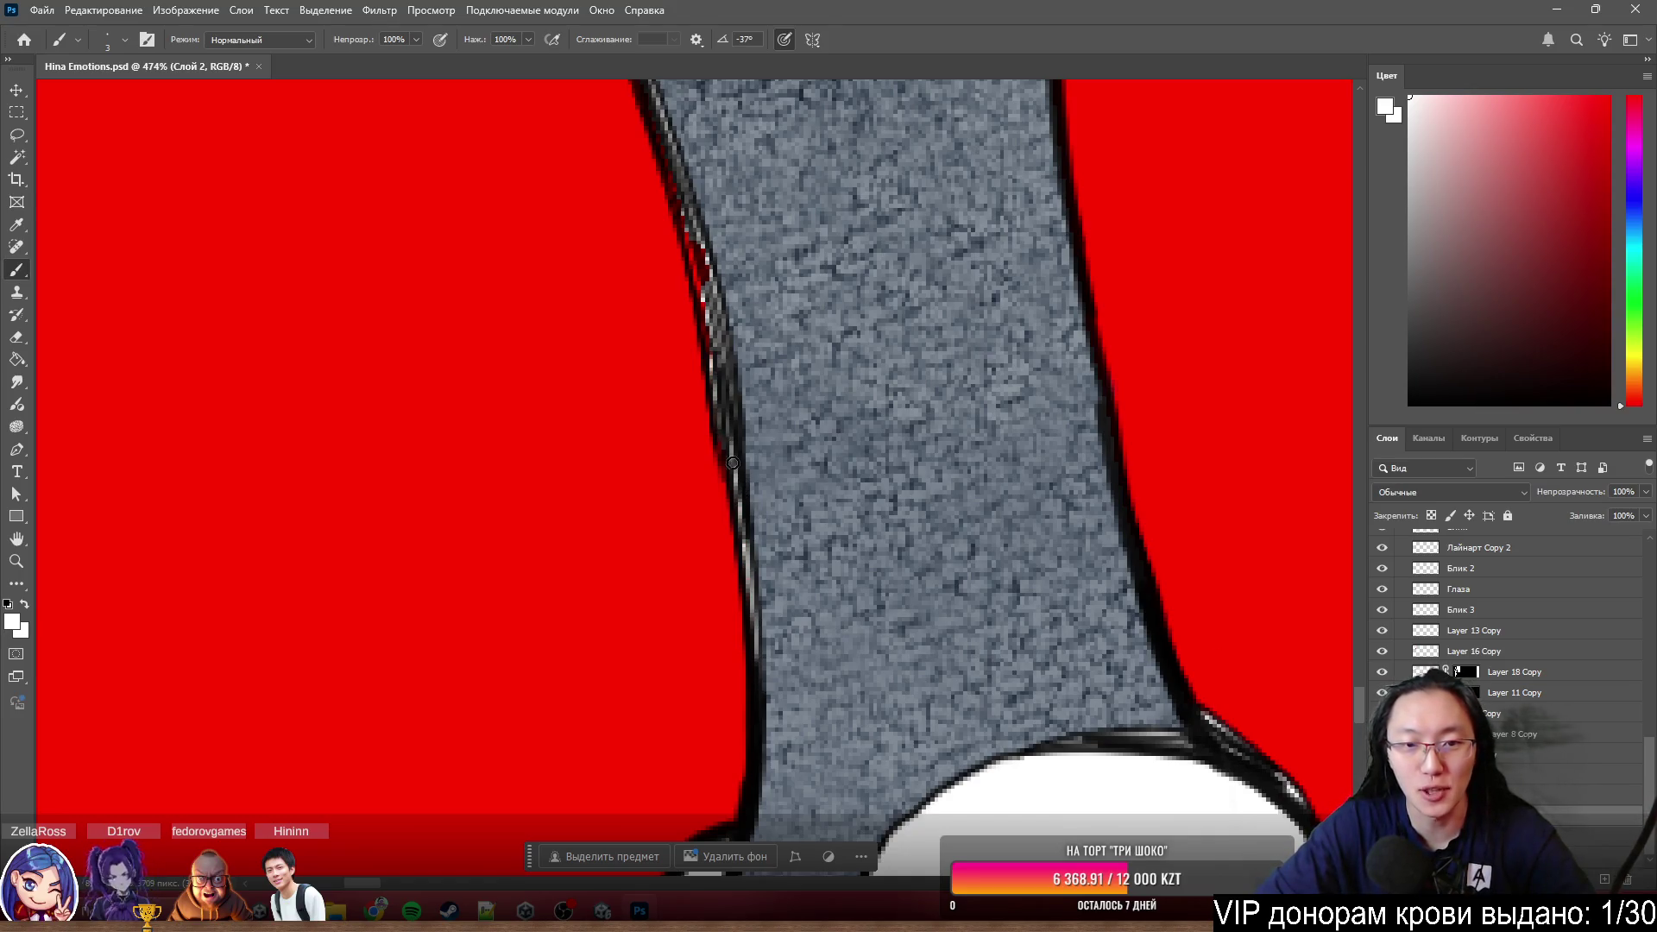
mouse_move(733, 377)
left_mouse_down()
mouse_move(707, 341)
mouse_move(674, 155)
left_mouse_up()
key("ctrl+z")
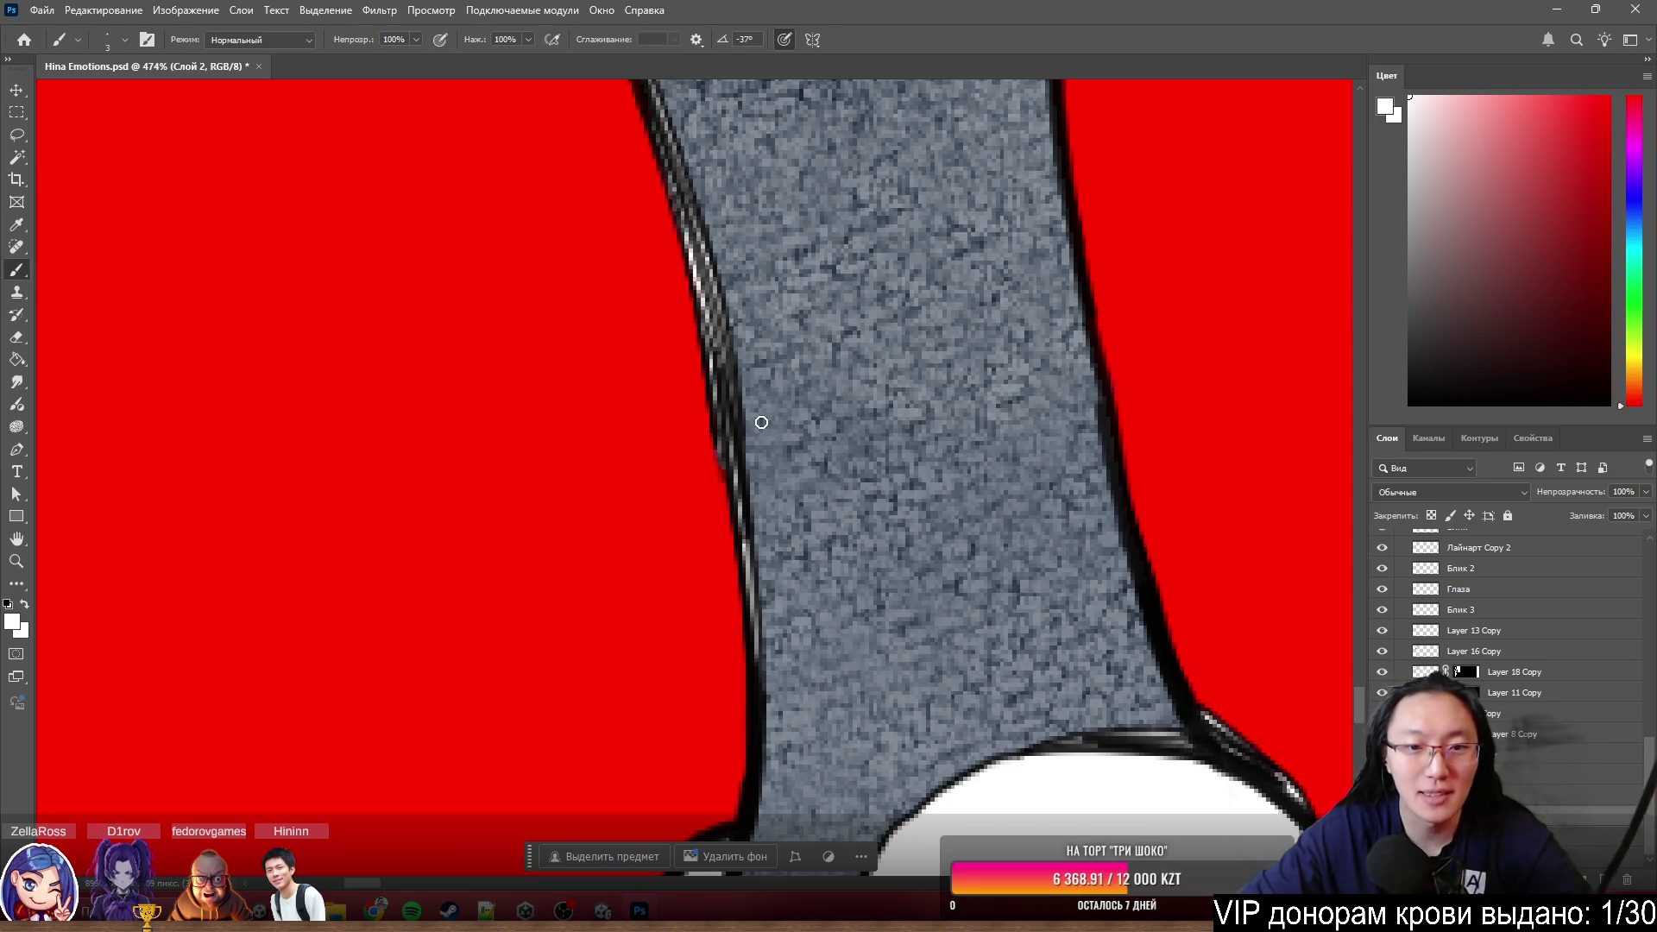
- Extend the white highlight further down the sock outline after panning to the next stretch
key("space")
mouse_move(758, 203)
left_mouse_down()
mouse_move(788, 328)
mouse_move(733, 344)
left_mouse_up()
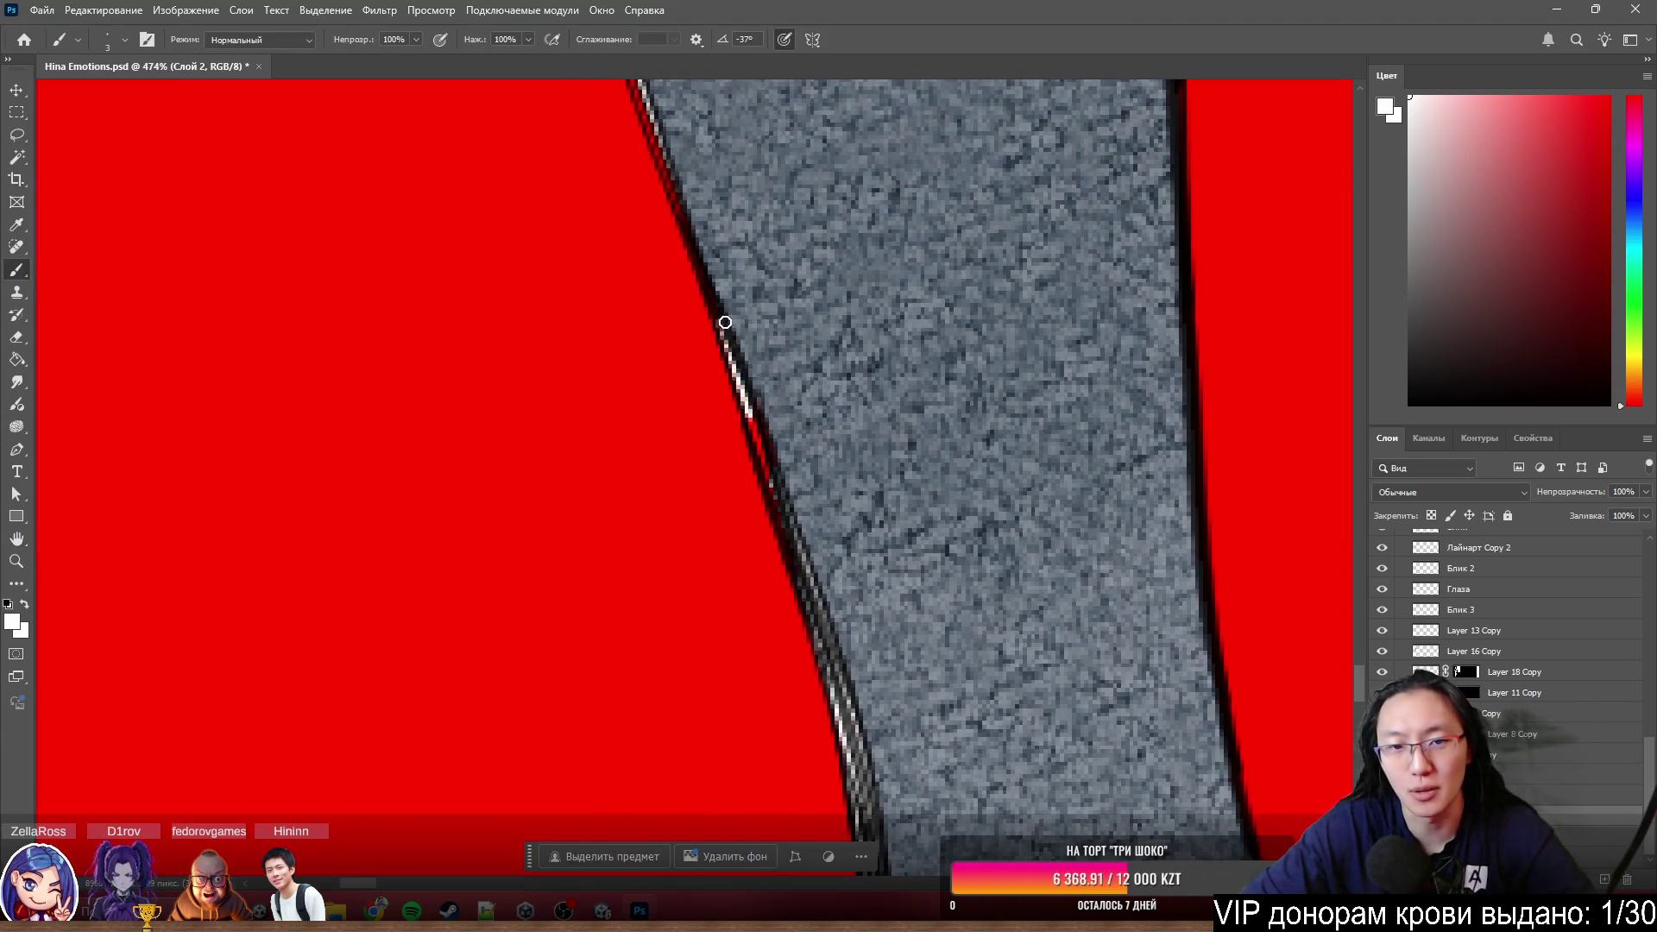
left_click_drag(757, 402, 773, 490)
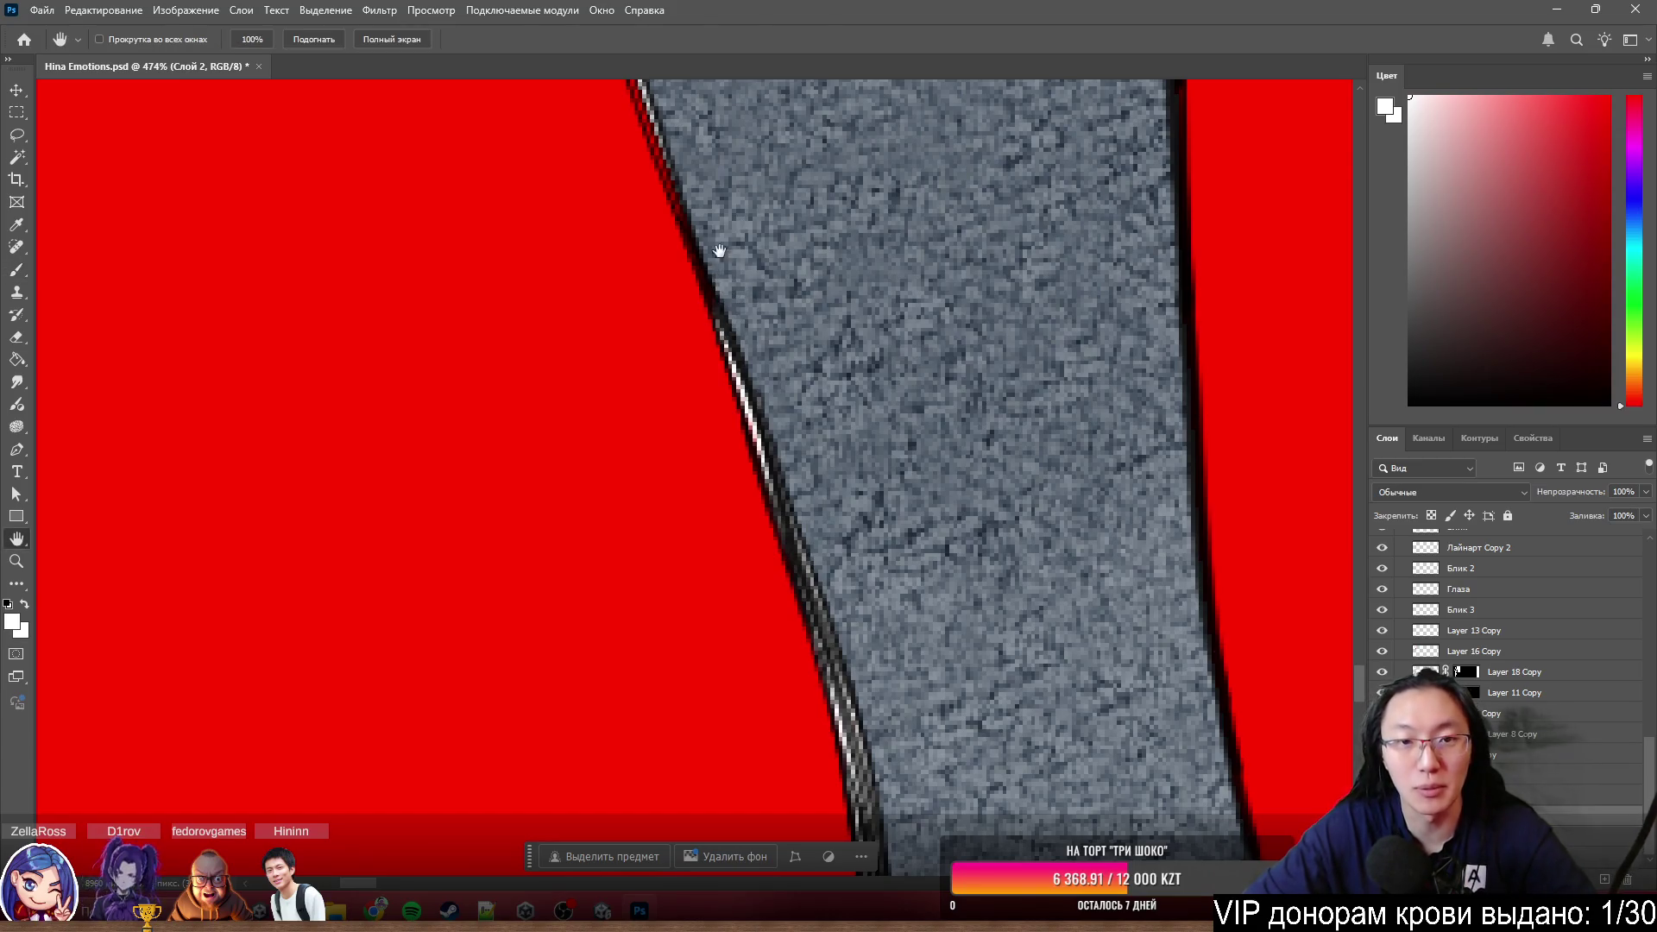
- Continue the white highlight down the grey strip, panning along the red edge
left_click_drag(738, 305, 728, 269)
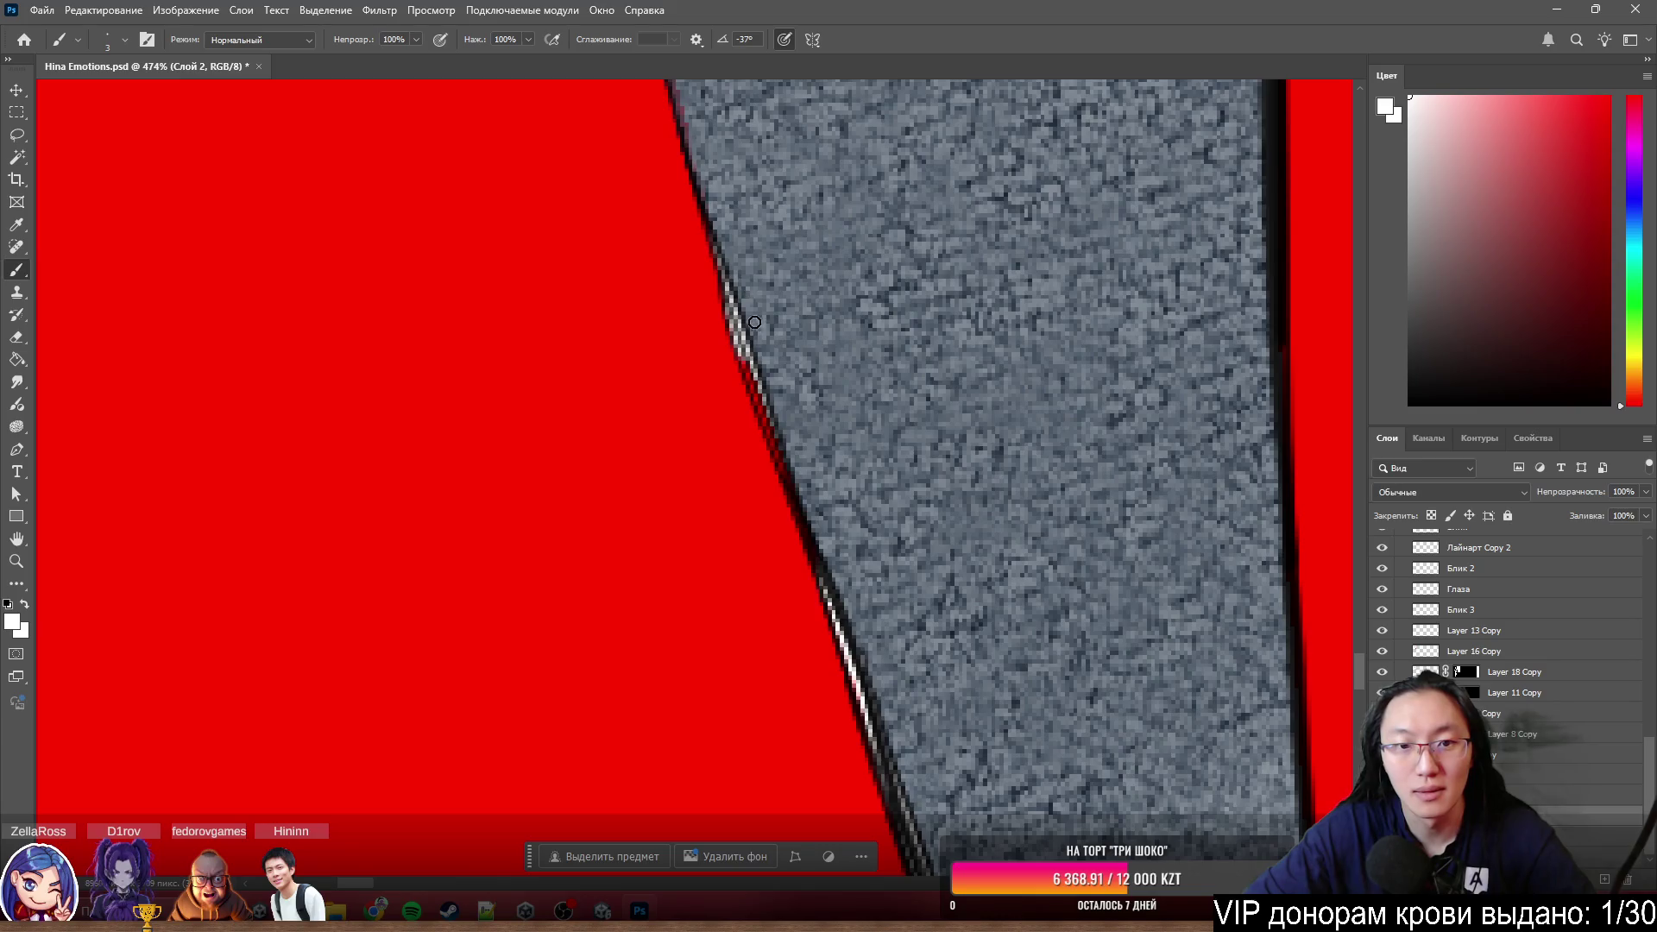
left_click_drag(762, 386, 772, 441)
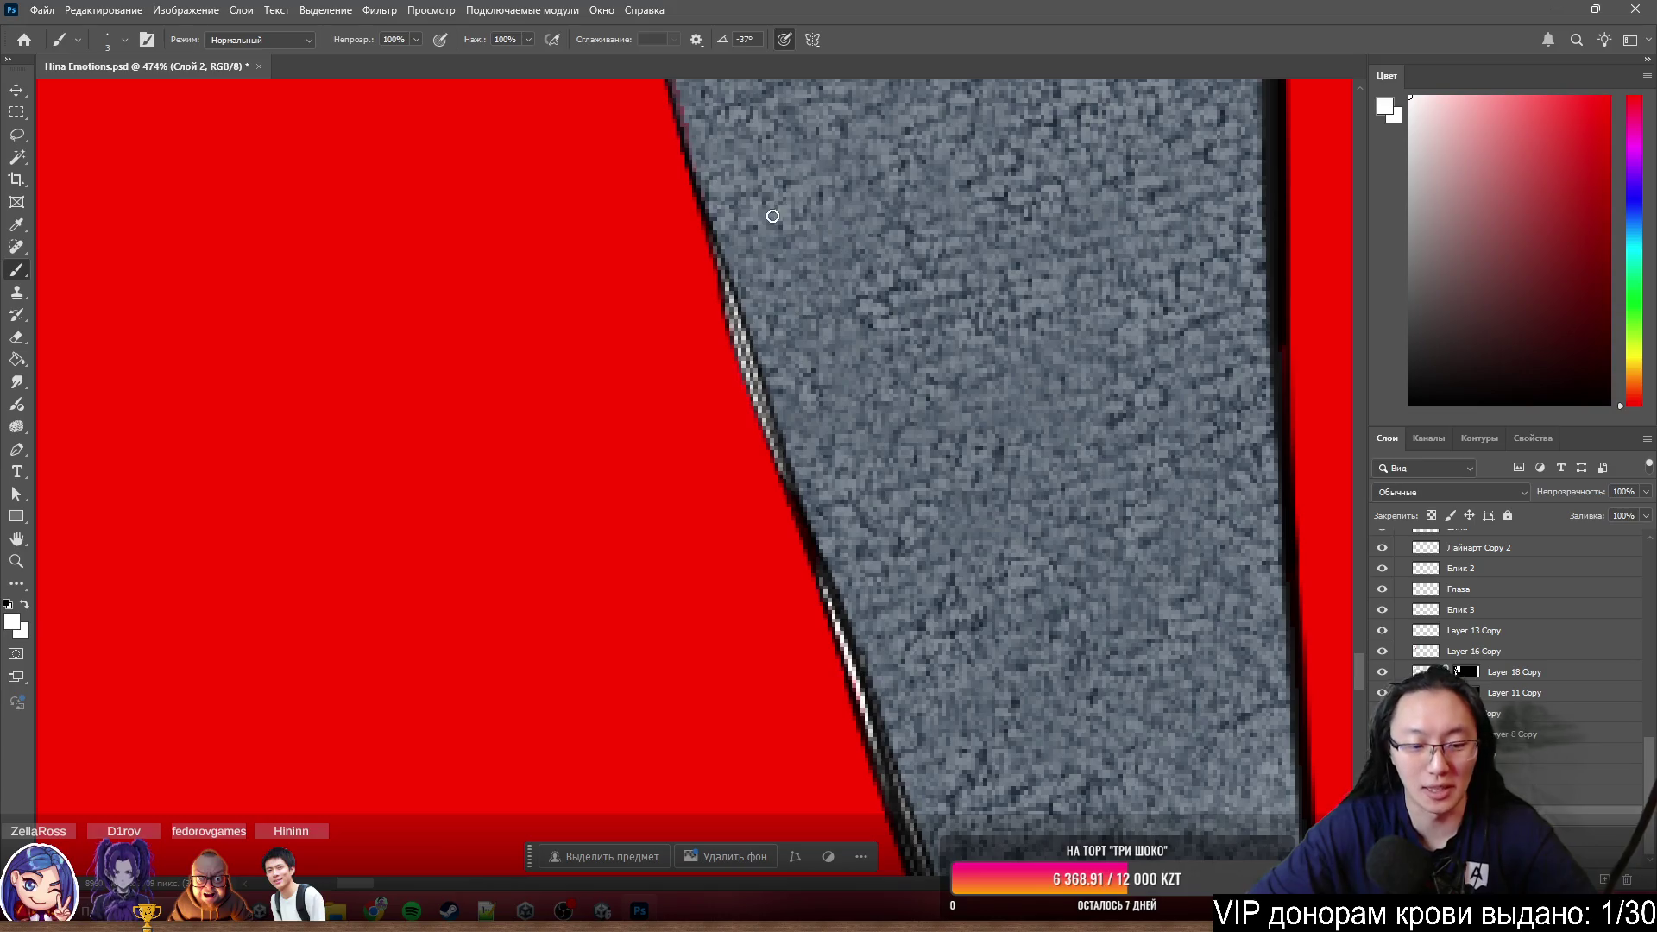
key("space")
left_click_drag(745, 224, 805, 423)
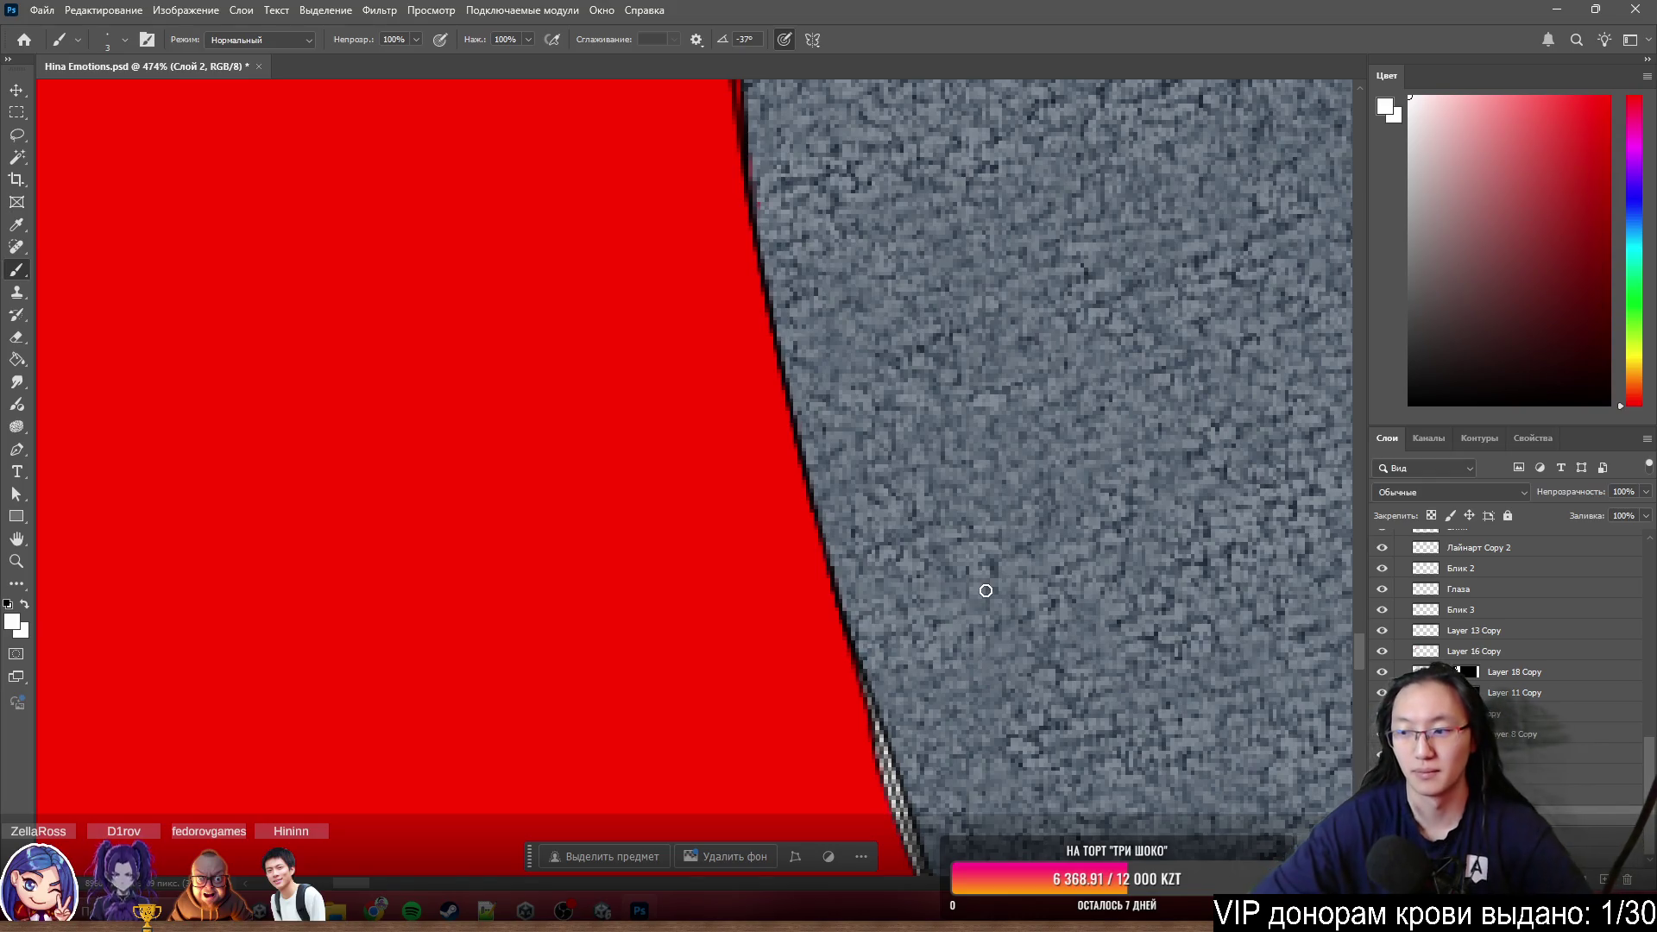
key("space")
mouse_move(817, 273)
left_mouse_down()
mouse_move(853, 234)
mouse_move(986, 235)
left_mouse_up()
- Check the brush tip size, then extend the light stroke further down the red edge
right_click(988, 237, "alt")
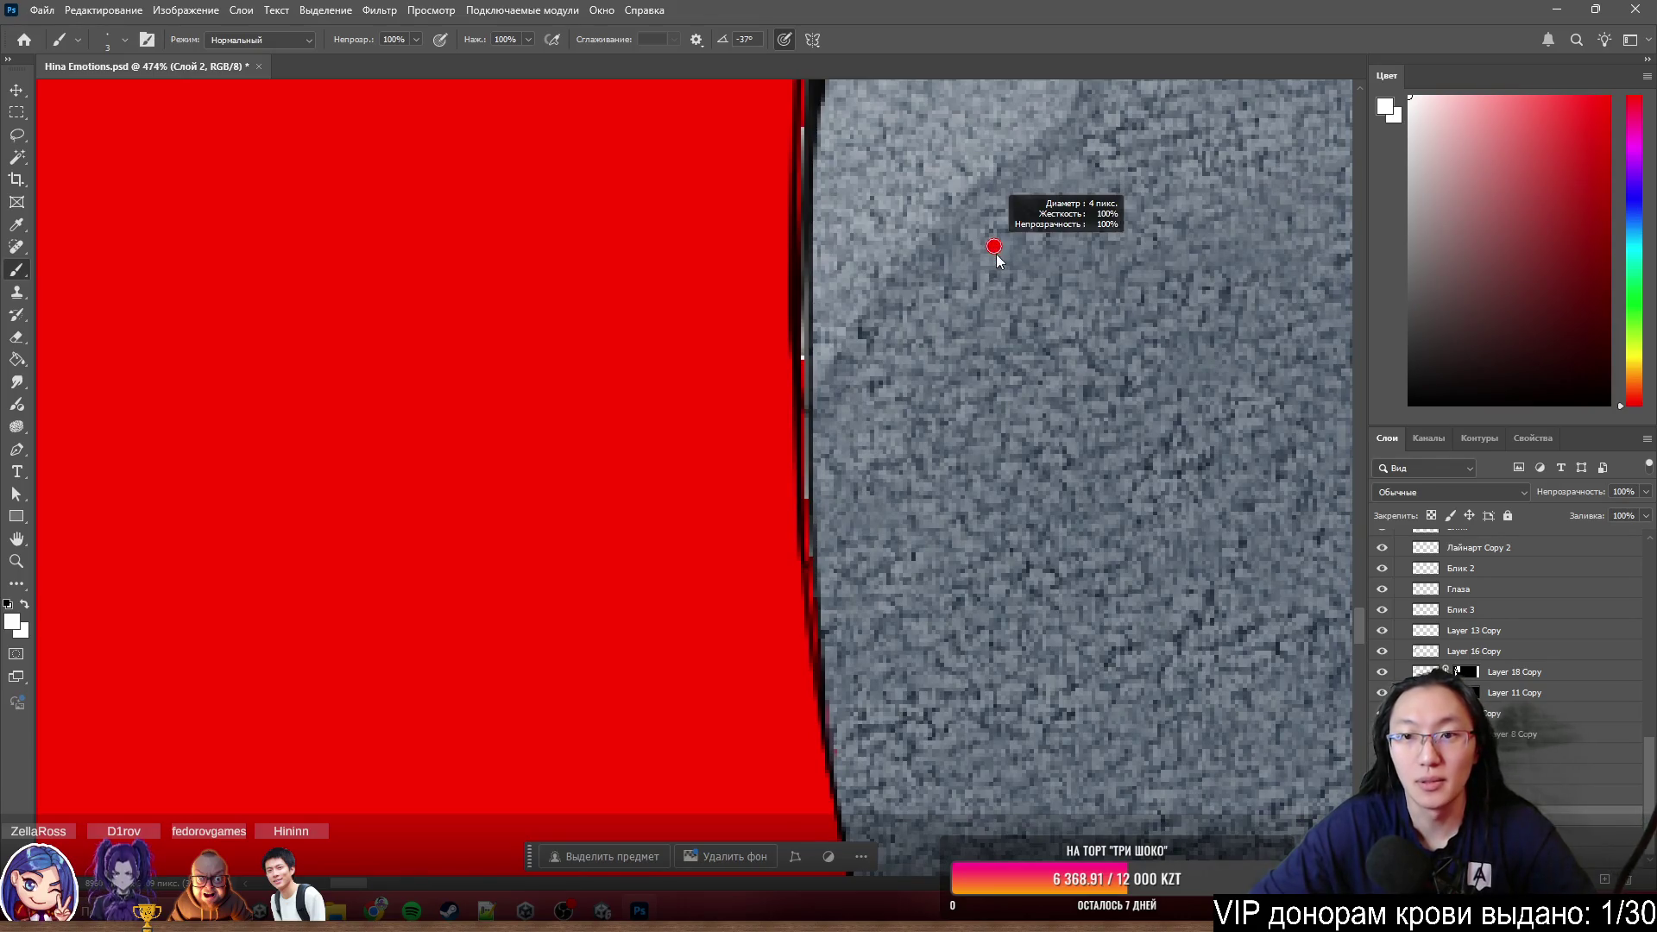
right_click(1004, 260, "alt")
right_click(1027, 302, "alt")
right_click(1036, 315, "alt")
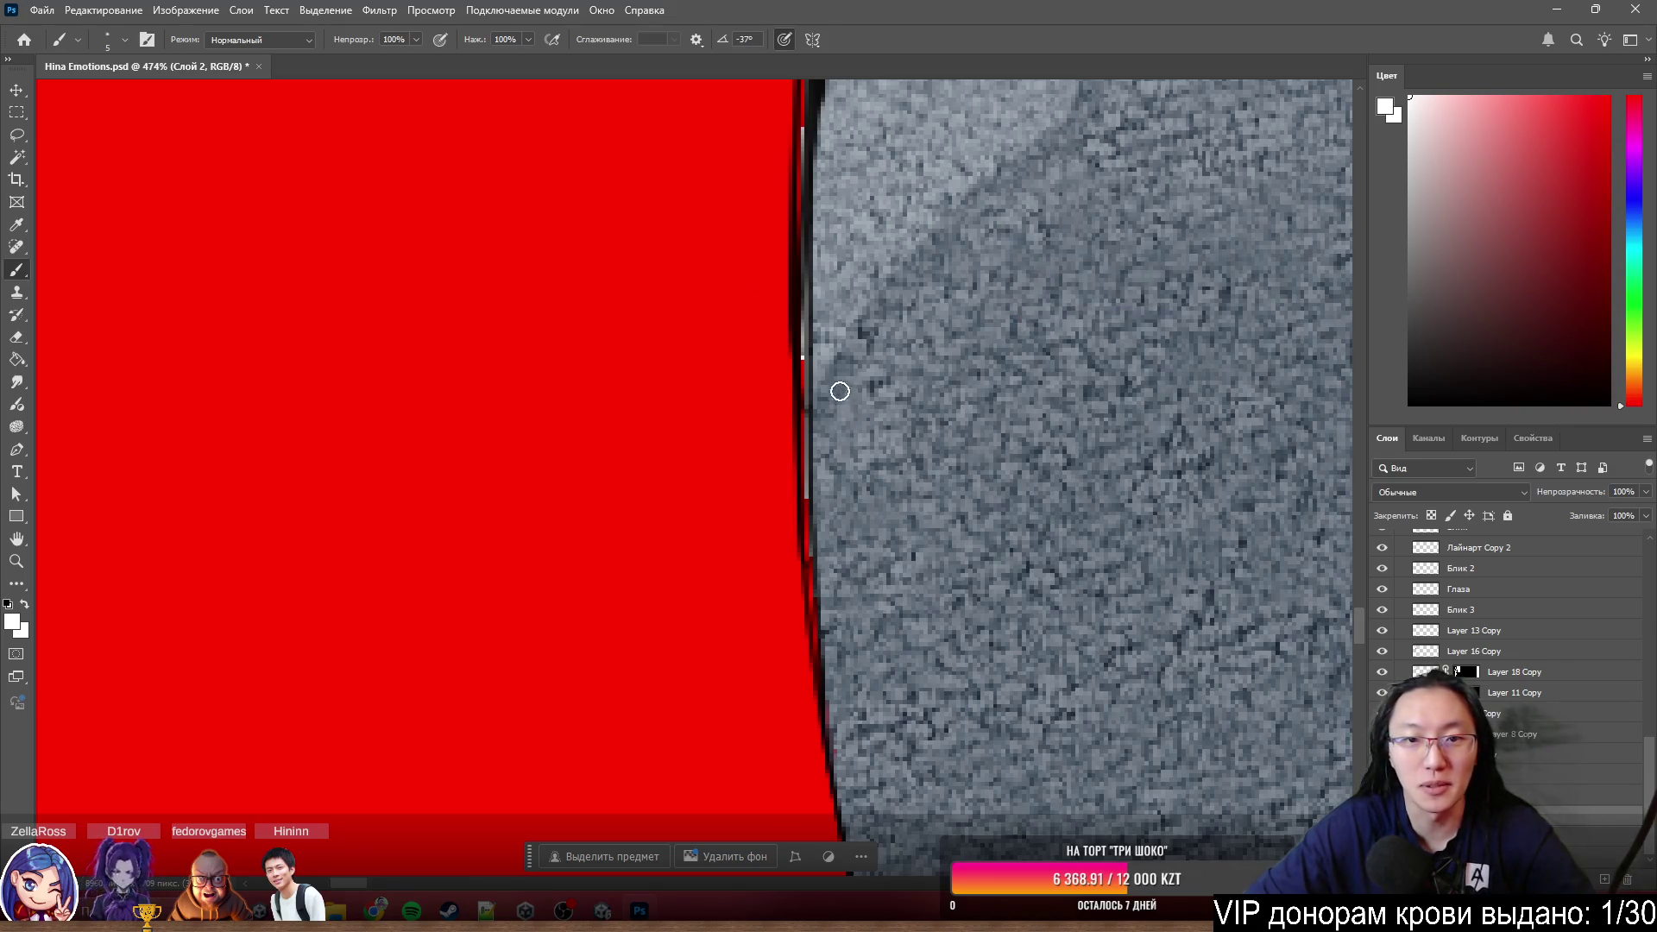
left_click_drag(818, 423, 837, 713)
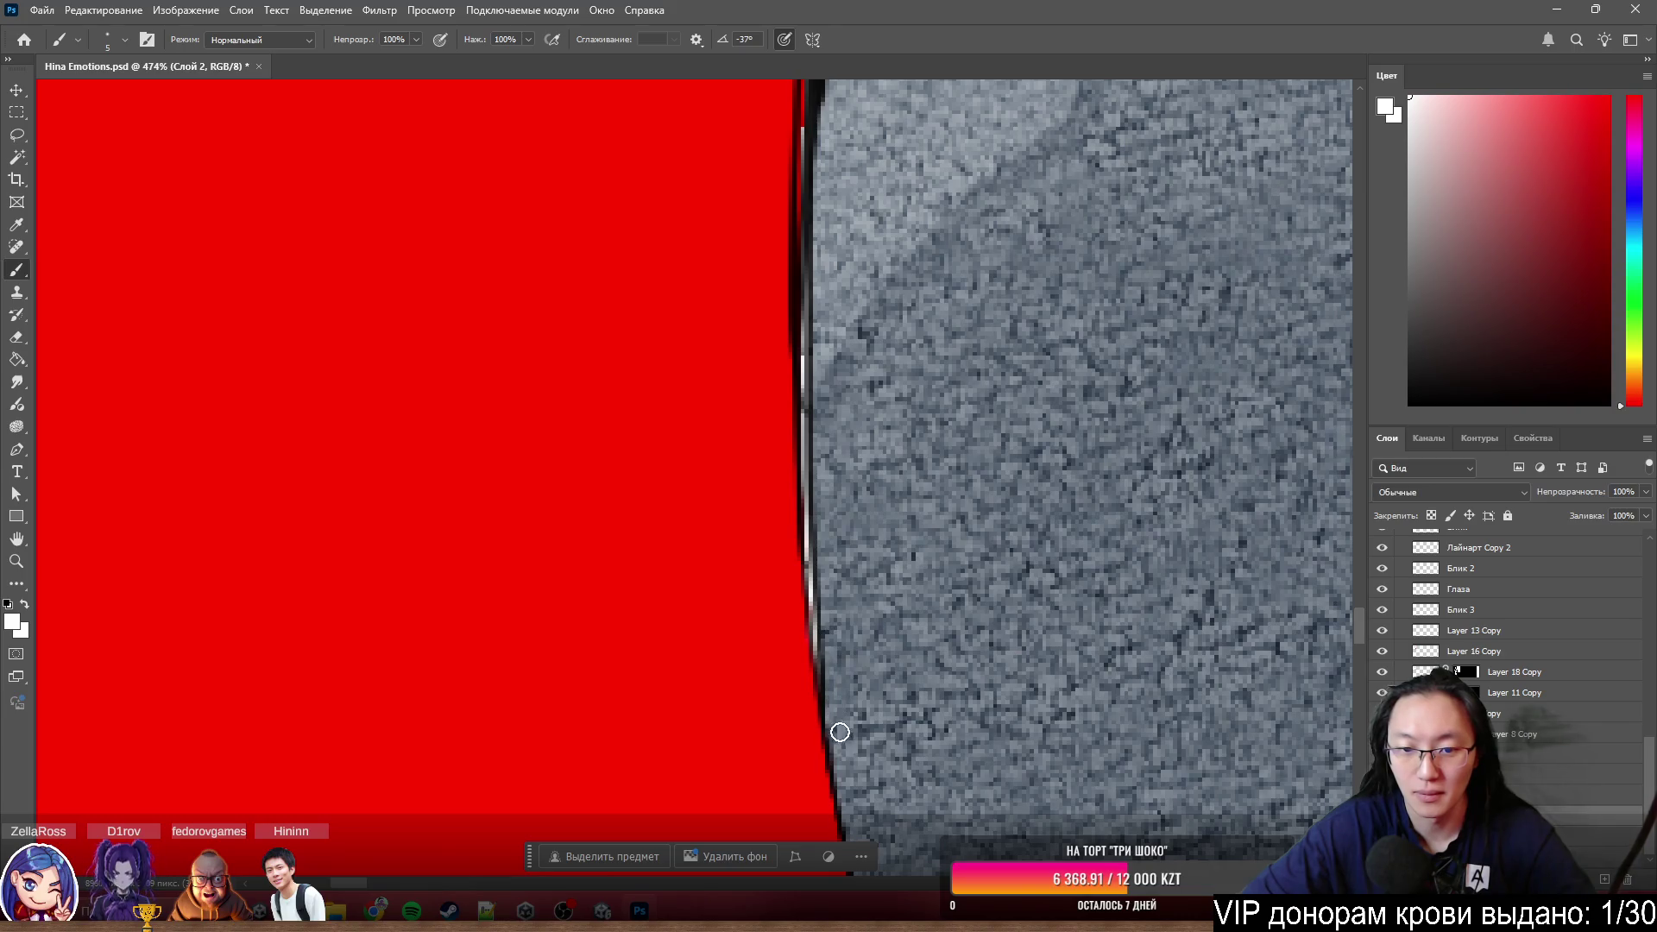
- Undo the stray white mark and recent strokes, then view the whole canvas to choose a new area
key("h")
left_click_drag(859, 769, 897, 276)
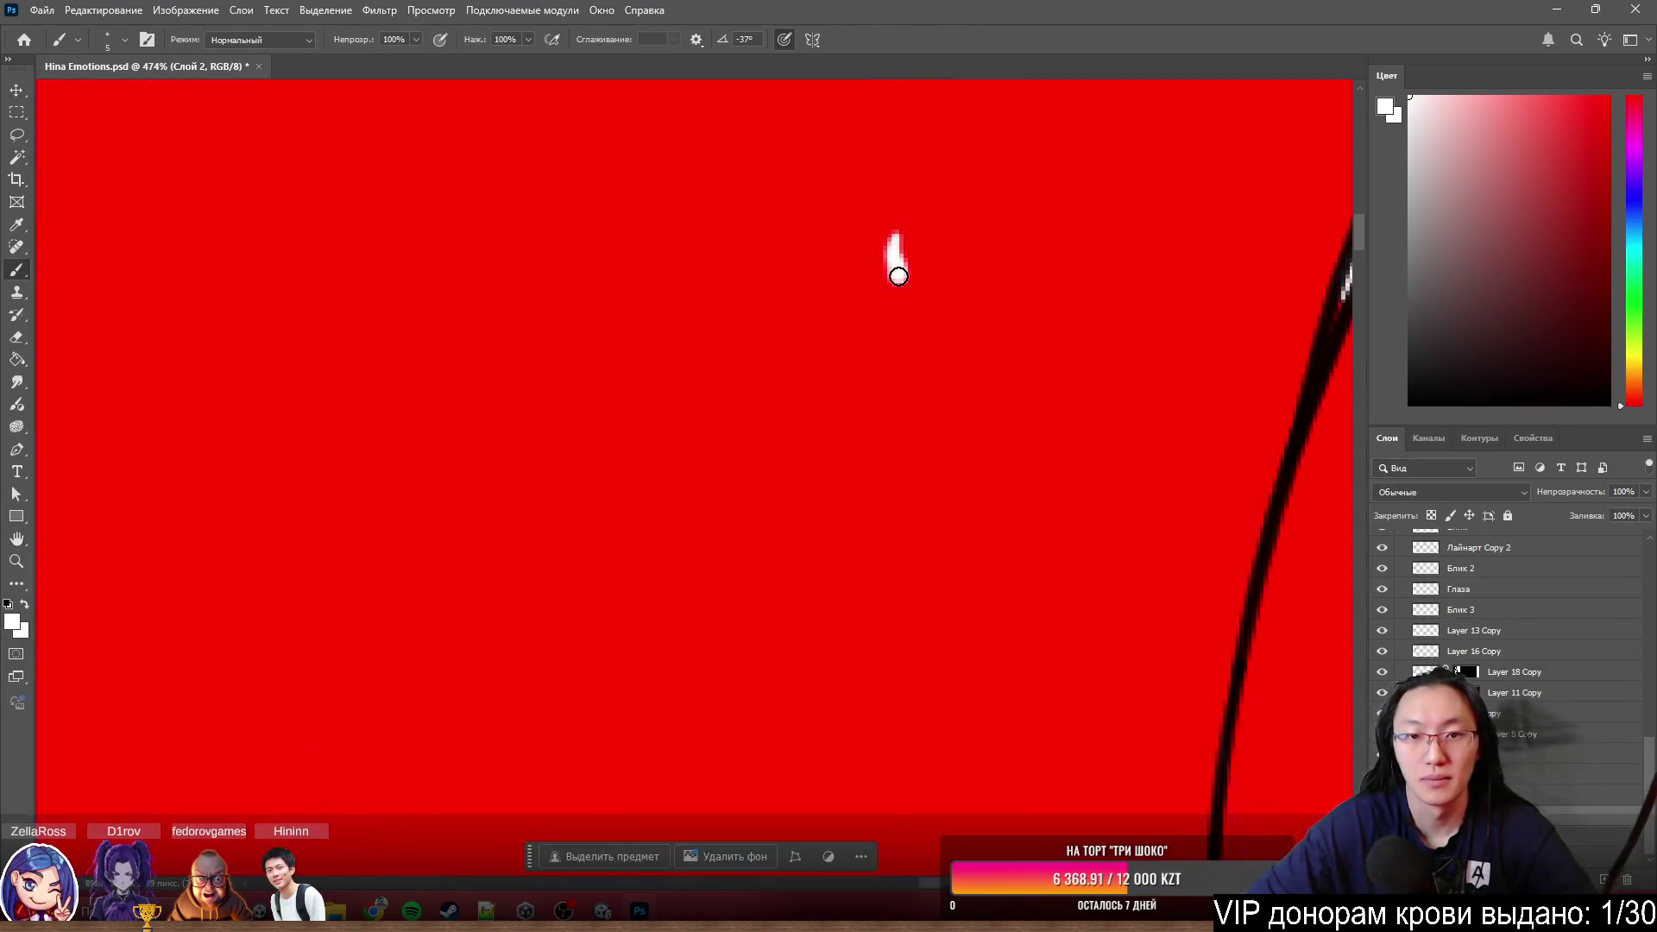
key("ctrl+z")
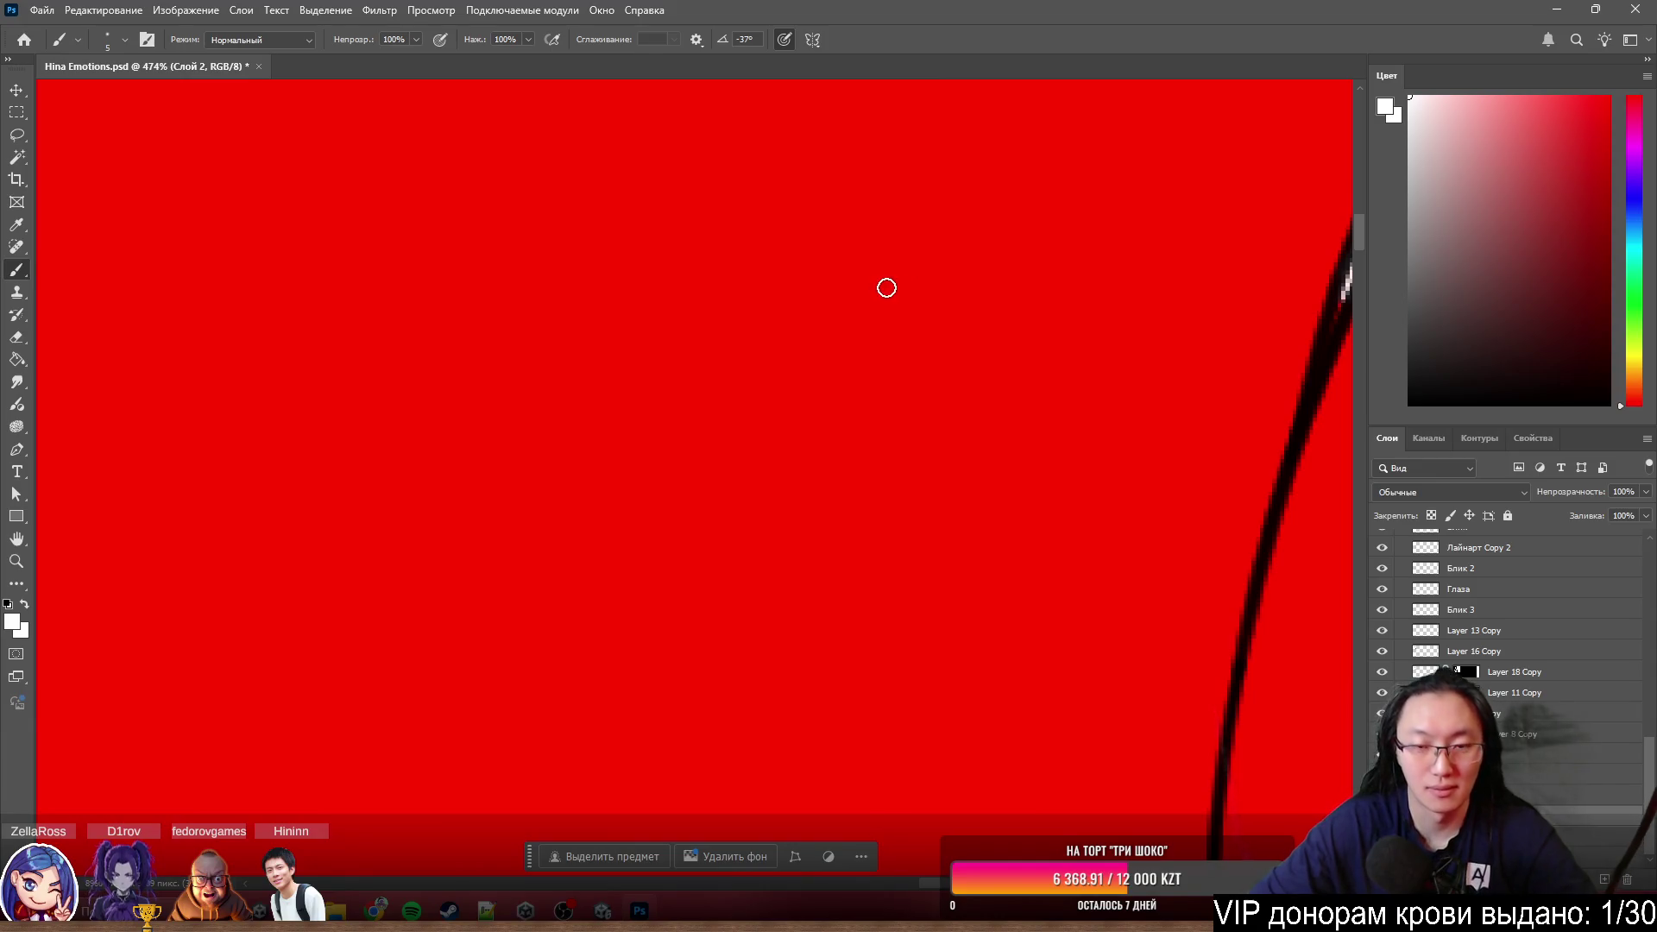
key("z")
key("ctrl+z")
key("b")
key("h")
mouse_move(933, 359)
left_mouse_down()
mouse_move(114, 405)
mouse_move(127, 469)
left_mouse_up()
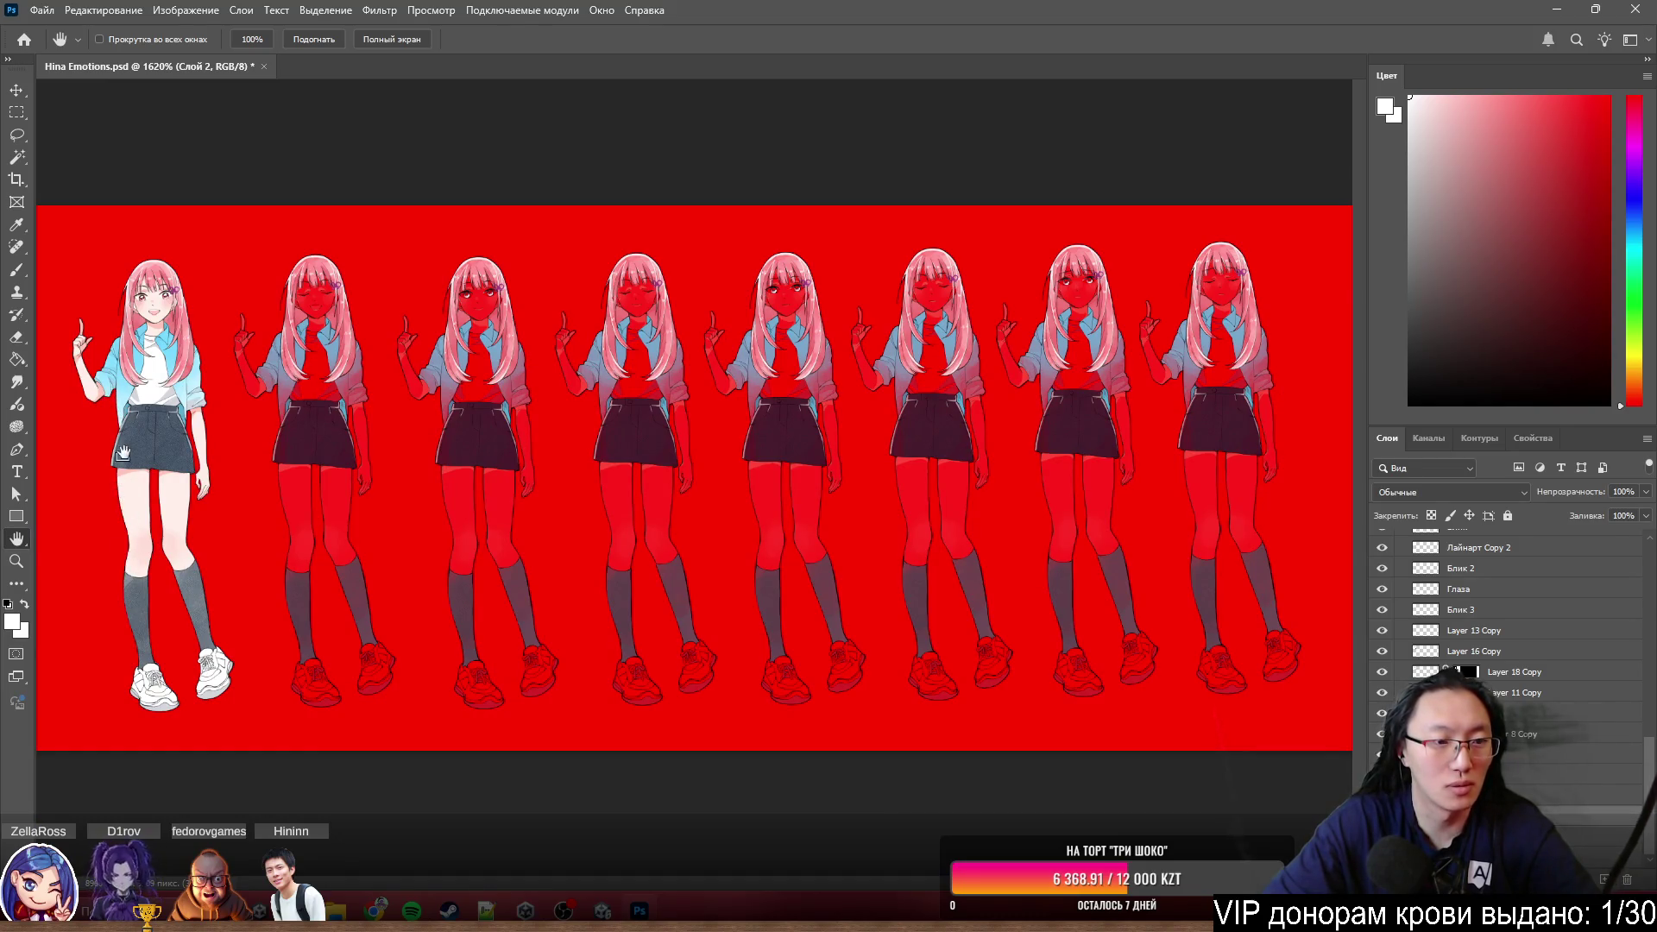
- Paint a light highlight down the sock's outer outline below the knee
left_click_drag(116, 454, 115, 444)
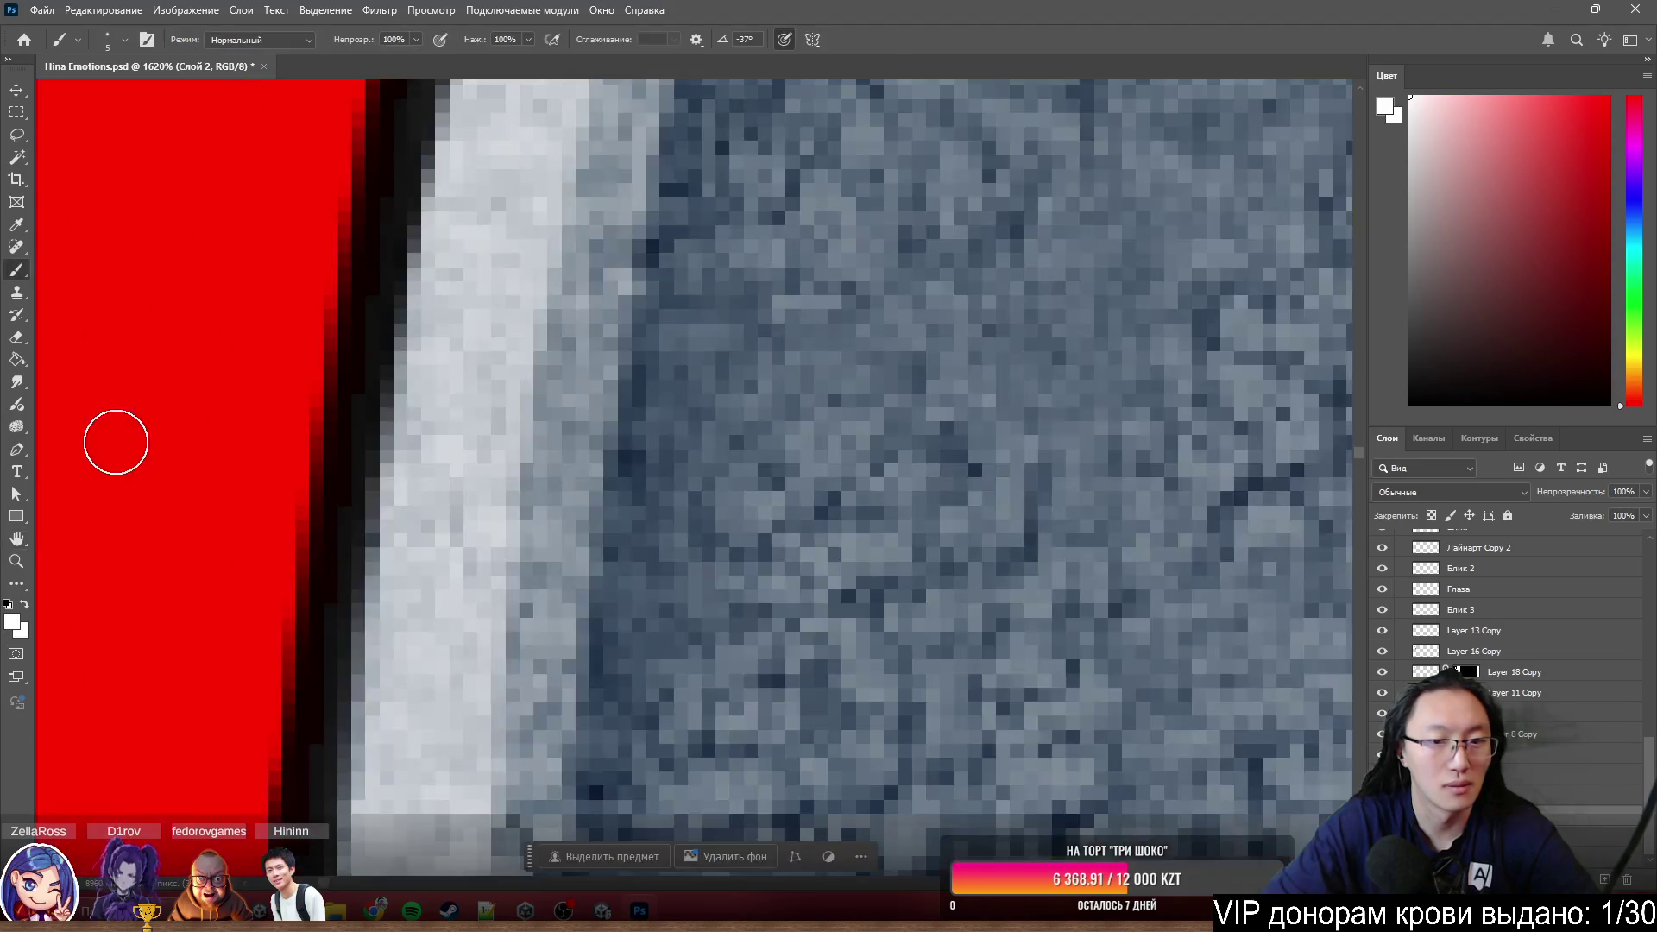
scroll(514, 372, "down", 5)
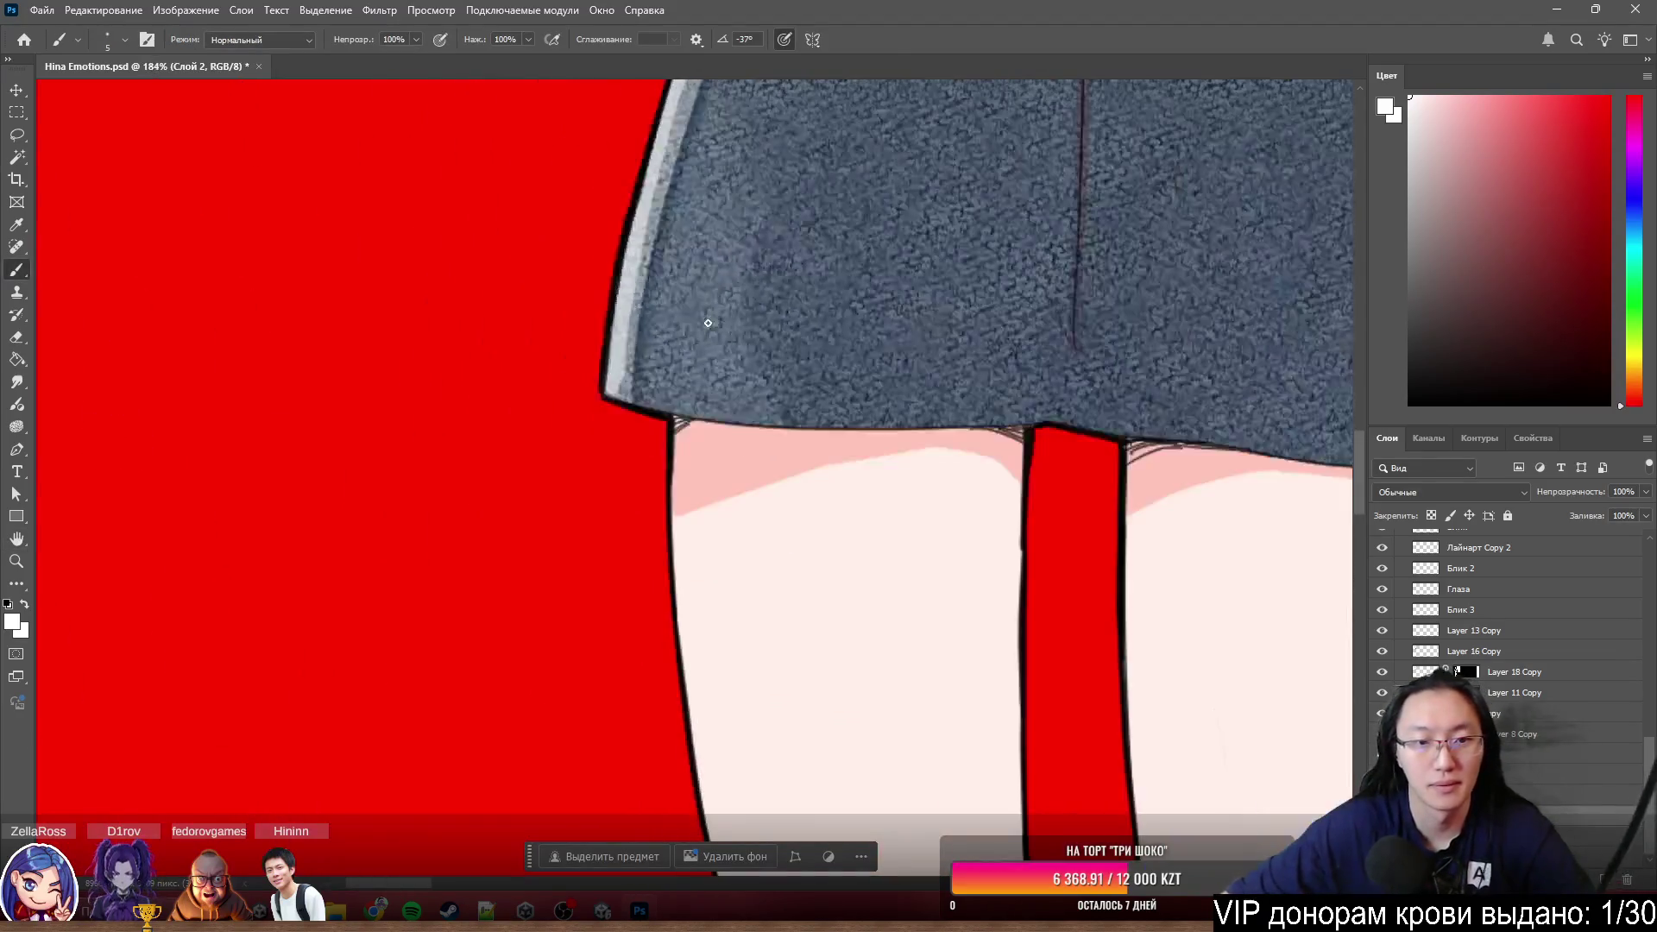
scroll(810, 277, "down", 2)
scroll(807, 220, "down", 2)
scroll(807, 220, "down", 2)
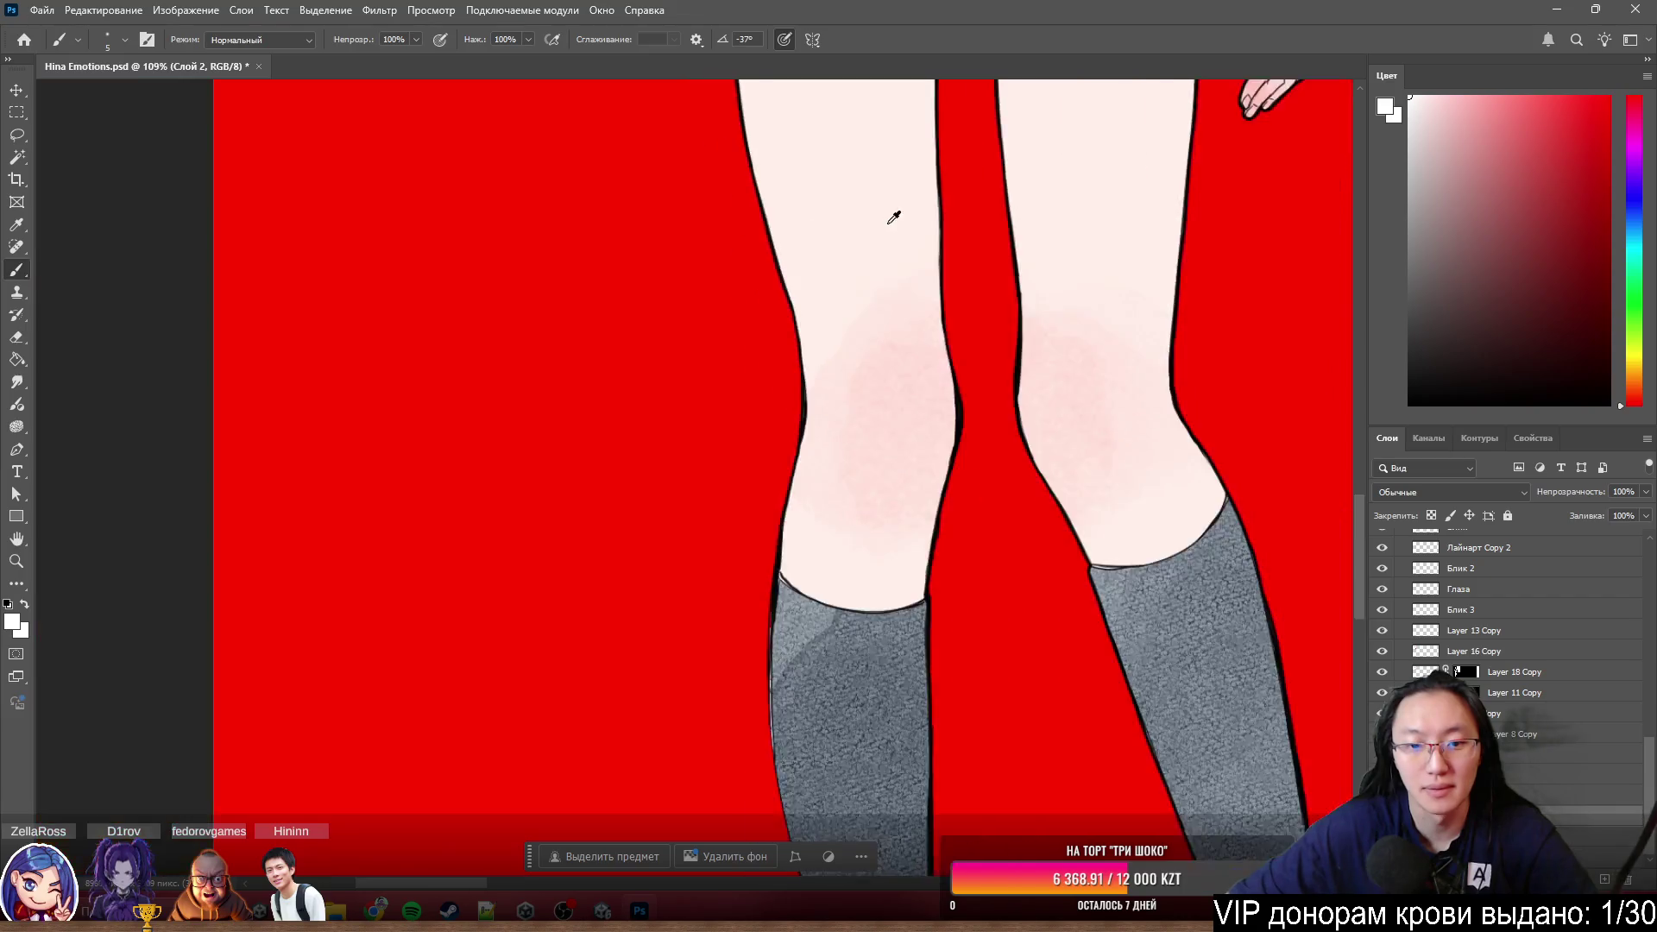
scroll(888, 215, "down", 3)
scroll(791, 547, "down", 2)
scroll(950, 325, "up", 1)
scroll(950, 324, "up", 1)
scroll(778, 333, "up", 1)
scroll(718, 358, "up", 1)
scroll(717, 402, "up", 1)
scroll(716, 402, "up", 2)
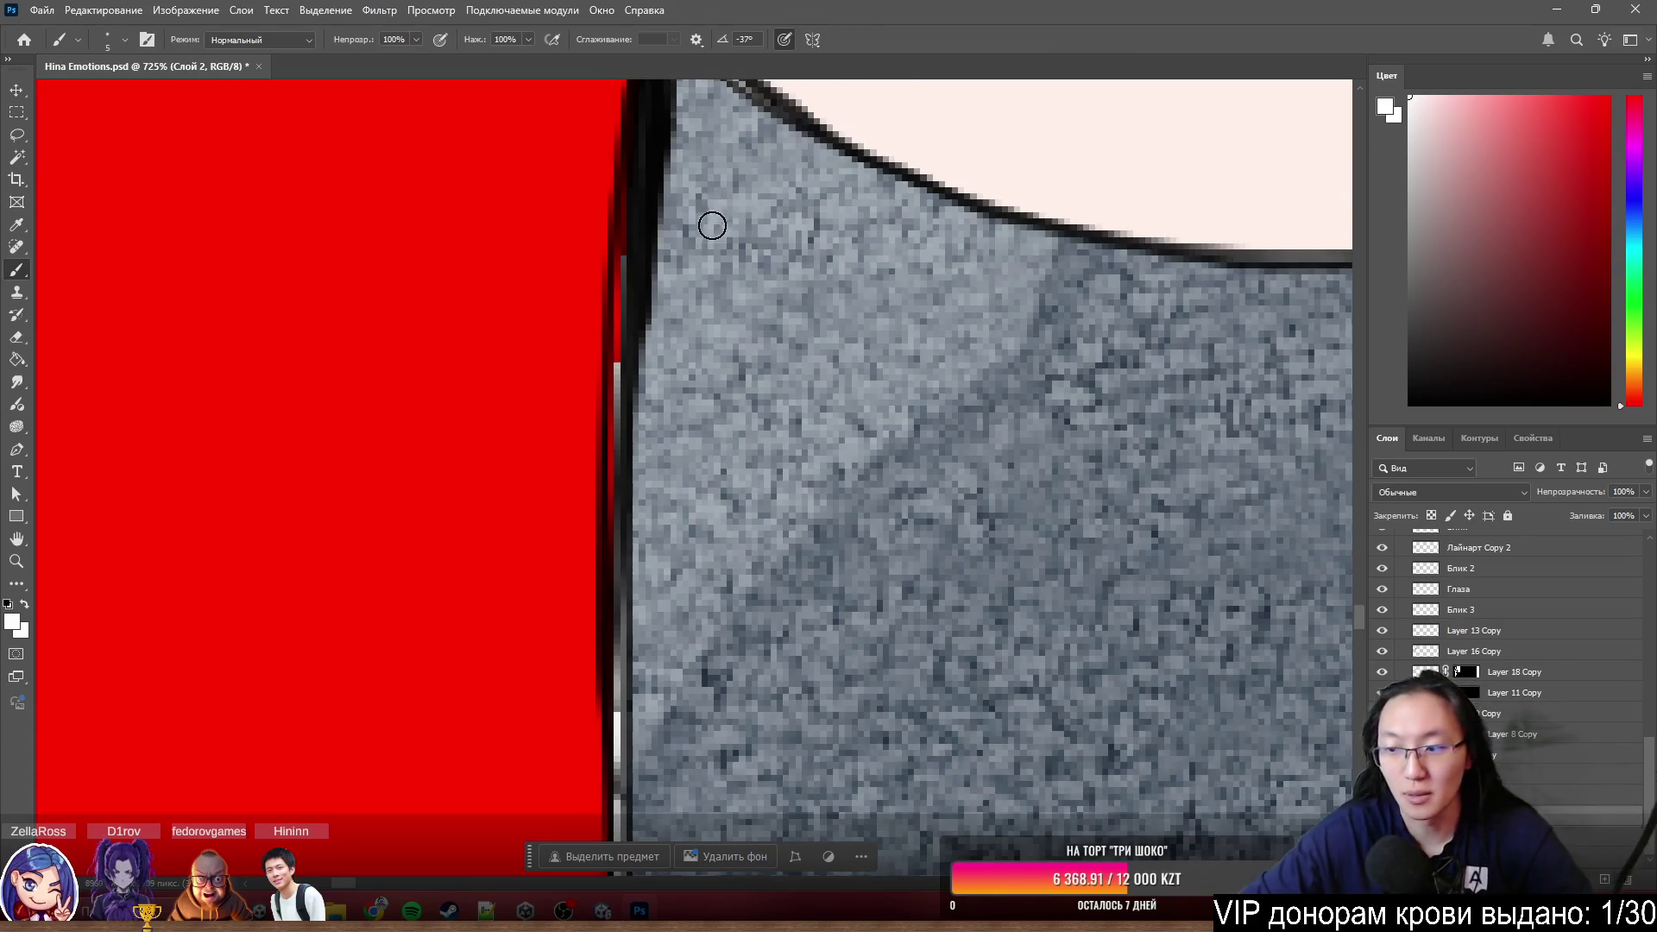
mouse_move(645, 308)
left_mouse_down()
mouse_move(620, 208)
mouse_move(645, 301)
left_mouse_up()
mouse_move(631, 450)
left_mouse_down()
mouse_move(629, 375)
mouse_move(606, 782)
left_mouse_up()
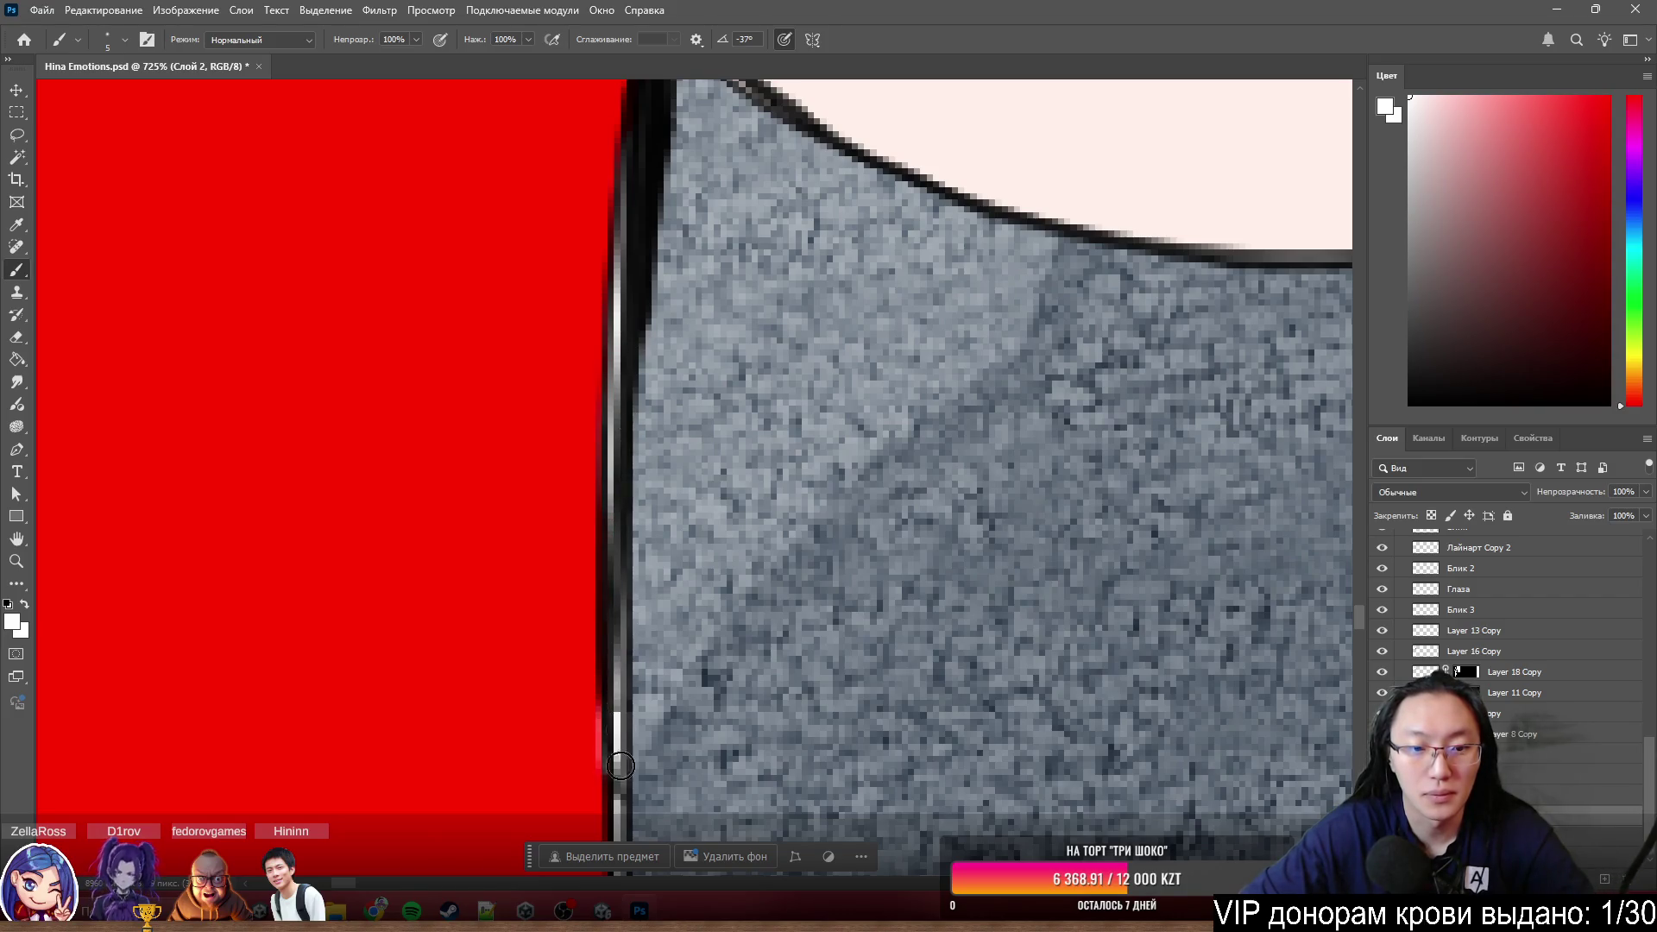
- Erase the bottom end of the highlight back to red and return to the brush
key("e")
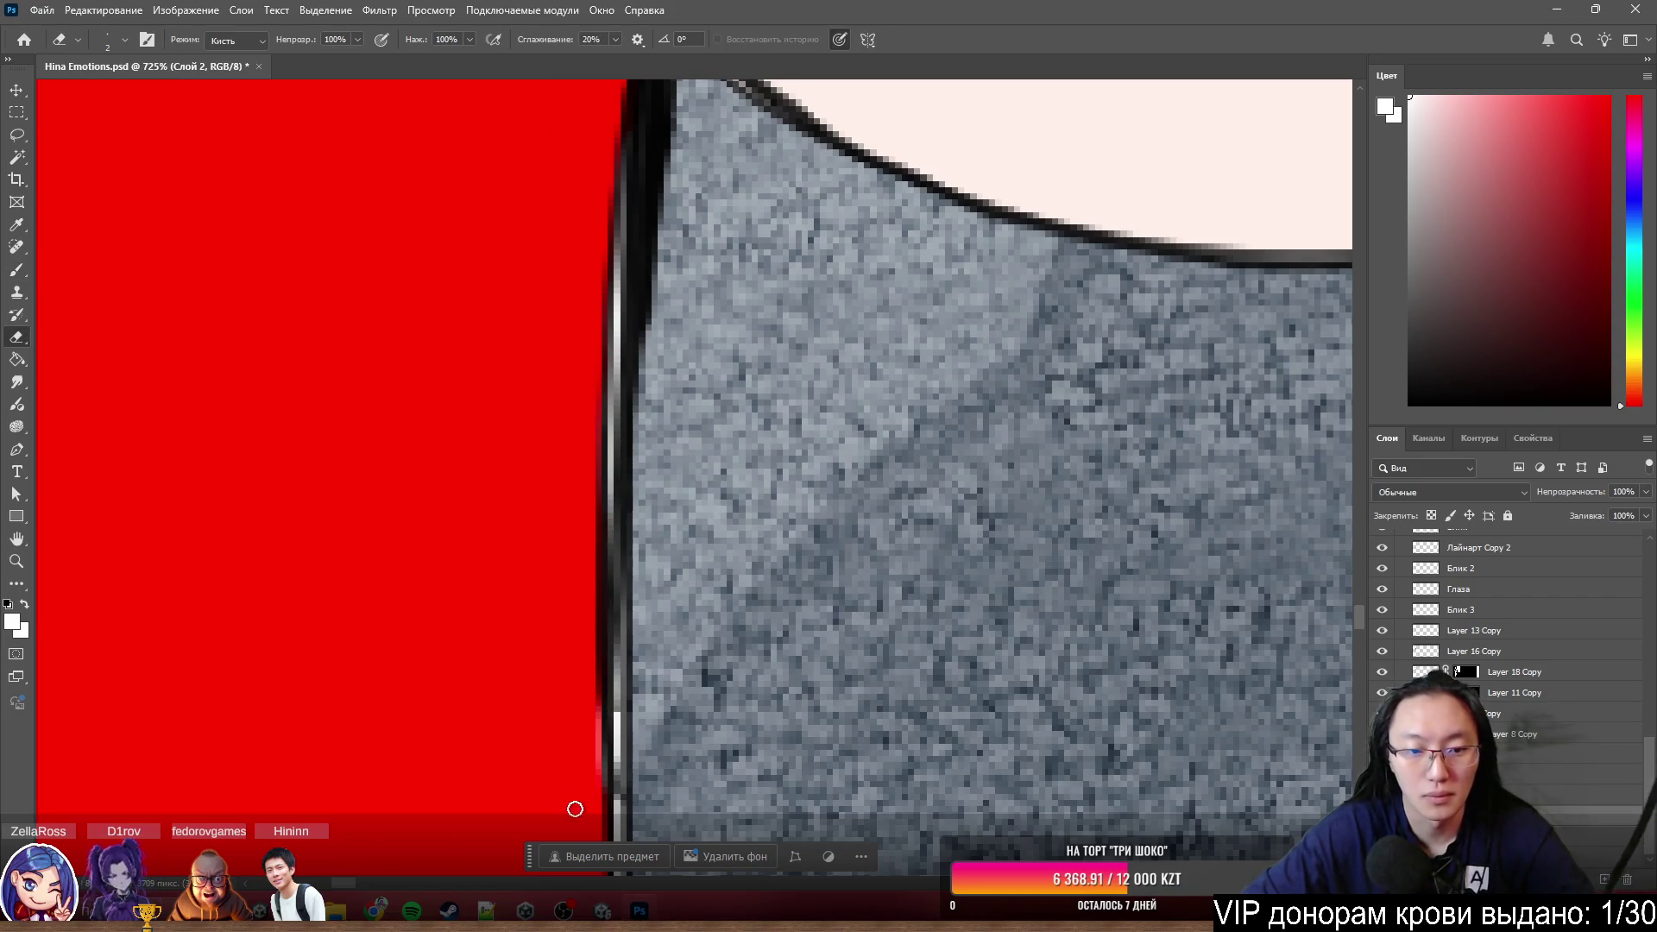
left_click_drag(592, 785, 599, 744)
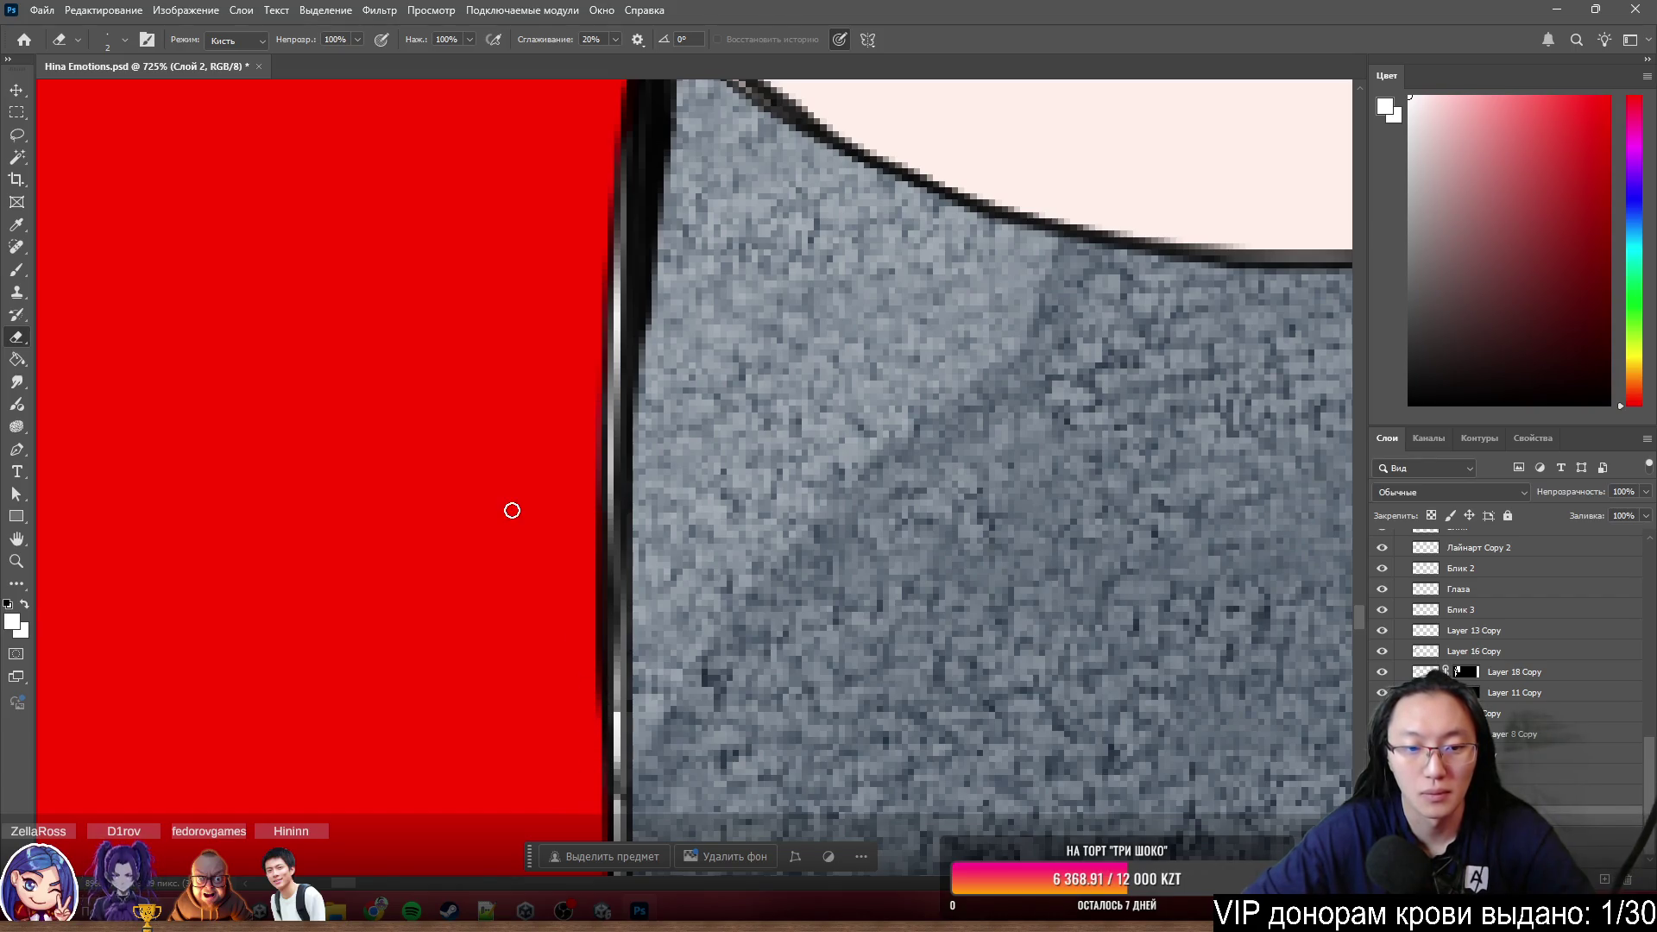
key("b")
scroll(532, 519, "down", 5)
scroll(919, 430, "down", 1)
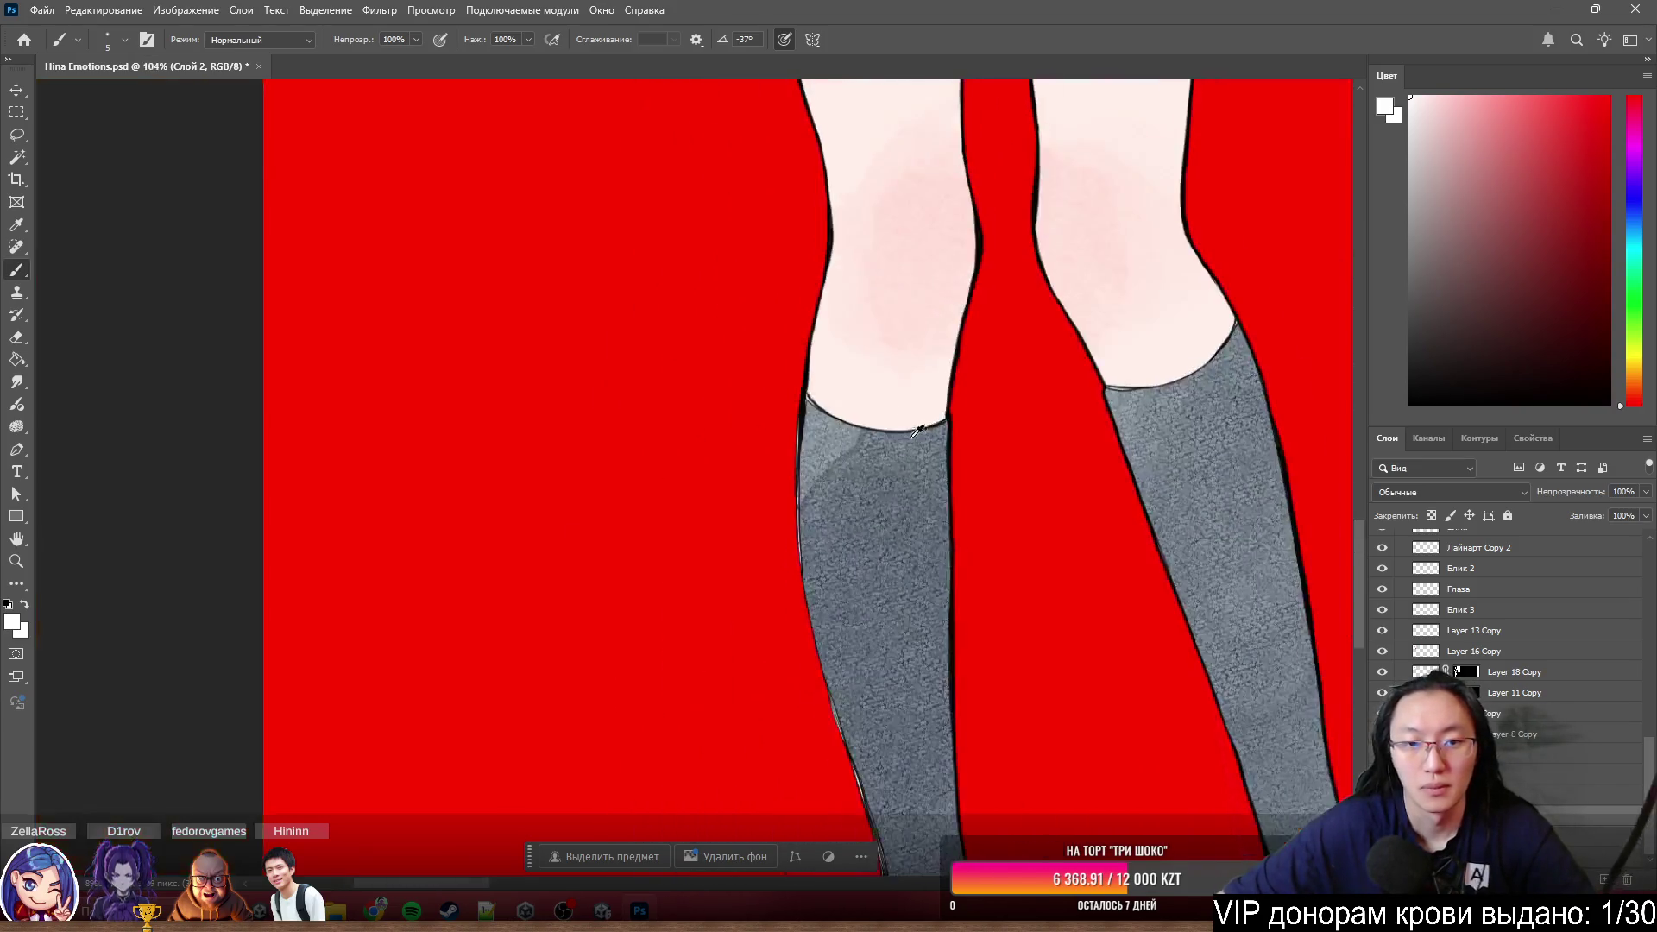
scroll(916, 433, "down", 2)
scroll(940, 413, "up", 1)
scroll(876, 382, "up", 1)
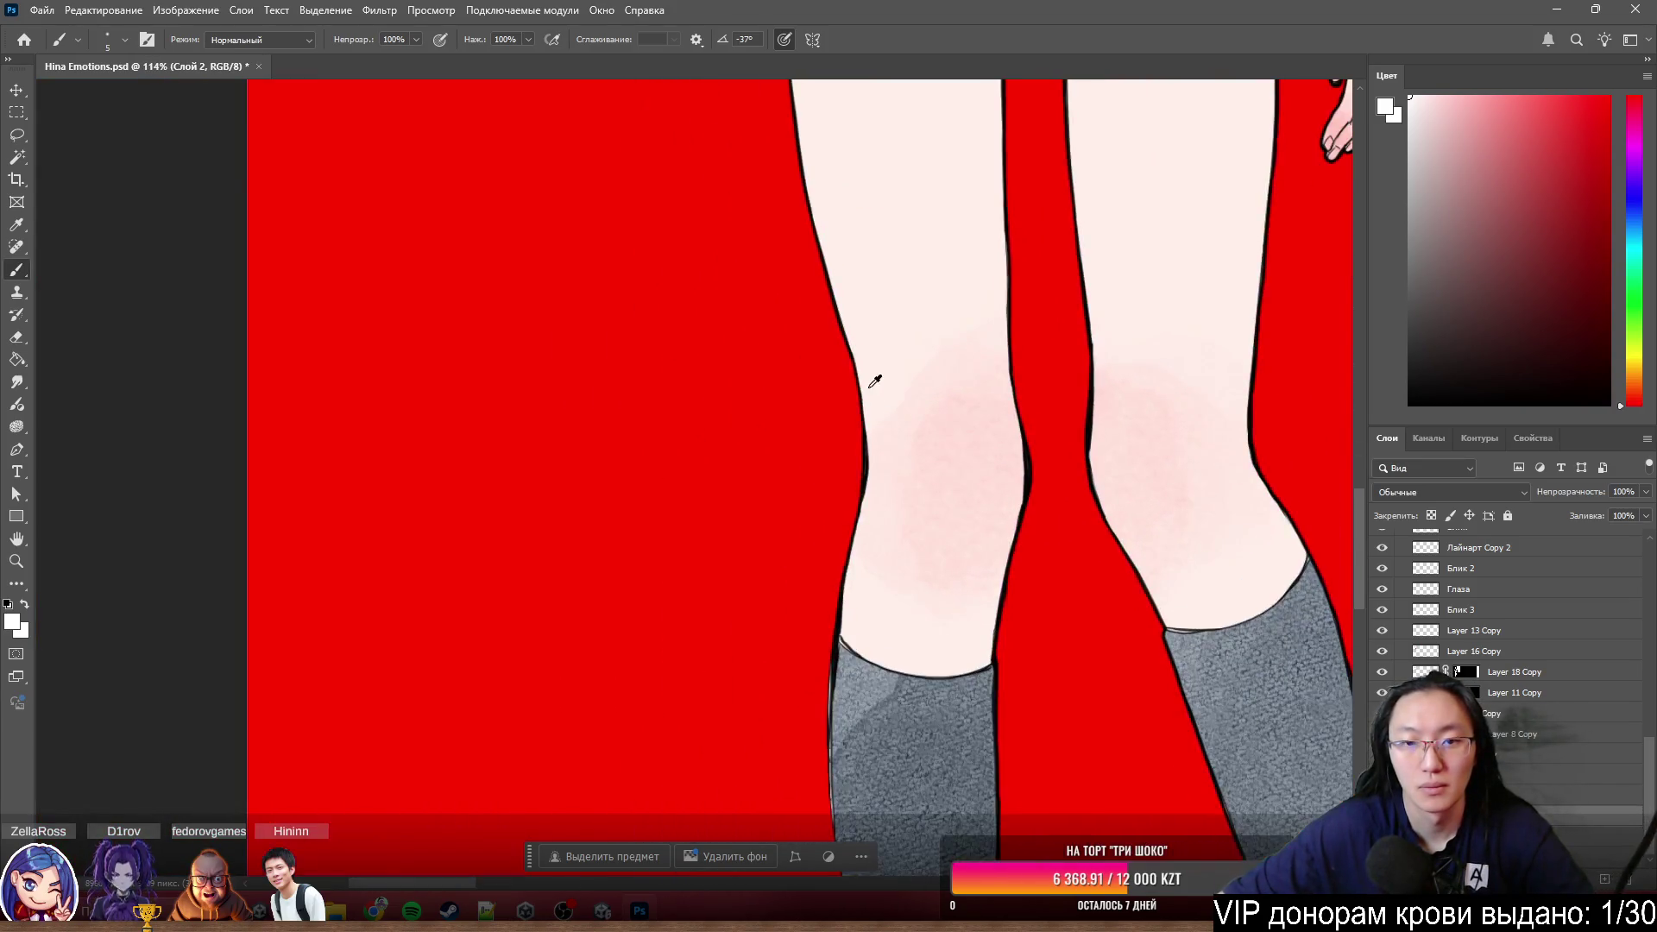
scroll(893, 426, "up", 1)
scroll(889, 423, "up", 2)
scroll(880, 419, "up", 2)
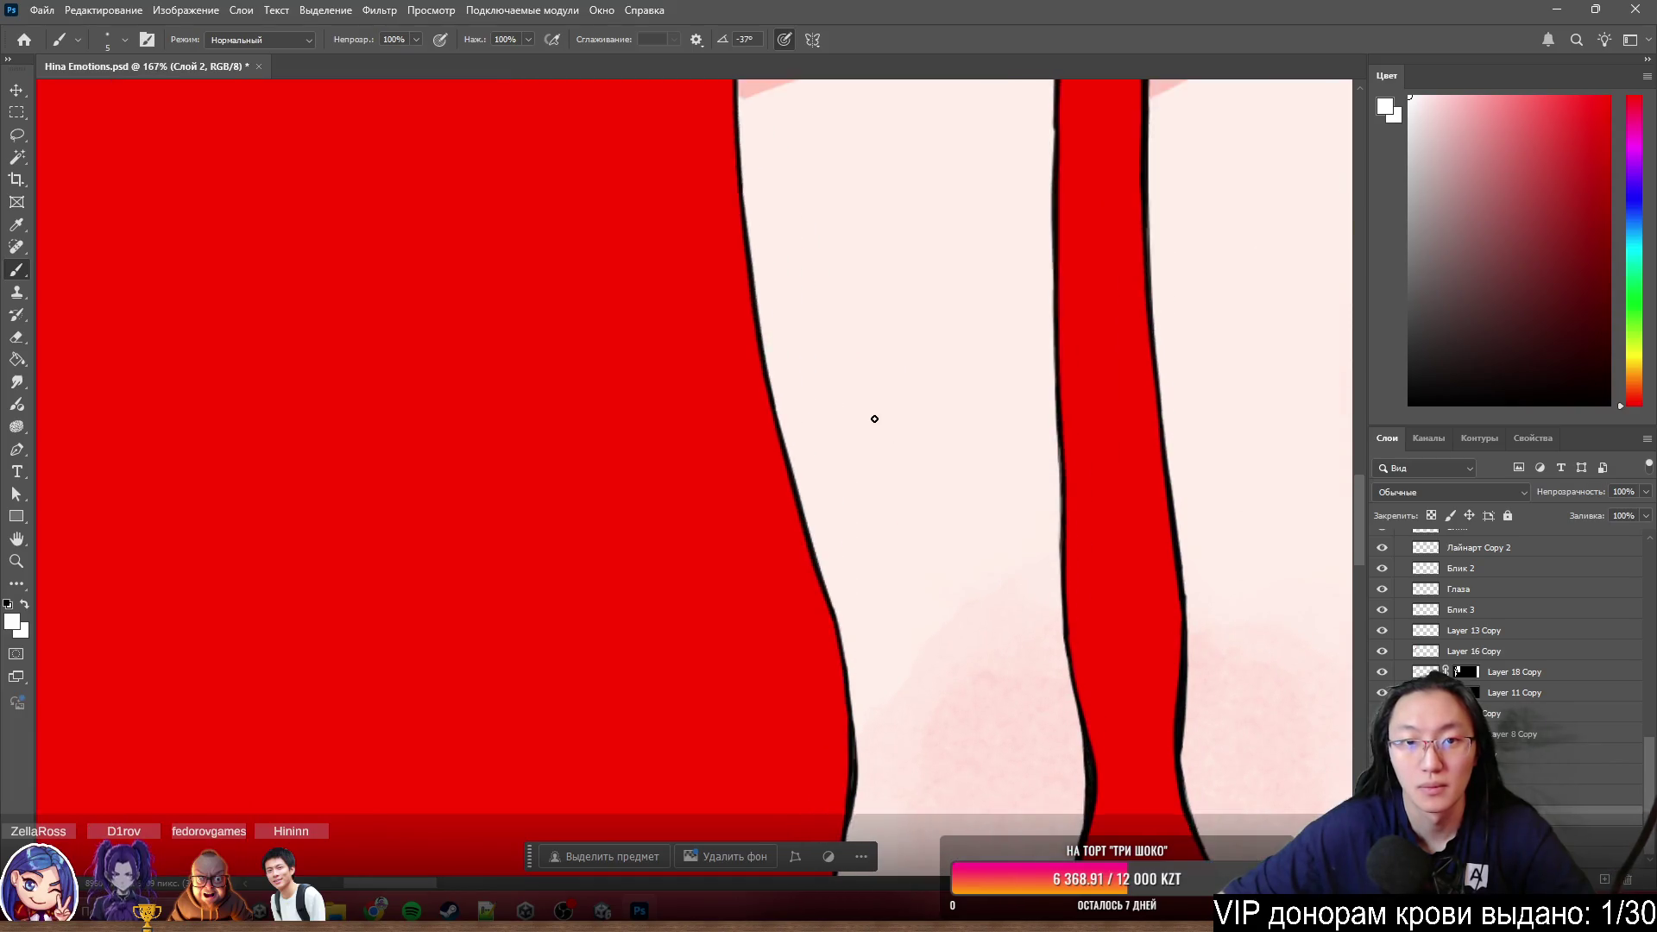
scroll(873, 418, "up", 2)
scroll(875, 418, "up", 2)
scroll(829, 428, "up", 2)
scroll(725, 453, "up", 3)
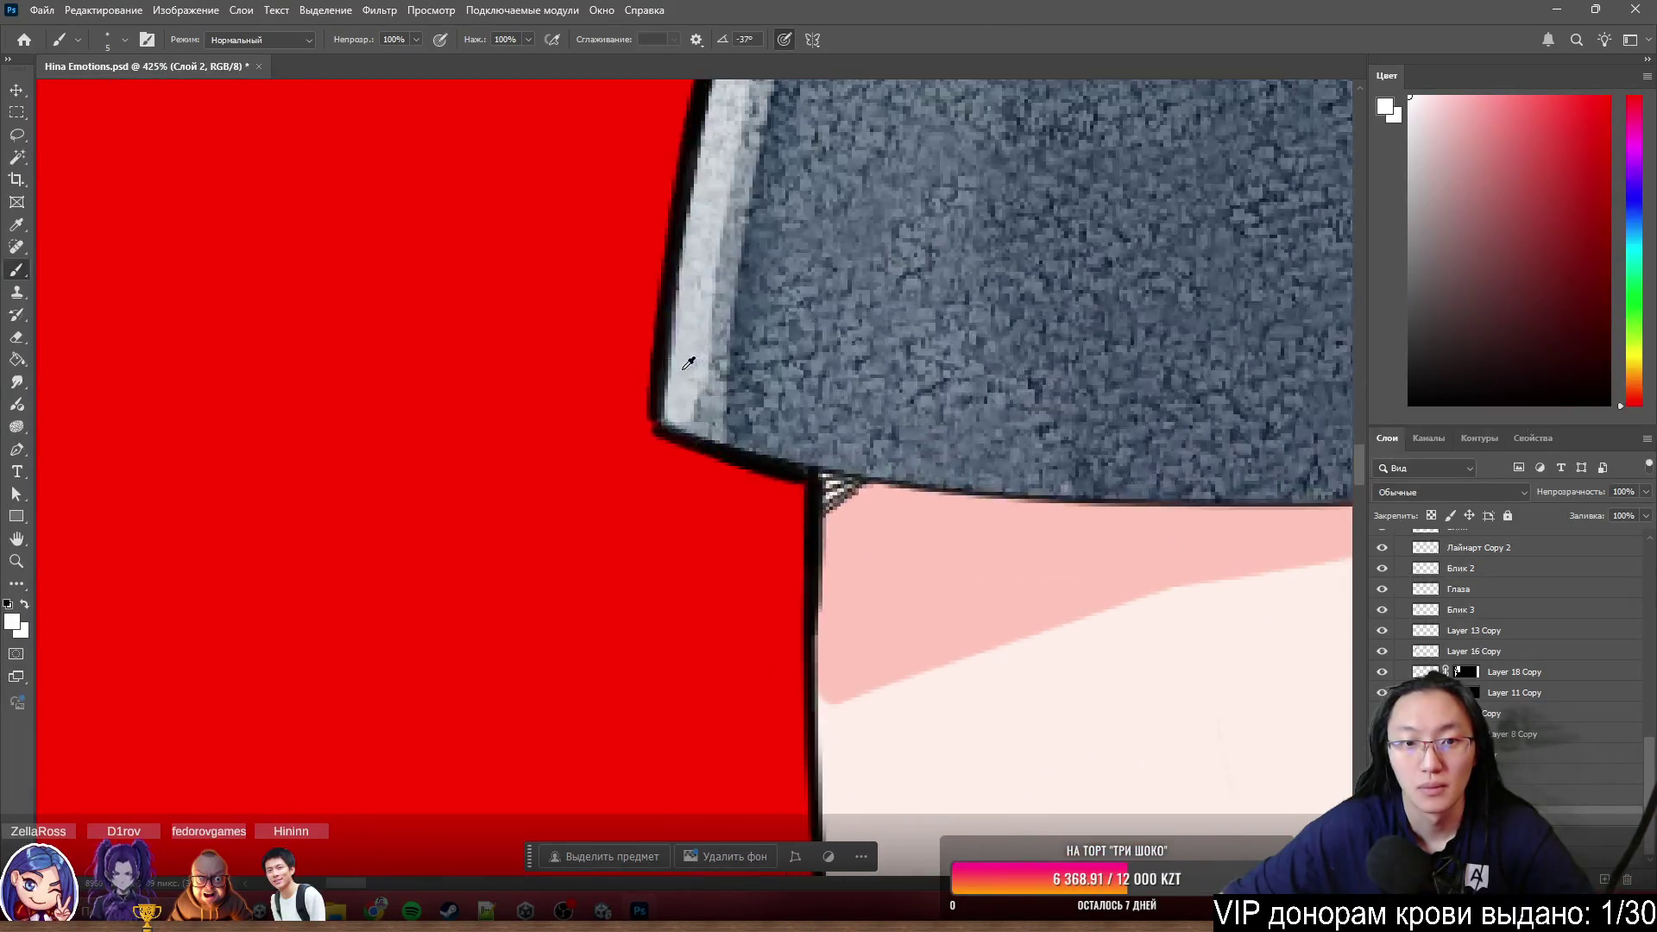
scroll(636, 476, "up", 3)
scroll(635, 474, "up", 2)
- Make Лайнарт Copy 2 active with white as the paint colour, then switch to the eraser for the elbow line work
left_click(662, 348, "ctrl")
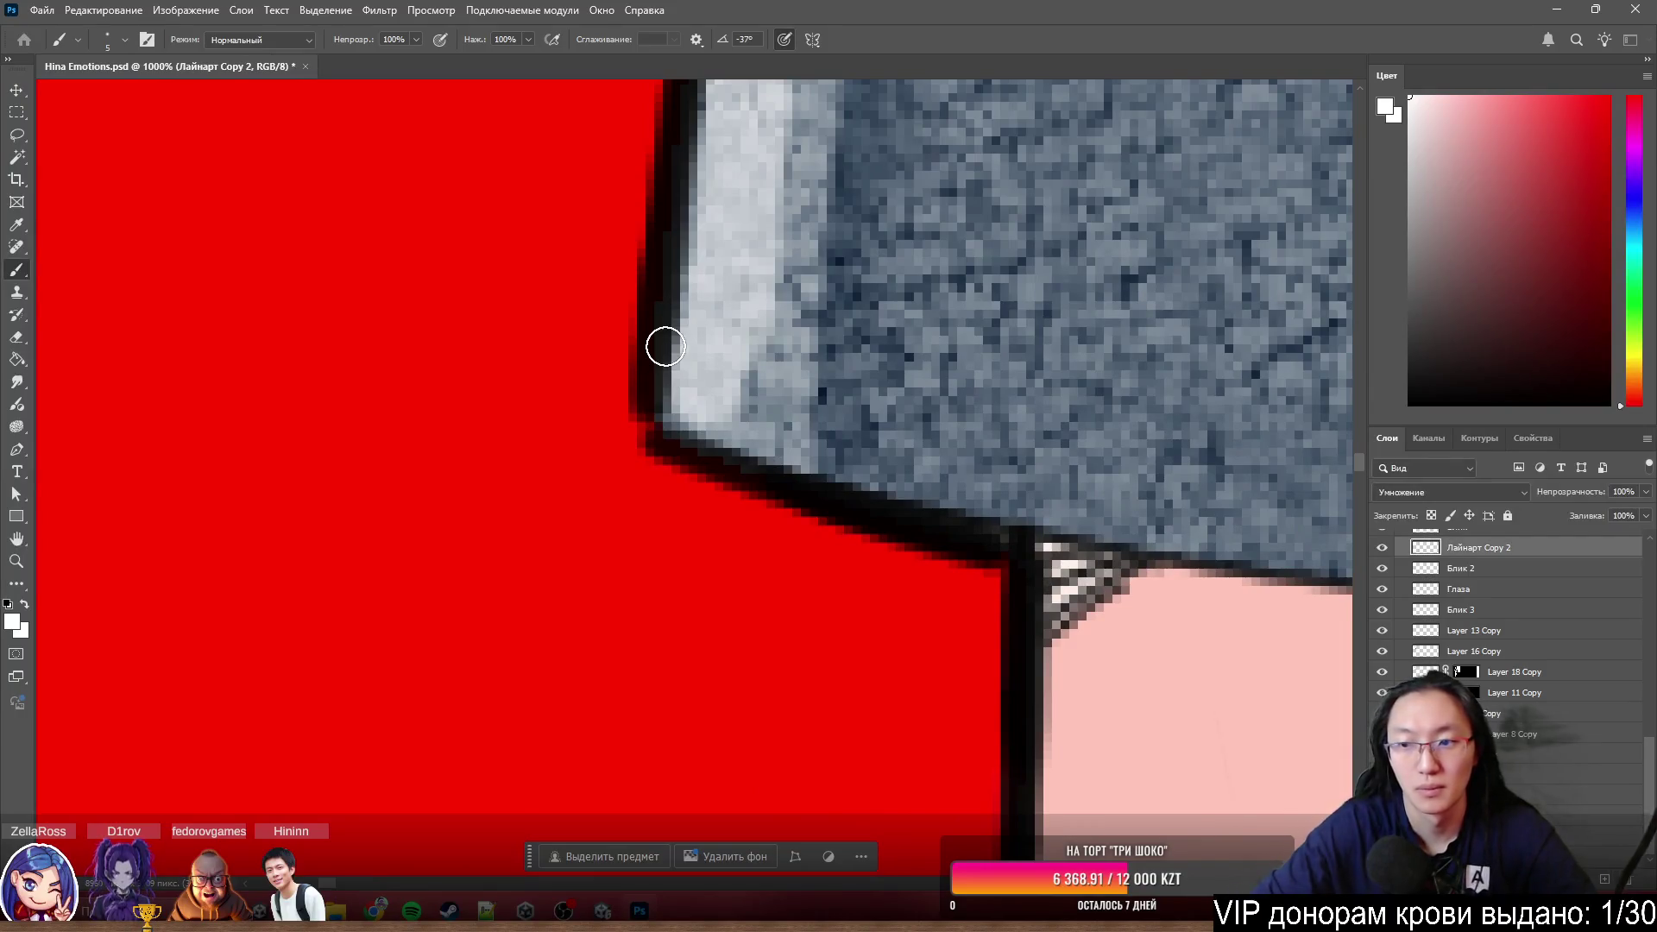
key("x")
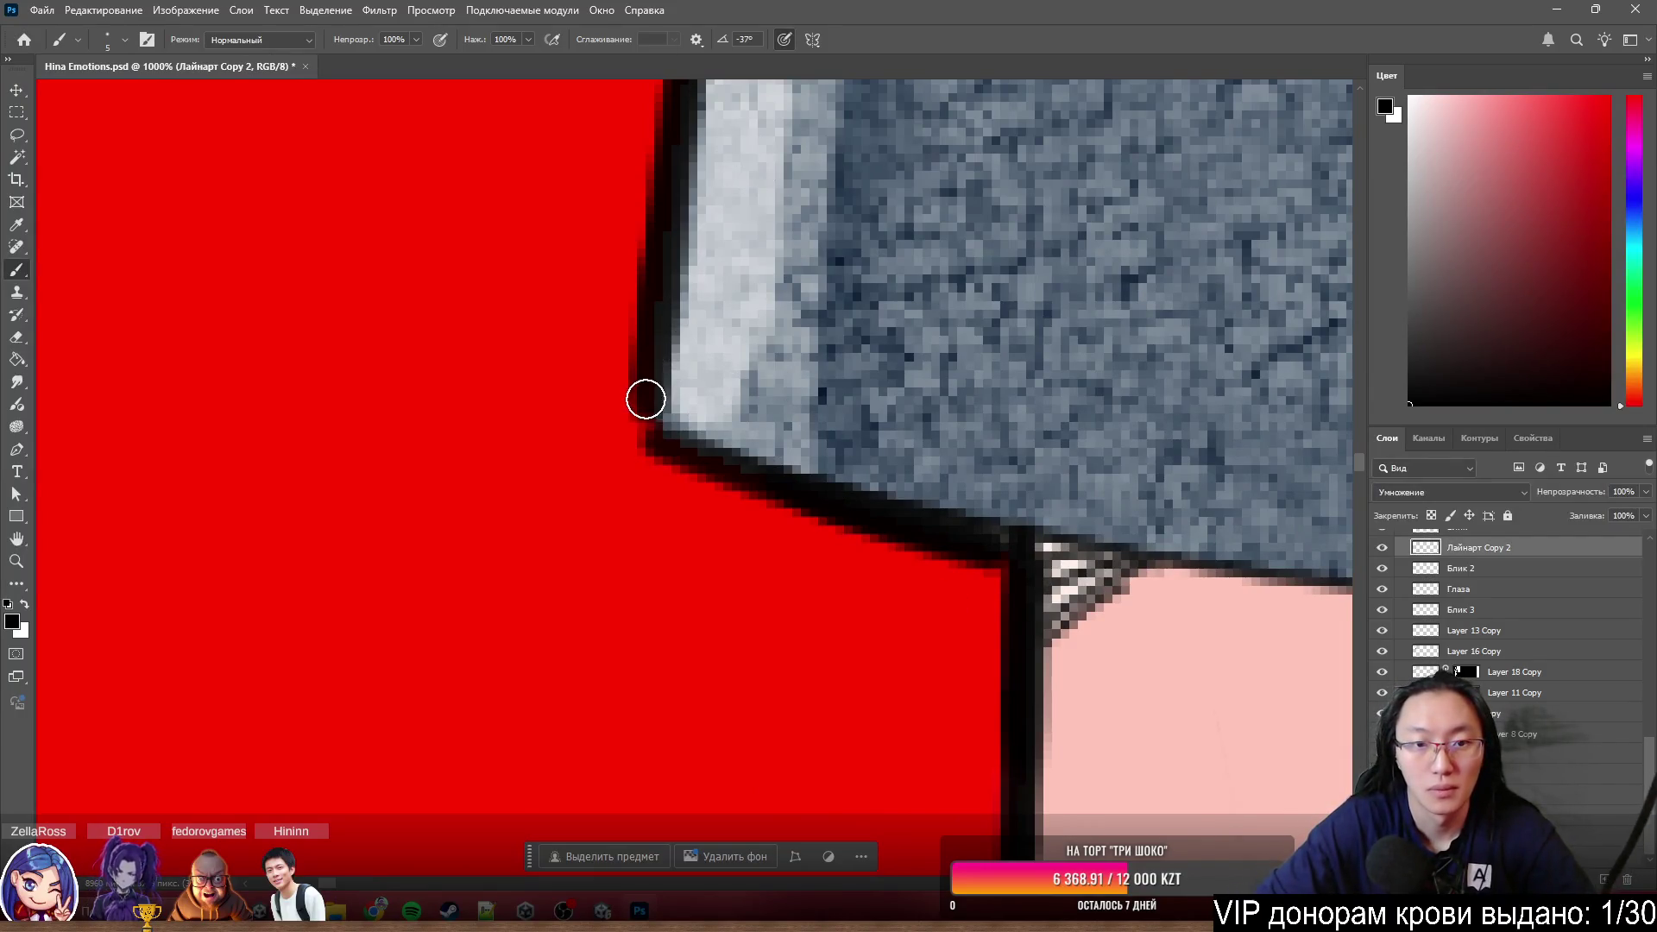
key("x")
scroll(872, 460, "down", 3)
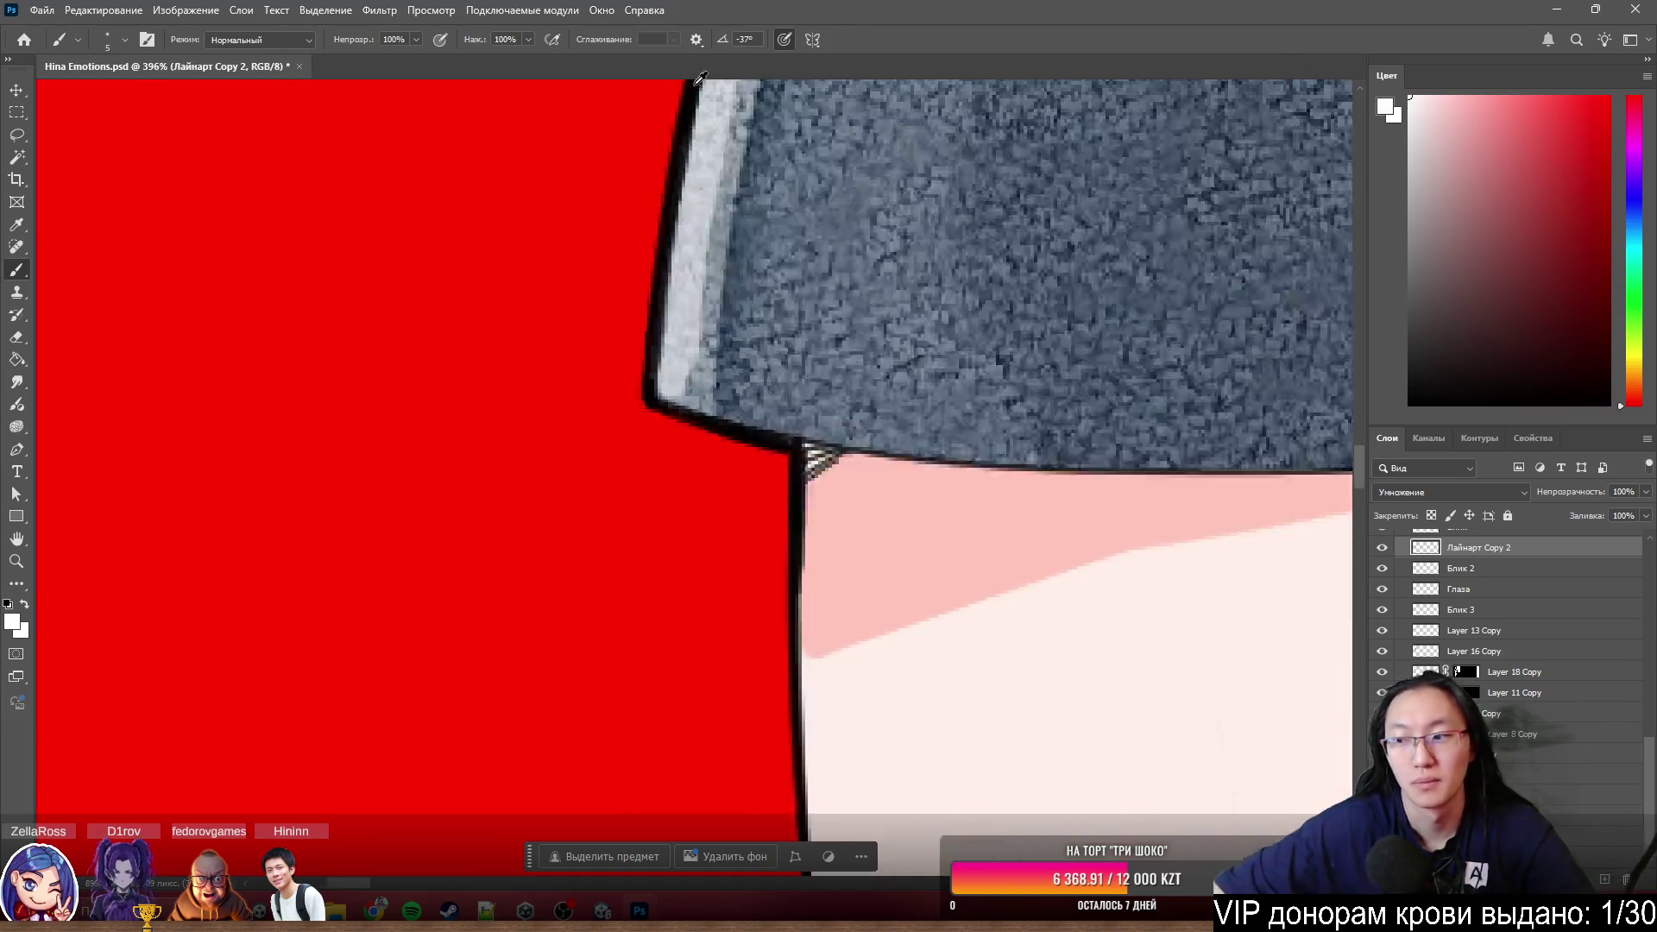
scroll(871, 459, "down", 3)
scroll(977, 246, "down", 3)
scroll(978, 246, "up", 3)
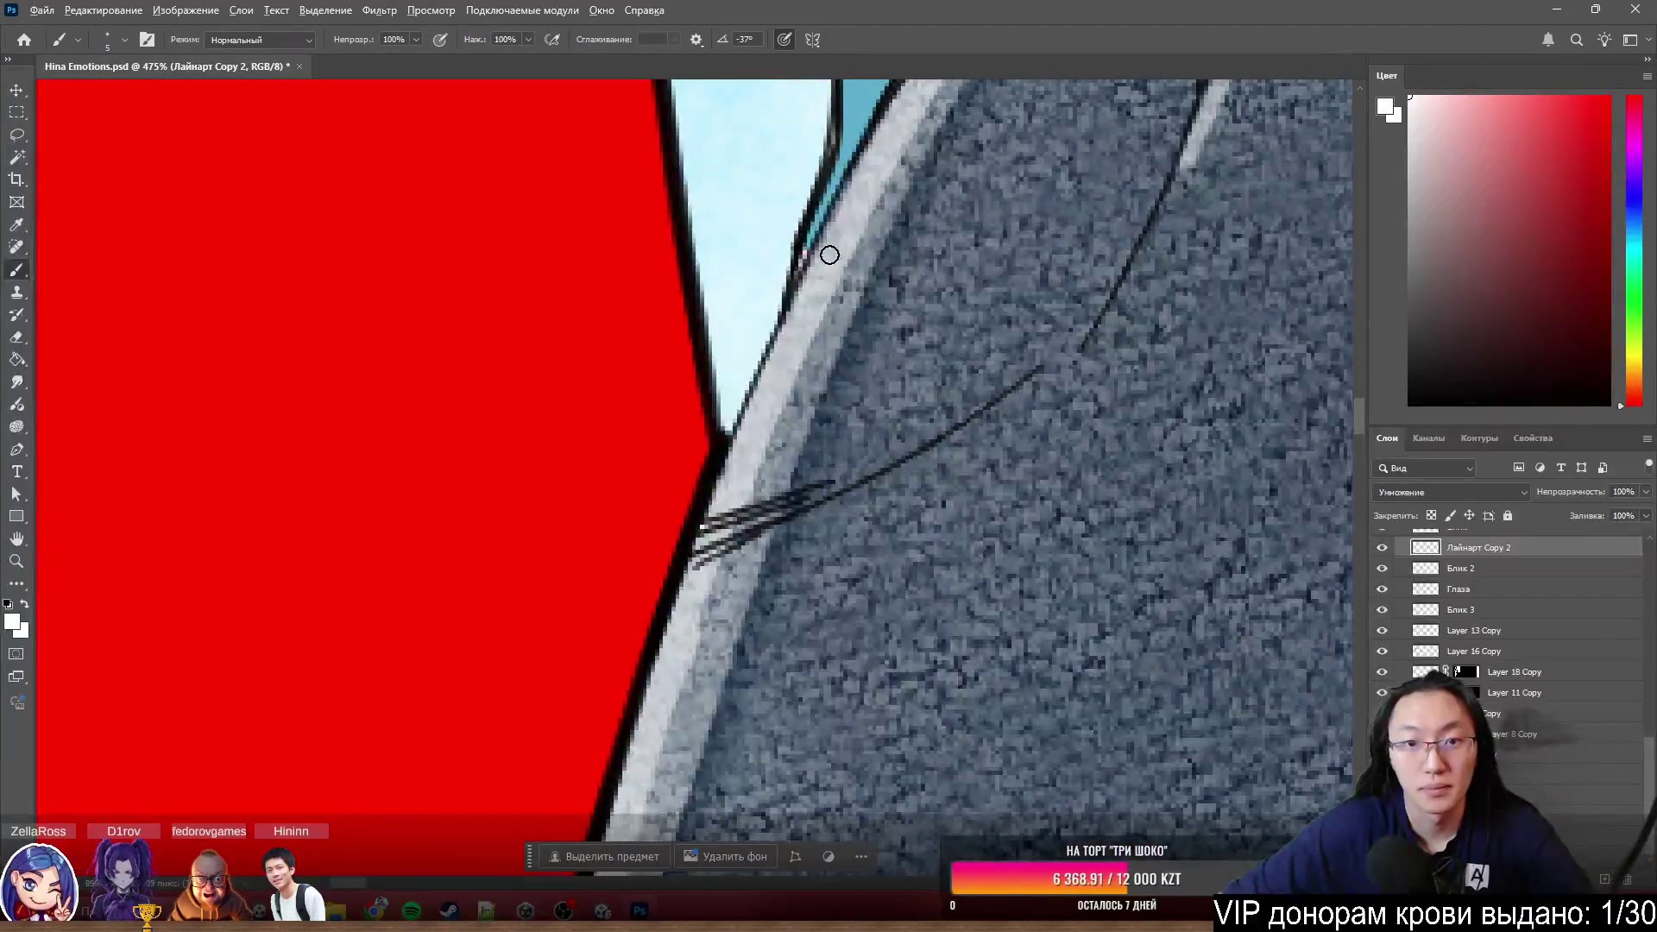
scroll(803, 247, "up", 3)
scroll(803, 248, "up", 2)
scroll(818, 260, "up", 2)
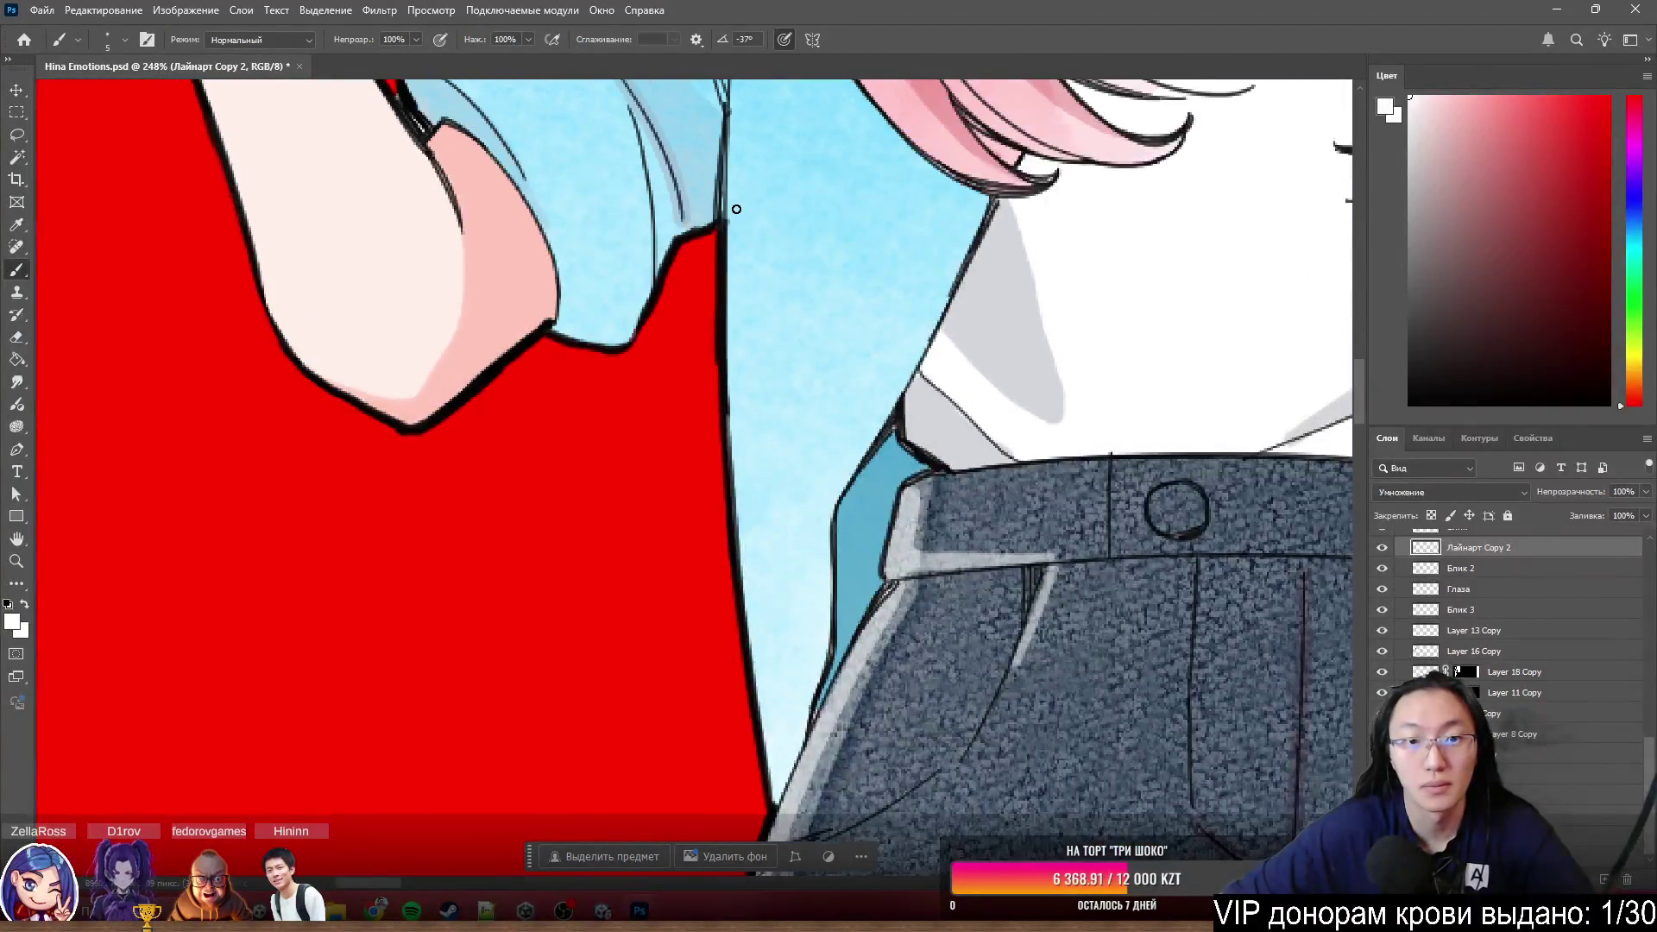
scroll(733, 203, "up", 2)
scroll(730, 212, "up", 2)
scroll(741, 218, "left", 2)
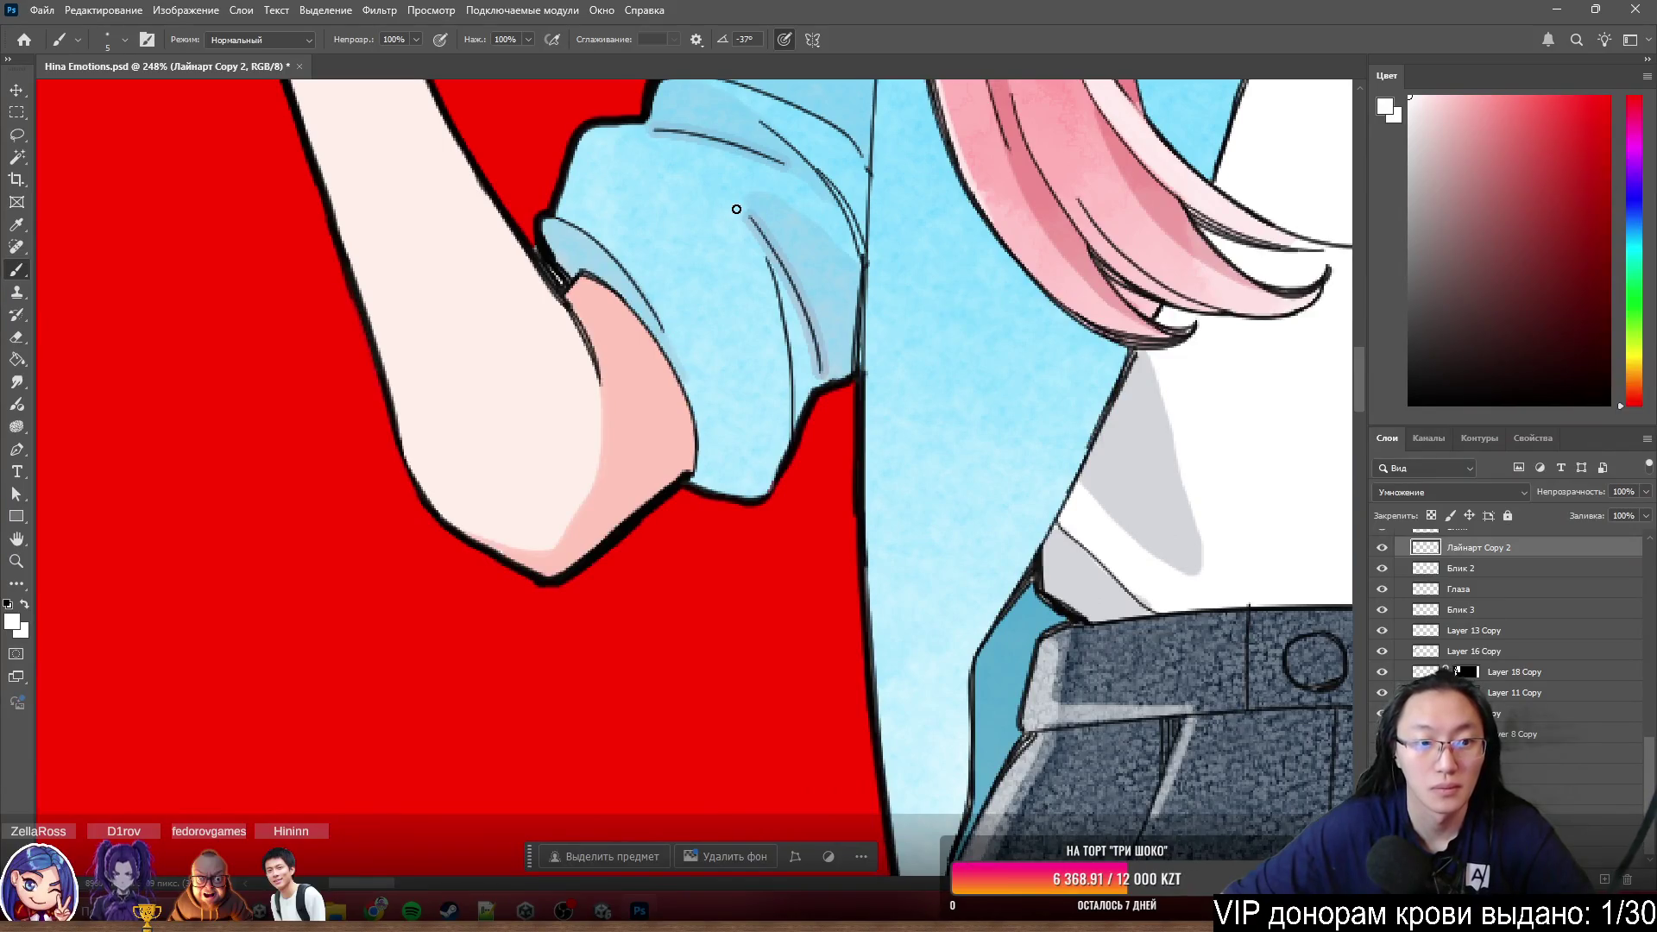
scroll(494, 500, "up", 3)
scroll(494, 500, "down", 4)
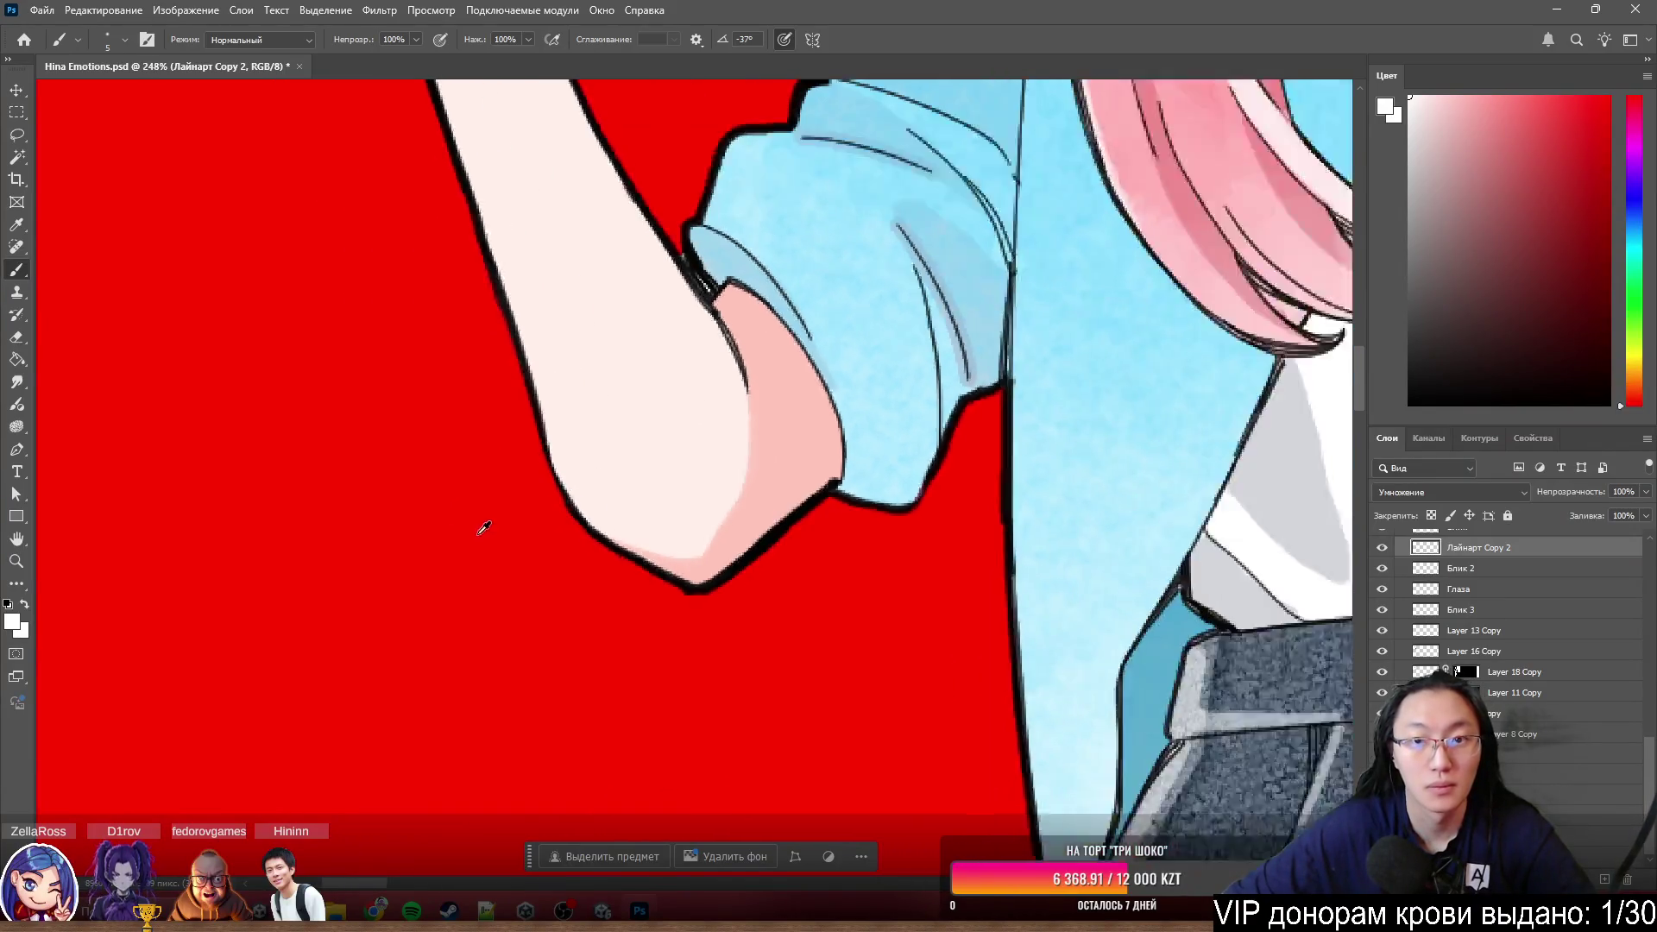
scroll(480, 530, "up", 2)
scroll(533, 450, "up", 3)
scroll(677, 444, "up", 2)
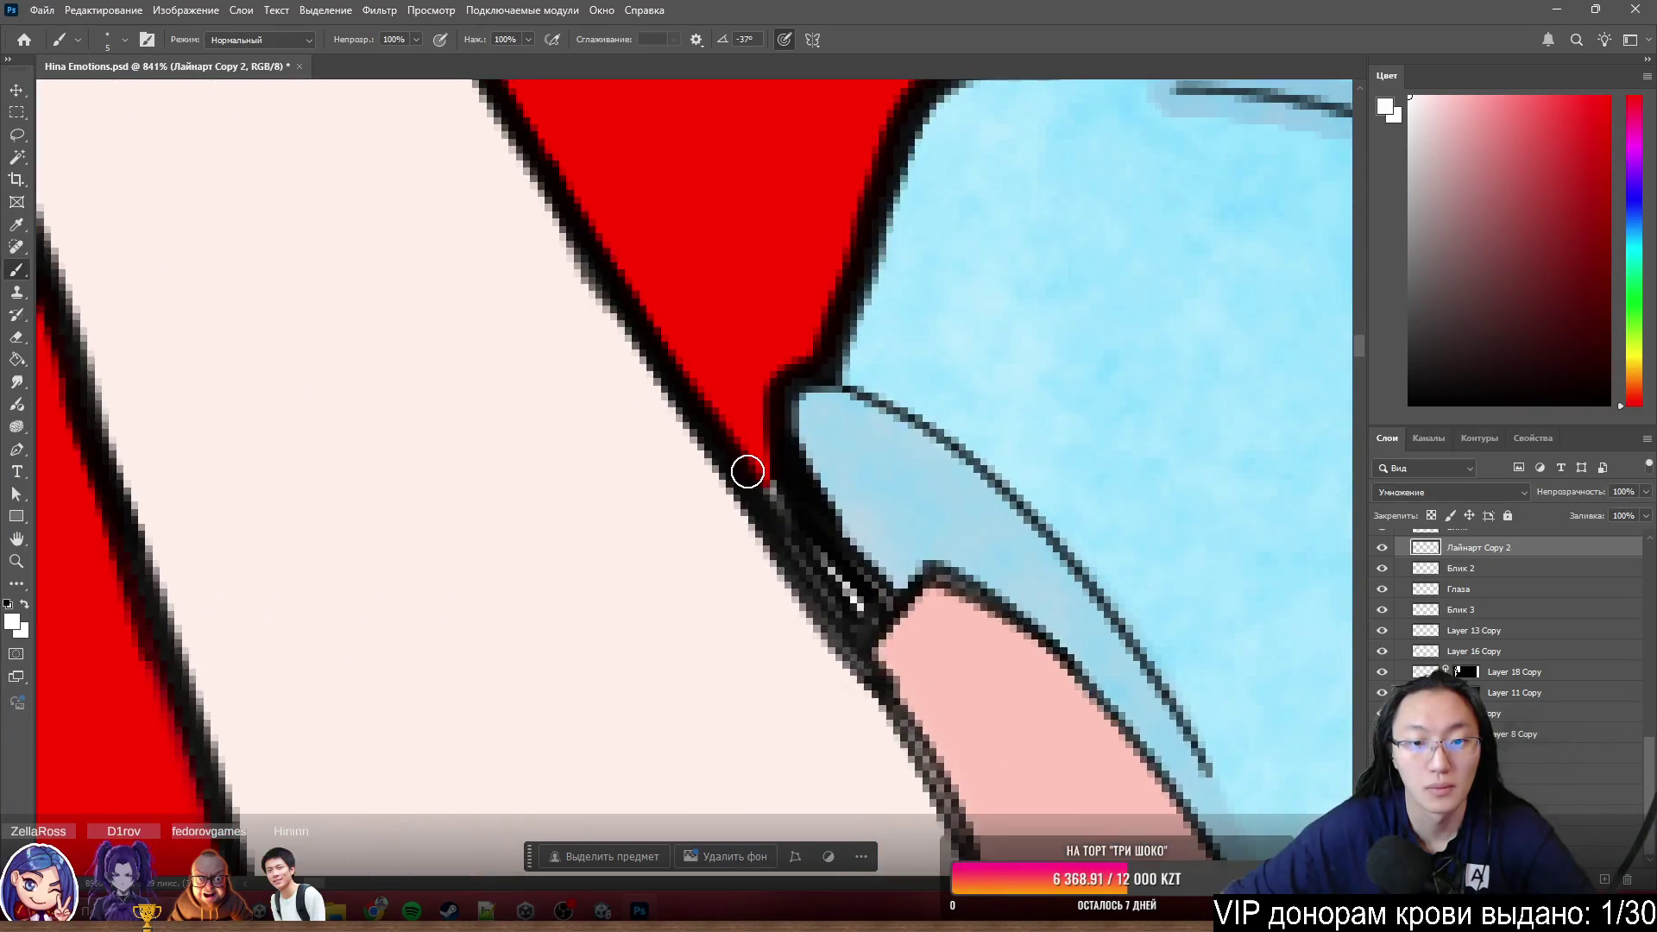
key("e")
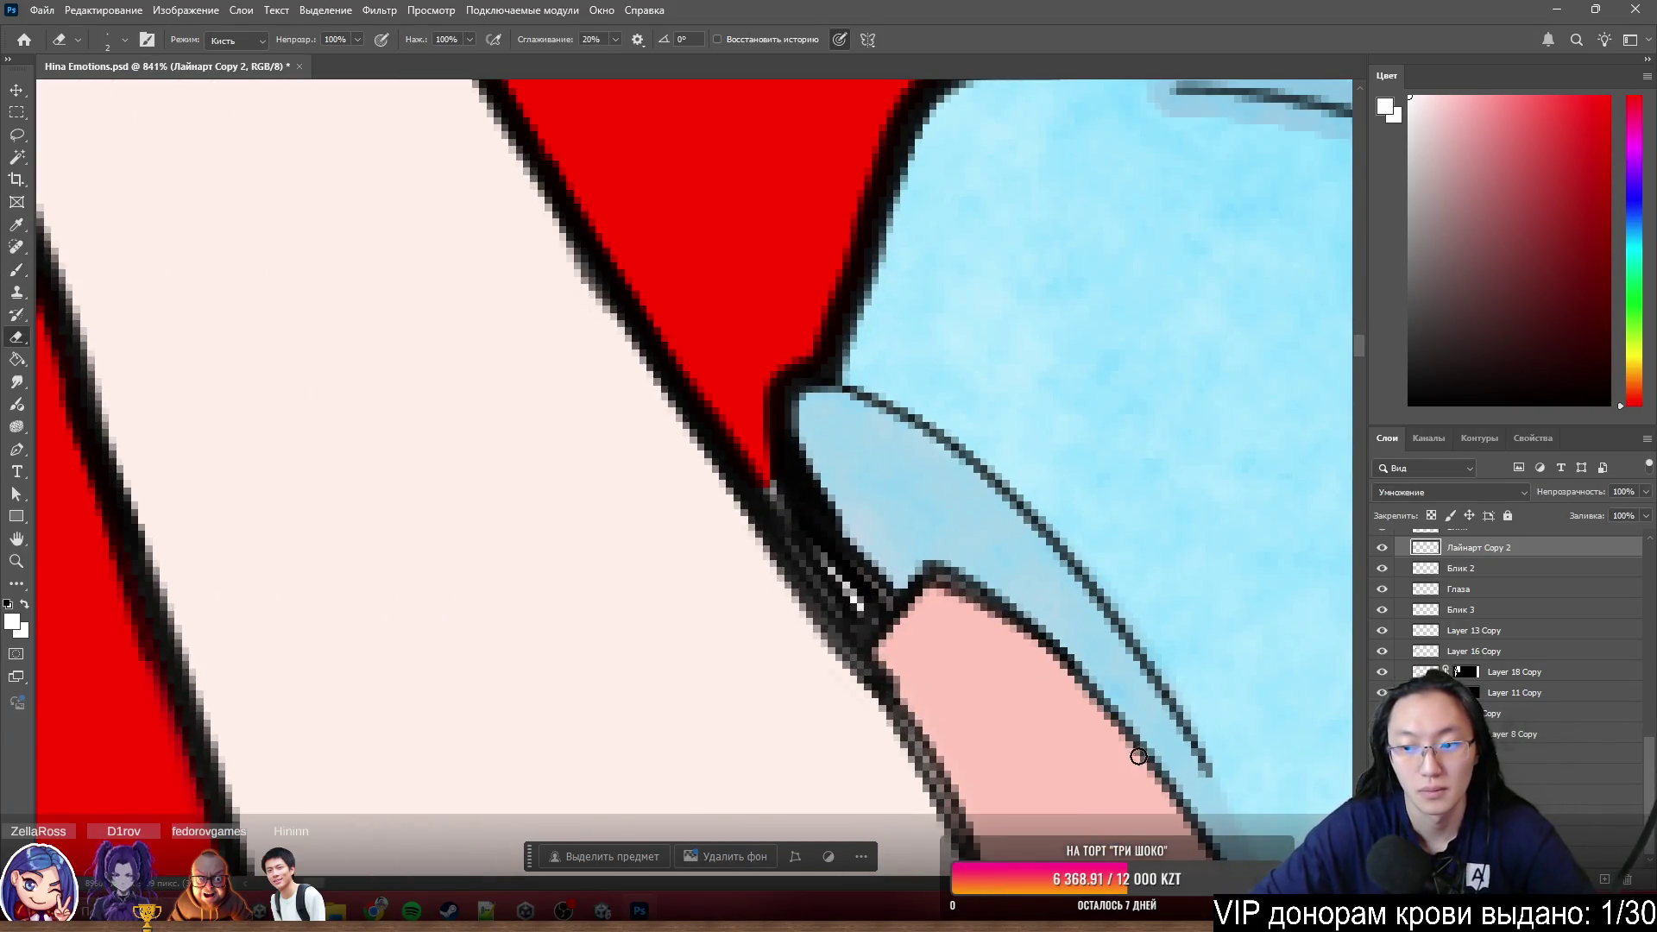
- Make Слой 2 the layer being edited for erasing the marks in the elbow gap
key("alt+bracketright")
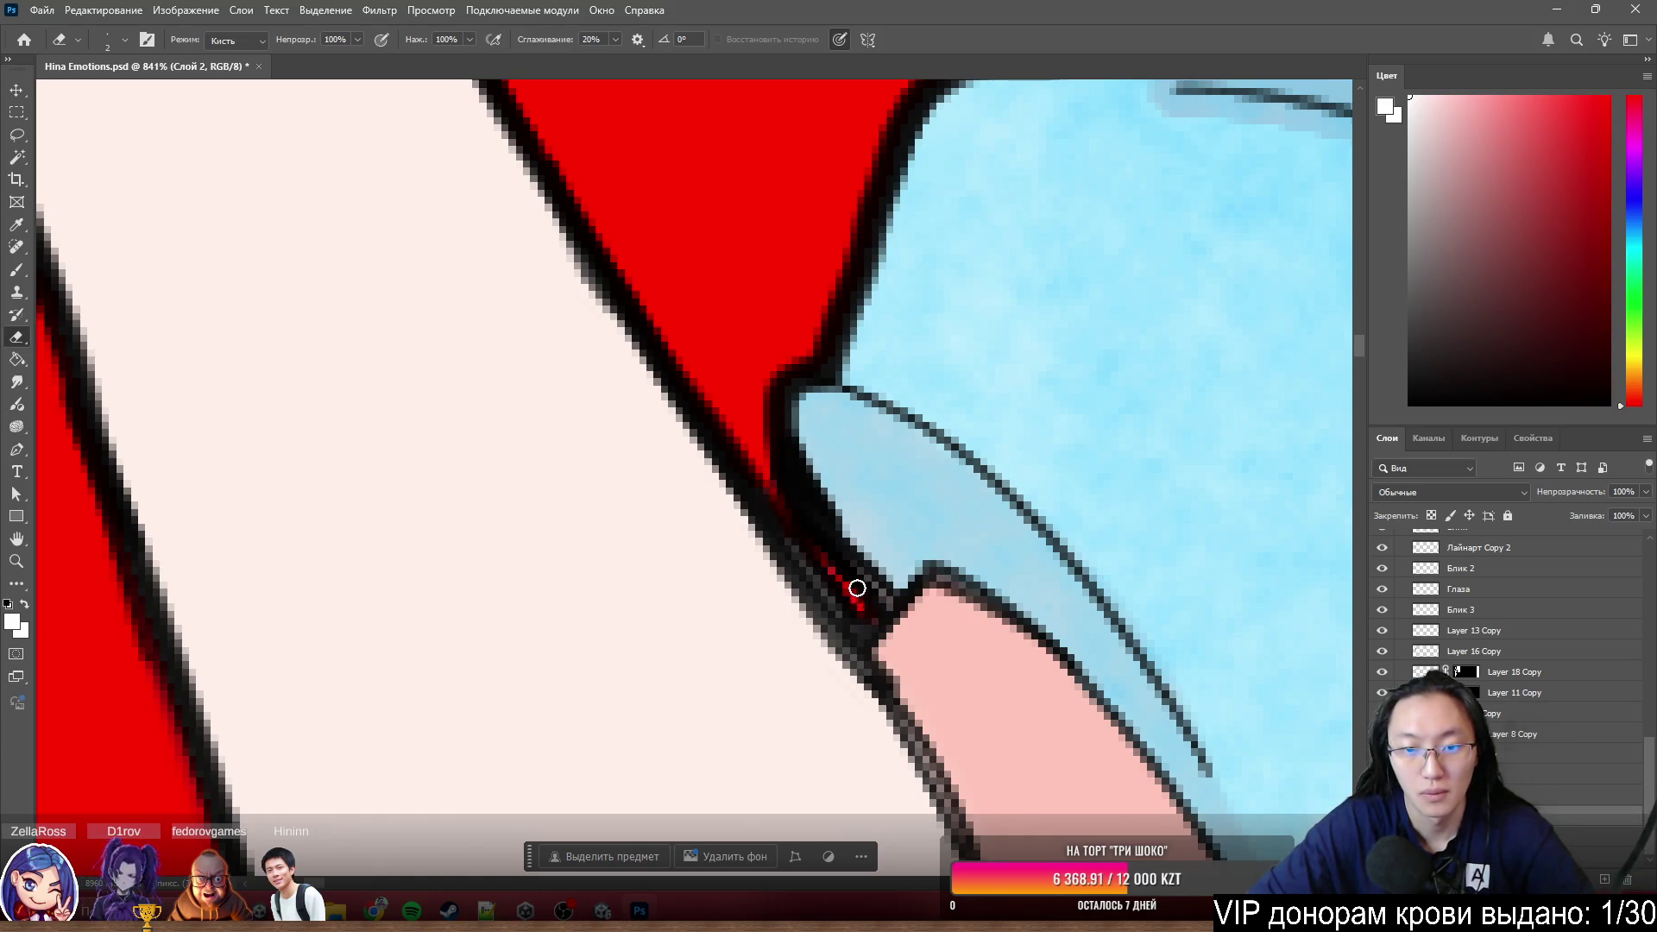
scroll(828, 500, "down", 5)
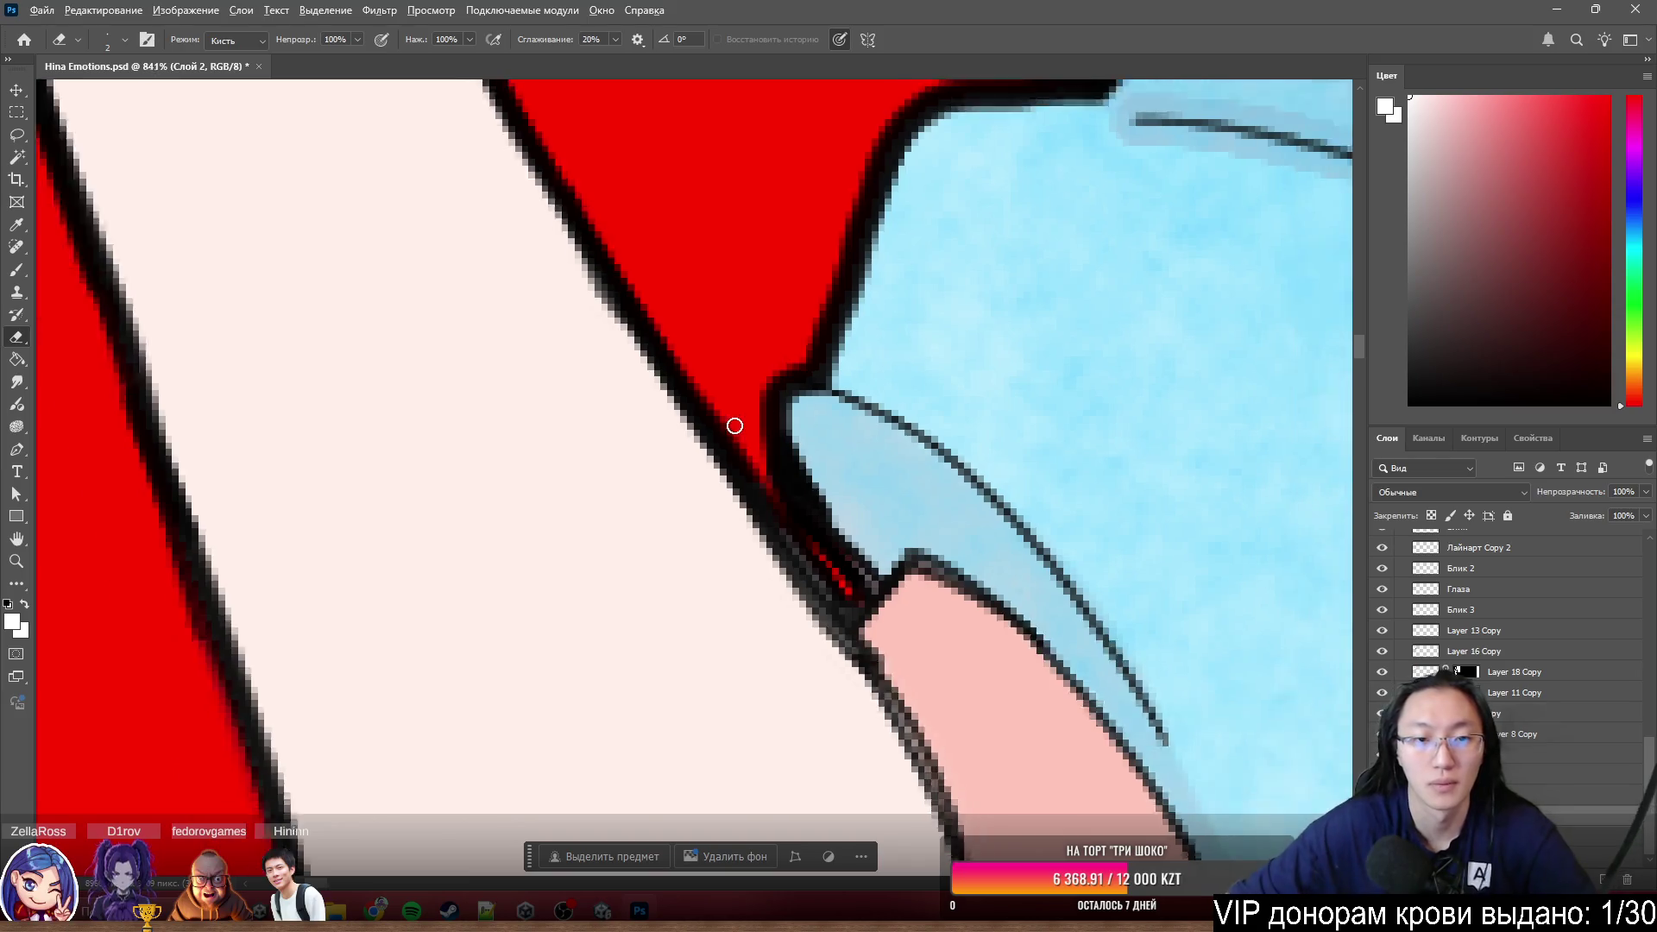
scroll(769, 351, "up", 3)
scroll(631, 267, "up", 3)
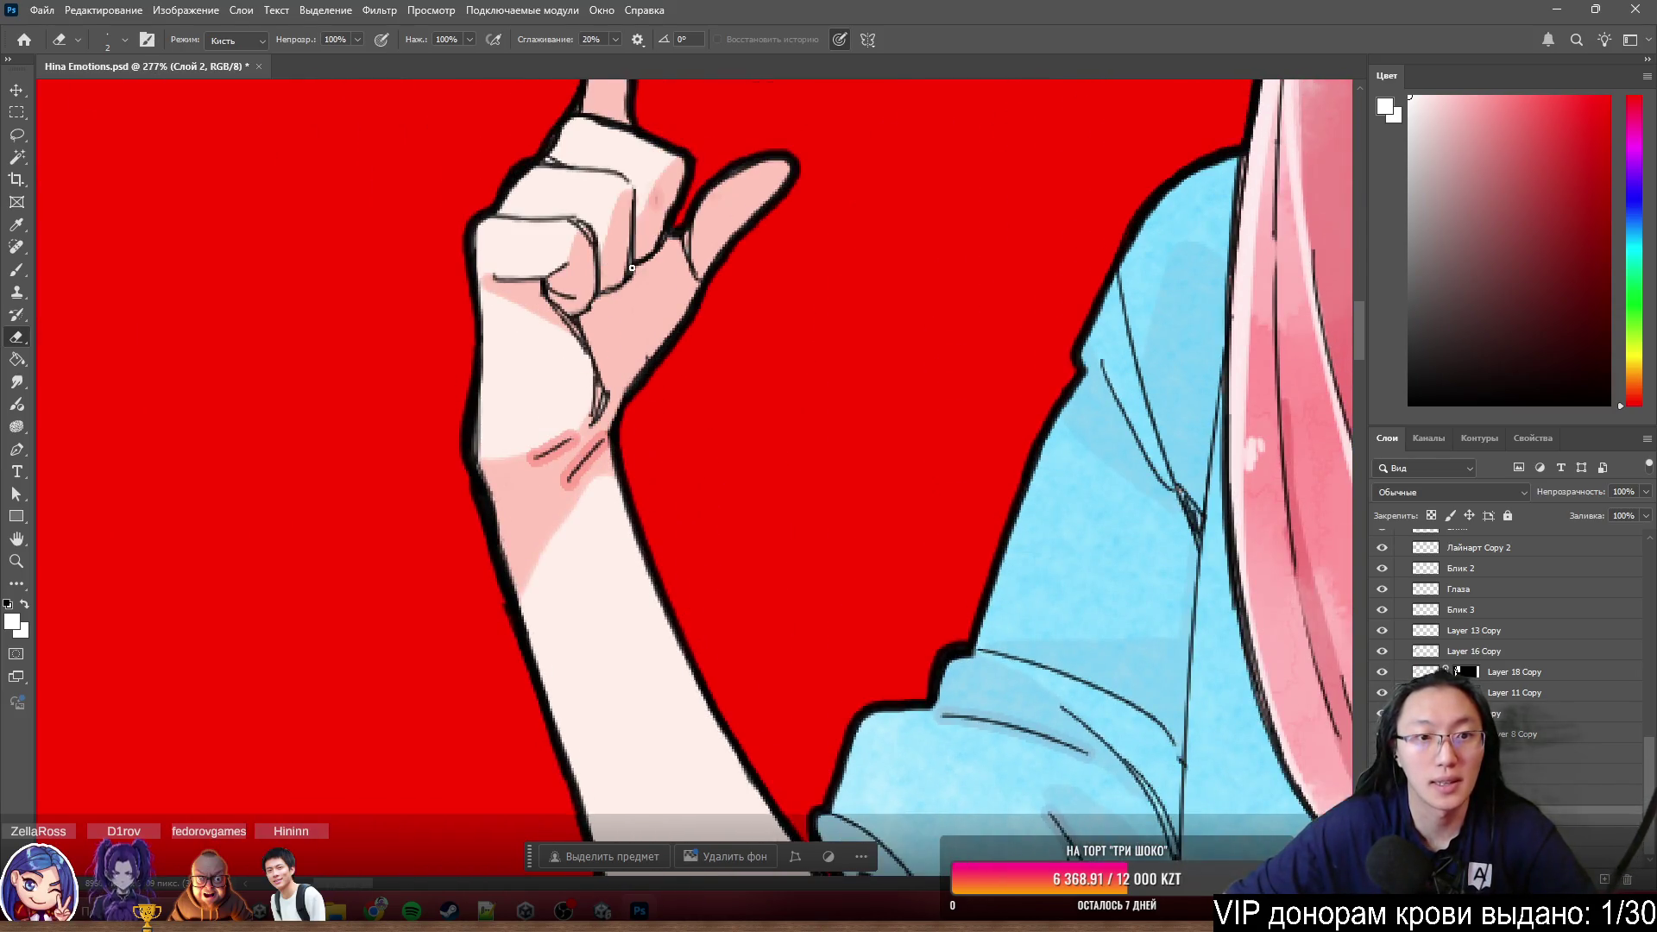
scroll(548, 248, "up", 3)
scroll(544, 255, "up", 2)
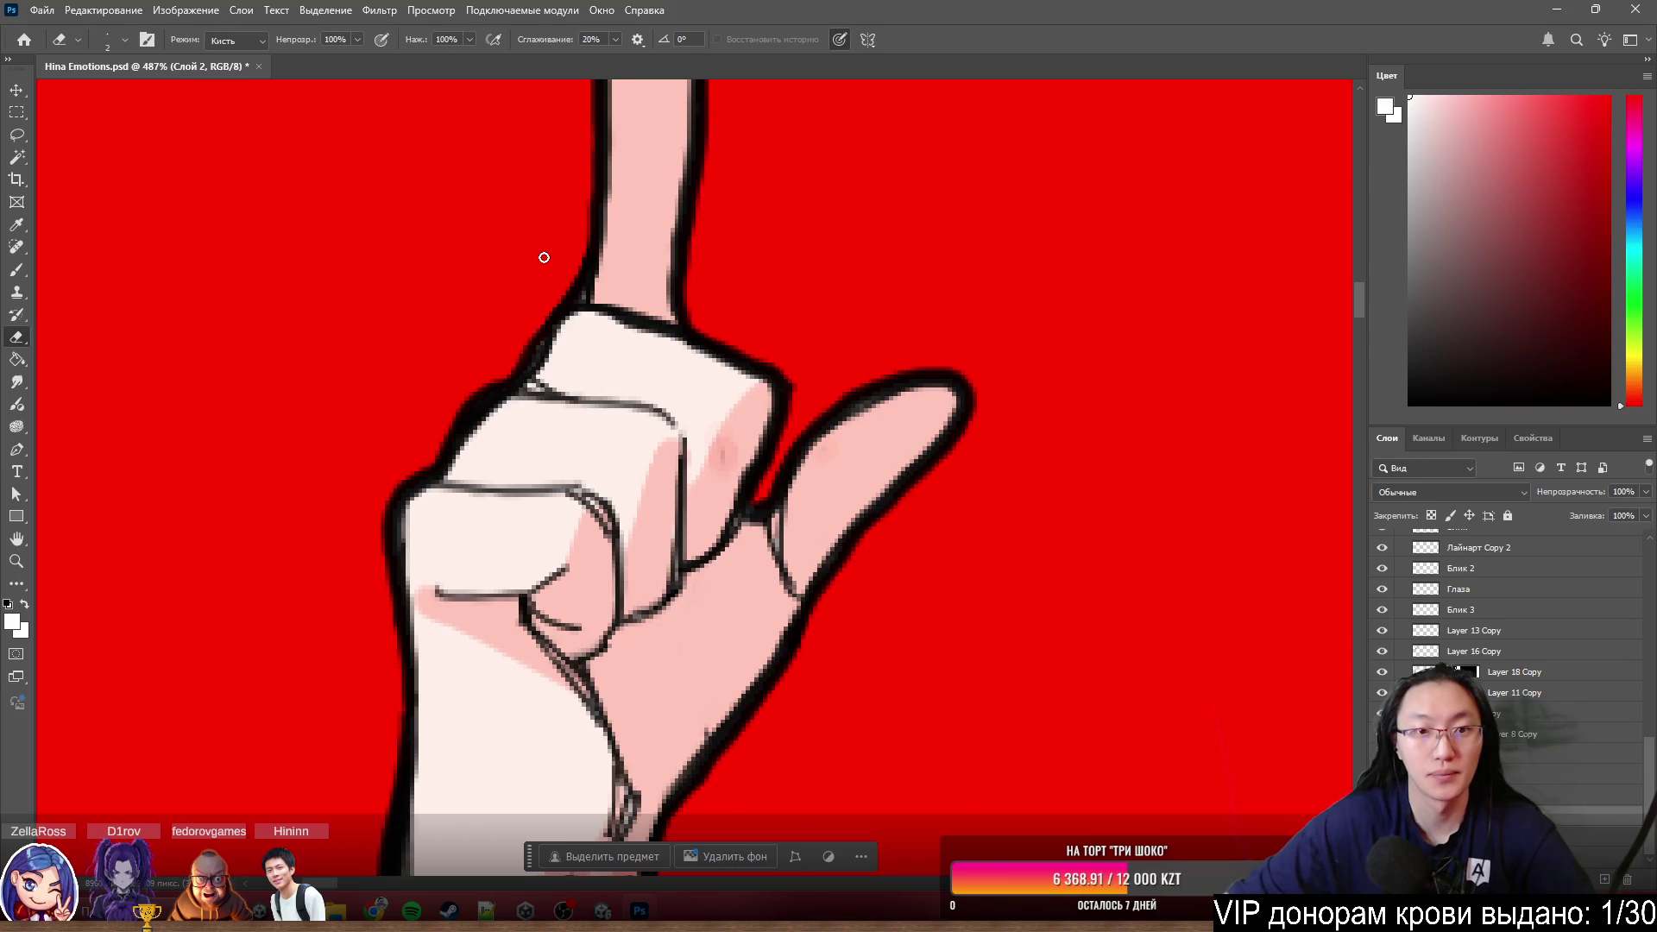
scroll(537, 271, "up", 2)
scroll(544, 285, "up", 2)
scroll(601, 311, "up", 2)
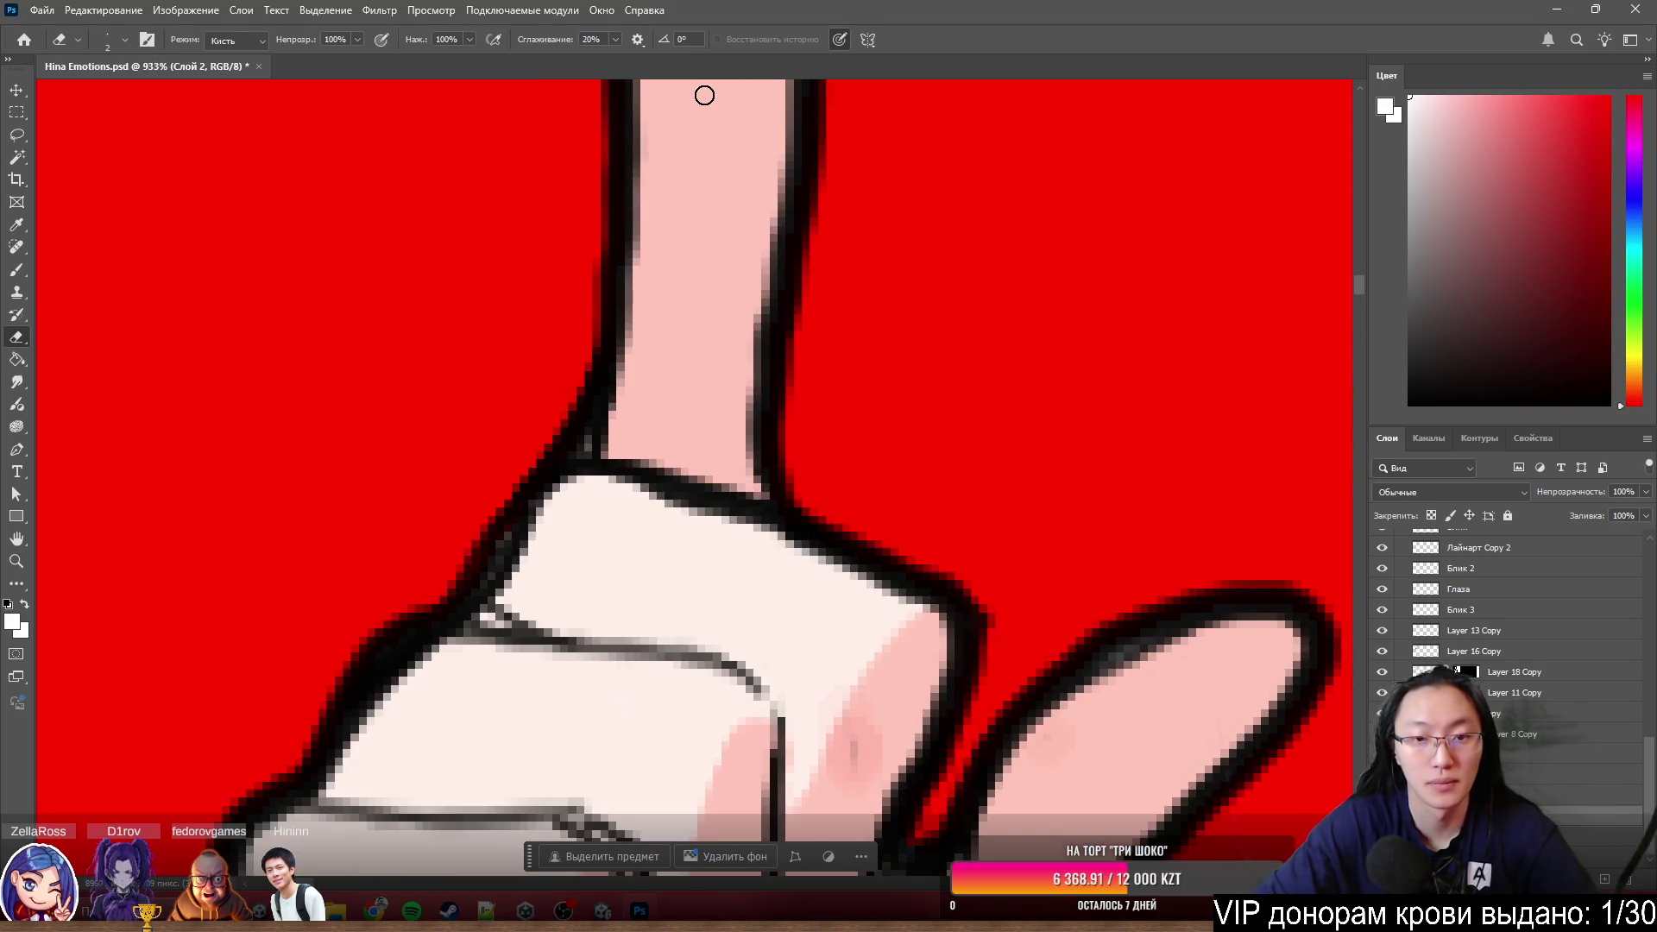
scroll(1066, 185, "down", 2)
scroll(854, 296, "down", 2)
scroll(856, 295, "down", 1)
scroll(856, 296, "down", 1)
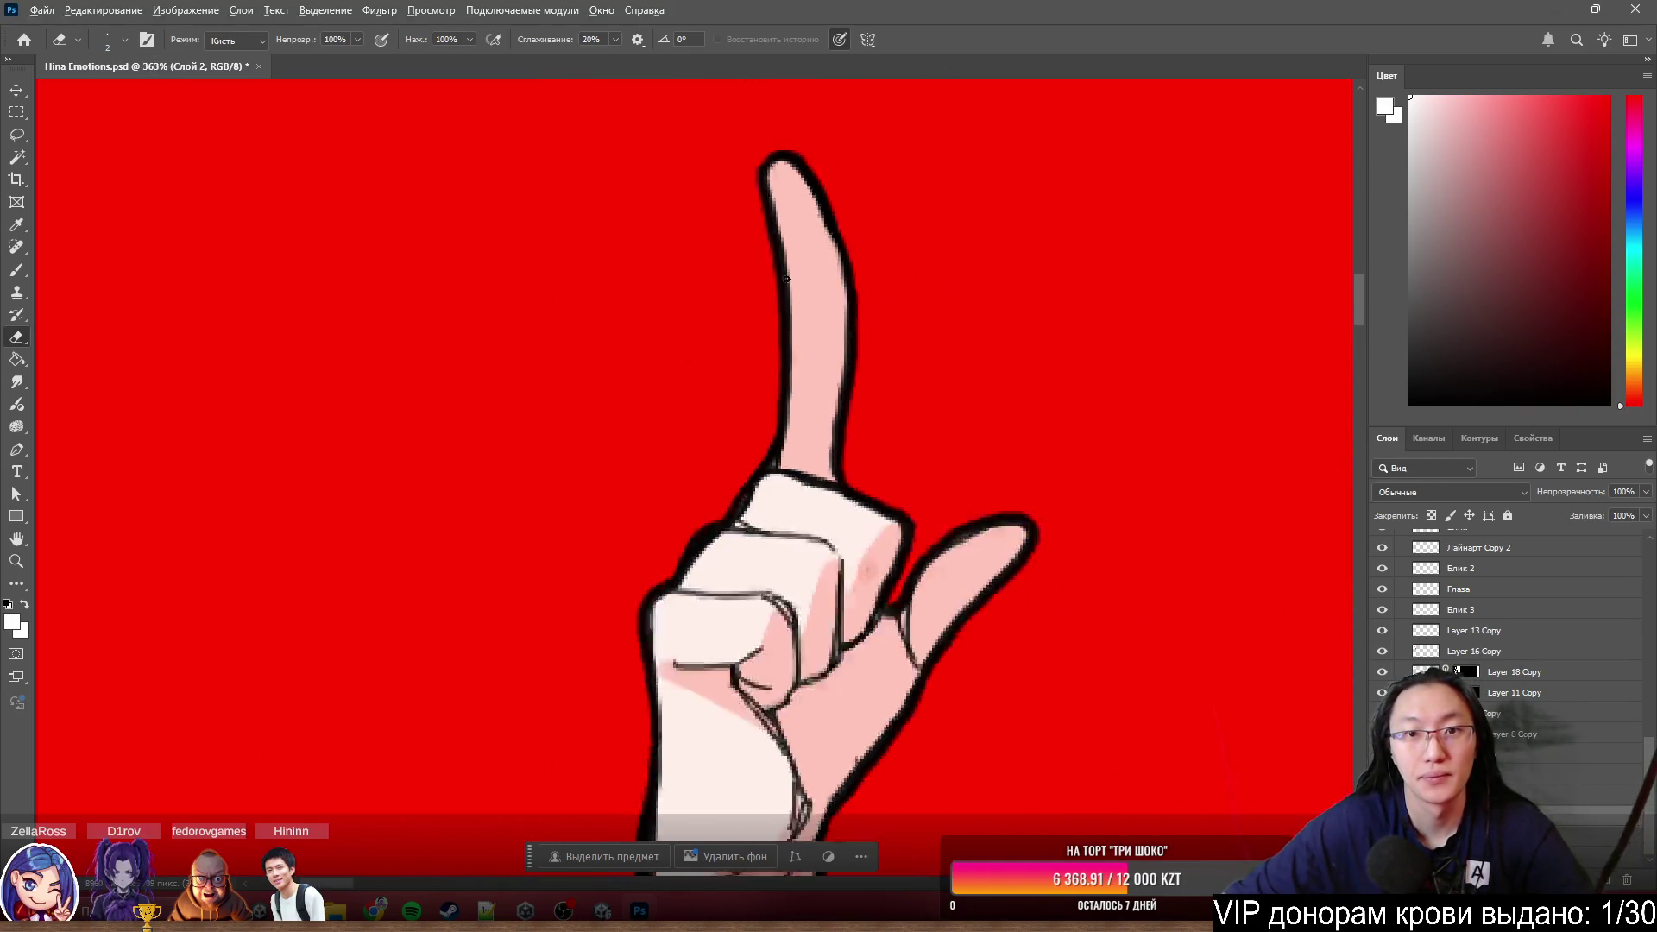
scroll(854, 296, "down", 3)
scroll(897, 328, "up", 3)
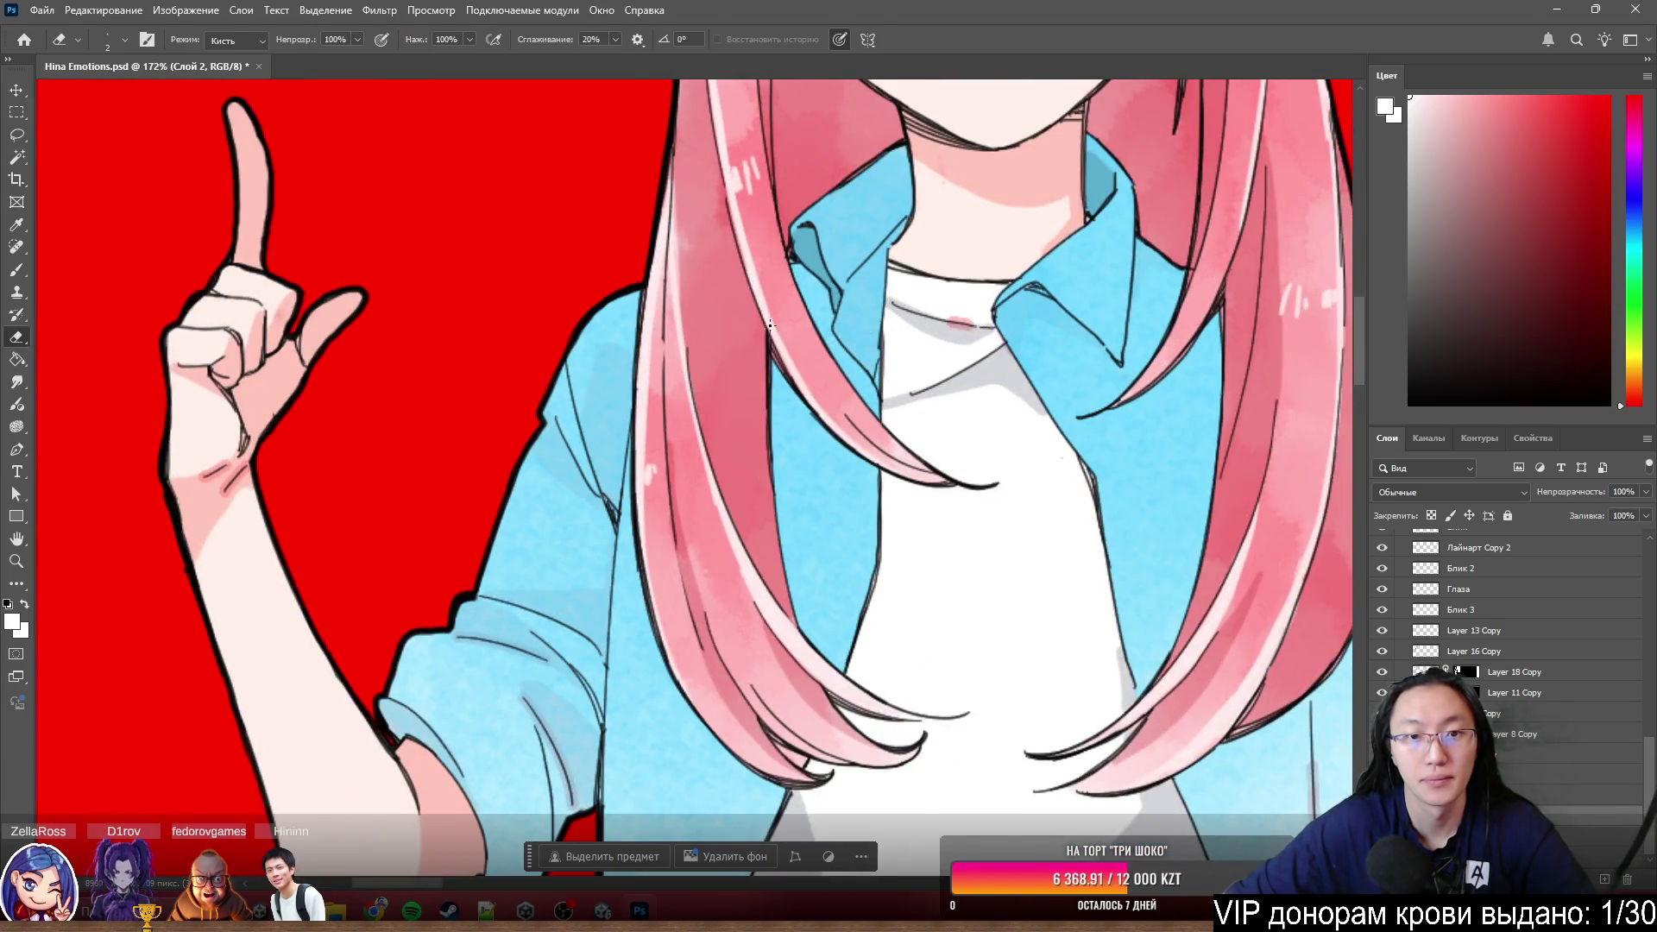
scroll(769, 325, "up", 5)
scroll(674, 299, "up", 5)
scroll(622, 279, "up", 3)
scroll(587, 261, "up", 1)
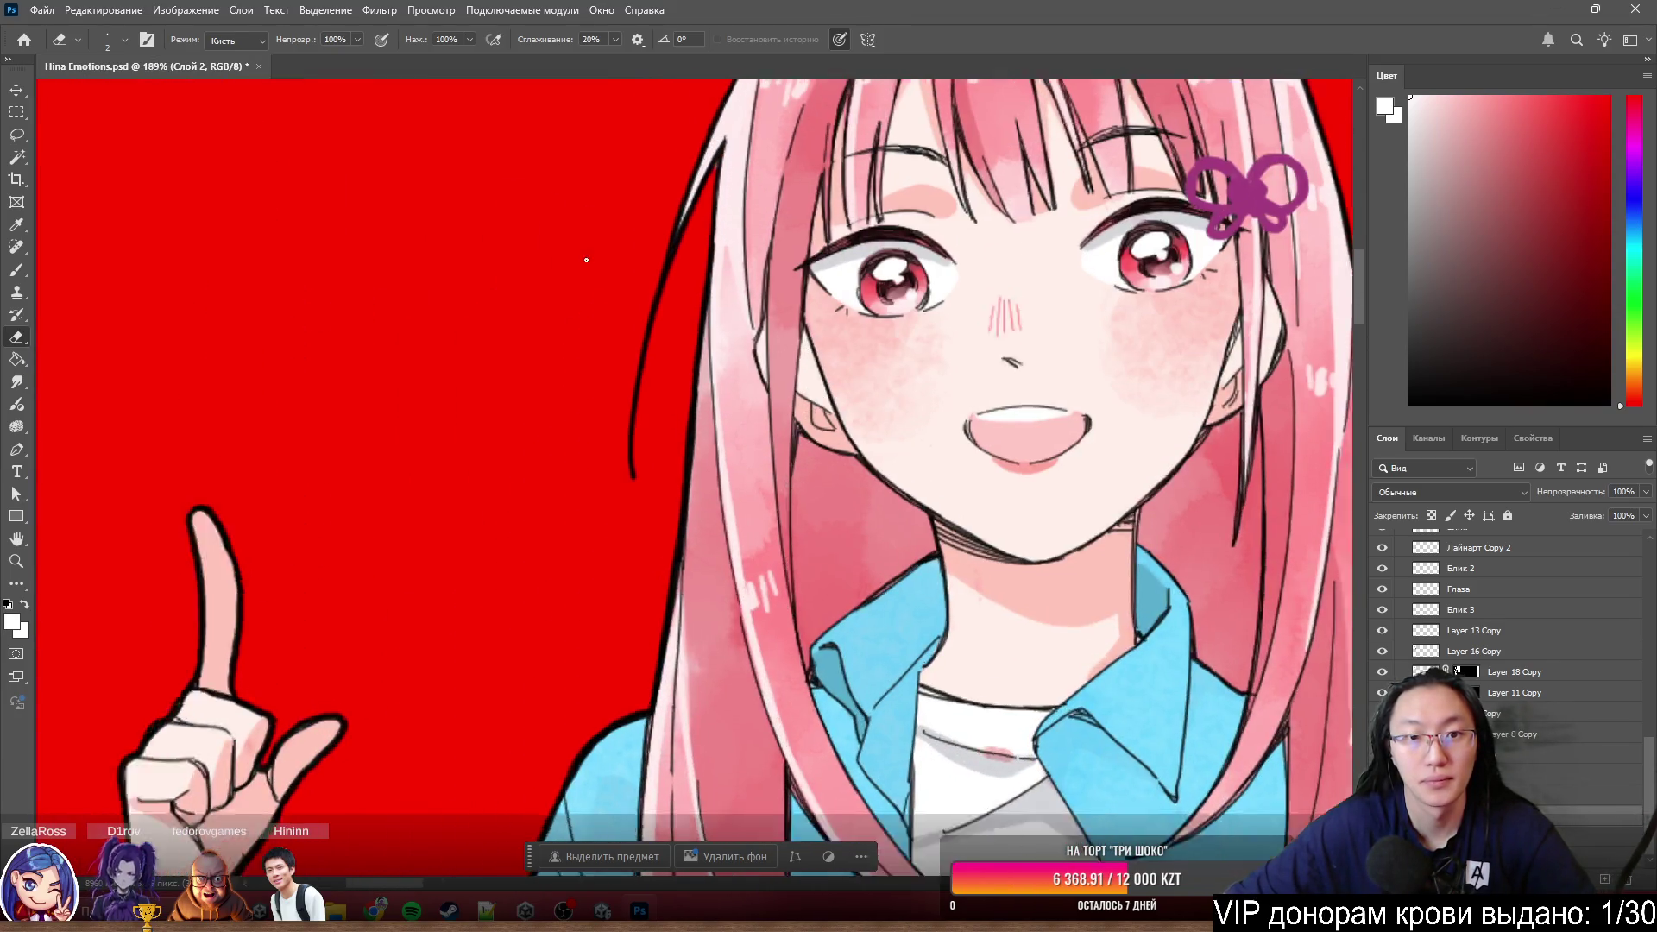
scroll(587, 260, "up", 1)
scroll(630, 233, "down", 2)
scroll(1103, 308, "down", 2)
scroll(1103, 309, "up", 1)
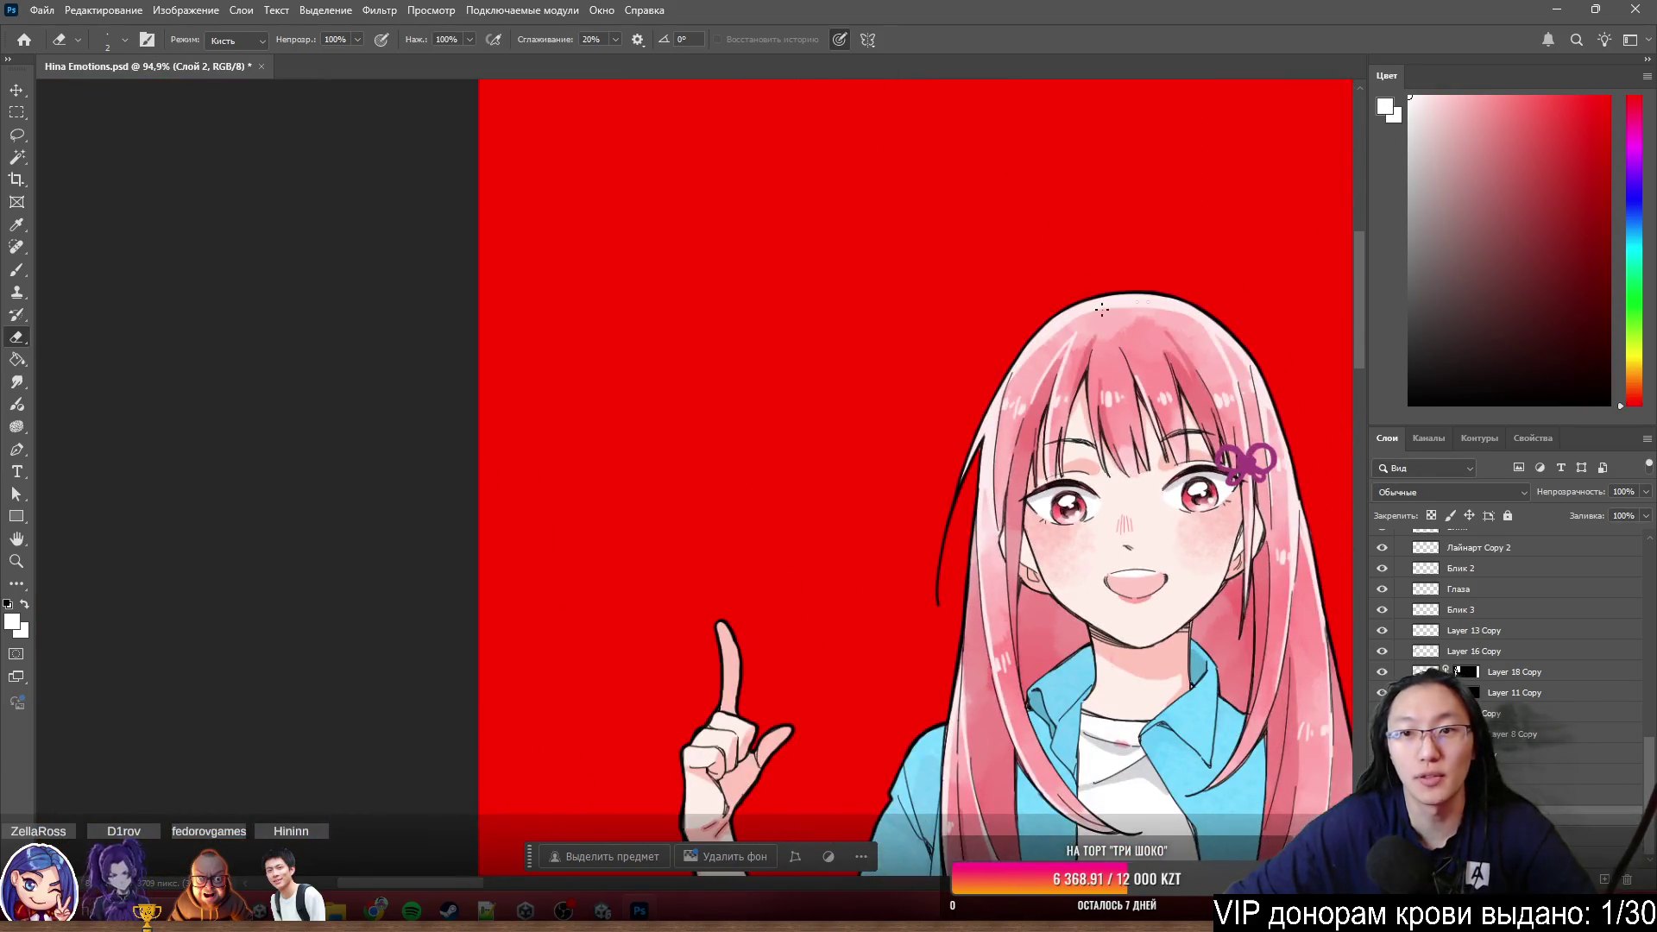
scroll(1102, 309, "up", 1)
scroll(1067, 367, "up", 2)
scroll(1067, 348, "down", 4)
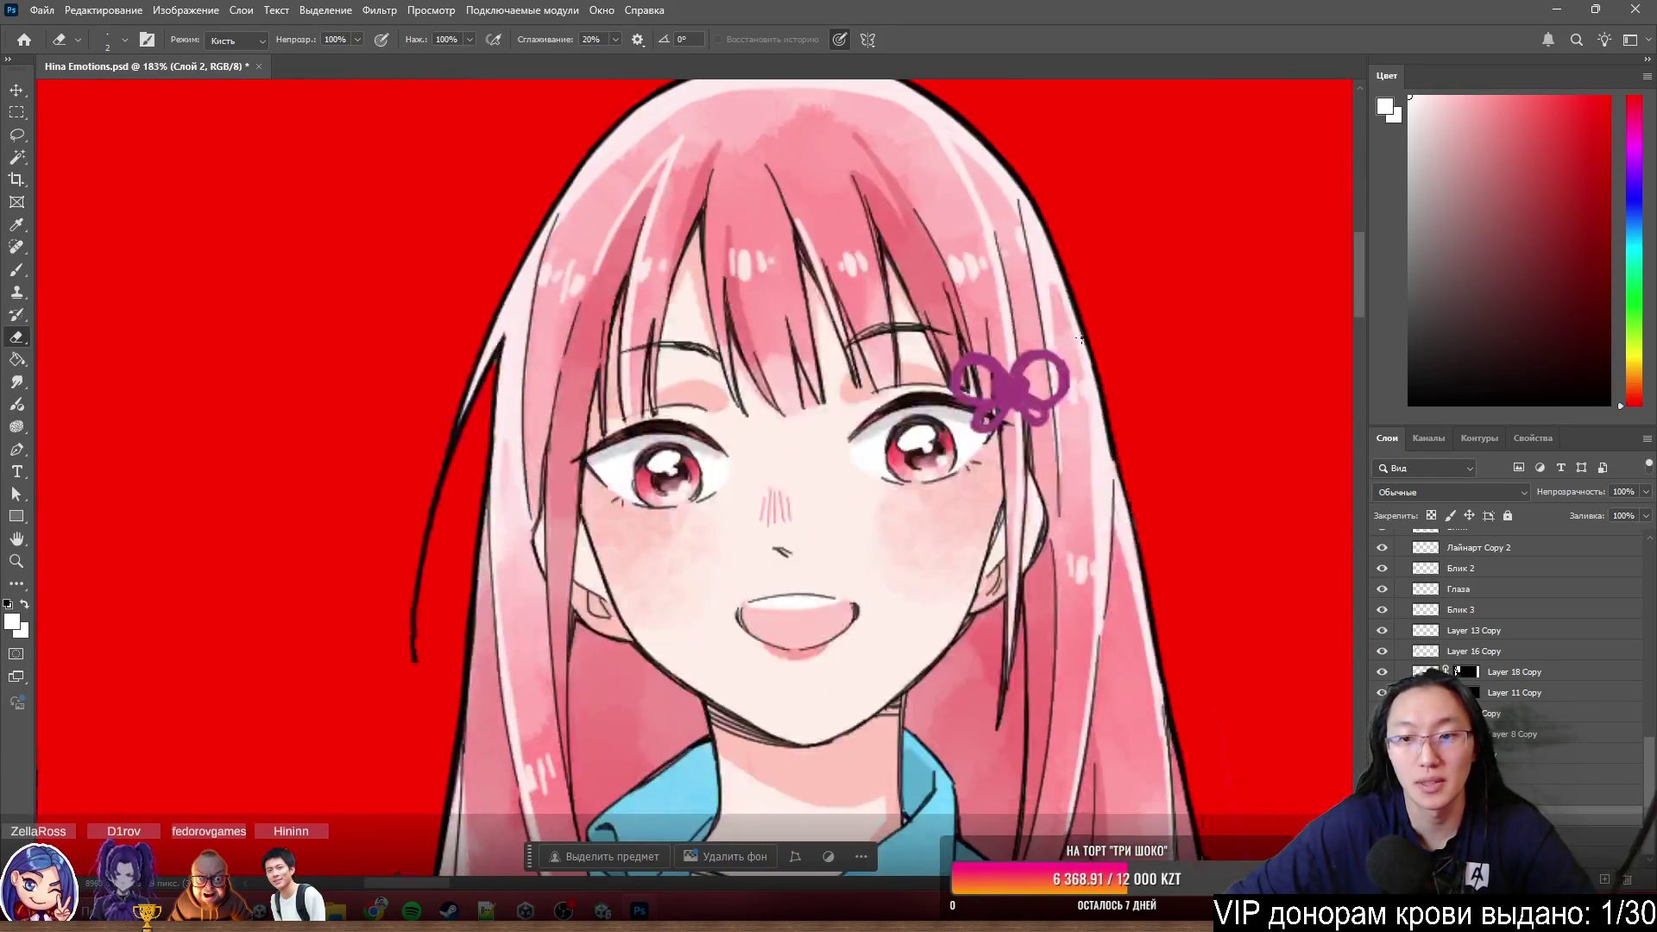
scroll(1061, 343, "down", 3)
scroll(1049, 336, "down", 2)
scroll(1007, 325, "down", 3)
scroll(1004, 326, "down", 3)
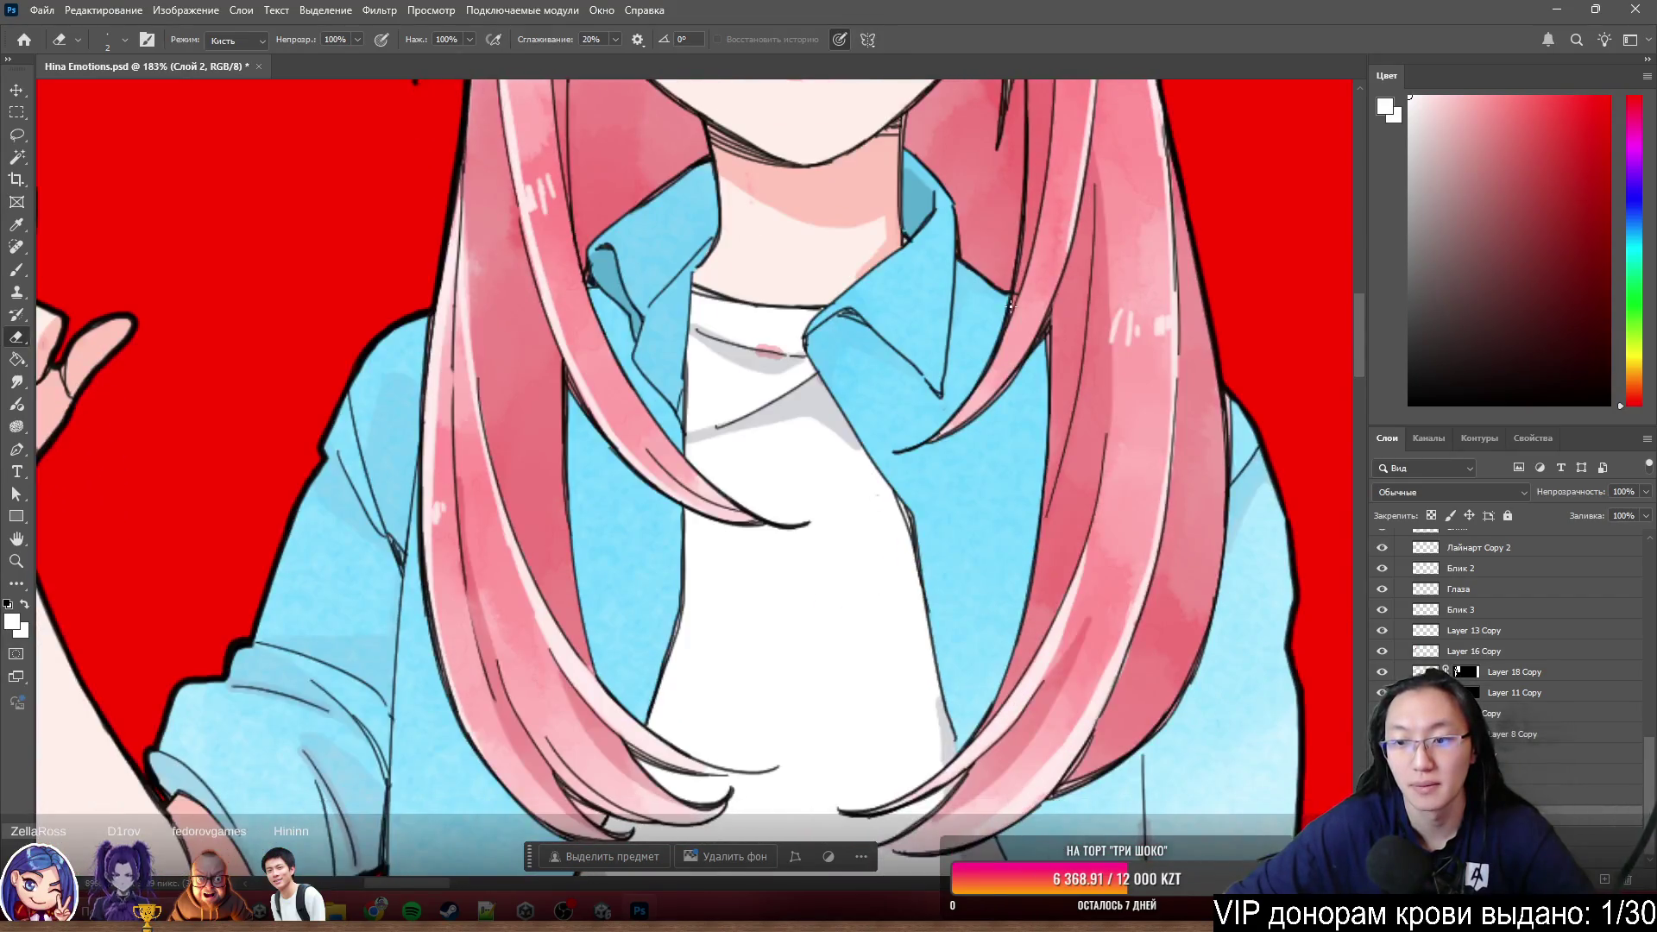
scroll(1000, 327, "down", 3)
scroll(991, 330, "down", 3)
scroll(985, 335, "down", 3)
scroll(982, 333, "down", 3)
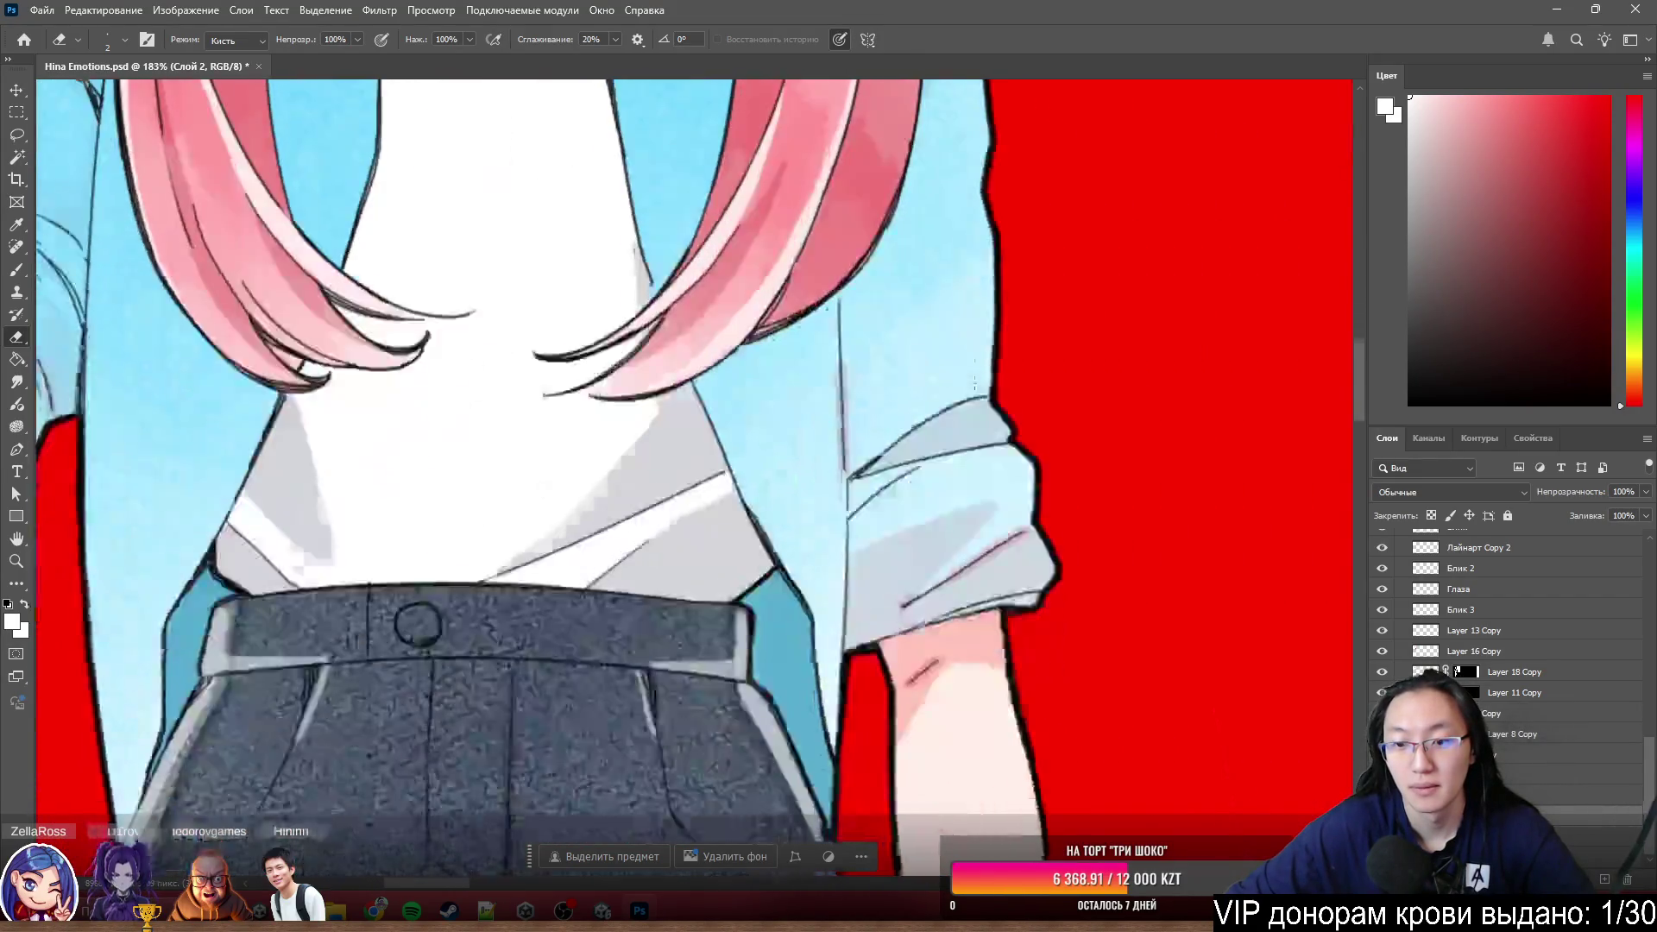
scroll(1113, 622, "up", 4)
scroll(998, 713, "up", 1)
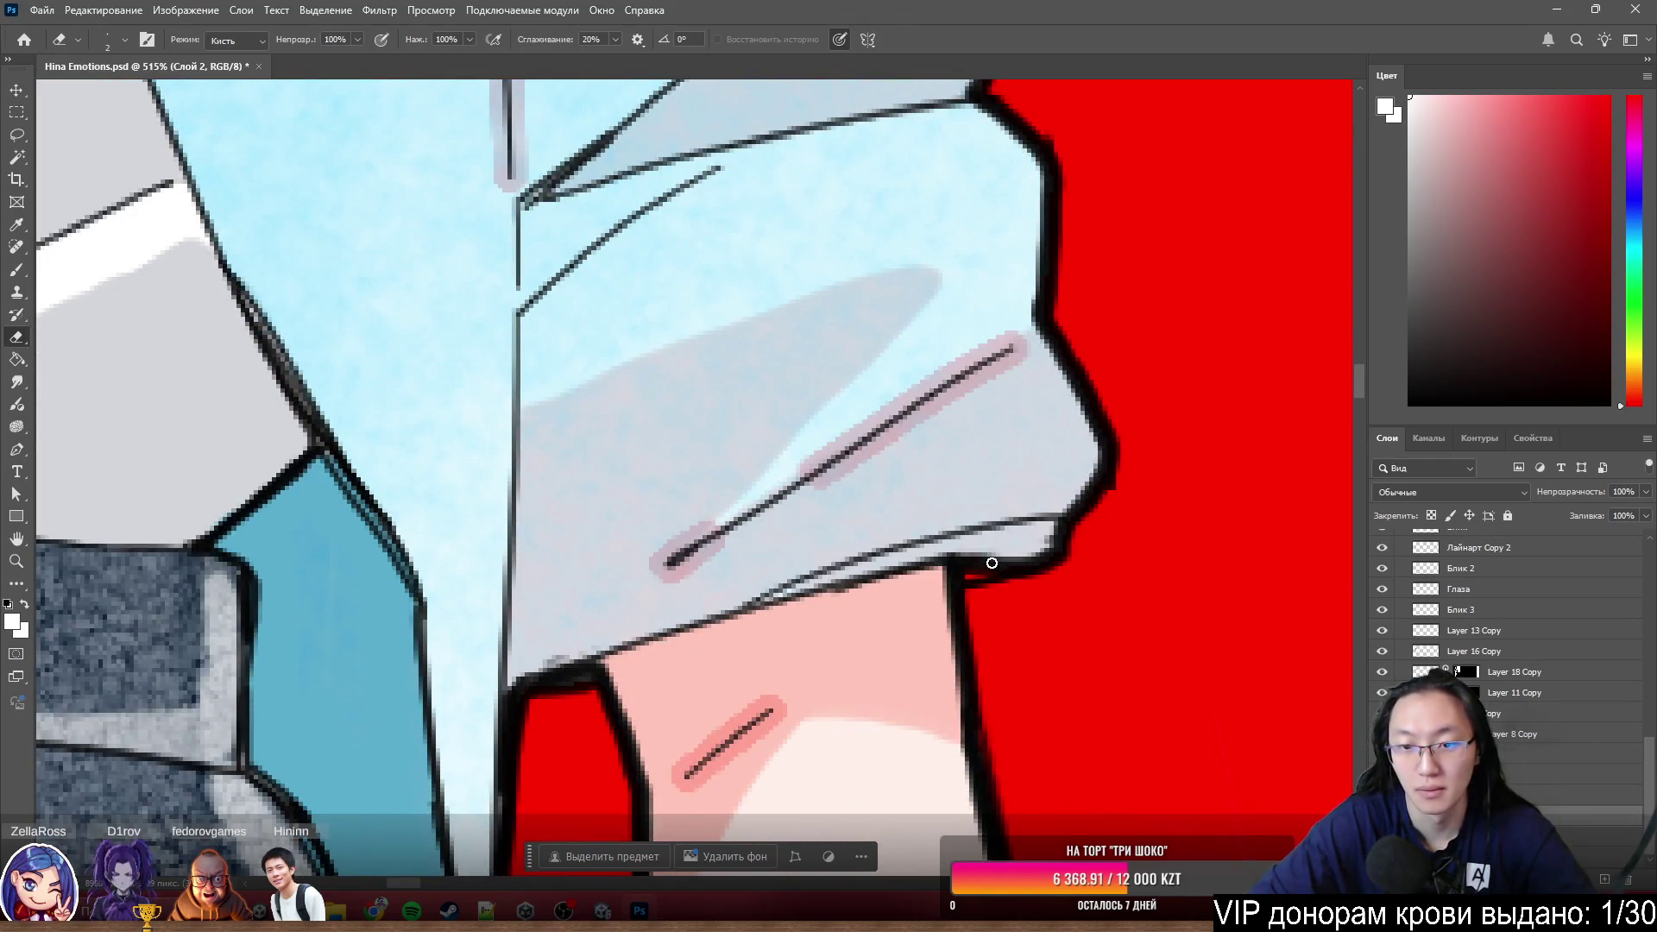
- Brush a small white touch-up under the sleeve cuff and return to editing Лайнарт Copy 2 with the brush
key("b")
left_click_drag(968, 575, 993, 569)
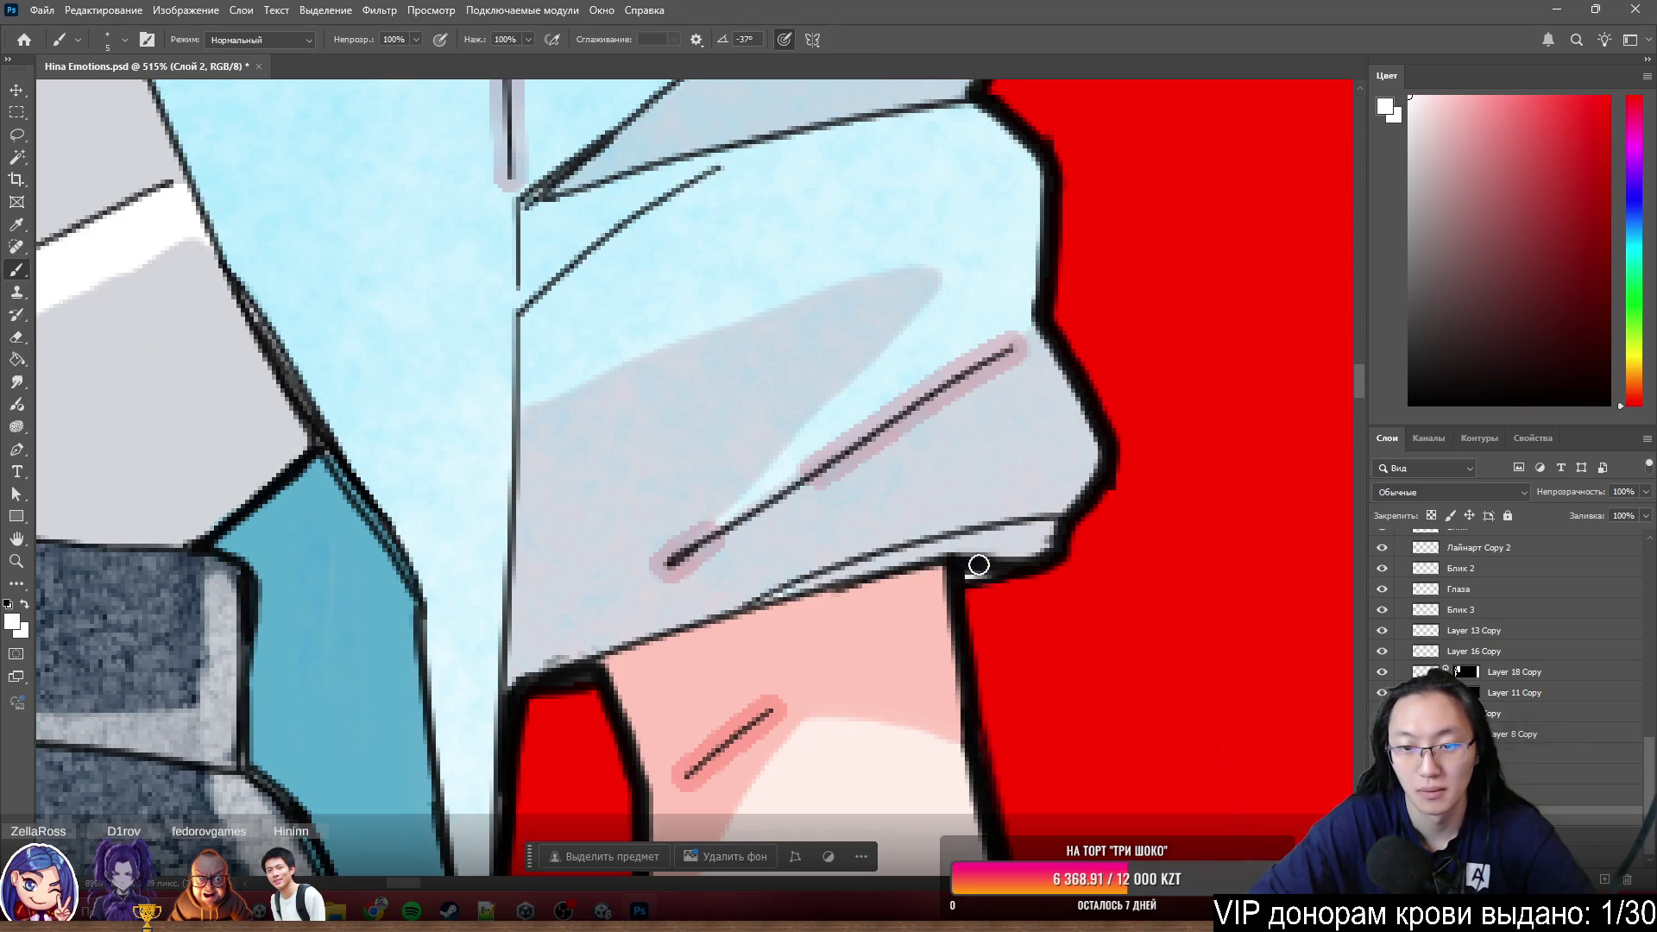
scroll(980, 565, "down", 3)
scroll(728, 405, "up", 3)
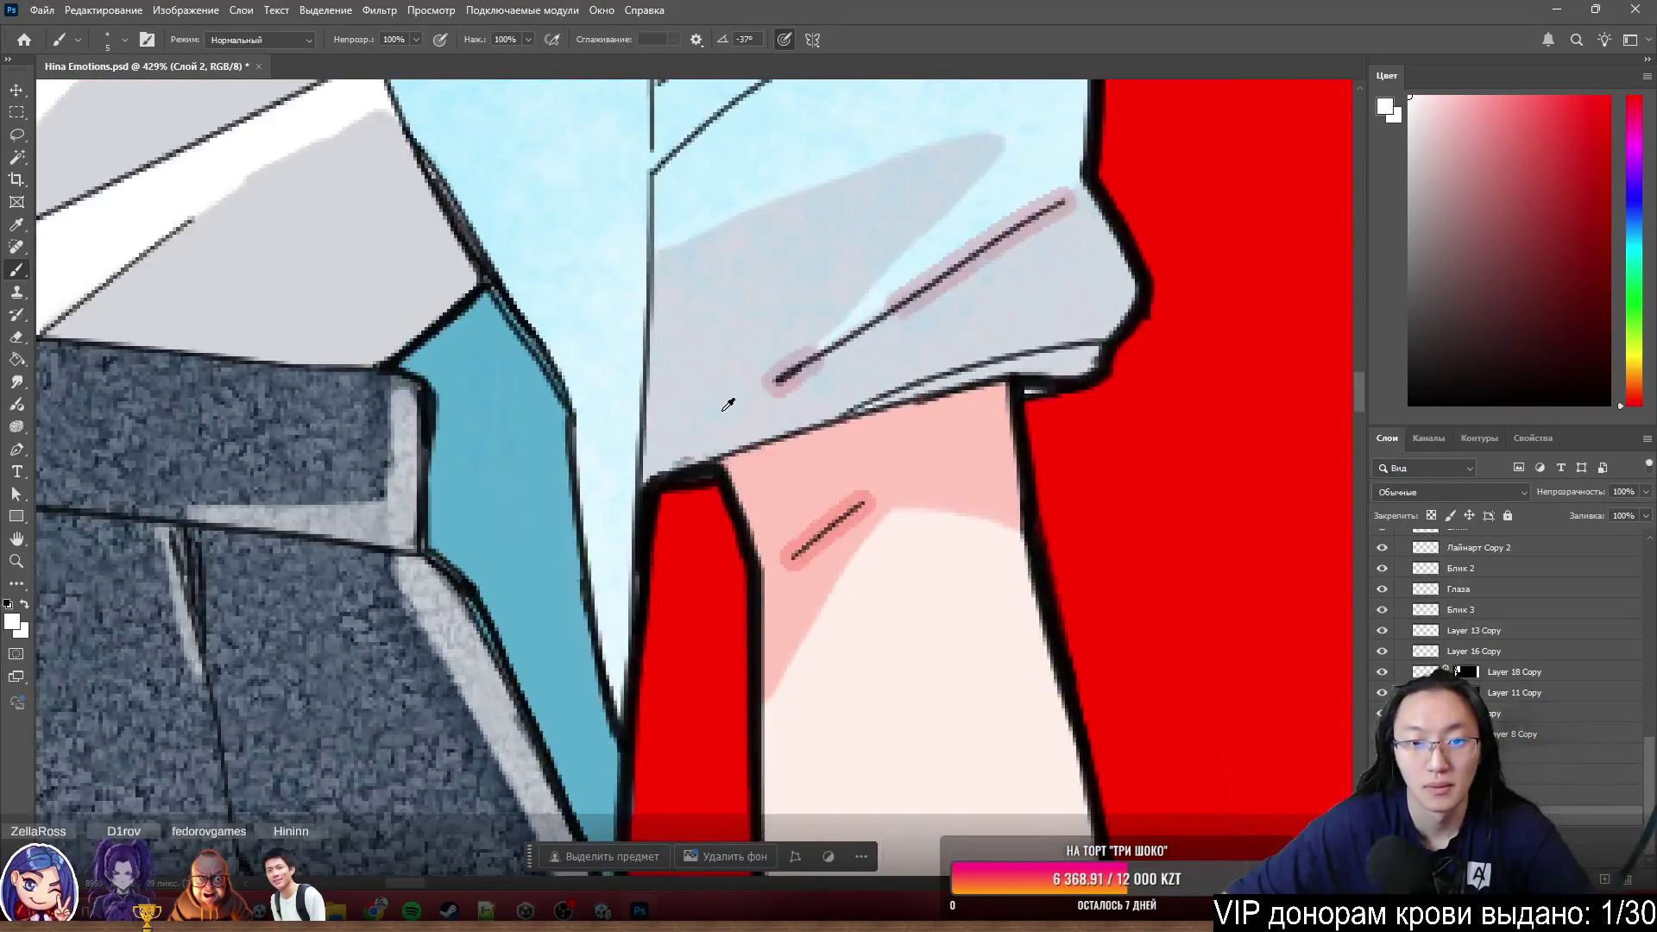
scroll(729, 405, "down", 4)
scroll(828, 725, "down", 2)
scroll(881, 643, "up", 2)
scroll(786, 592, "up", 1)
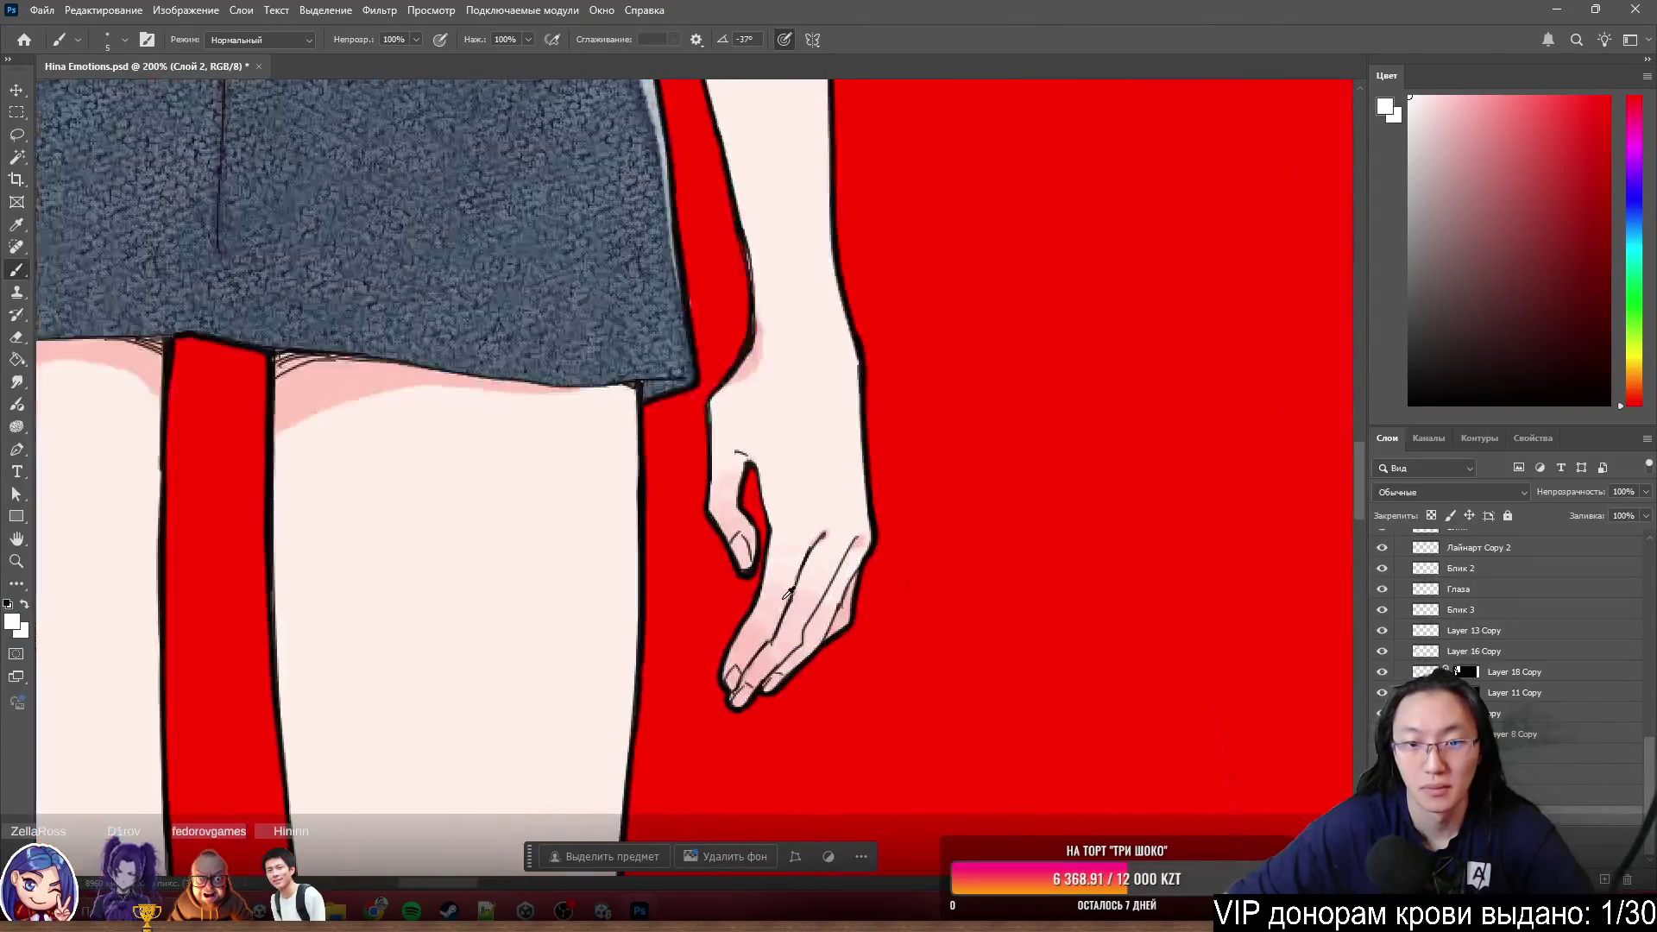
scroll(775, 581, "up", 2)
scroll(907, 629, "up", 3)
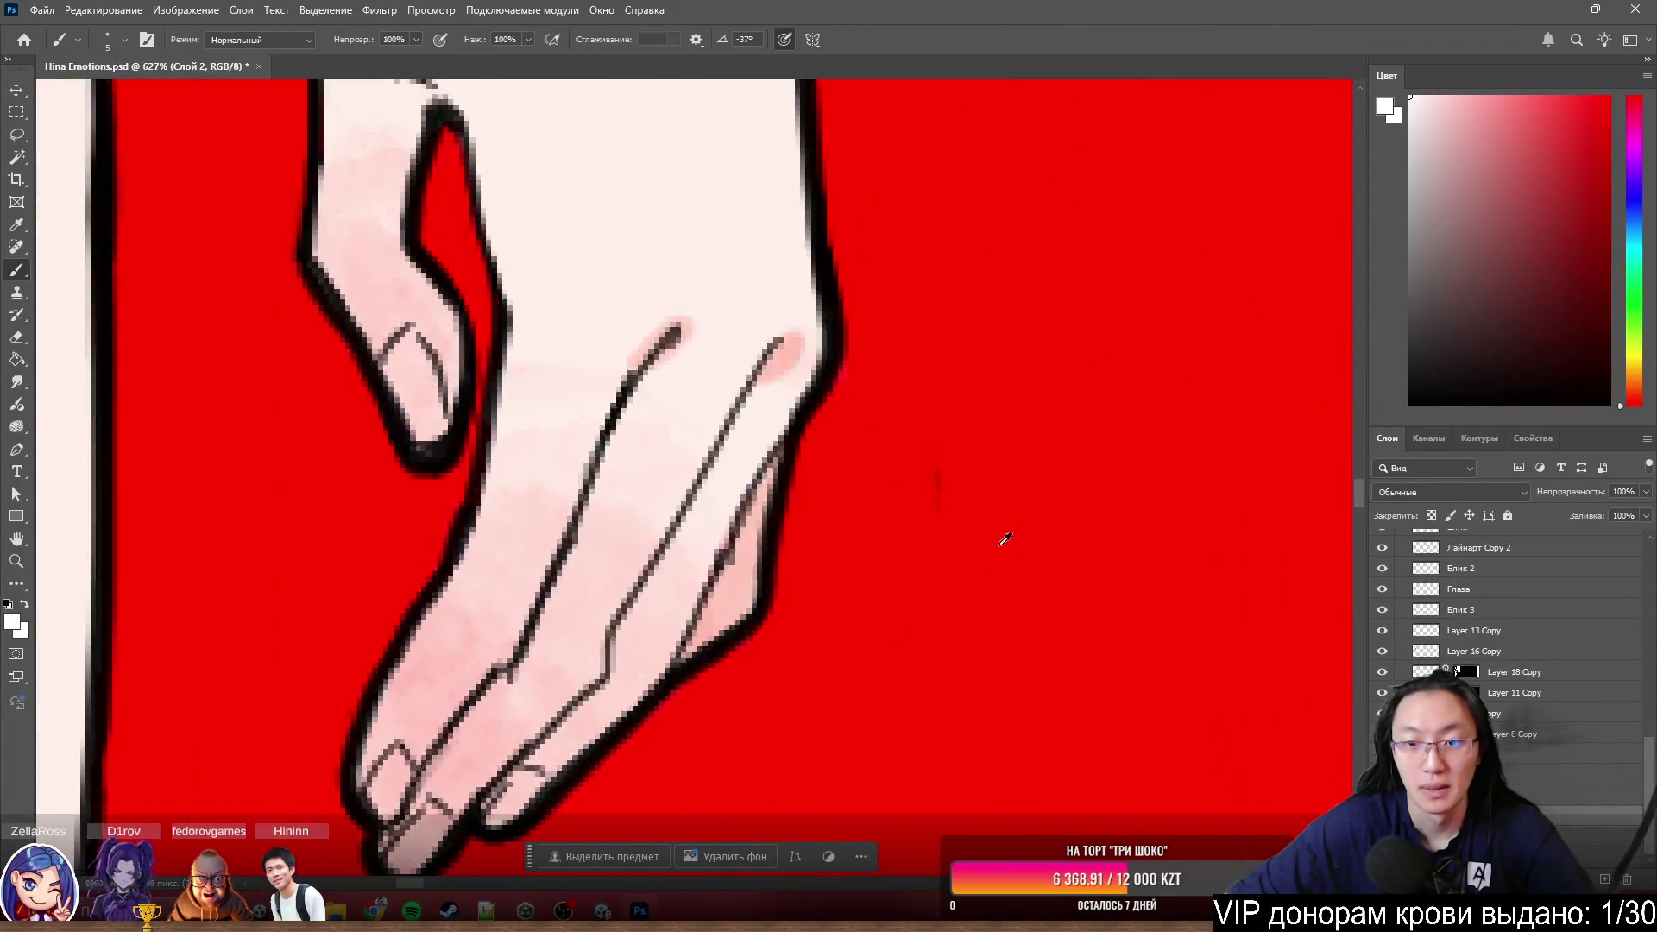
scroll(999, 545, "up", 3)
key("alt+bracketleft")
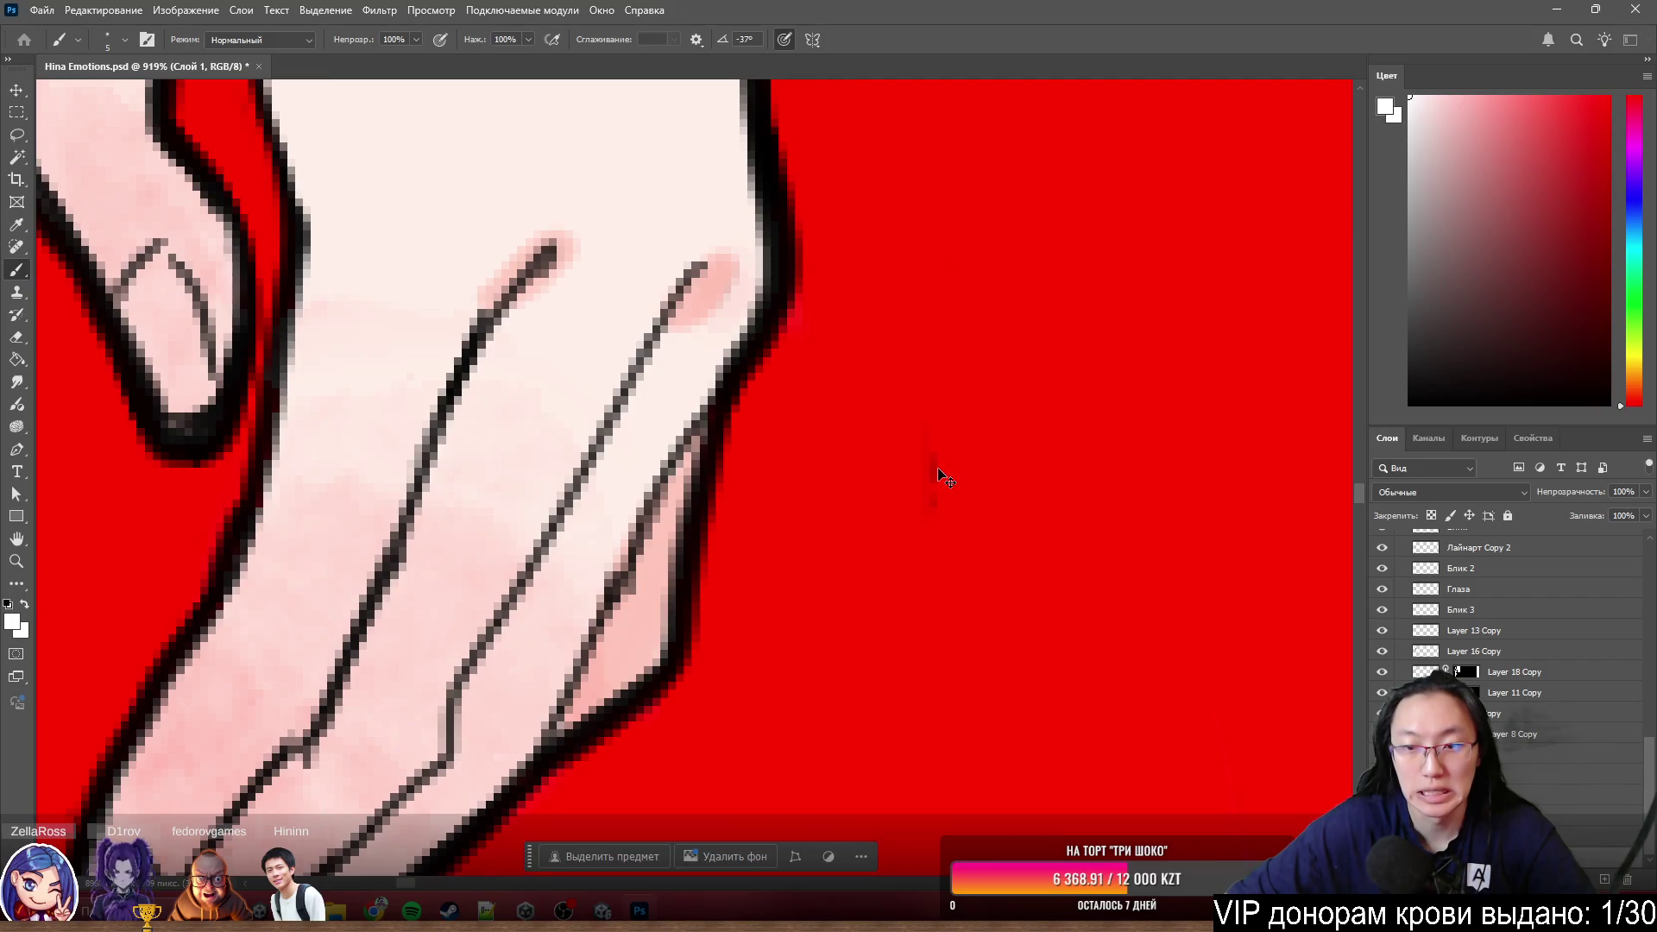
key("alt+bracketright")
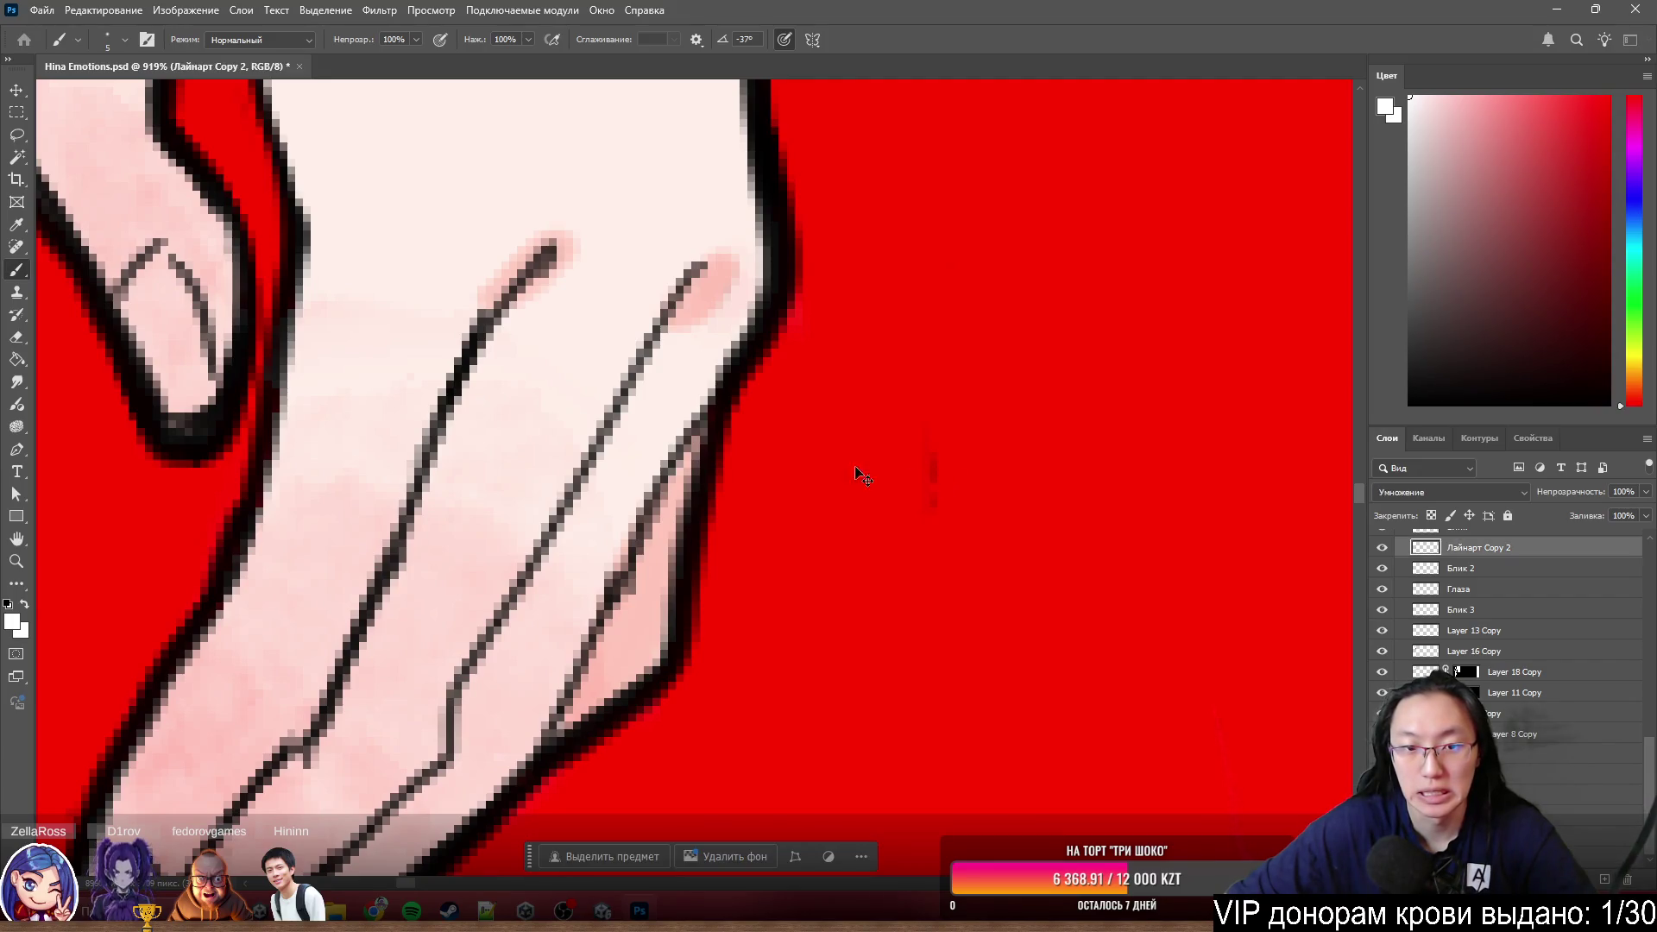
key("e")
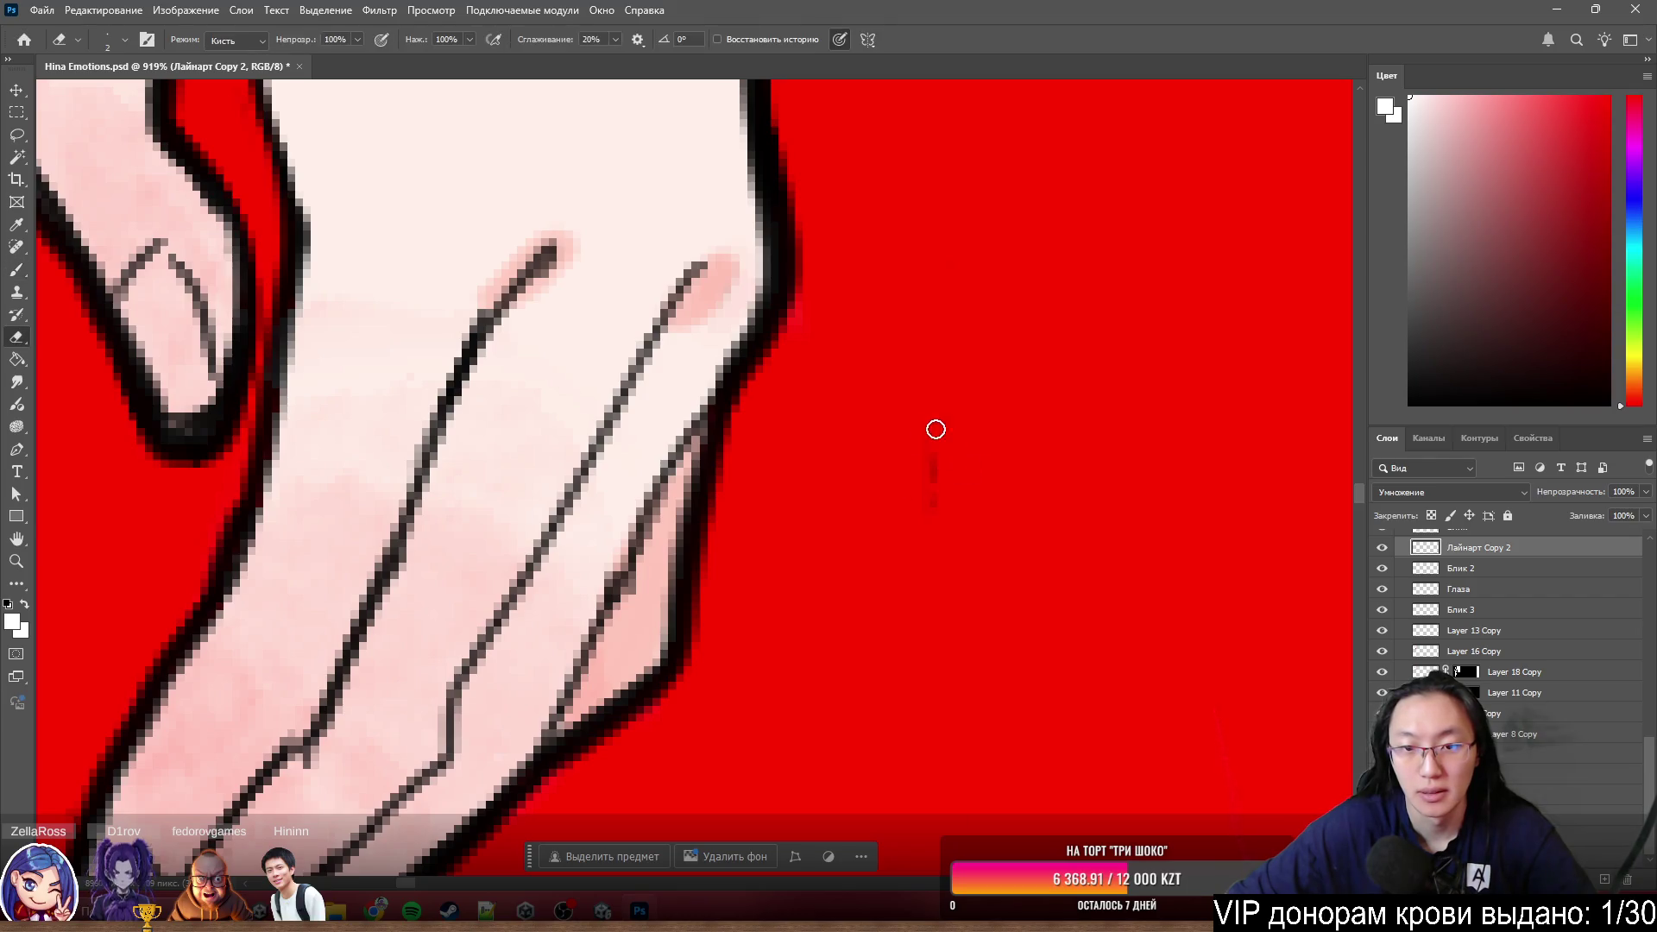
key("b")
scroll(909, 493, "down", 2)
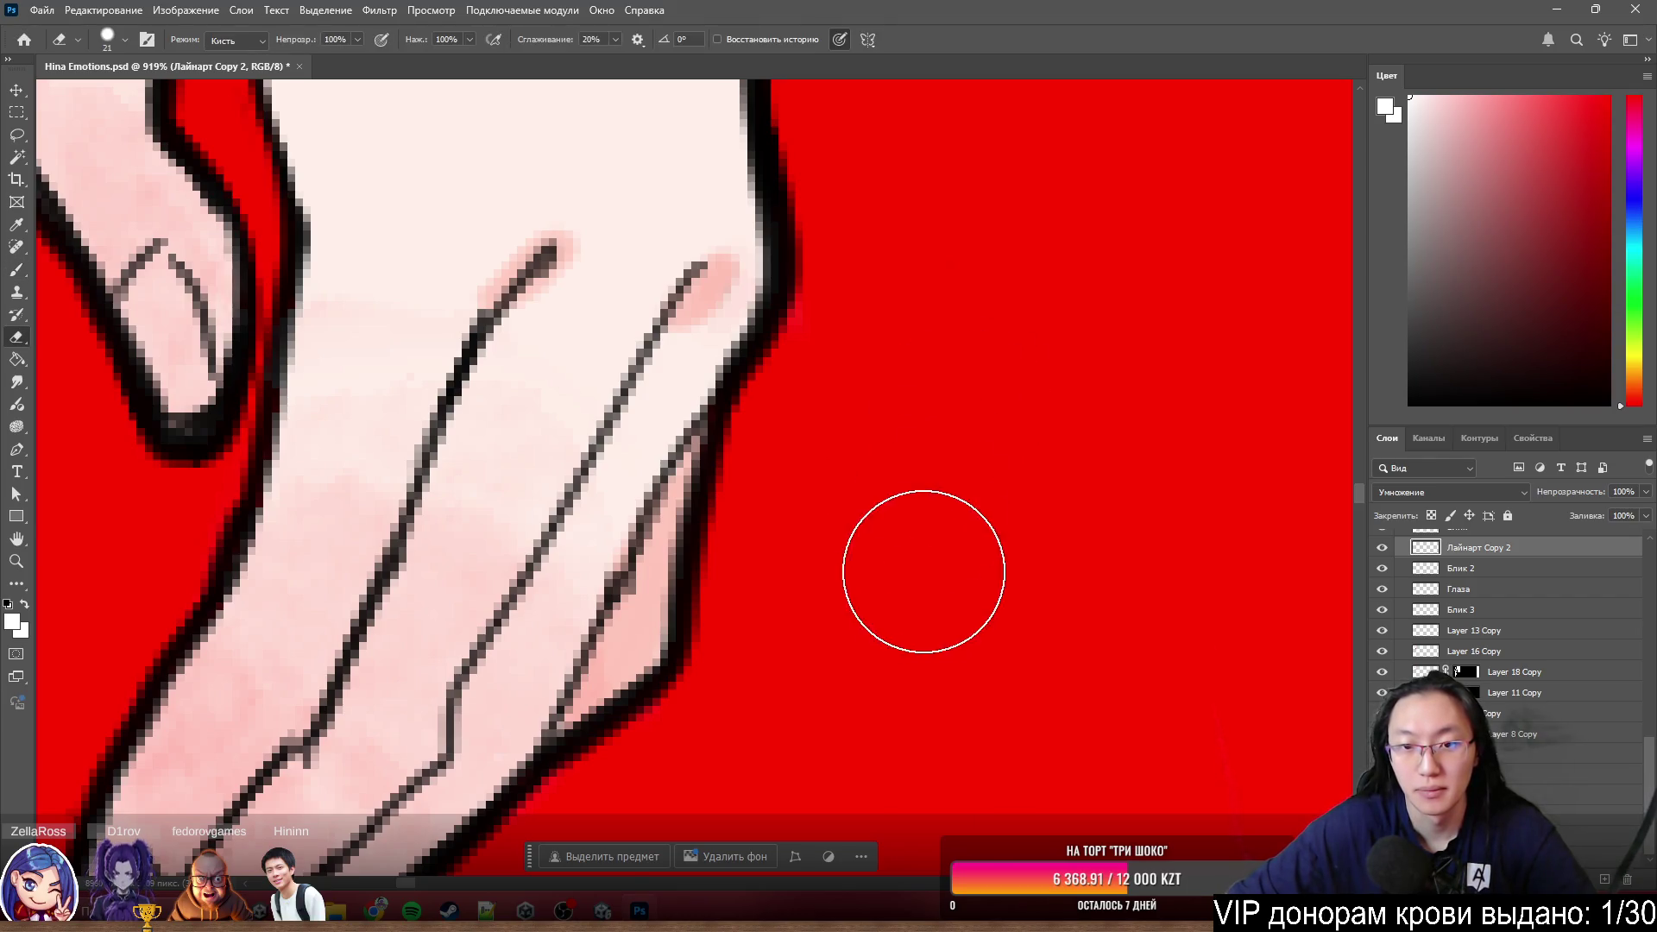
scroll(924, 574, "down", 1)
scroll(988, 462, "down", 2)
scroll(1239, 647, "down", 2)
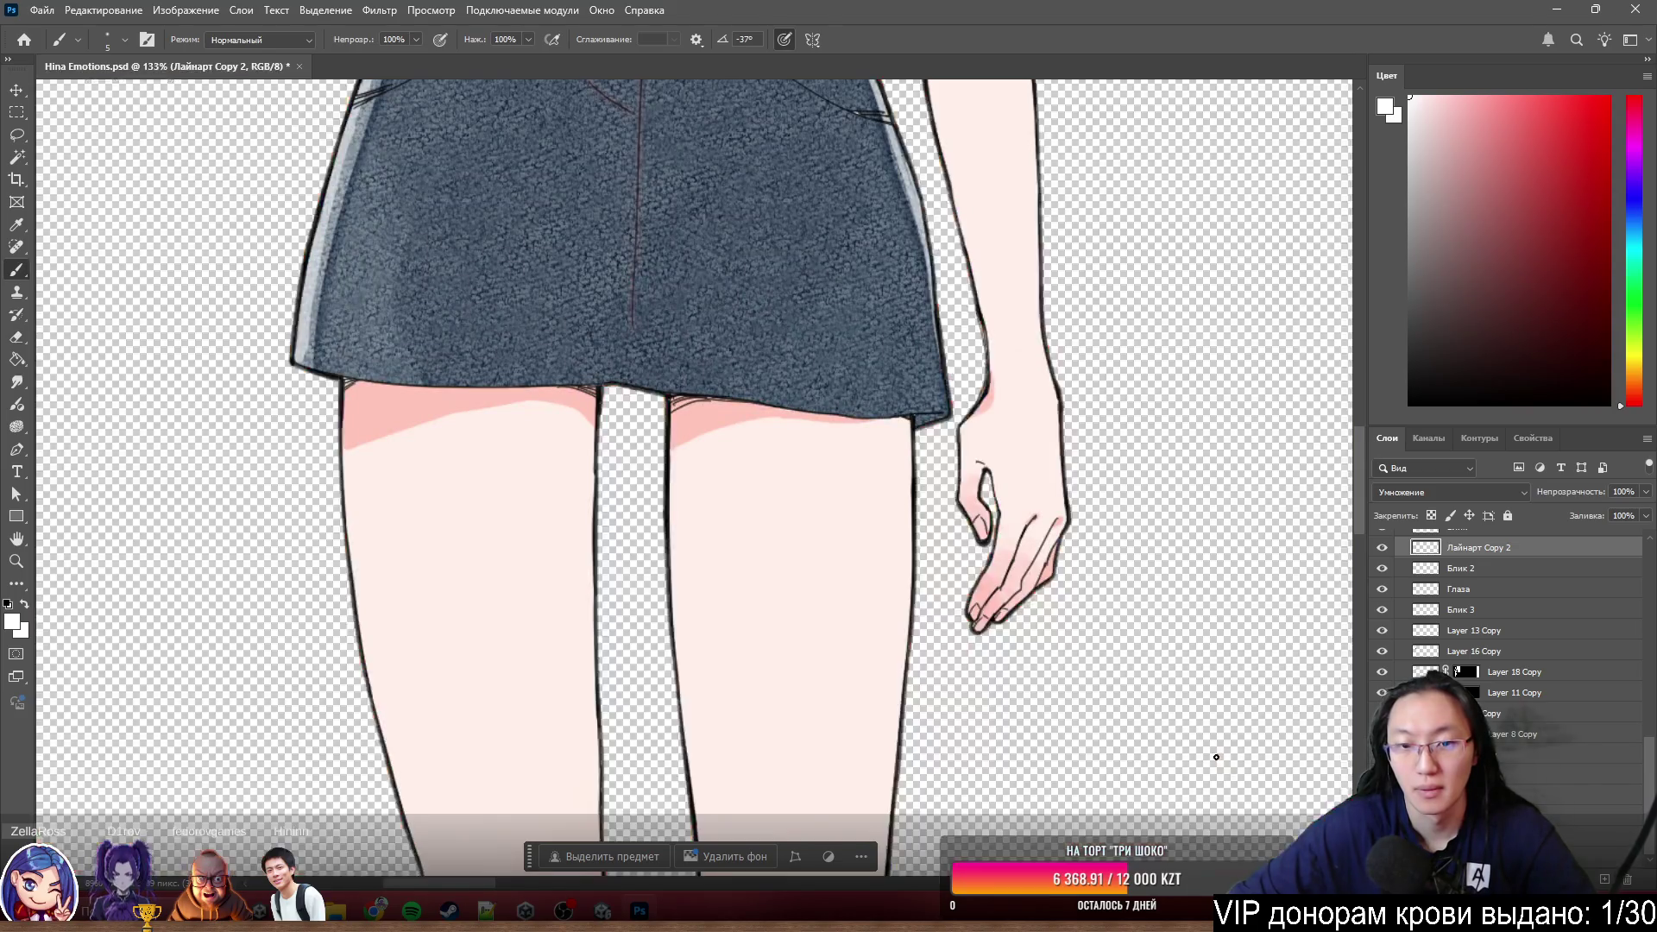
scroll(740, 549, "down", 2)
scroll(699, 466, "down", 1)
scroll(691, 438, "down", 1)
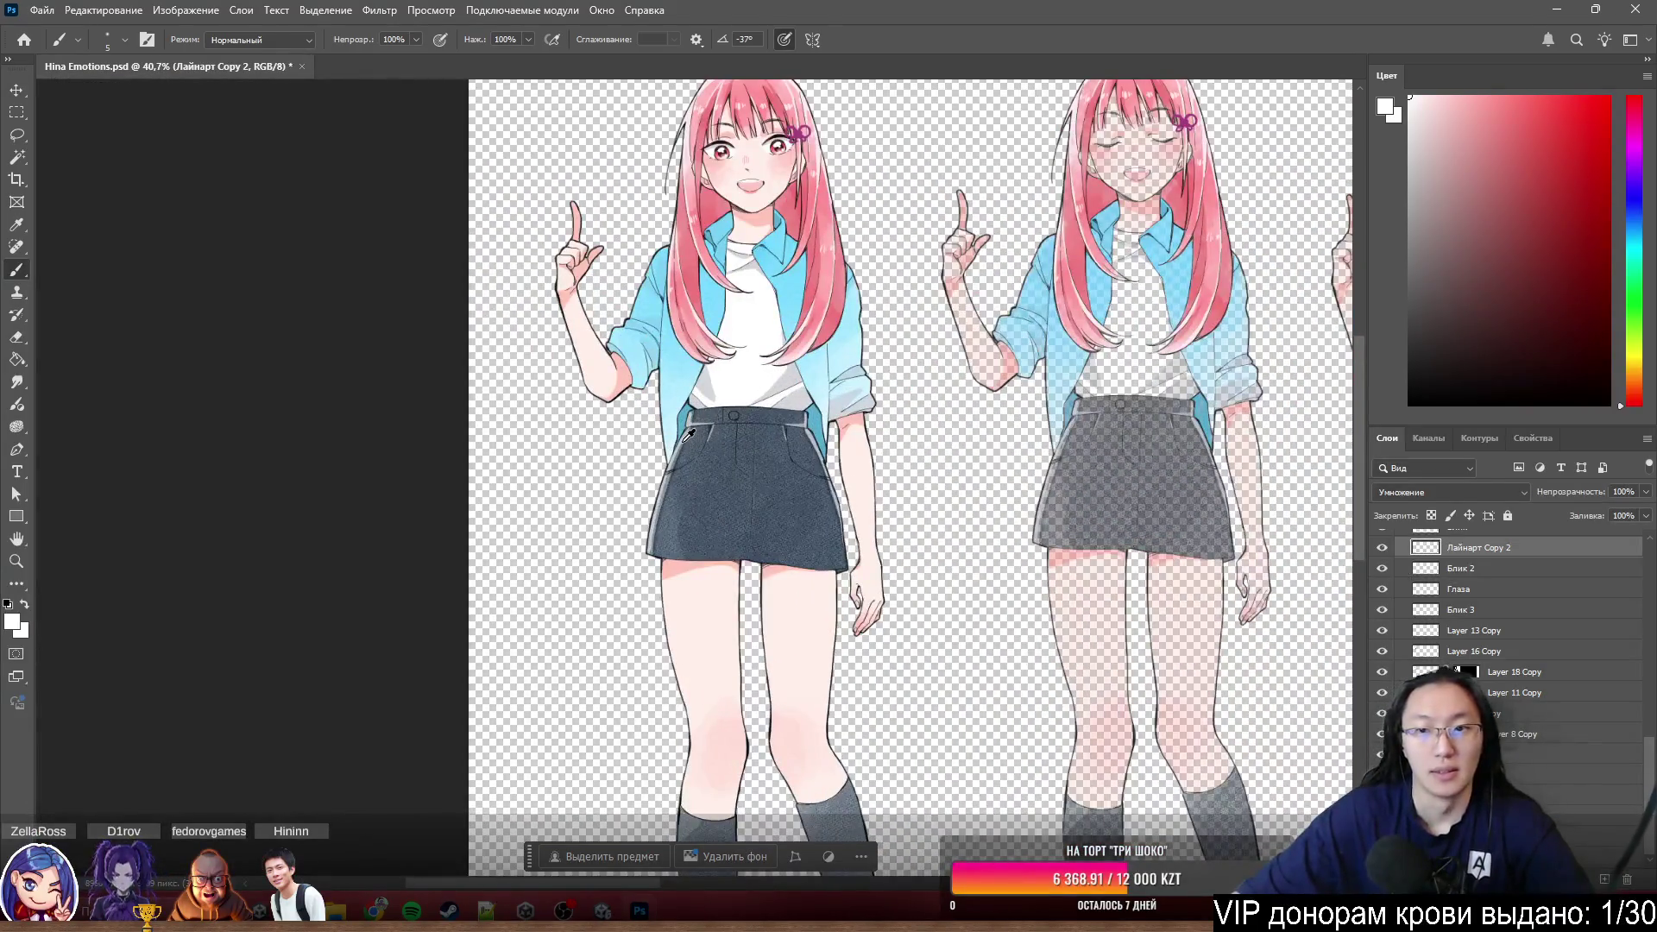
scroll(686, 440, "up", 2)
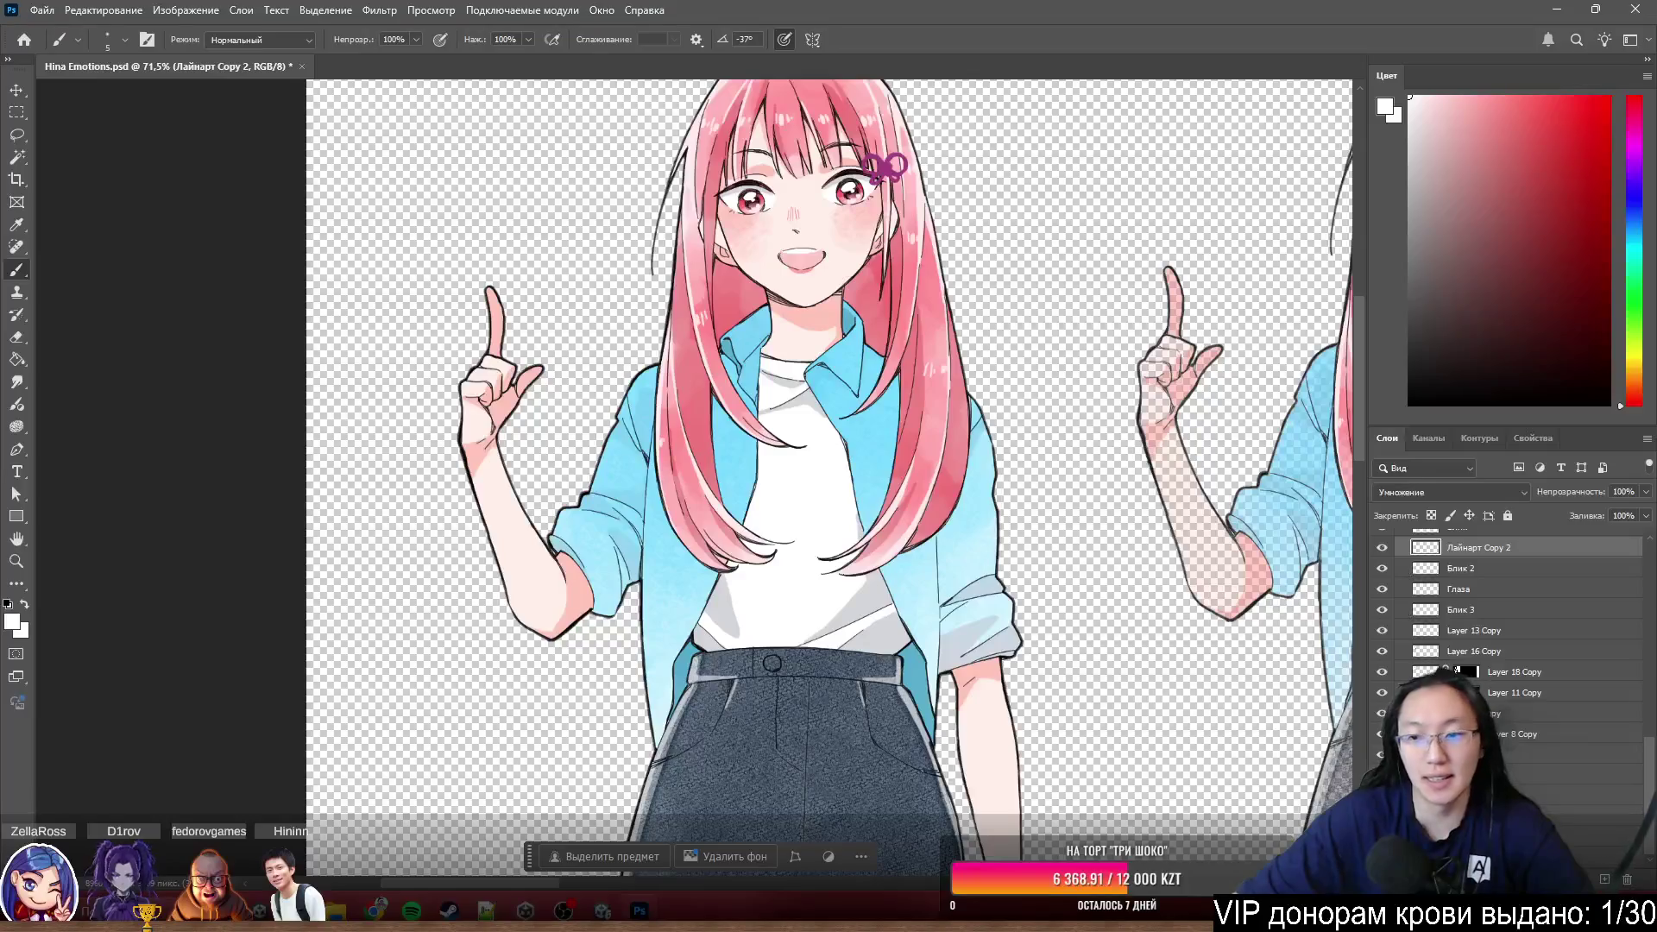
scroll(733, 166, "up", 5)
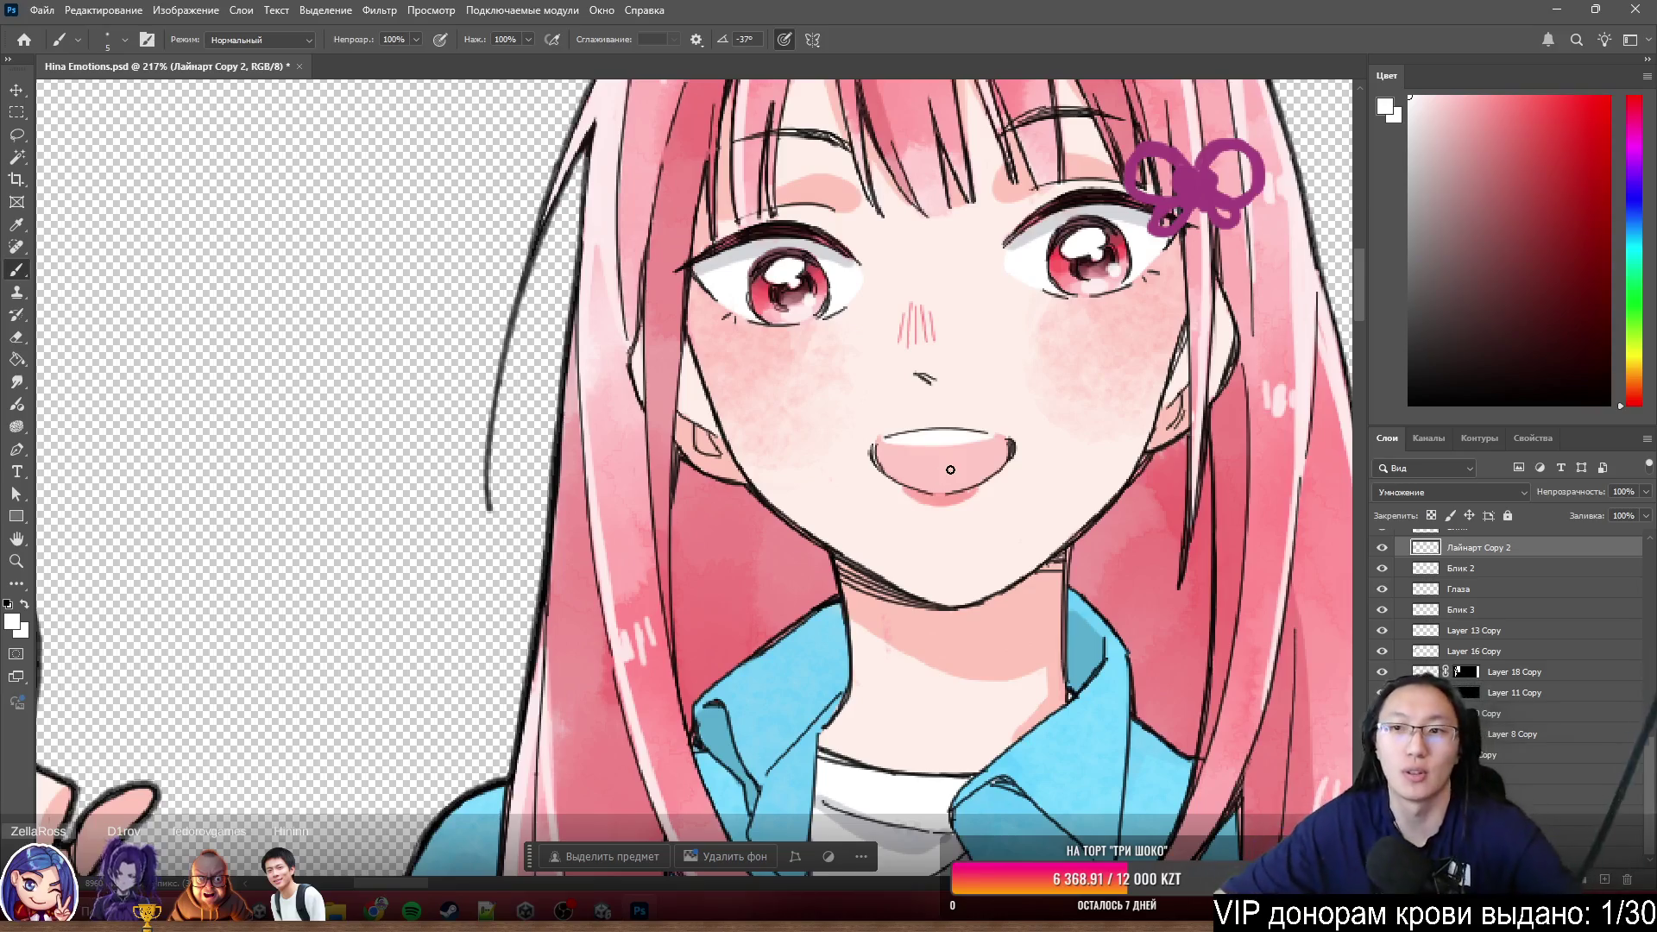
scroll(822, 423, "down", 1)
scroll(823, 423, "down", 5)
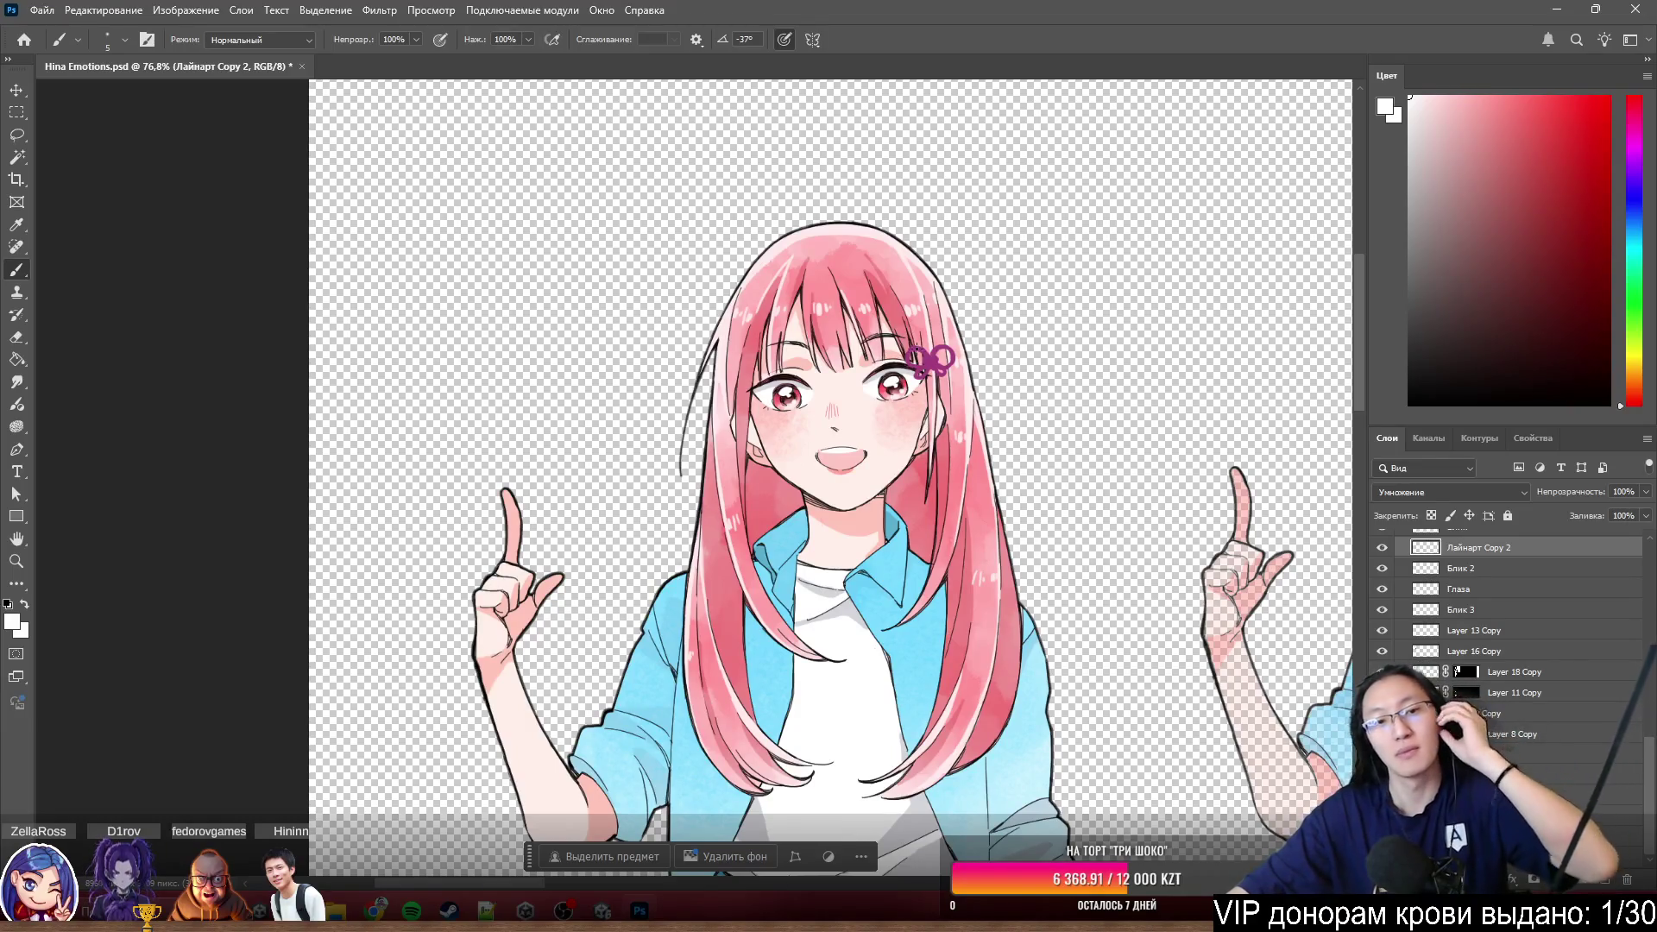
scroll(1085, 491, "down", 2)
scroll(1084, 492, "down", 2)
scroll(1084, 490, "down", 2)
scroll(1083, 490, "down", 2)
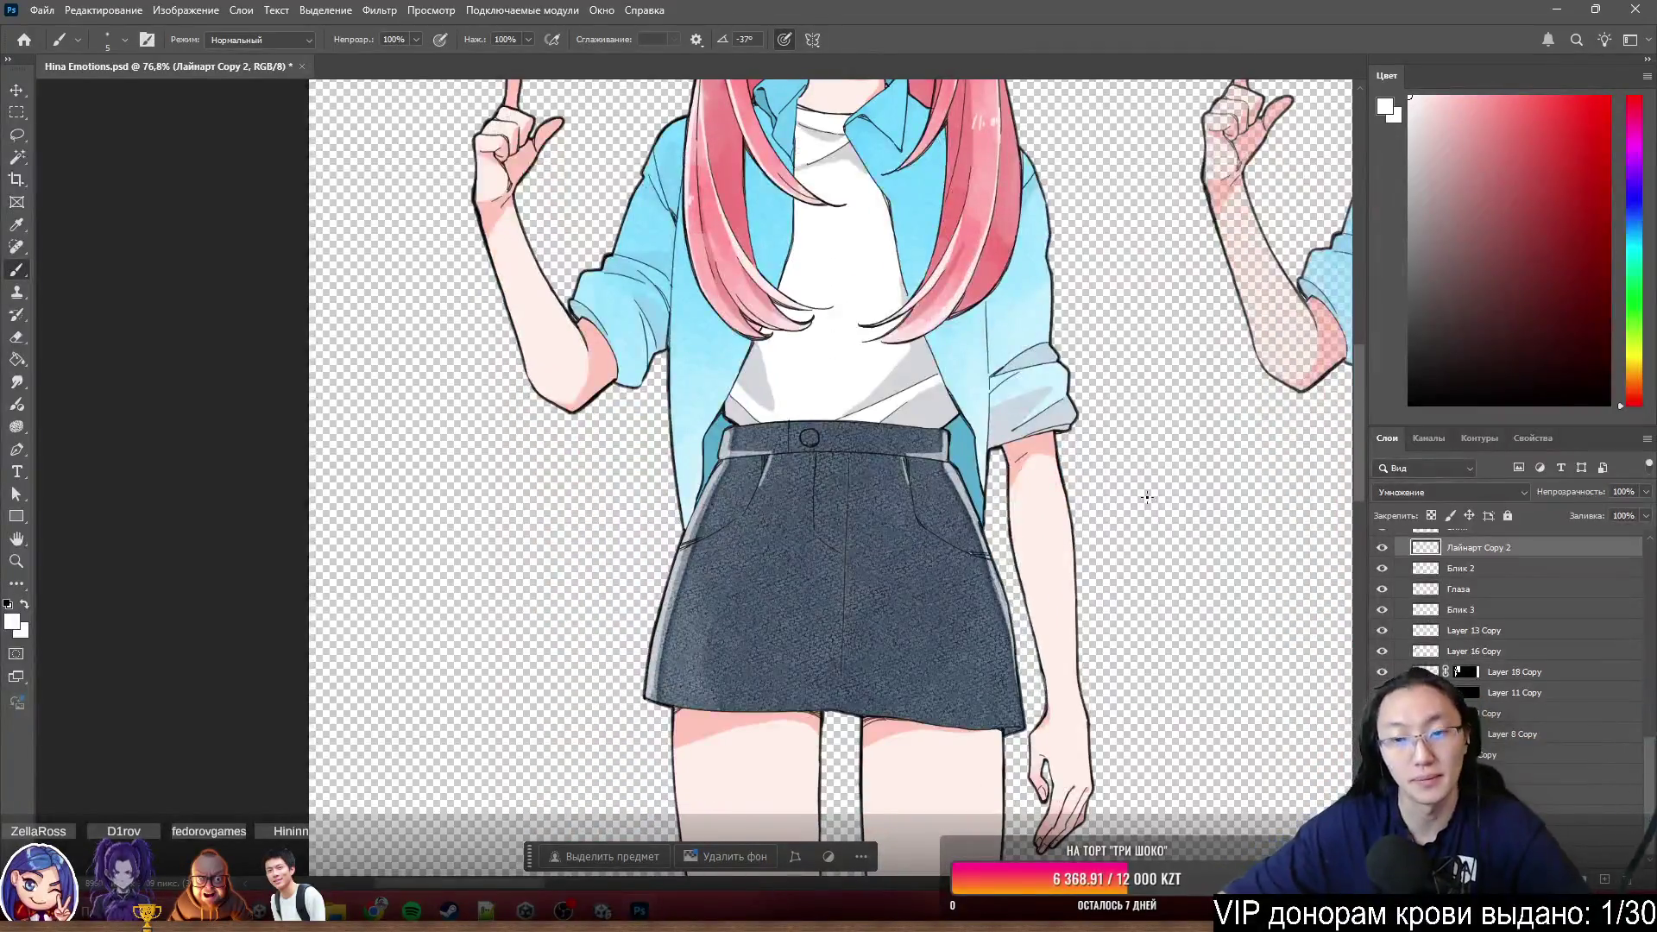
scroll(942, 460, "down", 1)
scroll(937, 455, "down", 1)
scroll(880, 414, "up", 2)
scroll(804, 381, "up", 2)
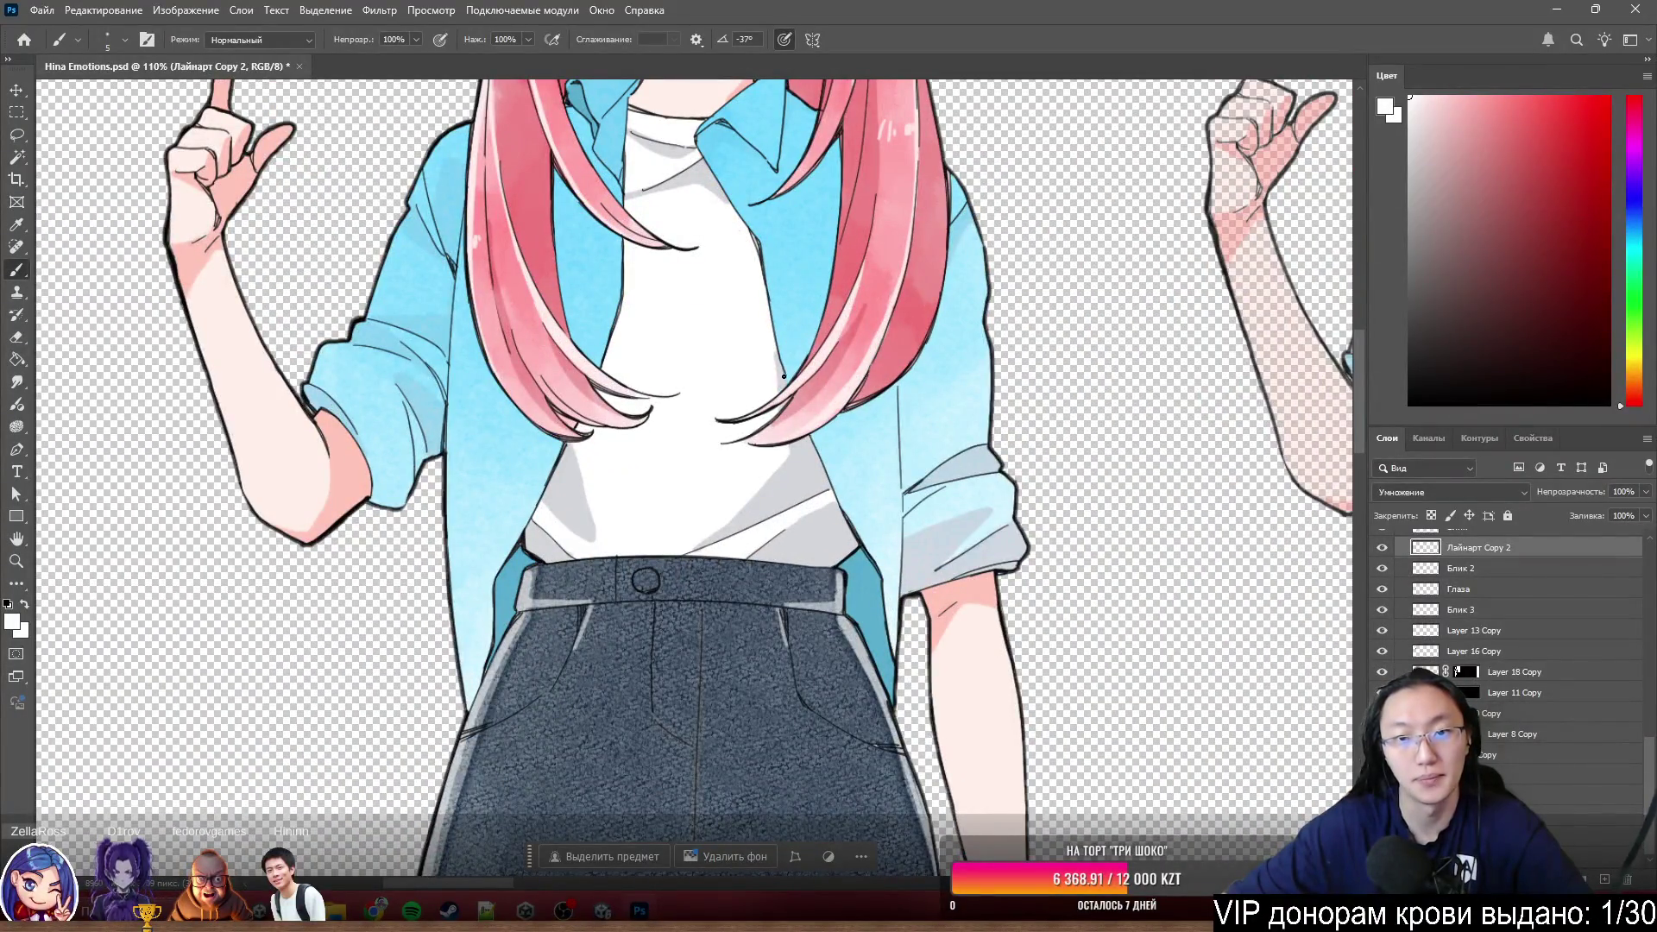
scroll(784, 376, "down", 3)
scroll(674, 357, "down", 3)
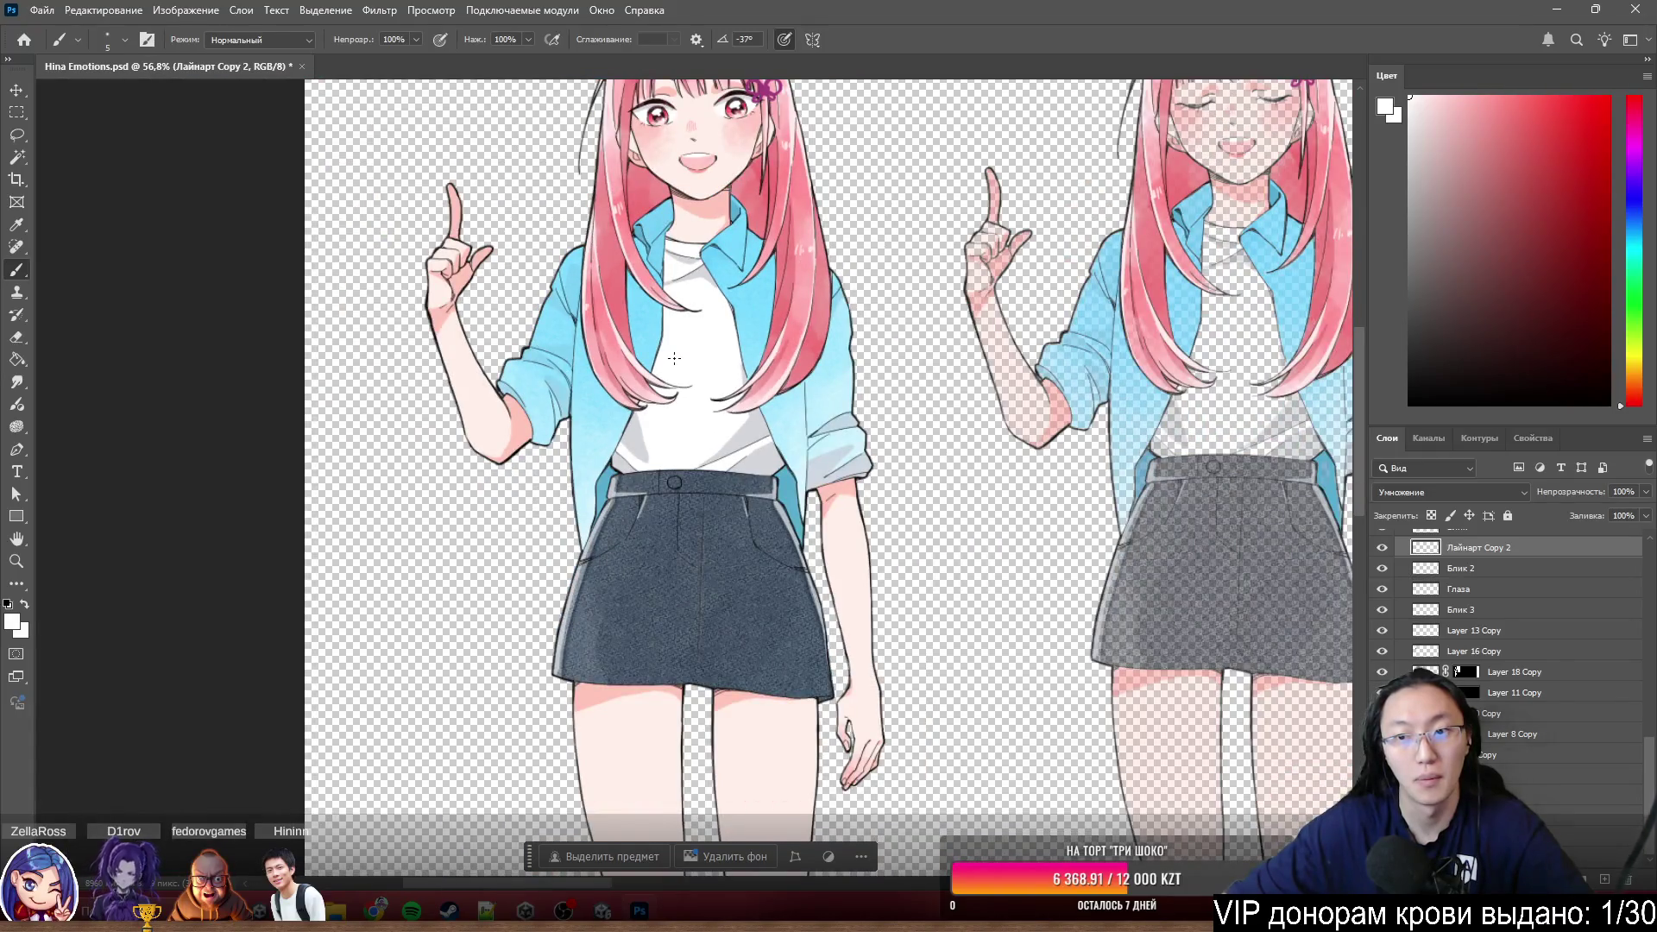
scroll(673, 357, "down", 3)
scroll(599, 345, "up", 2)
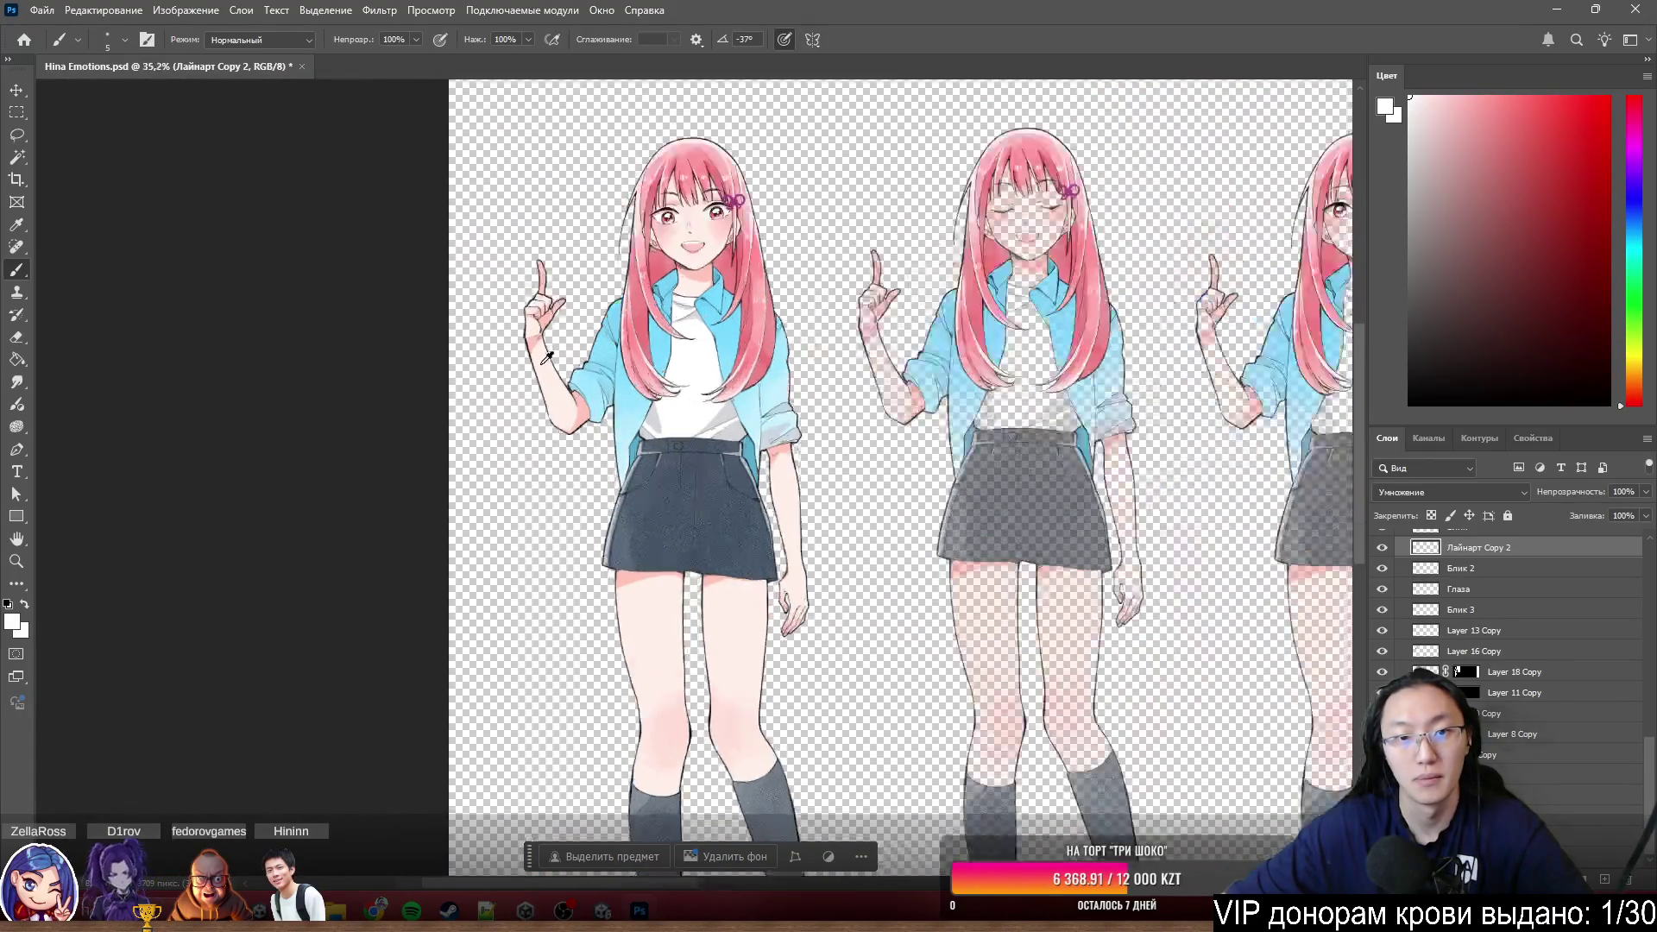
scroll(609, 344, "up", 2)
scroll(628, 344, "up", 2)
scroll(629, 343, "down", 2)
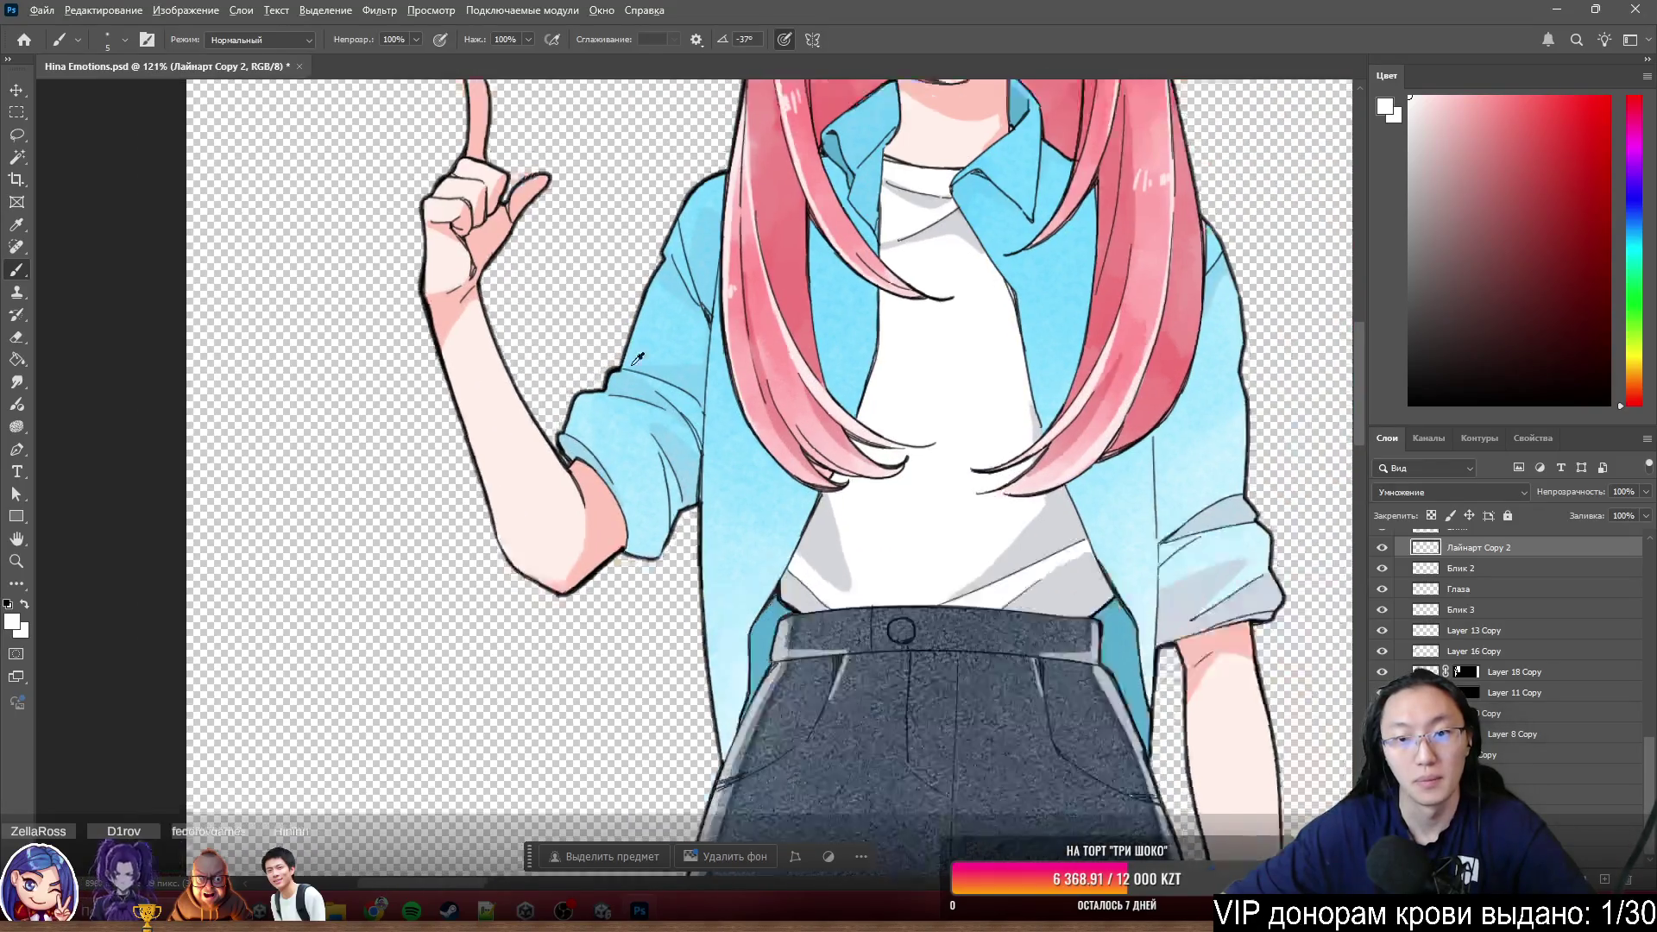
scroll(714, 362, "down", 2)
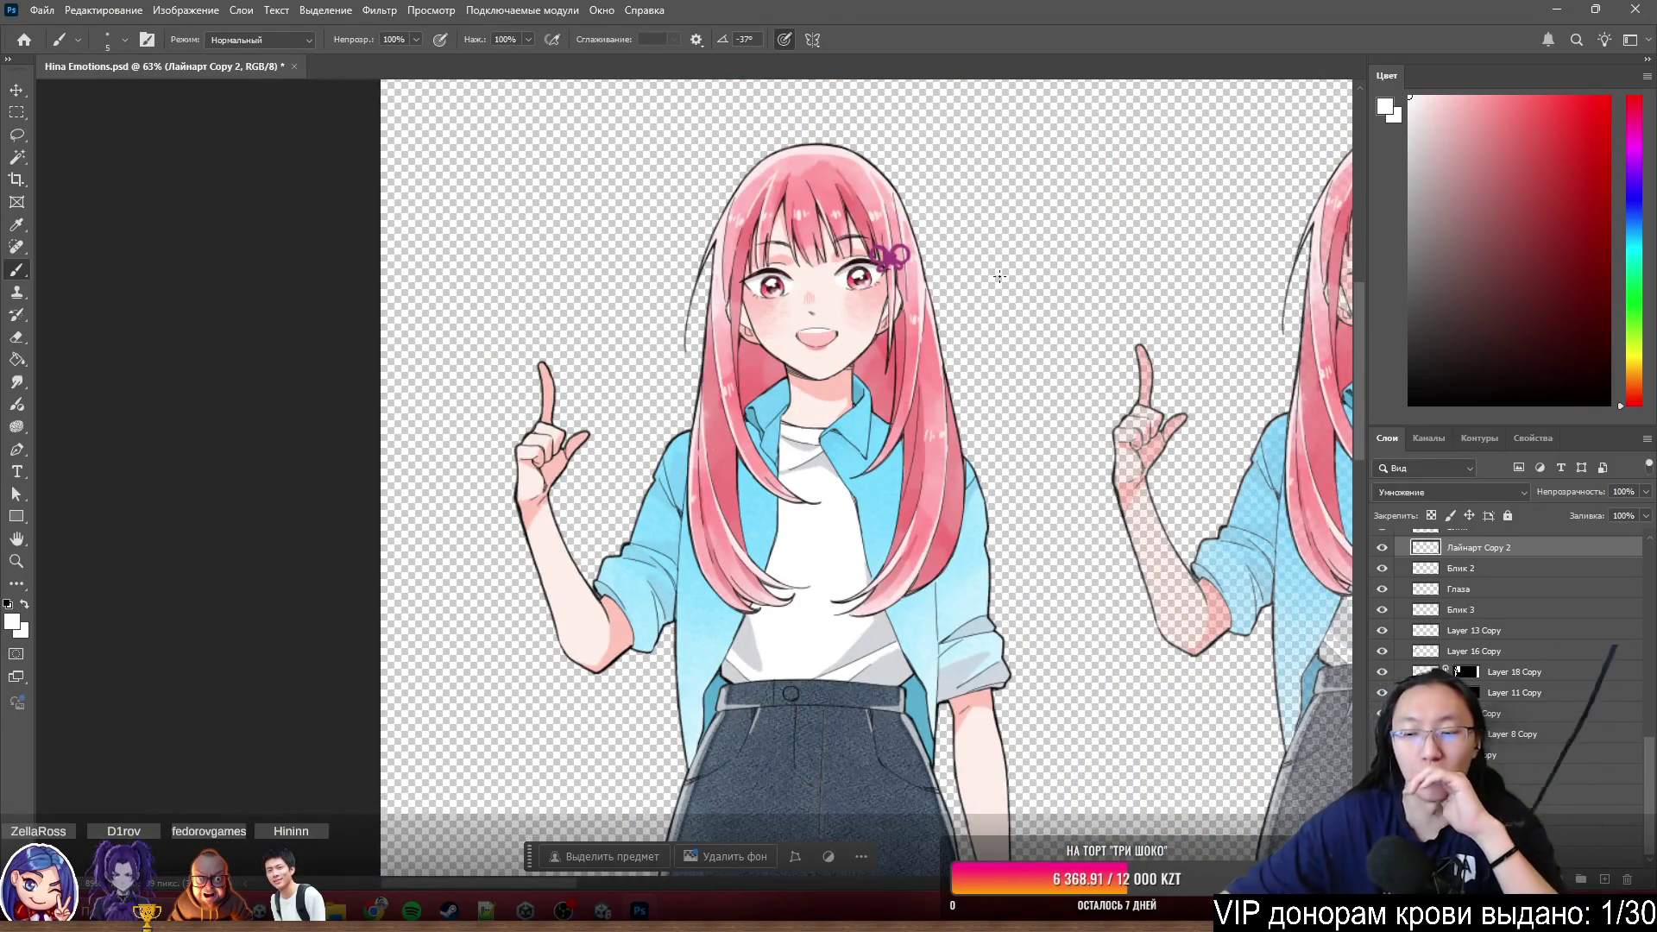
- Switch off the visibility of the pink hair colour layer (Layer 18 Copy)
left_click(1384, 673)
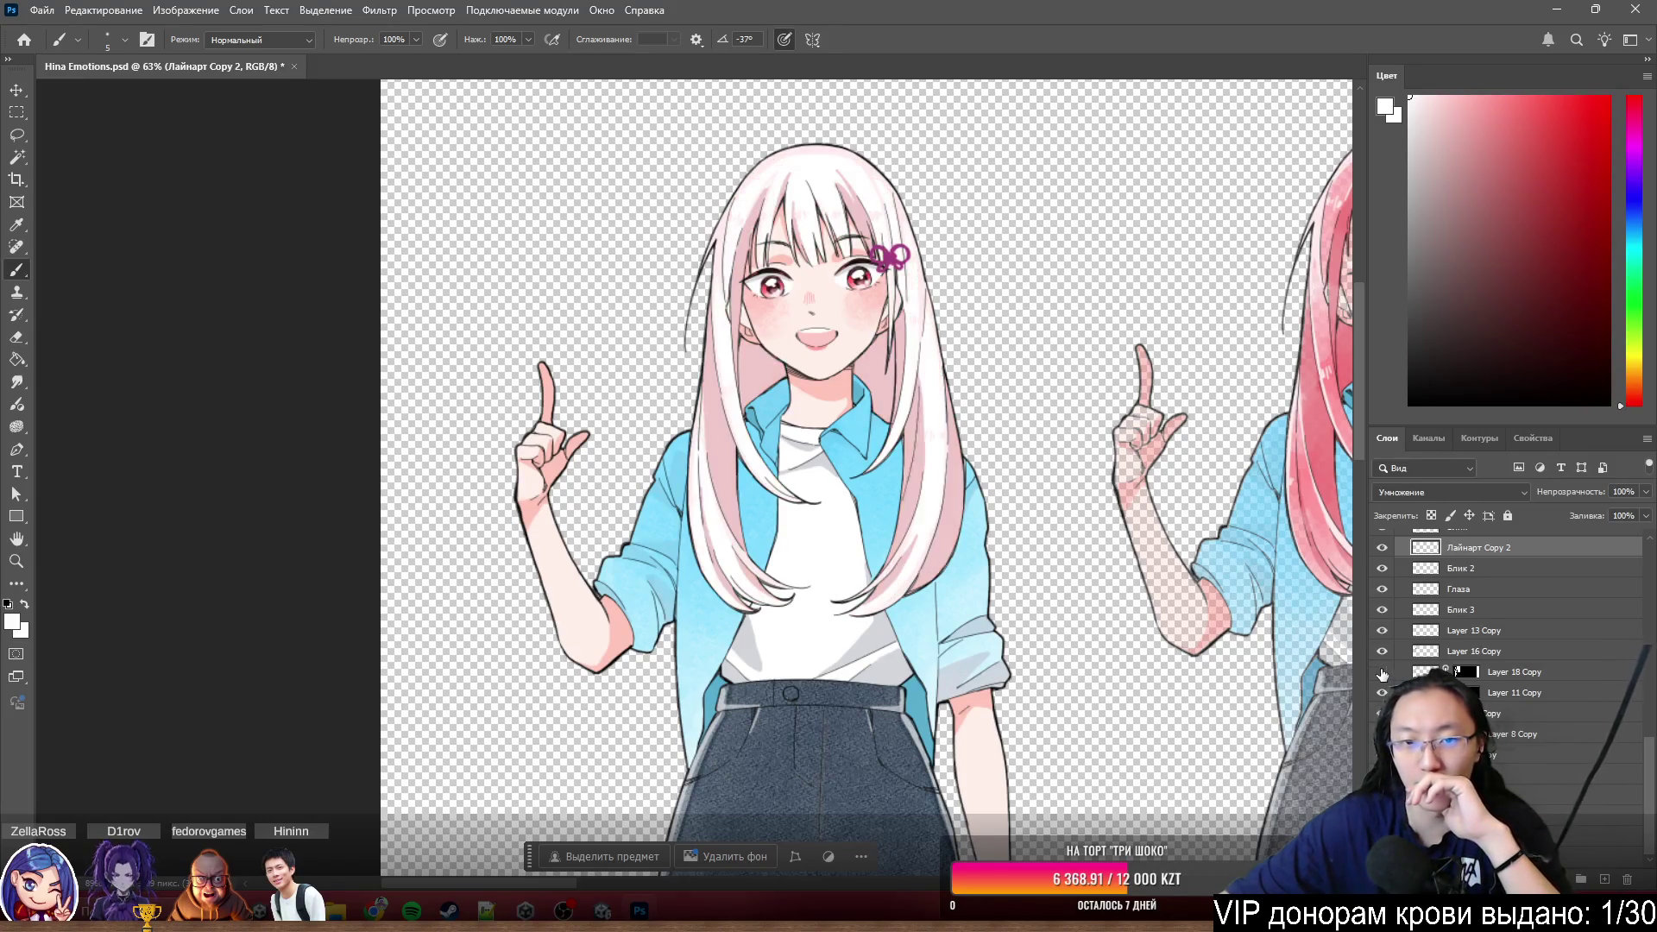
- Add a new blank layer above Layer 18 Copy, then select Layer 11 Copy and Layer 8 Copy in turn
left_click(1544, 675)
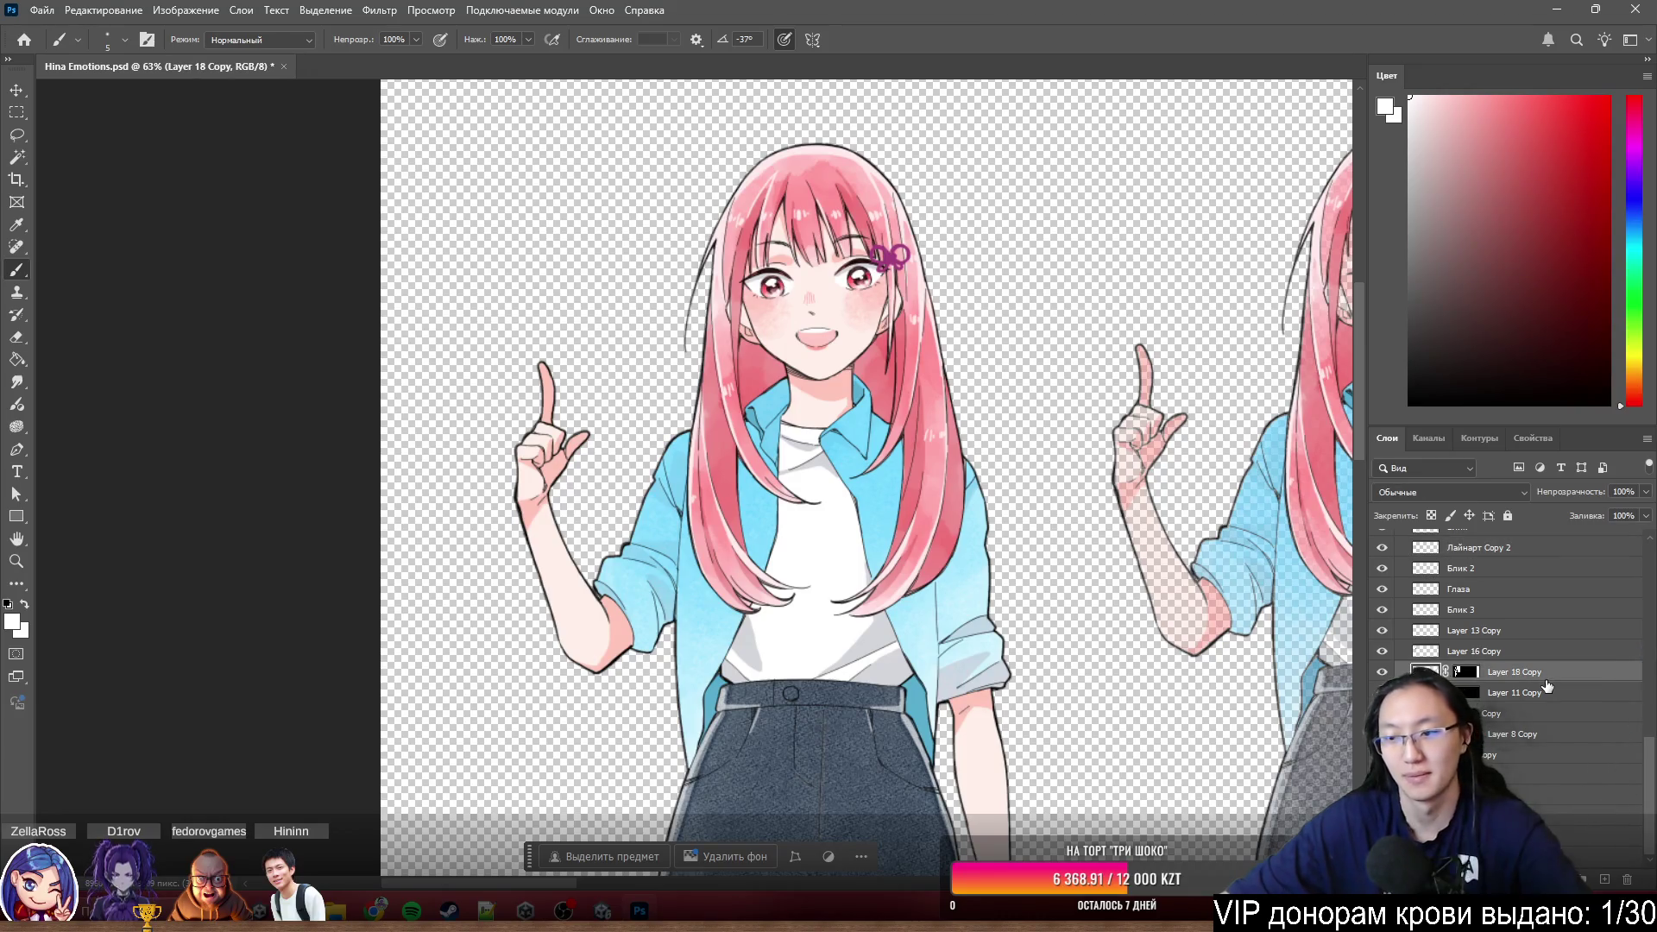
left_click(1608, 882)
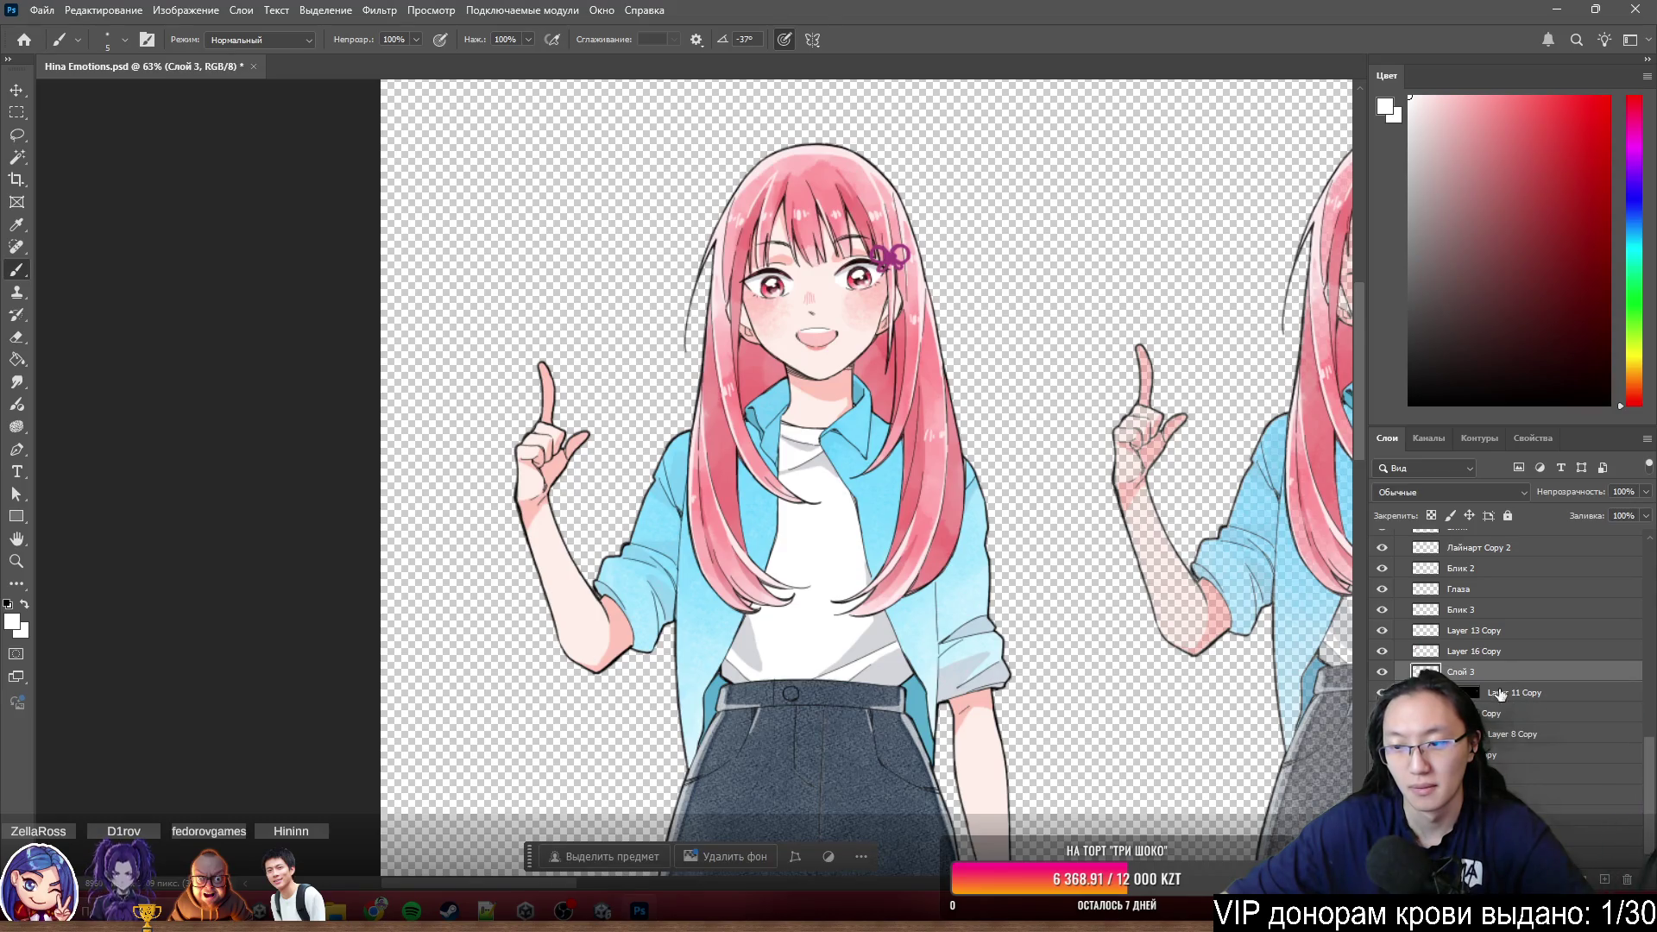
left_click(1525, 700)
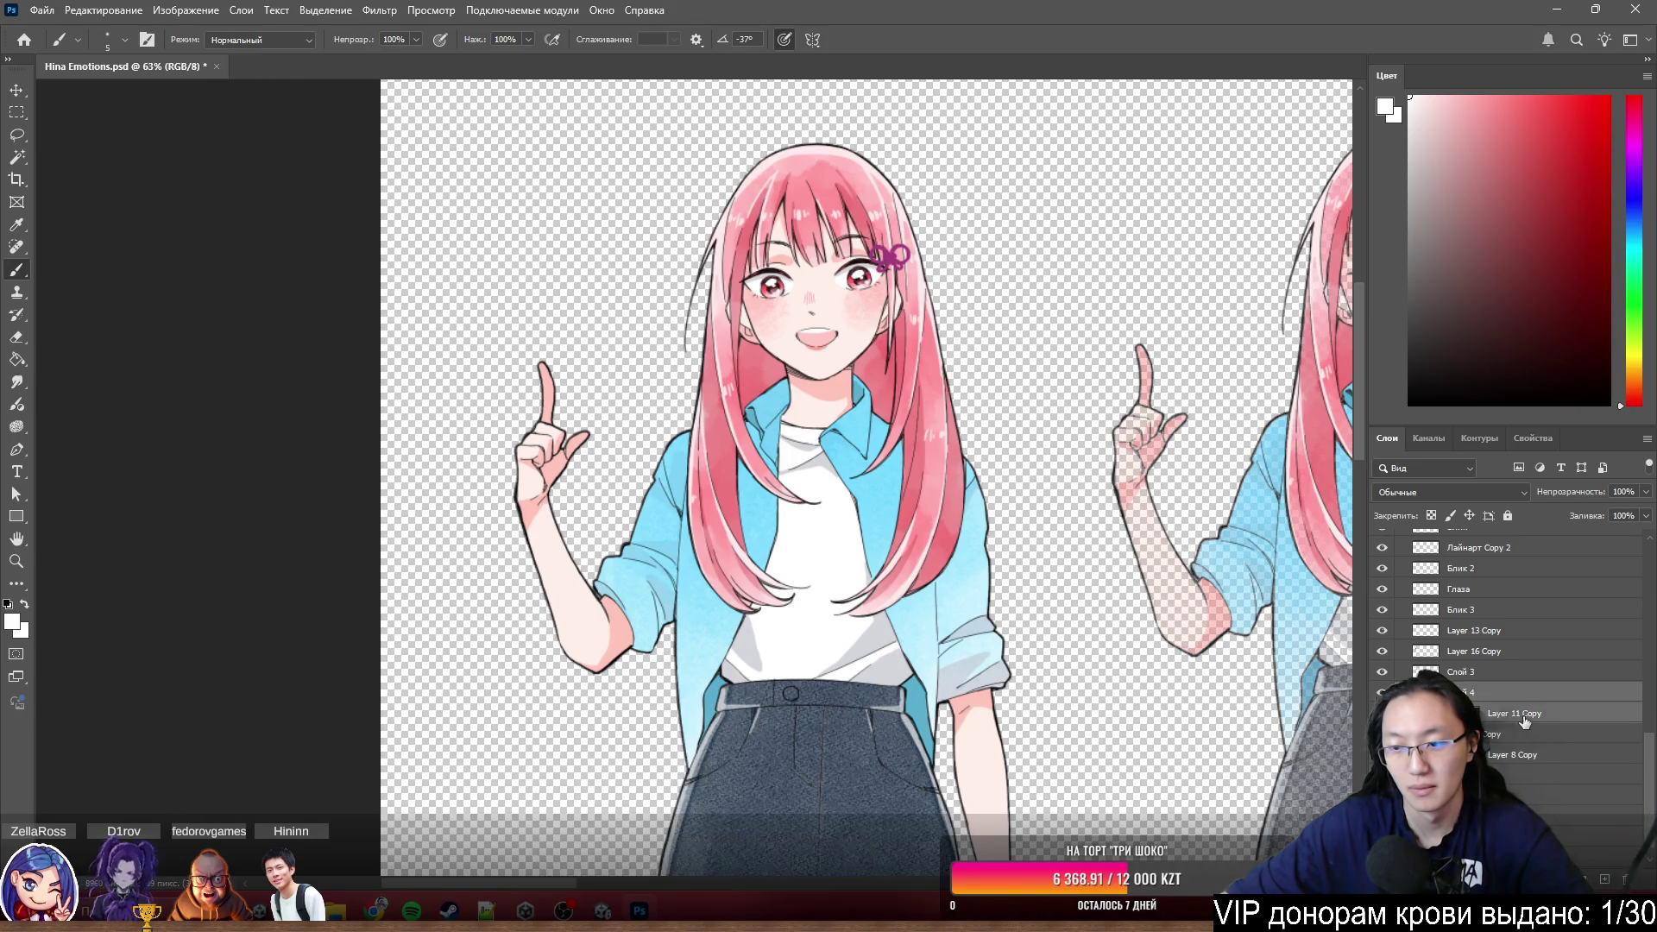
left_click(1517, 735)
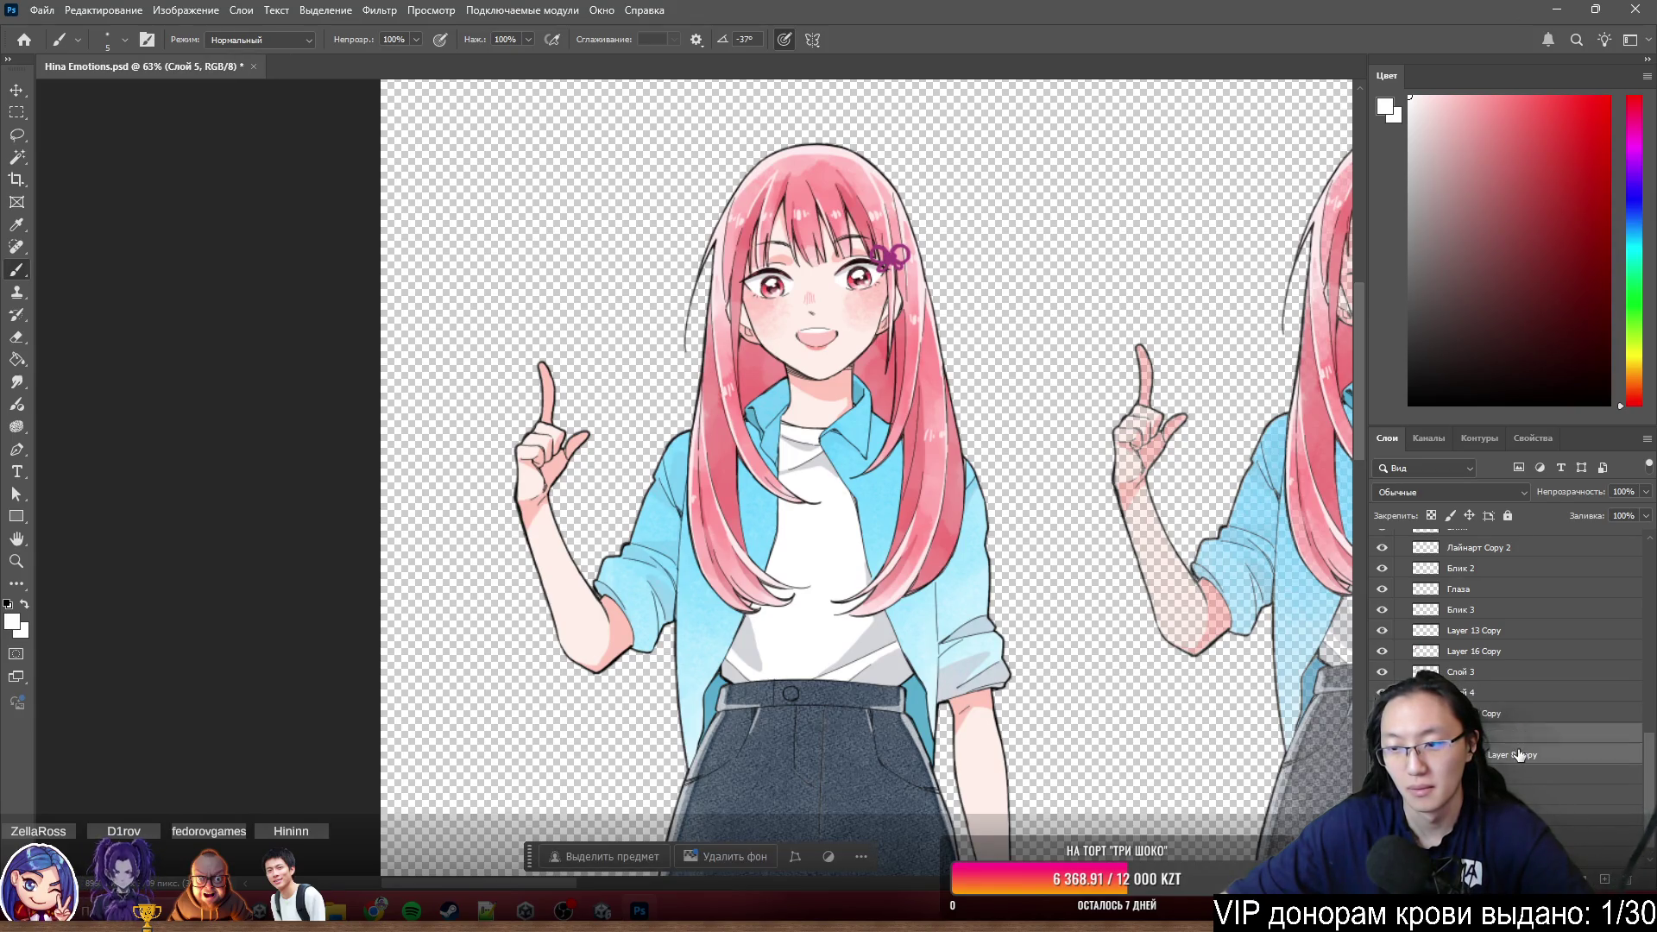
scroll(1535, 752, "up", 3)
scroll(1542, 744, "down", 1)
scroll(1280, 647, "down", 3)
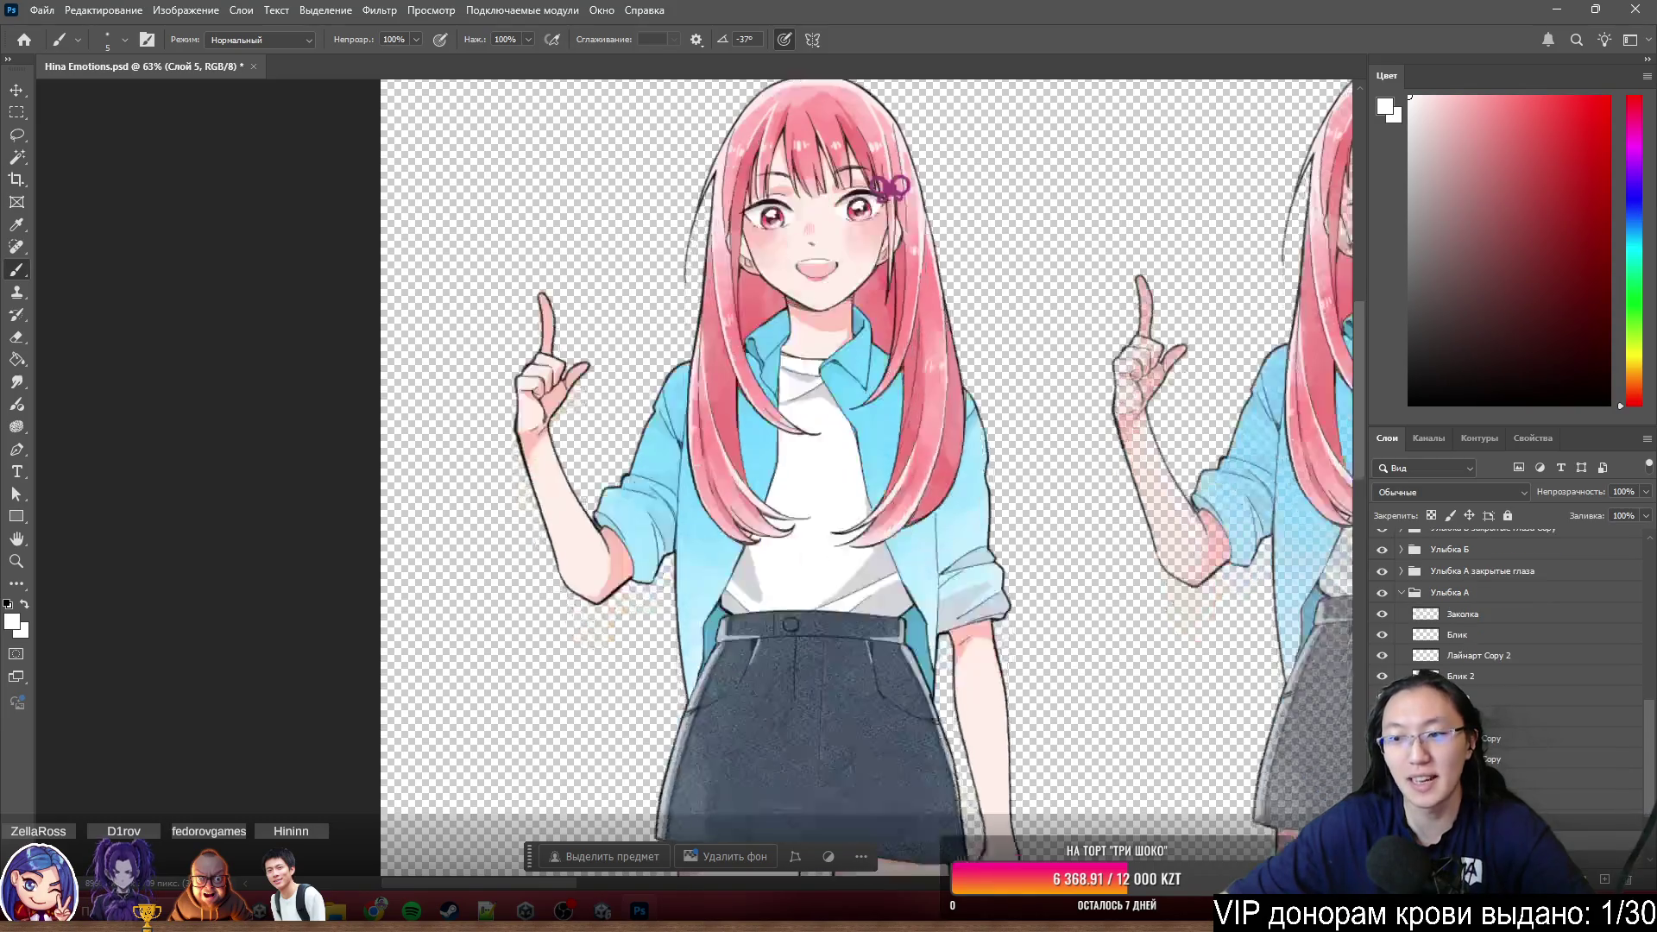
scroll(1033, 432, "down", 2)
scroll(985, 388, "down", 2)
scroll(936, 356, "up", 2)
scroll(936, 357, "up", 2)
scroll(893, 352, "up", 2)
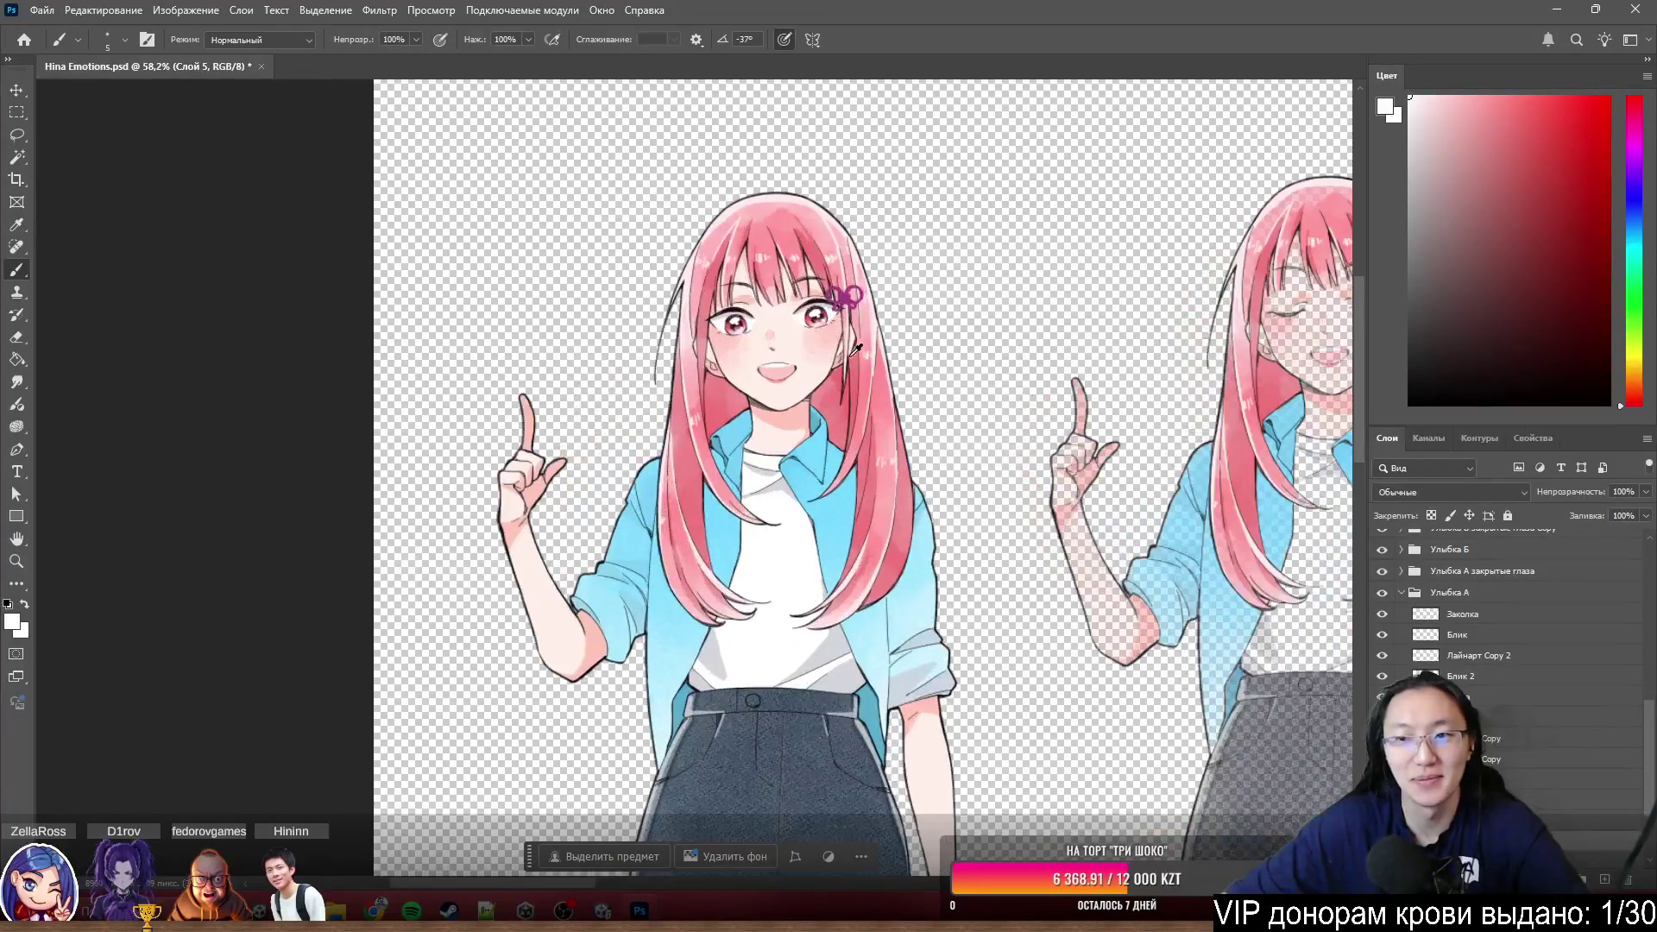
scroll(845, 356, "up", 4)
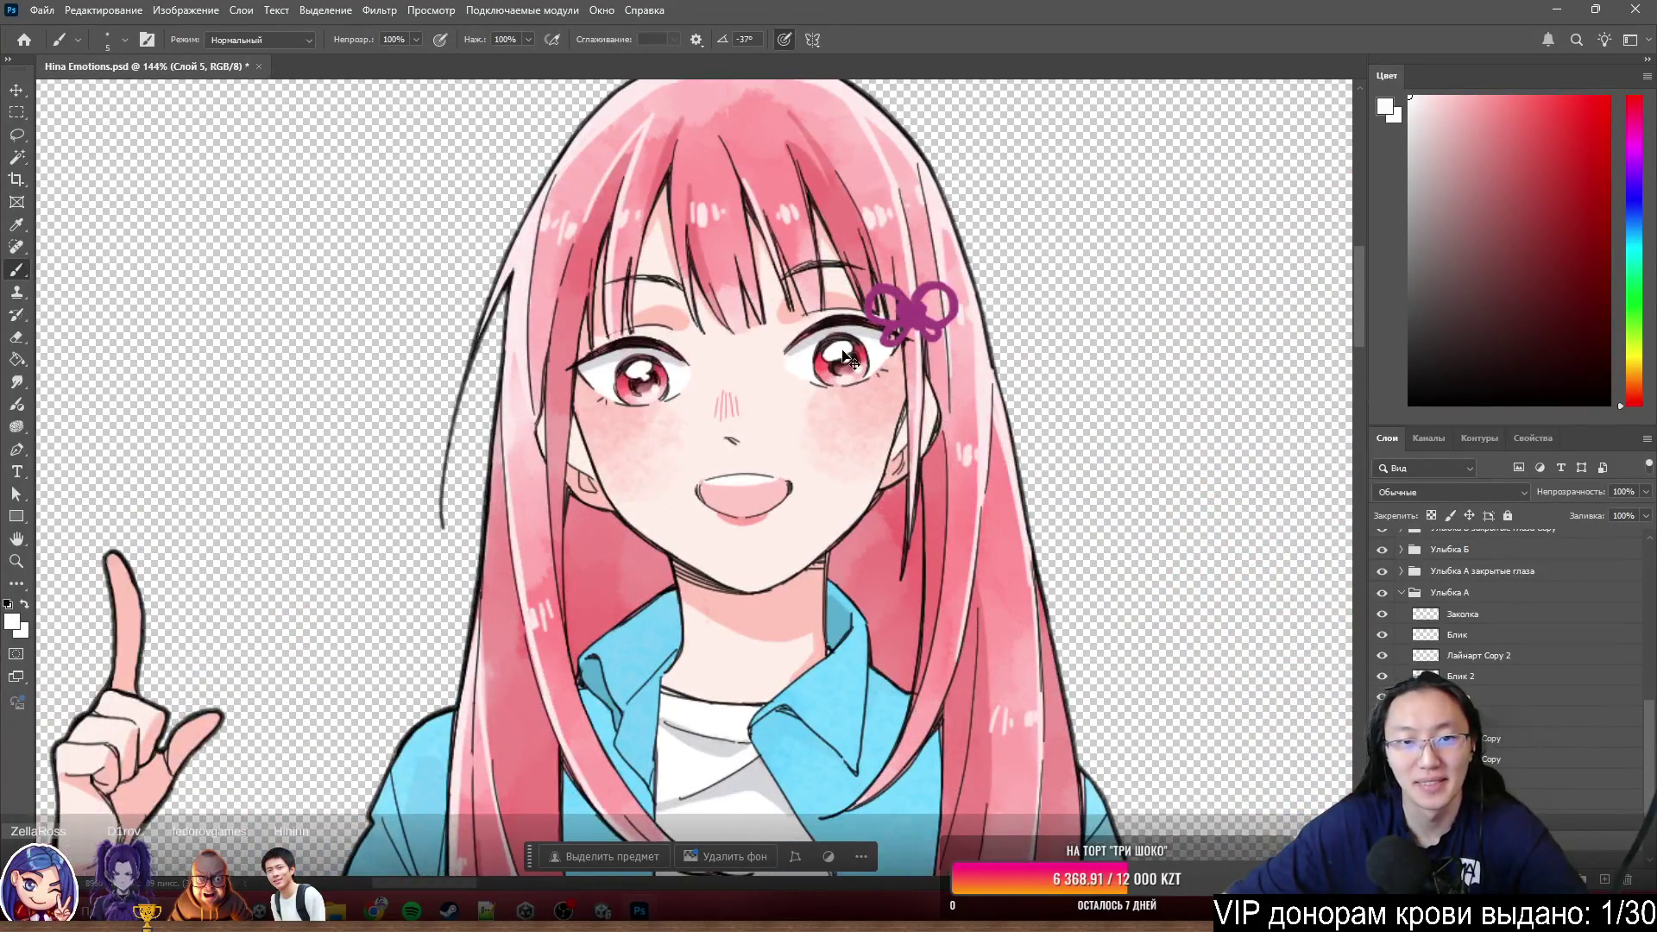
scroll(842, 350, "down", 4)
scroll(862, 324, "up", 2)
scroll(880, 297, "up", 2)
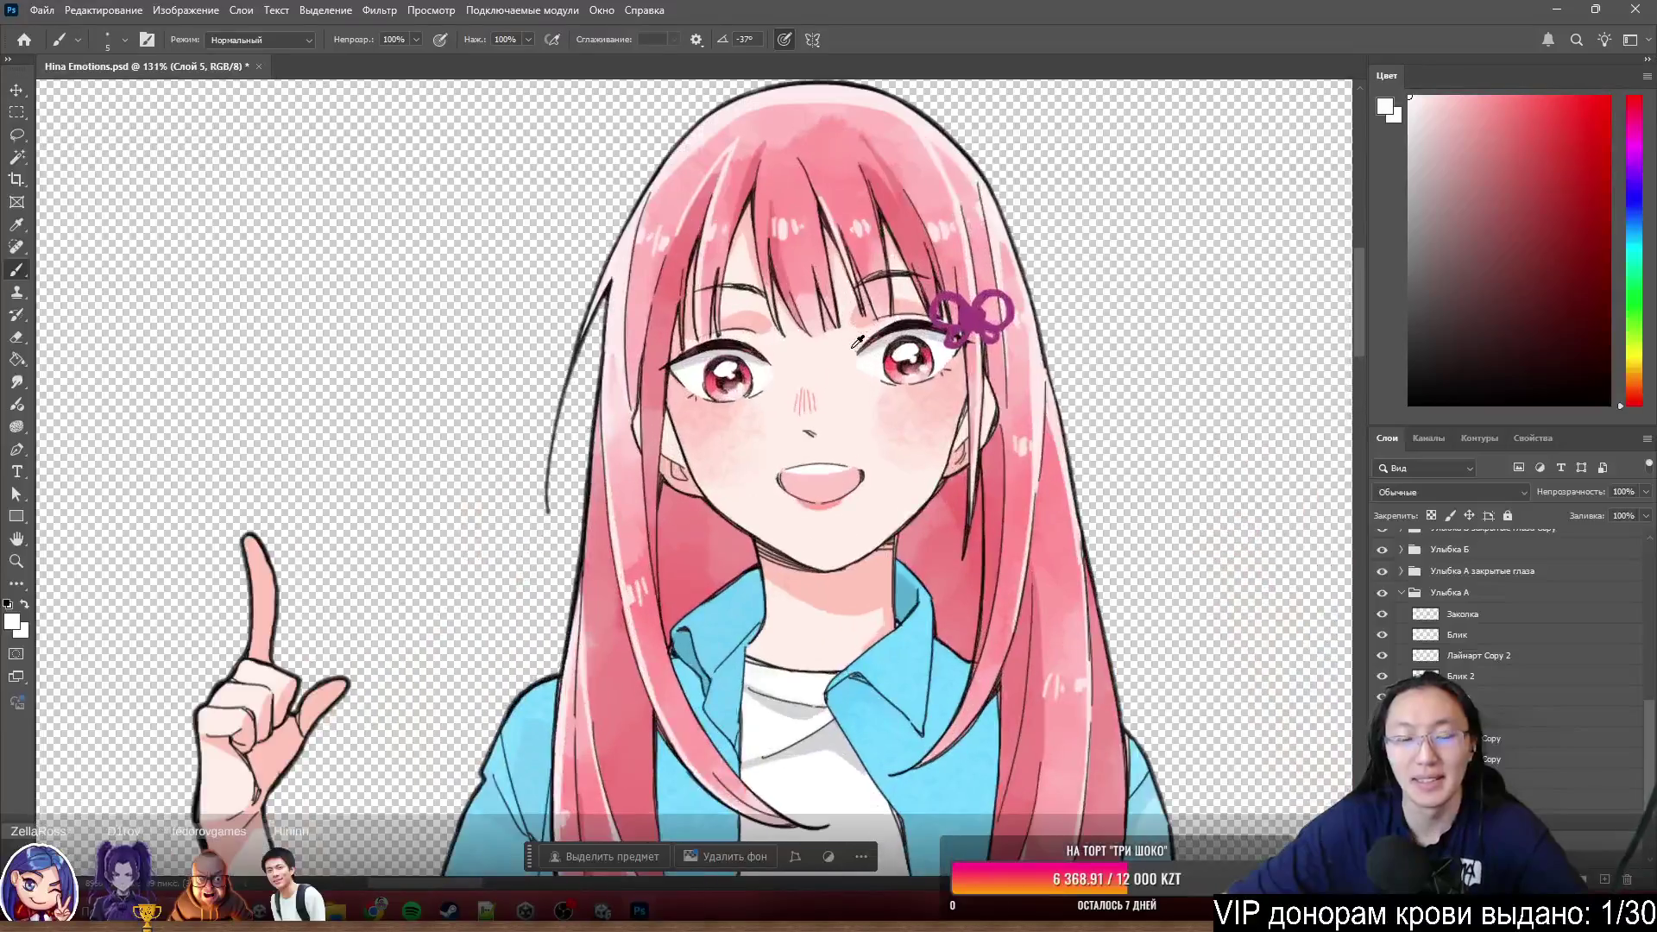
scroll(893, 278, "down", 2)
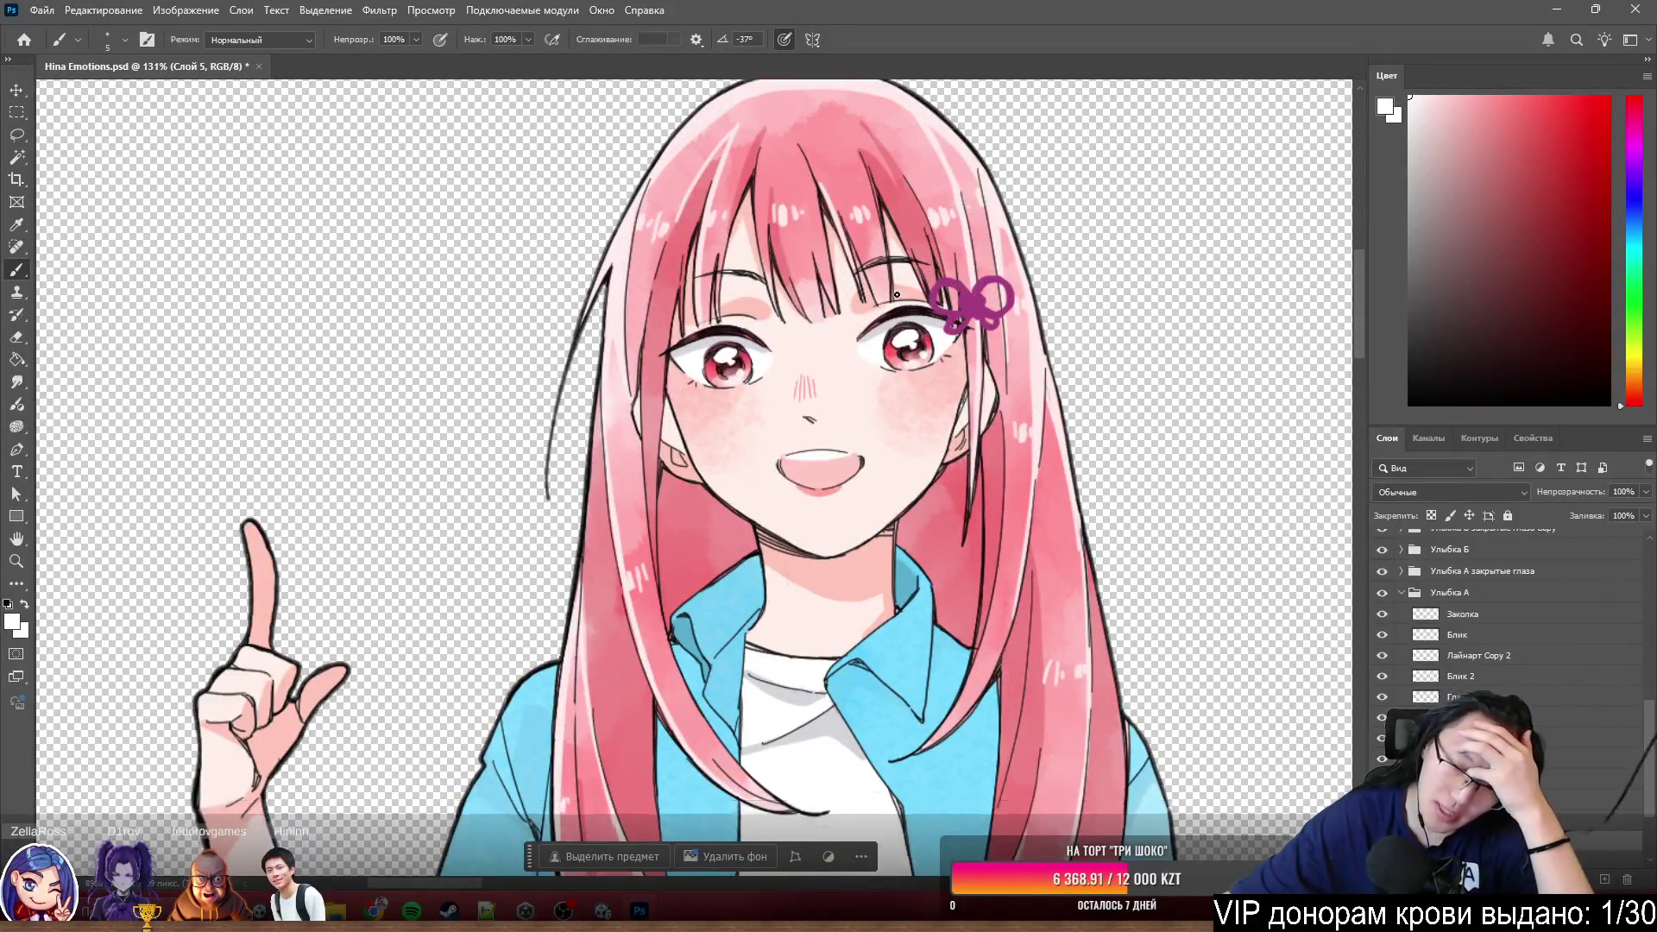
scroll(893, 304, "down", 2)
scroll(906, 317, "down", 2)
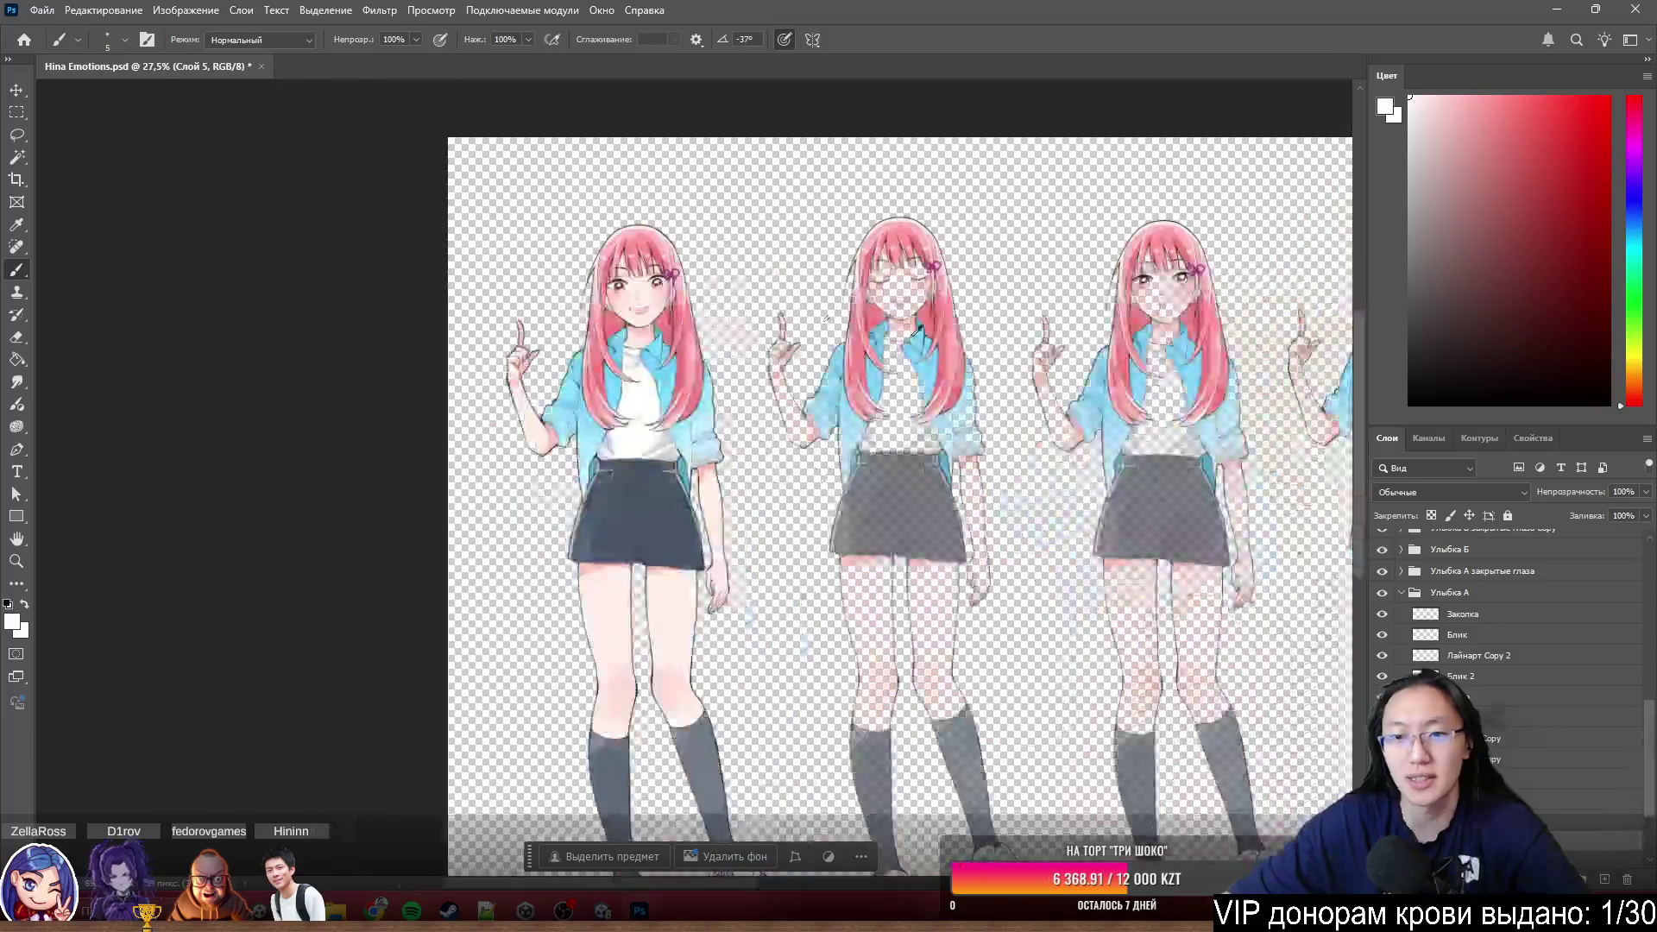
scroll(952, 334, "down", 2)
scroll(952, 334, "down", 1)
scroll(1136, 315, "up", 2)
scroll(401, 324, "up", 3)
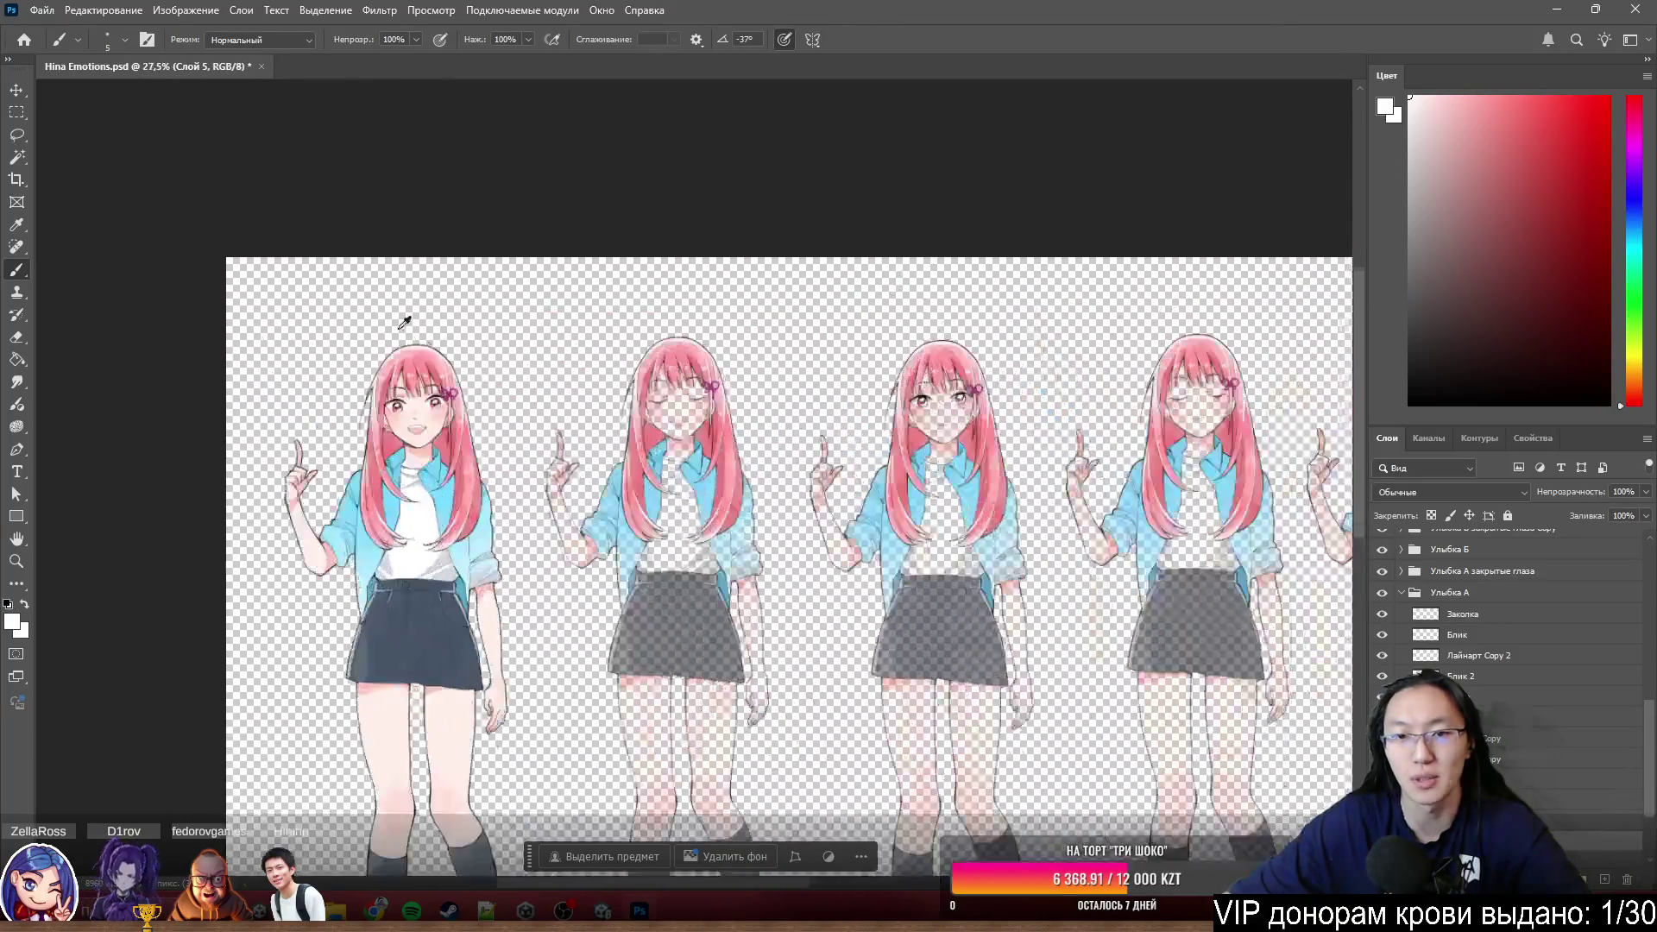
scroll(498, 442, "up", 3)
scroll(497, 442, "up", 3)
- Undo a misplaced mouth move, nudge the eyes slightly down into their sockets and shift the open mouth down-left
left_click_drag(714, 515, 942, 535)
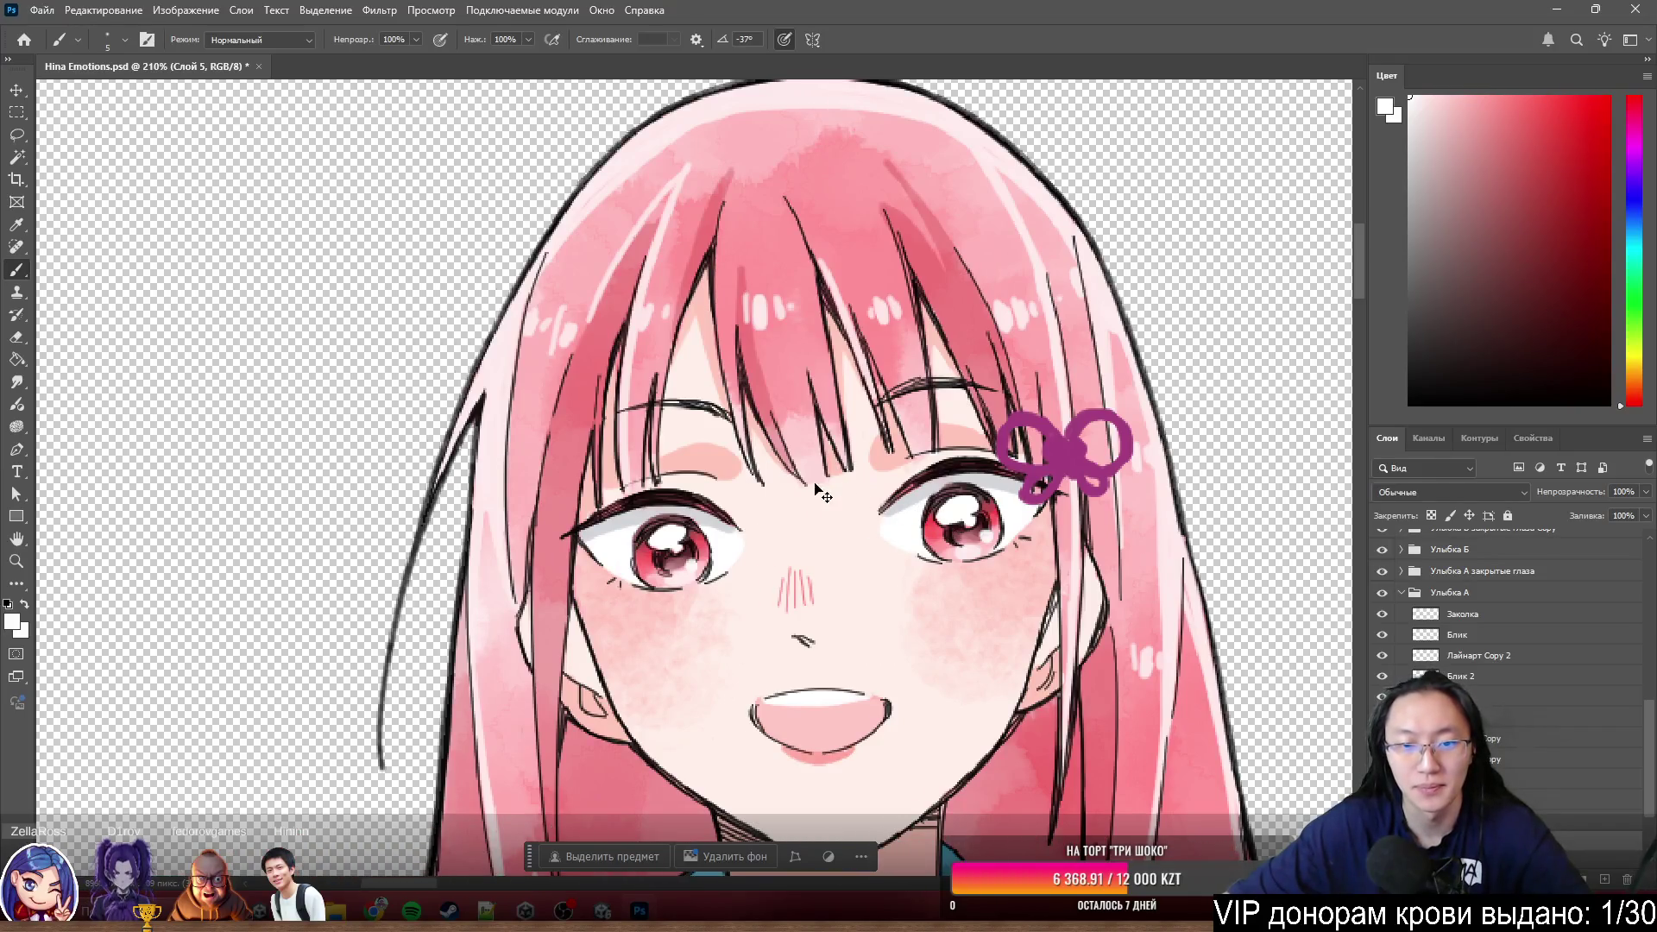
scroll(942, 534, "down", 3)
mouse_move(757, 526)
left_mouse_down()
mouse_move(953, 564)
mouse_move(785, 536)
mouse_move(793, 523)
mouse_move(974, 600)
mouse_move(862, 654)
left_mouse_up()
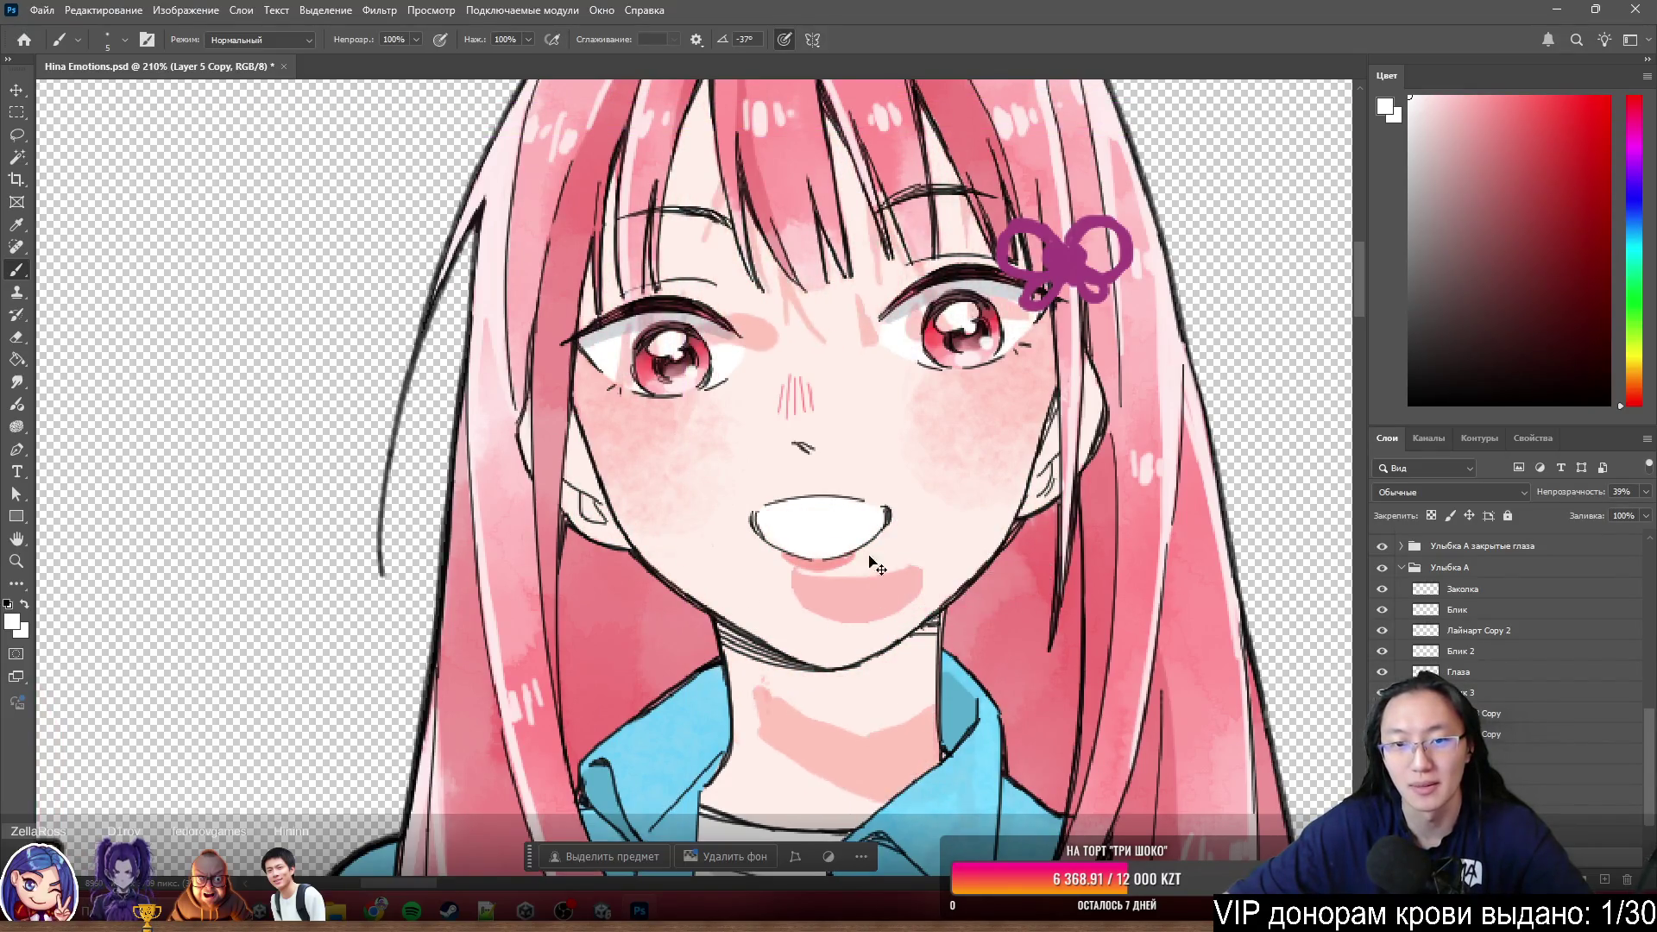
key("ctrl+z")
mouse_move(972, 353)
left_mouse_down()
mouse_move(952, 395)
mouse_move(973, 339)
left_mouse_up()
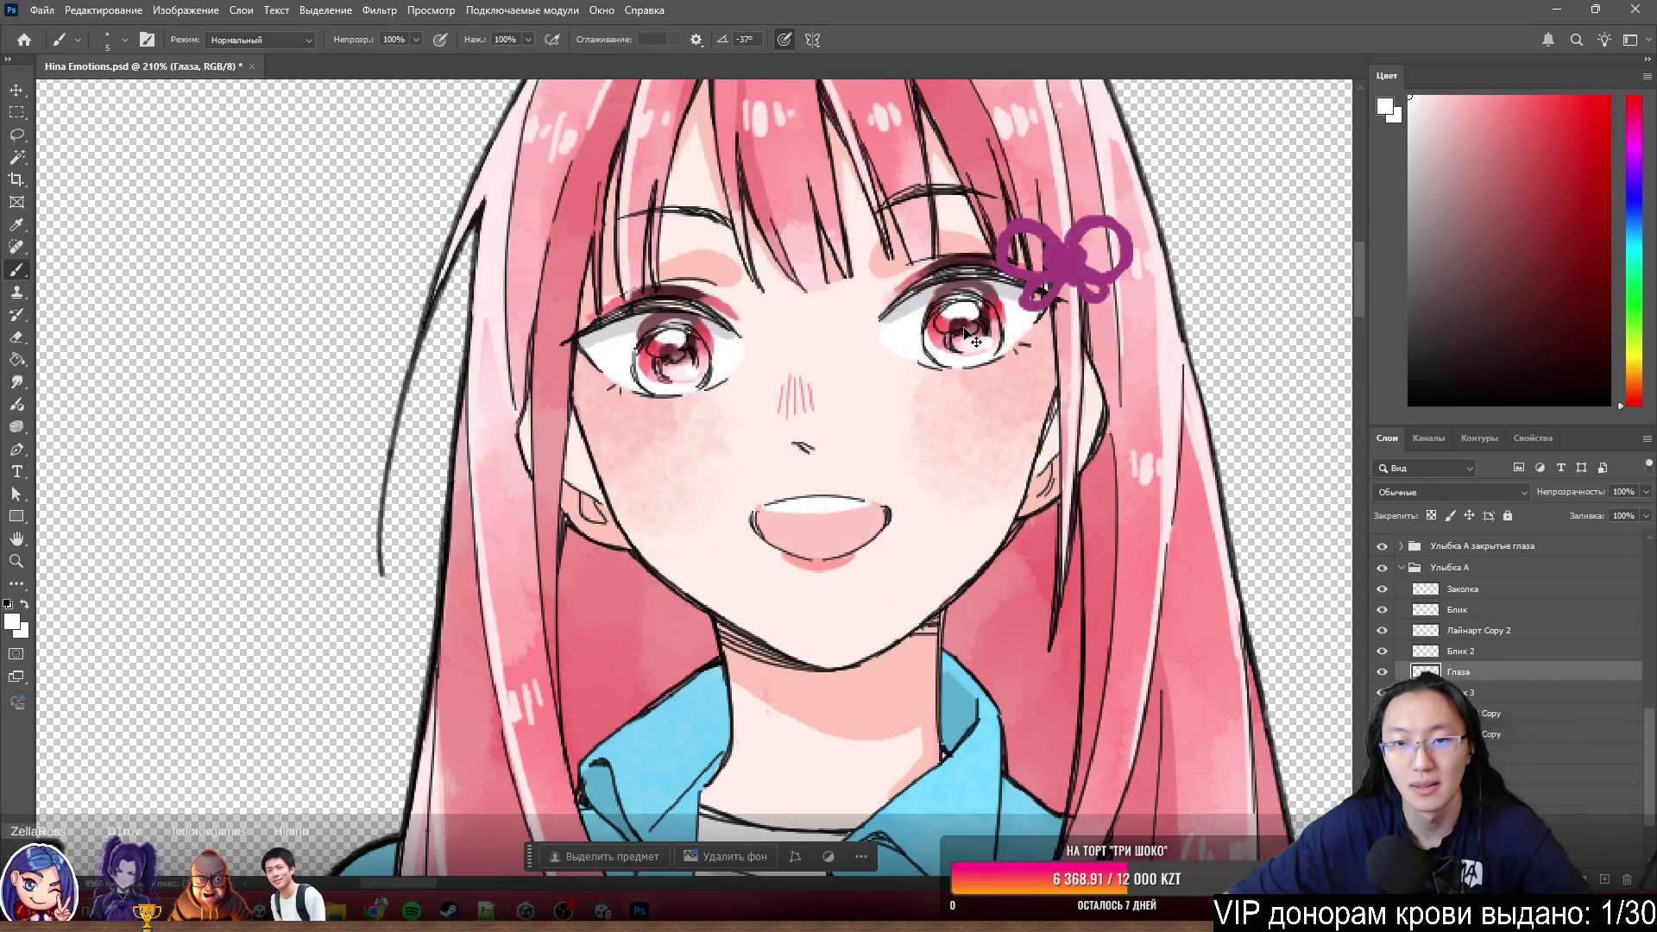
key("Down")
key("Down")
key("Down")
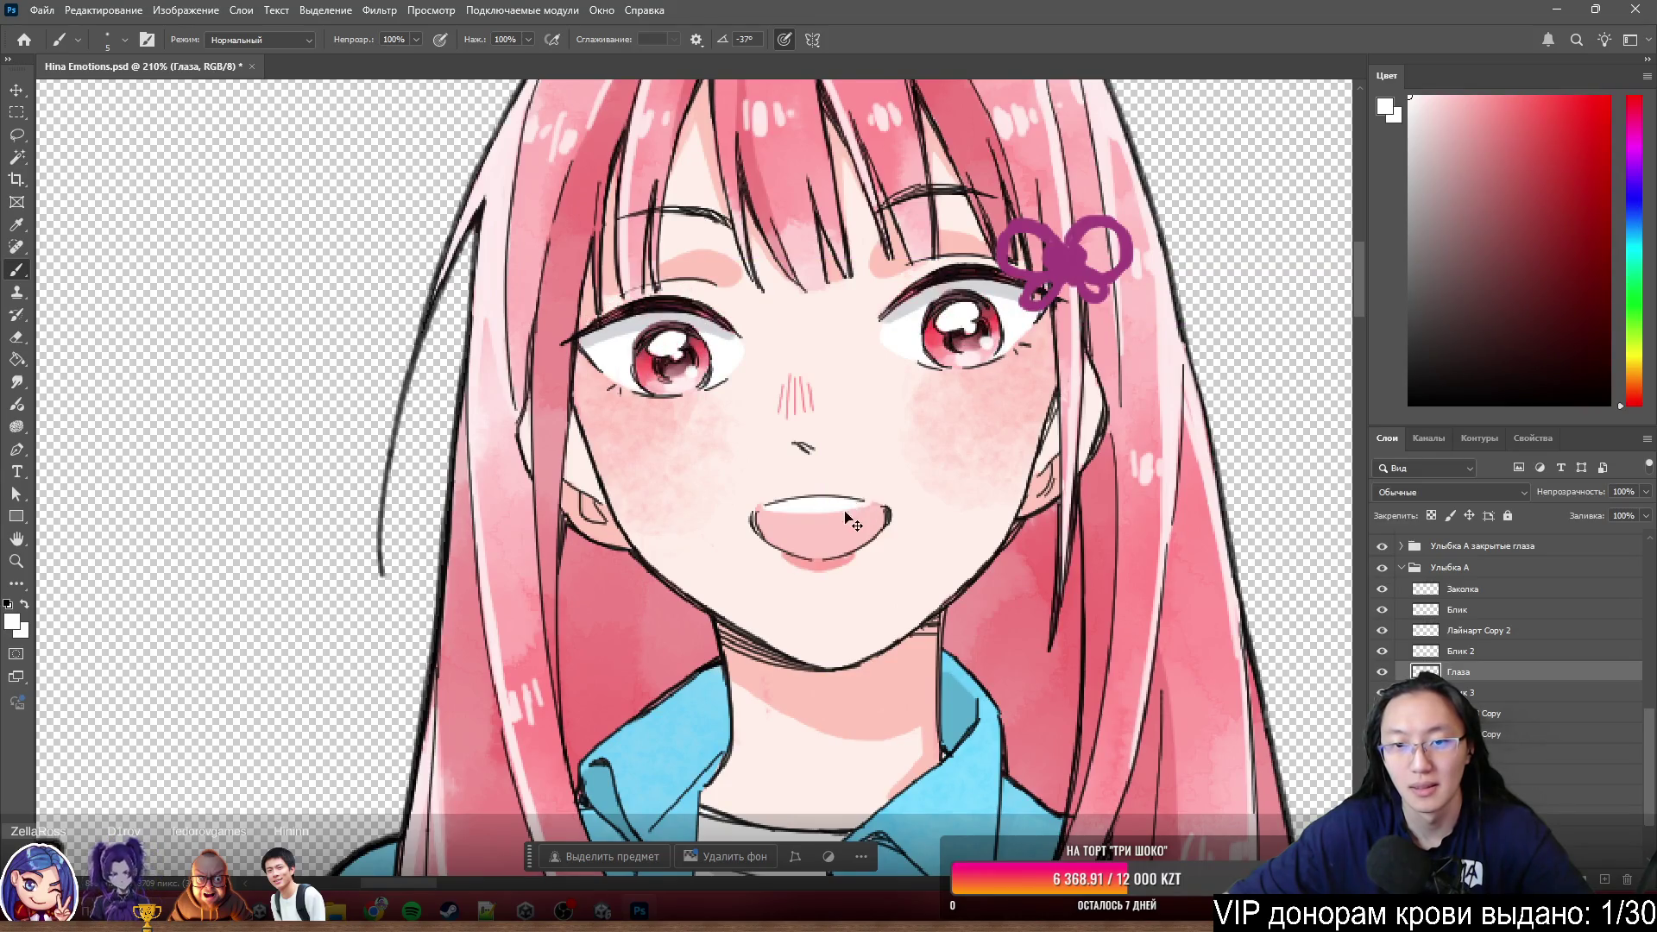
left_click_drag(849, 519, 833, 552)
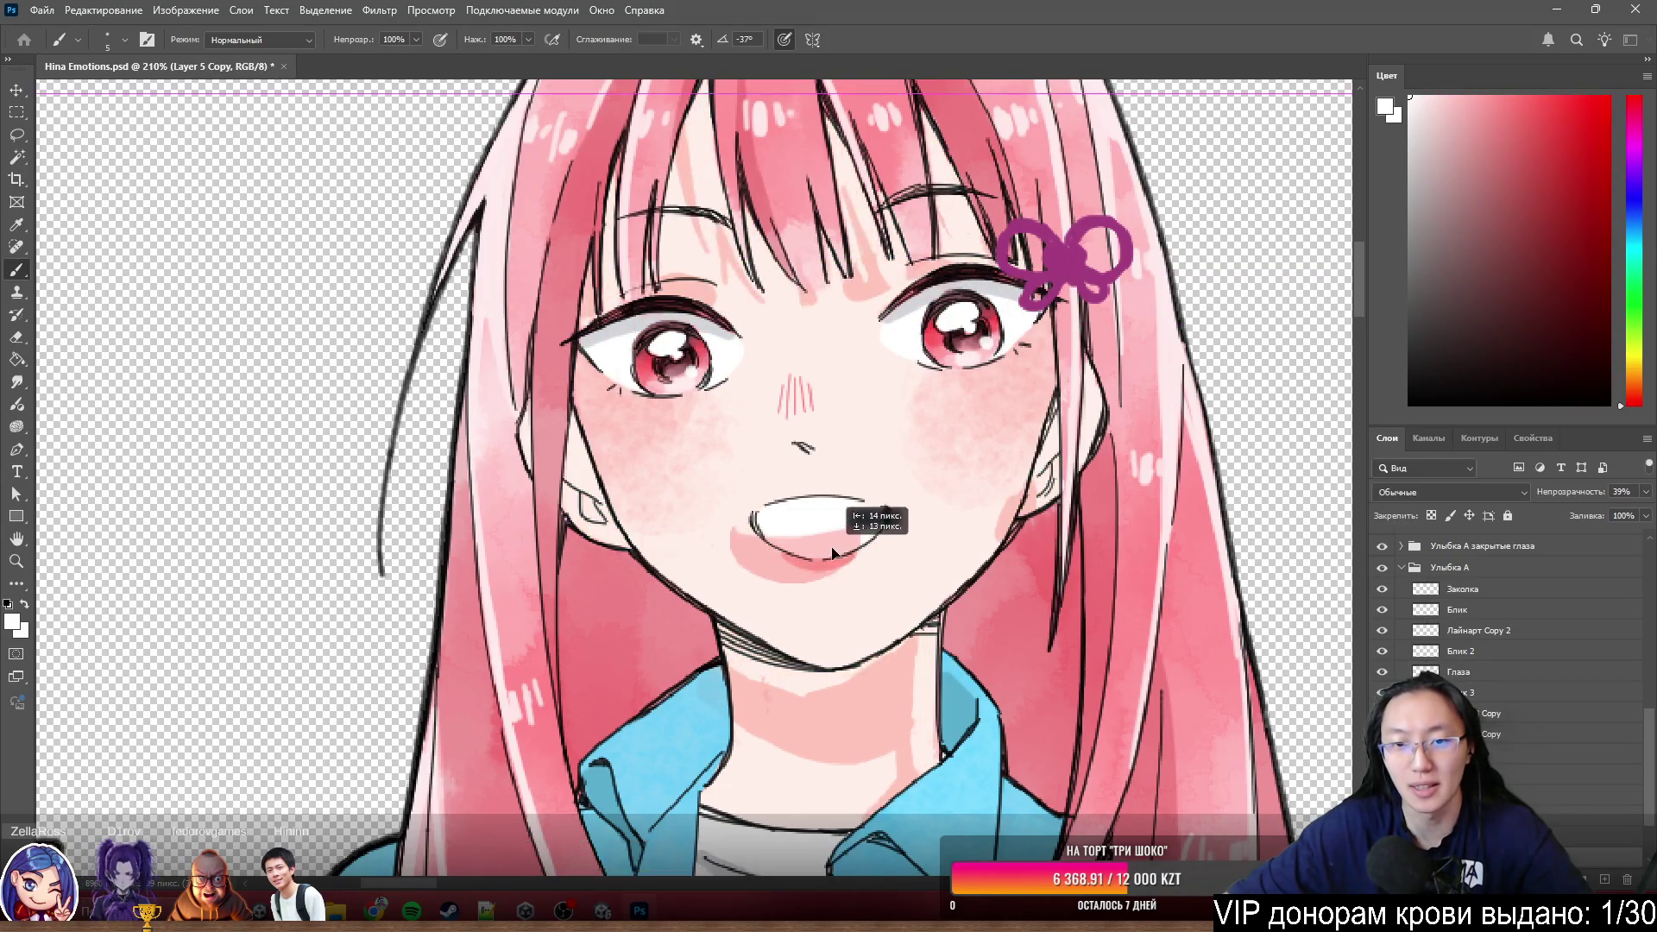
scroll(907, 544, "down", 2)
scroll(906, 544, "down", 3)
scroll(967, 535, "up", 2)
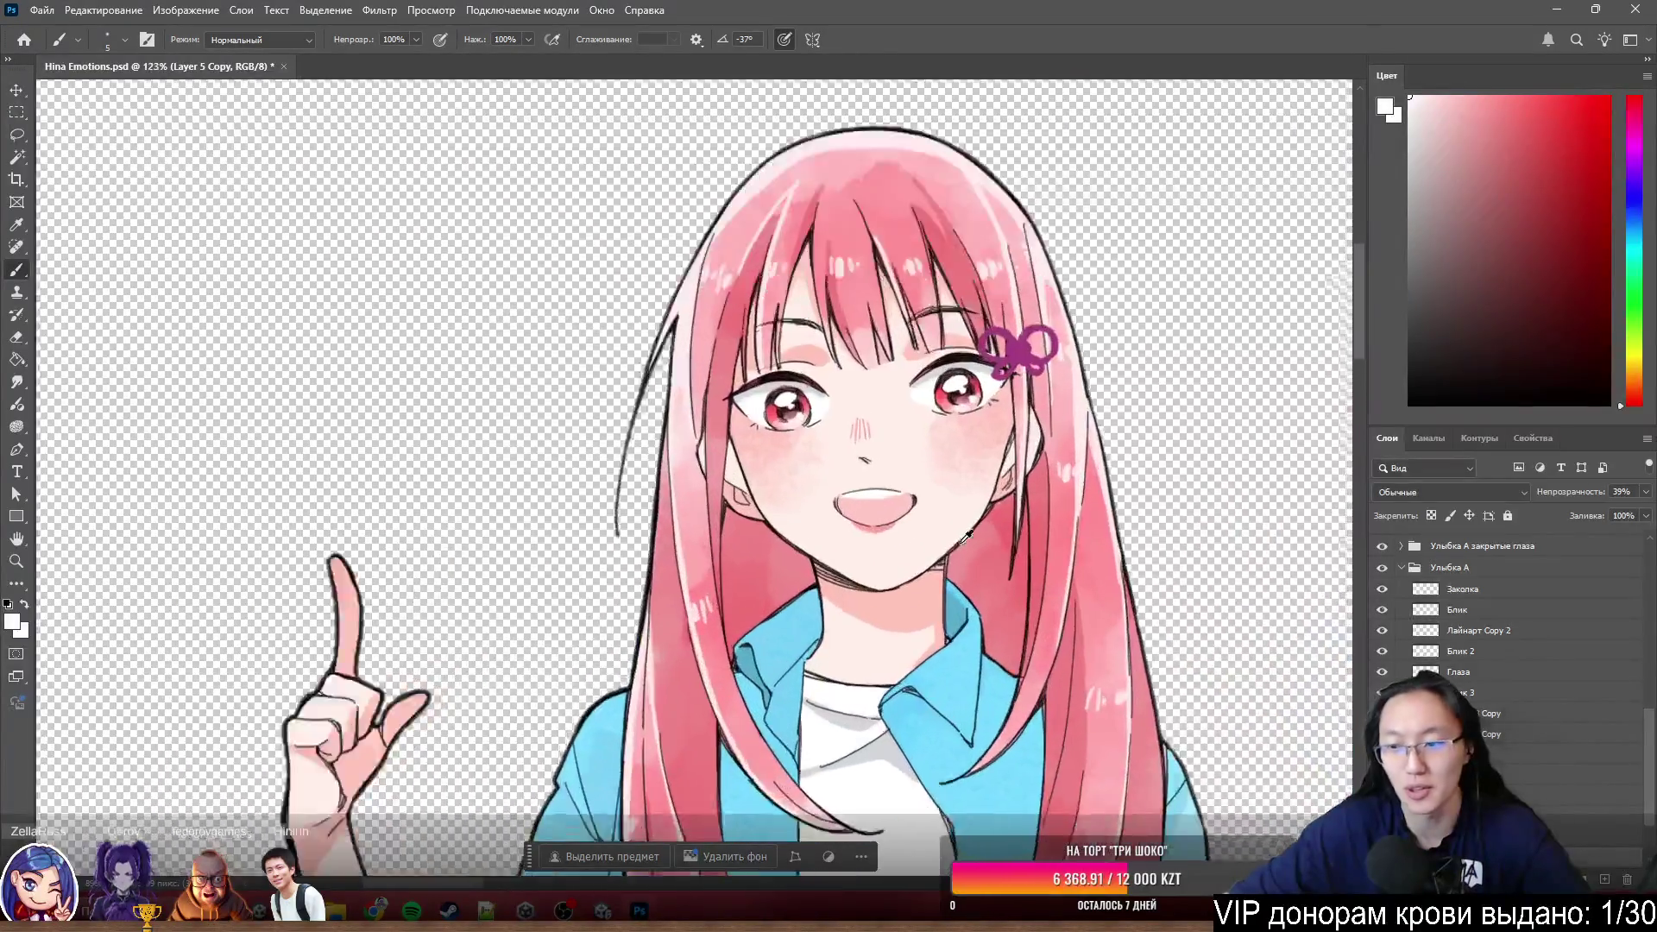
scroll(966, 535, "up", 2)
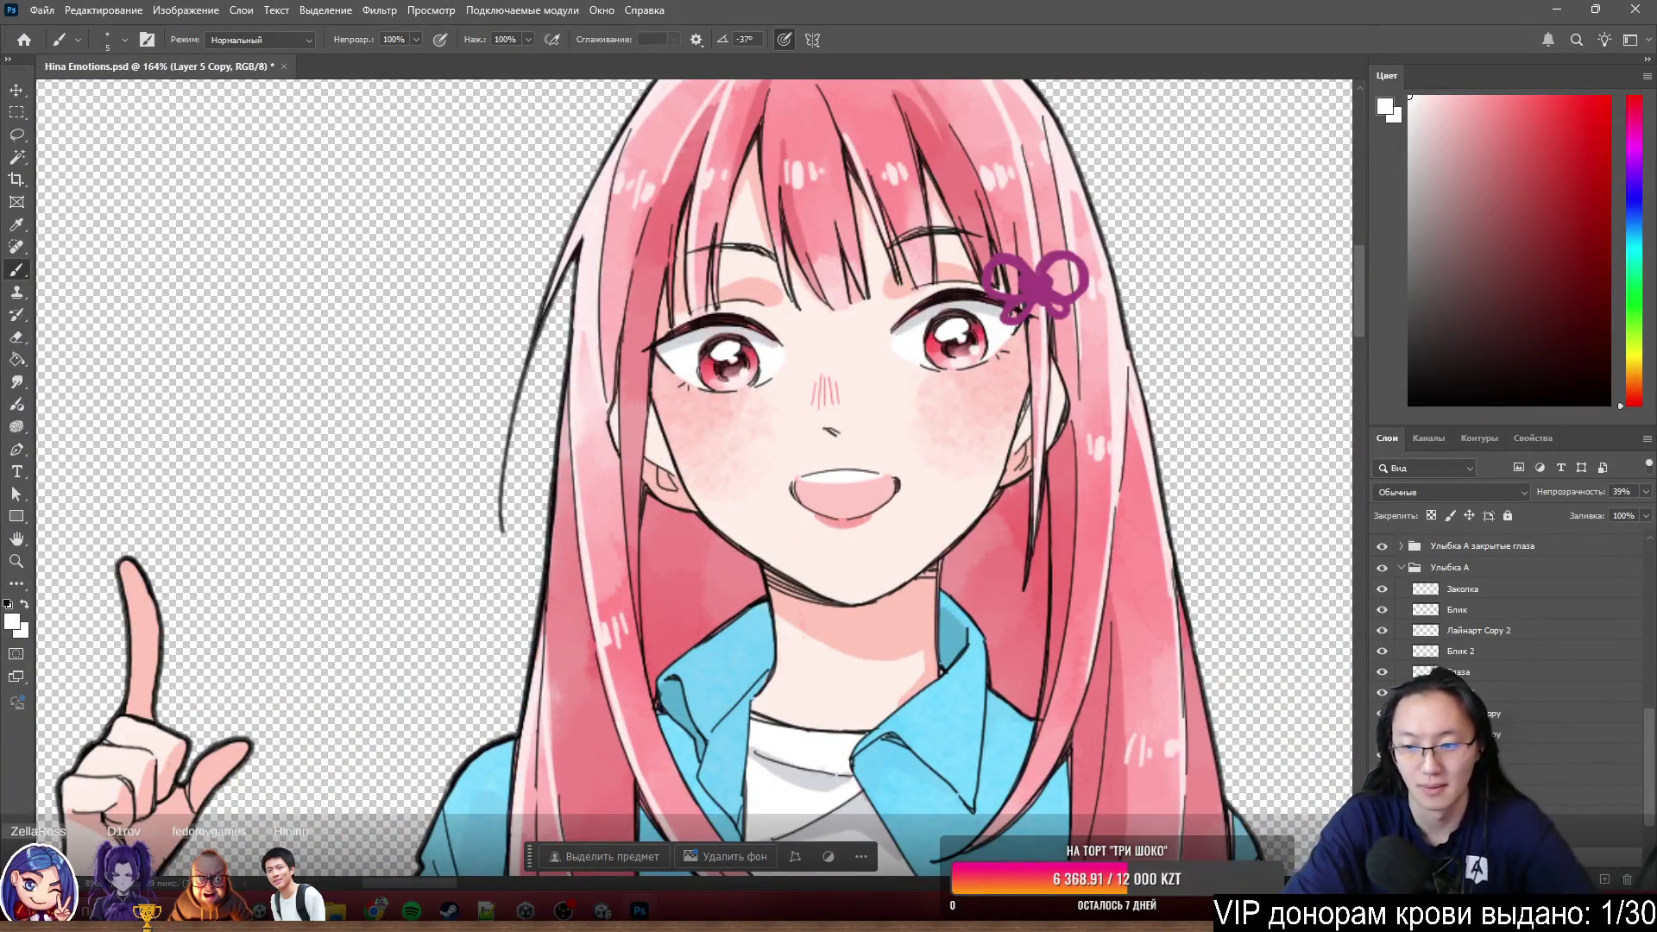
key("alt+bracketleft")
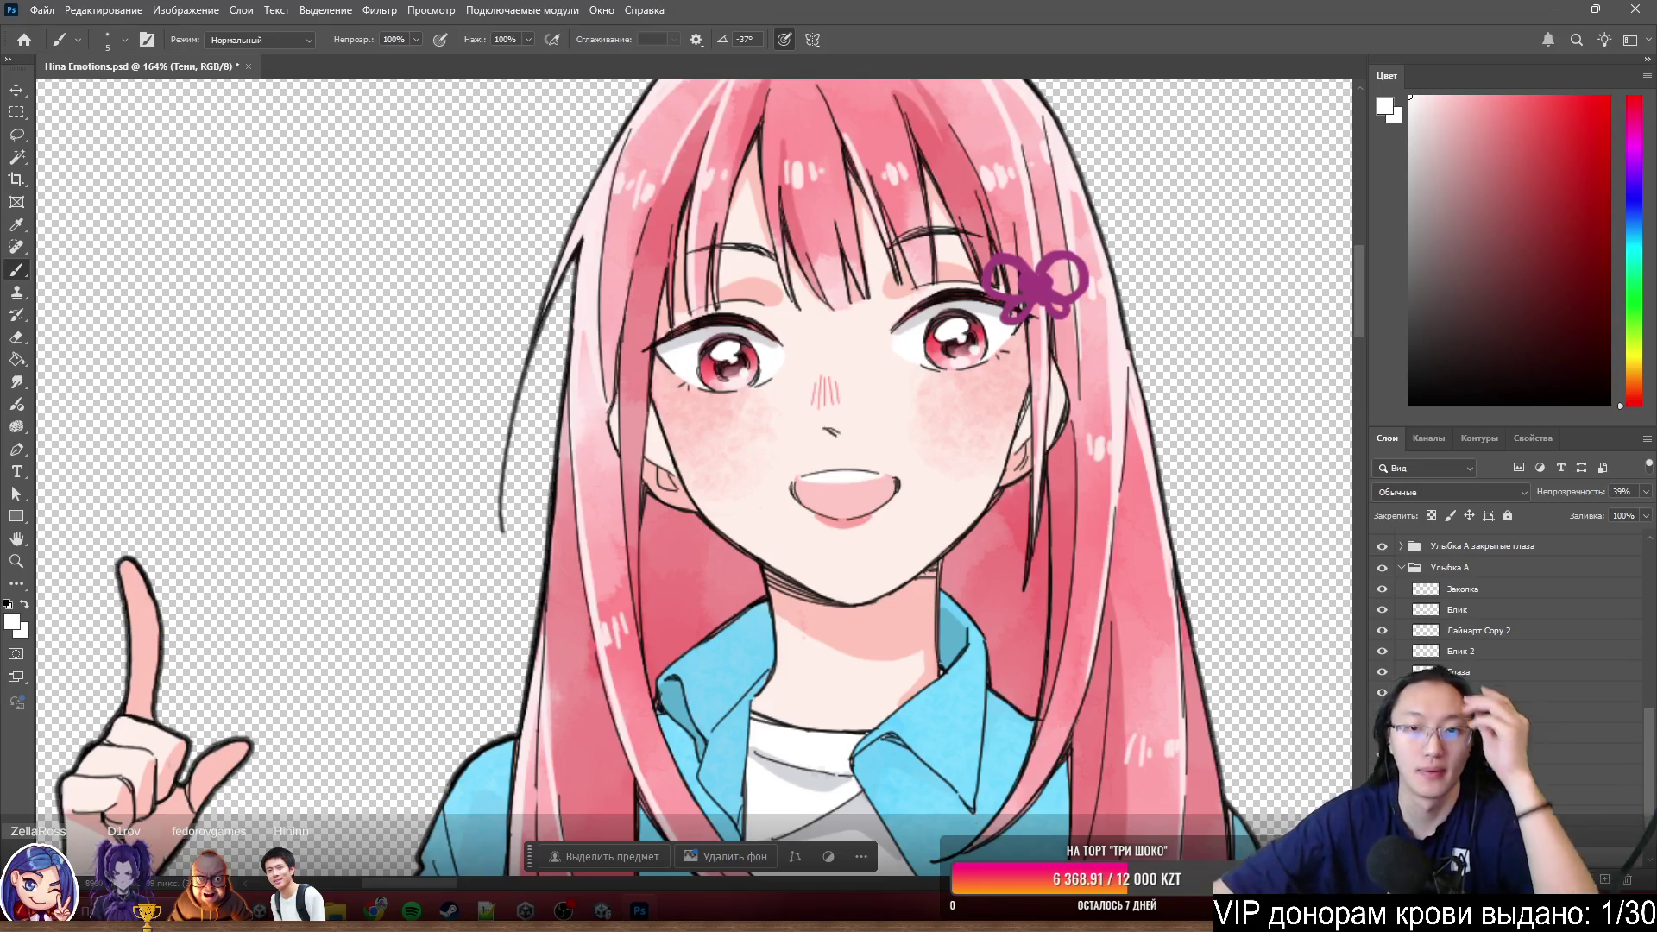
scroll(1502, 621, "down", 2)
key("alt+bracketleft")
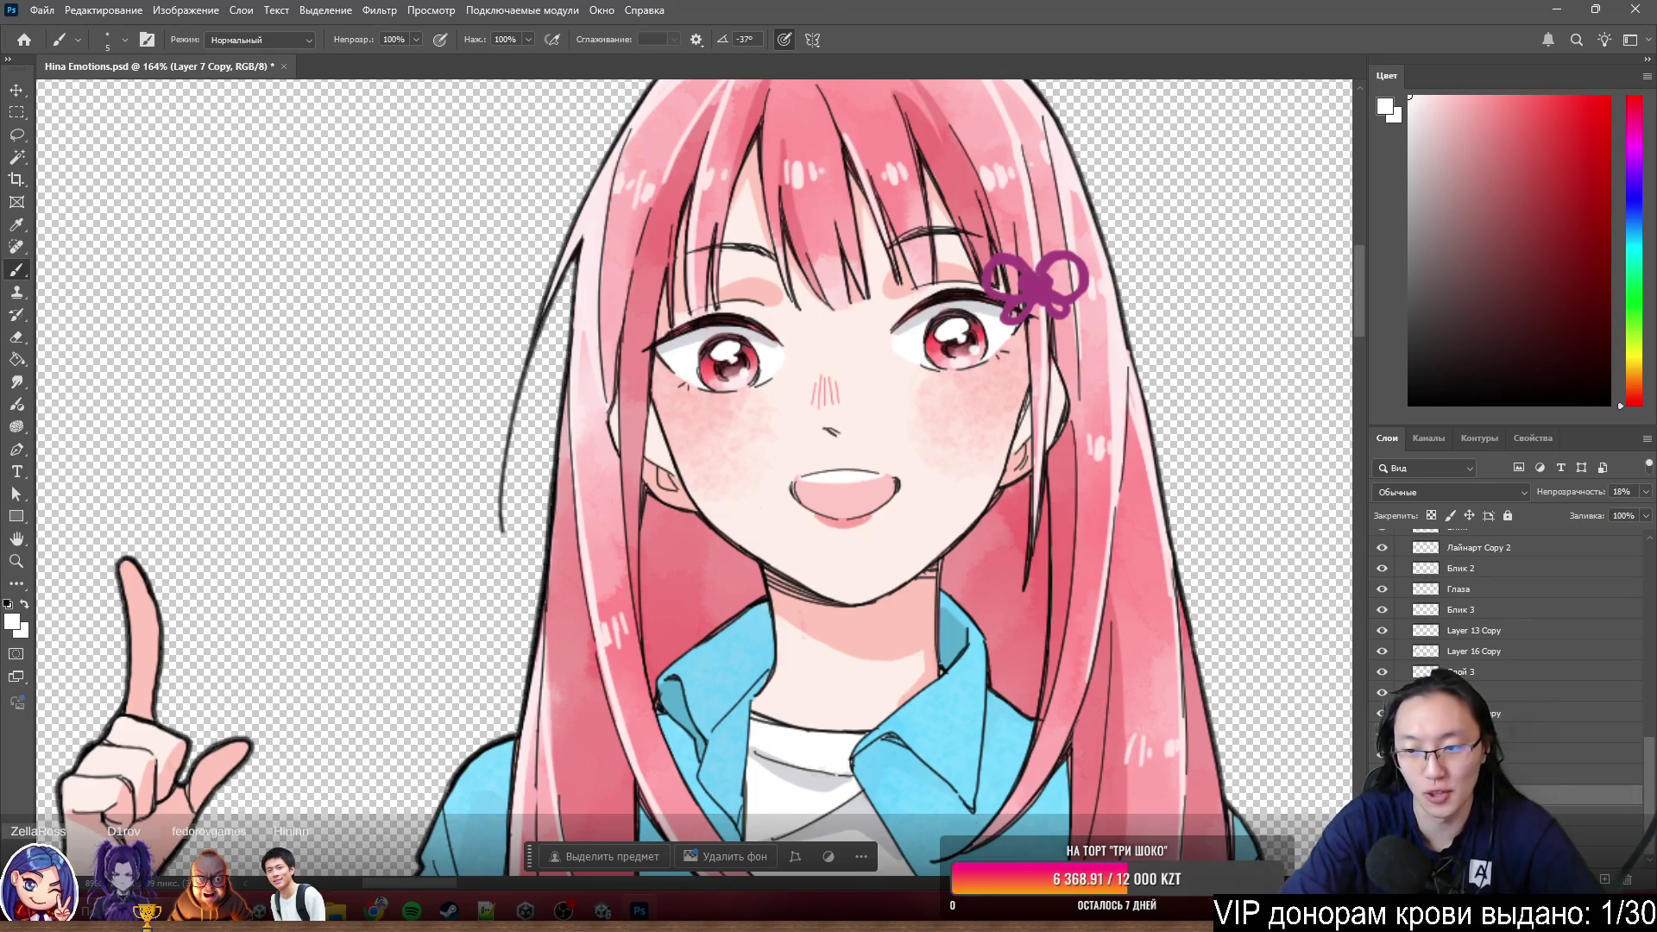
key("alt+bracketleft")
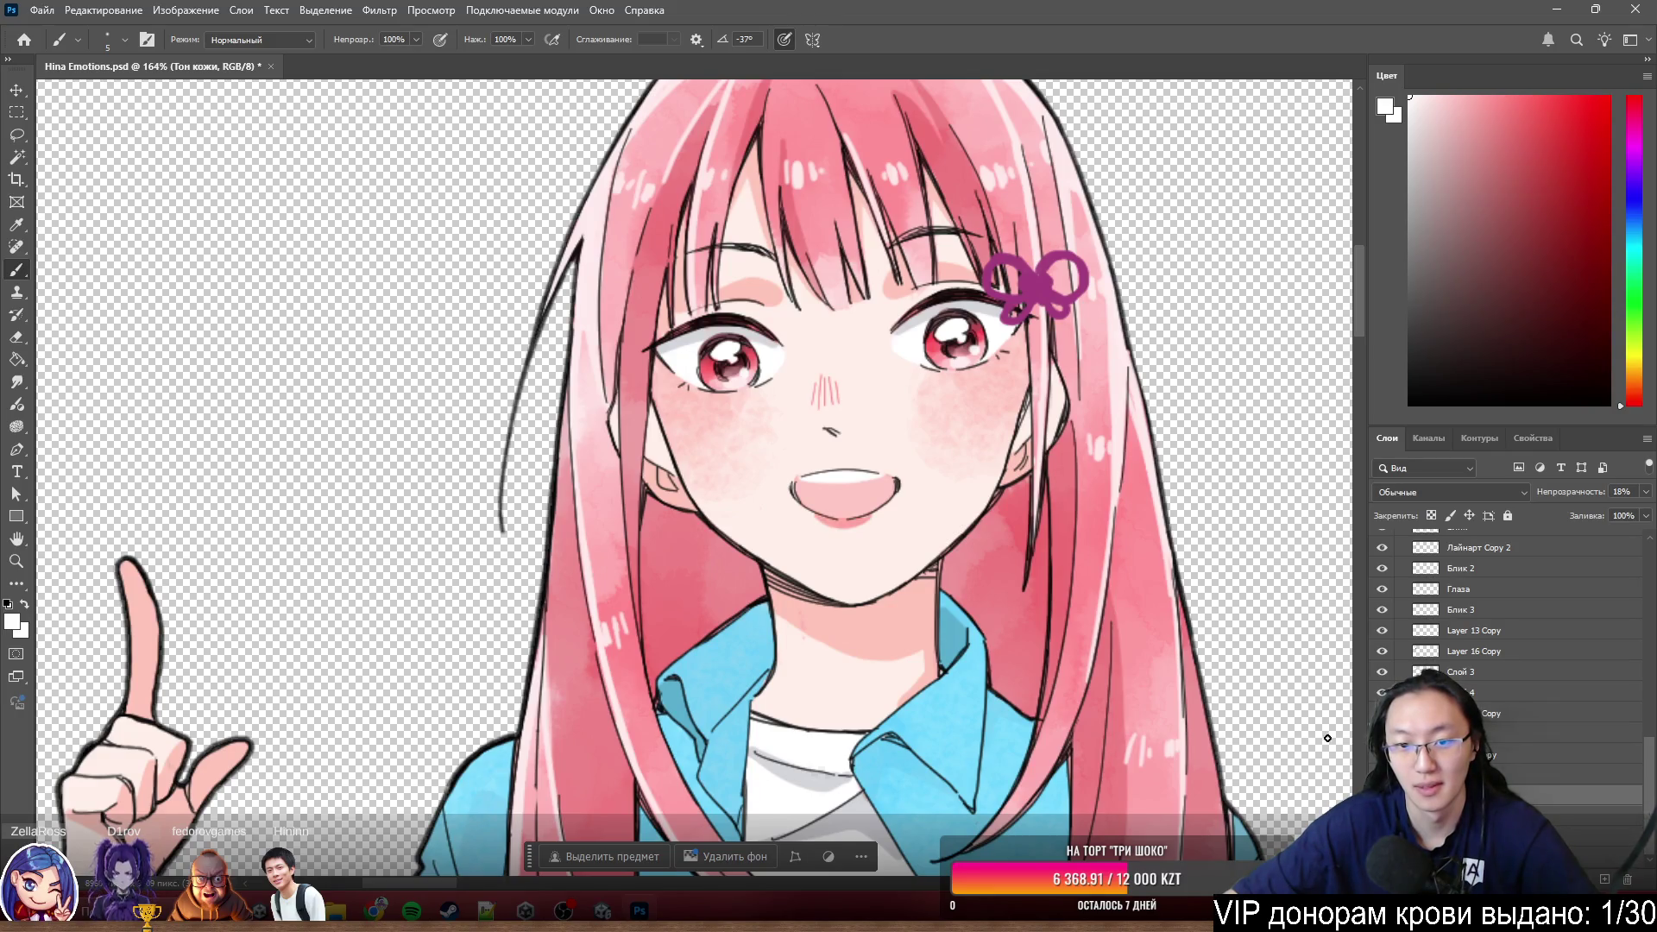
scroll(1328, 738, "down", 3)
scroll(1340, 764, "down", 3)
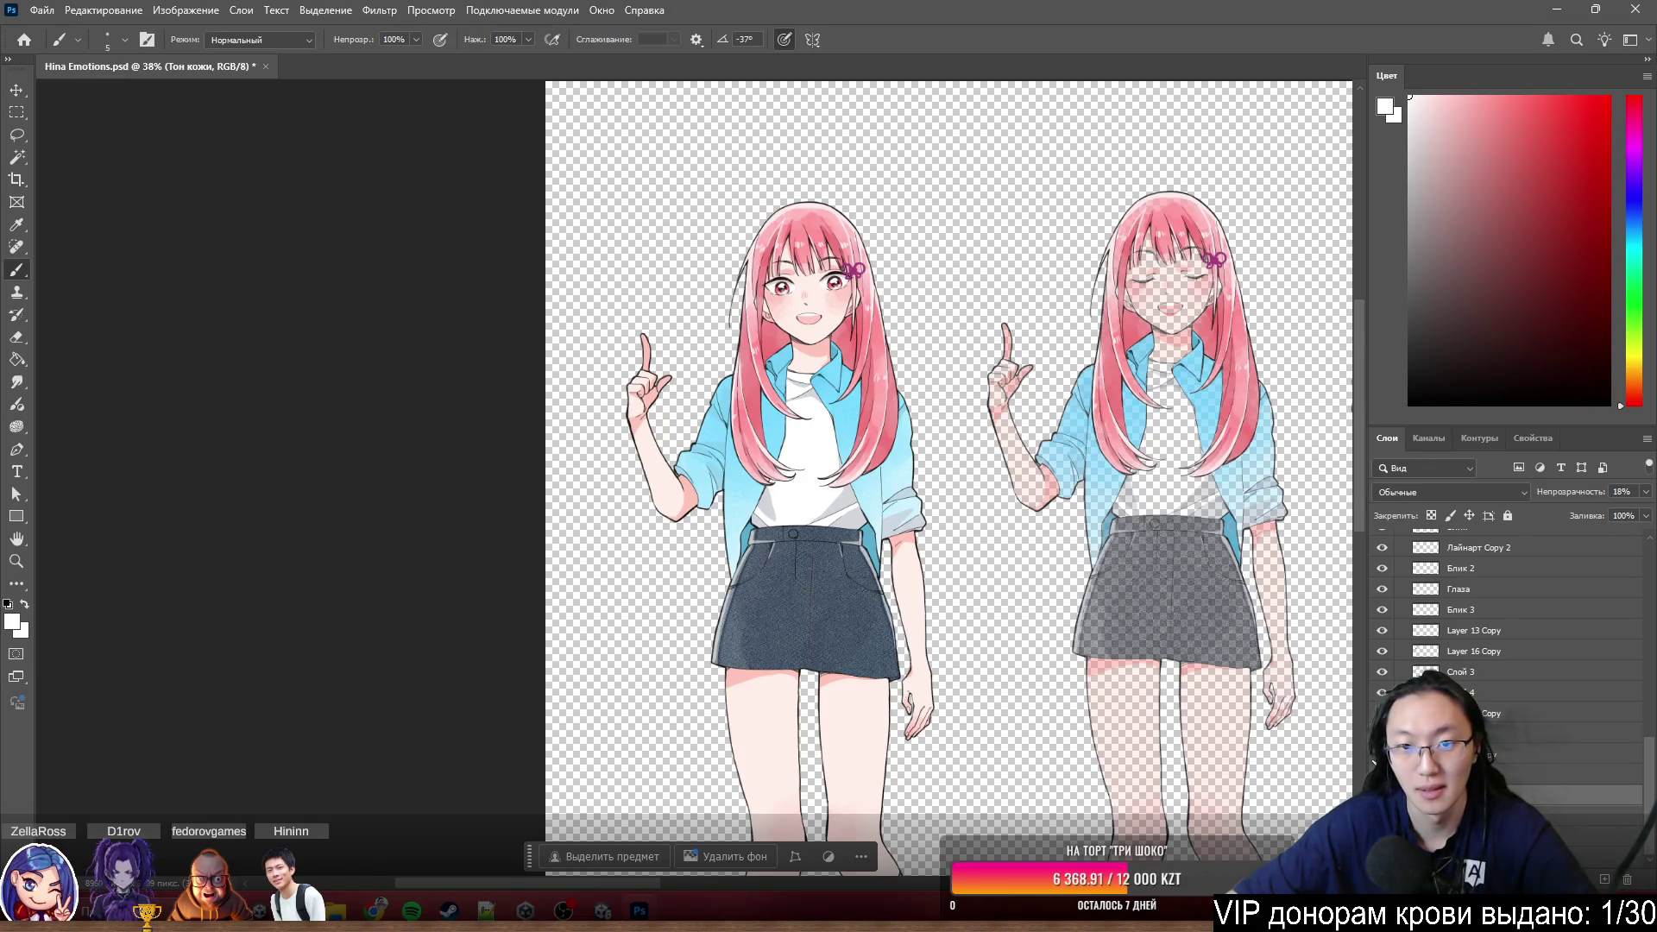
scroll(1058, 506, "down", 1)
scroll(1059, 506, "down", 2)
scroll(1166, 583, "down", 1)
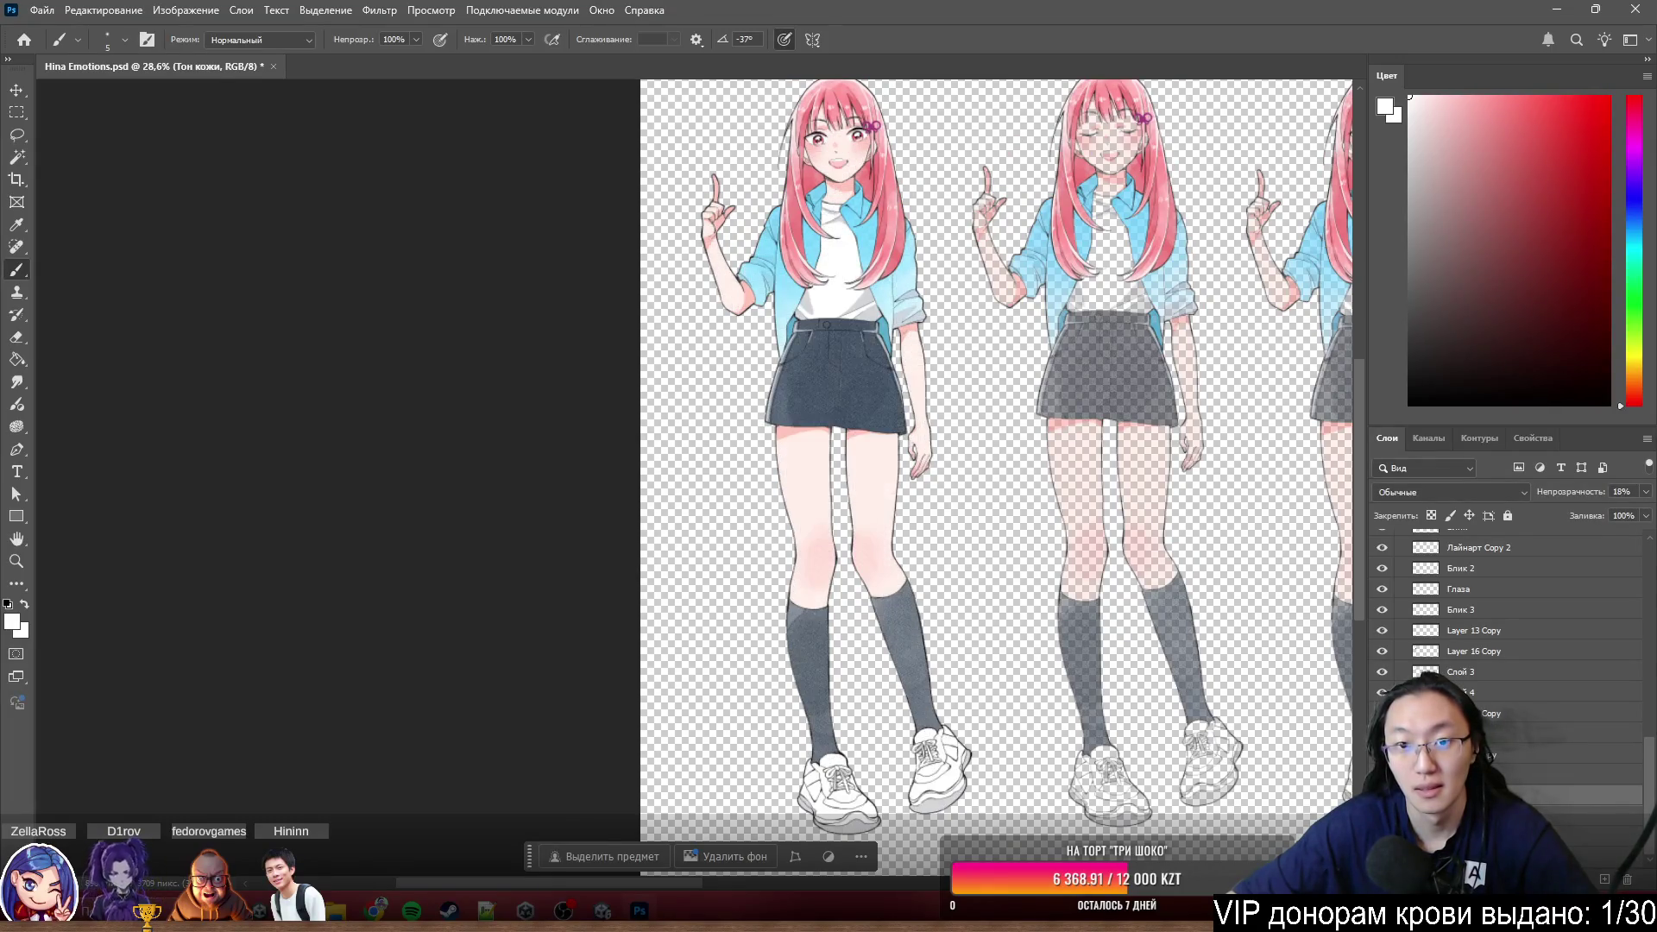
- Toggle undo and redo repeatedly to compare the first figure's leg shading with and without the change
key("ctrl+comma")
key("ctrl+comma")
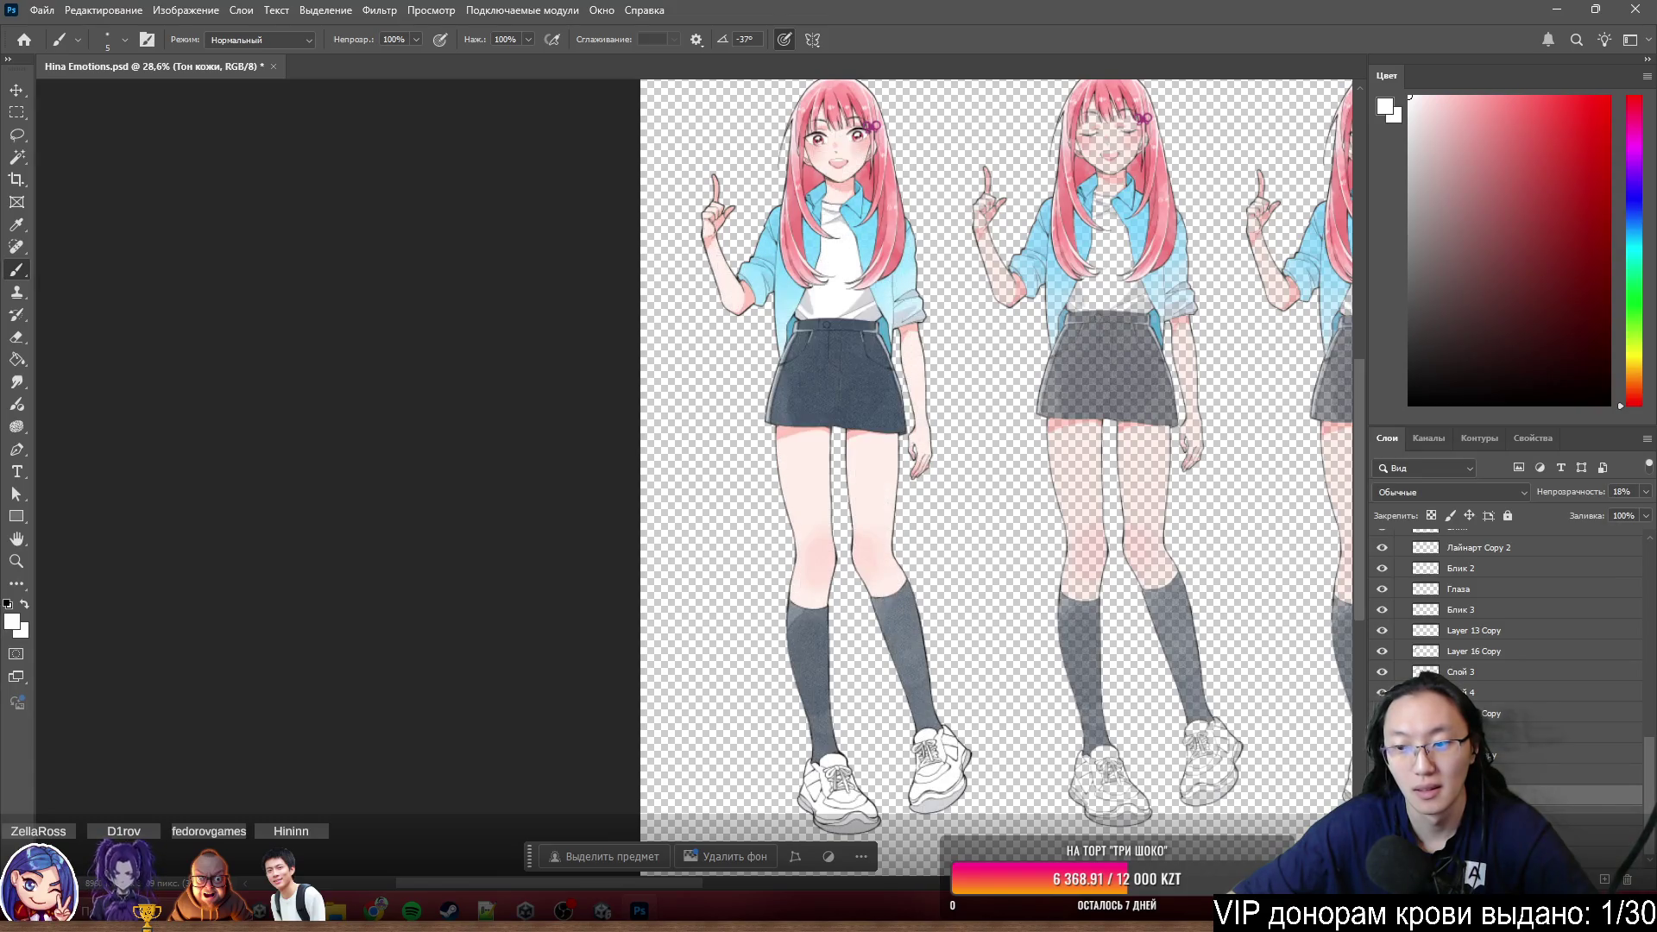
key("ctrl+z")
key("ctrl+shift+z")
key("ctrl+z")
key("ctrl+shift+z")
key("ctrl+z")
key("ctrl+shift+z")
scroll(856, 337, "up", 4)
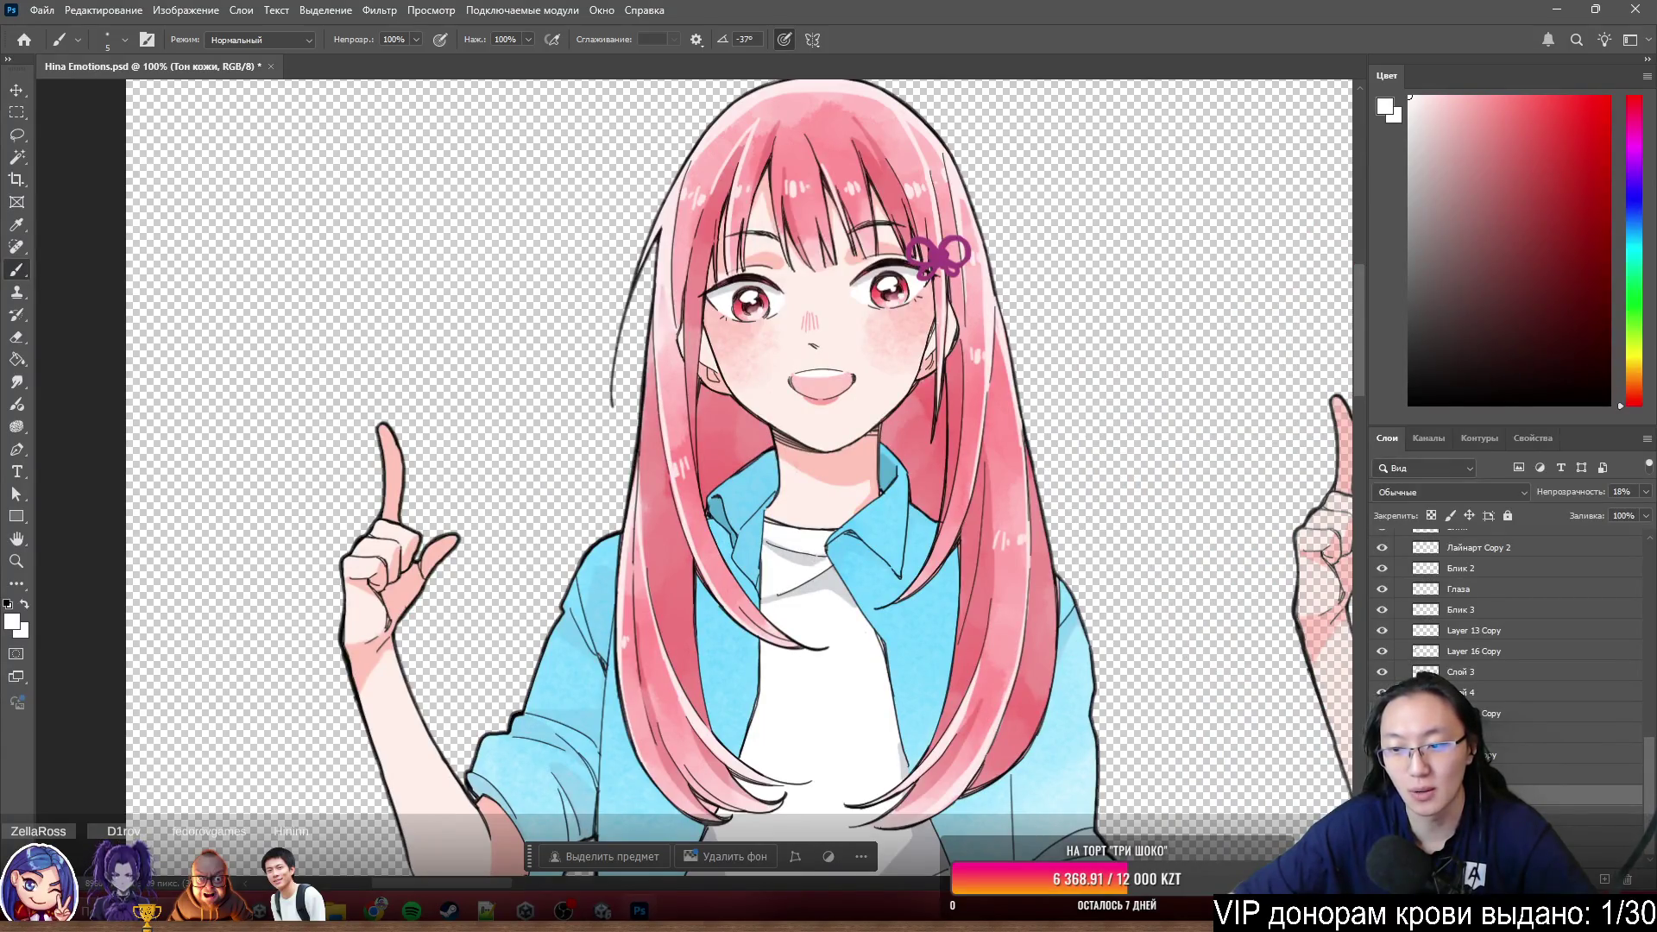
scroll(830, 466, "down", 5)
scroll(829, 467, "down", 1)
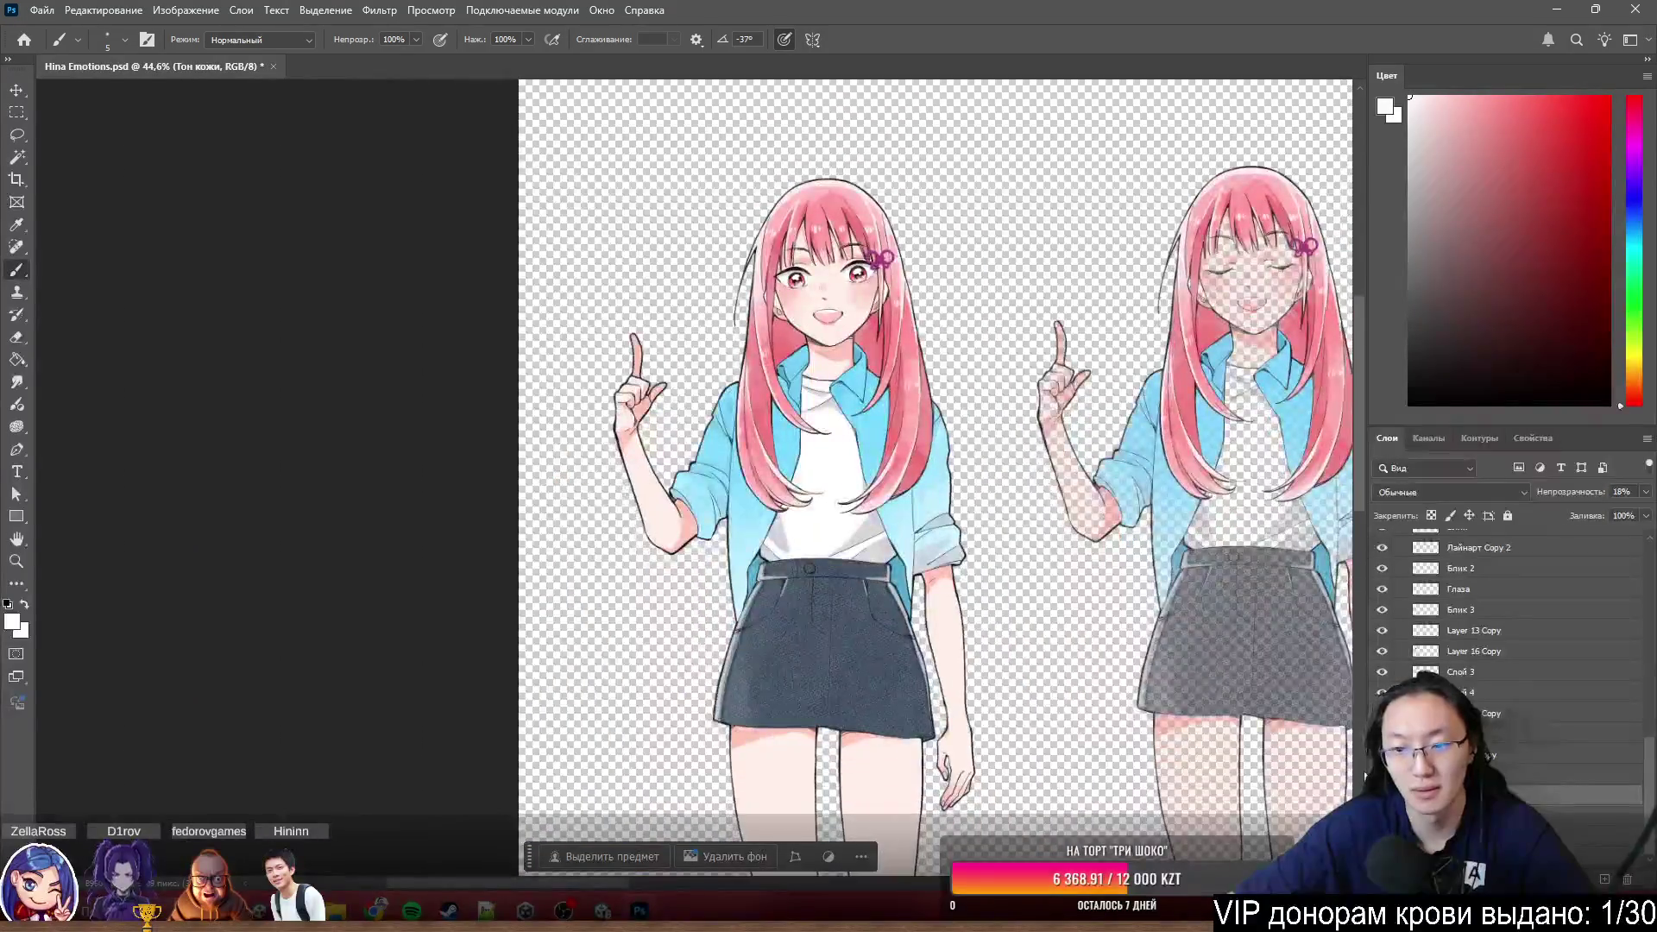
- Compare the leg shading a few more times, keep it, switch to Слой 2 and save Hina Emotions.psd
key("ctrl+z")
key("ctrl+shift+z")
key("ctrl+z")
key("ctrl+shift+z")
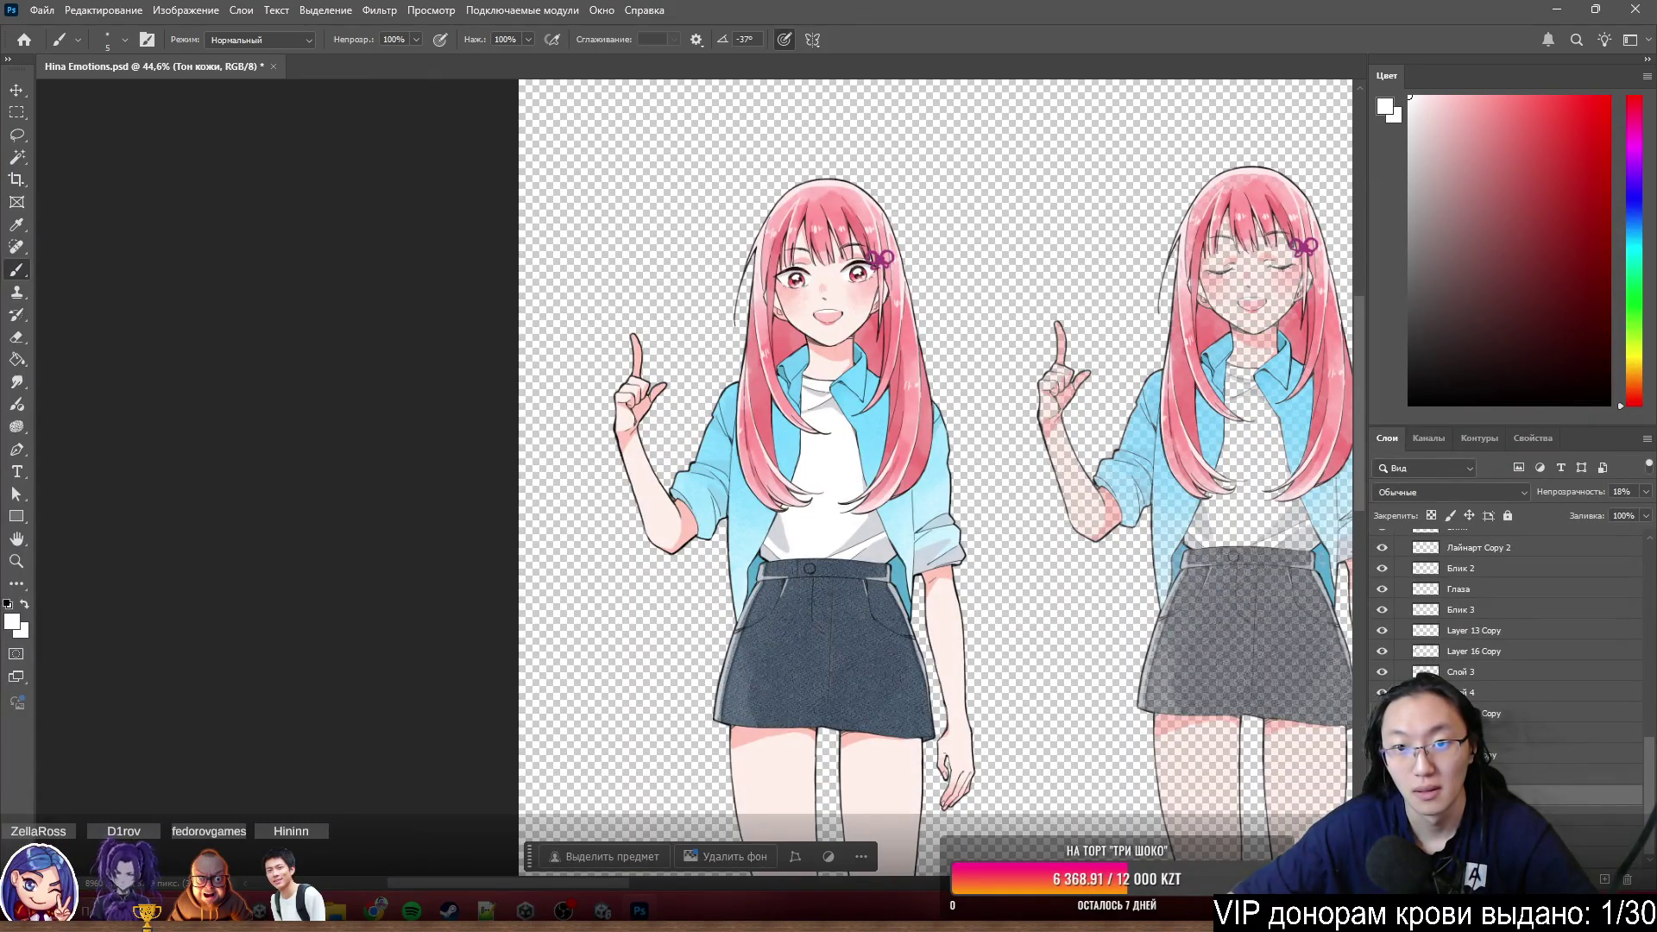
key("ctrl+z")
key("ctrl+shift+z")
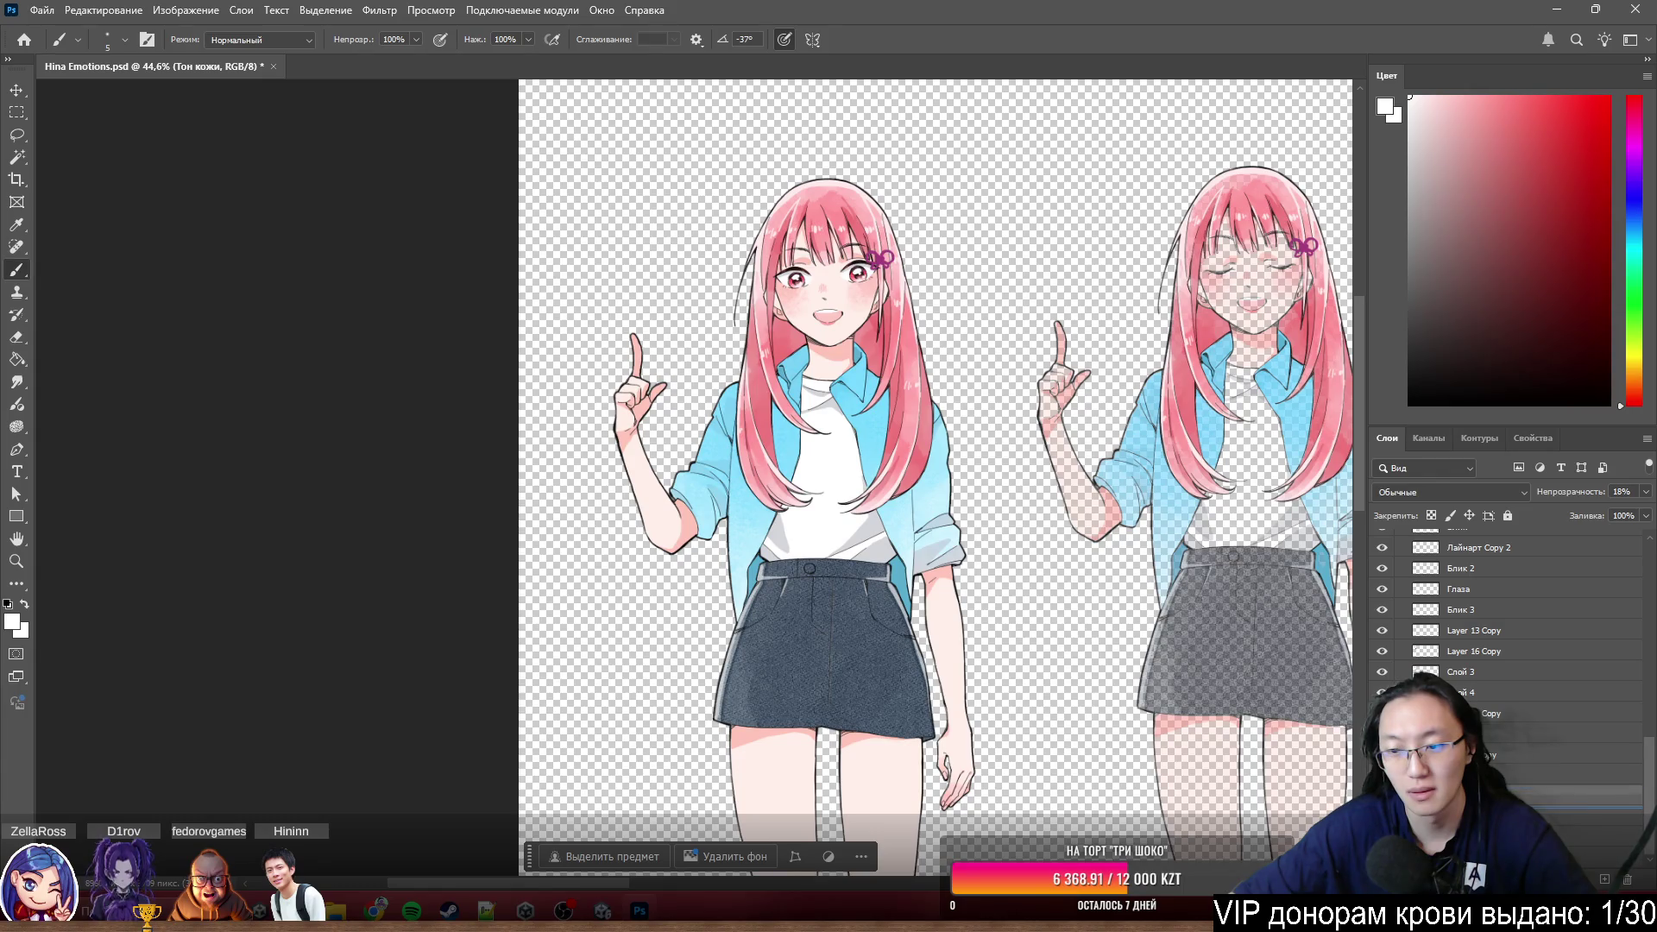
key("alt+bracketleft")
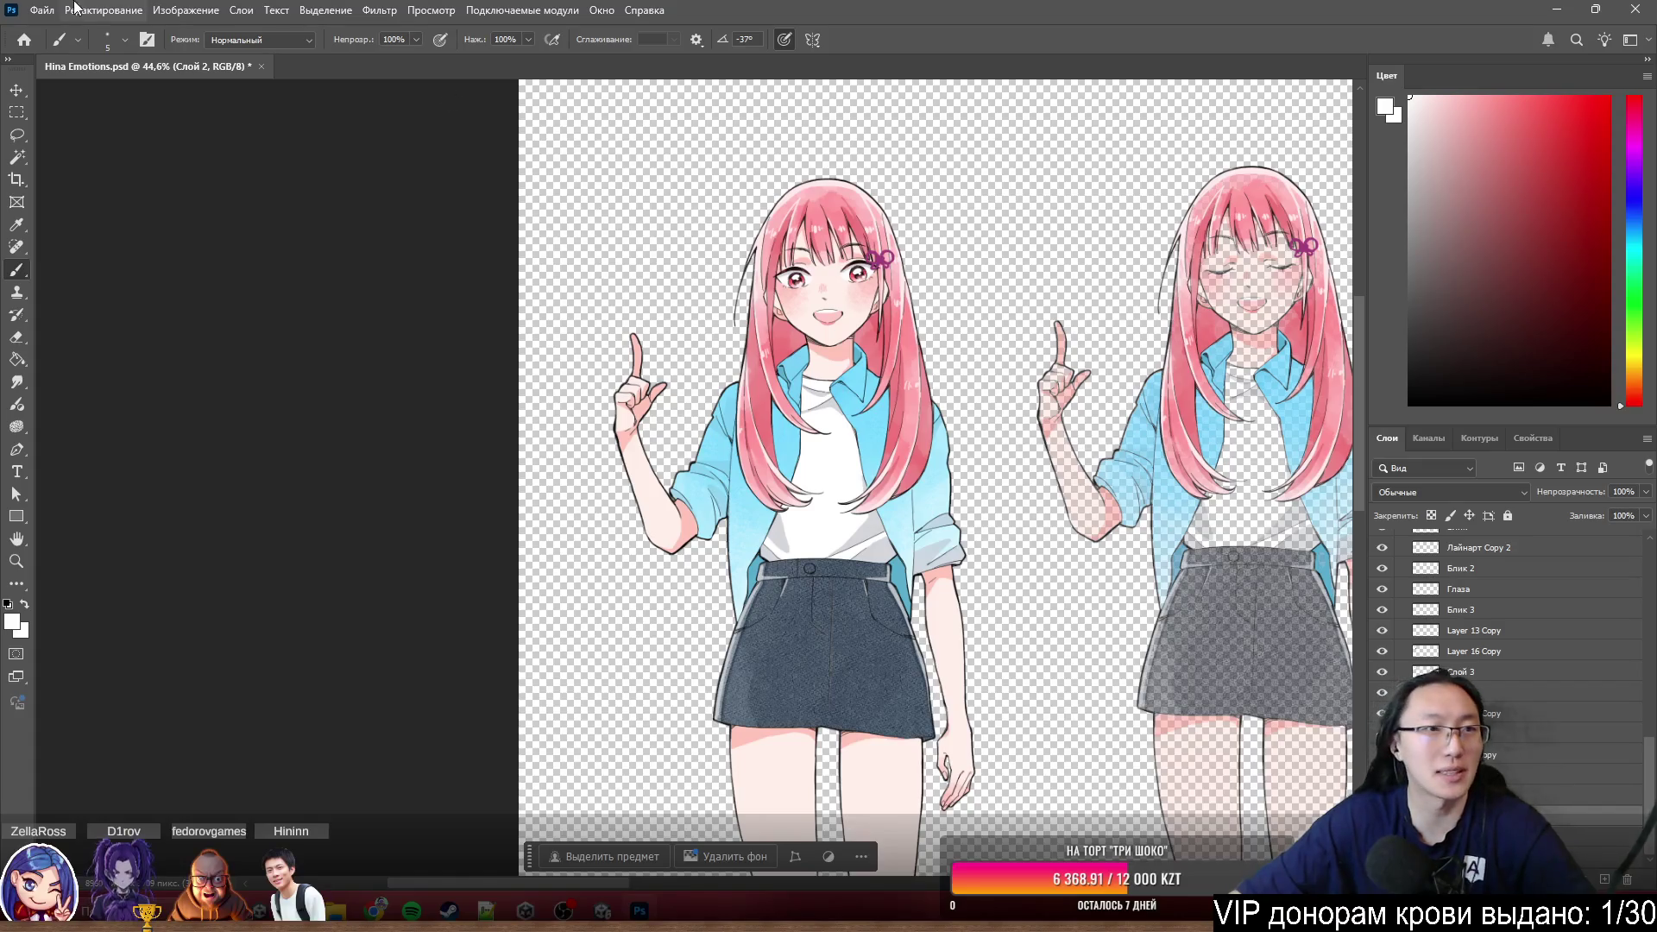
key("ctrl+s")
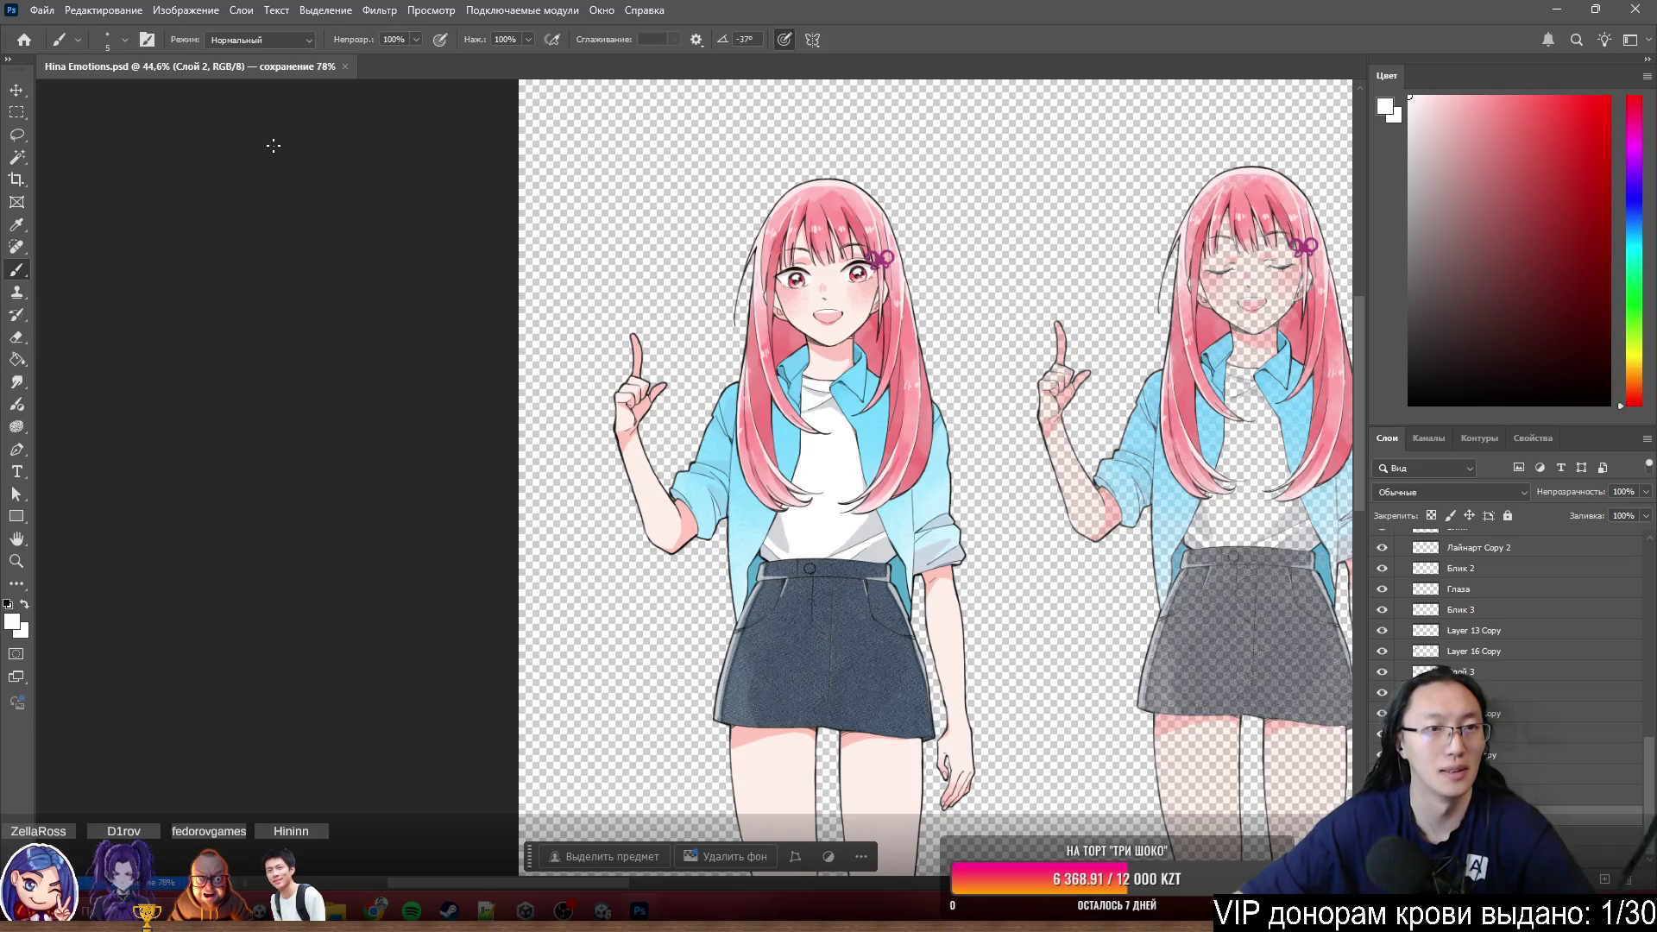
scroll(1036, 598, "up", 2)
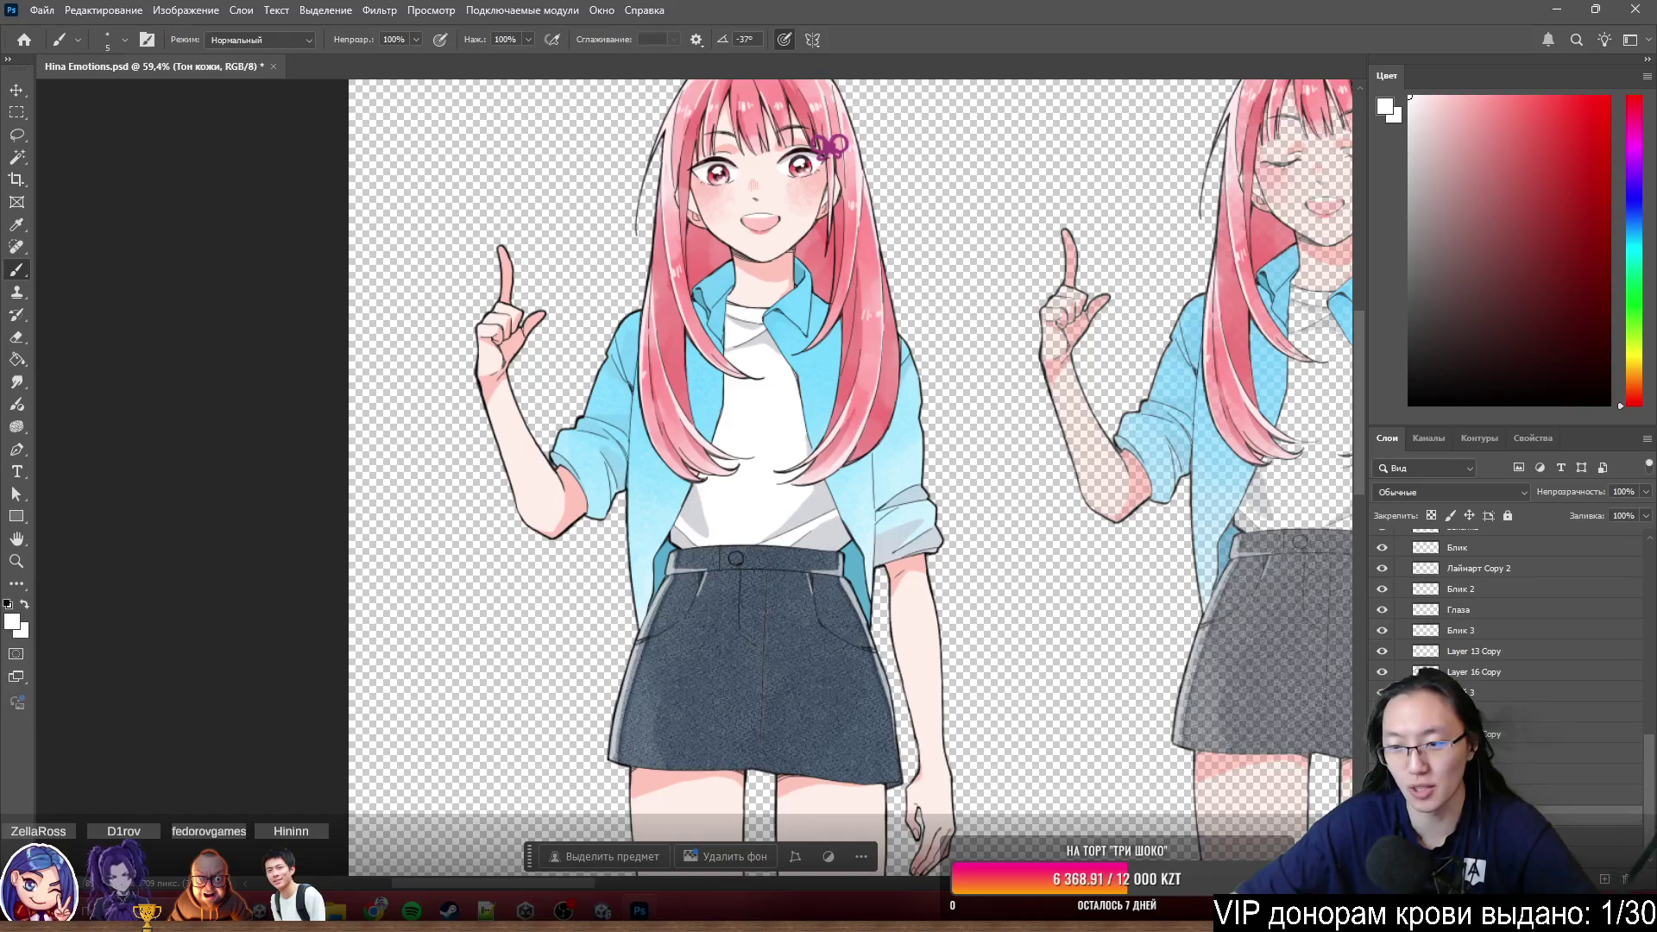
- Nudge the Тон кожи skin layer right, undo it, then select the Губа lip layer
left_click(788, 531, "ctrl")
scroll(787, 531, "up", 2)
scroll(787, 531, "up", 1)
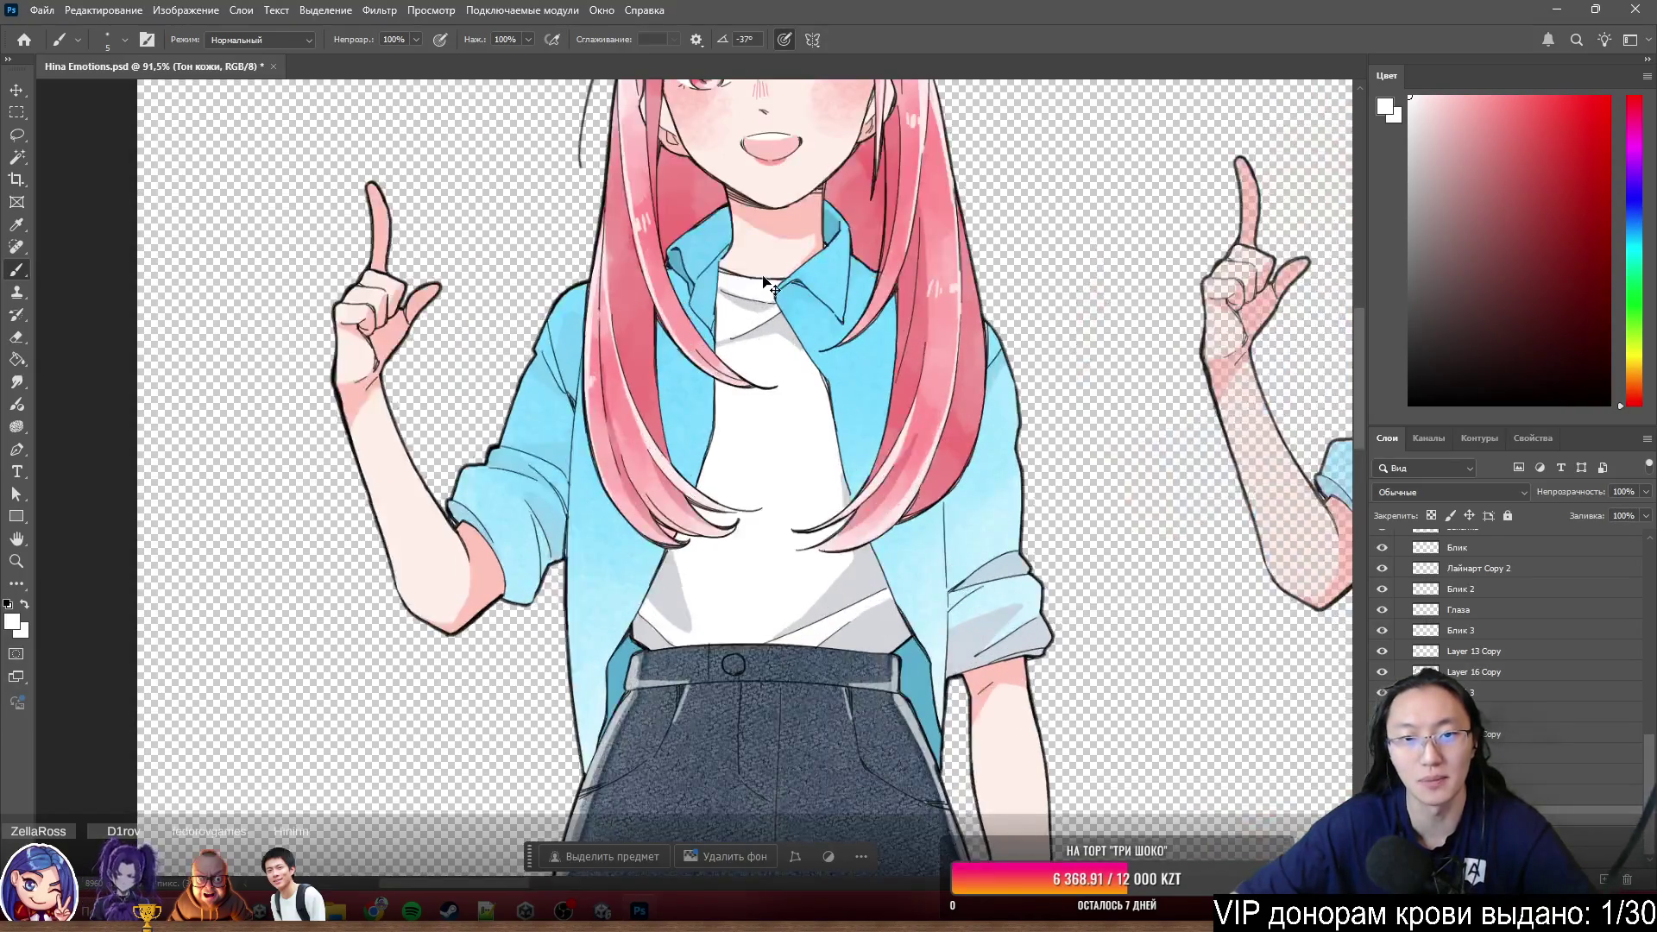
mouse_move(621, 181)
left_mouse_down()
mouse_move(1143, 432)
mouse_move(412, 227)
left_mouse_up()
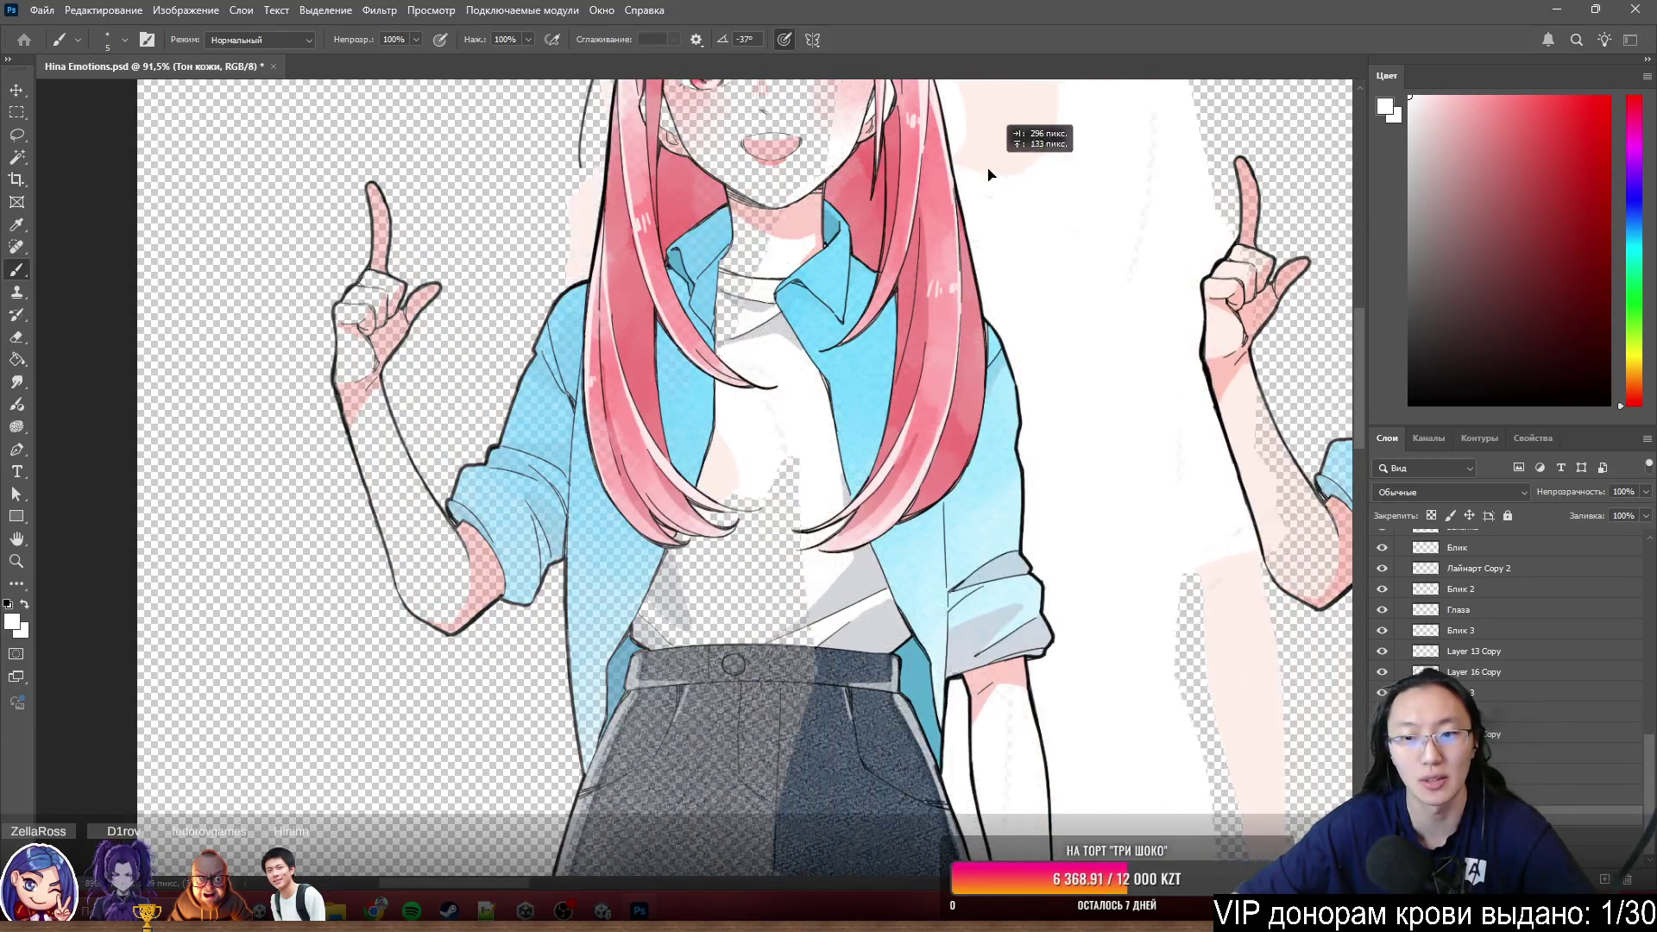
key("ctrl+z")
scroll(518, 389, "down", 2)
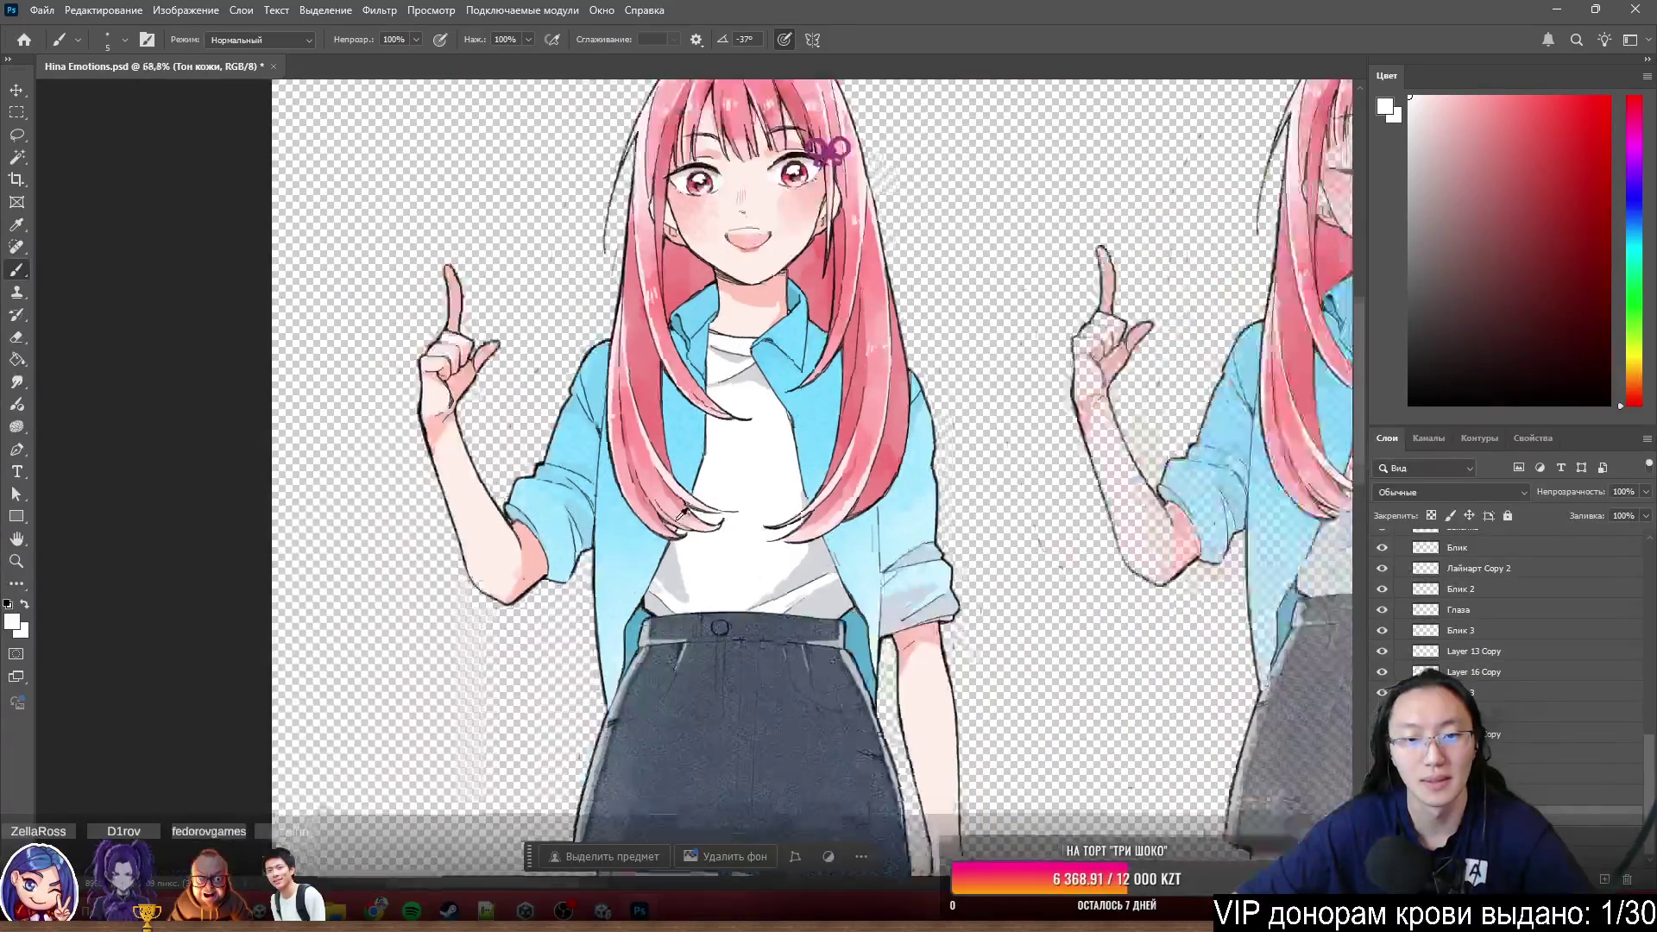
scroll(519, 389, "down", 2)
scroll(612, 487, "up", 3)
scroll(612, 488, "up", 2)
scroll(753, 518, "up", 2)
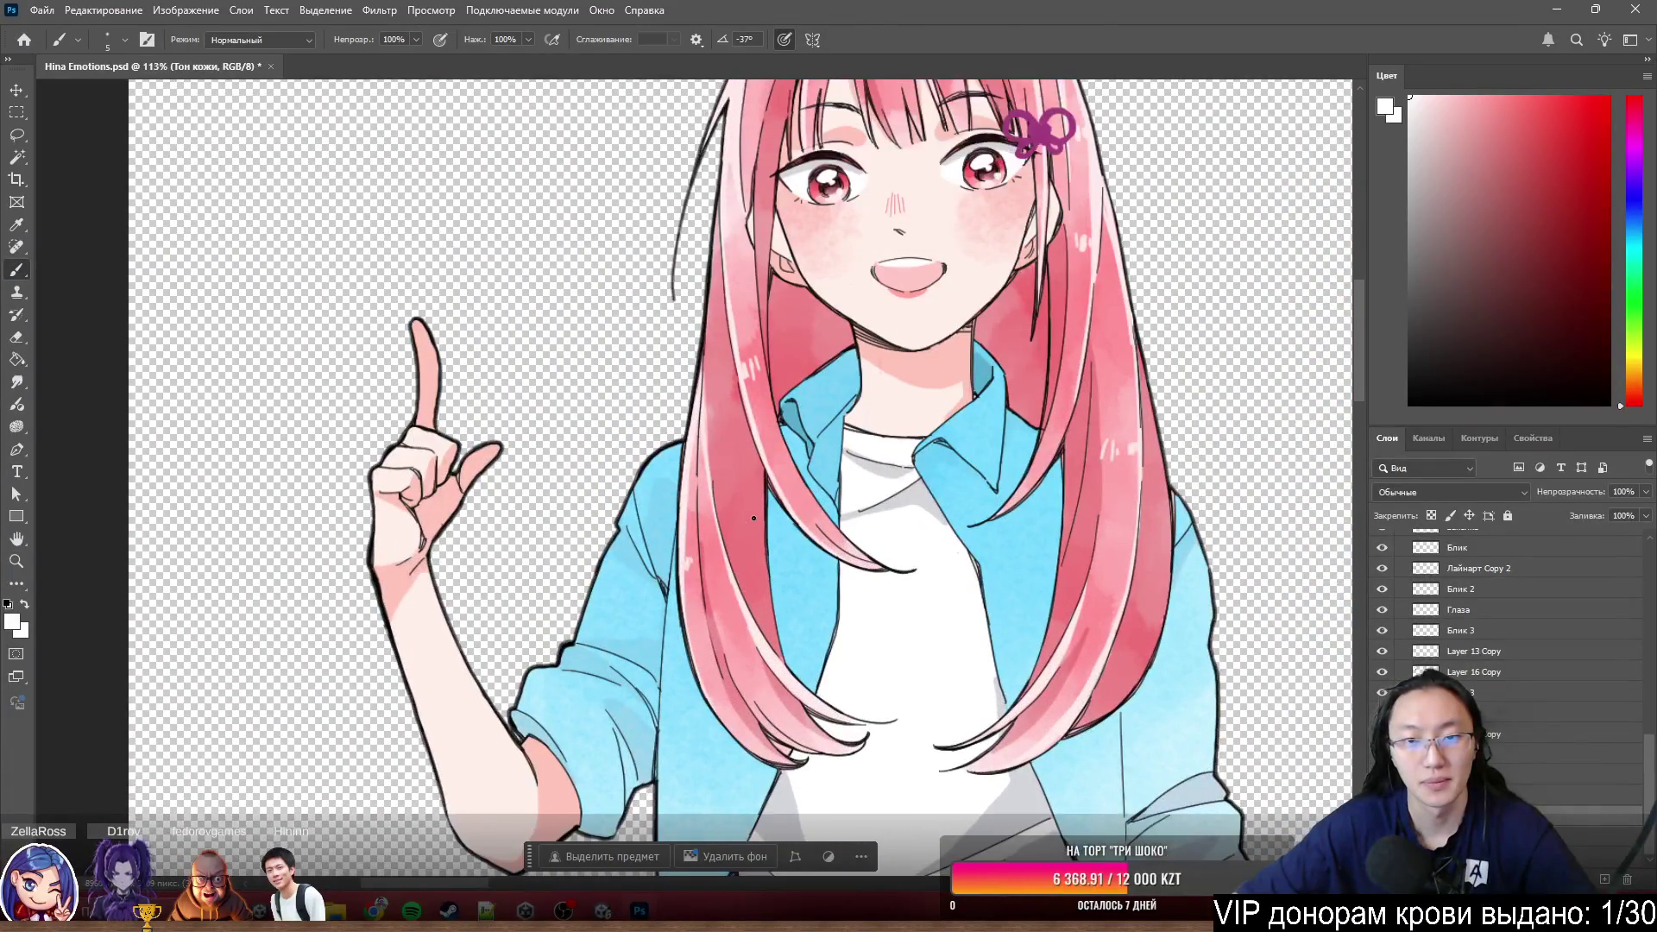
scroll(1166, 550, "down", 2)
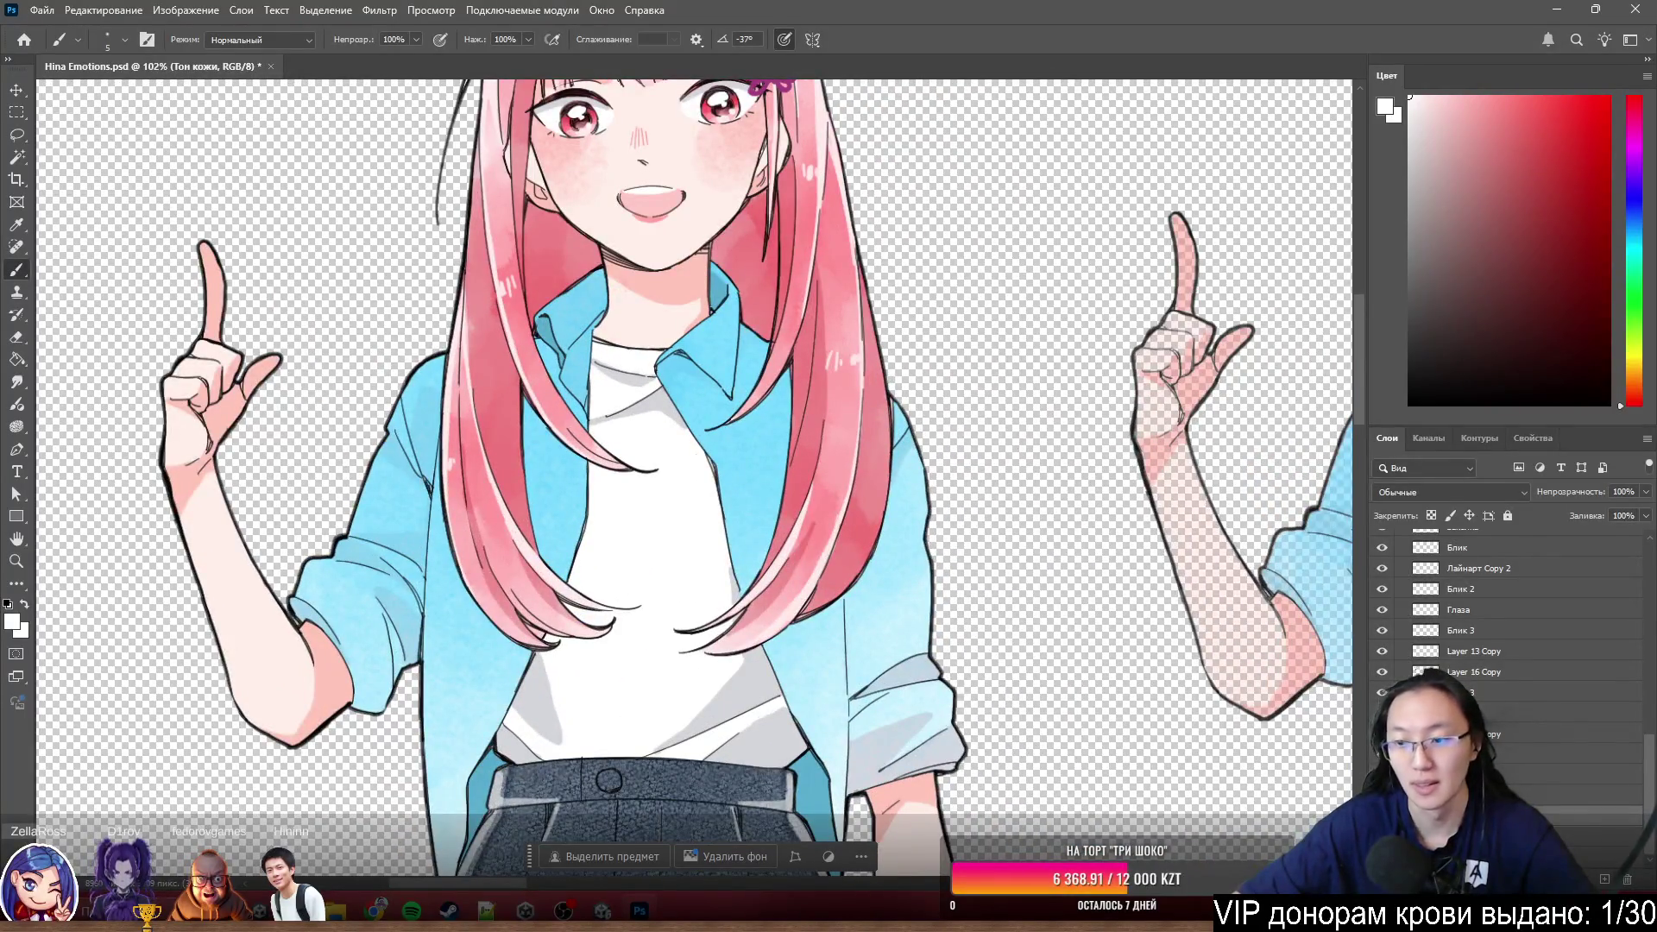
left_click(1541, 776)
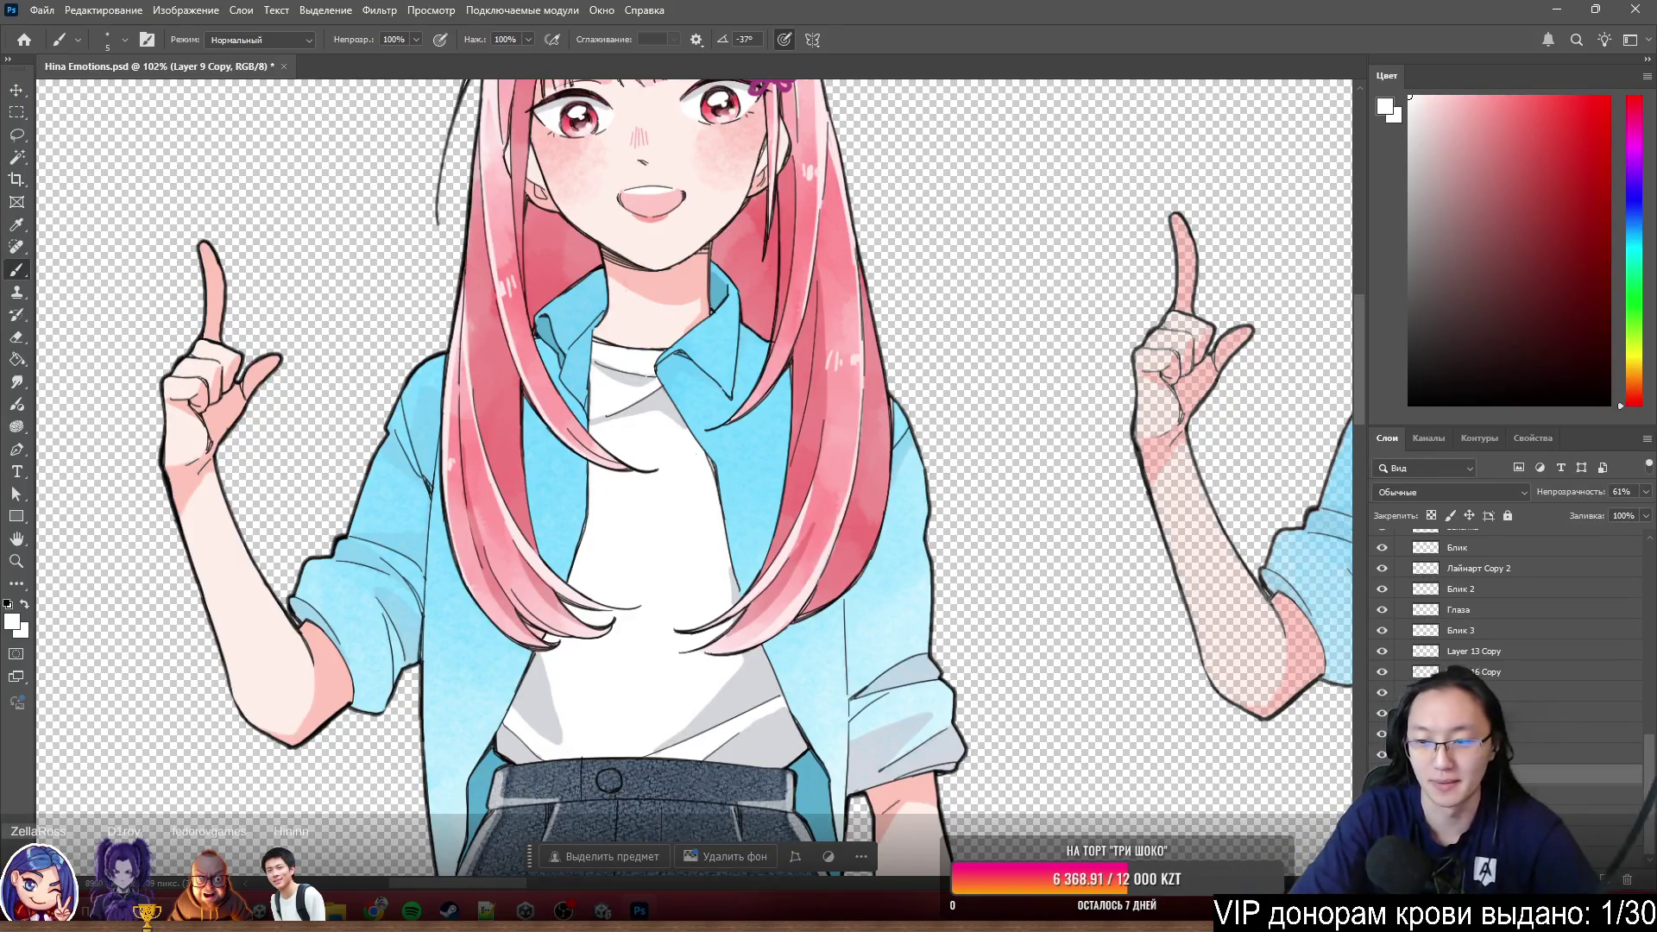
scroll(706, 406, "up", 5)
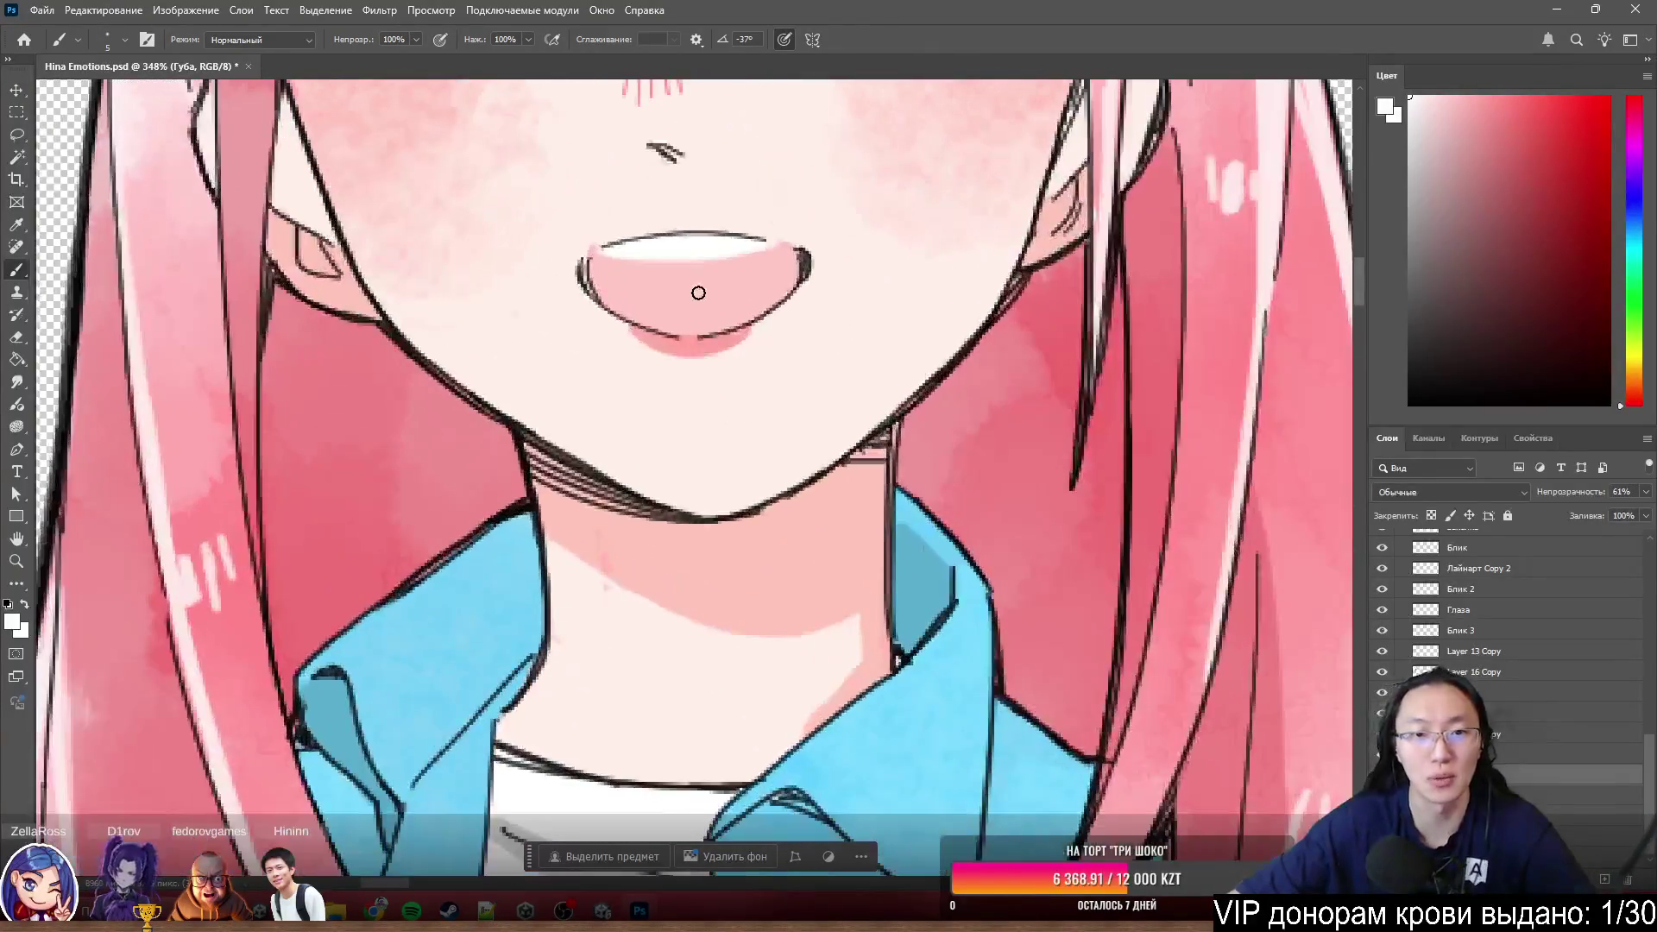
scroll(707, 407, "down", 4)
scroll(777, 339, "down", 1)
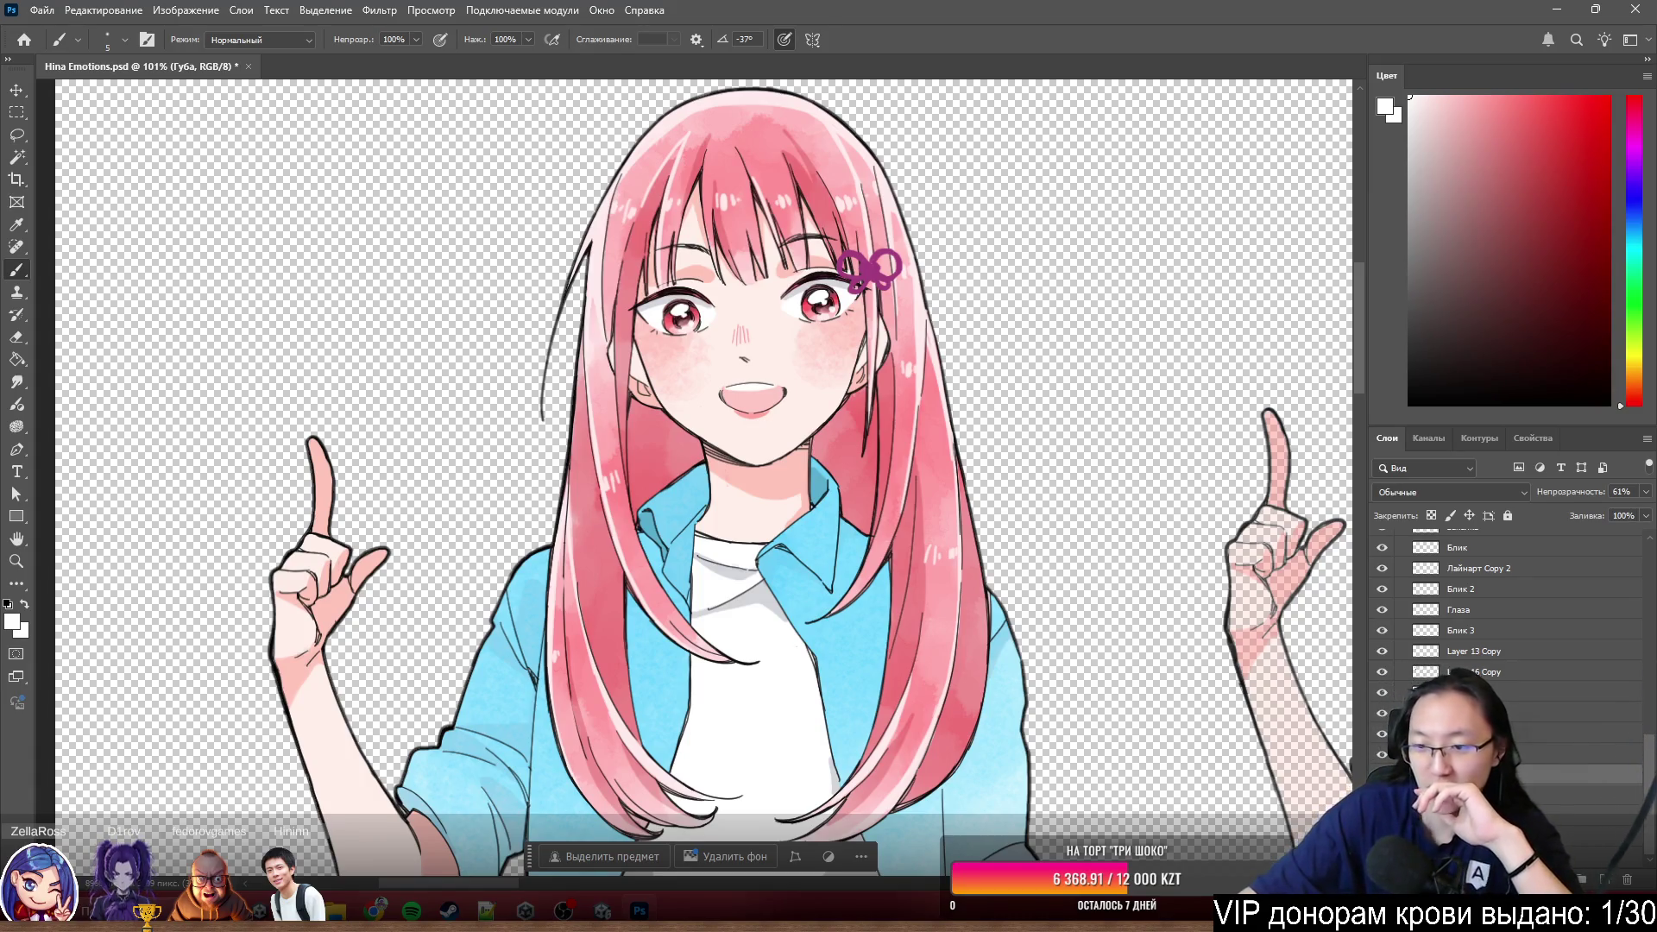
left_click(1382, 757)
left_click(1382, 757)
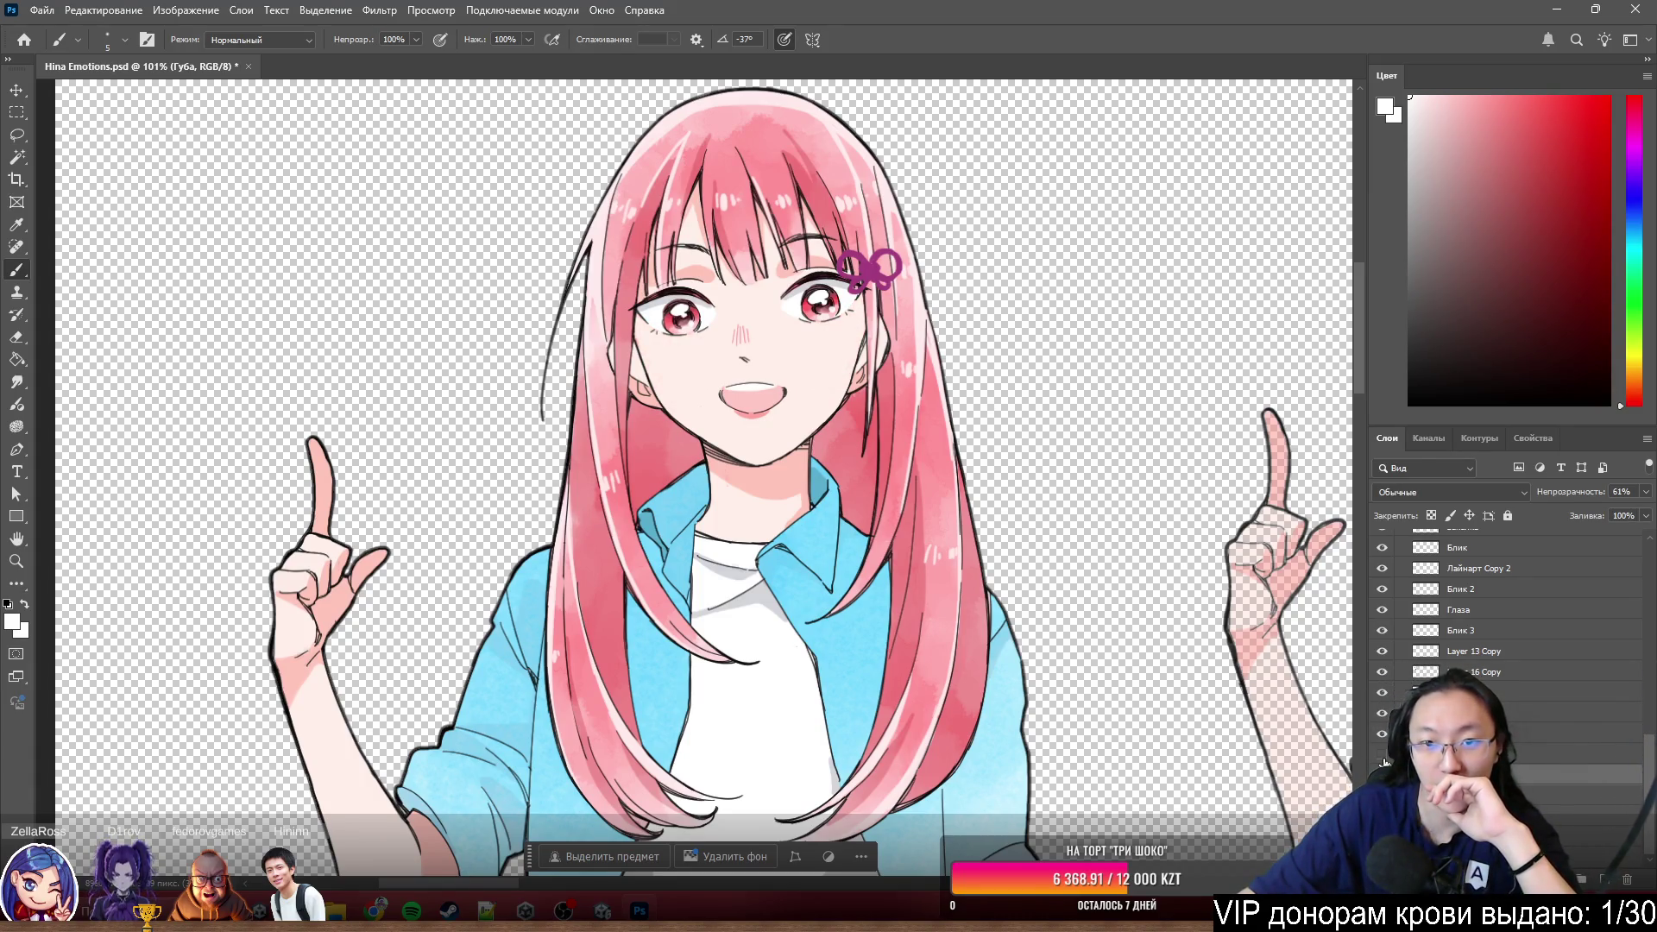
left_click(1382, 757)
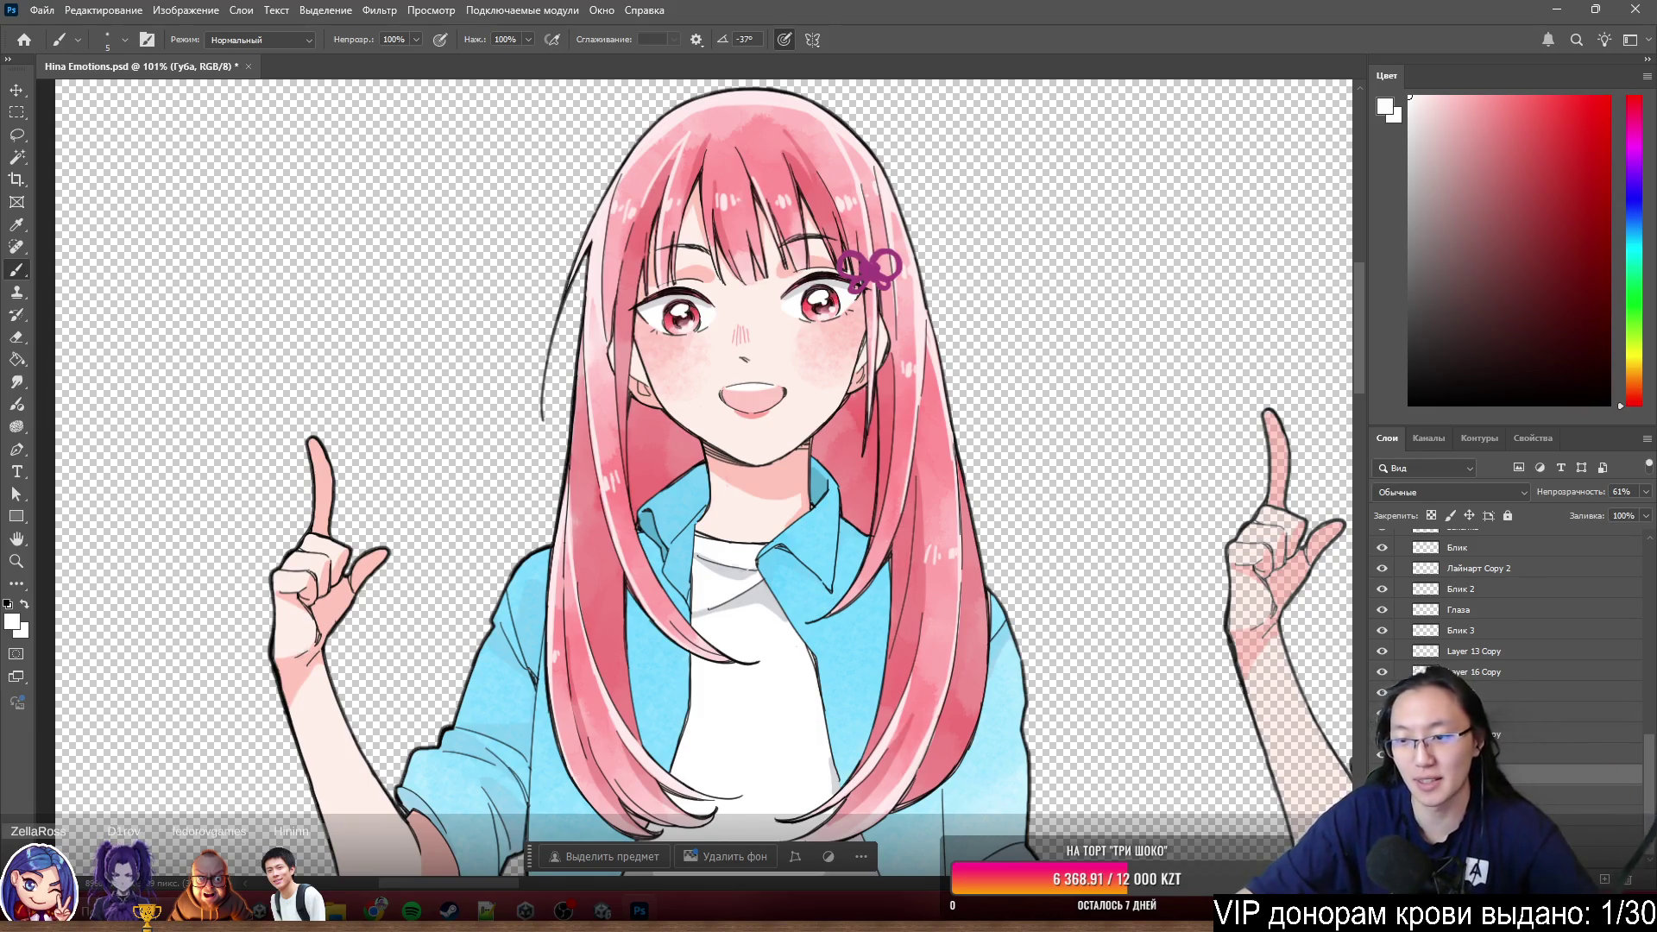
left_click(1437, 755)
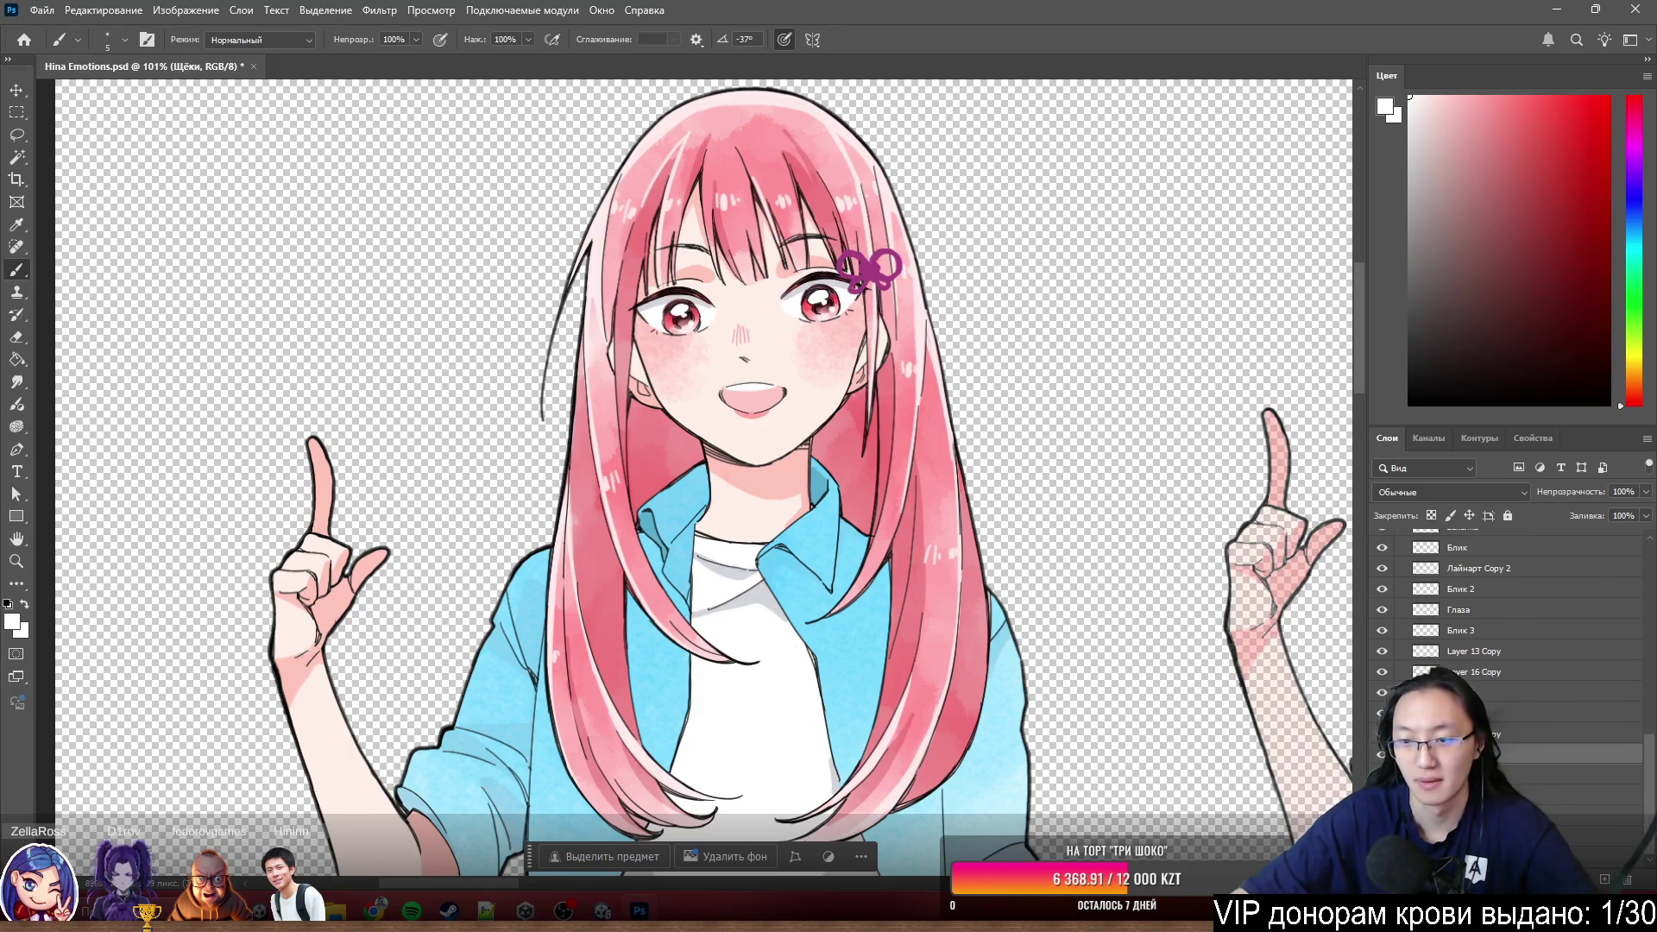
left_click(1382, 754)
left_click(1382, 755)
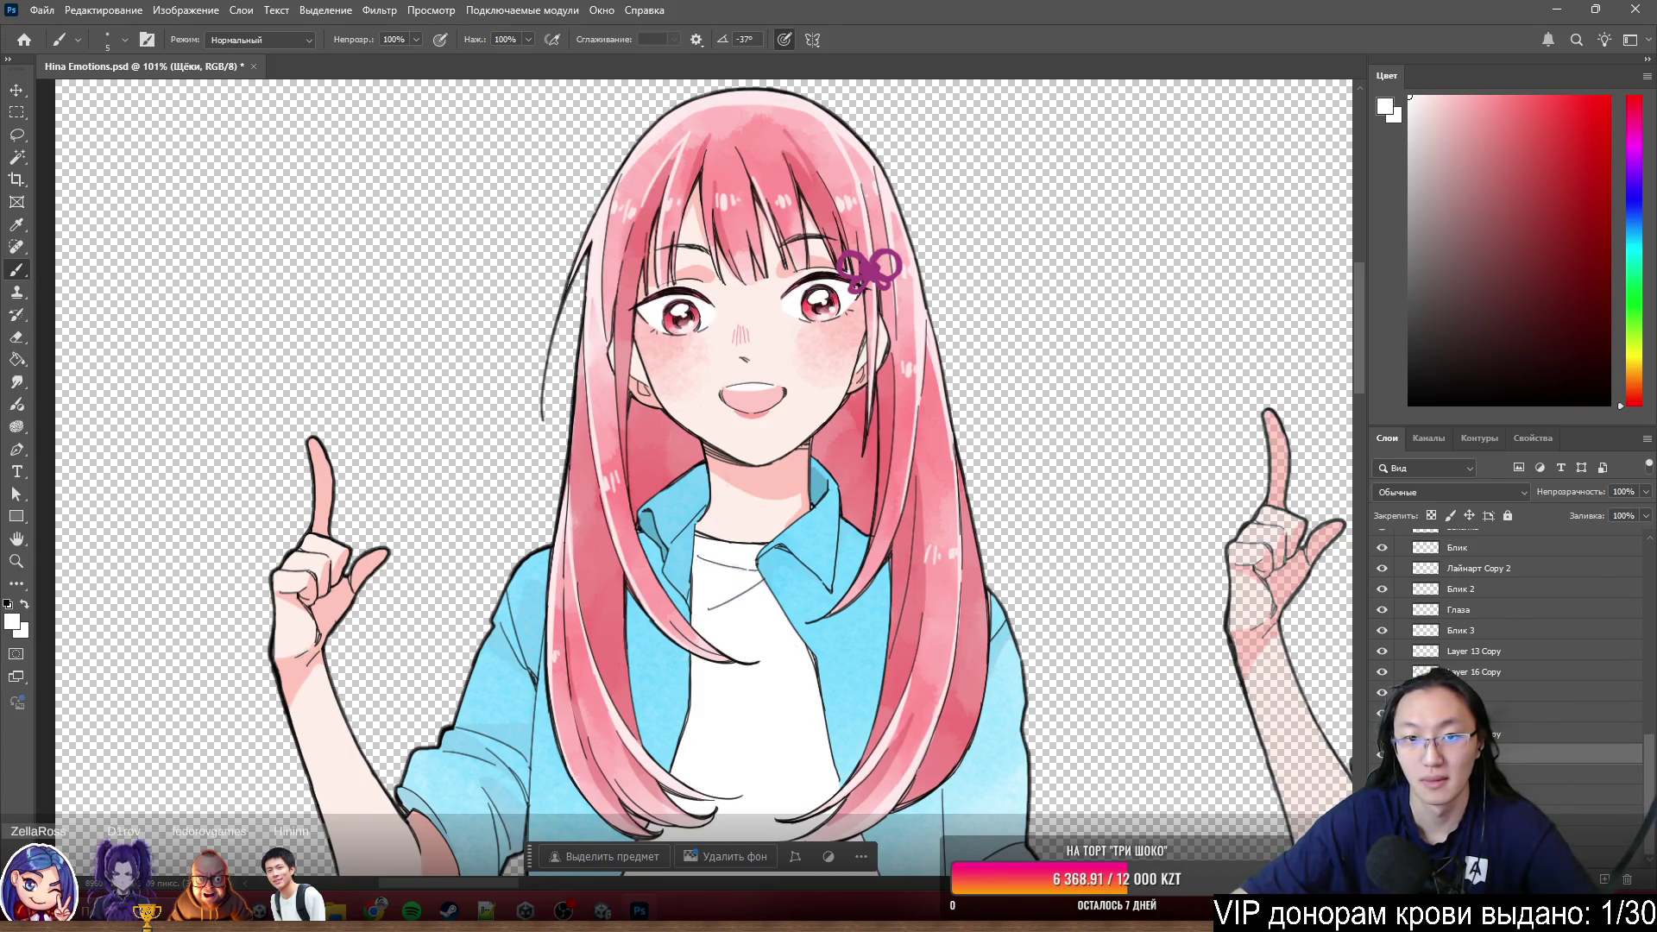
left_click(1382, 755)
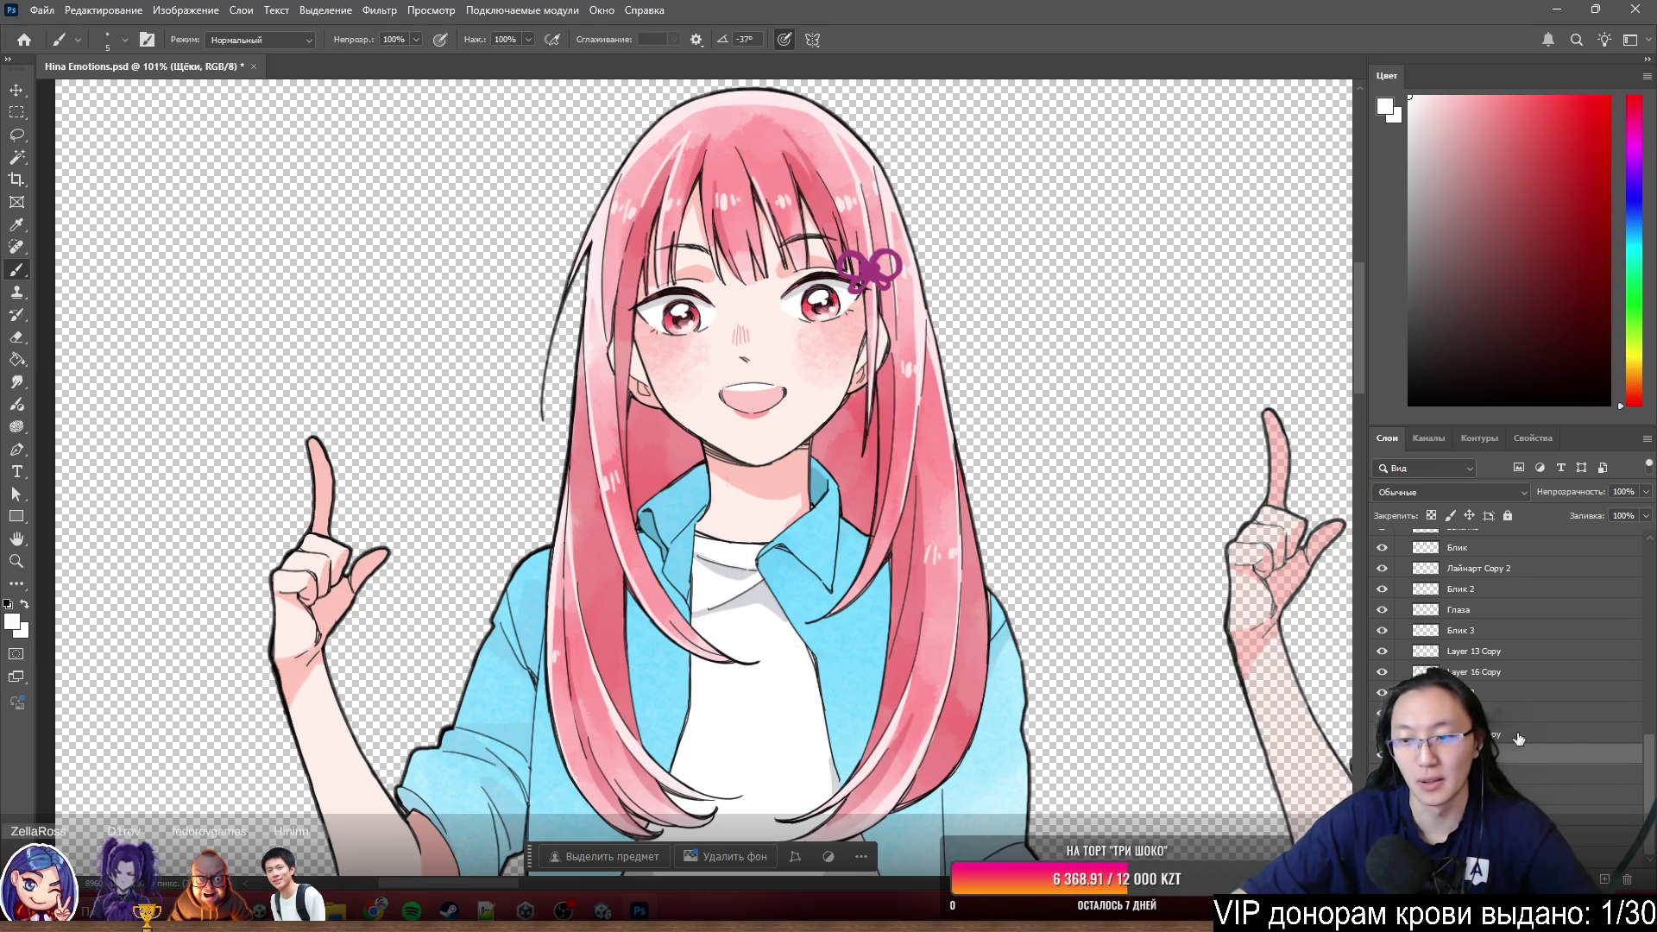
key("alt+bracketright")
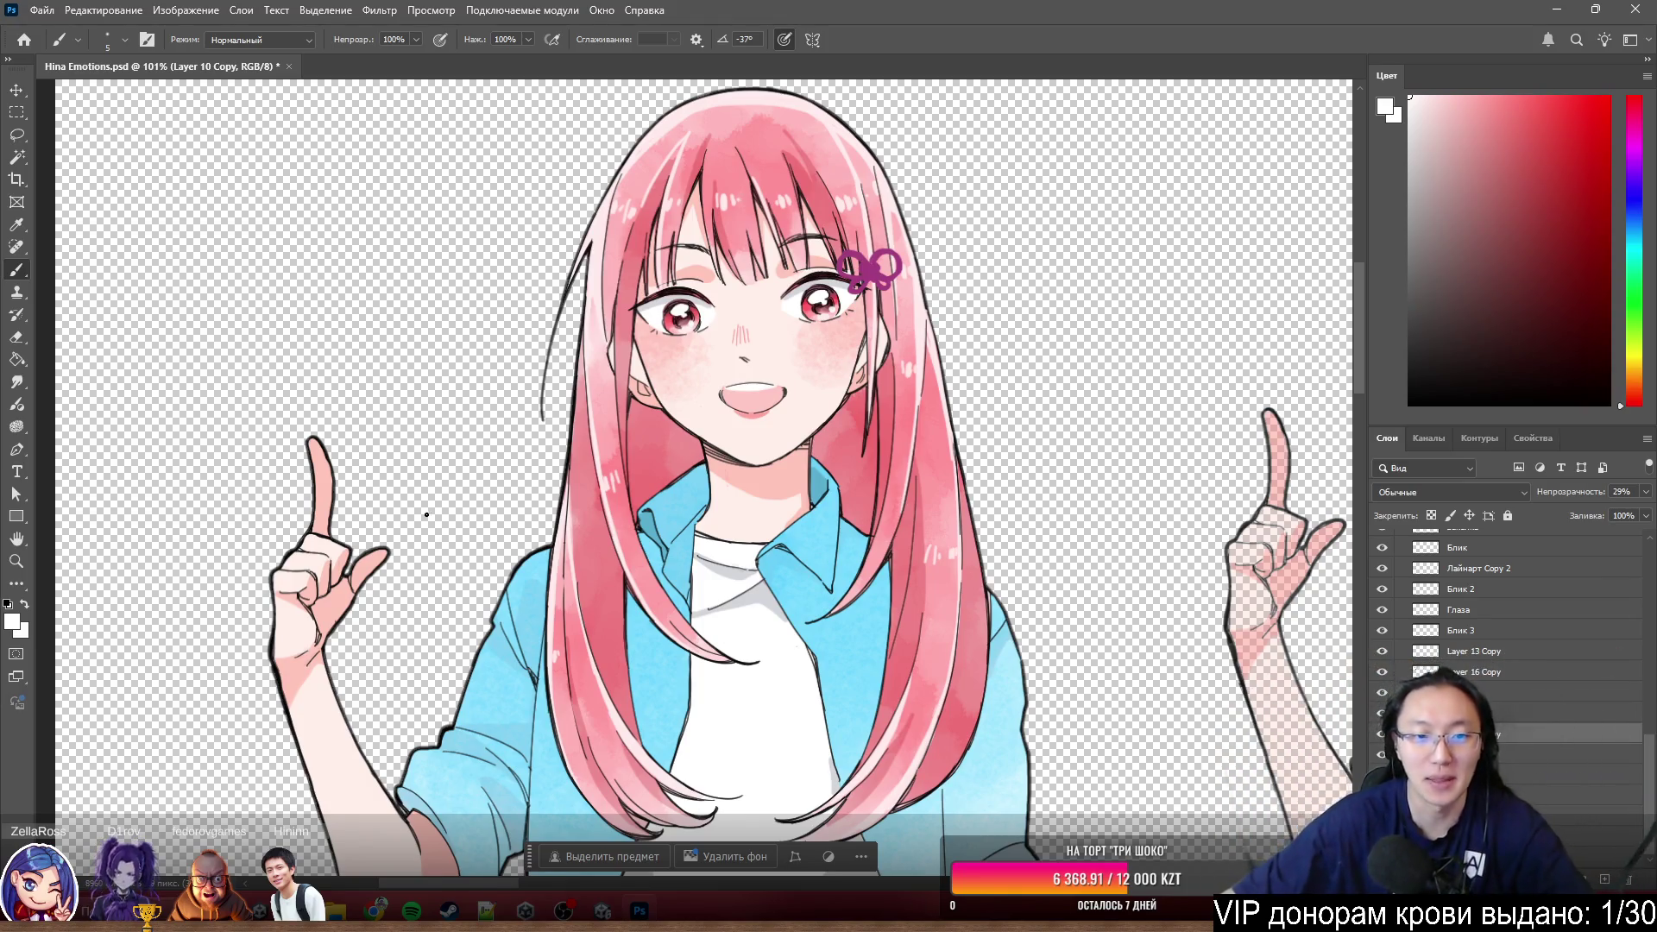
scroll(501, 436, "up", 3)
scroll(451, 593, "up", 2)
scroll(1259, 531, "up", 2)
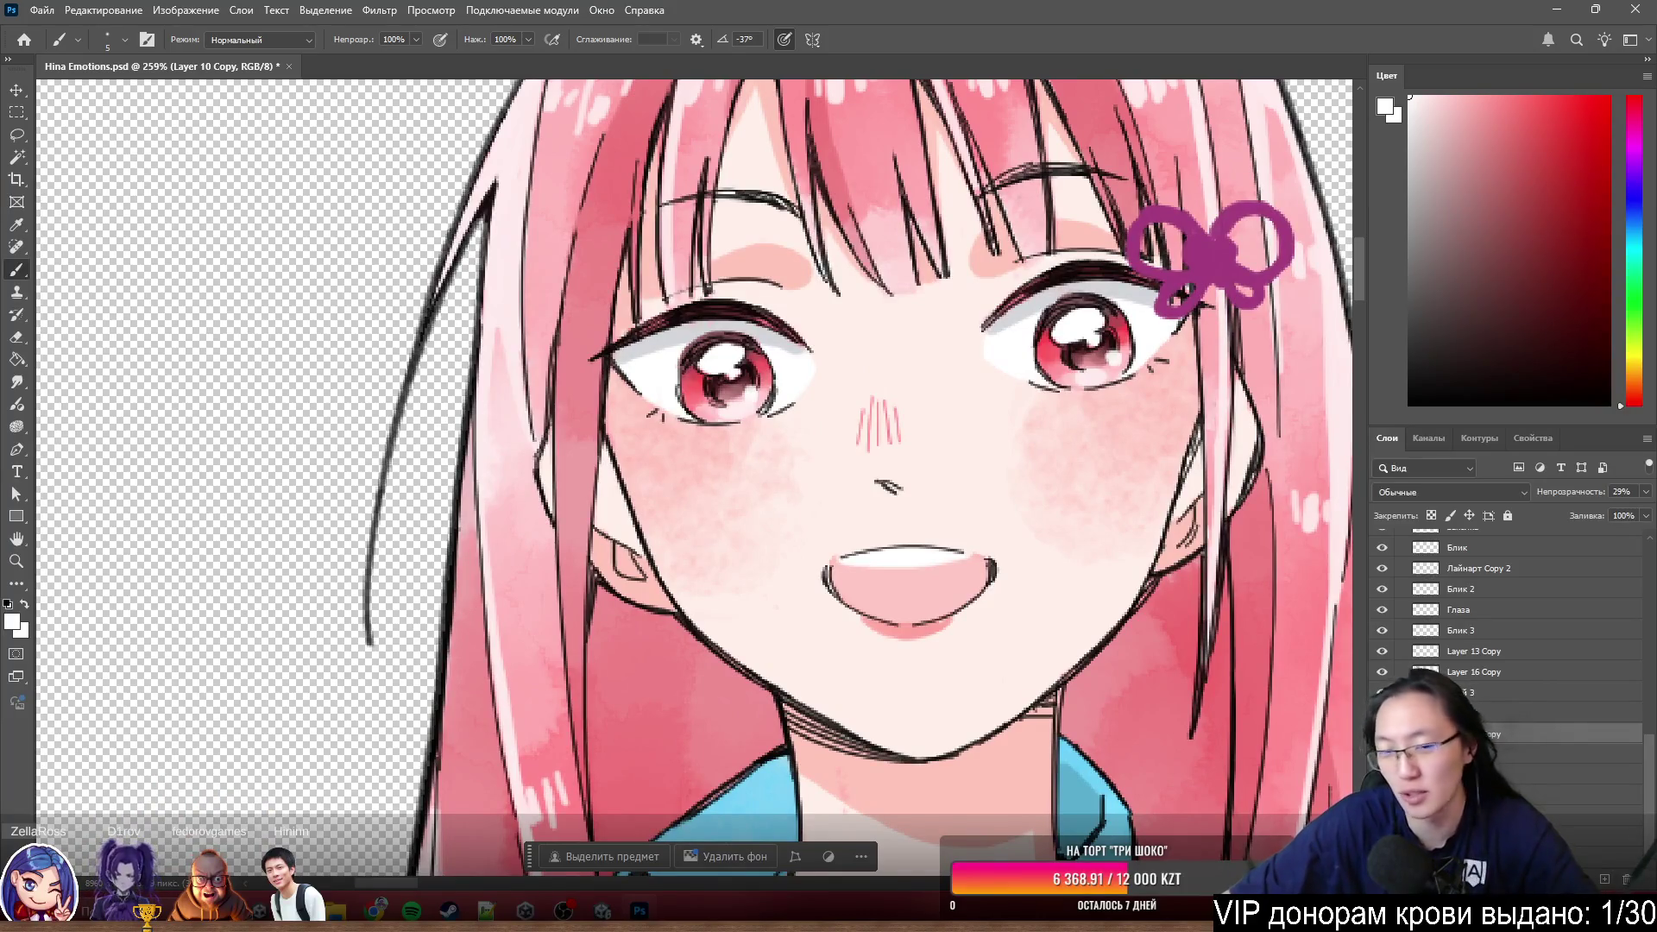
scroll(748, 379, "down", 5)
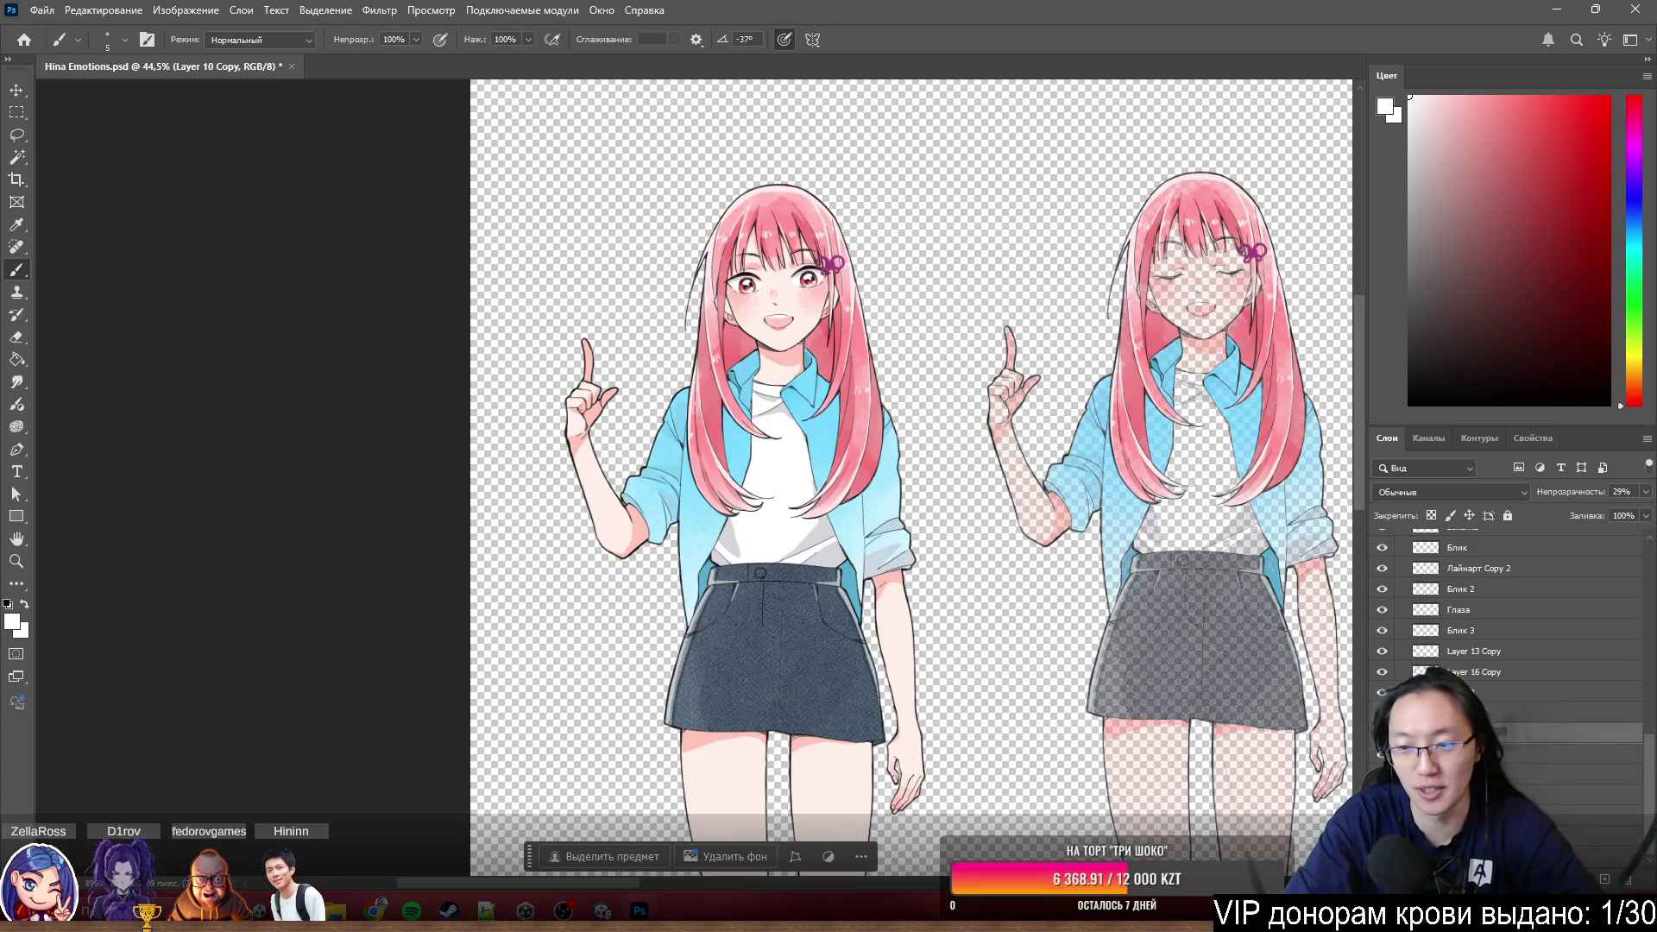
scroll(553, 338, "up", 5)
type("футболк")
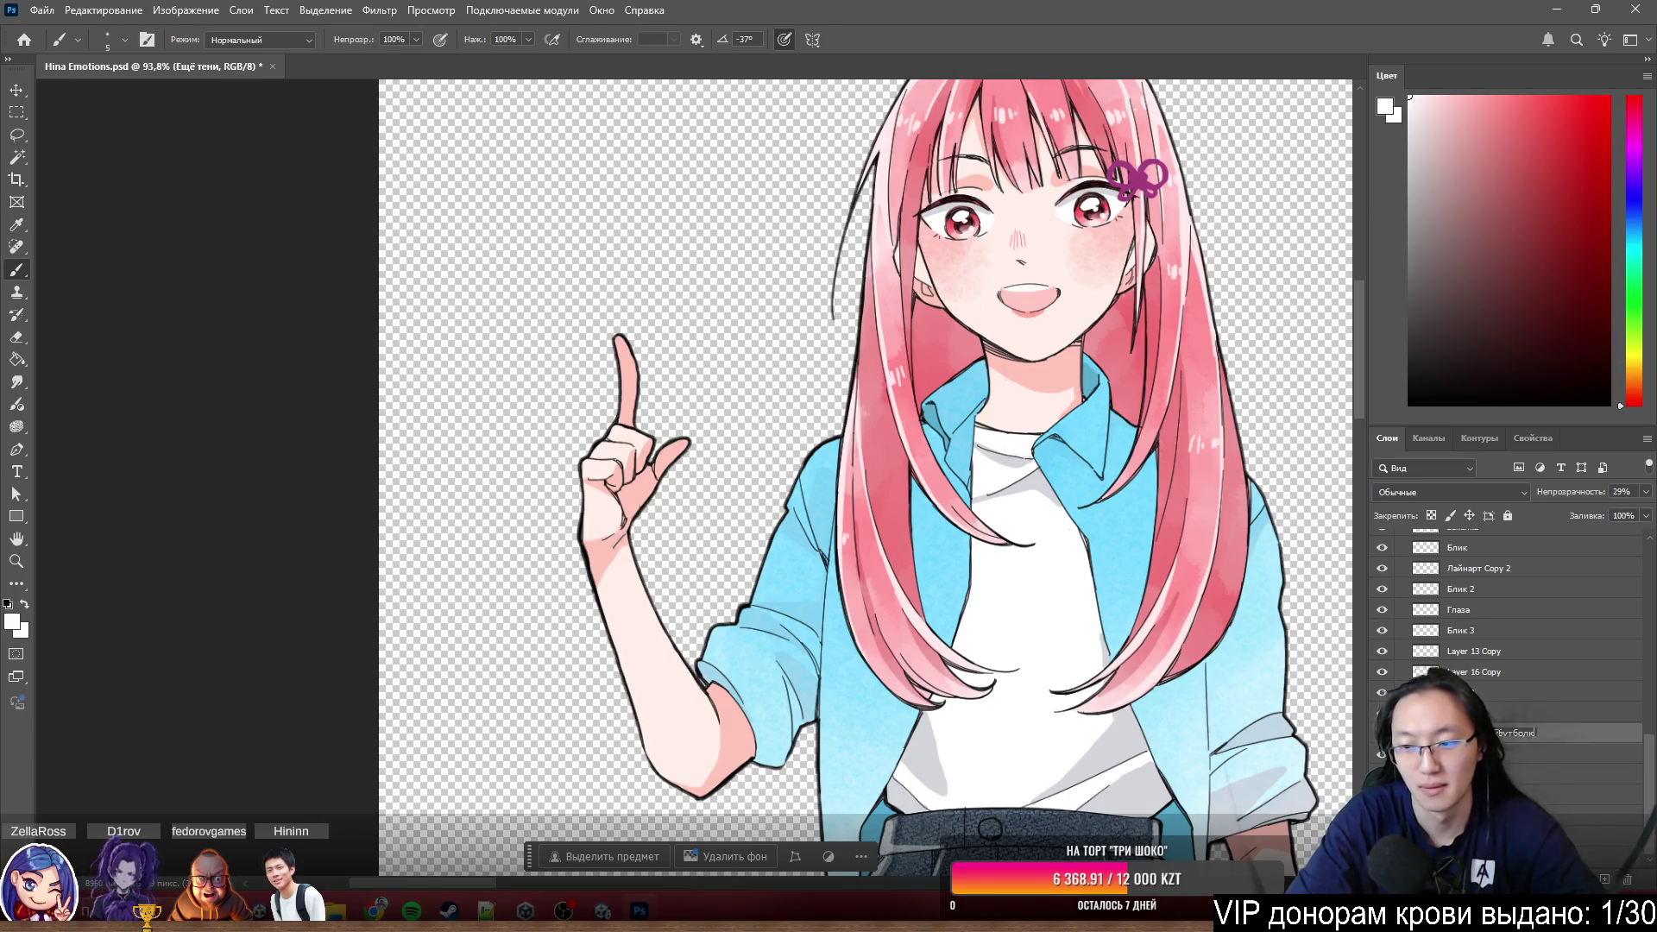
type("а")
- Confirm the Тени глаза/футболка name, check the skirt/sock colour layer, and select Слой 4
key("Return")
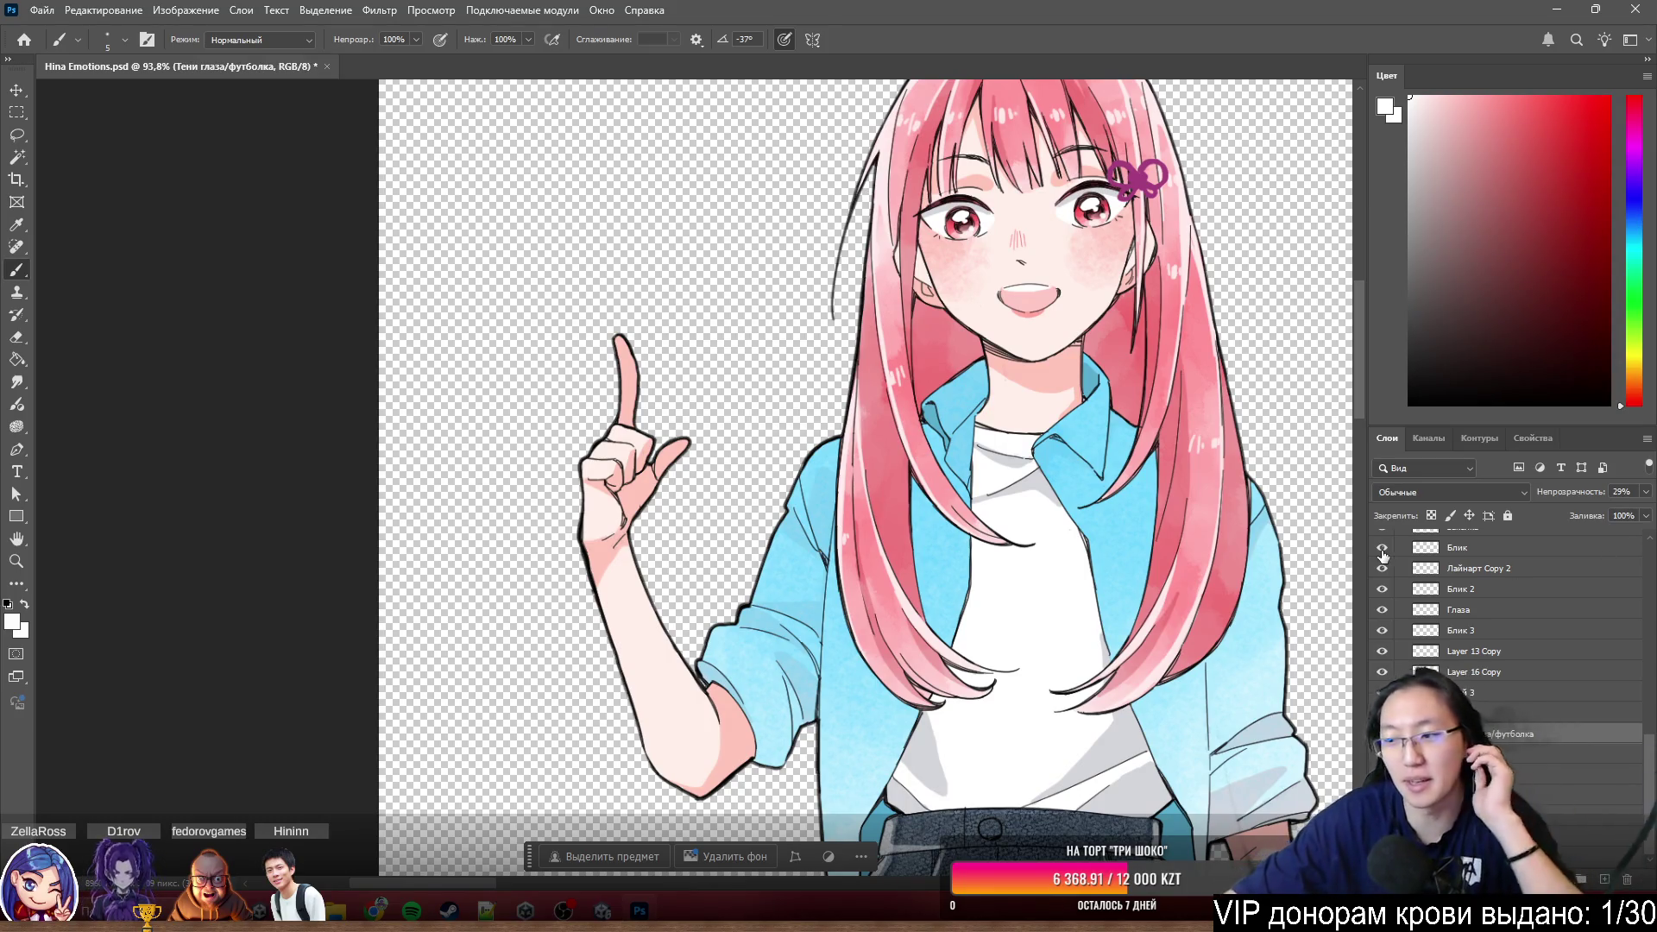
scroll(728, 282, "down", 1)
scroll(728, 282, "down", 3)
scroll(728, 283, "down", 1)
scroll(947, 277, "up", 3)
scroll(1194, 591, "up", 1)
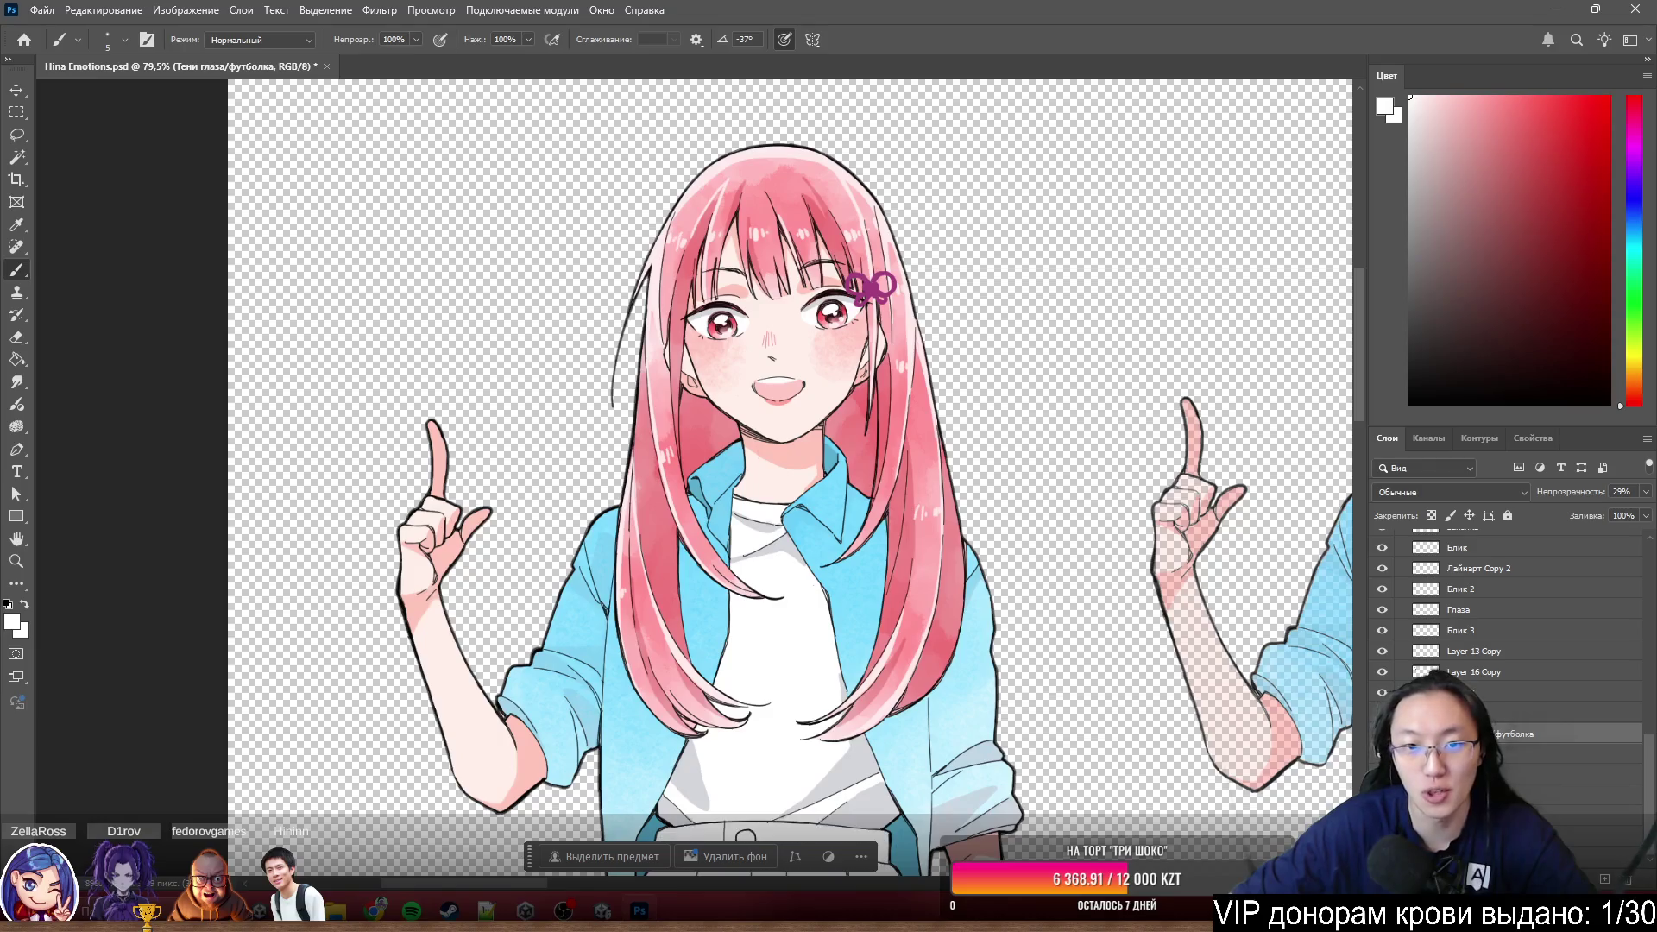
scroll(1134, 633, "down", 1)
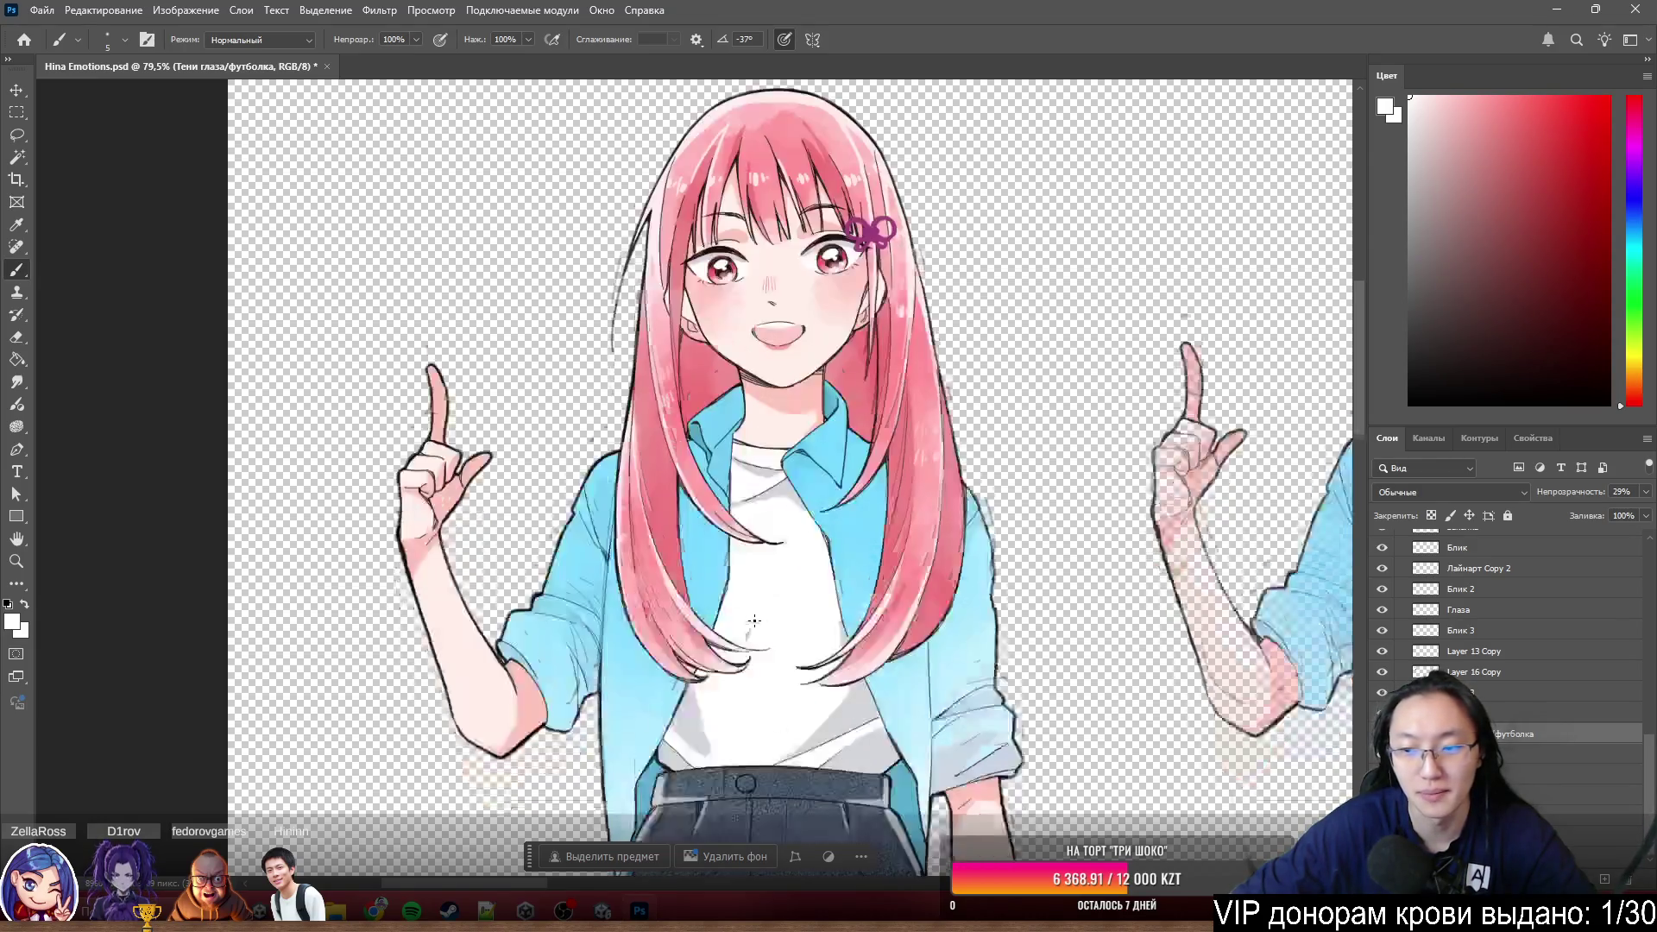
scroll(1133, 633, "down", 1)
scroll(1134, 633, "down", 2)
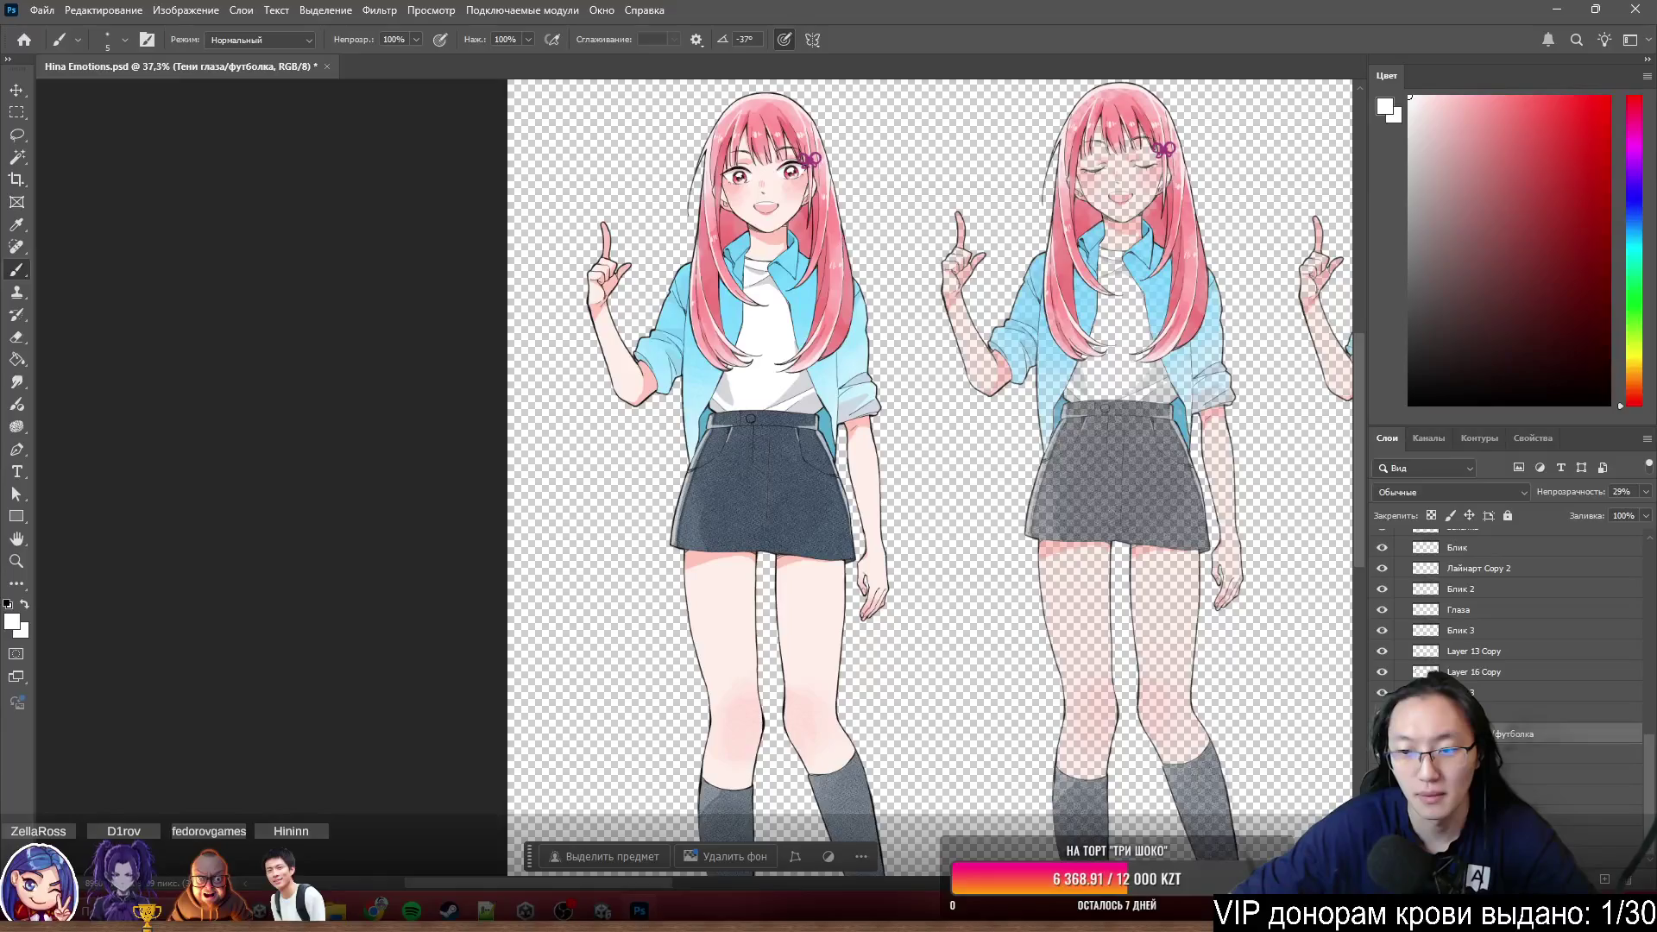
scroll(1355, 749, "down", 2)
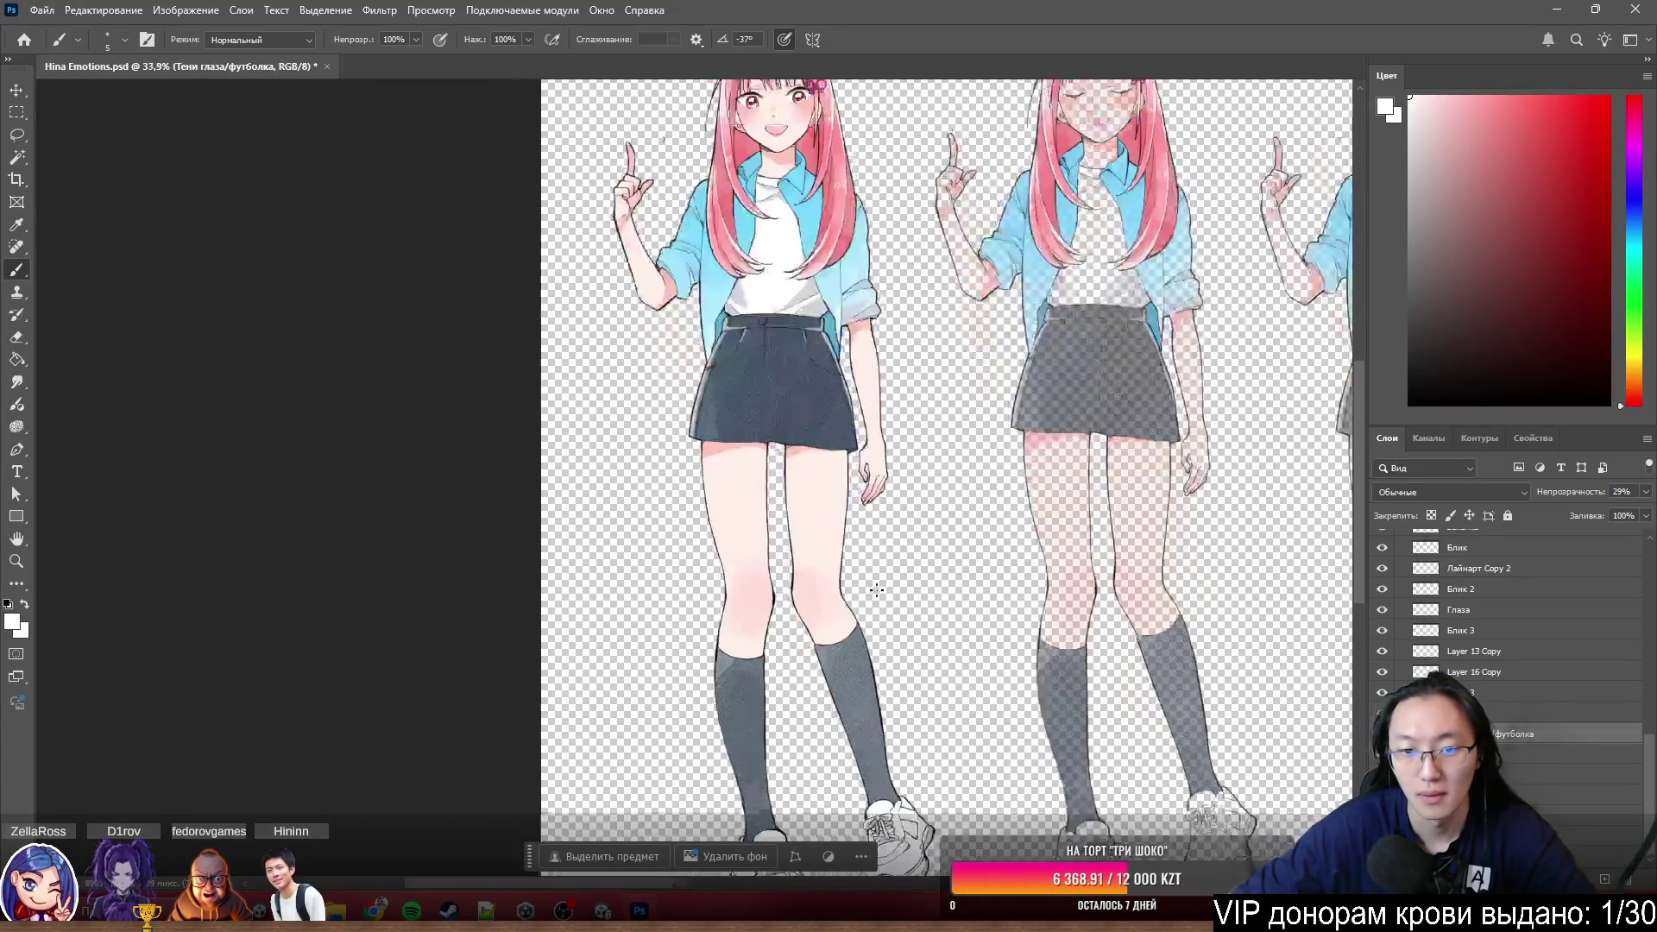
scroll(1355, 749, "down", 2)
left_click(1381, 735)
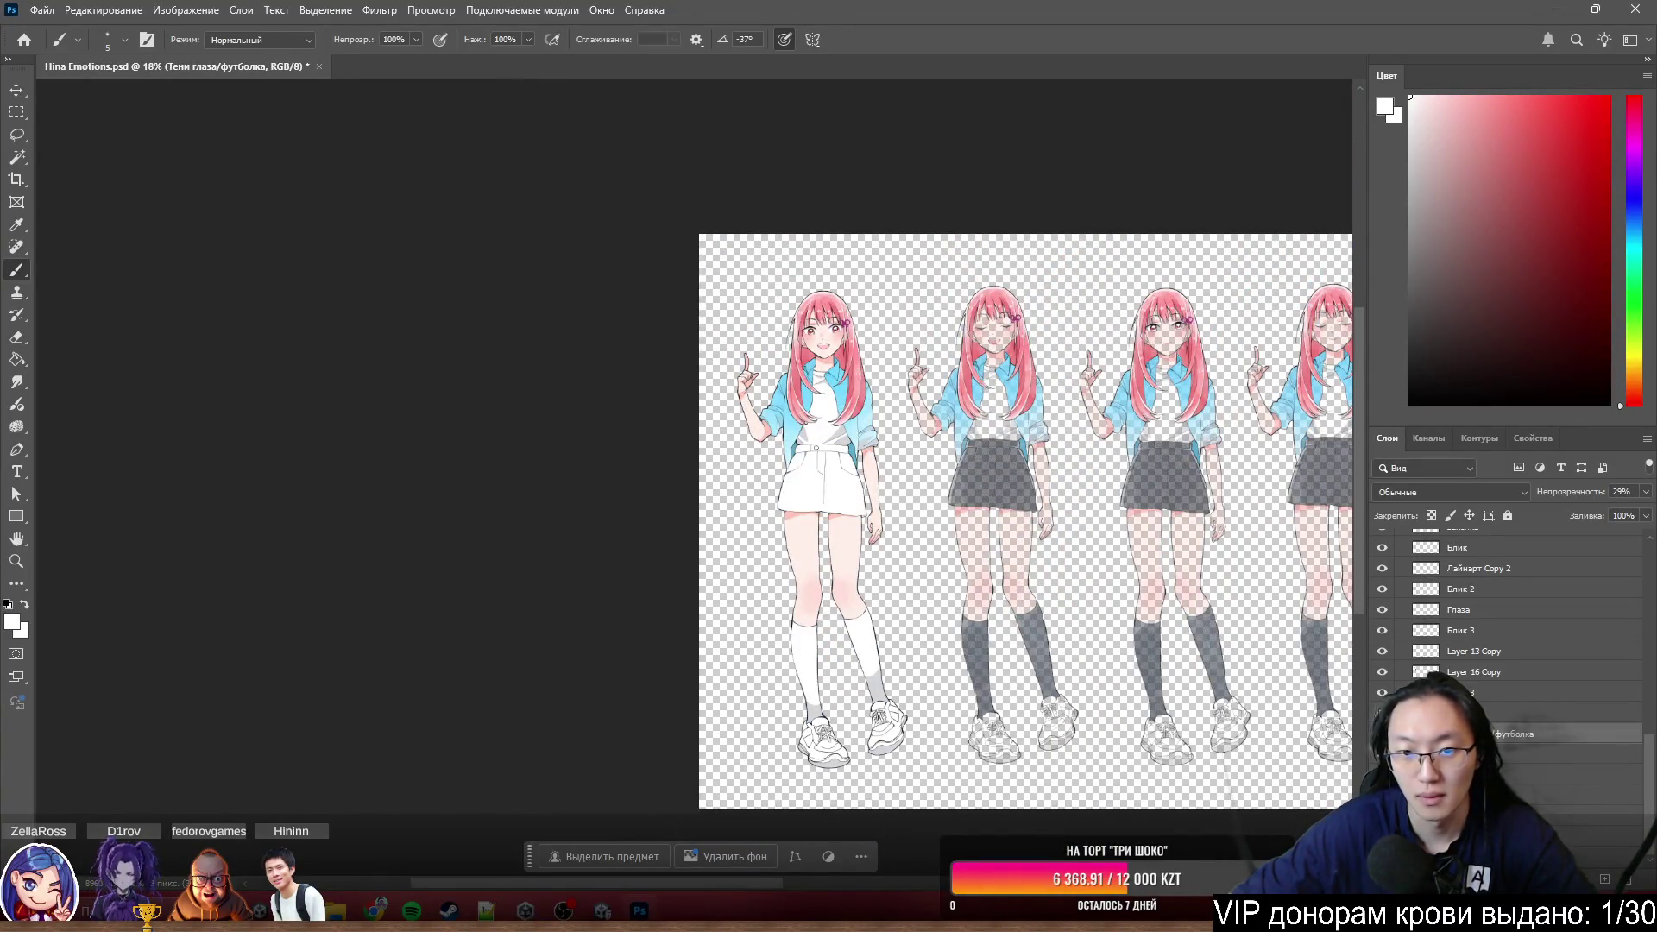
left_click(1382, 734)
left_click(1490, 713)
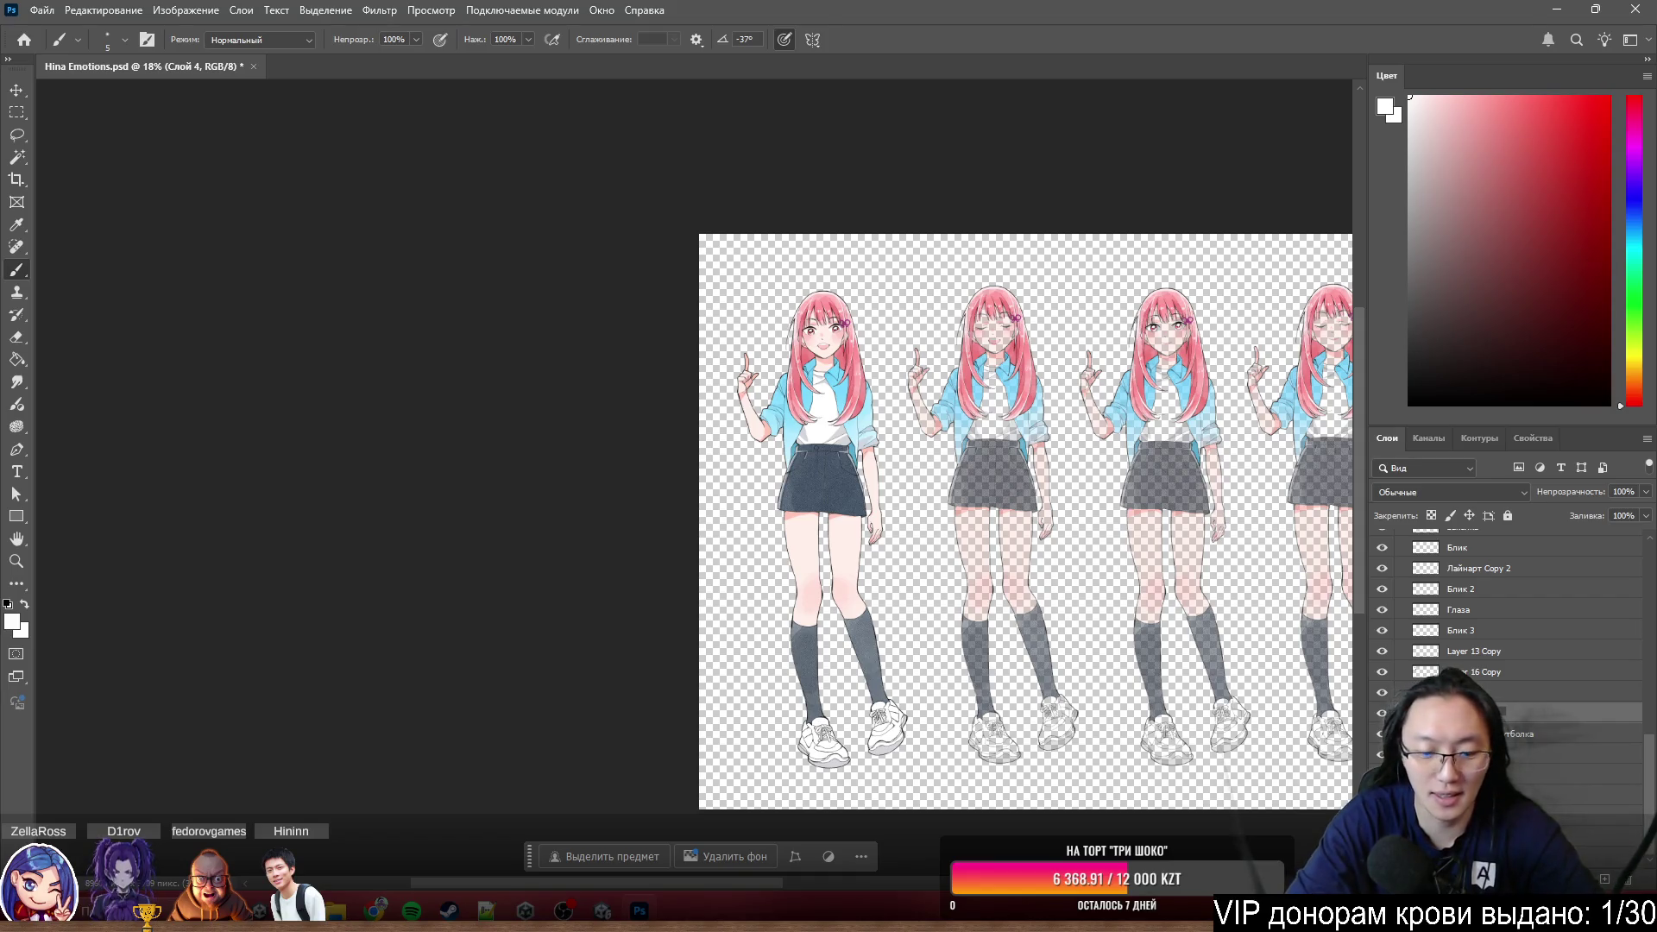
scroll(812, 384, "up", 2)
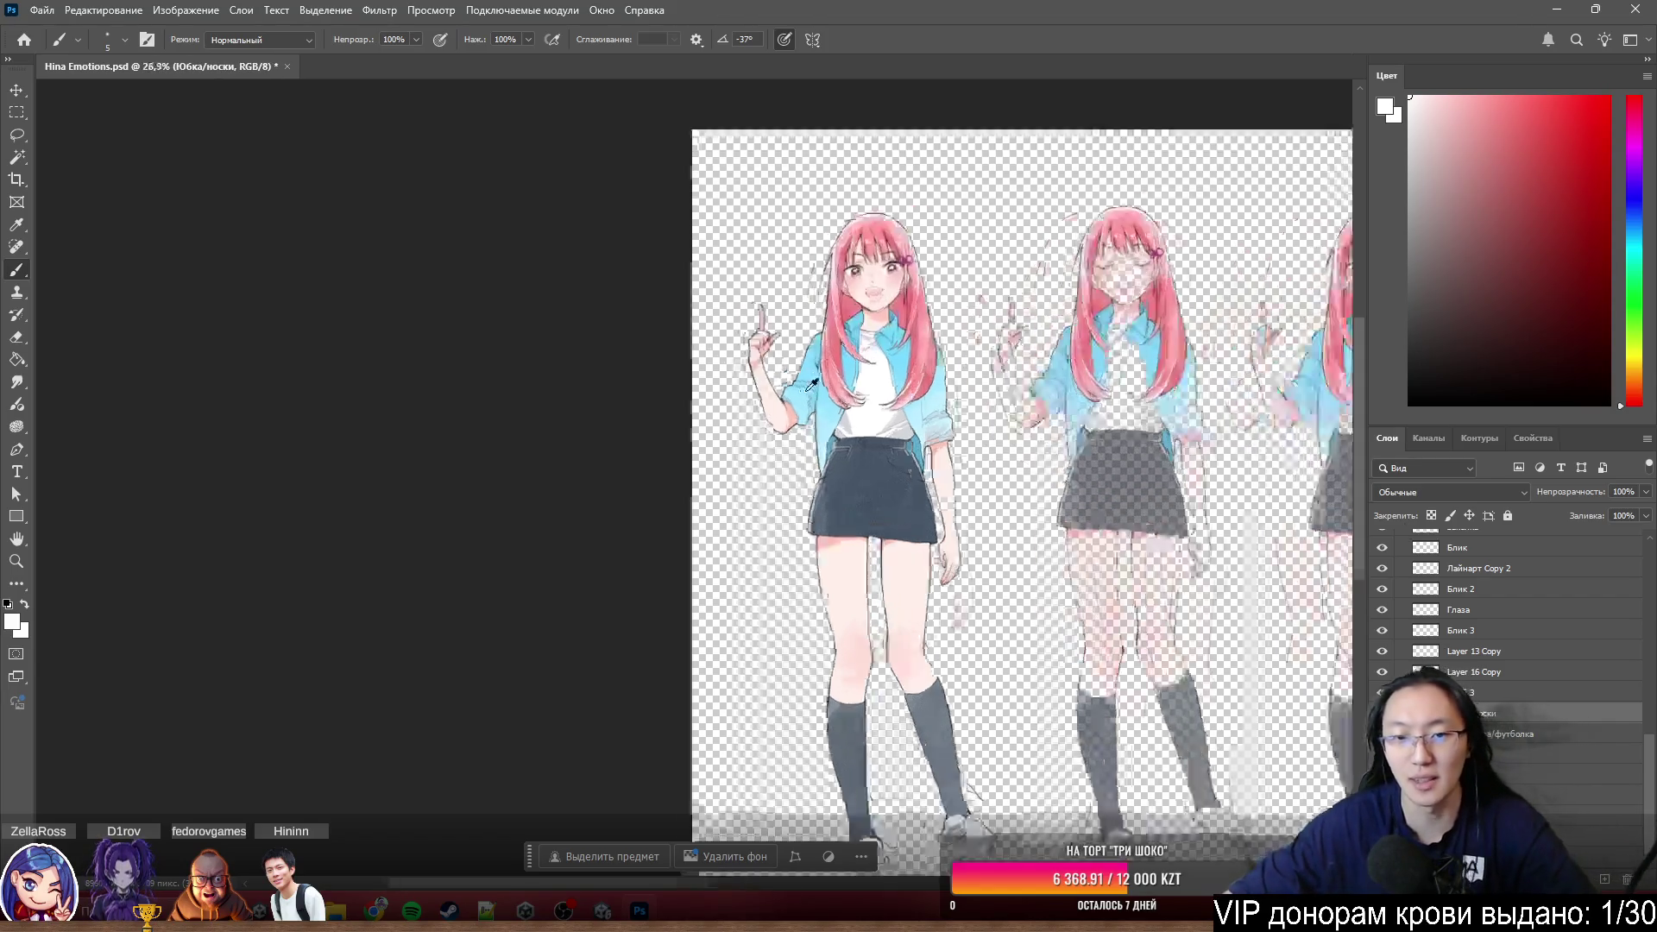
scroll(812, 384, "up", 3)
scroll(777, 441, "up", 2)
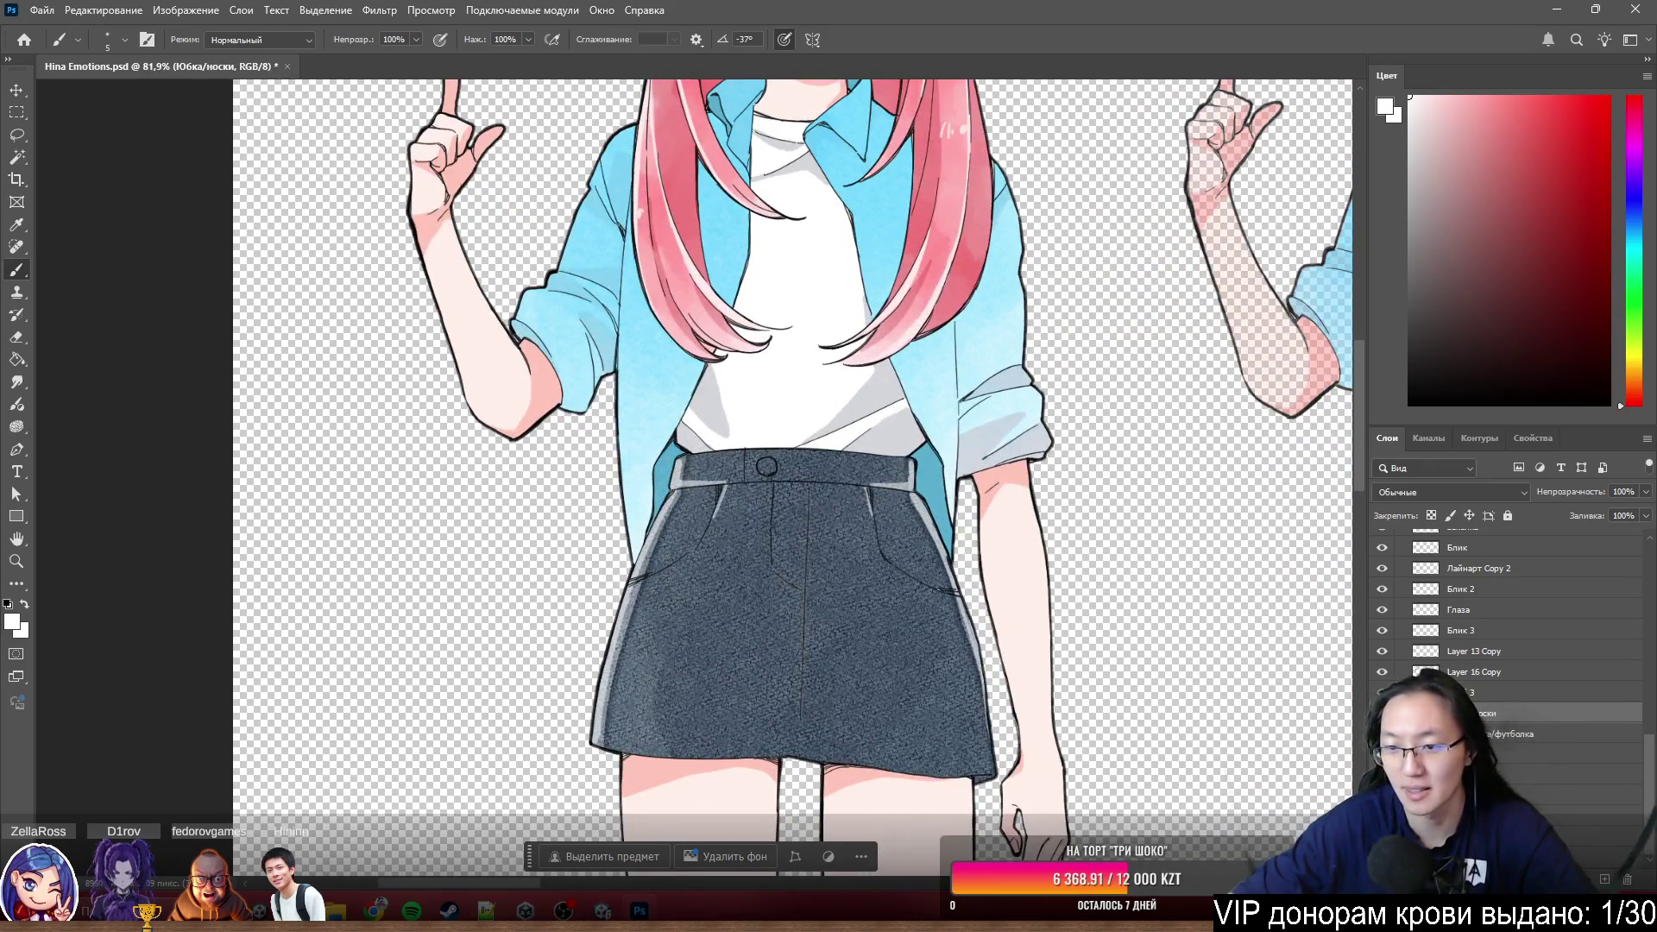
scroll(988, 366, "up", 2)
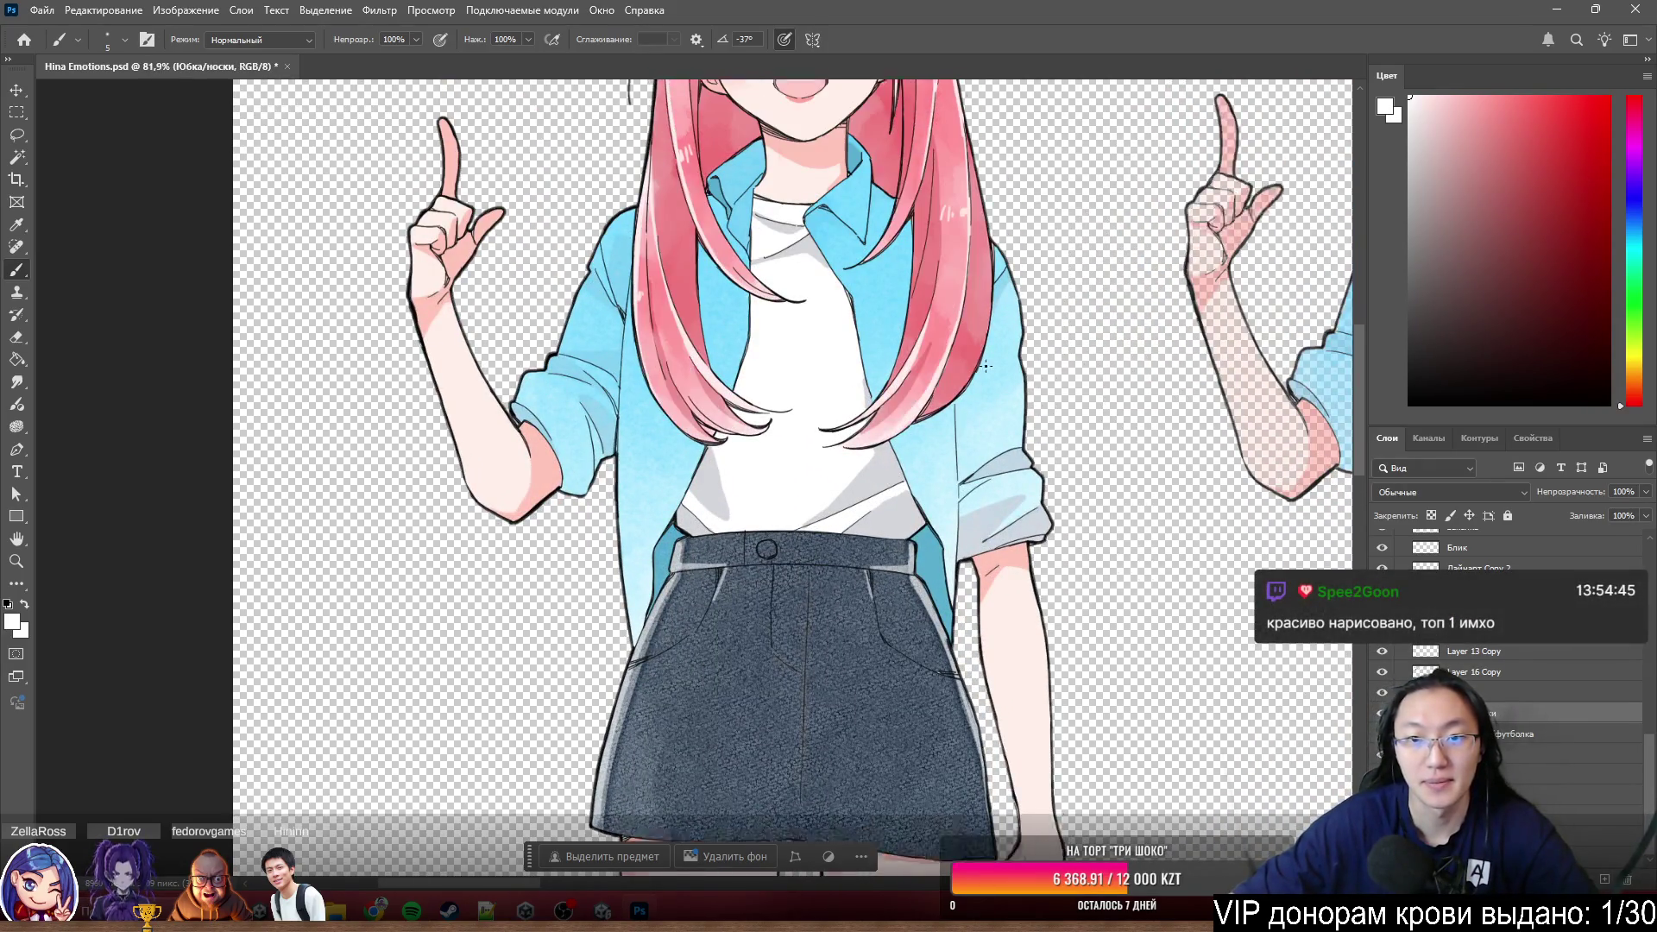
scroll(986, 366, "up", 3)
- Check the hair colour layer's contribution and rename it Волосы, then compare the hair shading
left_click(1382, 692)
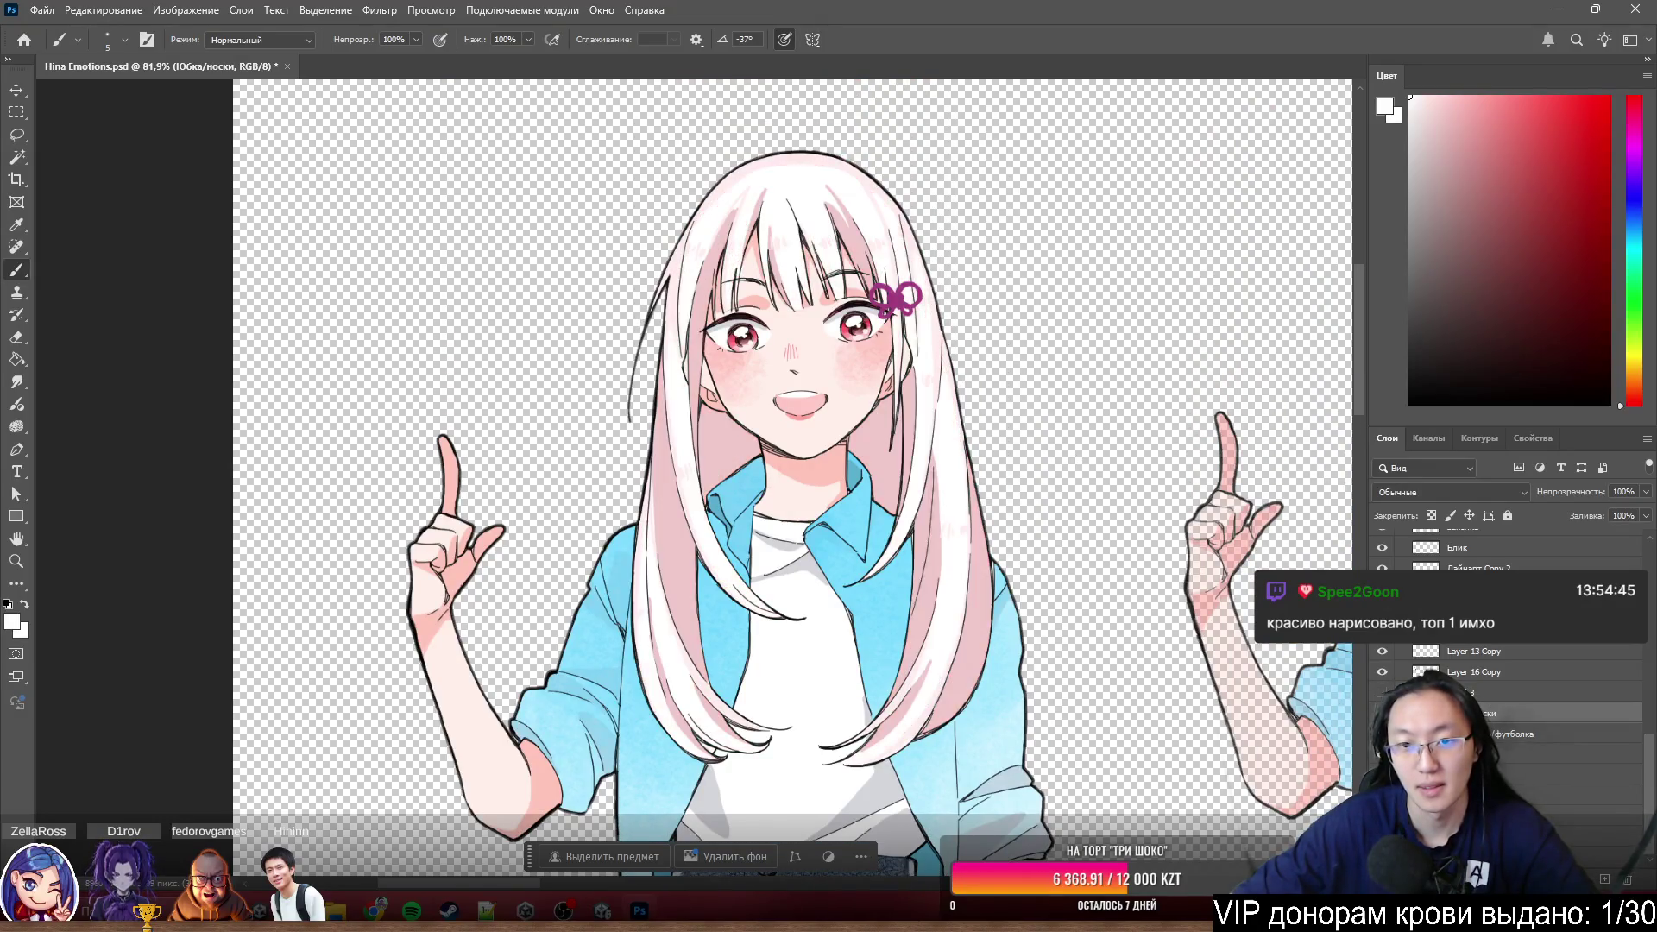
left_click(1382, 691)
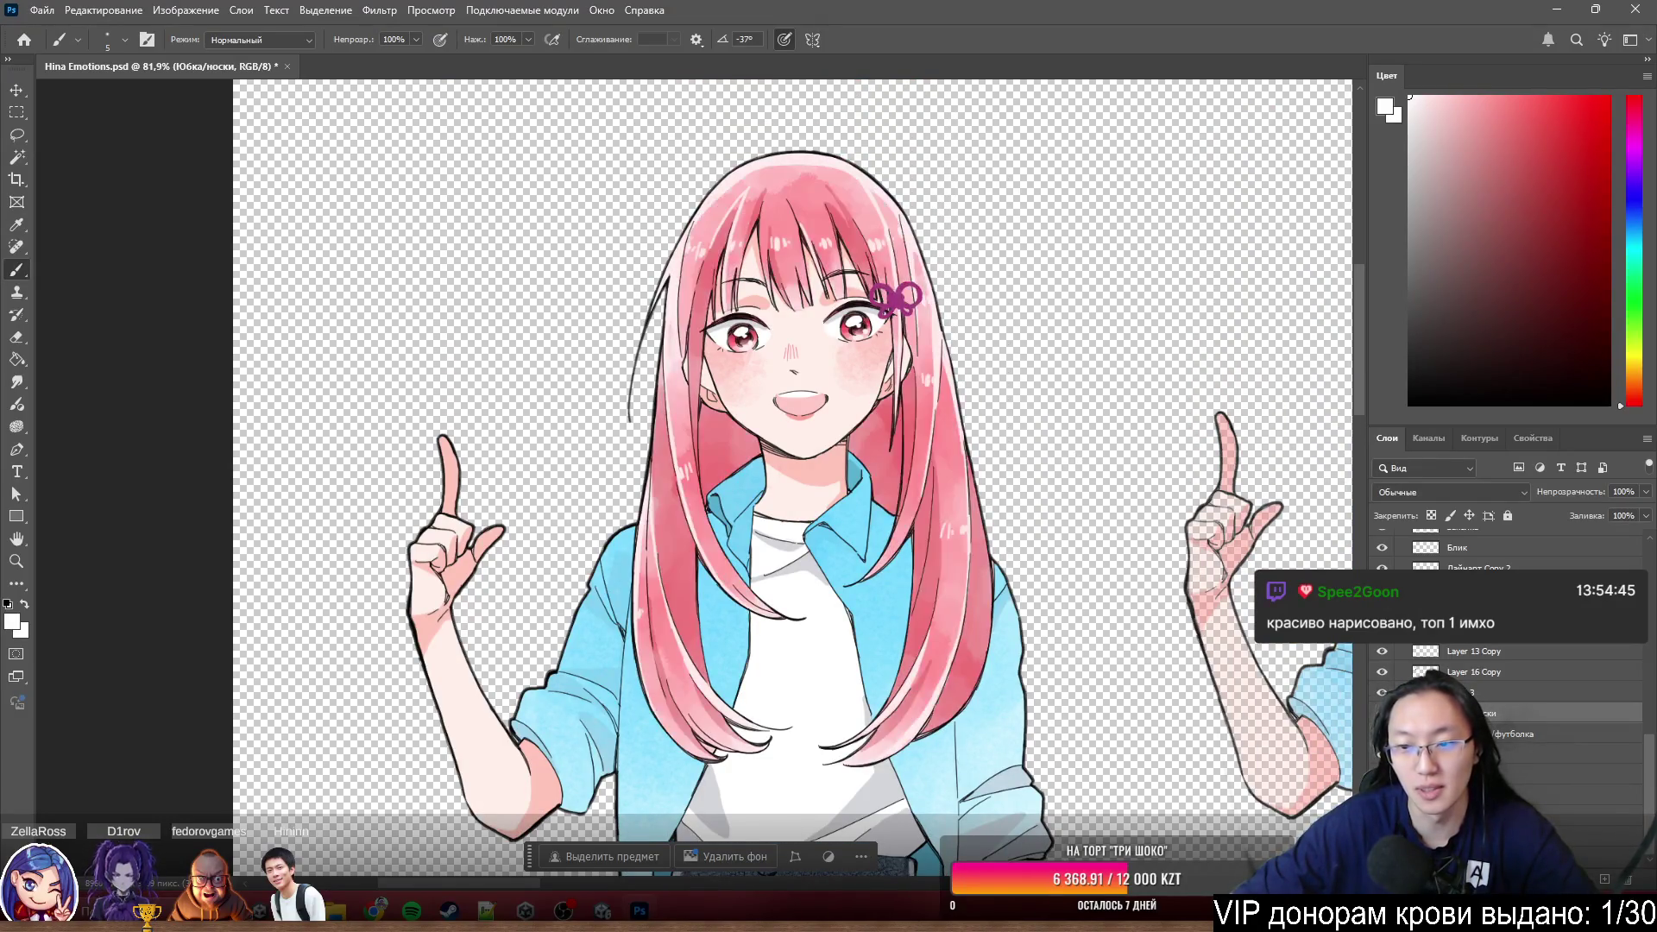
left_click(1476, 692)
type("Волосы")
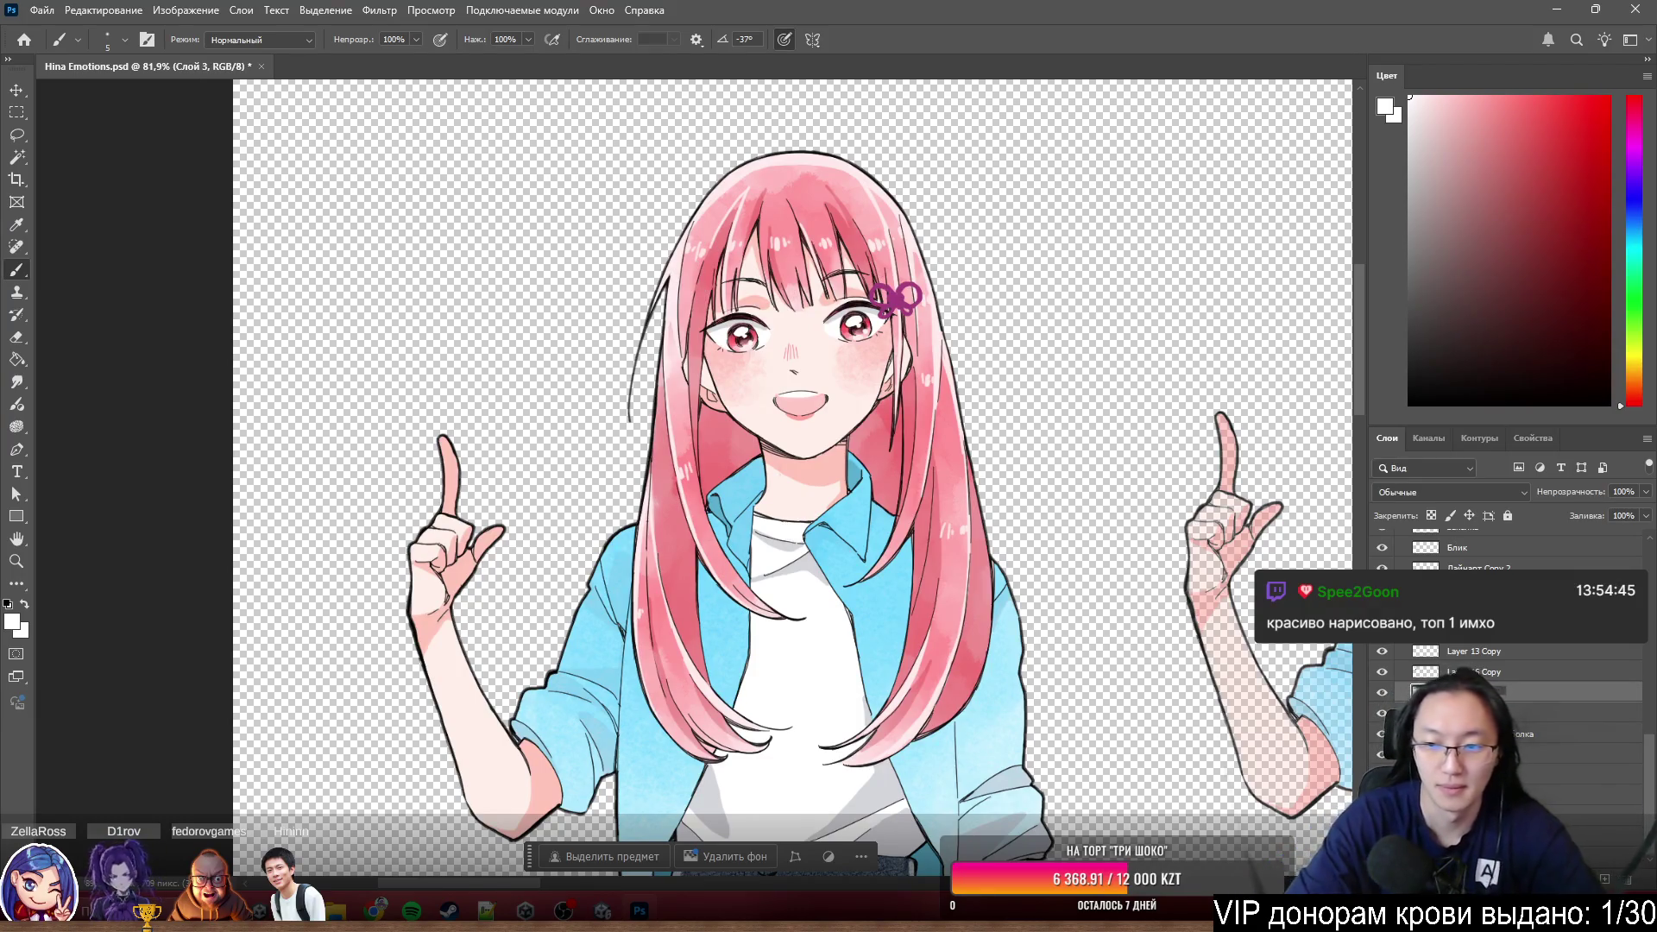
key("Return")
left_click(1382, 671)
left_click(1381, 672)
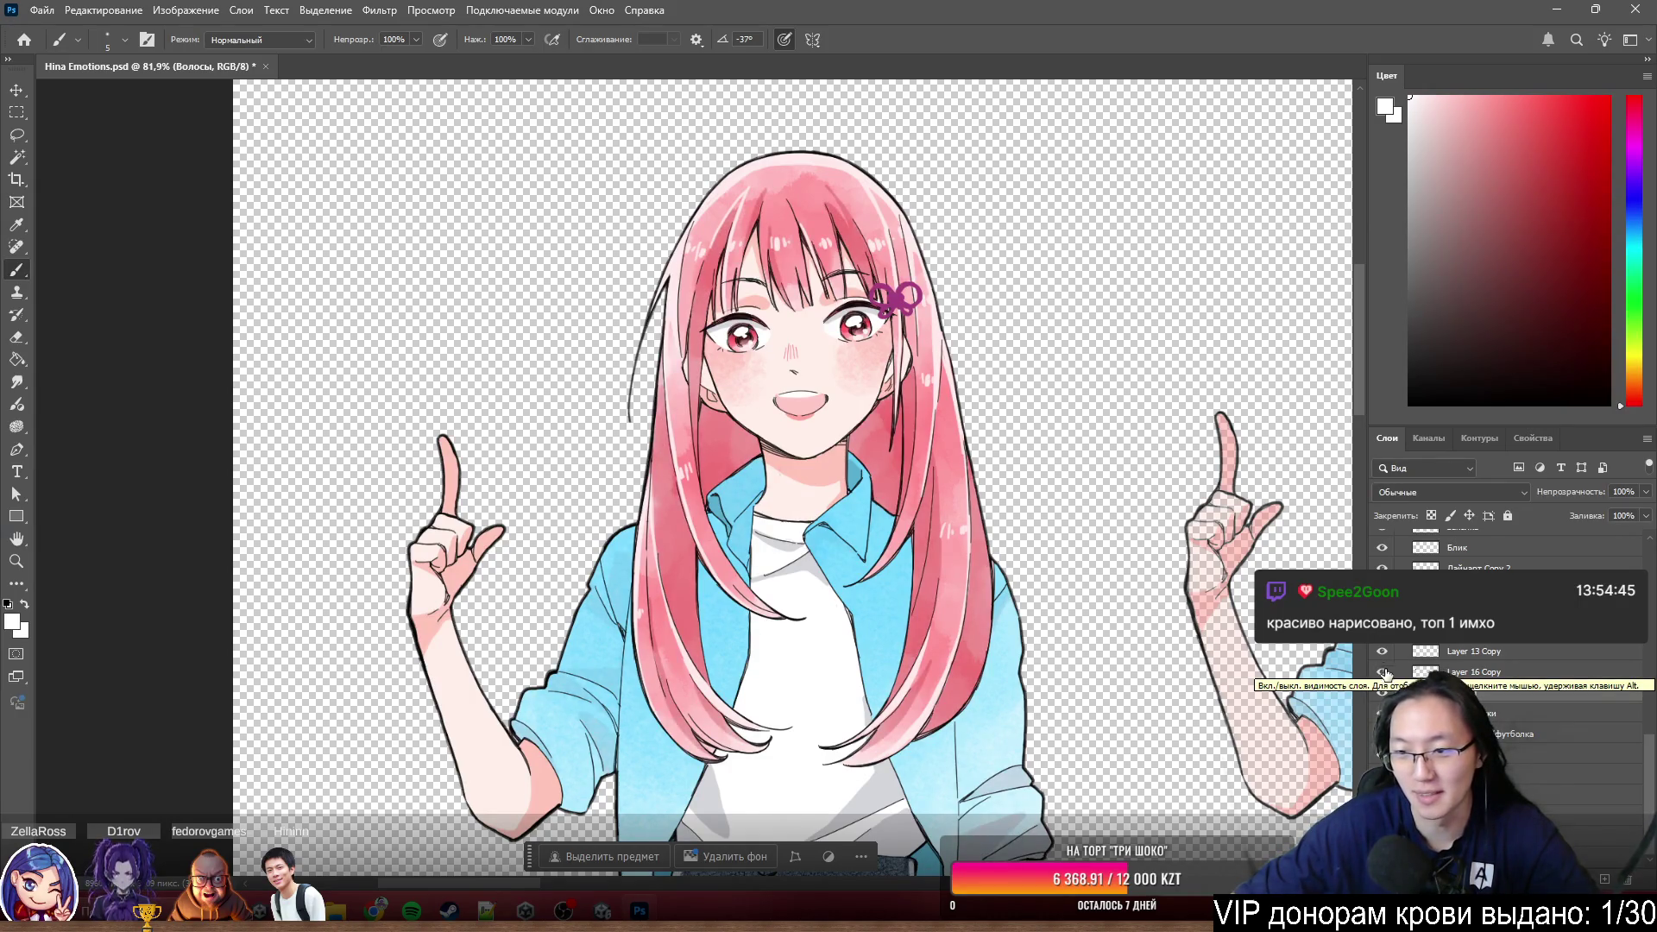
left_click(1382, 673)
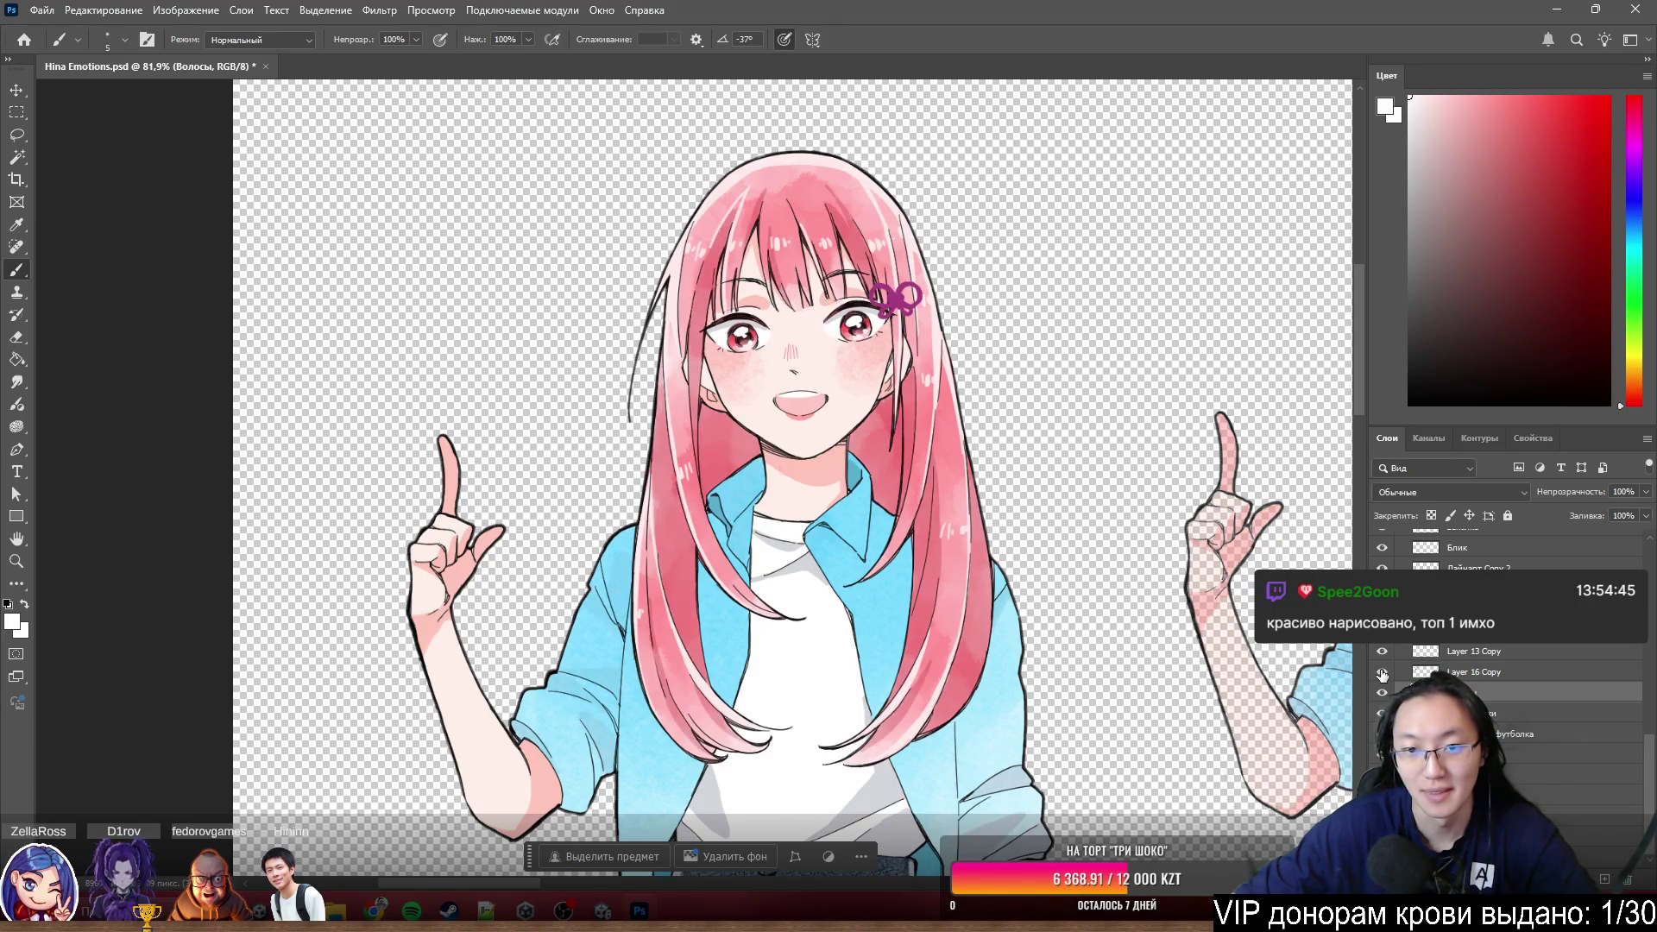
- Rename the hair shading layer Волосы тени, then extend the name to Волосы тени + рубашка
double_click(1454, 672)
type("В")
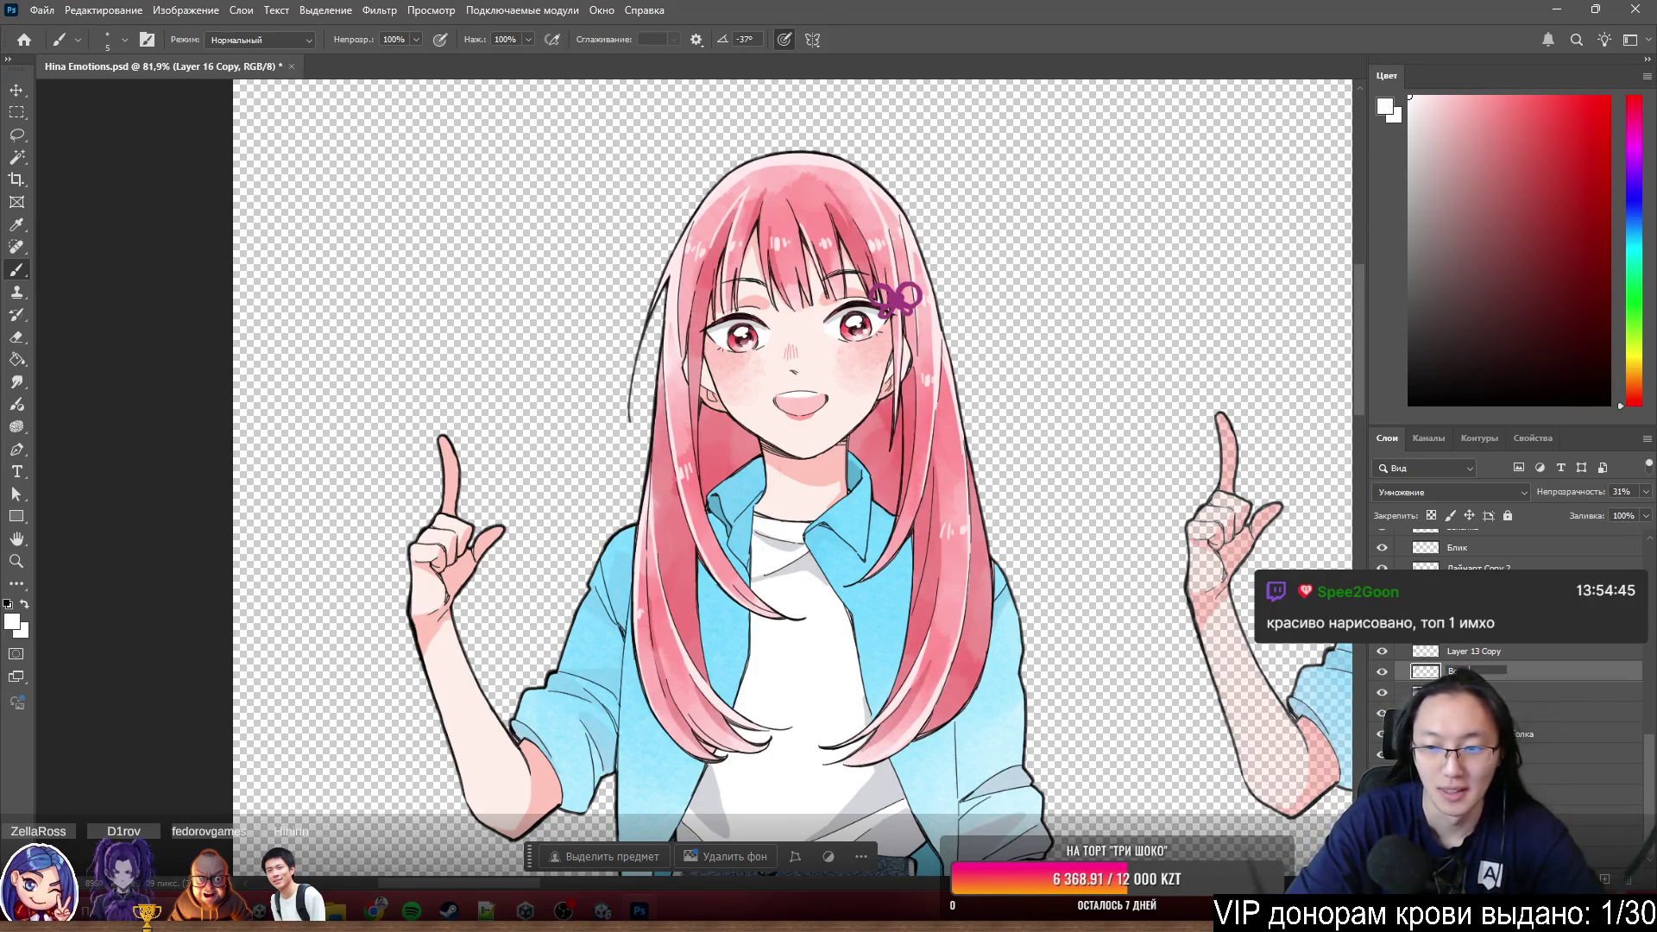
type("олосы тени")
key("Return")
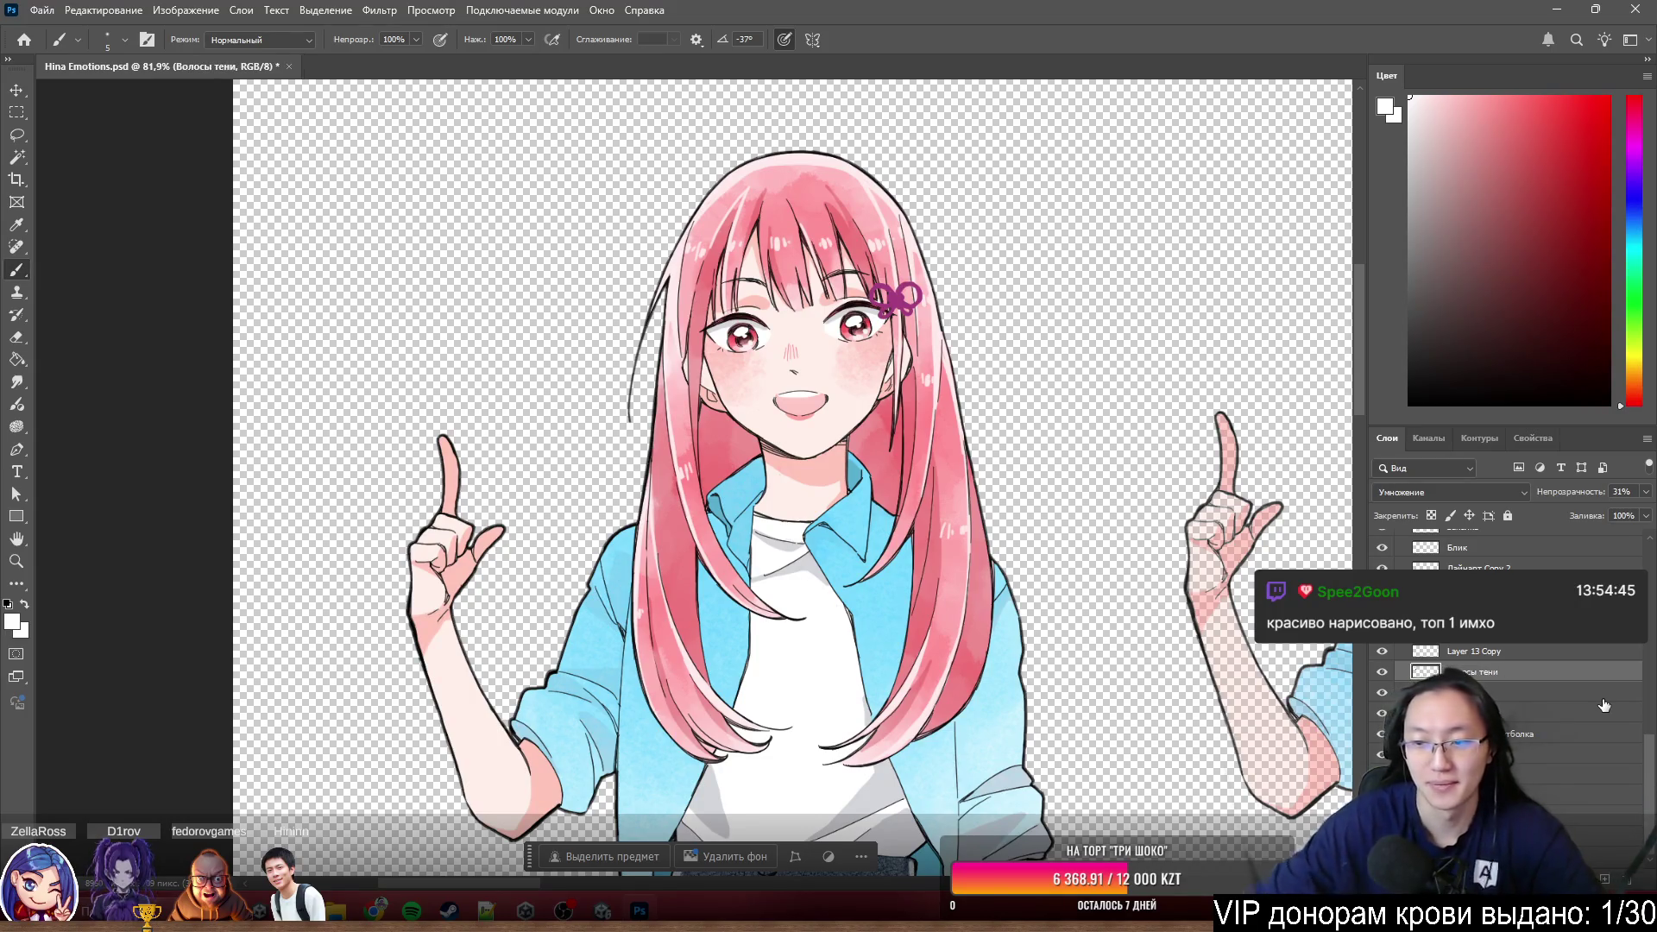
scroll(749, 425, "down", 2)
scroll(750, 424, "down", 5)
left_click(1382, 672)
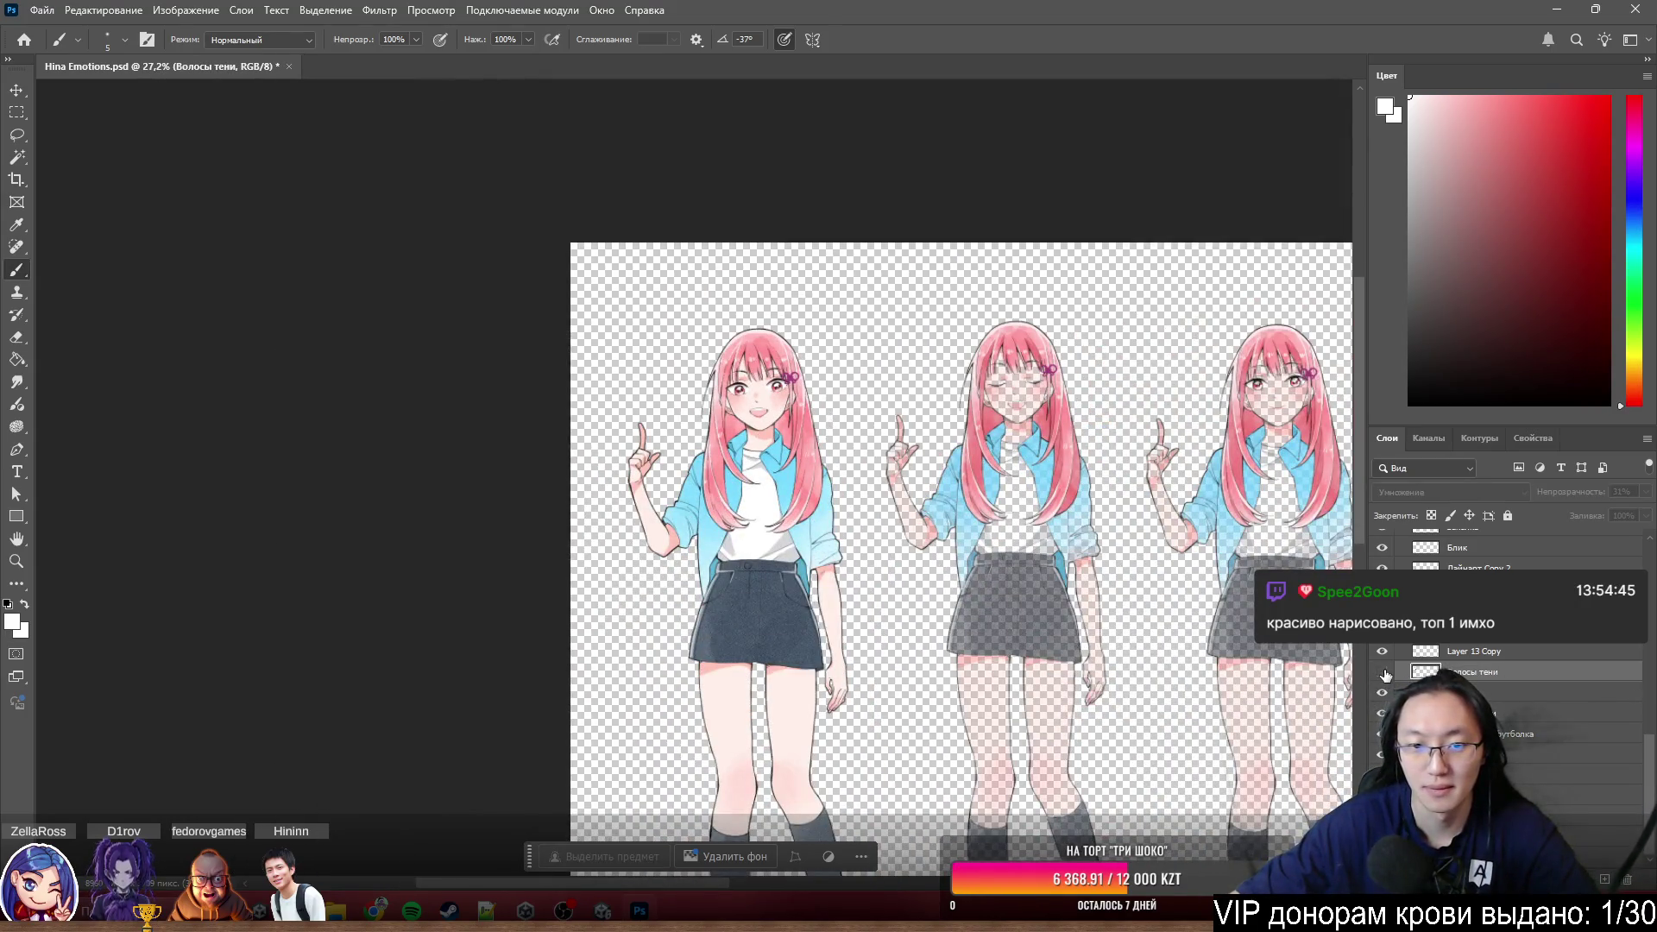
scroll(669, 571, "up", 3)
double_click(1477, 671)
key("Right")
type("+")
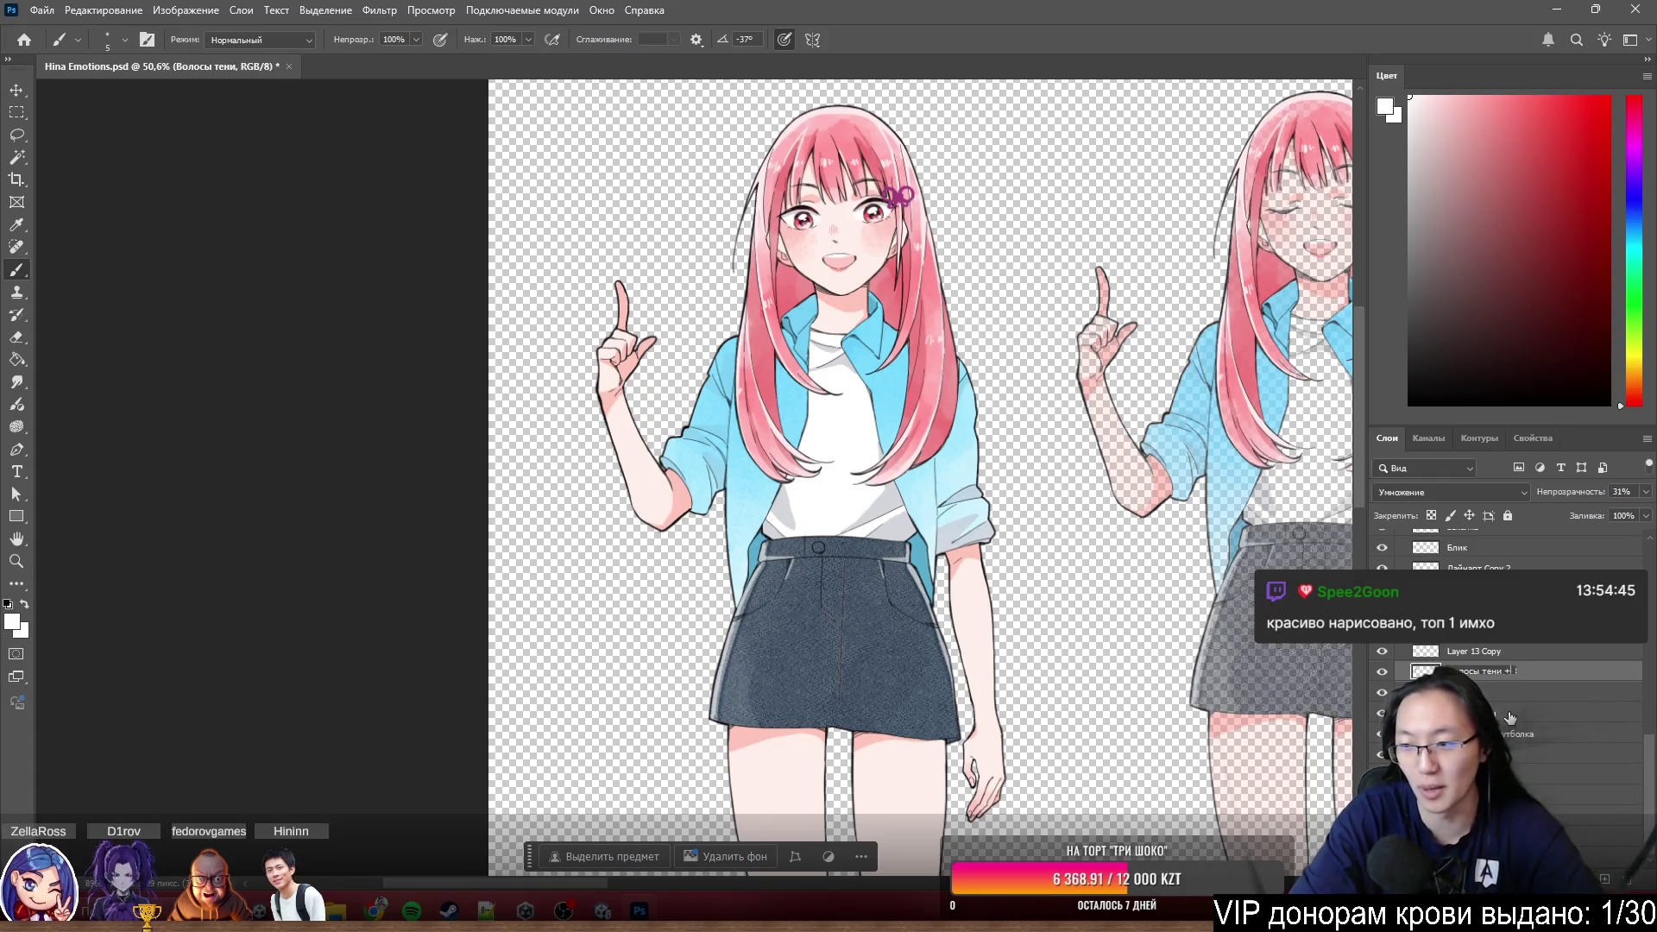
type("башка")
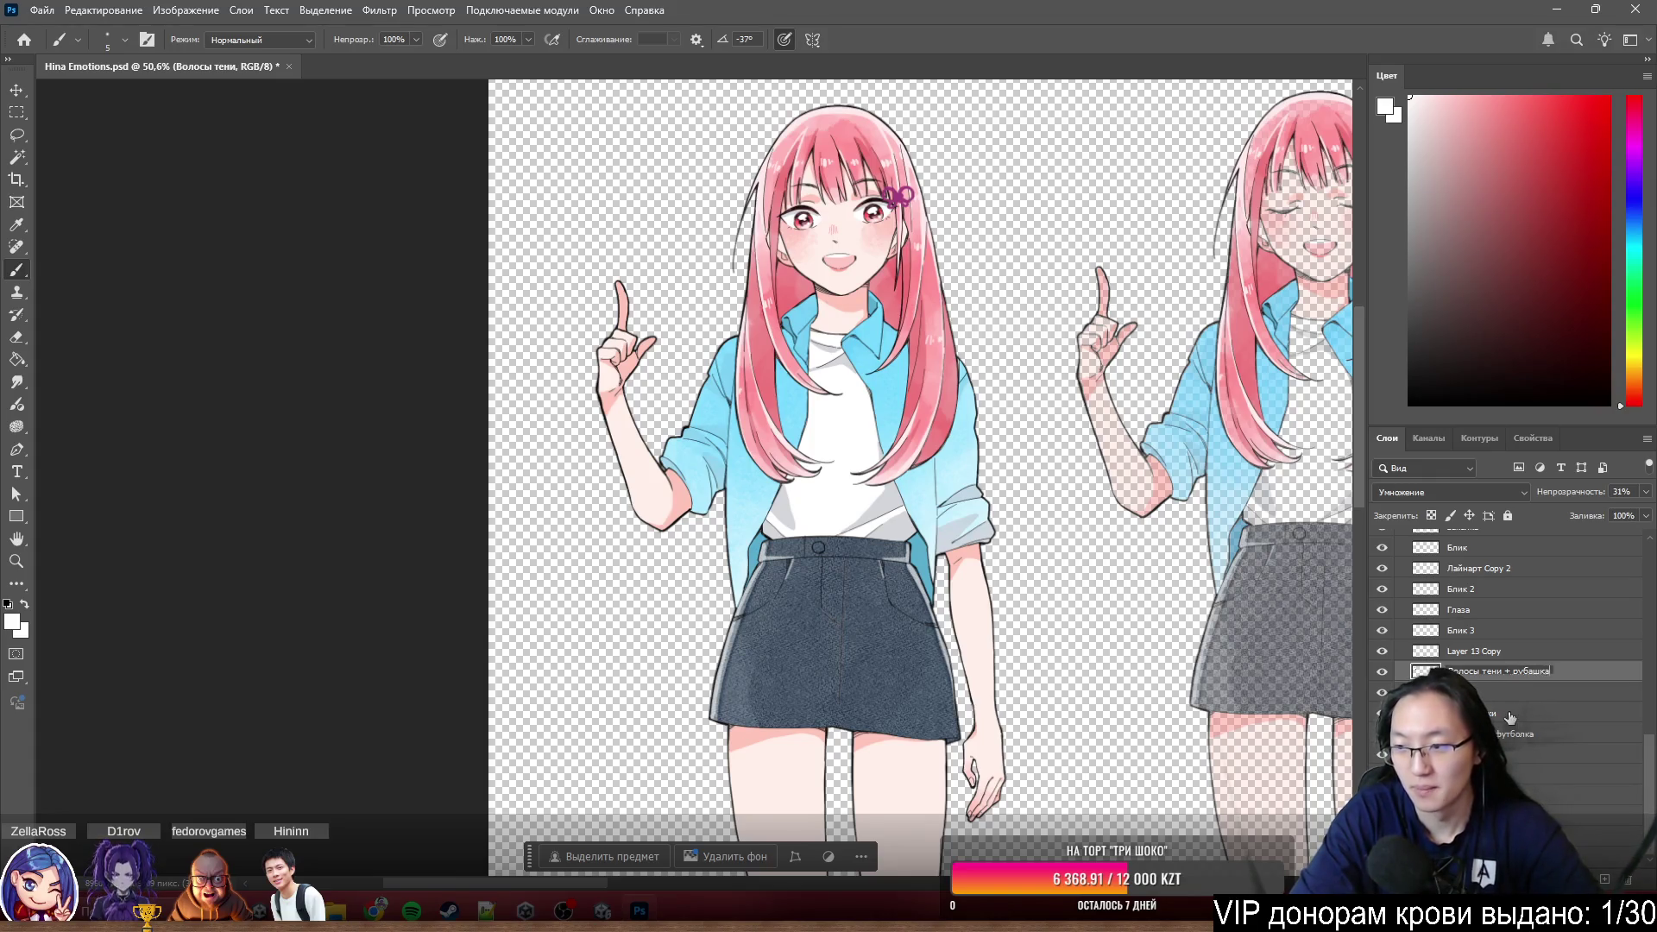
key("Return")
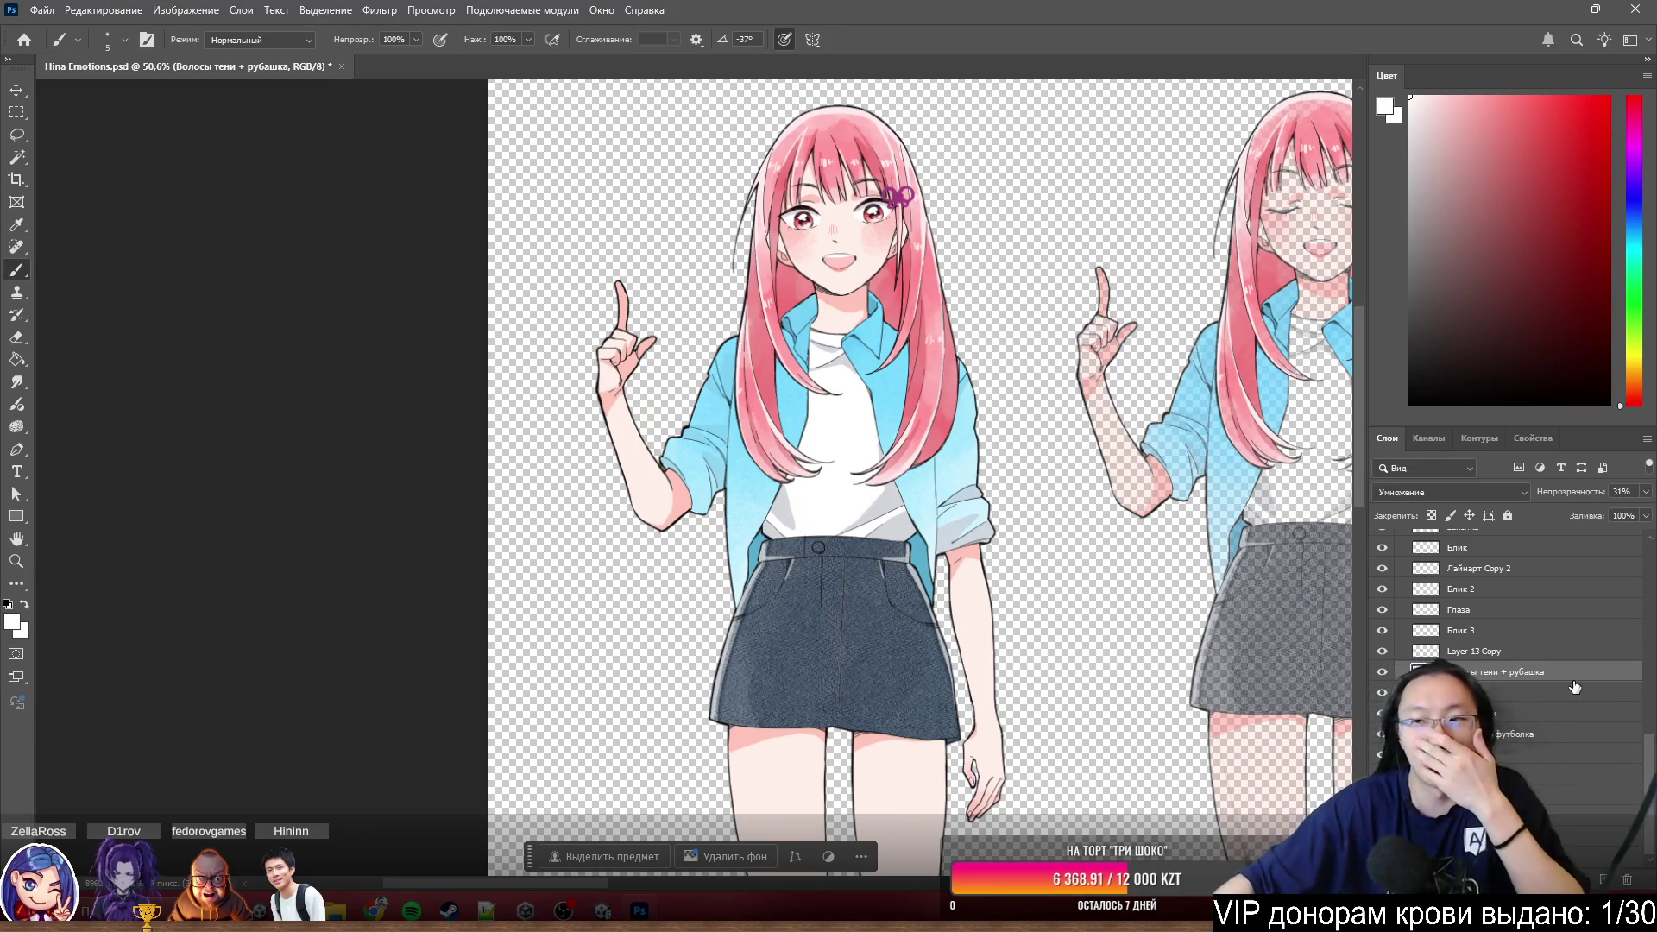
- Check the shading and blue shirt colour layers, then rename the shirt layer Рубашка цвет
left_click(1414, 217)
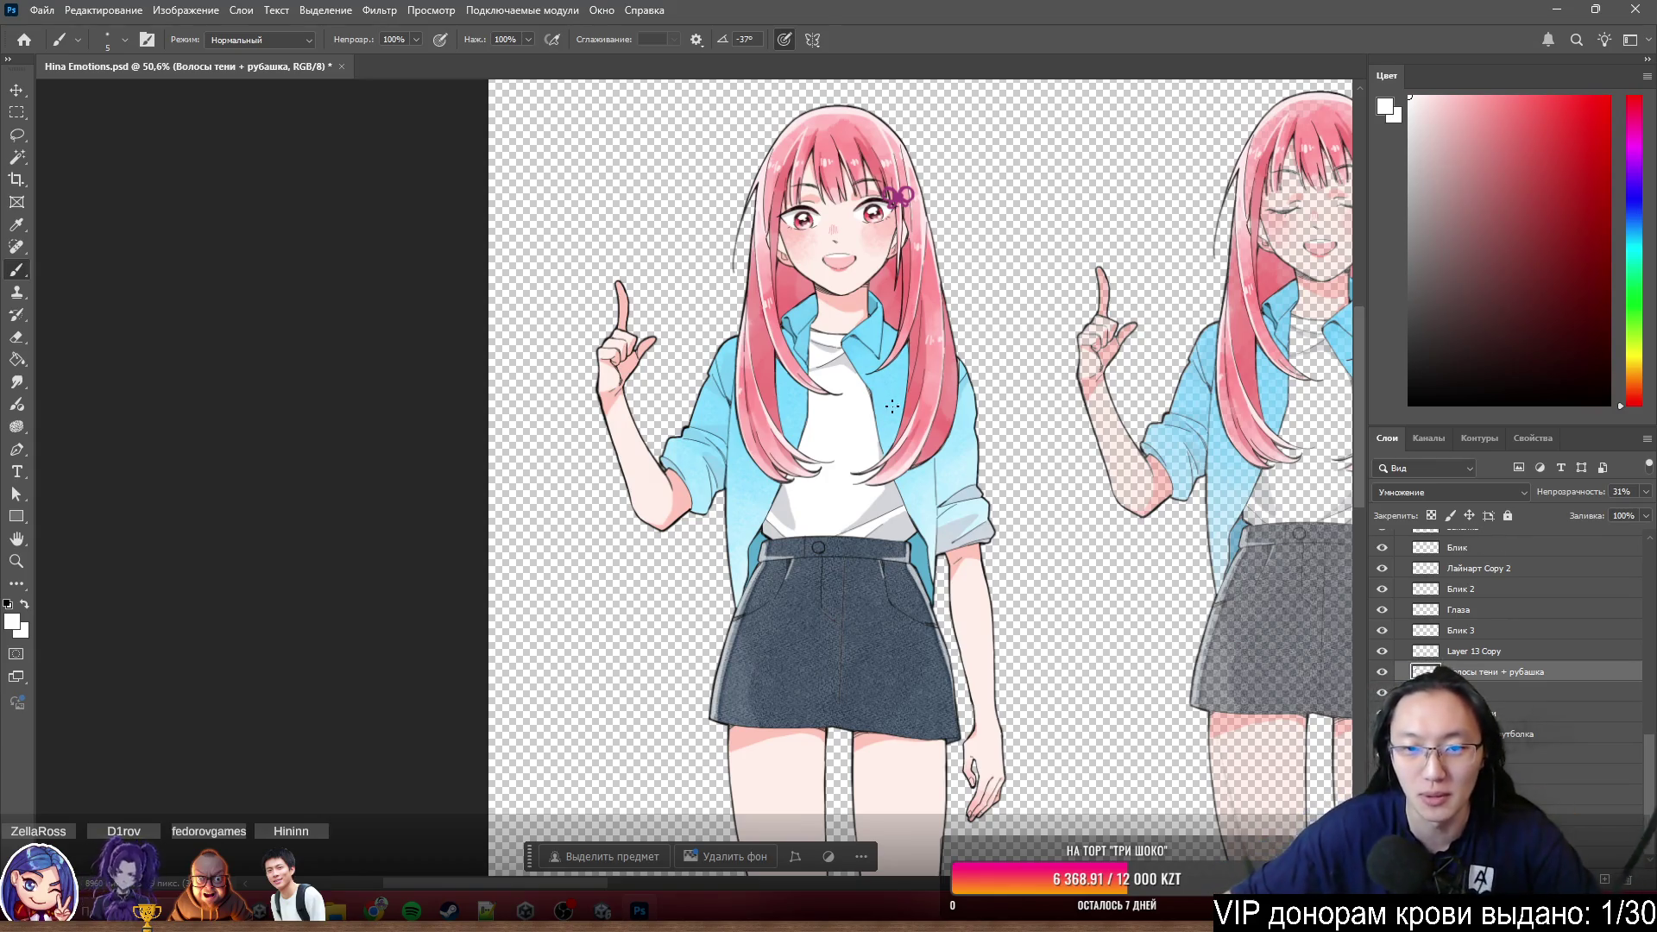
scroll(892, 407, "up", 3)
scroll(883, 520, "up", 2)
scroll(900, 541, "up", 2)
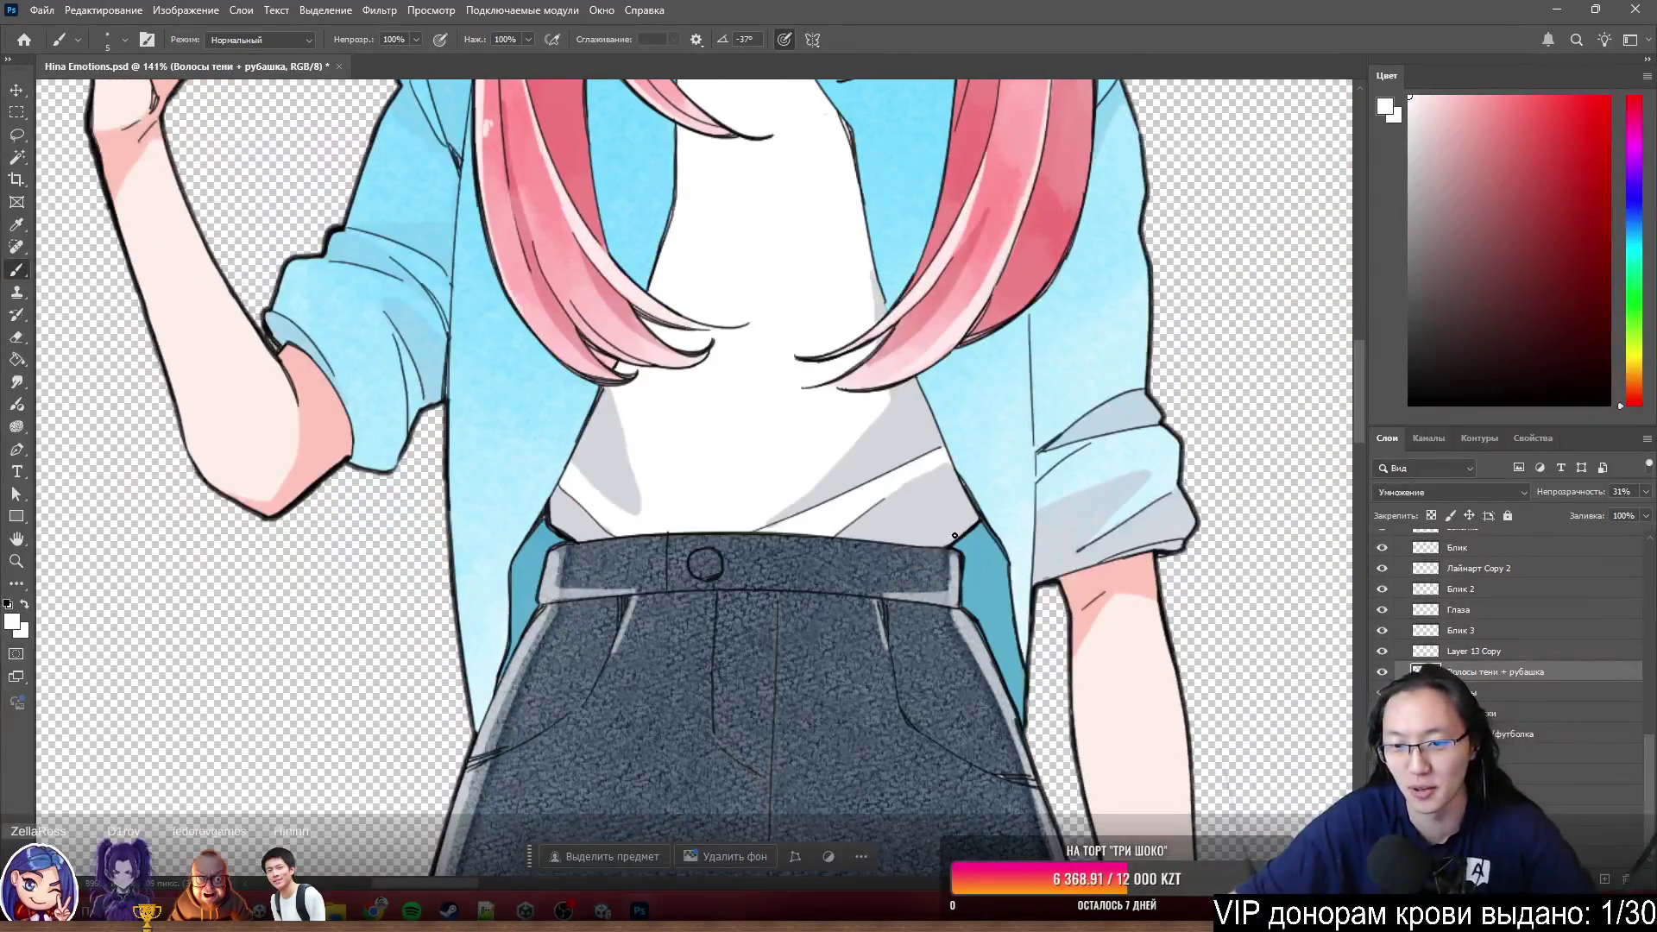
scroll(981, 524, "down", 2)
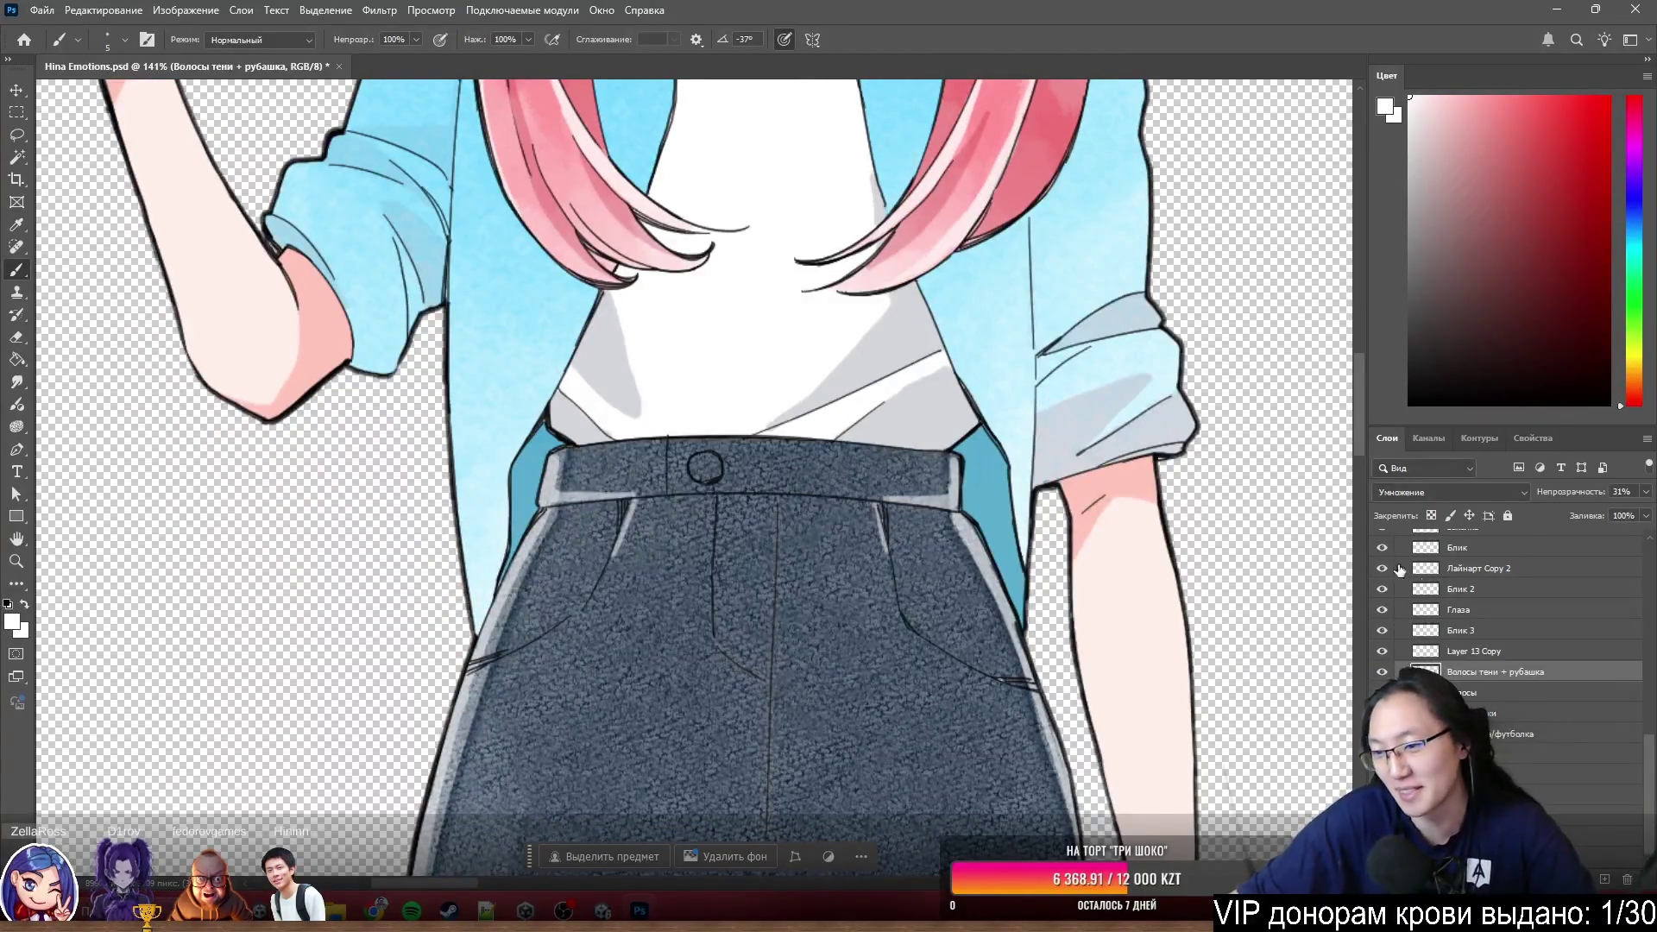
left_click(1380, 671)
left_click(1380, 671)
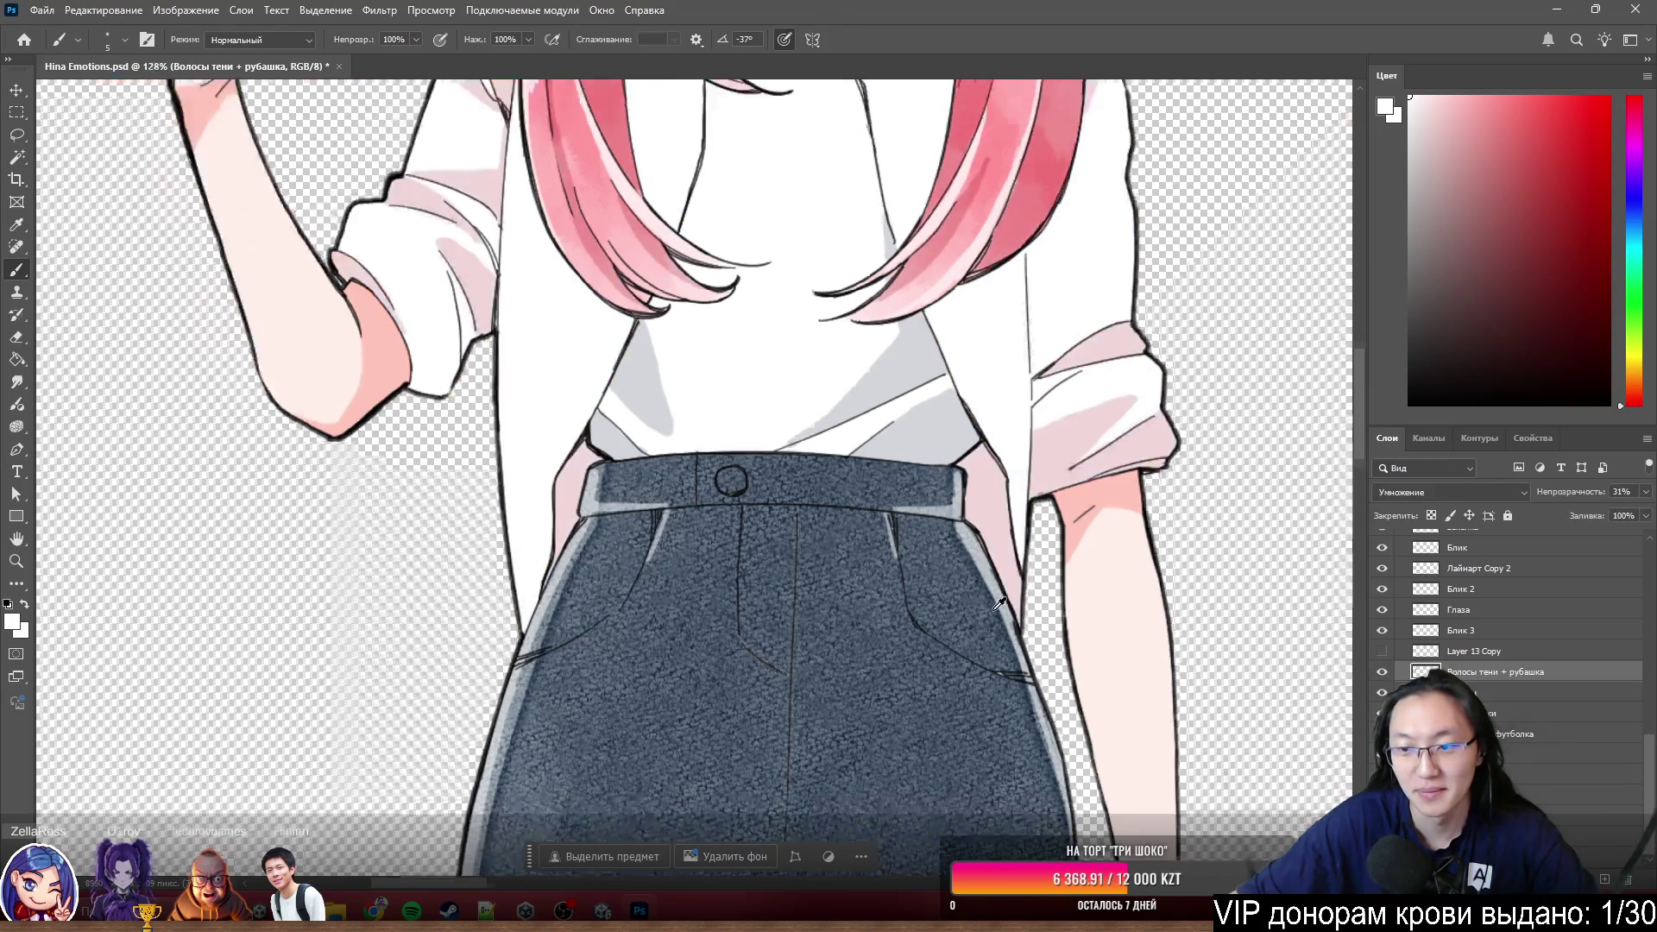
scroll(1004, 665, "down", 5)
scroll(844, 529, "up", 5)
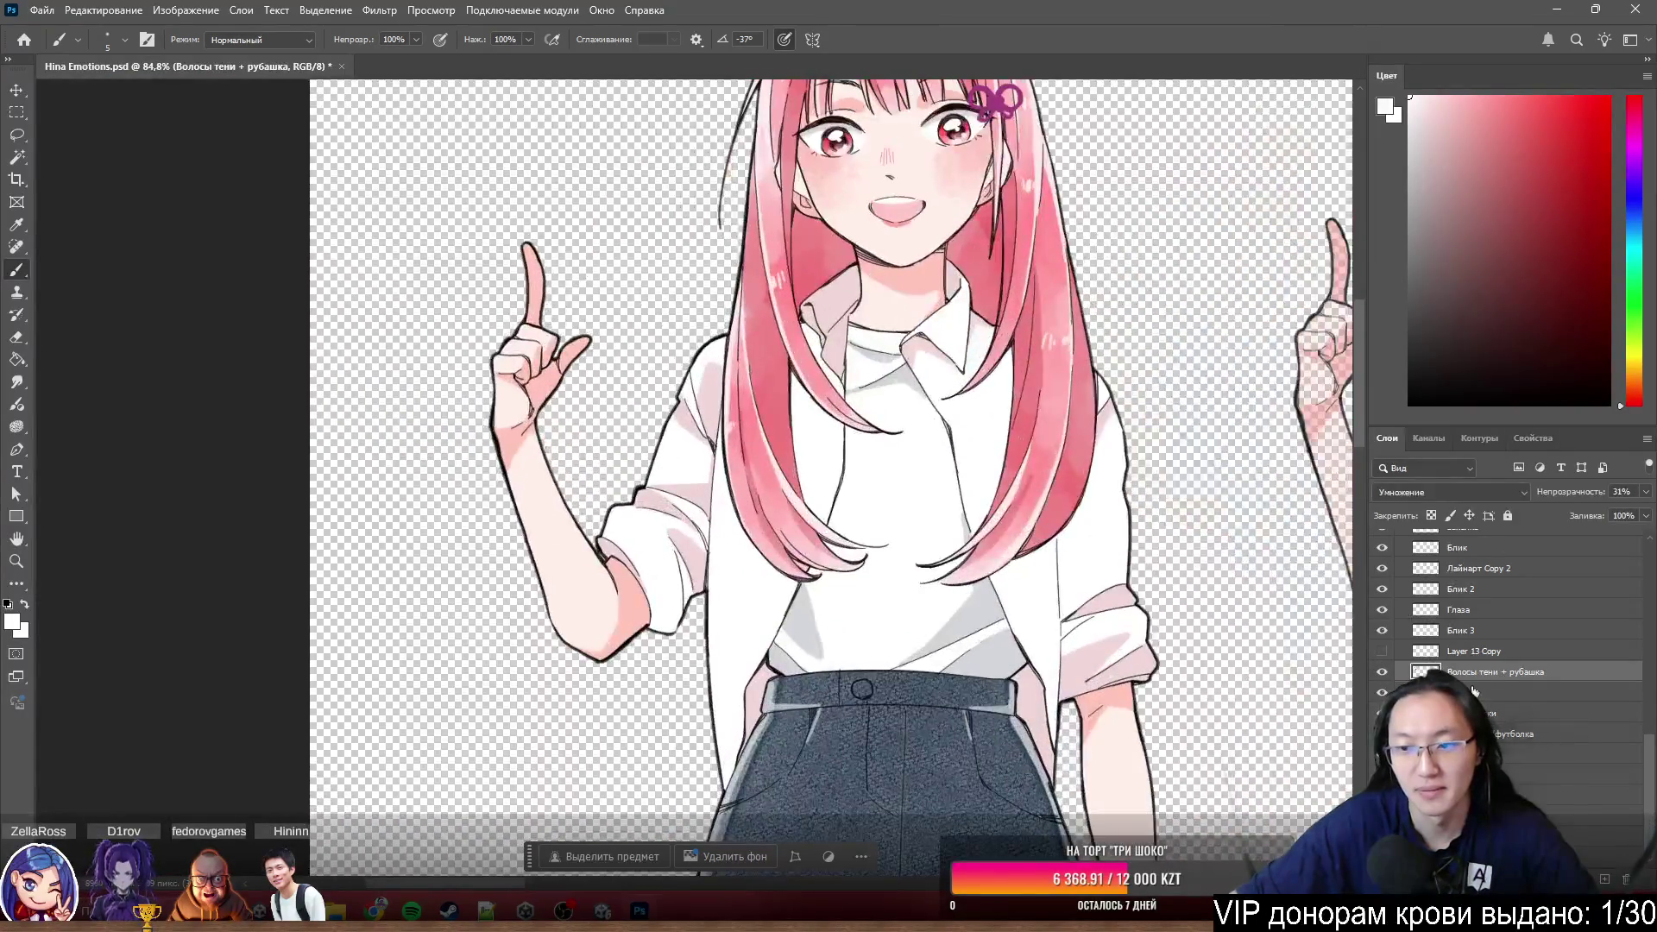
left_click(1381, 651)
left_click(1382, 653)
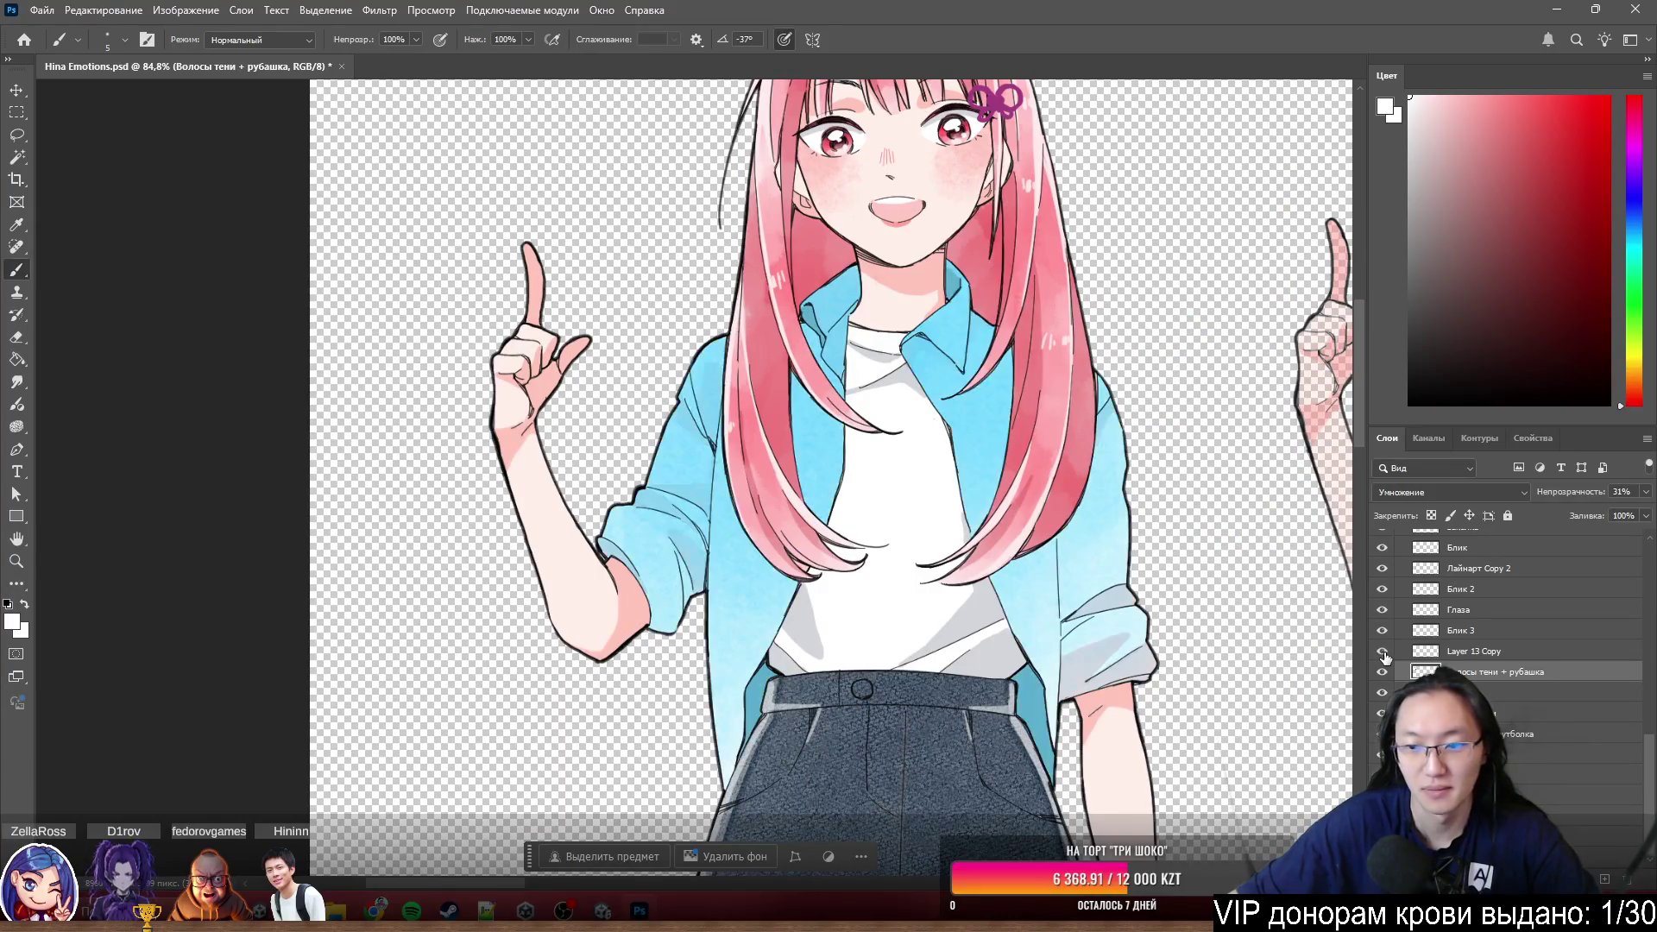
double_click(1472, 651)
type("Рубк")
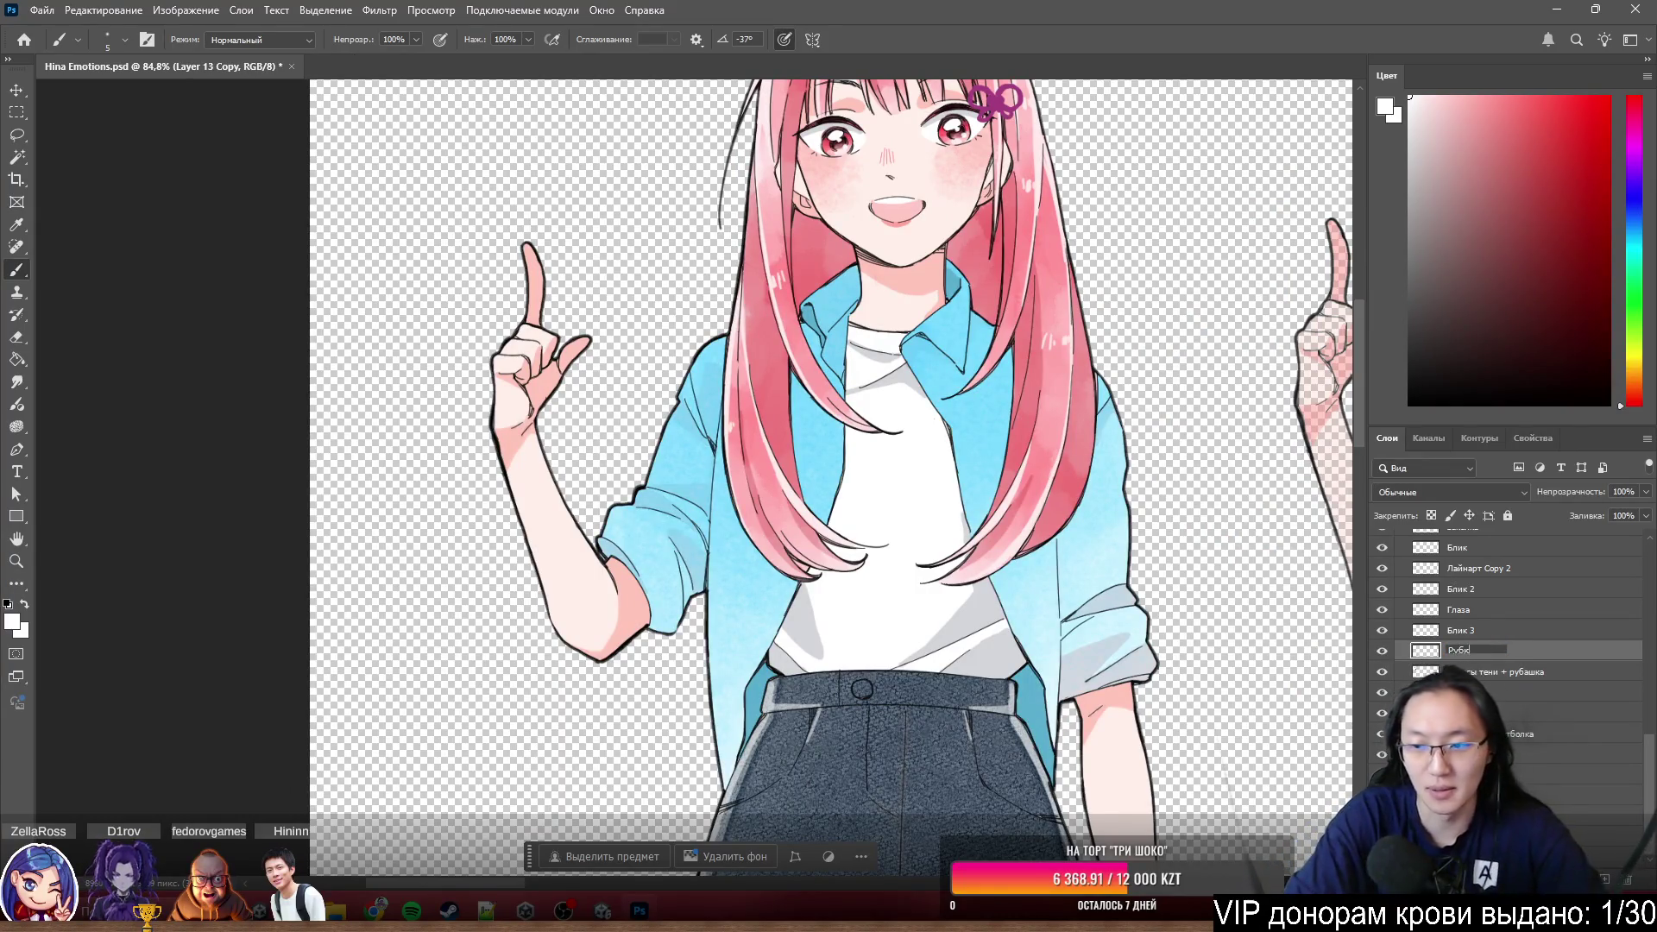
type("ашка цвет")
key("Return")
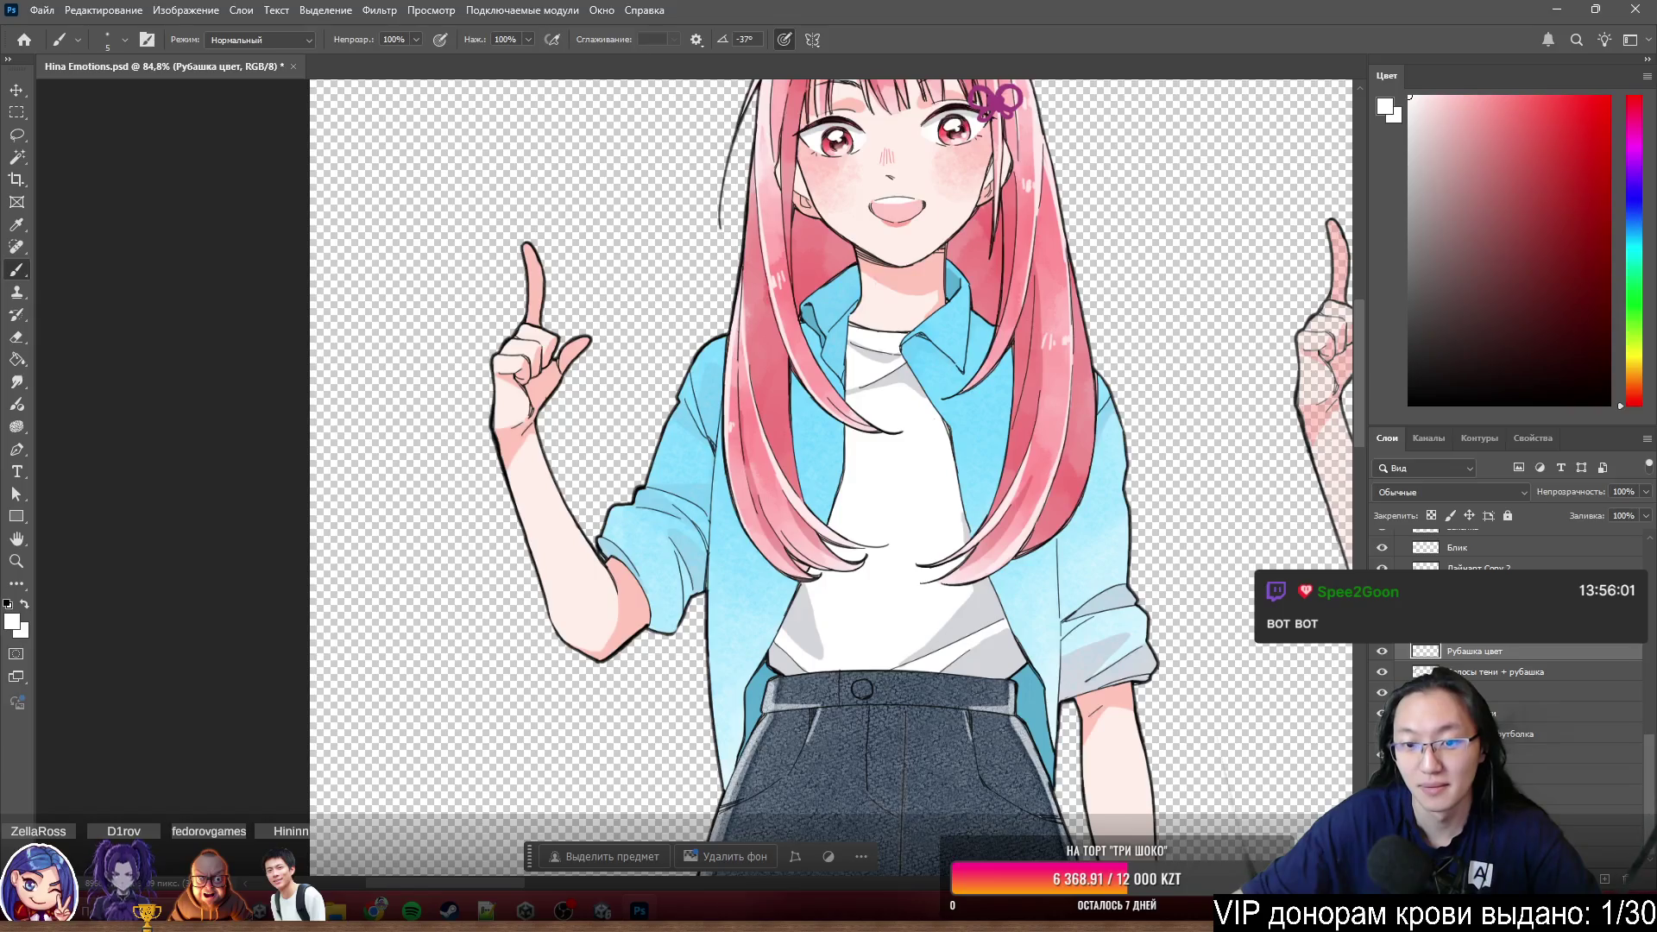
scroll(801, 423, "down", 6)
scroll(893, 437, "up", 2)
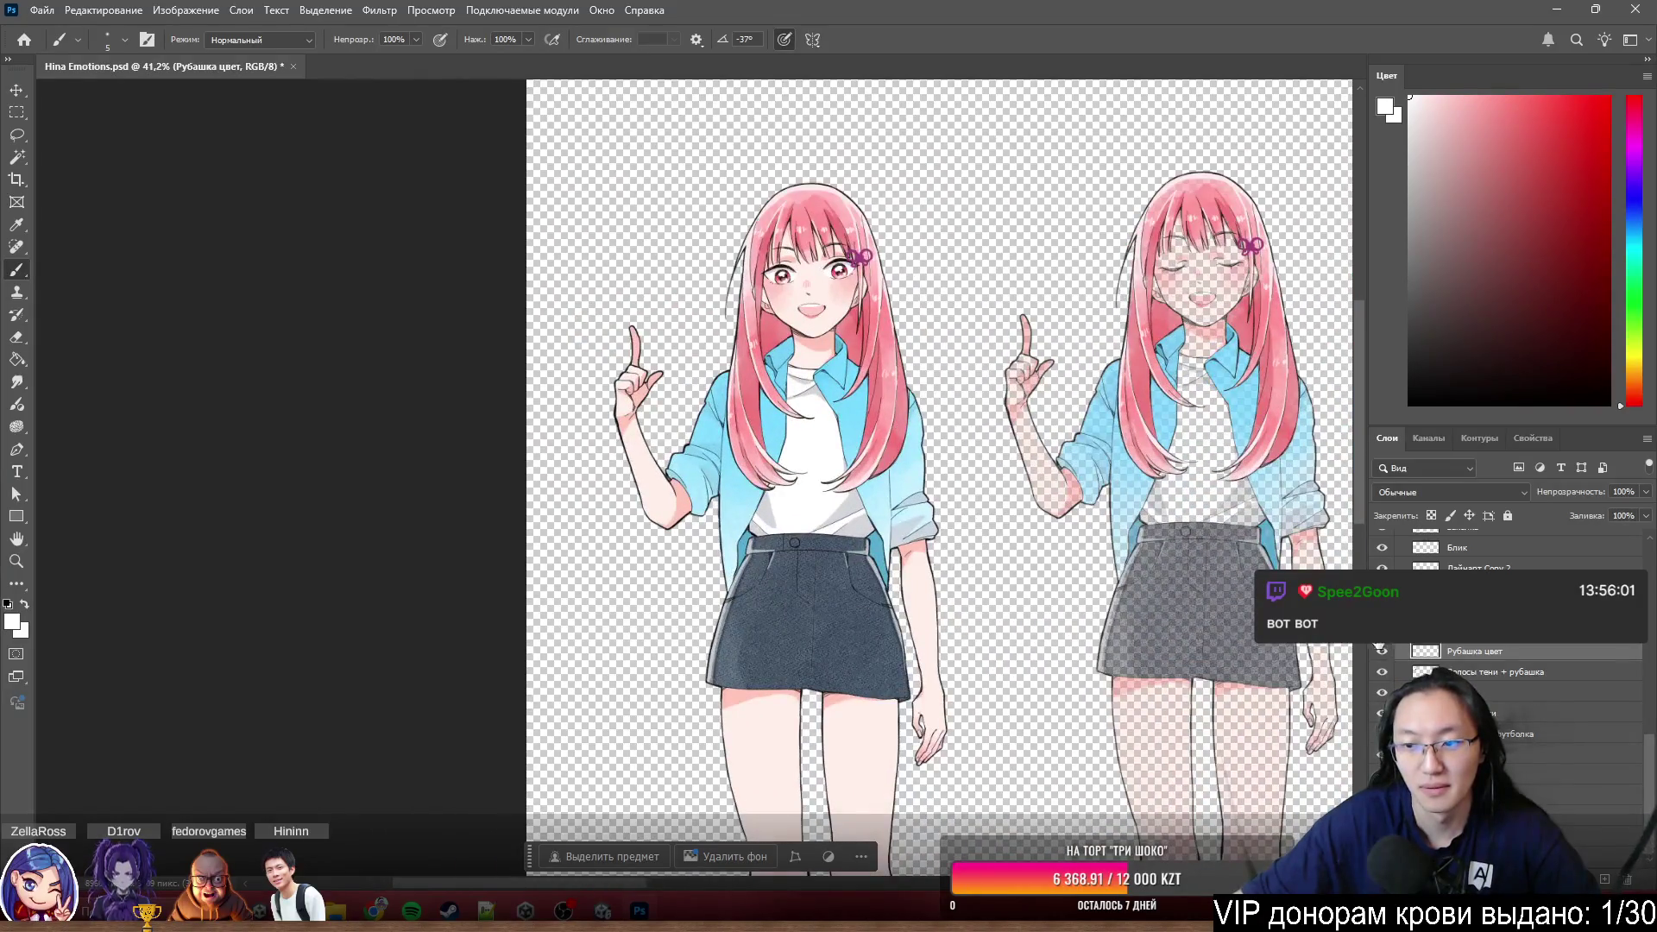
- Compare the skirt shading before and after with undo/redo, then select the Блик 3 layer
key("ctrl+z")
key("ctrl+shift+z")
key("ctrl+z")
key("ctrl+shift+z")
scroll(849, 549, "down", 3)
scroll(889, 574, "up", 2)
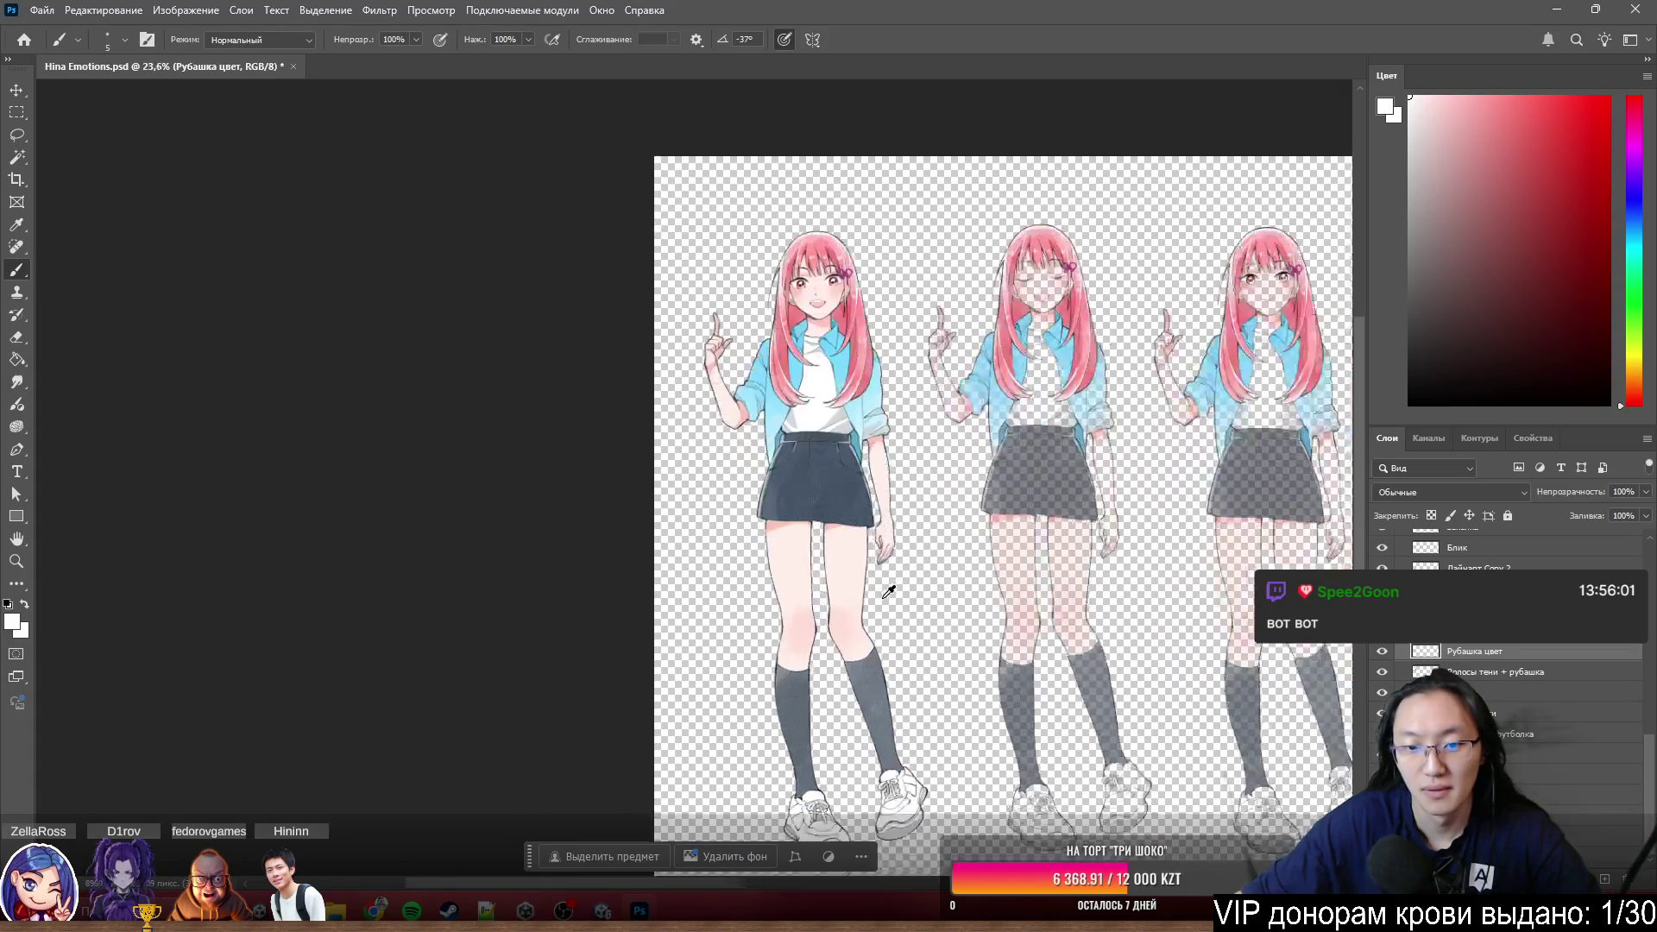
scroll(1087, 658, "up", 1)
key("ctrl+z")
key("ctrl+shift+z")
key("ctrl+z")
key("ctrl+shift+z")
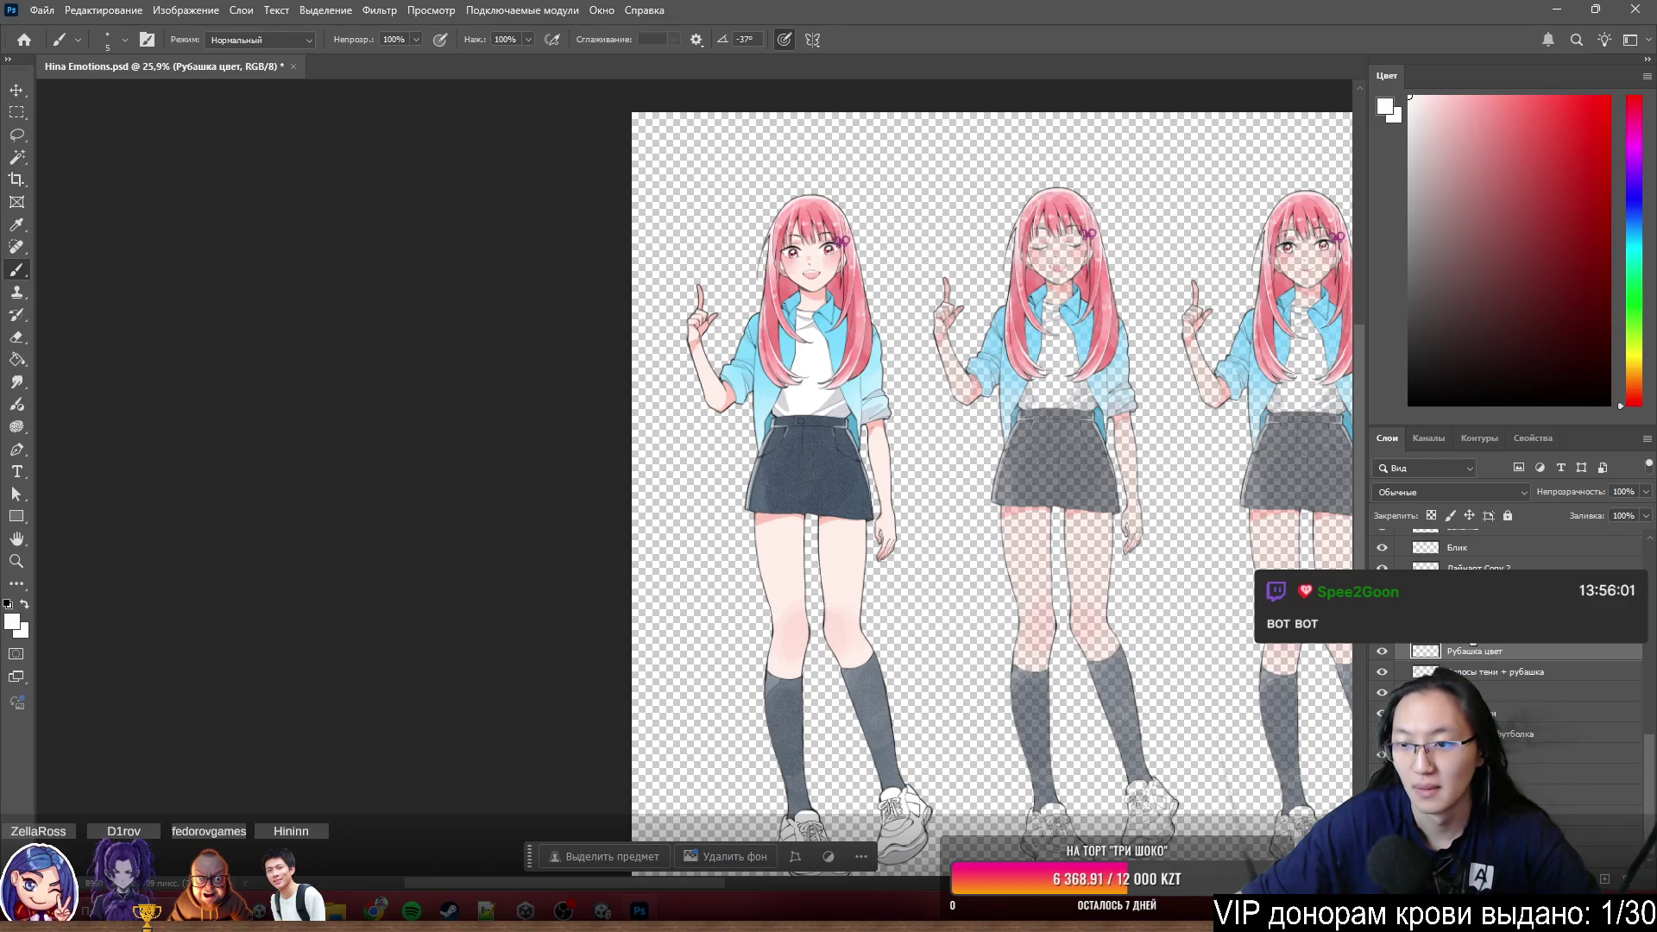
left_click(1473, 638)
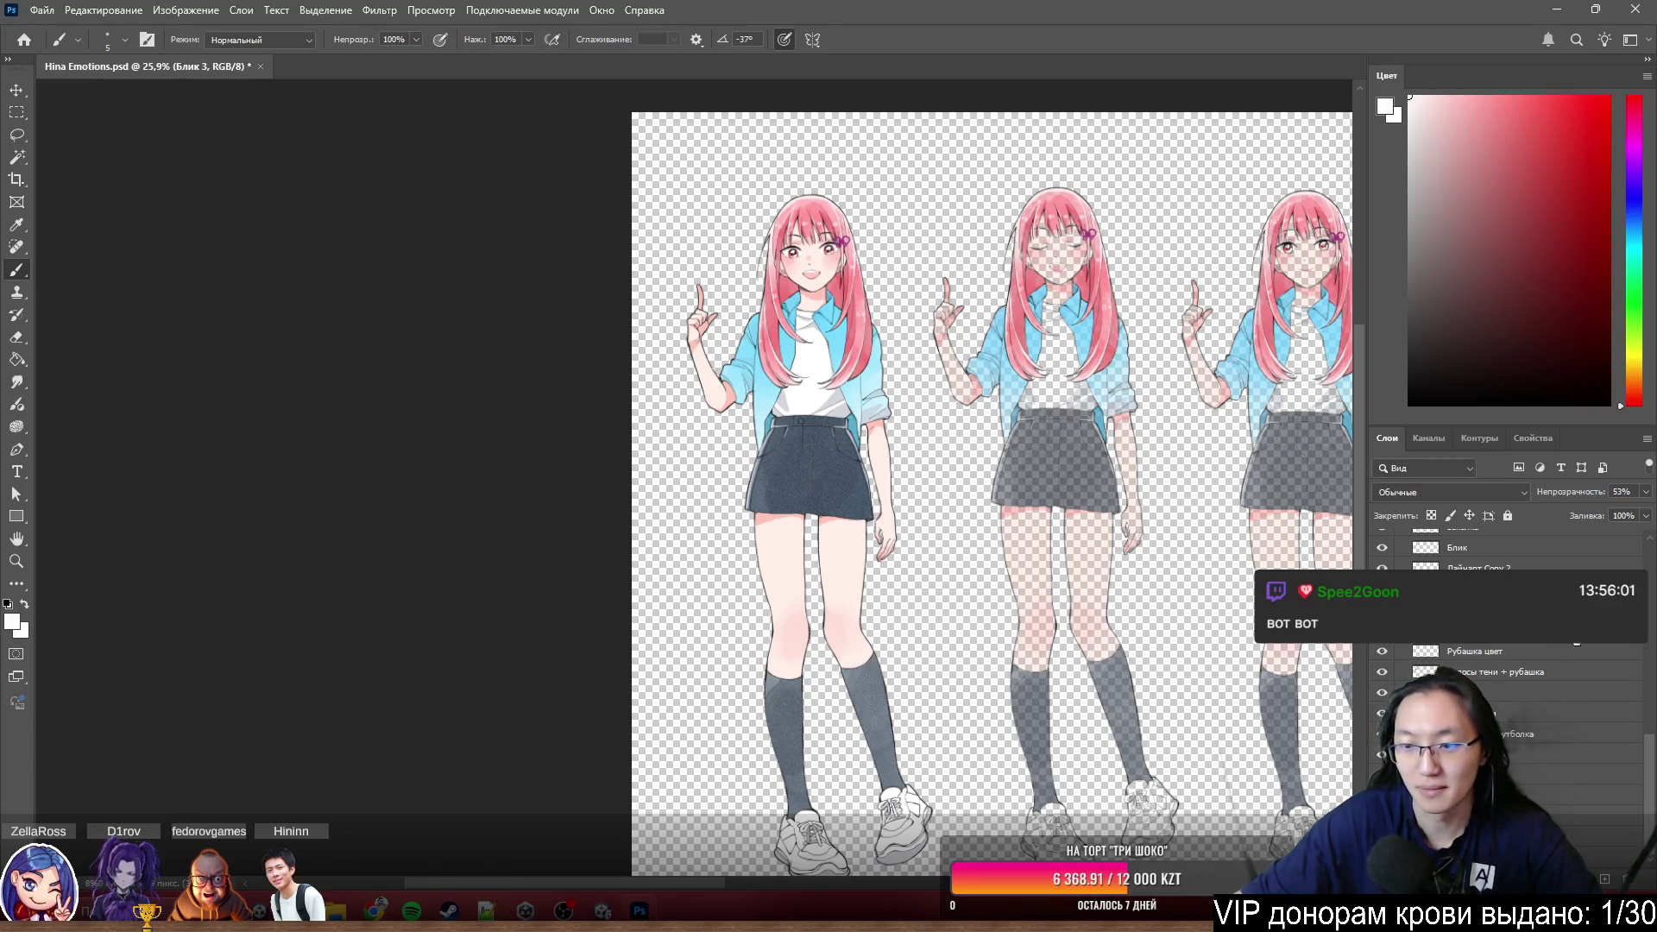
double_click(1528, 638)
left_click(460, 548)
mouse_move(789, 385)
left_mouse_down()
mouse_move(323, 201)
mouse_move(333, 157)
left_mouse_up()
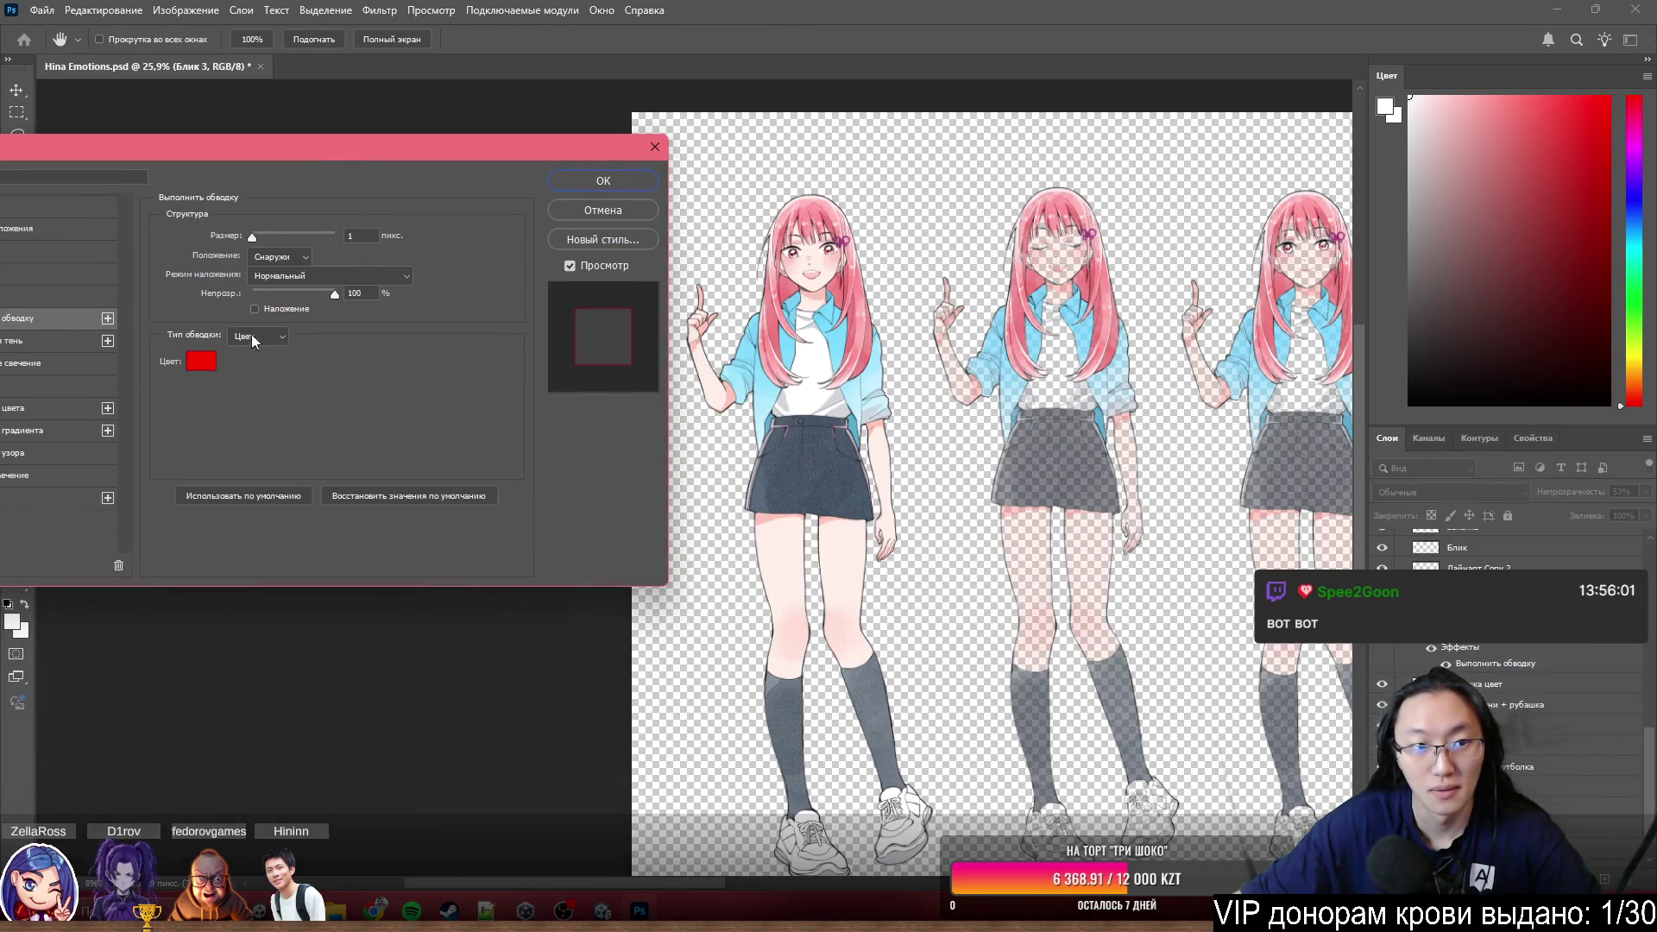
left_click_drag(255, 236, 263, 235)
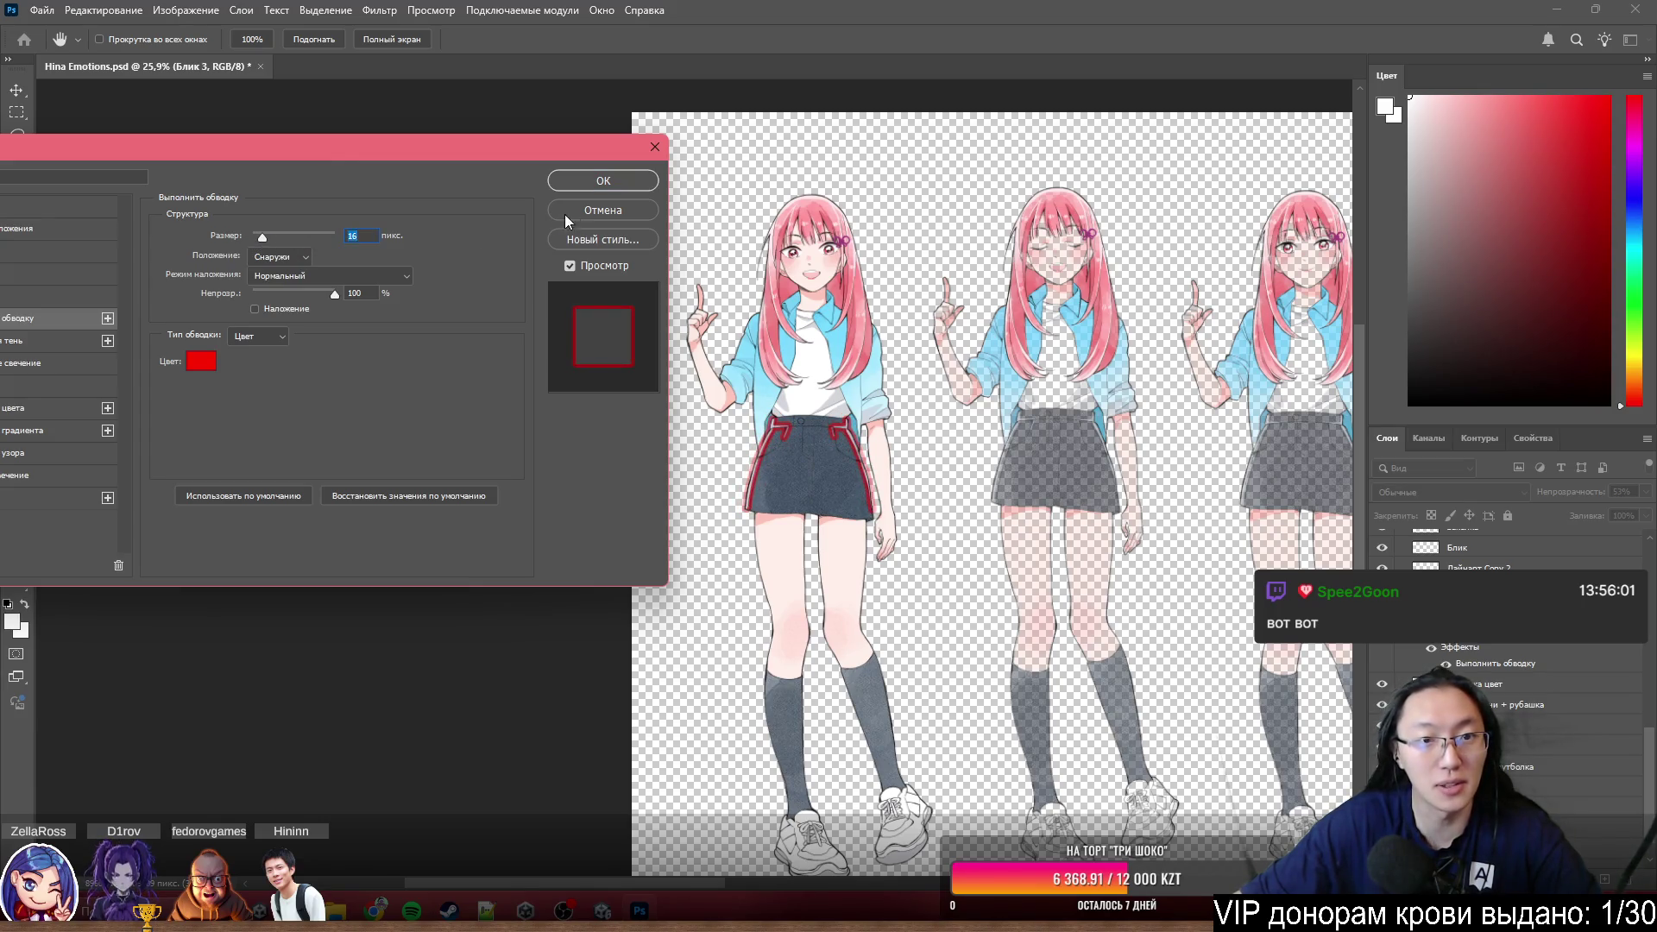
left_click(587, 209)
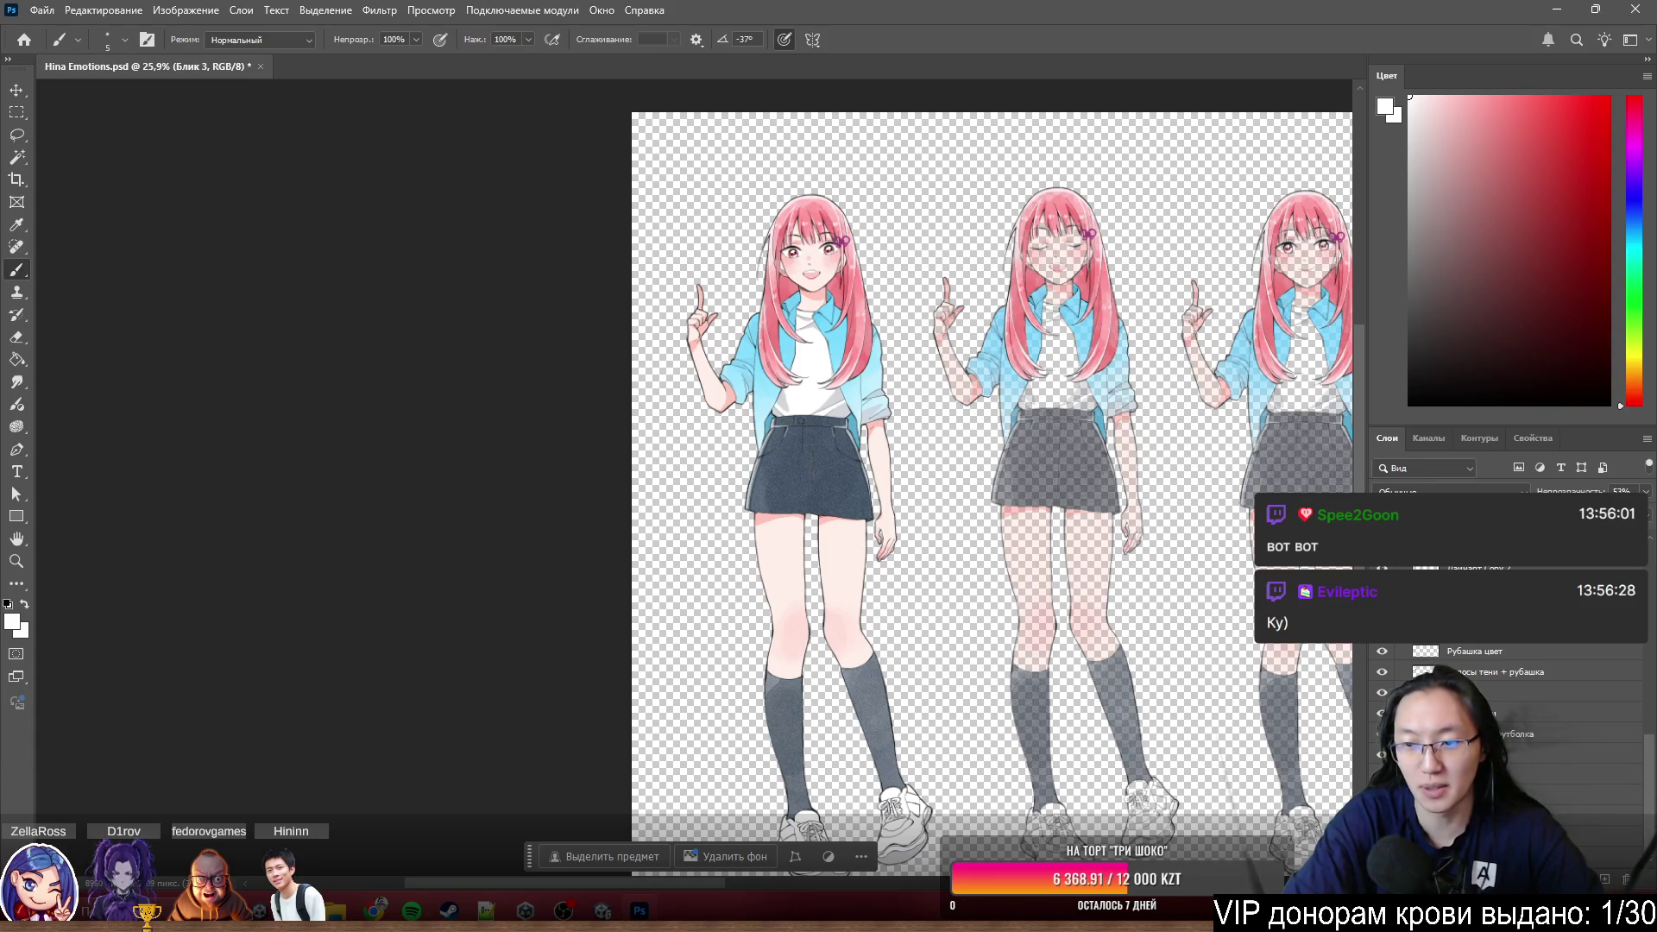
key("alt+bracketright")
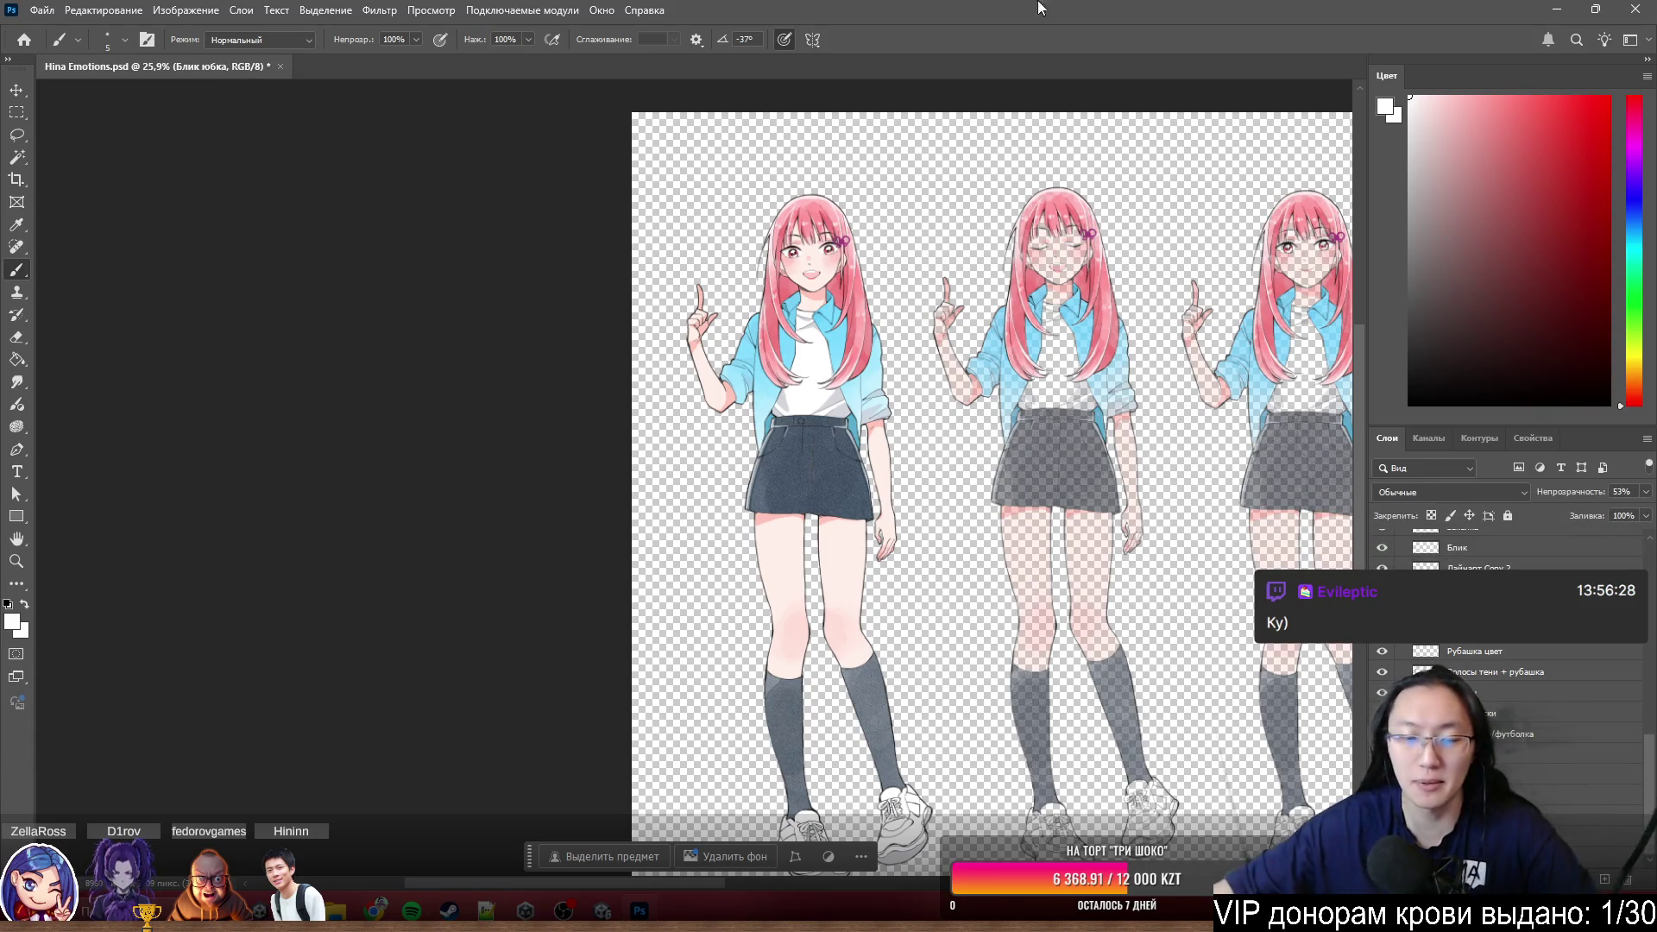
scroll(812, 363, "up", 3)
scroll(1139, 548, "up", 2)
scroll(1148, 534, "up", 2)
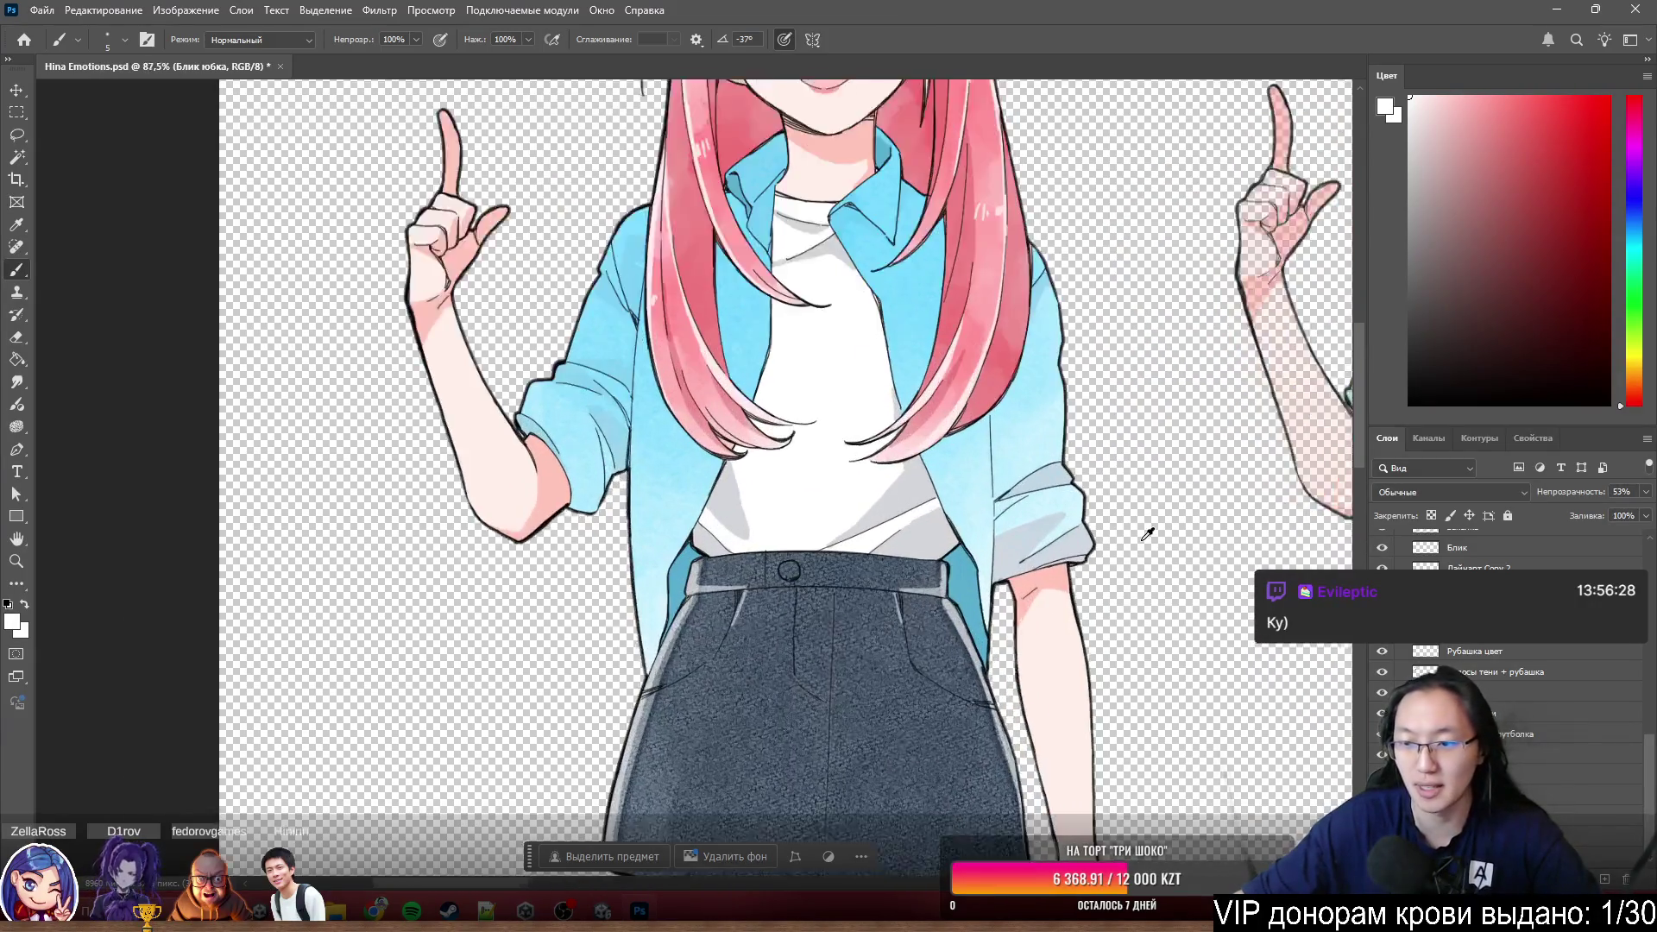
scroll(1147, 534, "up", 1)
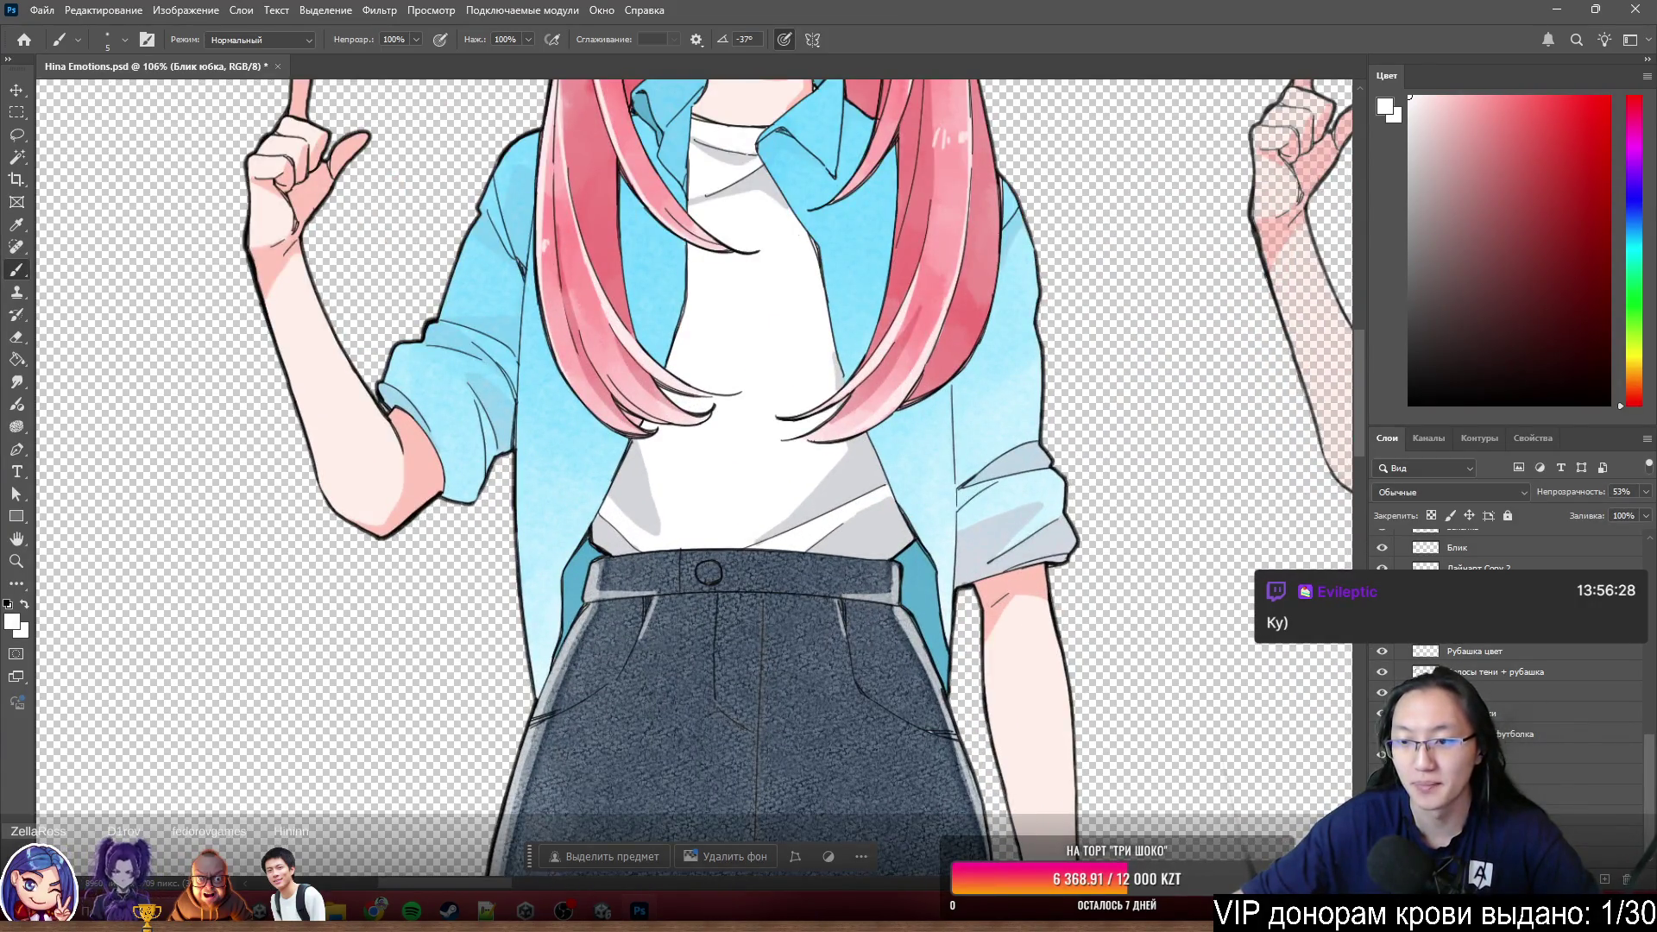
scroll(802, 479, "up", 1)
scroll(803, 480, "up", 3)
scroll(804, 480, "up", 2)
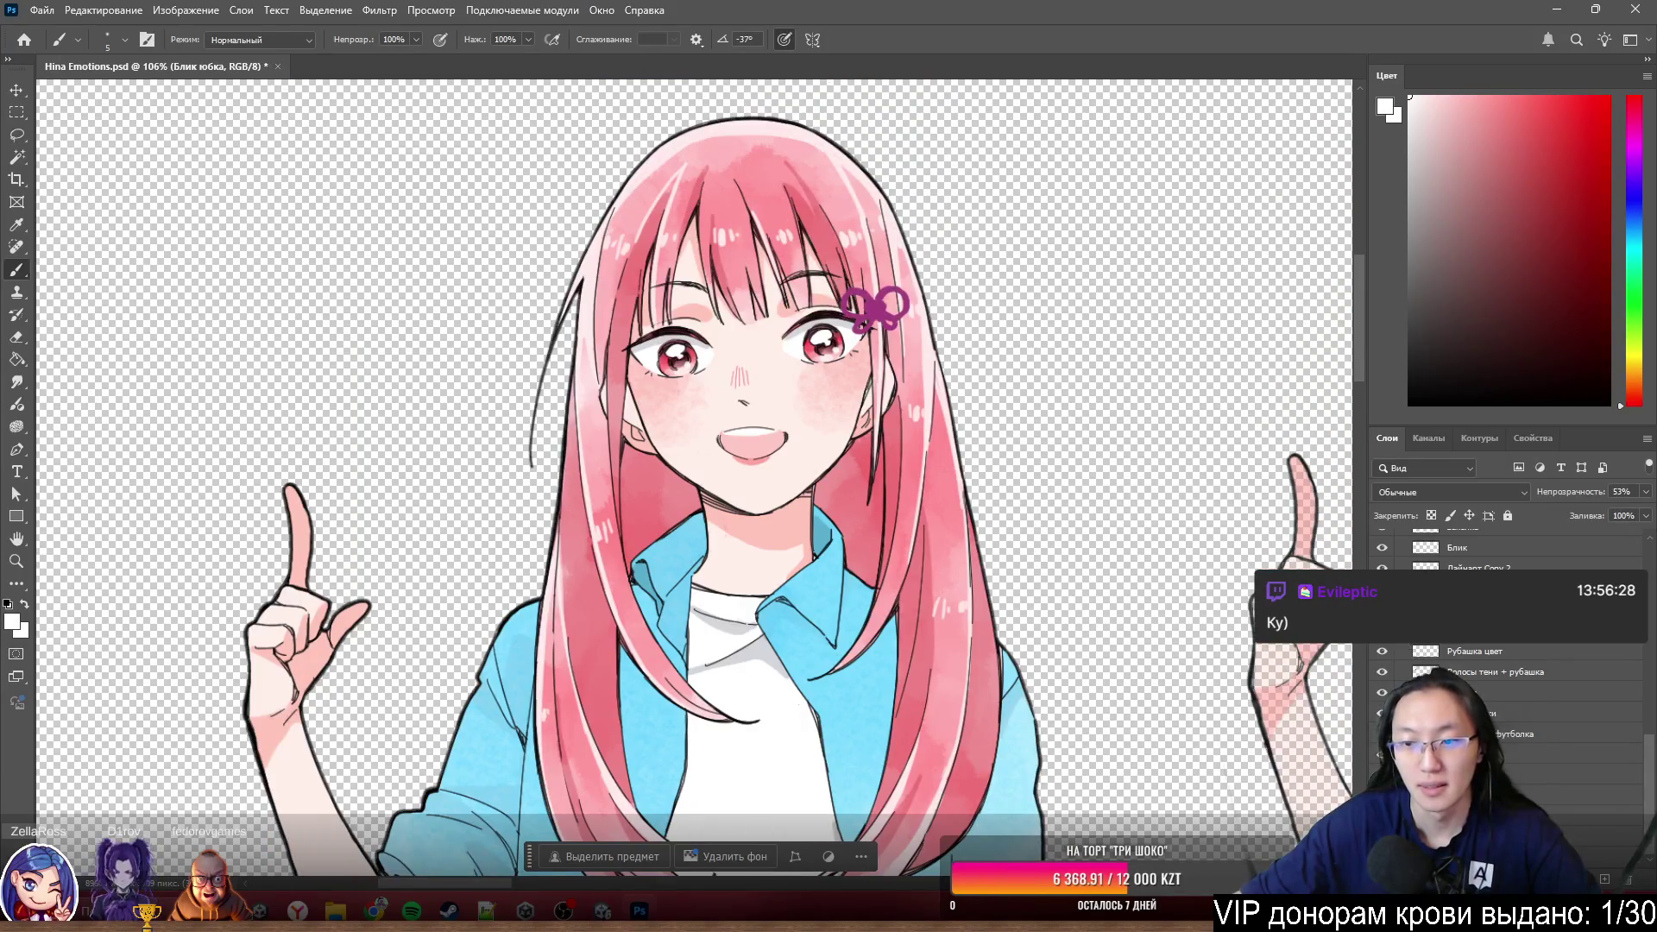
key("ctrl+comma")
key("ctrl+comma")
scroll(700, 320, "up", 3)
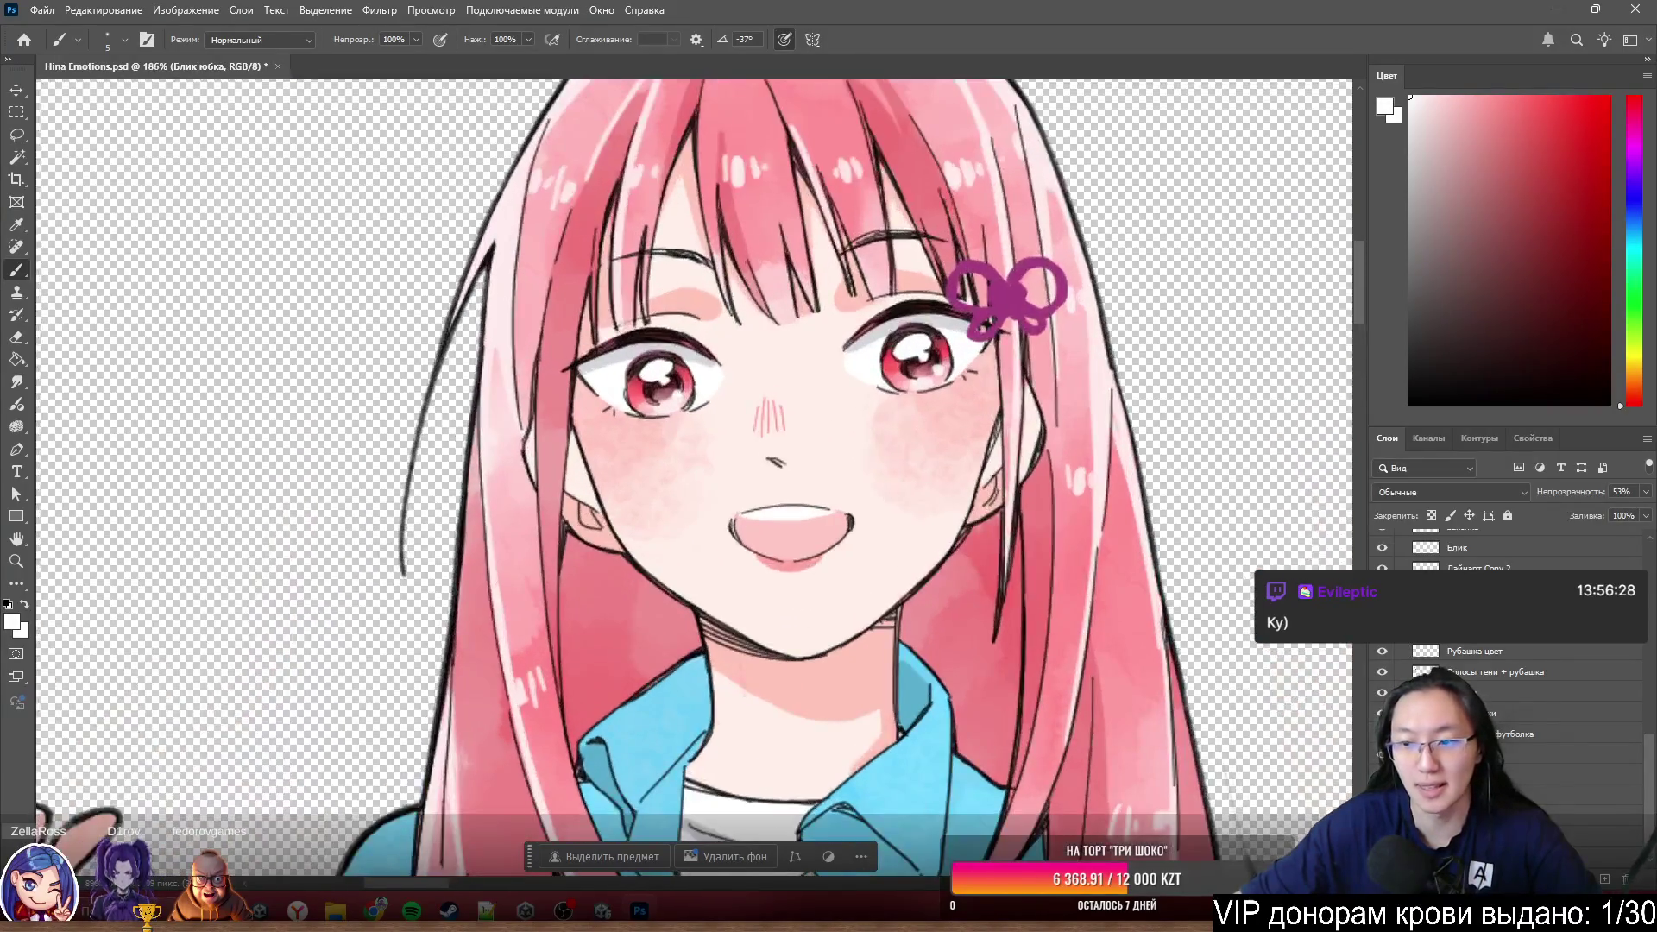
double_click(1477, 692)
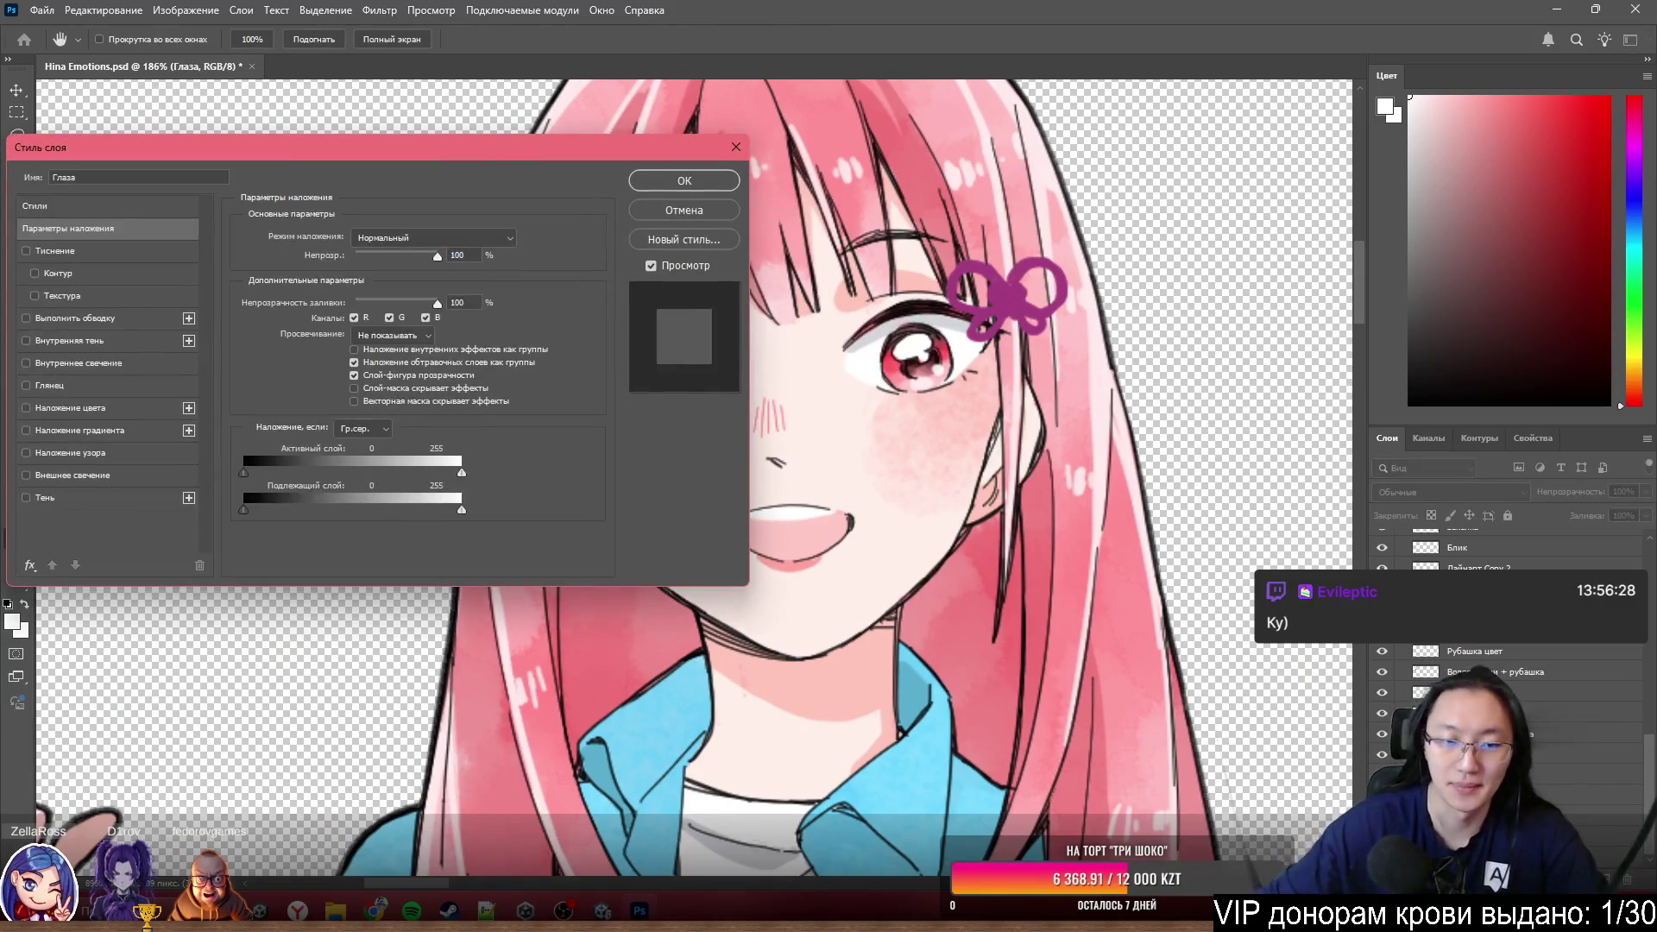
left_click(684, 180)
key("b")
scroll(1140, 393, "up", 2)
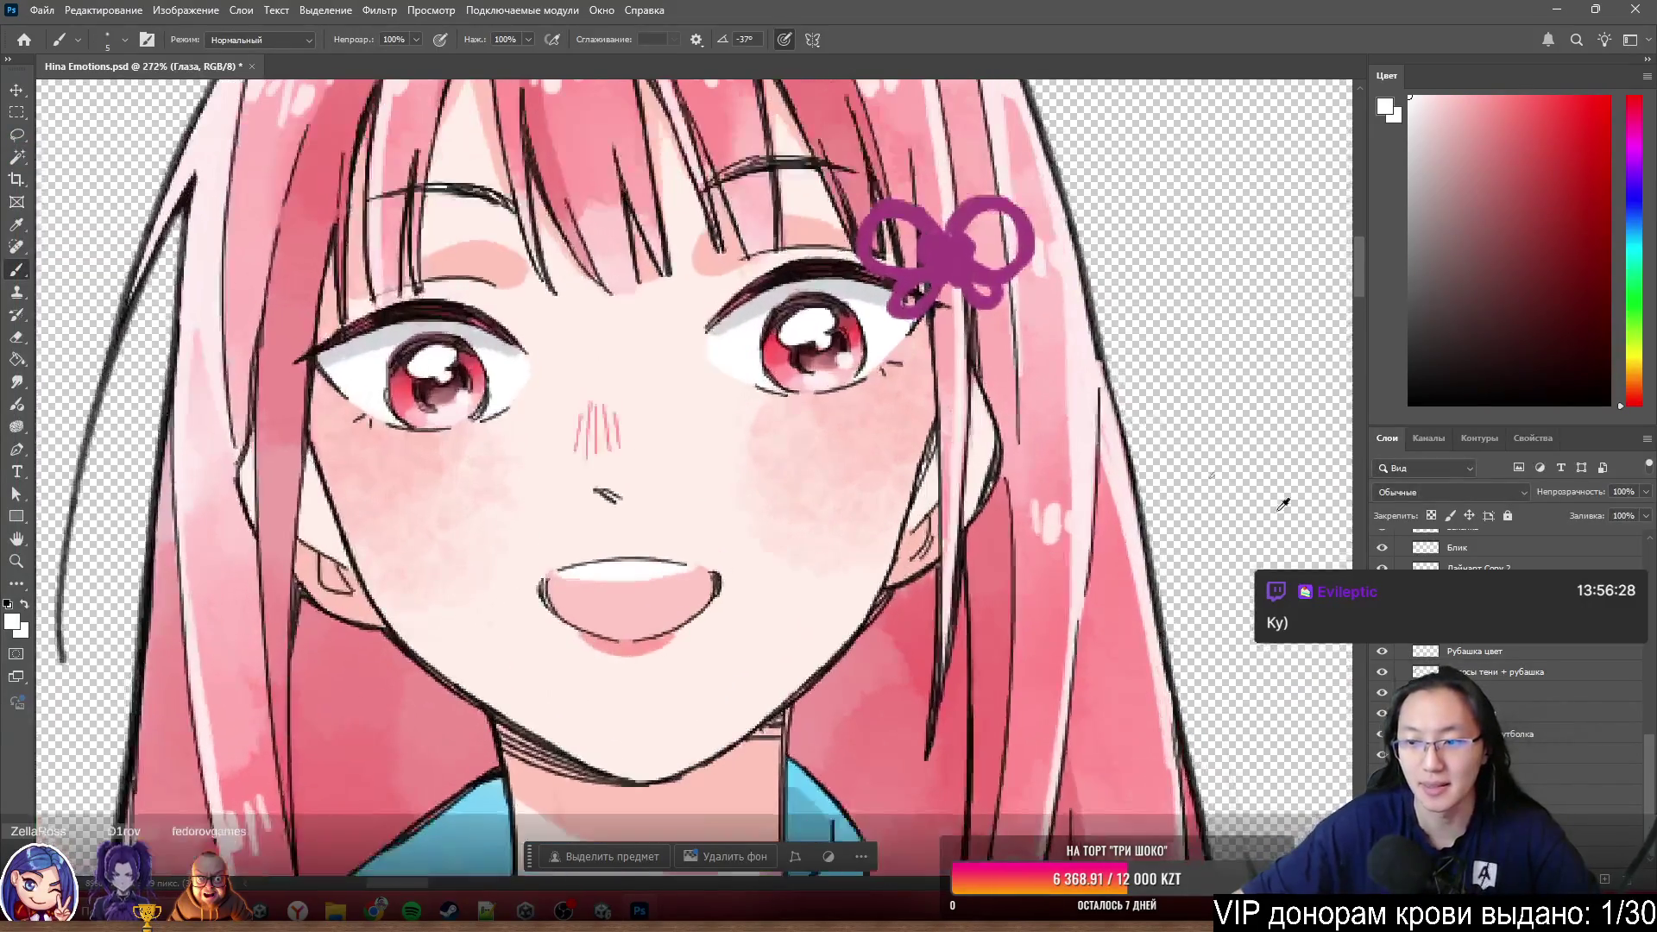
scroll(799, 440, "down", 4)
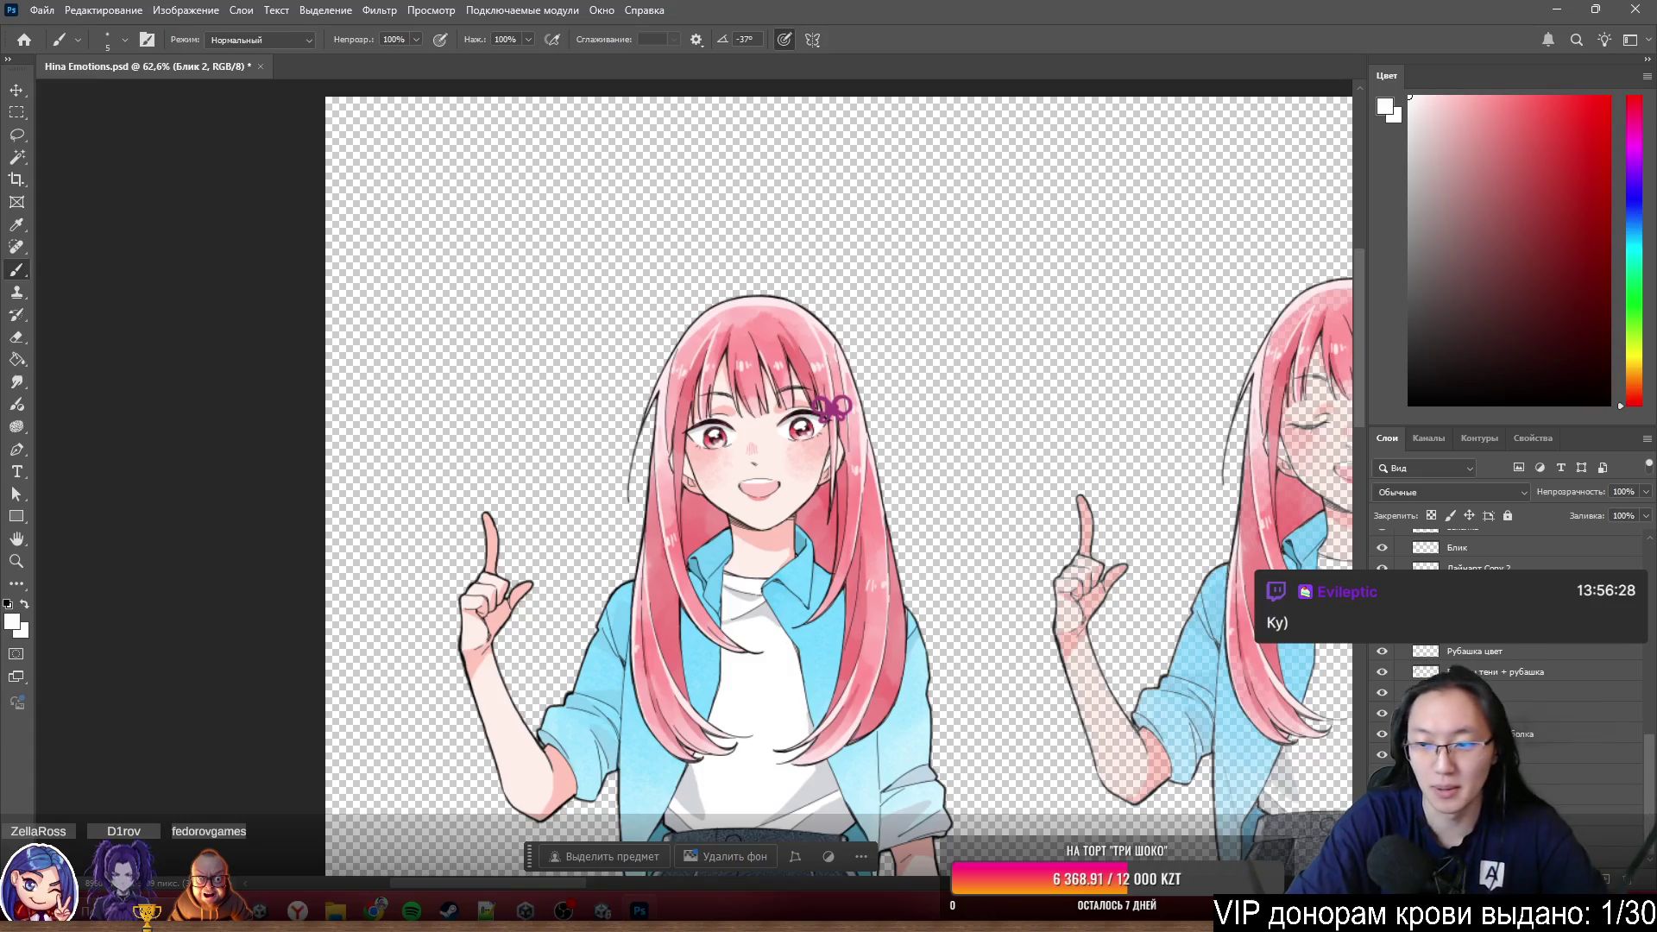
- Check the colours without line art, toggle Лайнарт Copy 2, and make it active
key("alt+bracketleft")
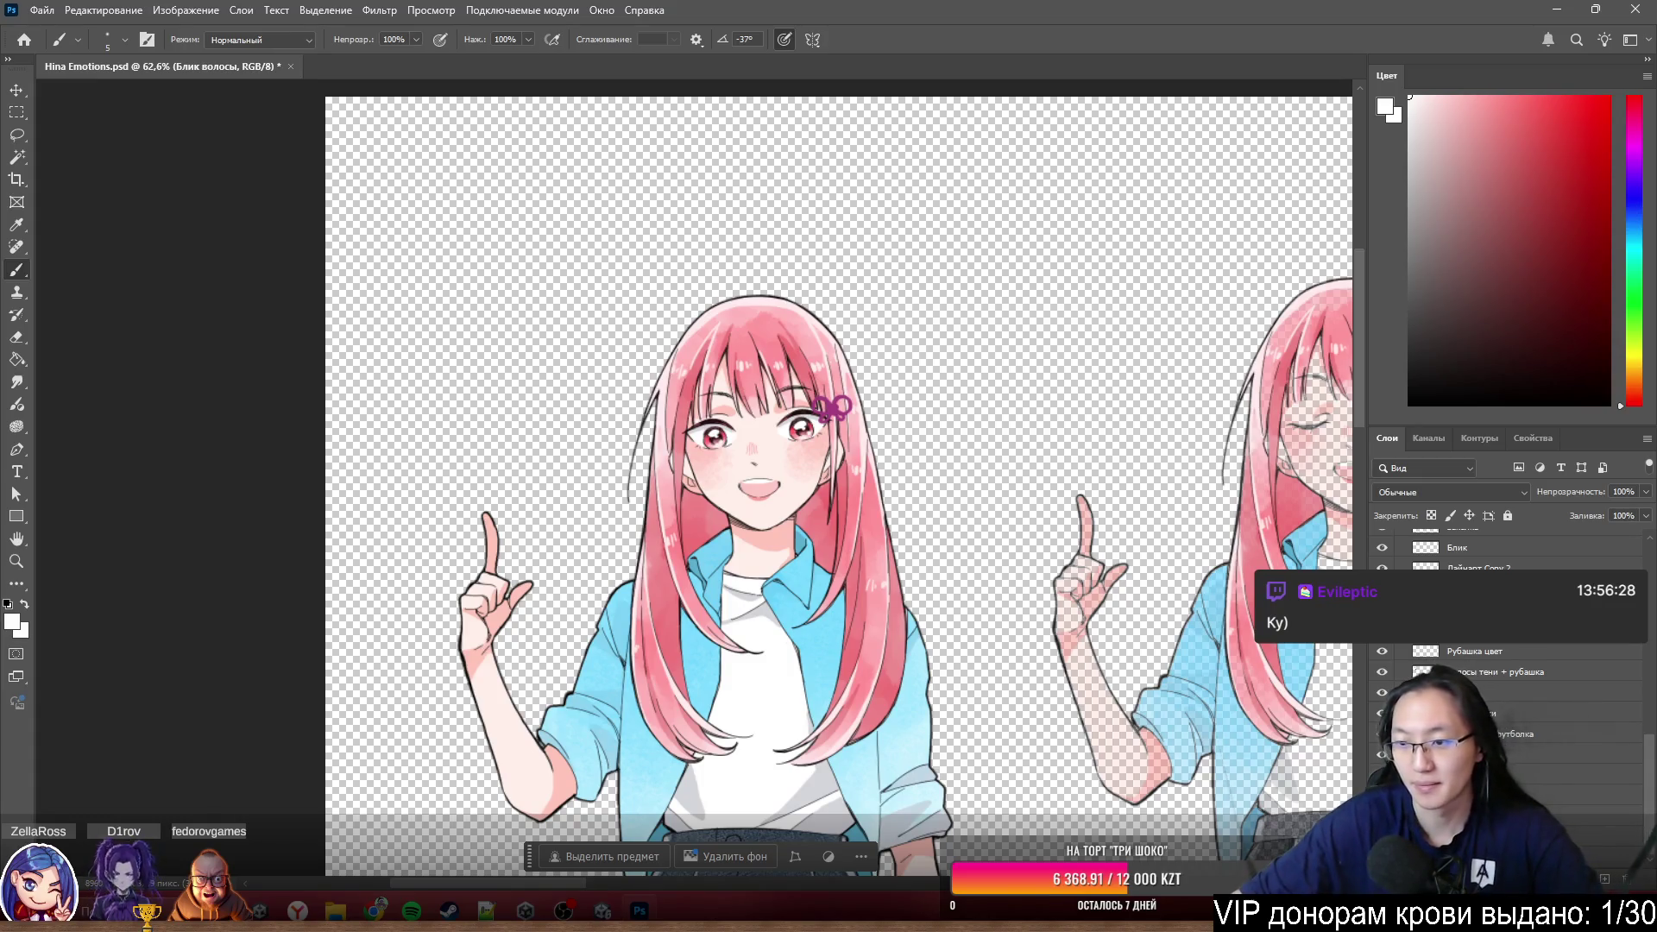
key("ctrl+comma")
key("ctrl+comma")
key("ctrl+comma")
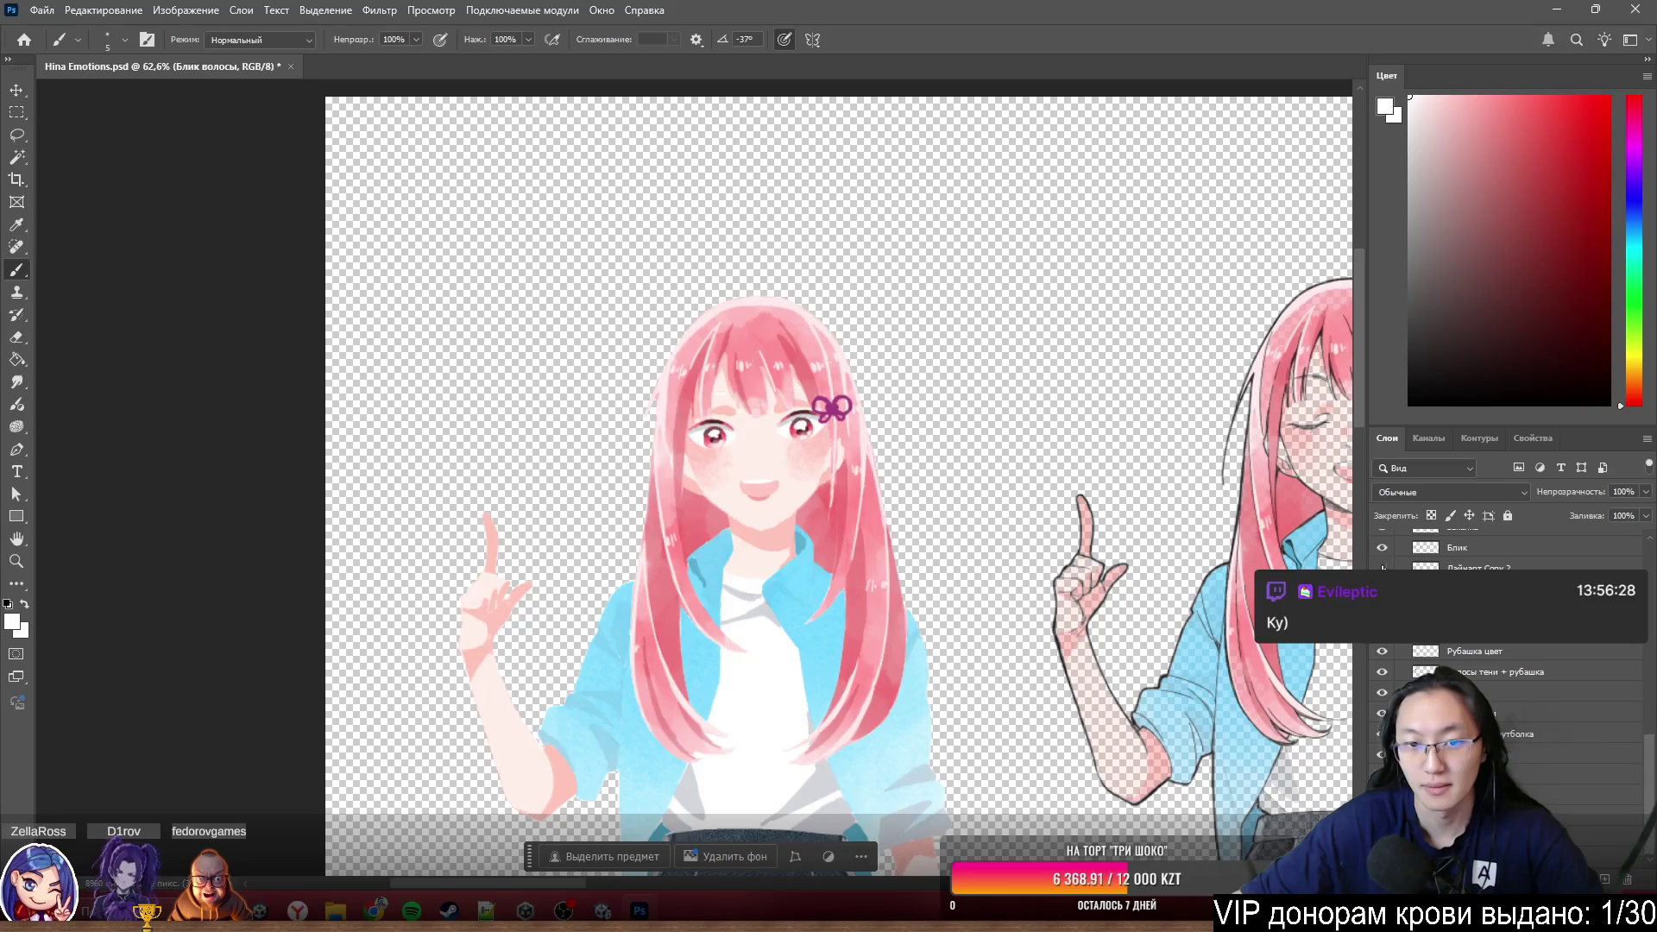
scroll(957, 412, "down", 3)
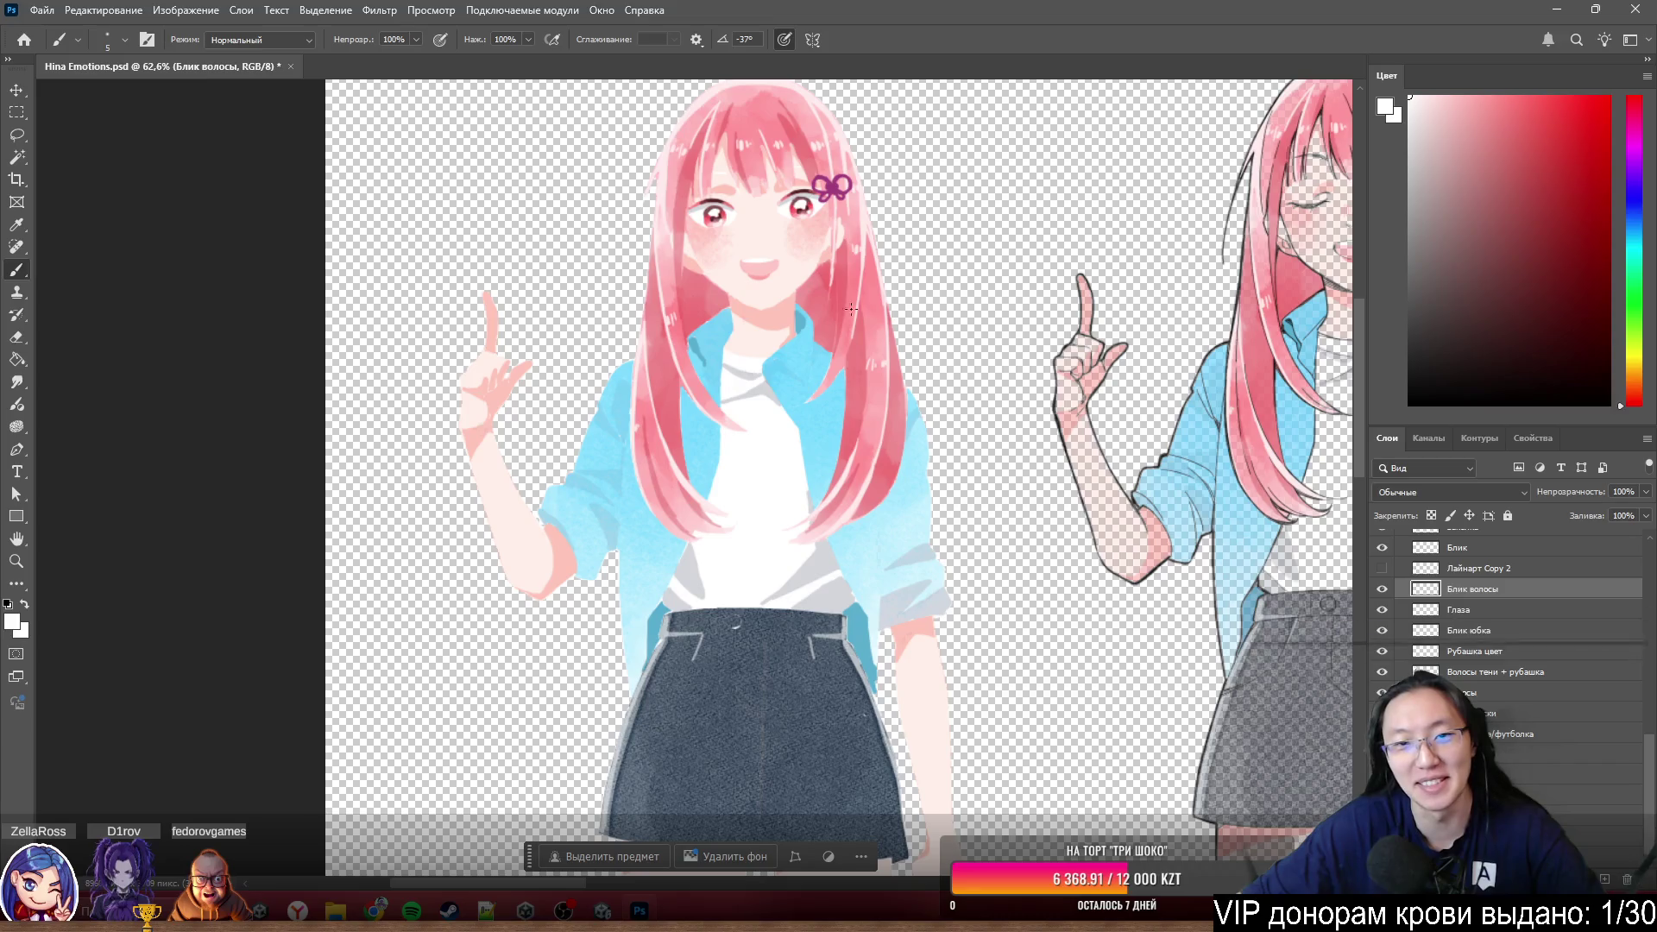
key("ctrl+comma")
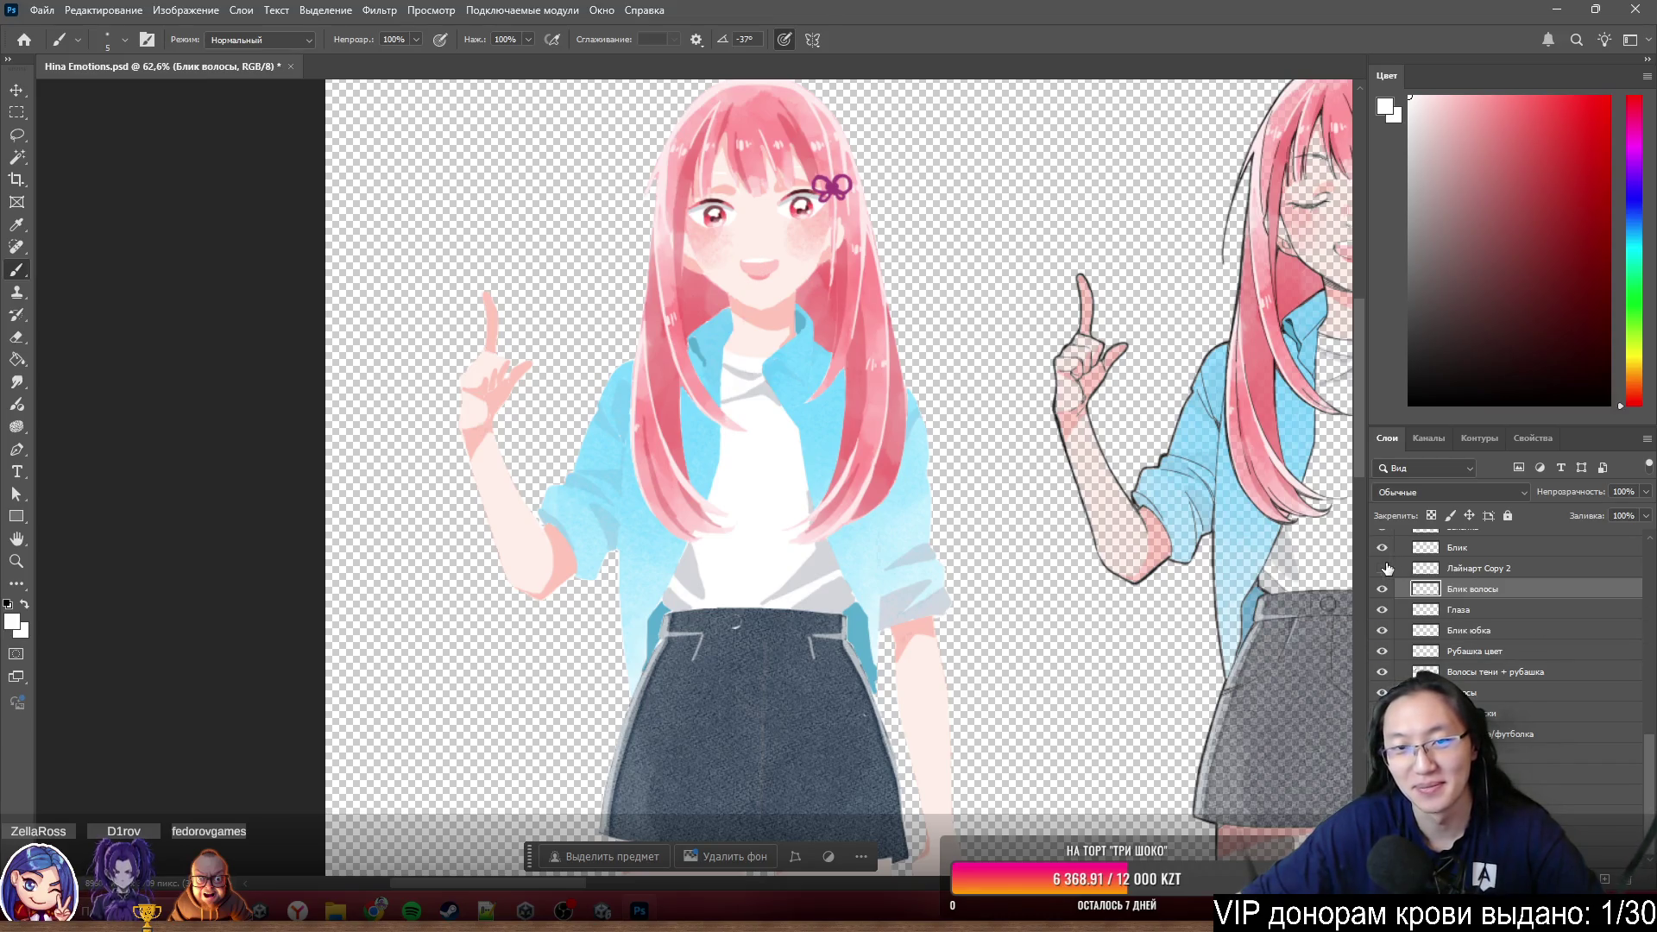
scroll(636, 318, "up", 1)
scroll(636, 319, "up", 2)
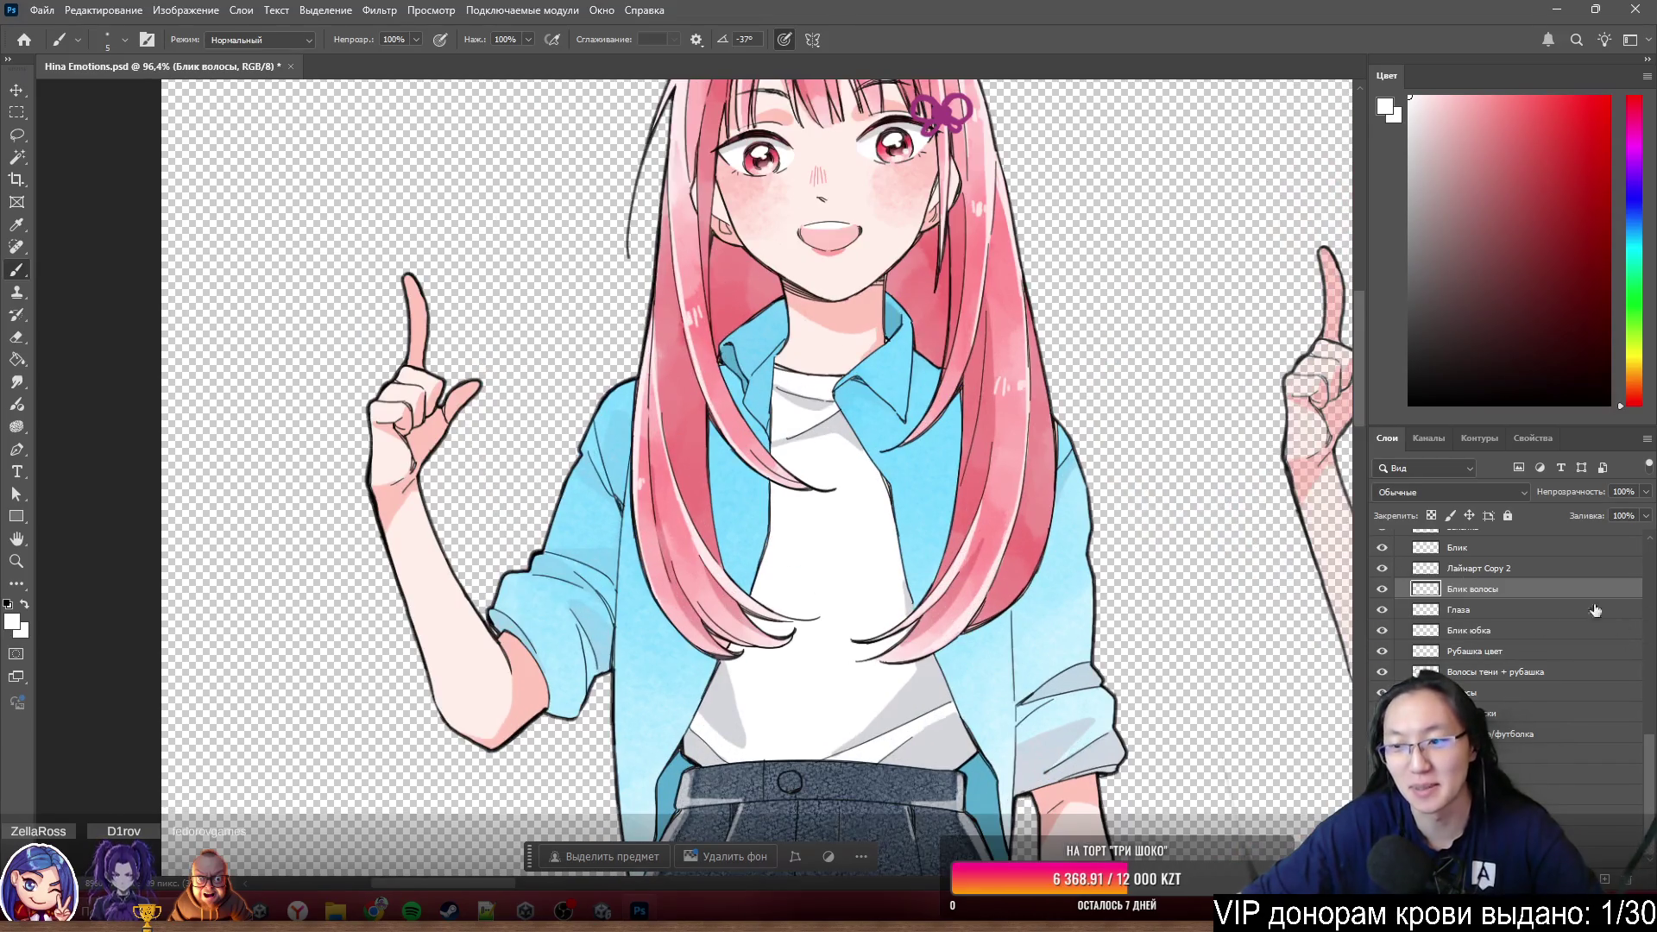
left_click(1383, 568)
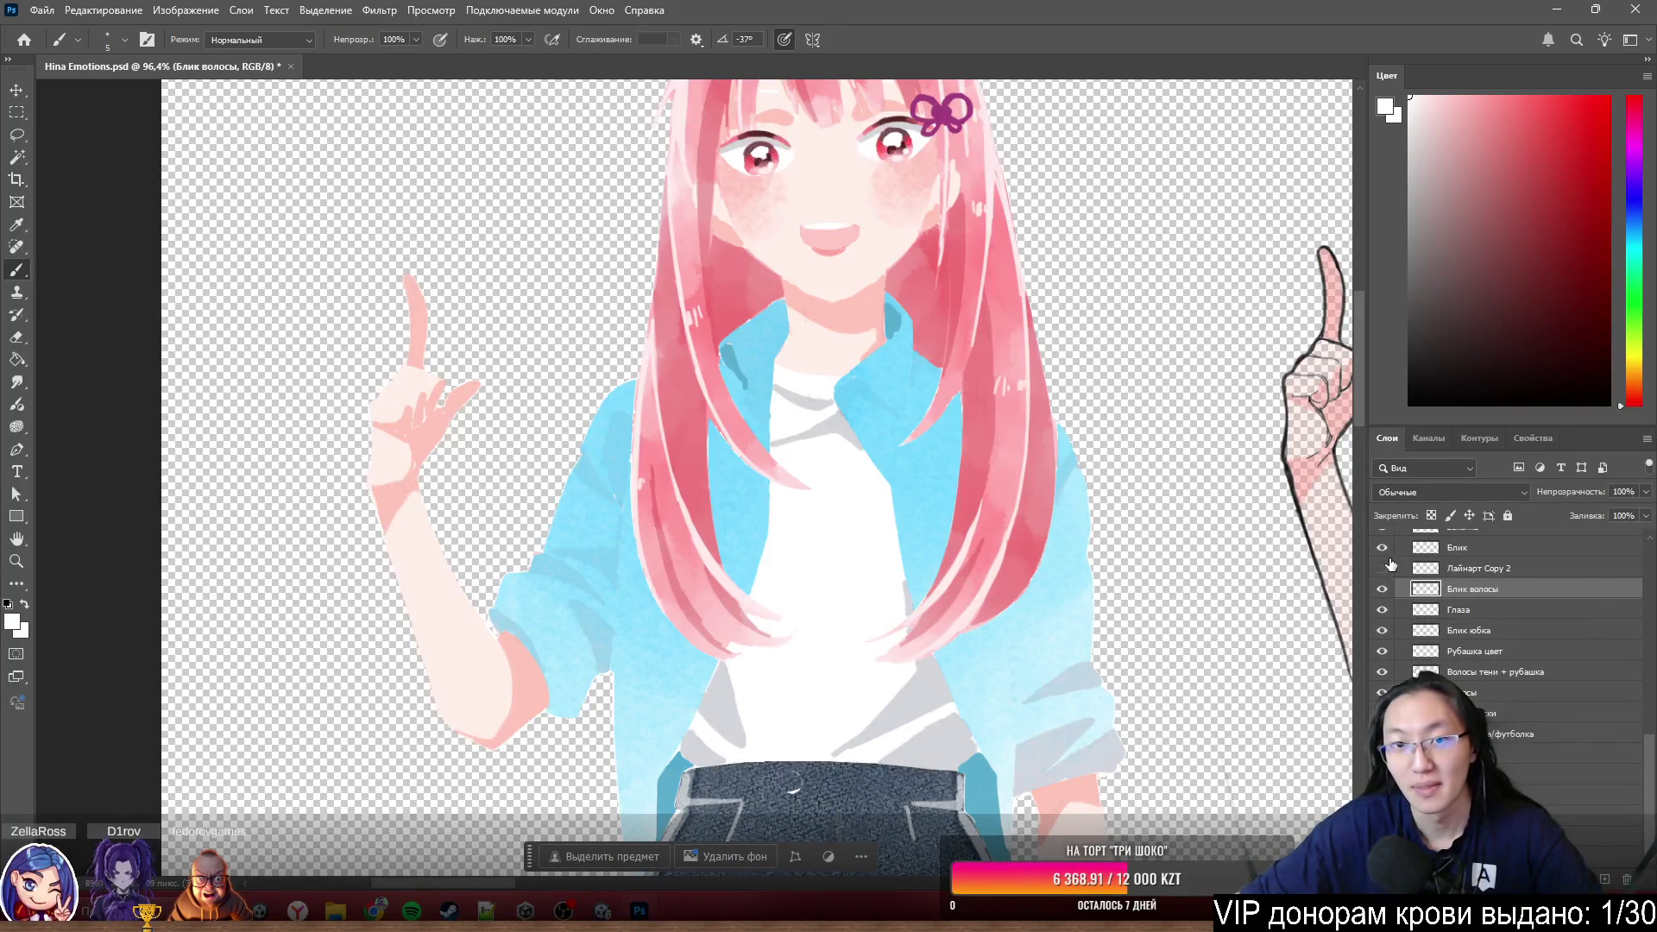
left_click(1384, 567)
left_click(1484, 568)
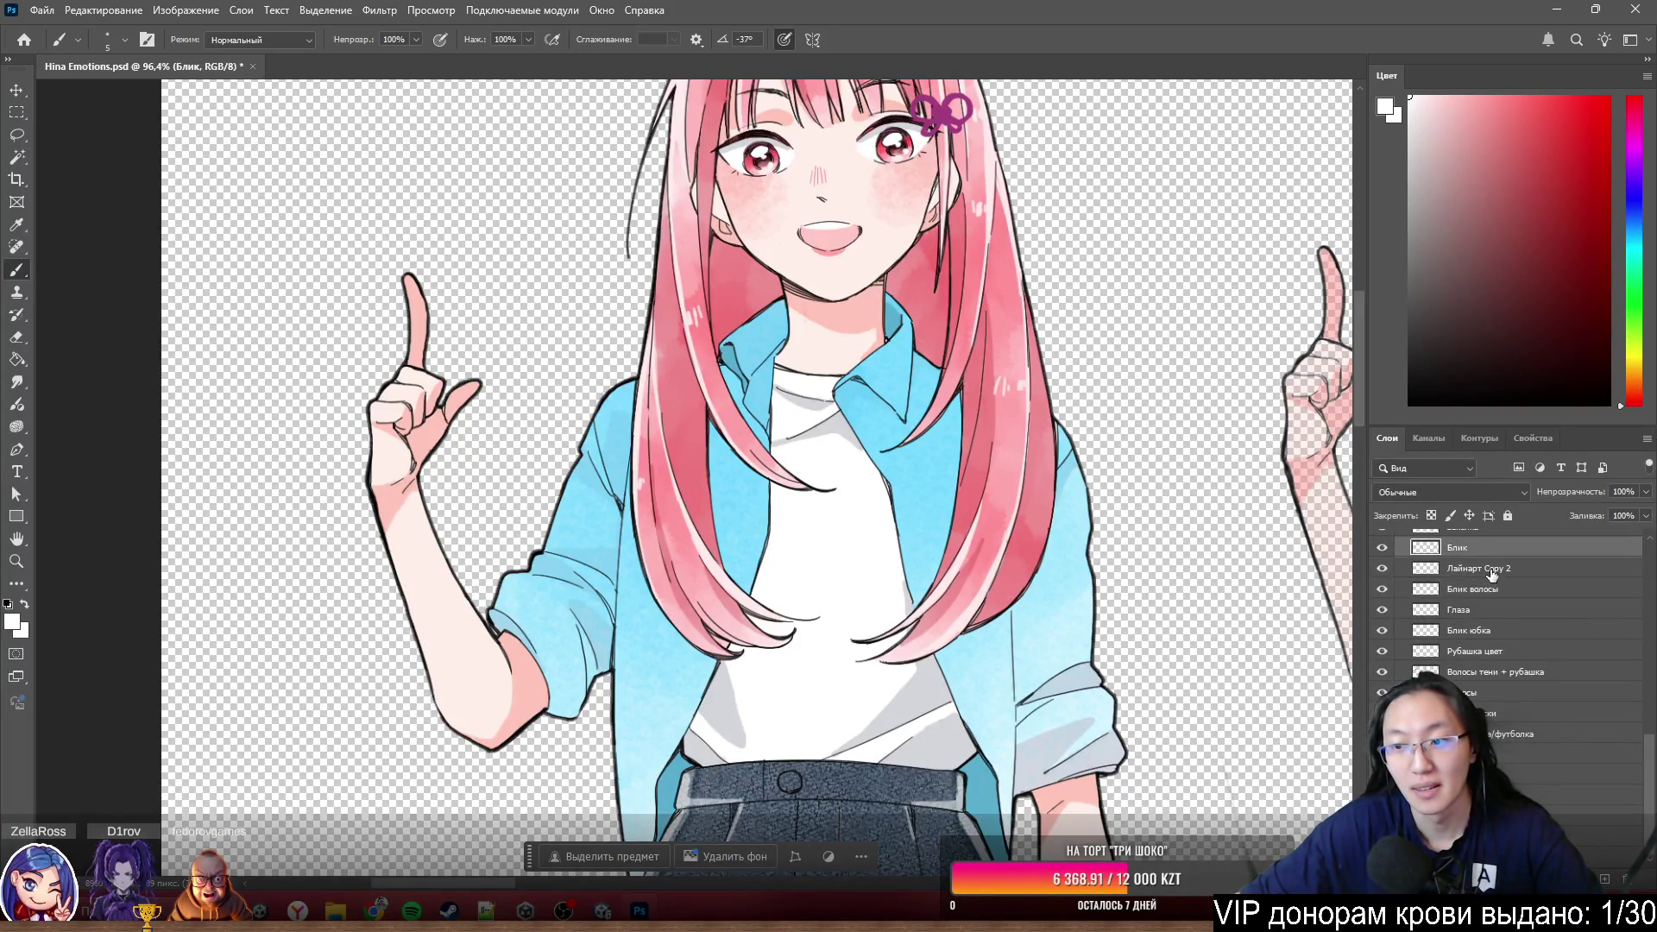
- Rename Лайнарт Copy 2 to Лайн, check it, fit the canvas, and peek at the Блик layer
double_click(1499, 675)
type("Лайн")
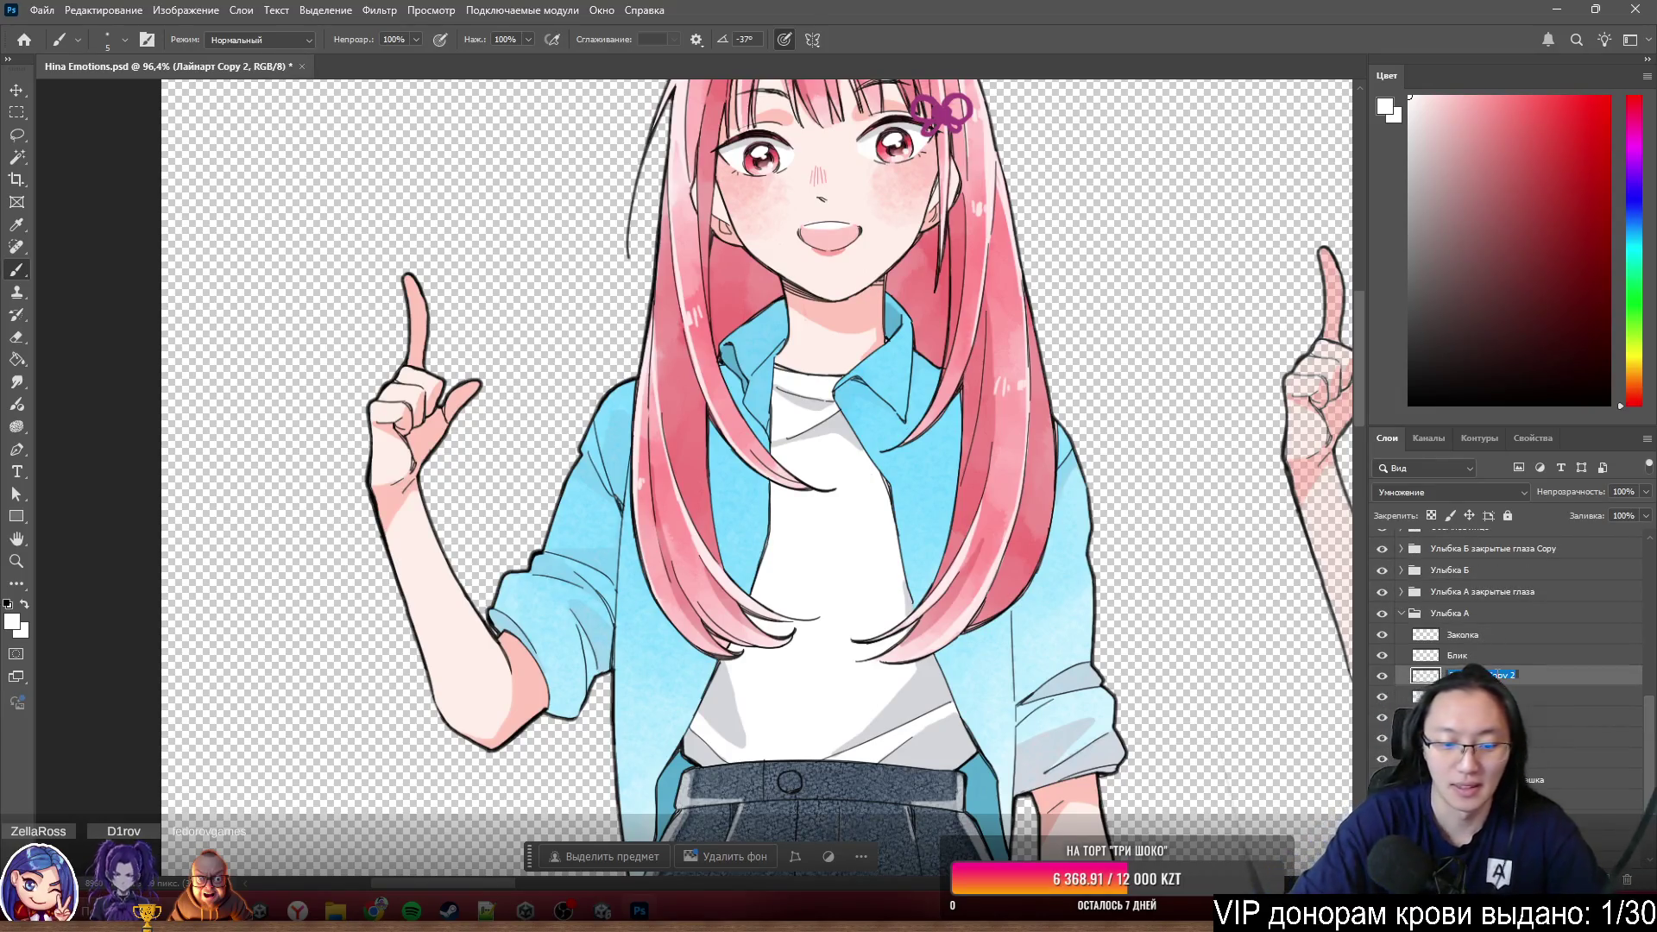
key("Return")
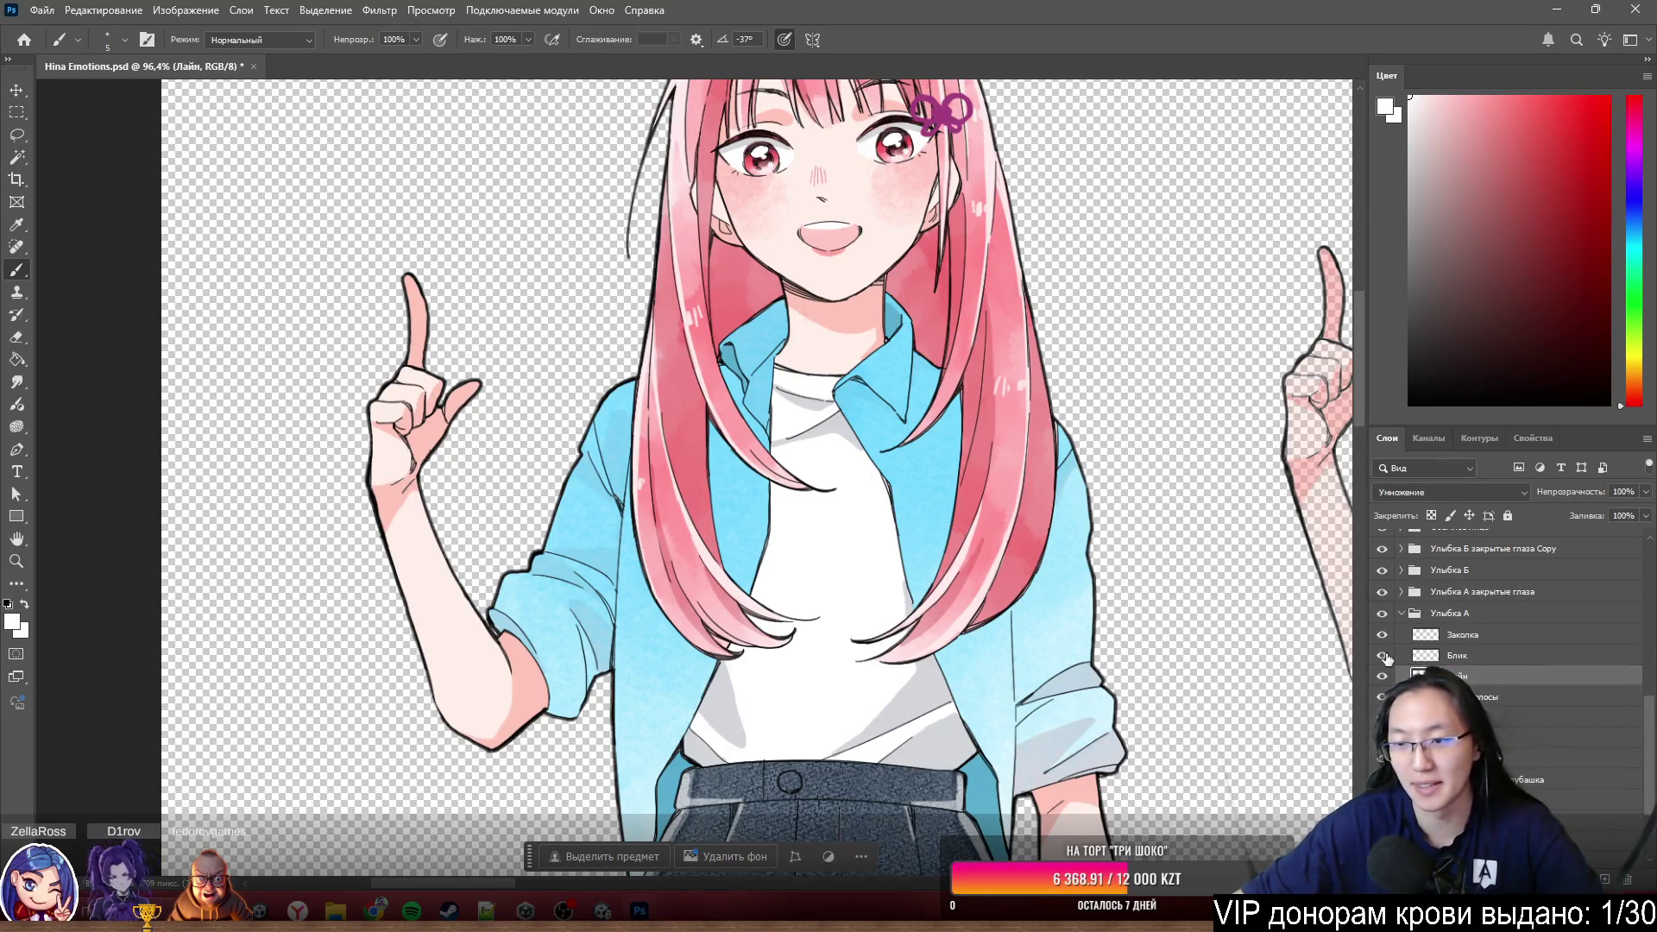
left_click(1382, 675)
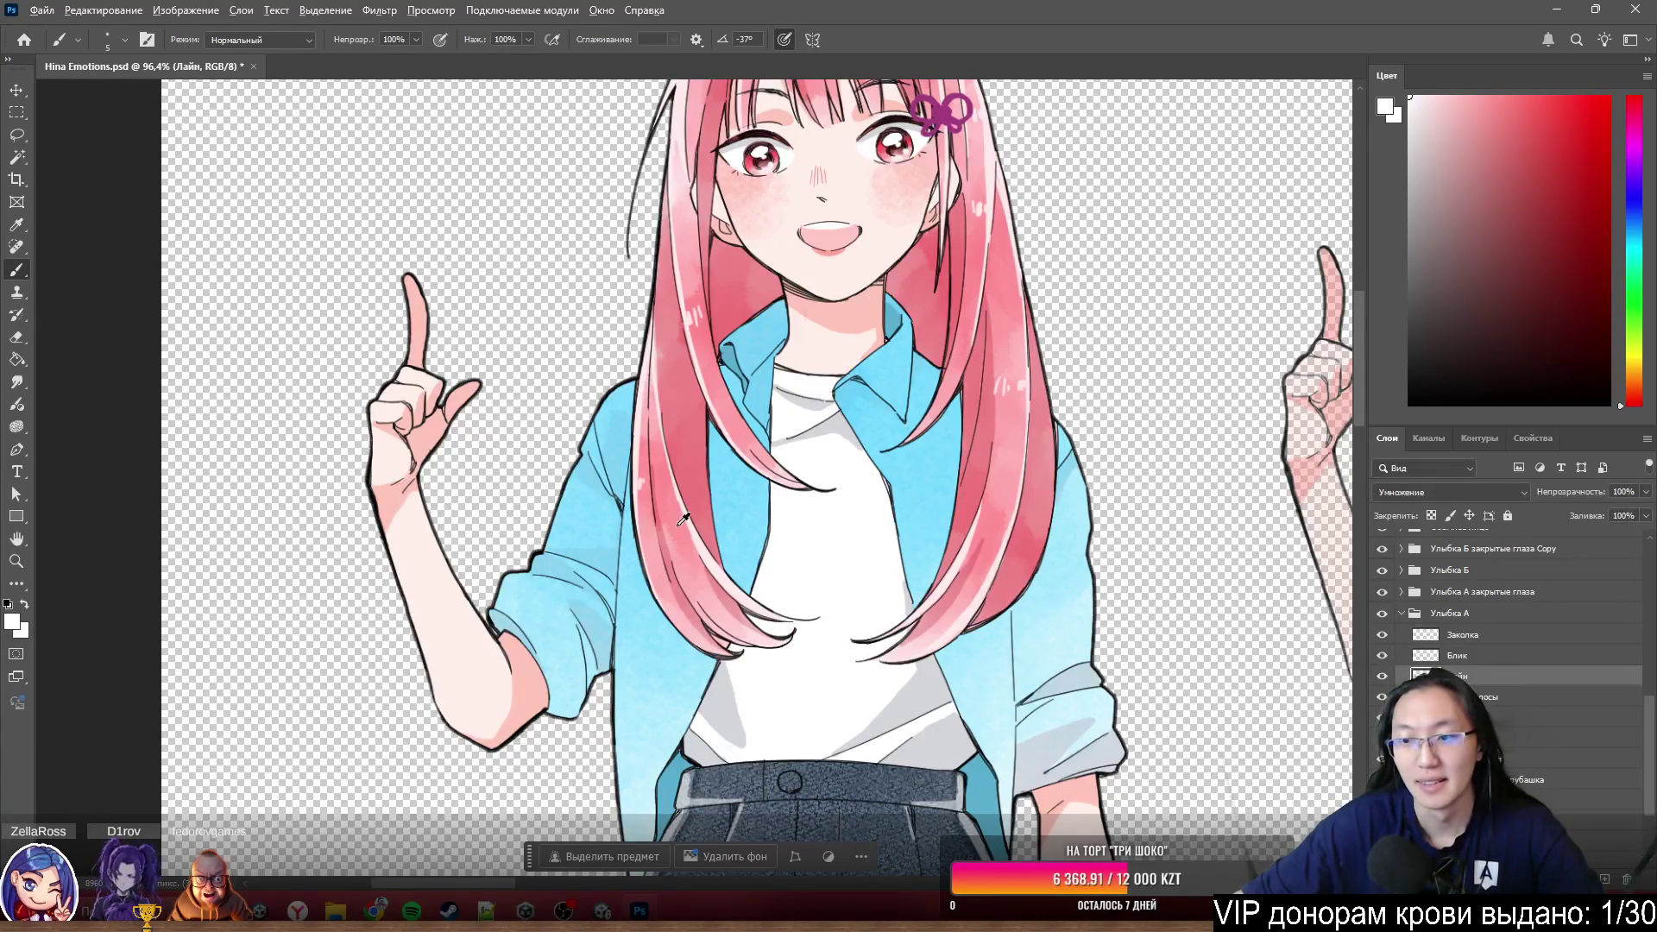
key("ctrl+0")
left_click(1383, 657)
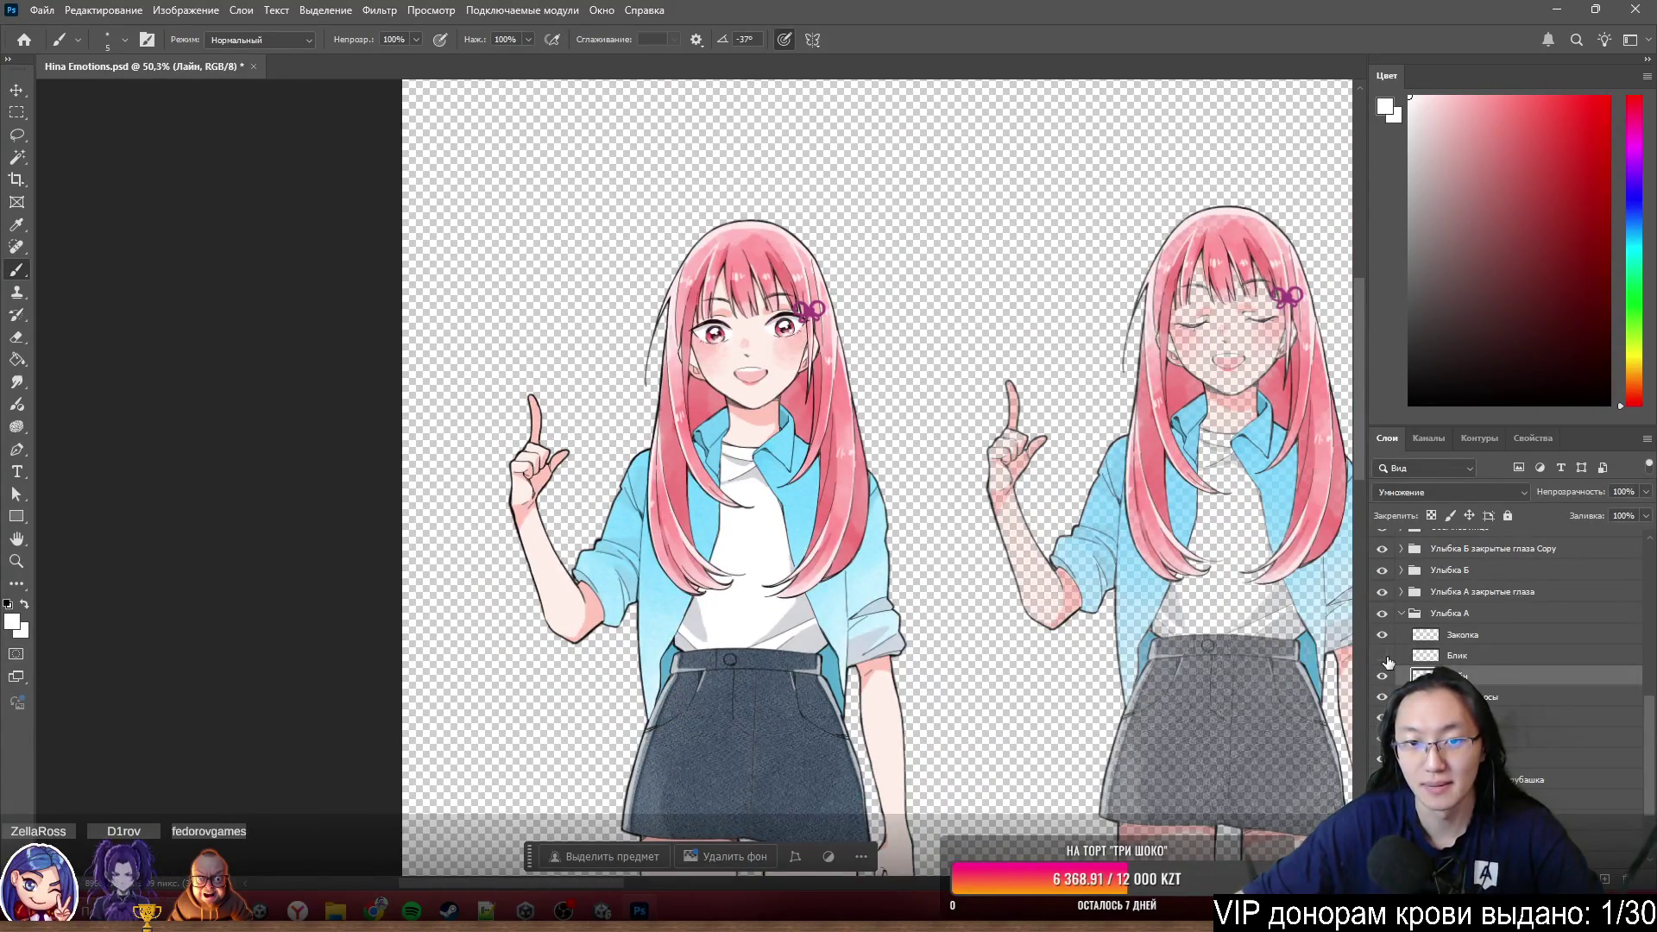
scroll(678, 400, "up", 4)
- Rename the Блик highlight layer to Блик Глаза
mouse_move(1464, 657)
left_mouse_down()
mouse_move(1502, 707)
mouse_move(1502, 656)
left_mouse_up()
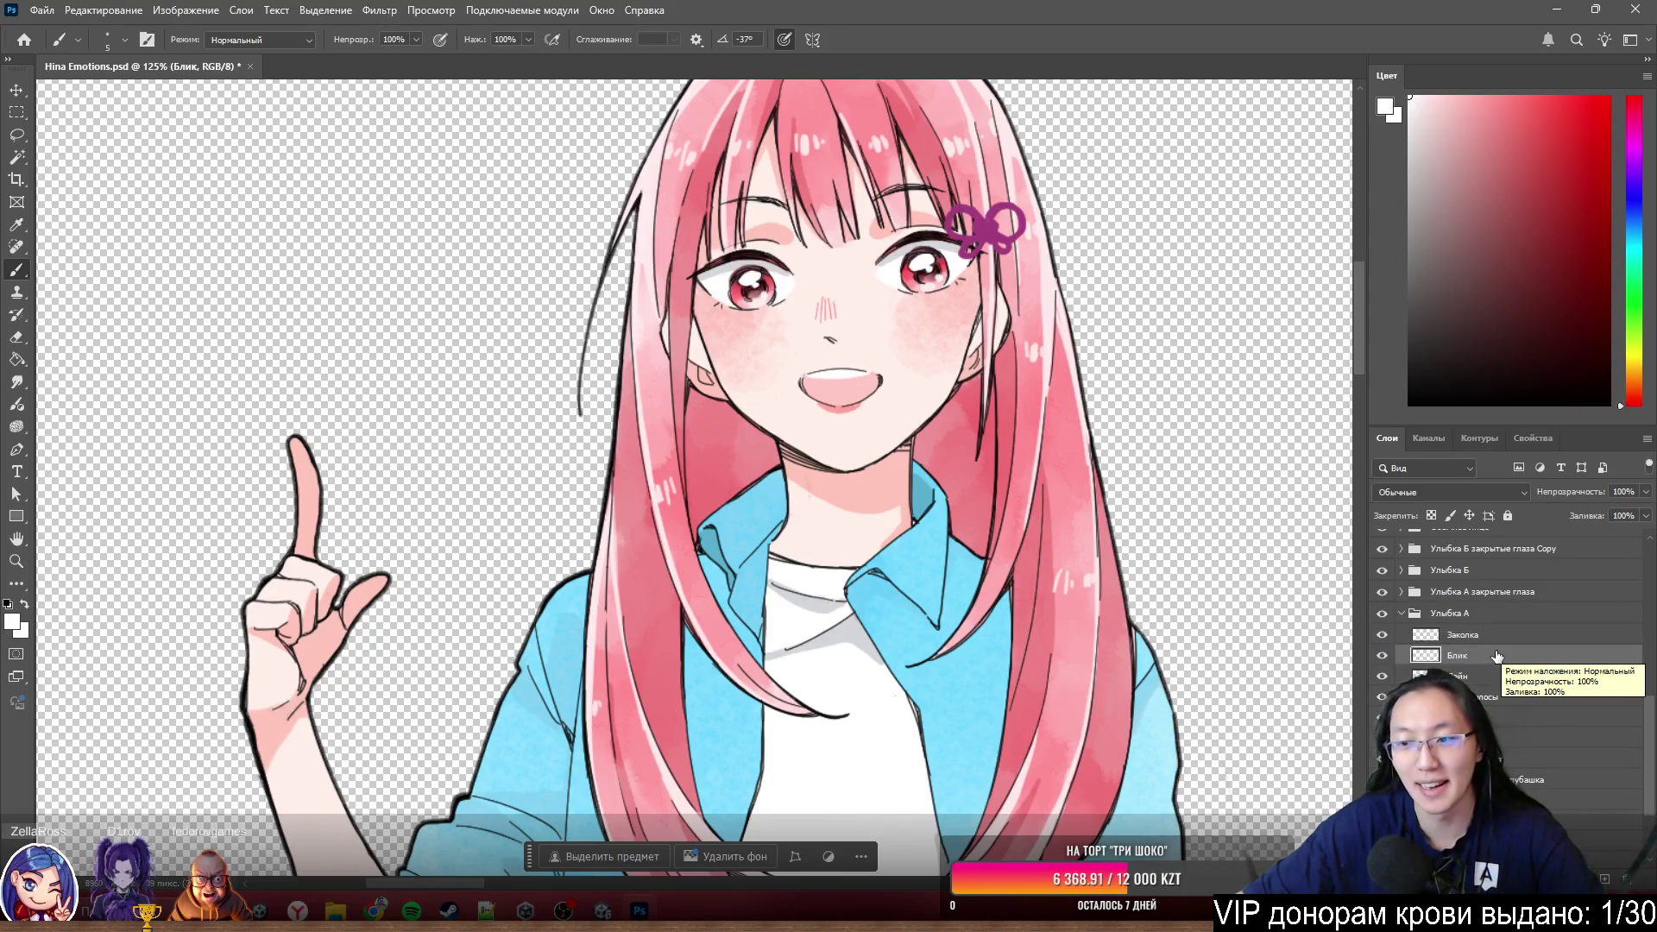
type(" Глаза")
key("Return")
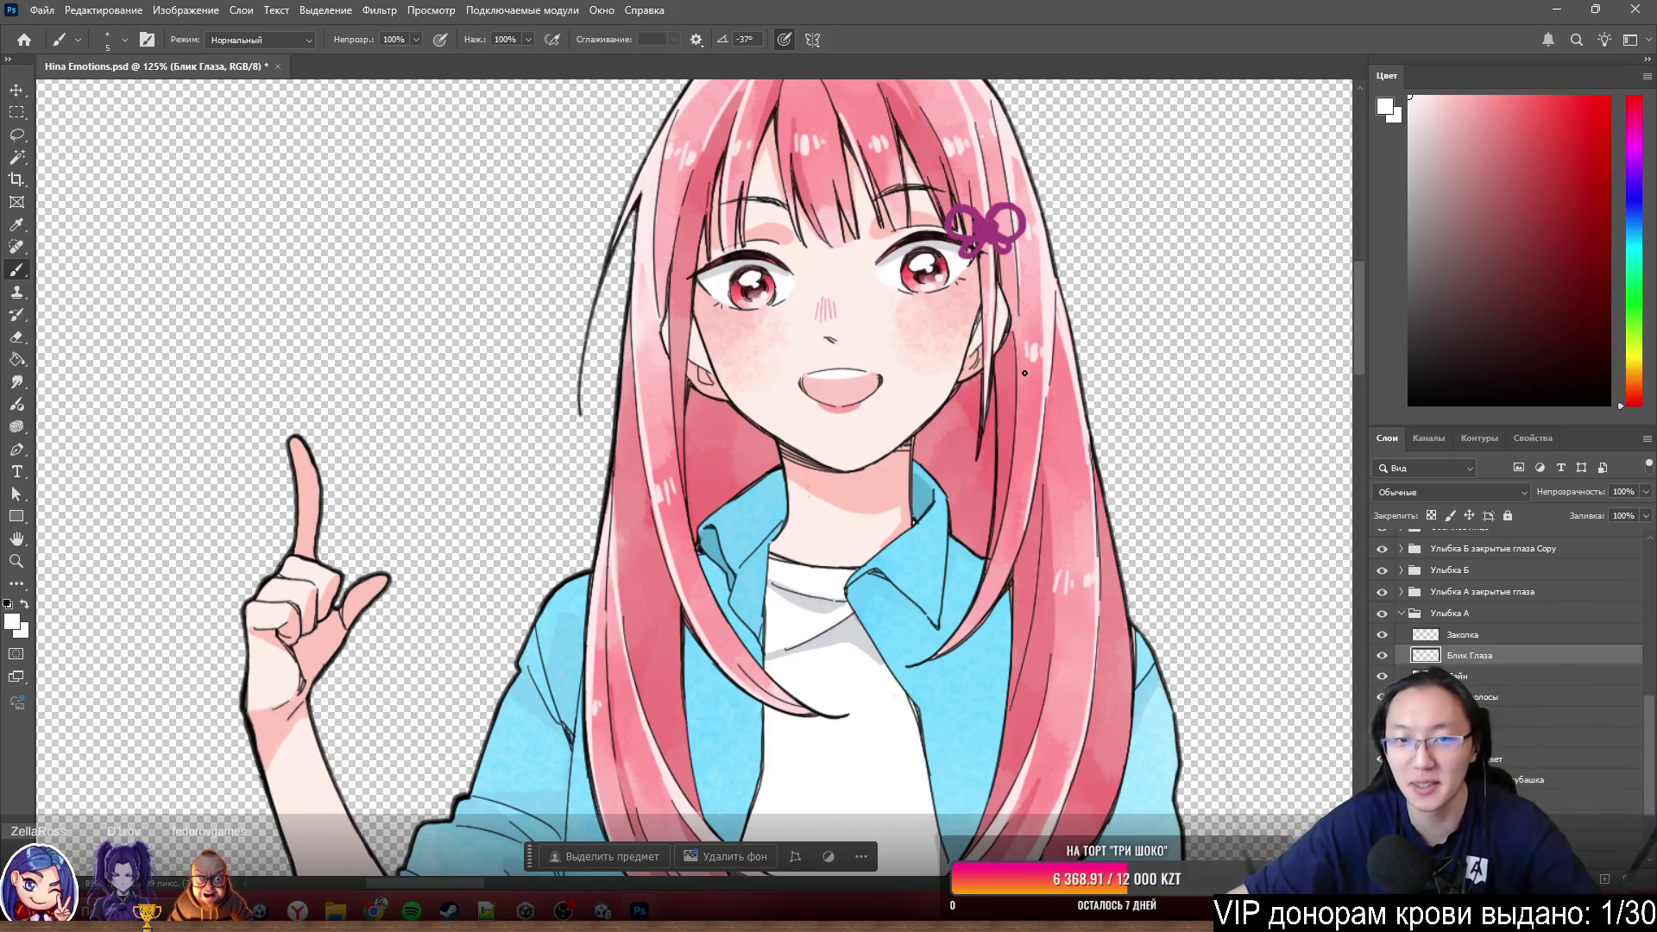
scroll(764, 217, "up", 3)
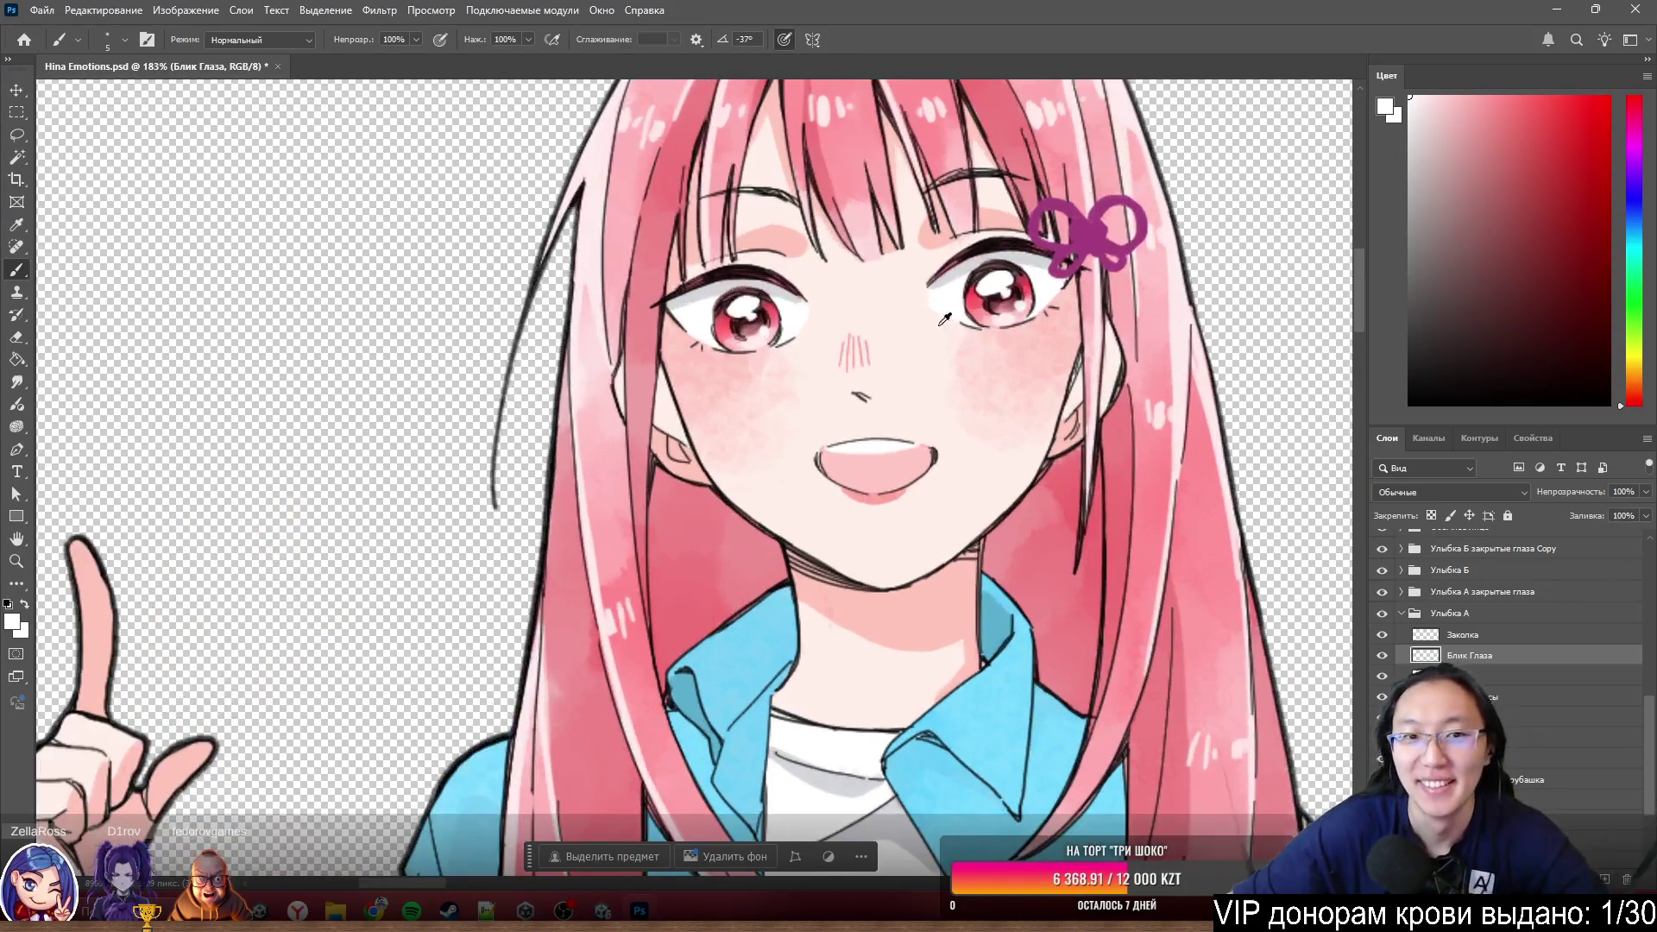
scroll(1453, 660, "up", 1)
left_click(1382, 656)
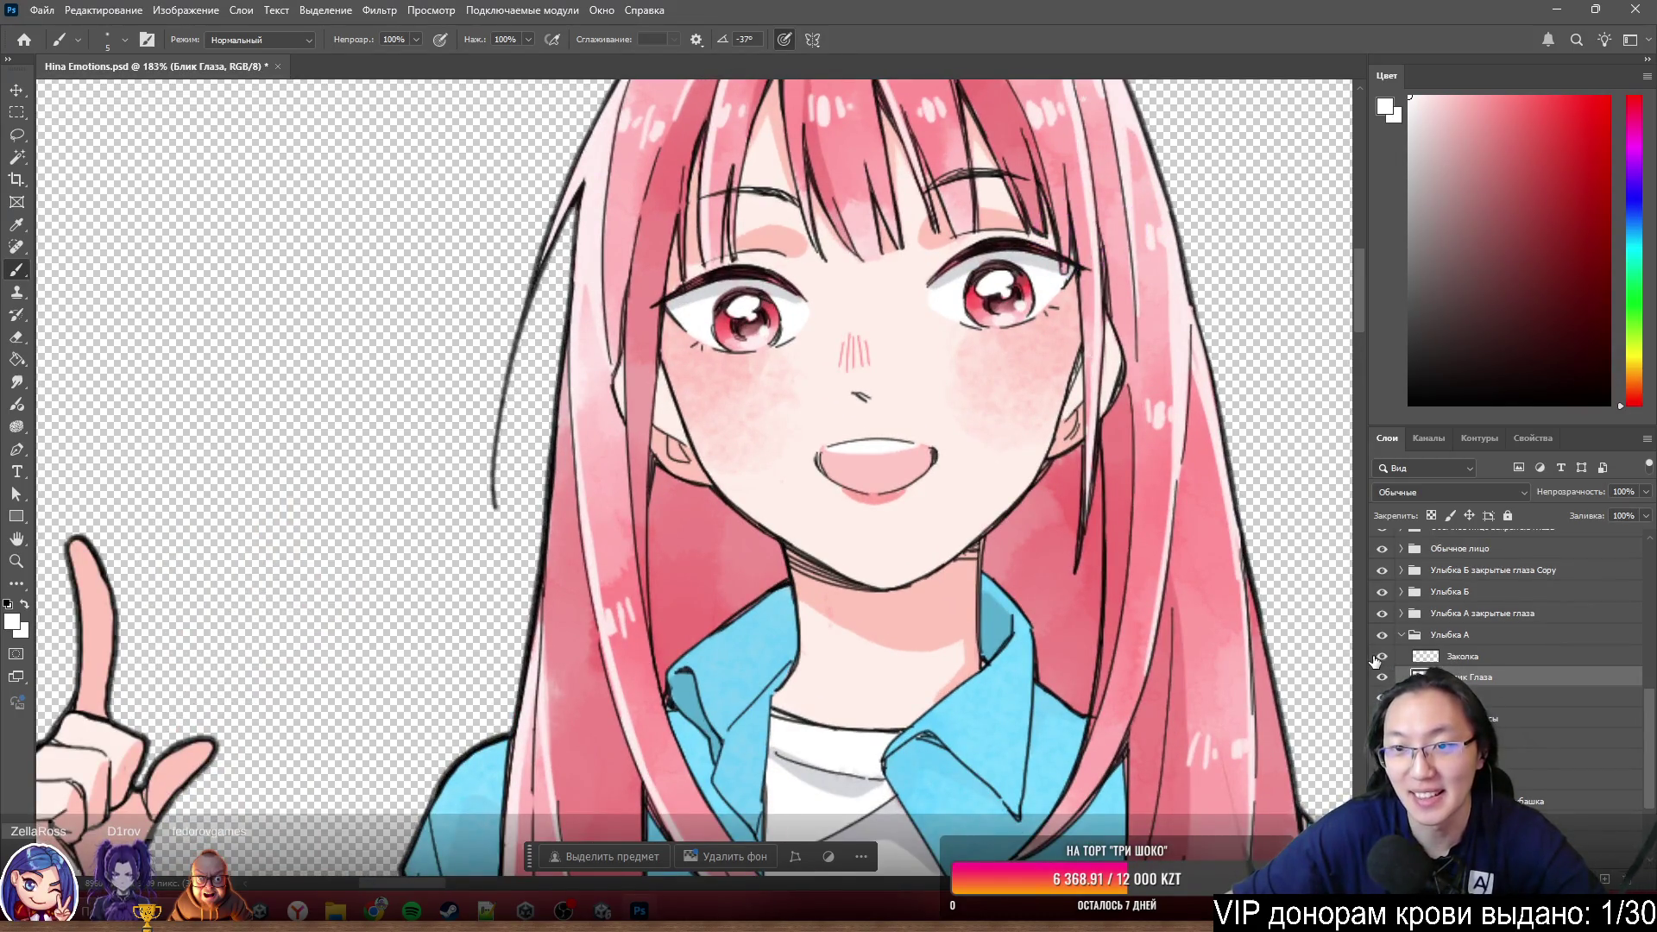
scroll(1139, 223, "up", 3)
scroll(1141, 223, "up", 2)
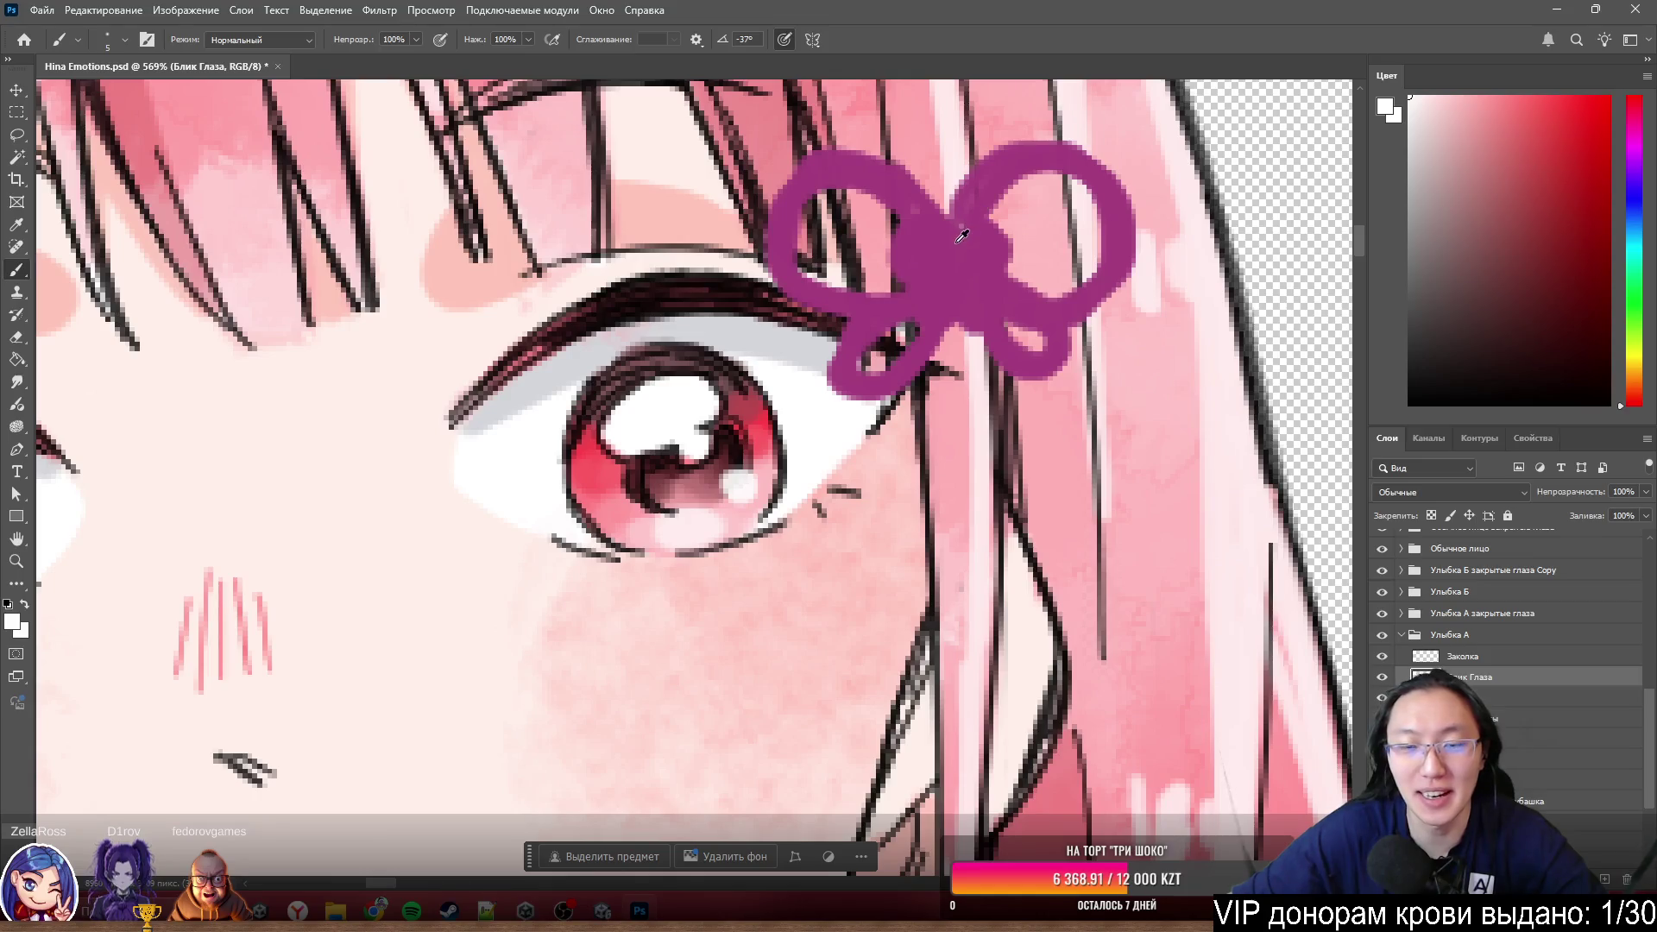
scroll(962, 234, "down", 3)
scroll(961, 235, "down", 3)
scroll(942, 254, "up", 3)
scroll(942, 254, "down", 5)
scroll(765, 214, "down", 1)
scroll(795, 347, "up", 2)
scroll(795, 347, "up", 3)
scroll(795, 348, "up", 2)
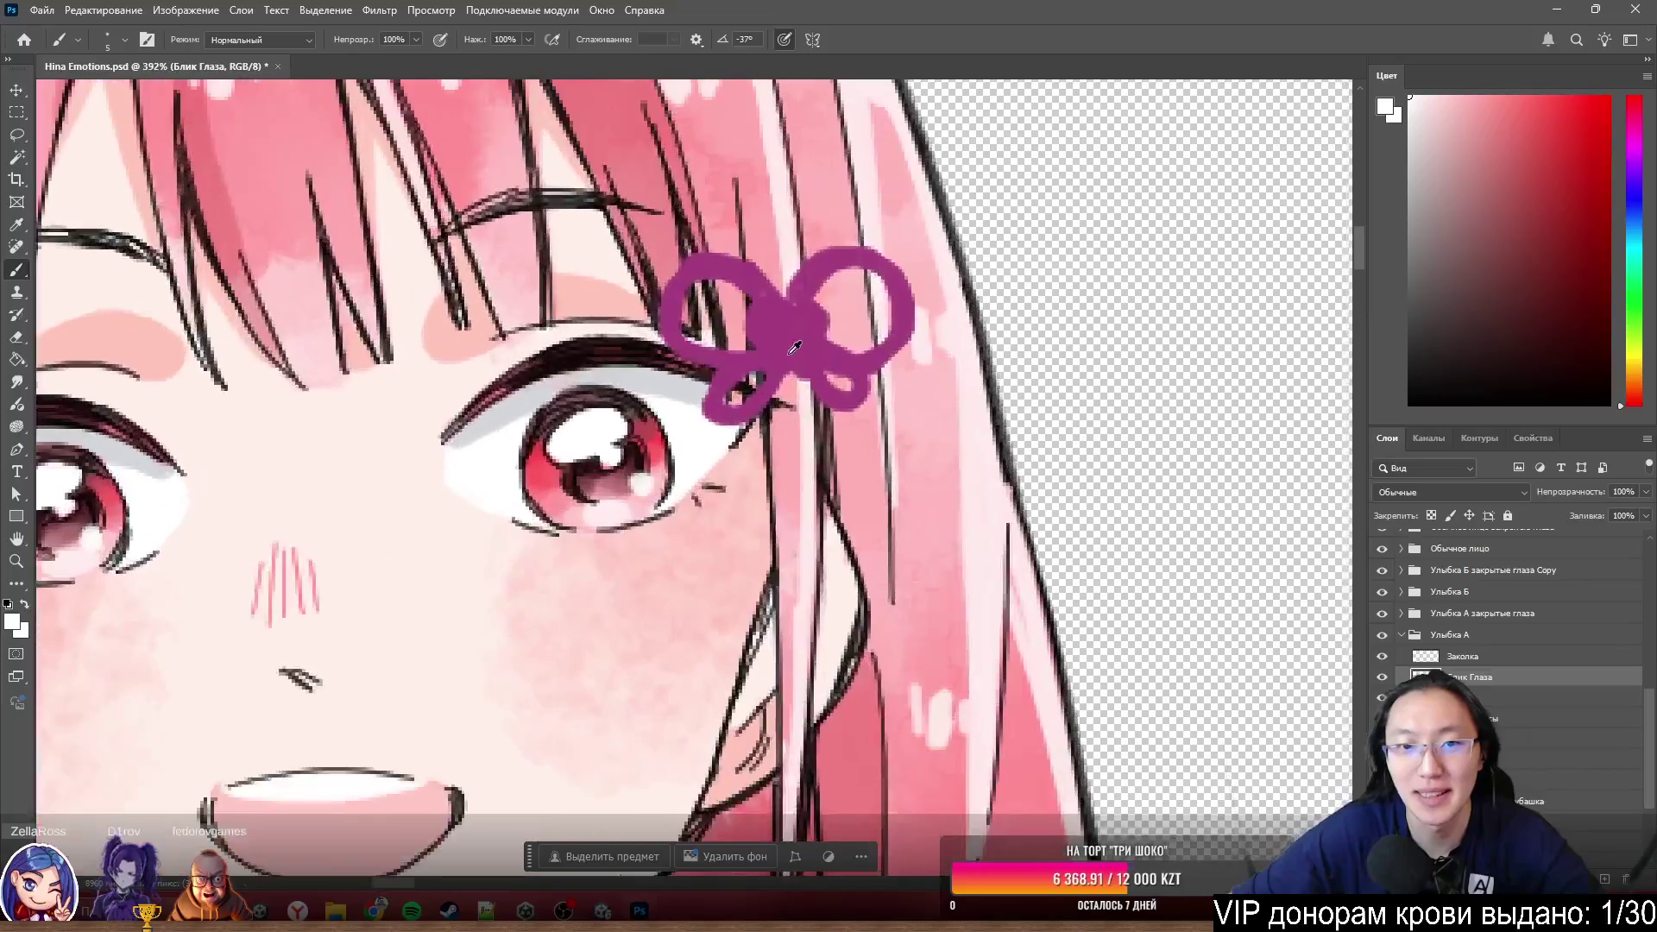
scroll(796, 347, "up", 2)
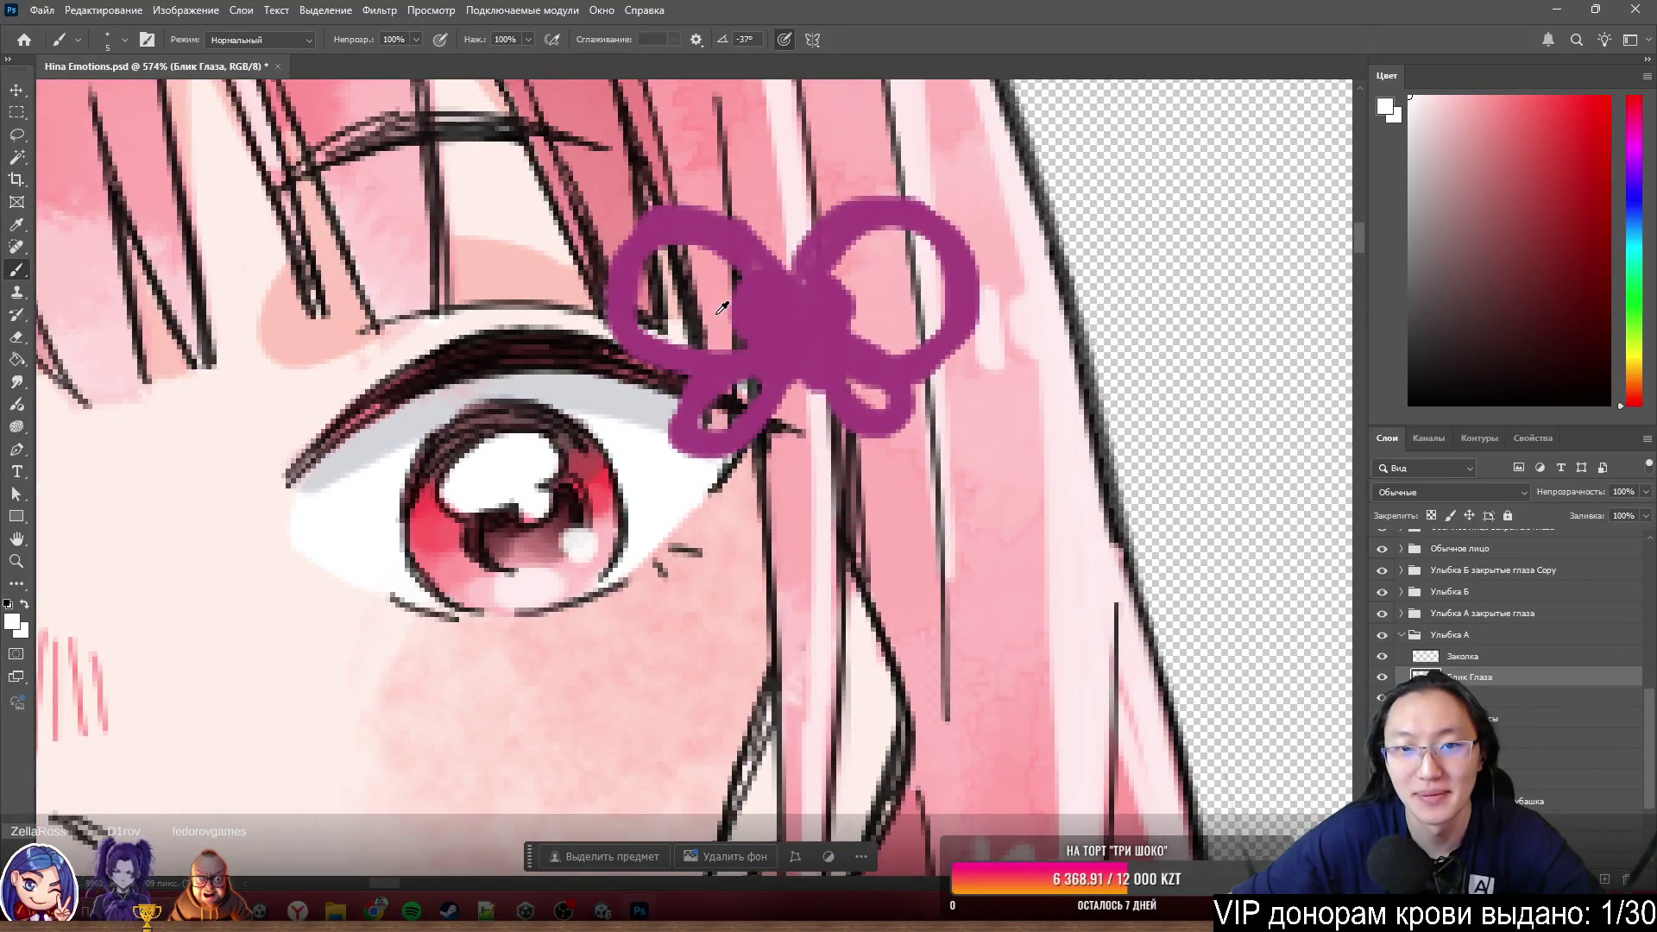
scroll(722, 307, "down", 5)
scroll(739, 329, "down", 1)
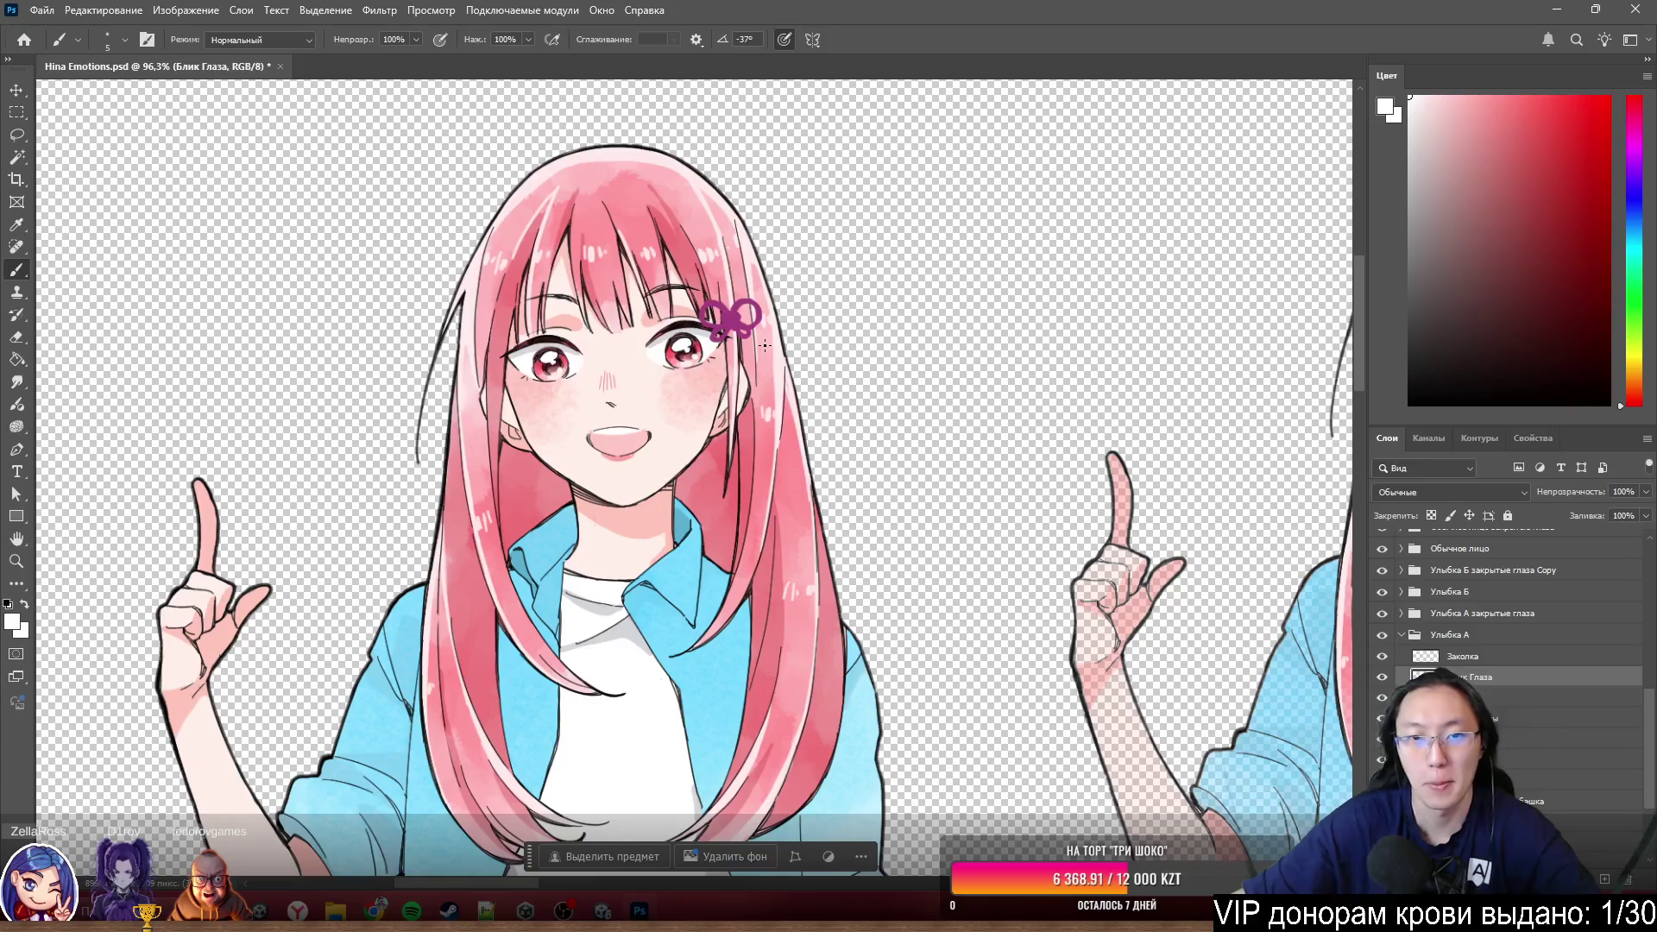
scroll(682, 347, "down", 1)
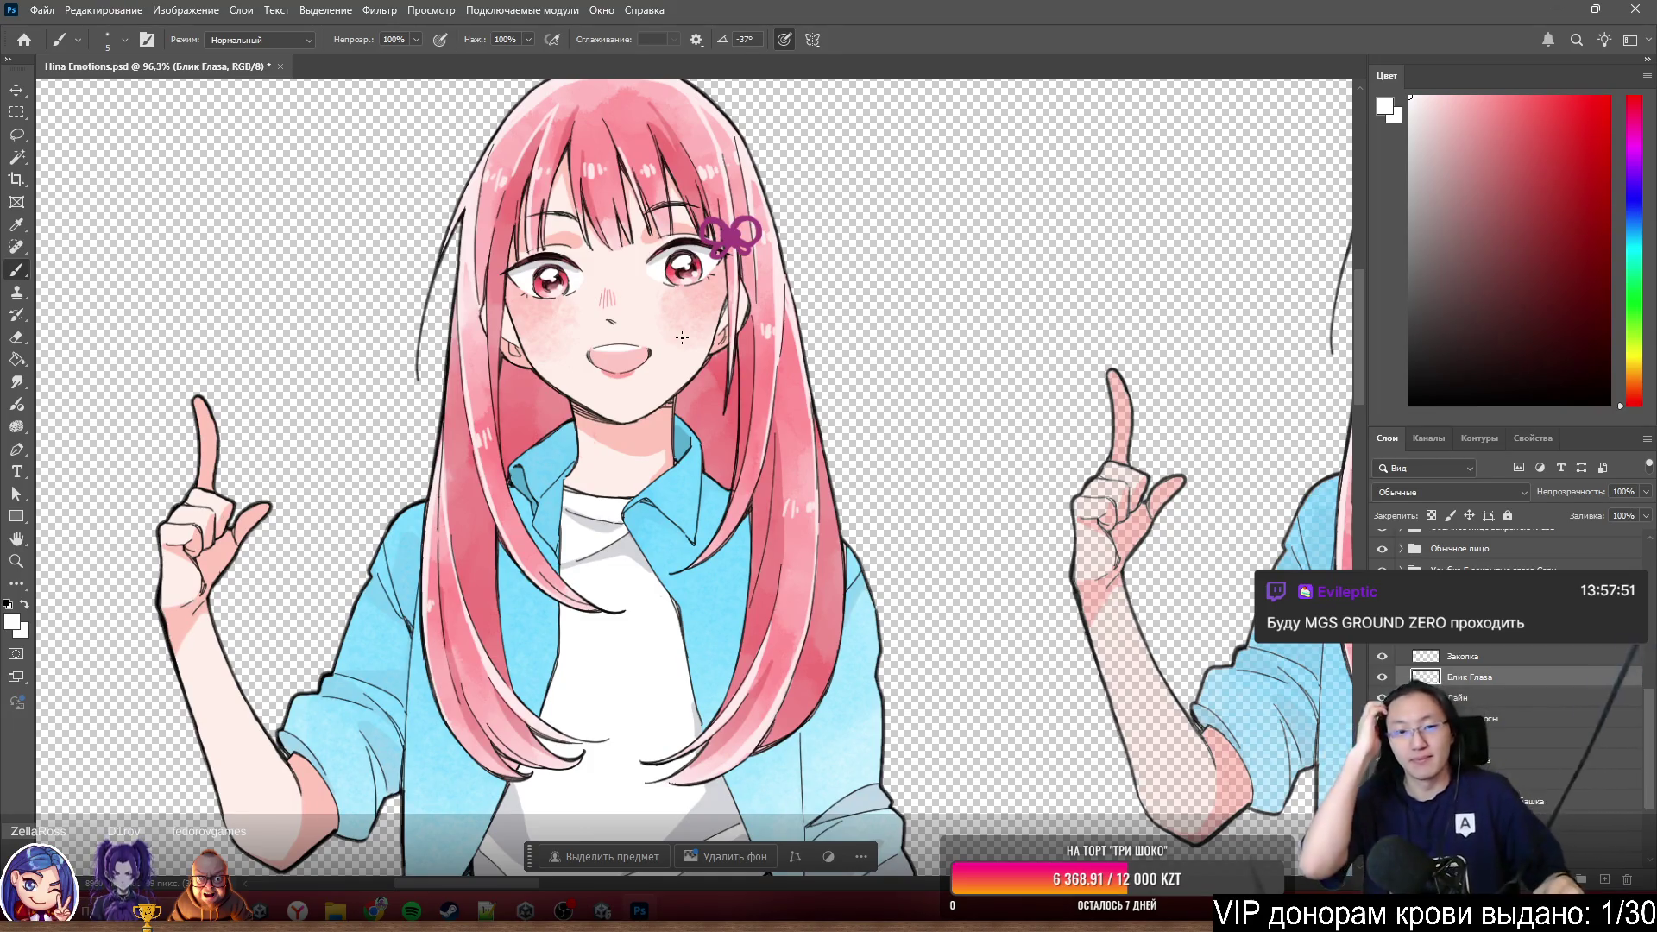
scroll(215, 352, "up", 2)
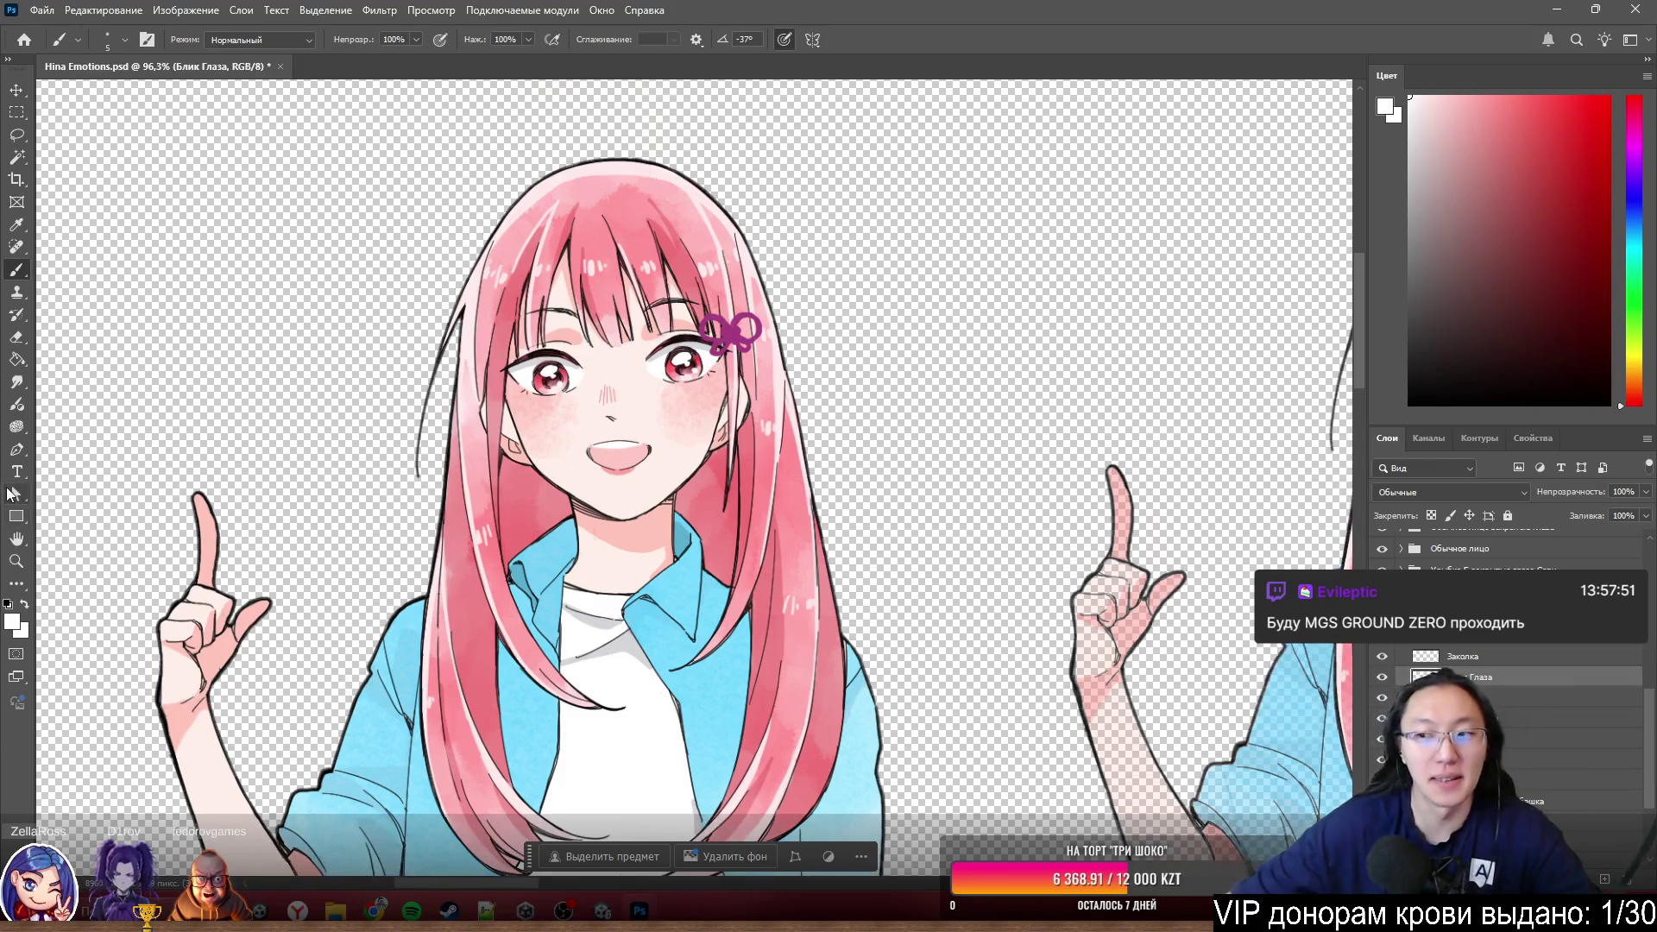
scroll(676, 502, "left", 3)
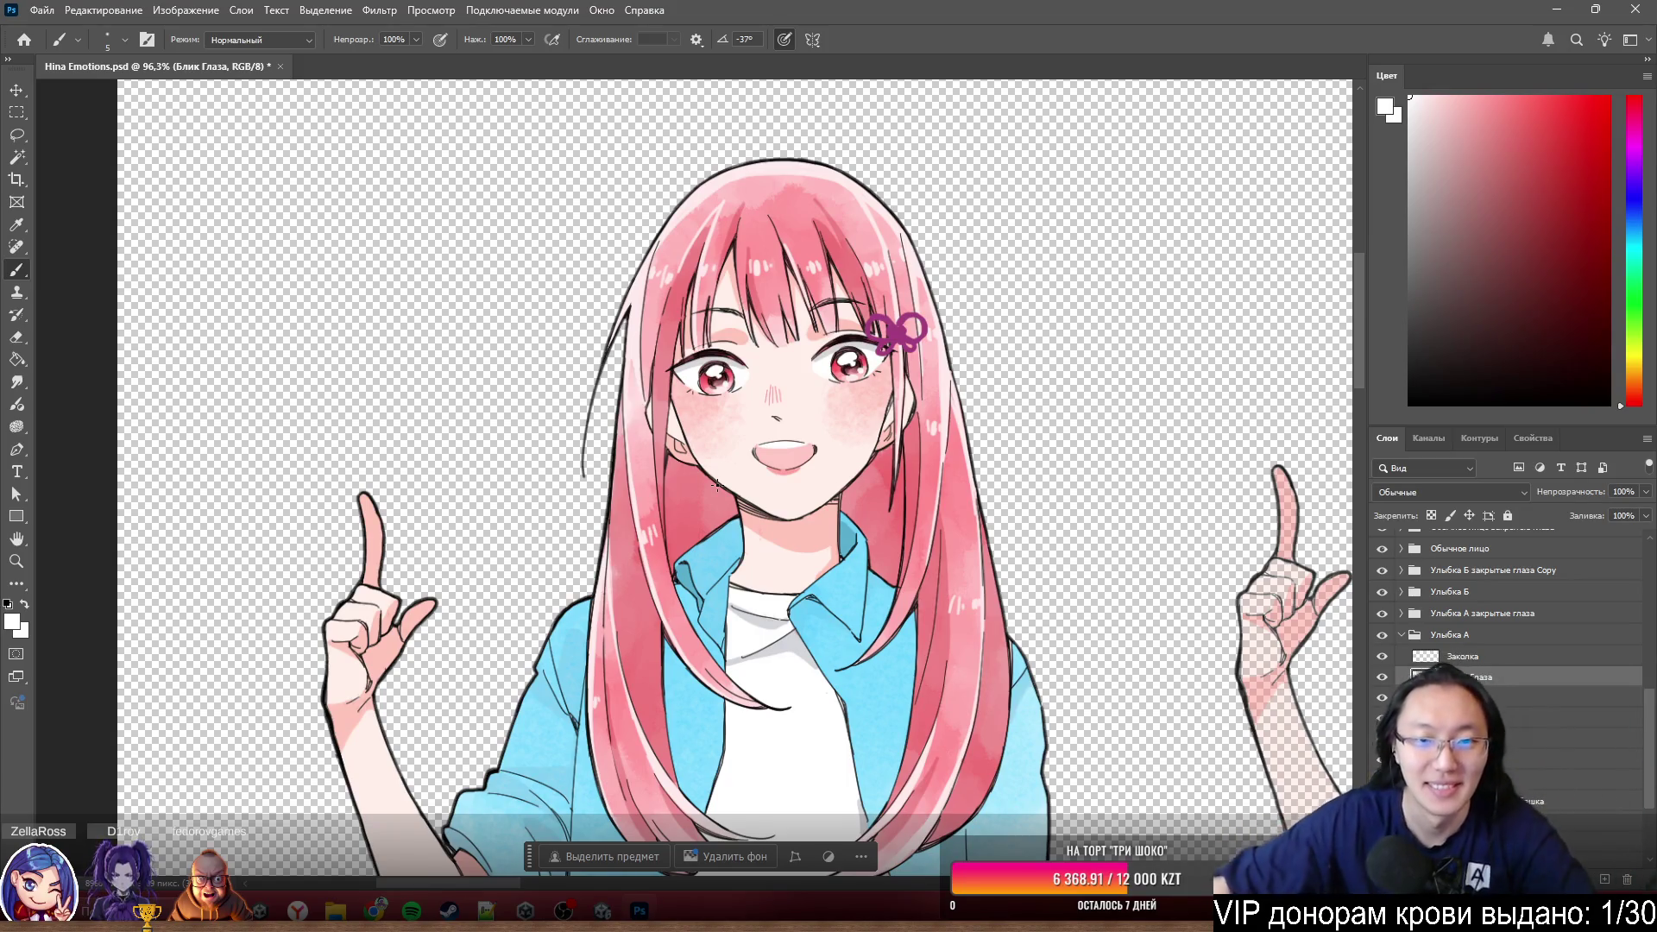
scroll(783, 333, "up", 3)
scroll(854, 329, "down", 3)
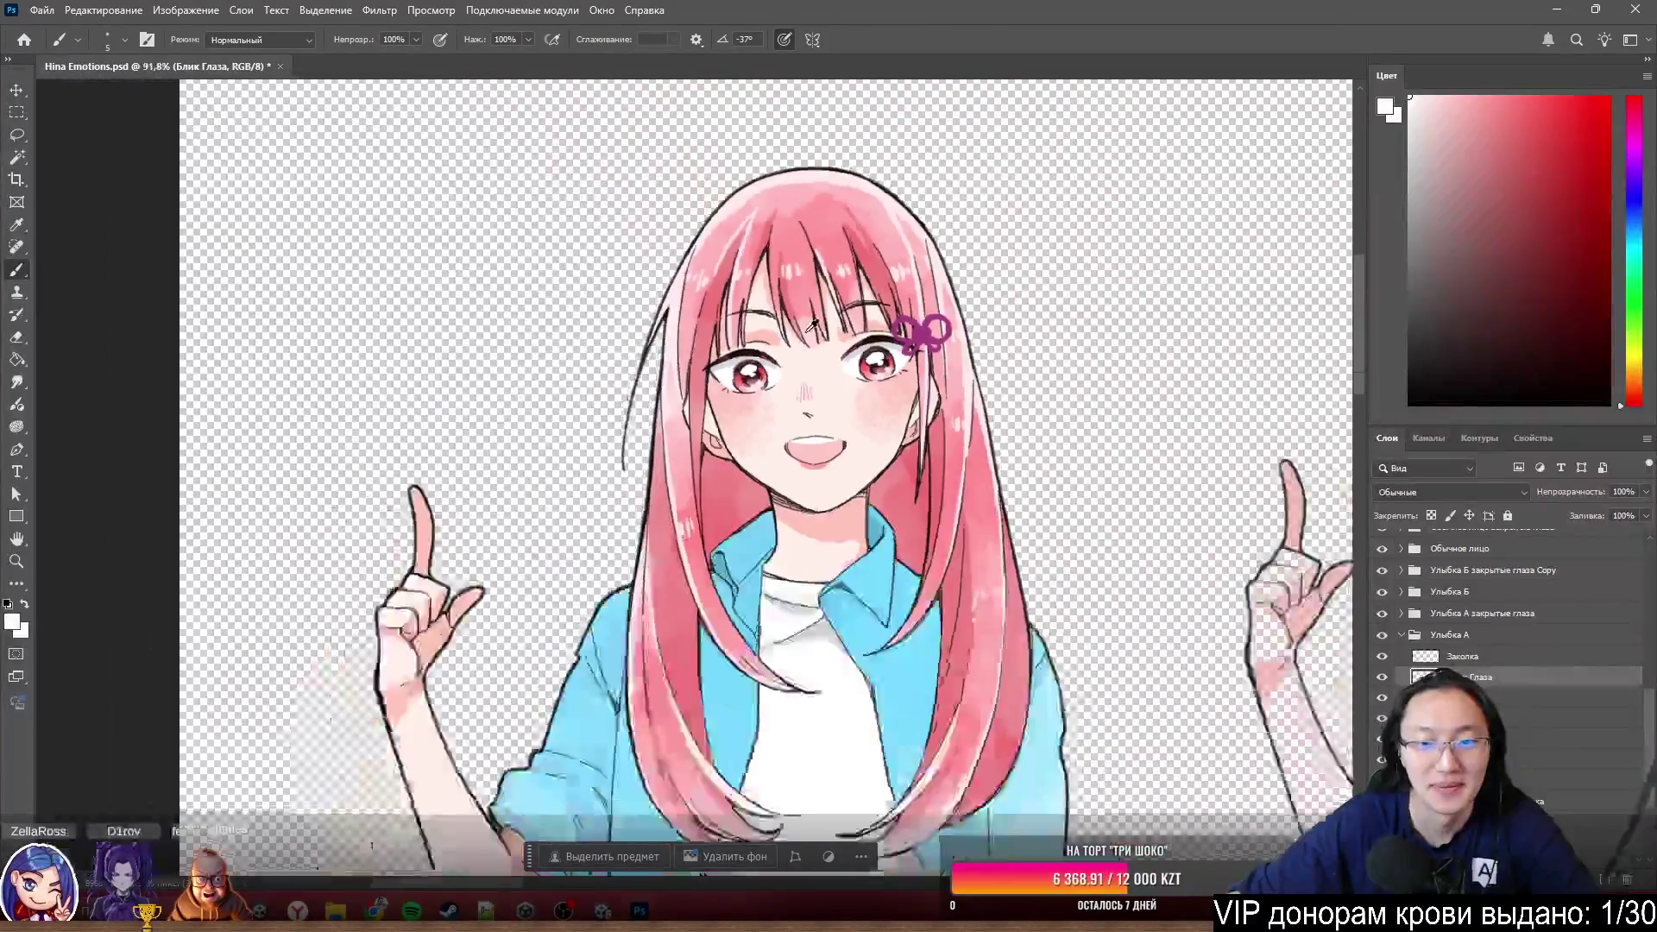
scroll(807, 332, "down", 2)
scroll(1554, 674, "down", 3)
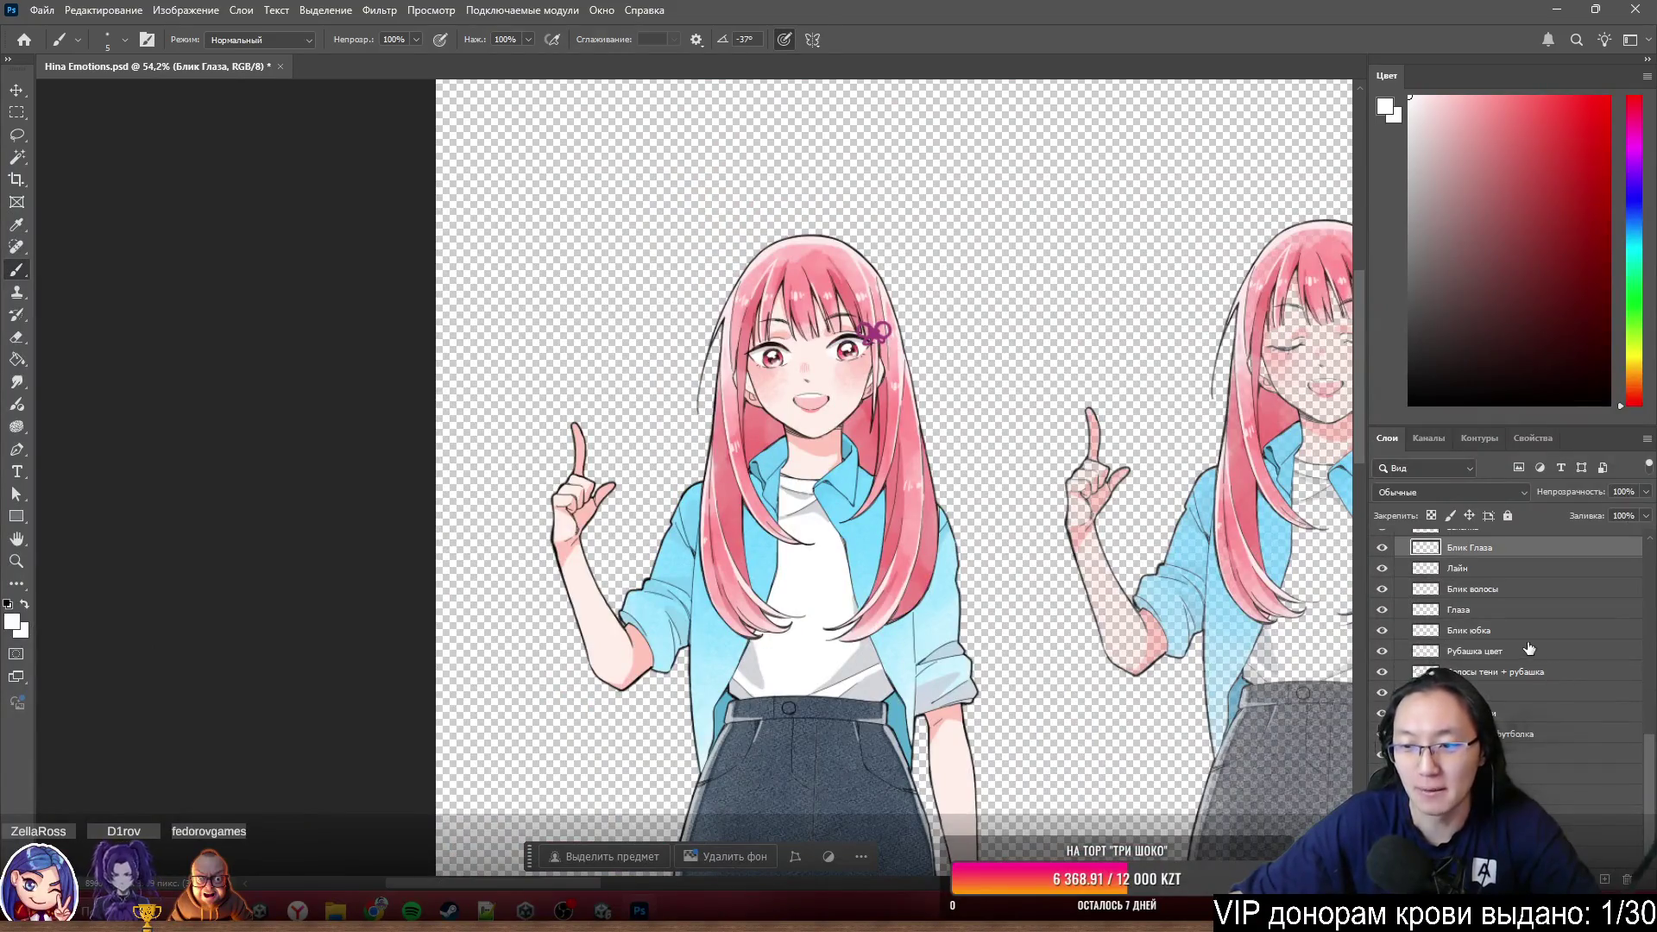
scroll(842, 375, "up", 1)
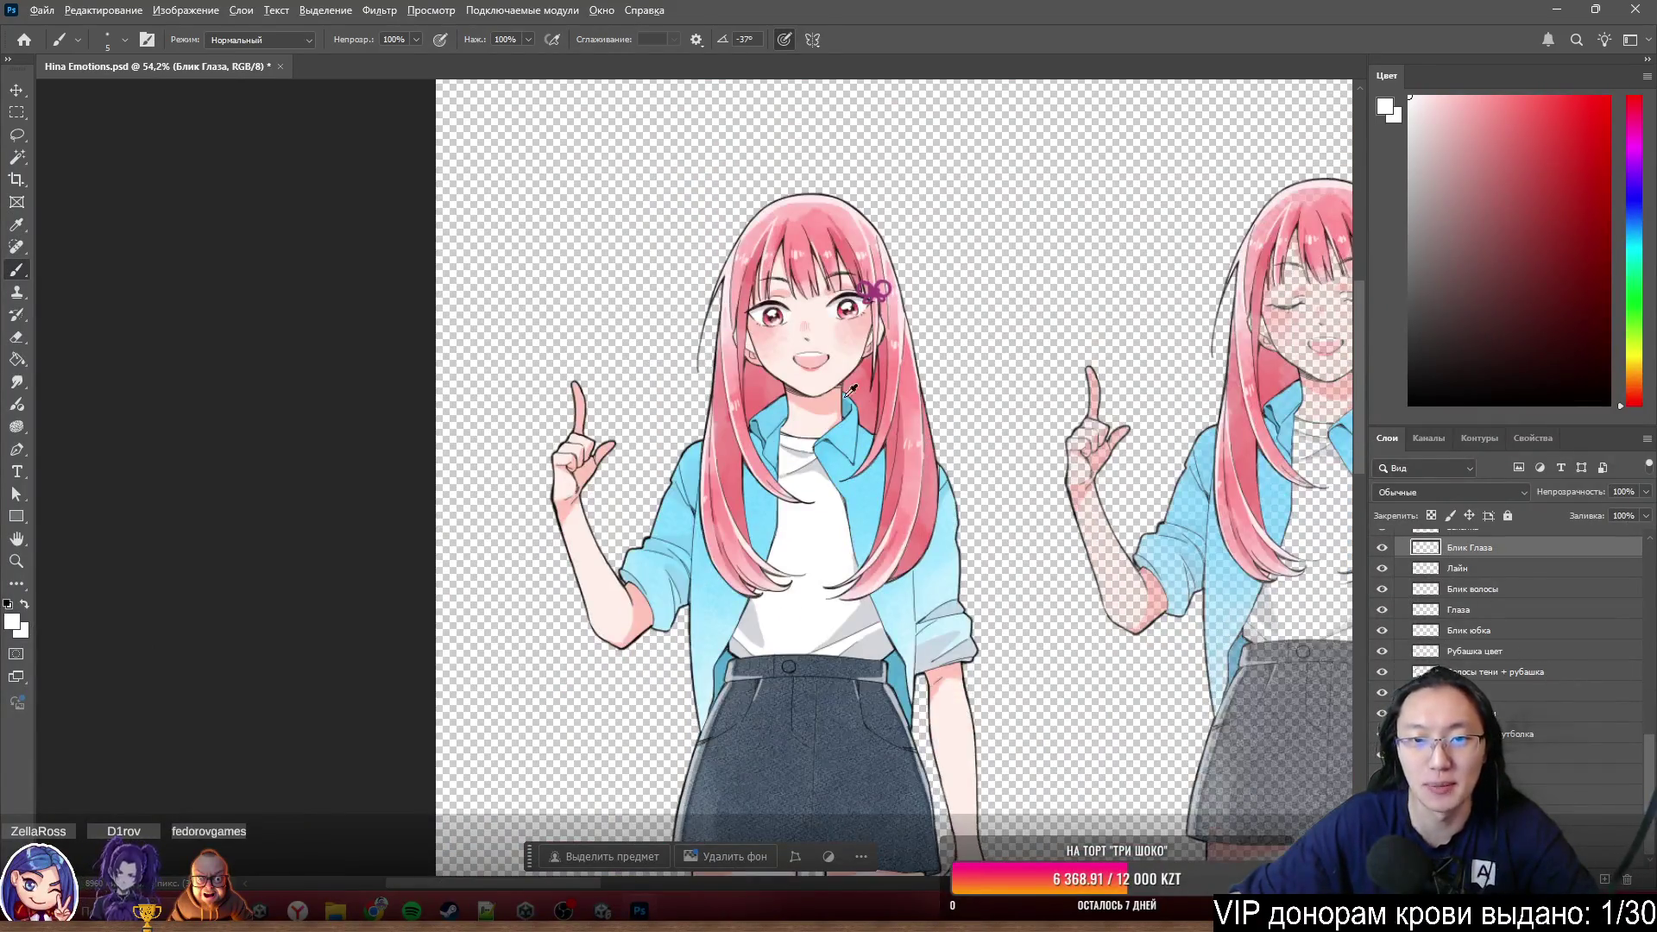
scroll(841, 375, "up", 2)
scroll(582, 207, "up", 2)
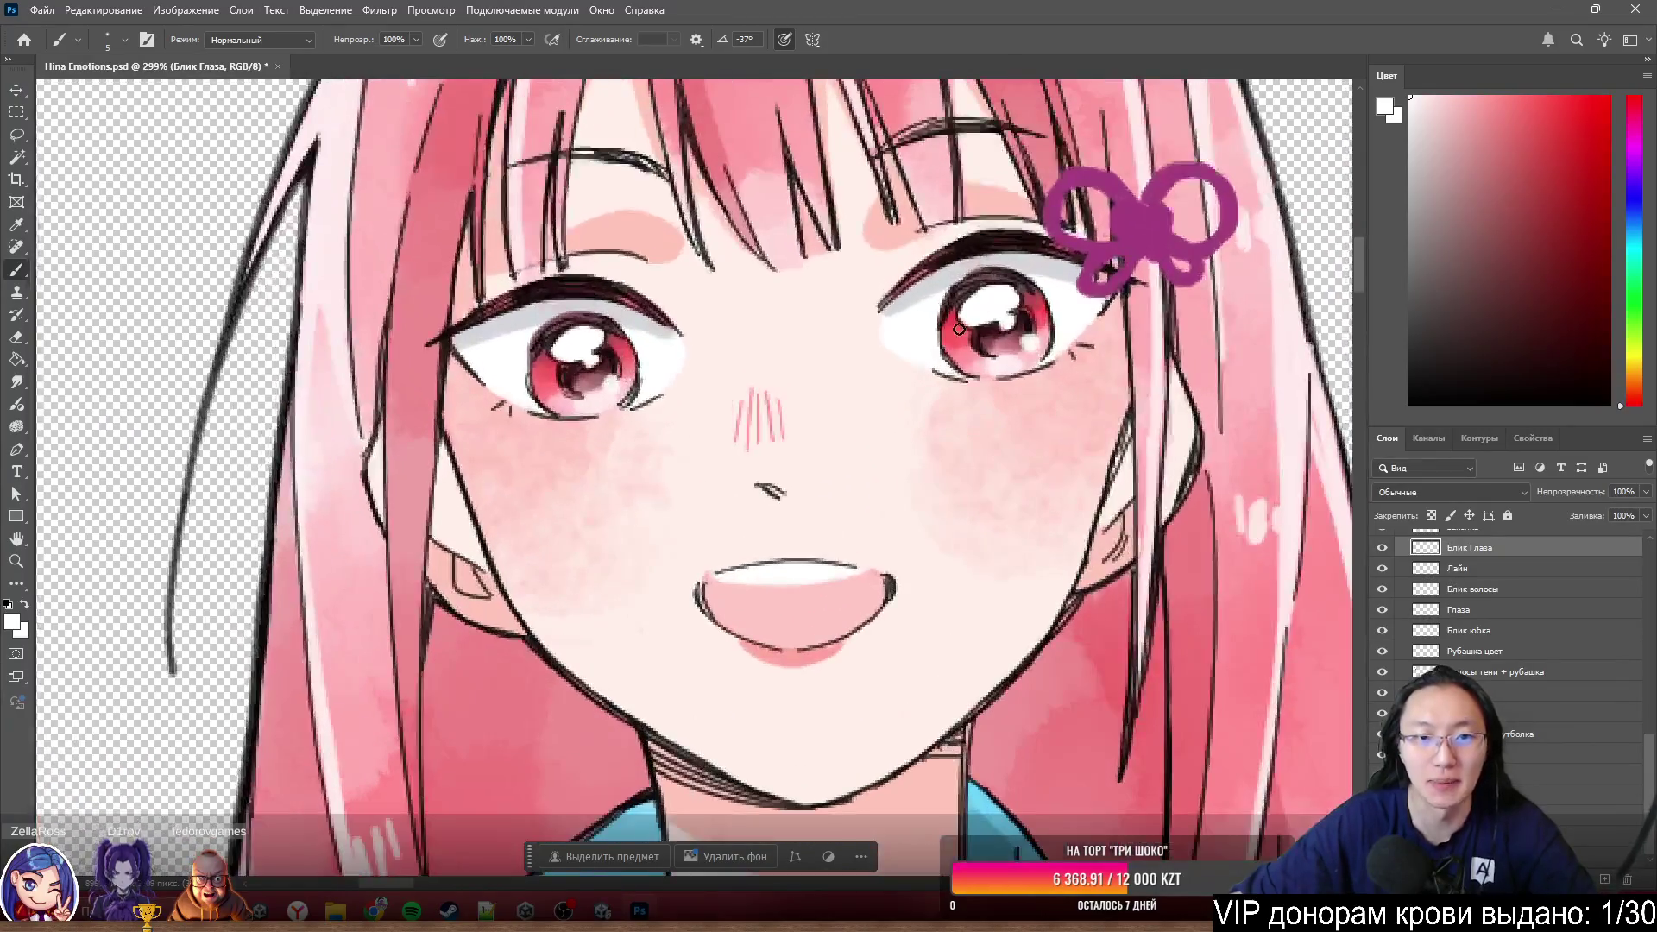
scroll(959, 329, "up", 1)
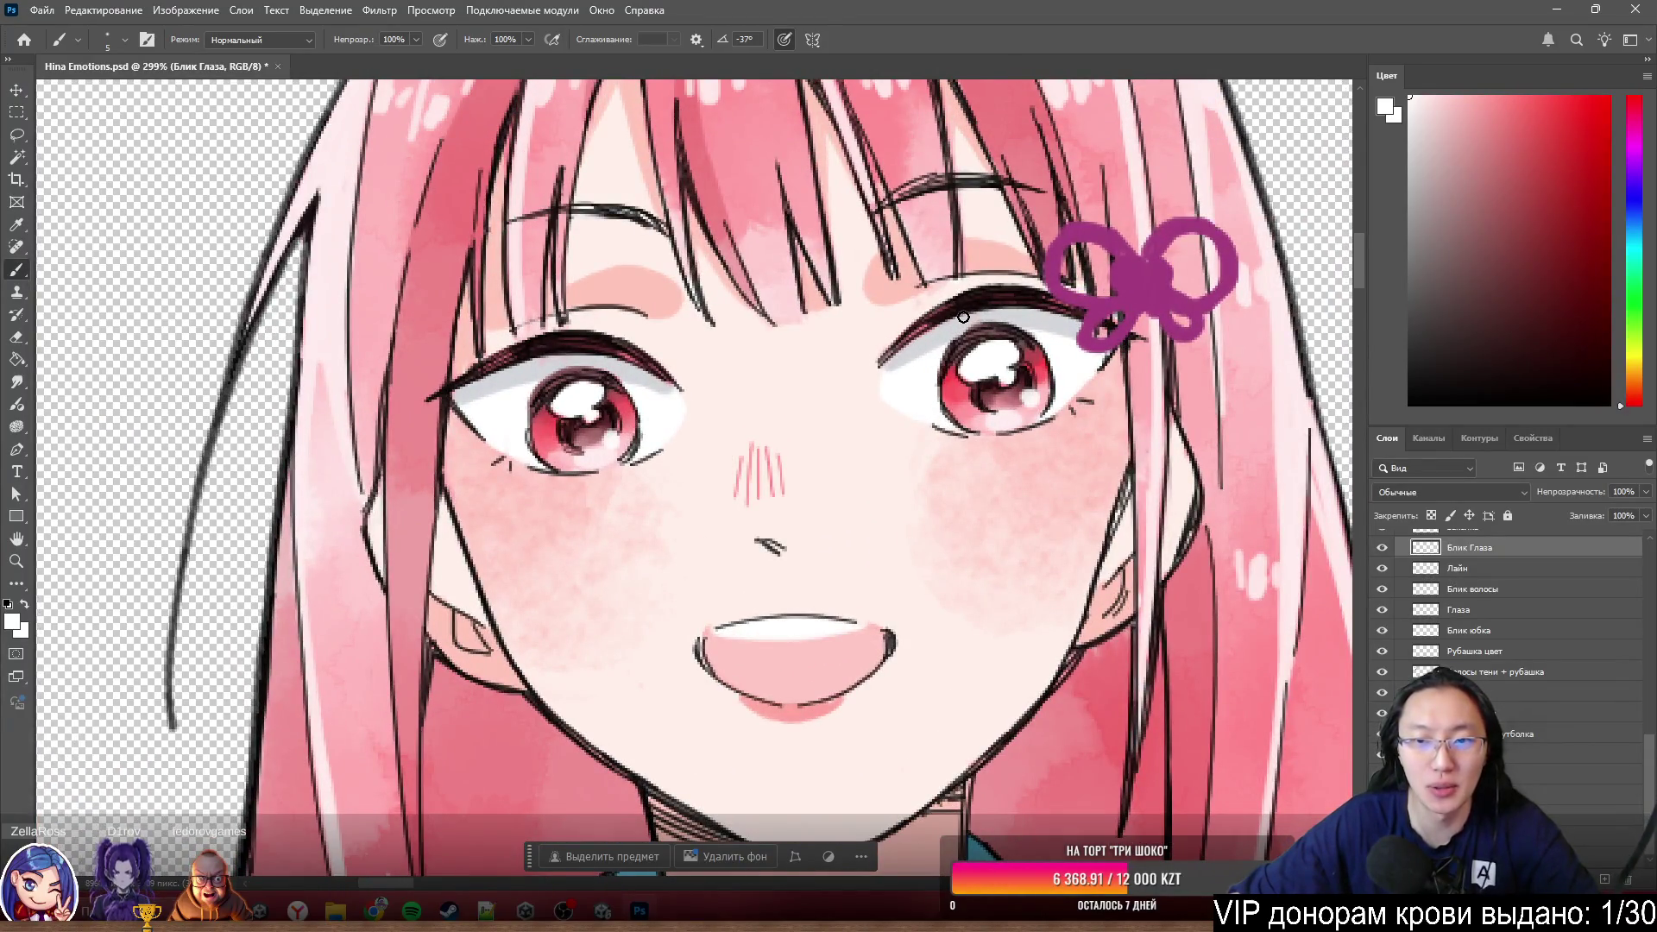
scroll(433, 392, "up", 1)
scroll(508, 481, "down", 1)
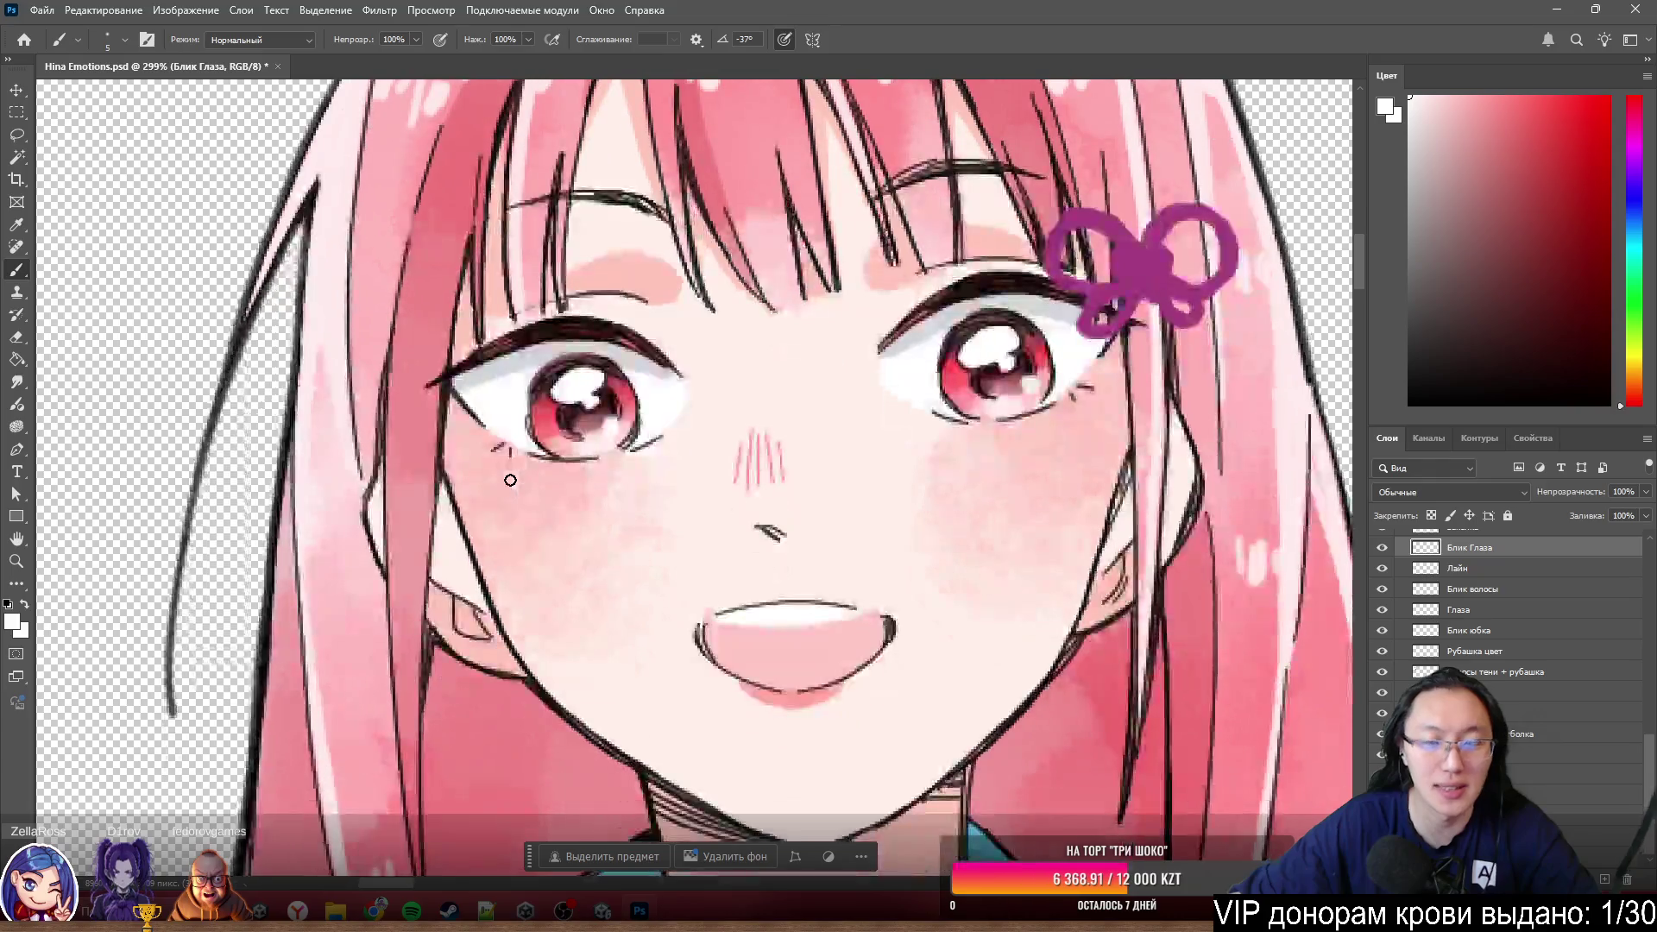
scroll(526, 467, "down", 1)
scroll(620, 211, "up", 1)
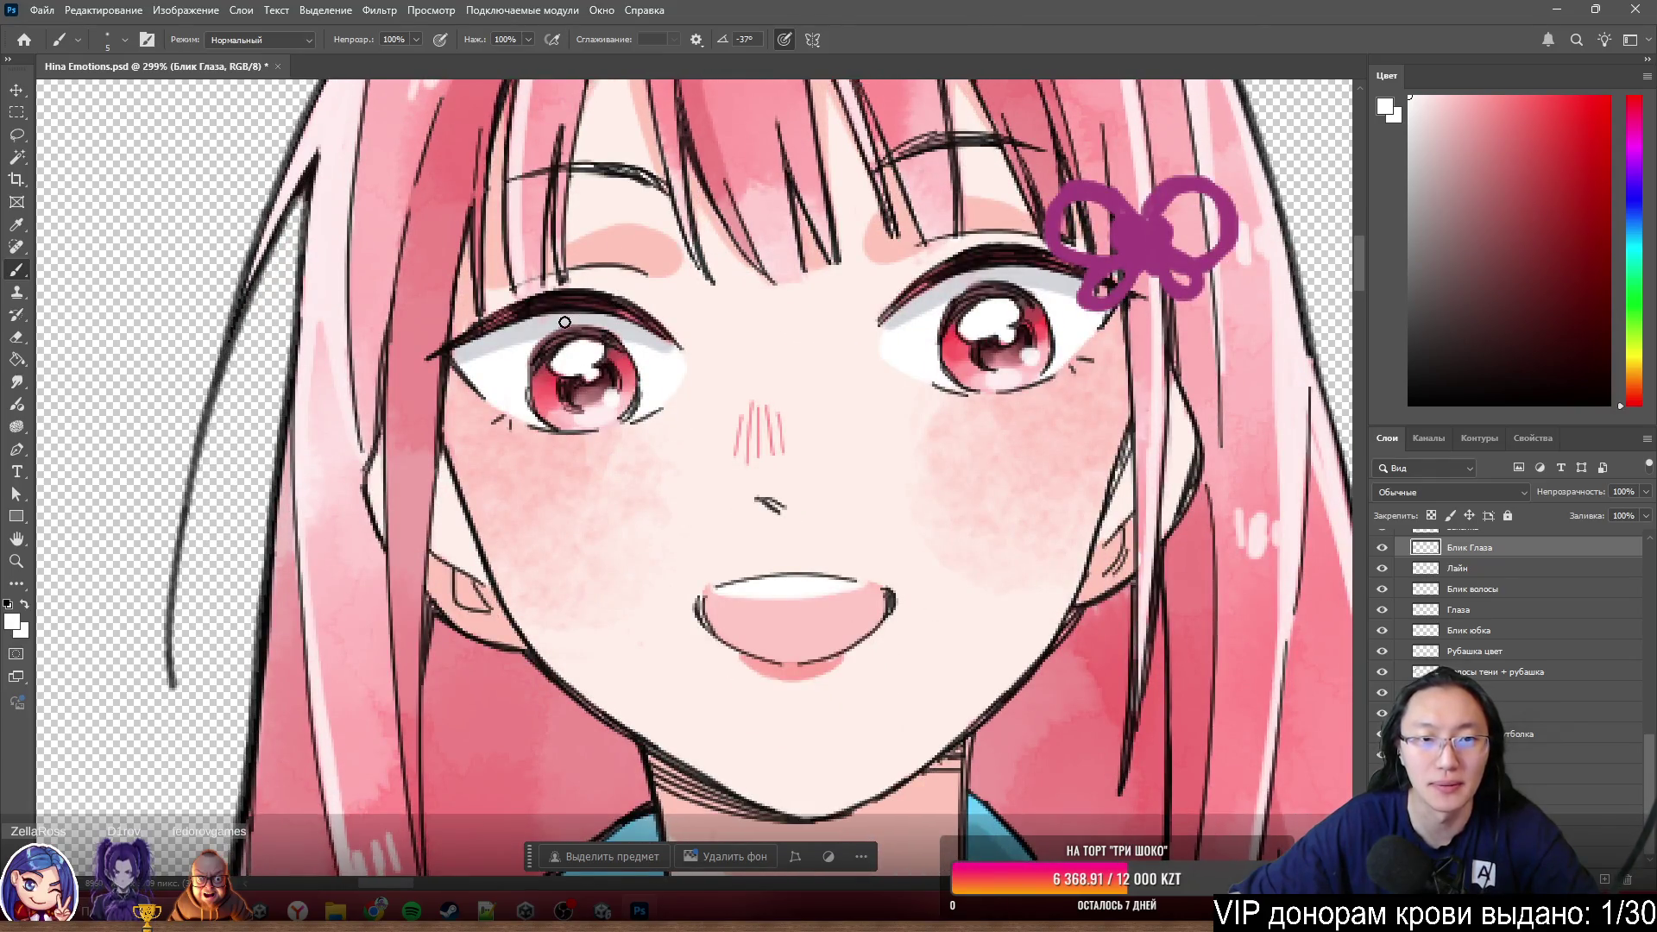
scroll(1517, 596, "up", 1)
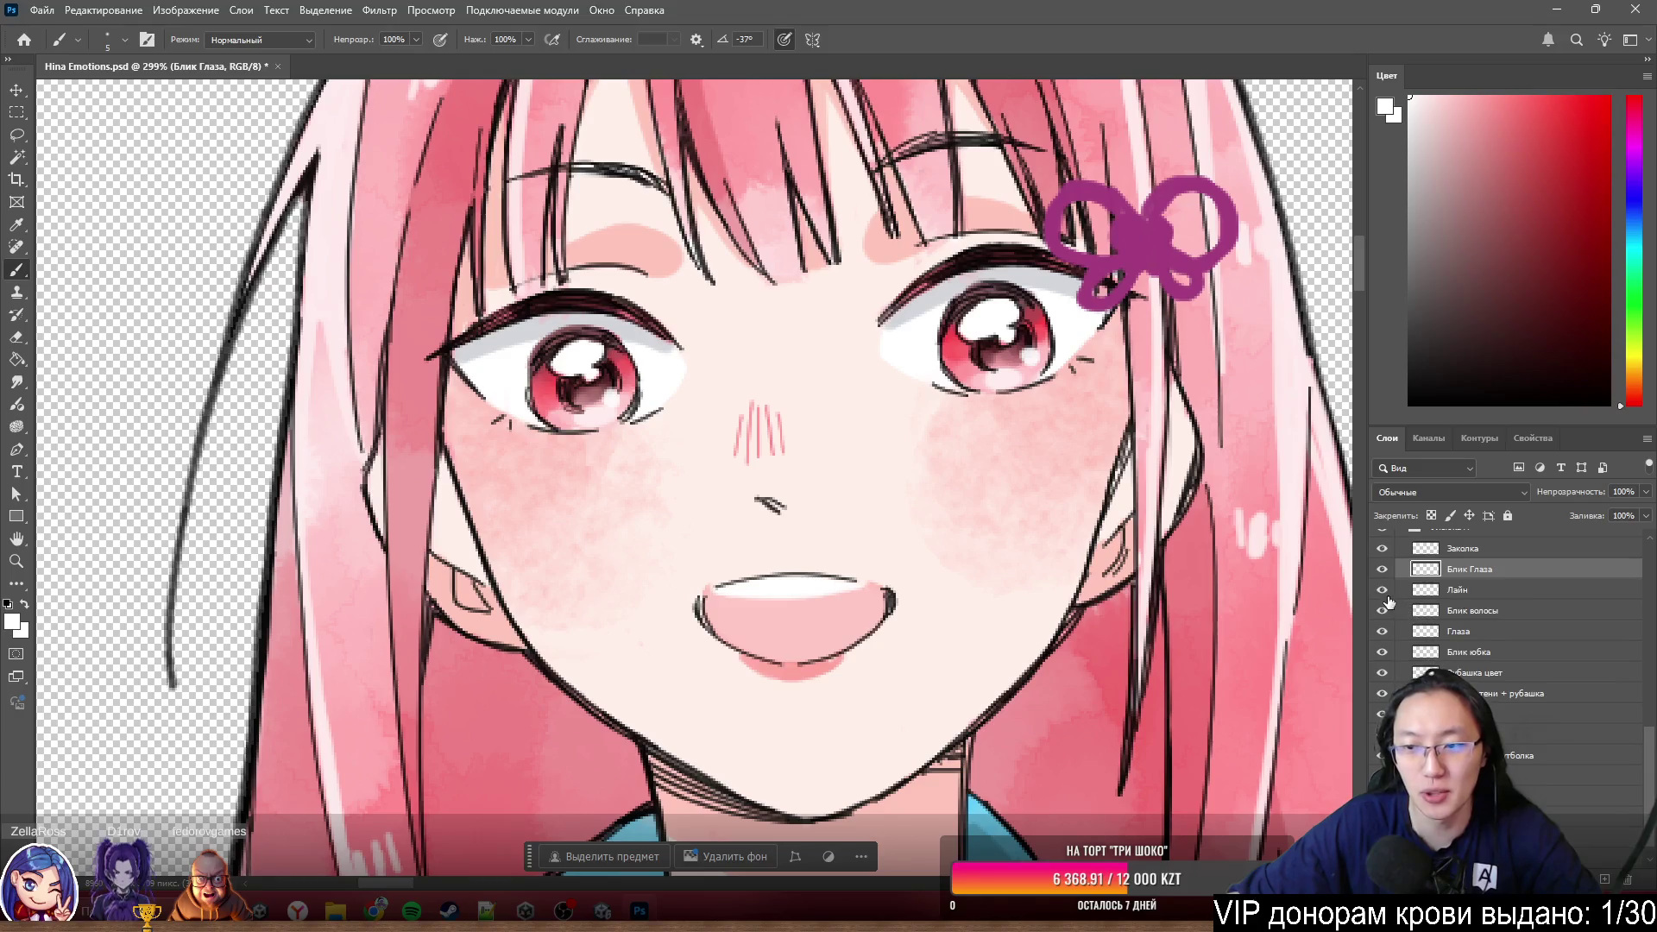
- Isolate the Лайн line art by hiding every other layer, then make Лайн active
left_click(1384, 591)
left_click(1383, 591)
left_click(1382, 590)
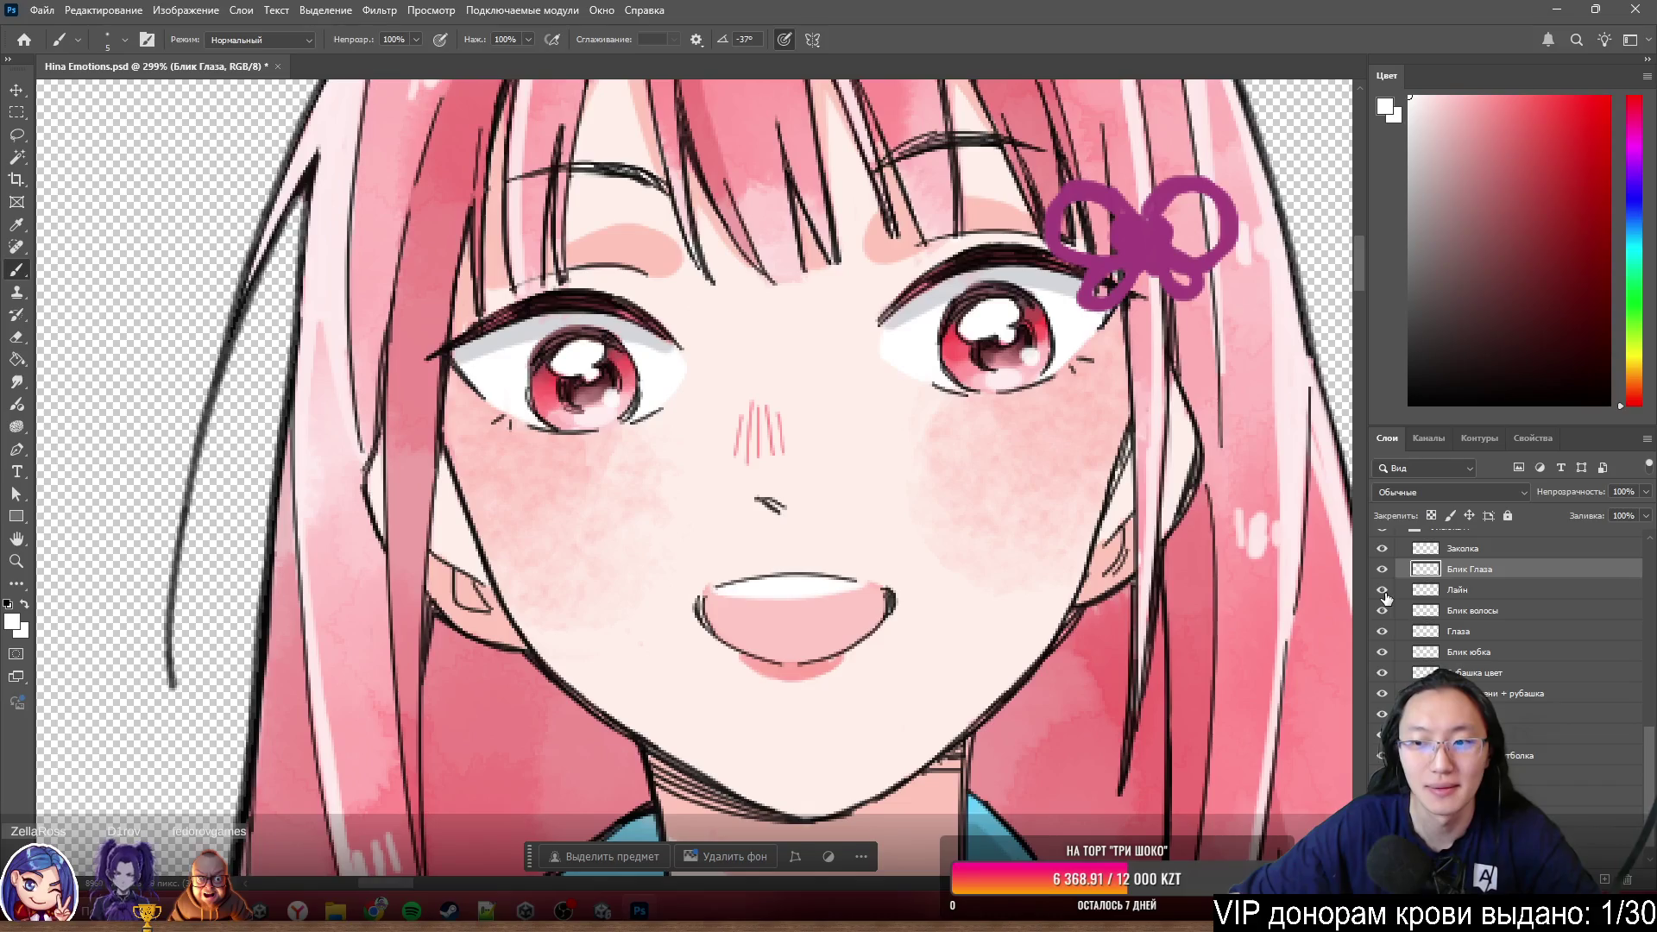
left_click(1384, 590, "alt")
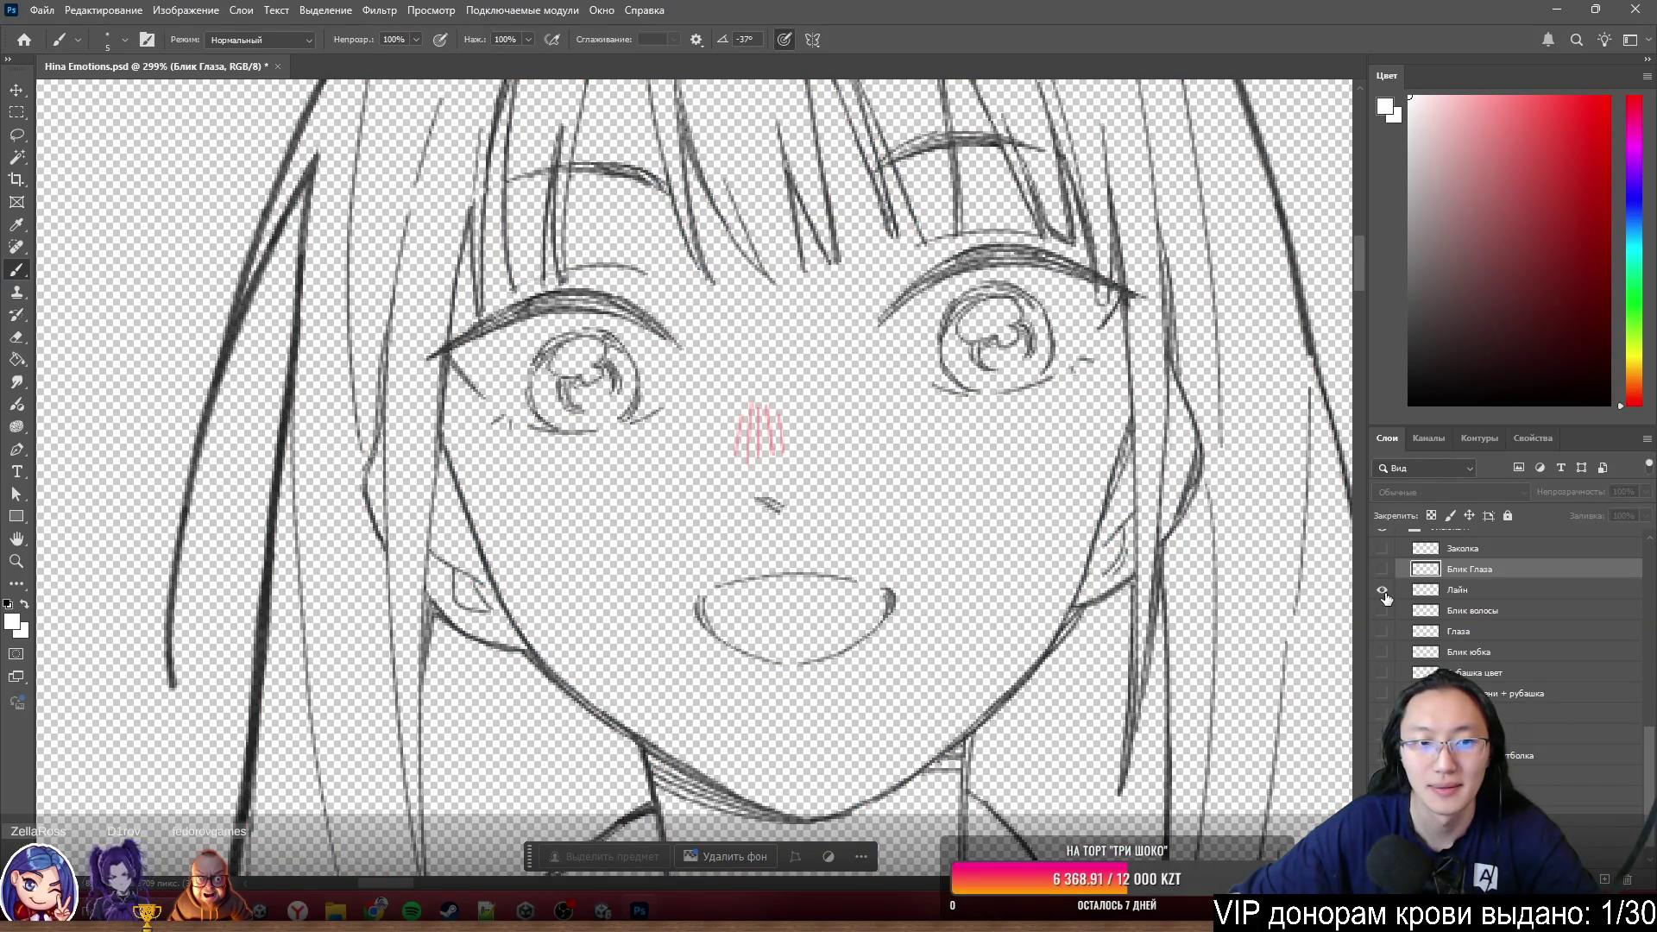
left_click(1383, 591, "alt")
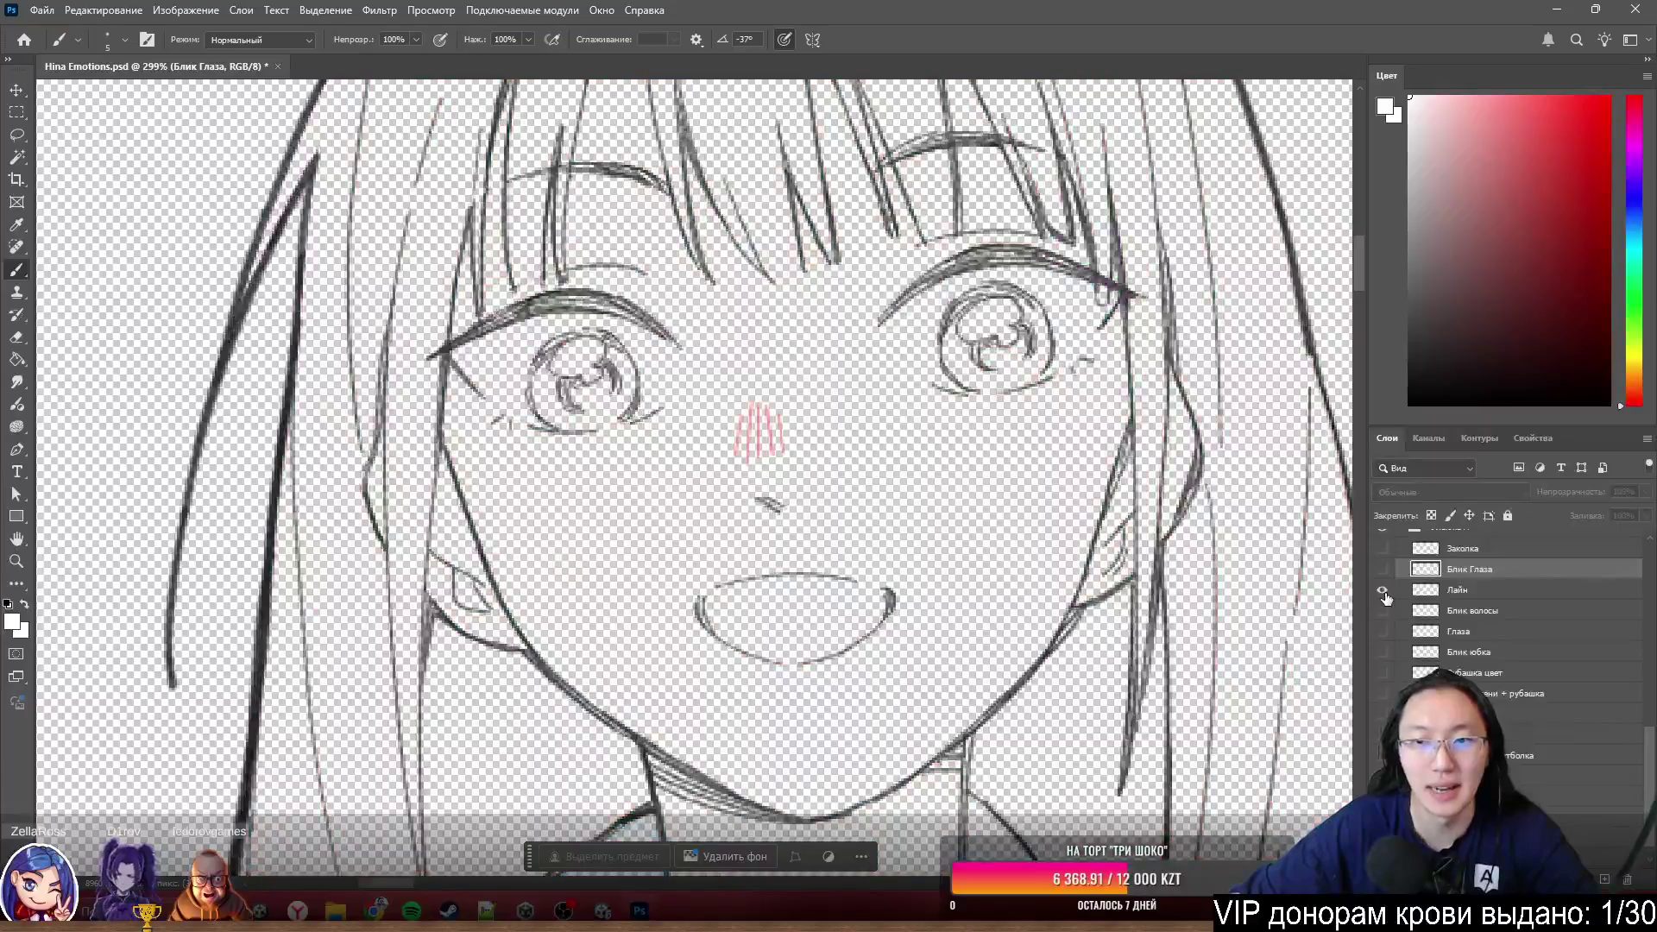
left_click(1383, 590, "alt")
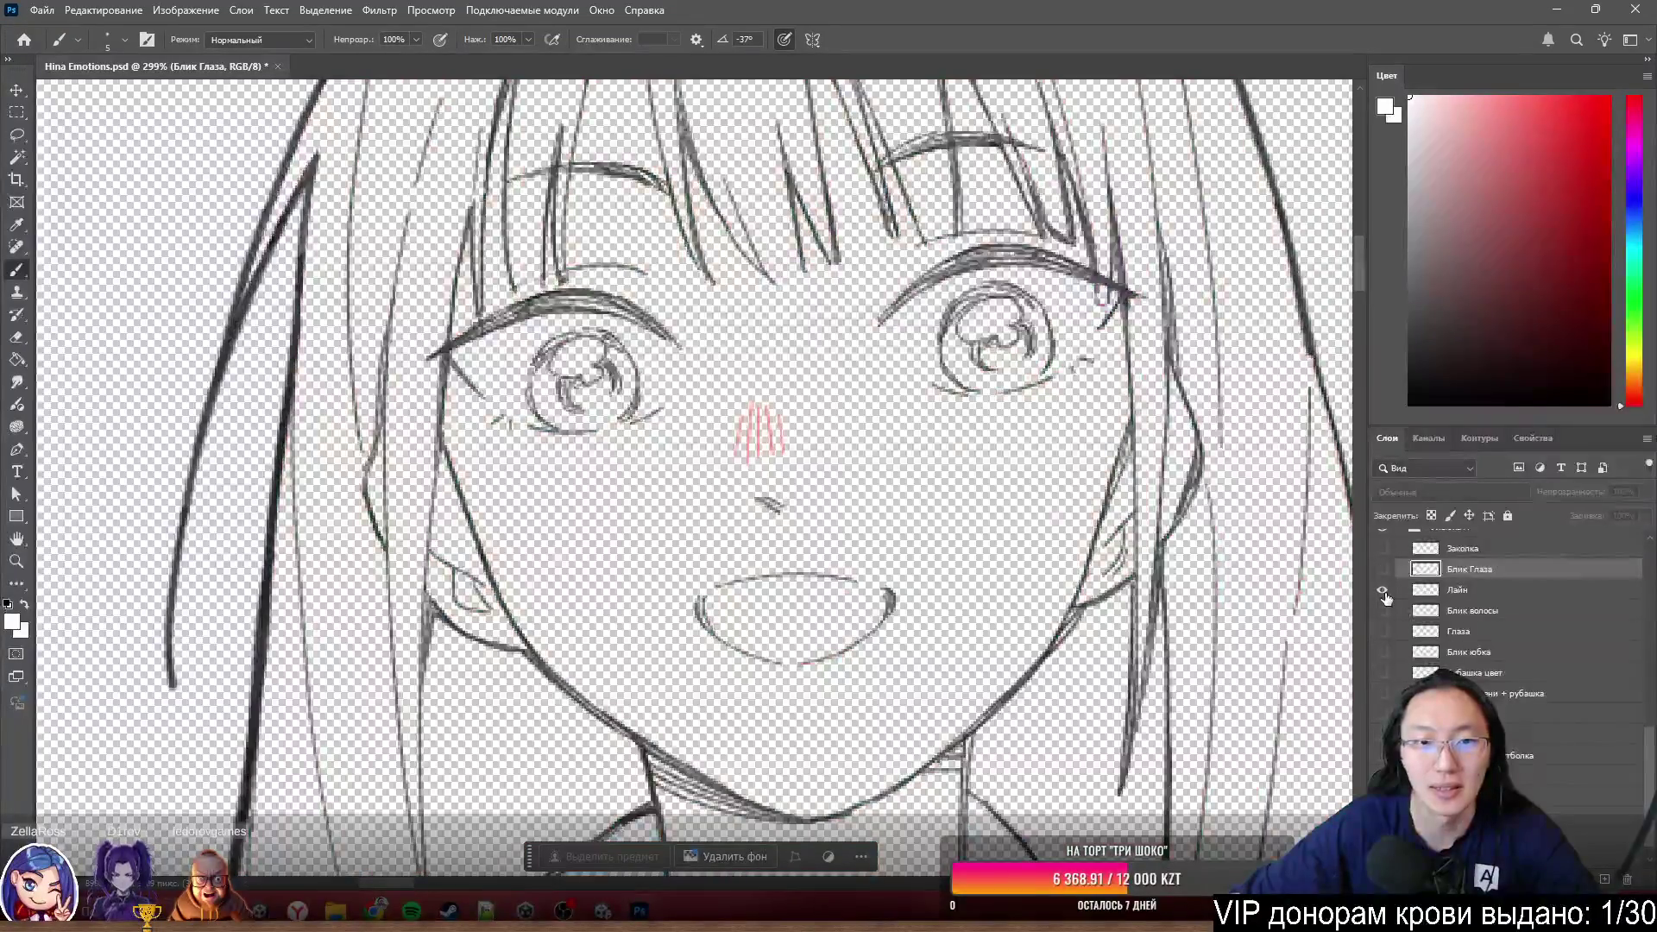
scroll(920, 453, "up", 3)
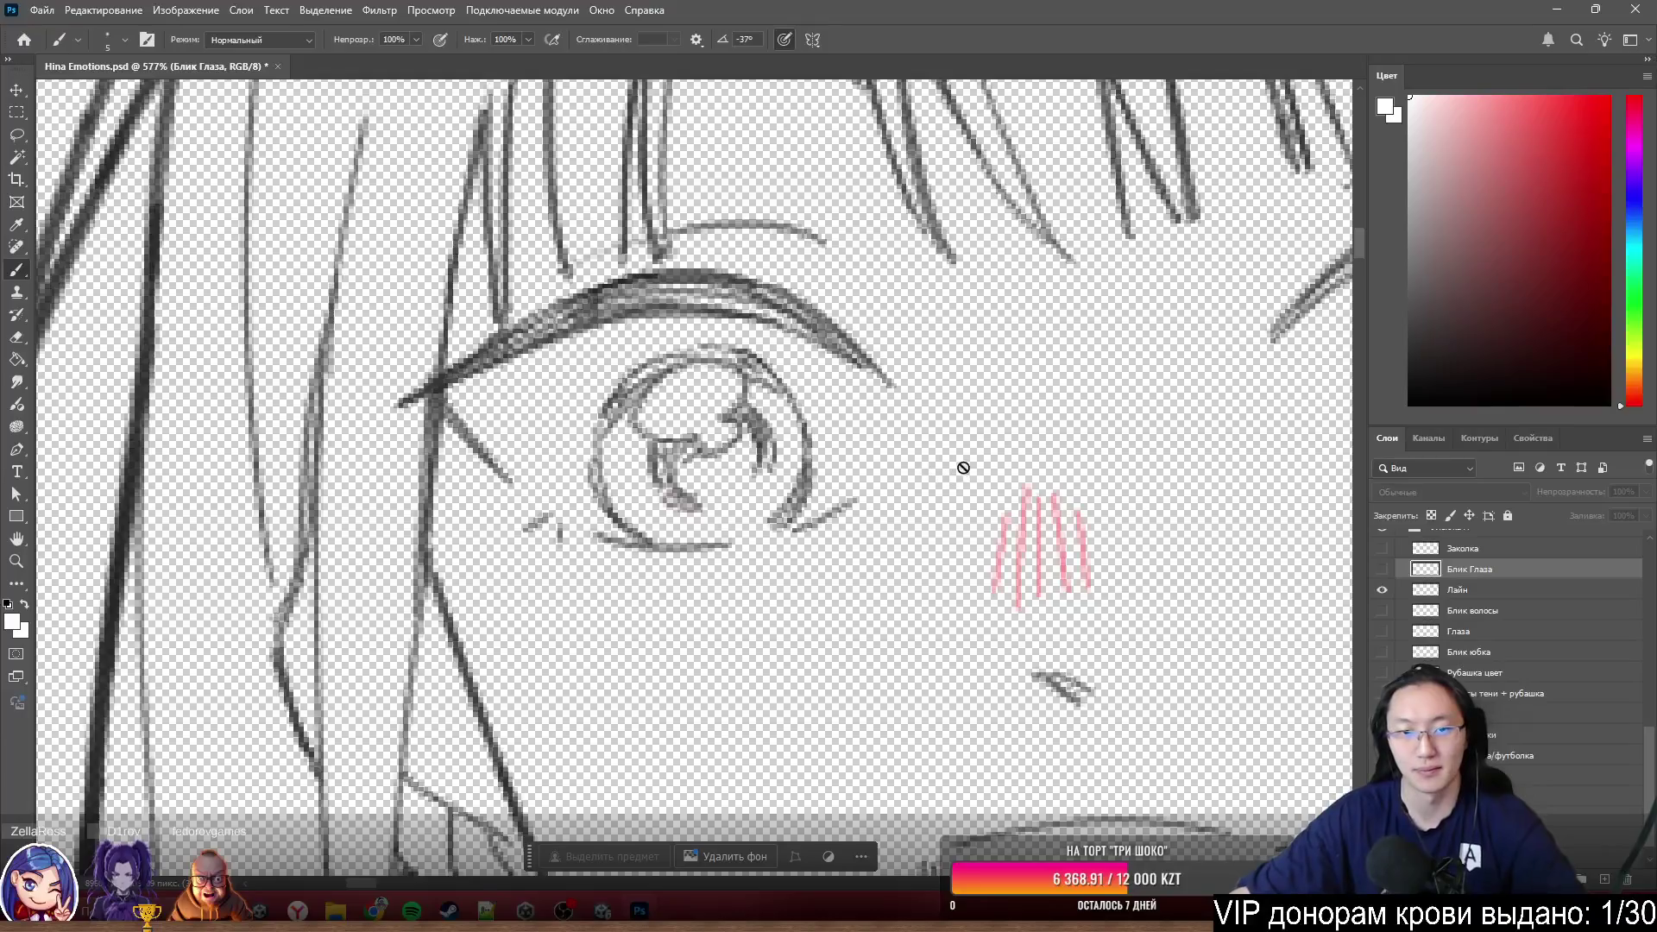
scroll(935, 415, "down", 1)
scroll(935, 414, "down", 3)
scroll(1184, 442, "up", 1)
scroll(1184, 442, "up", 2)
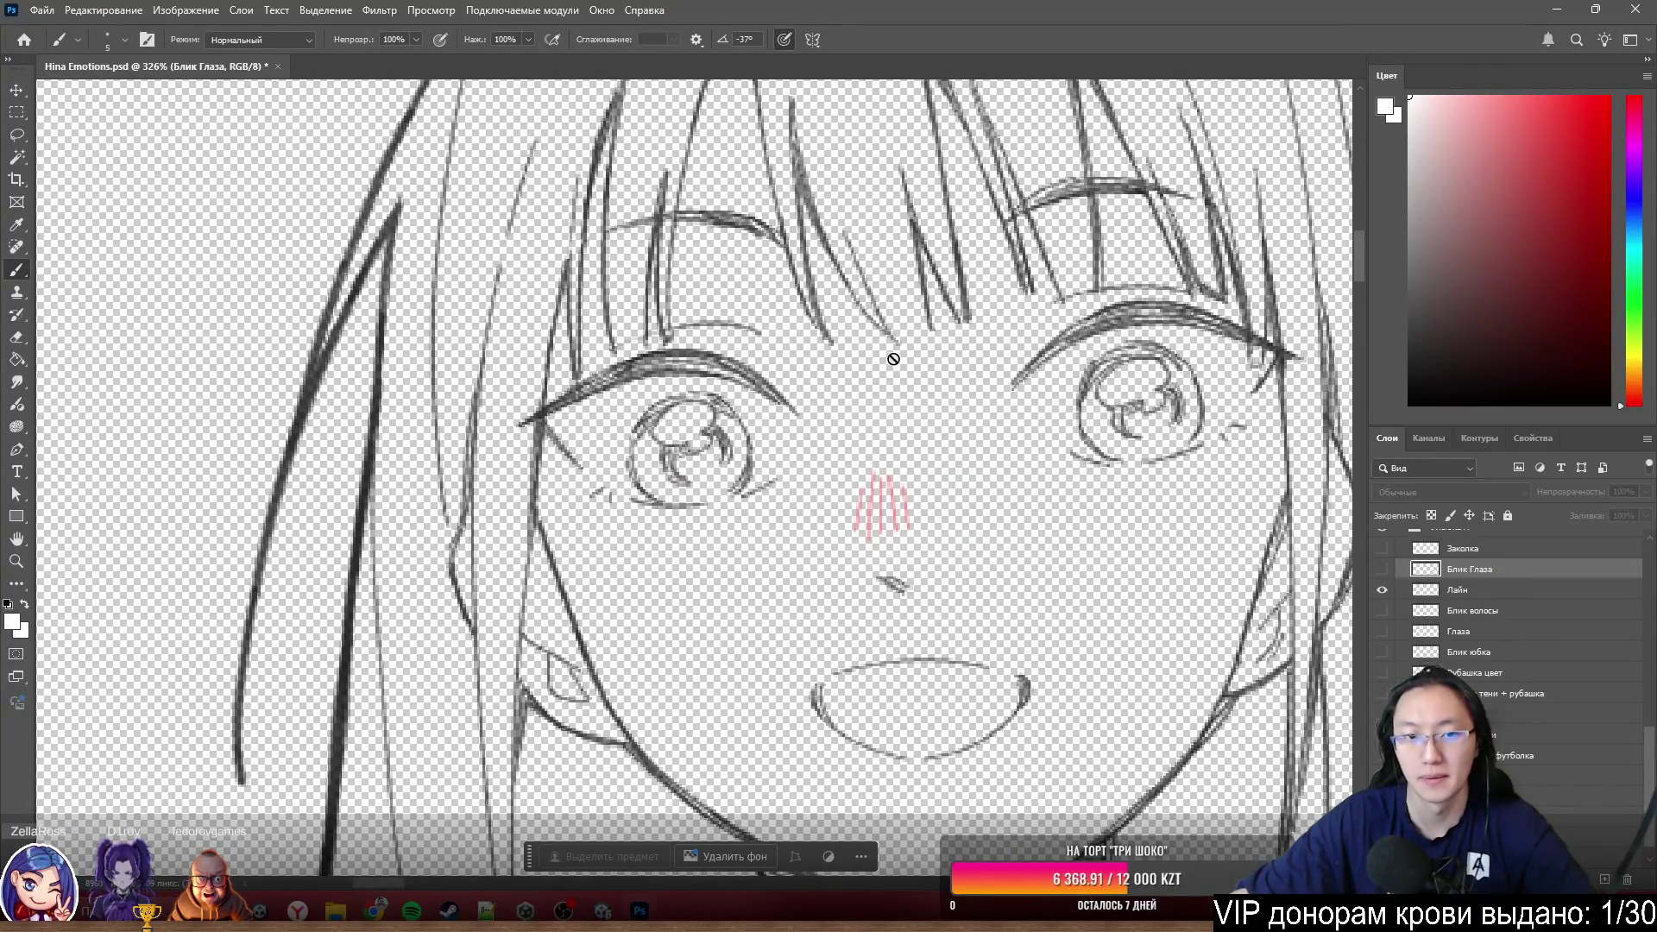
scroll(894, 359, "up", 2)
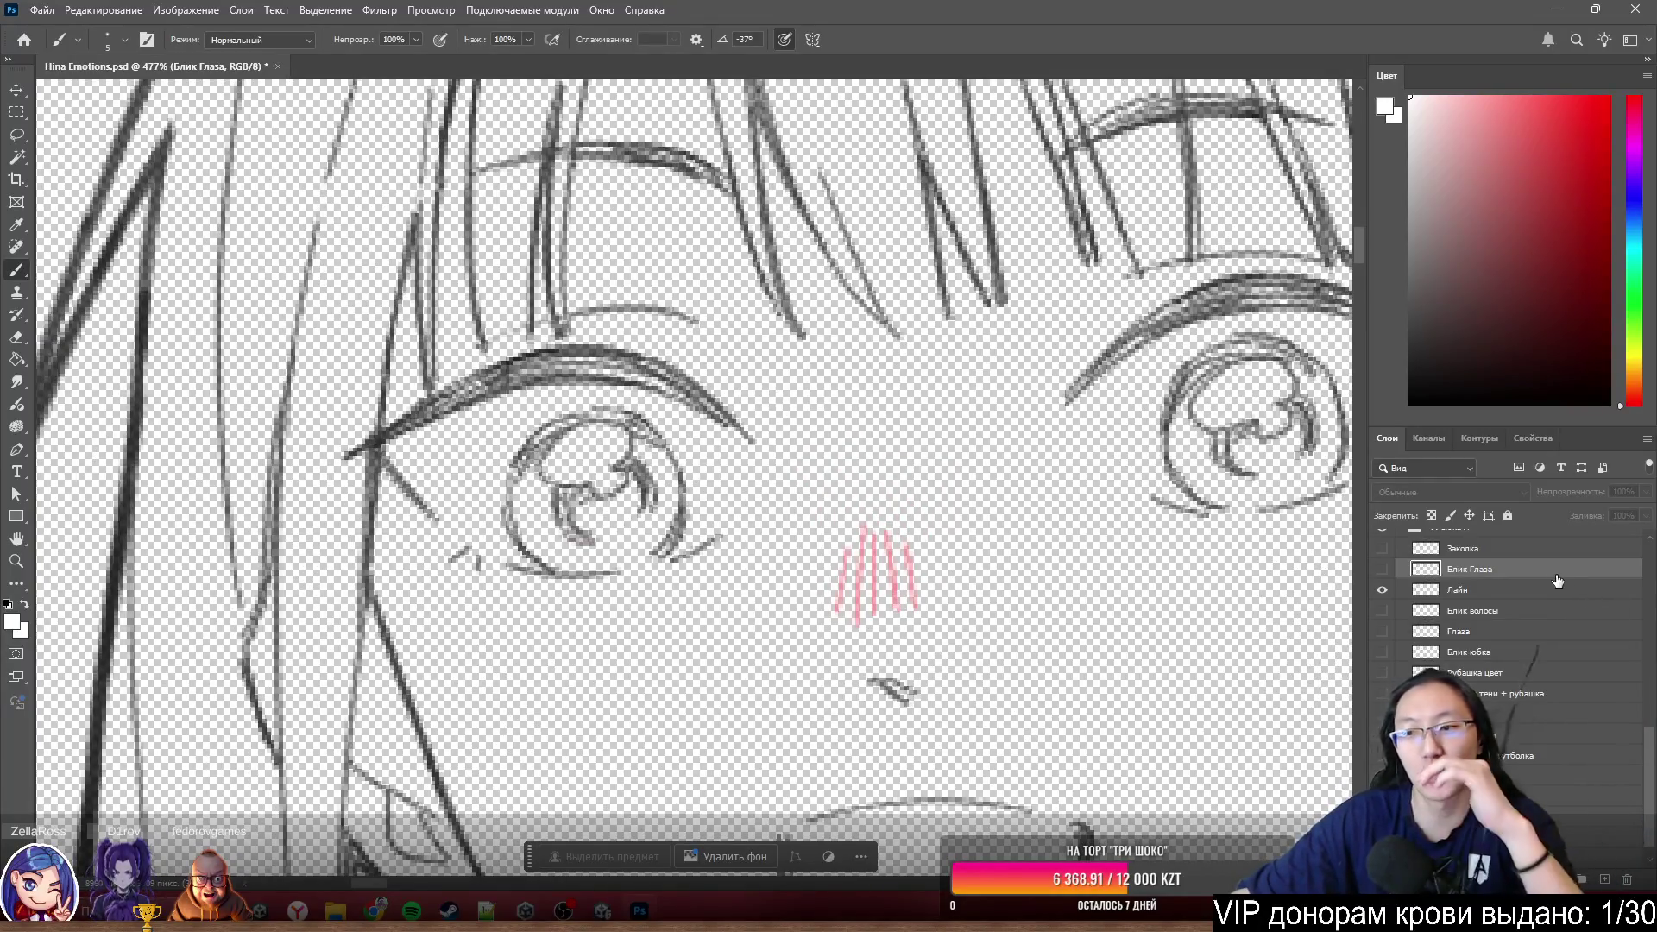
left_click(1543, 593)
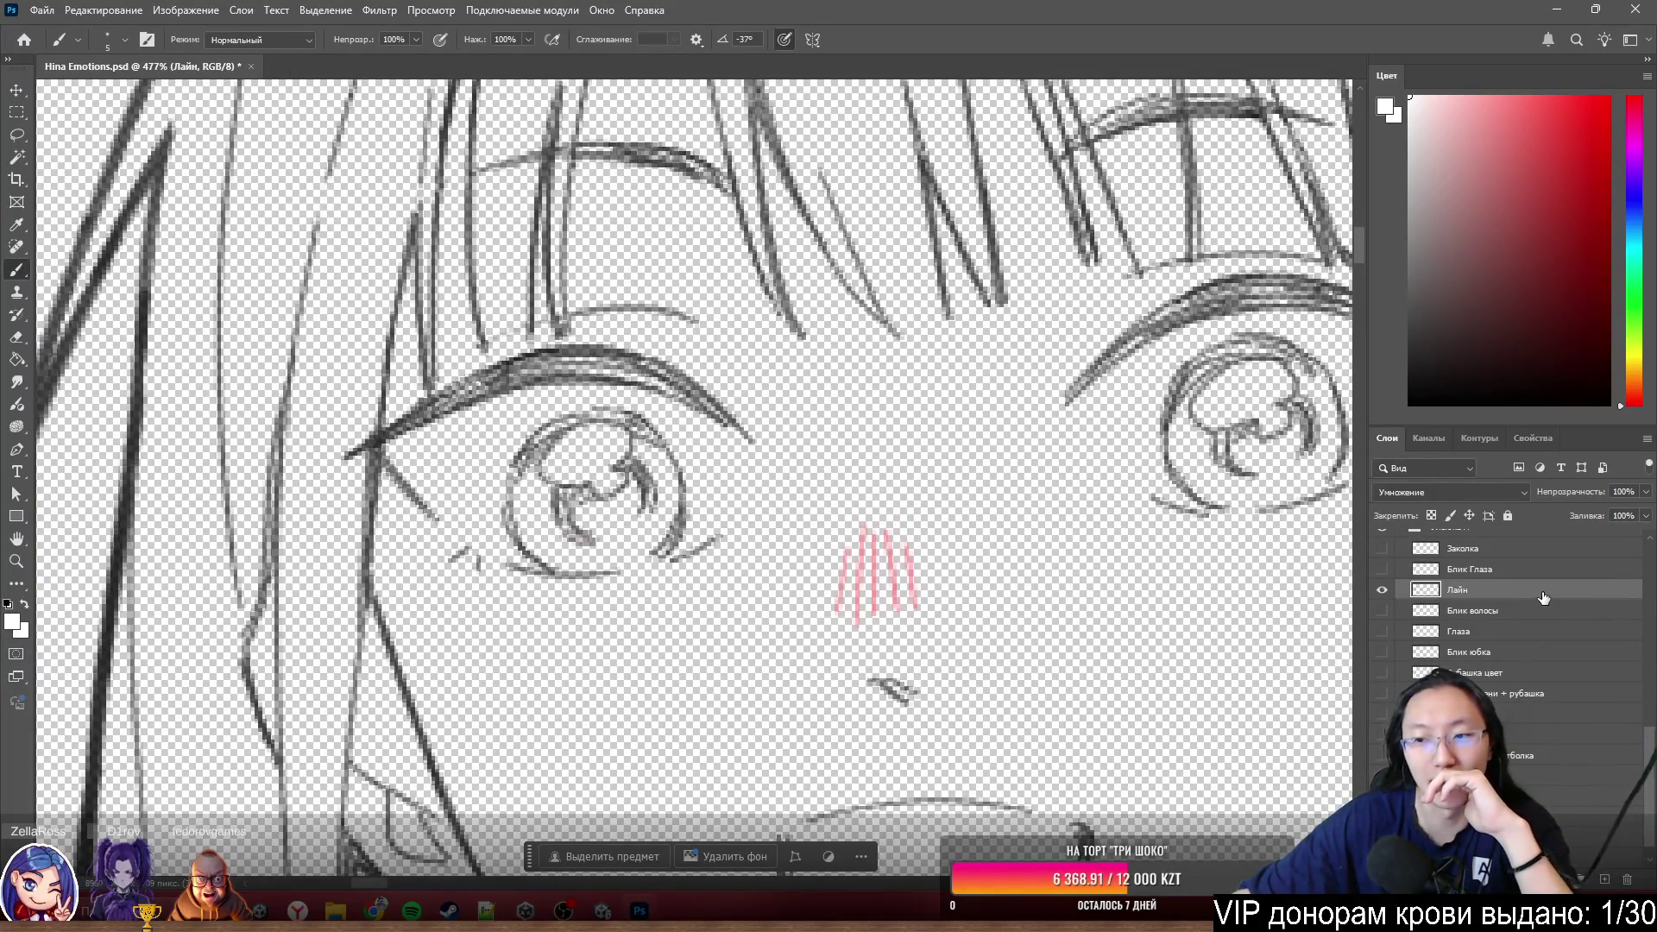
double_click(1544, 597)
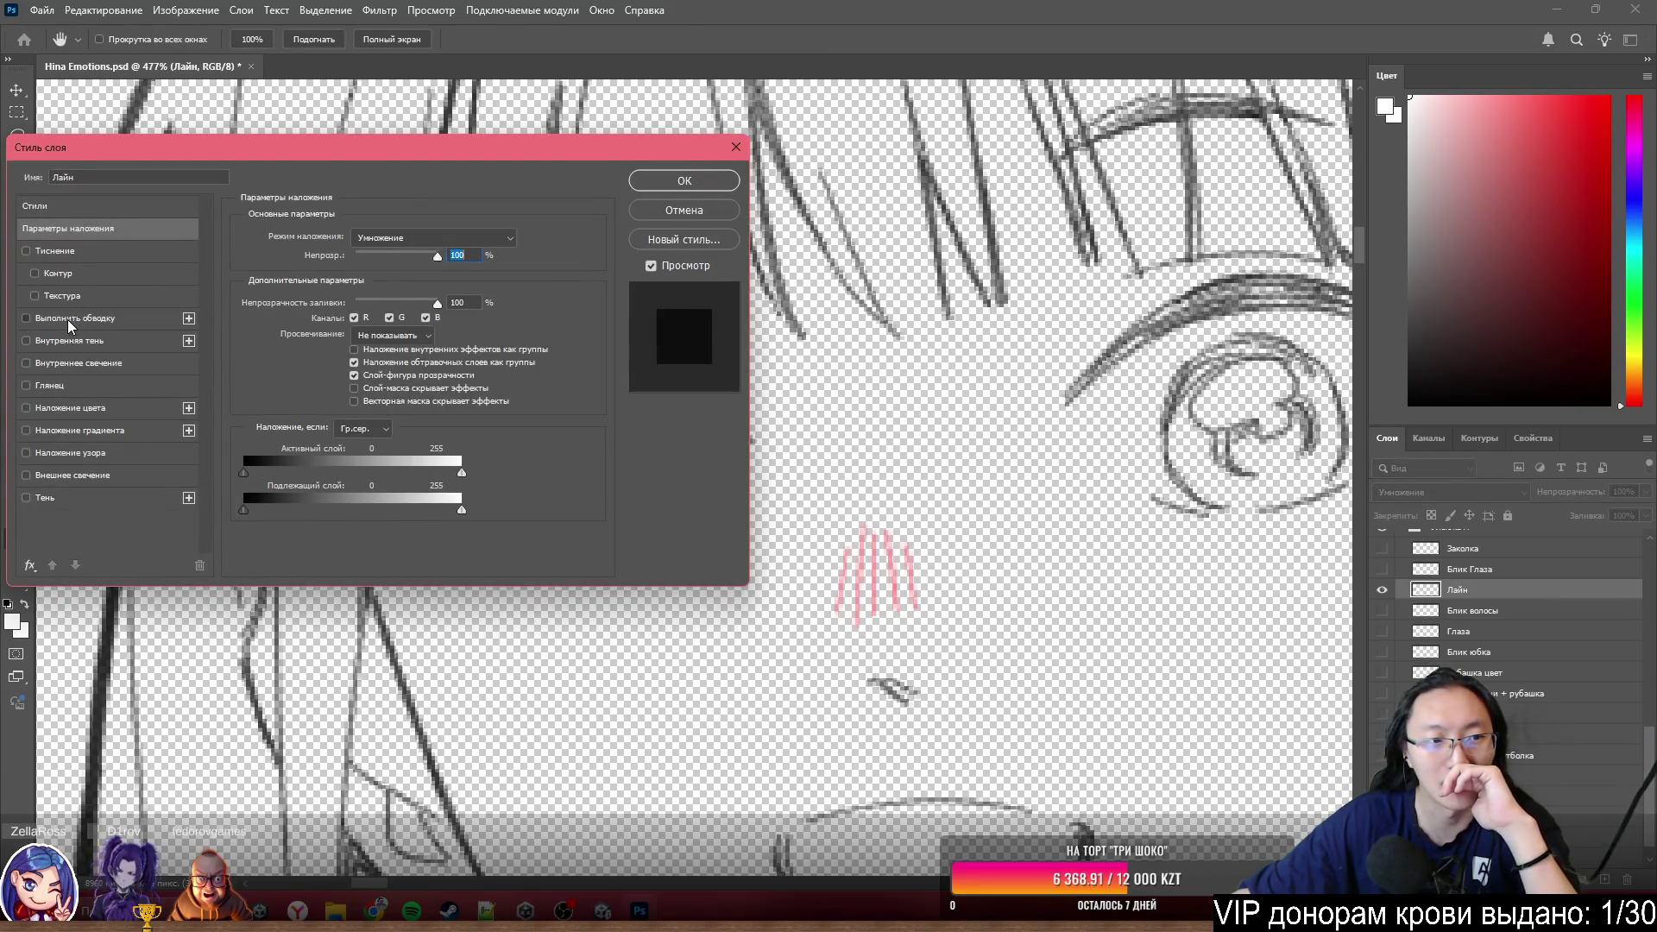
left_click(68, 320)
mouse_move(364, 146)
left_mouse_down()
mouse_move(682, 729)
mouse_move(420, 578)
left_mouse_up()
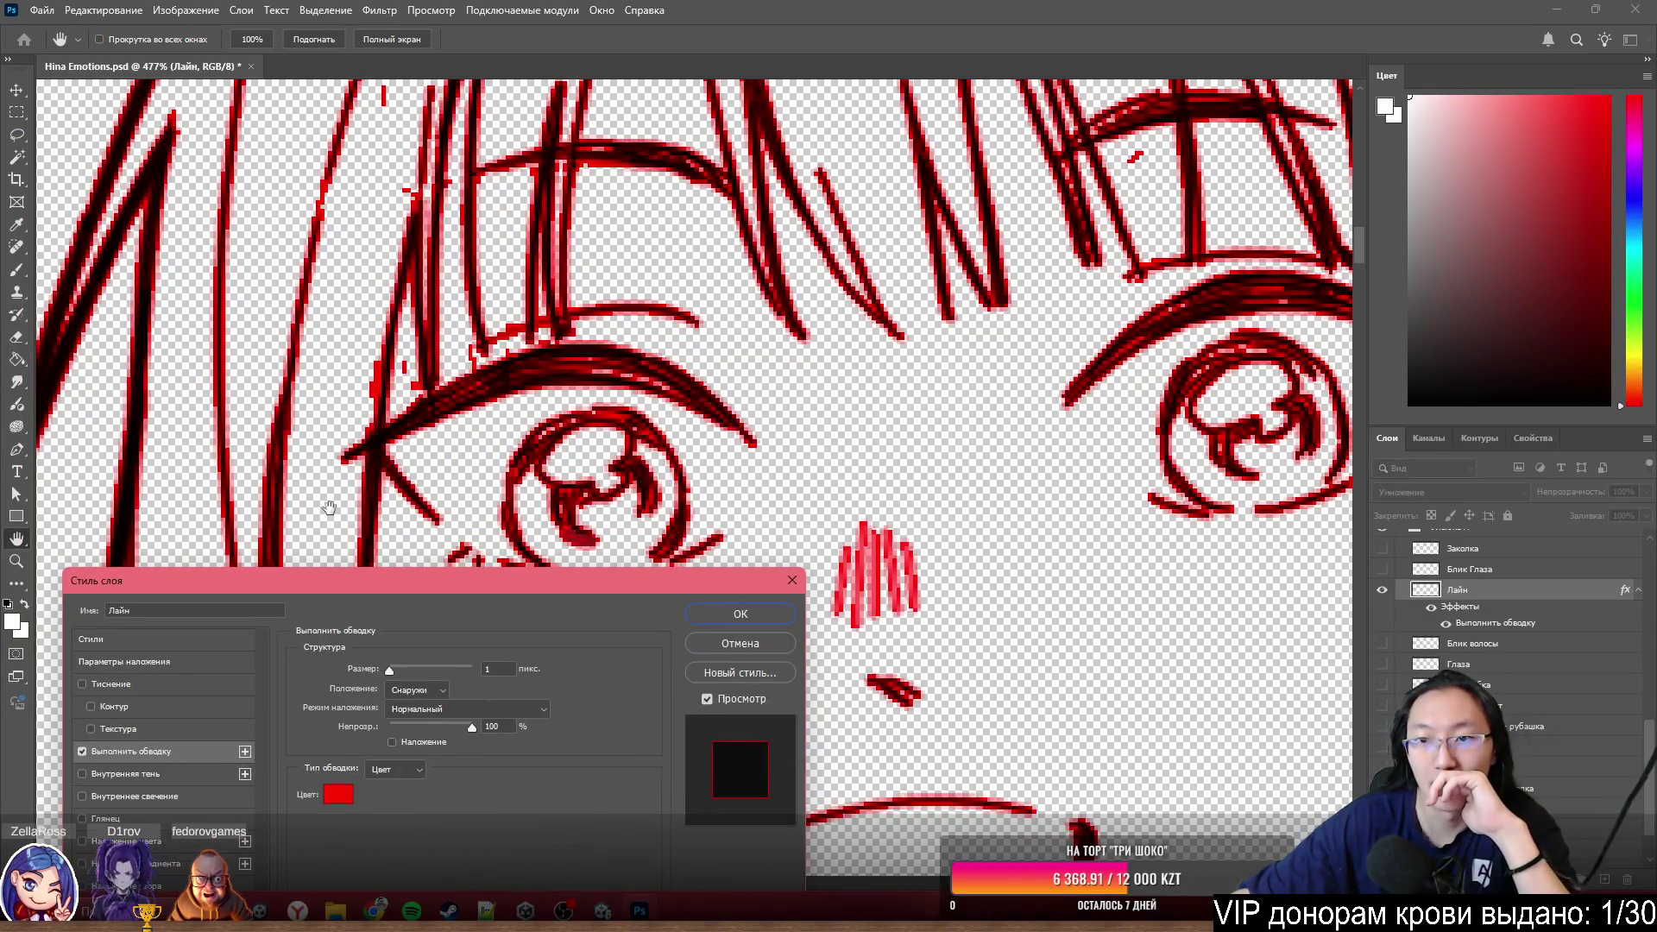
scroll(691, 380, "down", 2)
scroll(729, 387, "down", 2)
scroll(751, 179, "up", 1)
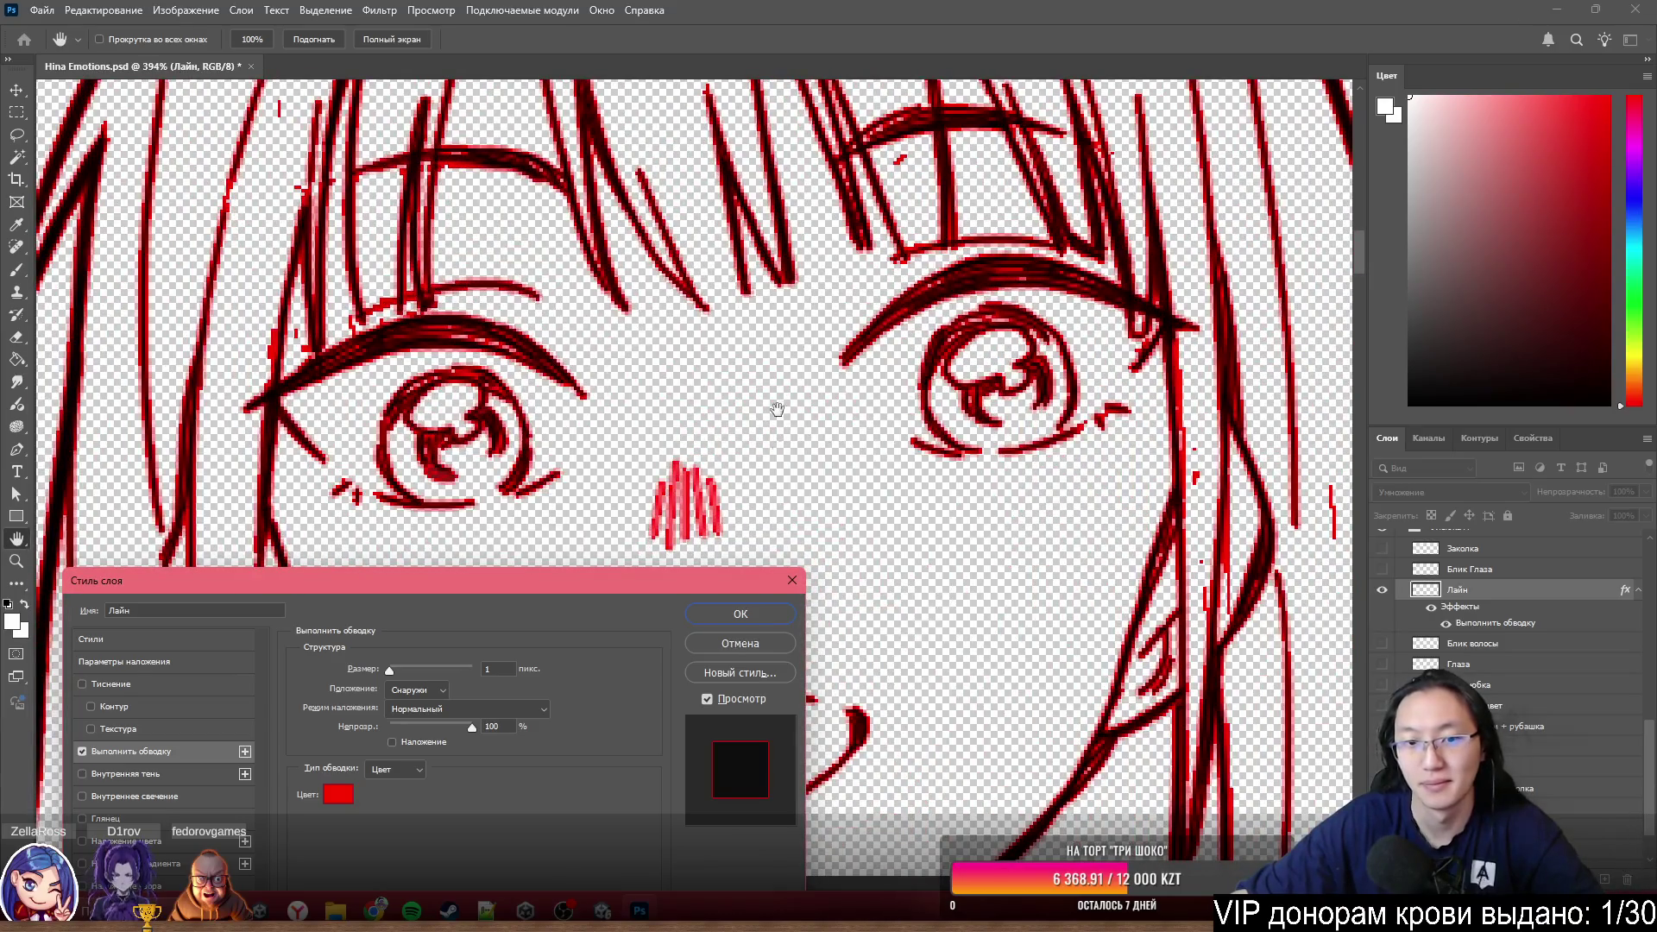
left_click(83, 752)
left_click_drag(500, 586, 723, 428)
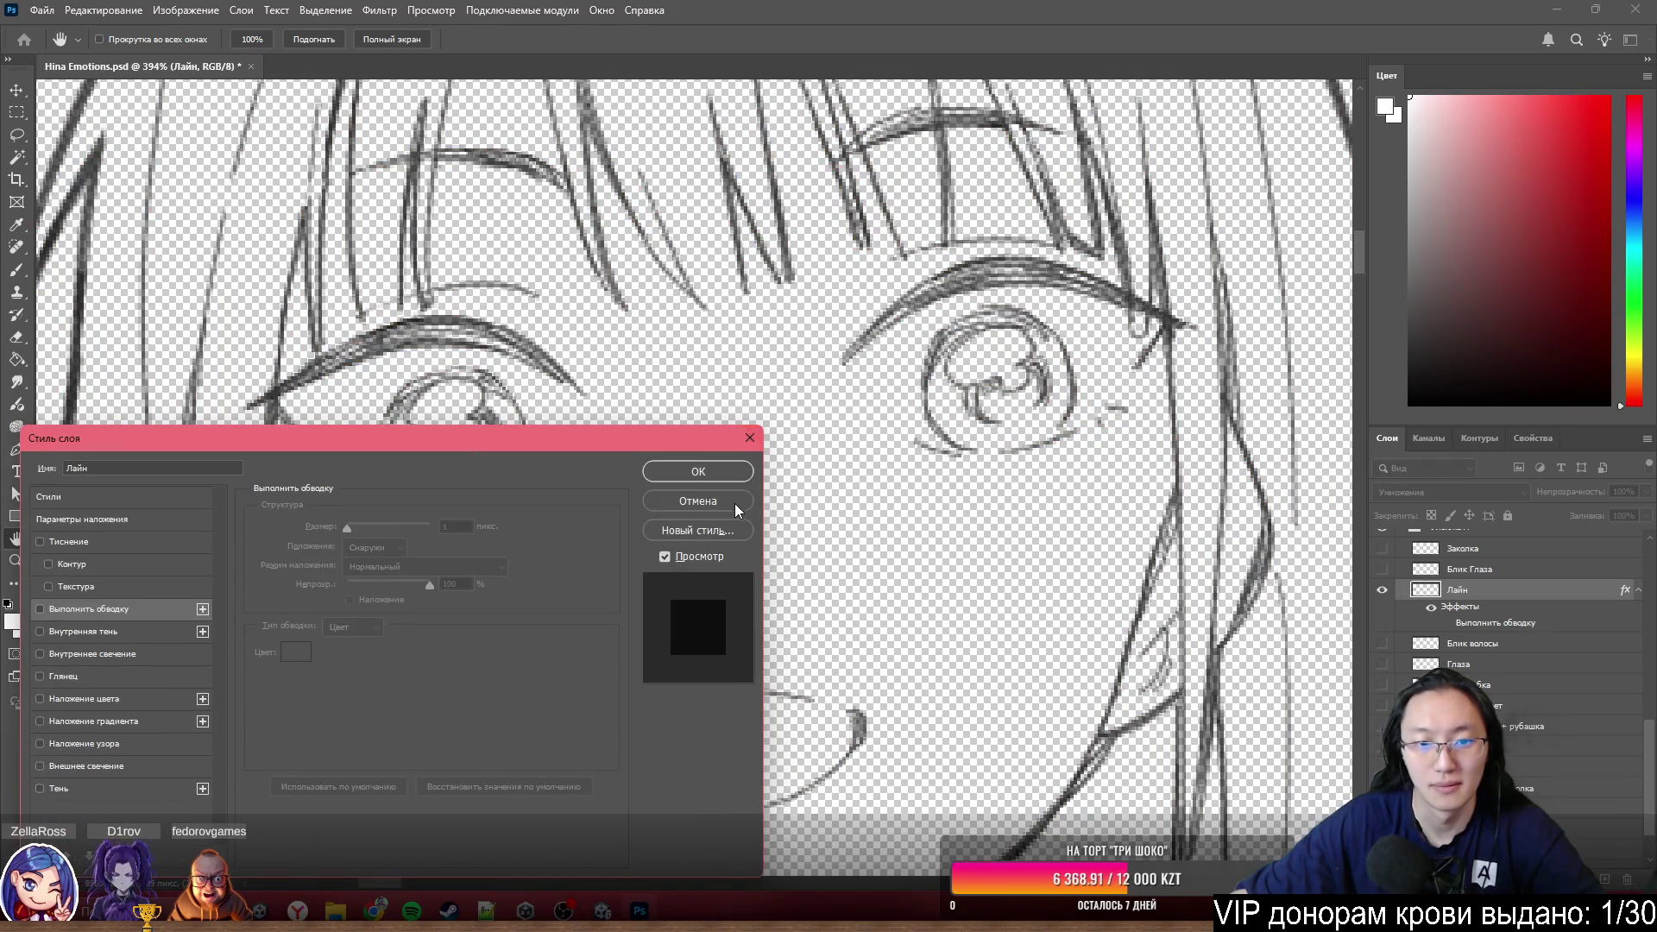
left_click(735, 504)
left_click_drag(565, 443, 634, 443)
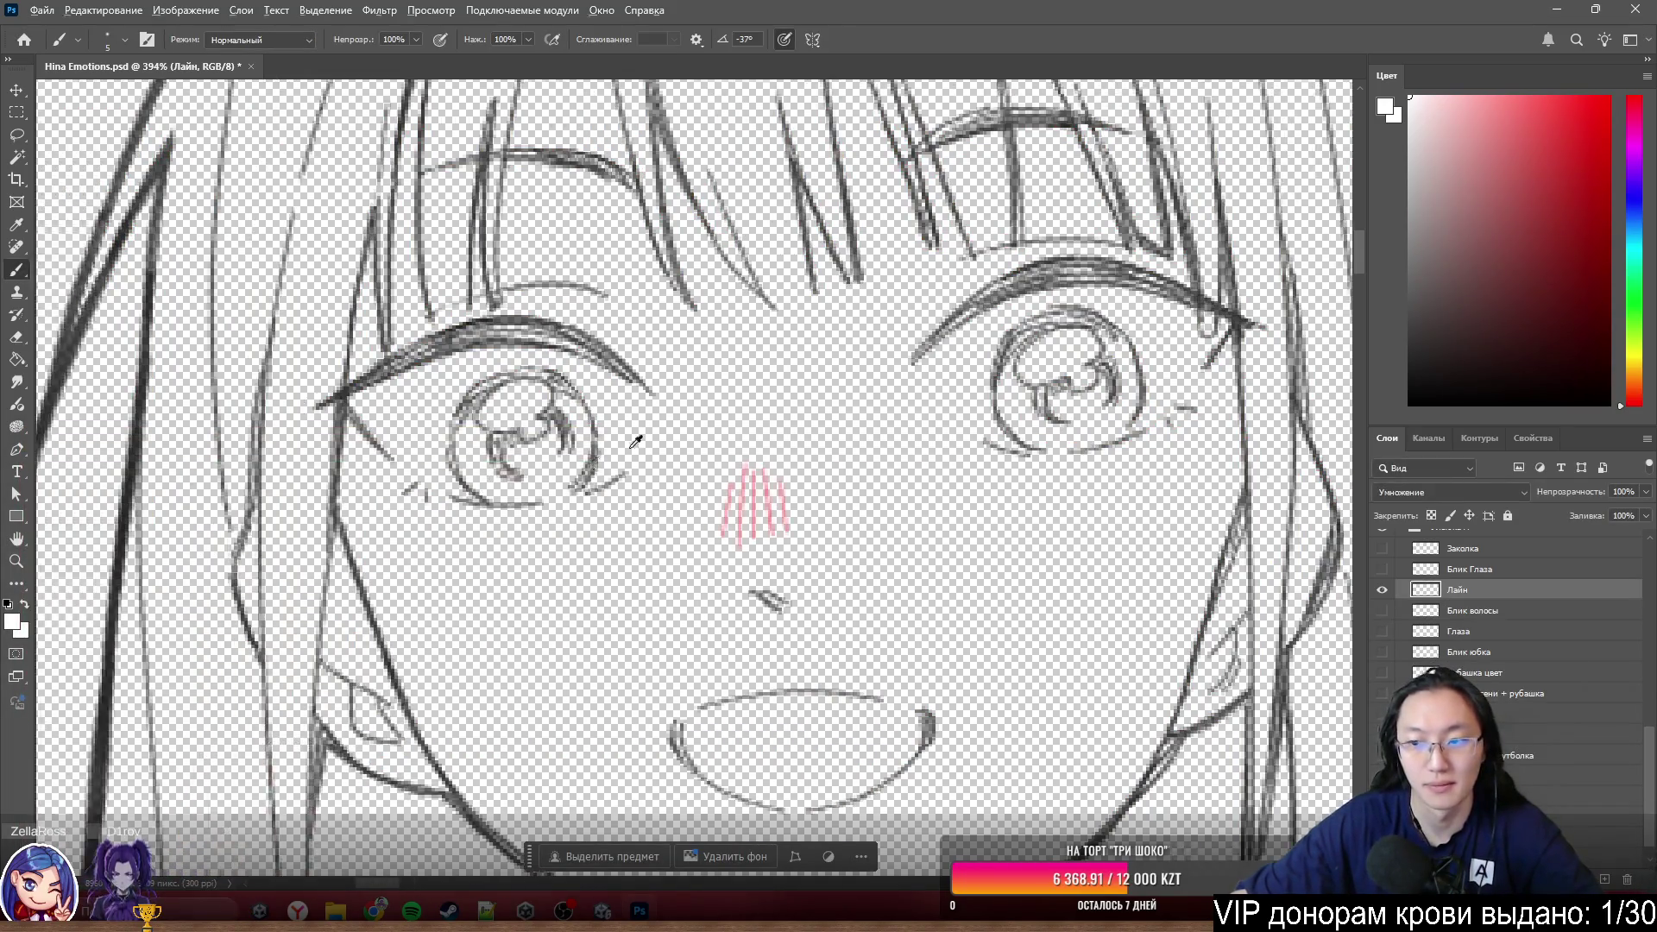
scroll(635, 441, "up", 5)
- With the Lasso, begin tracing a selection around the left eye's line art
key("l")
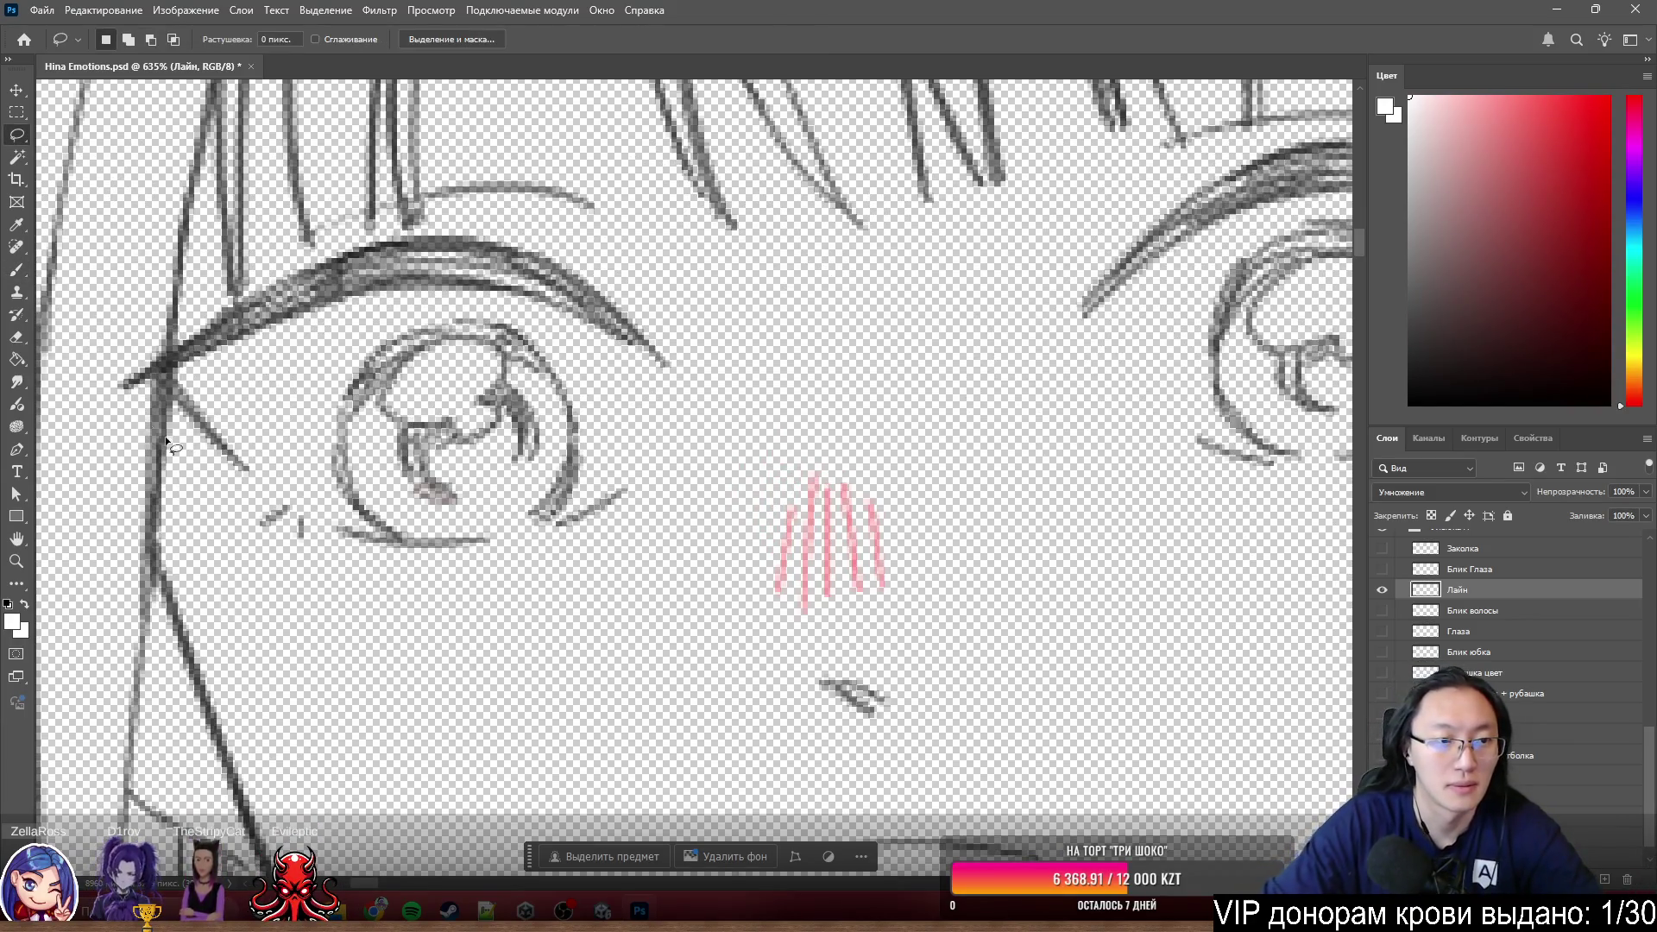
mouse_move(98, 368)
left_mouse_down()
mouse_move(376, 627)
mouse_move(647, 477)
mouse_move(682, 372)
left_mouse_up()
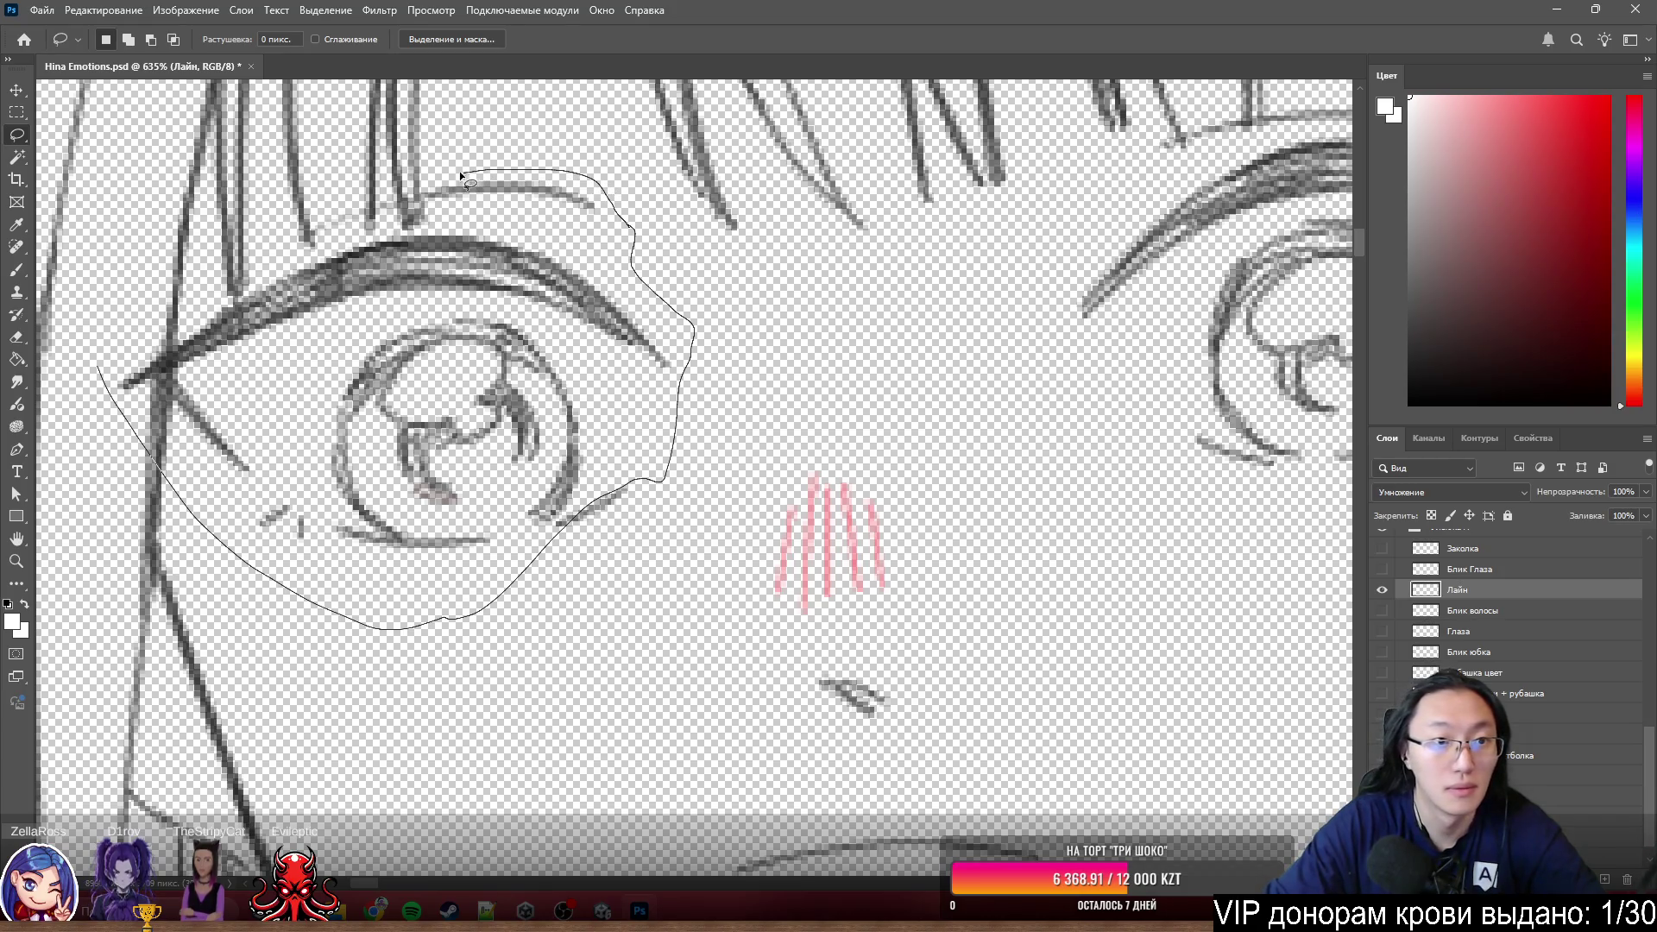
- Lasso both eyes and cut their line art onto a new layer named Лайн глаза
left_click_drag(170, 272, 101, 376)
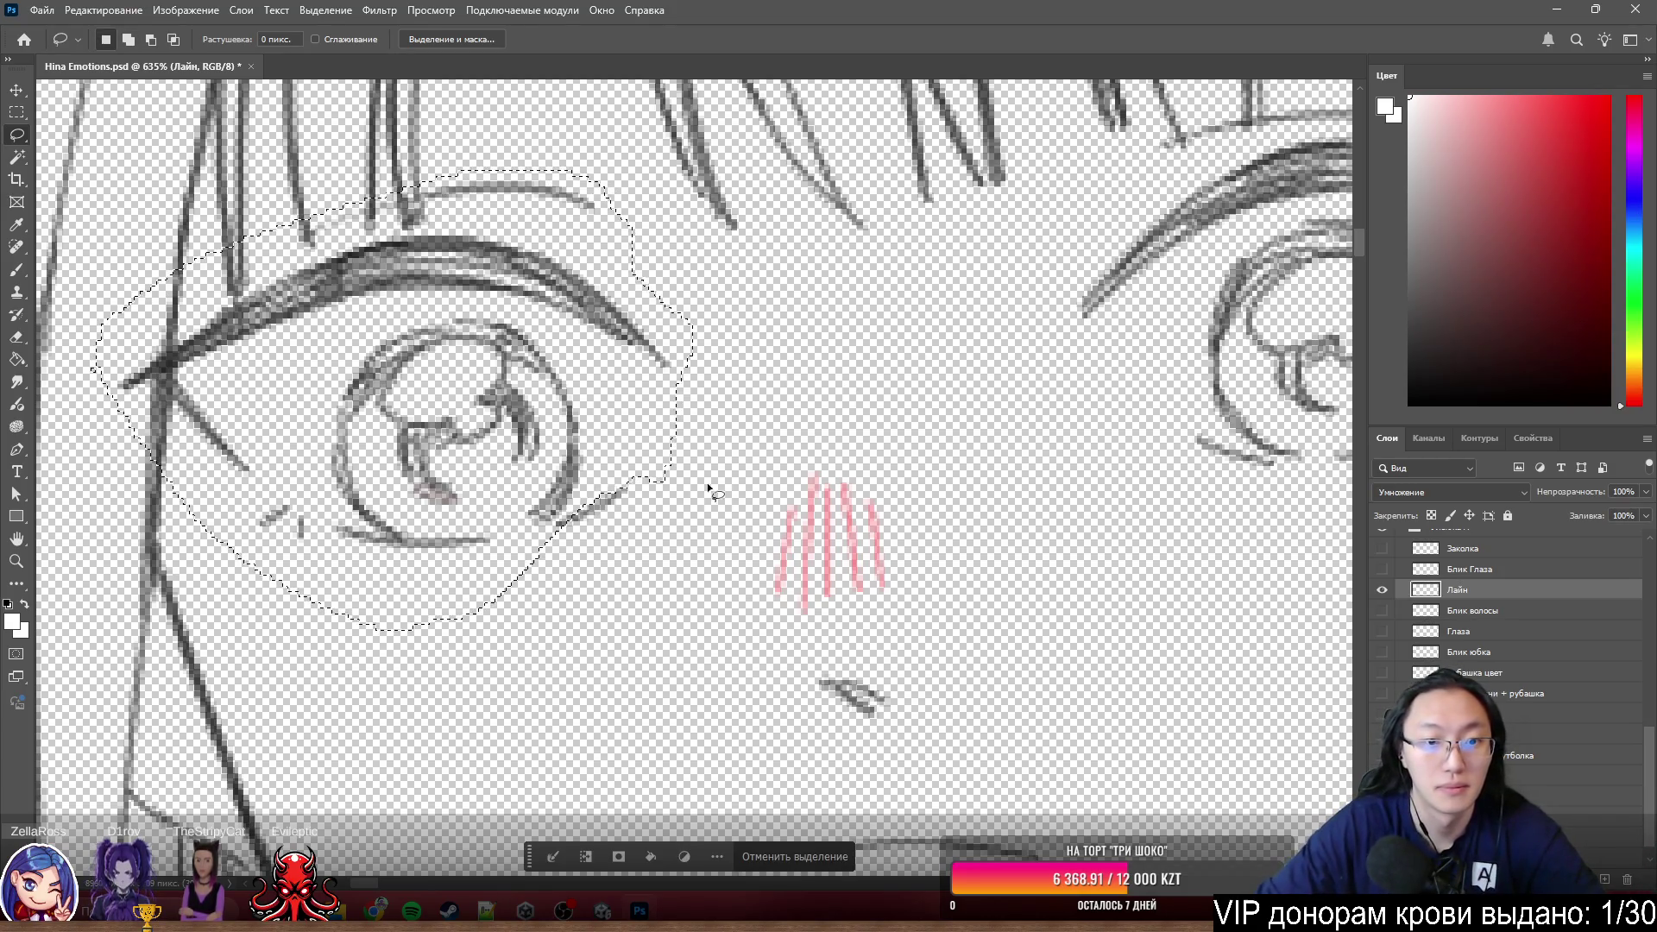
scroll(622, 486, "down", 2)
scroll(638, 438, "down", 3)
scroll(868, 302, "up", 3)
scroll(868, 302, "down", 1)
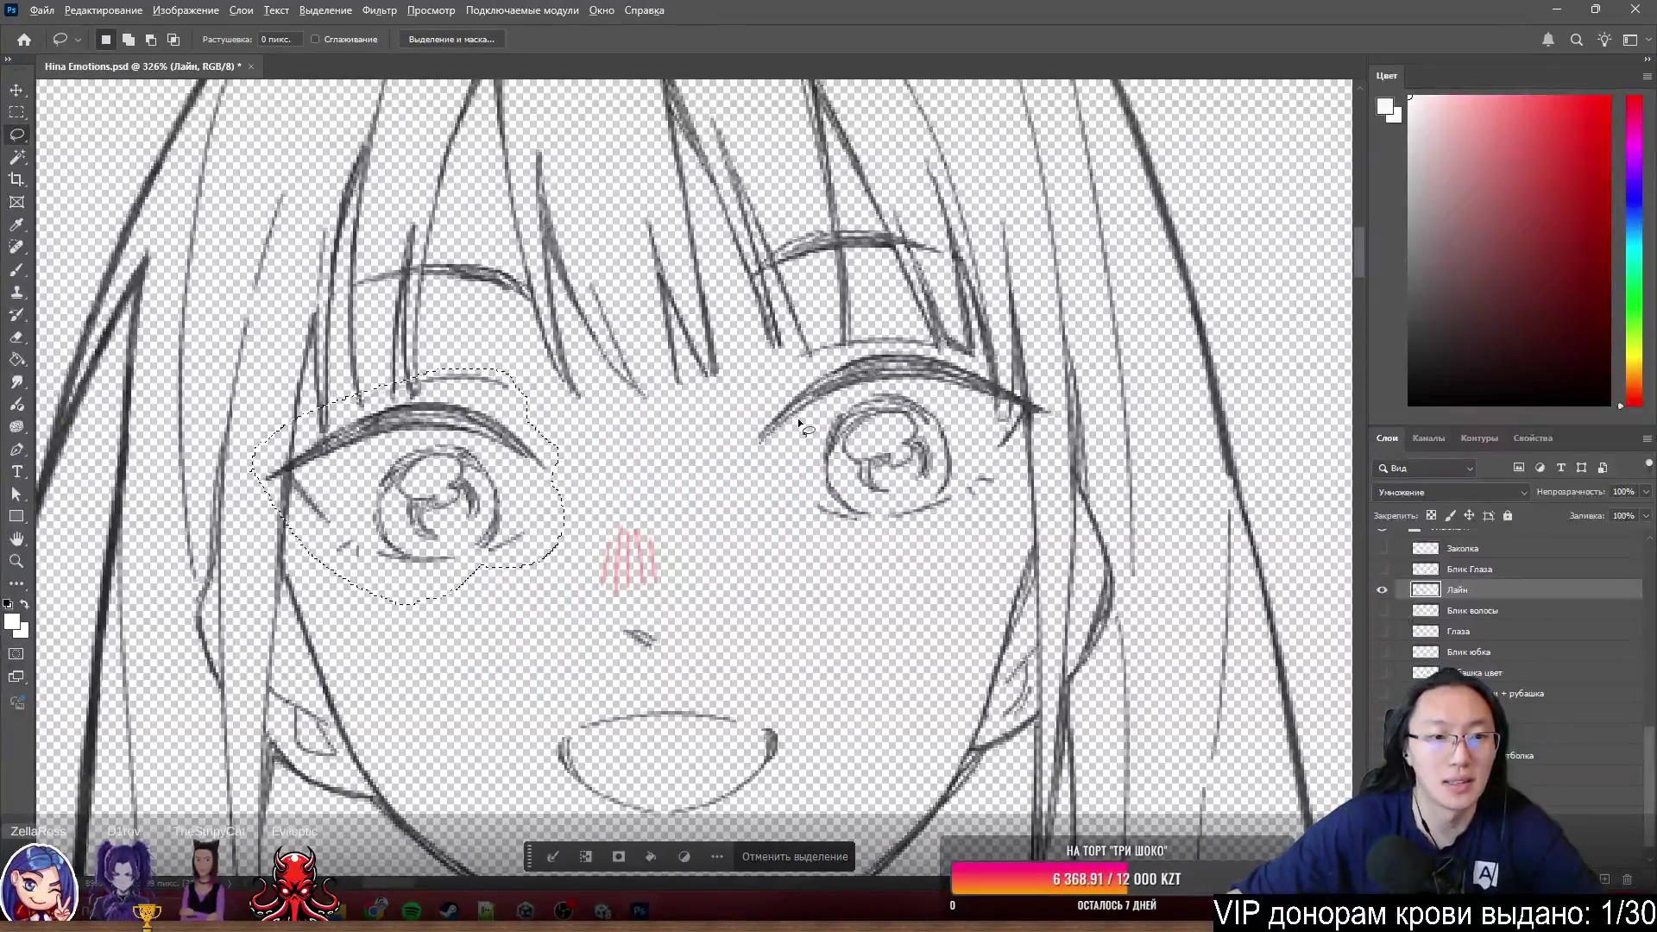
scroll(798, 418, "up", 1)
left_click_drag(869, 293, 767, 335)
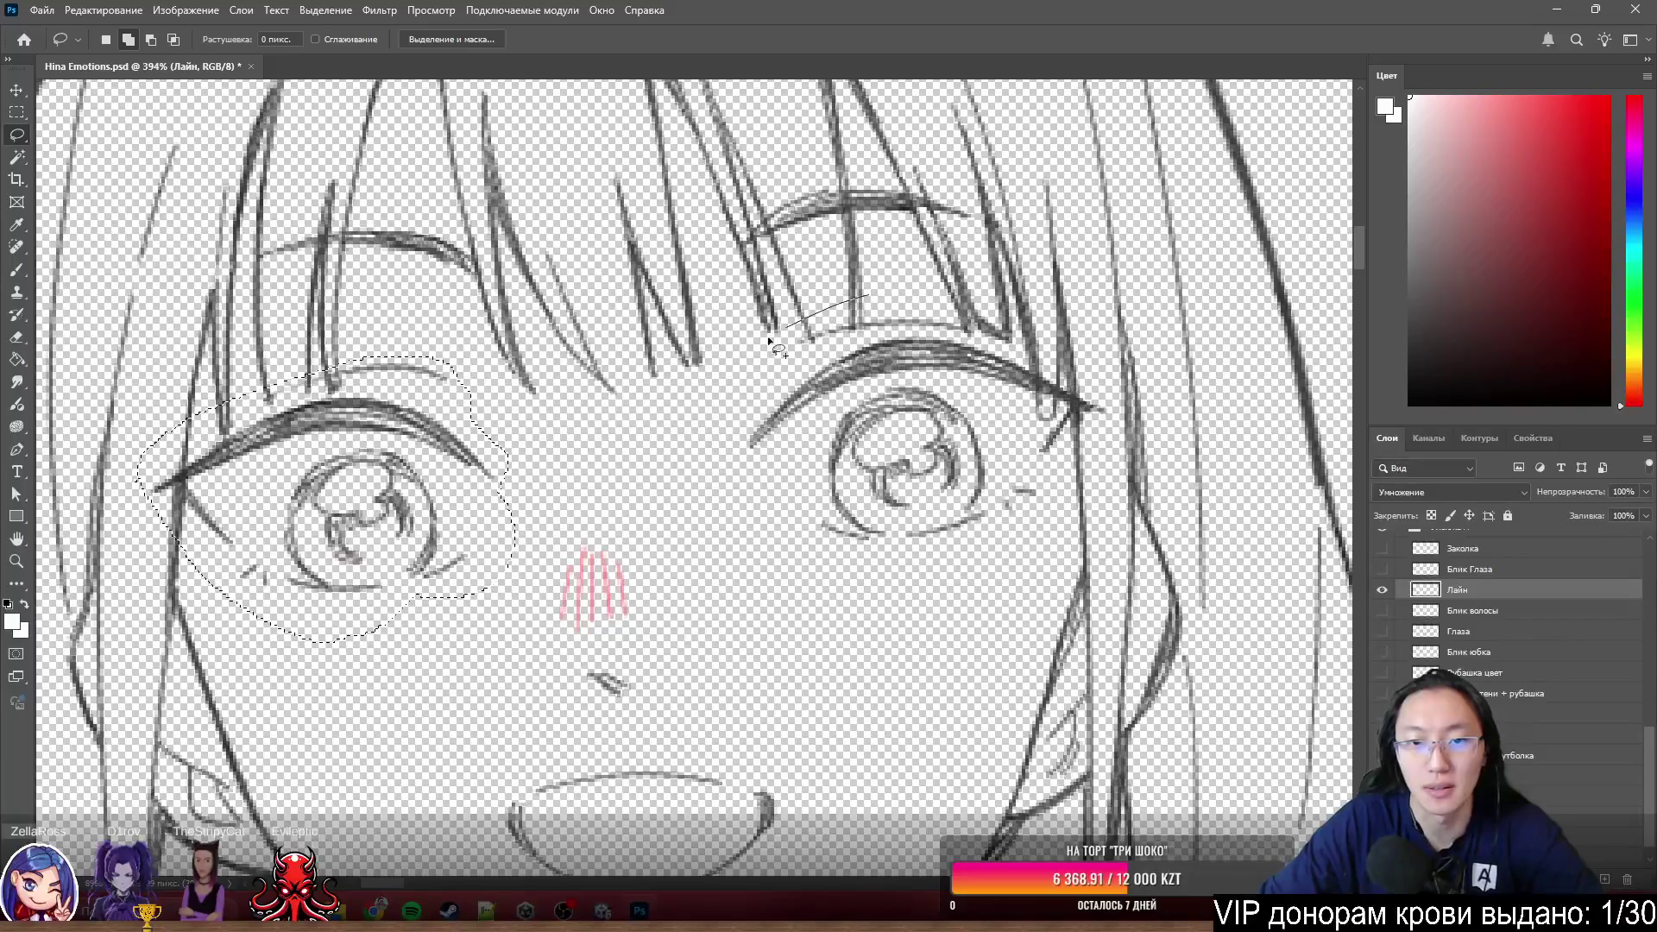
left_click_drag(911, 282, 915, 284)
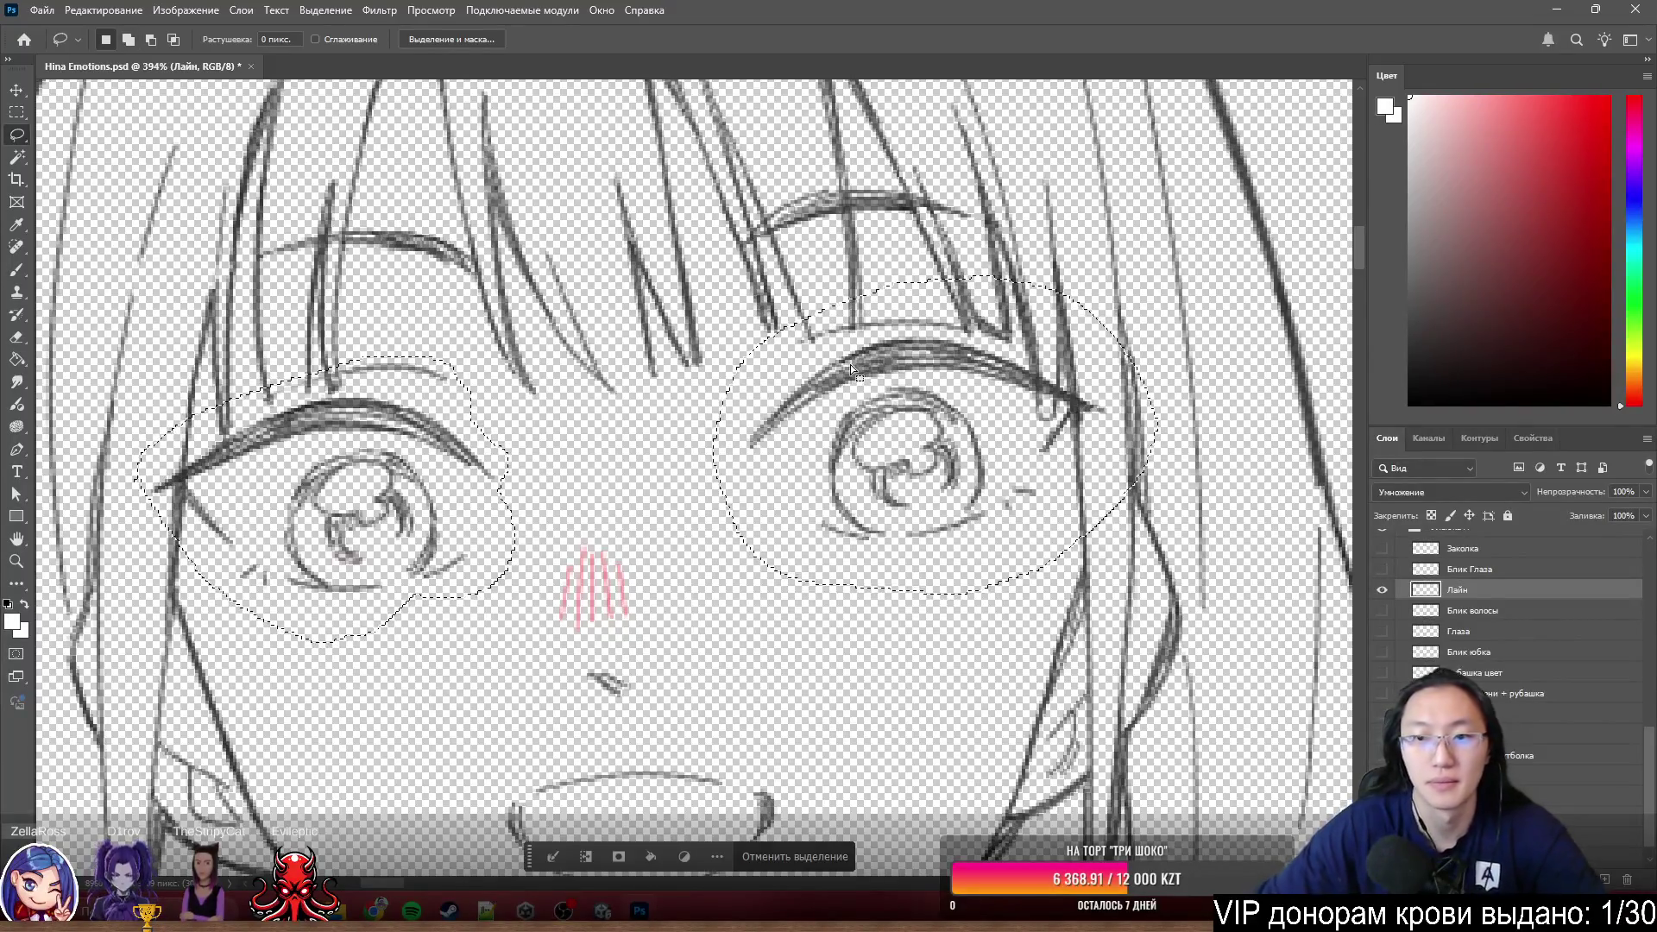
right_click(855, 404)
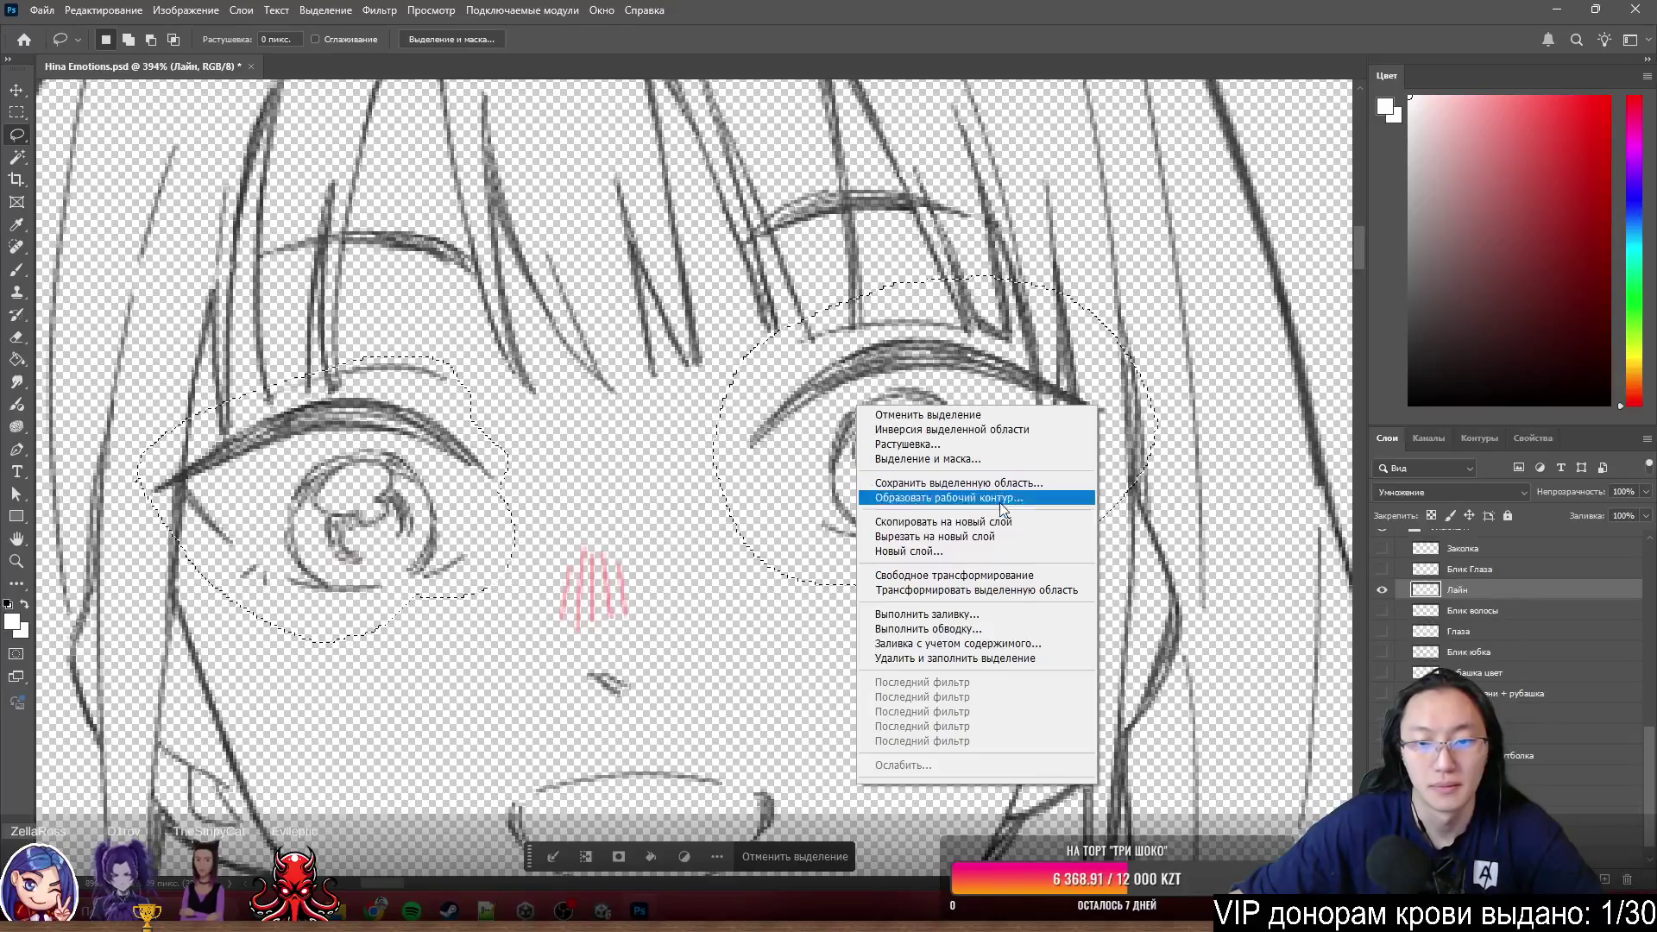
left_click(959, 541)
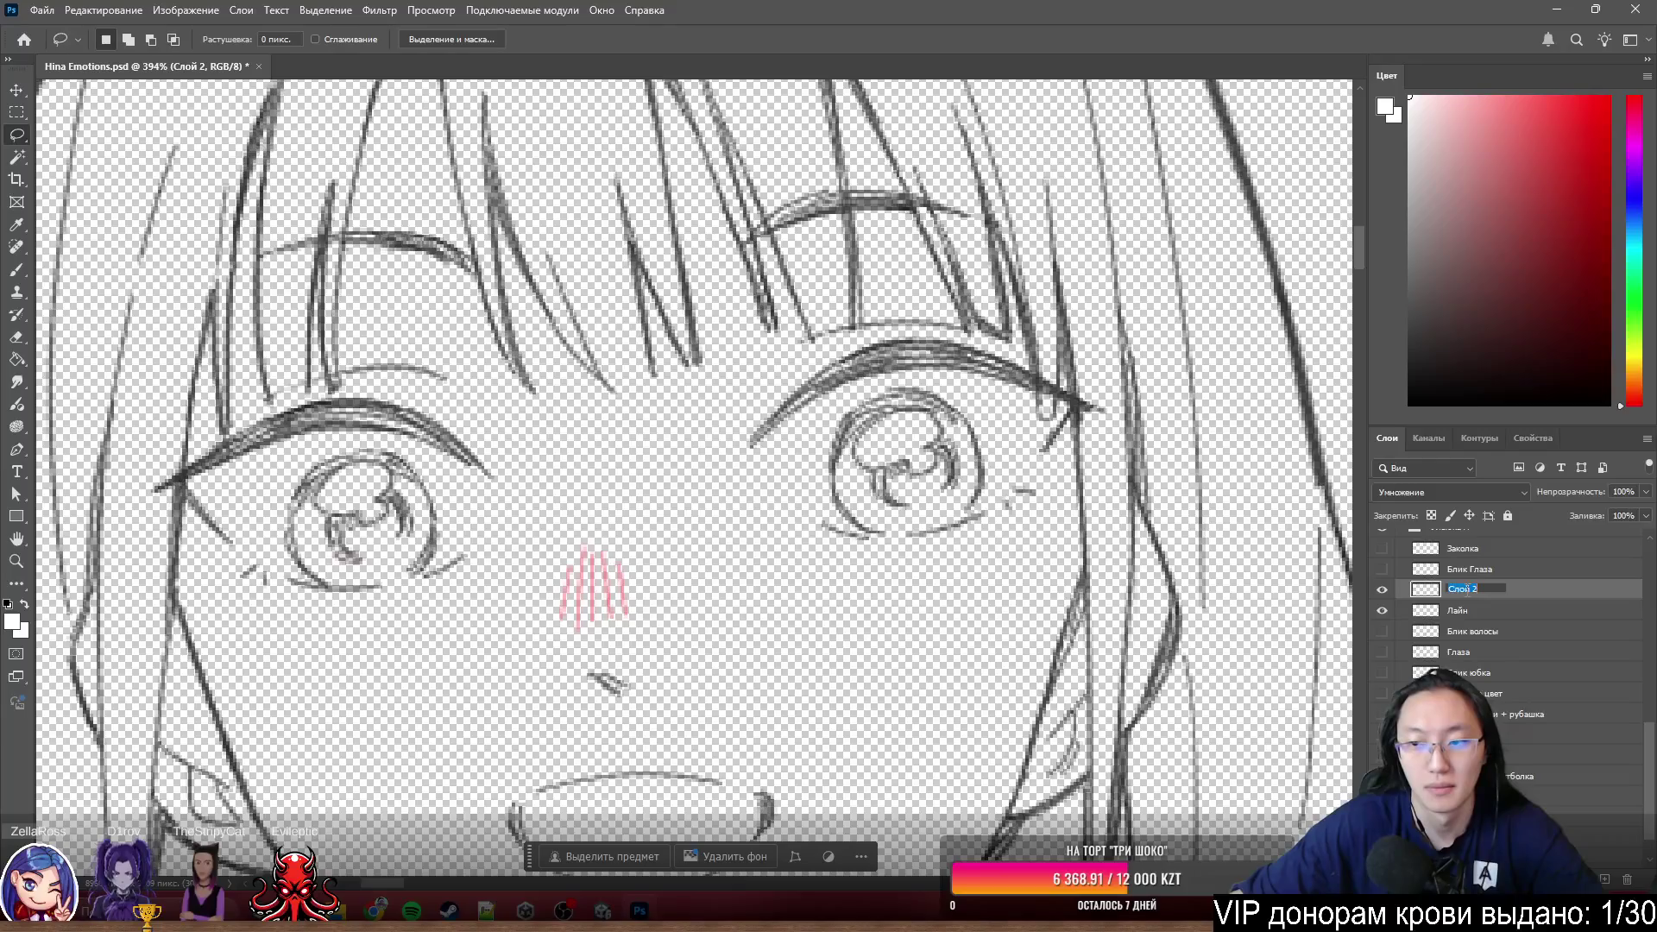
type("Лайн глаза")
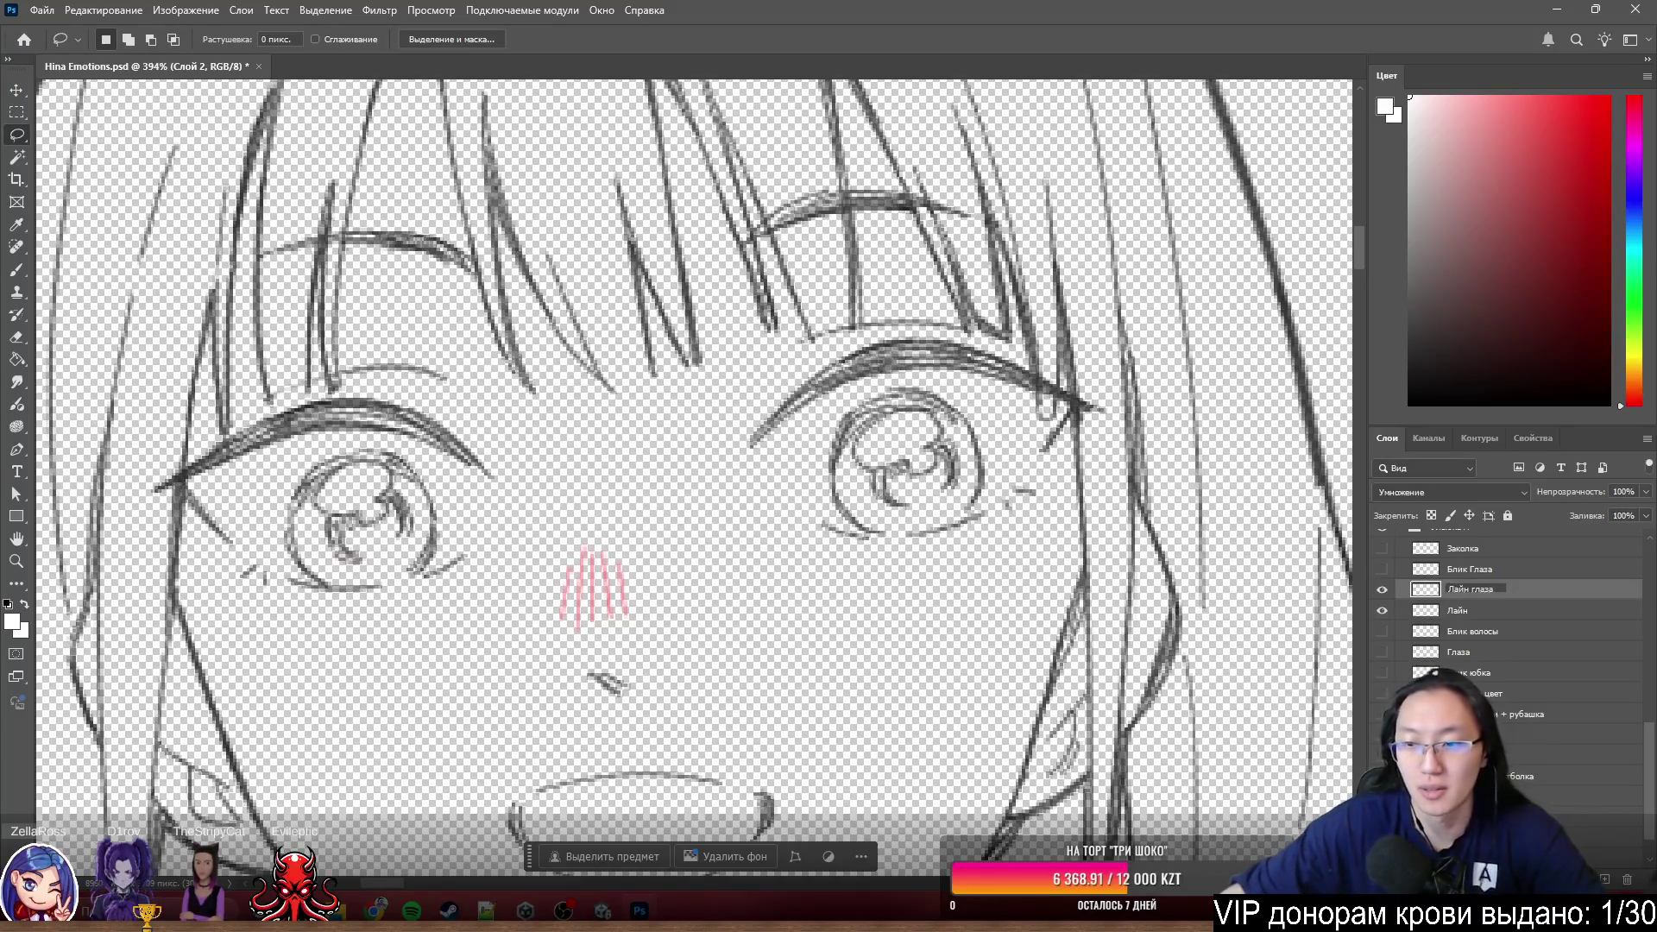
key("Return")
- Check and undo the cut, redo Layer via Cut onto Слой 2, and hide the remaining Лайн line art
left_click(1381, 590)
left_click(1380, 591)
key("ctrl+z")
key("ctrl+z")
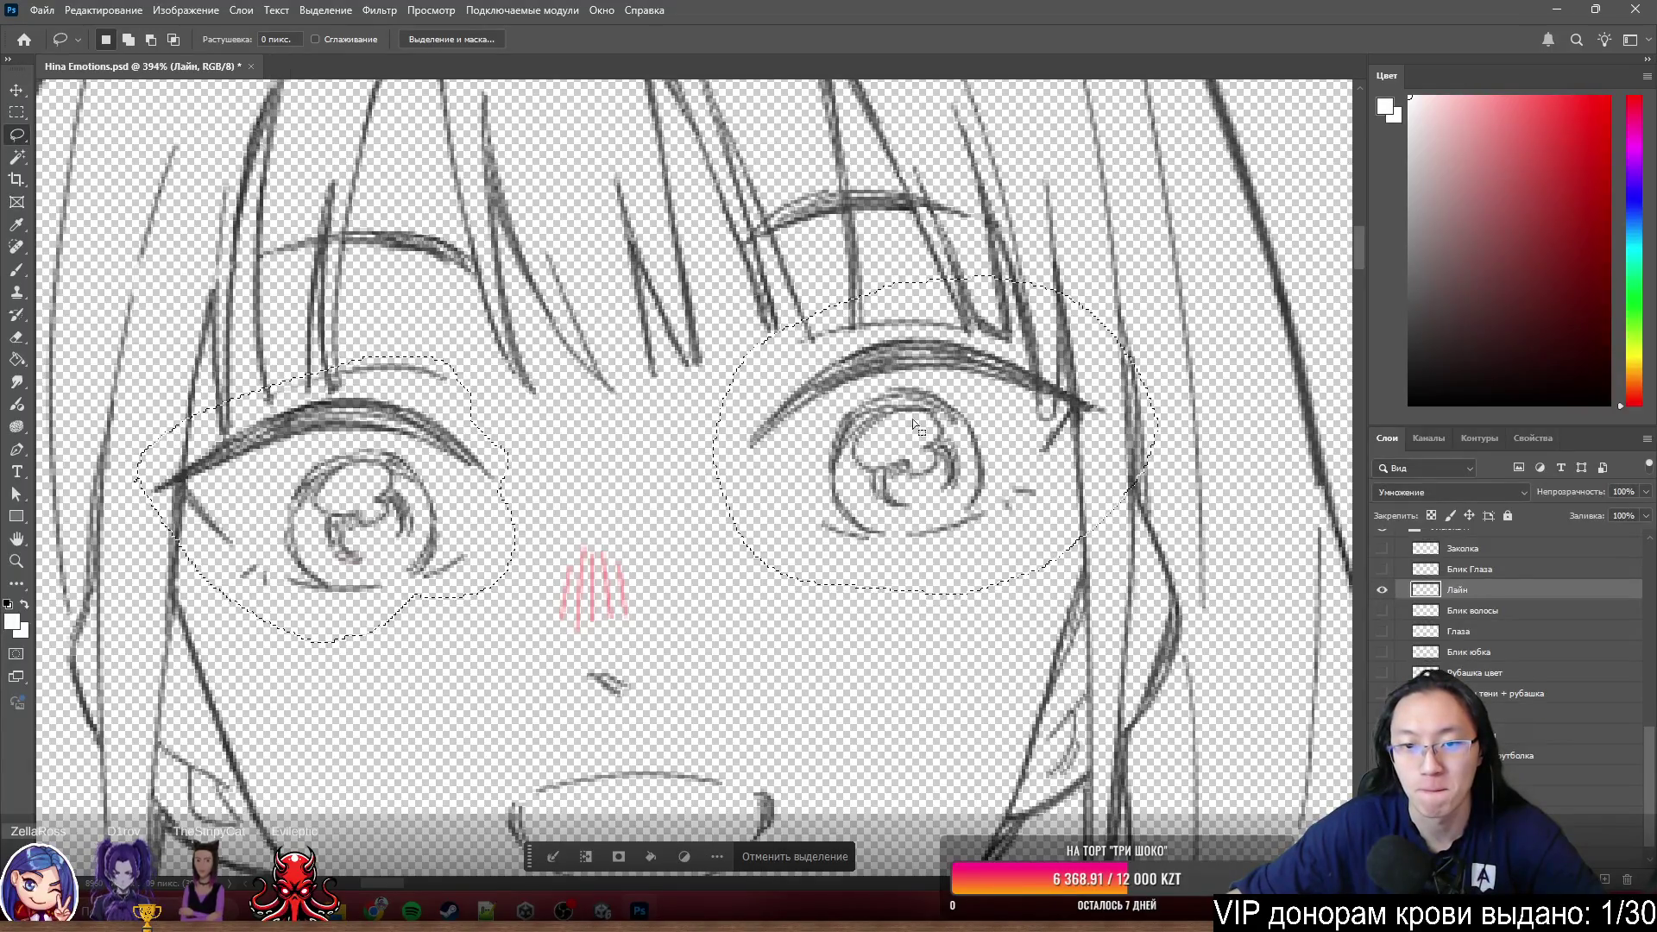
right_click(902, 421)
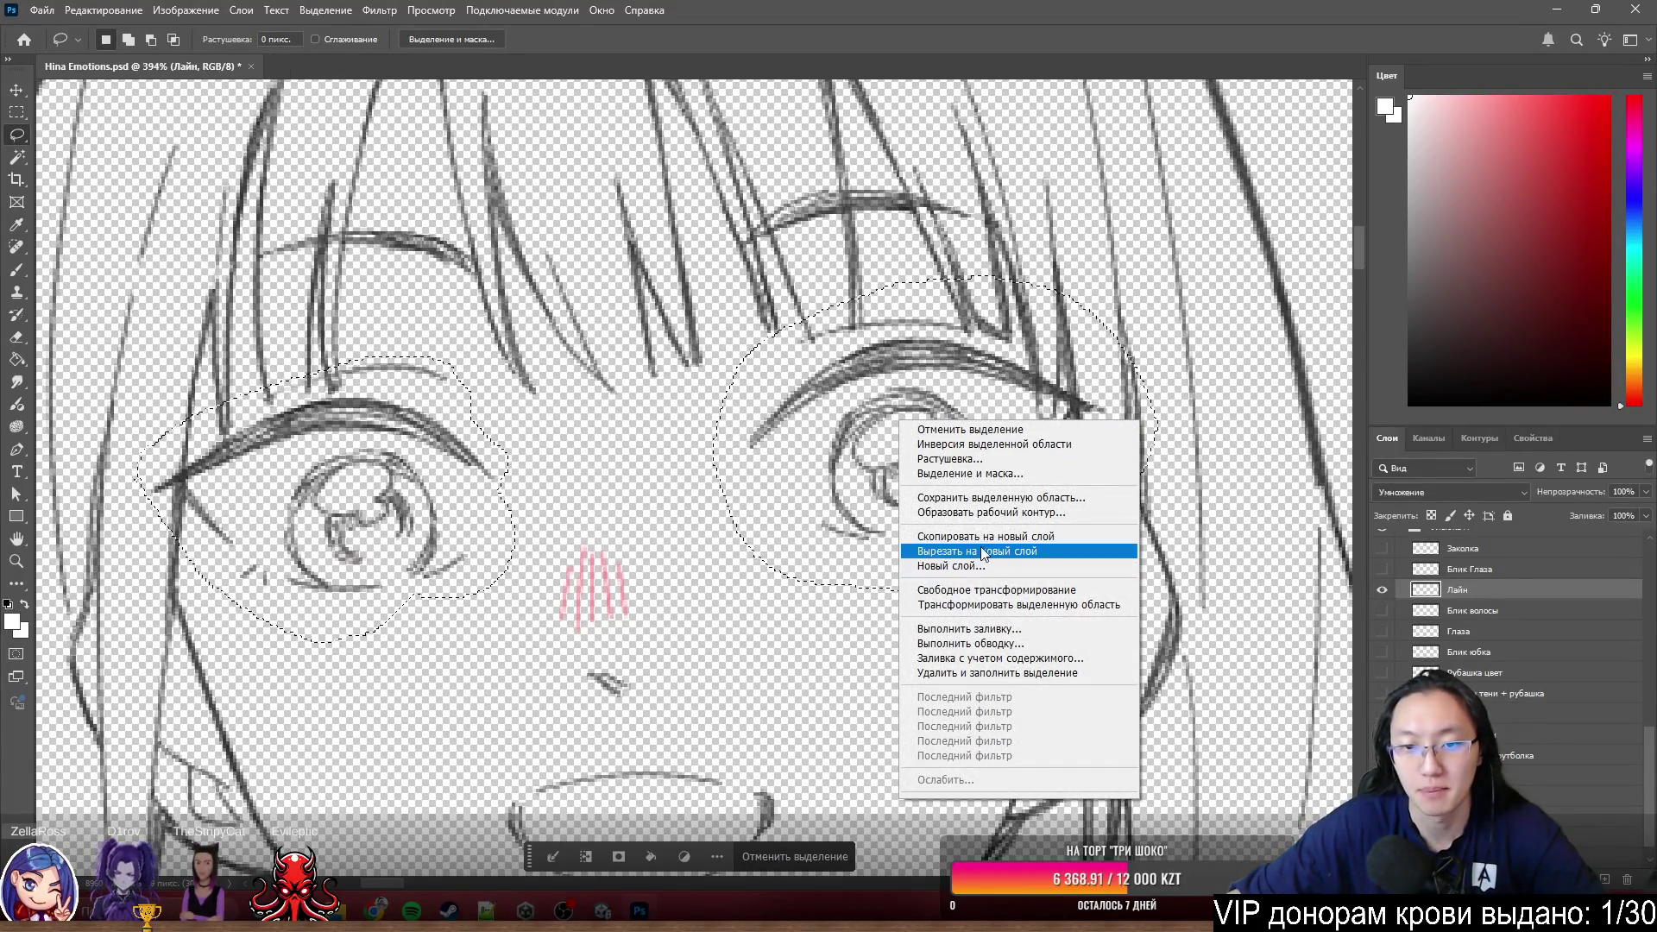
left_click(968, 537)
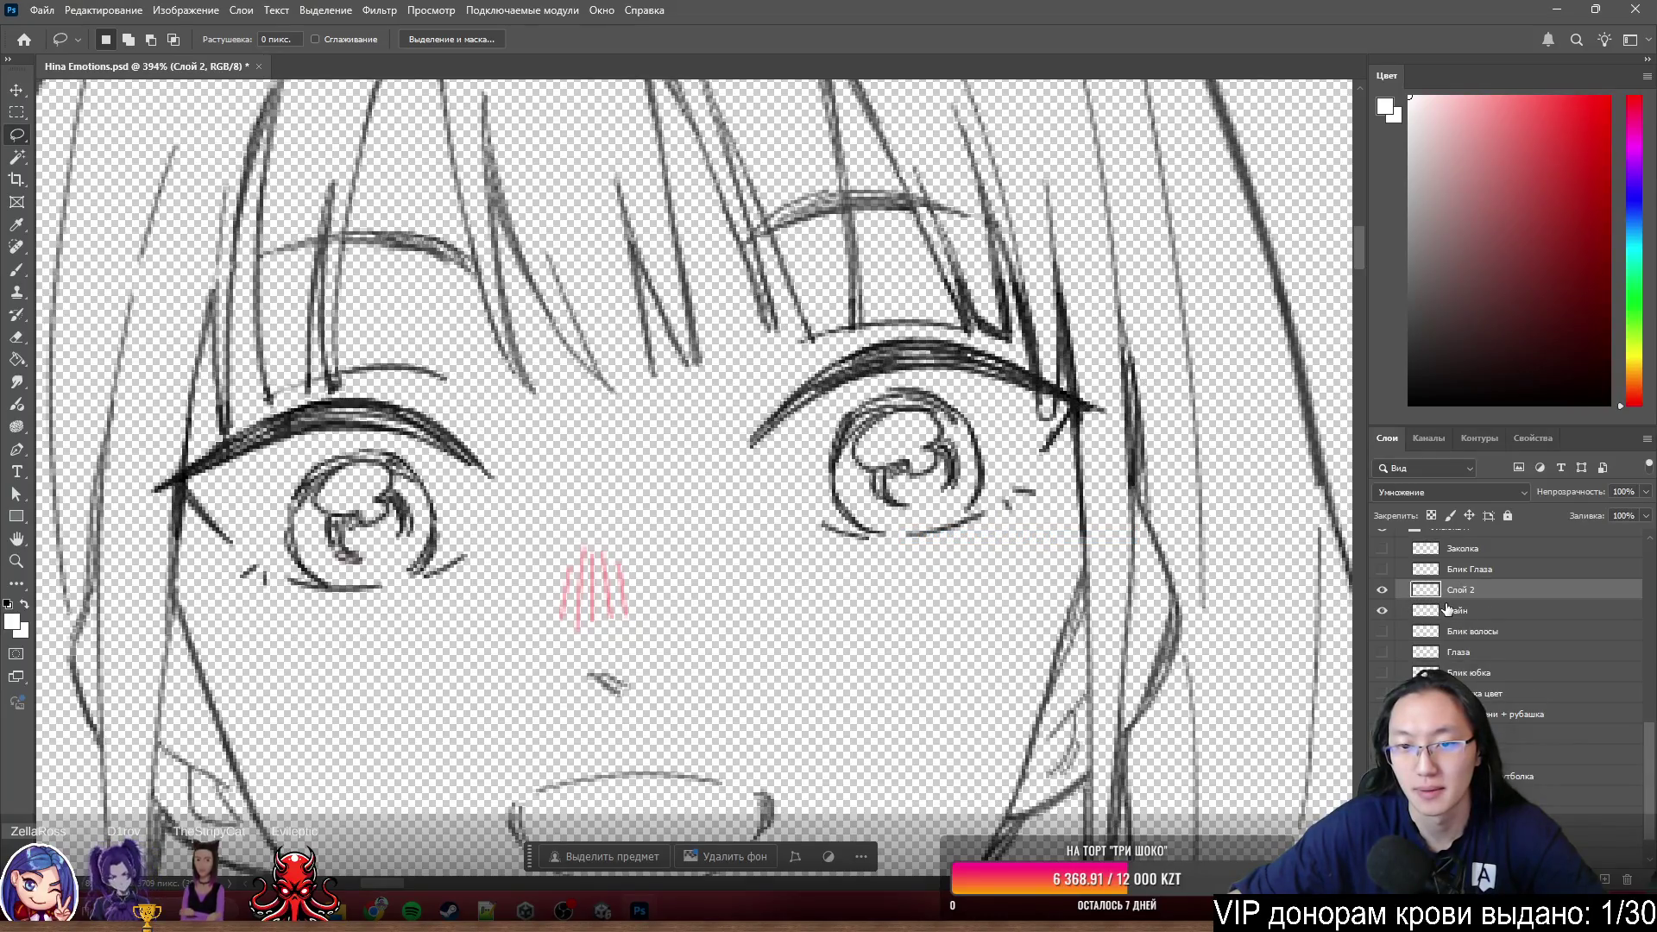
left_click(1382, 610)
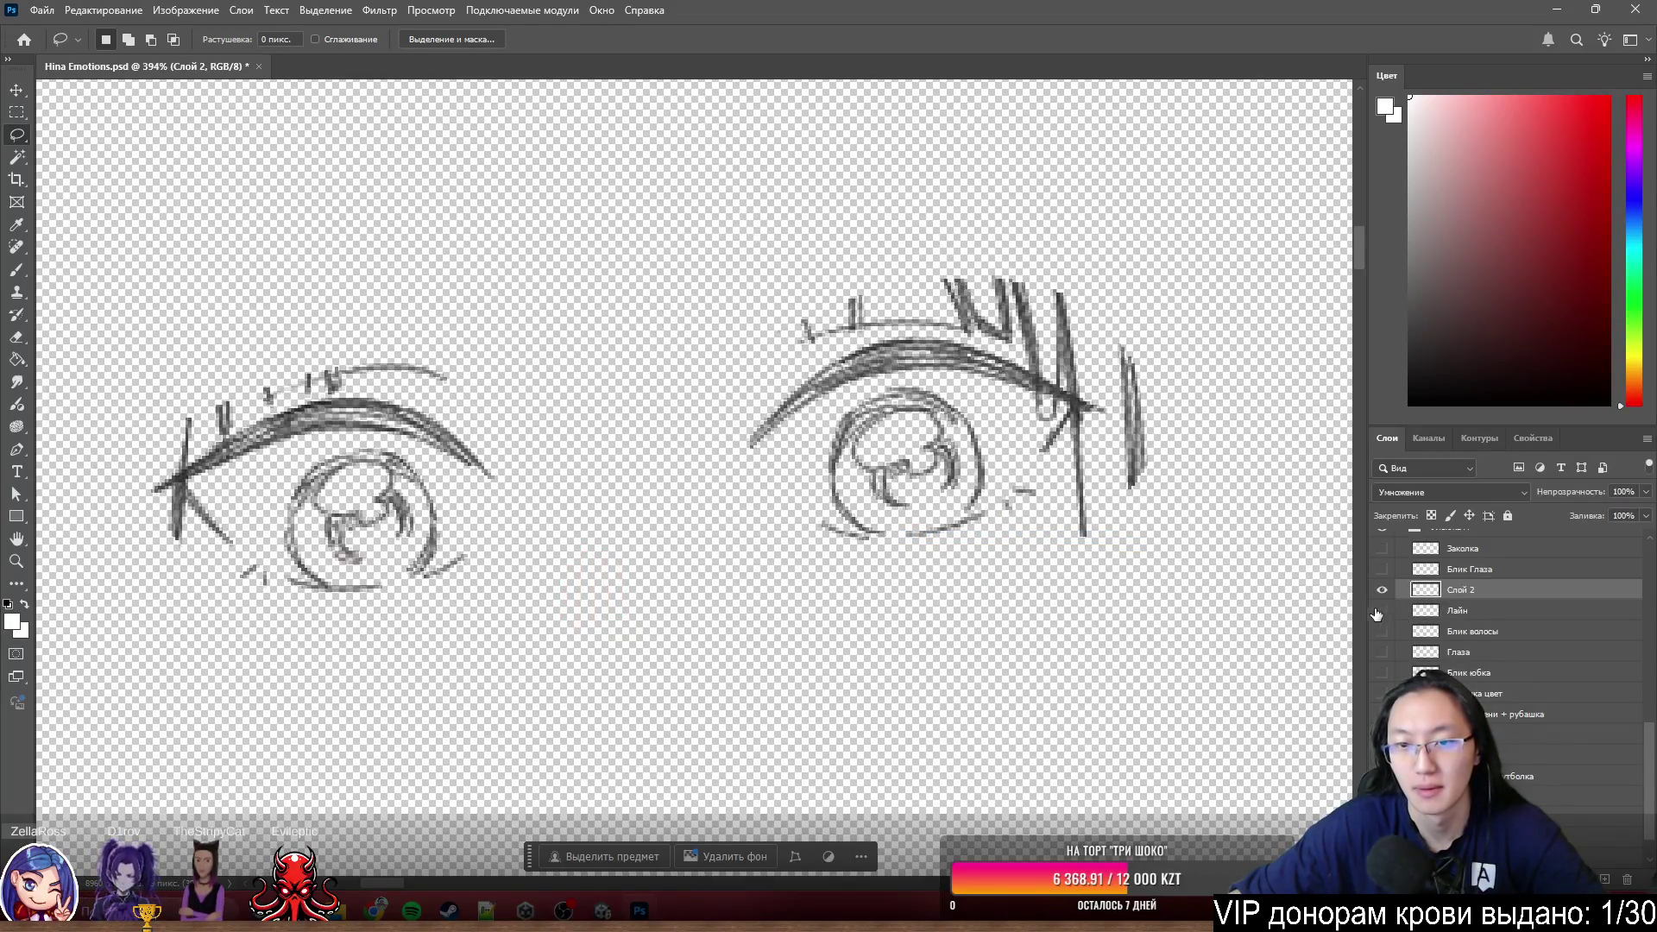
scroll(1018, 225, "up", 3)
- Erase hair strokes beside, above and at the right eye's corner, undoing the overdone ones
key("e")
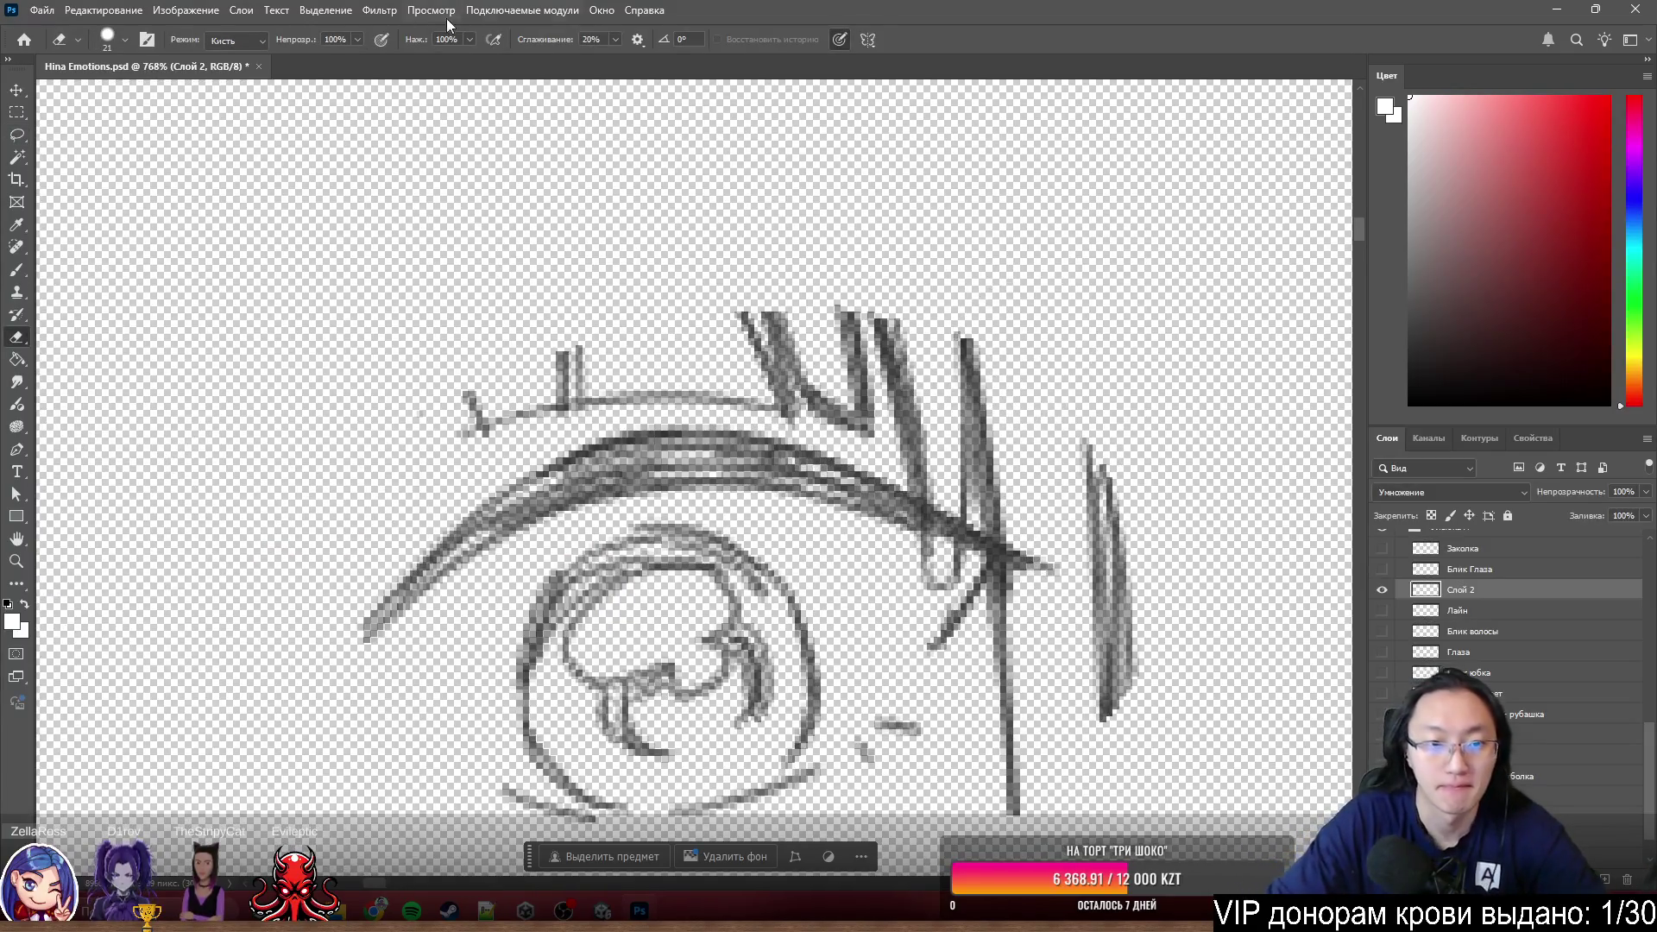
left_click_drag(1170, 444, 1164, 762)
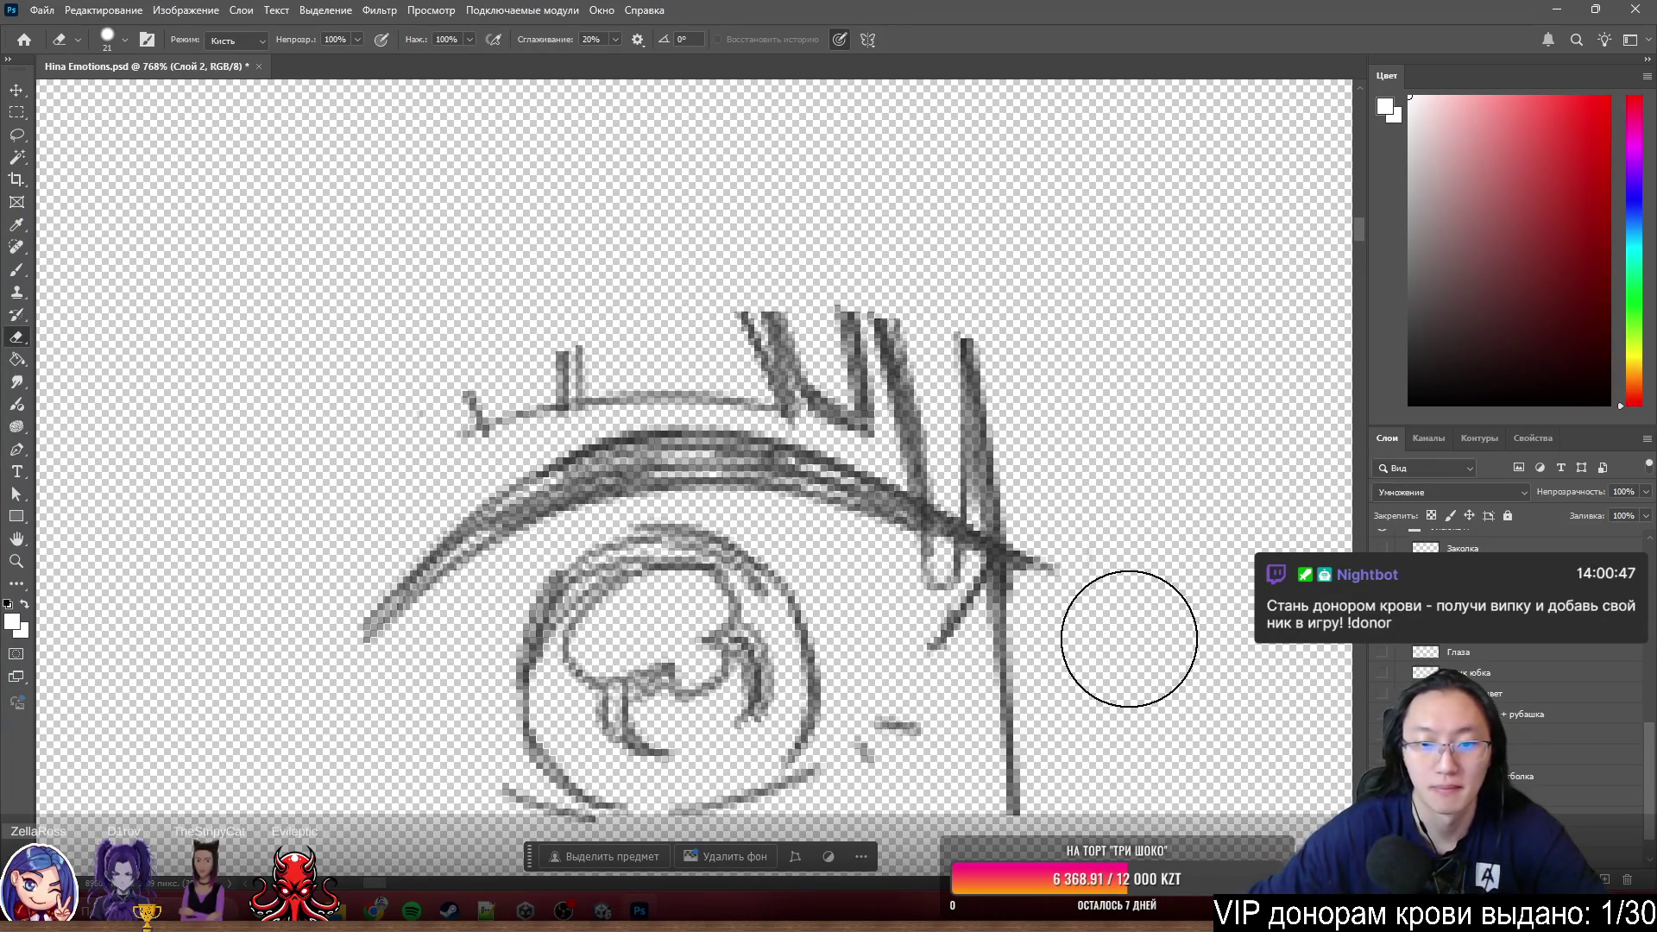
scroll(1036, 557, "down", 2)
right_click(972, 549, "alt")
mouse_move(930, 538)
left_mouse_down()
mouse_move(485, 267)
mouse_move(477, 255)
mouse_move(567, 247)
mouse_move(609, 168)
left_mouse_up()
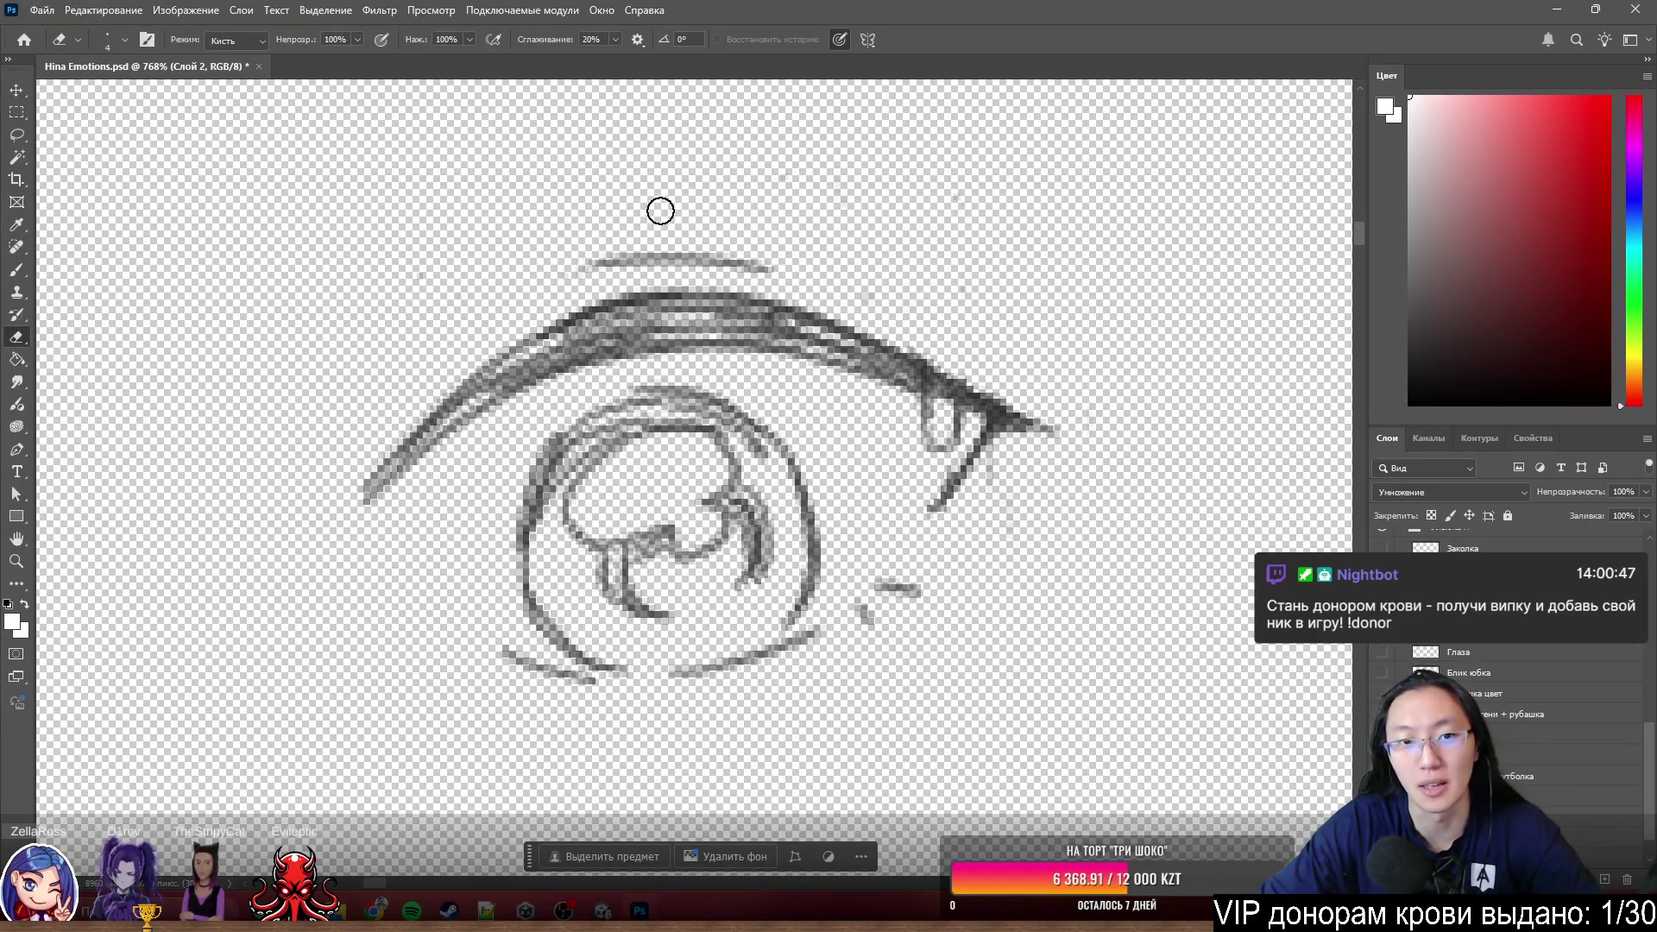
left_click_drag(630, 246, 769, 256)
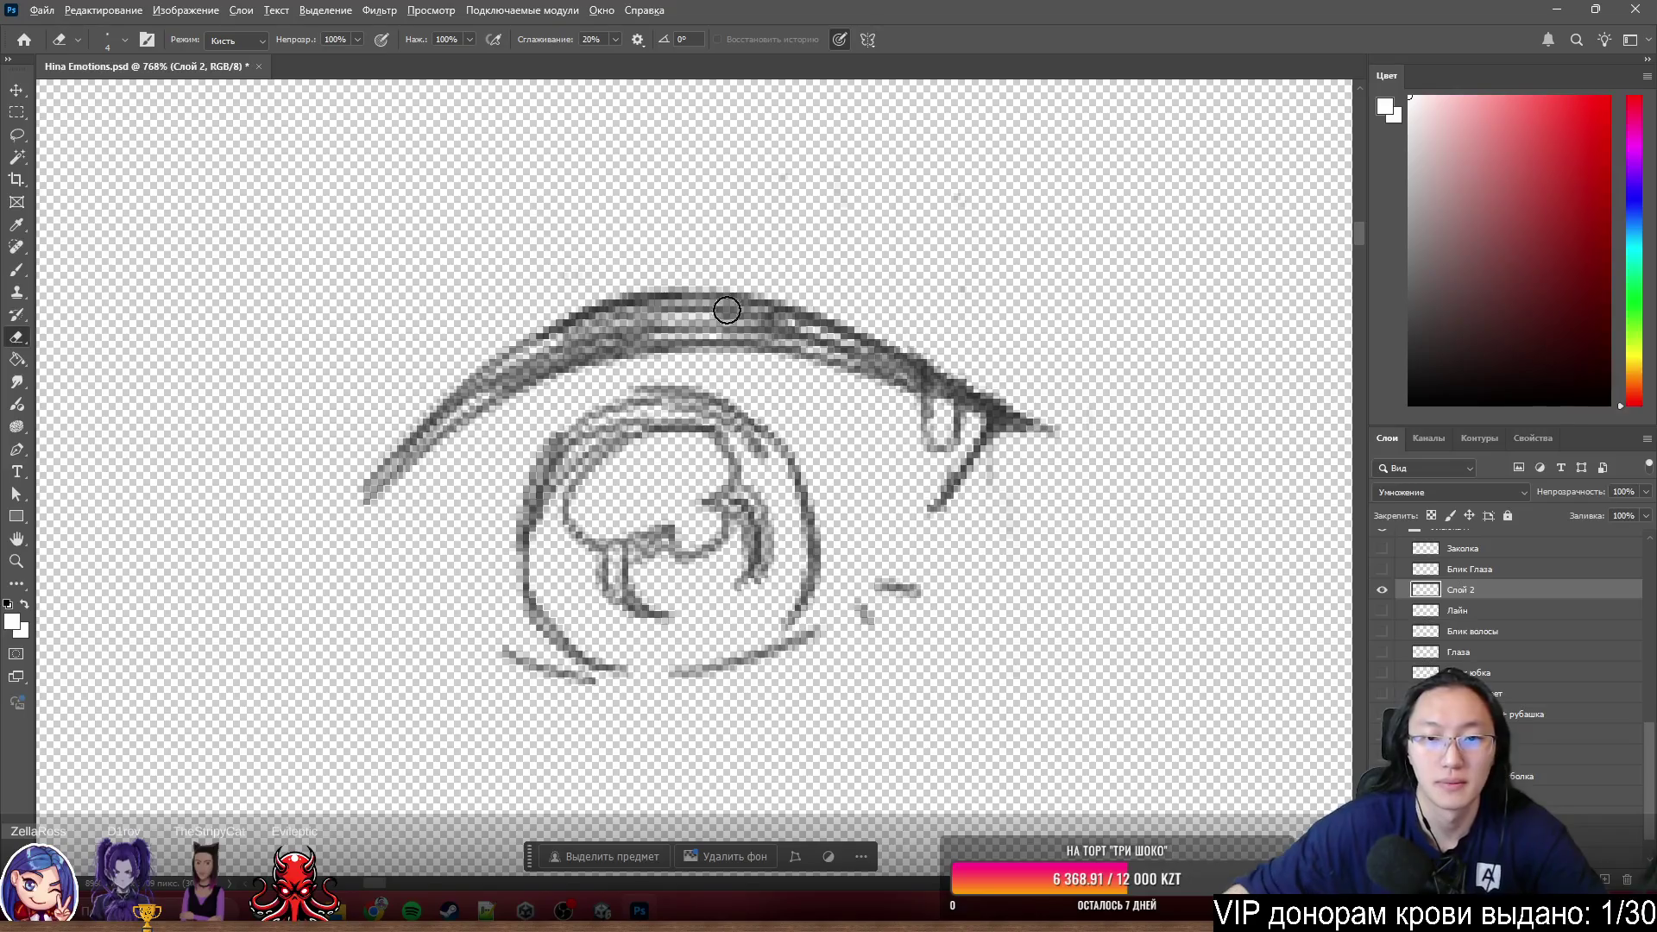
scroll(906, 402, "up", 3)
scroll(902, 394, "up", 3)
mouse_move(901, 395)
left_mouse_down()
mouse_move(850, 392)
mouse_move(895, 408)
mouse_move(925, 370)
mouse_move(903, 437)
mouse_move(920, 393)
left_mouse_up()
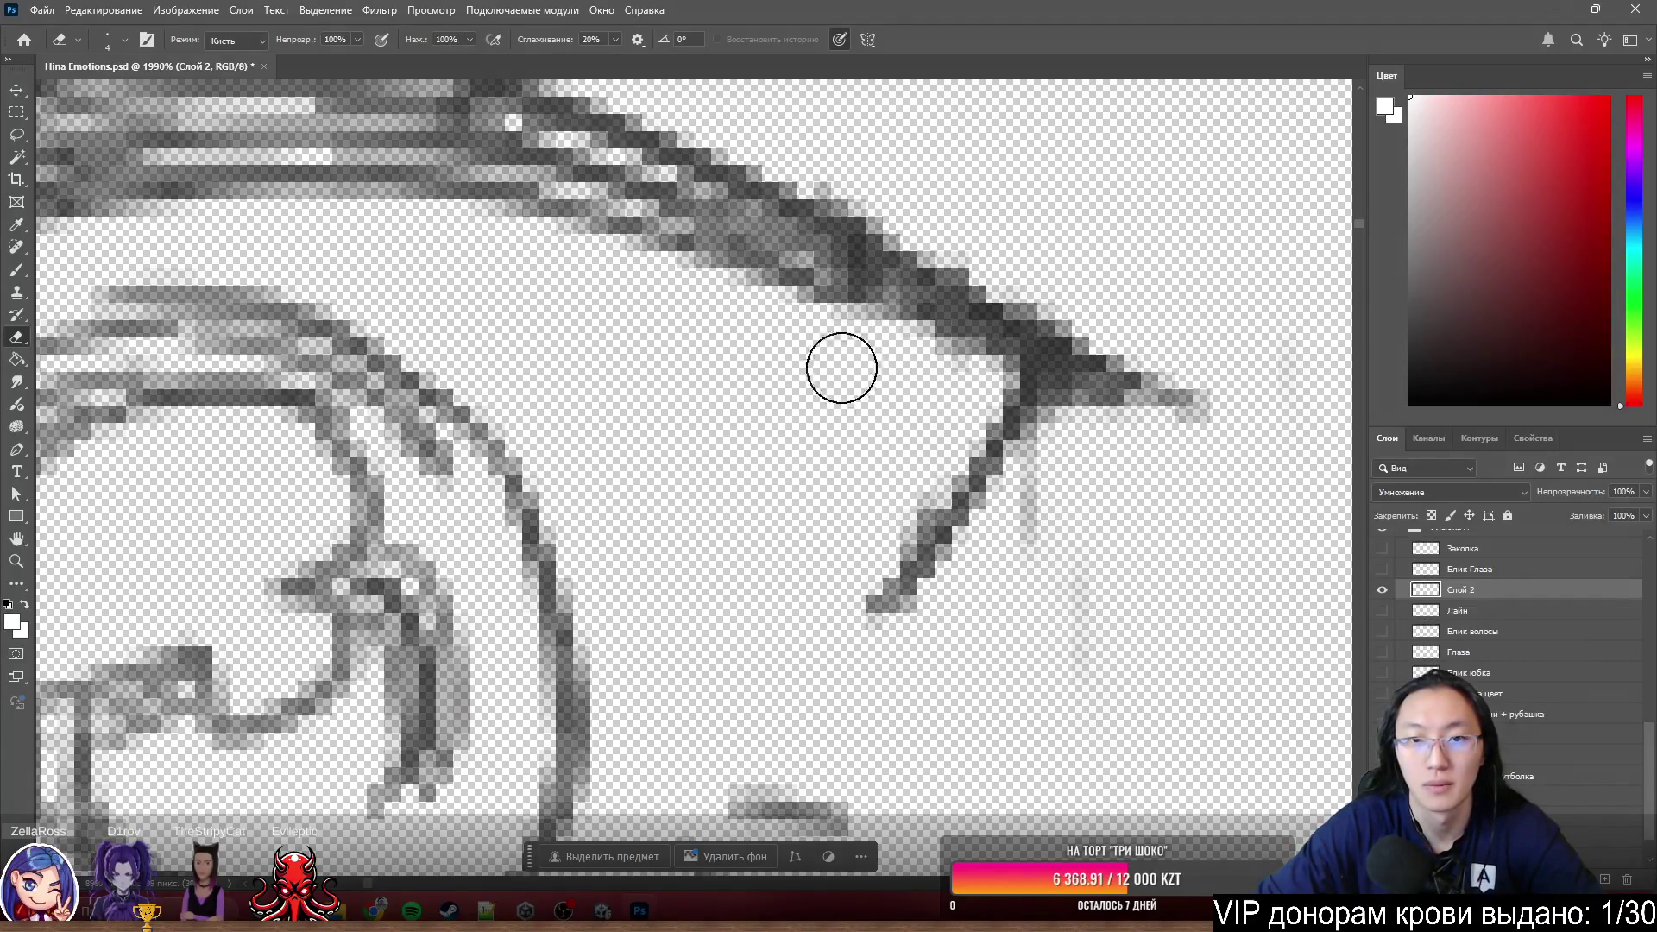
mouse_move(862, 151)
left_mouse_down()
mouse_move(859, 170)
mouse_move(881, 172)
left_mouse_up()
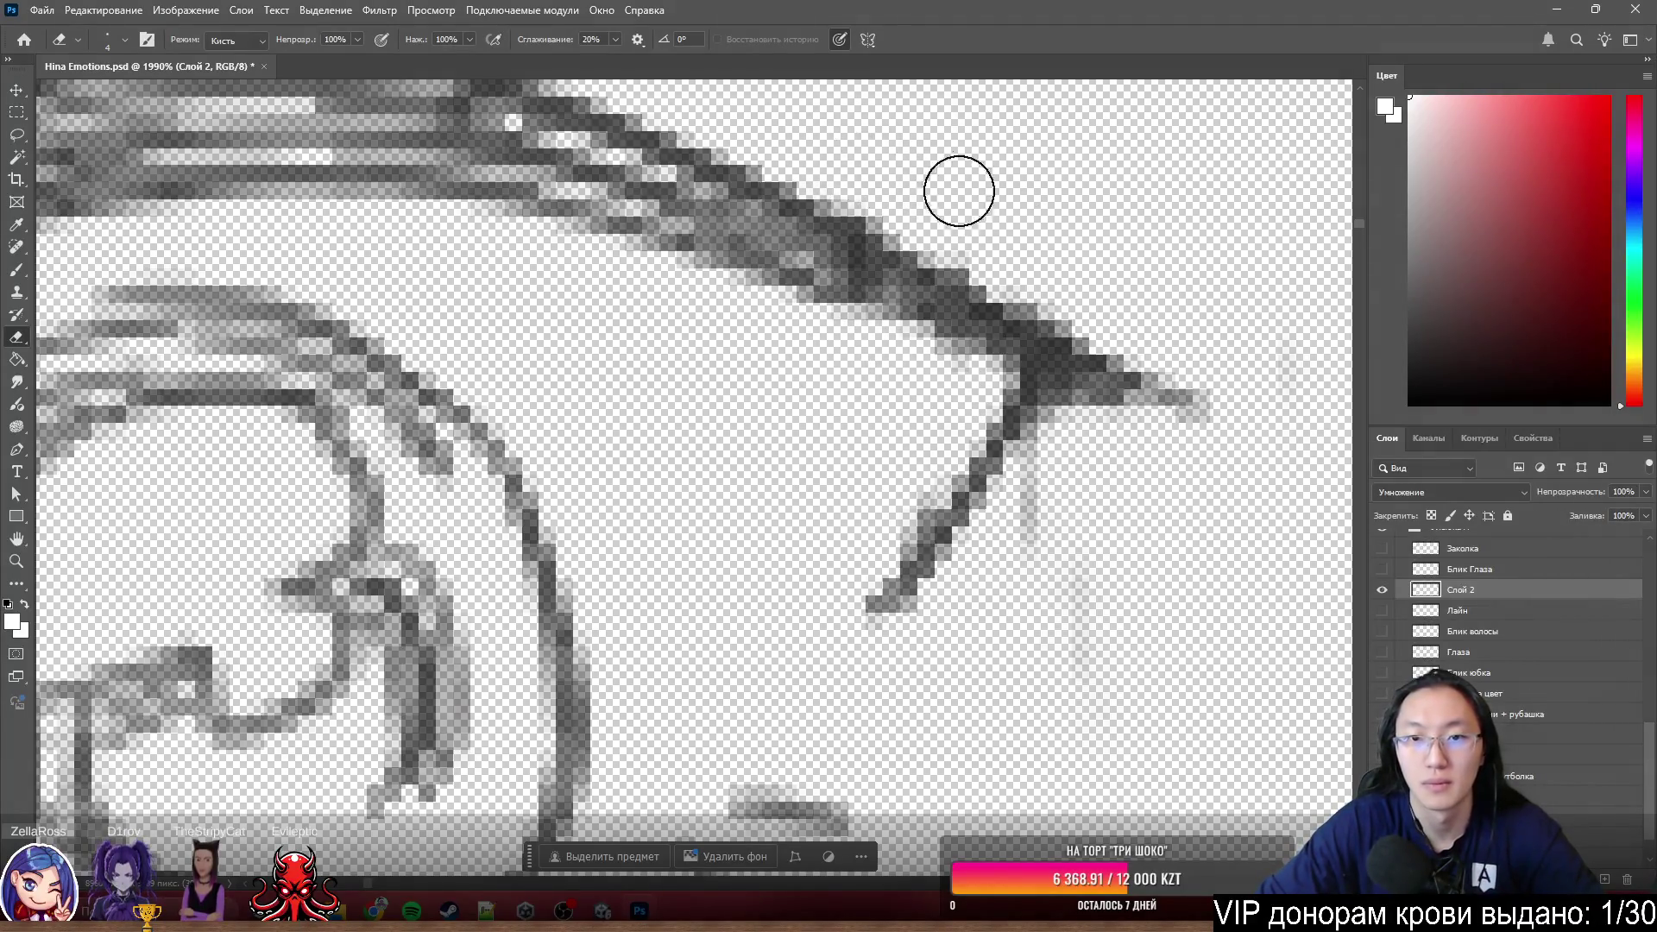
scroll(1184, 256, "down", 3)
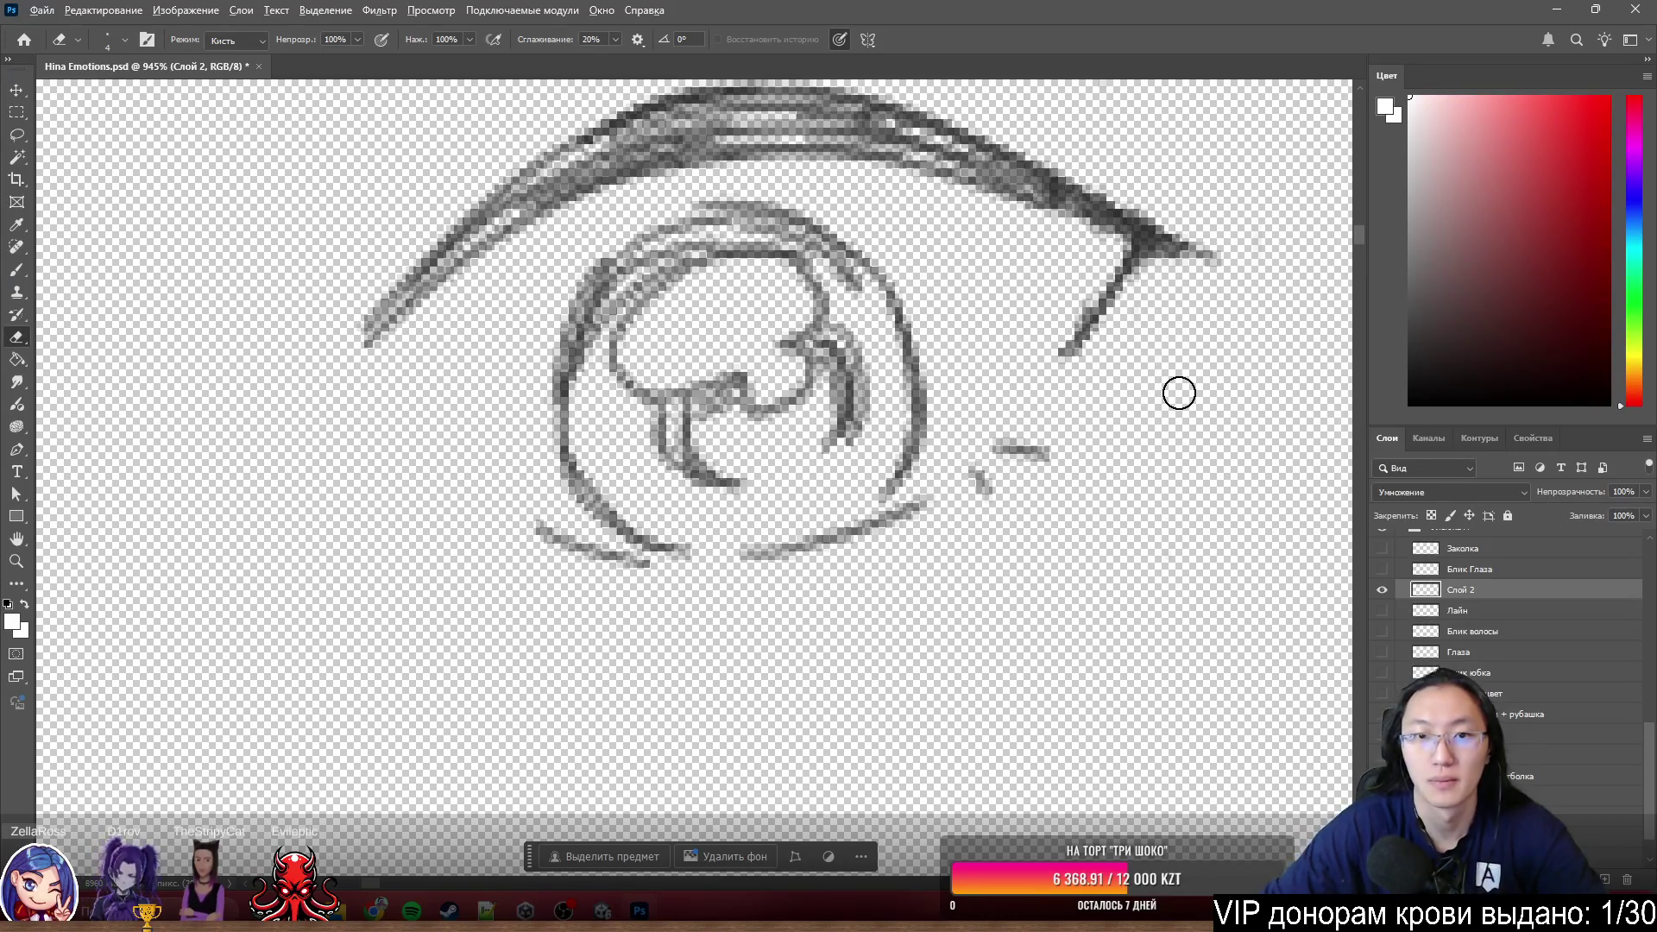
scroll(1177, 388, "down", 2)
scroll(858, 368, "down", 2)
scroll(760, 290, "up", 2)
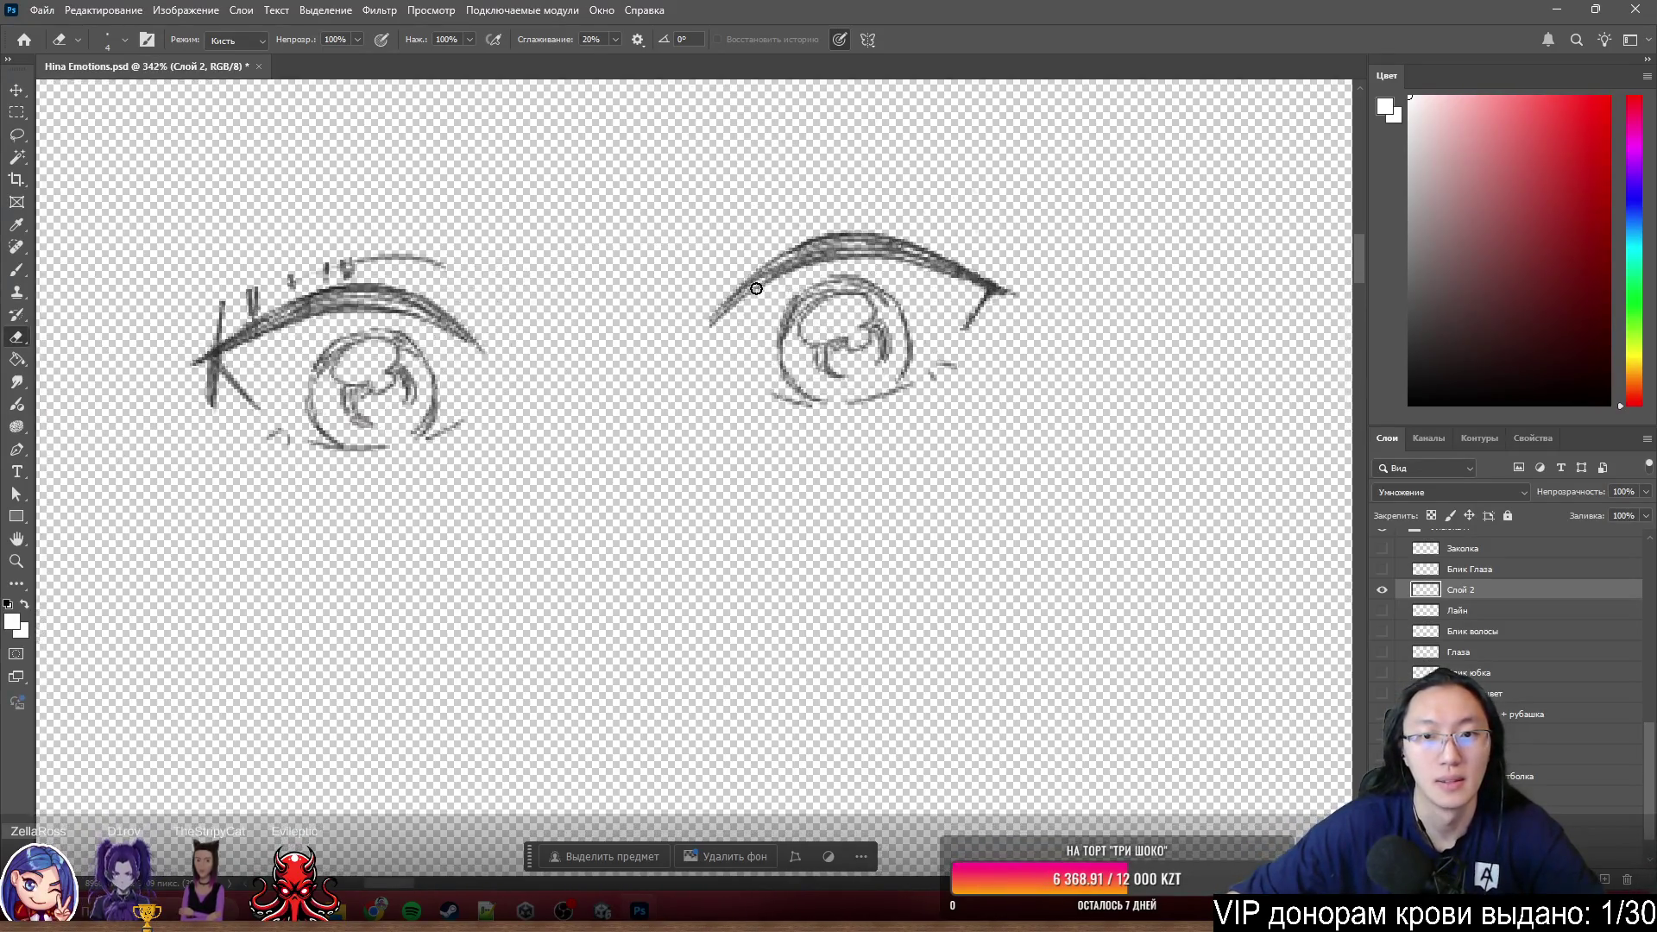
key("ctrl+z")
key("ctrl+z")
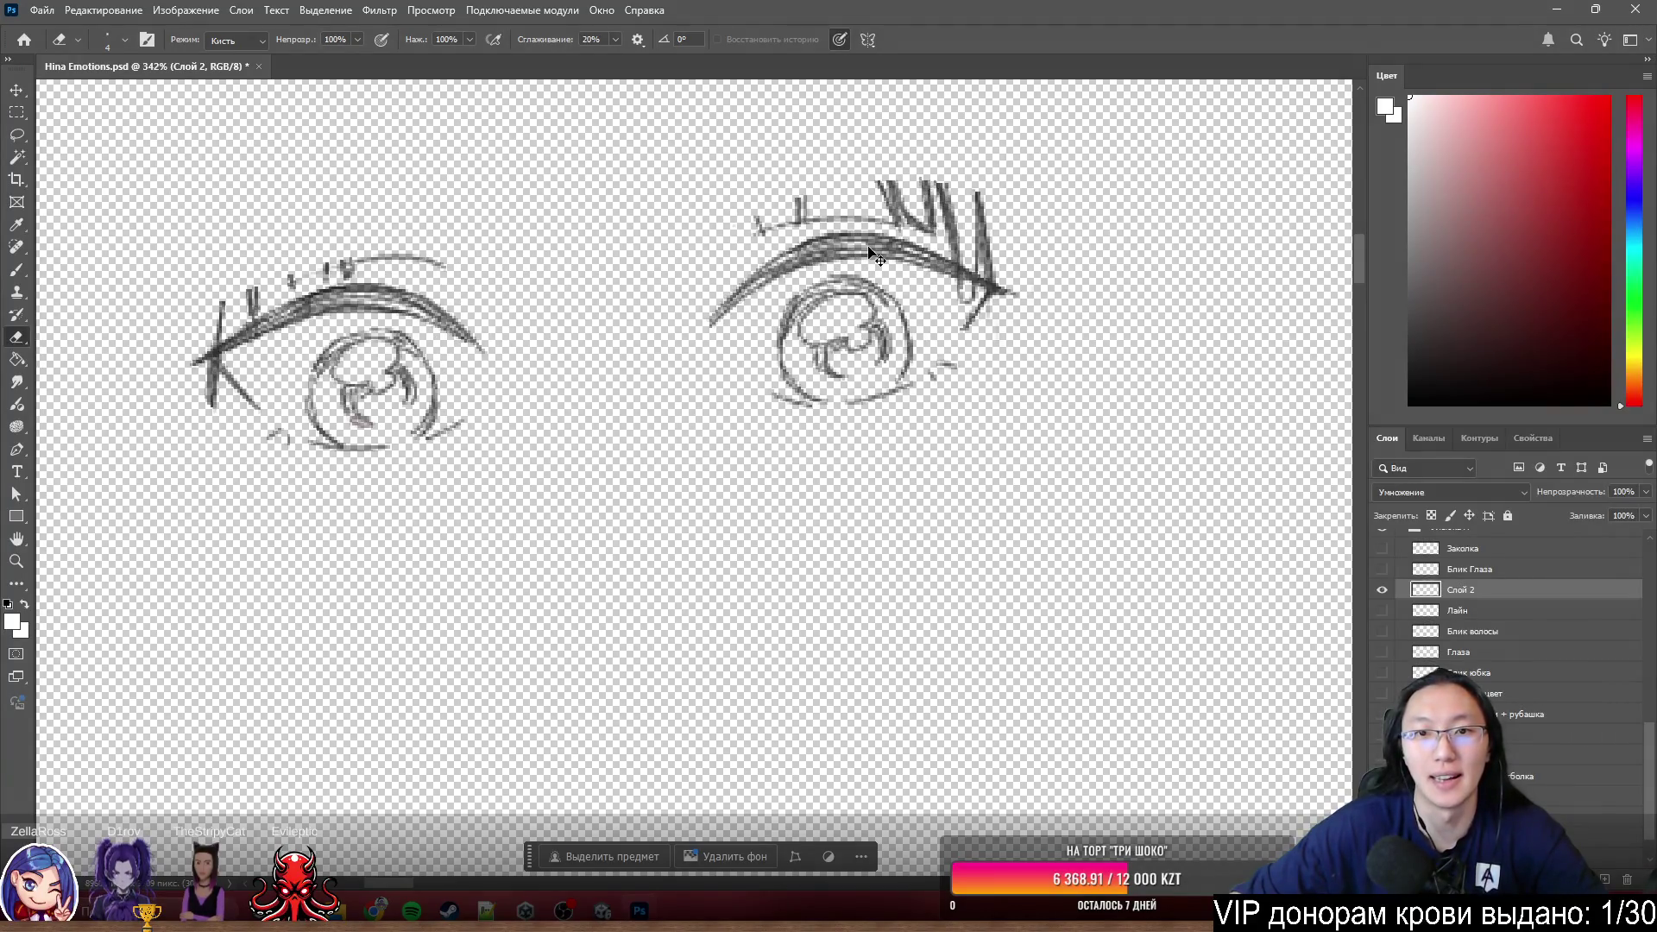
scroll(1043, 177, "up", 2)
scroll(1044, 178, "up", 2)
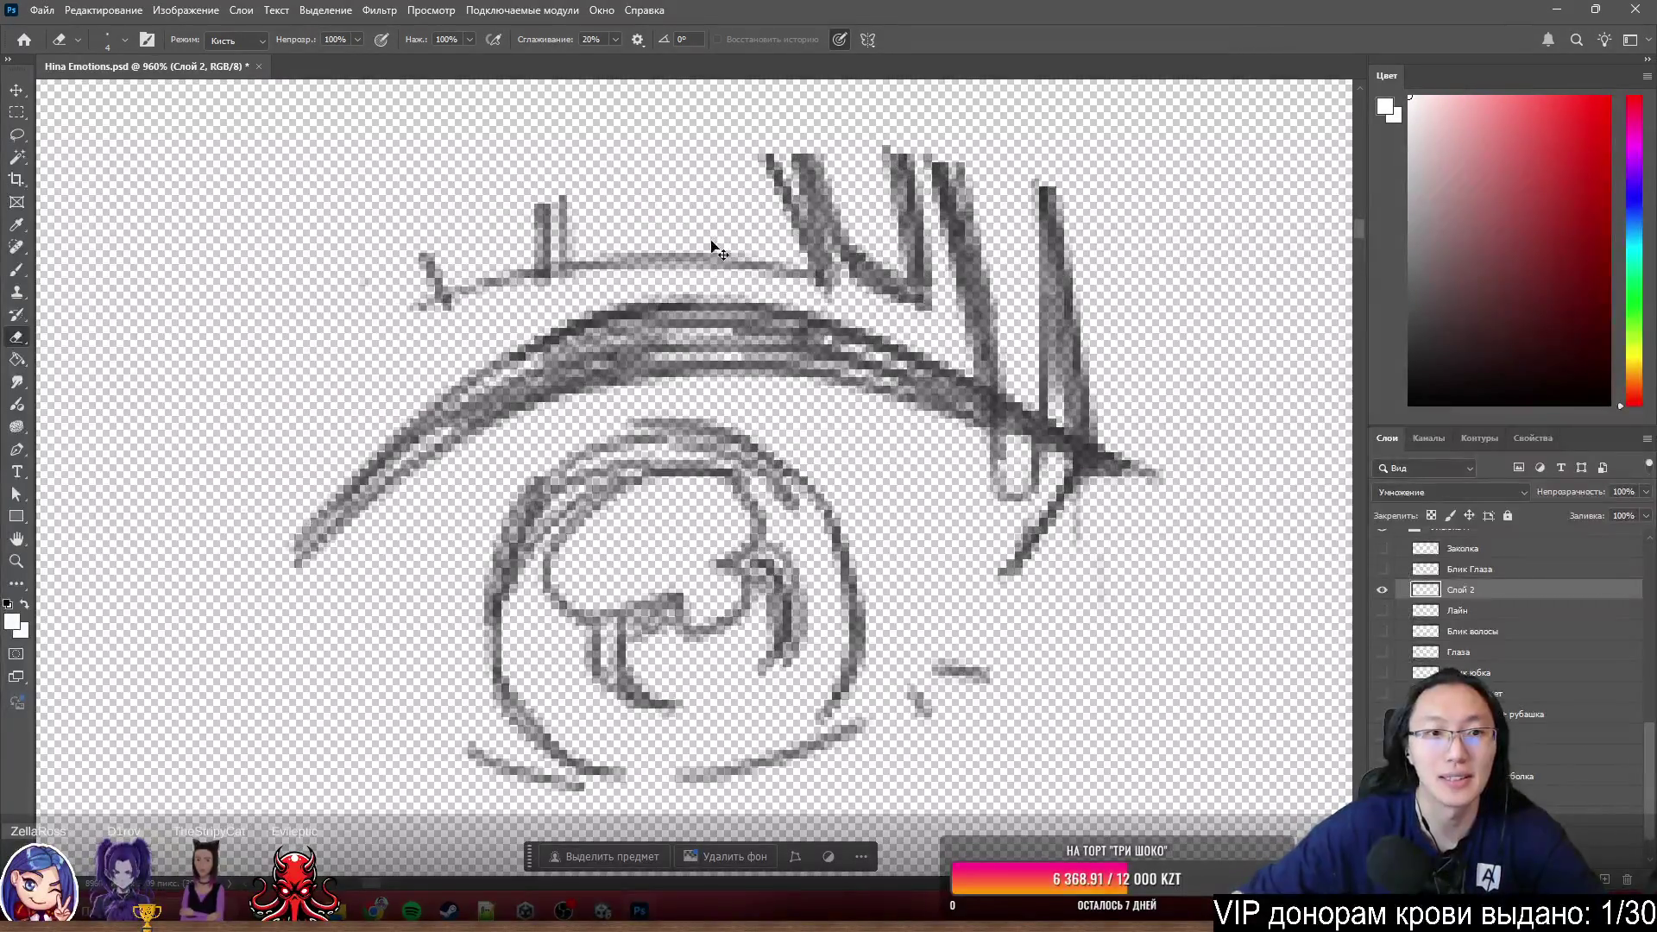
- Erase the remaining brow stroke, hair tips over the eye corner and the loop below the lashes
left_click_drag(581, 199, 561, 235)
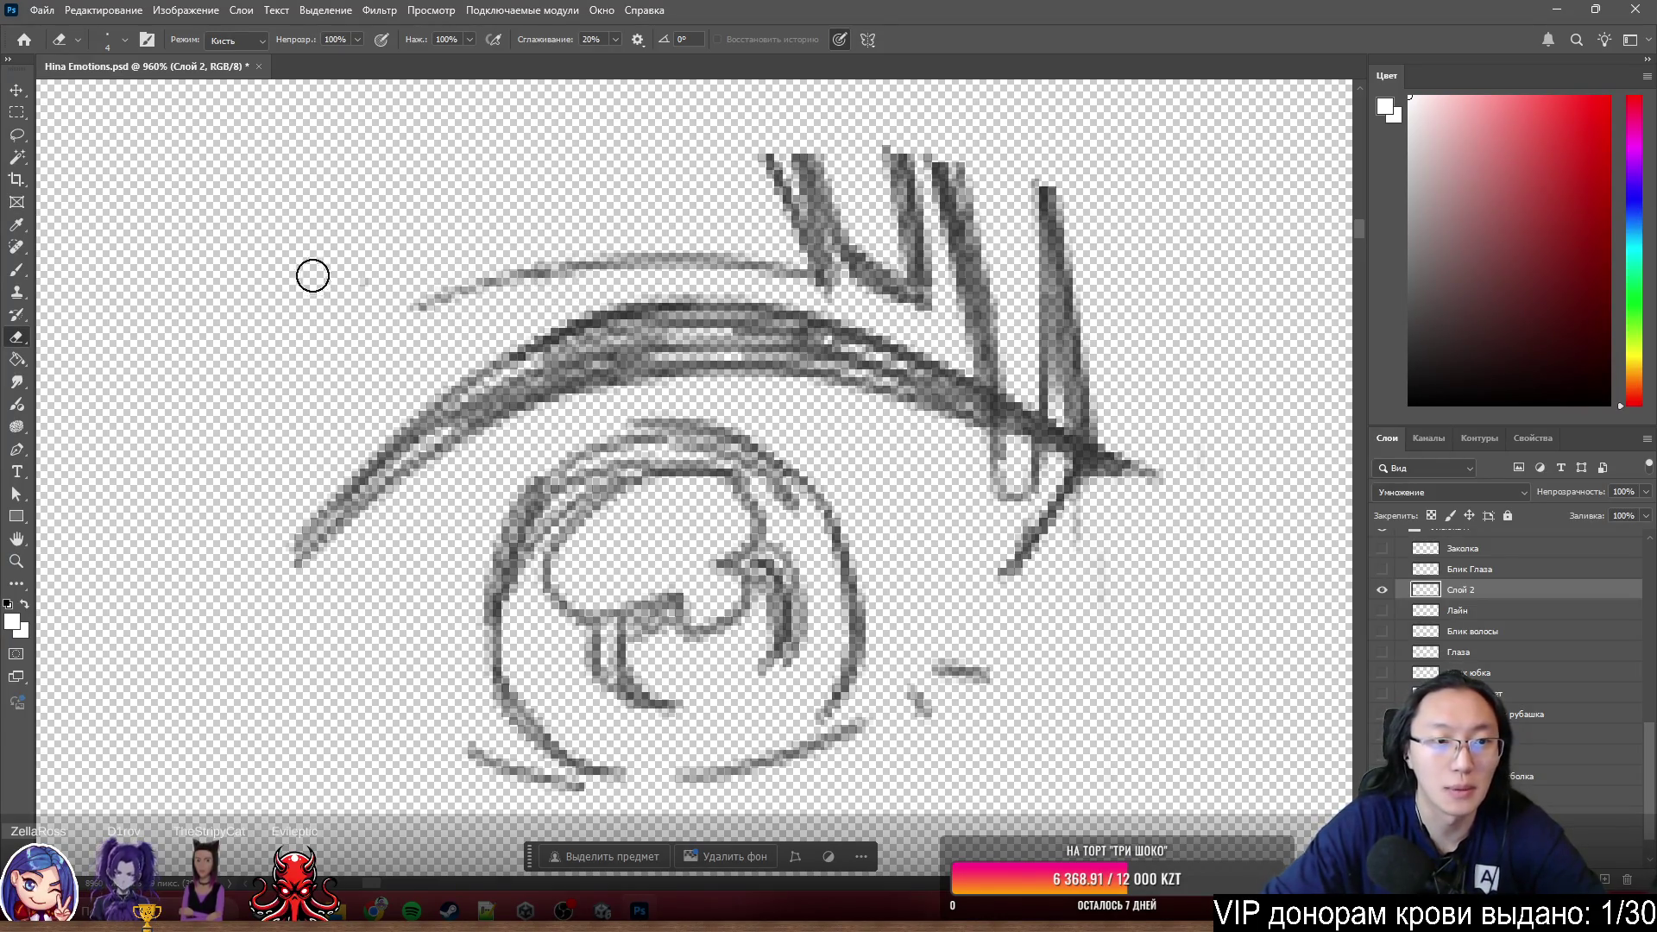
mouse_move(773, 137)
left_mouse_down()
mouse_move(831, 239)
mouse_move(885, 250)
mouse_move(913, 233)
mouse_move(896, 173)
mouse_move(1151, 304)
mouse_move(1083, 335)
left_mouse_up()
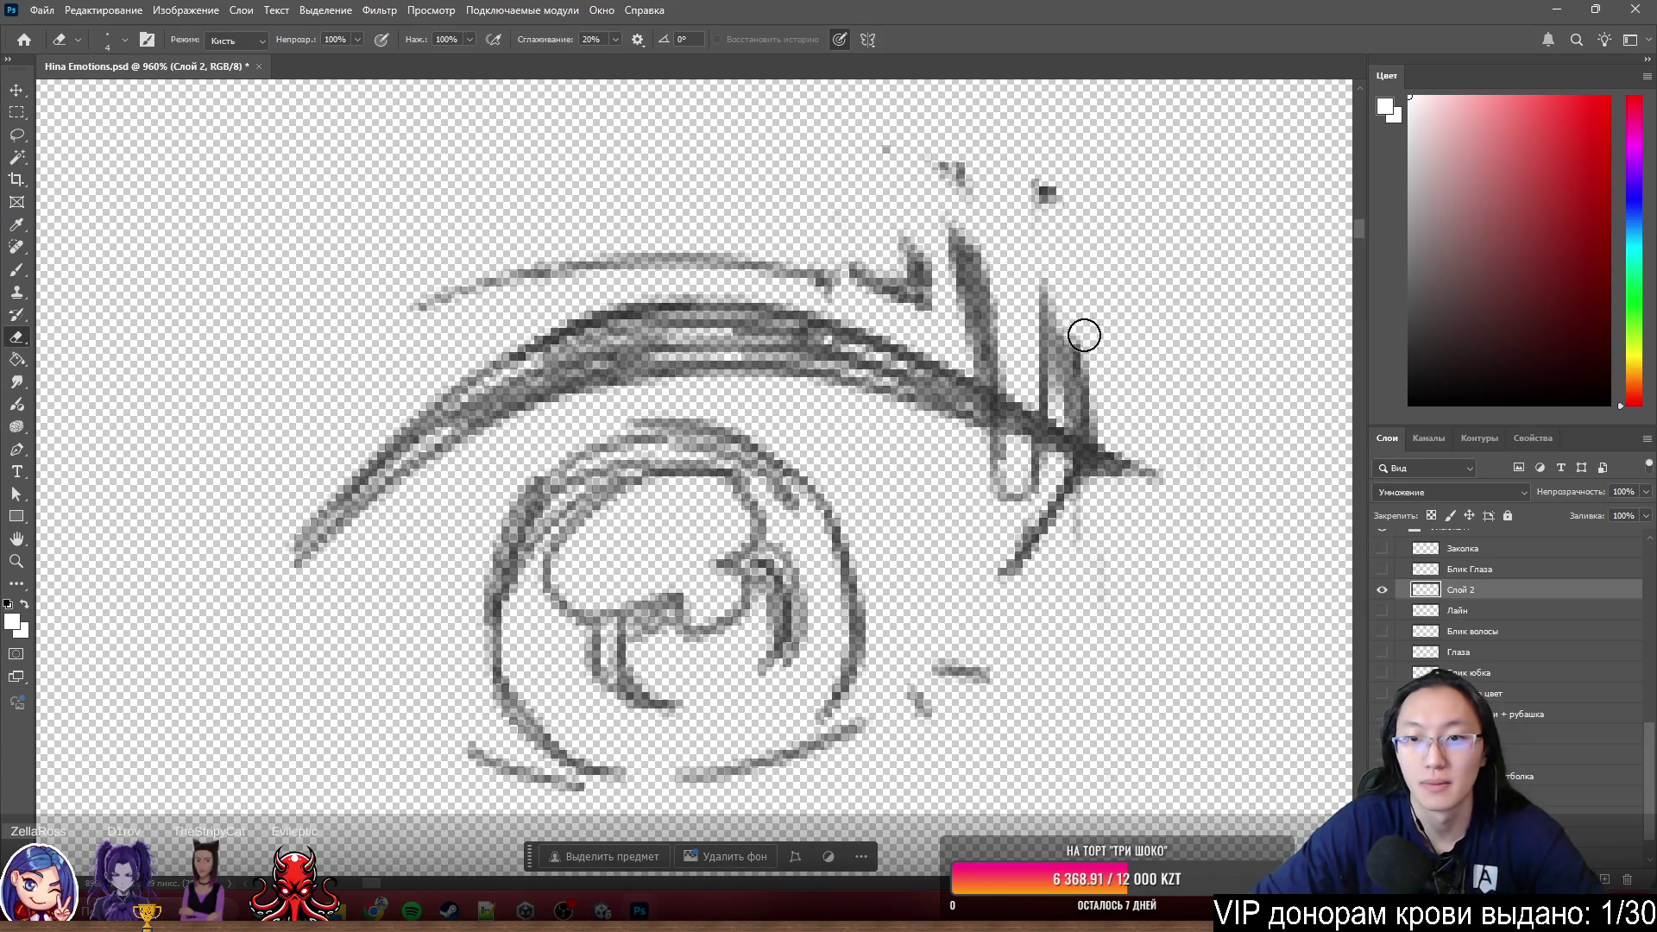
left_click_drag(988, 191, 956, 168)
mouse_move(1074, 203)
left_mouse_down()
mouse_move(955, 215)
mouse_move(992, 362)
mouse_move(1101, 376)
mouse_move(1040, 329)
mouse_move(1084, 400)
mouse_move(1052, 394)
left_mouse_up()
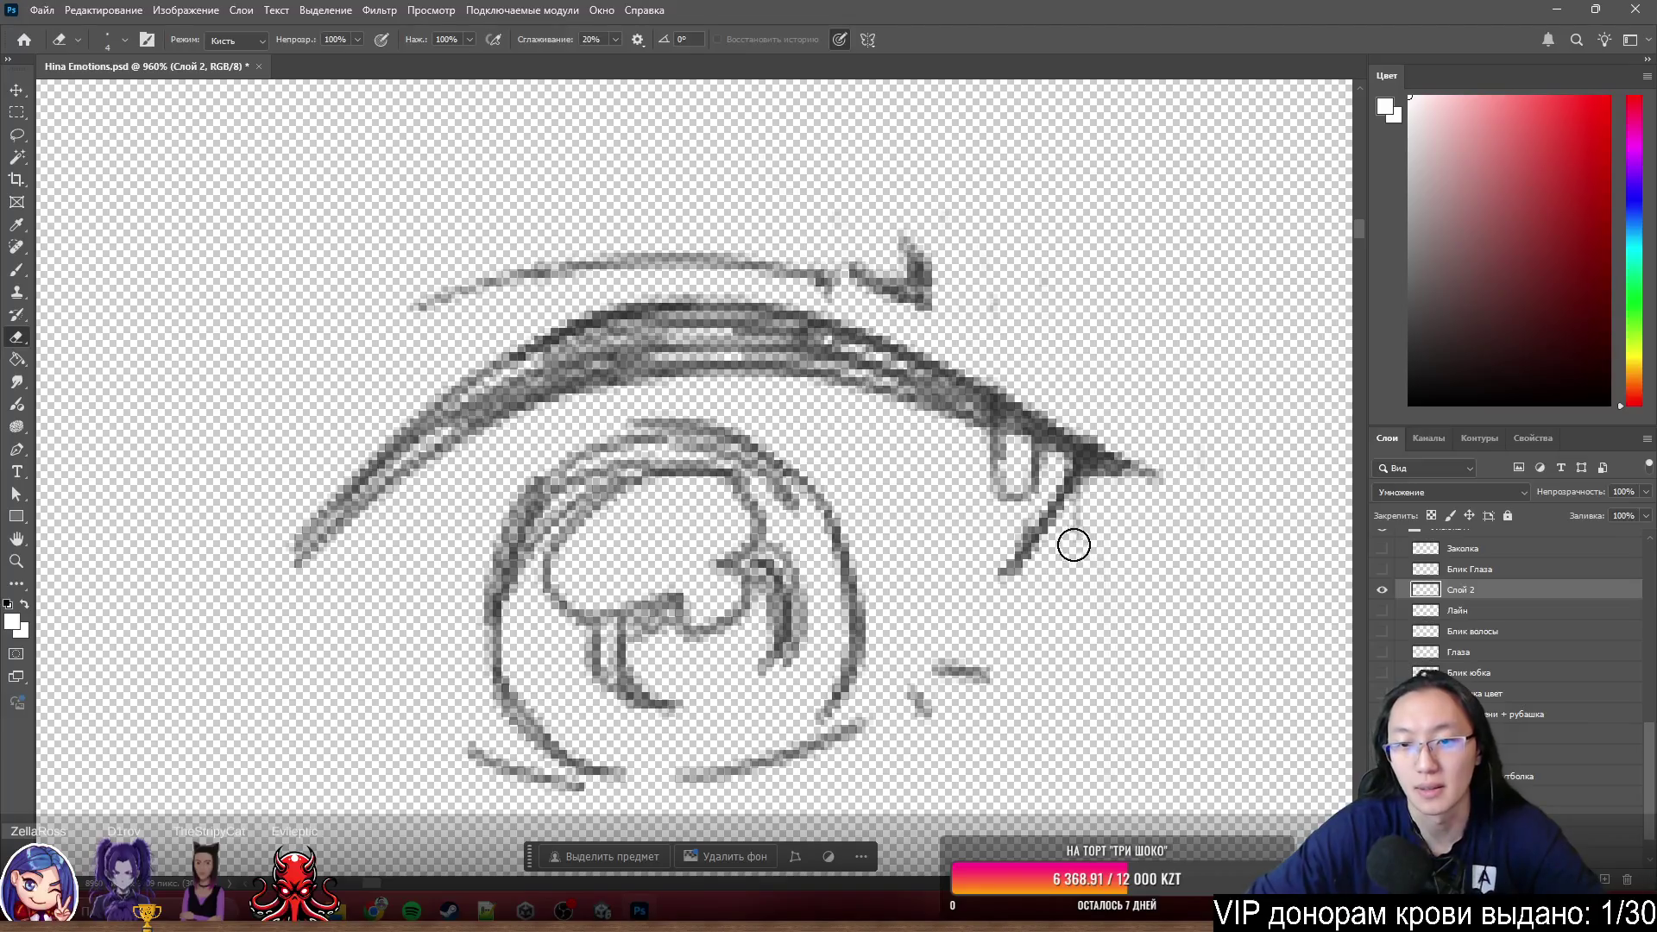
mouse_move(940, 540)
left_mouse_down()
mouse_move(992, 484)
mouse_move(989, 455)
left_mouse_up()
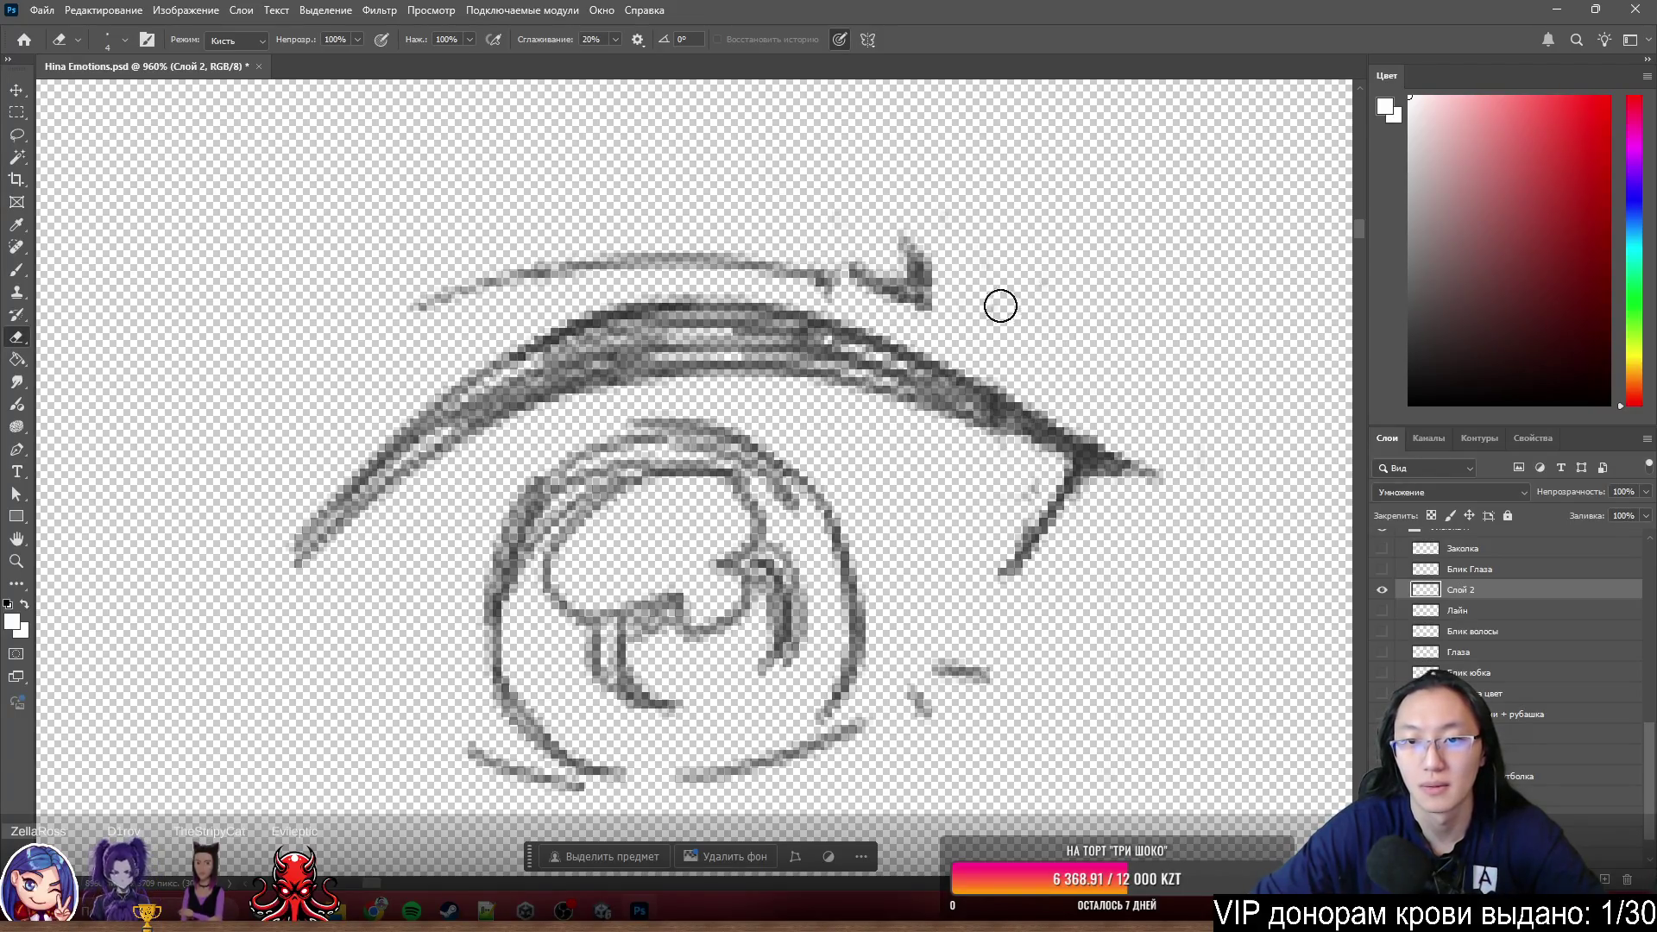
scroll(1041, 294, "down", 8)
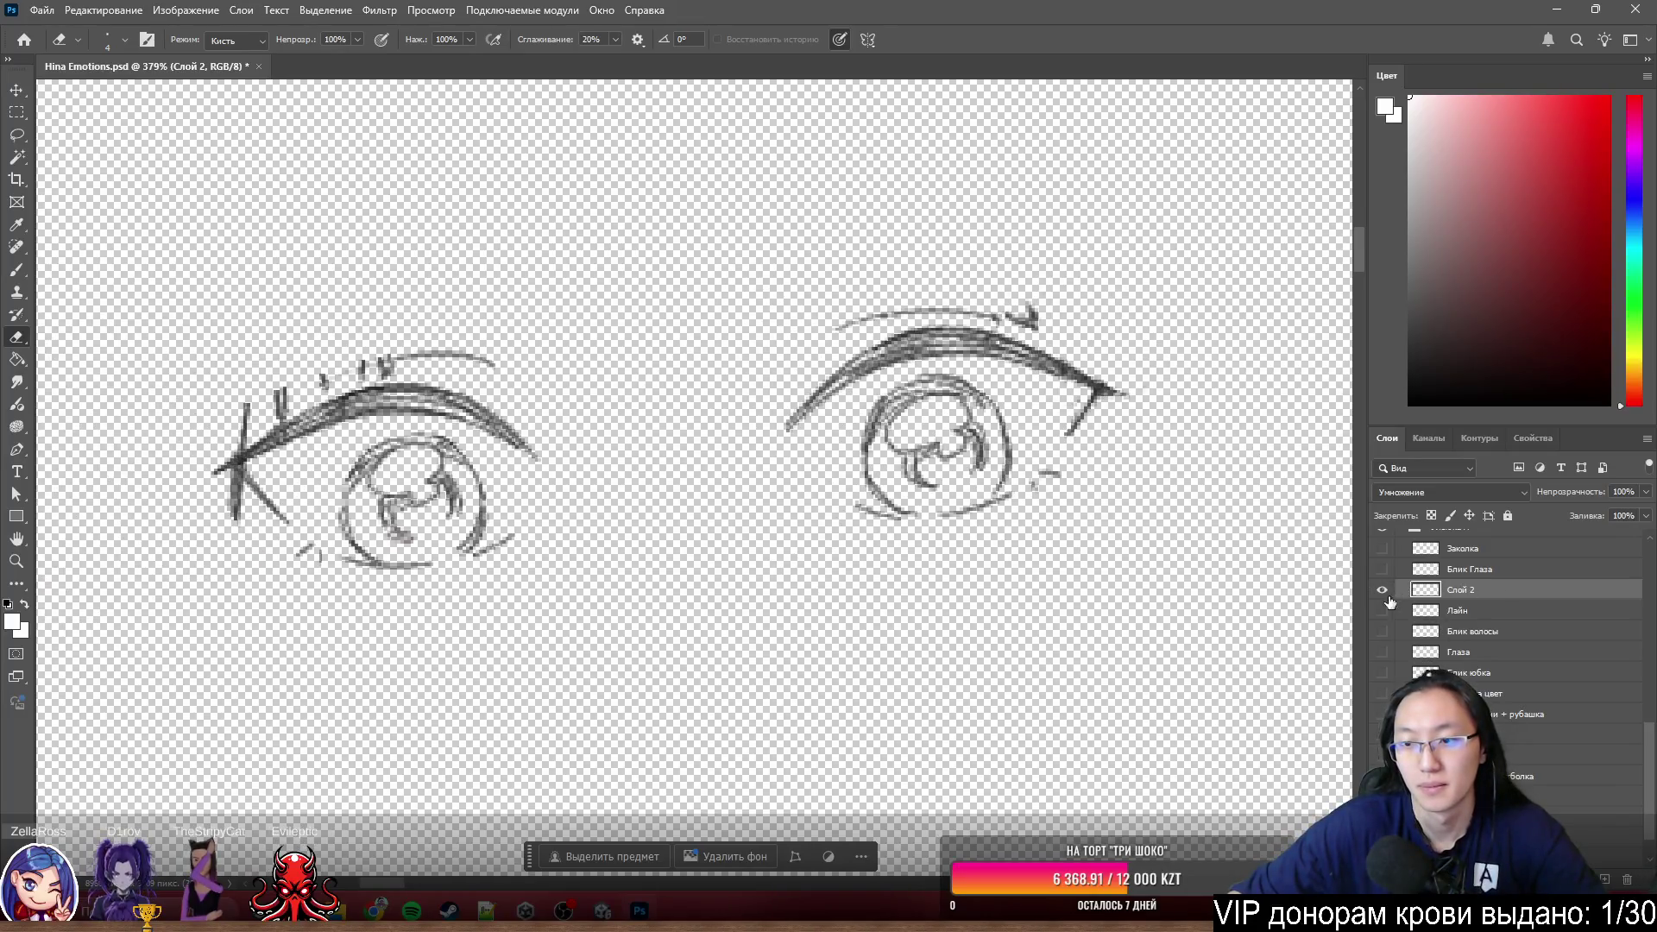
- Toggle the Лайн layer to check the face, then erase the hook above the right lash with a smaller eraser
left_click(1385, 611)
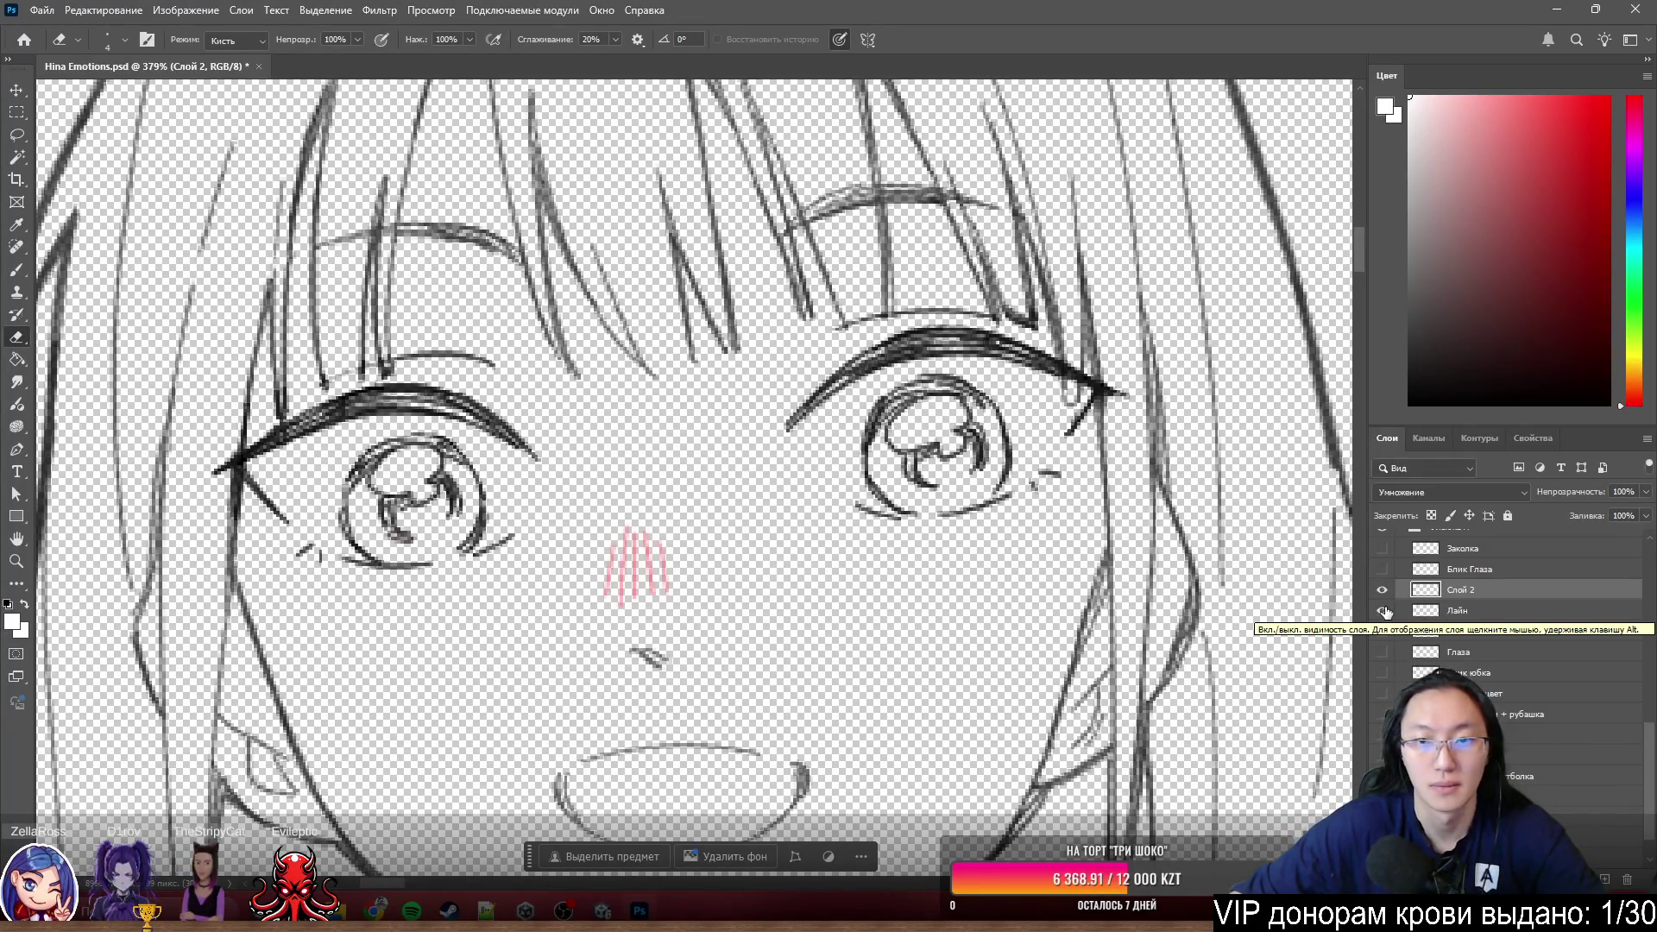
left_click(1385, 610)
scroll(1018, 359, "up", 6)
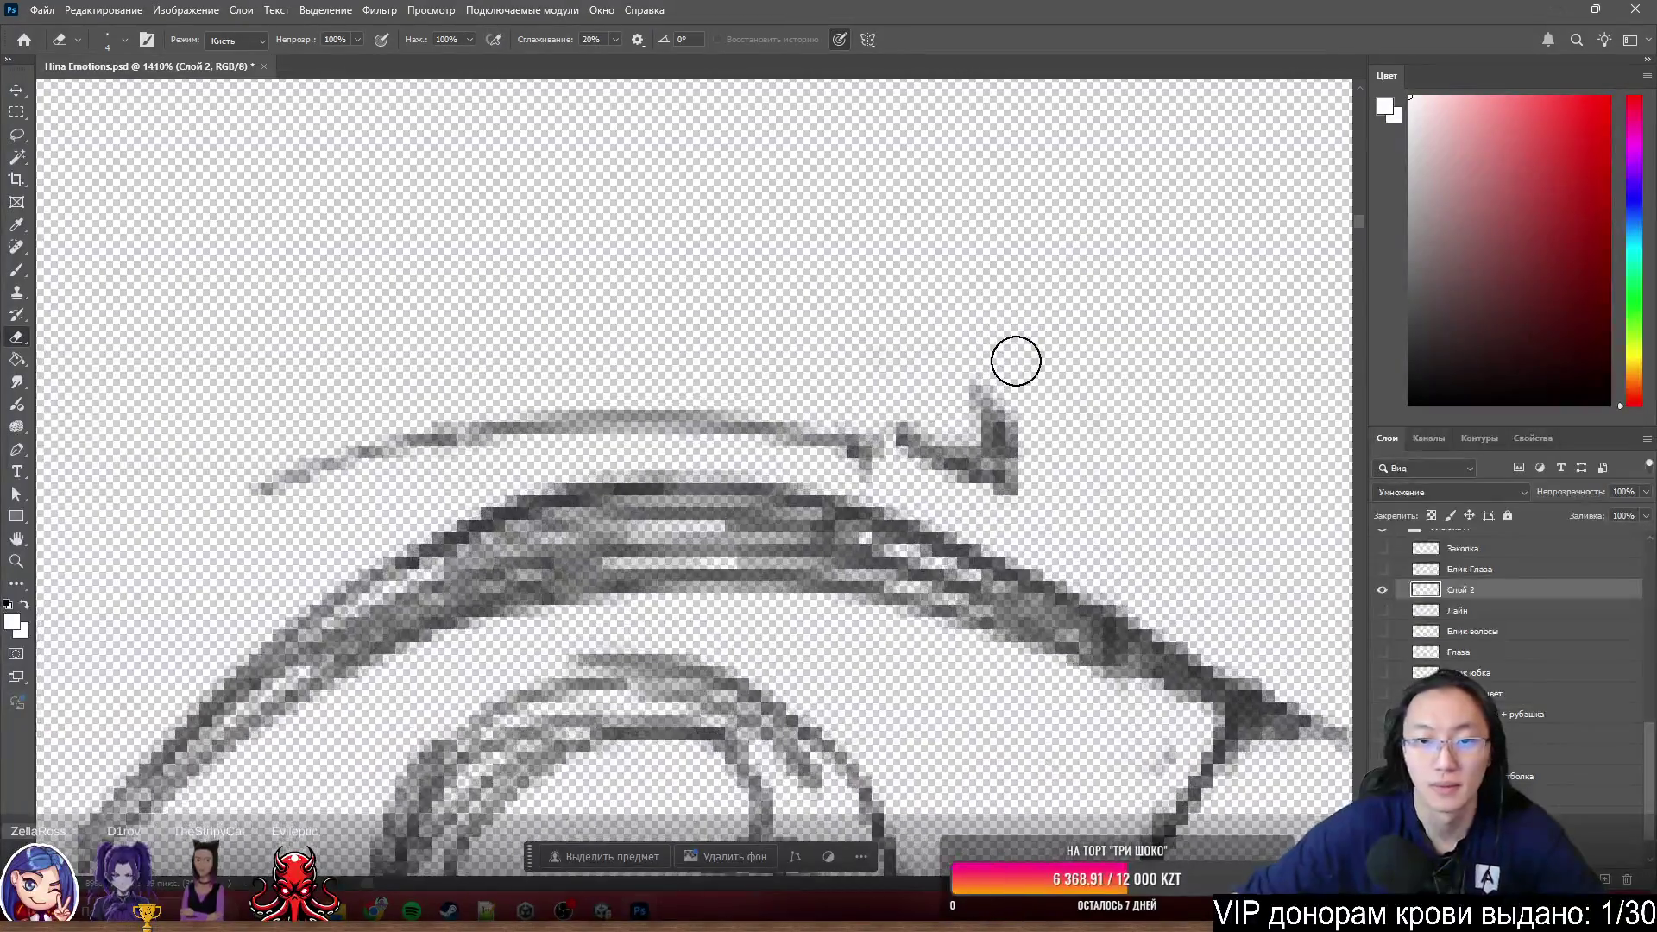
mouse_move(1014, 338)
left_mouse_down()
mouse_move(977, 470)
mouse_move(989, 393)
mouse_move(893, 471)
mouse_move(859, 467)
mouse_move(894, 475)
left_mouse_up()
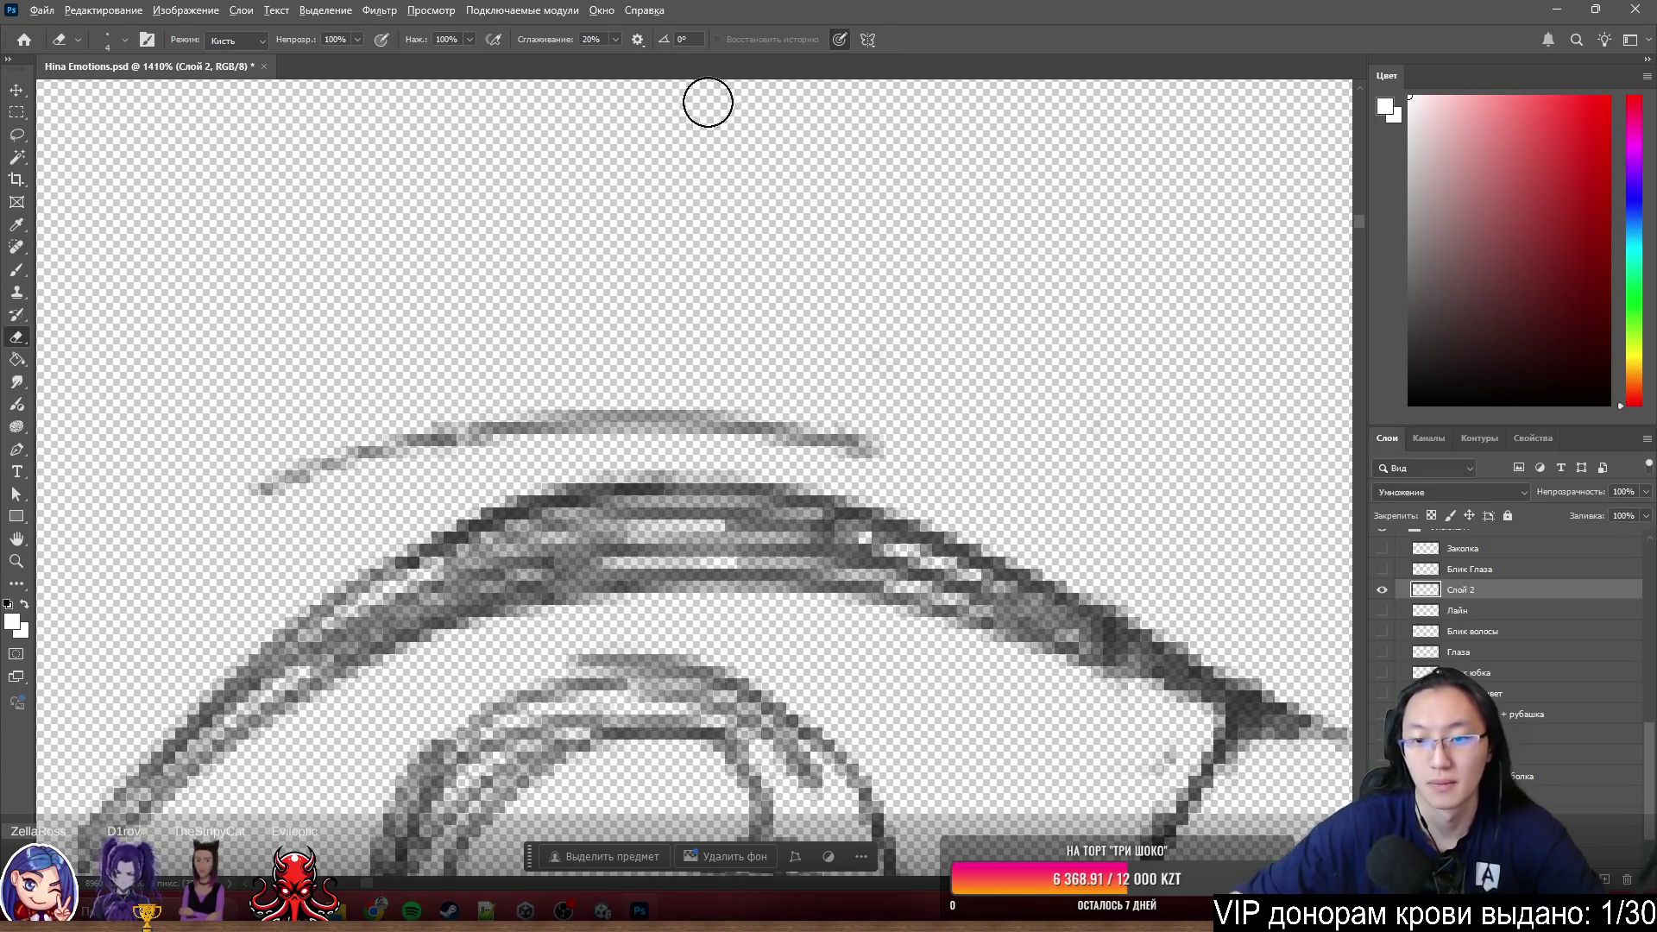
scroll(854, 259, "down", 5)
scroll(1022, 422, "down", 2)
scroll(984, 389, "up", 3)
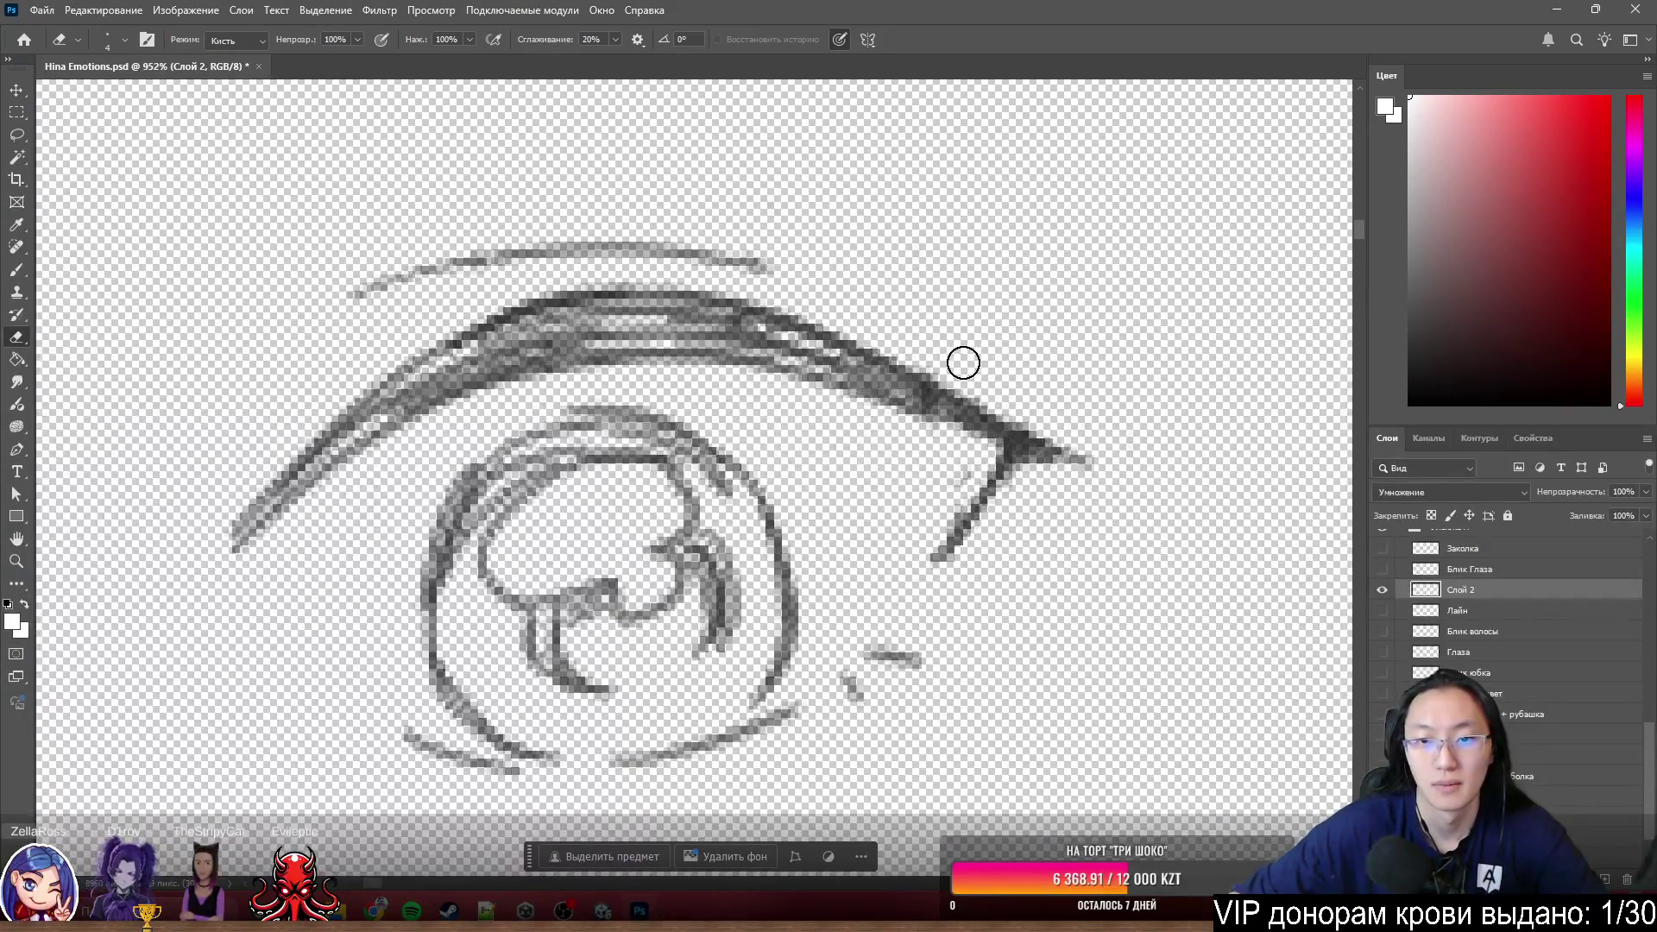
scroll(963, 363, "up", 3)
scroll(933, 385, "up", 3)
left_click_drag(957, 395, 911, 401)
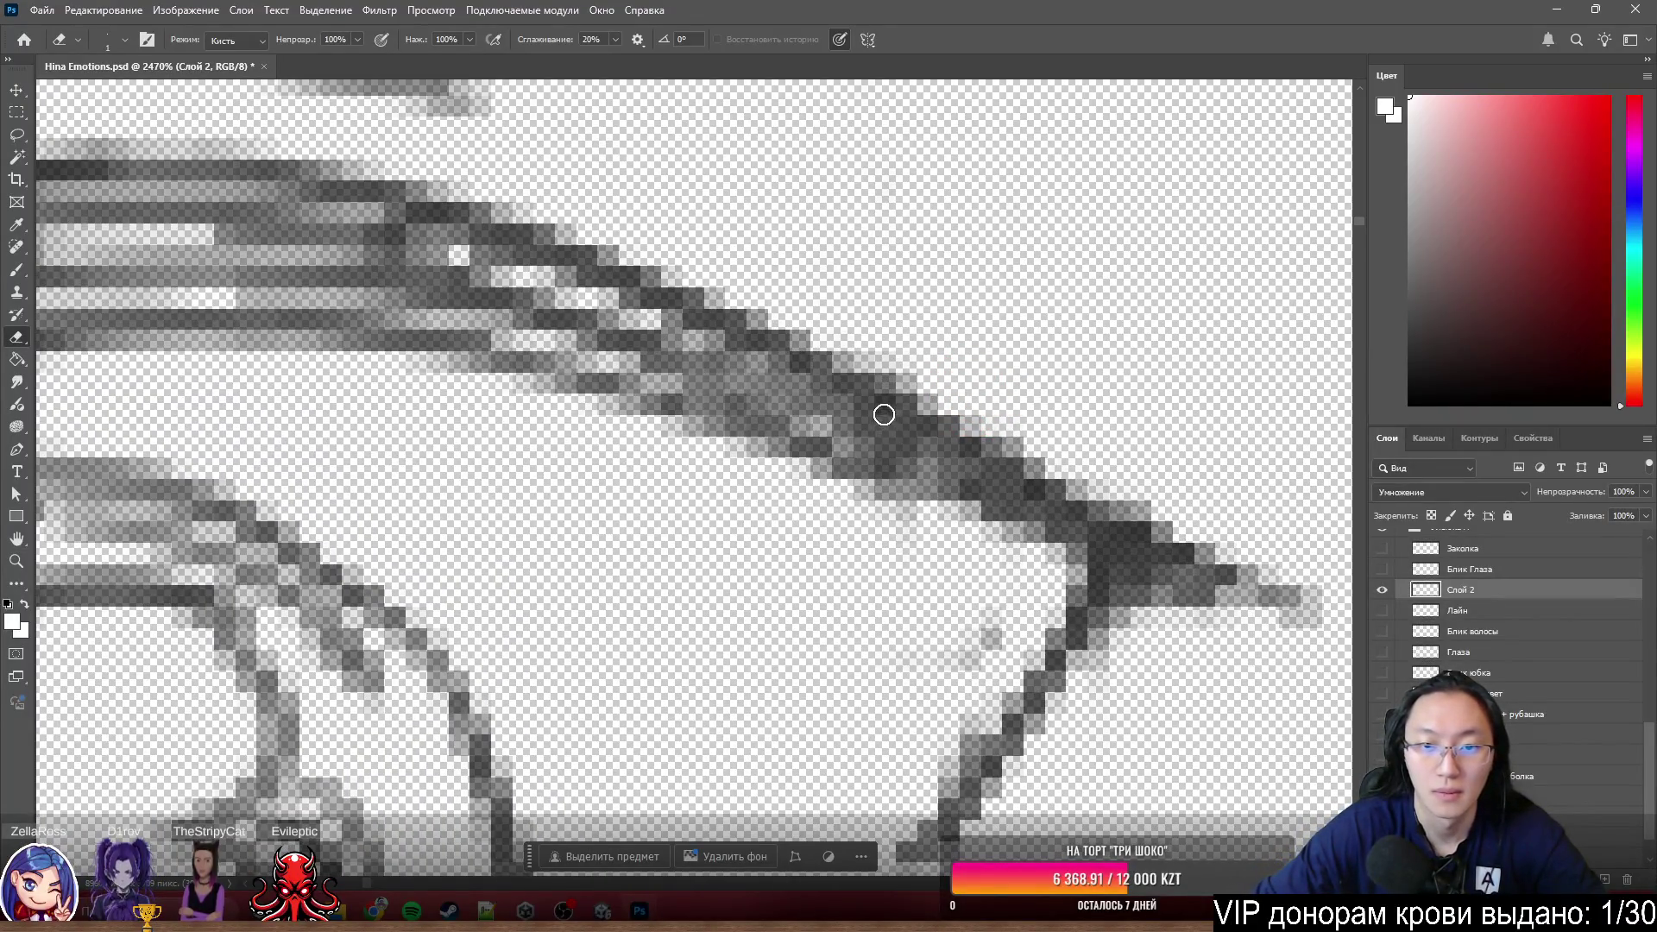
scroll(910, 462, "down", 2)
scroll(971, 349, "down", 2)
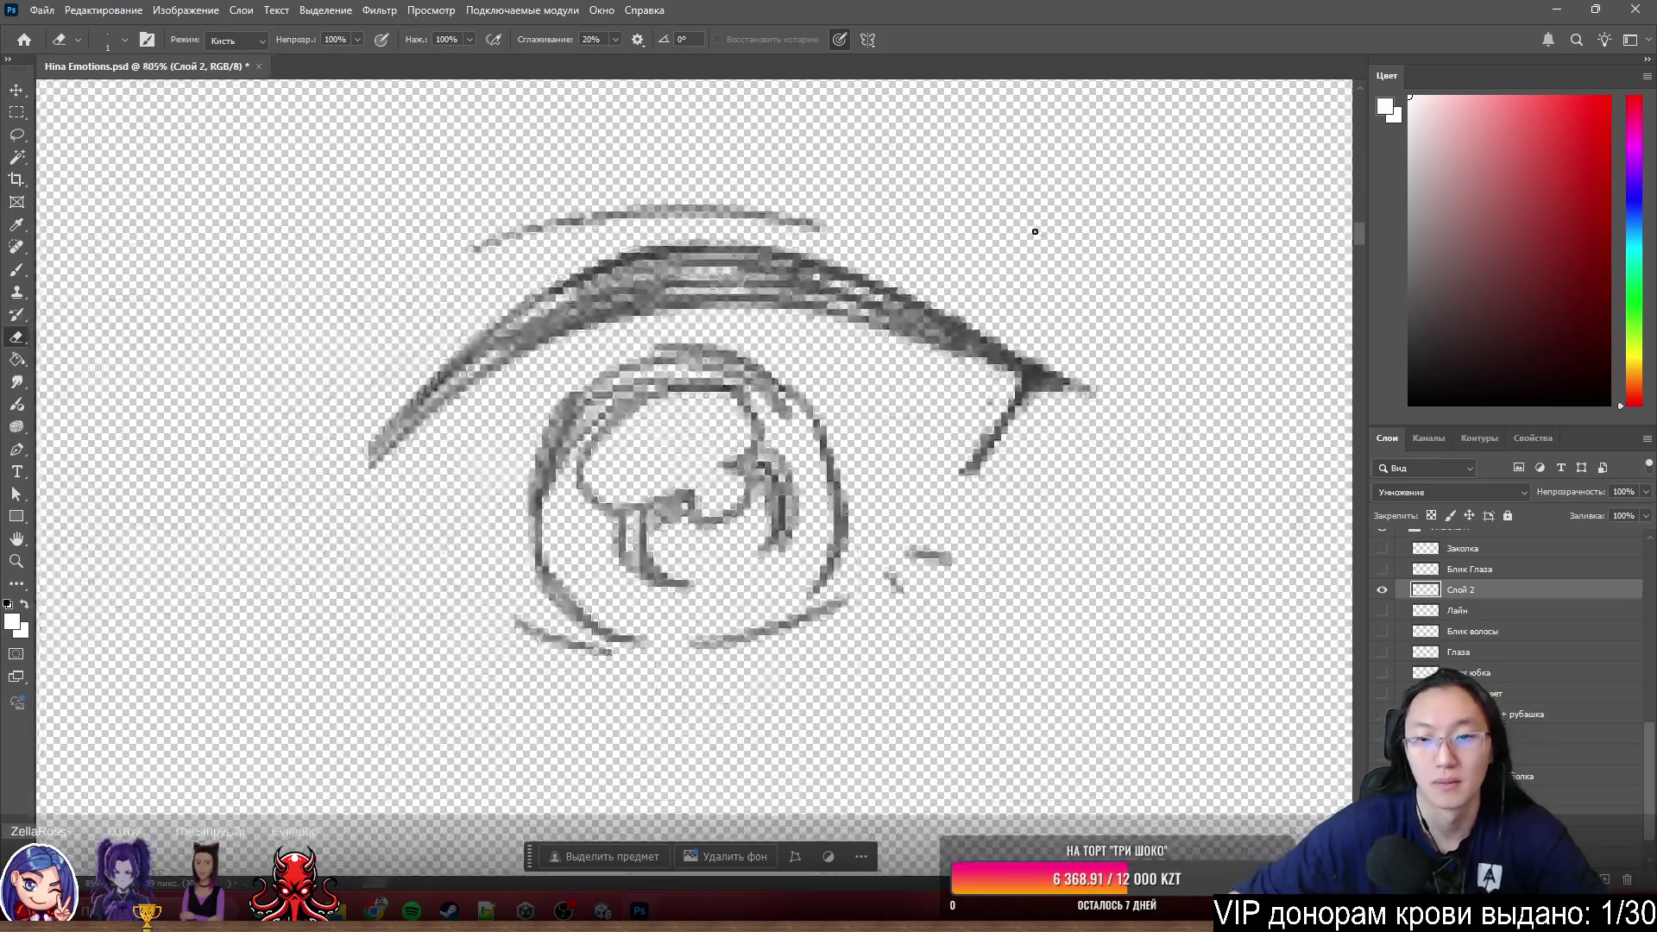
scroll(1032, 228, "down", 1)
scroll(1031, 229, "up", 1)
scroll(981, 300, "up", 1)
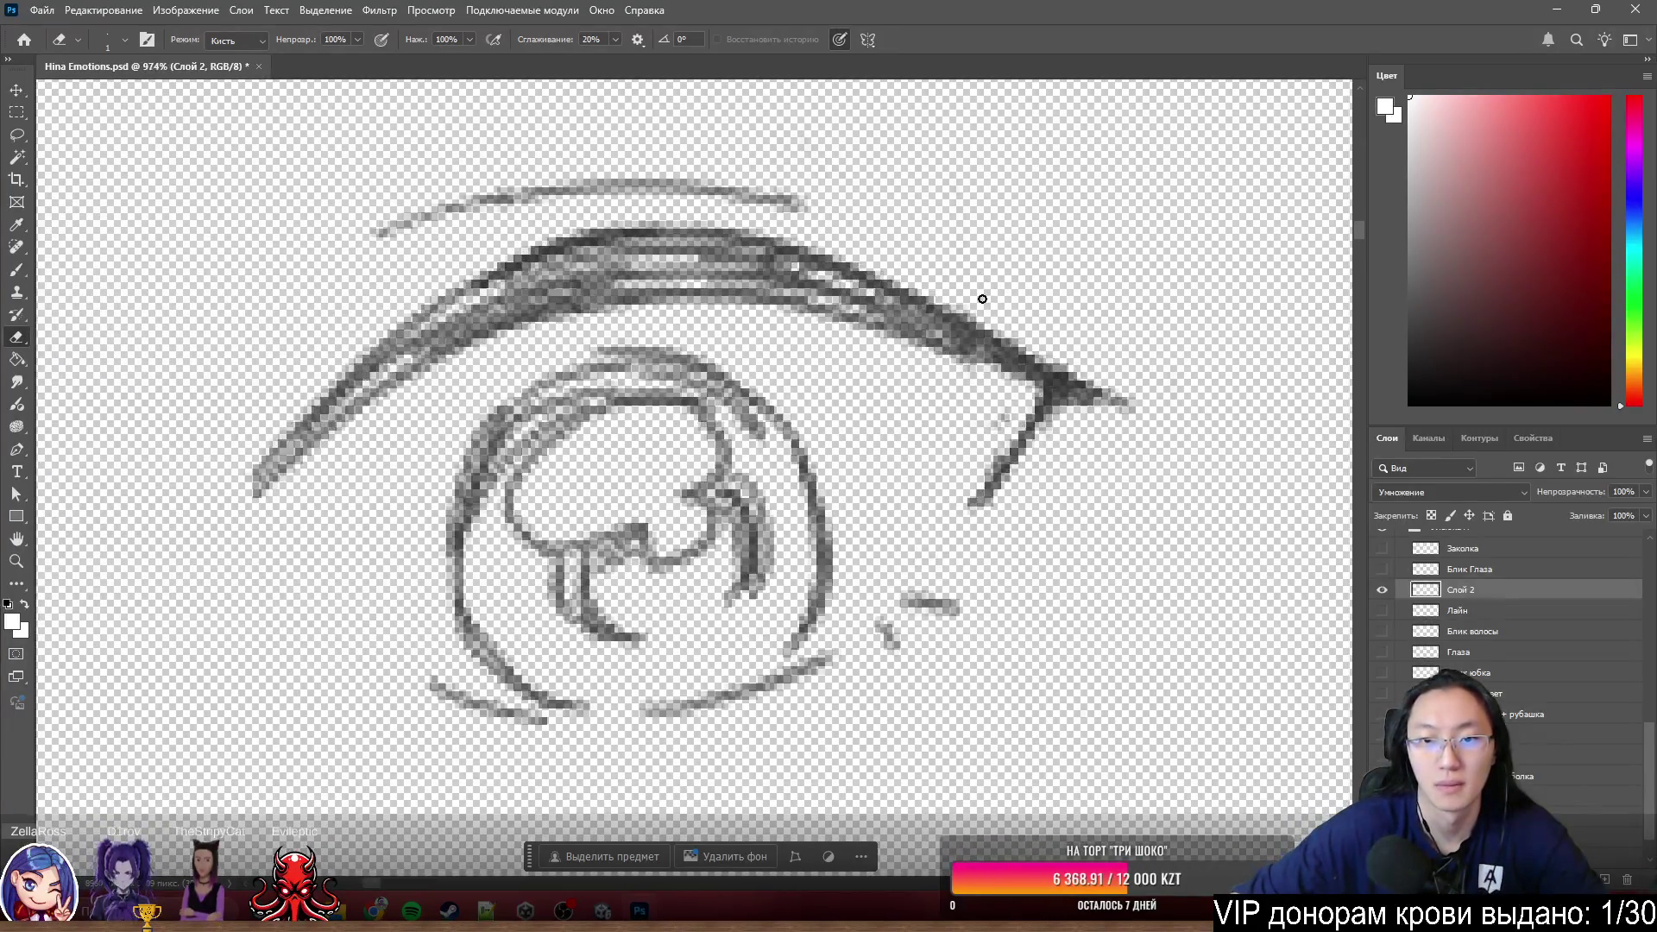
scroll(982, 299, "down", 2)
scroll(994, 311, "down", 1)
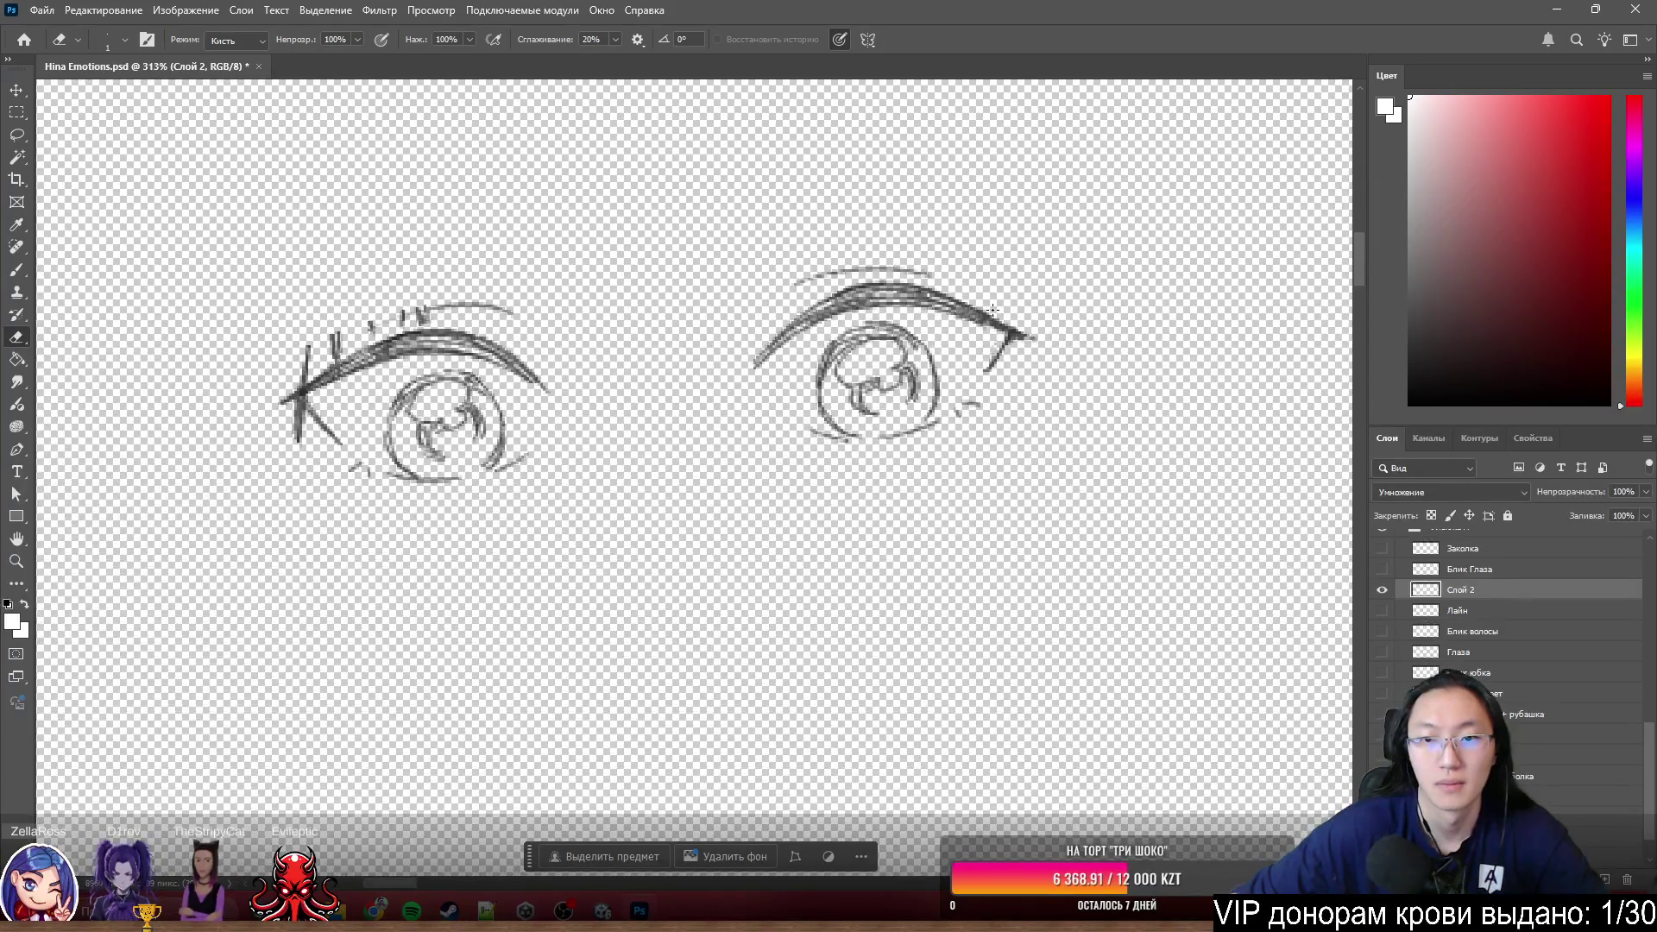
scroll(750, 392, "left", 2)
scroll(811, 492, "left", 1)
scroll(588, 314, "up", 2)
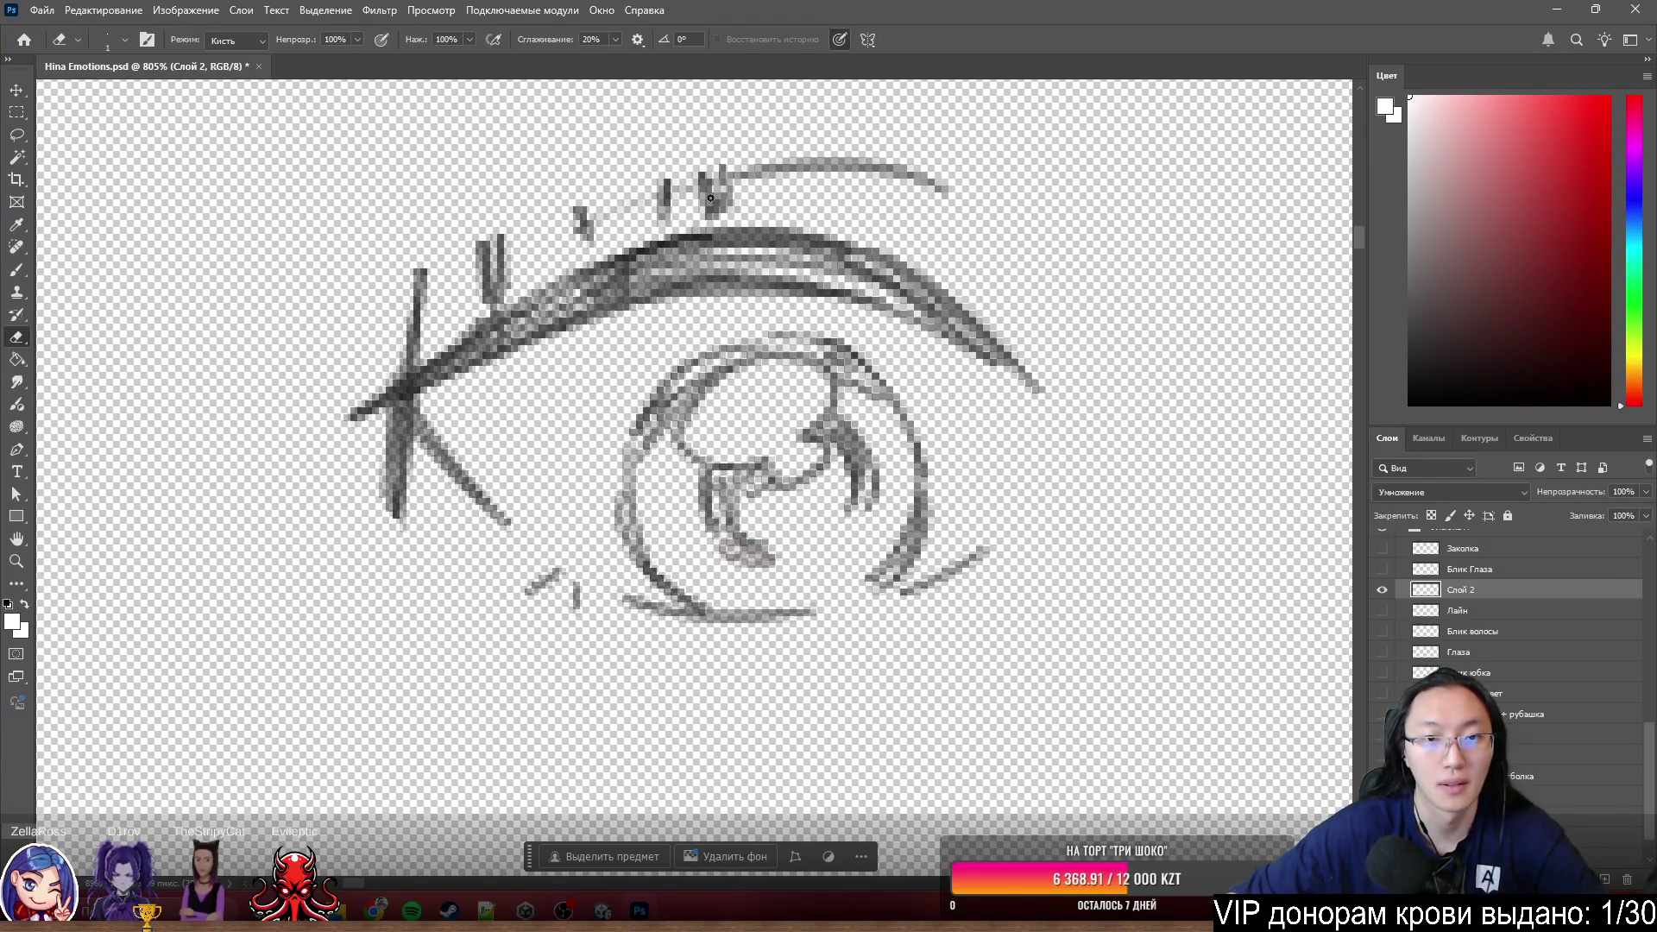
scroll(710, 197, "up", 2)
scroll(677, 253, "up", 1)
scroll(674, 215, "up", 1)
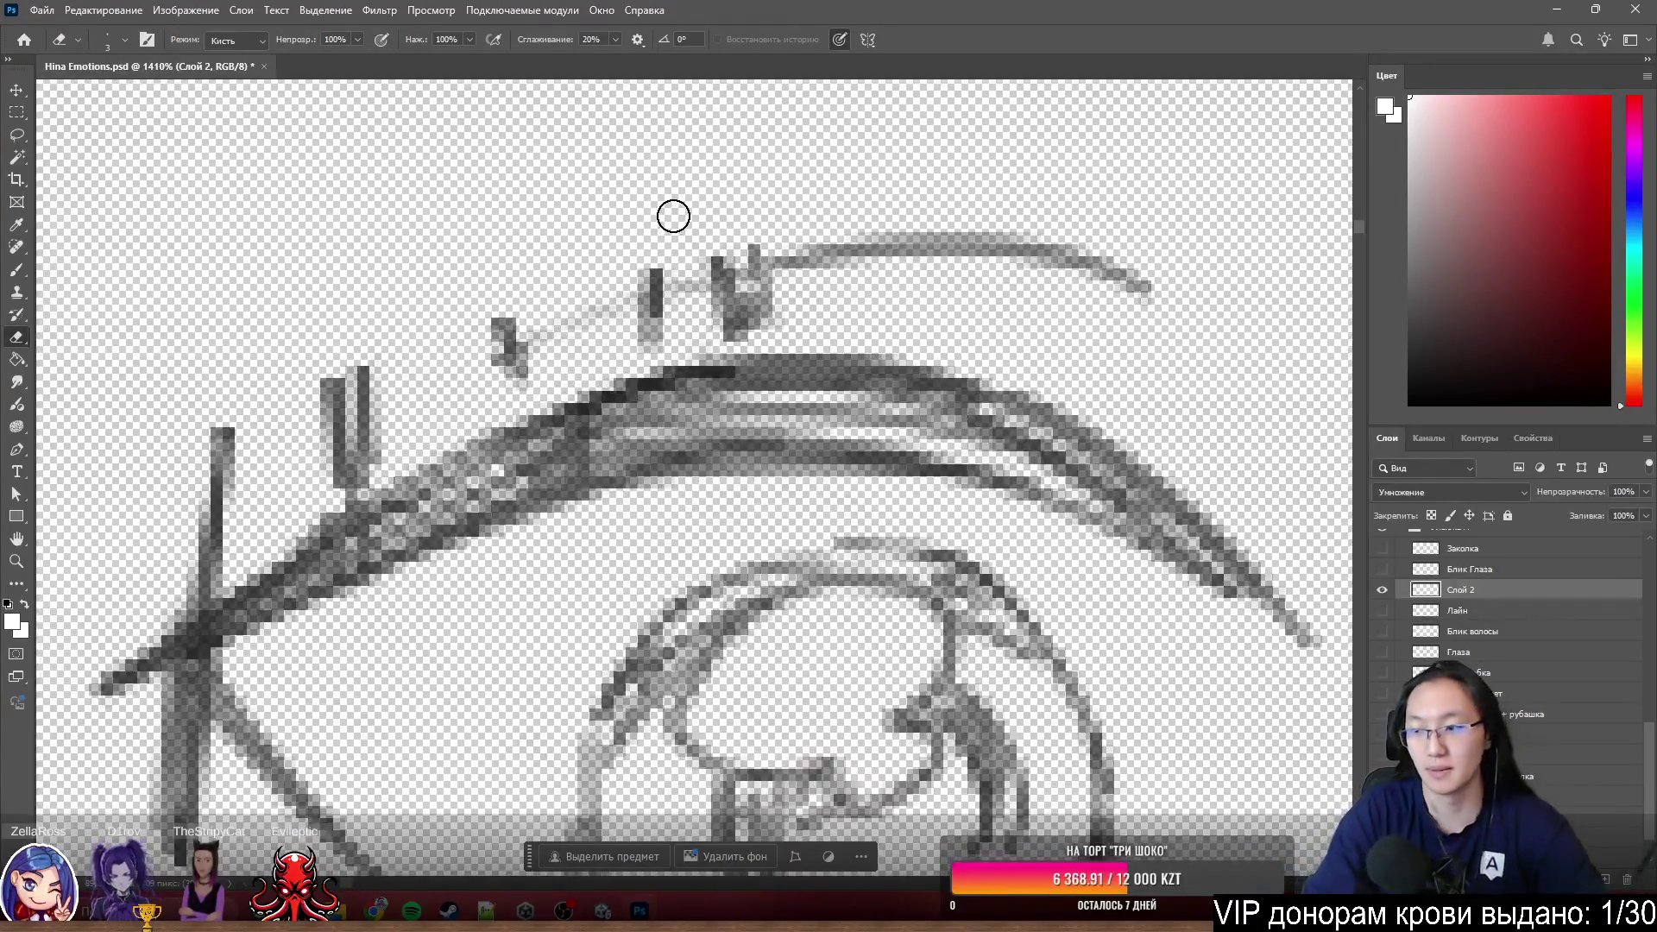
- Erase and lighten the hair ticks above the left eye's upper lash line on Слой 2
mouse_move(788, 303)
left_mouse_down()
mouse_move(609, 341)
mouse_move(680, 318)
left_mouse_up()
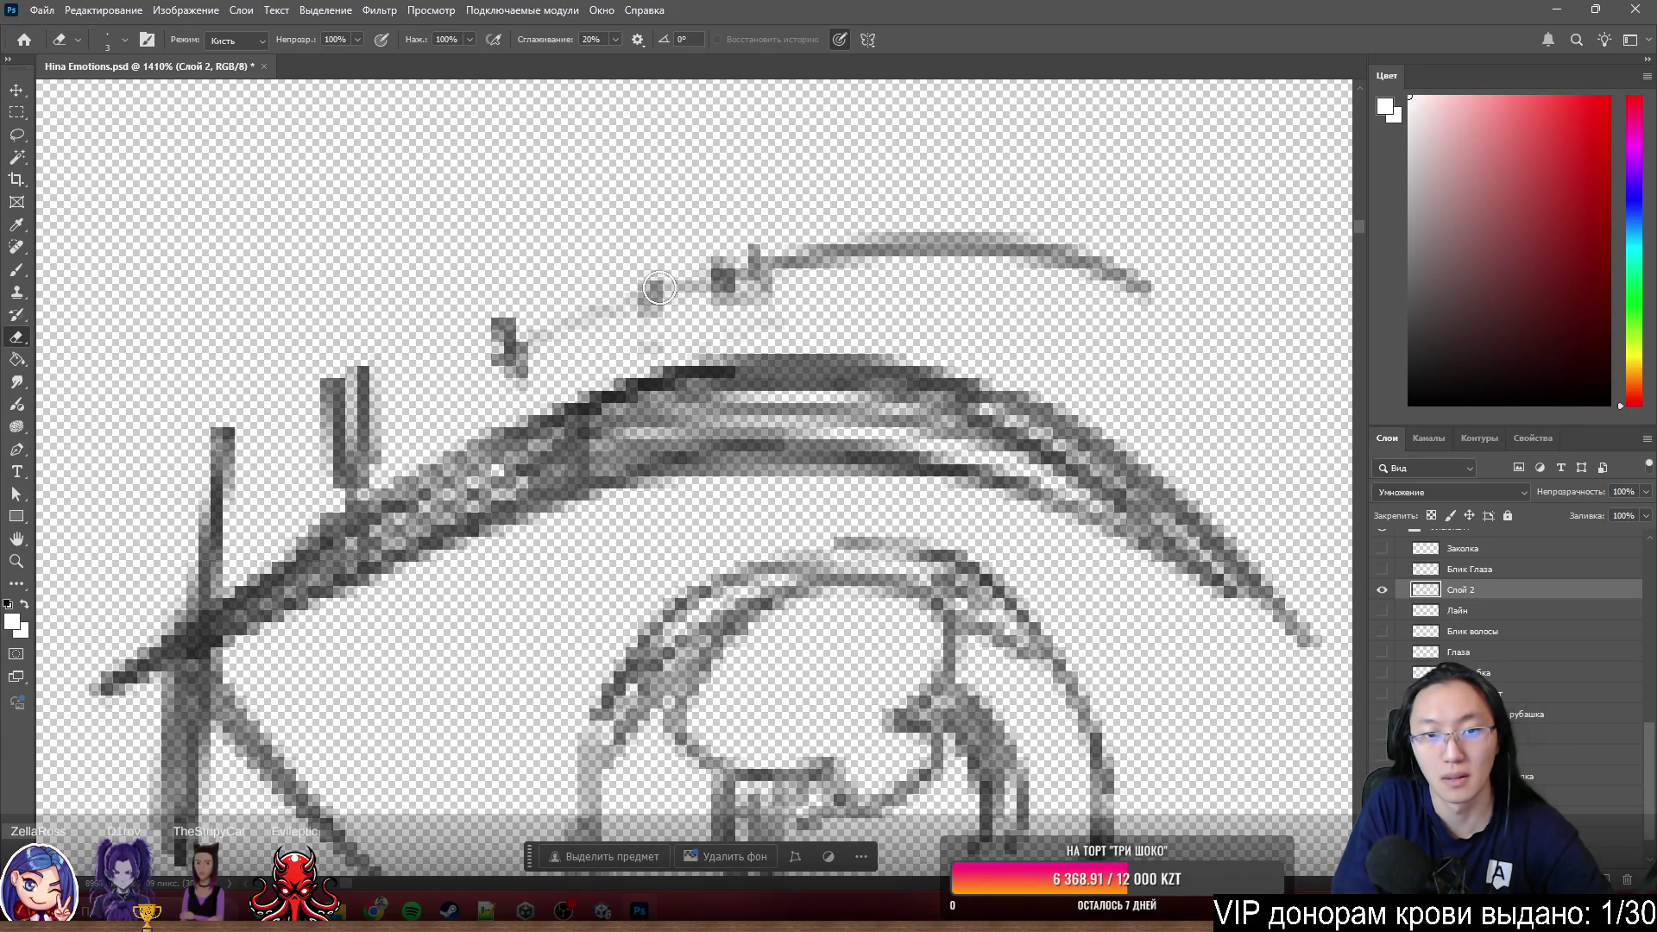
left_click_drag(722, 307, 676, 316)
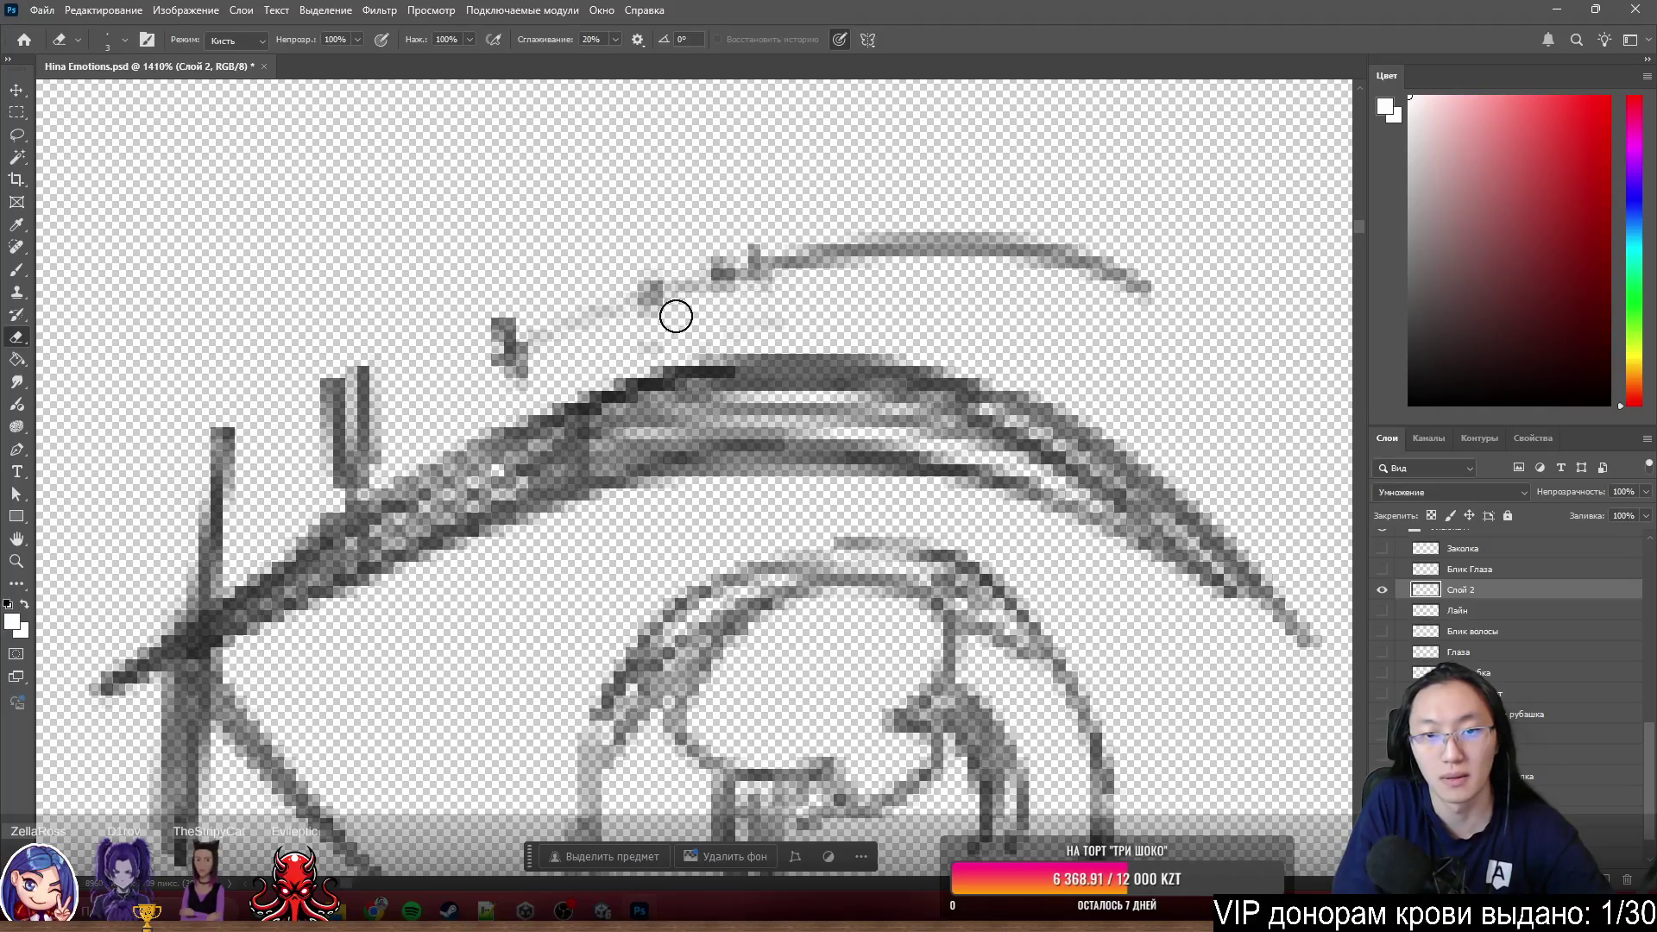
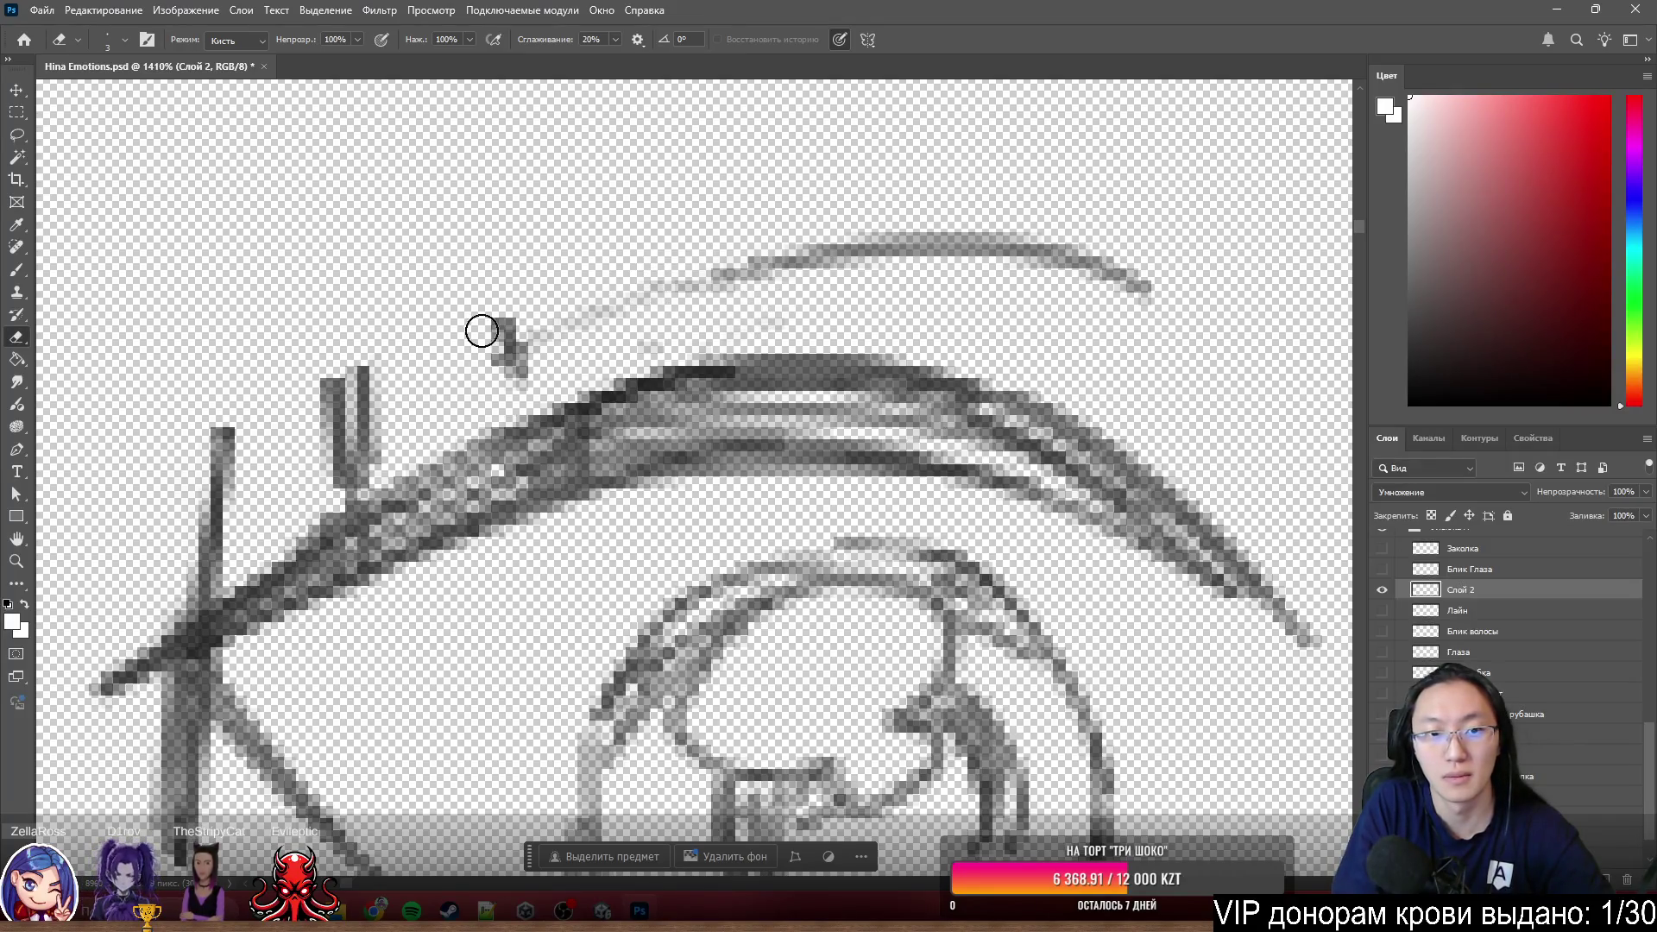
- Erase the stray strokes below the eye, above the lash line and near the lash, then show the Лайн line art
left_click_drag(231, 433, 183, 593)
left_click_drag(347, 481, 399, 458)
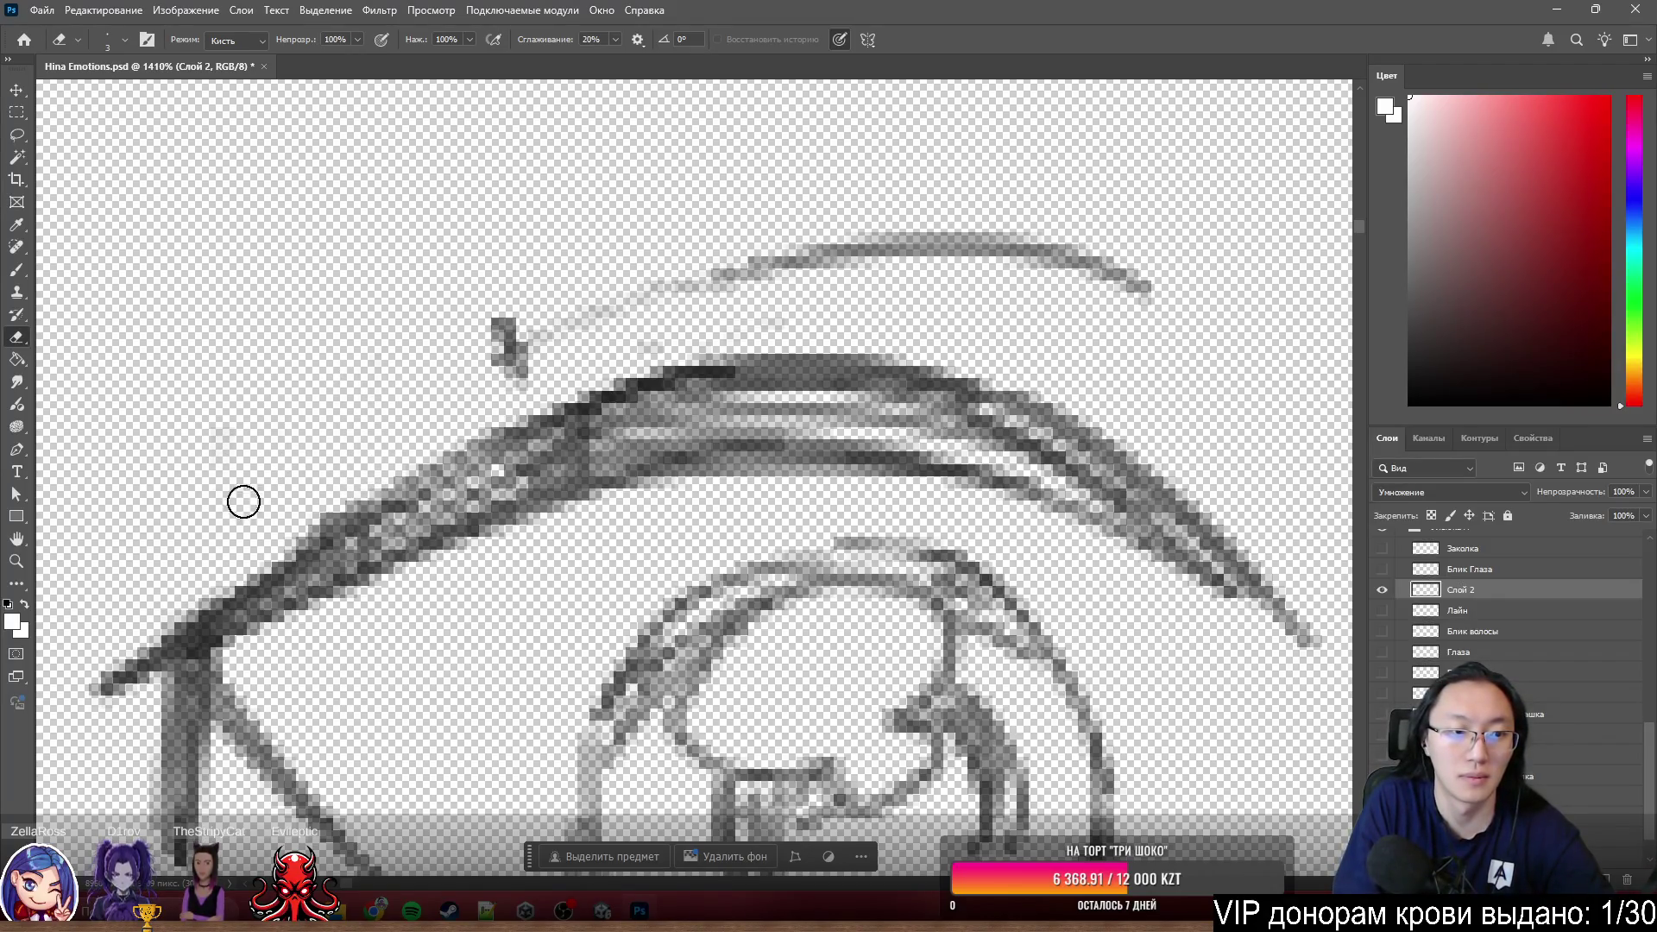
left_click_drag(549, 286, 452, 380)
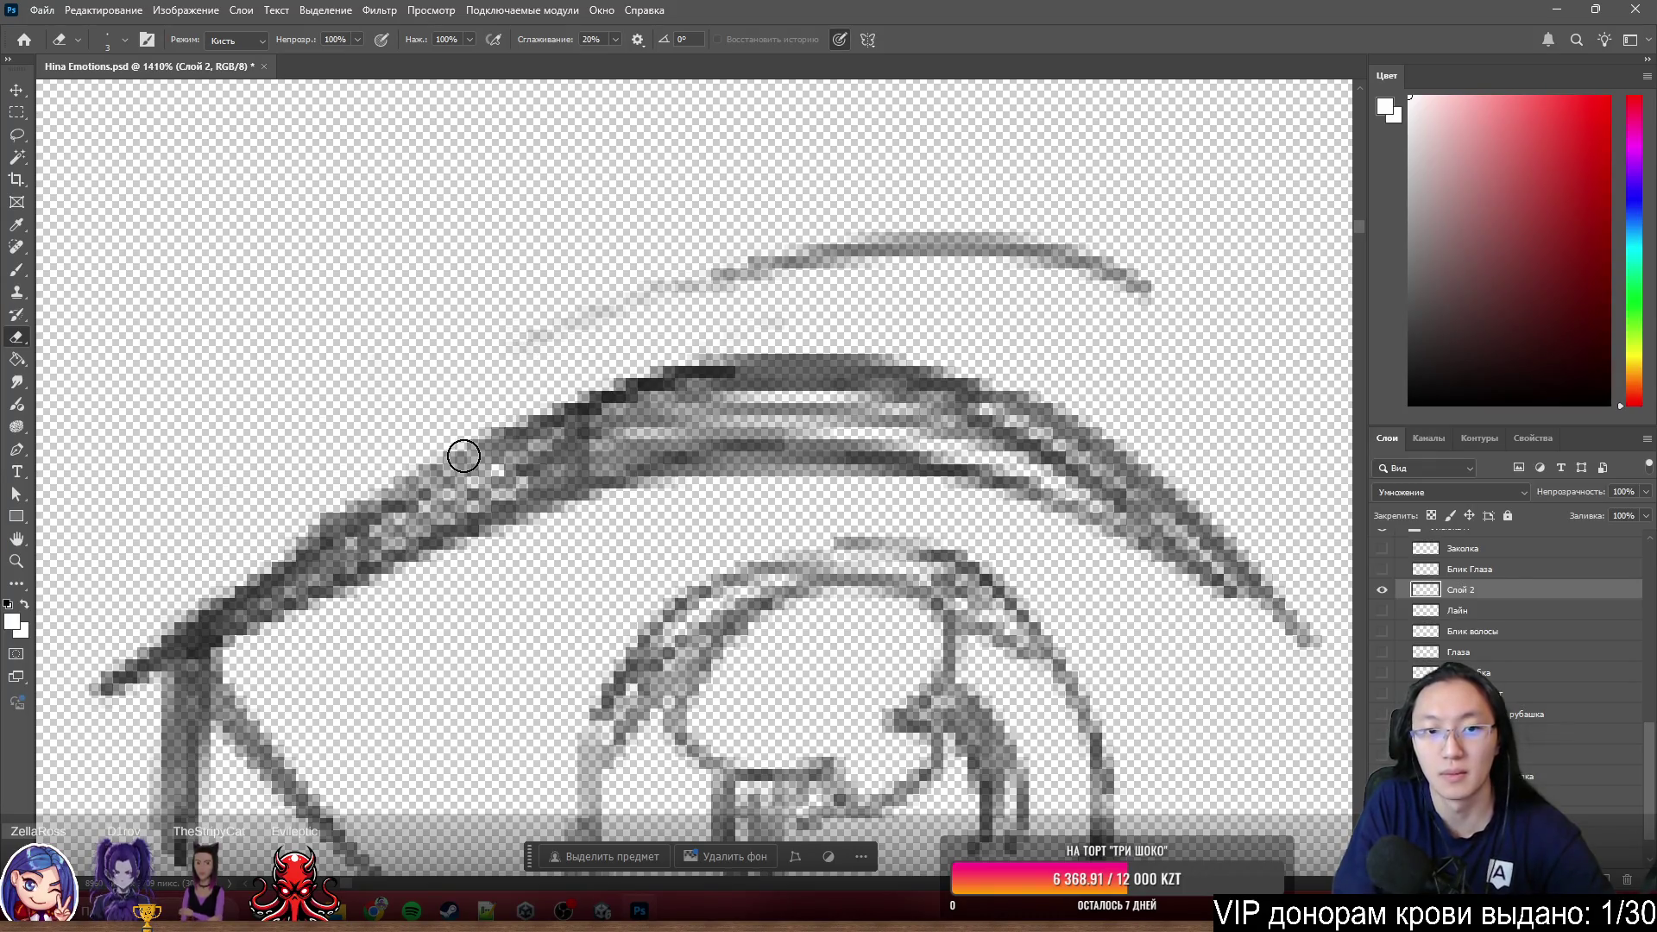
scroll(463, 447, "down", 6)
scroll(434, 457, "left", 3)
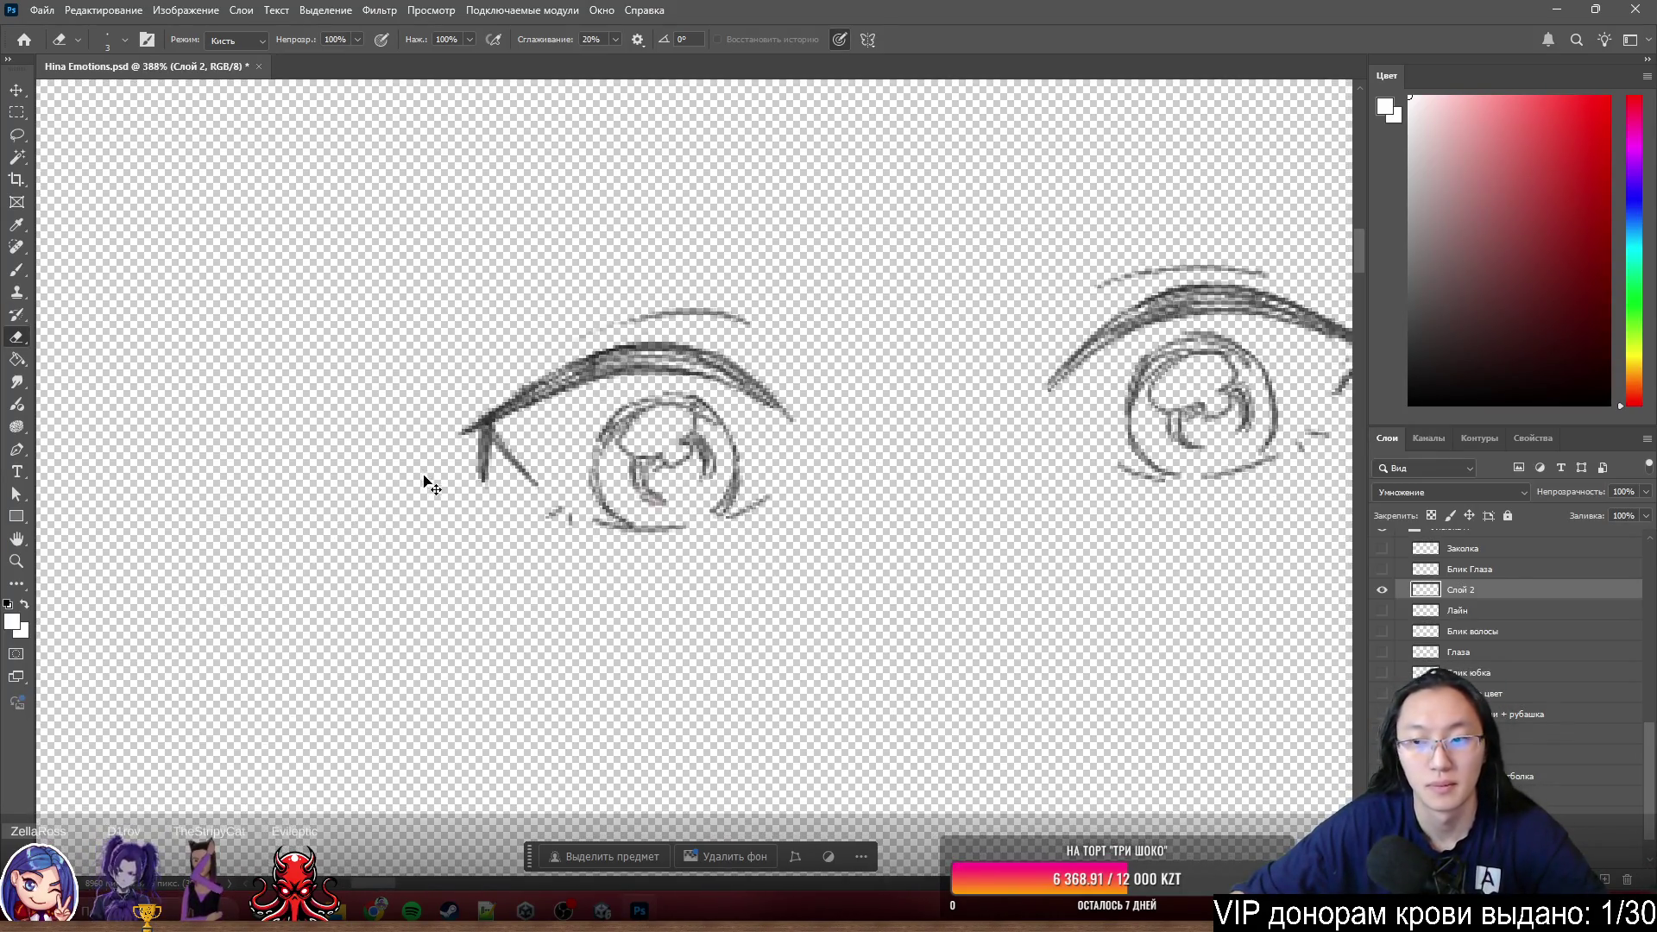
left_click(1384, 615)
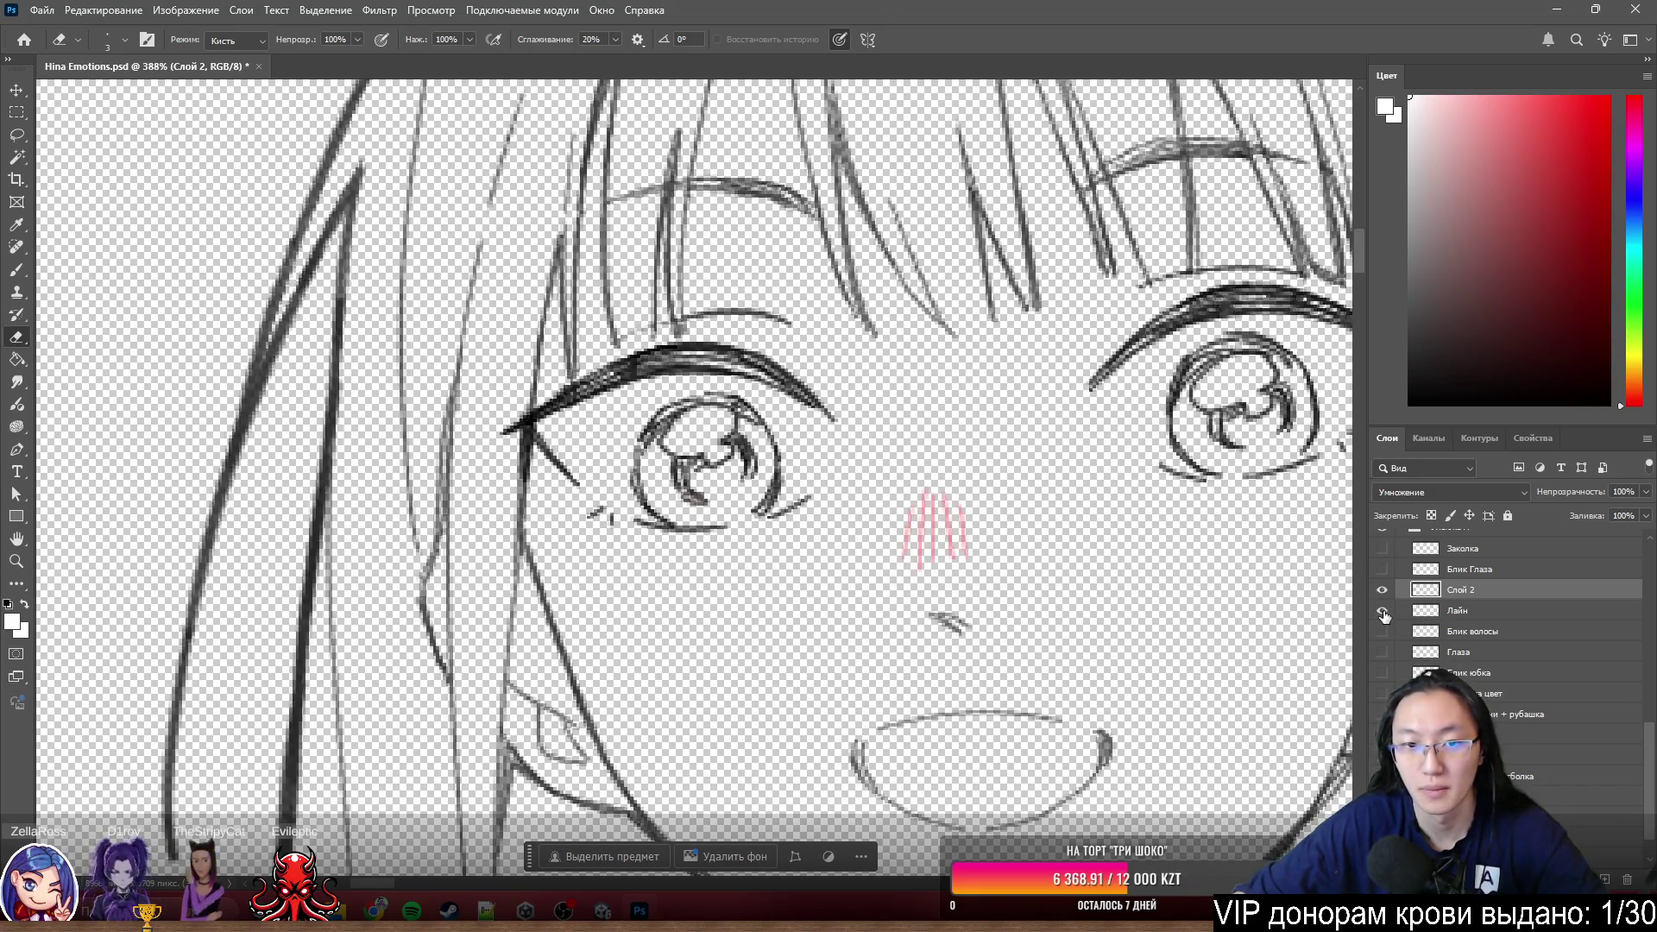
- Toggle the Лайн line art and Слой 2 eye sketch visibility to compare the cleaned eyes
left_click(1384, 611)
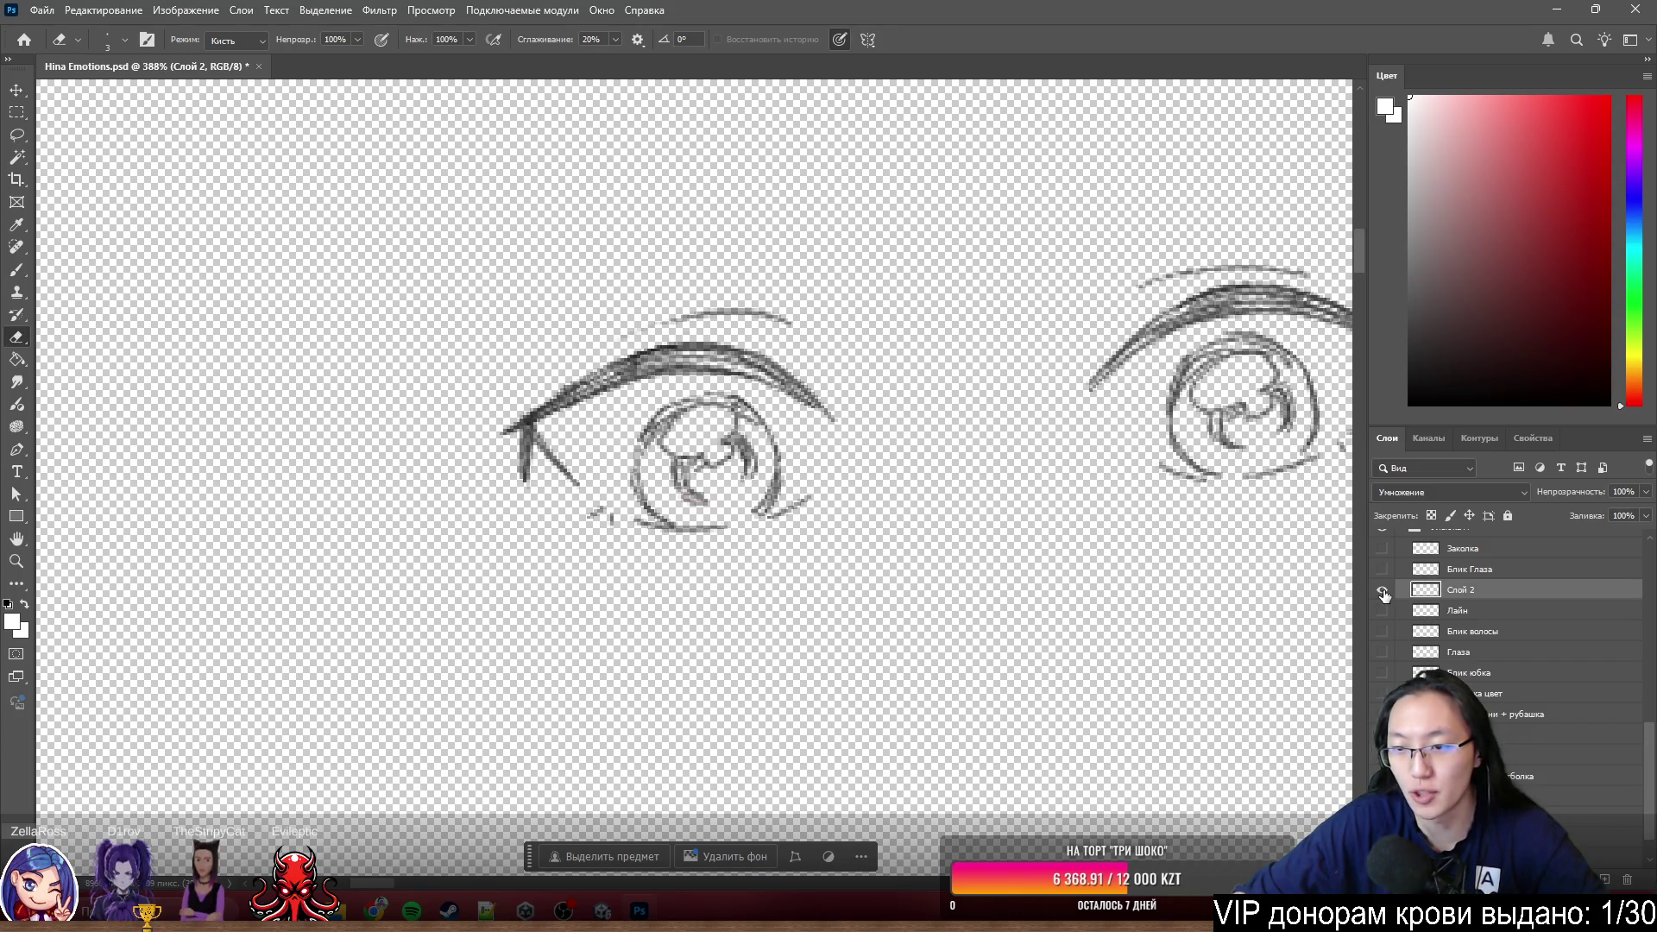
left_click(1383, 591)
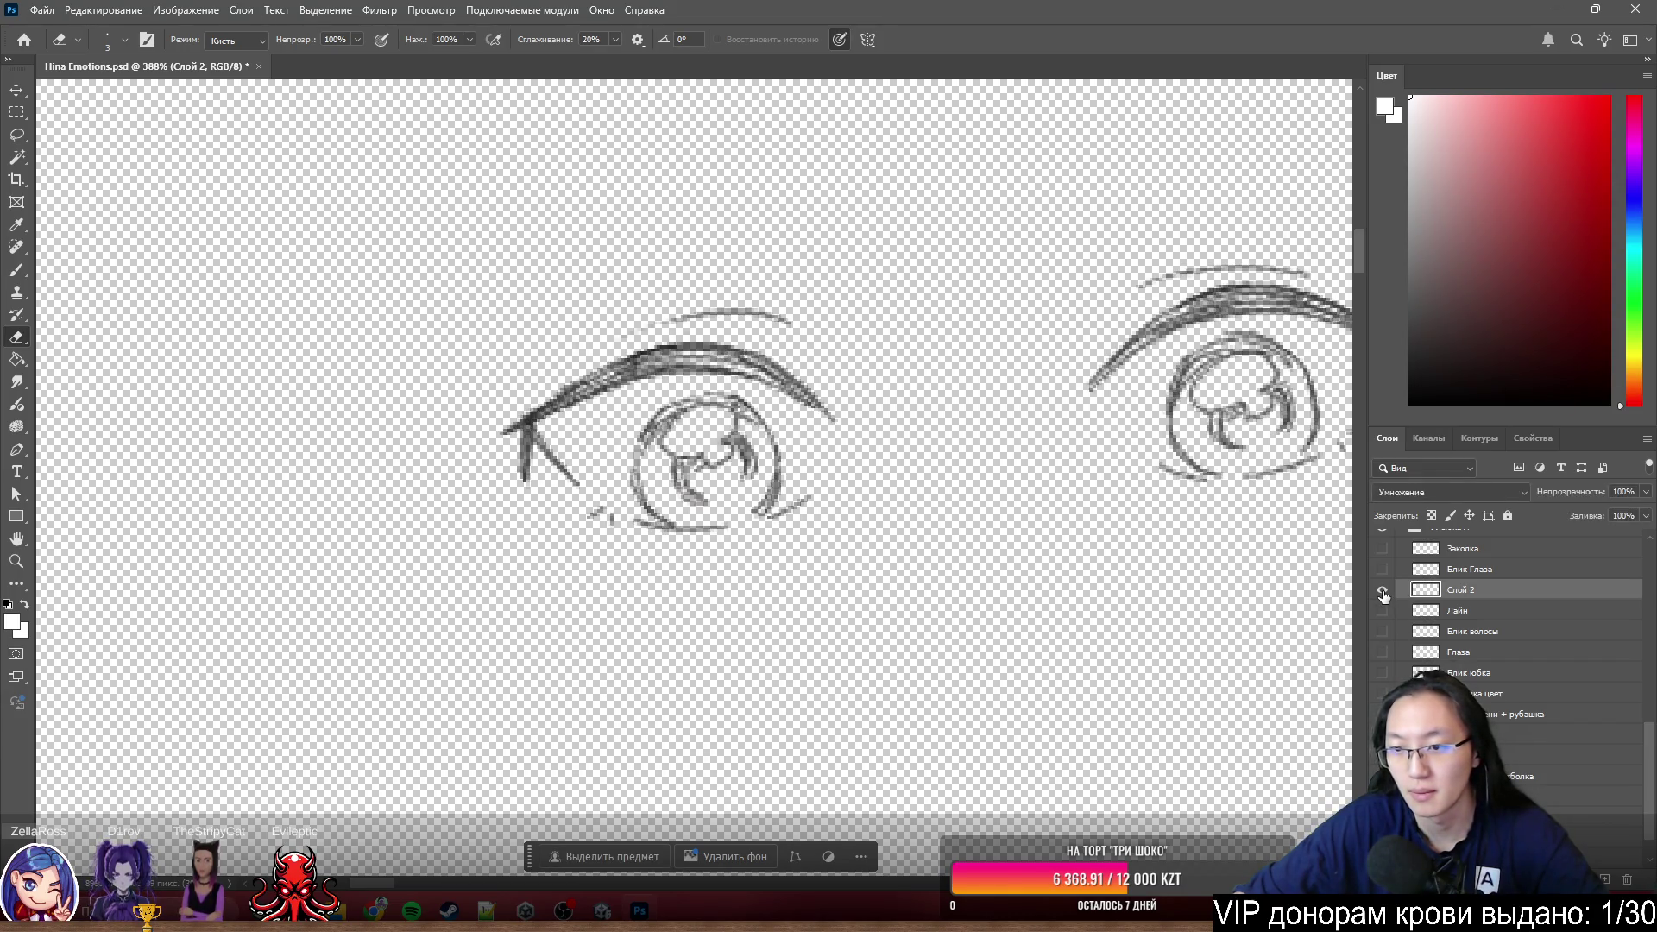
left_click(1384, 611)
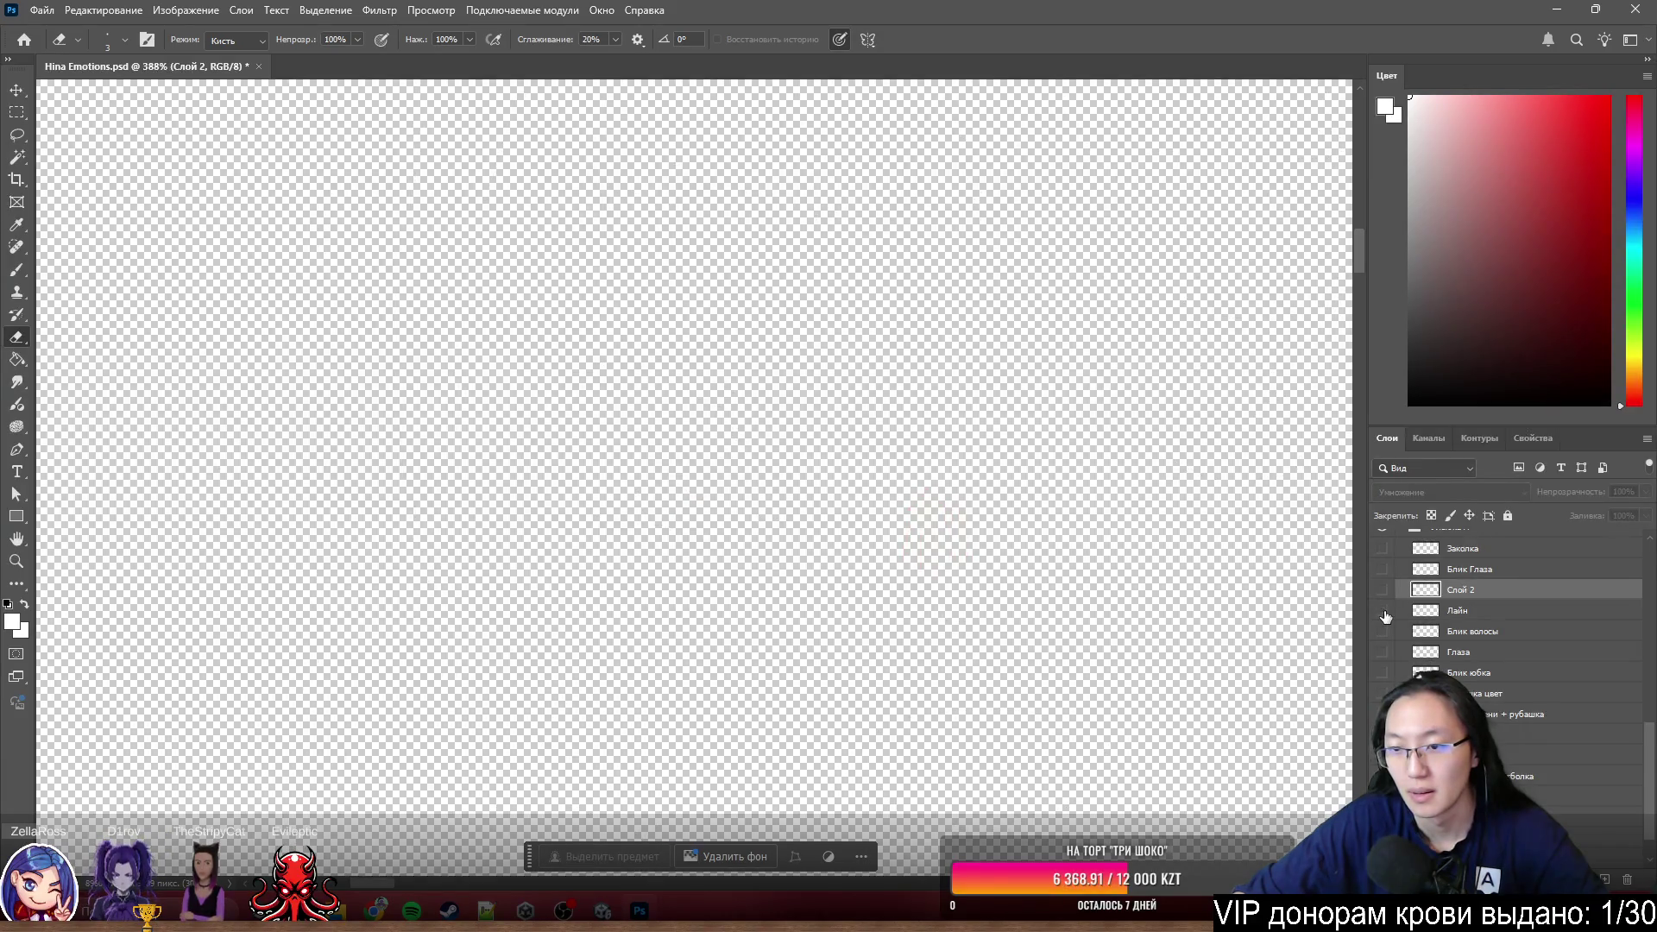
left_click(1384, 611)
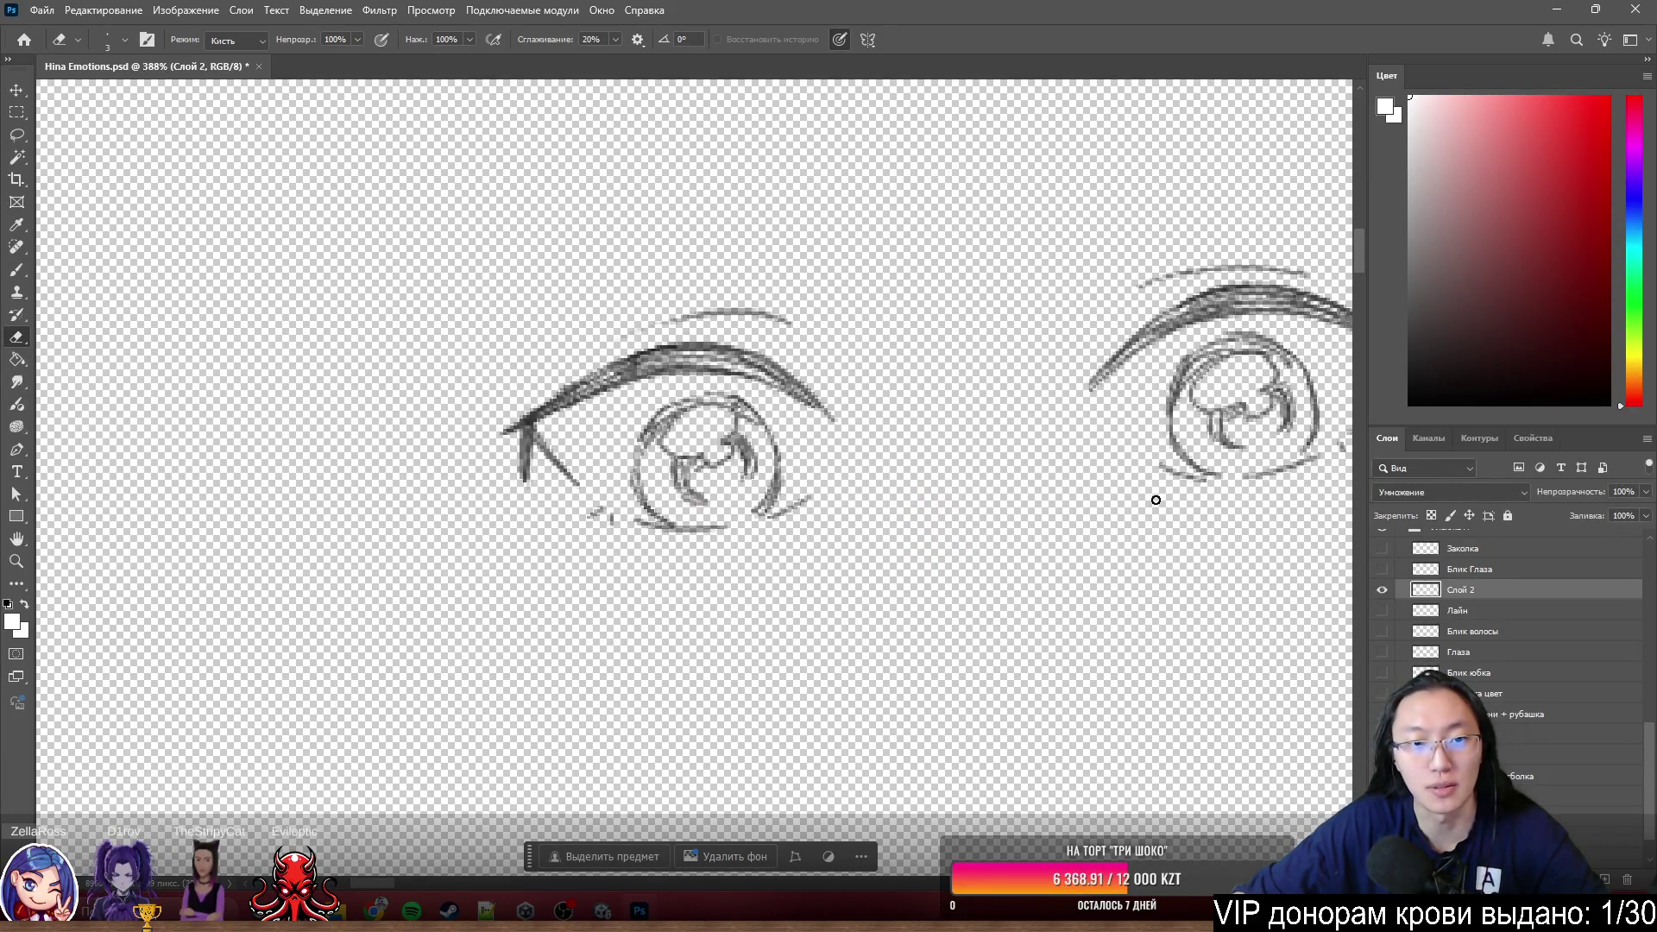
scroll(905, 350, "down", 4)
scroll(906, 351, "down", 3)
scroll(1481, 642, "down", 5)
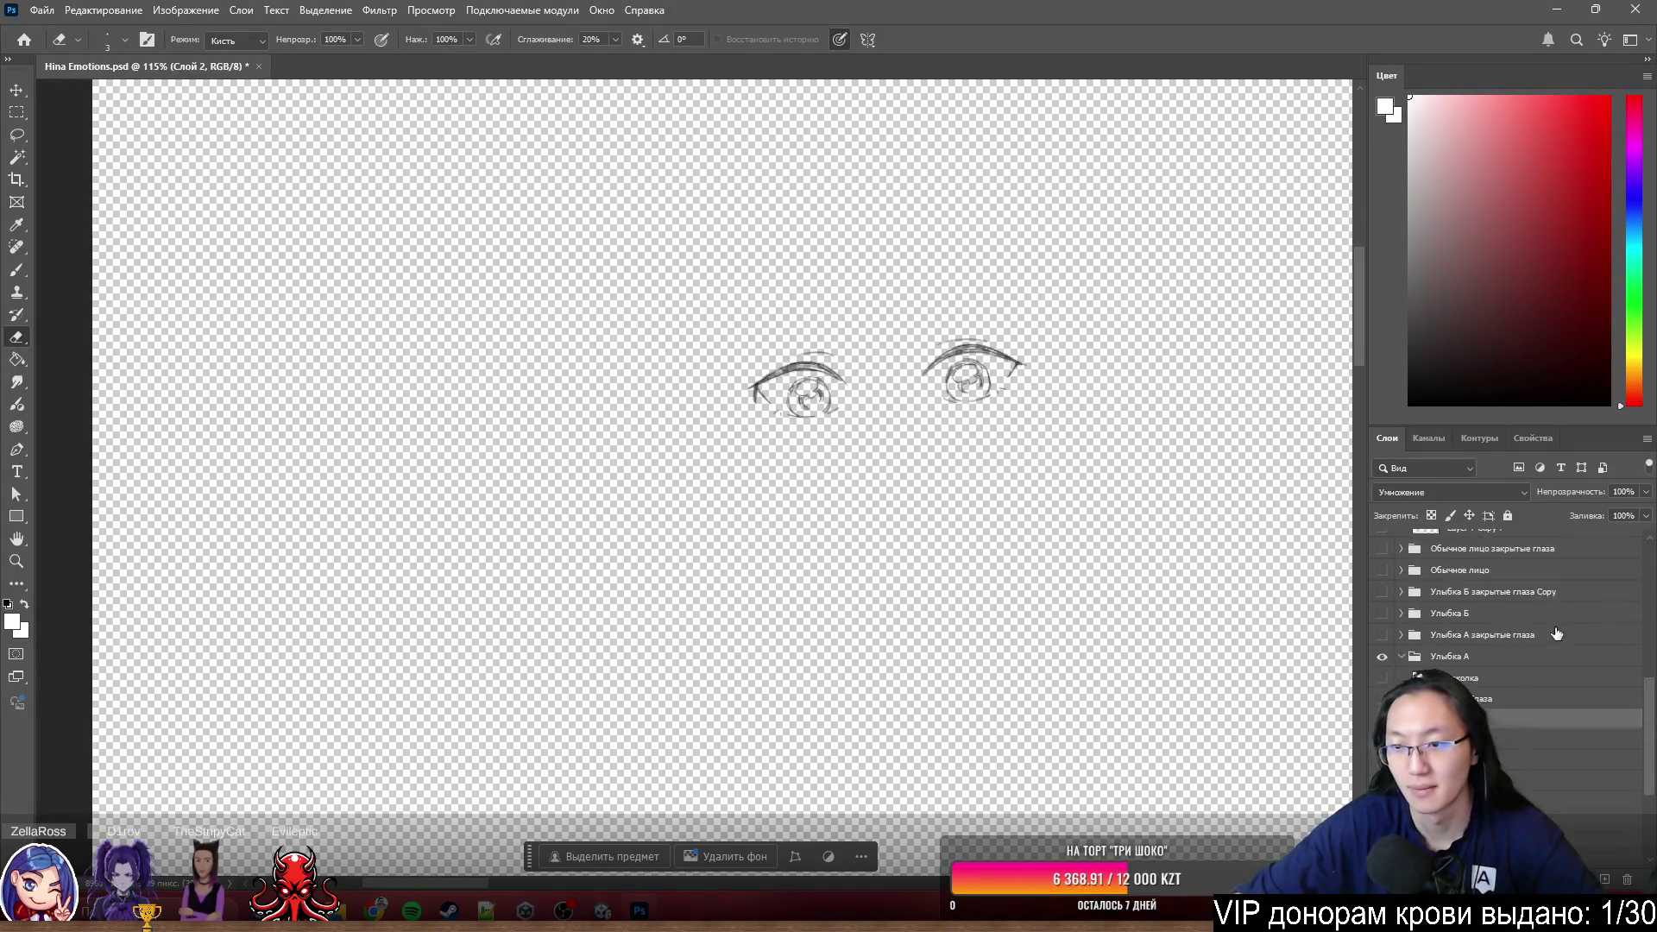
scroll(1480, 641, "up", 5)
- Toggle the eye group on and off, then show the rest of the character's coloured layers
left_click(1384, 616)
left_click(1383, 616)
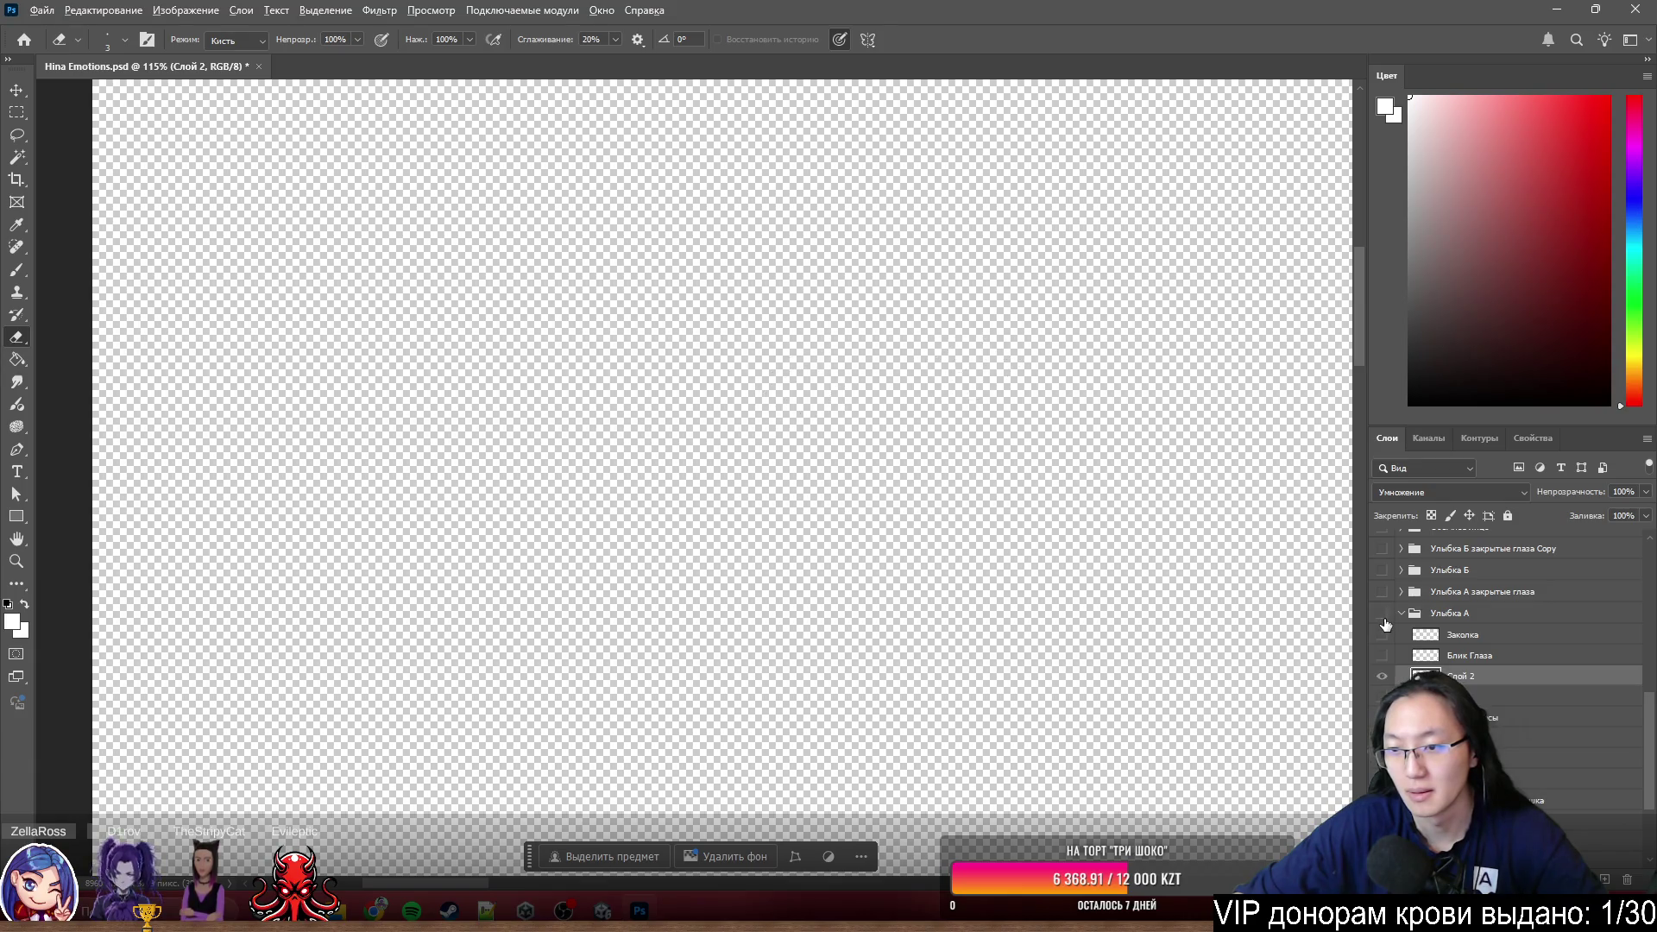
scroll(1382, 663, "down", 2)
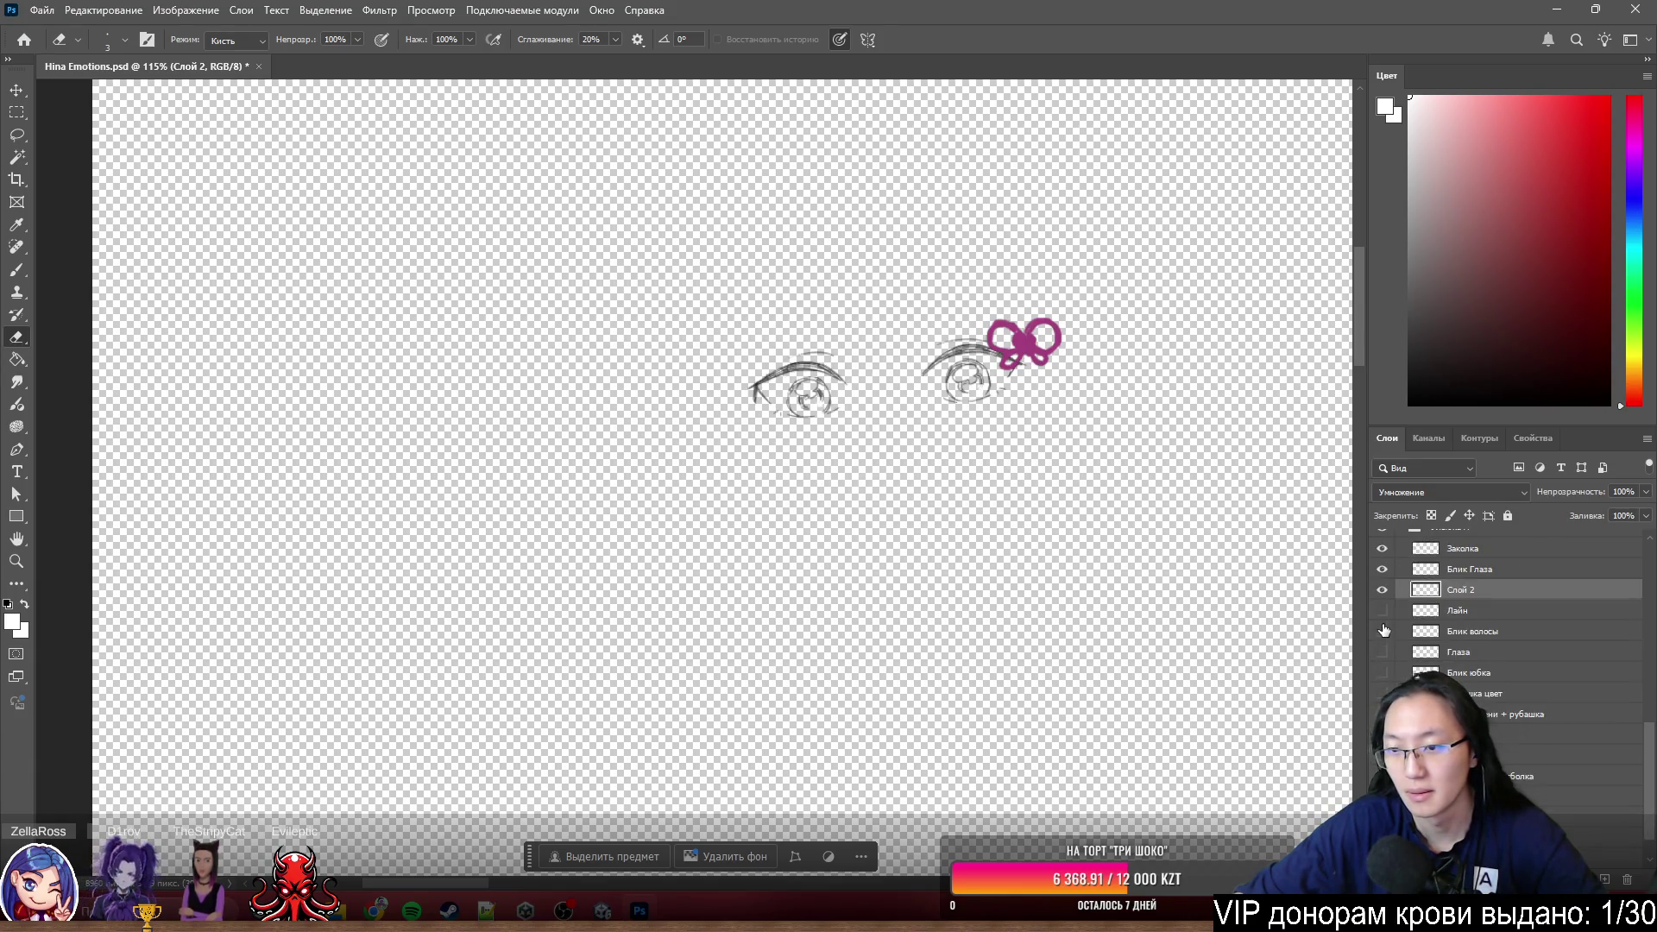
scroll(1382, 665, "down", 1)
left_click(1383, 693)
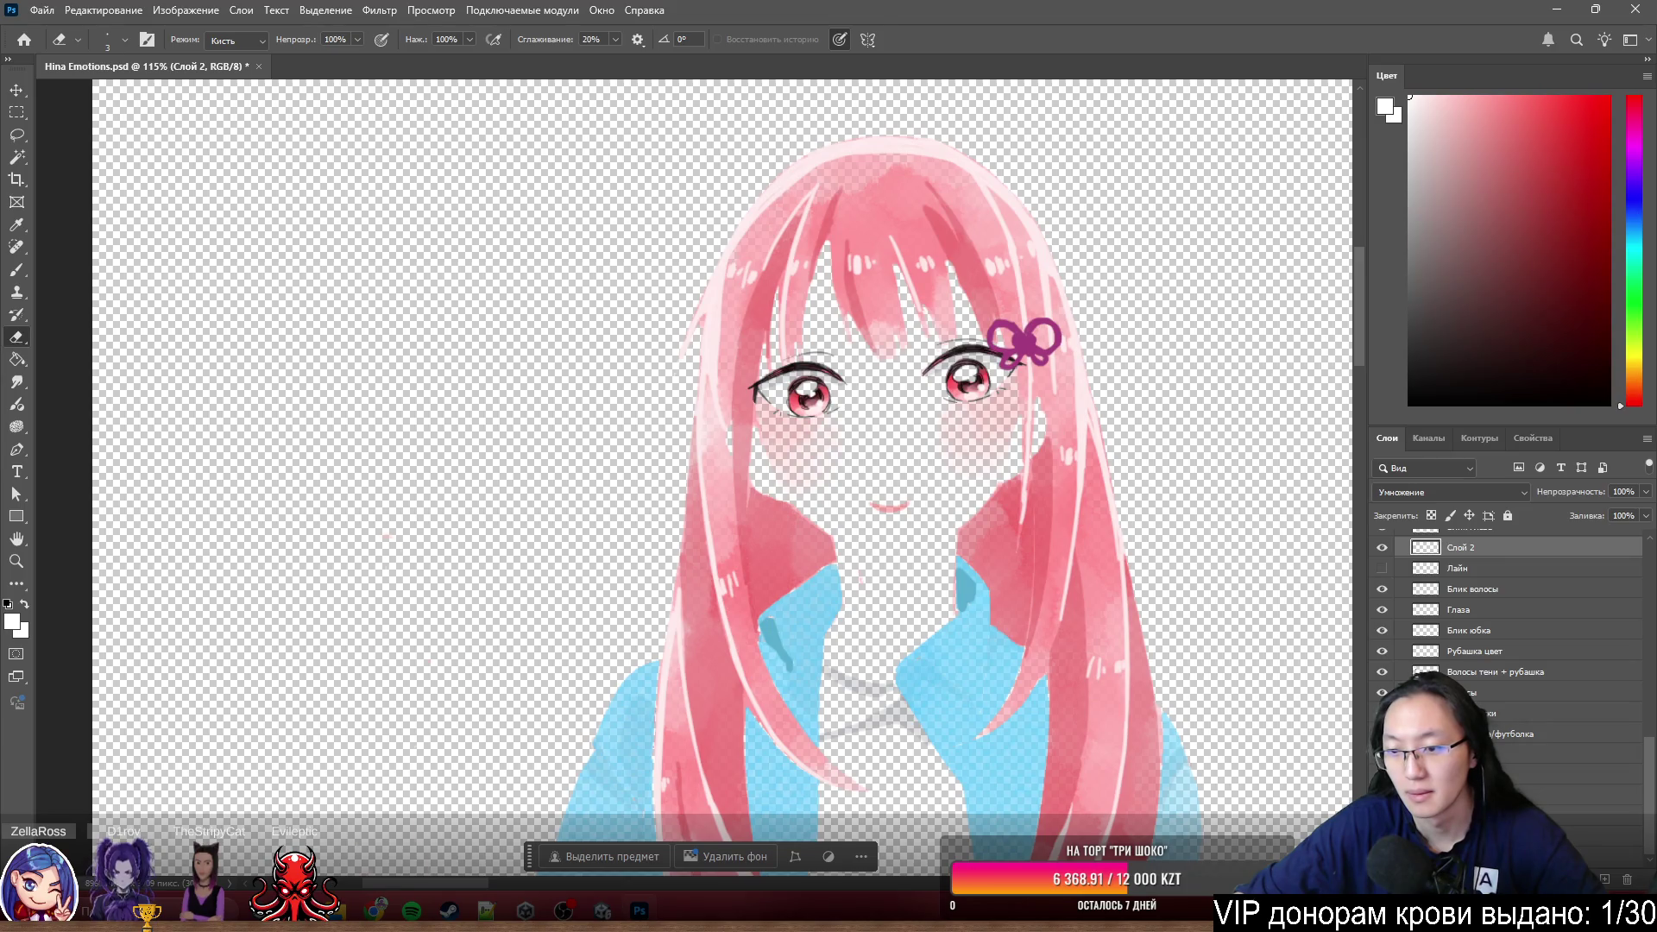
scroll(876, 402, "up", 3)
scroll(875, 402, "up", 3)
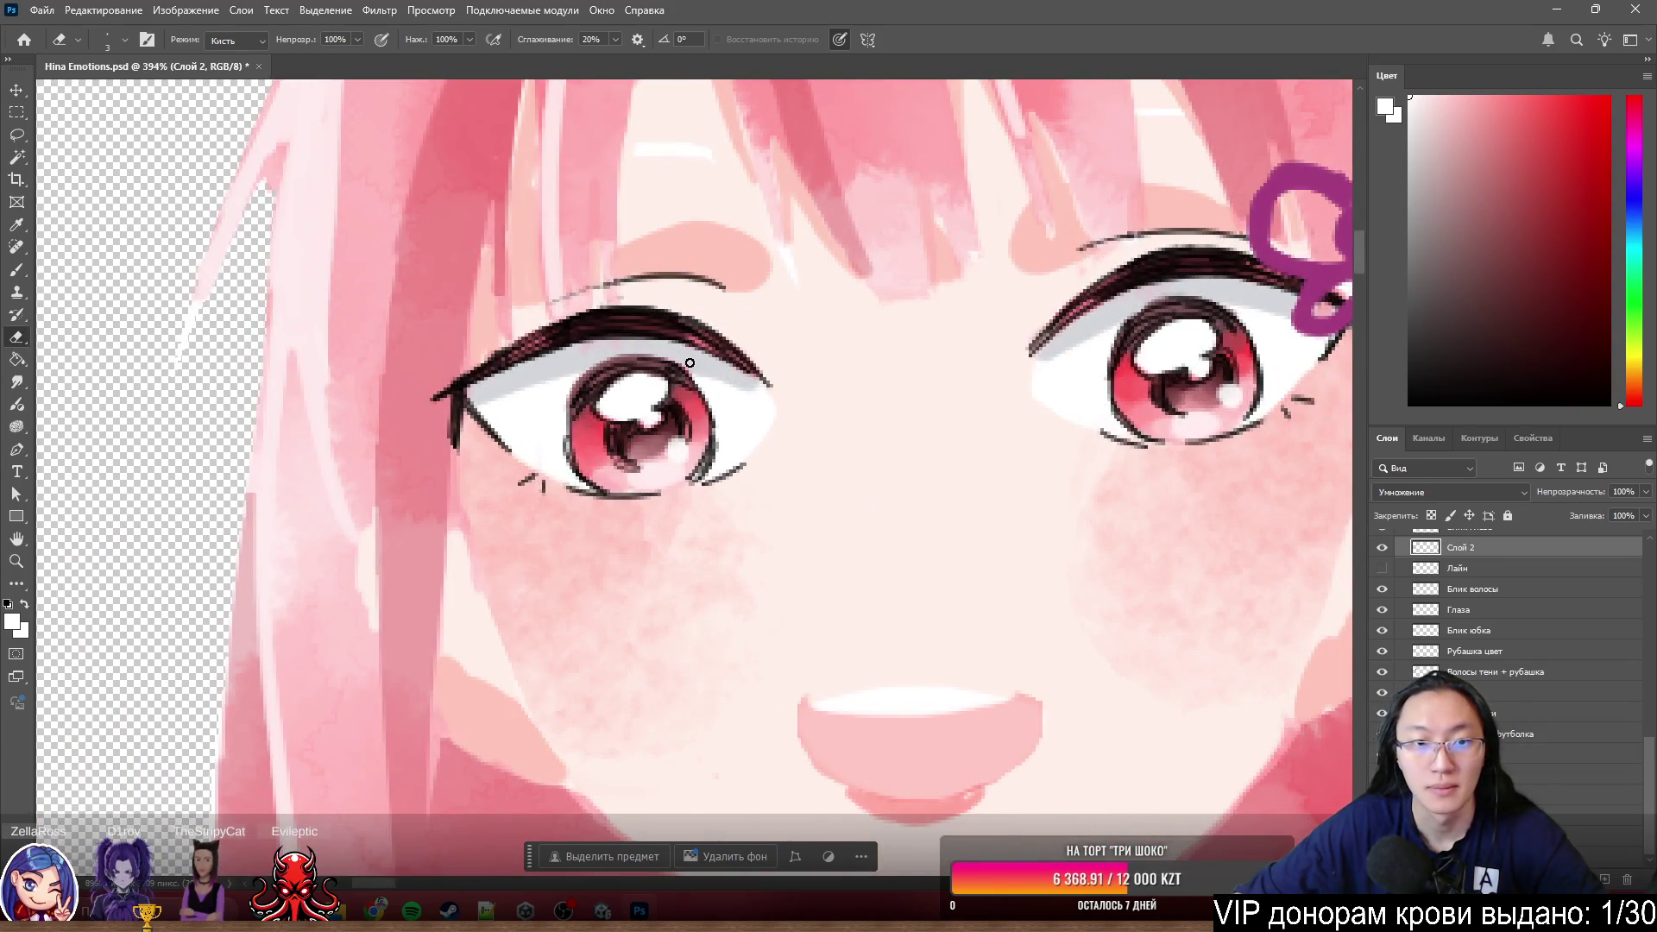
scroll(723, 232, "down", 5)
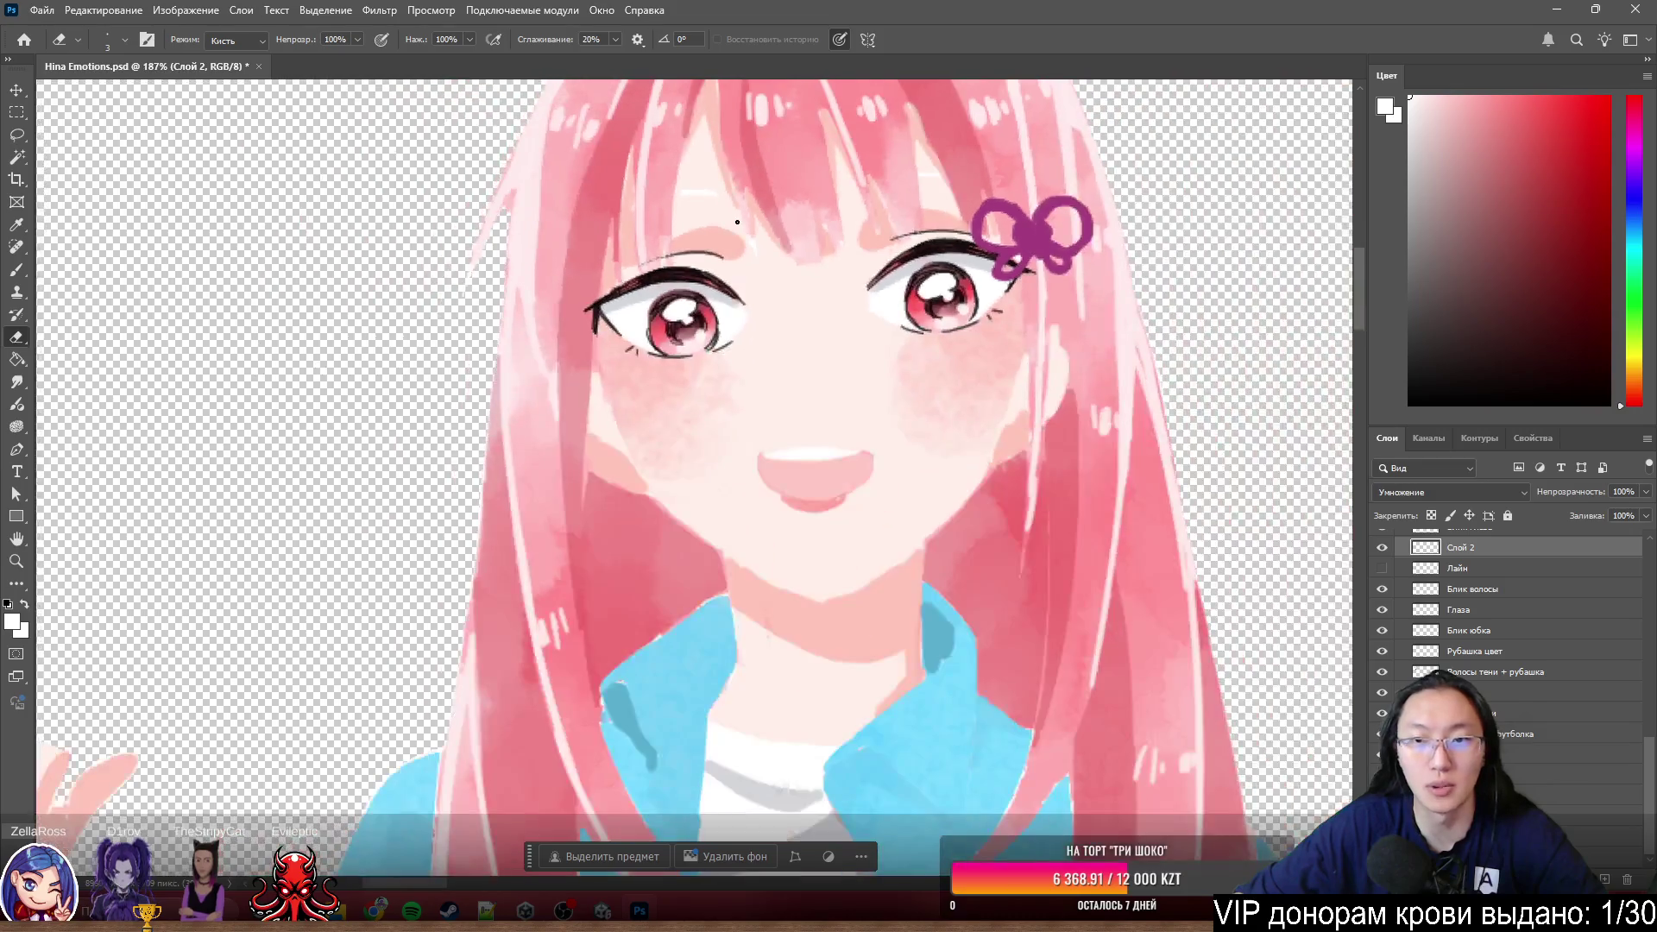
scroll(737, 219, "up", 2)
scroll(848, 174, "down", 5)
scroll(804, 211, "up", 5)
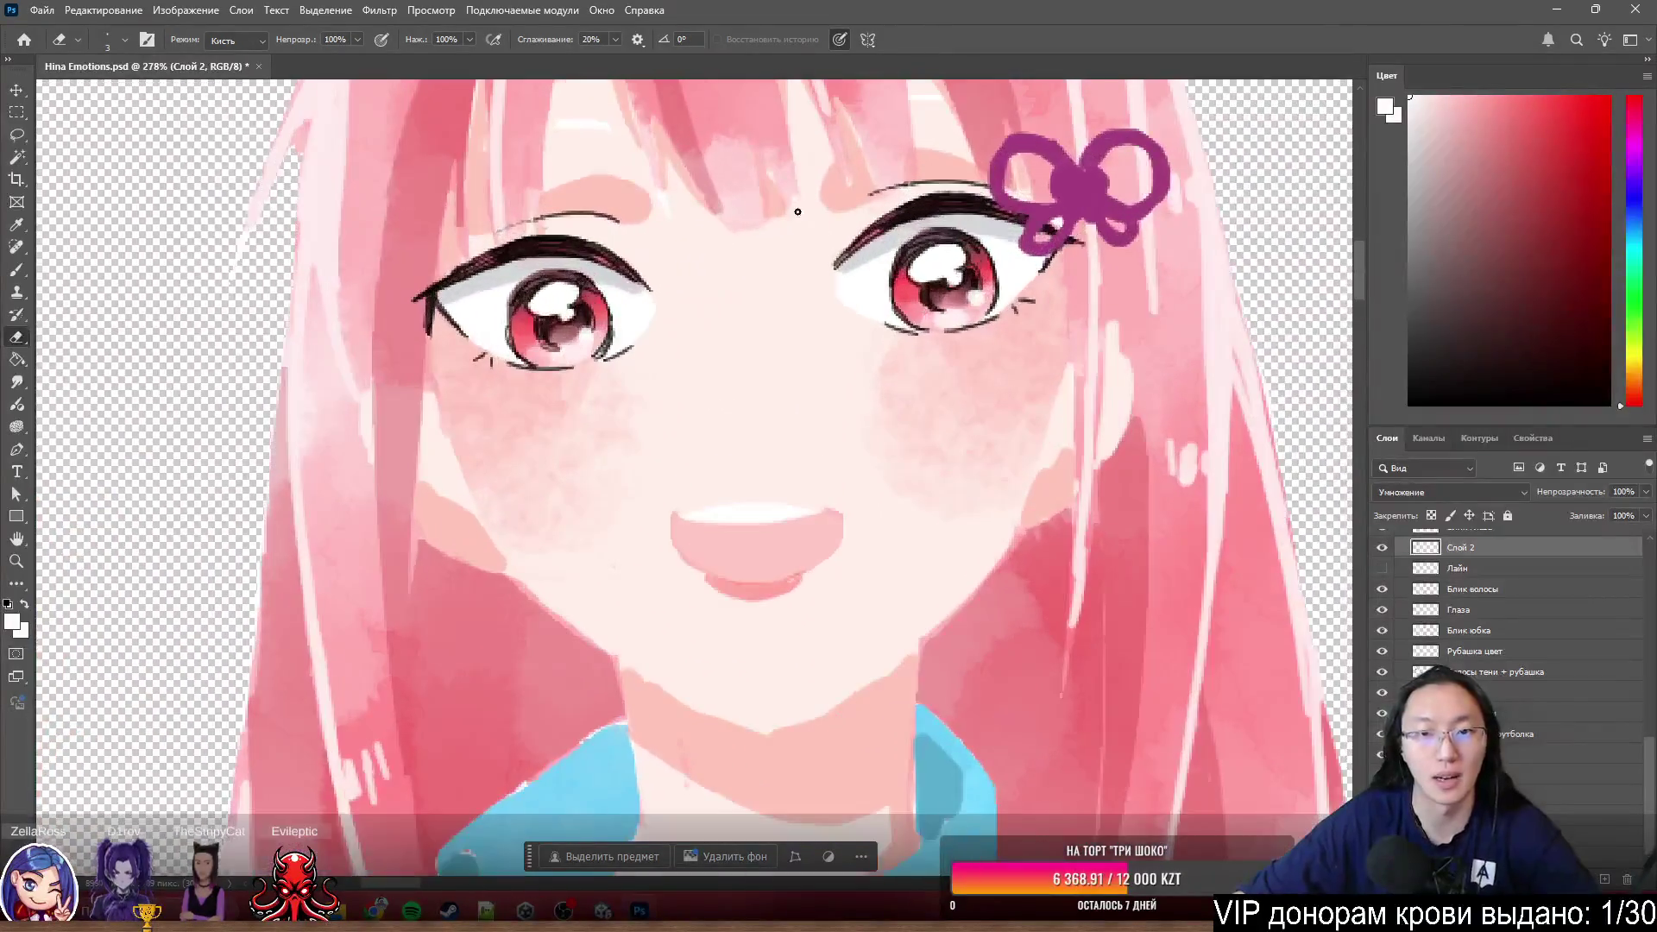
scroll(754, 199, "up", 1)
scroll(601, 283, "up", 1)
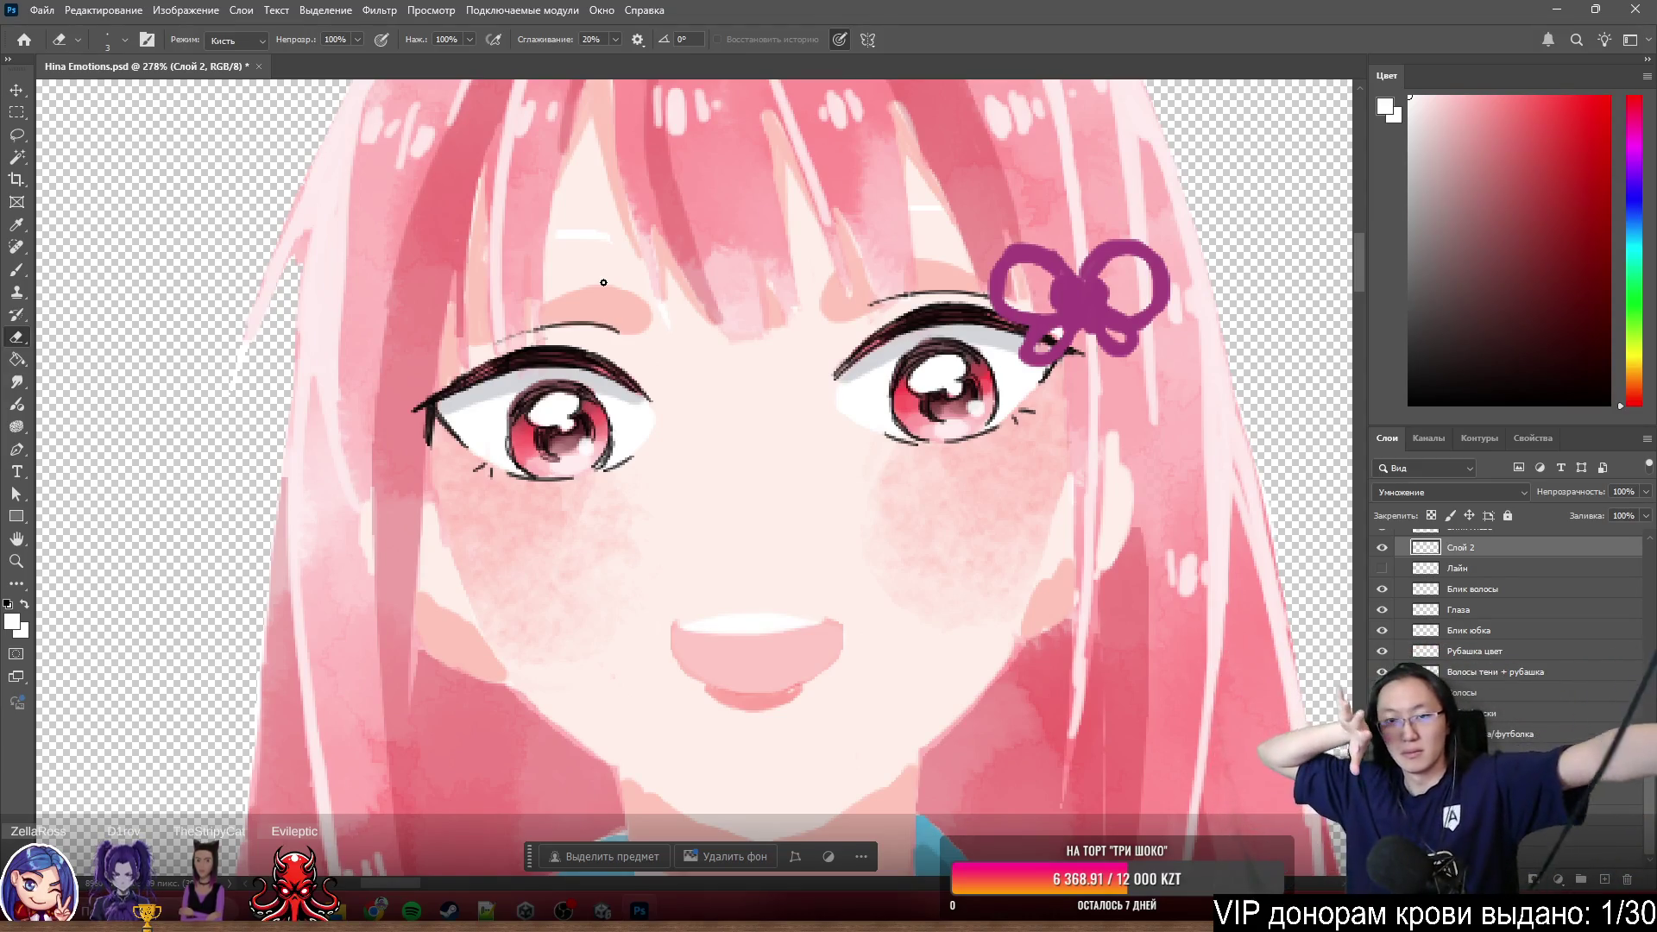
scroll(602, 282, "down", 2)
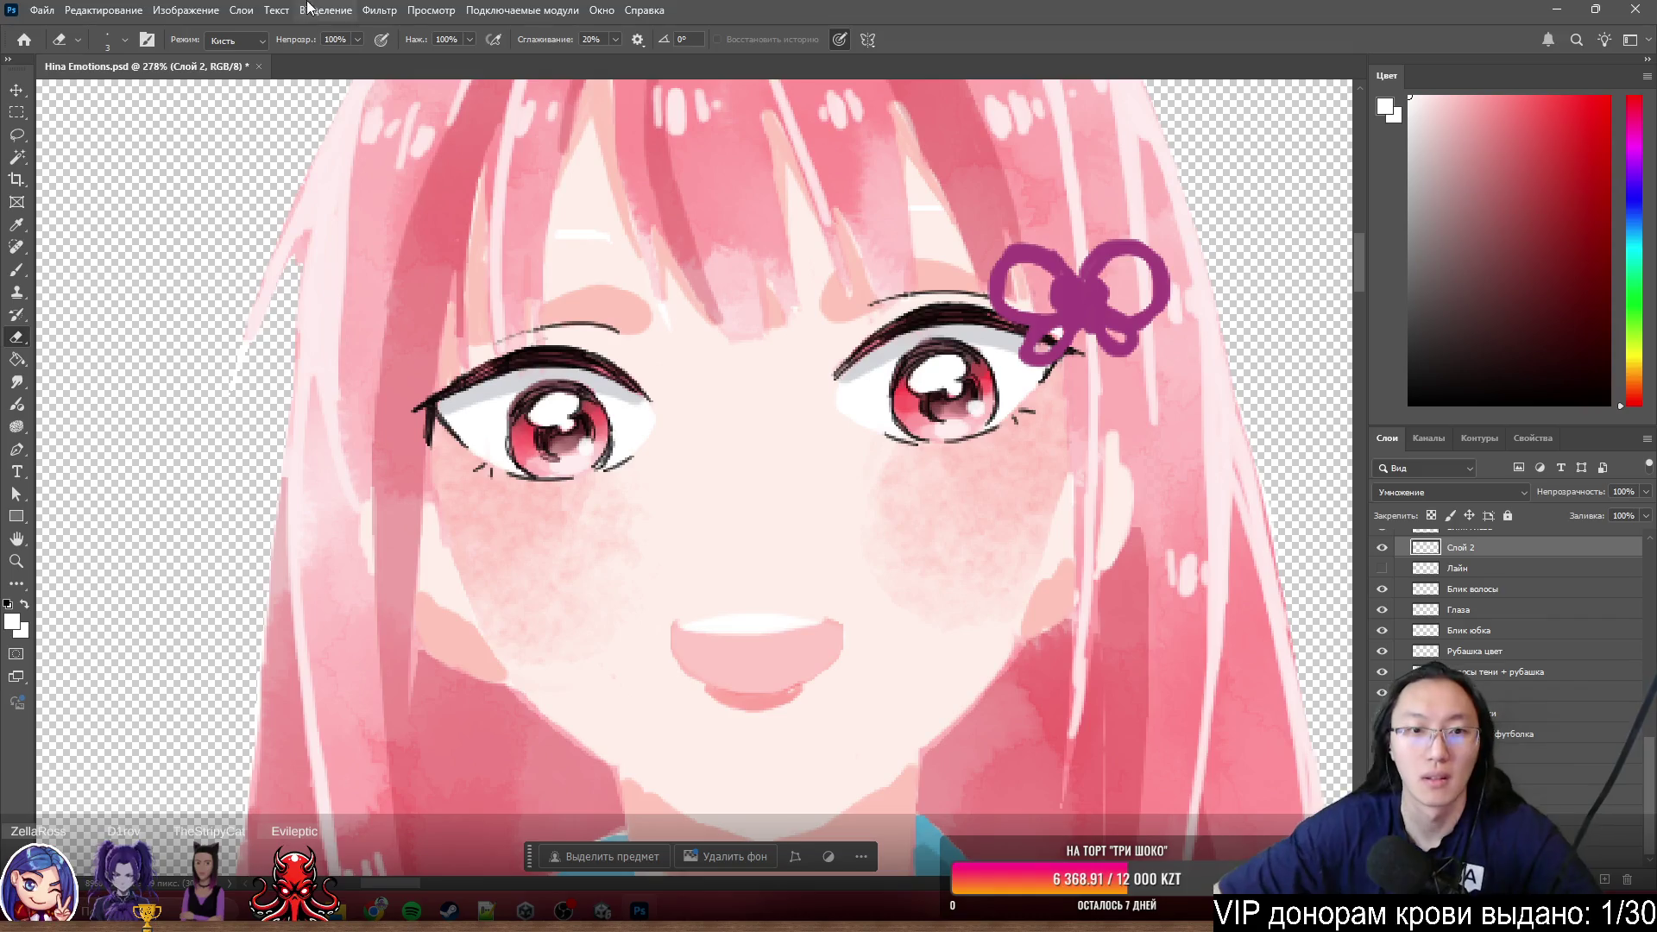
scroll(518, 292, "down", 4)
scroll(427, 304, "down", 2)
scroll(1559, 653, "up", 2)
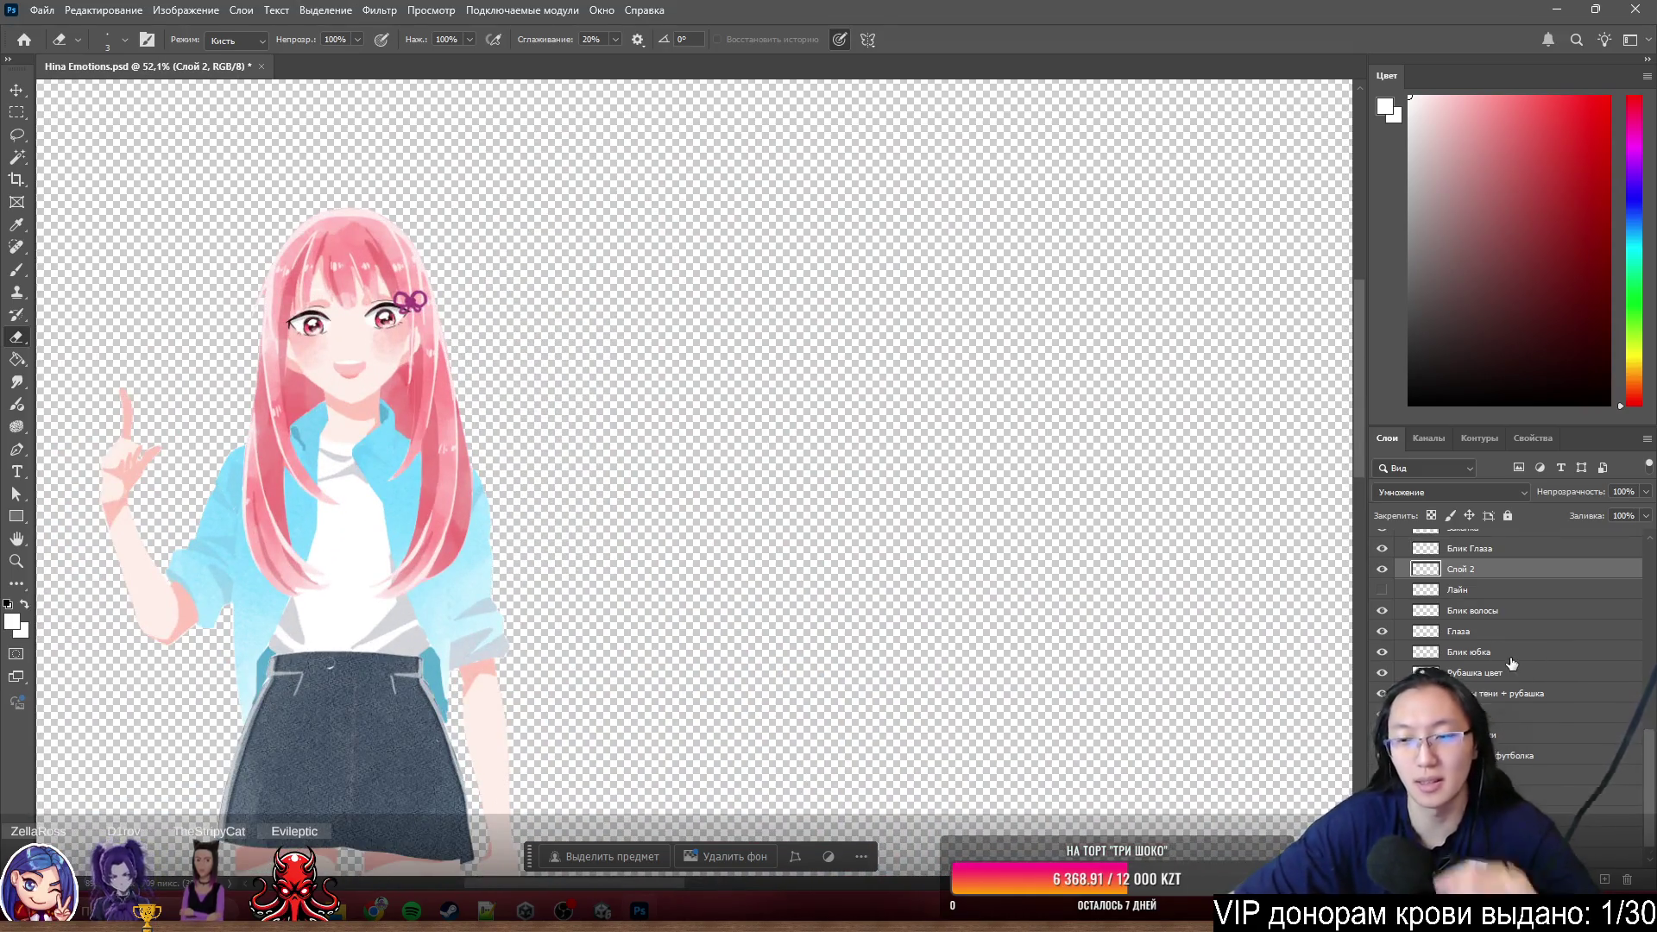
scroll(334, 344, "up", 2)
scroll(334, 345, "up", 1)
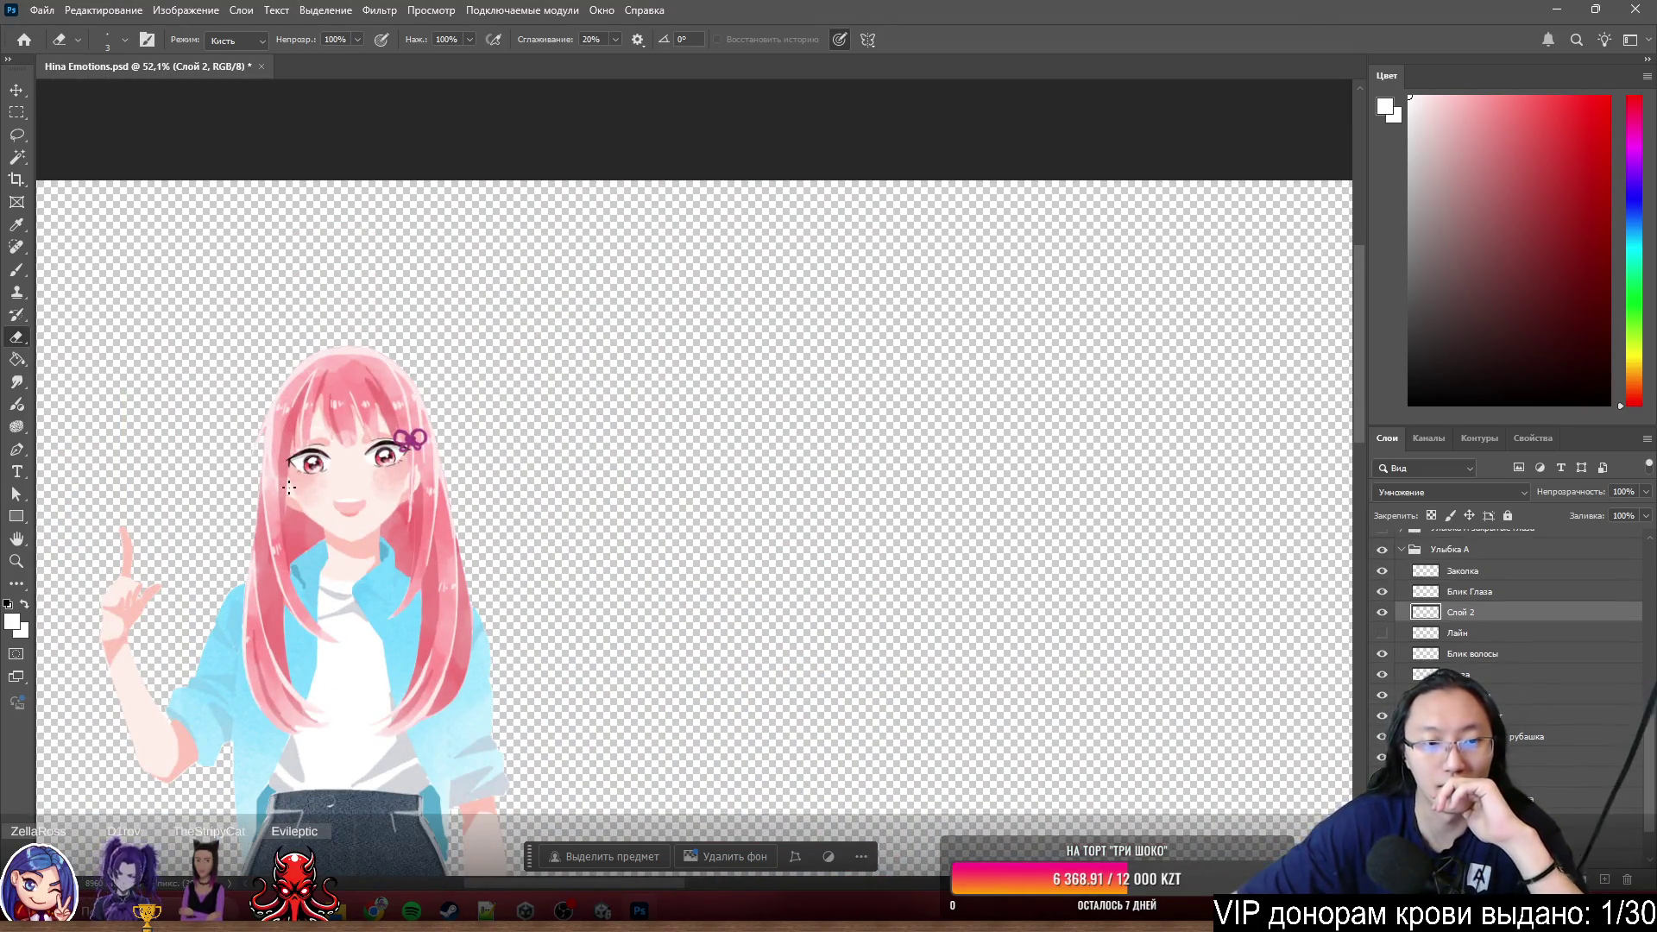
scroll(273, 518, "up", 5)
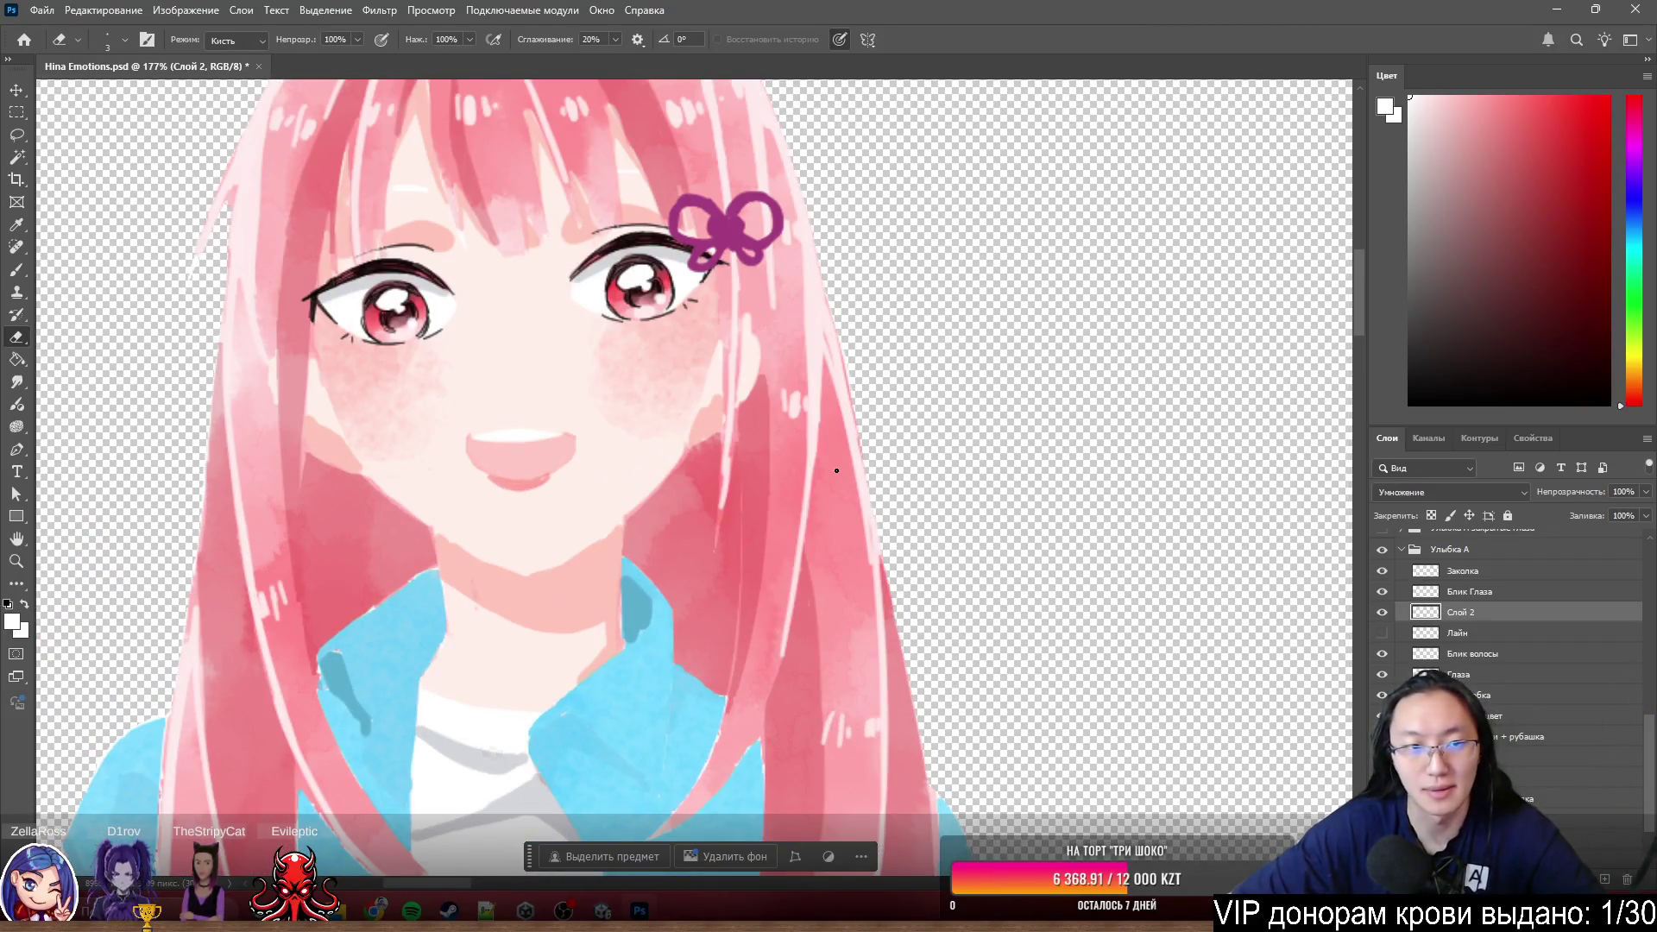
scroll(837, 469, "down", 2)
scroll(834, 471, "down", 2)
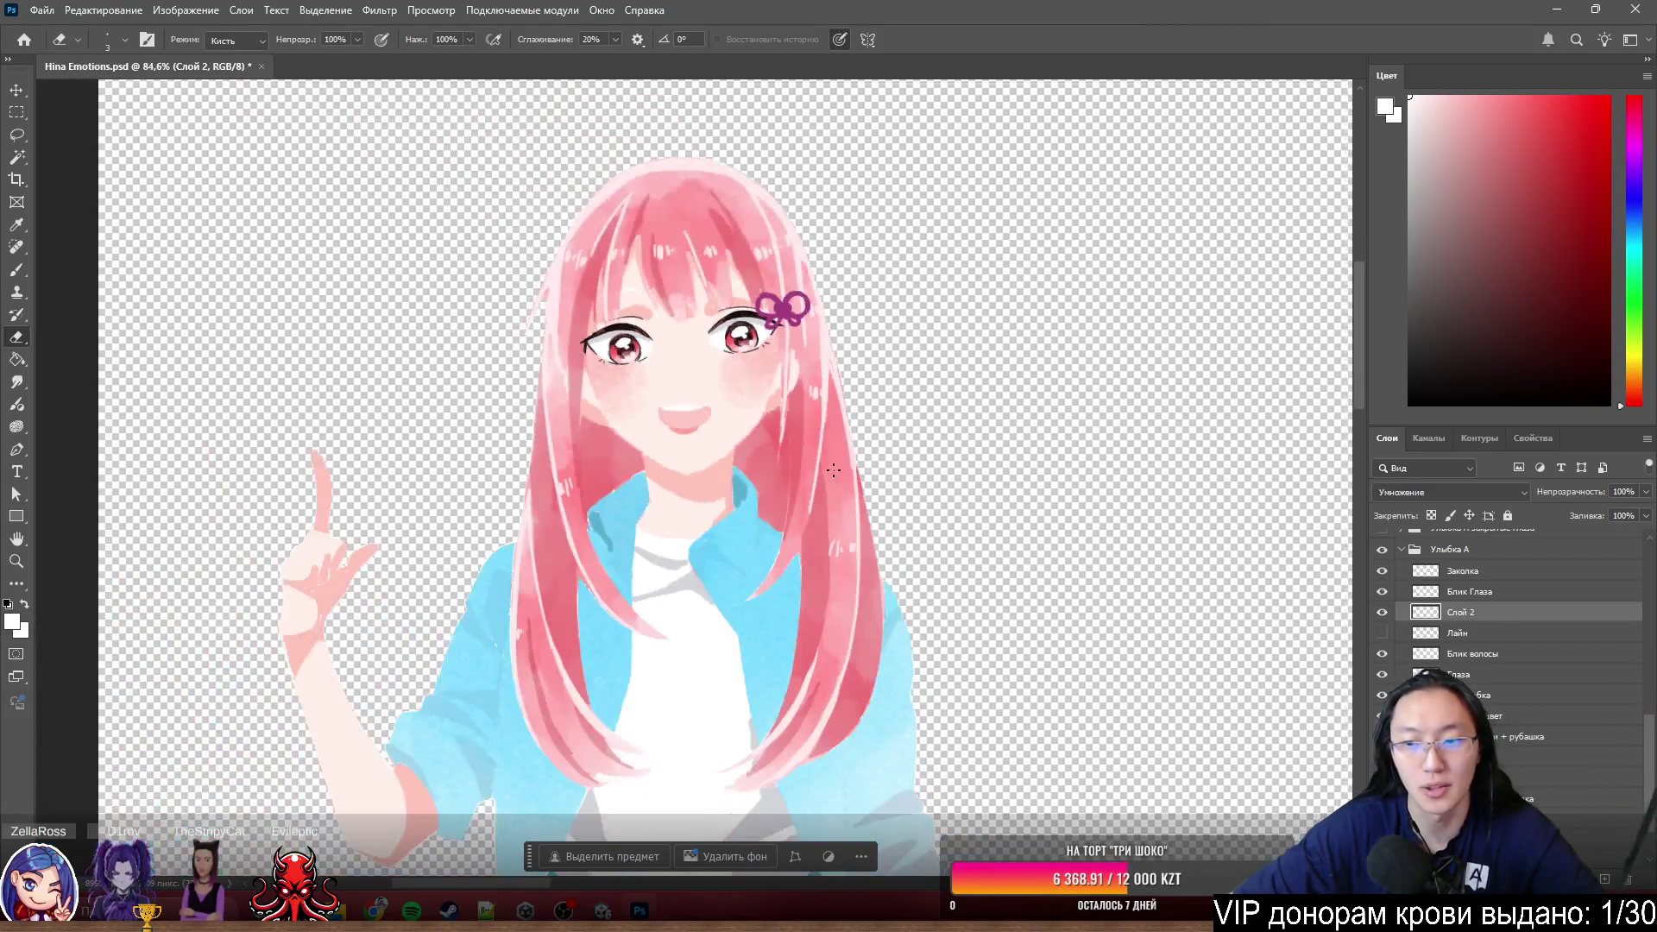
scroll(1161, 483, "down", 2)
scroll(907, 389, "up", 2)
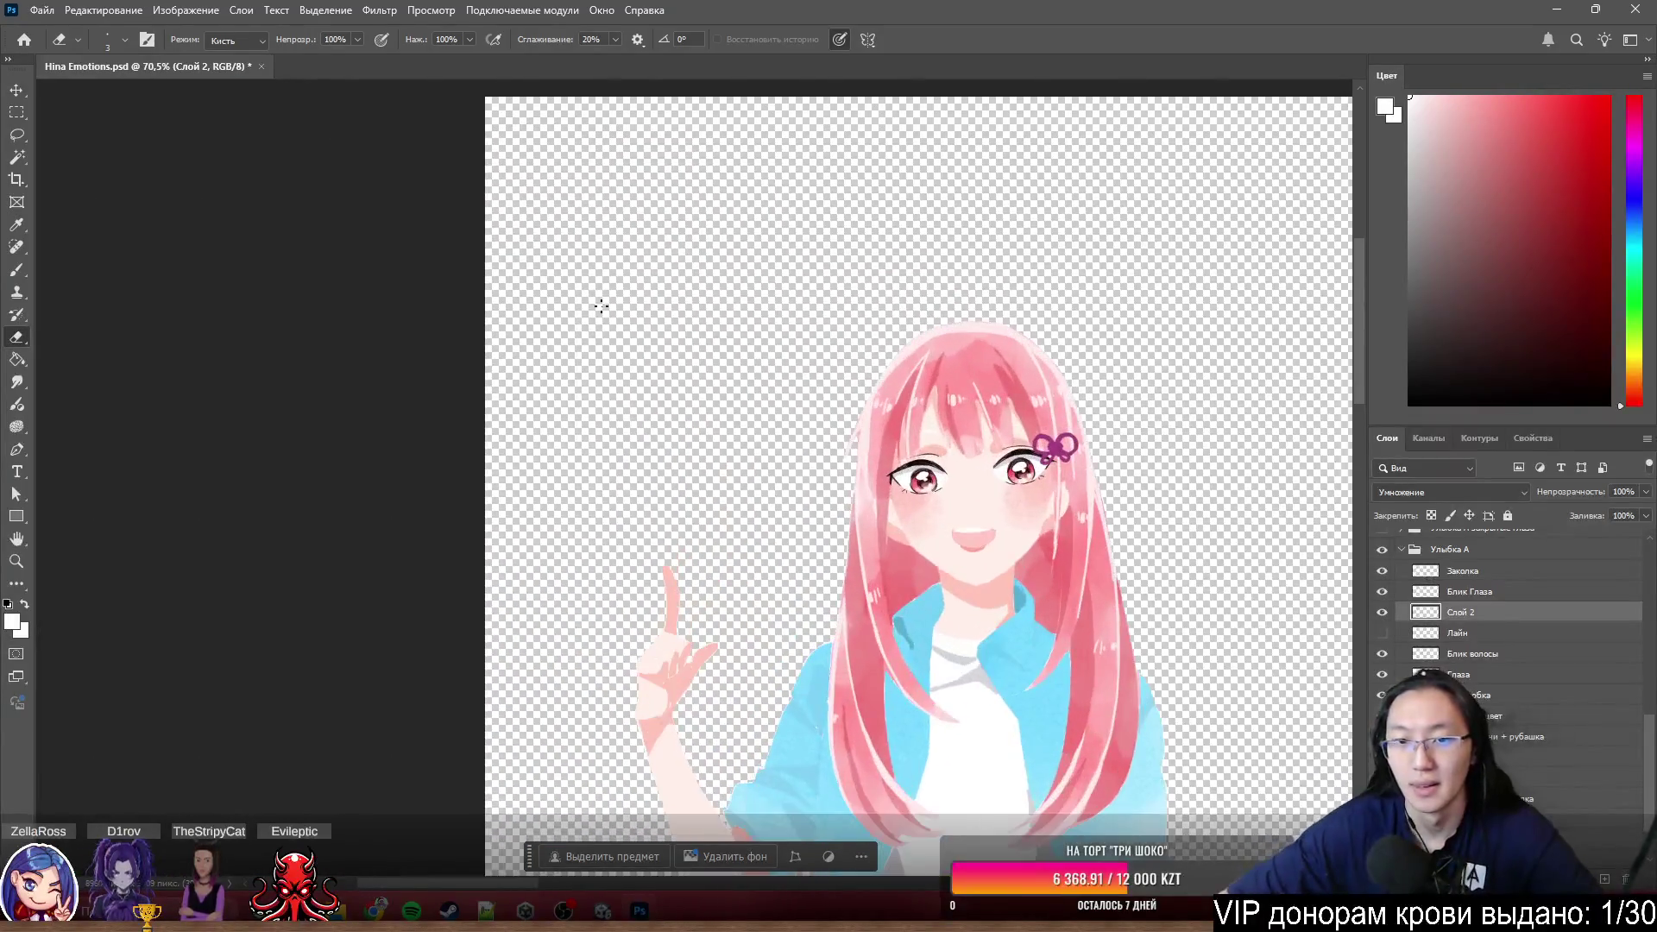
scroll(842, 312, "up", 2)
scroll(785, 208, "up", 2)
scroll(593, 238, "up", 2)
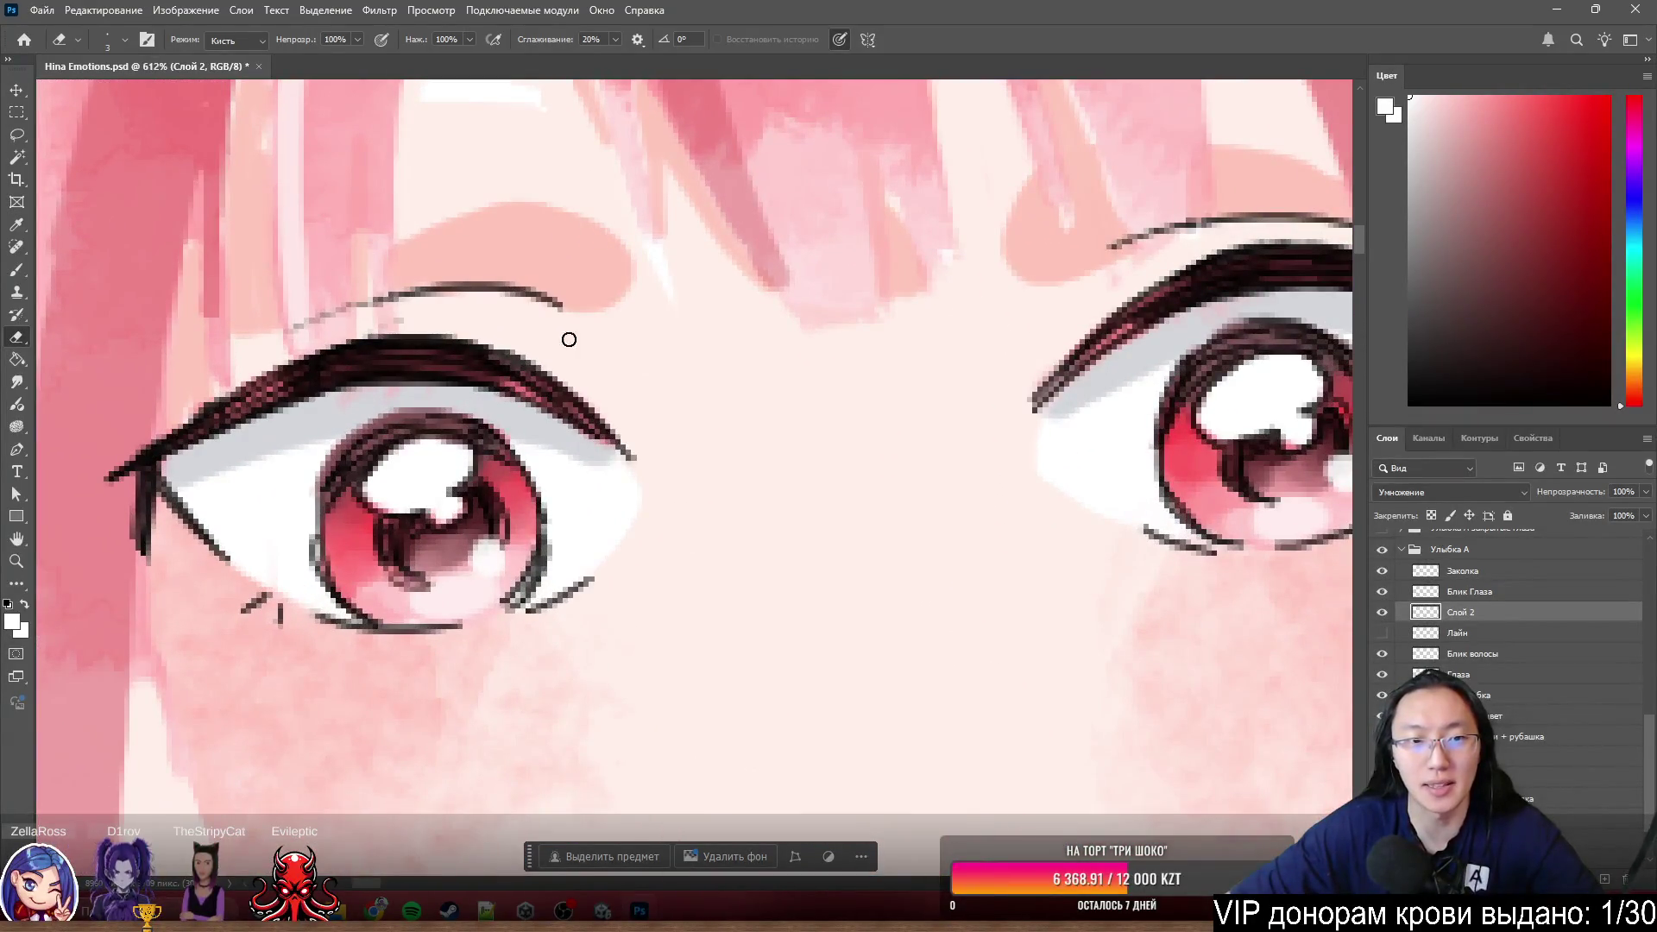
scroll(1339, 191, "down", 3)
scroll(906, 324, "down", 3)
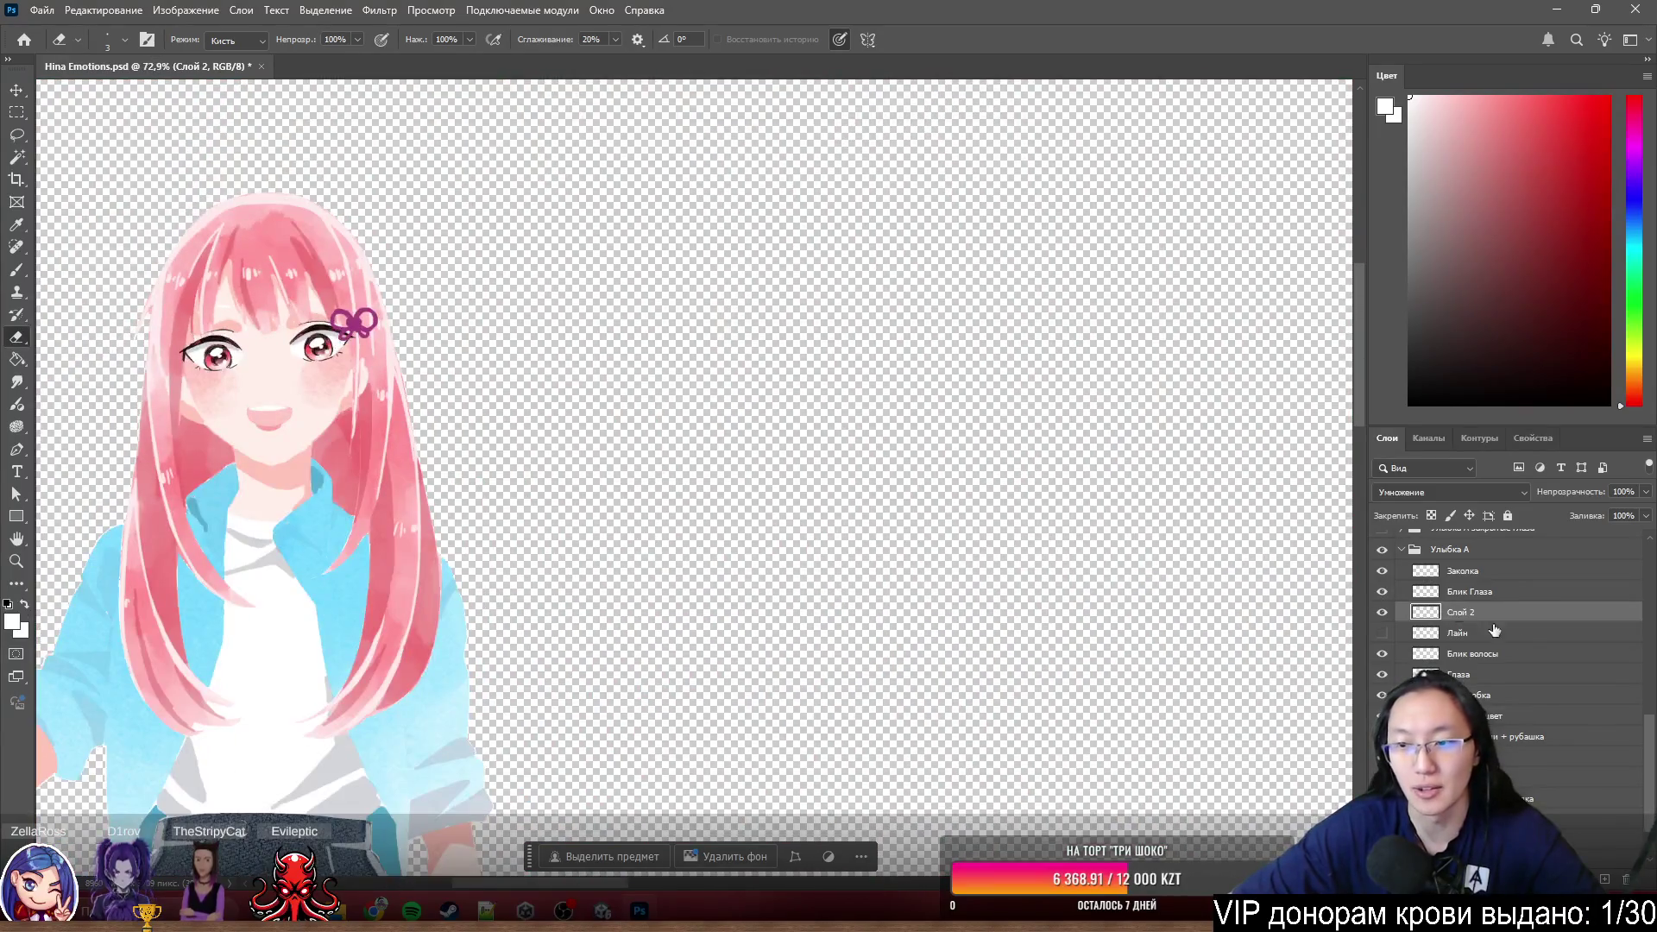
scroll(1503, 621, "up", 2)
scroll(1502, 621, "up", 2)
scroll(1502, 621, "up", 2)
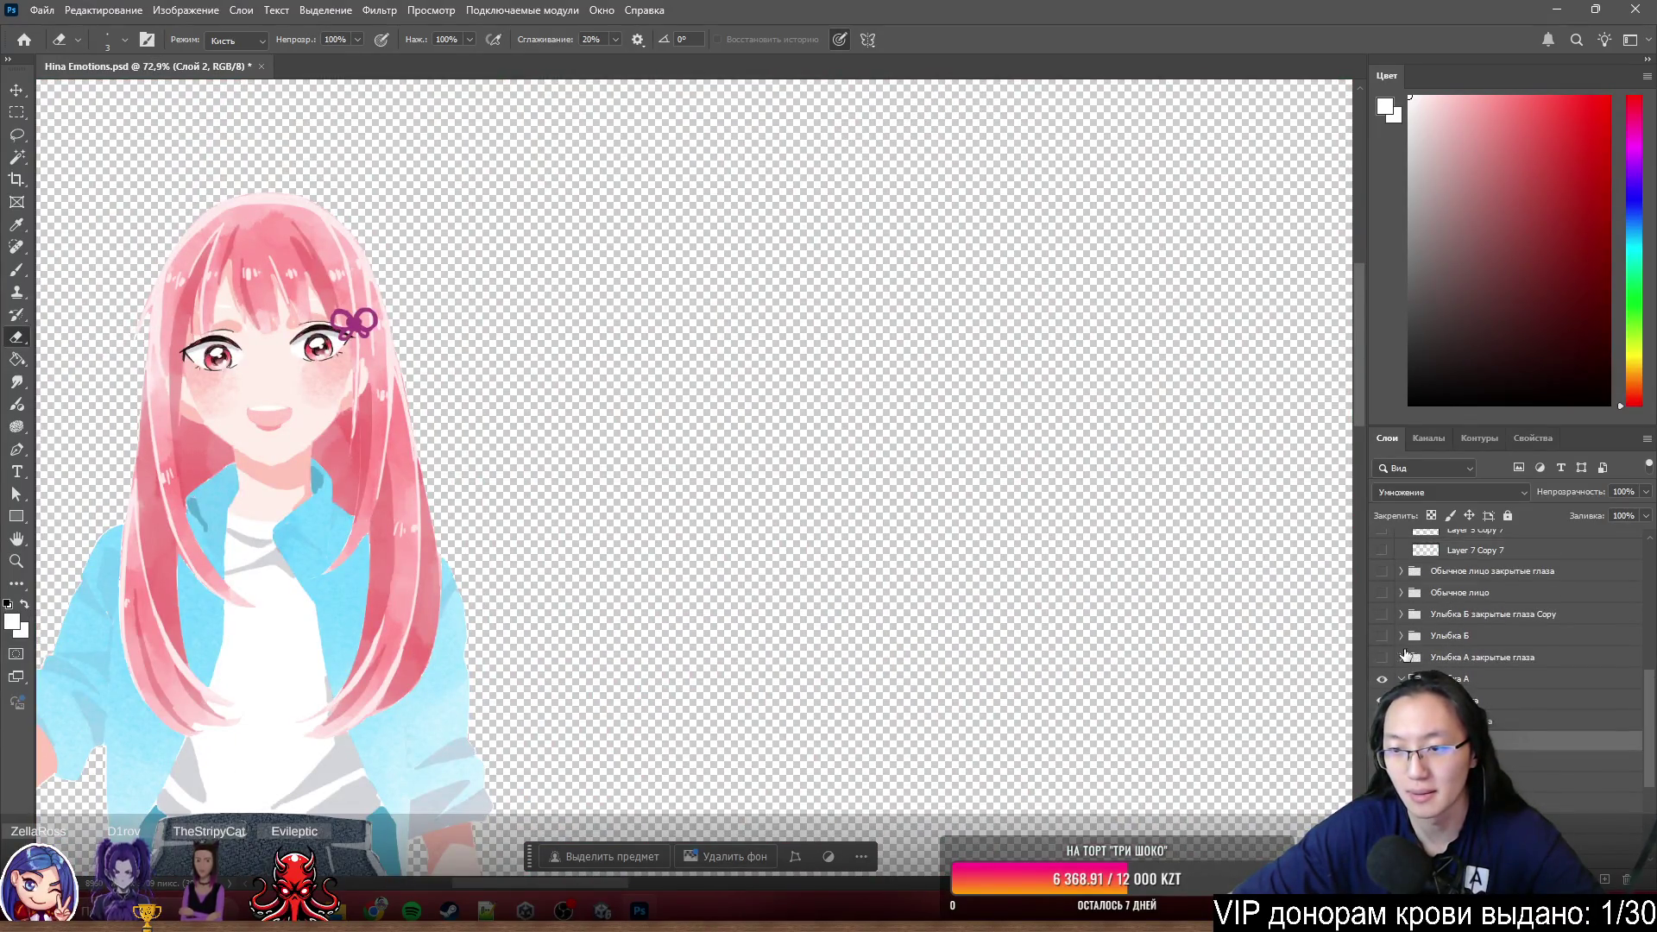
scroll(1502, 622, "up", 2)
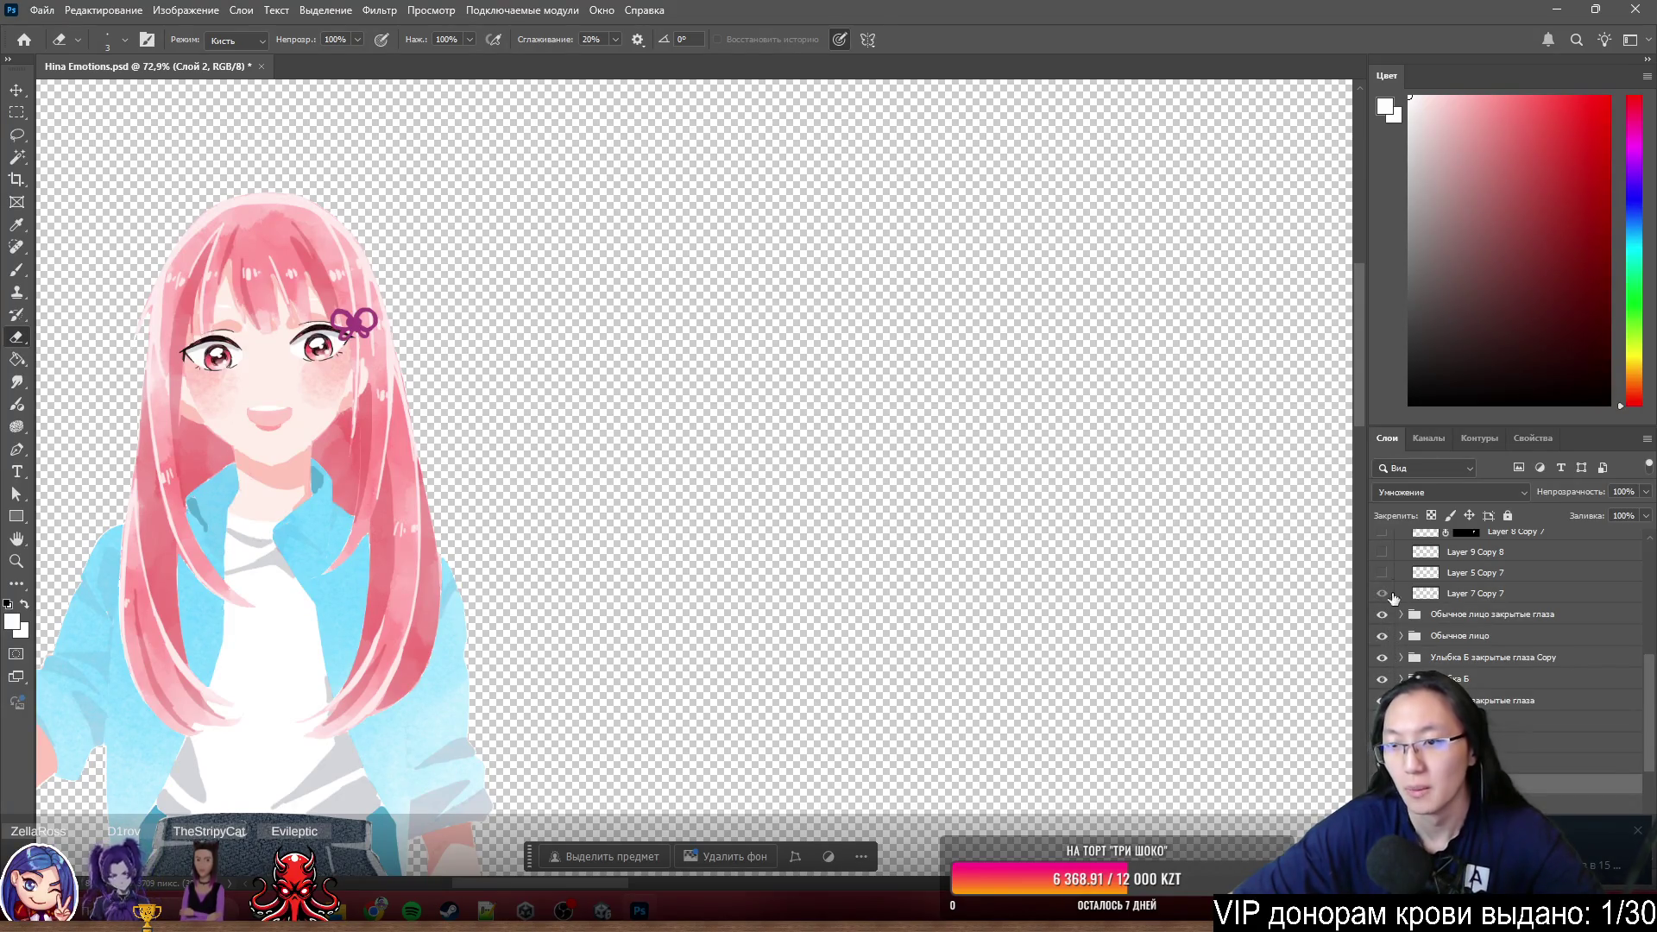
scroll(1420, 618, "down", 3)
scroll(1489, 647, "down", 2)
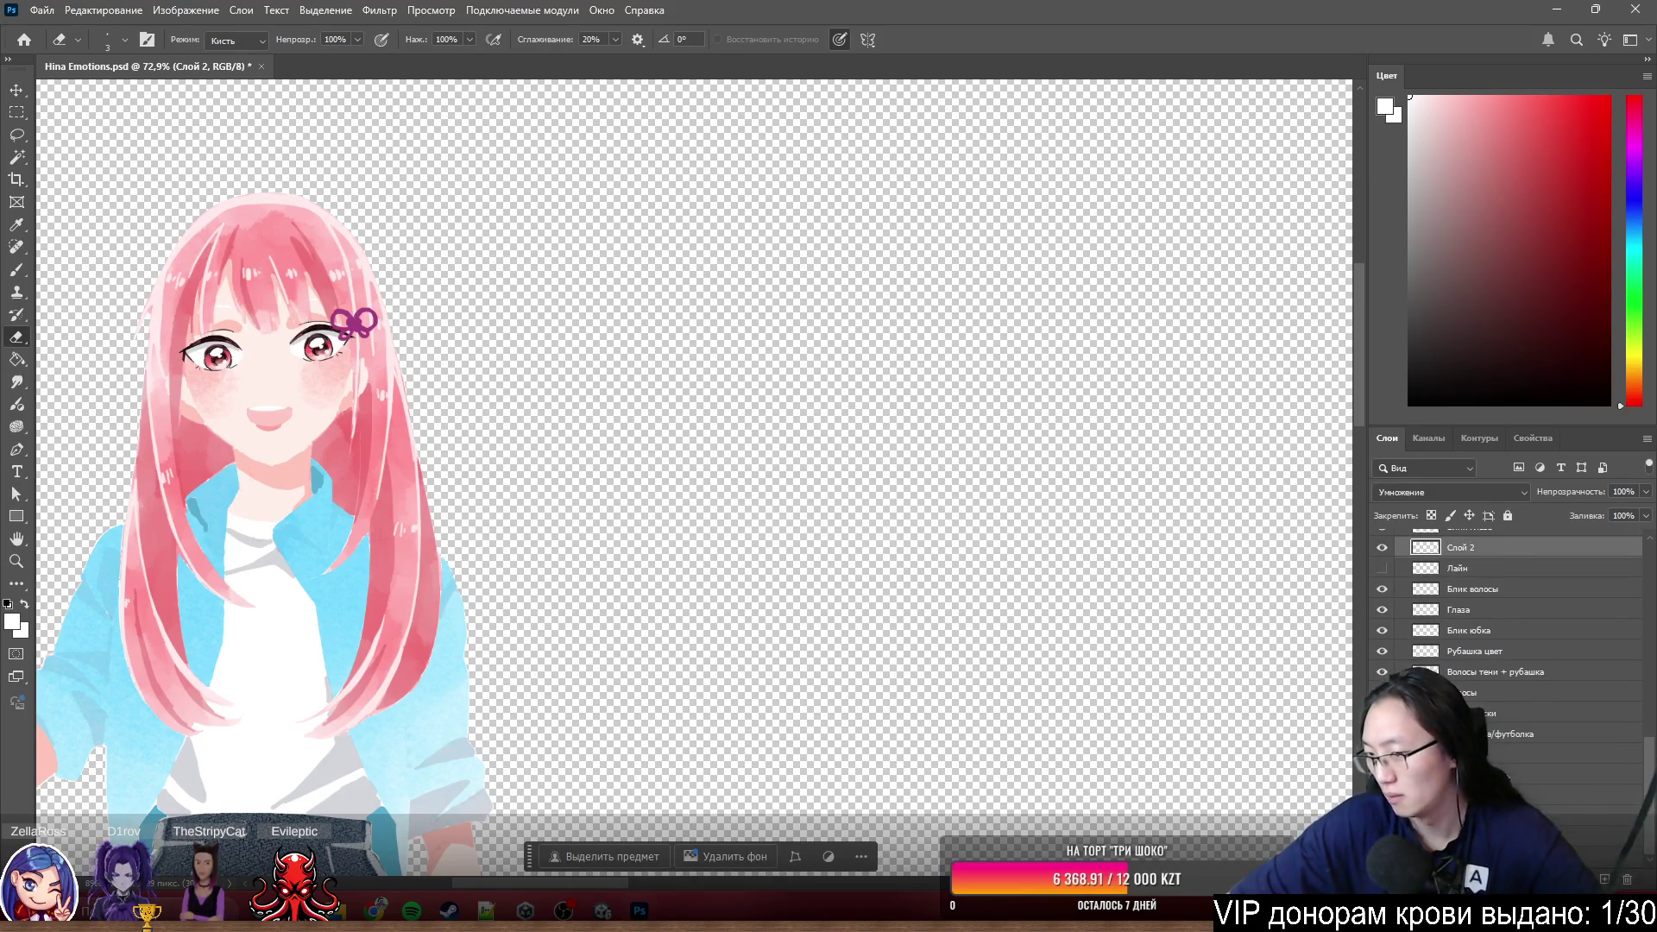
scroll(1618, 777, "up", 5)
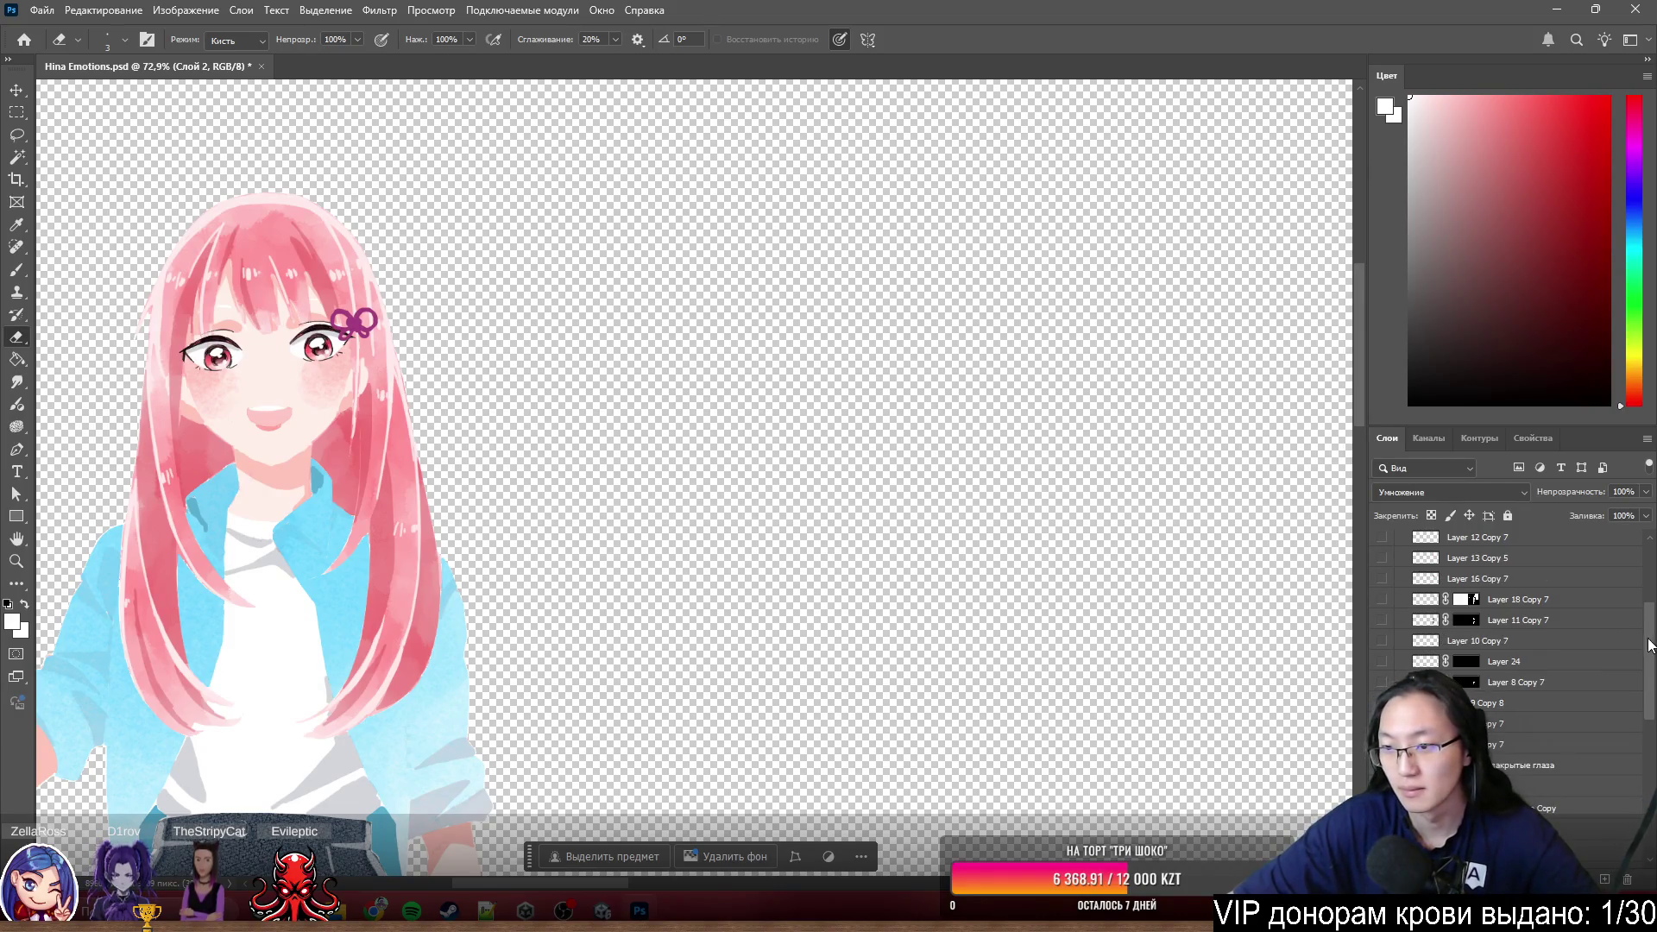
scroll(1643, 534, "up", 3)
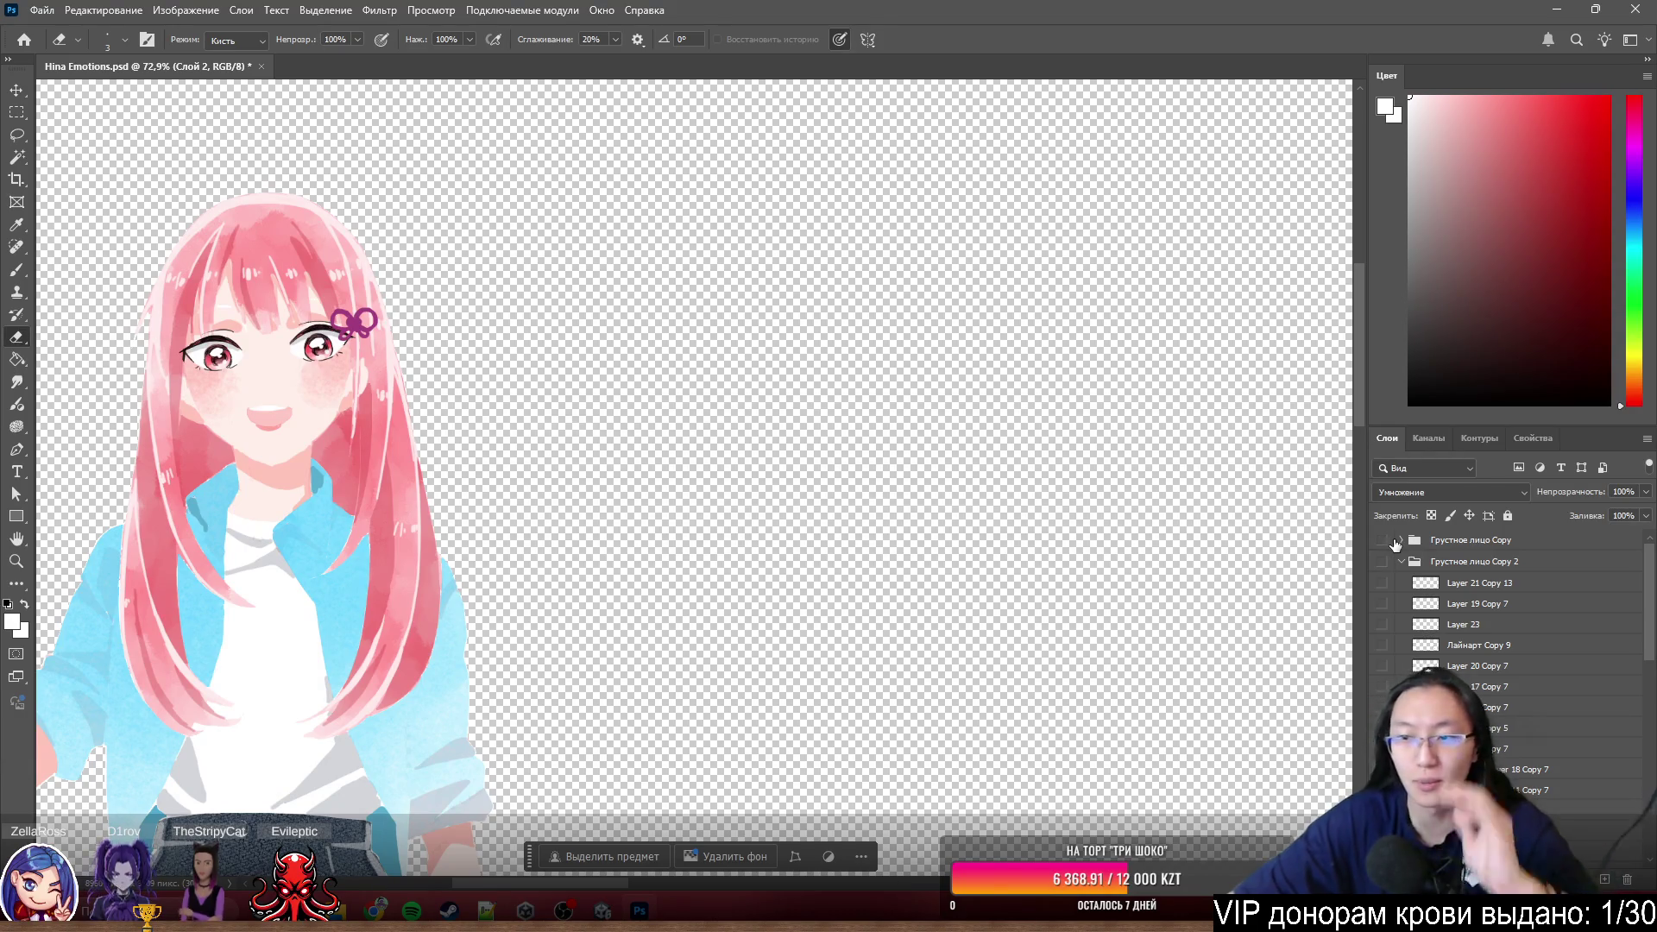
scroll(1385, 634, "down", 5)
scroll(1384, 661, "down", 5)
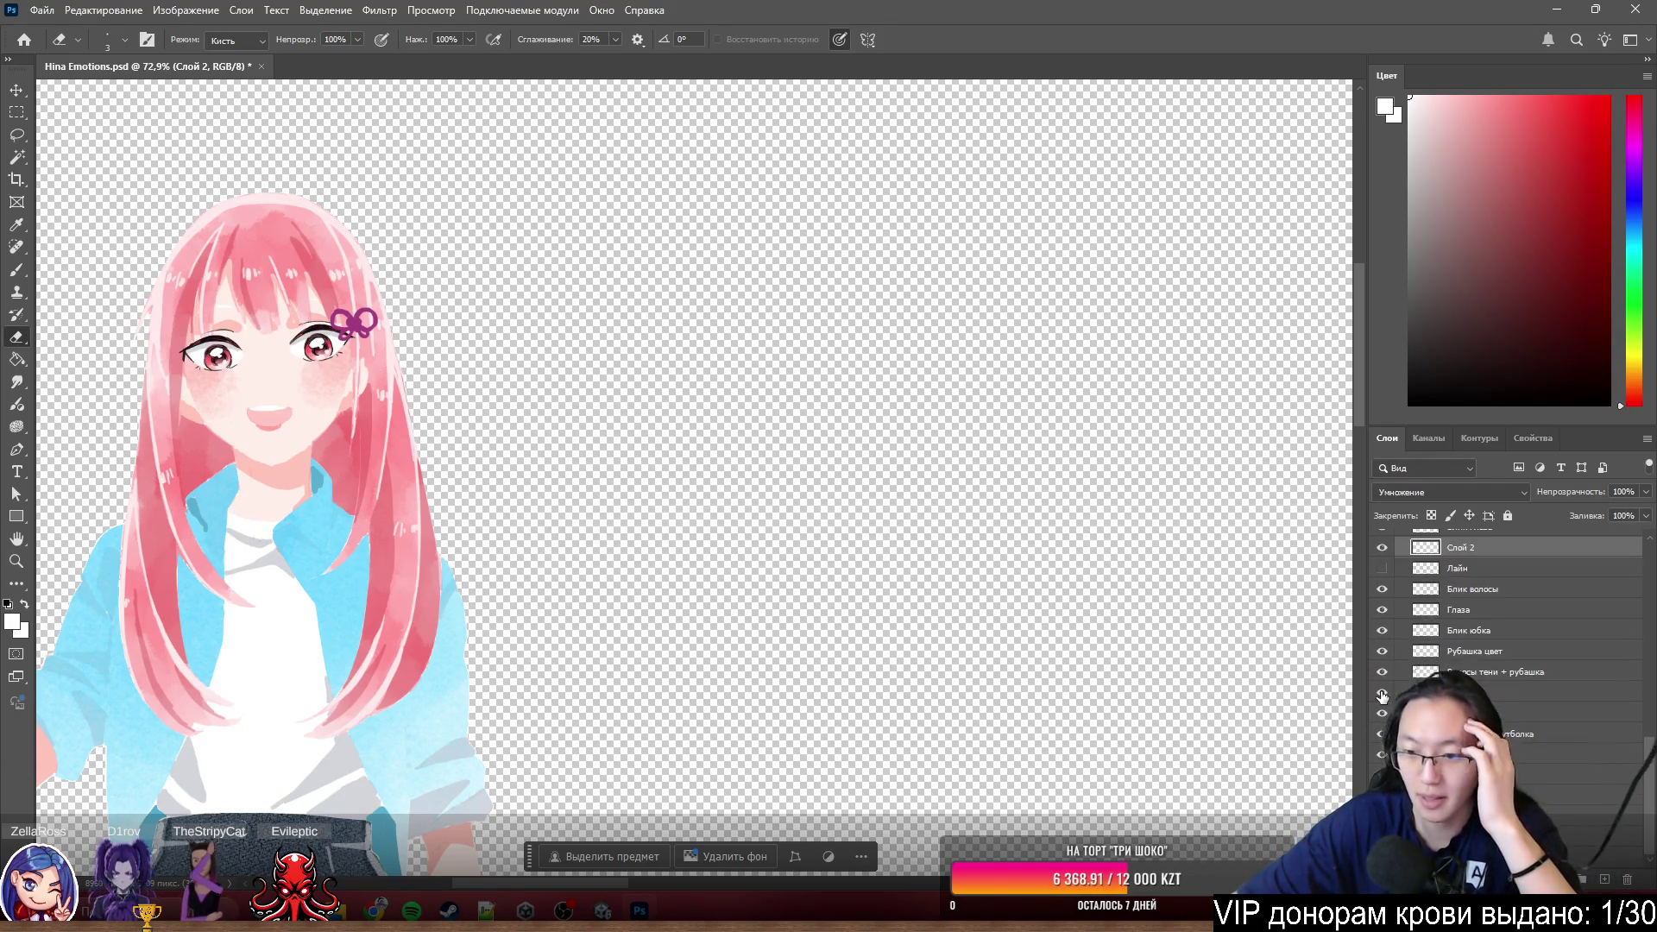
- Reveal all other layers via Показать/Спрятать остальные слои on Слой 2's eye icon
right_click(1381, 587)
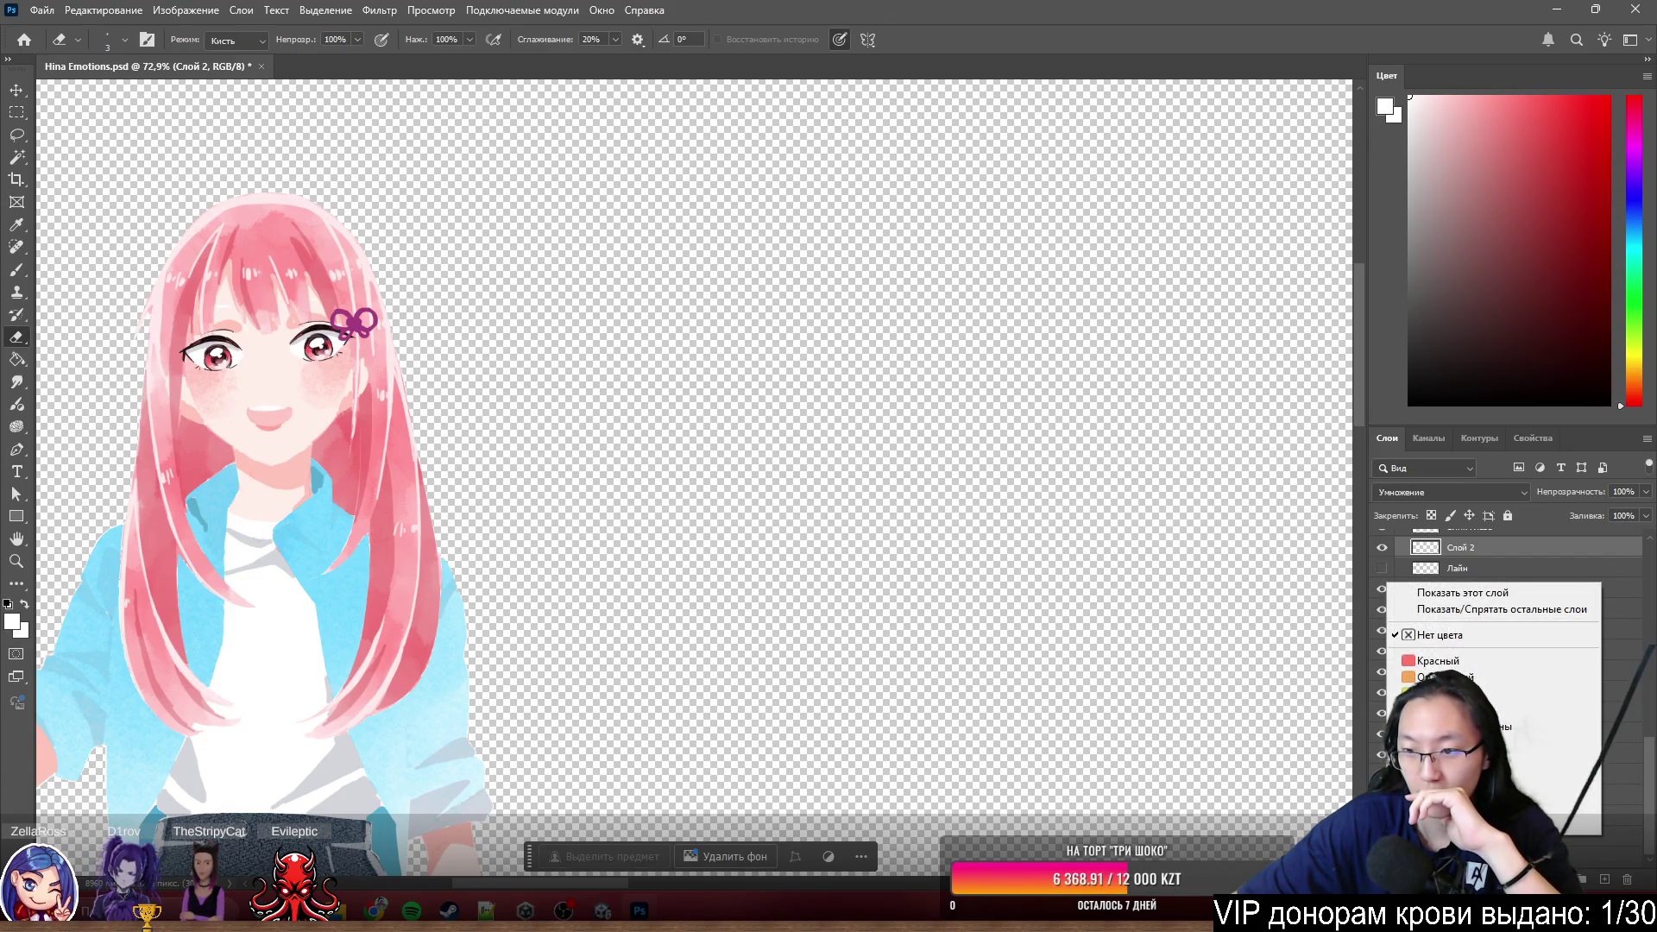
left_click(1532, 606)
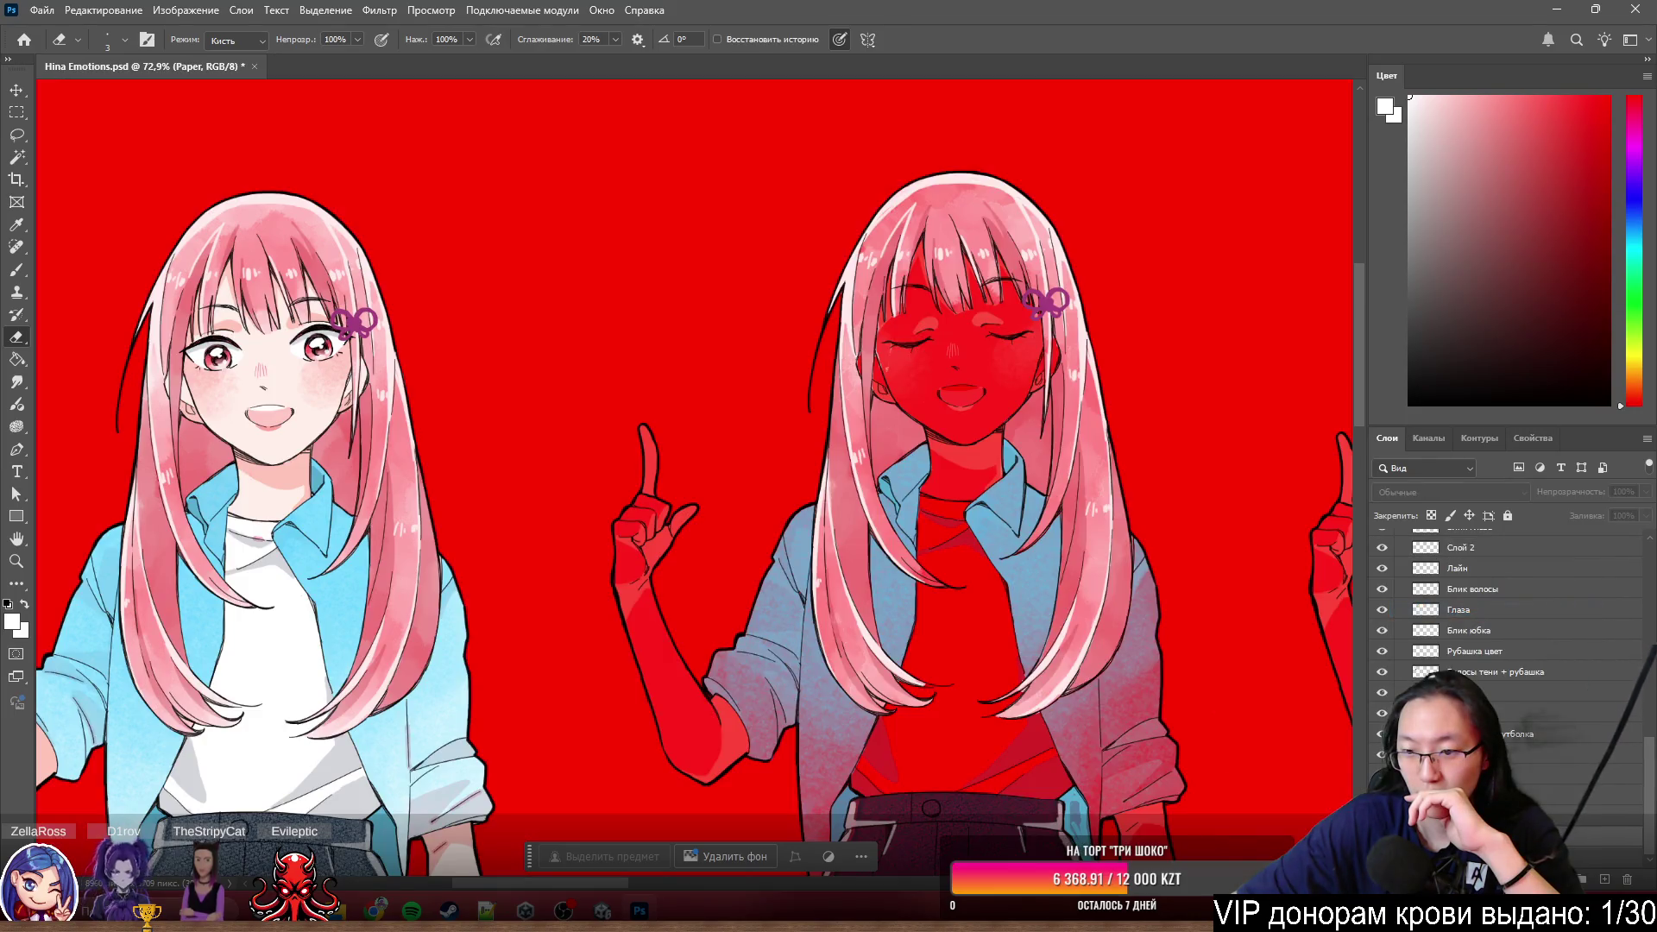
- Dismiss the red overlay and select the centre girl's Лайнарт Copy 3 lineart layer
left_click(1382, 775)
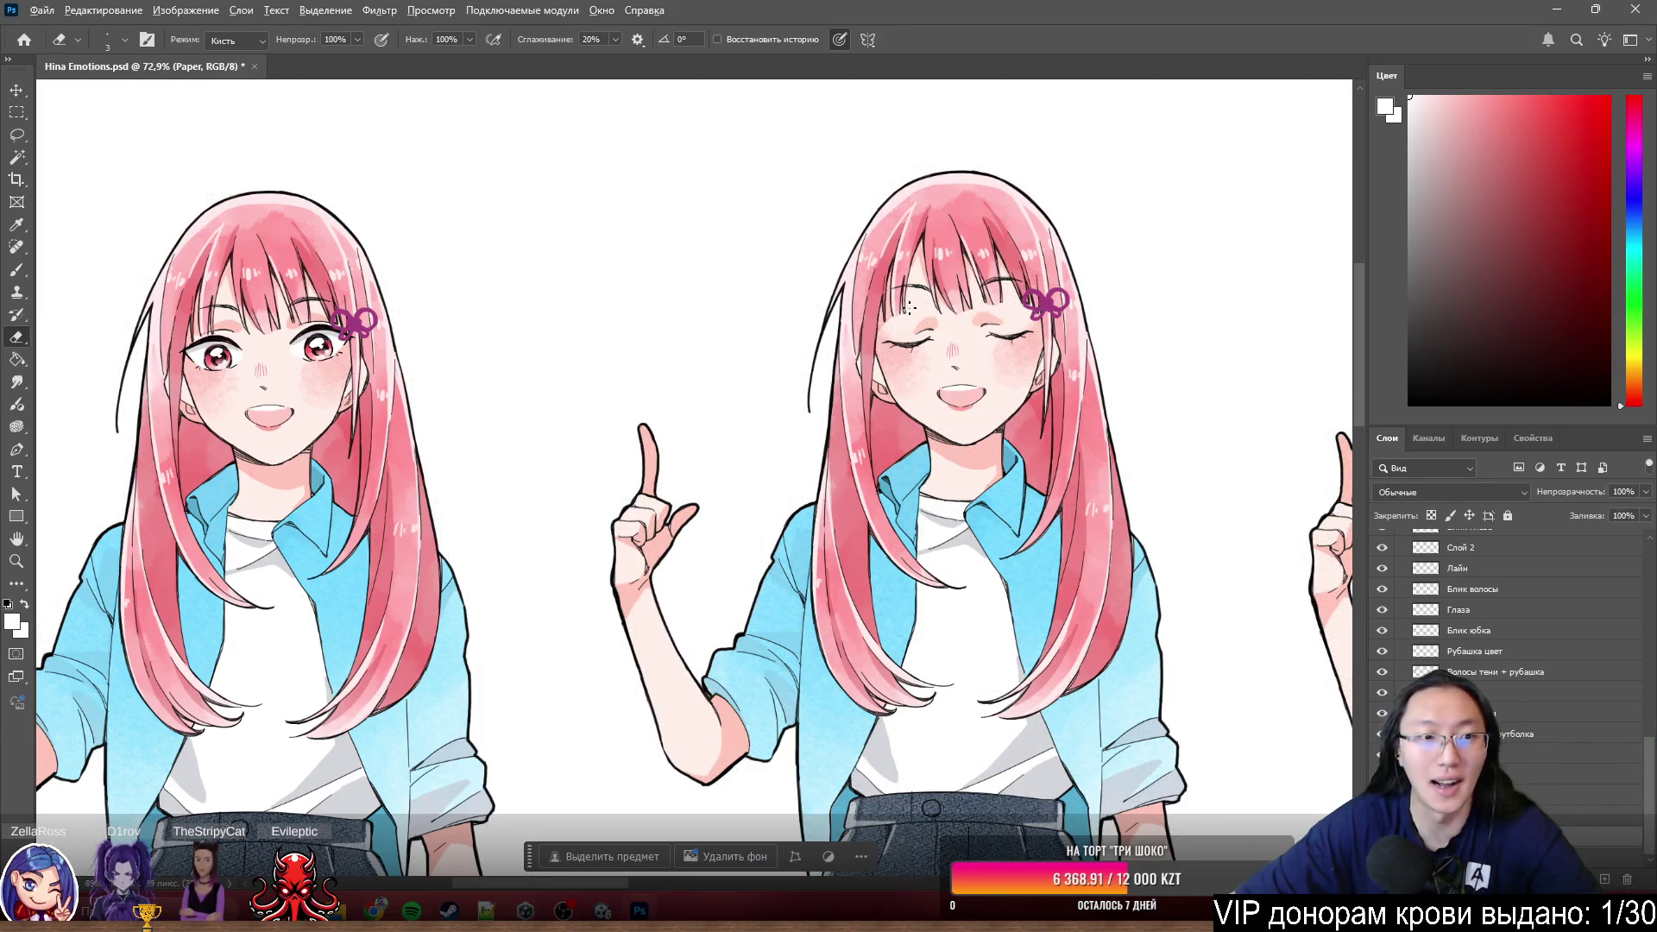
scroll(334, 298, "up", 2)
scroll(295, 324, "up", 3)
scroll(295, 324, "up", 2)
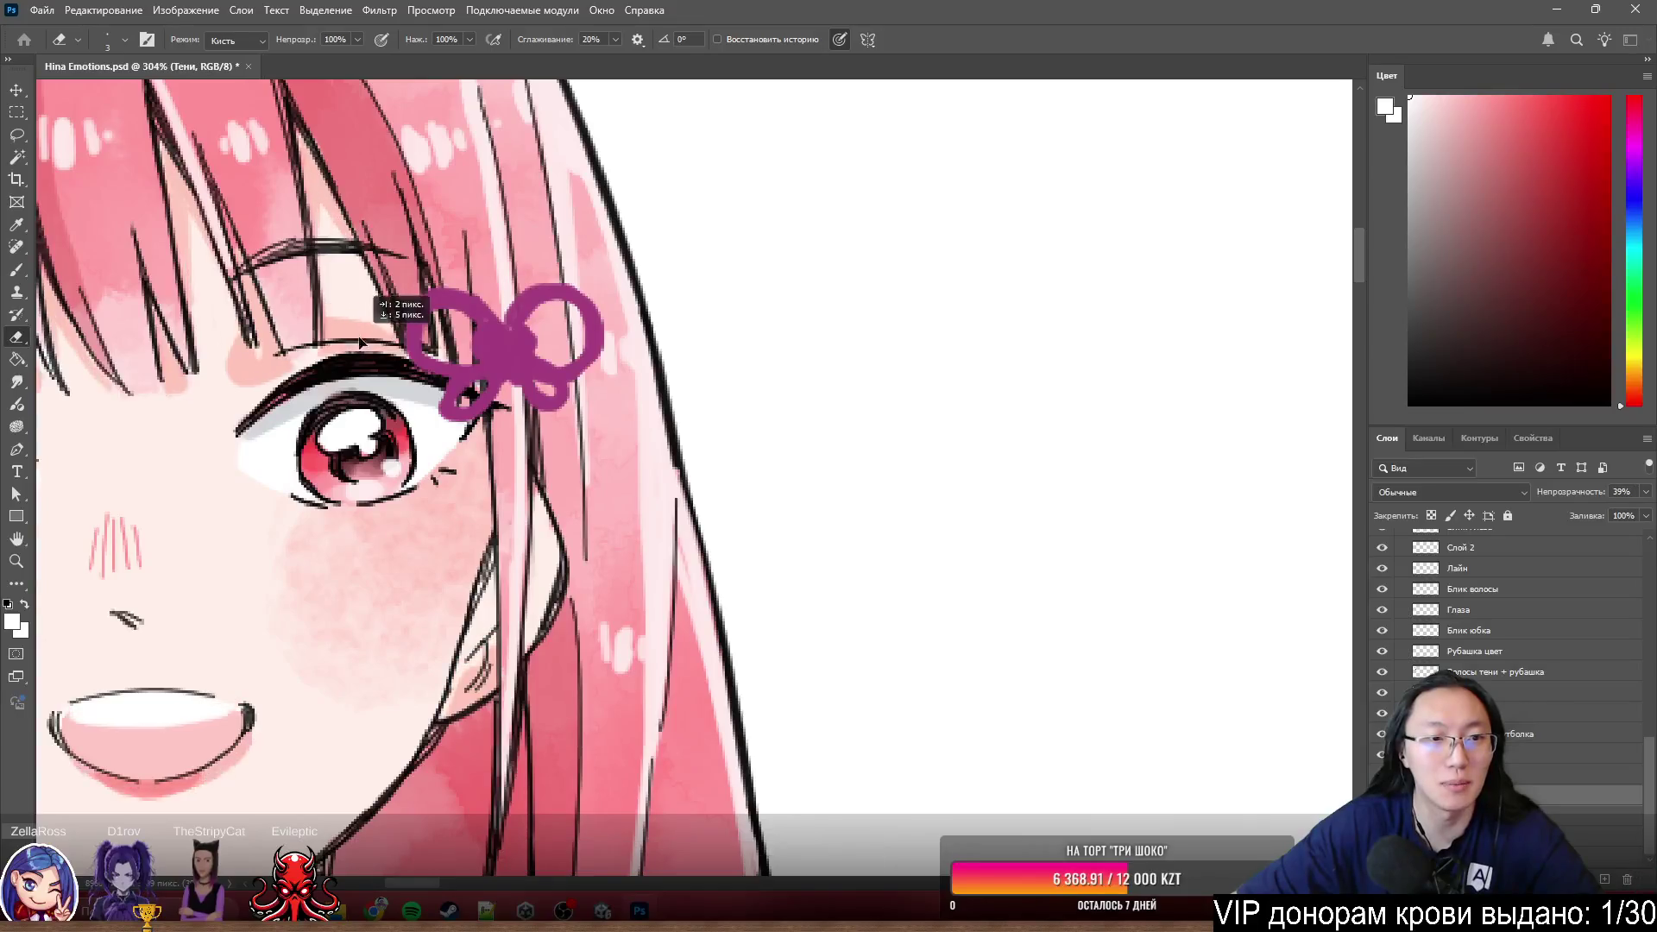
scroll(384, 308, "down", 3)
scroll(384, 309, "down", 3)
scroll(827, 442, "up", 2)
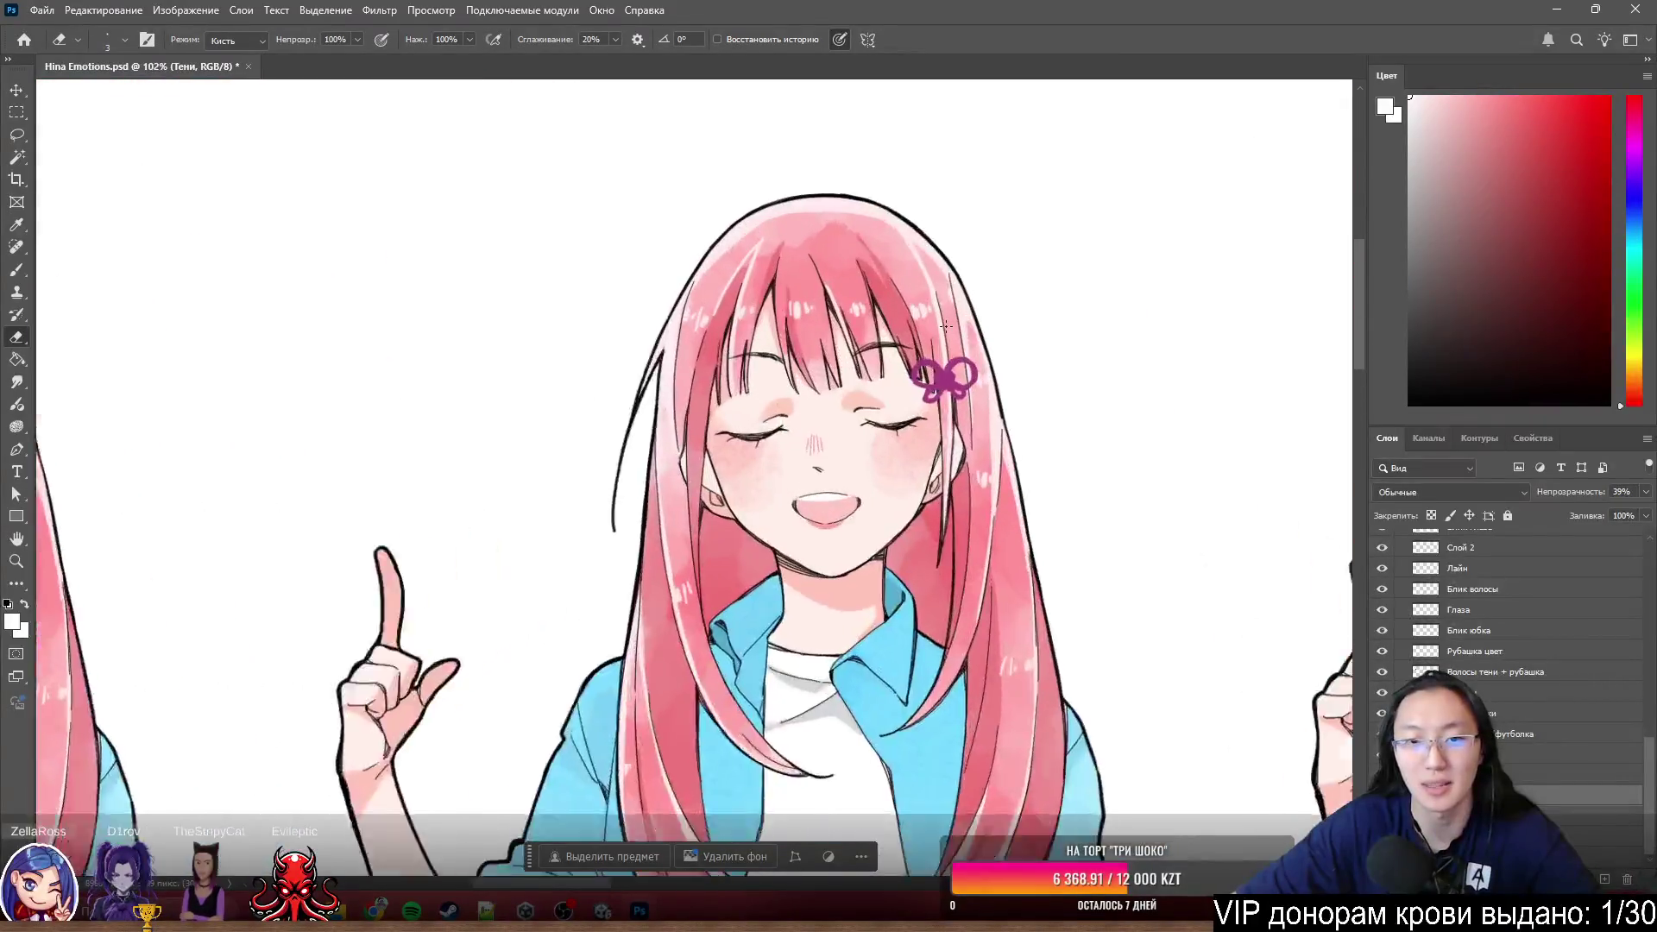
scroll(827, 443, "up", 2)
left_click(827, 444, "ctrl")
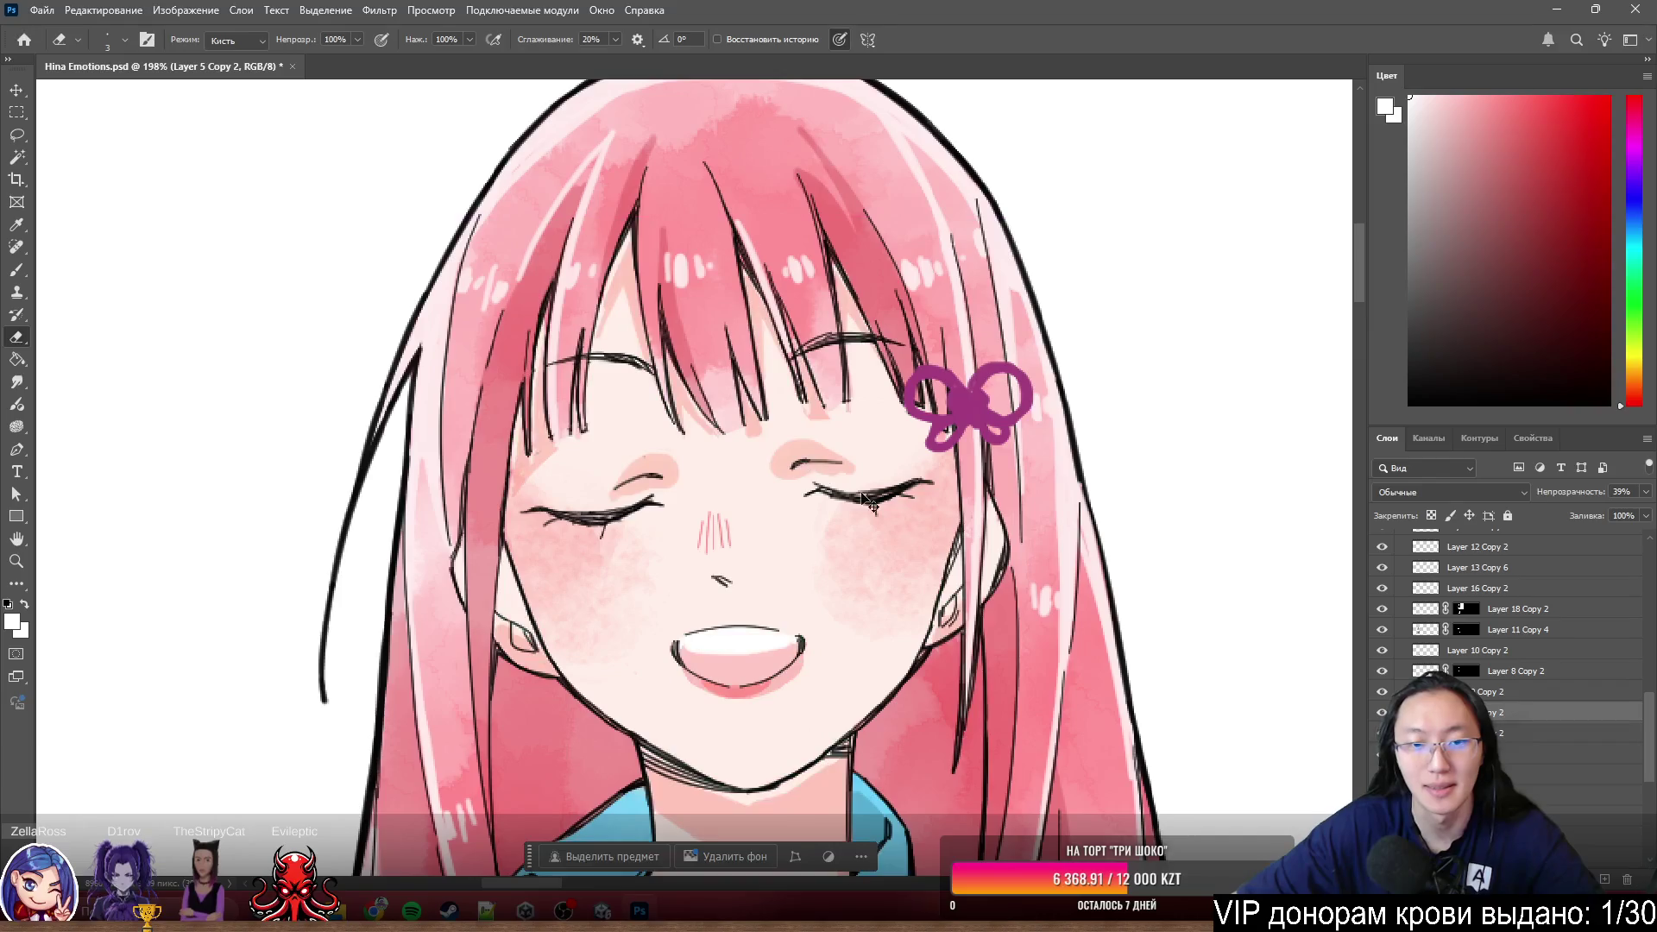
scroll(806, 573, "down", 3)
scroll(805, 573, "down", 2)
scroll(692, 574, "right", 2)
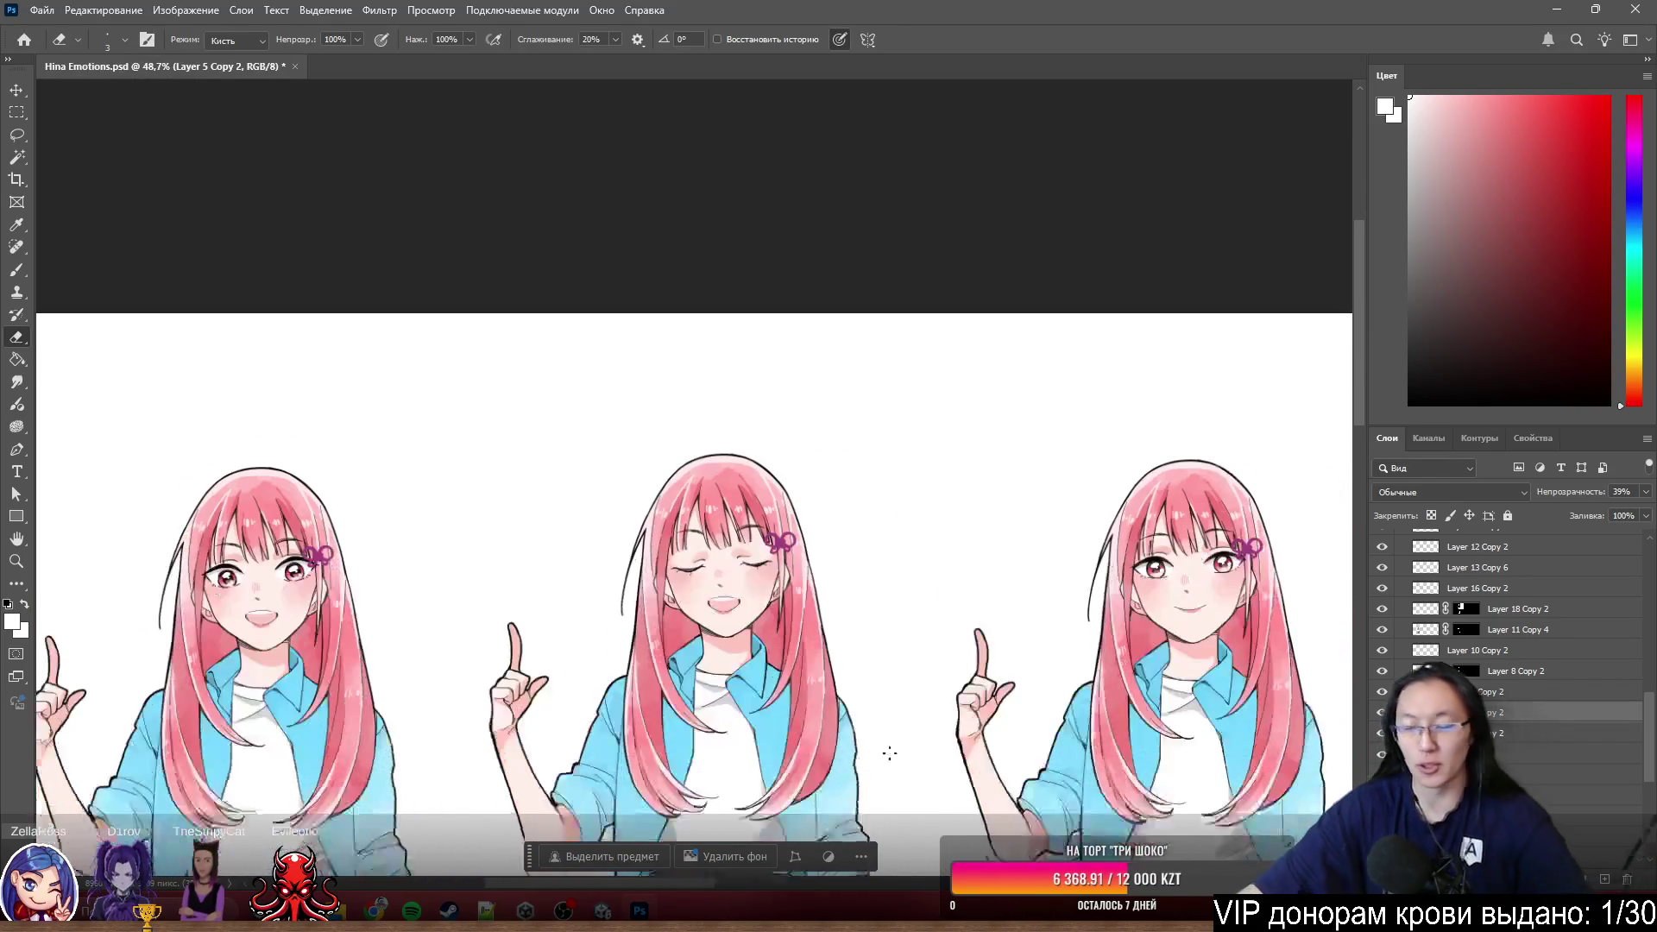
scroll(935, 518, "down", 1)
scroll(936, 518, "left", 2)
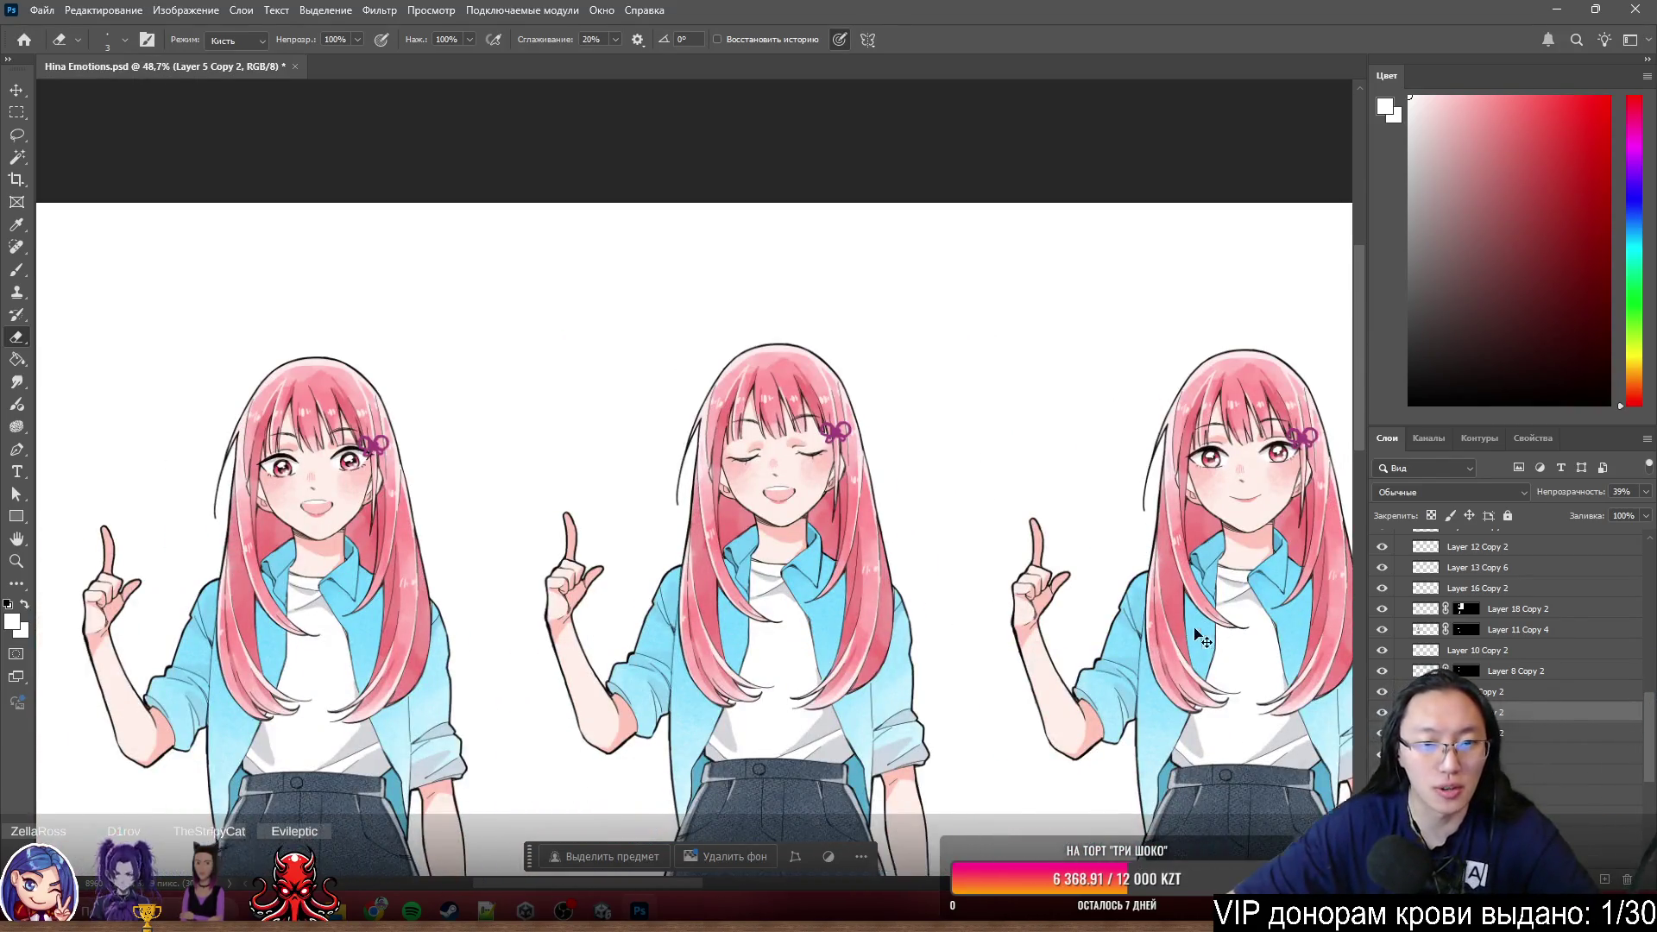
scroll(935, 518, "left", 2)
scroll(937, 525, "up", 3)
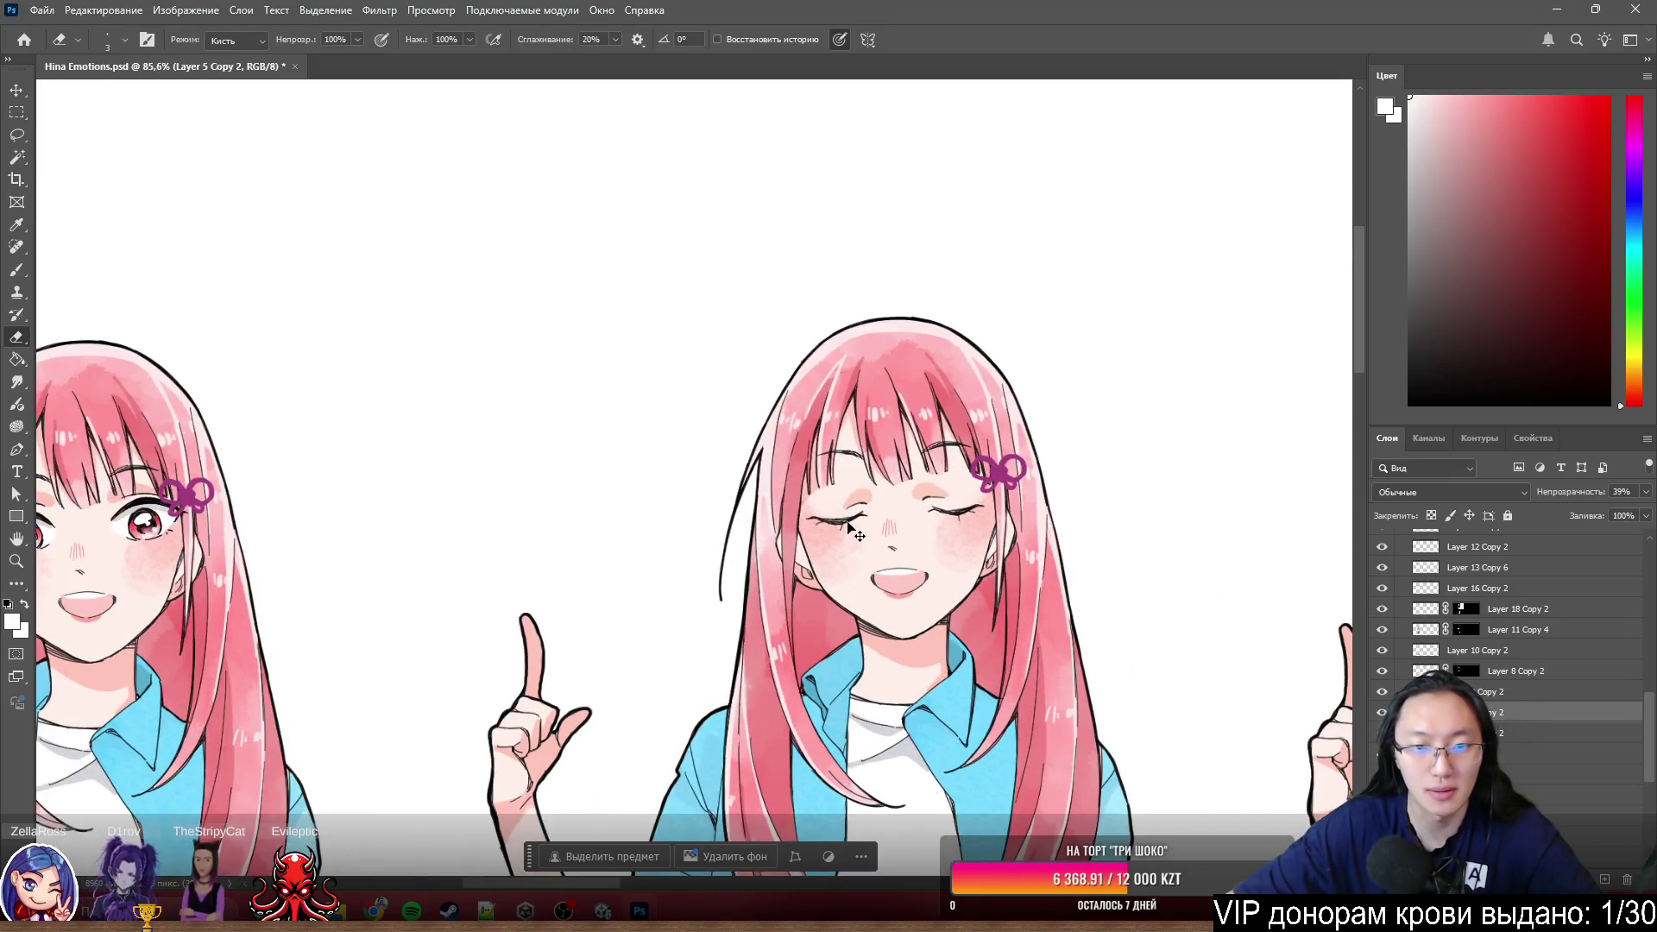
left_click(852, 530, "ctrl")
scroll(853, 529, "left", 2)
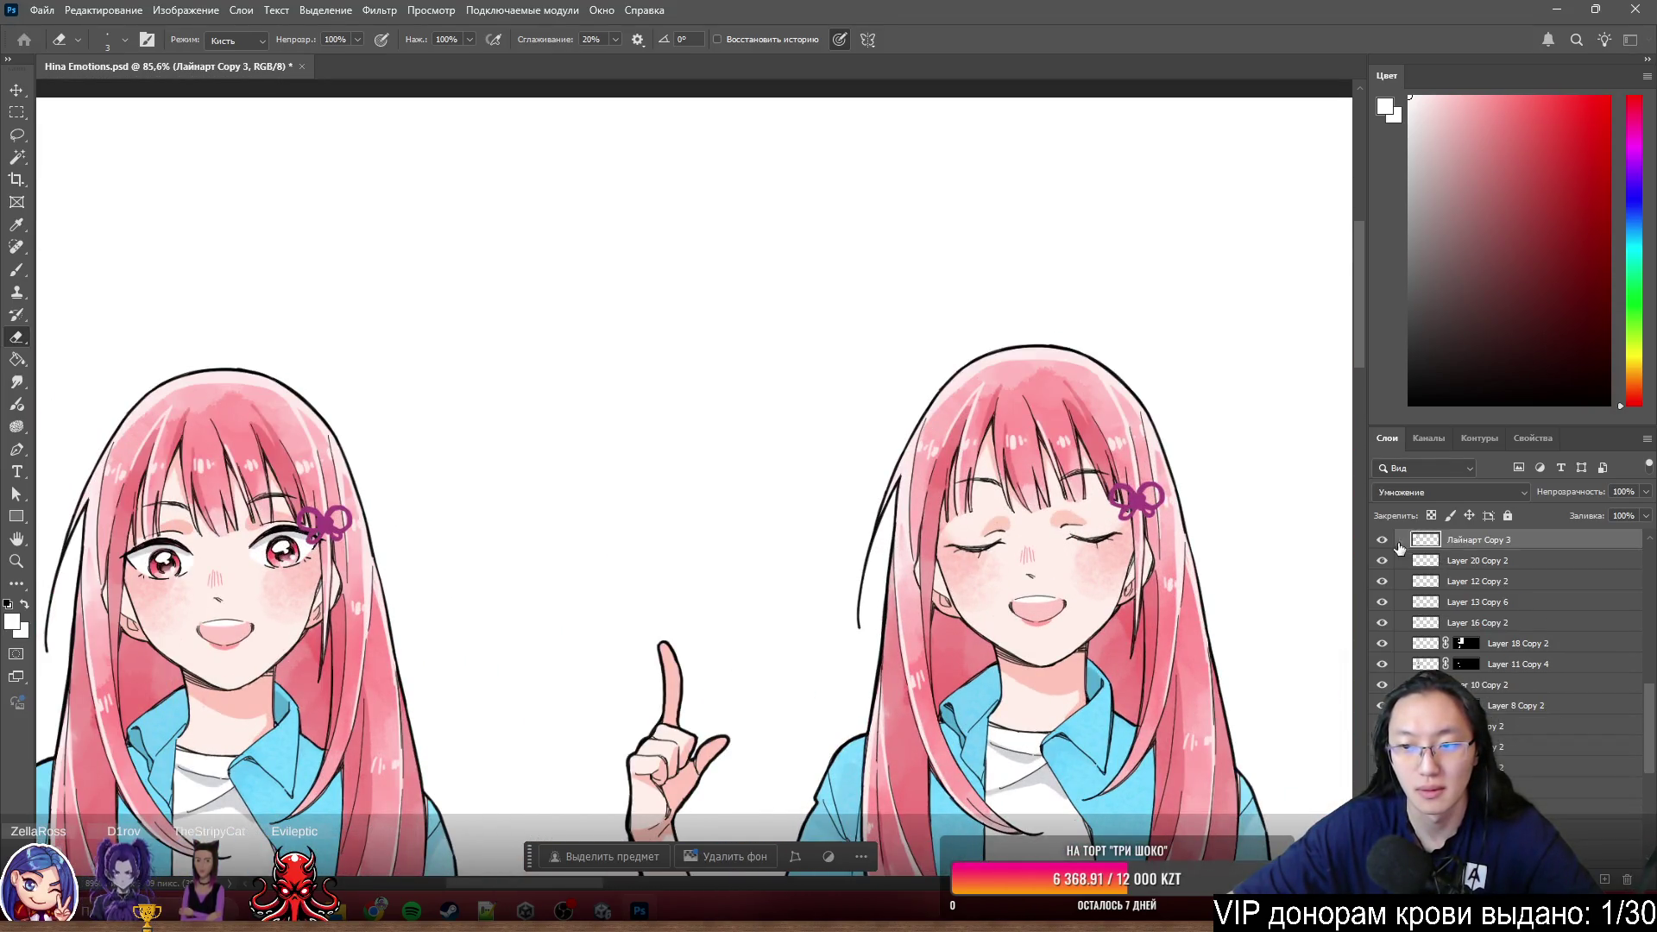
- Hide the centre and left girls' lineart, undoing an accidental eye-copy placement
left_click(1382, 541)
scroll(706, 487, "down", 3)
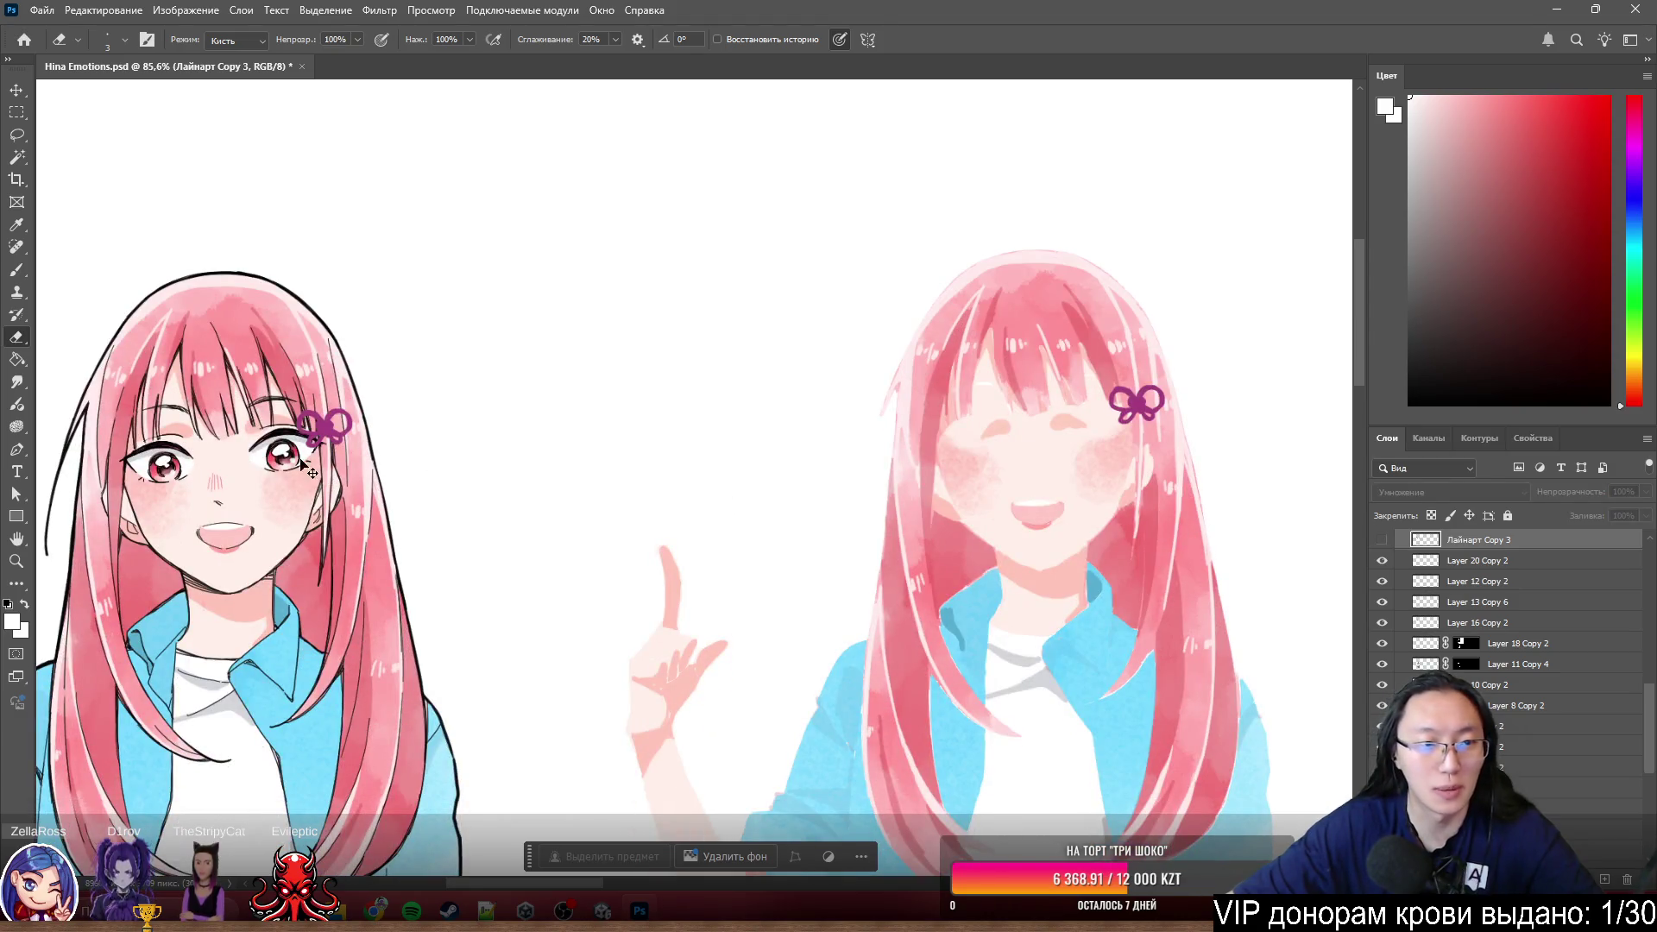
mouse_move(285, 457)
left_mouse_down()
mouse_move(410, 441)
mouse_move(1007, 446)
mouse_move(1101, 404)
left_mouse_up()
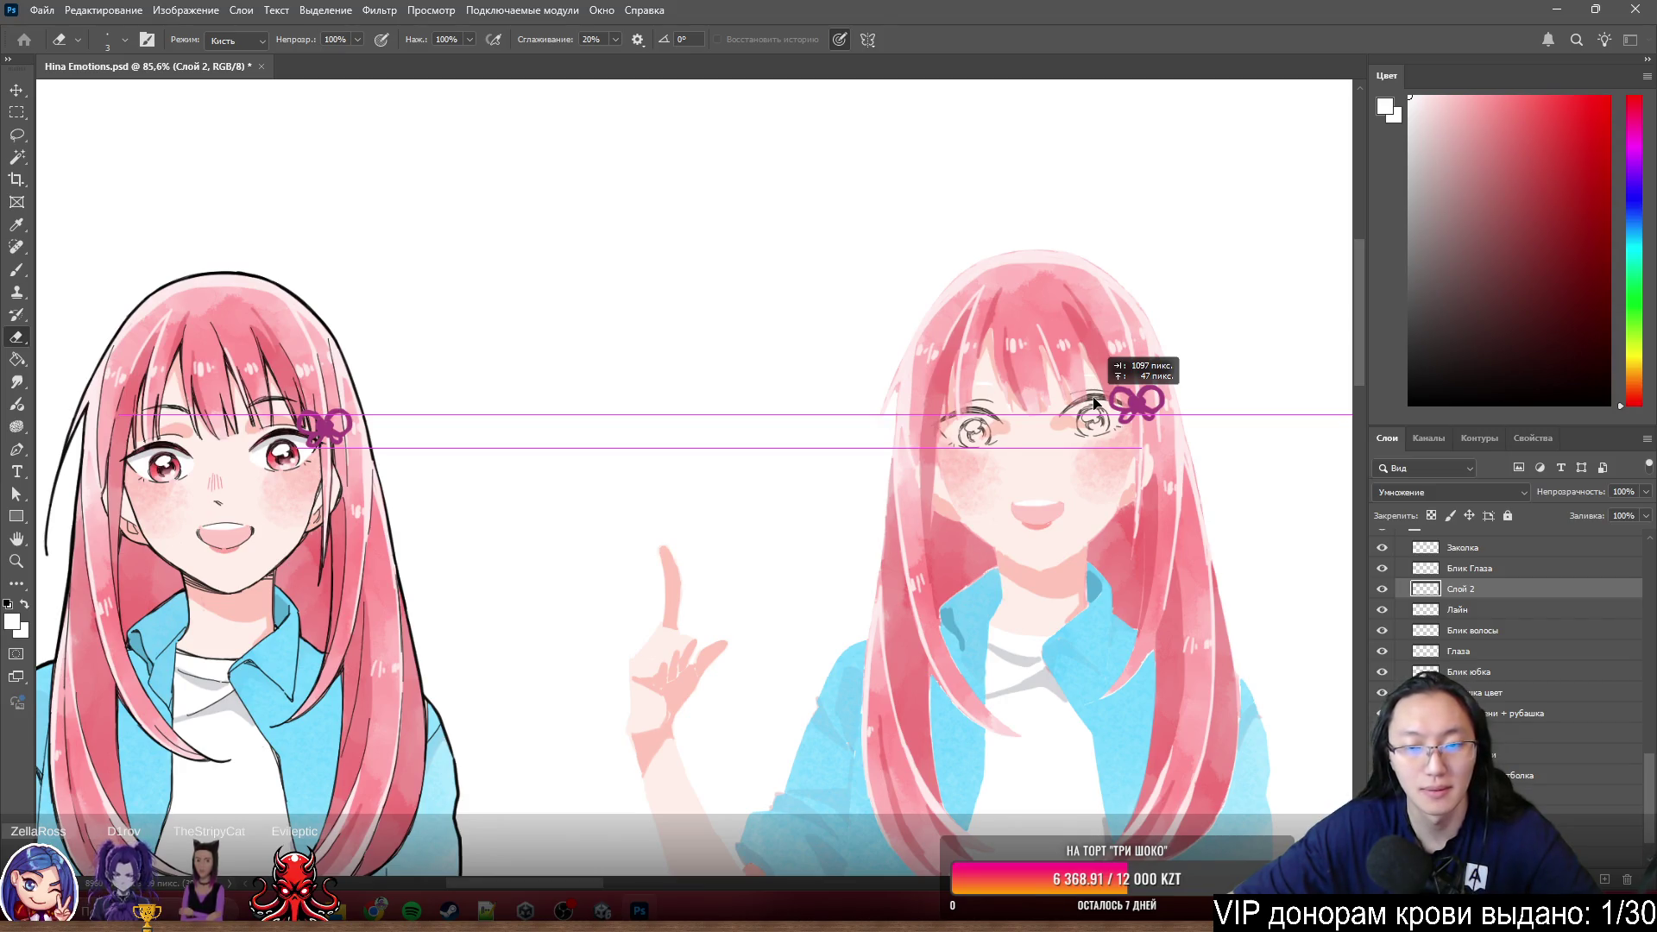
left_click_drag(1096, 404, 1095, 404)
key("ctrl+z")
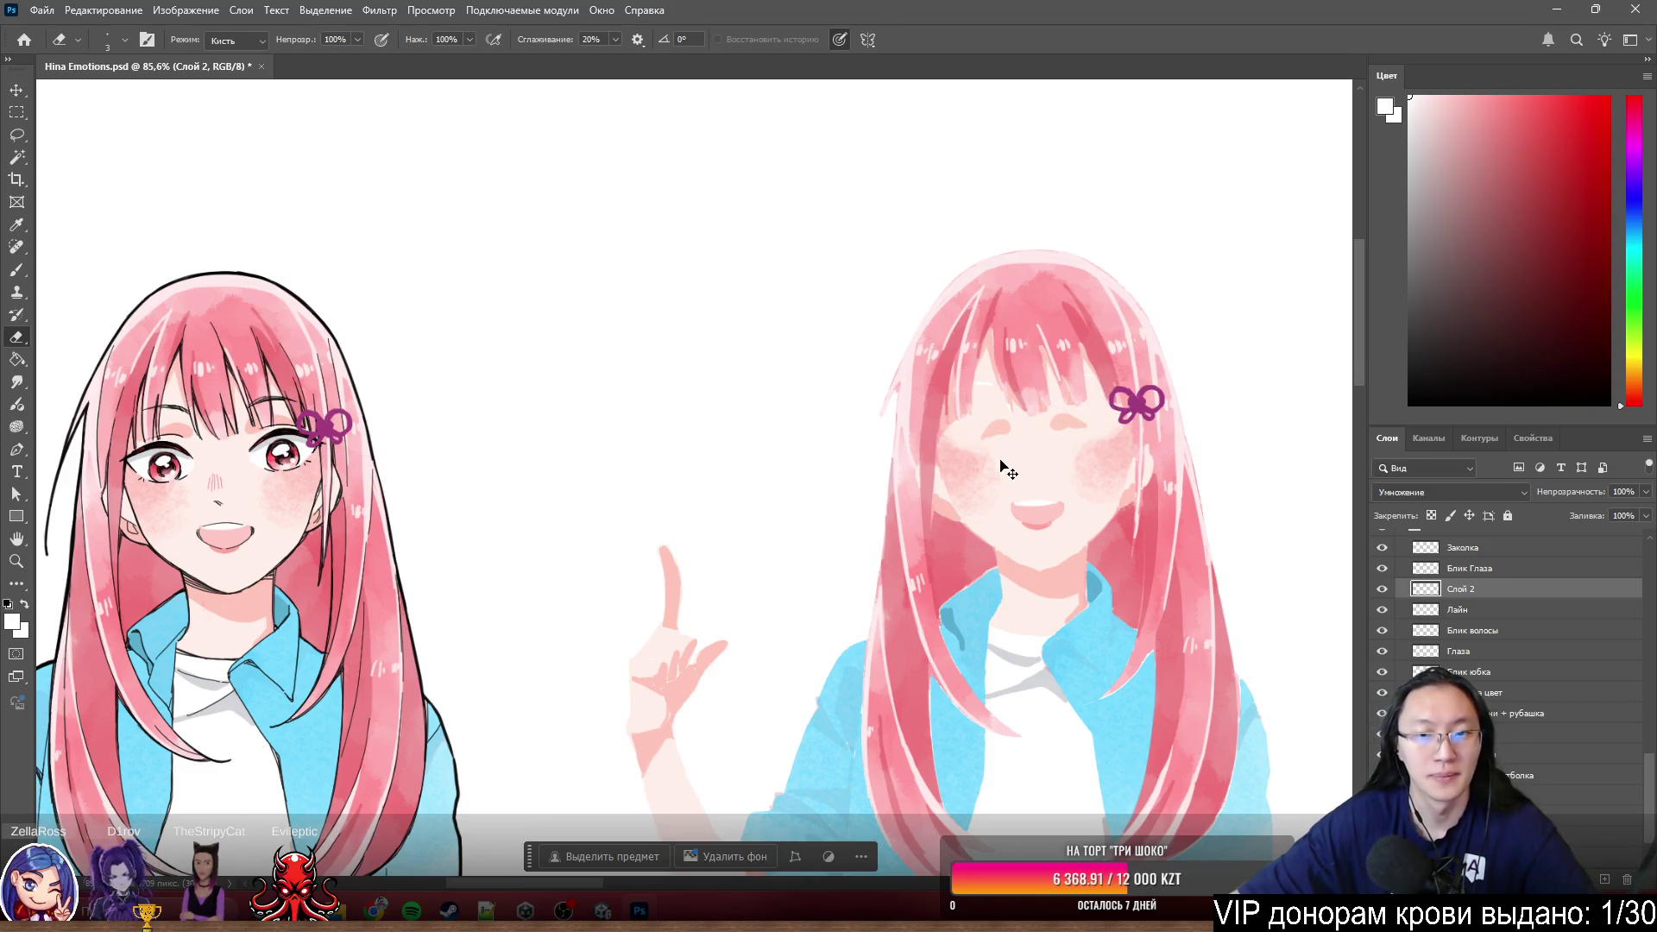
scroll(623, 567, "up", 3)
scroll(622, 566, "up", 3)
scroll(621, 566, "up", 2)
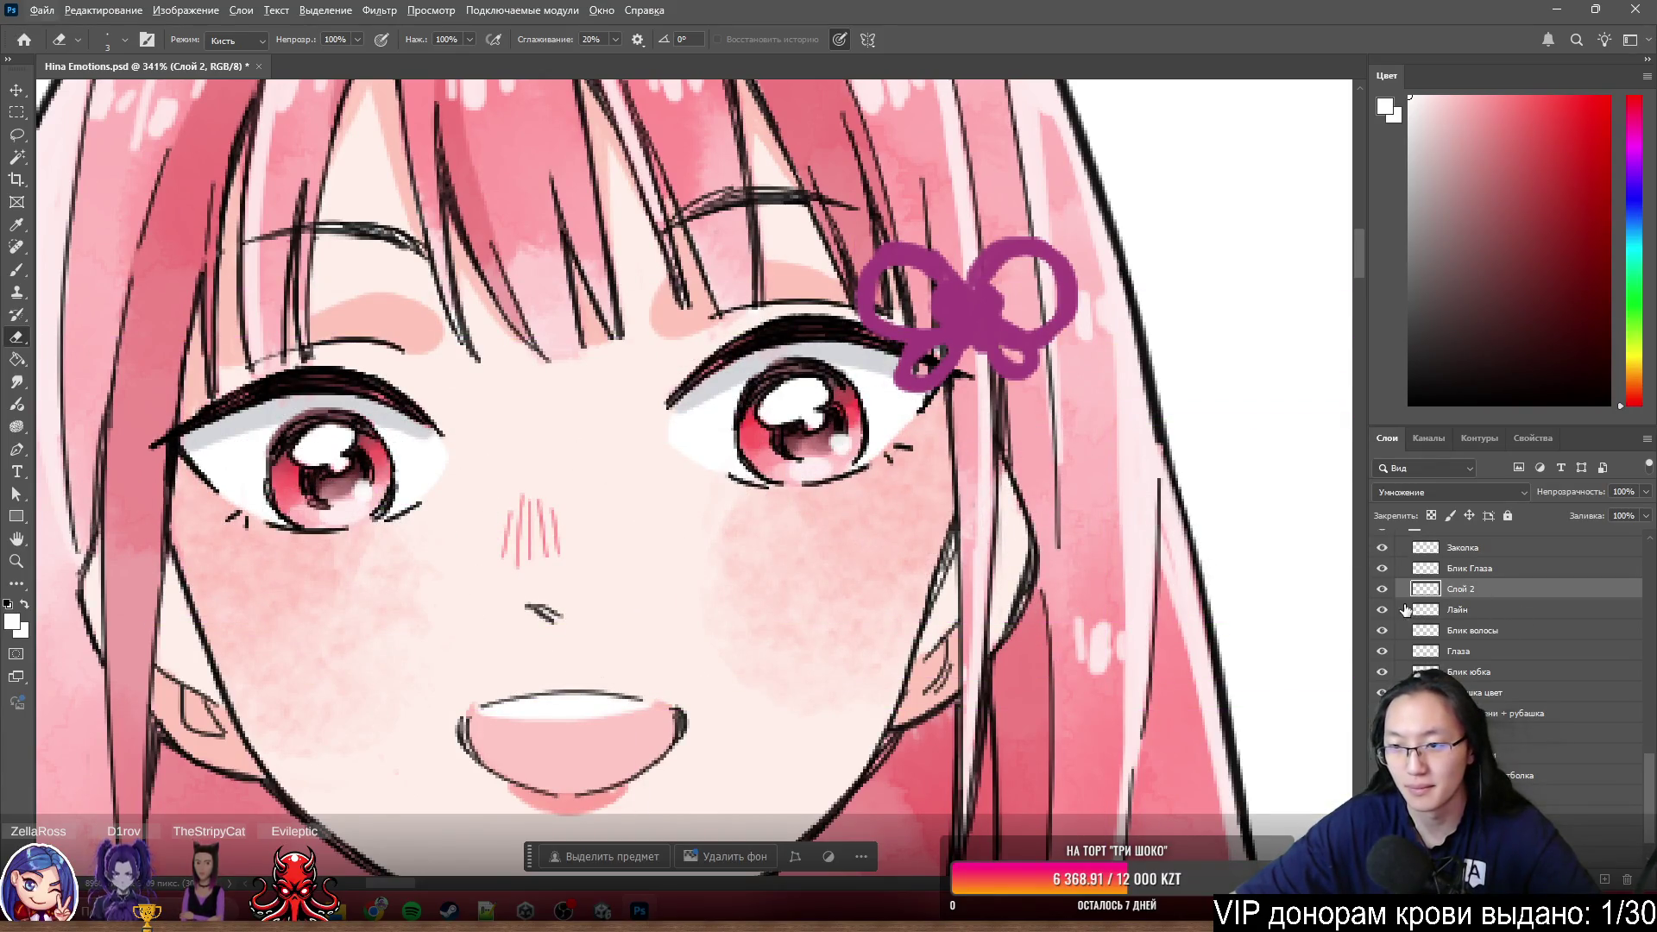
scroll(1404, 616, "up", 2)
key("ctrl+comma")
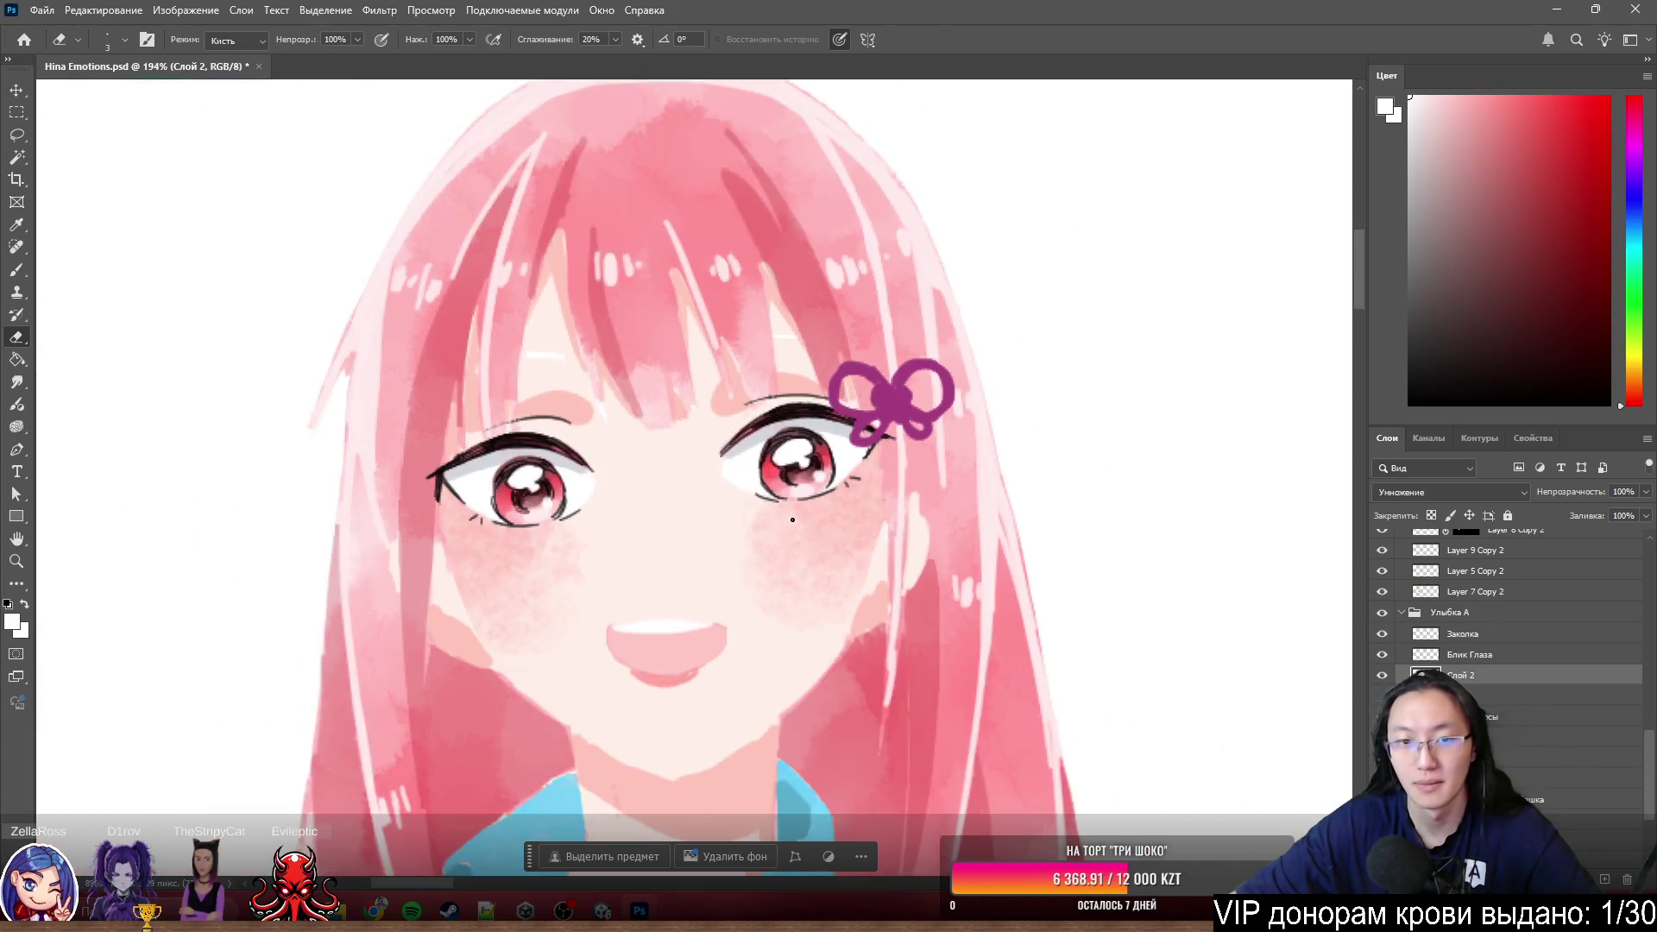
- Select the Щёки layer and Alt-drag a copy of the cheek blush onto the centre girl's face
left_click_drag(792, 520, 615, 425)
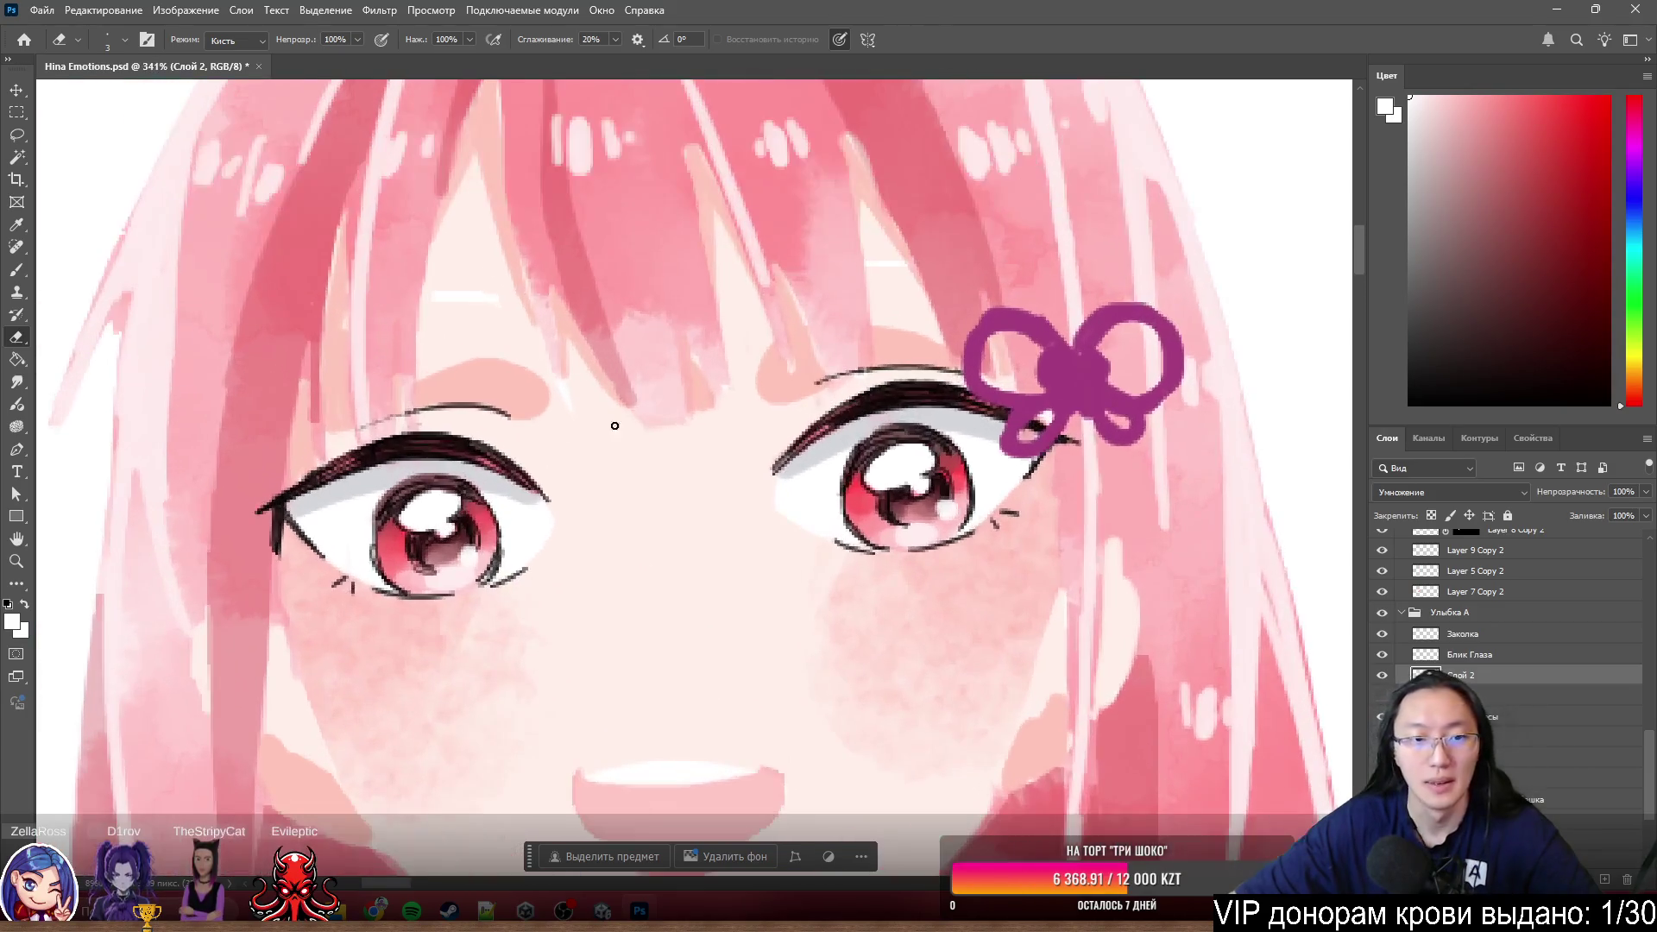
left_click(548, 380, "ctrl")
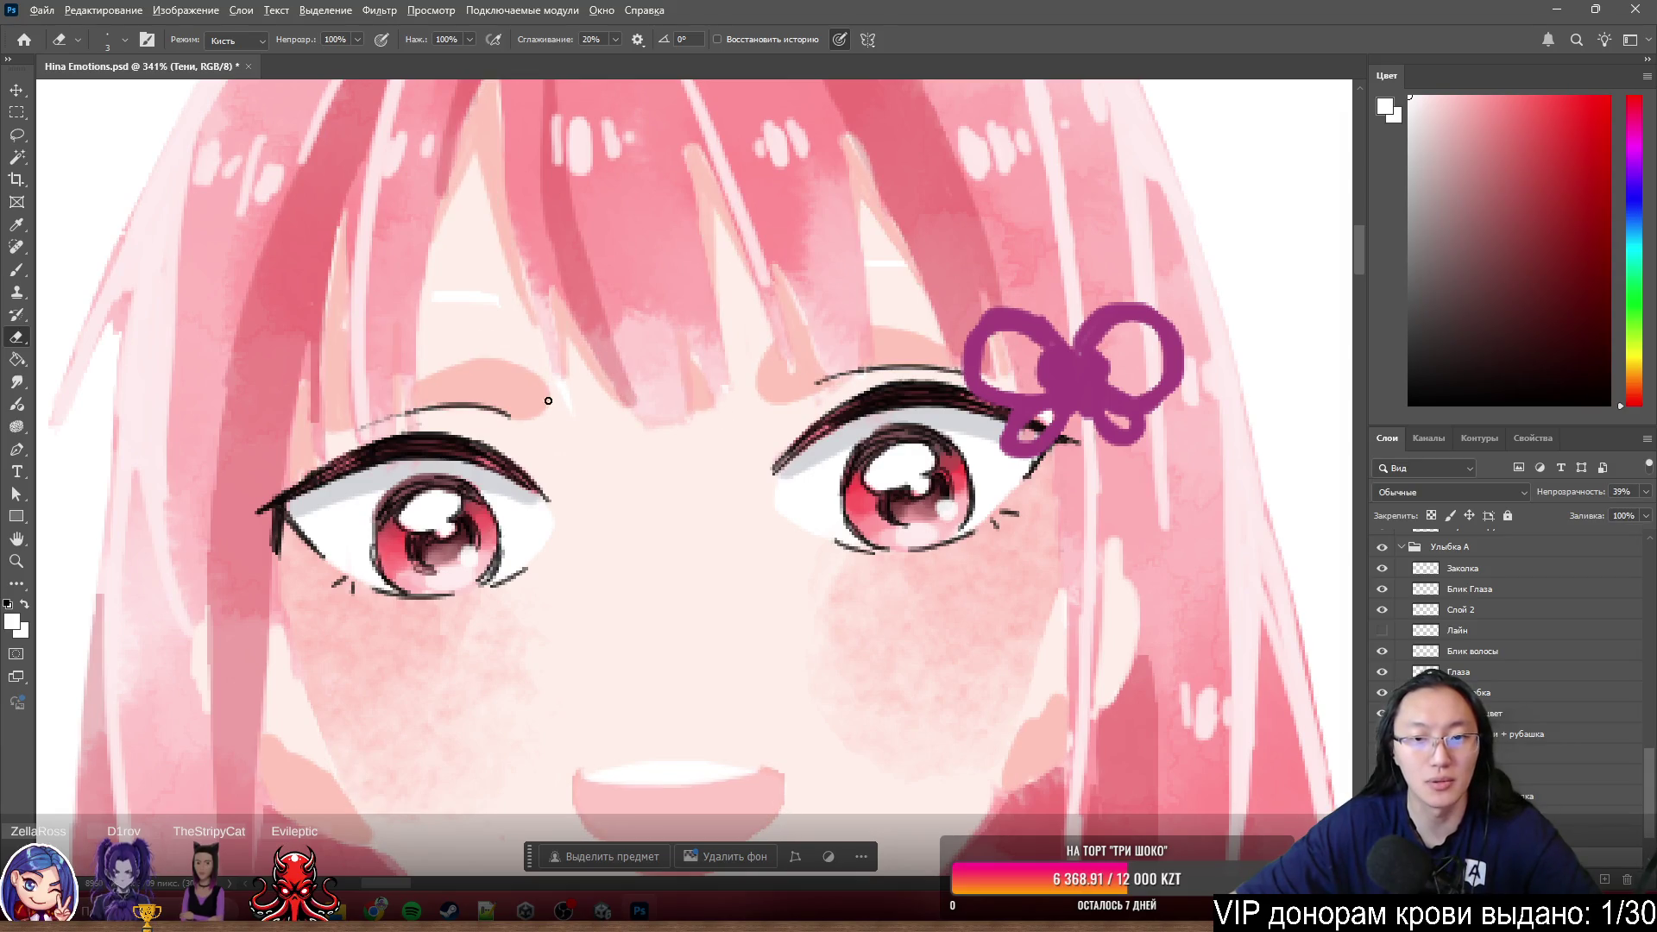
scroll(651, 466, "down", 2)
left_click(910, 555, "ctrl")
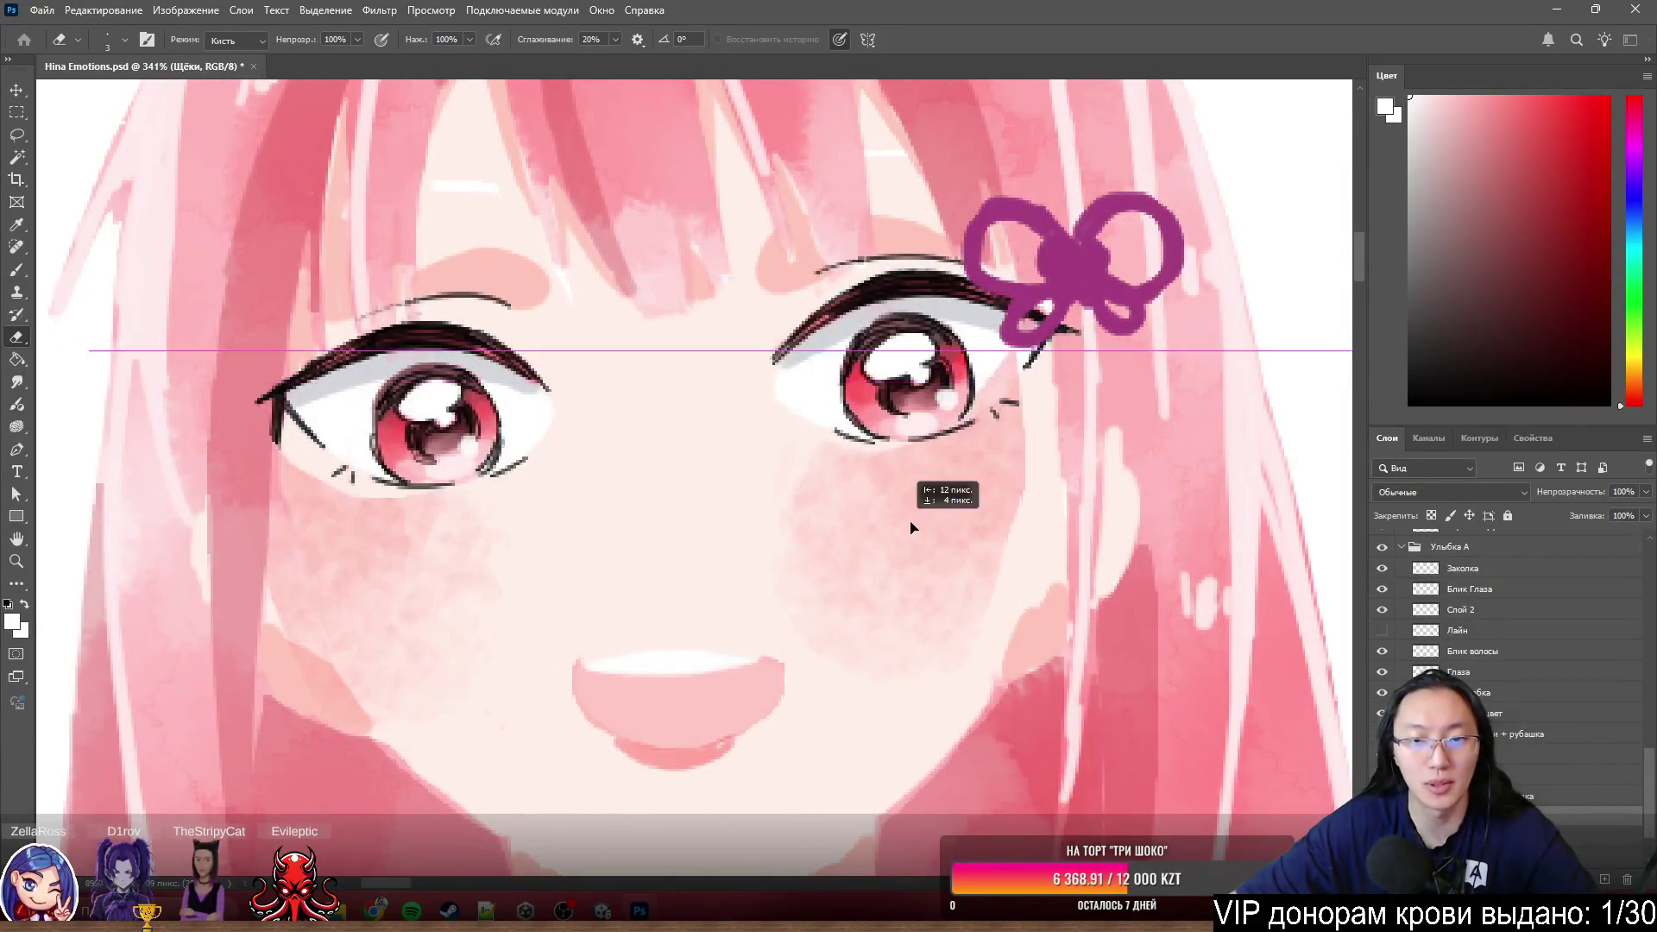
left_click_drag(934, 549, 707, 550)
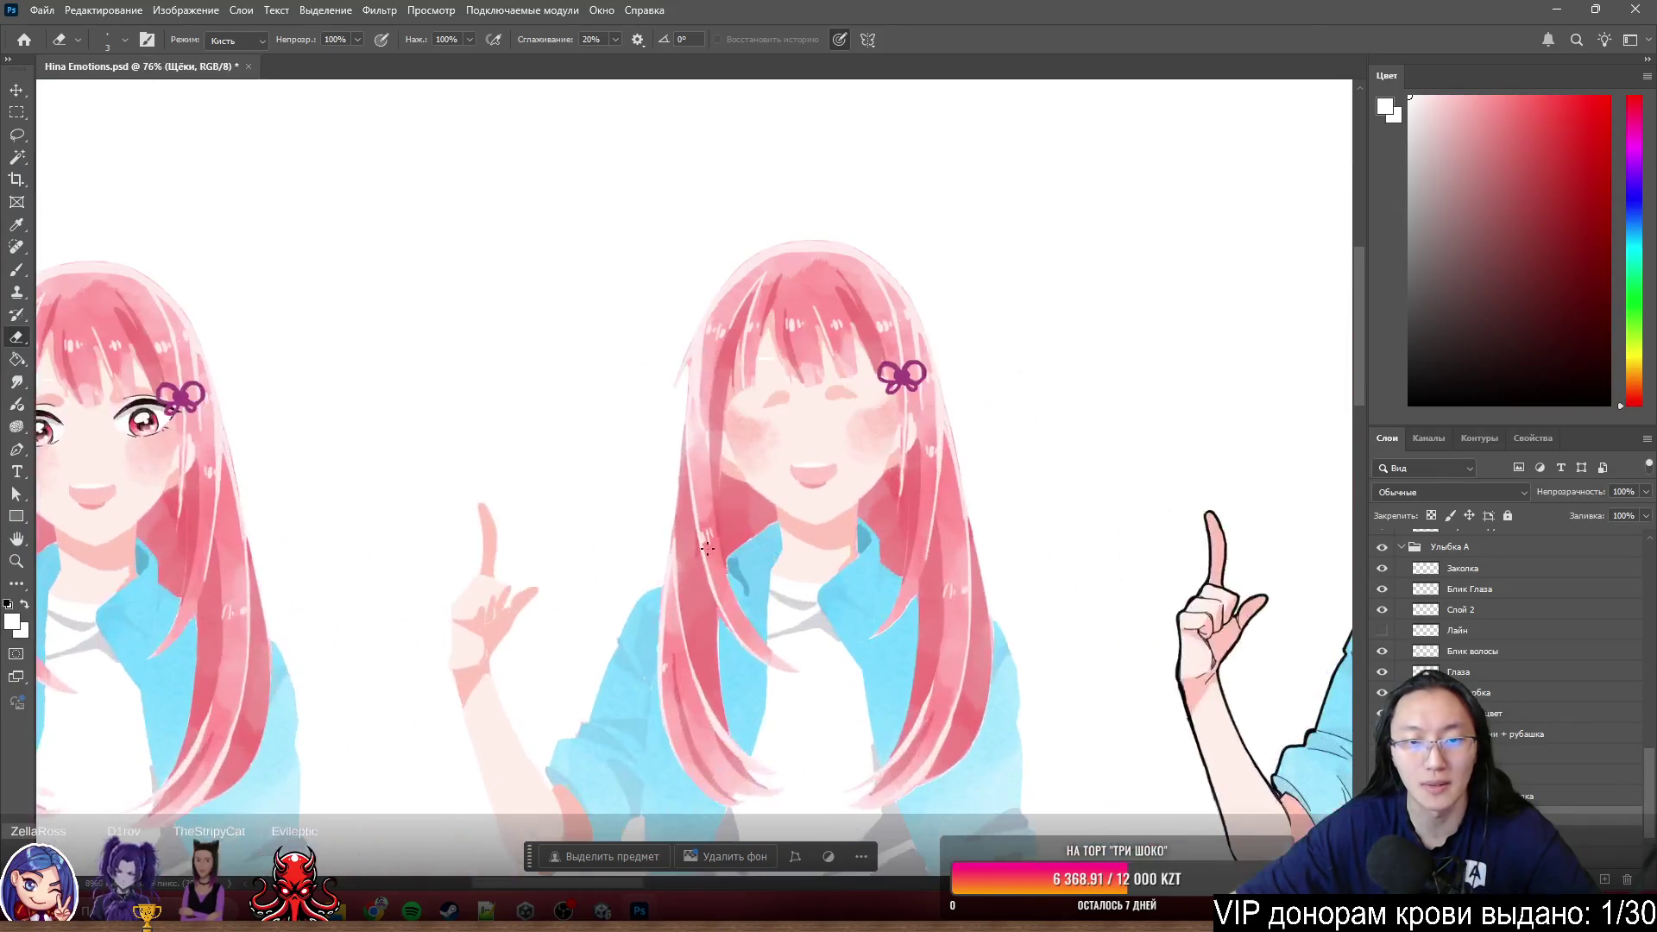
left_click_drag(126, 451, 858, 430)
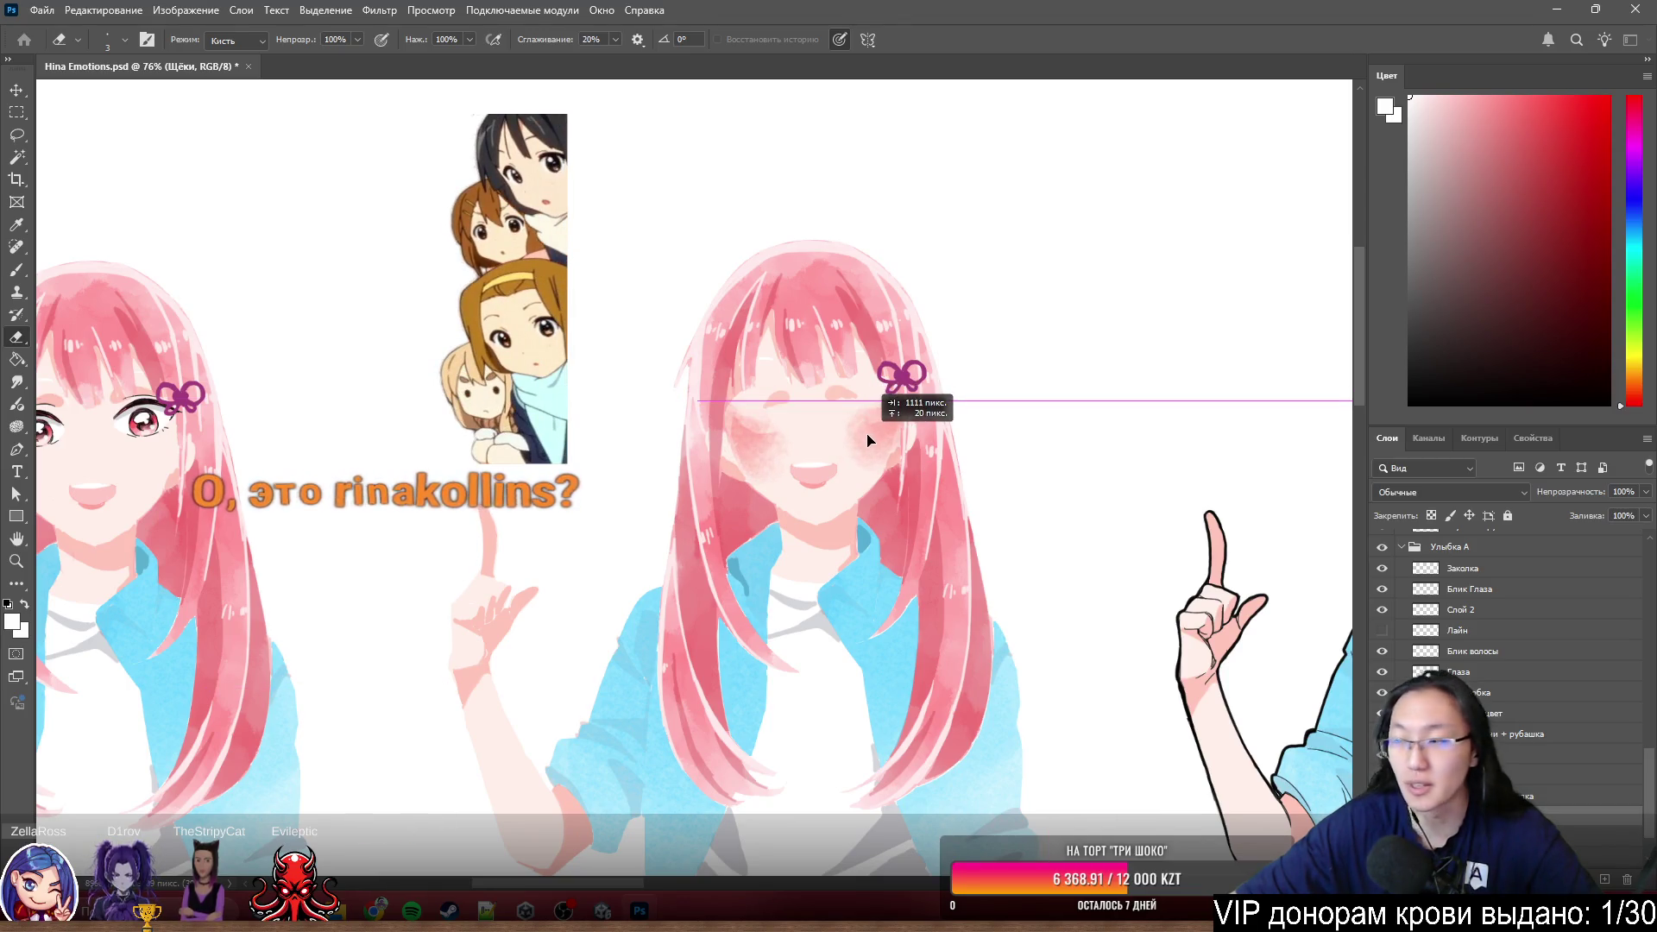
left_click_drag(859, 430, 870, 441)
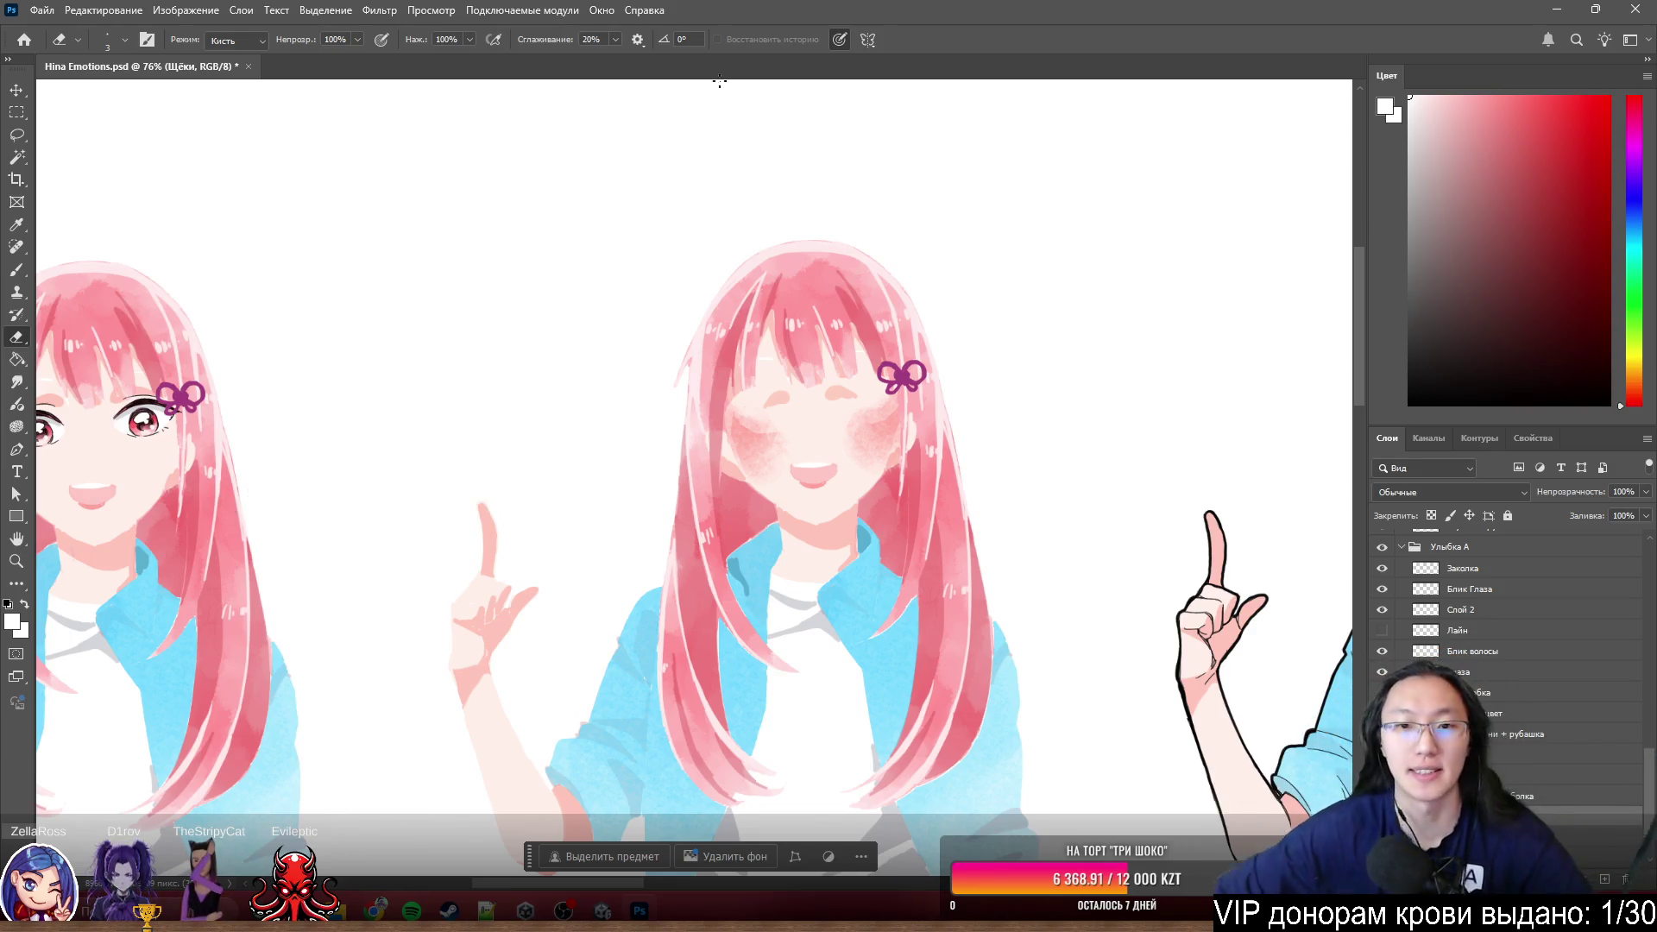
scroll(871, 501, "up", 3)
left_click_drag(854, 350, 888, 363)
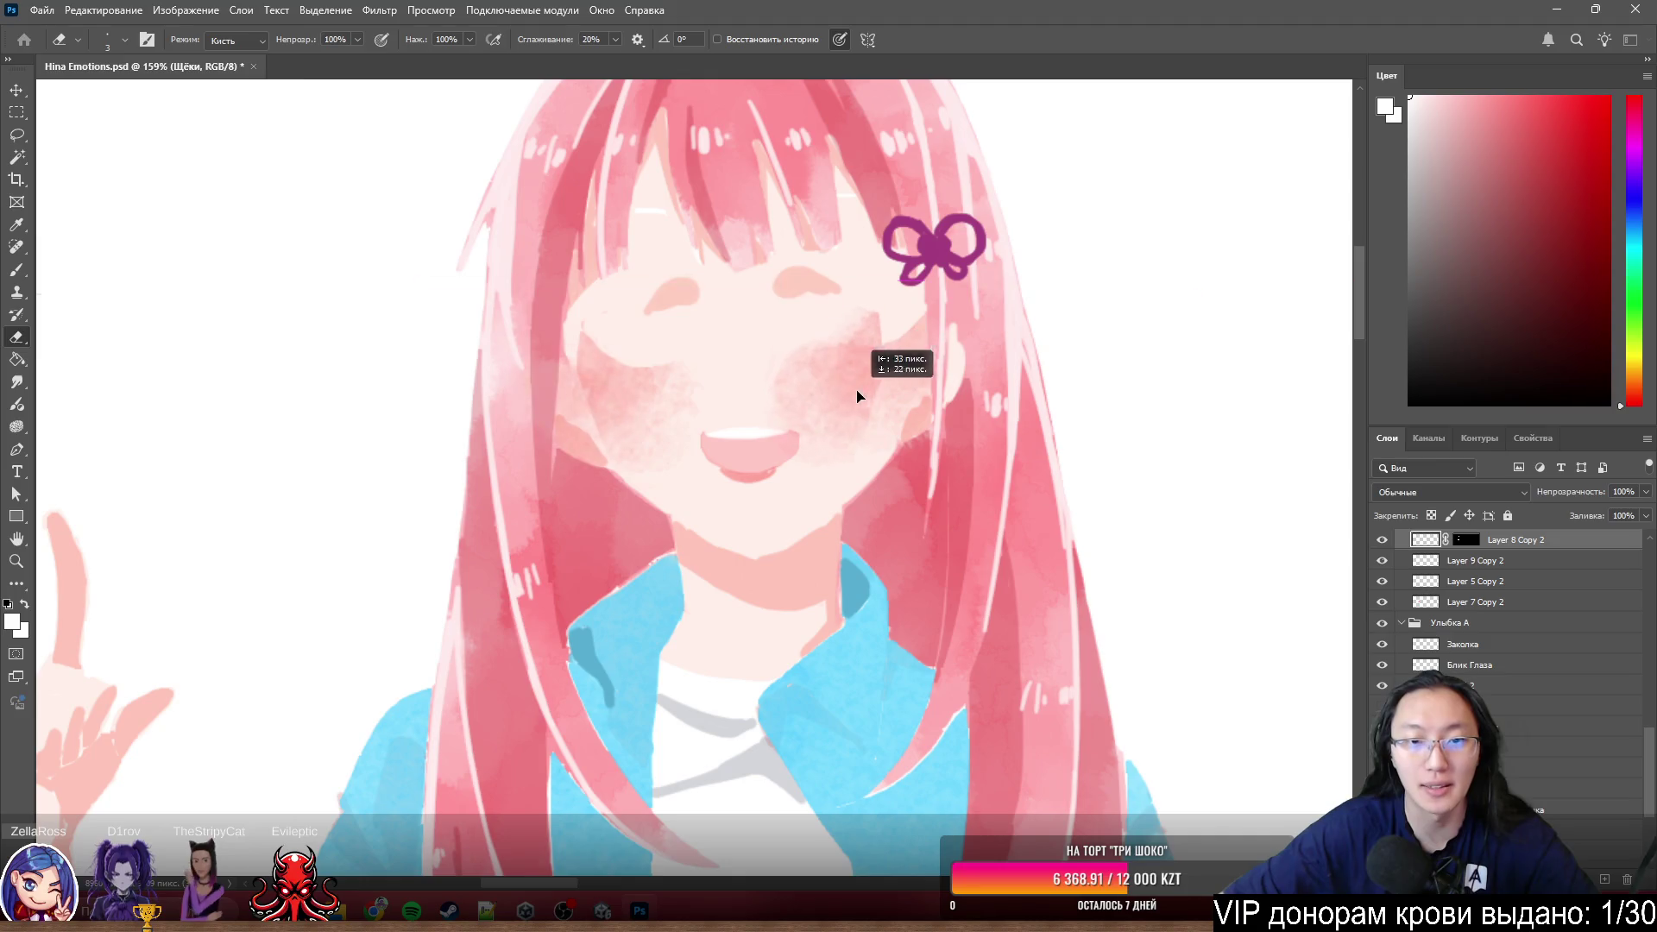
scroll(1013, 386, "down", 5)
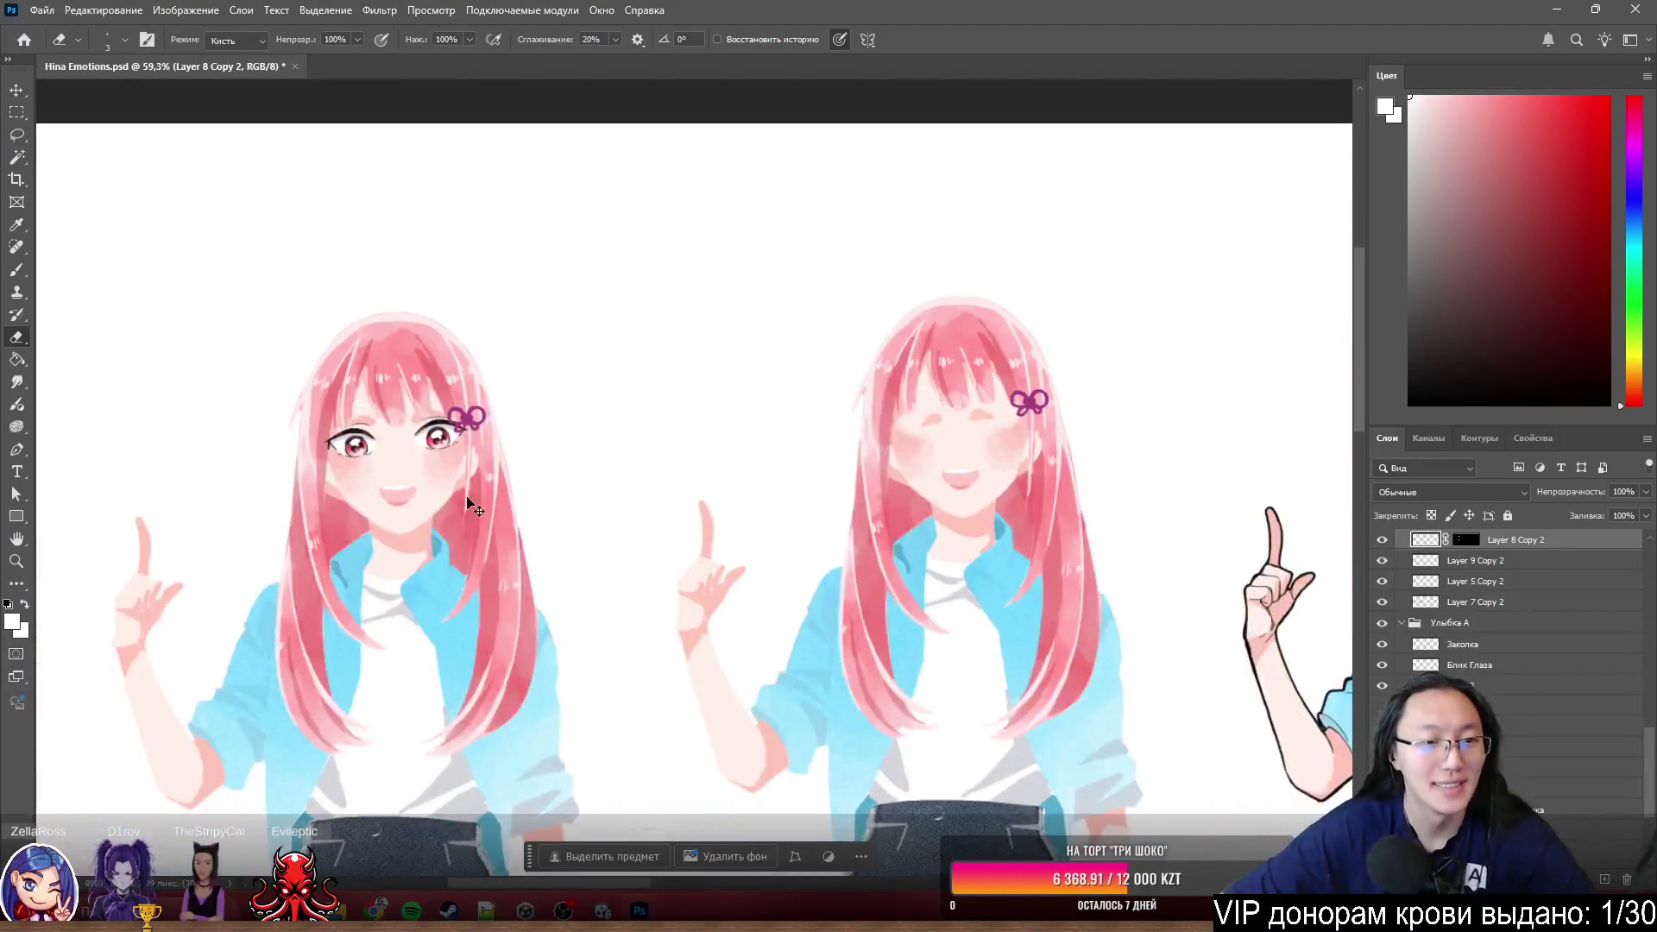
scroll(455, 476, "up", 3)
scroll(608, 441, "up", 4)
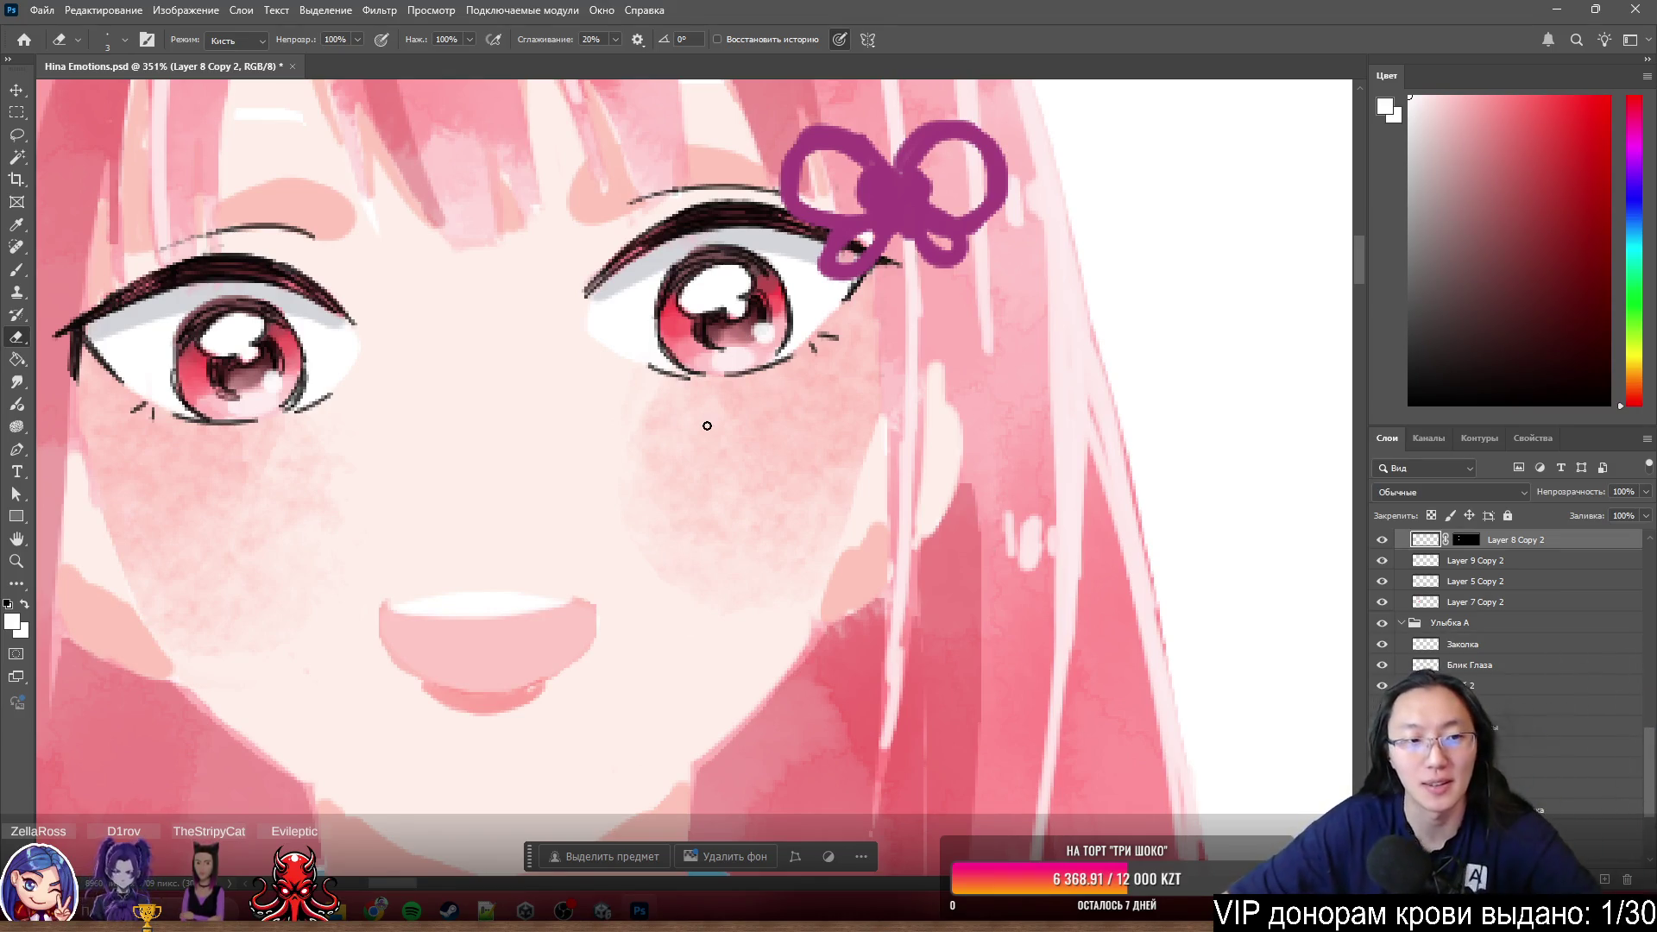
scroll(708, 425, "down", 5)
scroll(752, 398, "up", 4)
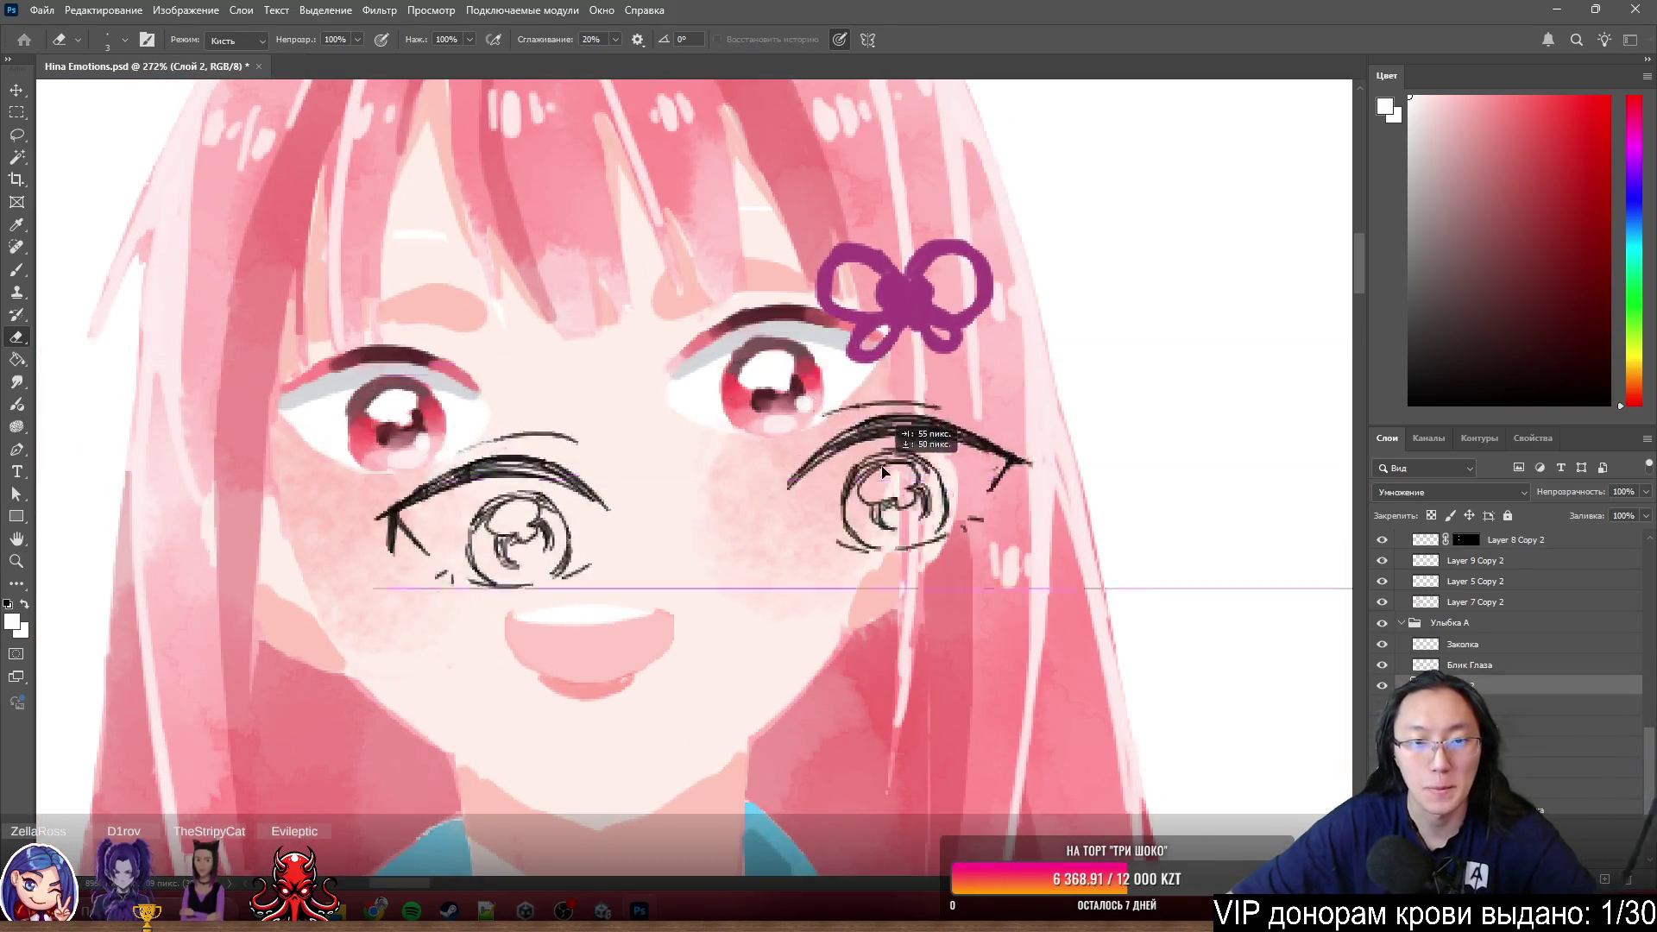
- Align the copied eye lineart, shift the Тени eyebrow shadow and solo it briefly against all layers
left_click_drag(762, 372, 613, 450)
scroll(613, 451, "down", 4)
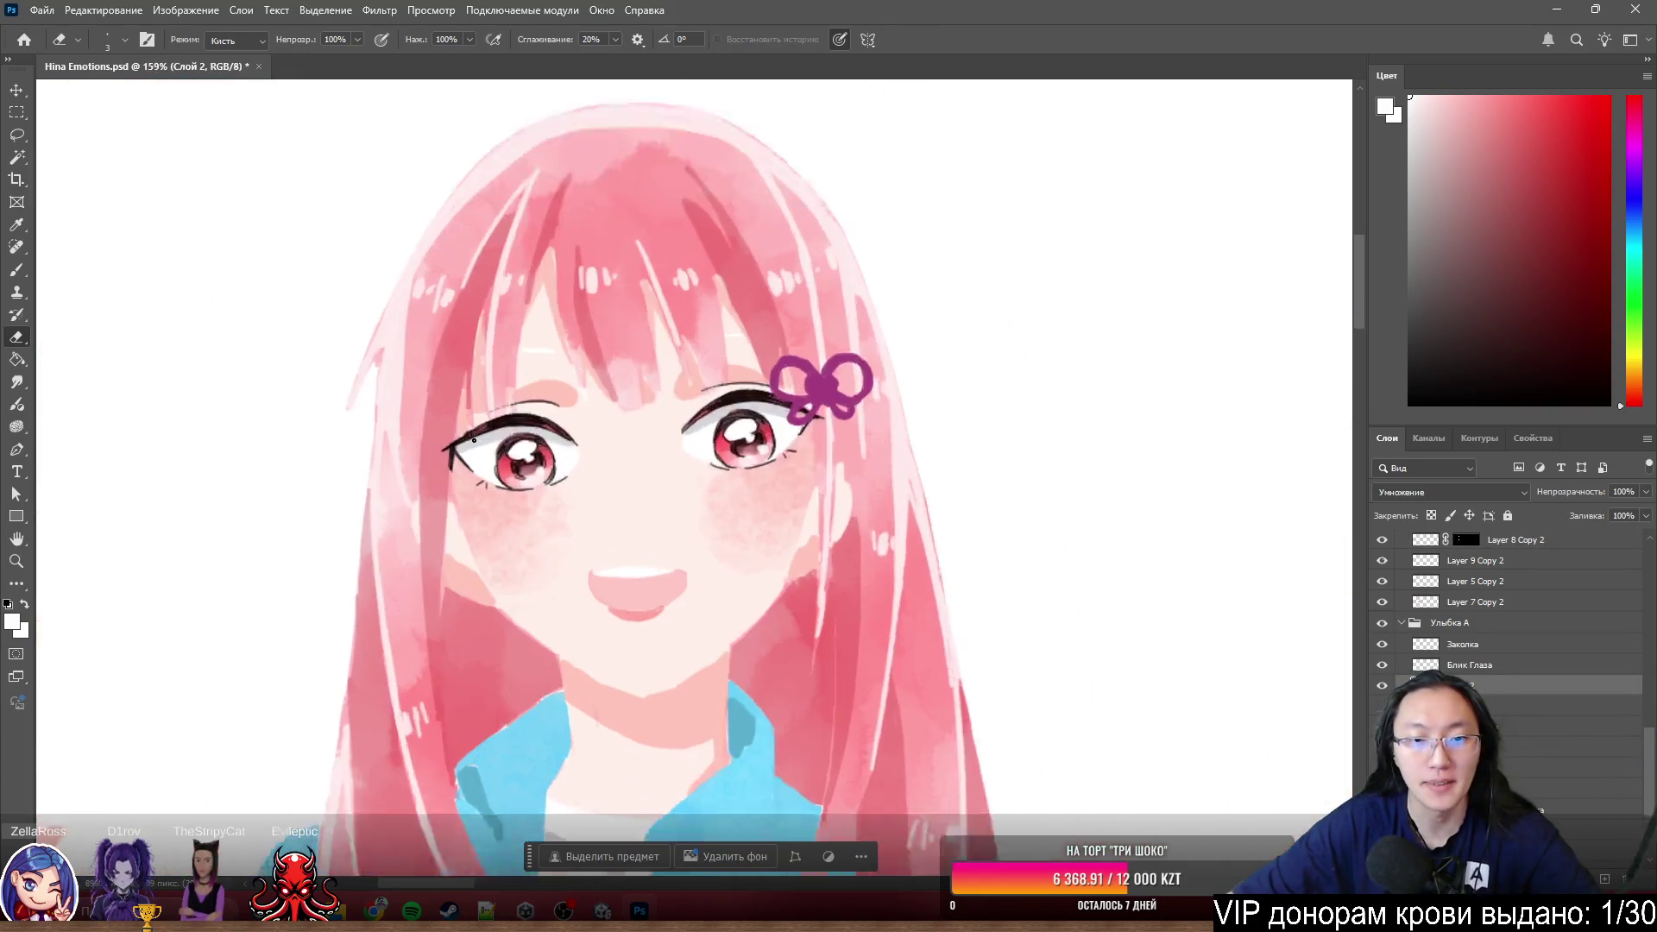
scroll(665, 448, "up", 4)
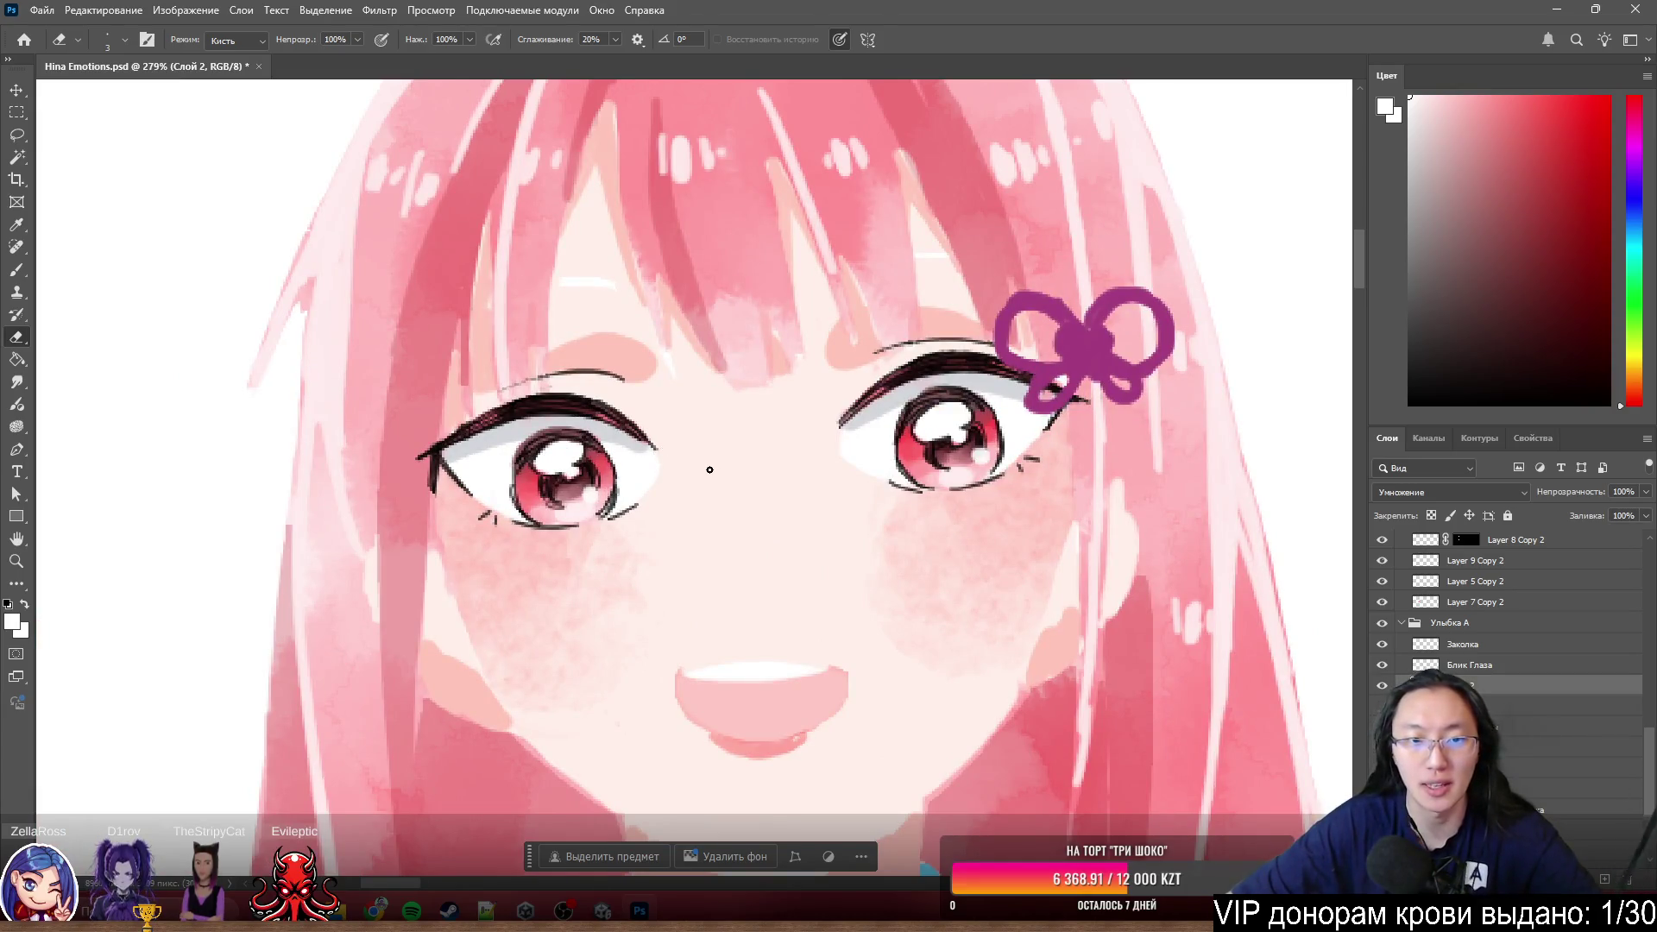
left_click(875, 368, "ctrl")
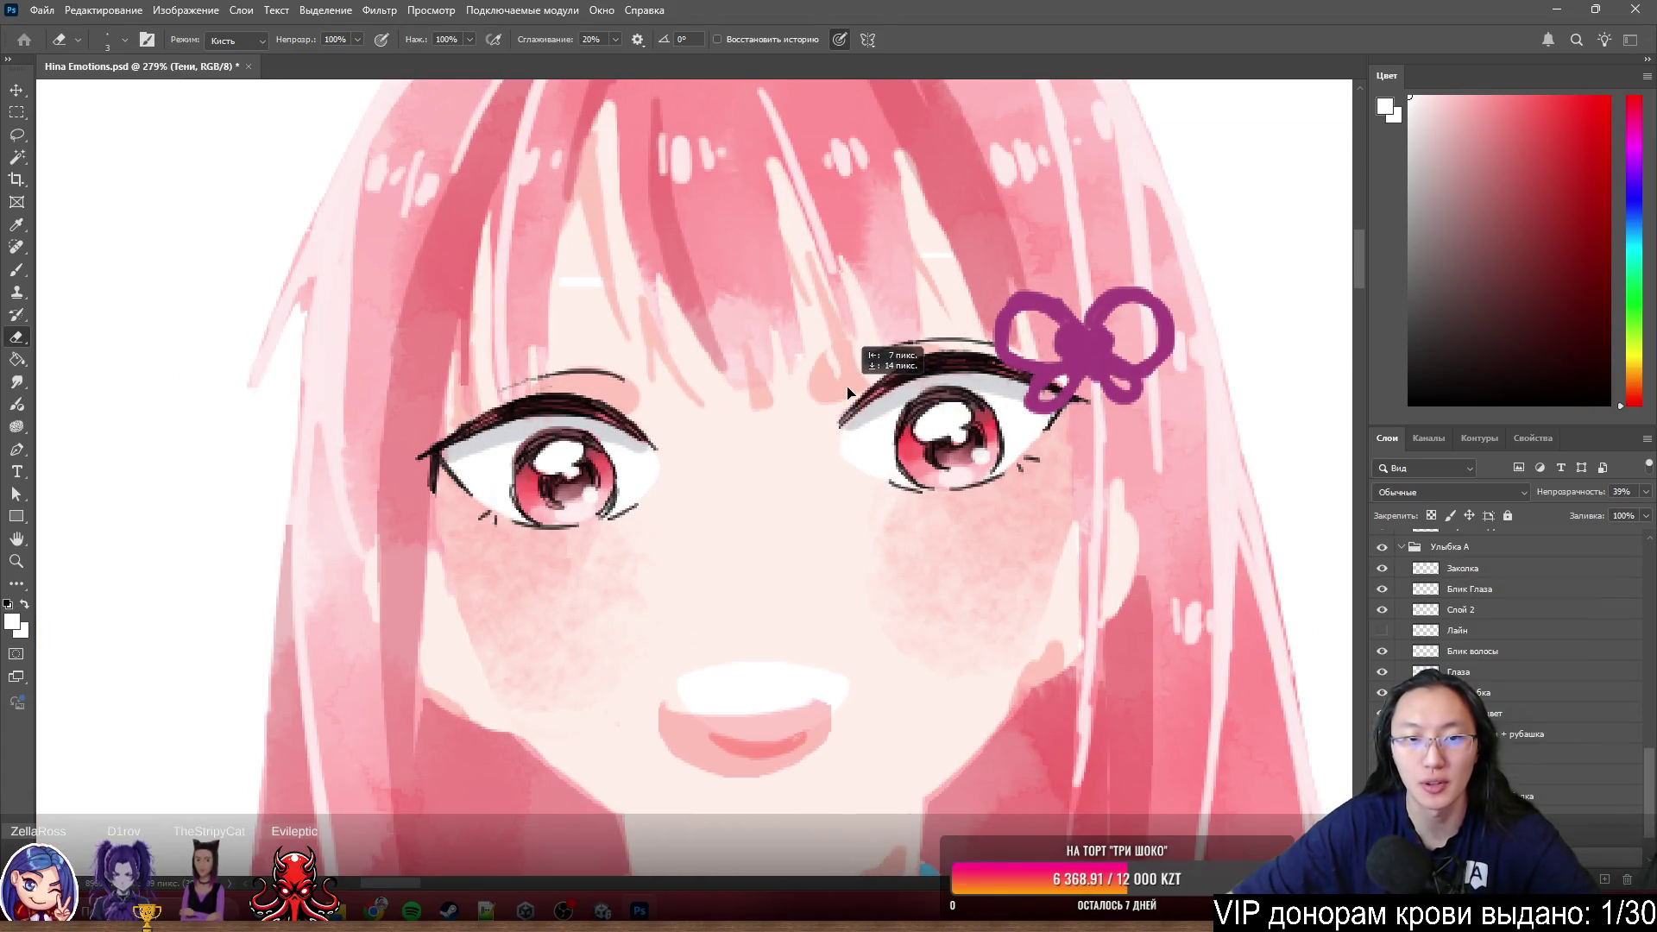
left_click_drag(855, 353, 870, 334, "ctrl")
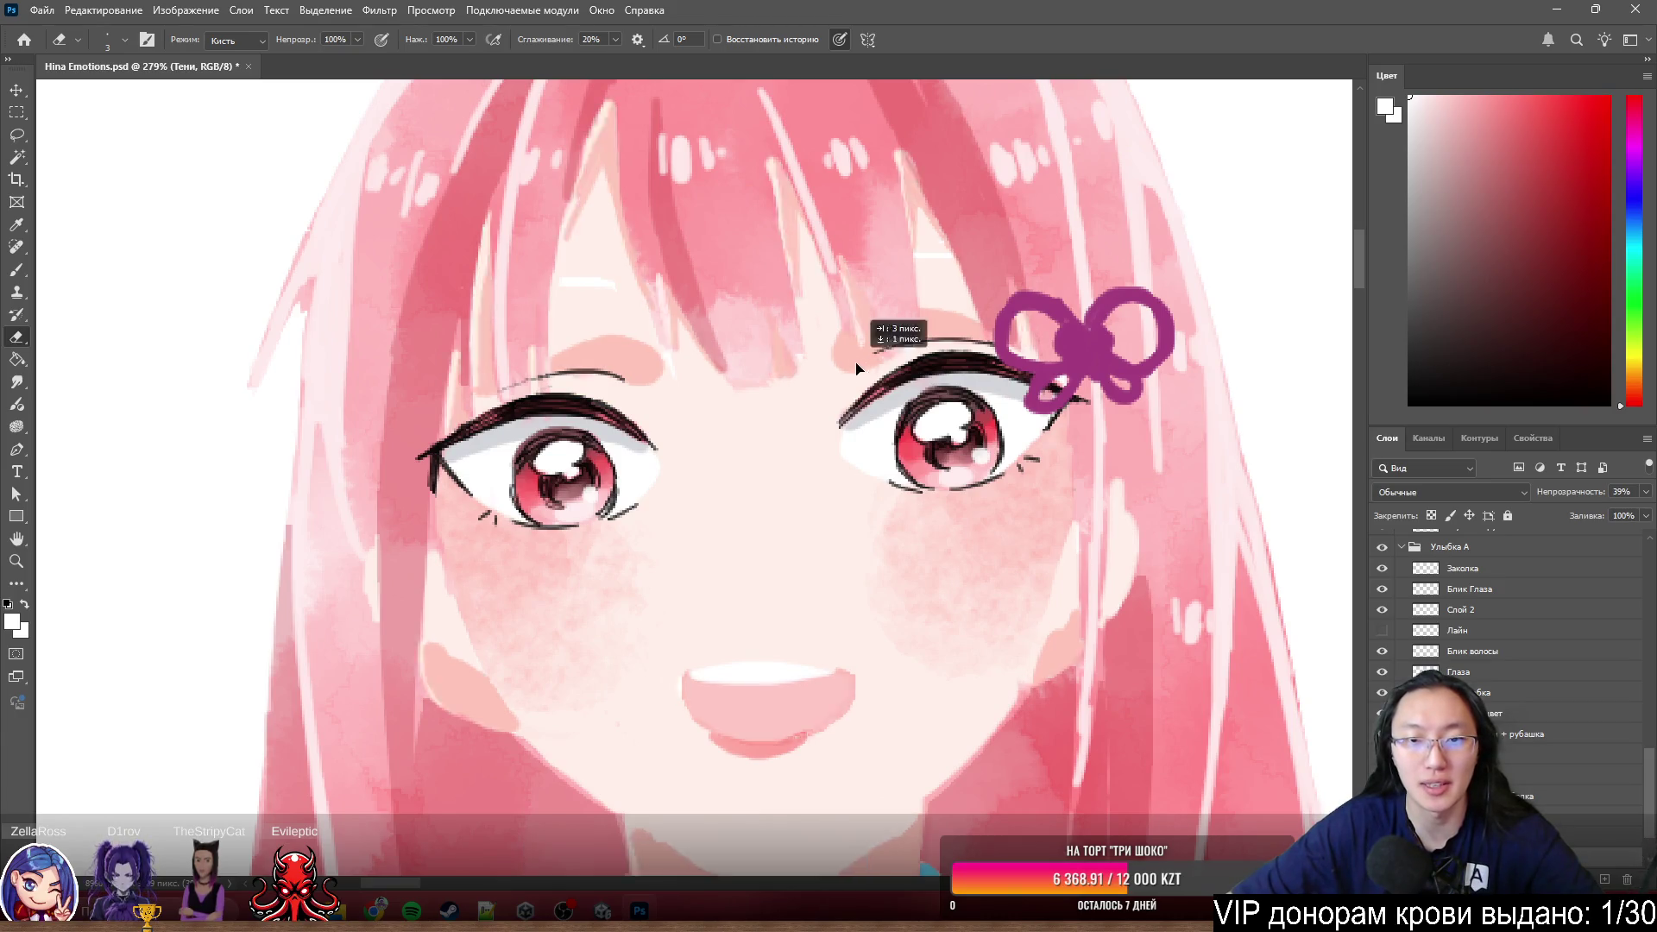
scroll(575, 348, "up", 3)
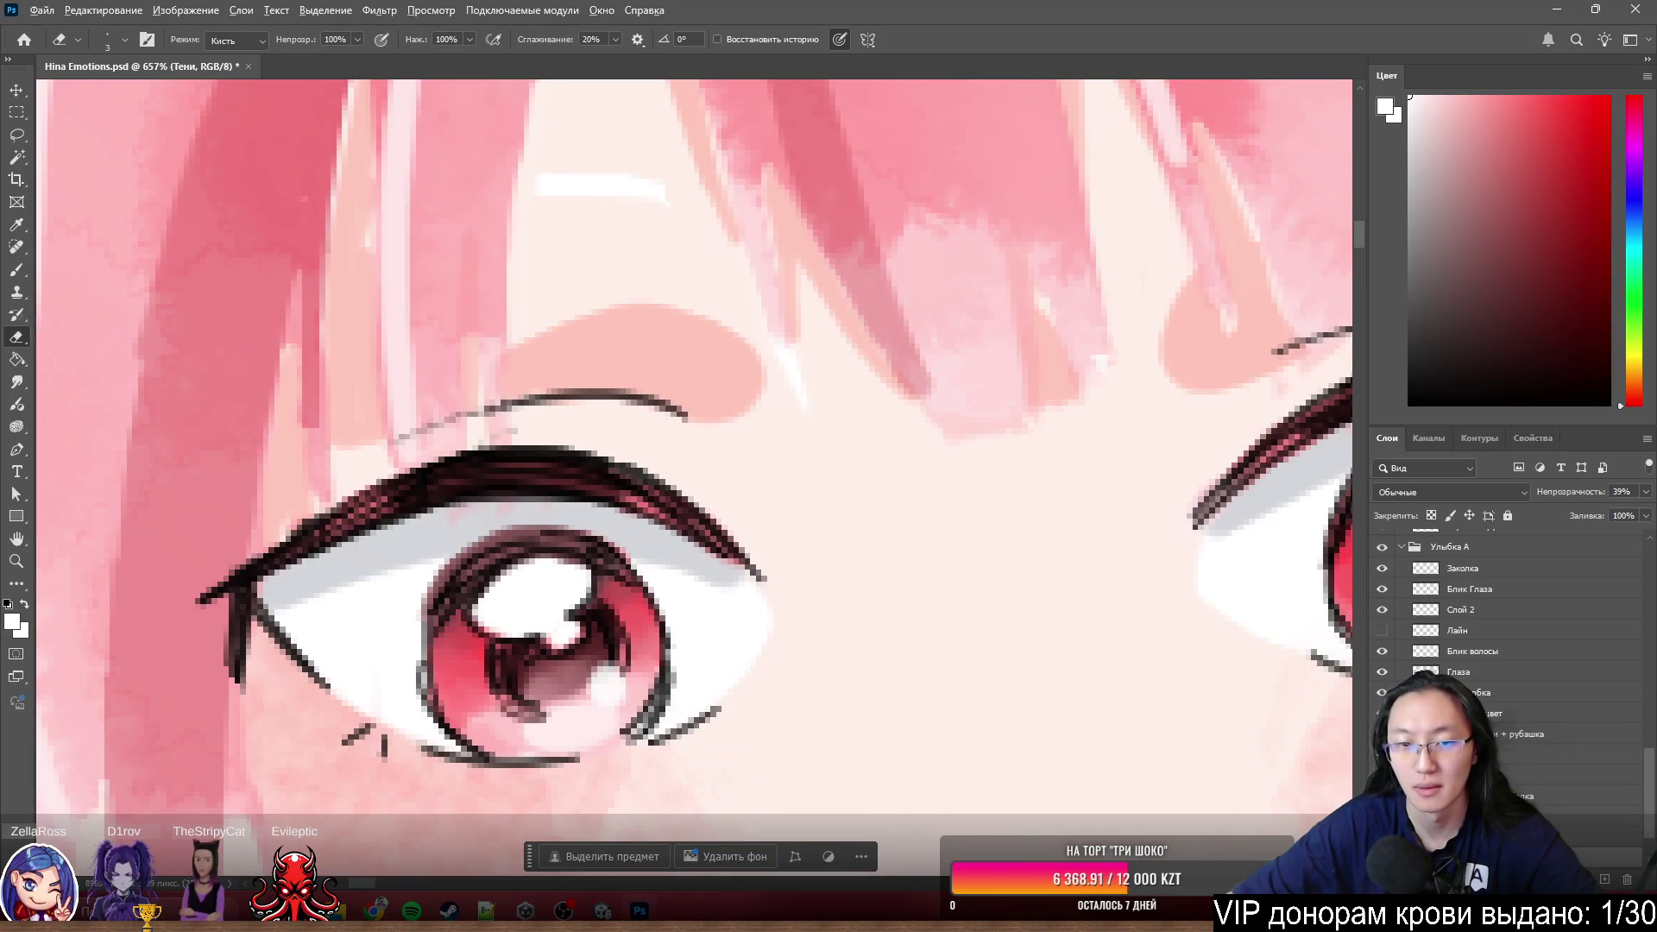
left_click(1382, 765, "alt")
left_click(1381, 764, "alt")
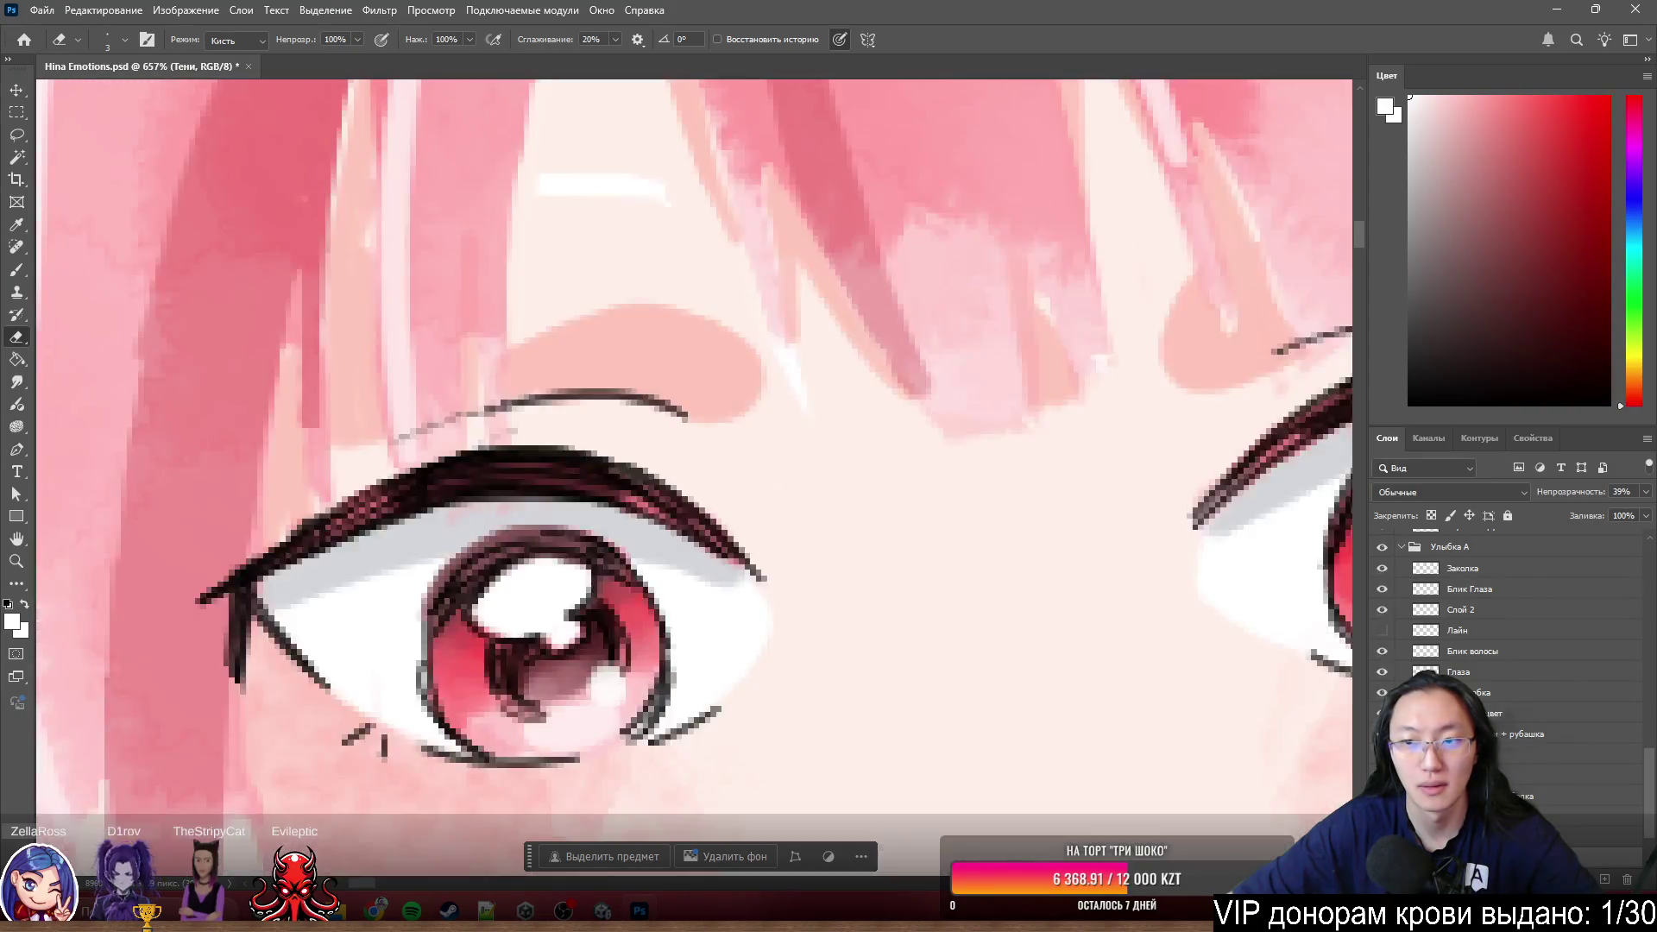
scroll(642, 392, "down", 2)
scroll(642, 393, "down", 2)
scroll(644, 393, "down", 2)
scroll(643, 392, "down", 2)
scroll(1561, 794, "down", 2)
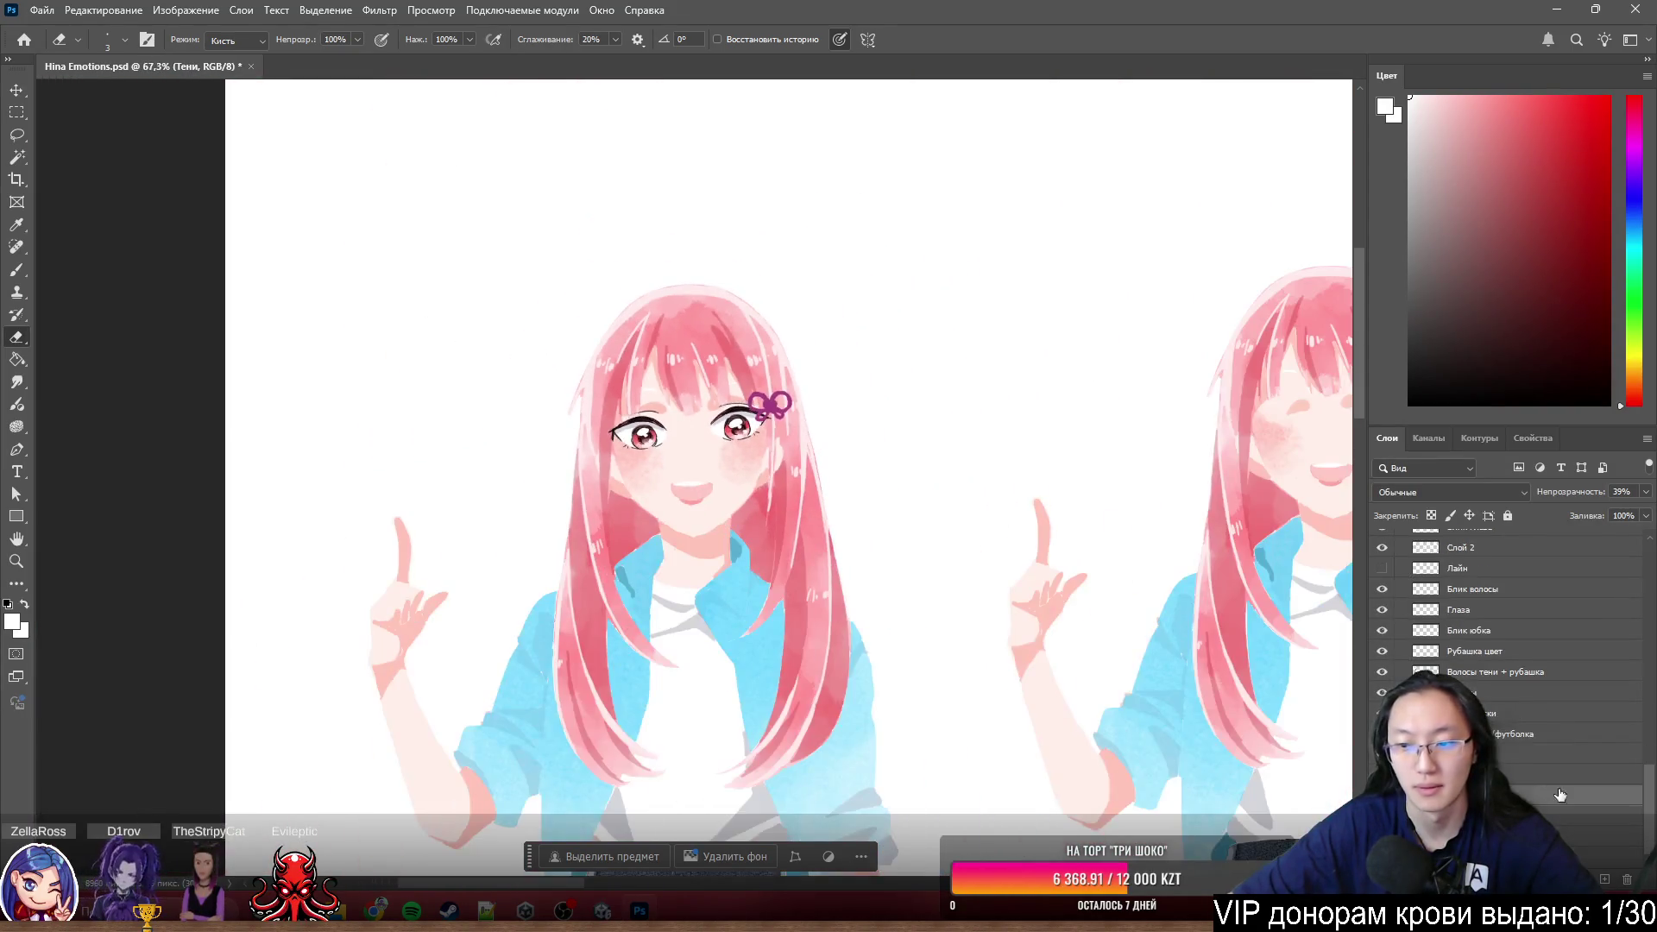
scroll(643, 438, "up", 2)
scroll(644, 439, "up", 2)
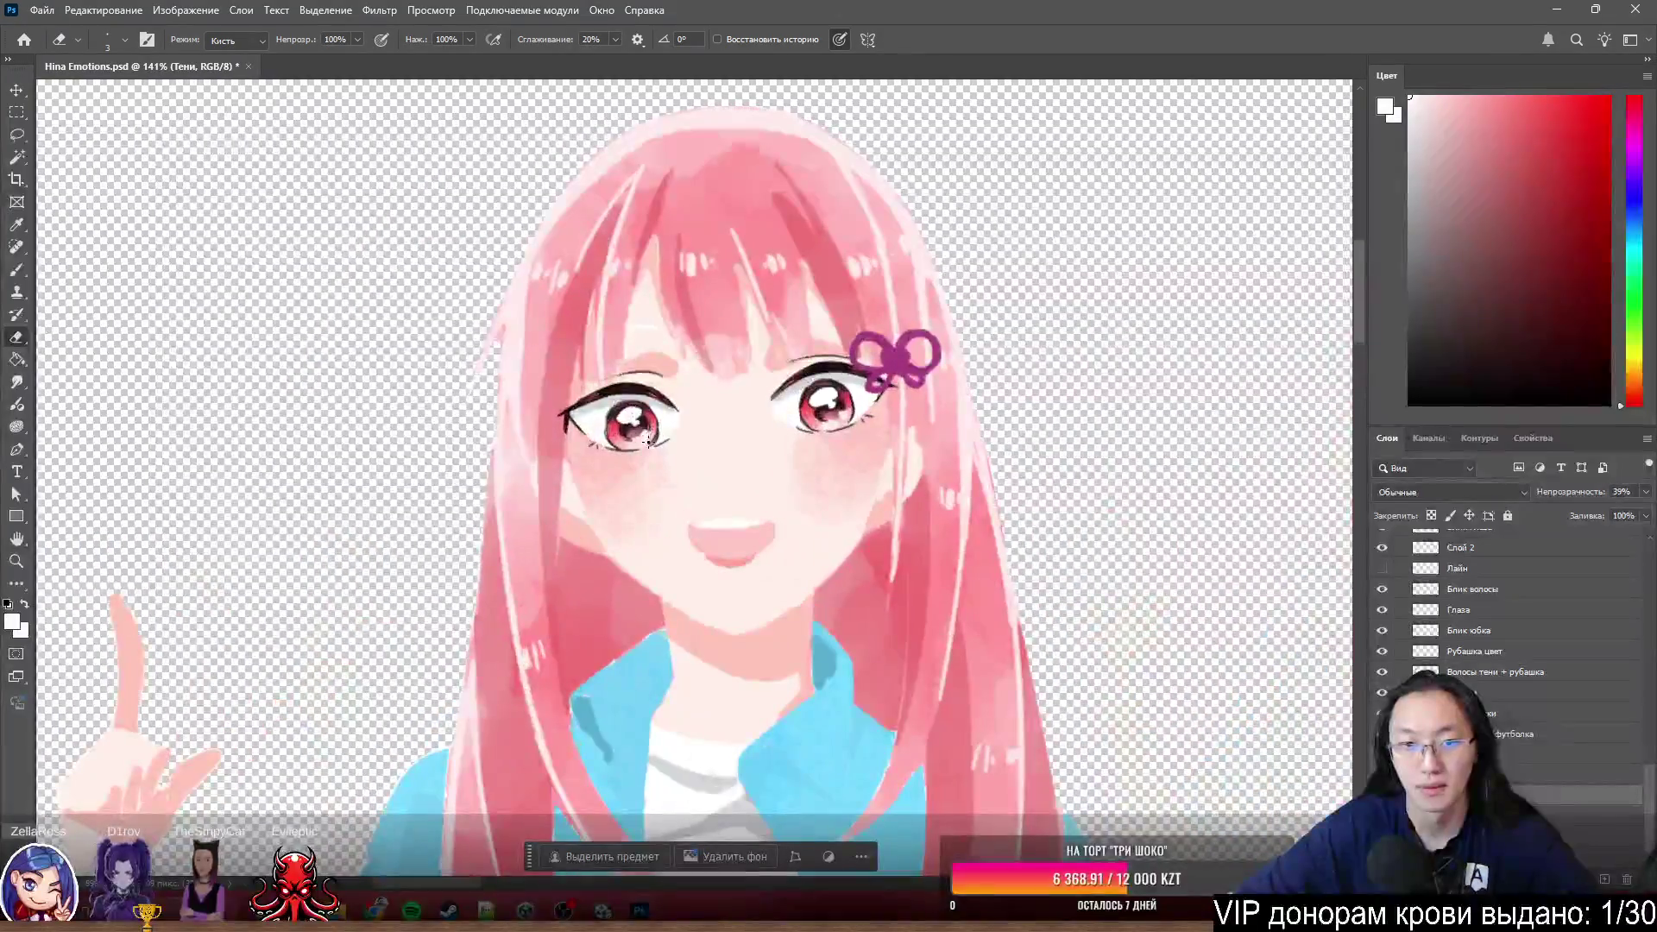
scroll(566, 326, "up", 2)
scroll(739, 396, "up", 2)
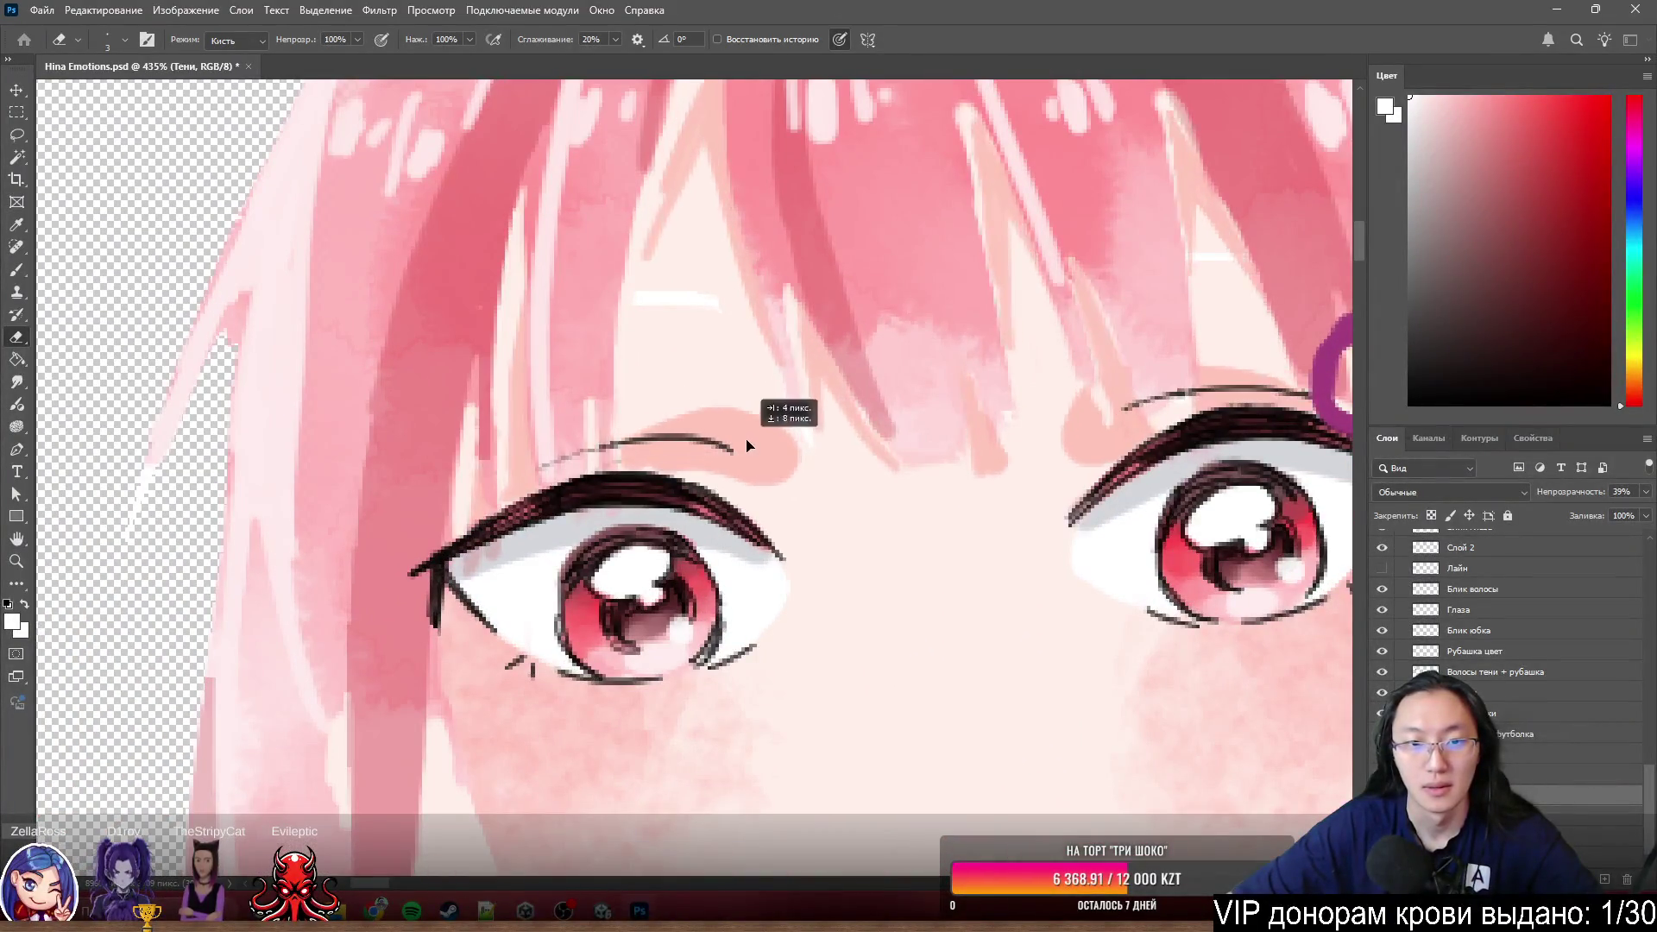
scroll(1554, 632, "up", 2)
- Show the black Лайн line art over the colours, undo, and switch to the Lasso tool
left_click(1382, 697)
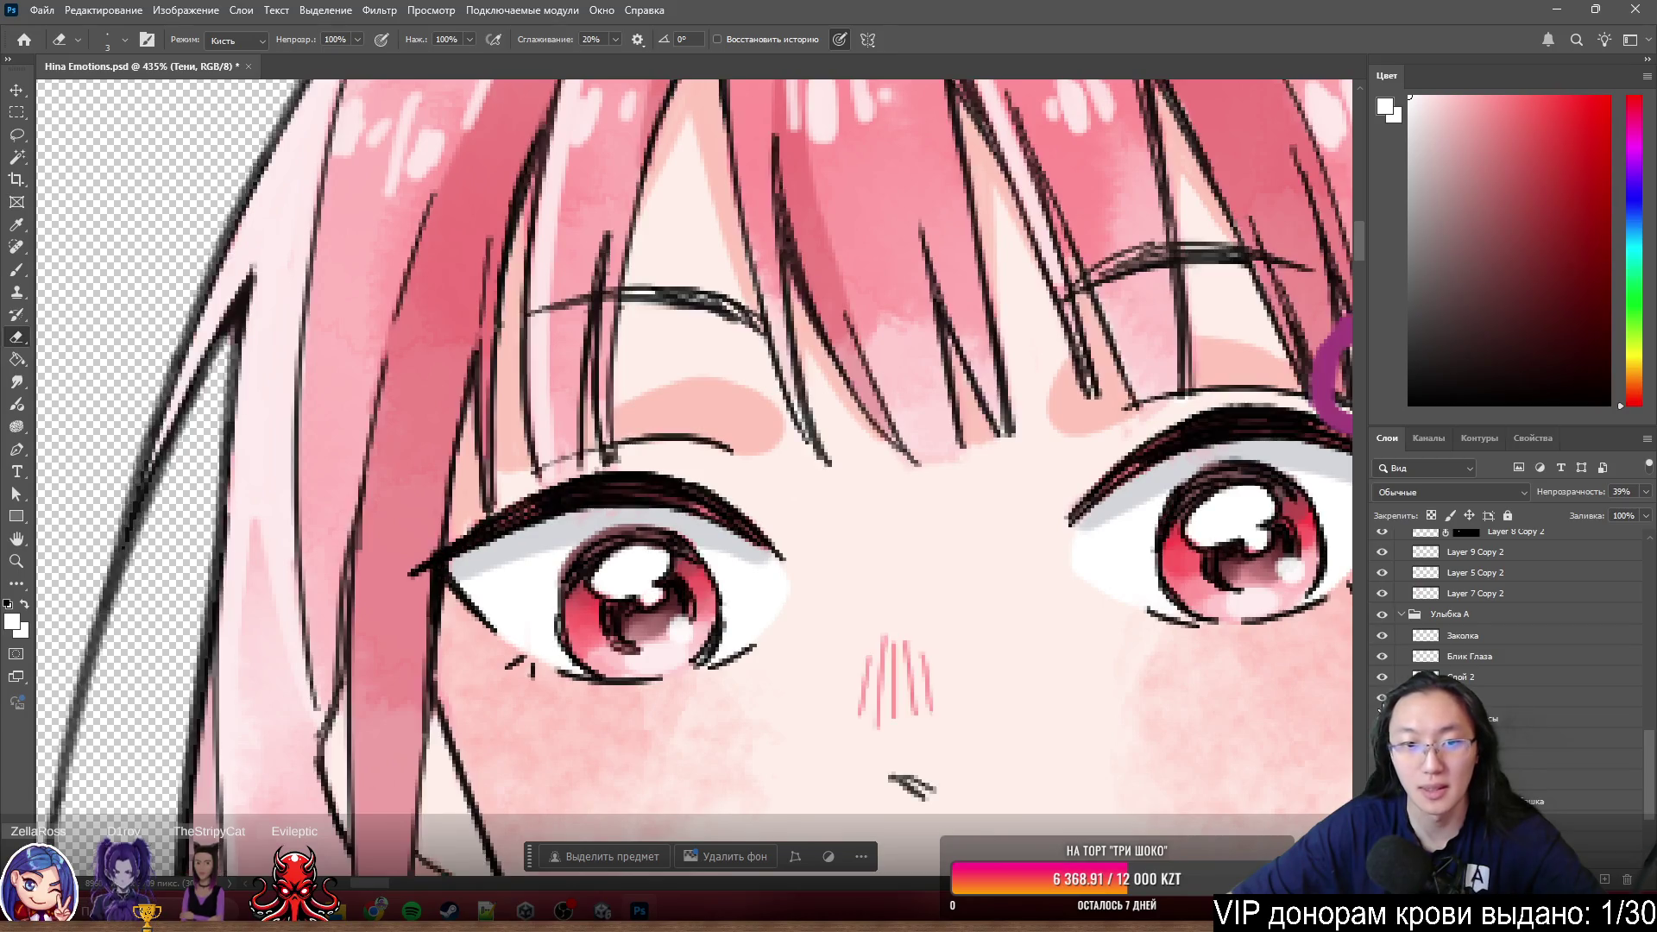
scroll(766, 458, "down", 1)
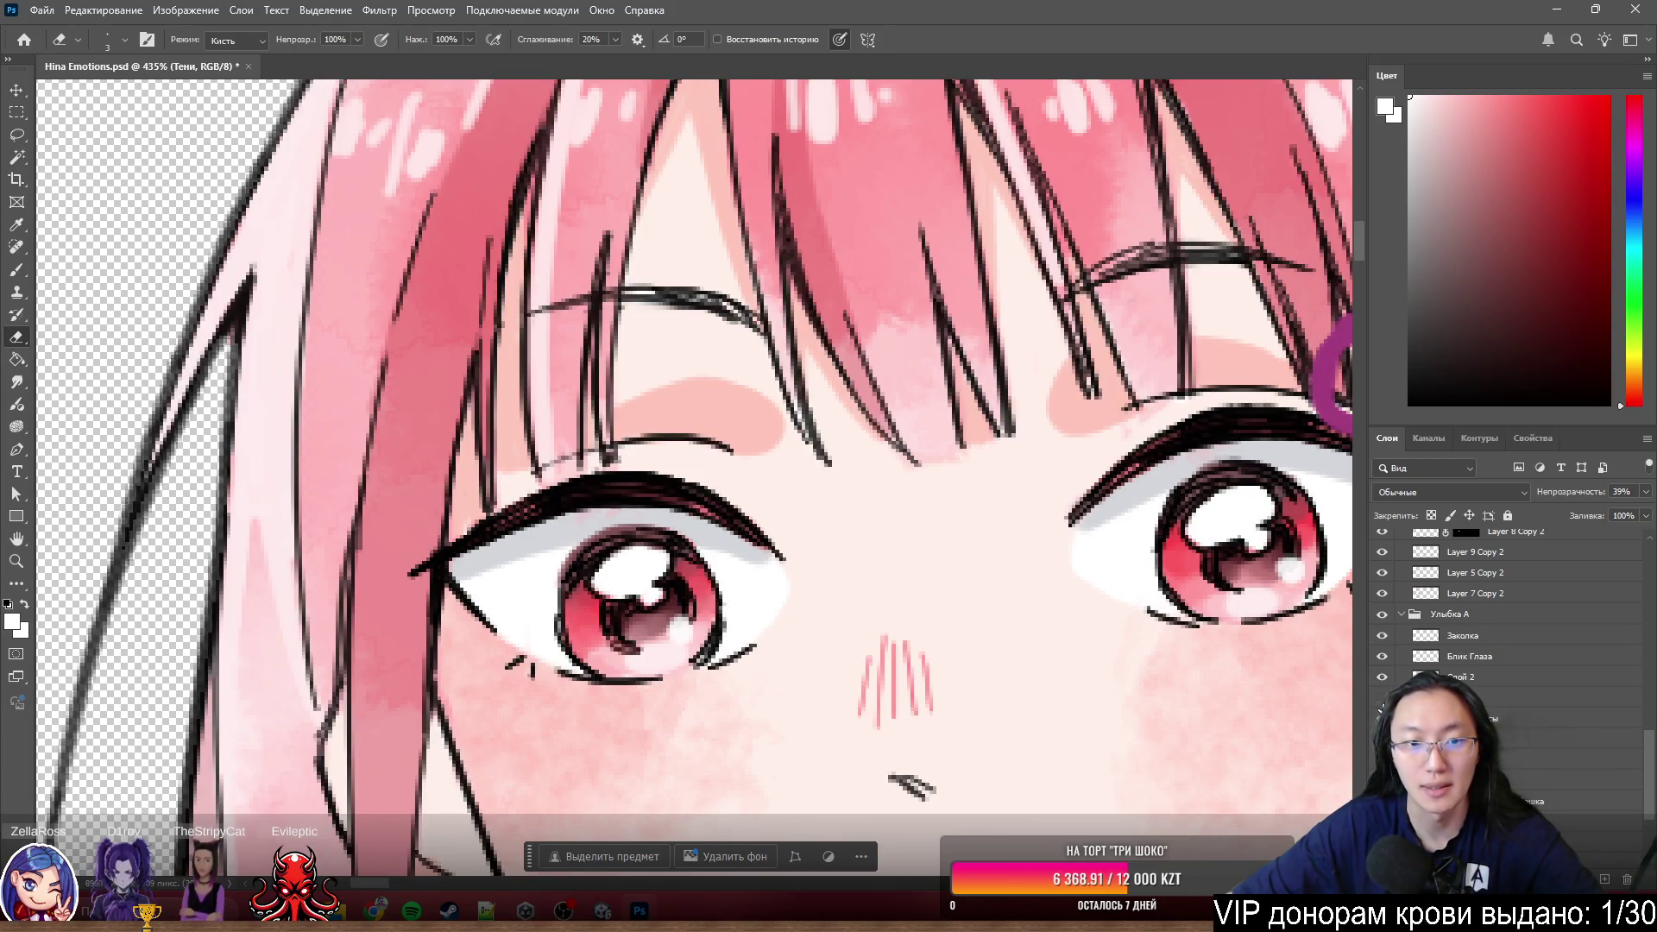
key("ctrl+z")
scroll(745, 400, "down", 1)
scroll(765, 451, "down", 1)
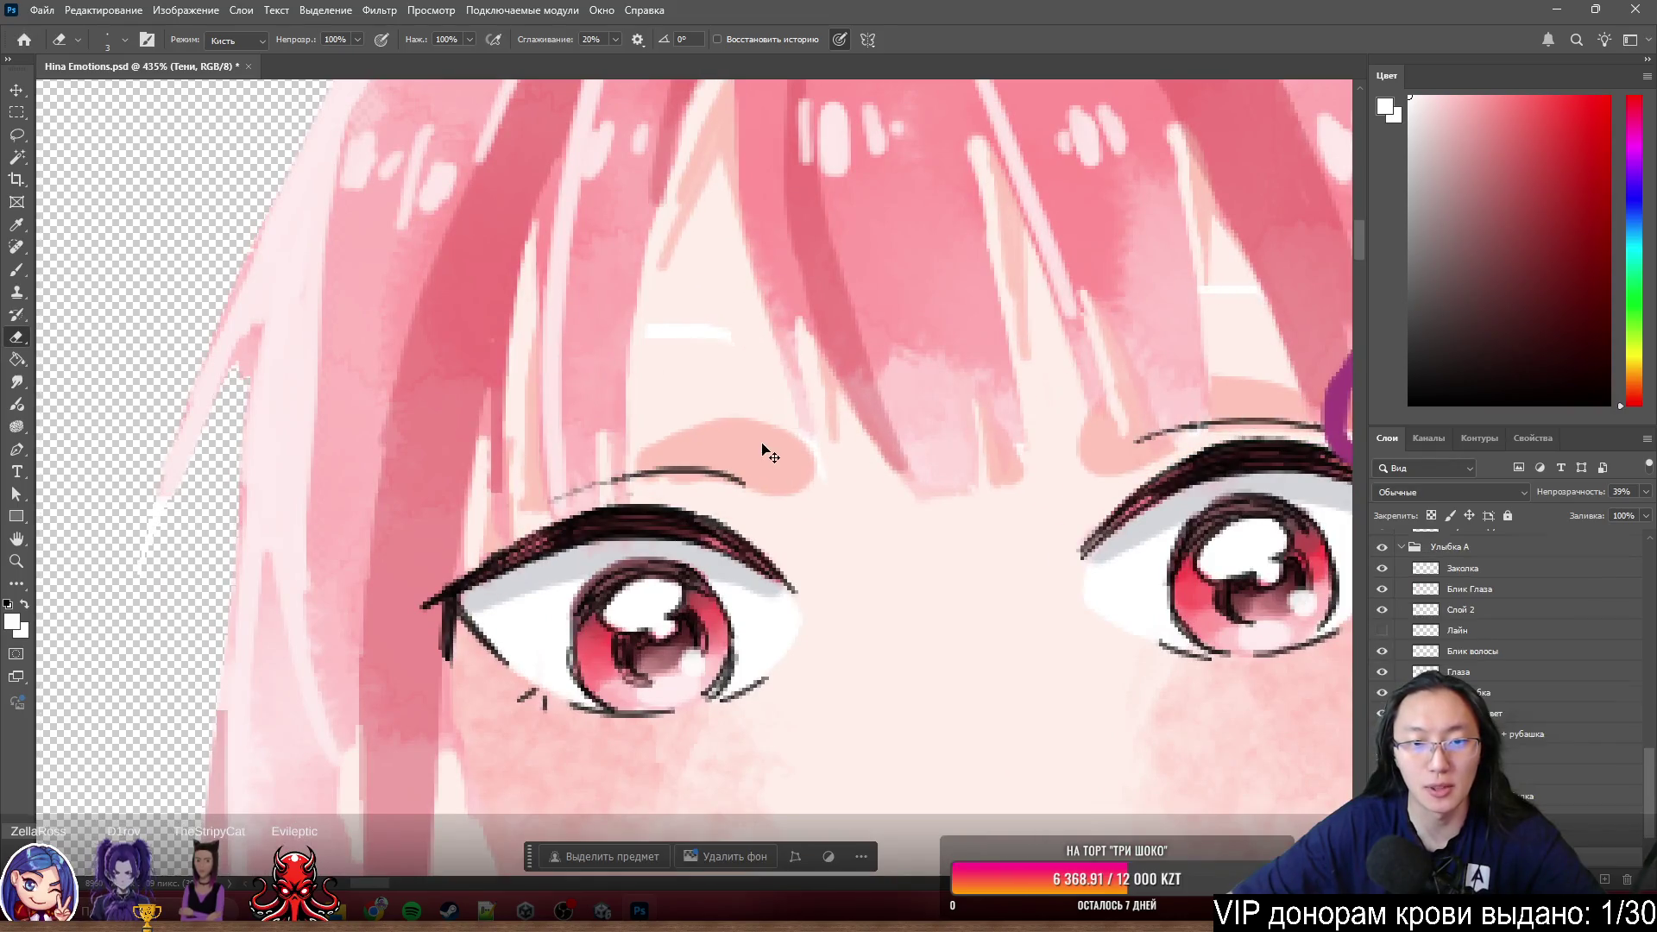
scroll(781, 452, "down", 2)
scroll(710, 428, "up", 2)
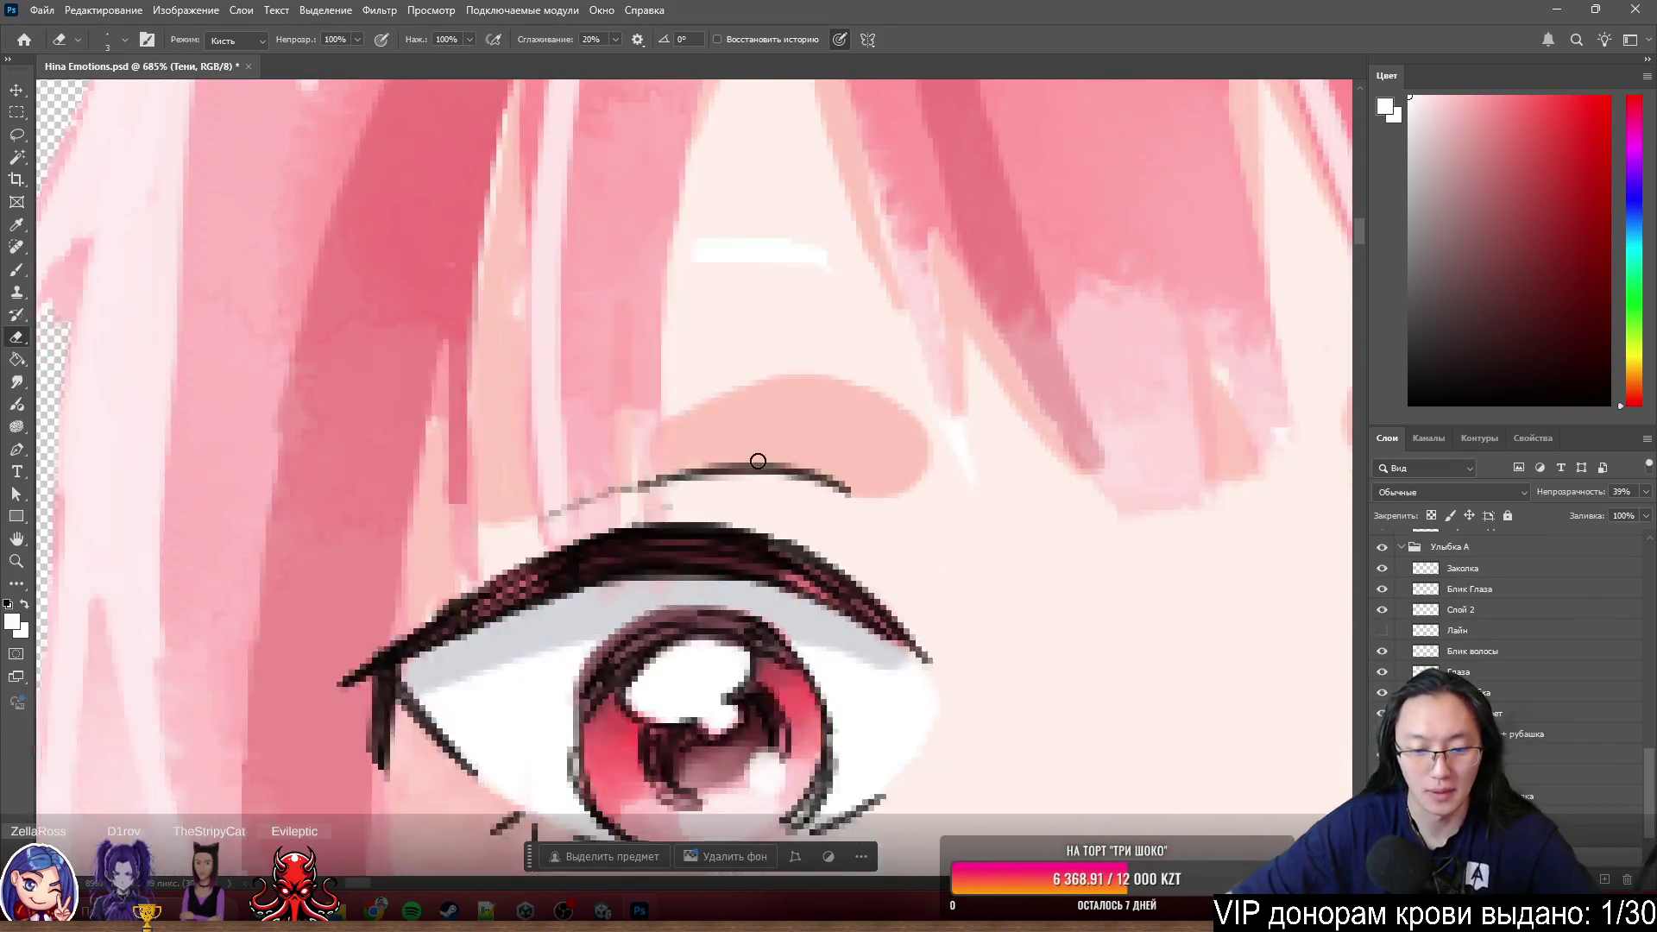
scroll(760, 460, "up", 1)
key("l")
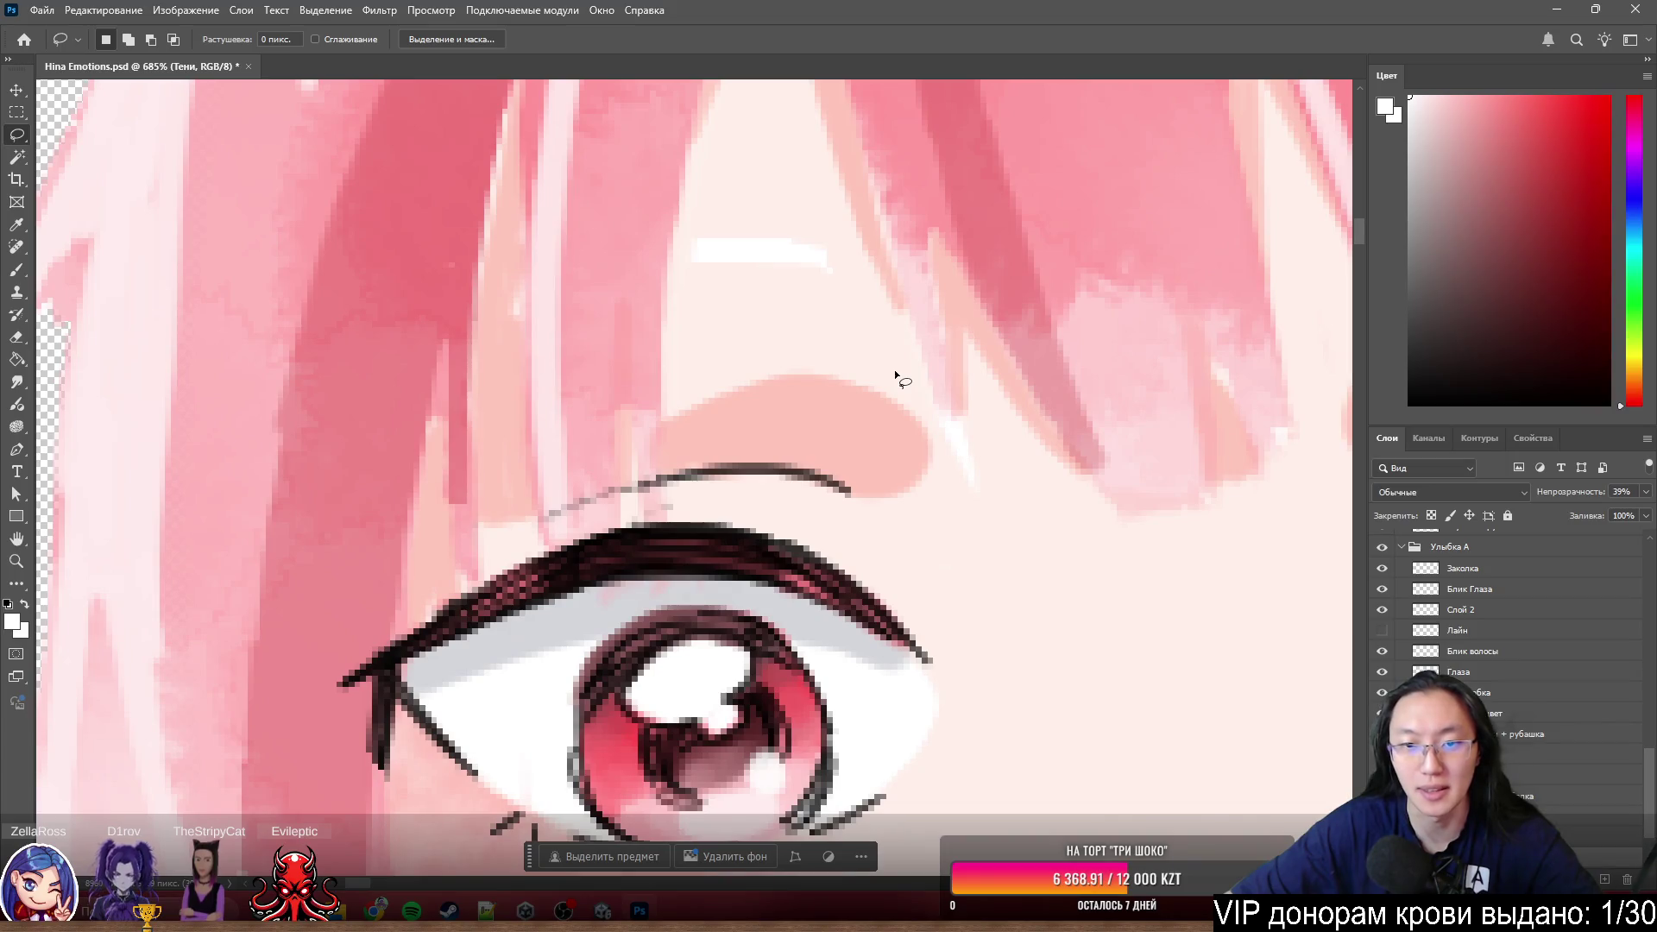
- Lasso both eyebrow shapes and copy them onto a new layer
left_click_drag(895, 368, 947, 498)
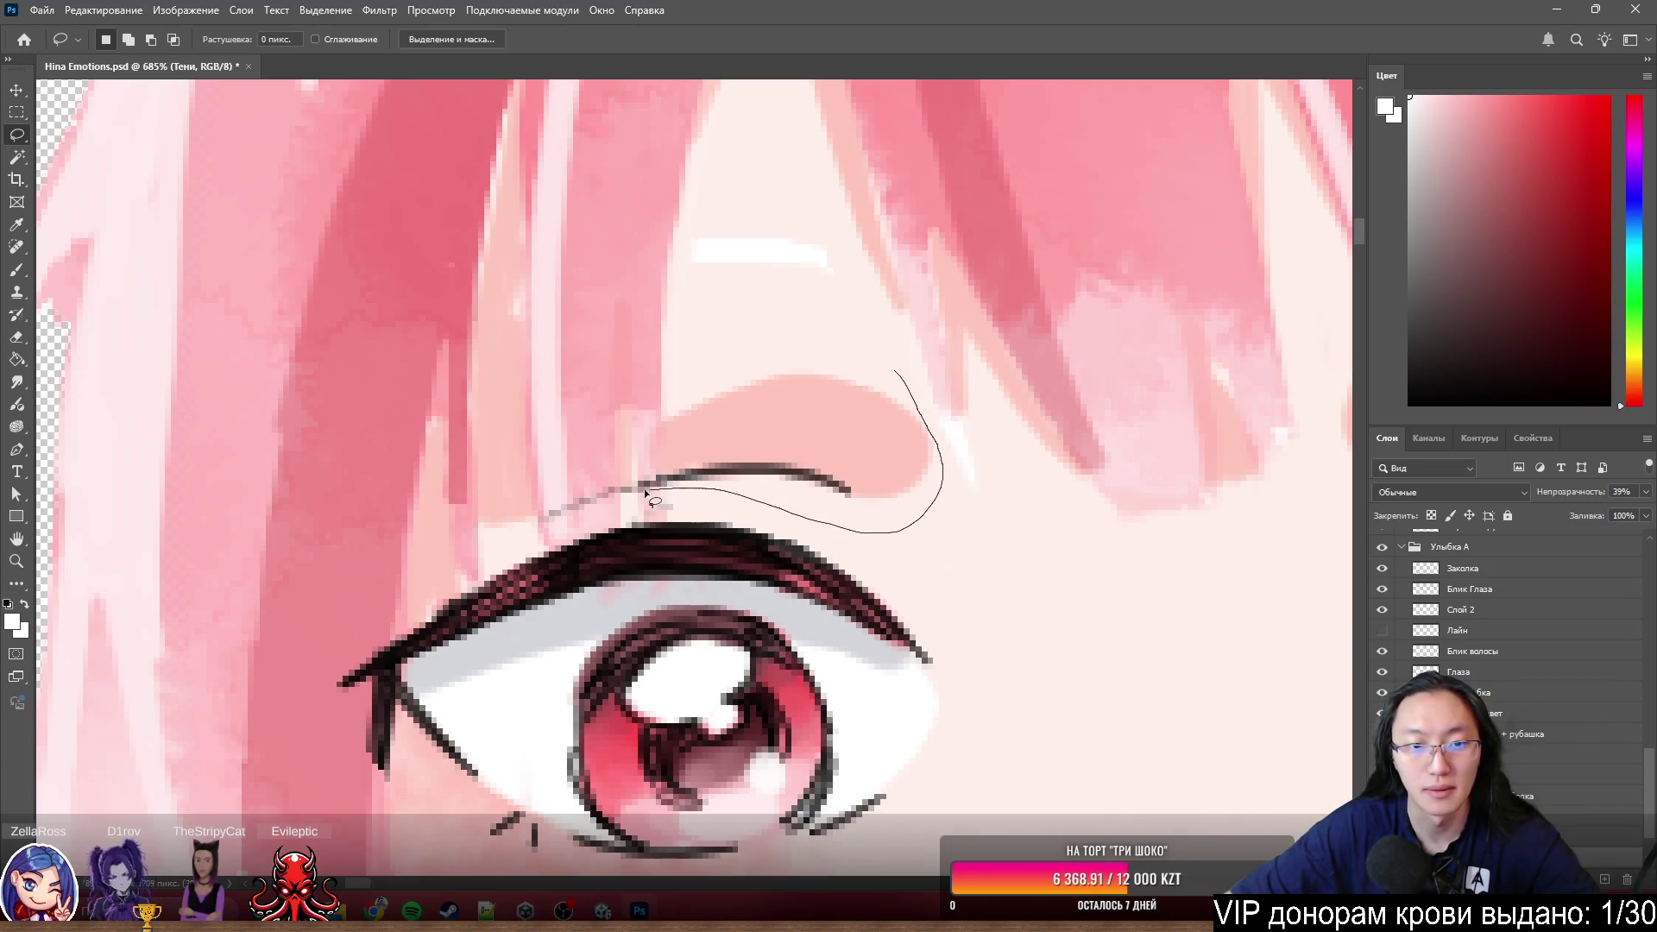
left_click_drag(858, 356, 933, 437)
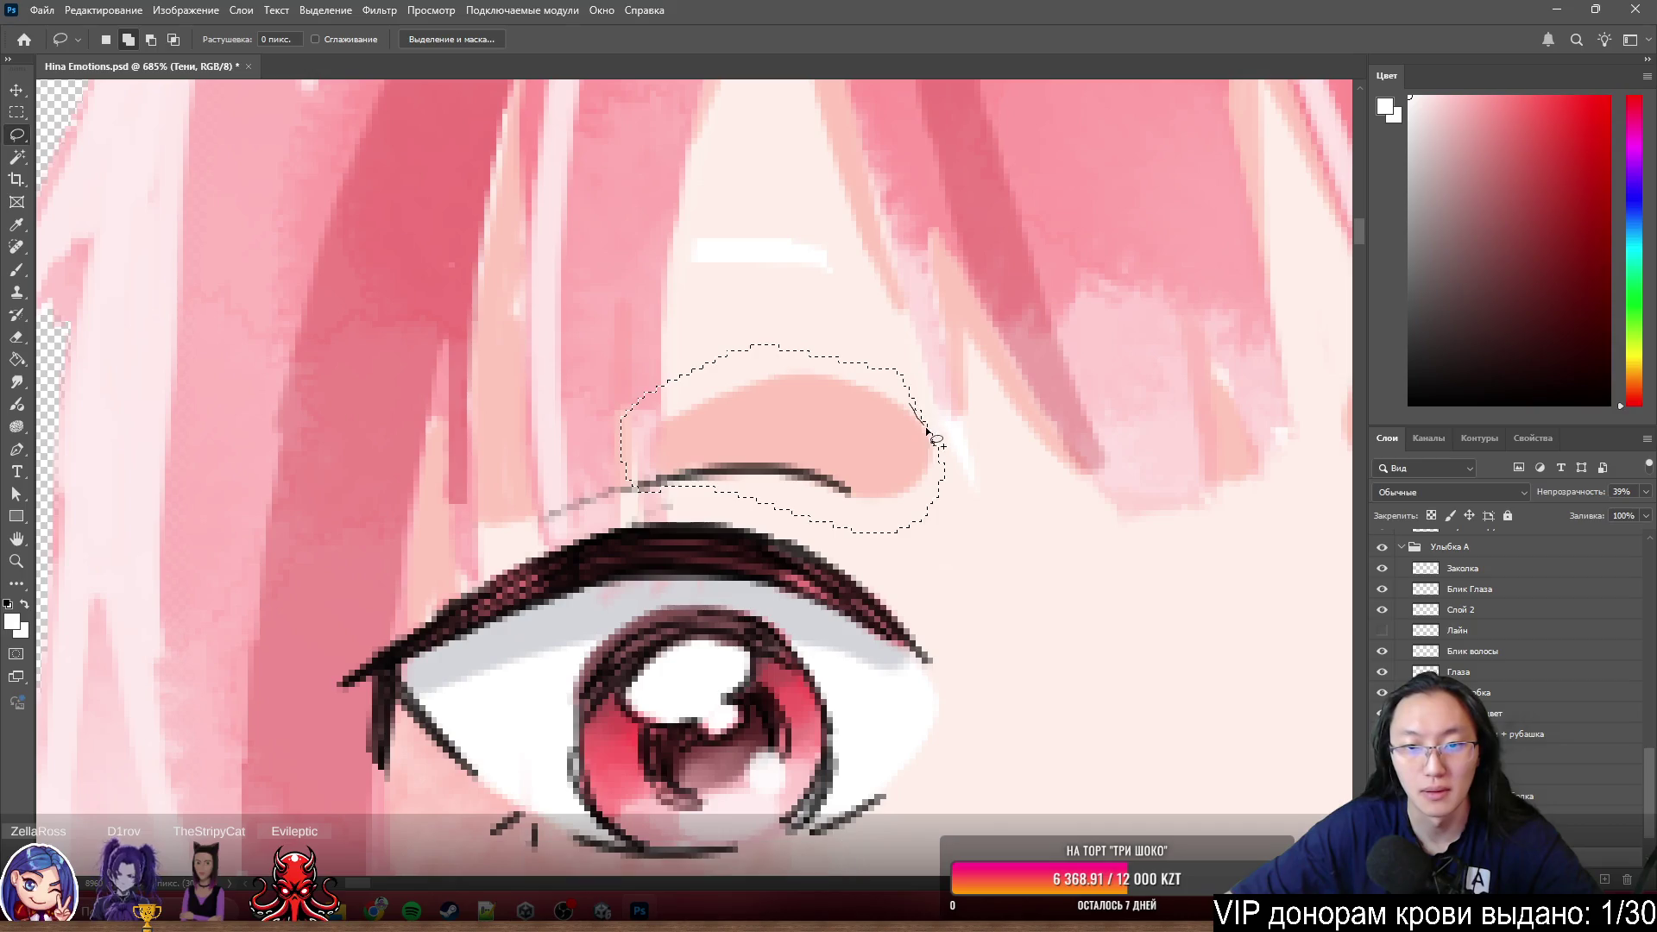
mouse_move(935, 505)
left_mouse_down()
mouse_move(927, 422)
mouse_move(936, 438)
left_mouse_up()
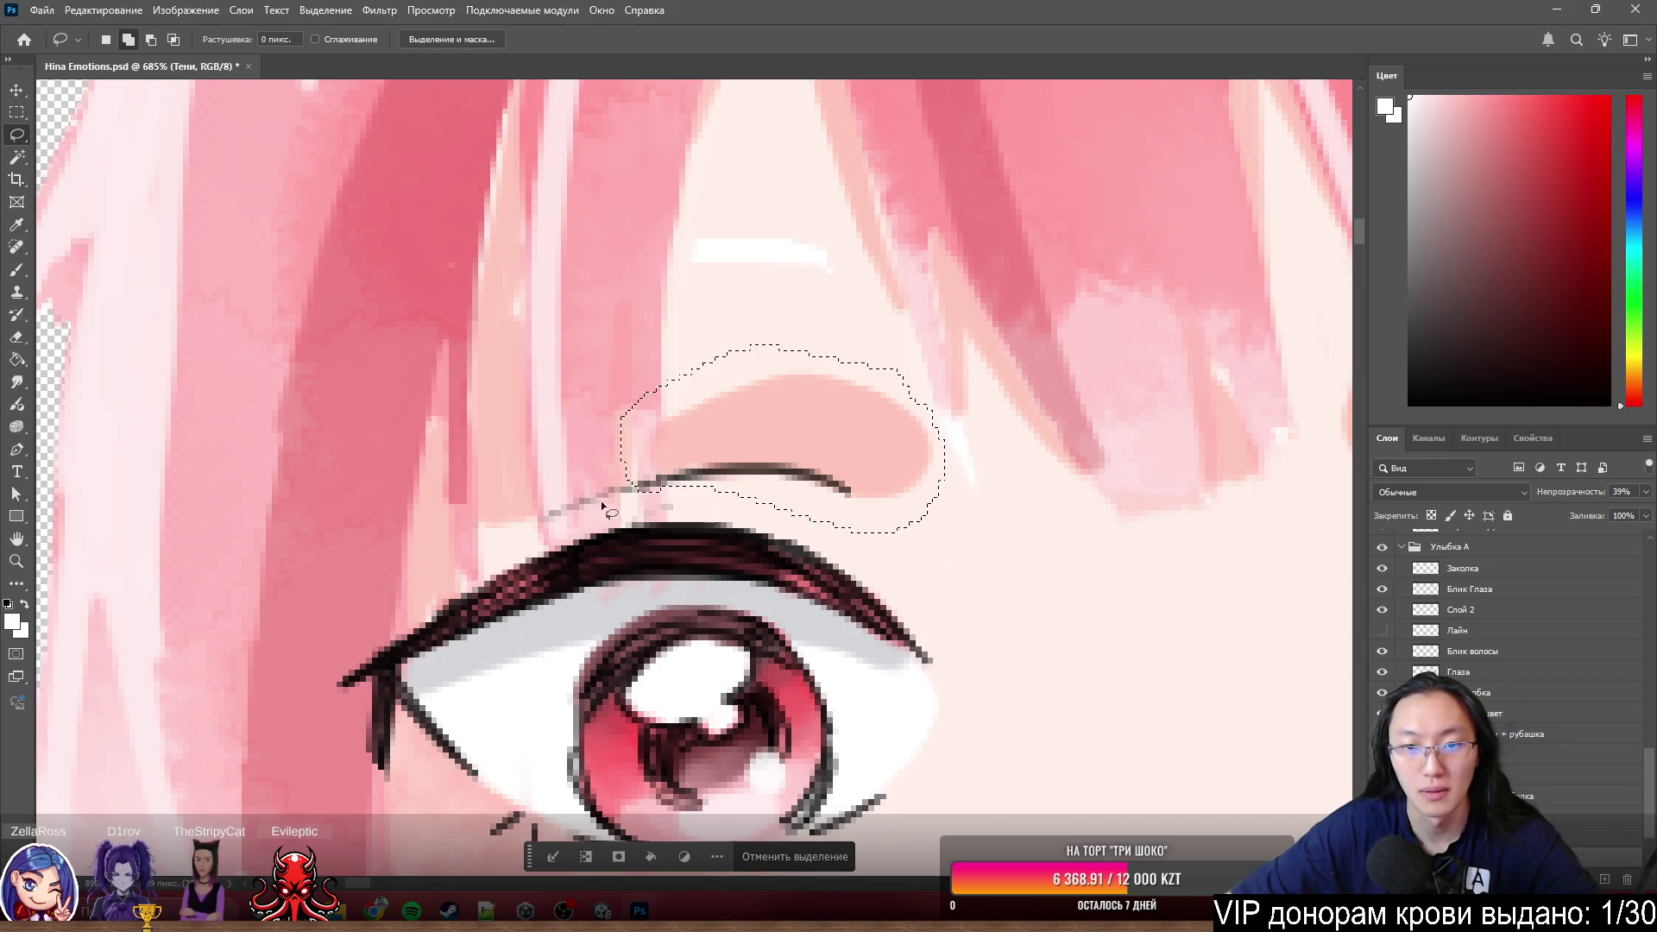
scroll(609, 513, "down", 3)
left_click_drag(698, 399, 978, 374)
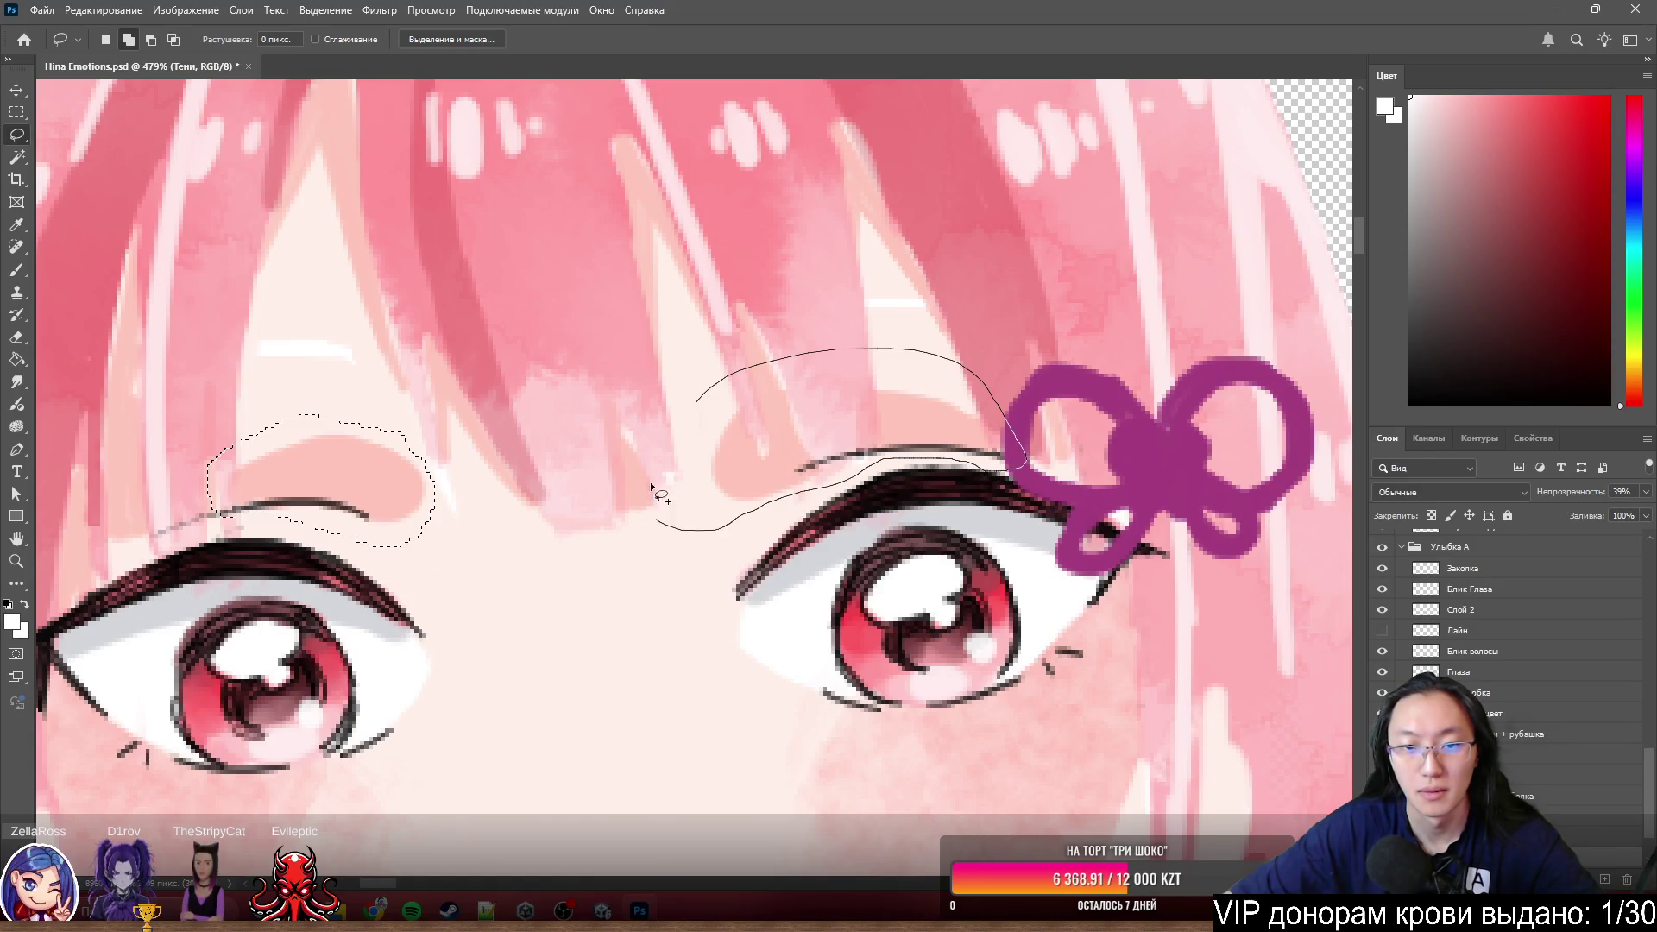
left_click_drag(660, 496, 663, 408)
right_click(907, 425)
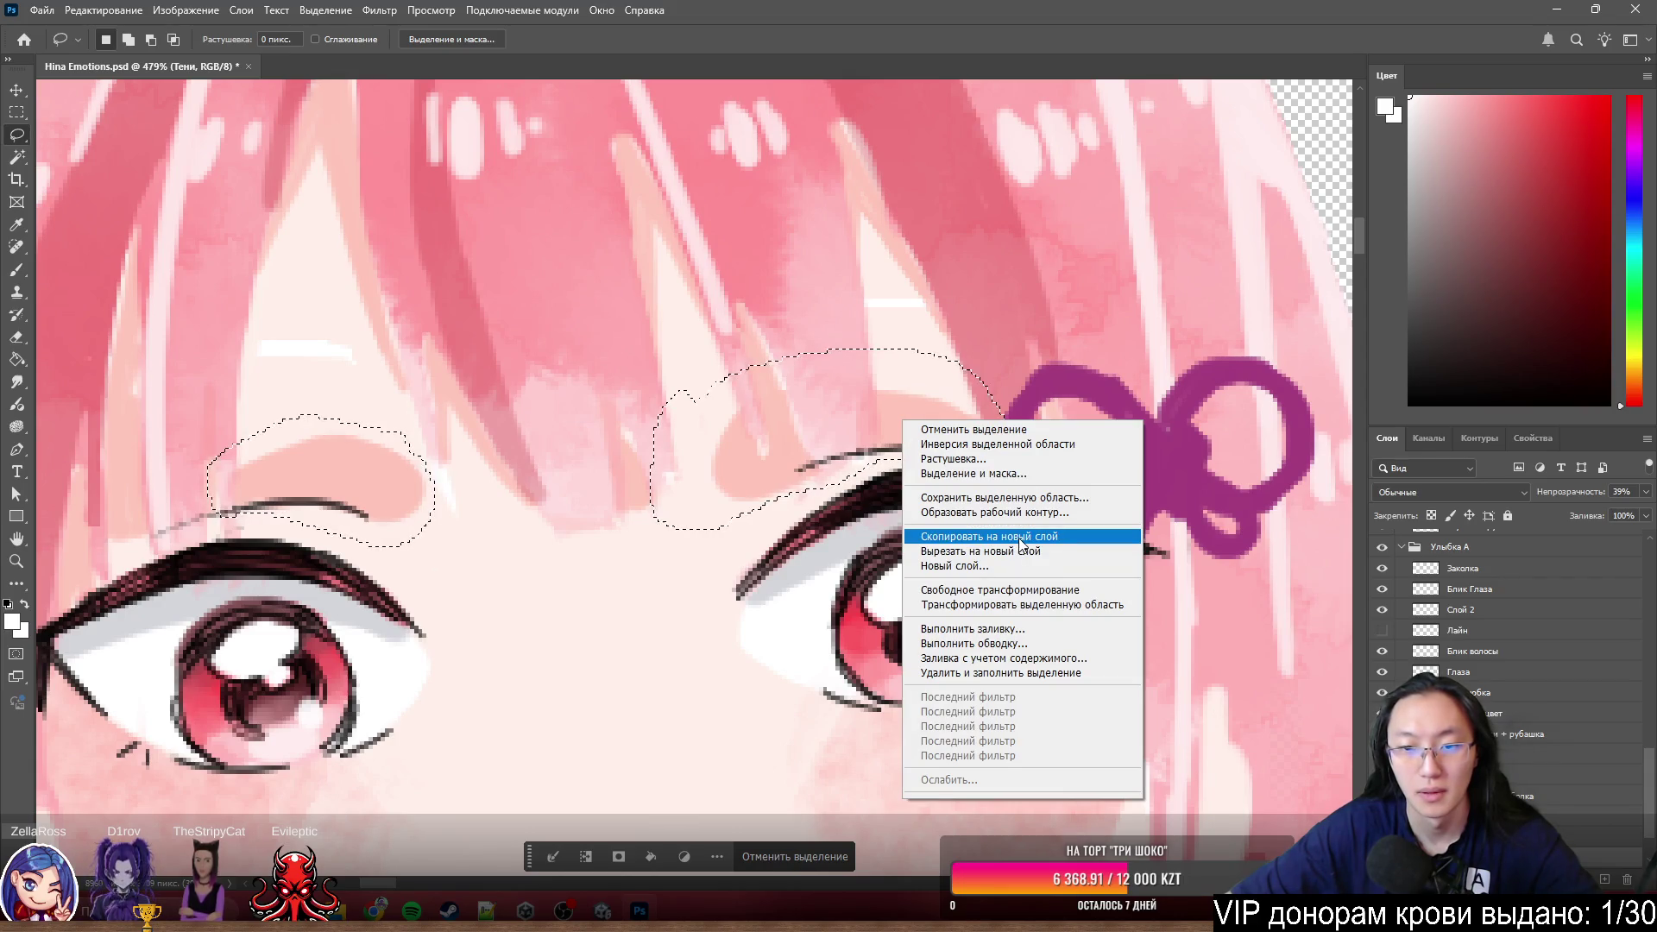
left_click(1021, 538)
- Solo the Лайн sketch layer and bring the eye sketch into view
left_click(1383, 632)
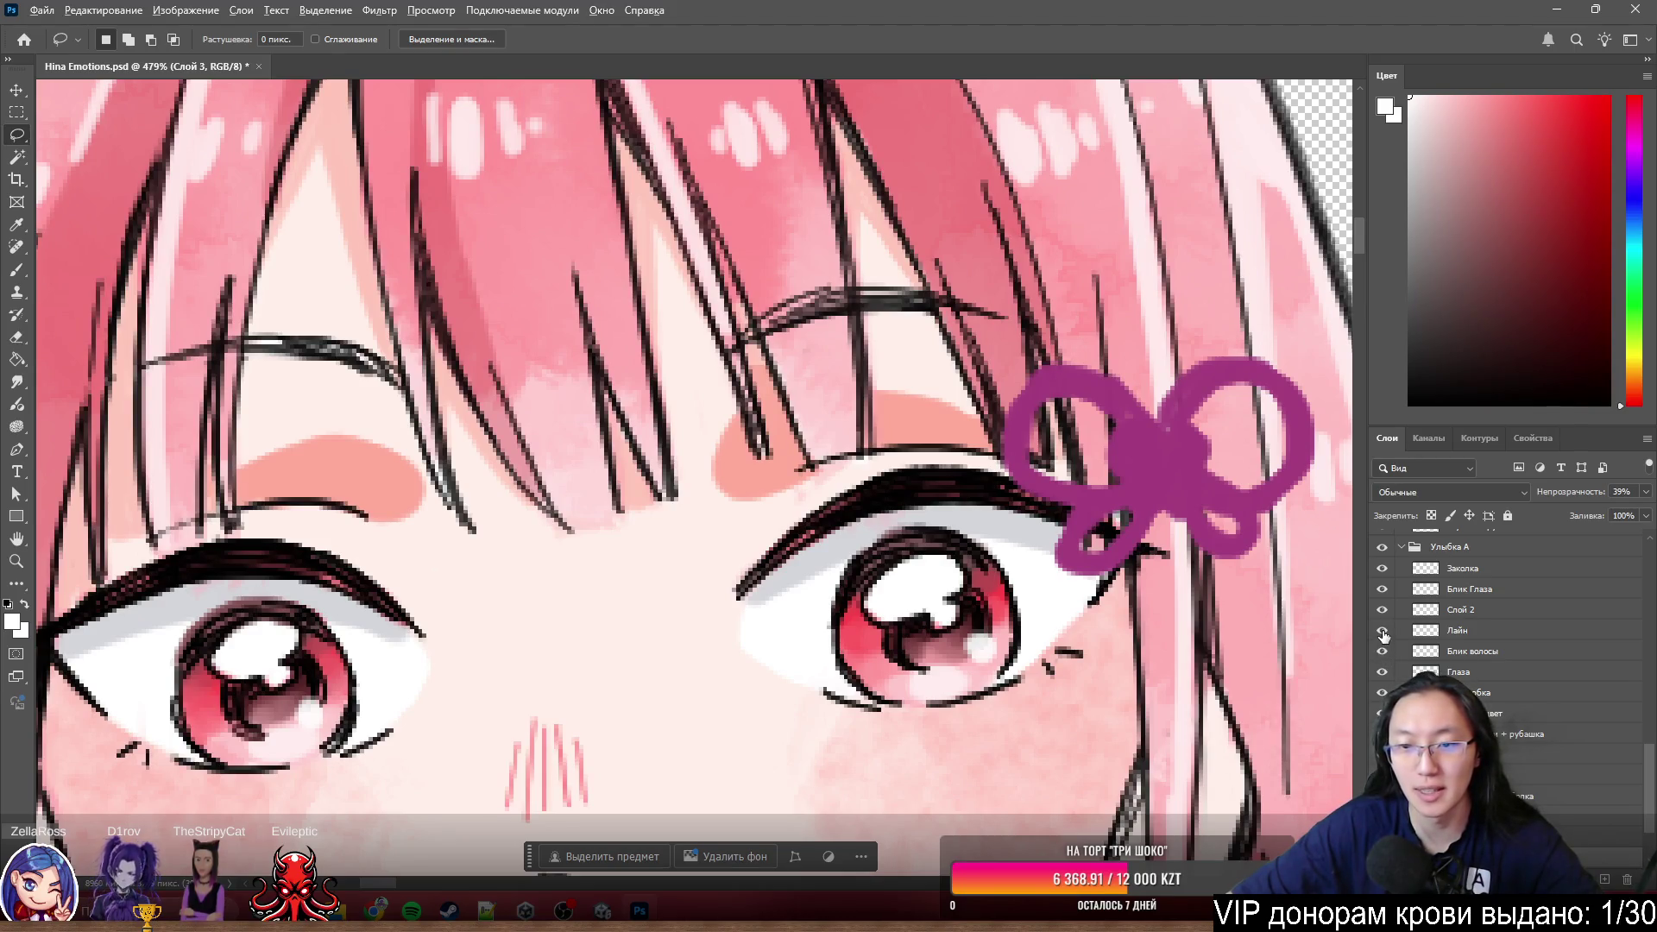
left_click(1383, 632, "alt")
left_click_drag(145, 596, 707, 539)
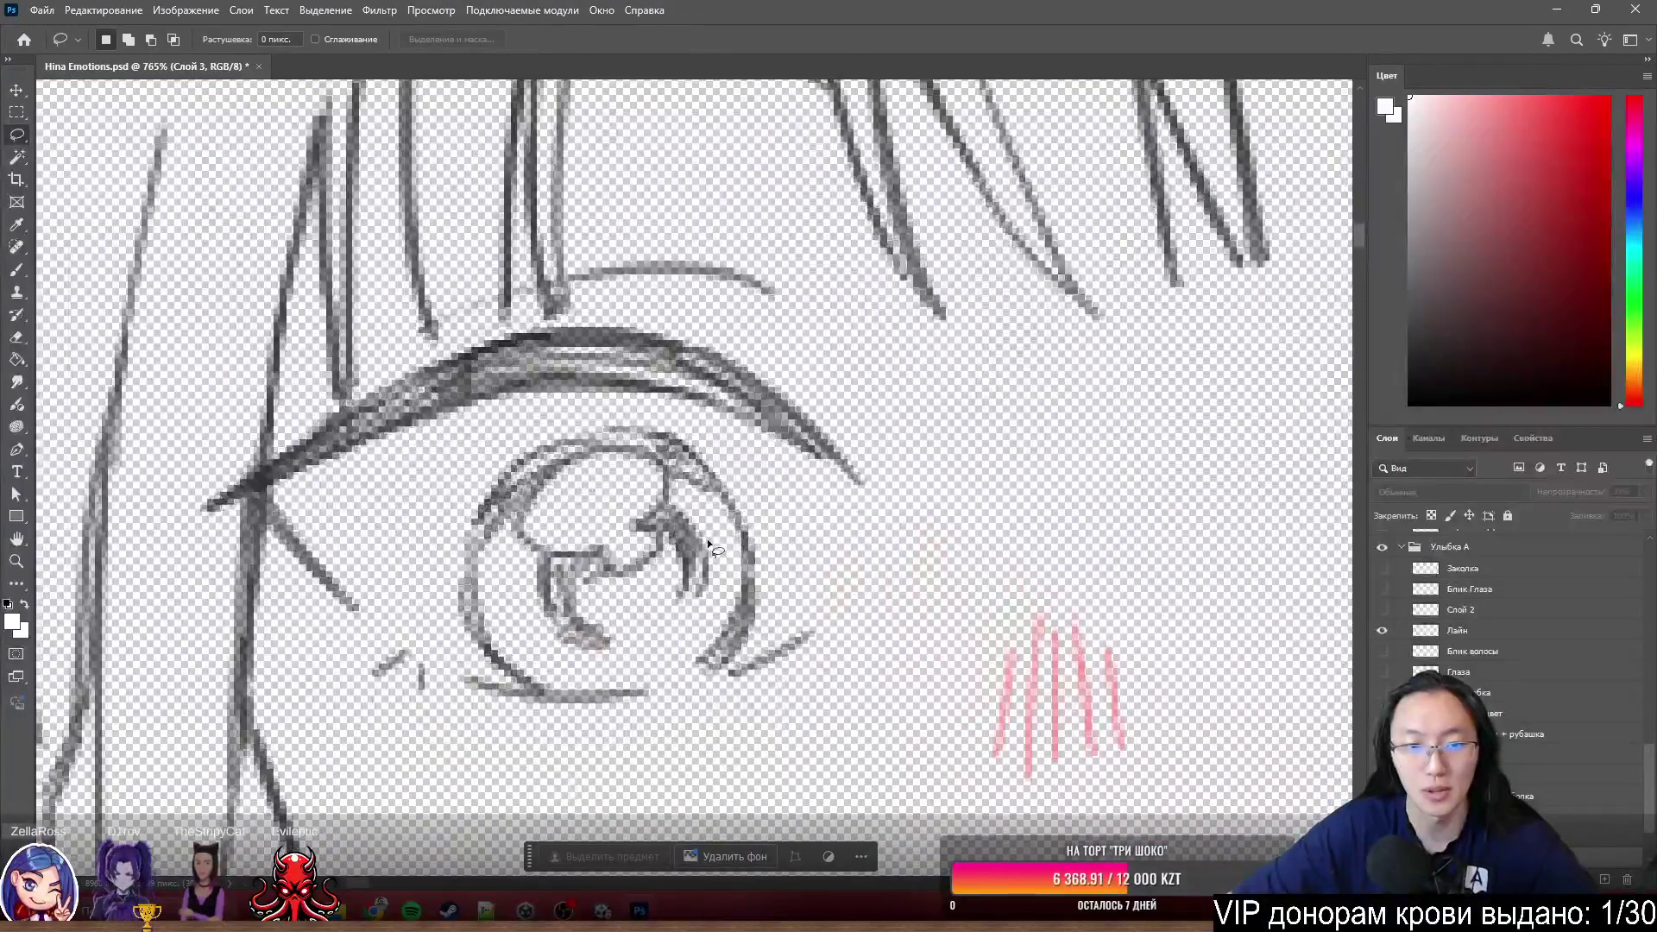
- Erase the eye drawing from the Лайн layer with the Eraser, then shrink it to about 6 pixels
key("e")
scroll(708, 539, "up", 2)
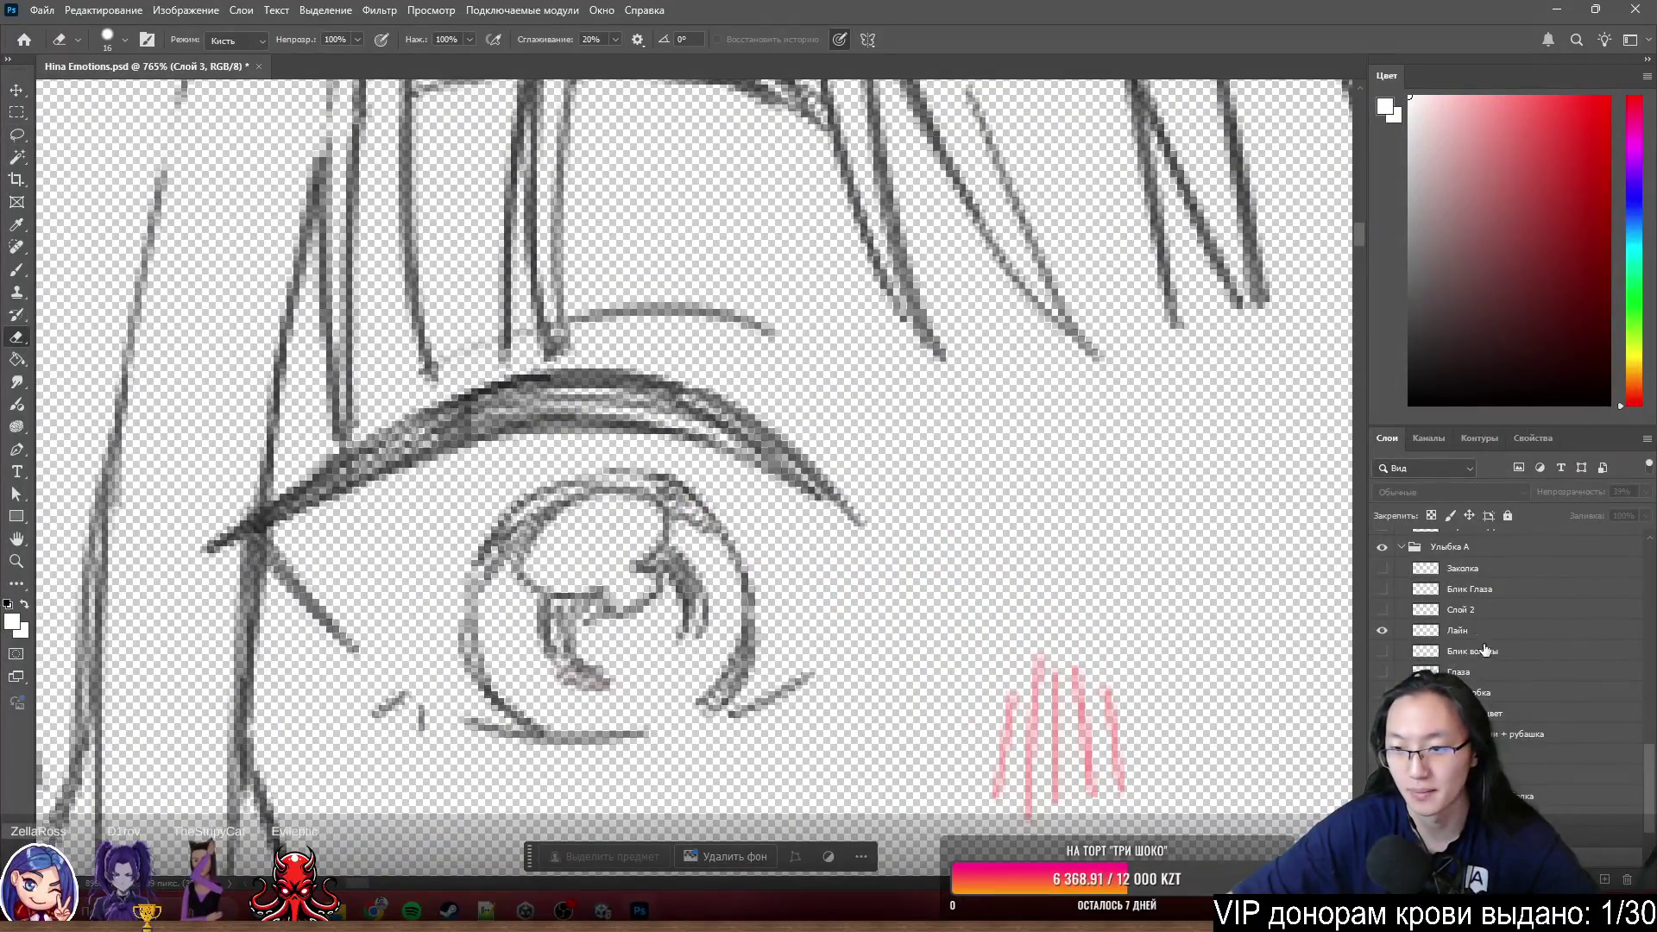
left_click(1459, 631)
scroll(795, 610, "down", 2)
scroll(795, 611, "left", 3)
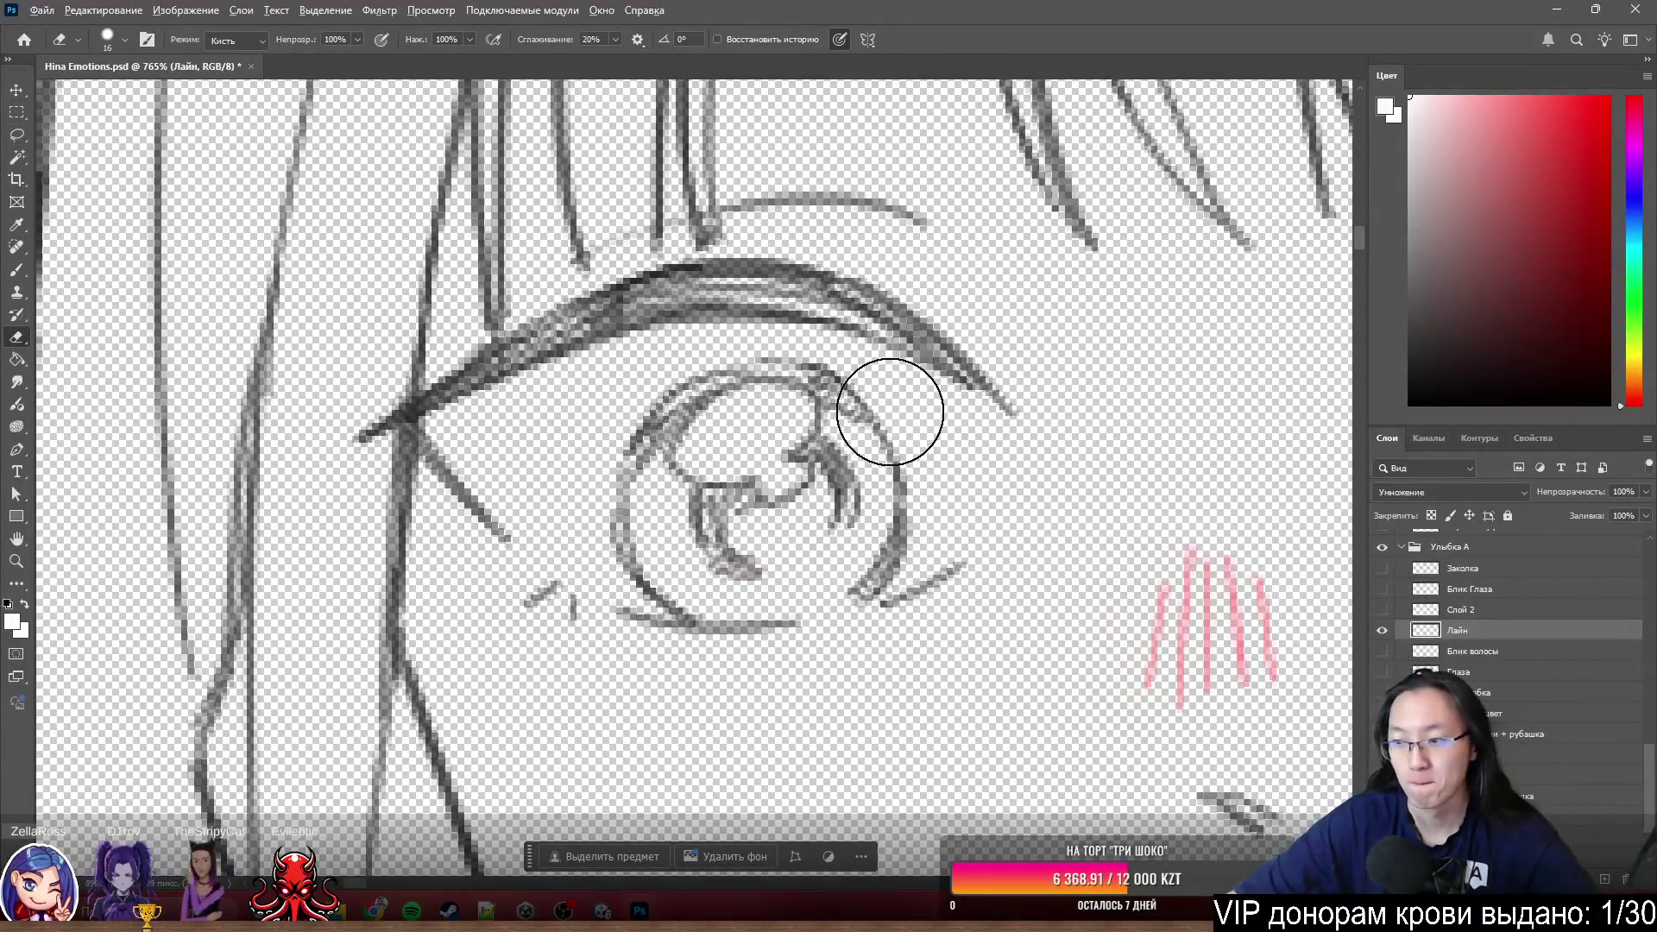
scroll(890, 412, "up", 2, "alt")
mouse_move(1052, 558)
left_mouse_down()
mouse_move(659, 648)
mouse_move(466, 623)
mouse_move(665, 522)
mouse_move(699, 415)
mouse_move(947, 359)
mouse_move(1029, 401)
mouse_move(911, 155)
mouse_move(748, 159)
mouse_move(759, 174)
mouse_move(703, 277)
mouse_move(582, 297)
mouse_move(458, 359)
mouse_move(467, 398)
mouse_move(427, 556)
mouse_move(381, 462)
left_mouse_up()
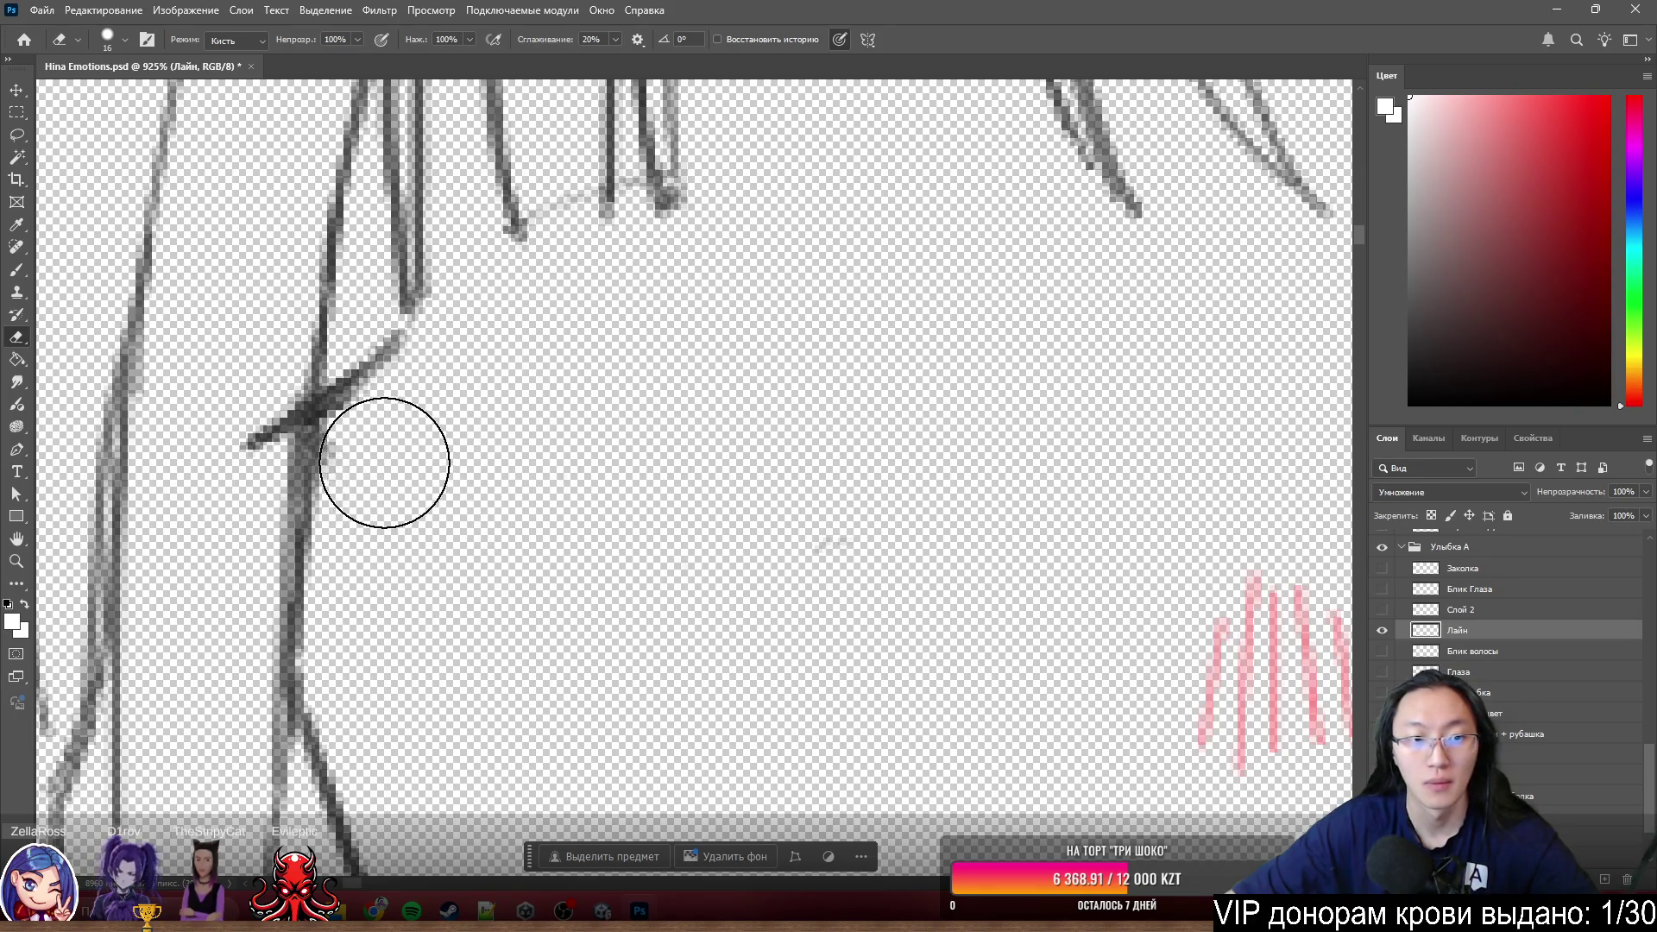
scroll(355, 425, "up", 2)
scroll(354, 426, "up", 2)
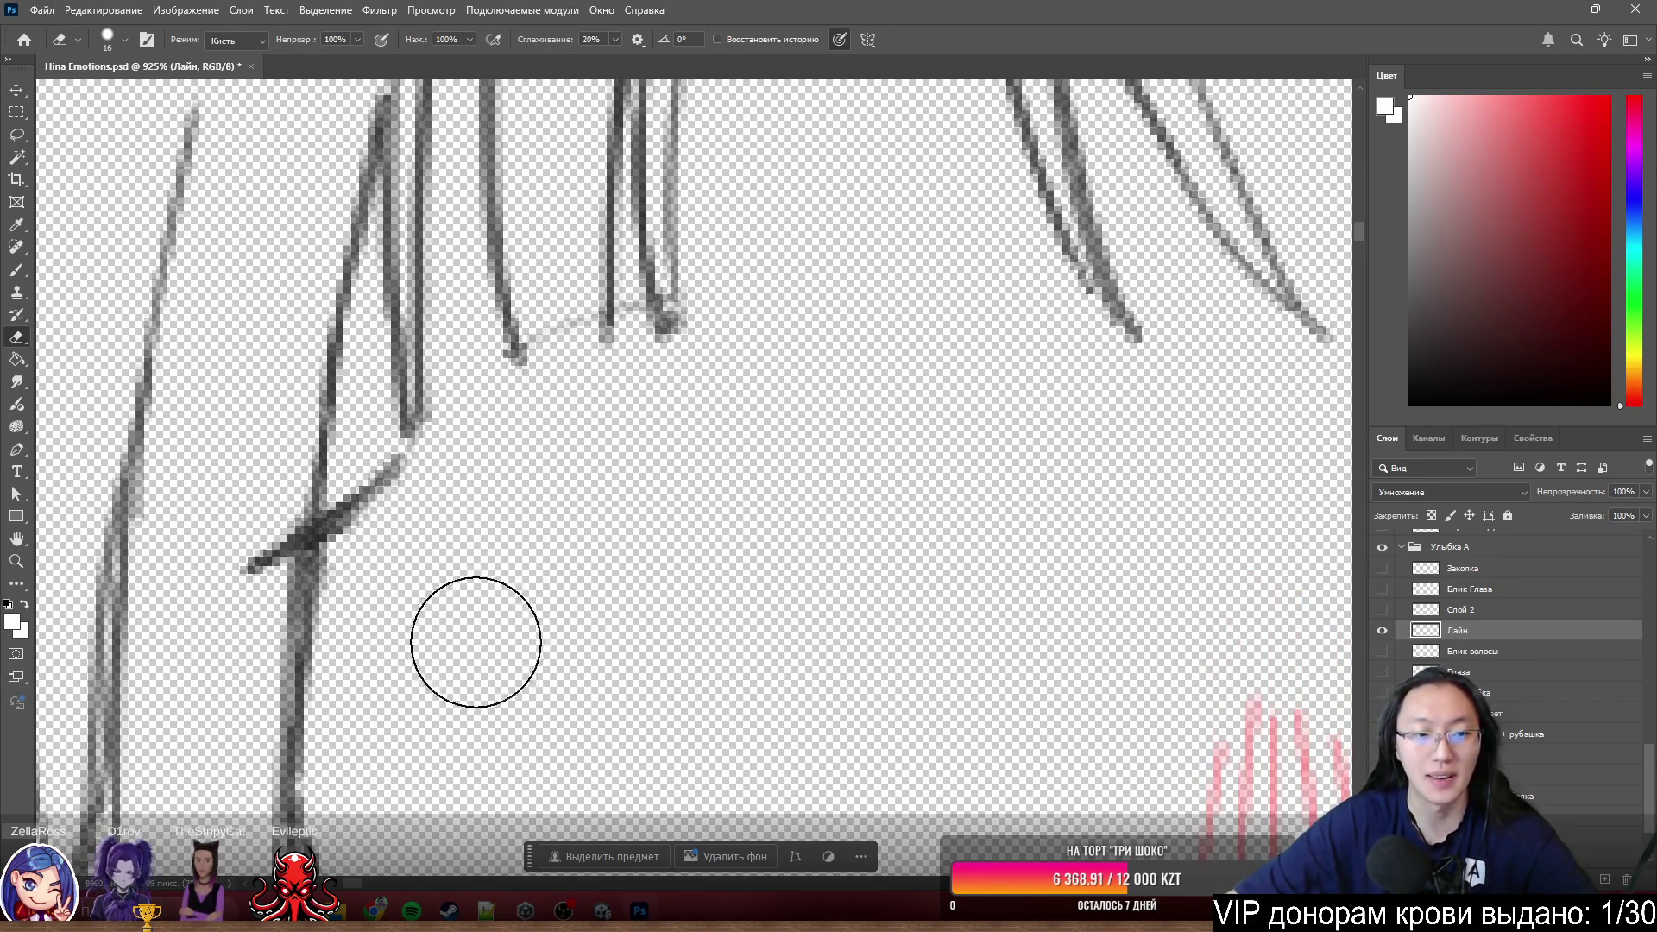
scroll(475, 643, "up", 2)
scroll(476, 642, "up", 2)
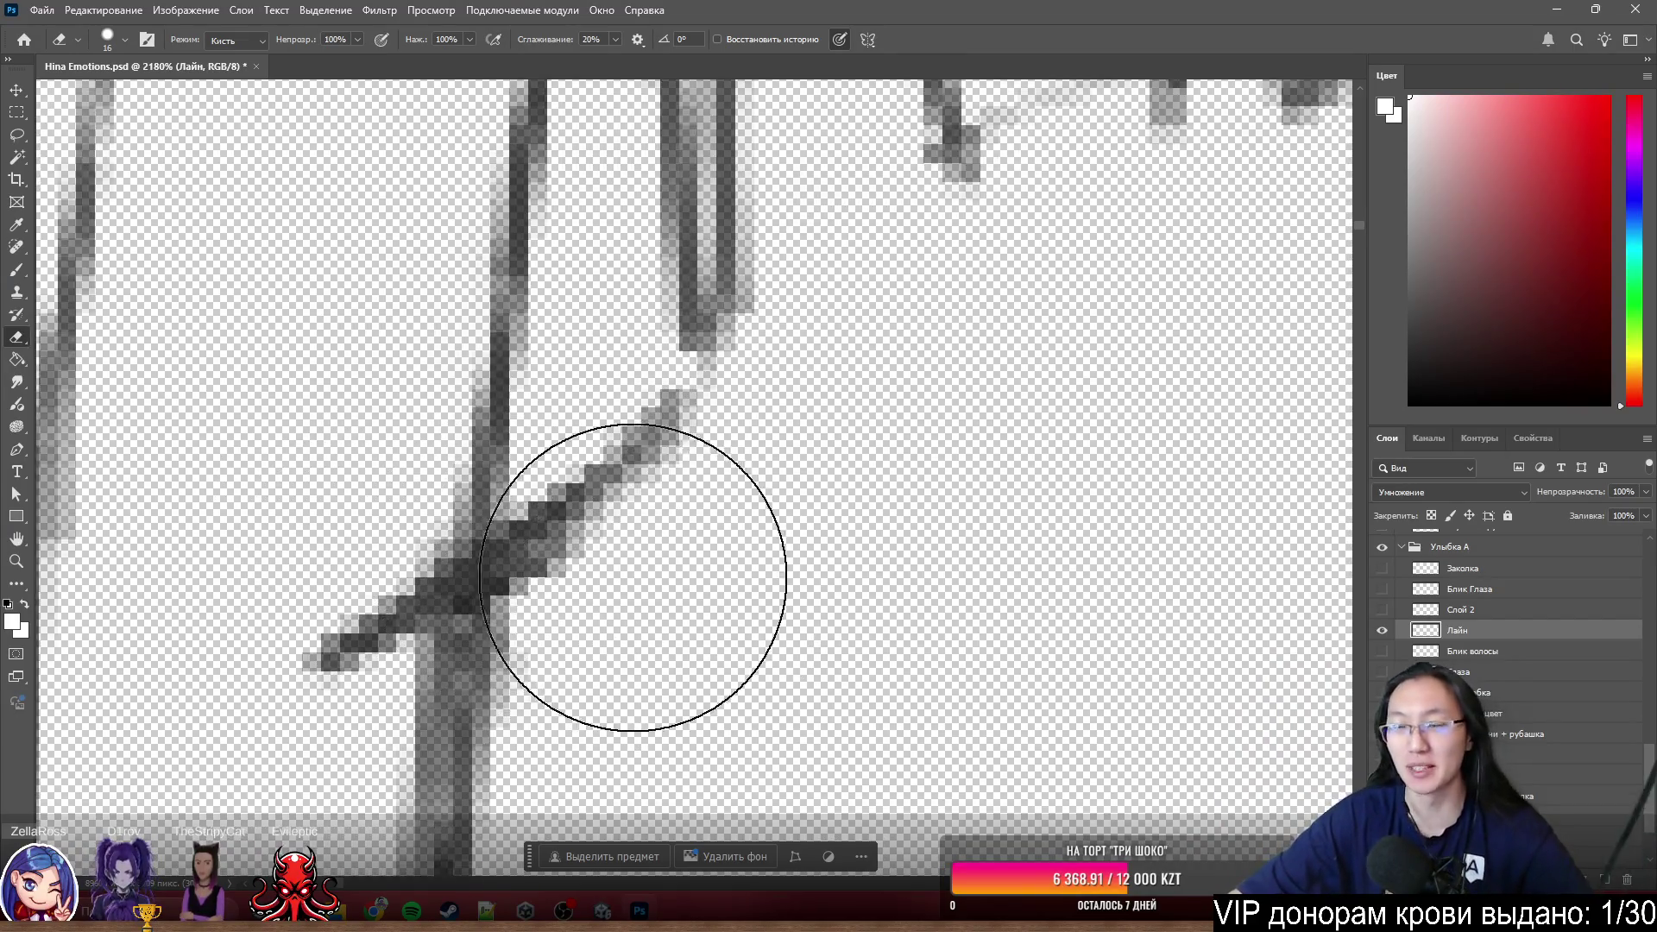
scroll(674, 519, "down", 2)
left_click_drag(684, 496, 589, 499)
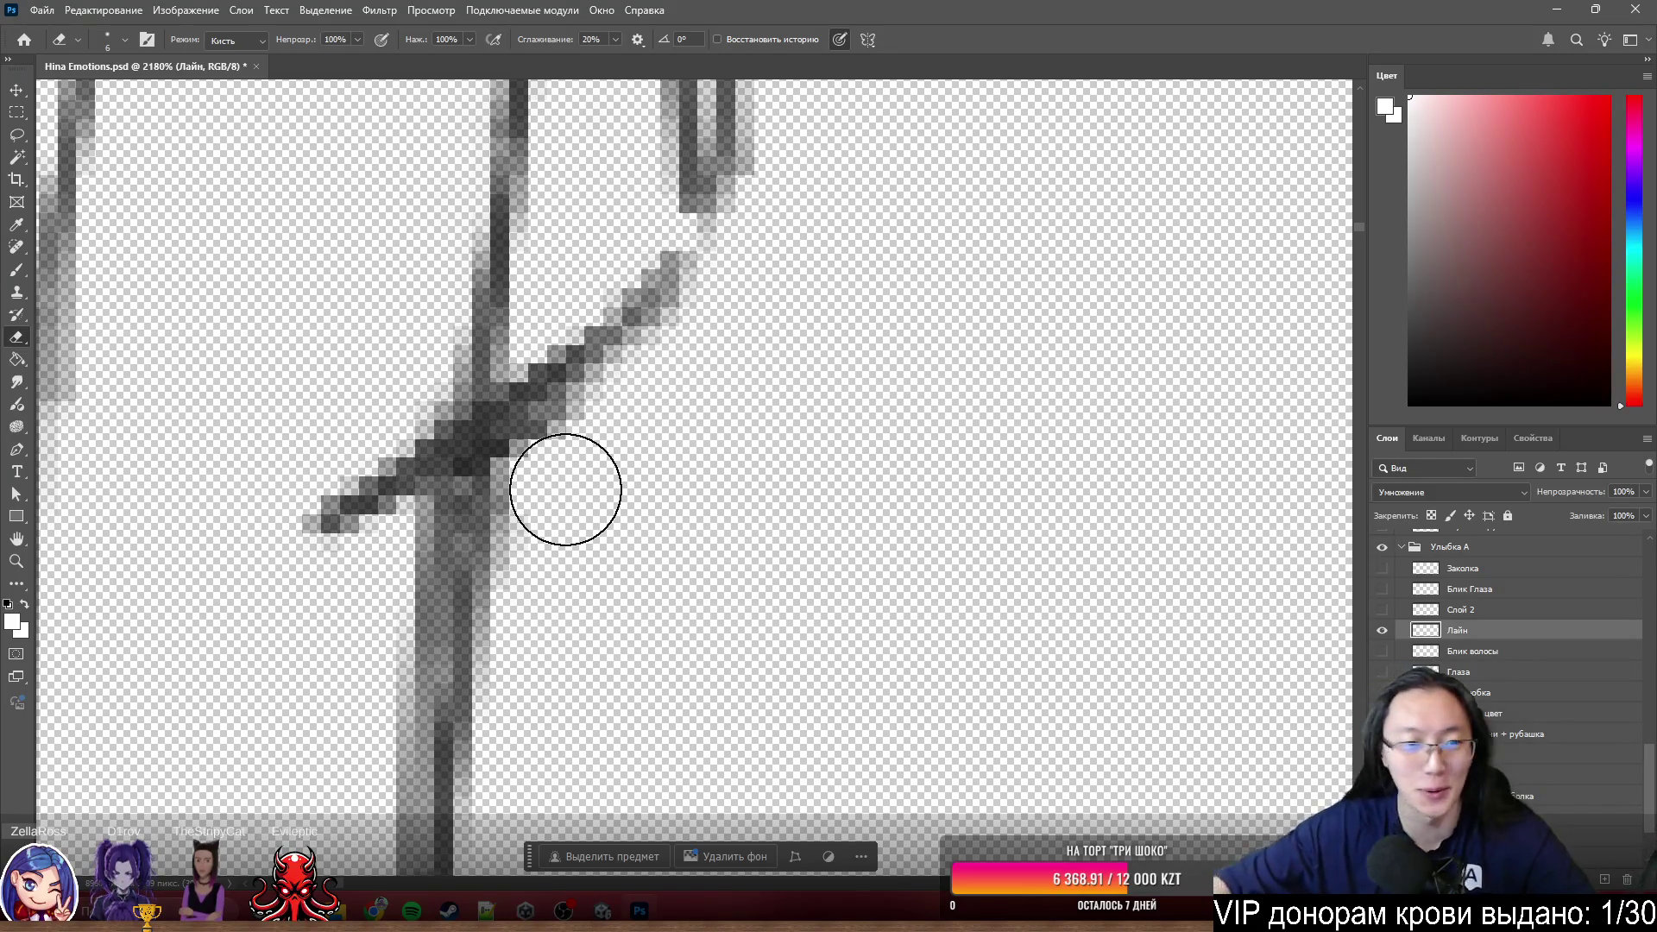
- Erase the diagonal stroke crossing the hair line and lighten the leftover dark pixels
left_click_drag(315, 414, 383, 366)
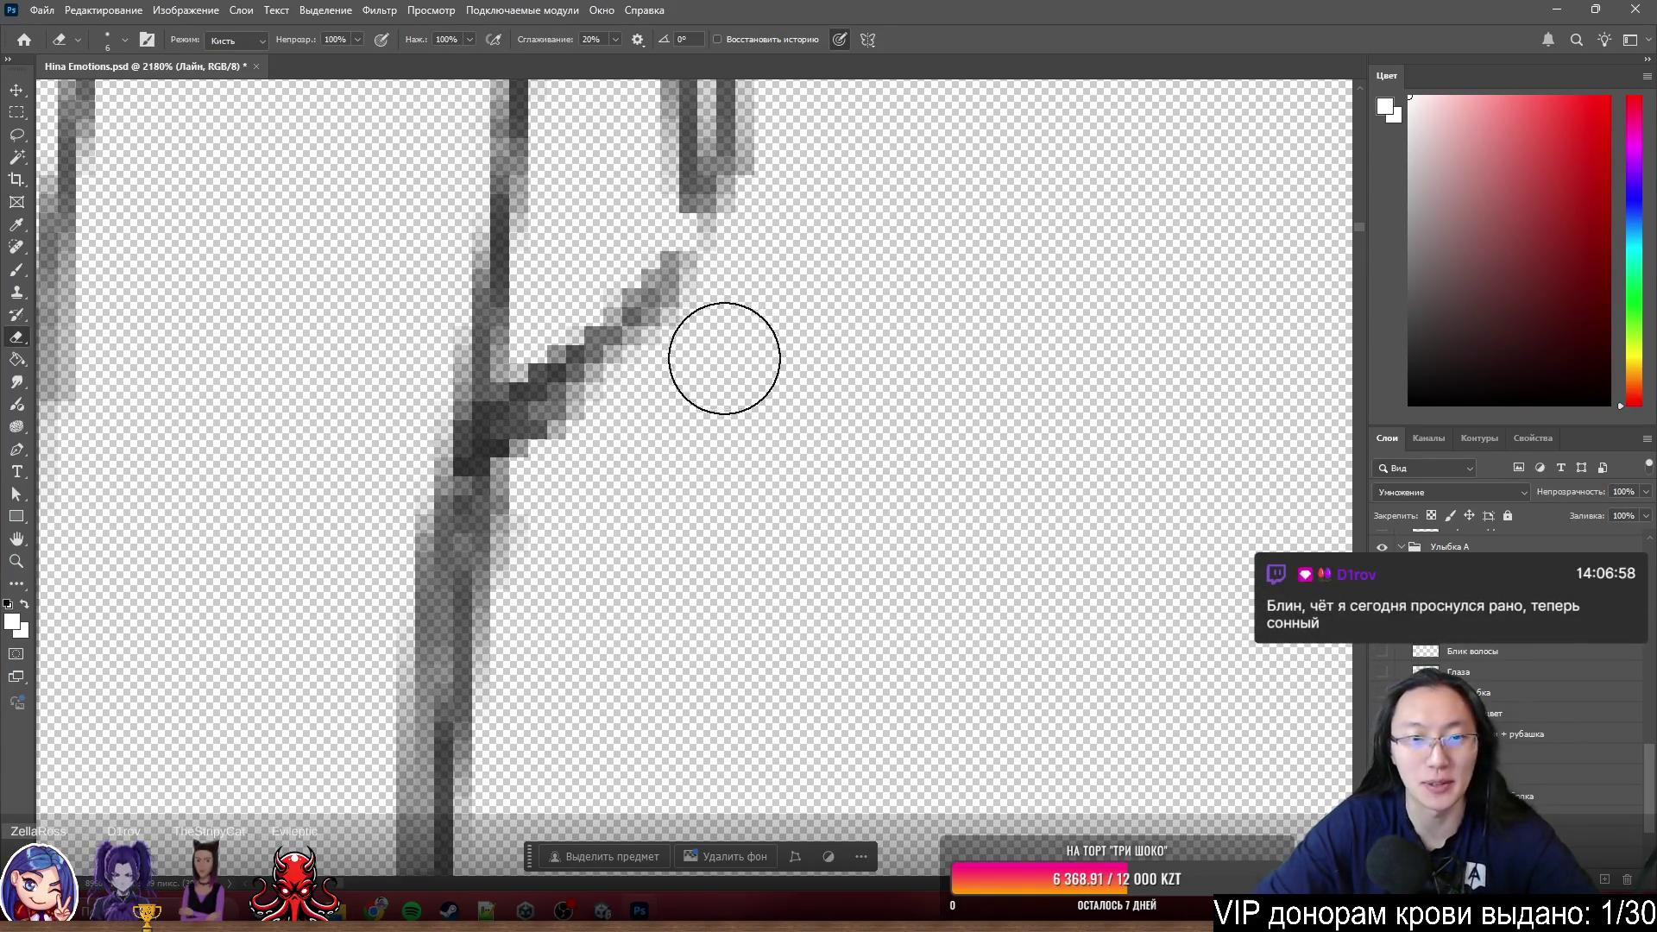
left_click_drag(724, 359, 593, 428)
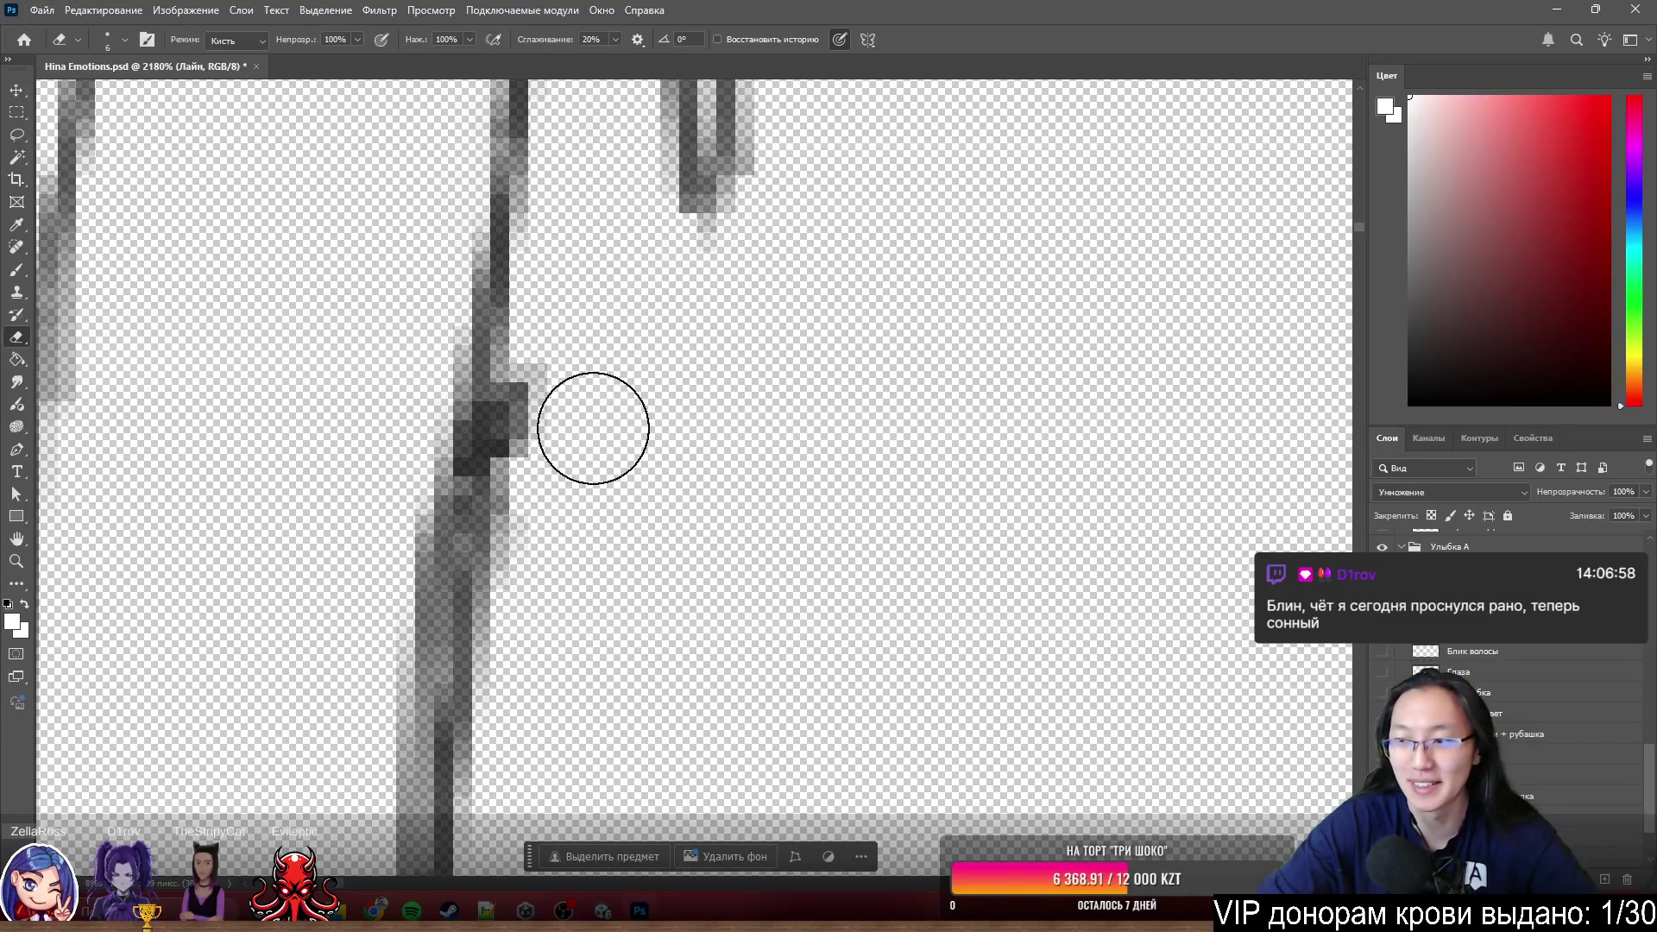
left_click_drag(621, 374, 582, 418)
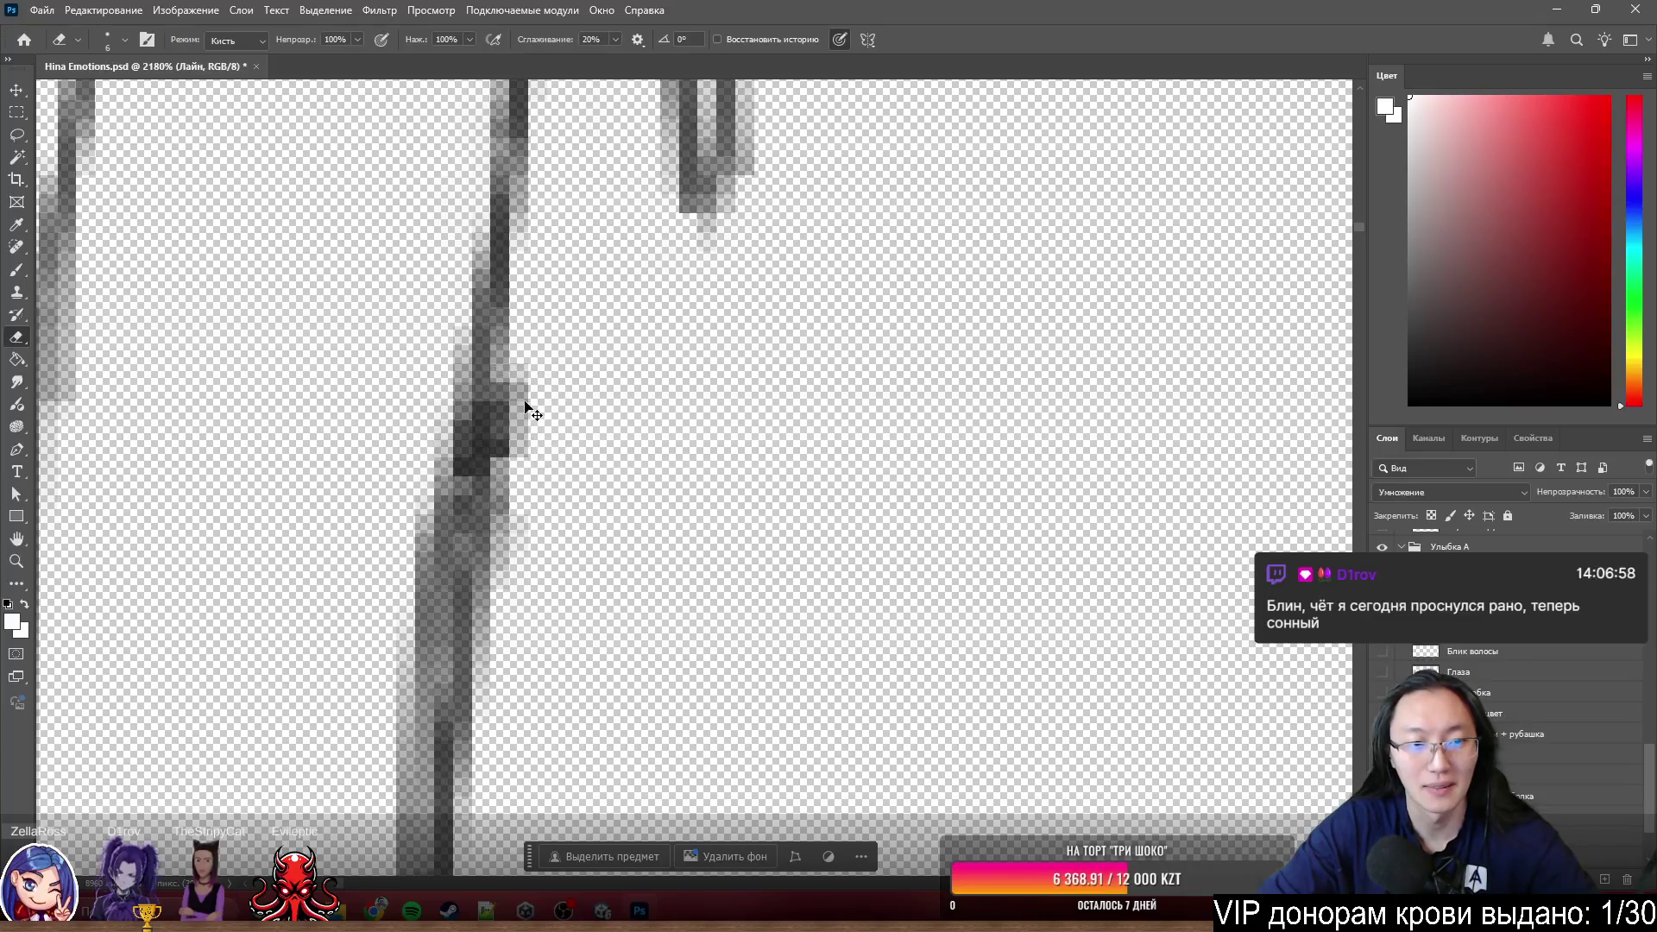
right_click(528, 447, "alt")
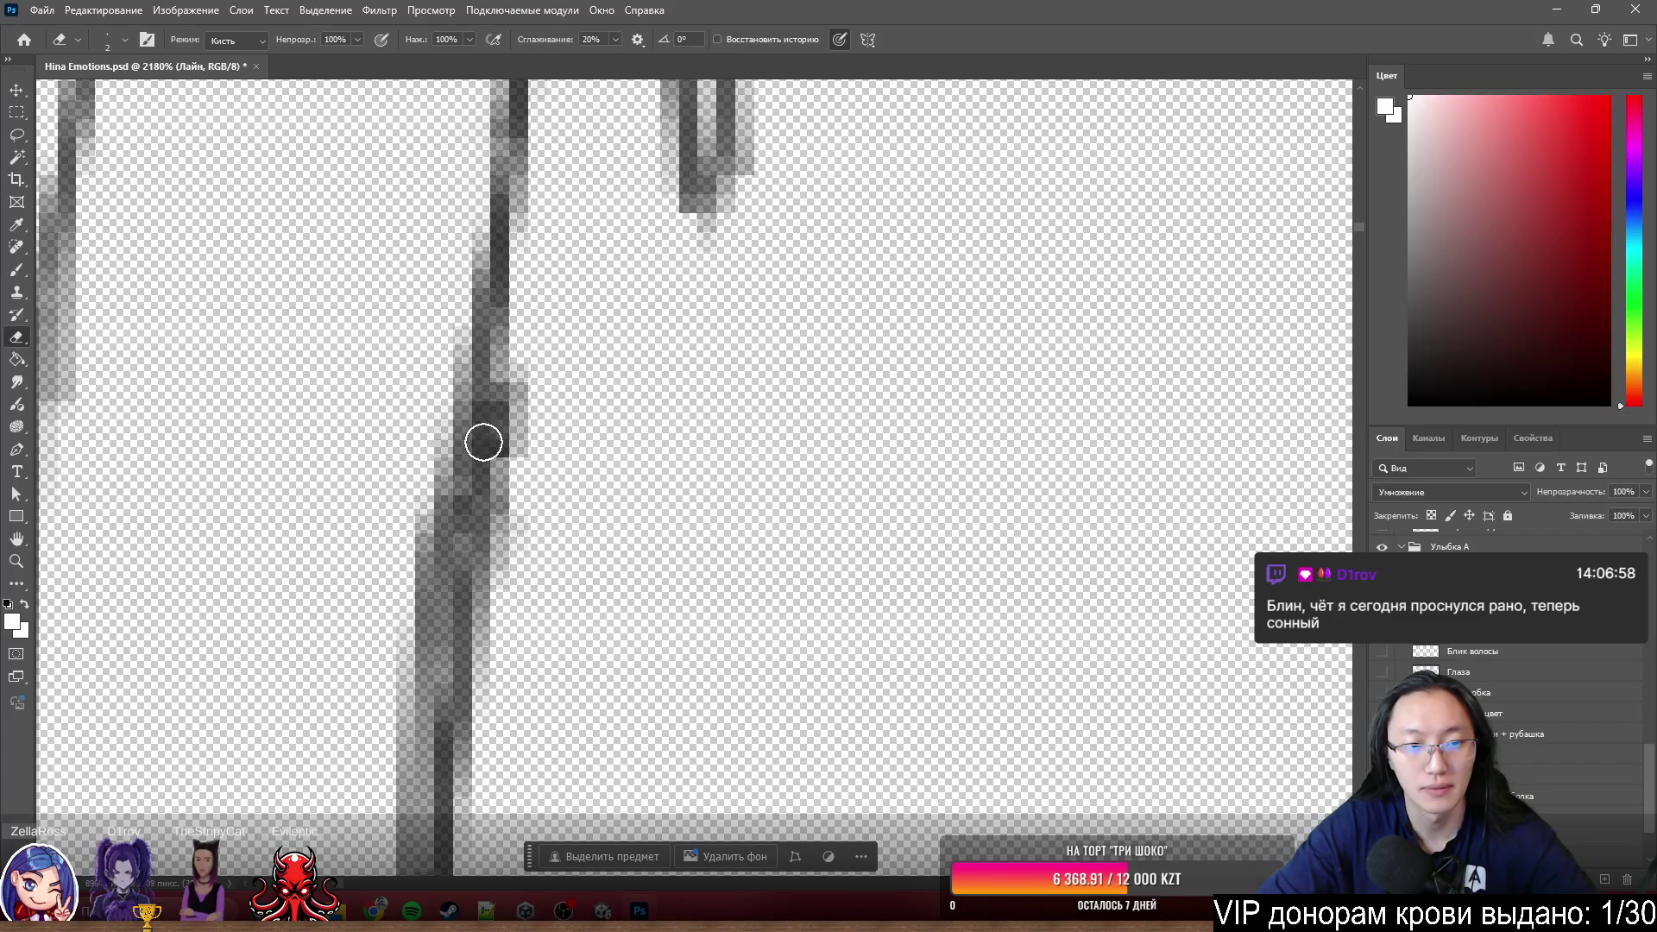
left_click_drag(535, 405, 522, 658)
scroll(720, 379, "down", 3)
scroll(721, 380, "down", 2)
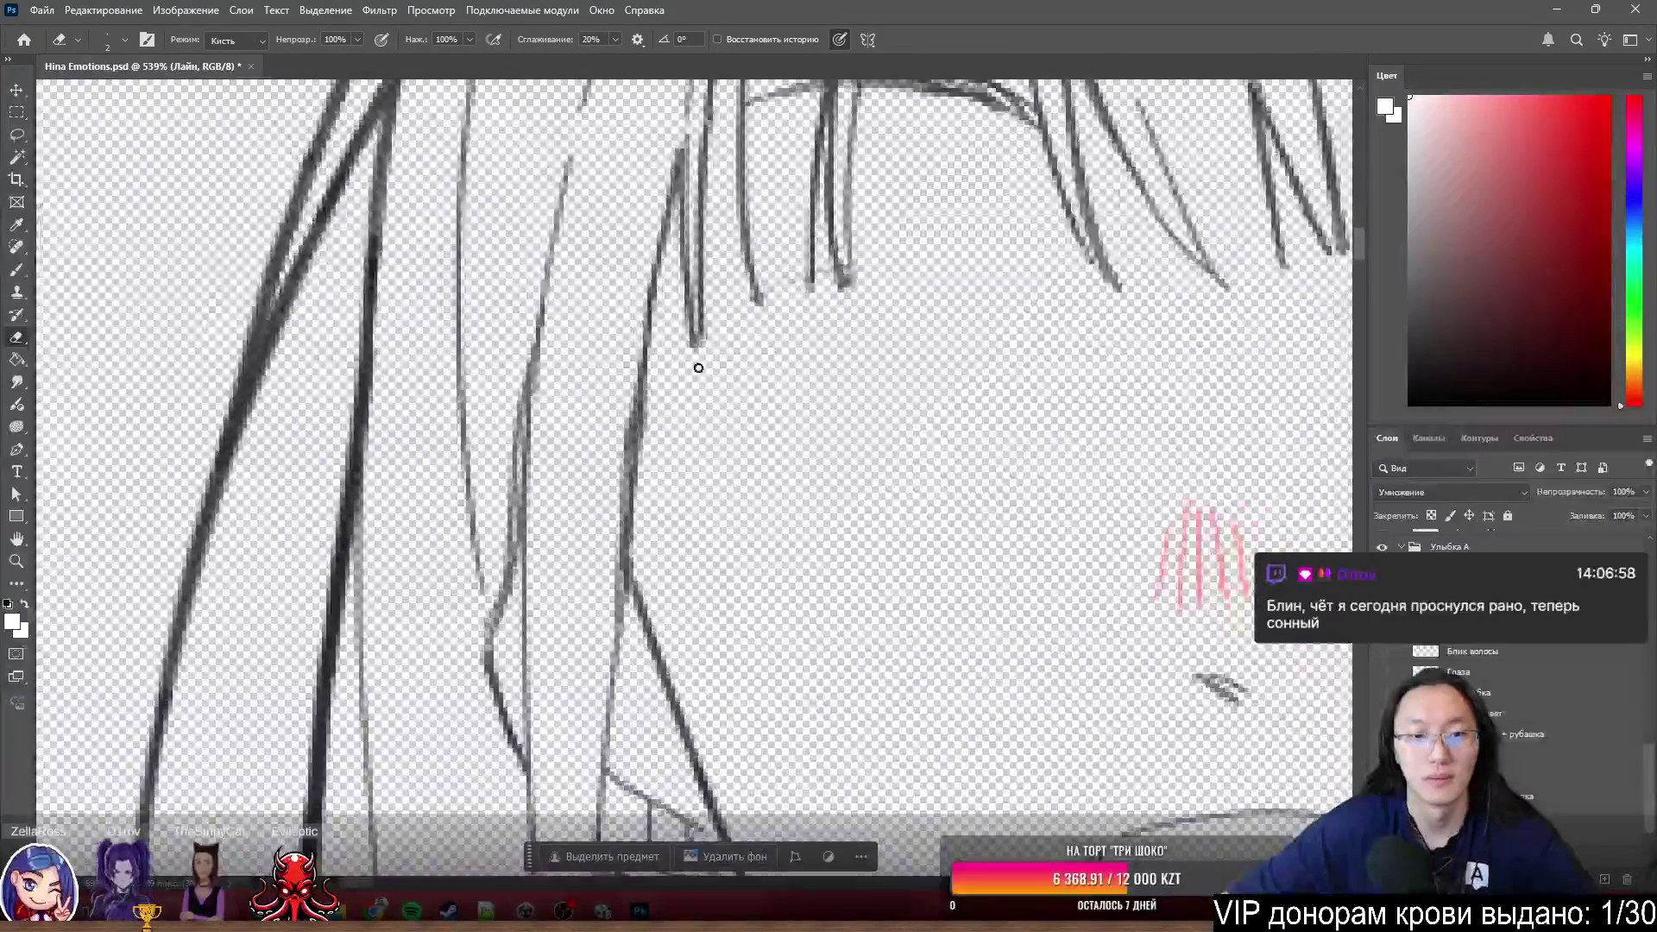
scroll(686, 389, "up", 4)
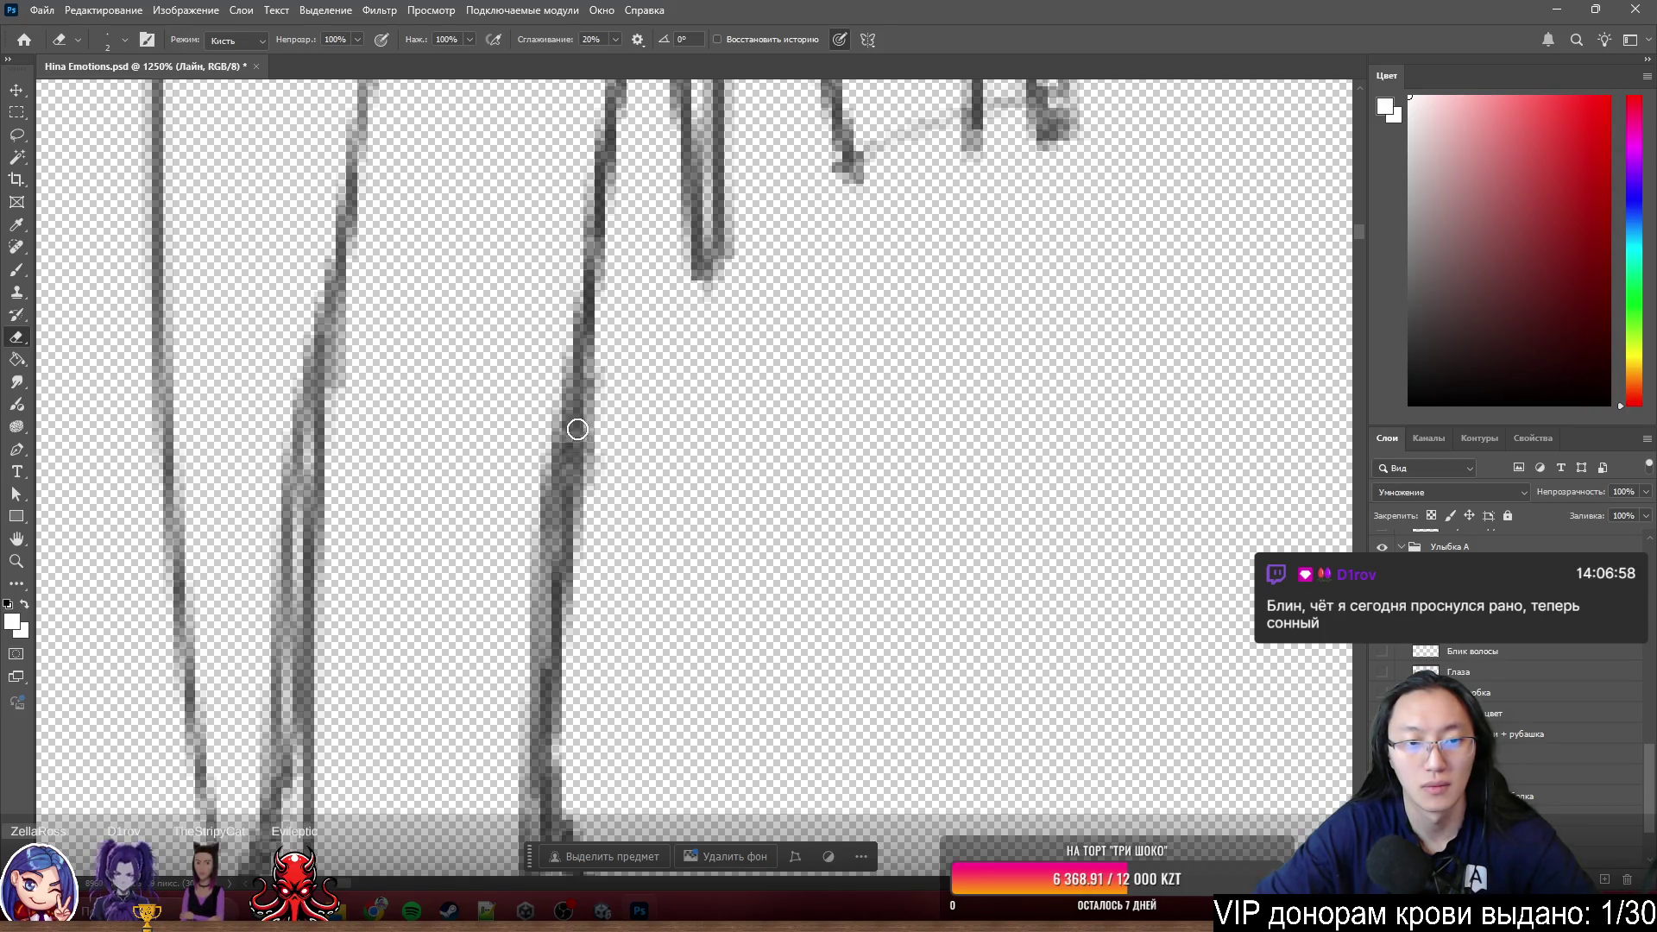
scroll(822, 423, "down", 3)
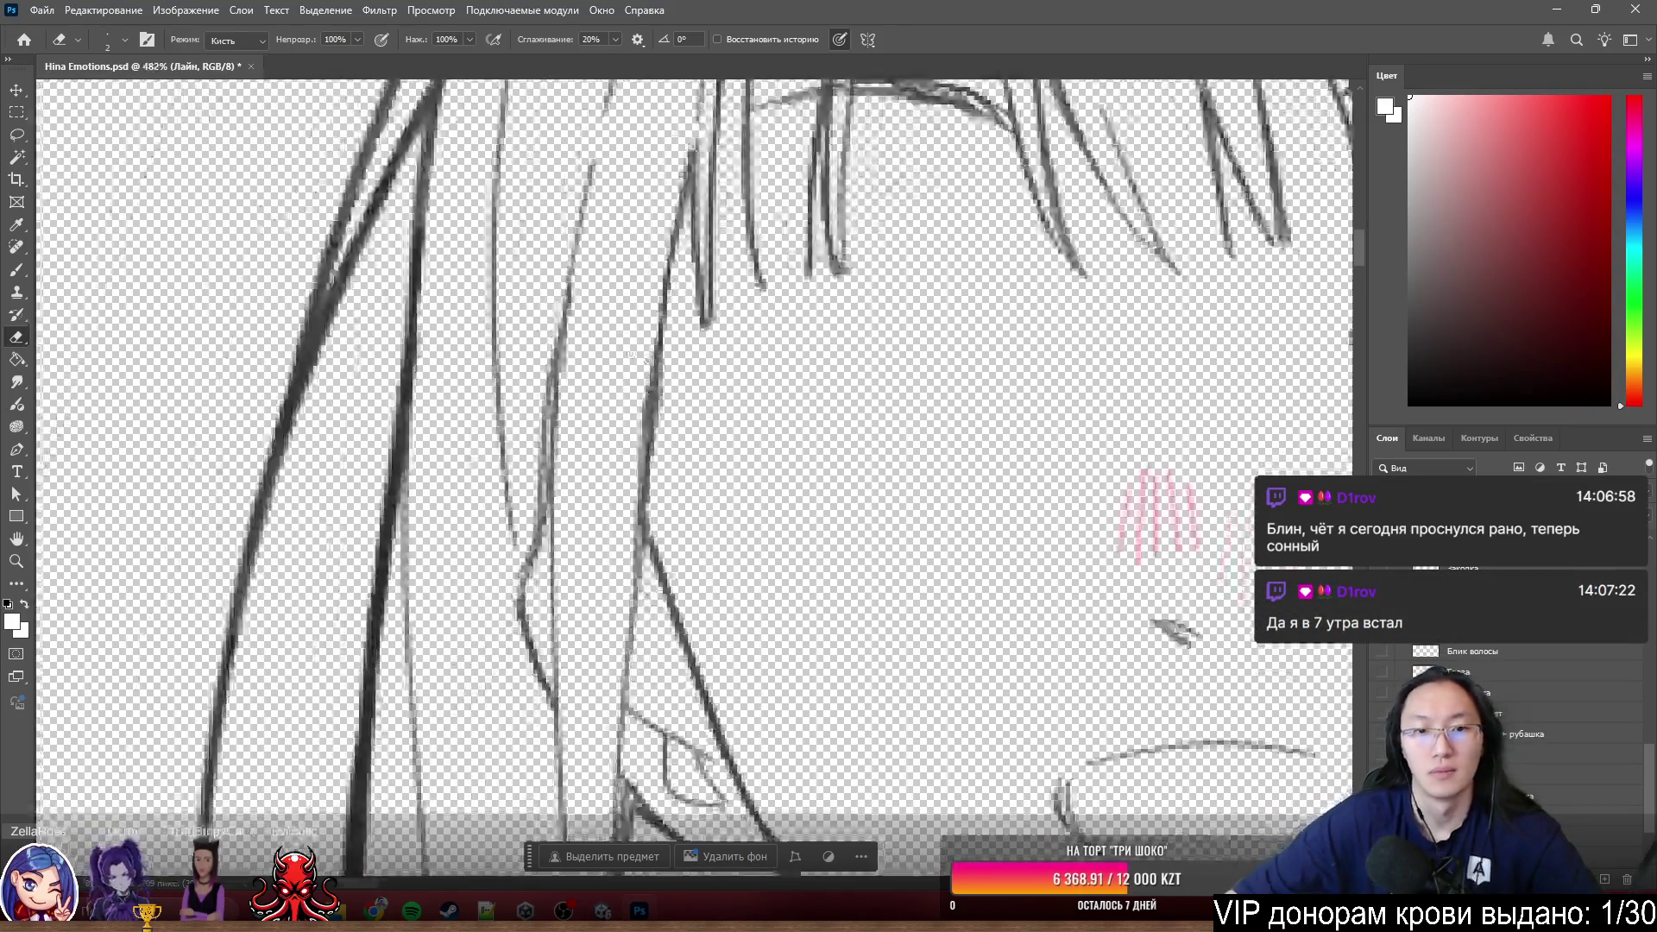
scroll(629, 353, "down", 1)
scroll(754, 304, "up", 2)
scroll(830, 363, "up", 1)
scroll(881, 428, "up", 1)
scroll(926, 338, "up", 1)
scroll(927, 338, "down", 1)
scroll(918, 341, "down", 2)
scroll(795, 408, "up", 2)
scroll(828, 404, "up", 1)
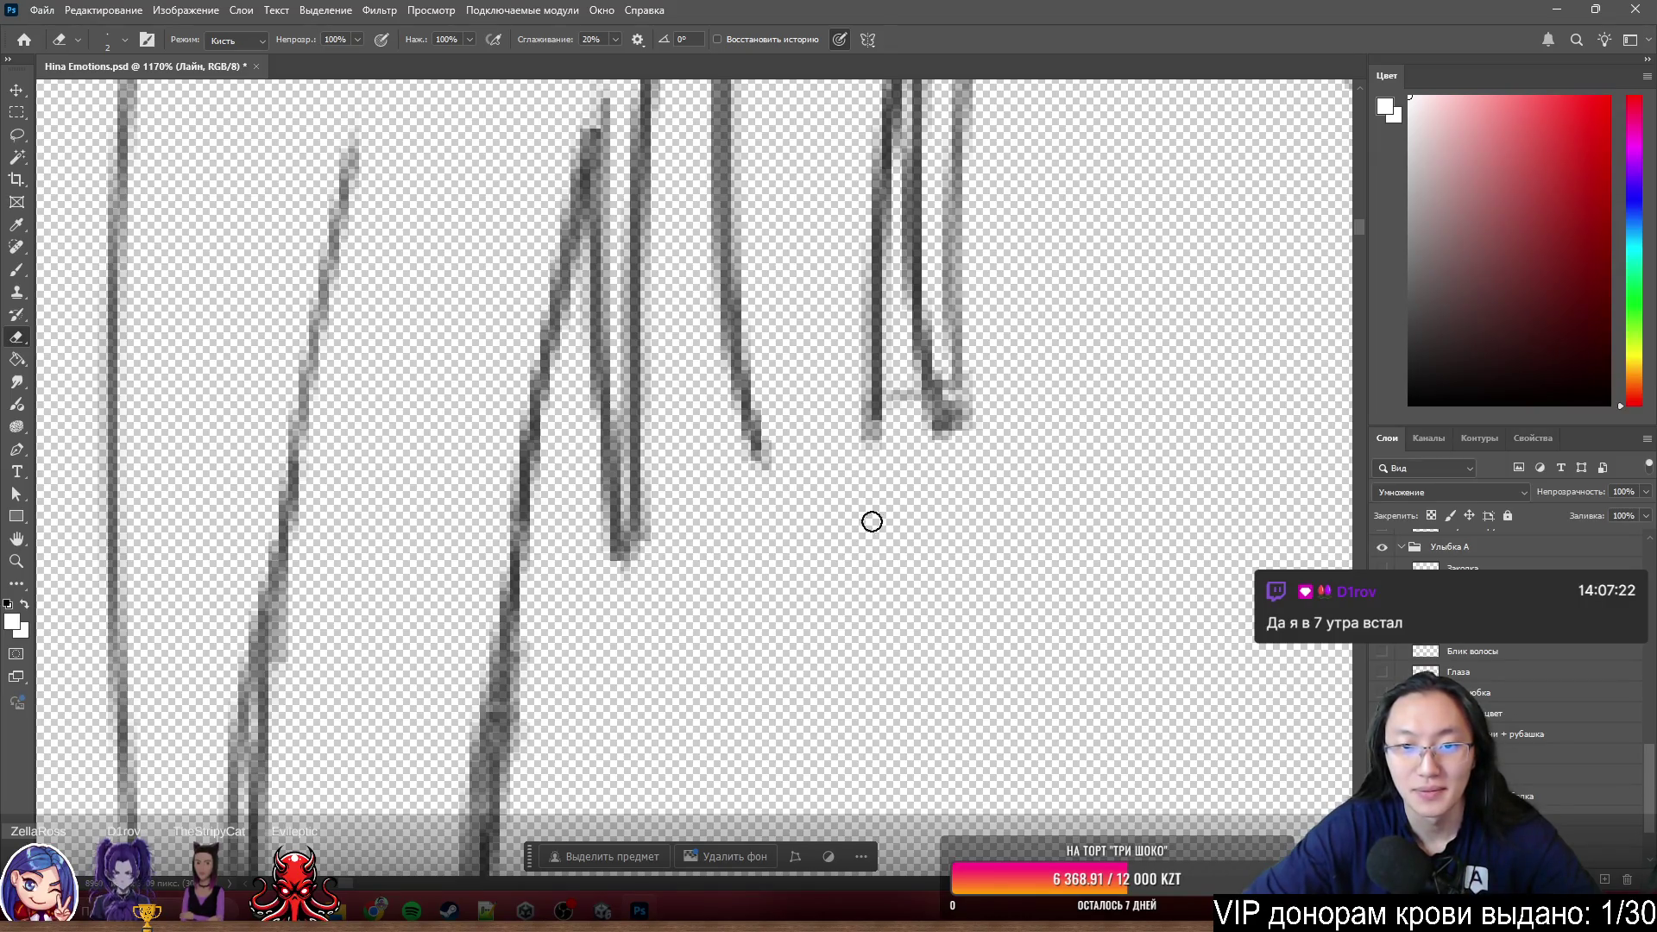
scroll(1066, 463, "down", 1)
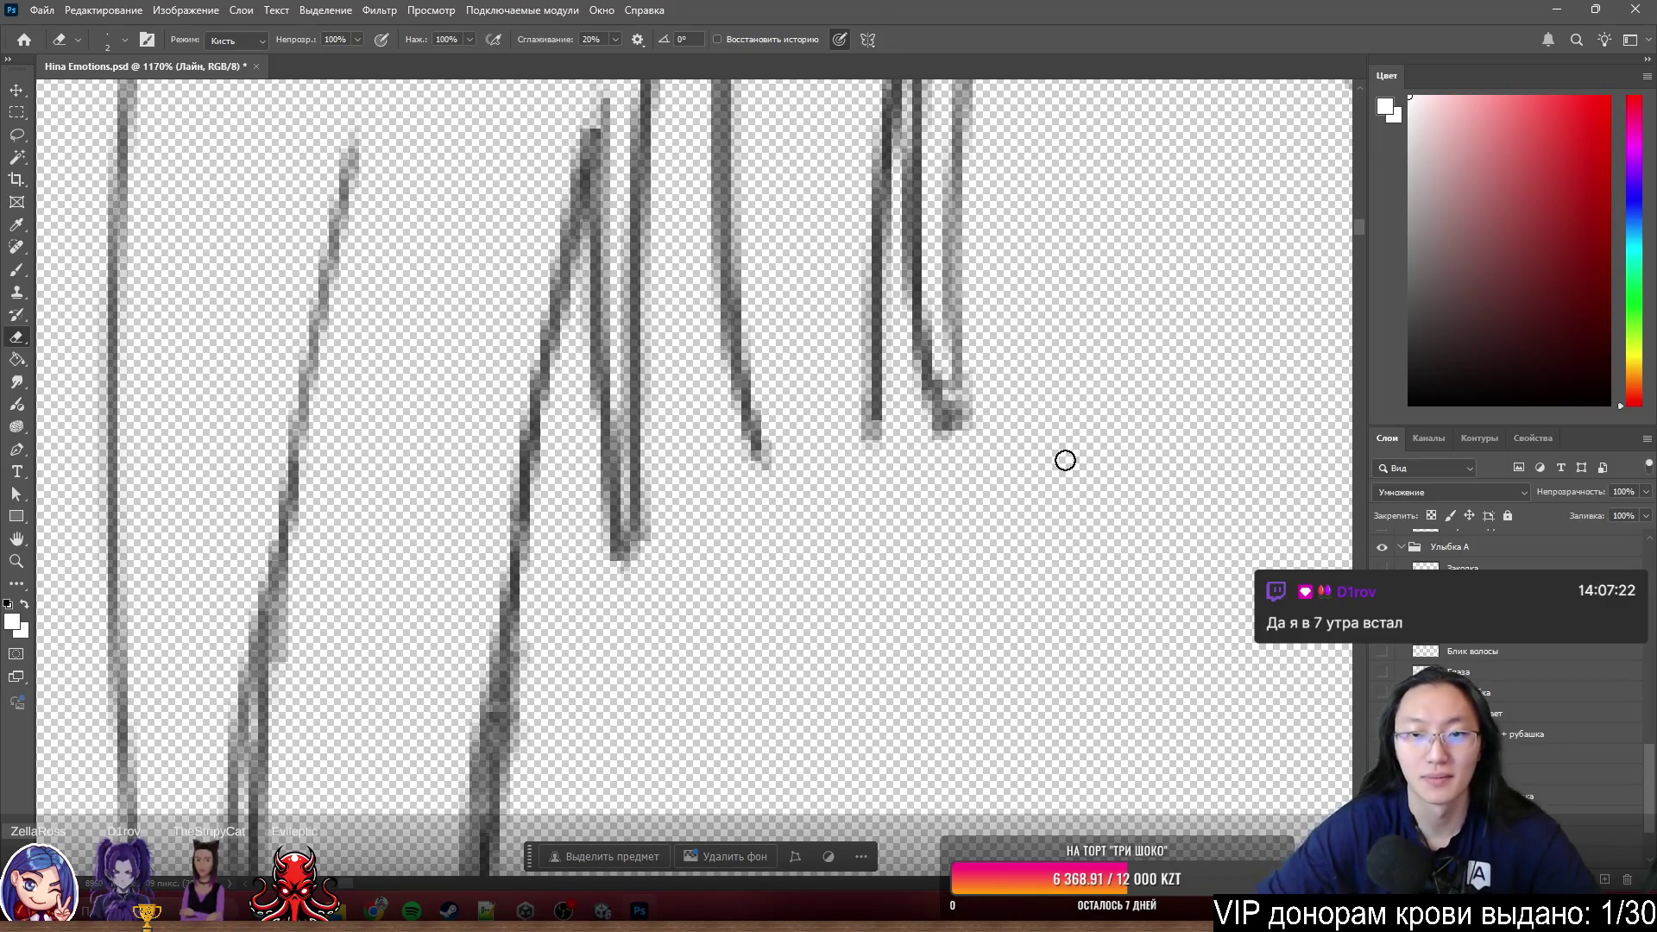
scroll(1065, 462, "down", 1)
scroll(1065, 462, "down", 2)
scroll(728, 327, "up", 2)
scroll(727, 326, "up", 3)
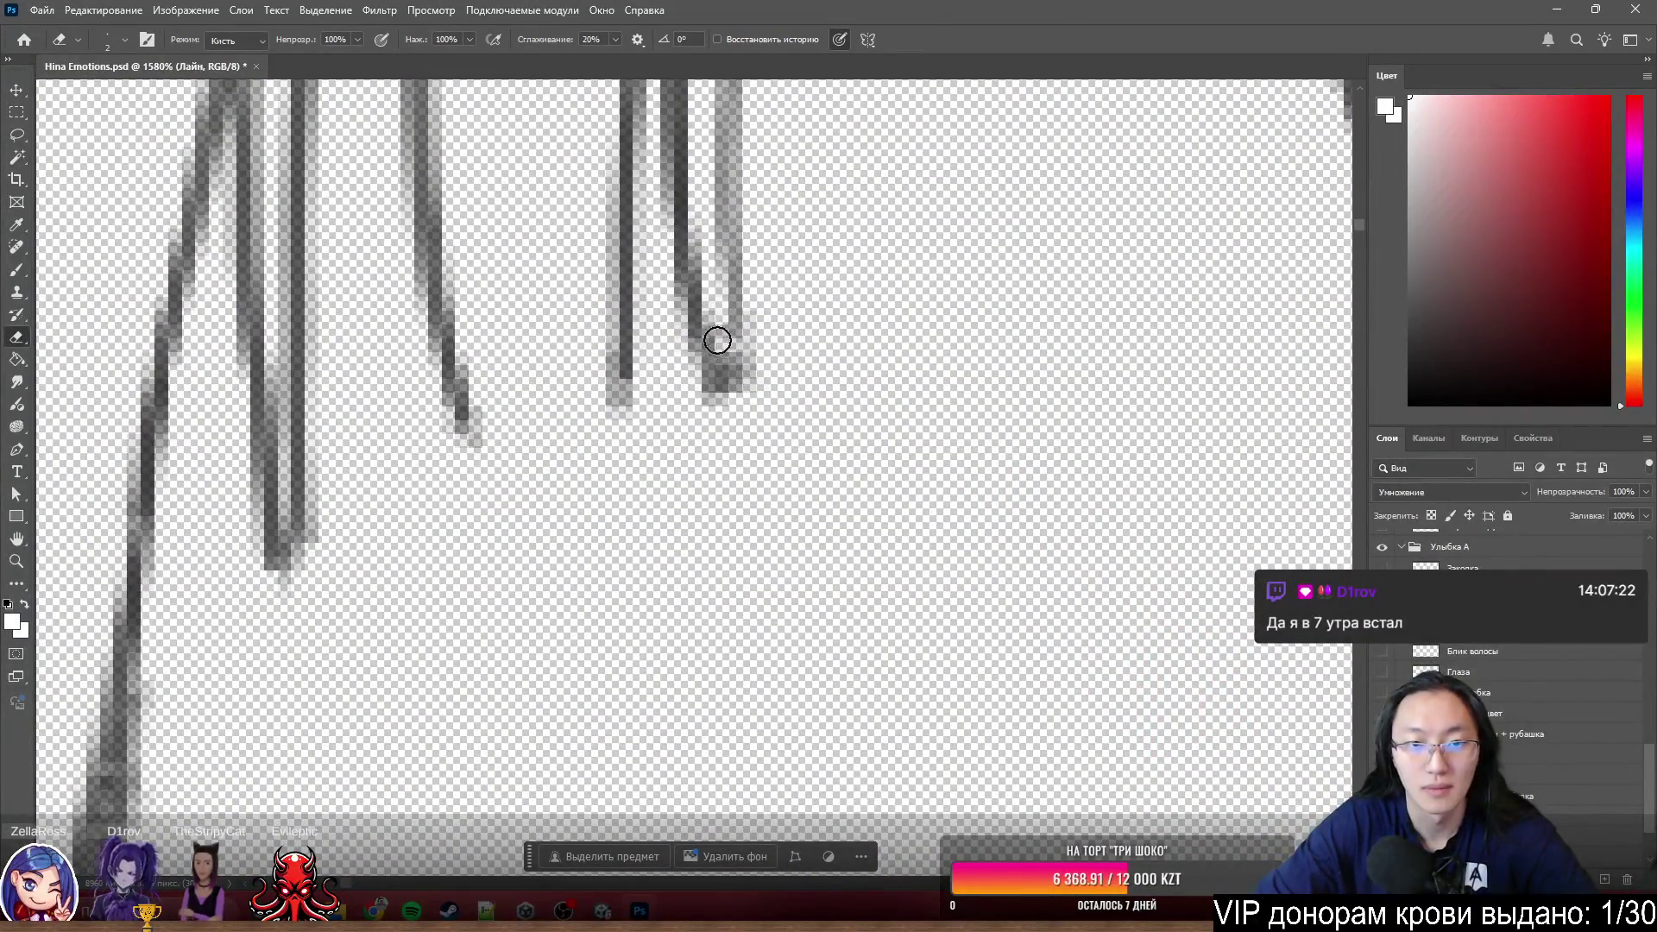
scroll(733, 418, "down", 2)
scroll(478, 388, "down", 1)
scroll(518, 350, "up", 1)
scroll(586, 296, "down", 1)
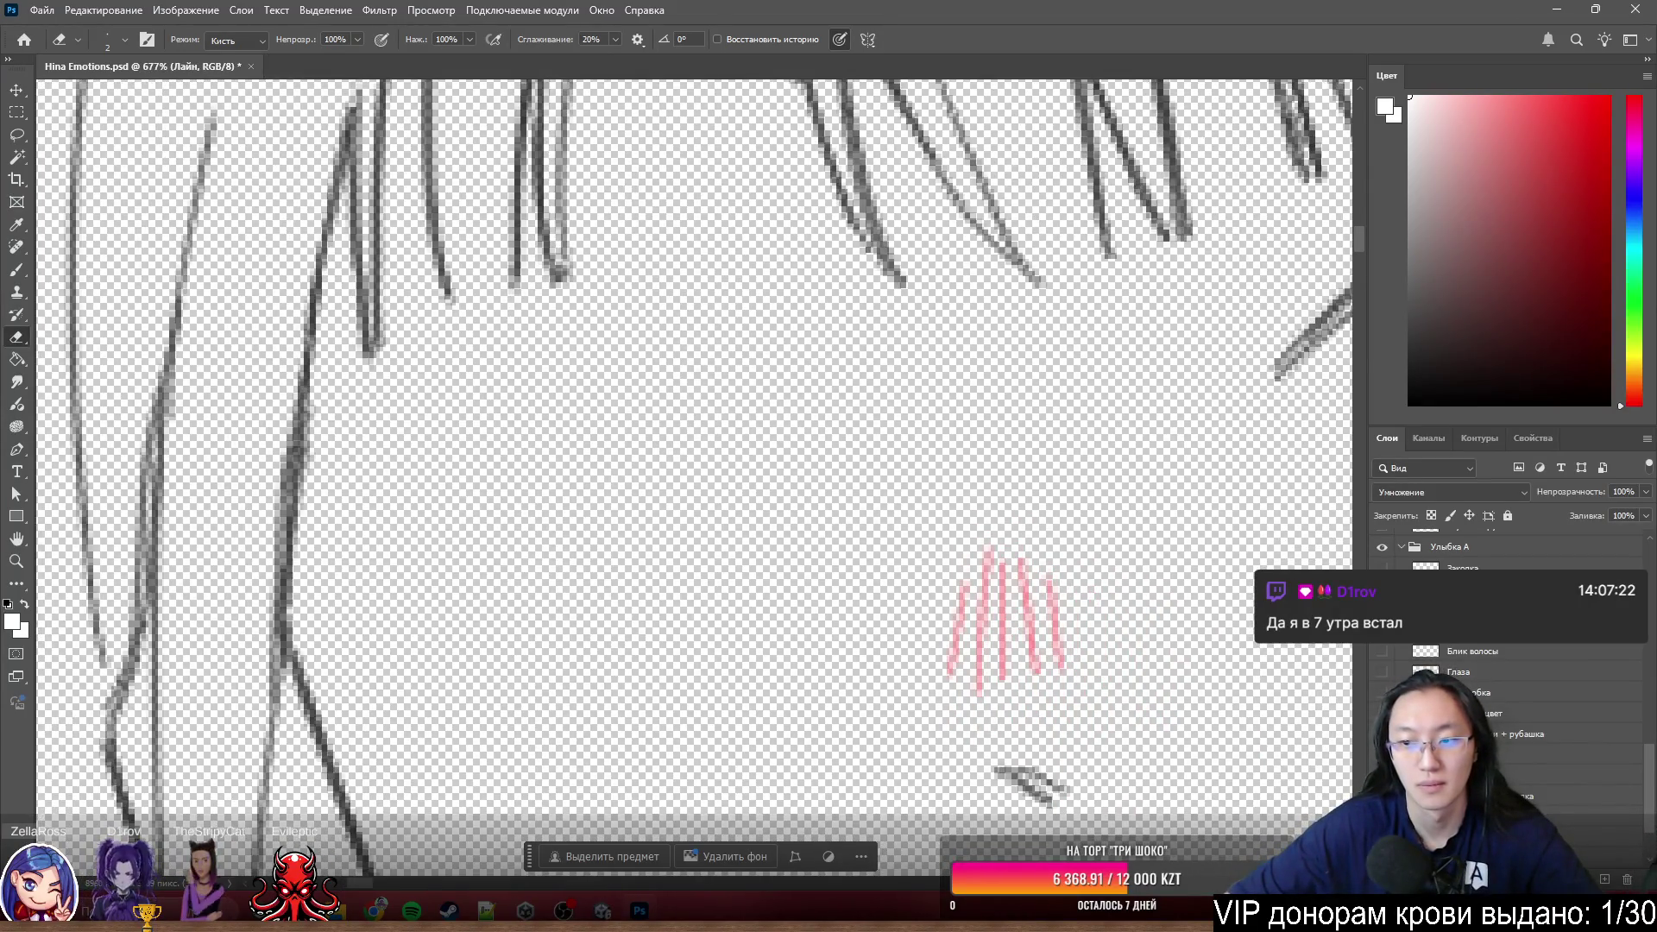
- Show the colour layers again and undo/redo to compare the left eye with and without lineart
left_click(1382, 651, "alt")
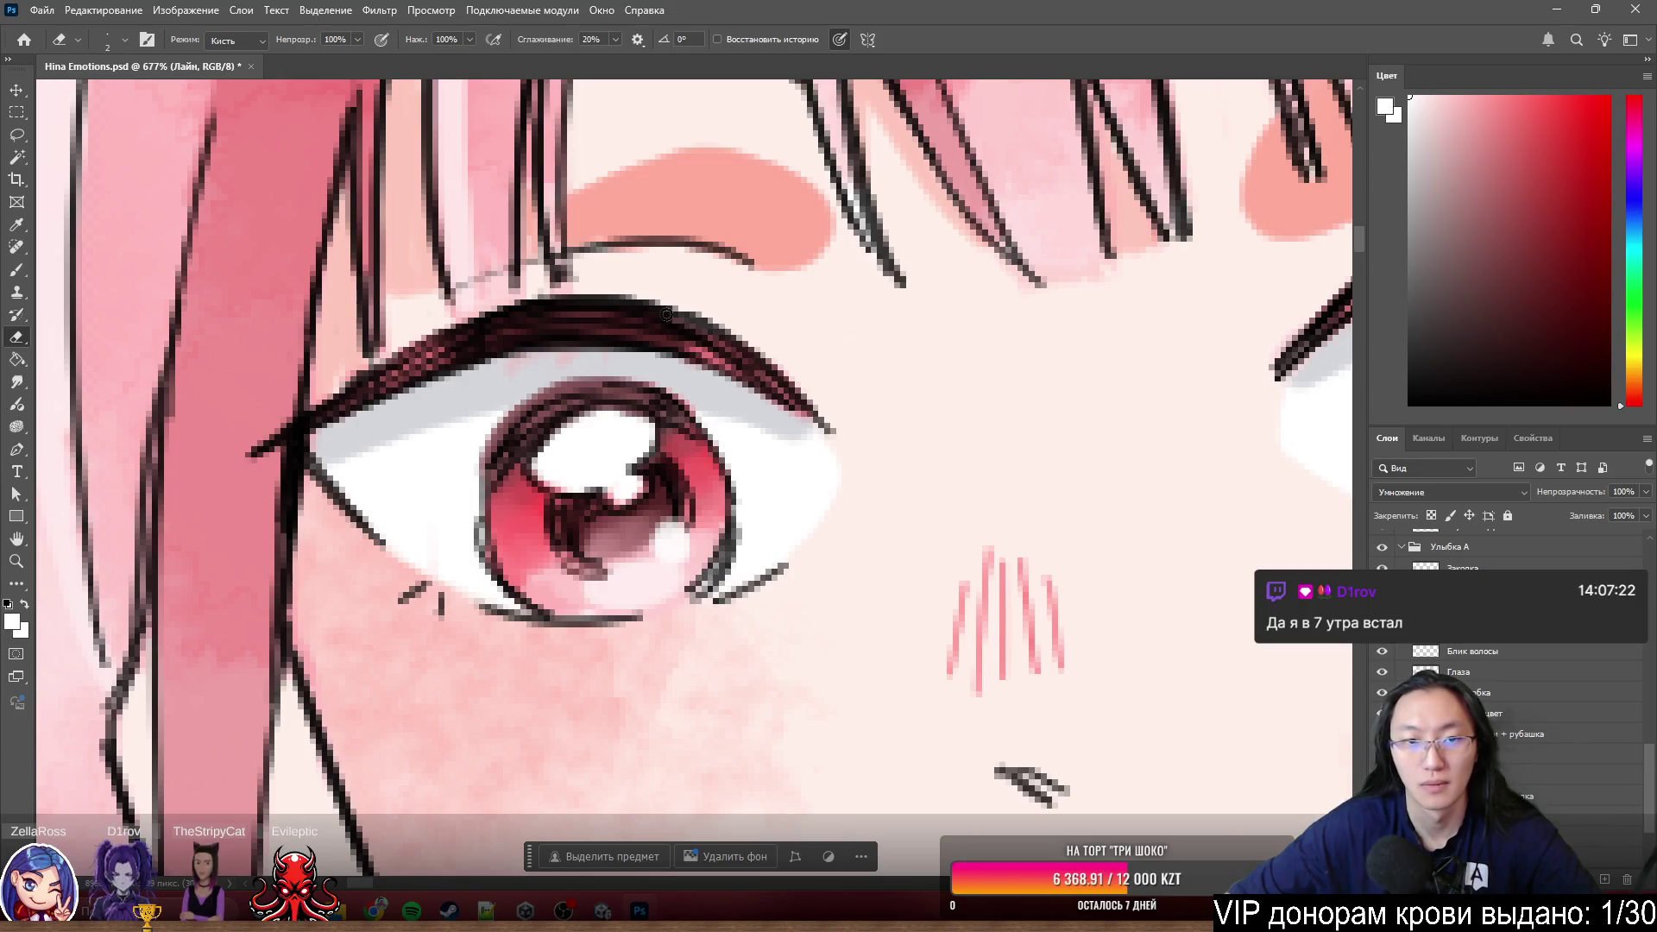
scroll(668, 315, "down", 3)
scroll(700, 360, "up", 1)
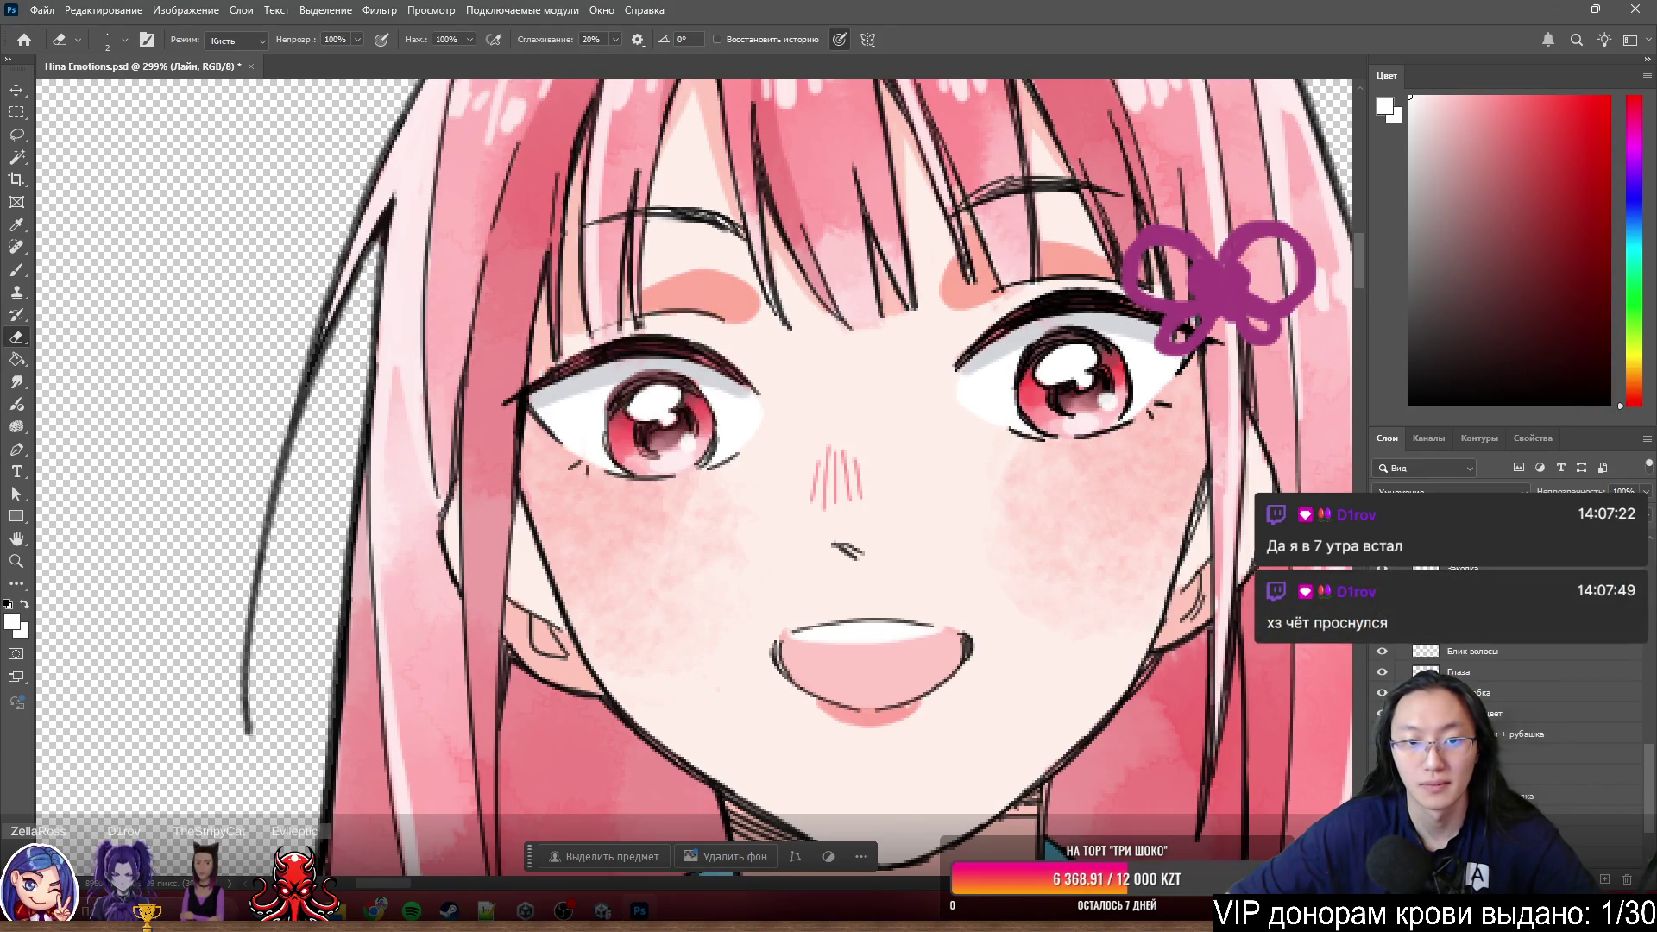
key("ctrl+shift+z")
key("ctrl+z")
key("ctrl+shift+z")
key("ctrl+z")
key("ctrl+shift+z")
key("ctrl+shift+z")
key("ctrl+z")
key("ctrl+shift+z")
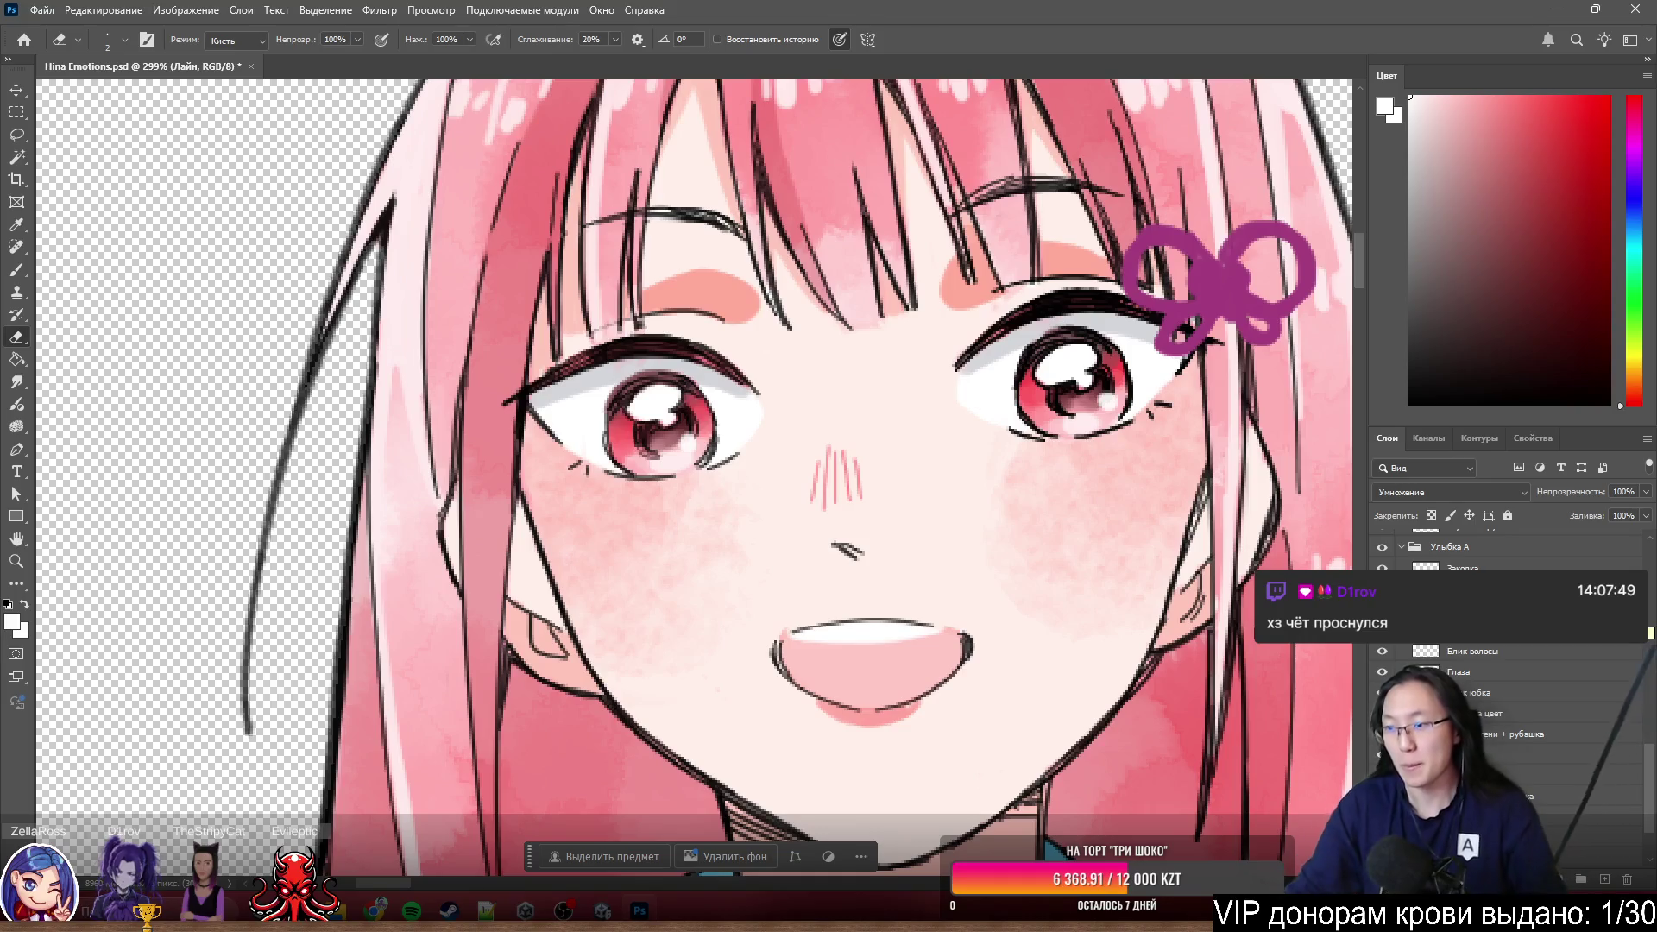
scroll(475, 451, "up", 2)
scroll(476, 451, "up", 2)
- Toggle the hair-and-face lineart and the left eye's black lineart with Ctrl+comma to compare
key("ctrl+comma")
key("ctrl+comma")
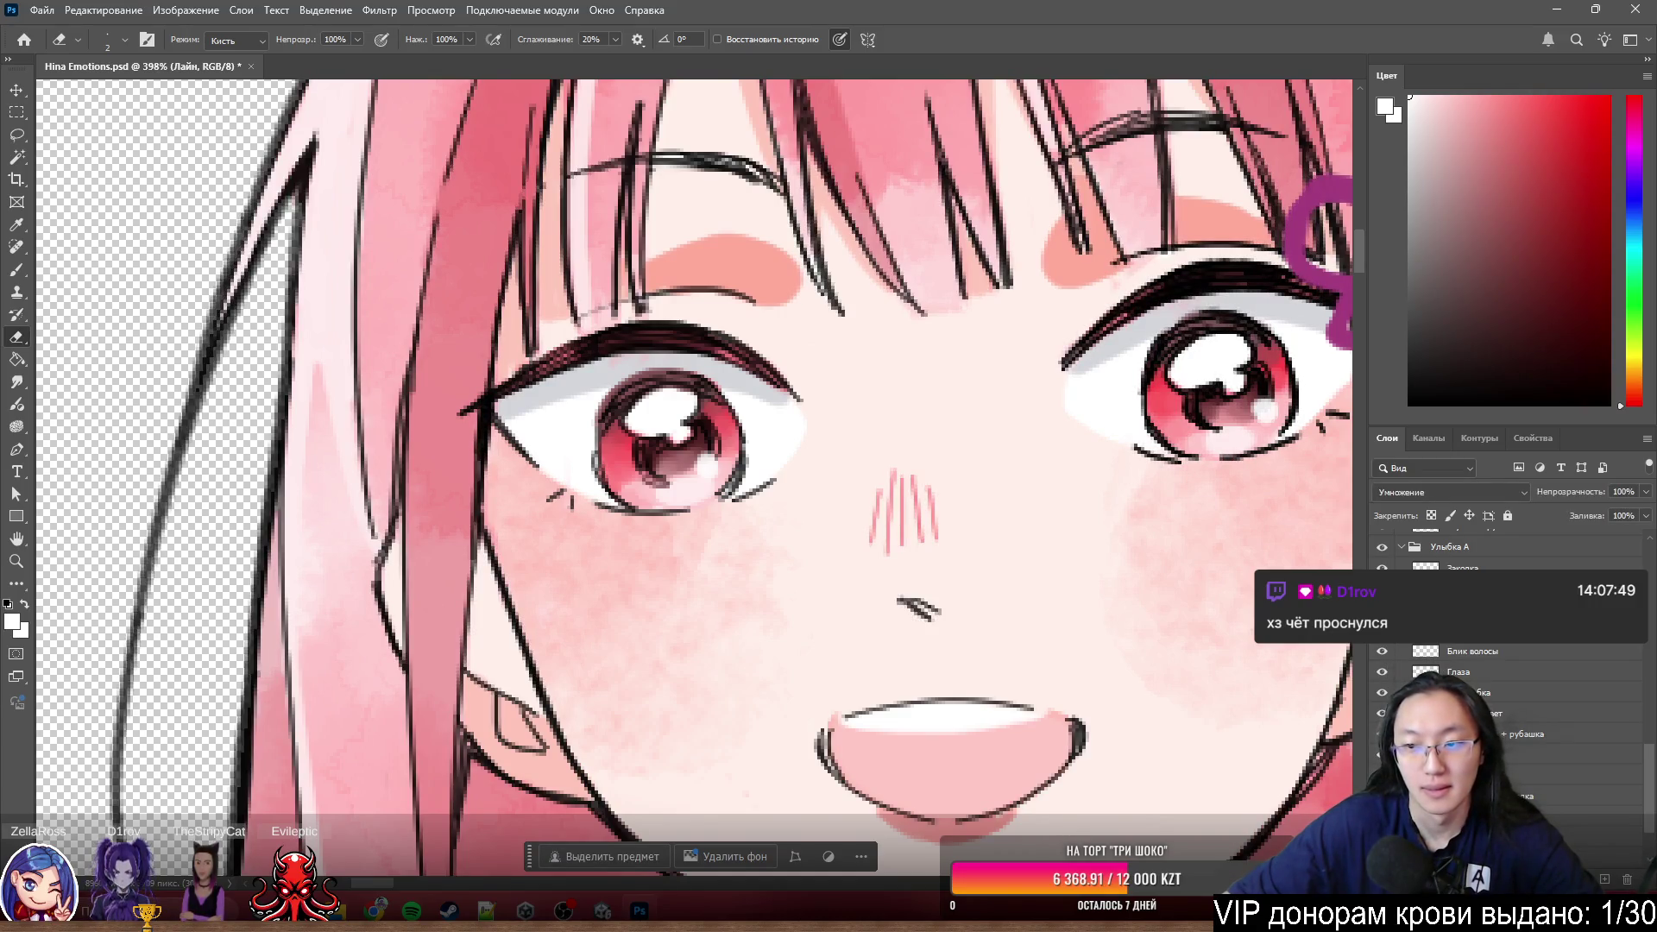
key("ctrl+comma")
key("ctrl+comma")
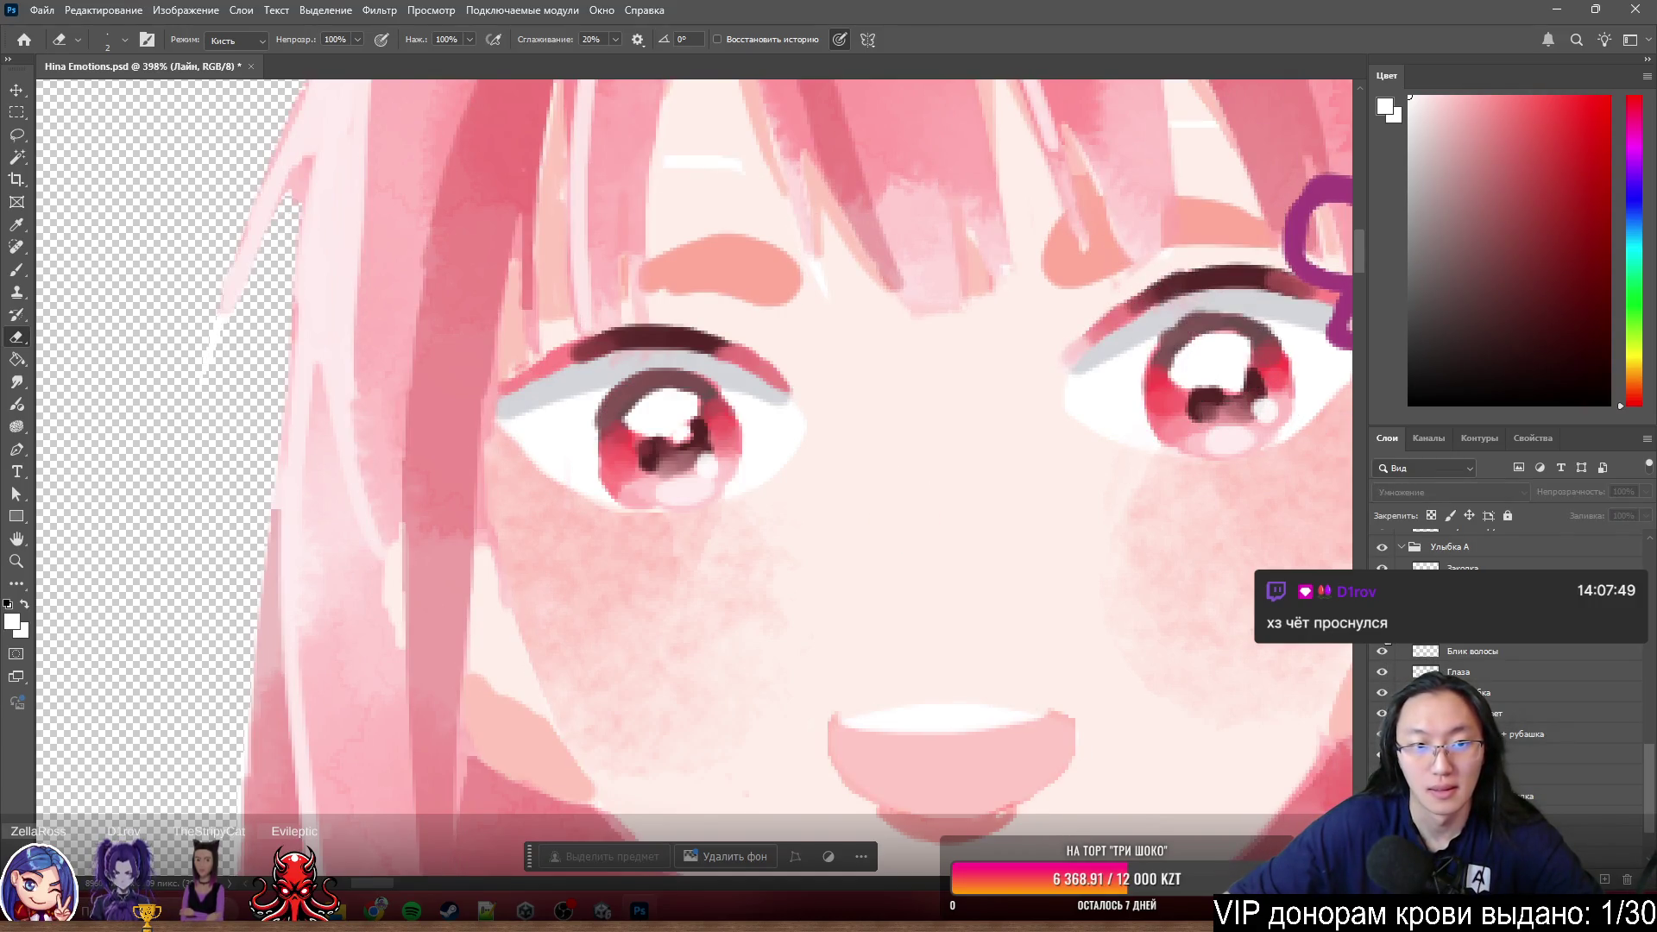
scroll(687, 476, "down", 5)
scroll(557, 473, "down", 2)
scroll(536, 468, "up", 7)
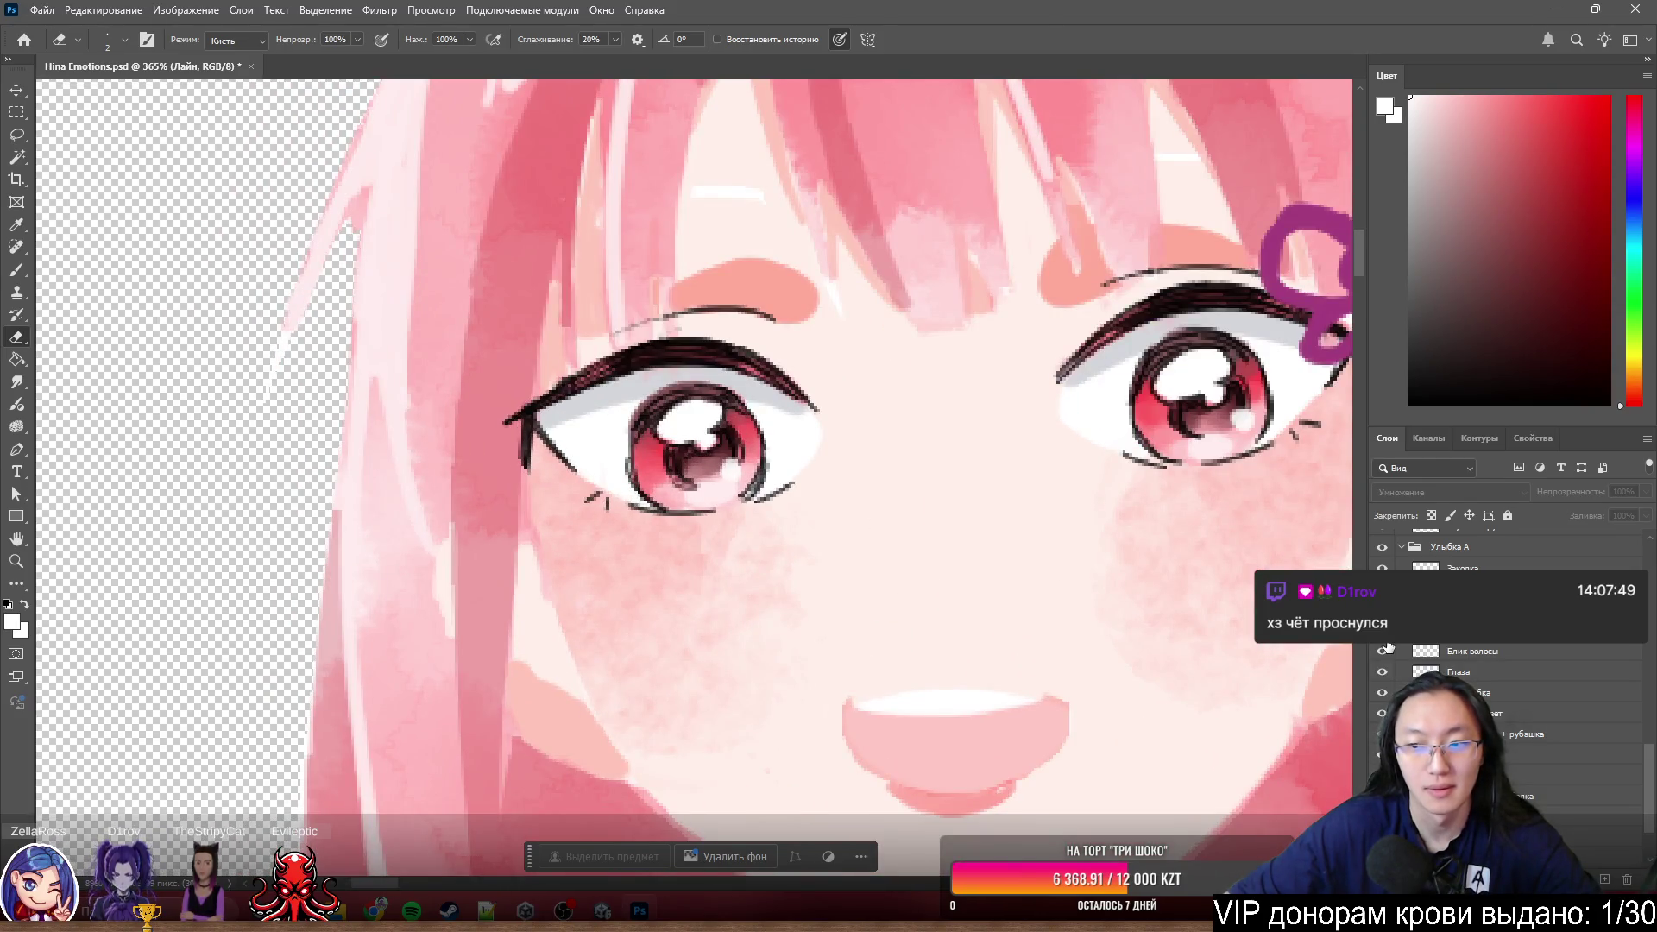
key("ctrl+comma")
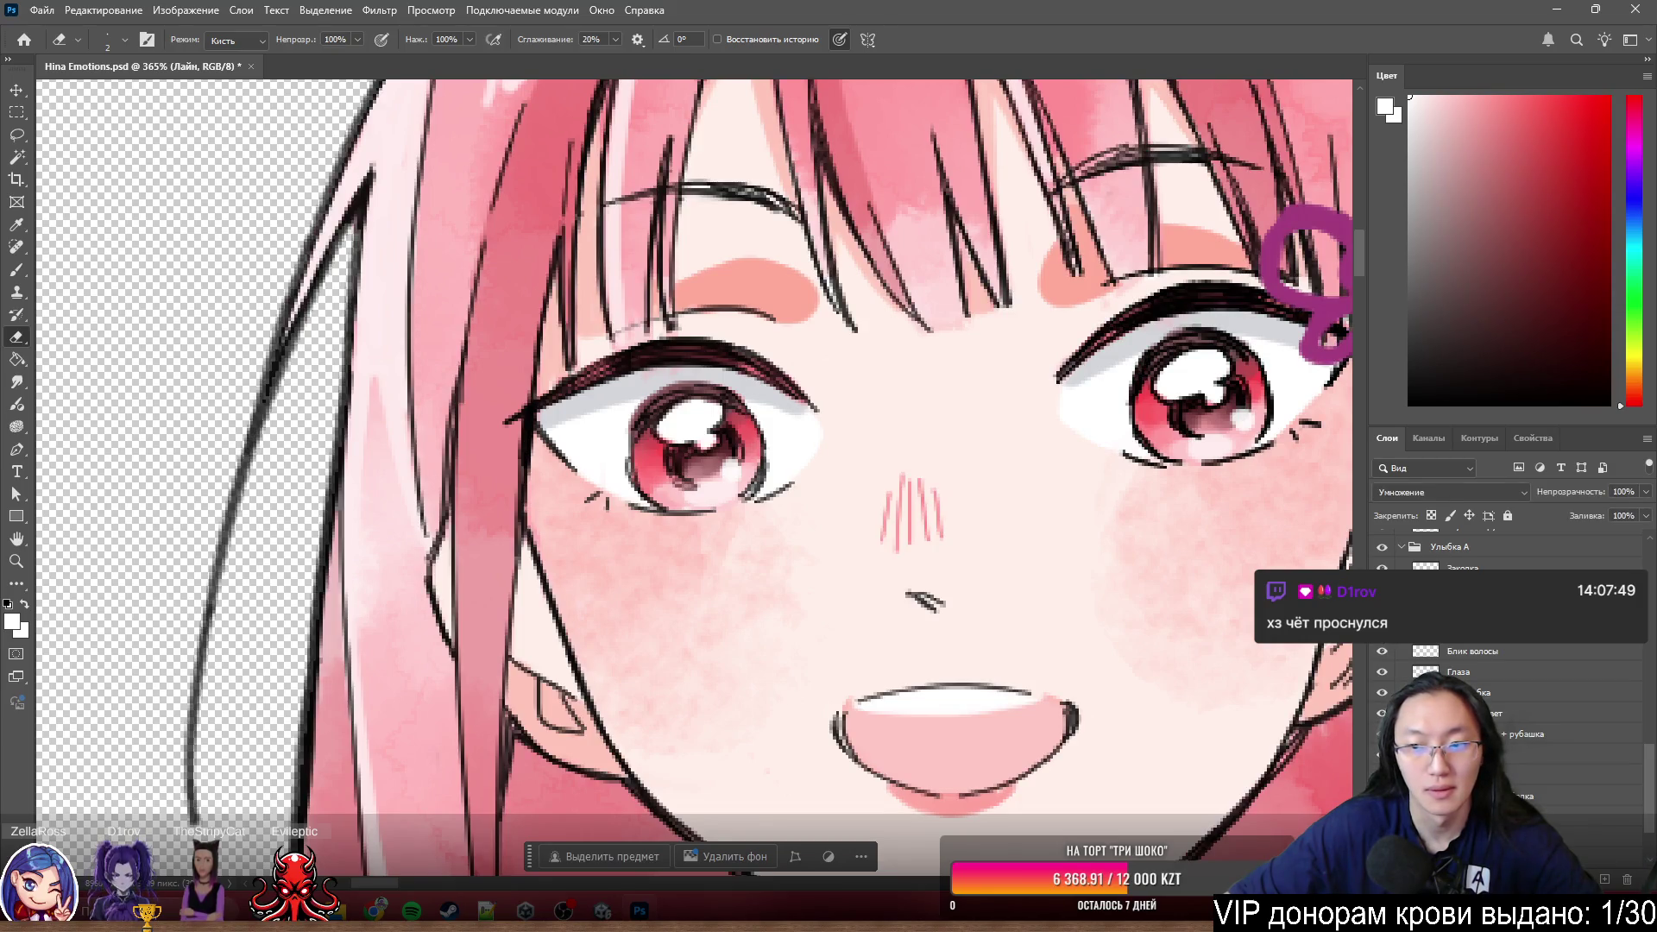
key("ctrl+comma")
key("ctrl+comma")
key("ctrl+comma")
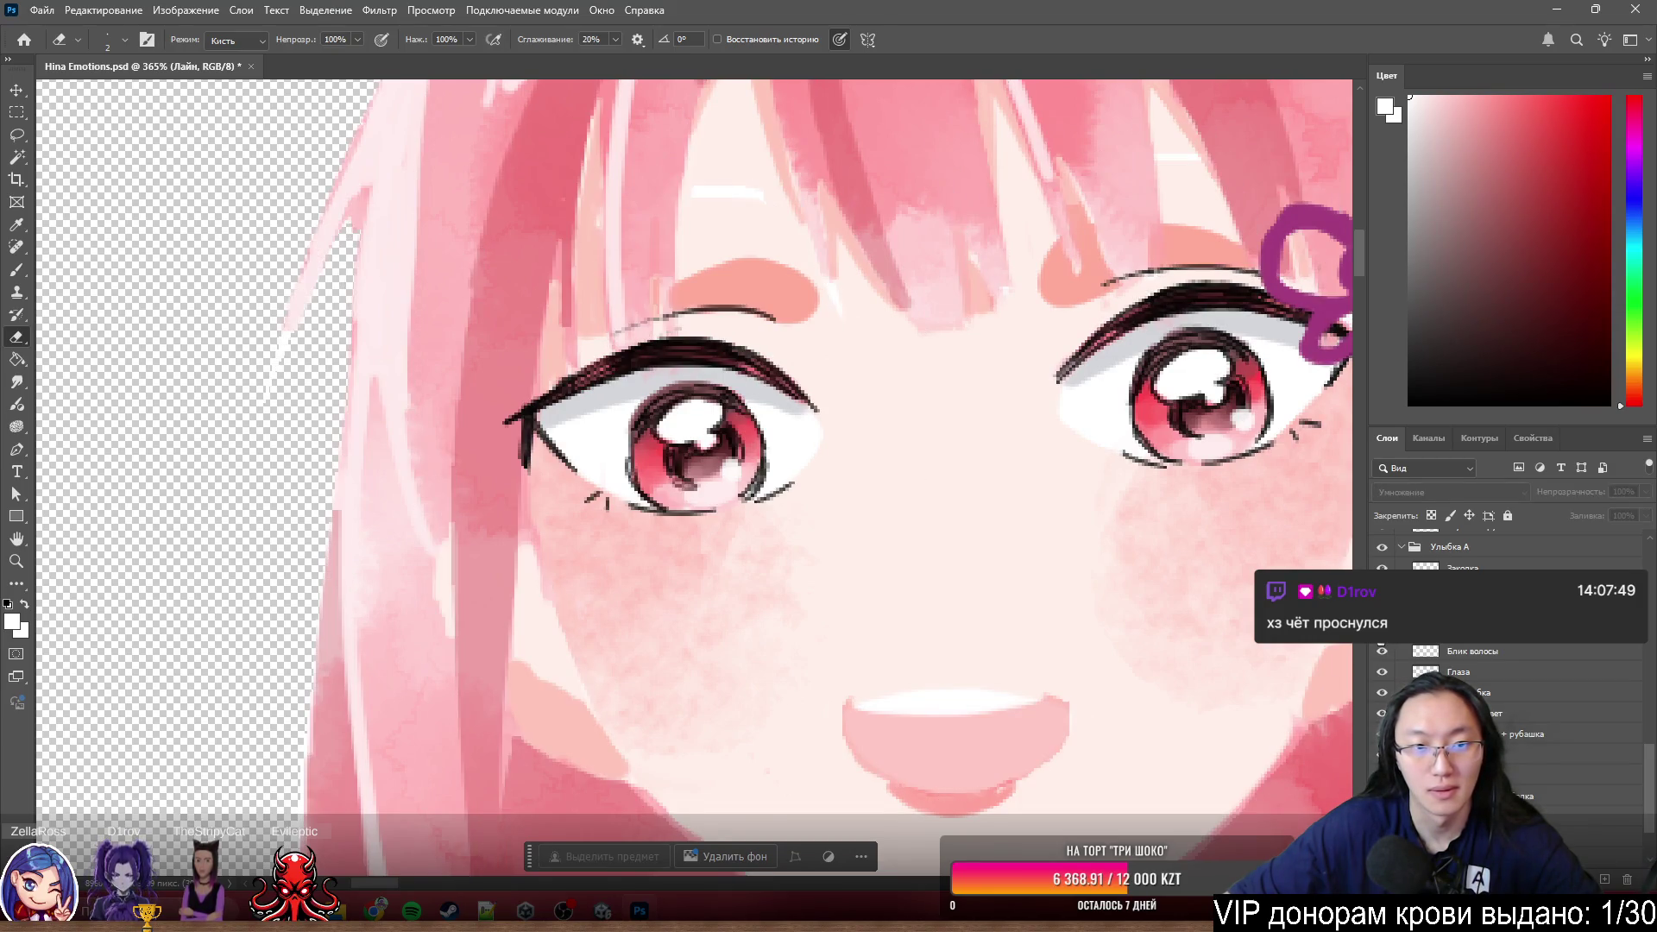
scroll(445, 462, "up", 5)
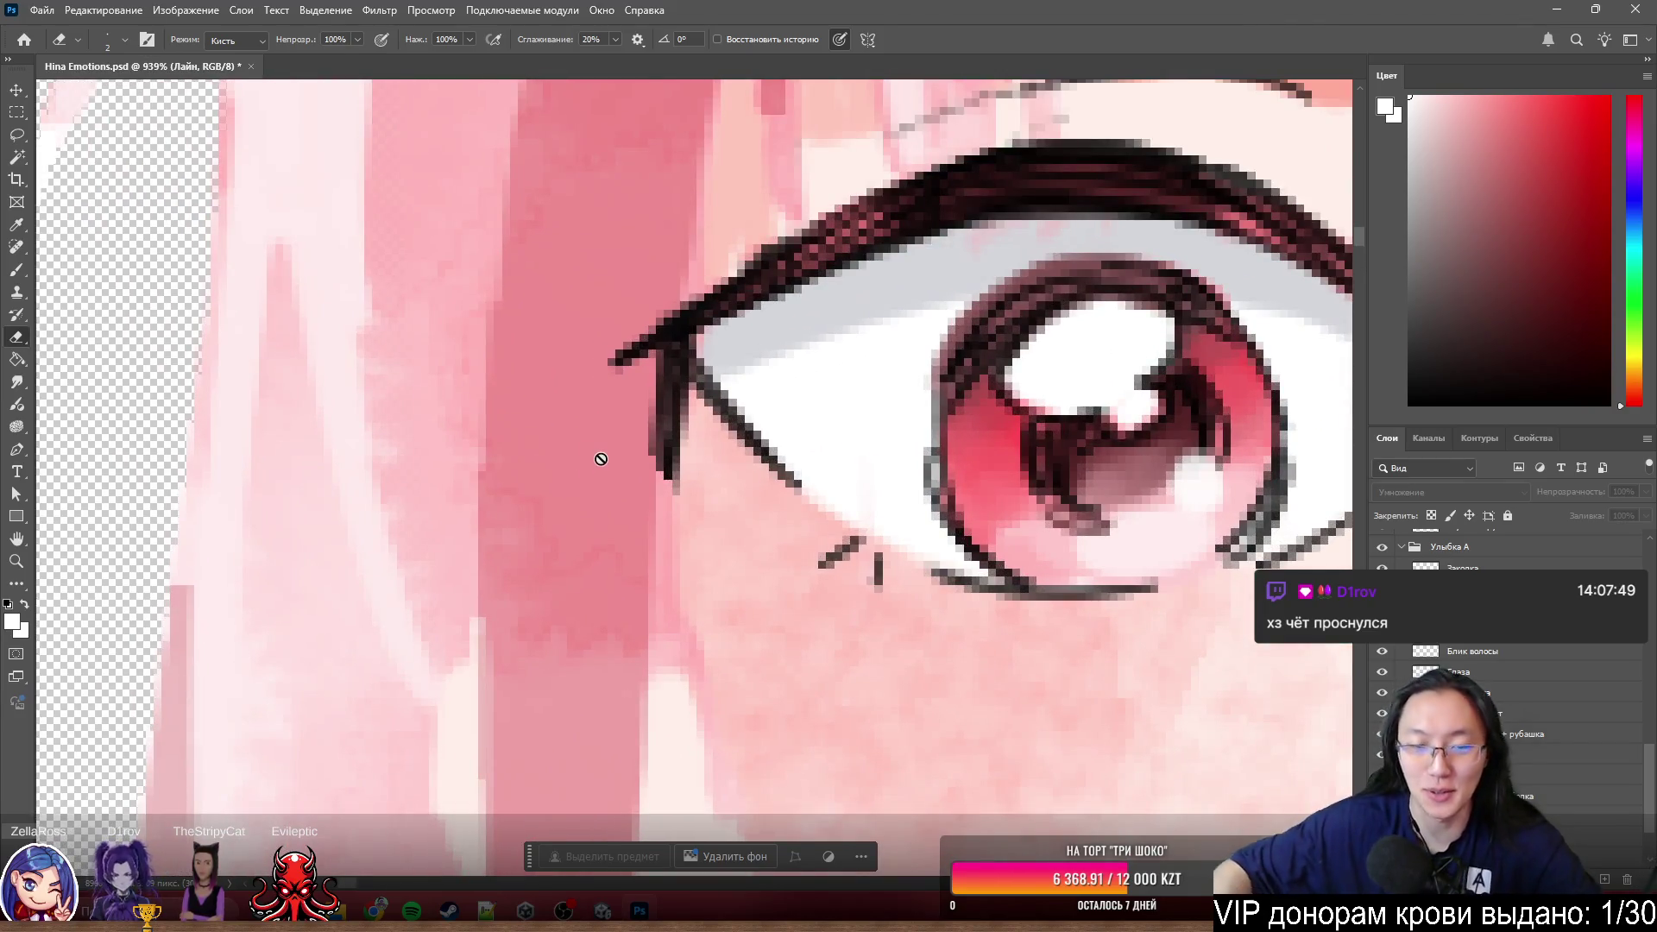
- On Слой 2, erase the stray lash pixels below the left eye's outer corner and check the shading
key("alt+bracketright")
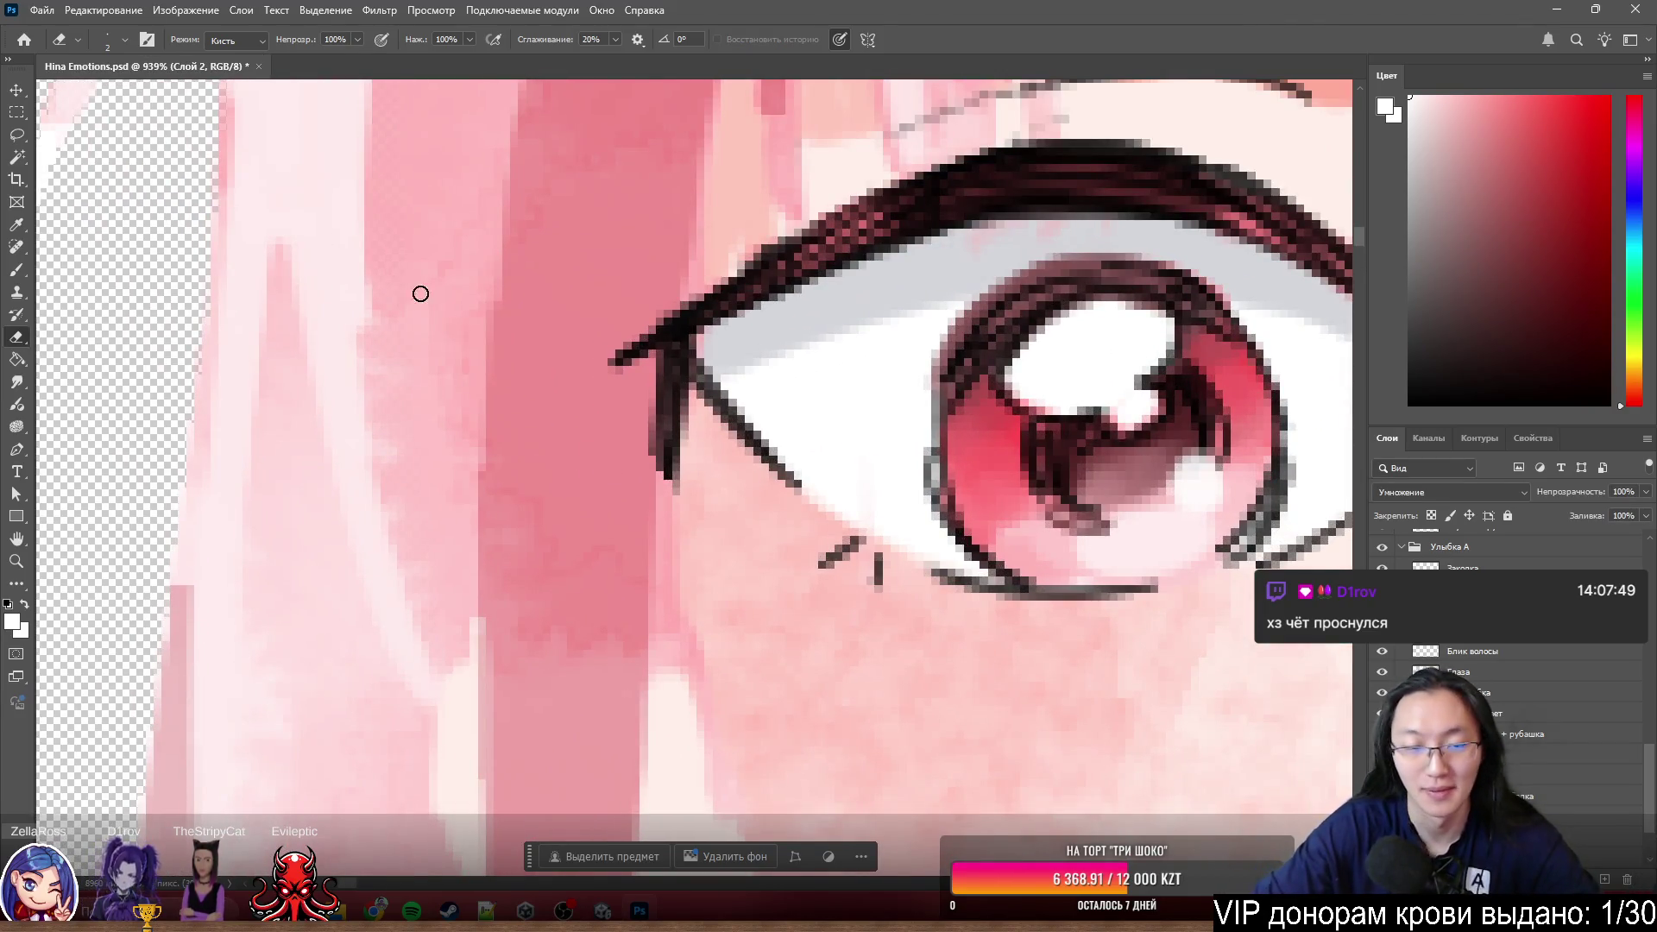
mouse_move(673, 444)
left_mouse_down()
mouse_move(679, 458)
mouse_move(674, 379)
left_mouse_up()
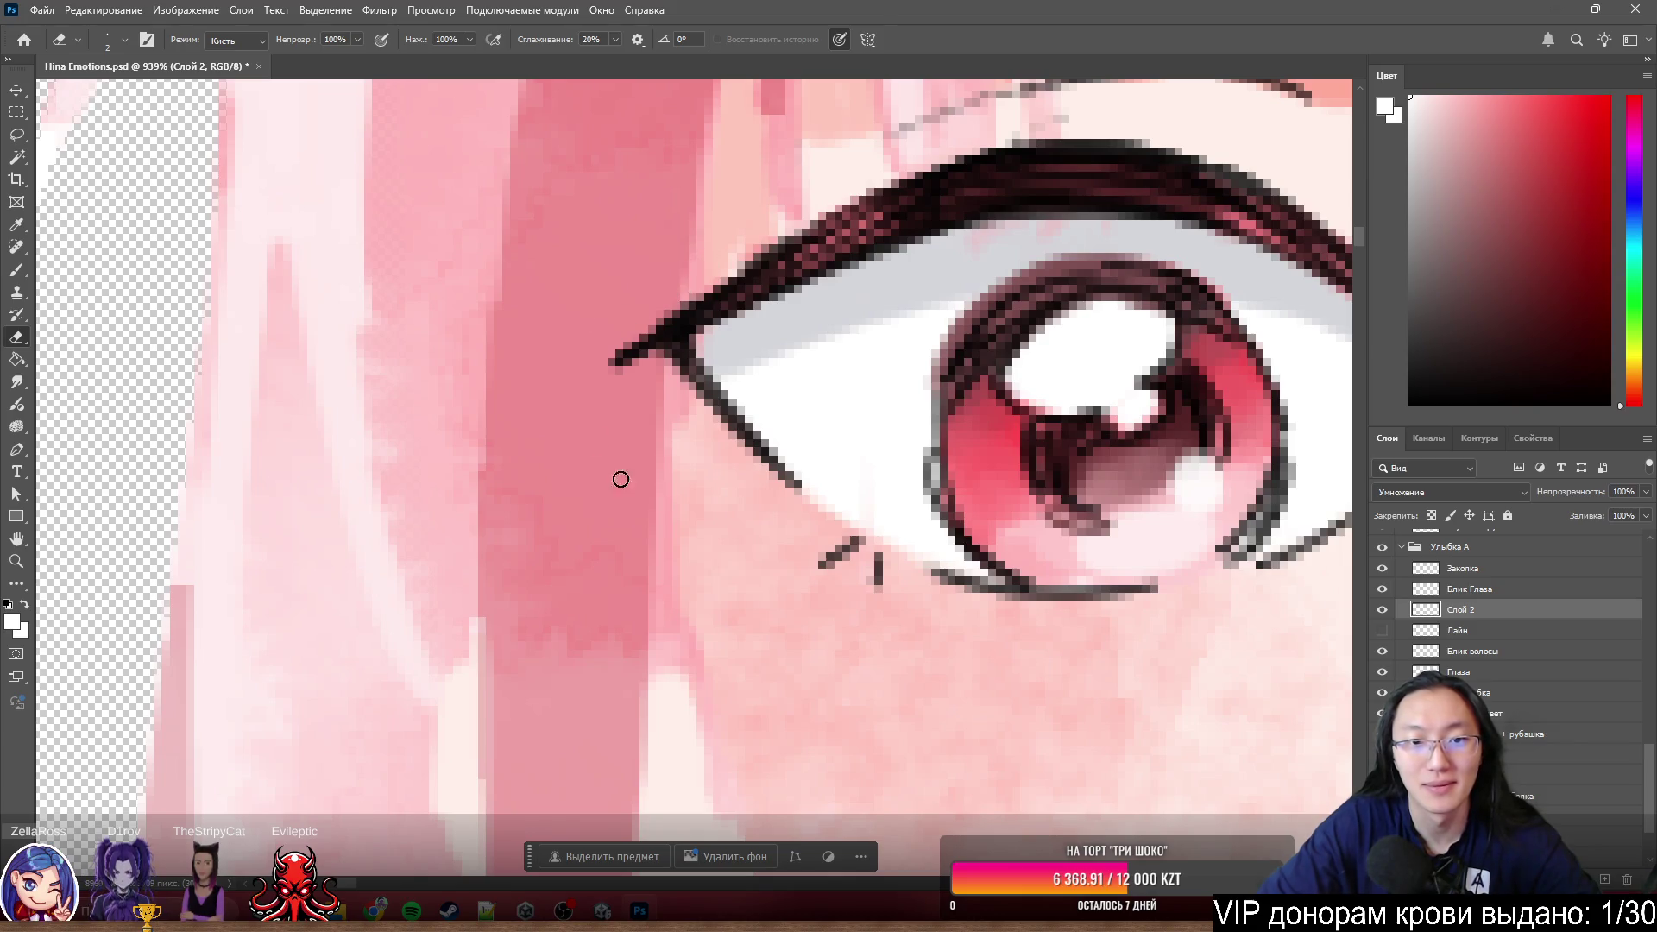
scroll(325, 237, "down", 3)
scroll(283, 272, "down", 4)
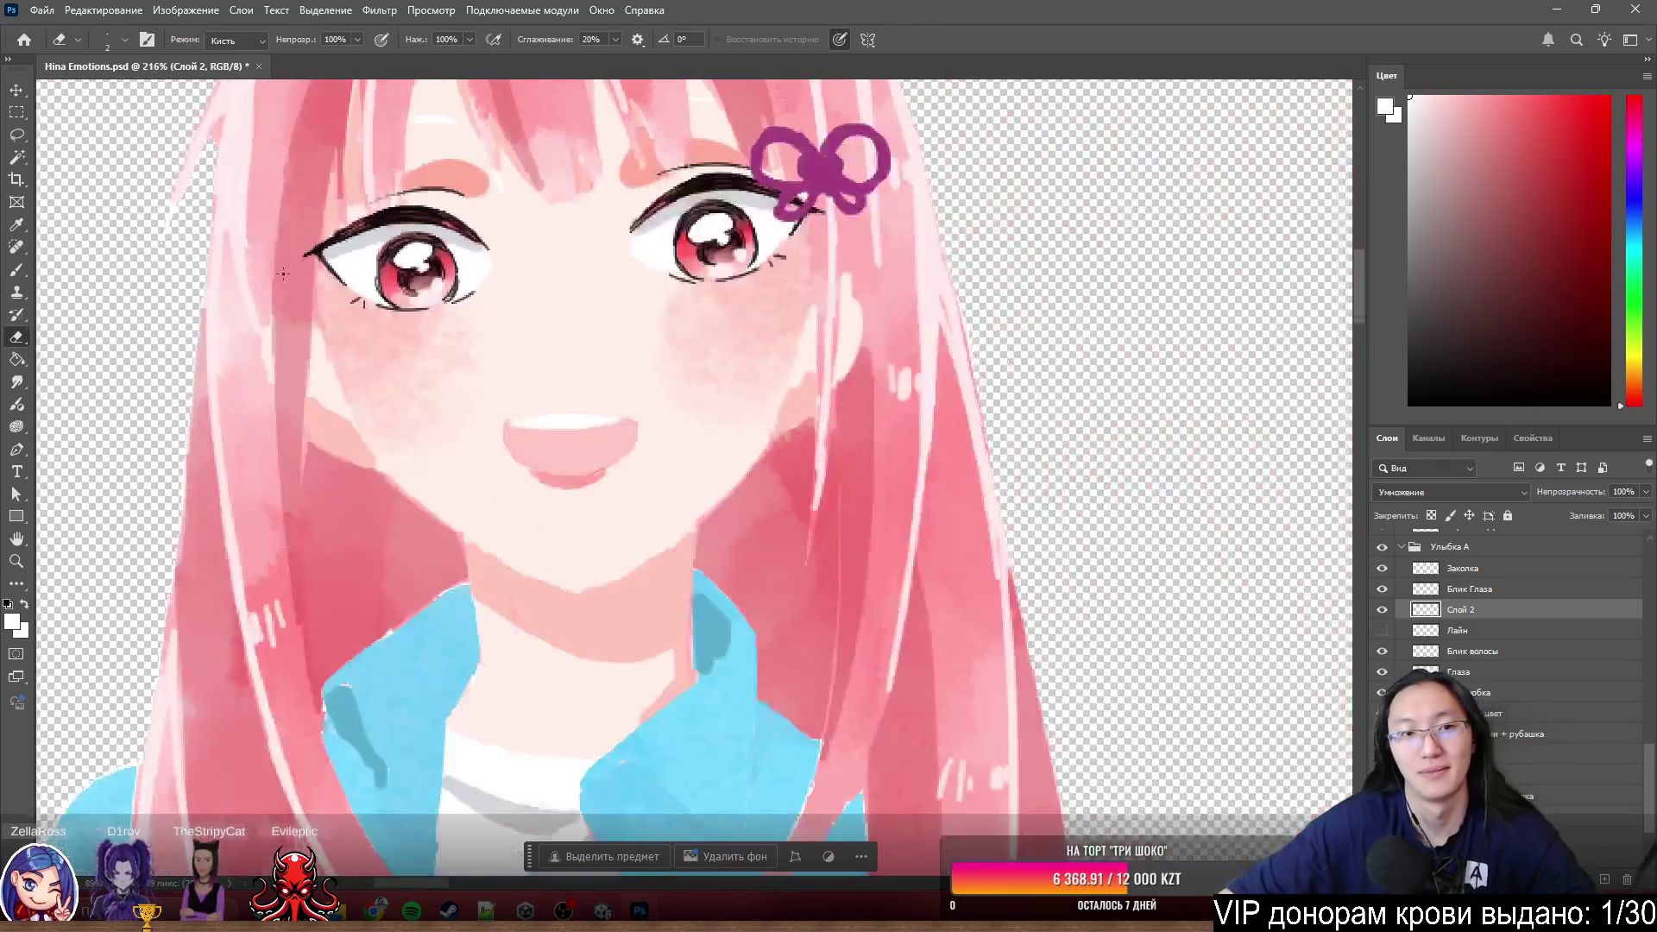
scroll(282, 273, "up", 1)
scroll(289, 298, "up", 1)
scroll(296, 332, "up", 1)
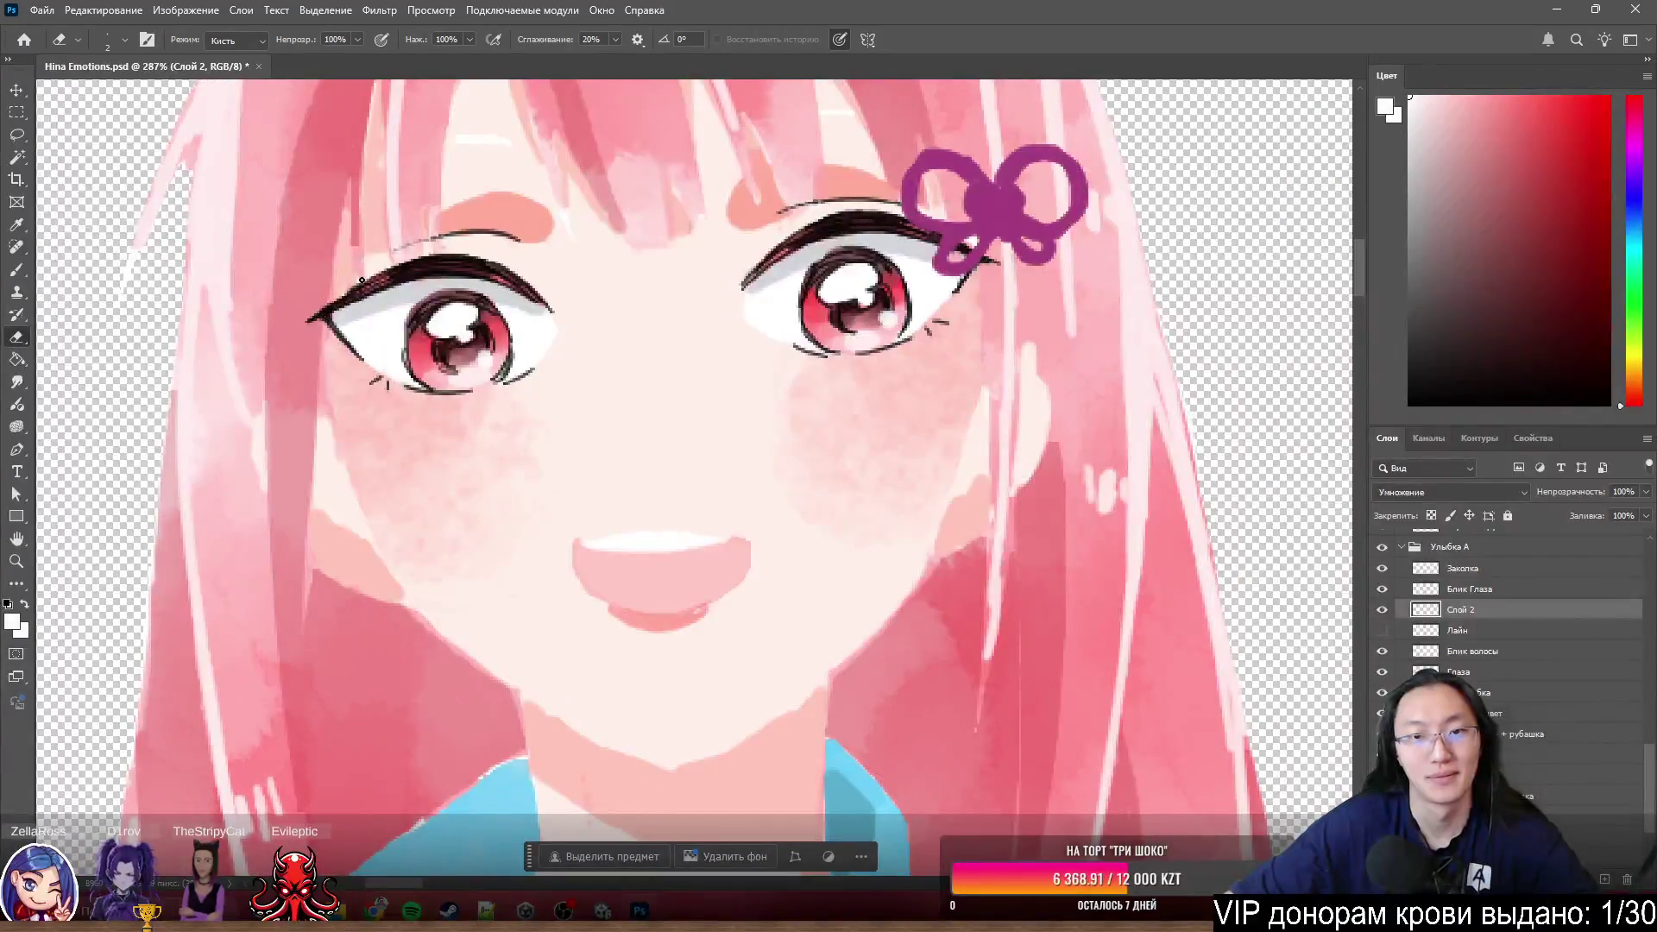
scroll(463, 220, "up", 1)
scroll(573, 259, "up", 2)
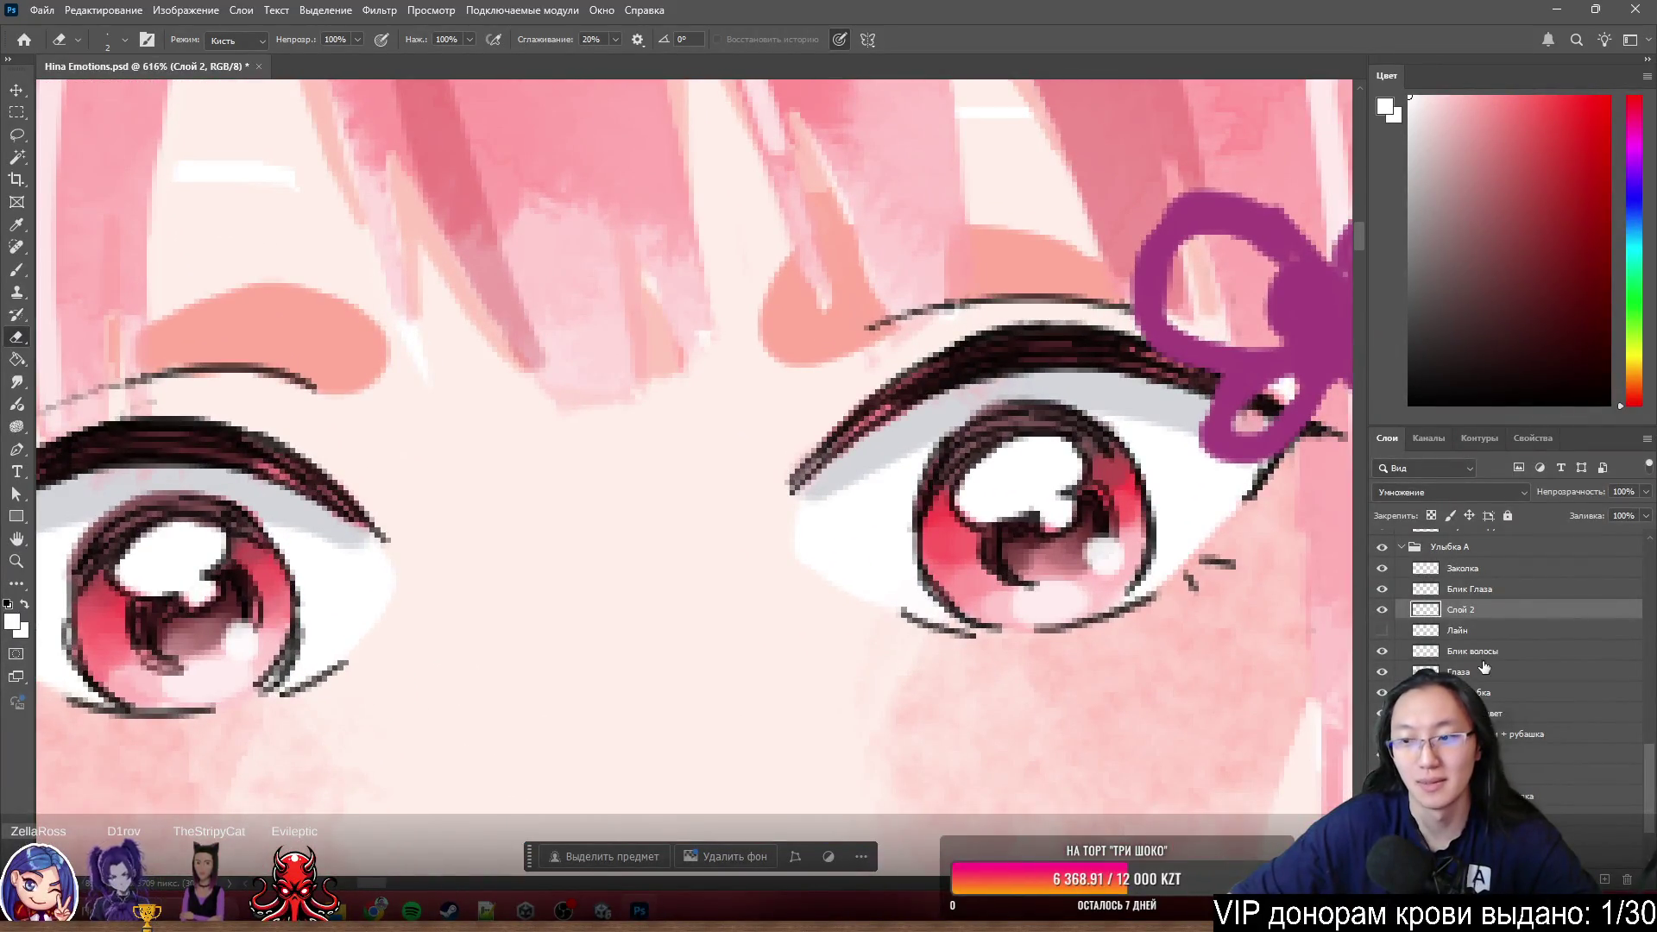
left_click(1384, 612)
left_click(1384, 612)
- Show the Лайн and hair/nose lineart again and switch to the Глаза Лайн layer
left_click(1383, 631)
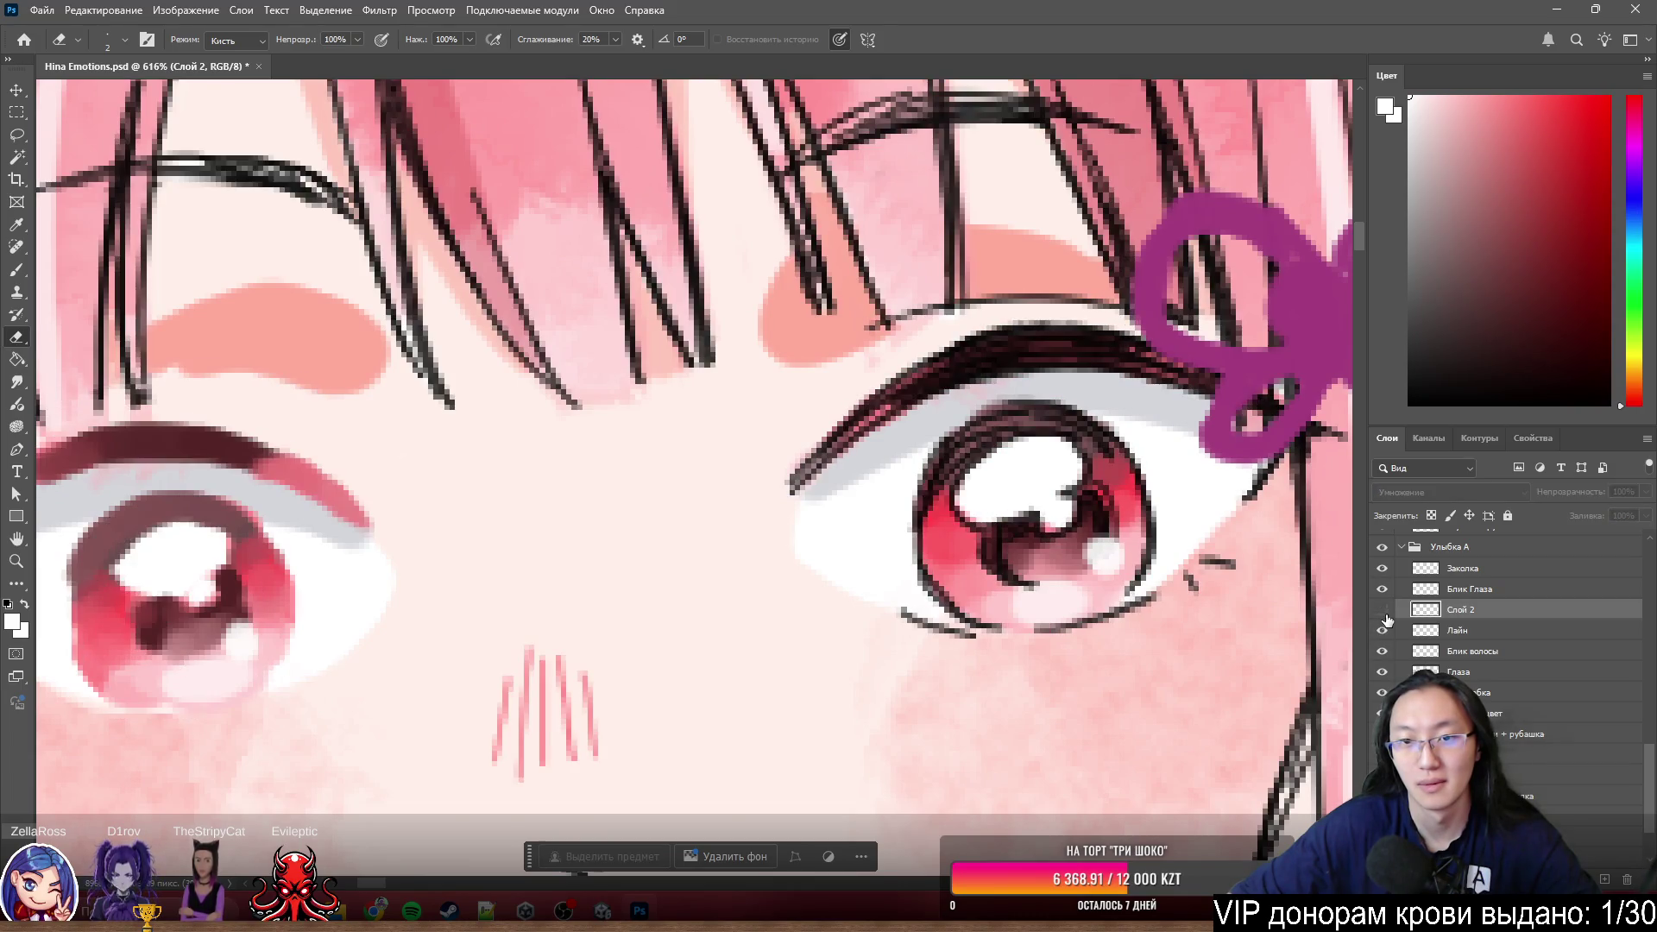
left_click(1384, 611)
scroll(1303, 561, "down", 3)
scroll(639, 319, "up", 1)
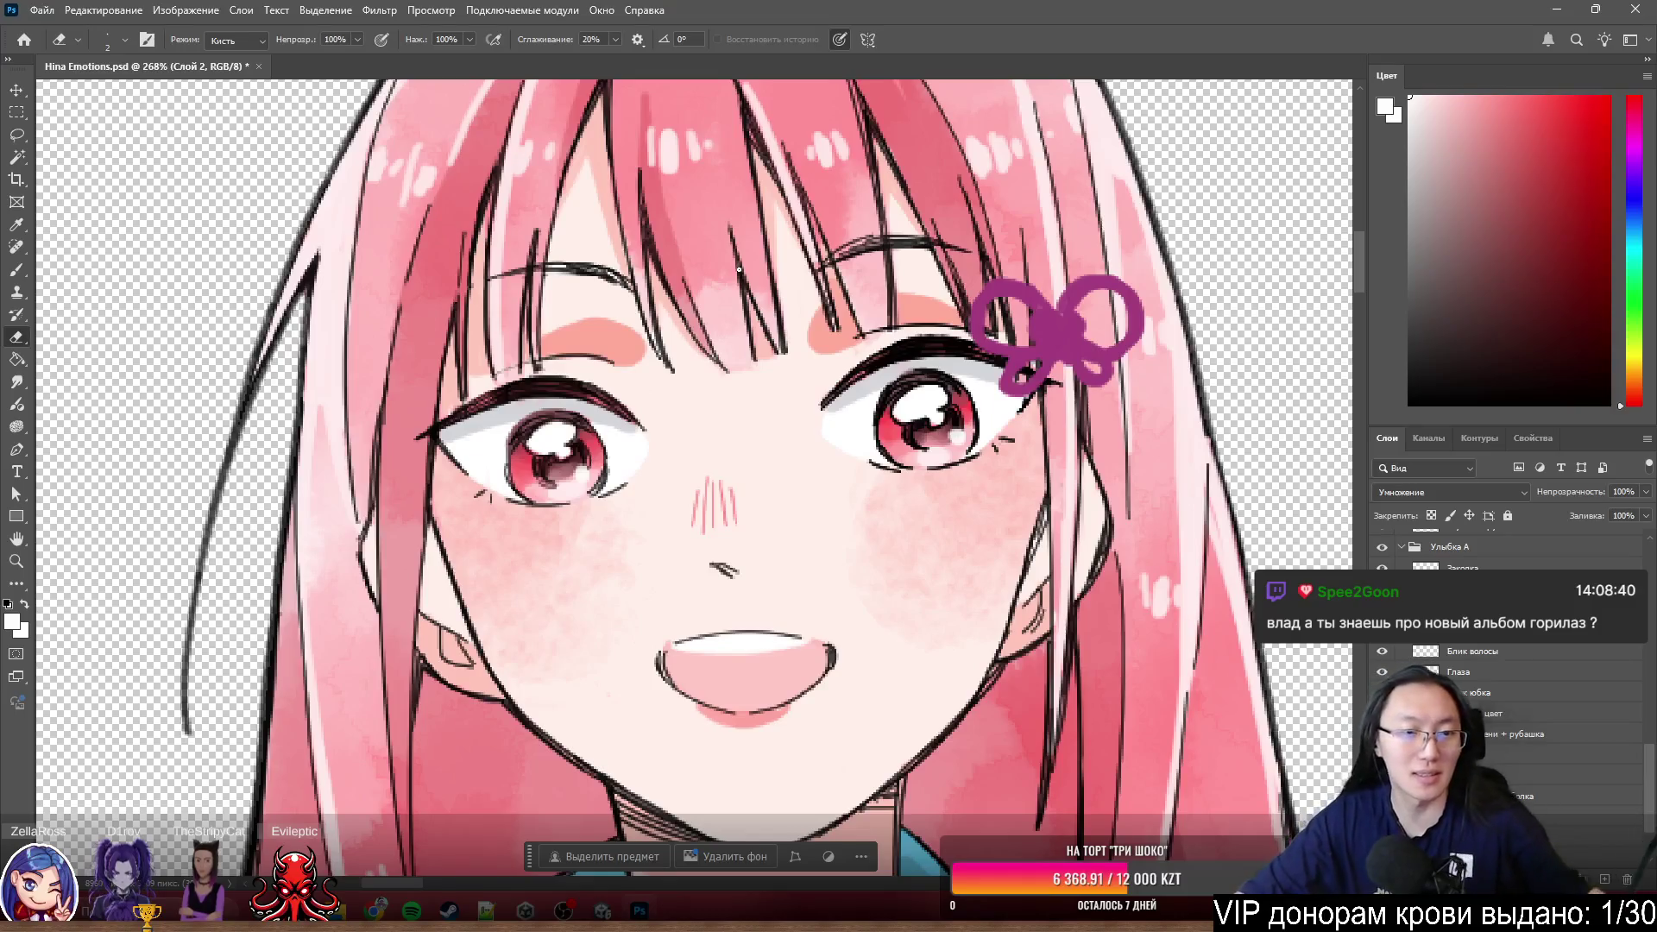
scroll(380, 317, "down", 3)
scroll(380, 317, "up", 3)
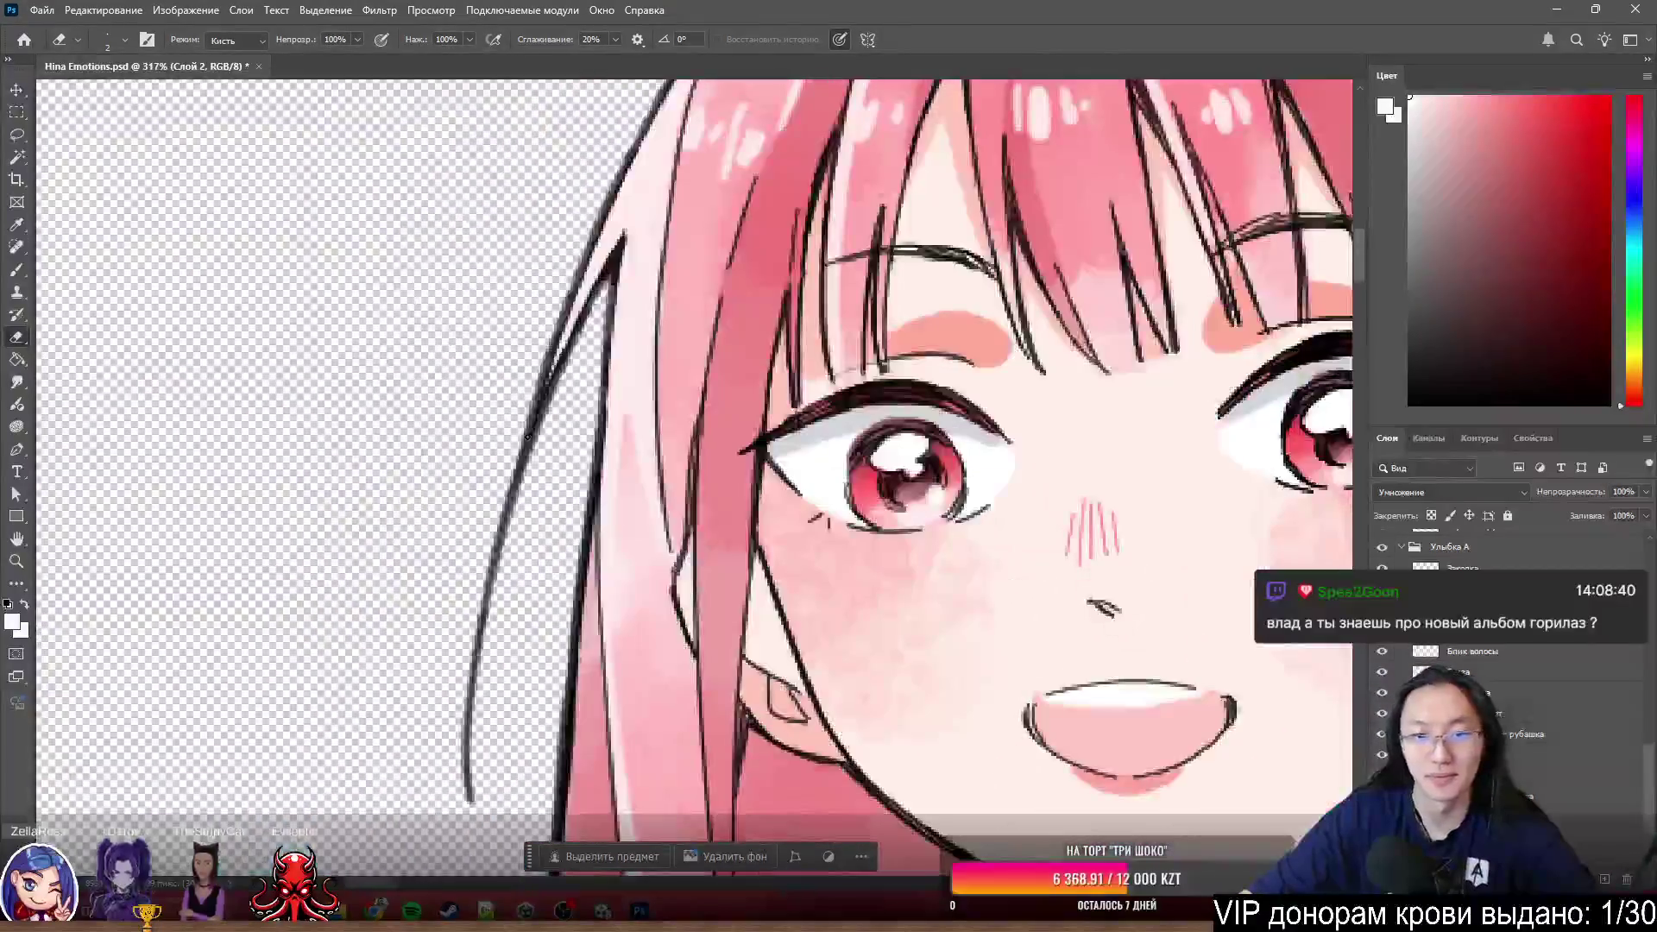
scroll(1301, 491, "down", 3)
scroll(1302, 491, "up", 3)
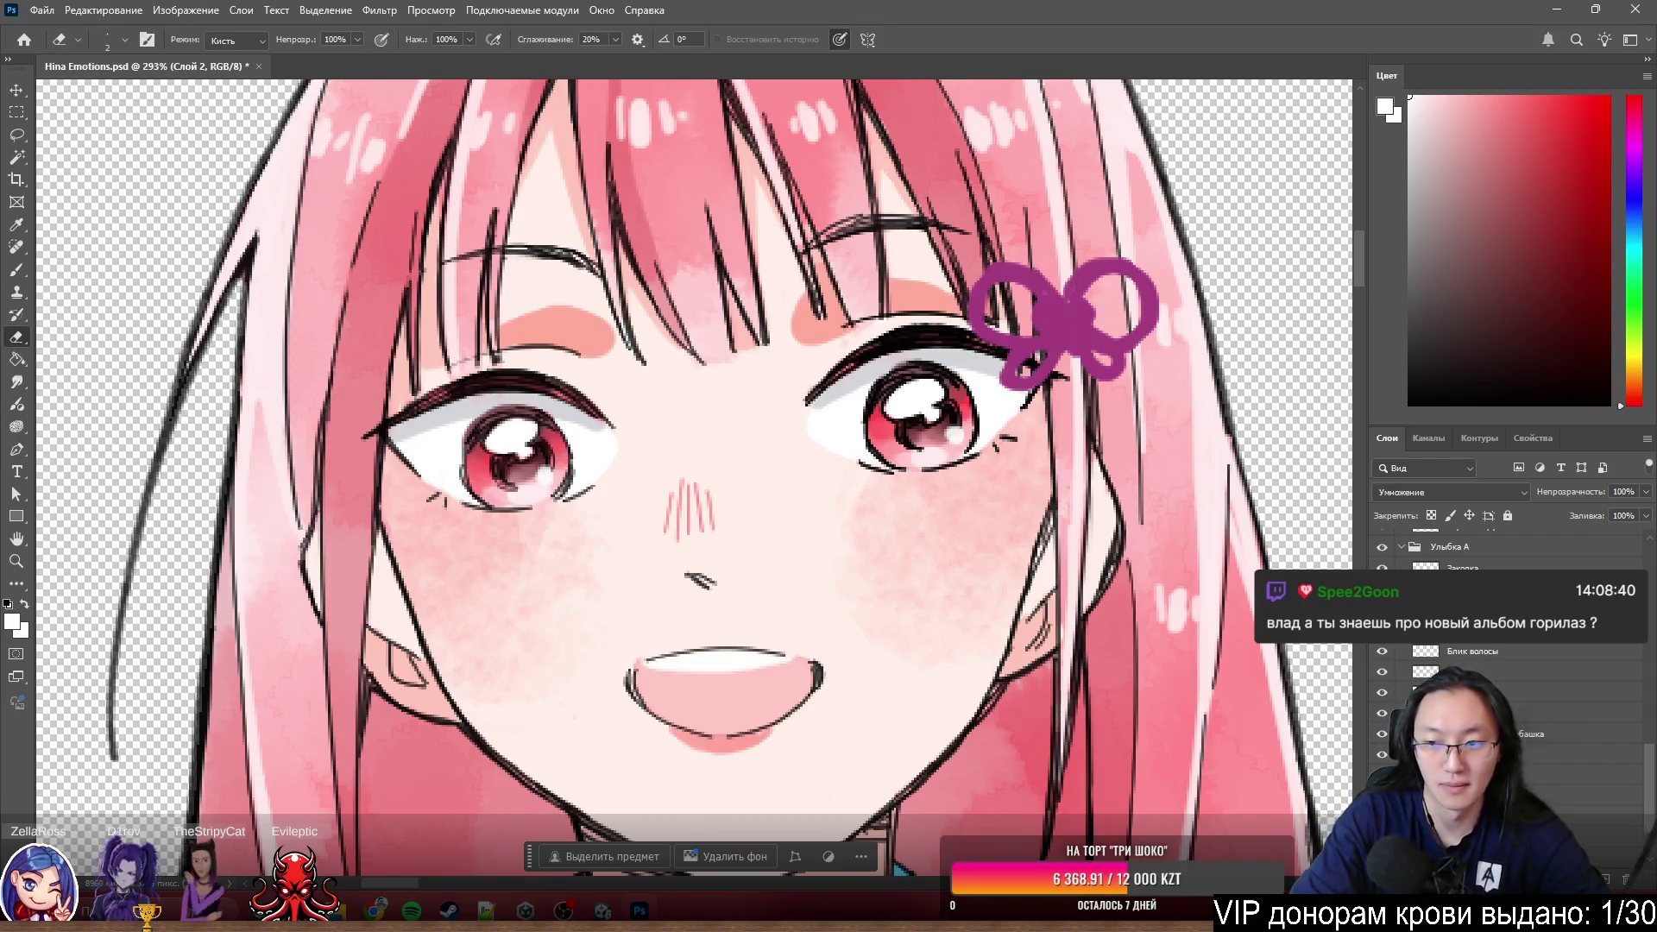
key("alt+[")
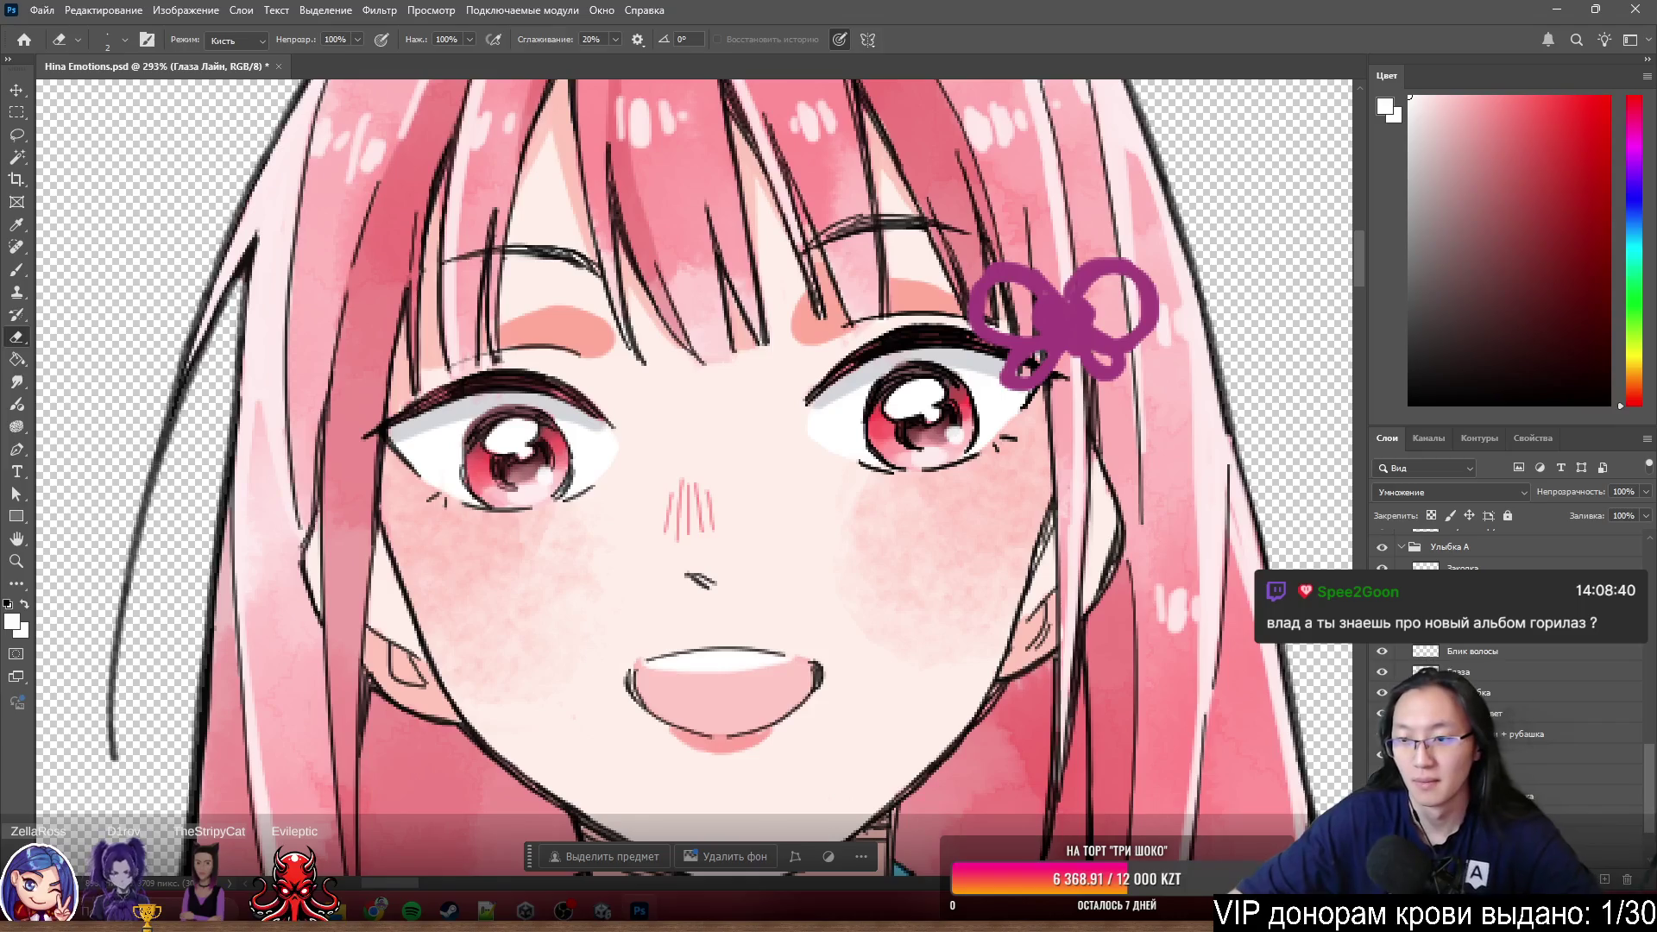
scroll(557, 181, "up", 1)
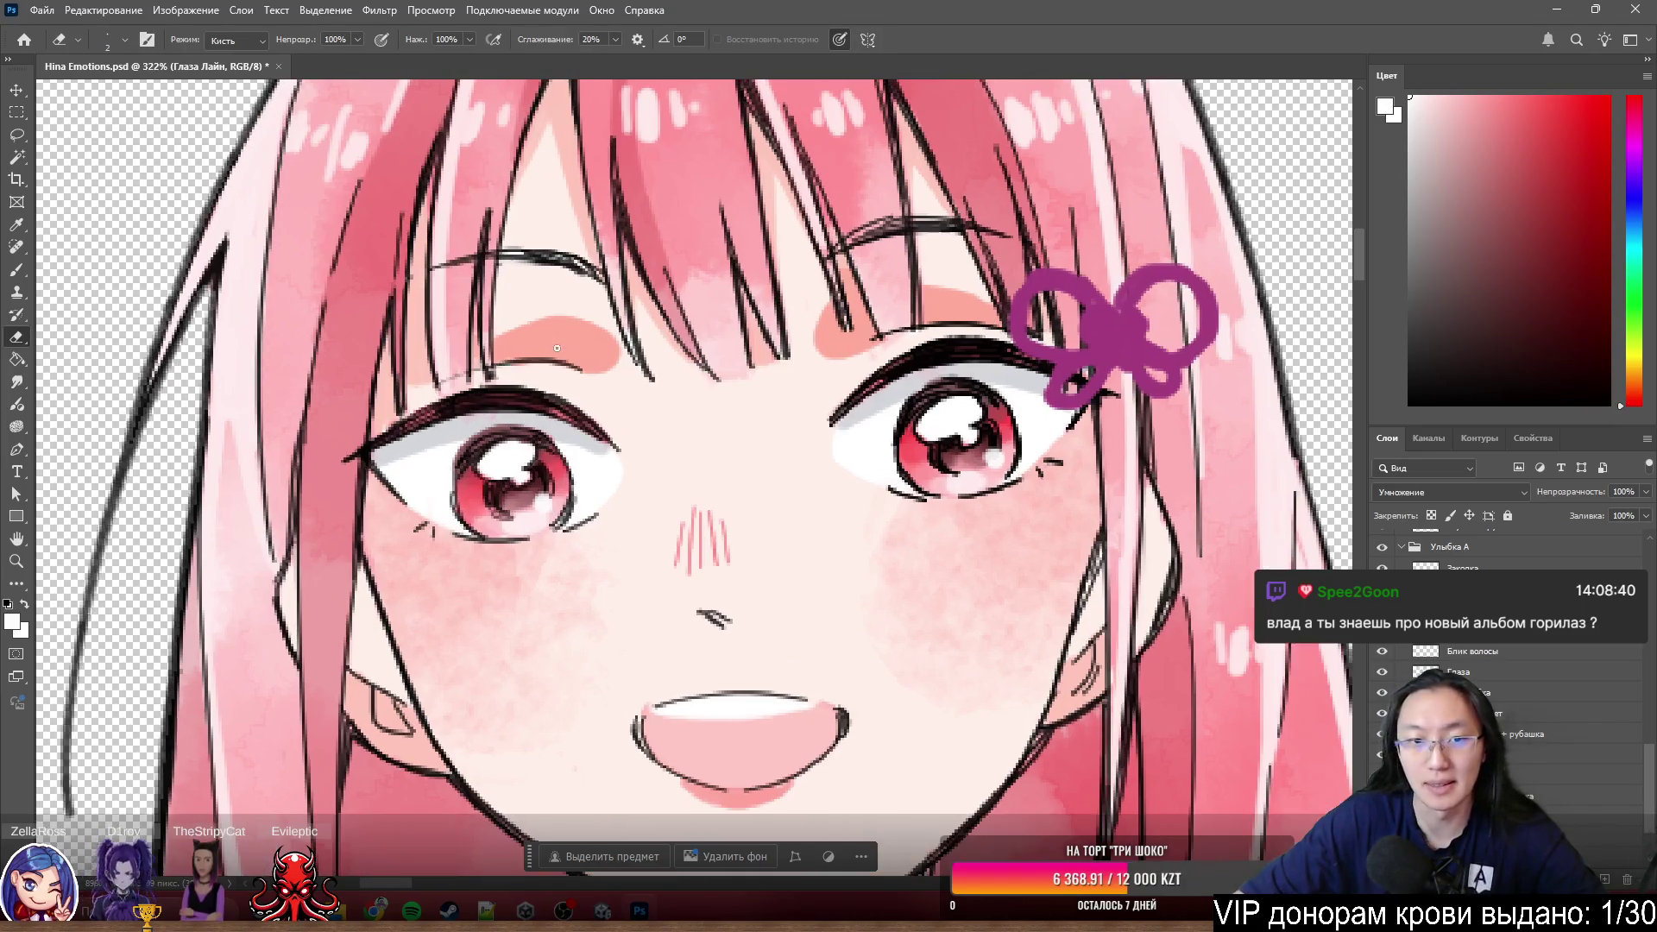
- Nudge the blush layer up-left and toggle it solo against the full face artwork
left_click_drag(647, 350, 613, 373)
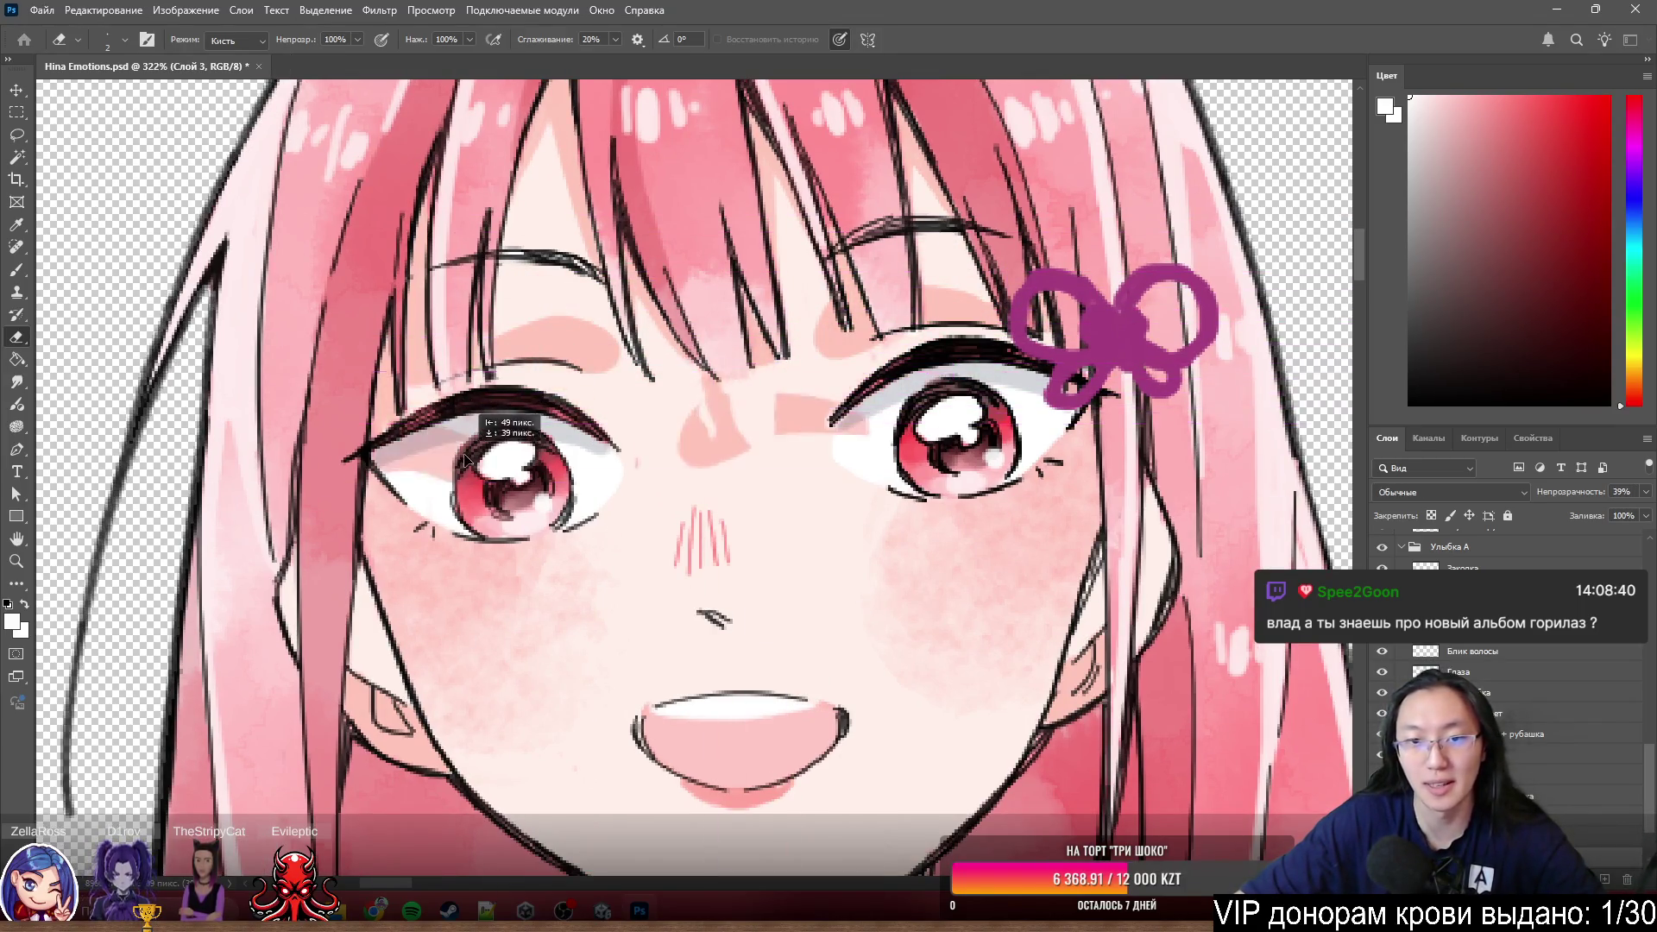
left_click_drag(612, 371, 607, 357)
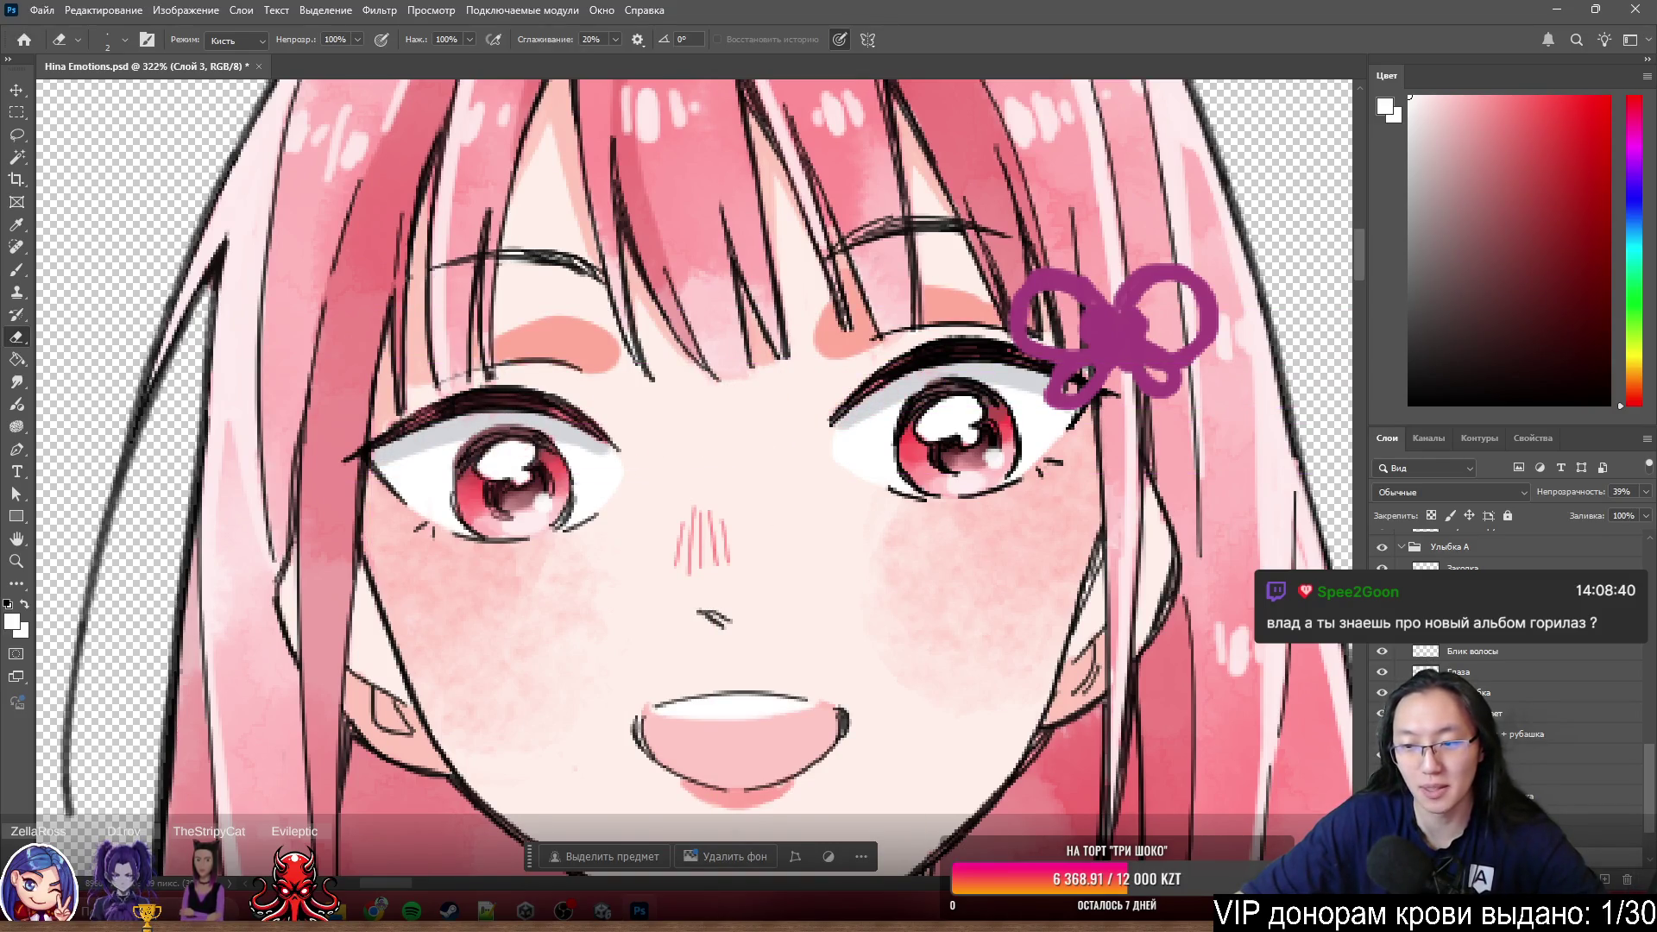
scroll(1502, 648, "down", 2)
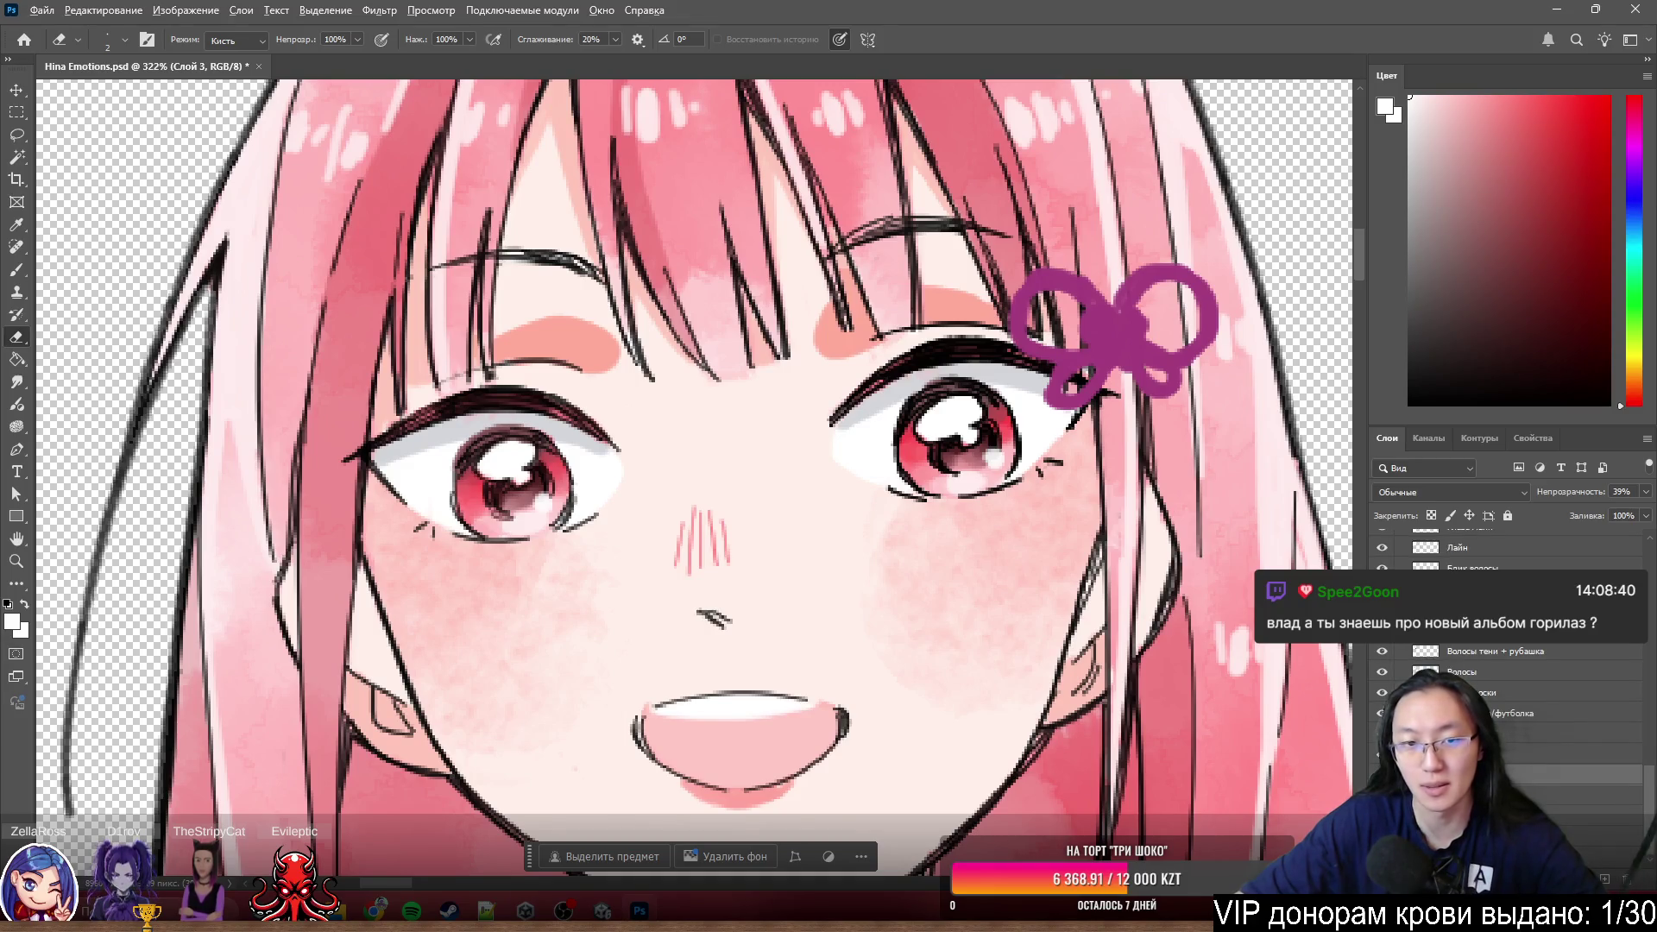
left_click(1382, 609, "alt")
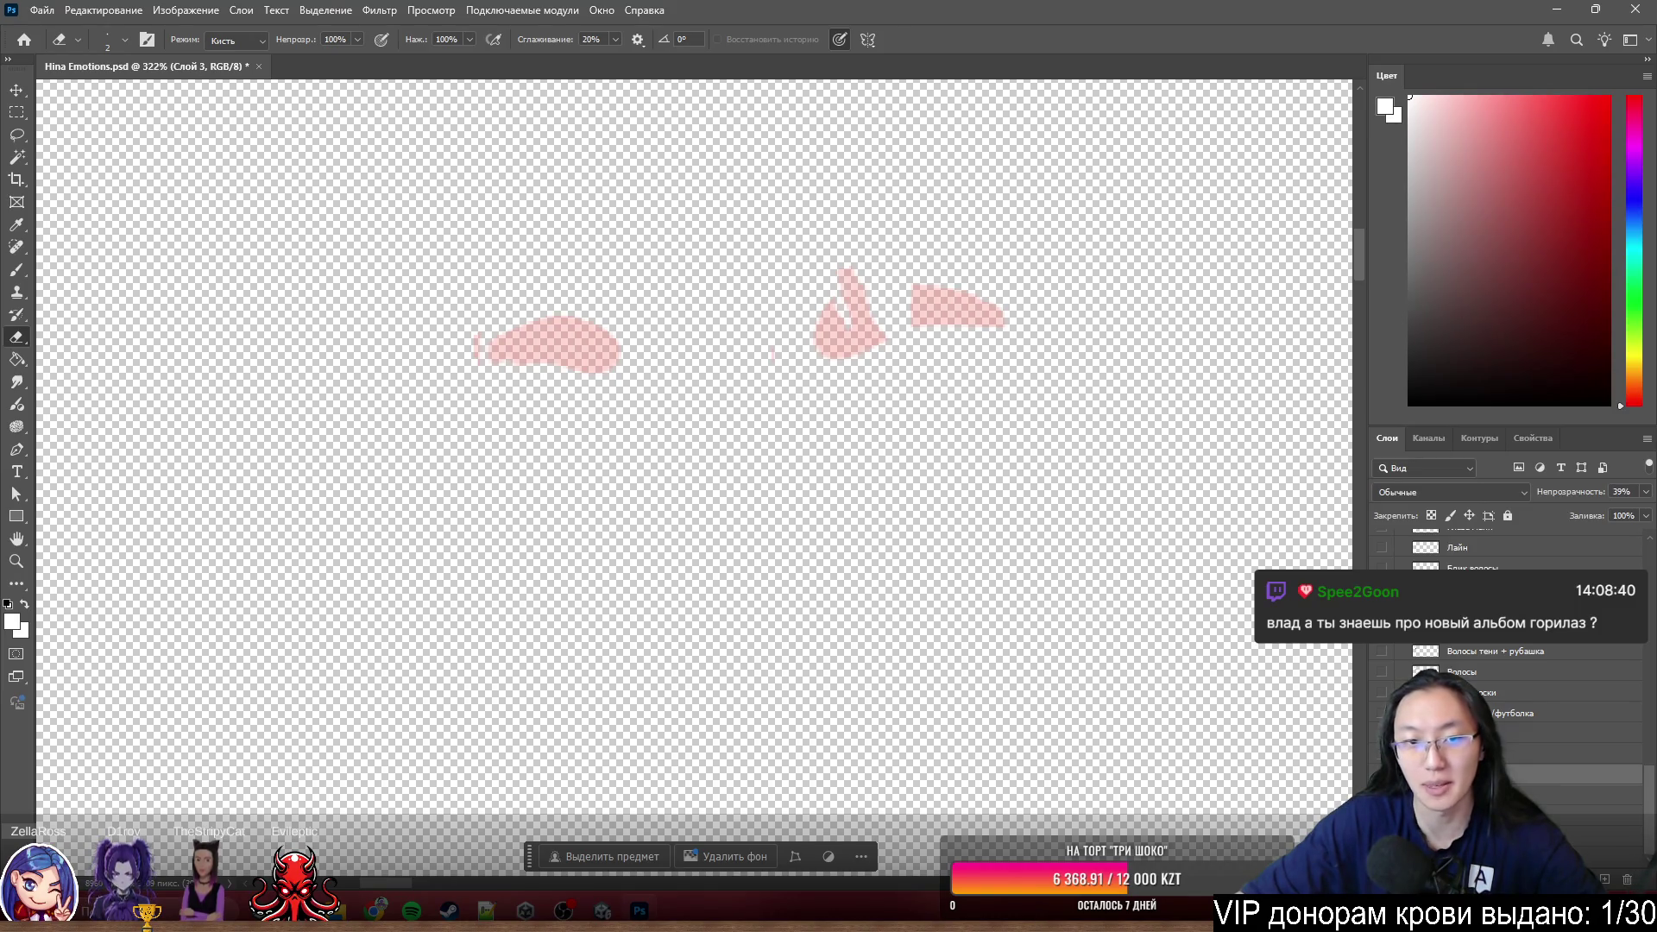
left_click(1382, 608, "alt")
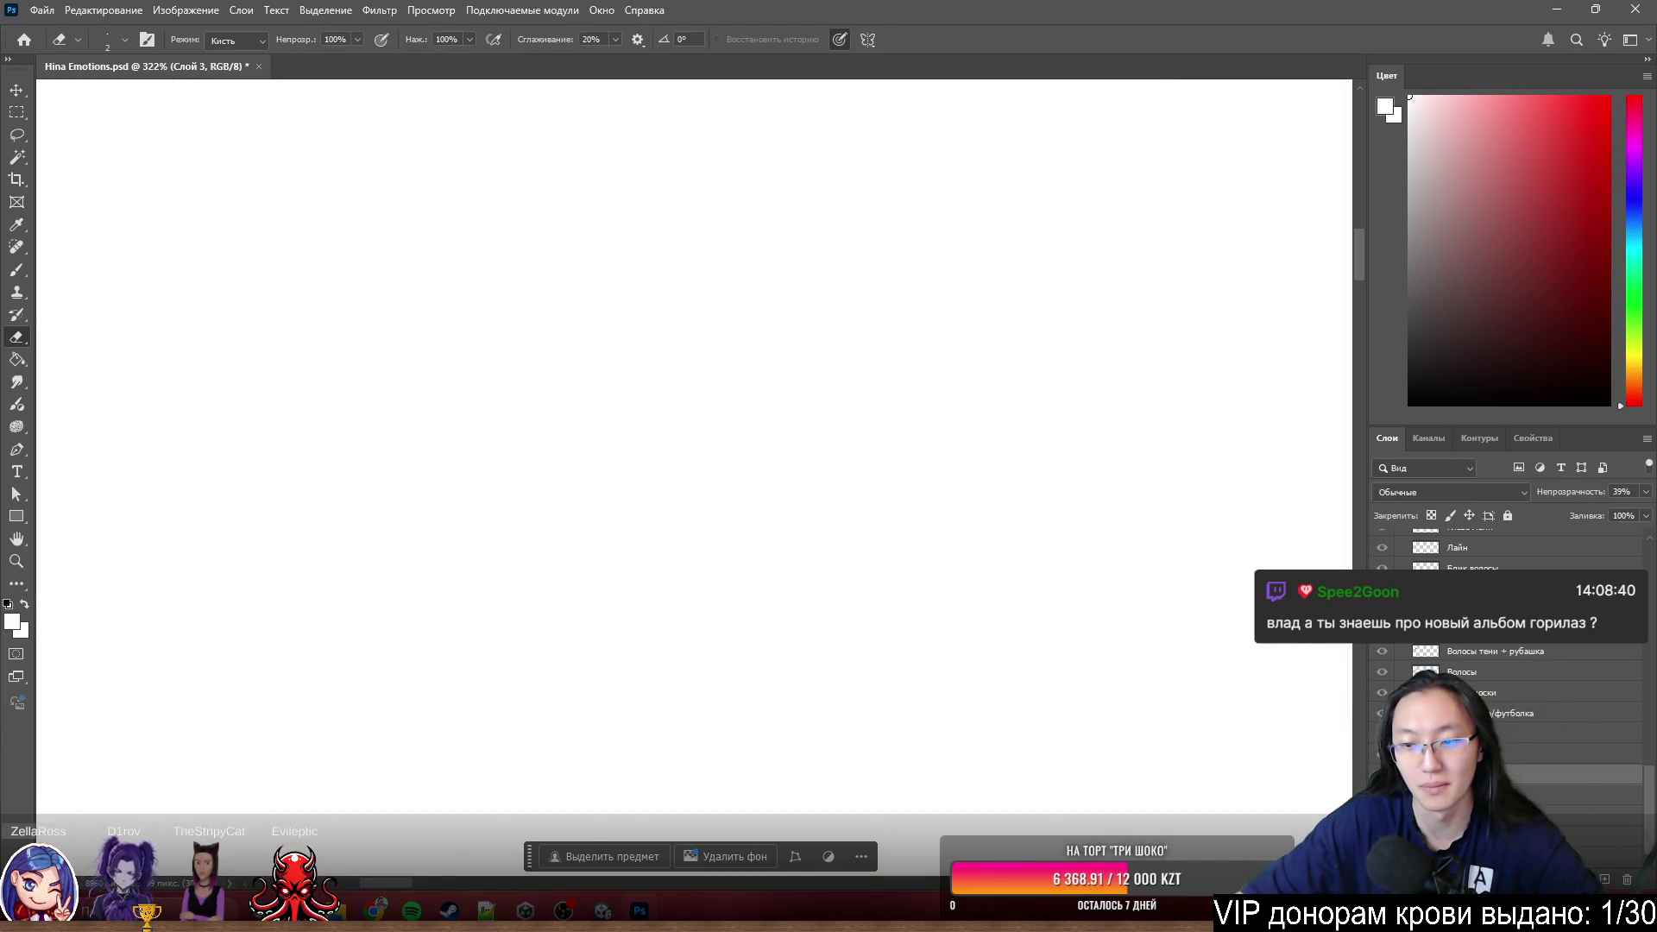
left_click(1382, 609, "alt")
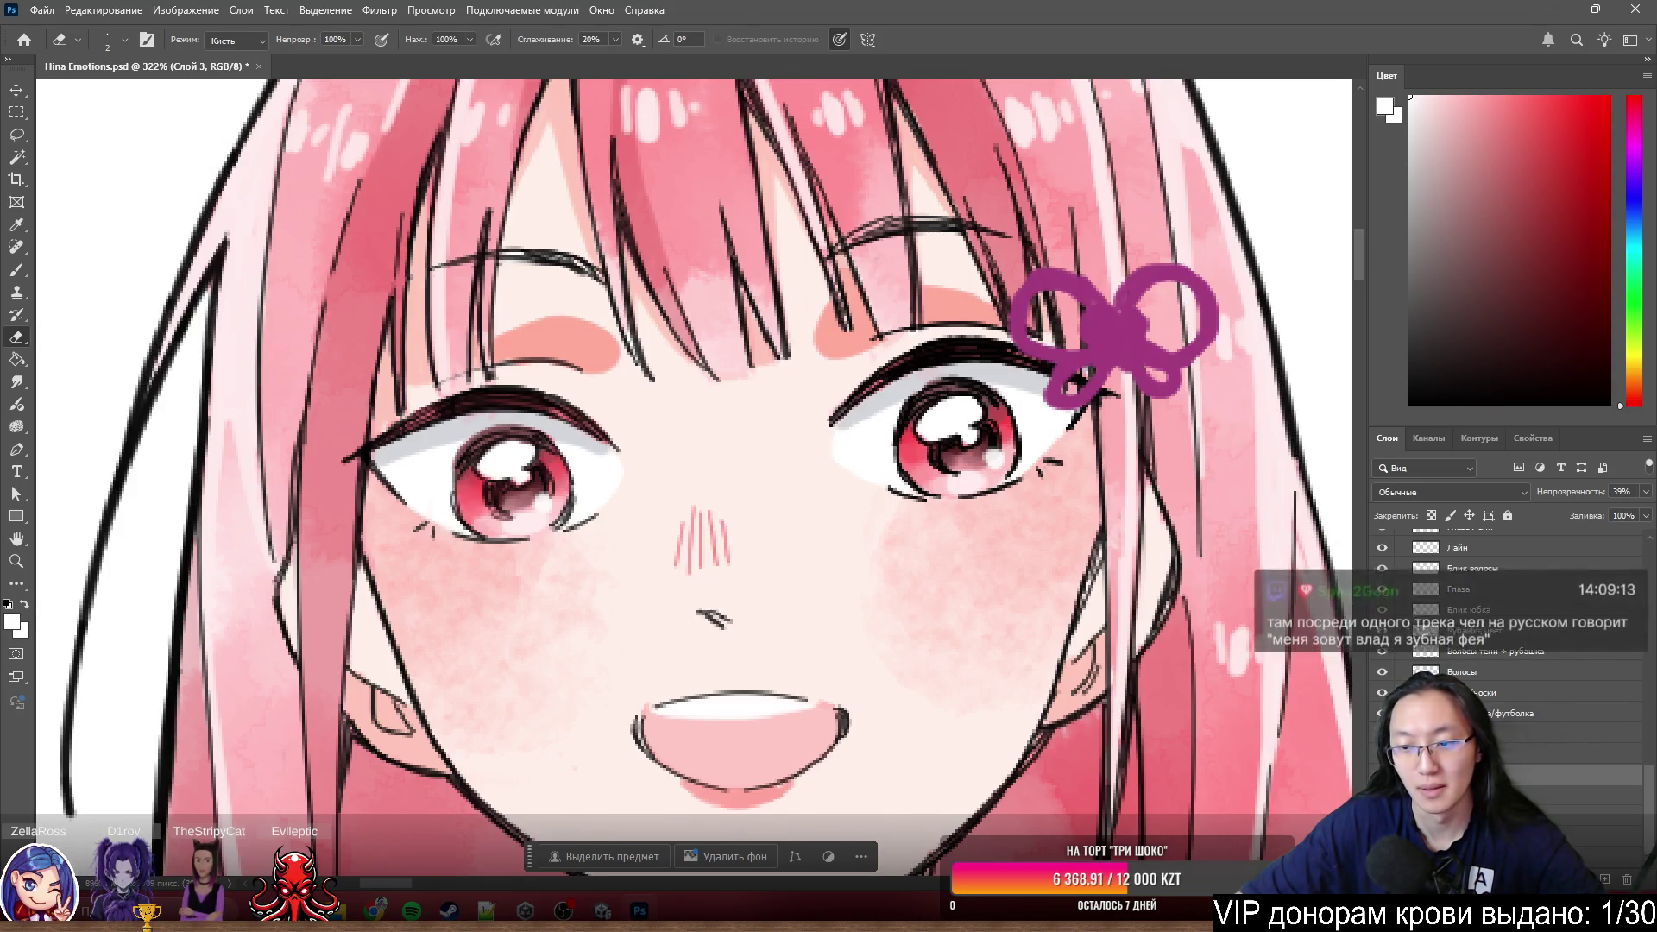
left_click(1382, 609, "alt")
scroll(474, 236, "up", 3)
scroll(475, 236, "up", 1)
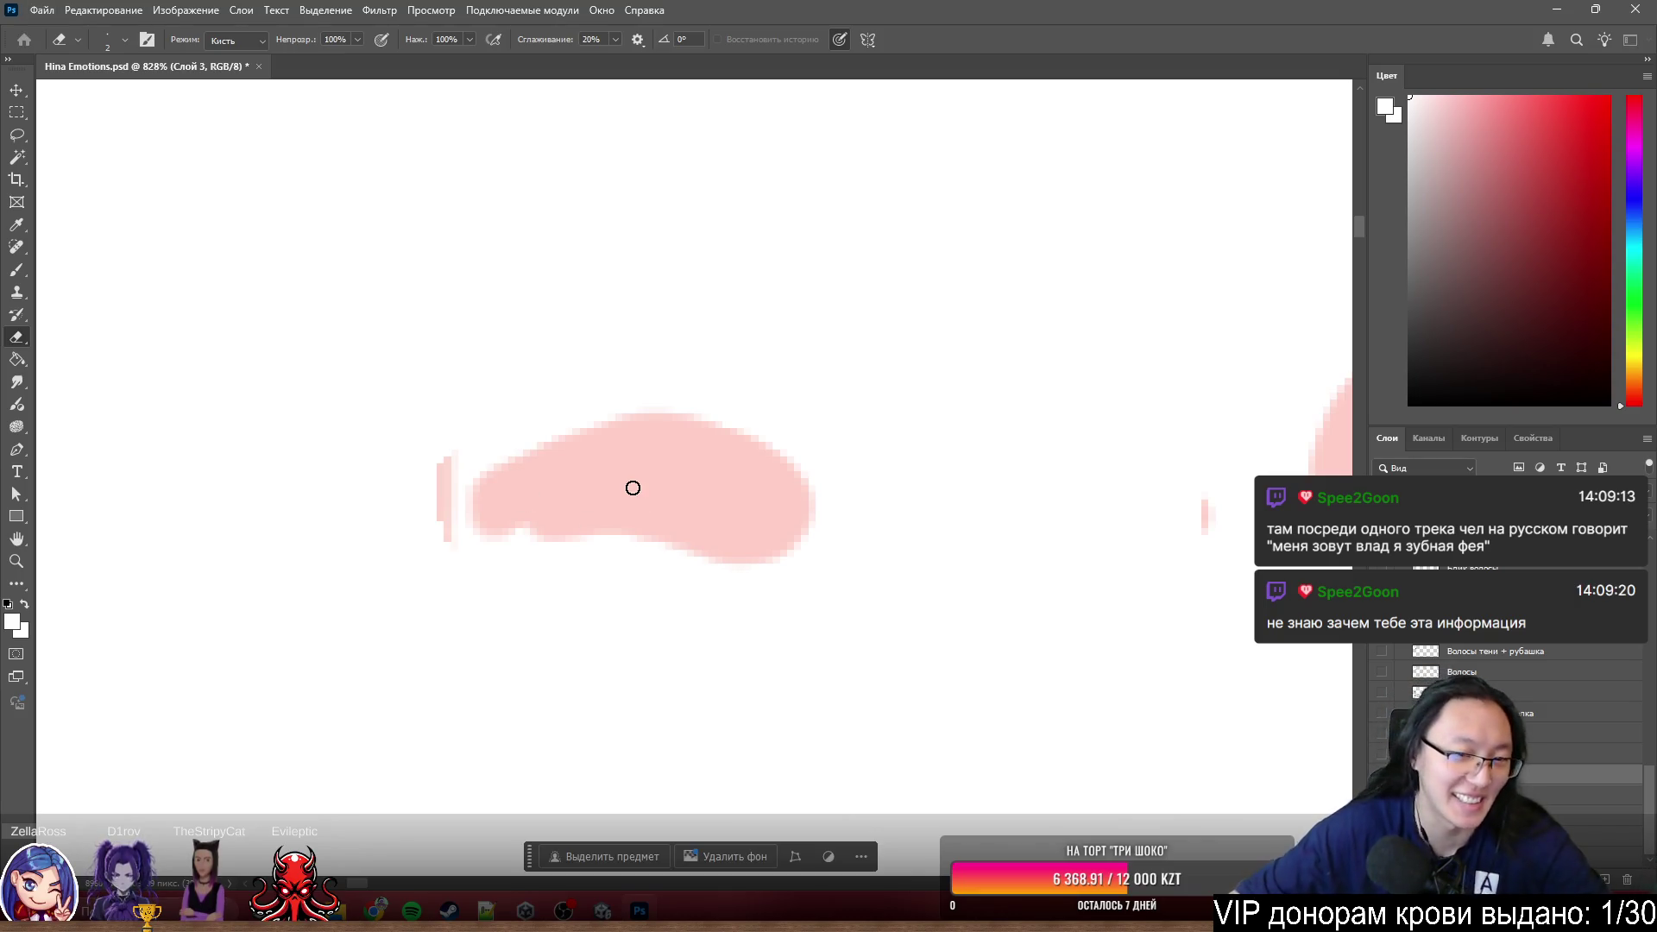
- Erase the faint pink sliver and a shape's top tip, then switch to the Clone Stamp tool
left_click_drag(441, 454, 445, 493)
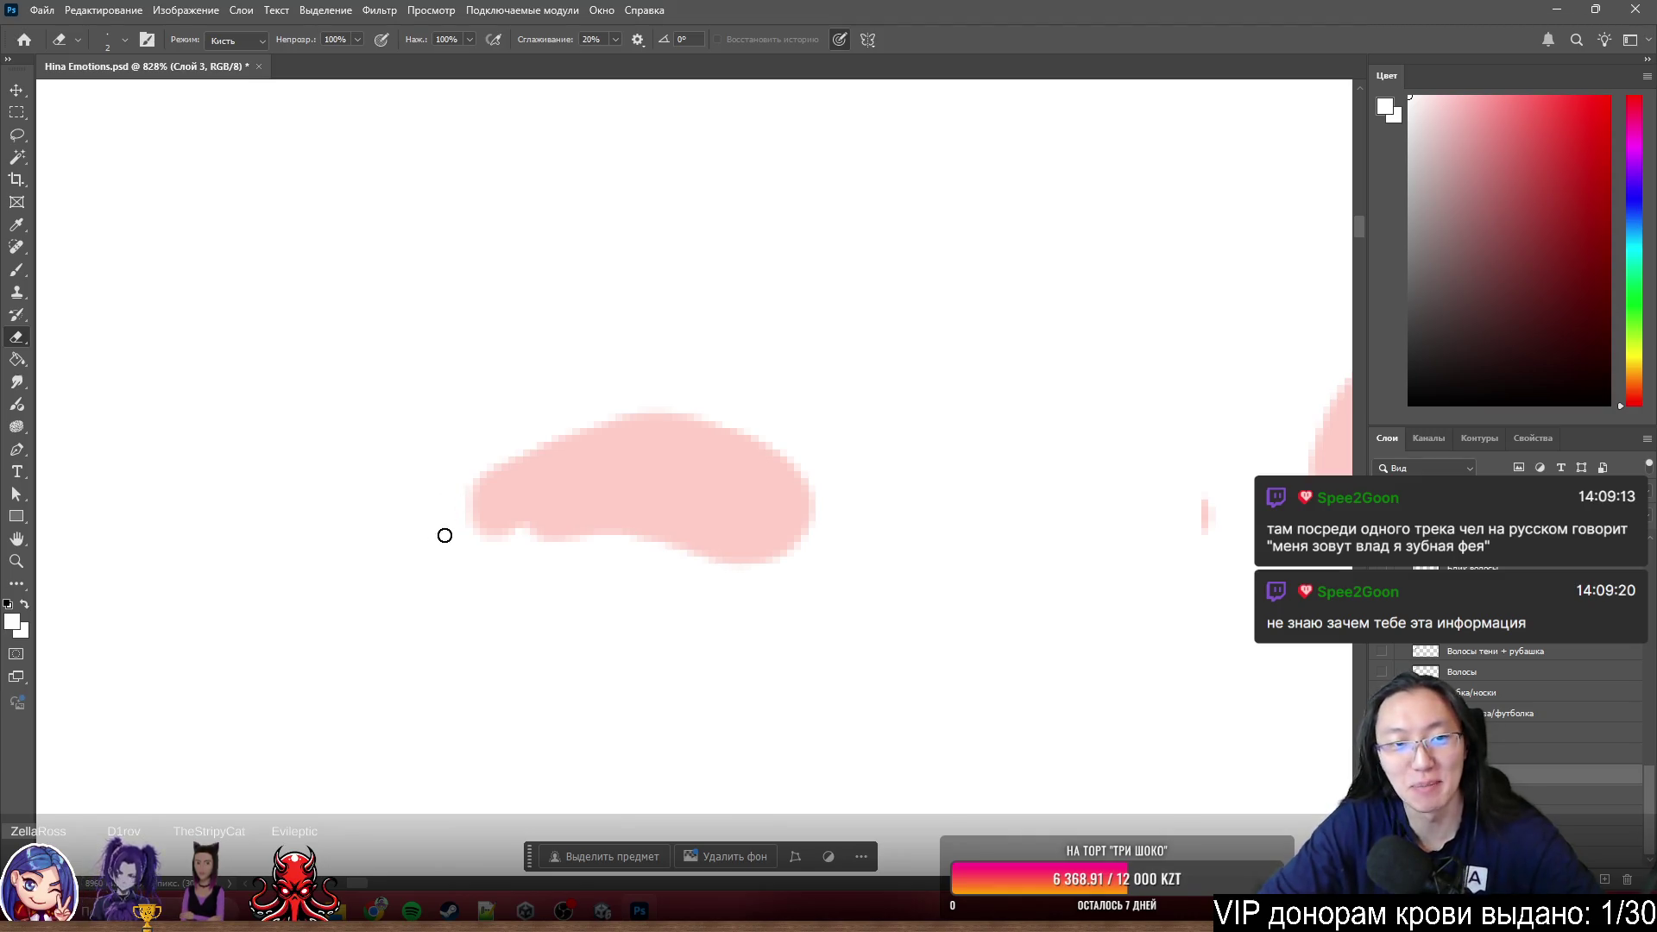
key("space")
left_click_drag(907, 462, 560, 469)
left_click_drag(840, 485, 833, 493)
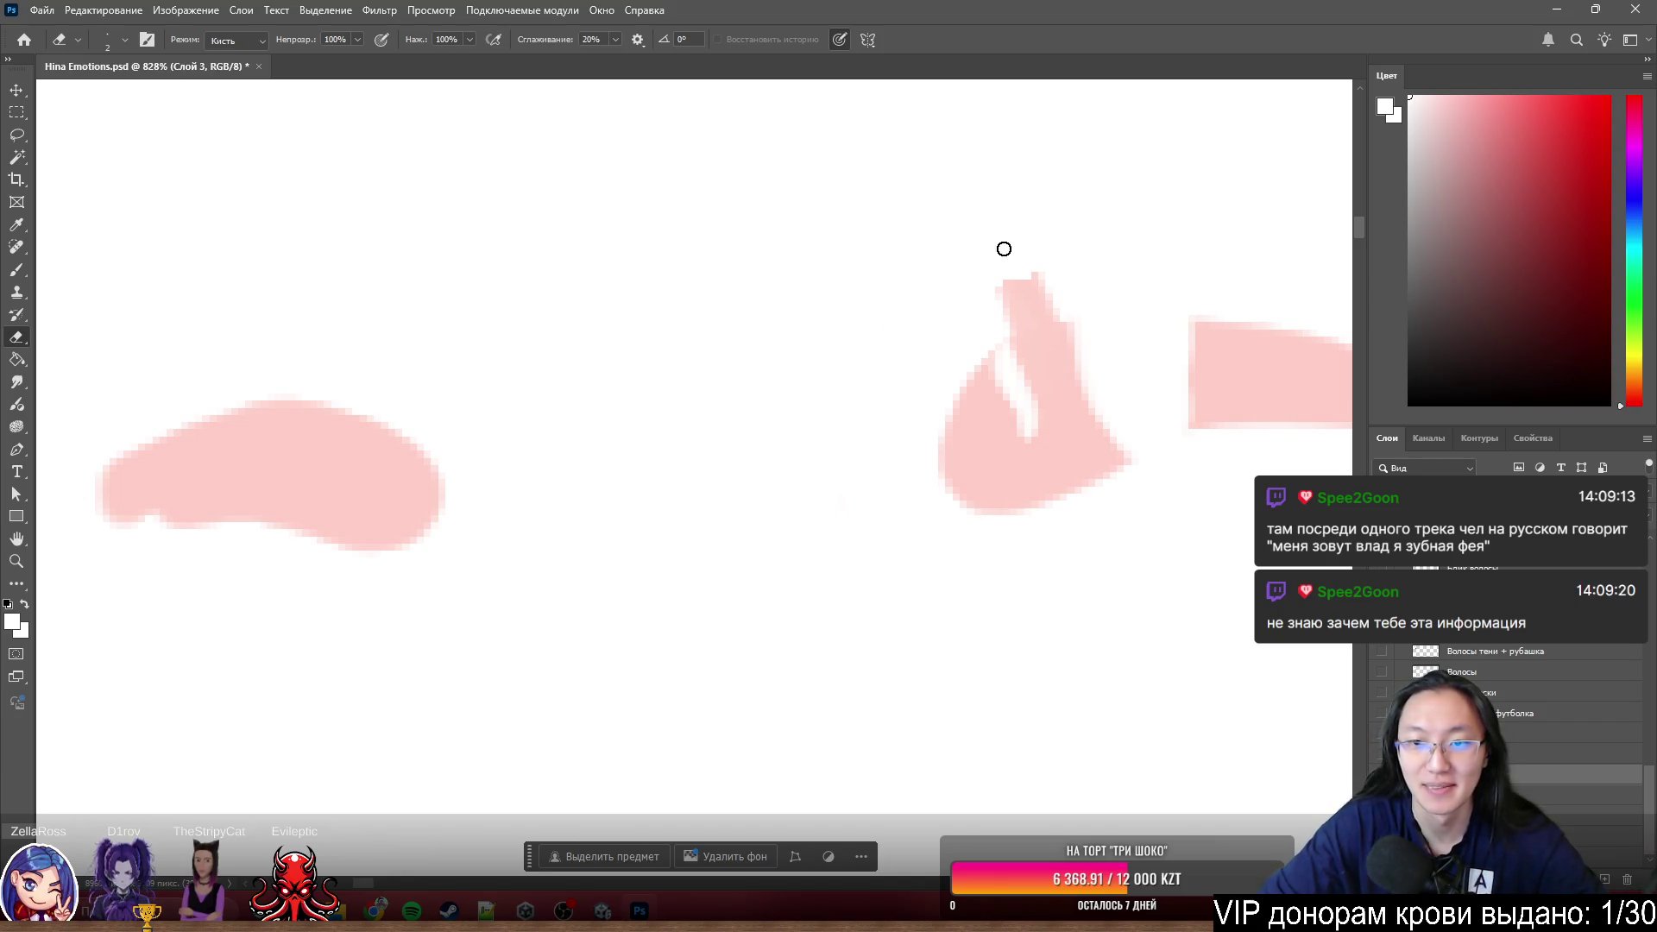
left_click_drag(1032, 280, 1043, 300)
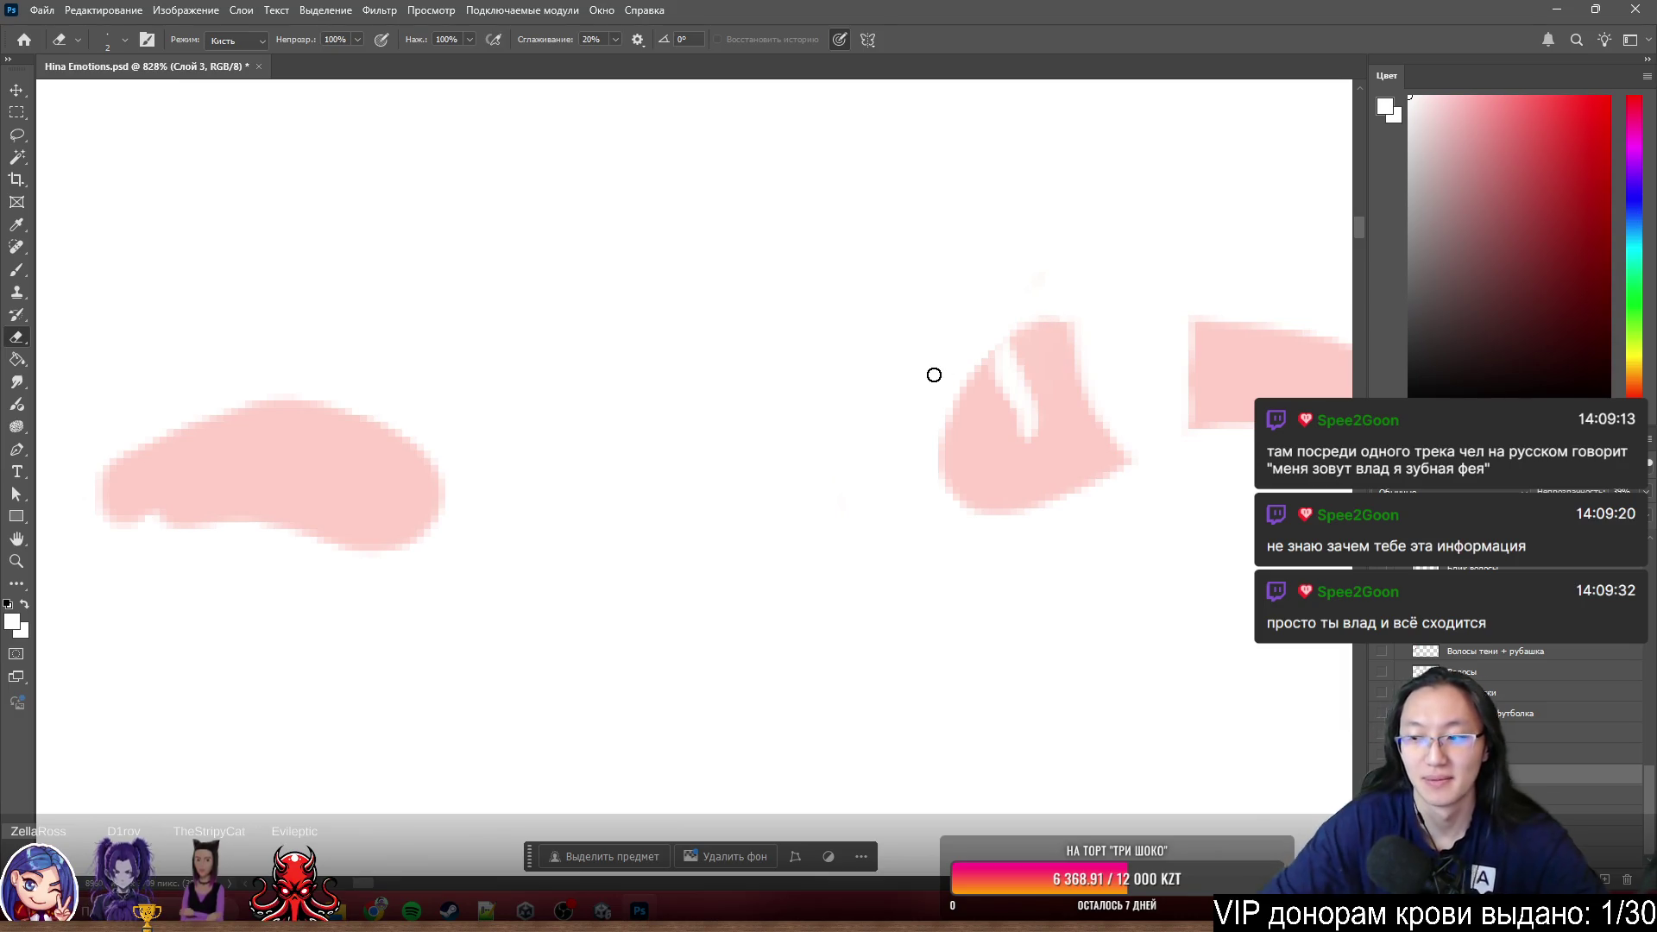
scroll(500, 212, "down", 3)
scroll(721, 167, "up", 2)
scroll(922, 445, "up", 2)
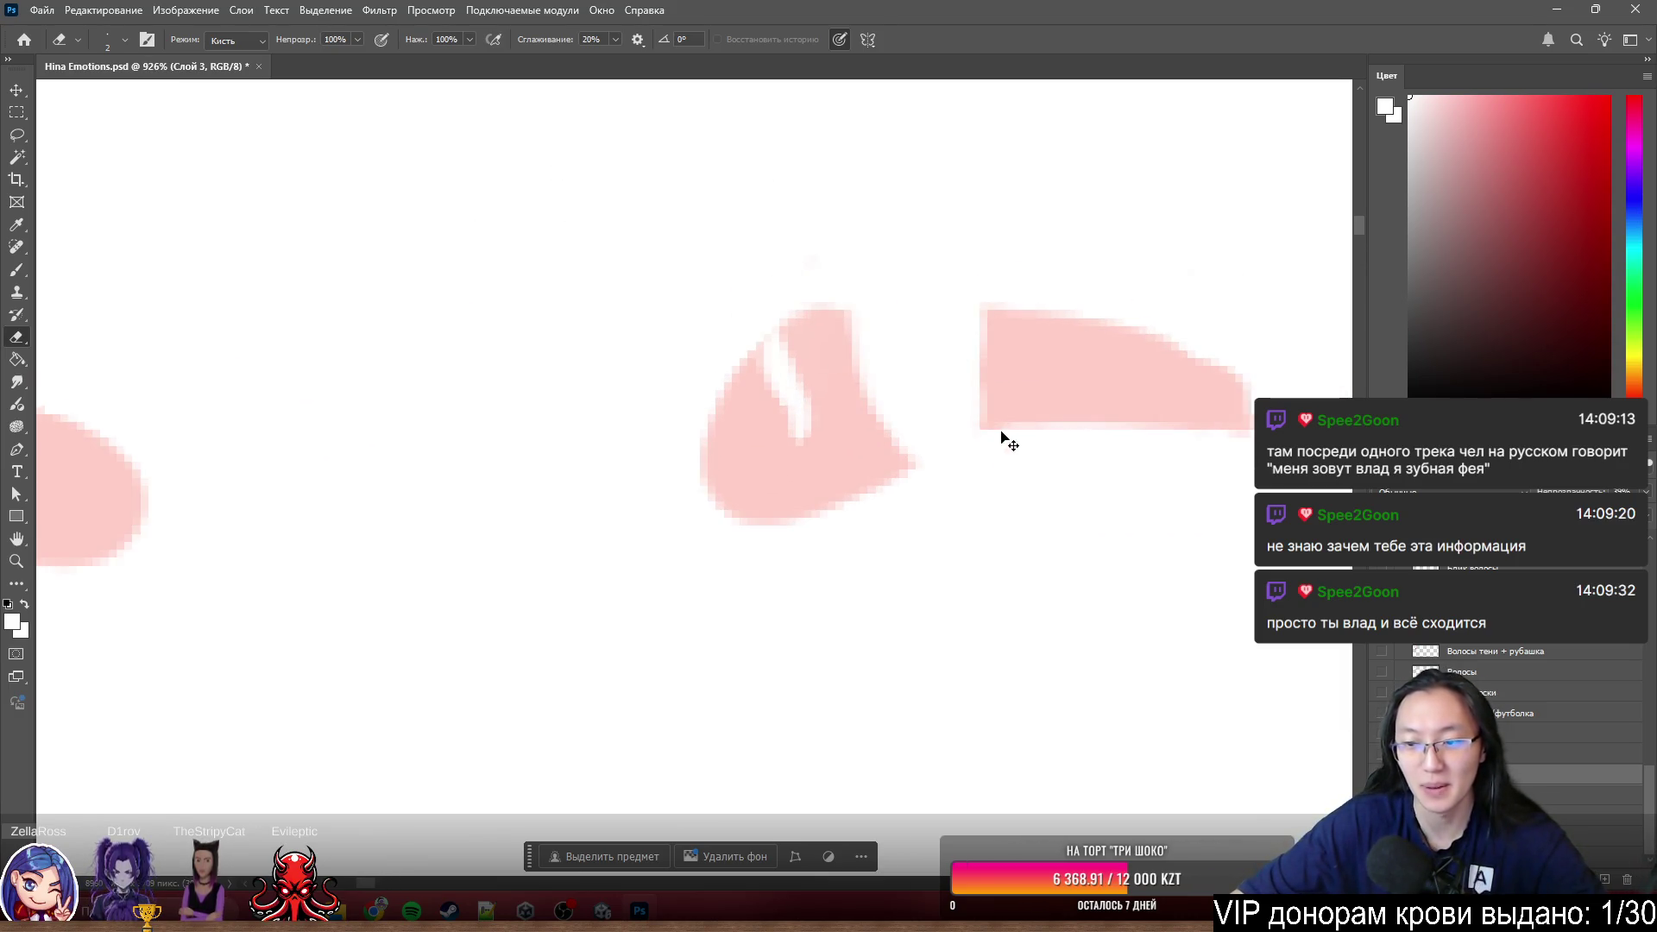
scroll(954, 375, "up", 3)
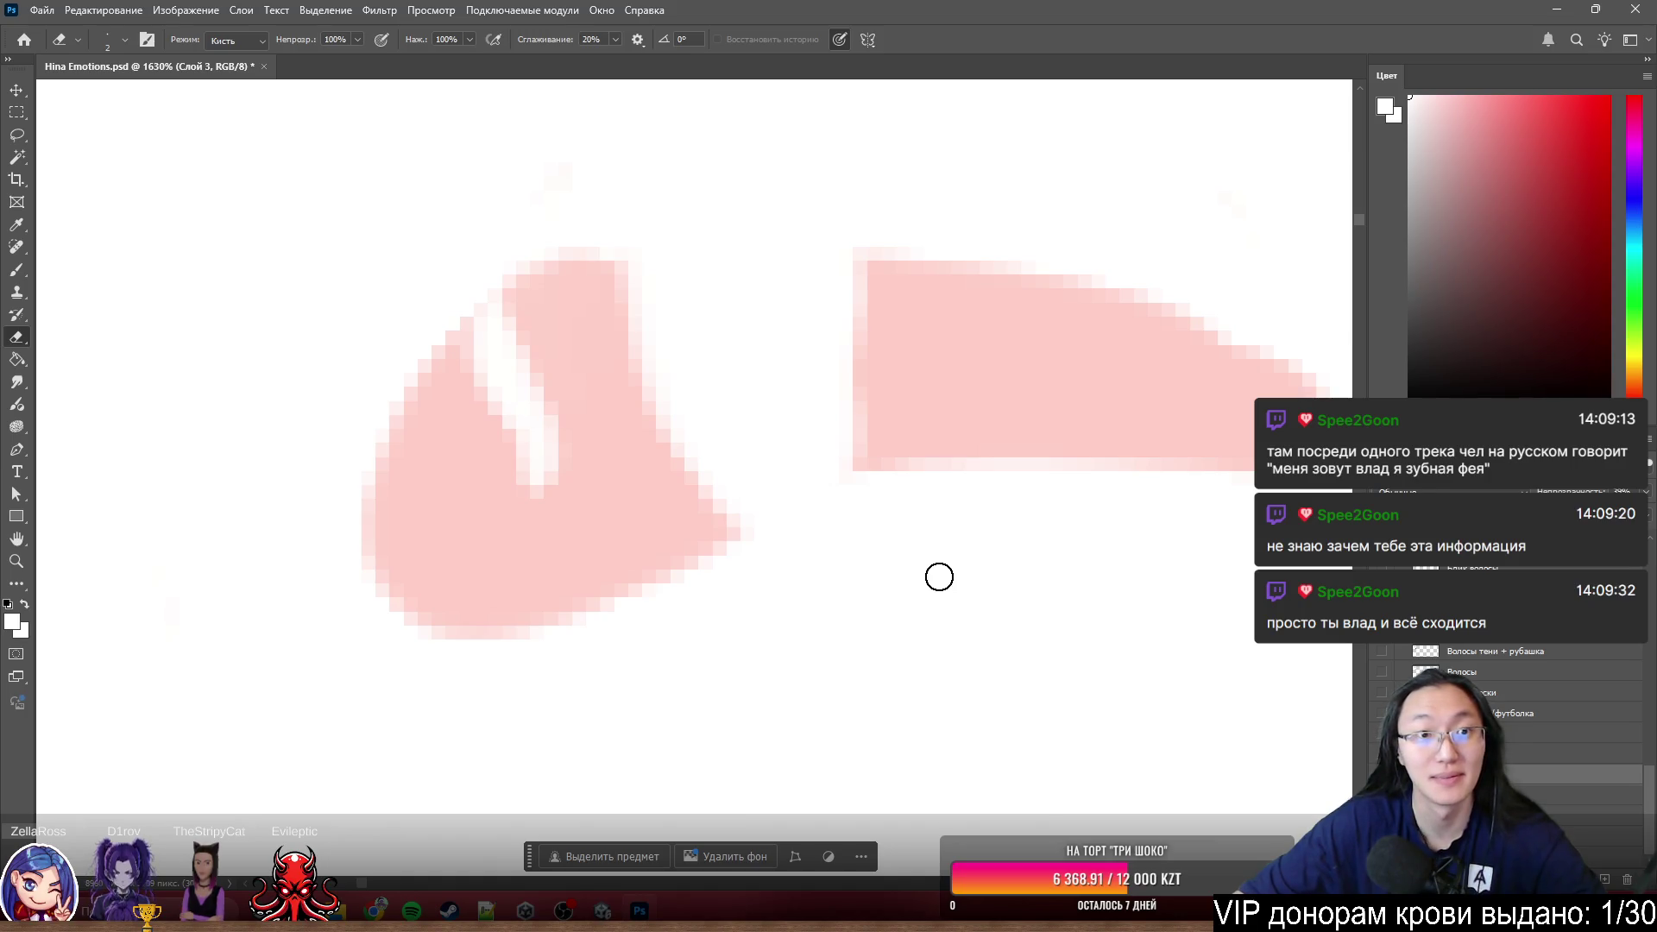
key("s")
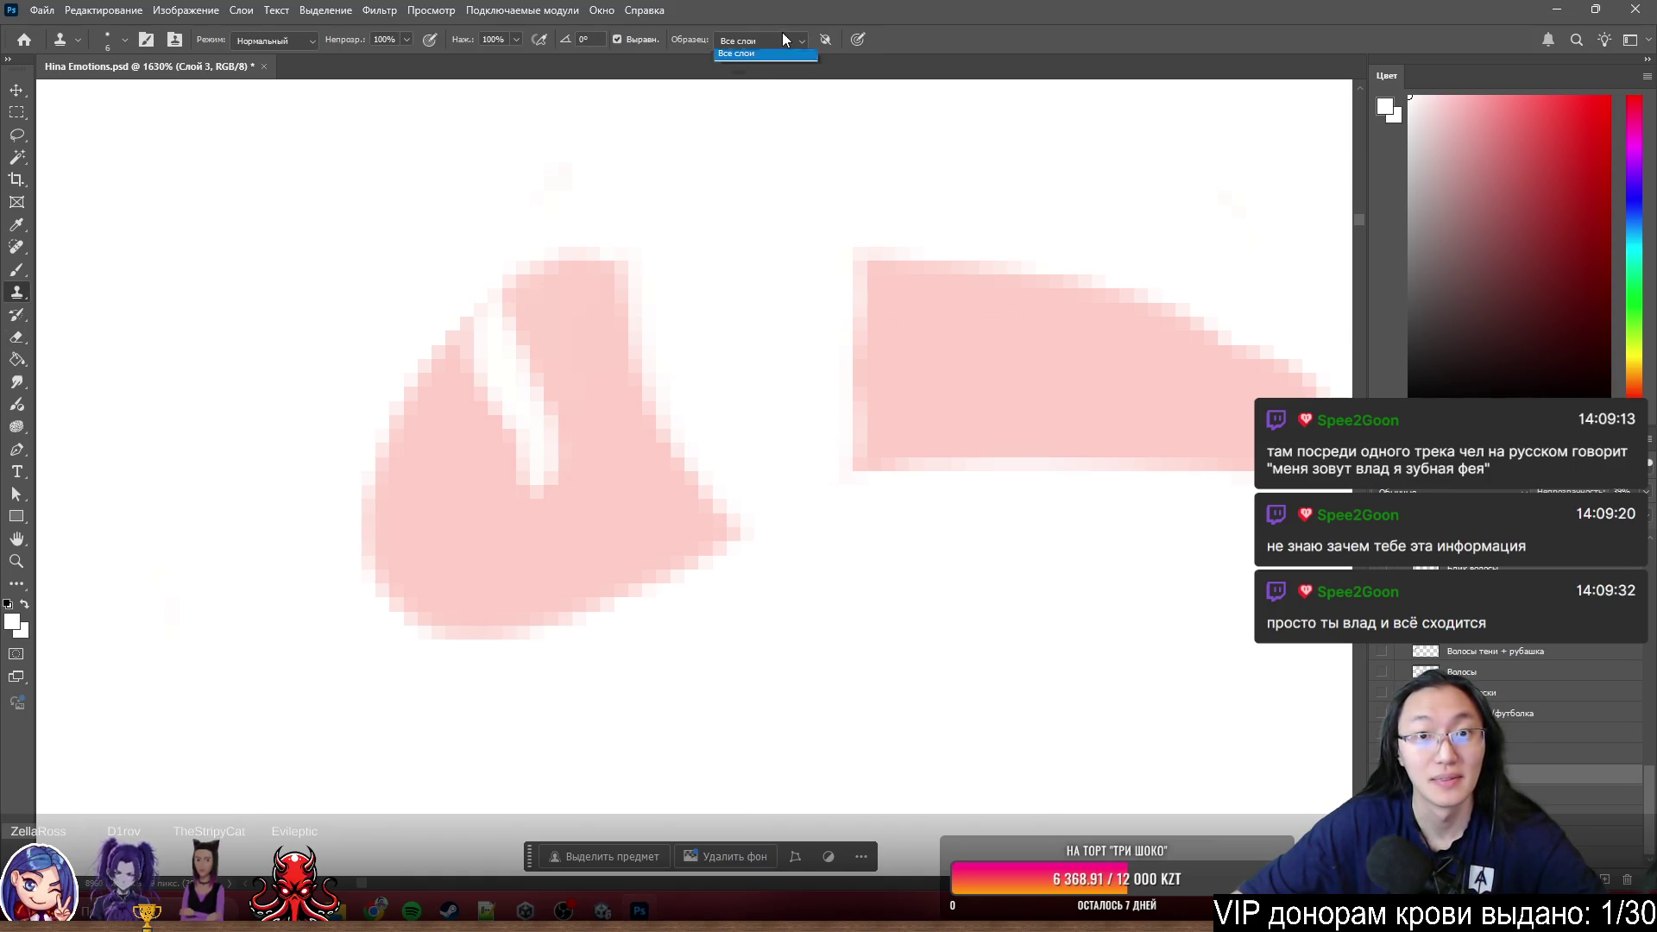
- Clone-stamp pink from the current layer over the gaps and notch joining the right eye-white pieces
left_click(775, 55)
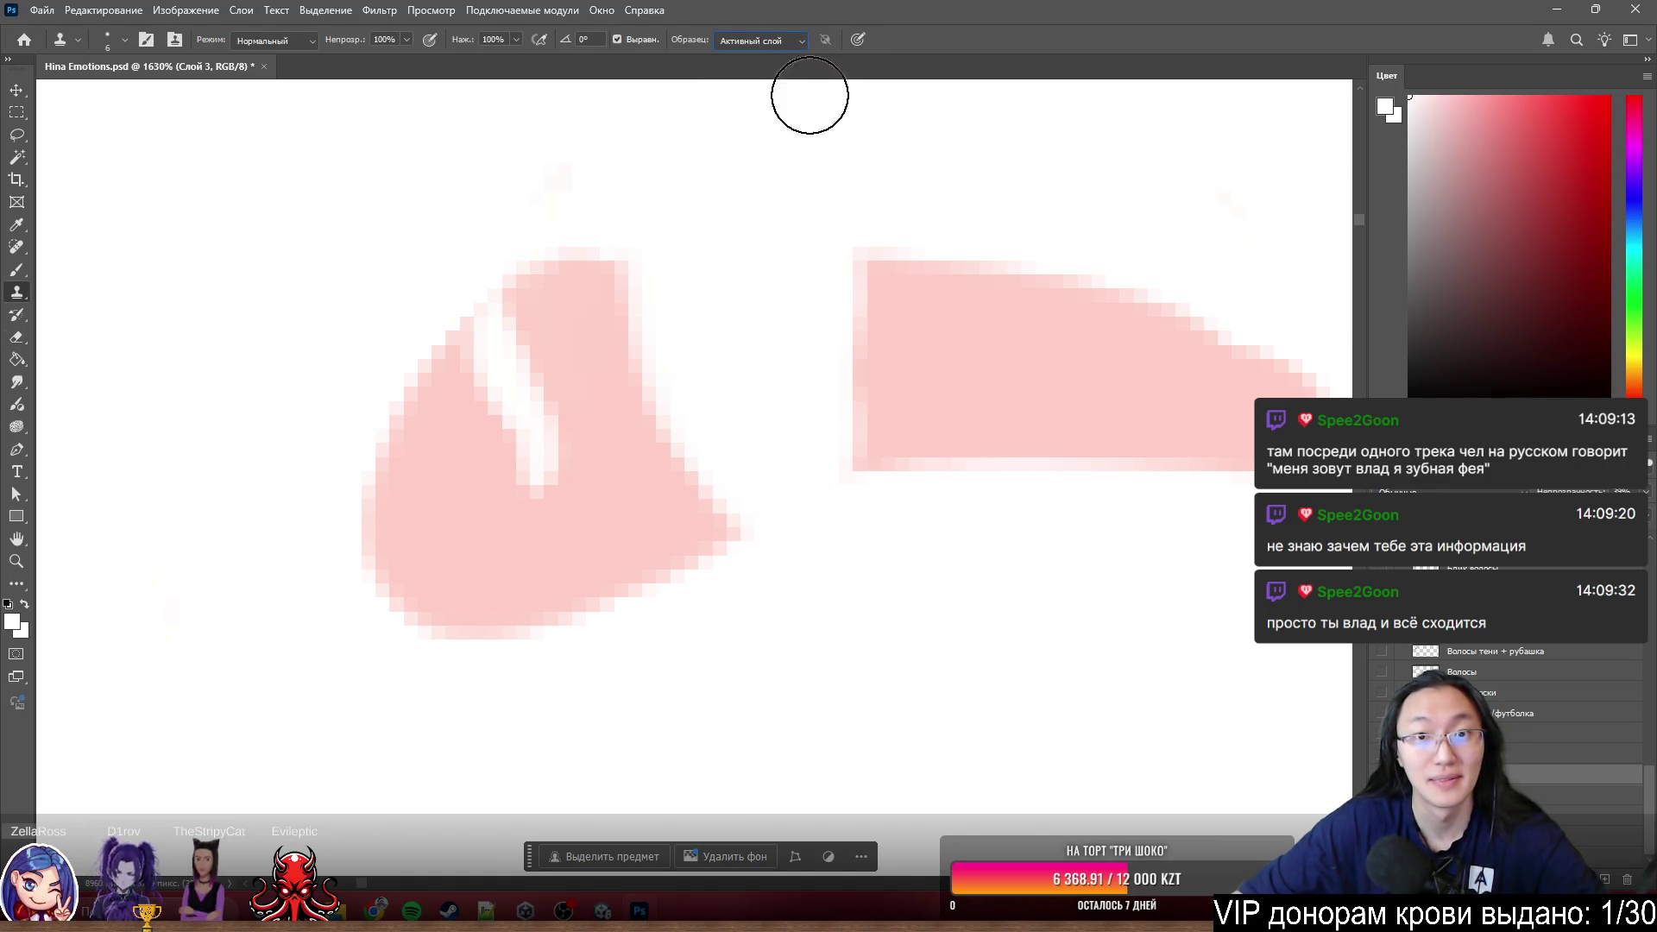
left_click(1036, 382, "alt")
mouse_move(848, 341)
left_mouse_down()
mouse_move(812, 351)
mouse_move(856, 341)
mouse_move(816, 373)
left_mouse_up()
left_click(1028, 434, "alt")
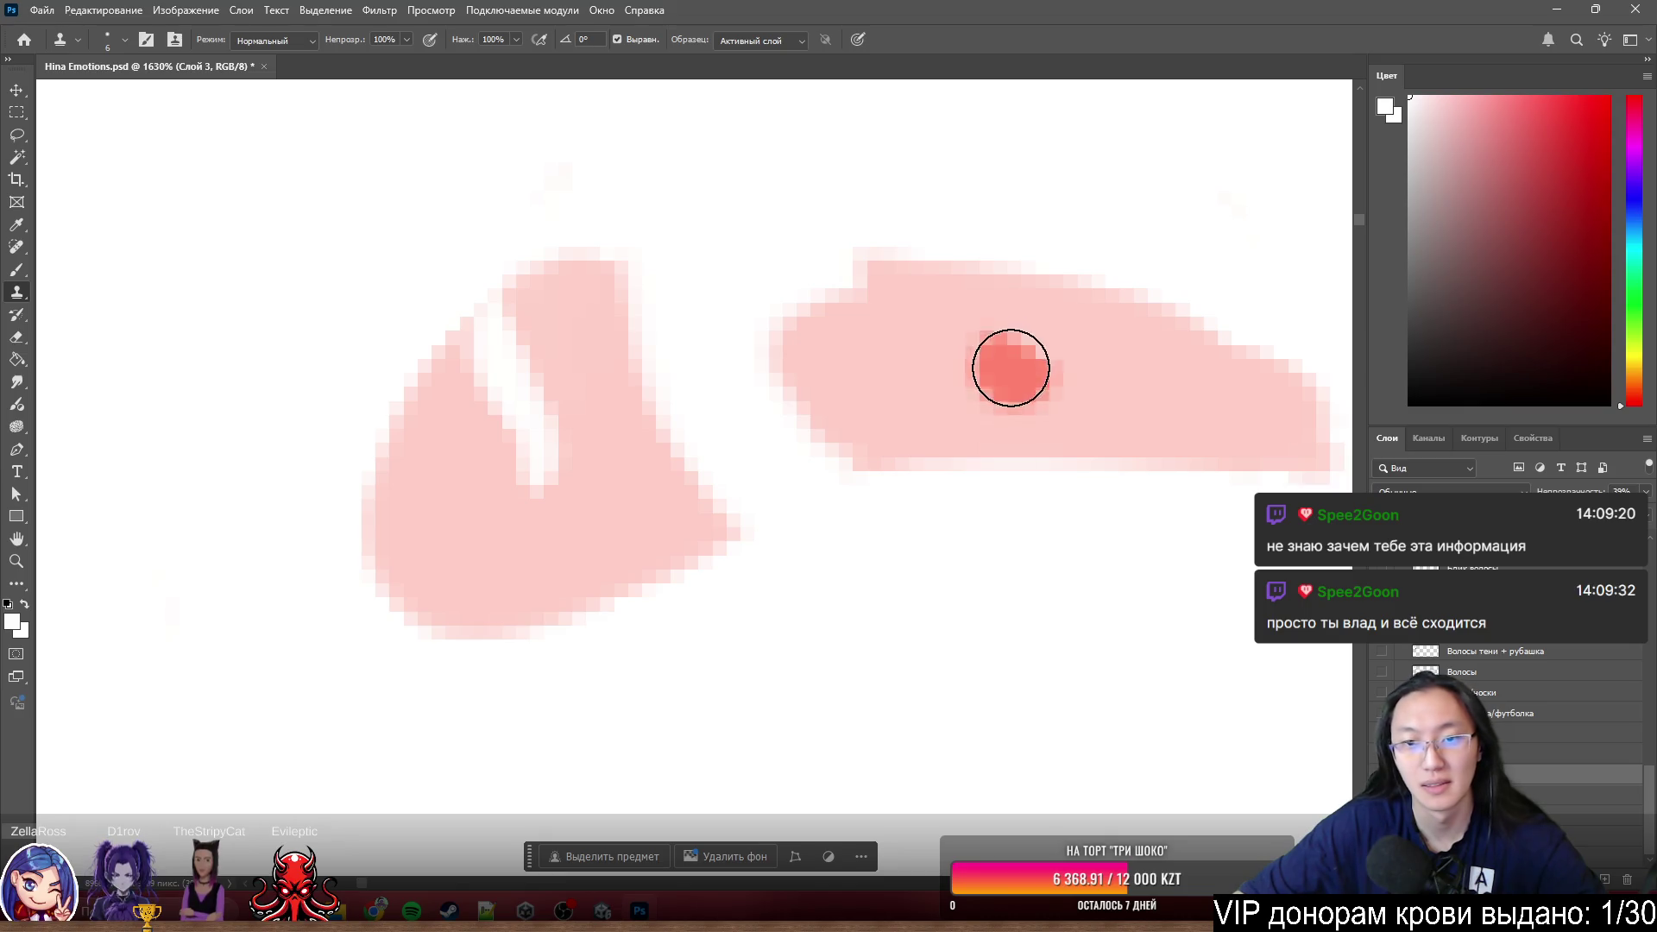
left_click_drag(873, 314, 684, 289)
left_click(932, 328, "alt")
left_click_drag(738, 341, 867, 365)
left_click(924, 345, "alt")
mouse_move(714, 376)
left_mouse_down()
mouse_move(811, 377)
mouse_move(683, 452)
mouse_move(850, 396)
mouse_move(706, 477)
mouse_move(892, 400)
mouse_move(755, 455)
left_mouse_up()
left_click(949, 325, "alt")
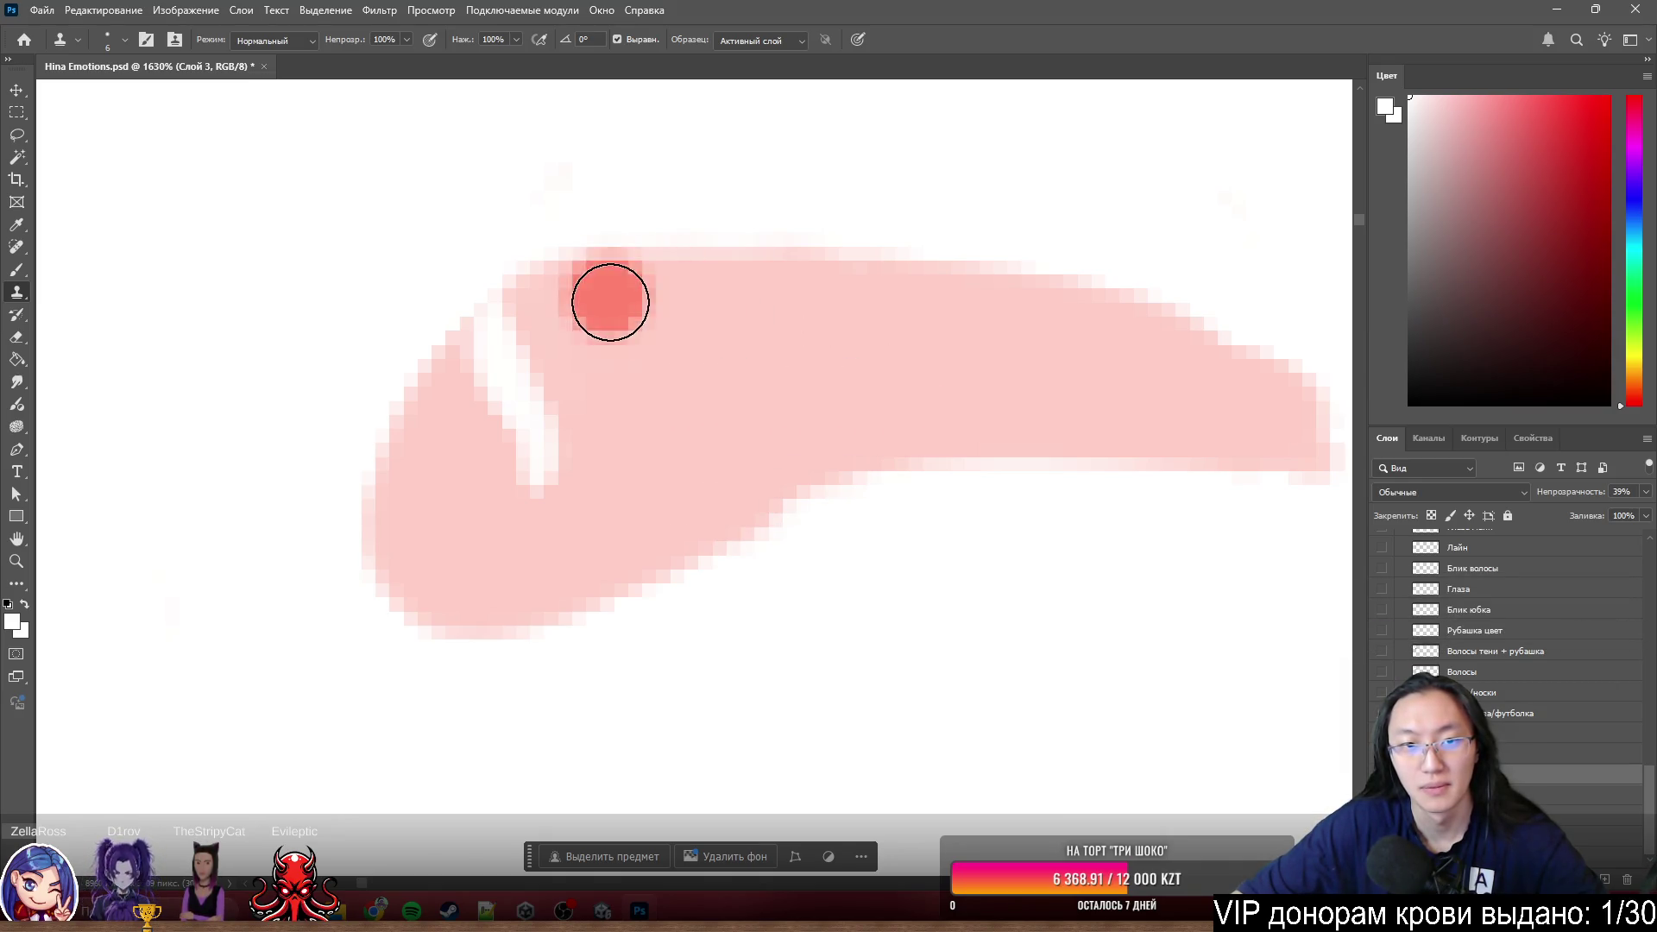
- Cover the white streaks inside the shape, then toggle layer visibility to compare the result
mouse_move(625, 348)
left_mouse_down()
mouse_move(540, 382)
mouse_move(504, 359)
mouse_move(523, 382)
left_mouse_up()
left_click_drag(552, 440, 535, 471)
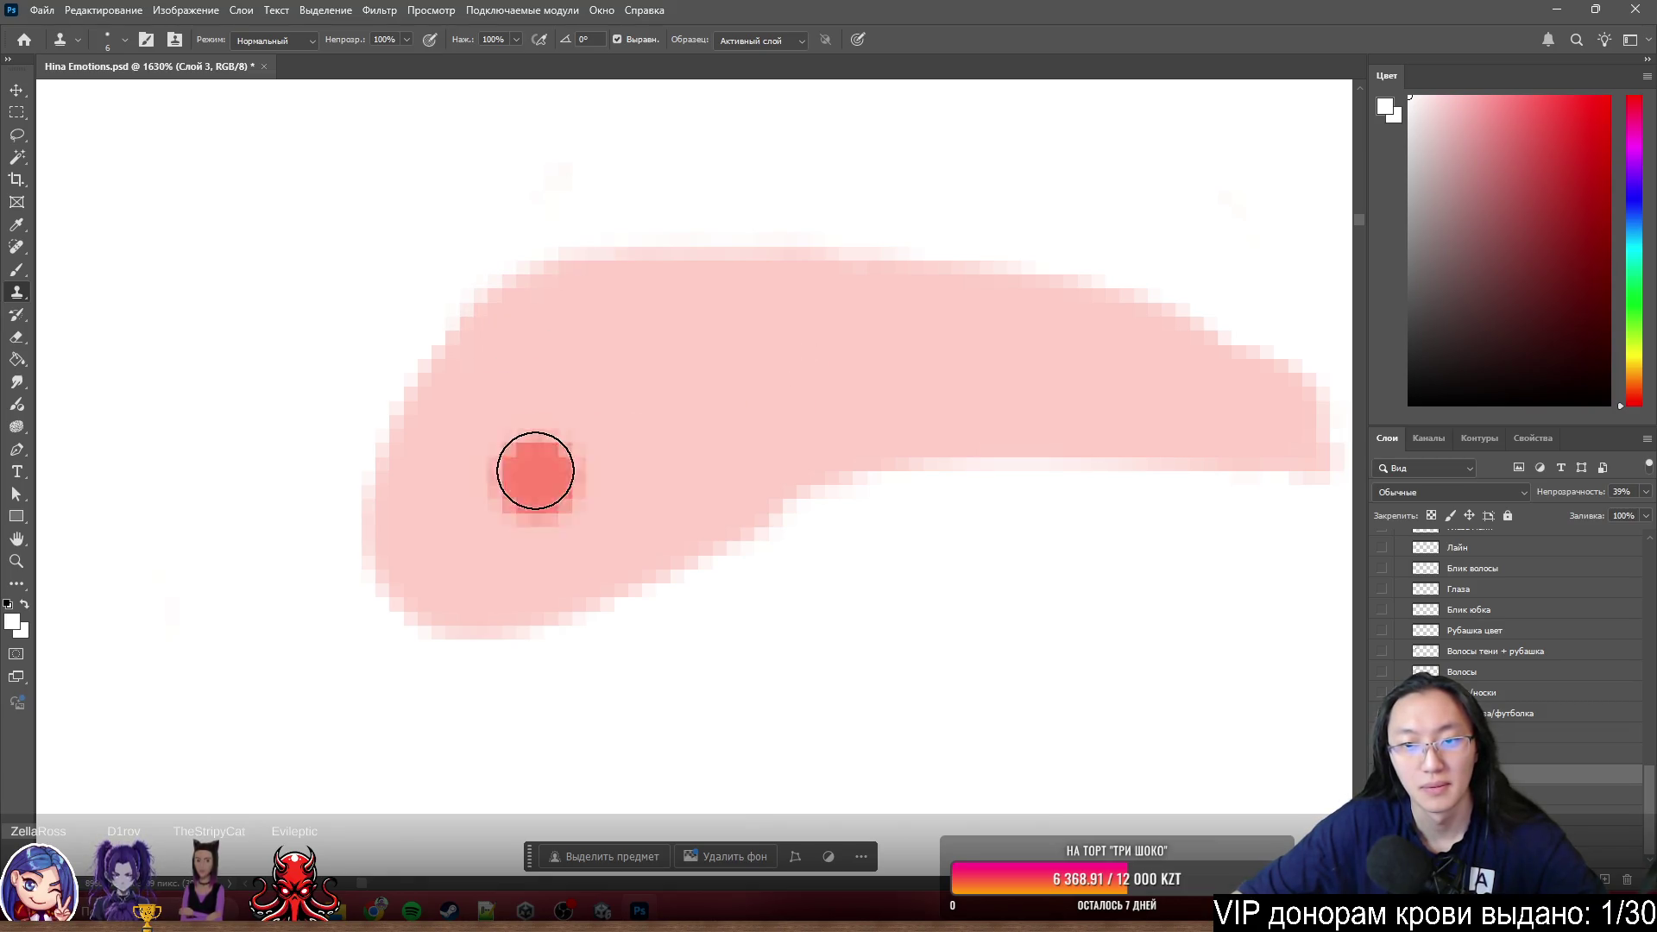
scroll(536, 471, "down", 5)
scroll(730, 489, "down", 3)
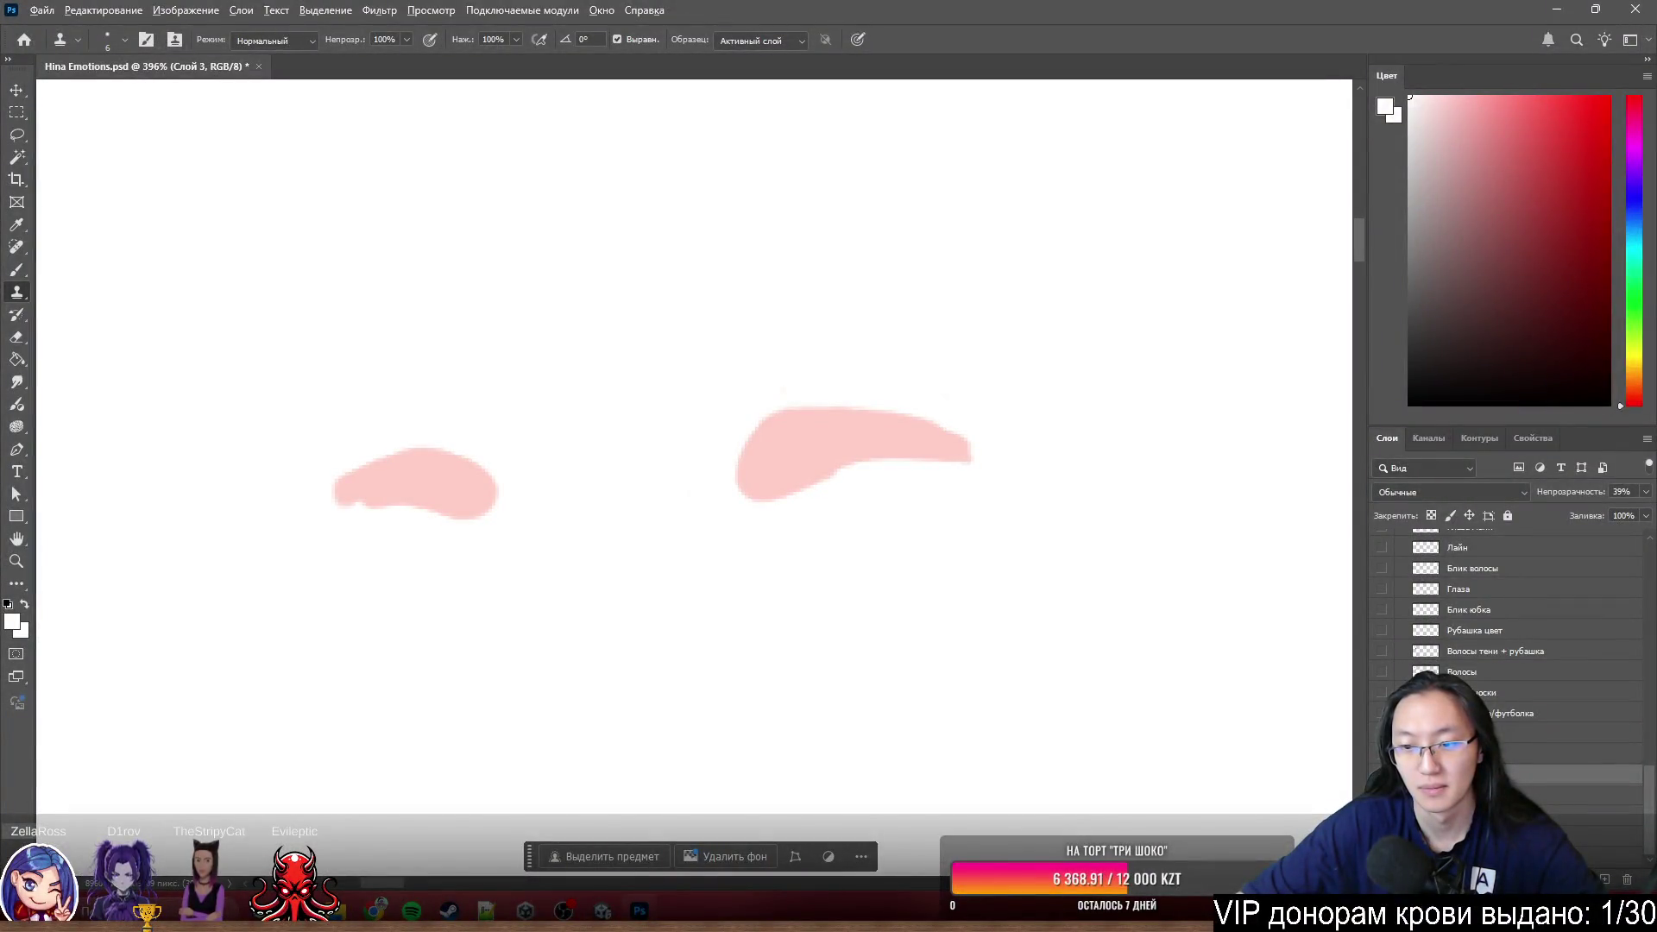
key("Delete")
key("ctrl+z")
key("Delete")
key("ctrl+z")
key("ctrl+z")
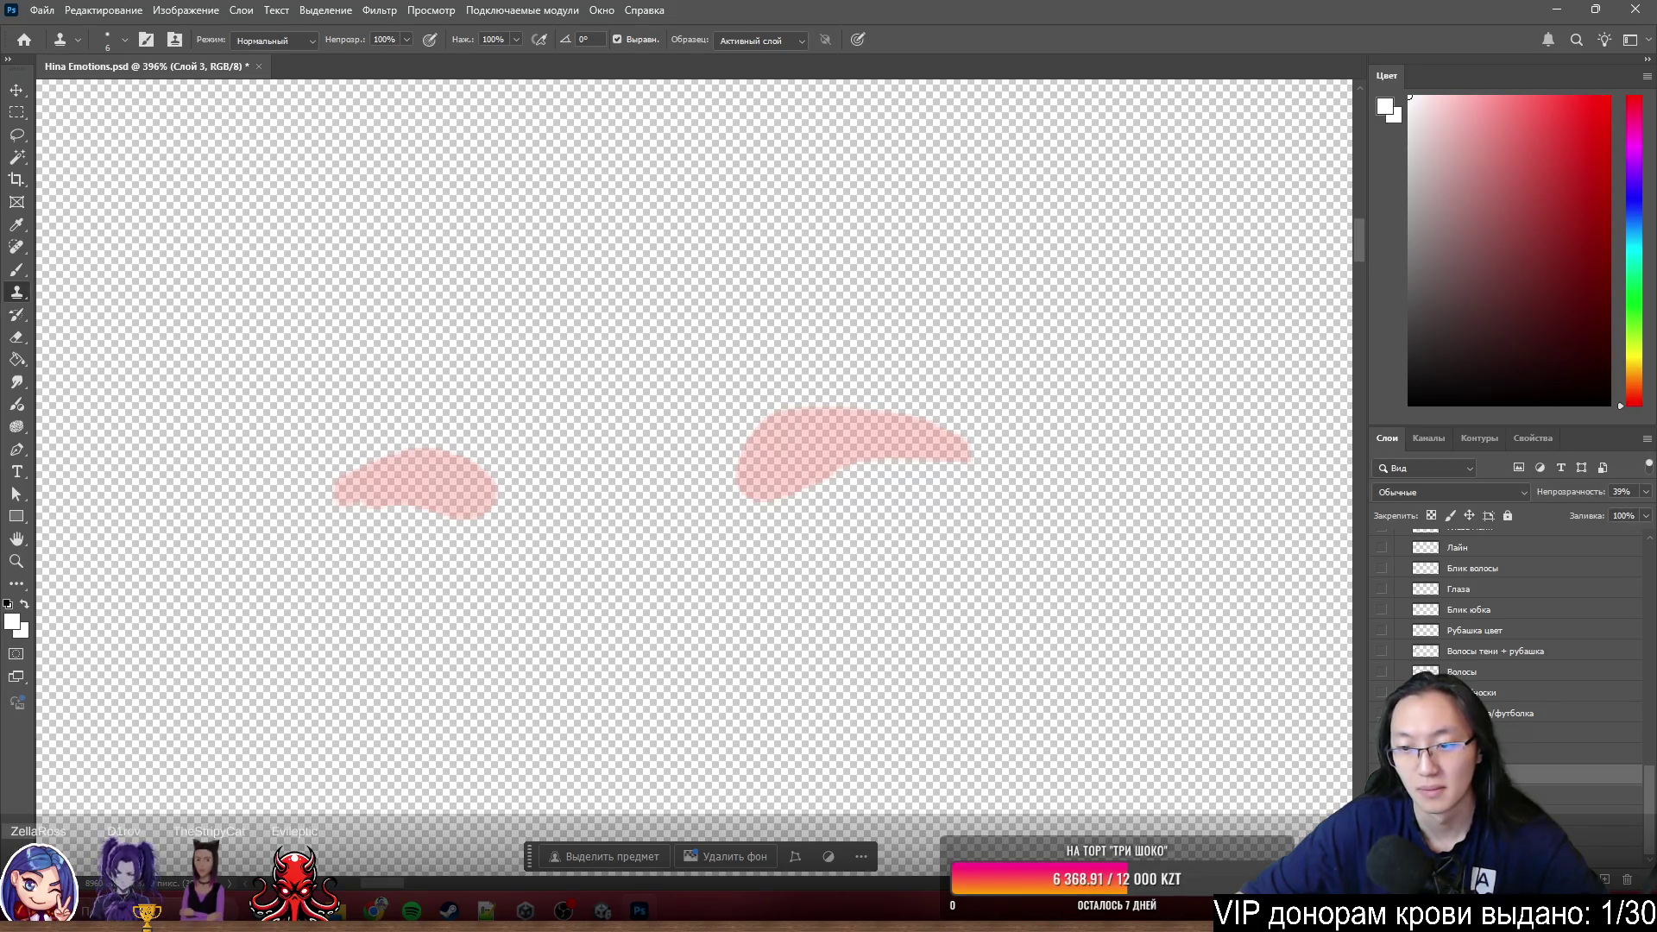
left_click(1382, 530)
left_click(1381, 530)
right_click(1381, 530)
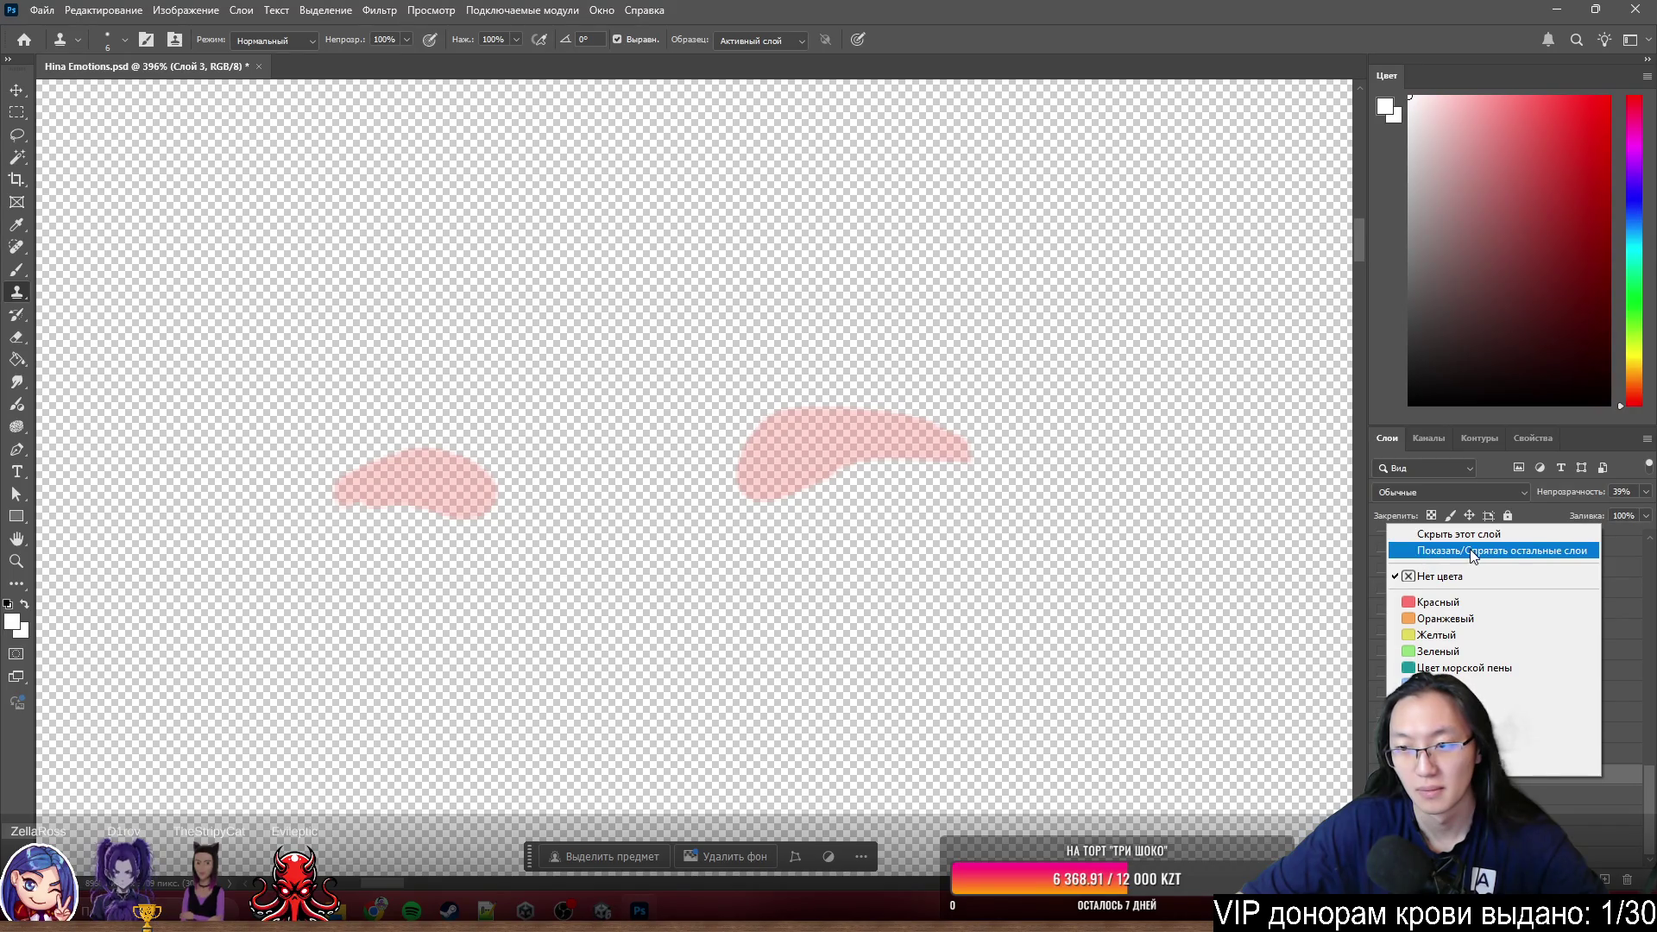
left_click(1472, 554)
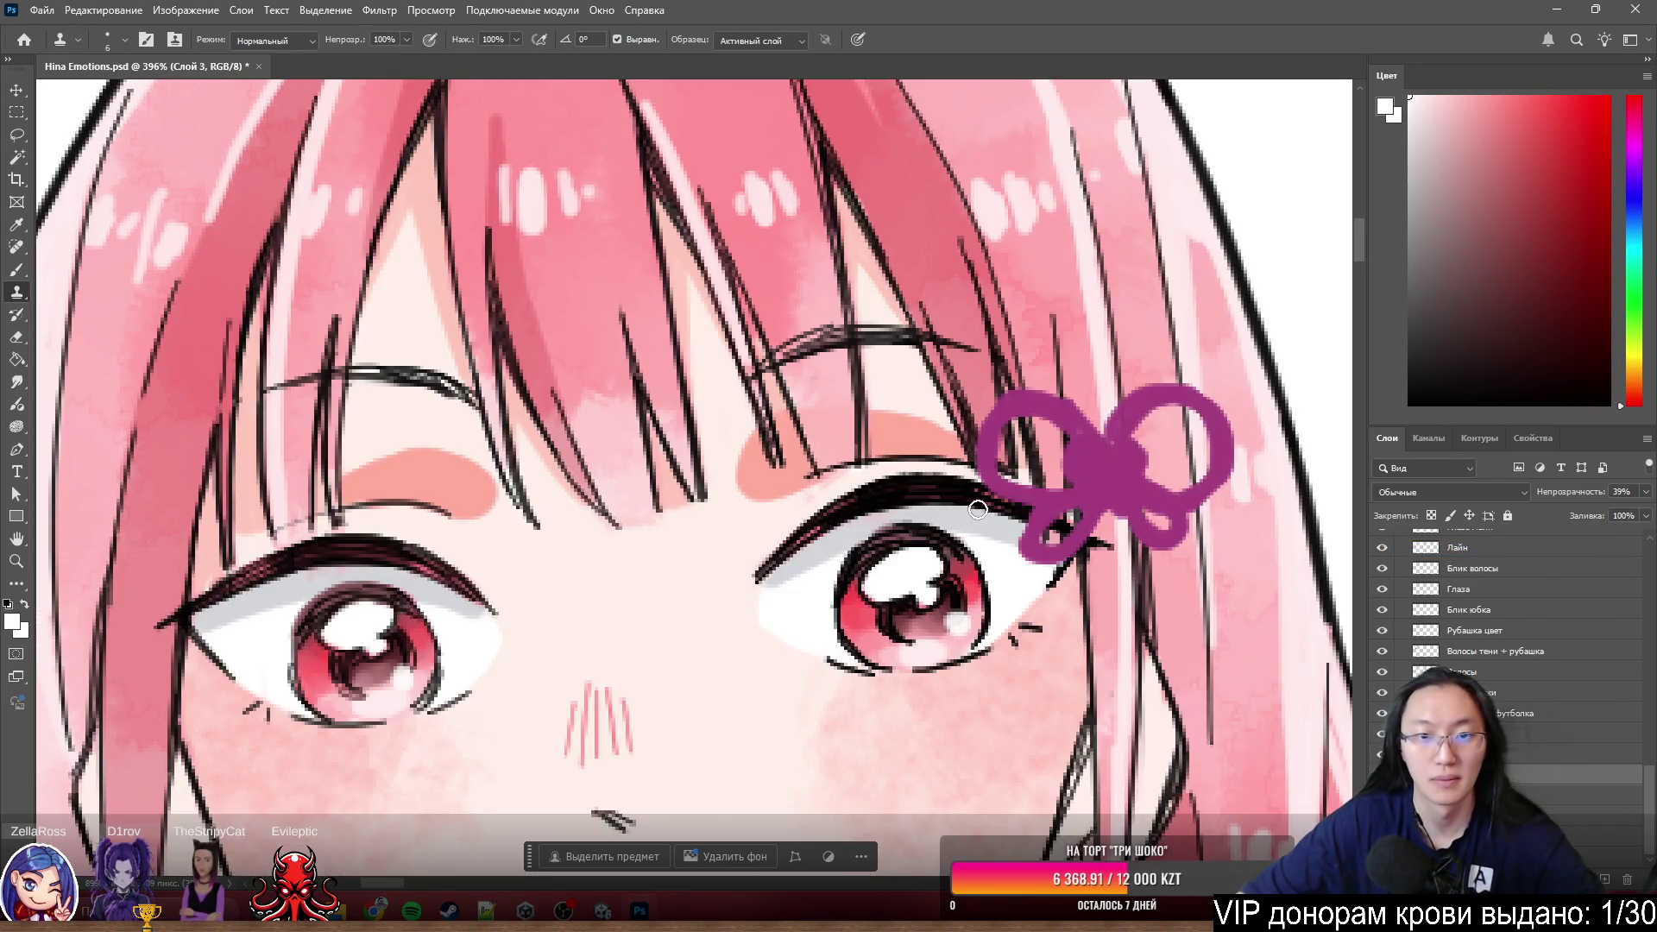
scroll(647, 517, "up", 3)
- Isolate the pink shape, smooth the left shape's lower edge and check its fit against the eye lineart
left_click_drag(805, 463, 751, 454)
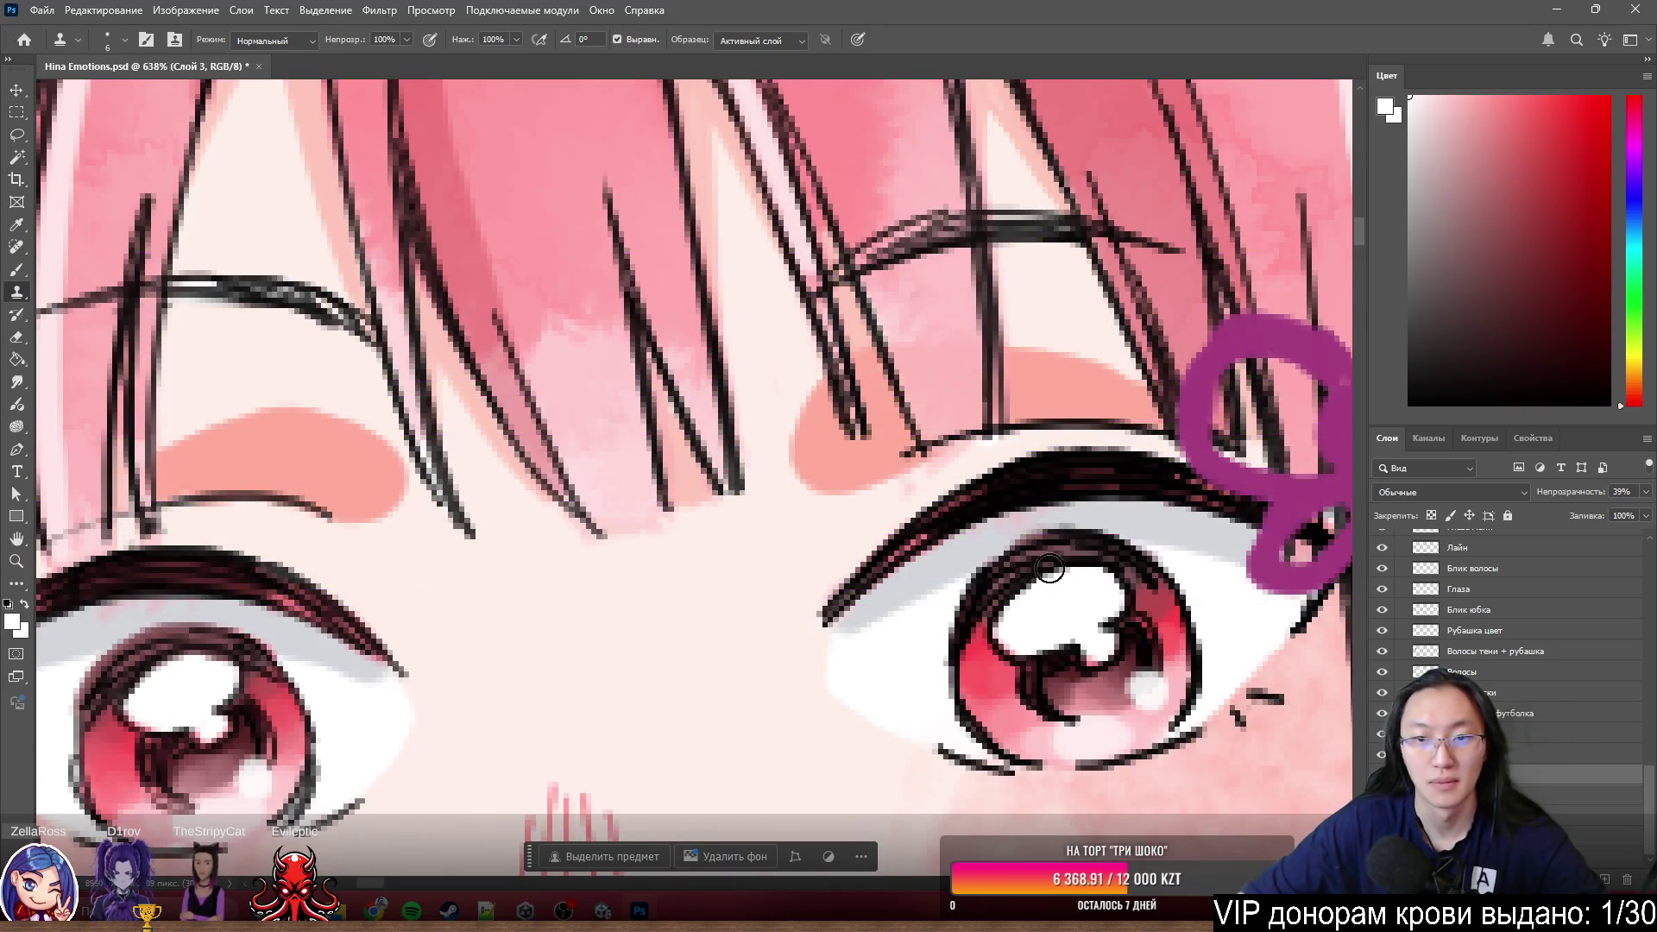
scroll(1037, 553, "down", 5)
scroll(1089, 519, "up", 6)
scroll(1136, 485, "up", 2)
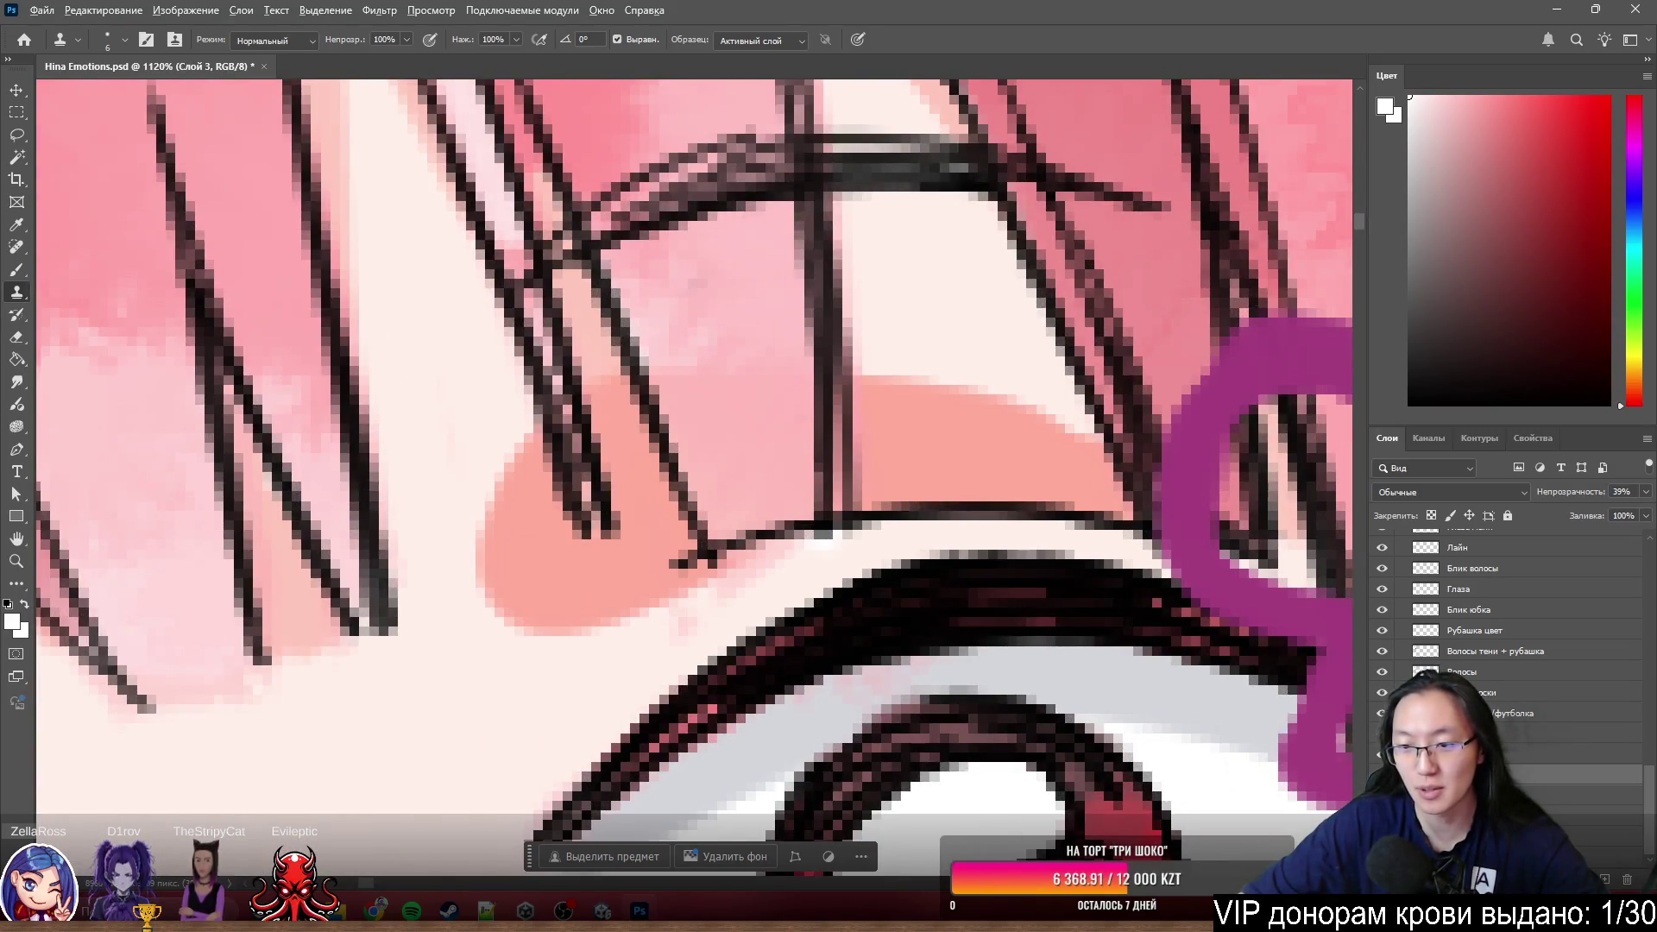
left_click(1382, 776, "alt")
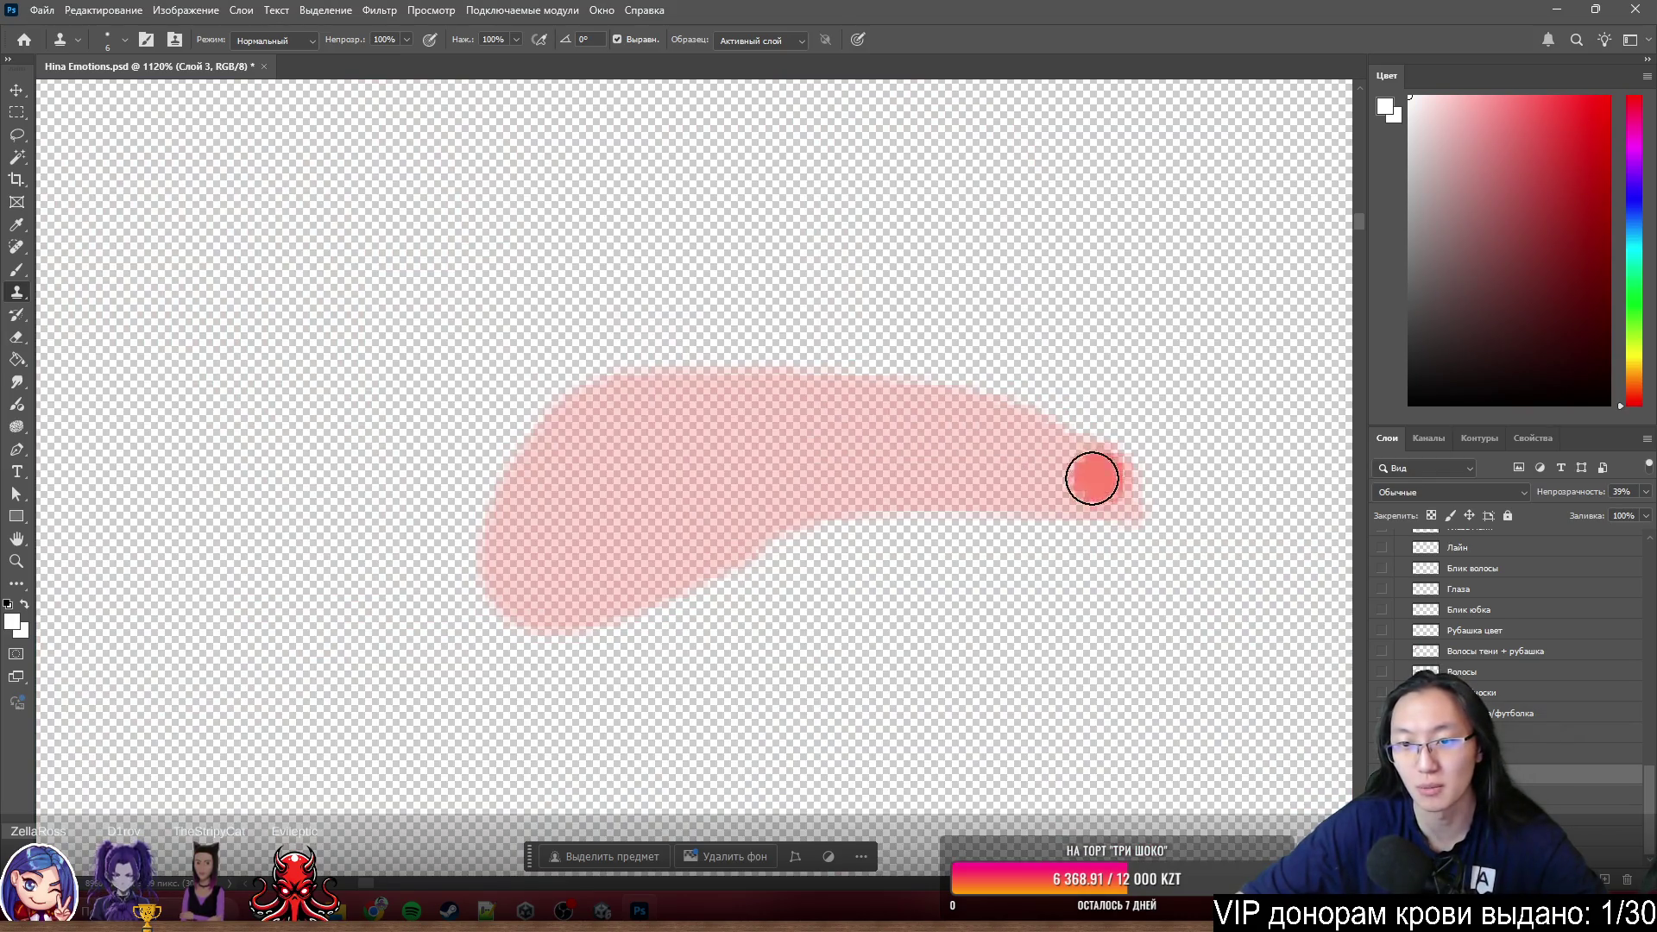
scroll(1049, 477, "up", 5)
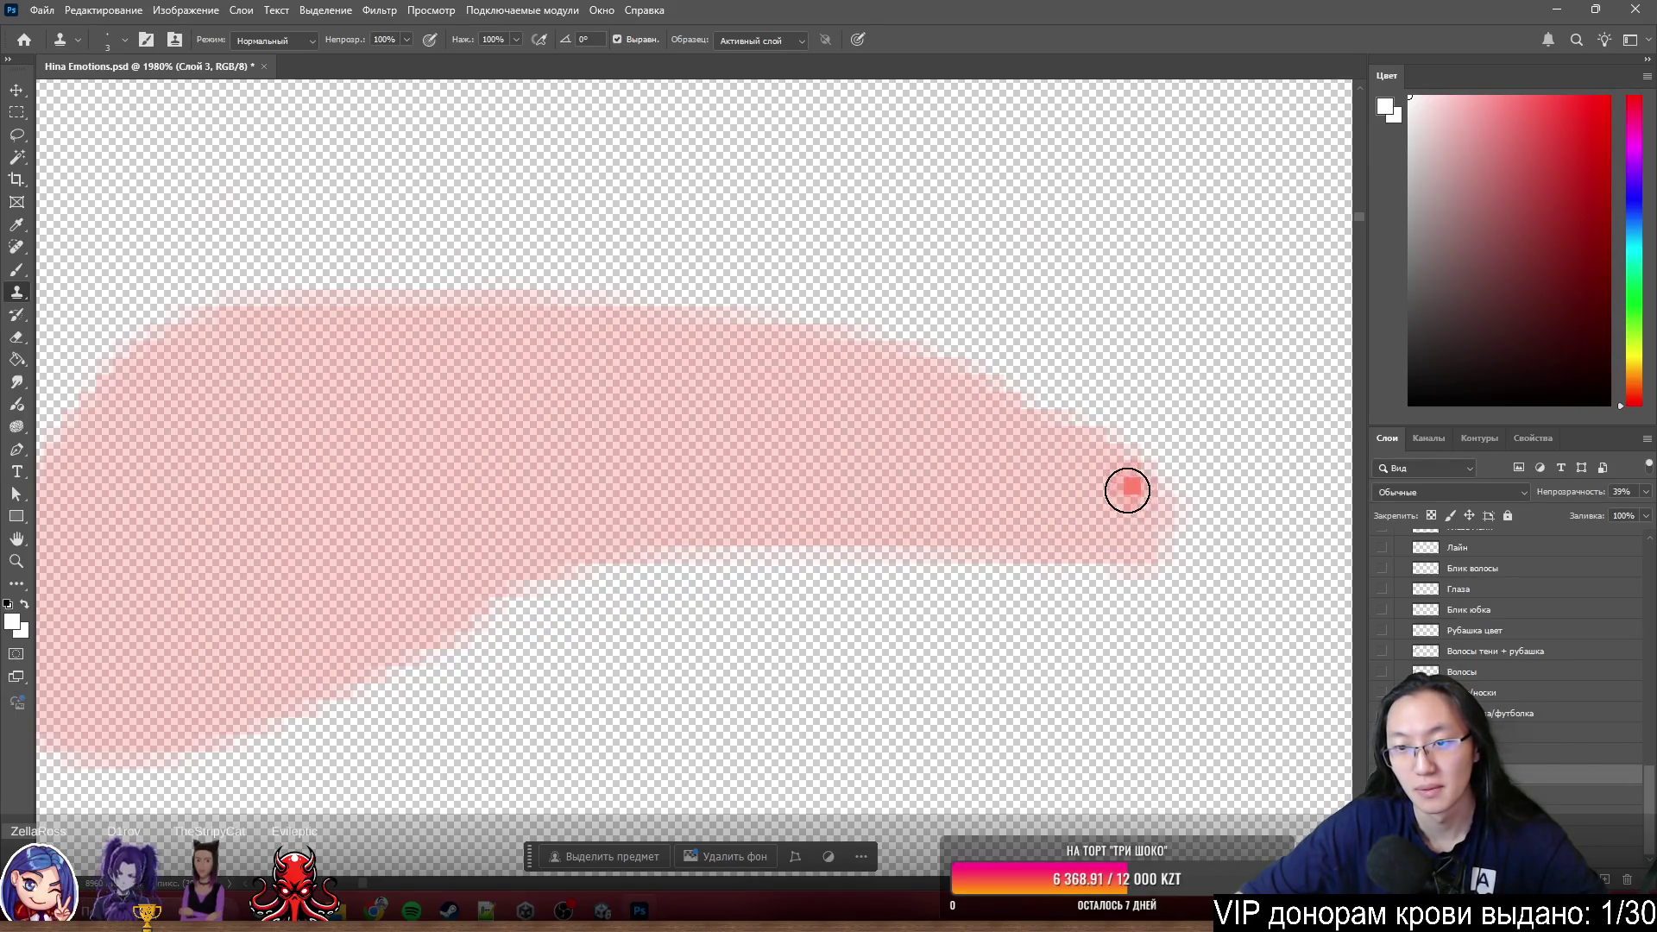
mouse_move(1167, 535)
left_mouse_down()
mouse_move(1170, 516)
mouse_move(1185, 532)
left_mouse_up()
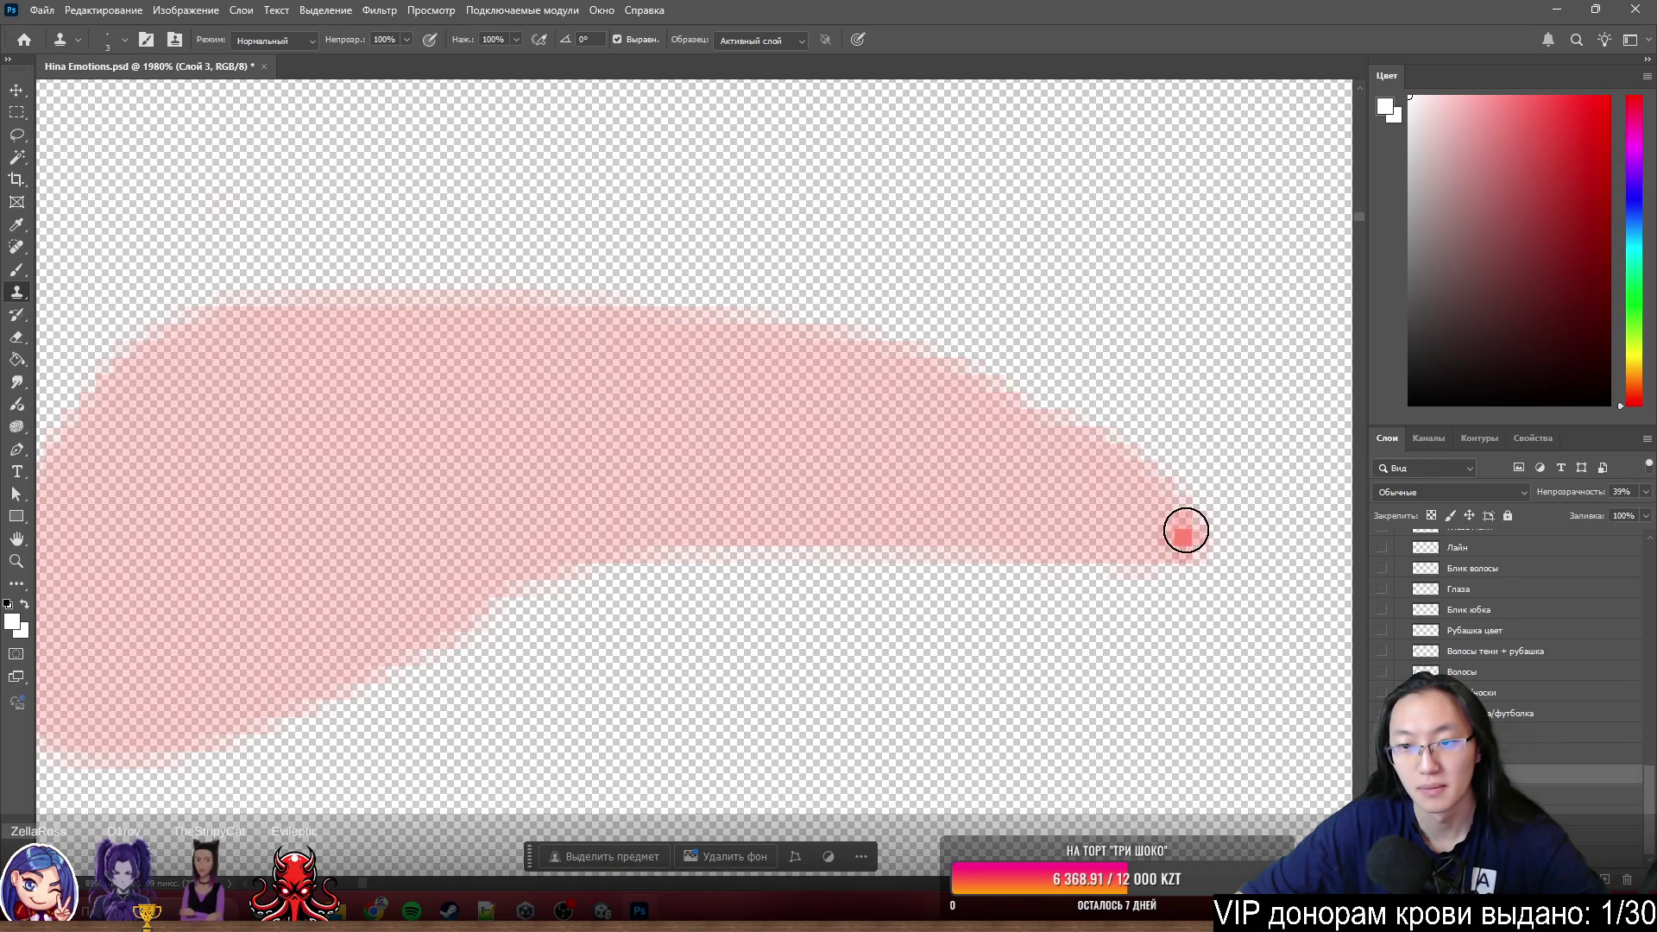
scroll(764, 389, "down", 2)
scroll(756, 394, "down", 2)
scroll(755, 395, "up", 1)
scroll(777, 397, "up", 2)
scroll(924, 428, "up", 1)
scroll(925, 429, "up", 1)
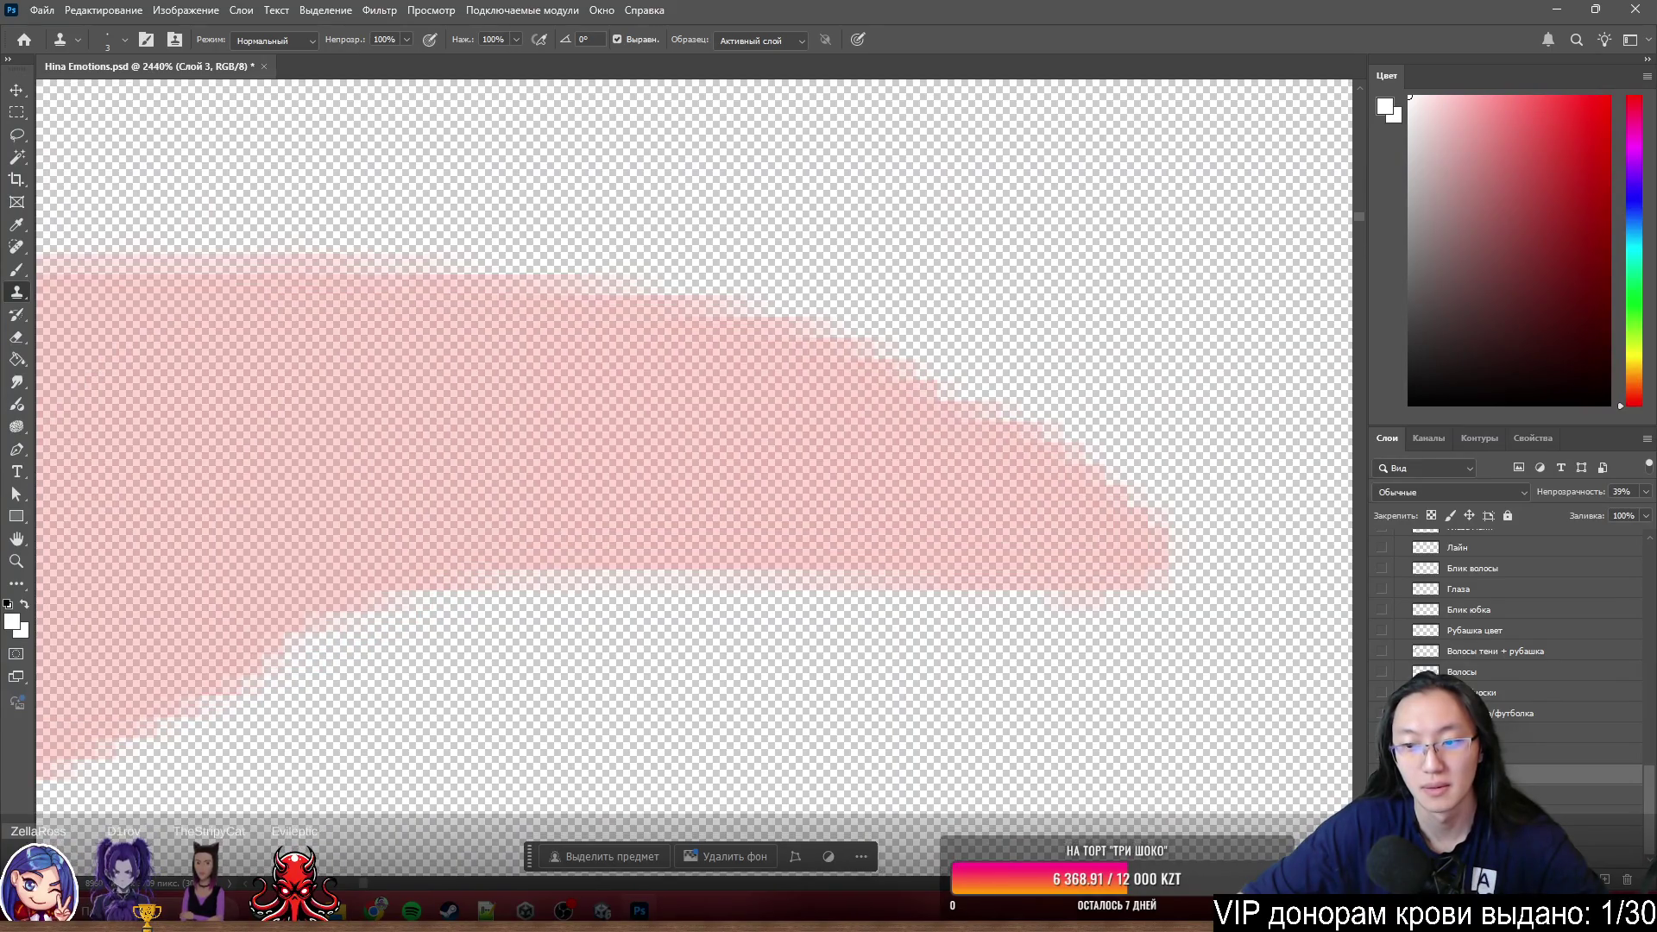
scroll(901, 444, "down", 3)
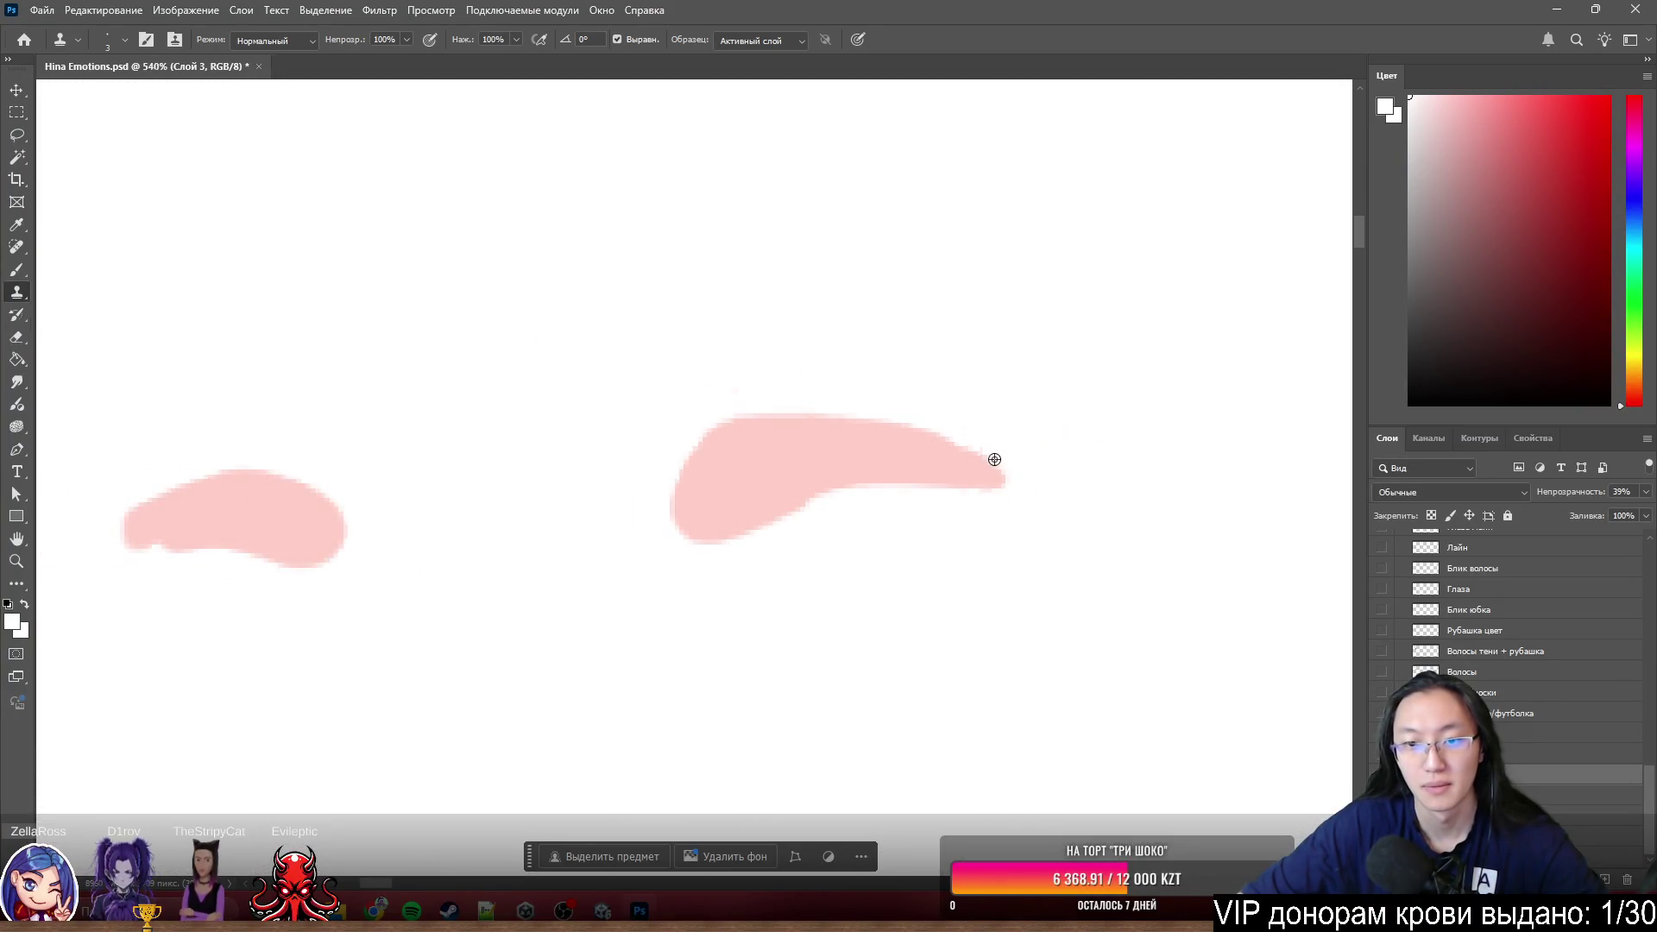
scroll(992, 459, "down", 1)
scroll(790, 487, "up", 2)
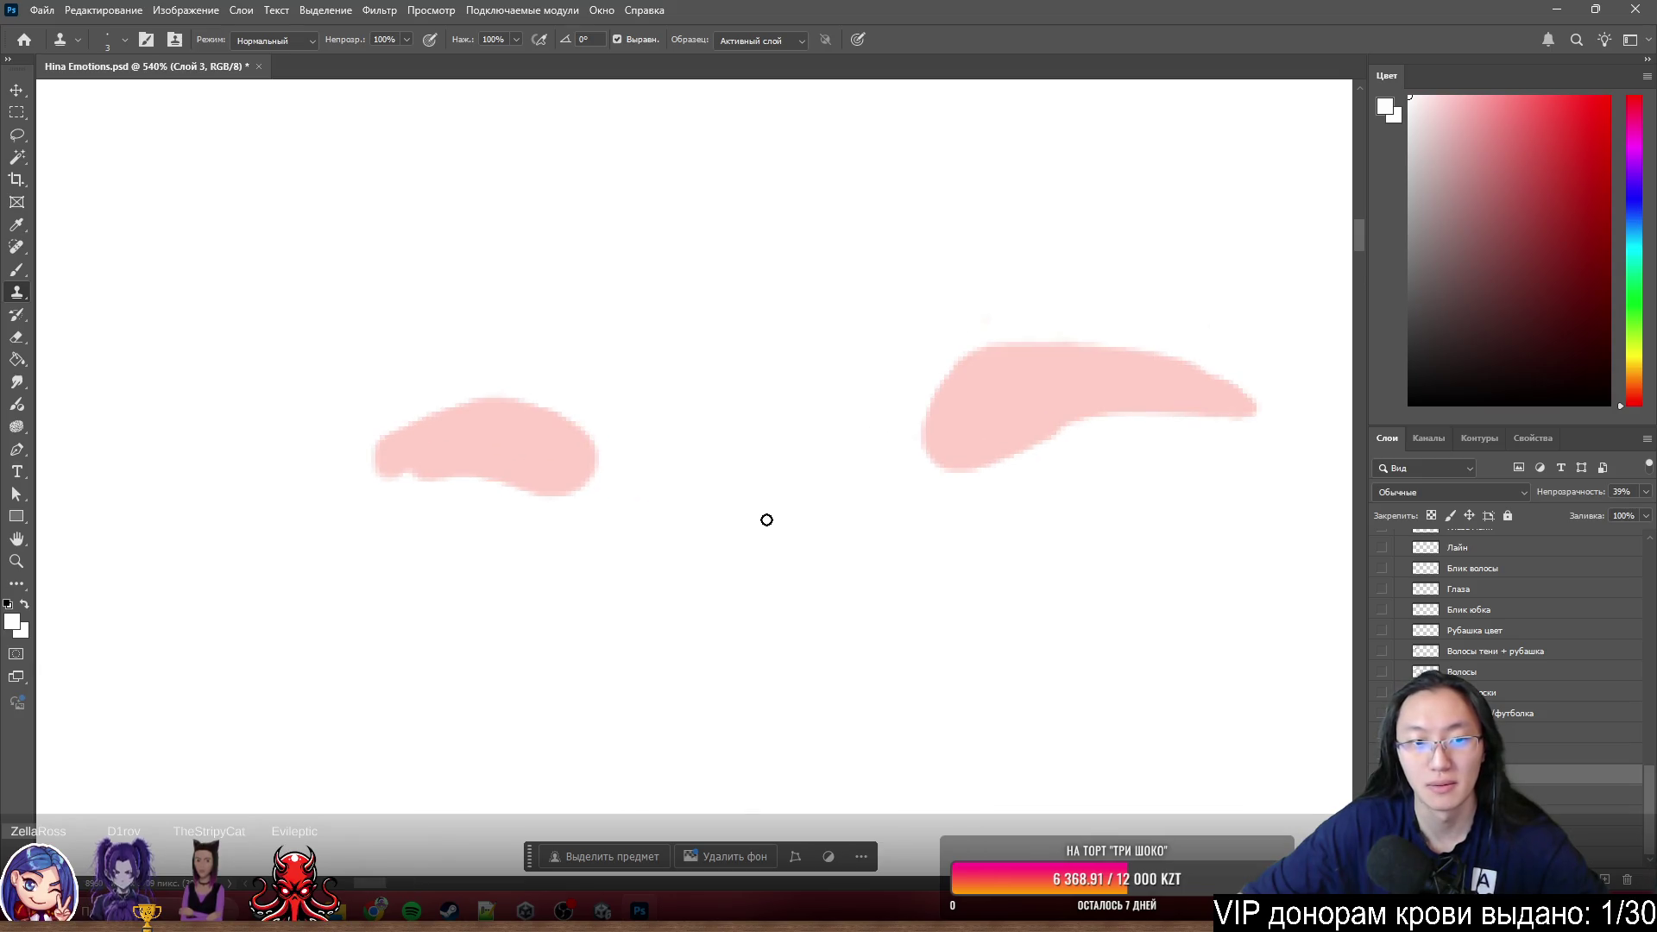
scroll(427, 479, "up", 2)
scroll(427, 479, "up", 1)
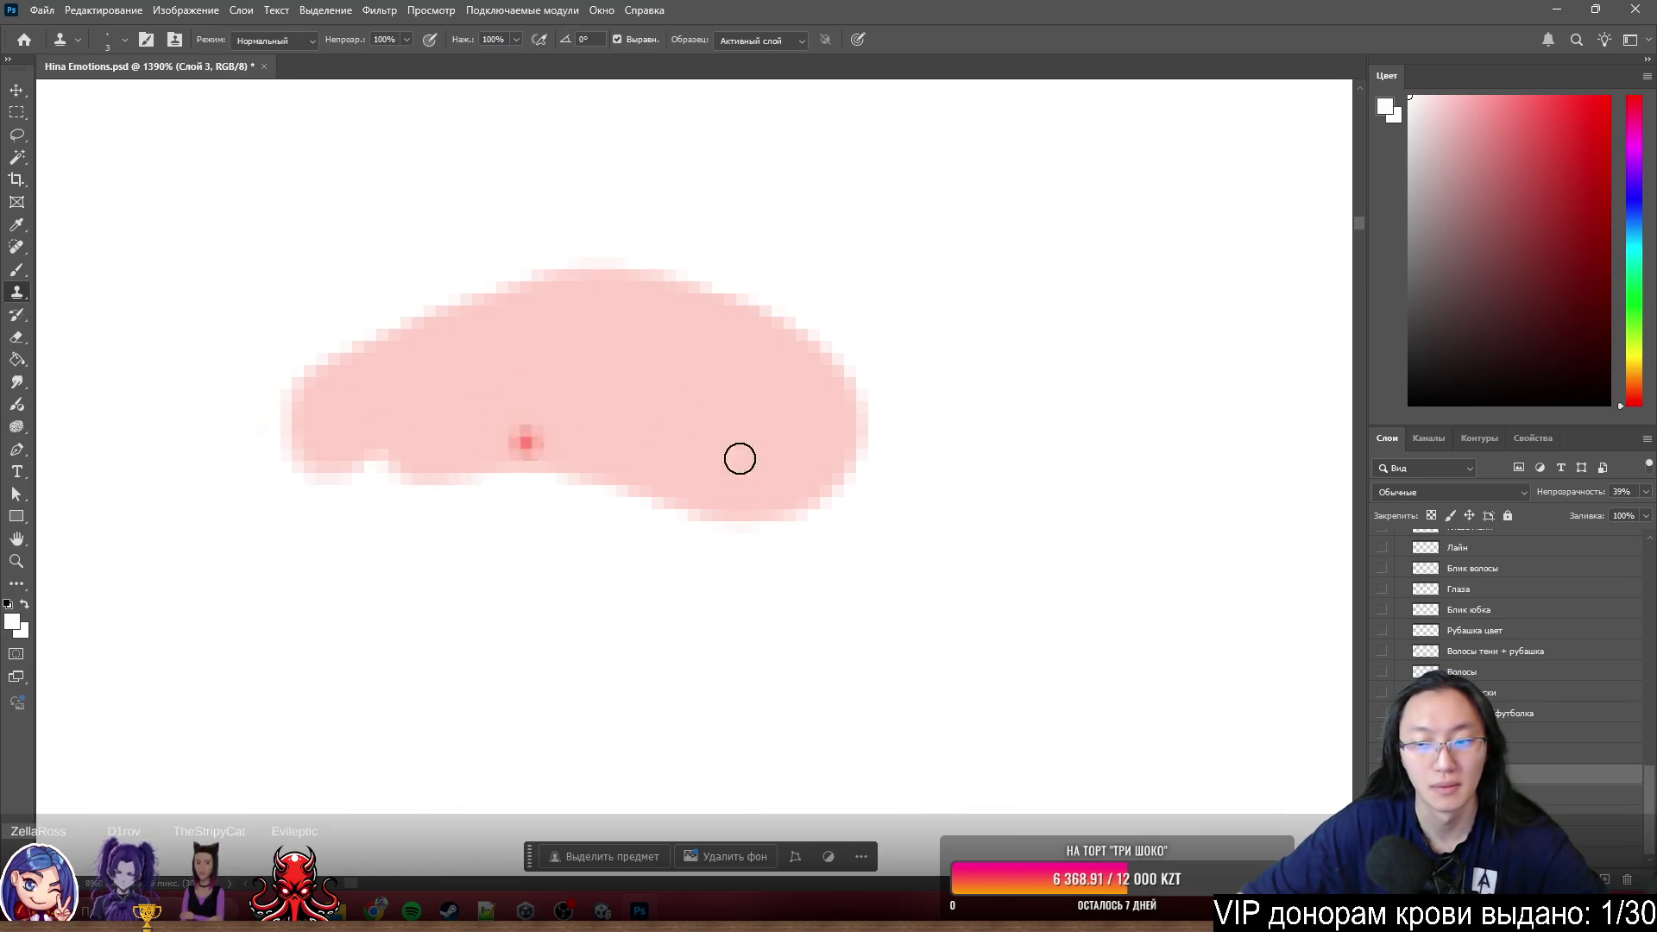
scroll(1424, 603, "up", 1)
scroll(1393, 615, "up", 1)
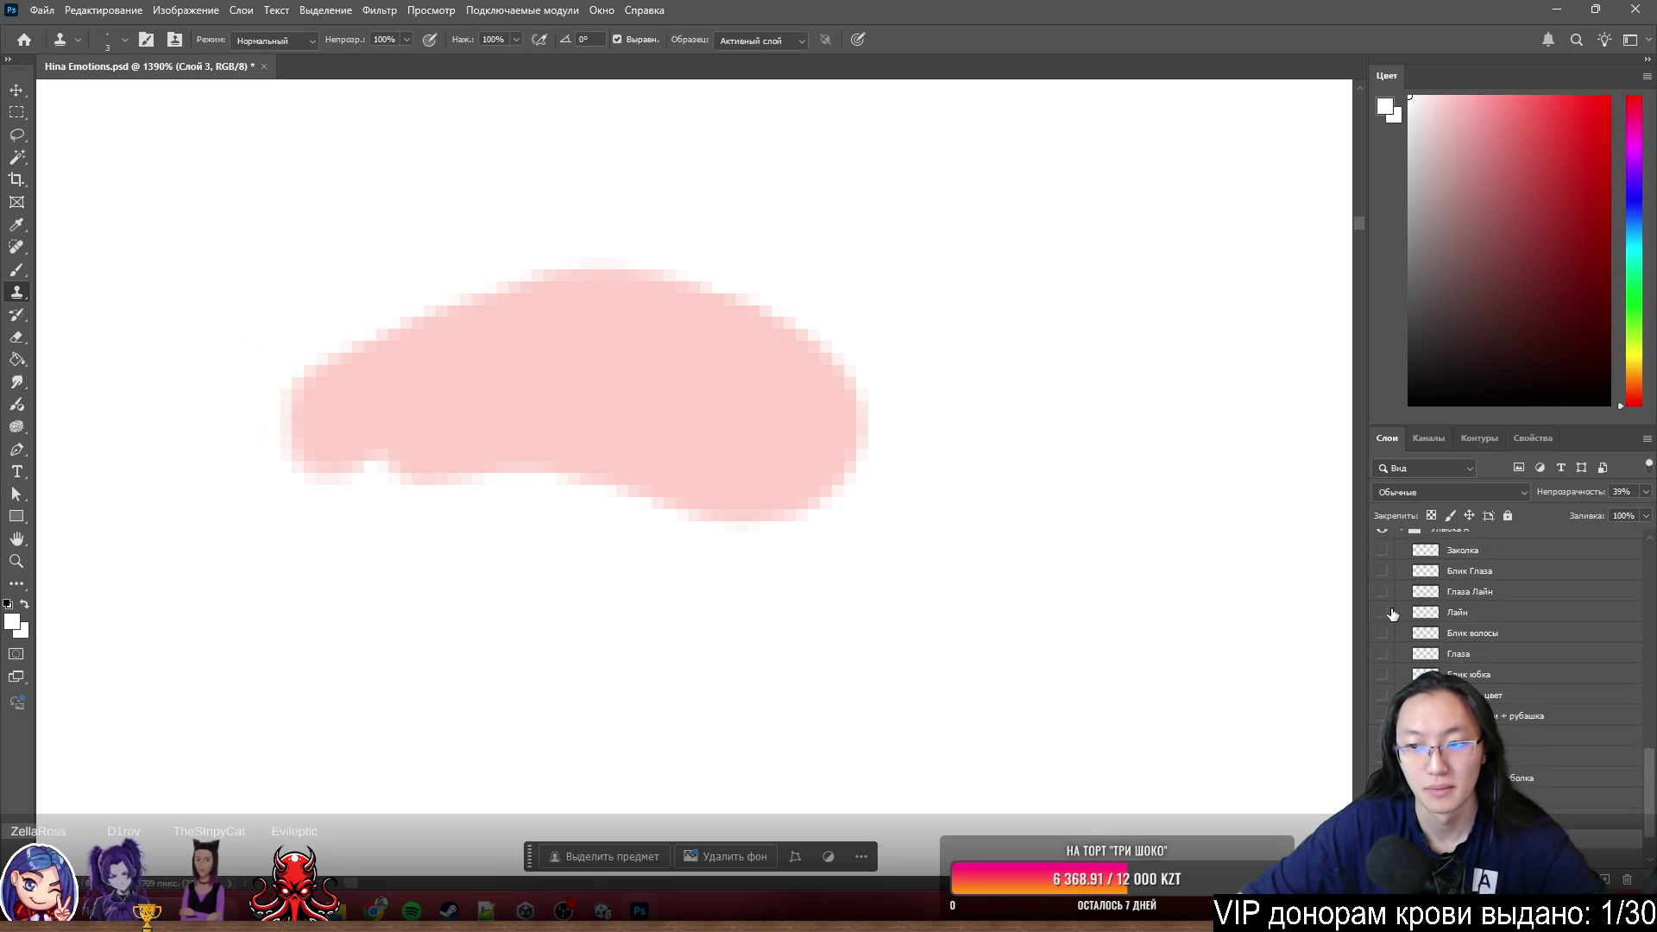
left_click(1382, 592)
left_click(1382, 592)
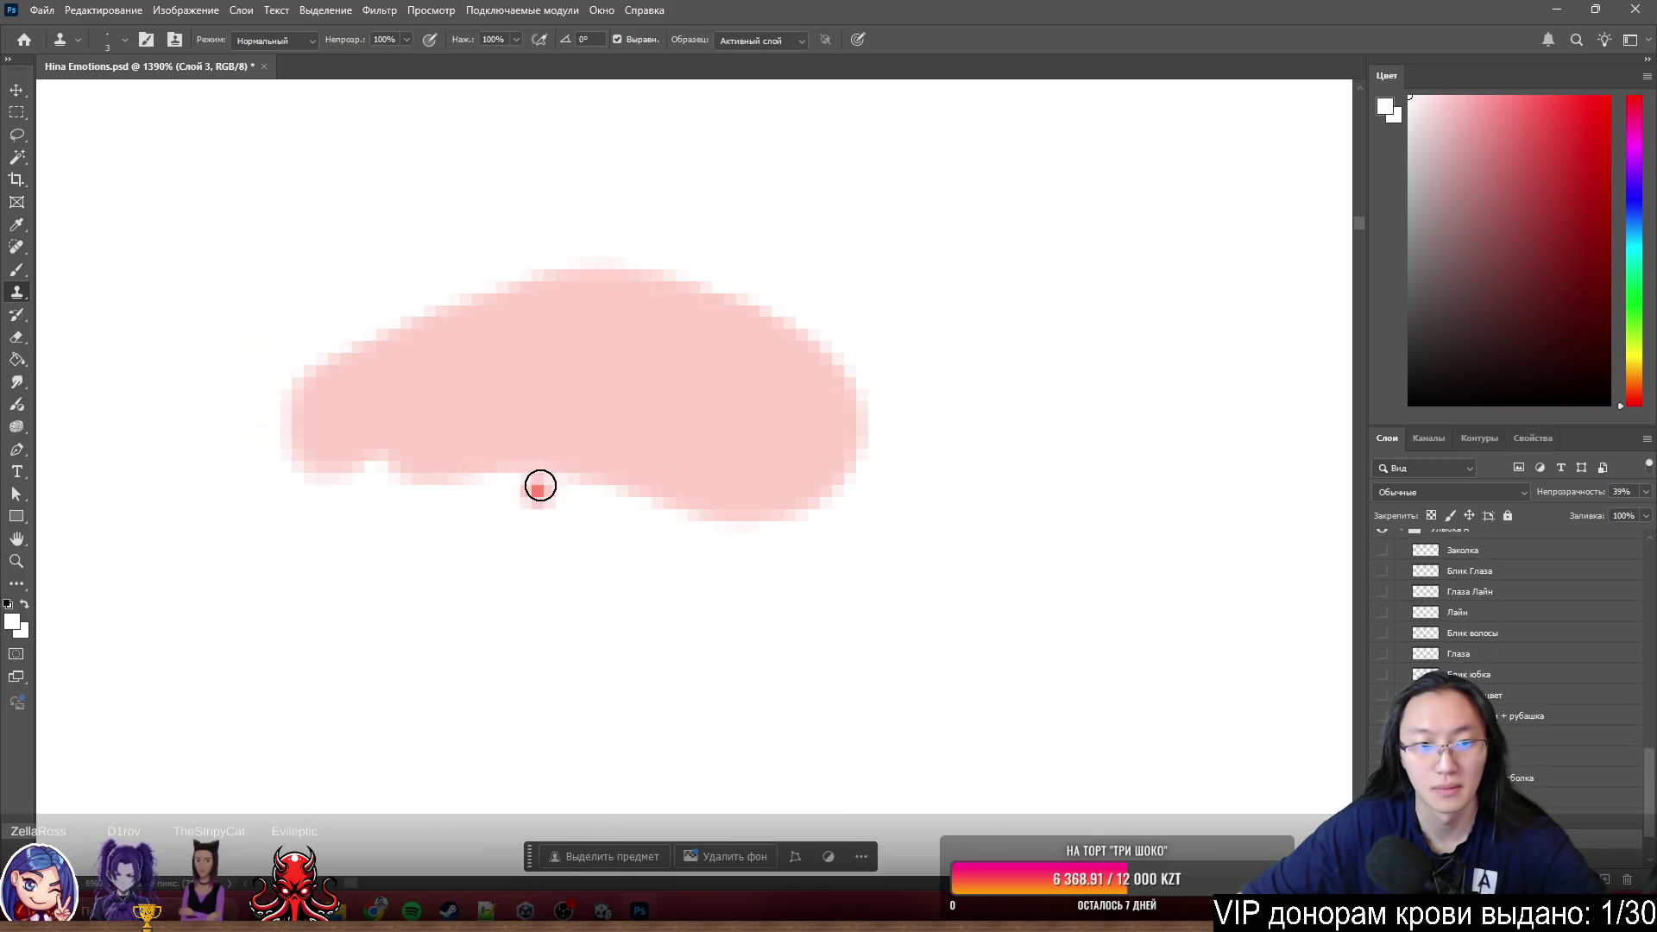
left_click_drag(386, 457, 581, 437)
scroll(640, 371, "down", 2)
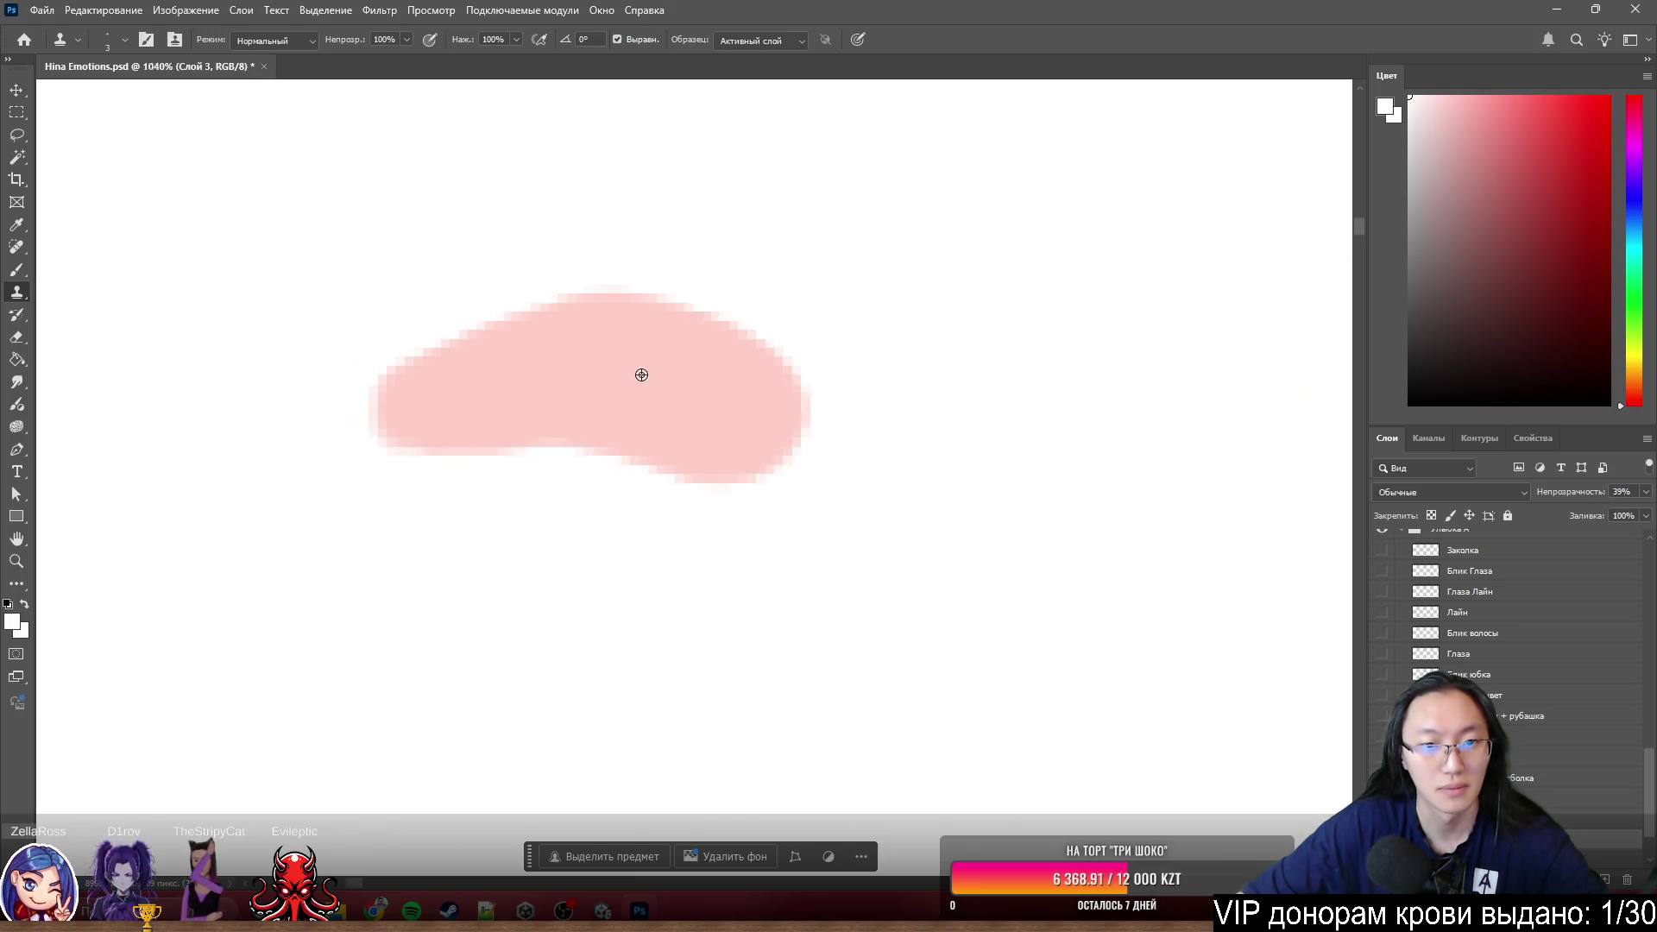
scroll(618, 504, "down", 3)
scroll(760, 470, "down", 2)
scroll(799, 521, "up", 2)
scroll(733, 400, "up", 3)
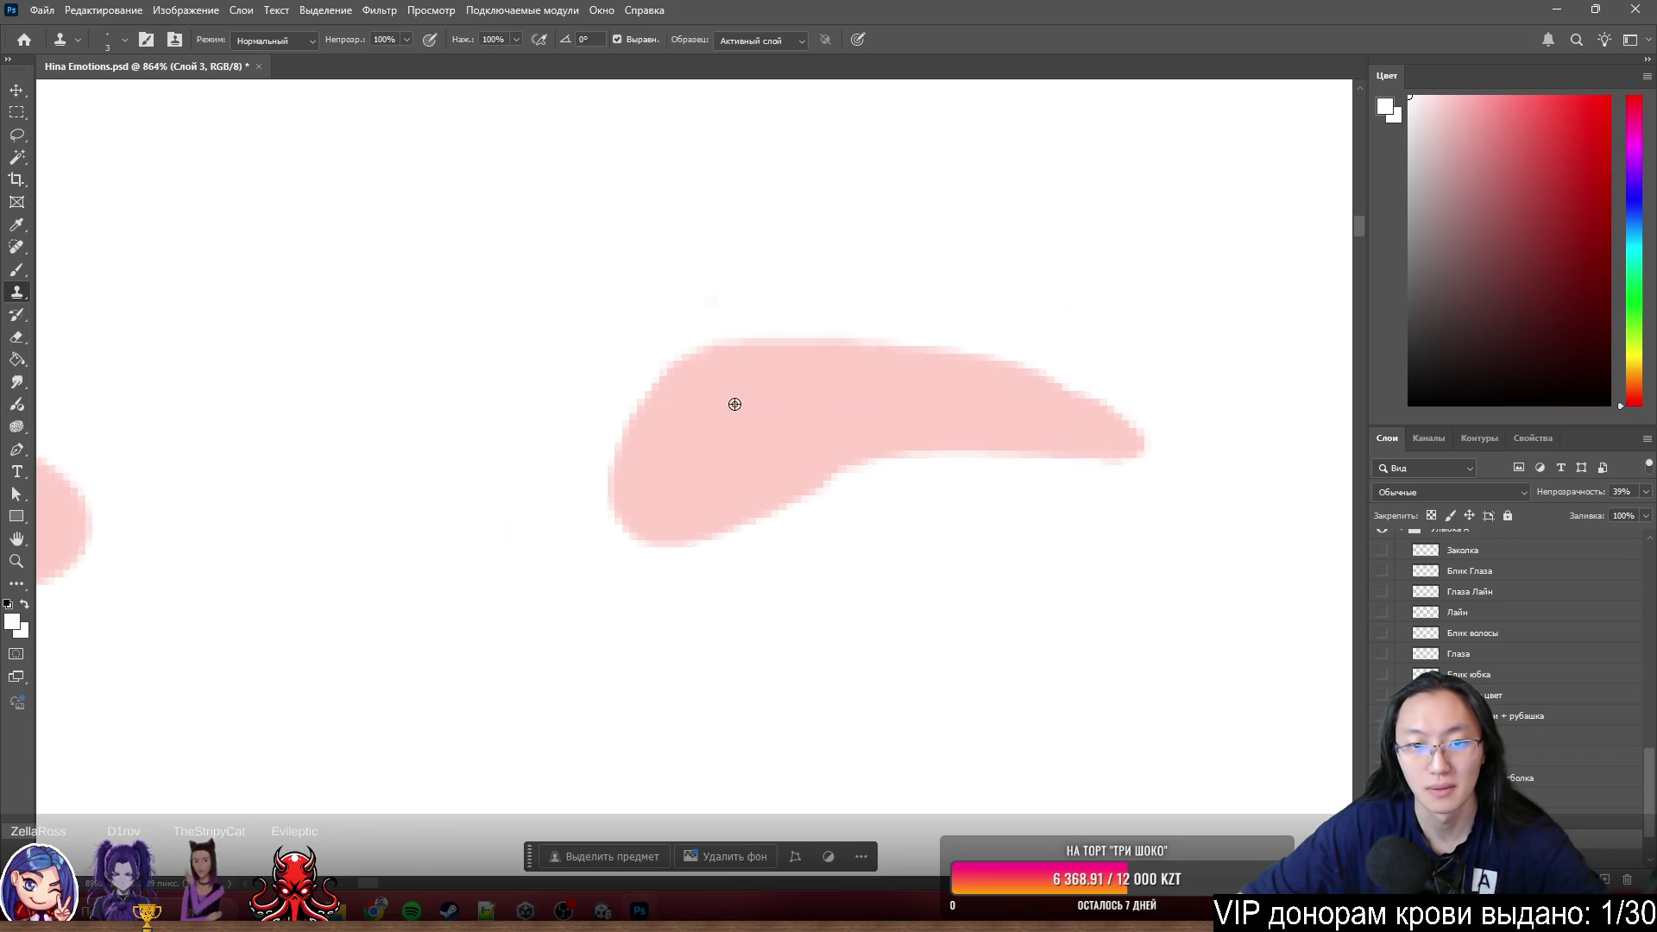
scroll(1180, 480, "up", 1)
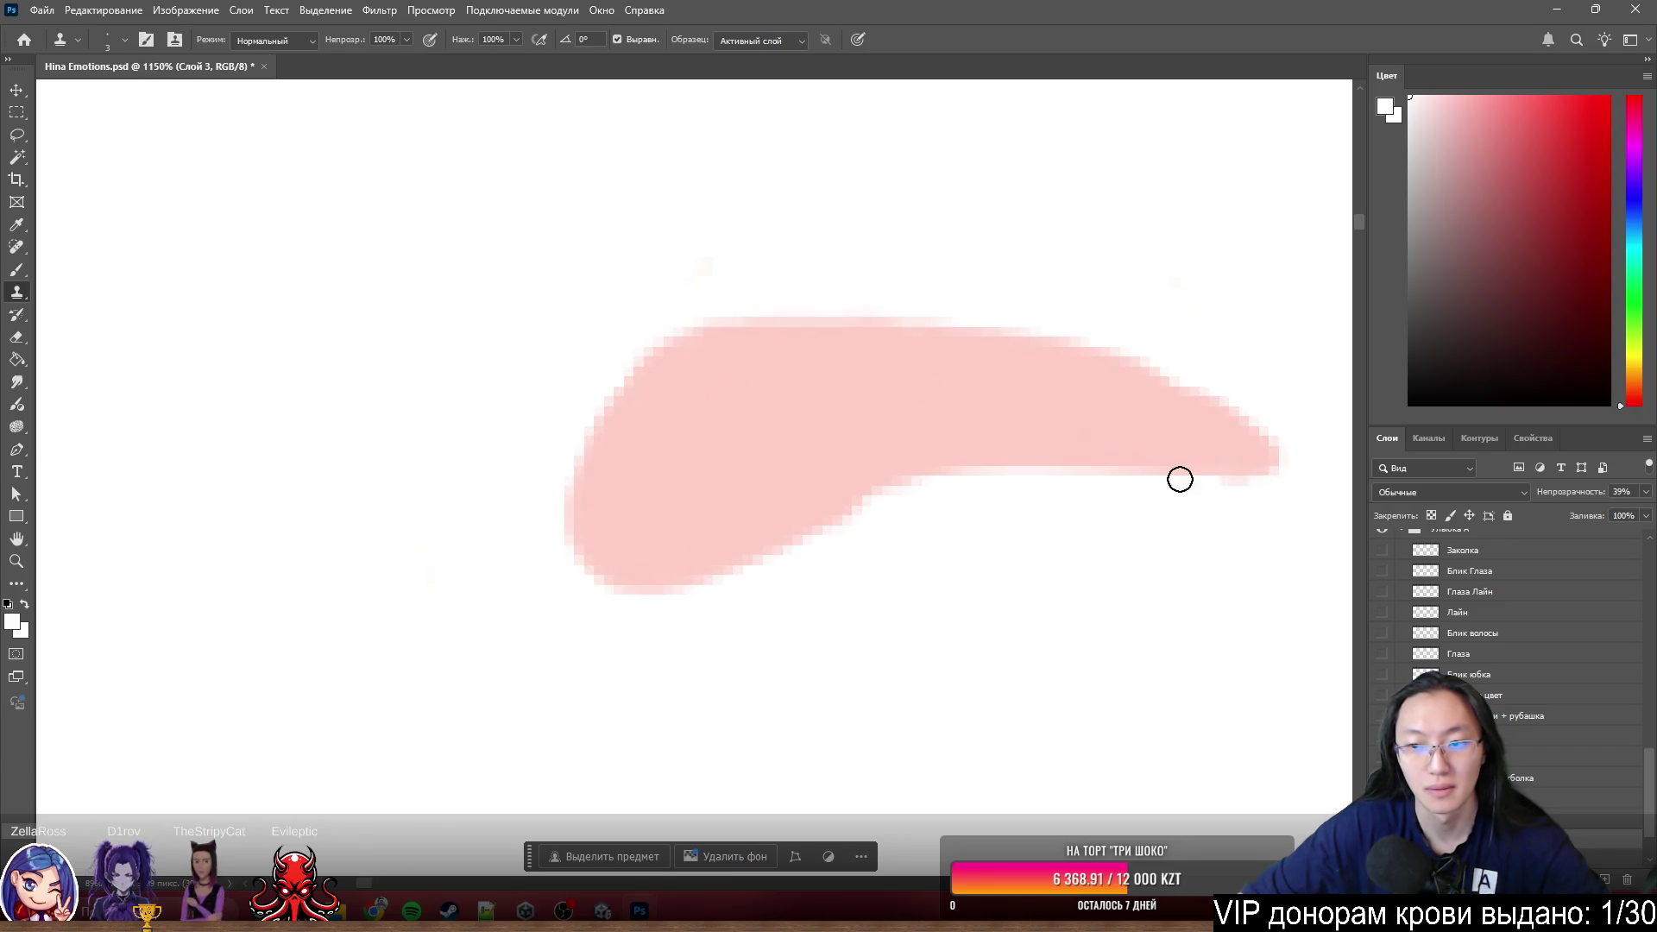
left_click(1387, 592)
left_click(1385, 590)
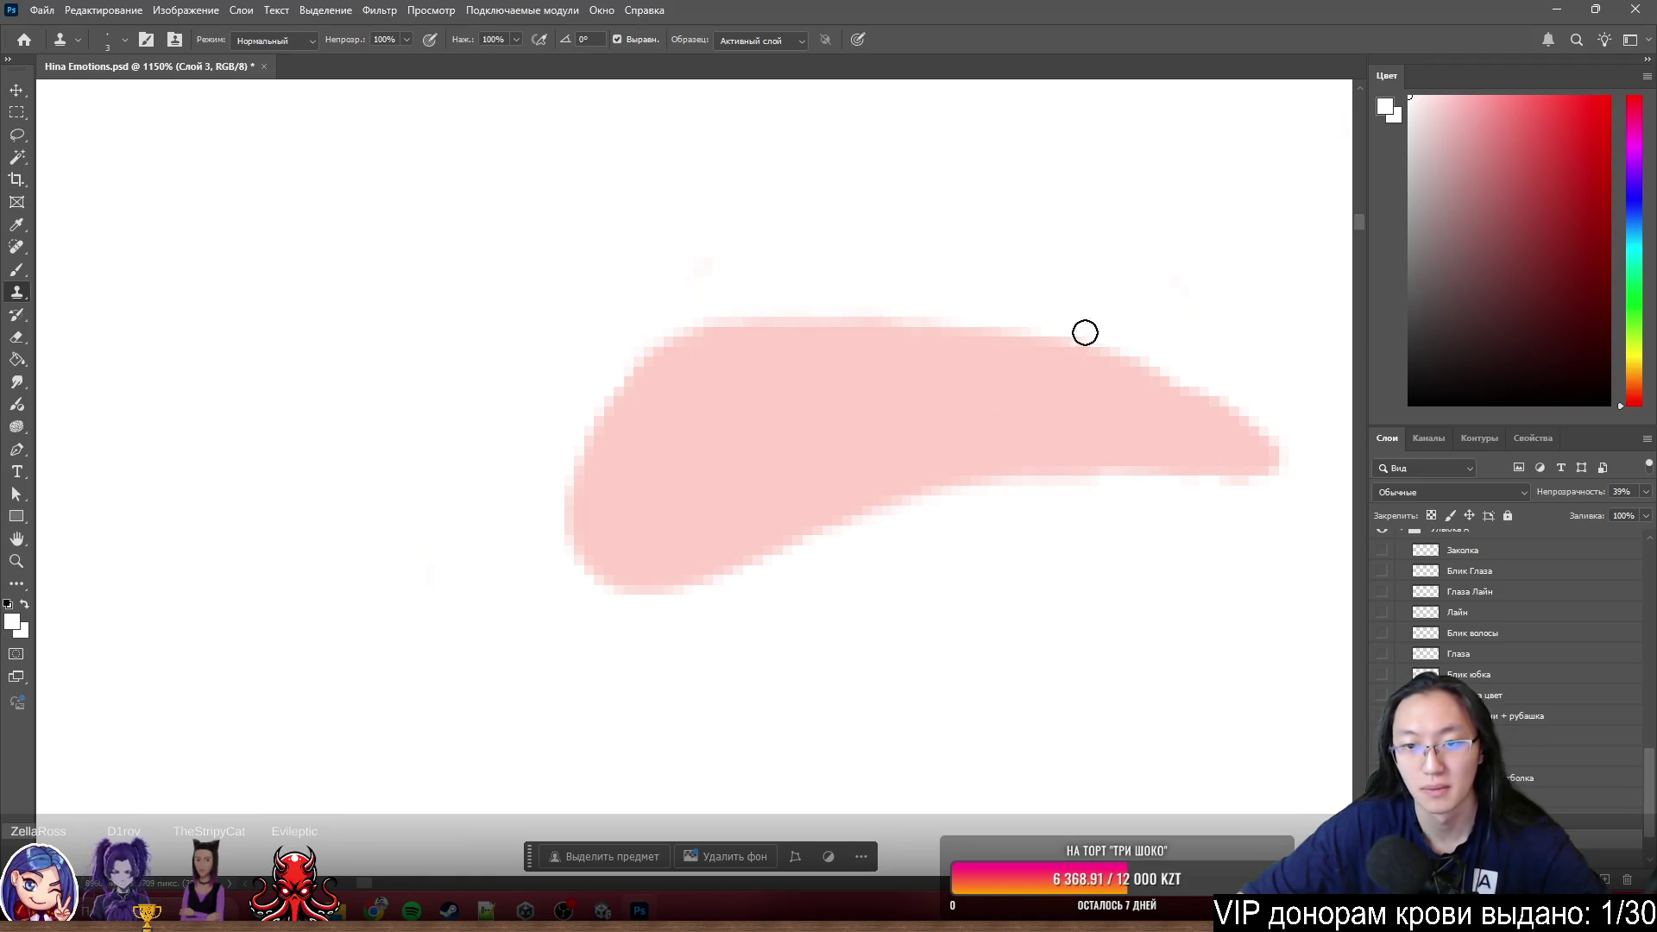
scroll(1084, 336, "down", 3, "alt")
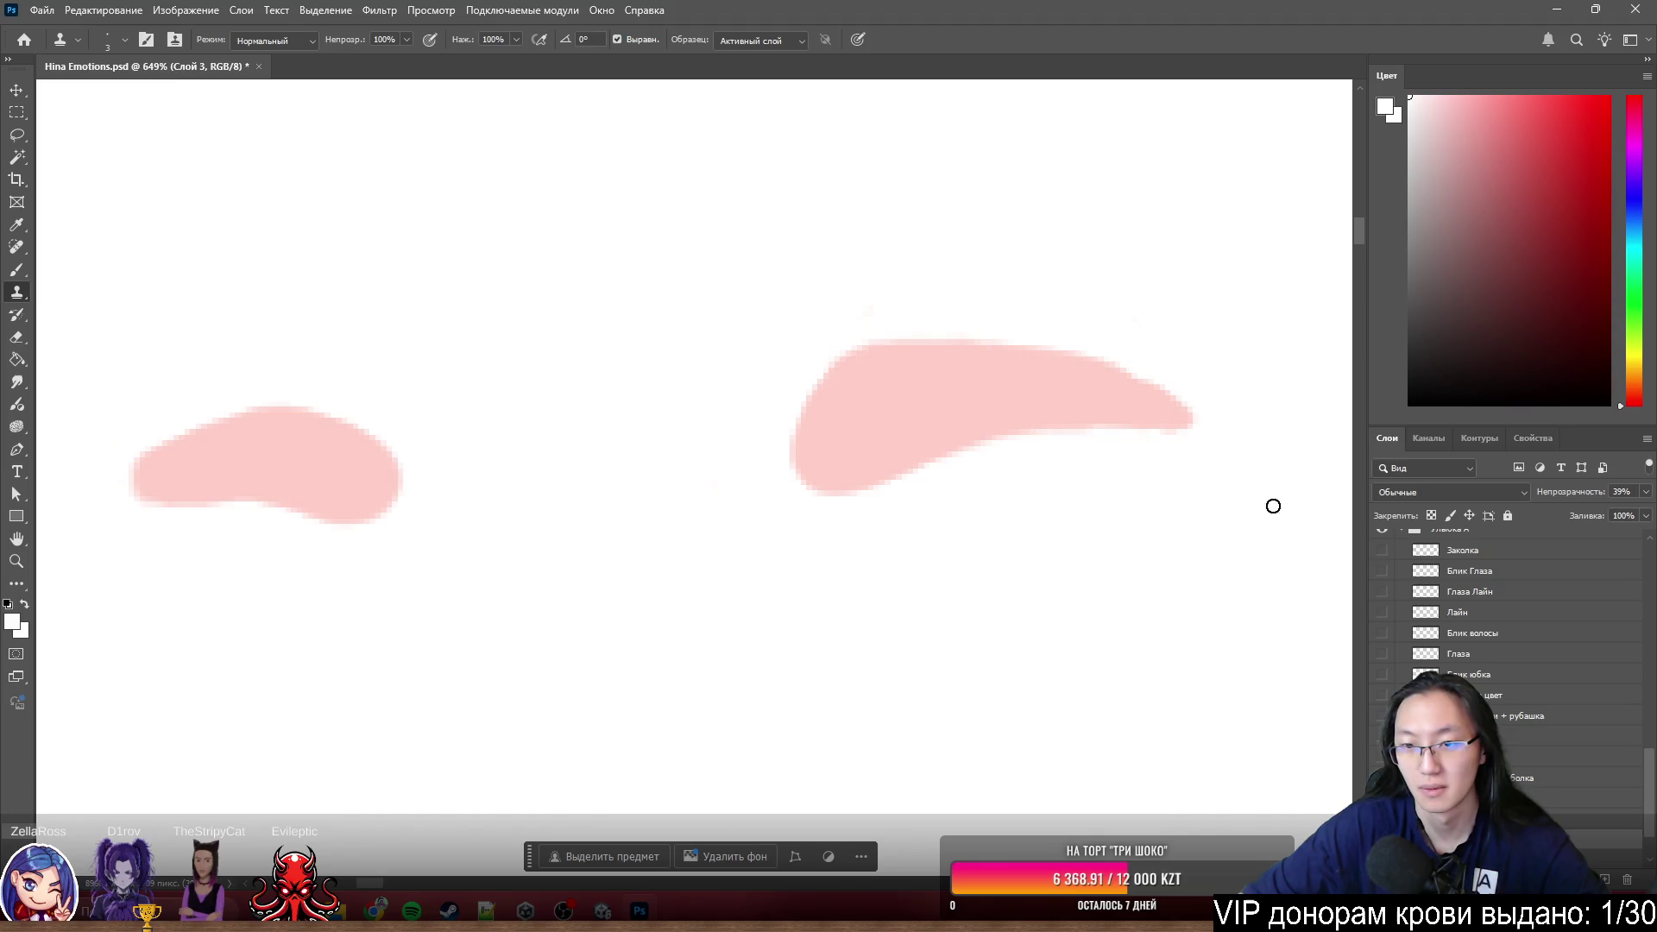
scroll(1161, 370, "up", 2, "alt")
scroll(1110, 488, "up", 3, "alt")
scroll(1110, 487, "up", 2, "alt")
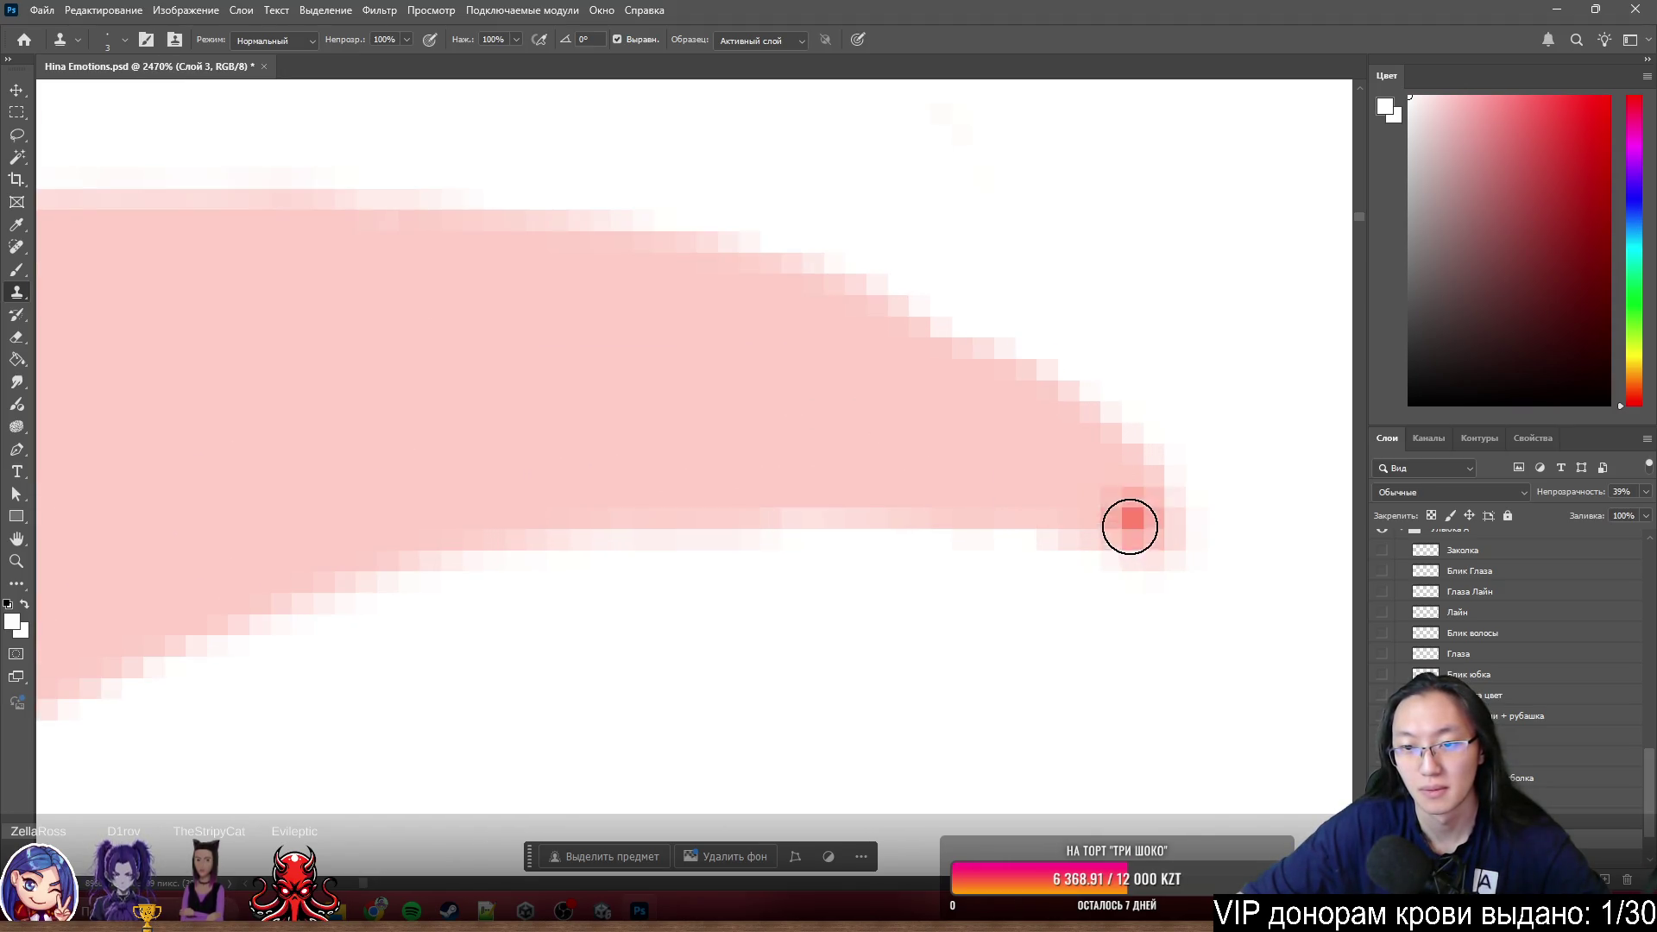
scroll(1246, 473, "down", 5, "alt")
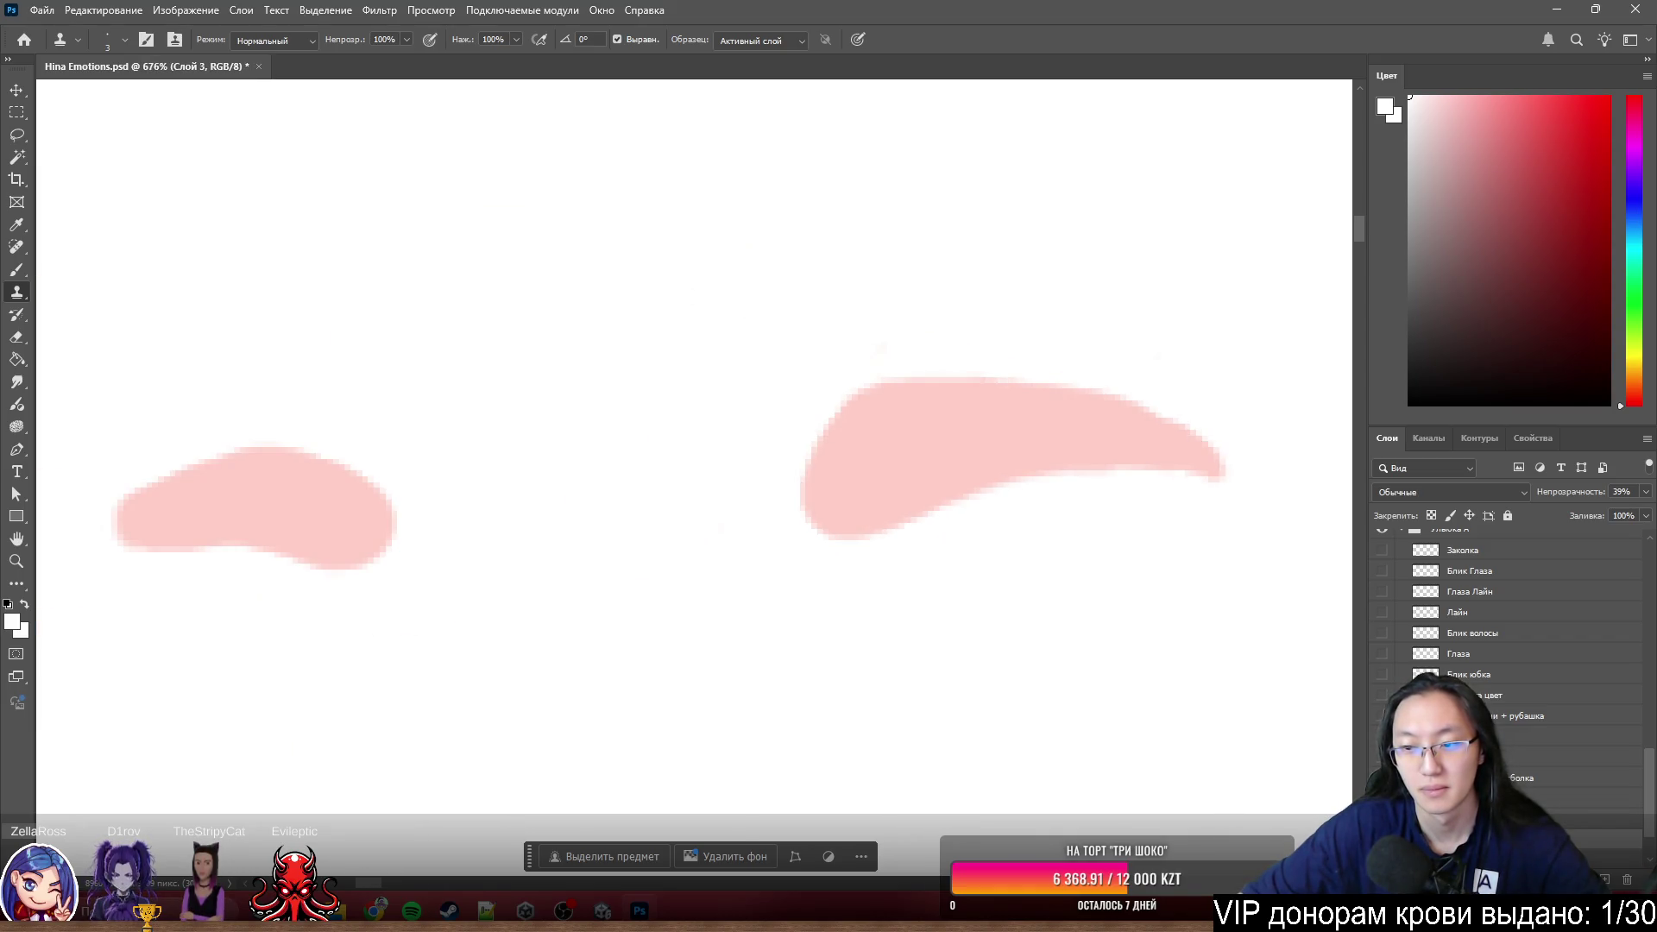
scroll(1532, 648, "down", 2)
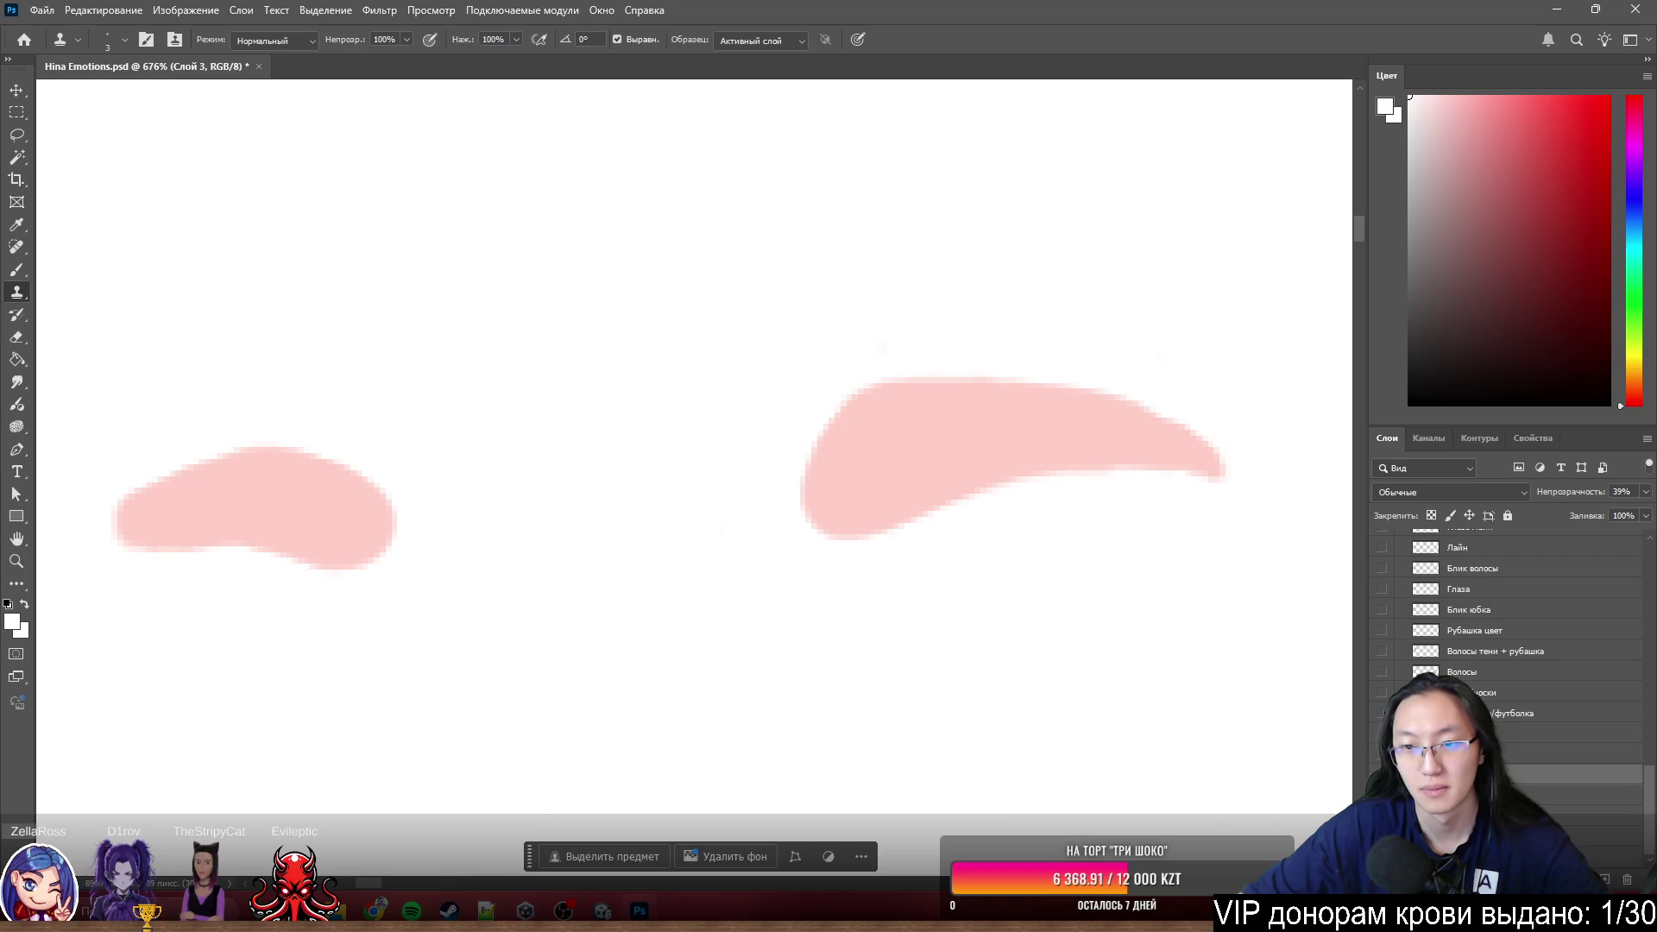
left_click(1380, 571)
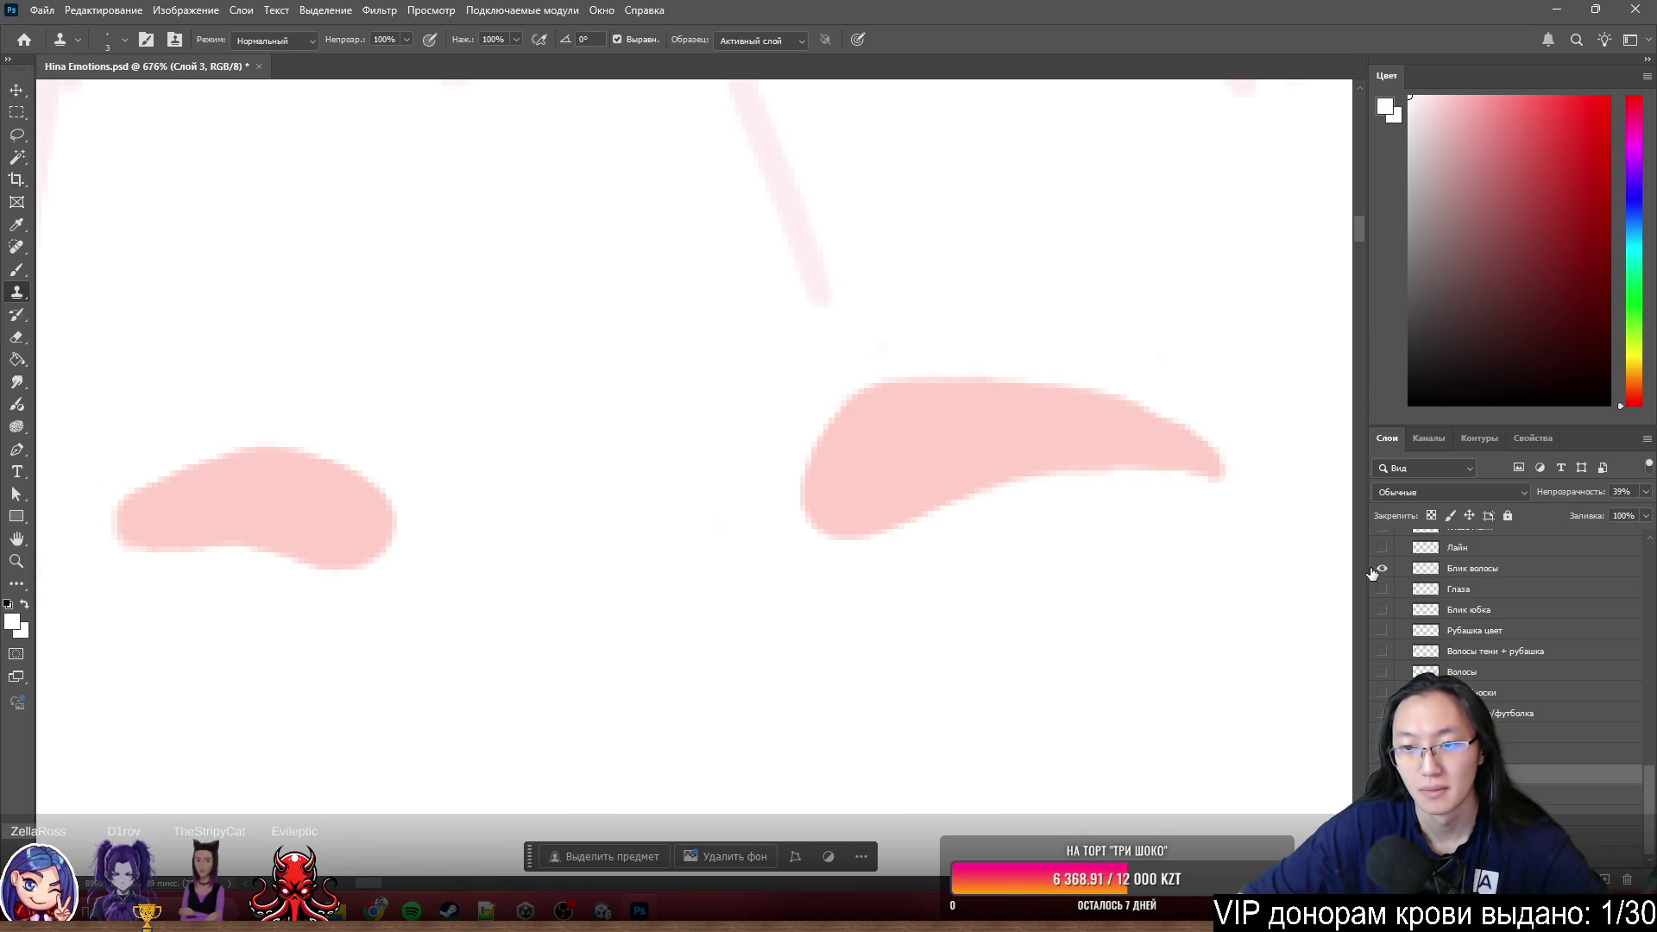
scroll(1383, 569, "up", 1)
- Show the Глаза Лайн lineart layer and bring up its Layer Style dialog
left_click(1381, 555)
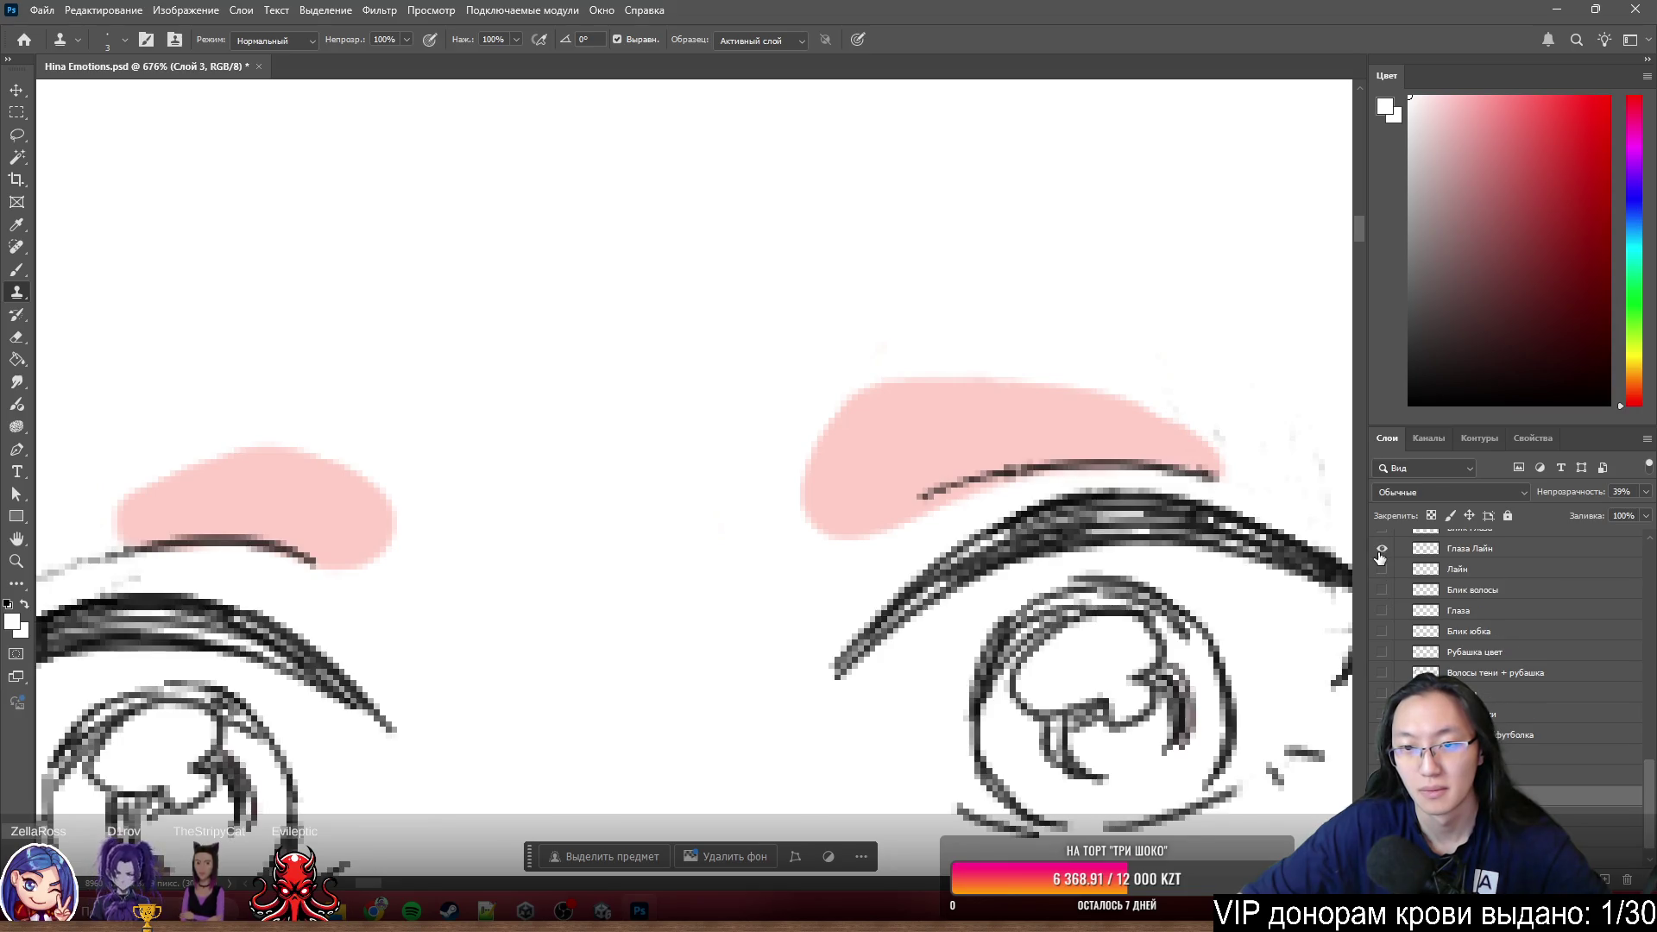
scroll(754, 273, "down", 3)
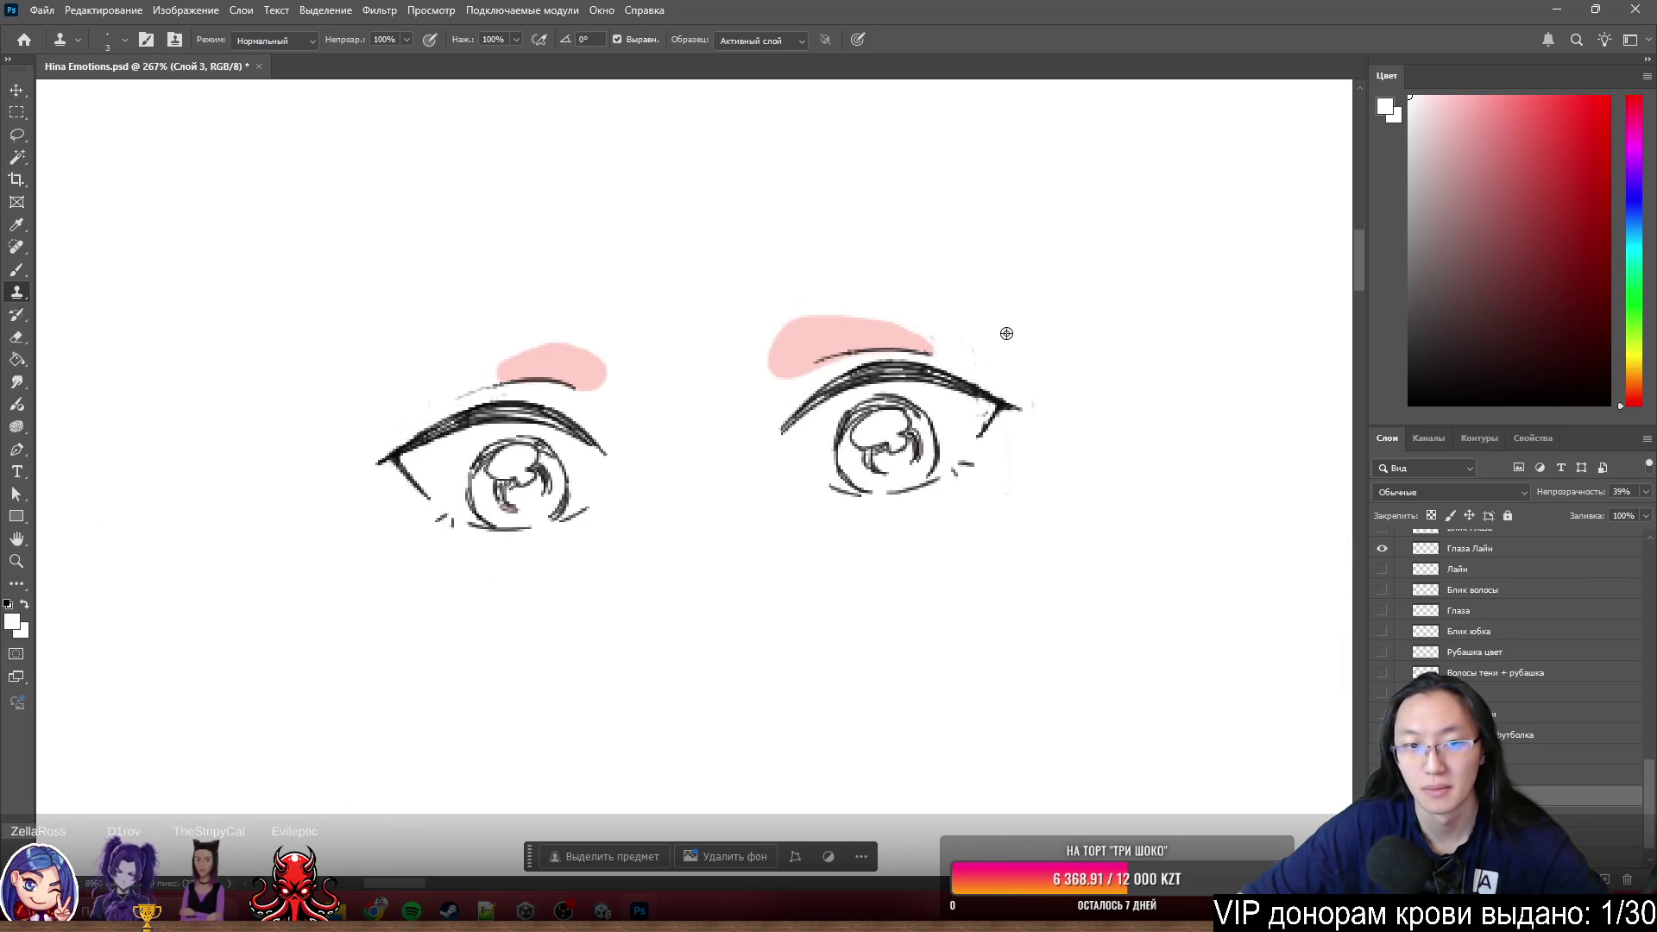
scroll(1007, 332, "up", 2)
scroll(984, 363, "up", 2)
key("e")
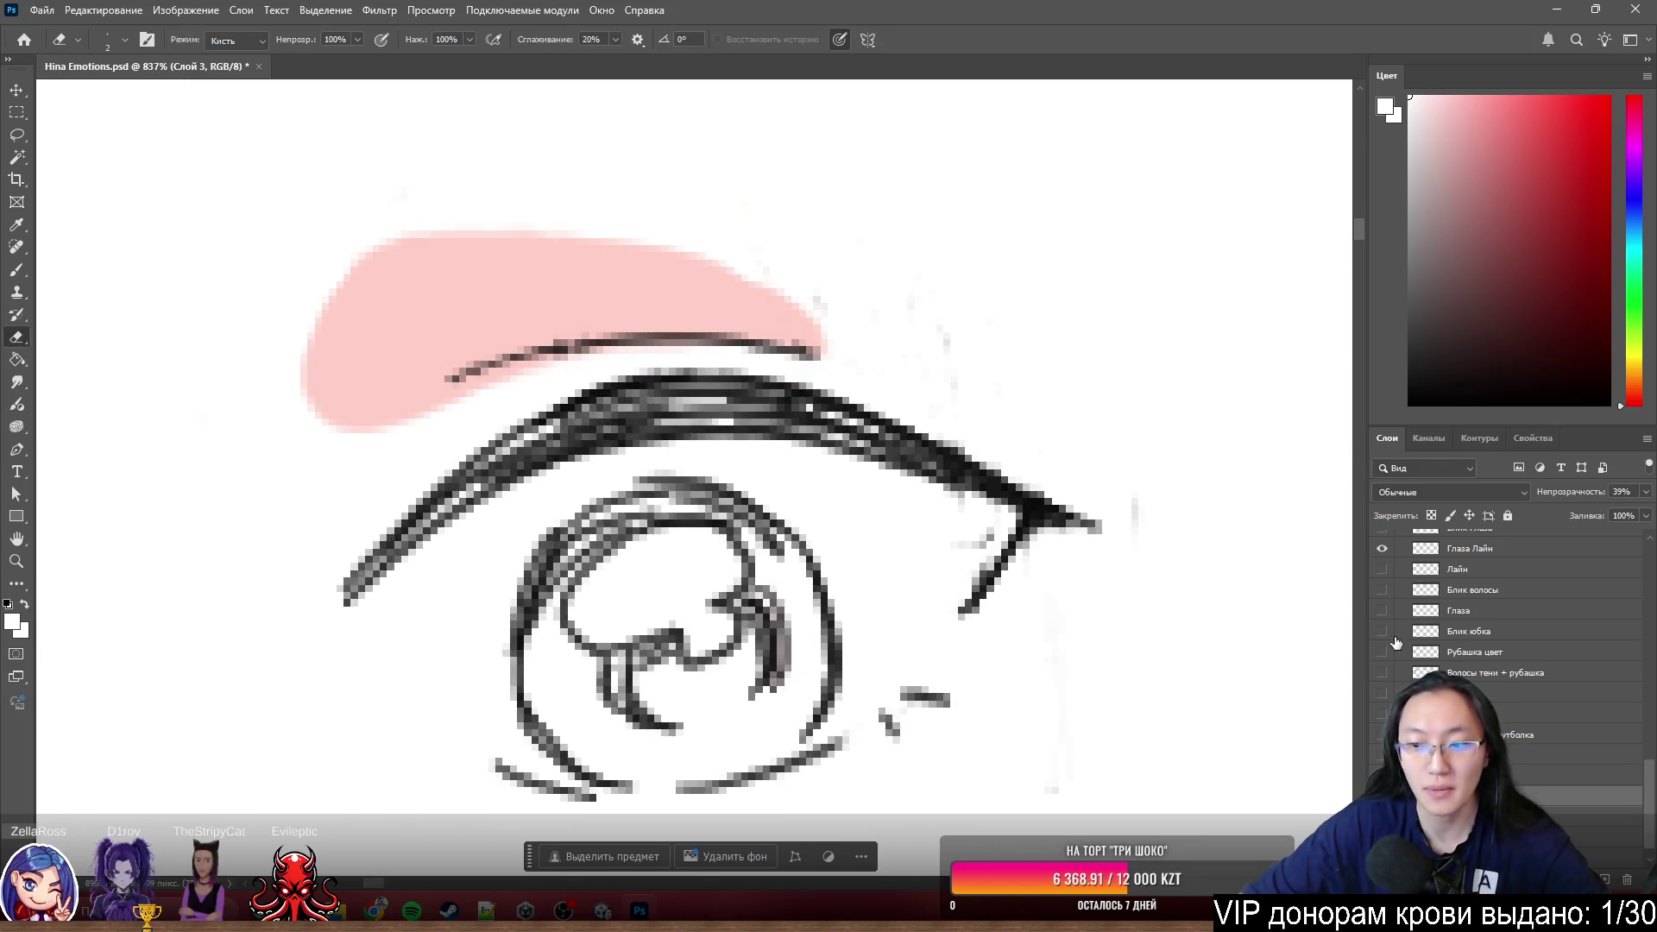
double_click(1509, 561)
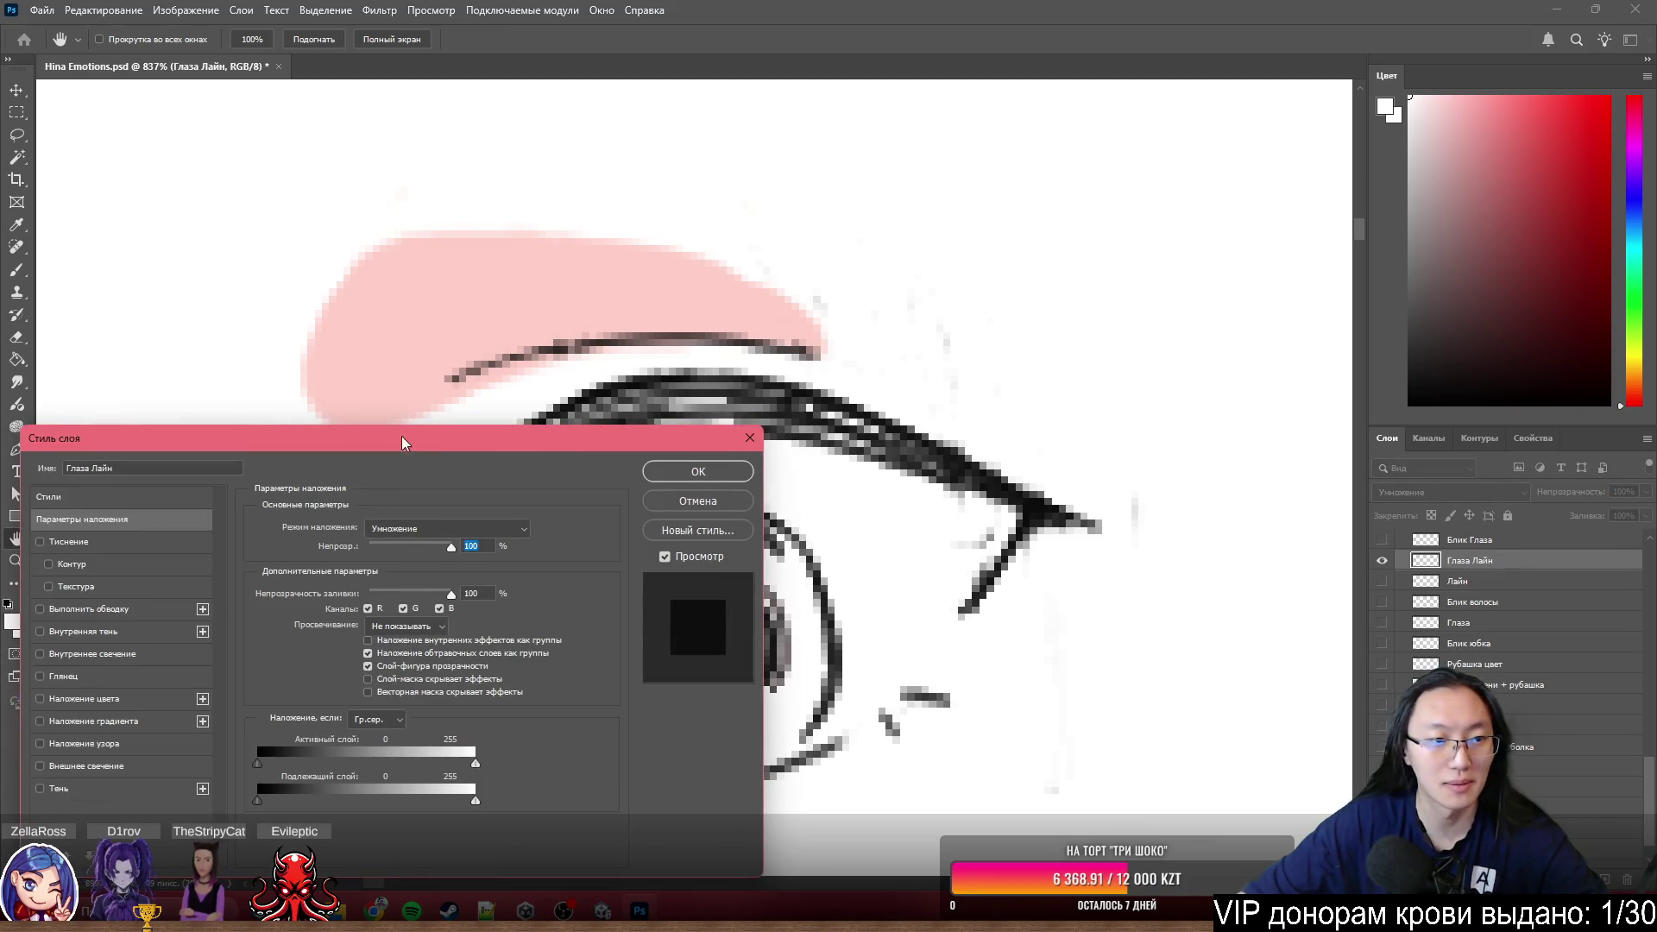
left_click_drag(401, 436, 455, 384)
- Try the stroke effect, cancel it, and reopen the Layer Style settings for Глаза Лайн
left_click(188, 559)
left_click(802, 390)
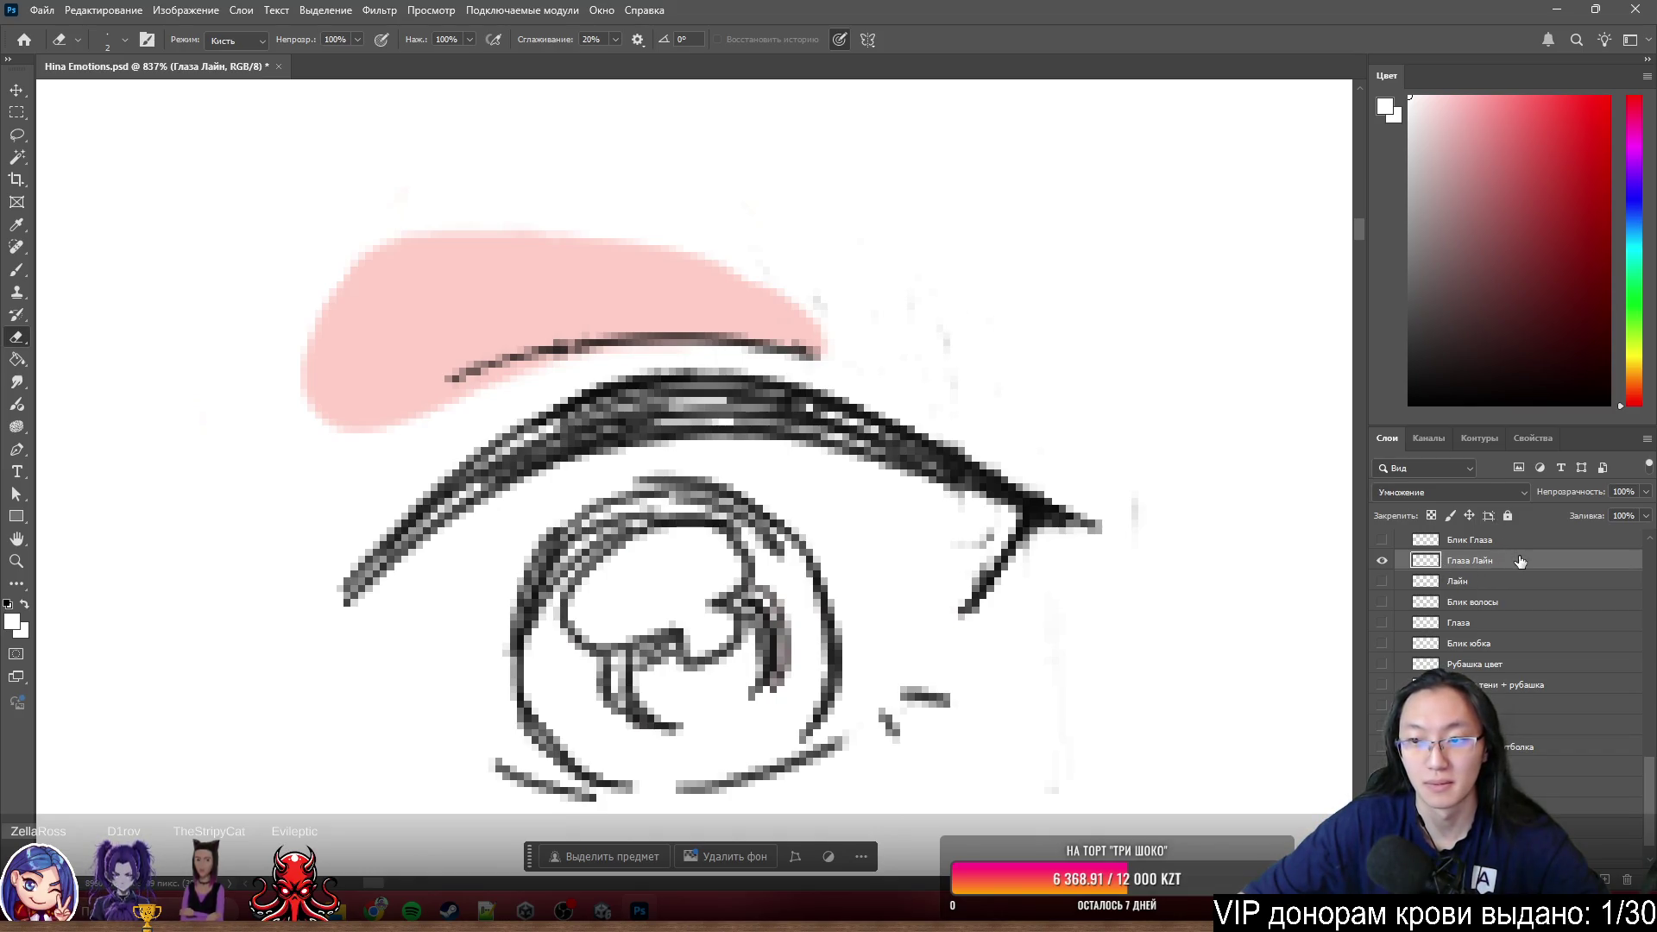
double_click(1520, 562)
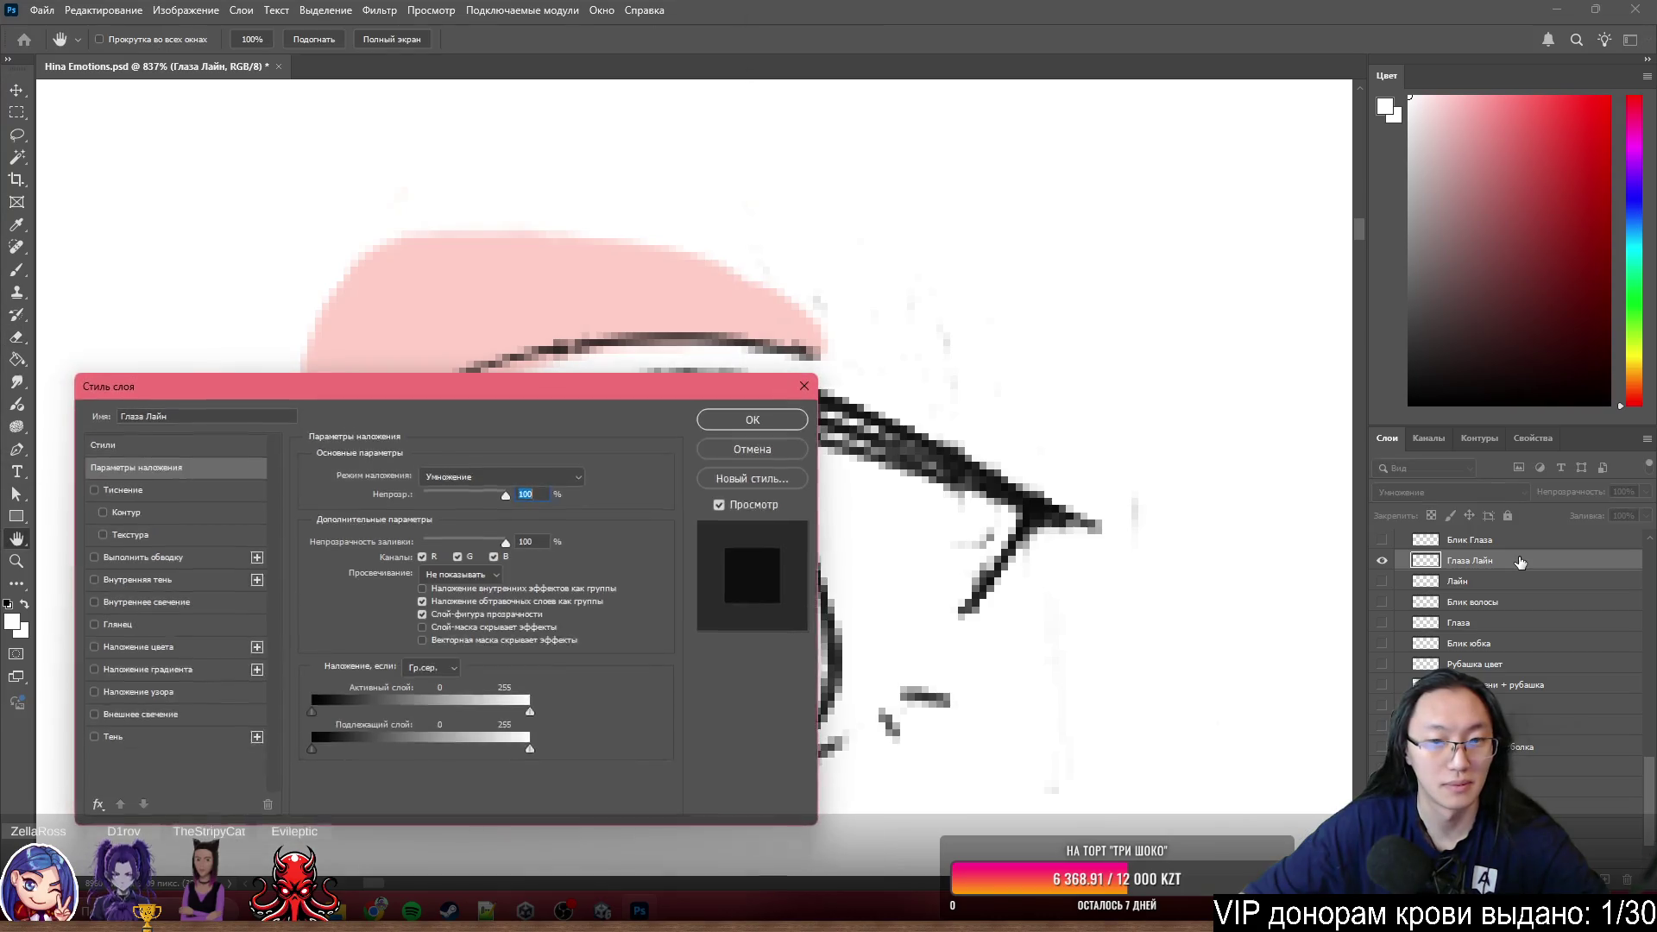
- Apply a 1 px red Stroke outline to the eye lineart to reveal stray pixels
left_click(151, 556)
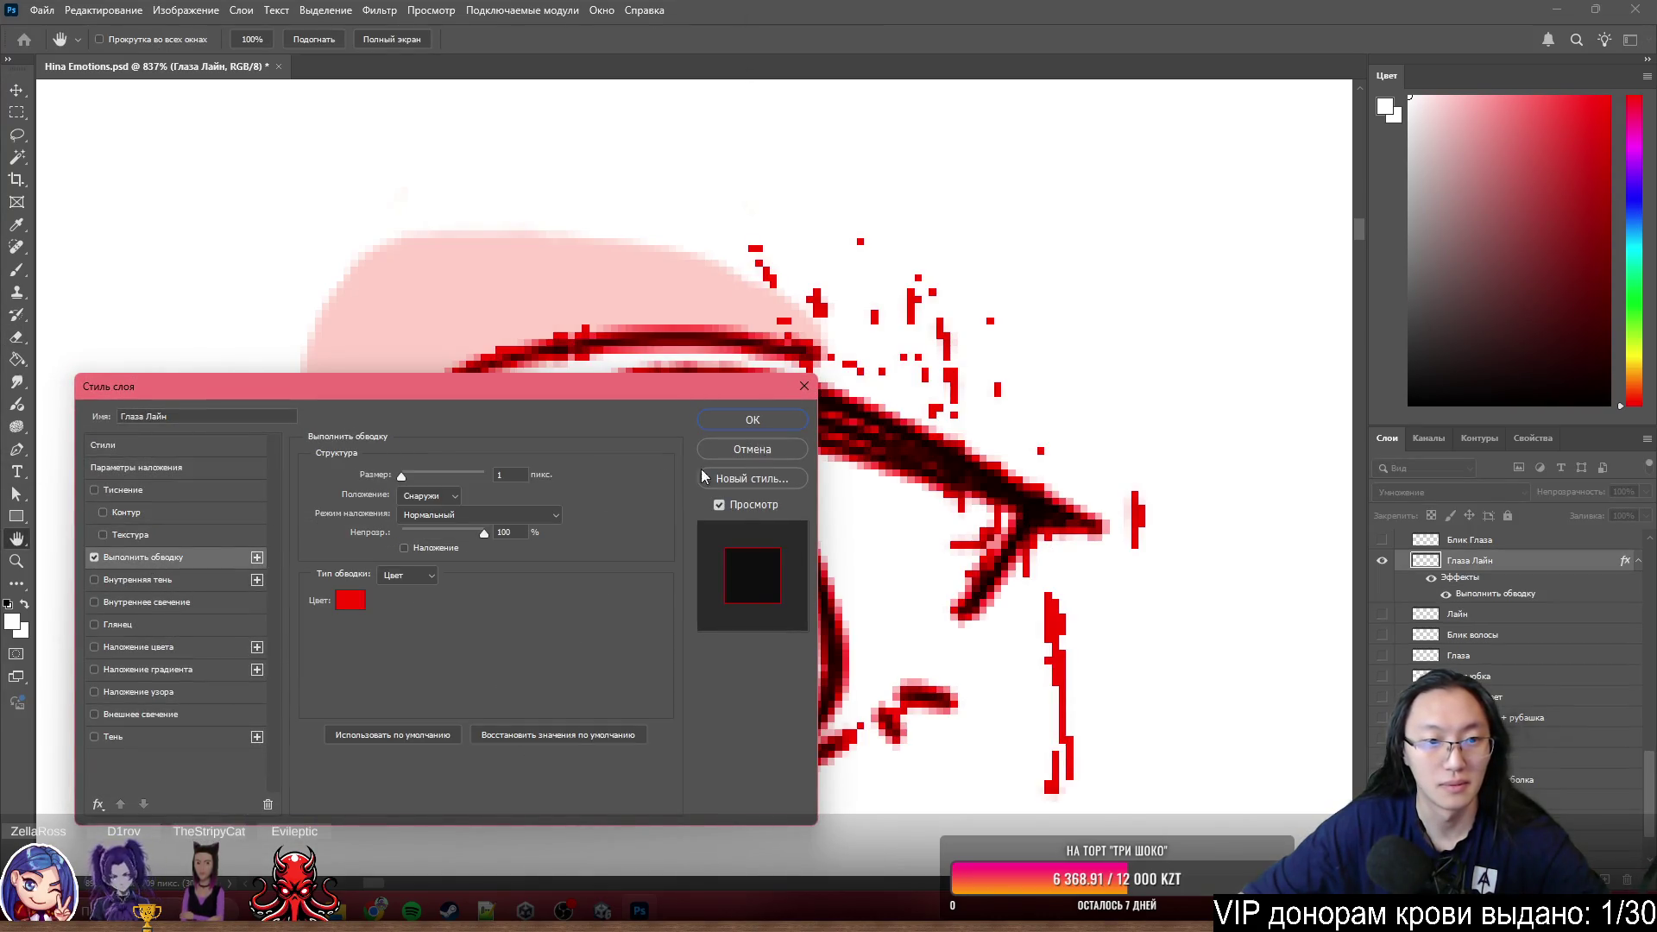
left_click_drag(402, 475, 399, 475)
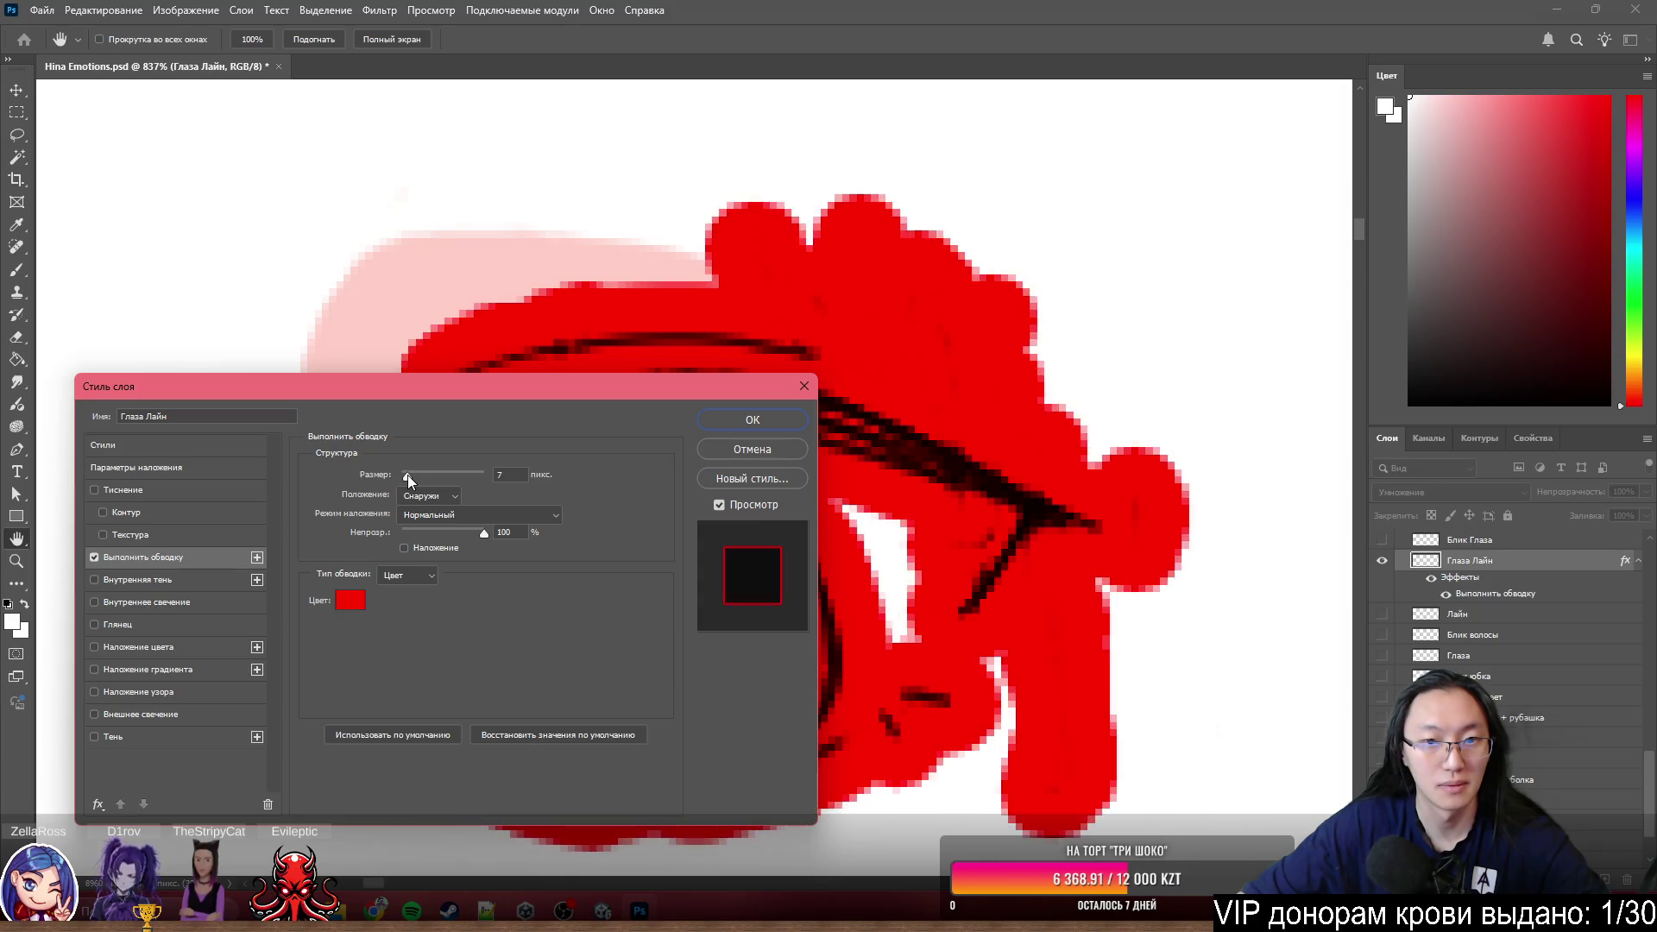
left_click(756, 418)
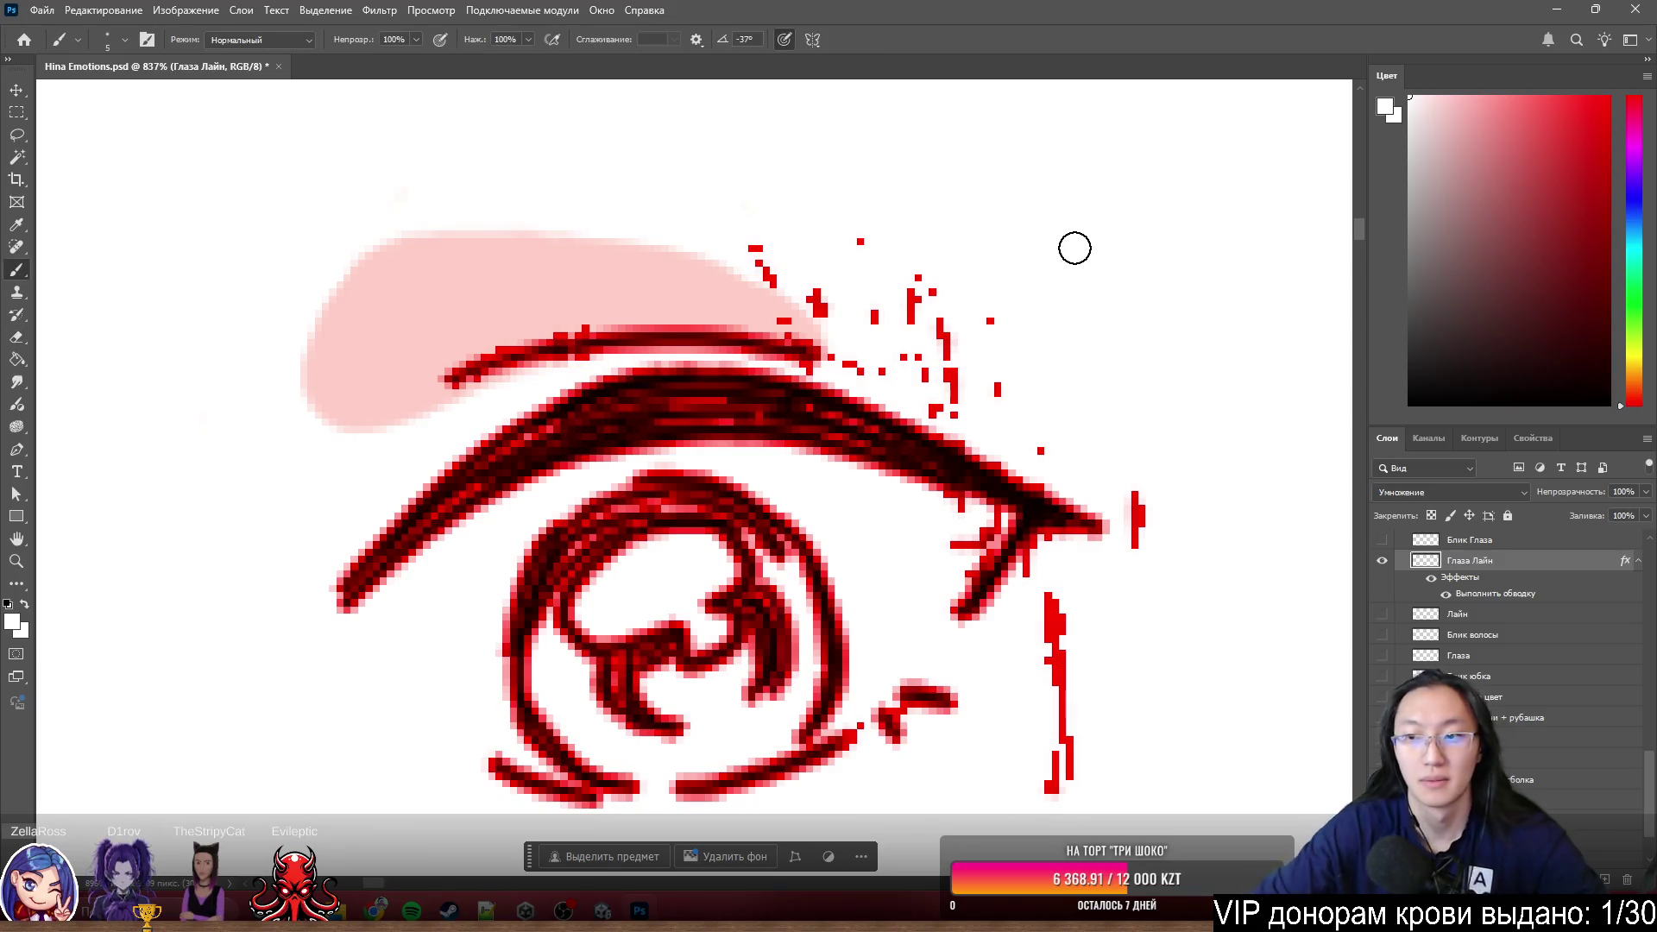
left_click_drag(777, 198, 771, 278)
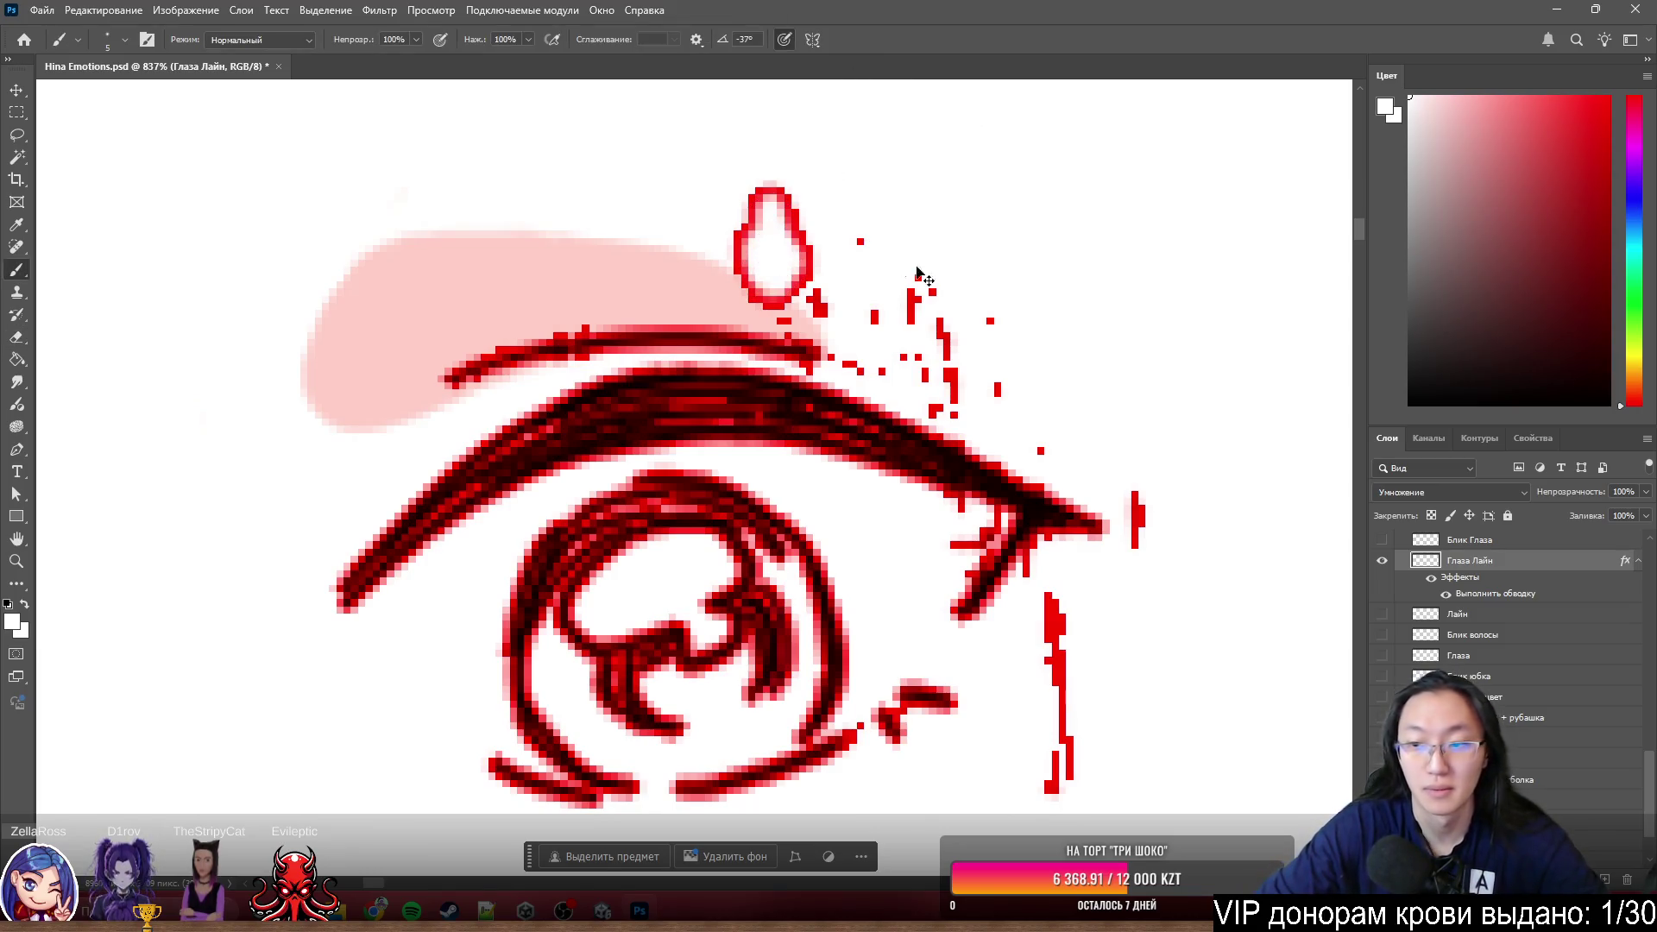
key("ctrl+z")
- Erase the red-highlighted specks above the eyelash and around the eye corners, then hide the outline effect
key("e")
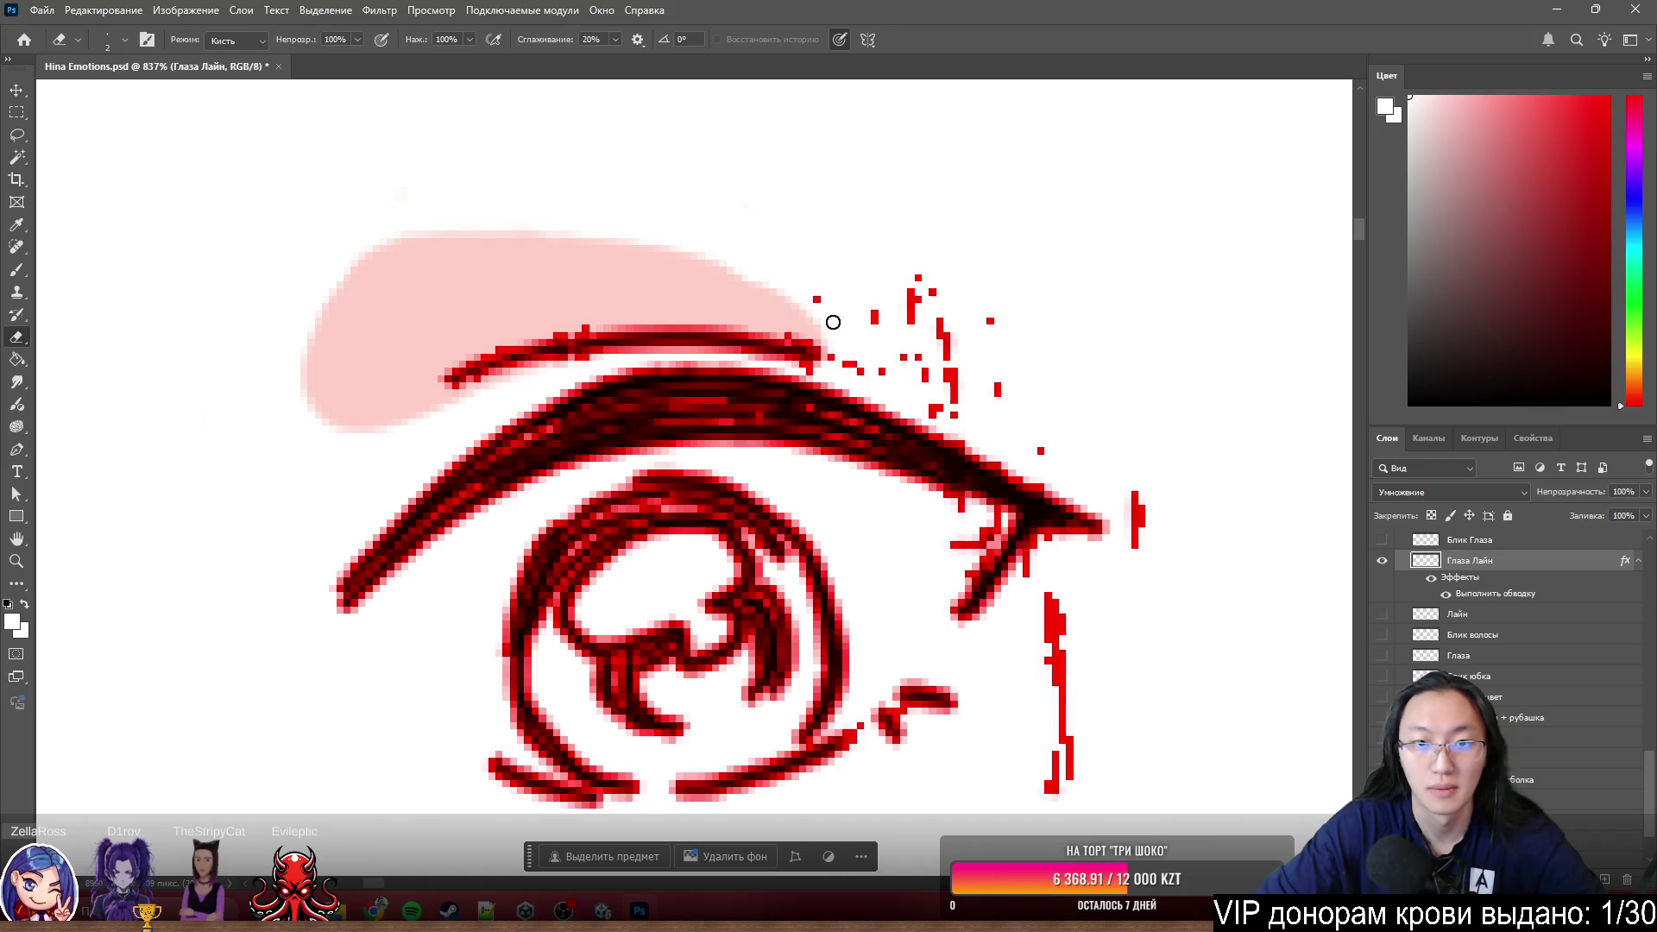
key("bracketright")
key("bracketright")
key("bracketright")
mouse_move(1018, 260)
left_mouse_down()
mouse_move(999, 359)
mouse_move(922, 331)
mouse_move(1043, 409)
mouse_move(1103, 639)
mouse_move(1062, 584)
mouse_move(1048, 814)
left_mouse_up()
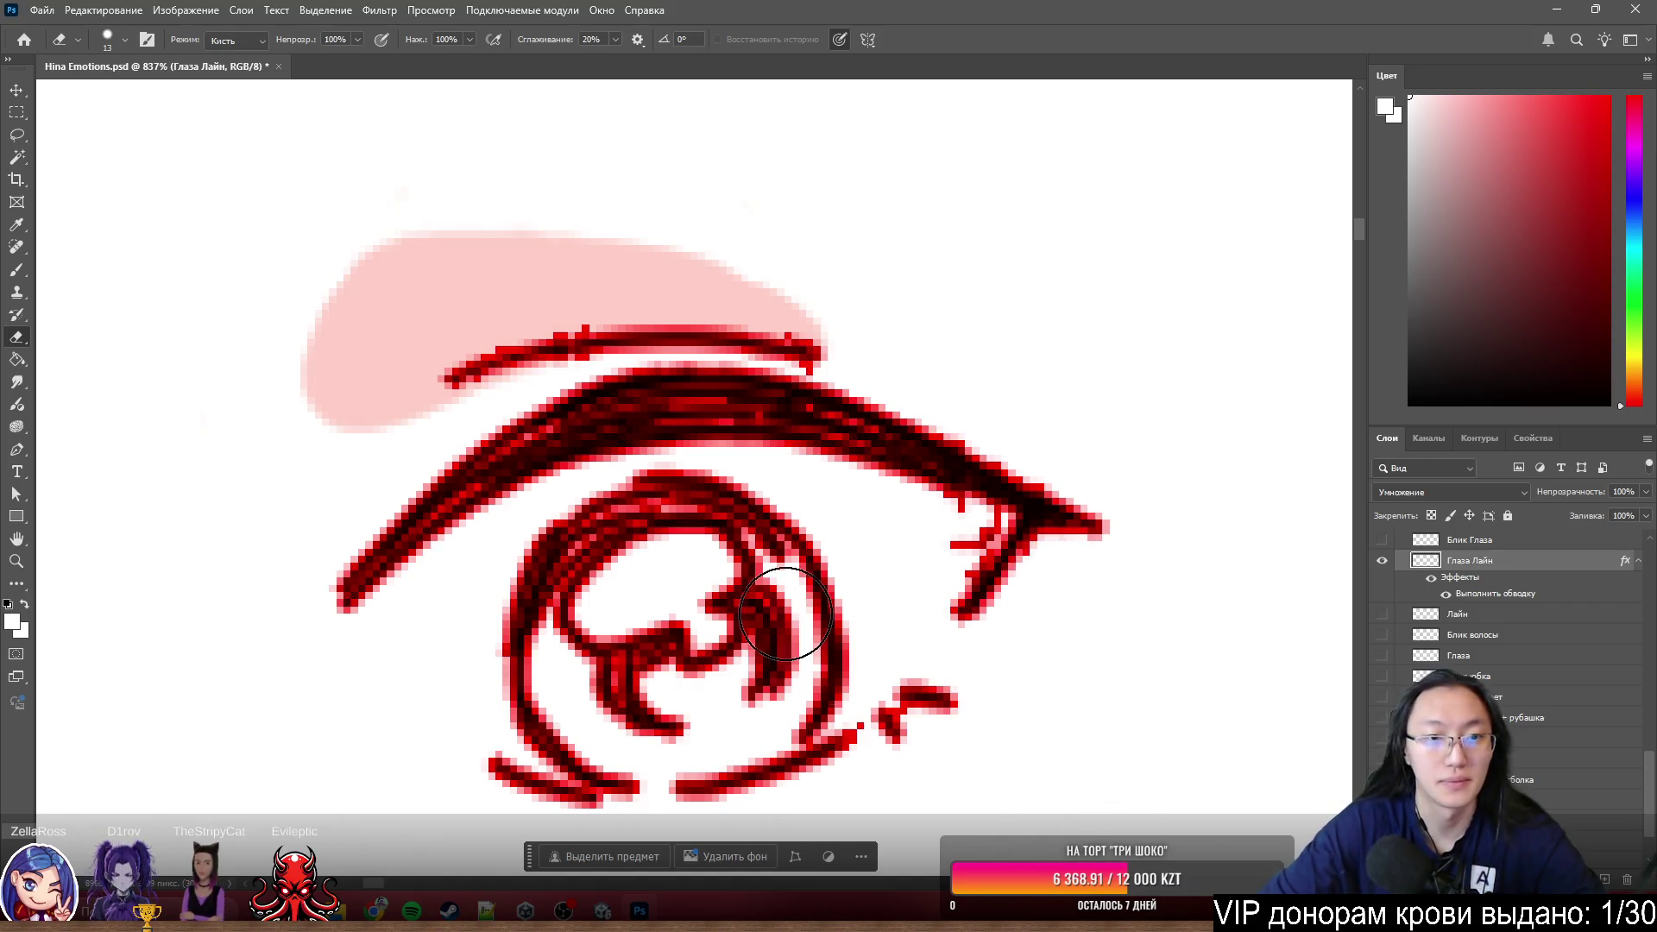
scroll(1054, 389, "down", 5)
scroll(622, 463, "up", 2)
scroll(907, 411, "up", 3)
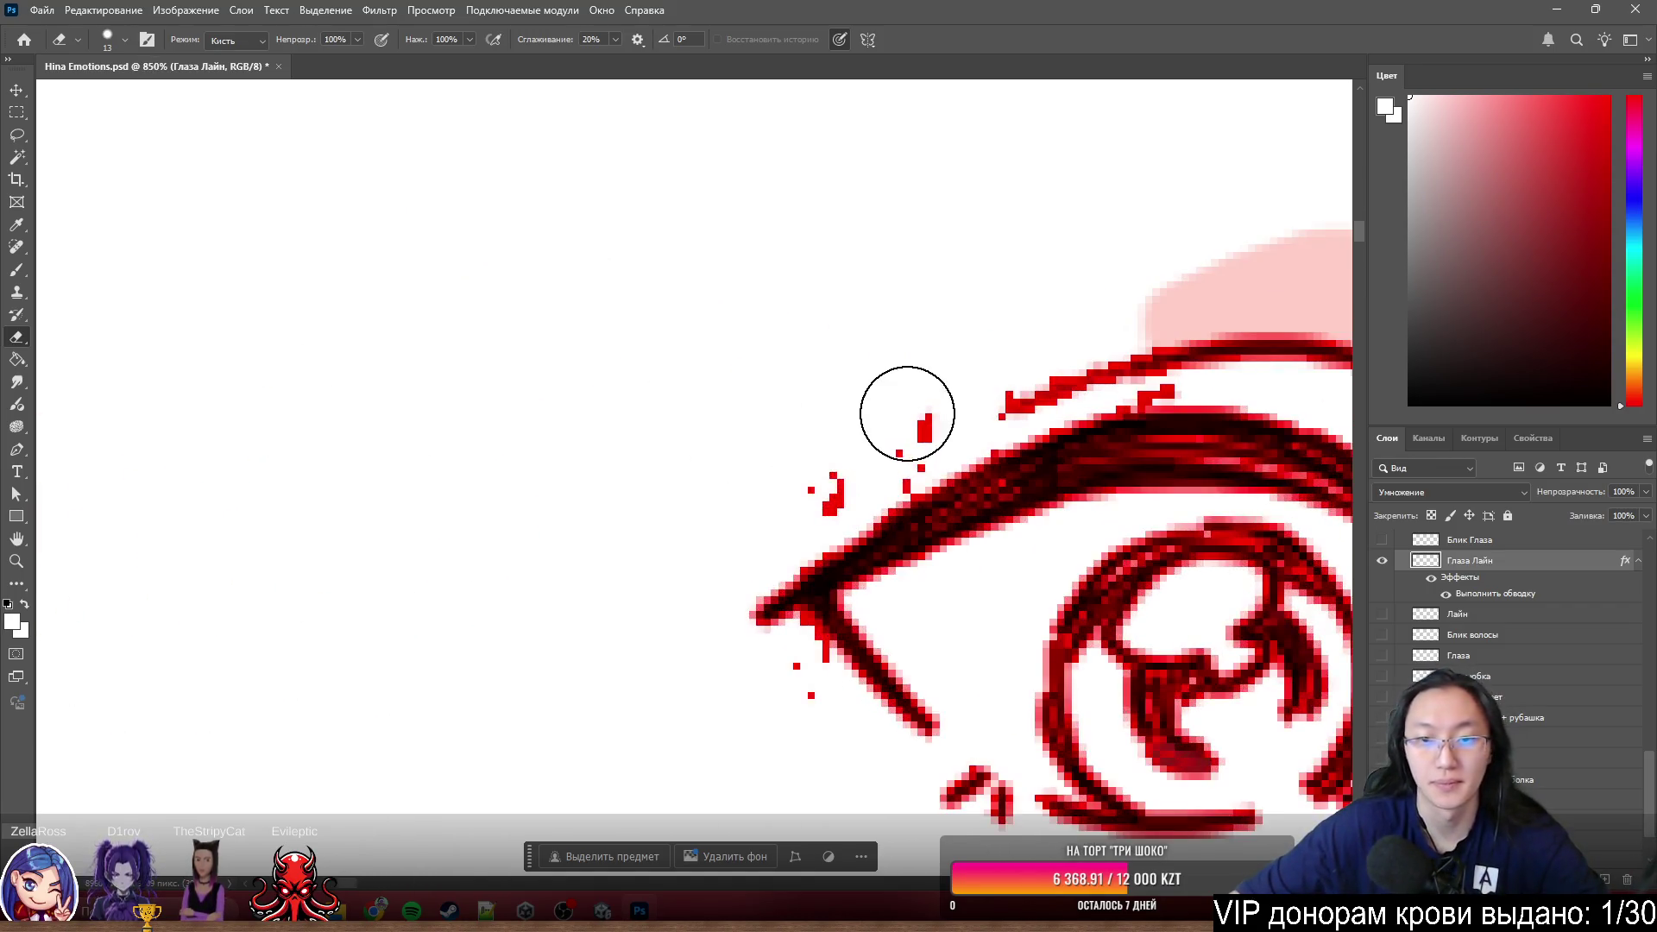
left_click_drag(909, 441, 817, 474)
scroll(411, 282, "down", 3)
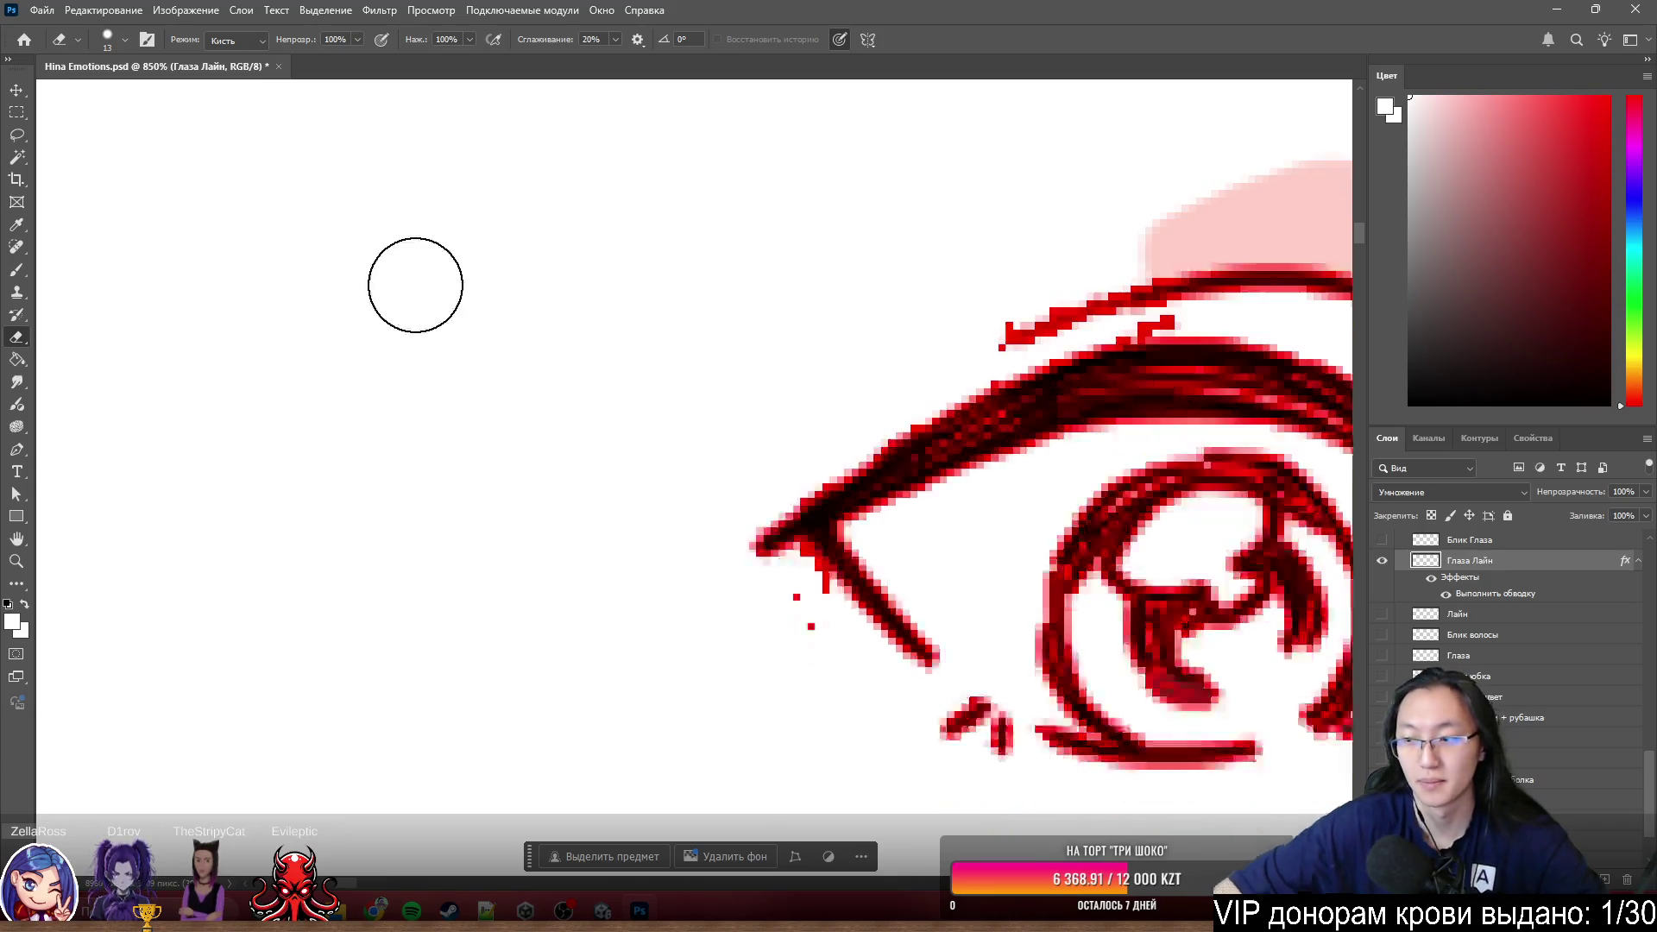
scroll(445, 433, "right", 1)
scroll(445, 432, "right", 3)
left_click_drag(556, 519, 547, 507)
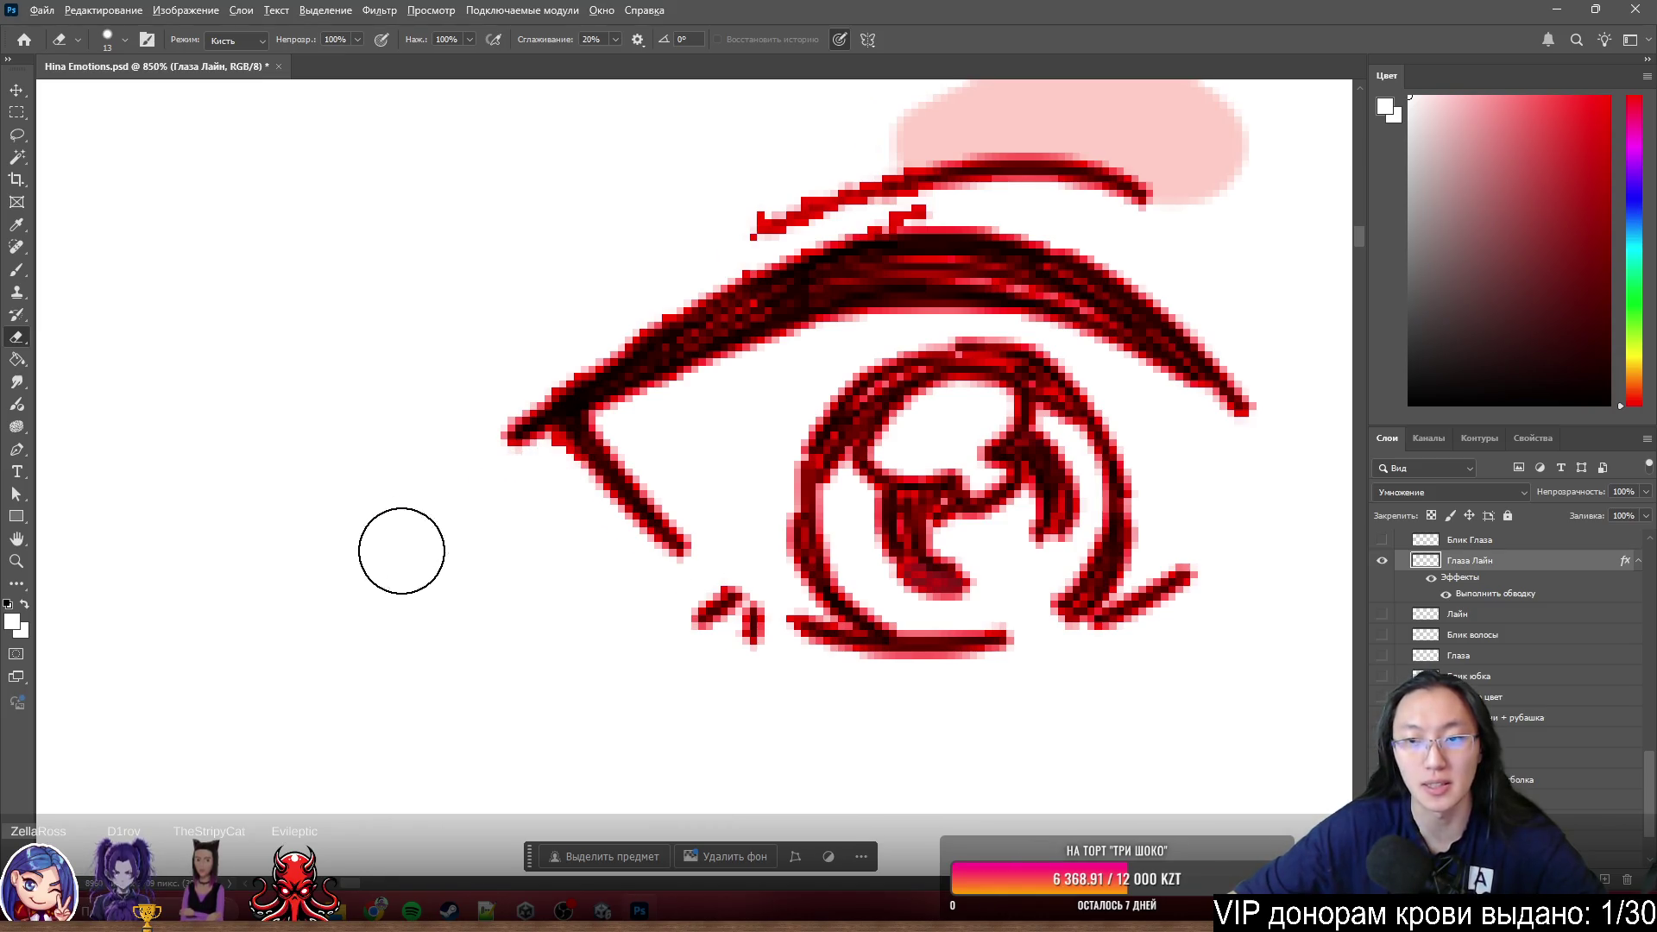
scroll(380, 576, "down", 2)
scroll(380, 576, "down", 1)
scroll(591, 462, "up", 1)
scroll(593, 463, "down", 3)
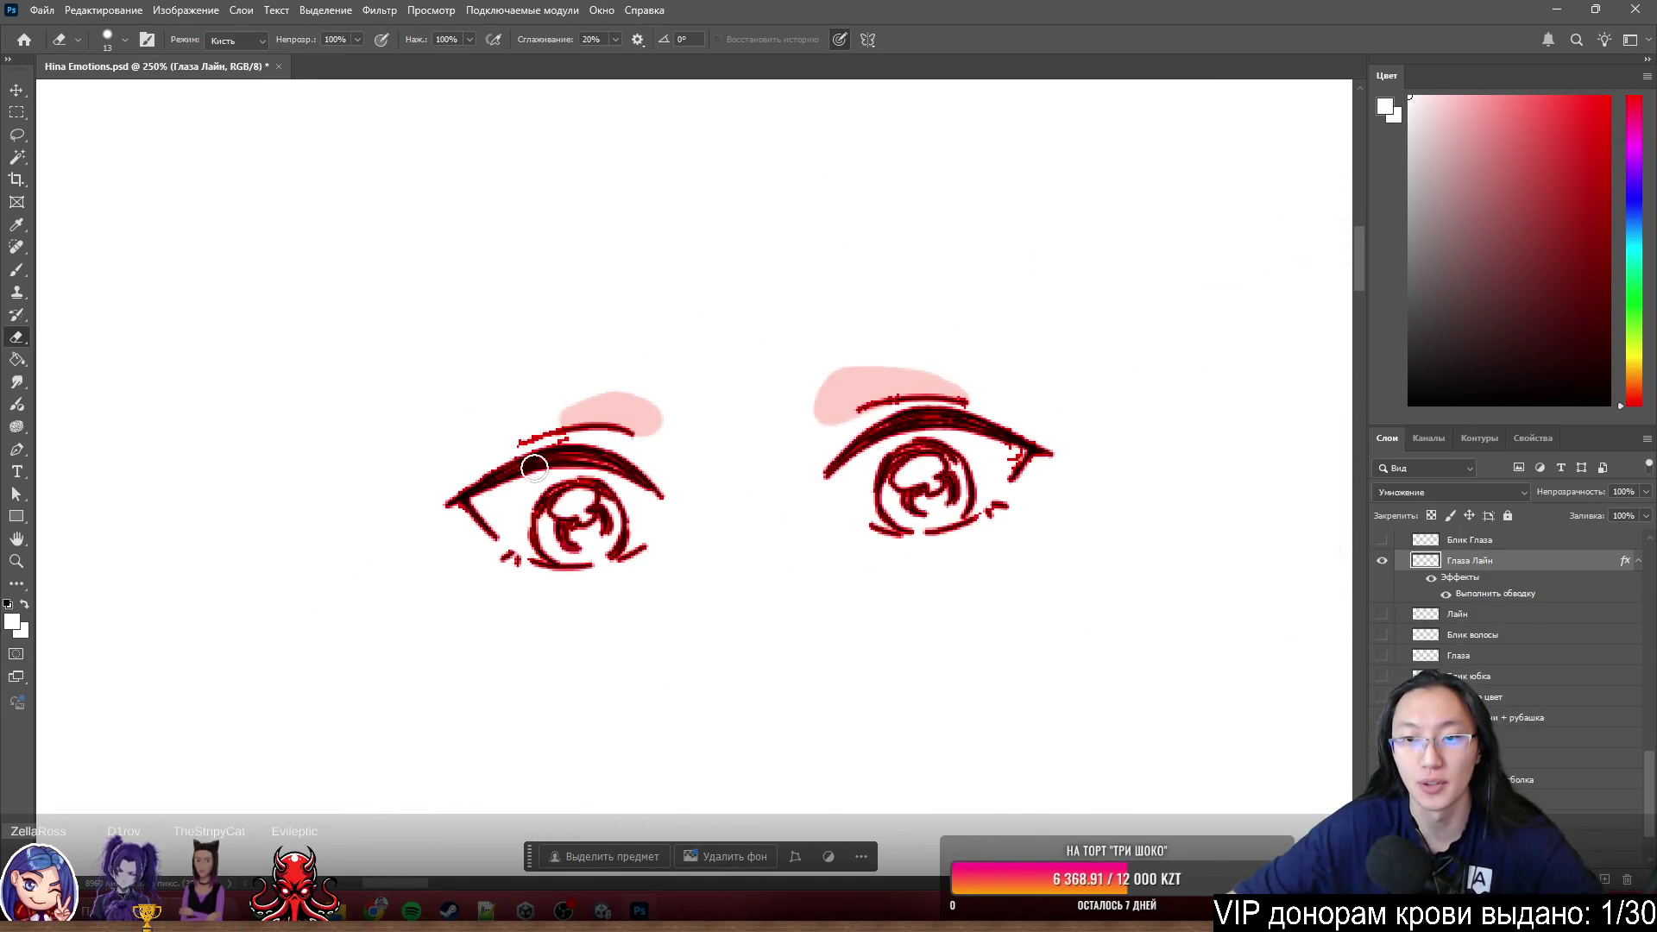
scroll(747, 530, "up", 1)
left_click(1432, 579)
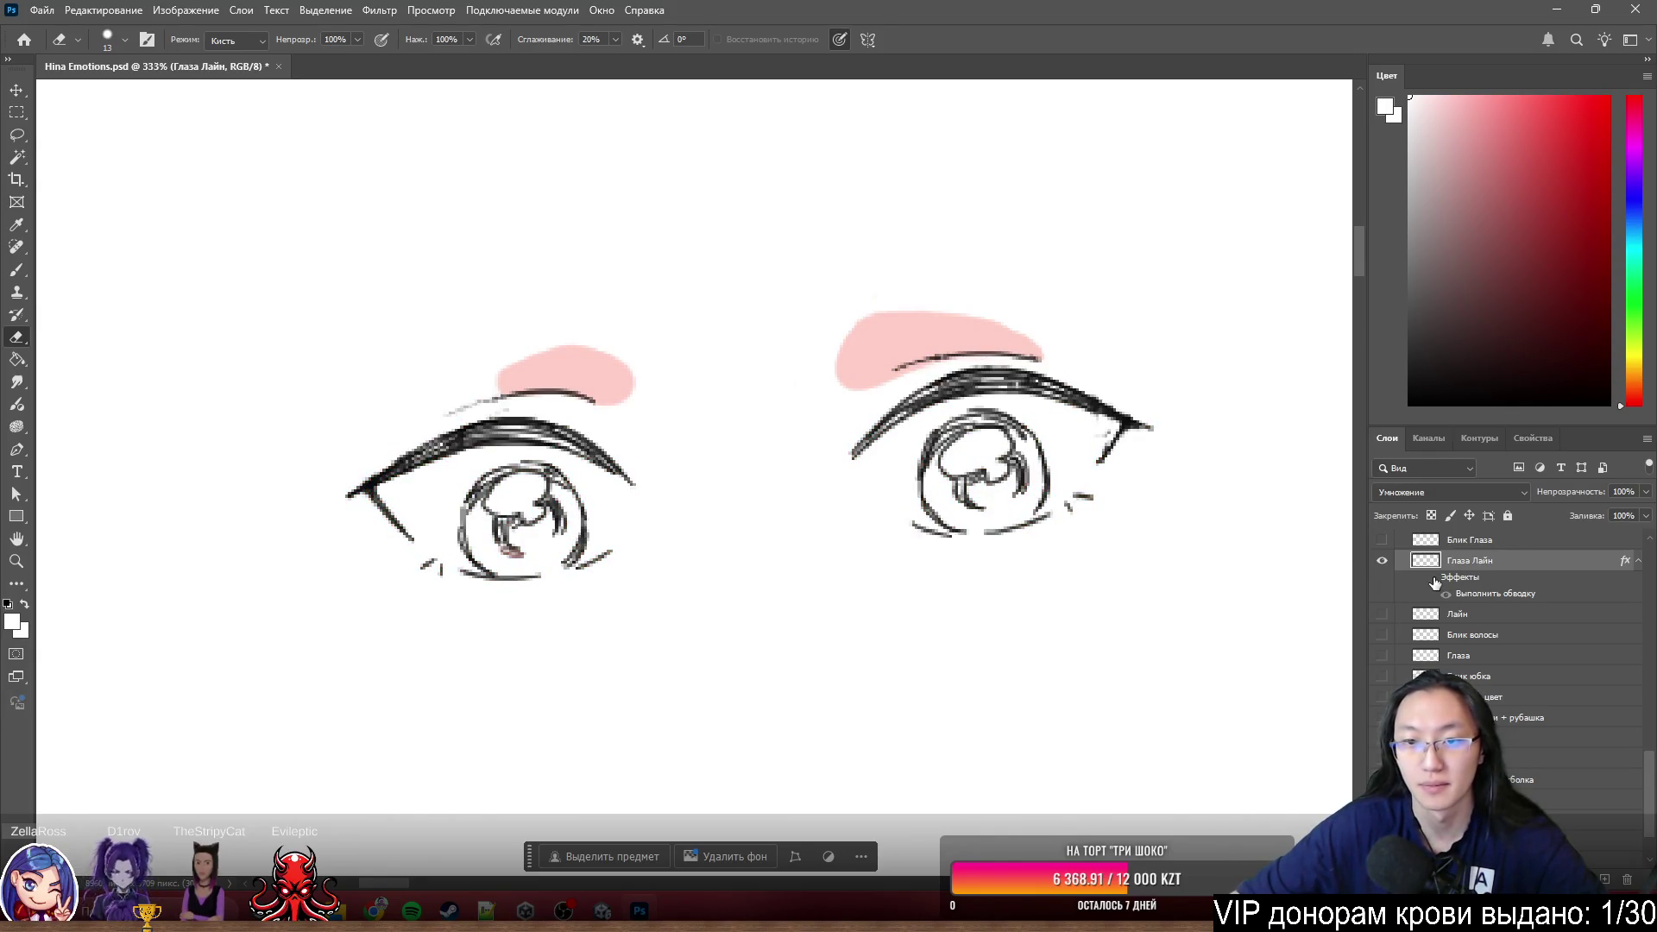
scroll(1067, 313, "up", 4)
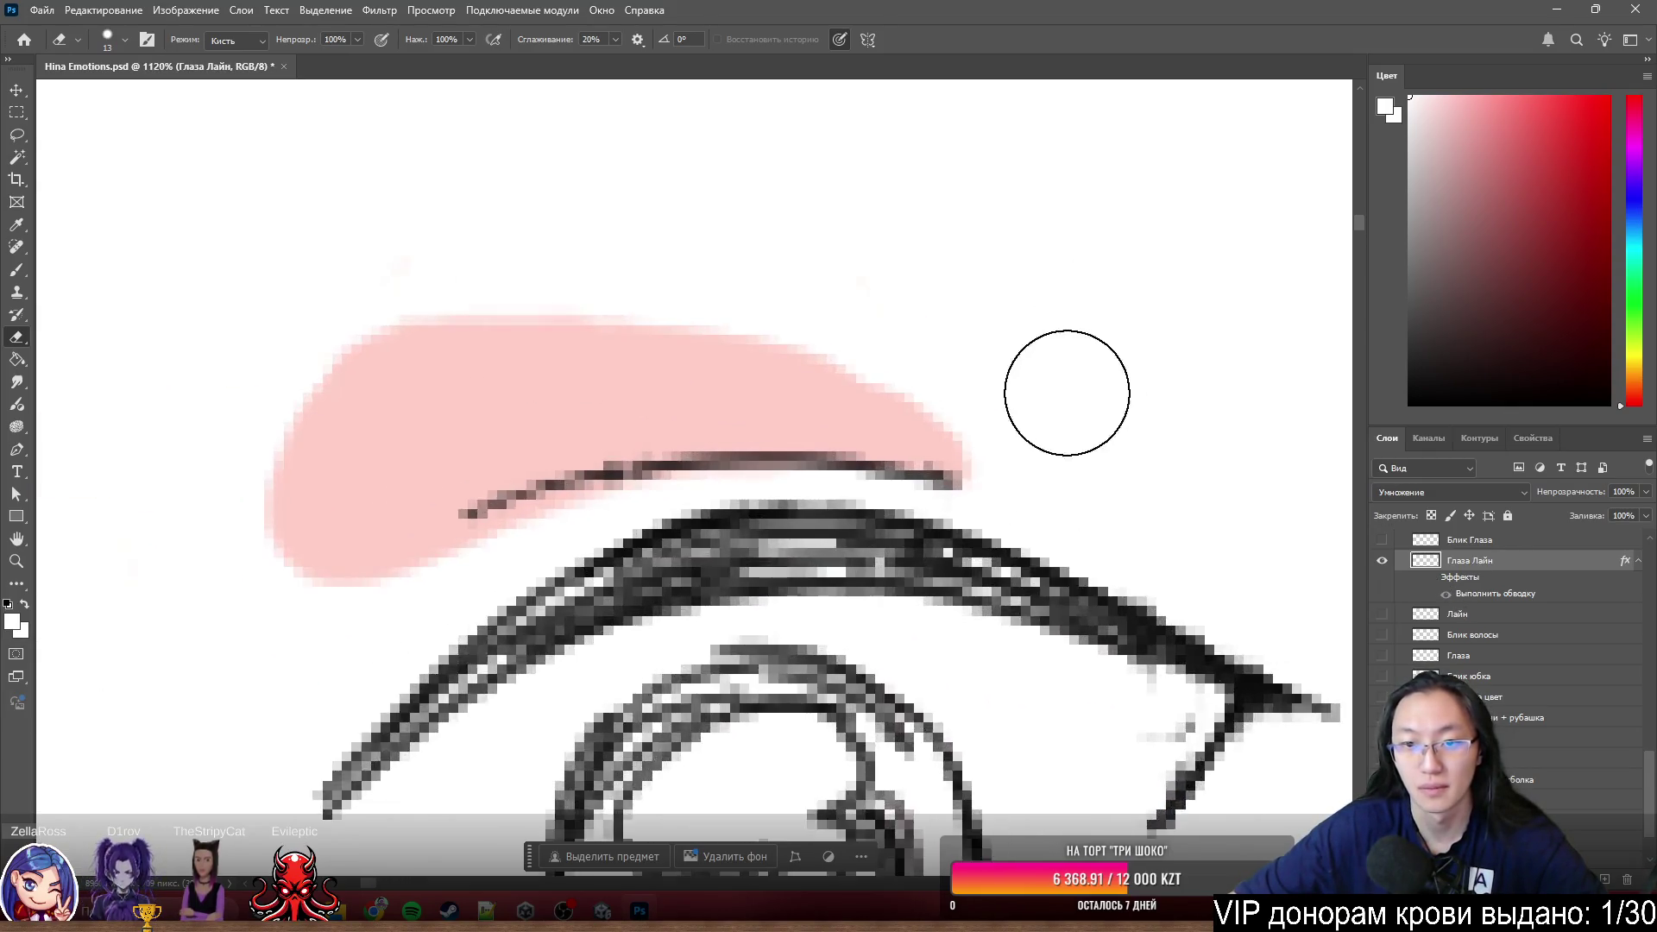
scroll(1062, 381, "up", 3)
scroll(999, 415, "up", 1)
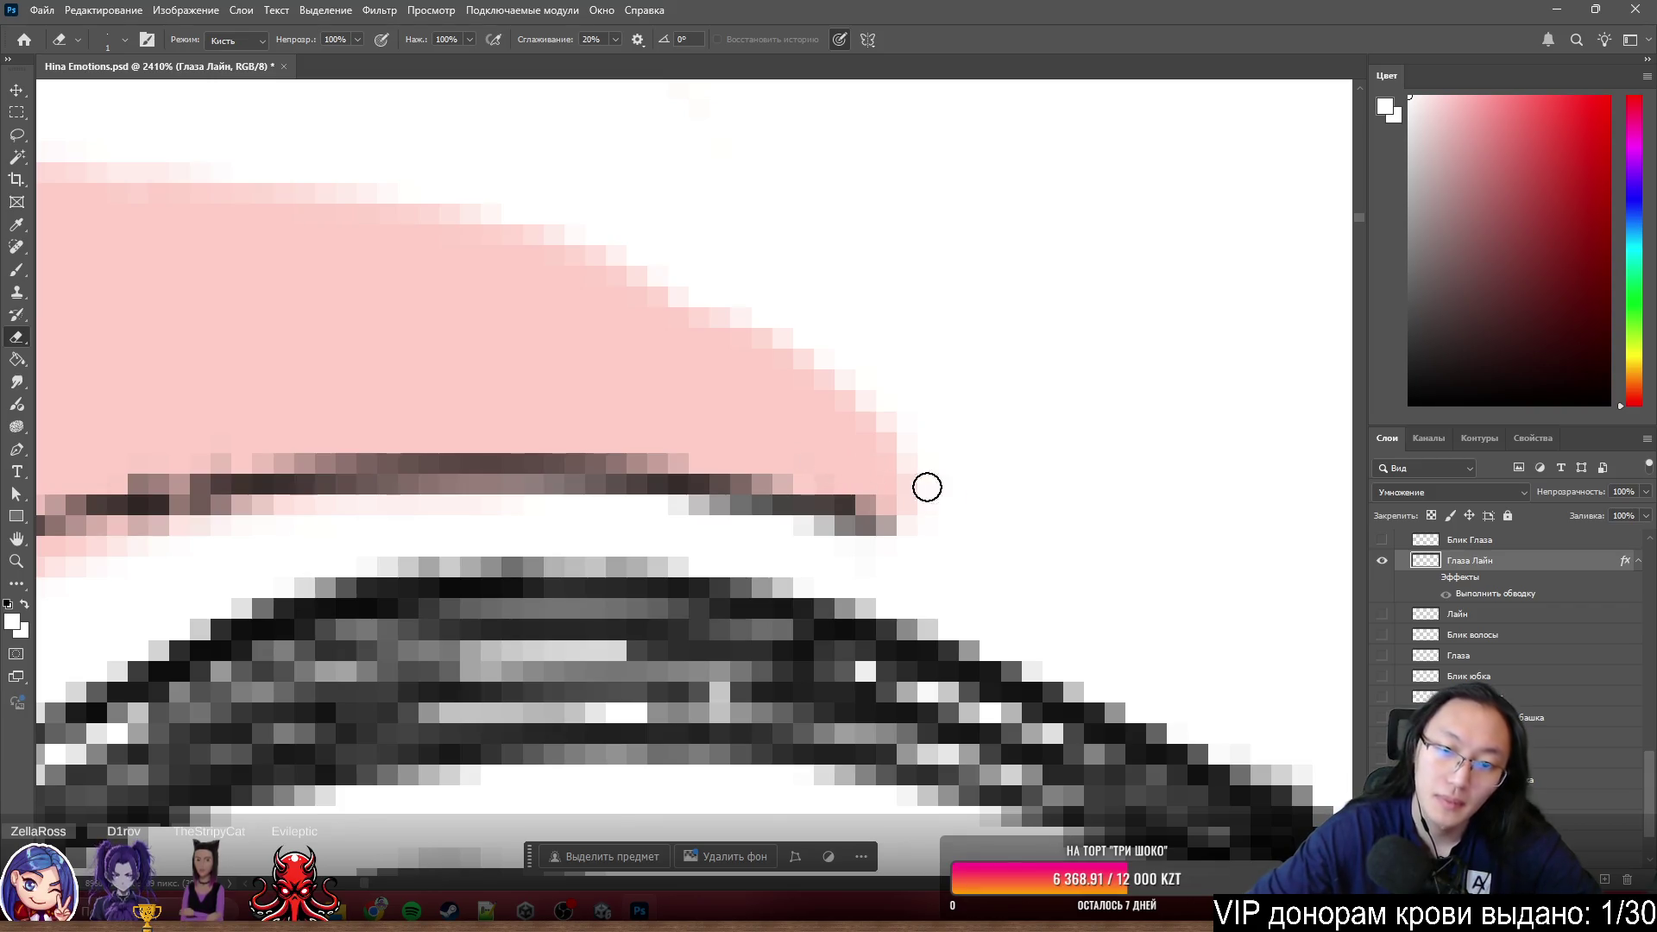
scroll(729, 323, "down", 3)
scroll(1070, 440, "down", 3)
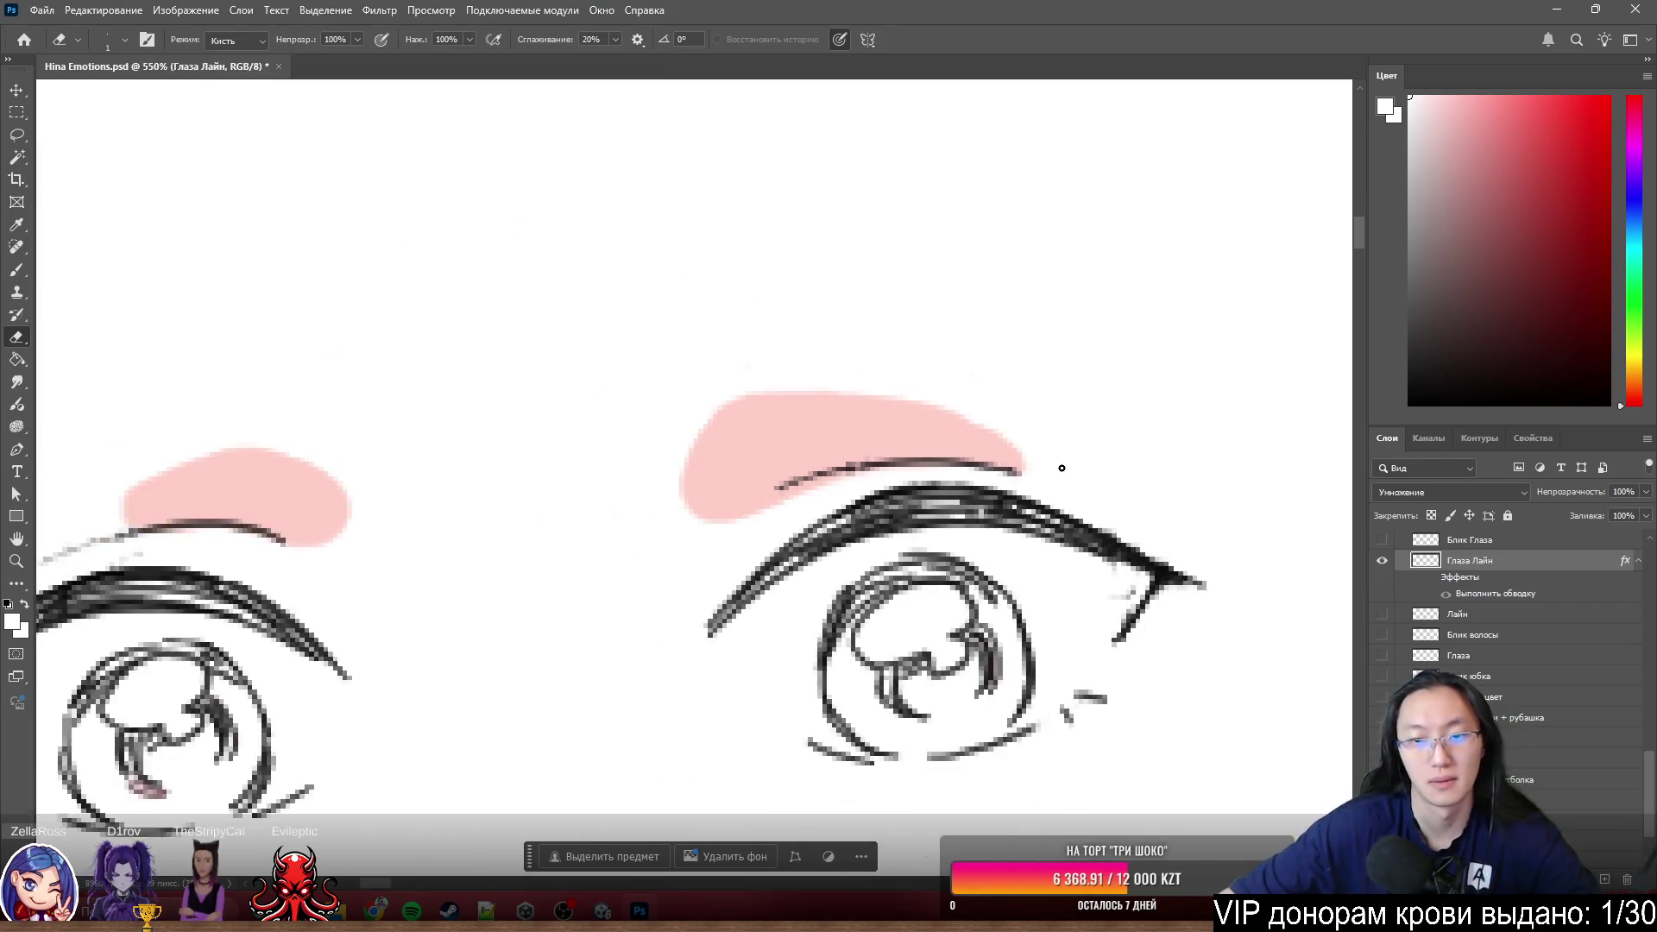
scroll(1062, 468, "down", 2)
scroll(1101, 492, "down", 1)
scroll(1101, 494, "up", 2)
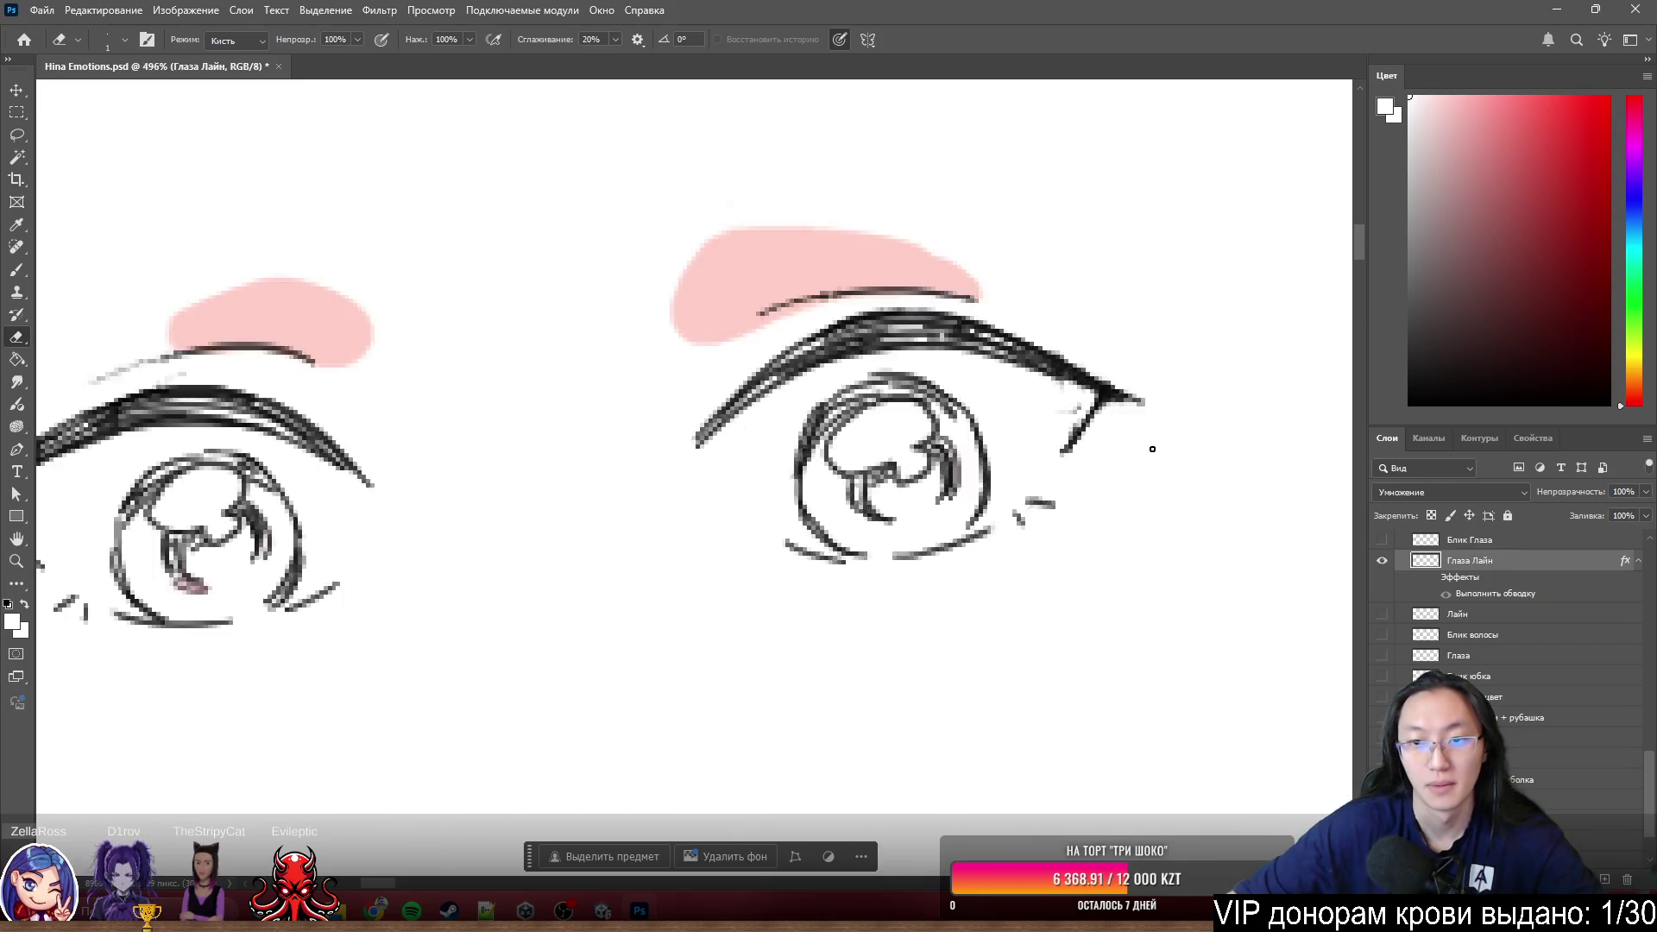
scroll(1213, 502, "up", 2)
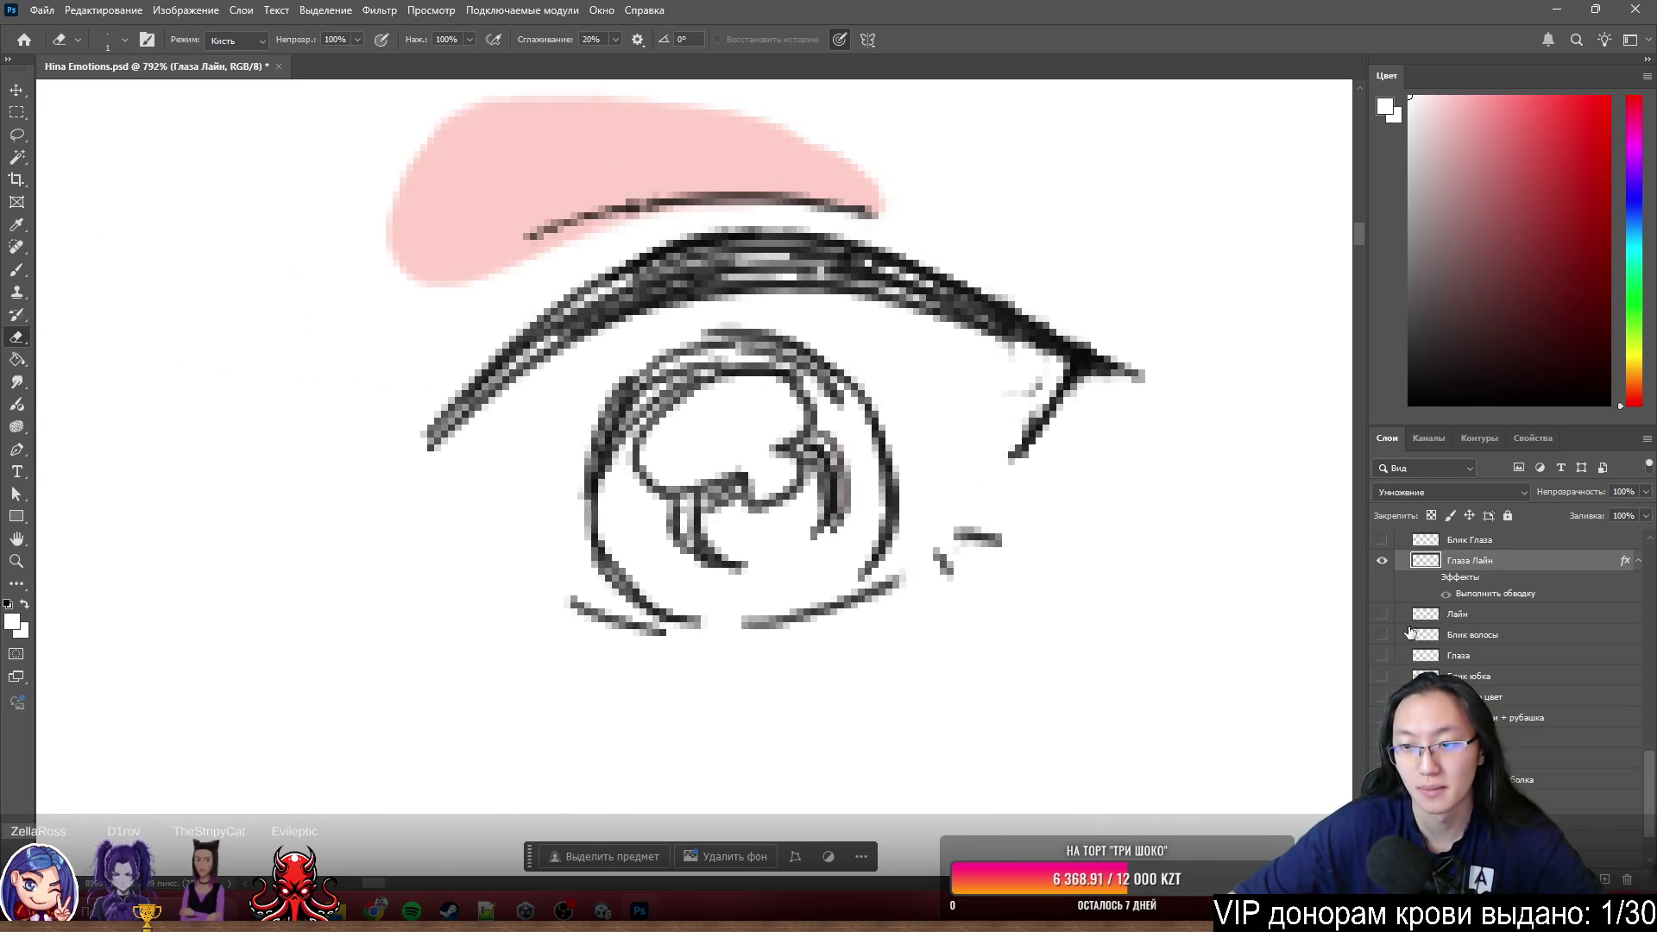
- Turn on the Глаза iris colour layer and show all the other face layers again
left_click(1384, 658)
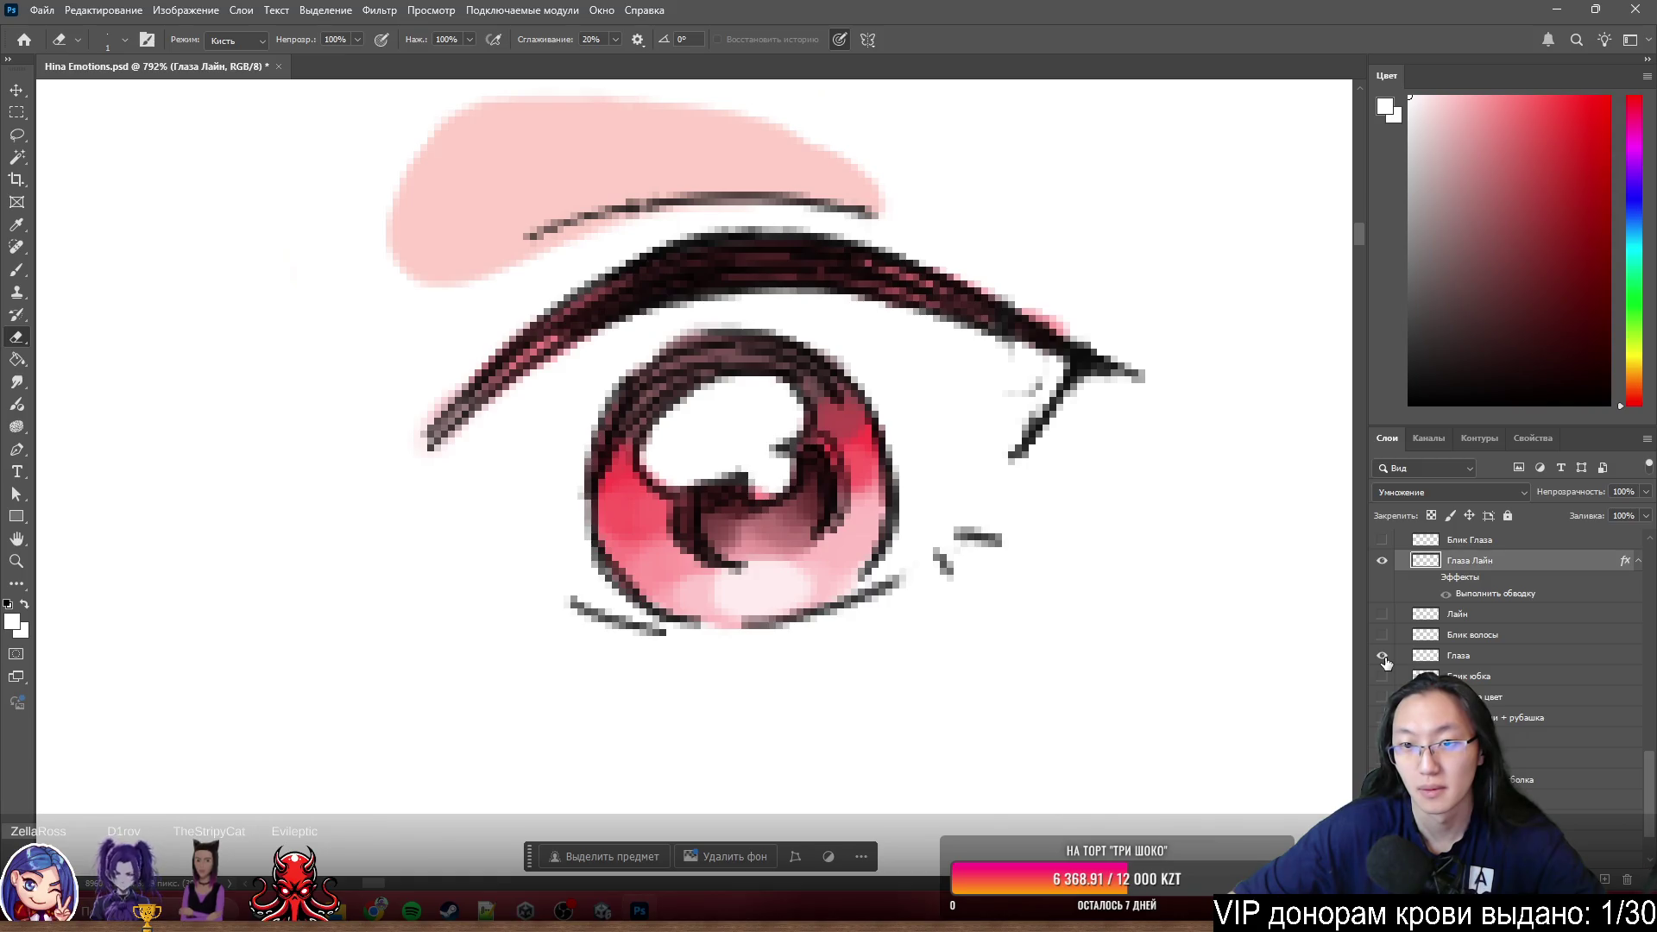
left_click(1384, 661)
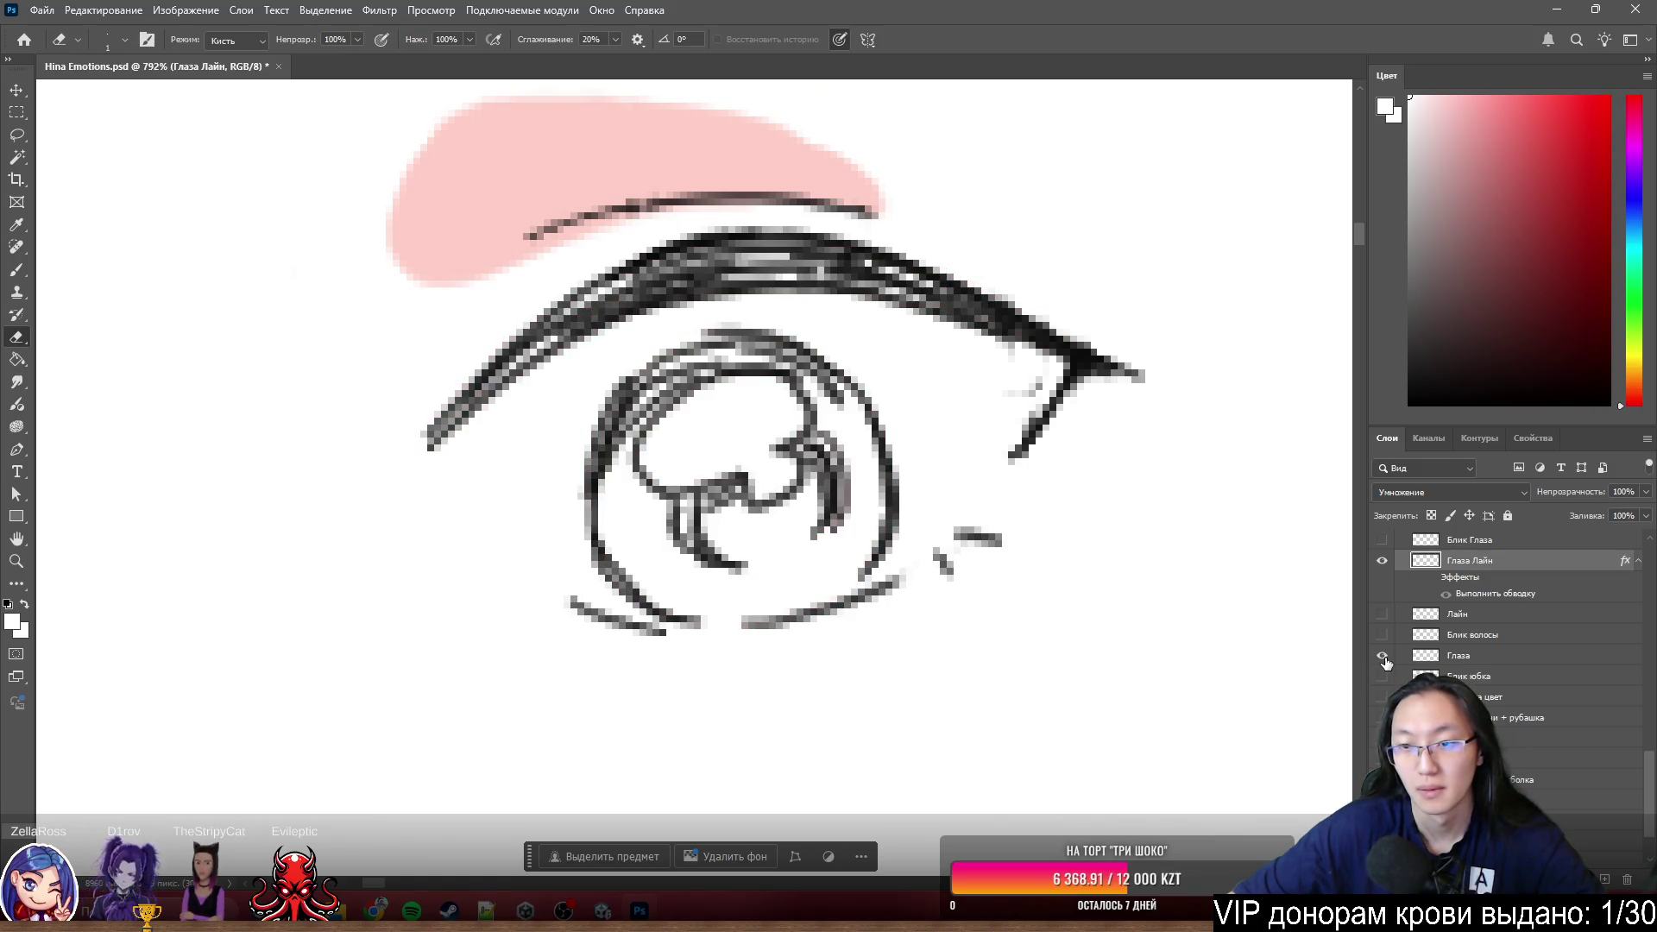
left_click(1385, 660)
scroll(1136, 492, "down", 2)
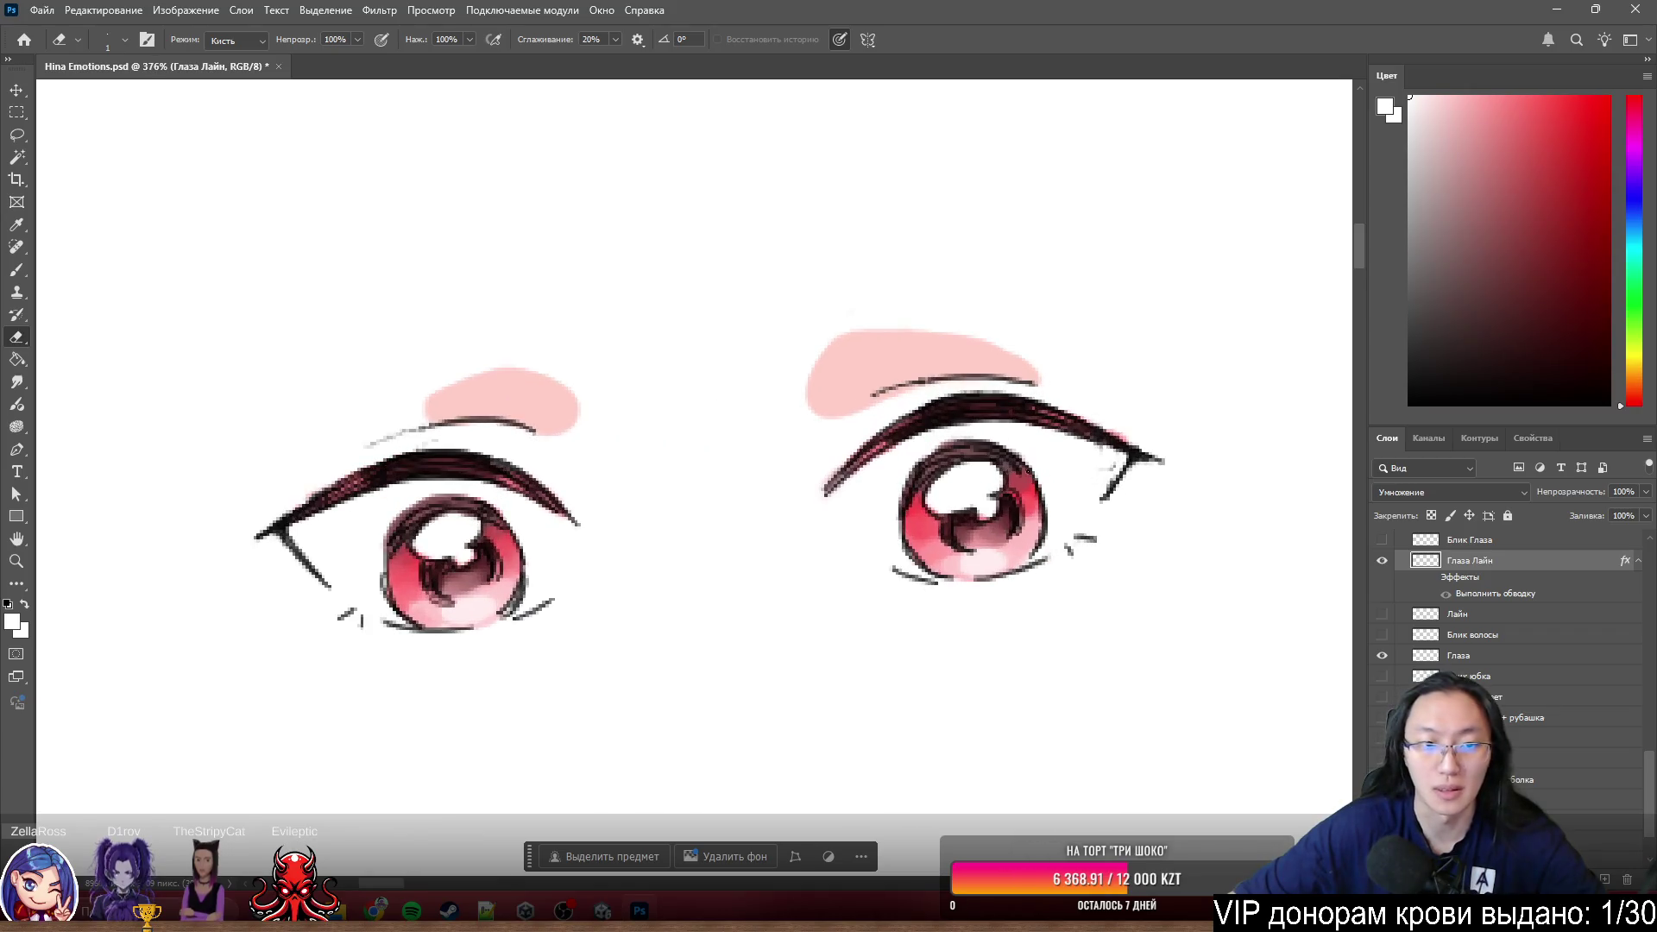
scroll(1430, 648, "up", 1)
right_click(1383, 583)
left_click(1451, 608)
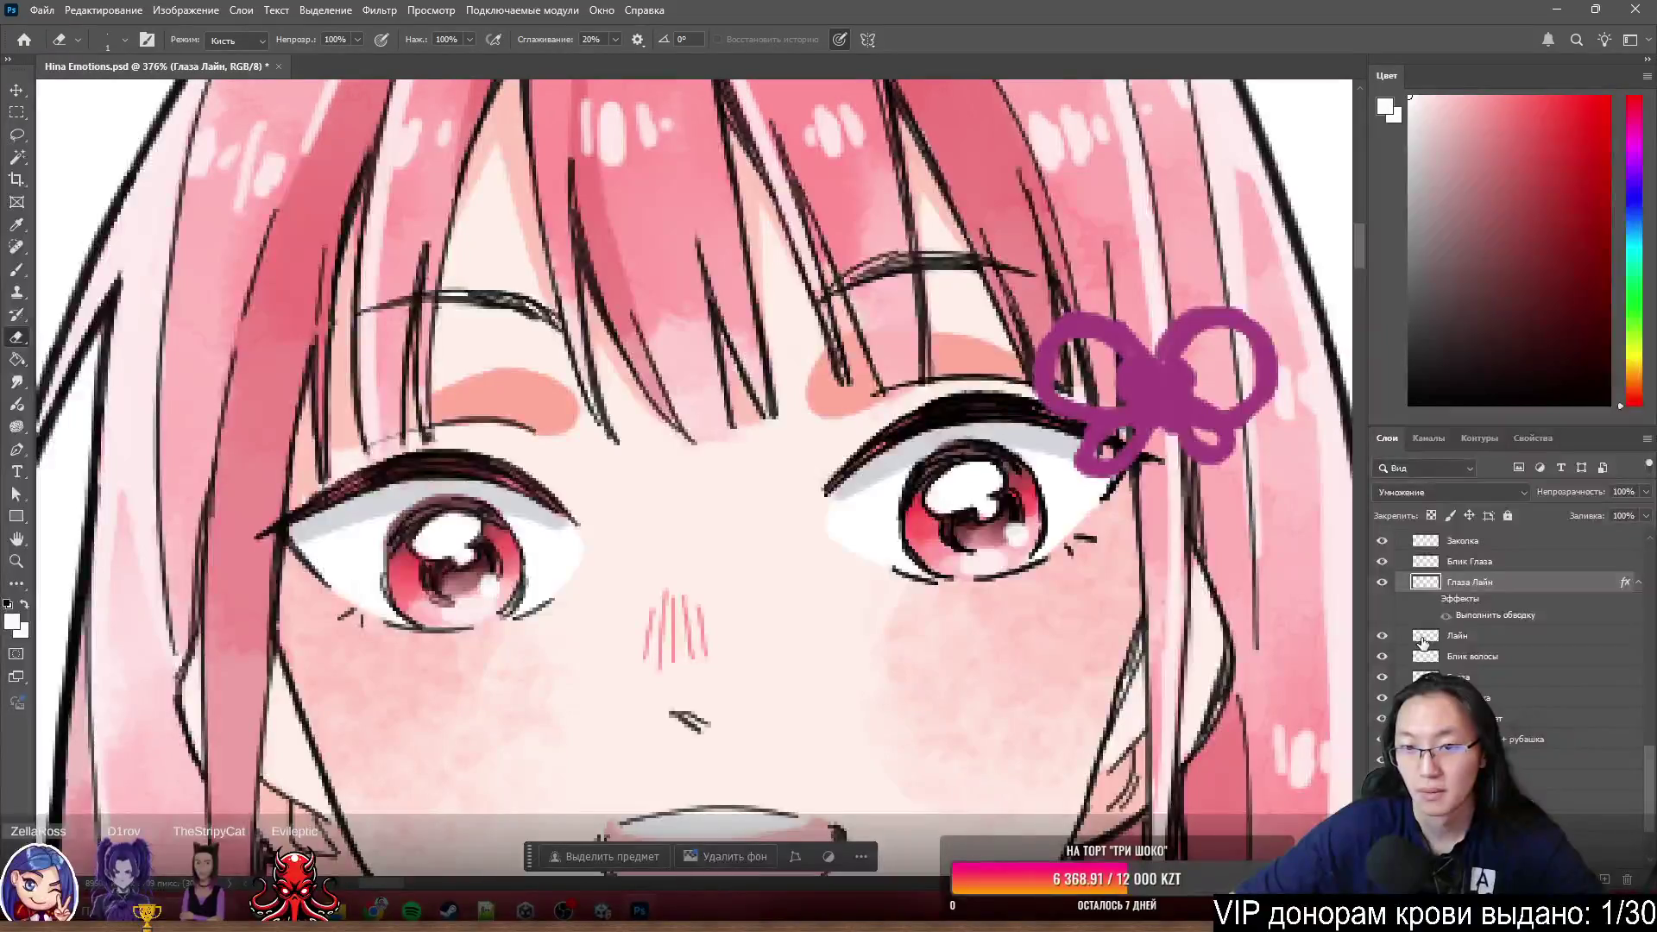
scroll(1426, 642, "up", 5)
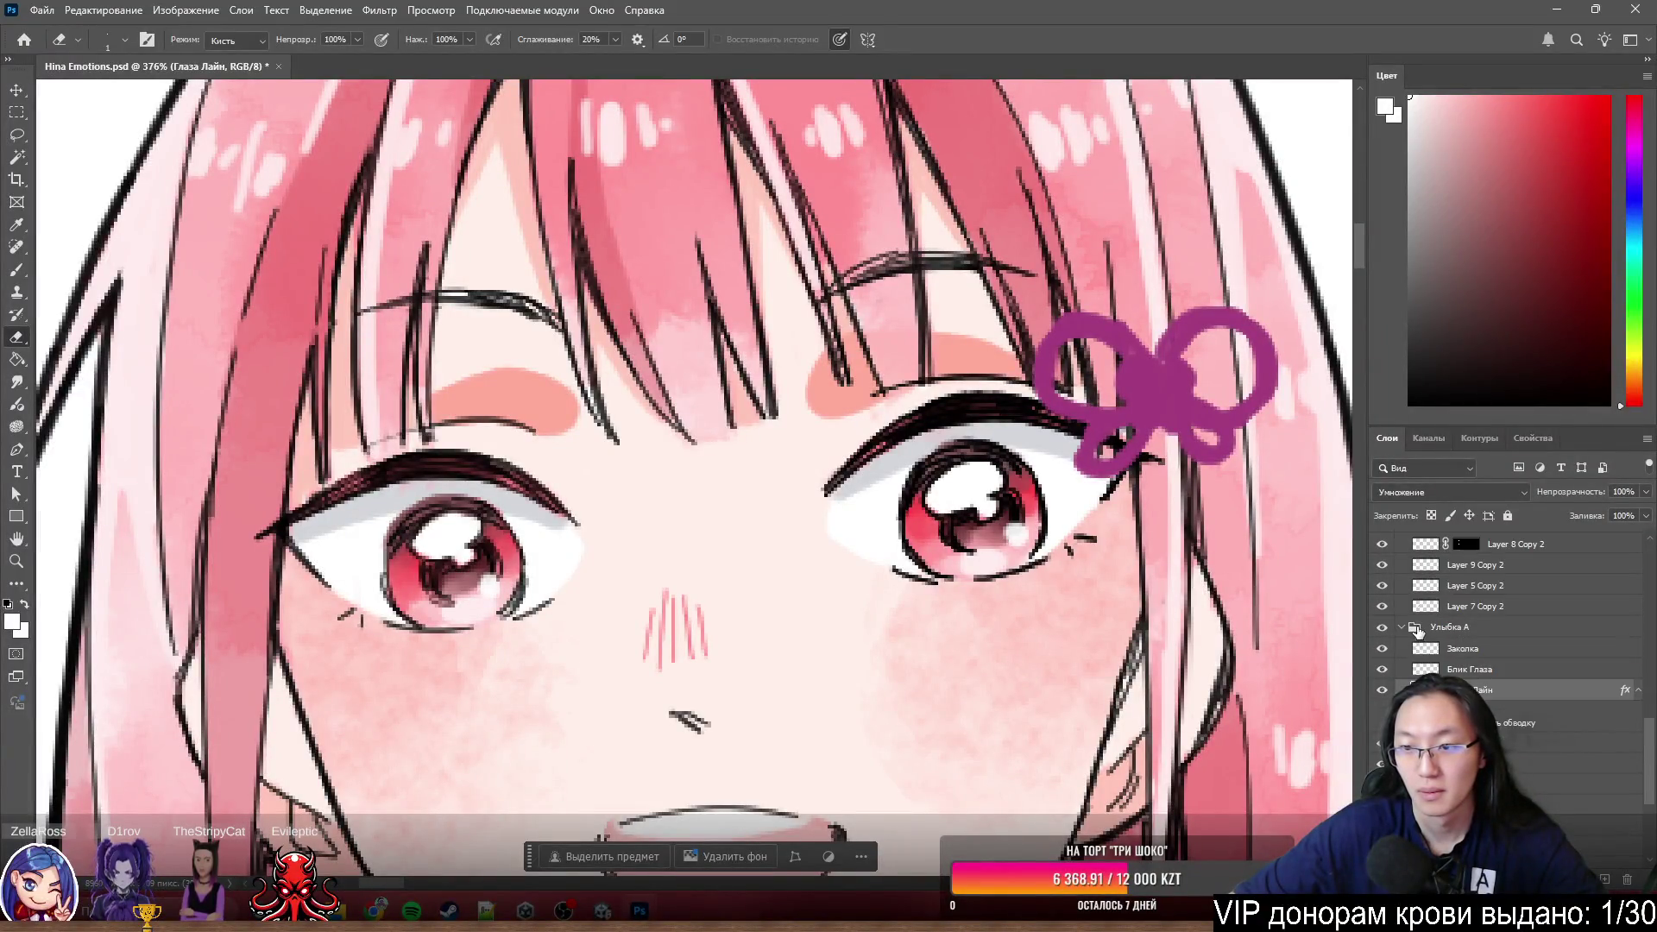
- Solo the eye lineart layer, erase faint pixels near the corner and bring both eyes into view
left_click(1383, 691, "alt")
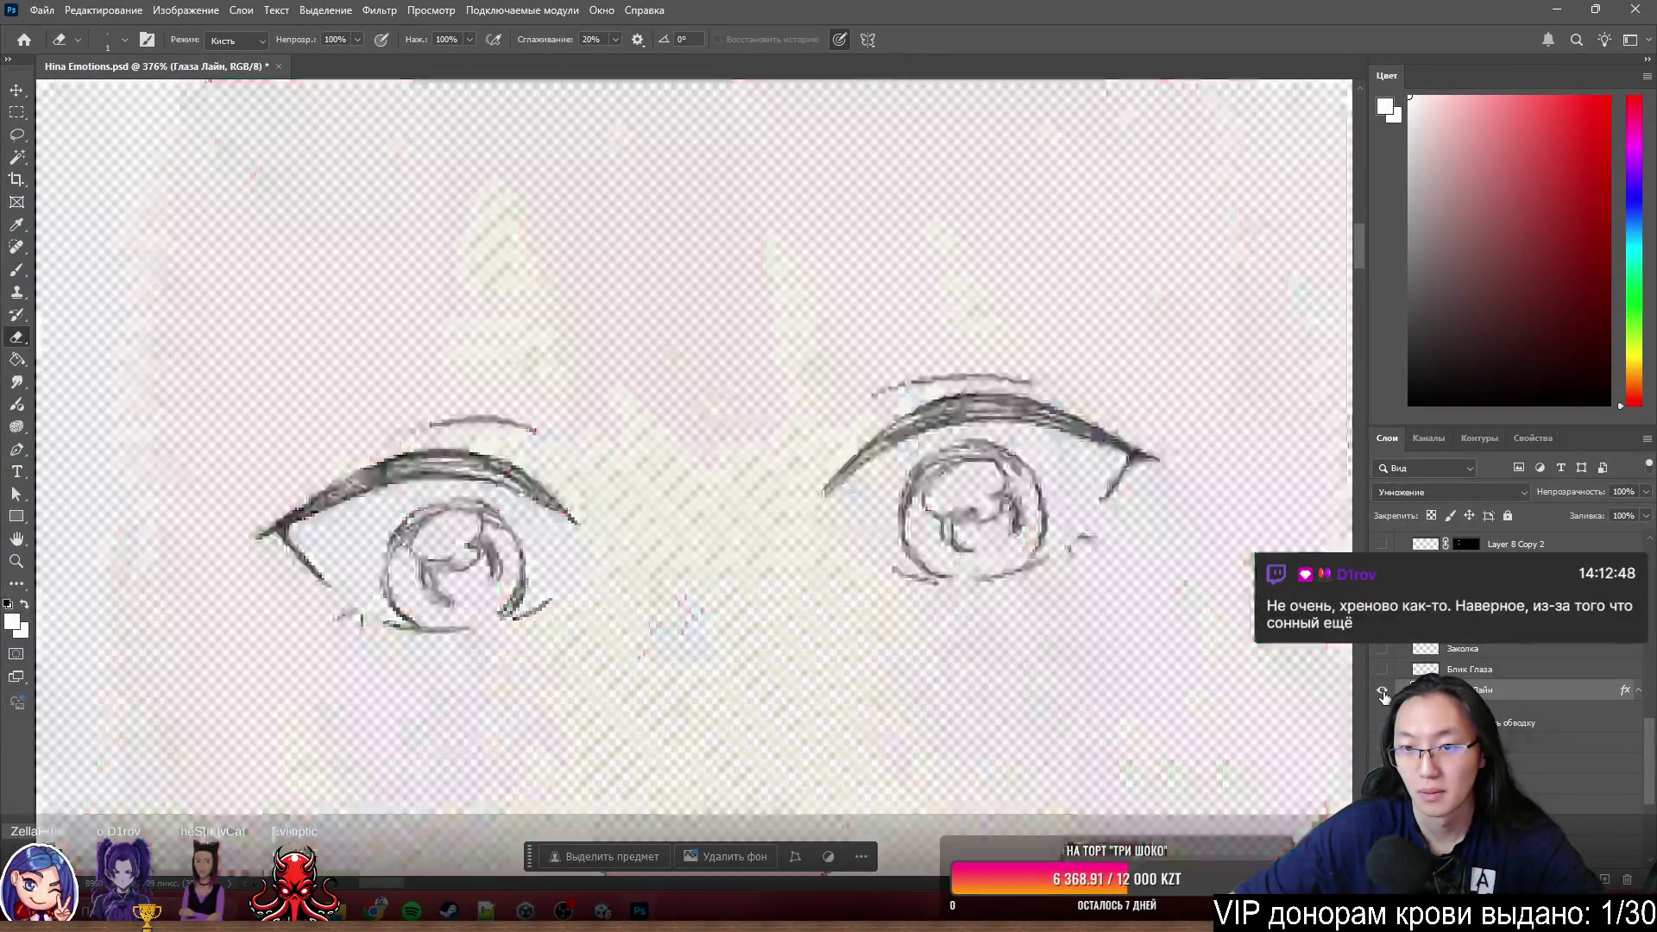
left_click(1383, 691, "alt")
scroll(1140, 453, "up", 8)
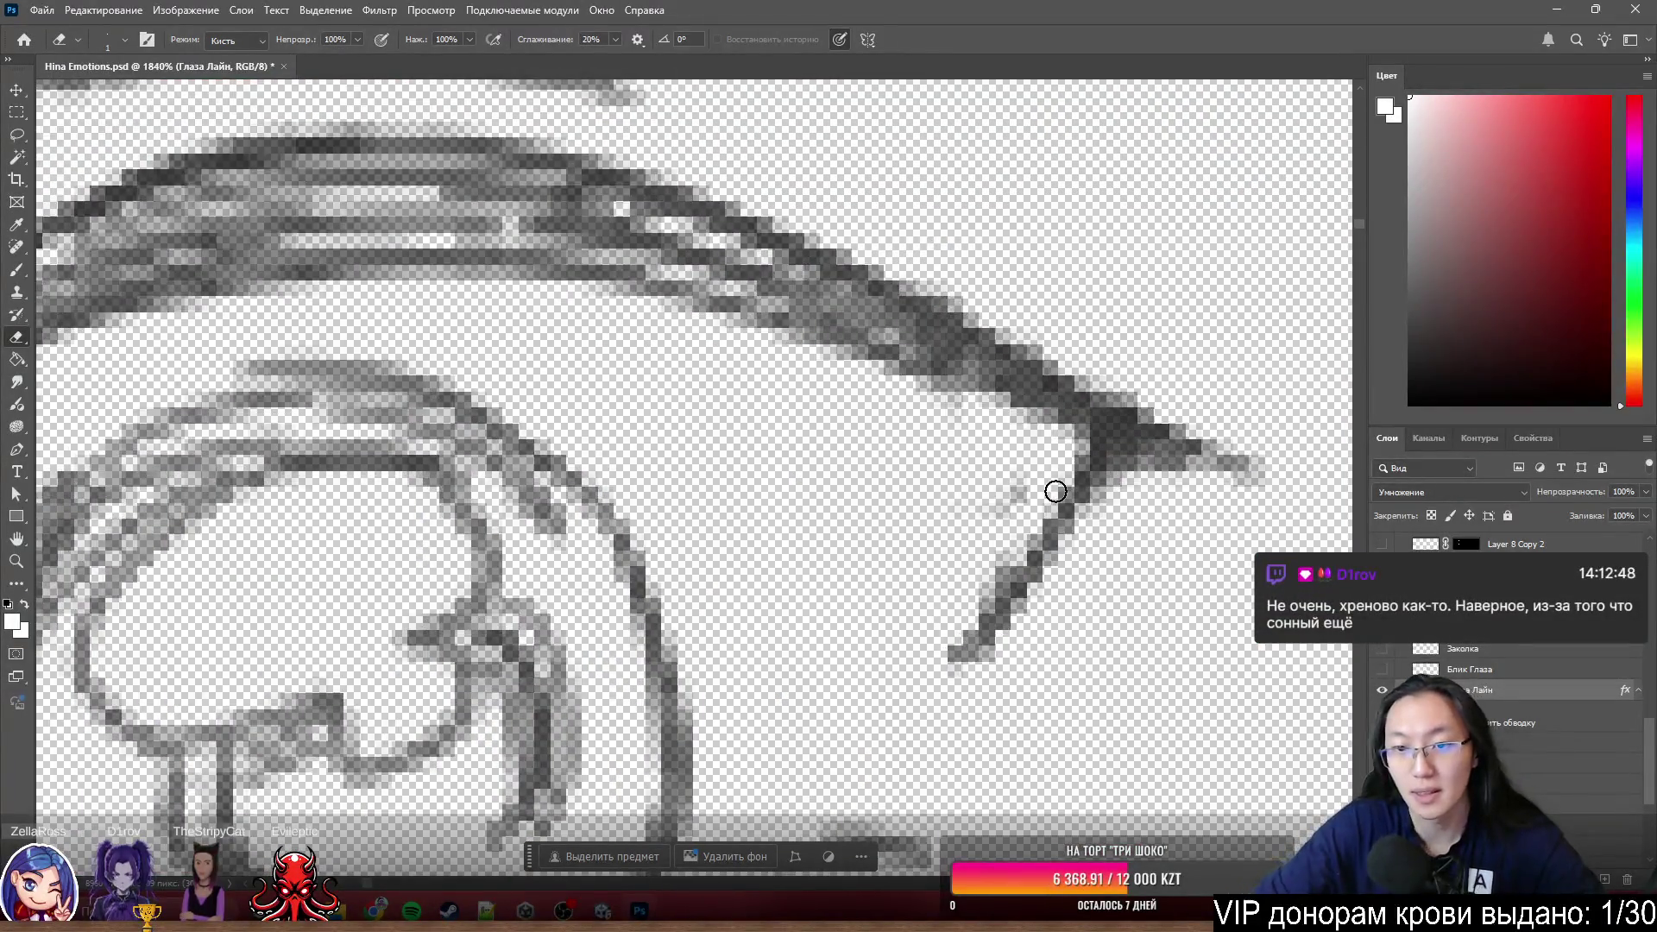
left_click_drag(988, 518, 1016, 508)
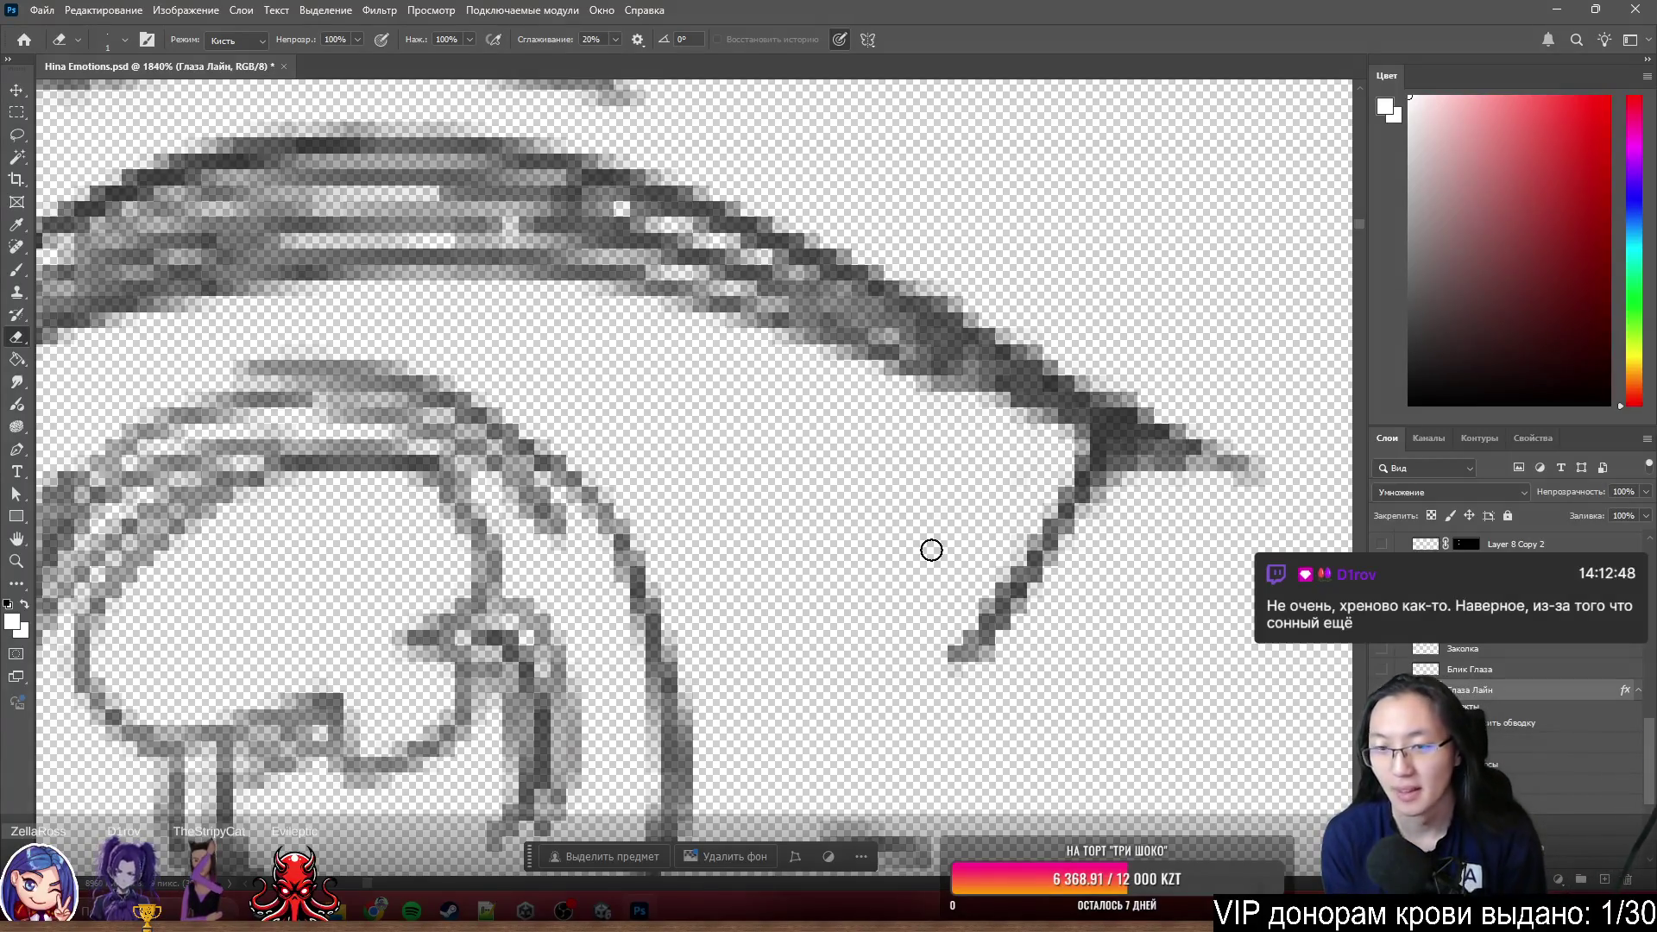
scroll(931, 549, "down", 3)
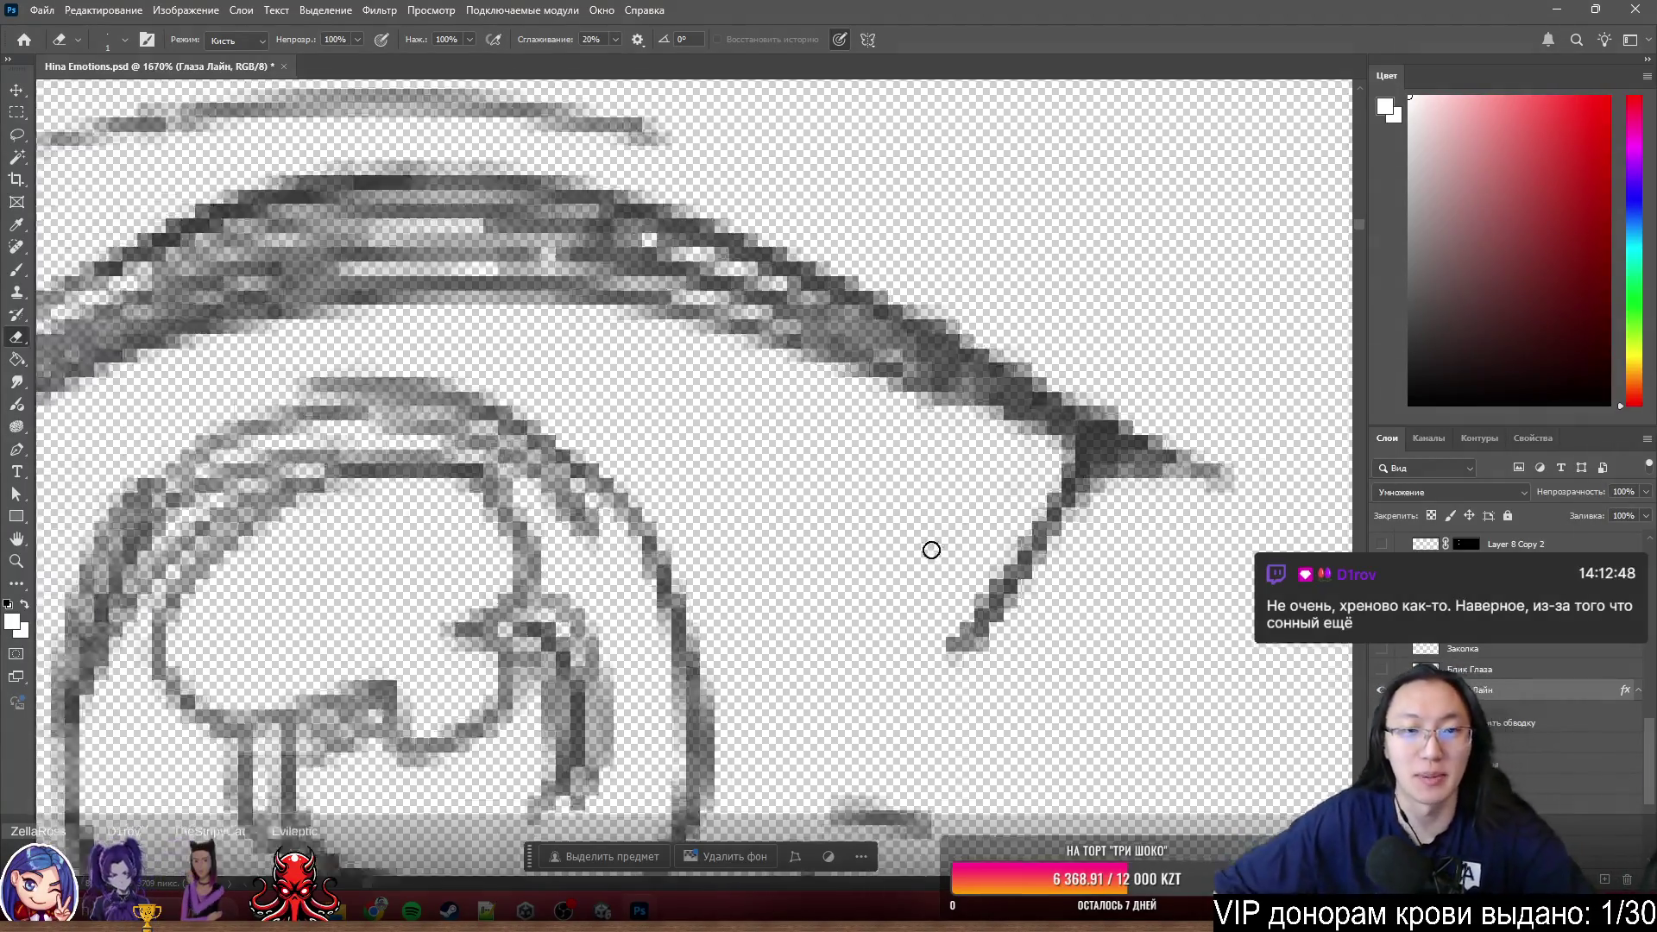
scroll(1165, 441, "down", 3)
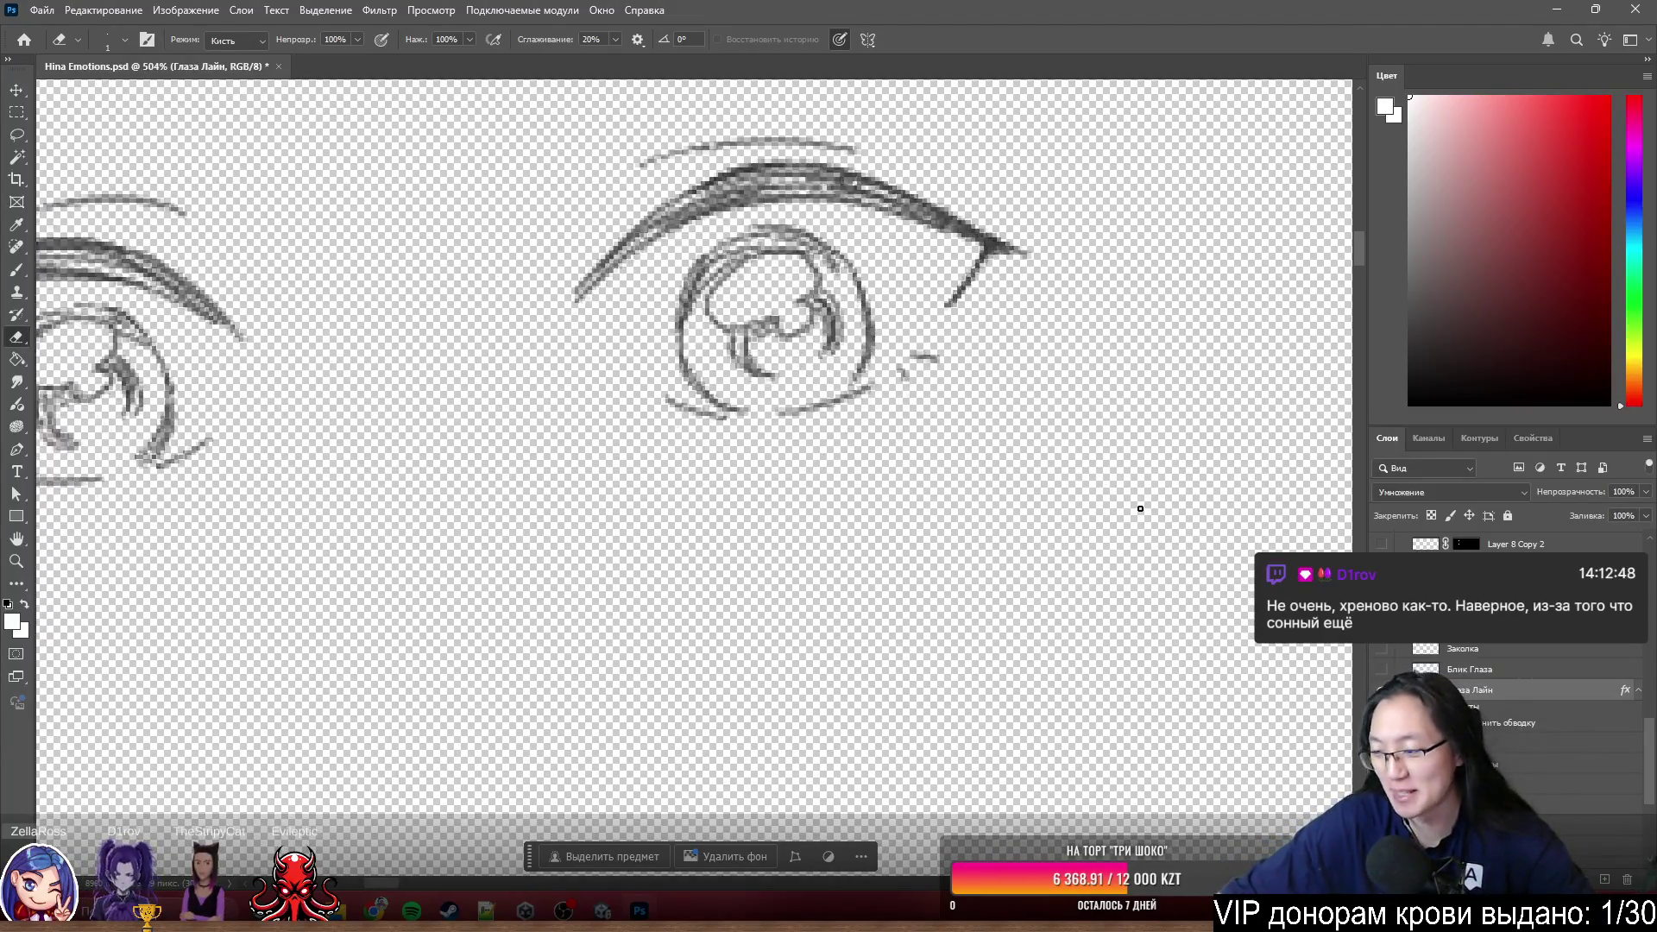
scroll(1140, 509, "down", 4)
scroll(676, 422, "up", 2)
scroll(677, 423, "up", 1)
left_click_drag(756, 603, 755, 440)
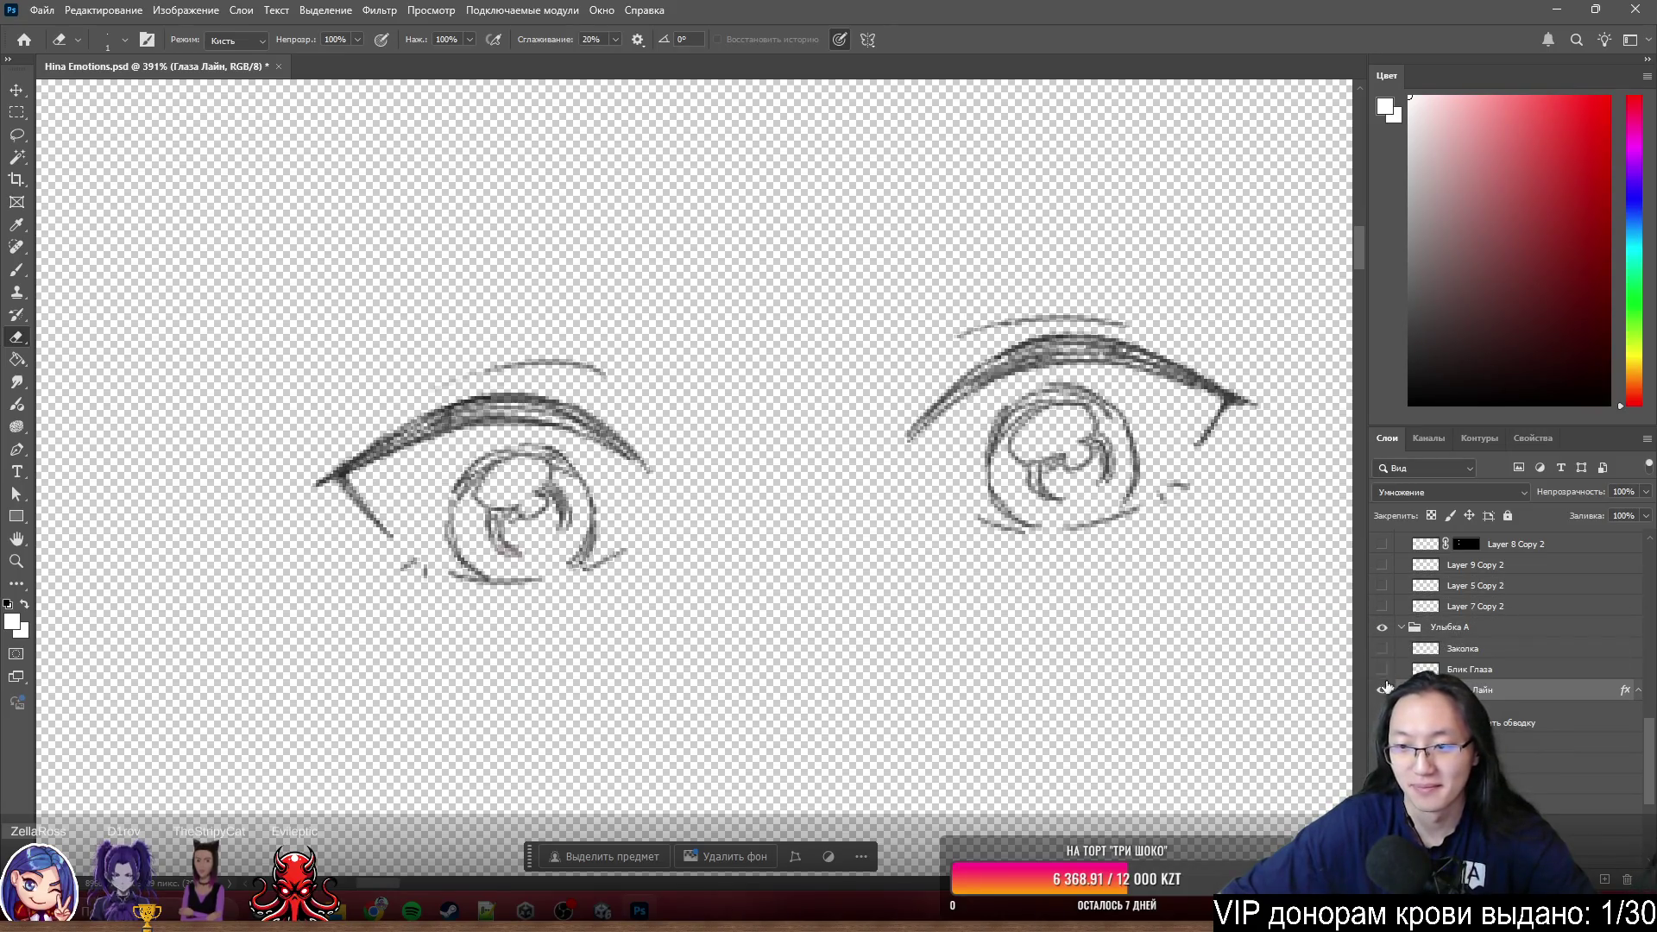
- Show all layers around the lineart, switch to the Тон кожи layer and flick it off and on to compare
left_click(1383, 689, "alt")
scroll(1140, 596, "down", 3)
scroll(1180, 509, "up", 2)
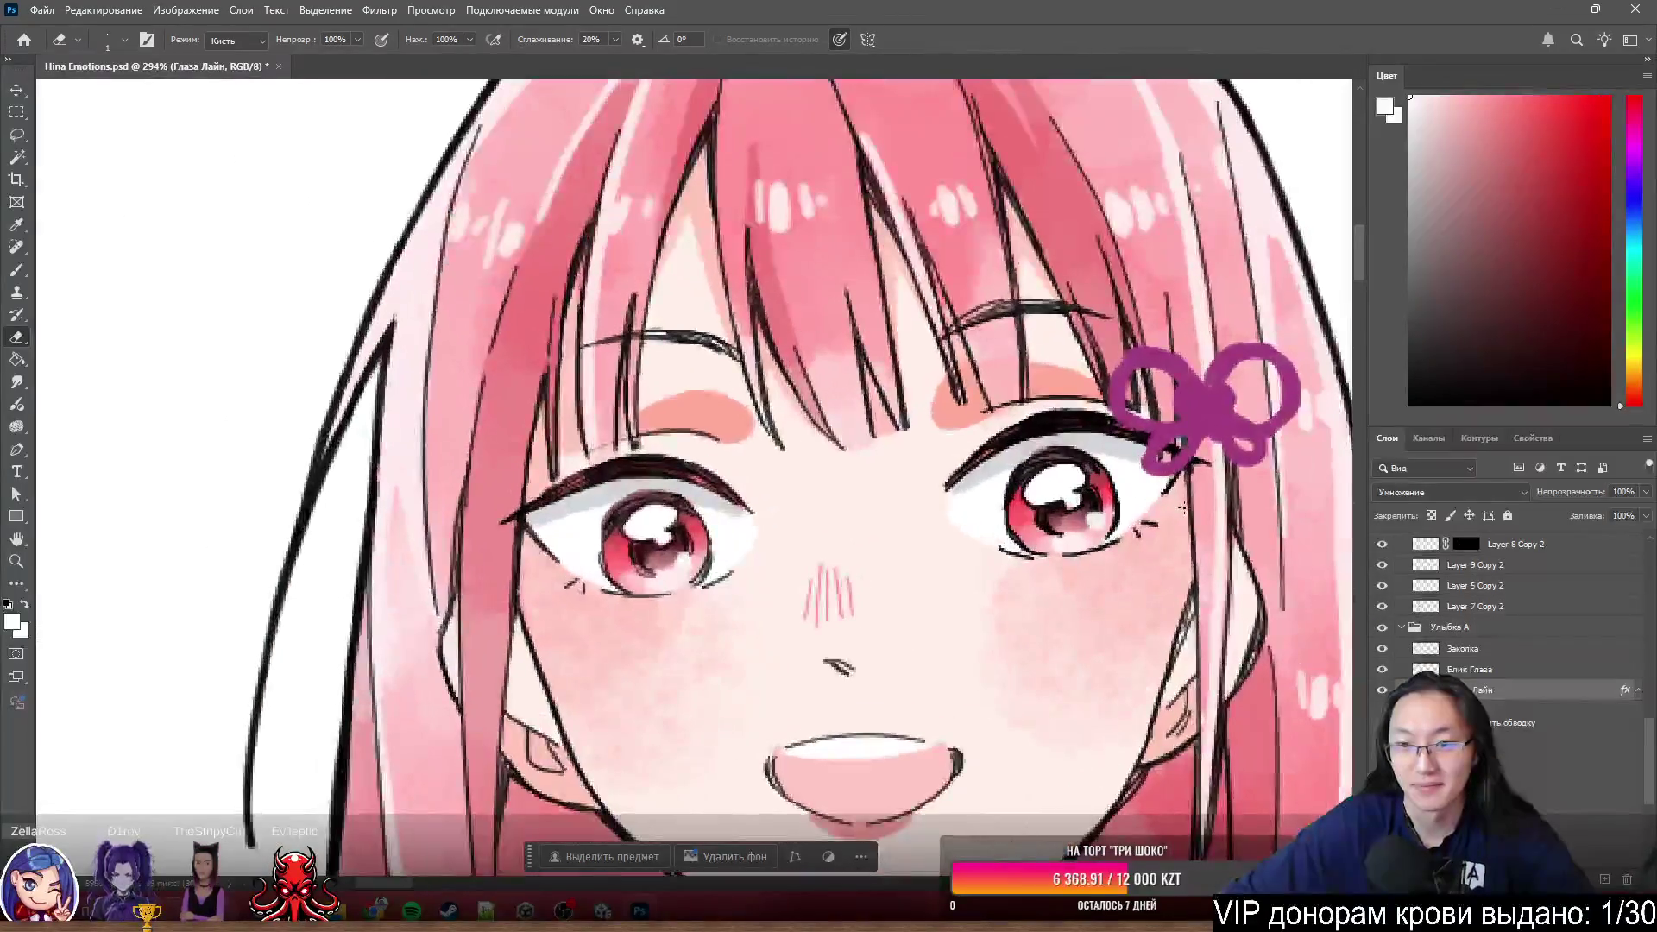
scroll(1172, 512, "down", 2)
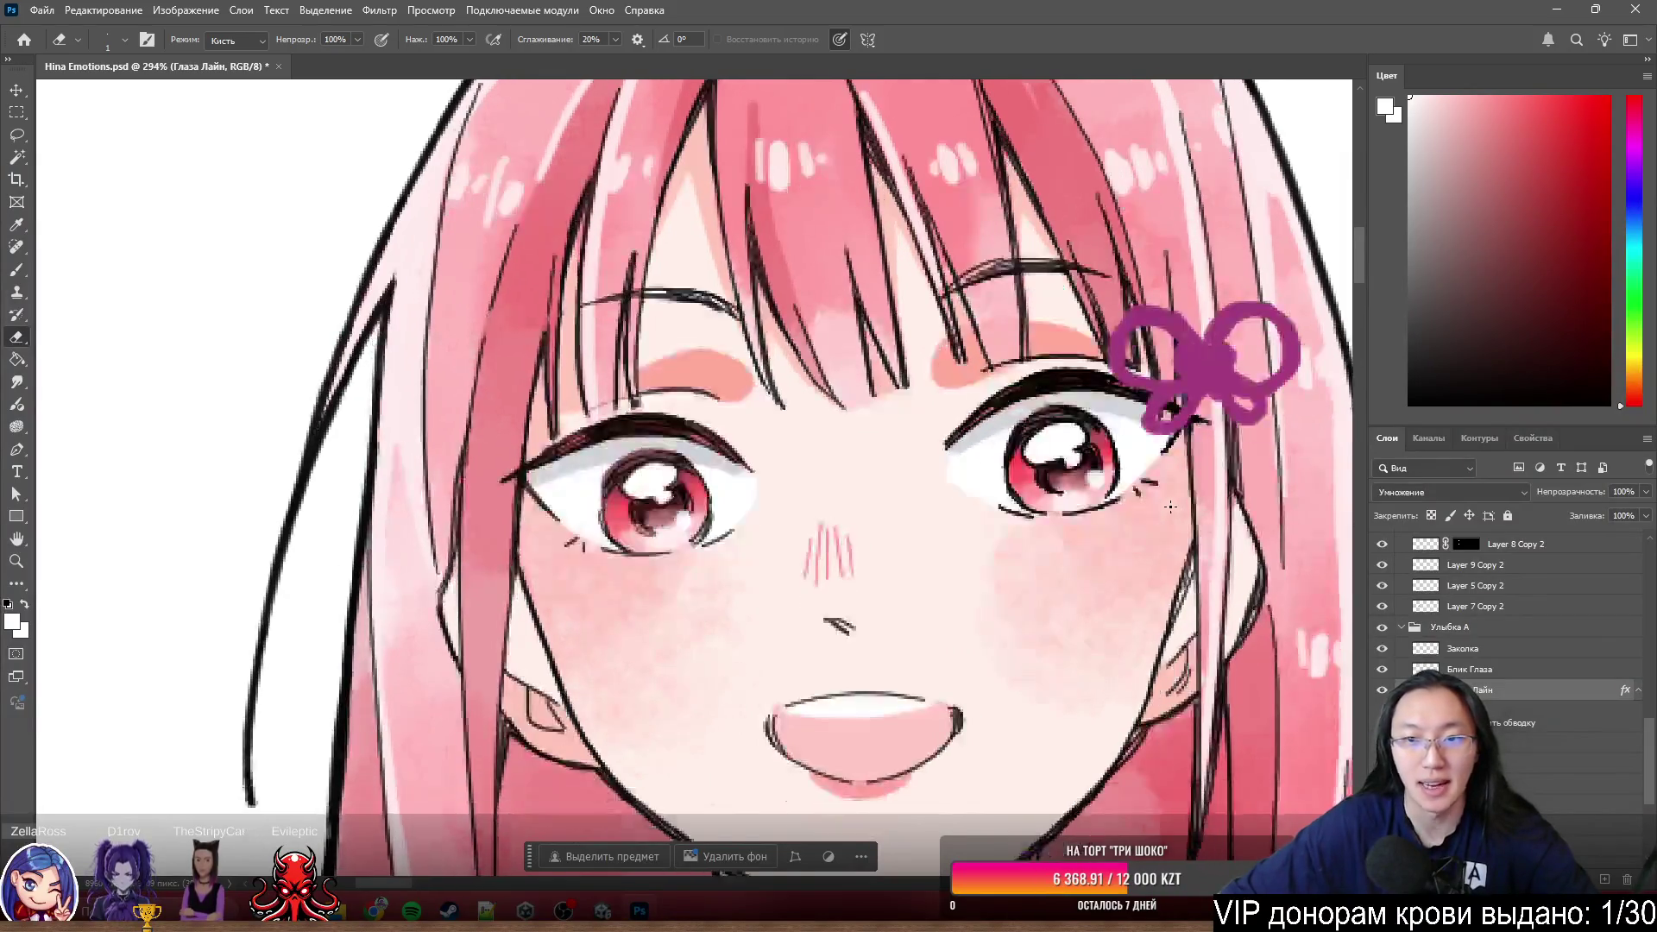
scroll(1205, 498, "down", 1)
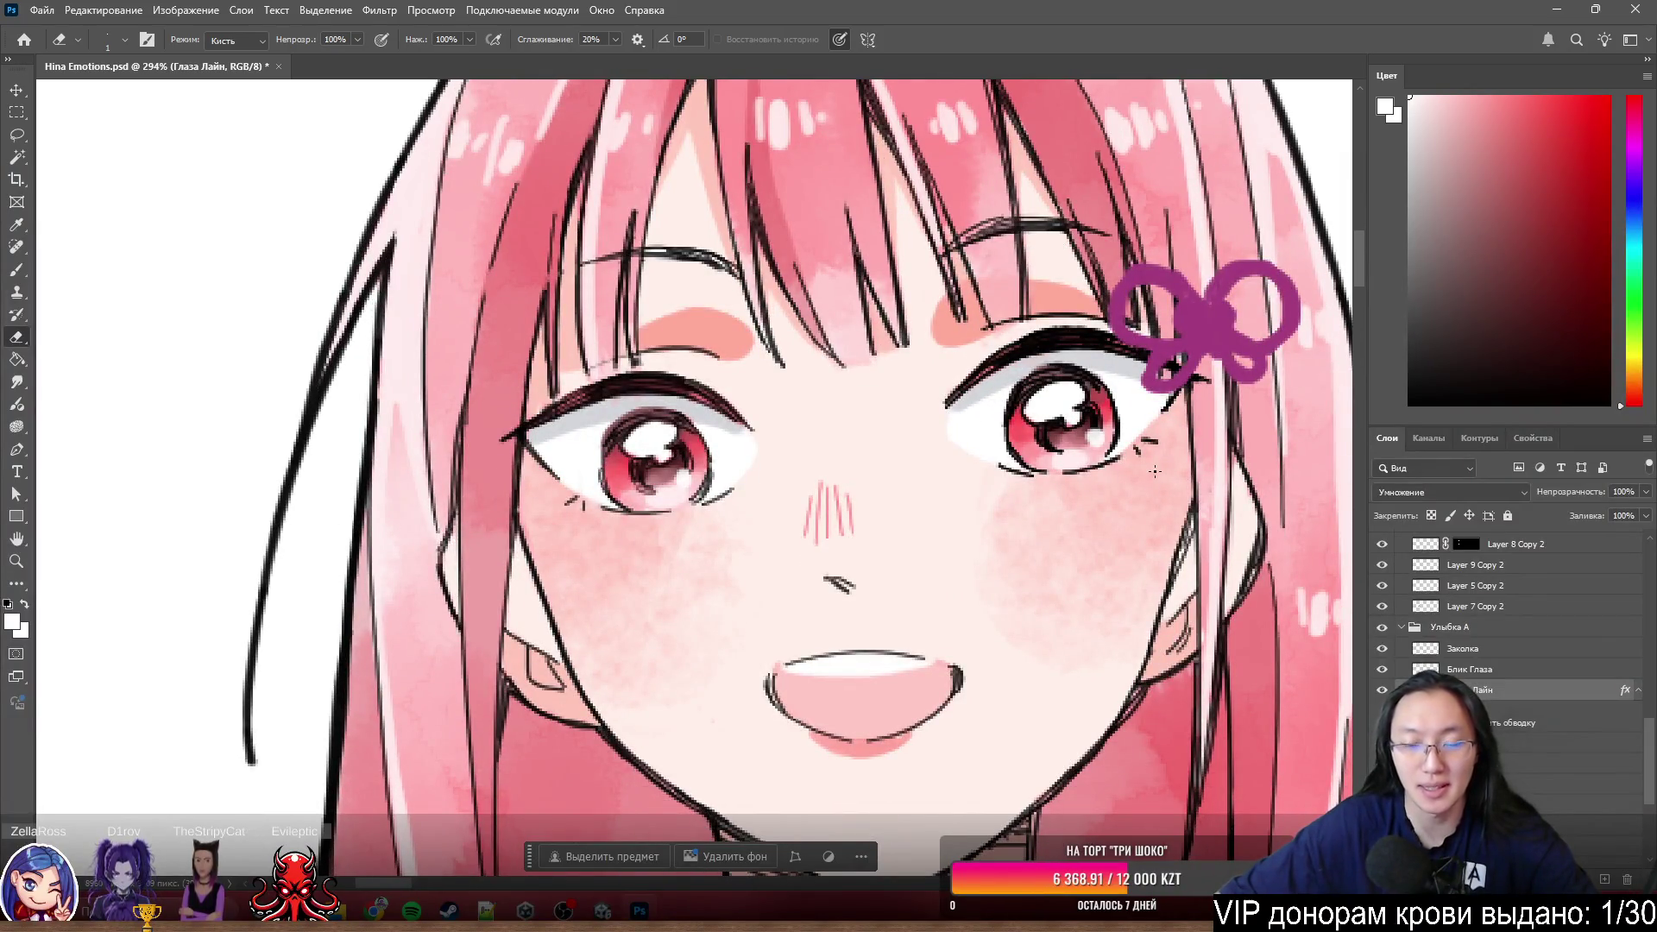
scroll(1137, 464, "down", 2)
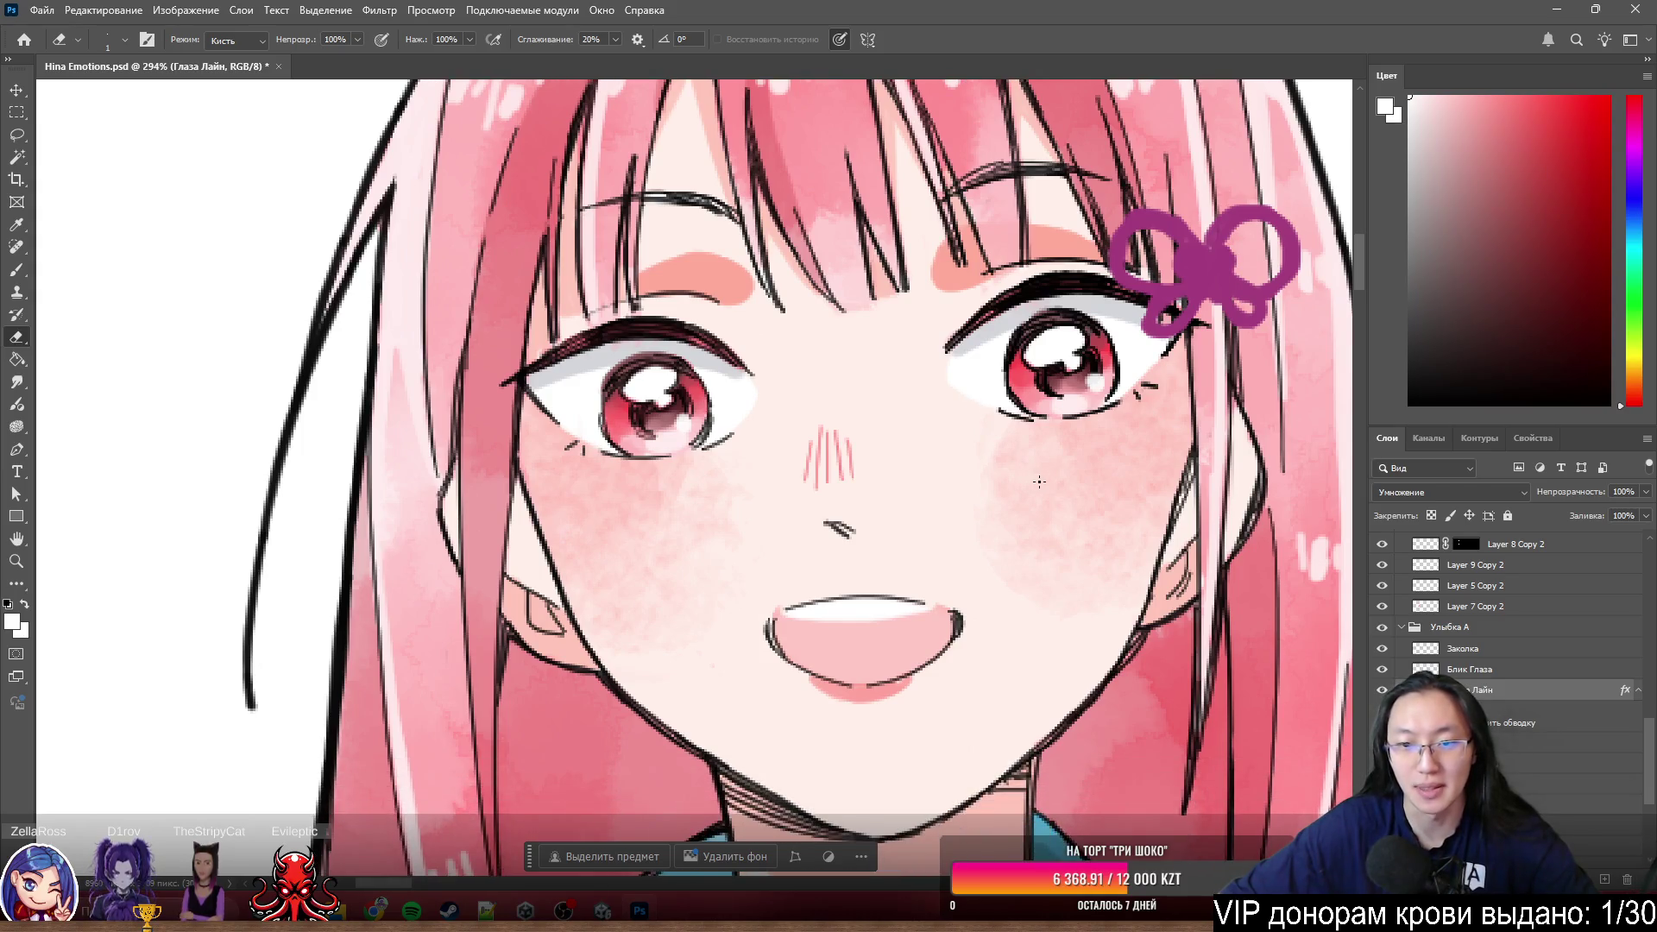
scroll(1048, 482, "up", 1)
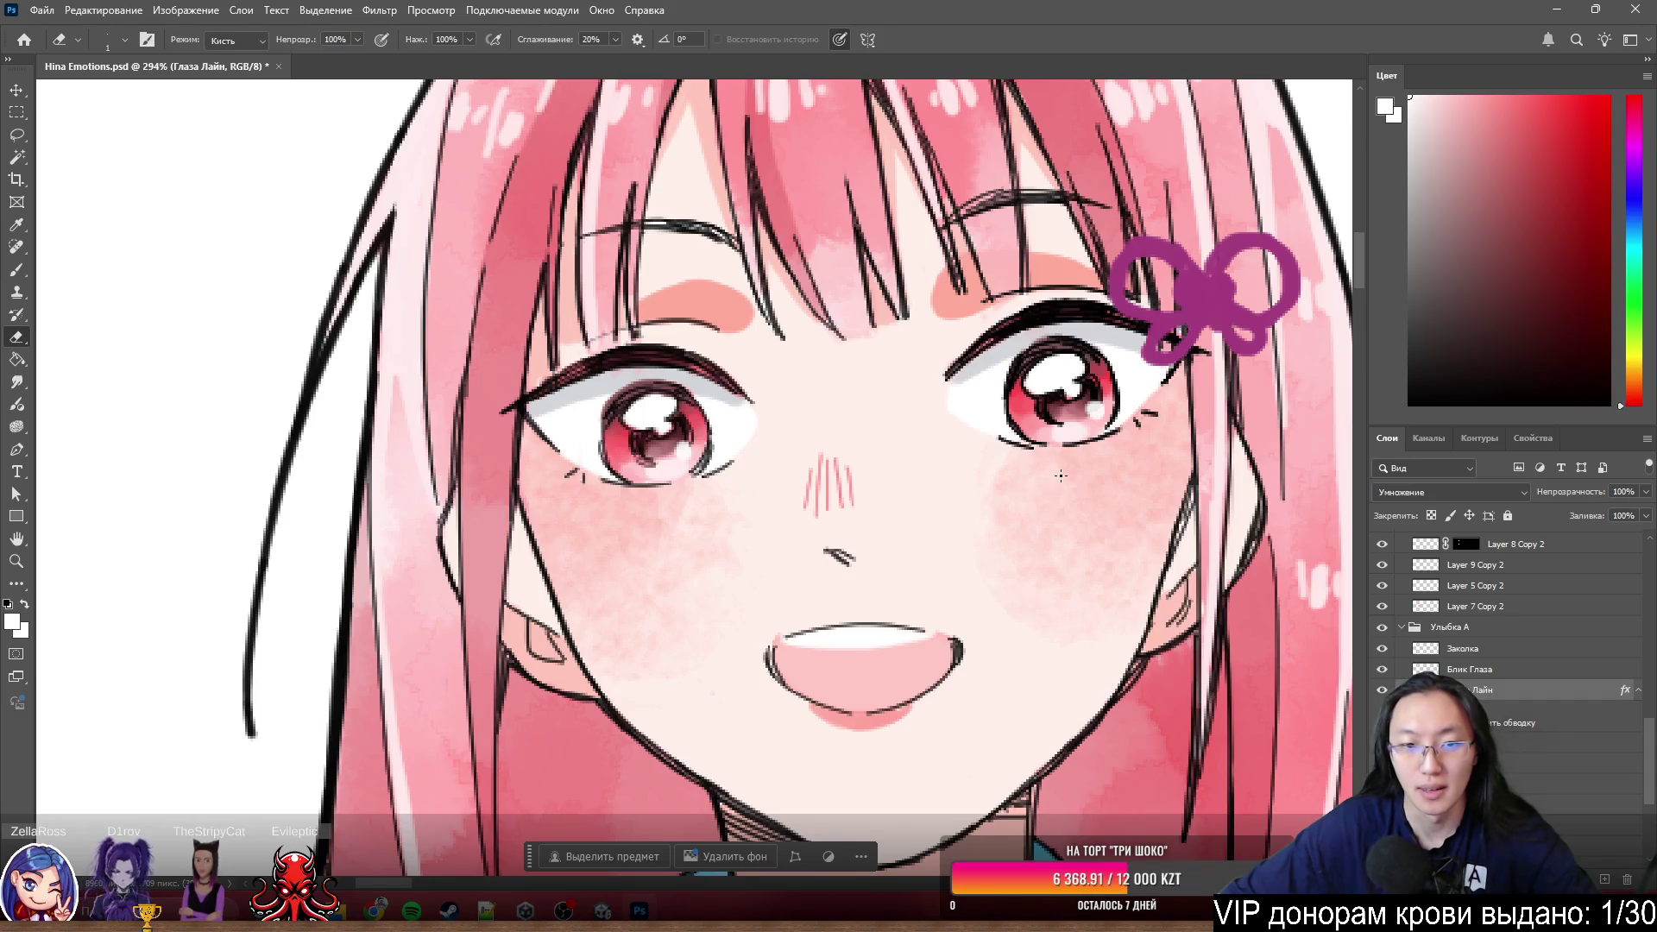
scroll(1121, 445, "up", 2)
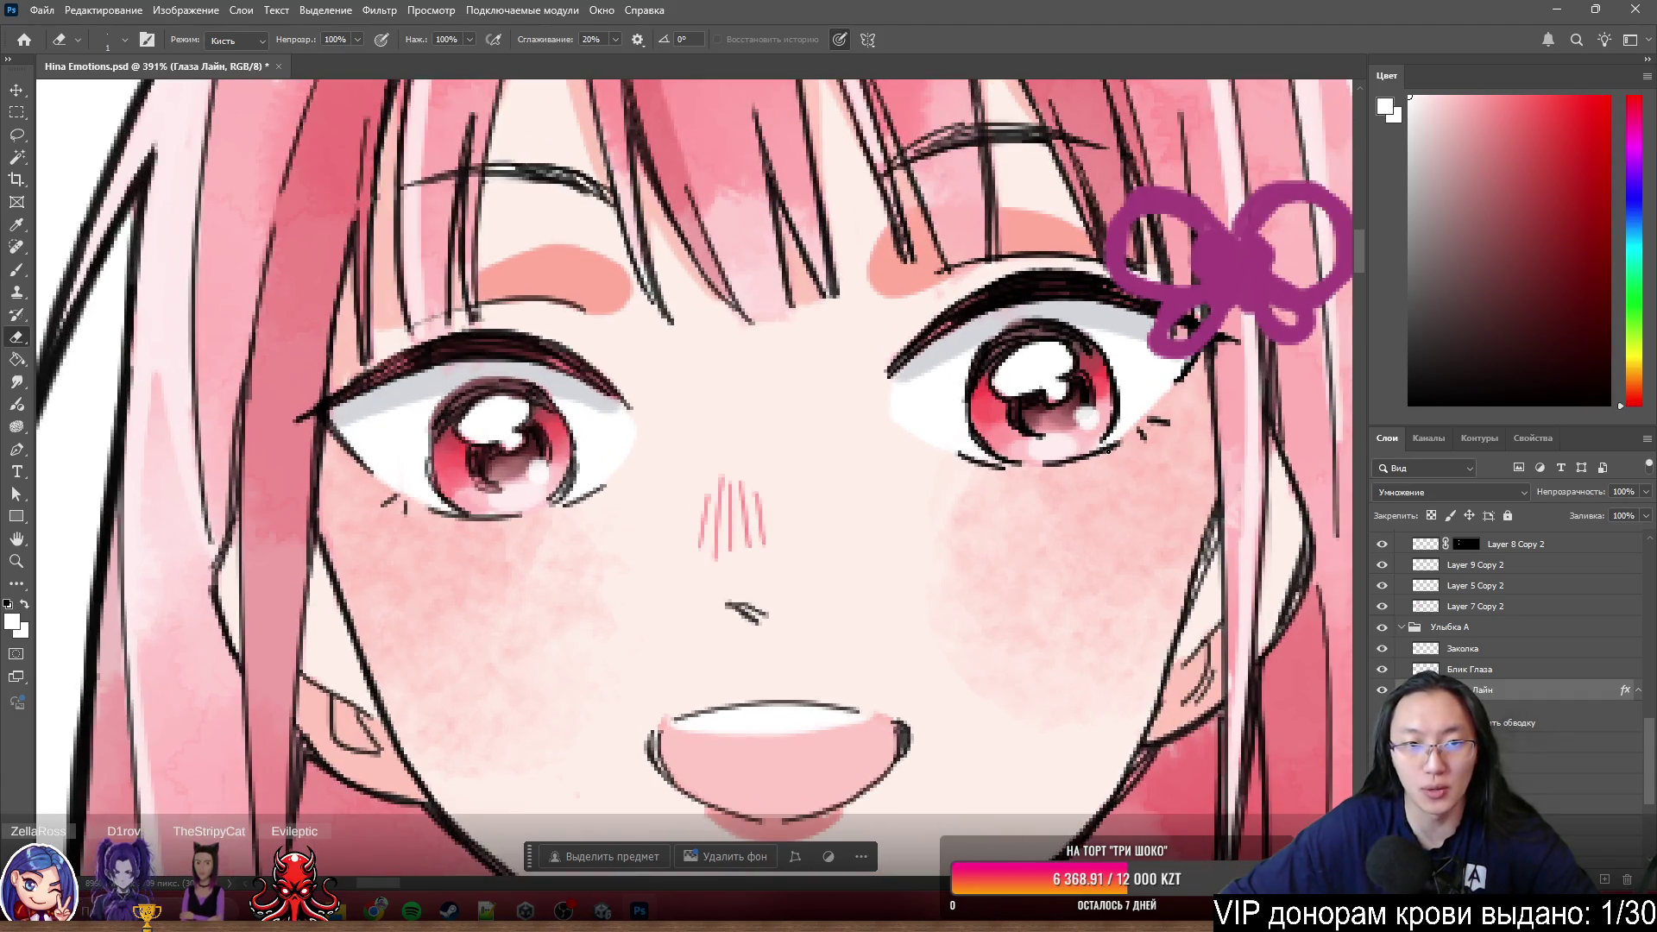
scroll(1160, 471, "down", 4)
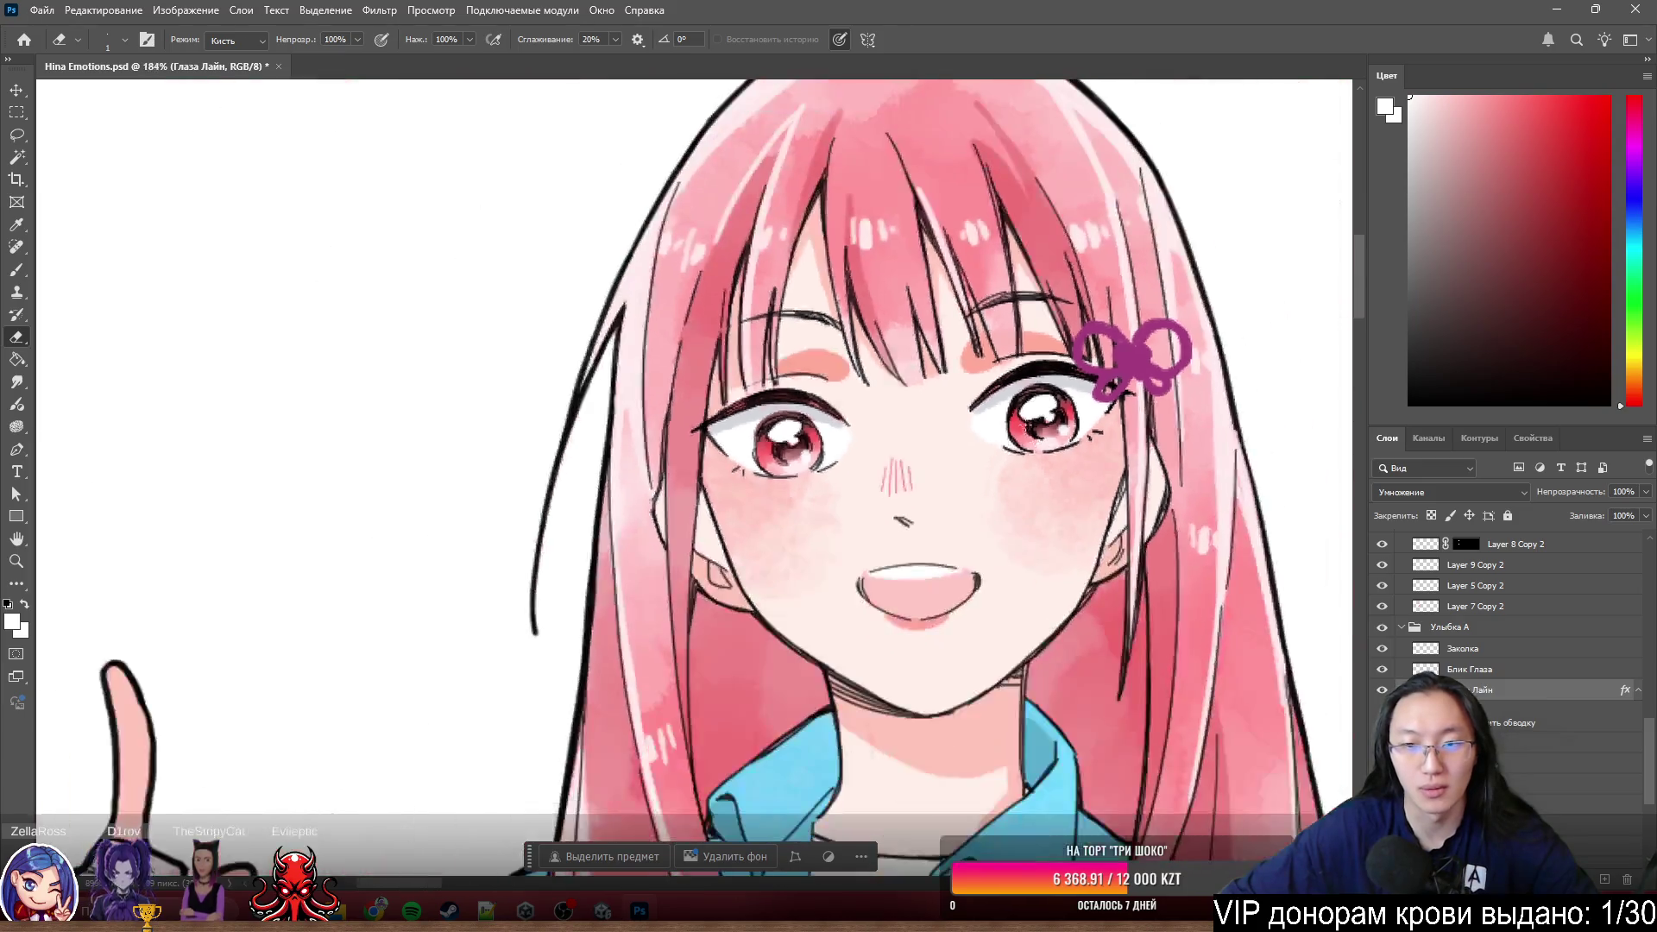
scroll(1160, 471, "up", 3)
left_click(1062, 412, "ctrl")
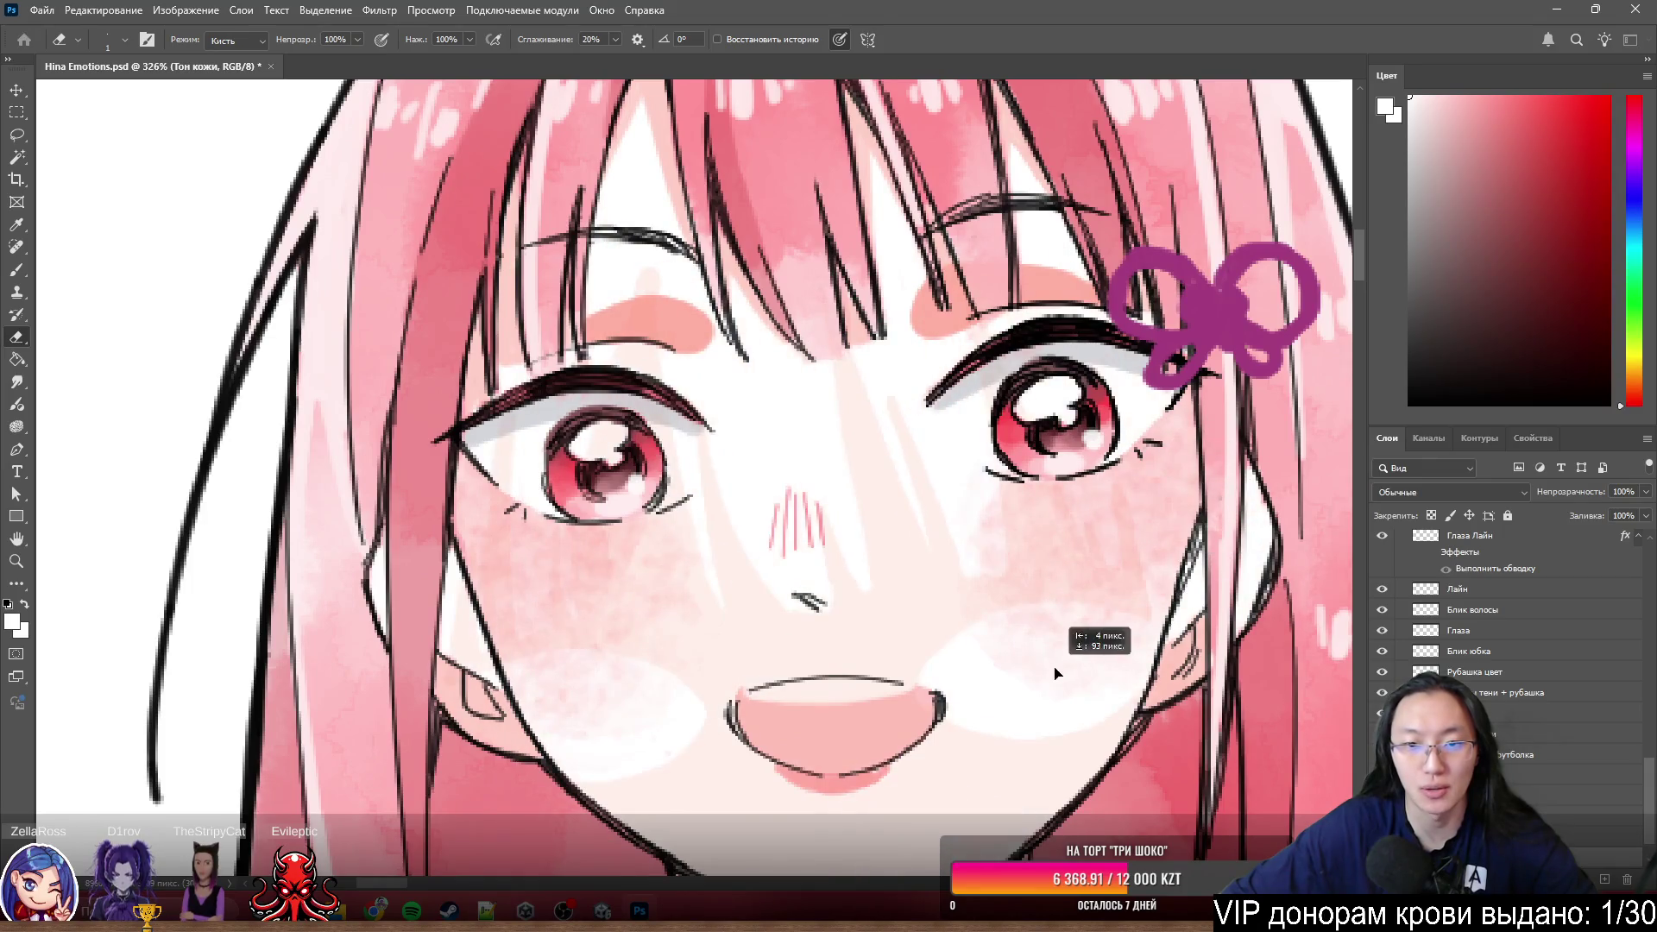
scroll(816, 442, "down", 3)
scroll(816, 442, "down", 2)
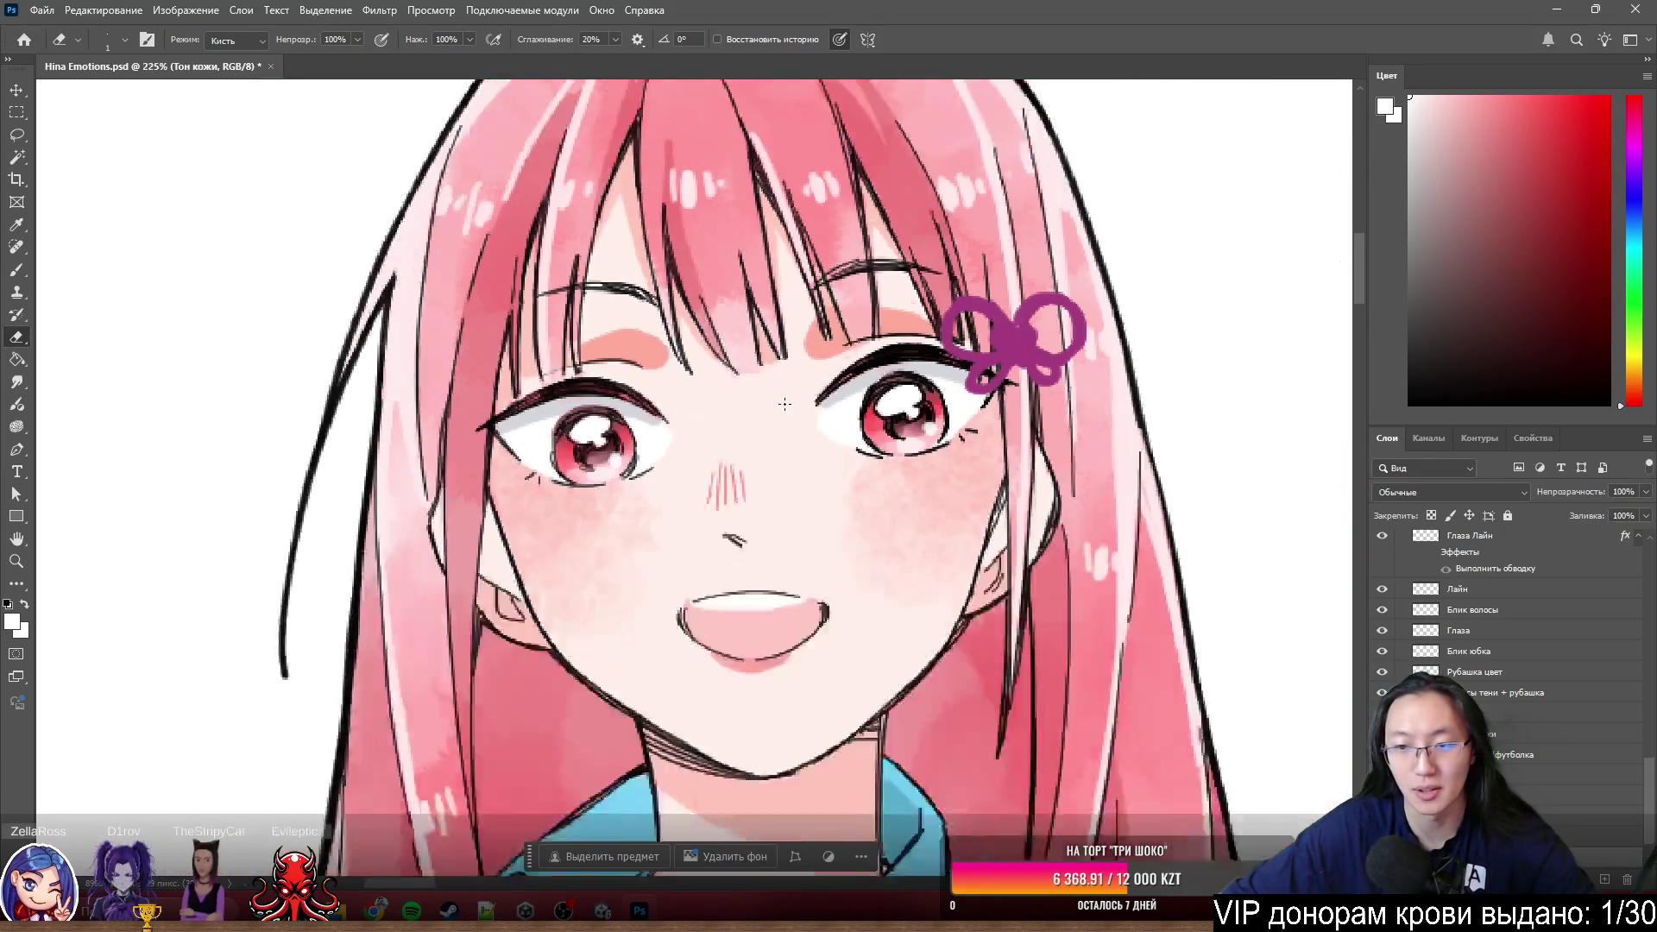
scroll(816, 441, "up", 3)
scroll(1468, 631, "down", 1)
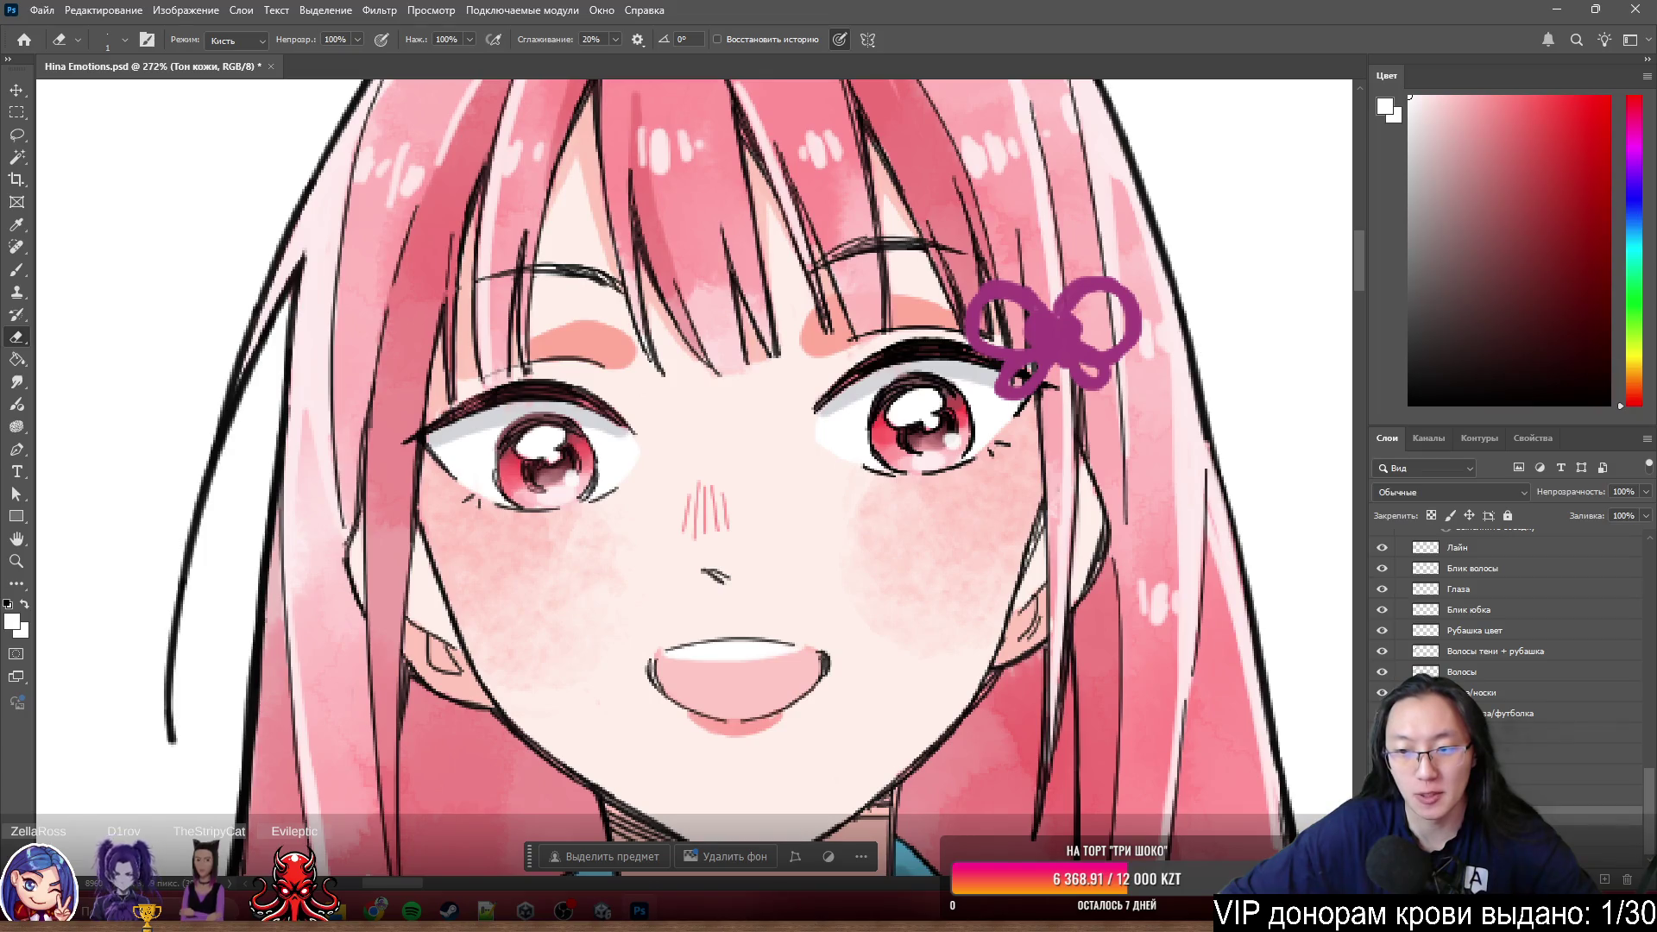
key("ctrl+comma")
key("ctrl+comma")
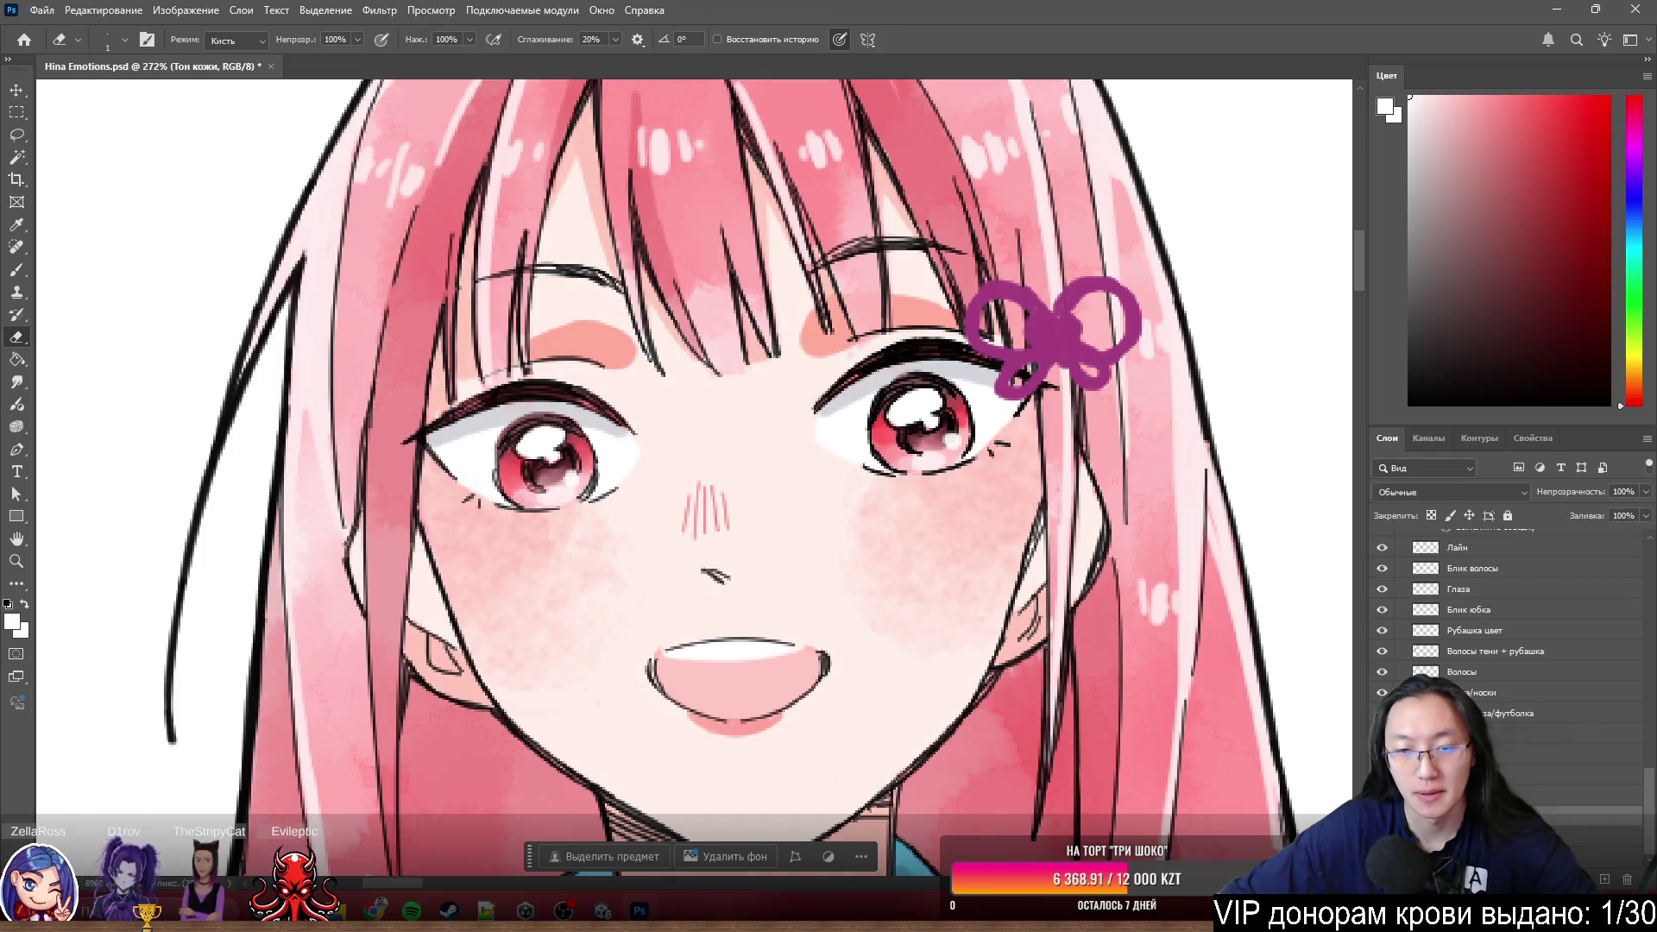
key("ctrl+comma")
key("ctrl+comma")
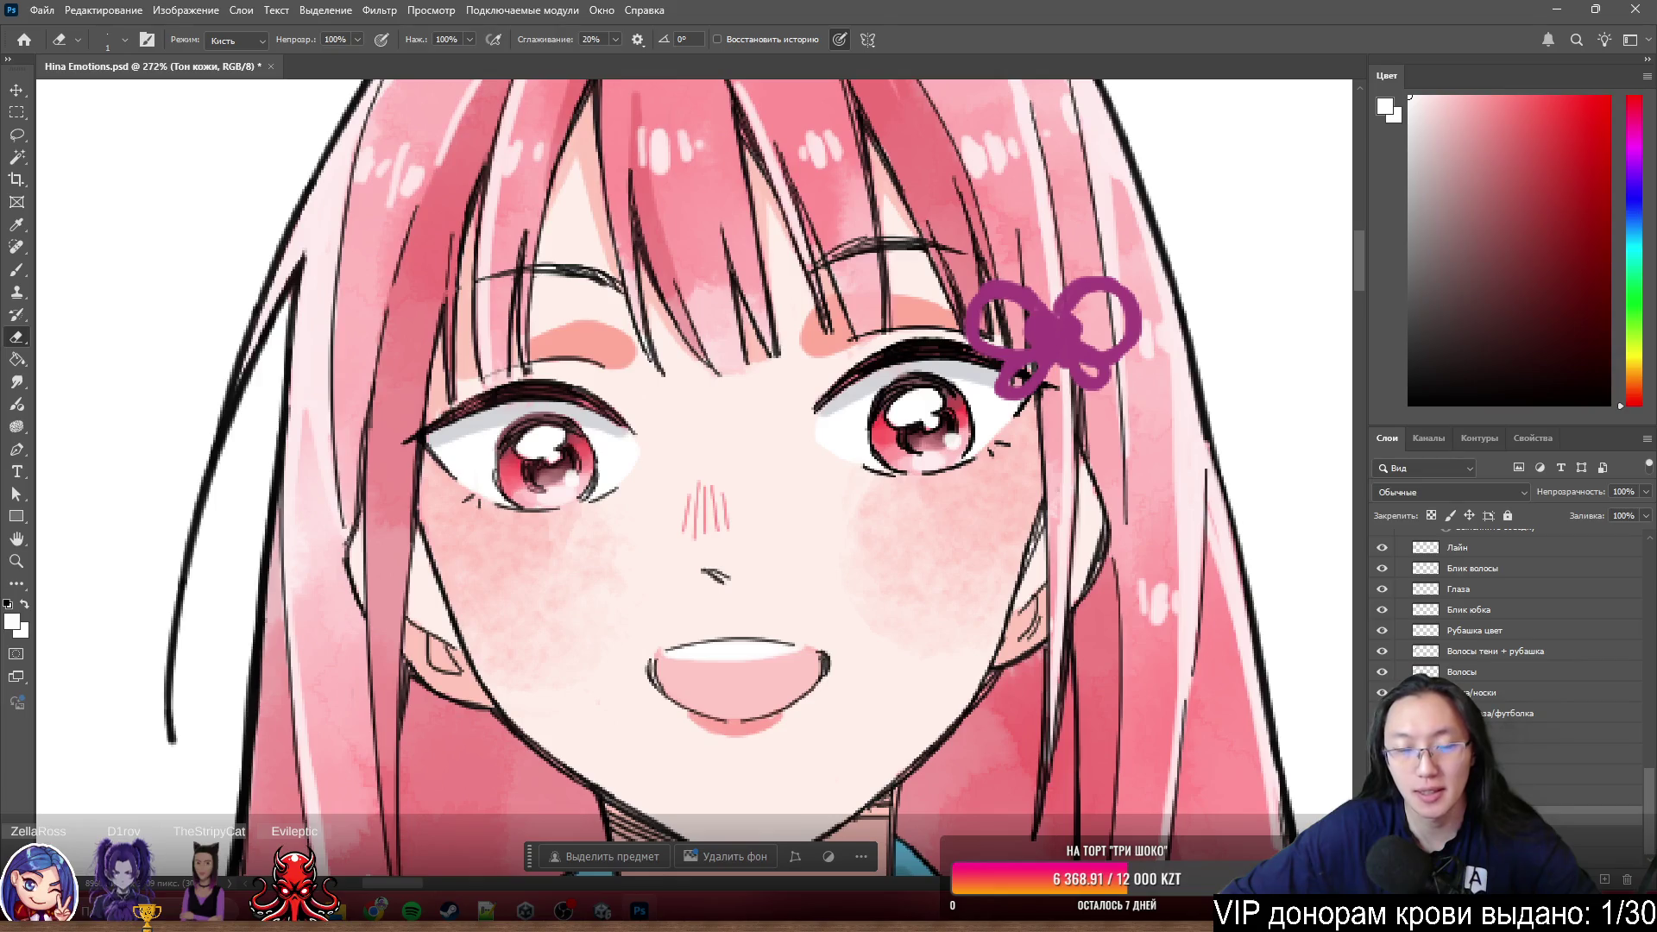
scroll(648, 544, "down", 3)
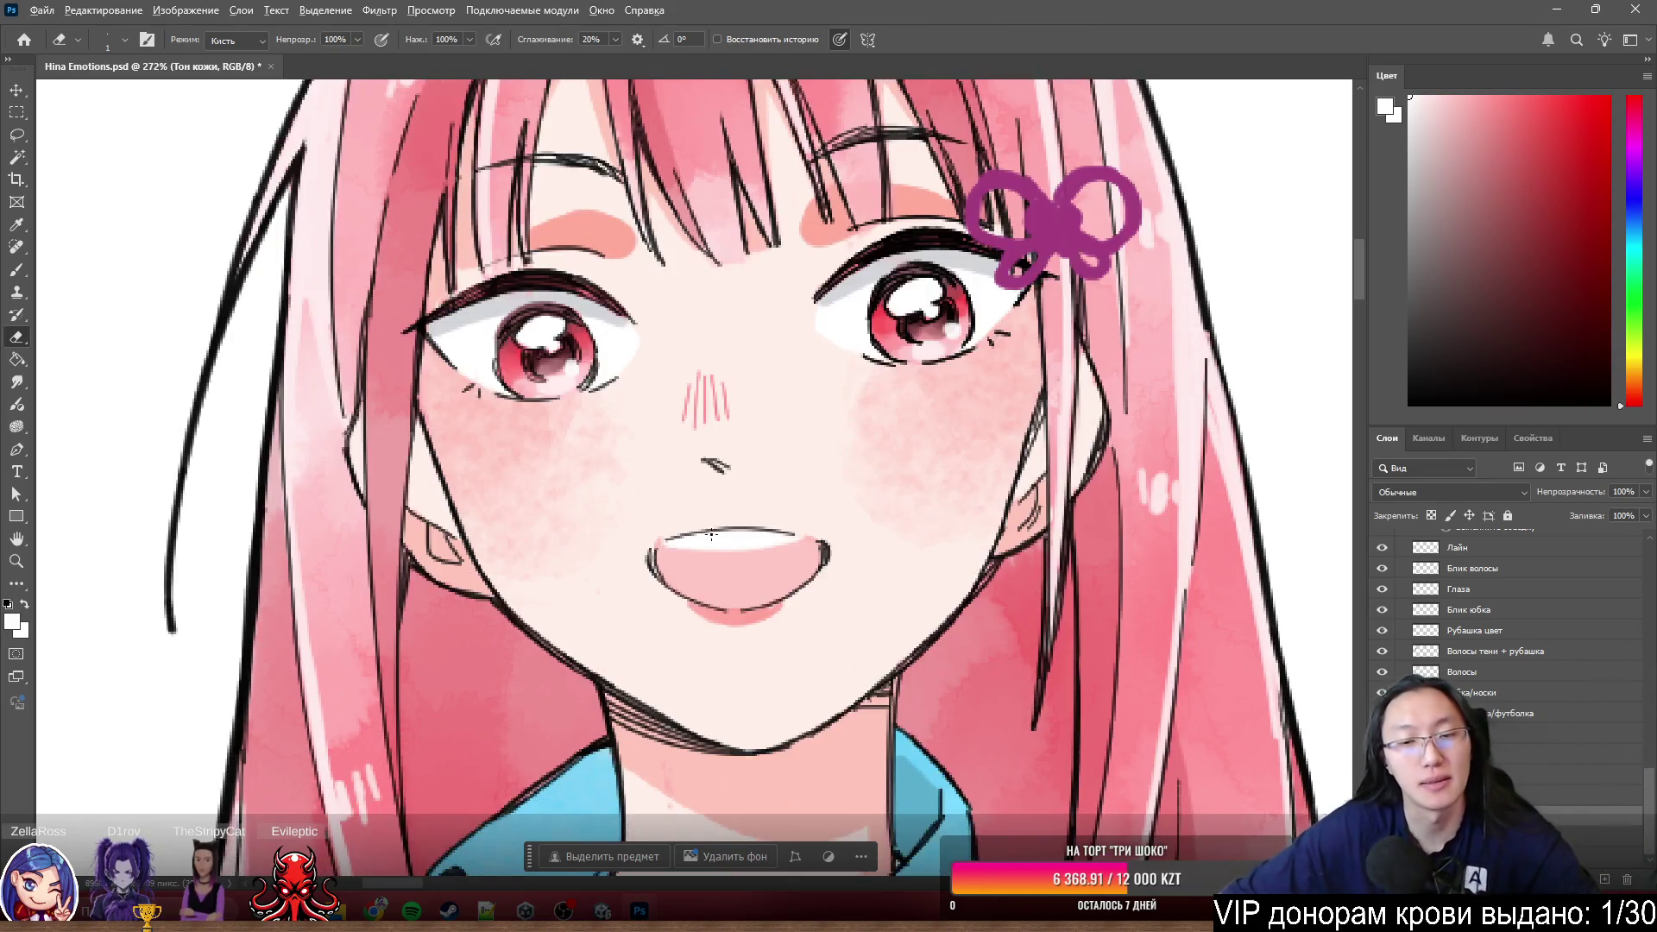
scroll(647, 545, "down", 2)
scroll(648, 546, "up", 4)
scroll(777, 453, "up", 4)
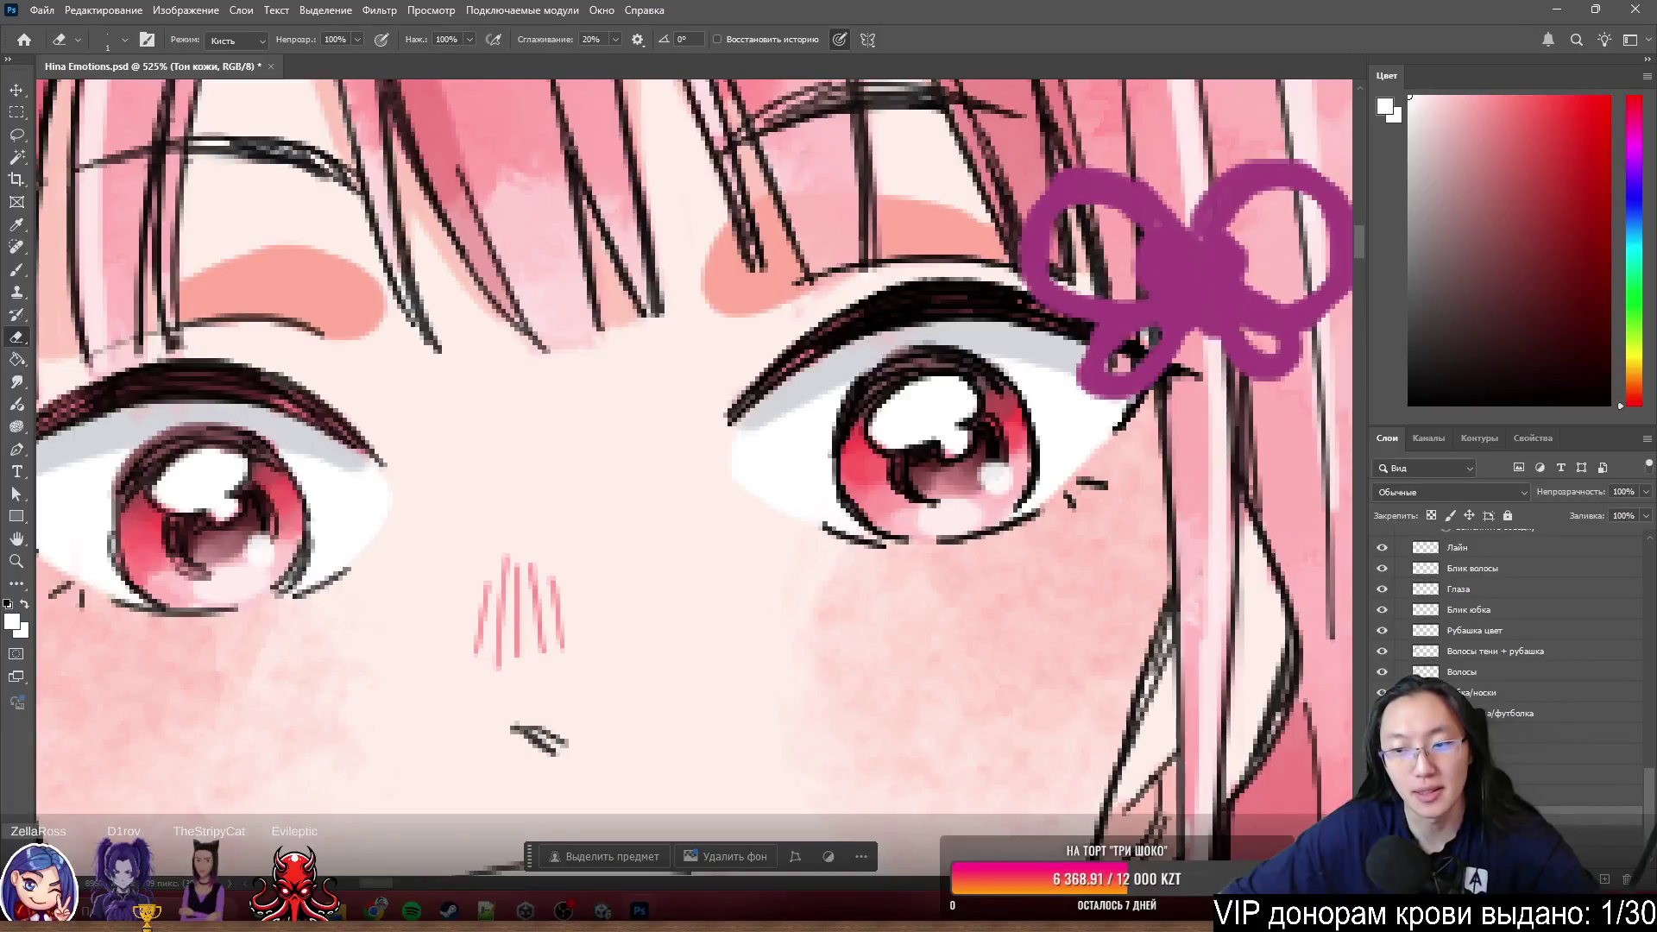
scroll(649, 453, "down", 3)
scroll(1098, 640, "down", 4)
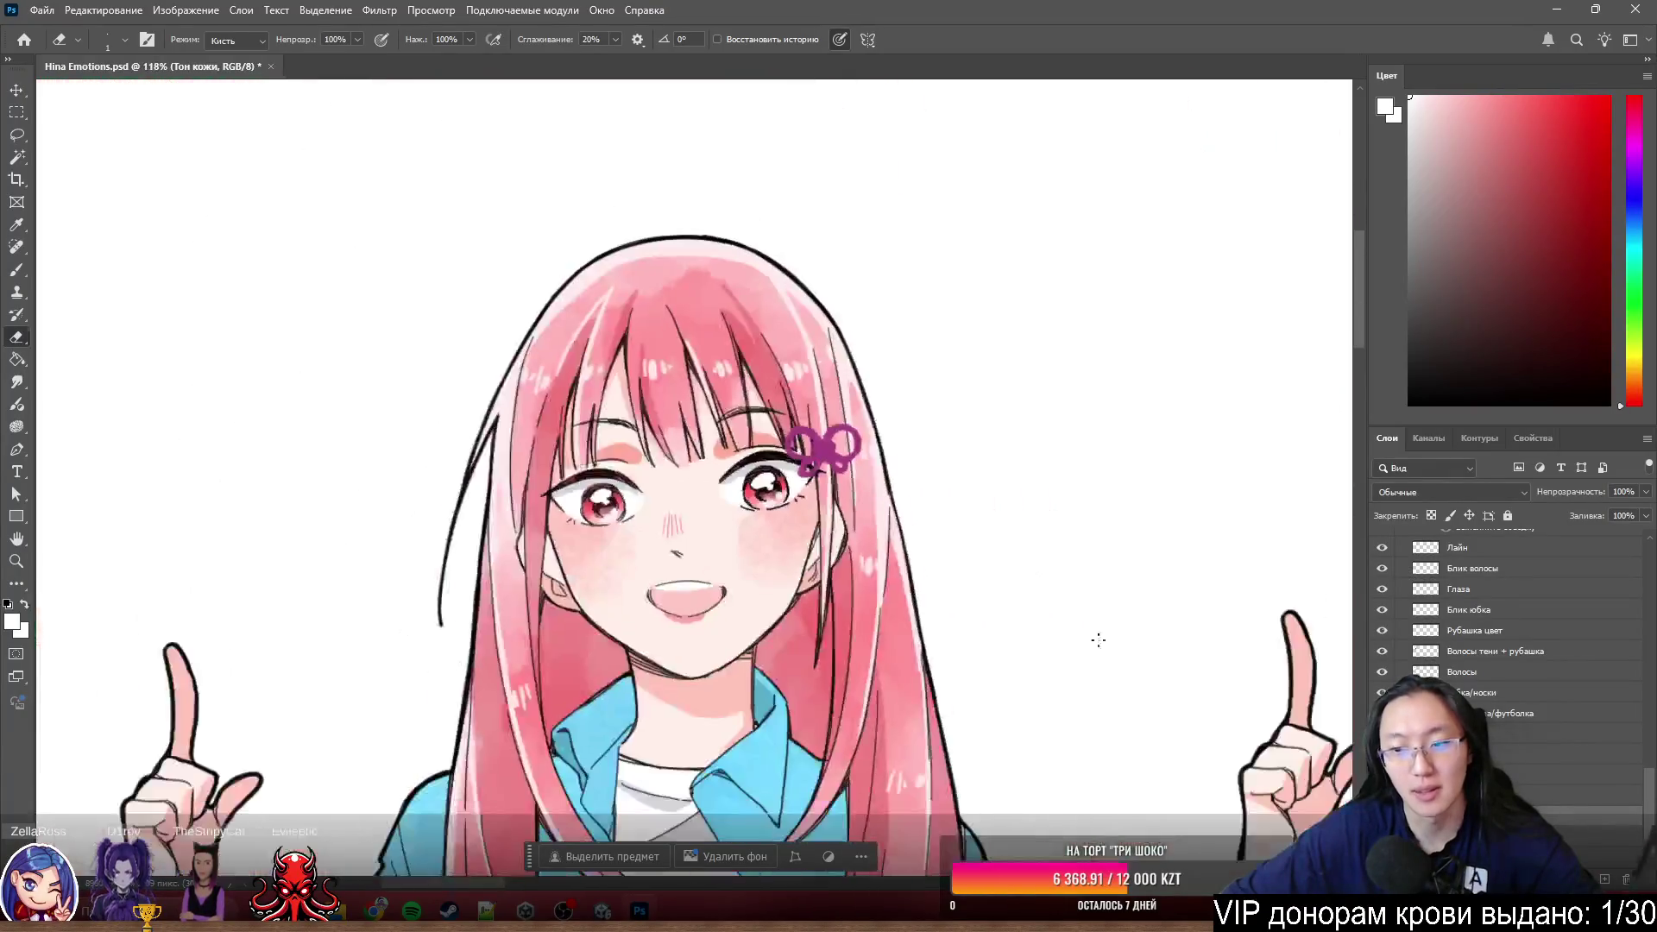
scroll(746, 614, "up", 3)
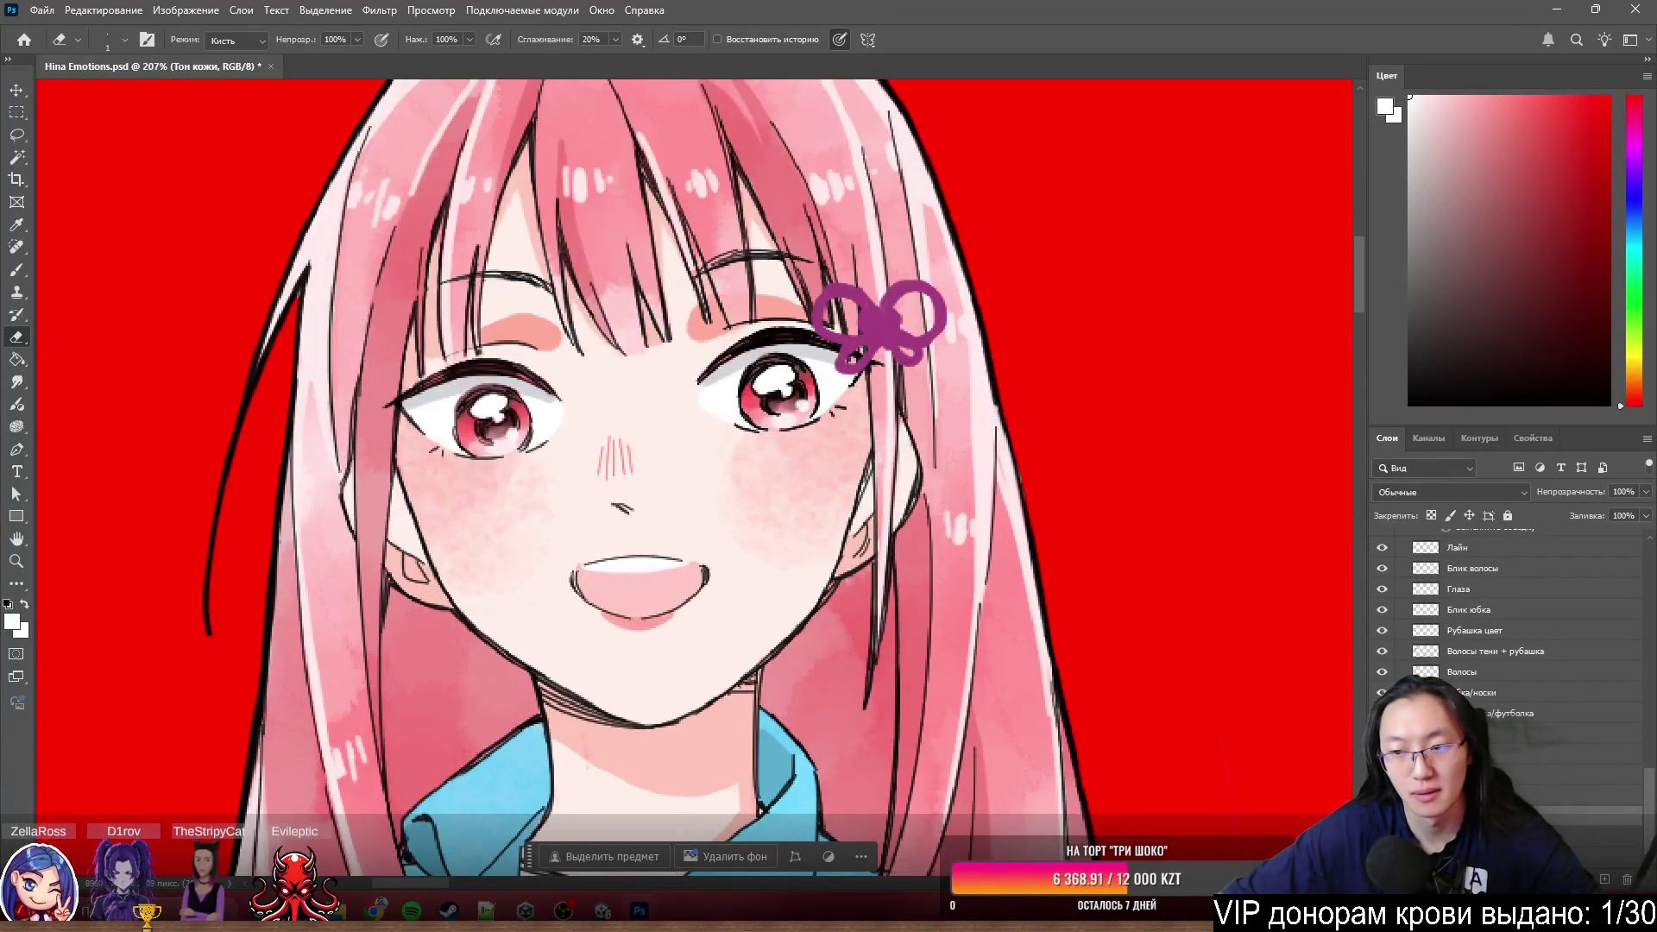
- Toggle the Тон кожи layer to check gaps against the red backdrop, then fit all three variants on screen
key("ctrl+comma")
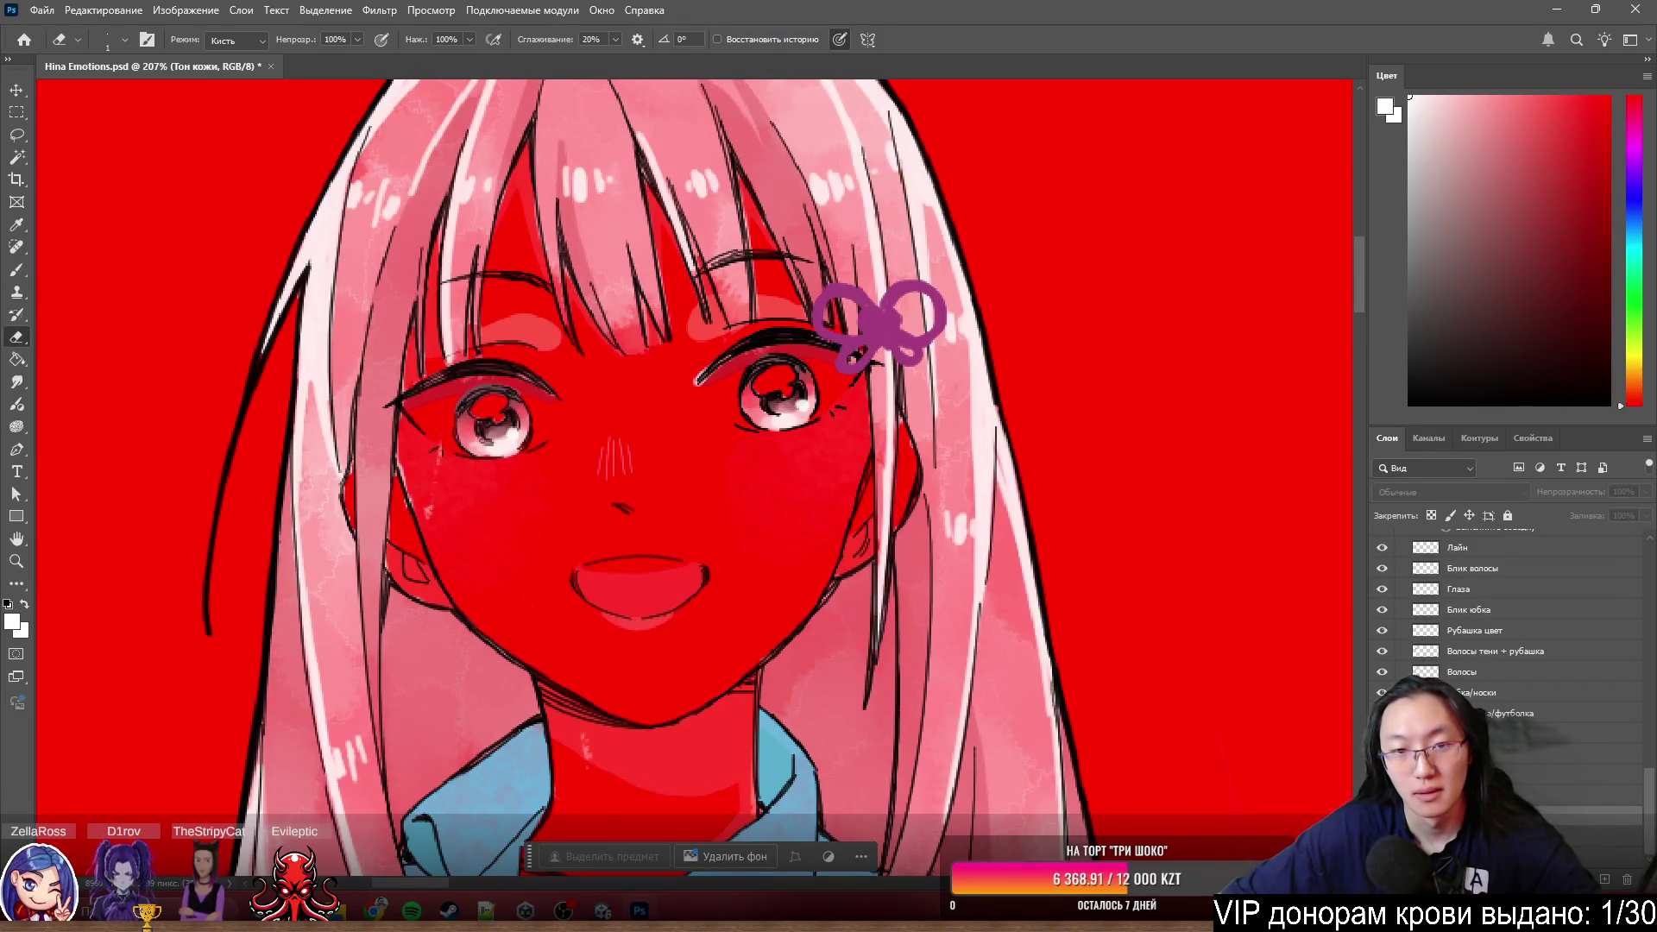
key("ctrl+comma")
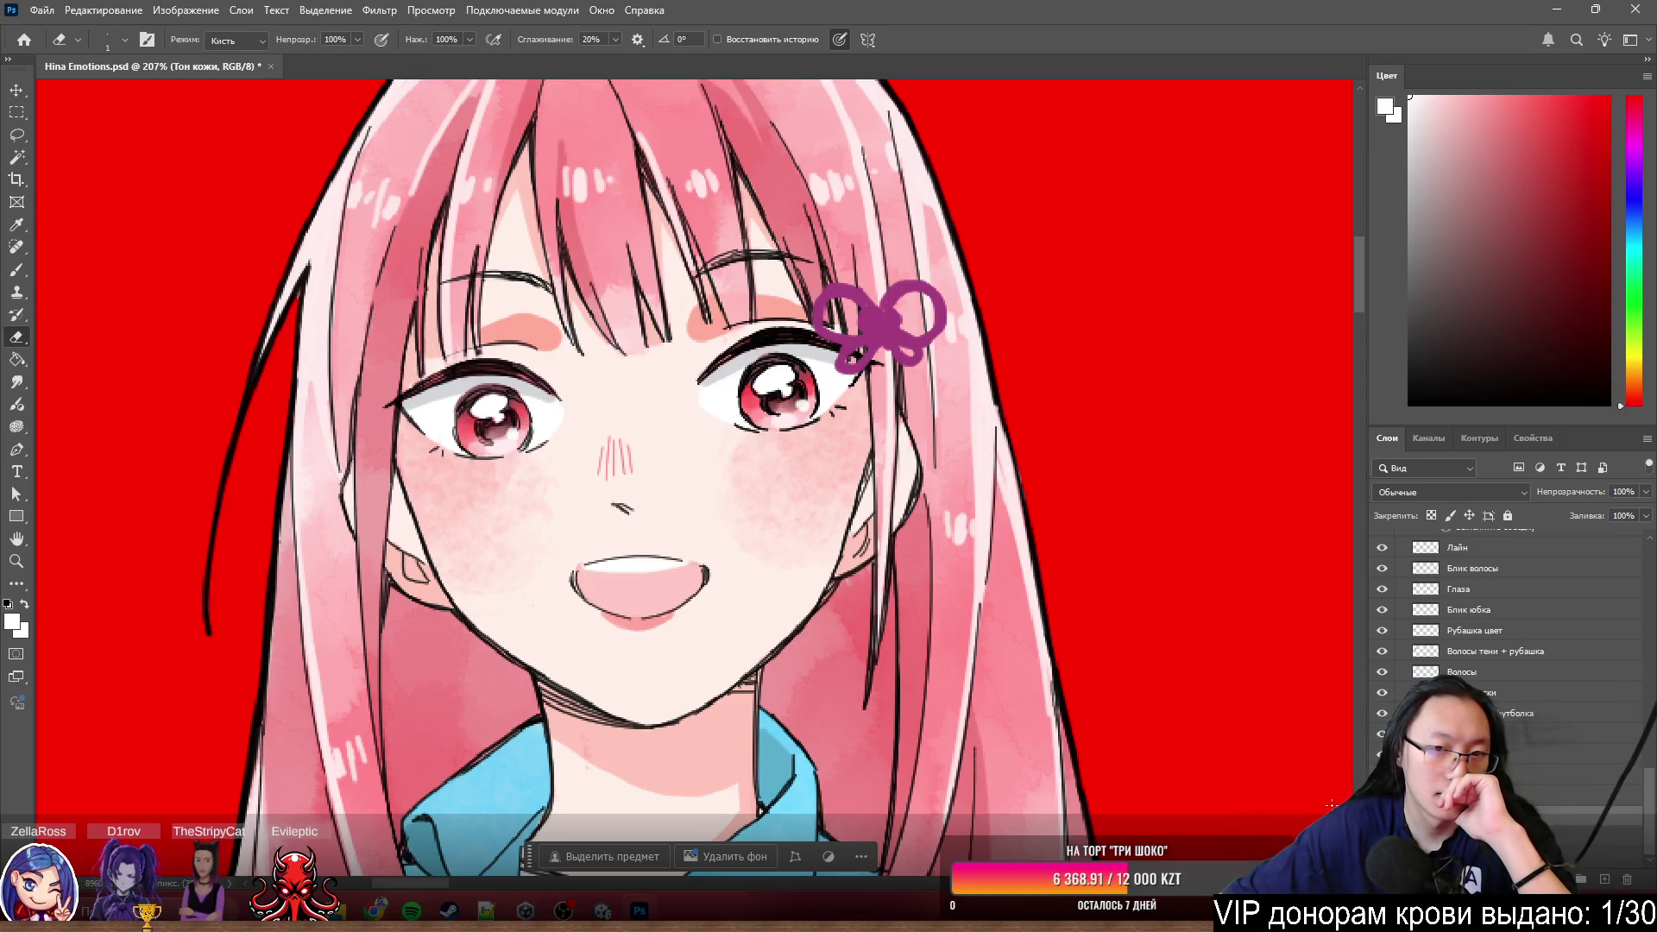
key("ctrl+comma")
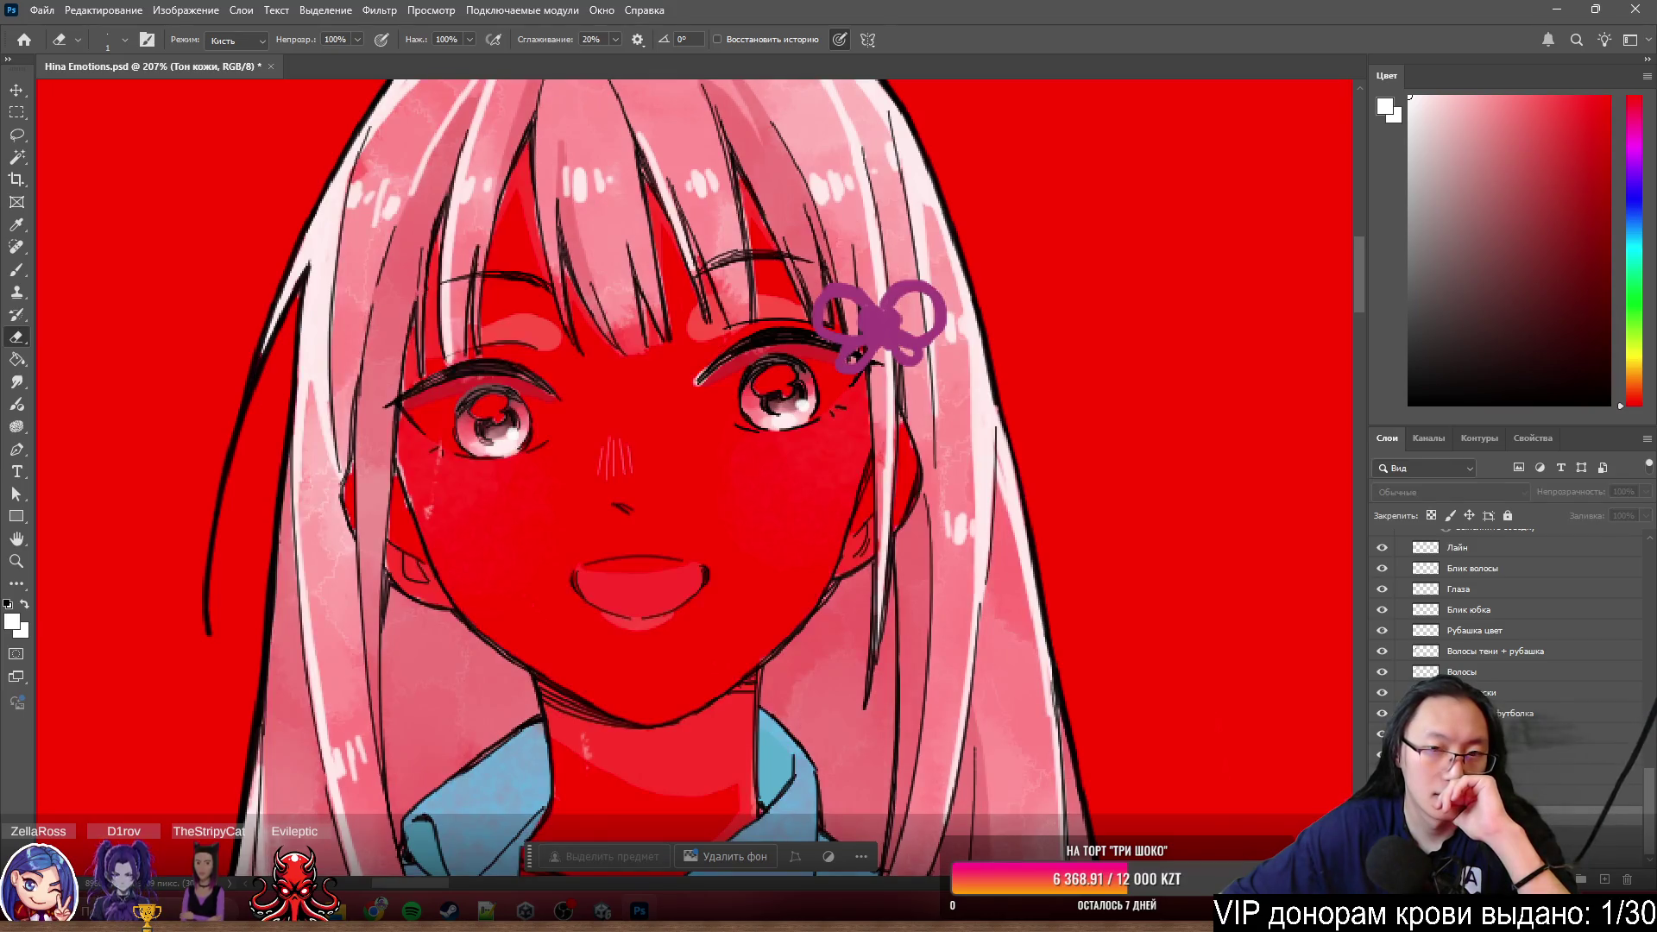
key("ctrl+comma")
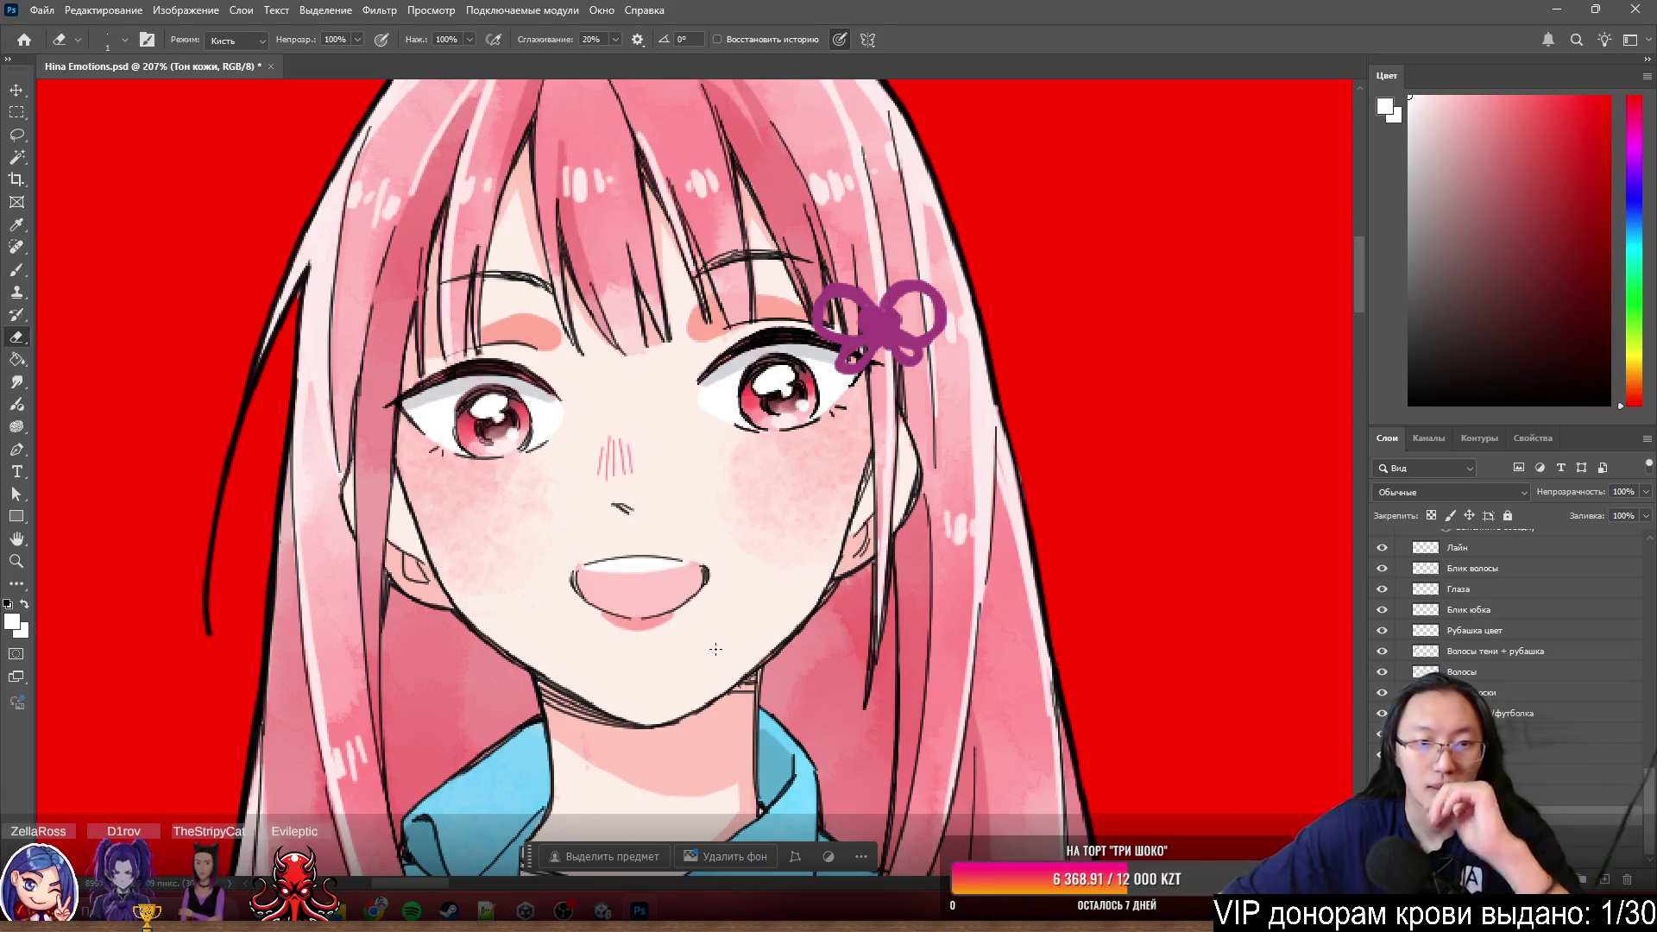
scroll(728, 655, "down", 3)
scroll(727, 654, "down", 3)
scroll(726, 544, "up", 2)
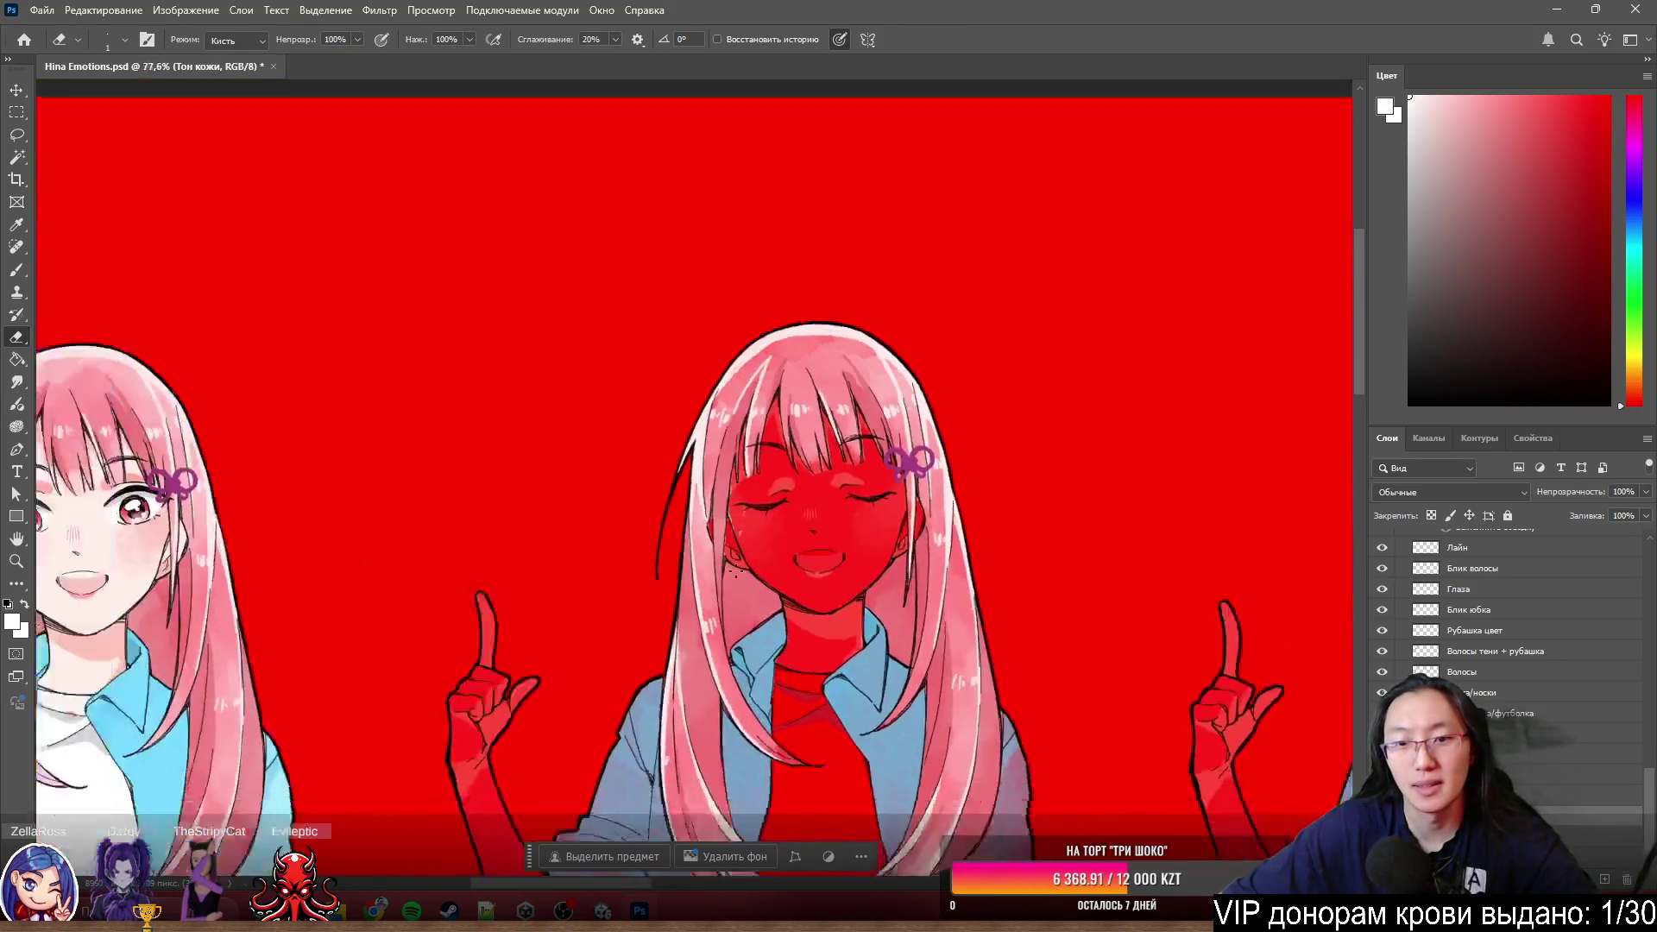
scroll(725, 544, "down", 3)
scroll(726, 544, "up", 2)
scroll(113, 533, "up", 2)
scroll(415, 554, "up", 1)
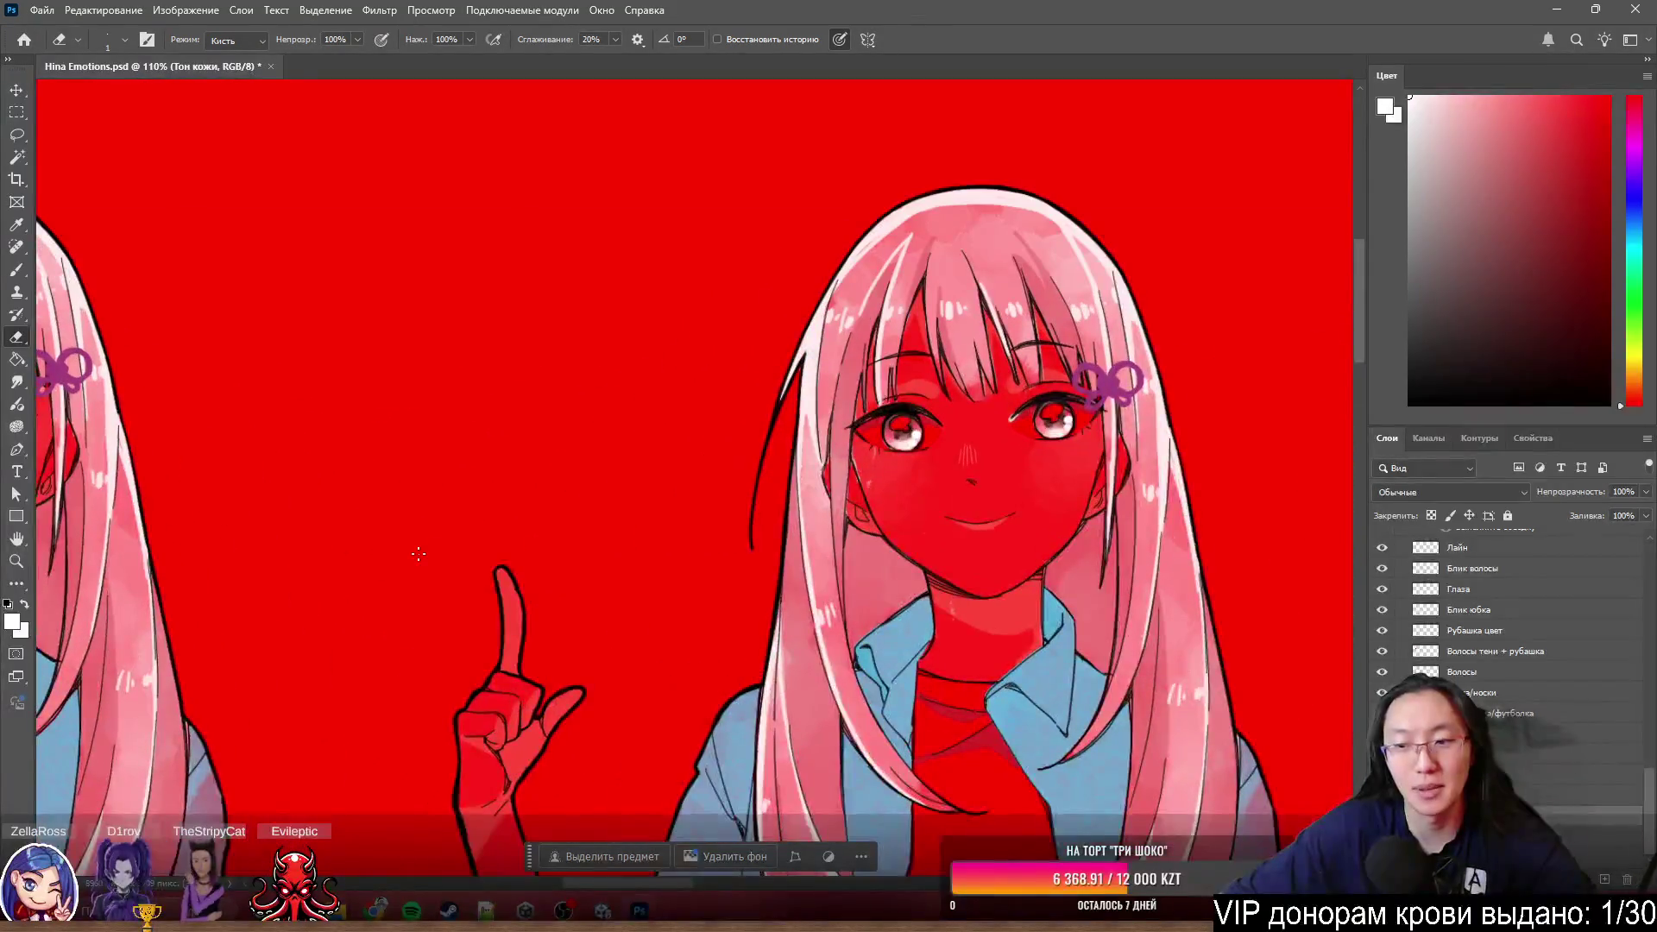
scroll(425, 555, "left", 2)
scroll(425, 554, "left", 2)
scroll(427, 566, "left", 2)
scroll(440, 561, "left", 2)
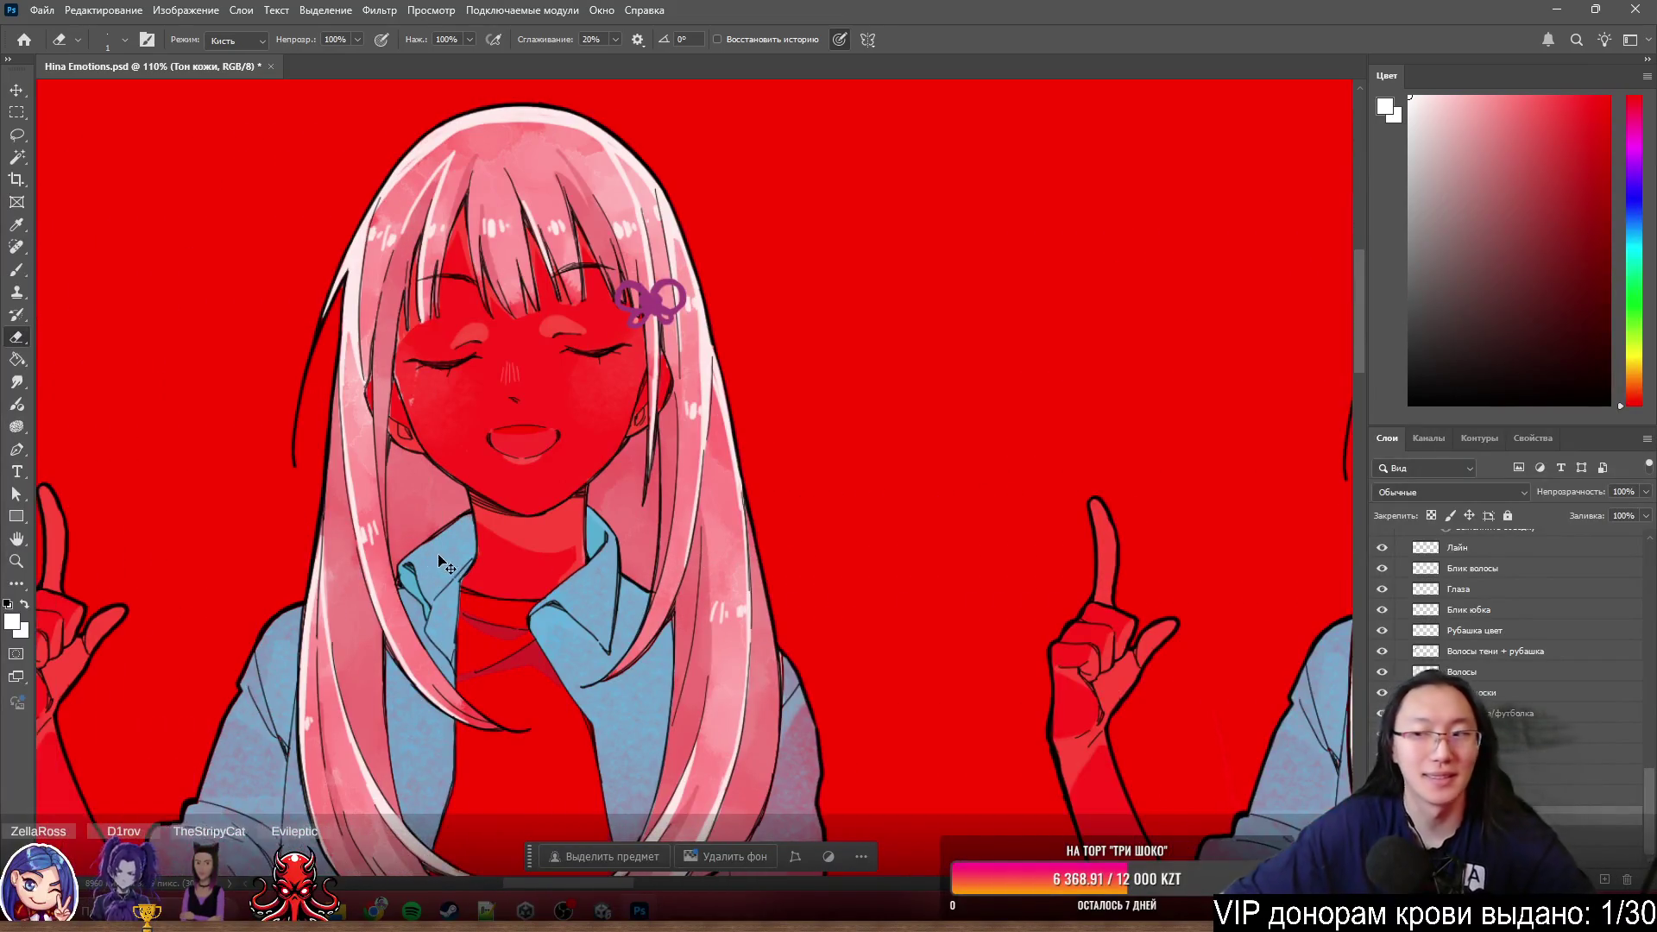
scroll(479, 558, "left", 2)
scroll(519, 552, "up", 1)
scroll(533, 549, "up", 1)
scroll(535, 549, "down", 3)
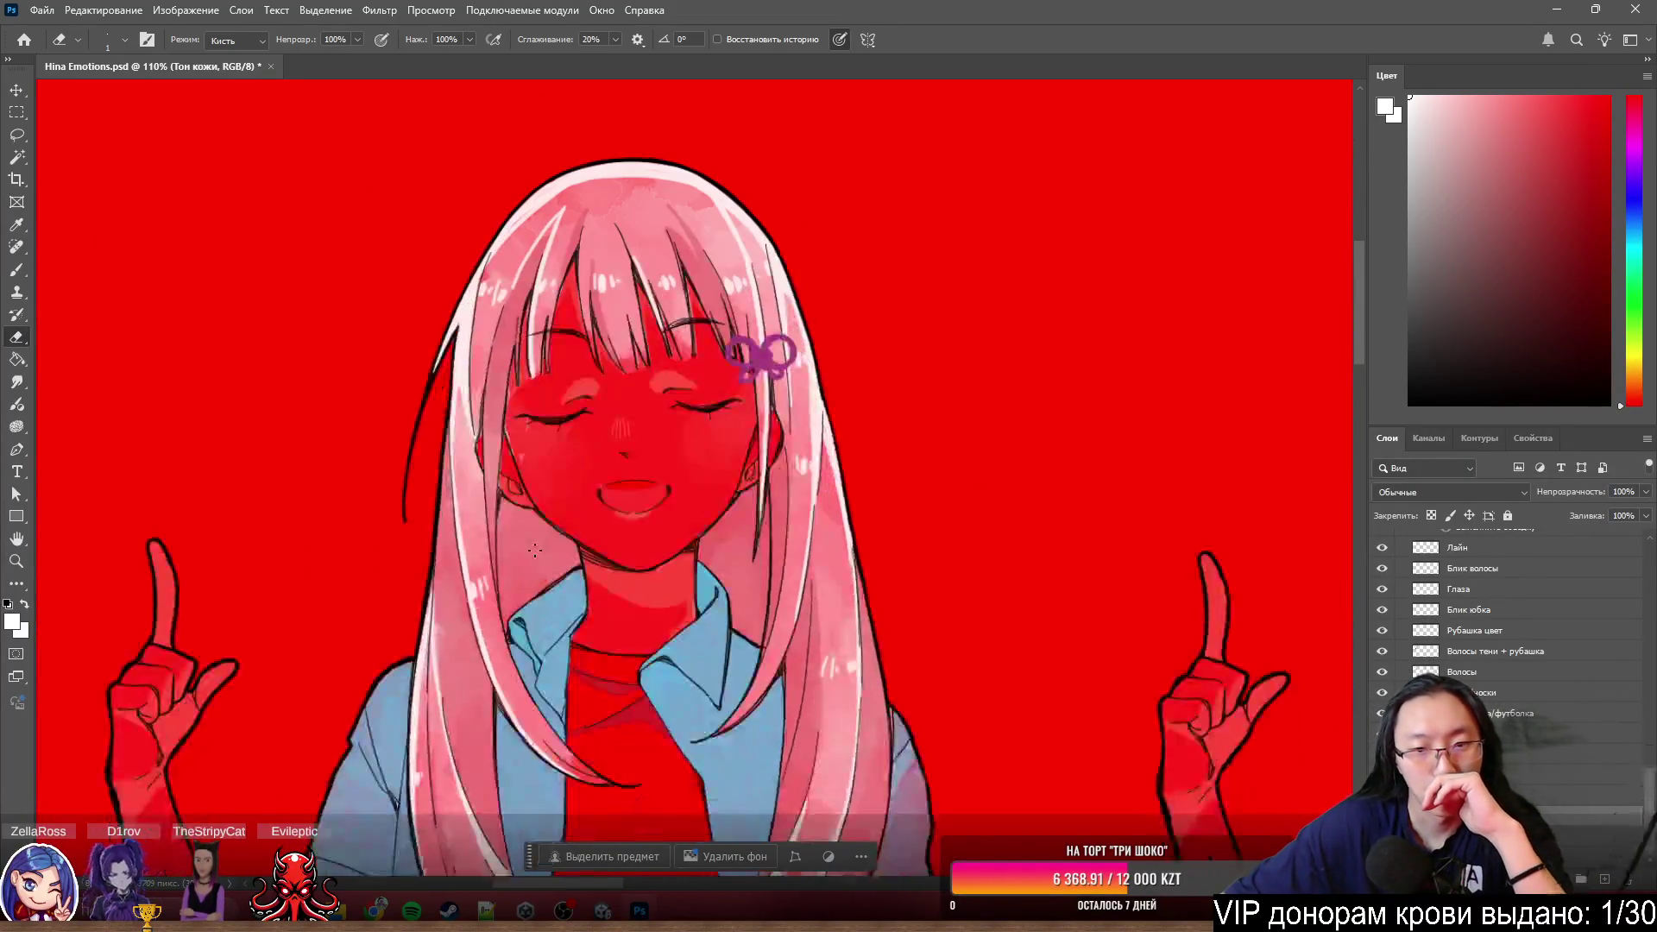
scroll(606, 554, "down", 1)
scroll(1527, 648, "down", 3)
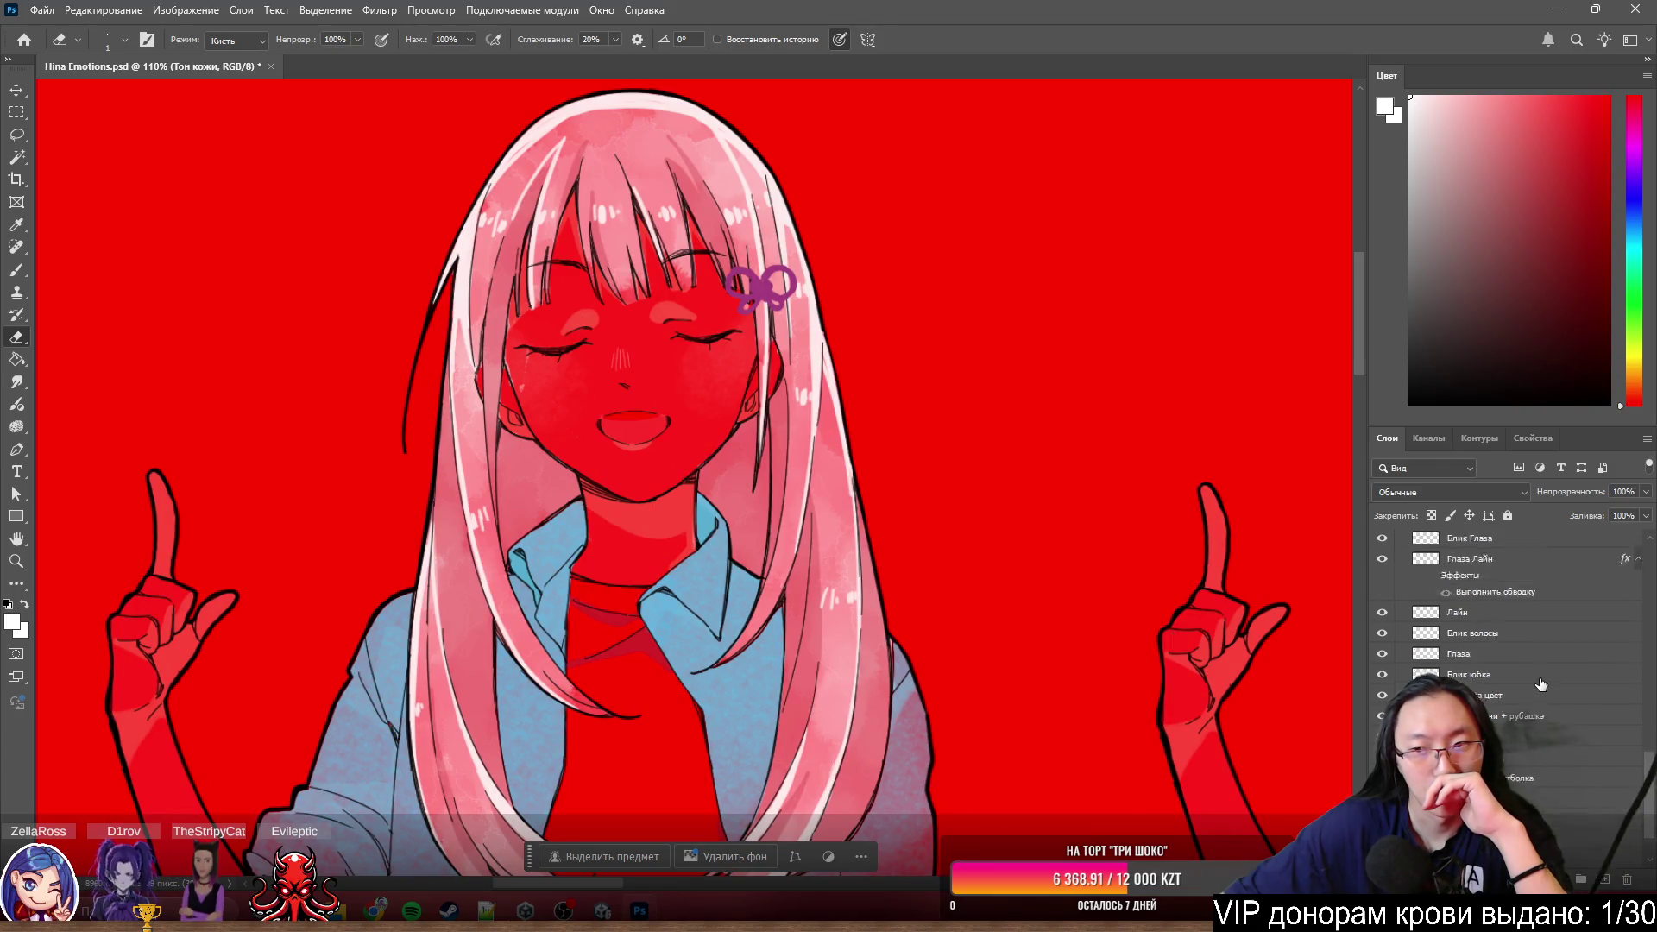
scroll(1543, 686, "down", 3)
scroll(1543, 684, "up", 2)
scroll(1544, 683, "up", 3)
scroll(1545, 691, "up", 3)
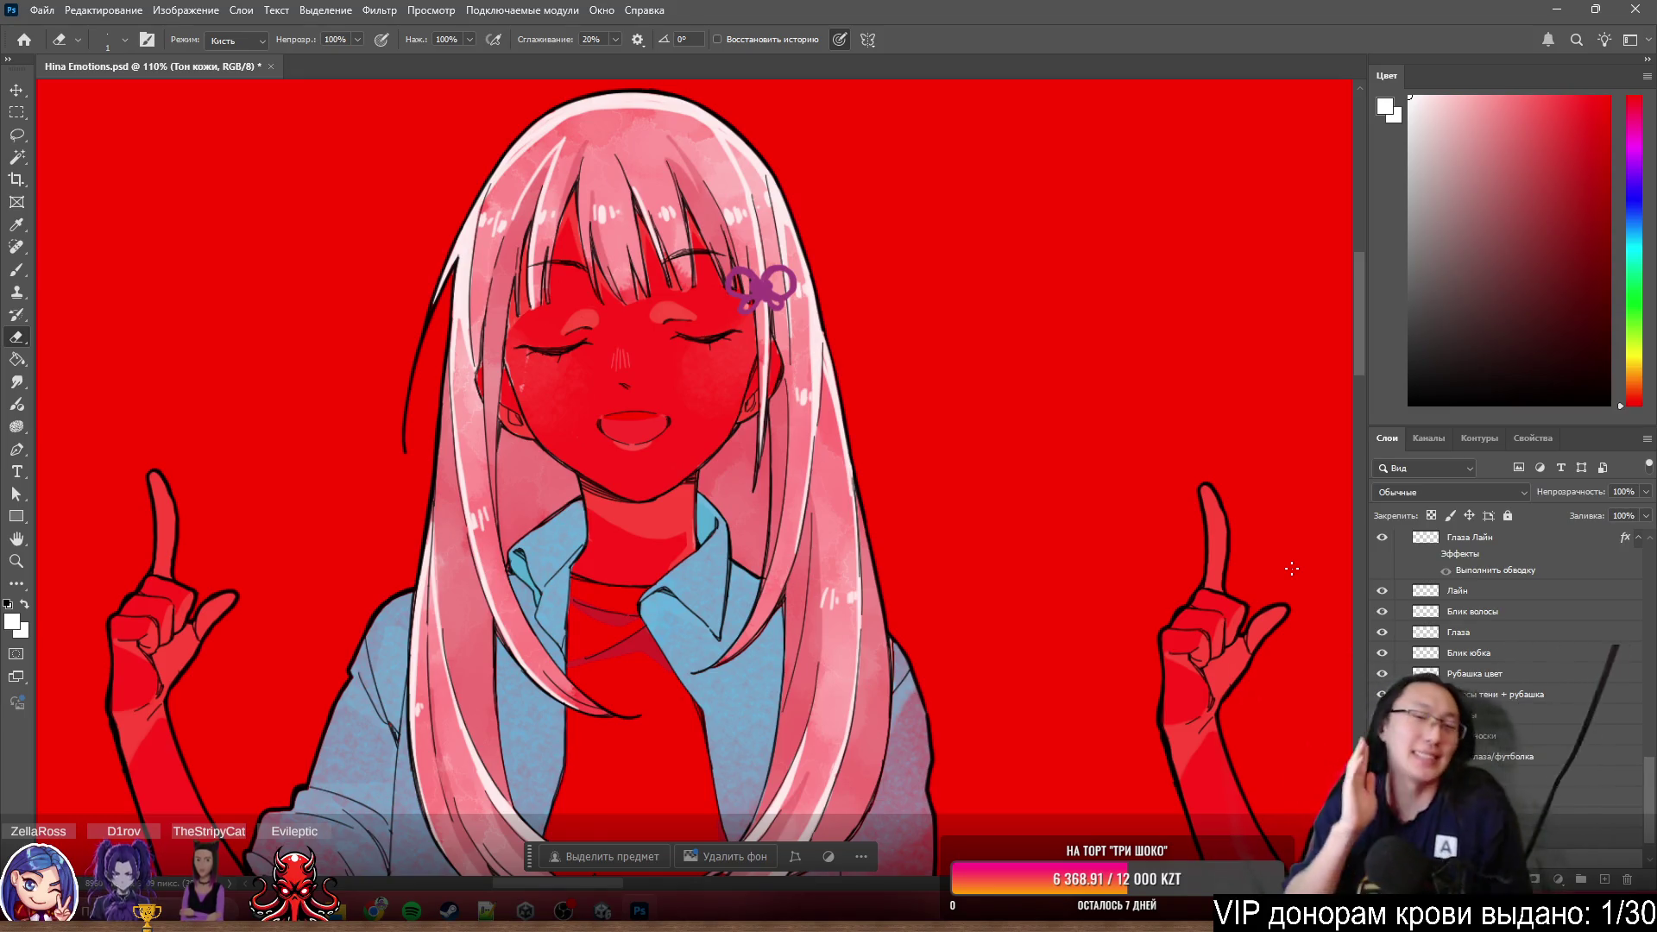
key("ctrl+0")
- Zoom onto the first character's face and make Layer 16 Copy 2 the active layer
mouse_move(154, 356)
left_mouse_down()
mouse_move(480, 550)
mouse_move(389, 550)
mouse_move(816, 444)
left_mouse_up()
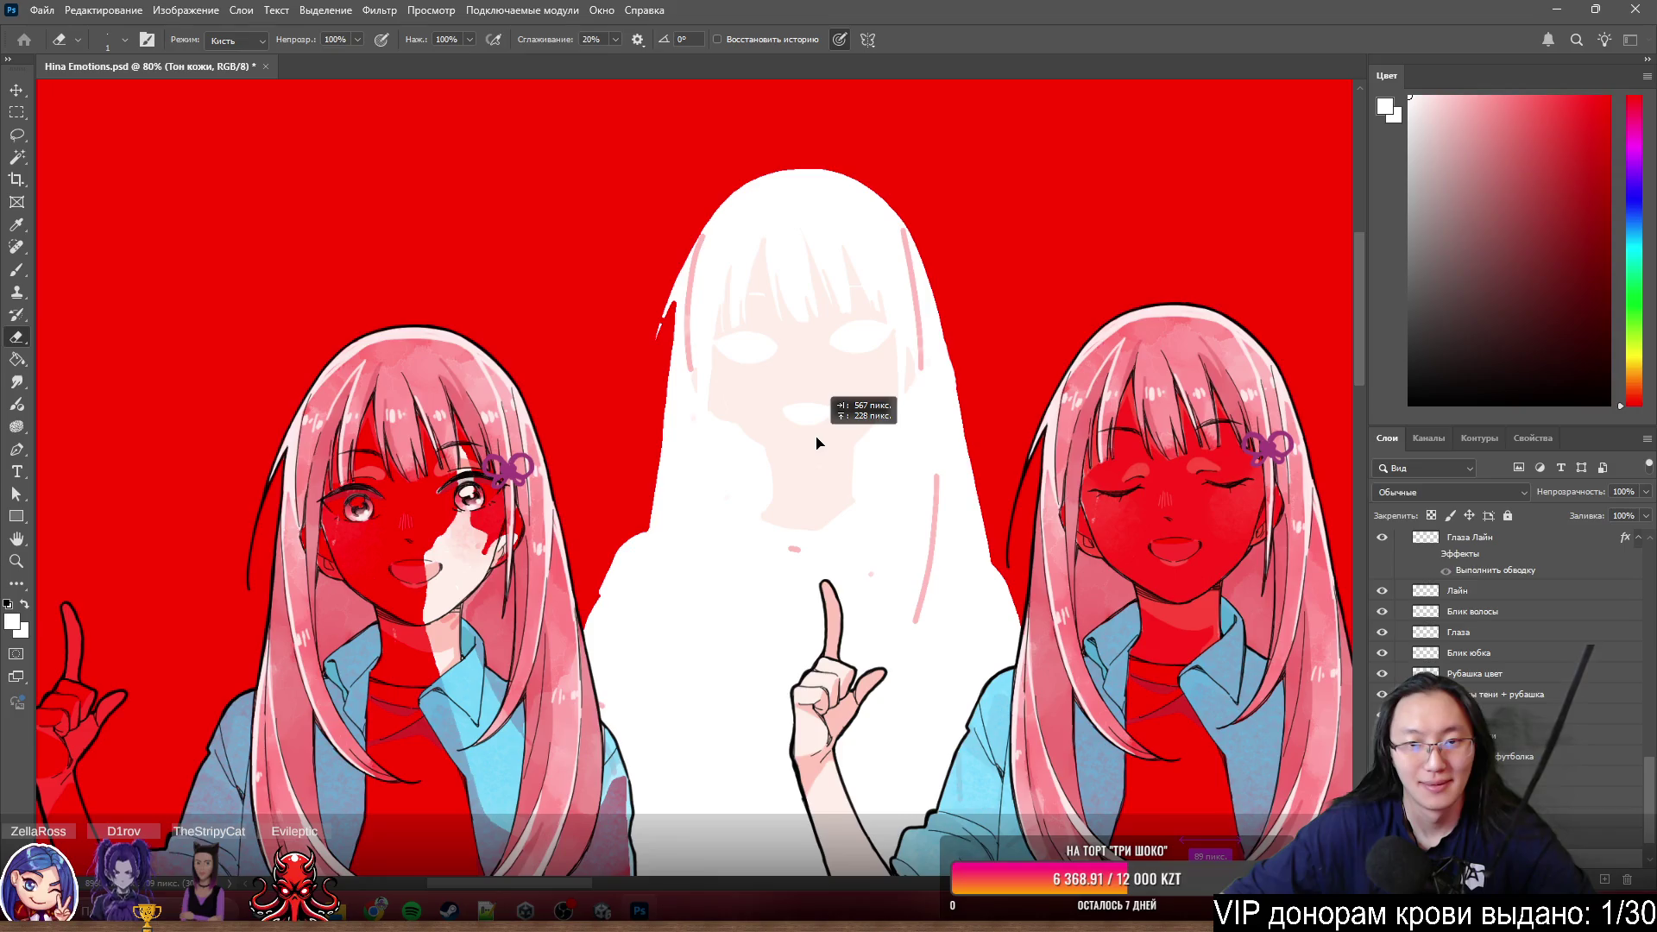
left_click_drag(816, 443, 815, 438)
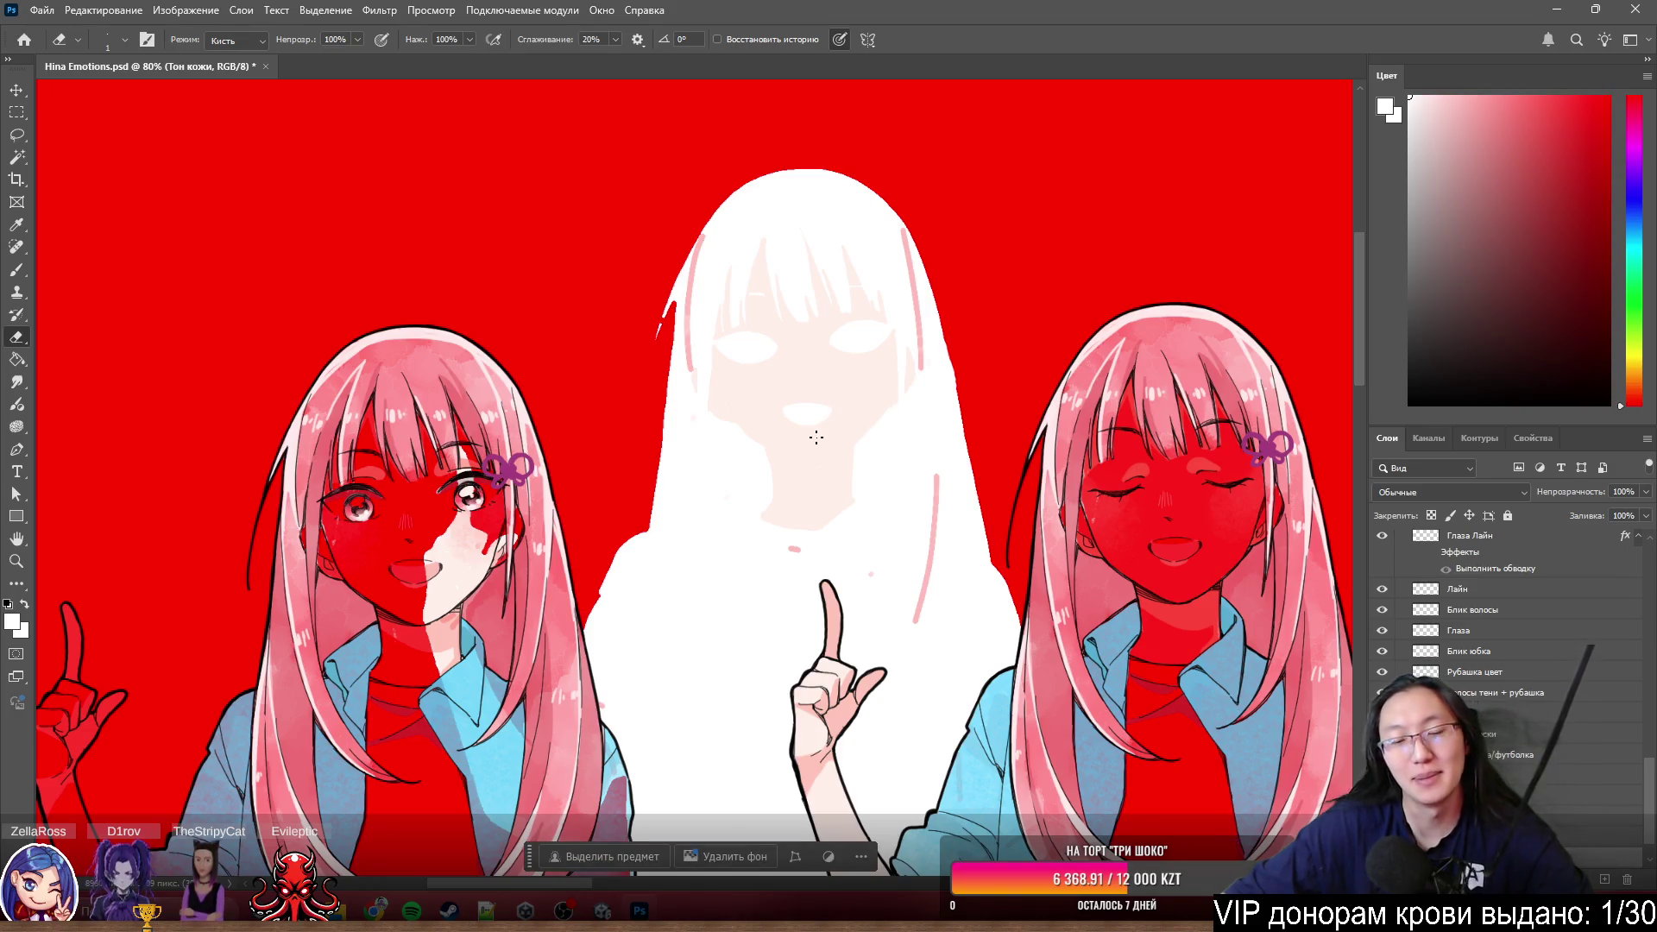
scroll(726, 611, "up", 2)
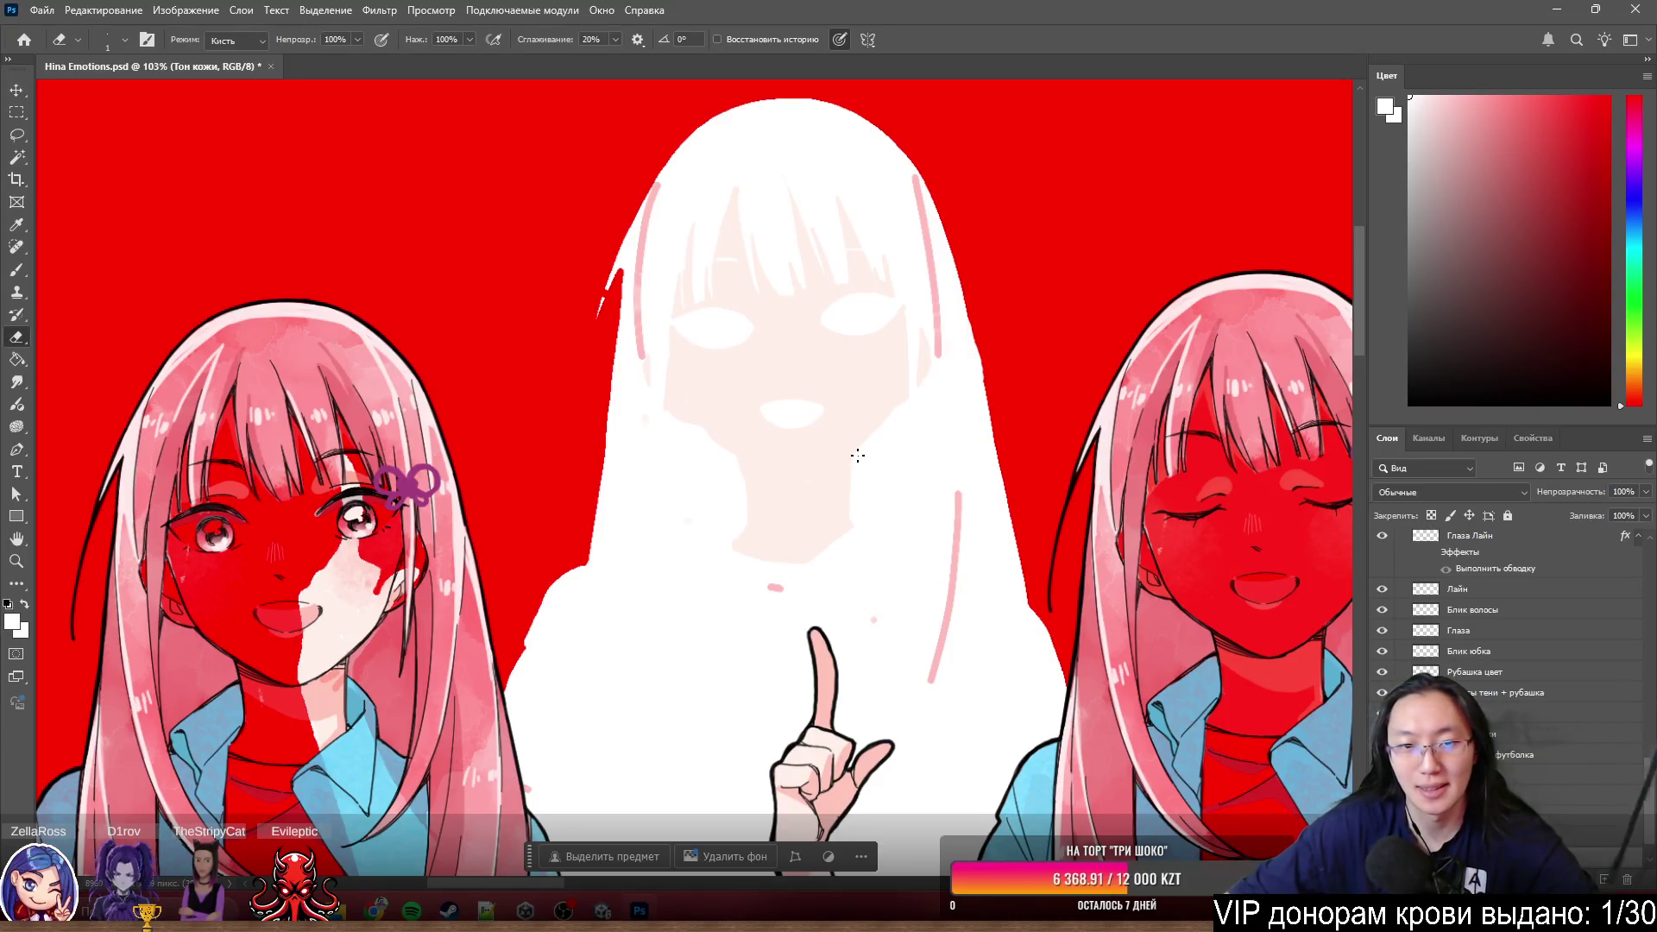
left_click_drag(1646, 722, 1267, 568)
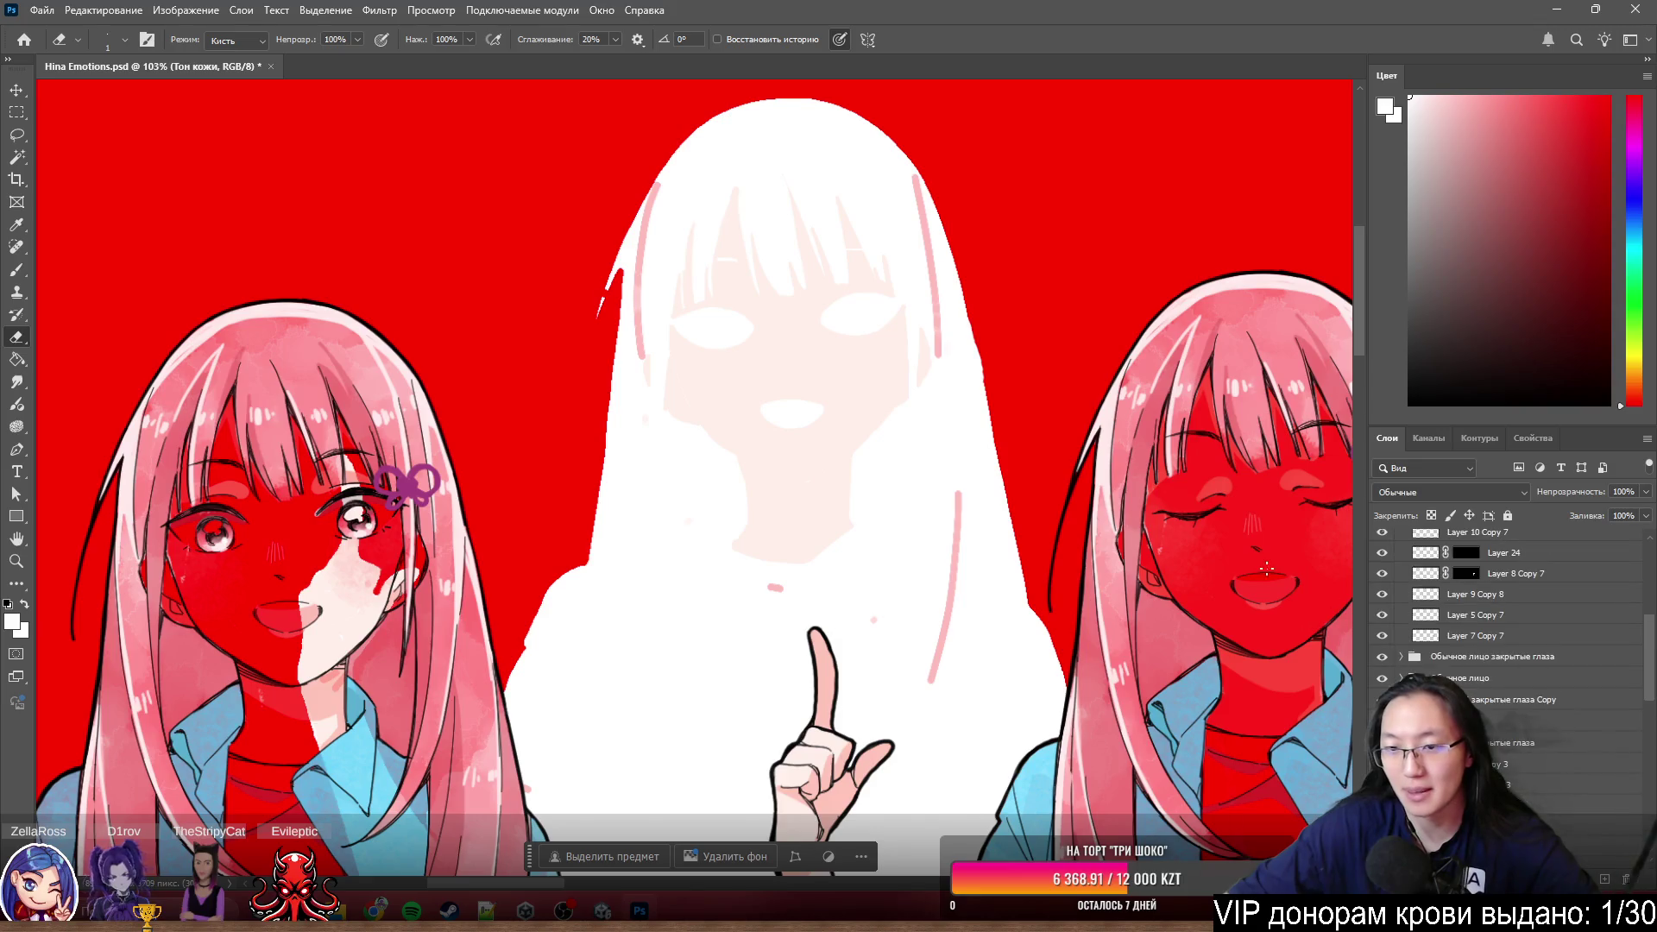
left_click(1236, 412, "ctrl")
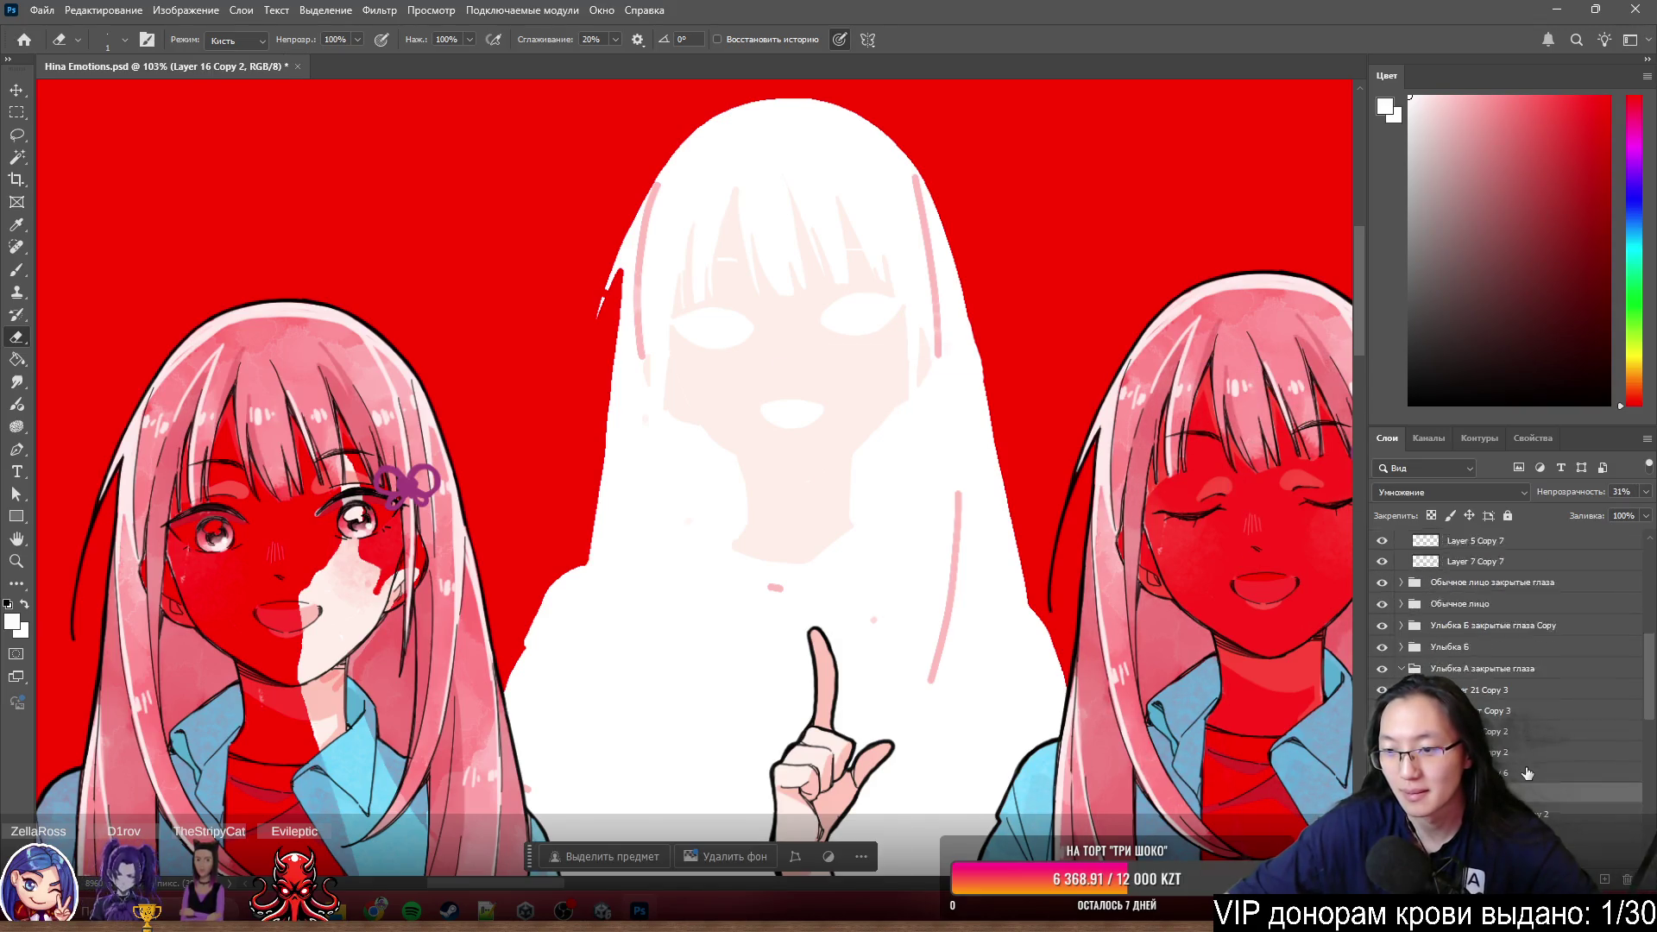
scroll(1503, 622, "down", 3)
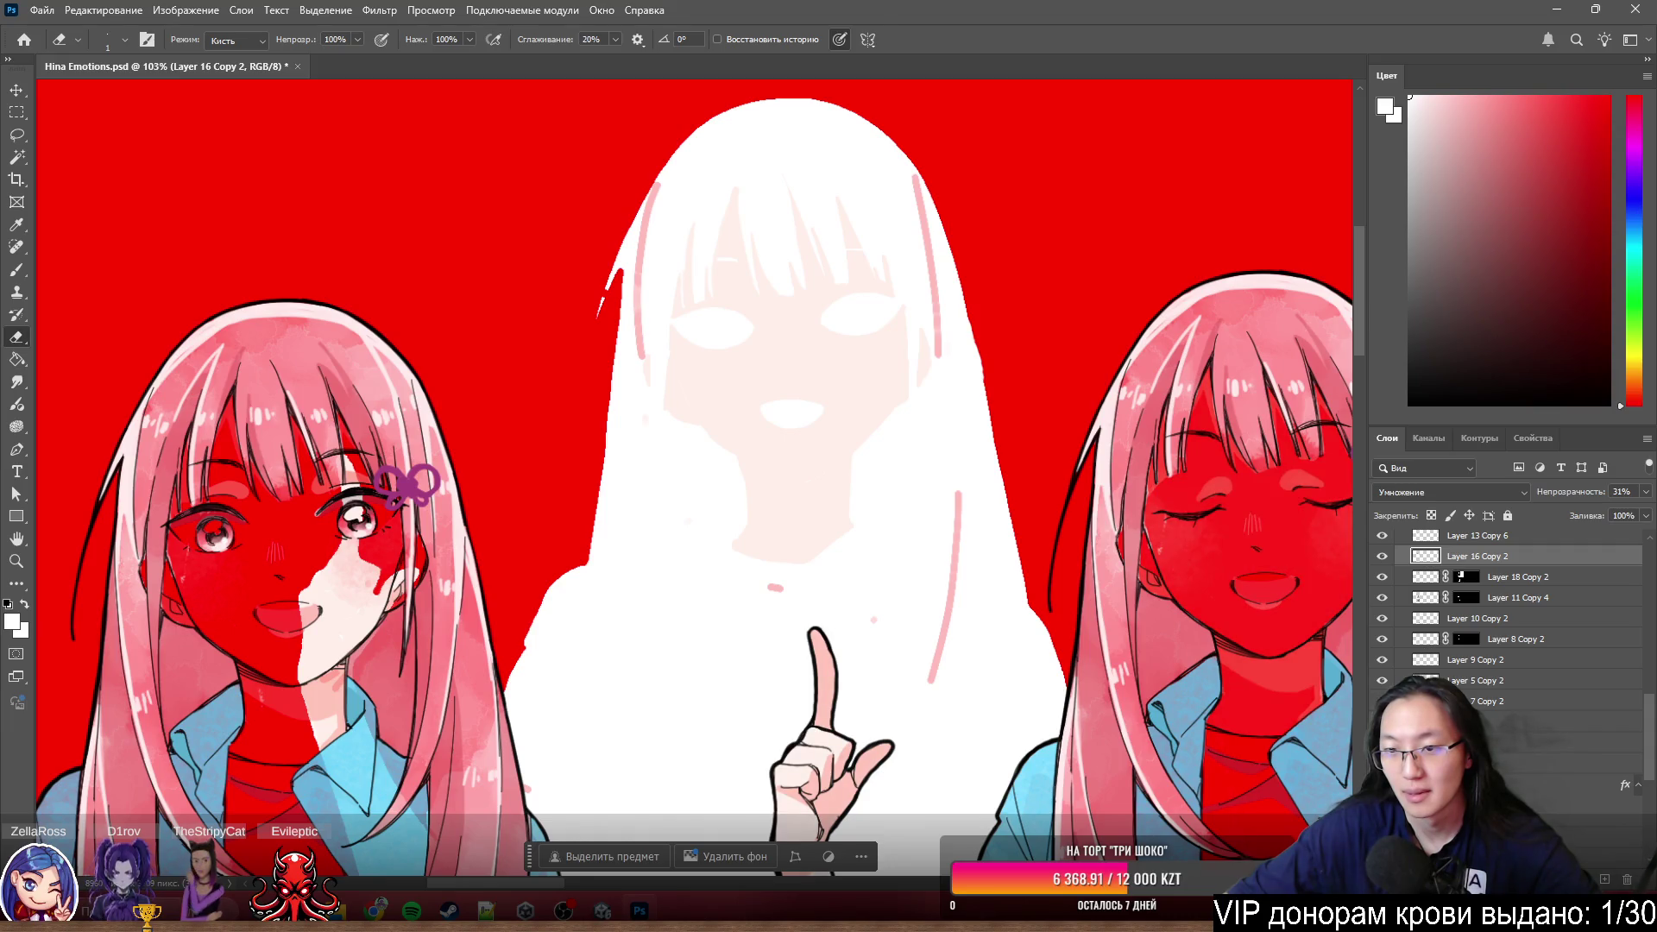
scroll(1509, 608, "down", 2)
scroll(1508, 609, "down", 2)
scroll(1508, 609, "down", 1)
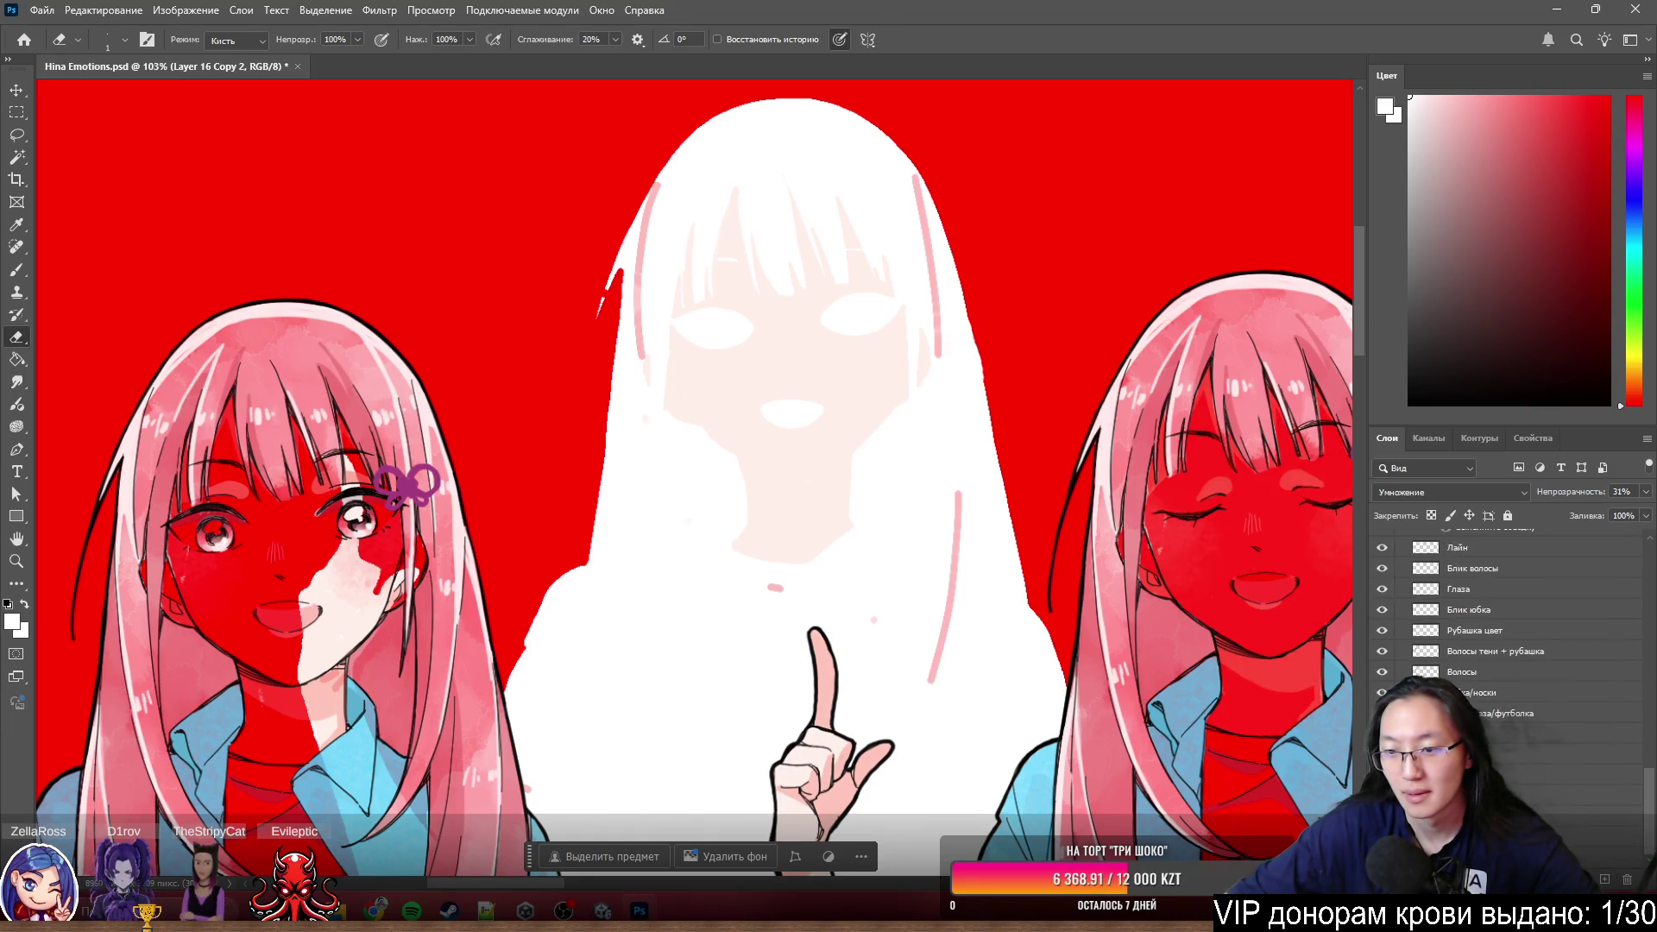
- Toggle the check overlay and Layer 16 Copy 2 to compare shading, then hide the white central silhouette
left_click(1382, 692)
scroll(1394, 675, "up", 2)
scroll(1394, 674, "up", 2)
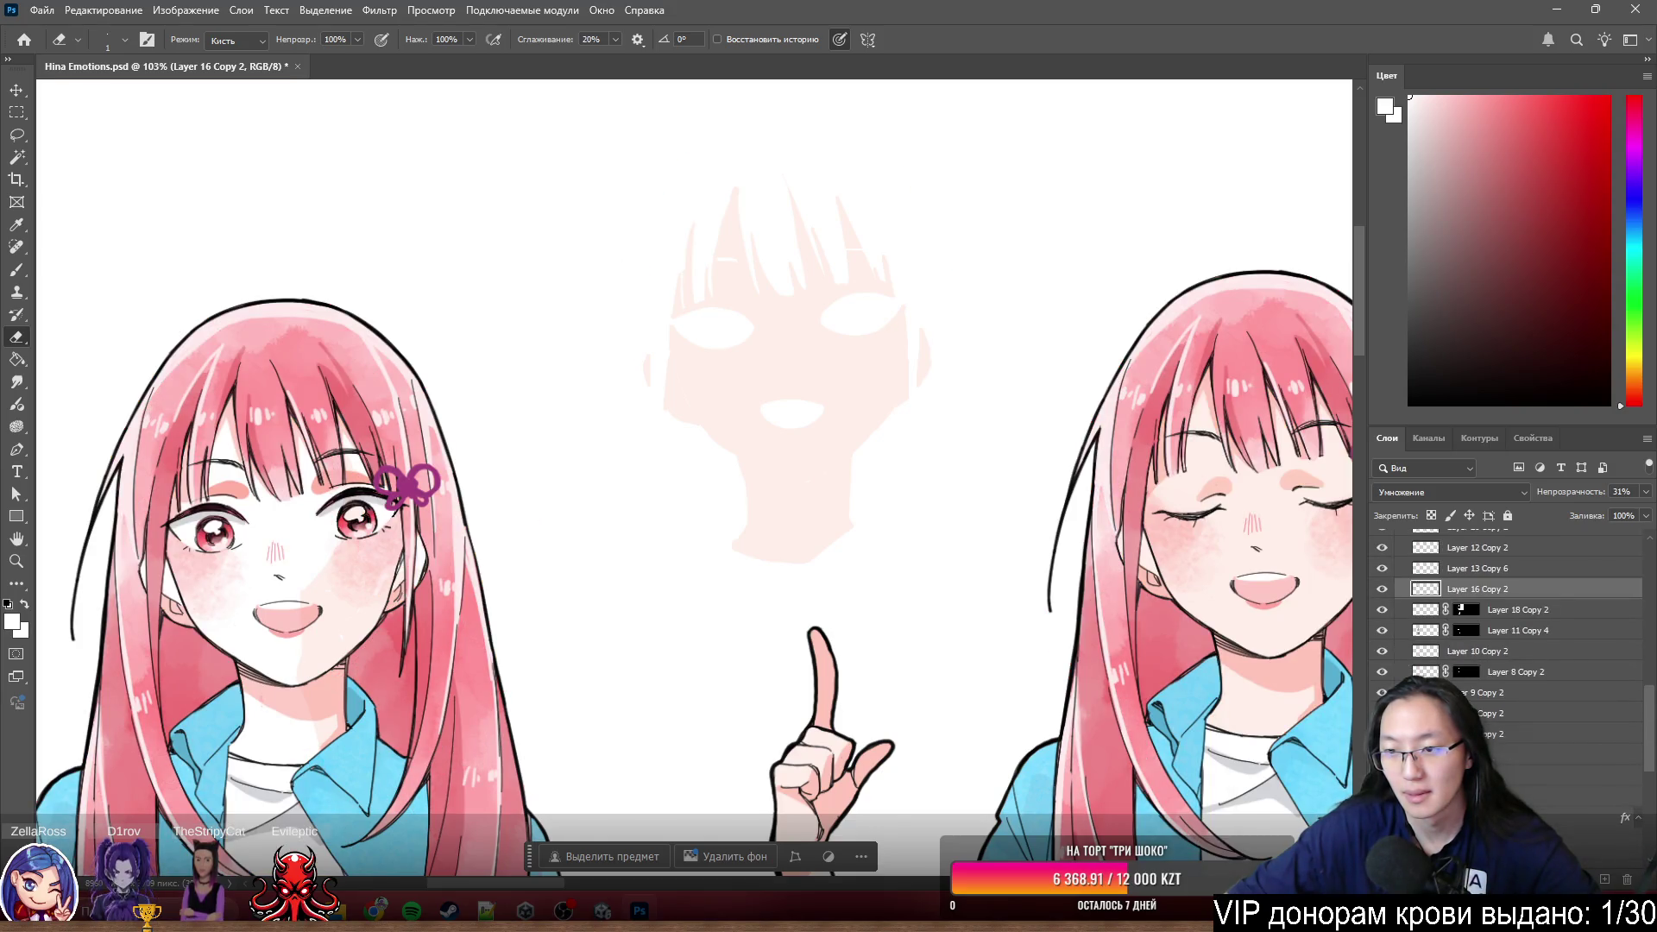
scroll(1395, 674, "up", 1)
left_click(1381, 656)
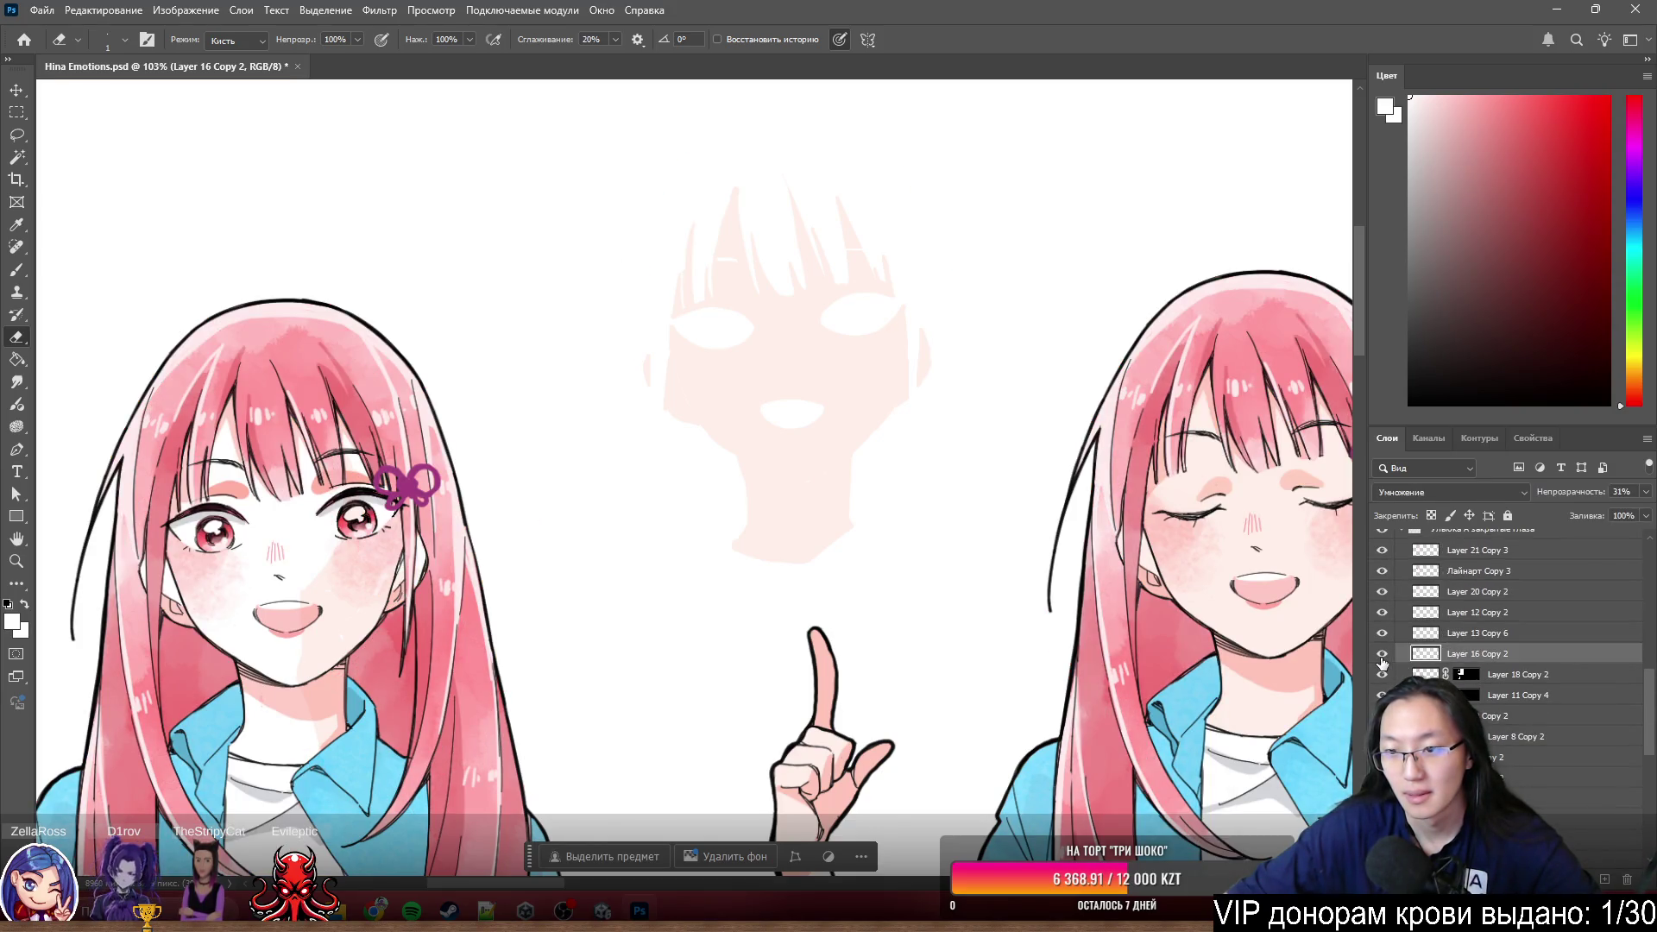
left_click(1382, 654)
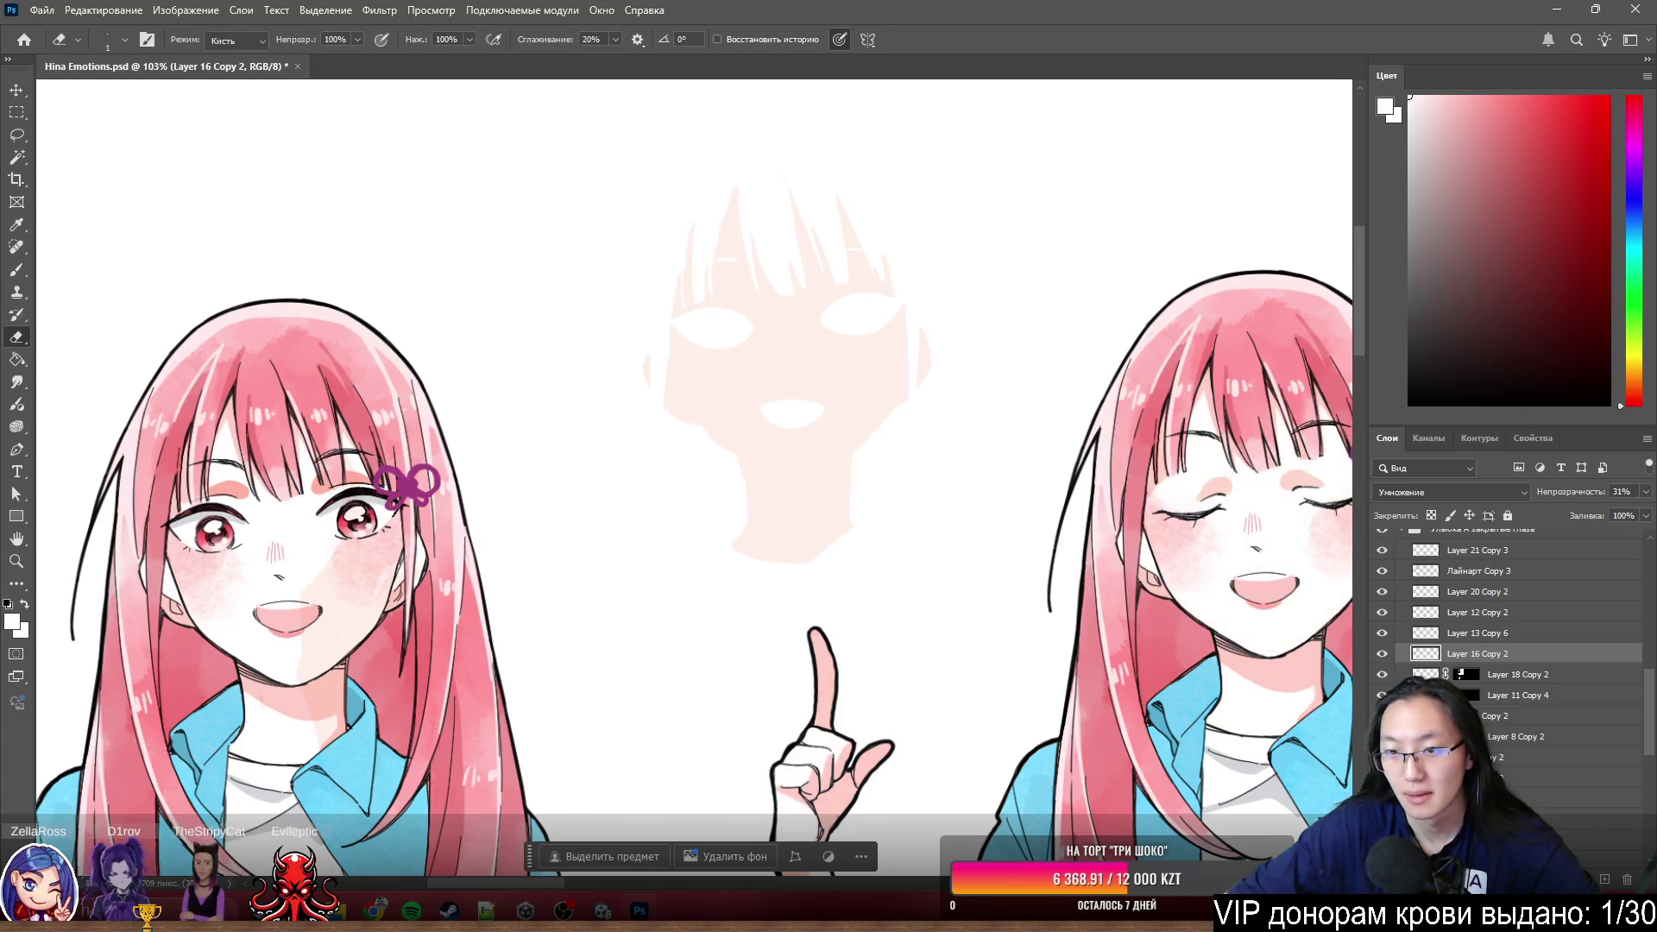
left_click(1382, 654)
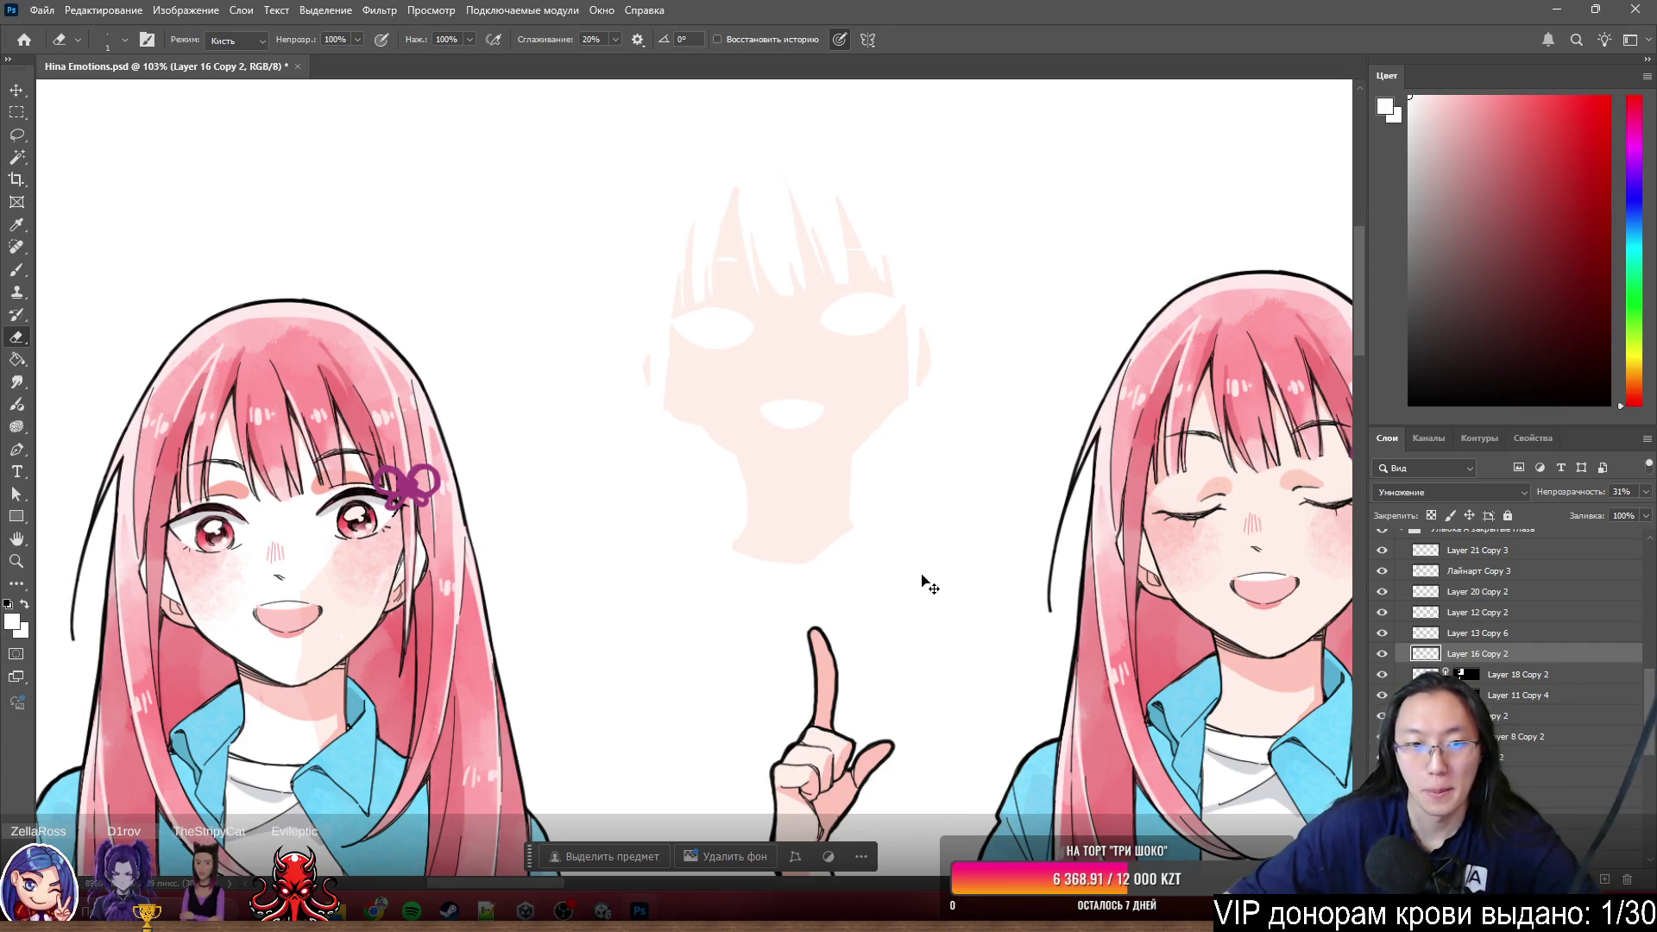
left_click(1390, 636)
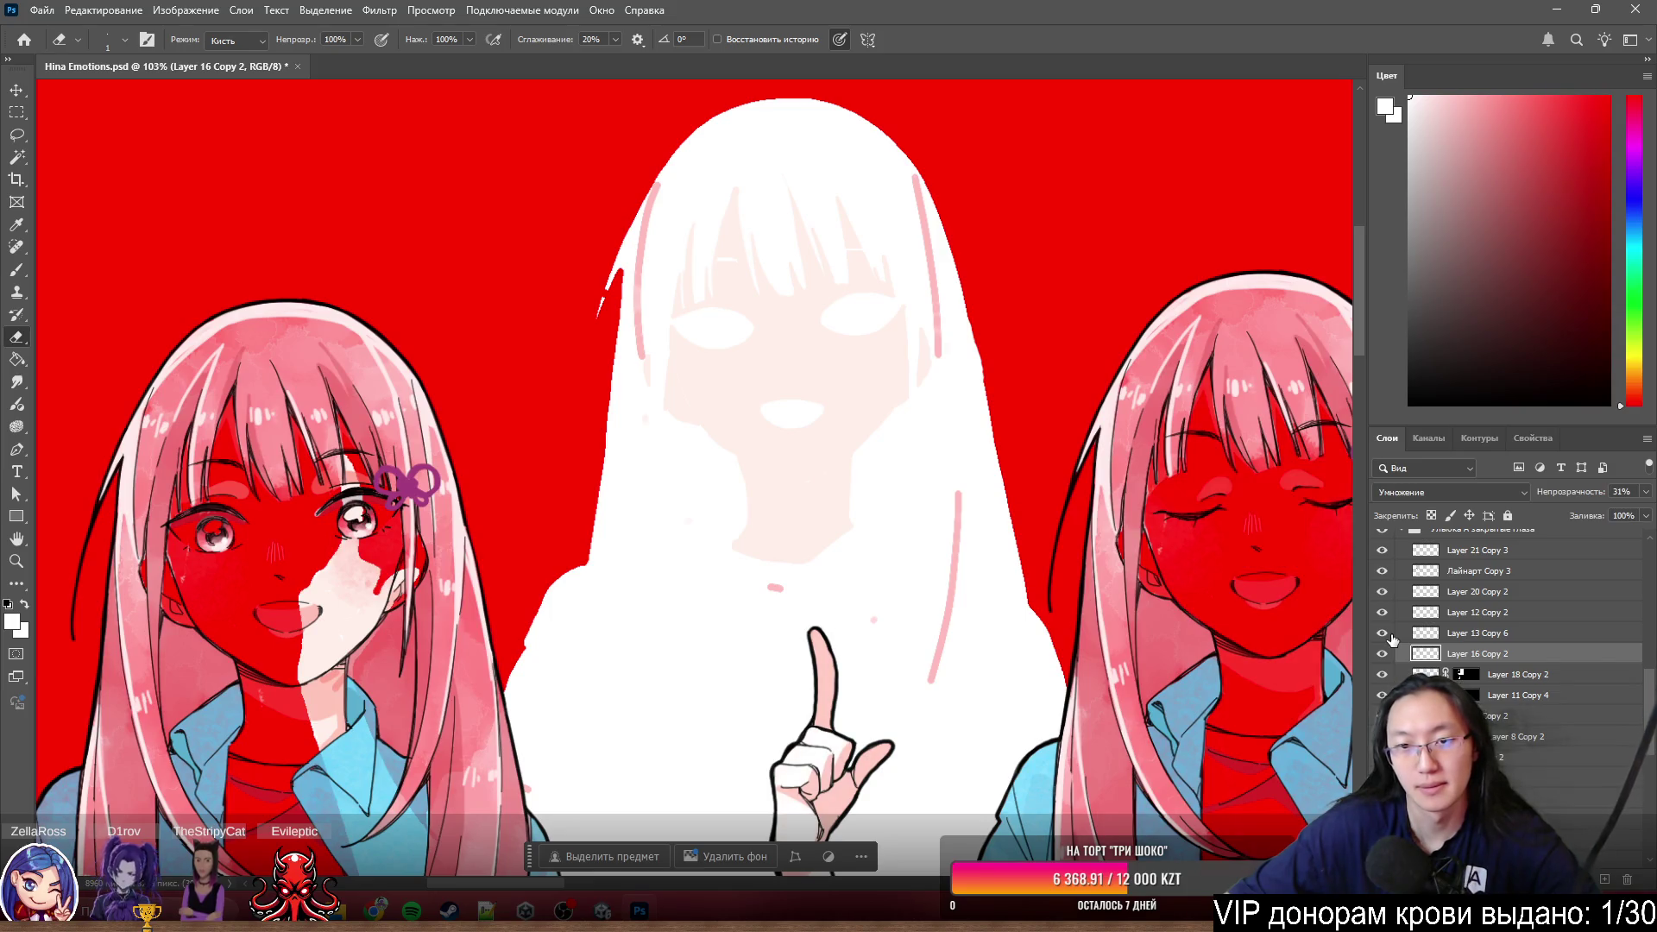
left_click(1392, 639)
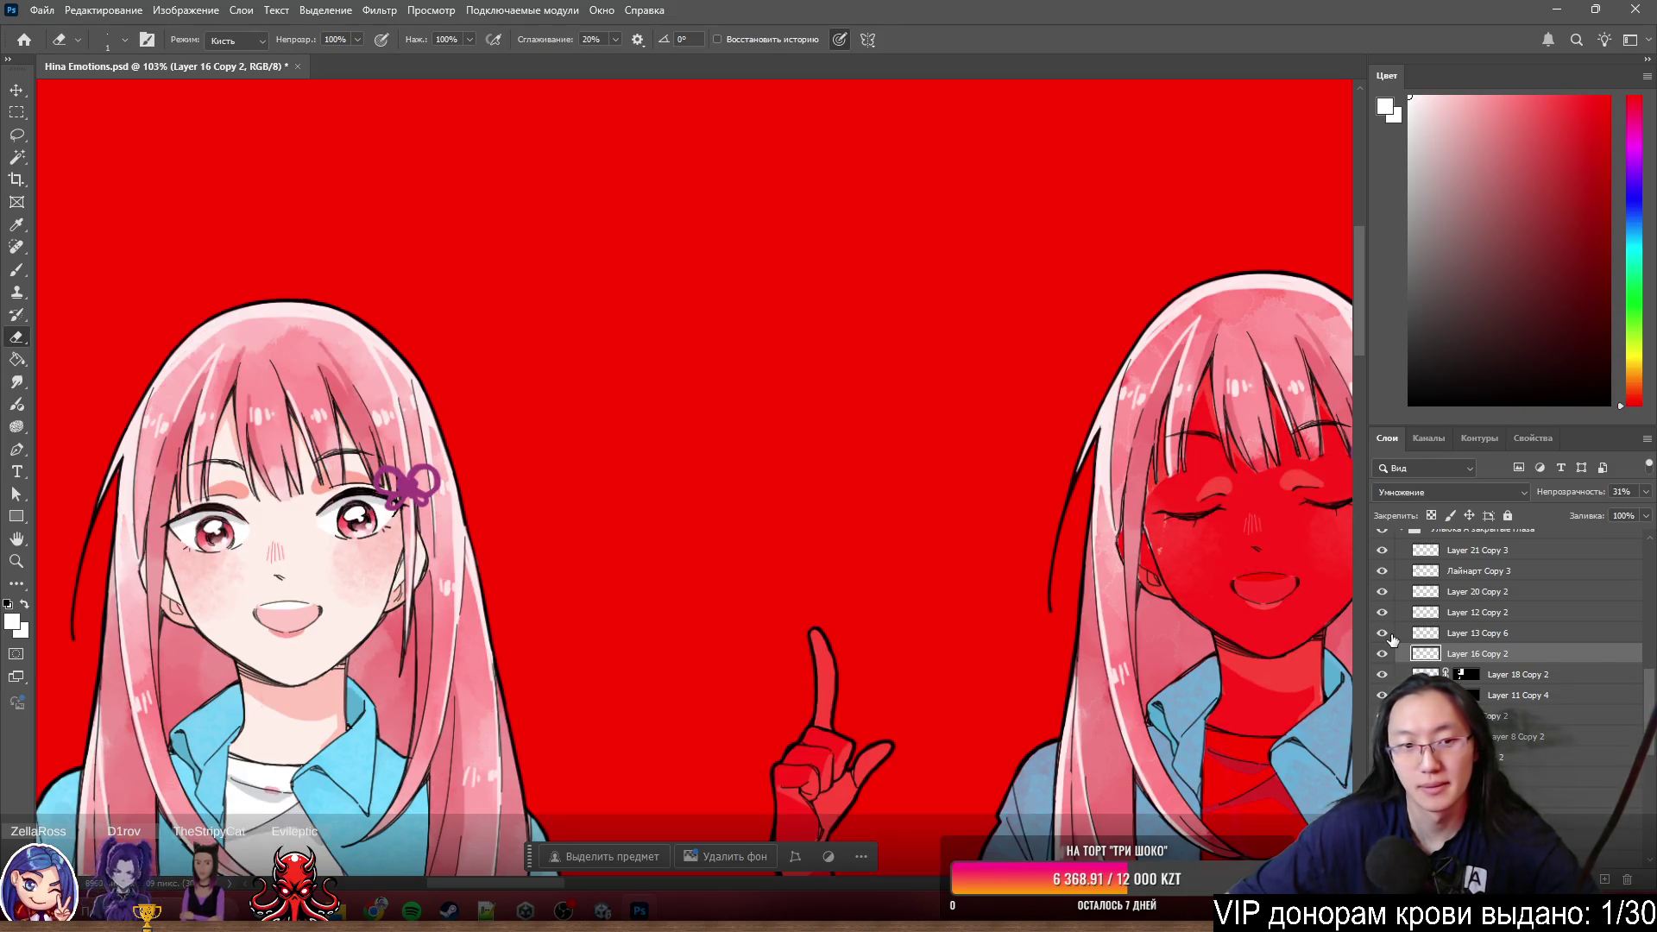
scroll(1036, 428, "up", 5)
scroll(1036, 429, "up", 3)
scroll(671, 488, "up", 1)
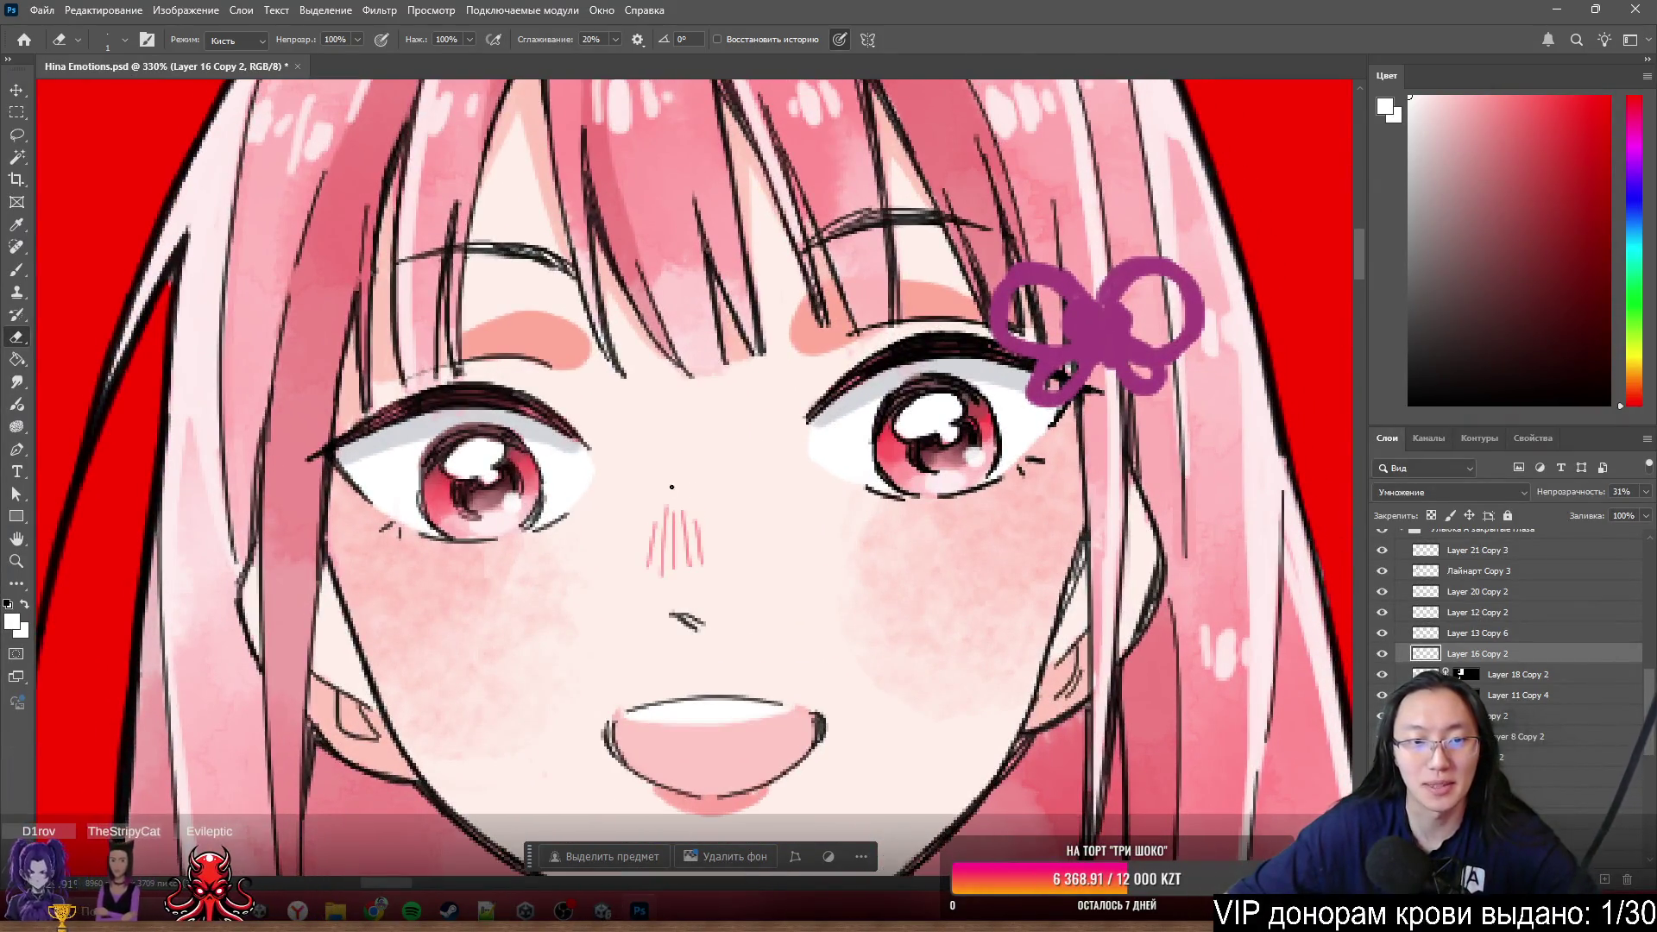
scroll(672, 488, "up", 1)
- Slide the Тон кожи skin-tone layer back into alignment under the girl's face
left_click_drag(671, 487, 738, 493)
scroll(1017, 549, "down", 2)
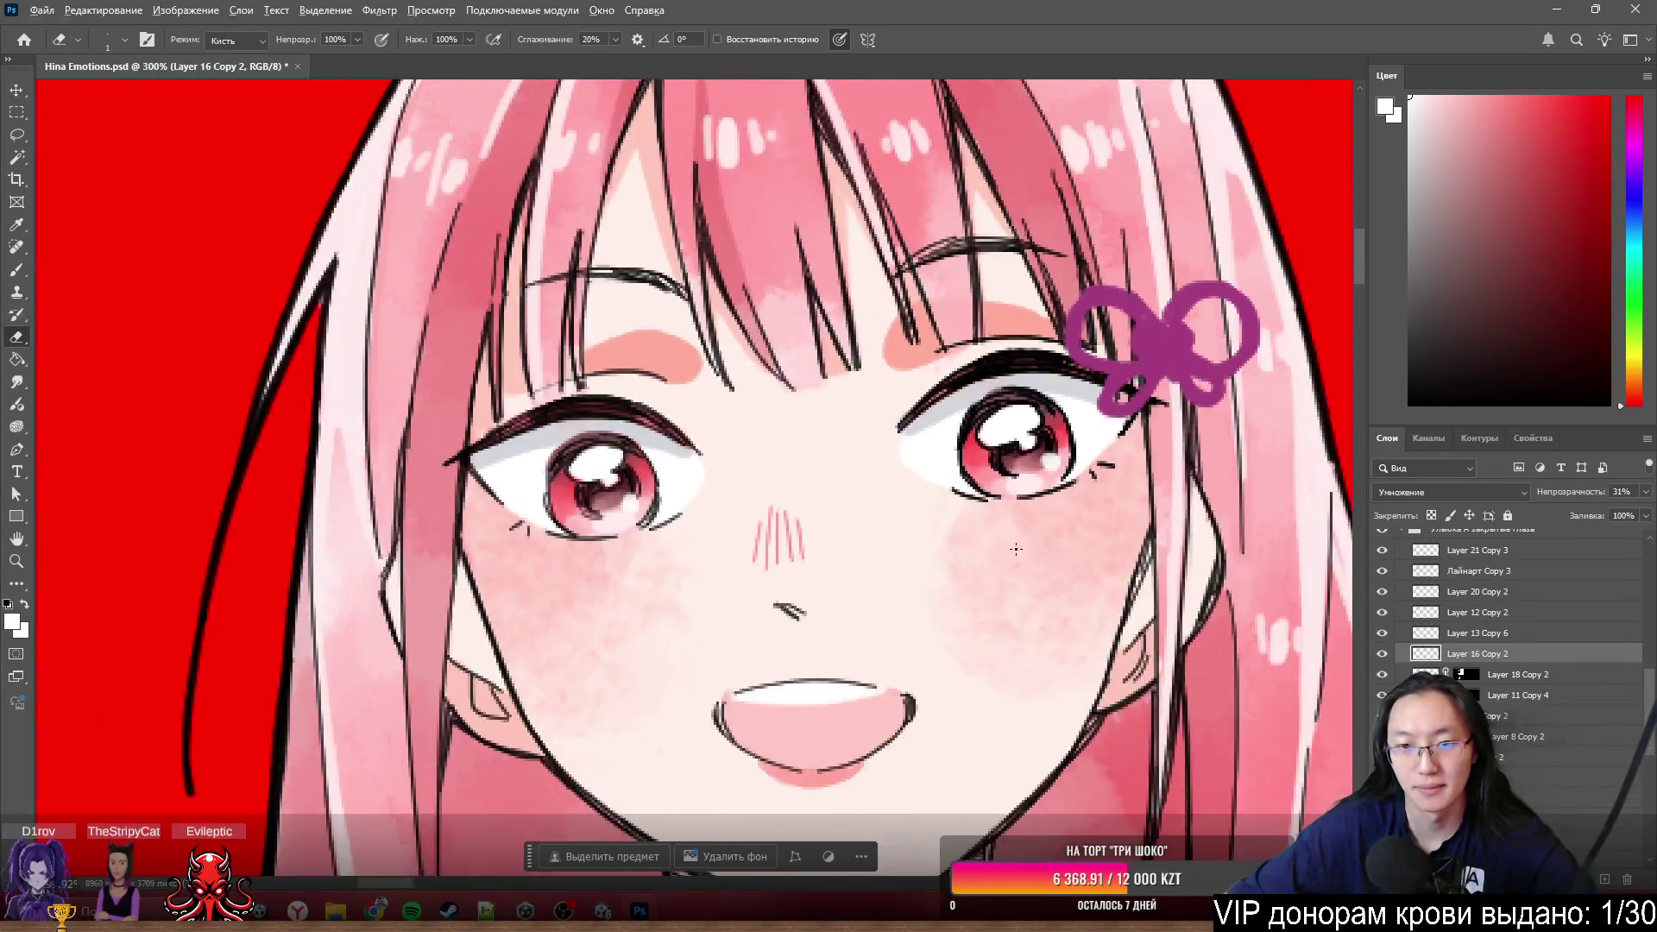
scroll(1017, 550, "down", 1)
left_click(850, 546, "ctrl")
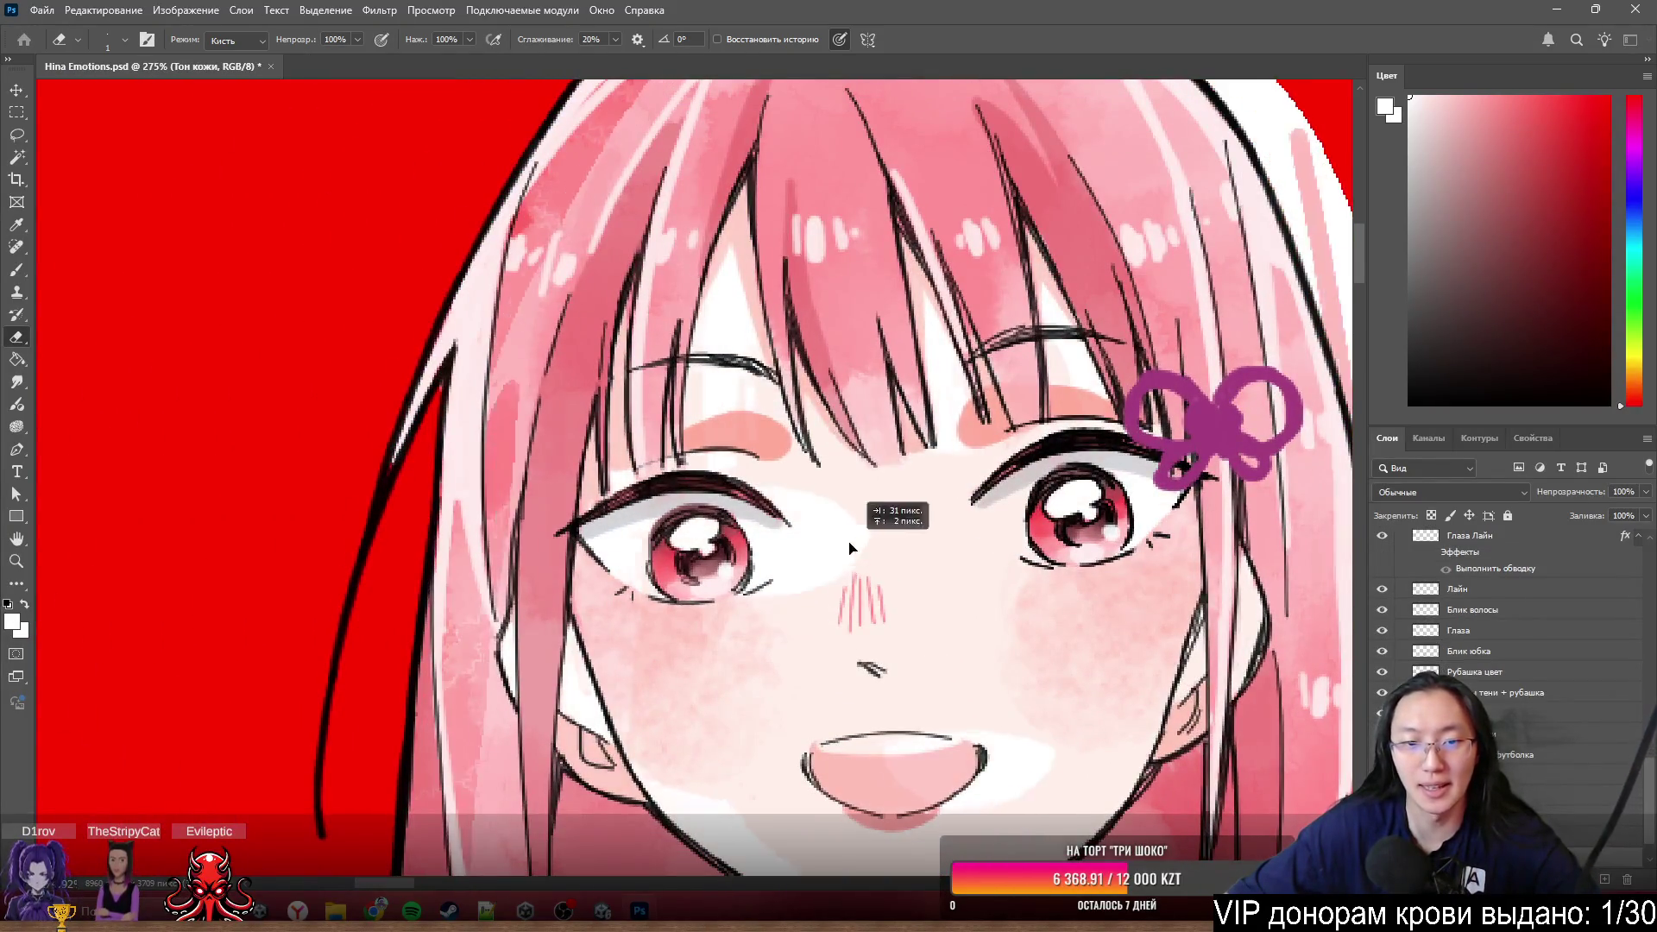
left_click_drag(850, 549, 797, 554)
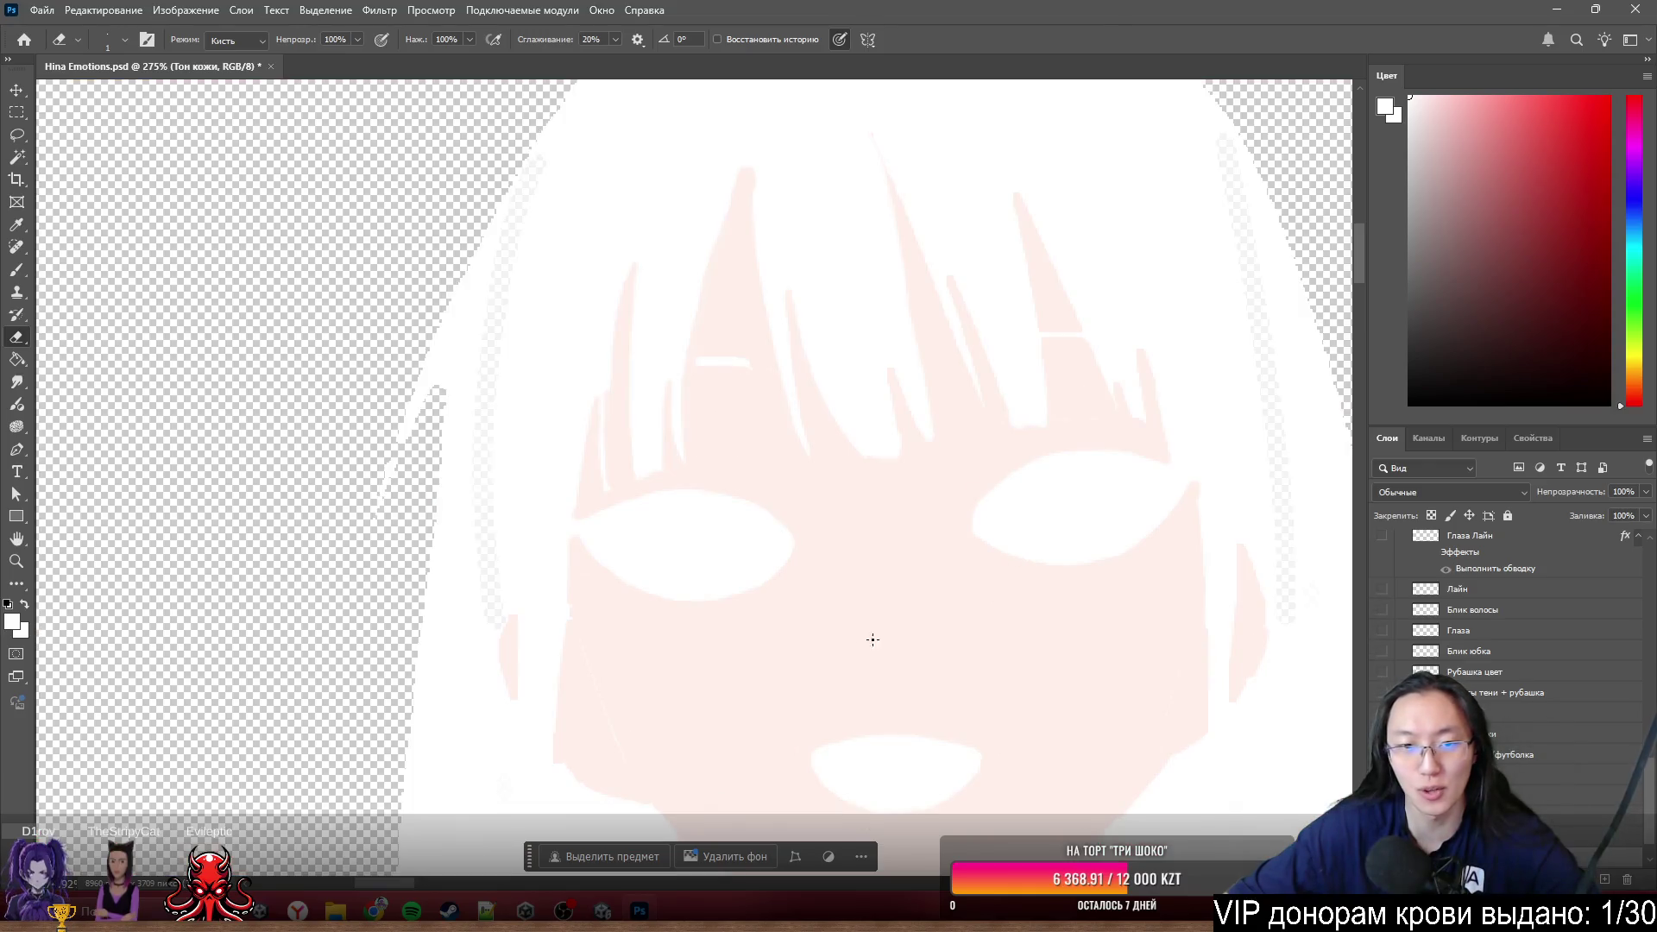
scroll(872, 640, "up", 3)
scroll(681, 604, "up", 2)
- Try Magic Wand selections of the eye white, discard them and switch to the Lasso
key("w")
left_click(775, 458)
left_click(816, 855)
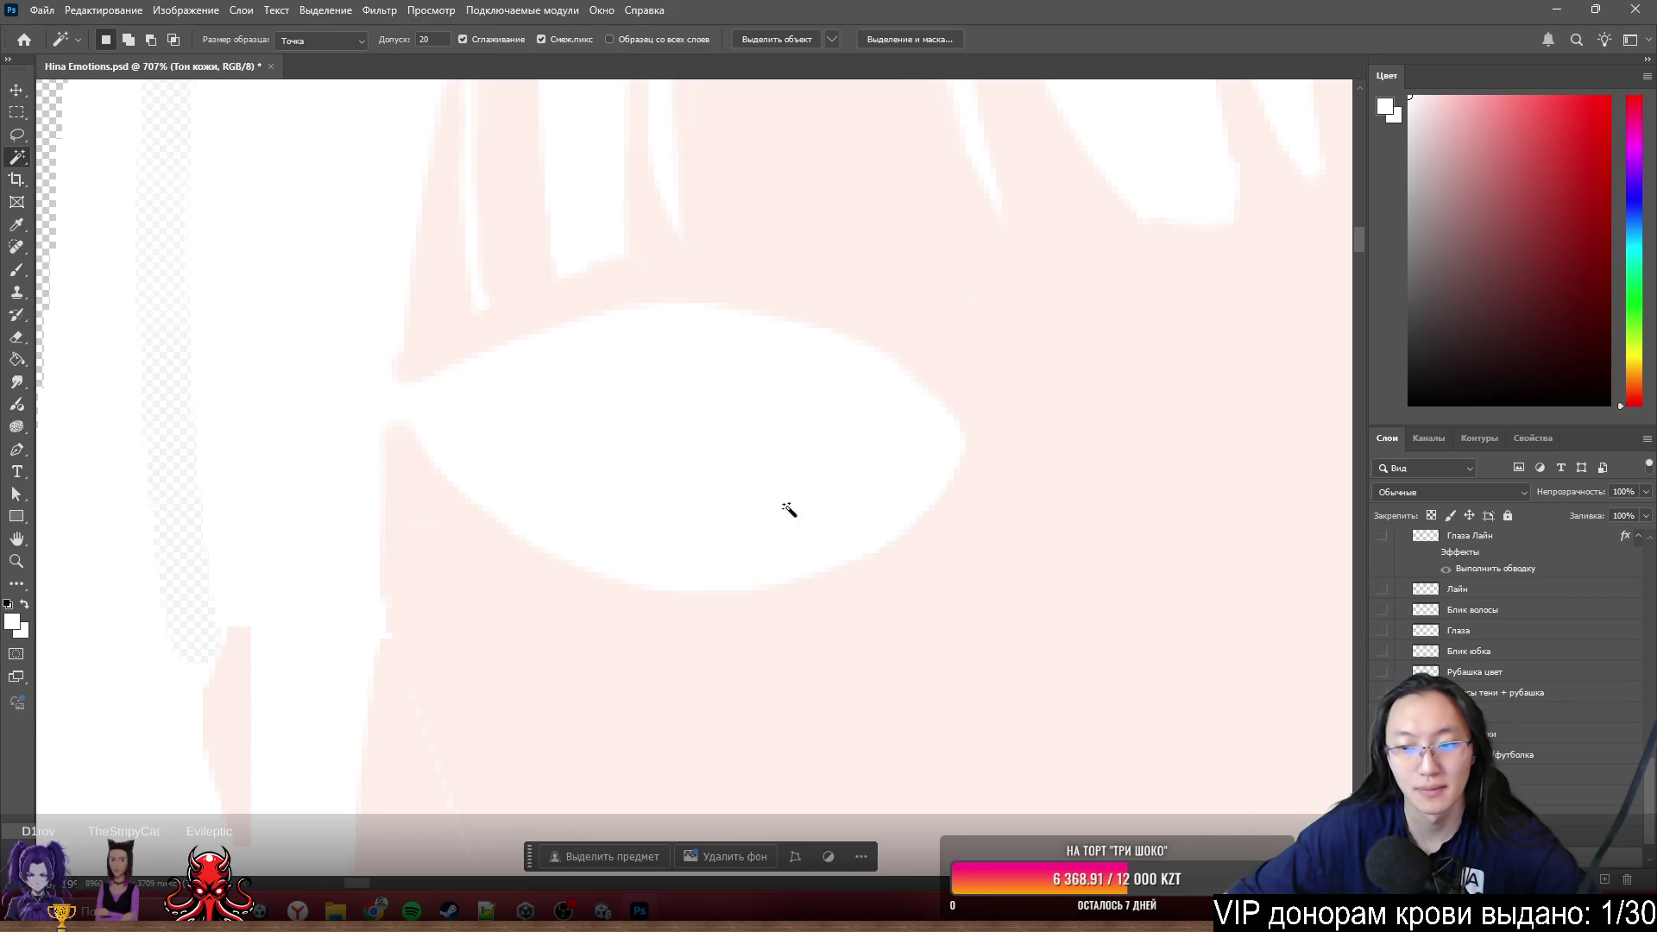
left_click(807, 476)
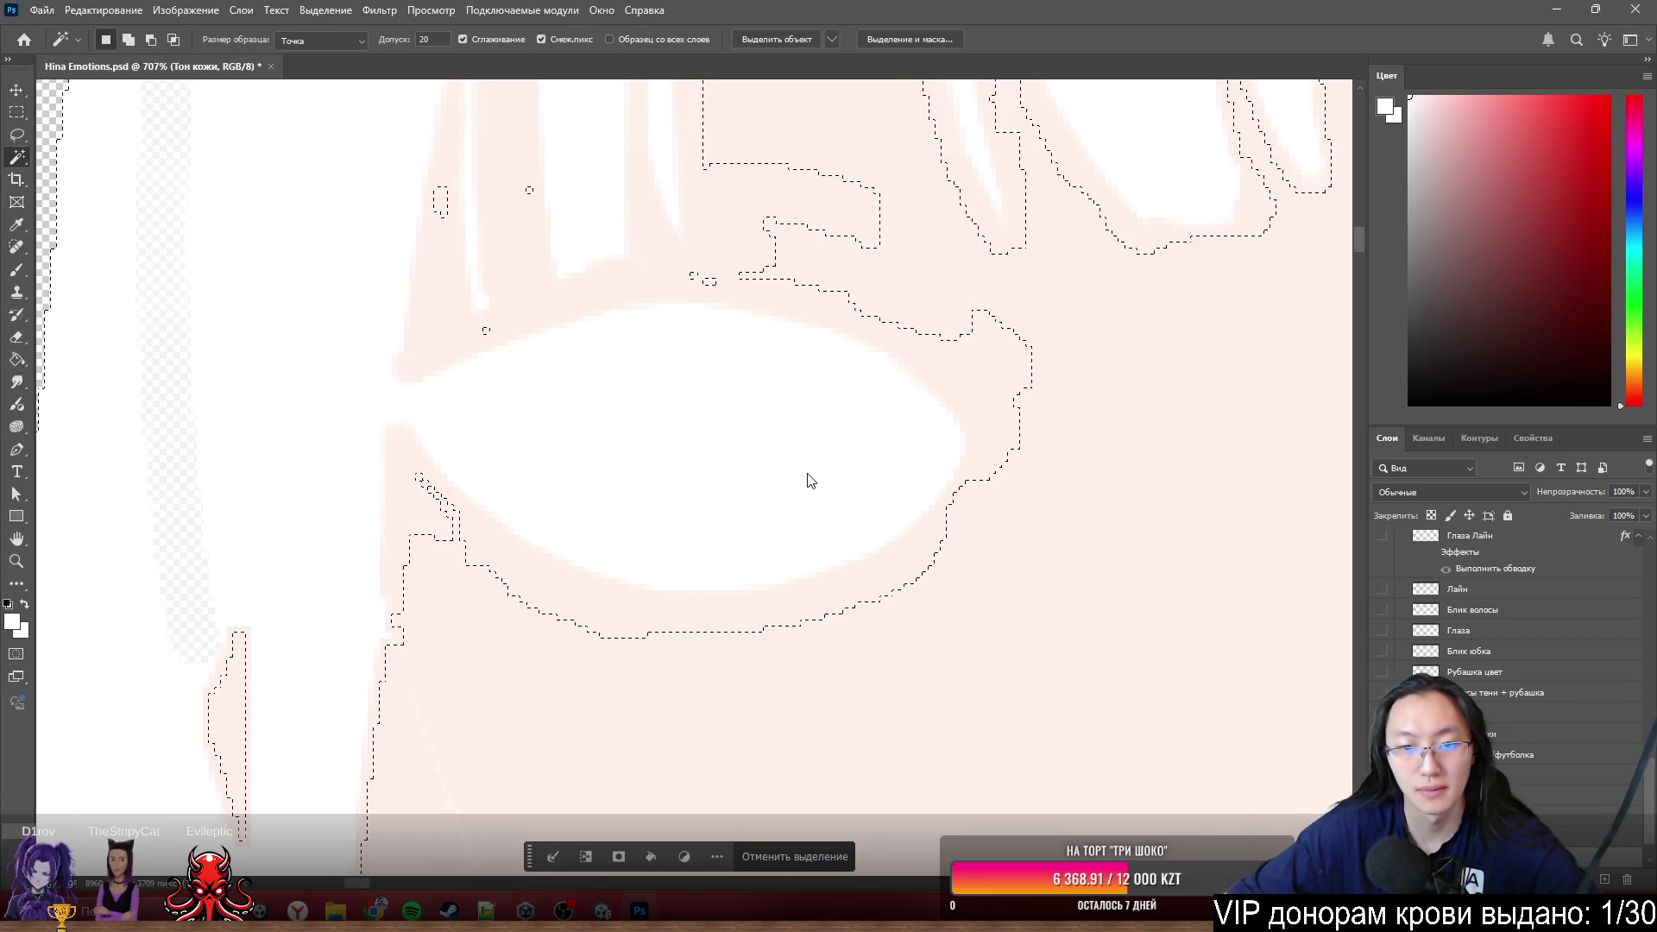
left_click(833, 865)
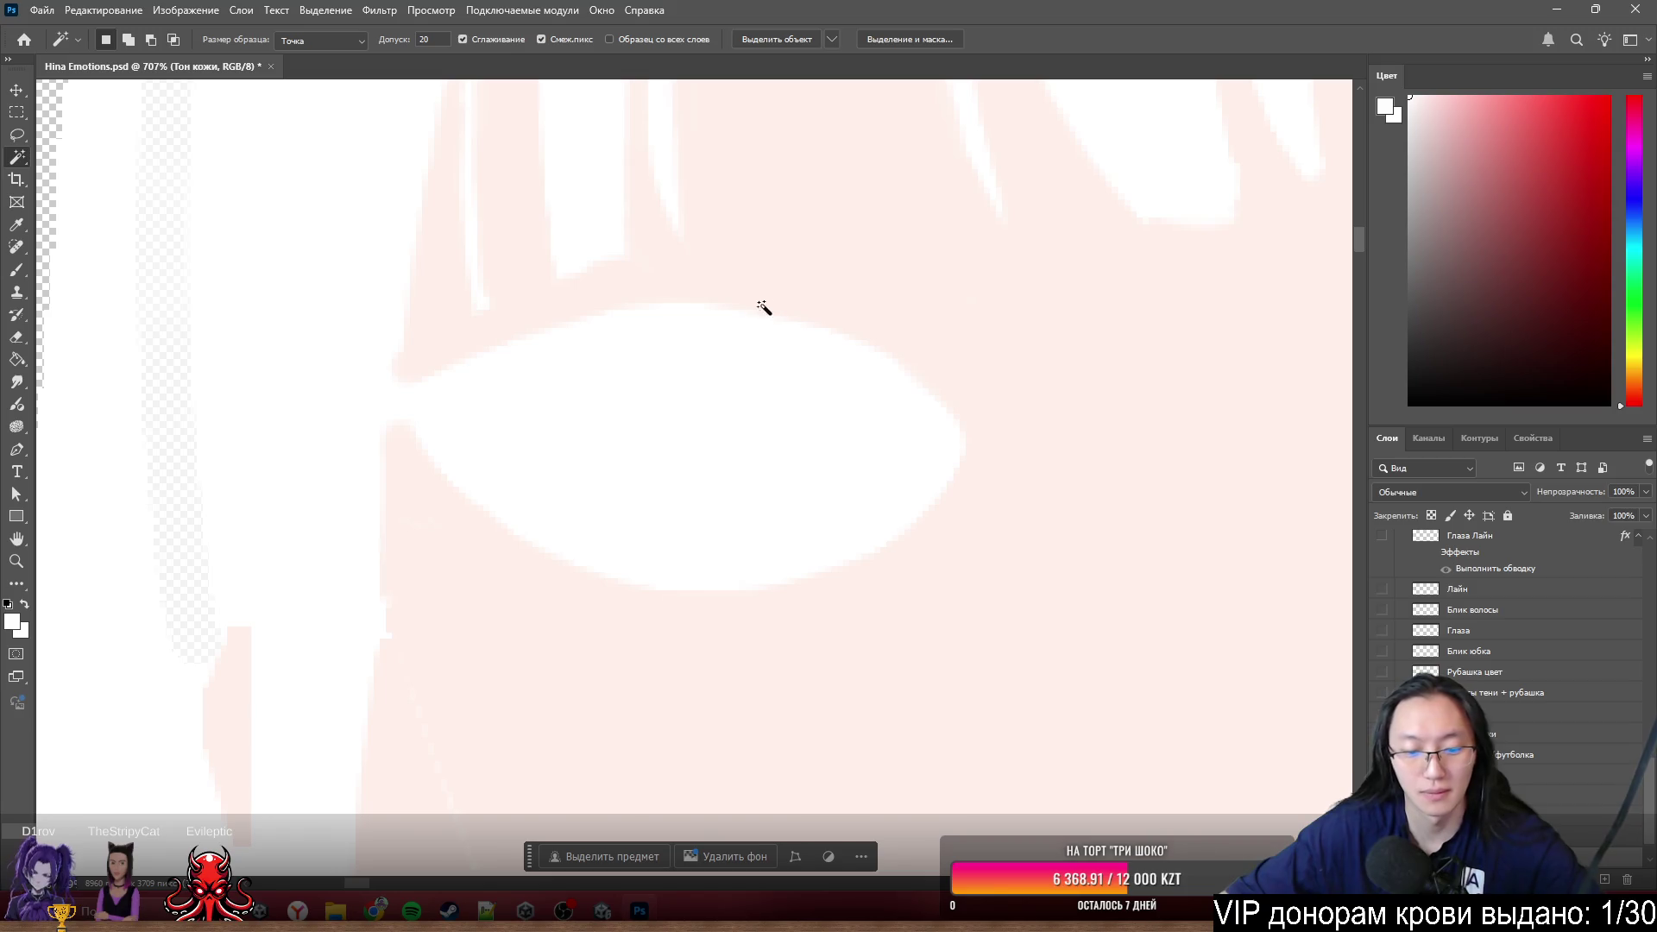
key("l")
scroll(663, 386, "up", 3)
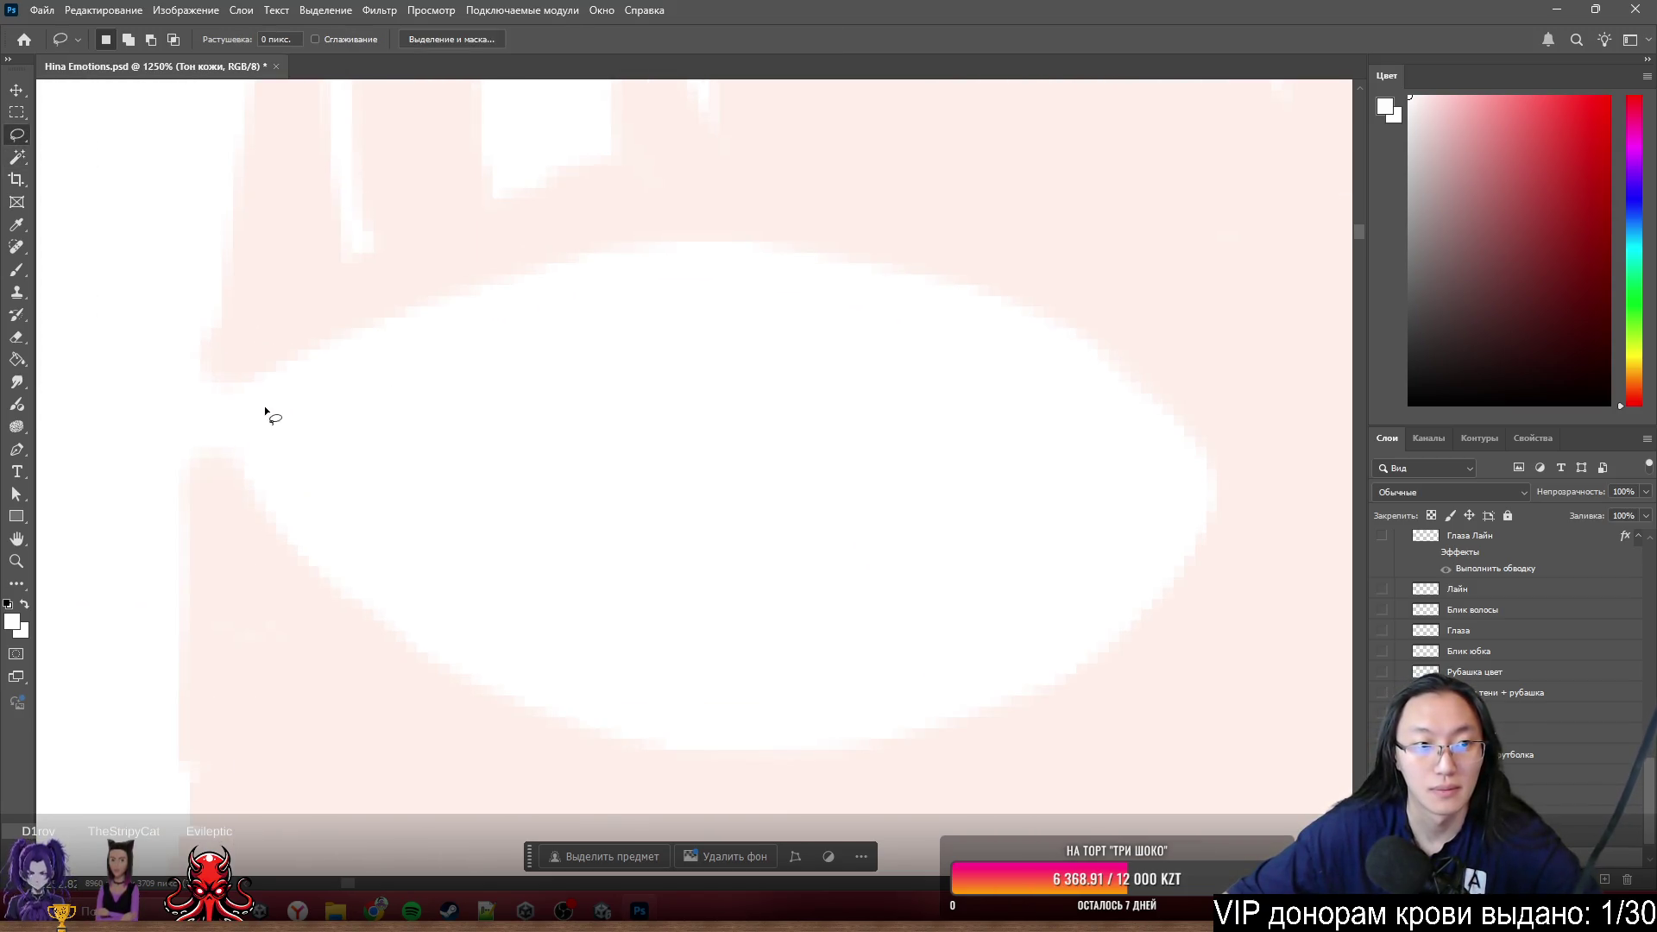
- Lasso the first eye white, Shift-add the second, then dismiss the layer menu unchanged
left_click_drag(221, 405, 644, 265)
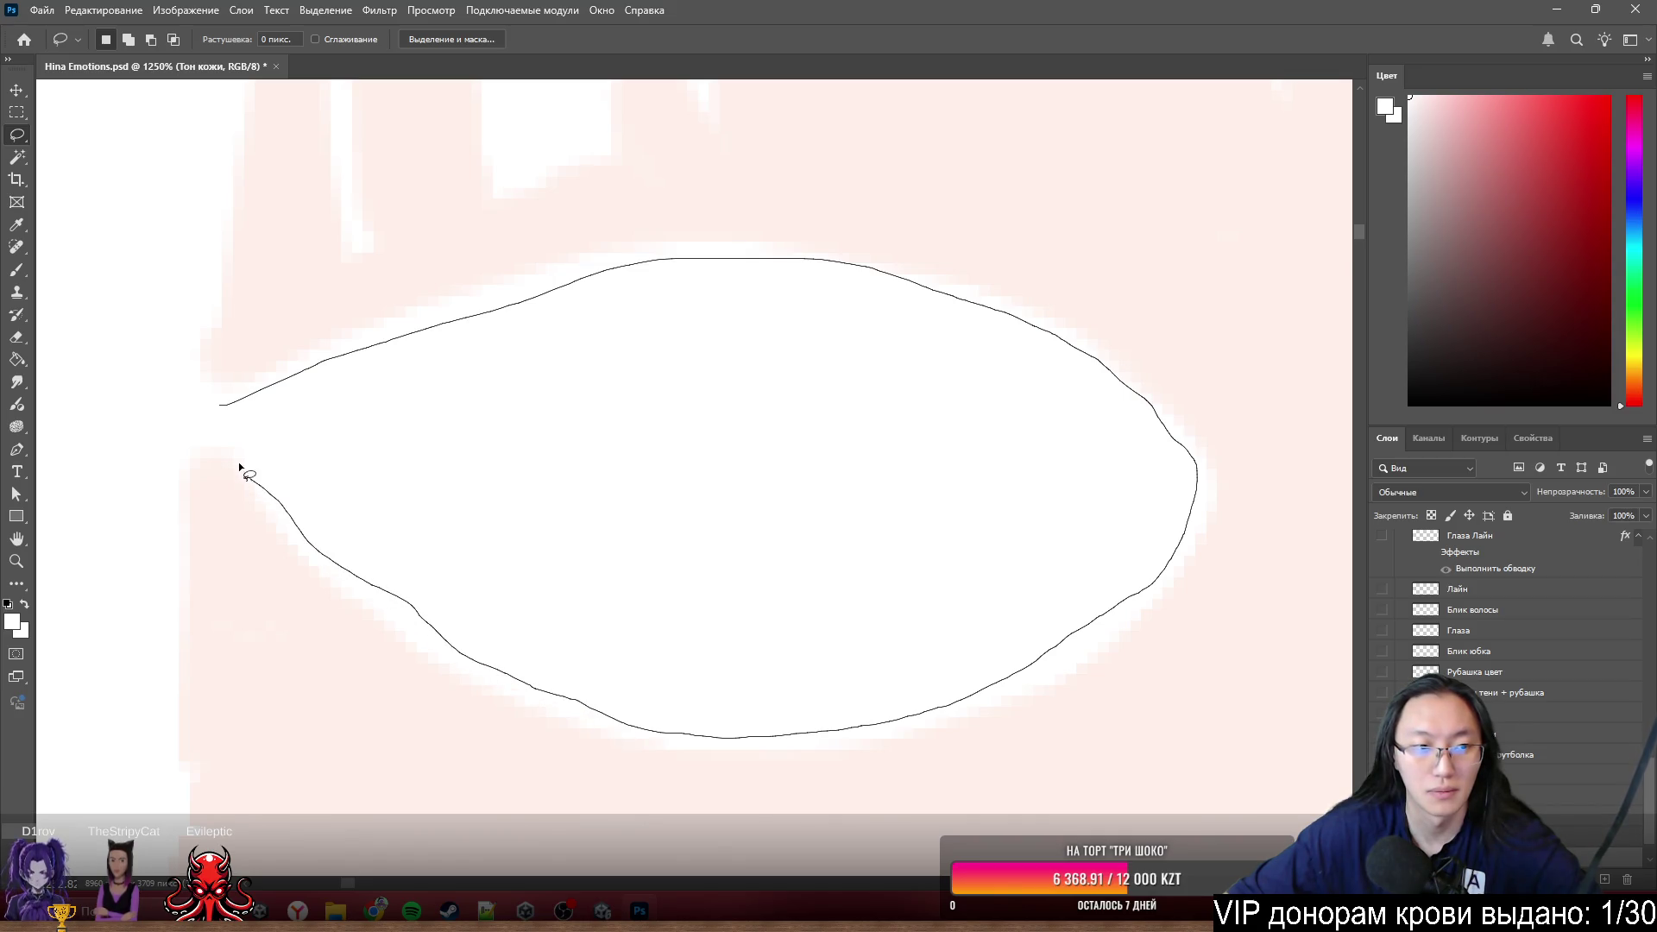
left_click_drag(246, 475, 208, 410)
scroll(303, 481, "down", 3)
scroll(750, 465, "up", 2)
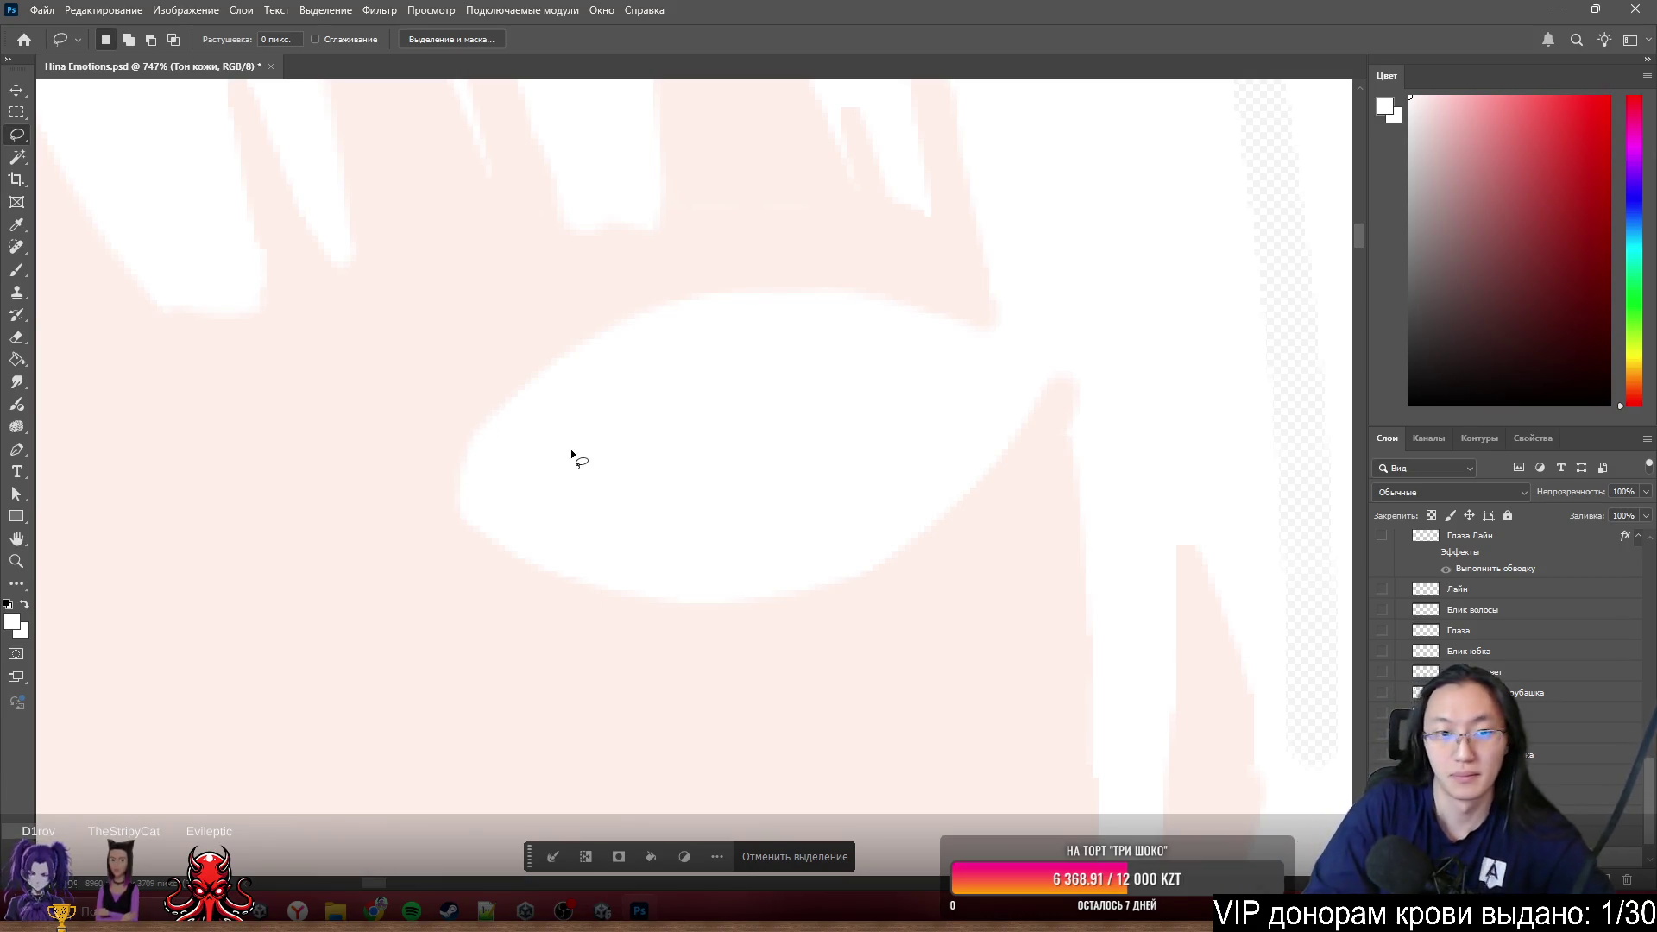
left_click_drag(471, 469, 623, 332)
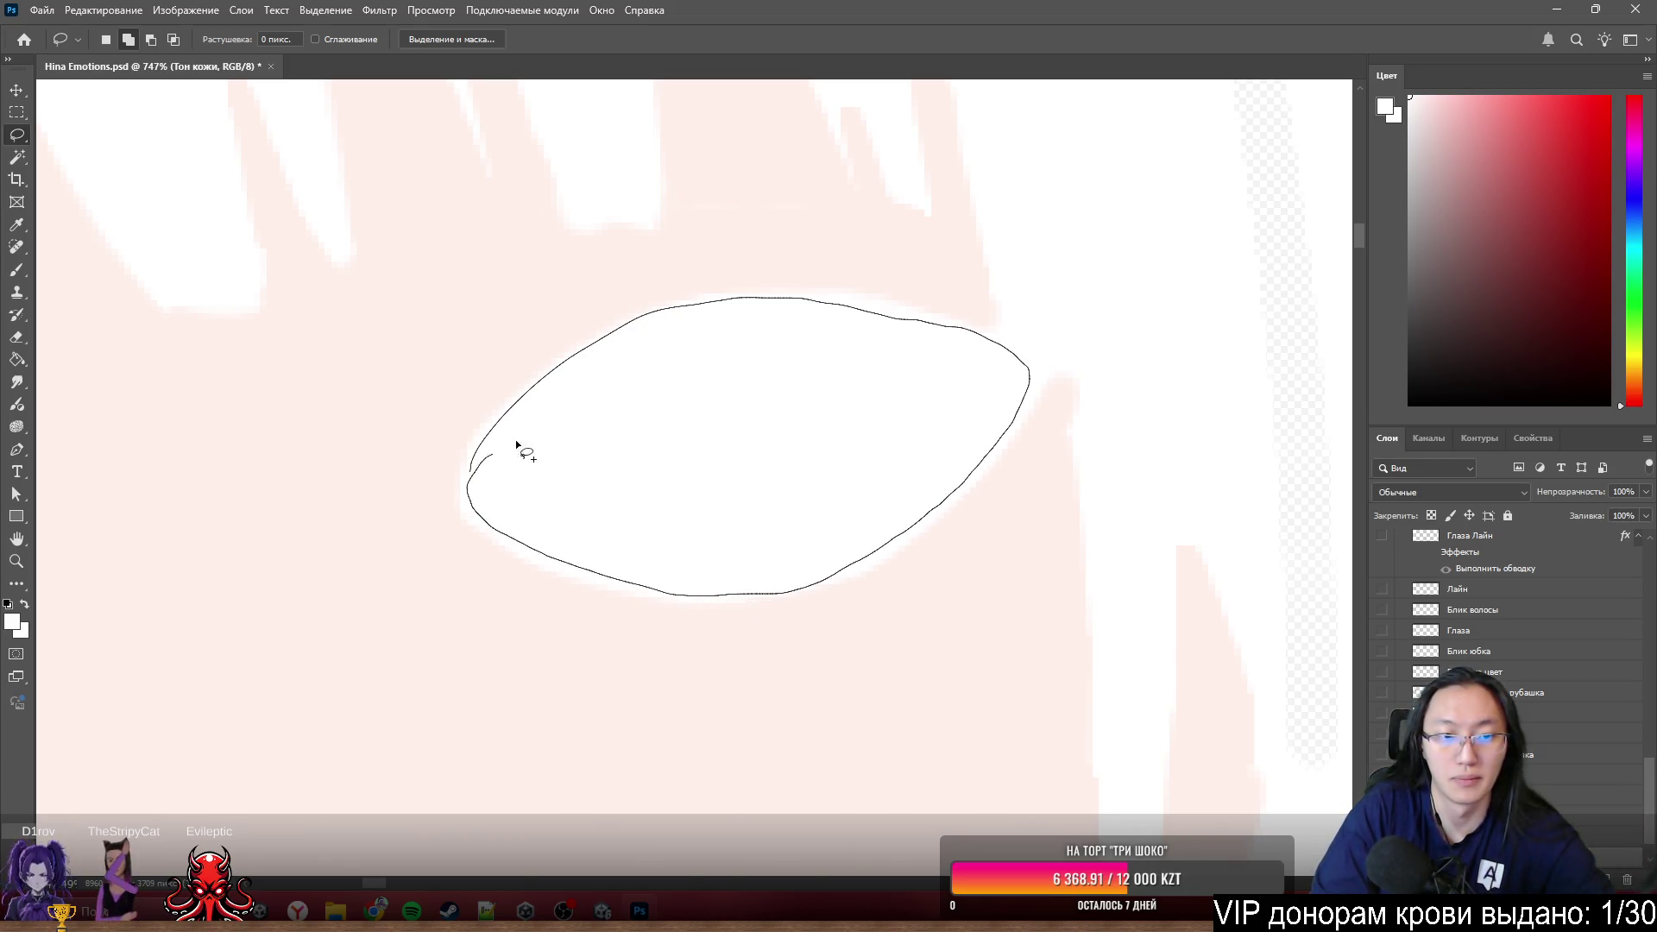
left_click_drag(525, 453, 505, 456)
scroll(972, 359, "down", 2)
scroll(334, 518, "up", 2)
scroll(333, 519, "up", 1)
scroll(168, 297, "down", 2)
scroll(445, 500, "up", 2)
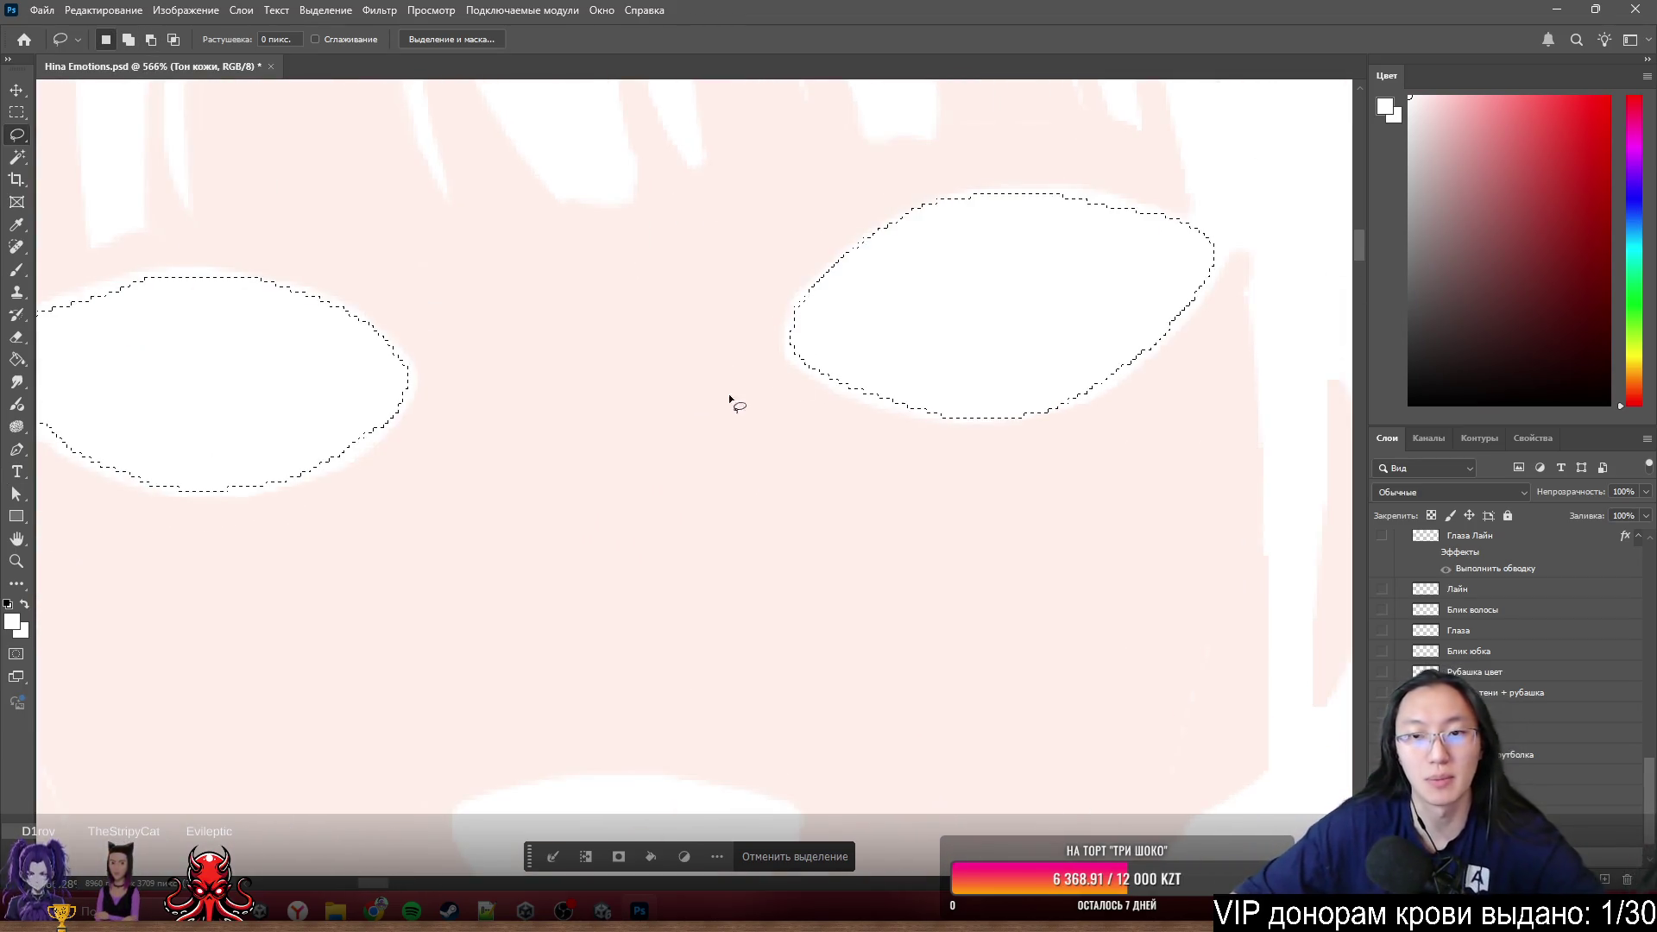
right_click(1439, 752)
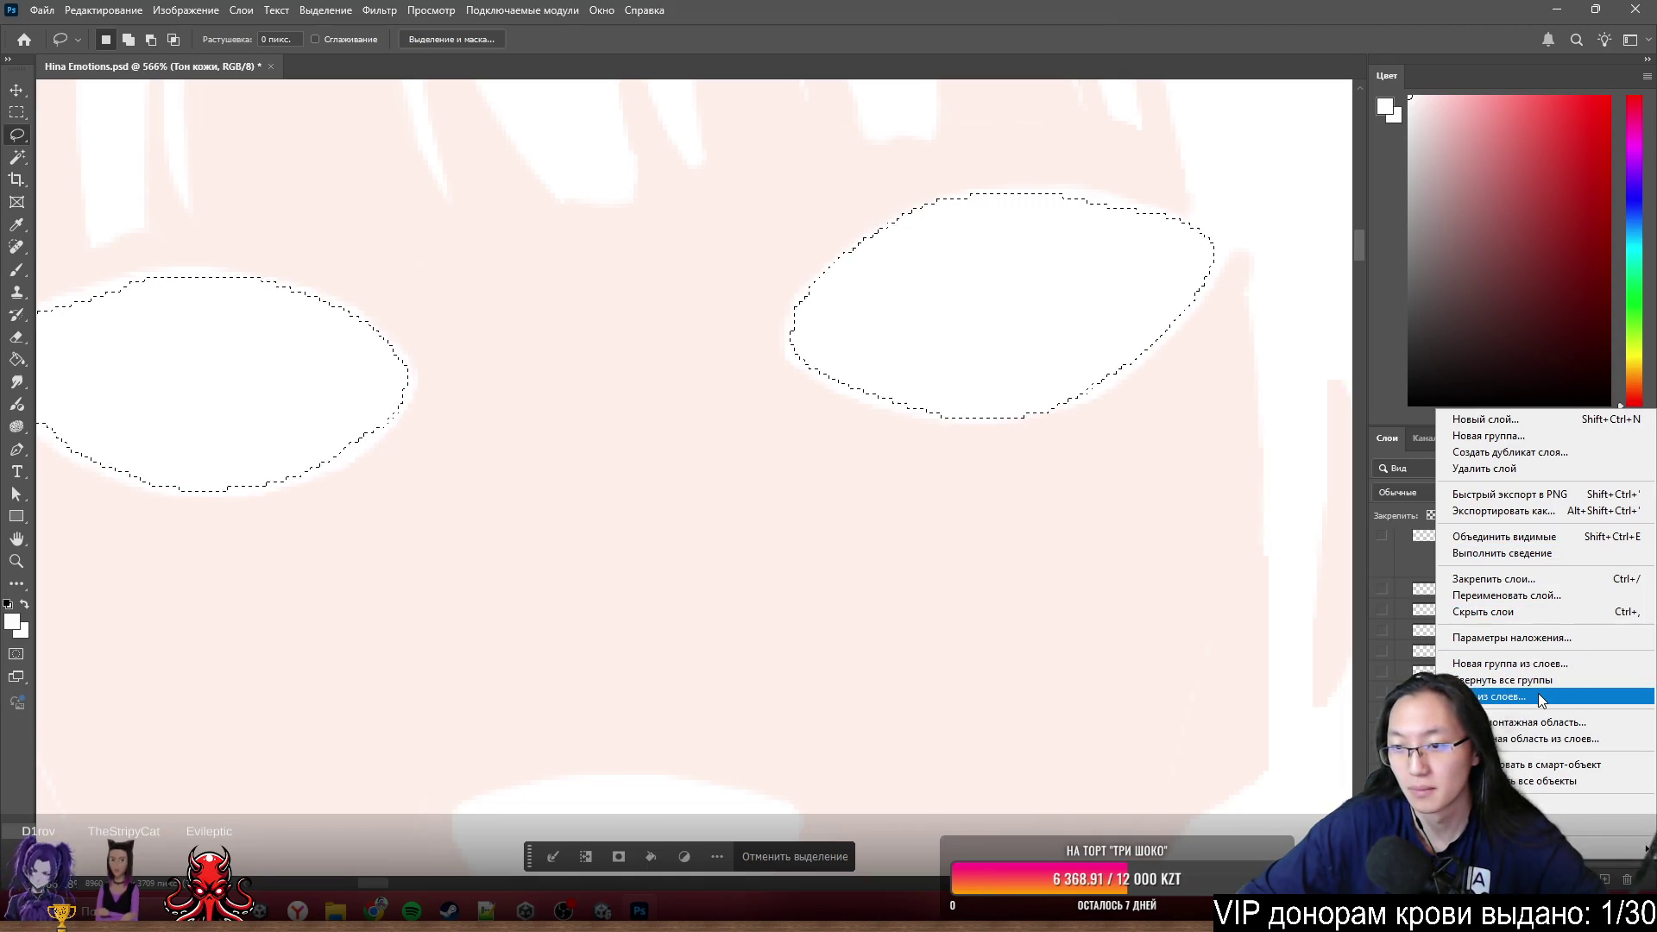
left_click(1041, 375)
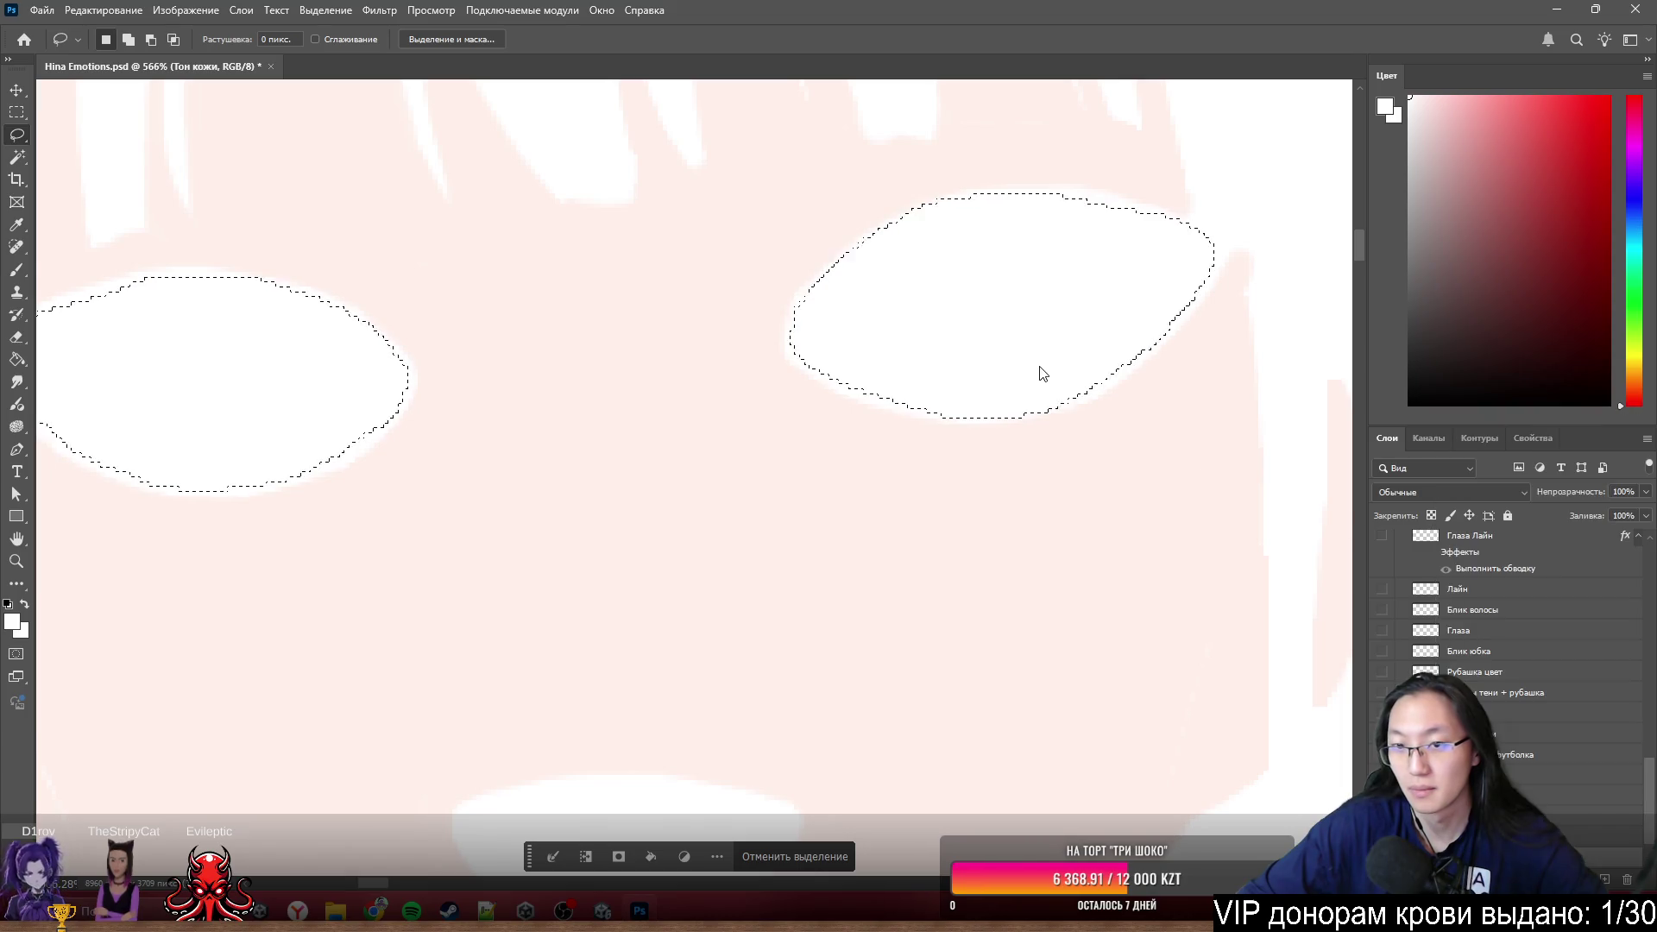
- Copy the eye whites via Layer via Copy onto Глаза белок and switch to the Brush
right_click(1039, 373)
left_click(1139, 482)
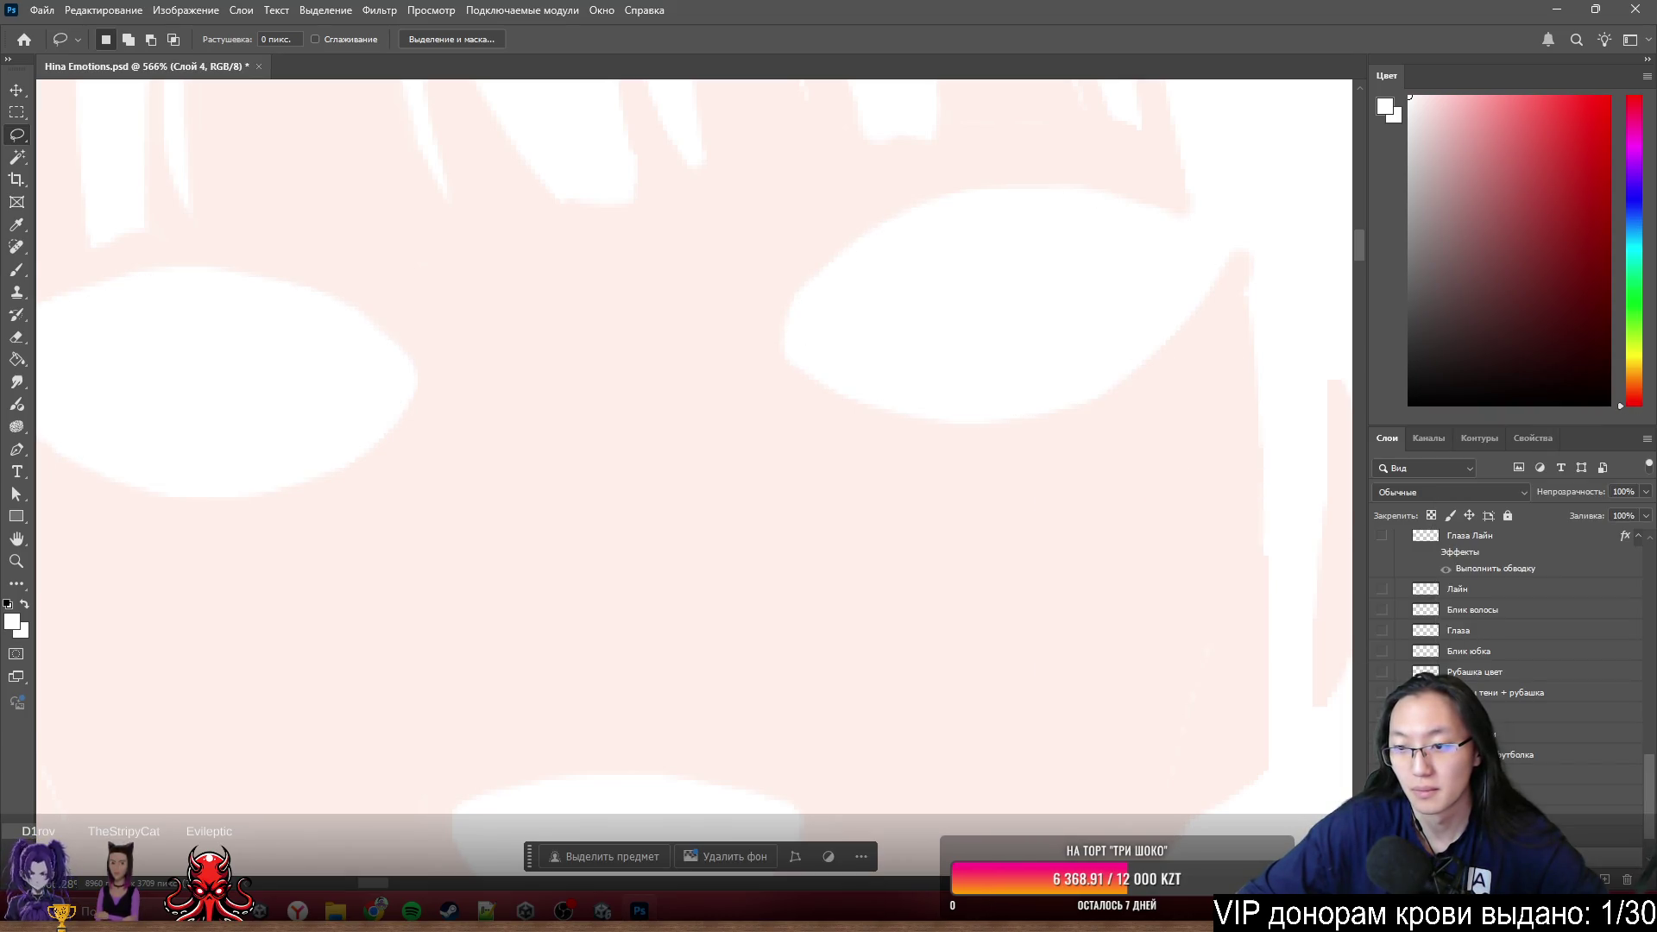
scroll(1509, 622, "down", 2)
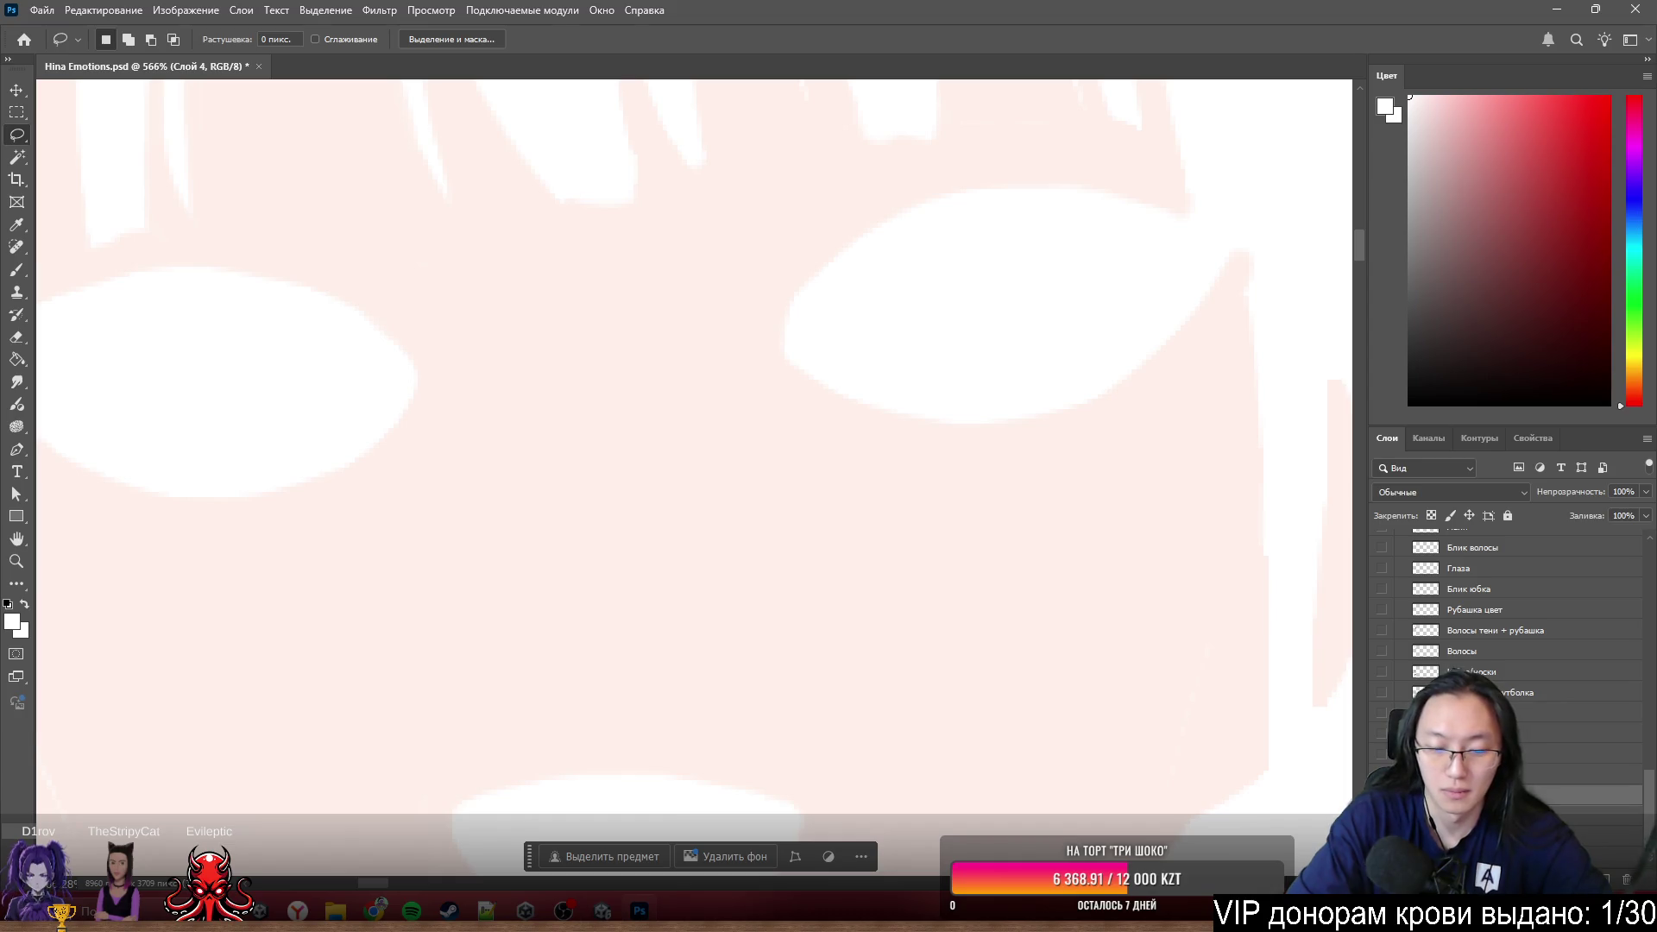
left_click(1489, 713)
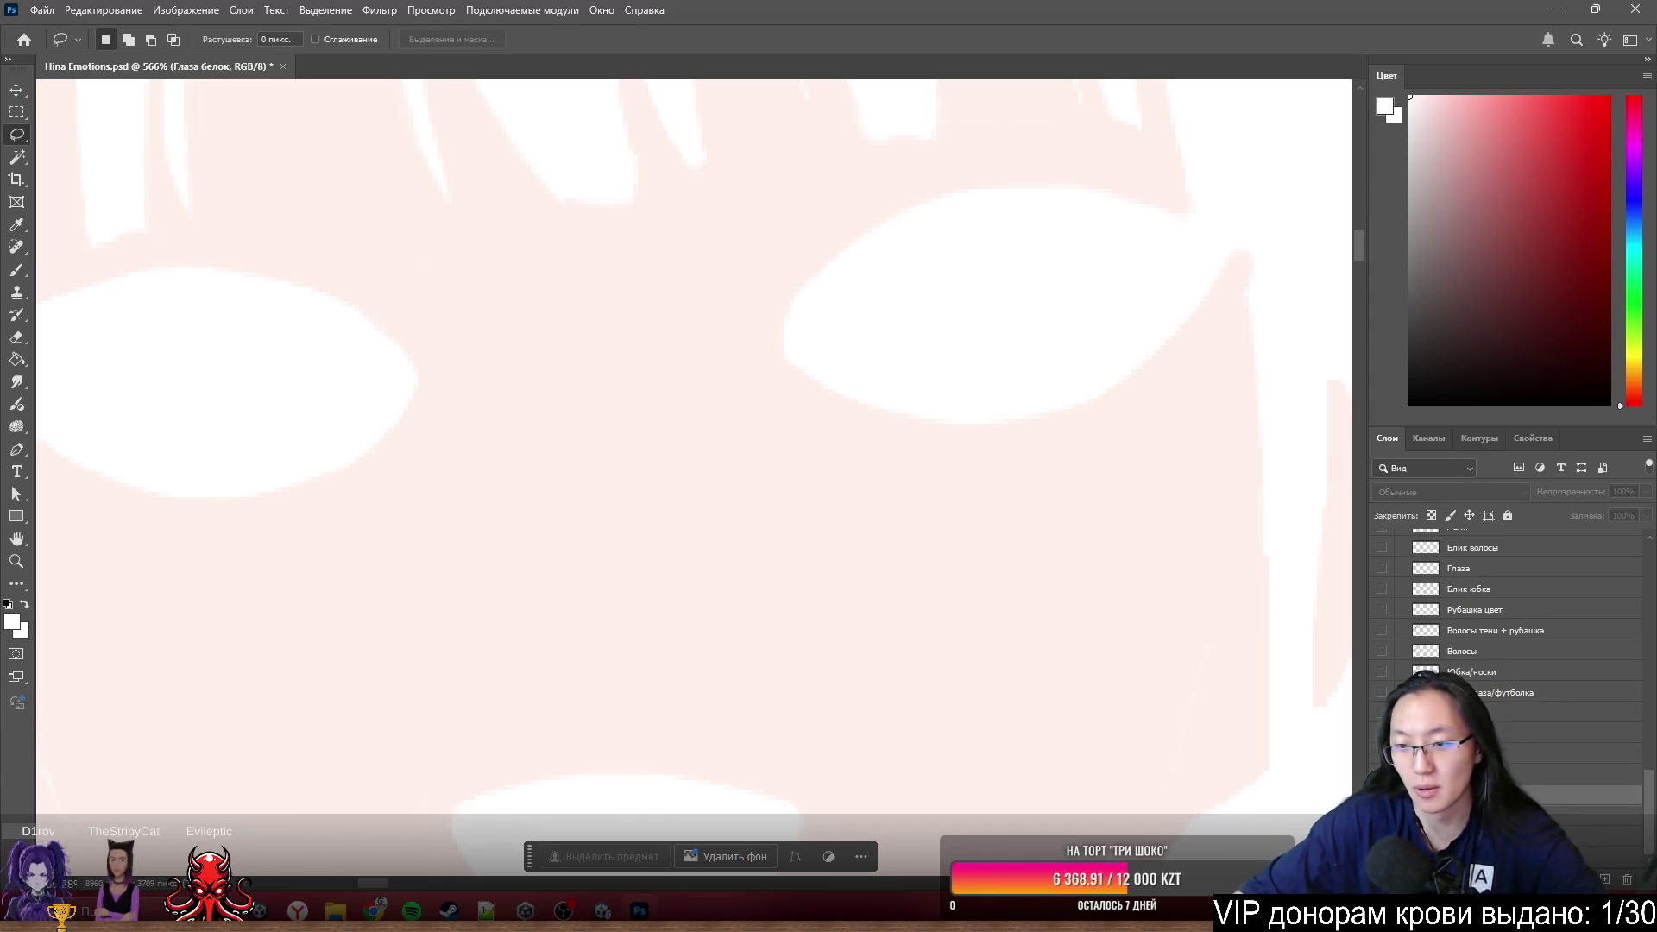
key("b")
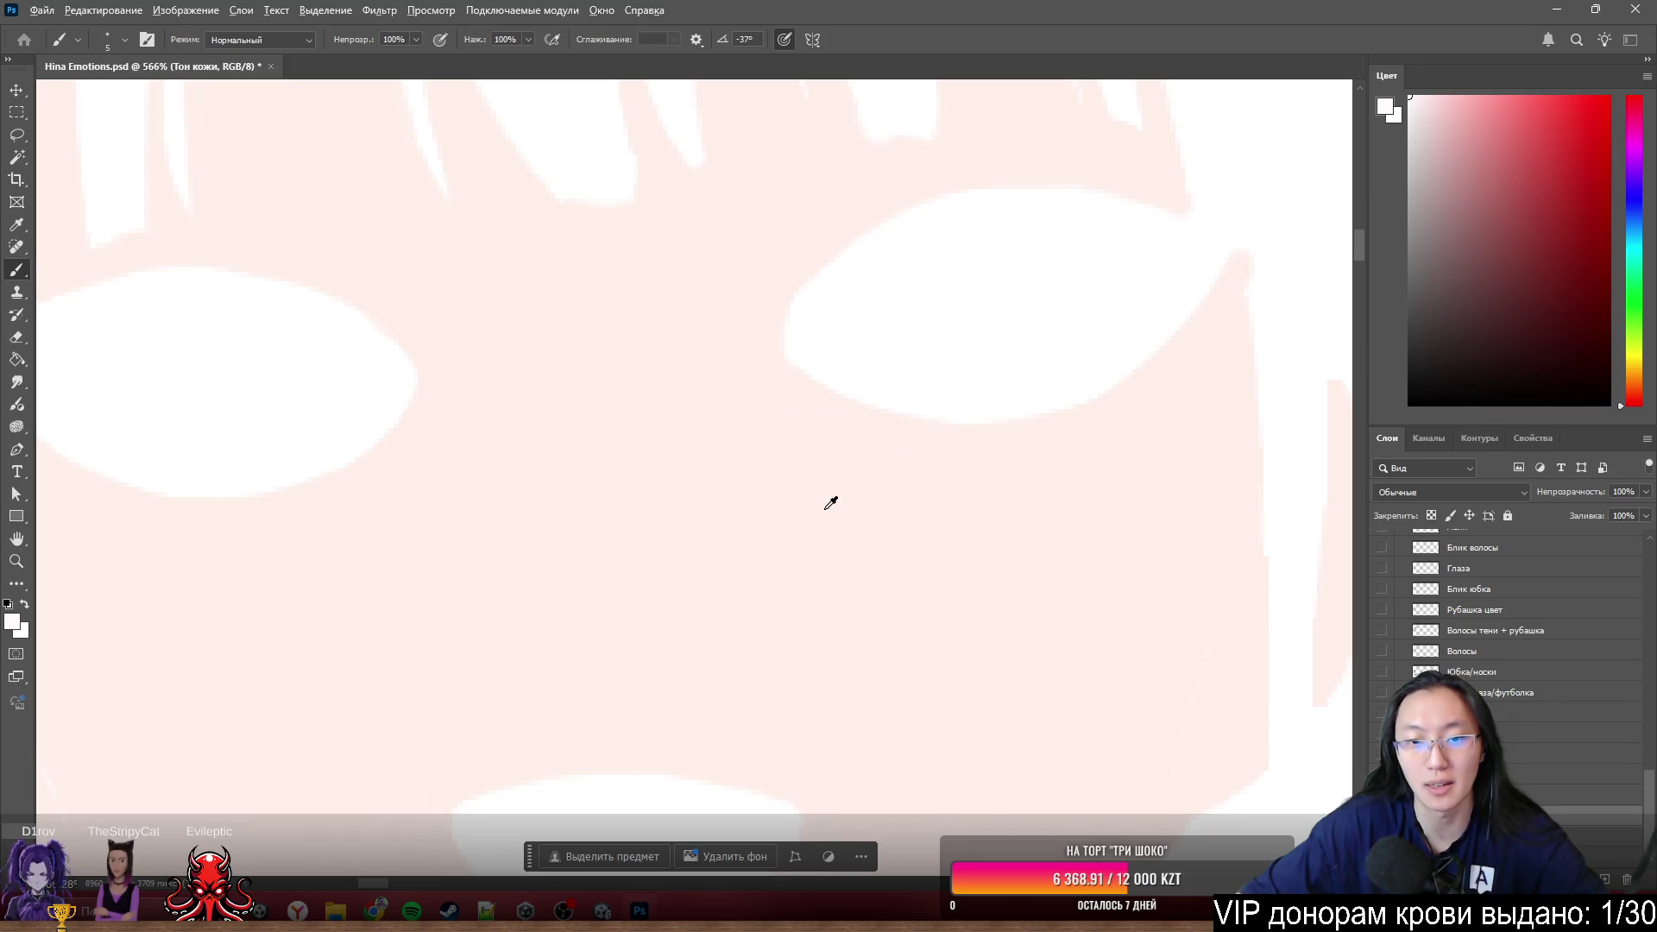
- Paint skin pink over the eye gaps, undo the white shapes, and unhide hair, eyes and mouth
left_click(824, 509, "alt")
mouse_move(872, 510)
left_mouse_down()
mouse_move(918, 271)
mouse_move(1080, 371)
mouse_move(1106, 237)
mouse_move(1140, 323)
left_mouse_up()
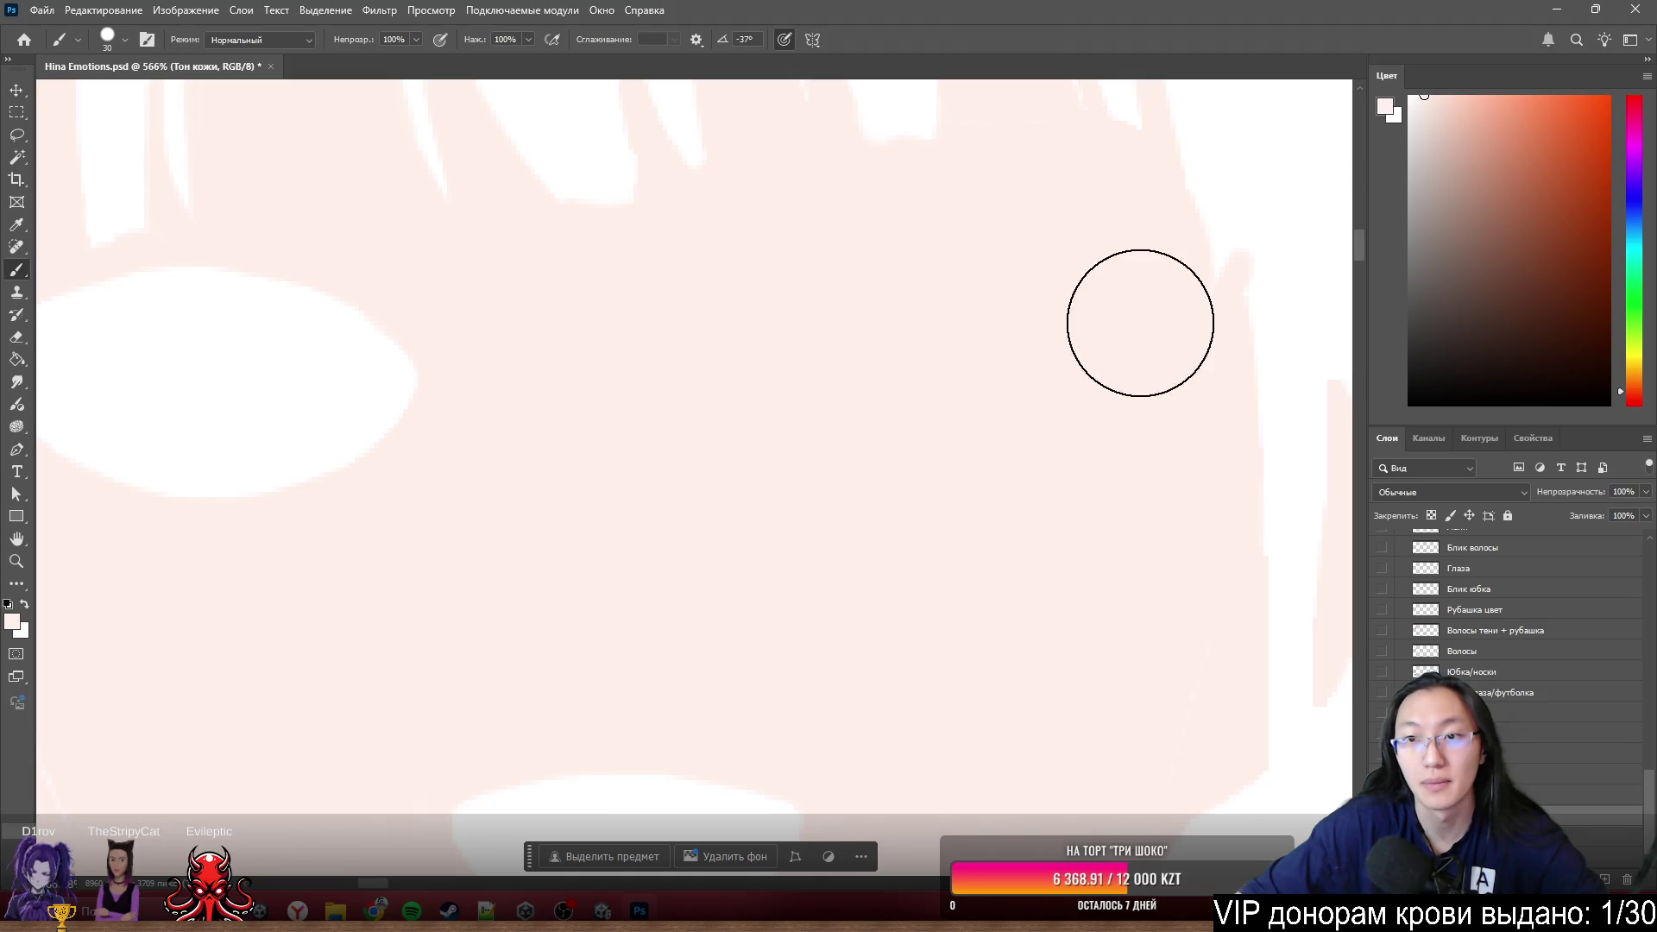
mouse_move(389, 376)
left_mouse_down()
mouse_move(341, 400)
mouse_move(259, 388)
left_mouse_up()
scroll(644, 417, "down", 3, "alt")
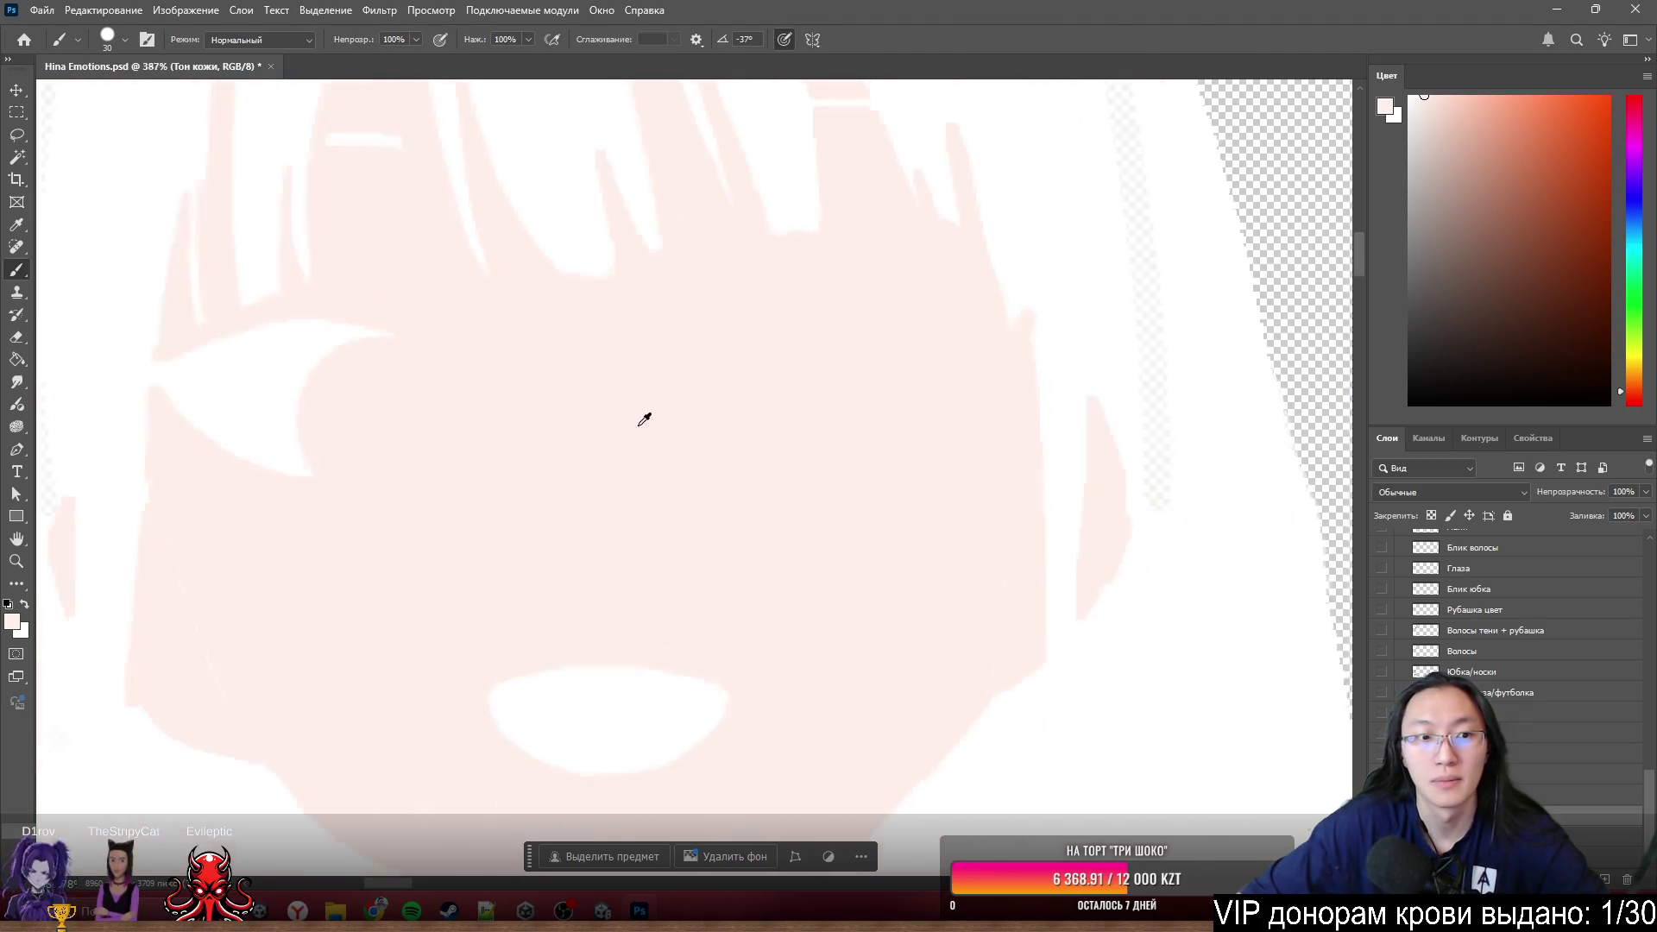
scroll(647, 370, "up", 3, "alt")
scroll(504, 315, "up", 2, "alt")
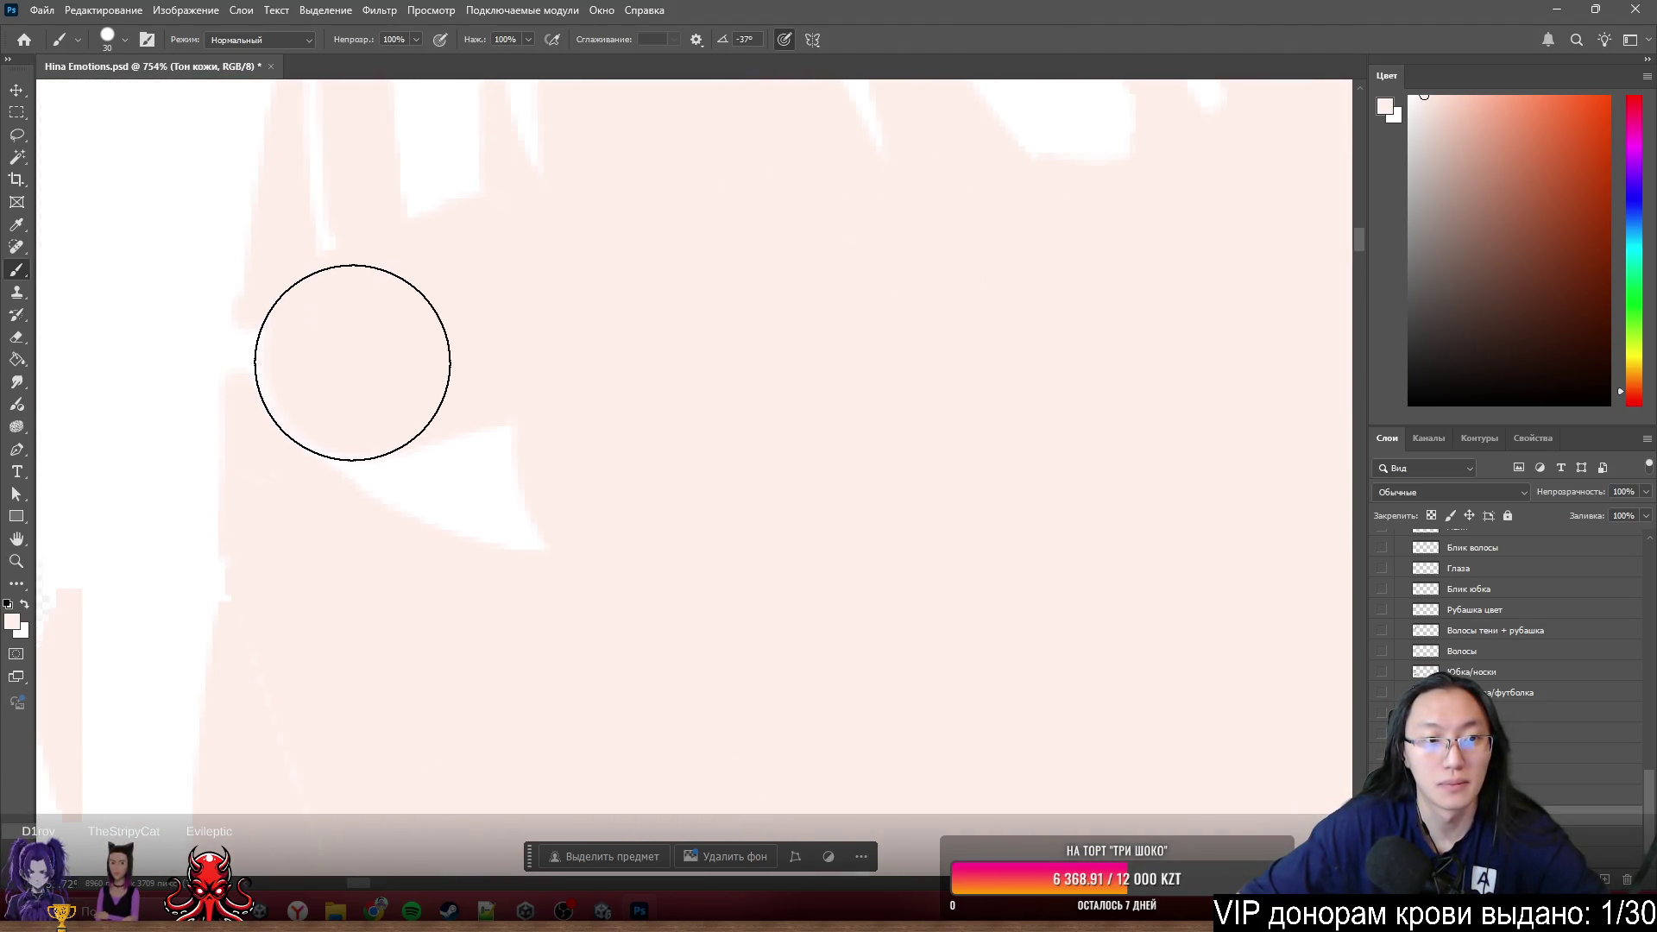
scroll(462, 581, "down", 3, "alt")
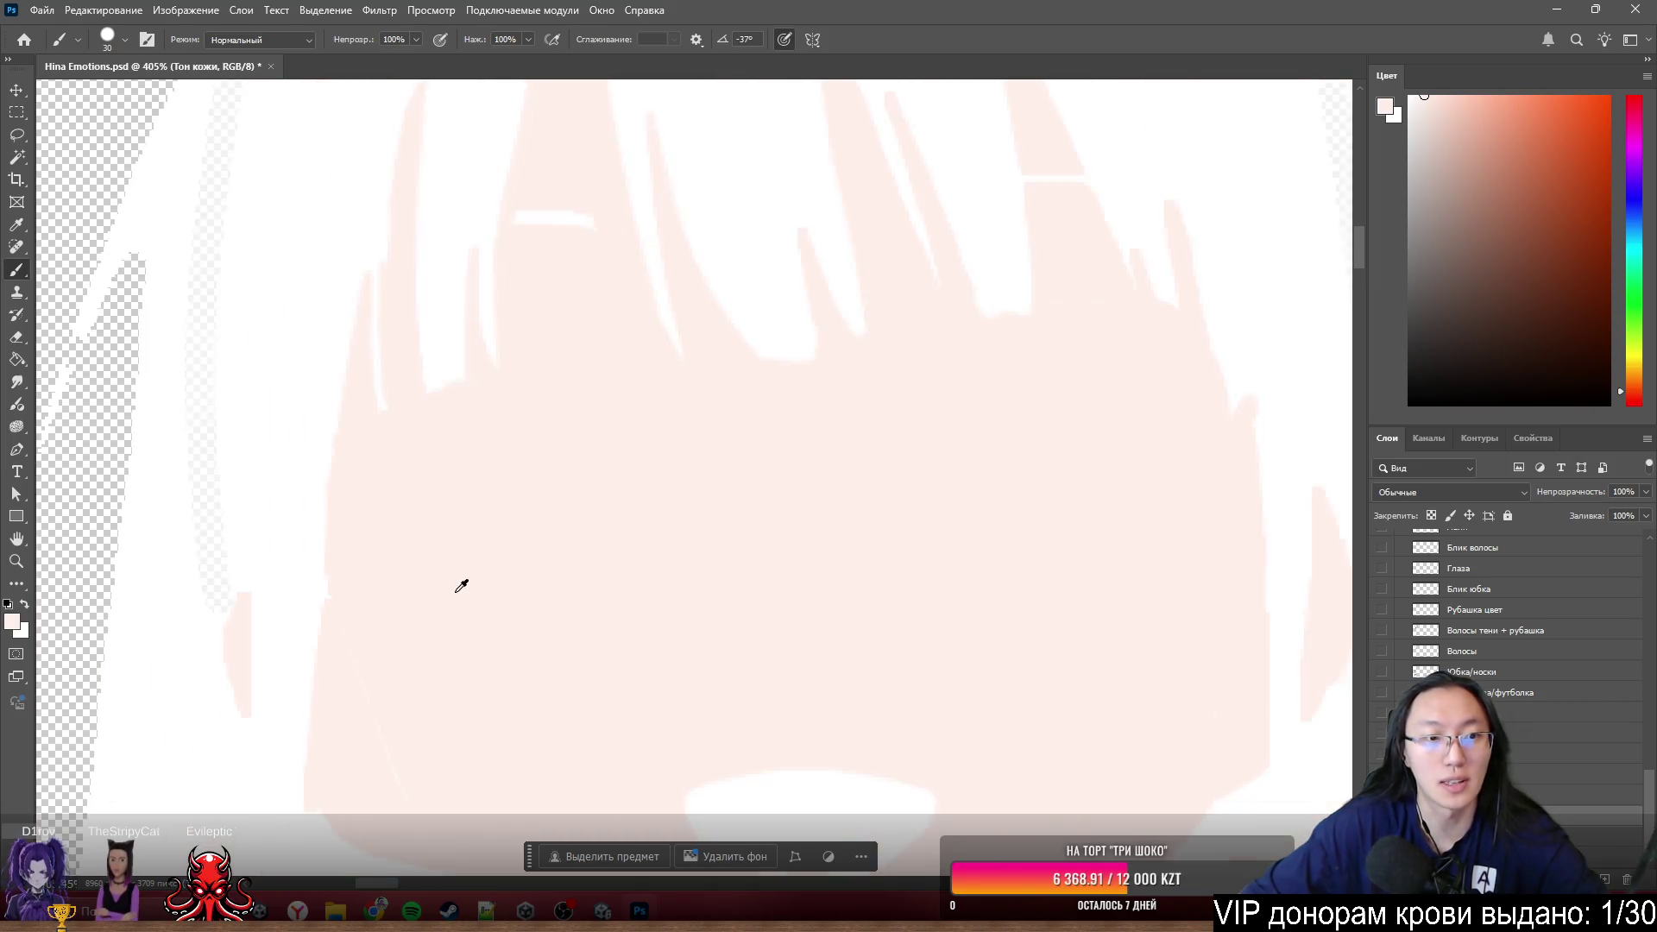
scroll(570, 600, "down", 1, "alt")
scroll(685, 493, "up", 2, "alt")
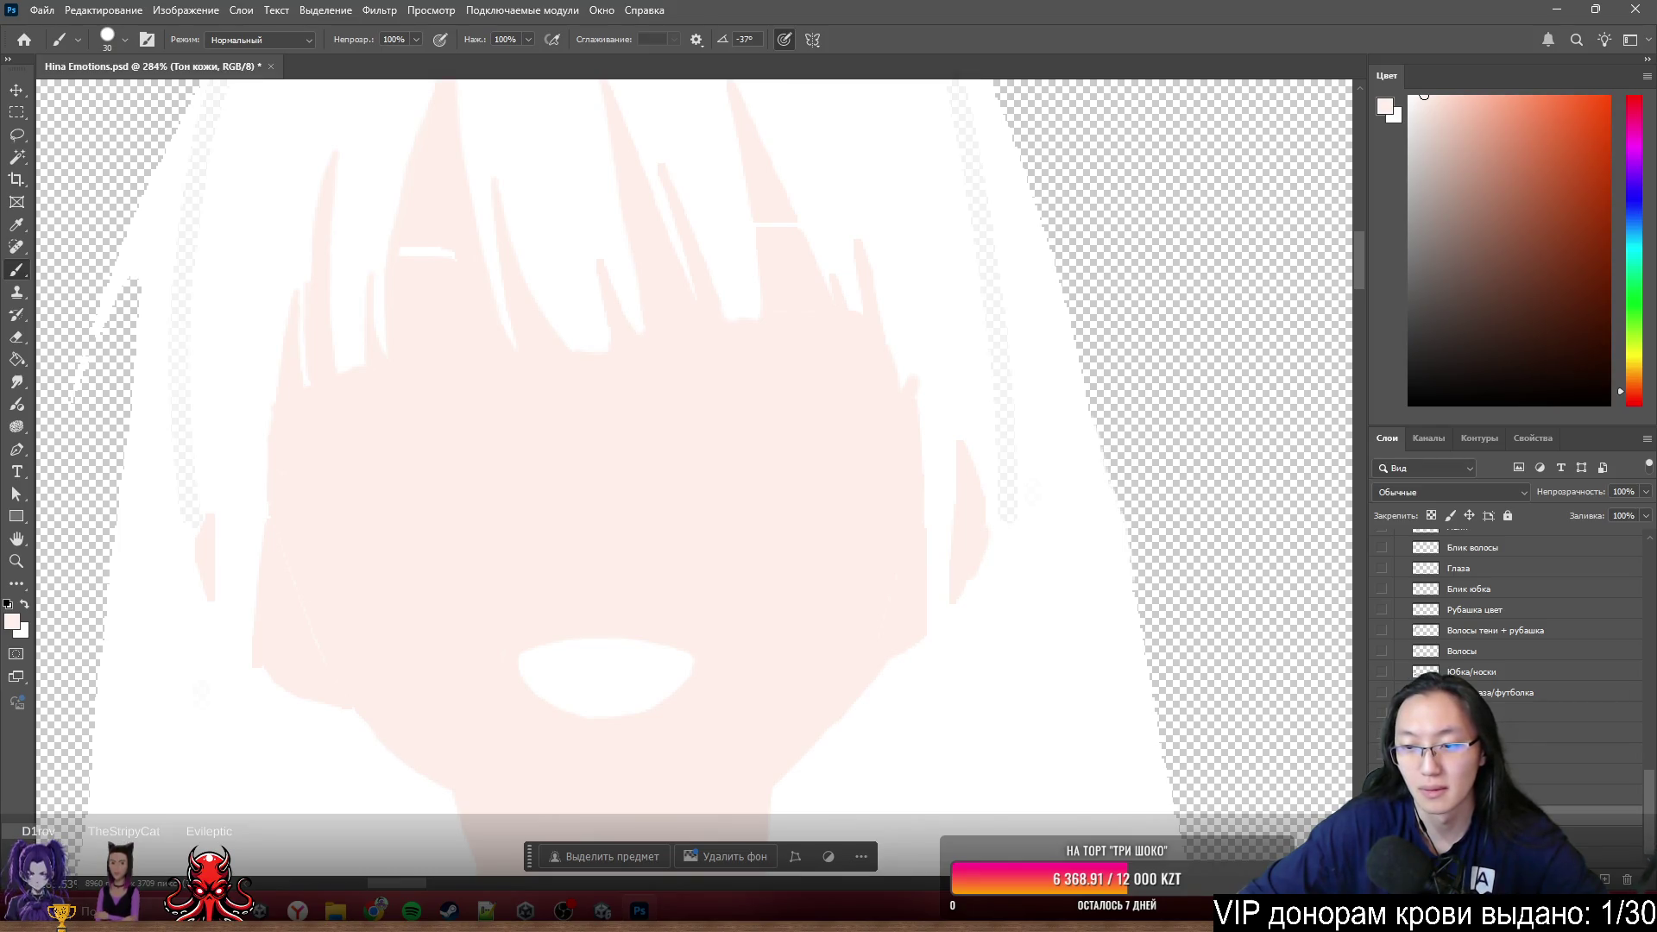
key("ctrl+z")
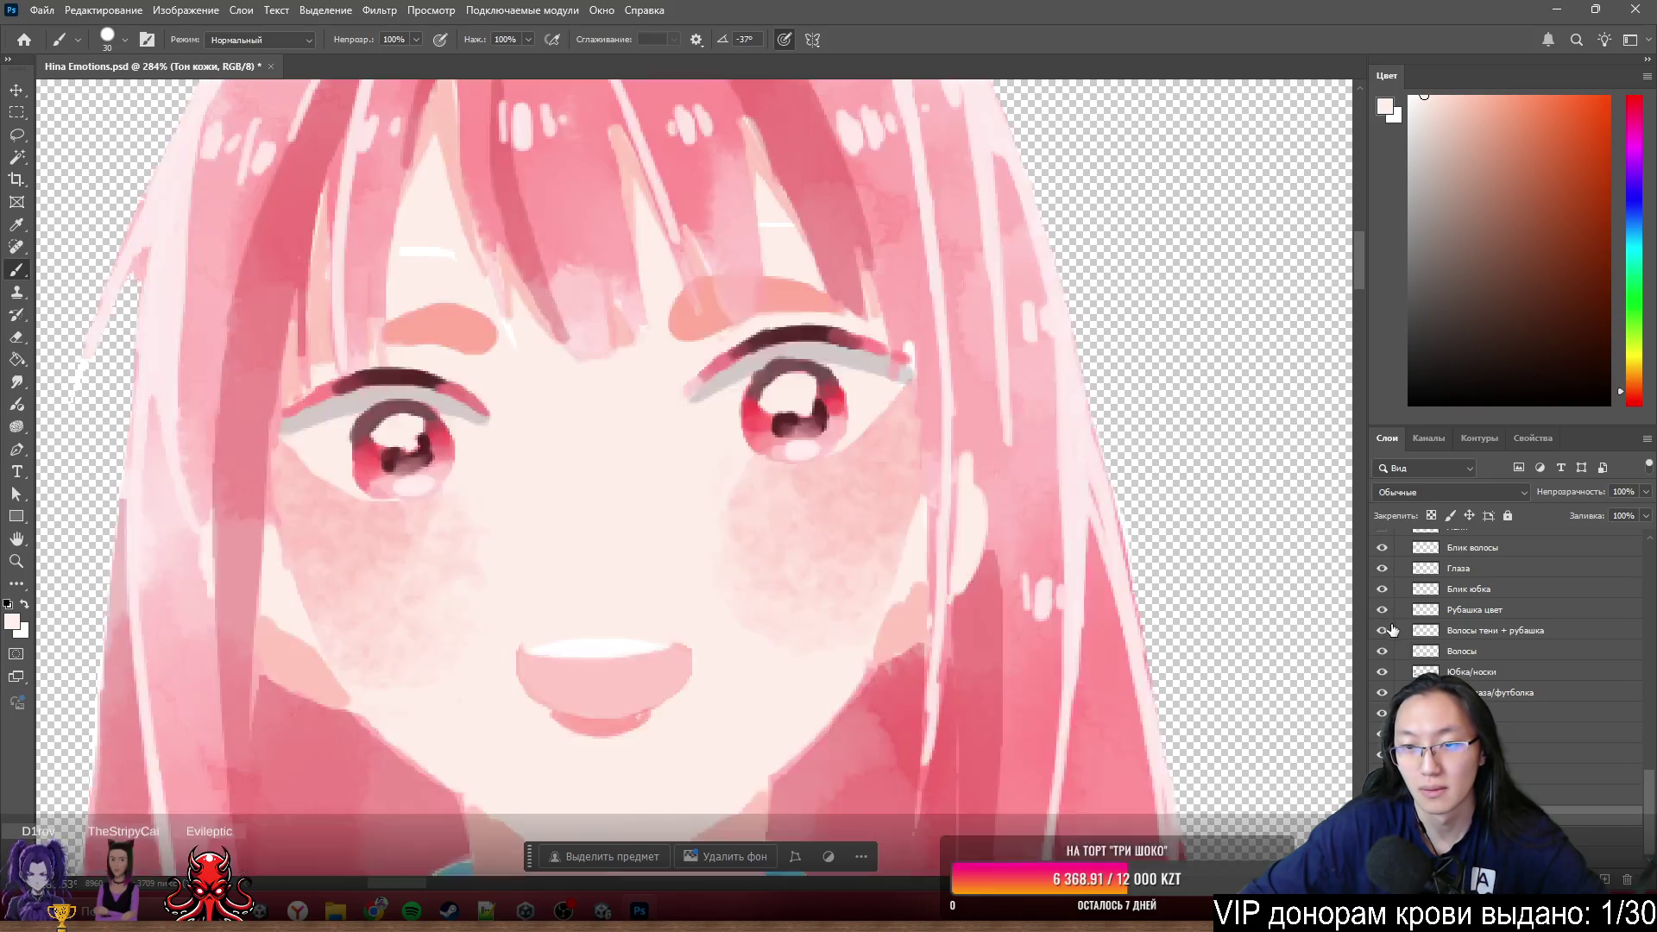
left_click(1395, 560, "alt")
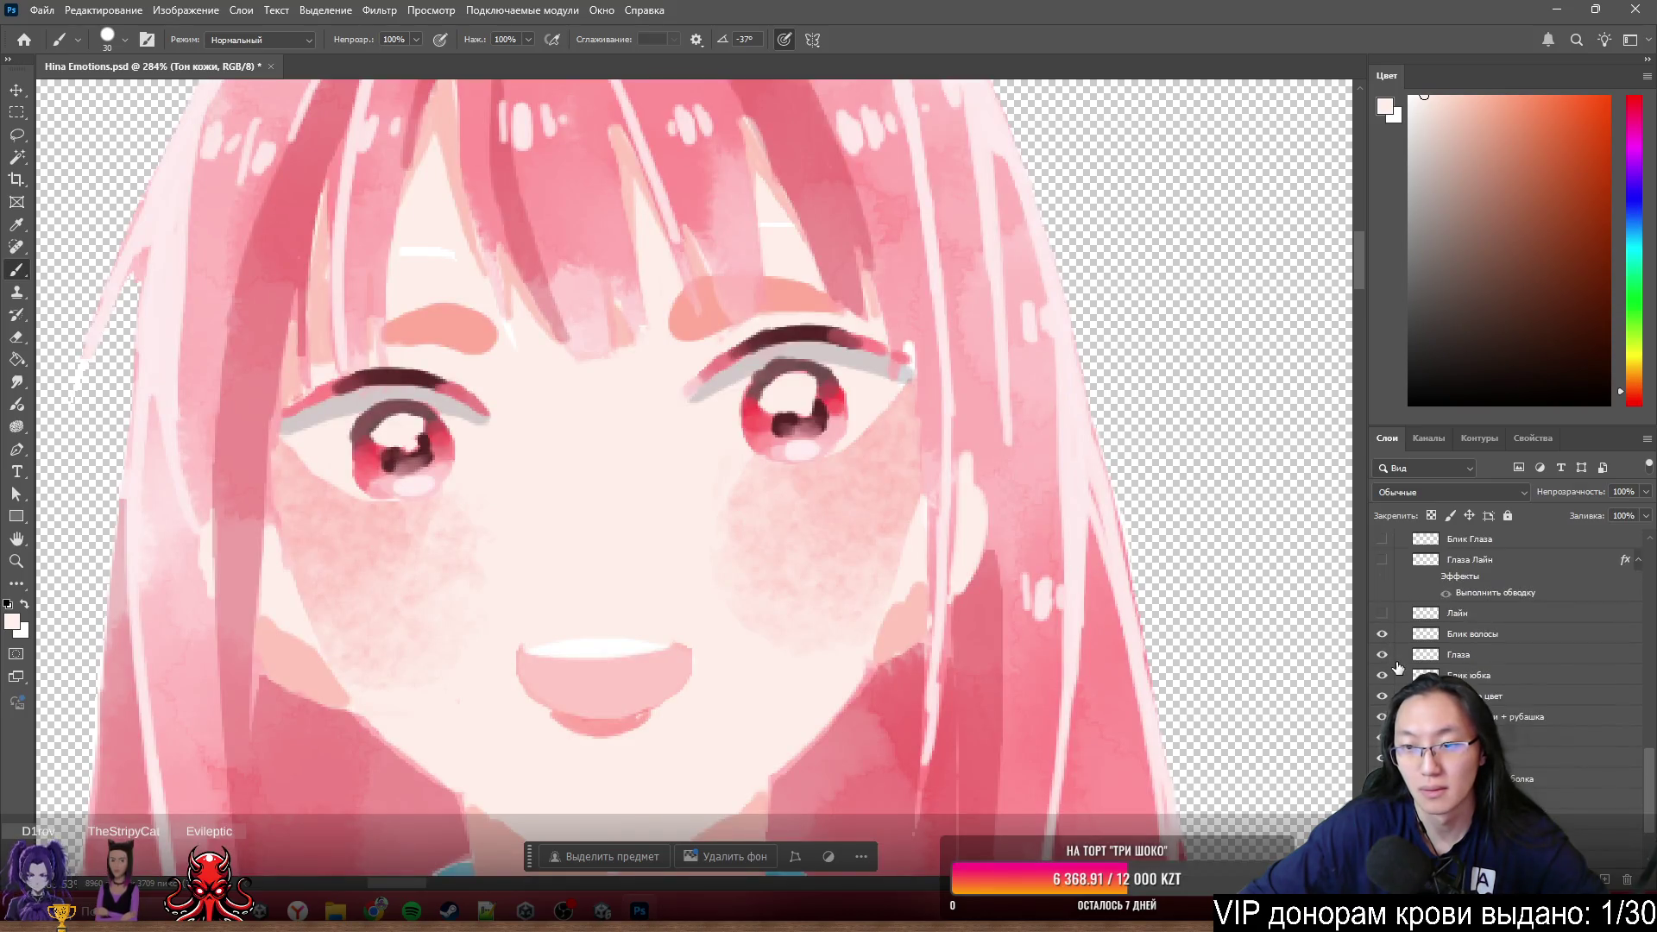
- Show Лайн and Глаза Лайн, leave Заколка hidden, and reselect Глаза белок
left_click(1381, 616)
left_click(1384, 560)
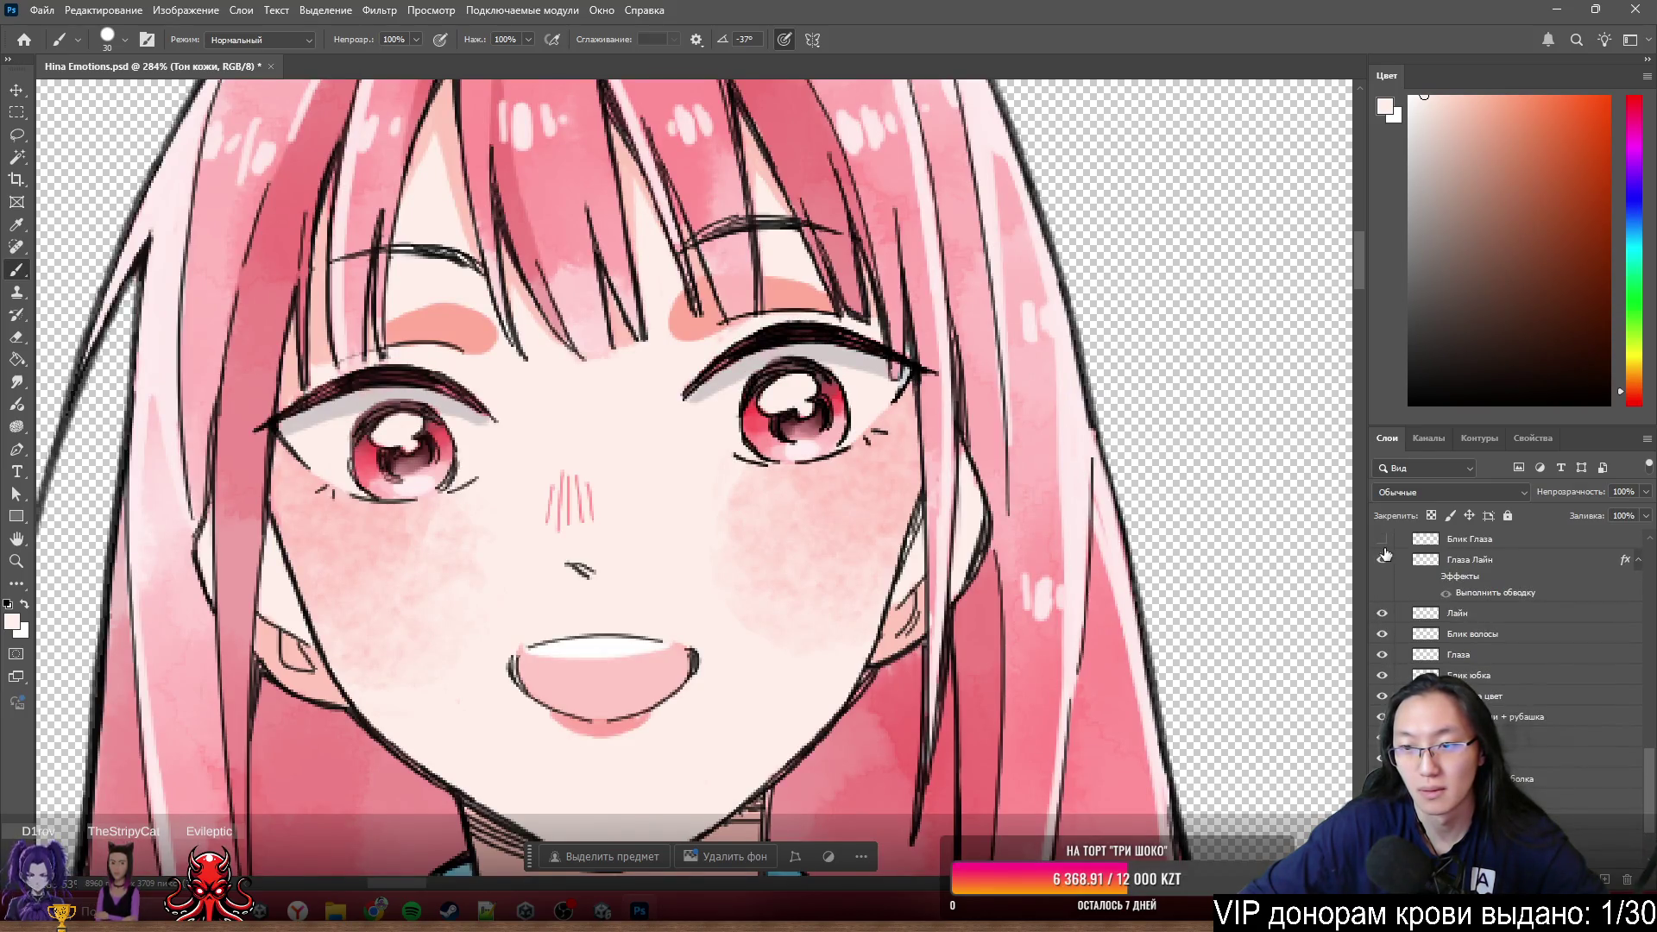
scroll(1393, 554, "up", 2)
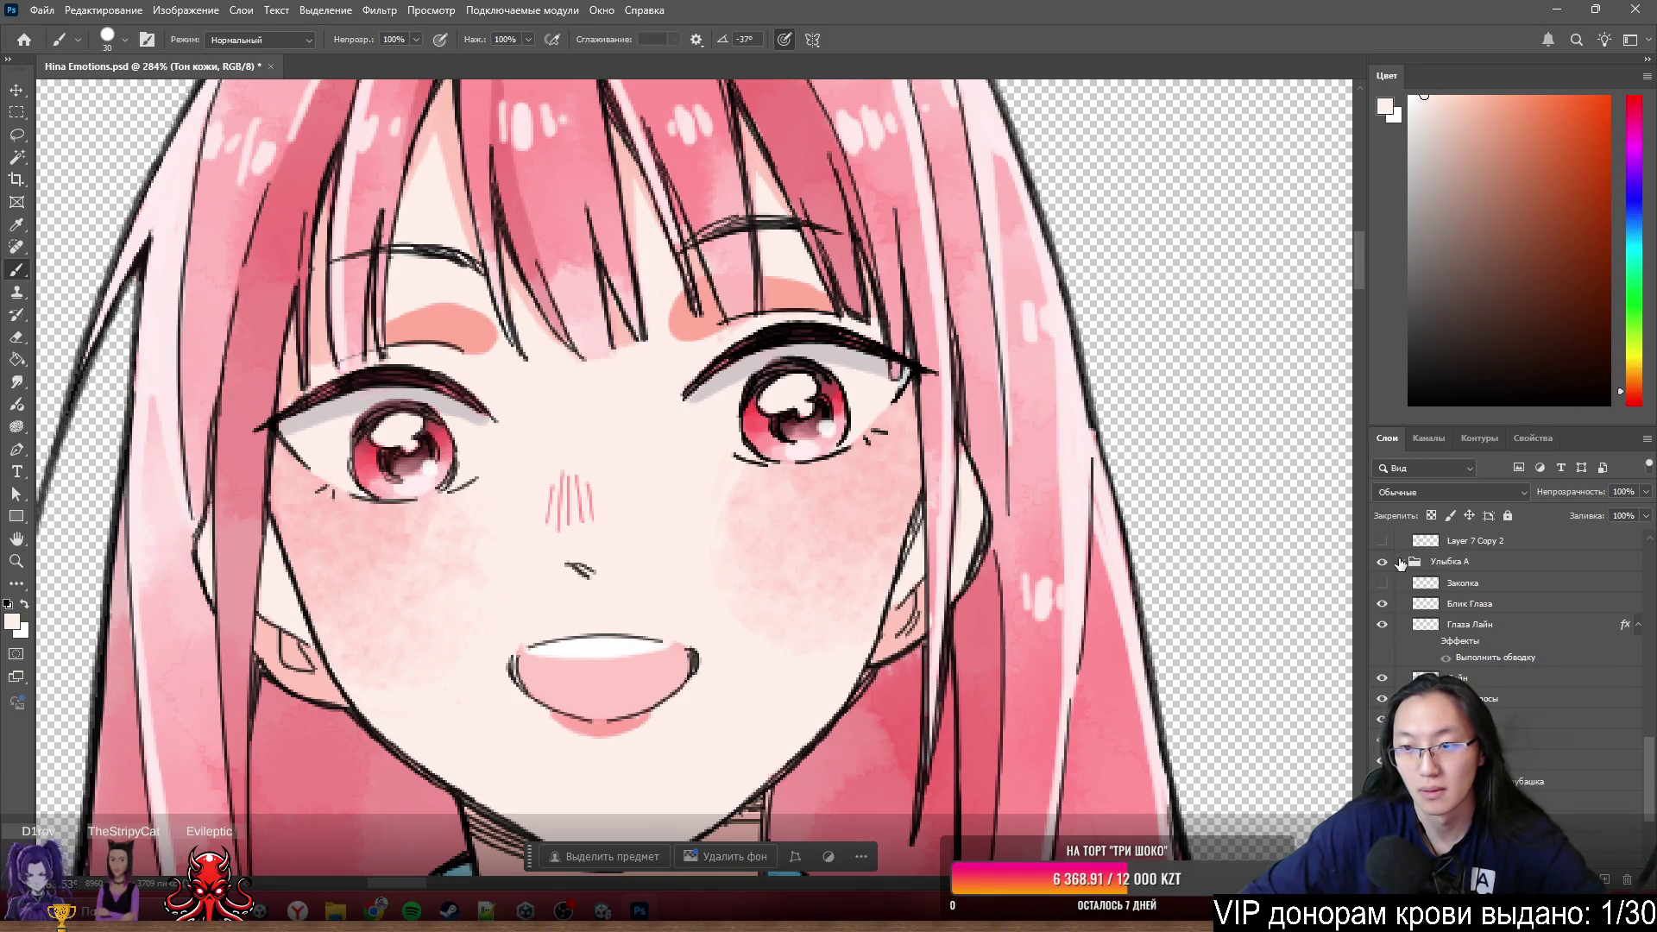
left_click(1381, 584)
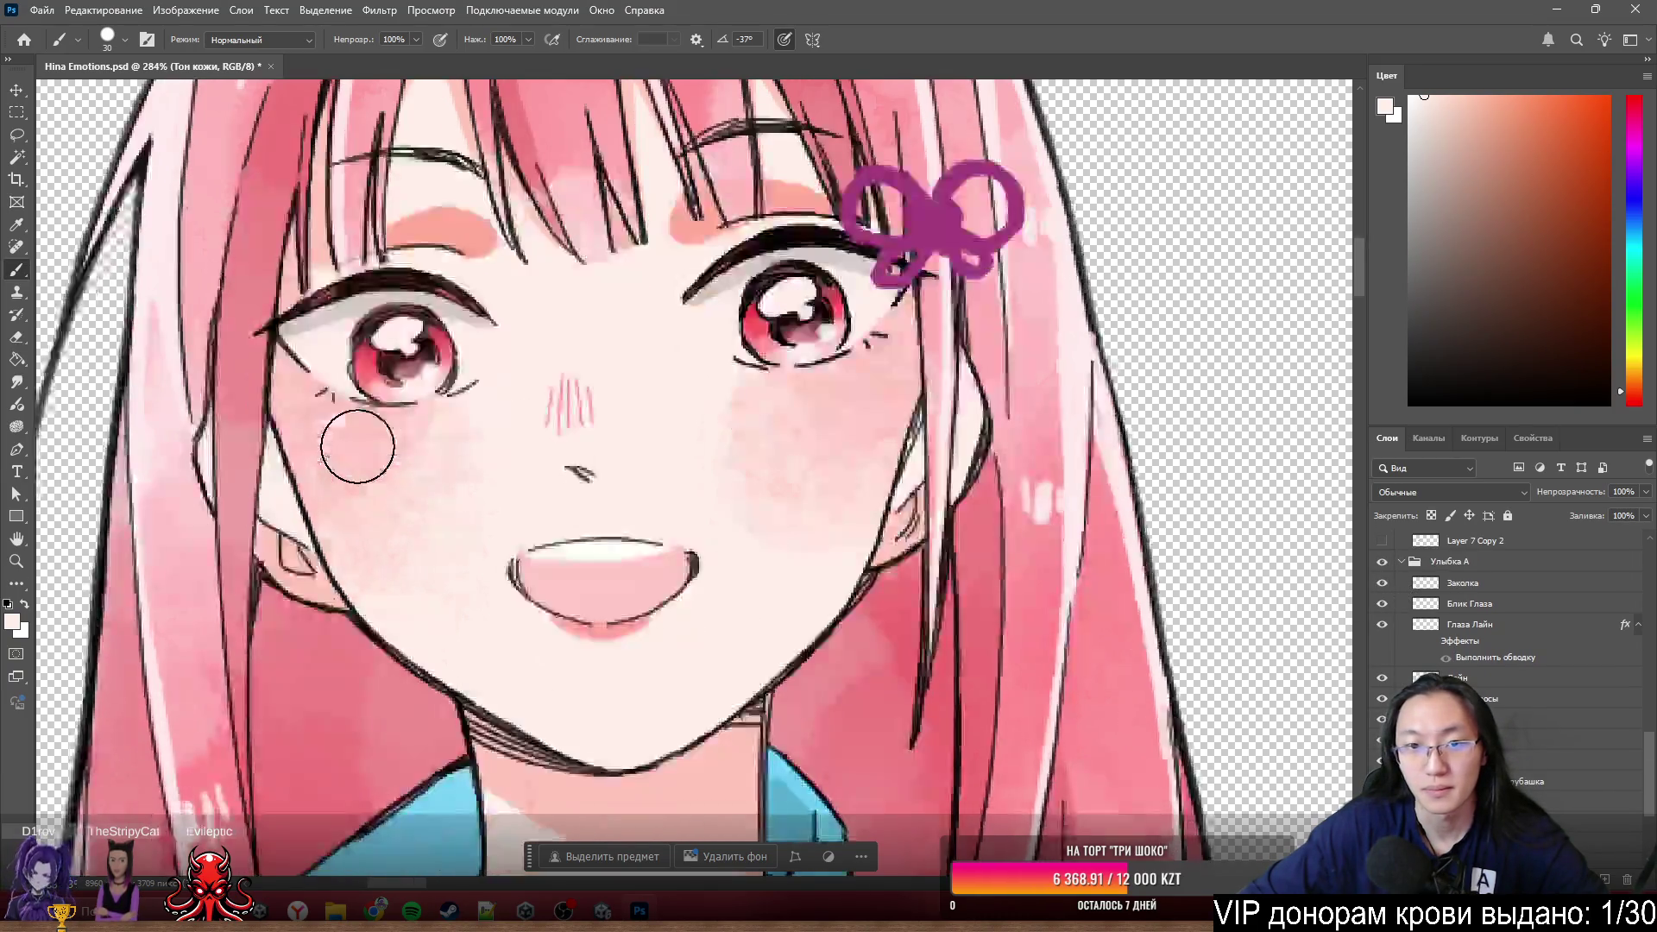
scroll(376, 505, "up", 3)
left_click(1382, 583)
scroll(1393, 585, "down", 5)
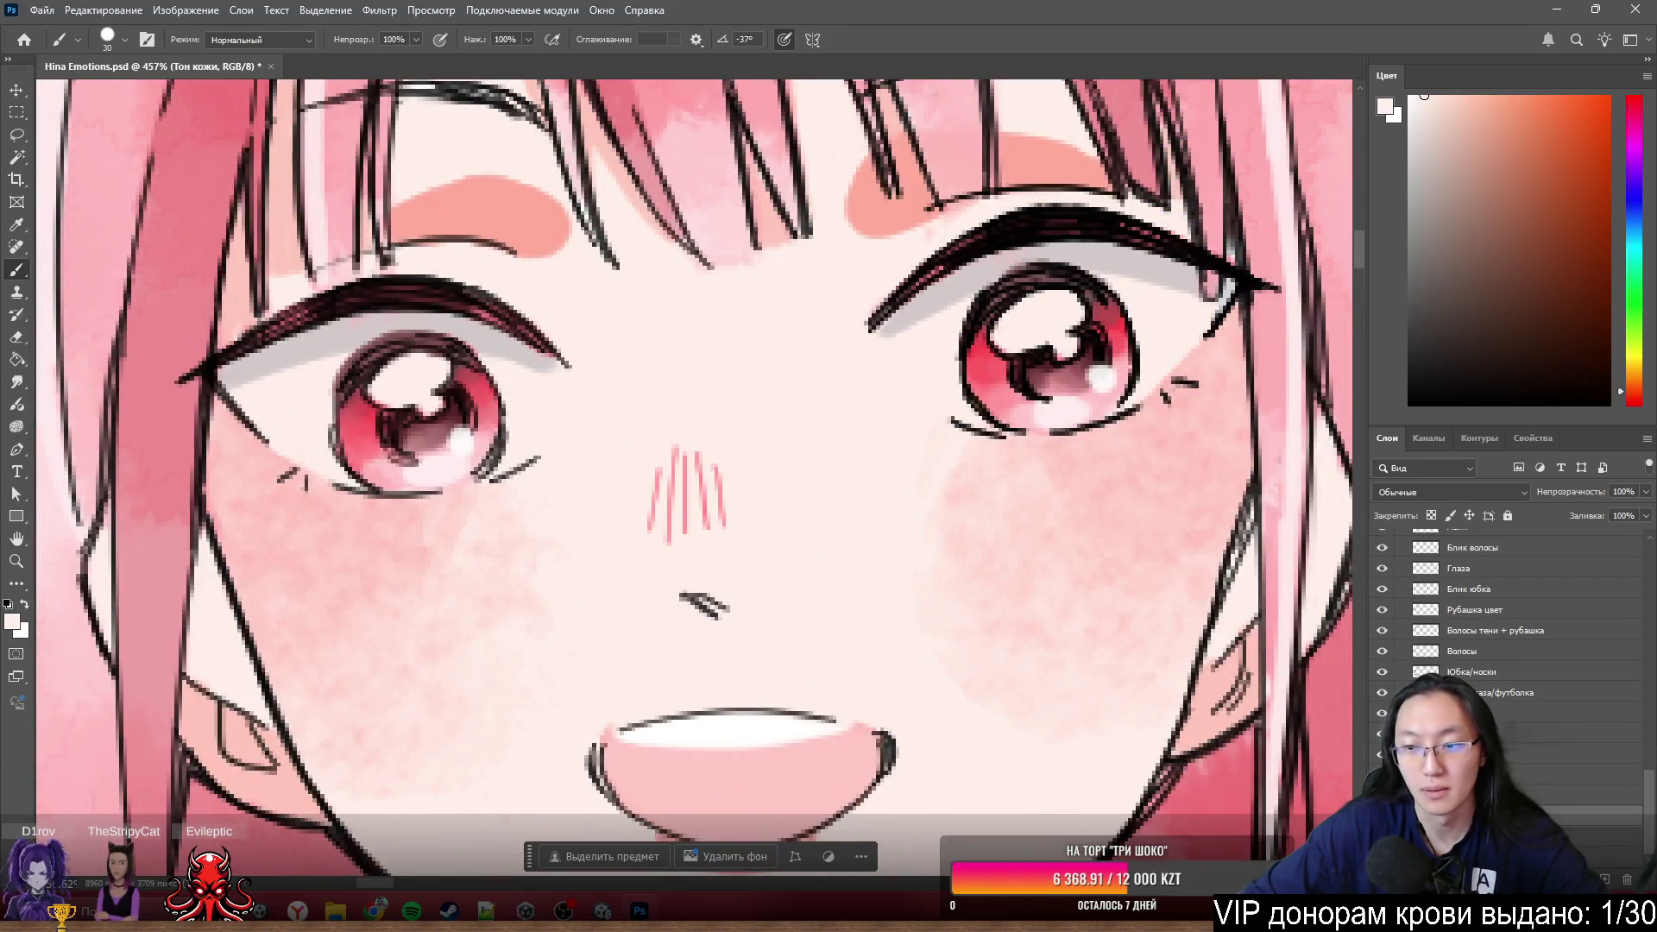
scroll(475, 542, "down", 2)
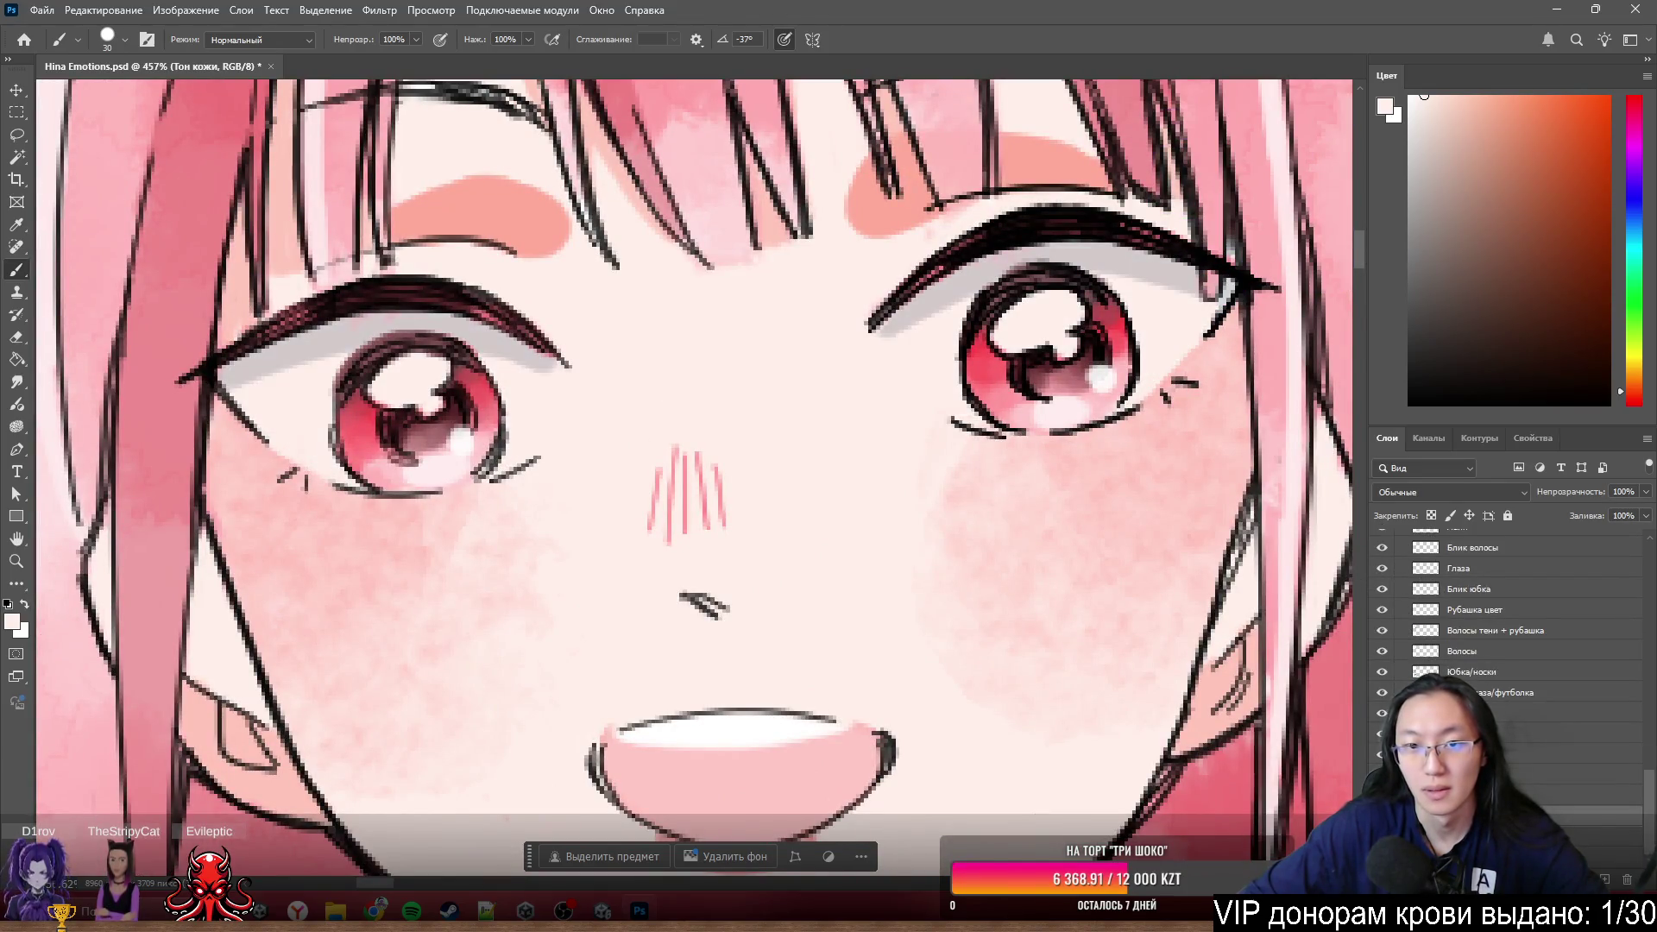
scroll(475, 541, "up", 2)
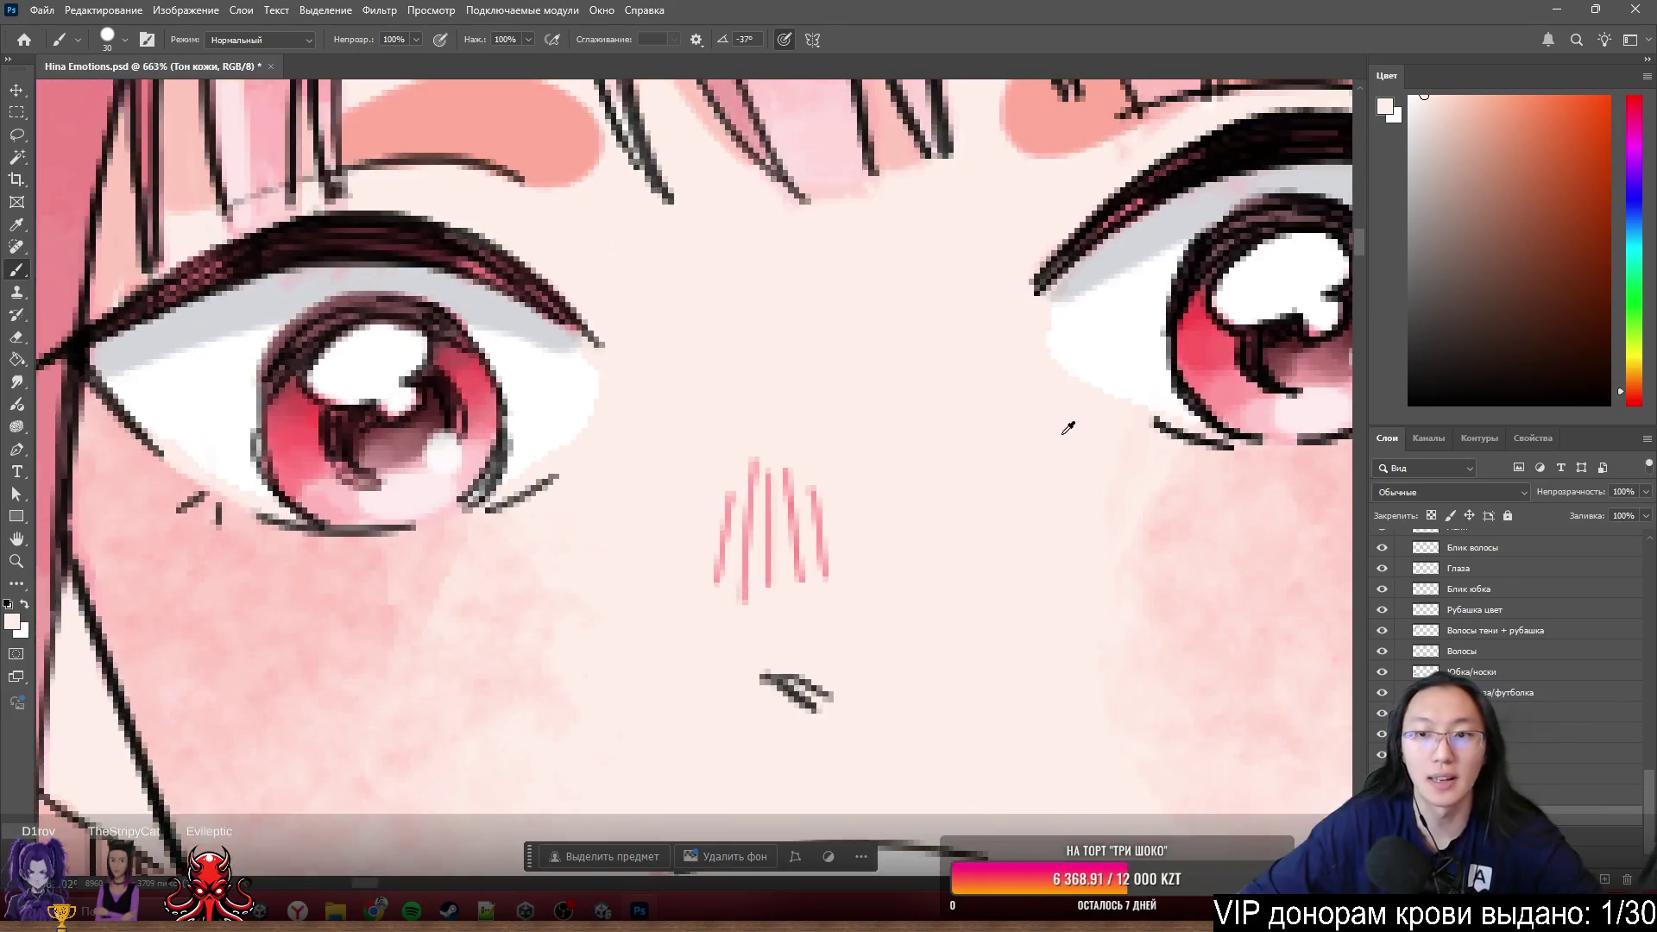
scroll(1213, 334, "down", 2)
scroll(1212, 334, "up", 3)
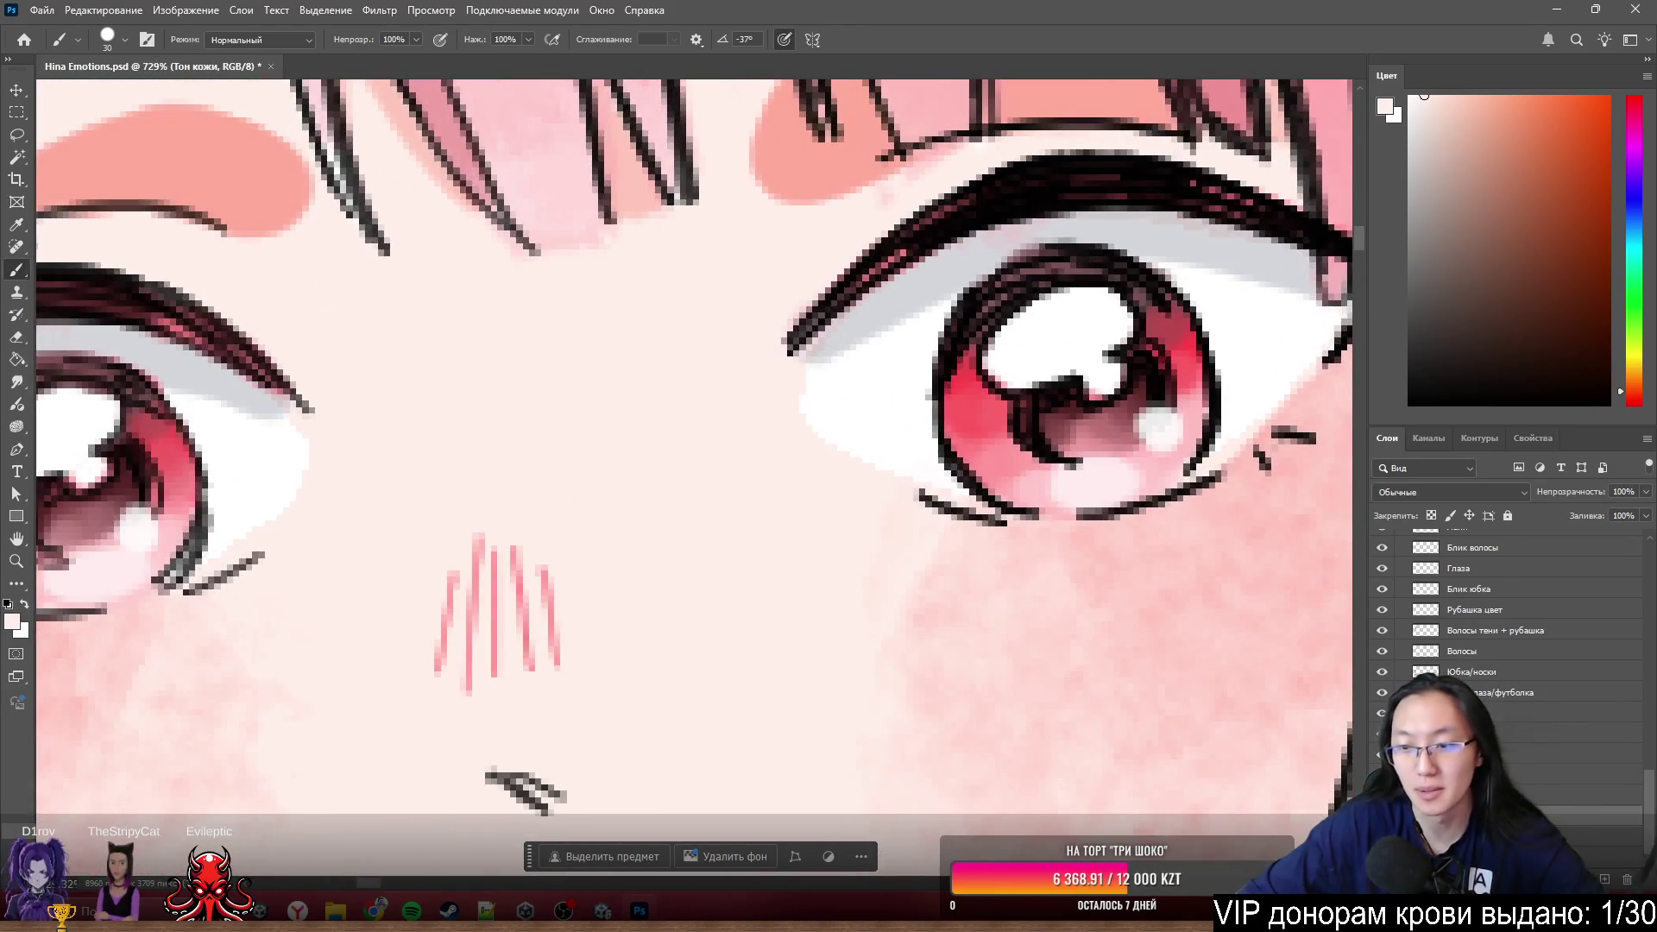
left_click(1529, 794)
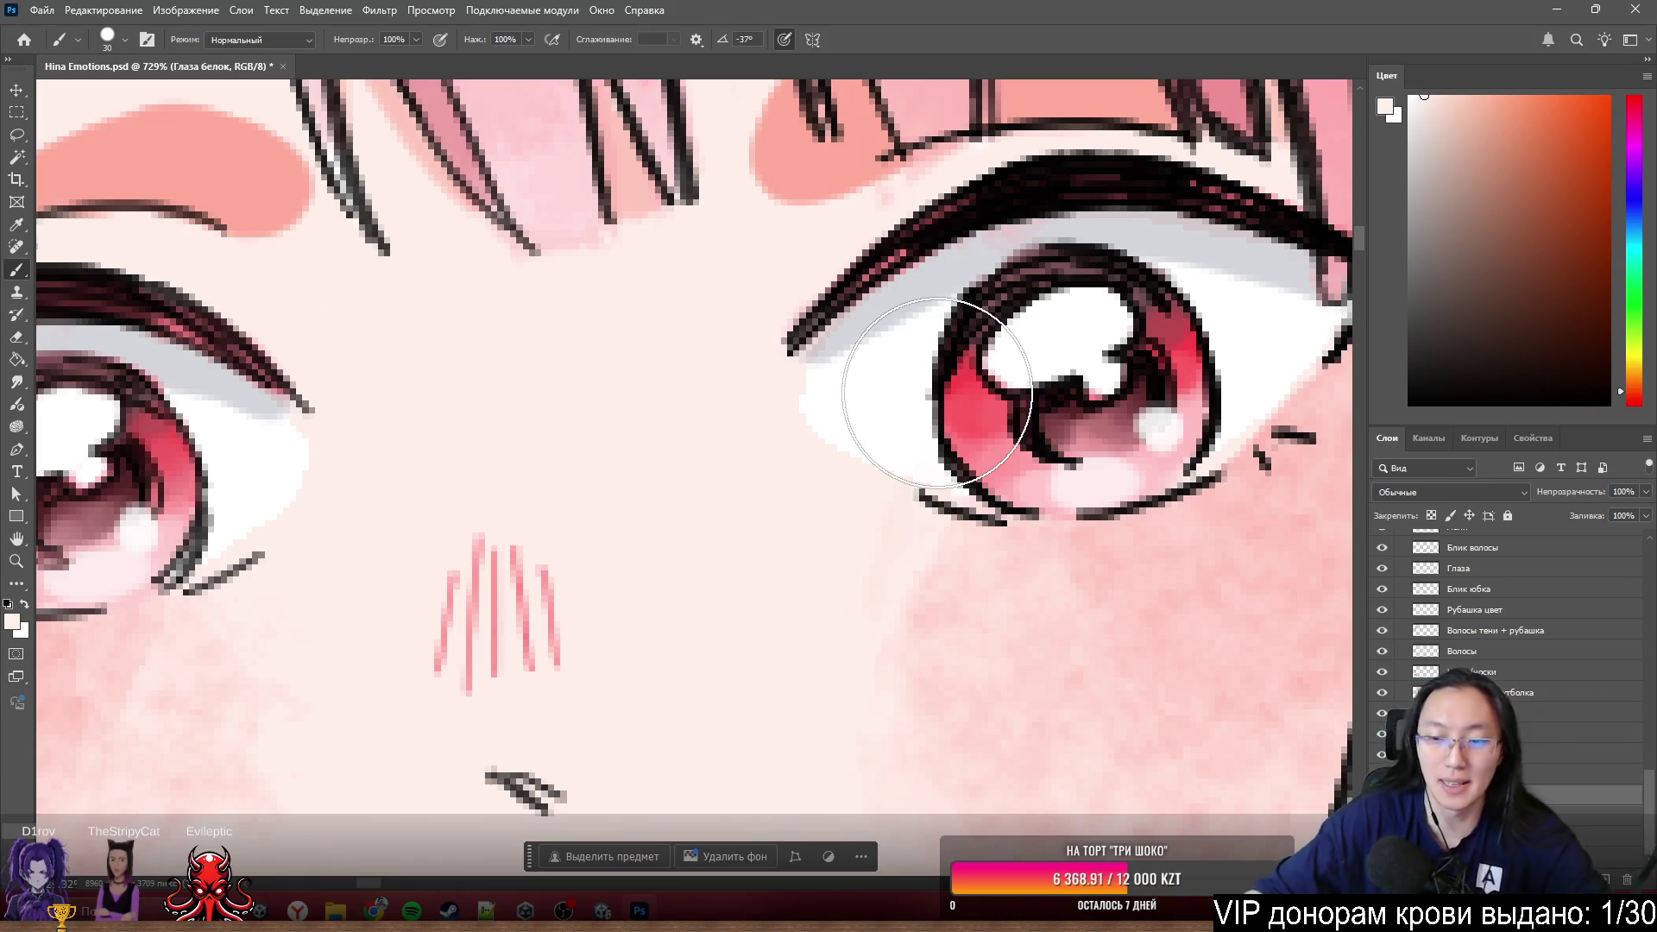
- Shrink the brush, pick white, test a stroke and undo it, then hide Глаза белок to compare
mouse_move(847, 351)
left_mouse_down()
mouse_move(775, 378)
mouse_move(971, 407)
left_mouse_up()
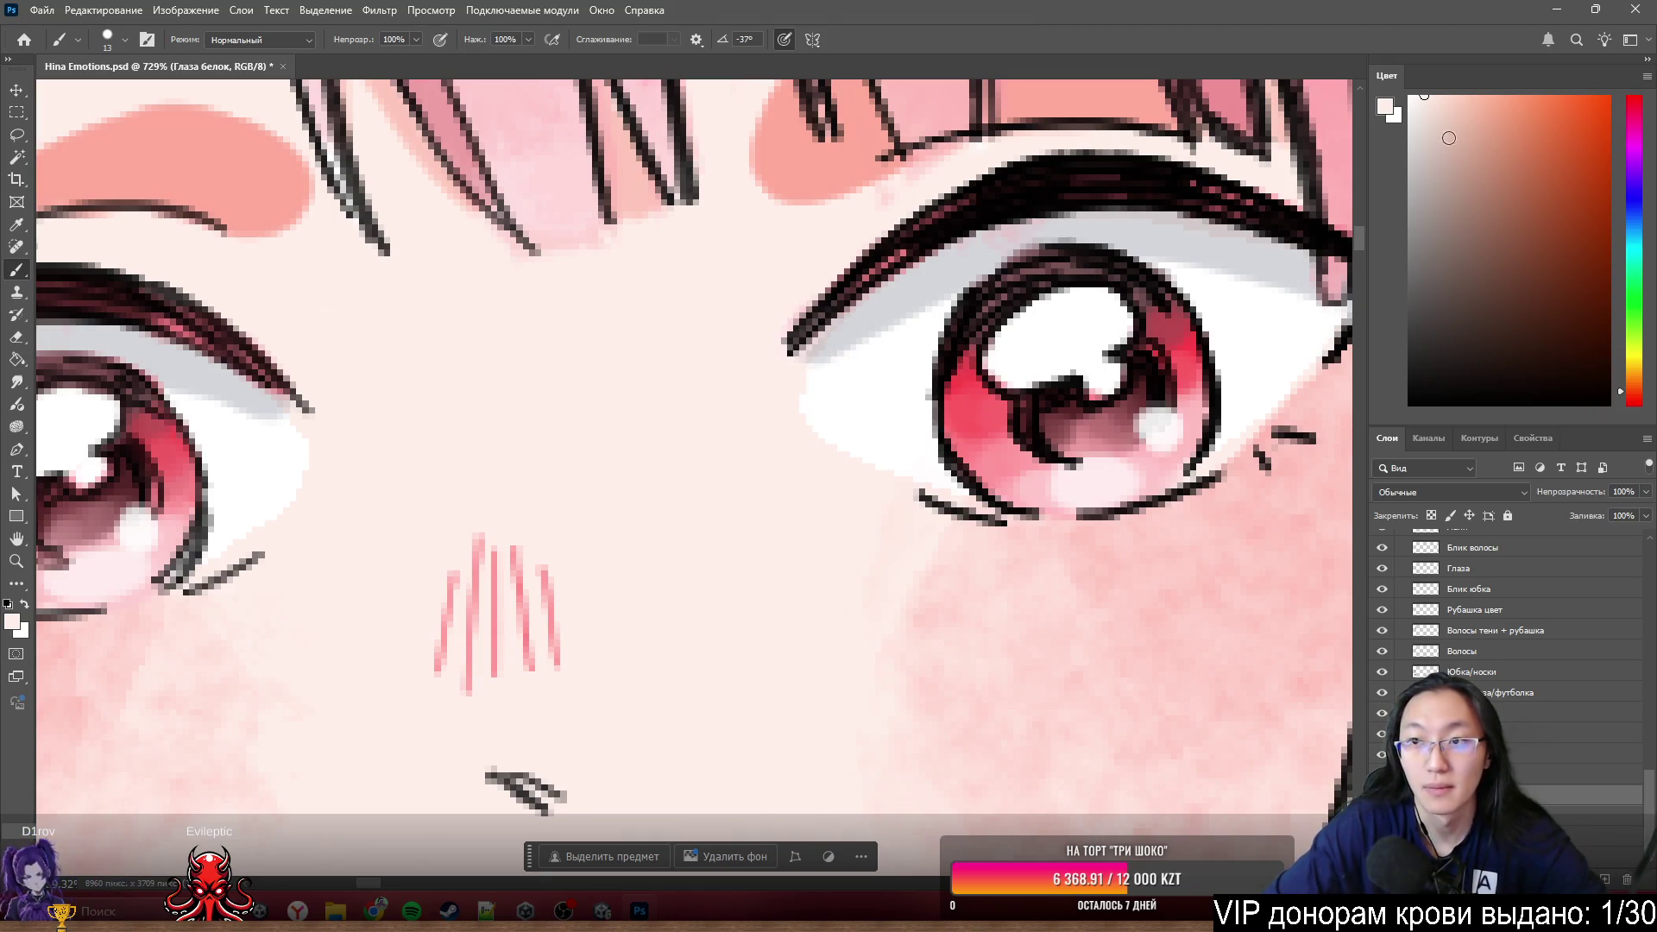
left_click_drag(1450, 138, 1411, 99)
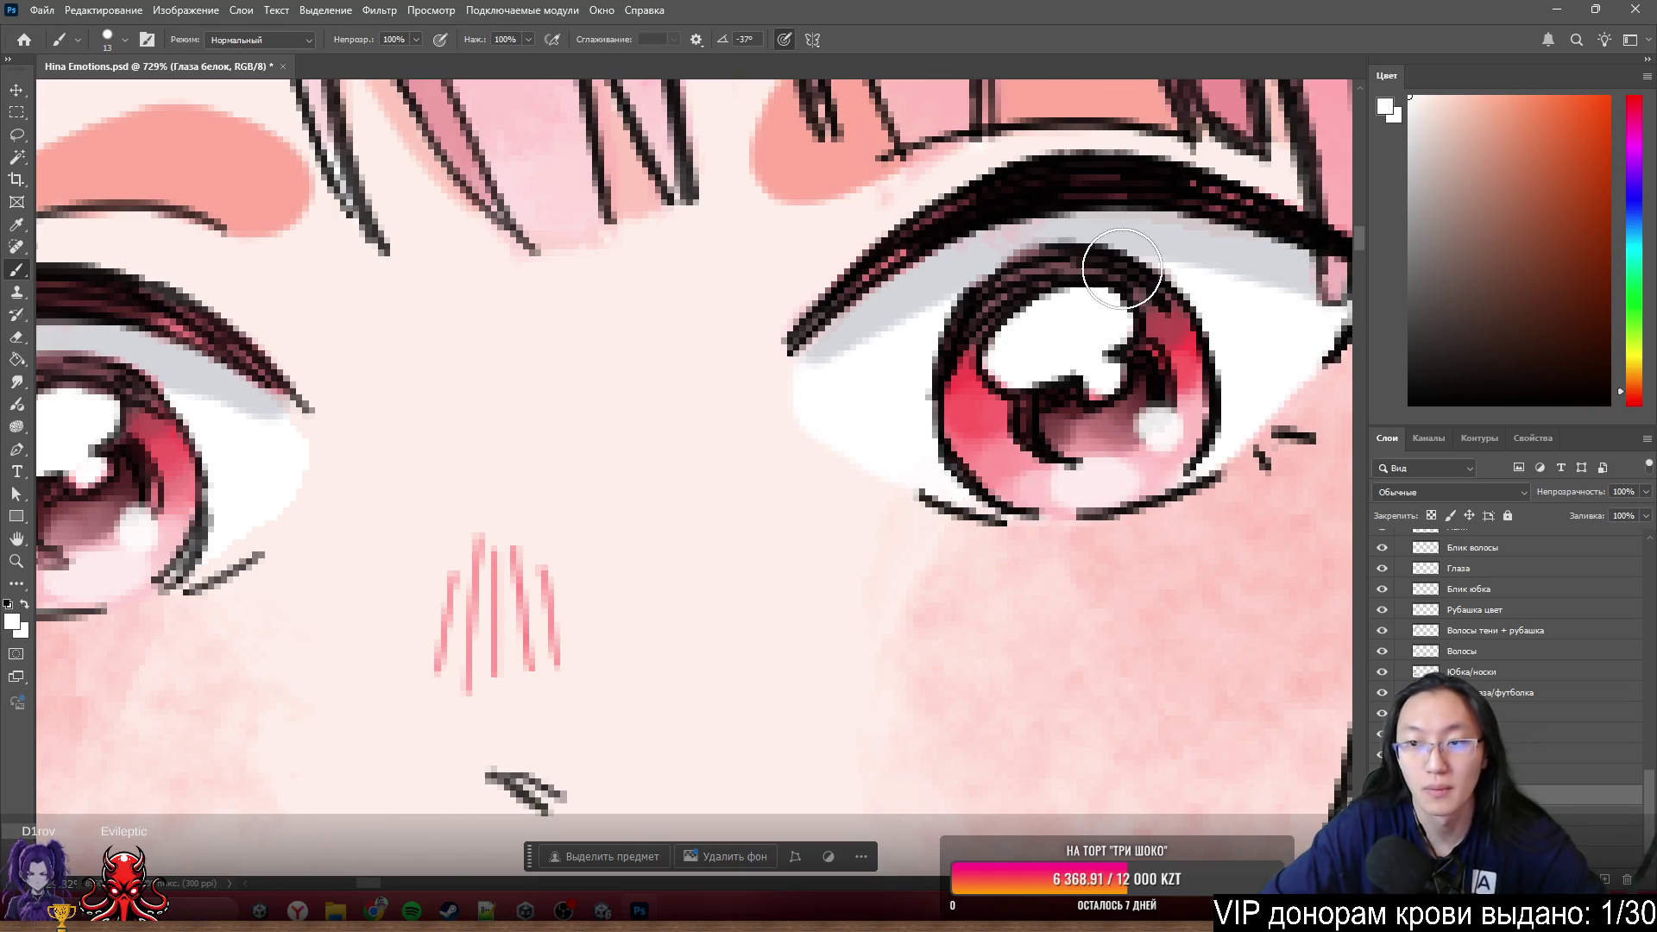
scroll(1109, 277, "down", 5)
scroll(654, 550, "up", 2)
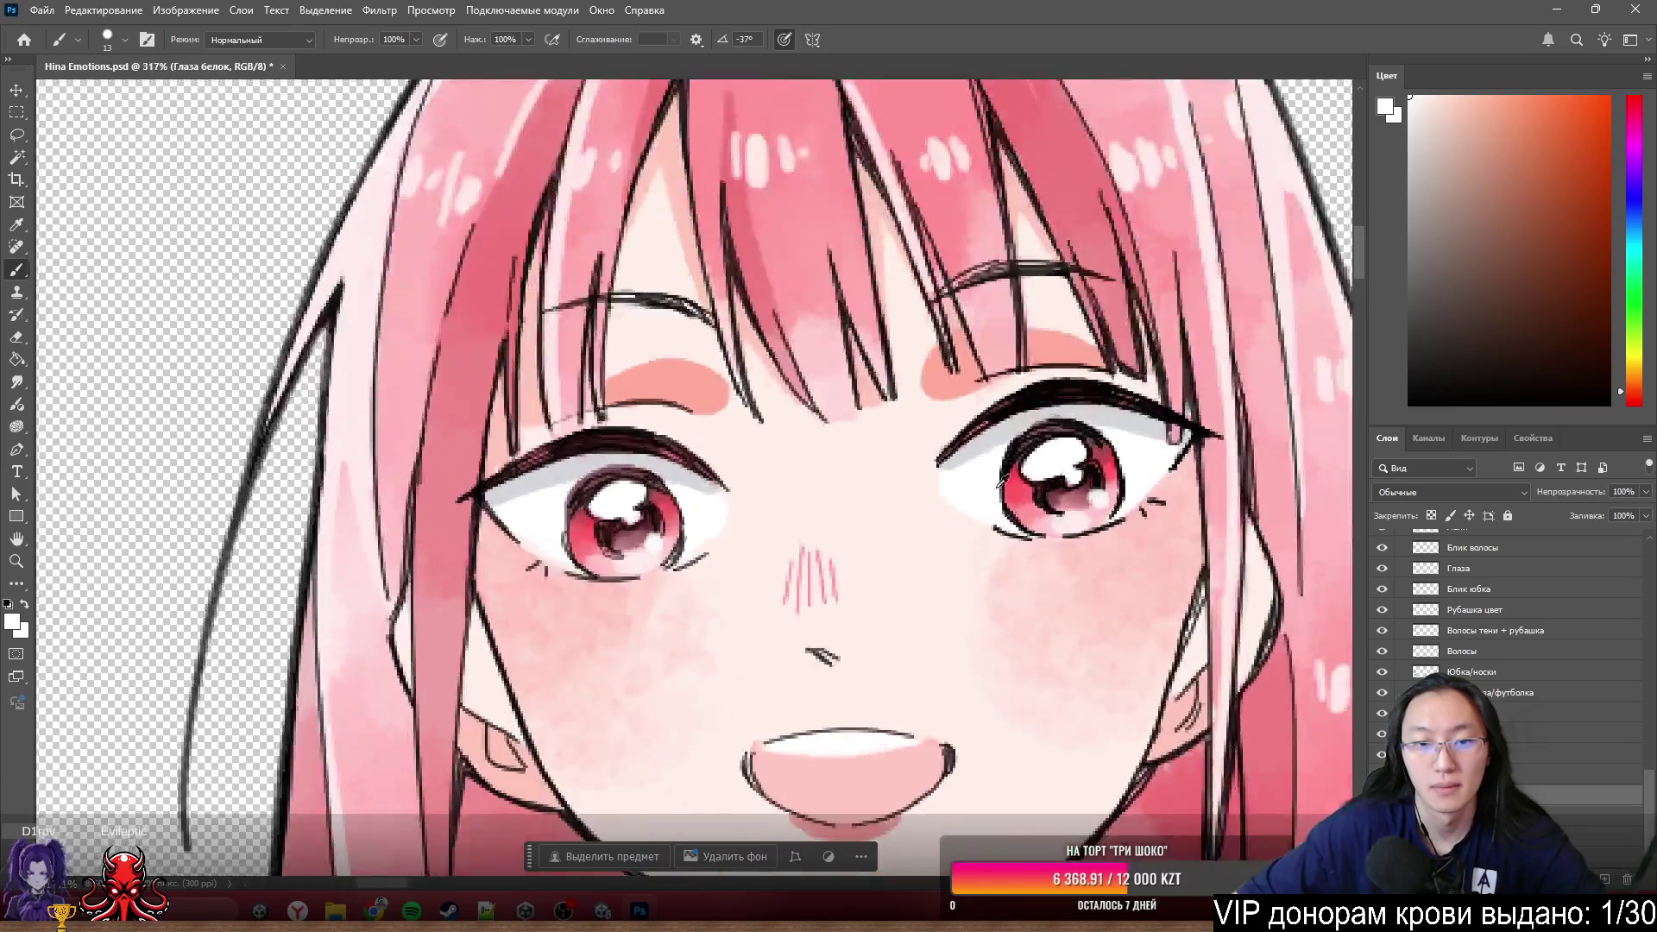
scroll(906, 505, "up", 2)
scroll(906, 505, "up", 1)
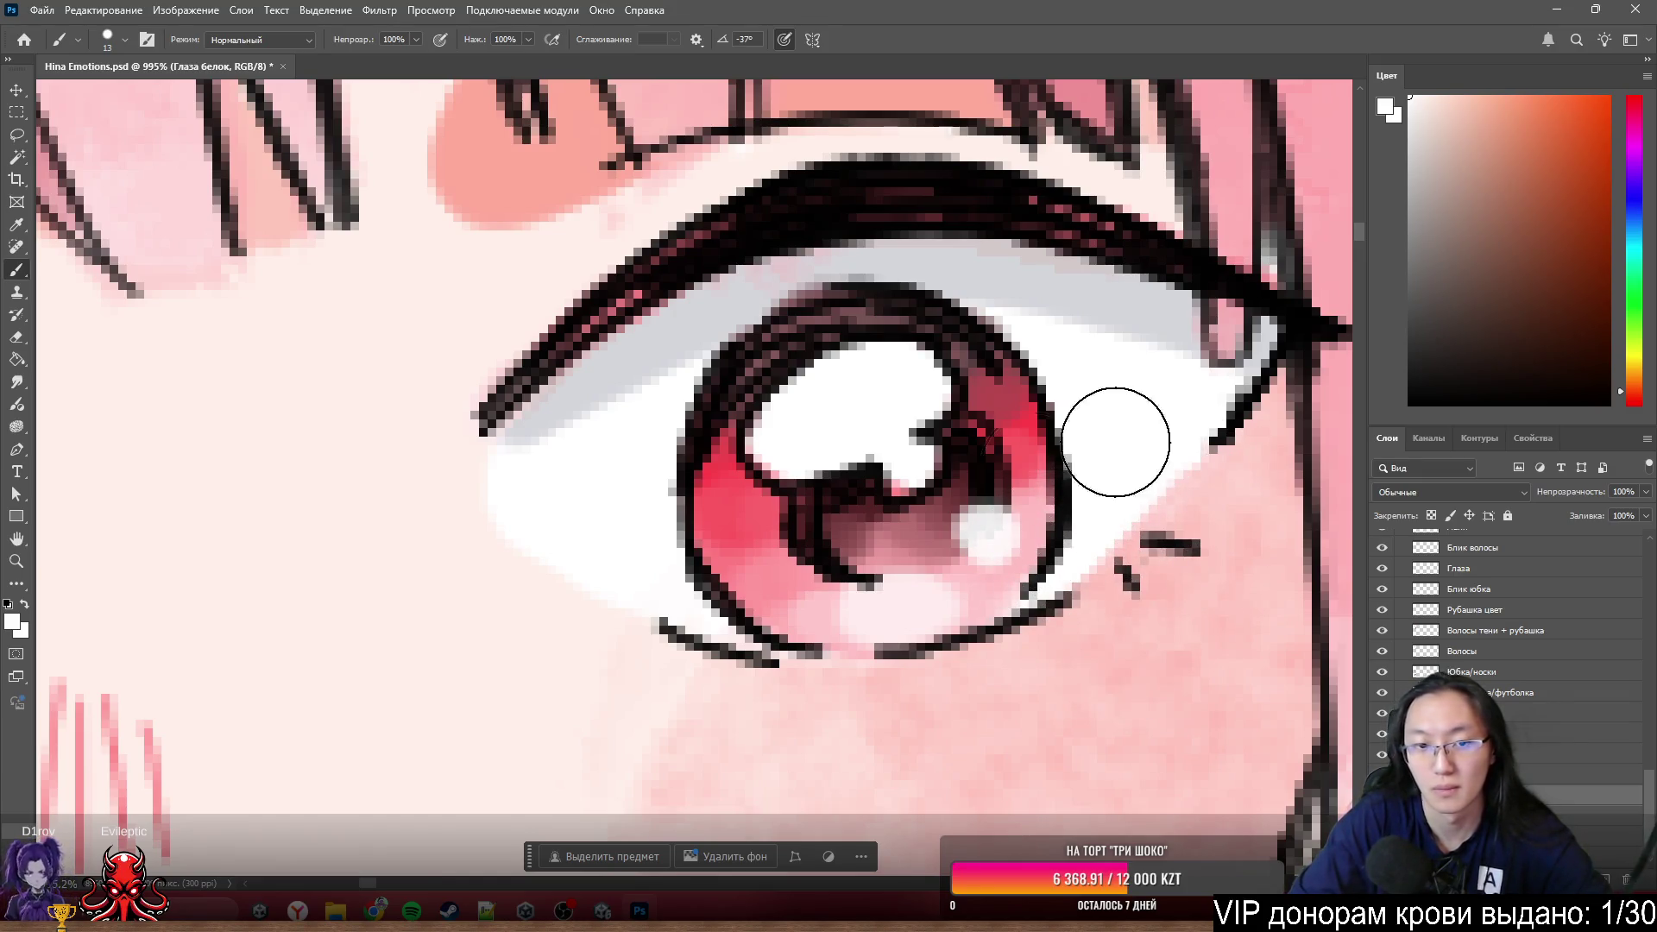
mouse_move(604, 437)
left_mouse_down()
mouse_move(419, 470)
mouse_move(619, 588)
left_mouse_up()
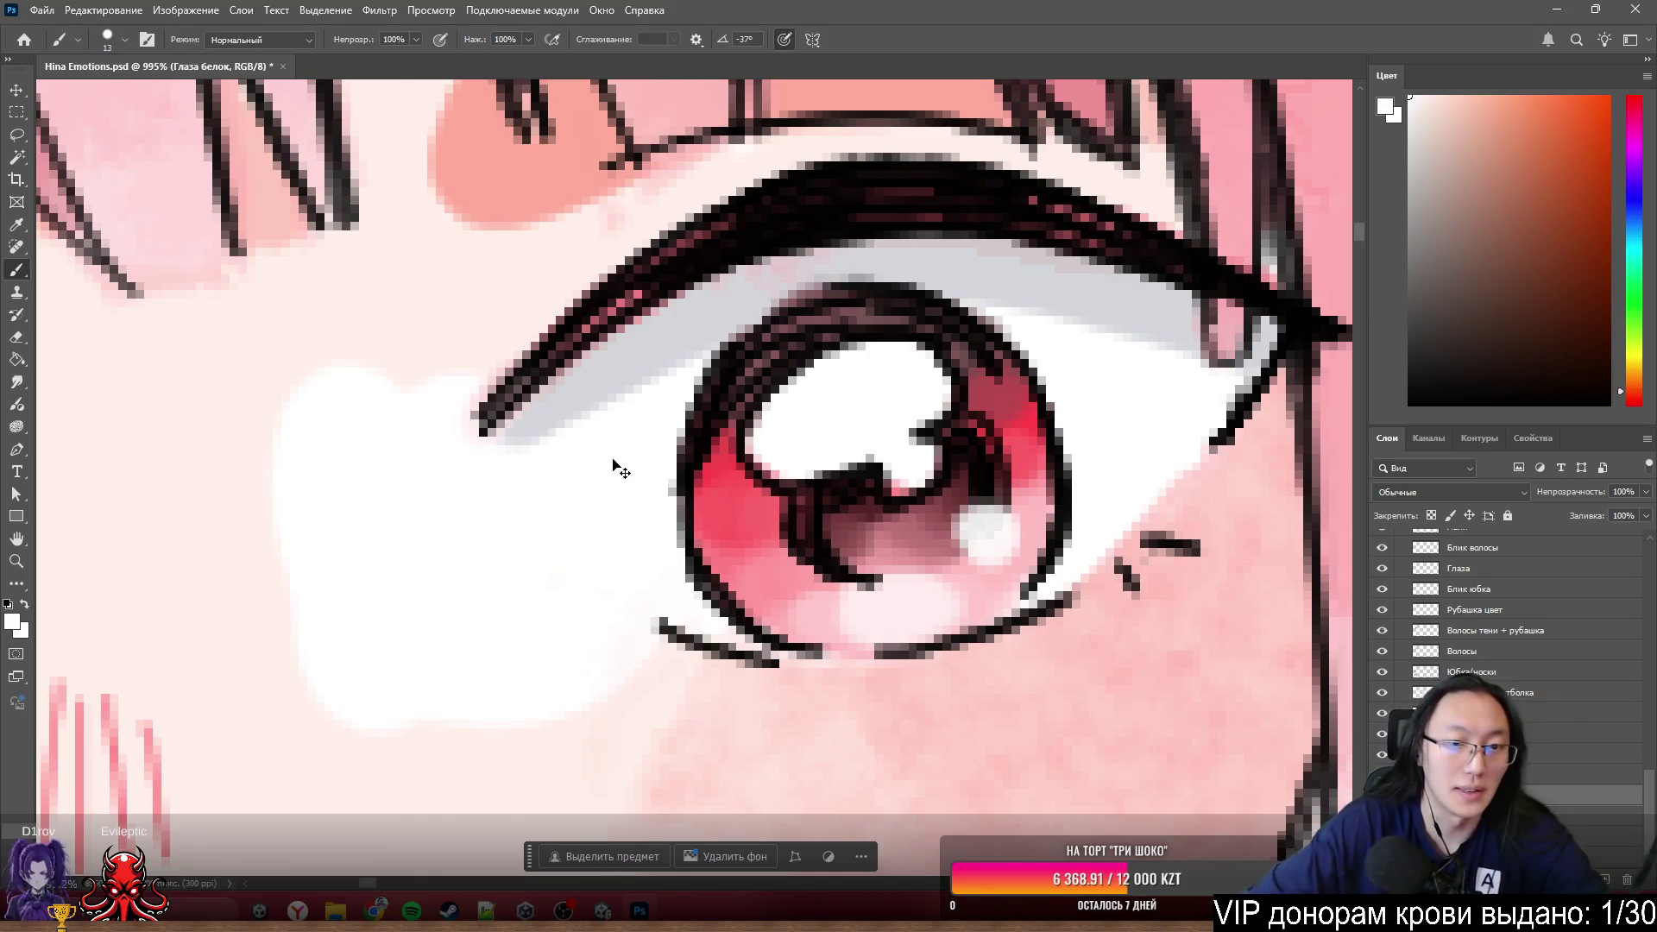
key("ctrl+z")
scroll(642, 453, "down", 3, "alt")
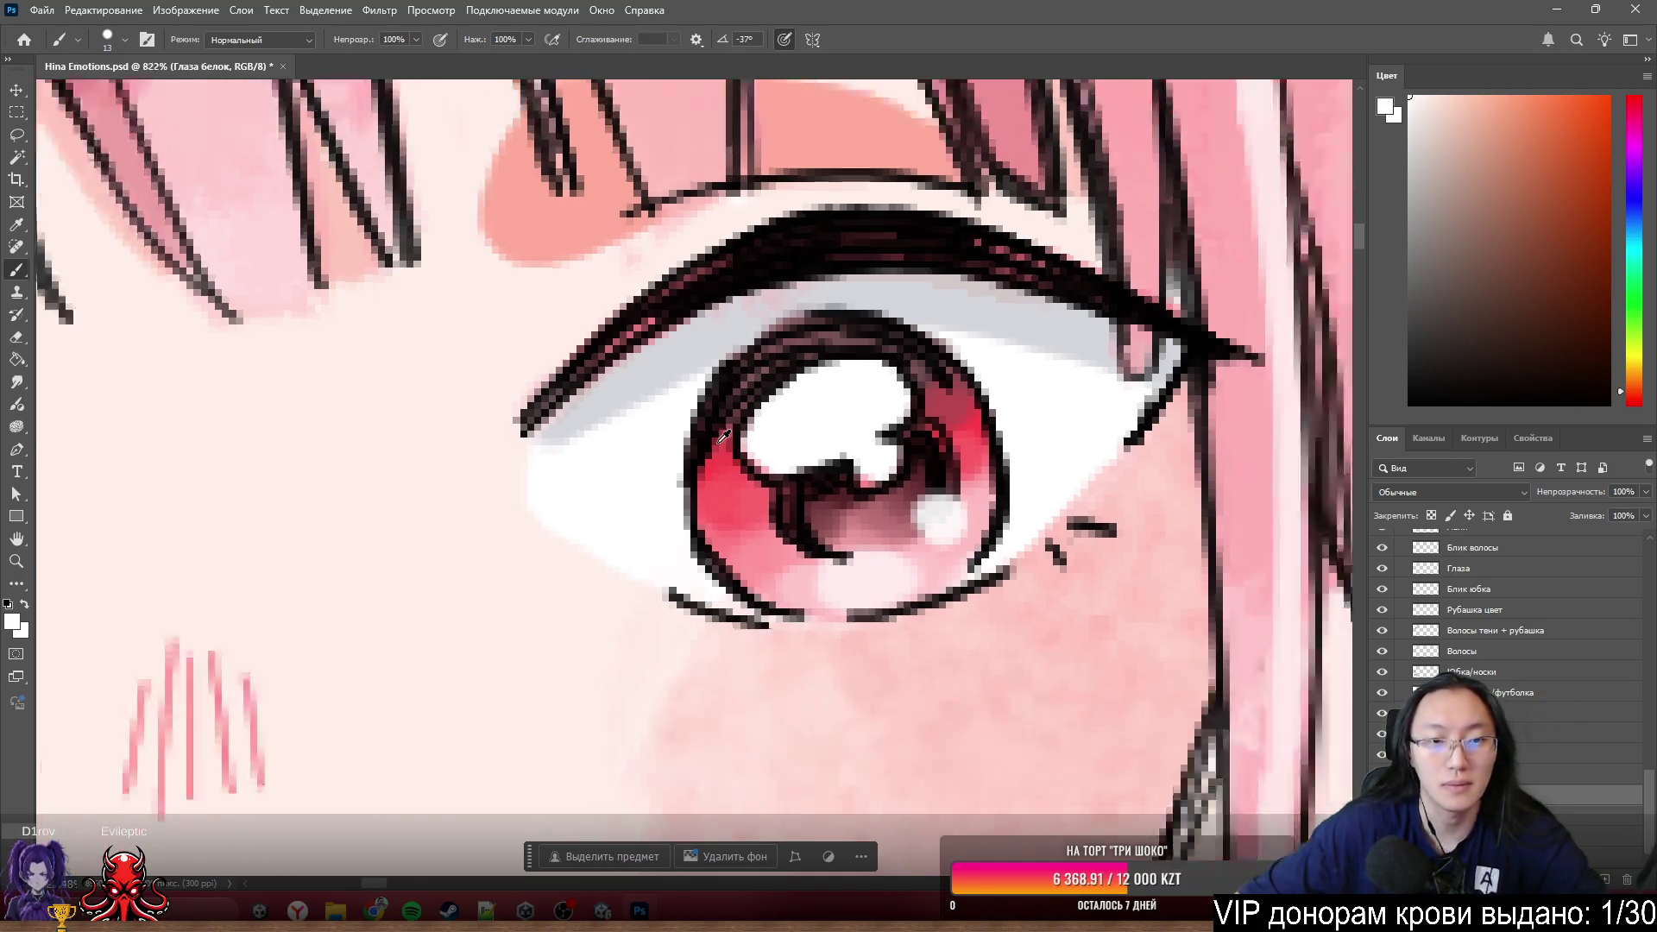
scroll(595, 478, "down", 3, "alt")
scroll(585, 485, "down", 2, "alt")
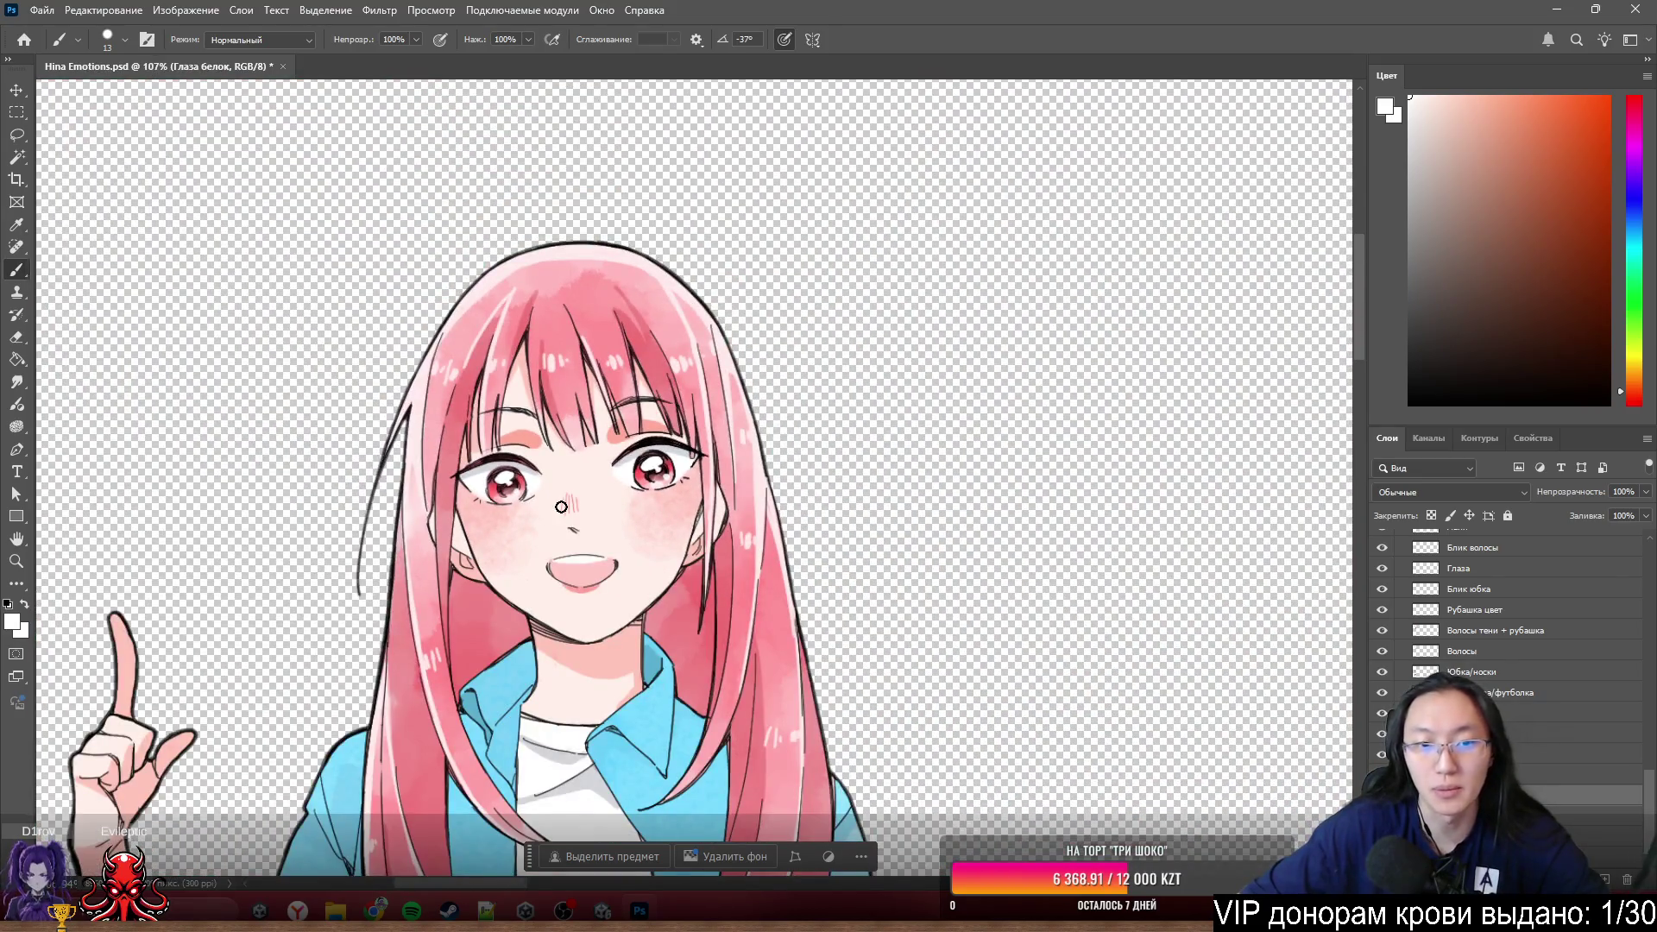
scroll(649, 428, "up", 3, "alt")
scroll(797, 290, "up", 2, "alt")
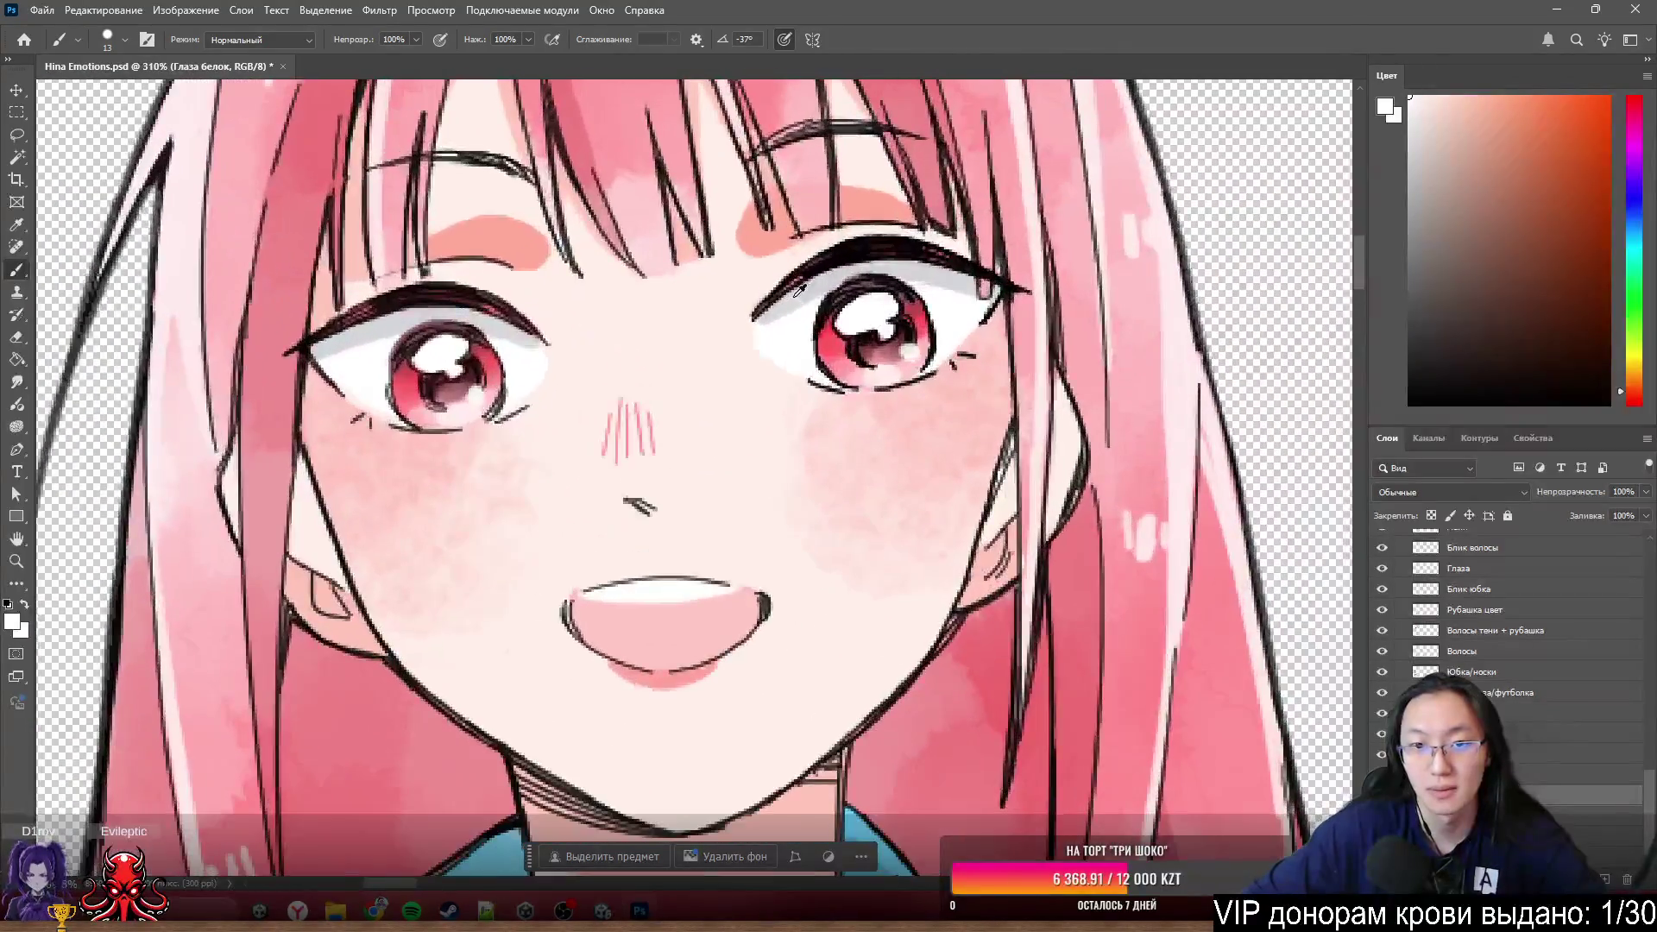
scroll(800, 291, "up", 2, "alt")
scroll(801, 325, "up", 2, "alt")
scroll(798, 367, "up", 2, "alt")
key("ctrl+comma")
key("ctrl+comma")
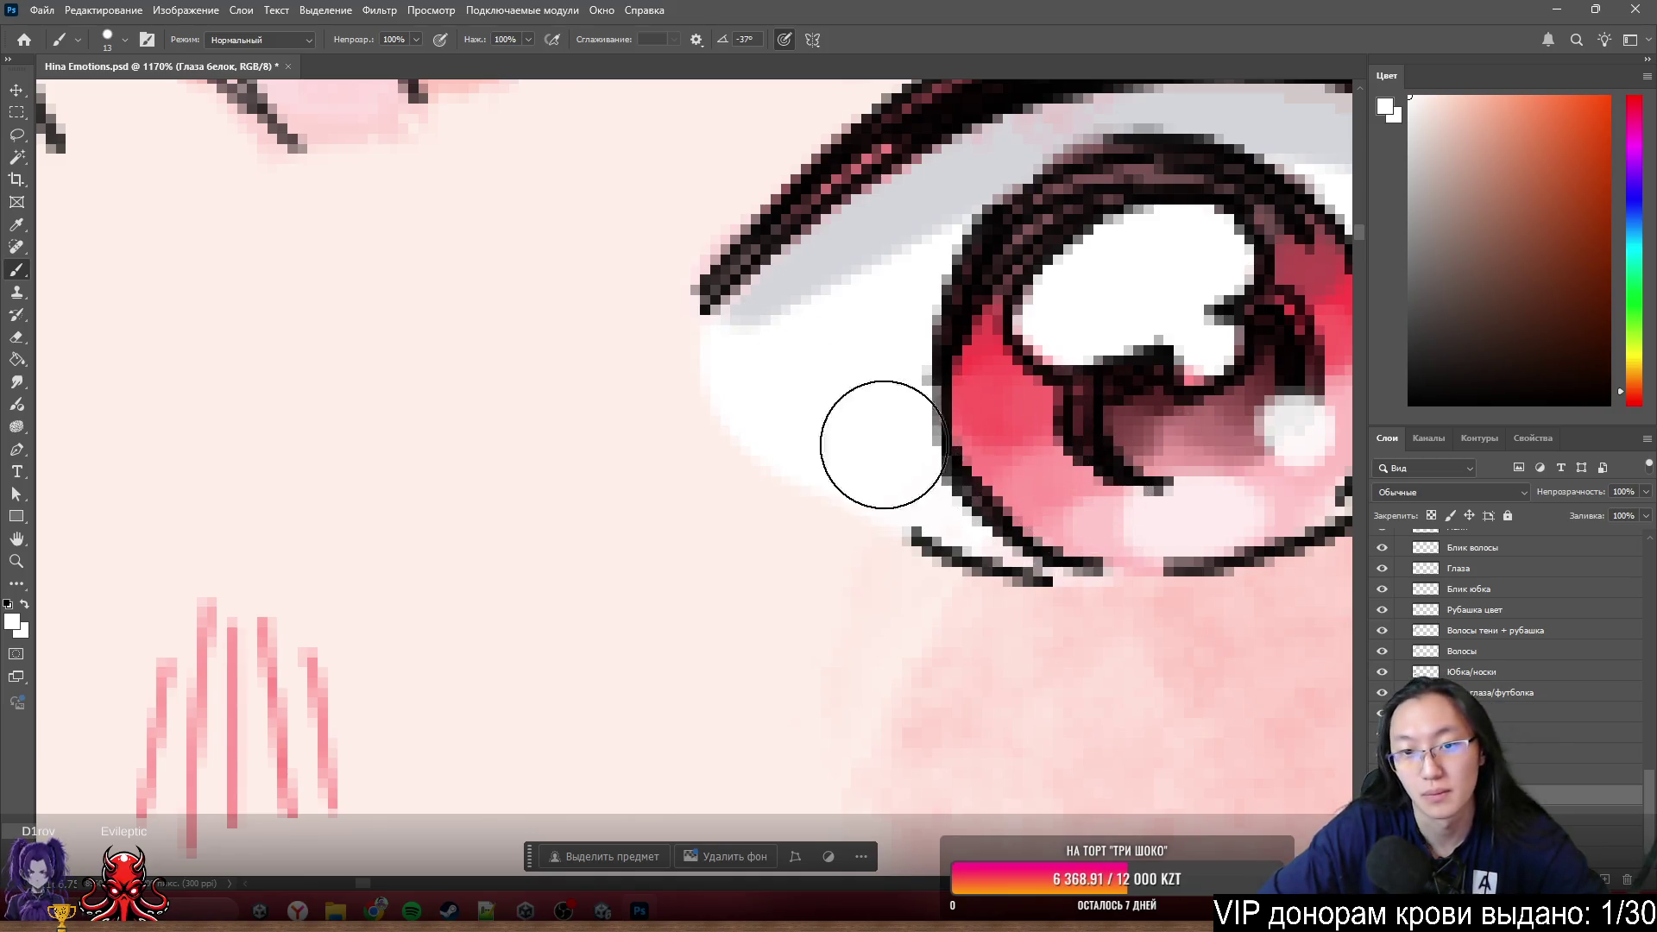
scroll(988, 467, "down", 2)
scroll(986, 466, "down", 3)
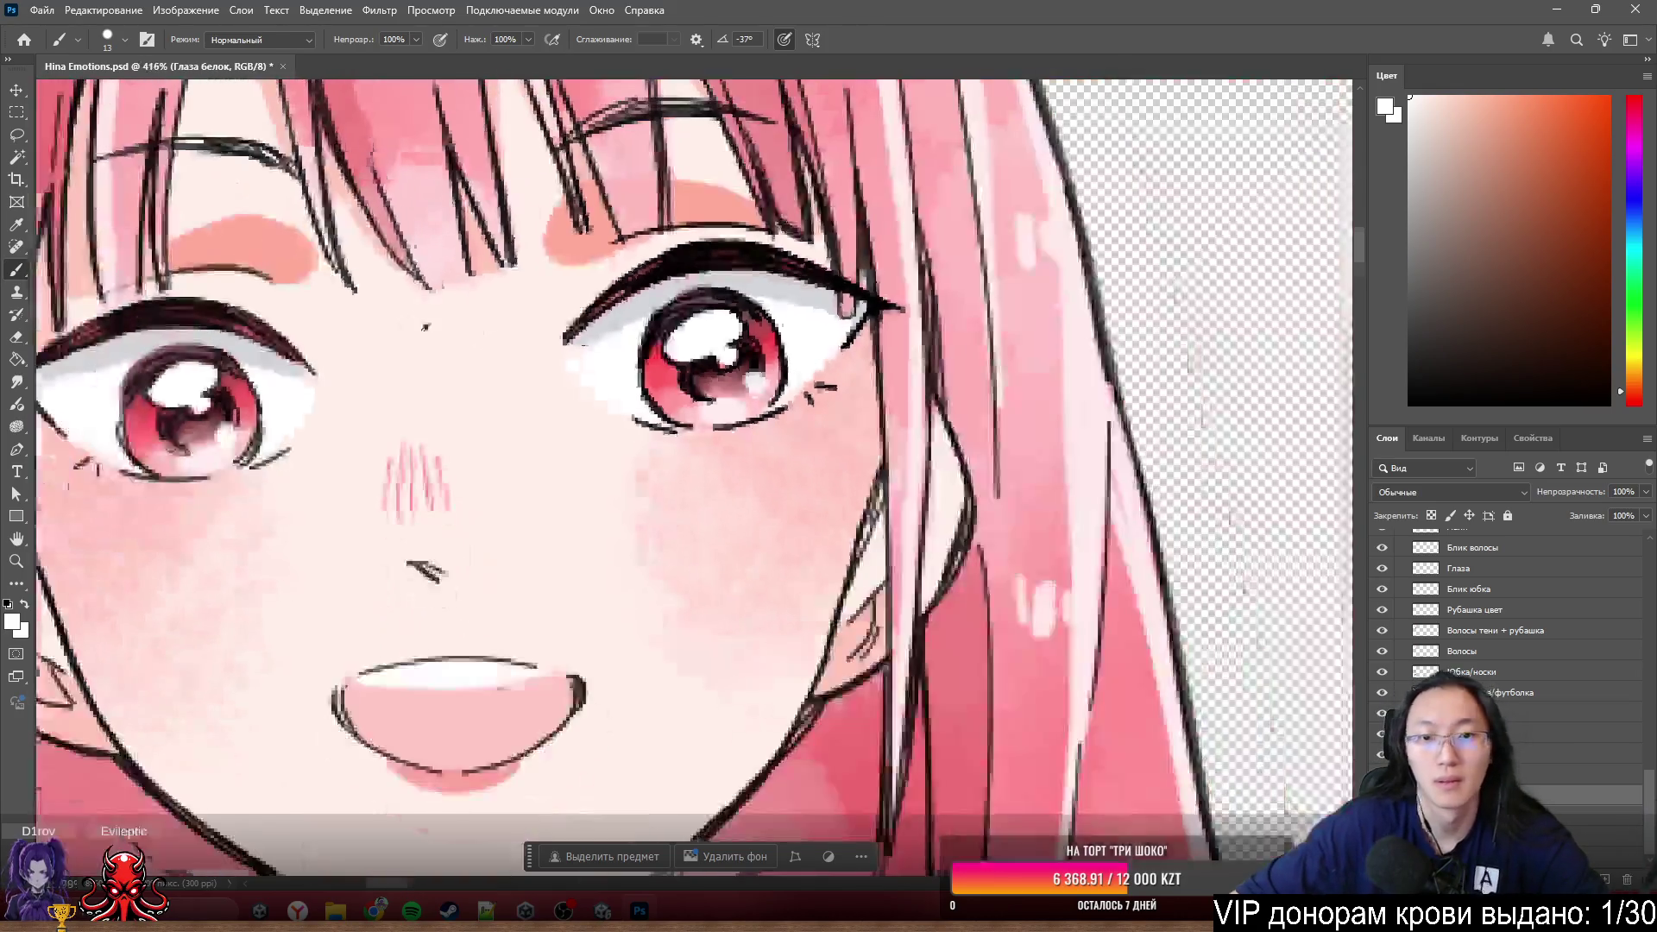
scroll(813, 357, "up", 3)
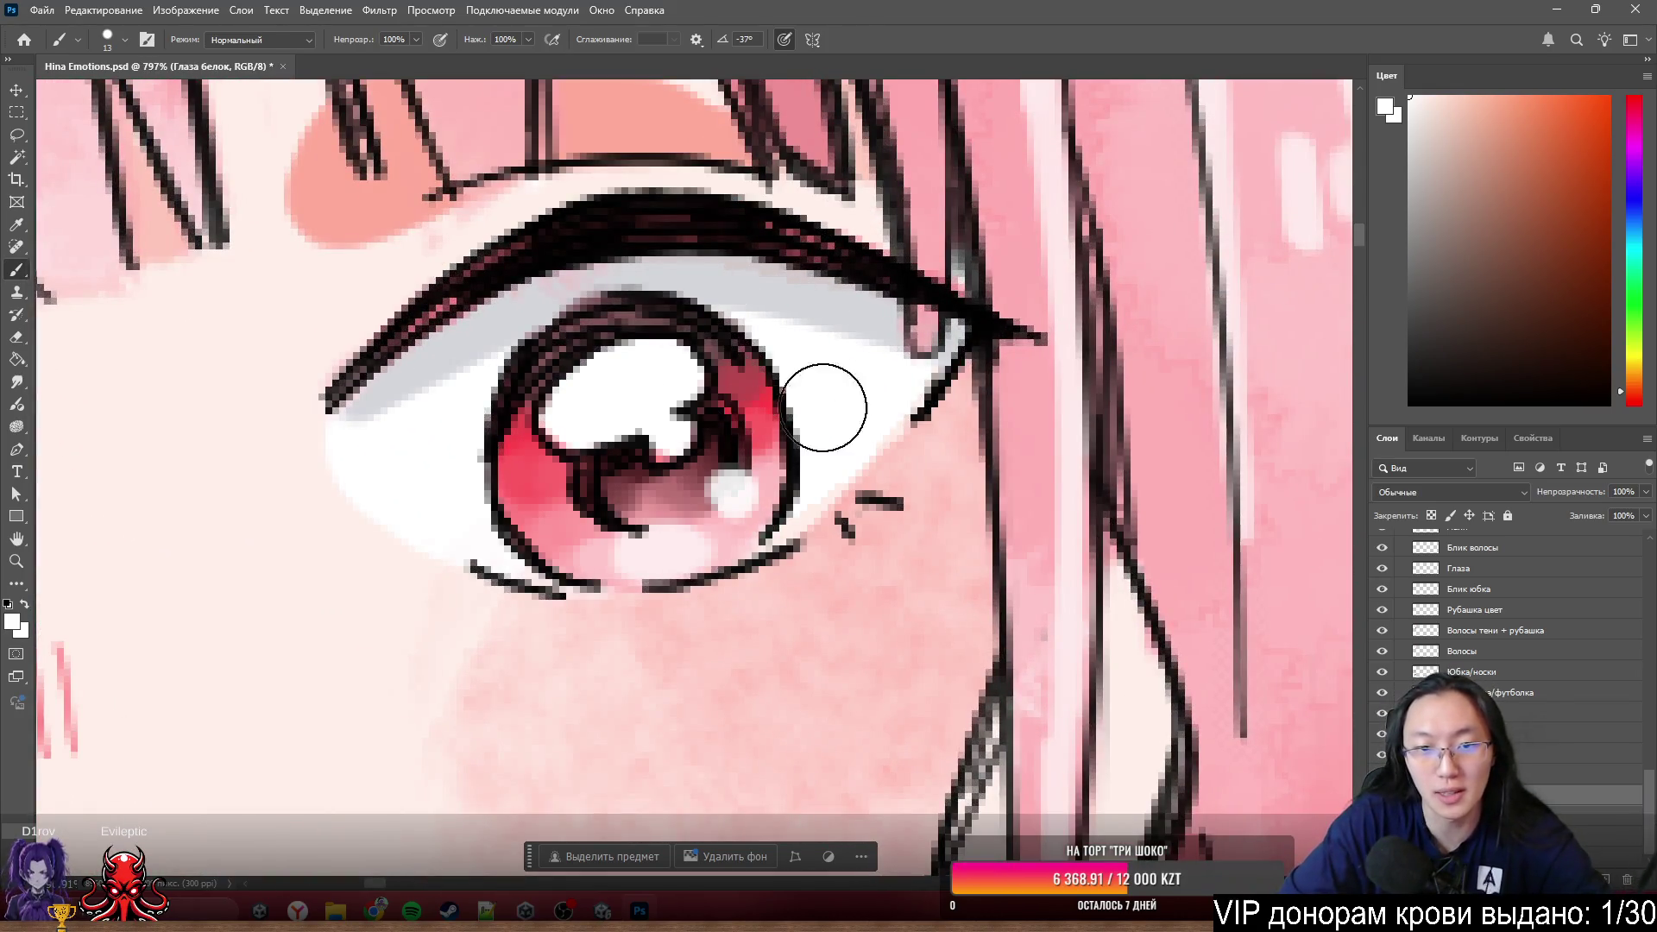
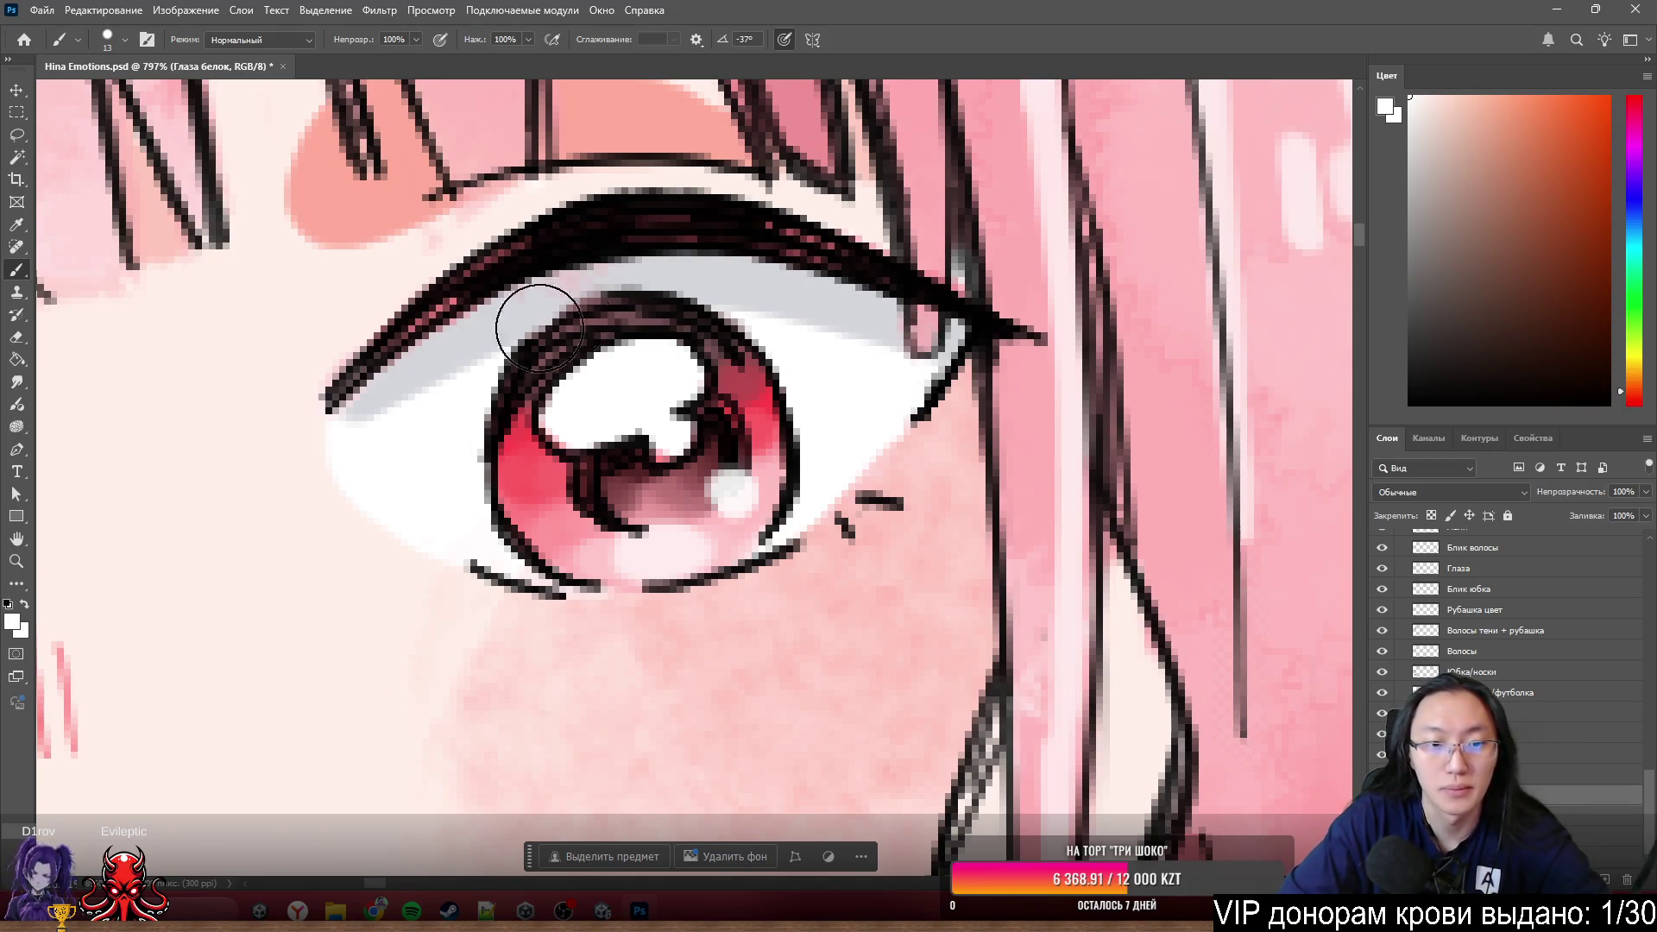
scroll(699, 376, "down", 5)
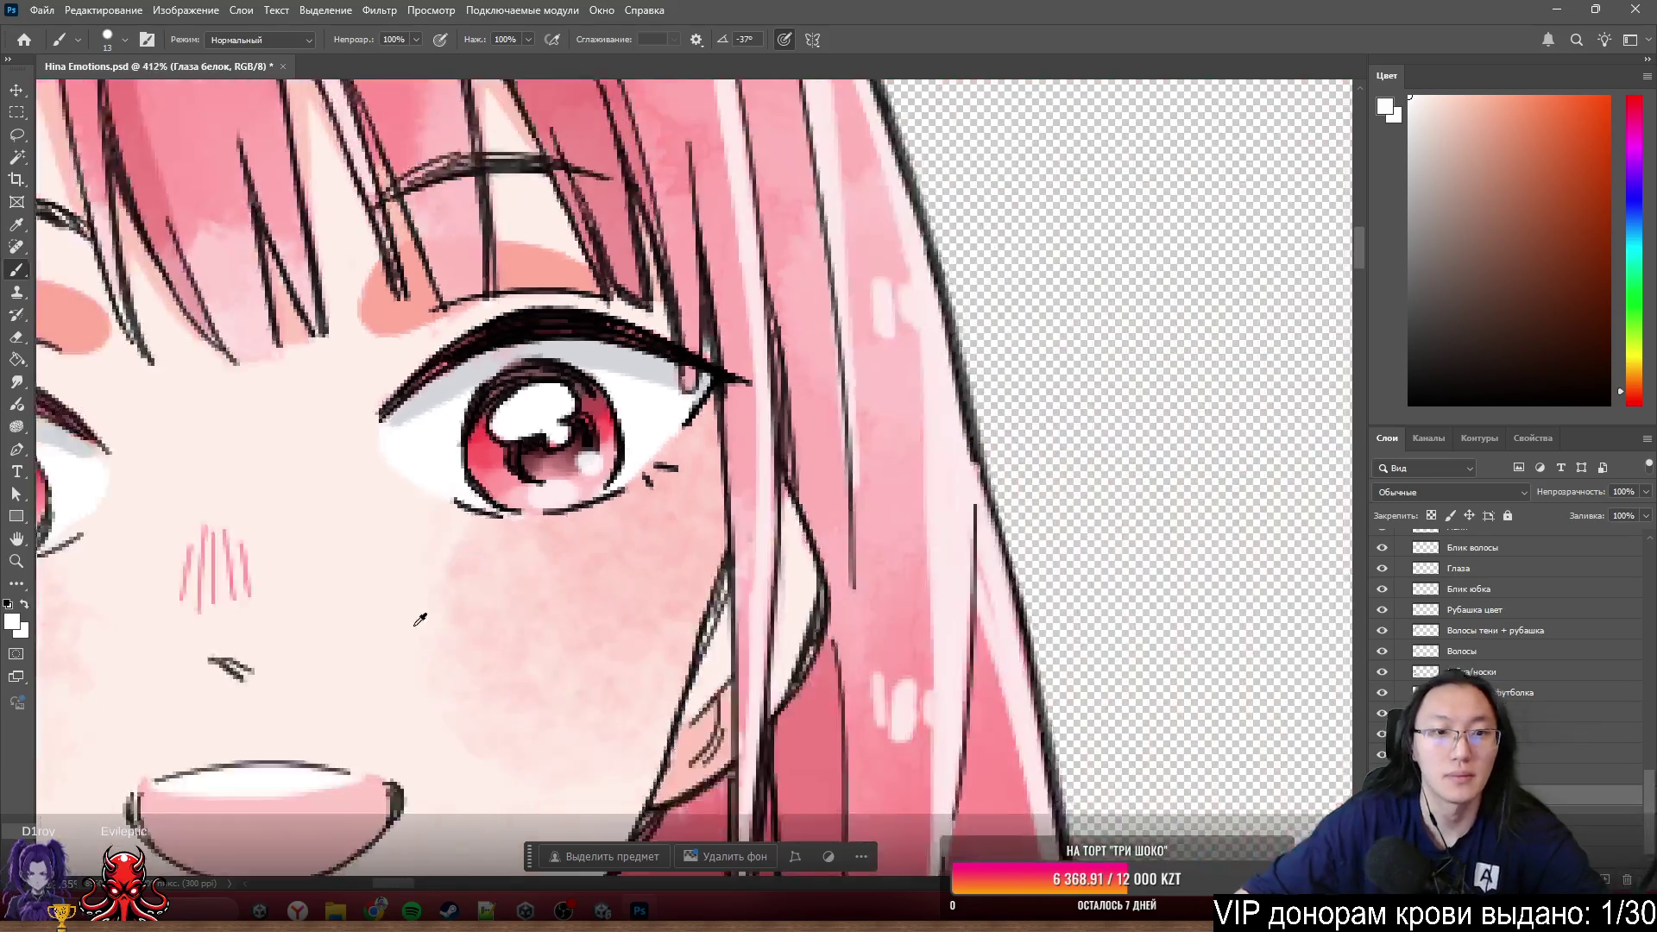
scroll(1251, 449, "down", 3)
scroll(1251, 449, "down", 1)
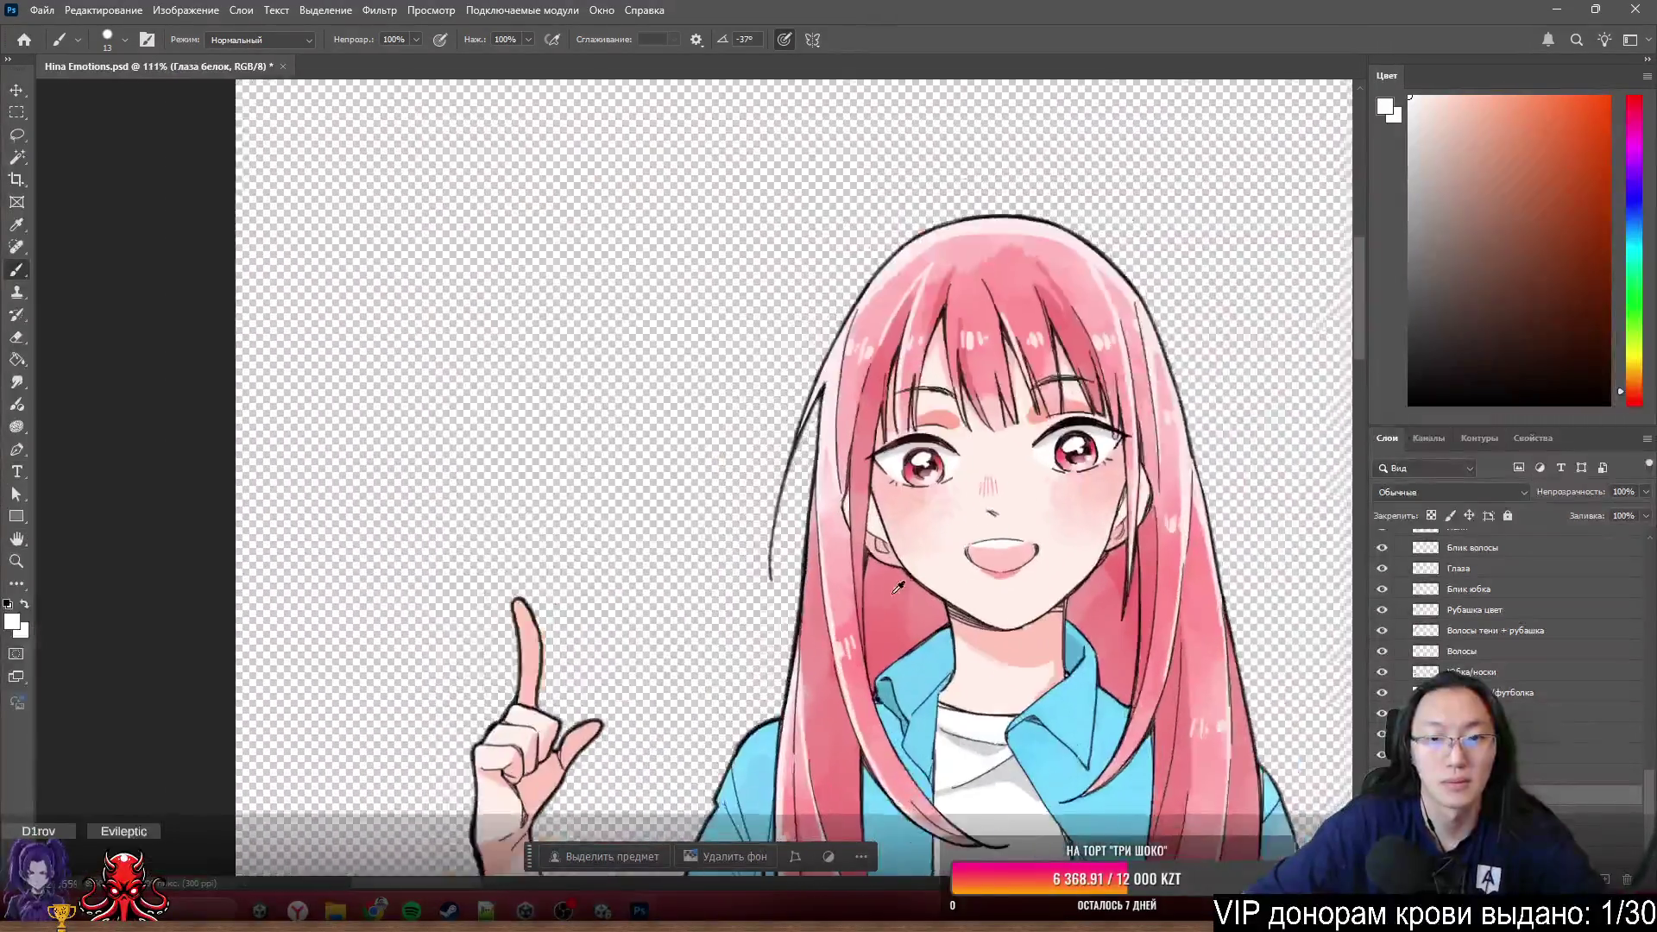
scroll(885, 403, "up", 3)
scroll(886, 402, "up", 2)
scroll(886, 402, "up", 2)
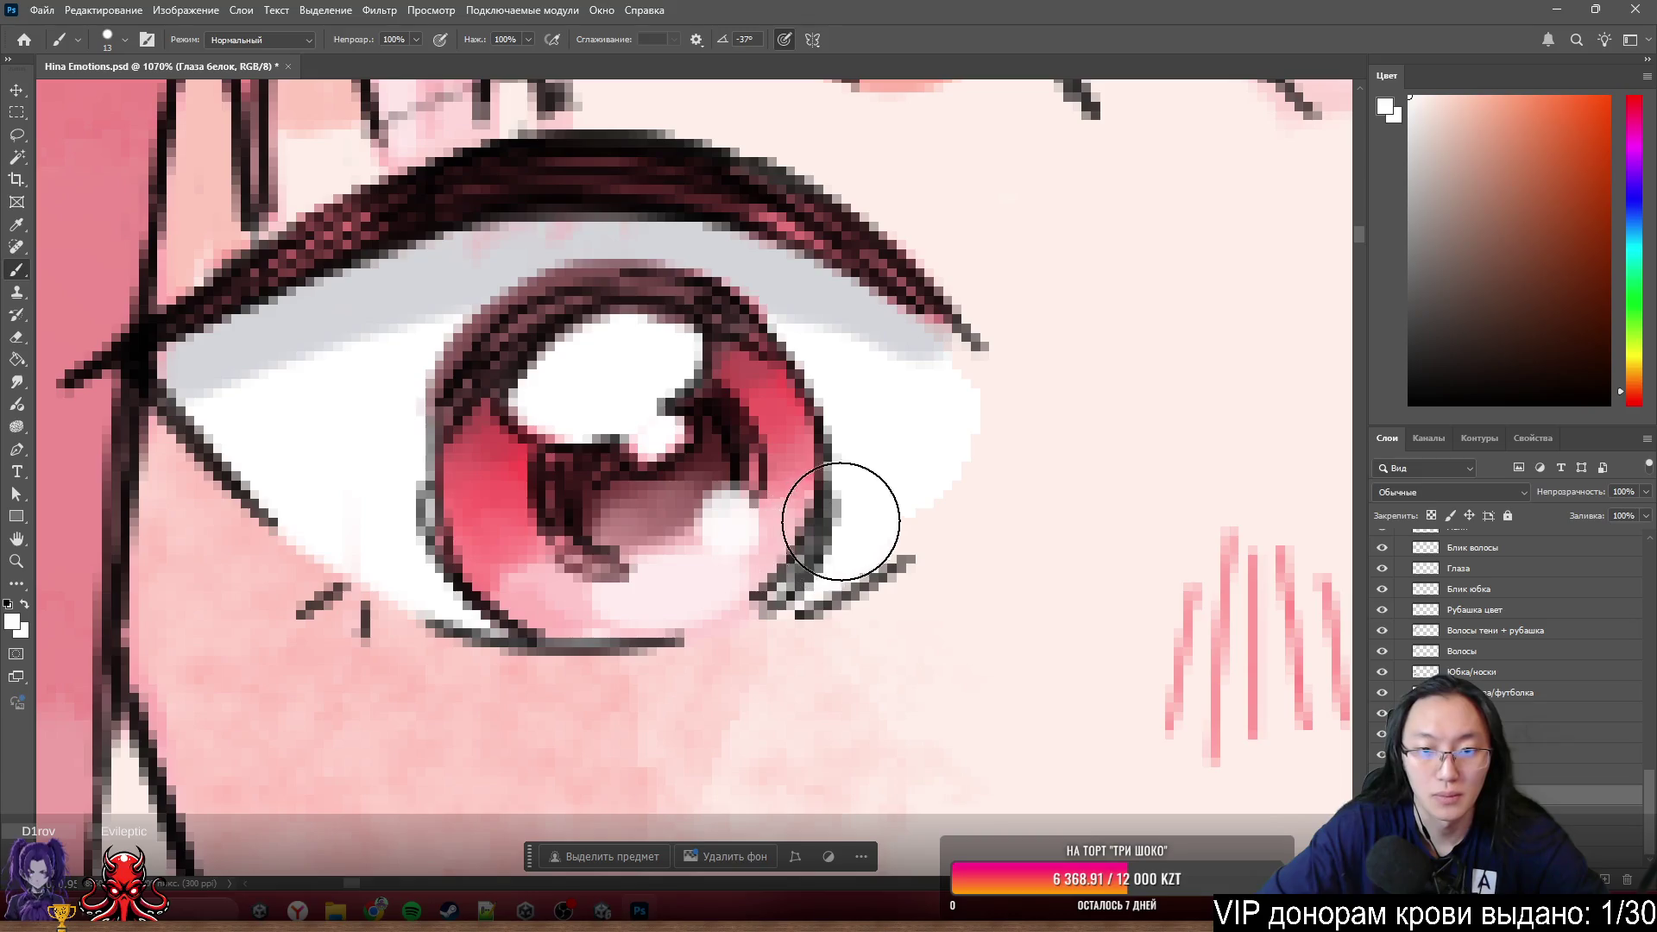
- Repaint the eye white at the corner and move Тени глаза/футболка up below Юбка/носки
left_click_drag(927, 413, 928, 414)
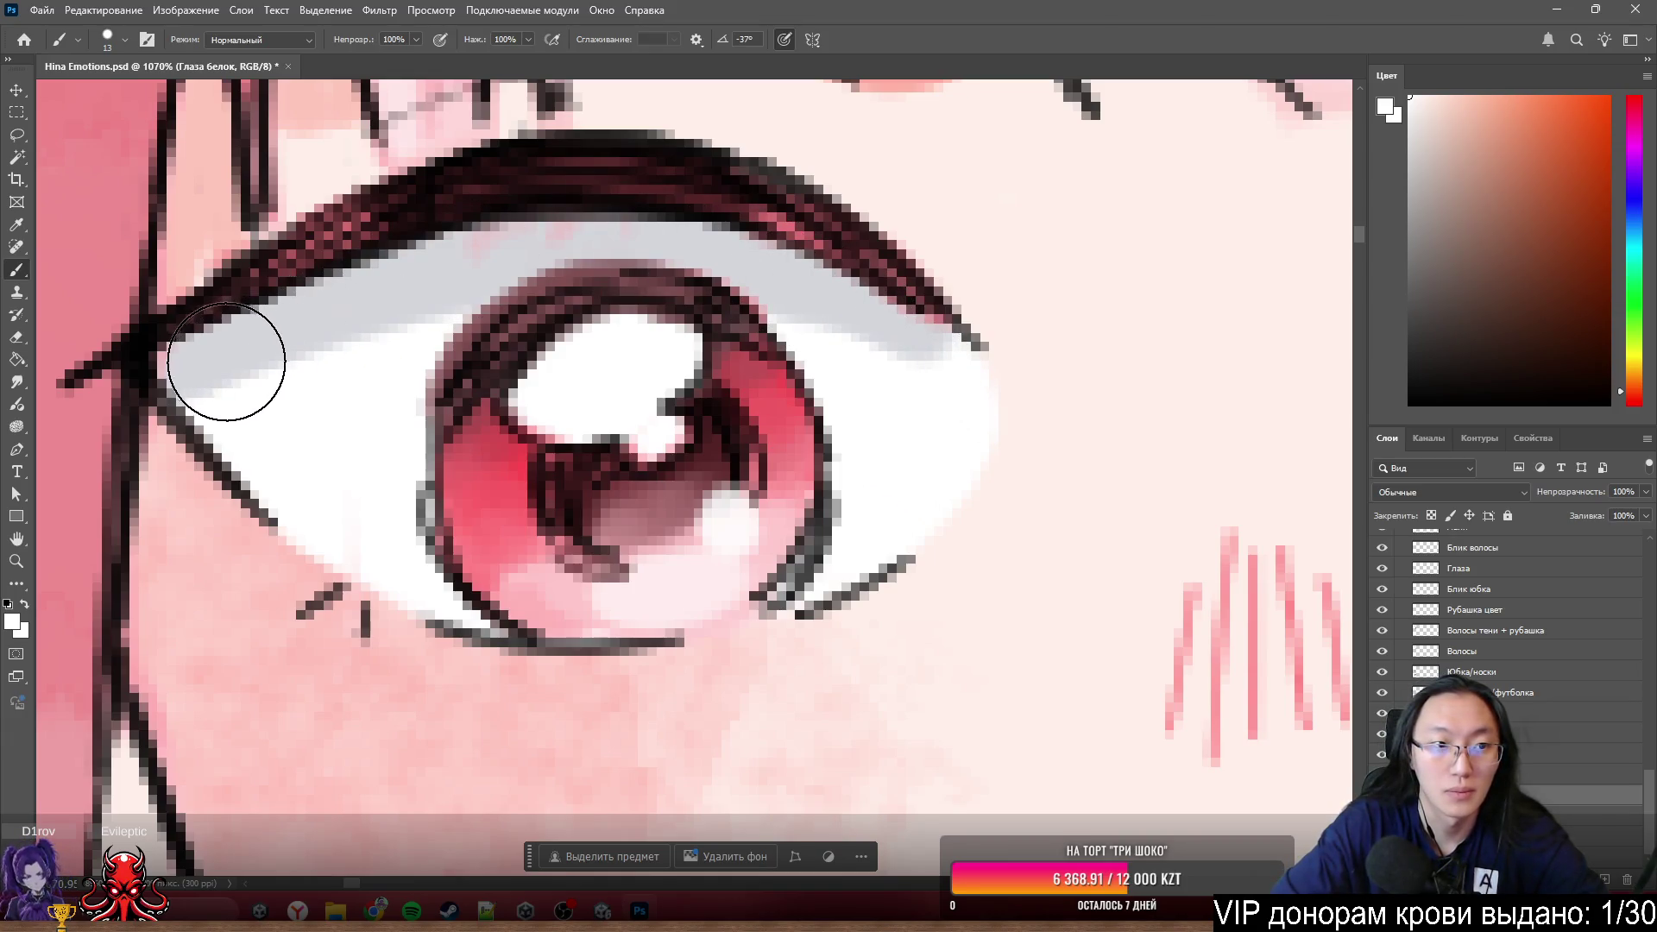
scroll(503, 496, "down", 3)
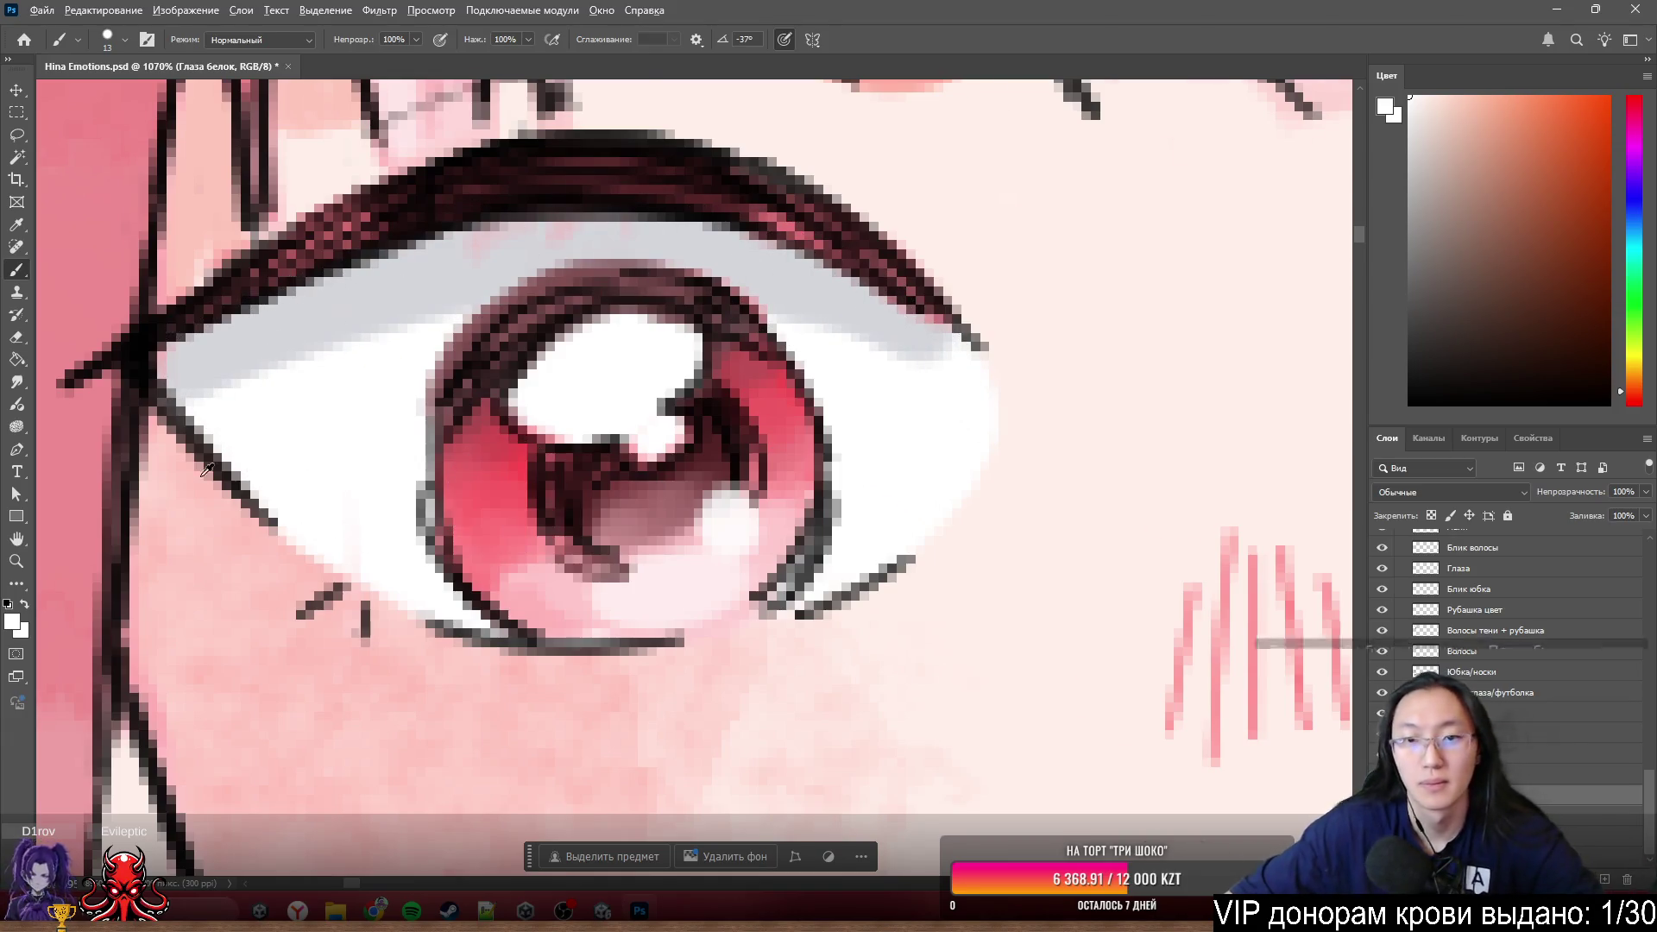
scroll(426, 527, "down", 3)
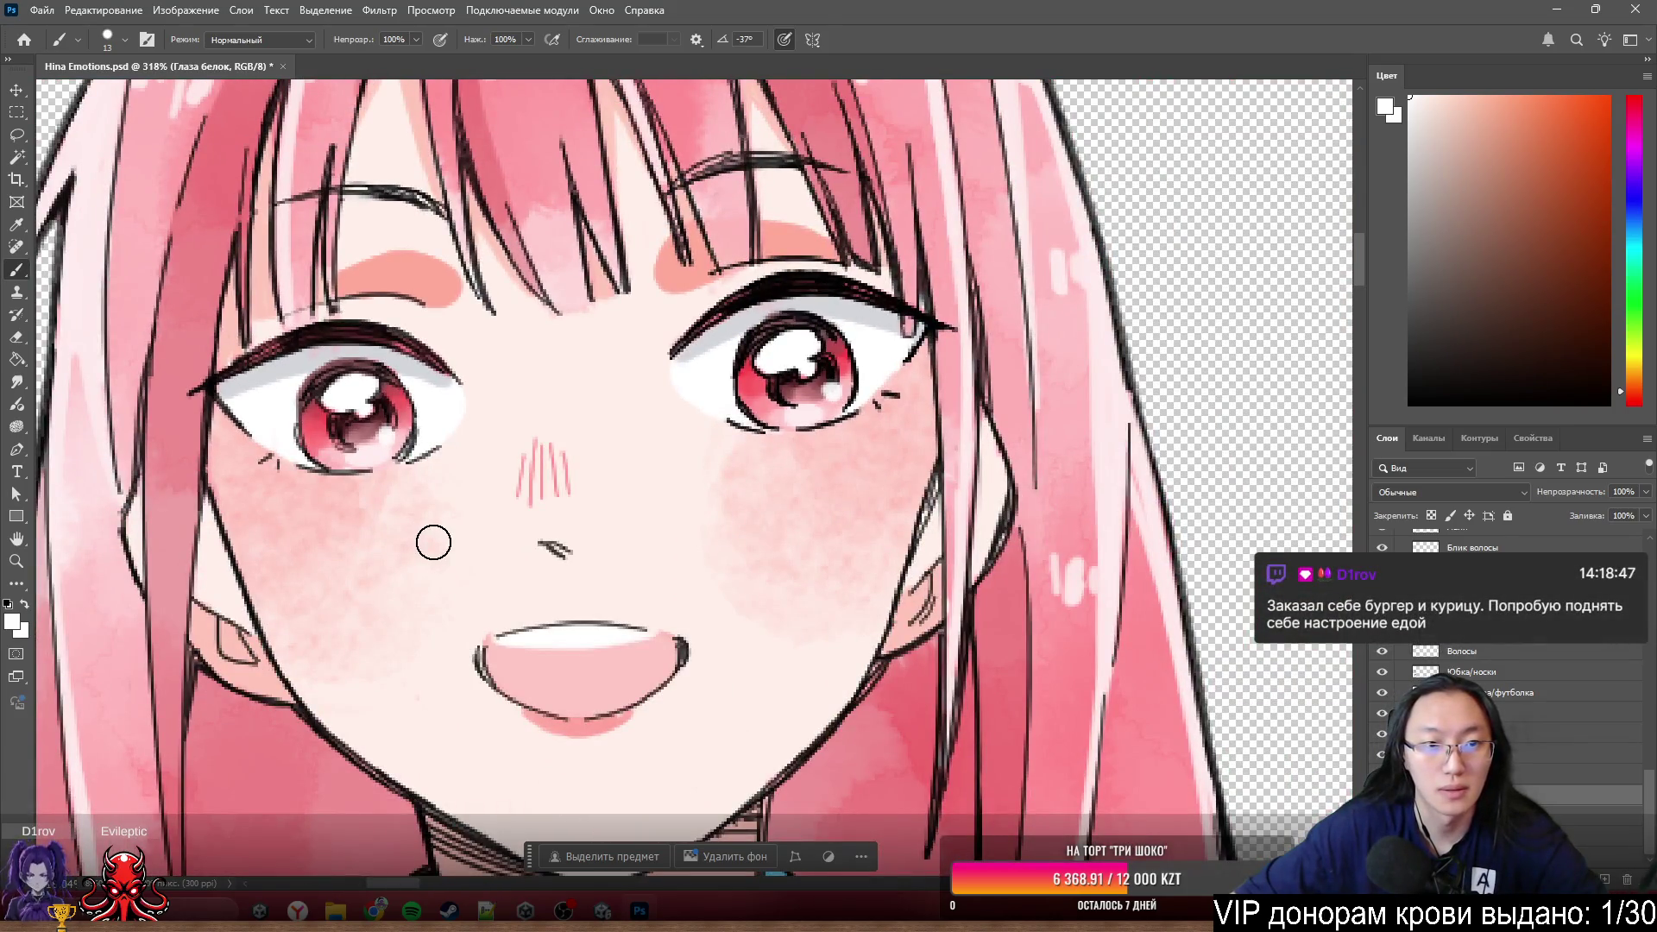
scroll(435, 542, "down", 2)
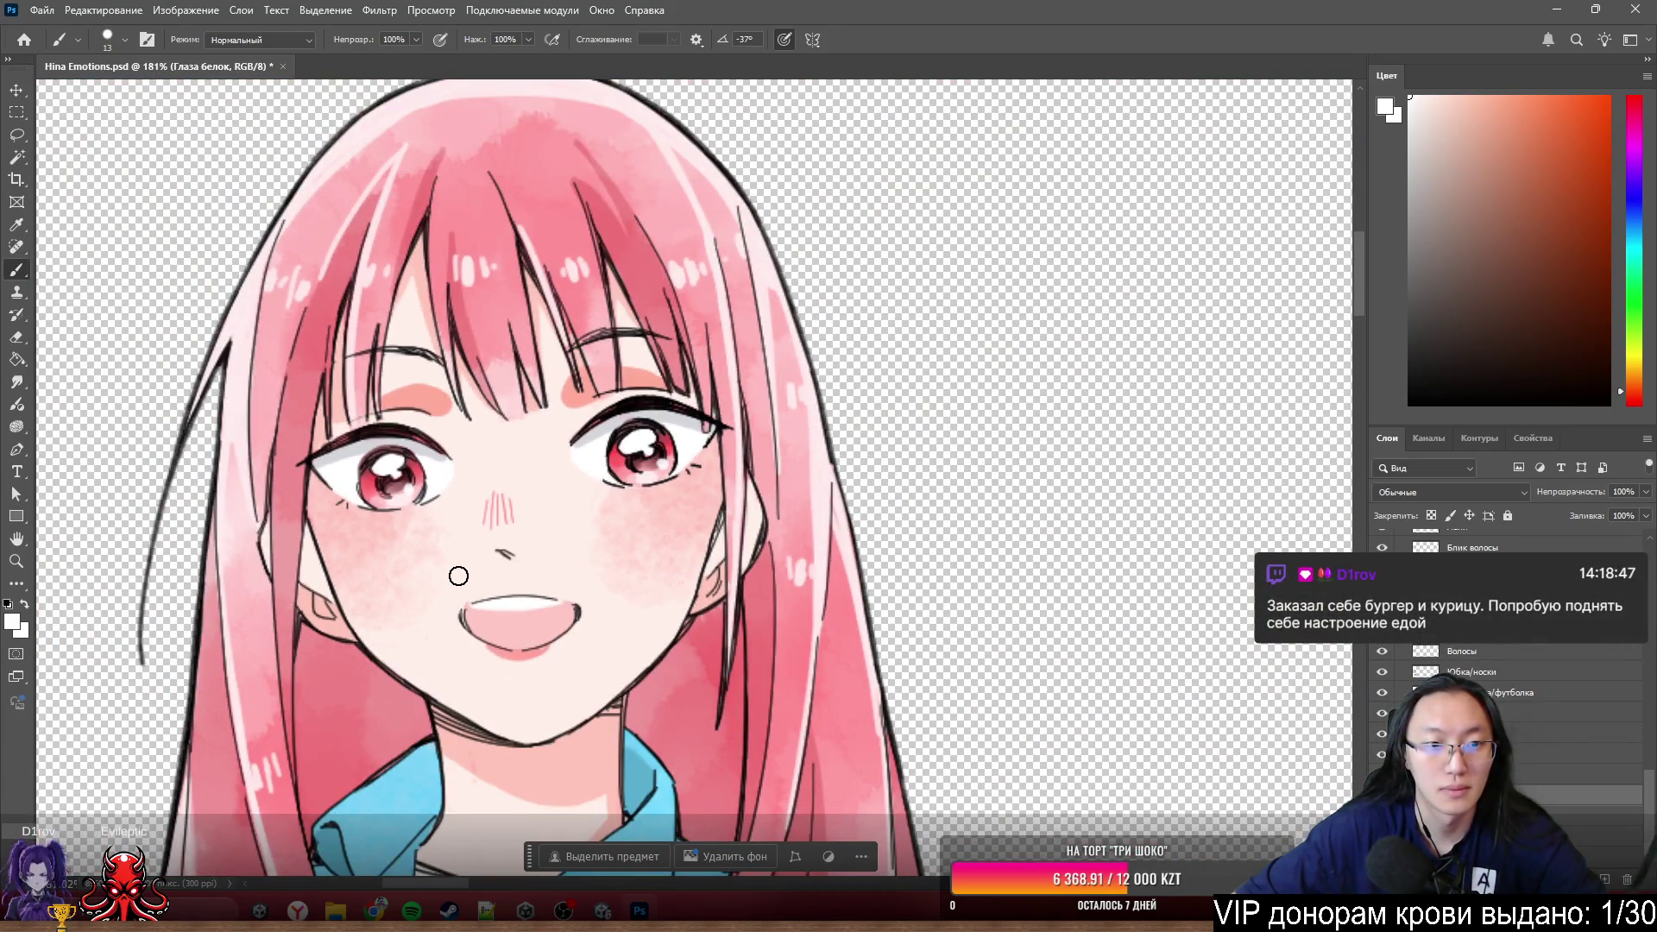
scroll(460, 581, "up", 2)
scroll(226, 350, "up", 2)
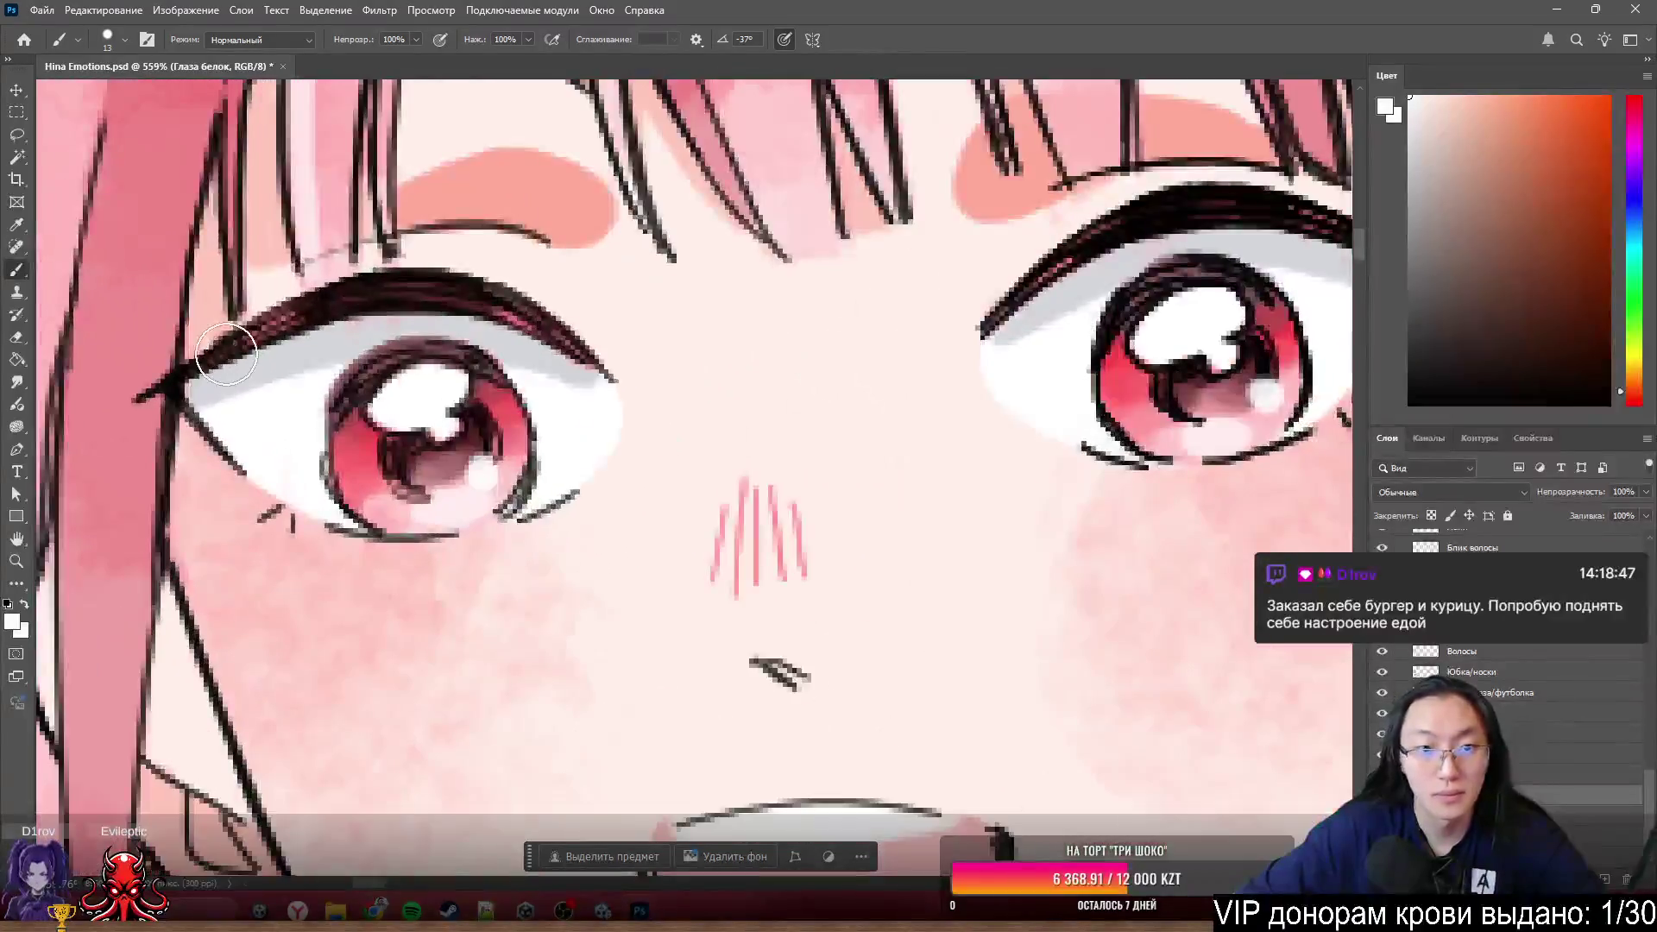
scroll(296, 397, "down", 2)
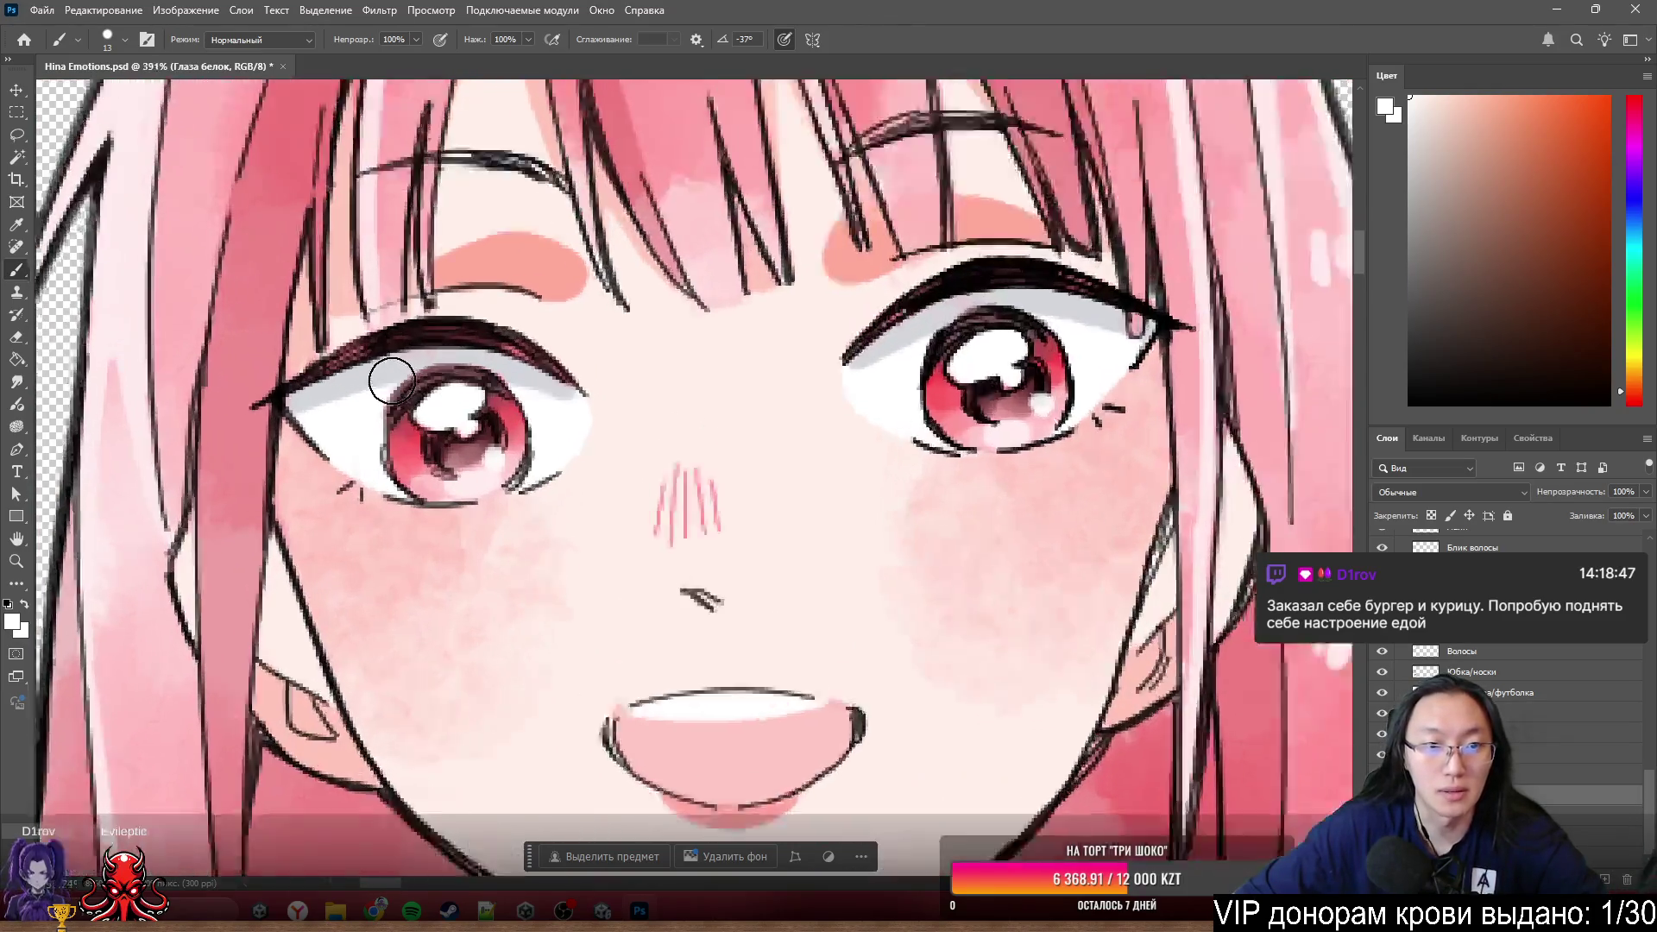
scroll(393, 380, "up", 3)
scroll(506, 432, "down", 2)
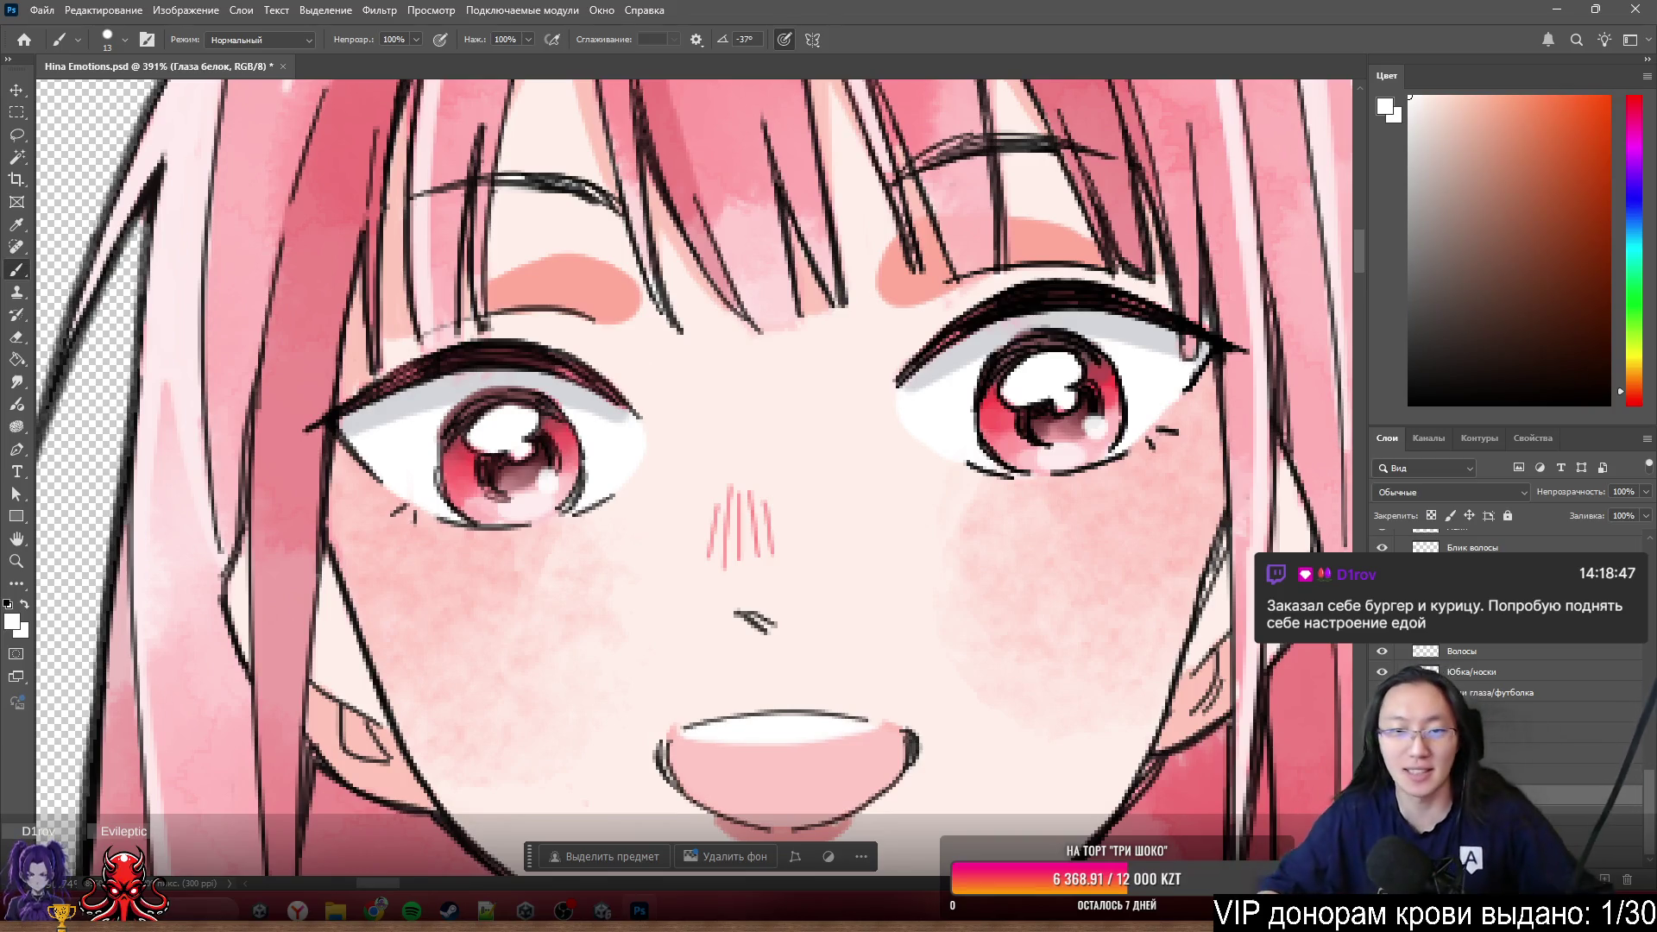
scroll(857, 323, "down", 2)
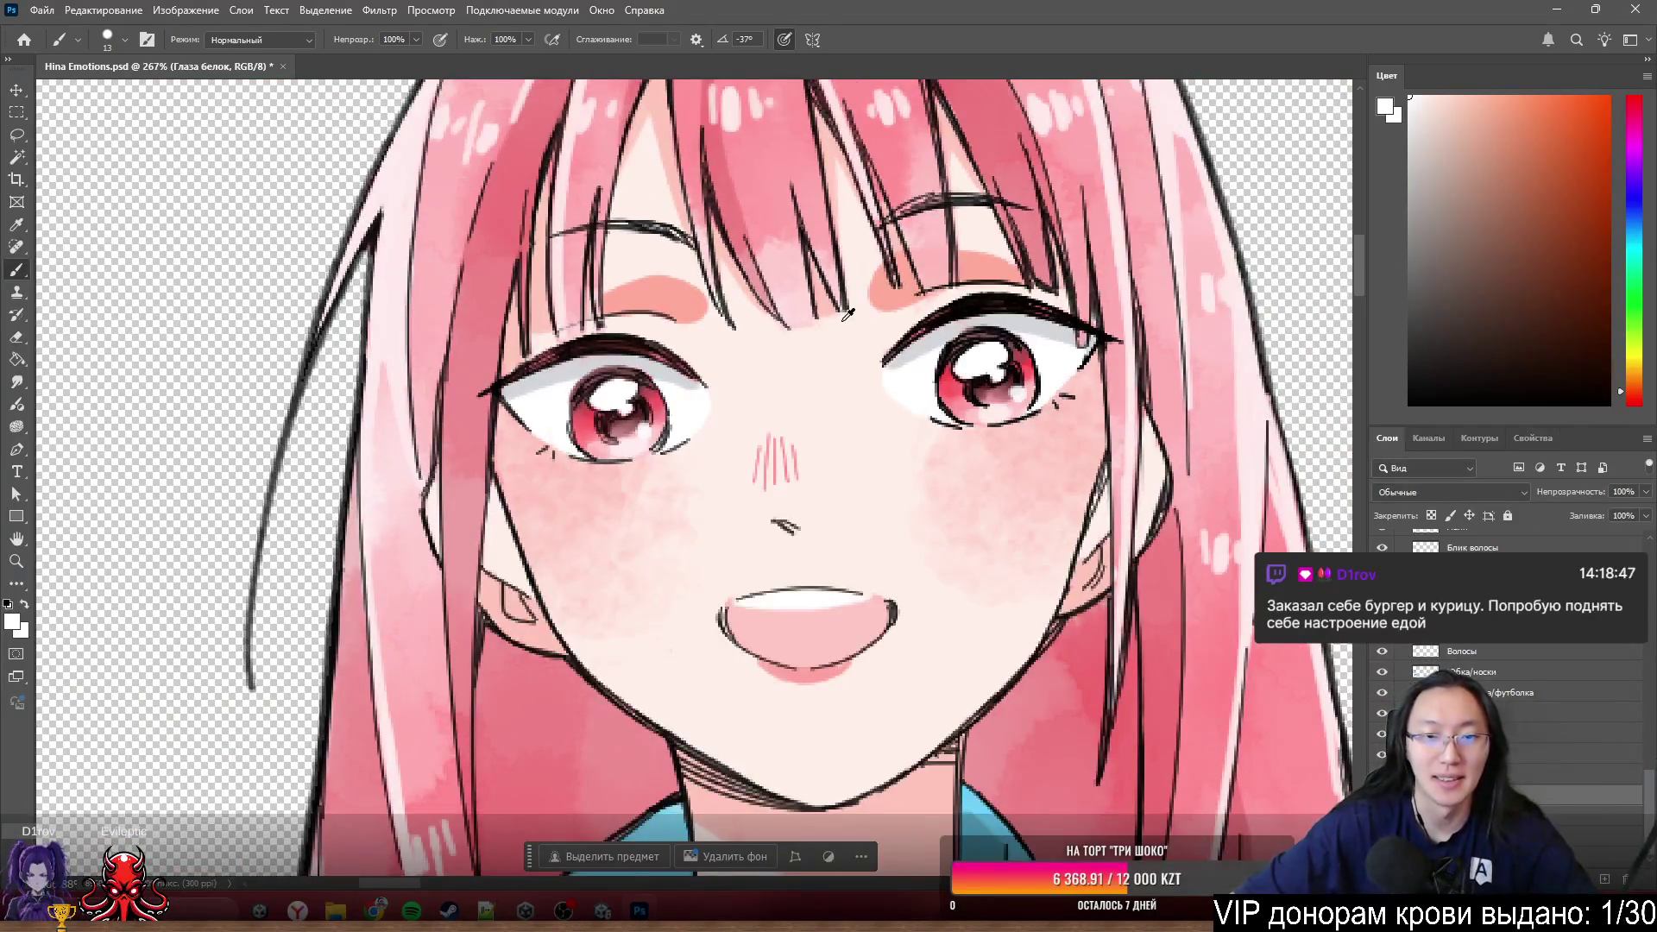
scroll(852, 307, "down", 2)
scroll(855, 364, "down", 1)
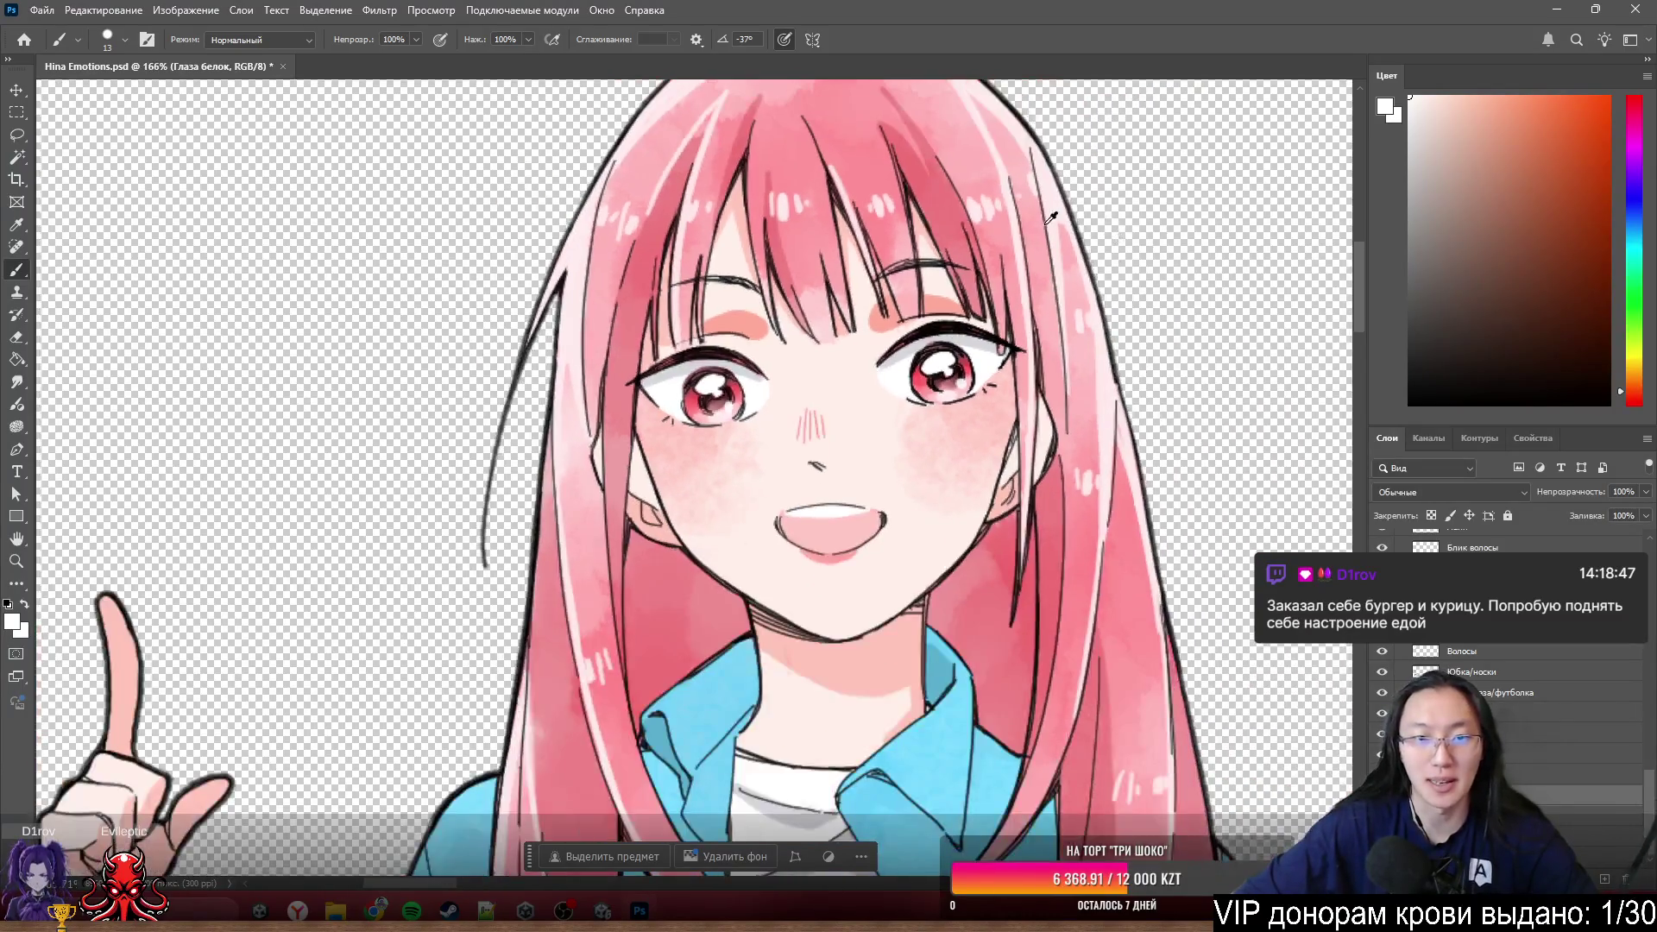
scroll(859, 436, "up", 3)
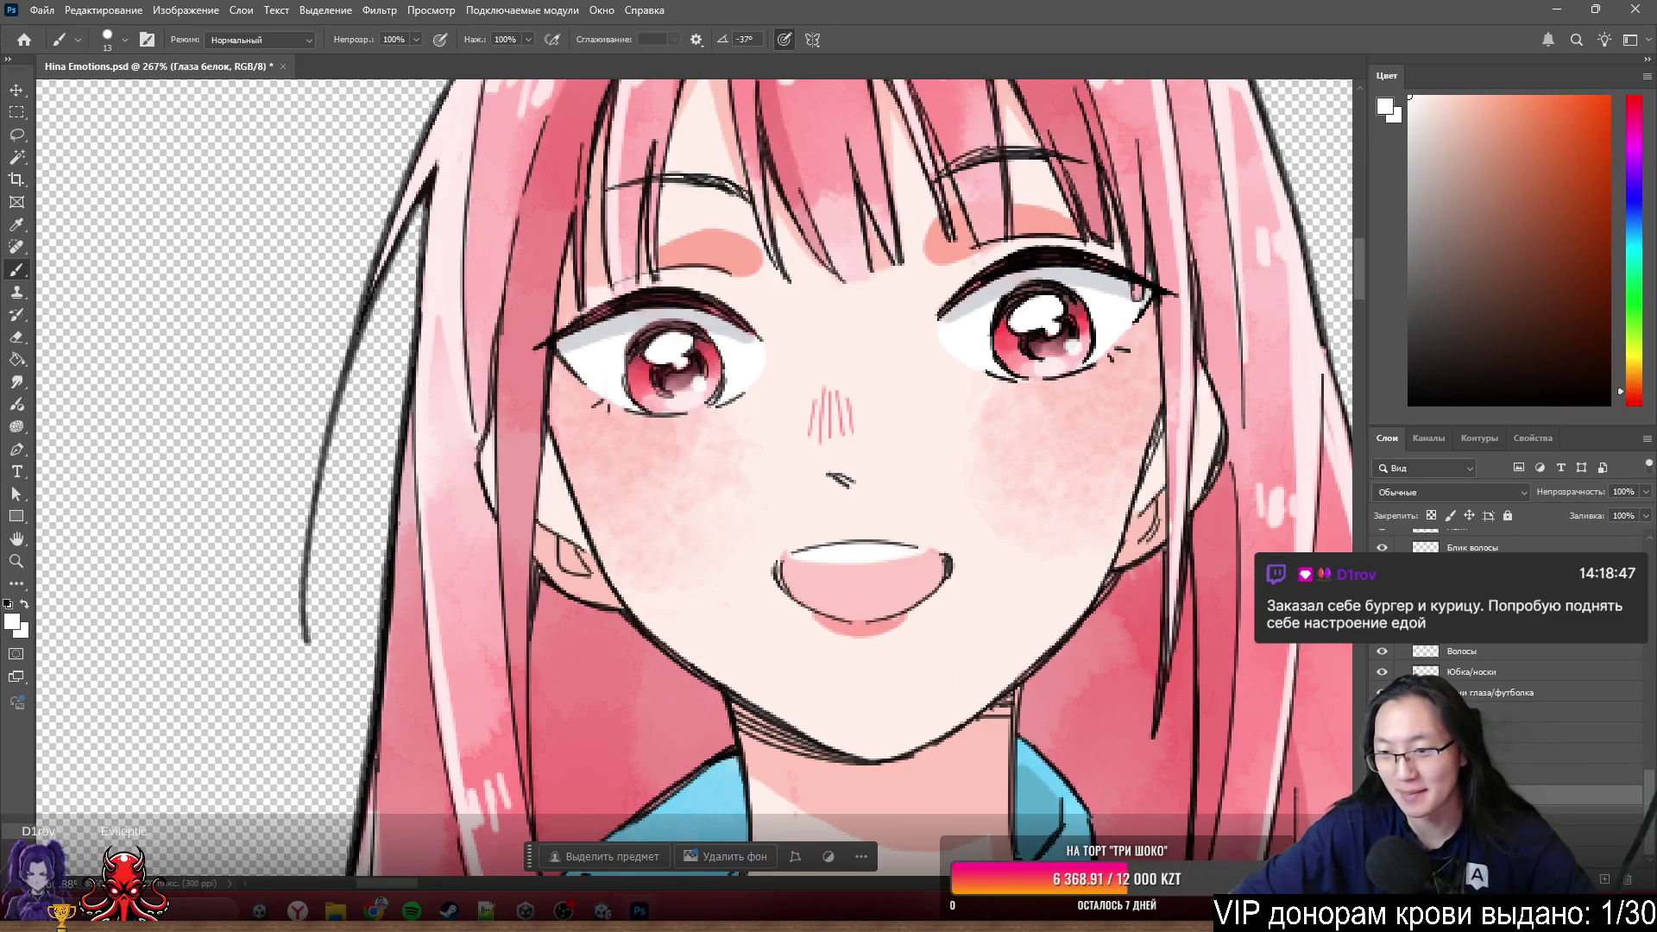
mouse_move(1554, 761)
left_mouse_down()
mouse_move(1501, 590)
mouse_move(1540, 777)
left_mouse_up()
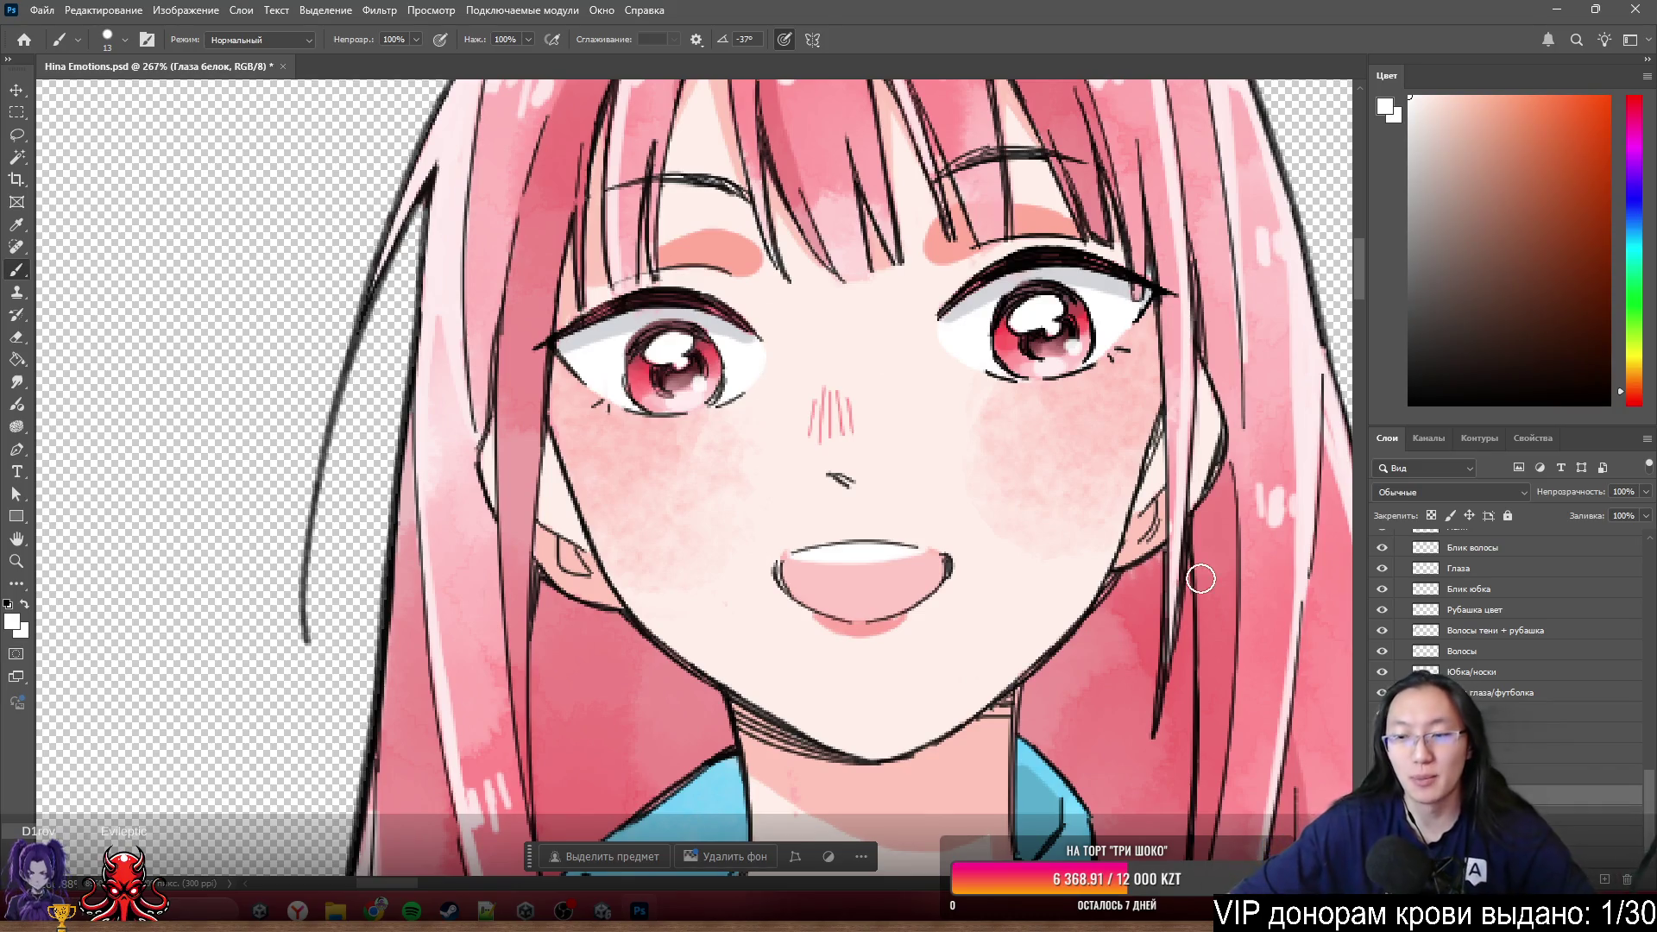
scroll(1170, 333, "up", 3, "alt")
scroll(814, 361, "up", 2)
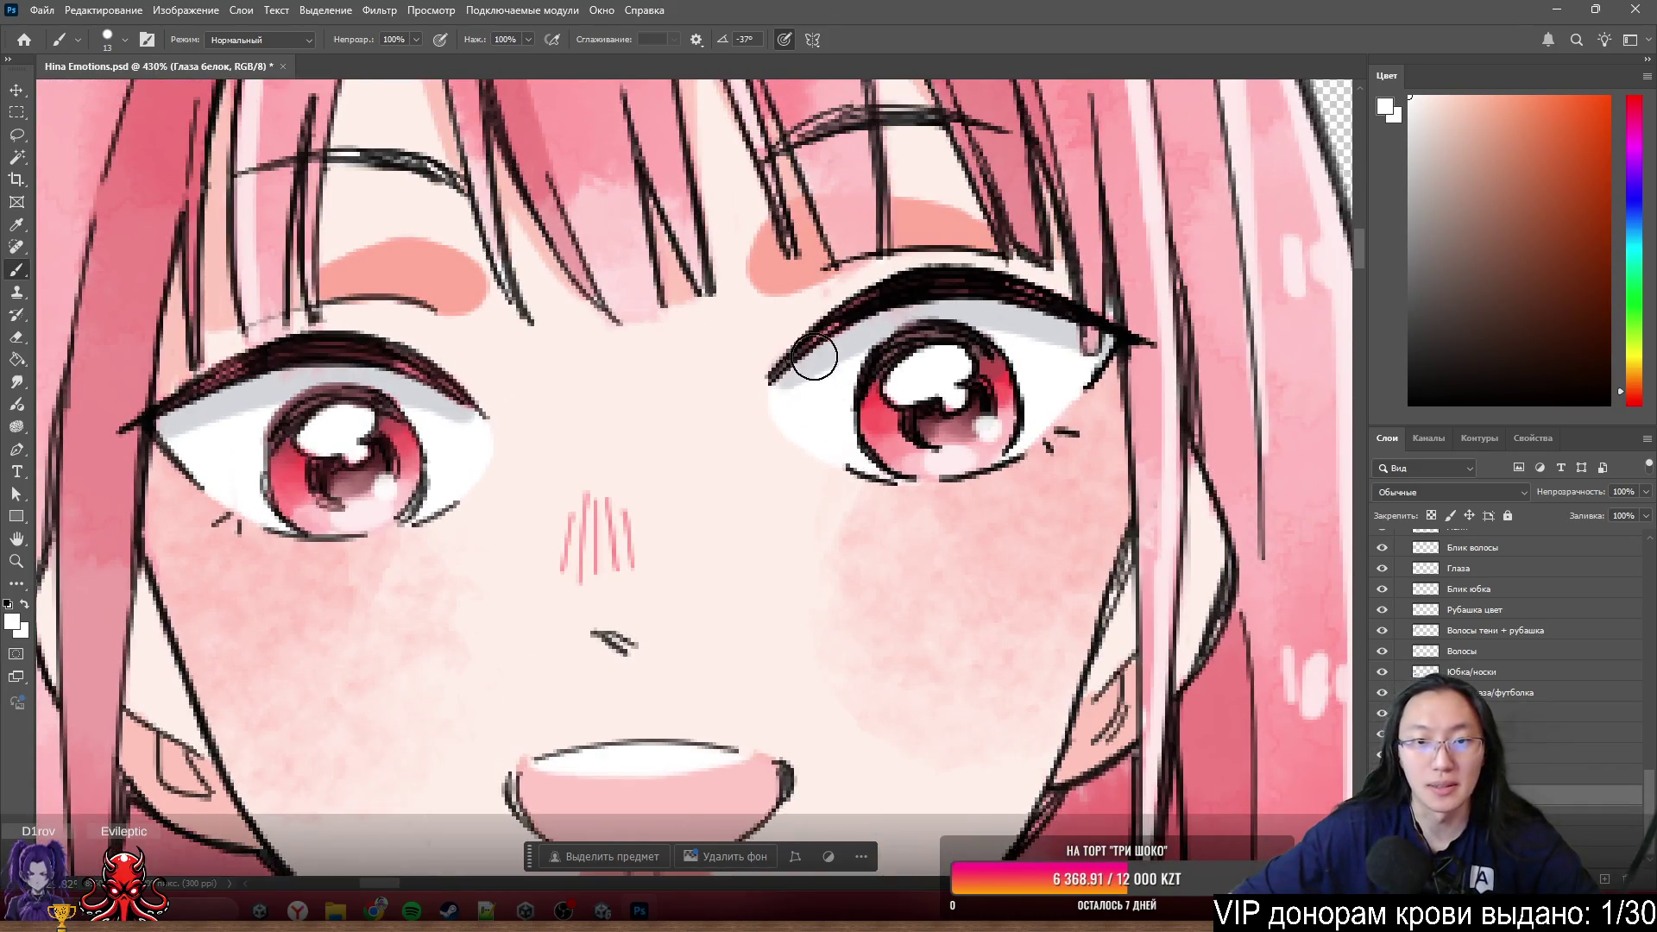
scroll(1295, 623, "left", 1)
mouse_move(1503, 777)
left_mouse_down()
mouse_move(1500, 676)
mouse_move(1507, 706)
left_mouse_up()
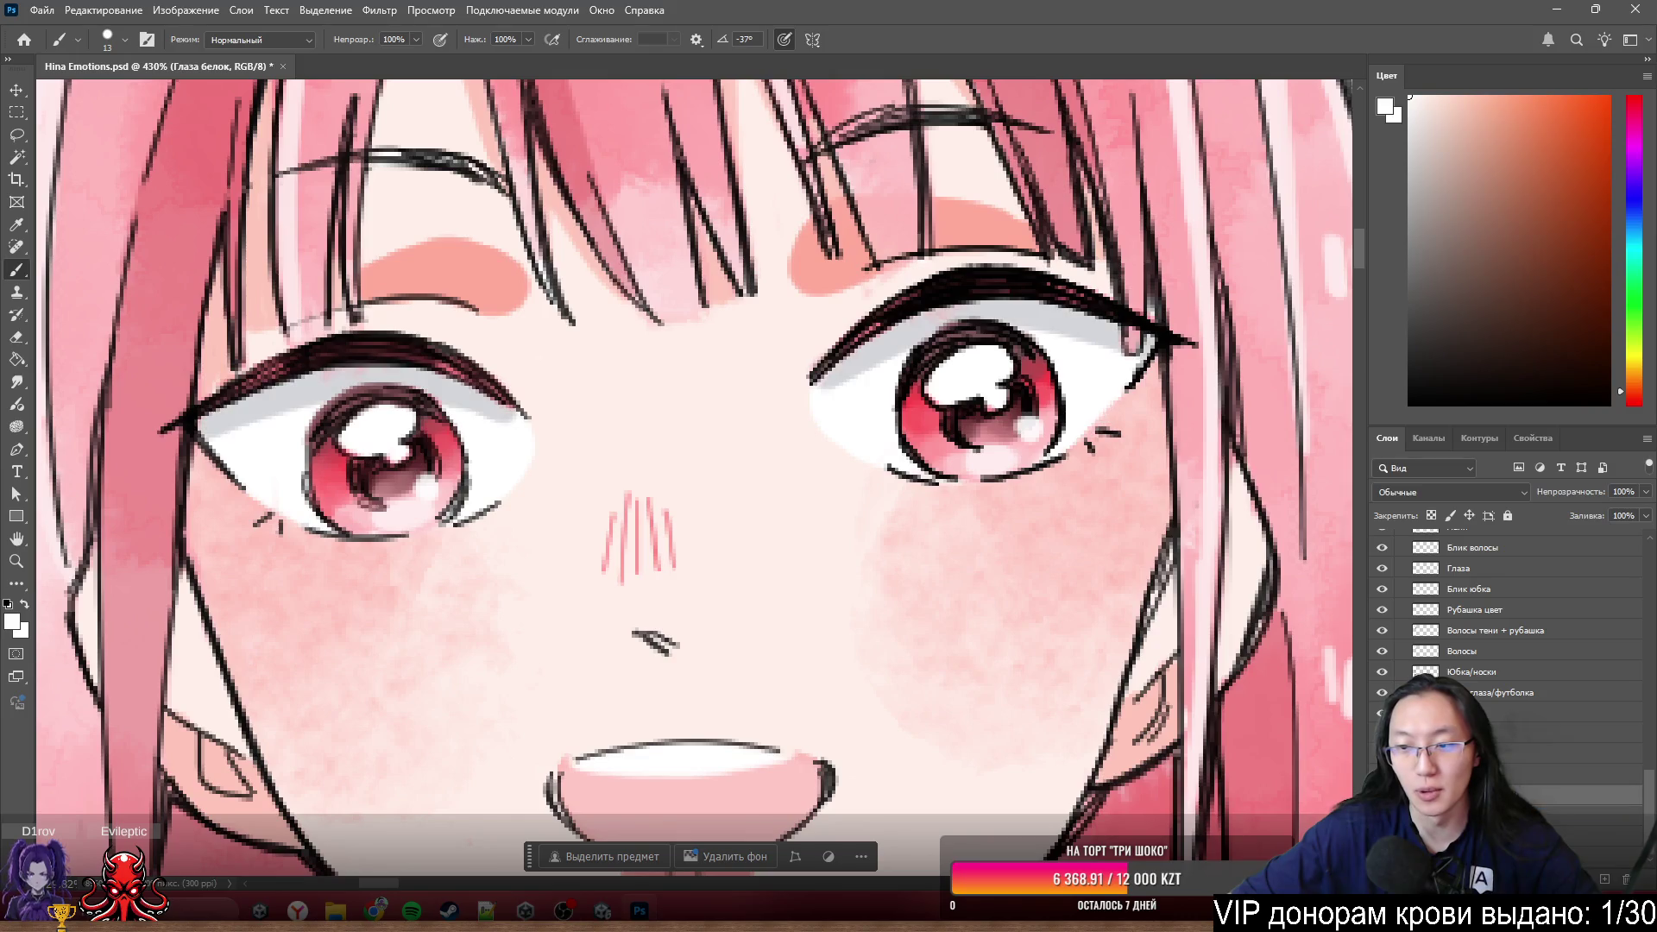
left_click(1519, 697)
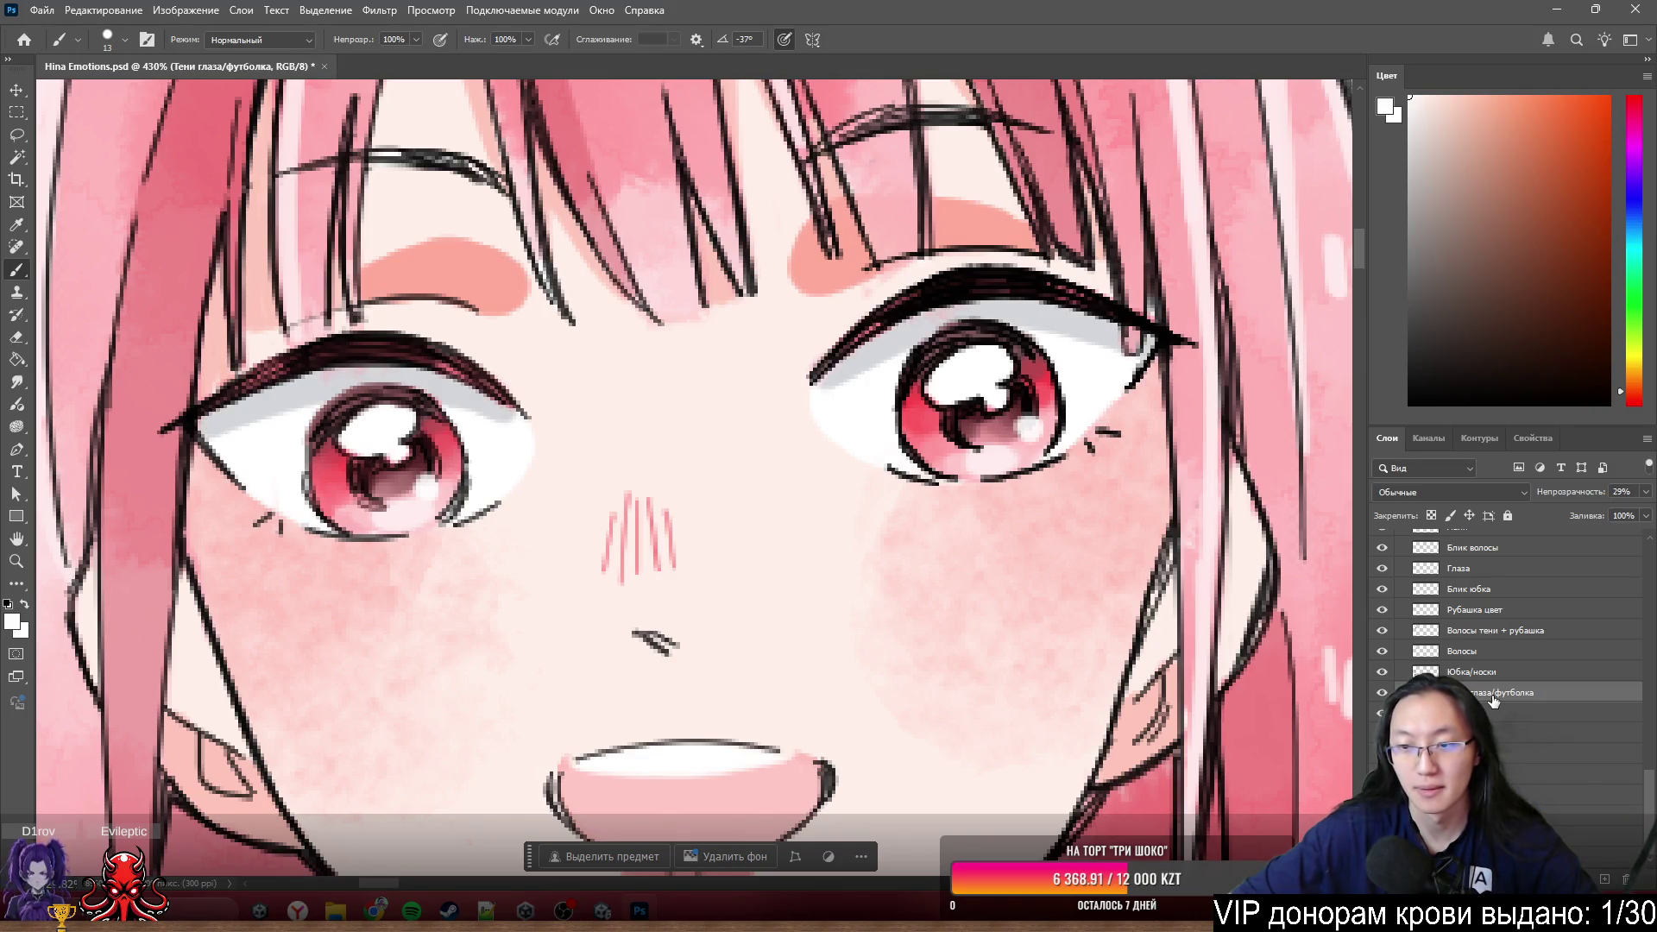
scroll(893, 451, "down", 5)
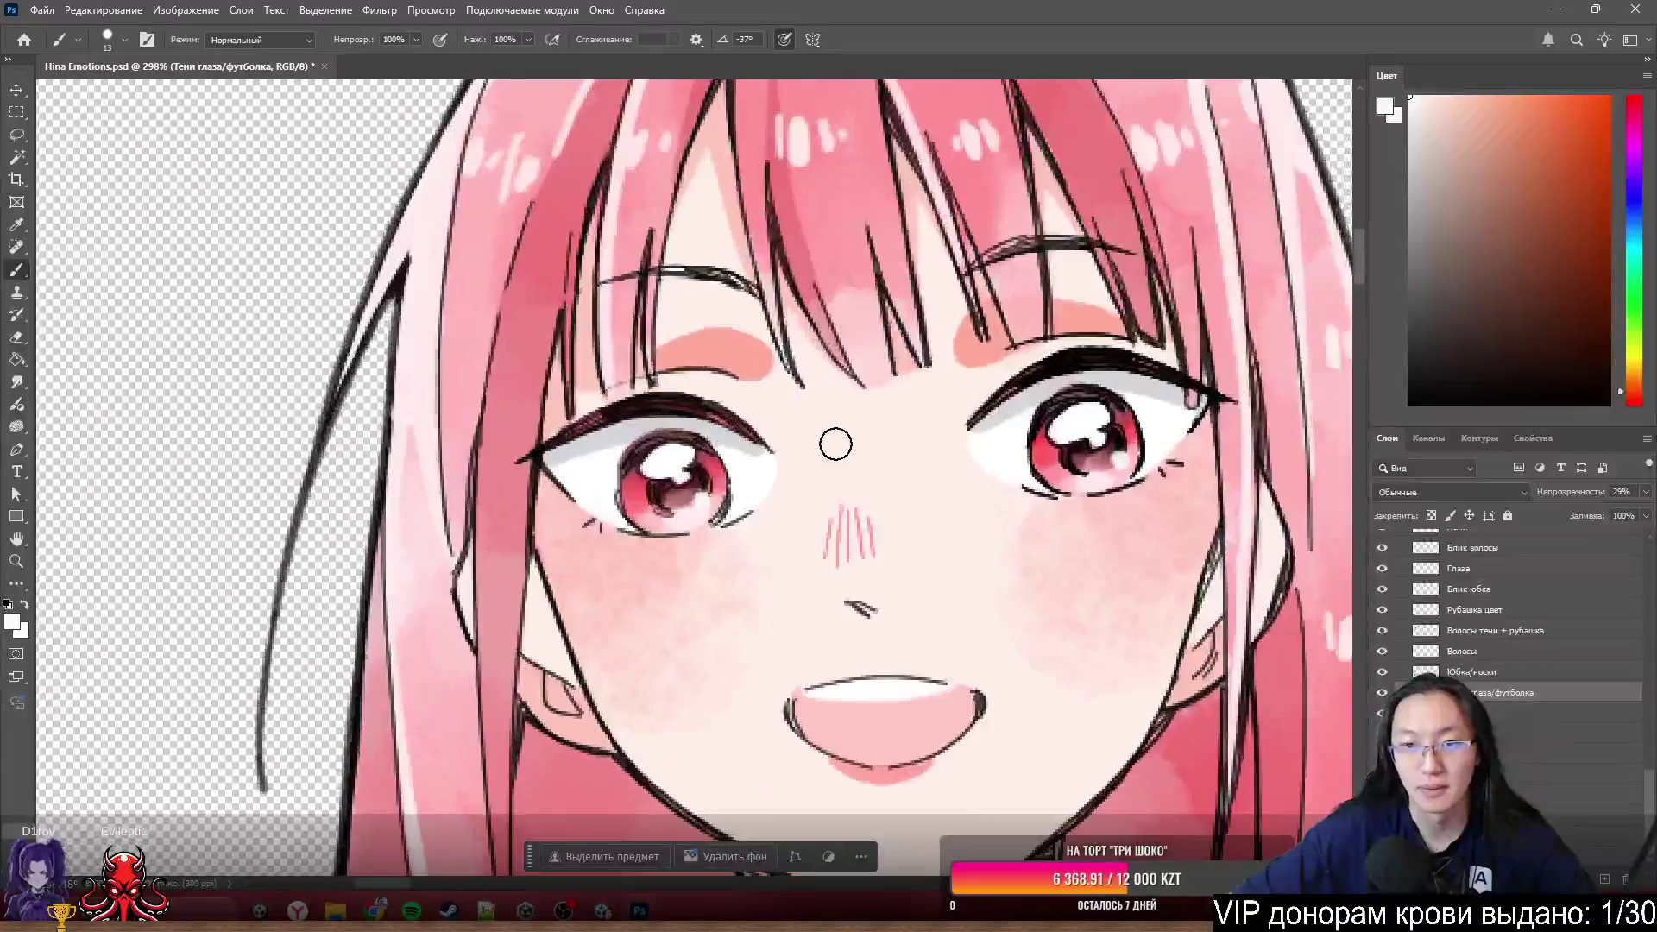
scroll(549, 334, "down", 3)
scroll(828, 389, "down", 1)
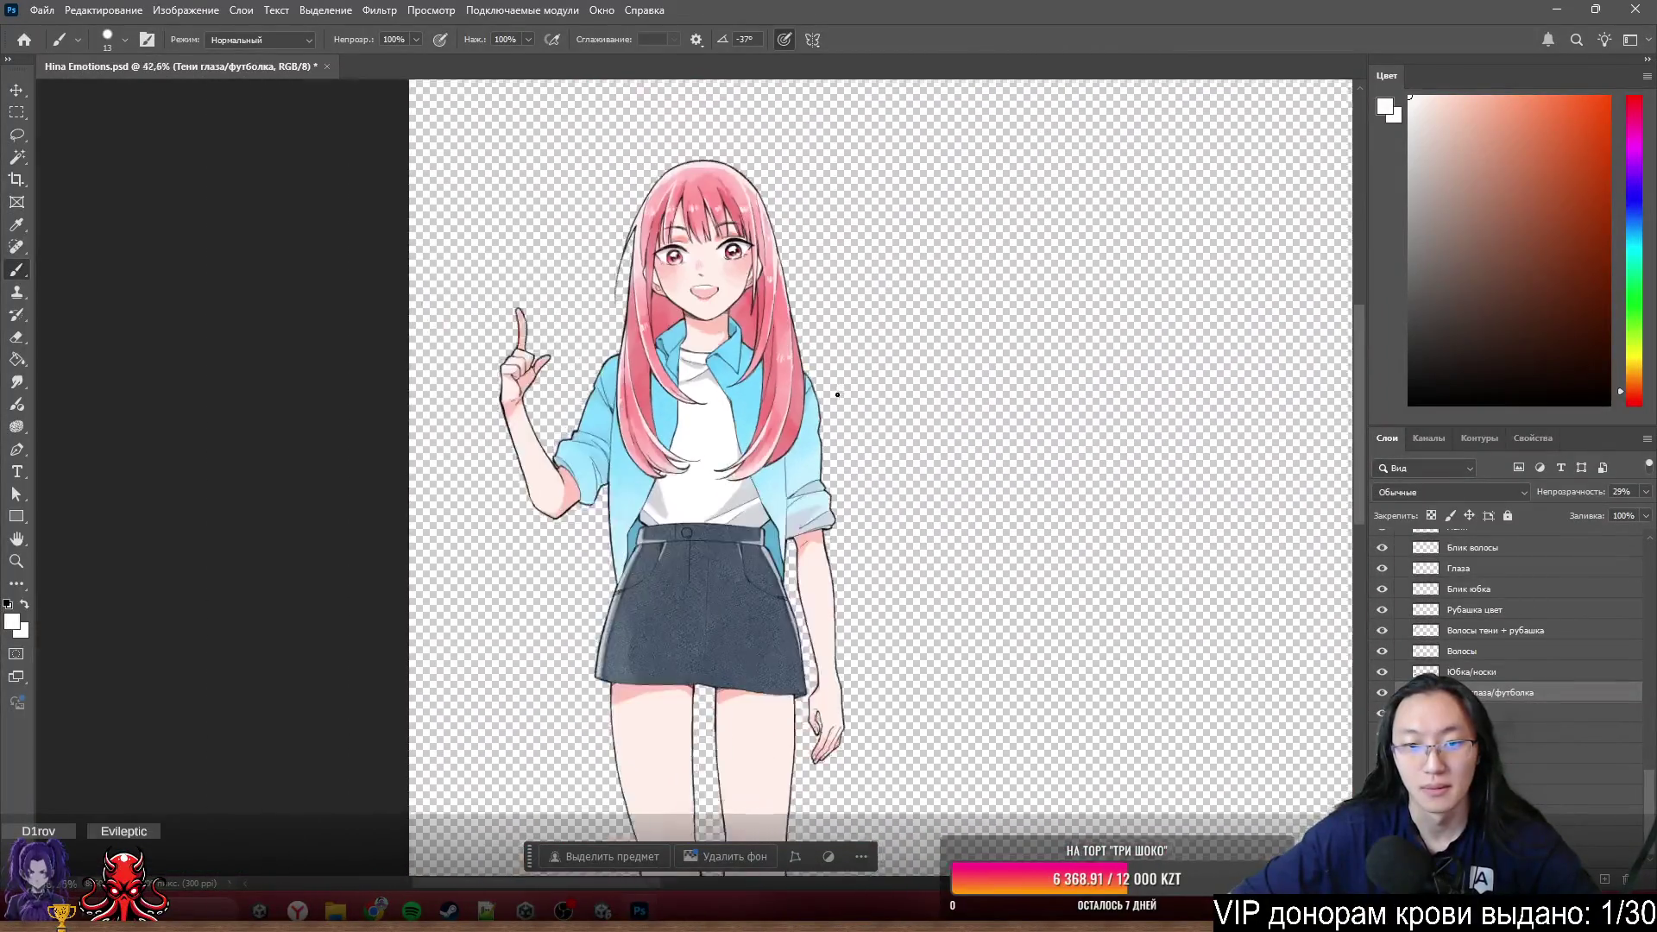
scroll(828, 388, "down", 1)
- Lasso the face on the shadow layer and copy it to a new layer Глаза Тени
left_click(1383, 696)
left_click(1384, 696)
left_click(1383, 695)
left_click(1383, 696)
scroll(748, 336, "up", 2)
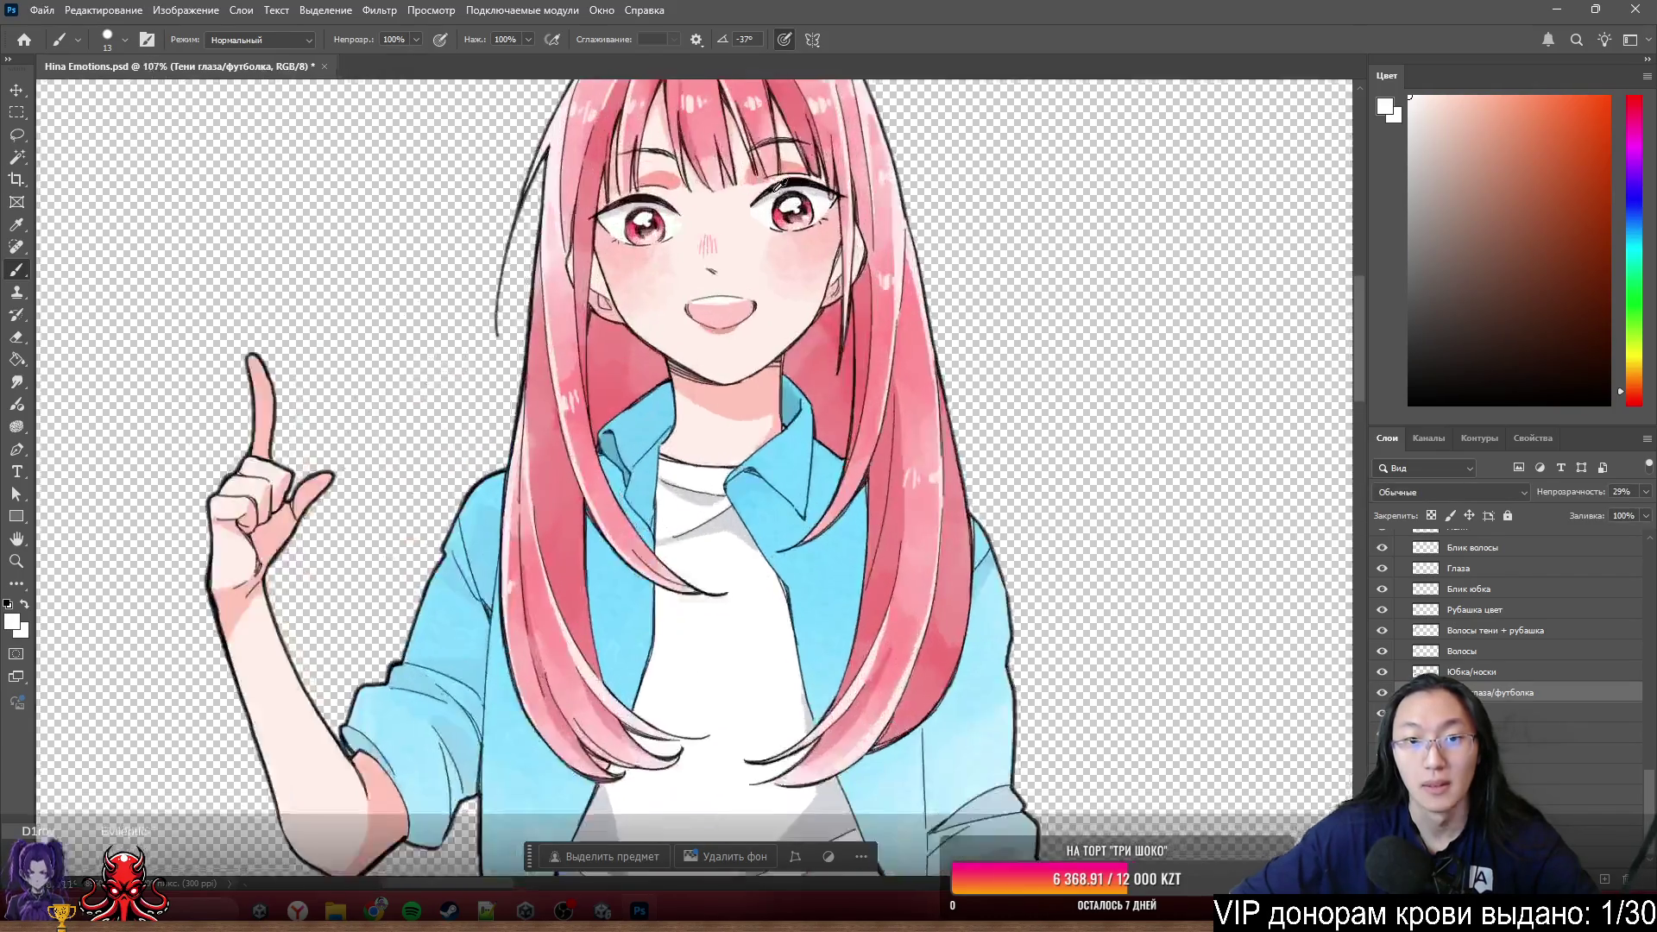
scroll(748, 336, "up", 2)
scroll(750, 335, "up", 1)
key("l")
left_click_drag(880, 240, 932, 246)
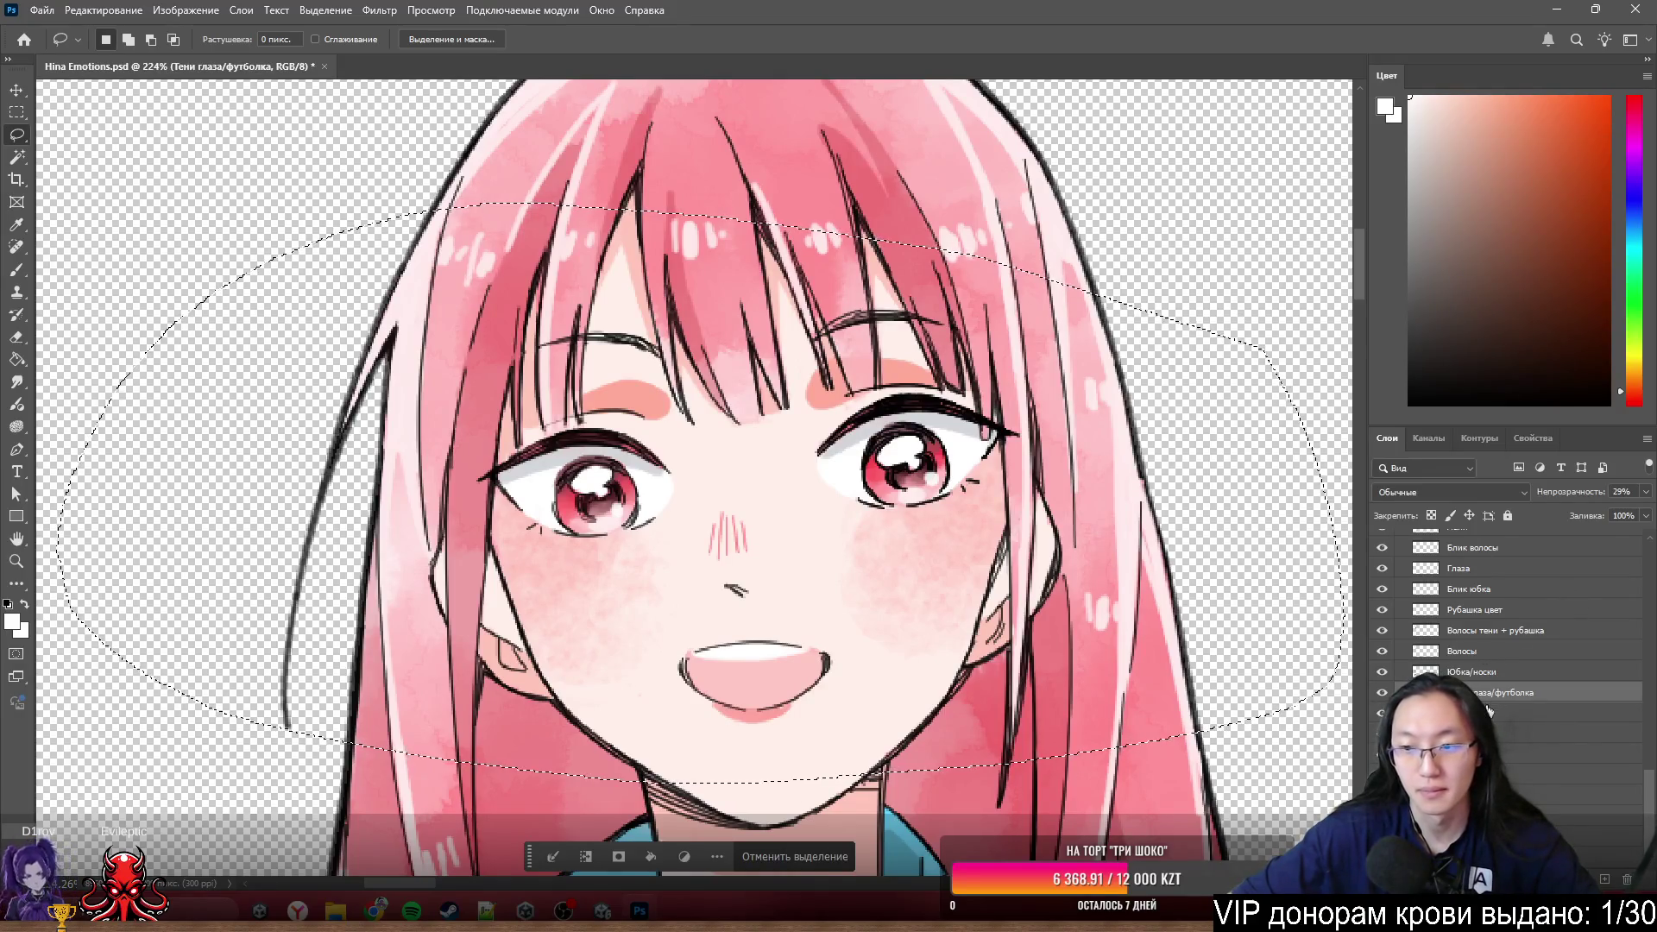
right_click(936, 422)
left_click(1047, 555)
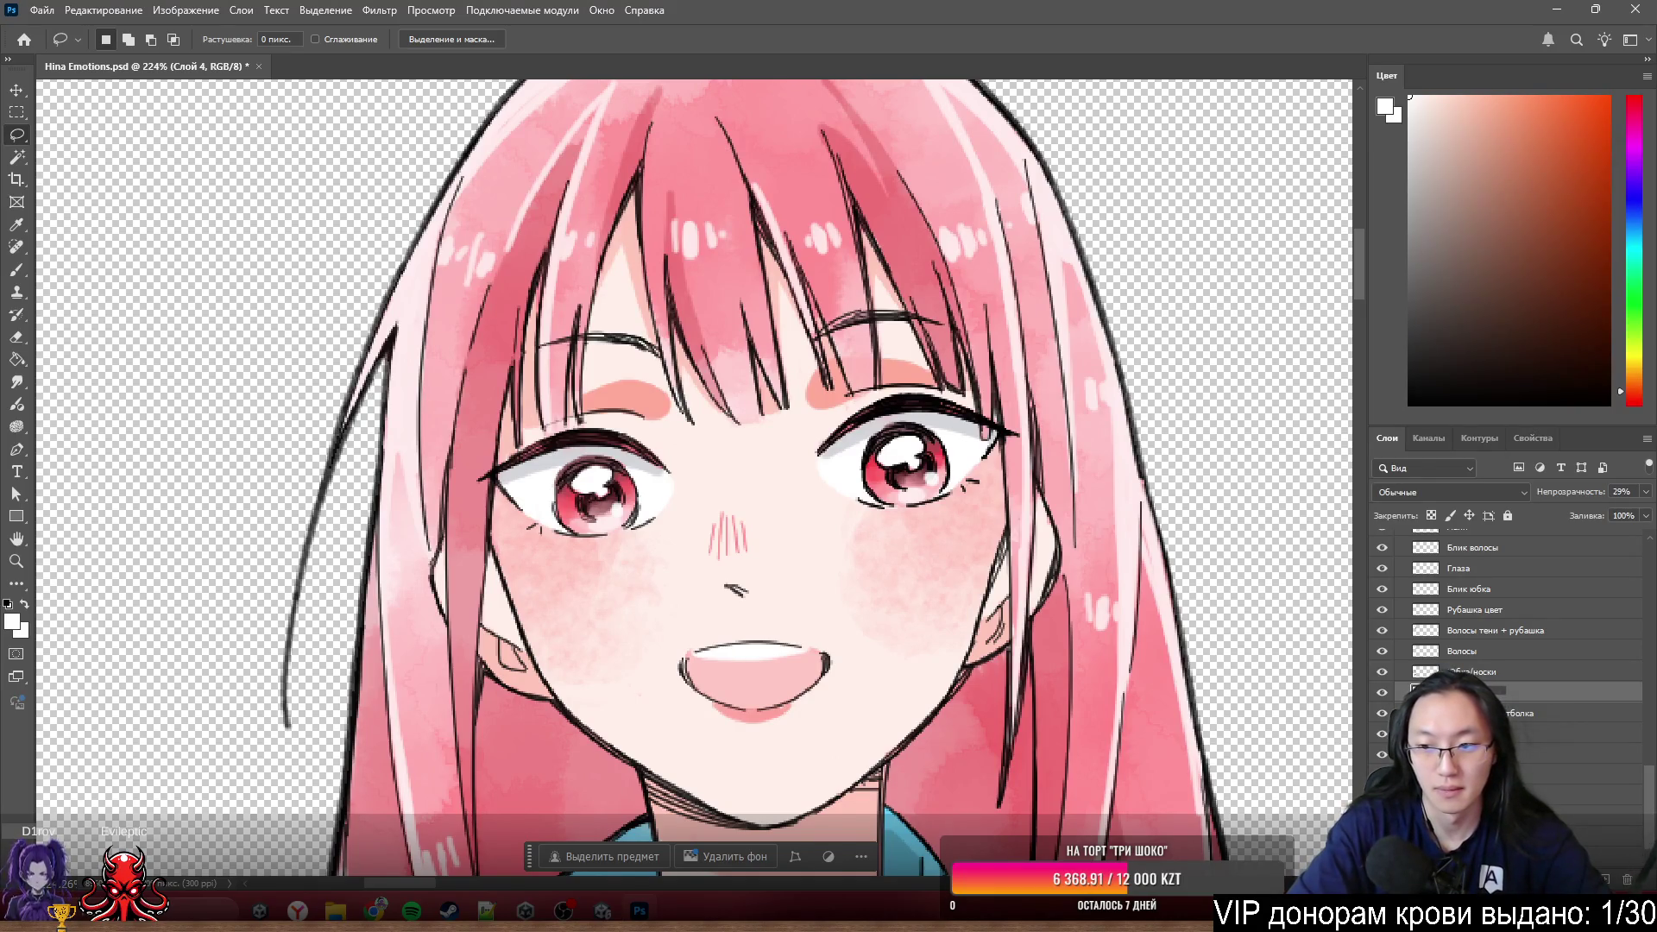
key("Return")
- Rename the original shadow layer to Тени футболка
double_click(1516, 714)
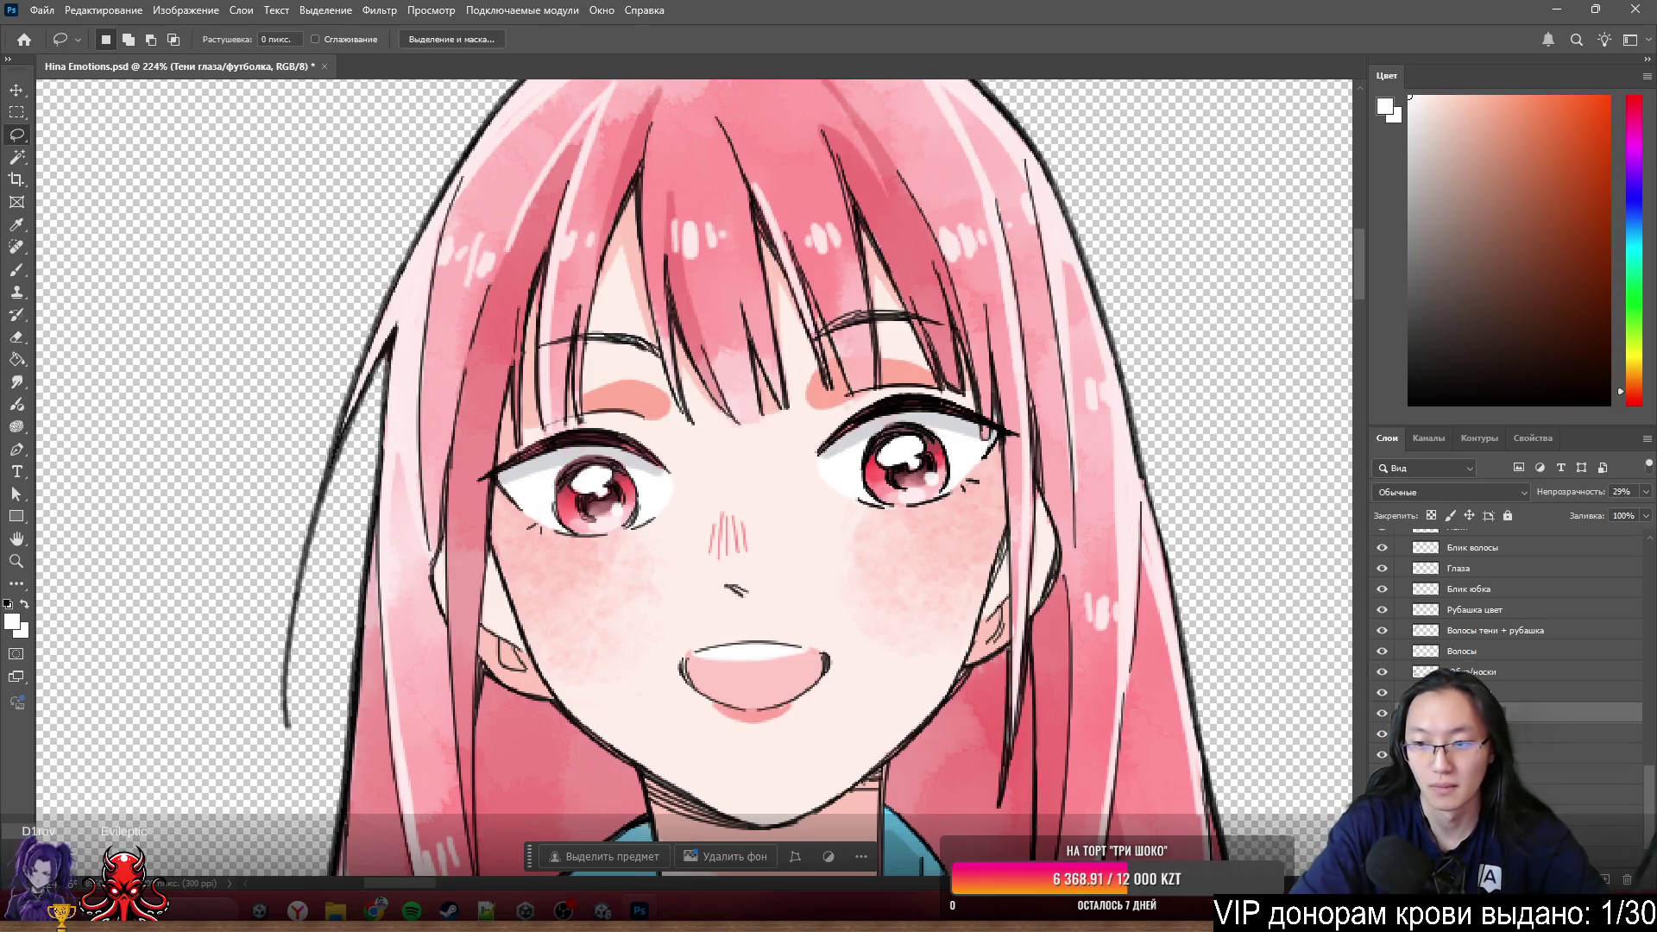
key("Return")
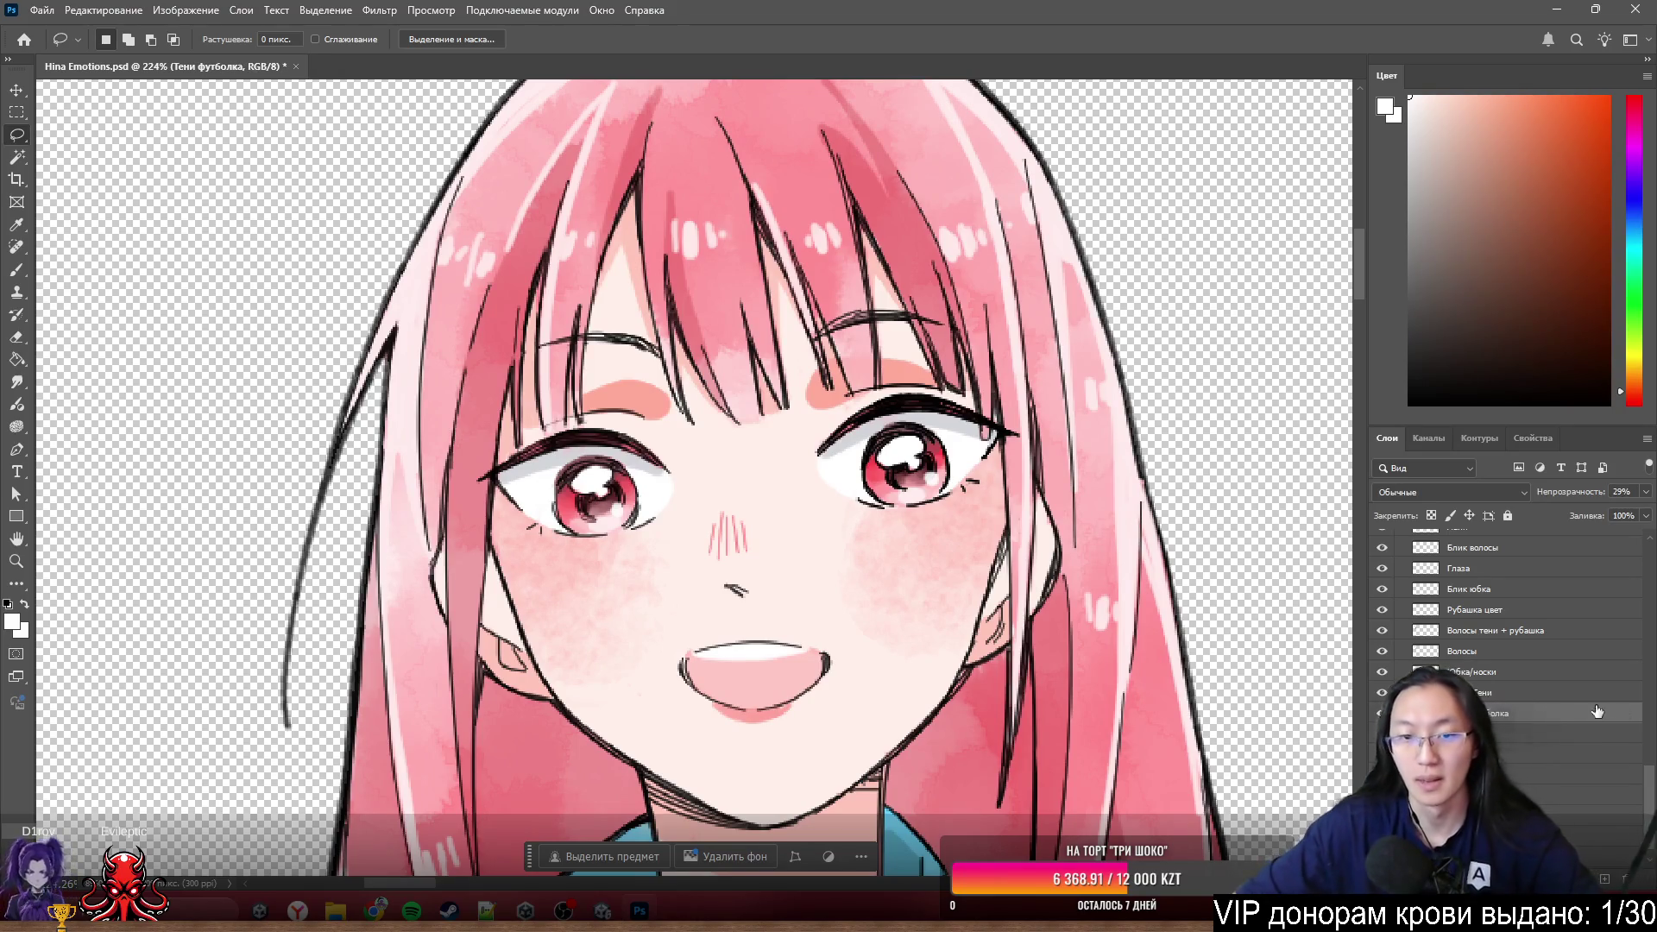
scroll(817, 476, "down", 3)
scroll(818, 477, "down", 1)
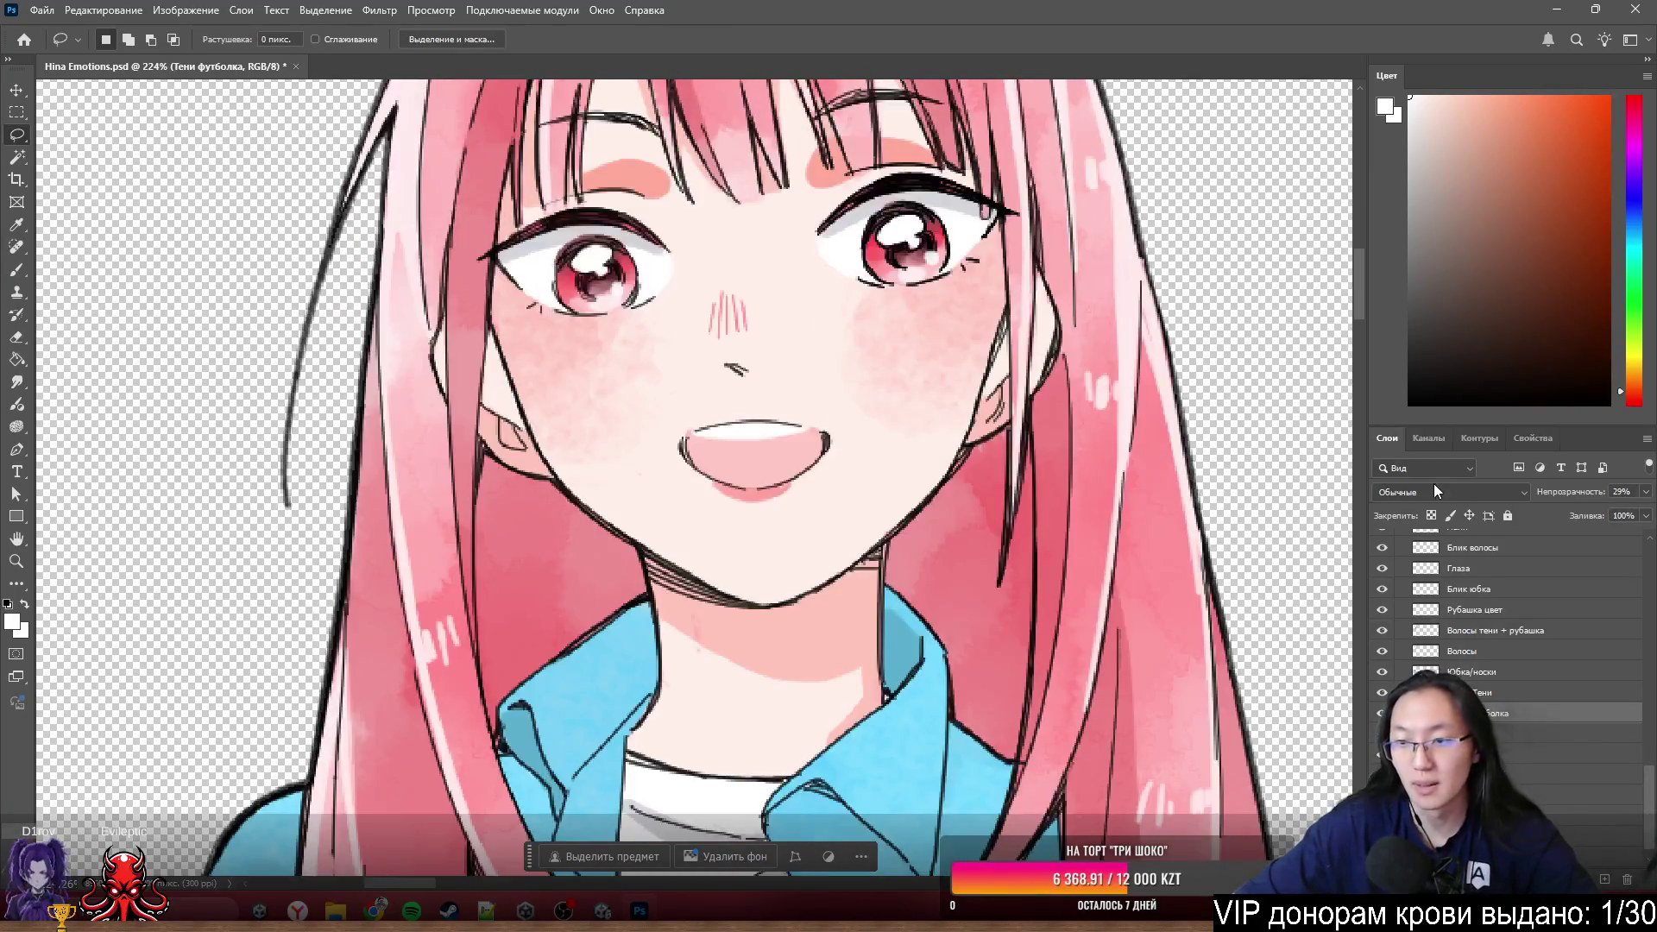
scroll(1483, 687, "up", 1)
scroll(1482, 687, "down", 2)
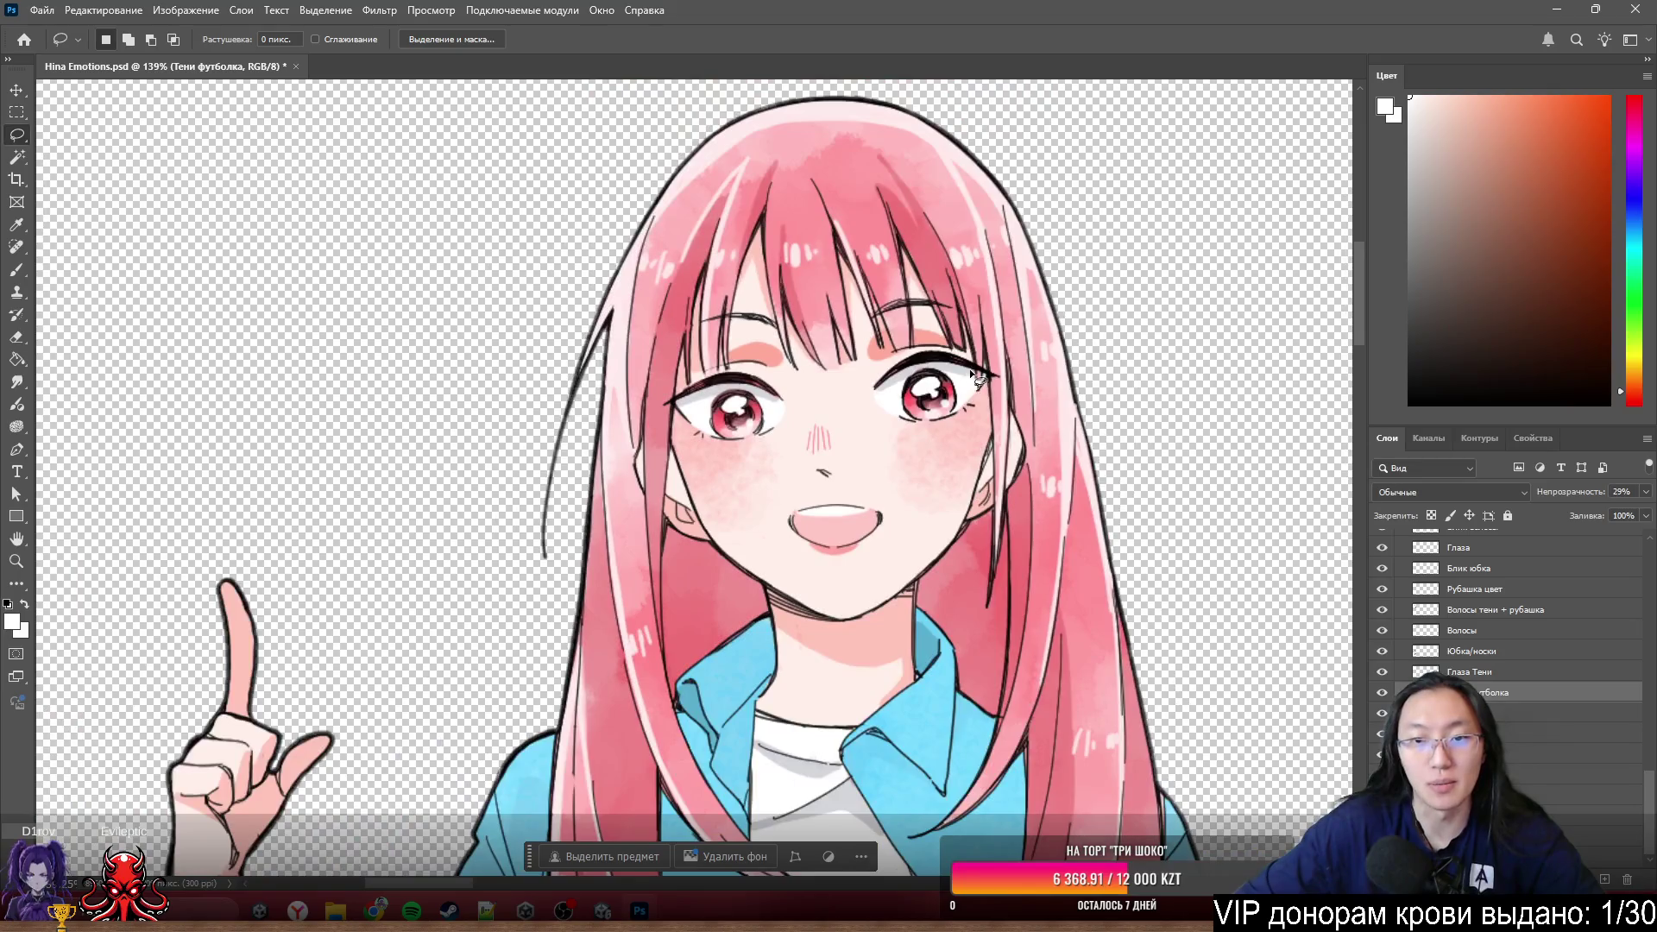
left_click_drag(936, 520, 1172, 499)
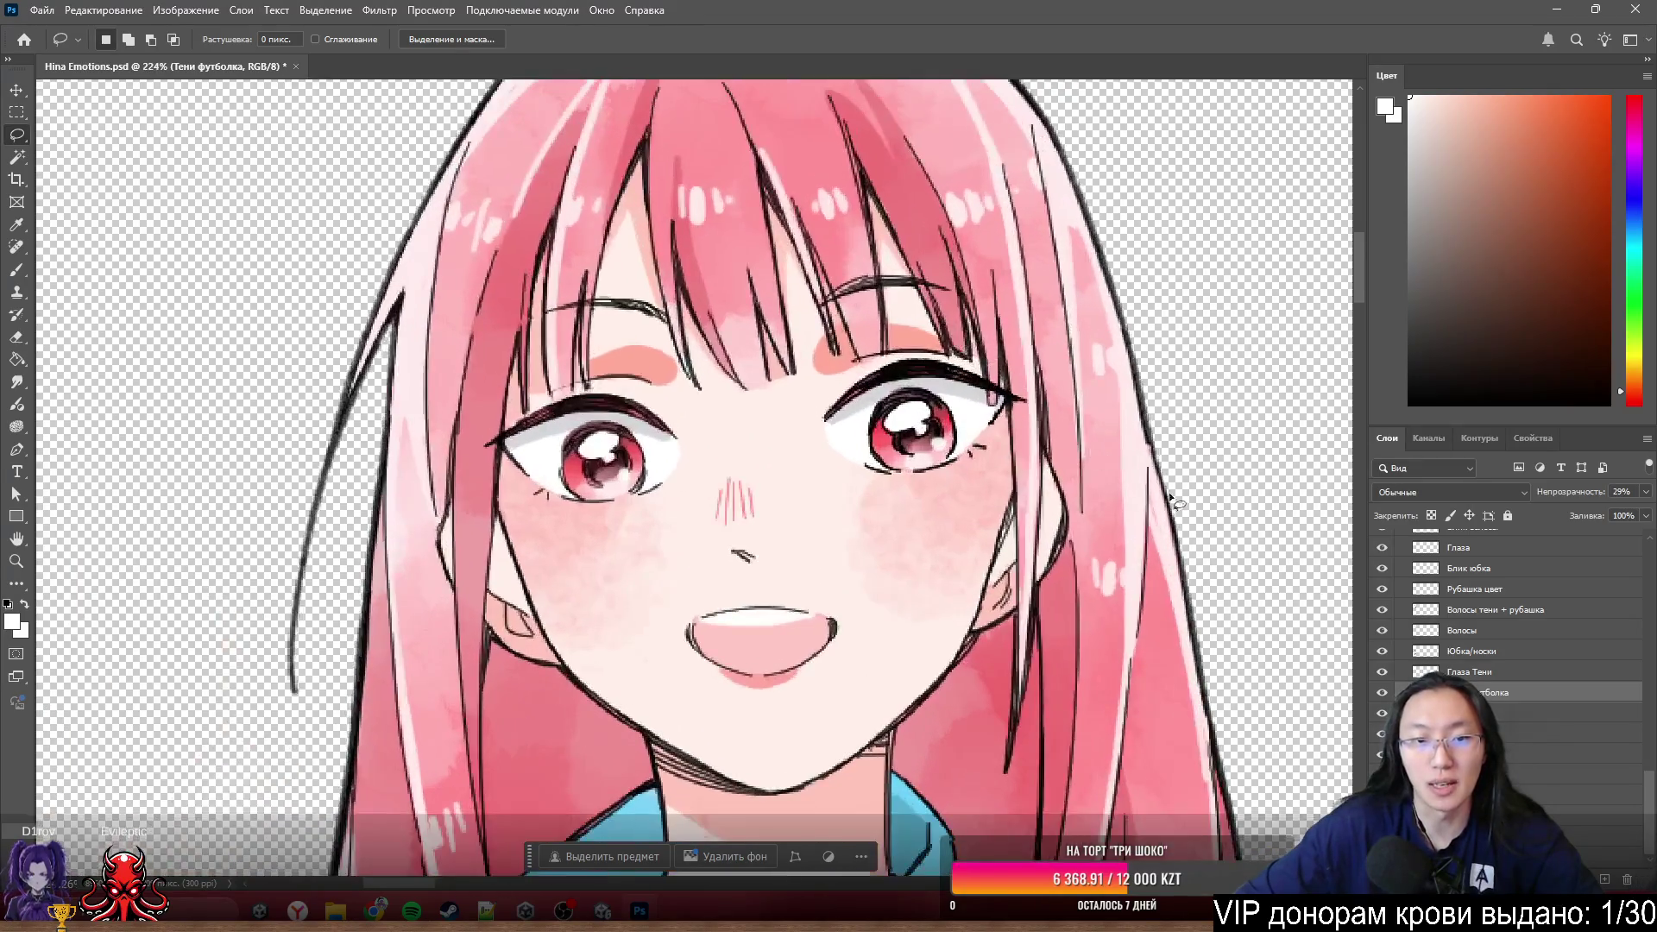
scroll(768, 506, "up", 3)
scroll(768, 505, "up", 2)
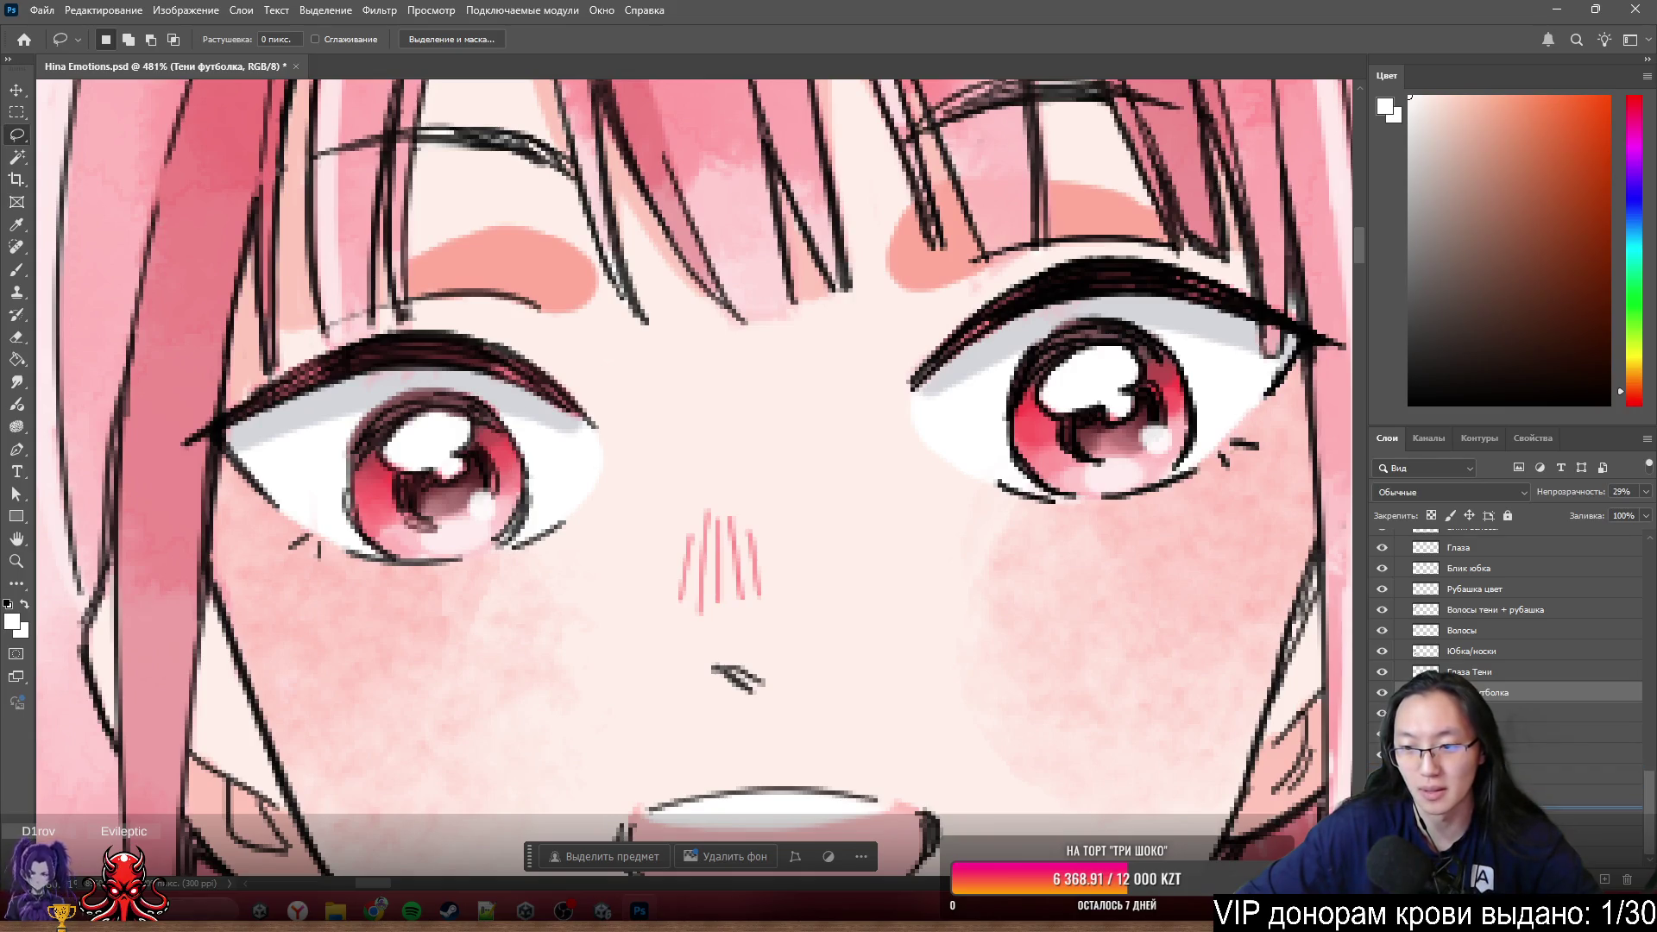
- Move the Глаза белок layer up to sit directly under Глаза Тени
left_click(1489, 794)
left_click_drag(1490, 791, 1508, 712)
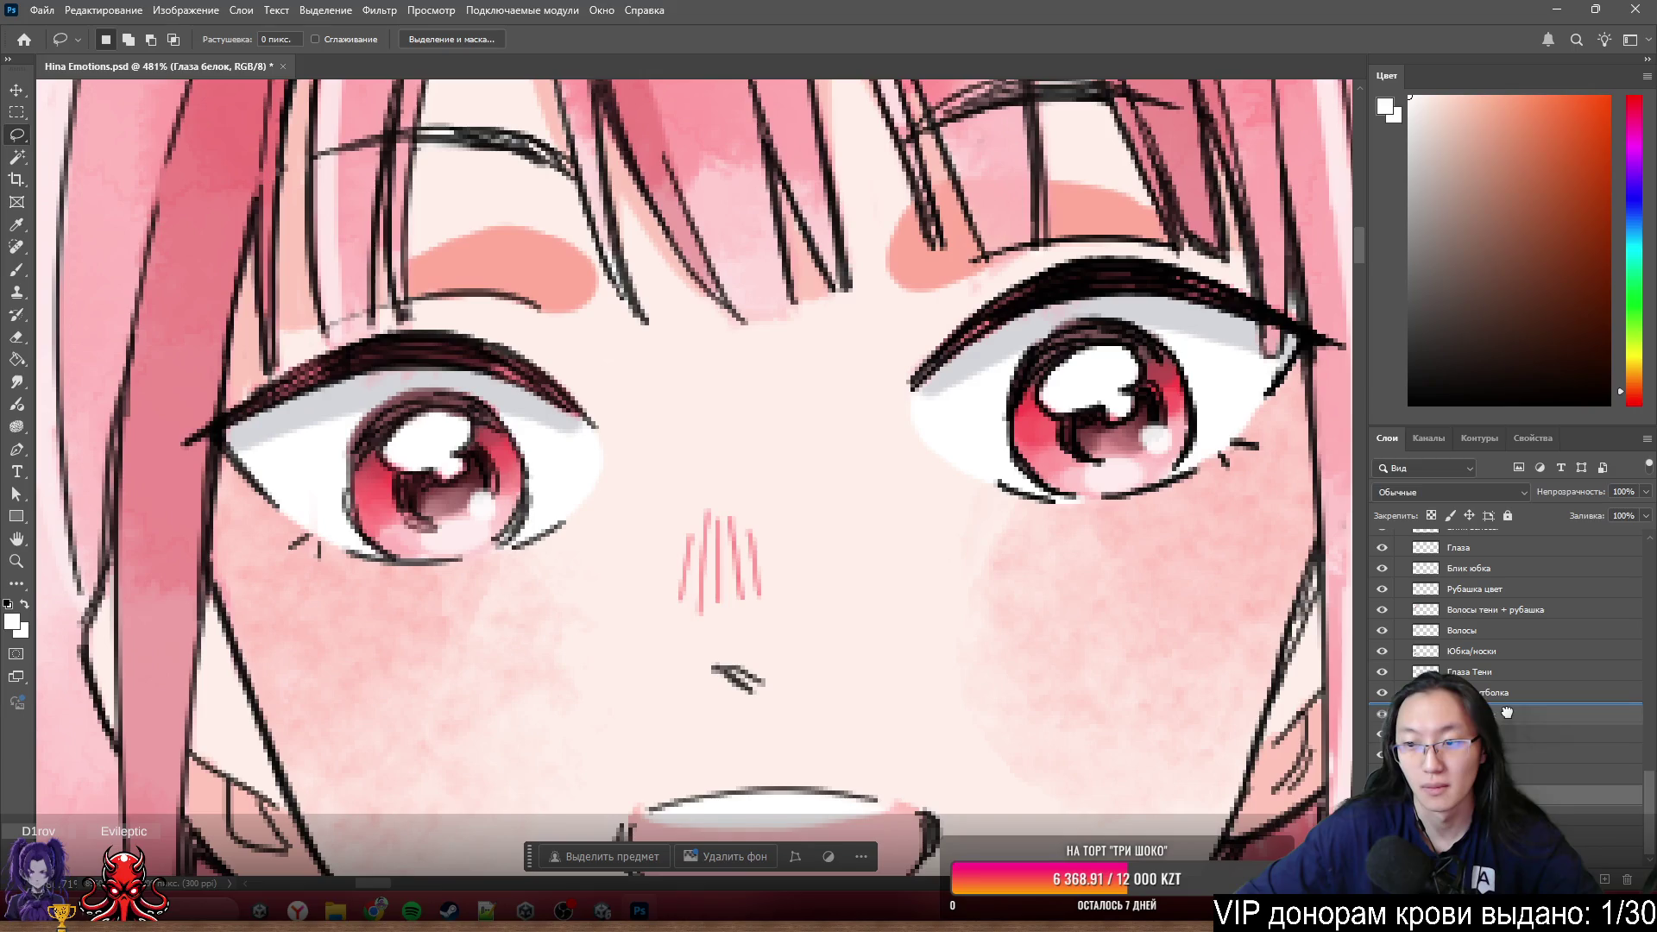
left_click_drag(1508, 713, 1509, 720)
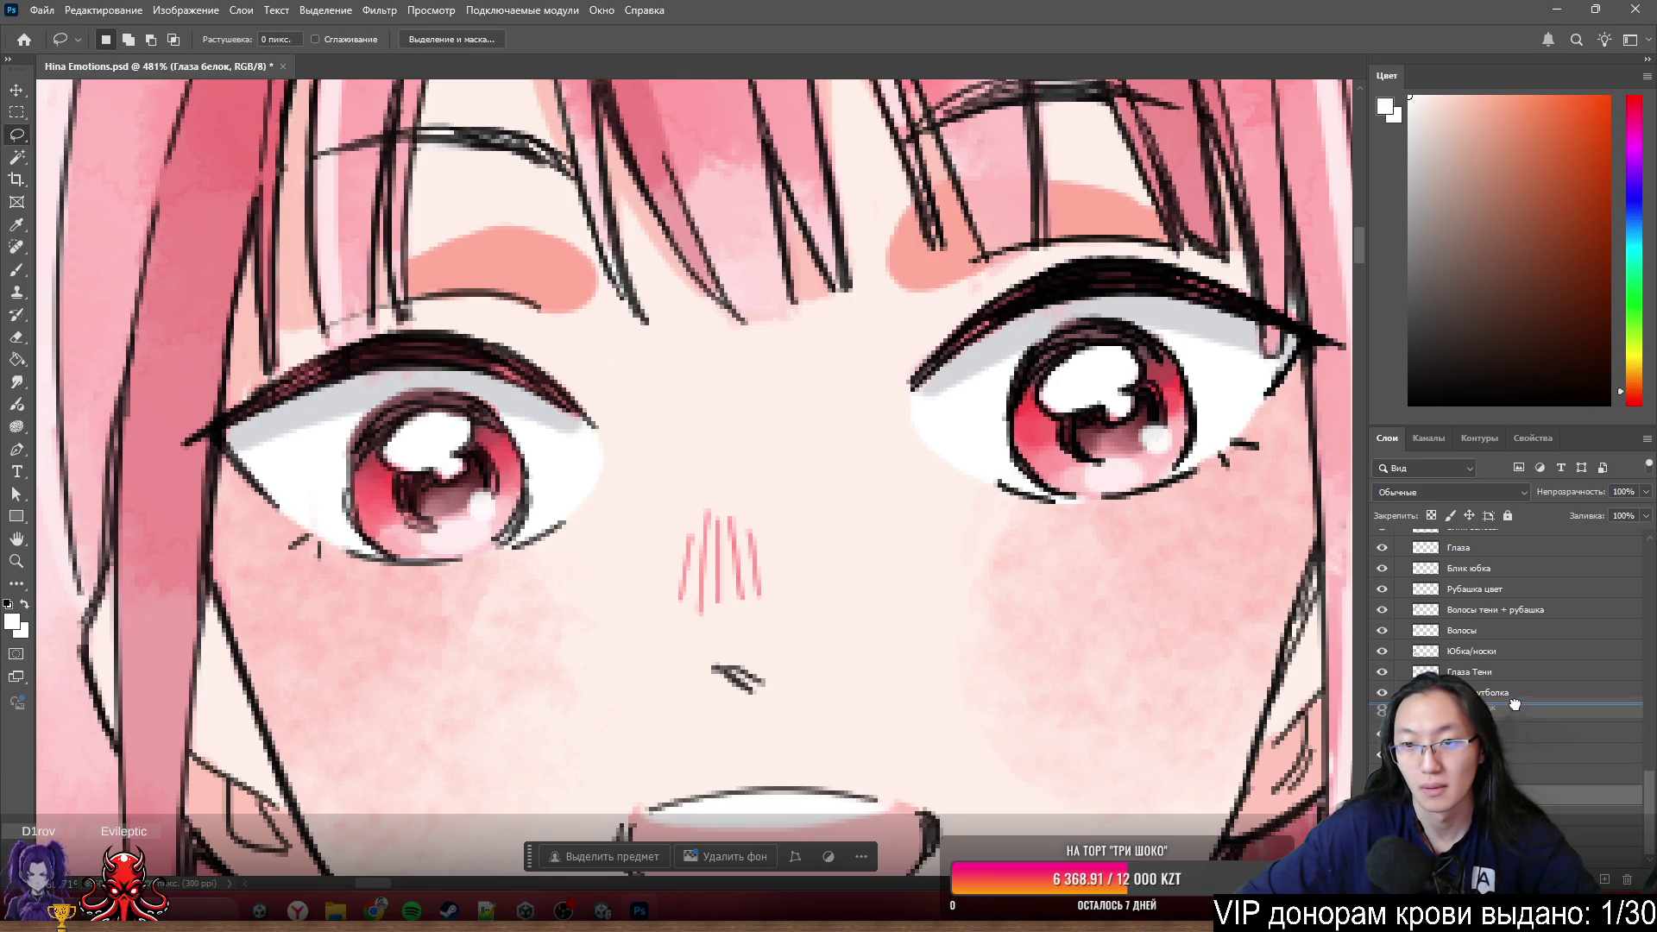
left_click_drag(1516, 700, 1518, 691)
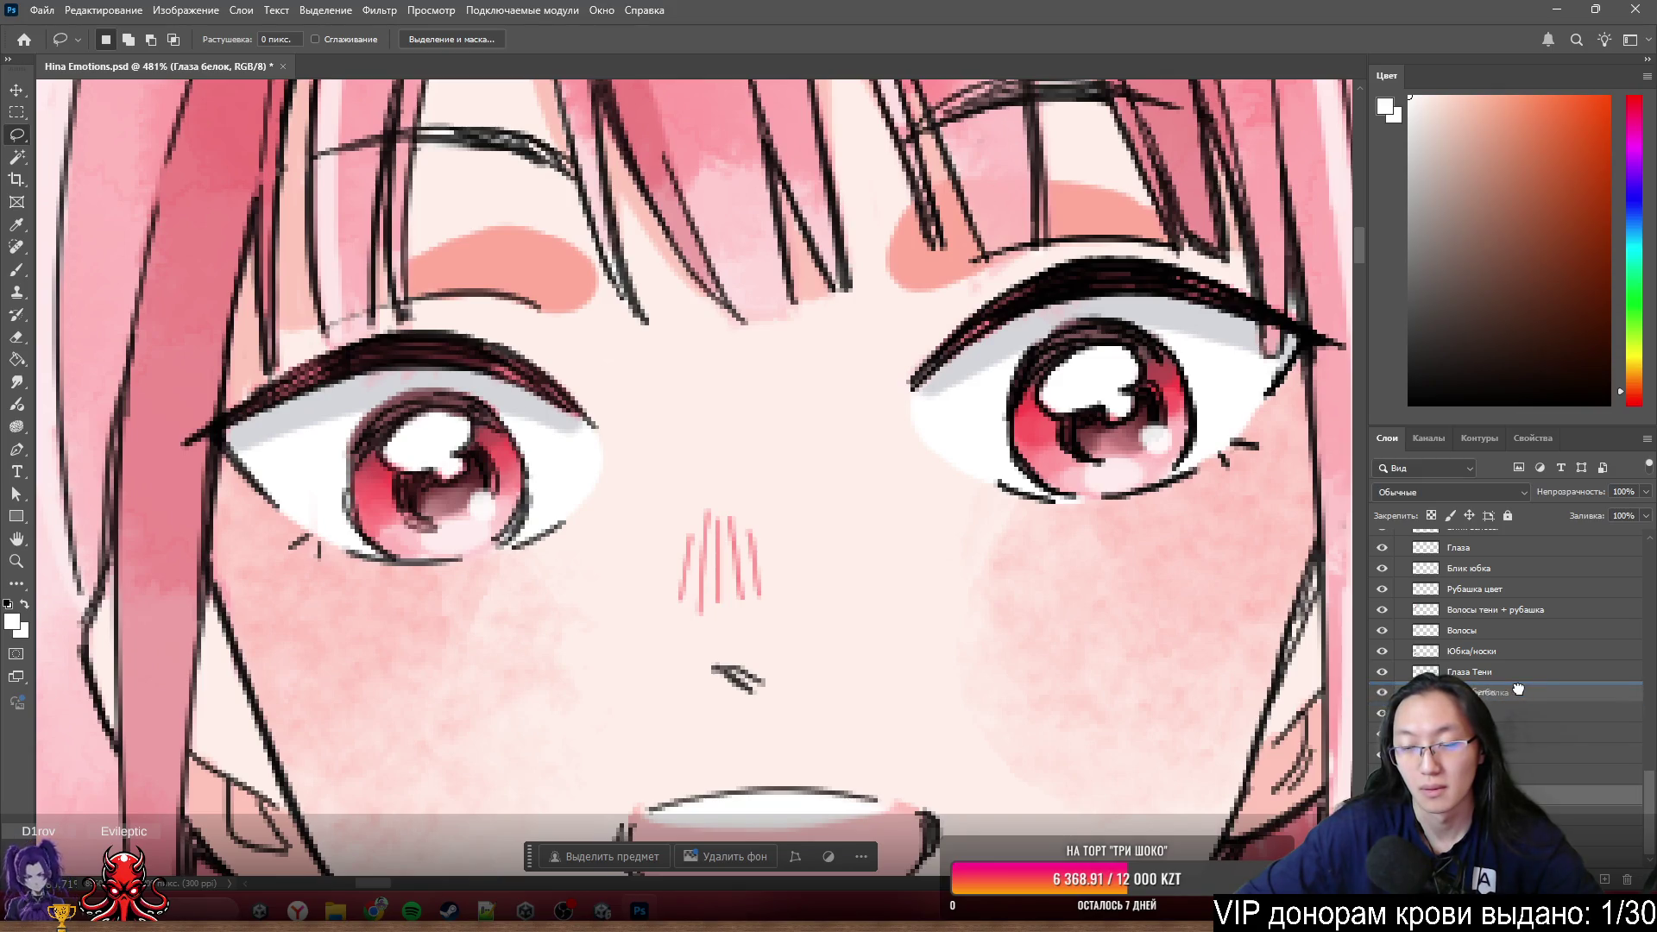
left_click_drag(1517, 691, 1517, 691)
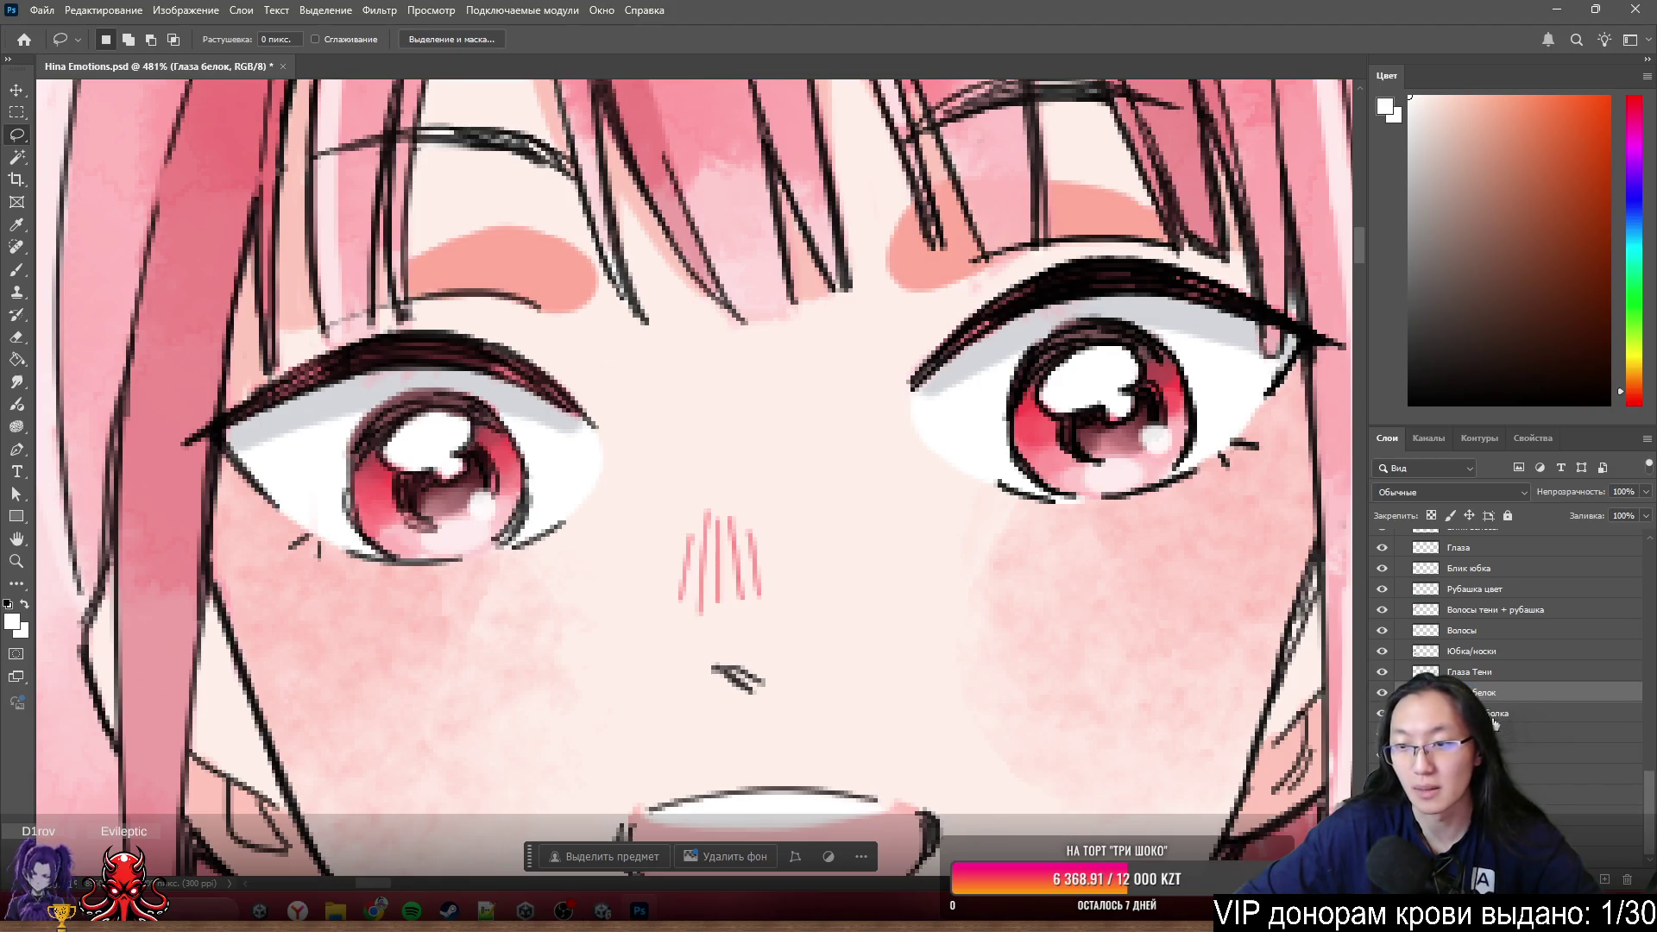
- Move the eye layers and the Глаза layer down below the Волосы hair layer
left_click(1484, 673, "shift")
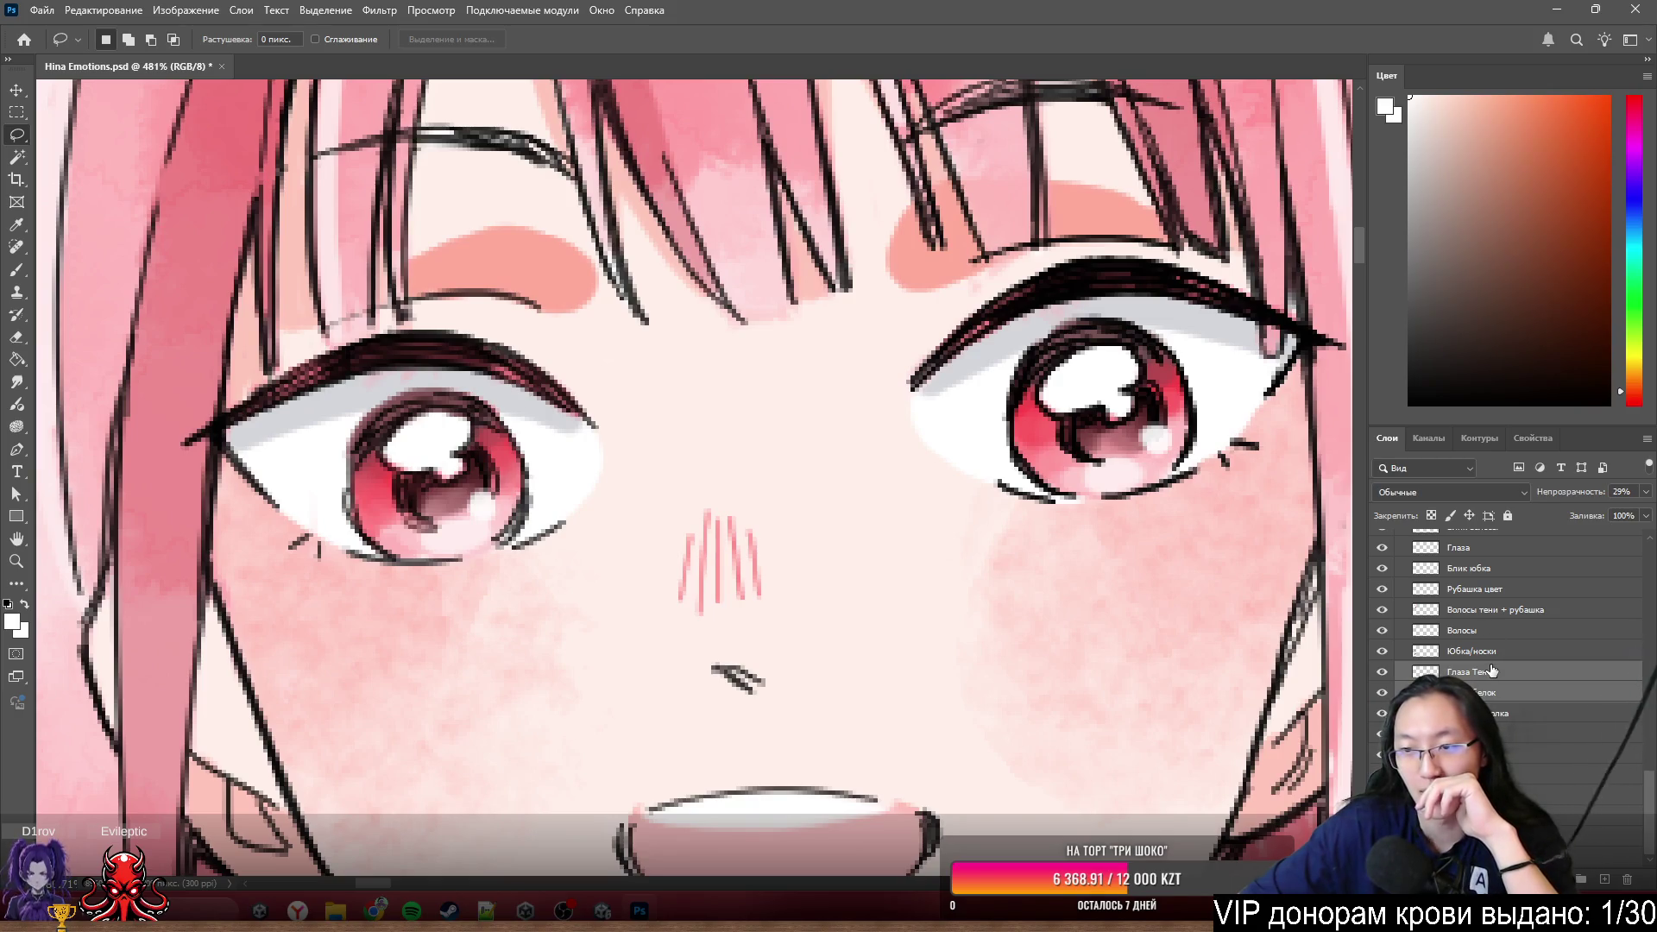
scroll(1498, 705, "up", 1)
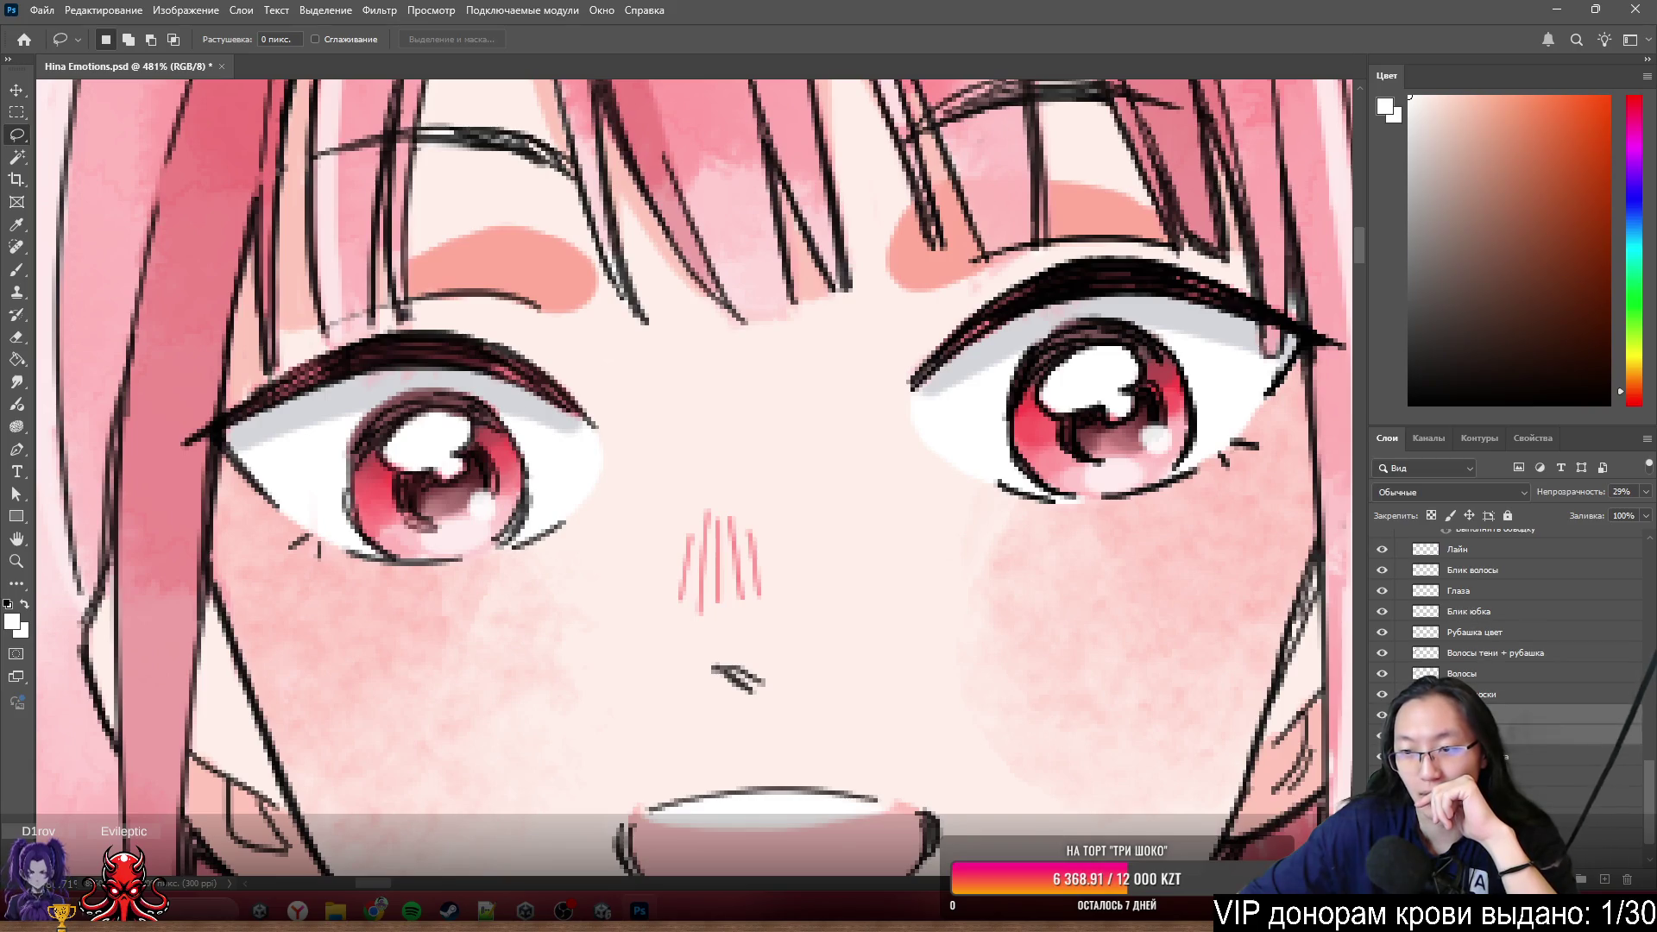
mouse_move(1476, 726)
left_mouse_down()
mouse_move(1474, 653)
mouse_move(1479, 683)
left_mouse_up()
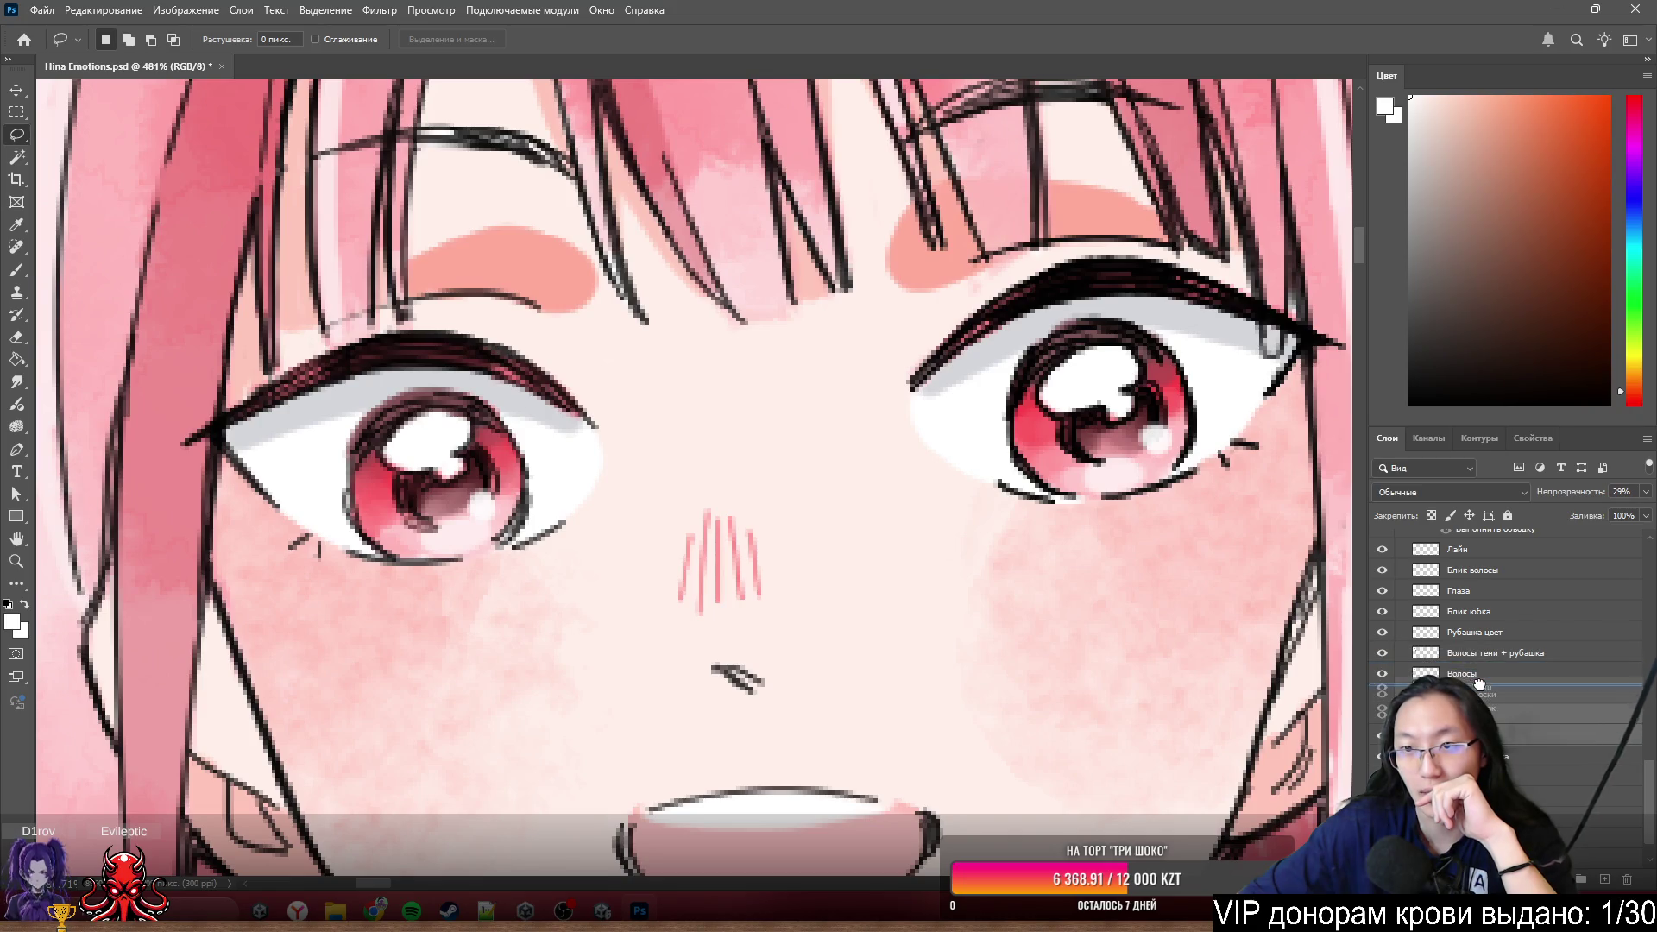
mouse_move(1482, 682)
left_mouse_down()
mouse_move(1507, 720)
mouse_move(1508, 696)
left_mouse_up()
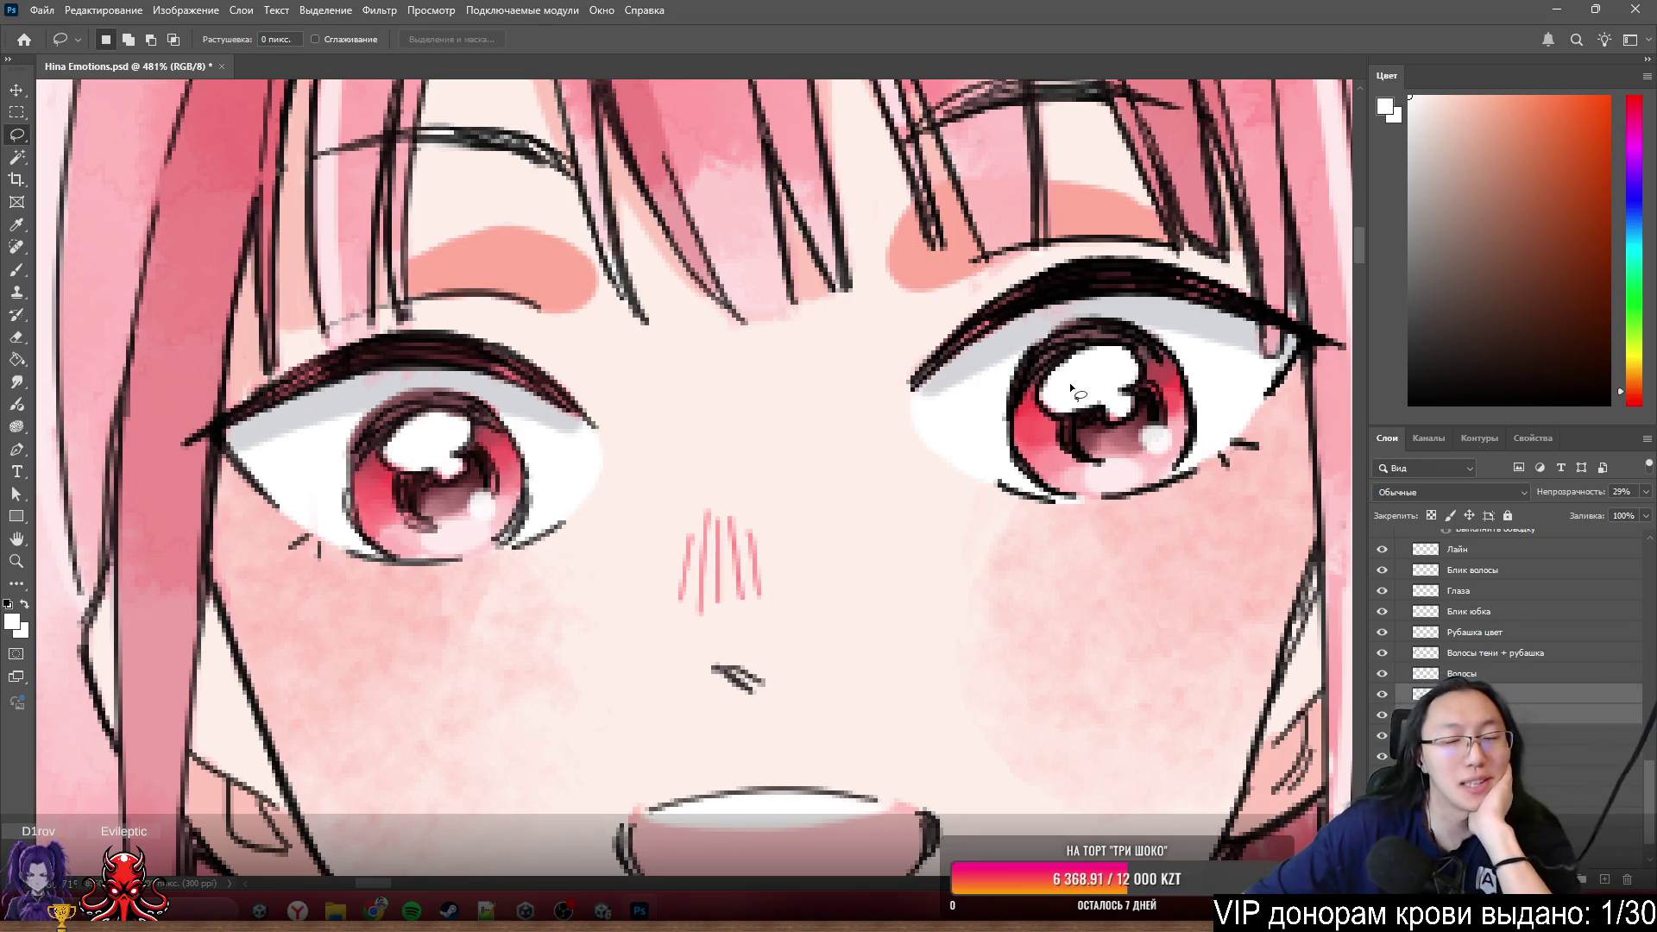
scroll(961, 367, "down", 3)
scroll(961, 367, "down", 1)
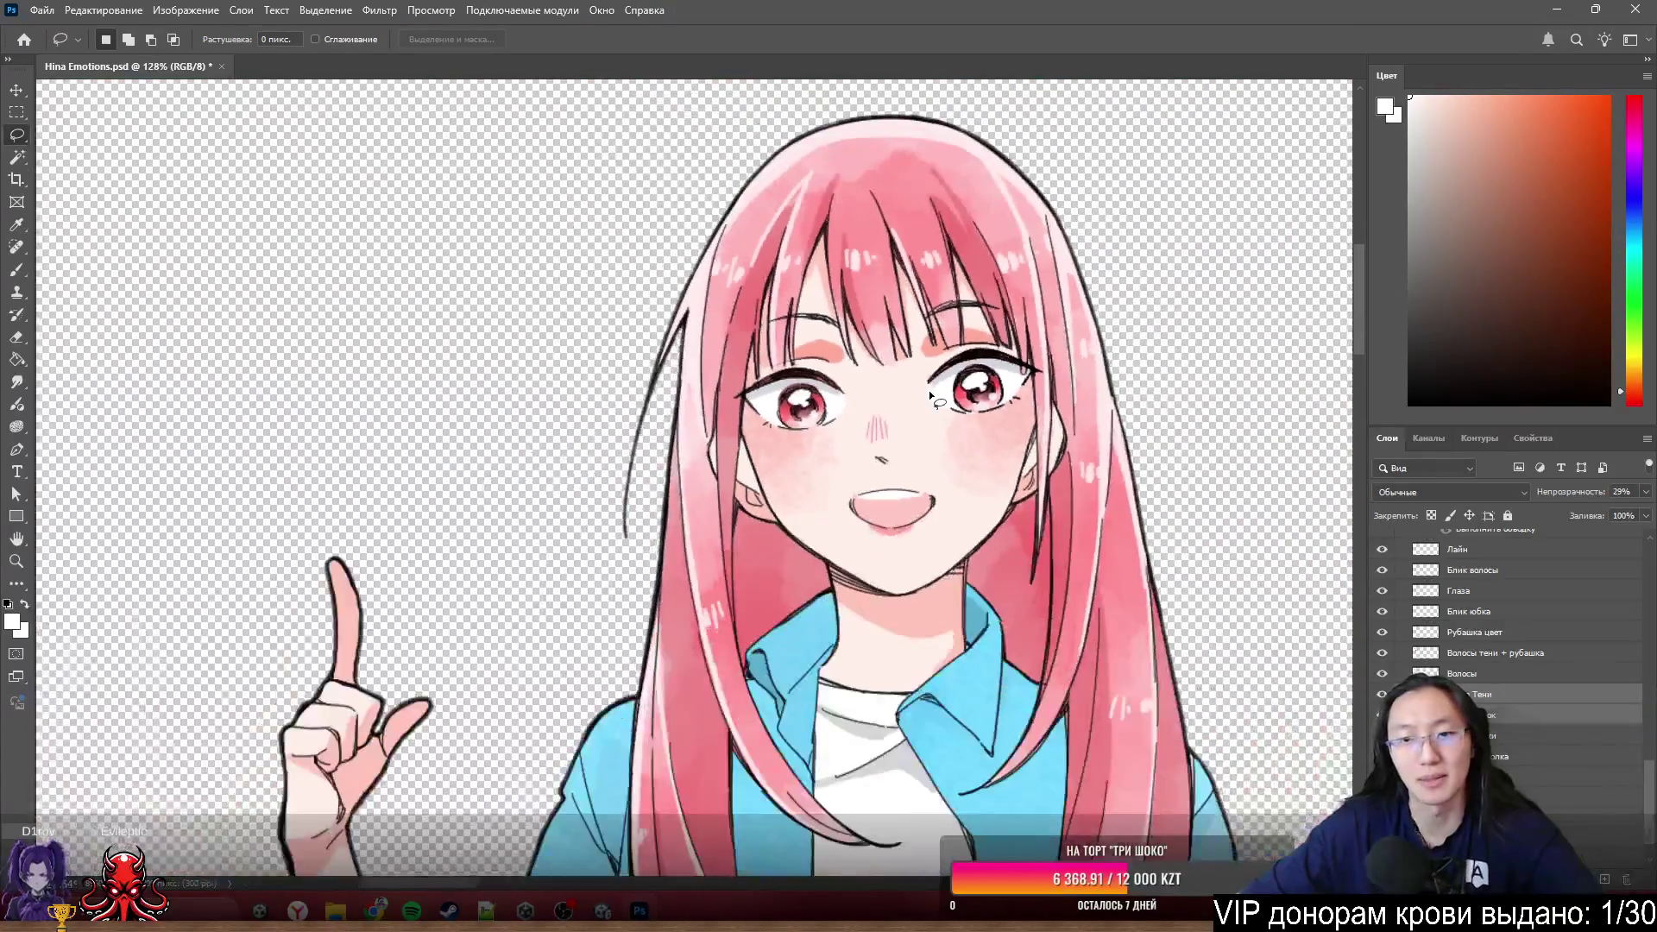
scroll(947, 386, "up", 3)
scroll(953, 383, "up", 1)
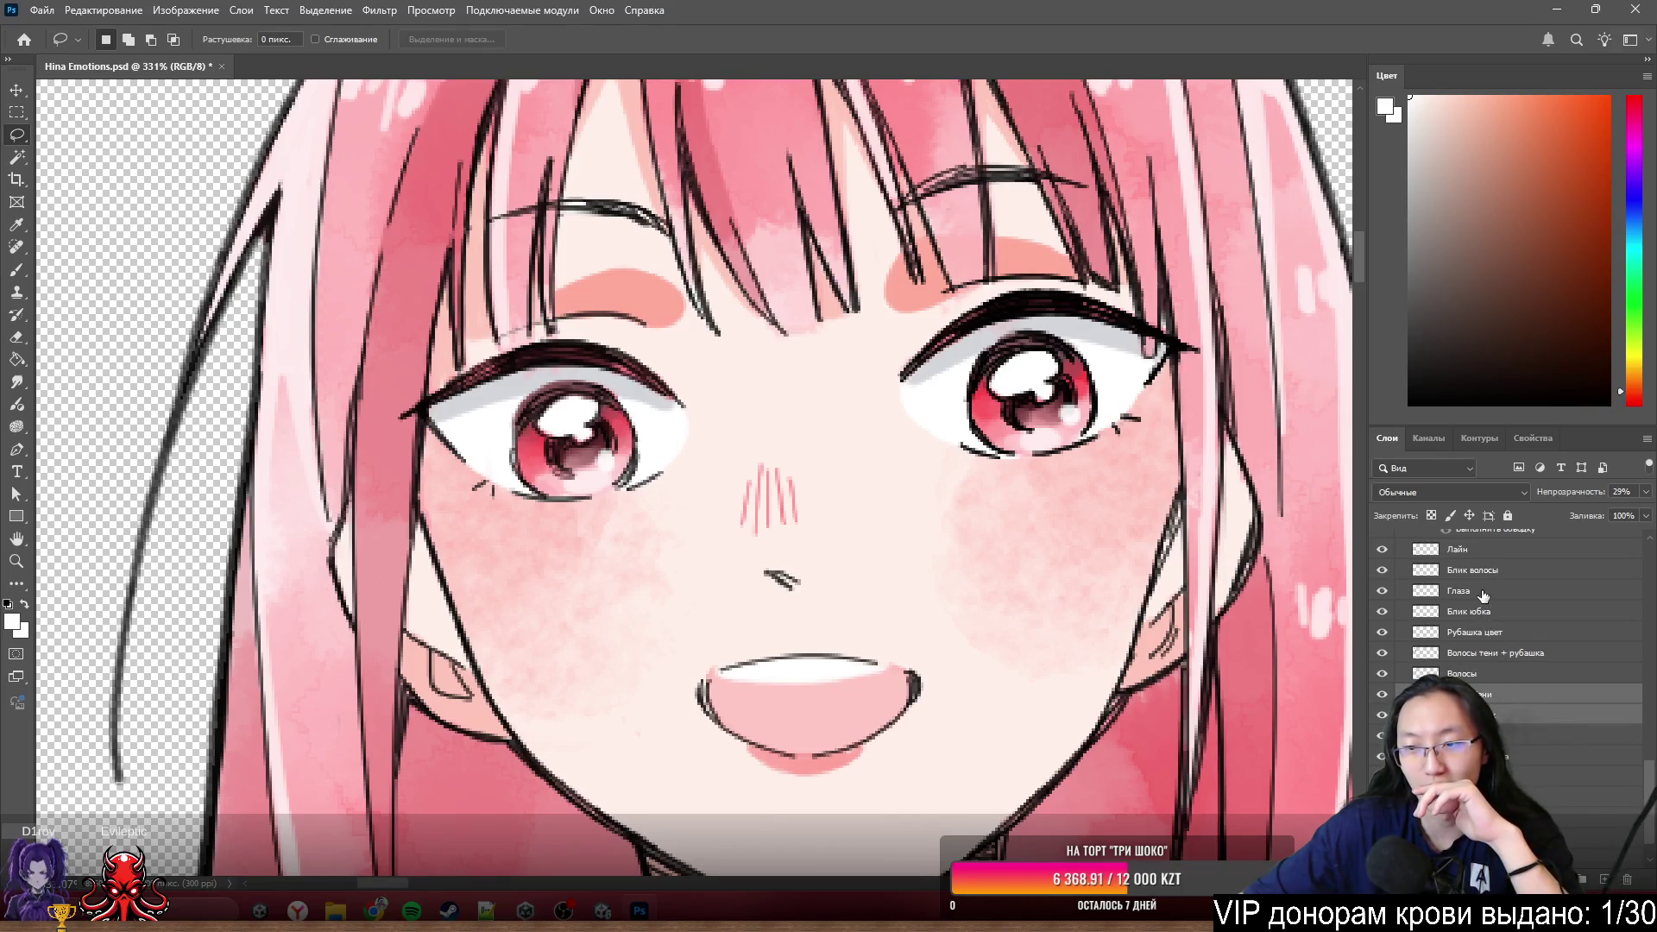
left_click_drag(1484, 595, 1504, 687)
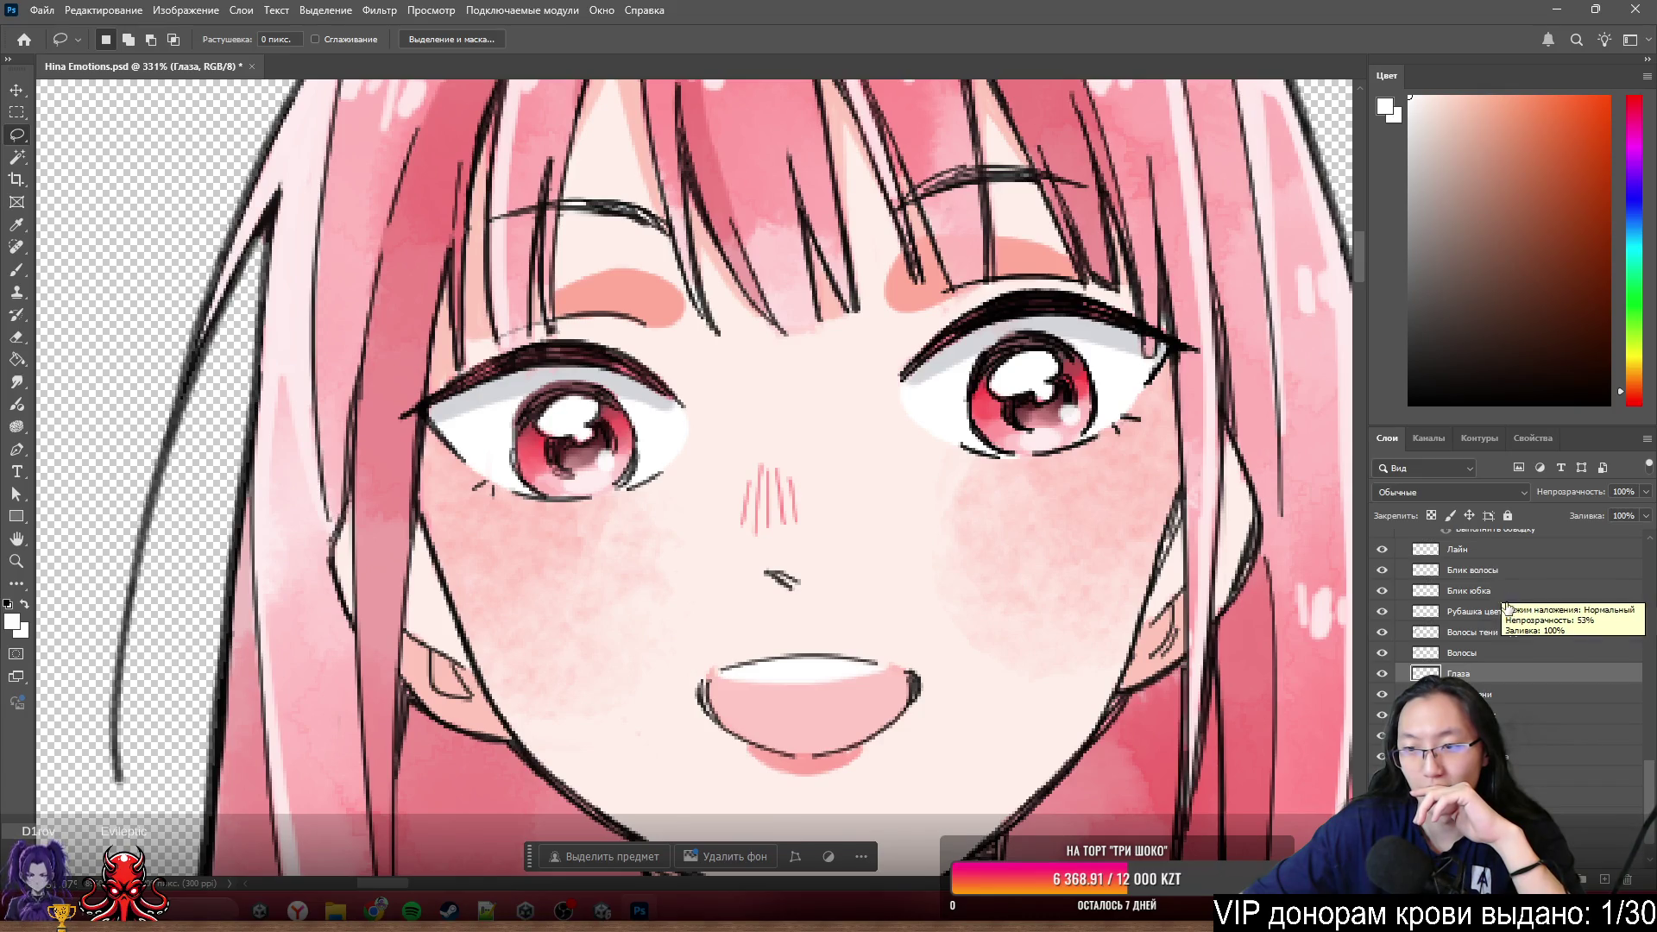
- Move the Глаза Лайн line layer down below Волосы with the eye layers
left_click(1381, 675)
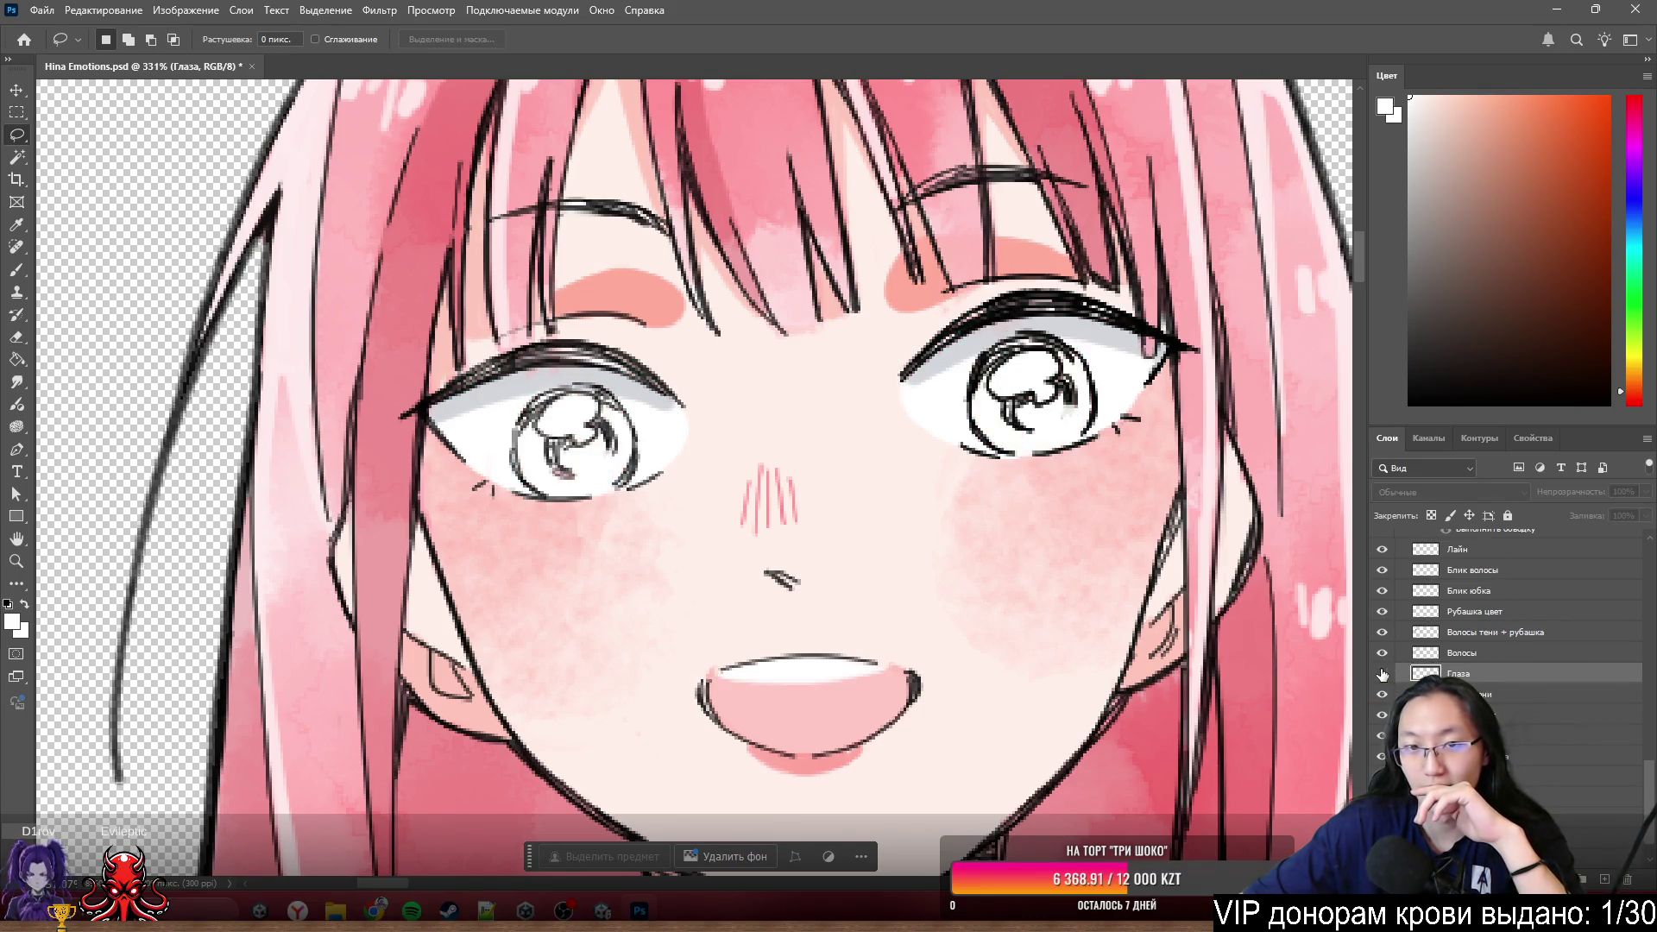
left_click(1381, 674)
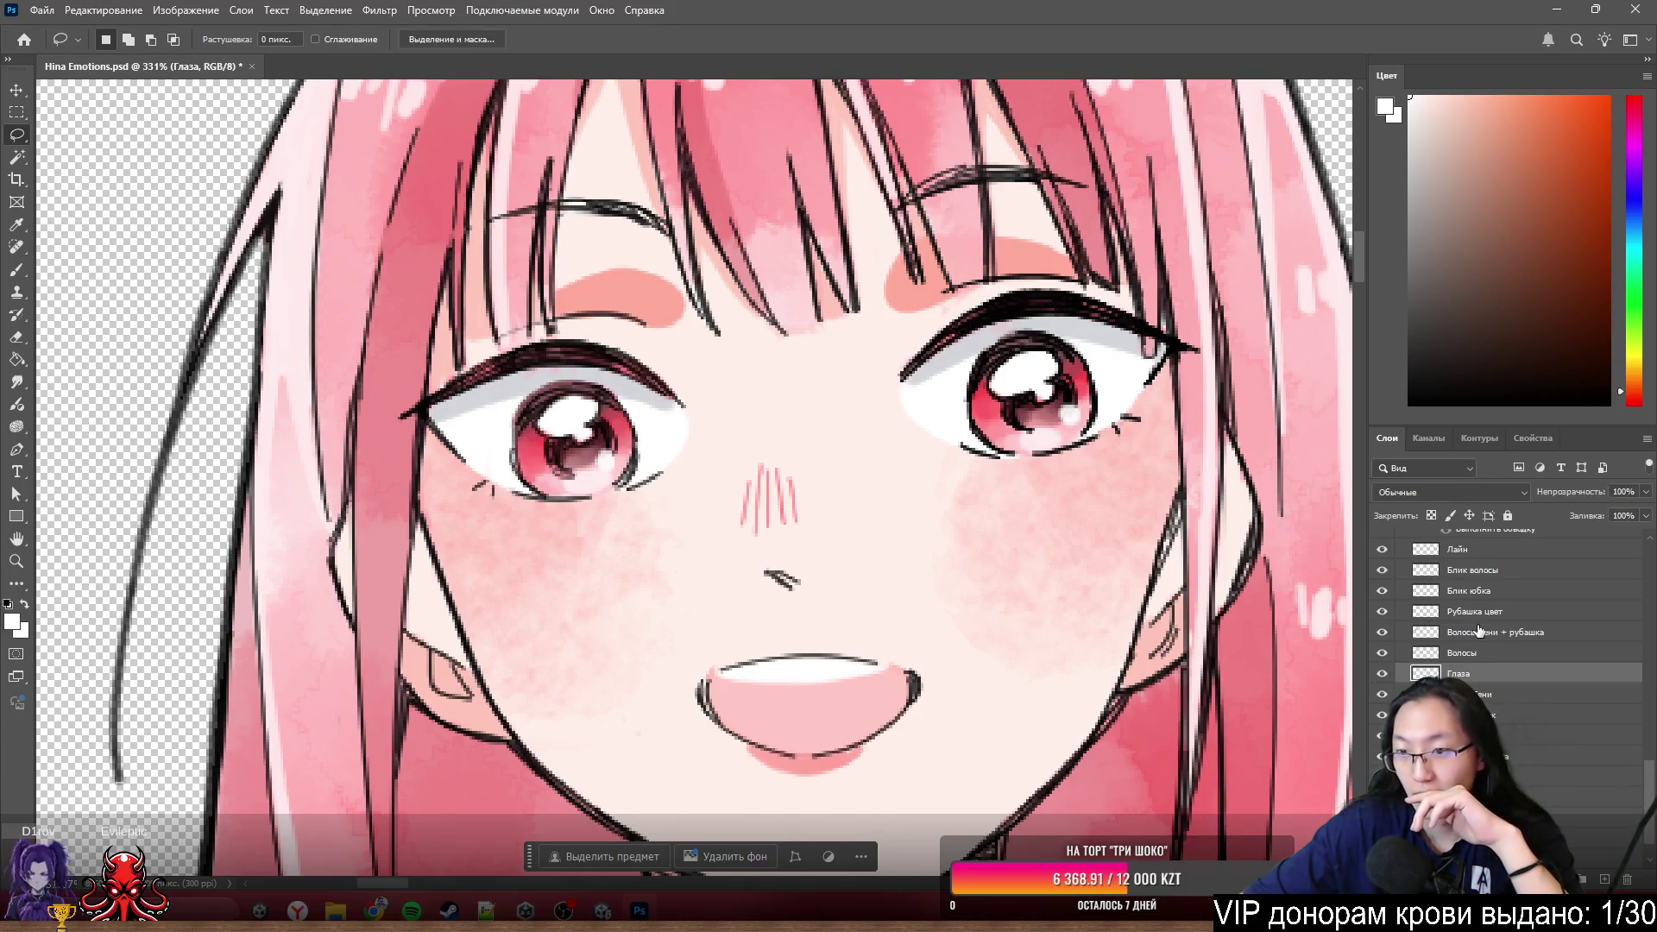
scroll(1480, 631, "up", 1)
scroll(1481, 631, "up", 1)
scroll(1463, 596, "up", 1)
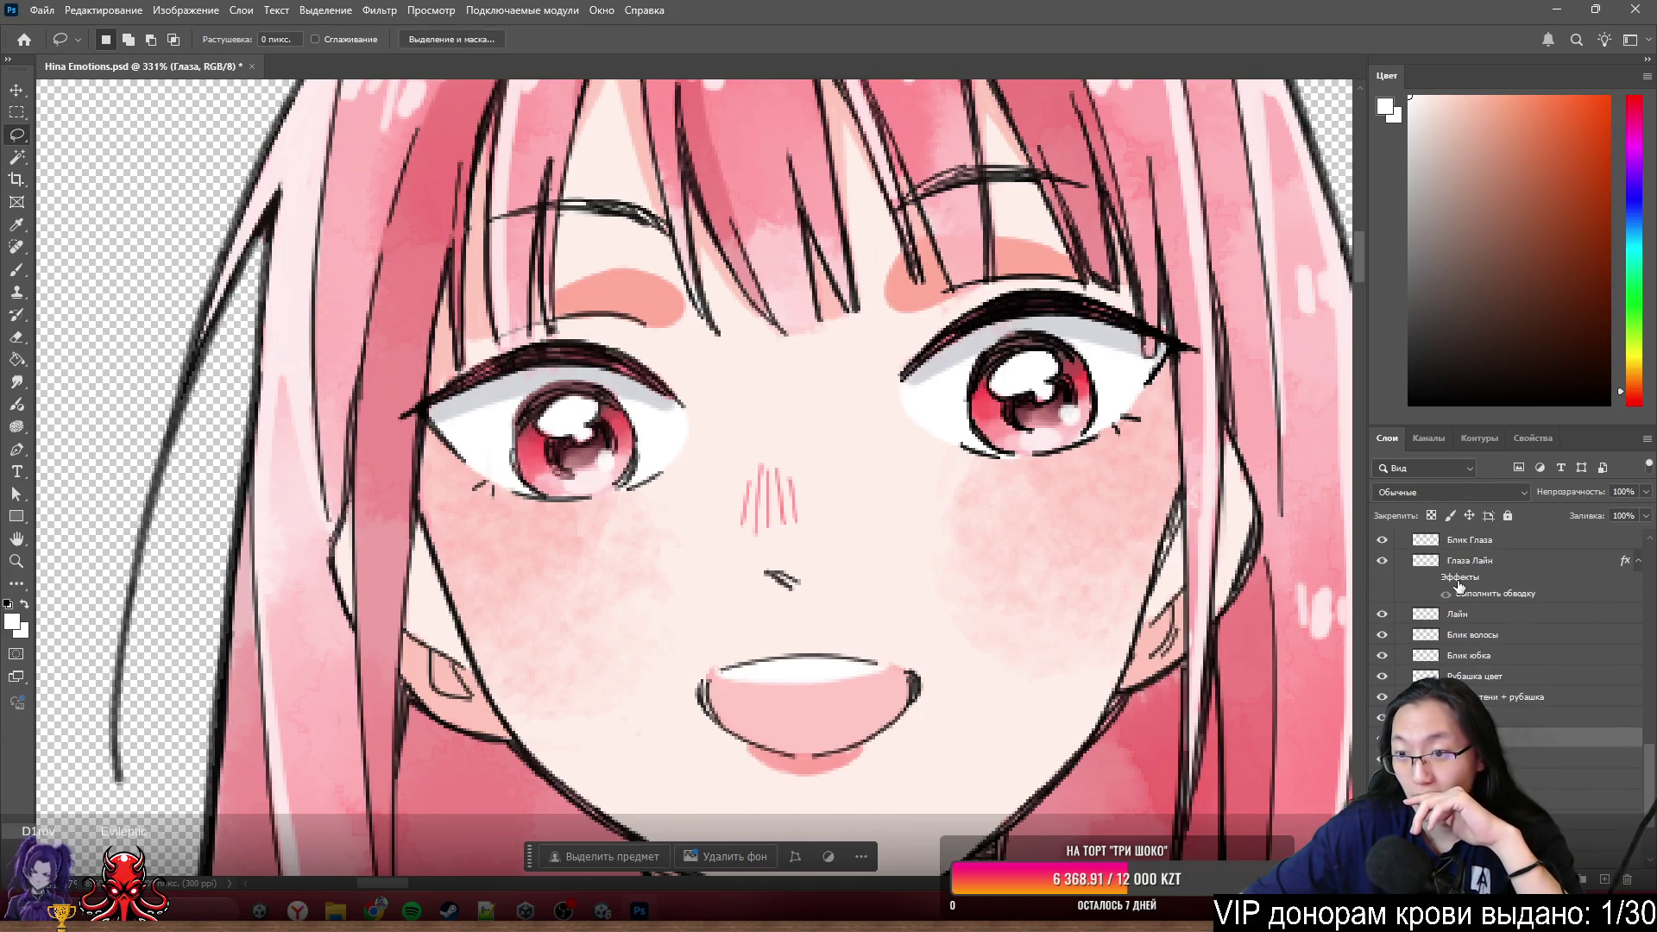
left_click_drag(1409, 562, 1497, 714)
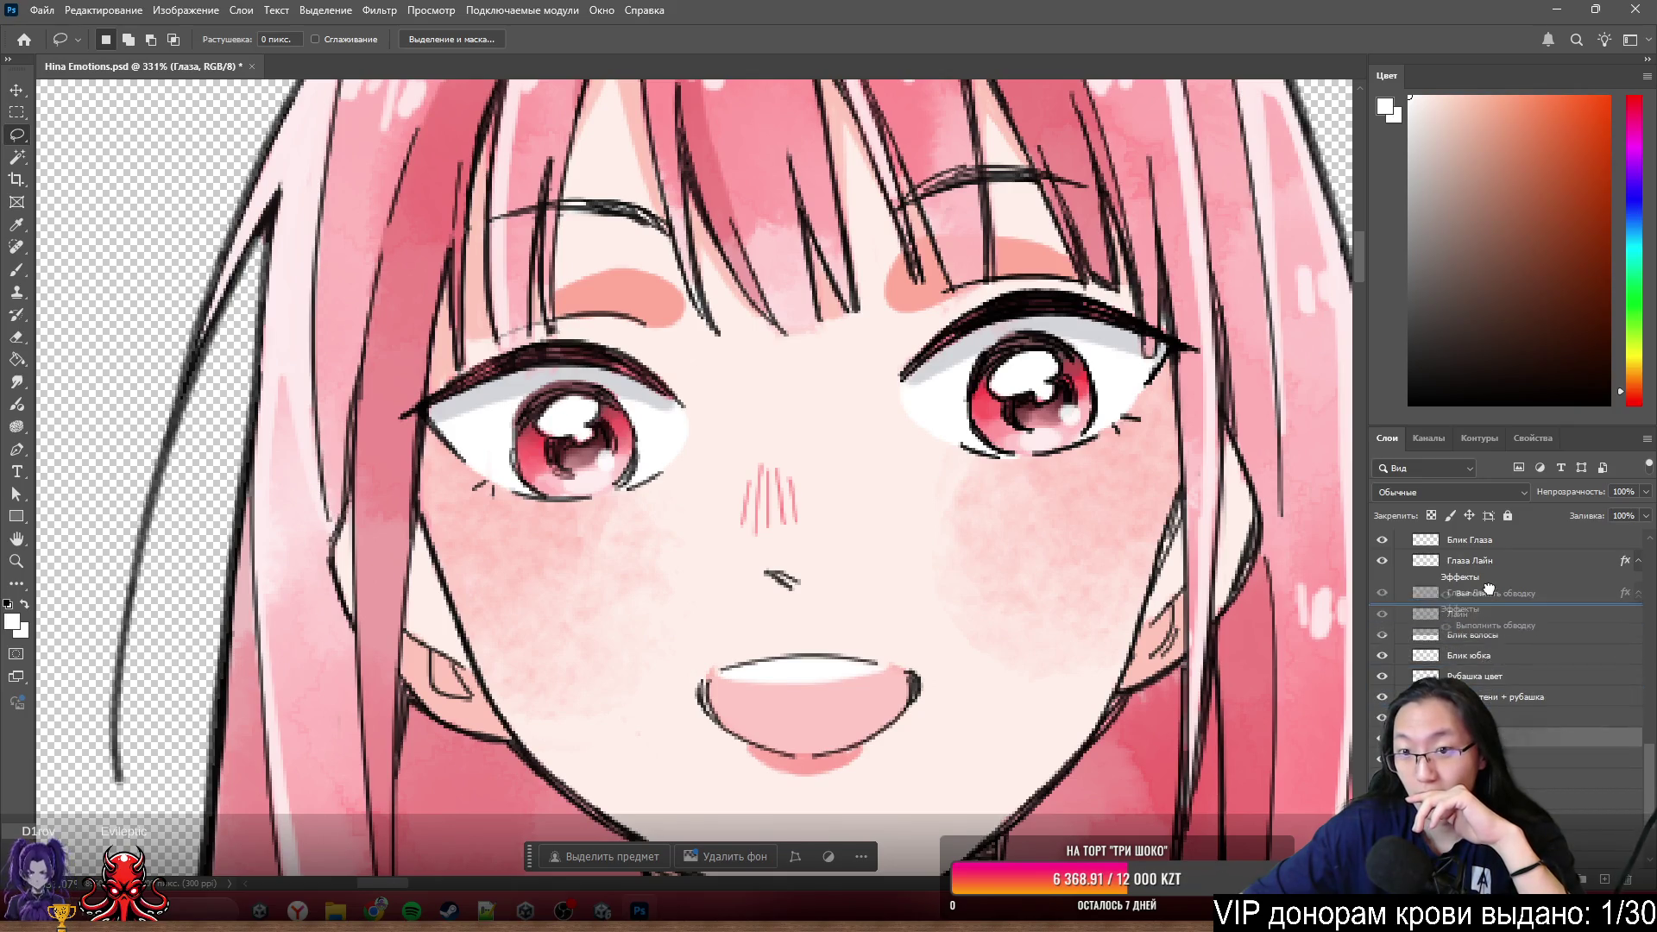
left_click_drag(1501, 731, 1501, 738)
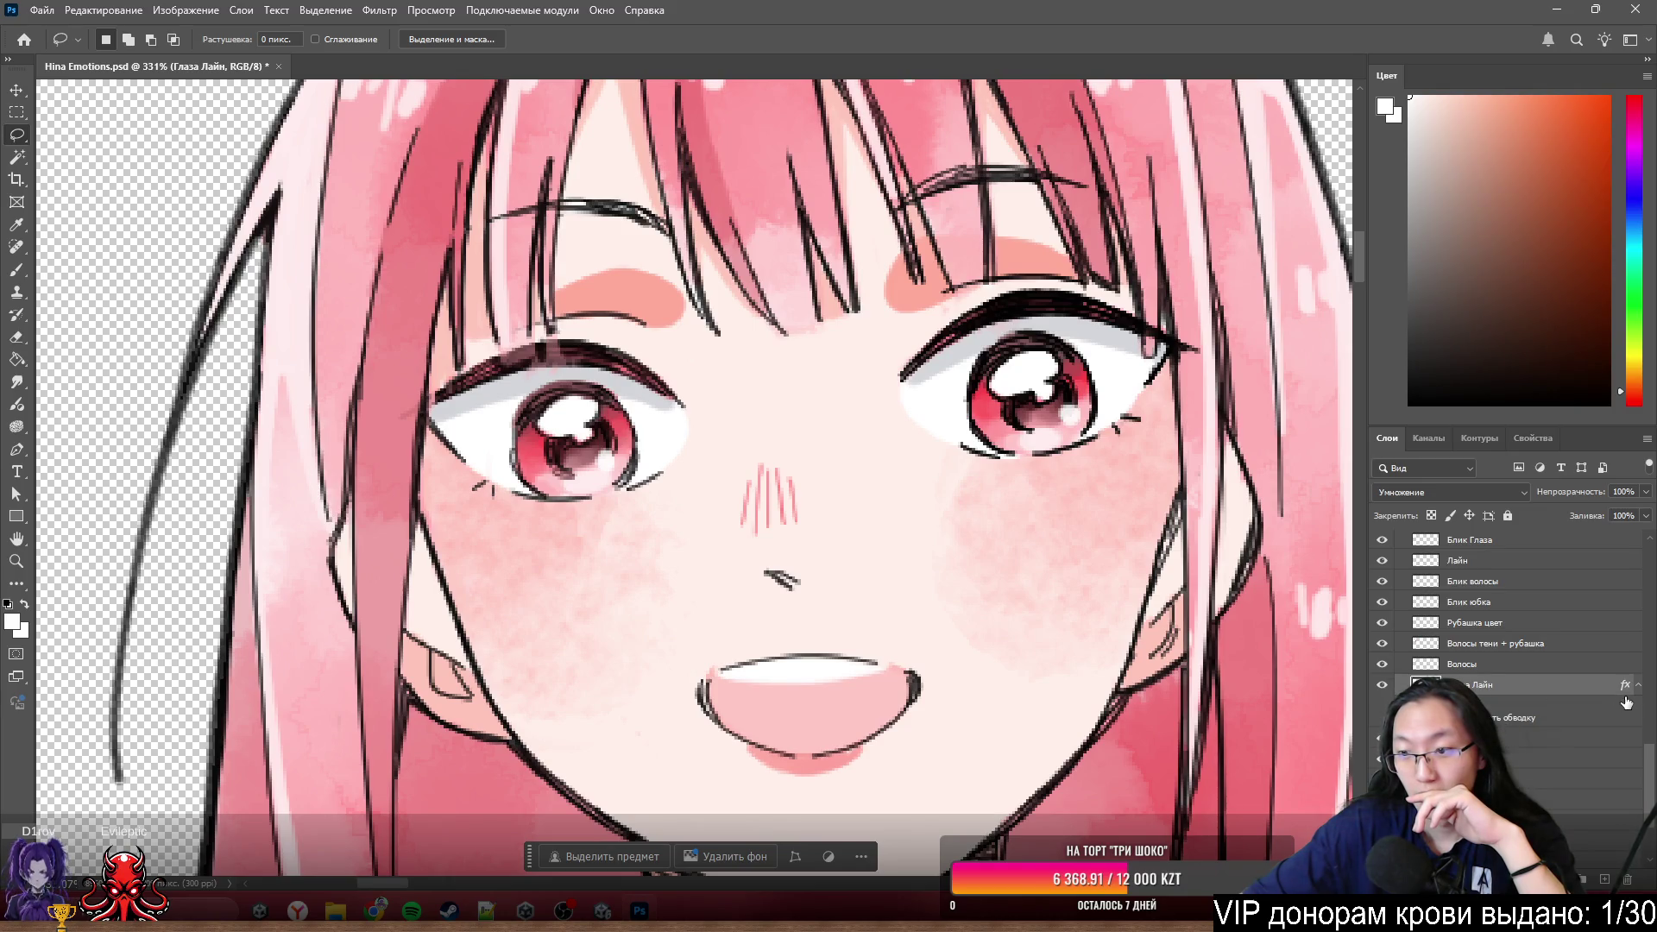
scroll(1528, 685, "up", 2)
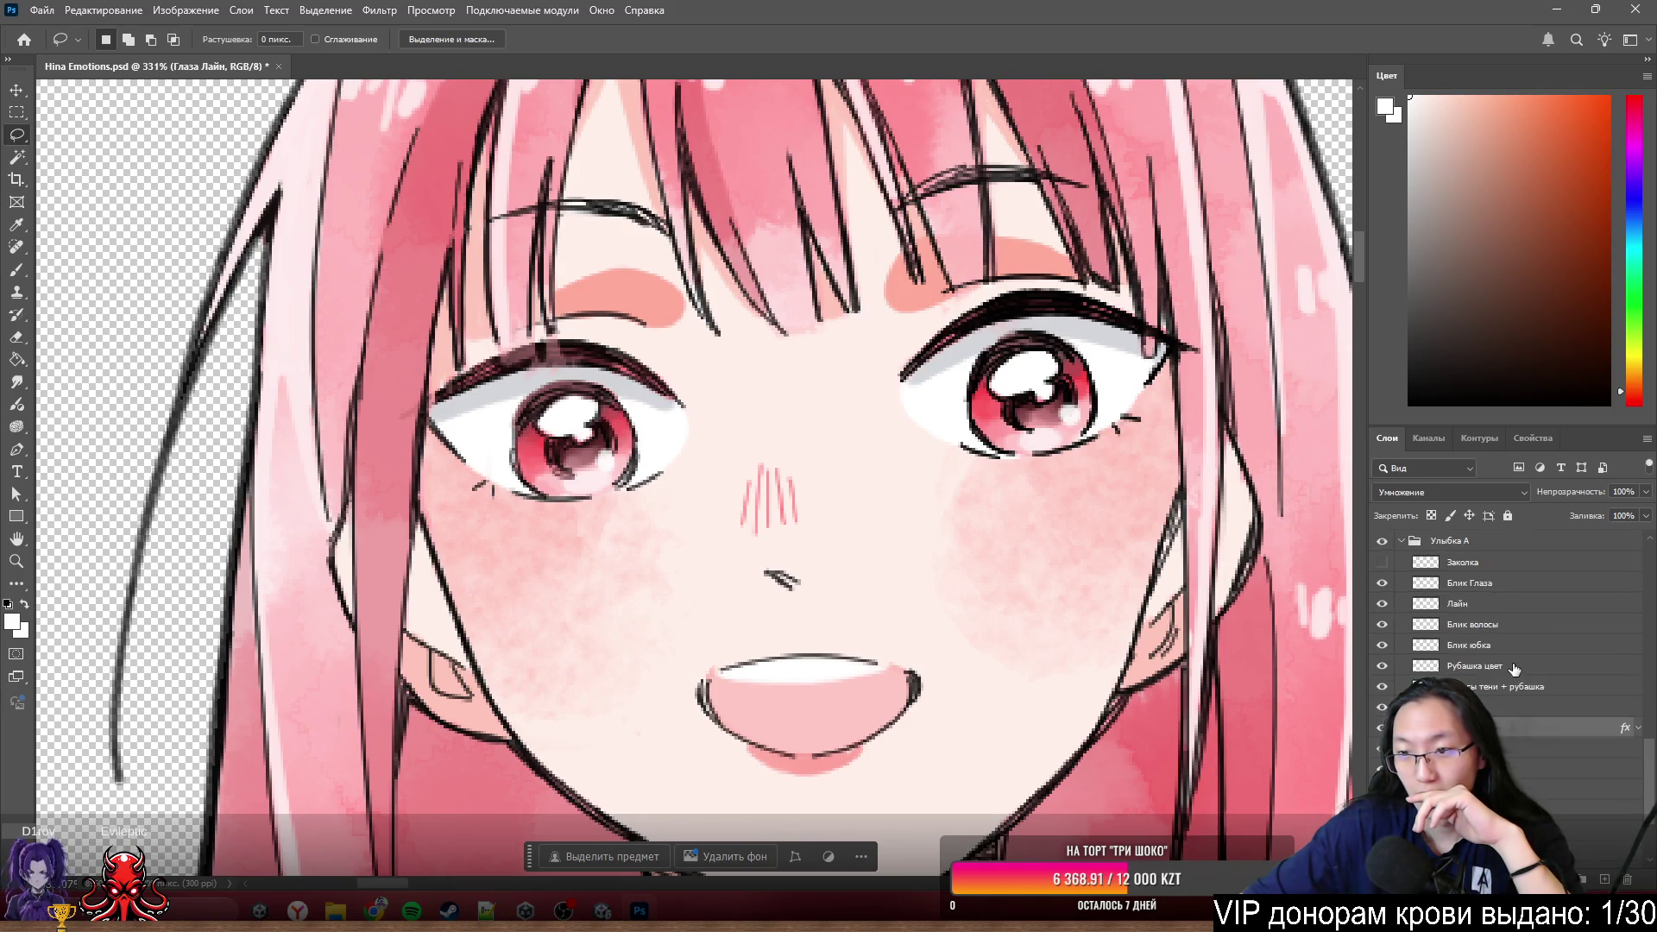
- Move Блик Глаза down under Волосы and select the whole run of eye layers
left_click(1385, 586)
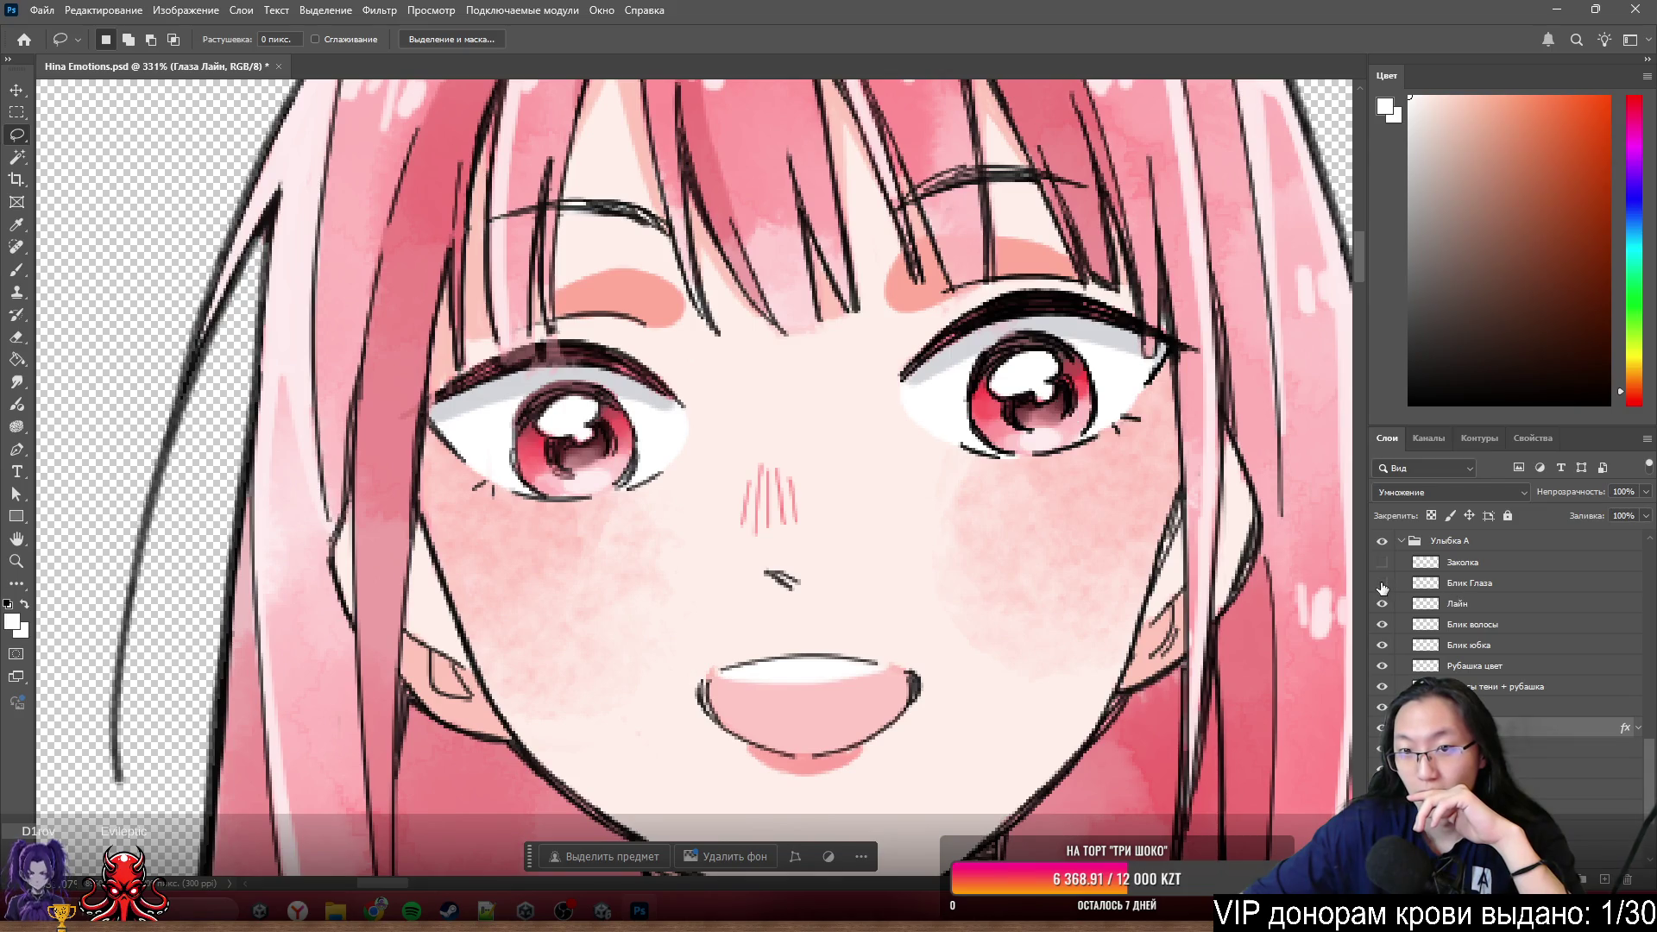
left_click_drag(1458, 580, 1501, 696)
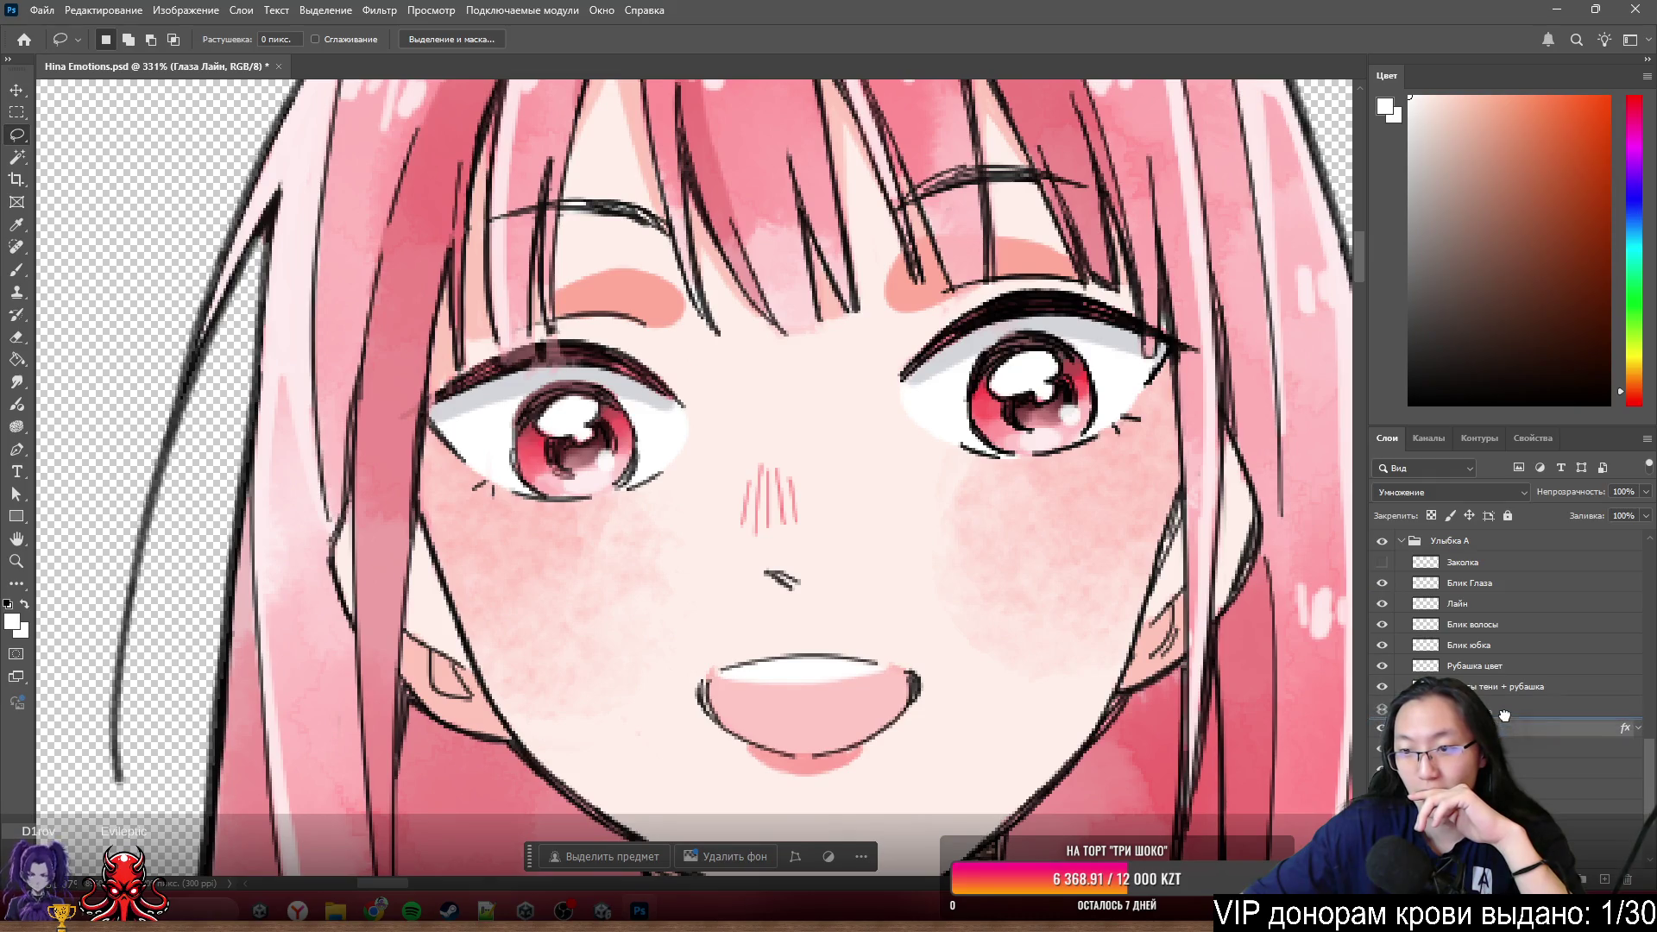
left_click_drag(1501, 696, 1502, 707)
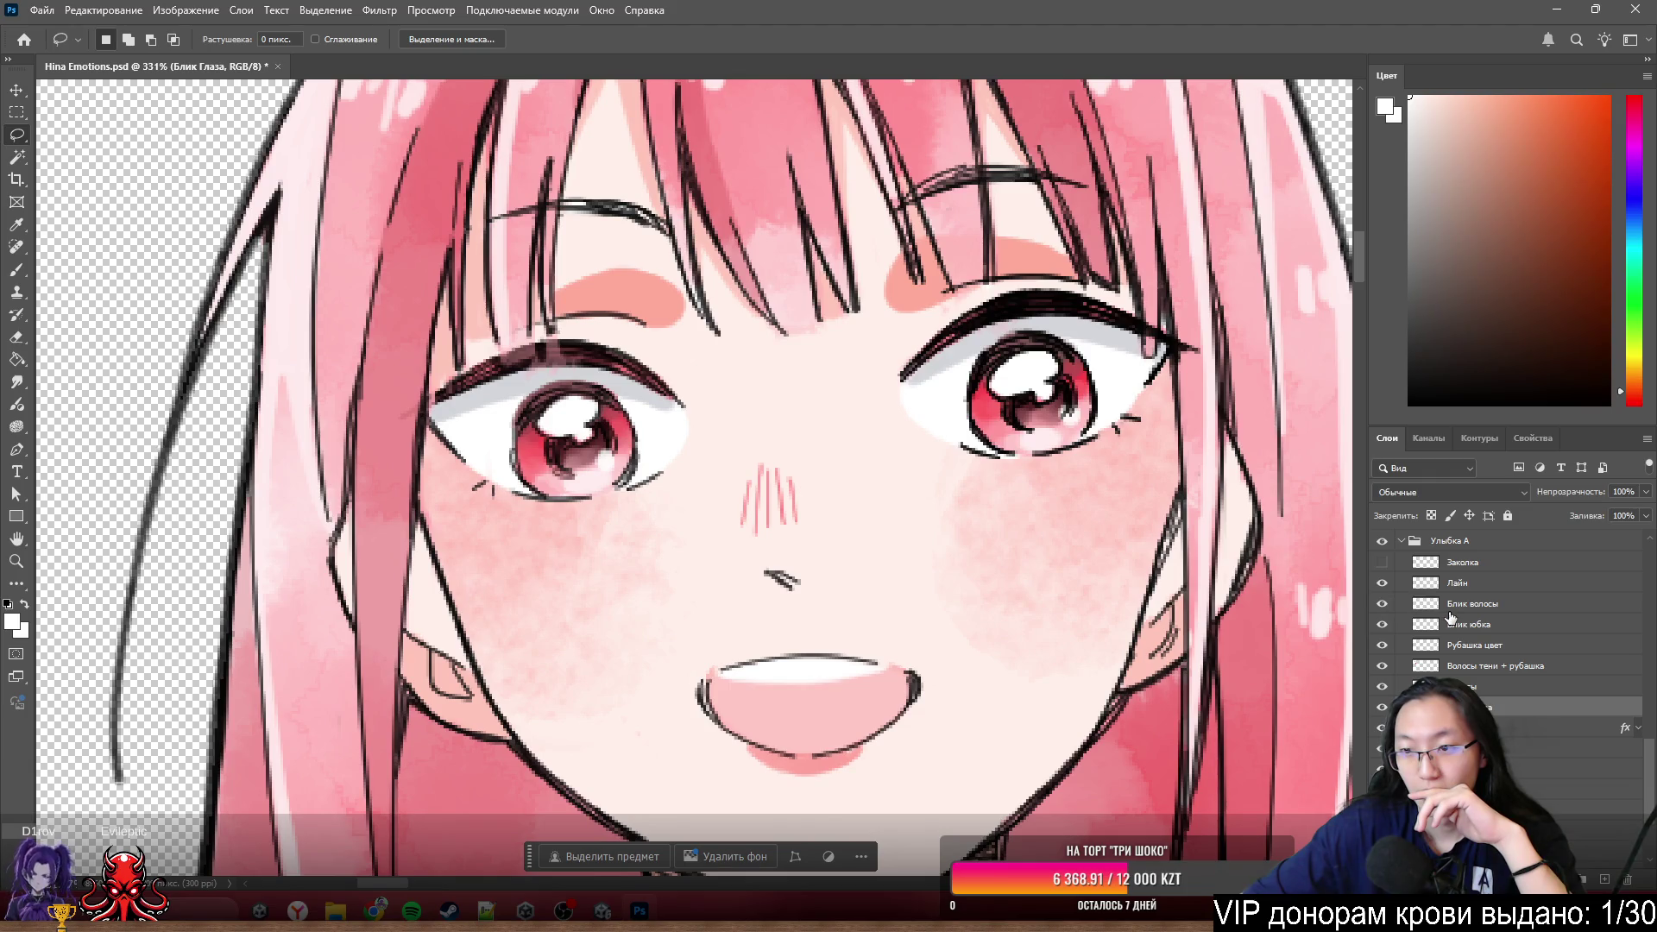
scroll(766, 357, "down", 2)
scroll(791, 343, "down", 3)
scroll(791, 344, "down", 1)
scroll(822, 301, "up", 3)
scroll(1512, 701, "down", 2)
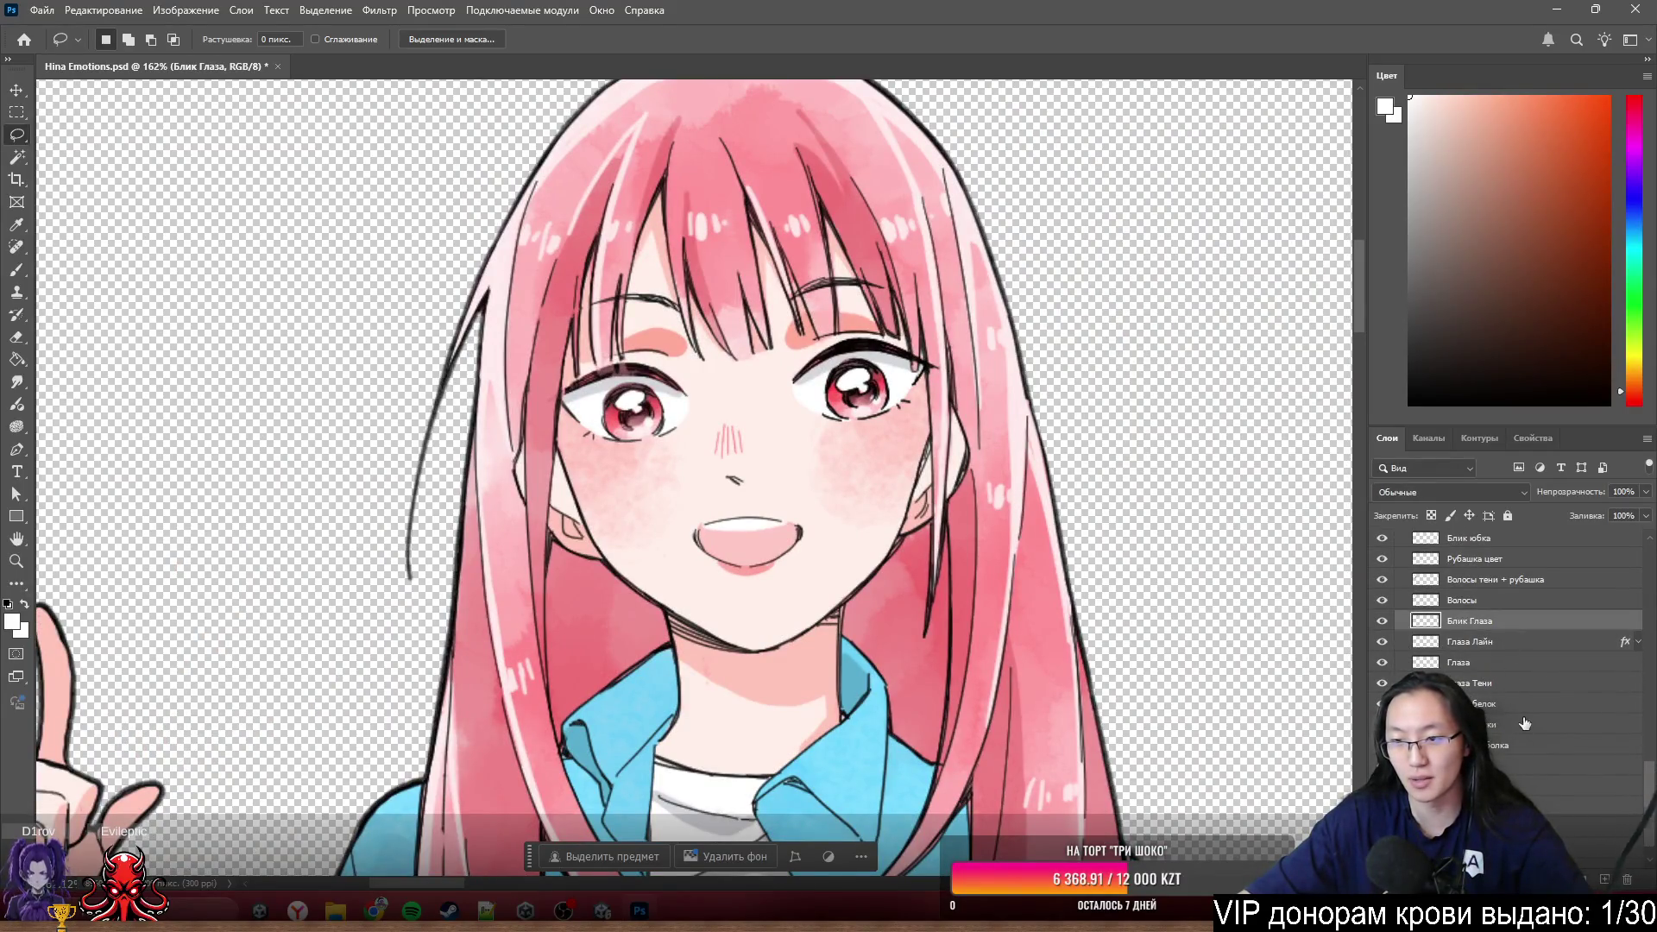
left_click(1527, 711, "shift")
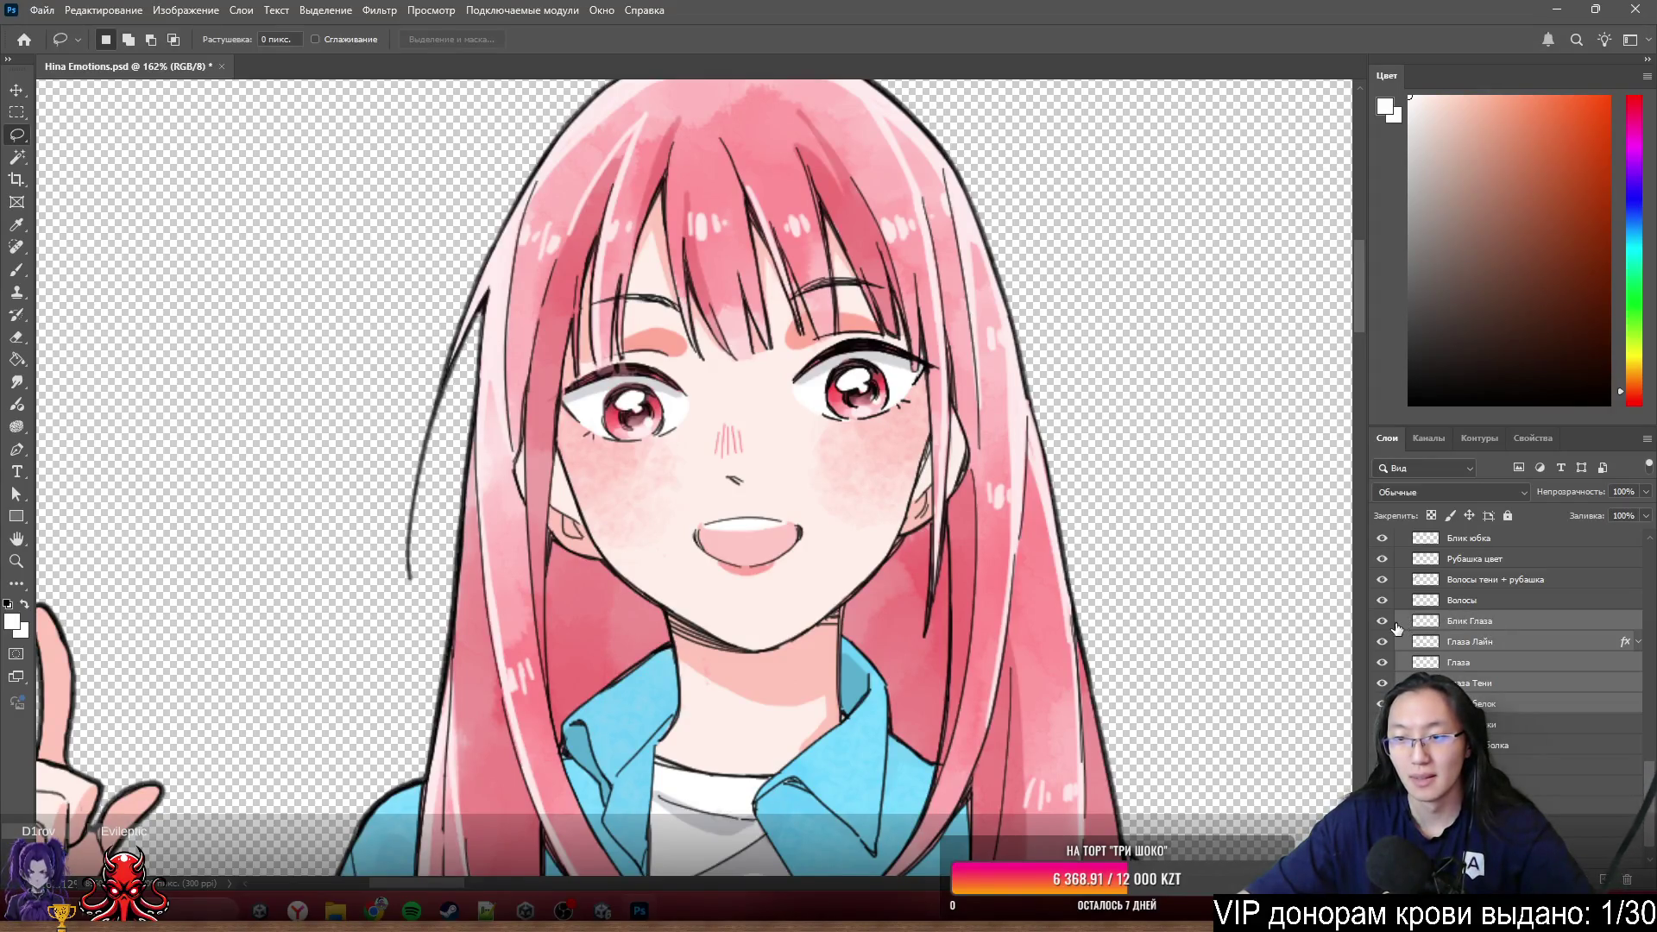
right_click(1461, 633)
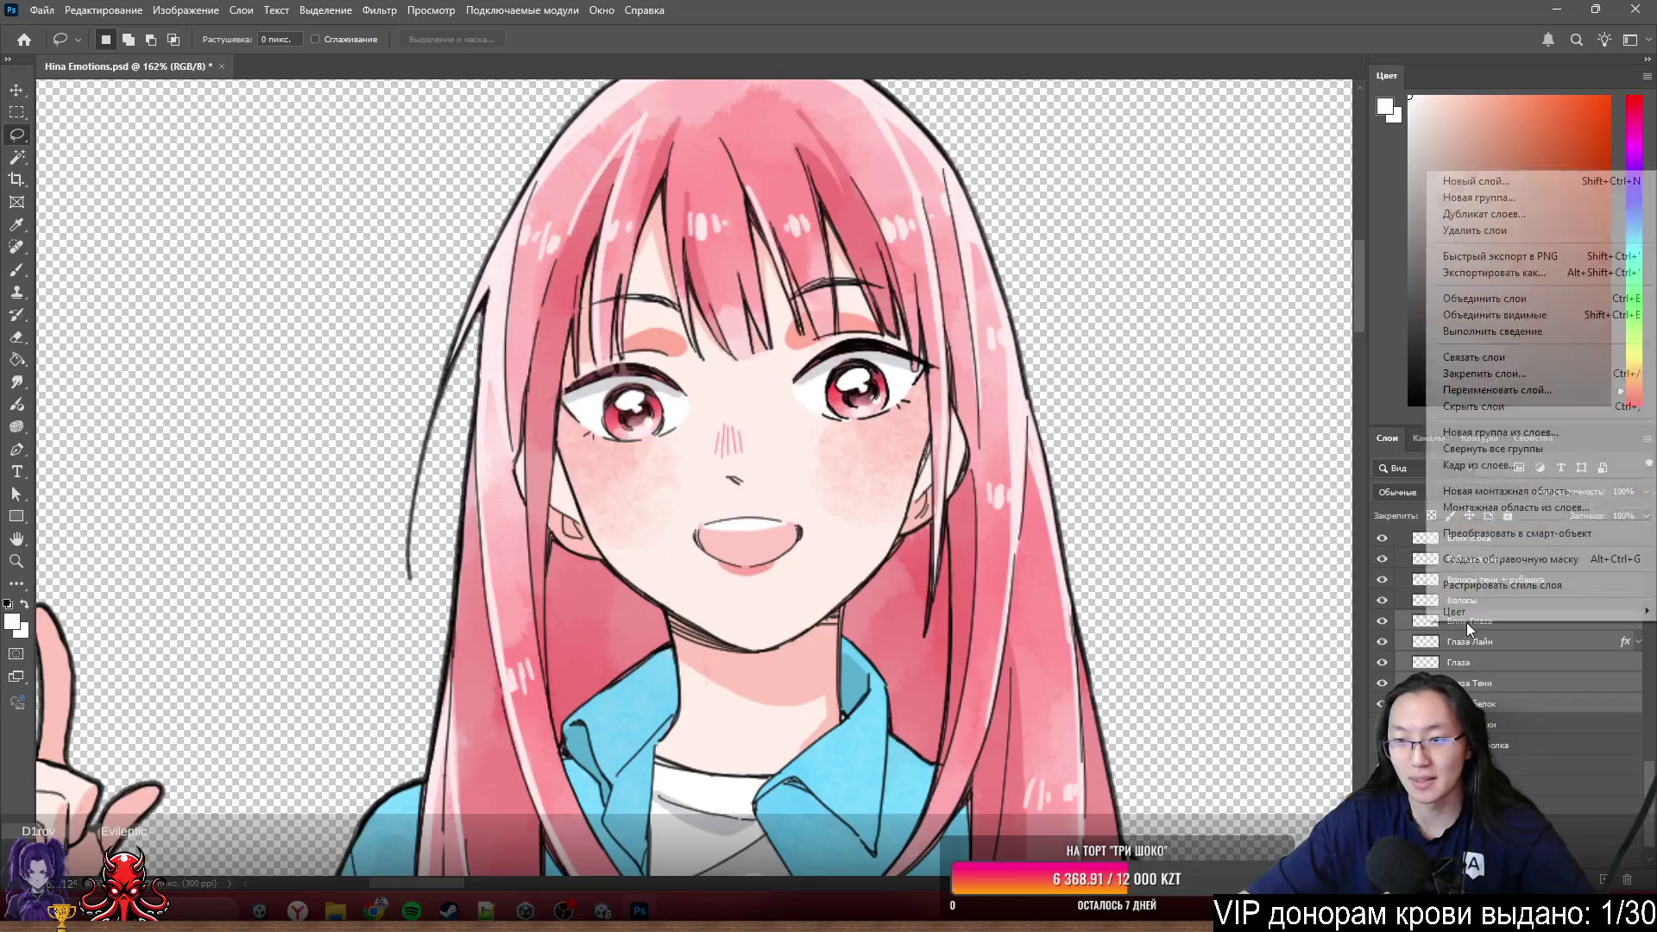
- Group the eye layers as Глаза and hide the group so the wink shows
key("Escape")
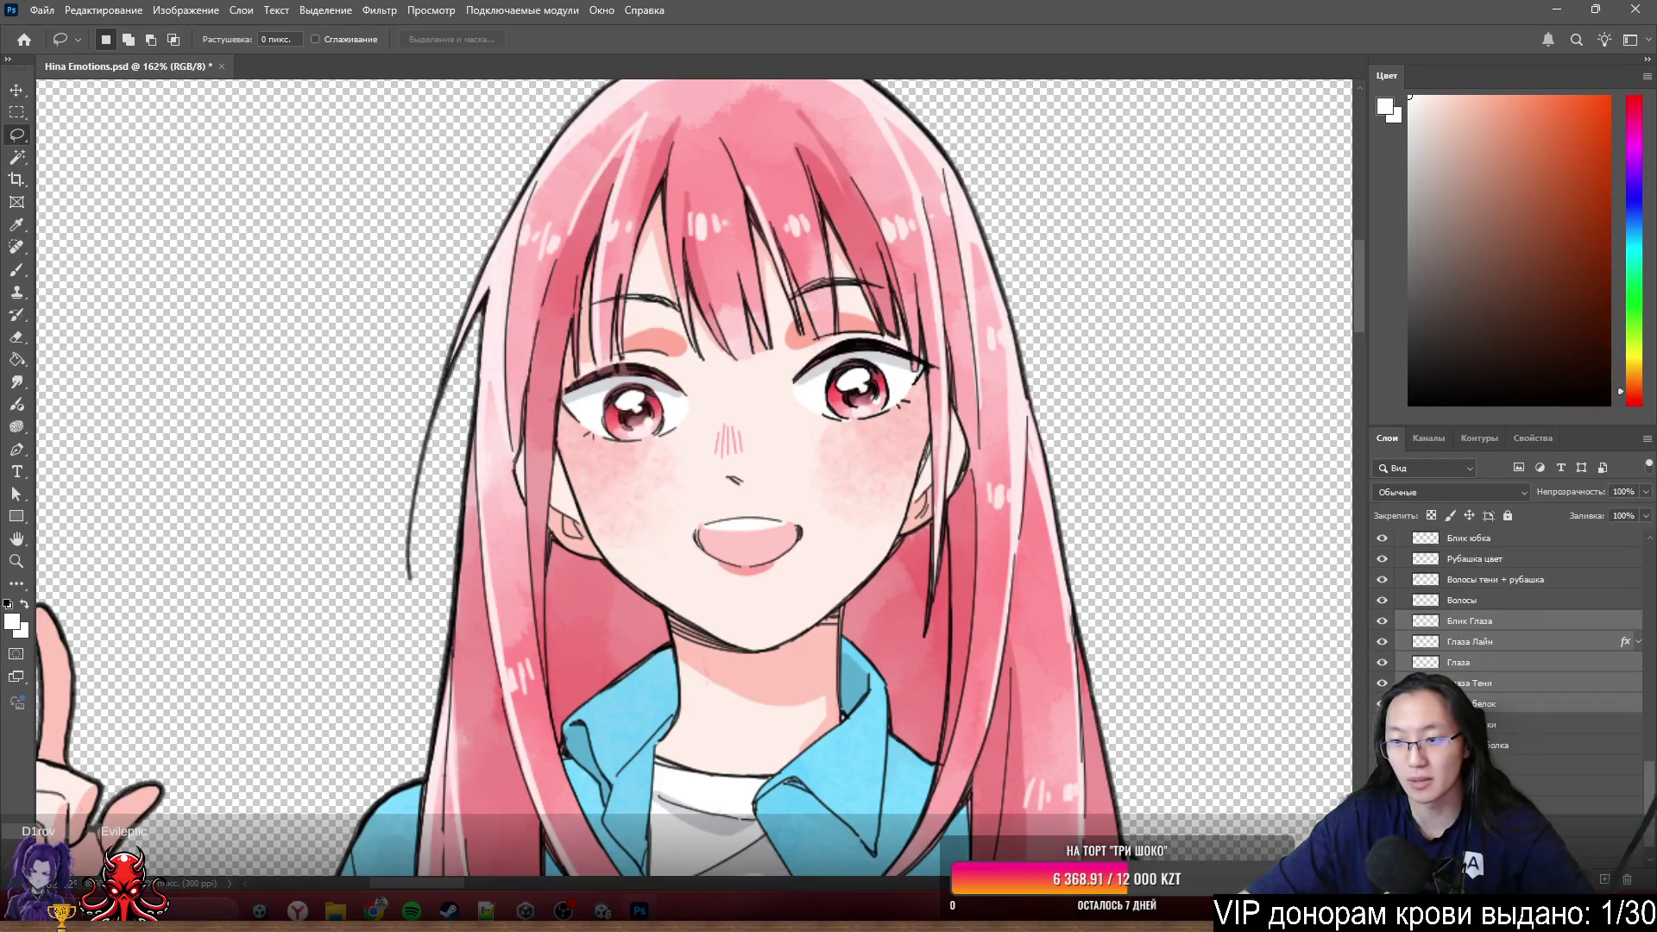
key("ctrl+g")
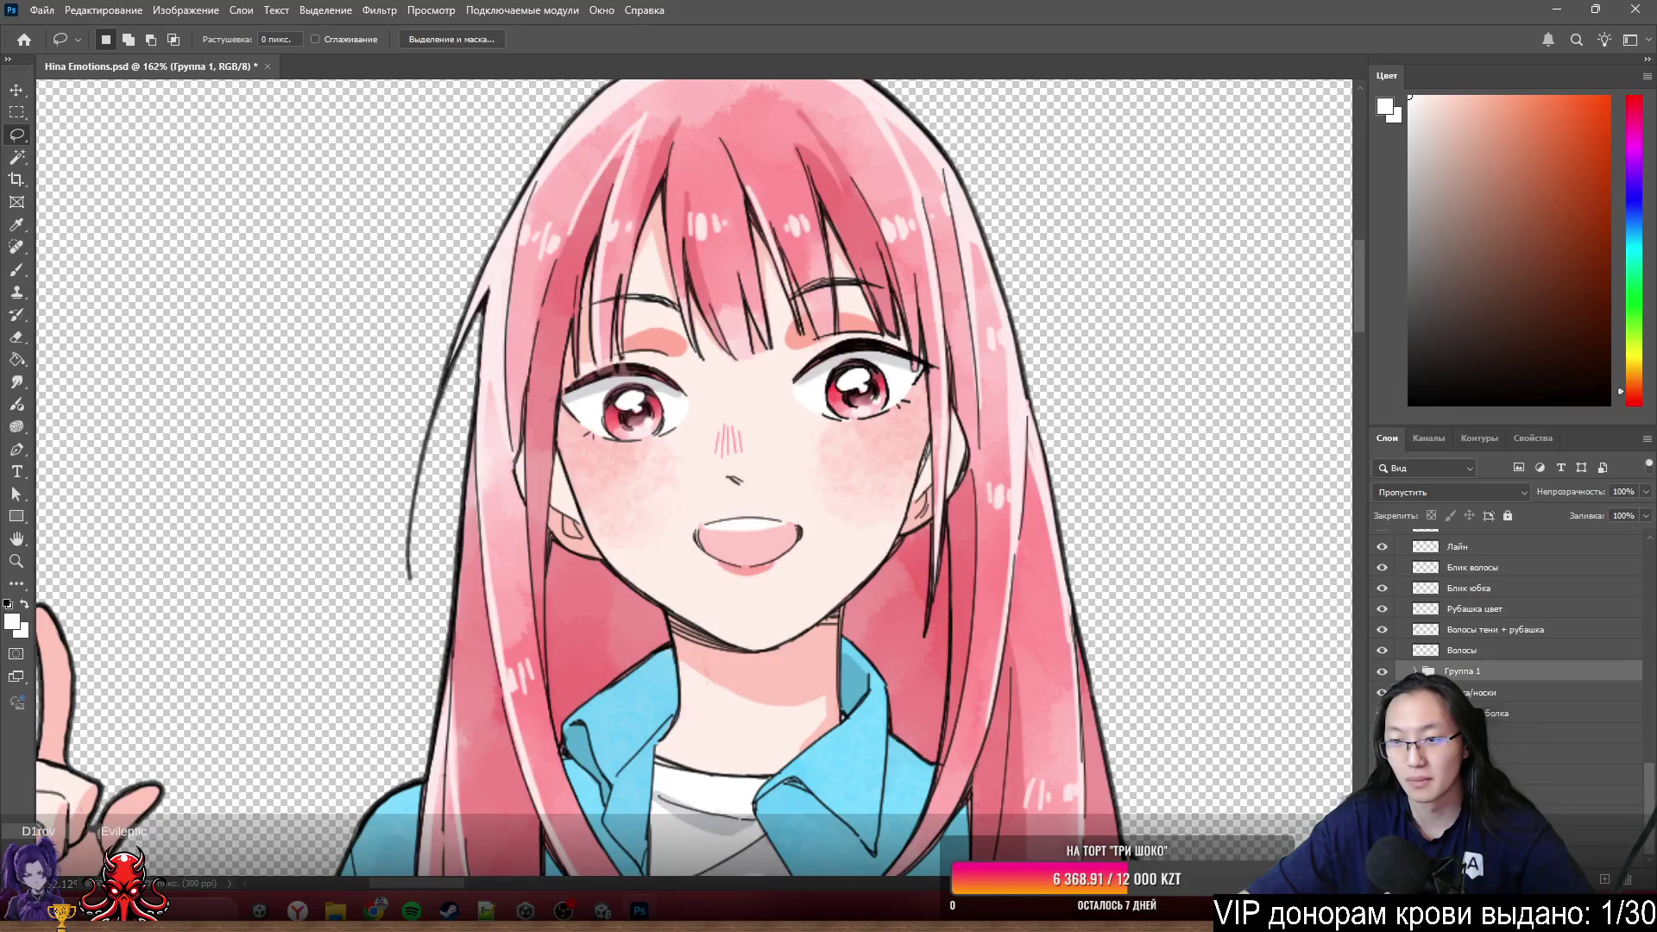
double_click(1460, 672)
type("Глаза")
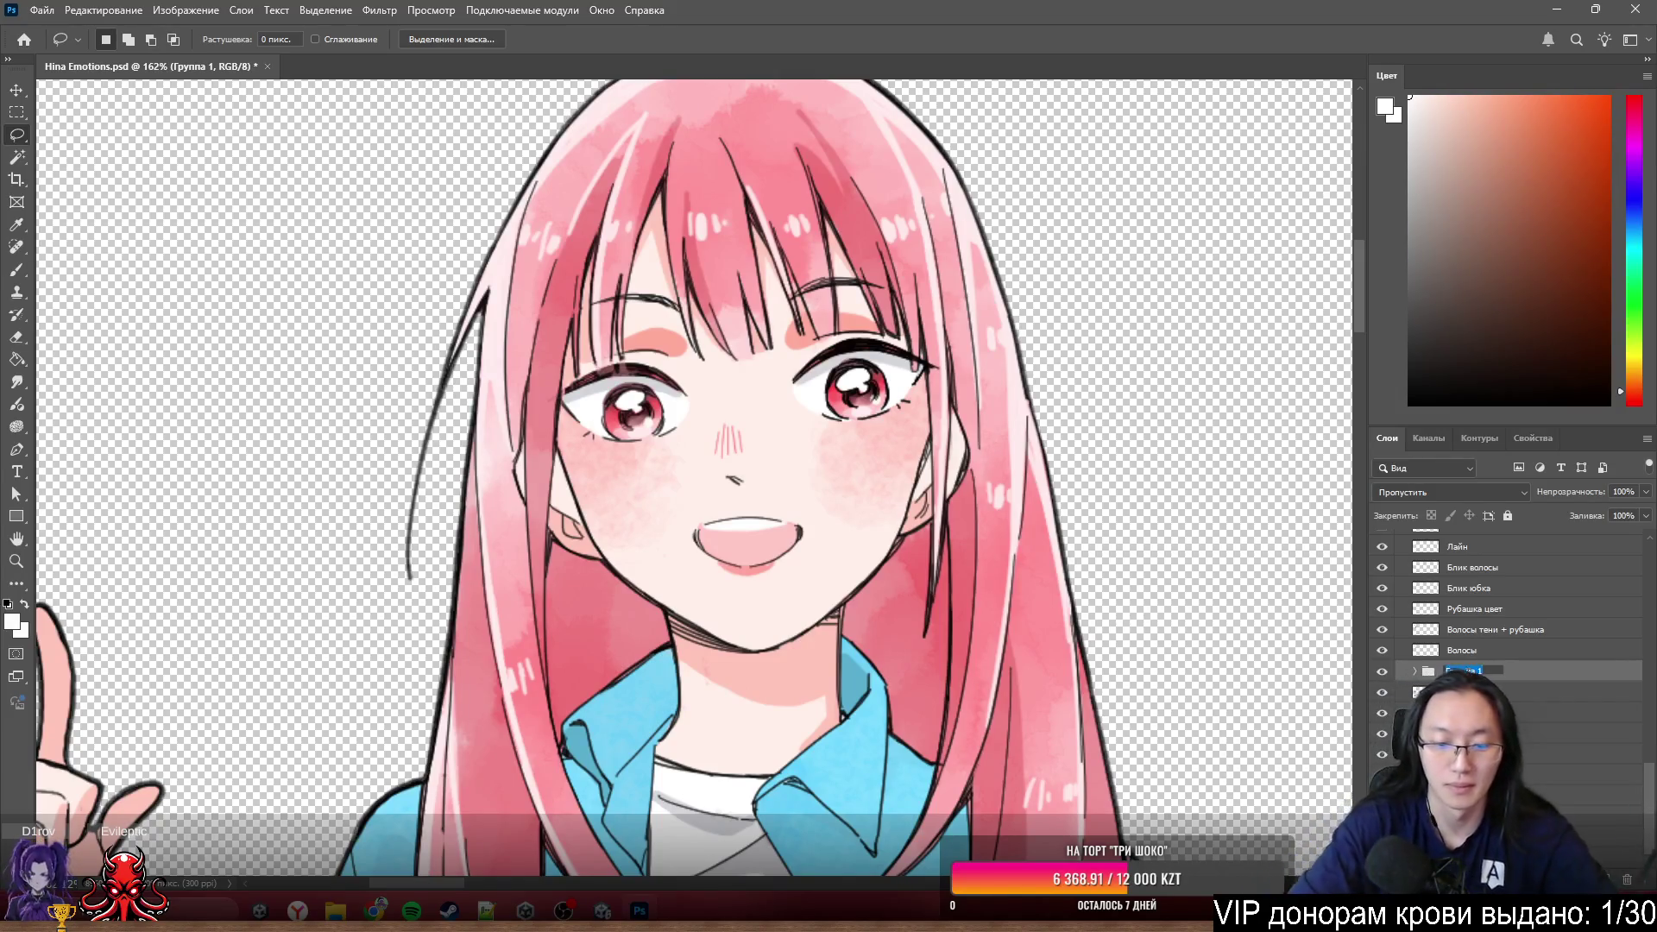
key("Return")
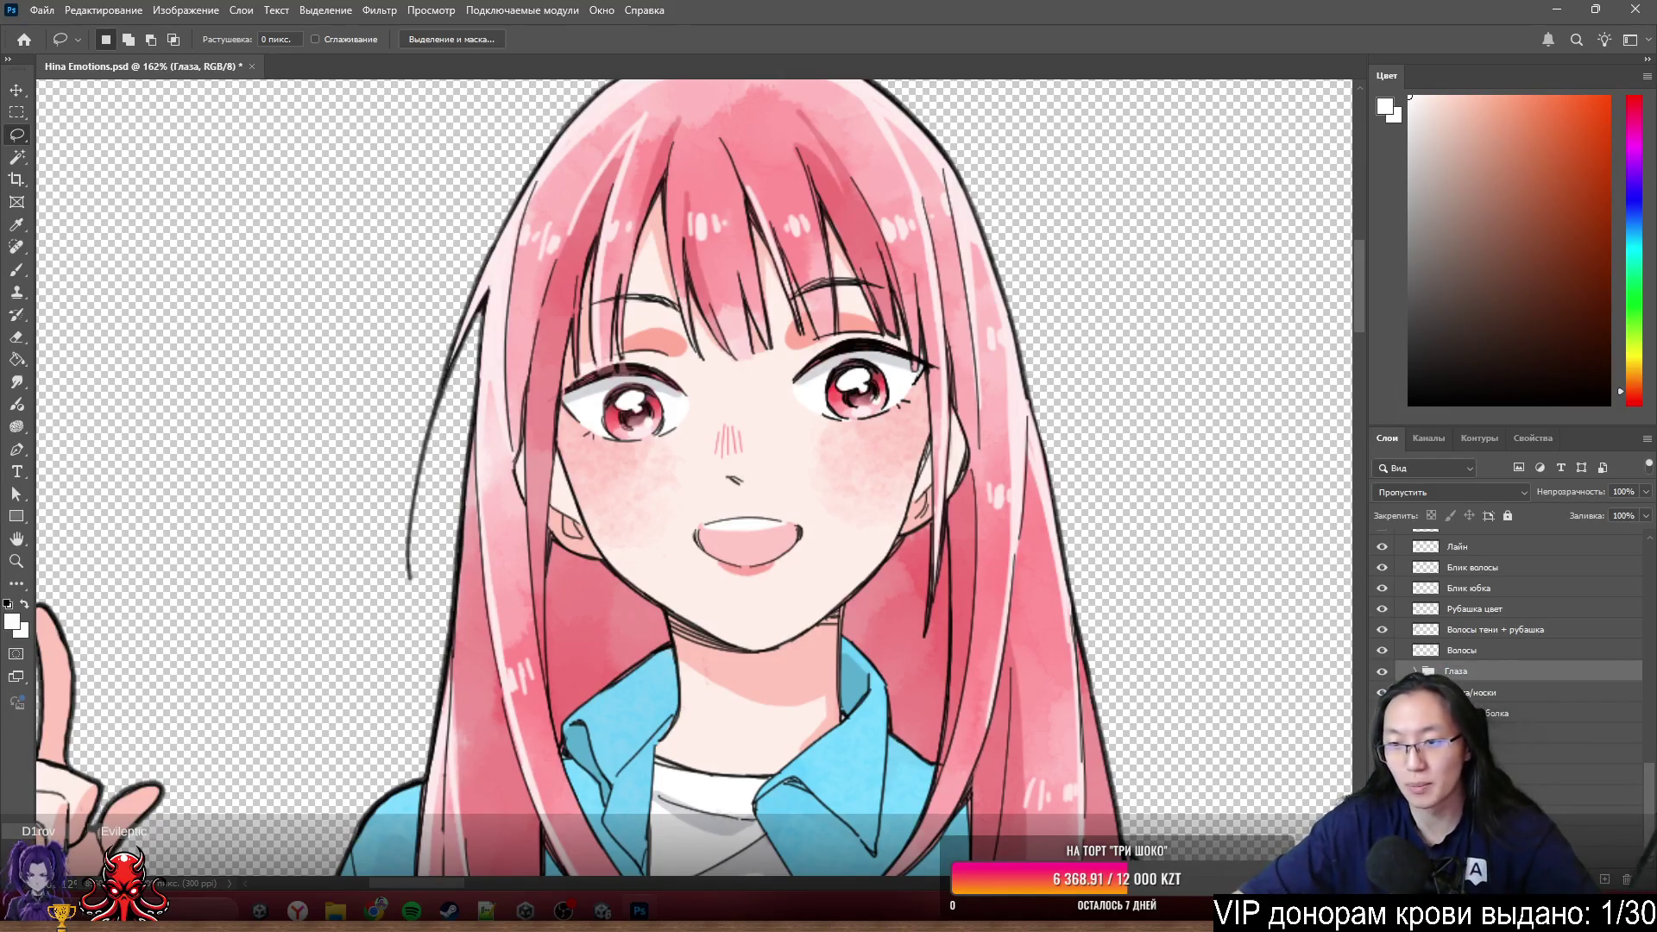
scroll(1508, 621, "down", 1)
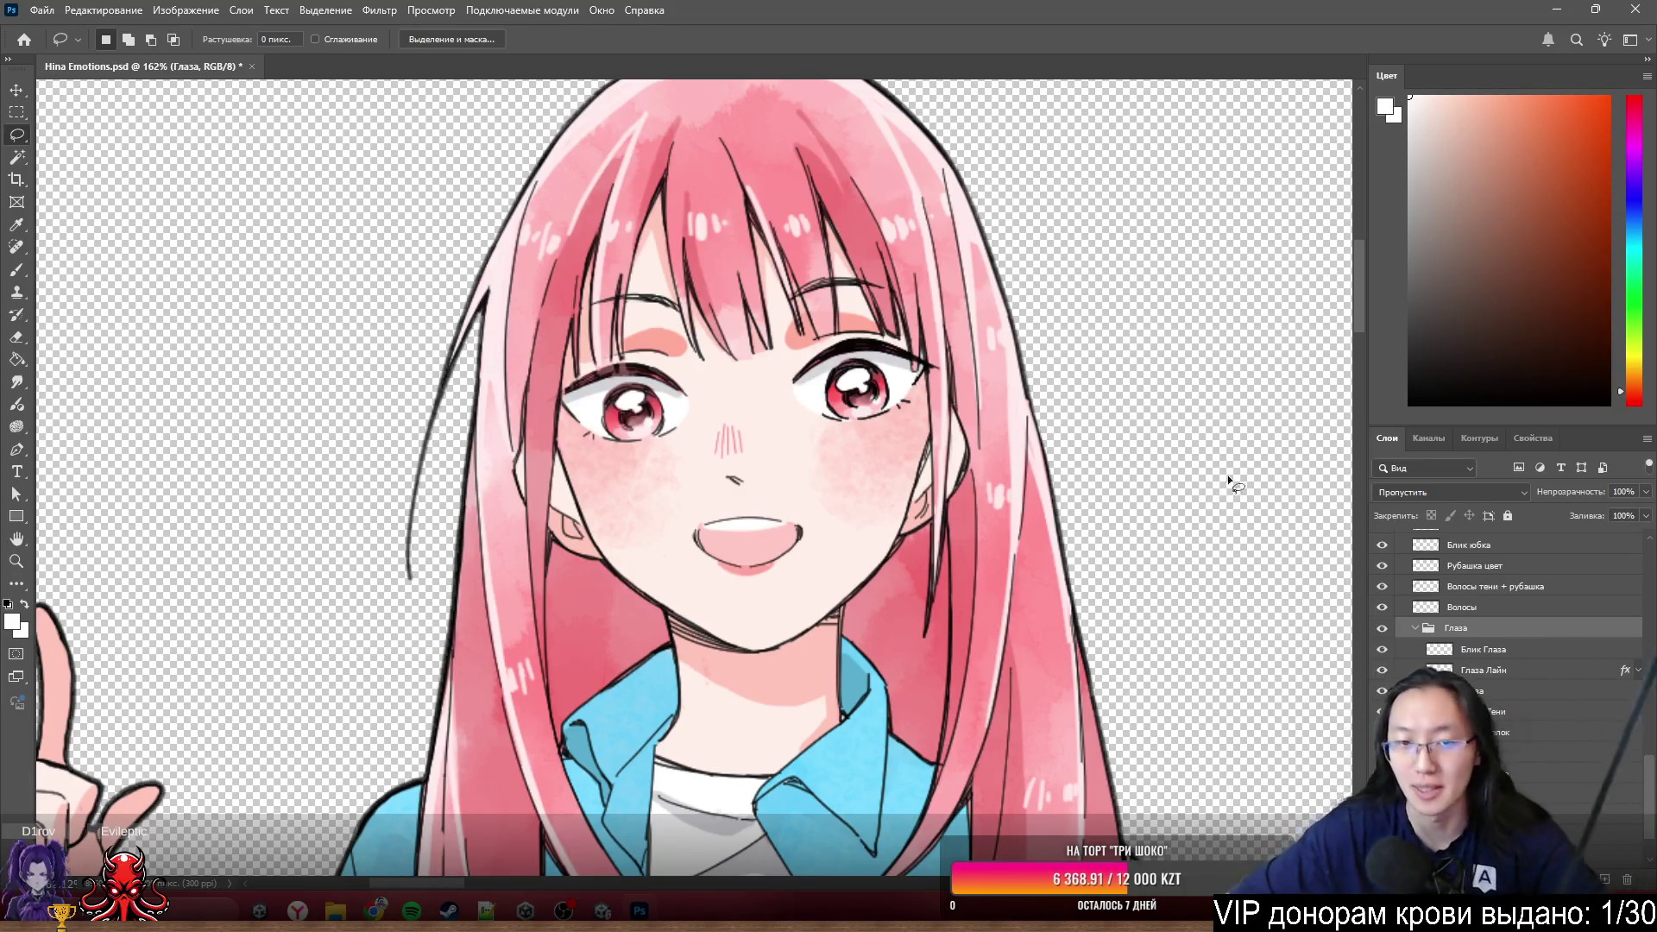
left_click(1381, 631)
left_click(1381, 630)
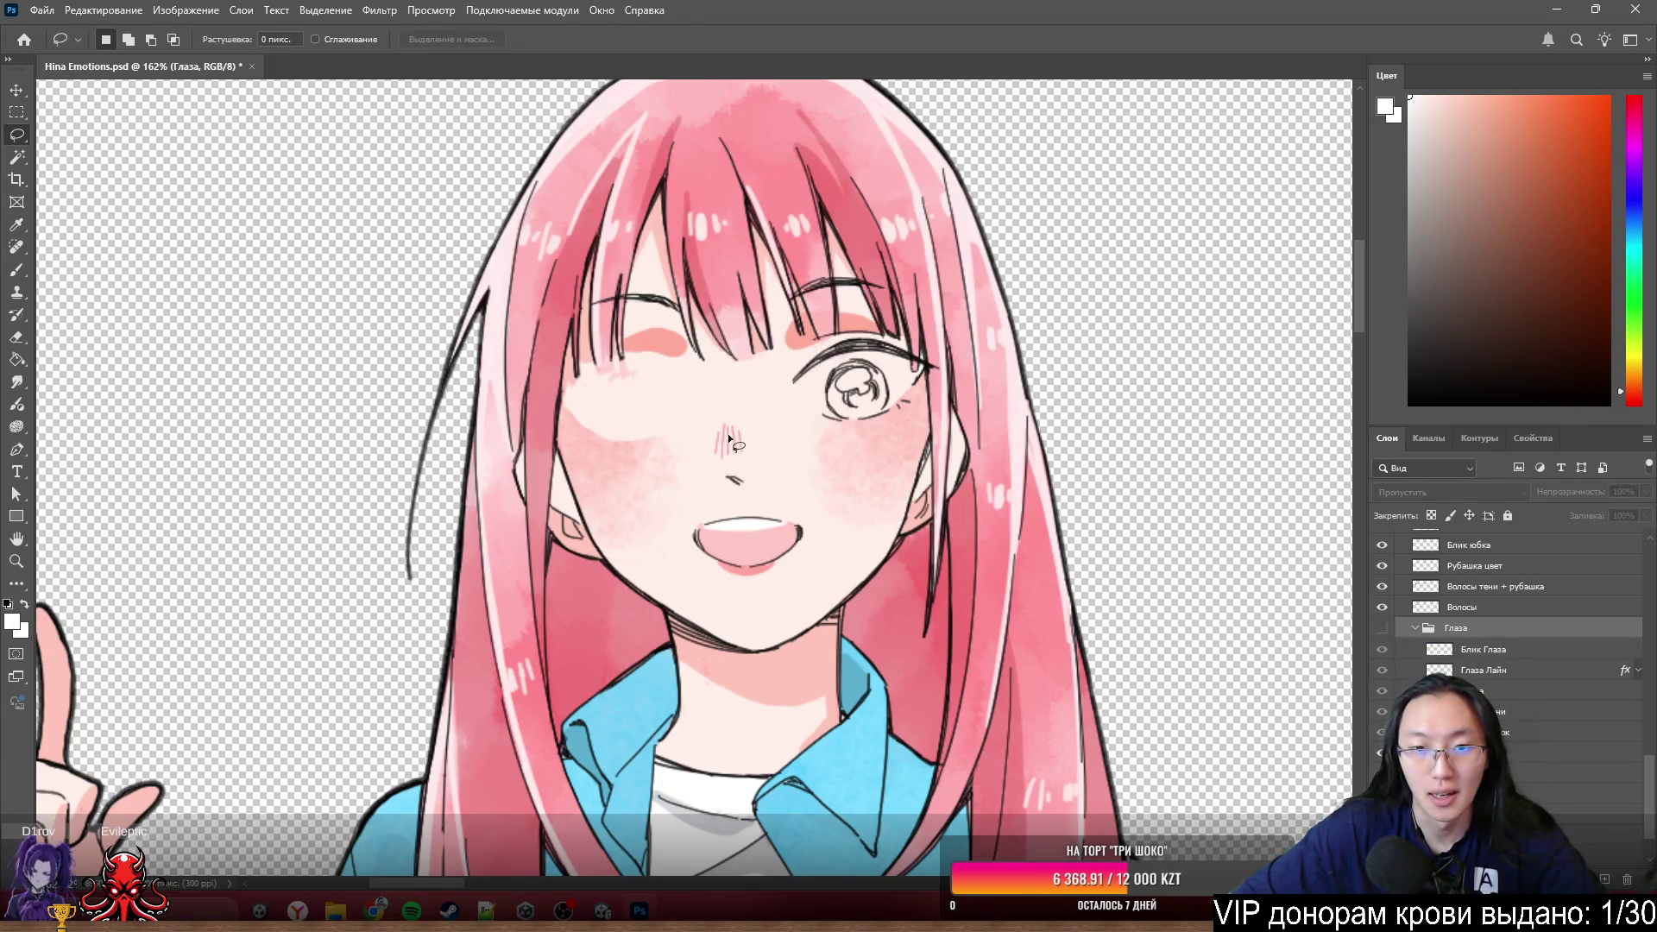
scroll(778, 390, "up", 3)
scroll(751, 349, "up", 3)
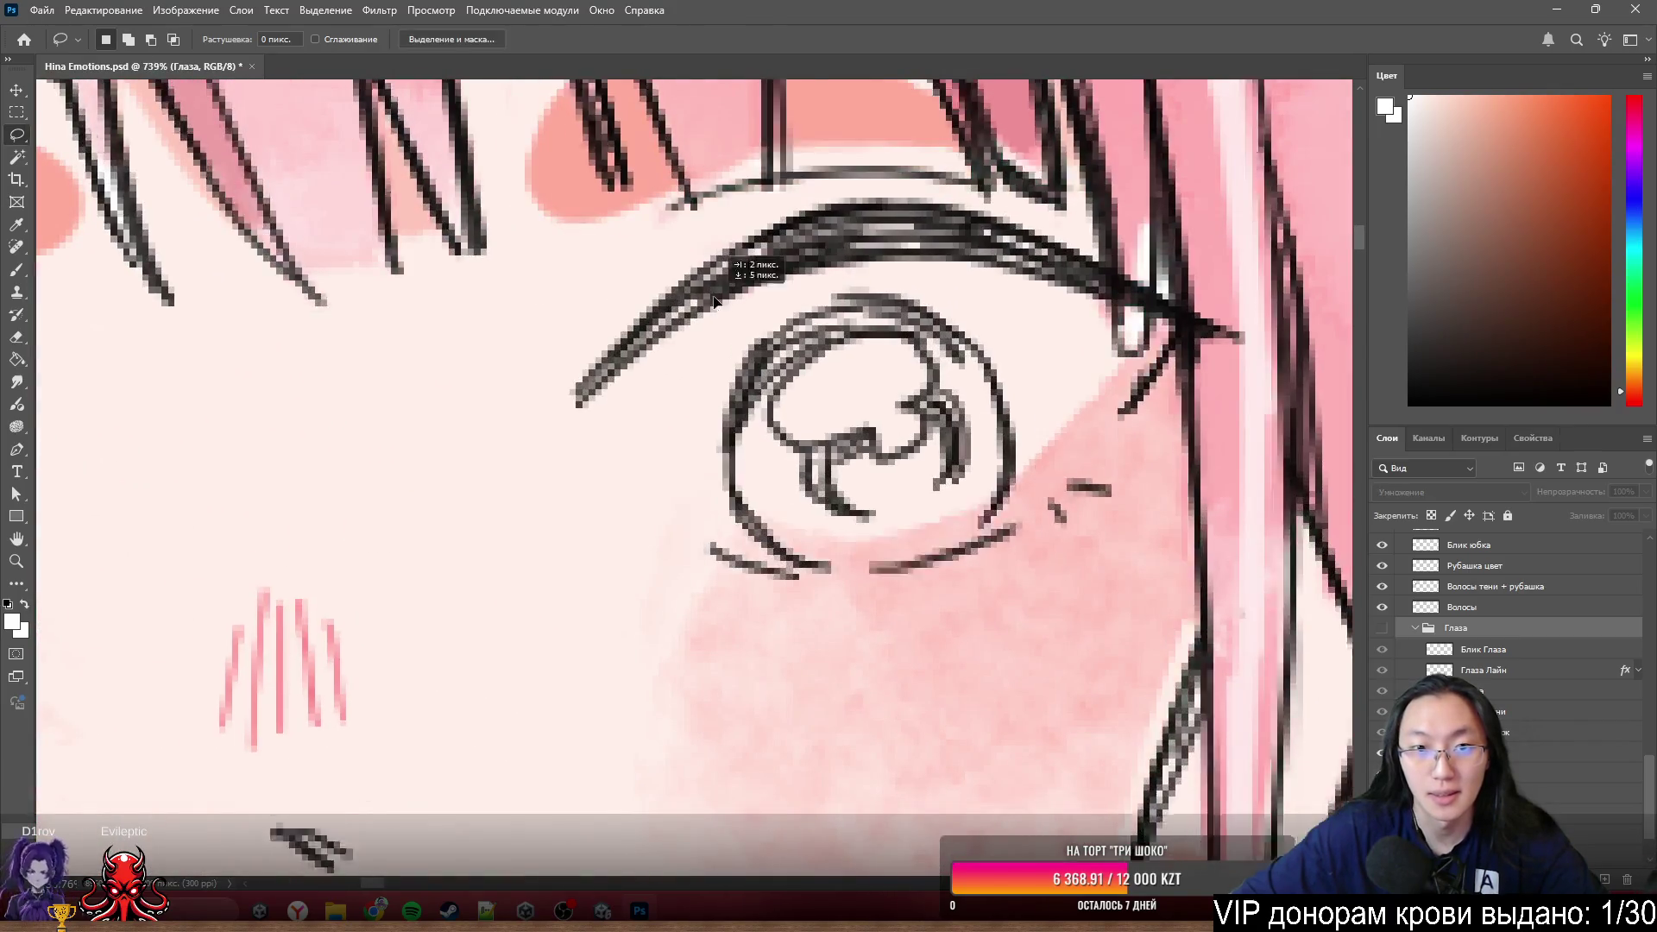
scroll(764, 298, "down", 2)
scroll(842, 299, "down", 2)
- Erase the open eye's iris and upper lash lines and stray tail pixels on Лайн
key("e")
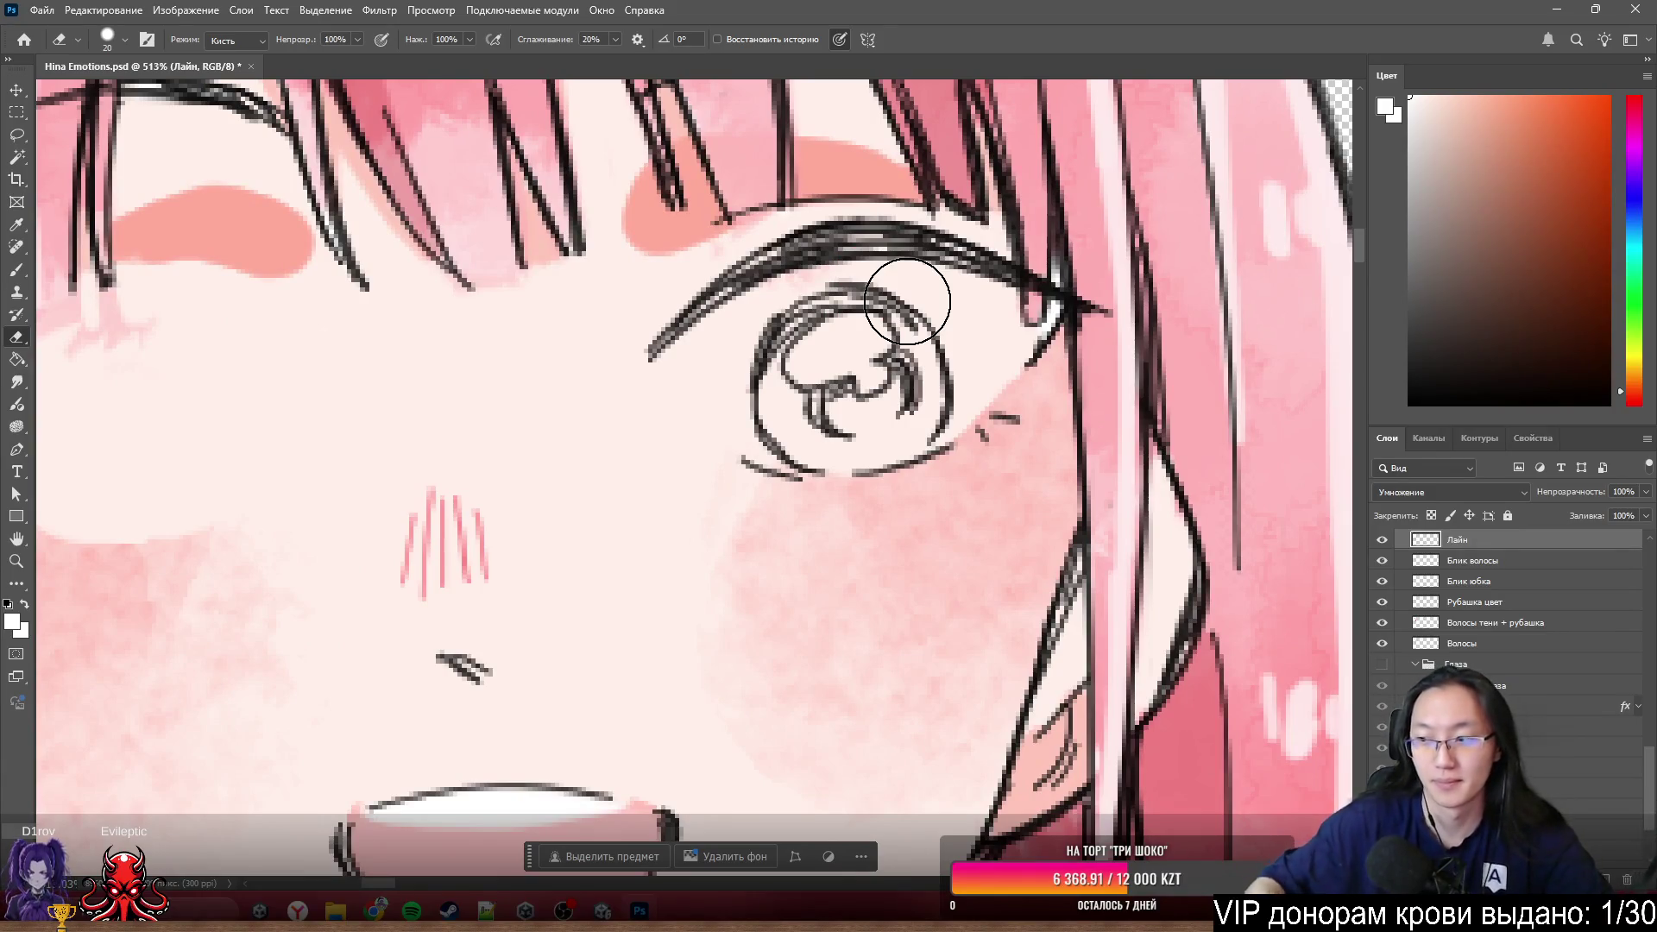
mouse_move(659, 359)
left_mouse_down()
mouse_move(760, 277)
mouse_move(752, 344)
mouse_move(812, 418)
mouse_move(970, 480)
mouse_move(817, 278)
mouse_move(844, 192)
mouse_move(836, 211)
left_mouse_up()
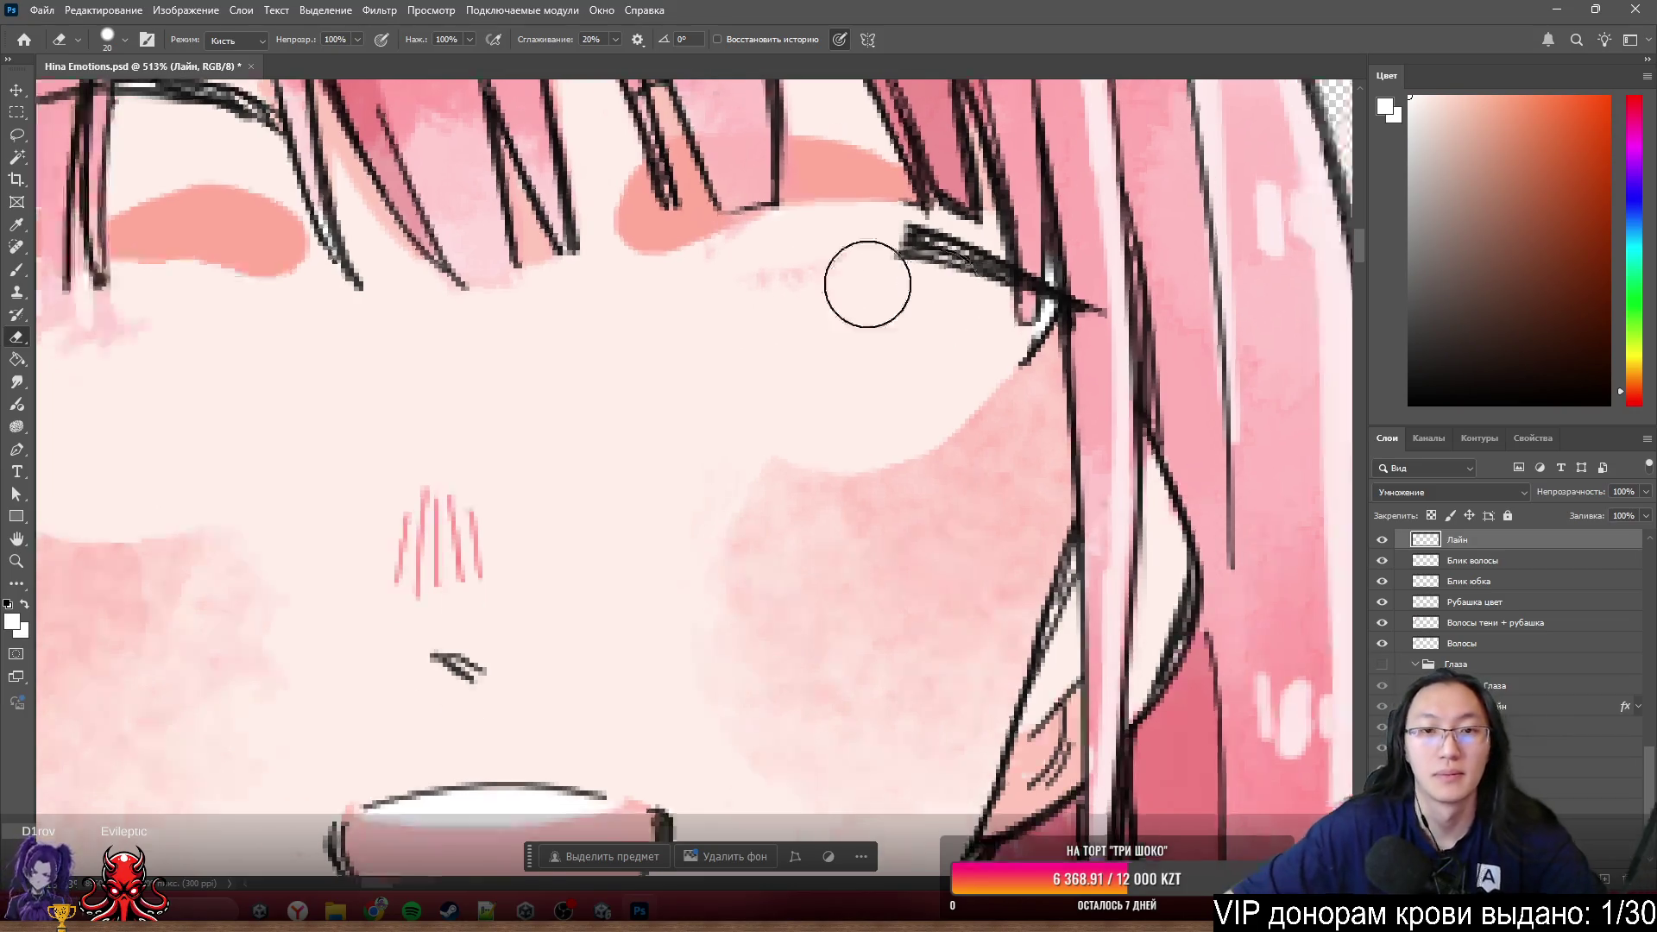
scroll(866, 285, "down", 3)
scroll(960, 383, "up", 2)
scroll(843, 370, "up", 1)
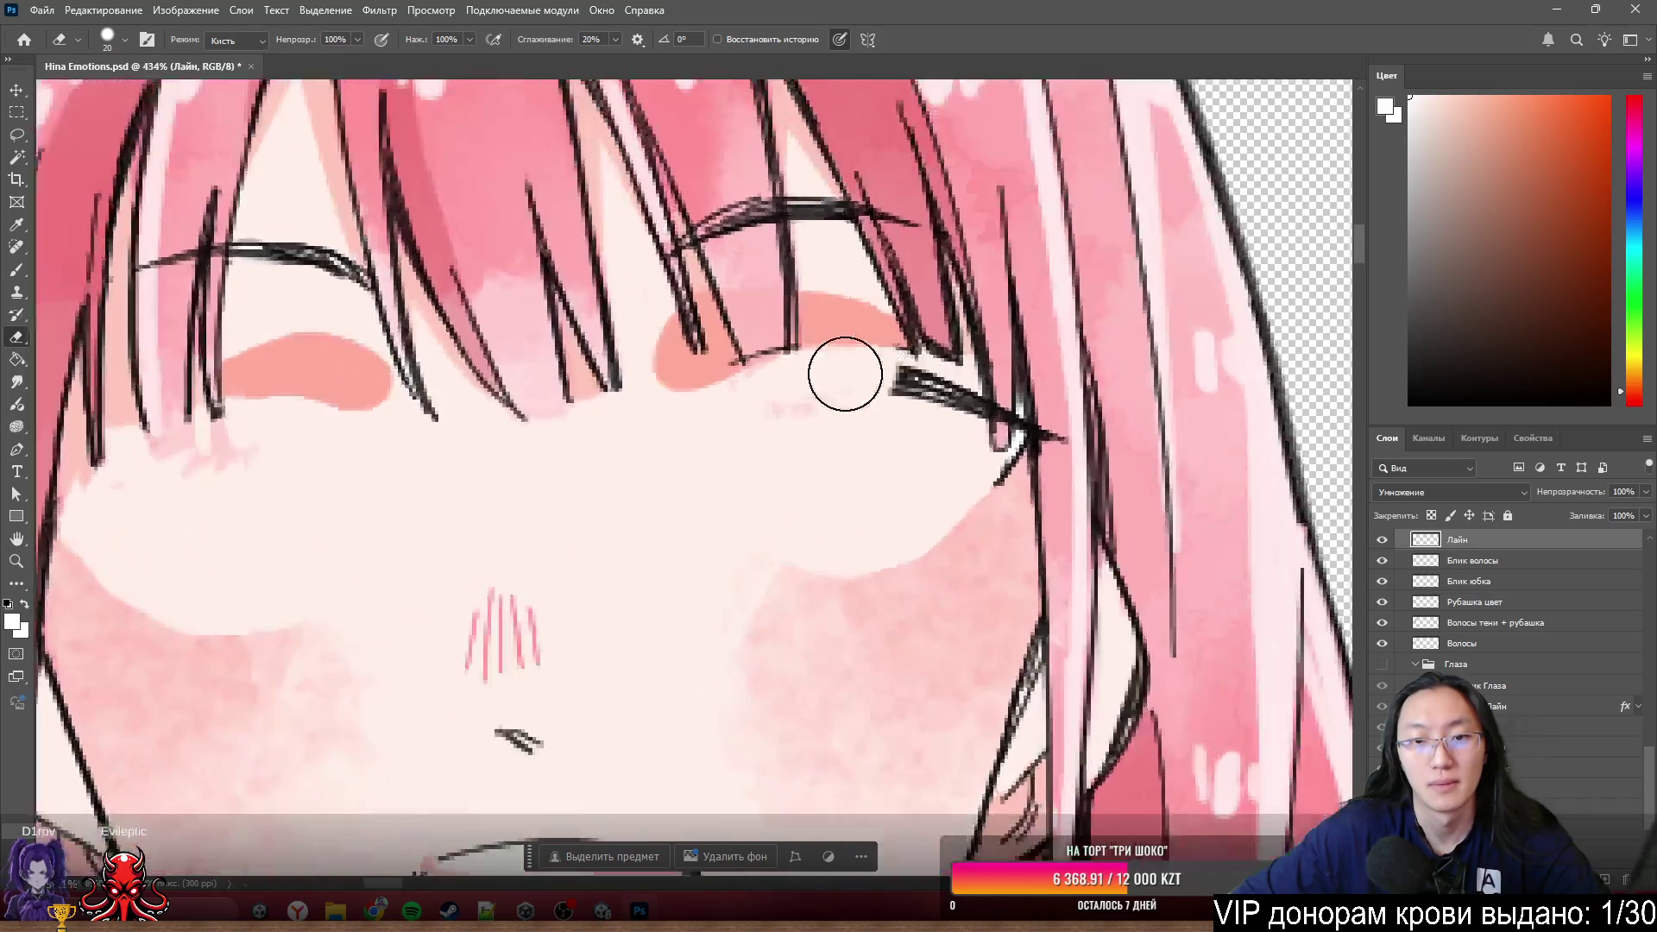
scroll(740, 289, "up", 2)
scroll(888, 306, "down", 2)
scroll(886, 331, "up", 2)
scroll(888, 333, "up", 2)
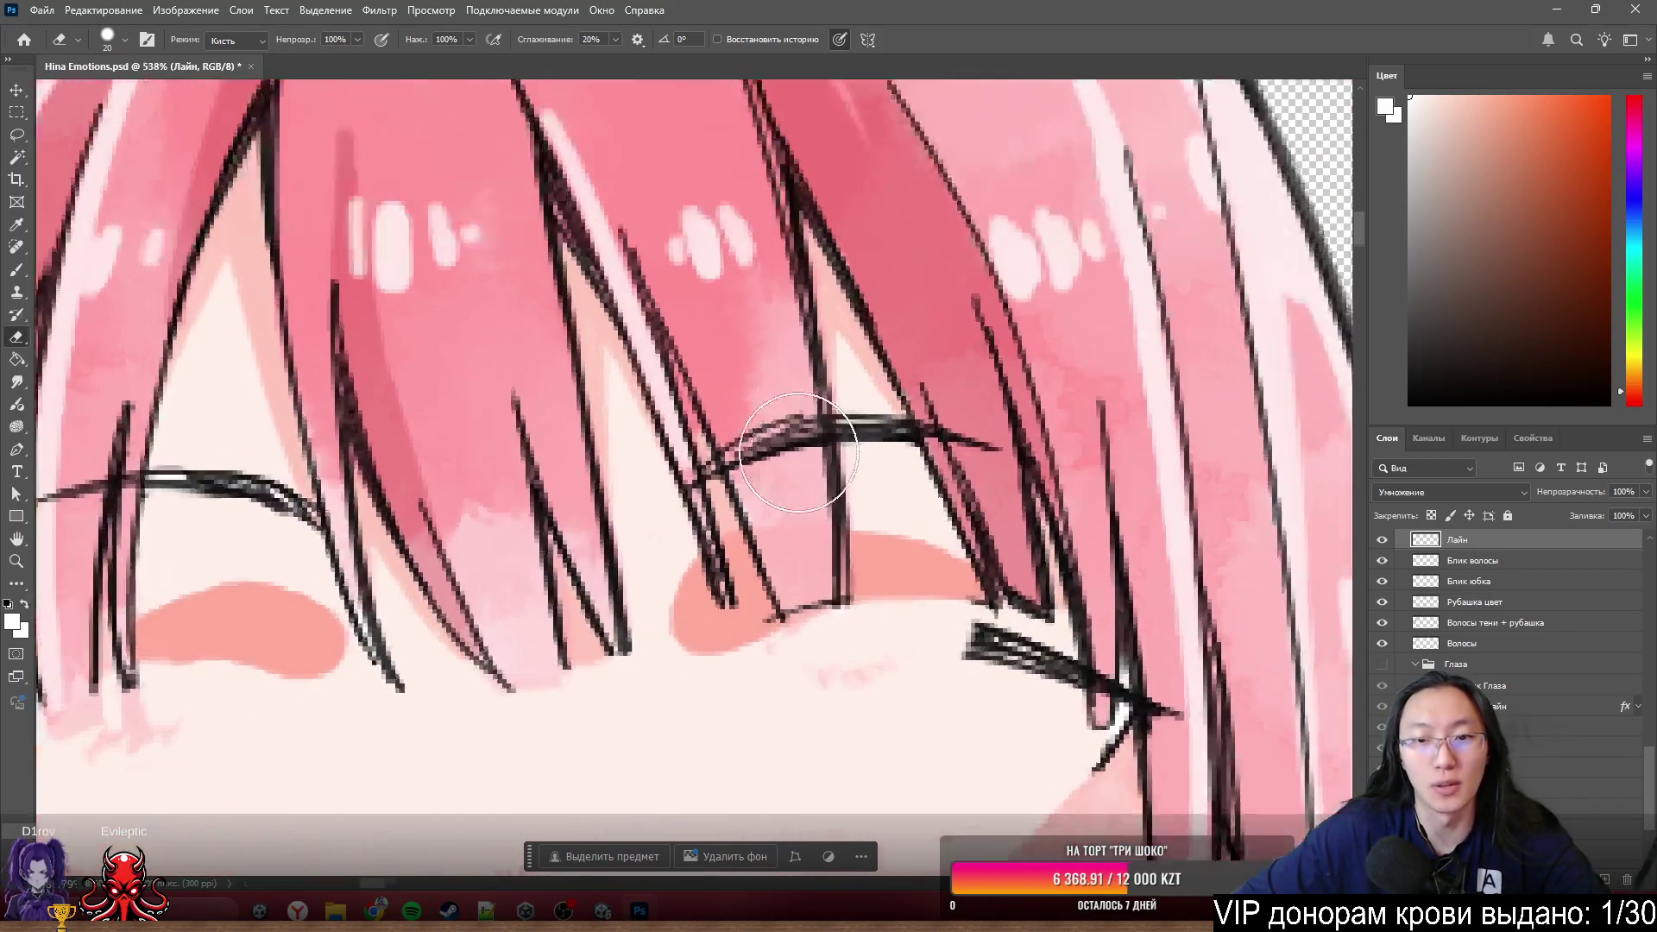
scroll(835, 428, "up", 1)
scroll(851, 518, "down", 1)
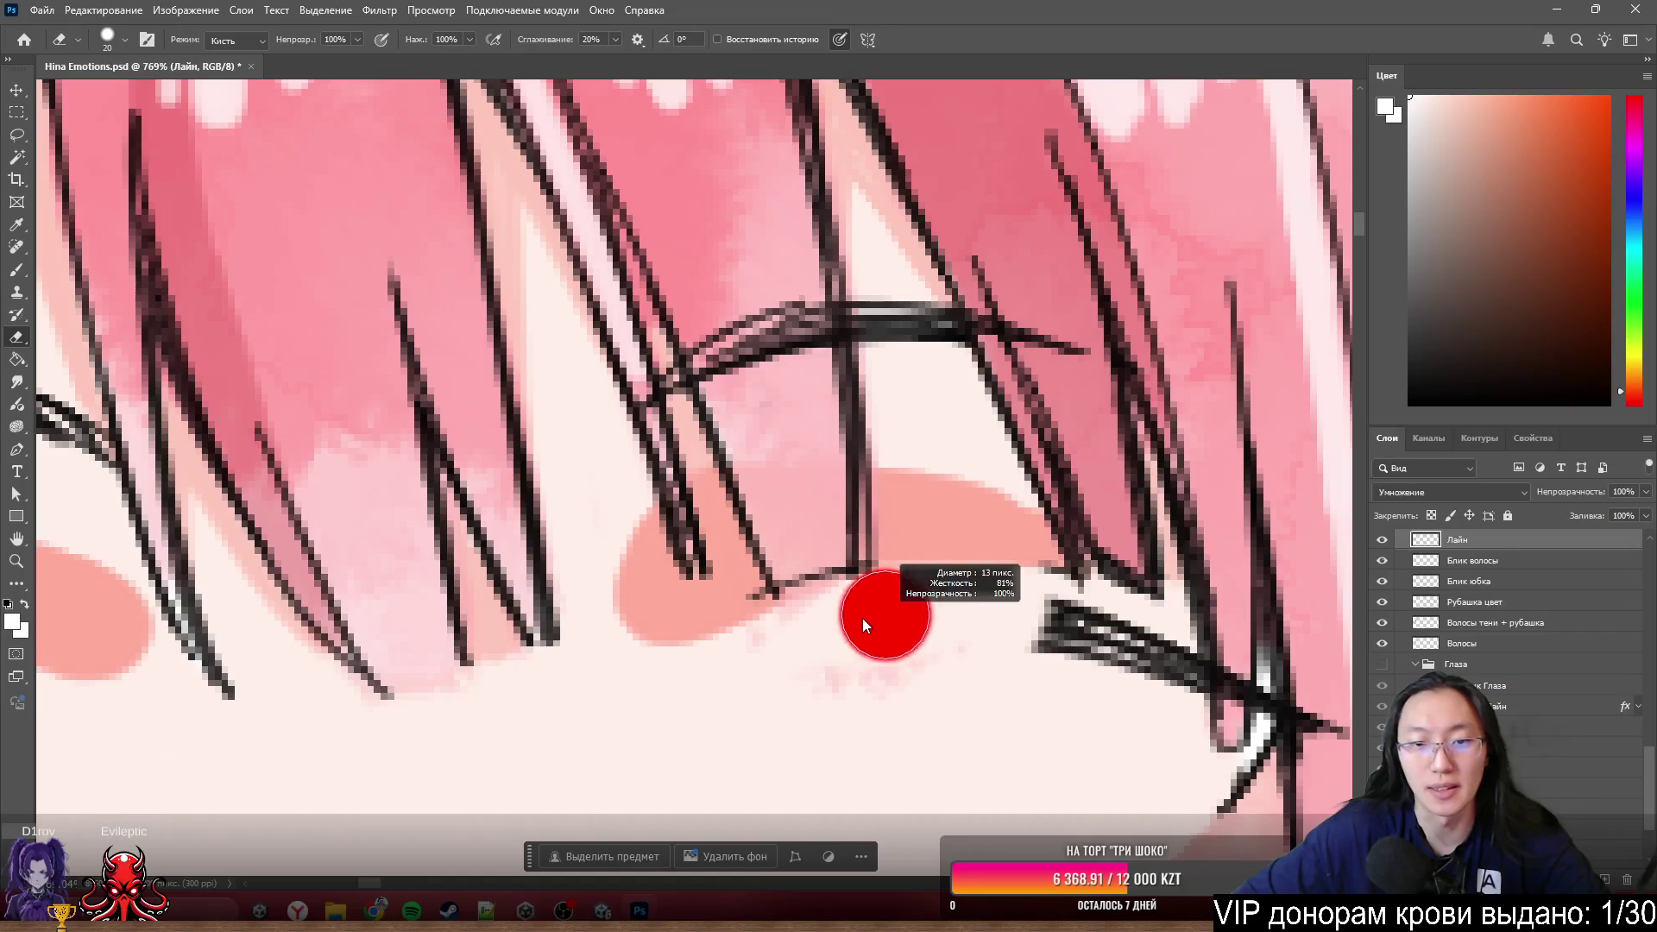
scroll(851, 622, "up", 2)
scroll(781, 644, "up", 2)
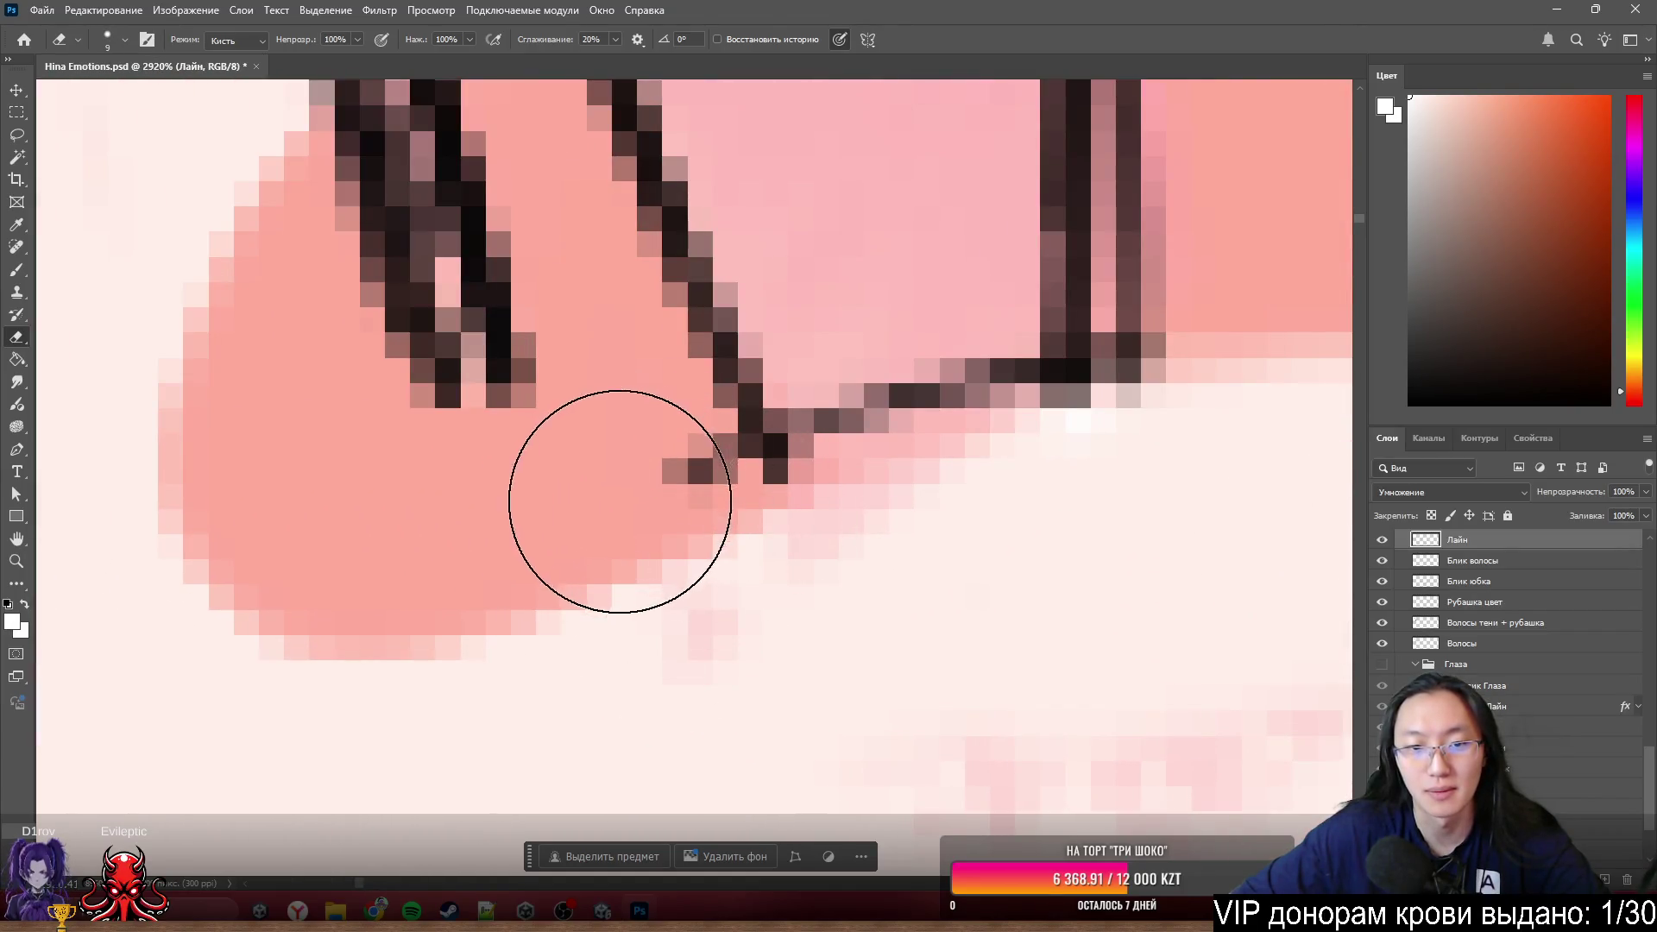
left_click_drag(609, 505, 772, 596)
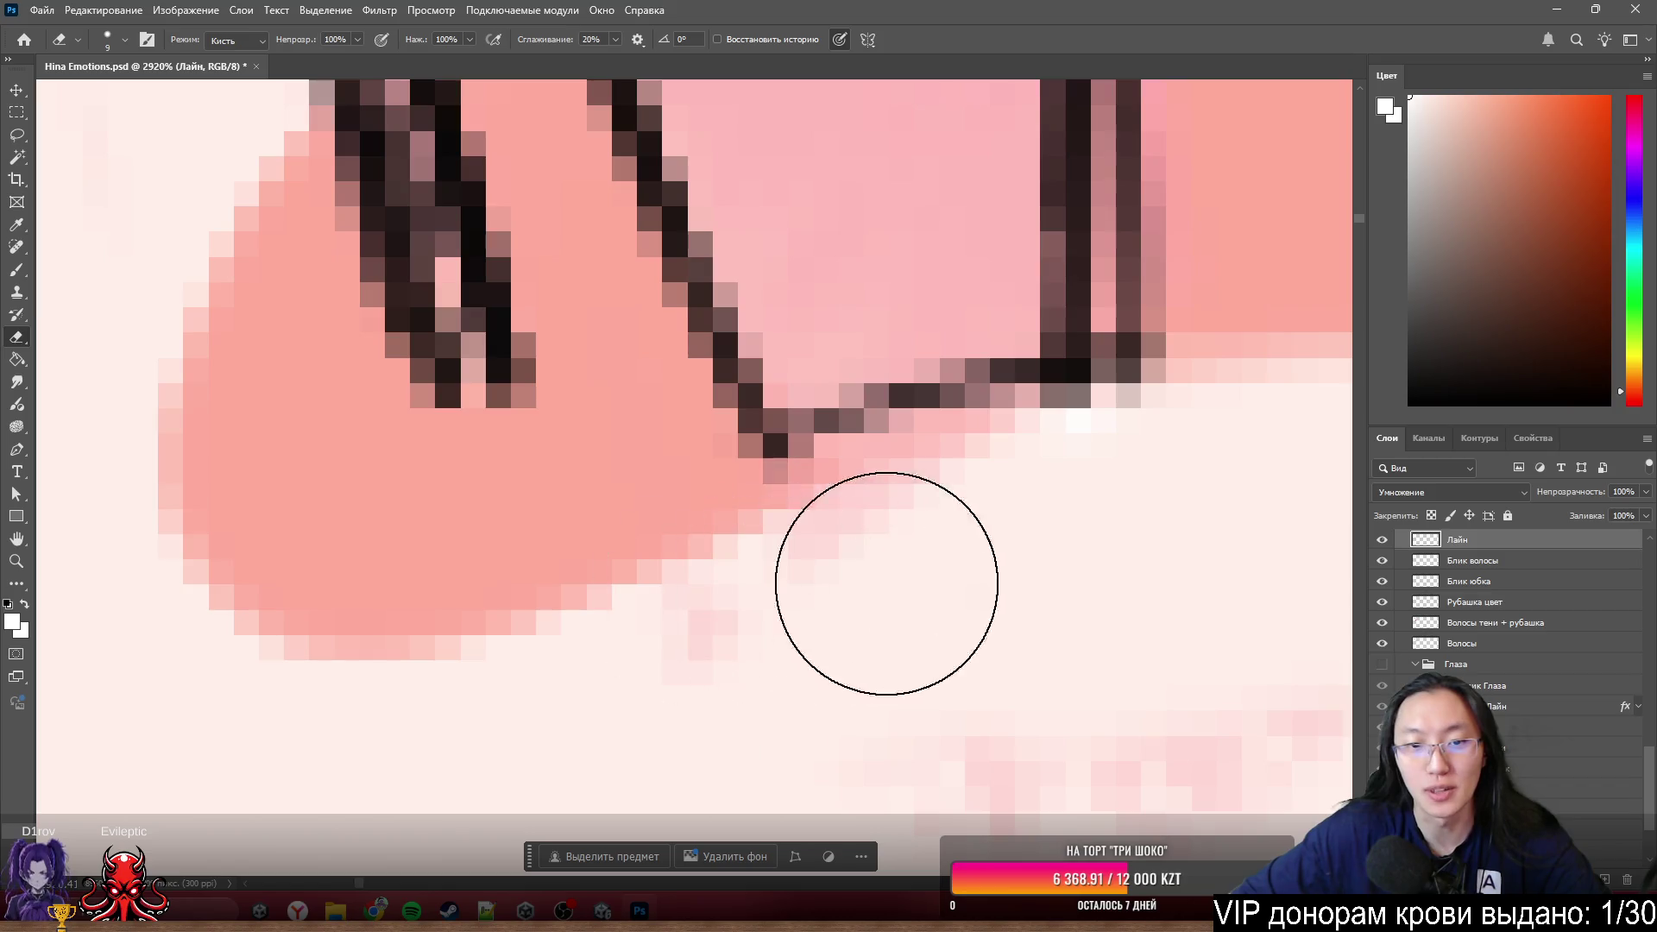
scroll(888, 573, "down", 1)
scroll(599, 555, "down", 1)
scroll(852, 625, "up", 1)
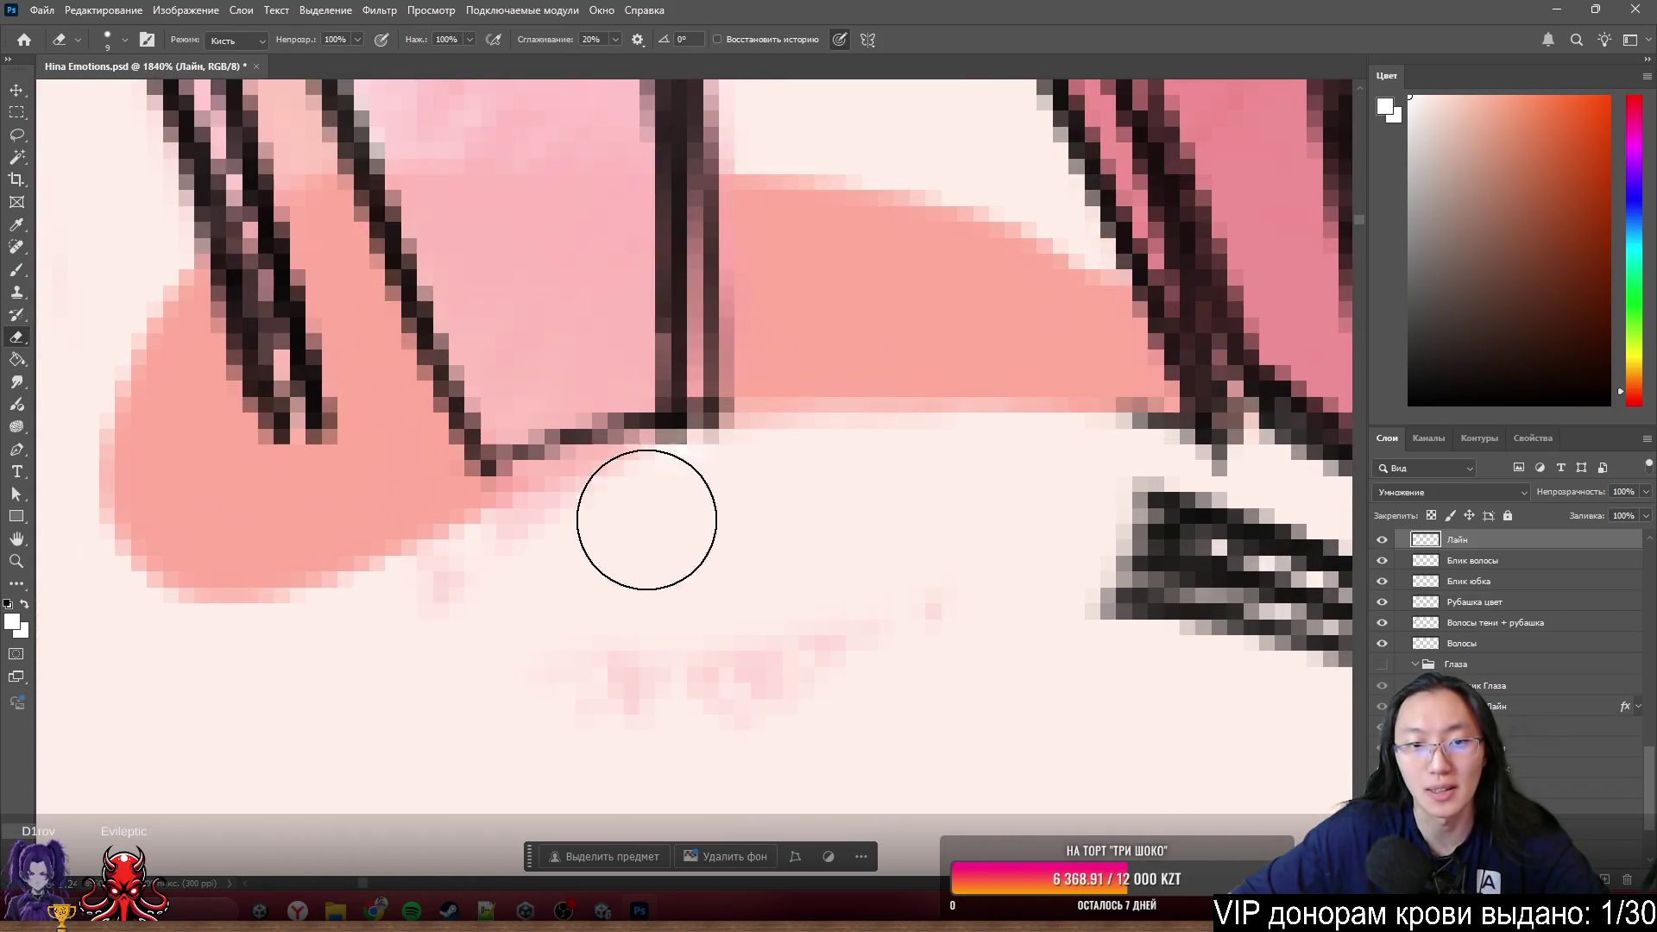
left_click_drag(720, 424, 740, 473)
scroll(739, 473, "down", 1)
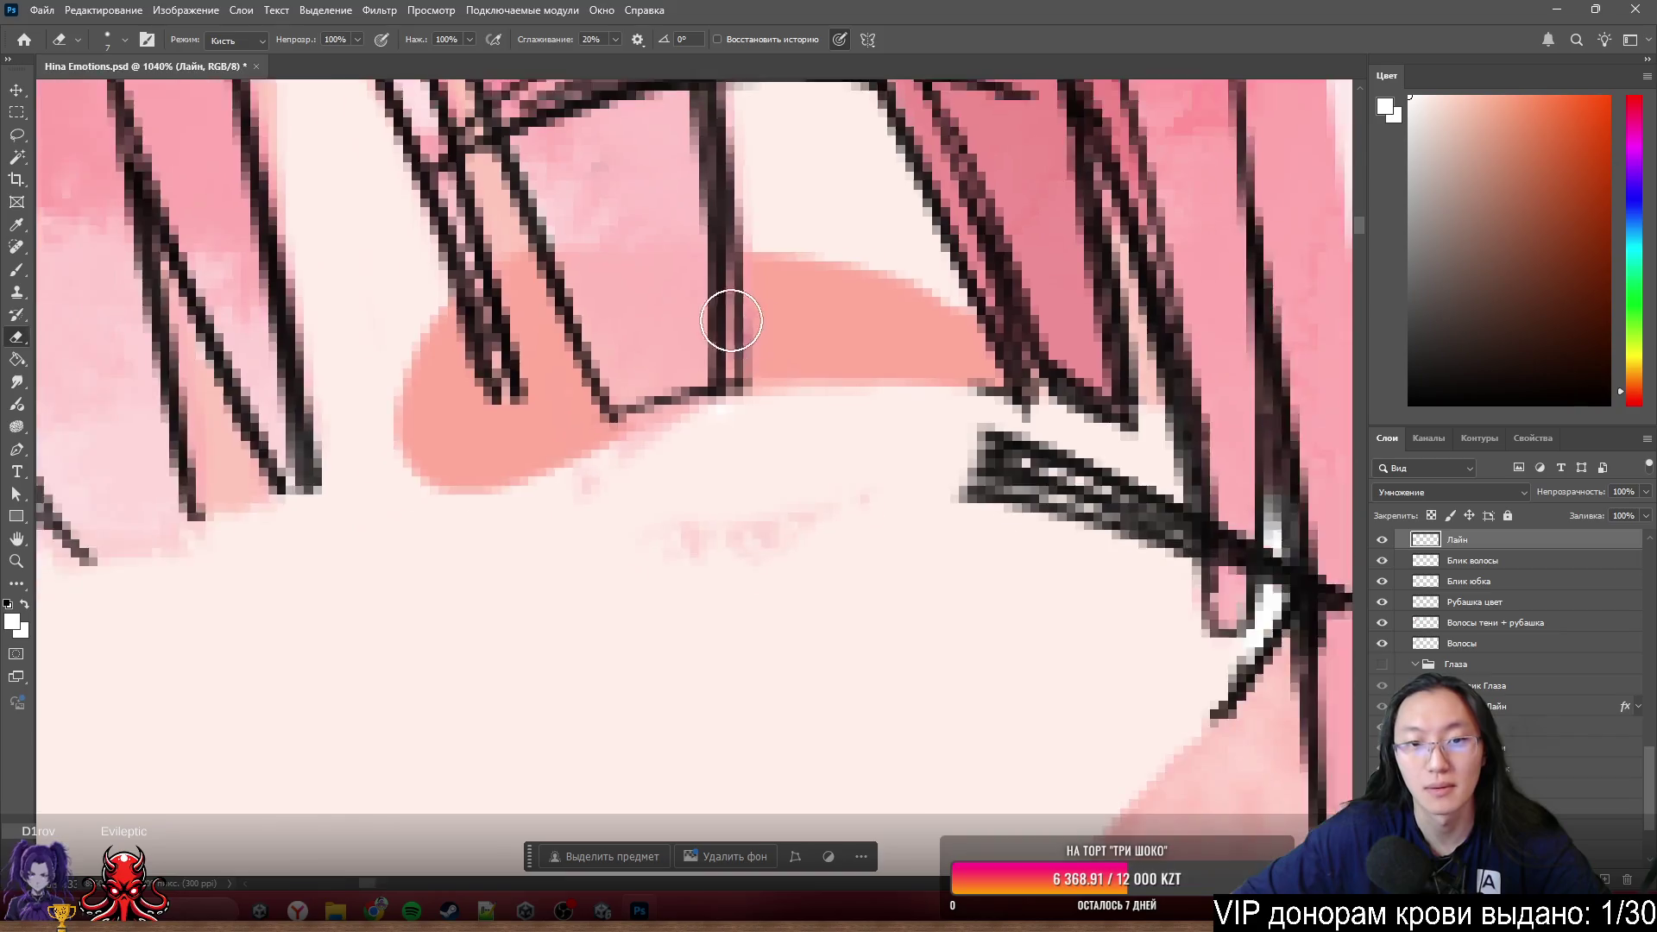
scroll(730, 315, "down", 1)
scroll(889, 260, "up", 1)
scroll(872, 429, "up", 1)
- With a ~3 px eraser remove dark eyelash strokes and spikes at the line junctions
mouse_move(872, 429)
left_mouse_down()
mouse_move(766, 267)
mouse_move(836, 324)
mouse_move(765, 414)
mouse_move(688, 374)
mouse_move(914, 367)
mouse_move(977, 387)
left_mouse_up()
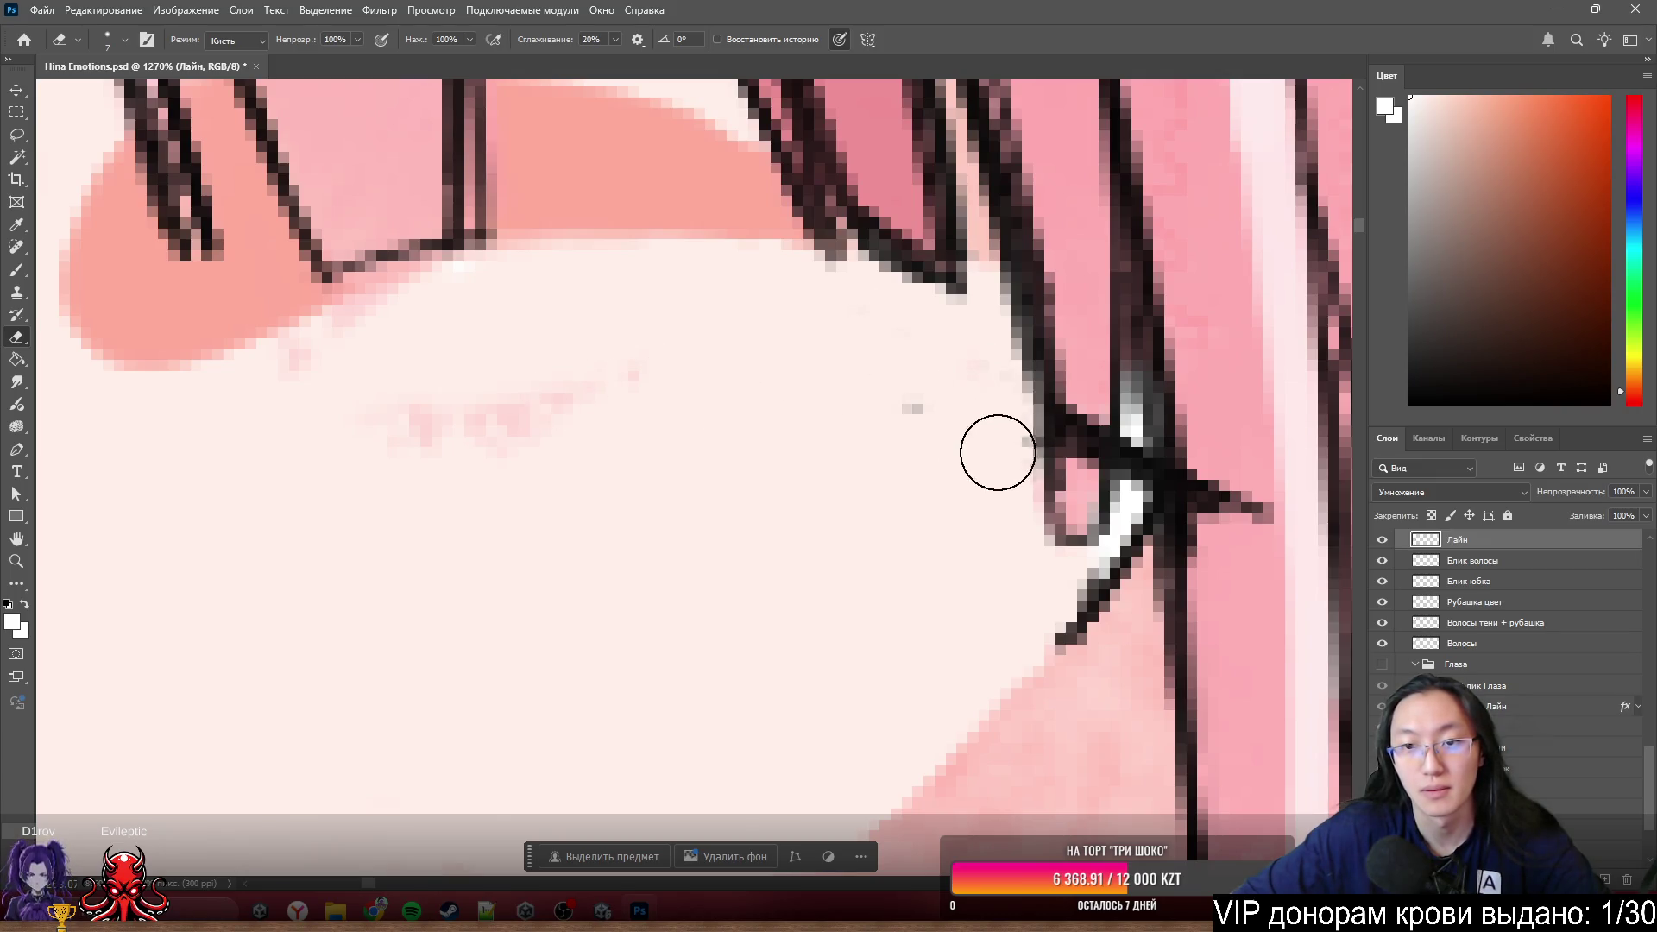
scroll(947, 432, "down", 2)
scroll(1047, 439, "up", 3)
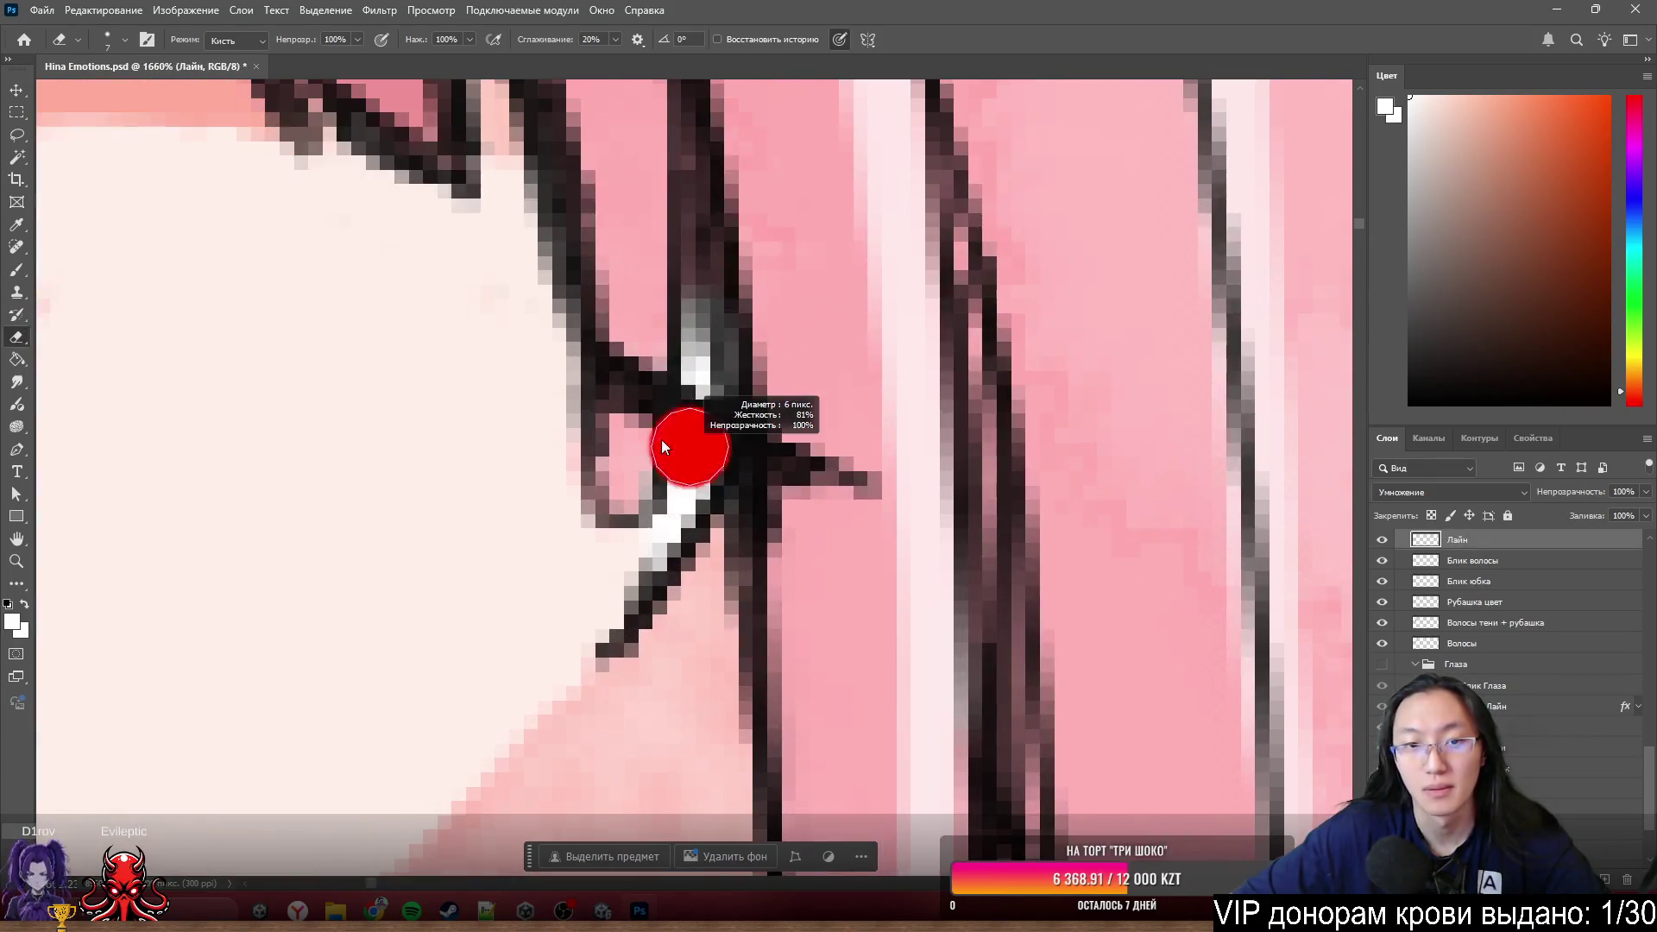
mouse_move(634, 307)
left_mouse_down()
mouse_move(659, 371)
mouse_move(633, 407)
mouse_move(694, 382)
mouse_move(700, 518)
mouse_move(696, 474)
mouse_move(623, 668)
mouse_move(629, 589)
left_mouse_up()
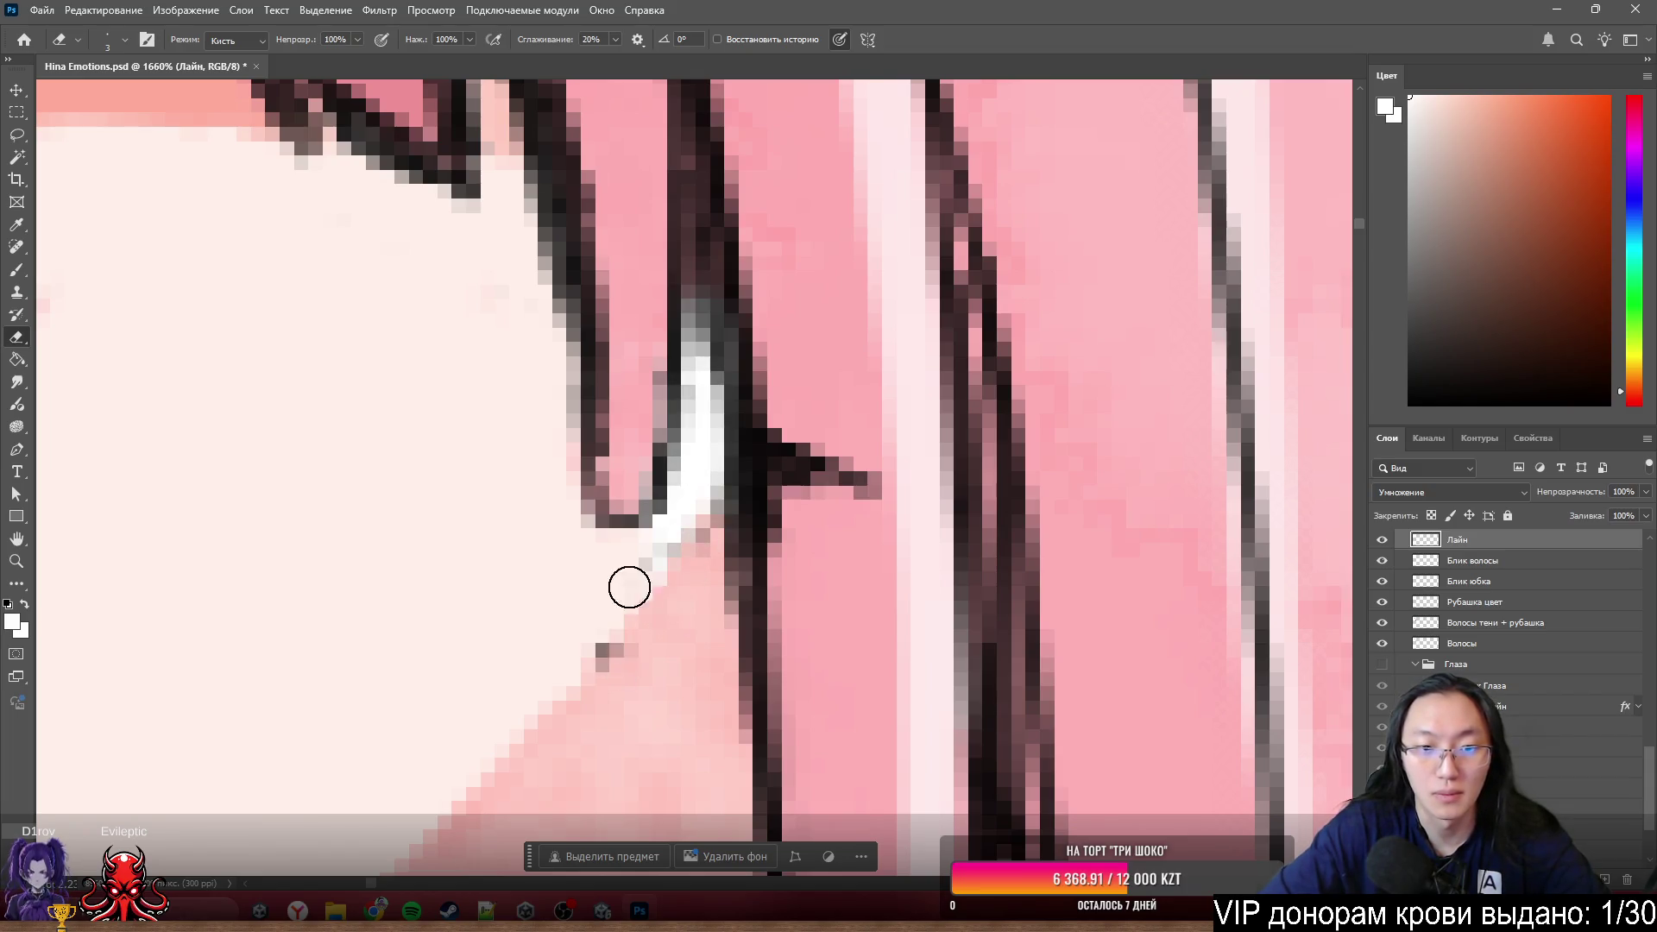
mouse_move(800, 528)
left_mouse_down()
mouse_move(851, 515)
mouse_move(855, 427)
mouse_move(789, 556)
mouse_move(778, 352)
left_mouse_up()
scroll(785, 354, "down", 5)
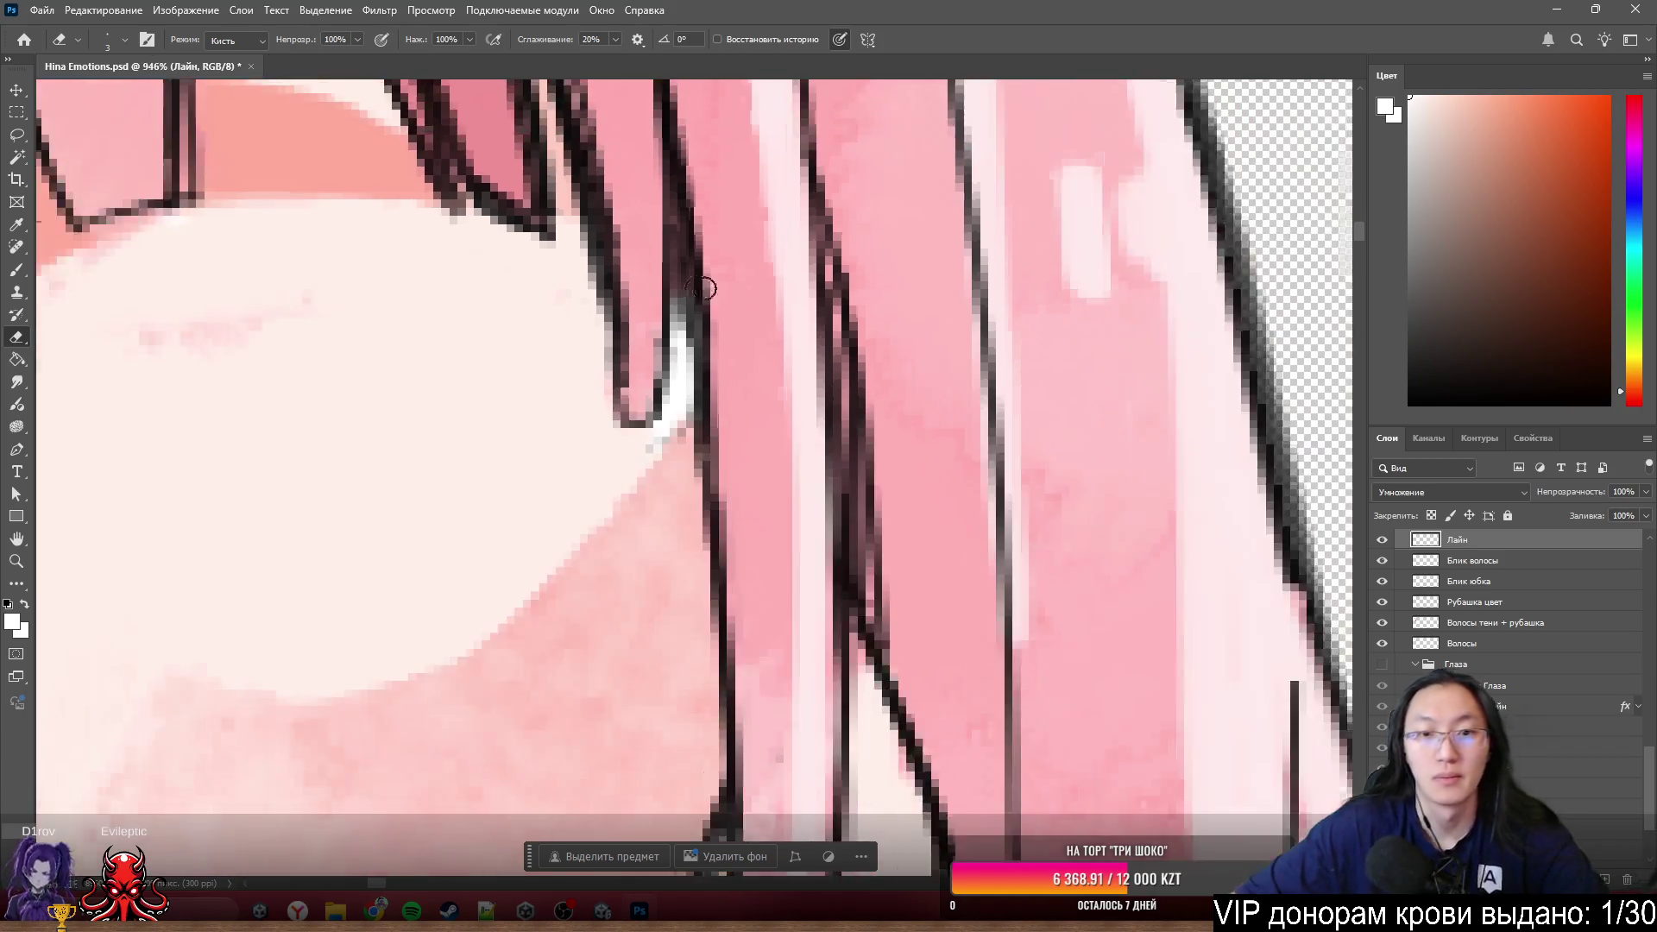
scroll(785, 354, "down", 5)
scroll(746, 375, "up", 3)
scroll(776, 341, "up", 2)
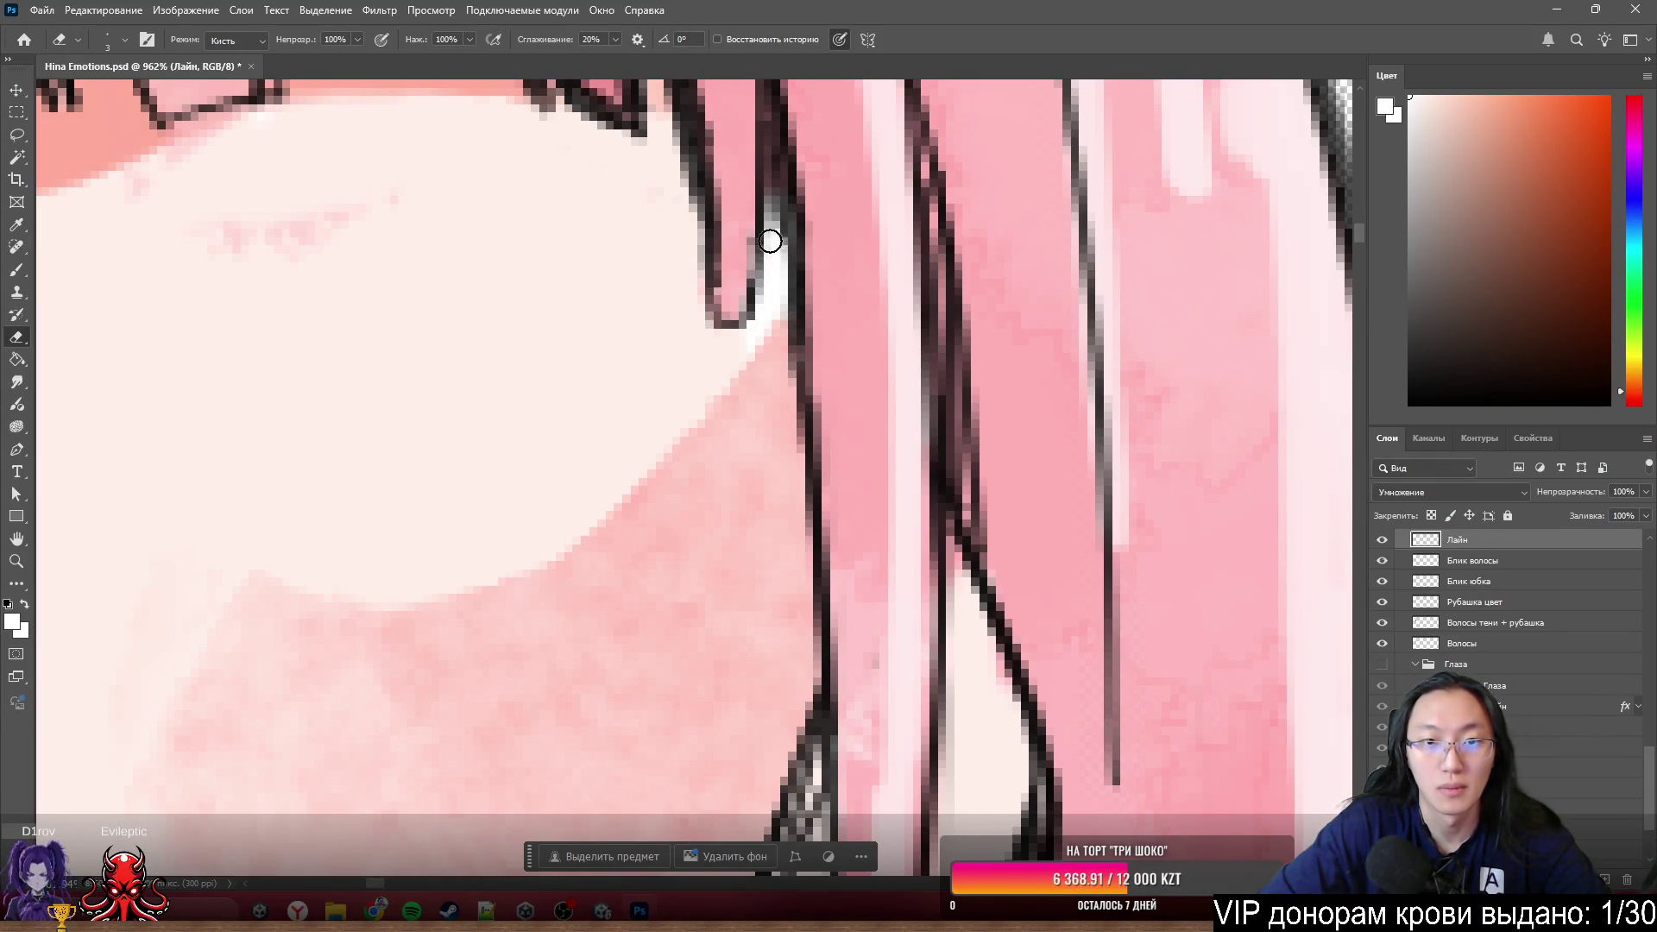
scroll(855, 462, "down", 2)
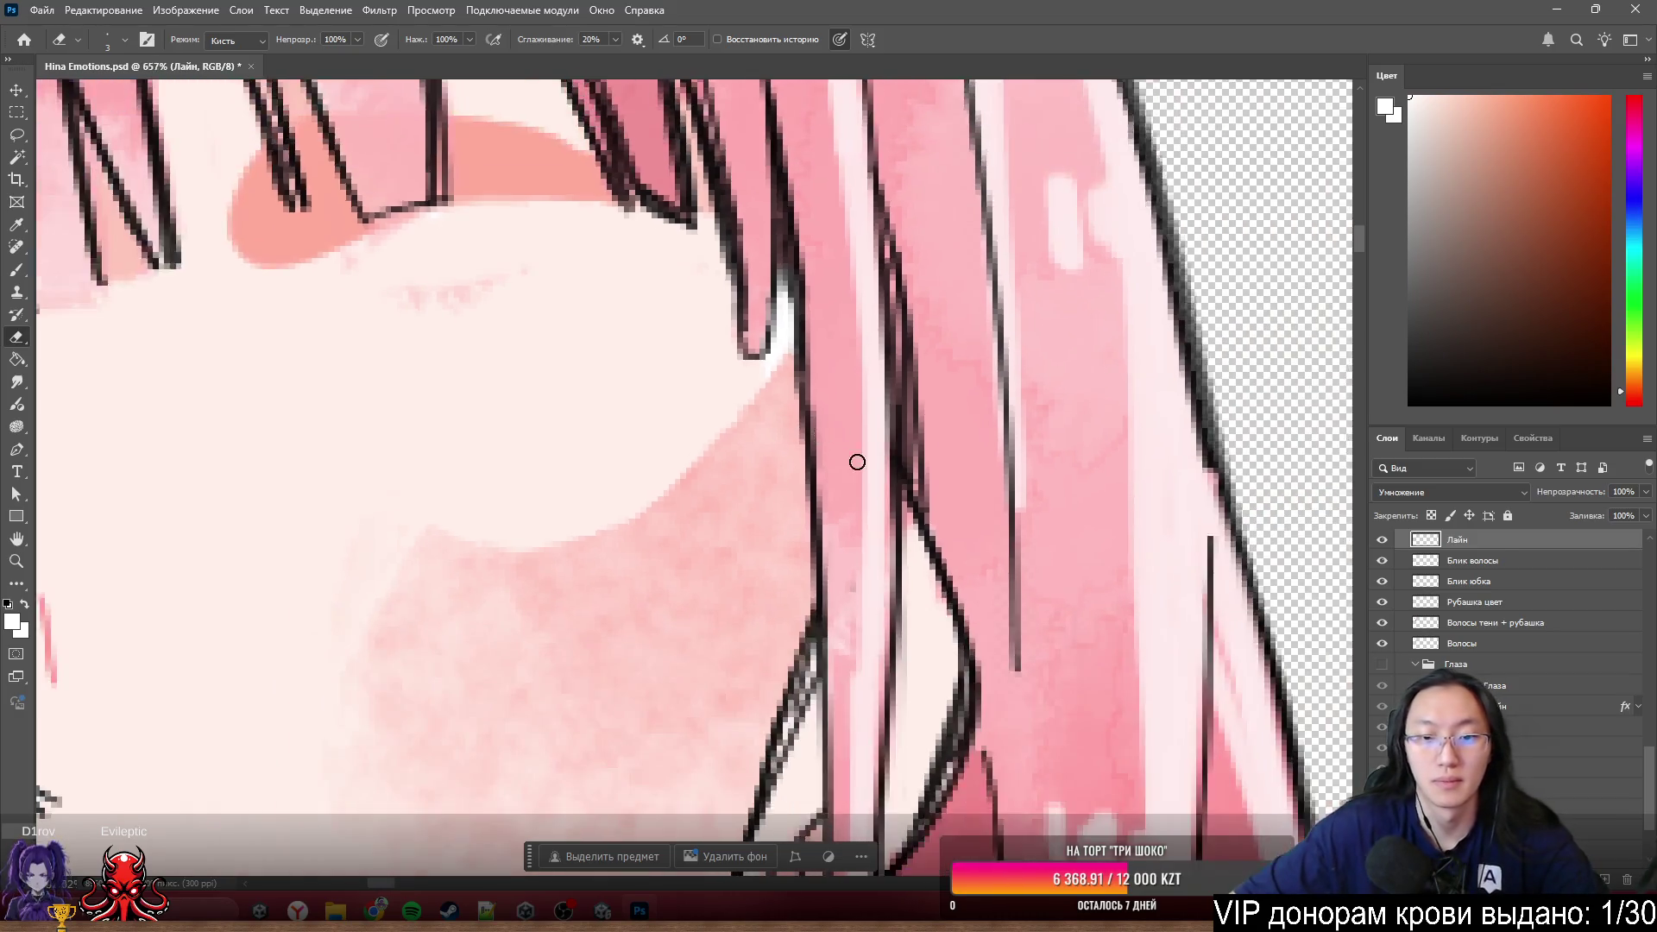
scroll(854, 462, "down", 2)
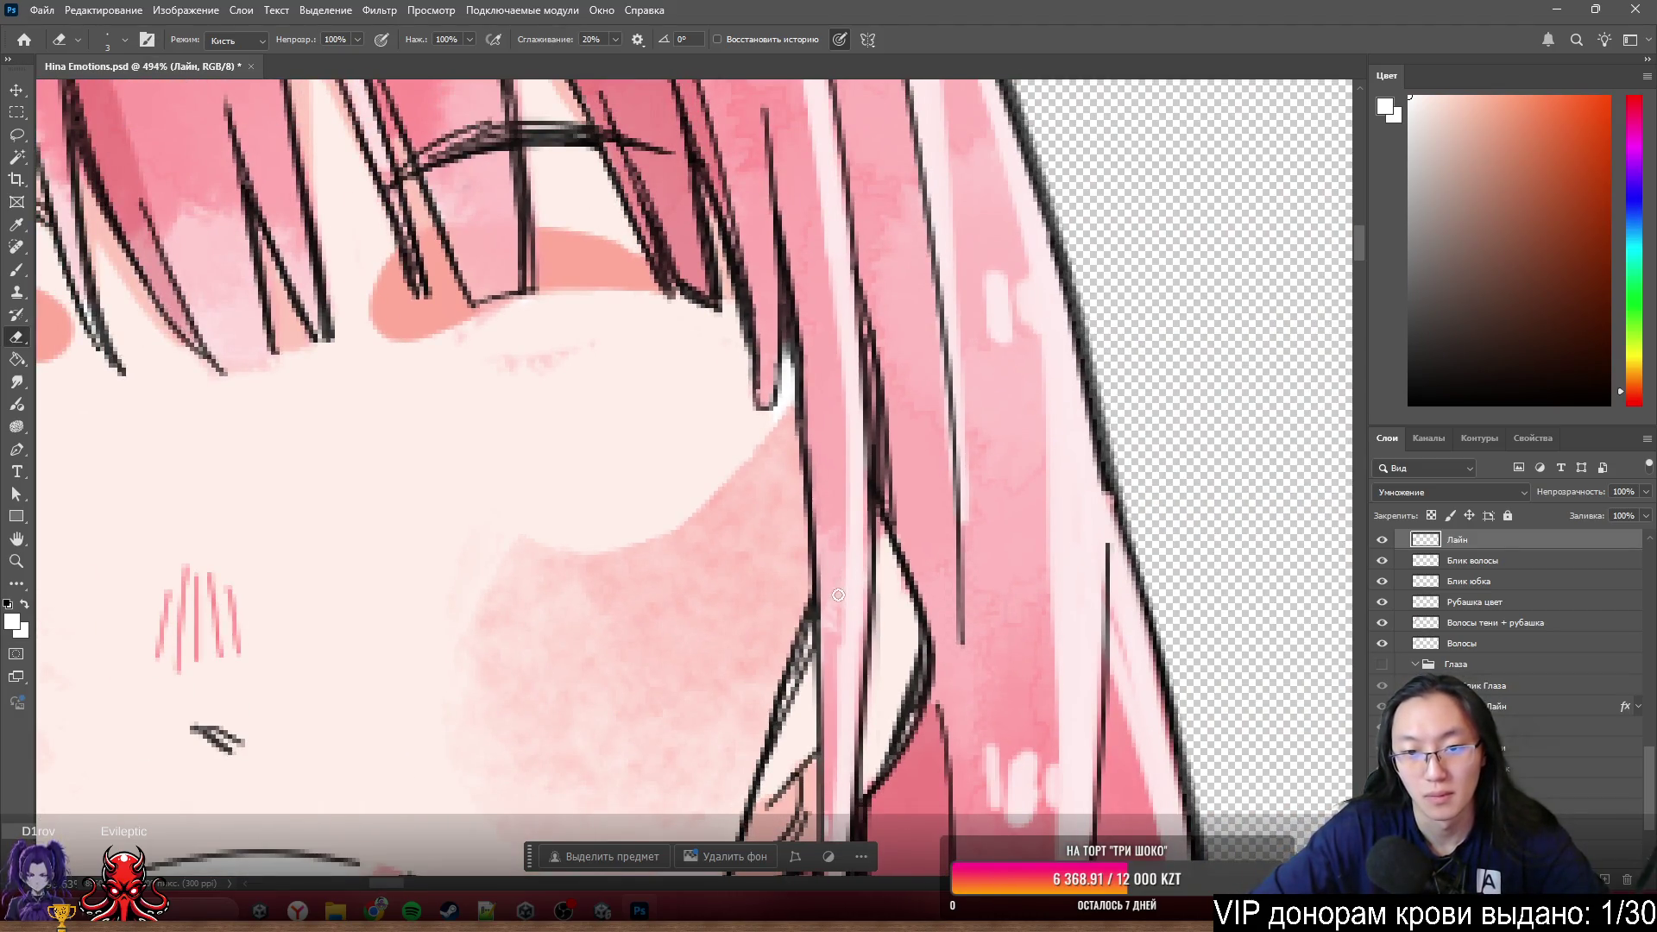
scroll(881, 462, "down", 2)
scroll(631, 441, "up", 2)
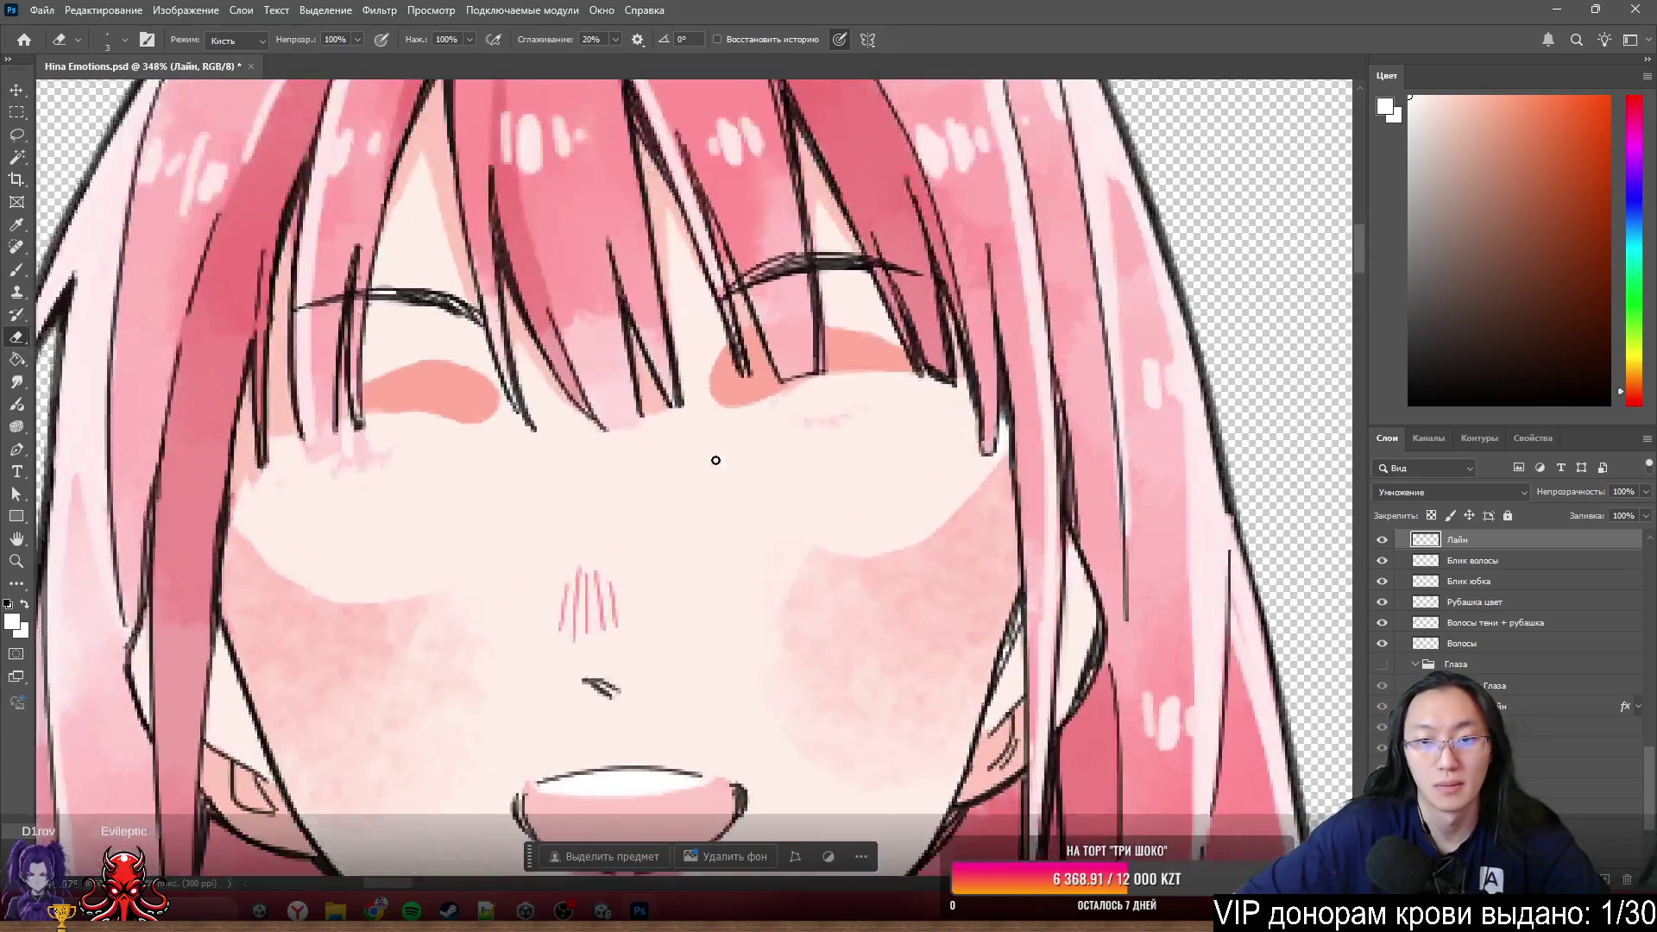
scroll(713, 460, "up", 1)
scroll(714, 459, "up", 1)
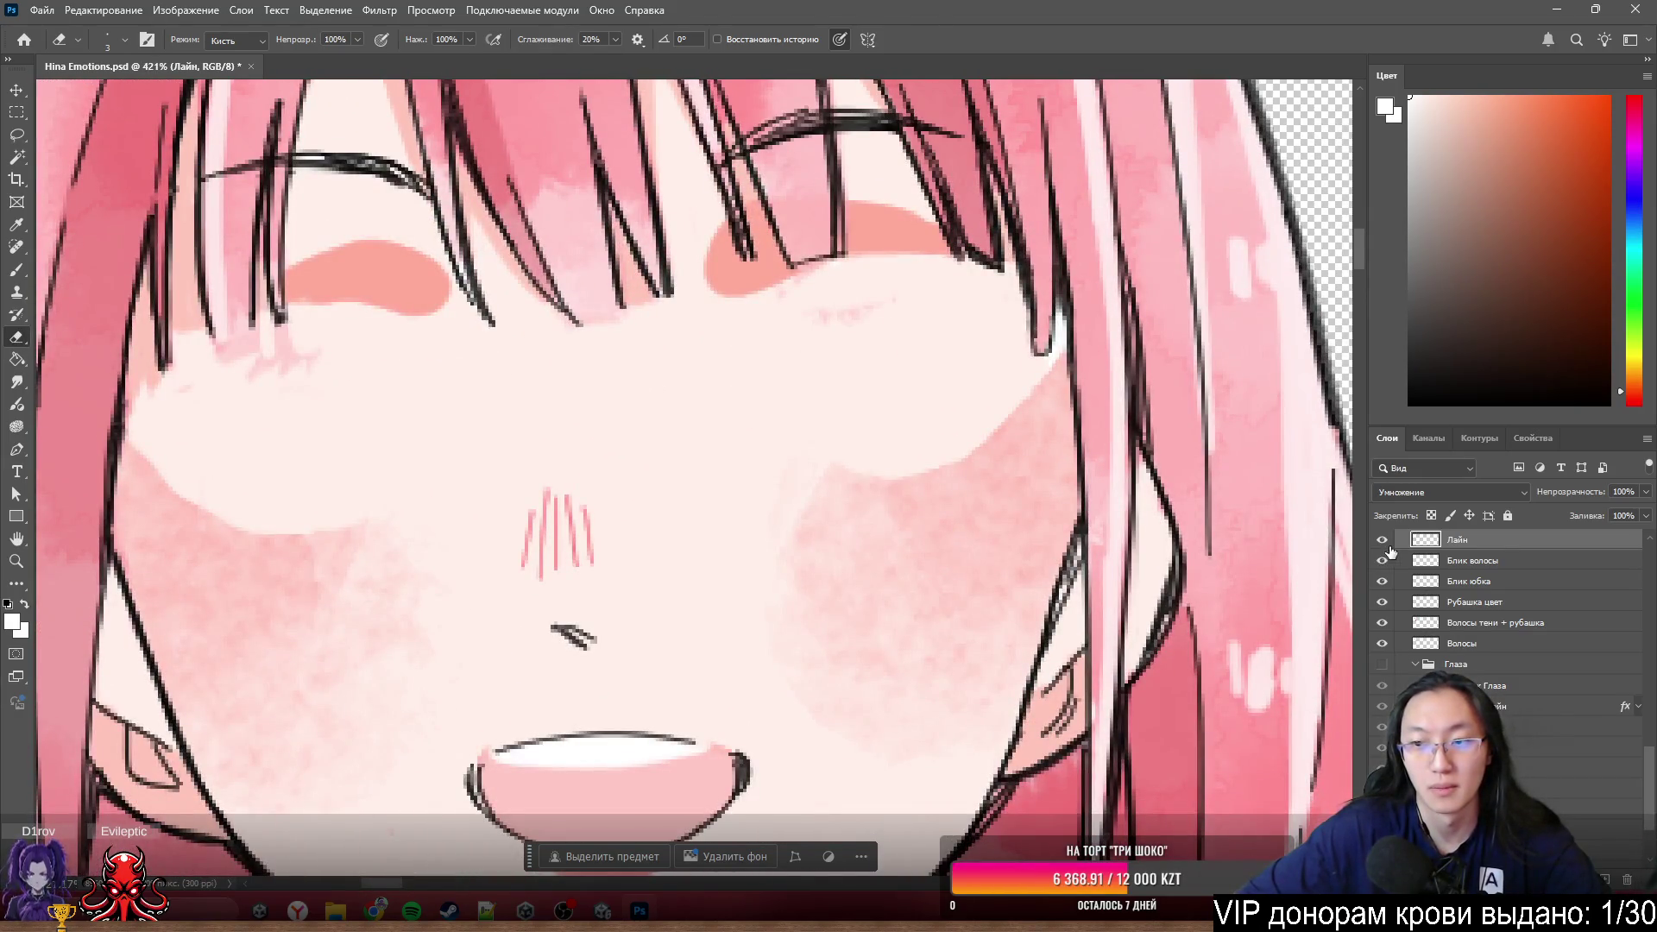
scroll(954, 436, "down", 2)
scroll(954, 436, "down", 1)
scroll(682, 475, "up", 1)
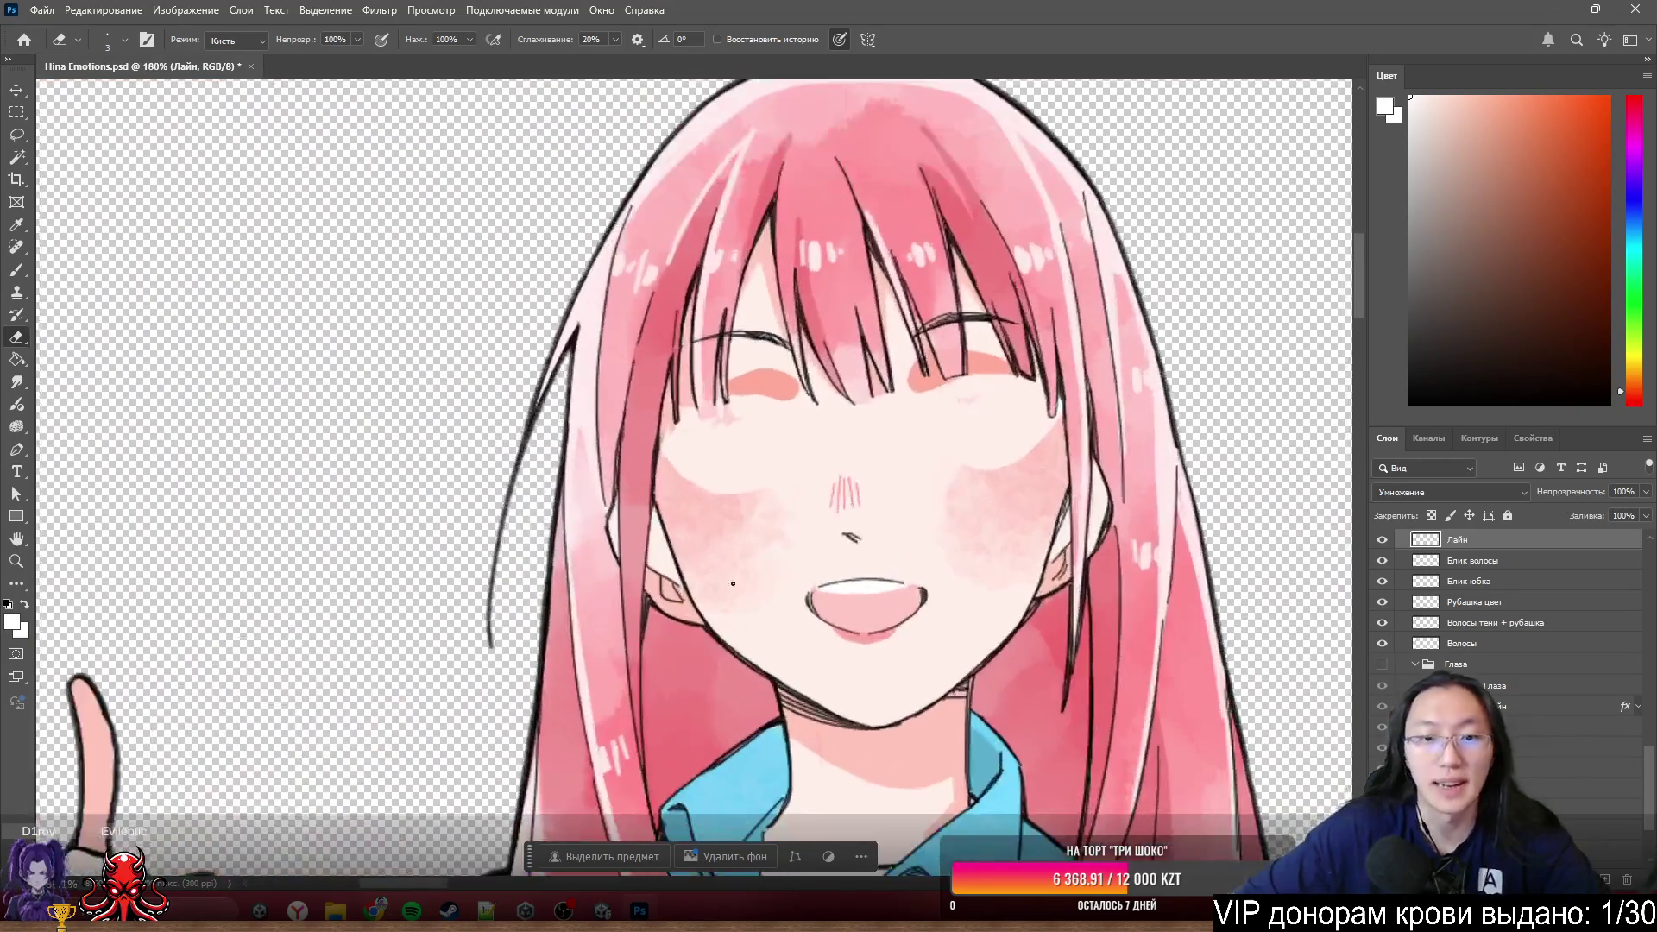
scroll(682, 473, "up", 1)
- Try a red Stroke layer style on the Щёки cheek blush layer
left_click(683, 474, "ctrl")
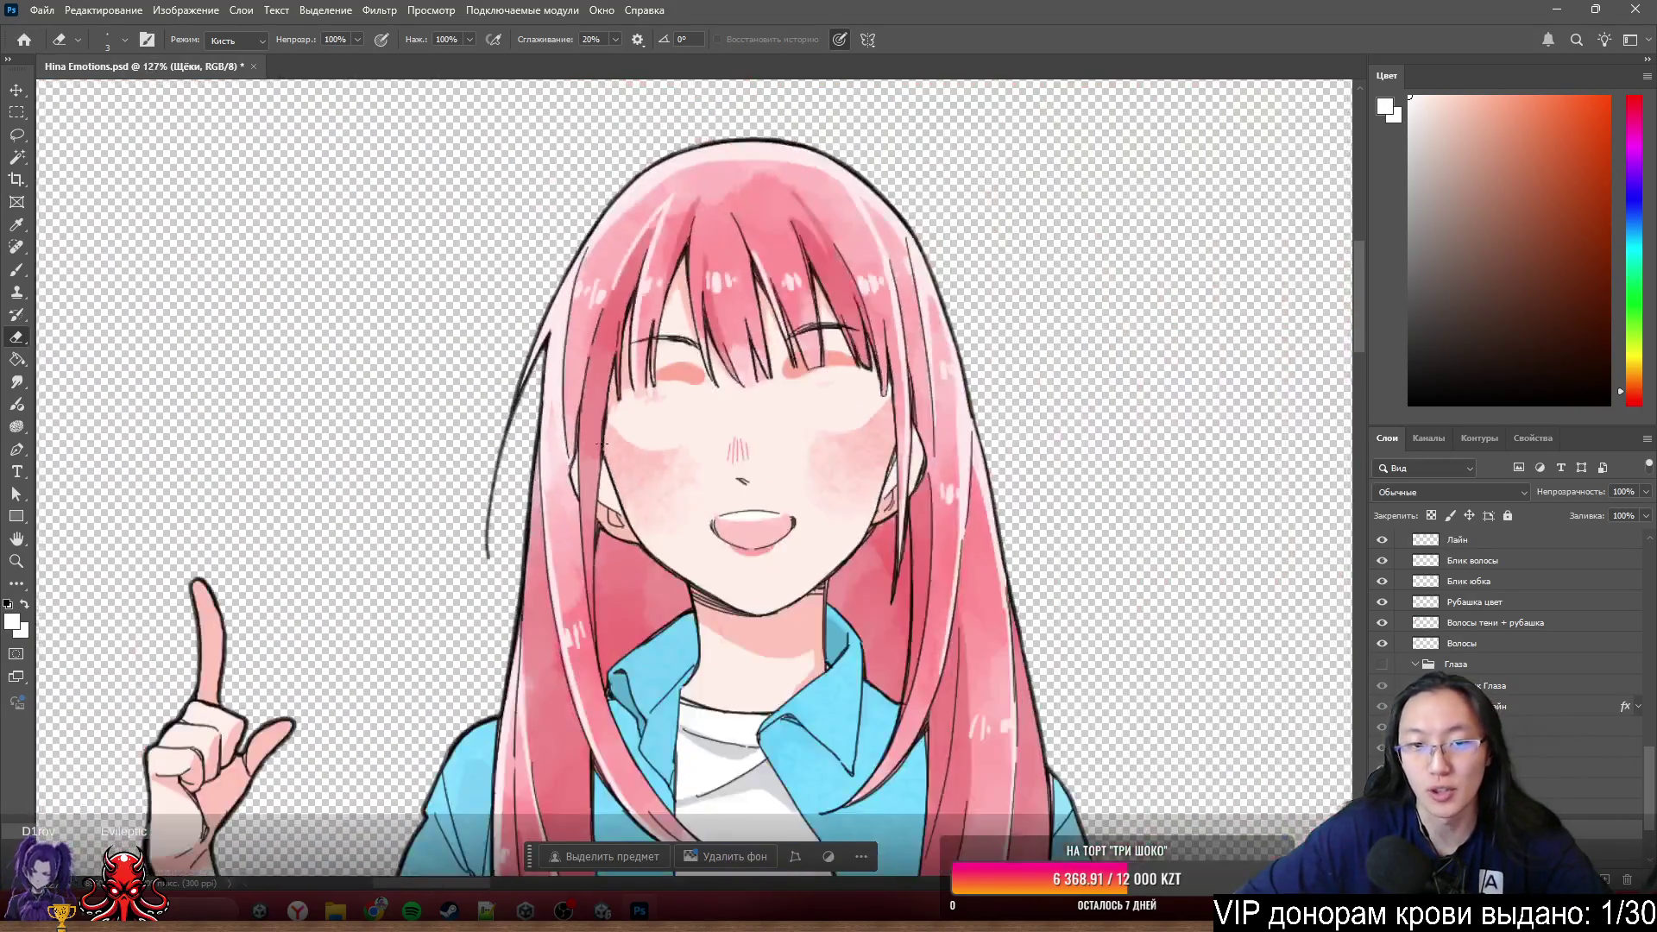
scroll(662, 480, "down", 3)
scroll(660, 483, "down", 1)
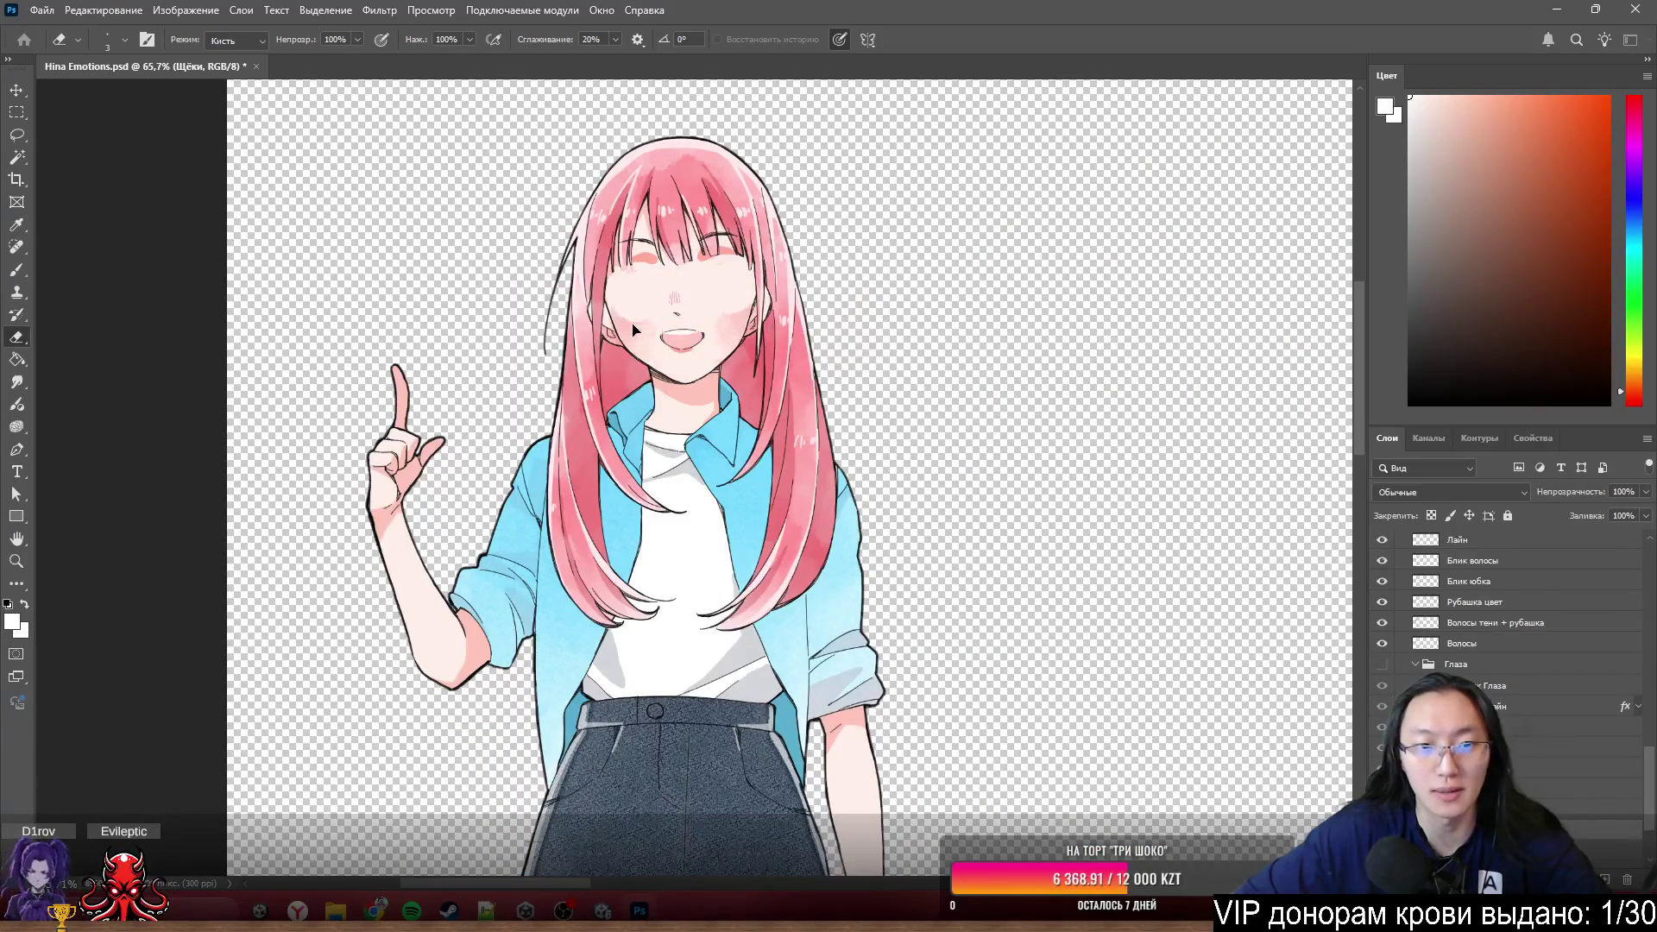
scroll(736, 325, "down", 2)
scroll(1182, 471, "down", 2)
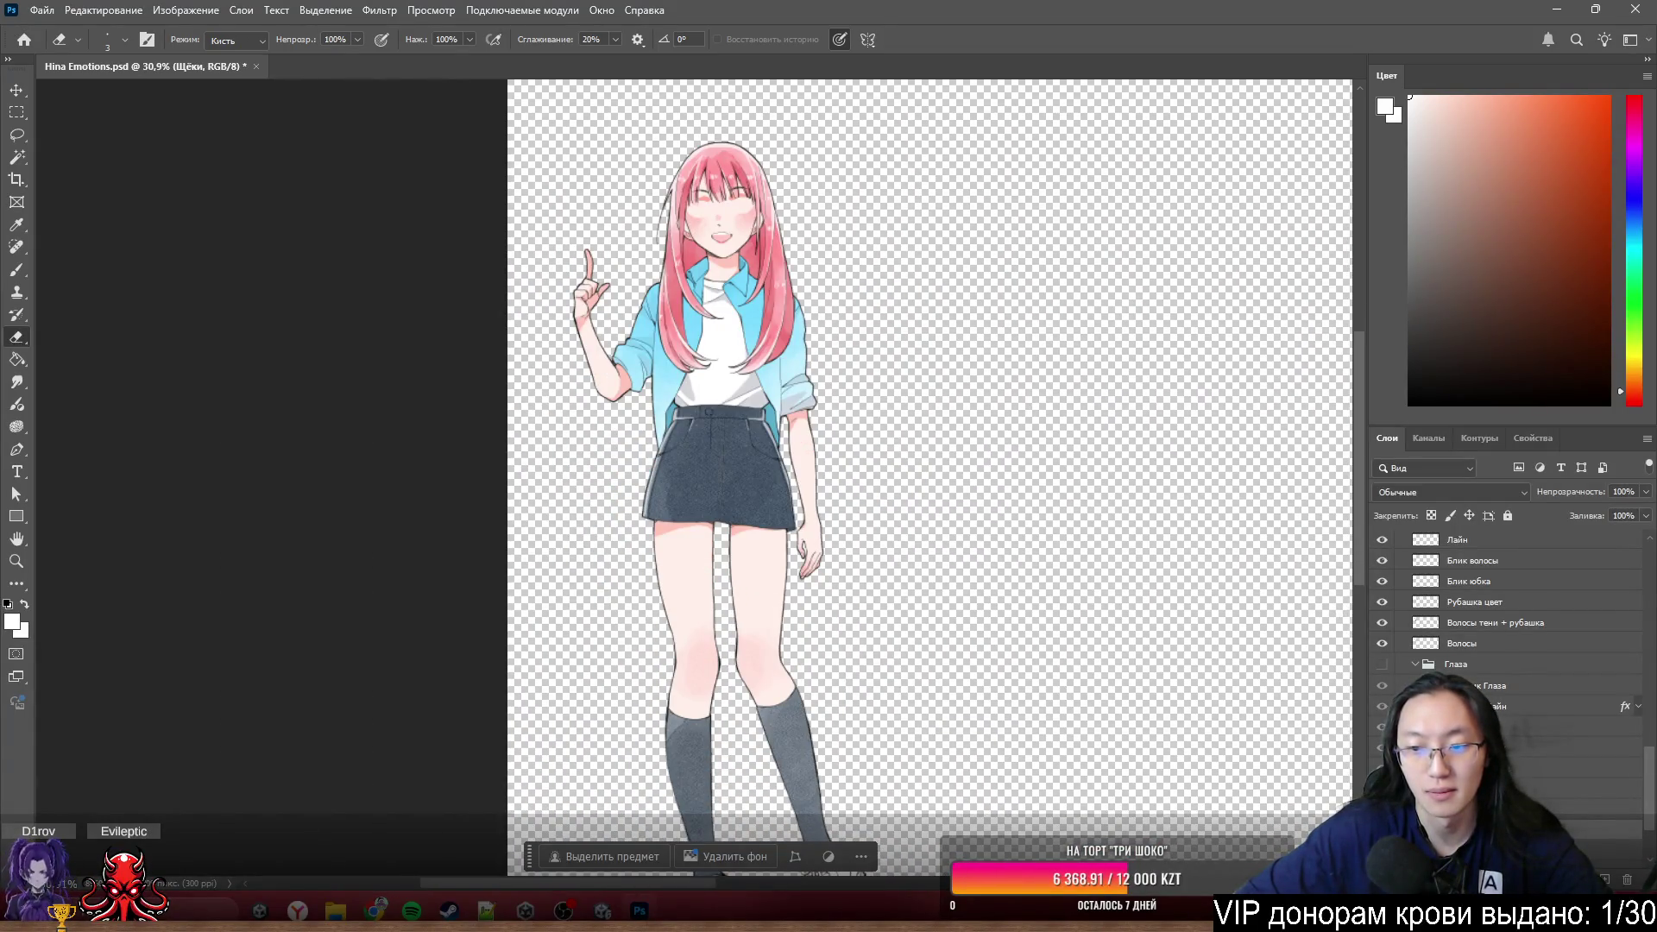
key("ctrl+z")
key("ctrl+shift+z")
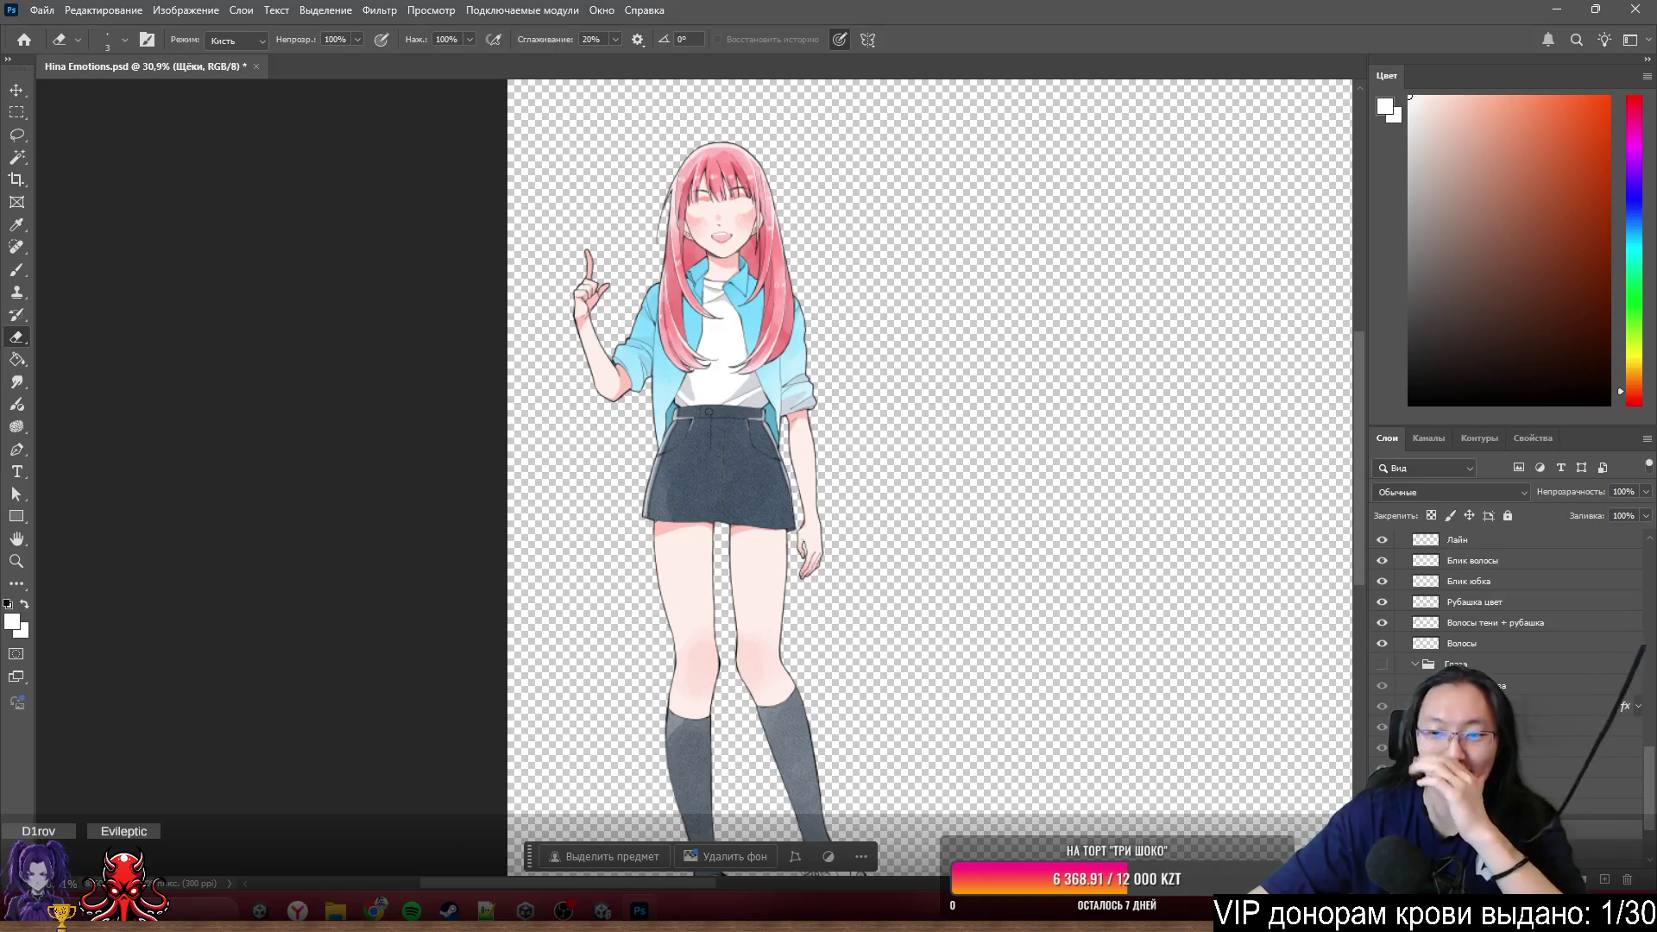
double_click(1554, 686)
left_click(163, 558)
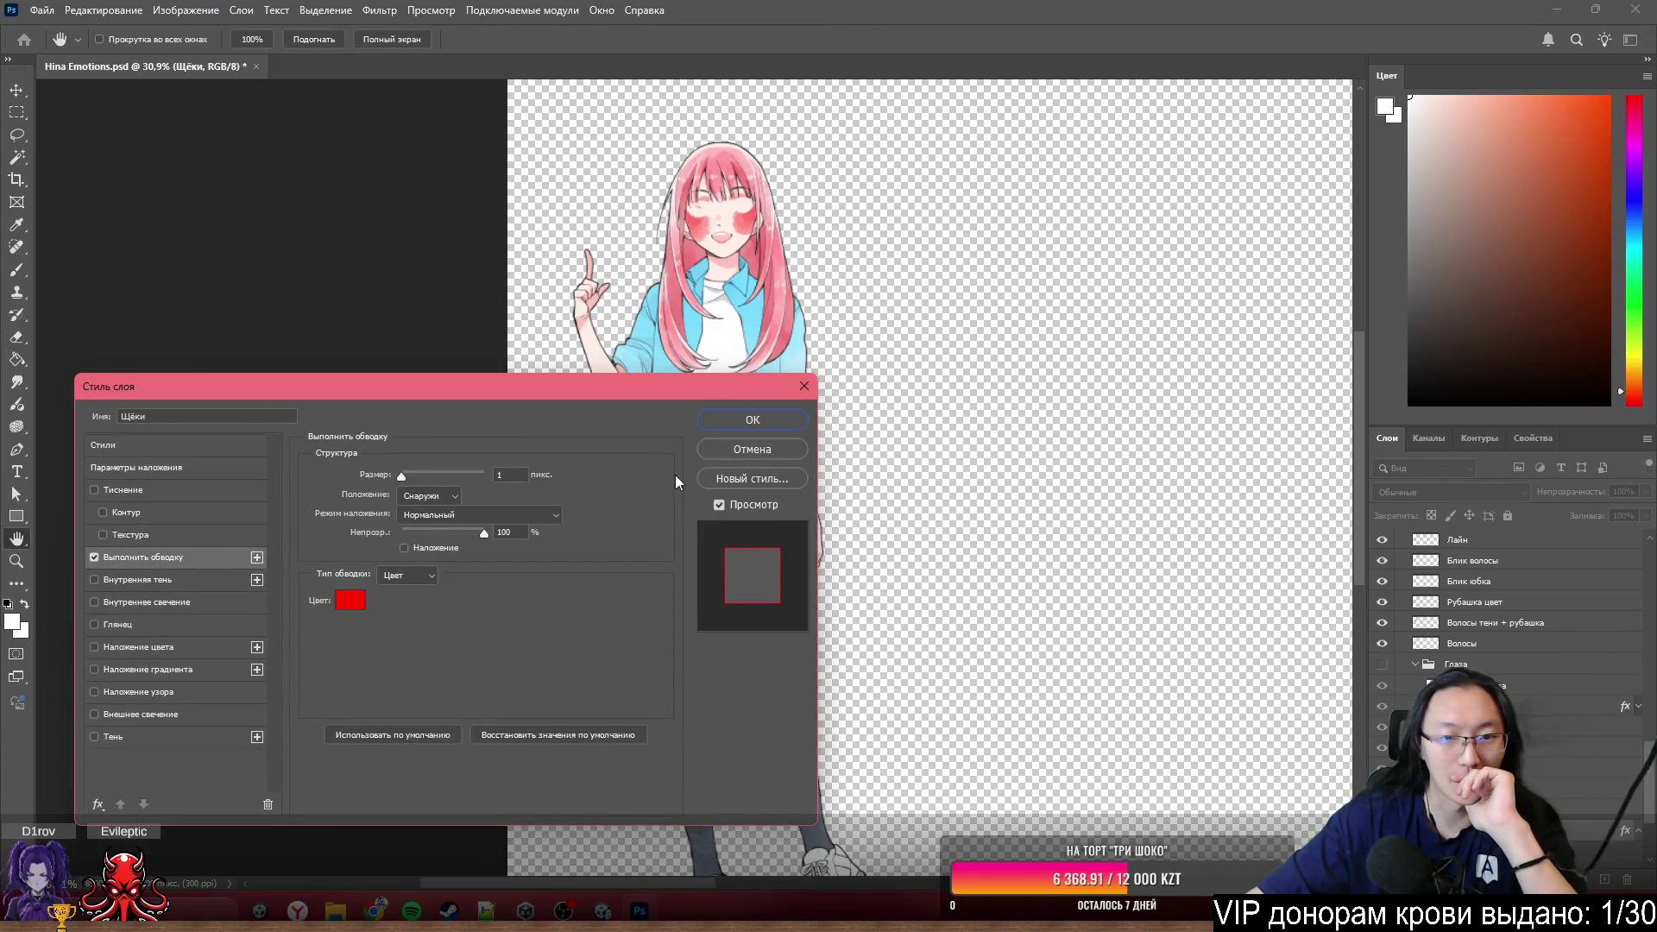
left_click(746, 419)
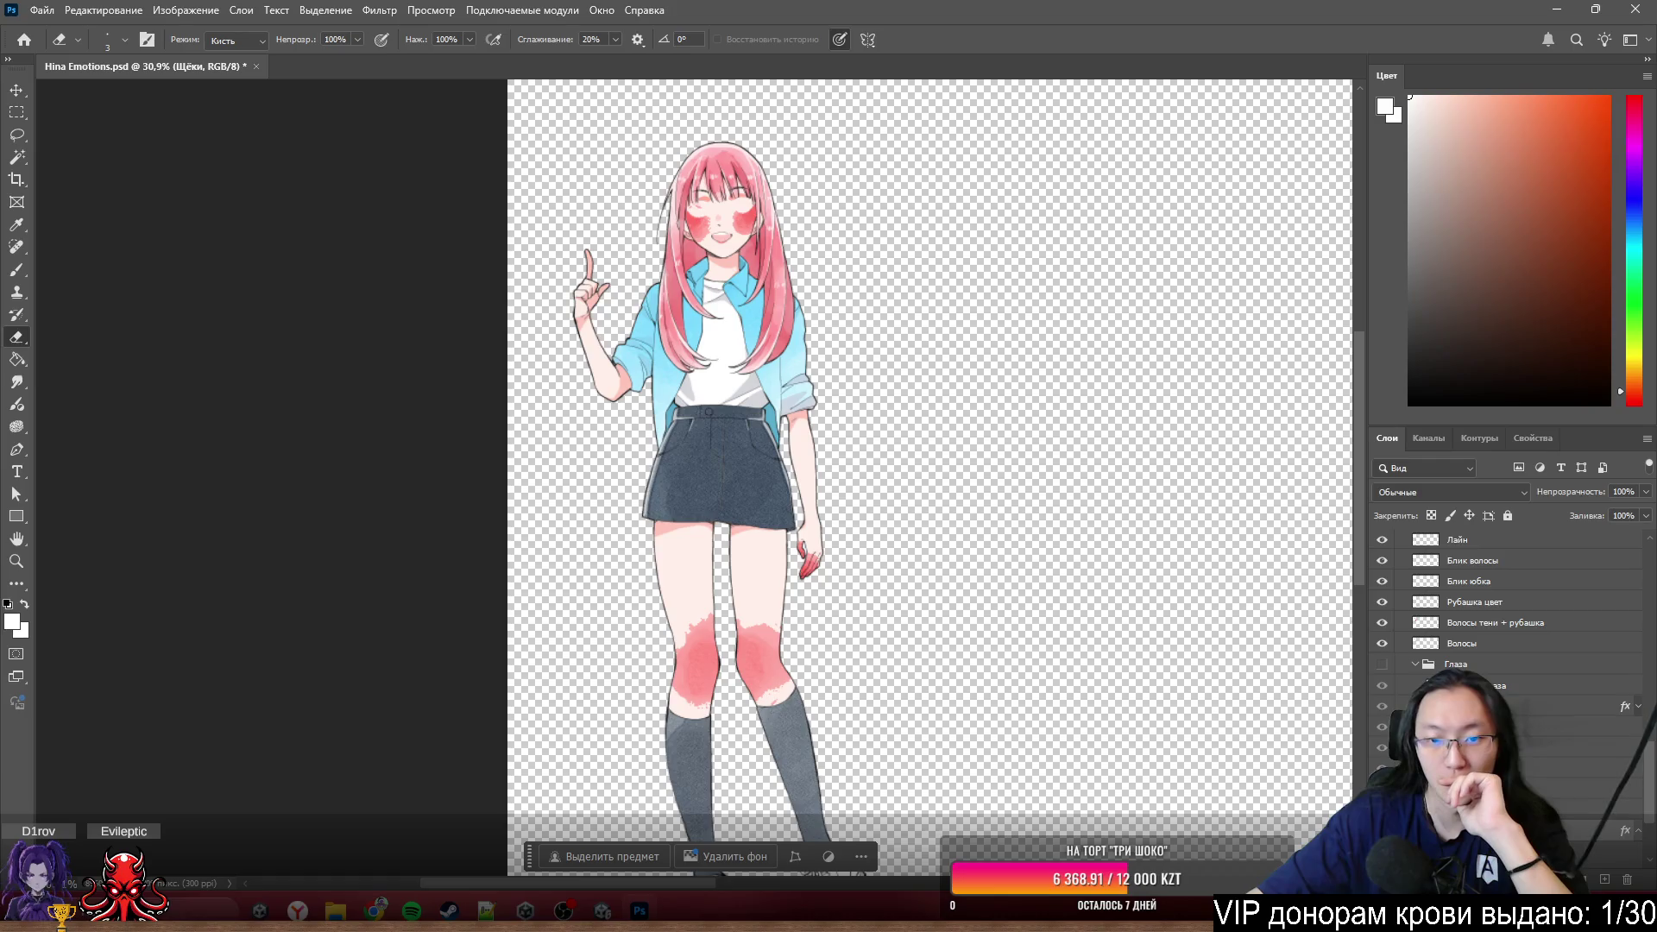
scroll(1525, 719, "down", 3)
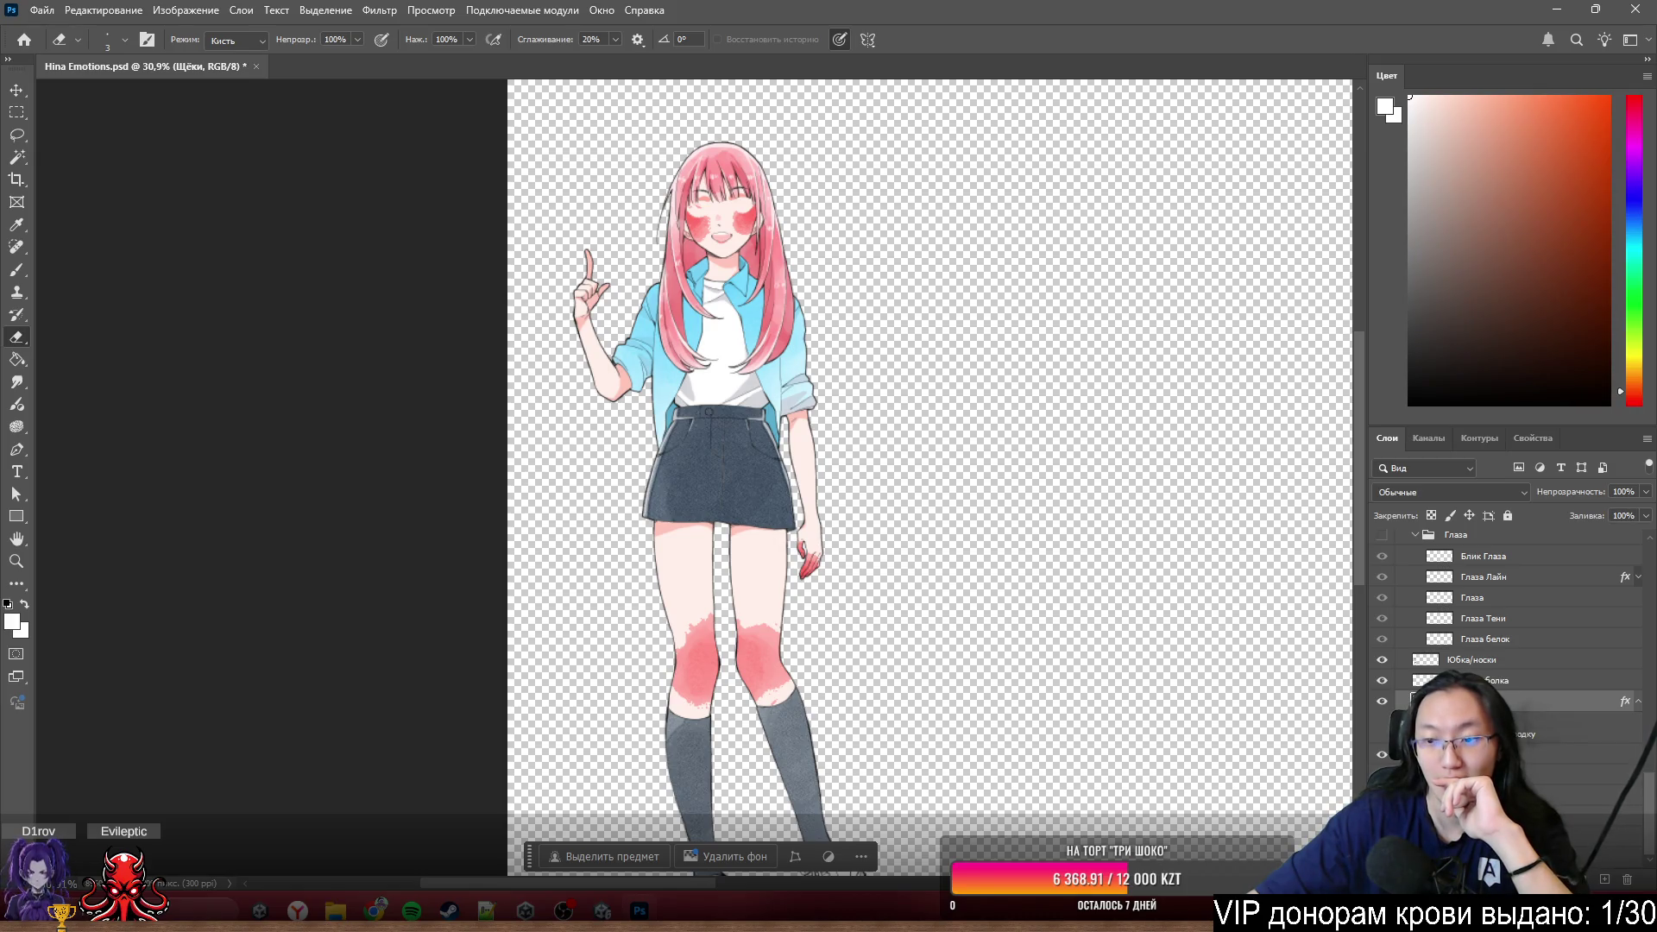
- Undo the red stroke and rename the blush layer to Покраснение
key("ctrl+z")
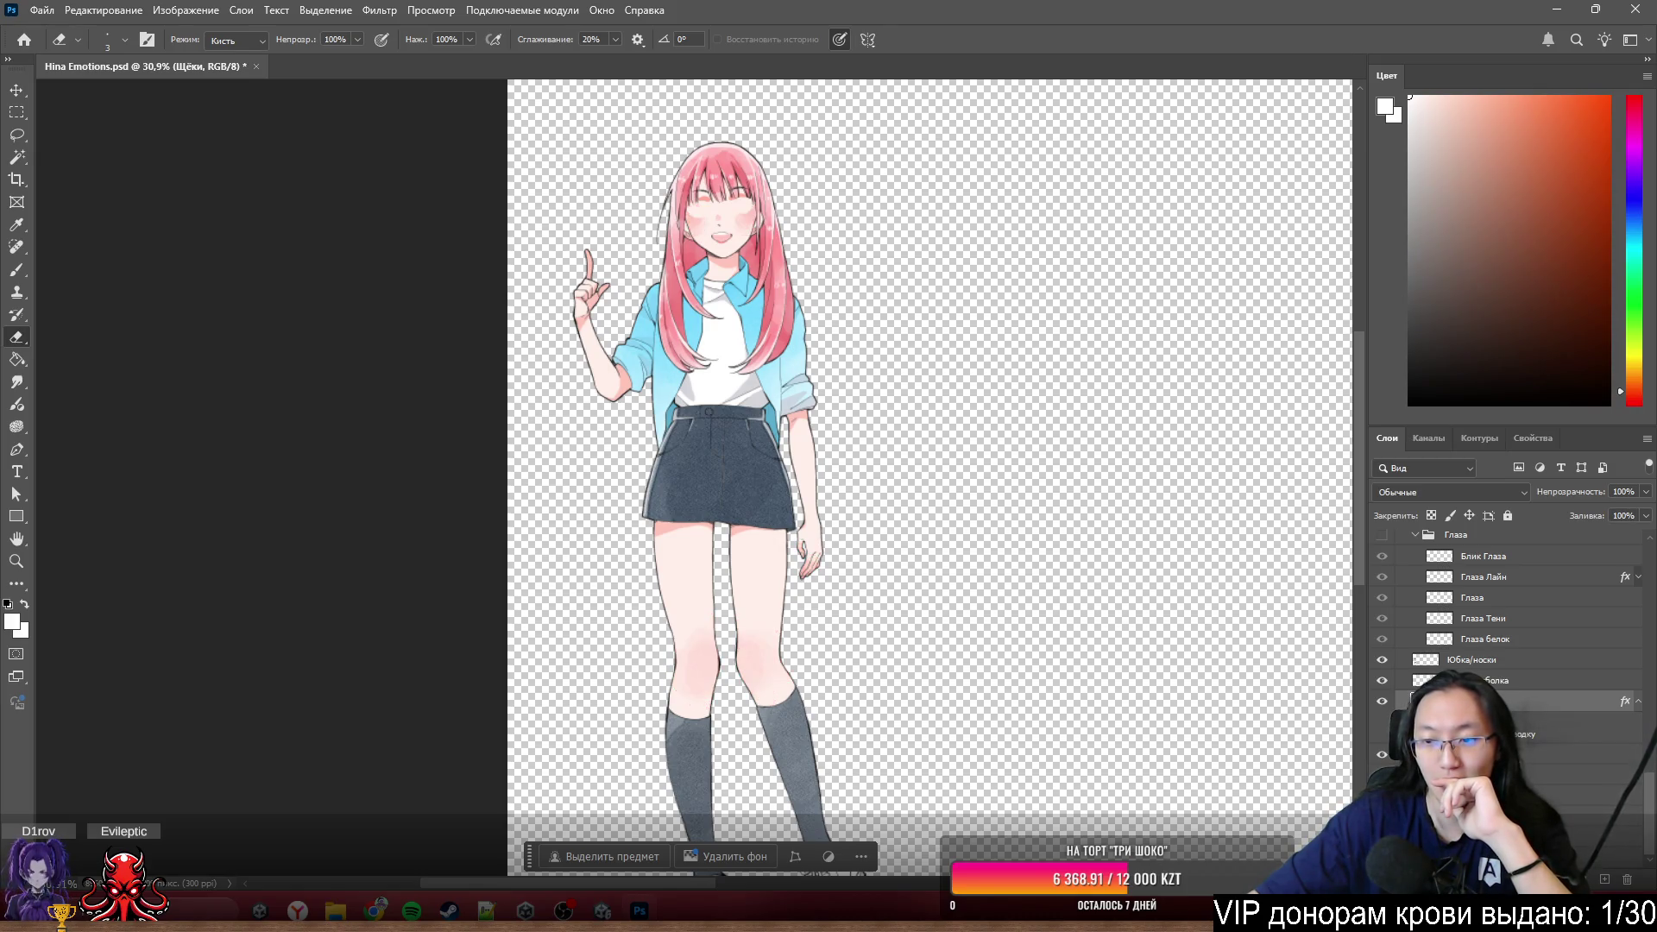
key("ctrl+shift+z")
key("ctrl+z")
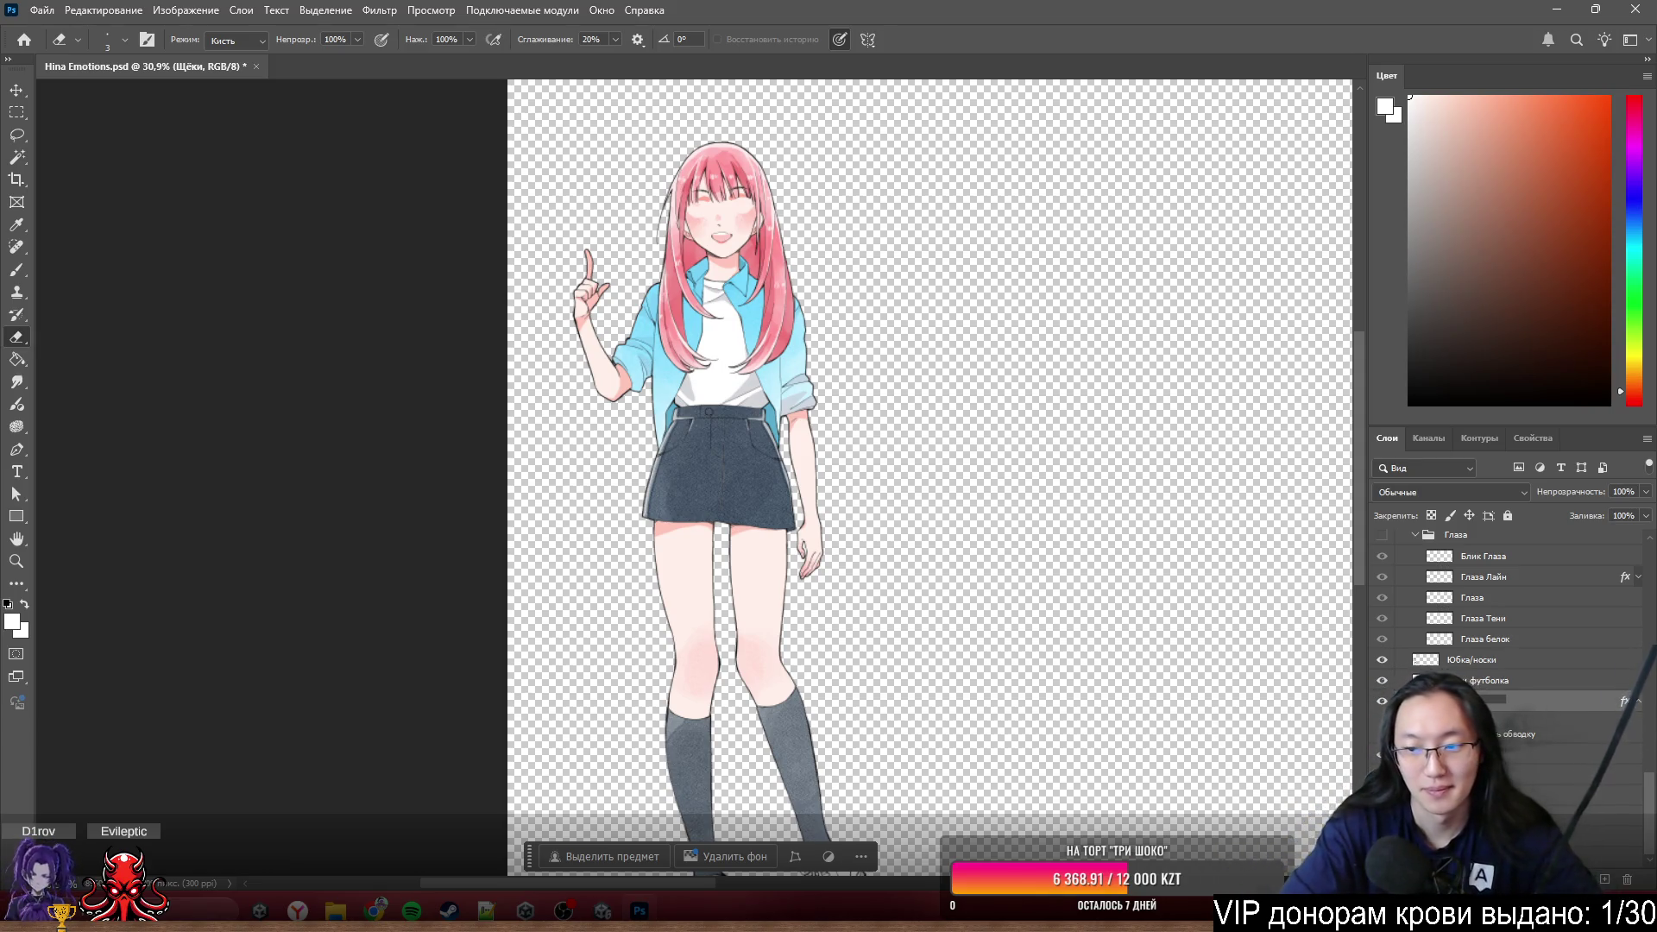
key("Return")
scroll(725, 194, "up", 3)
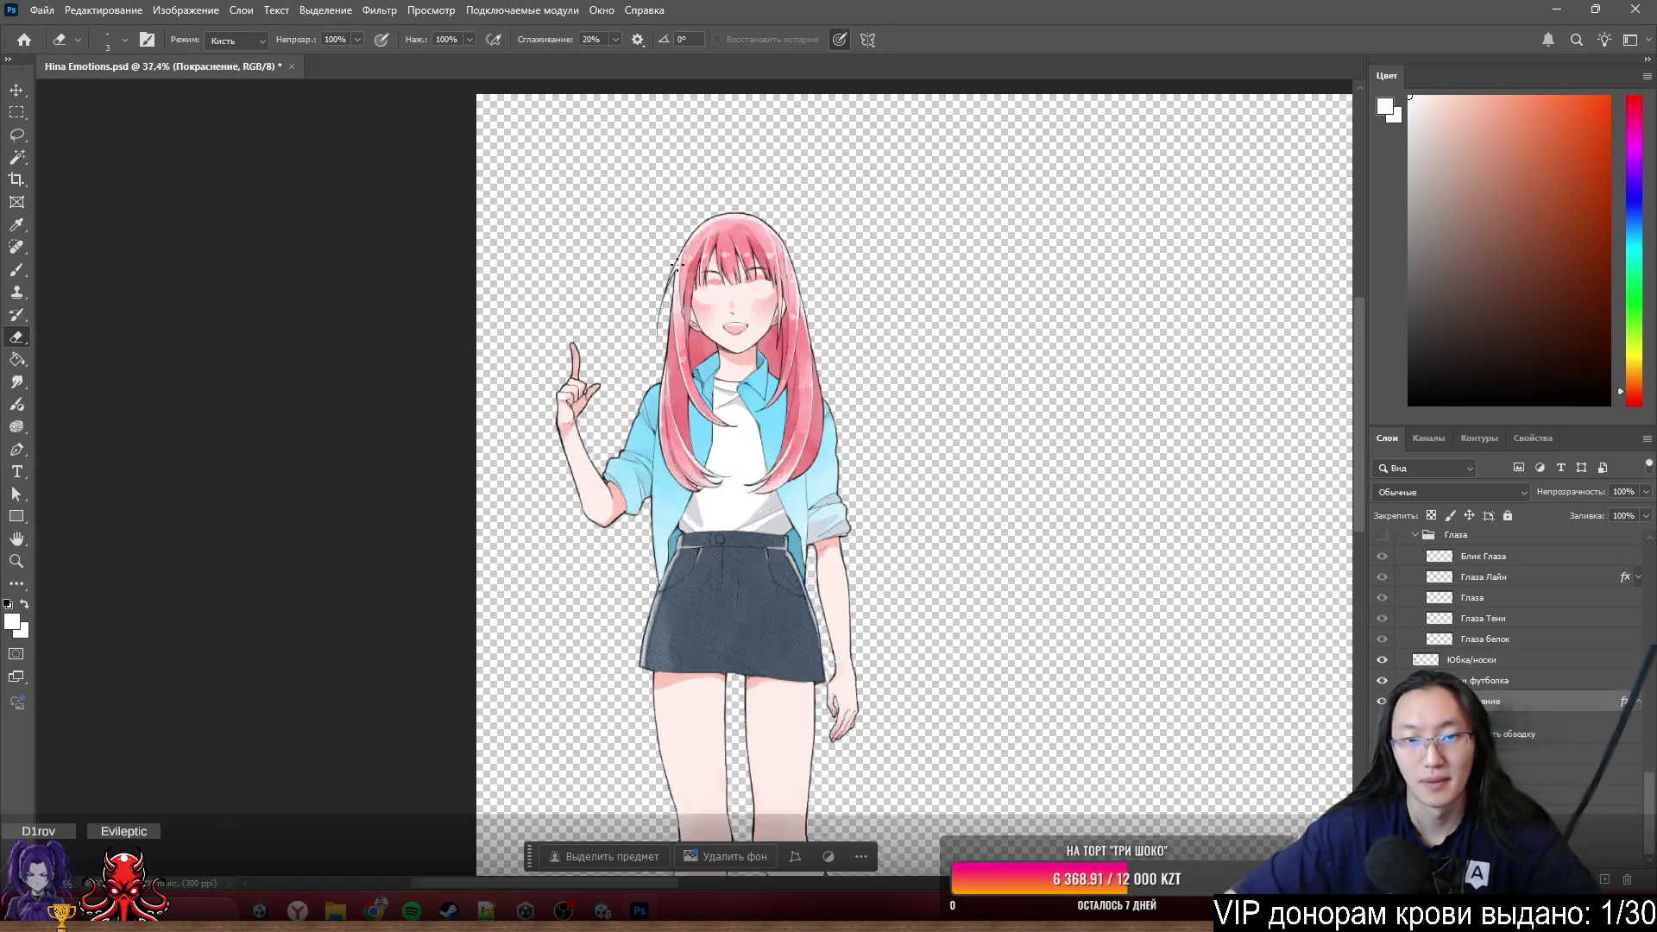
- Lasso the head area of the blush layer and cut it onto a new layer
key("l")
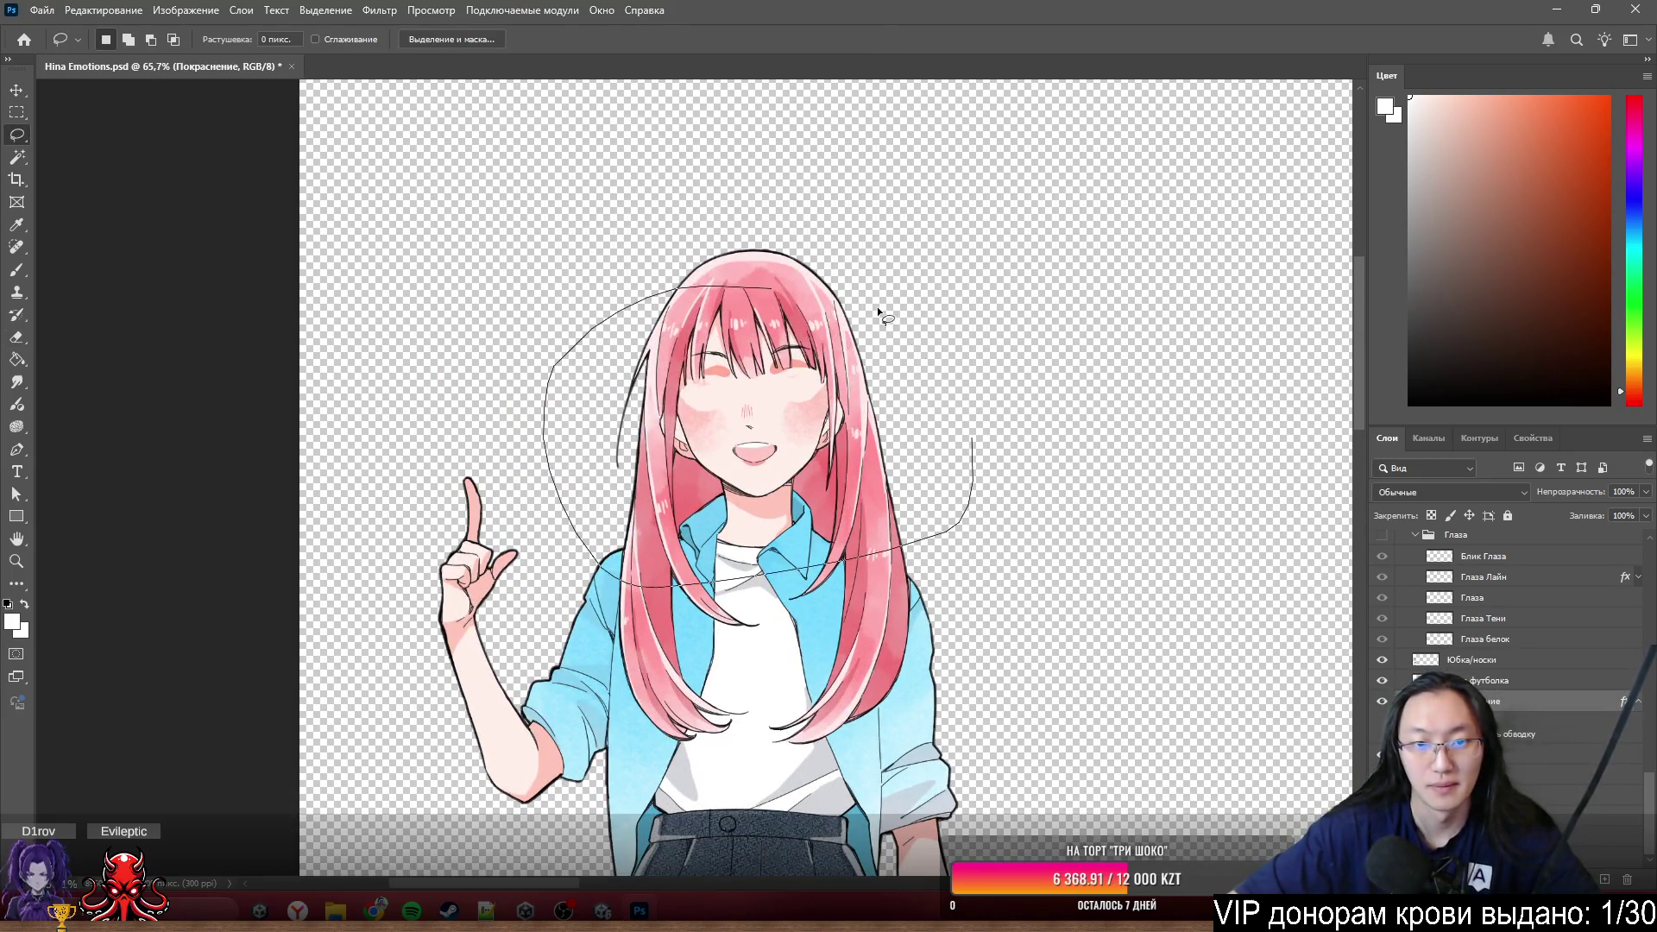
left_click_drag(876, 307, 972, 434)
right_click(741, 430)
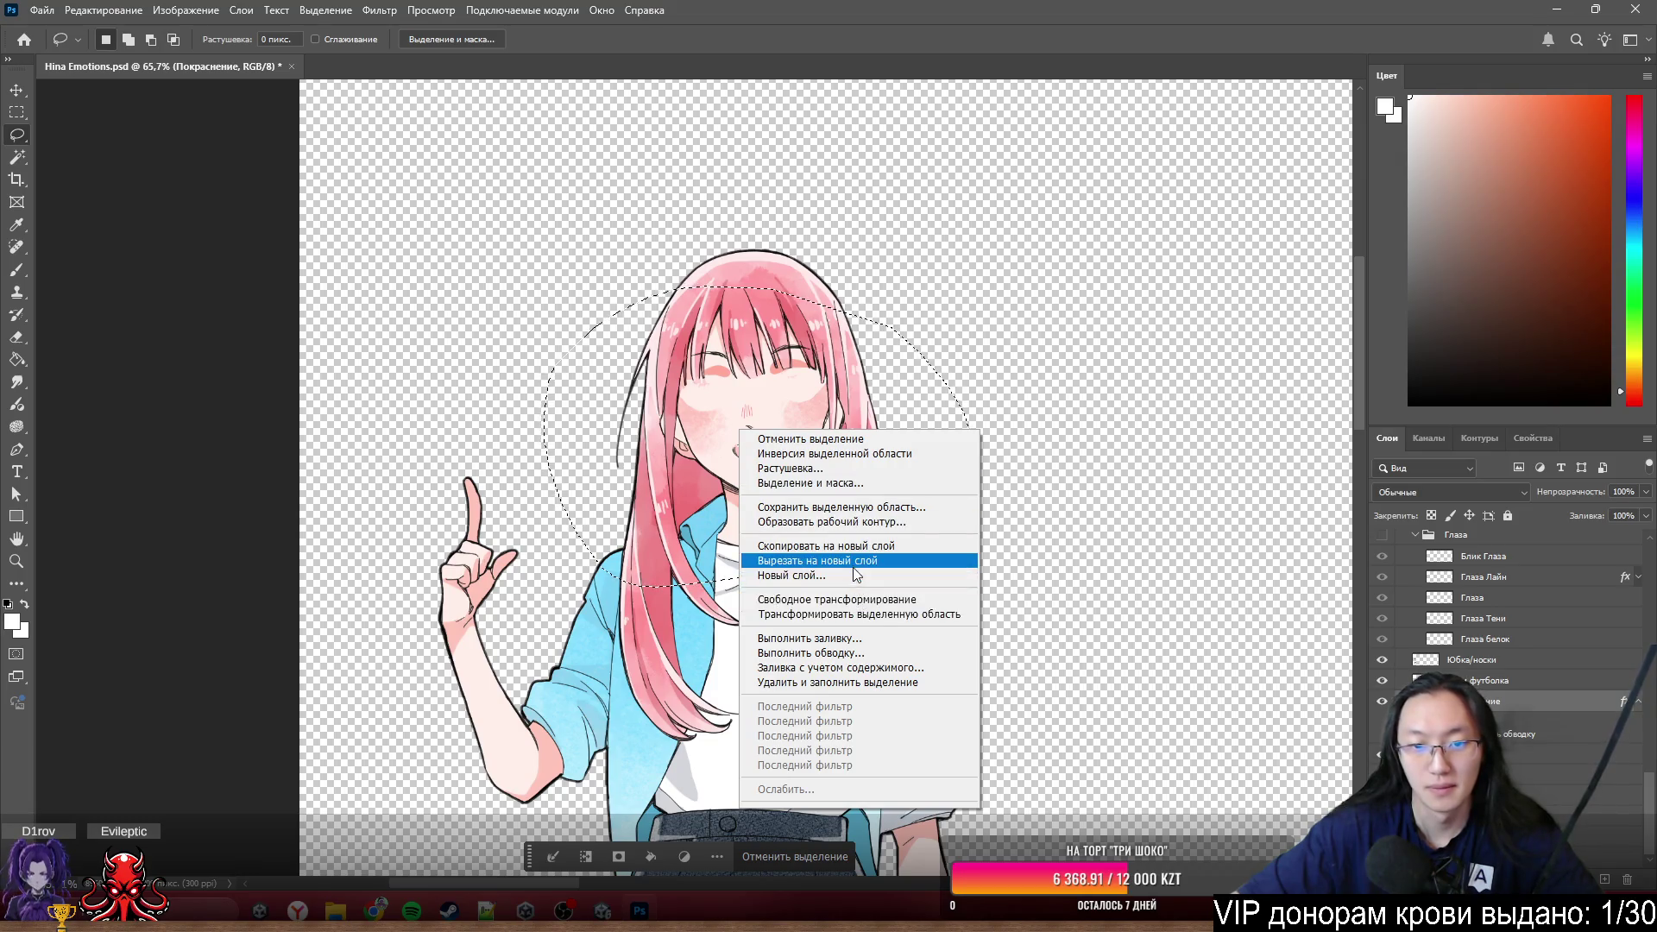
left_click(854, 566)
left_click(1382, 700)
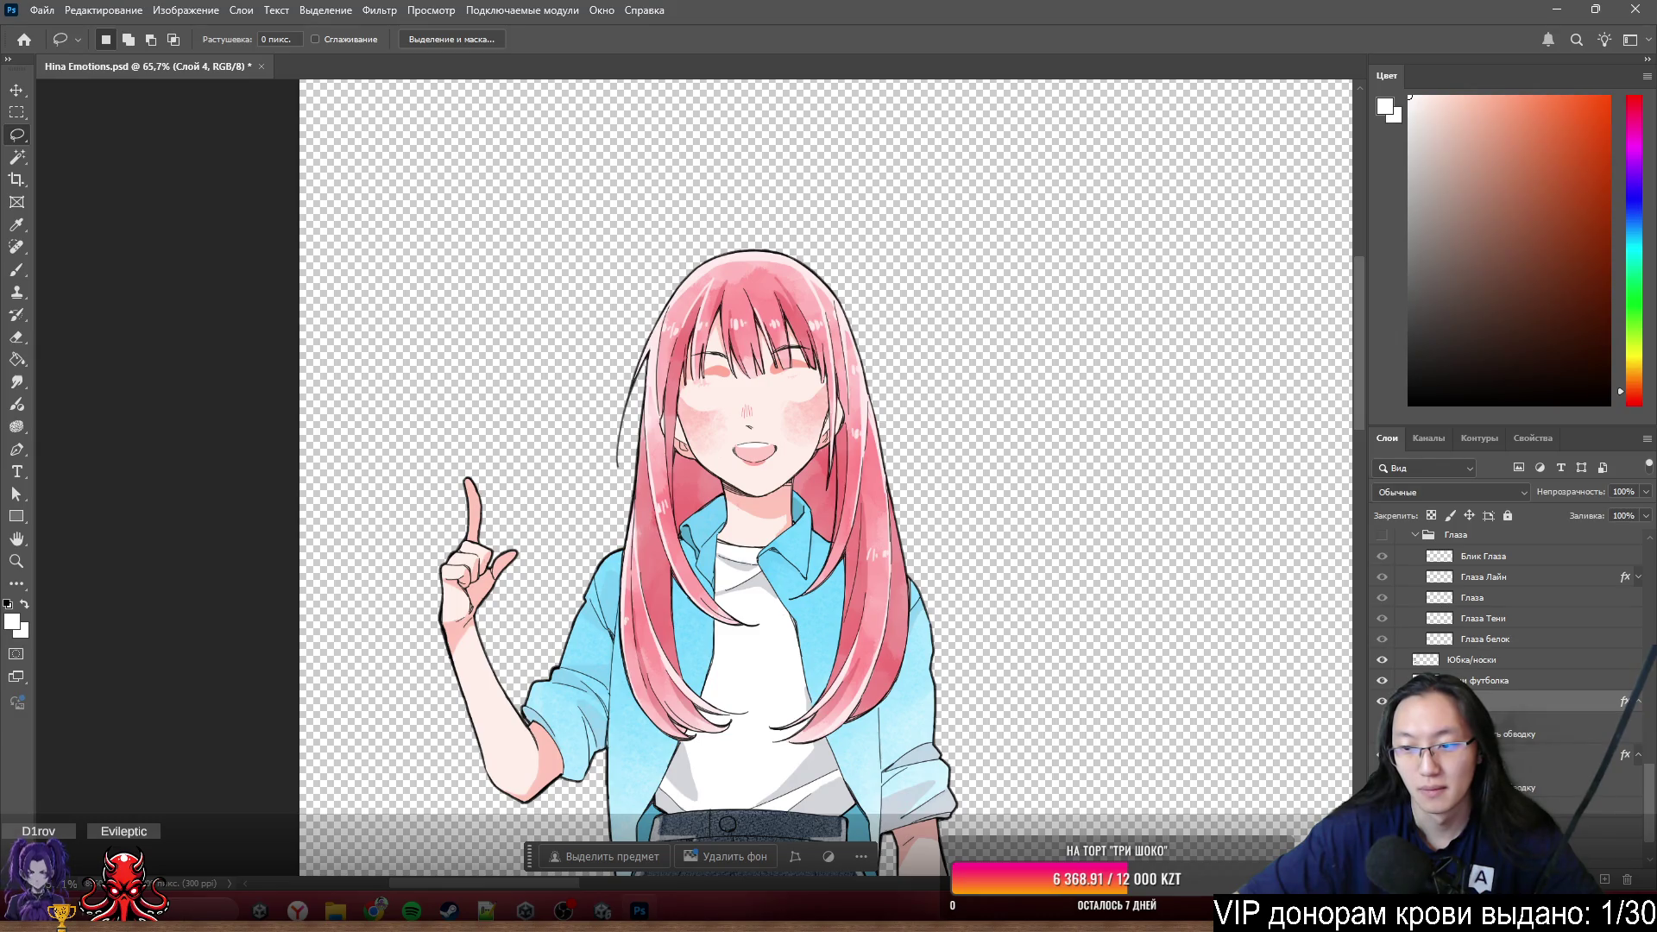
- Check the Покраснение layer style, select the arm-and-knee blush layer and zoom to ~186%
left_click(1534, 760)
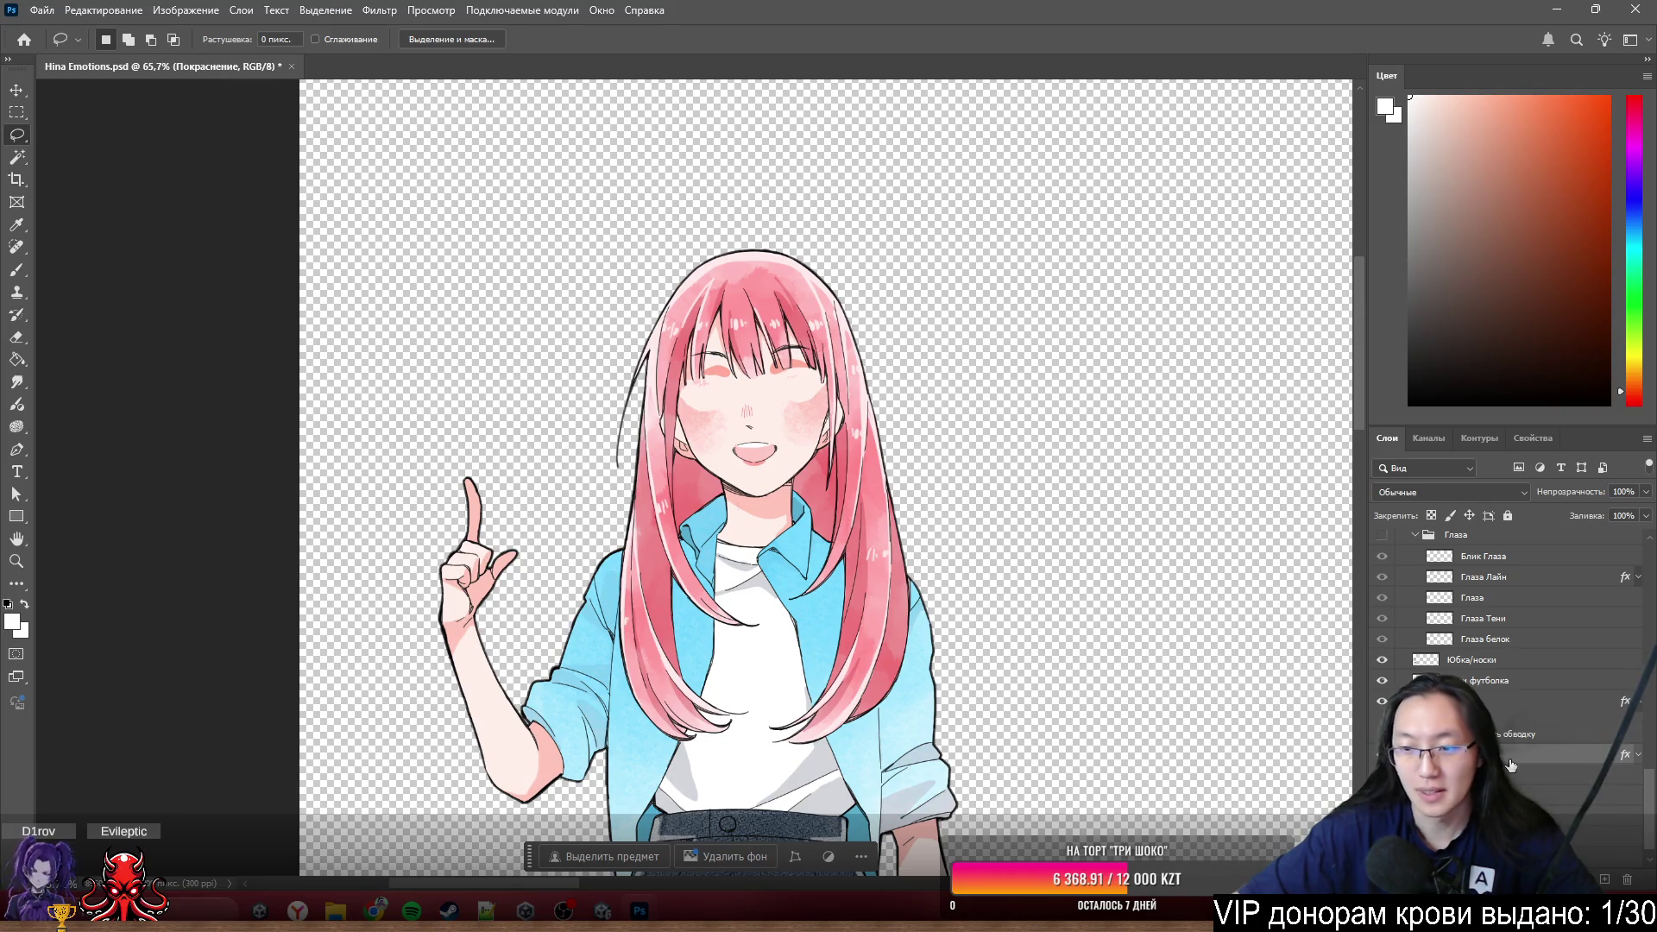
double_click(1533, 759)
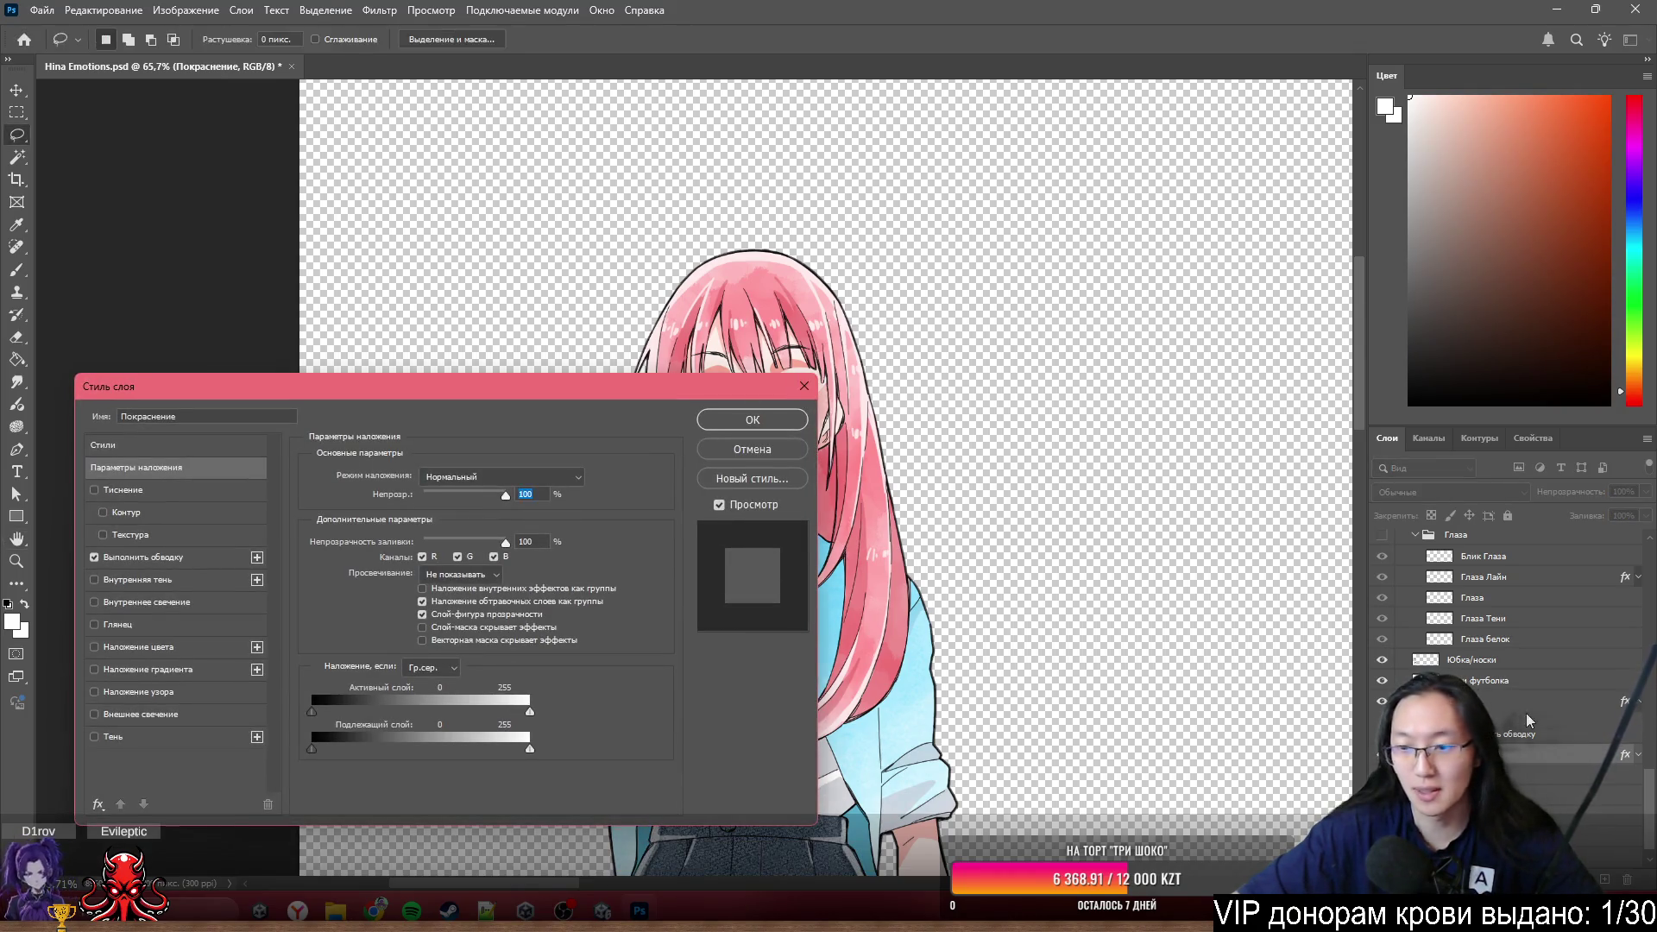
left_click(804, 386)
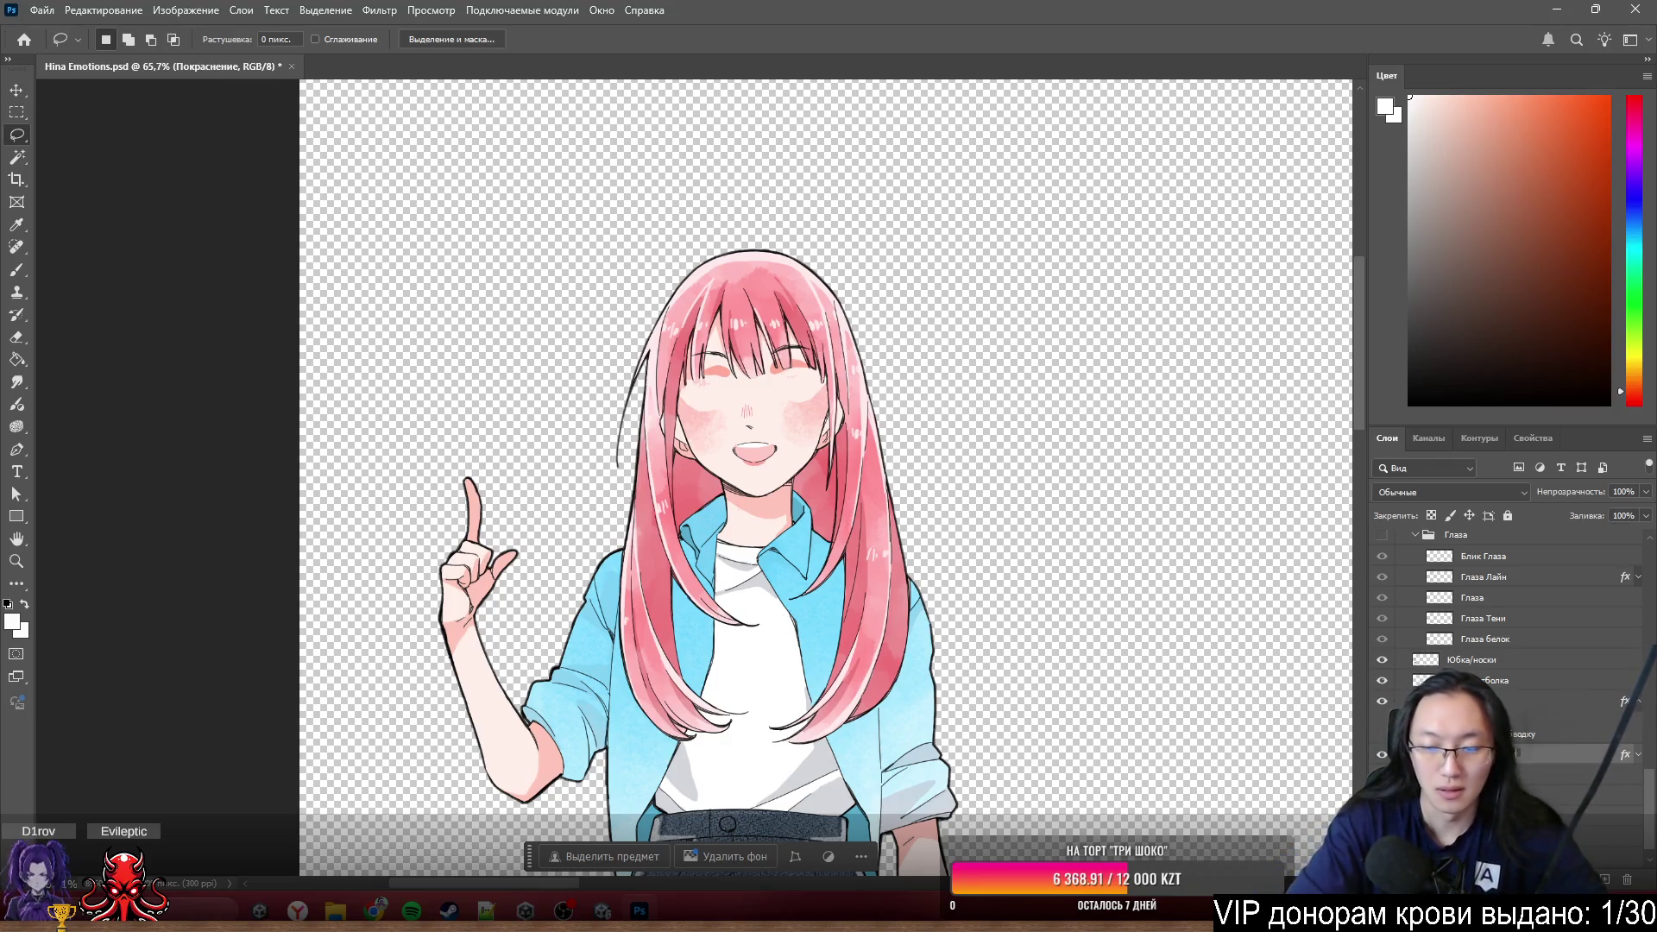
type("рука + колени")
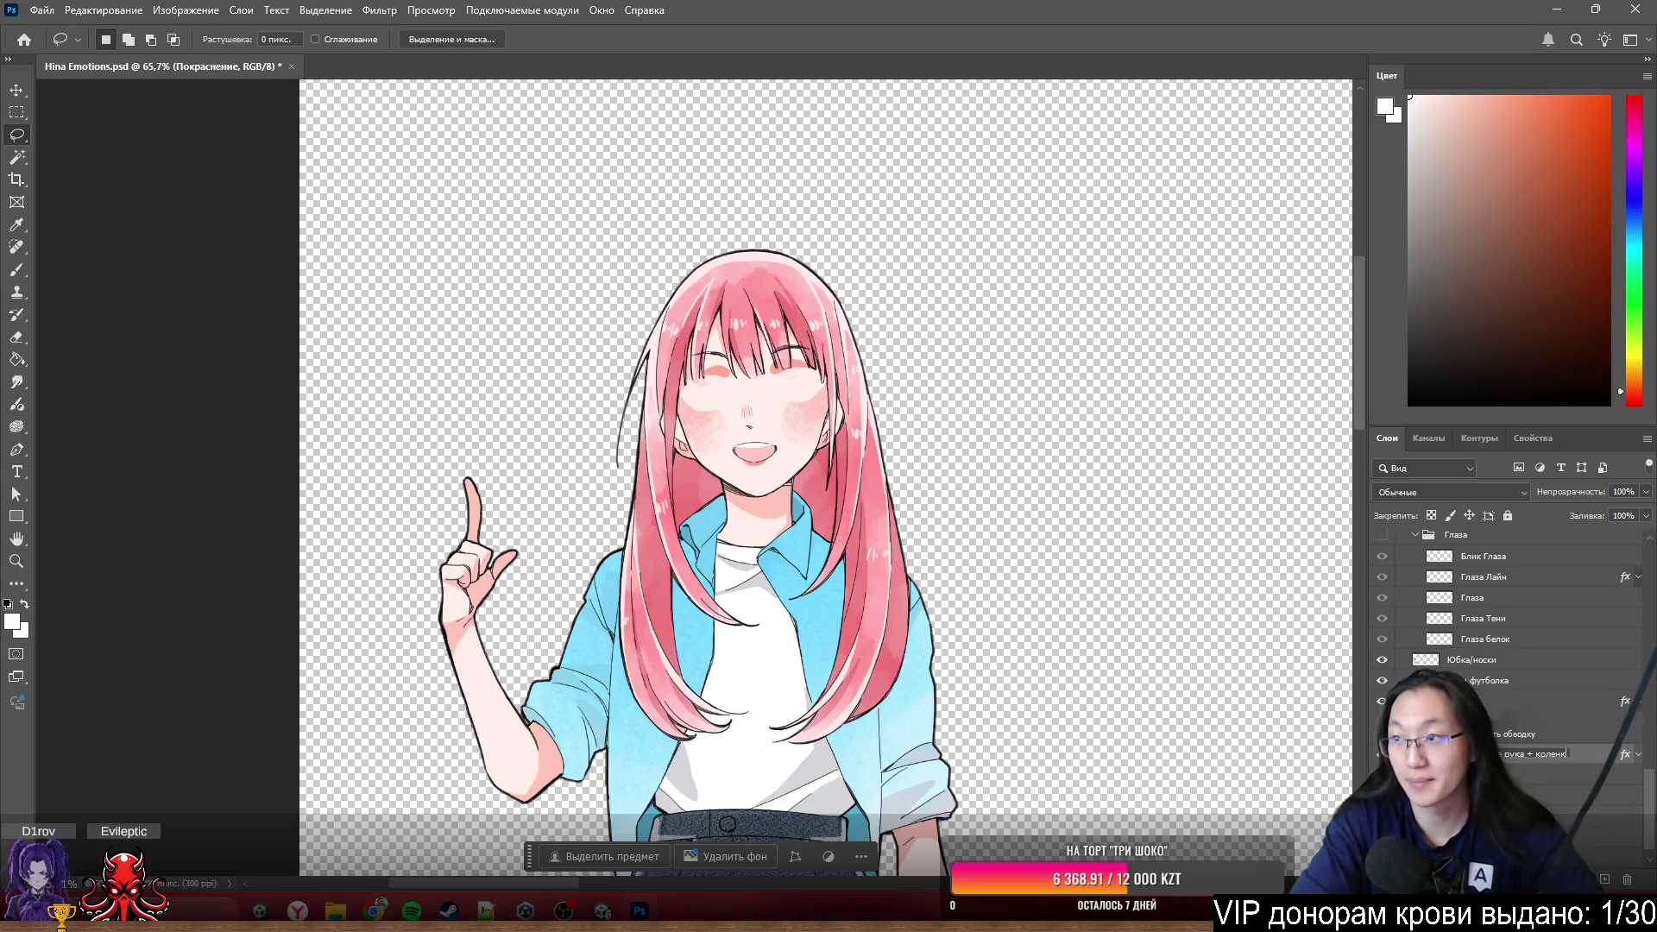
left_click(1541, 754)
key("ctrl+plus")
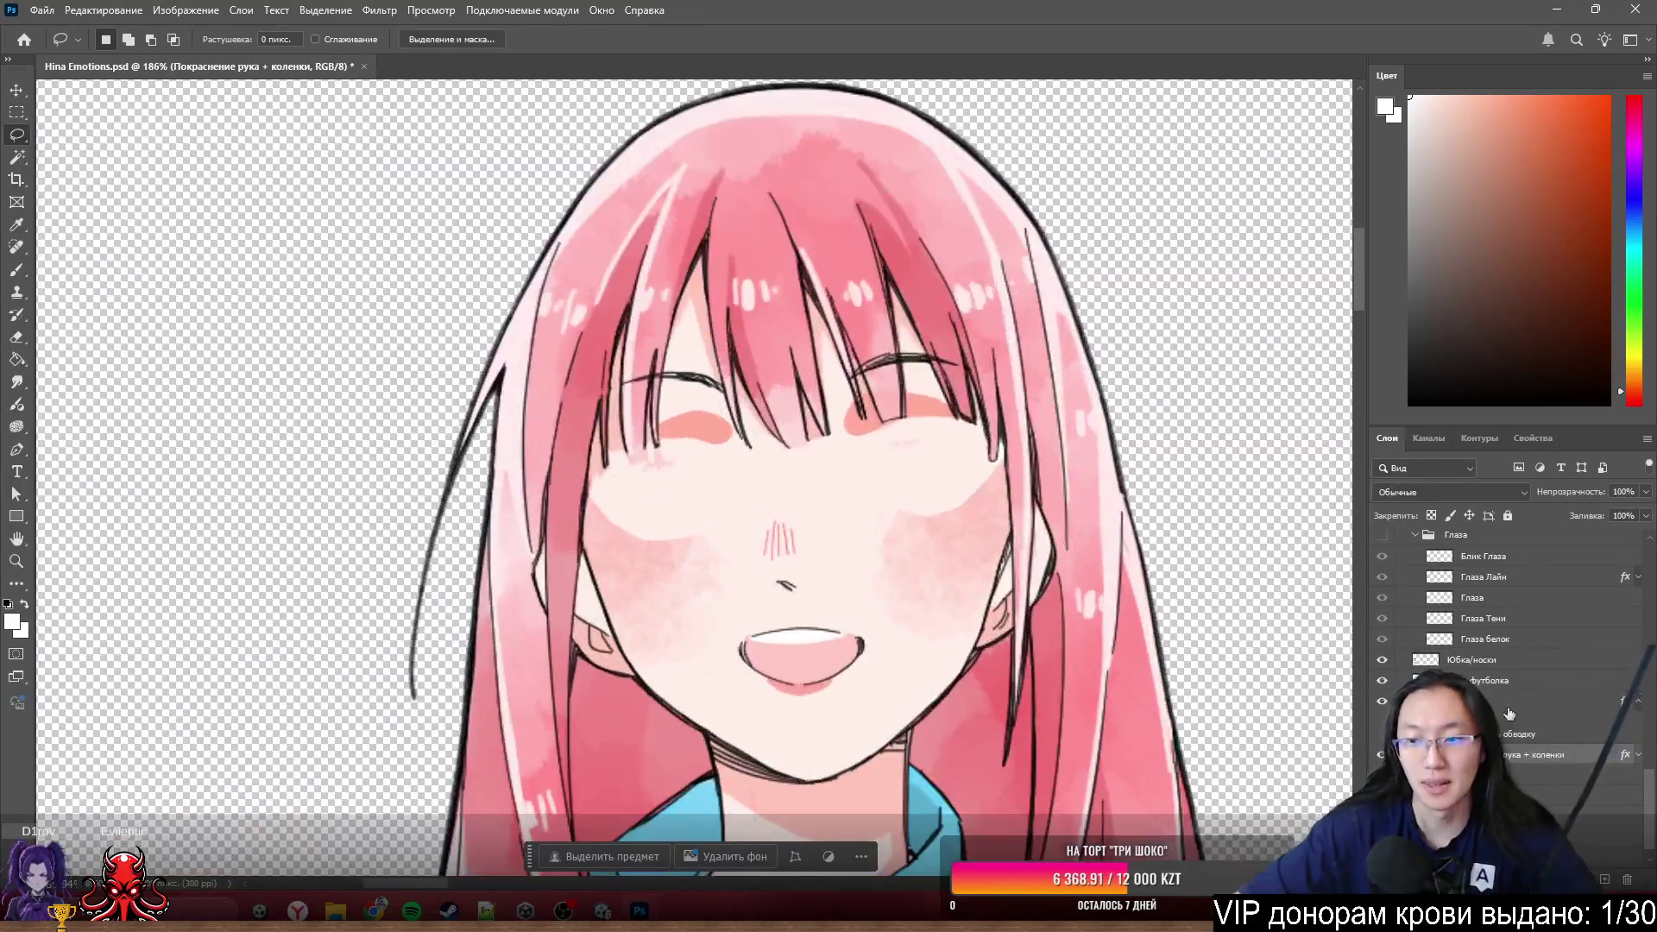
- Rename the cut-out cheek layer Слой 4 to Щёки, undoing an accidental move
left_click(1515, 723)
left_click_drag(1514, 723, 1515, 681)
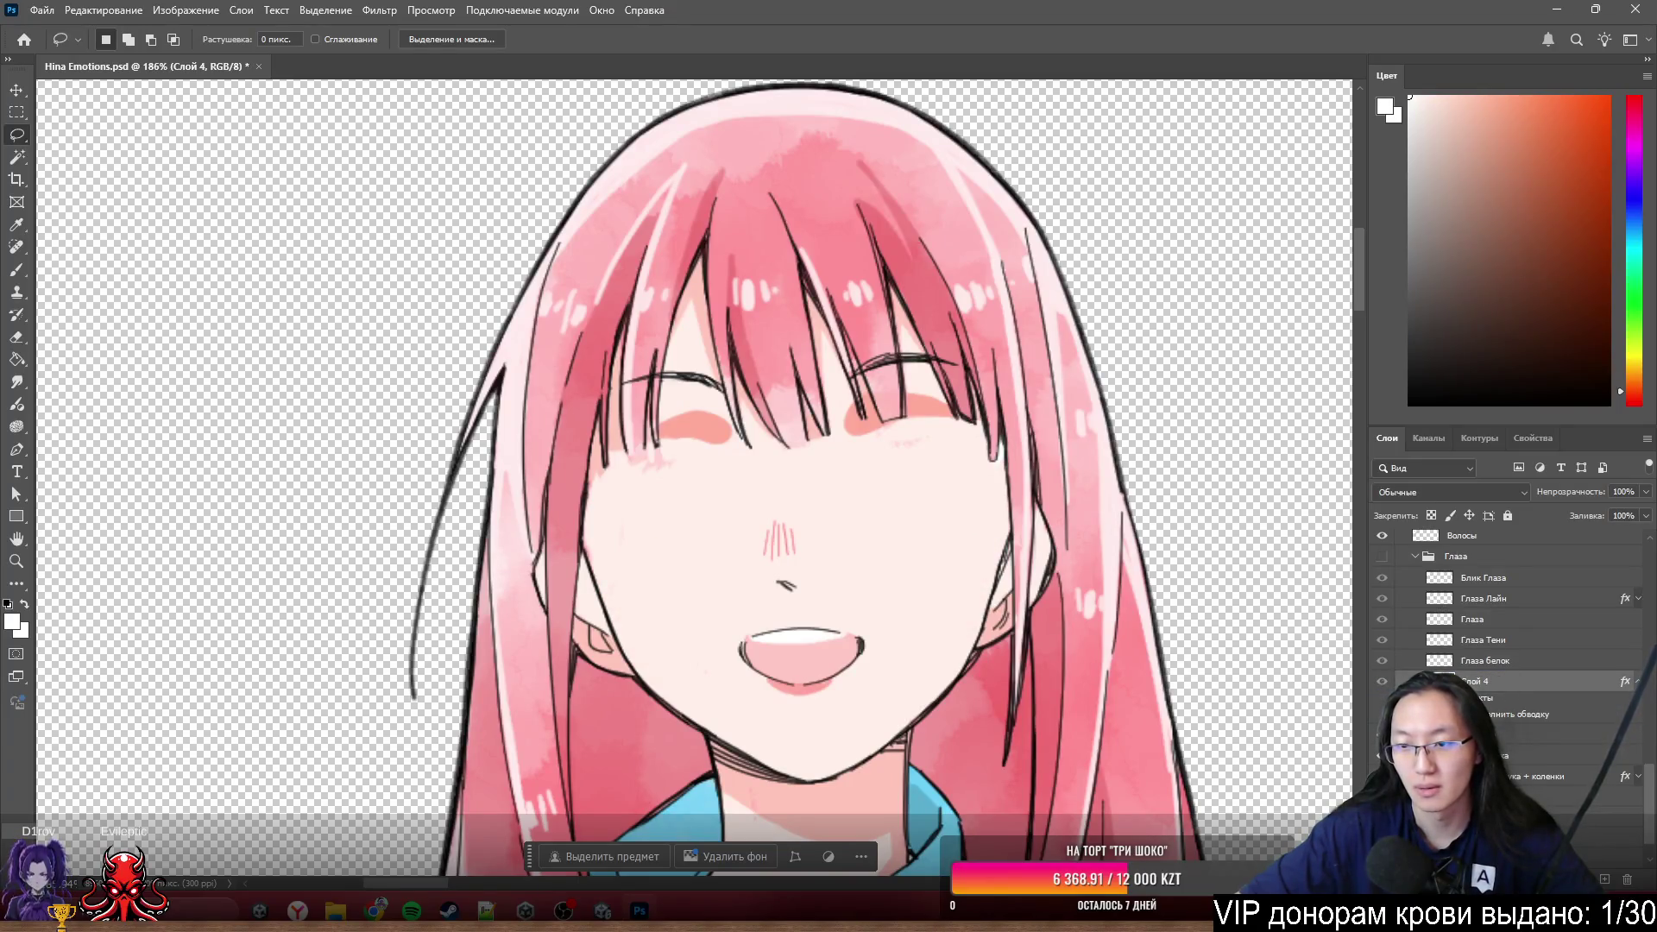
key("ctrl+z")
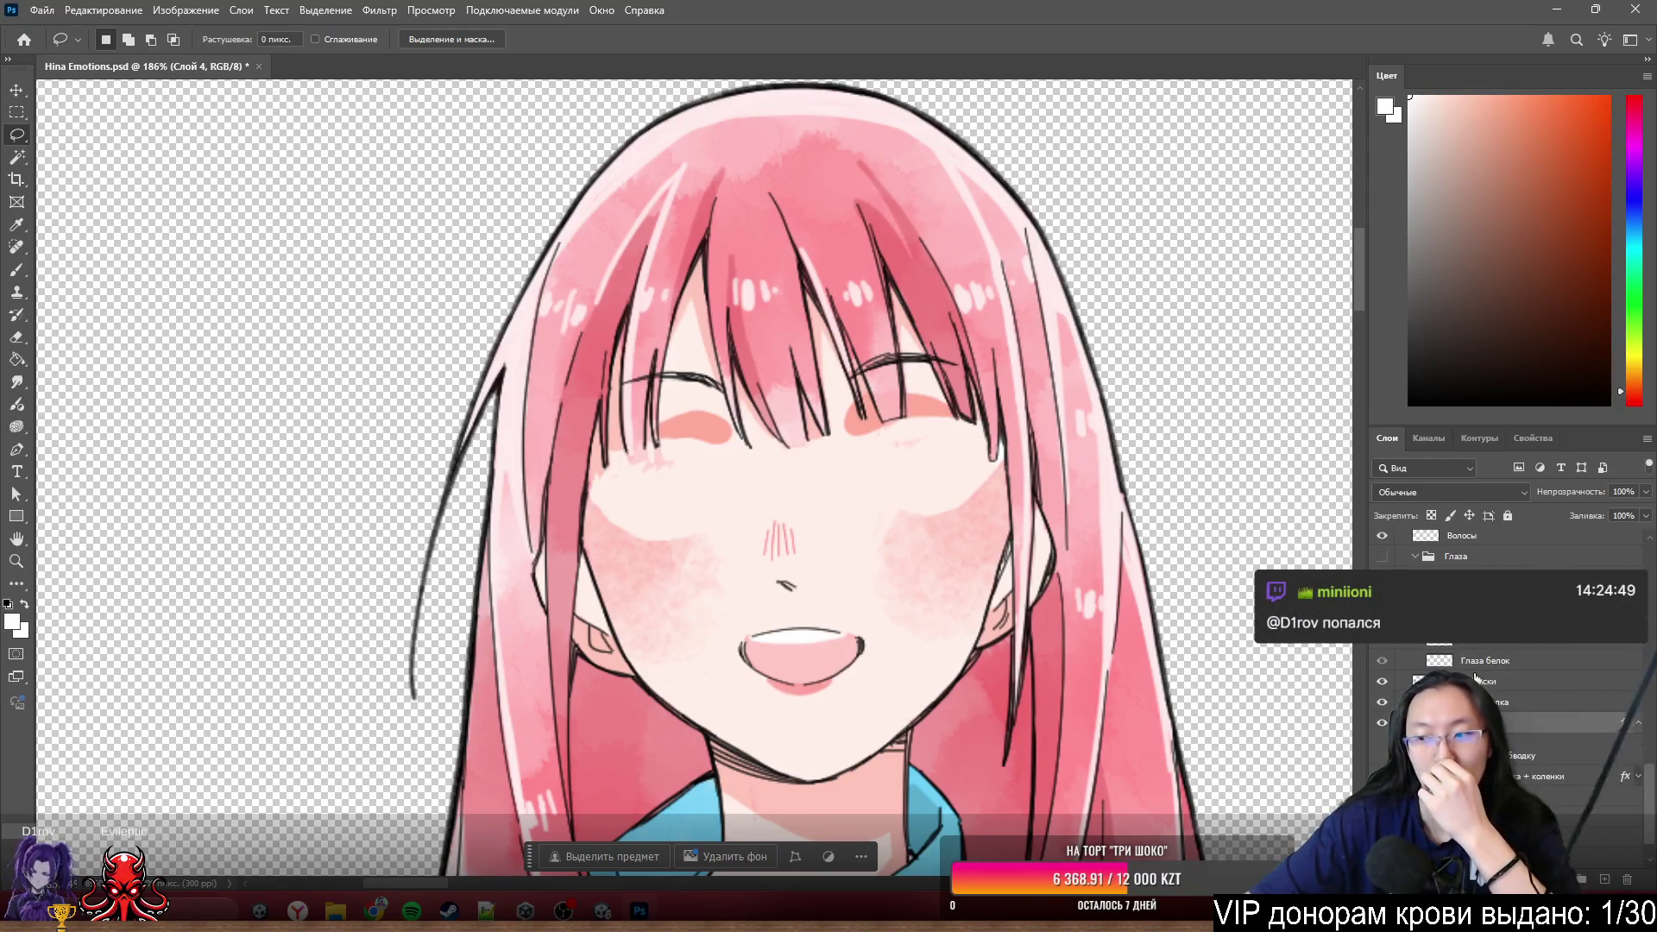
scroll(959, 554, "down", 2)
scroll(1001, 486, "down", 1)
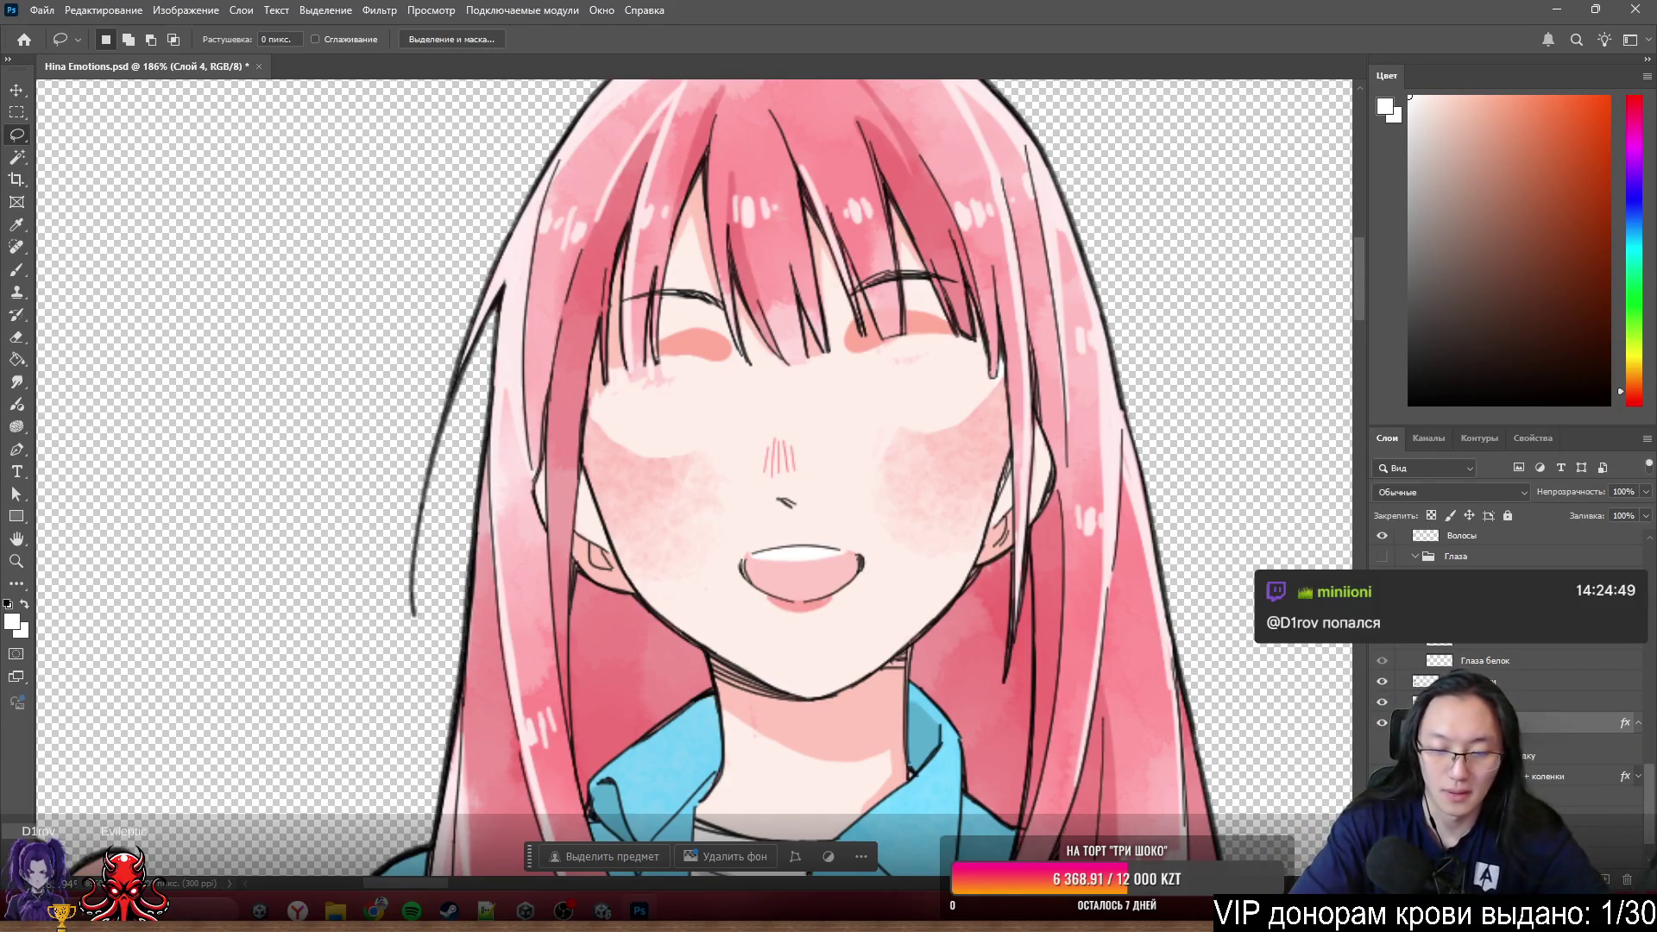
key("alt+bracketleft")
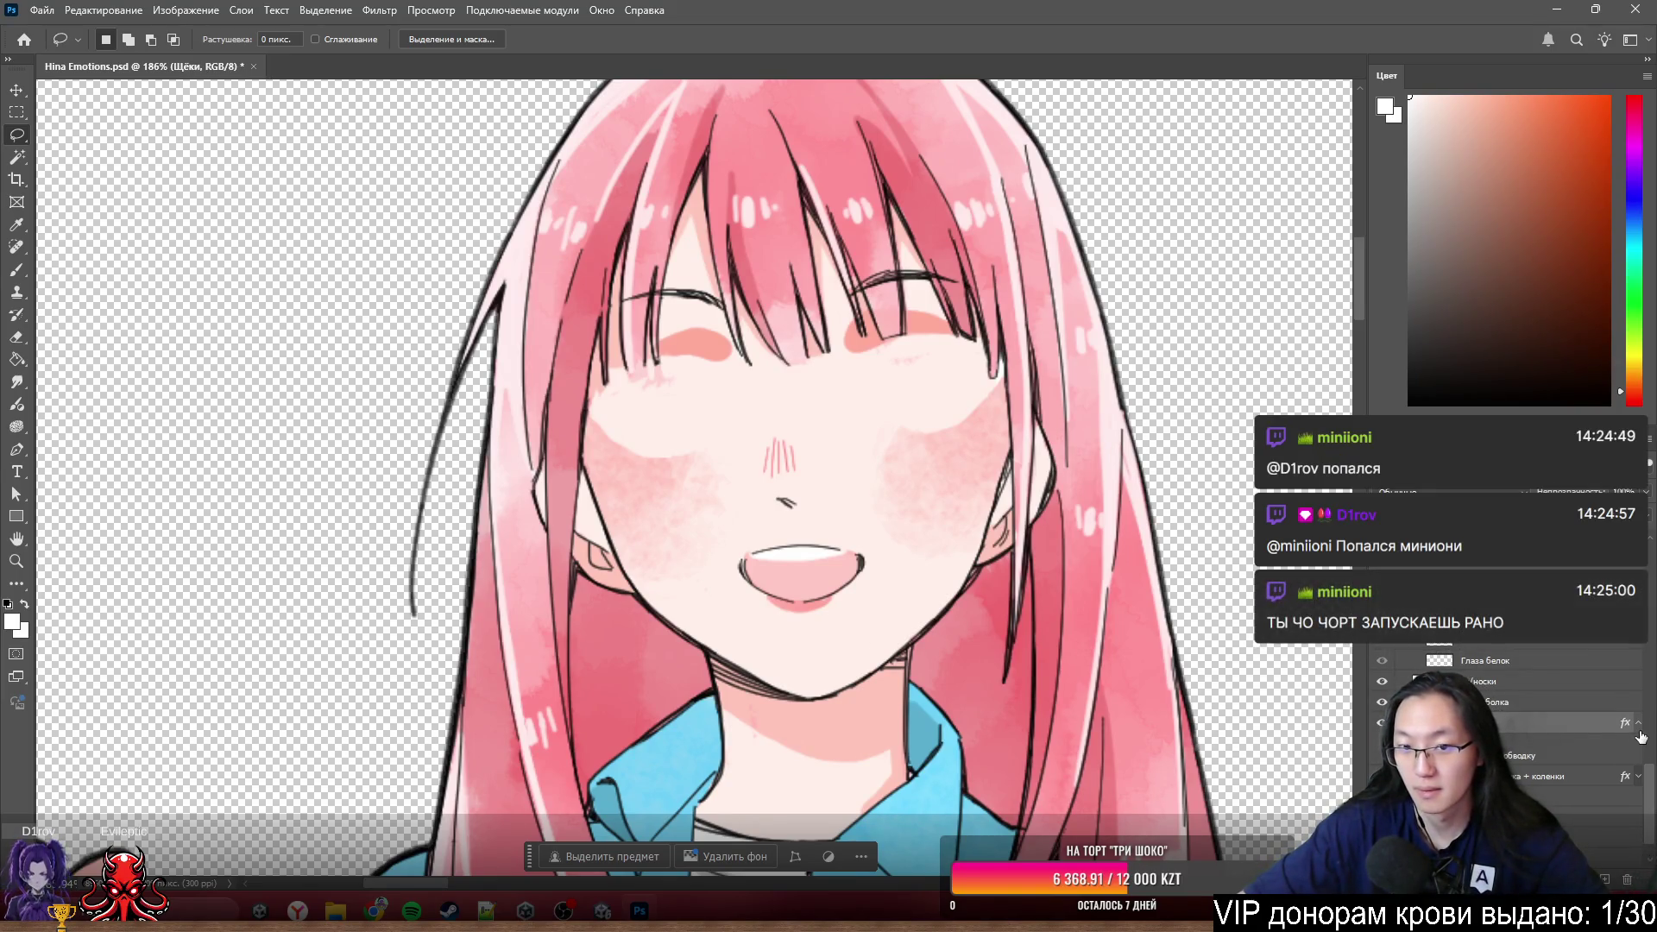
left_click_drag(1489, 721, 1486, 677)
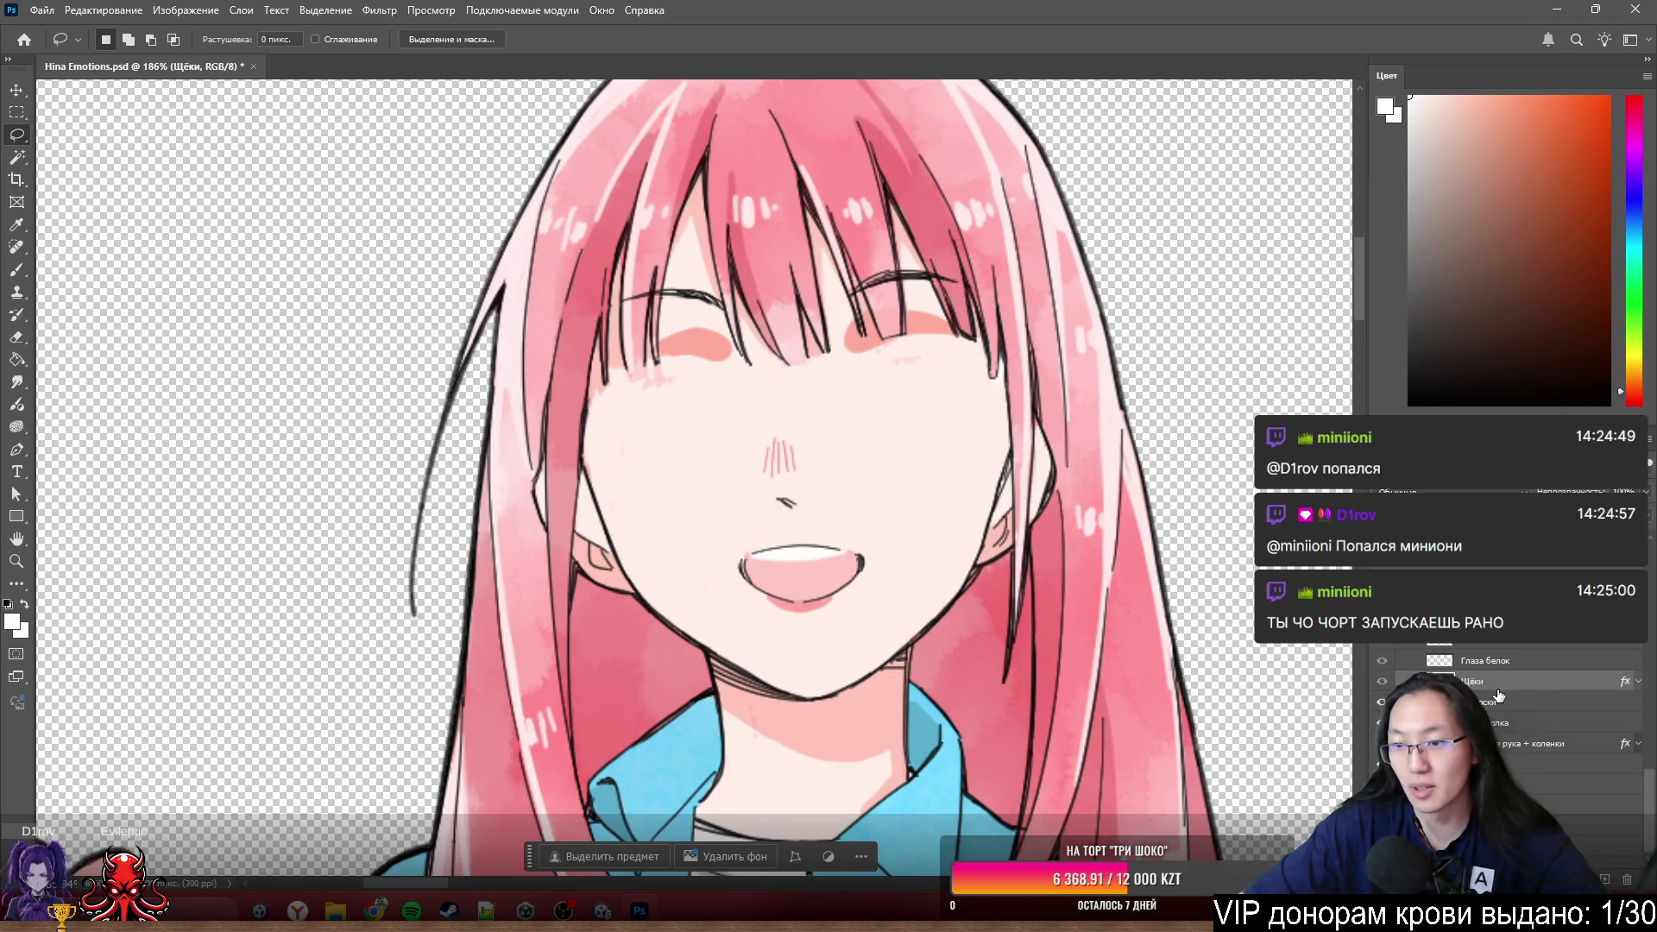
- Toggle the eye group to compare and settle on the open red eyes
key("ctrl+z")
scroll(1502, 699, "down", 1)
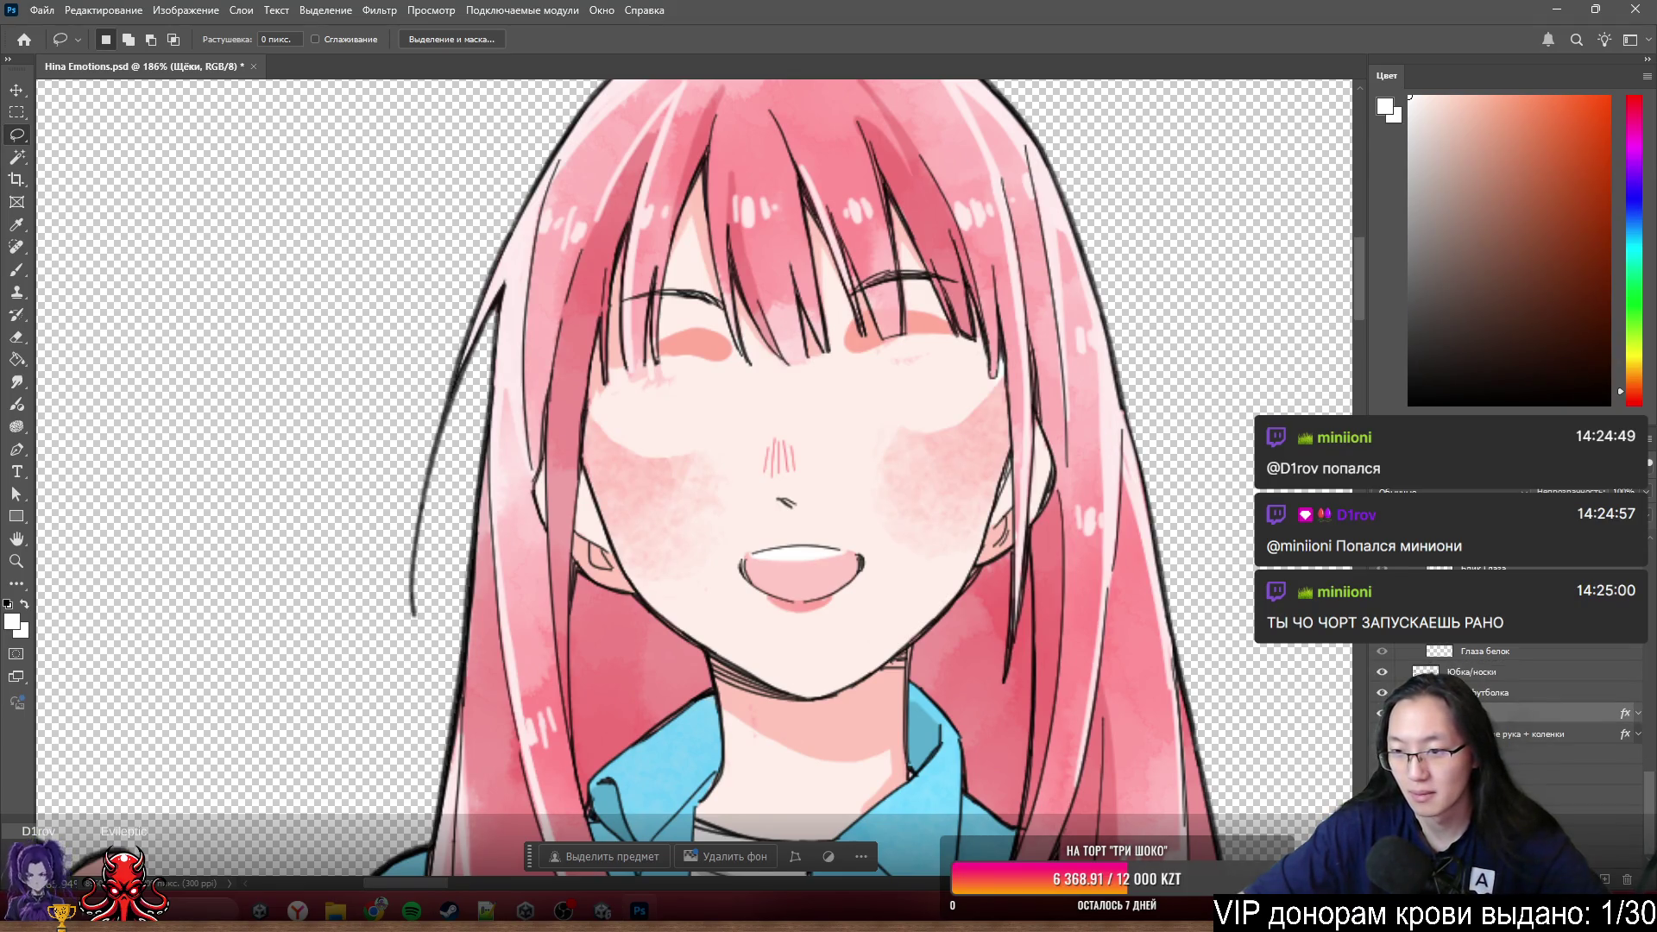
left_click(1426, 713, "ctrl")
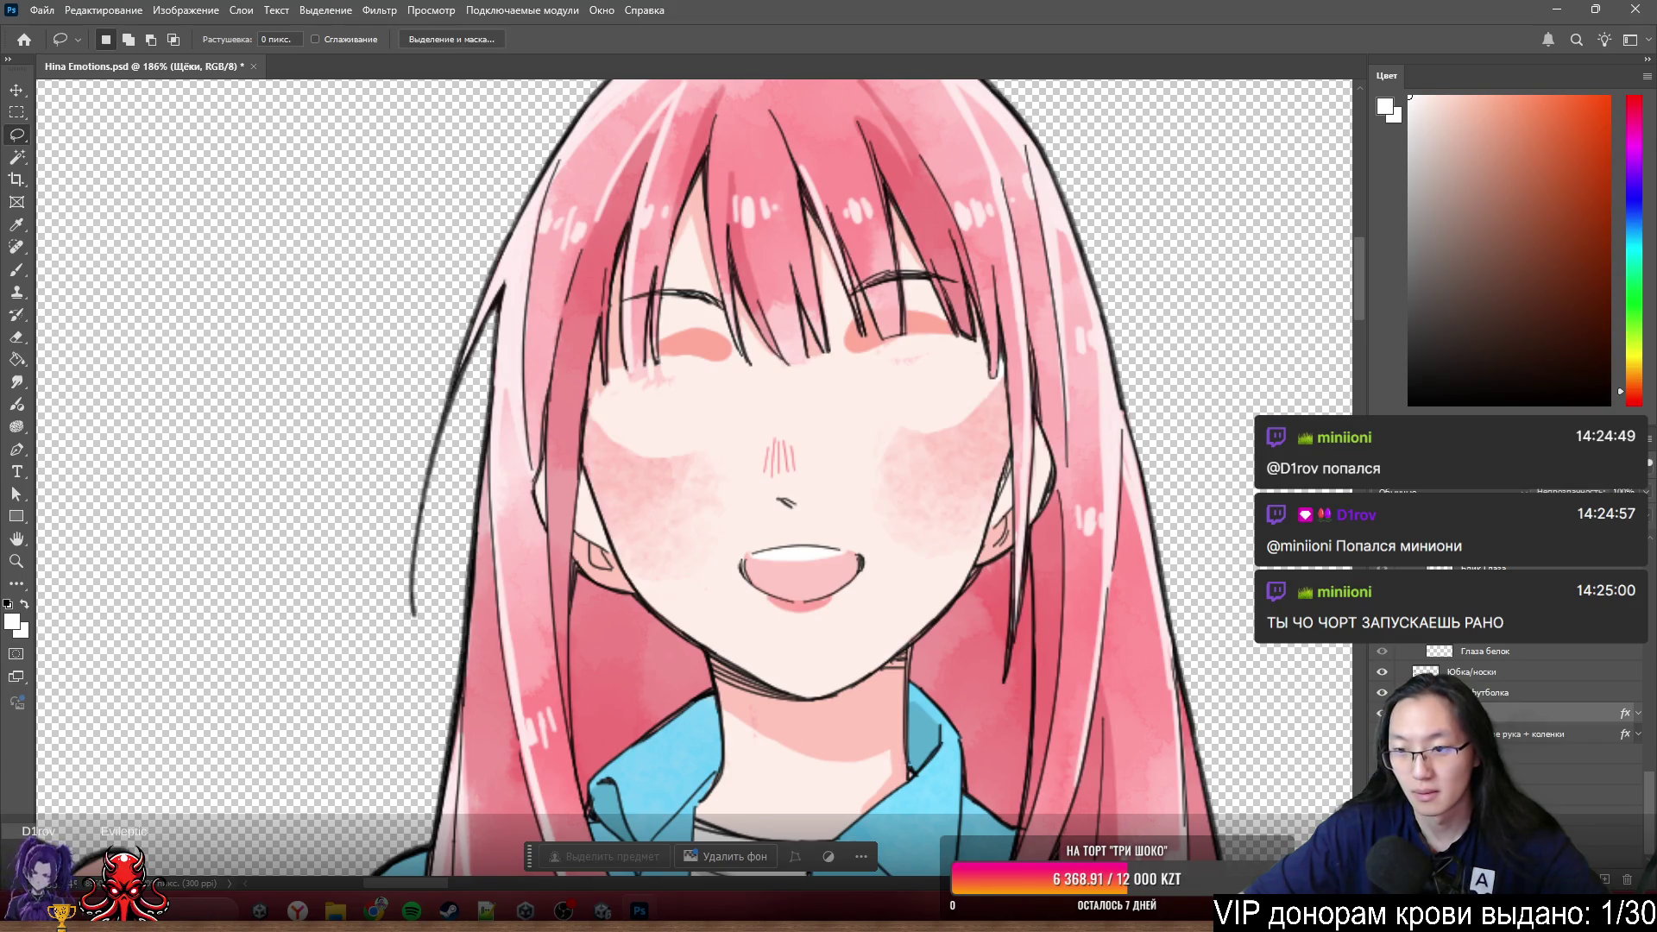
left_click_drag(1426, 713, 1425, 675)
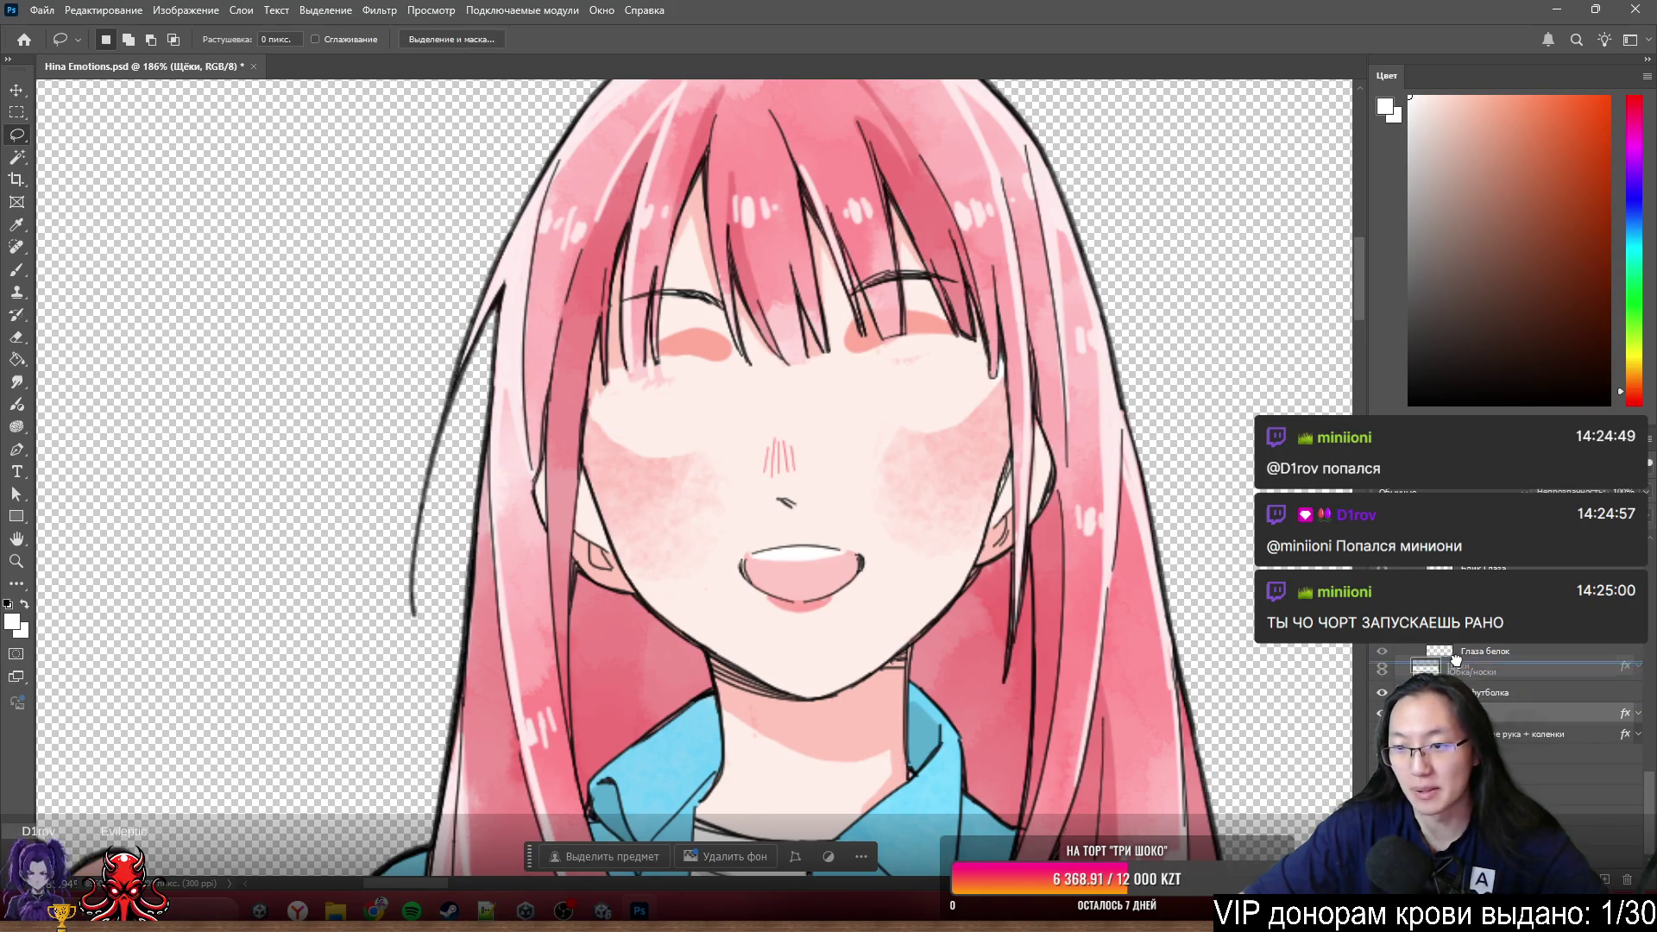
left_click(1381, 713)
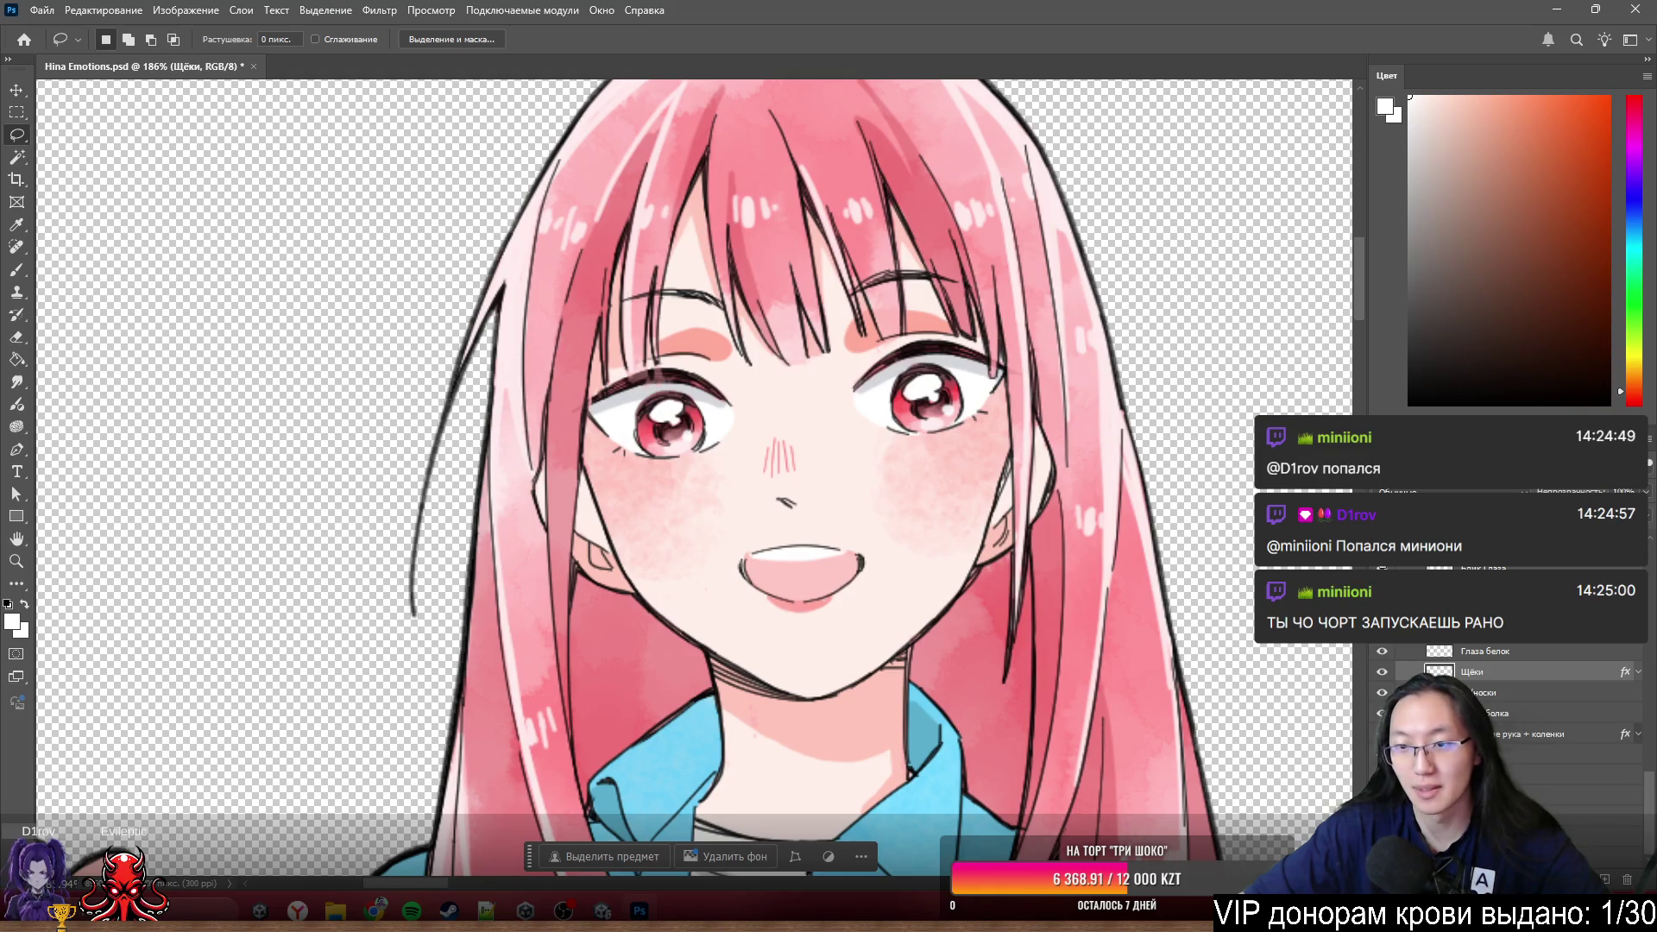
left_click(1381, 713)
left_click(1382, 713)
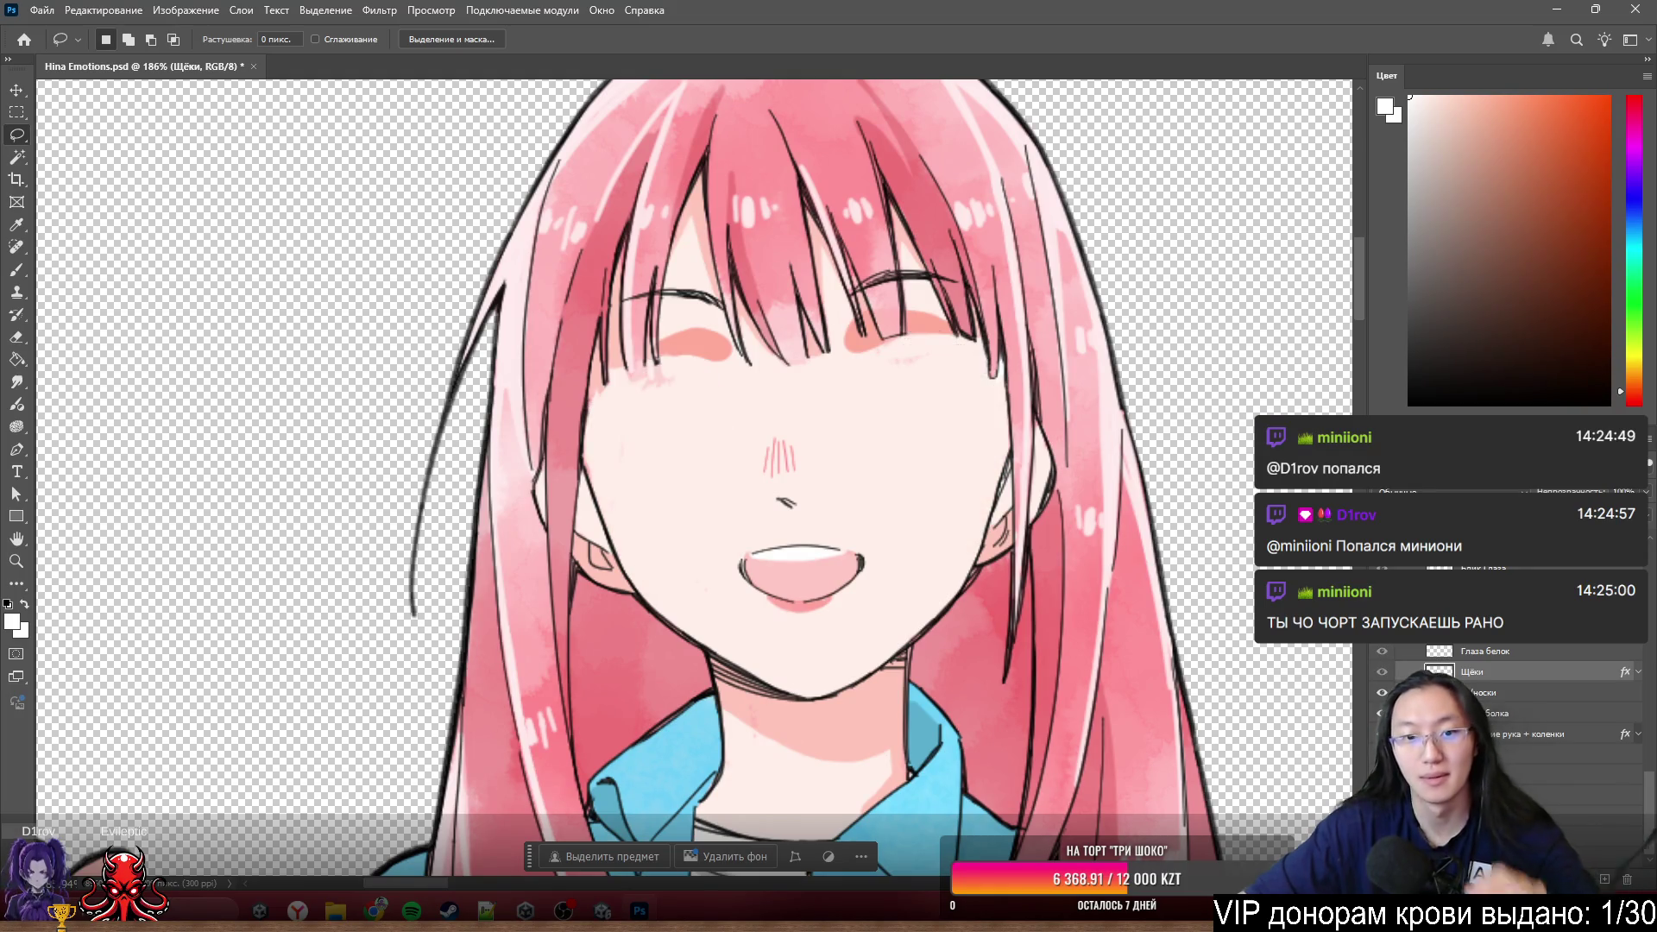
left_click(1381, 714)
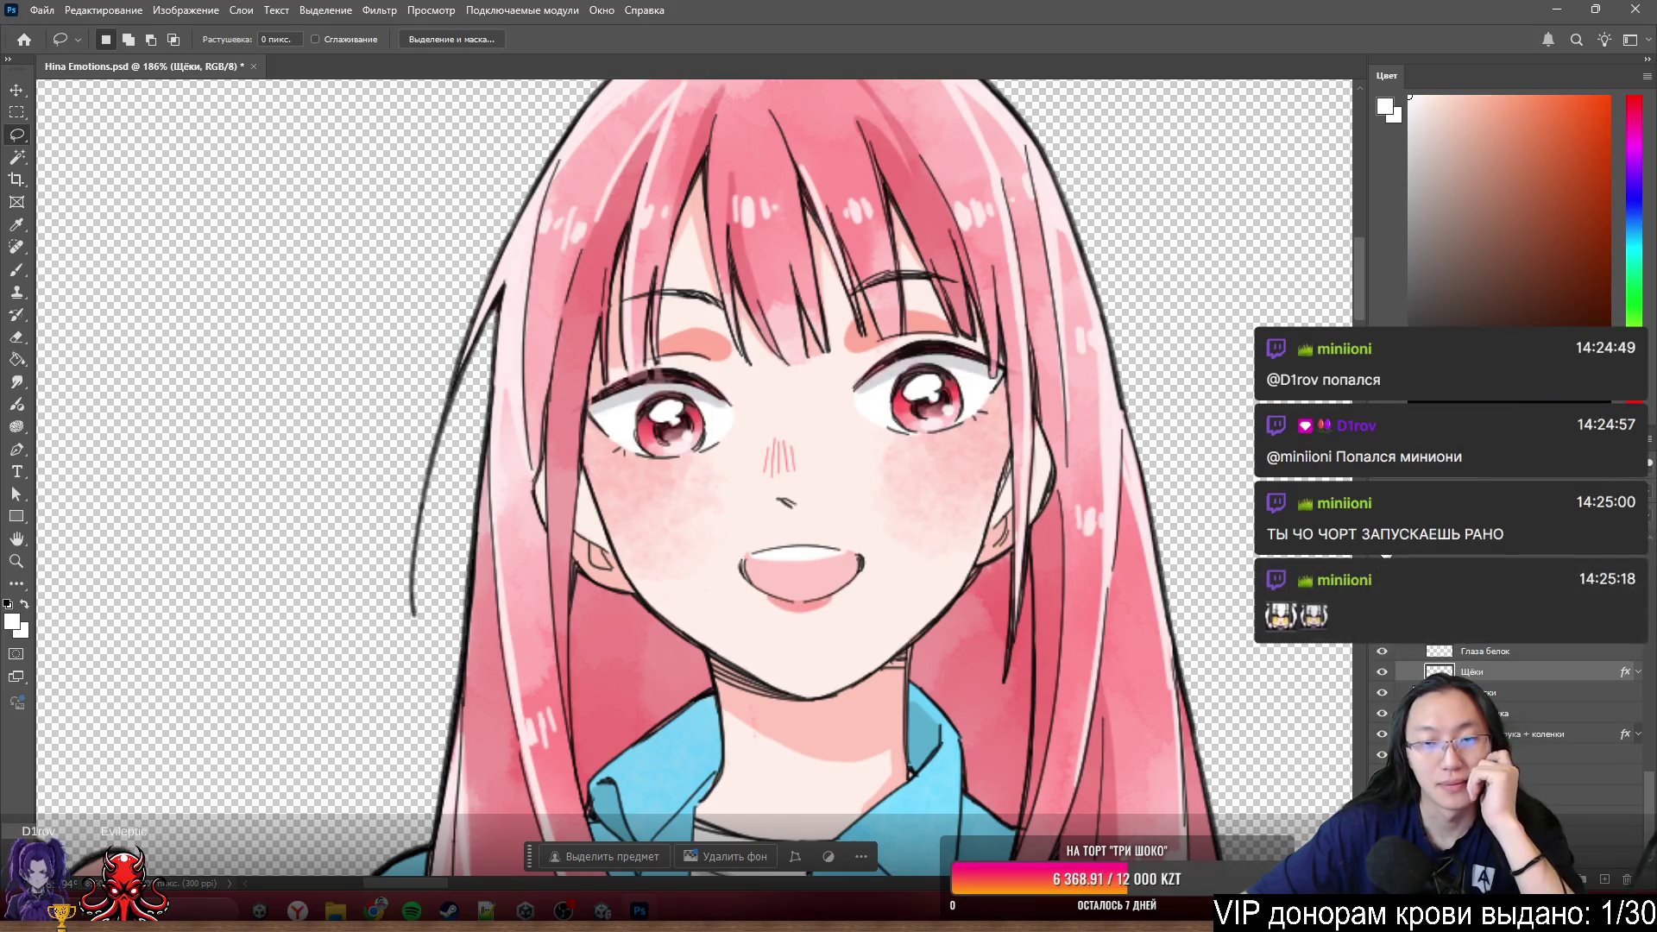
- Make Слой 3 the Брови layer and move it up just below Щёки
left_click(1382, 713)
left_click(1382, 714)
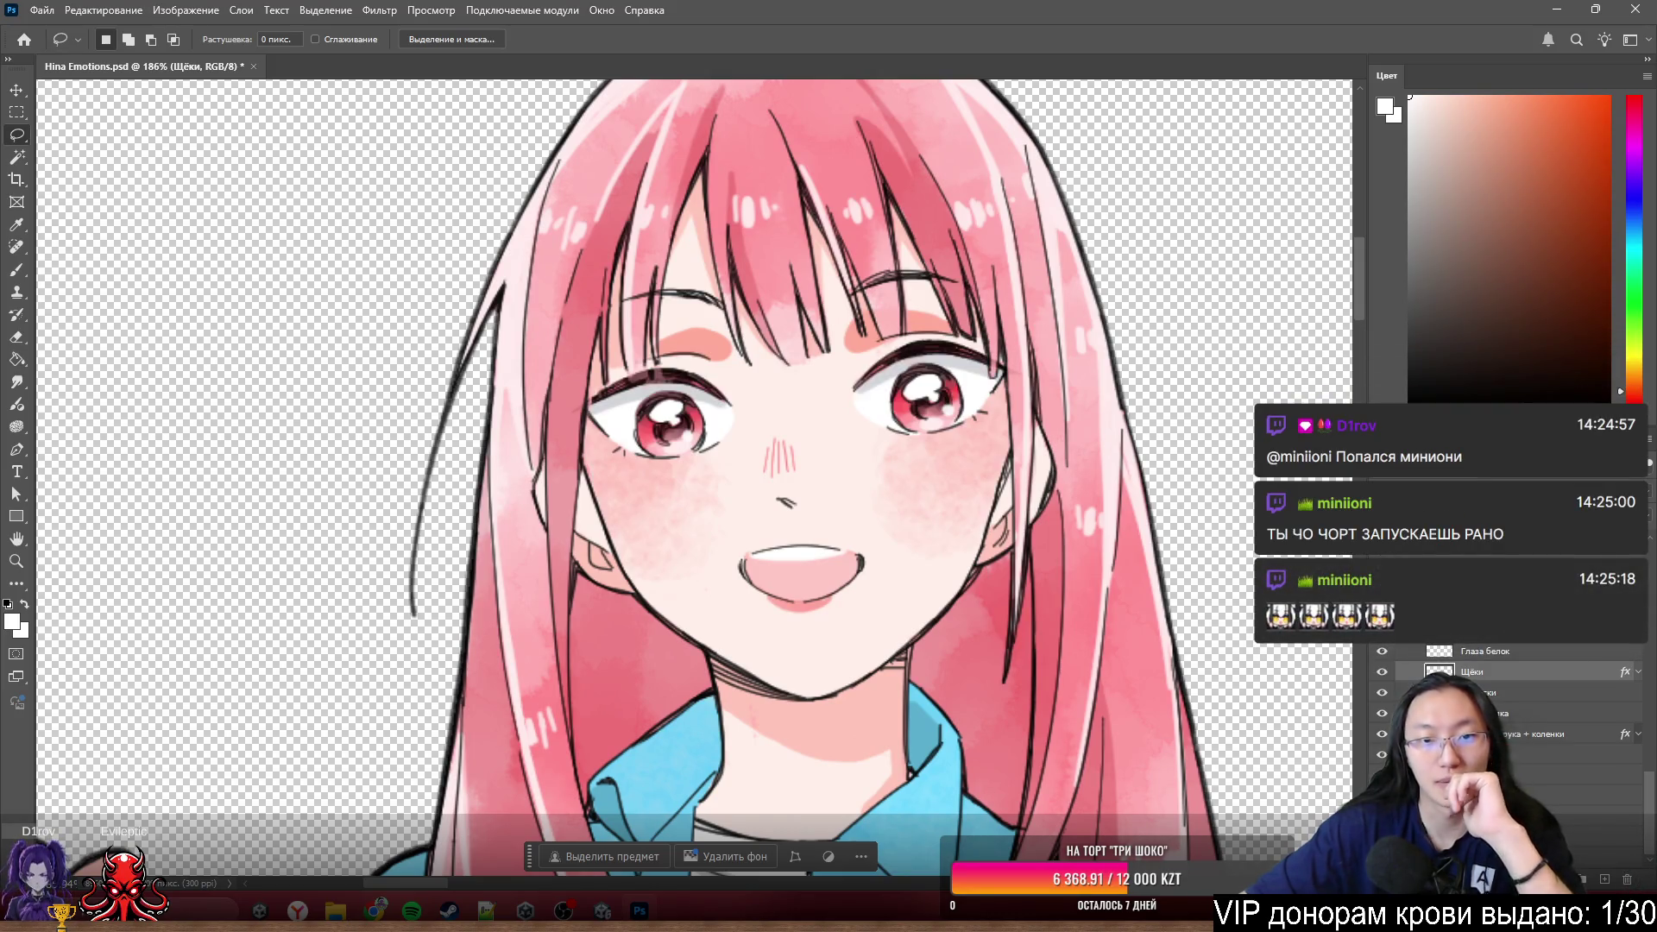
left_click(717, 352, "ctrl")
left_click_drag(1489, 761, 1485, 696)
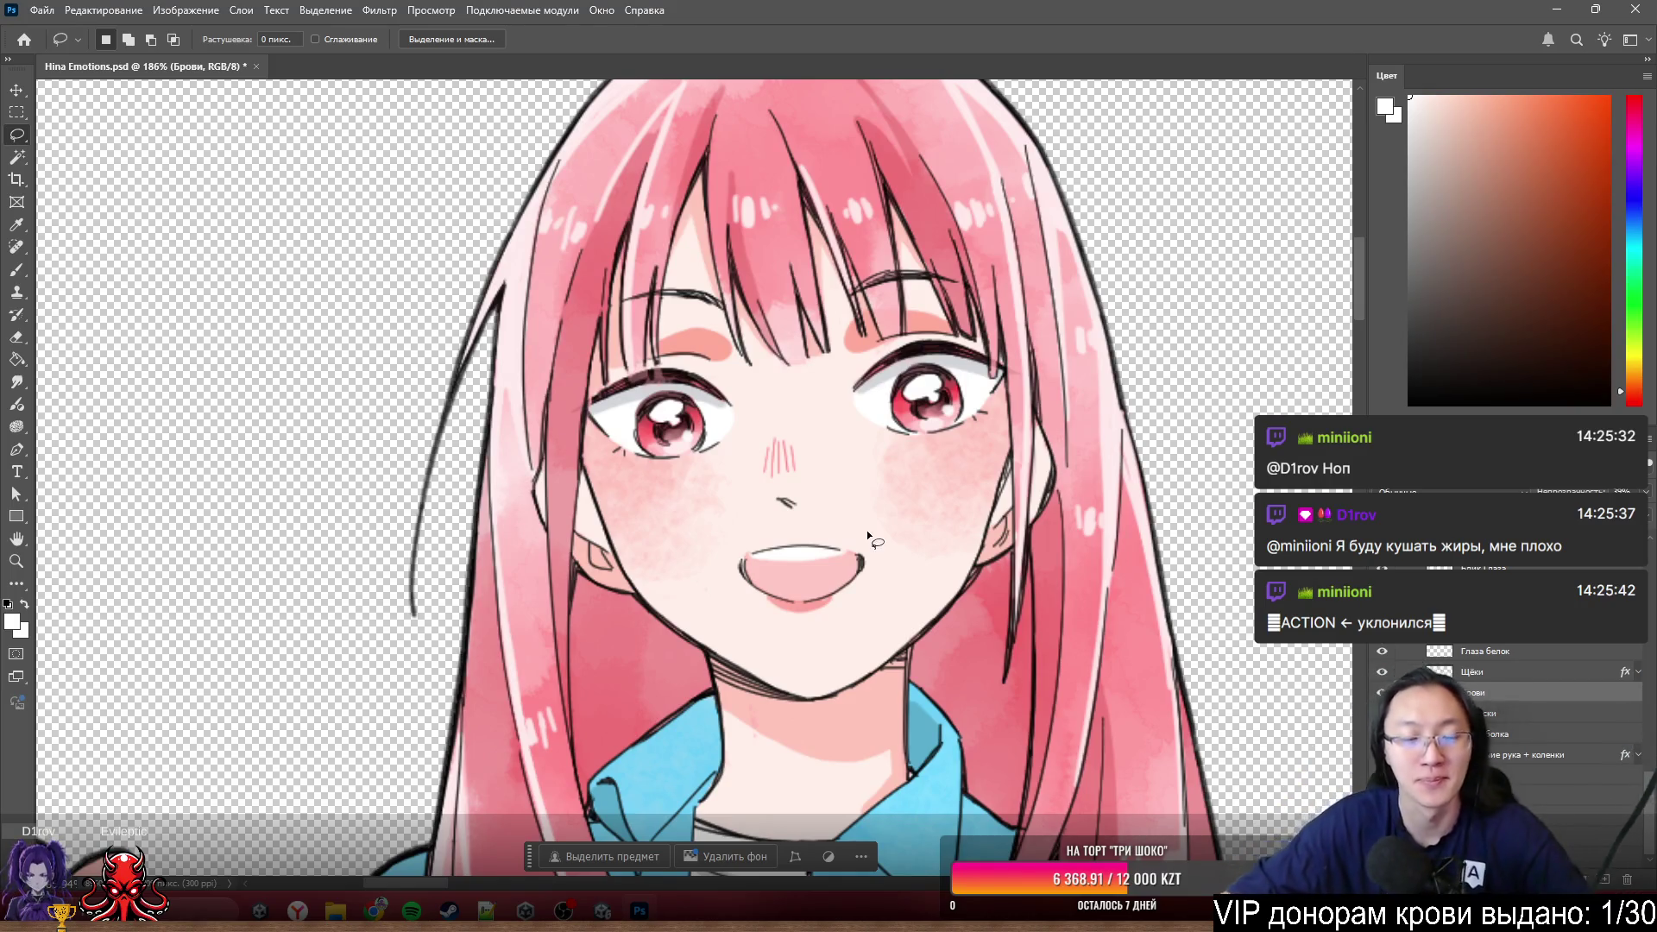
scroll(792, 348, "up", 2, "alt")
scroll(793, 348, "up", 2, "alt")
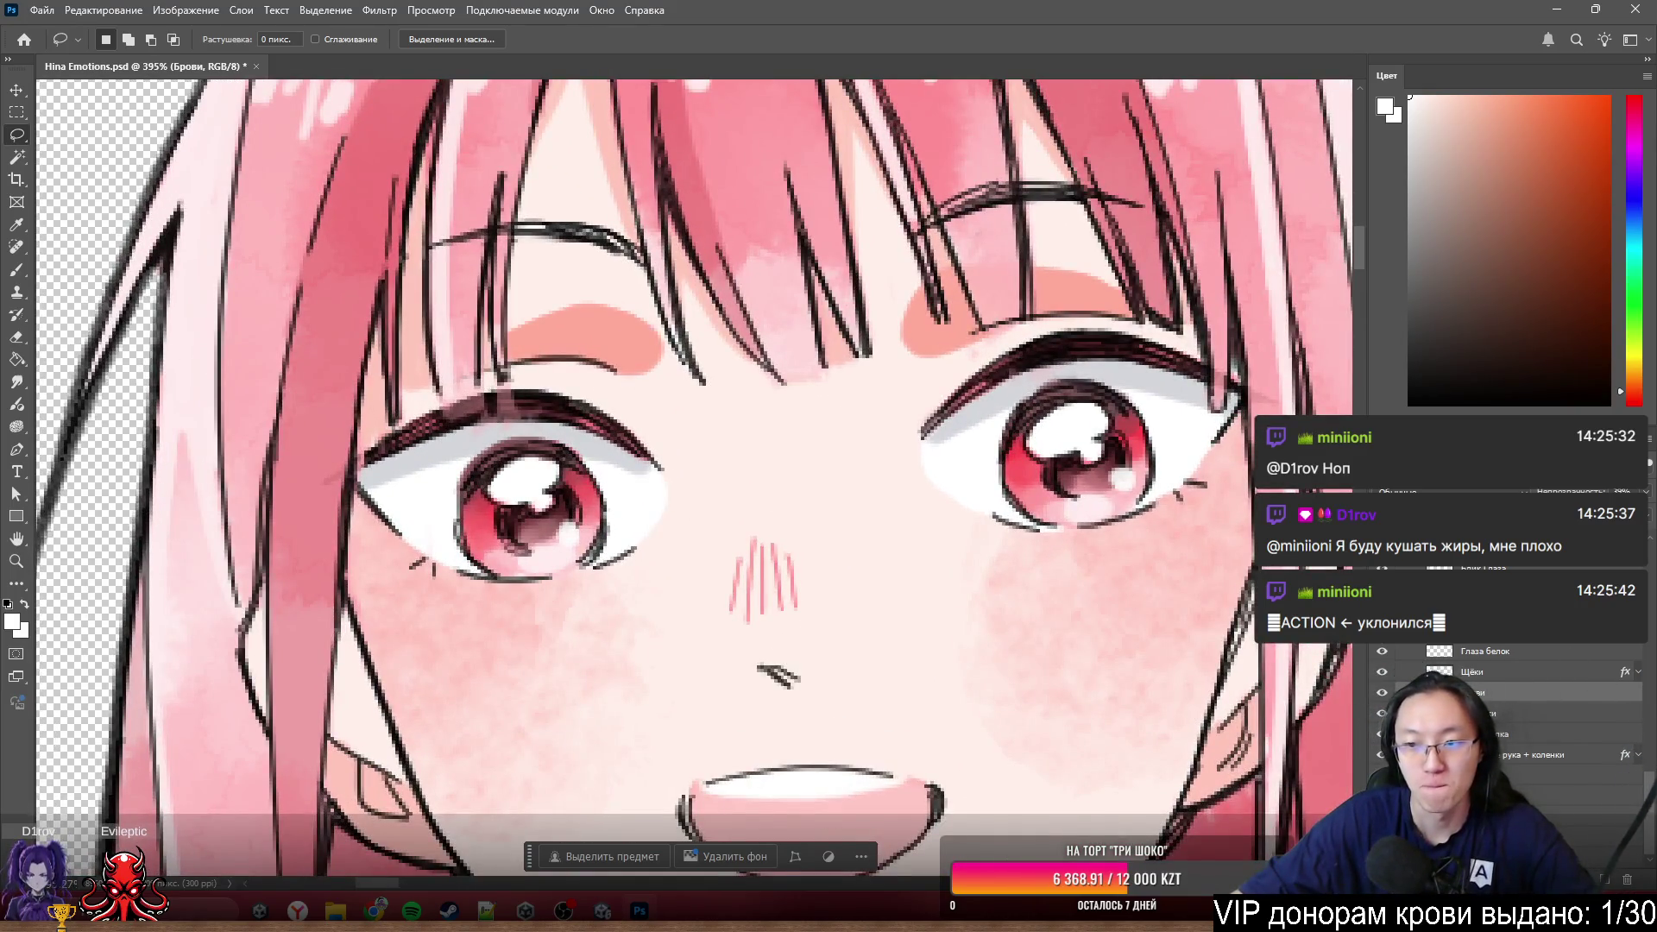
- Hide the open-eye layers, solo the Тени shadow layer and switch to the Eraser
left_click(1382, 589)
left_click(1382, 590)
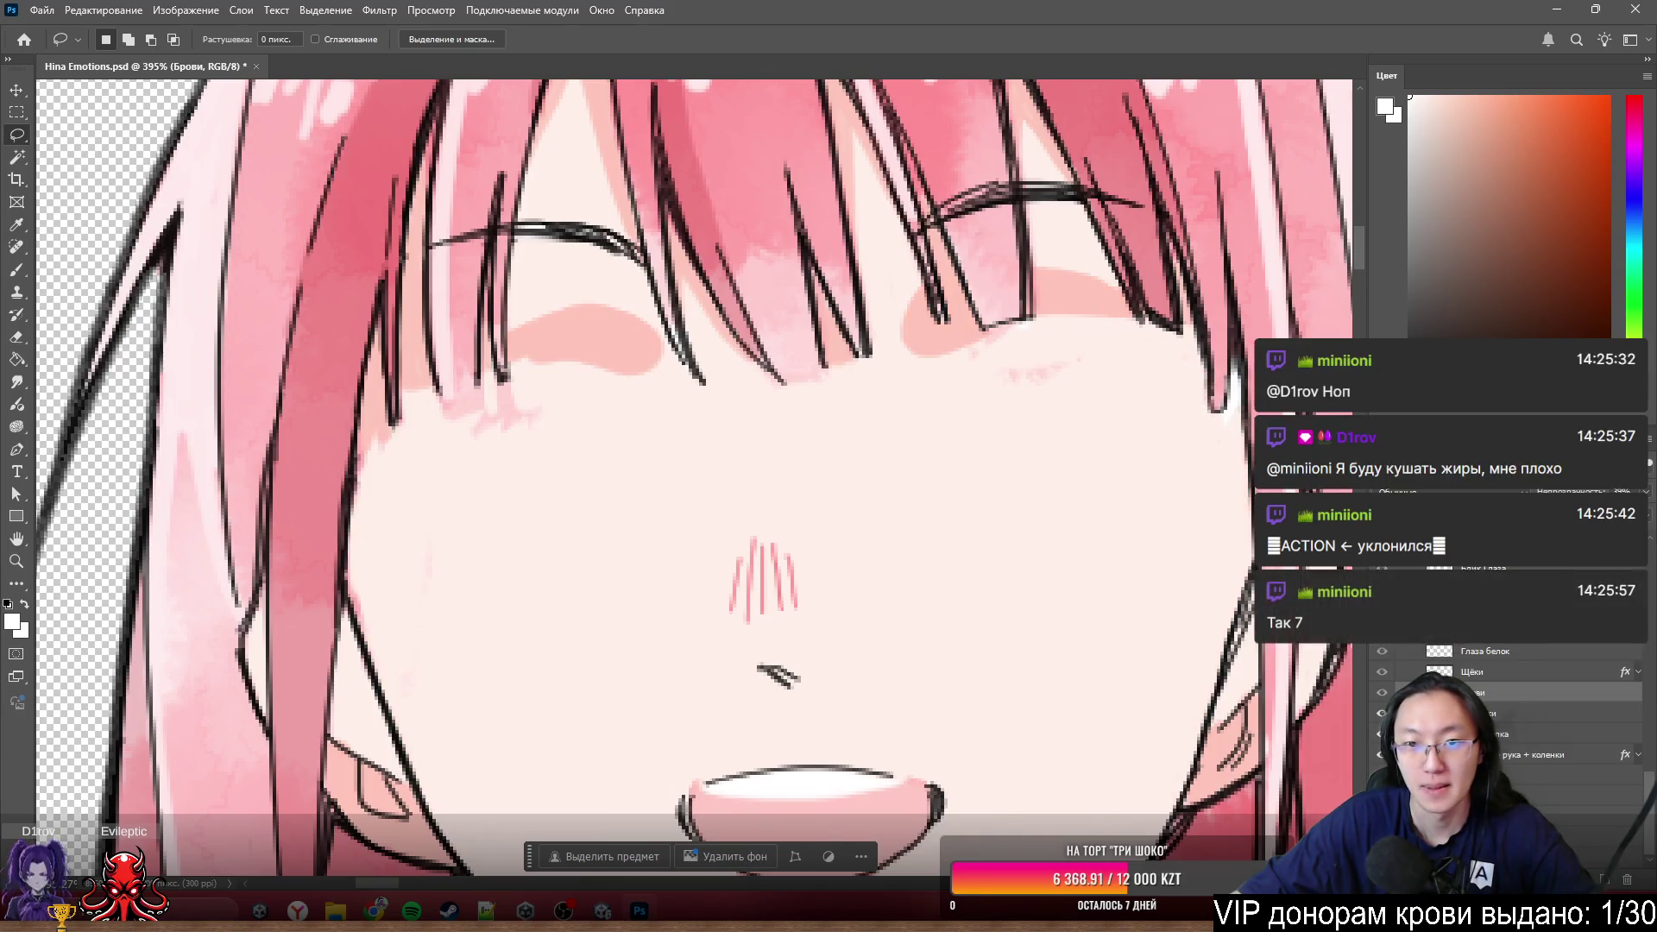
left_click(1382, 590)
scroll(795, 388, "up", 1, "alt")
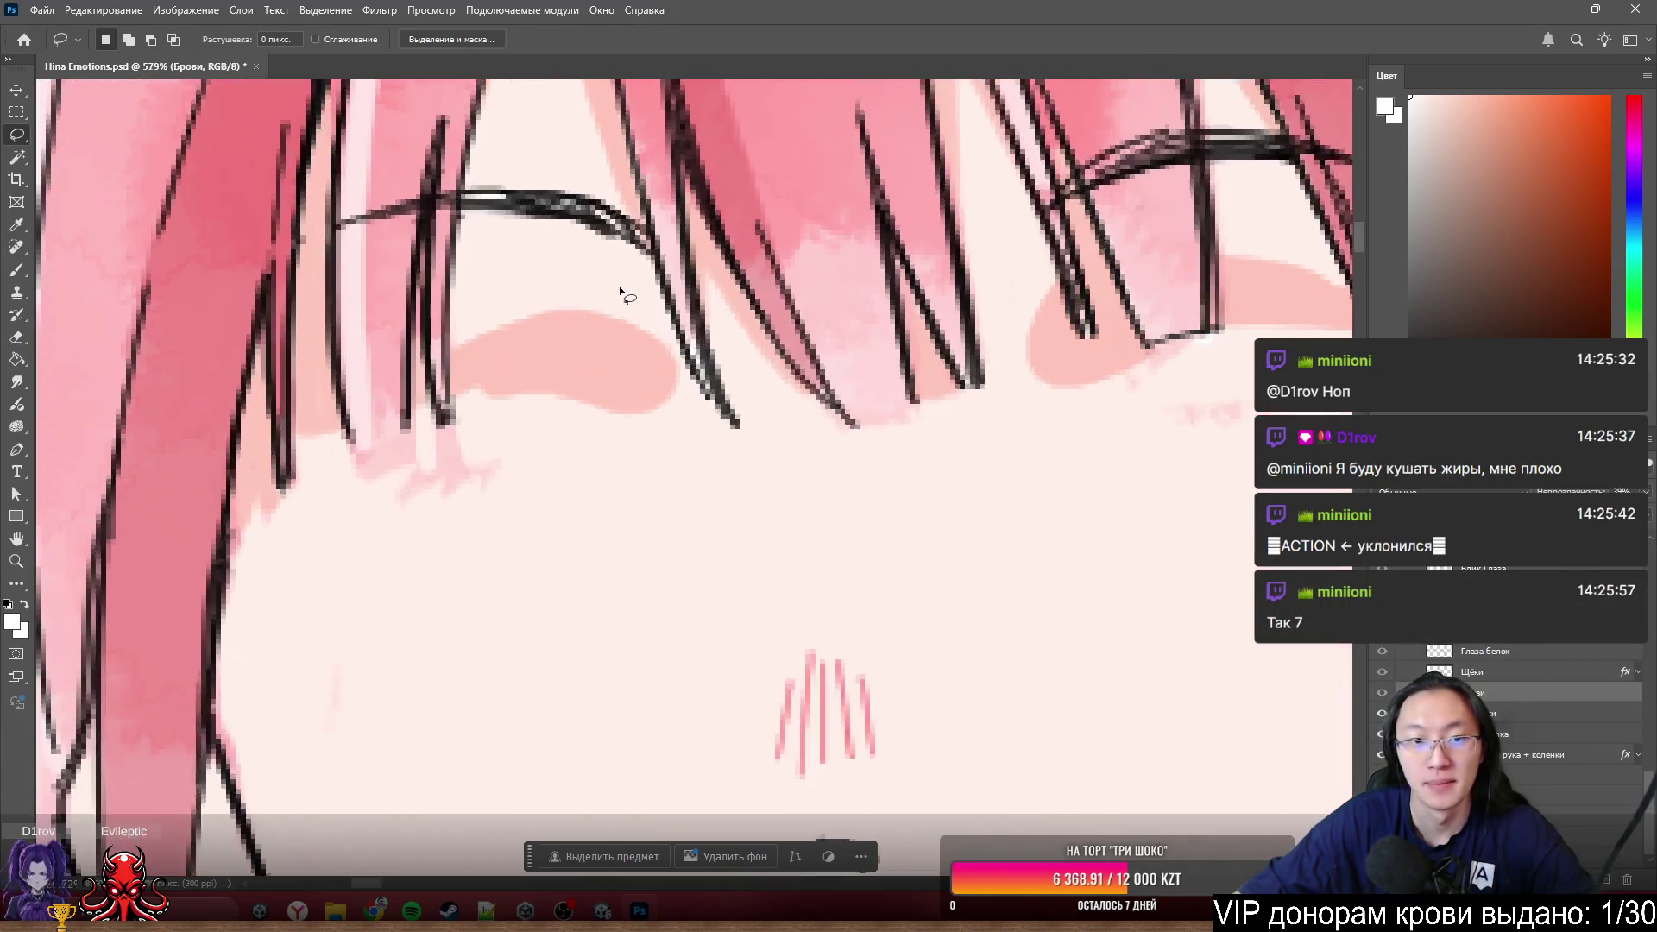
scroll(651, 383, "down", 2, "alt")
left_click(650, 384, "ctrl")
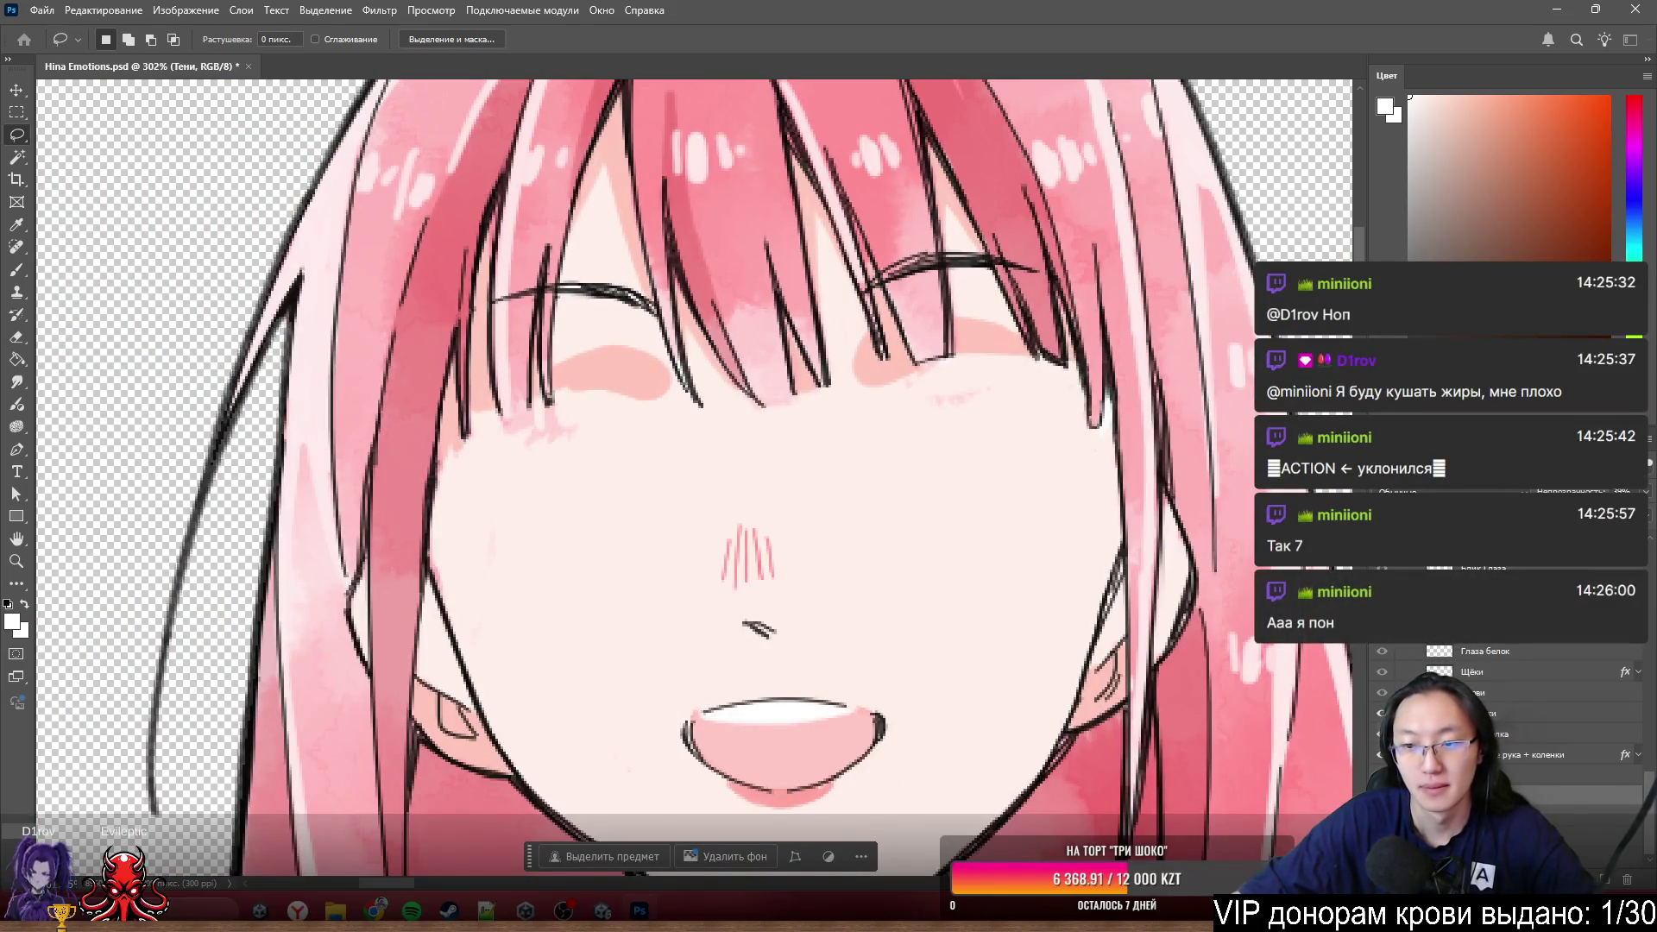
key("alt")
scroll(669, 449, "up", 2, "alt")
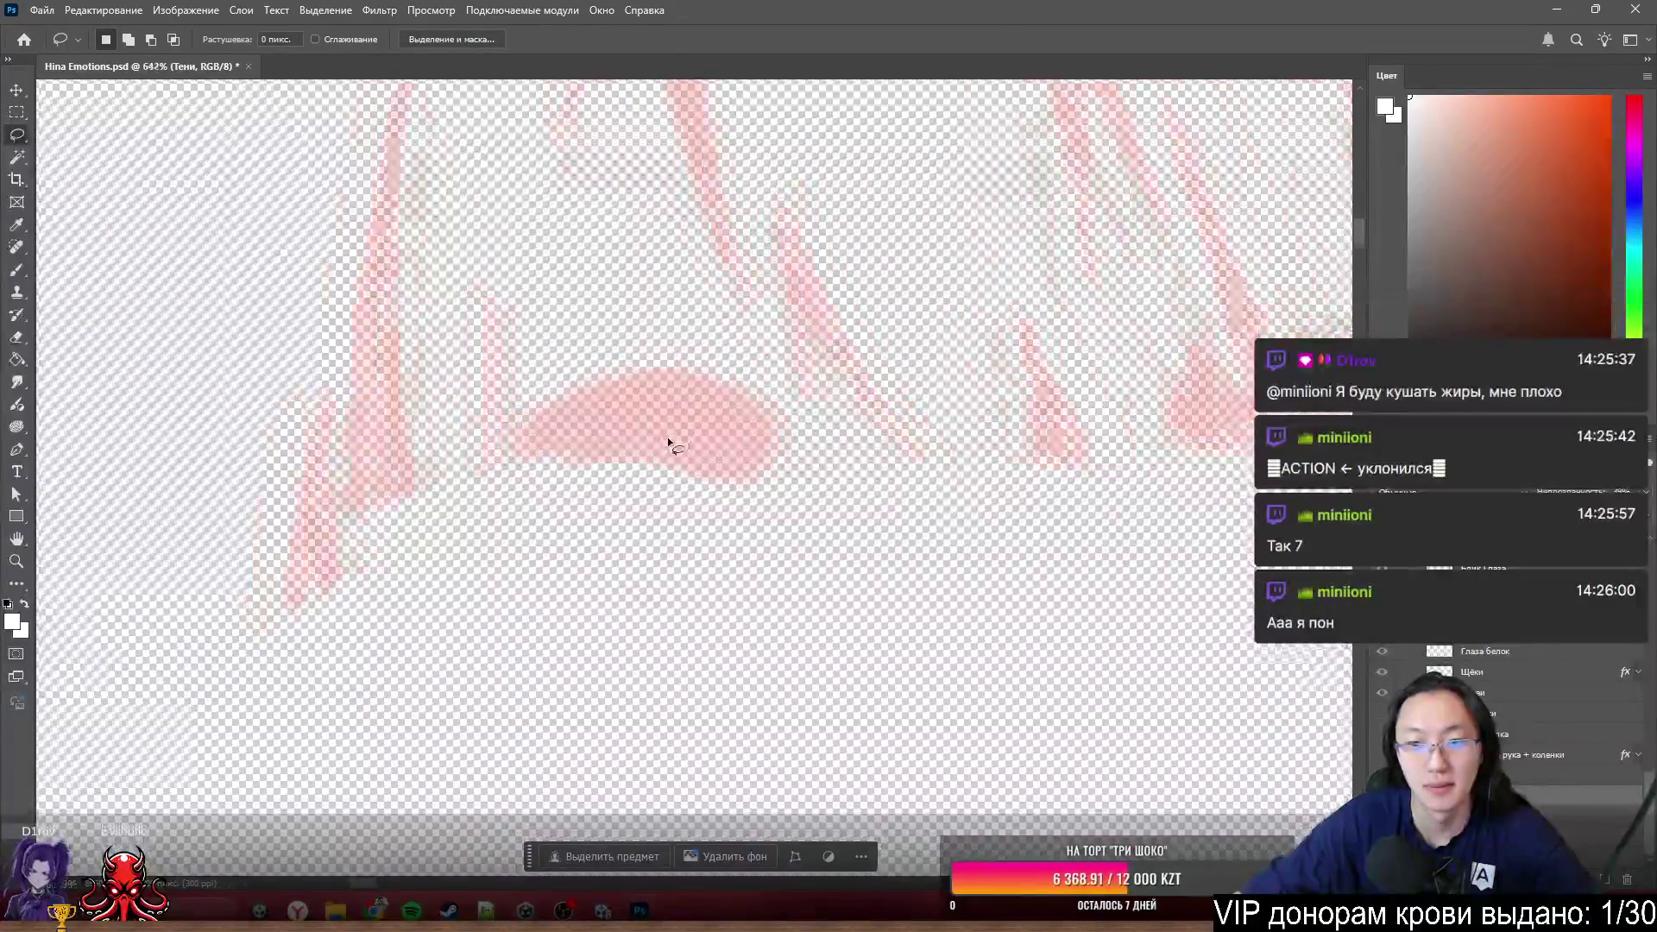
scroll(677, 396, "up", 3)
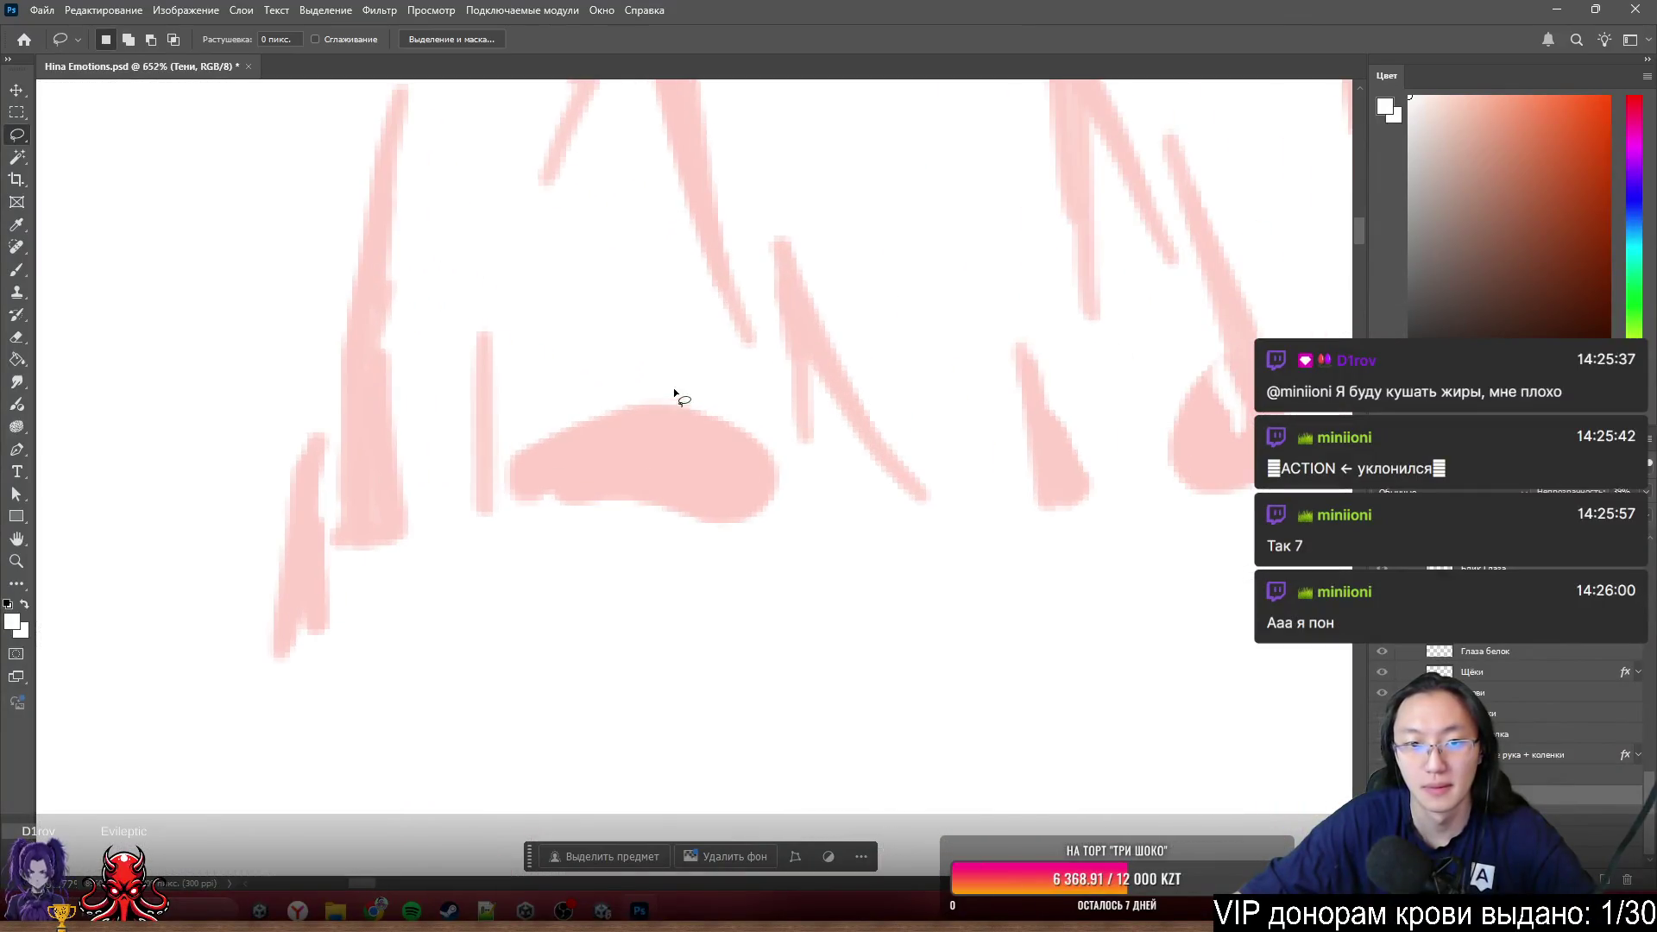
key("e")
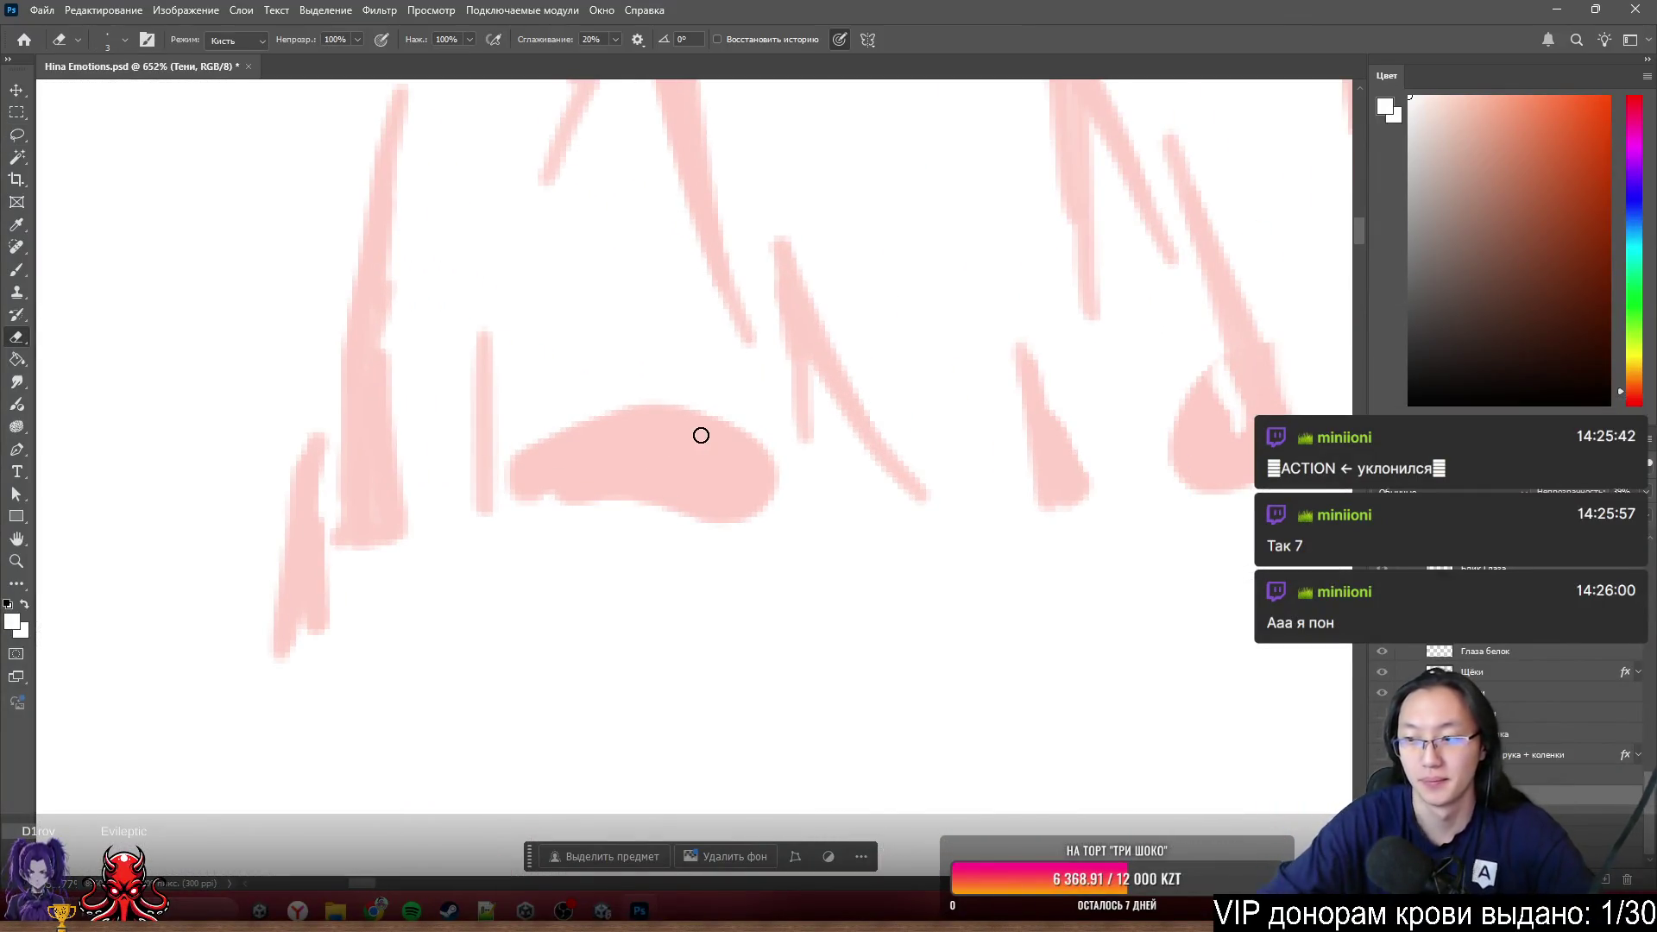
- Erase the pink shadow blob and the lower part of the right pink stroke with an enlarged eraser
mouse_move(666, 404)
left_mouse_down()
mouse_move(673, 545)
mouse_move(622, 381)
mouse_move(577, 448)
mouse_move(614, 440)
mouse_move(535, 491)
mouse_move(688, 563)
mouse_move(708, 454)
mouse_move(782, 521)
left_mouse_up()
key("bracketright")
key("bracketright")
key("bracketright")
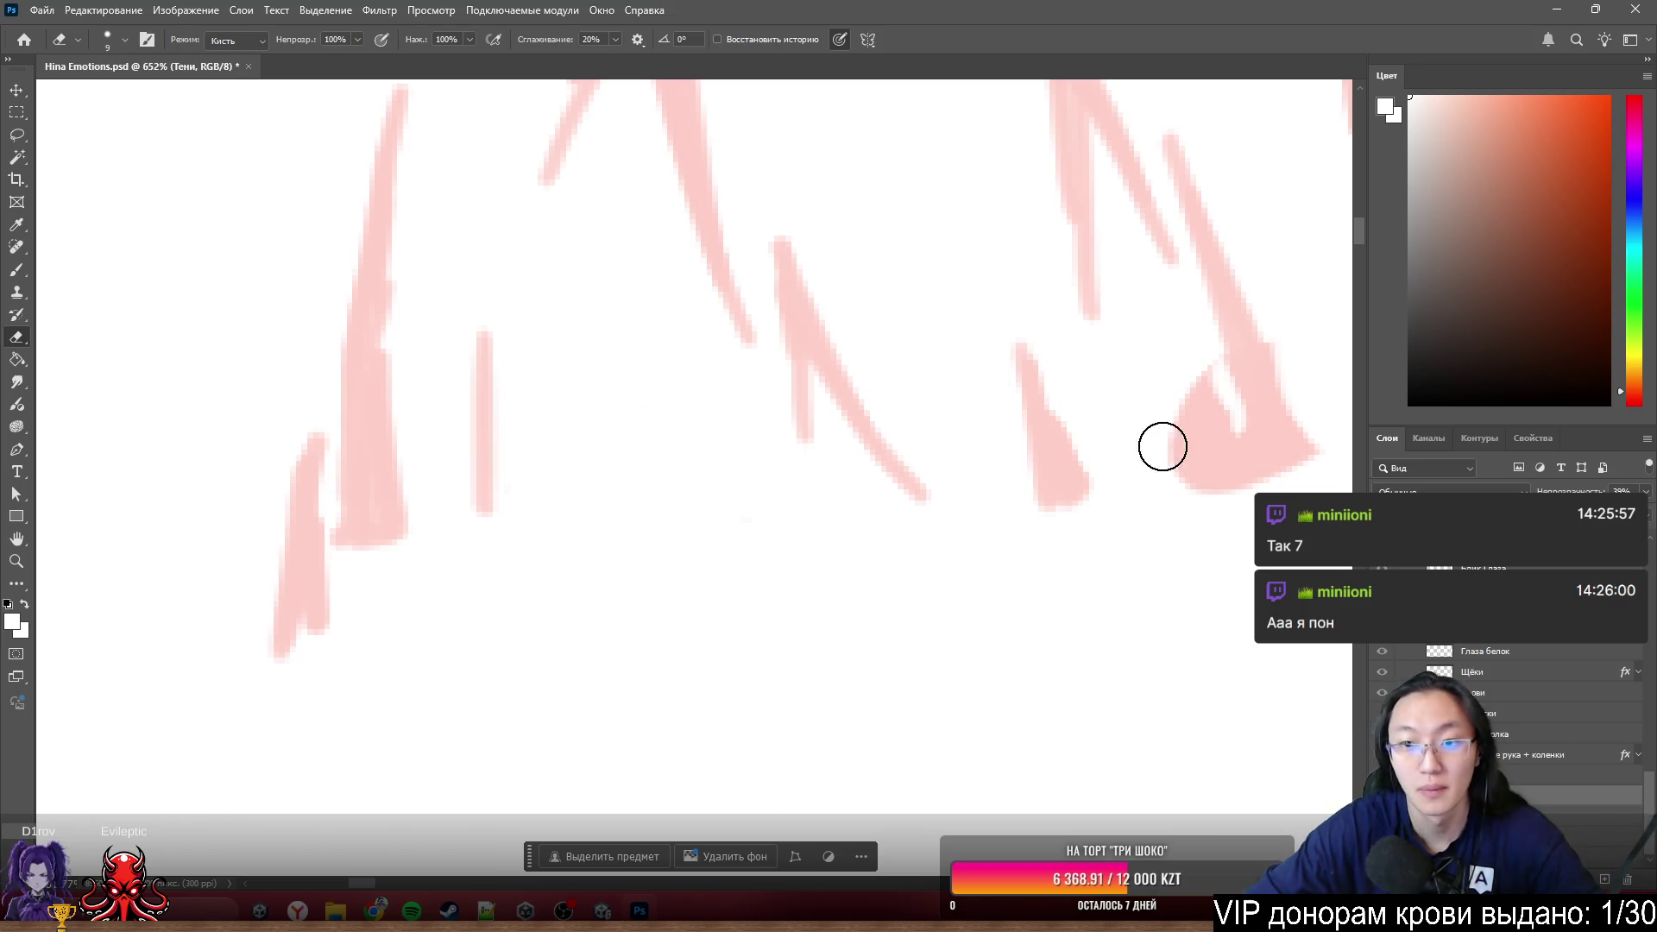
left_click_drag(1203, 481, 1201, 374)
left_click_drag(1228, 428, 1265, 478)
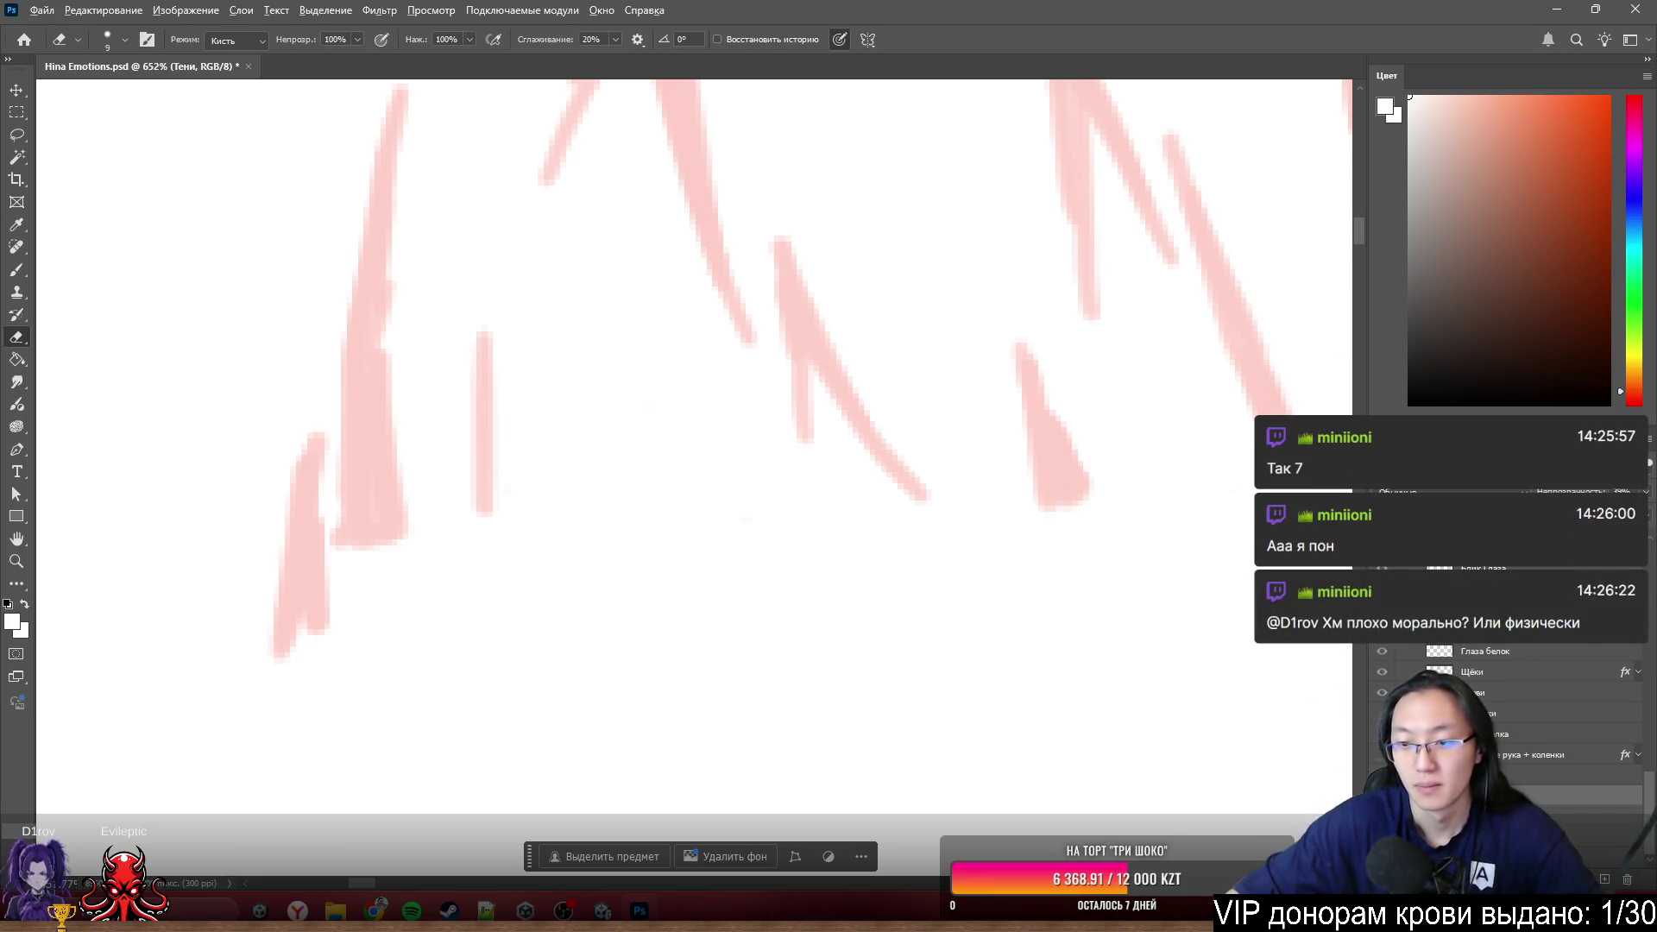
- Toggle the white background off and on, then make all artwork layers visible again
left_click(1382, 795)
left_click(1382, 795)
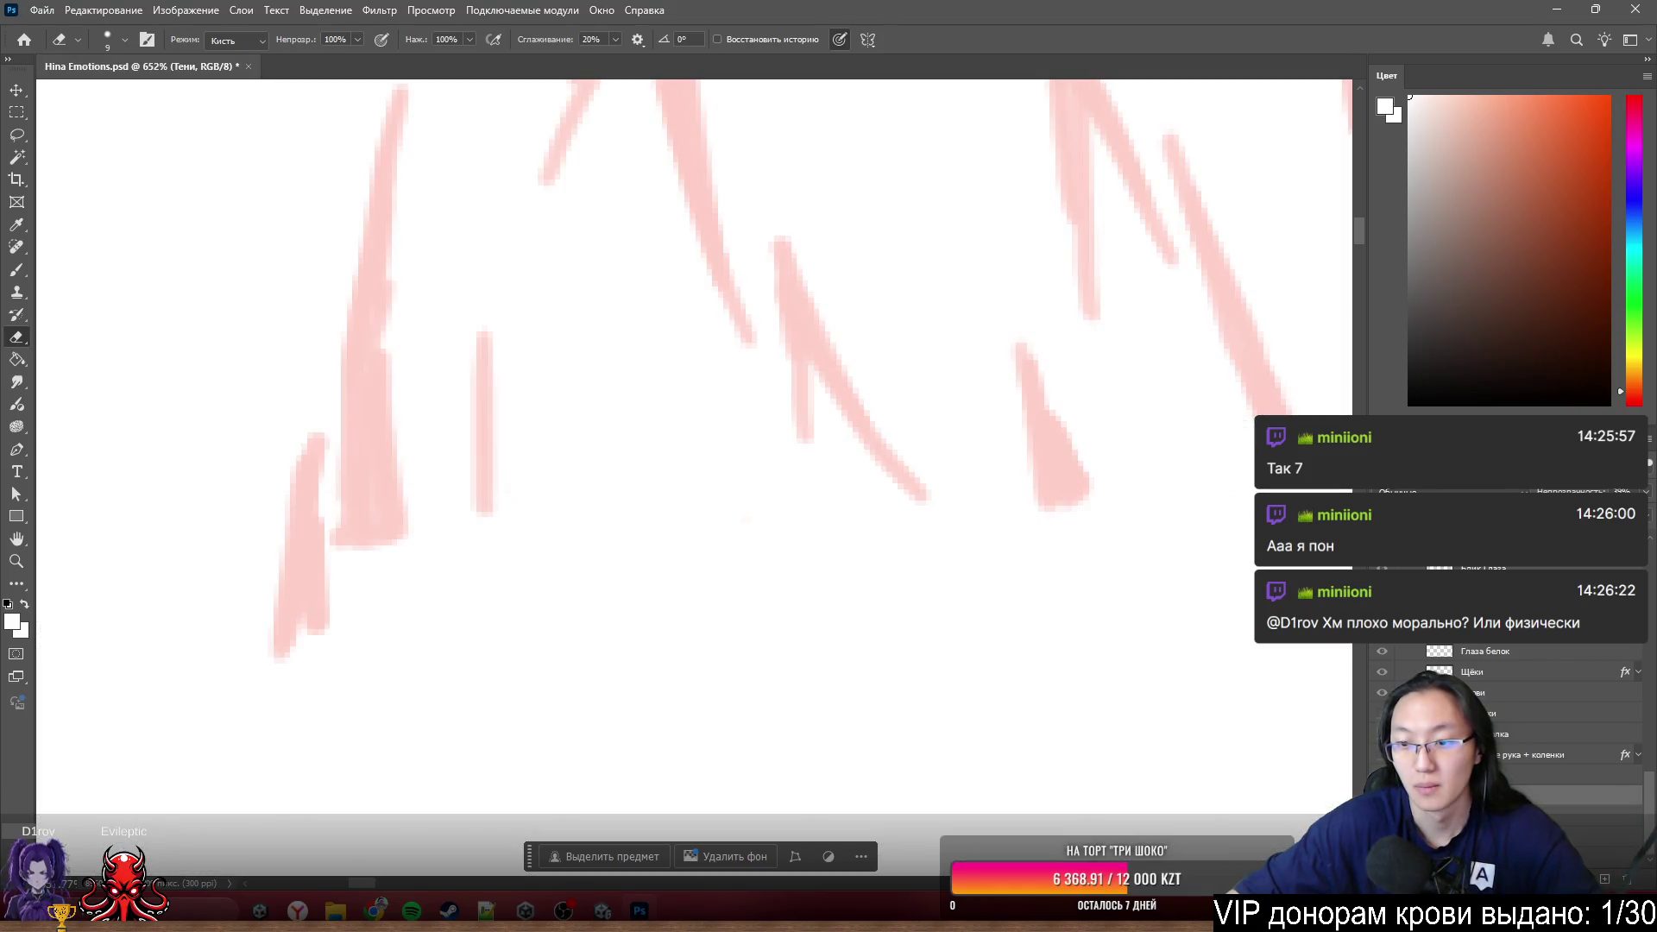
left_click(1381, 795)
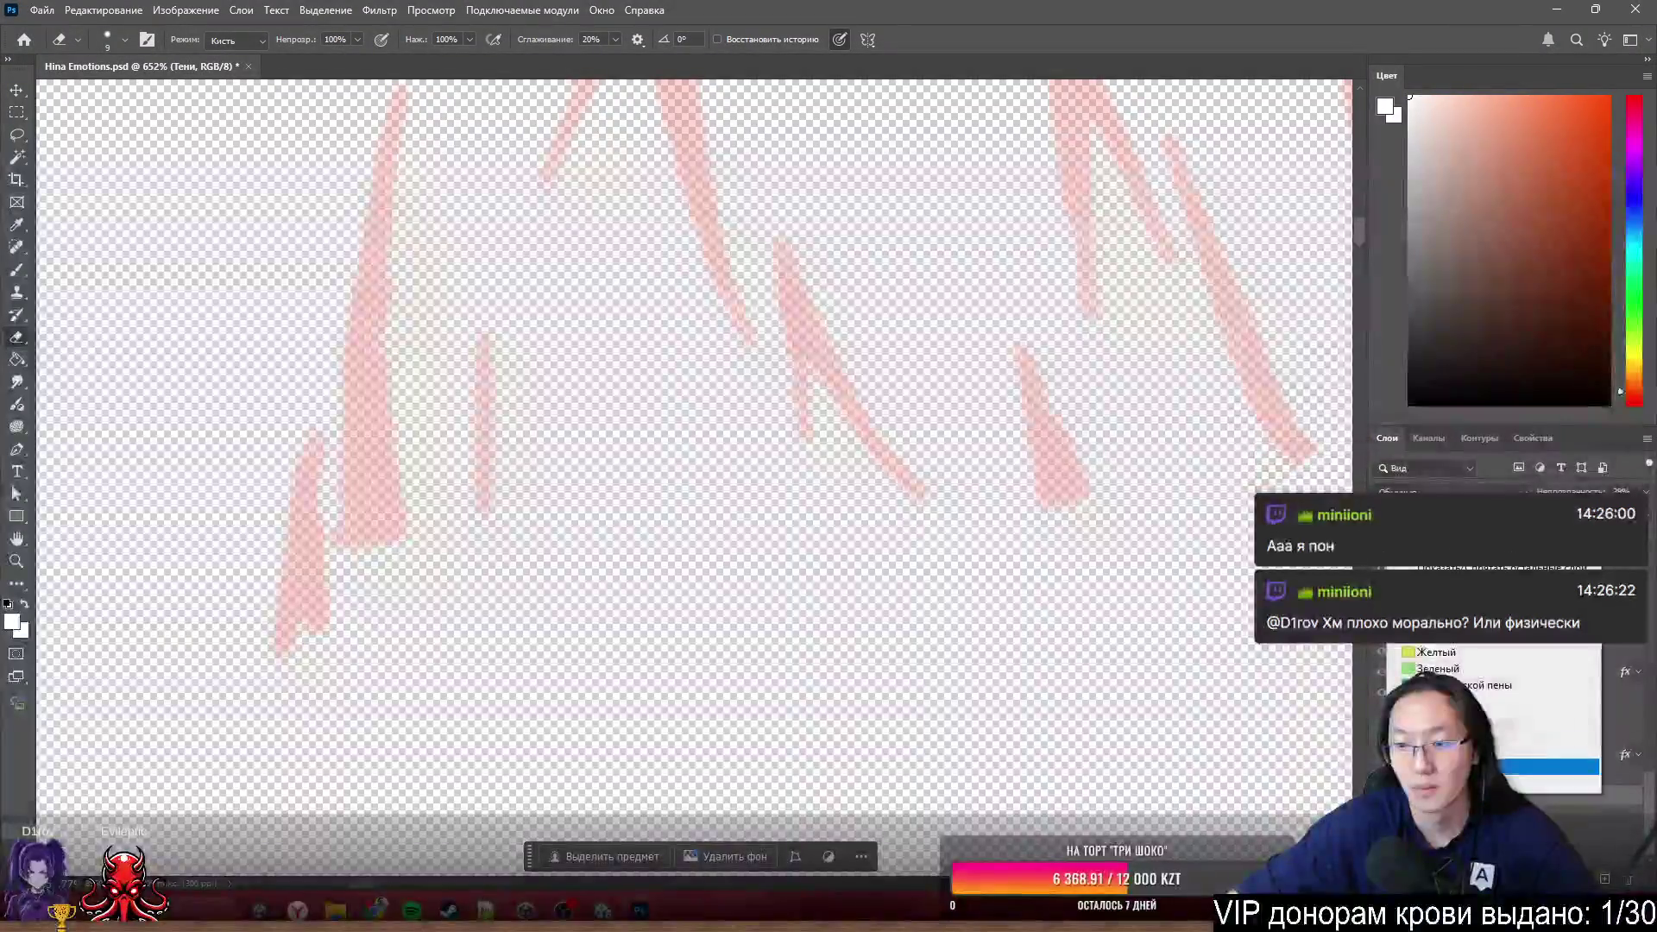
- Restore layer visibility, undo an accidental move and shift the eyebrow artwork slightly
left_click(1382, 712, "alt")
scroll(1176, 484, "down", 2)
scroll(759, 466, "down", 3)
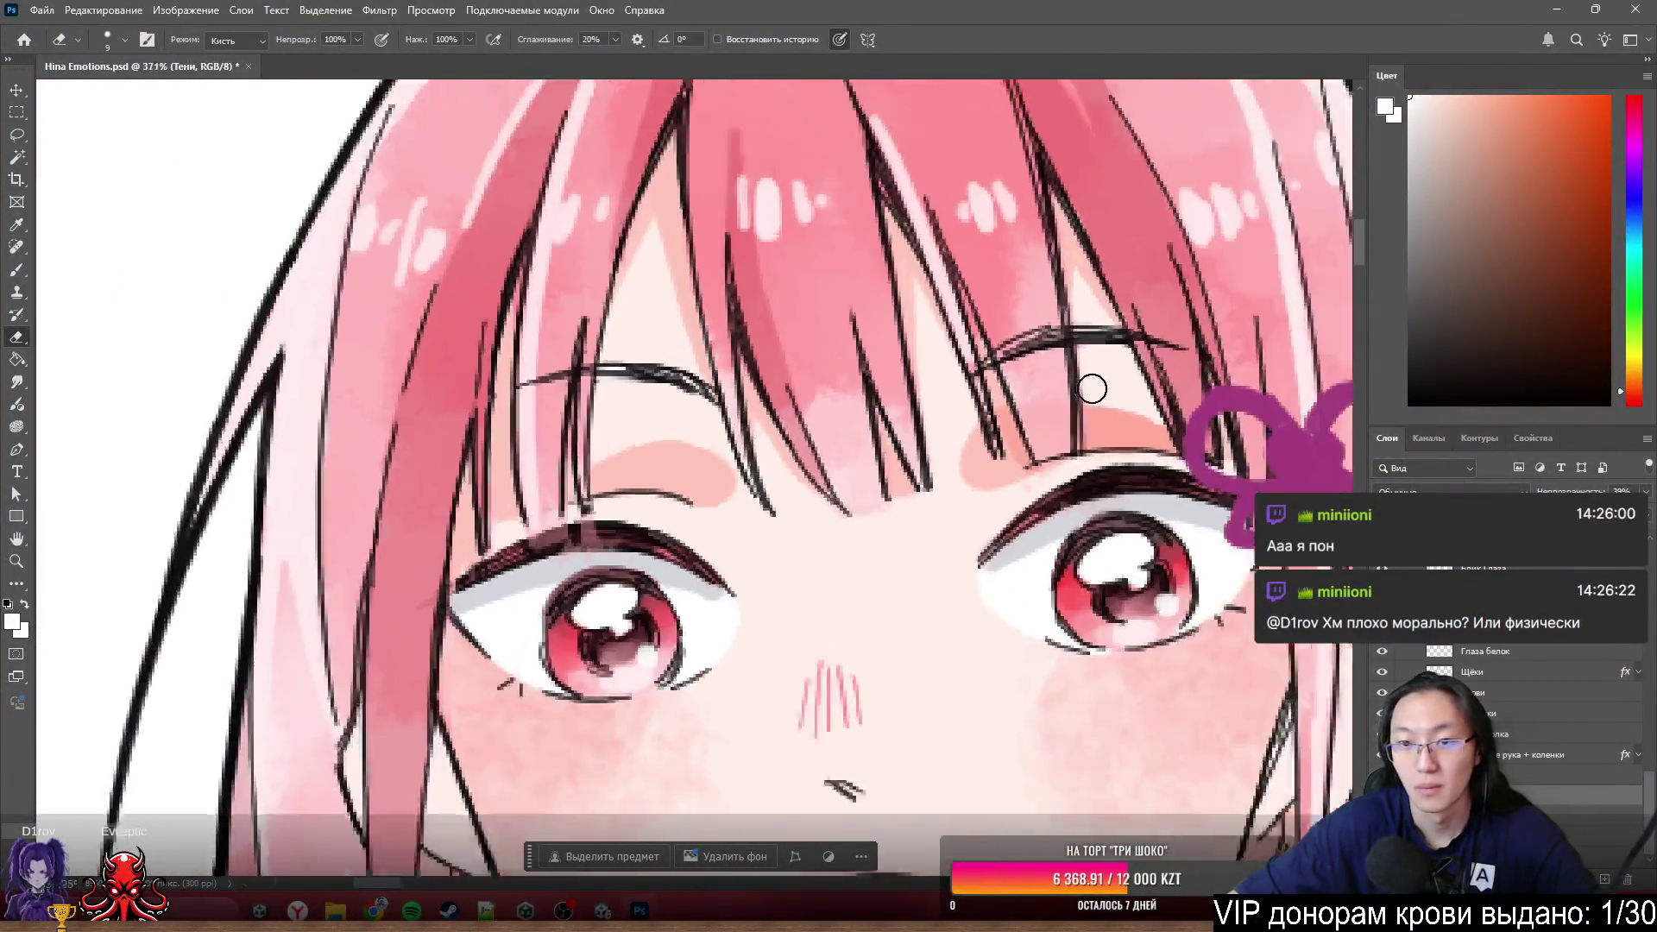
scroll(1092, 380, "up", 4)
scroll(1087, 444, "up", 2)
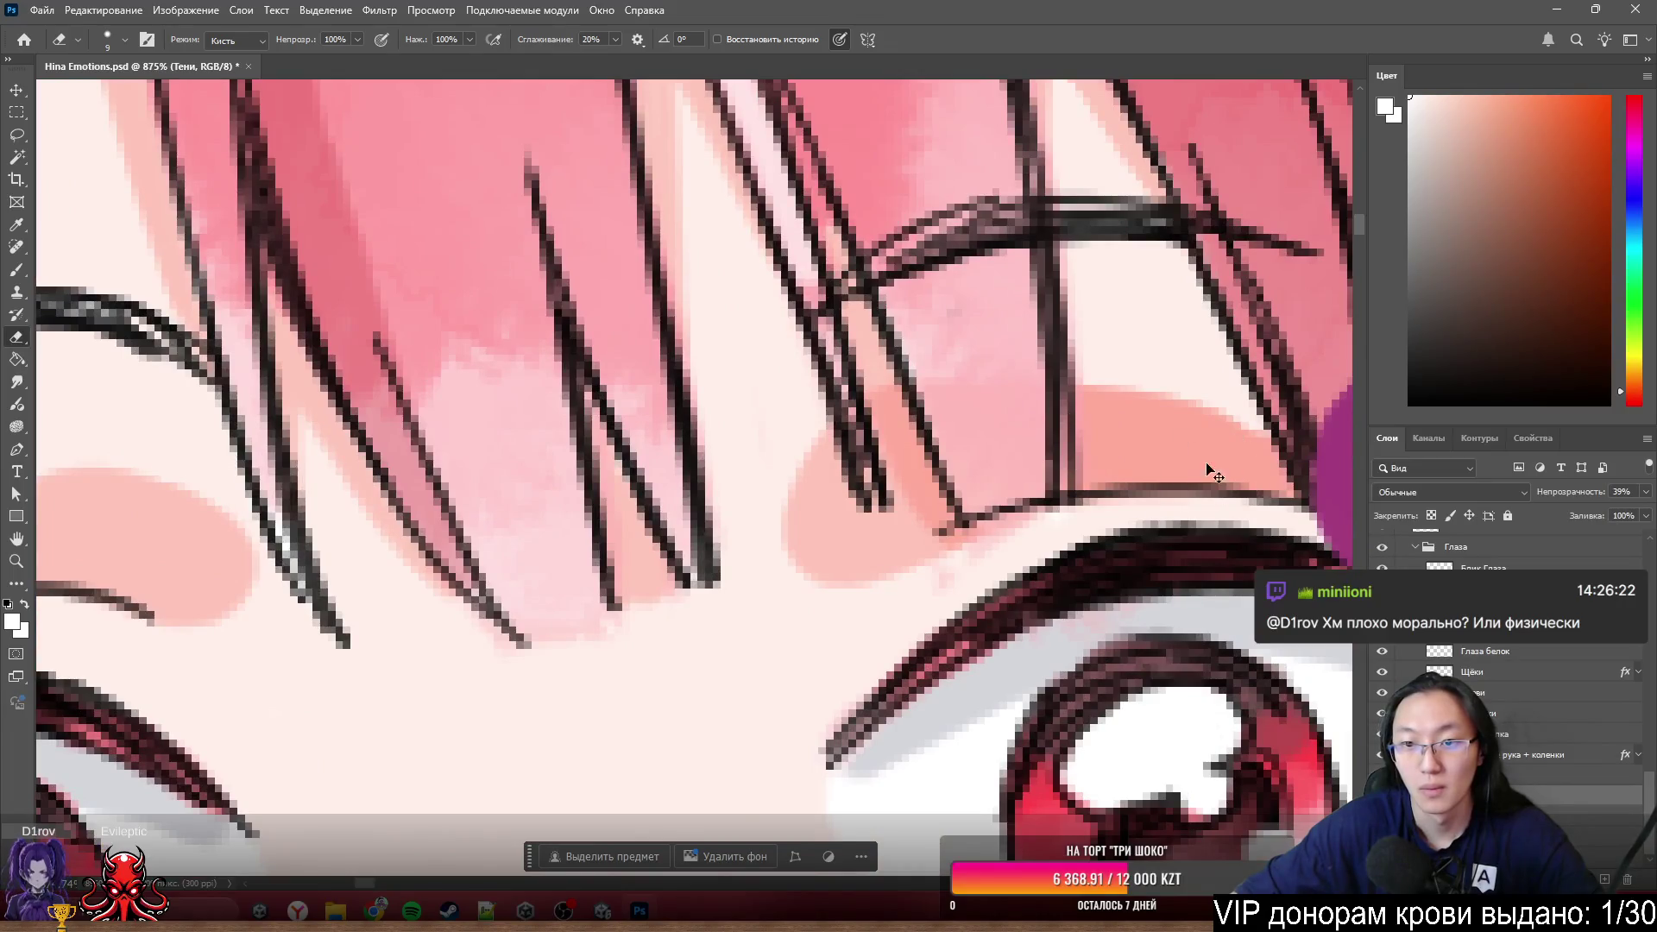
left_click_drag(926, 514, 759, 656)
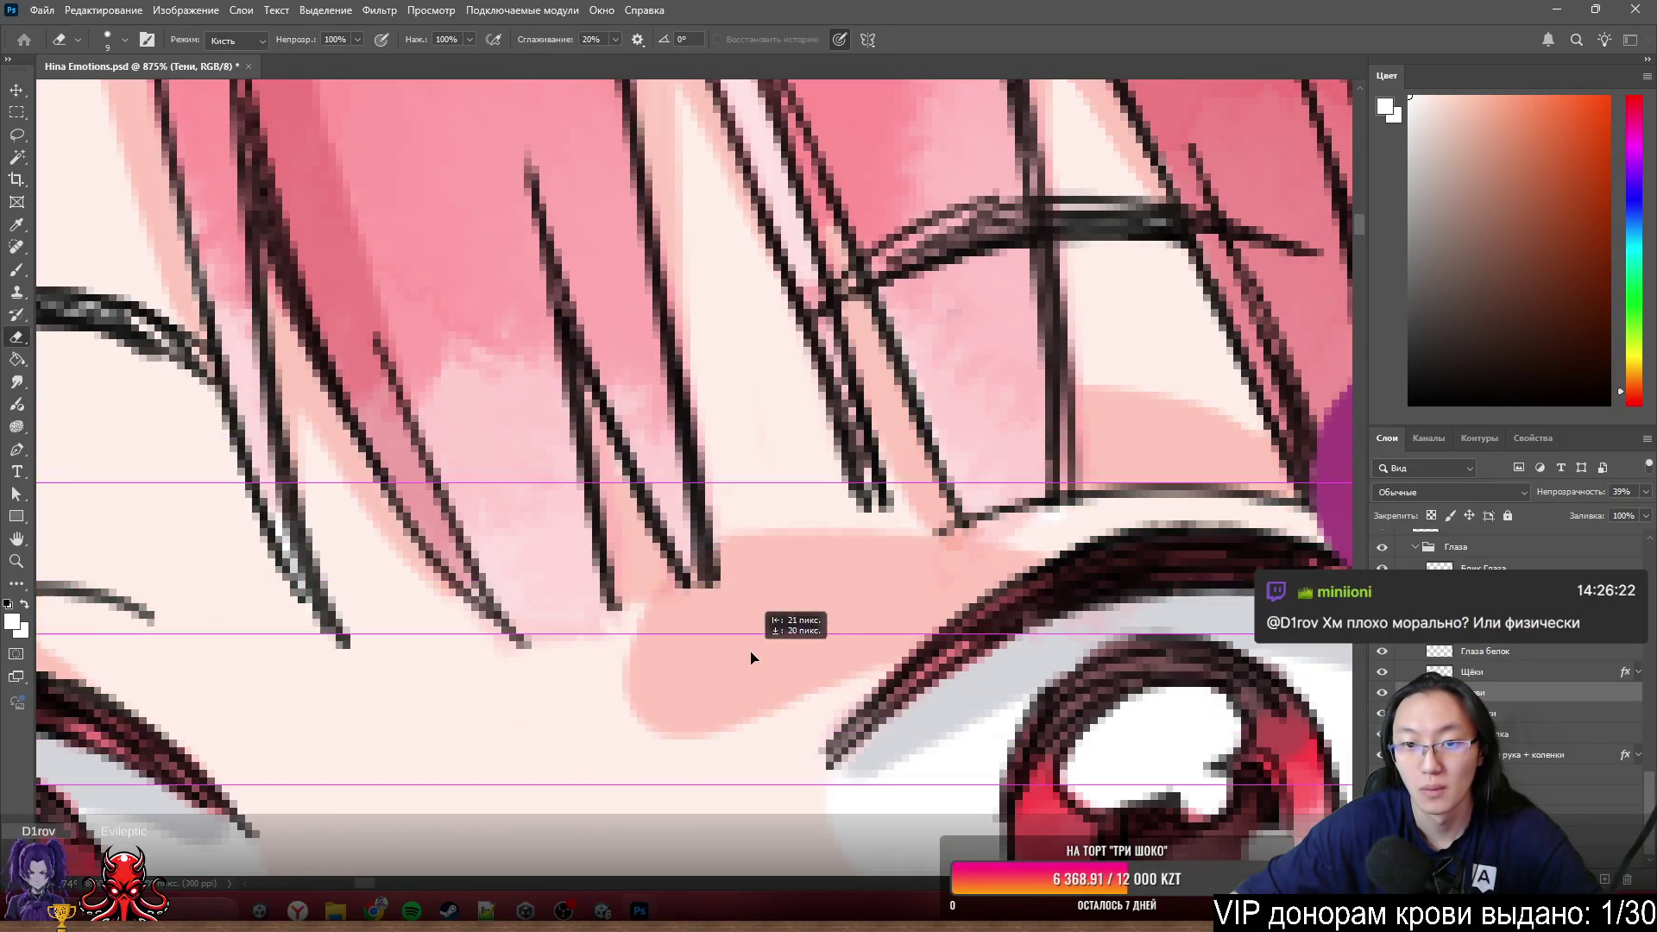
key("ctrl+z")
scroll(902, 359, "down", 2)
scroll(842, 427, "down", 2)
scroll(759, 511, "up", 2)
scroll(871, 461, "up", 1)
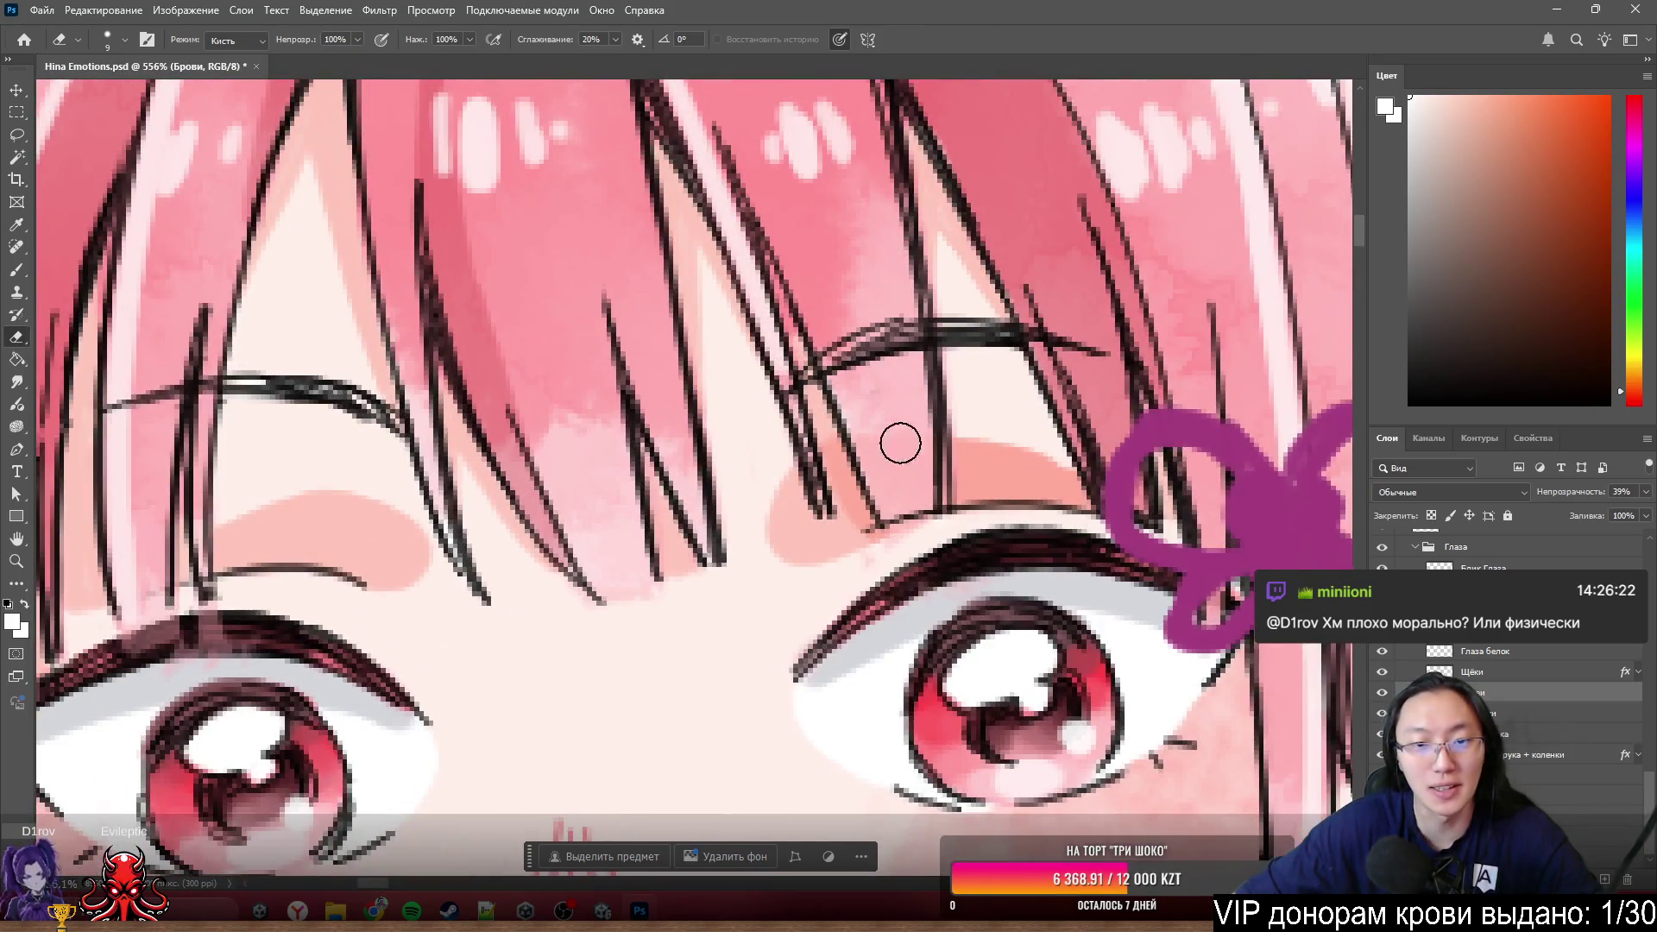
scroll(1004, 476, "down", 3)
scroll(984, 469, "up", 1)
scroll(972, 466, "up", 1)
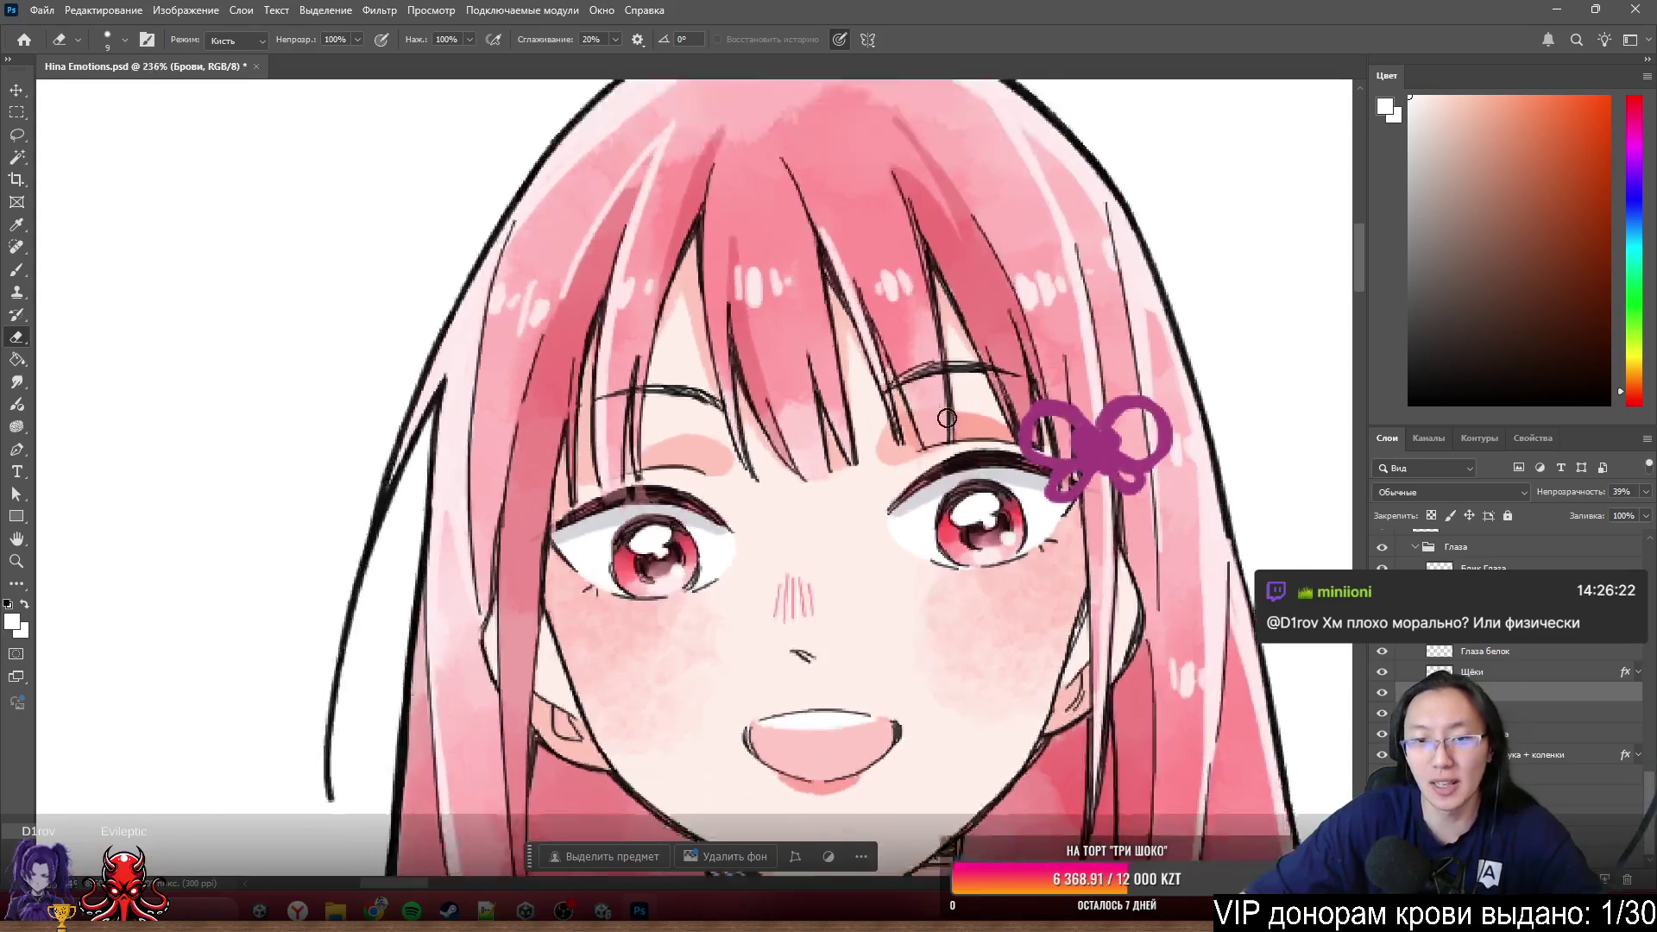
scroll(960, 465, "up", 1)
scroll(959, 463, "down", 1)
scroll(939, 427, "up", 2)
mouse_move(871, 469)
left_mouse_down()
mouse_move(842, 555)
mouse_move(963, 790)
mouse_move(851, 634)
left_mouse_up()
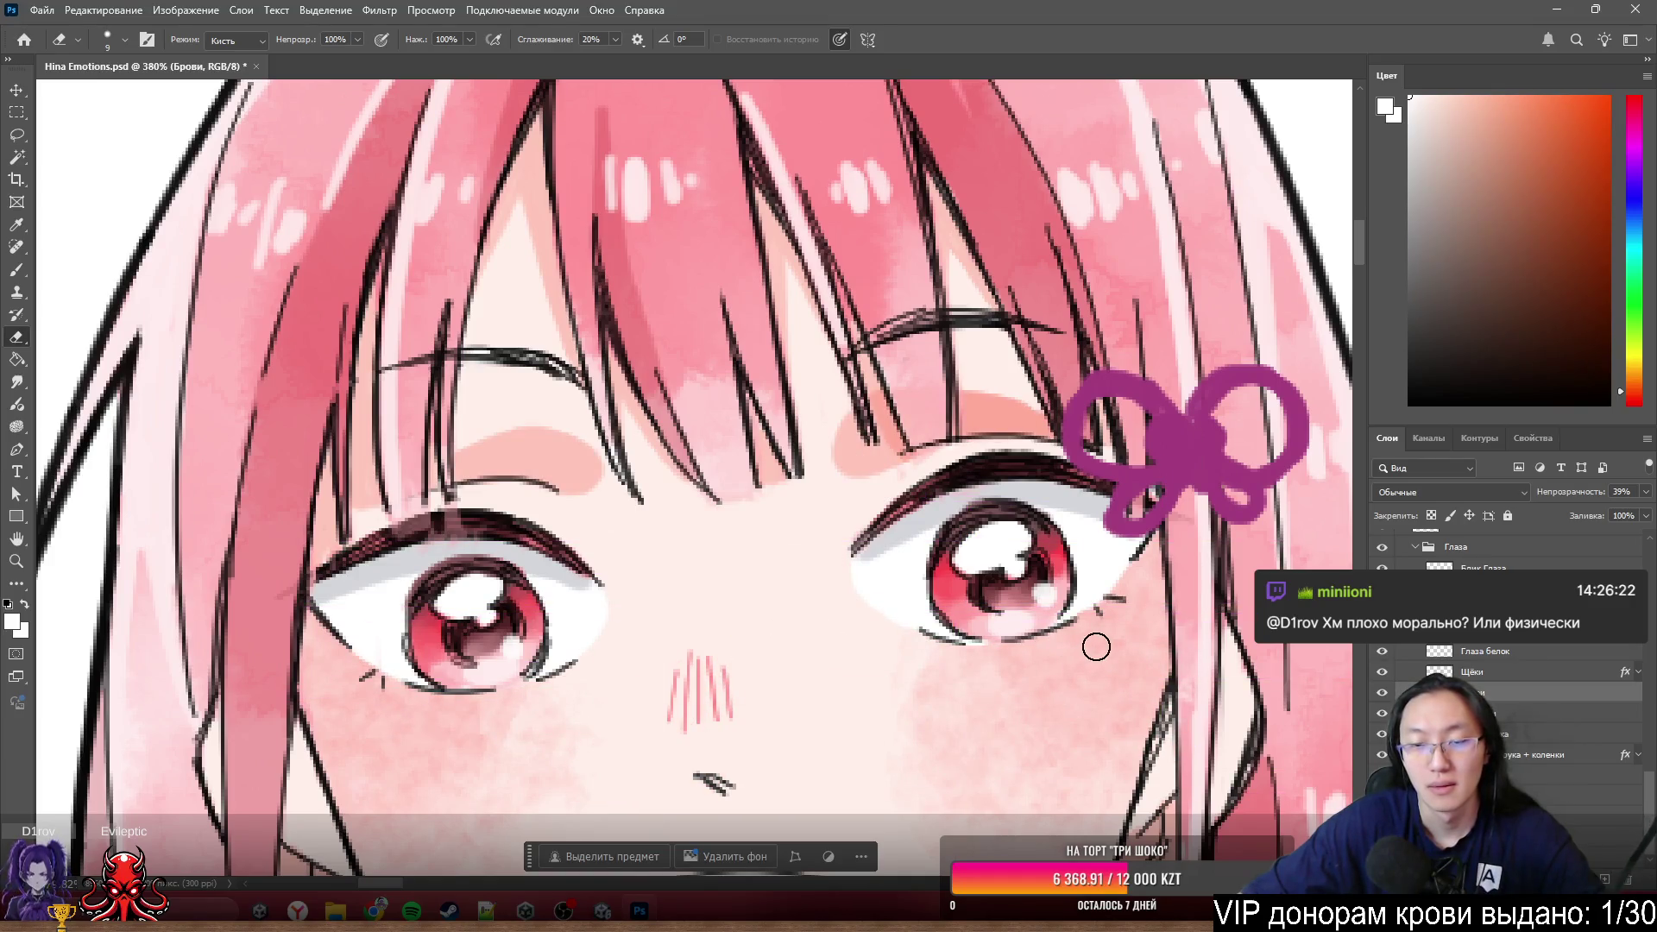
scroll(978, 378, "up", 2)
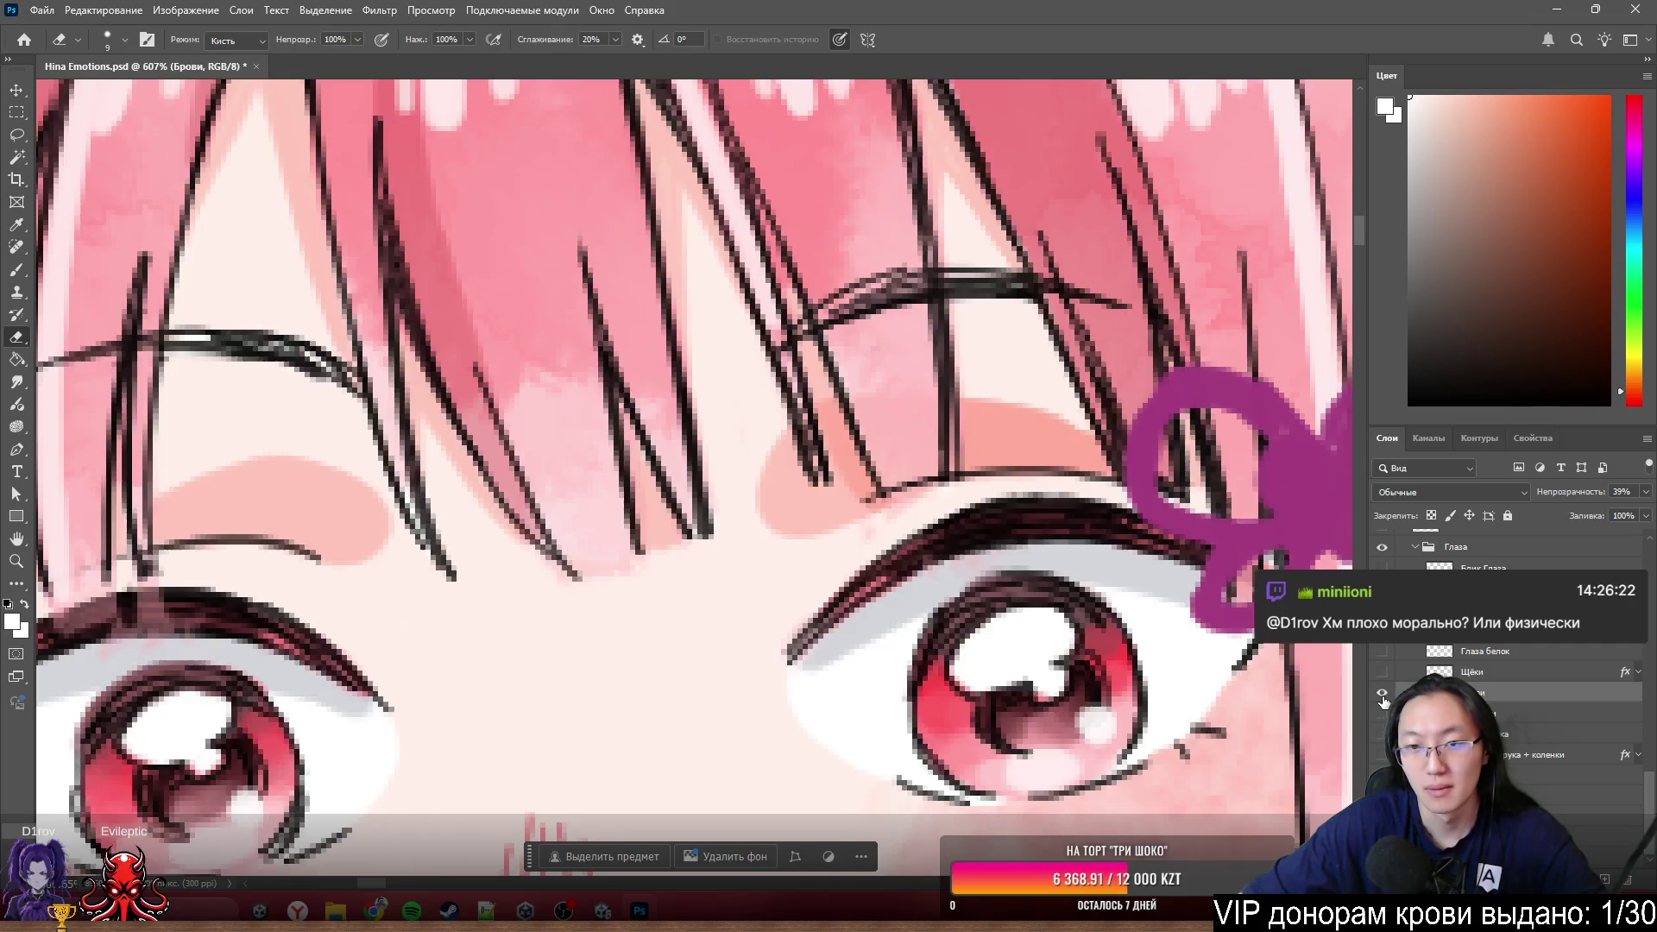
- Solo the blush layer briefly, restore all layers and make the Тени shadow layer active
left_click(1384, 697, "alt")
left_click(1383, 699, "alt")
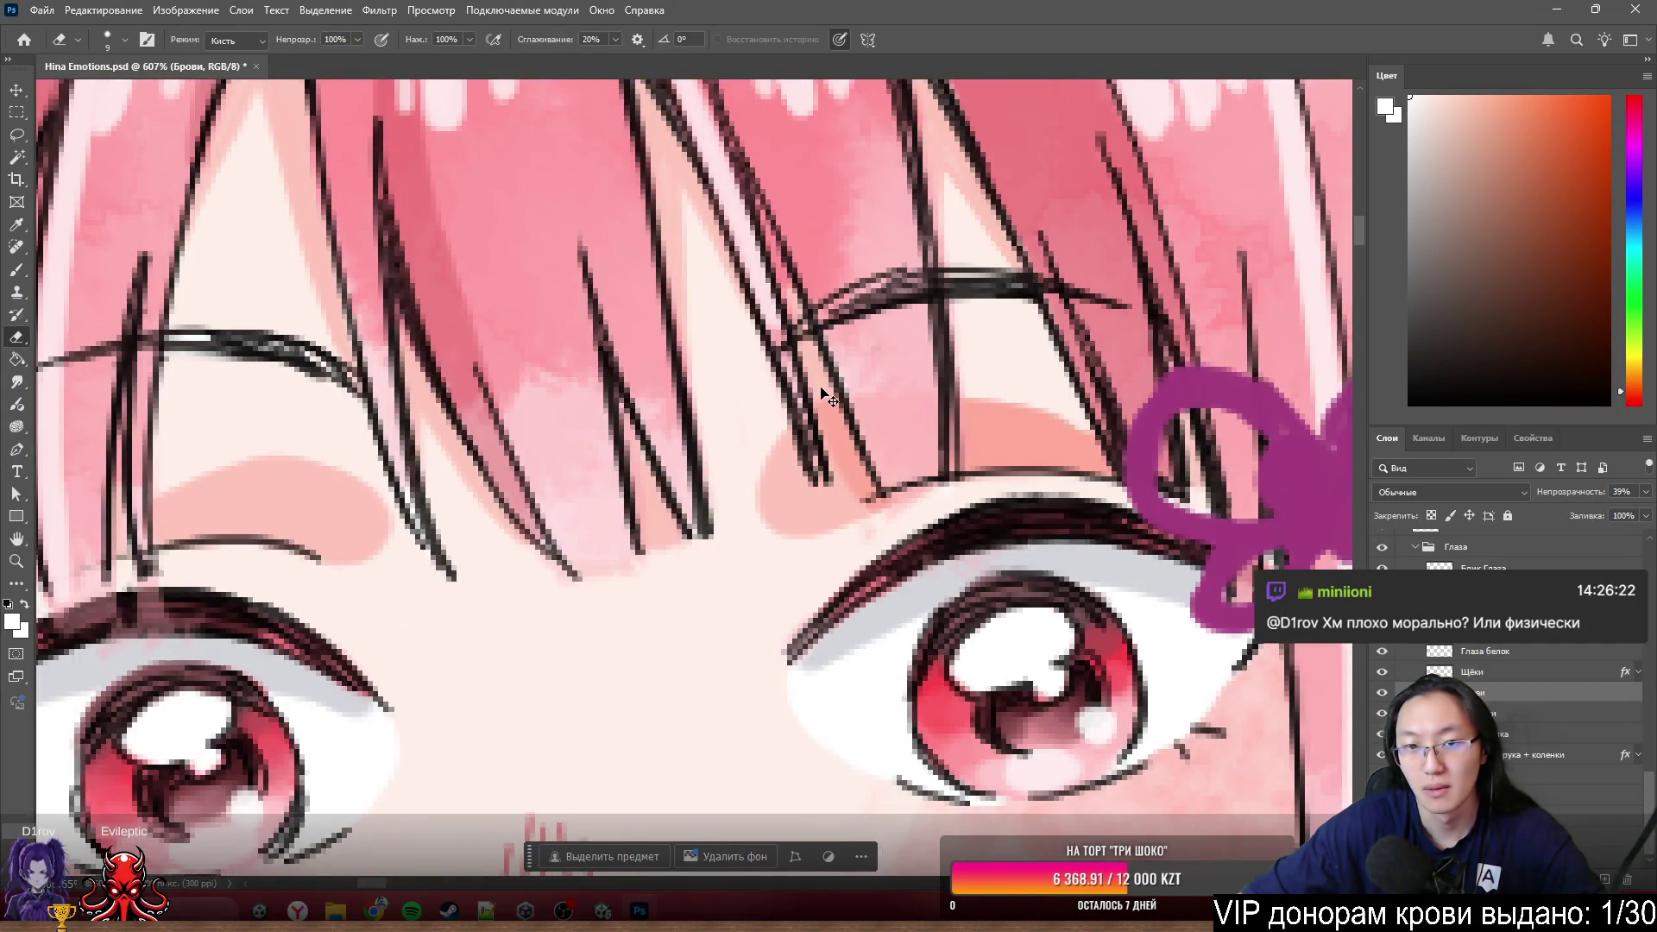
left_click(1489, 714)
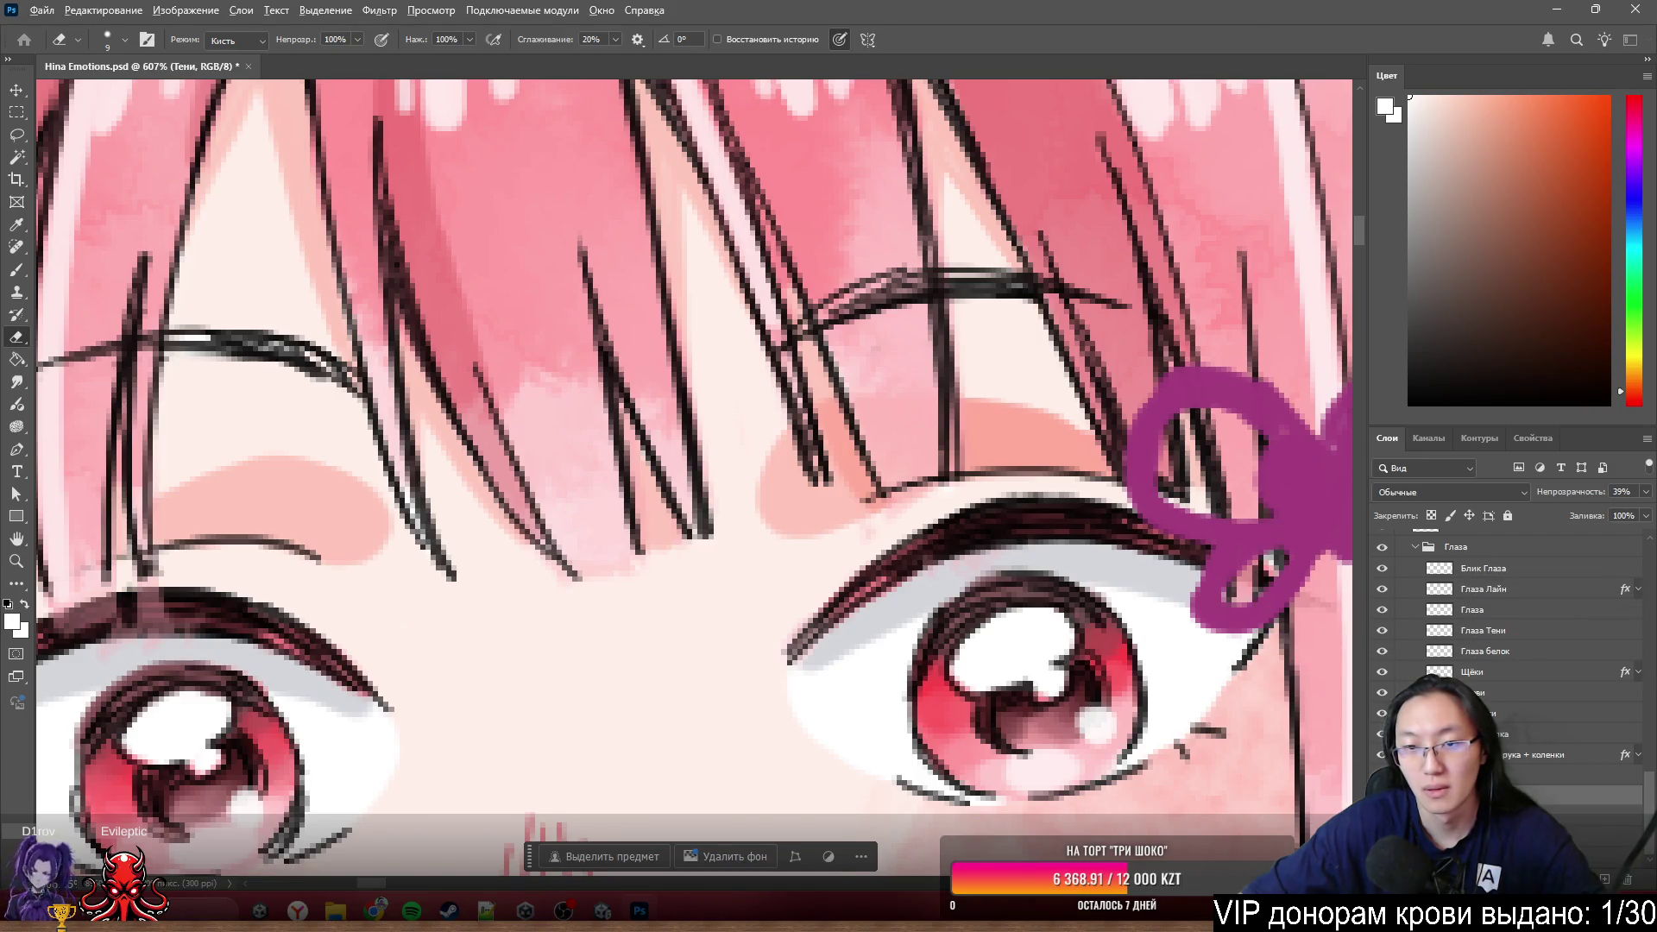
- Solo the Тени layer and erase the stray pink shadow patch near the right brow
left_click(1383, 714, "alt")
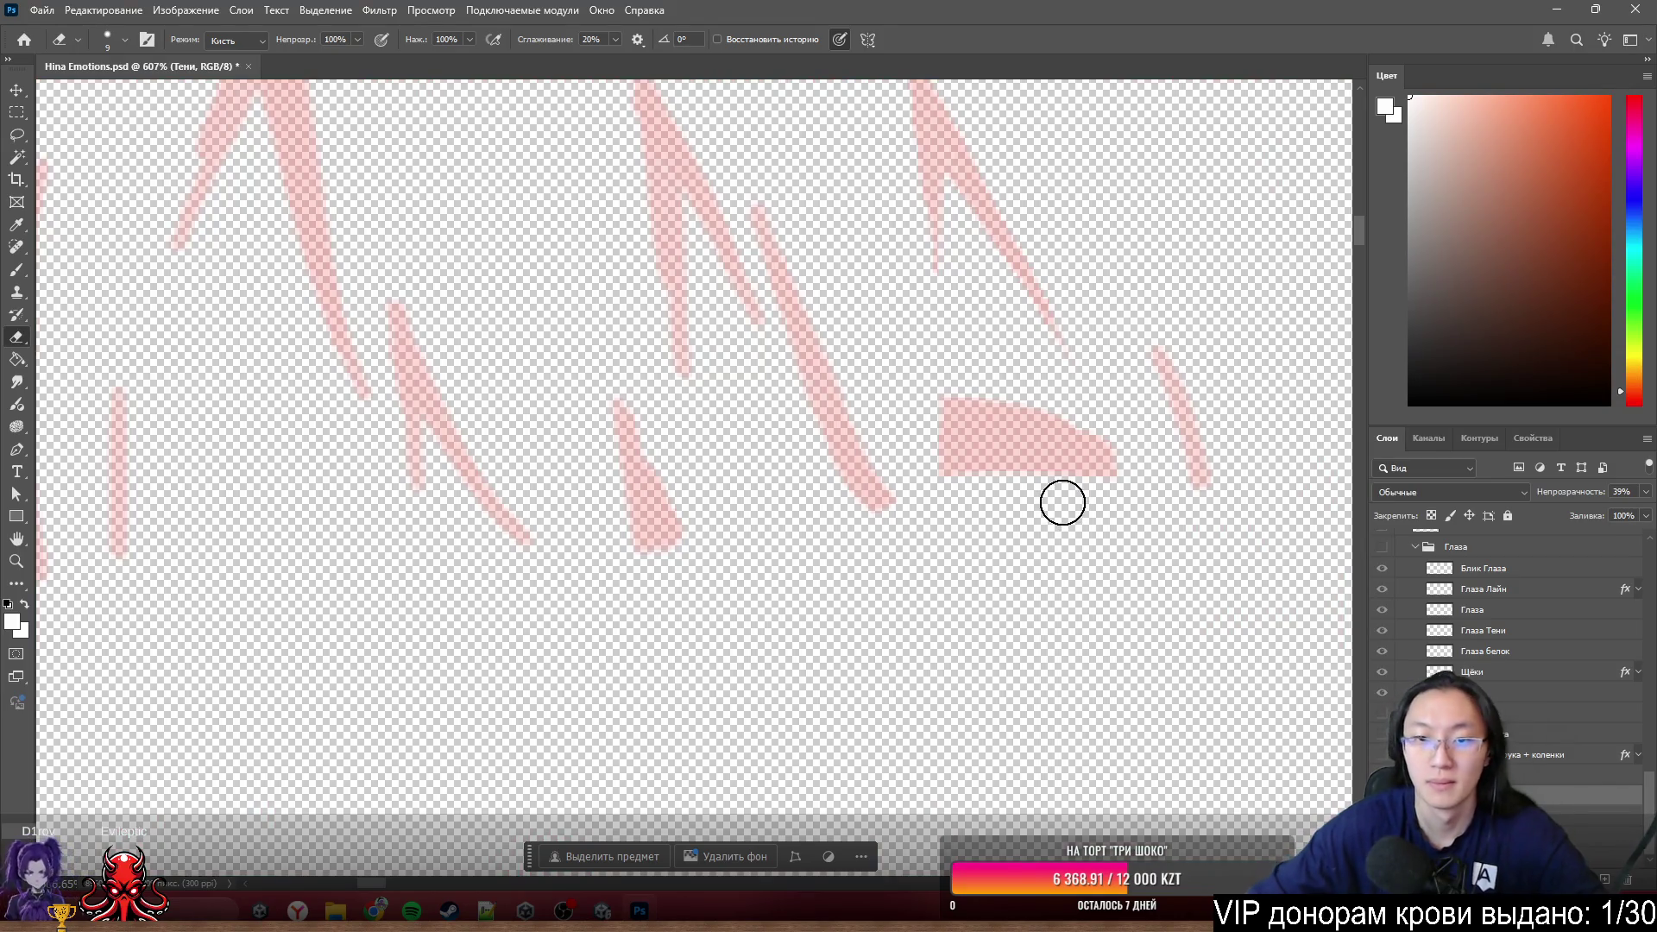
mouse_move(976, 393)
left_mouse_down()
mouse_move(974, 475)
mouse_move(982, 401)
left_mouse_up()
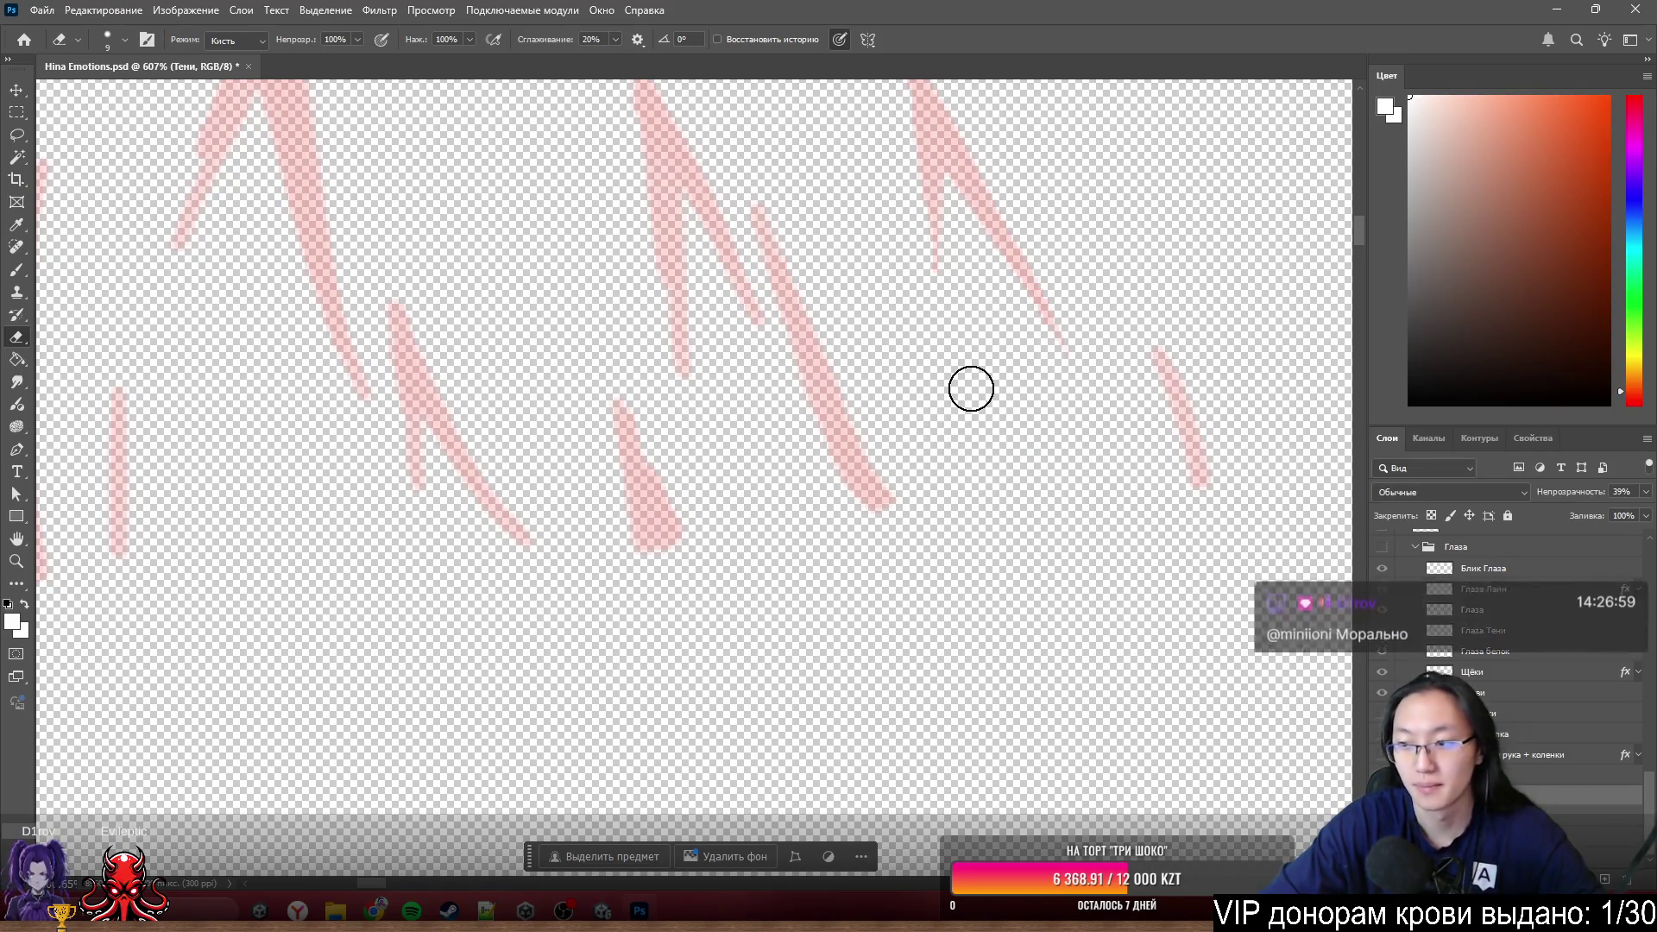
scroll(904, 381, "down", 3)
scroll(904, 381, "down", 2)
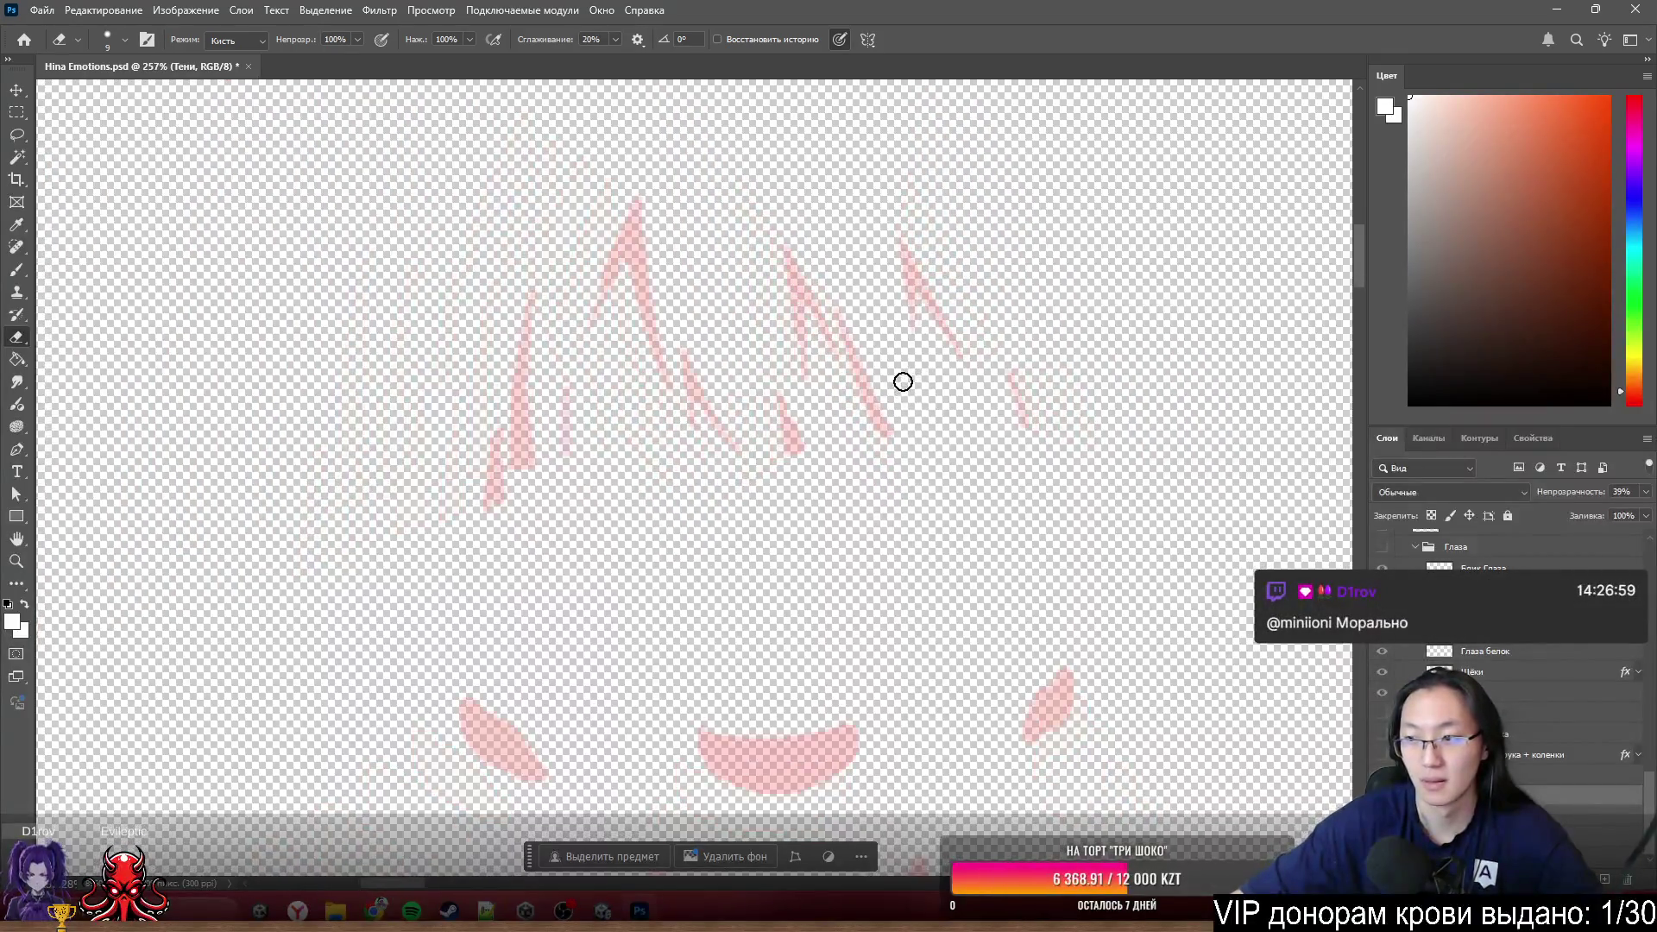
scroll(903, 381, "up", 2)
scroll(905, 468, "up", 1)
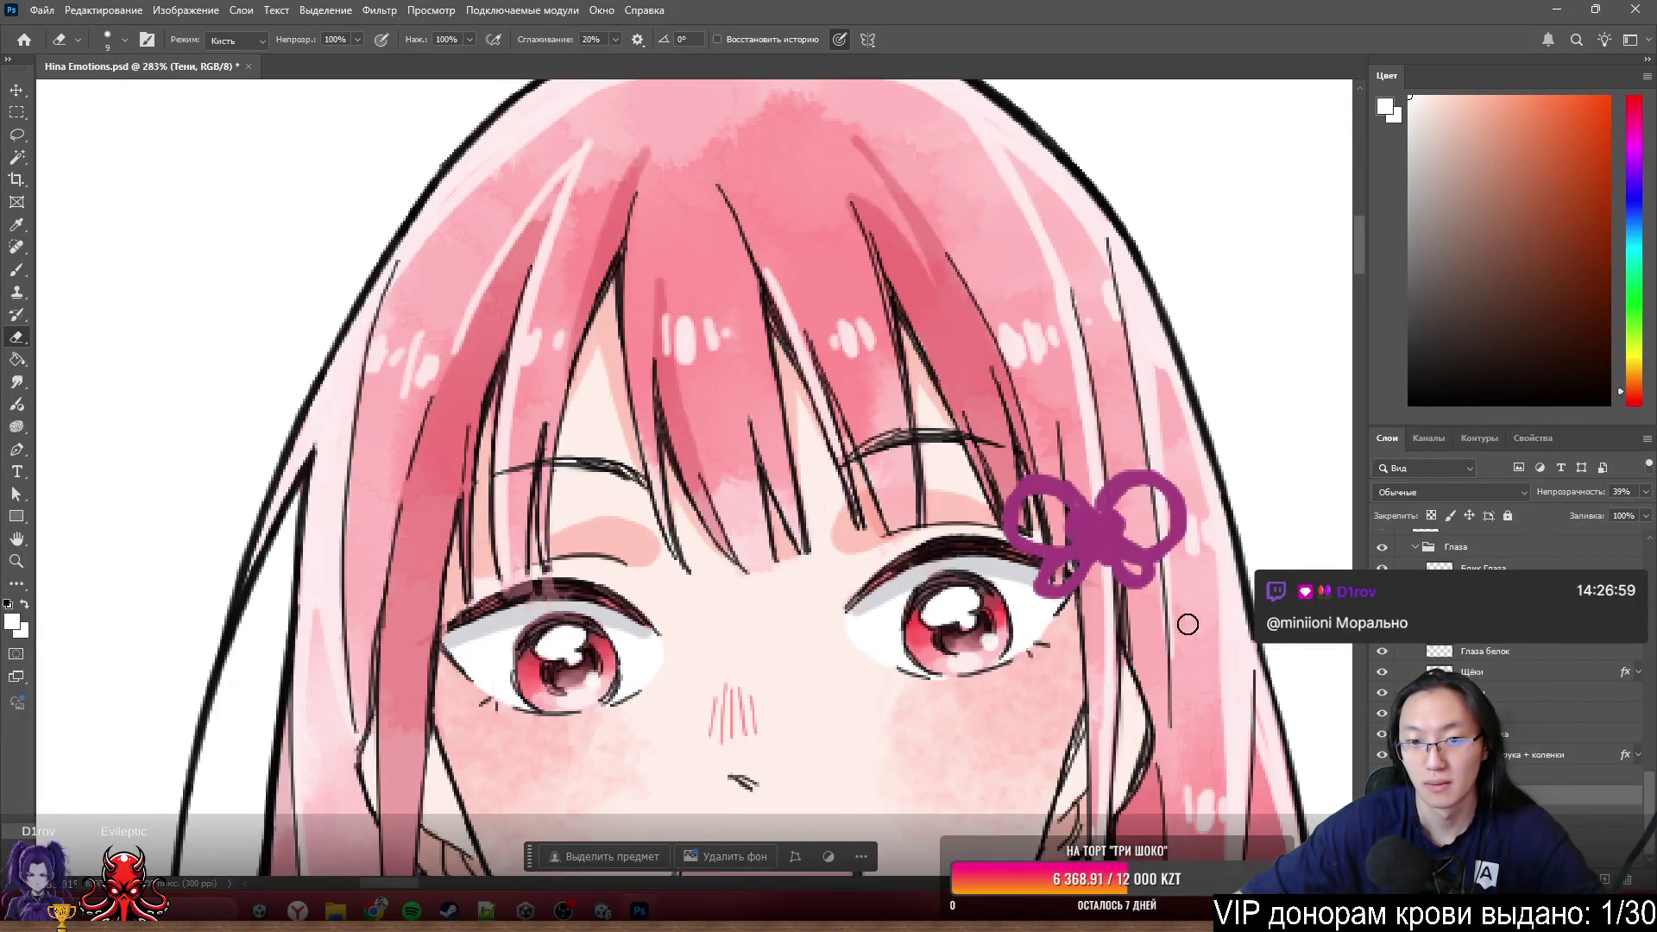
scroll(1024, 488, "down", 2)
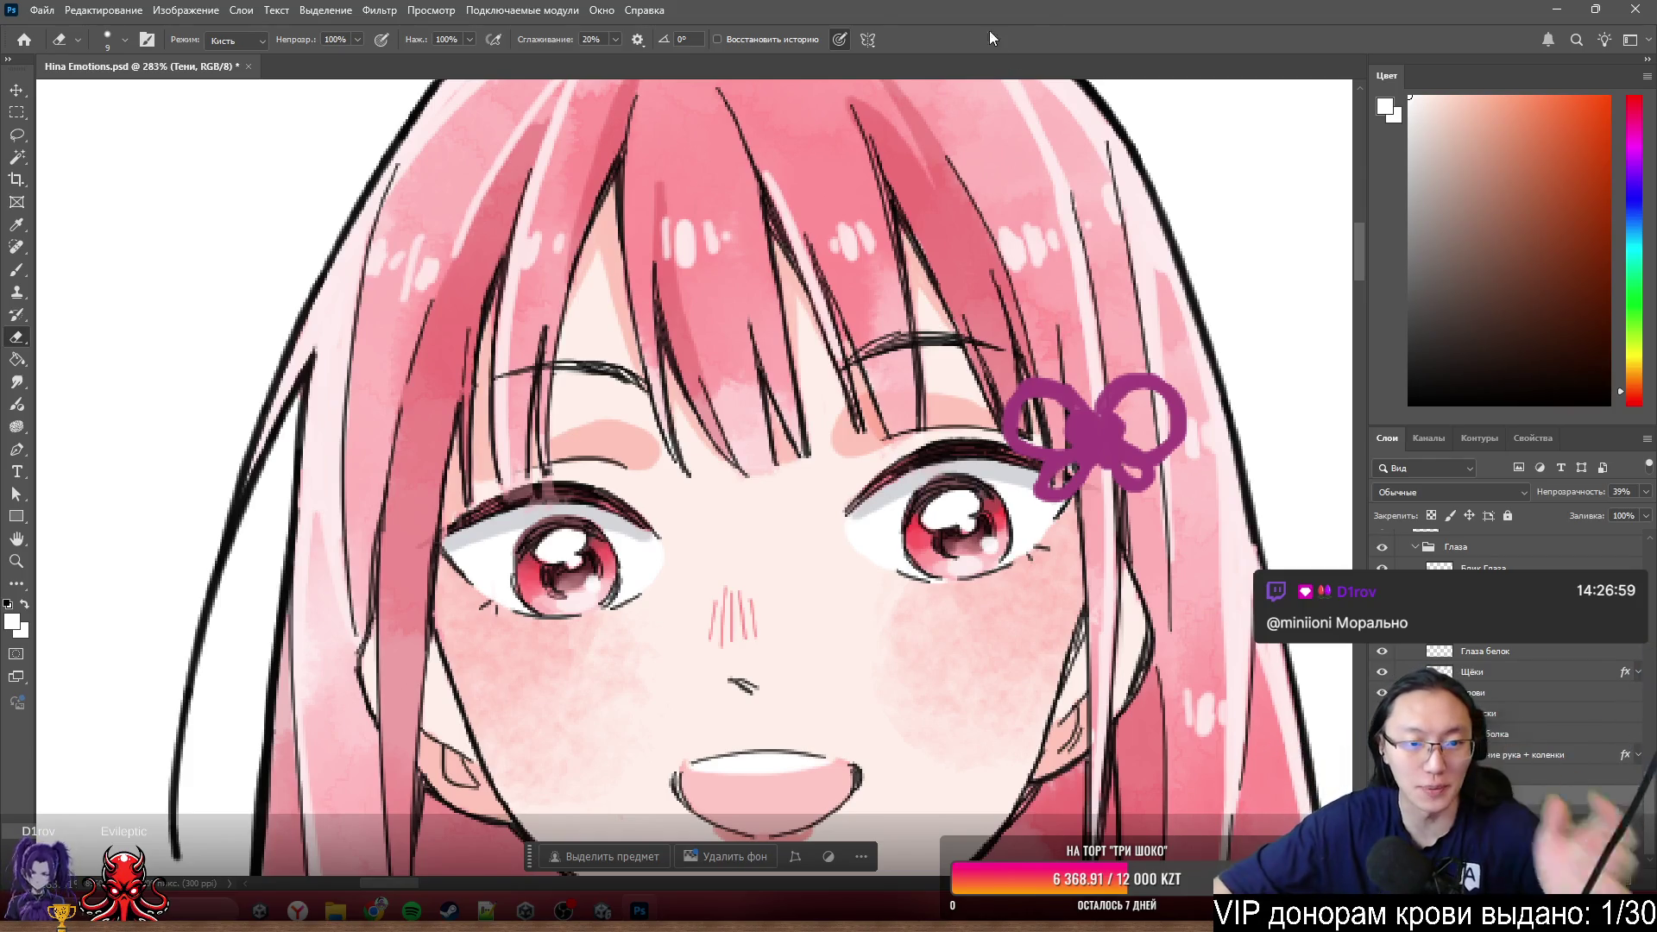
scroll(907, 493, "up", 2)
scroll(496, 452, "up", 2)
scroll(570, 552, "up", 1)
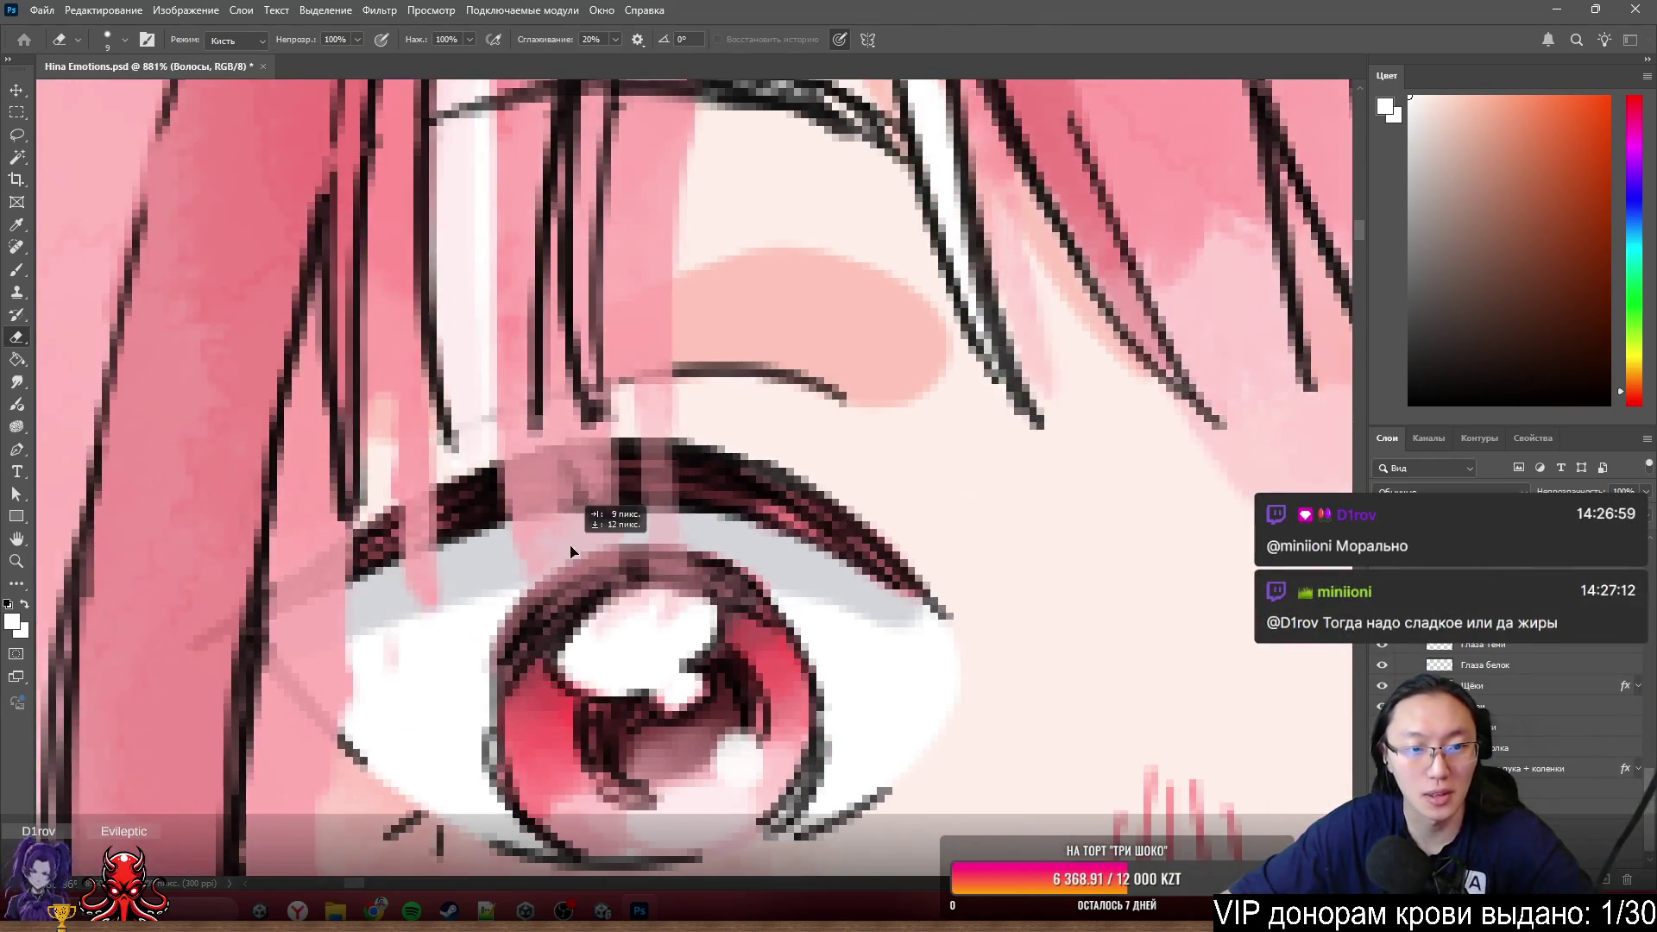
scroll(571, 552, "down", 2)
scroll(738, 400, "down", 1)
scroll(704, 415, "down", 2)
scroll(710, 413, "down", 1)
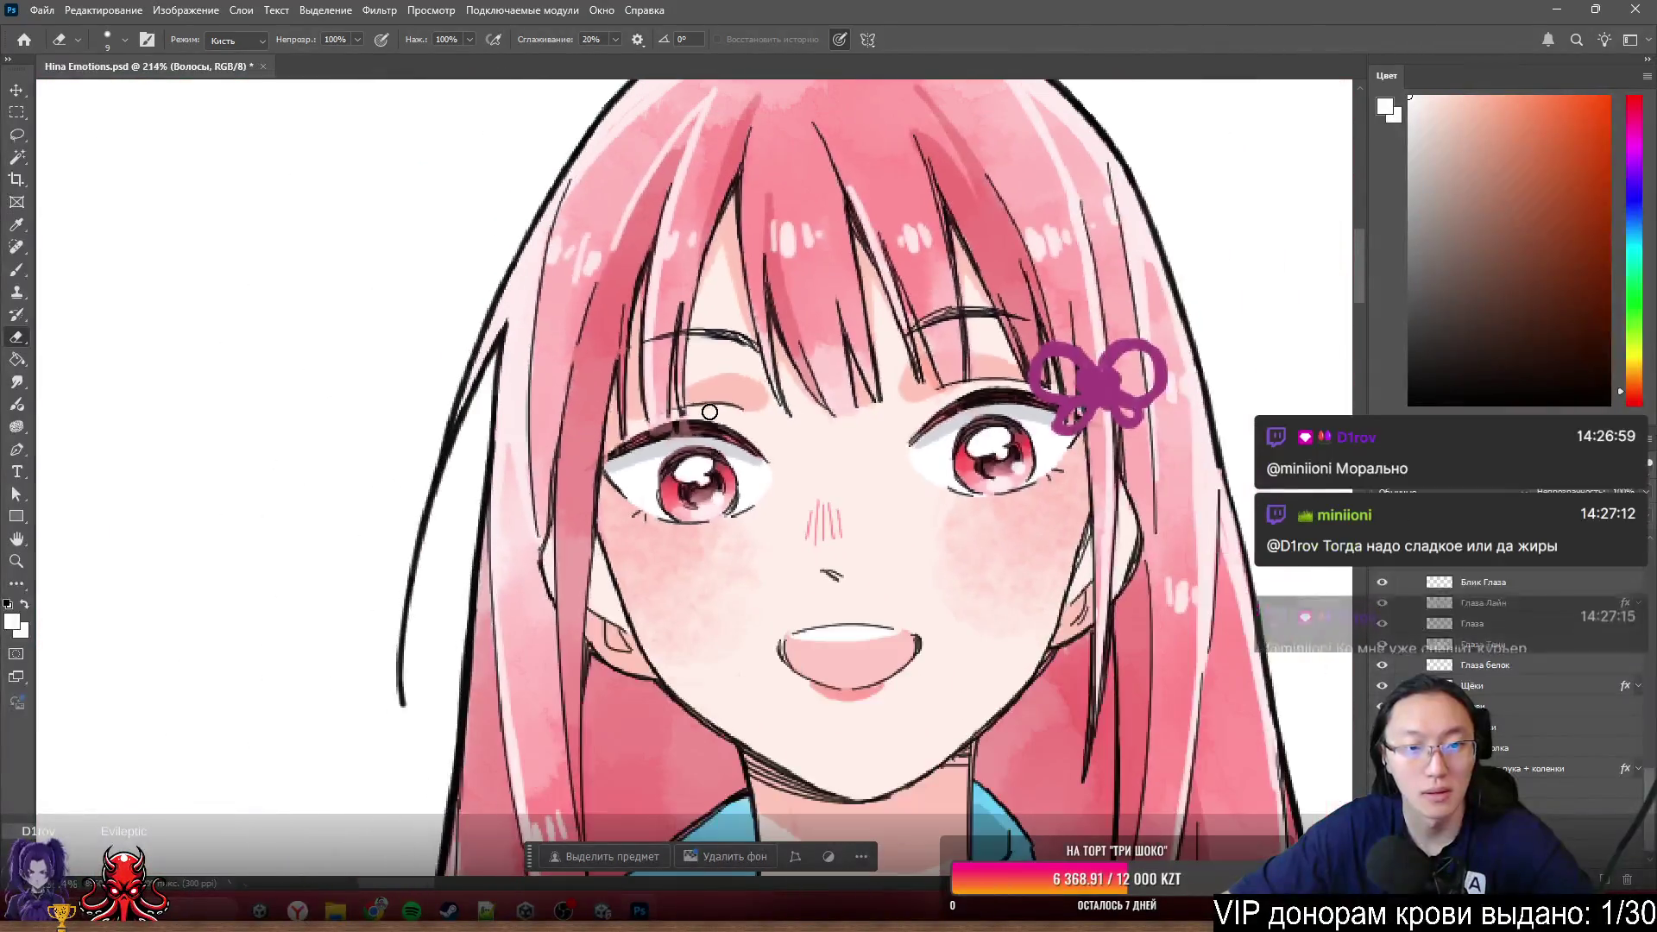
scroll(690, 403, "up", 1)
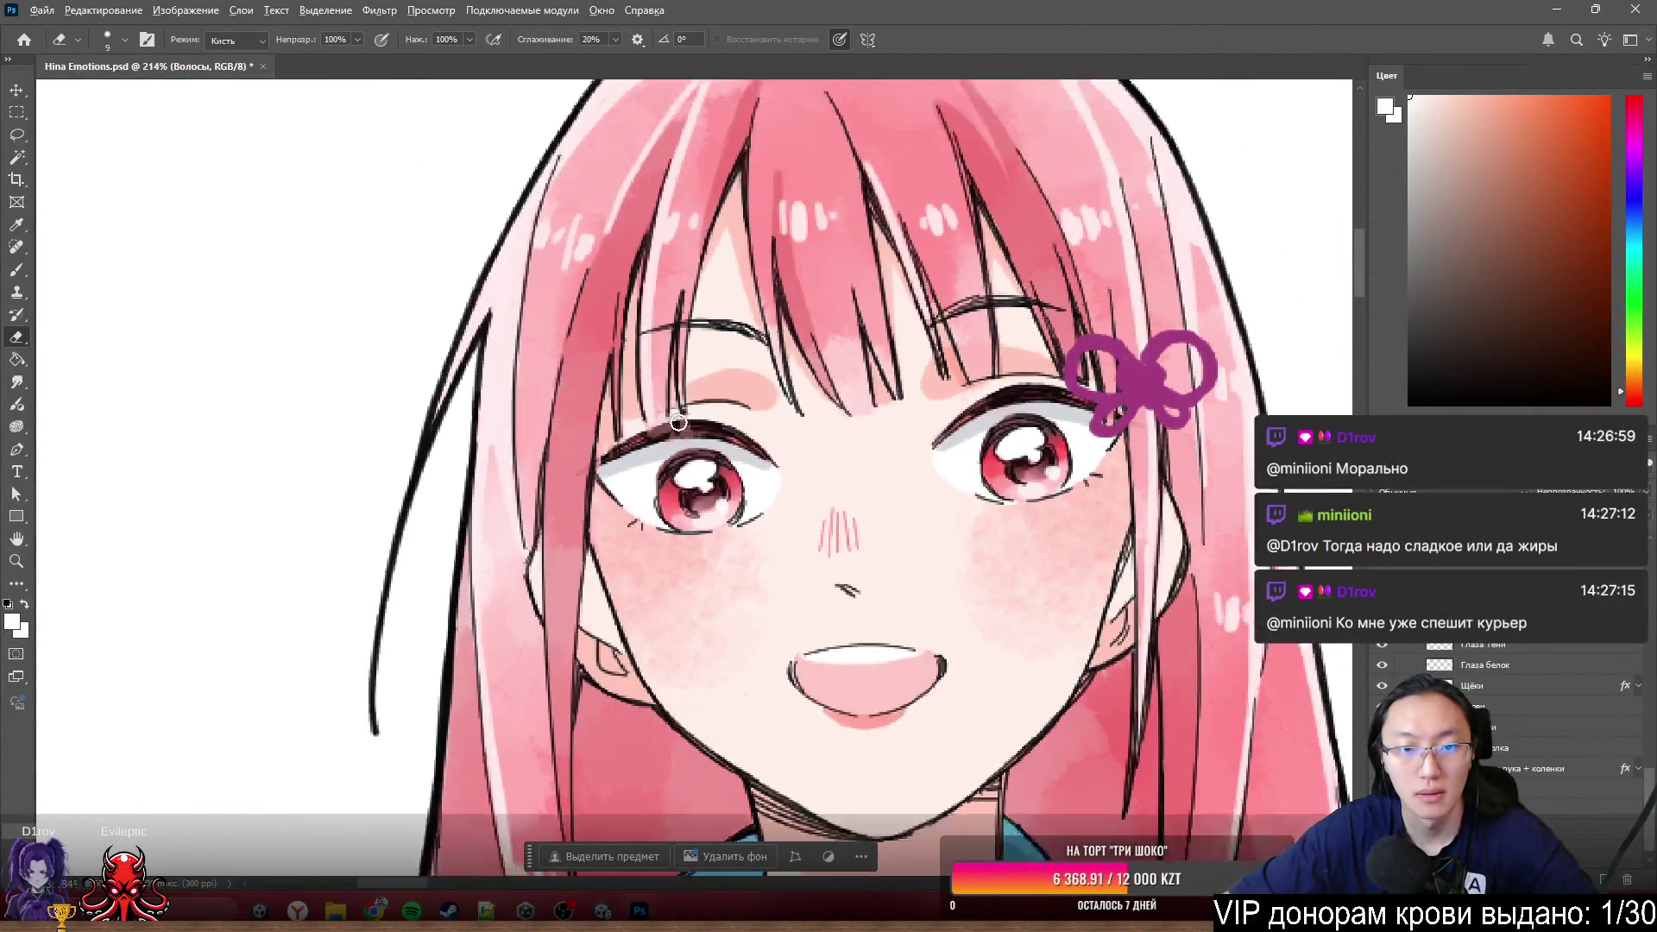
scroll(647, 446, "up", 1)
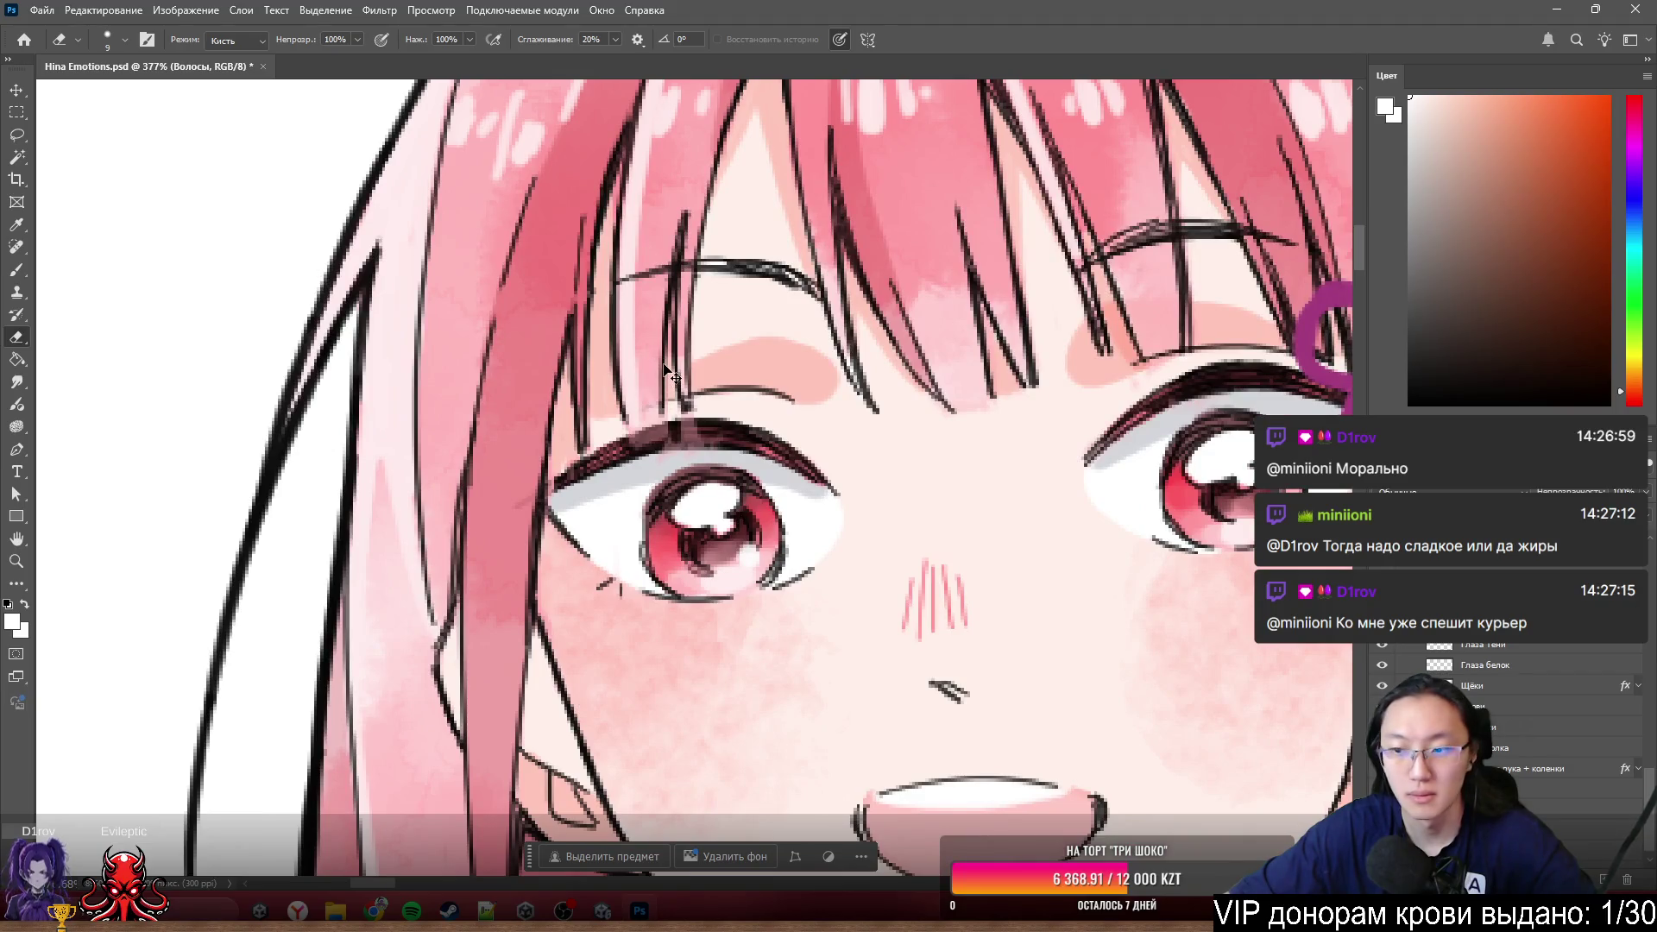
scroll(1502, 699, "up", 1)
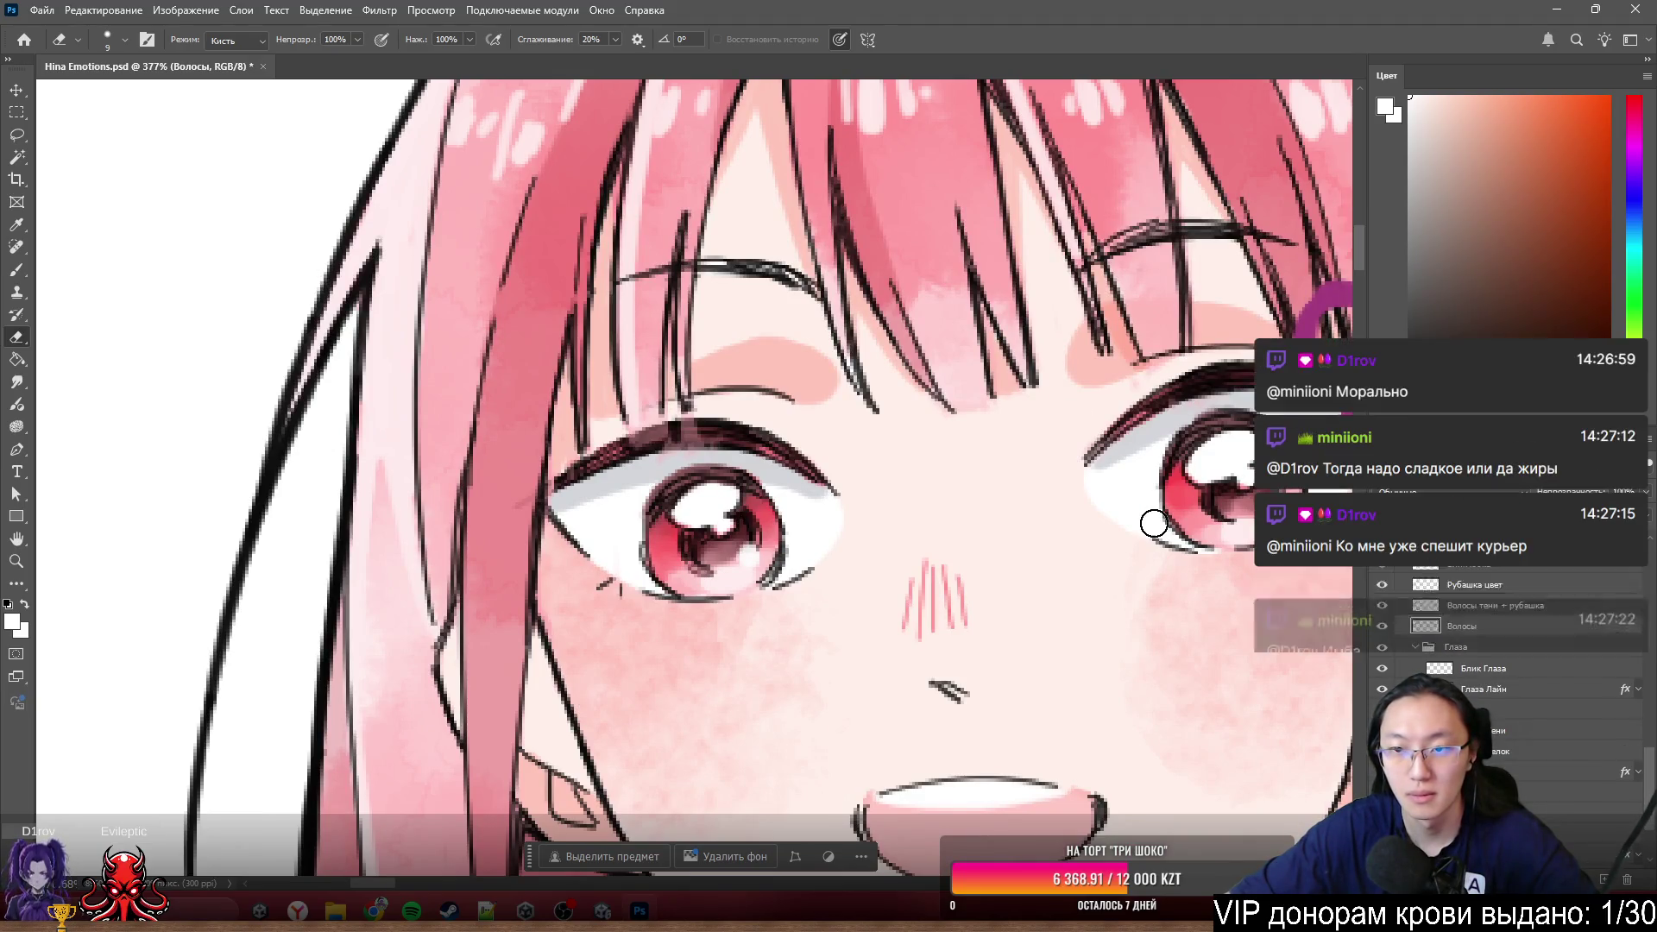
scroll(1069, 480, "down", 2)
scroll(1166, 555, "down", 2)
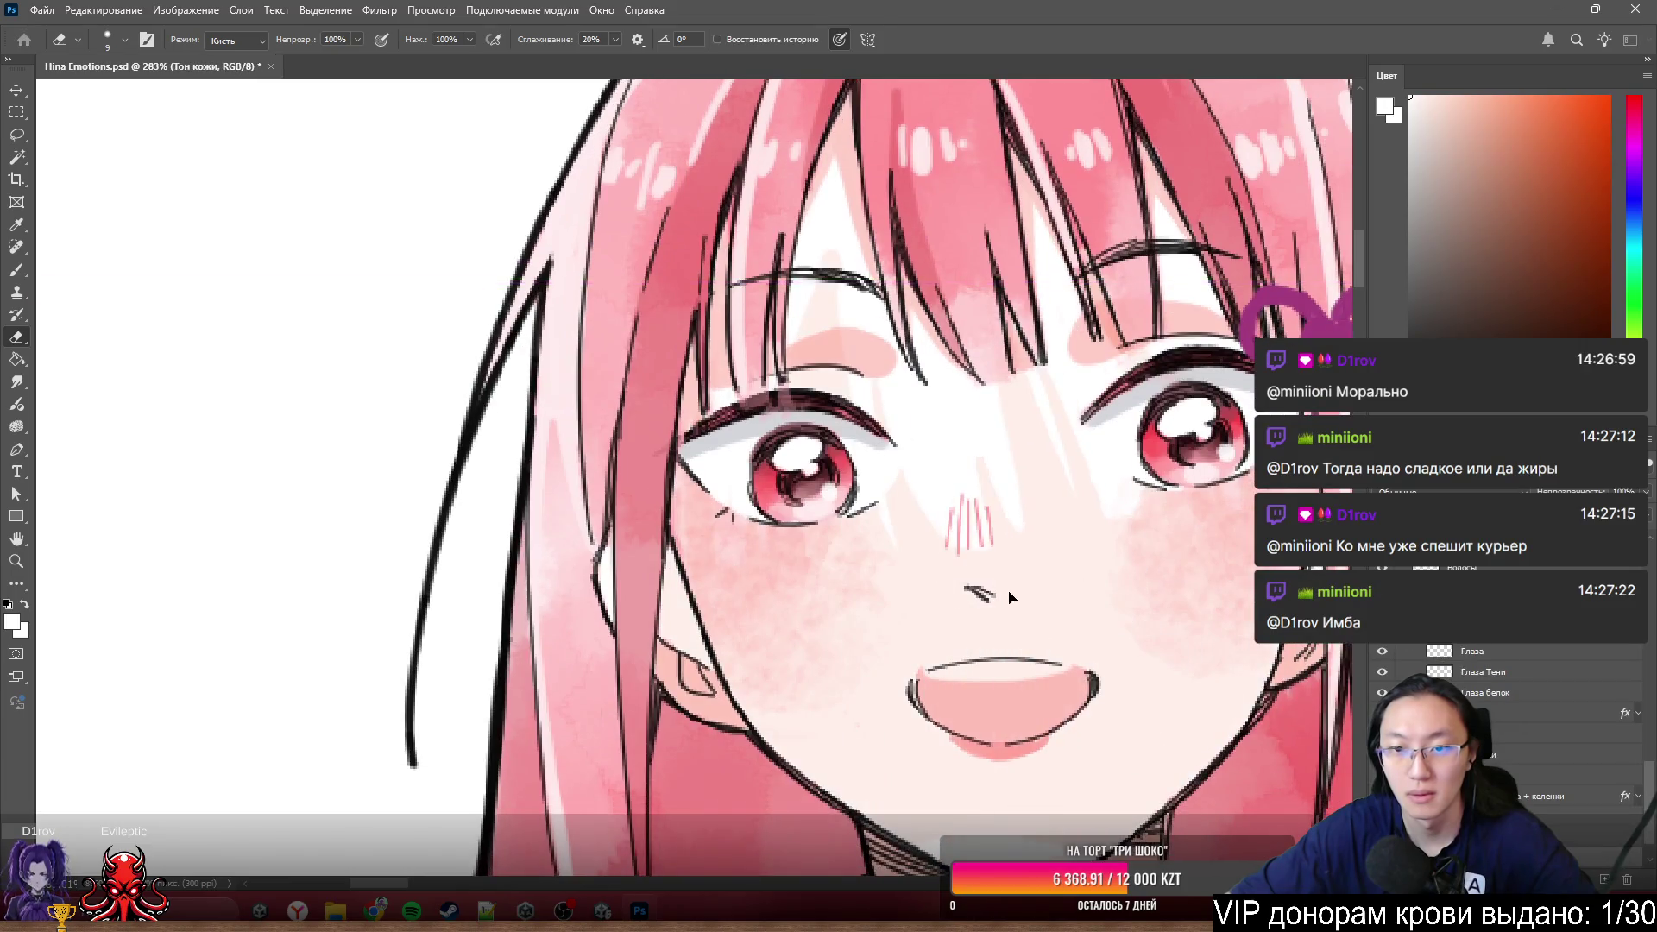
scroll(1165, 555, "down", 3)
scroll(480, 451, "down", 2)
scroll(480, 453, "down", 1)
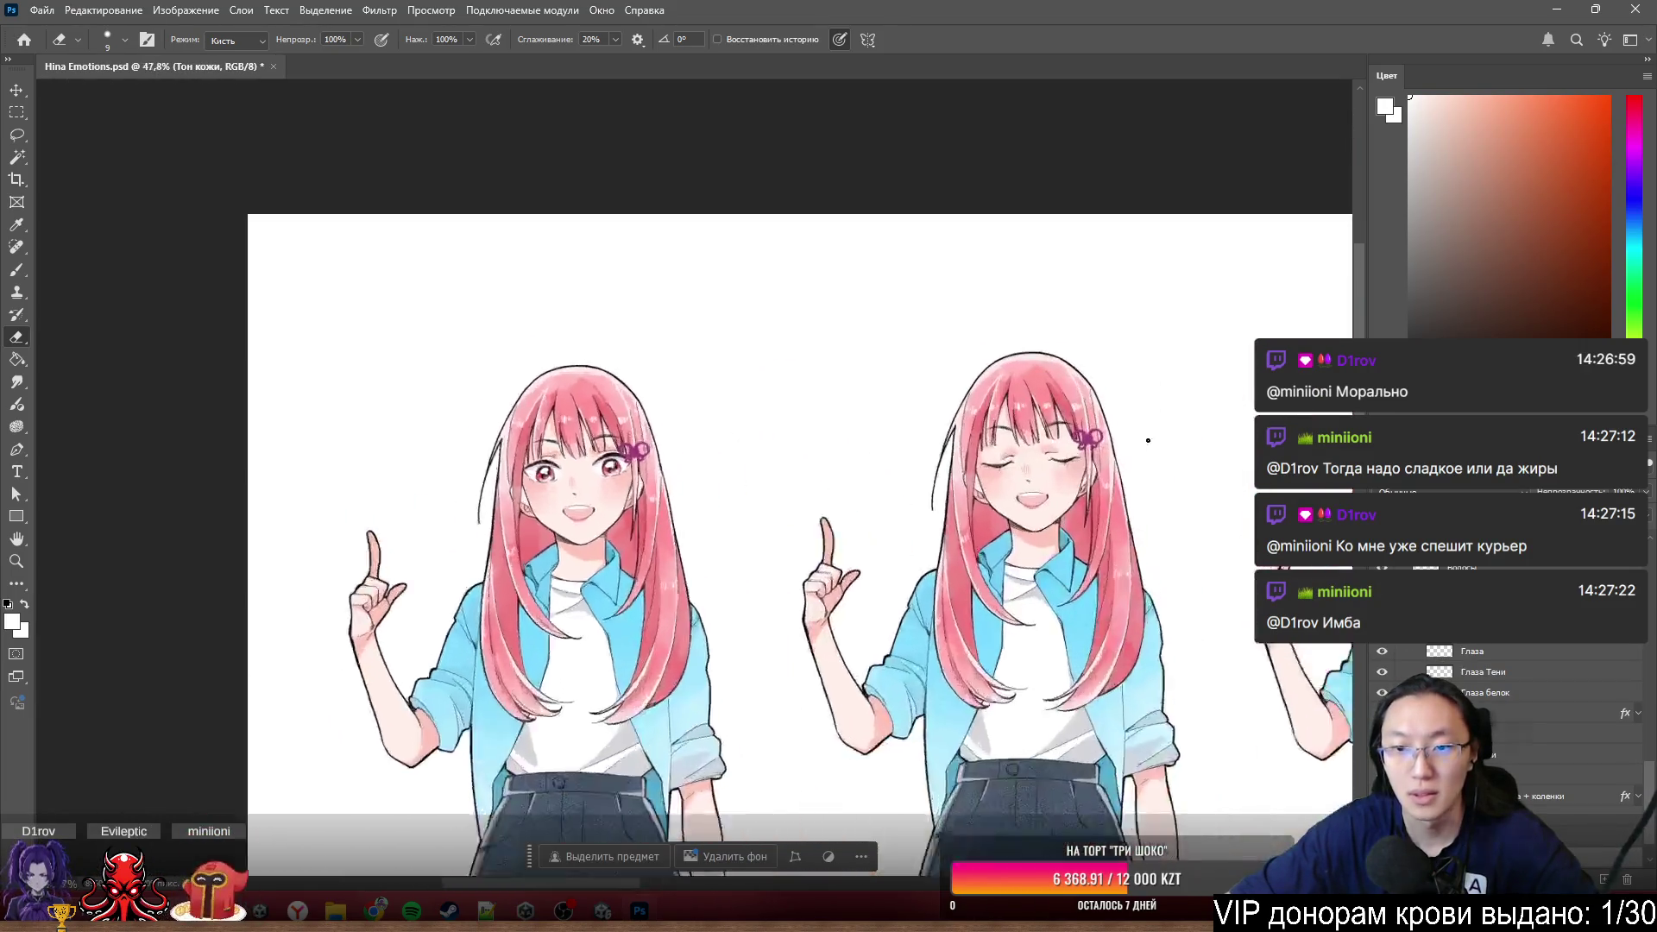
scroll(903, 454, "up", 2)
scroll(902, 454, "up", 2)
scroll(791, 463, "down", 1)
scroll(790, 463, "down", 2)
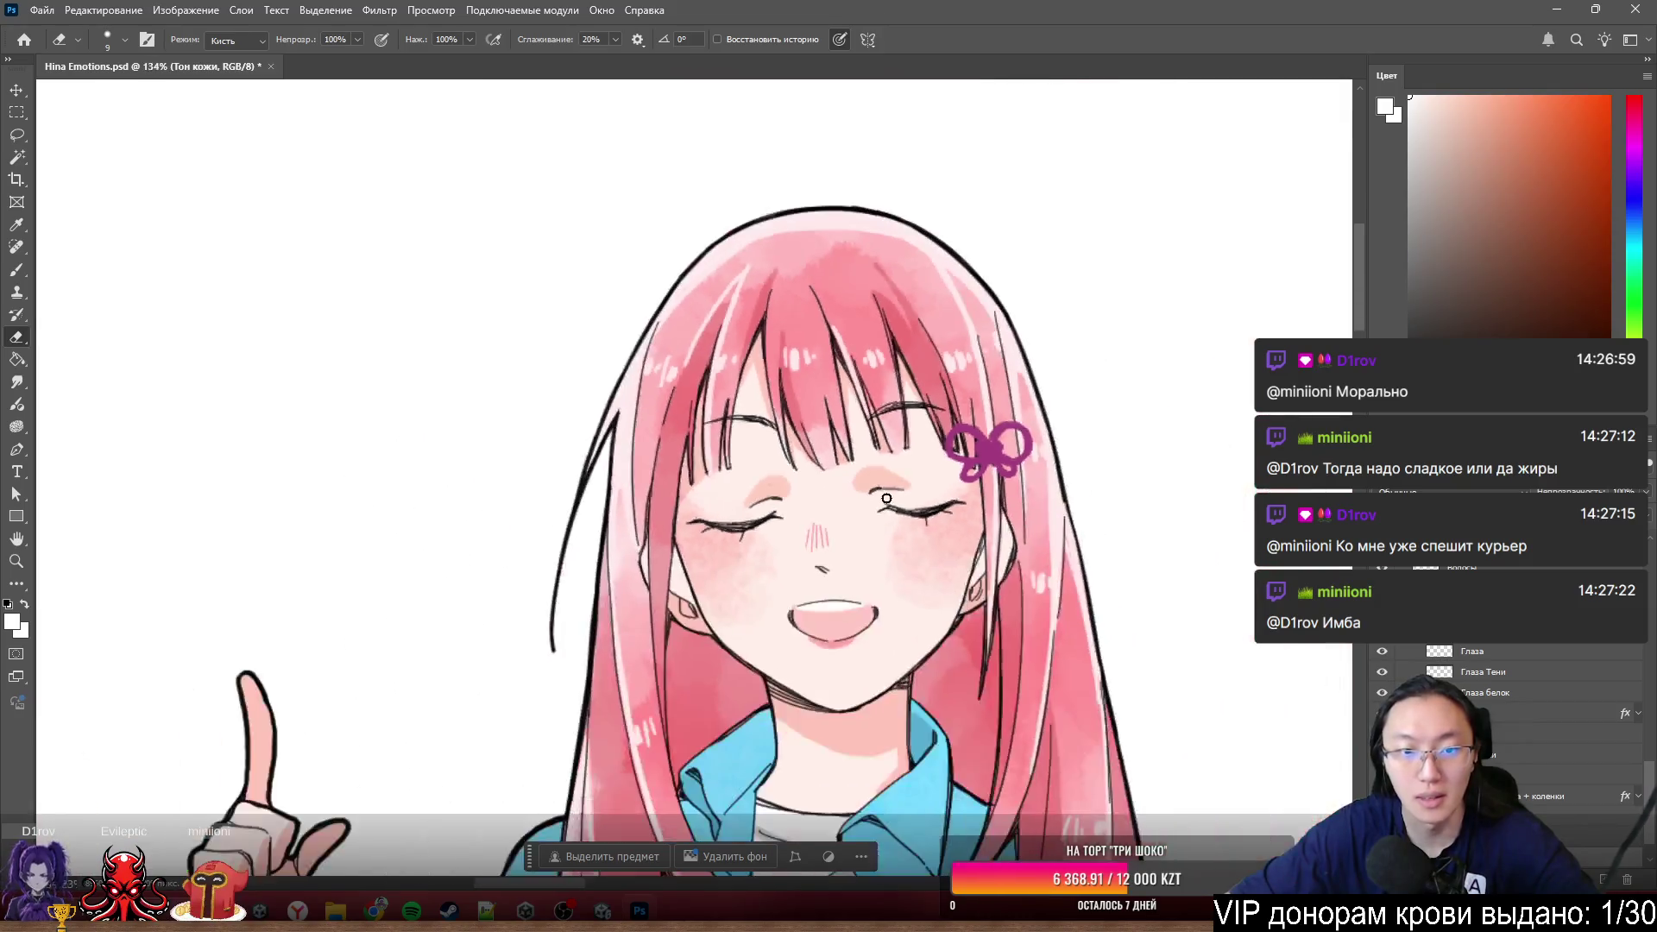
scroll(459, 529, "down", 1)
scroll(458, 530, "up", 2)
scroll(450, 533, "down", 1)
scroll(451, 531, "up", 2)
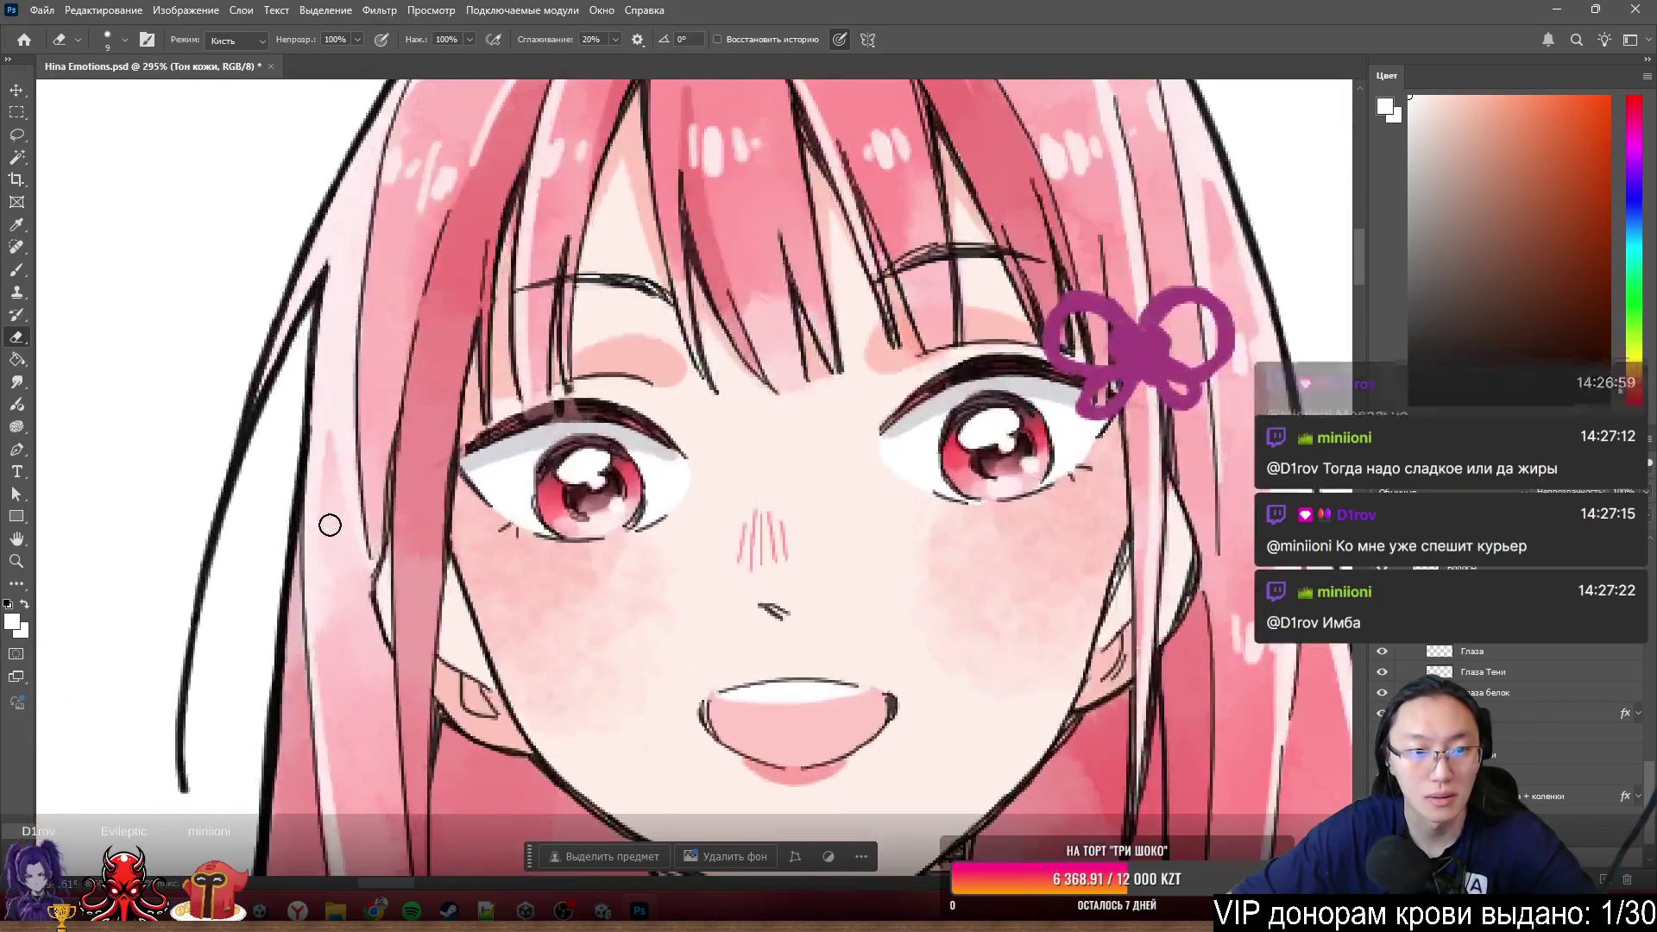
scroll(341, 506, "up", 1)
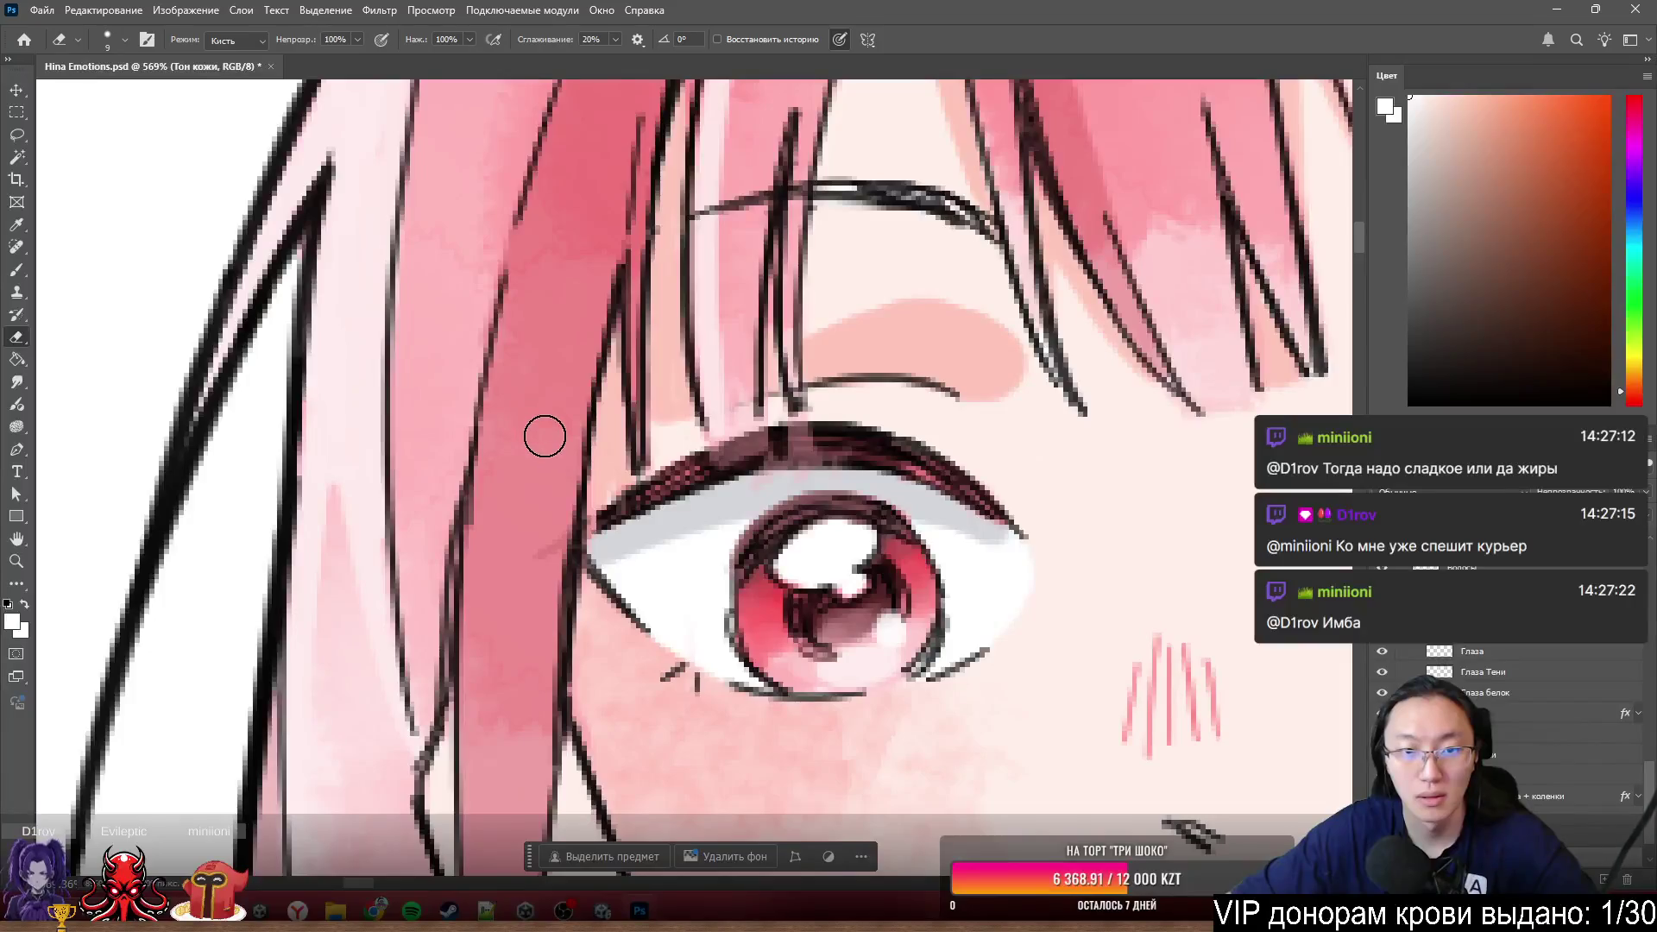
scroll(553, 441, "up", 2)
left_click_drag(562, 445, 548, 533)
scroll(547, 534, "down", 2)
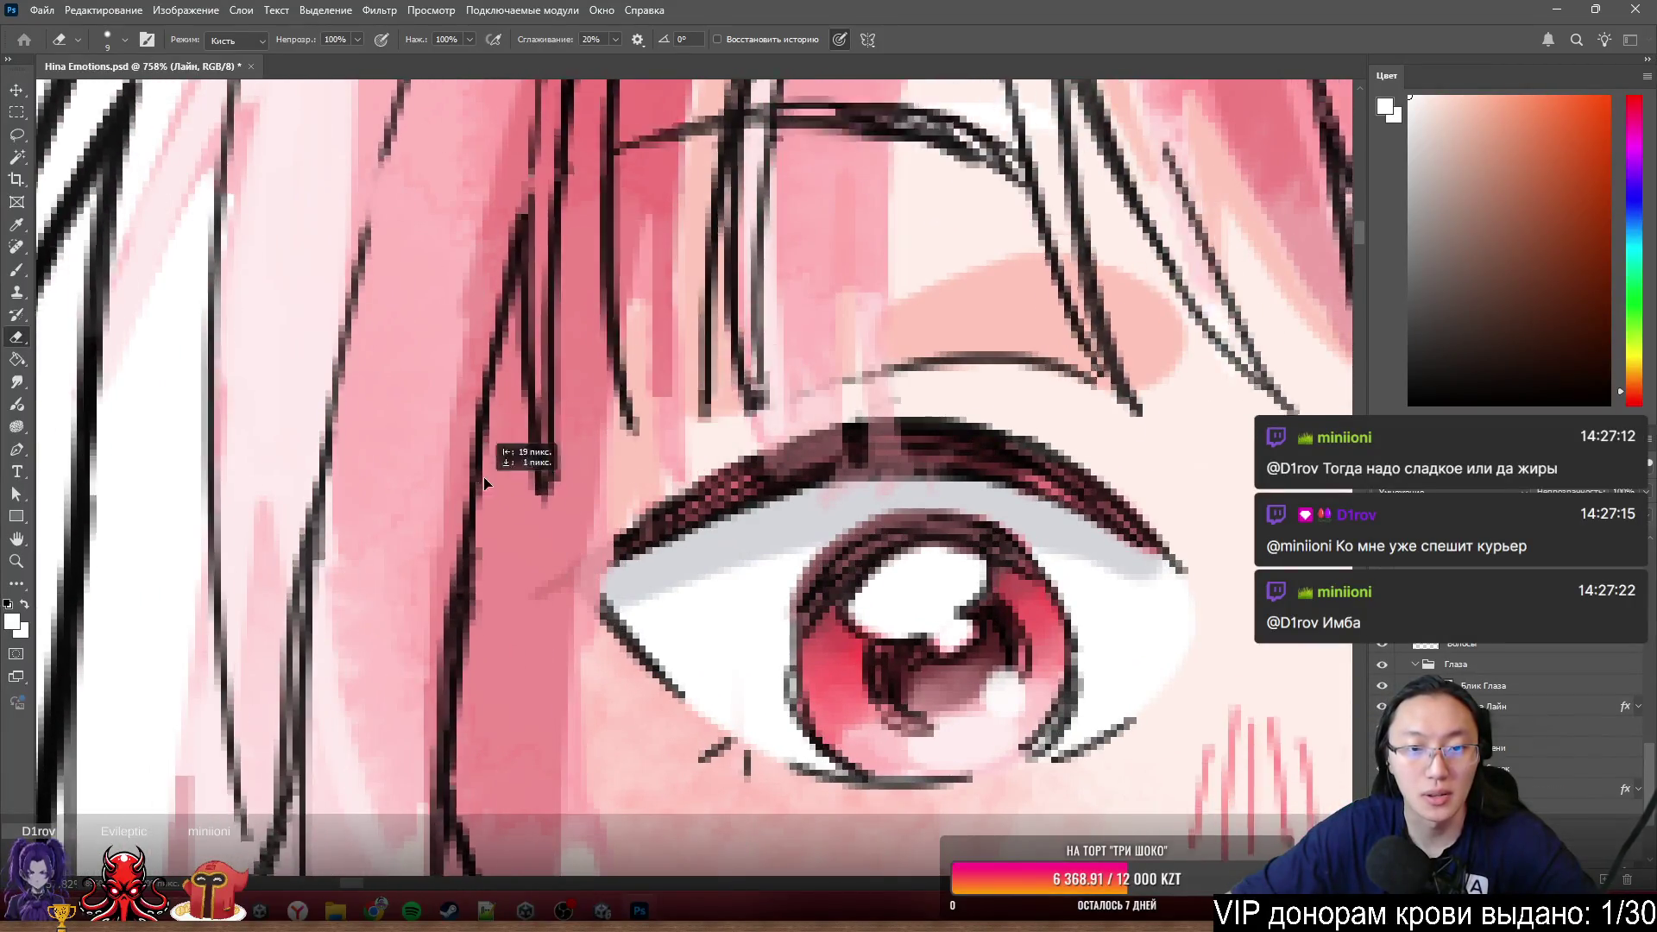
scroll(506, 459, "down", 2)
scroll(506, 426, "down", 4)
scroll(381, 418, "down", 2)
scroll(389, 394, "down", 2)
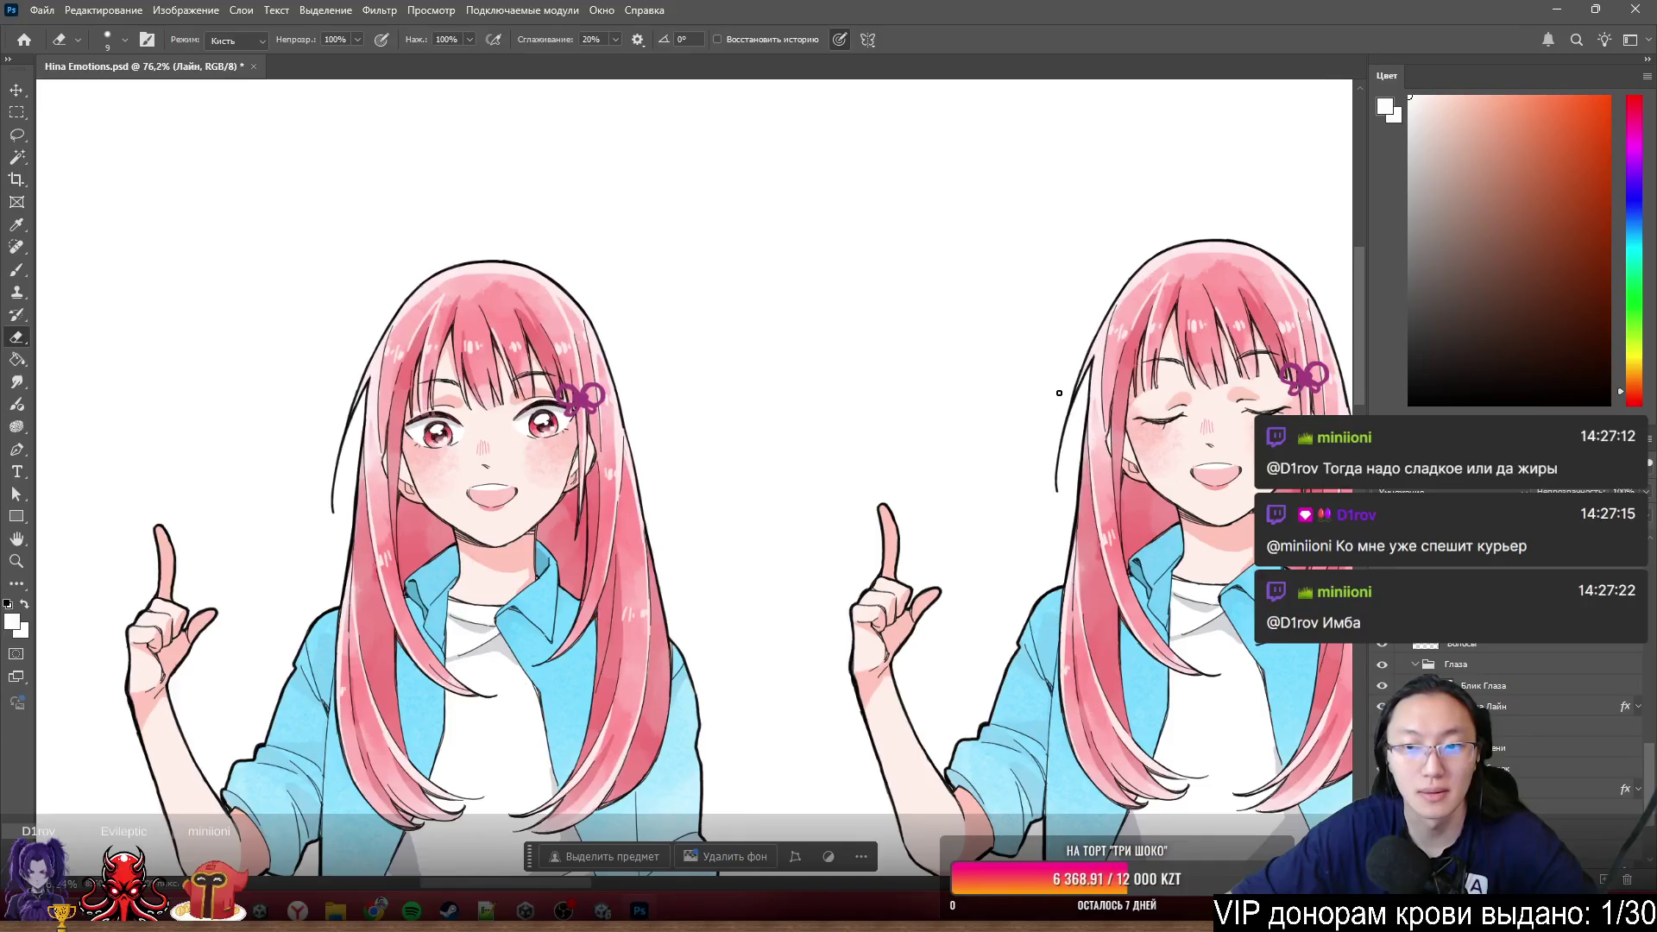
scroll(1253, 398, "up", 1)
scroll(1165, 388, "up", 1)
scroll(1120, 384, "up", 2)
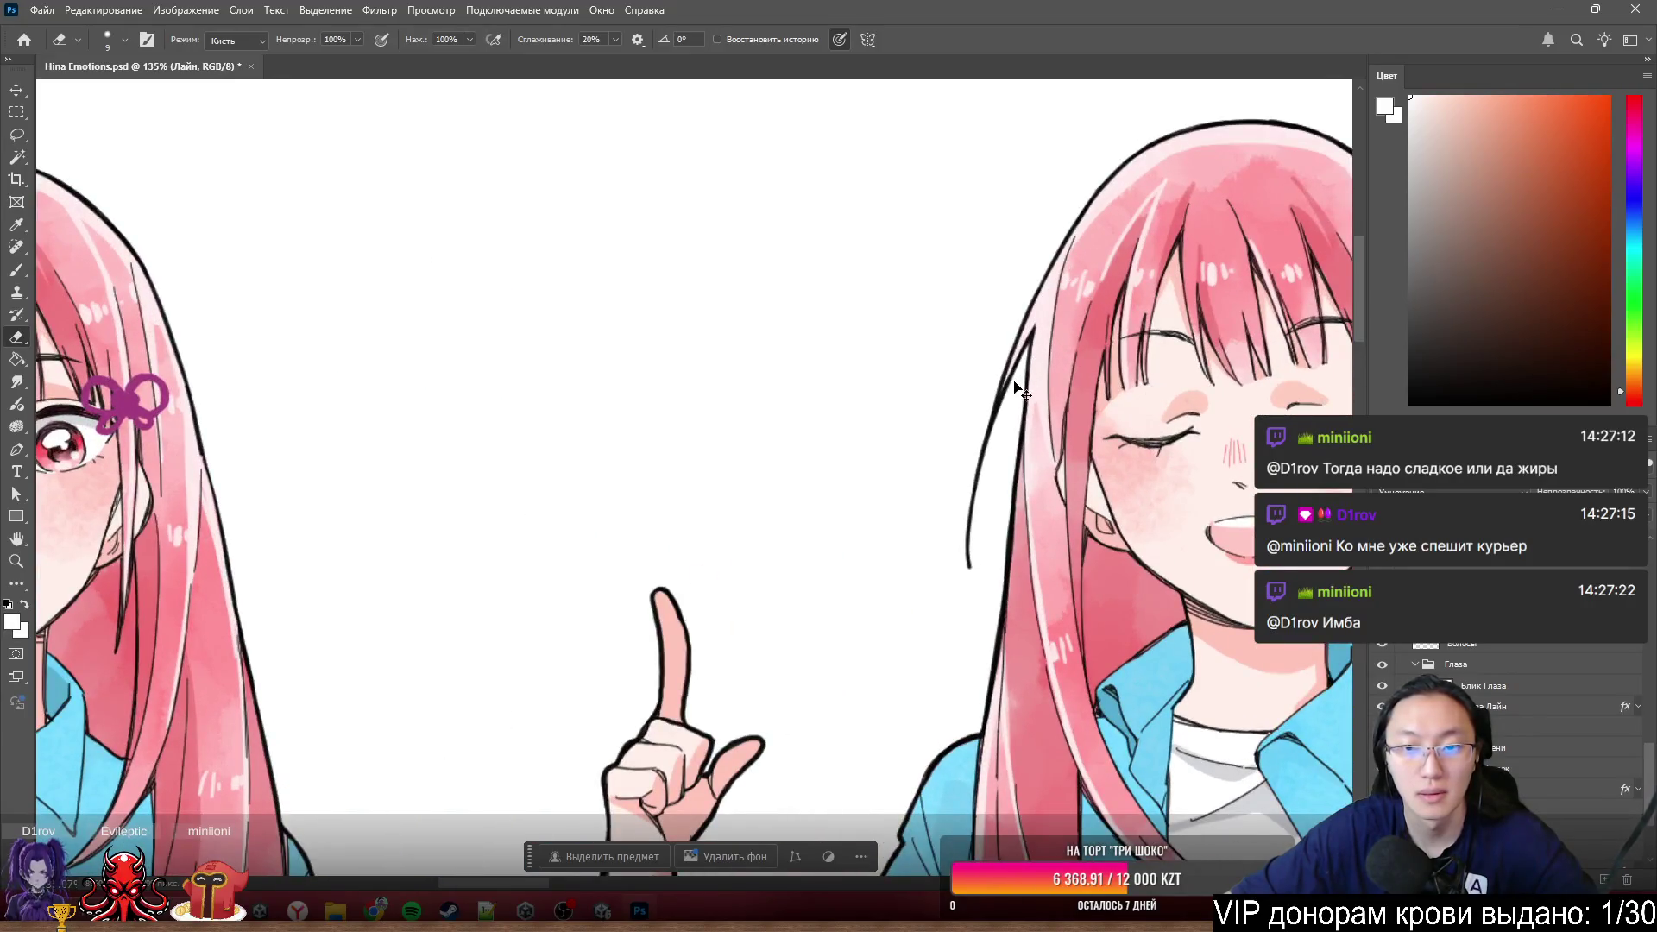
left_click(997, 418, "ctrl")
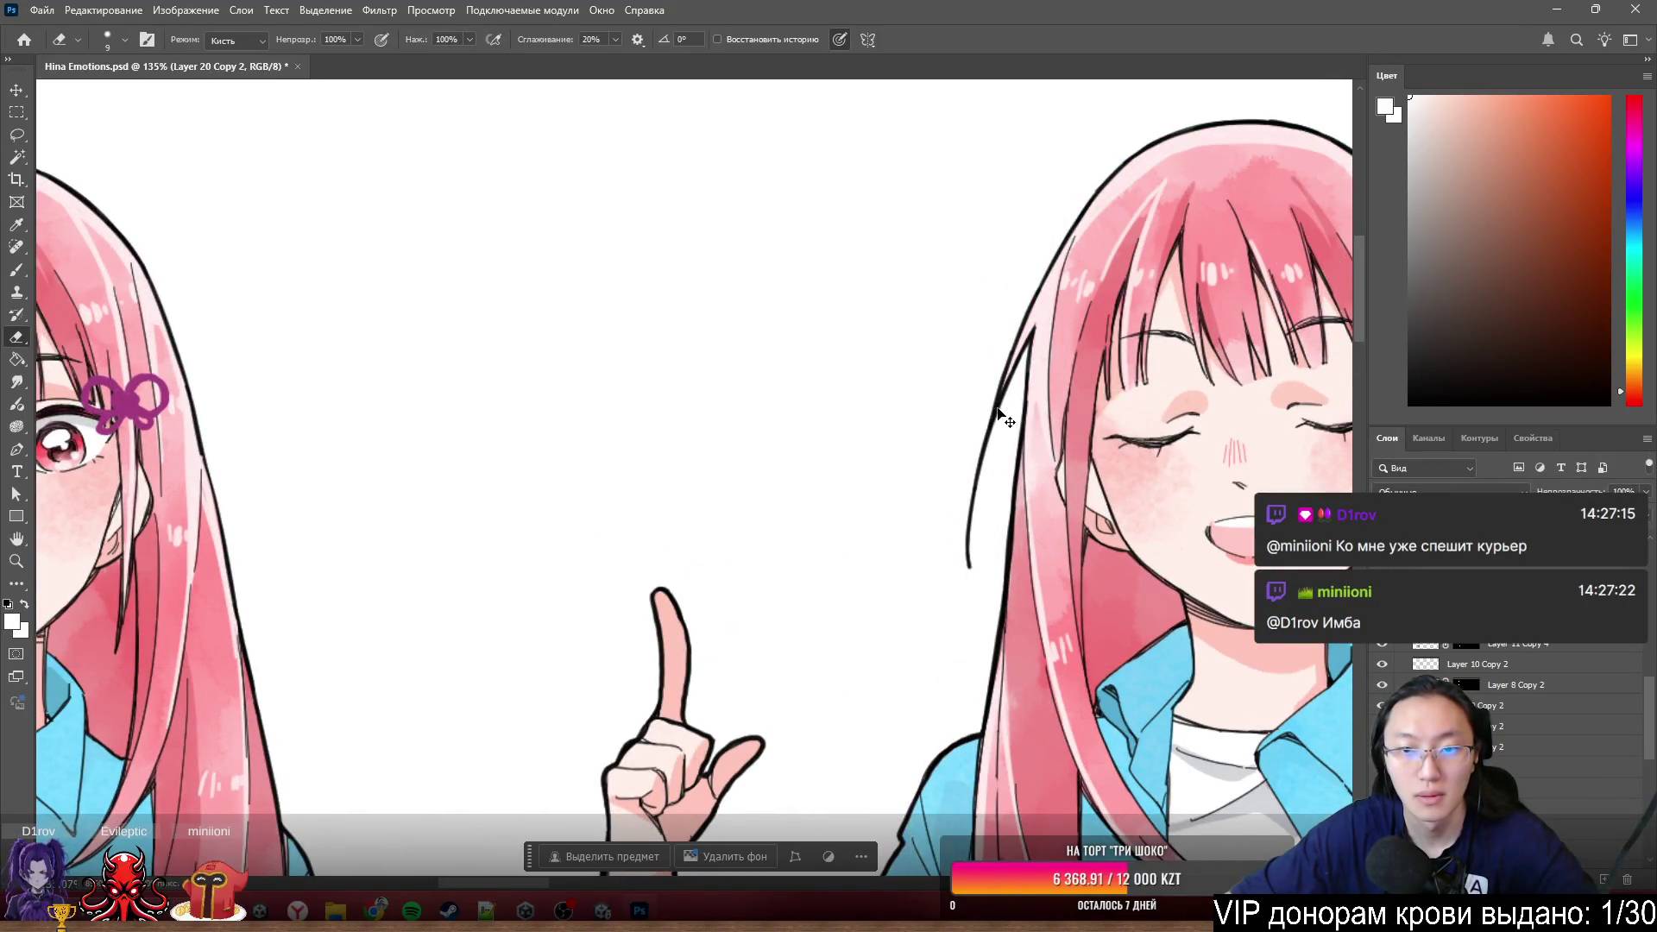
- Duplicate the closed-eye lineart layer with Ctrl+J and move the copy left toward the other girl
left_click_drag(1004, 418, 757, 447)
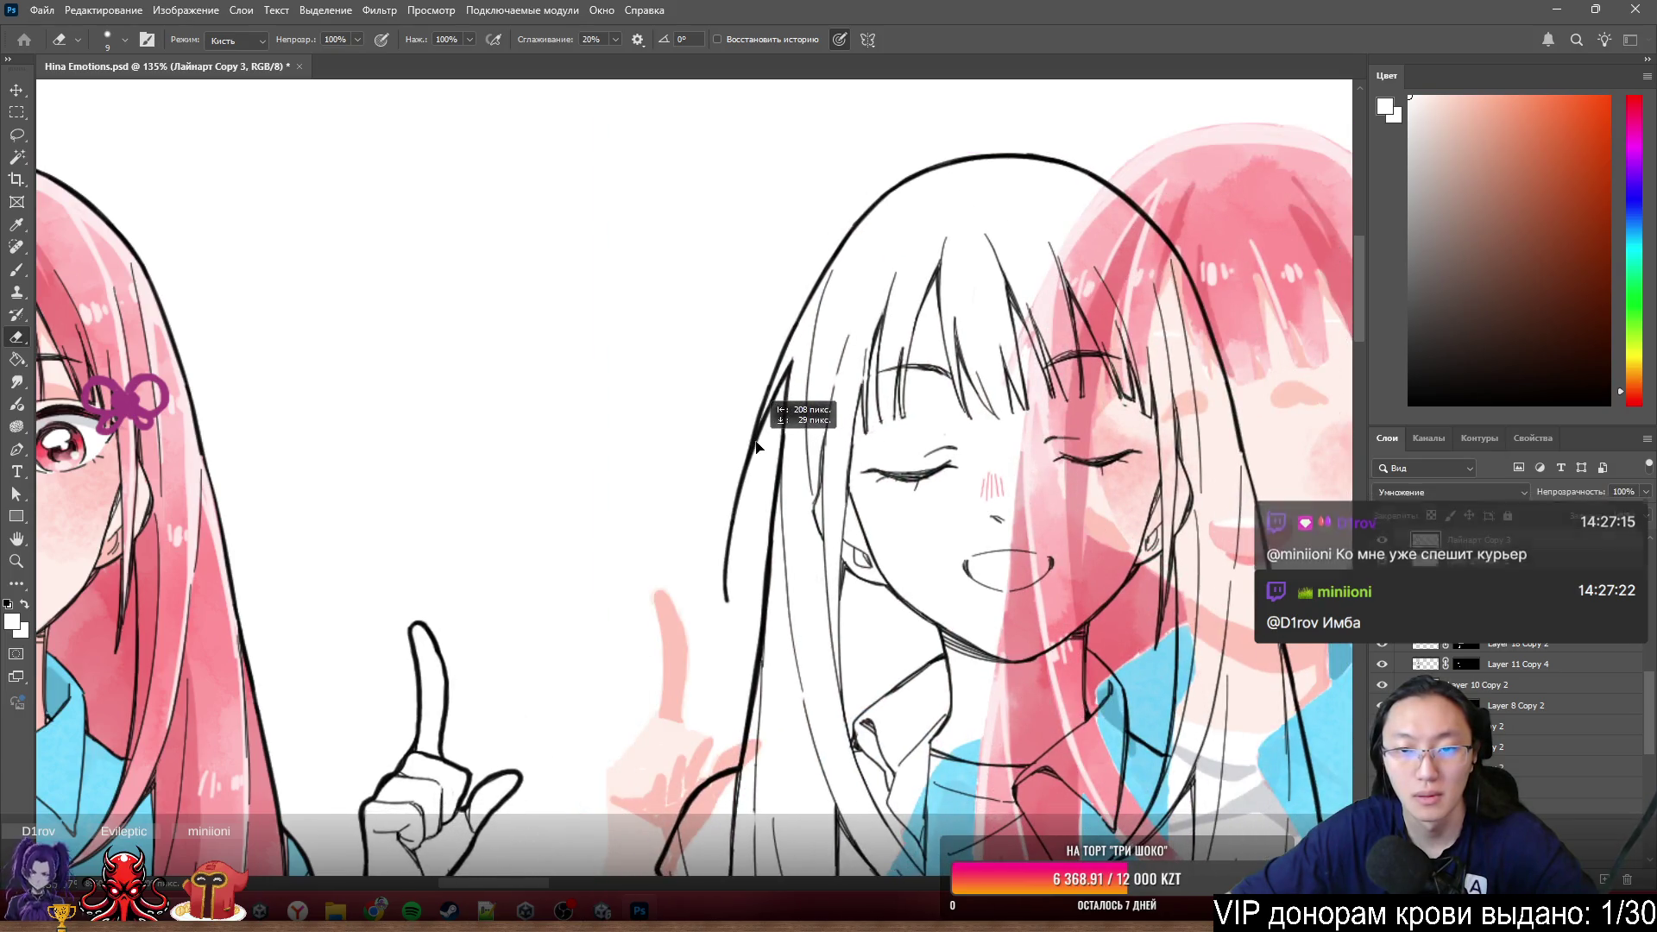
key("ctrl+z")
key("ctrl+j")
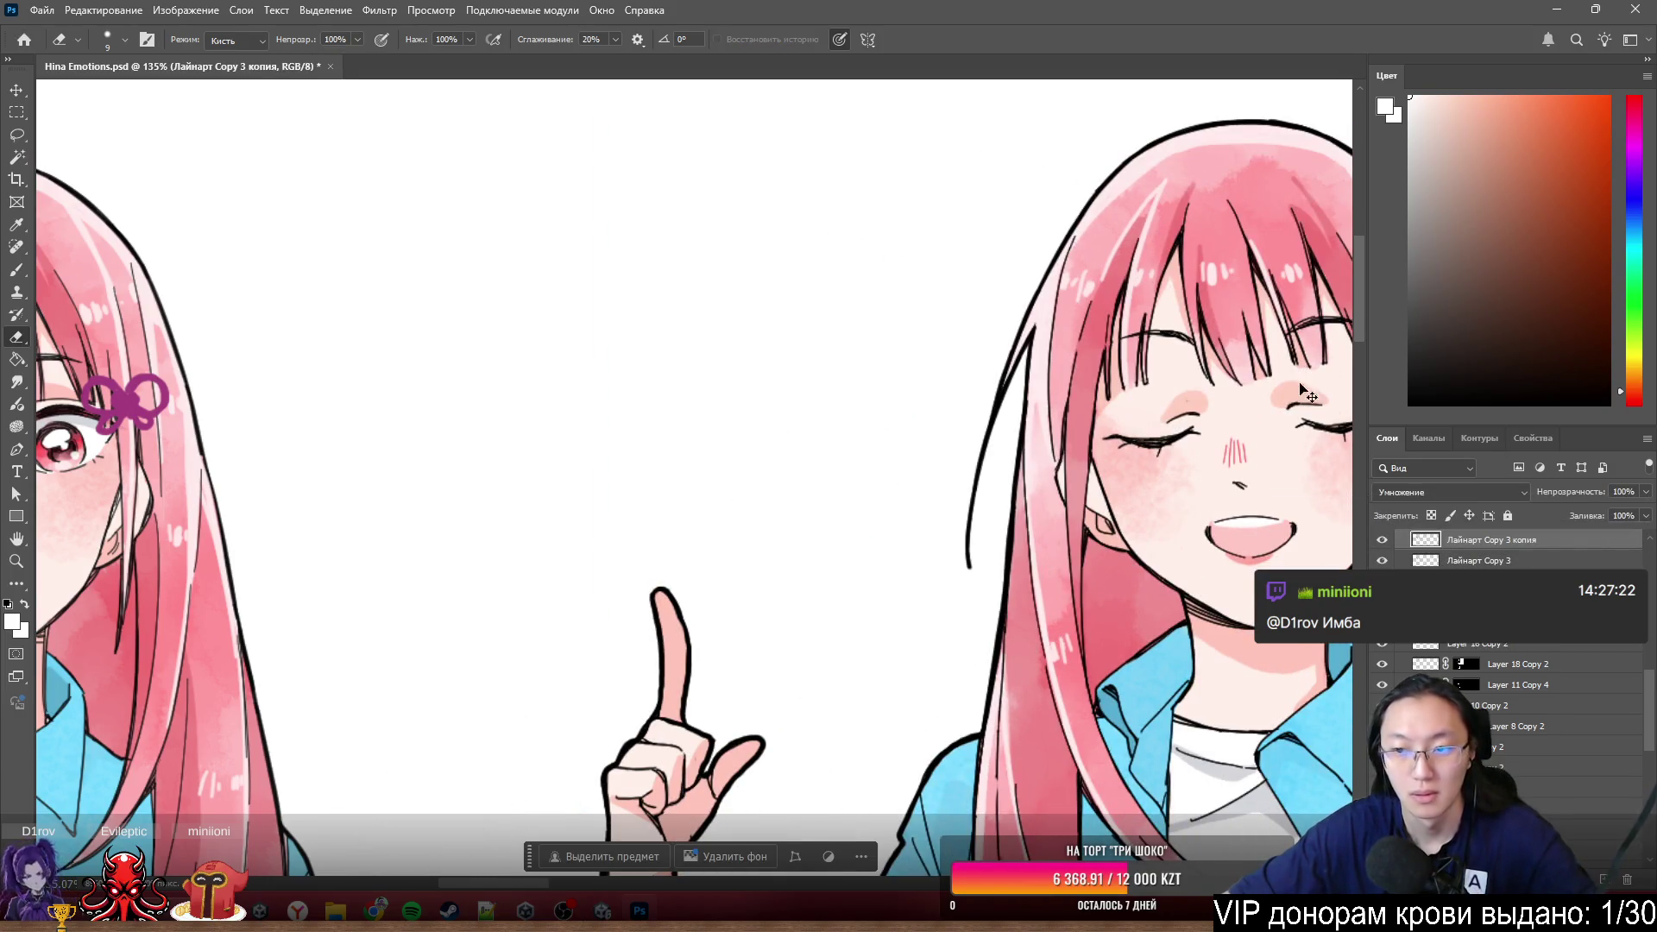
left_click_drag(1008, 415, 479, 418)
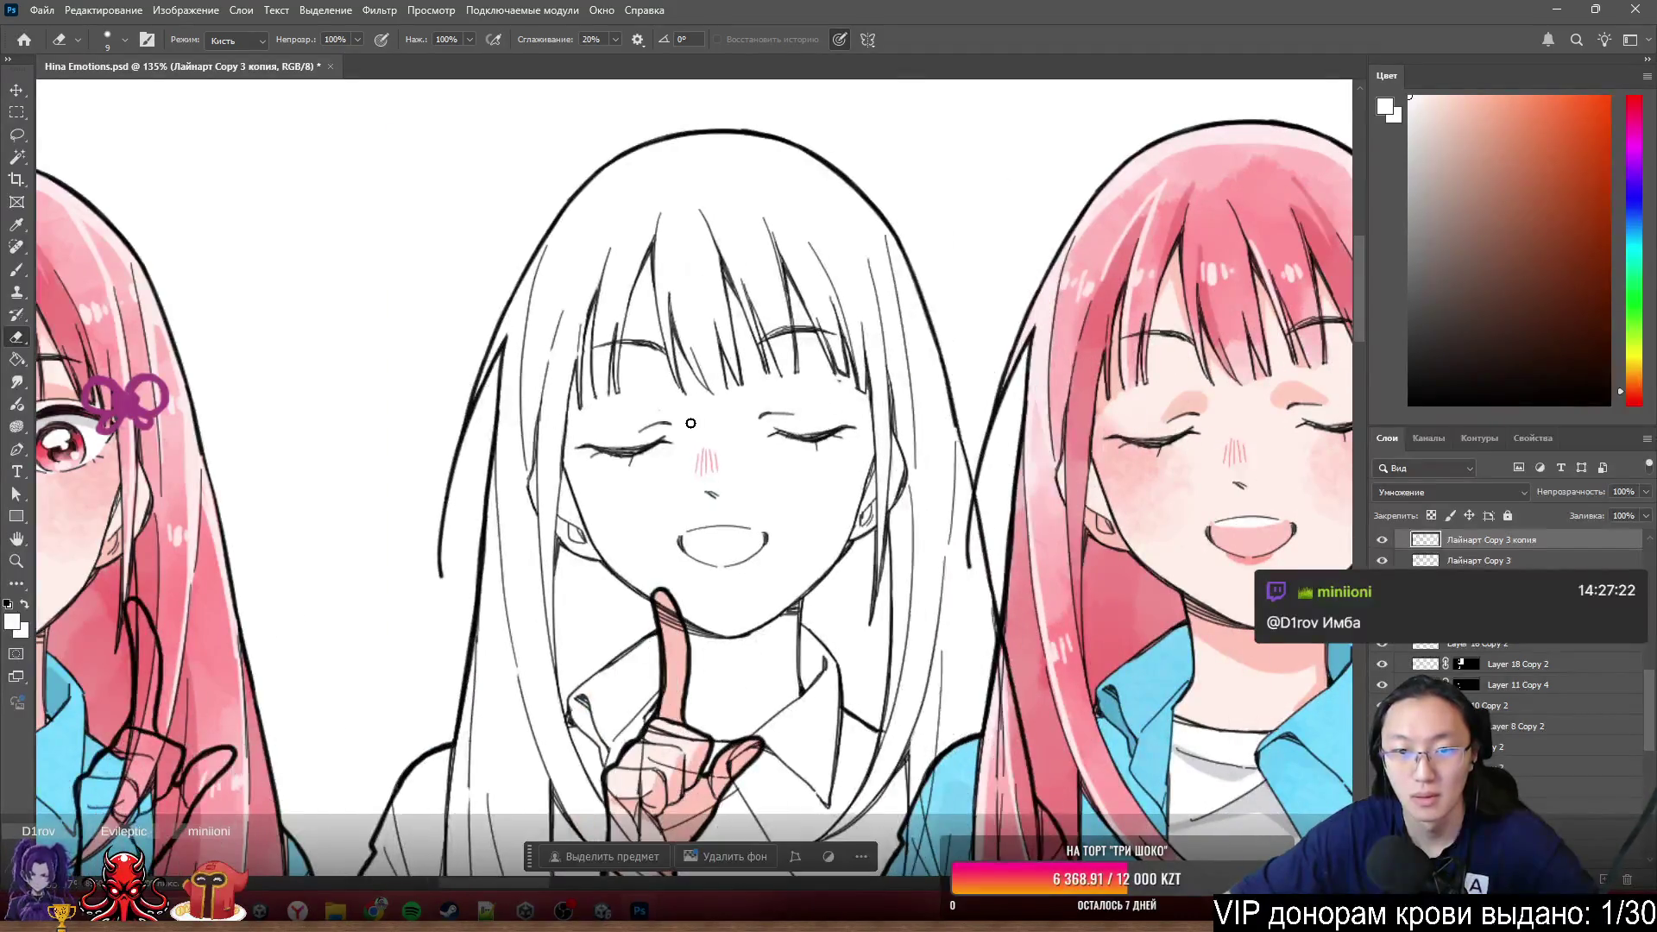
scroll(578, 481, "down", 3)
scroll(578, 481, "up", 5)
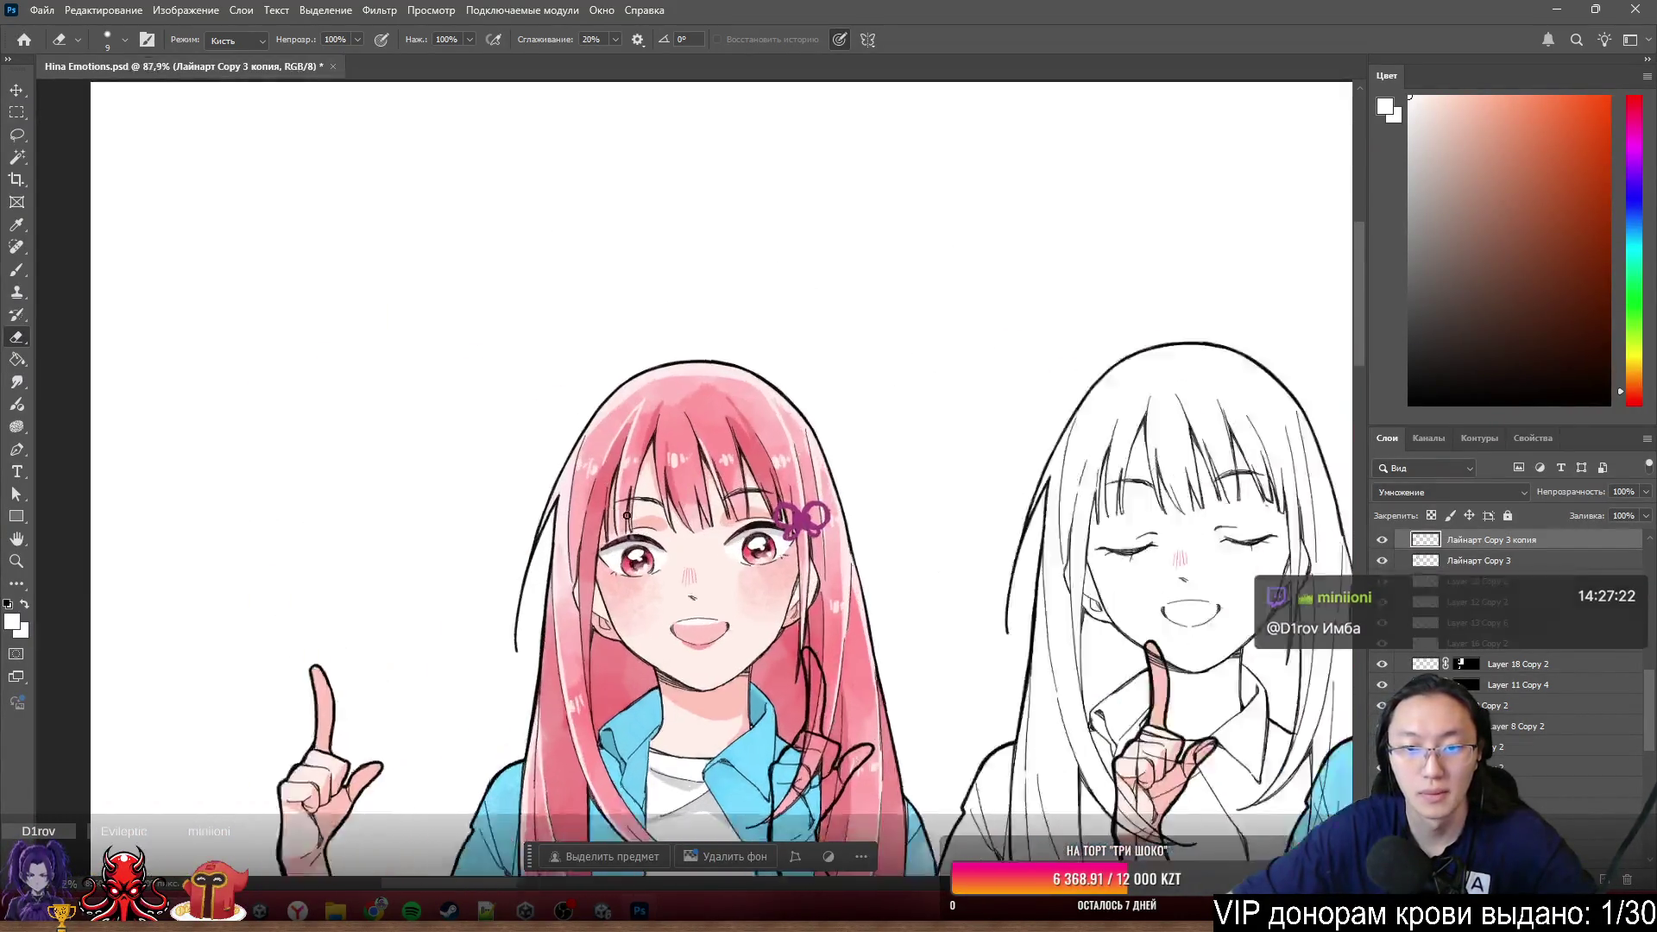
- Align the lineart copy precisely over the open-eyed girl's face
left_click_drag(1246, 536, 380, 559)
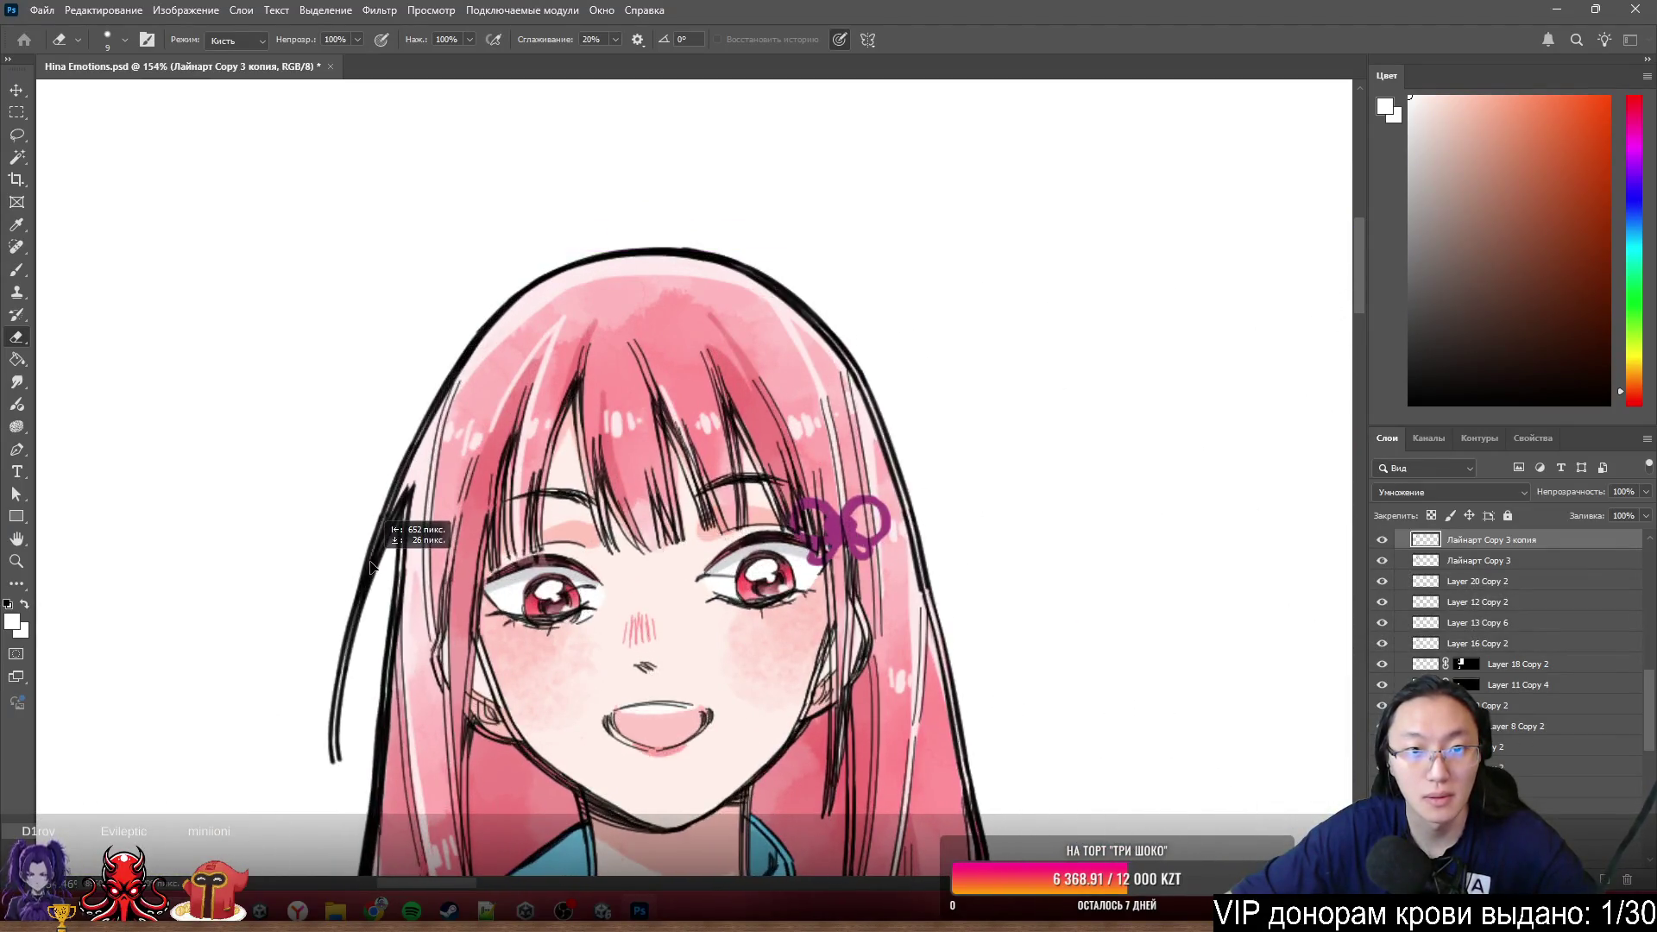
left_click_drag(380, 560, 372, 538)
scroll(315, 636, "up", 6)
mouse_move(398, 455)
left_mouse_down()
mouse_move(404, 435)
mouse_move(379, 453)
mouse_move(437, 418)
mouse_move(455, 445)
left_mouse_up()
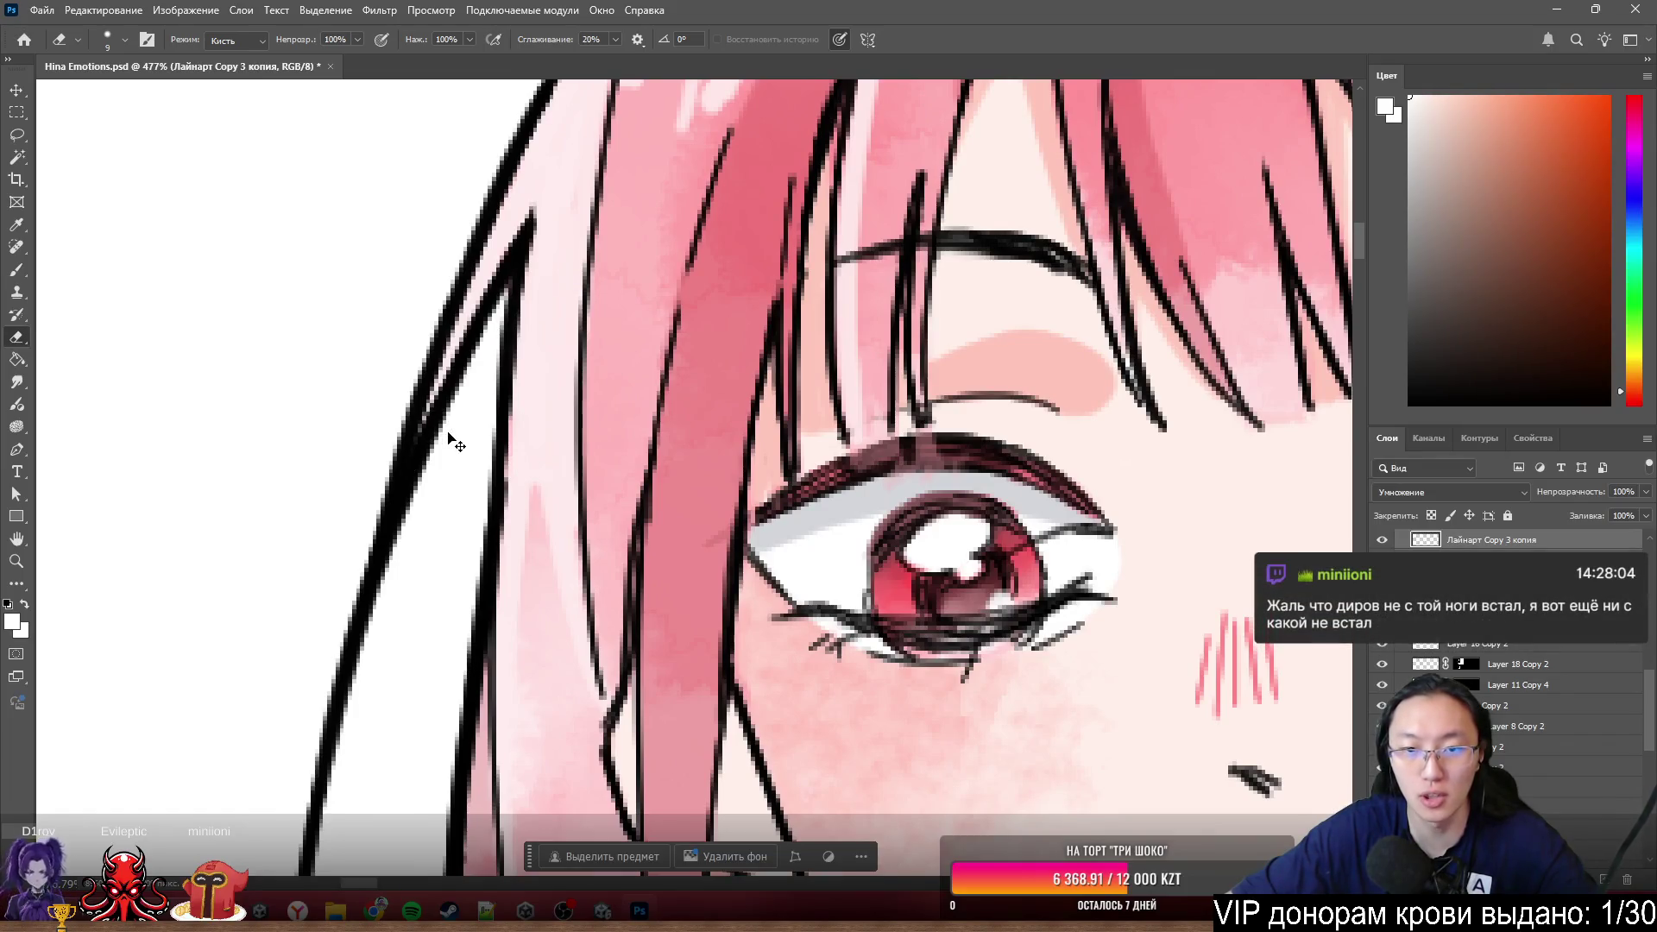
scroll(211, 317, "down", 5)
scroll(212, 317, "down", 3)
scroll(794, 317, "up", 3)
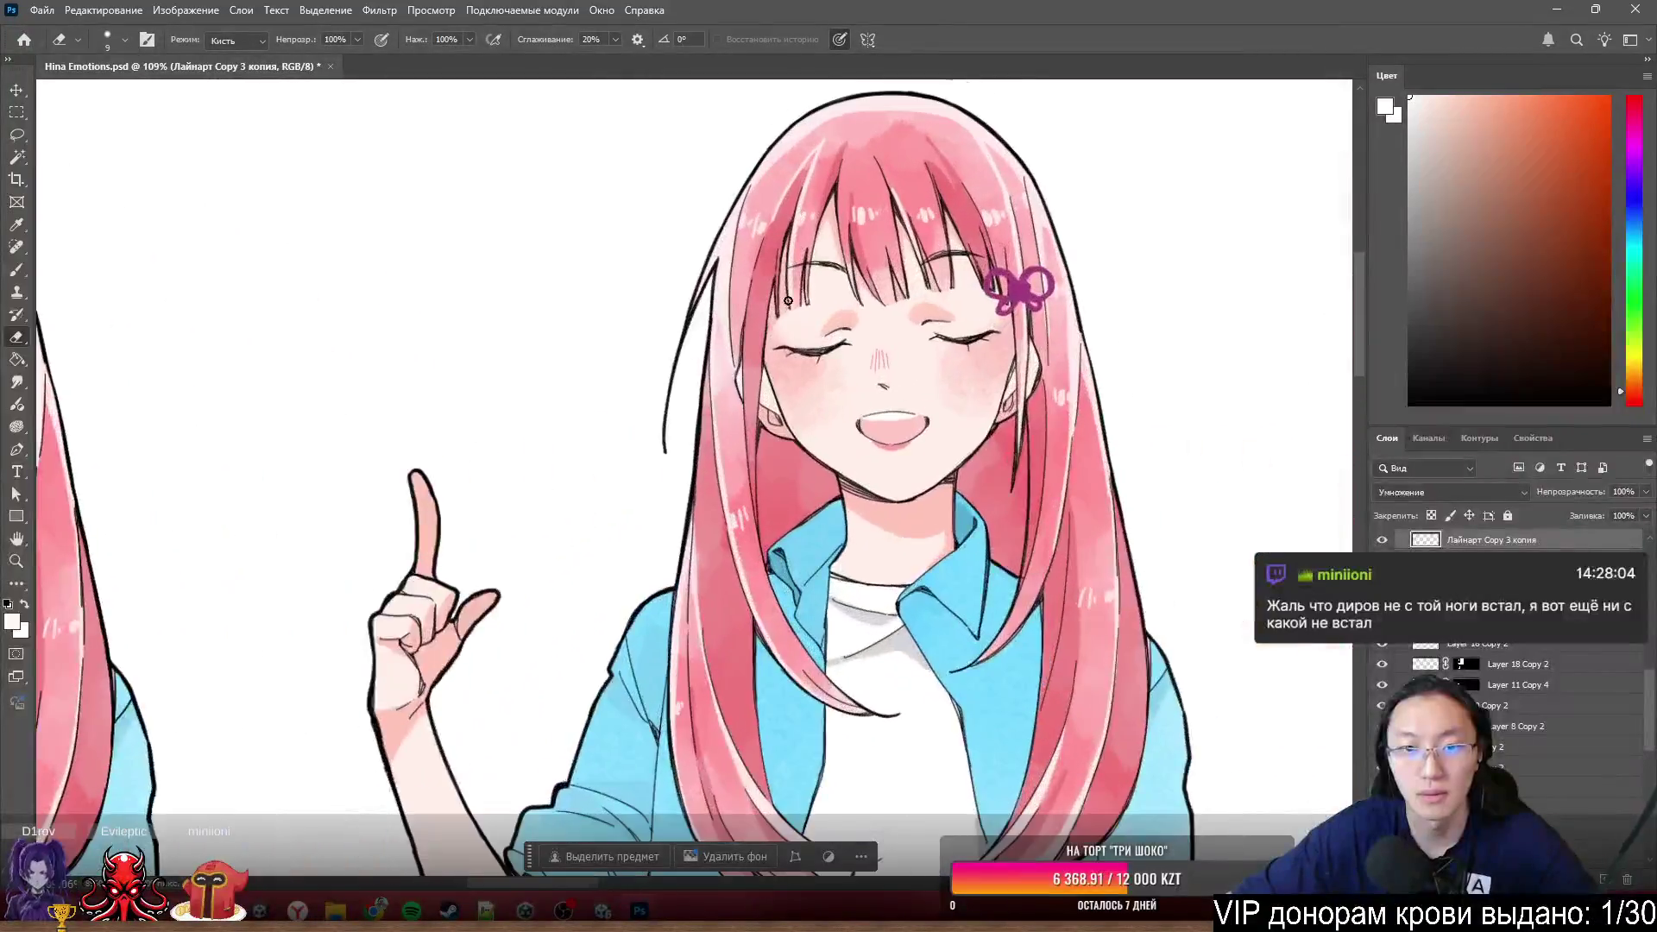
scroll(793, 317, "up", 3)
scroll(793, 317, "up", 2)
scroll(793, 316, "up", 2)
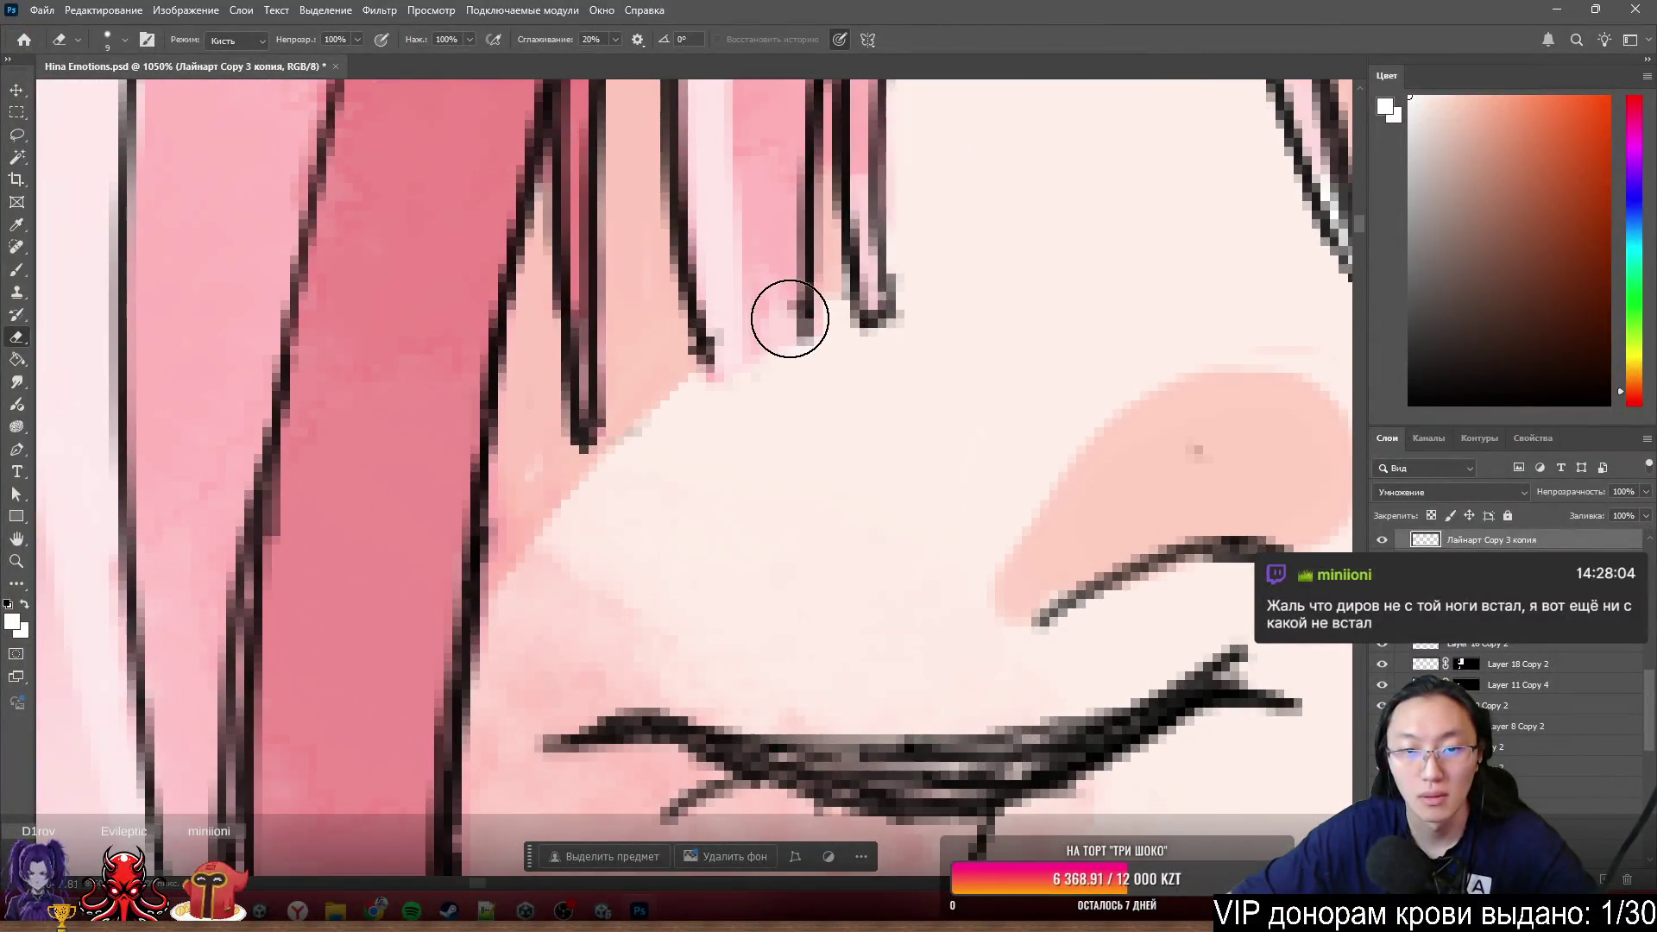
left_click(767, 332, "ctrl")
scroll(998, 381, "down", 3)
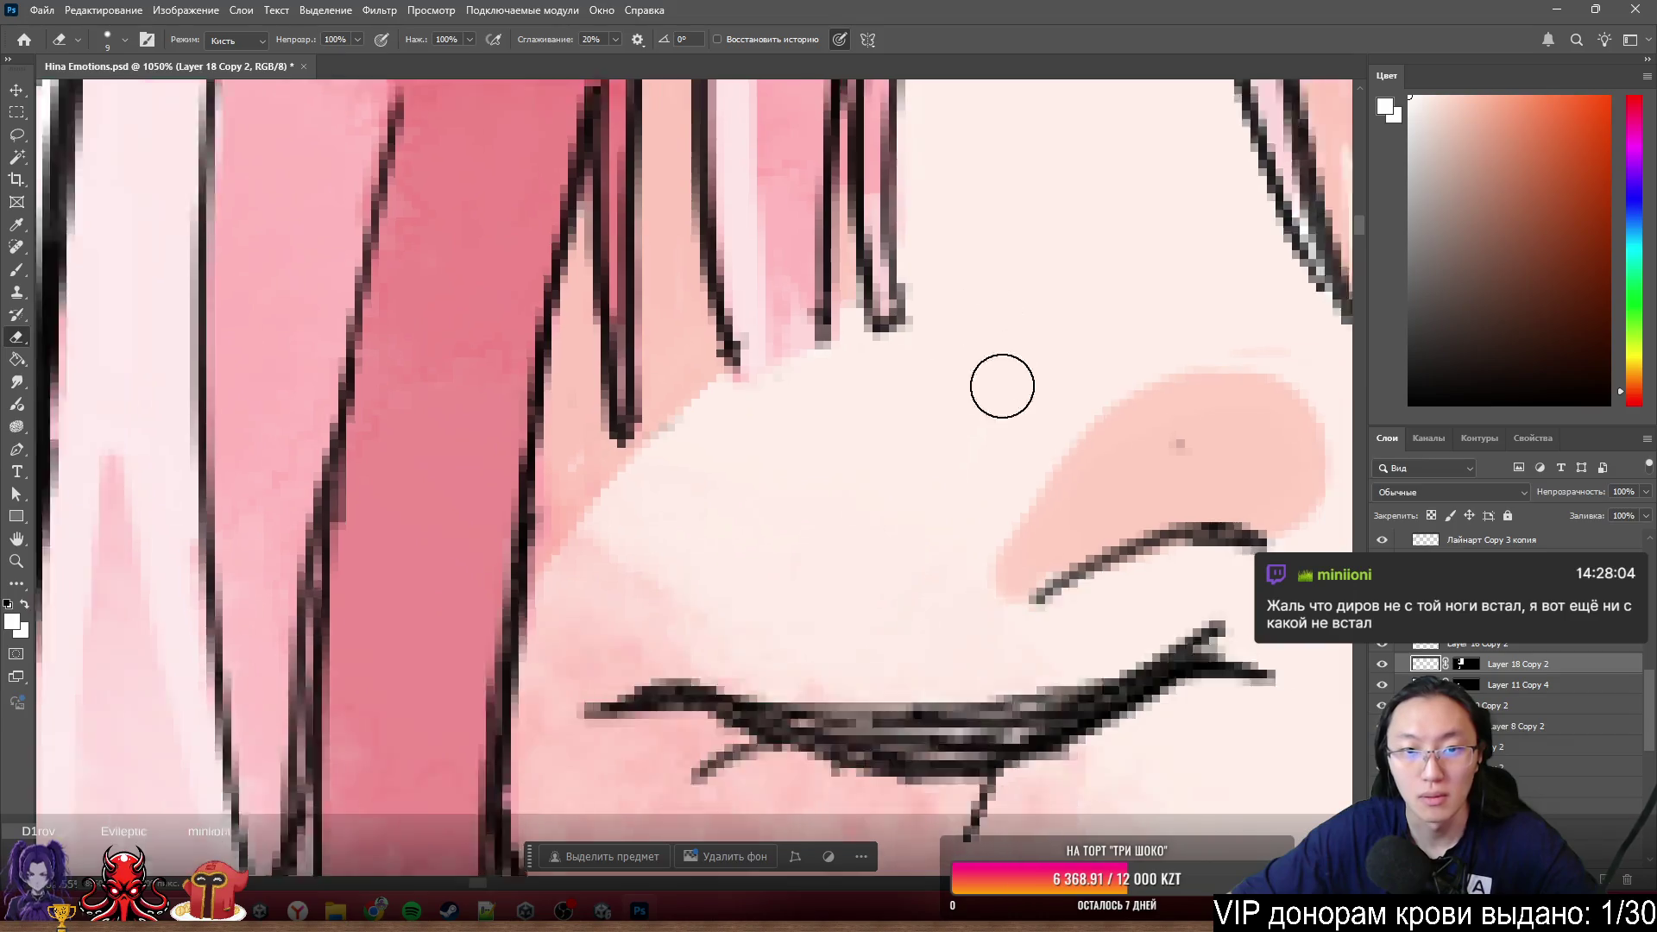
scroll(999, 382, "down", 2)
scroll(1042, 443, "down", 3)
scroll(751, 463, "up", 3)
scroll(566, 363, "up", 2)
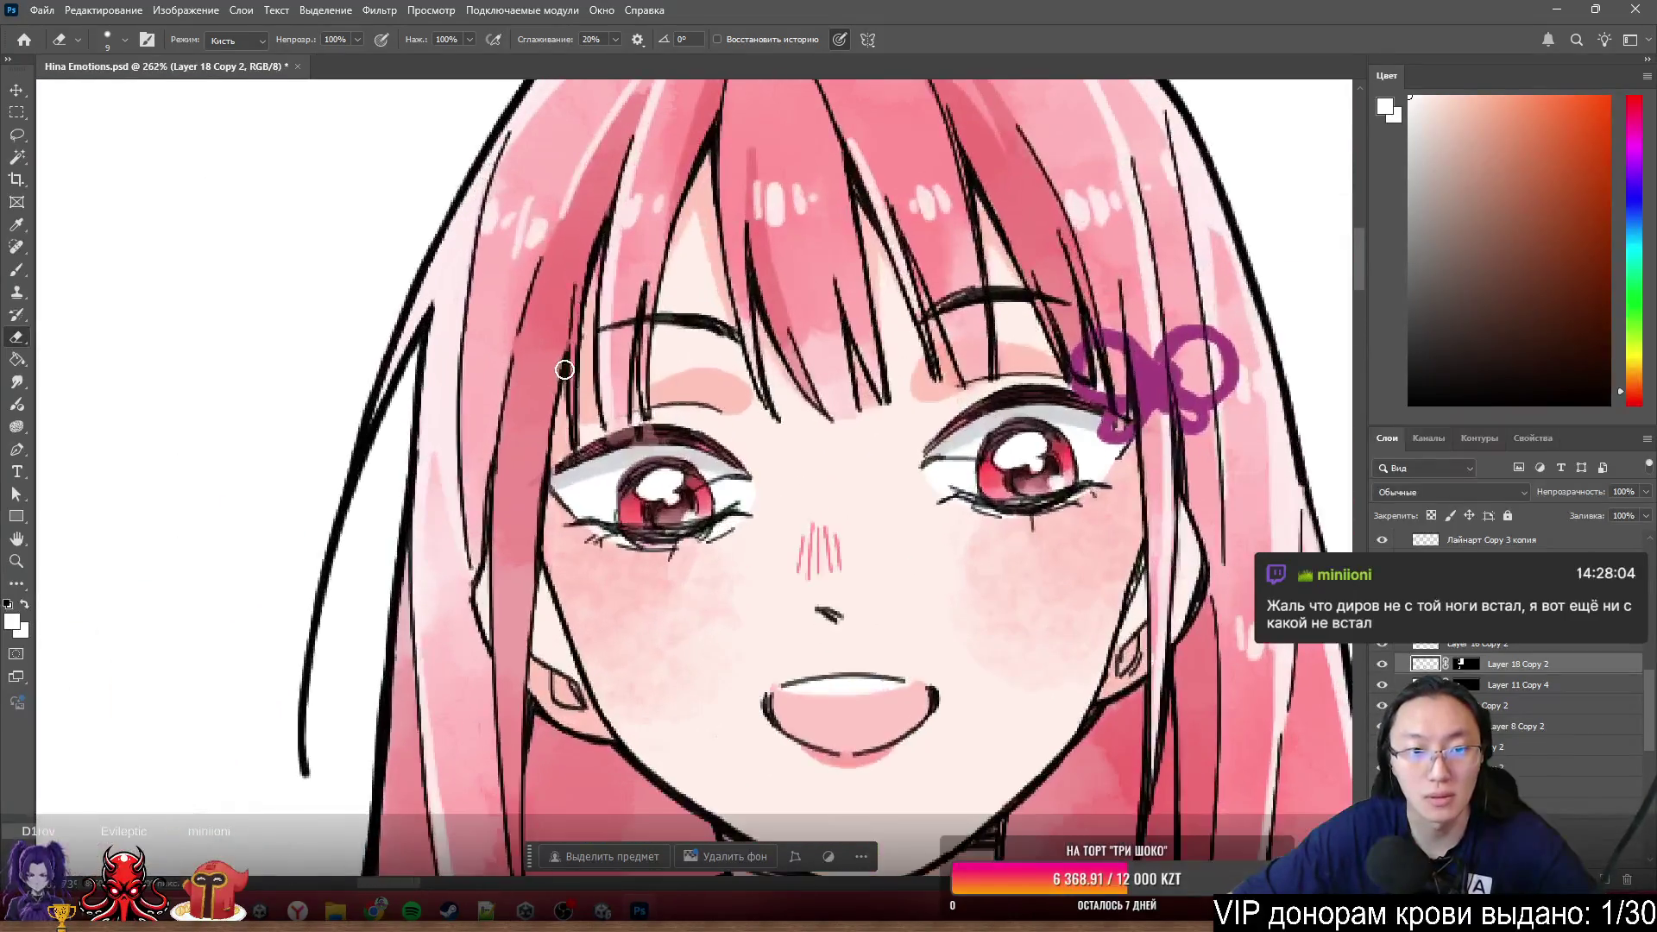
left_click(576, 384, "ctrl")
scroll(570, 389, "down", 2)
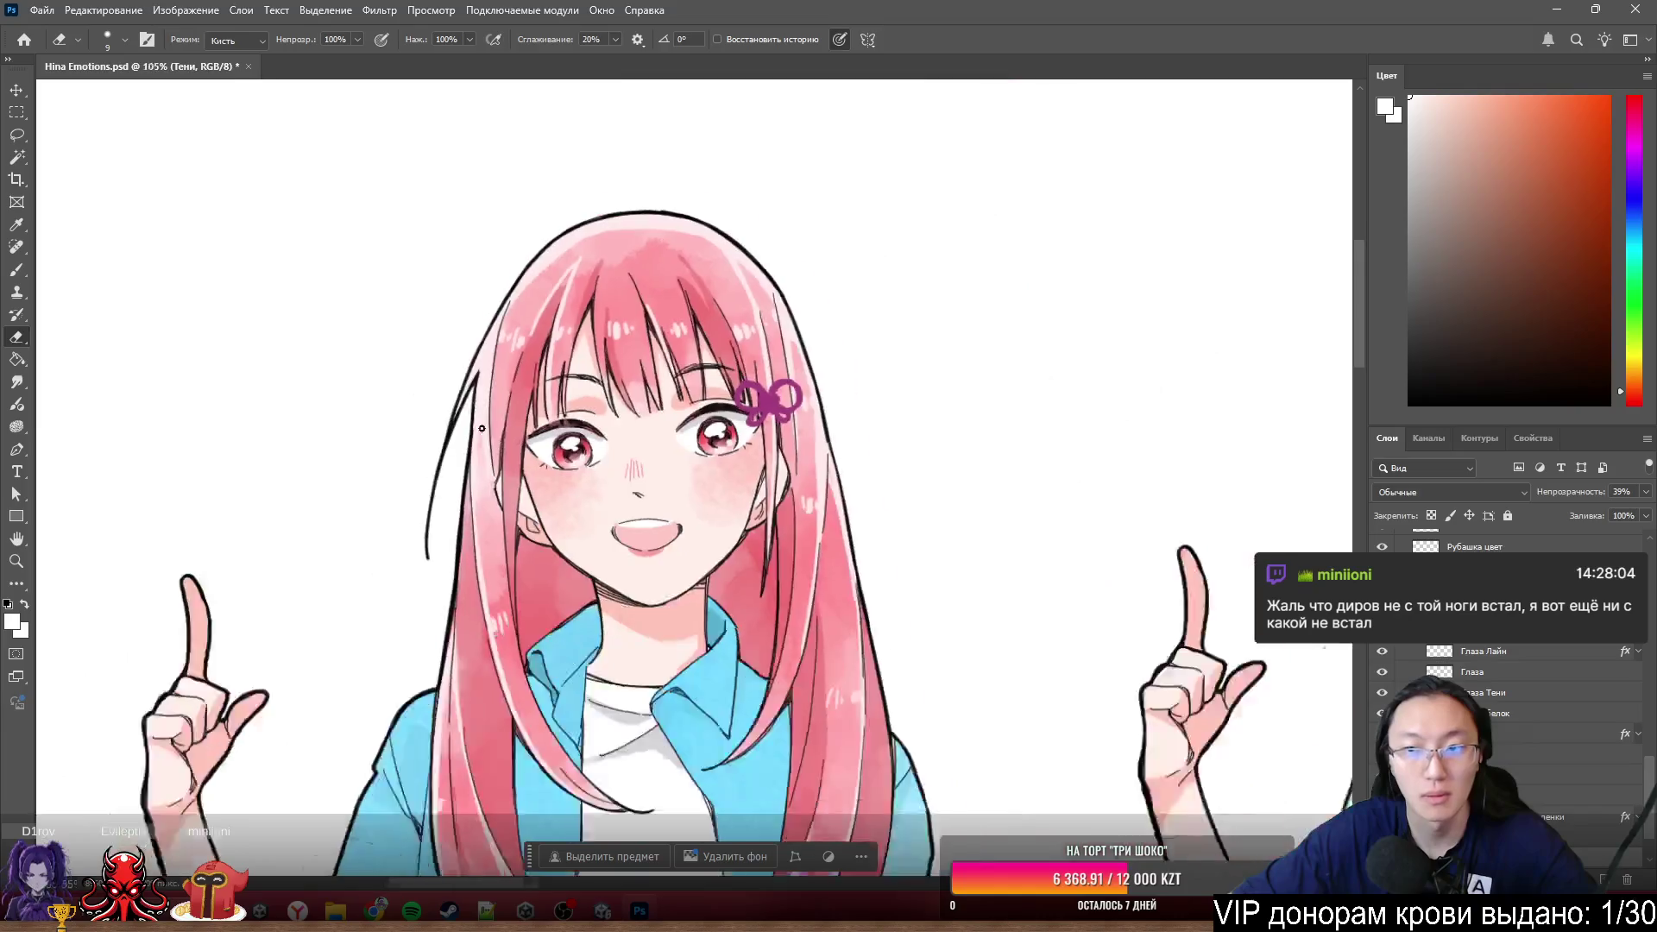
scroll(544, 405, "down", 2)
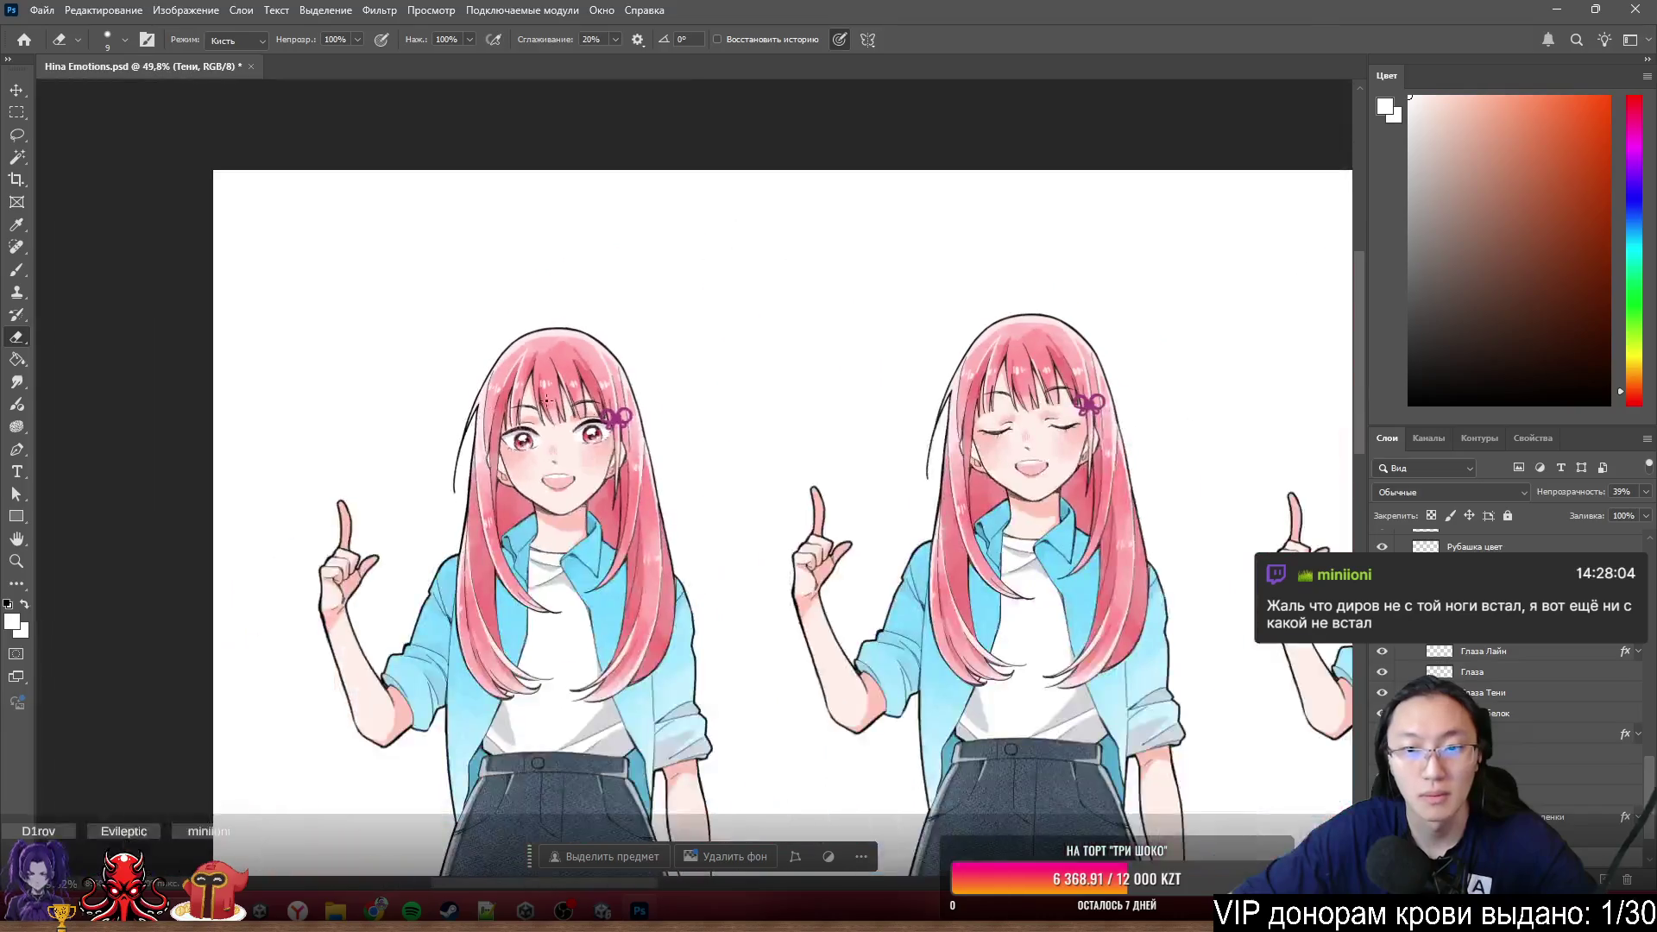
left_click(908, 418, "ctrl")
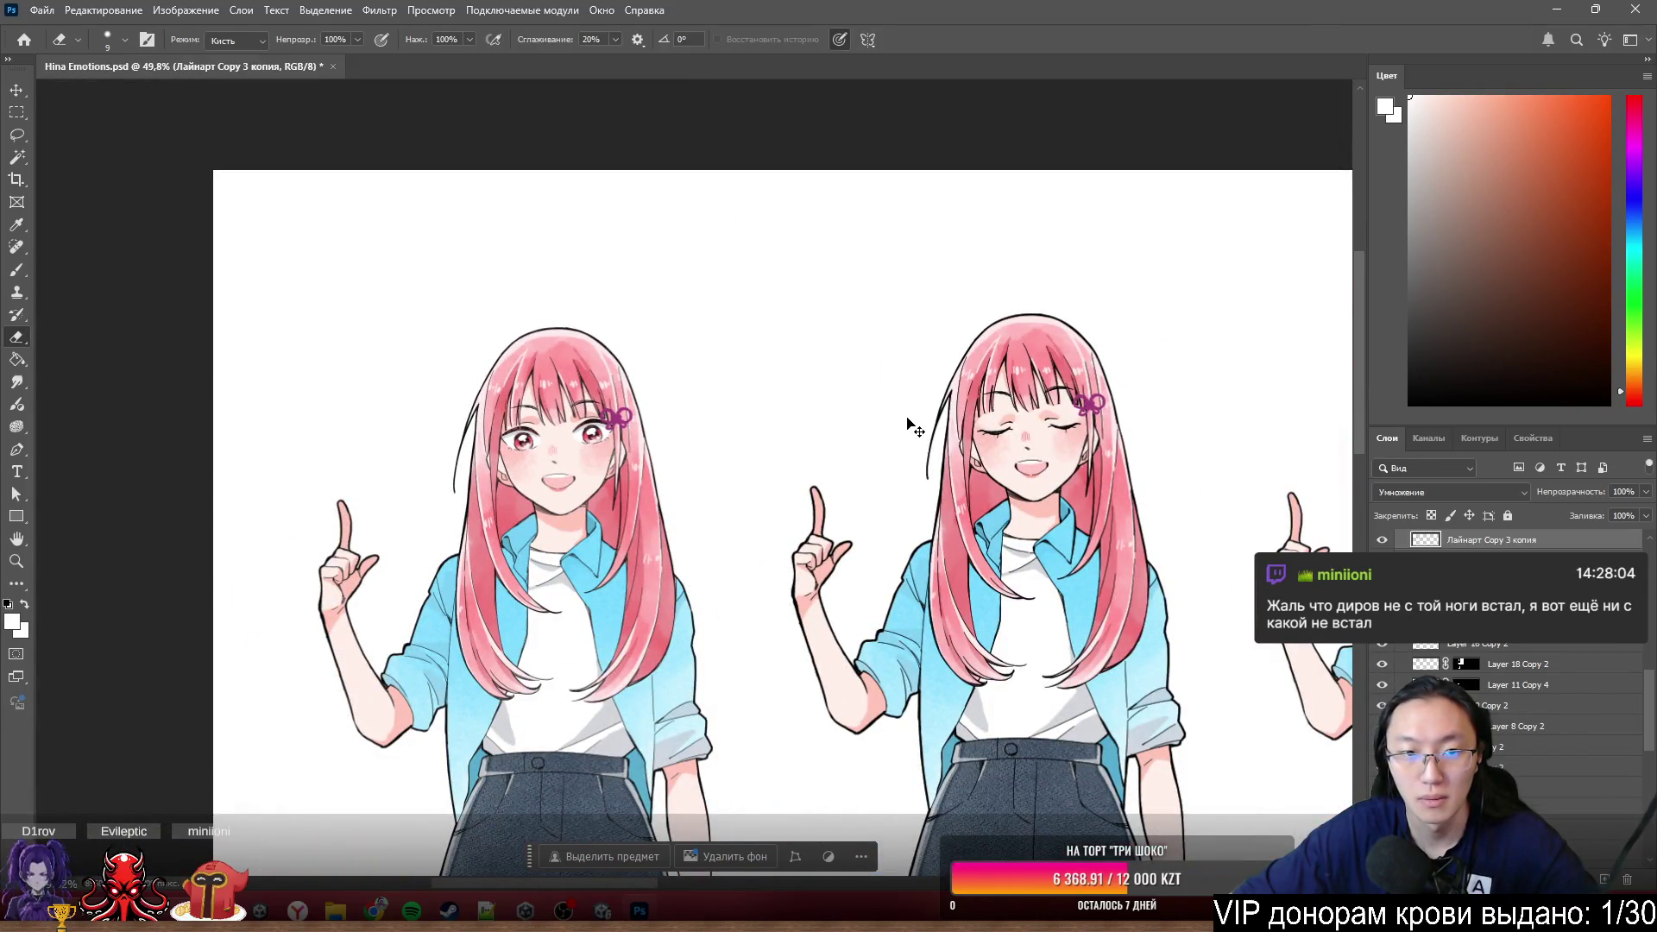
left_click(1036, 428, "ctrl")
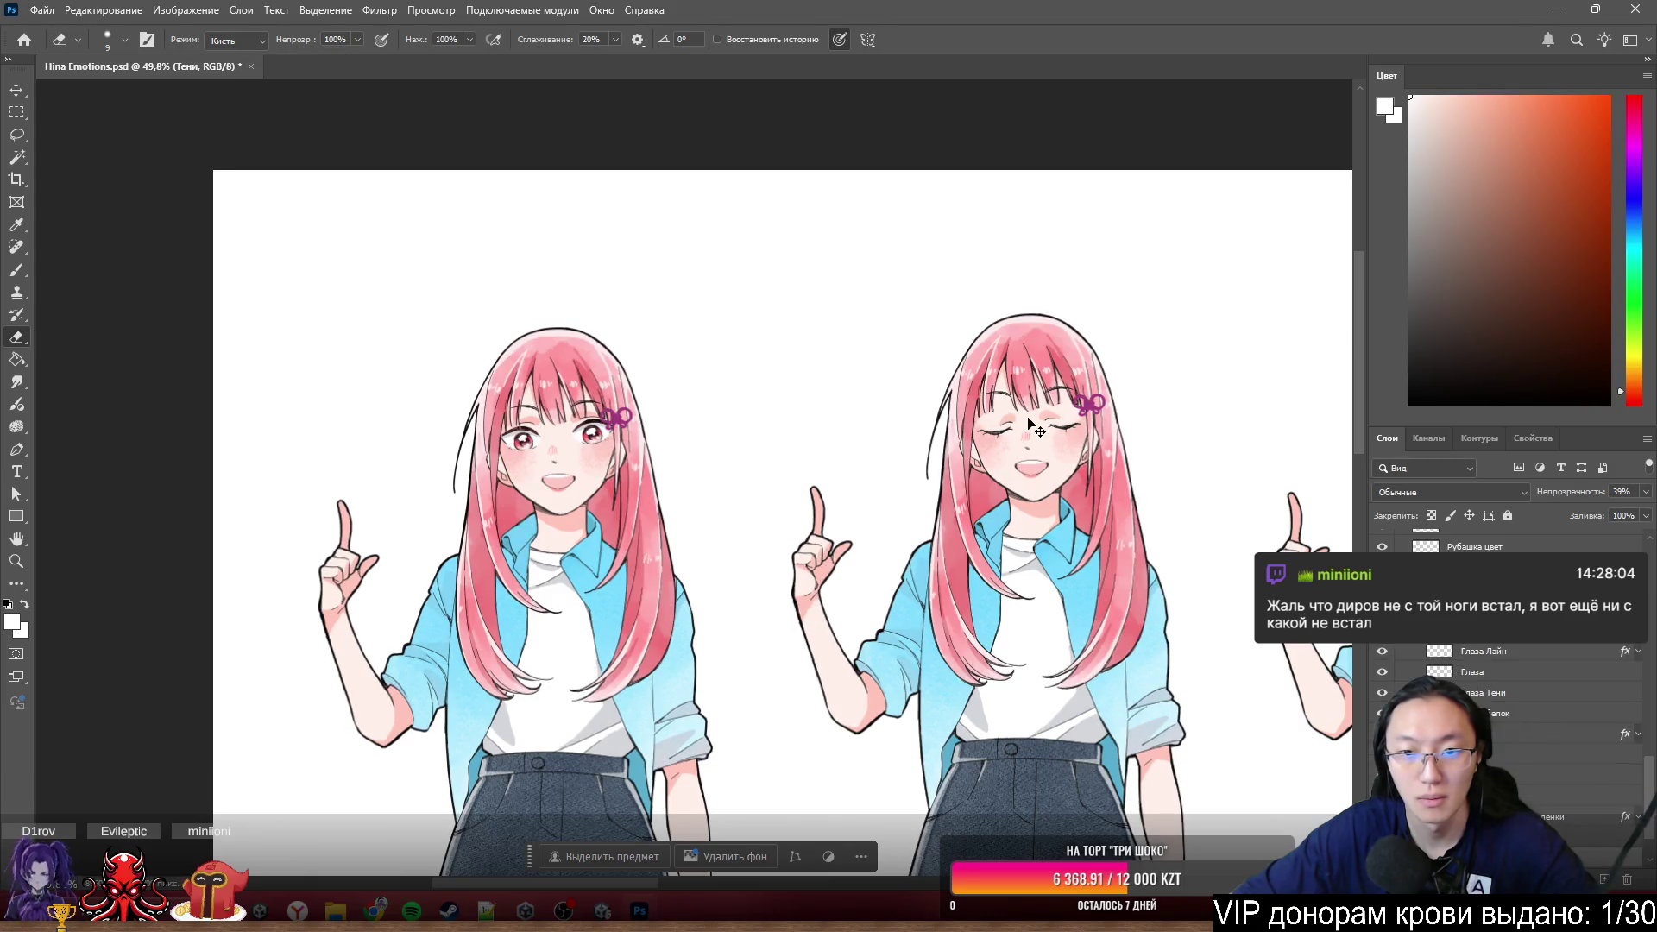
scroll(1023, 430, "up", 2)
scroll(963, 435, "up", 2)
left_click(818, 398, "ctrl")
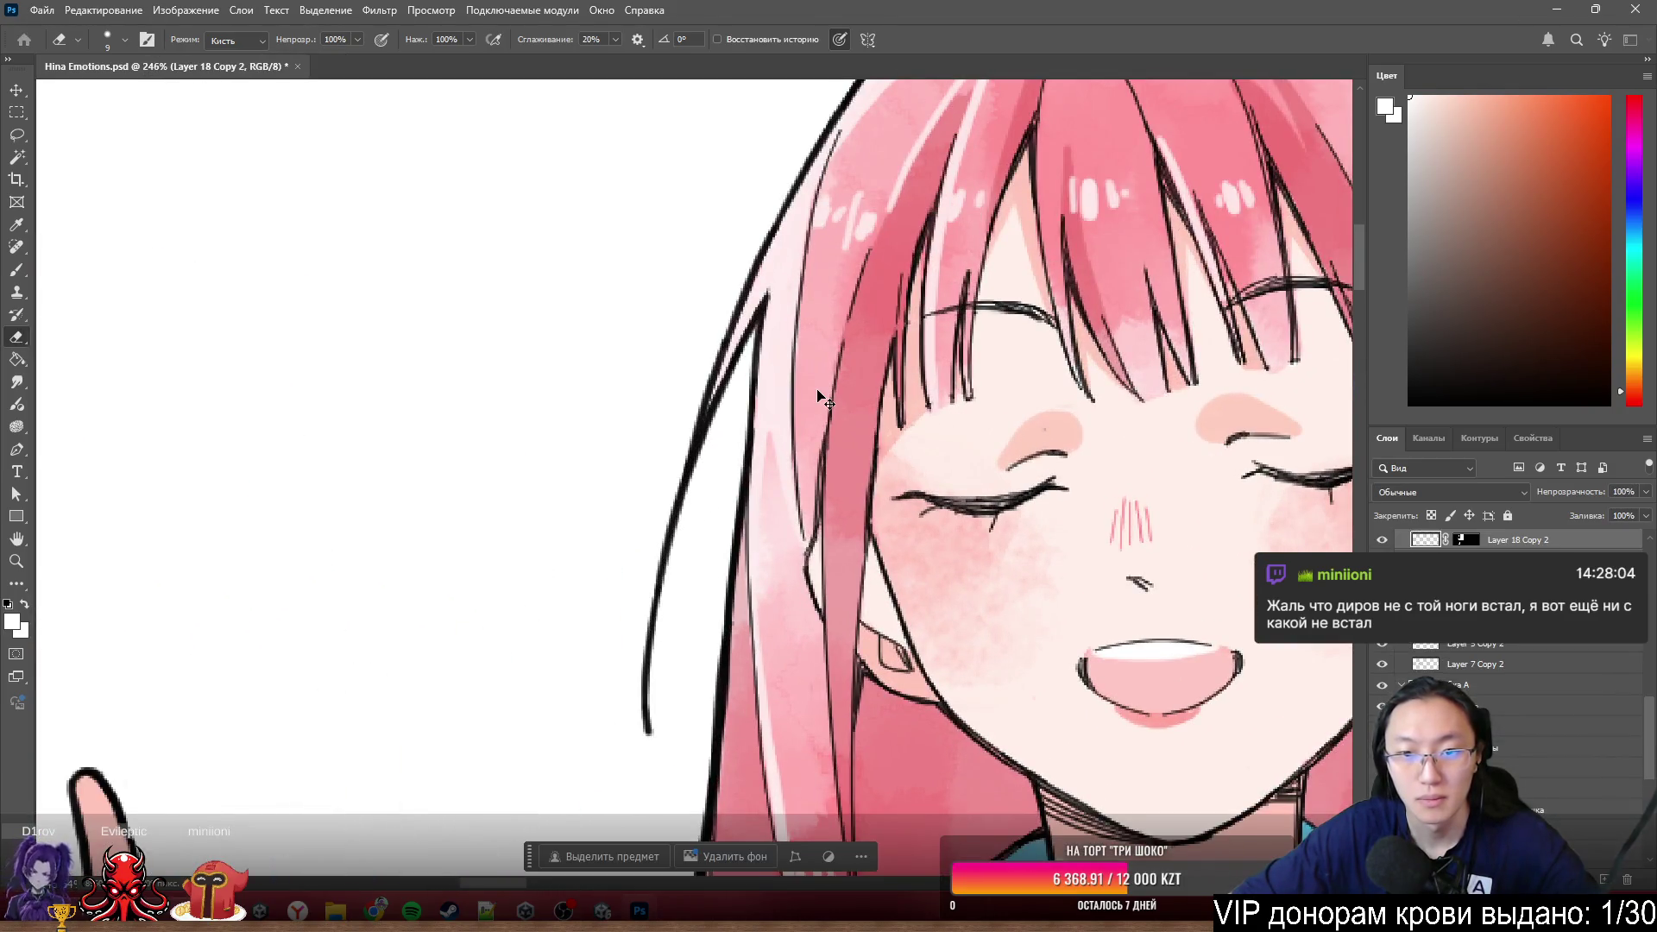
scroll(765, 434, "up", 2)
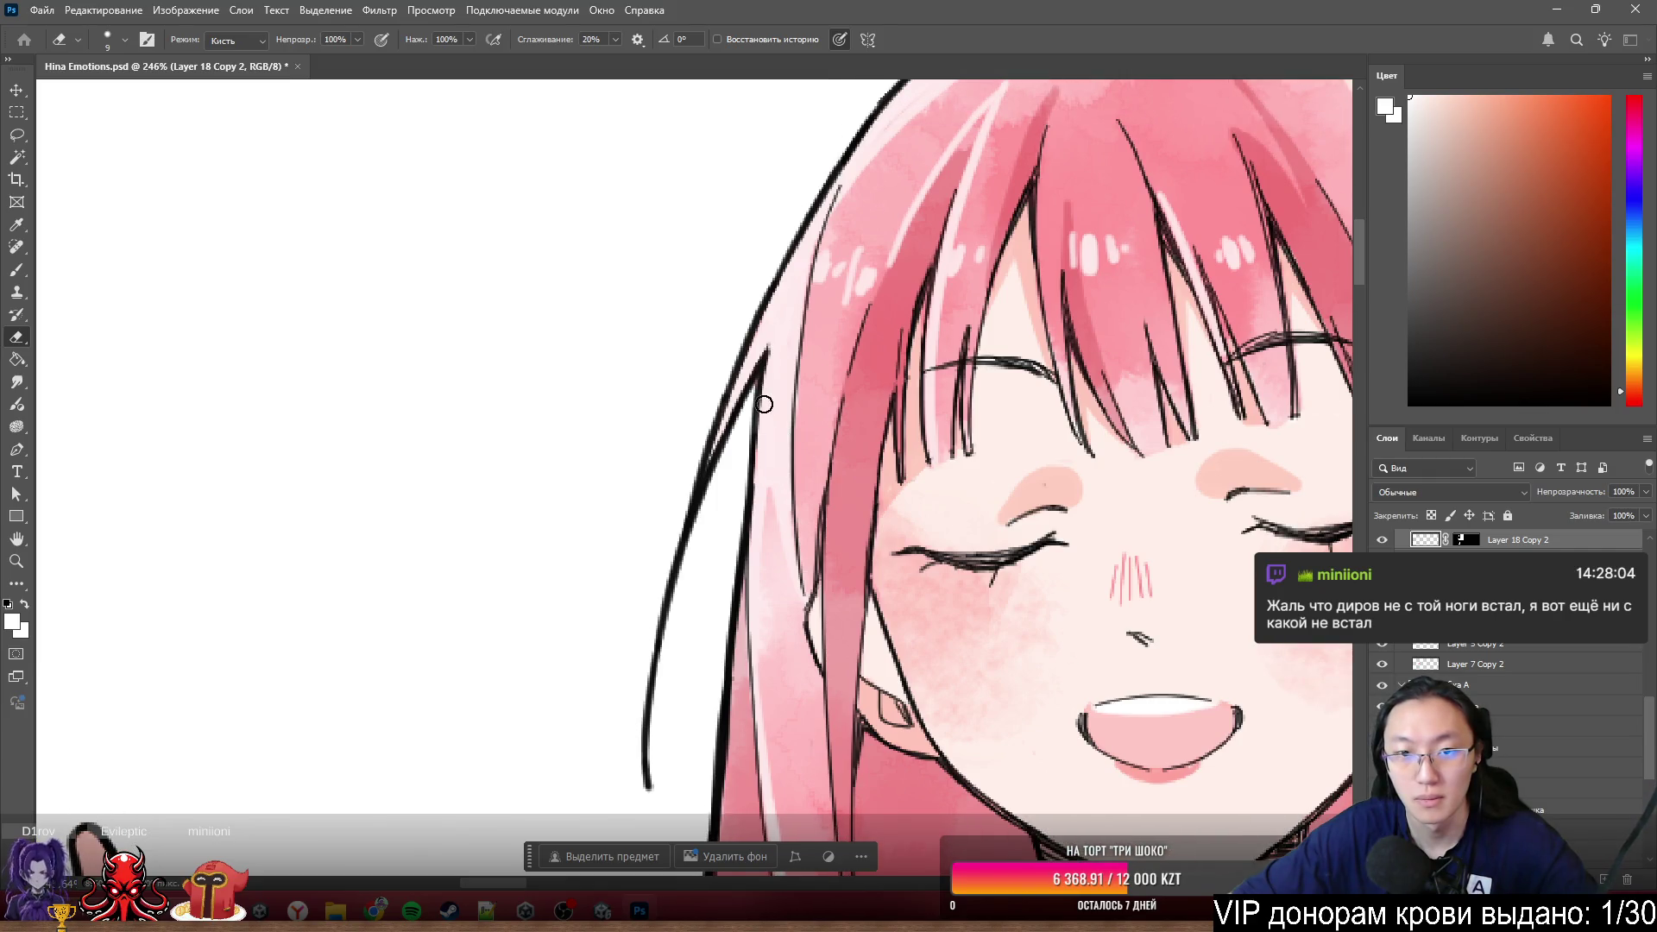
left_click(764, 310, "ctrl")
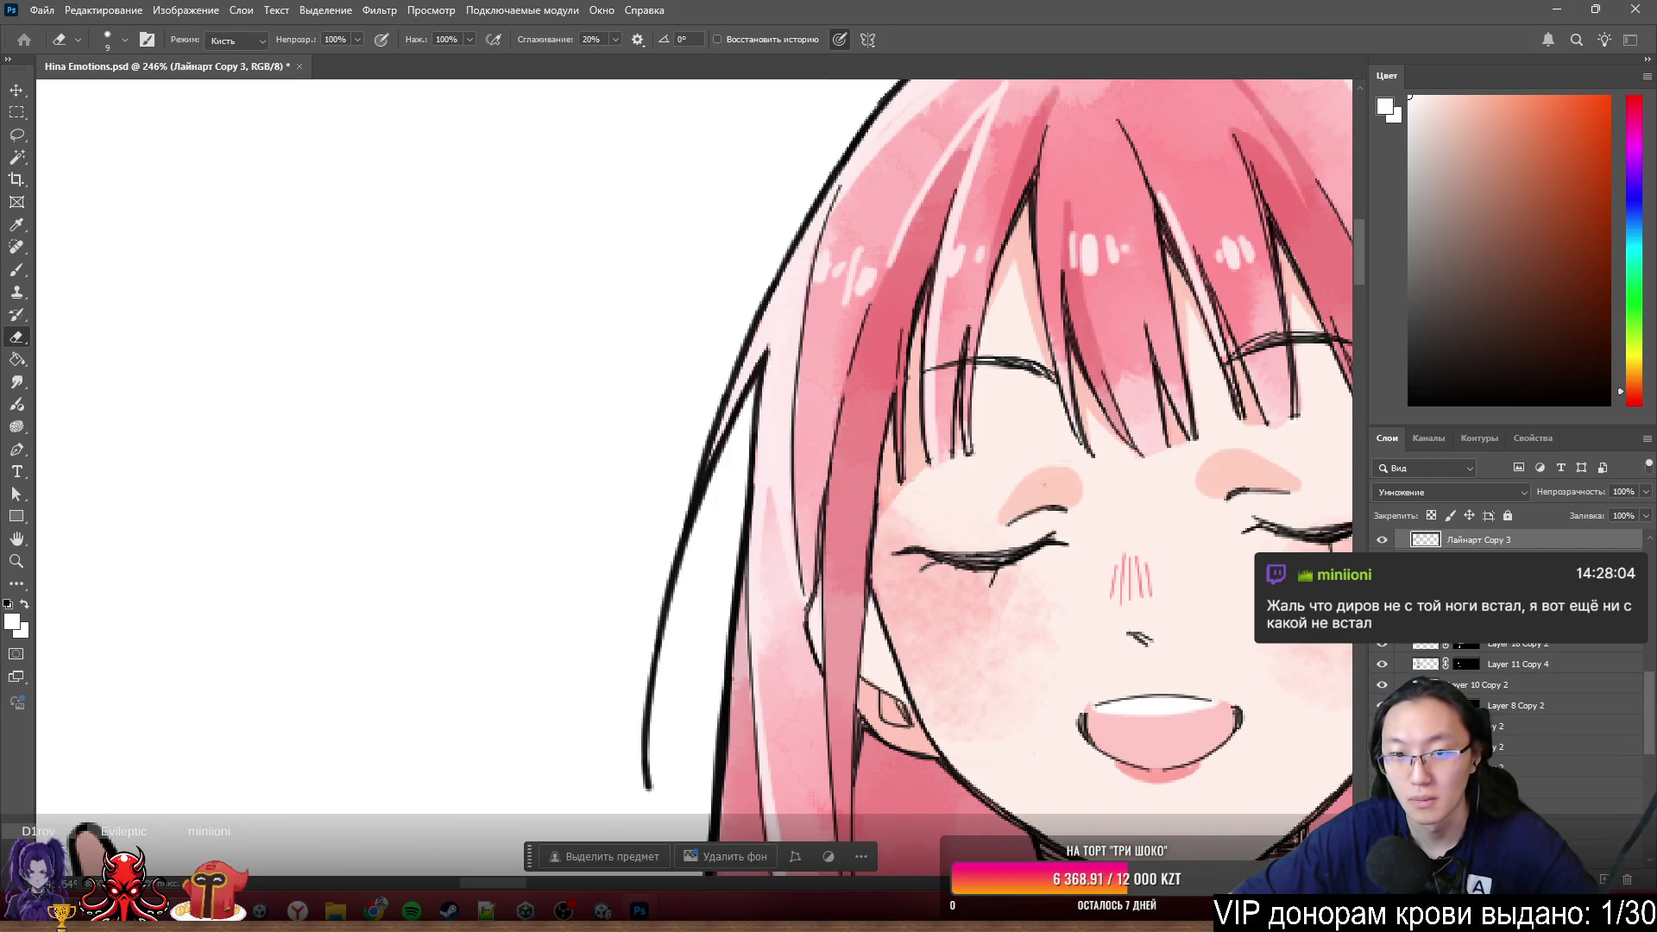
left_click(786, 416, "ctrl")
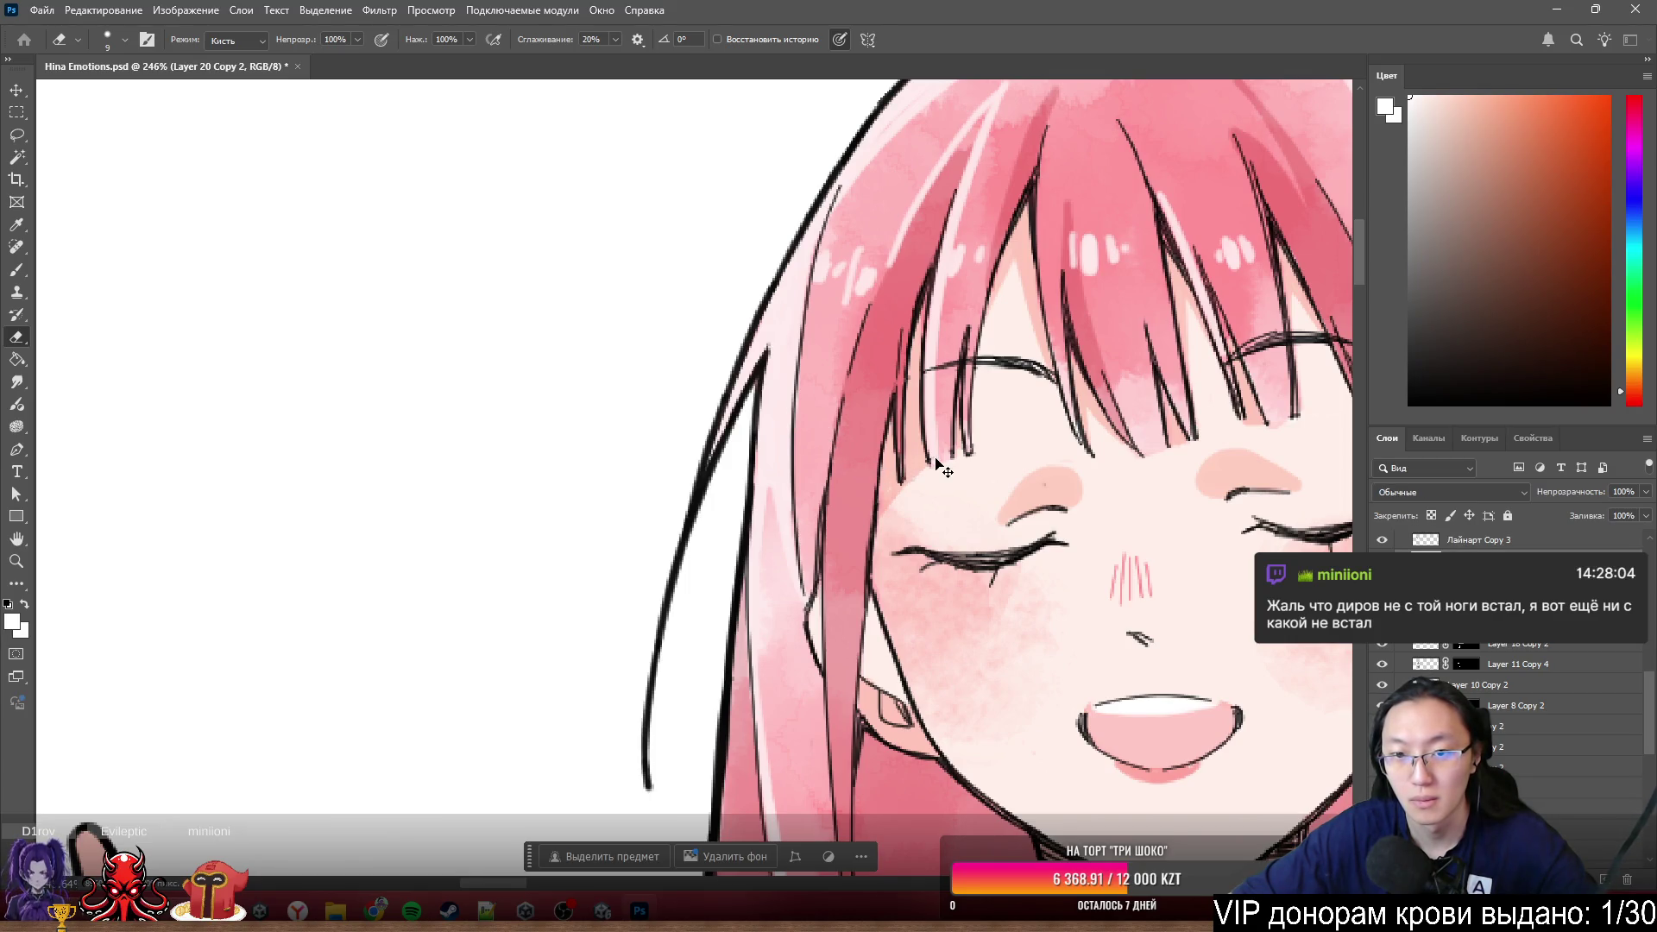
scroll(1286, 559, "down", 3)
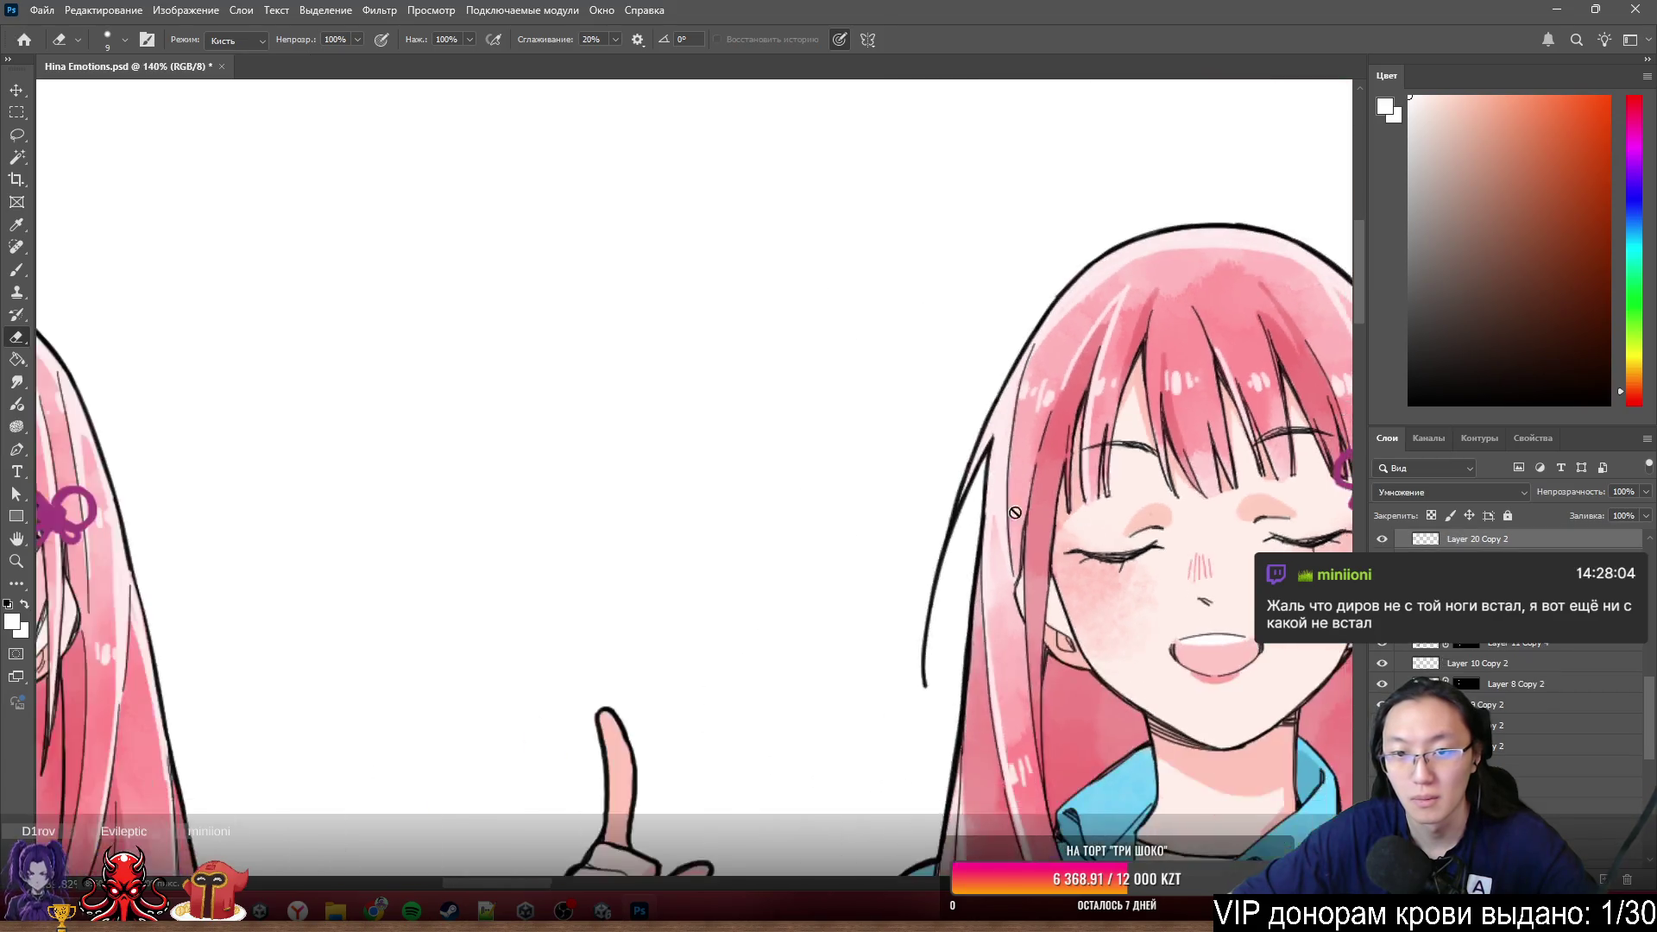
left_click_drag(1051, 480, 702, 412)
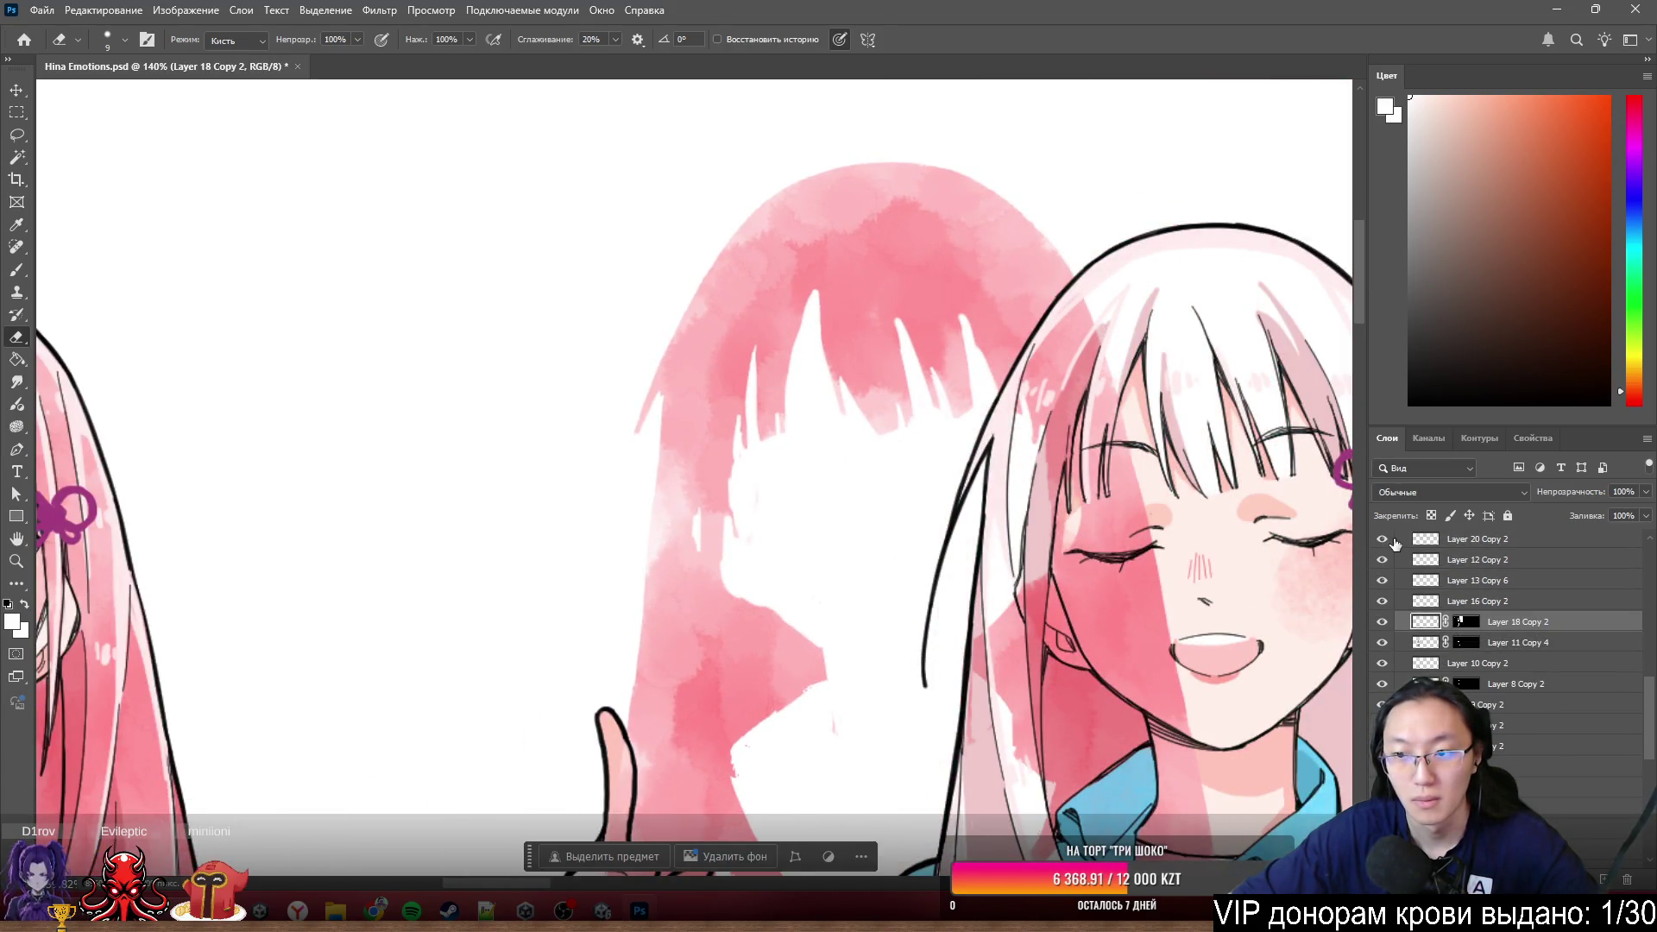
key("ctrl+z")
left_click(1498, 543, "ctrl")
left_click(1381, 541)
scroll(1460, 574, "up", 1)
left_click(1570, 650)
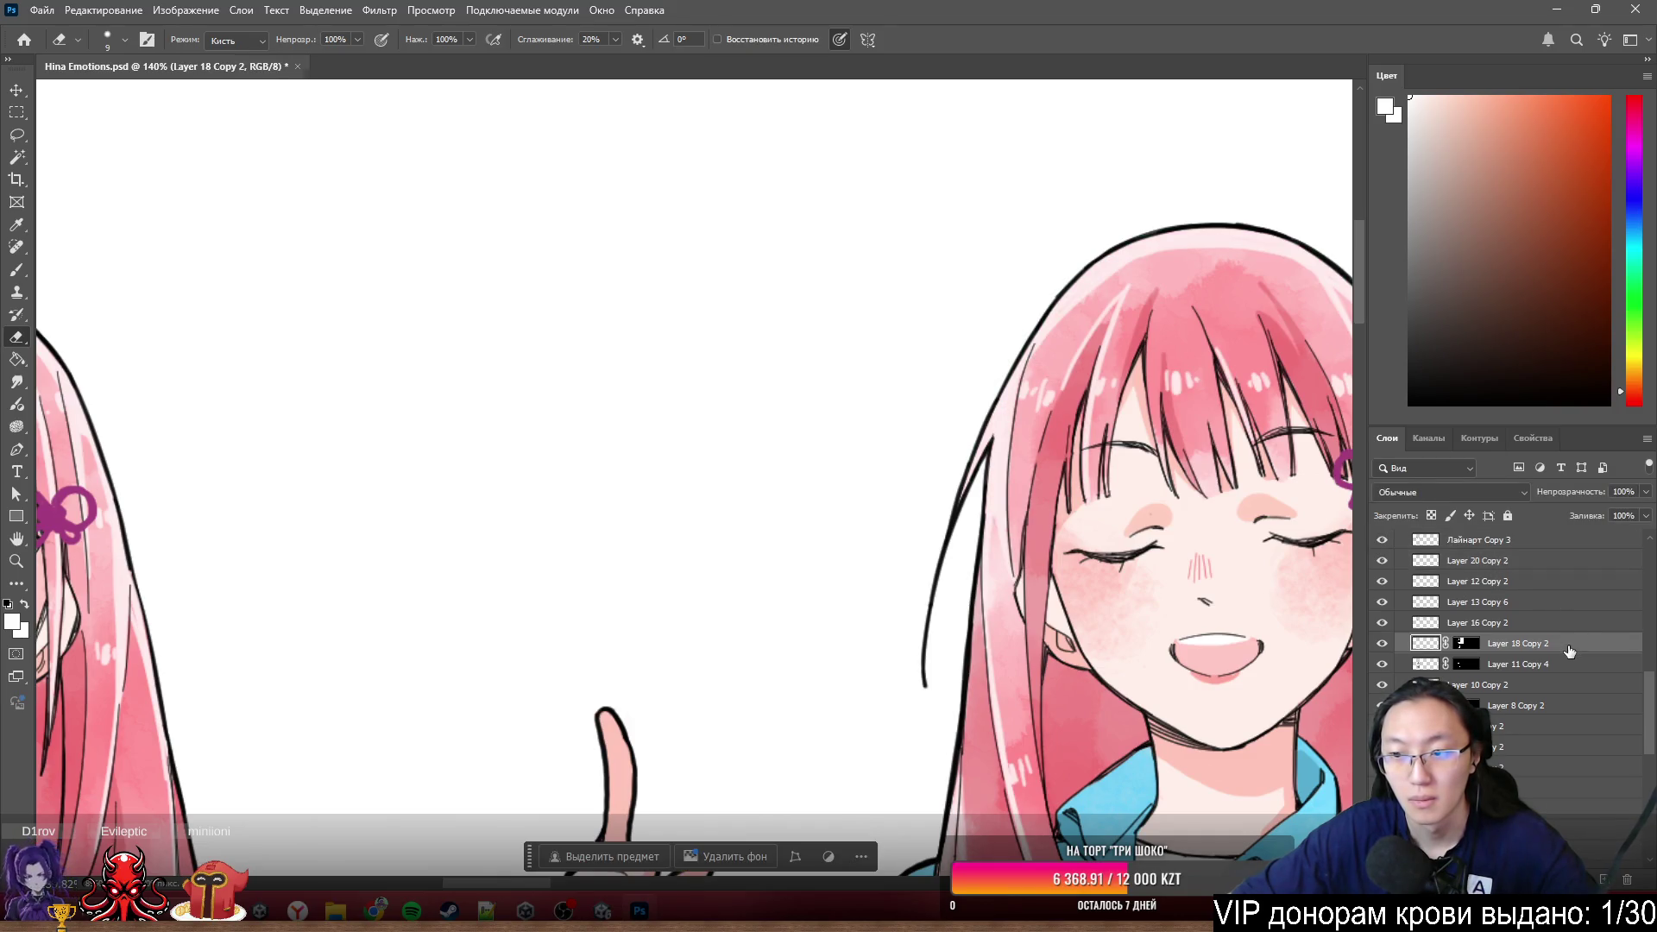
scroll(1550, 596, "up", 3)
left_click(1534, 587, "ctrl")
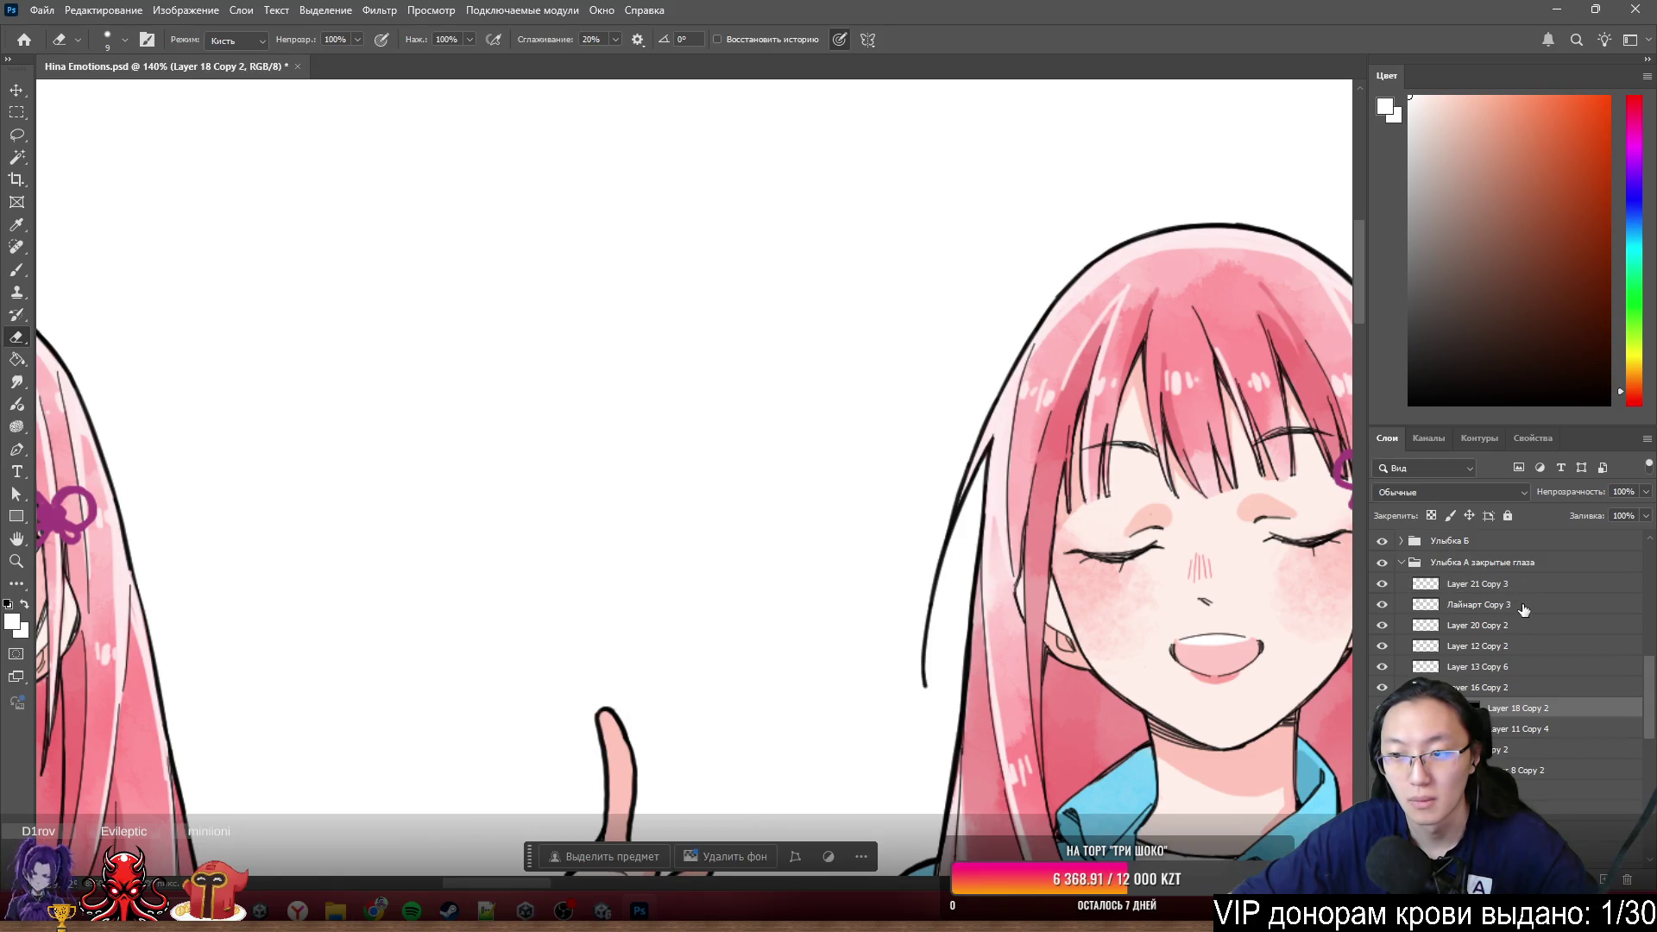
left_click(1525, 606, "ctrl")
mouse_move(984, 480)
left_mouse_down()
mouse_move(933, 448)
mouse_move(537, 437)
left_mouse_up()
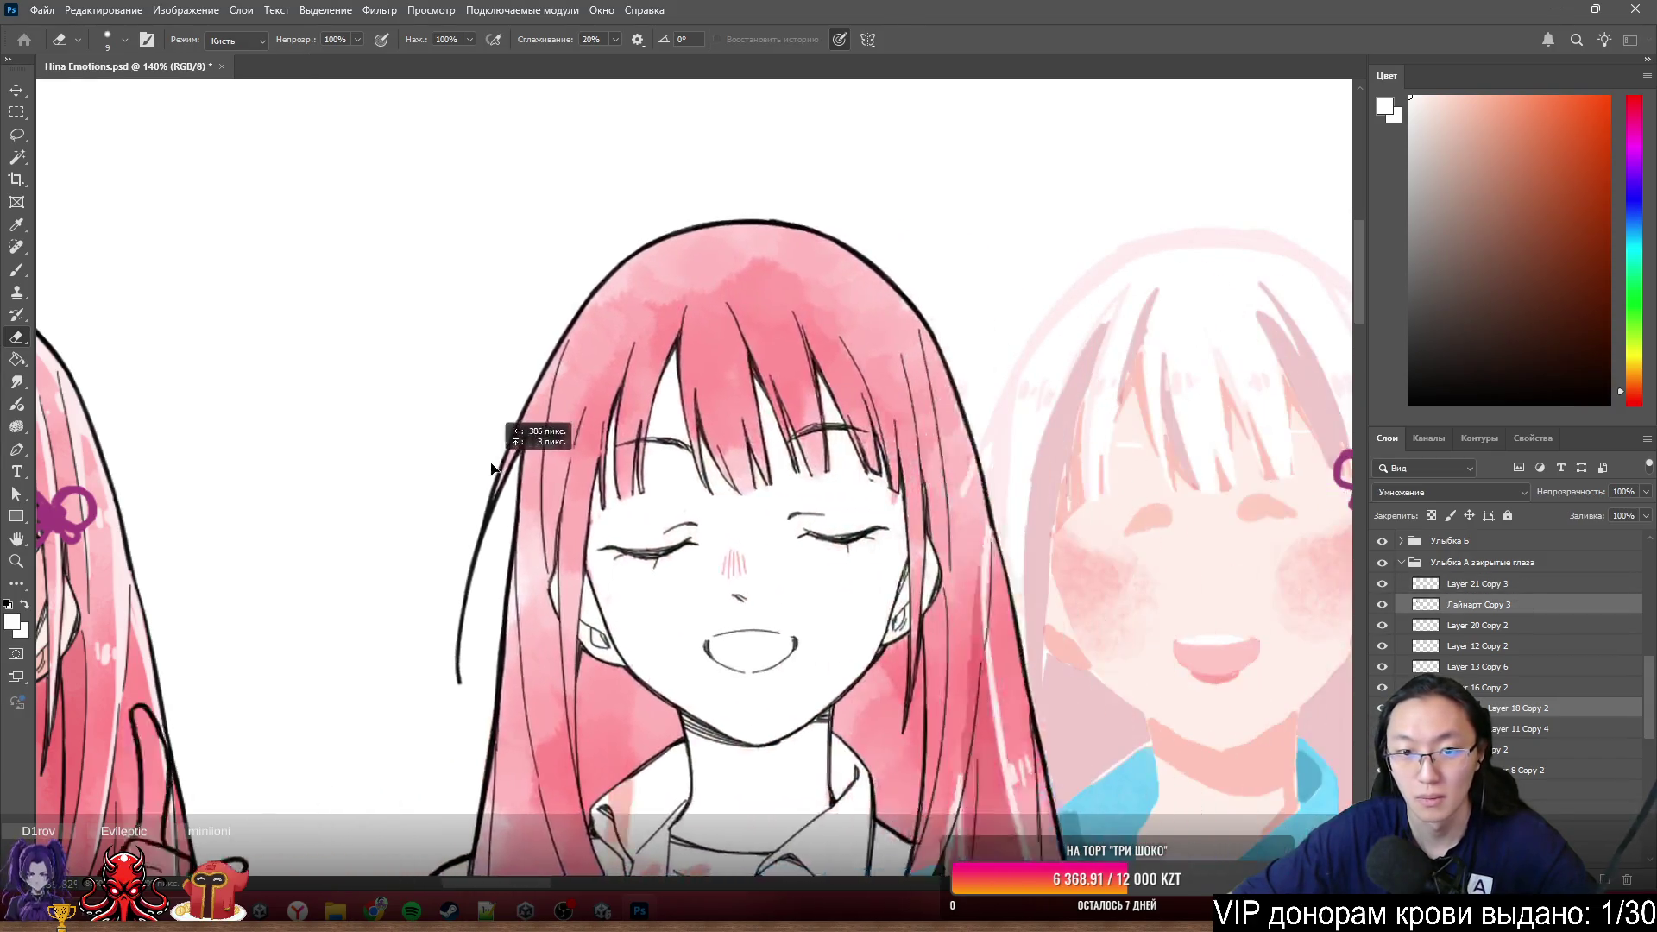
scroll(515, 443, "up", 3)
scroll(516, 444, "down", 5)
scroll(781, 512, "up", 2)
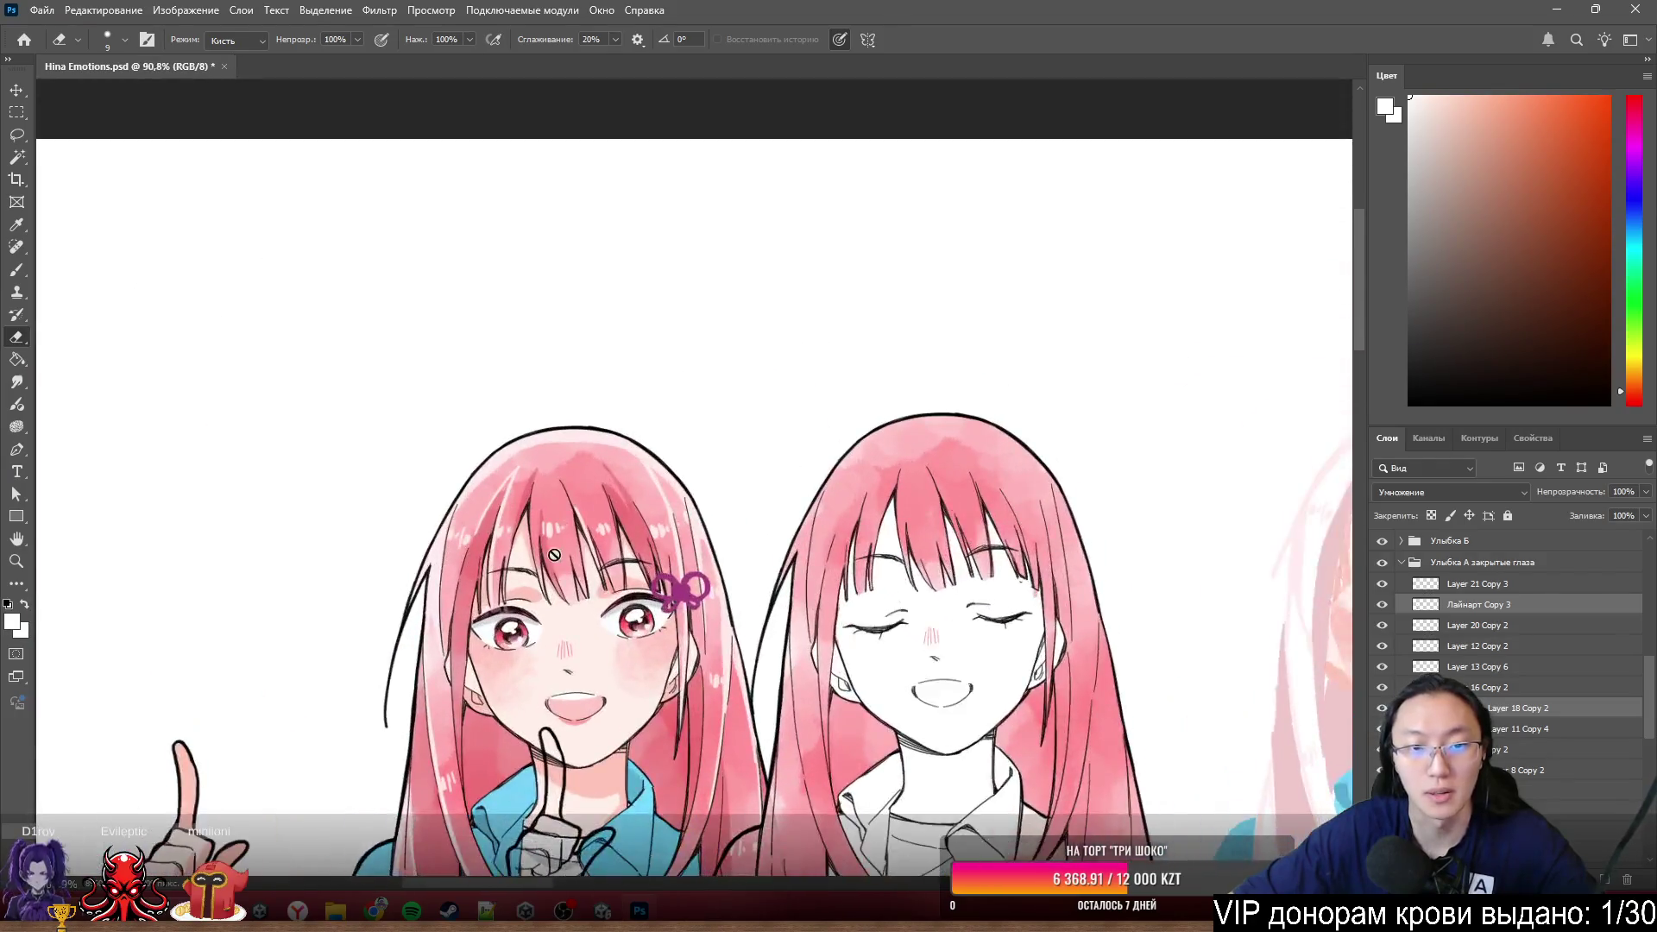
scroll(782, 512, "up", 2)
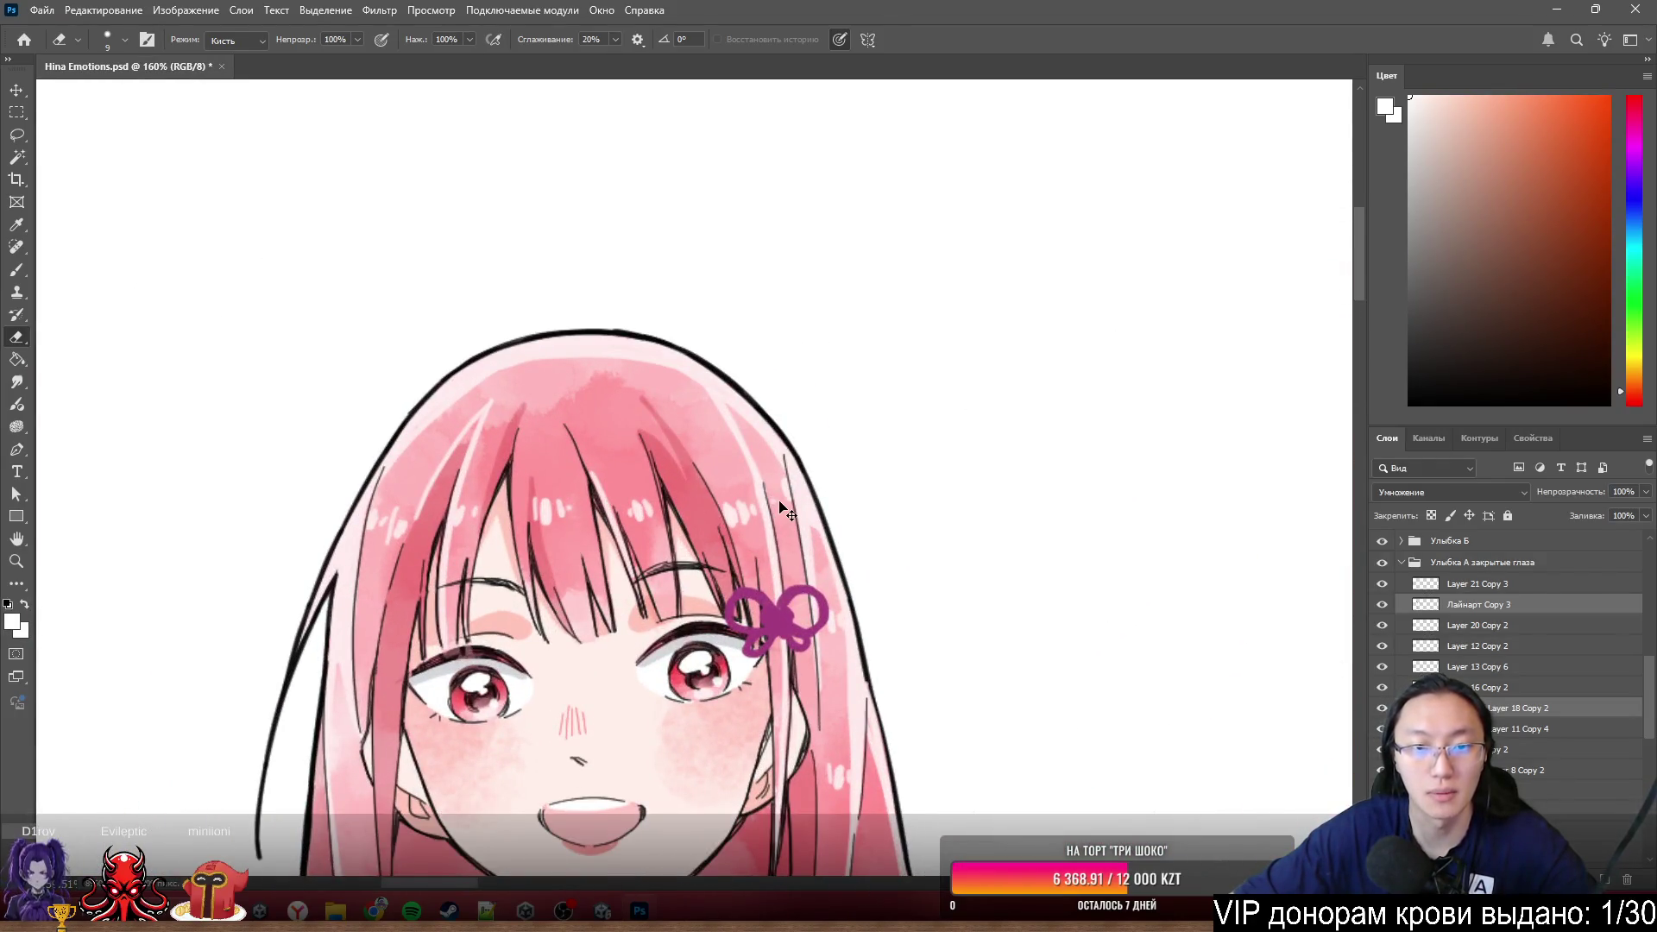
scroll(686, 472, "down", 2)
key("ctrl+")
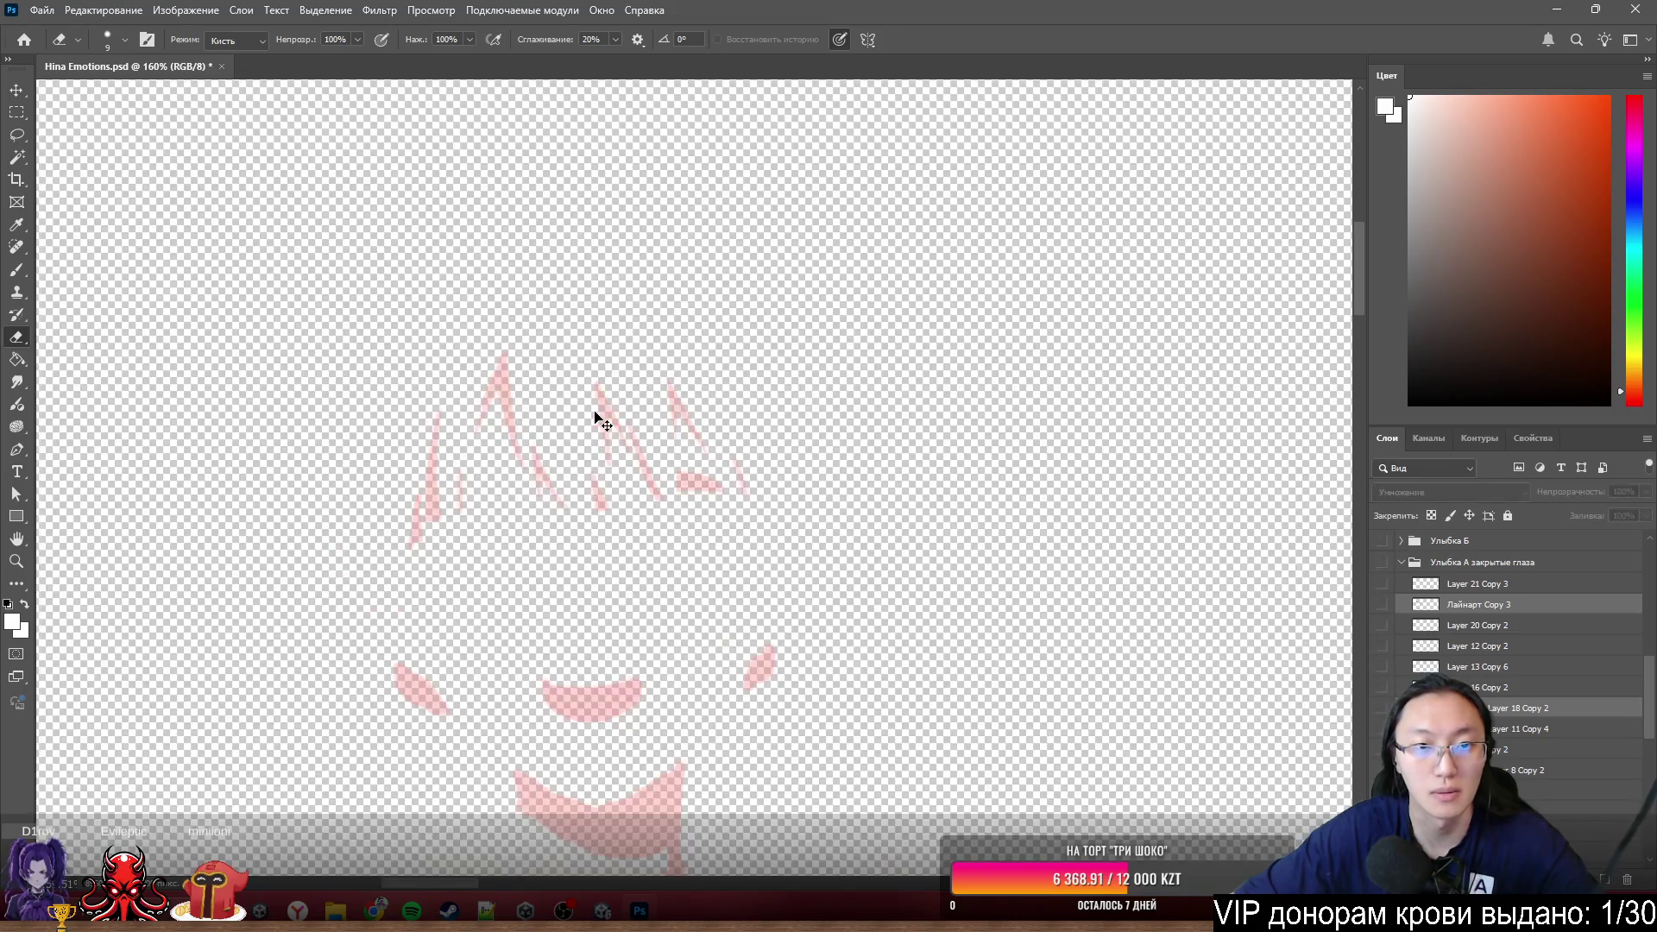
key("ctrl+")
key("ctrl+")
key("ctrl+")
key("ctrl+")
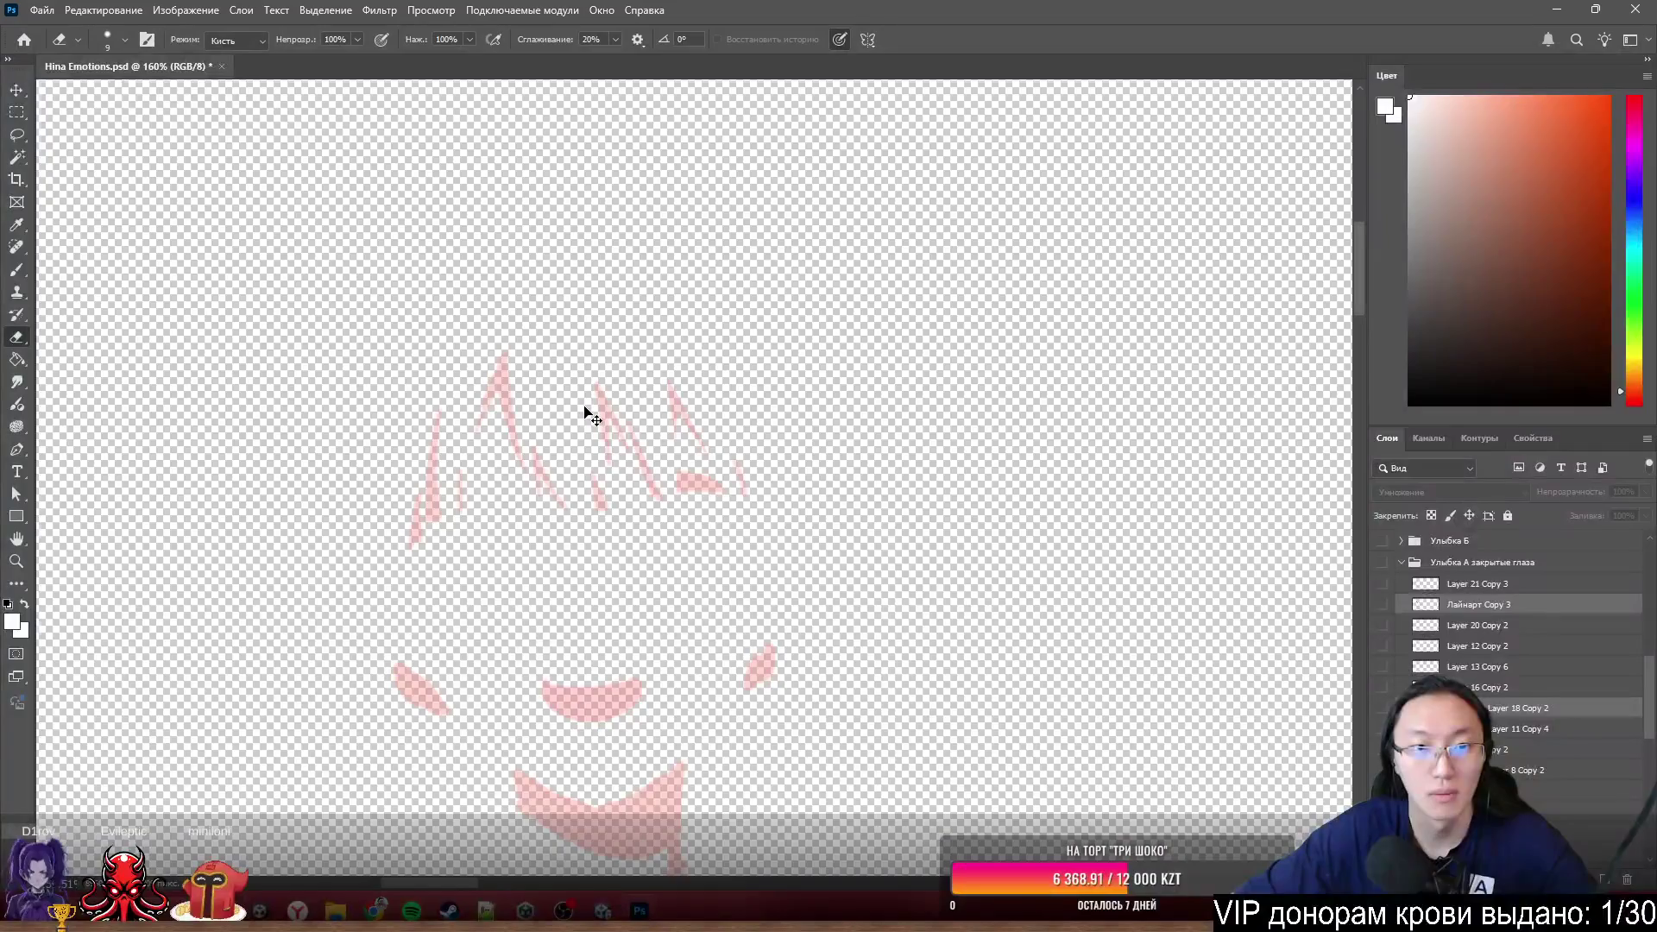
key("ctrl+")
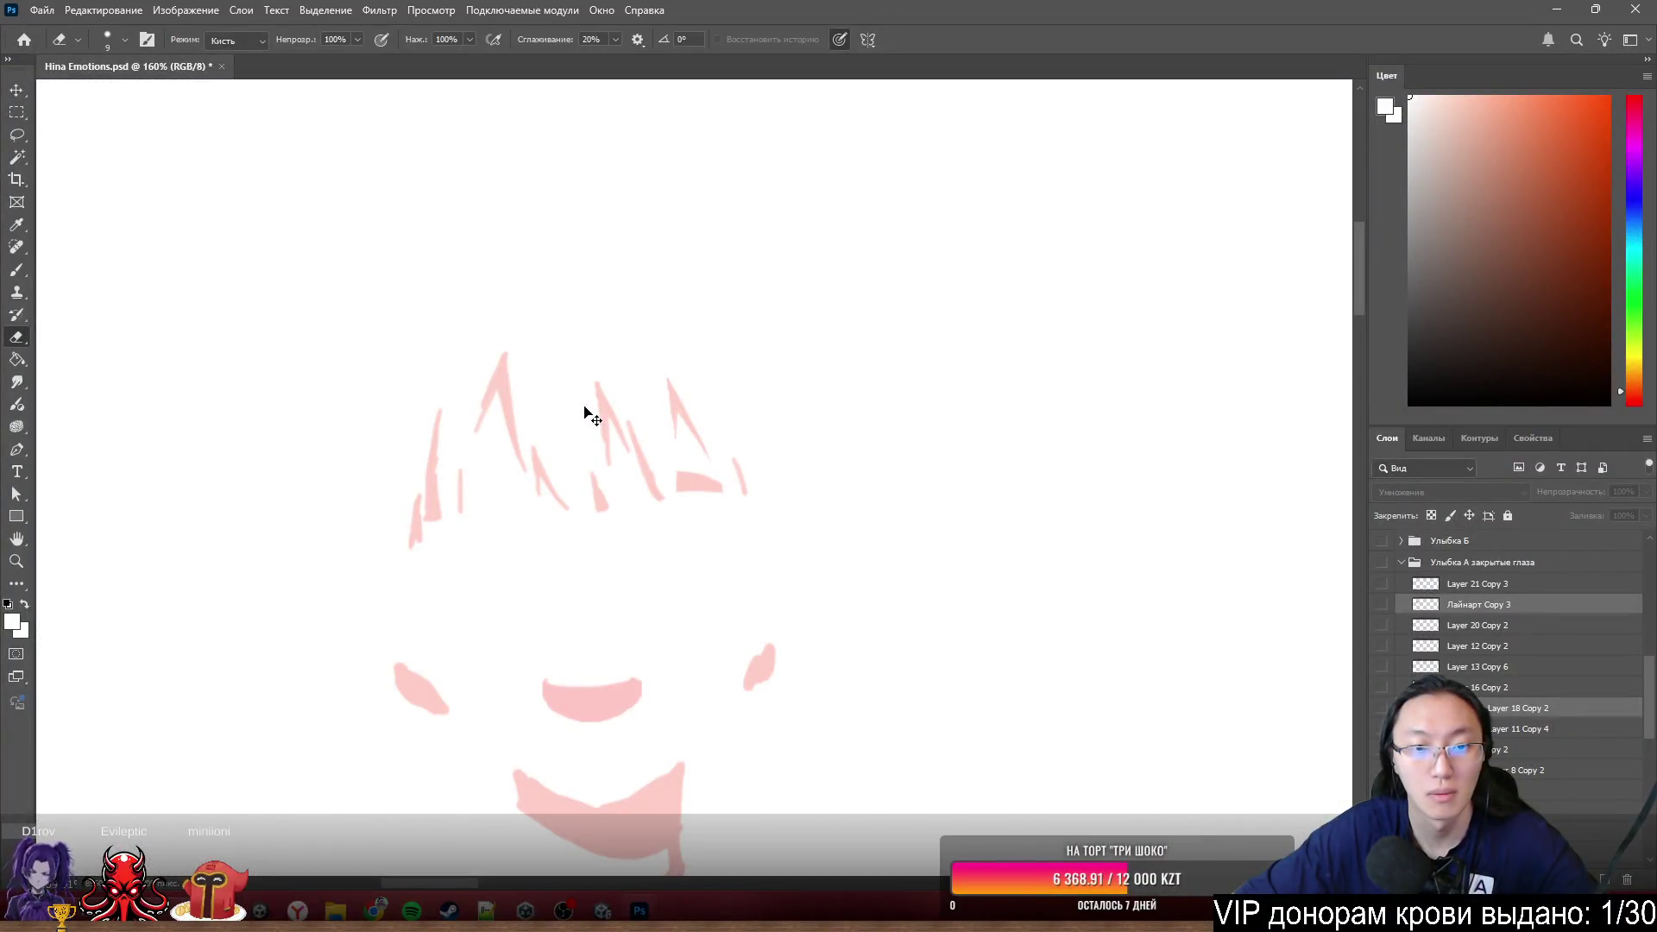
key("ctrl+")
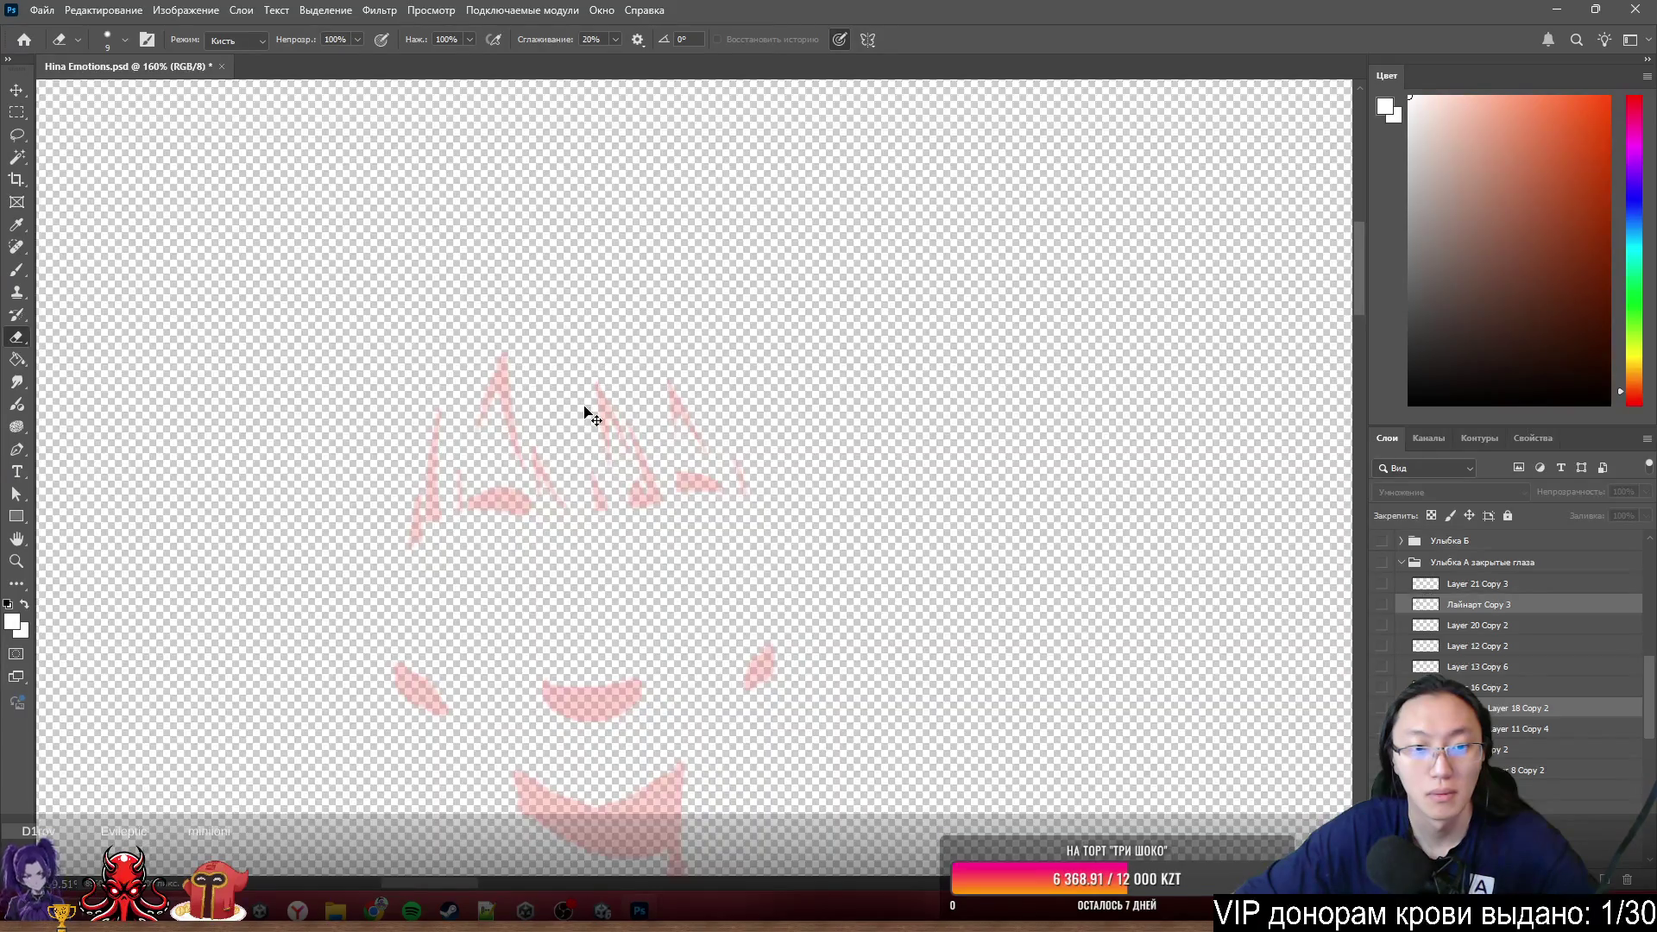
key("ctrl+")
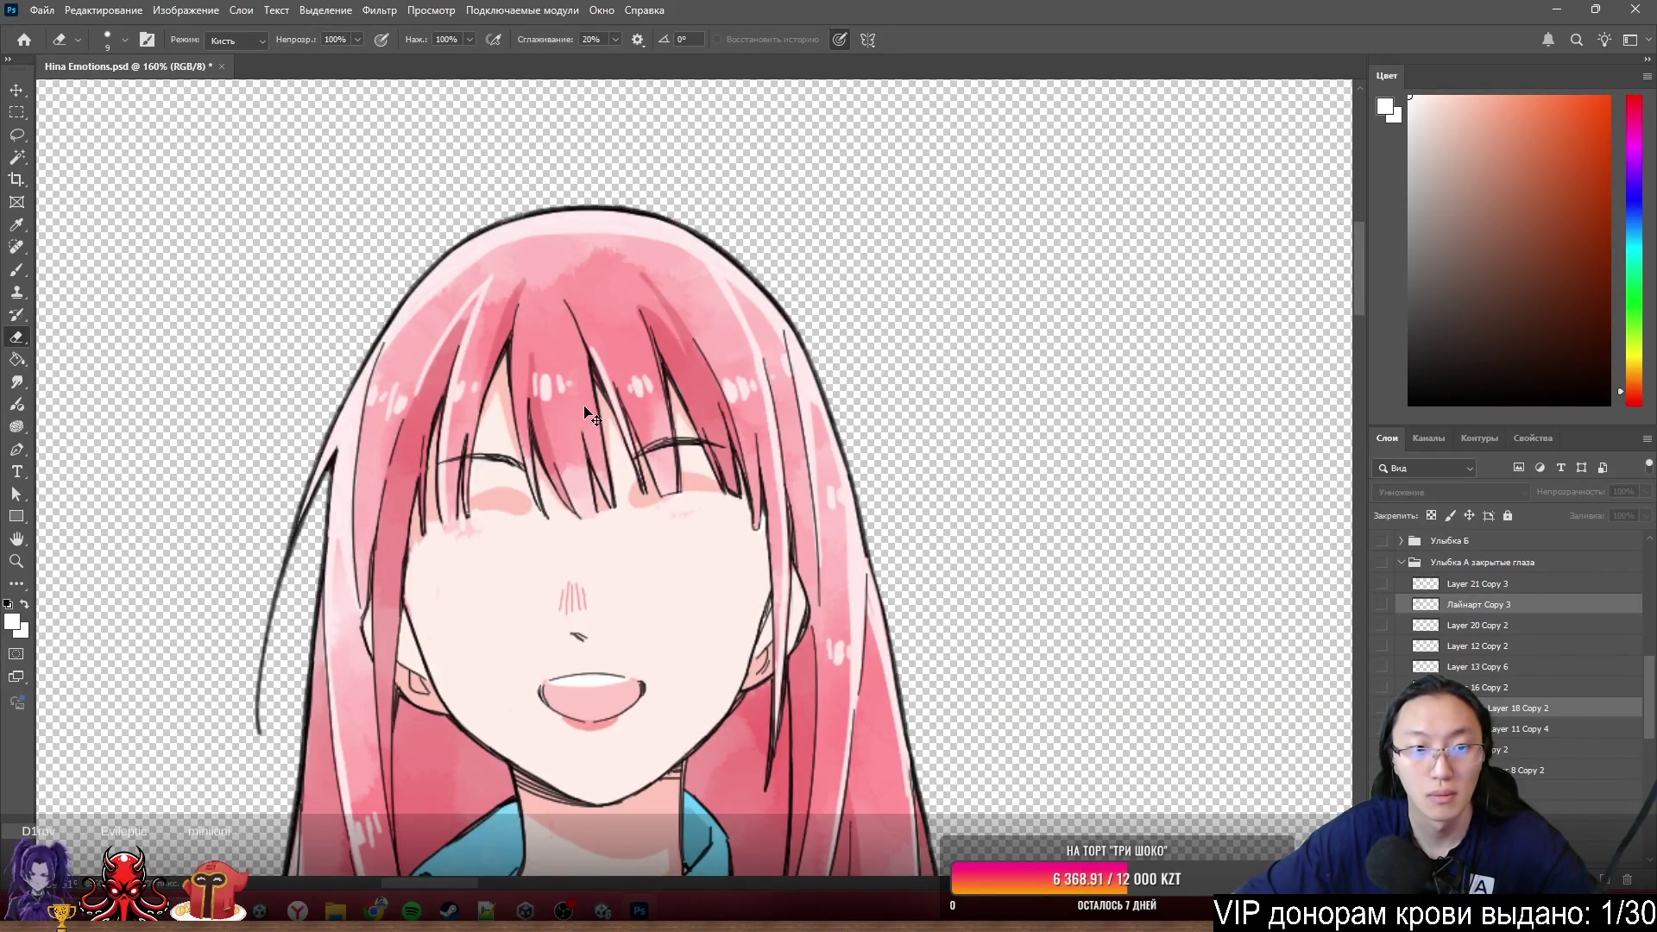
scroll(585, 414, "down", 5)
scroll(398, 372, "down", 3)
key("ctrl+")
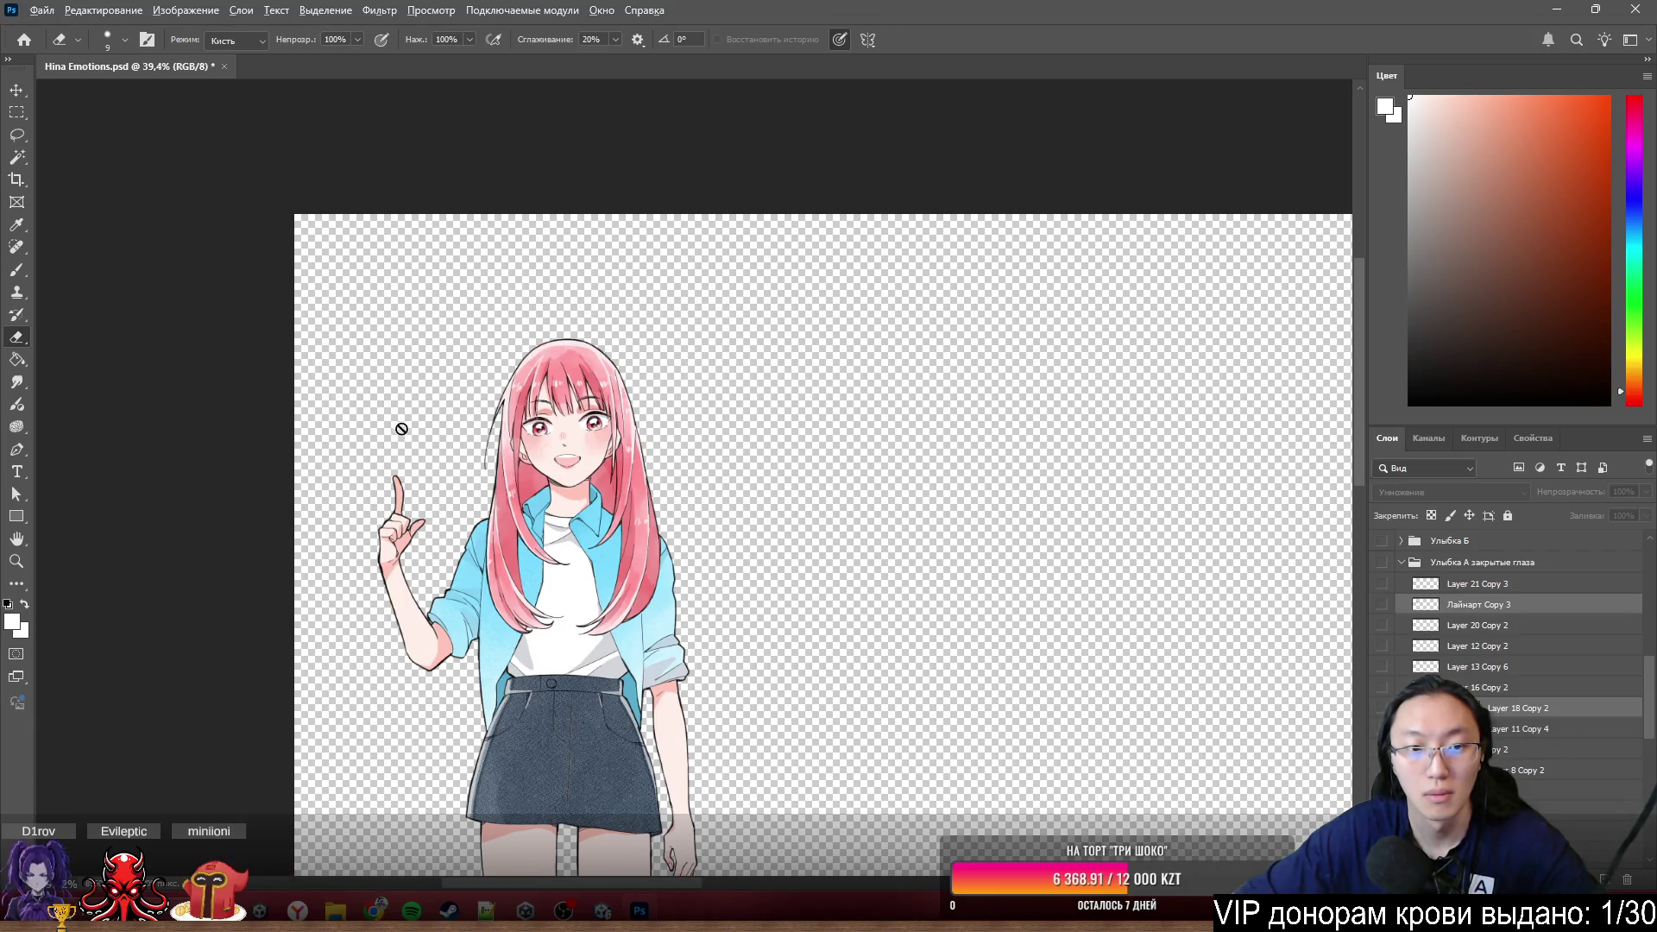
scroll(399, 426, "up", 5)
scroll(400, 426, "up", 4)
scroll(843, 449, "up", 2)
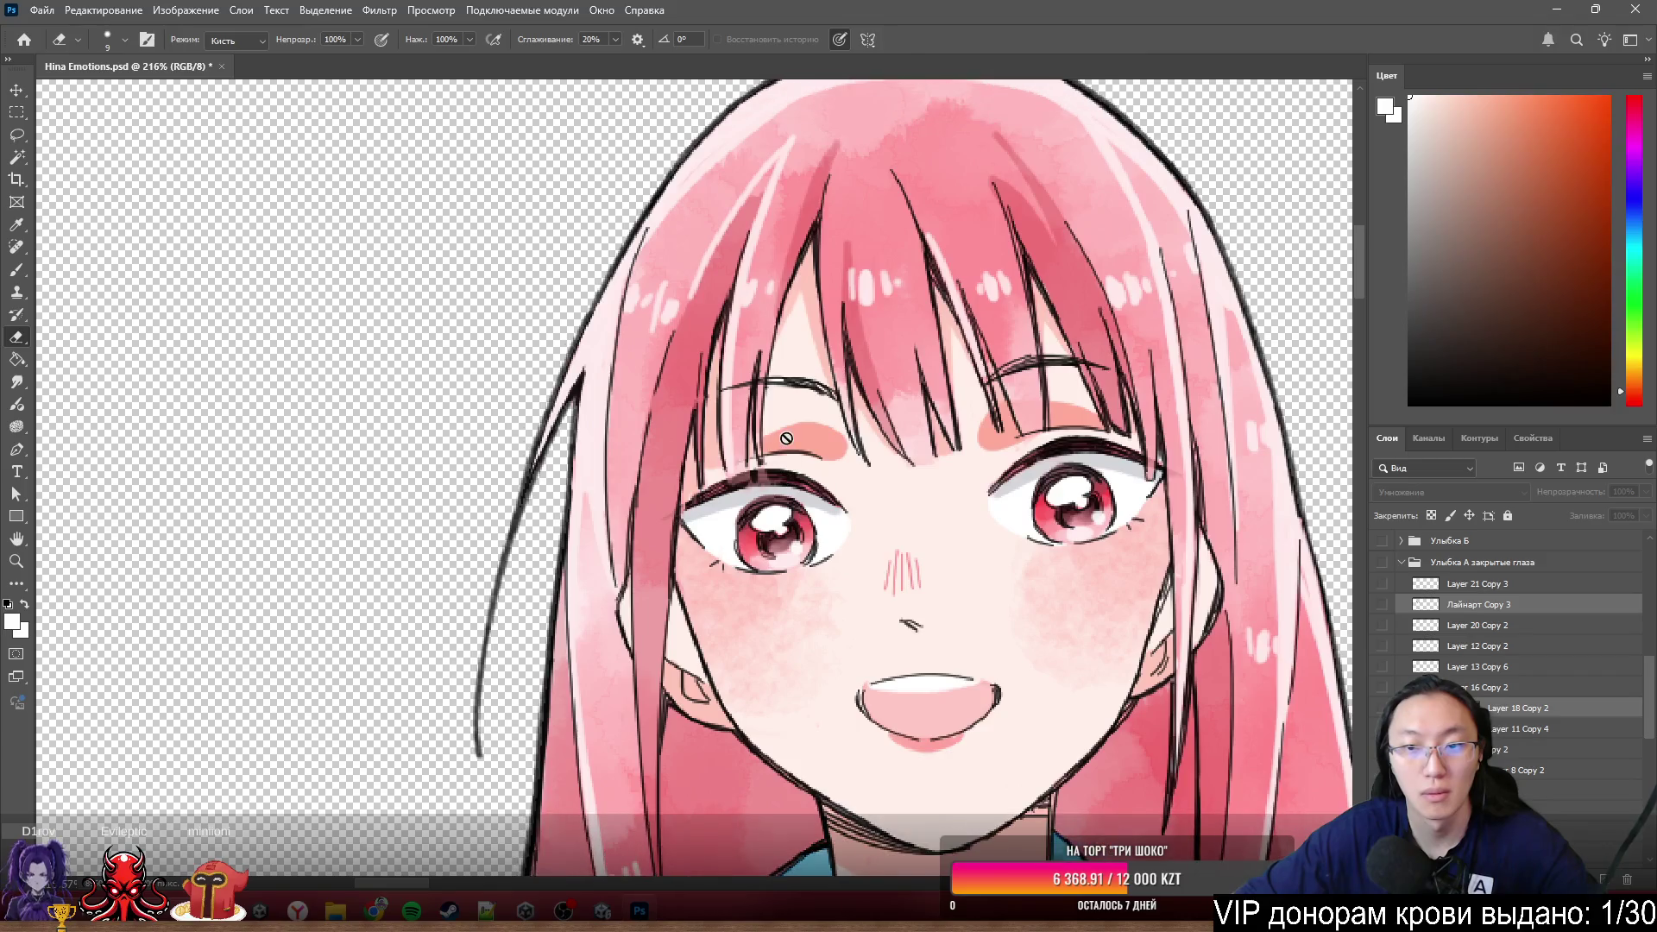
key("ctrl+")
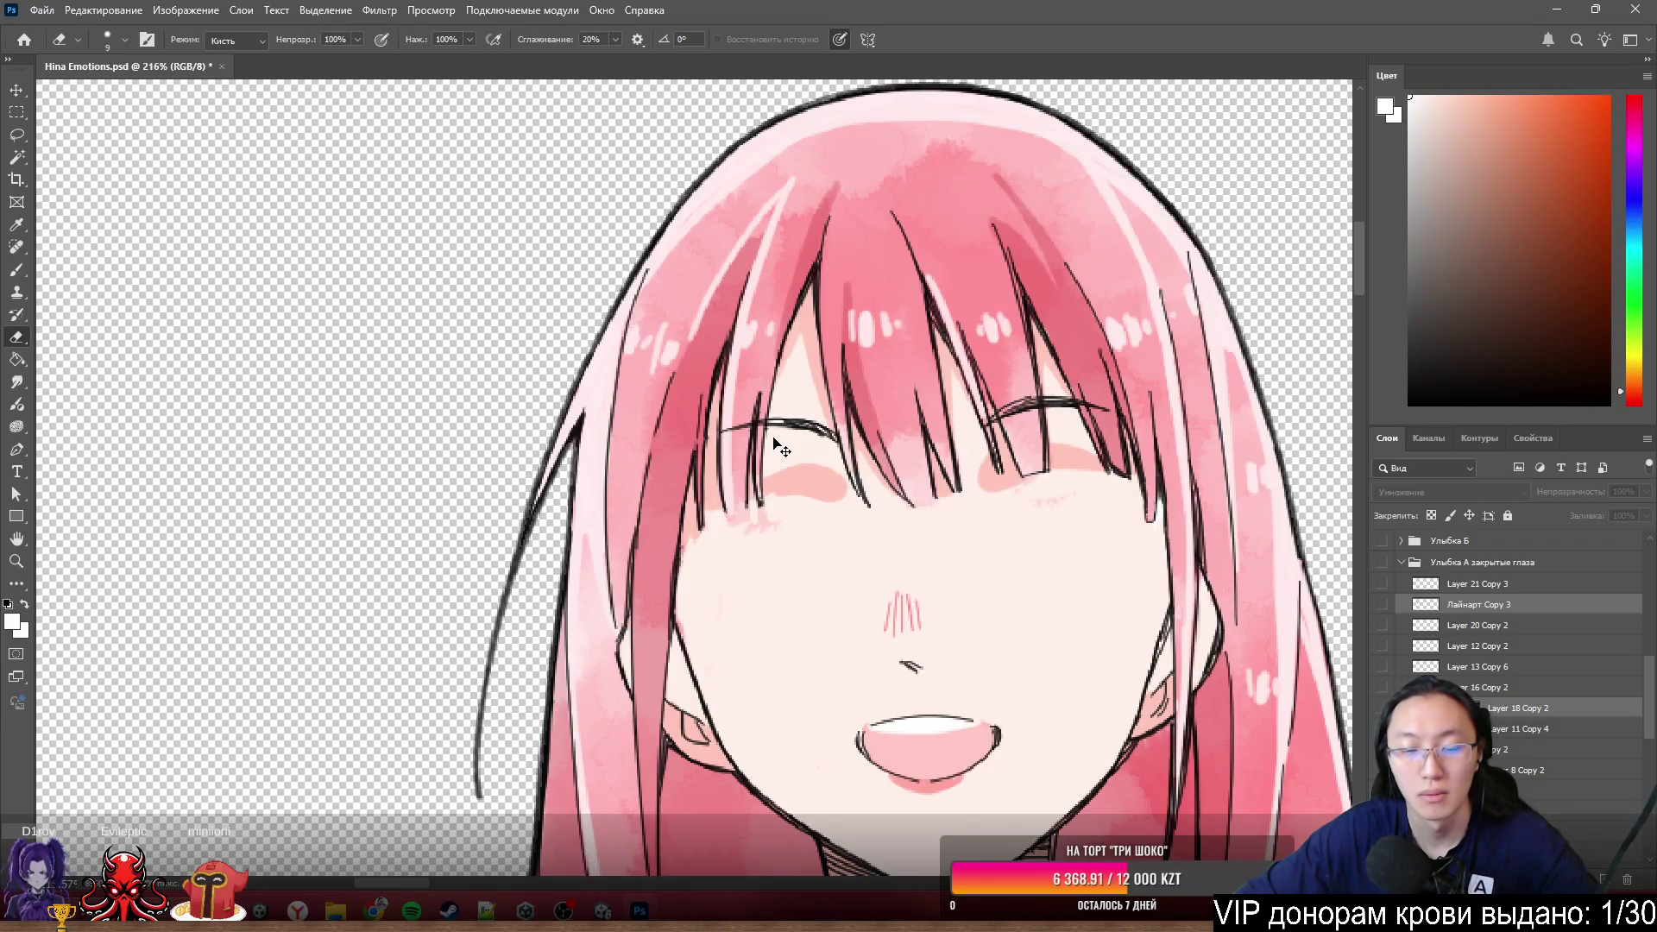
key("ctrl+")
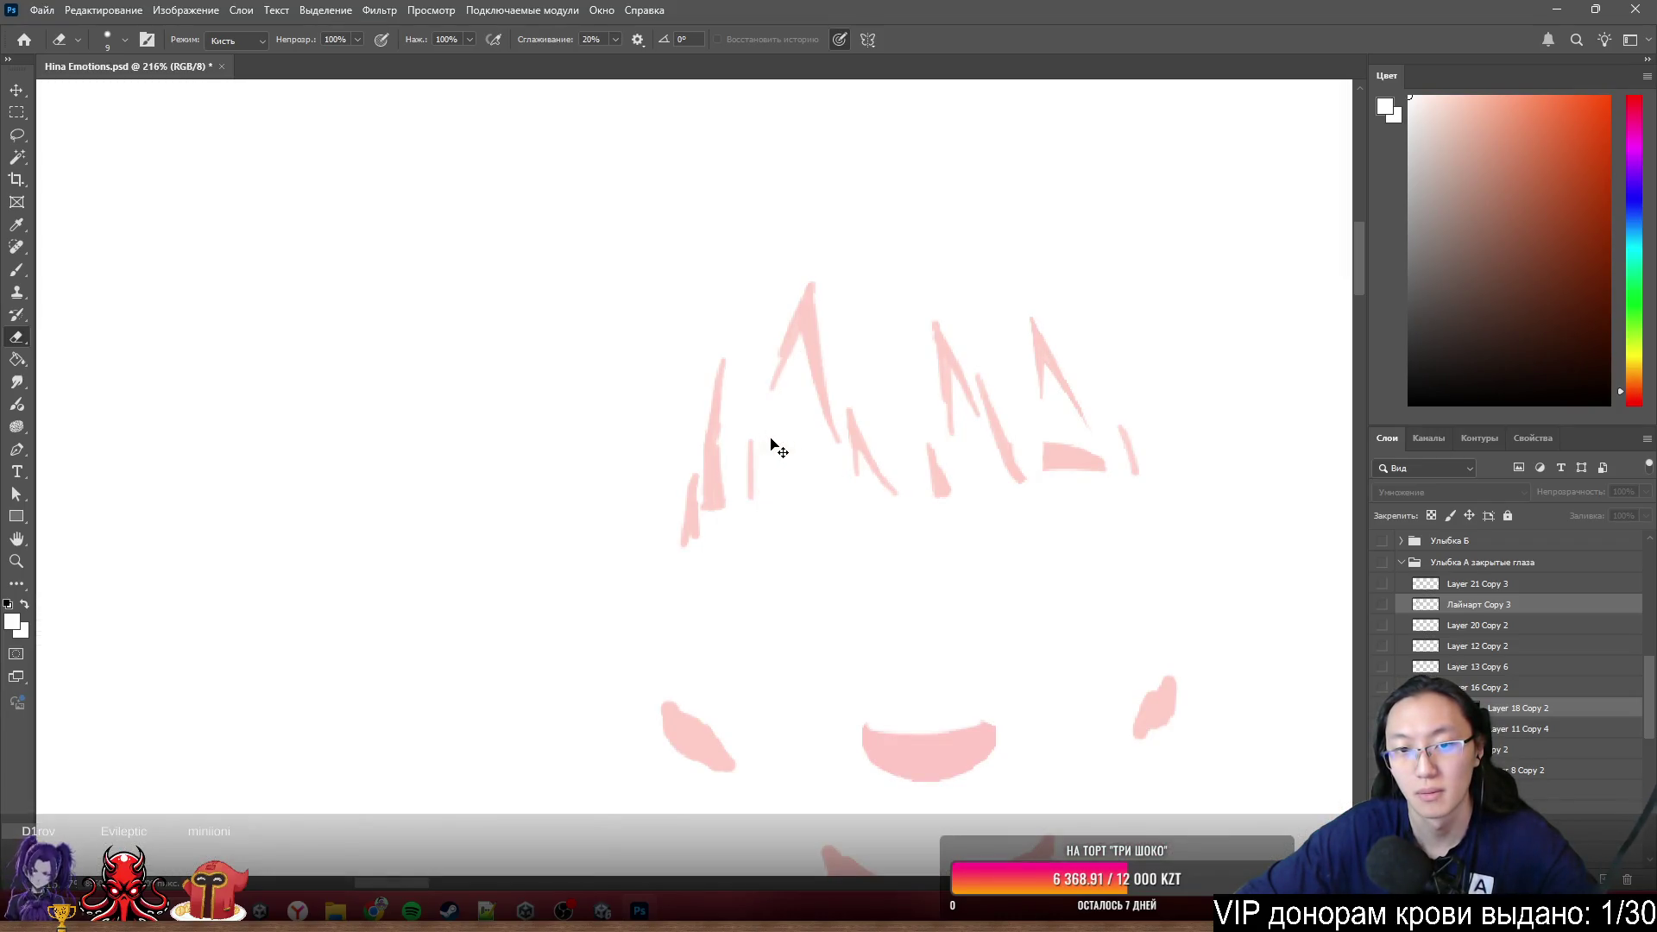
key("ctrl+")
key("ctrl+")
key("ctrl+")
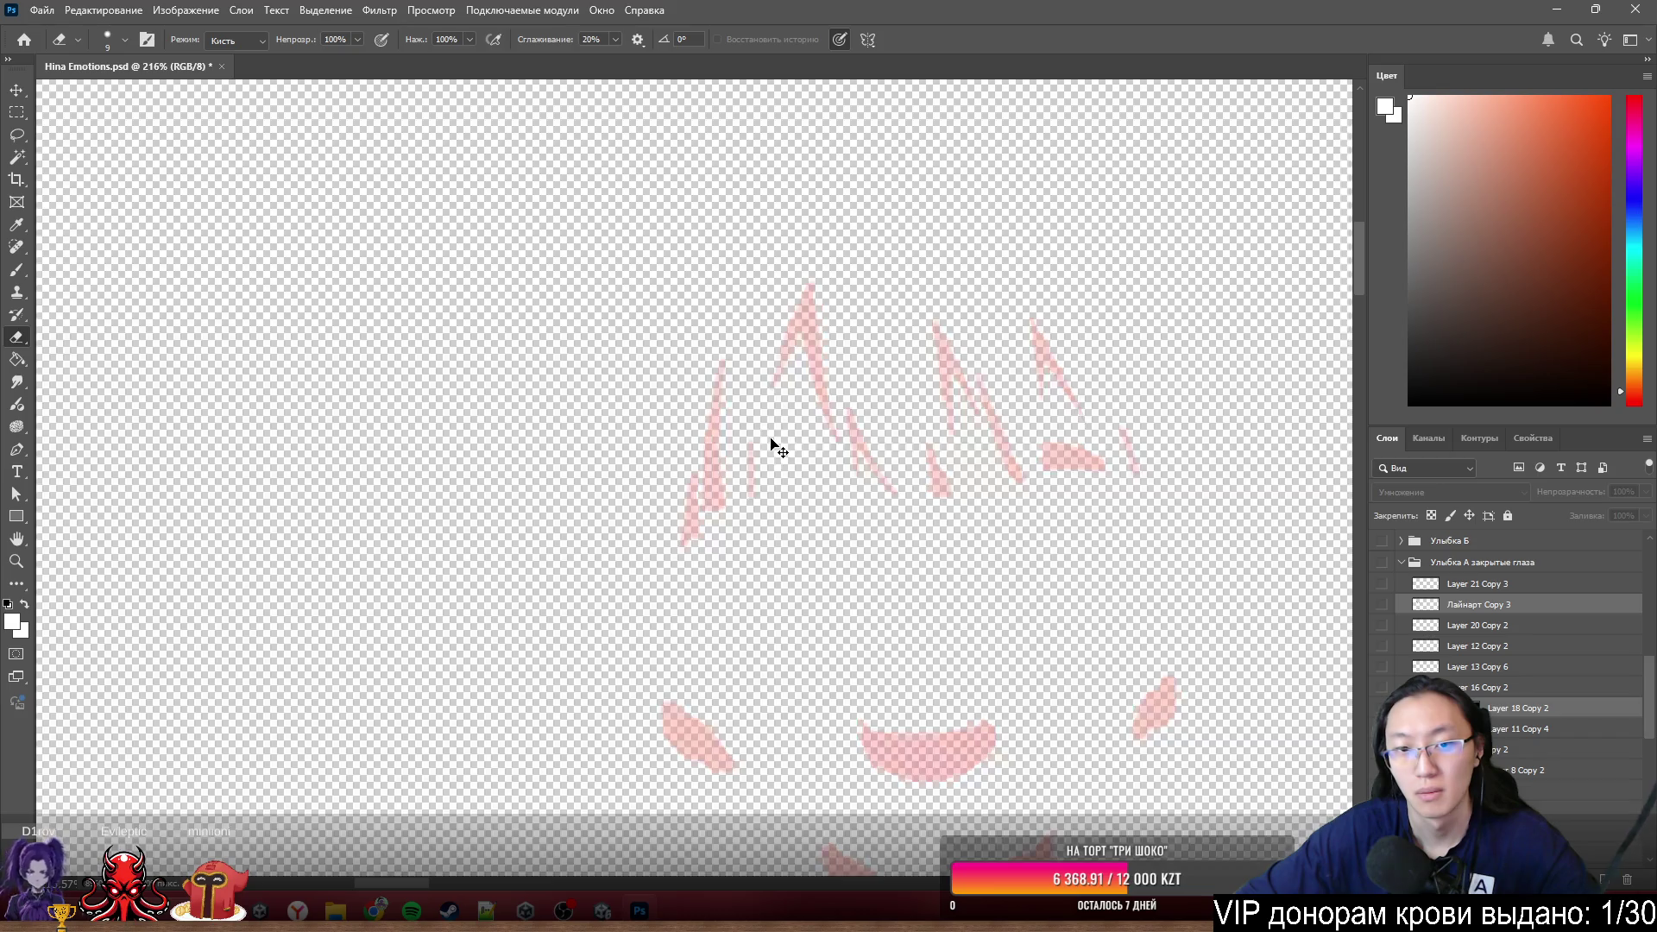
key("ctrl+")
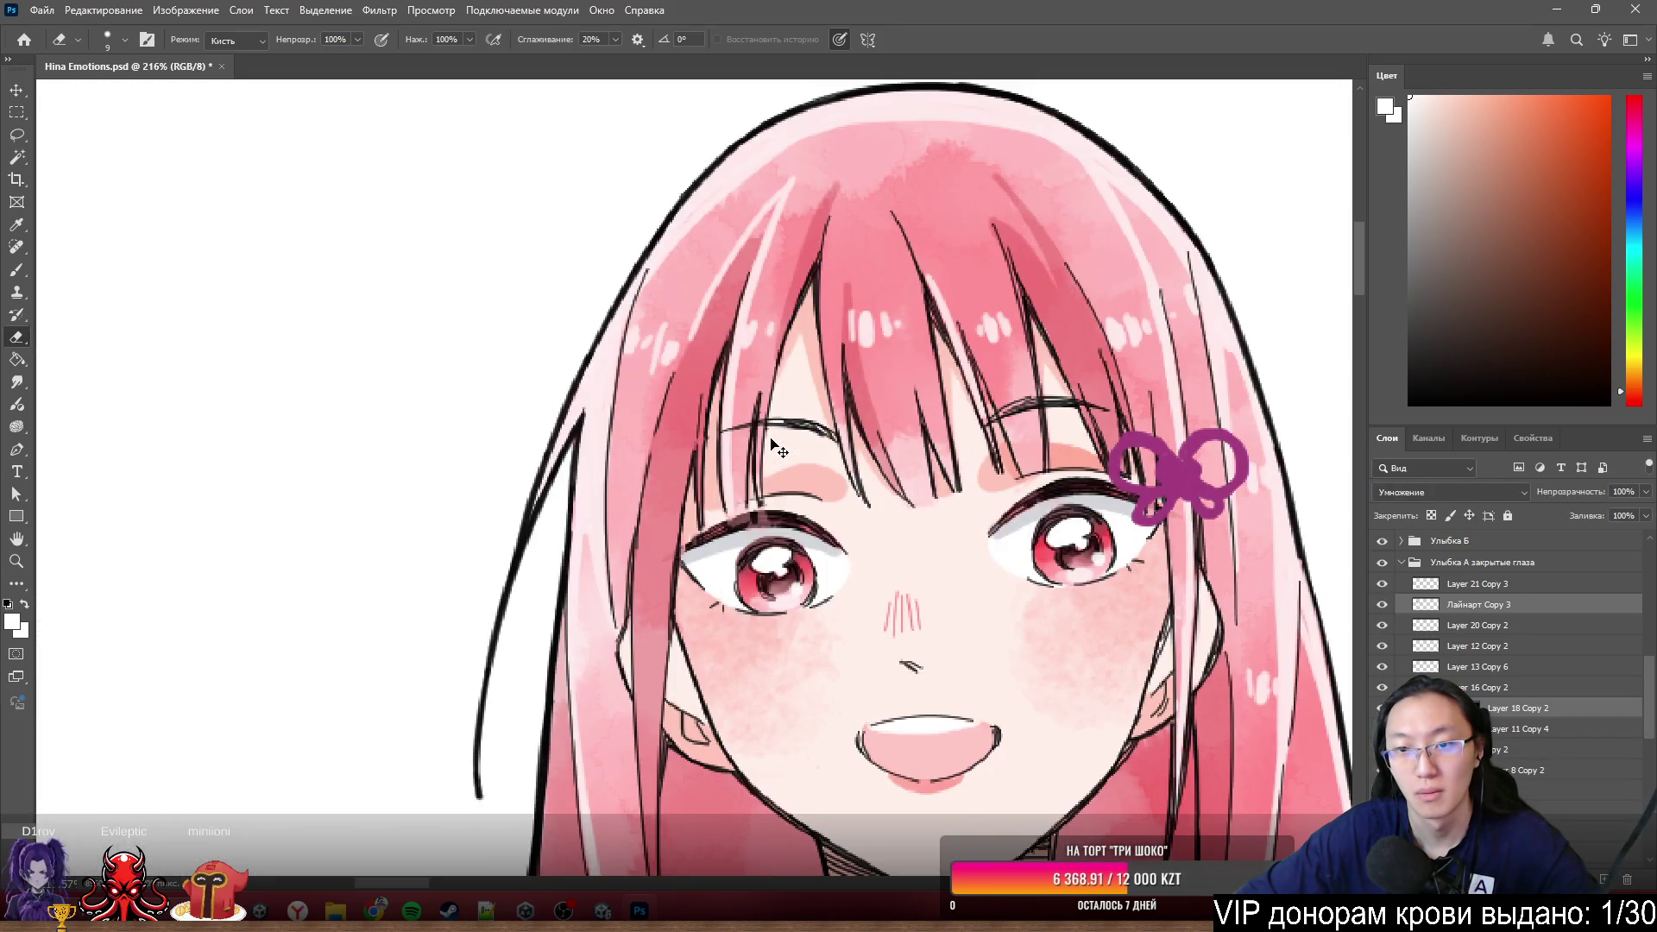
mouse_move(765, 442)
left_mouse_down()
mouse_move(984, 402)
mouse_move(993, 445)
left_mouse_up()
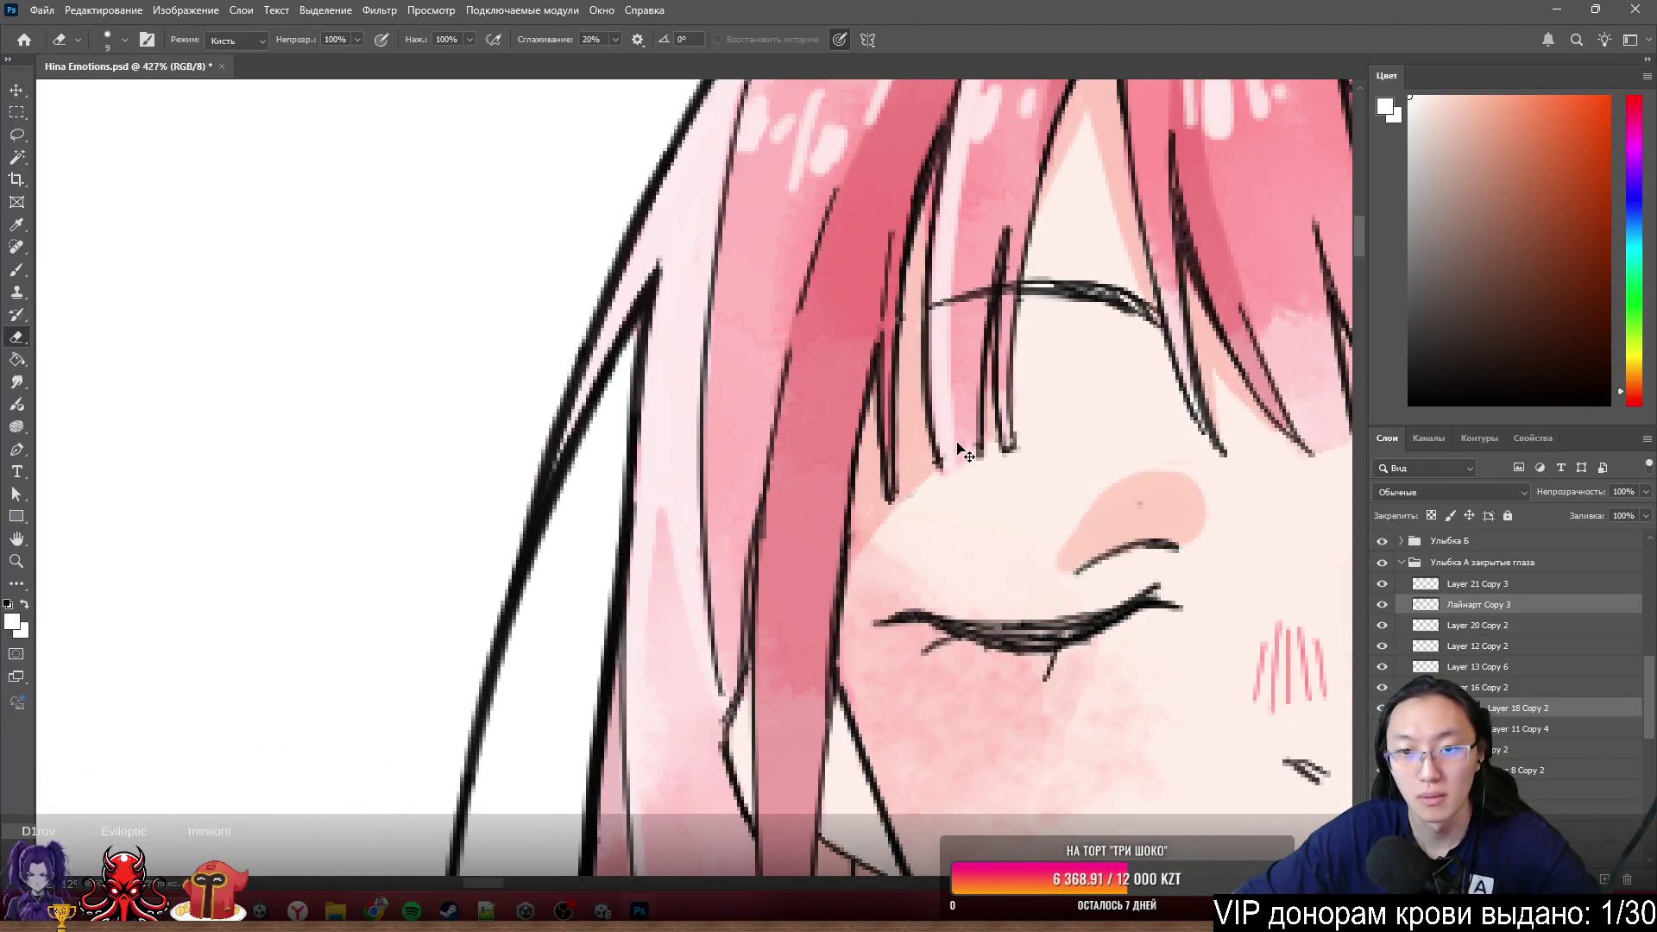
- Step through layers, undo and redo, then pan over to the other girl's face
key("alt+[")
key("alt+[")
key("alt+[")
key("ctrl+z")
key("ctrl+shift+z")
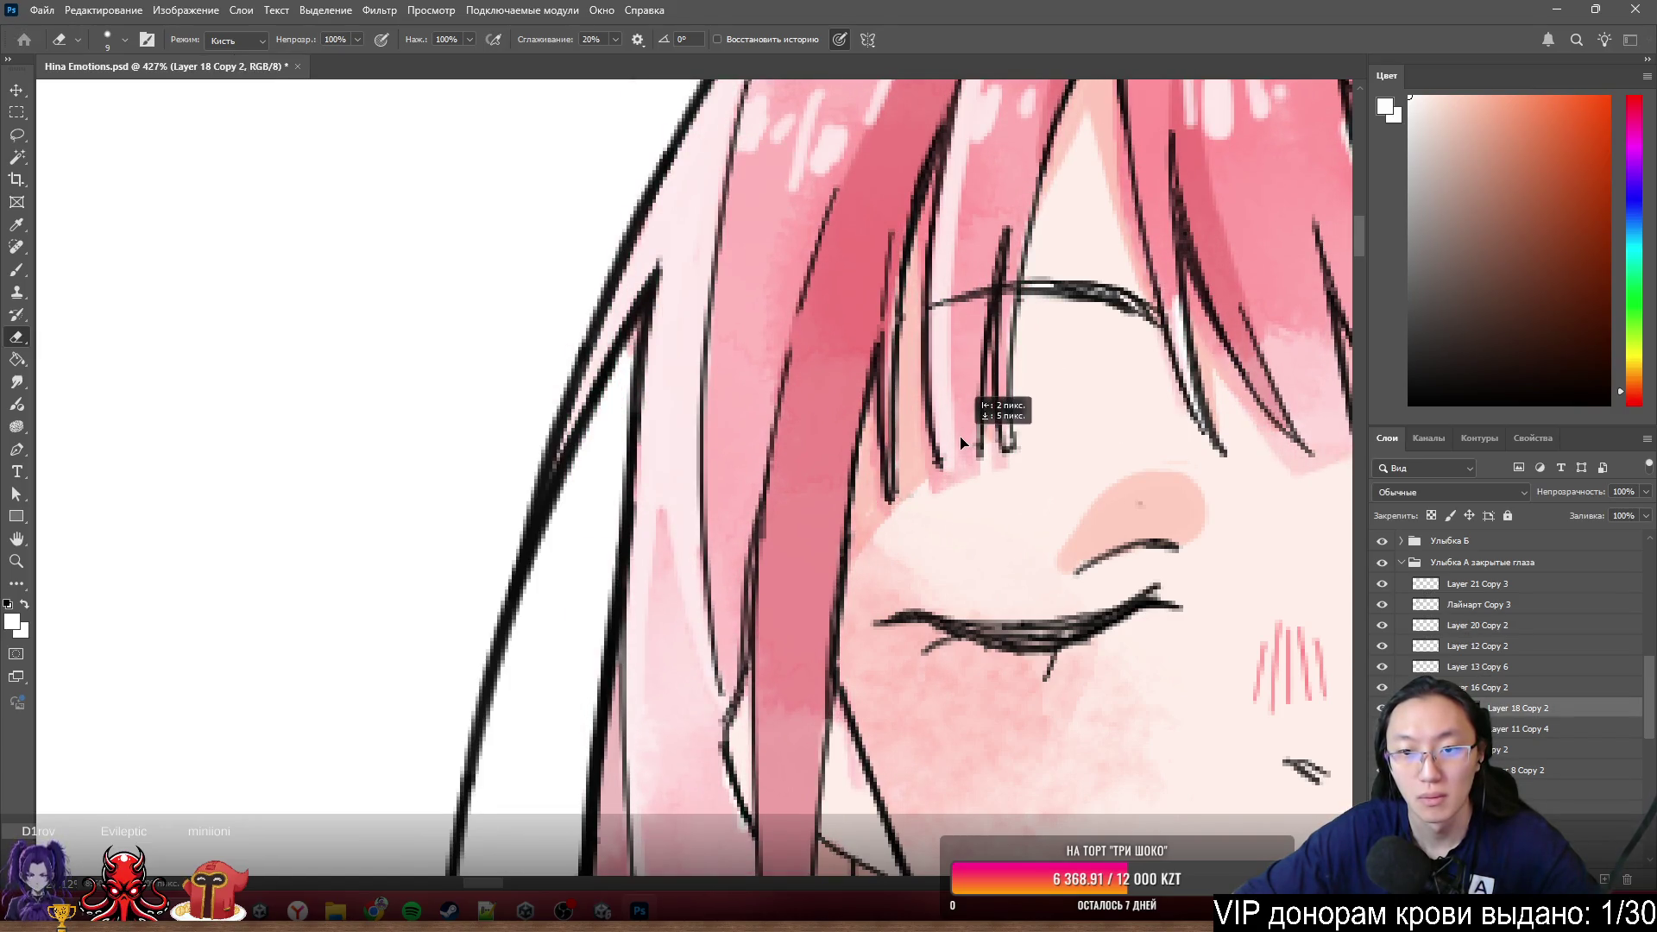
scroll(1018, 432, "down", 5)
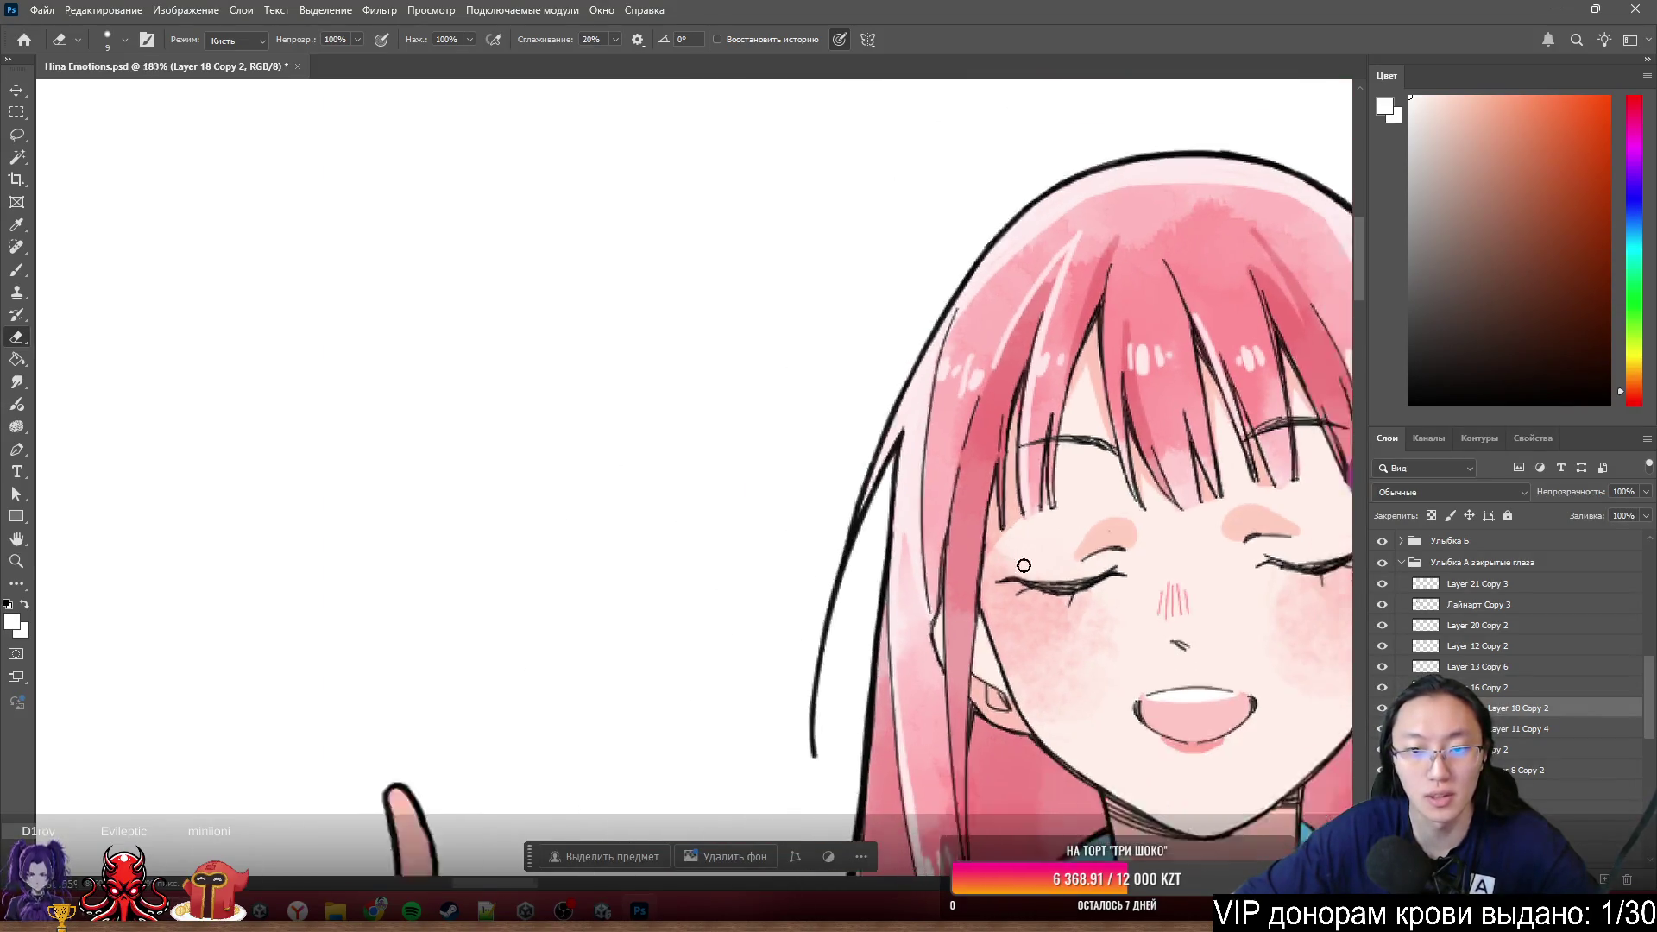
left_click_drag(1023, 565, 207, 596)
scroll(165, 600, "up", 3)
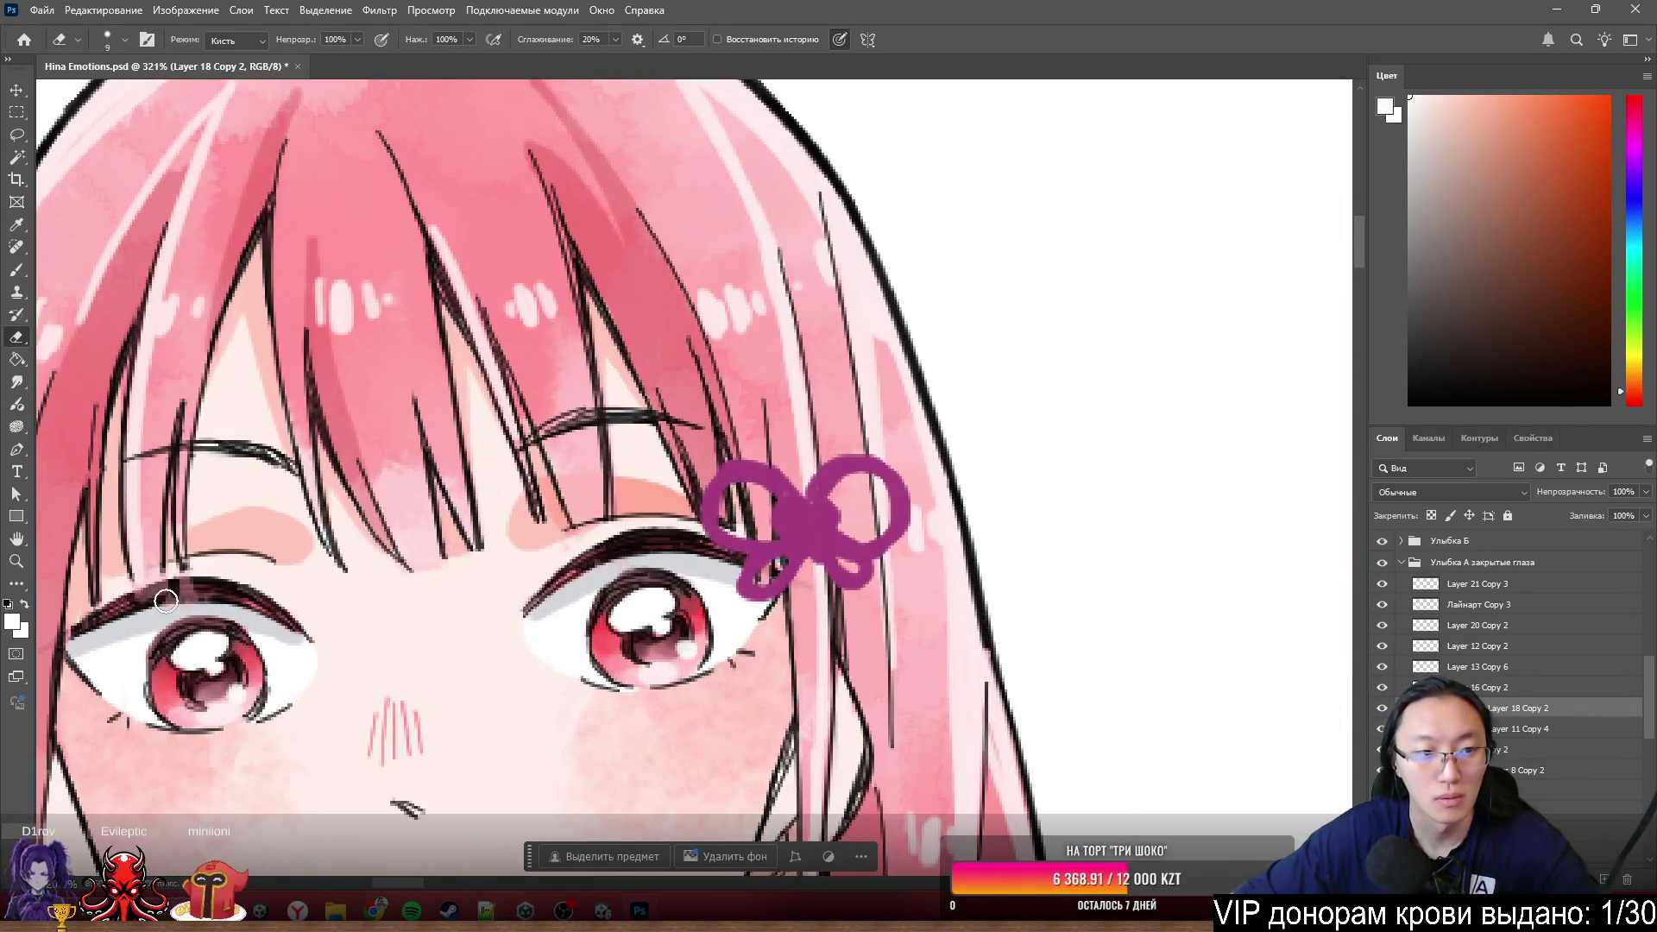
scroll(130, 619, "up", 2)
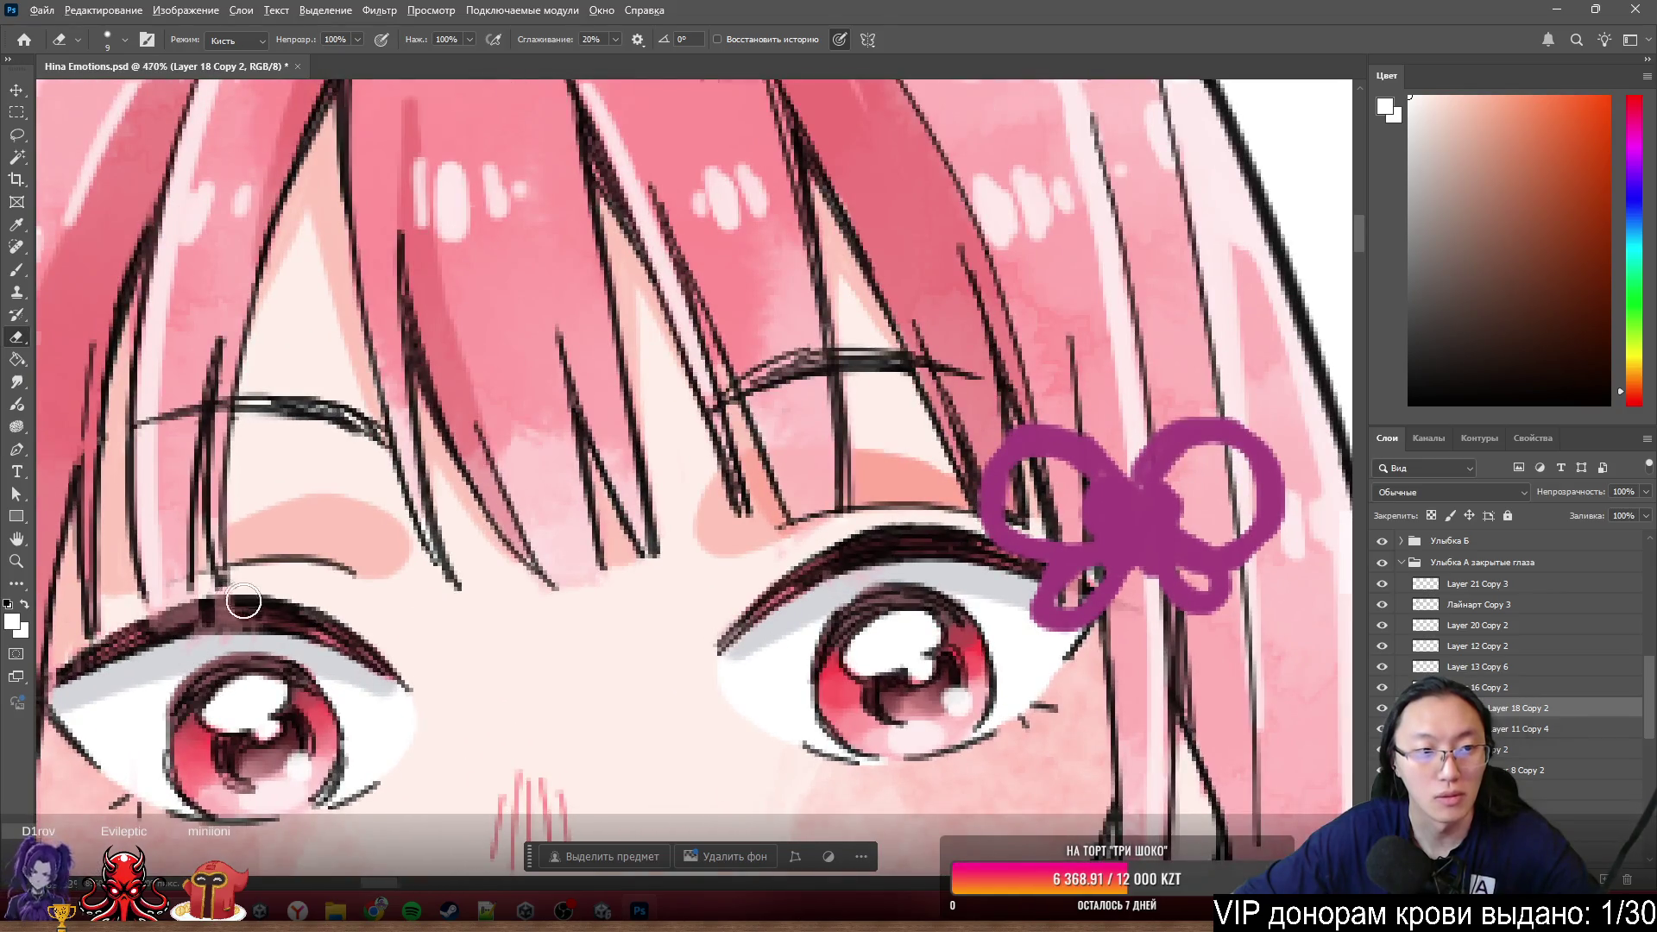
scroll(195, 615, "down", 3)
scroll(188, 619, "down", 3)
scroll(356, 606, "down", 2)
scroll(356, 605, "down", 3)
scroll(622, 593, "up", 2)
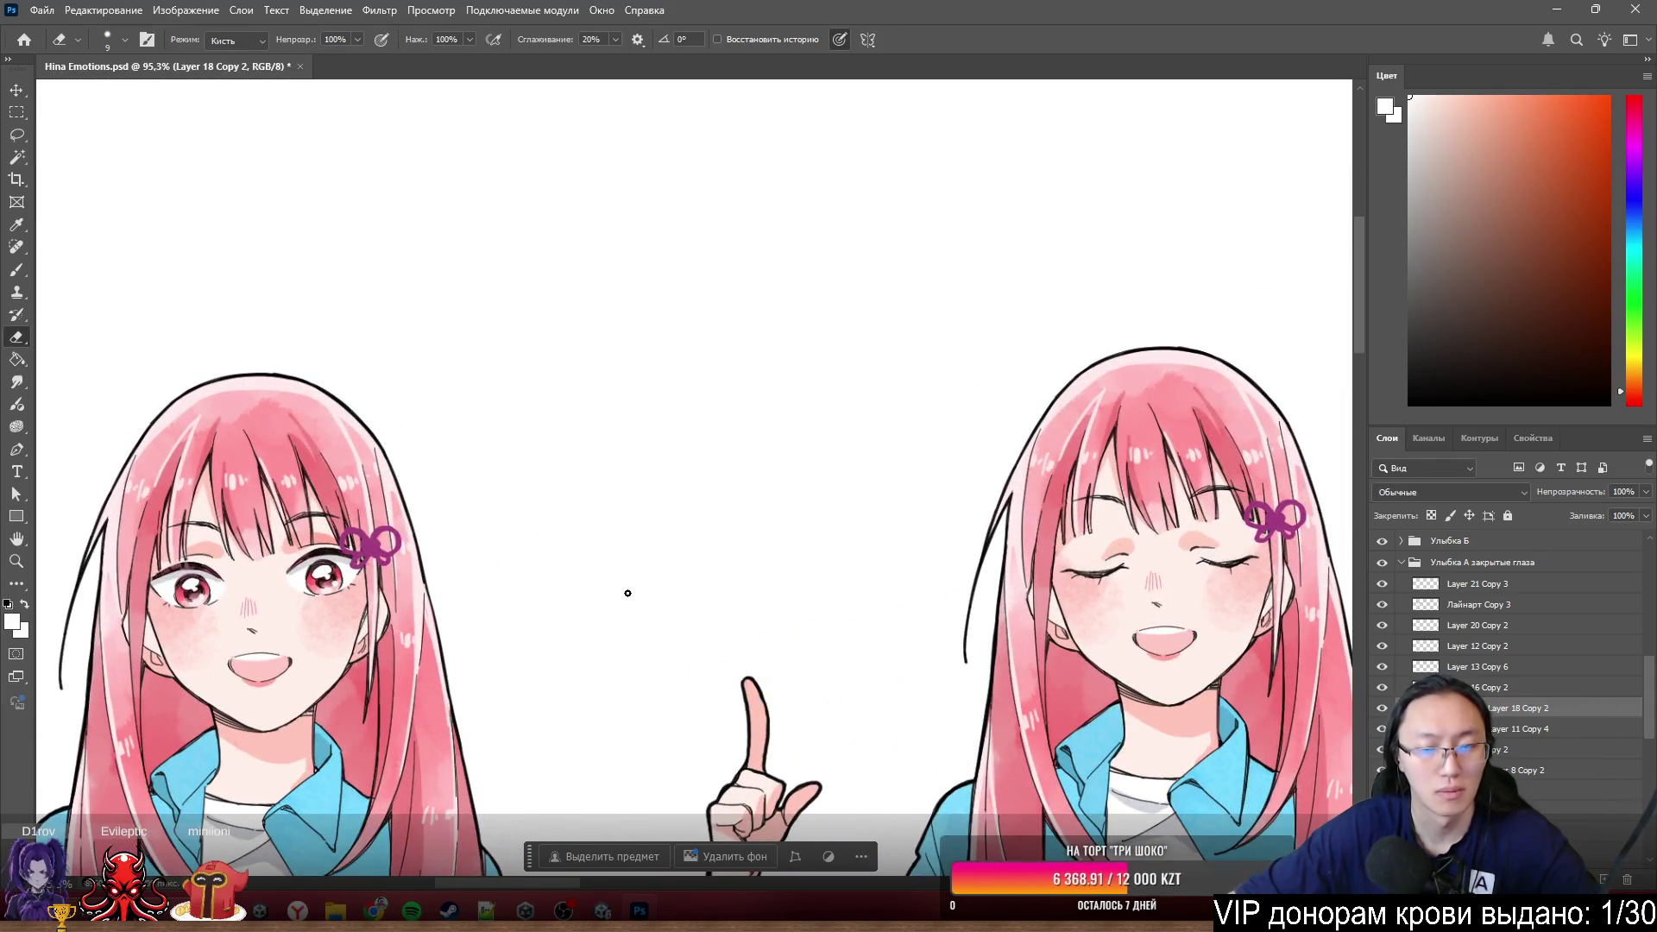
scroll(809, 552, "down", 2)
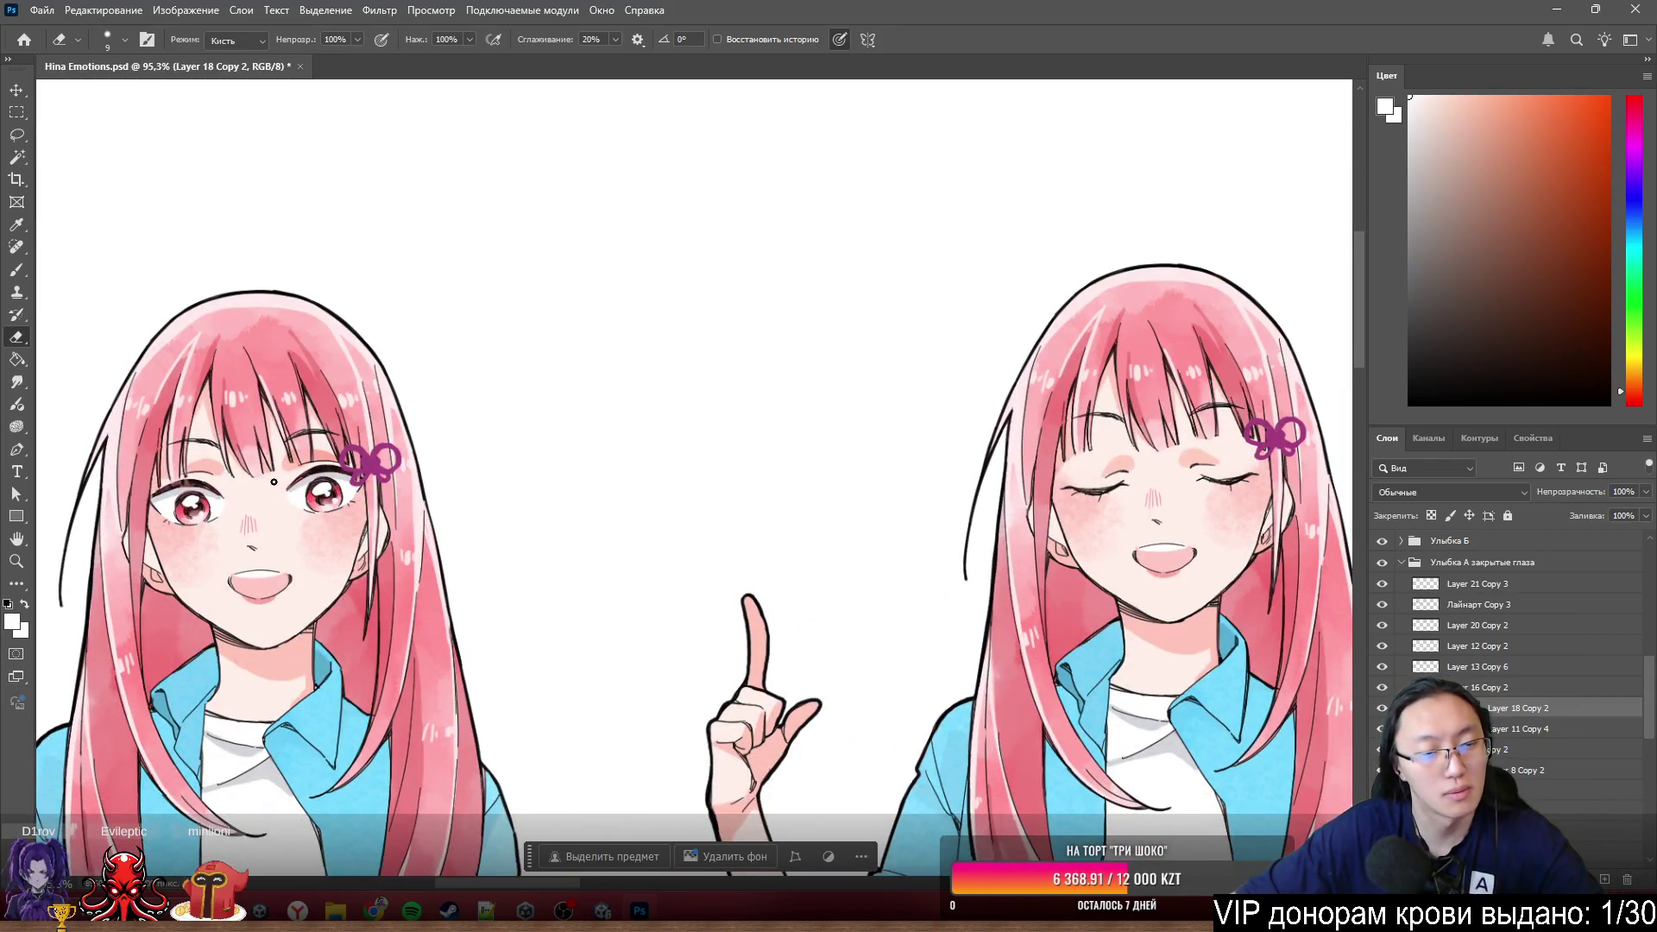
scroll(1152, 473, "up", 3)
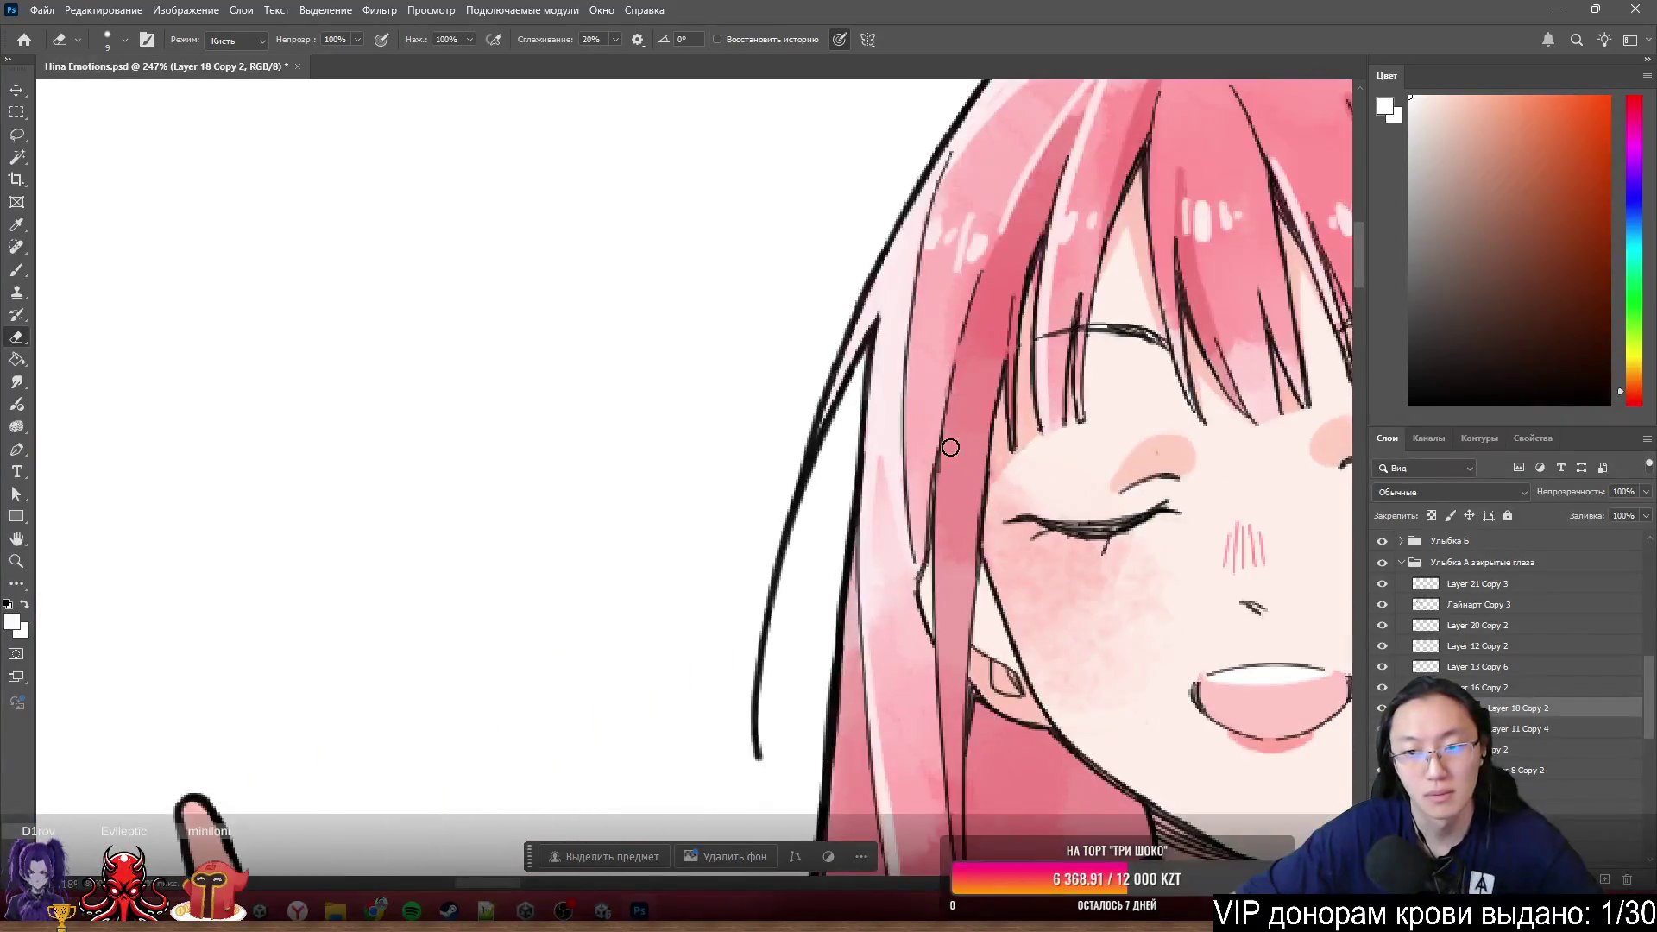
- Select Лайнарт Copy 3 in the Layers panel and shift the closed-eye line art toward the left girl
left_click(1502, 686)
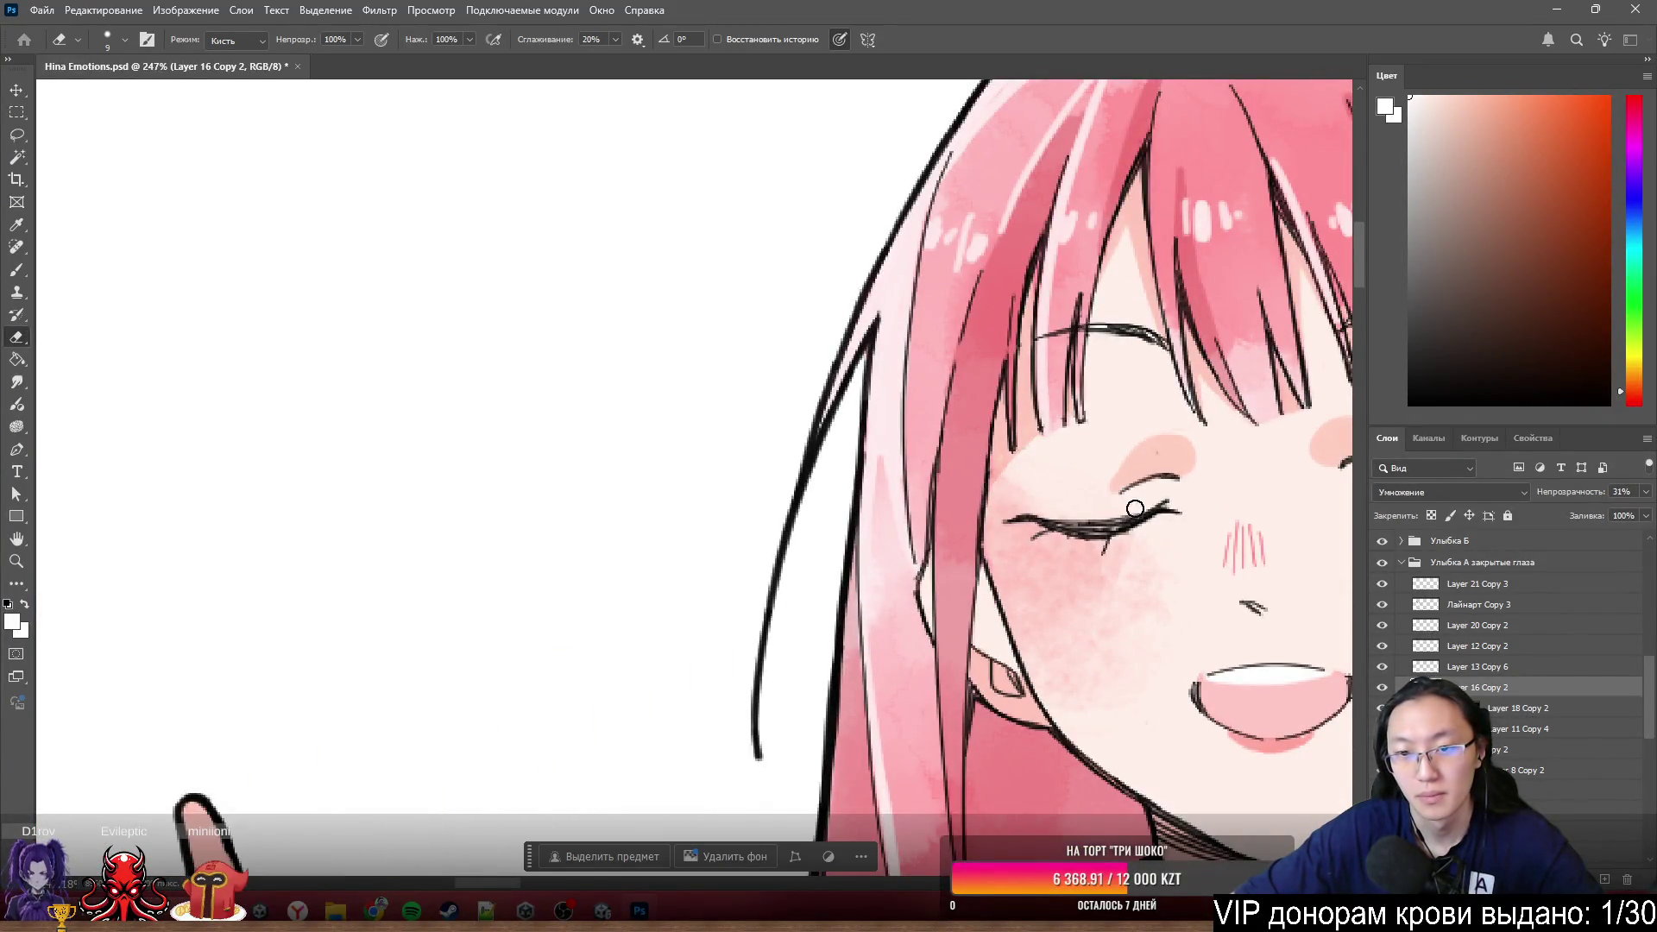
left_click(1531, 706)
left_click(1490, 583, "ctrl")
scroll(1291, 606, "down", 3)
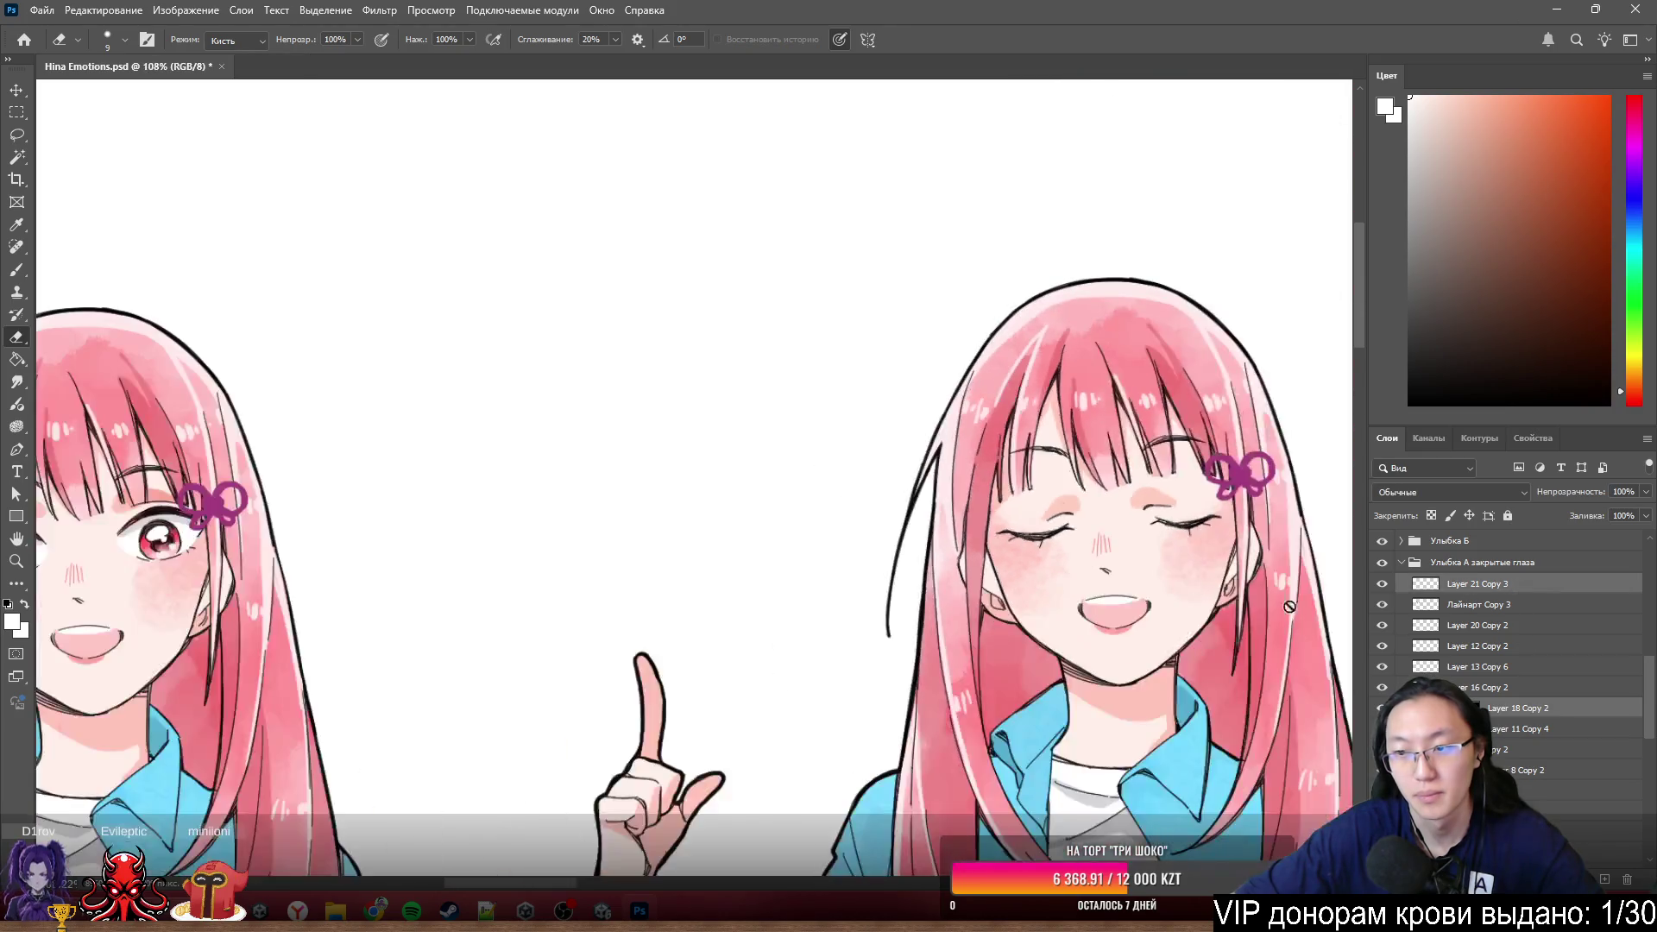
left_click(1492, 610)
left_click_drag(942, 519, 502, 525)
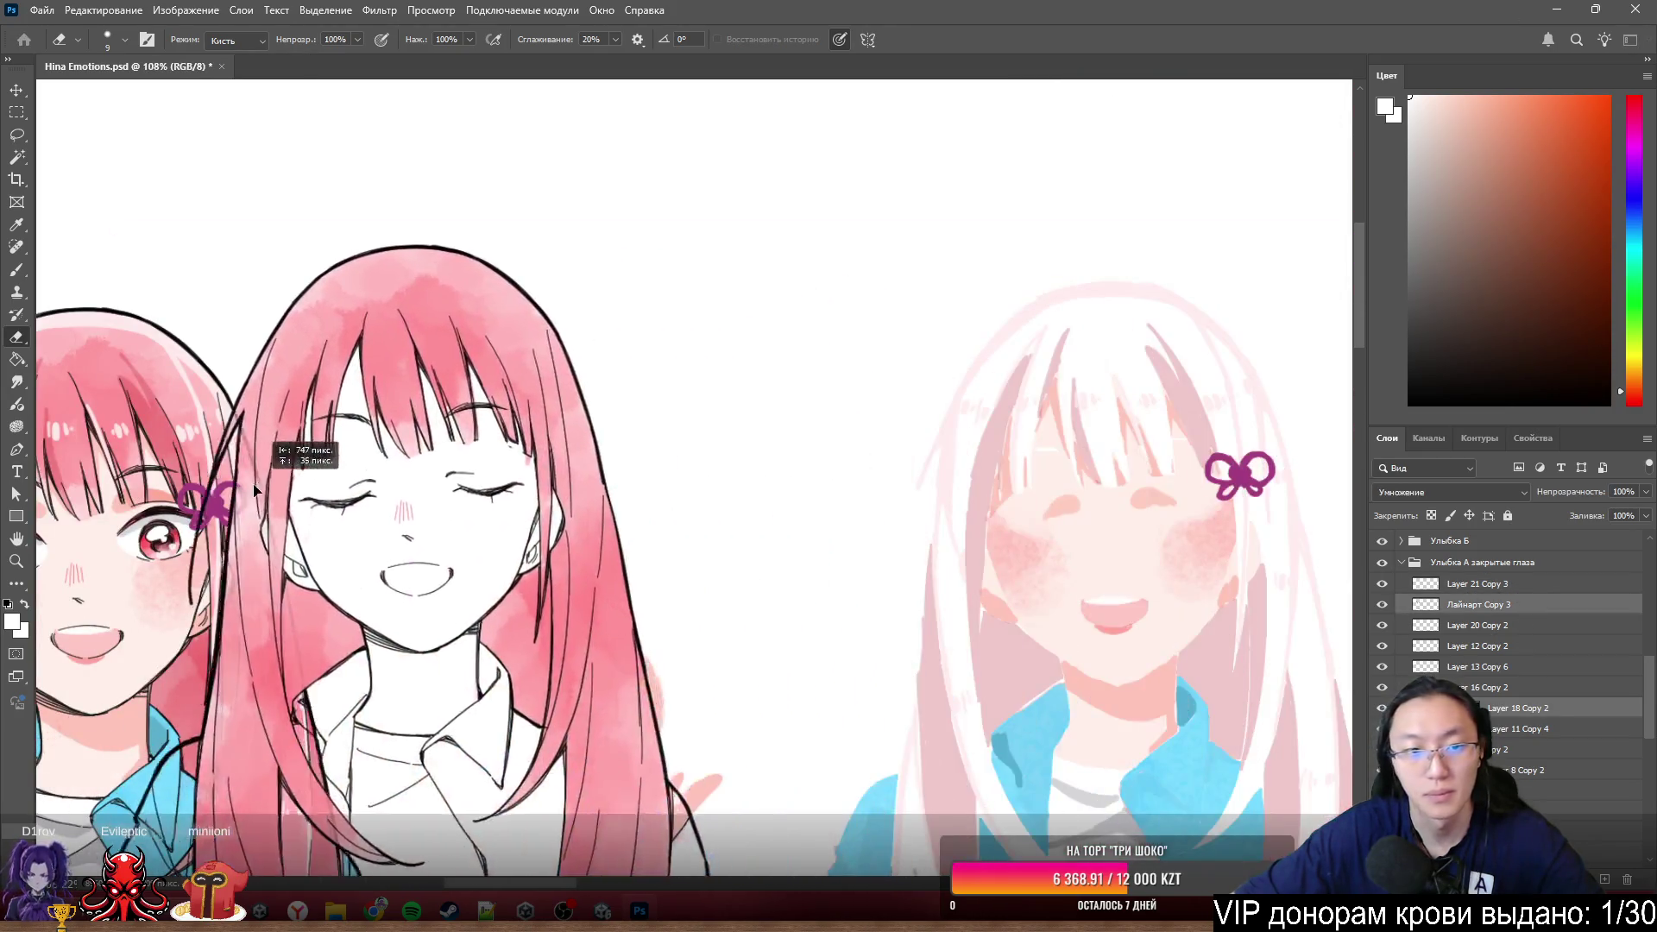
scroll(502, 525, "up", 3)
scroll(502, 524, "down", 3)
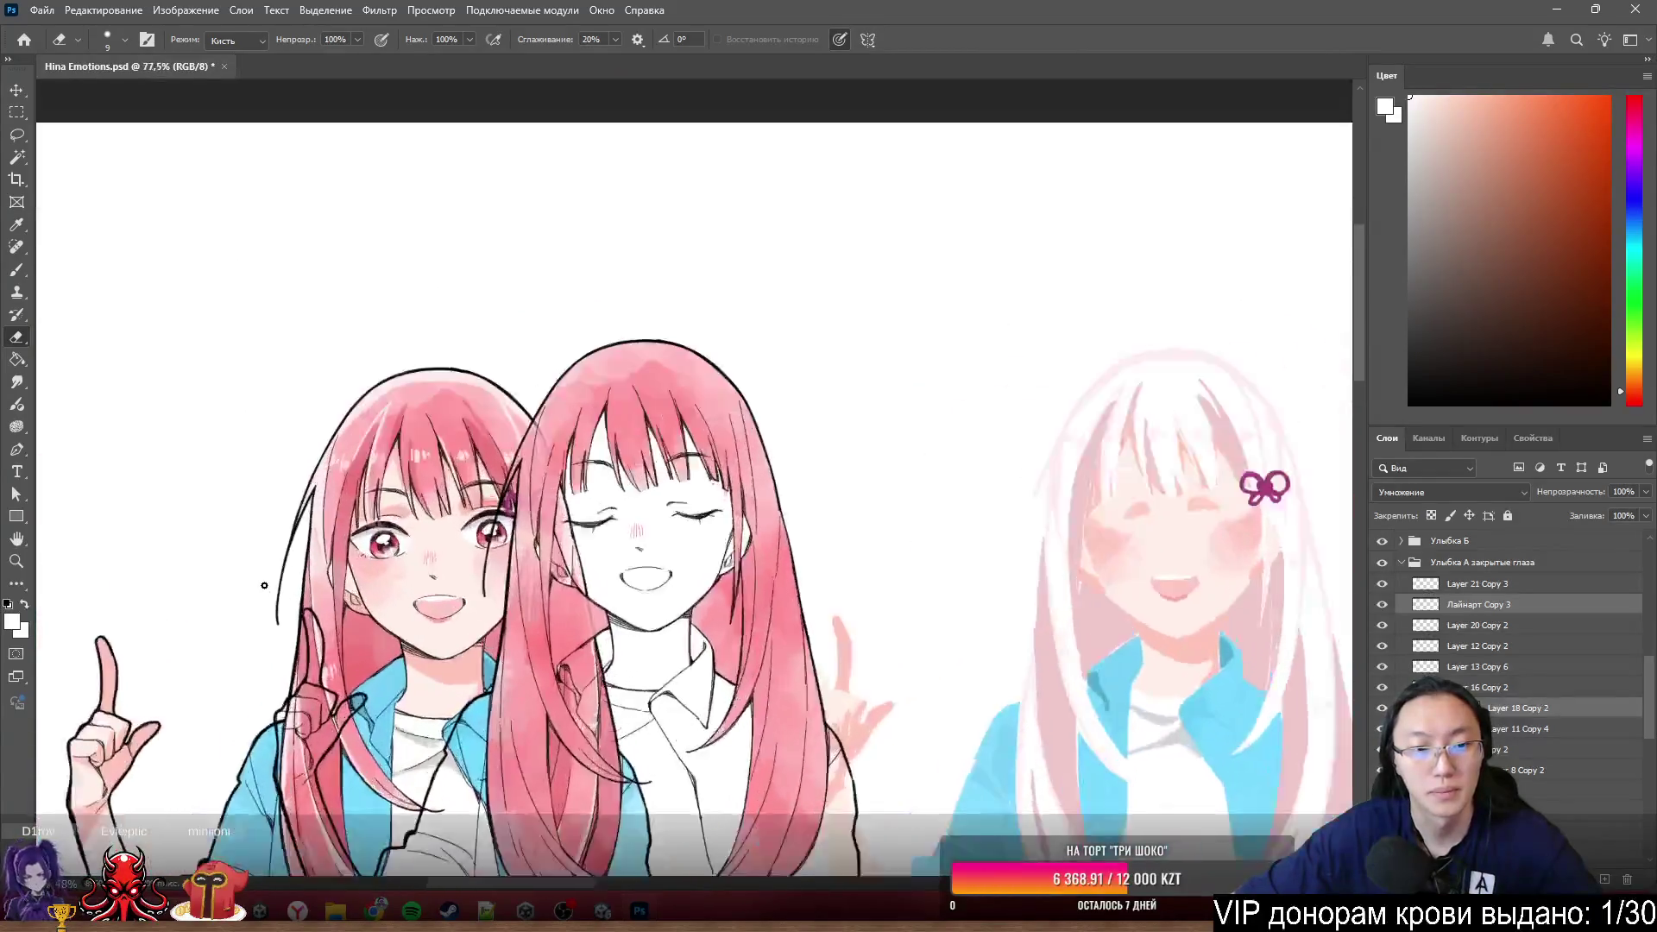
scroll(907, 390, "up", 3)
scroll(1006, 297, "up", 1)
scroll(1032, 351, "up", 1)
scroll(1032, 351, "down", 5)
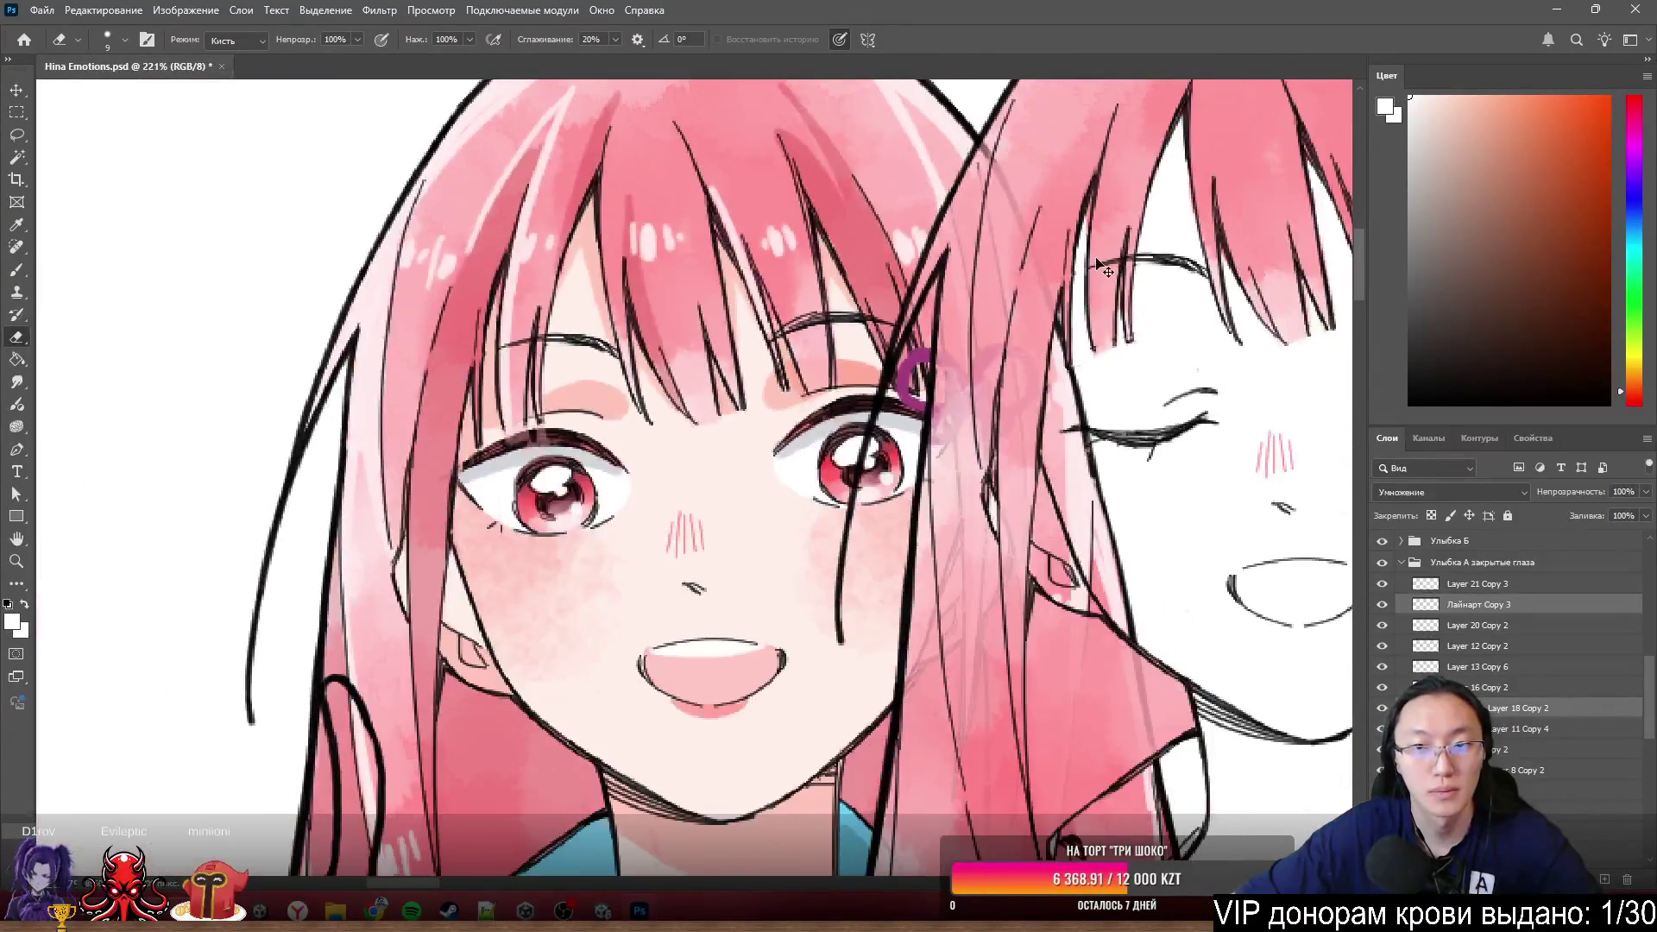
scroll(777, 364, "up", 1)
- Nudge Лайнарт Copy 3 until its features sit exactly on the open-eyed girl's face
left_click_drag(528, 353, 506, 337)
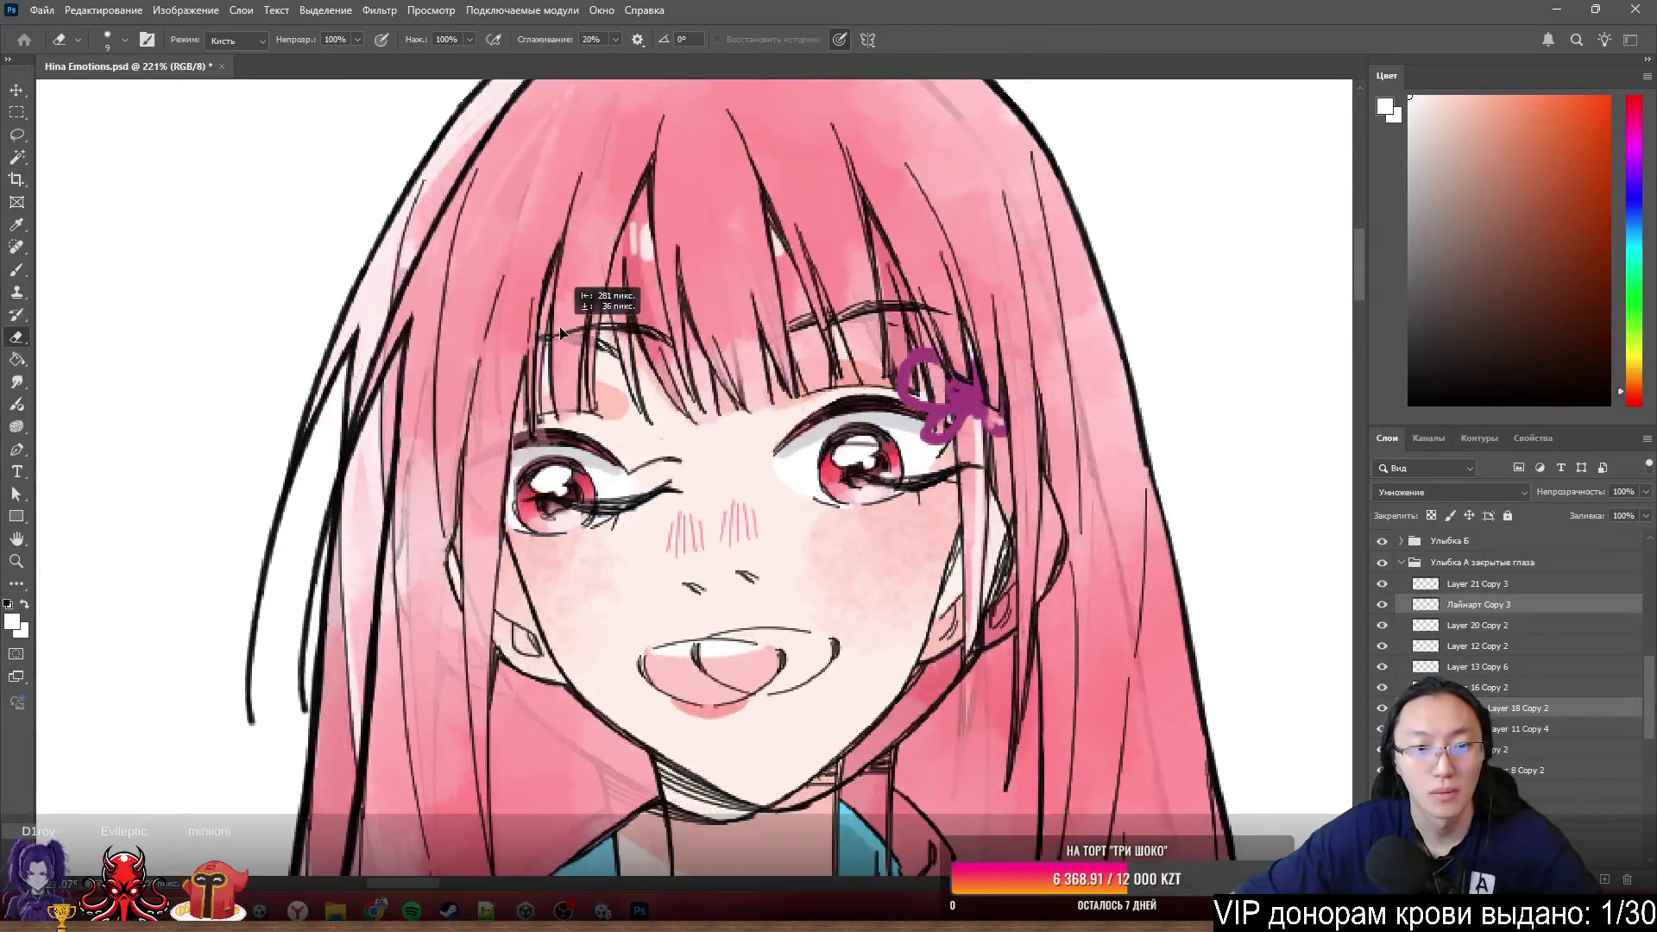
mouse_move(508, 341)
left_mouse_down()
mouse_move(446, 351)
mouse_move(509, 345)
left_mouse_up()
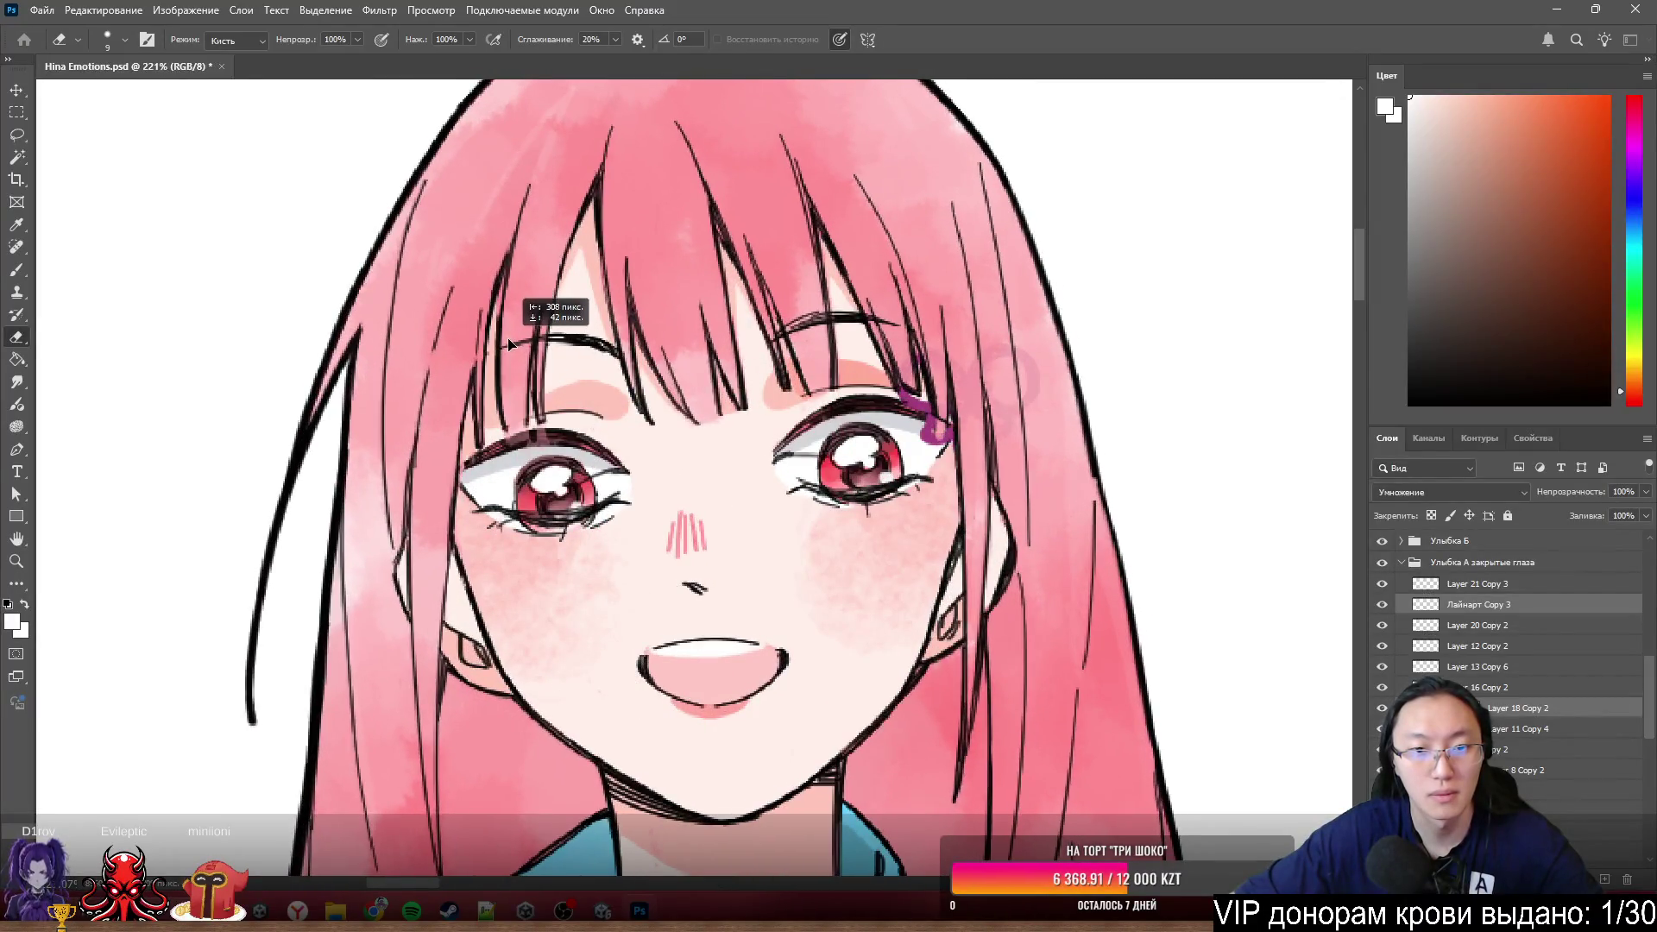
scroll(509, 340, "up", 5)
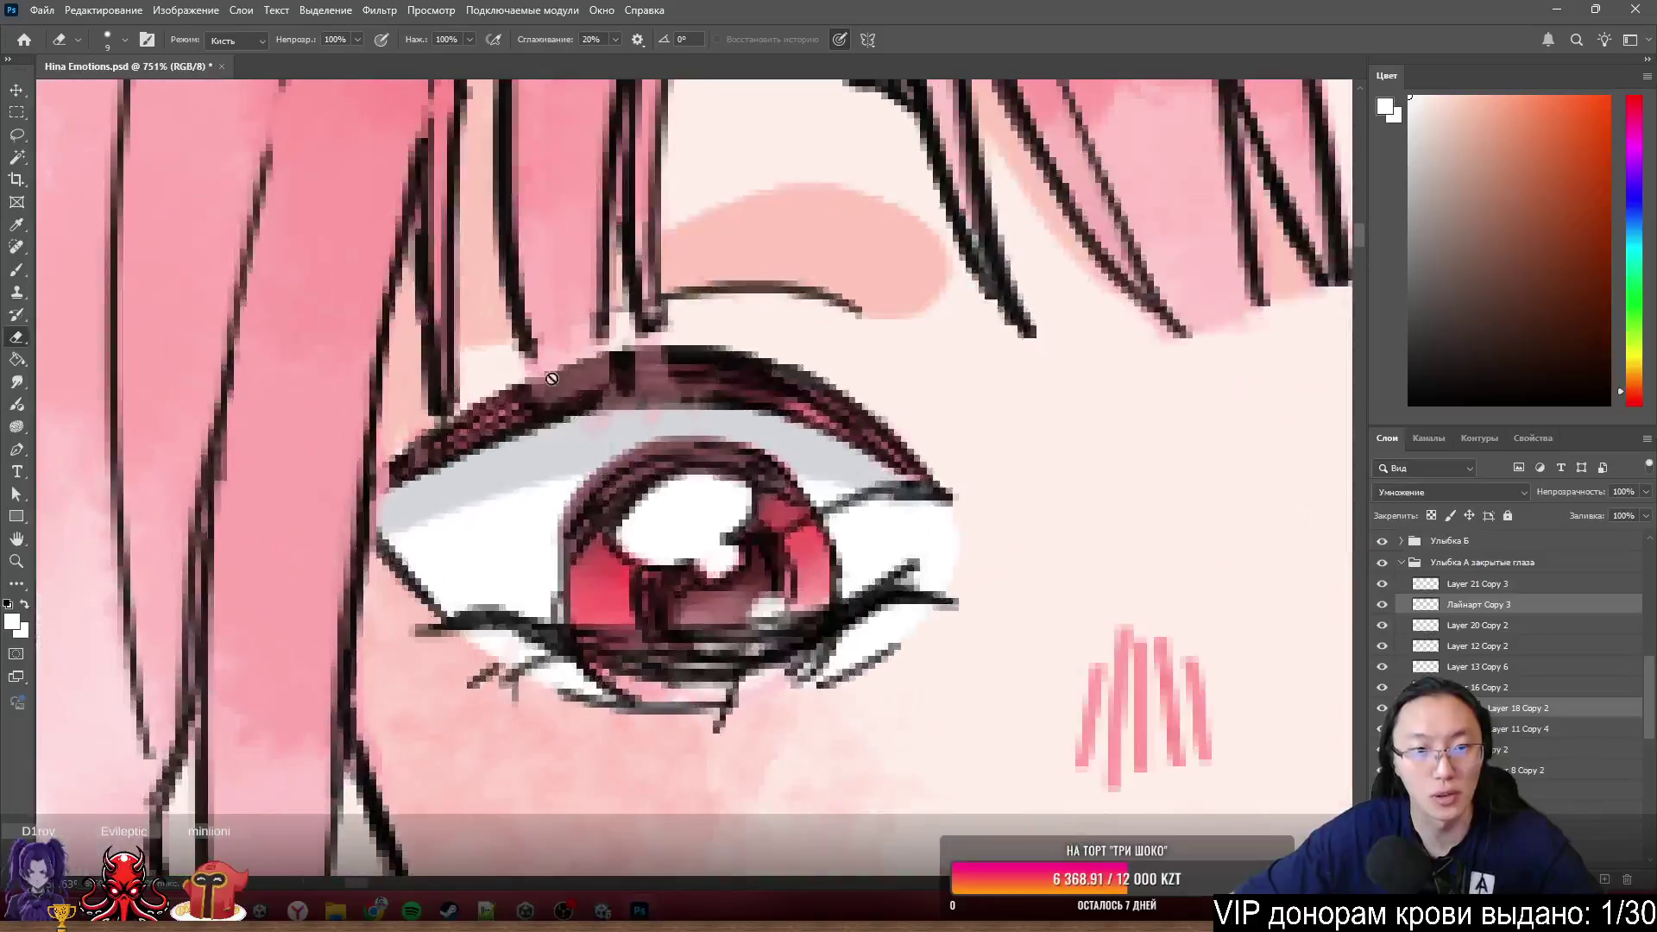
scroll(669, 428, "down", 3)
scroll(668, 429, "down", 2)
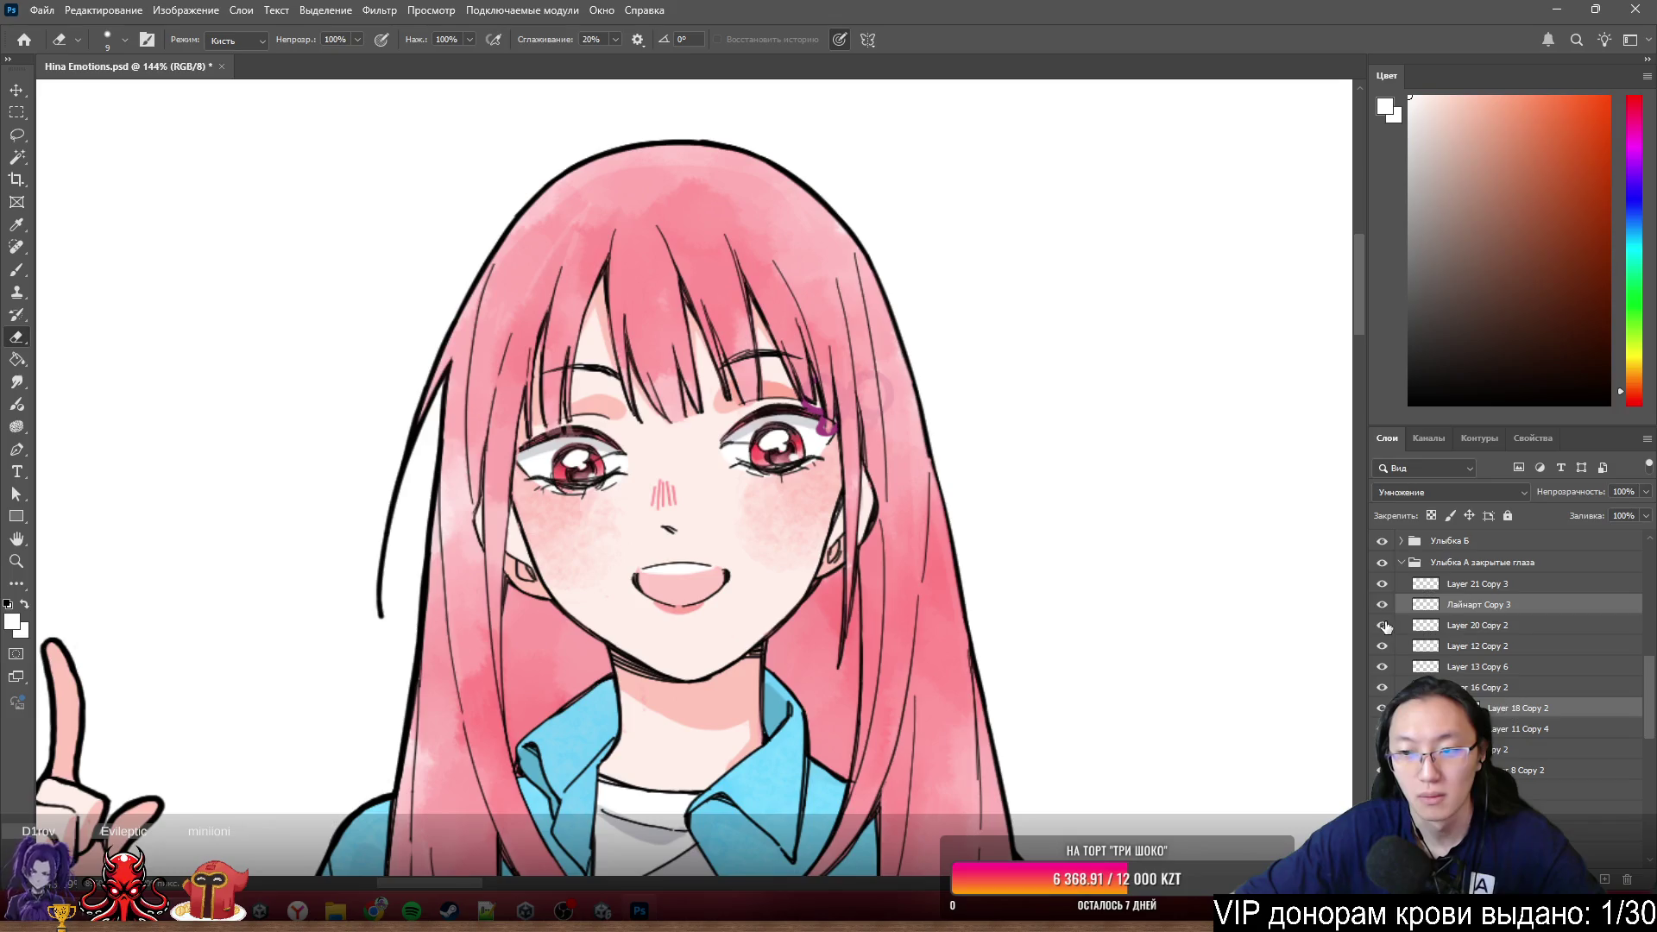
- Toggle the line-art layer to compare alignment, solo a layer, then bring every layer back into view
left_click(1381, 604)
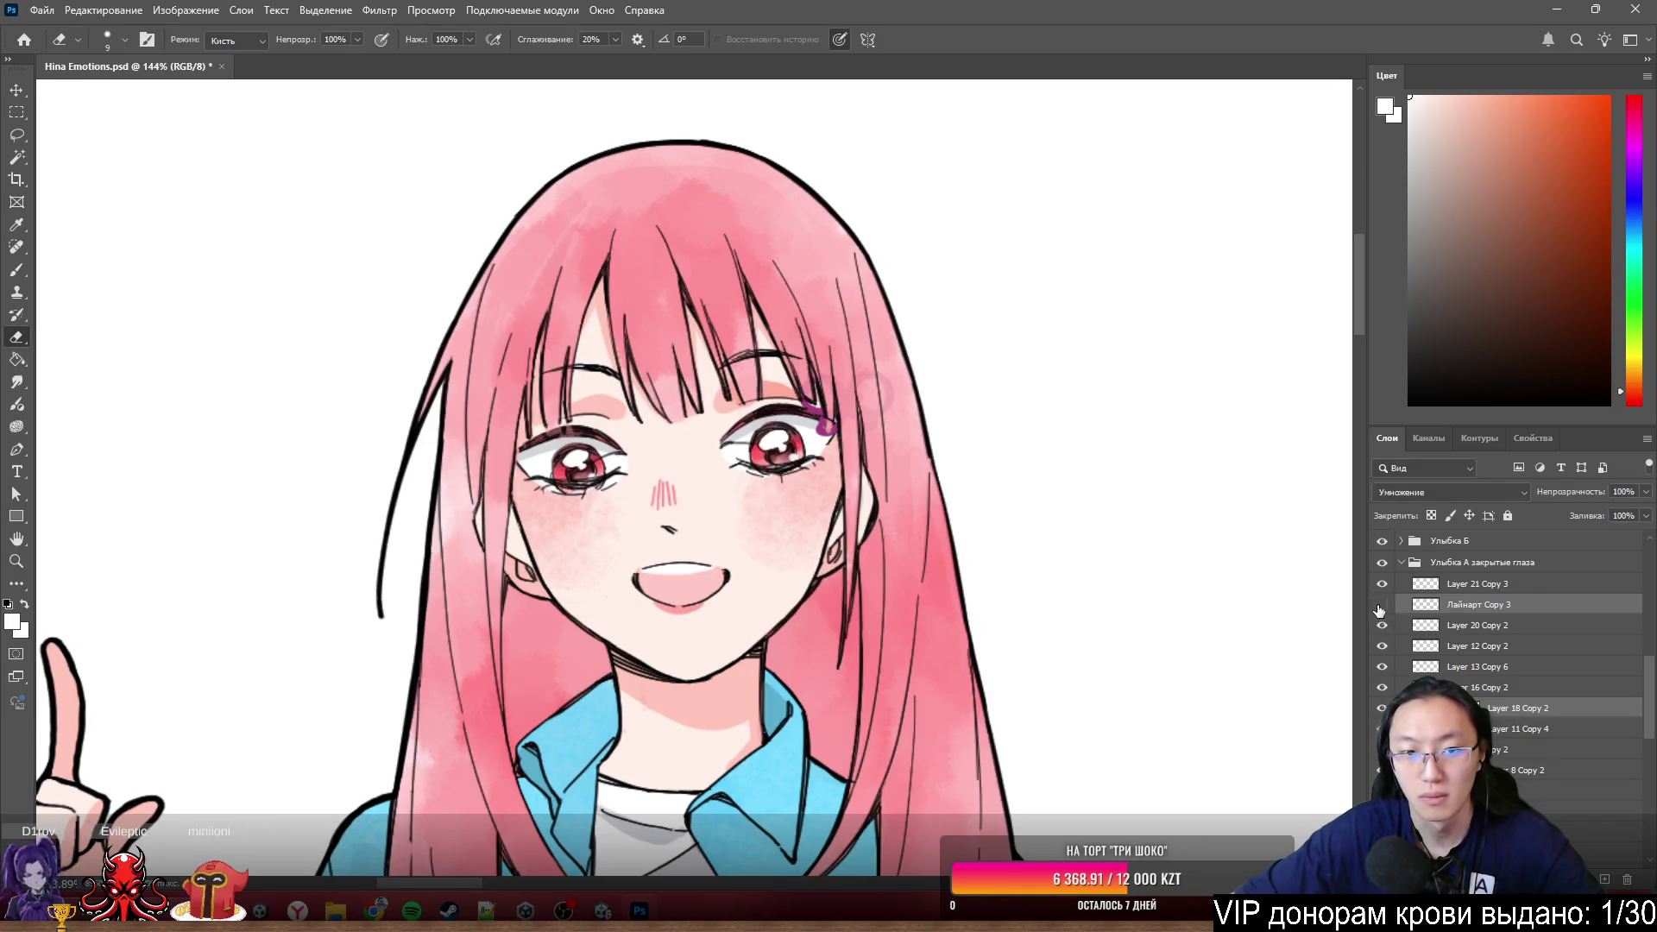
left_click(1382, 605)
left_click(1382, 605)
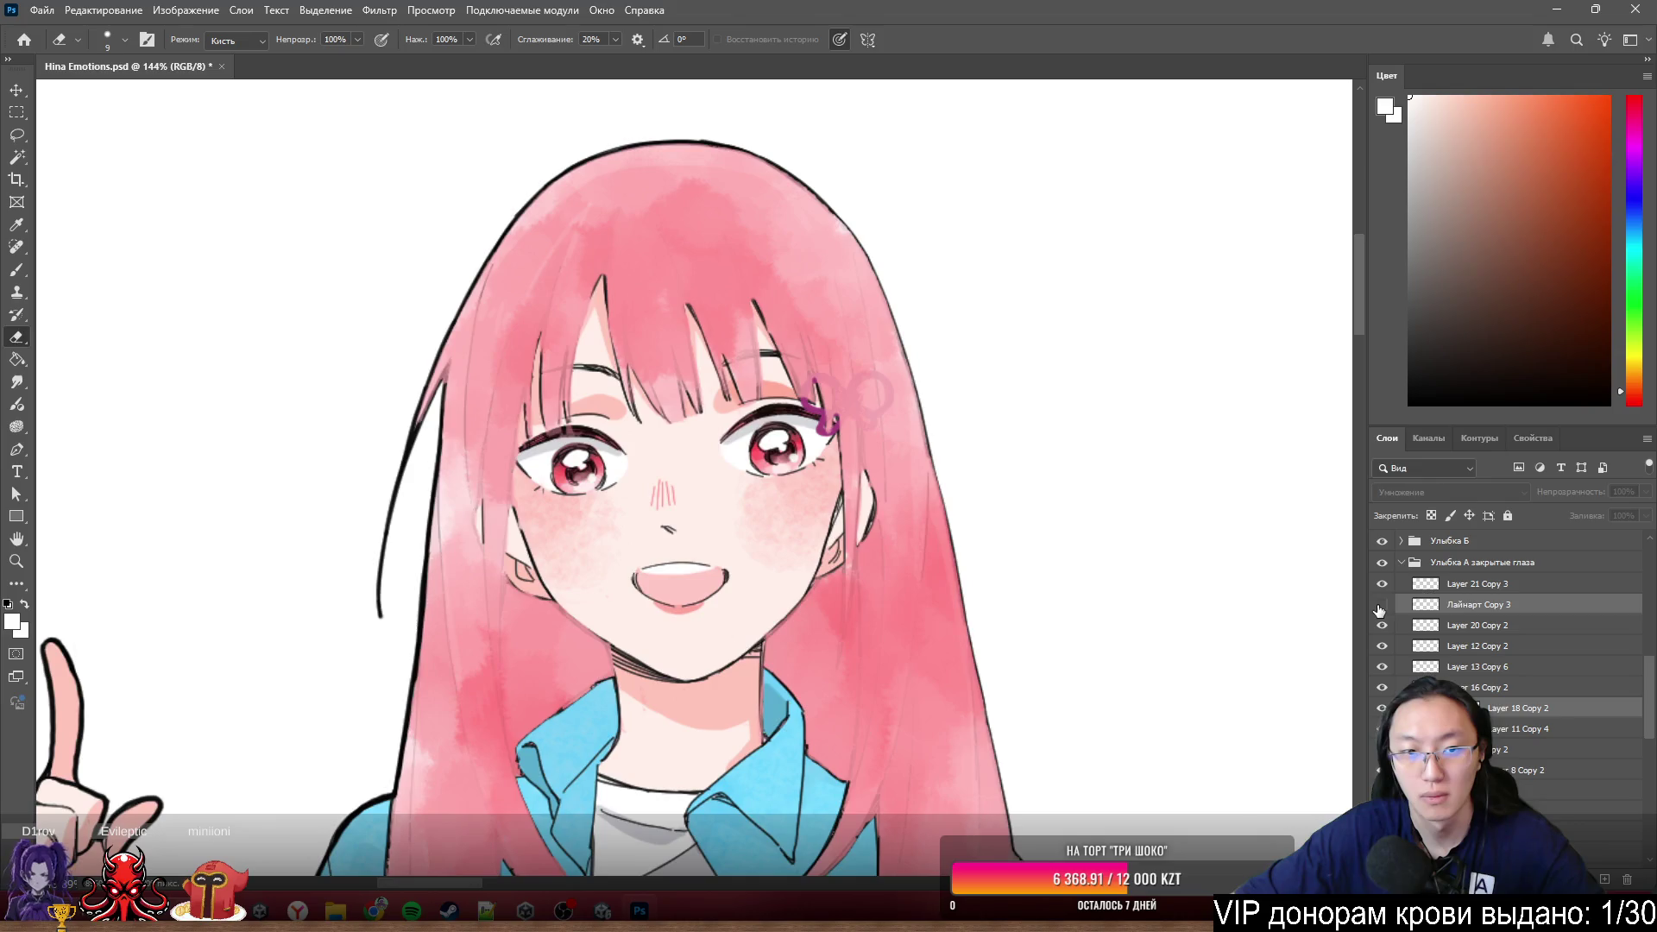
left_click(1382, 605)
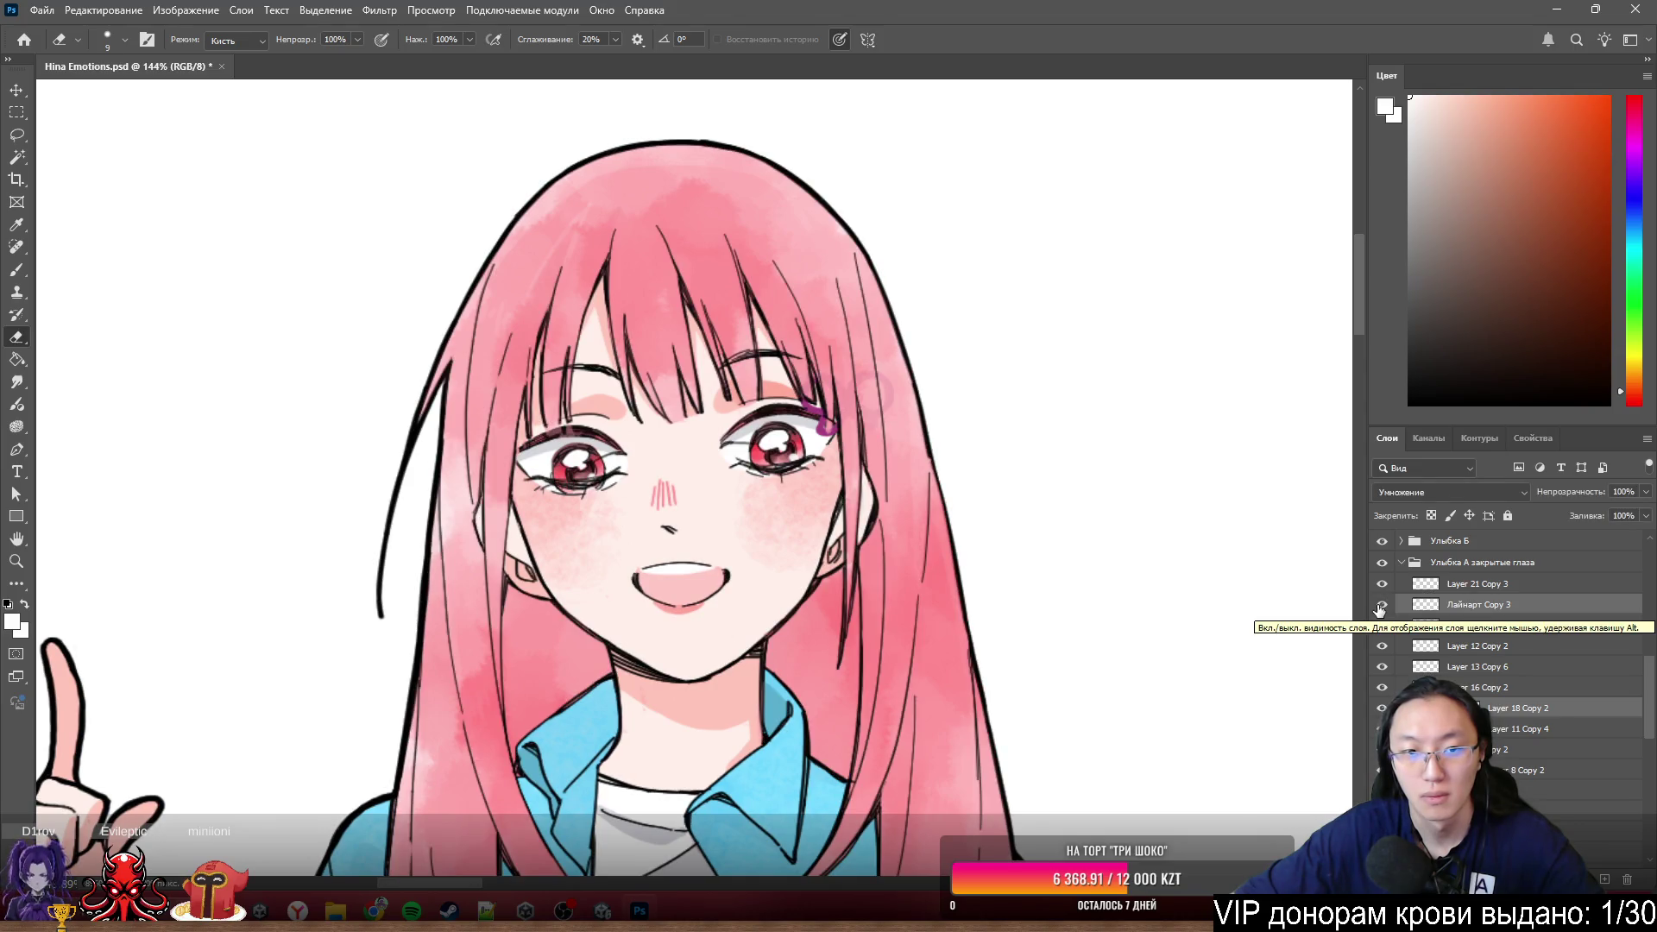
key("ctrl+")
key("ctrl+")
key("ctrl+")
key("ctrl+")
key("ctrl+")
key("ctrl+")
key("ctrl+")
key("ctrl+")
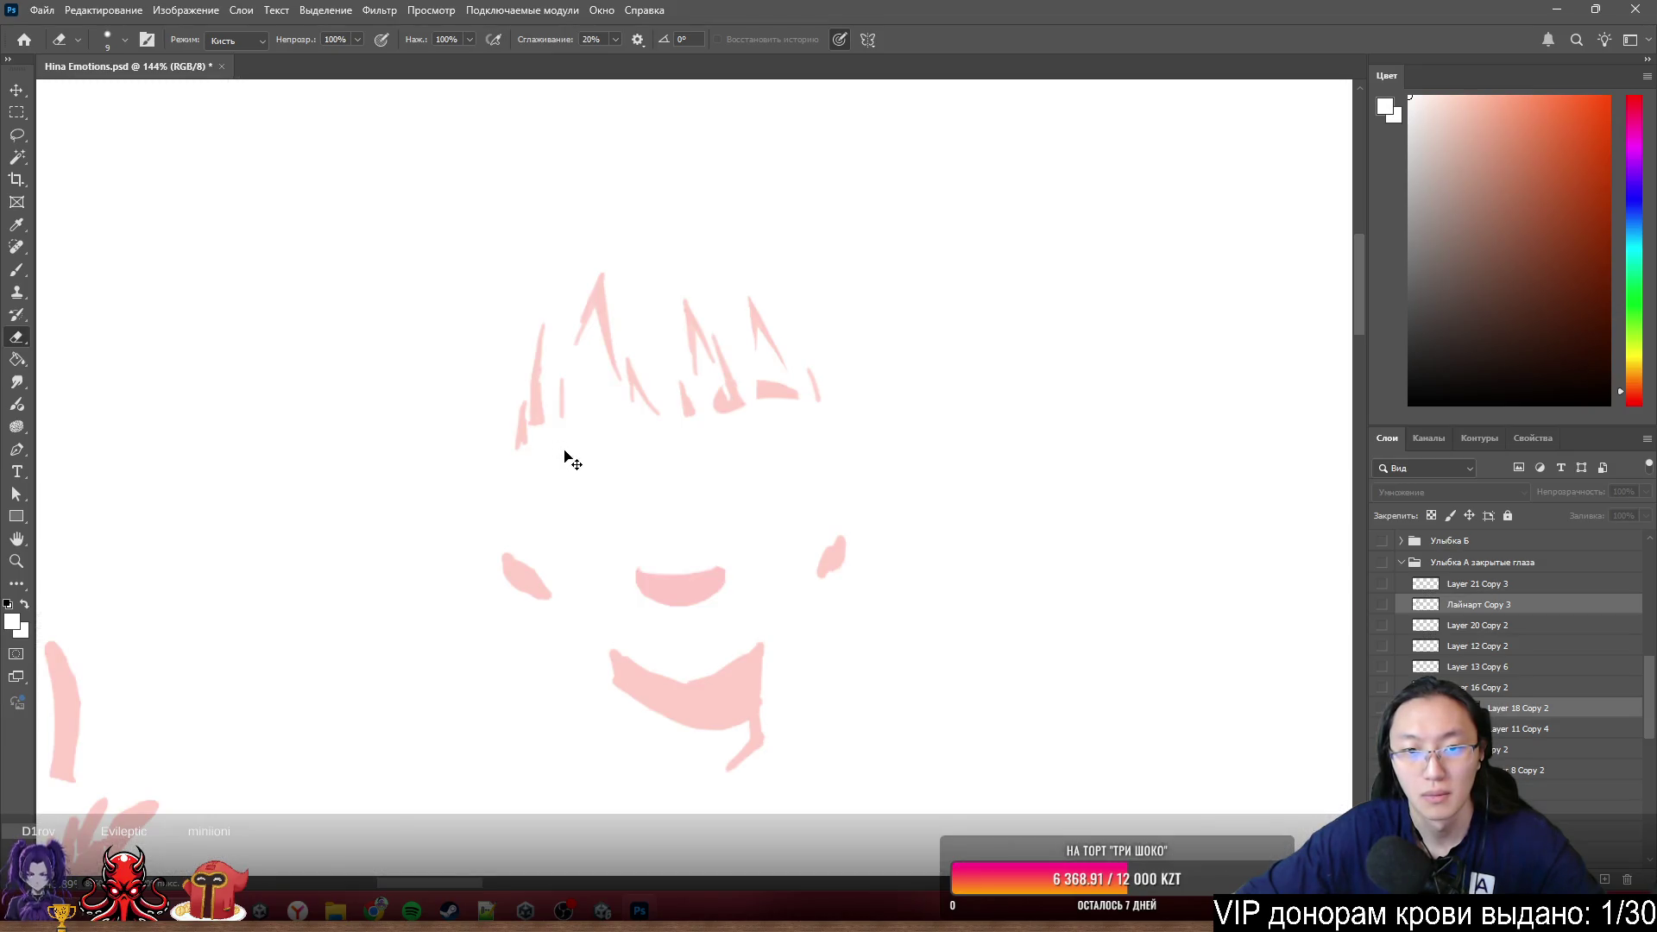
key("ctrl+")
key("ctrl+")
key("ctrl+")
key("ctrl+")
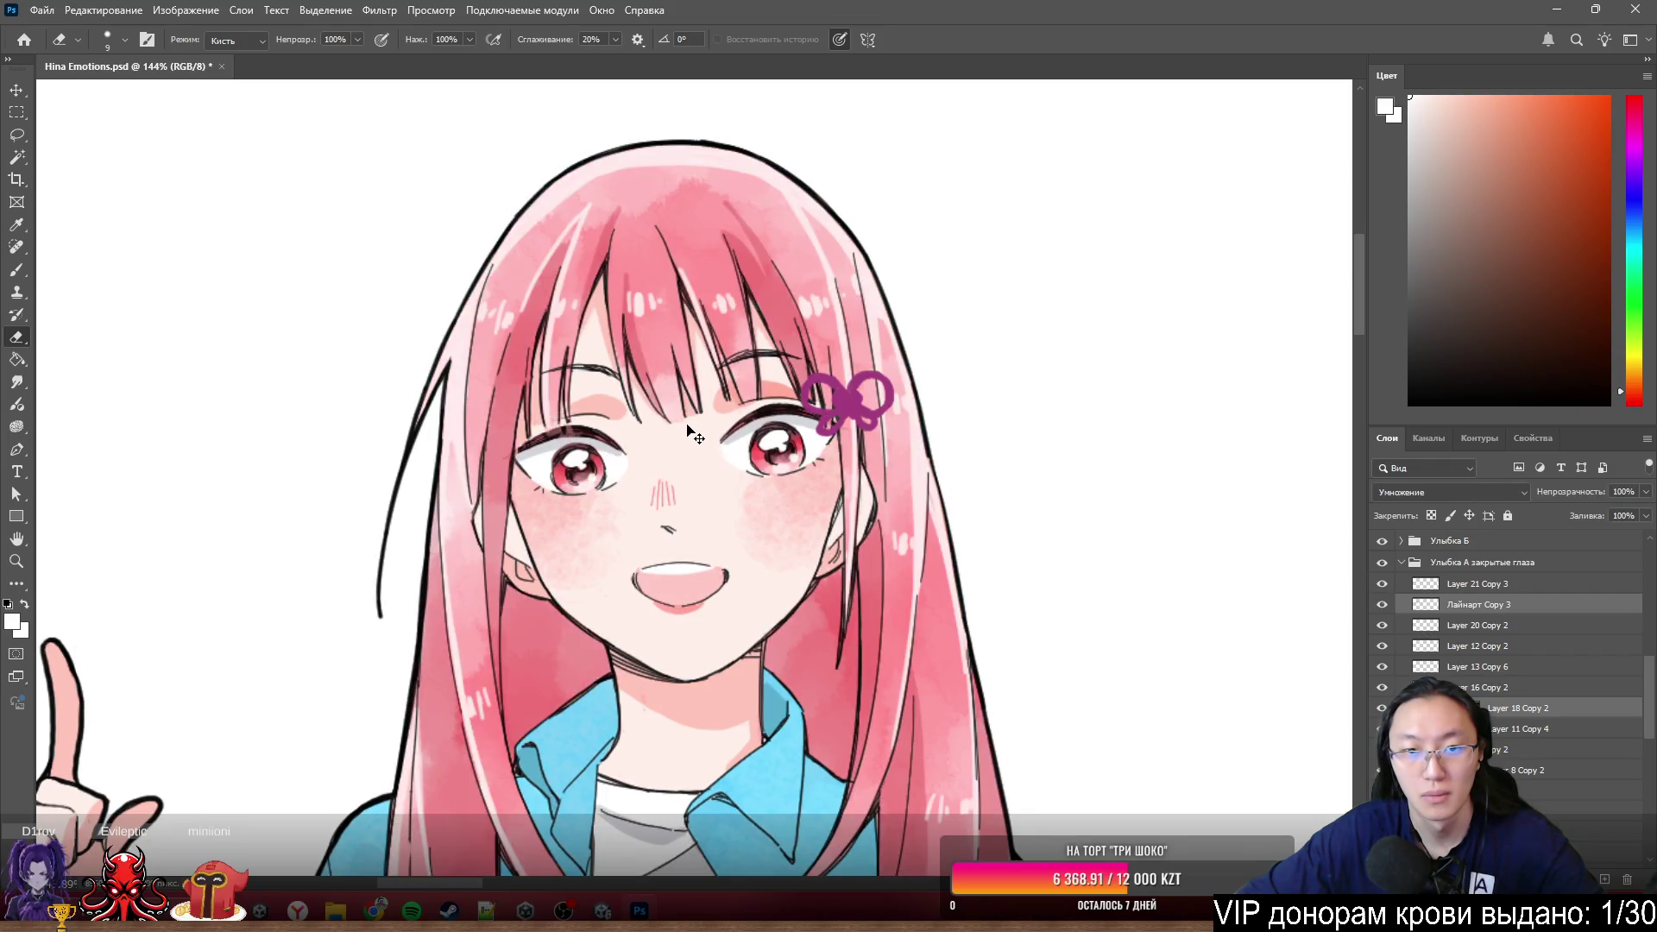
scroll(465, 448, "down", 3)
scroll(465, 449, "down", 3)
scroll(519, 428, "up", 2)
scroll(622, 389, "up", 3)
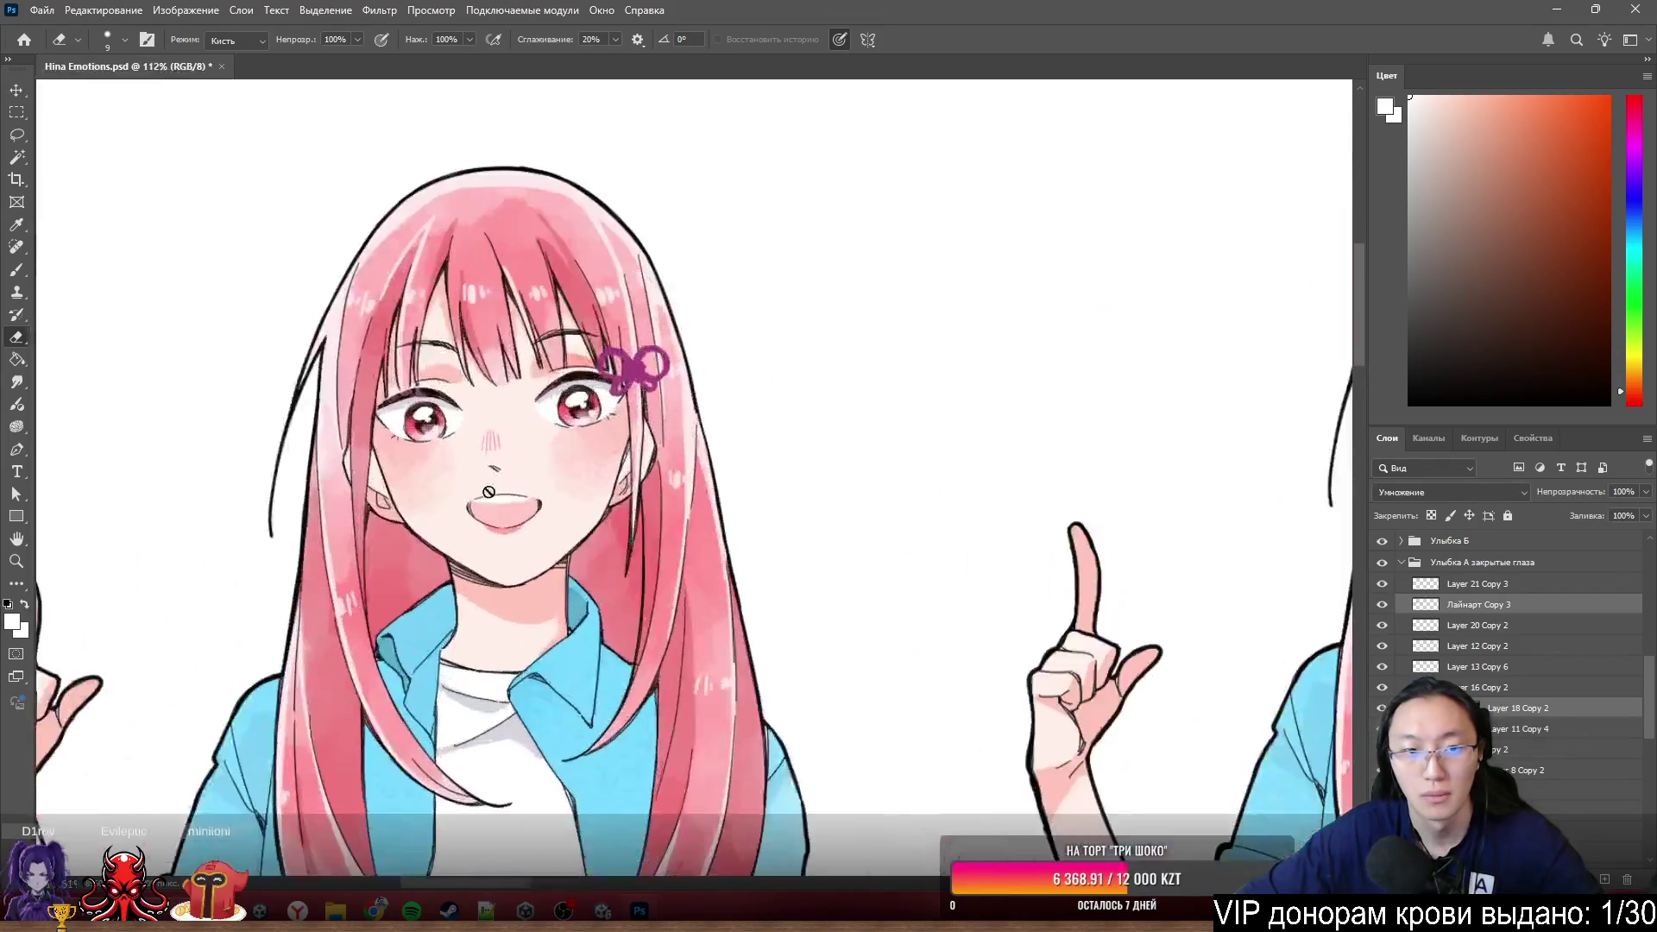
scroll(673, 376, "up", 3)
scroll(692, 371, "up", 3)
scroll(692, 370, "down", 3)
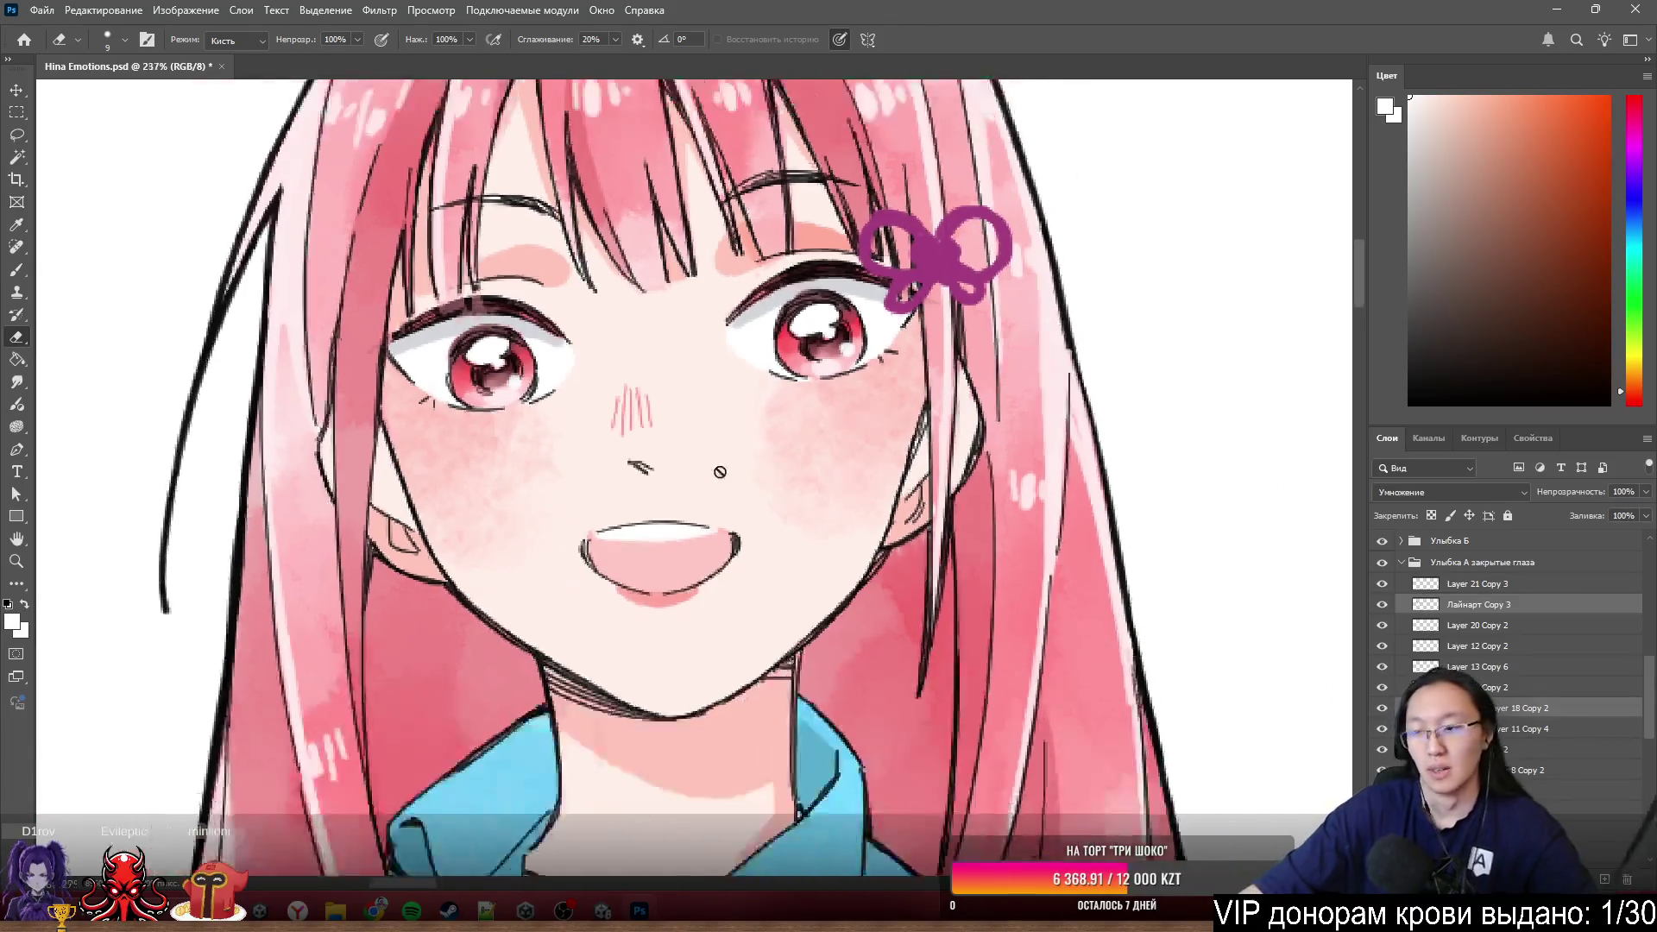
scroll(688, 499, "down", 2)
scroll(674, 557, "down", 2)
scroll(654, 626, "up", 3)
scroll(657, 627, "down", 2)
- Save the document as a new file Hina Emotions2.psd via Save As, accepting the format options
left_click(41, 9)
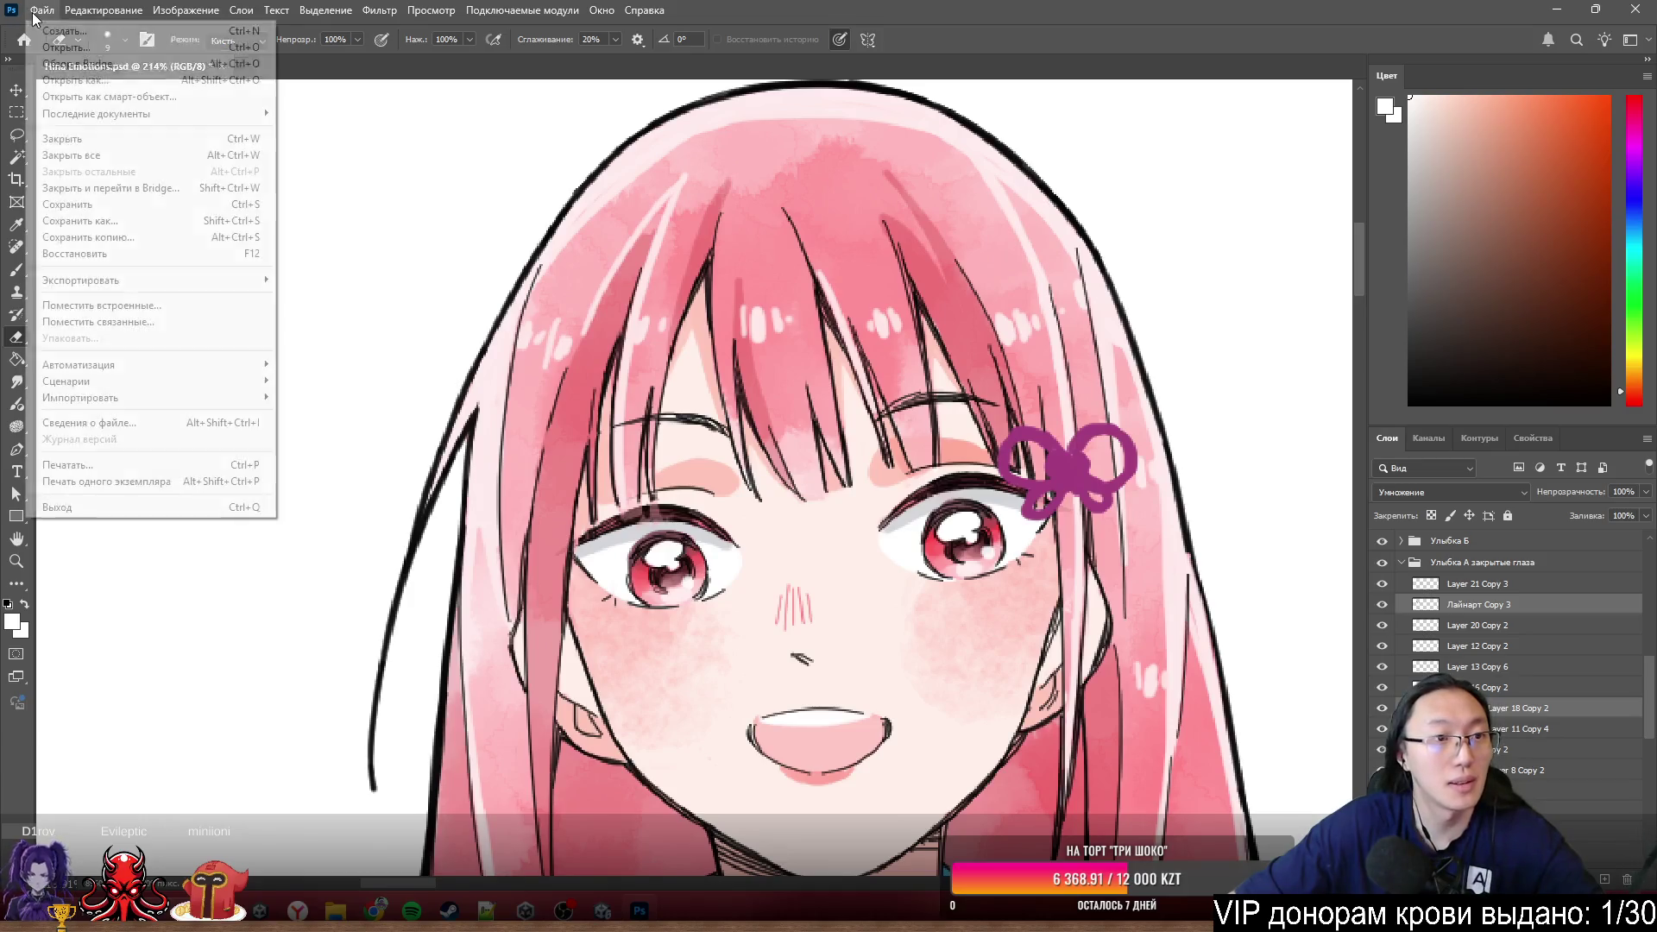
left_click(158, 220)
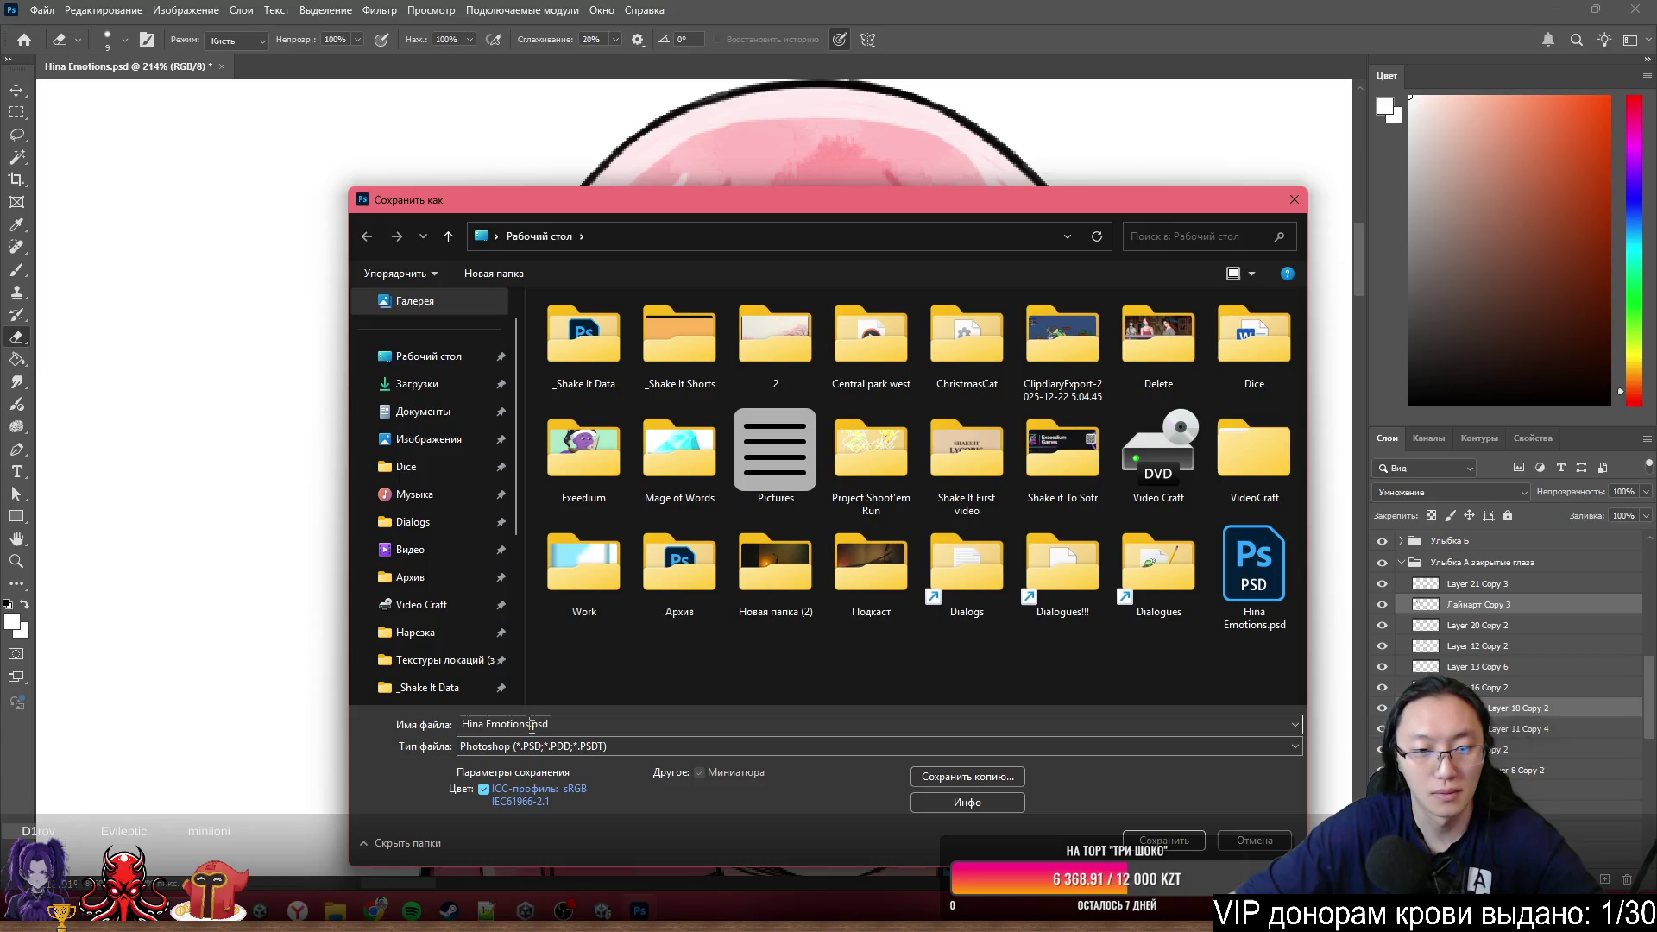
left_click(1162, 841)
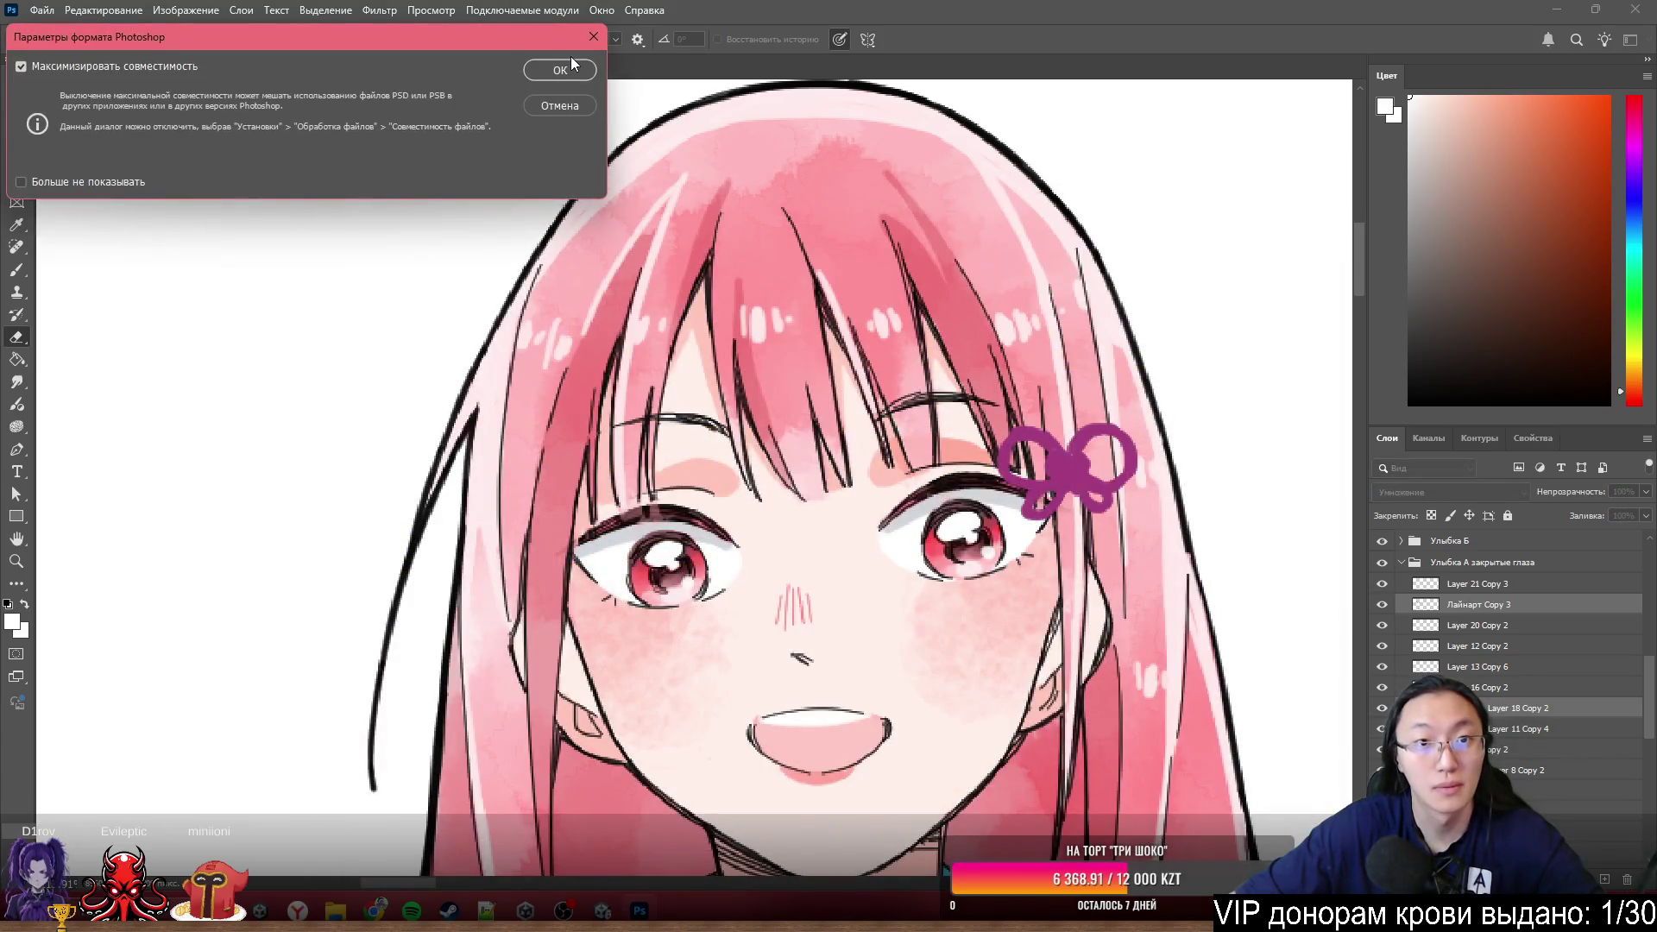
left_click(549, 75)
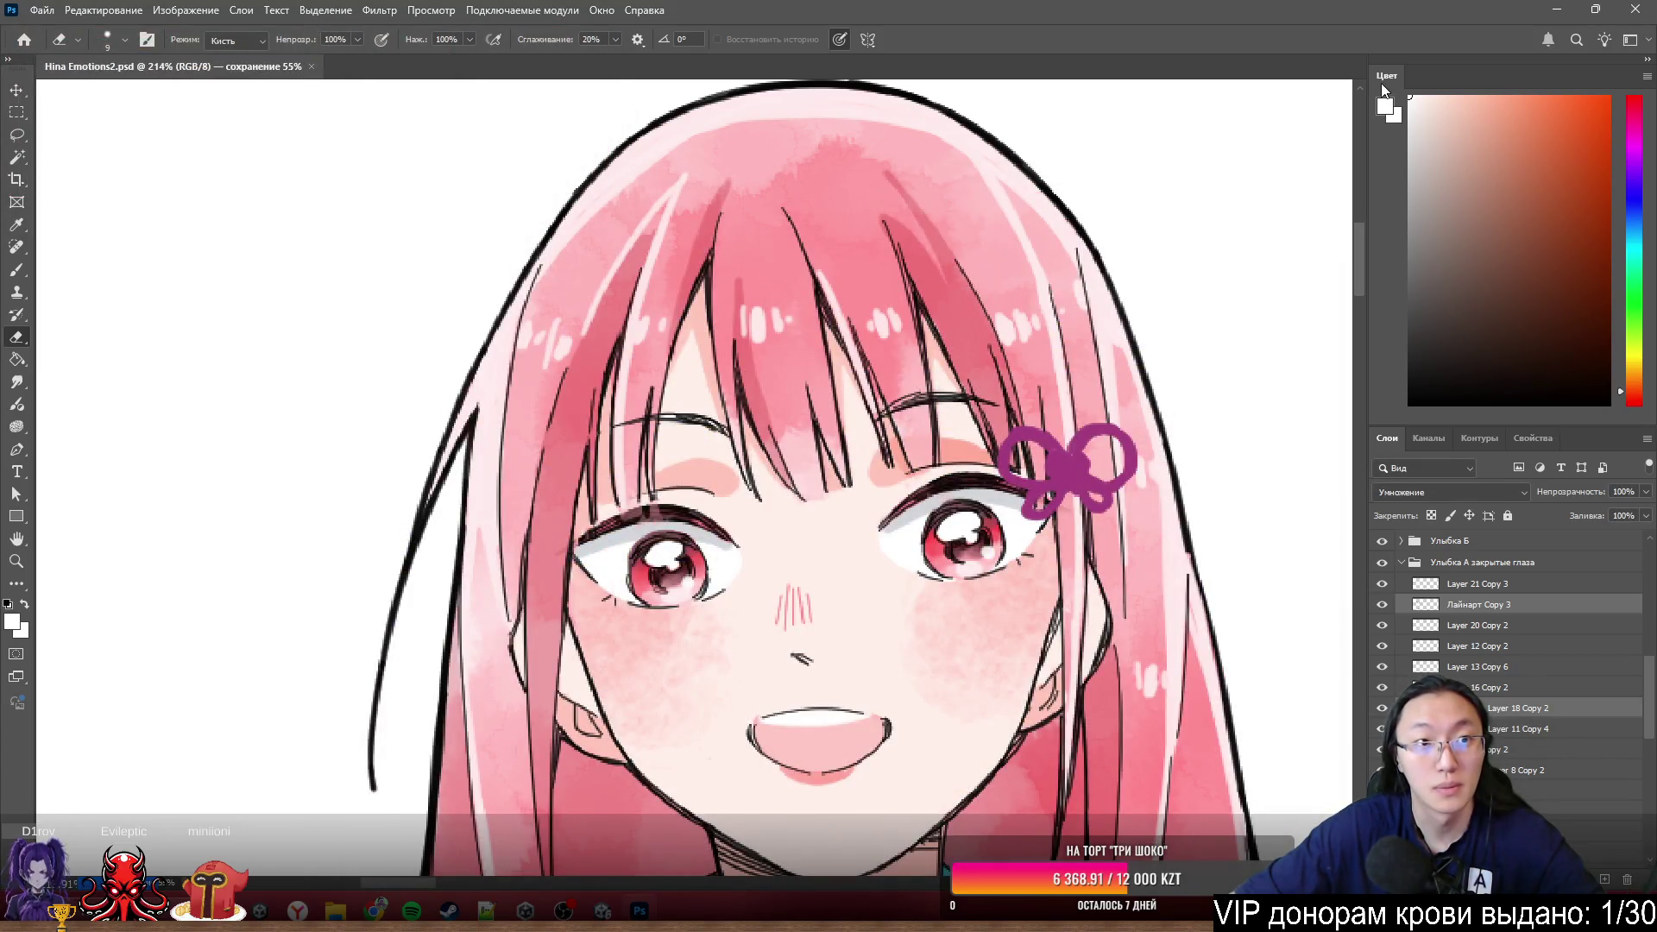
left_click(1552, 16)
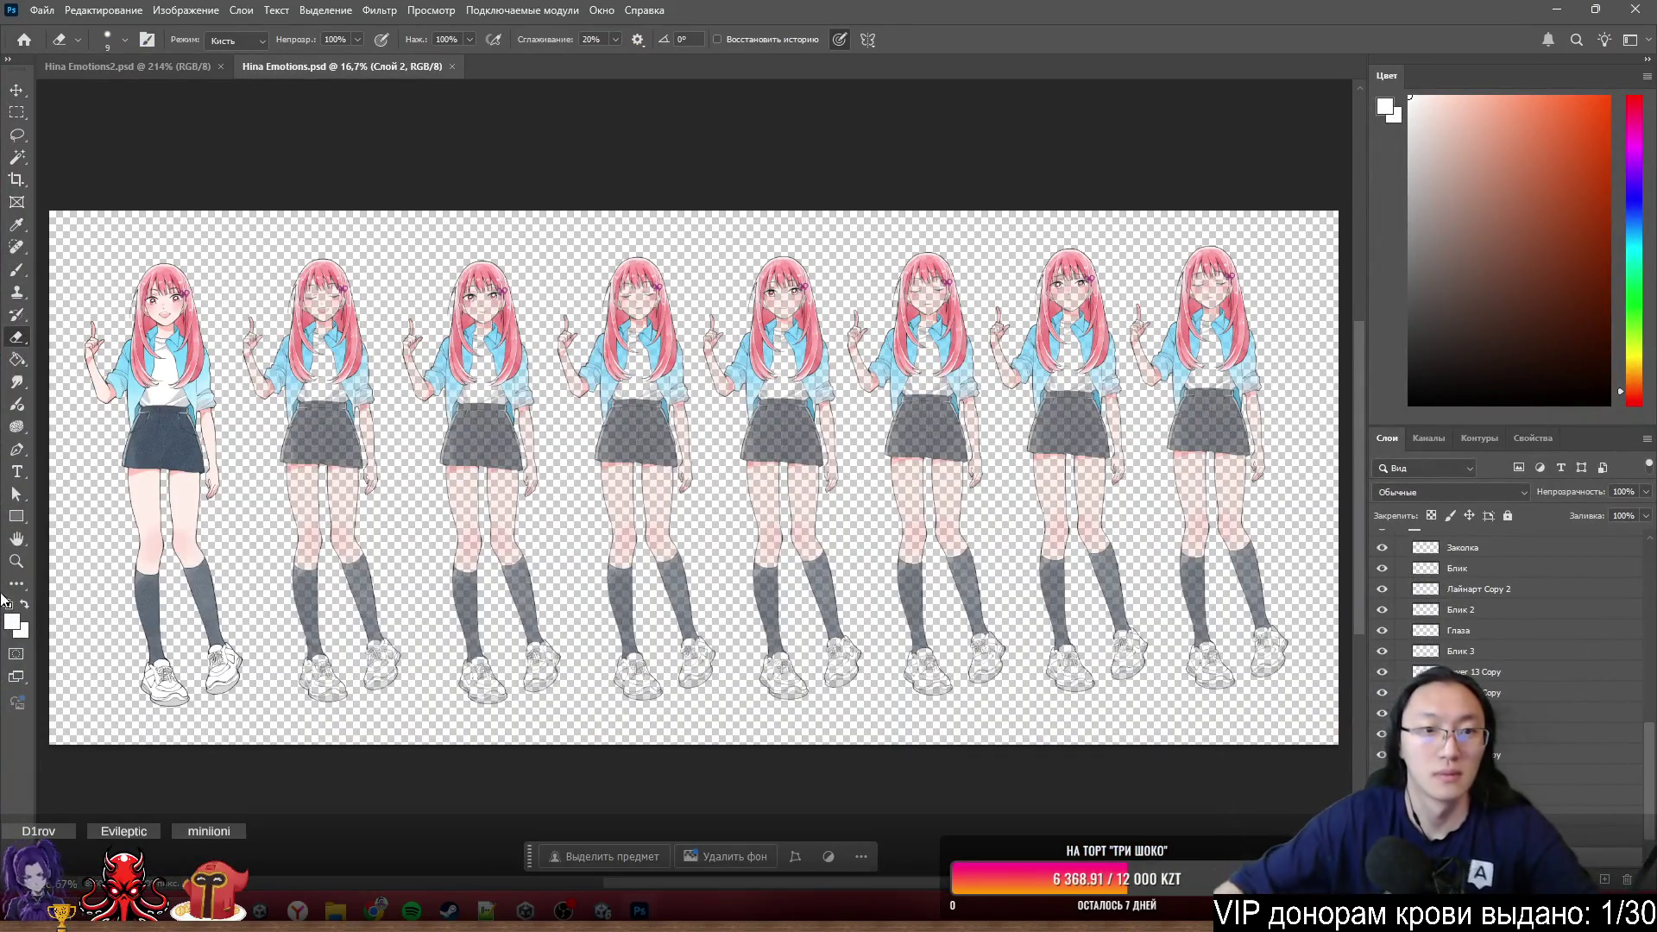
scroll(39, 599, "up", 5)
scroll(511, 370, "up", 3)
scroll(511, 370, "up", 3)
scroll(506, 481, "up", 2)
scroll(557, 628, "up", 2)
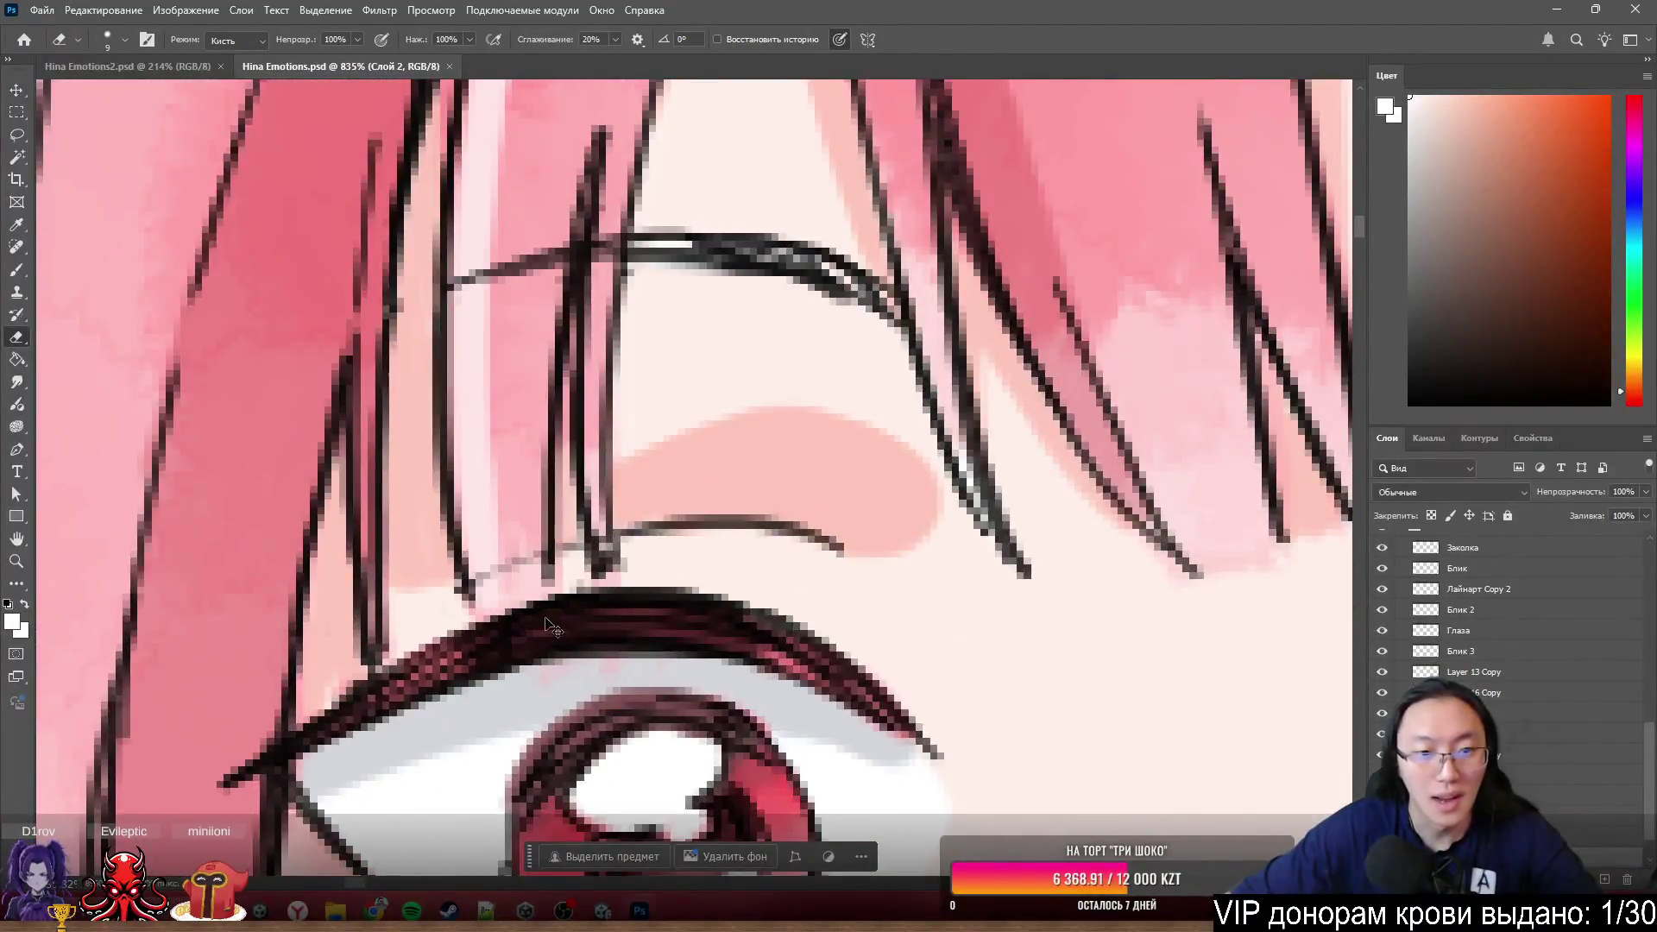
left_click(609, 415, "ctrl")
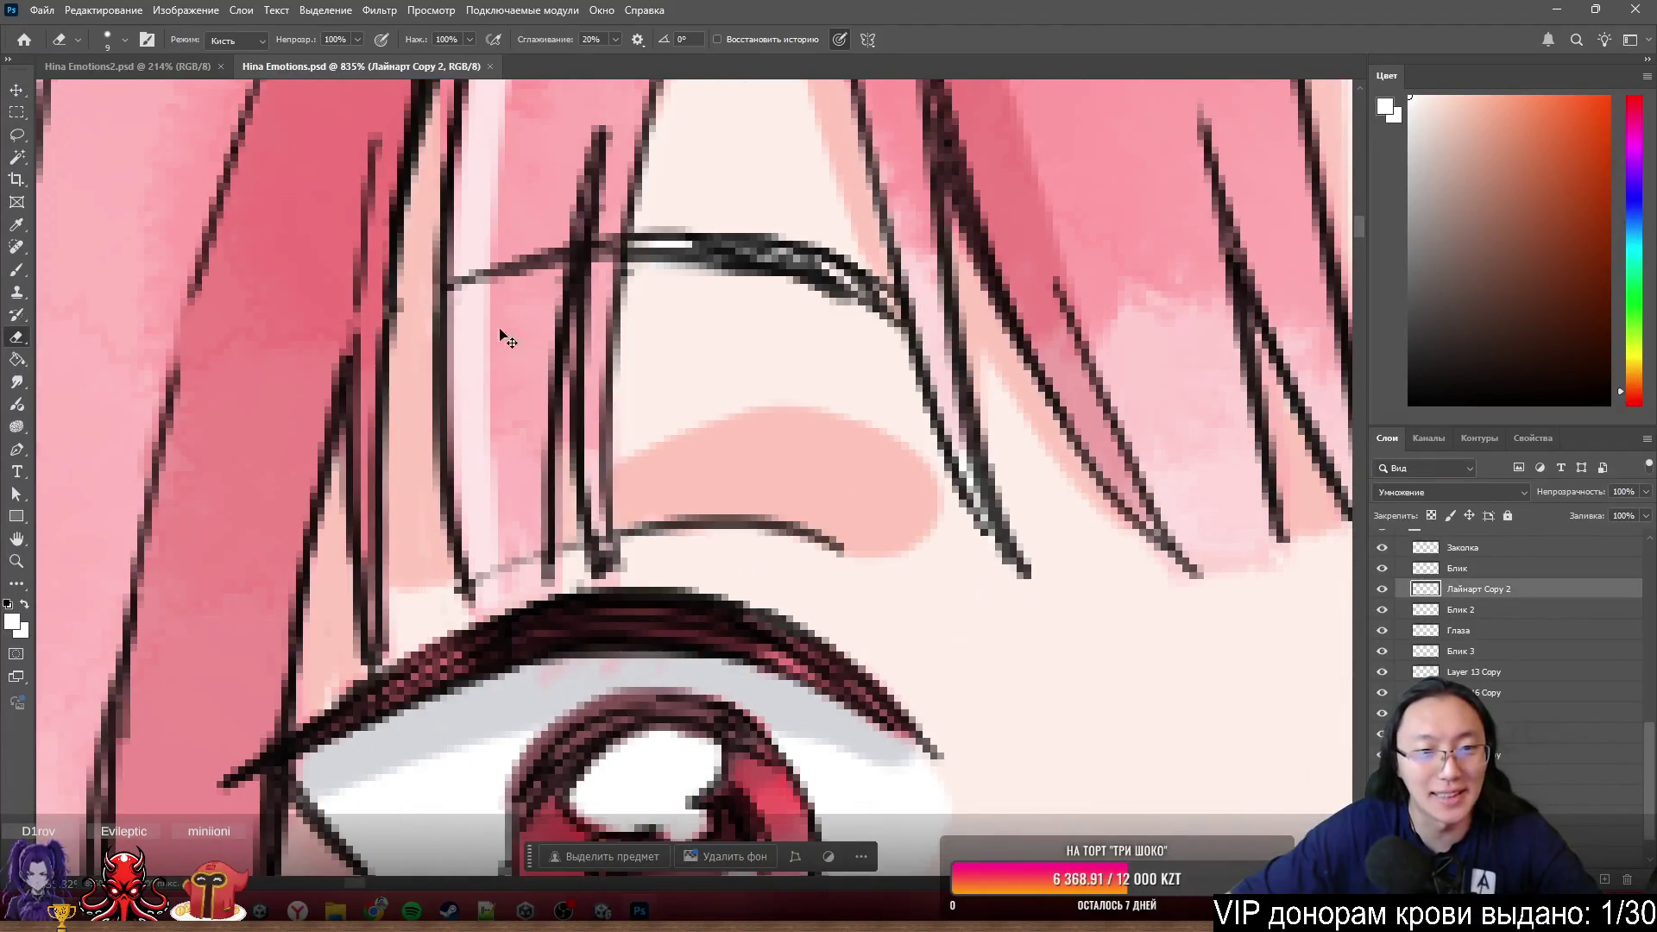
left_click(687, 324, "ctrl")
scroll(755, 484, "down", 2)
scroll(751, 535, "down", 5)
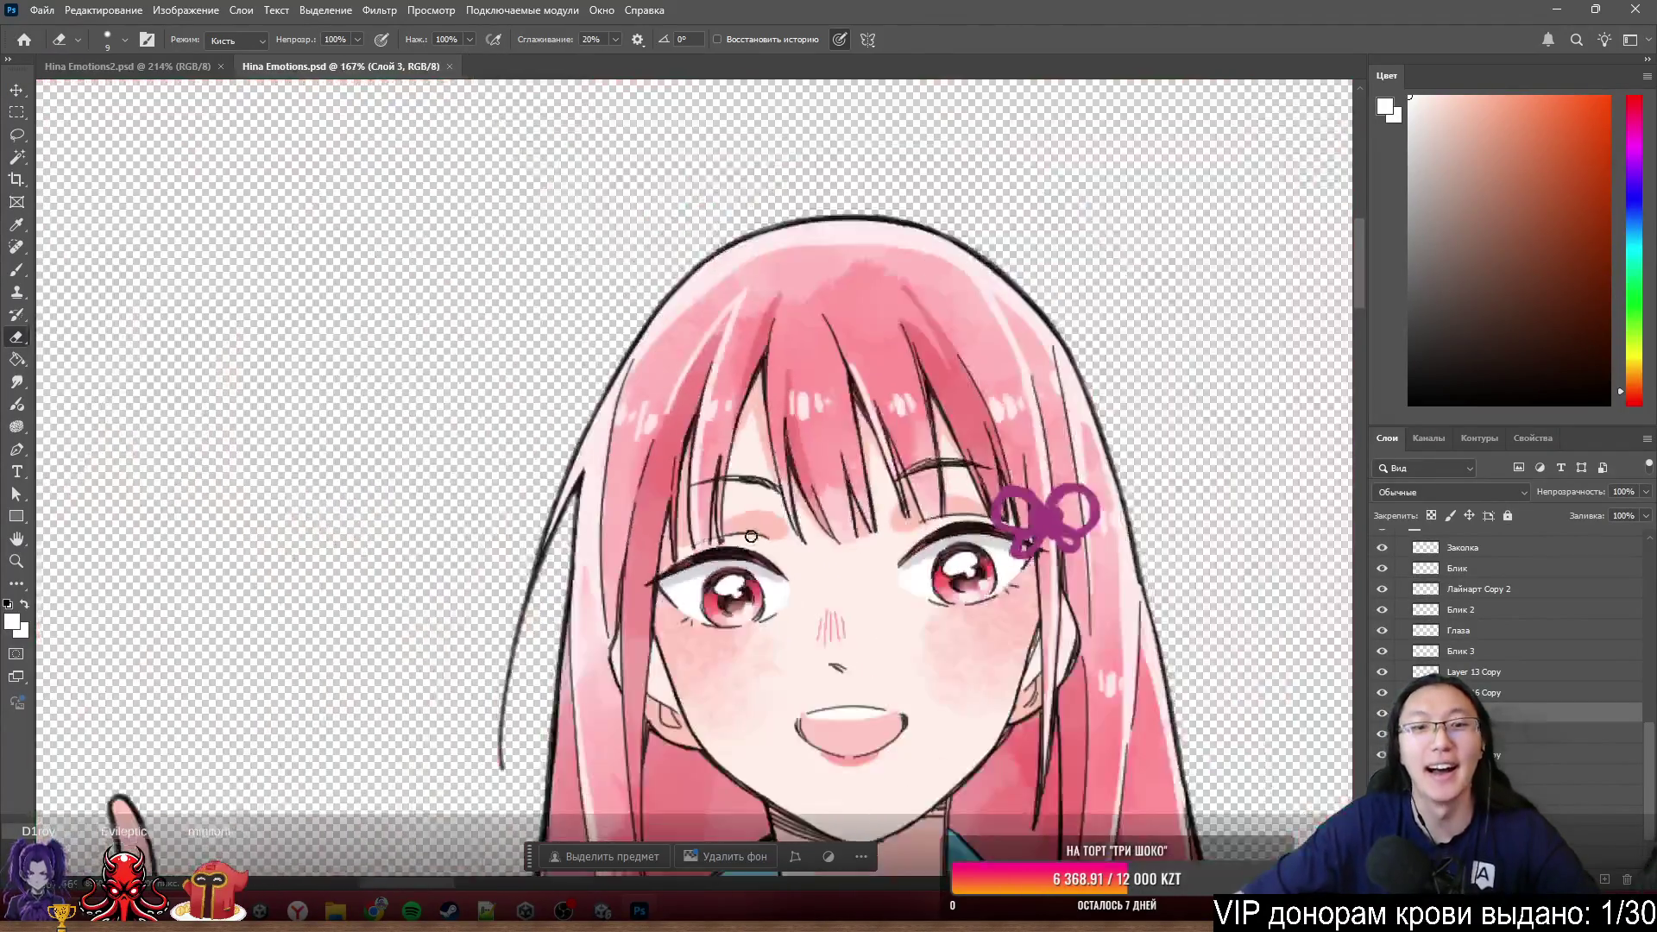
scroll(751, 535, "down", 2)
scroll(751, 534, "down", 2)
scroll(744, 534, "up", 3)
scroll(735, 534, "up", 3)
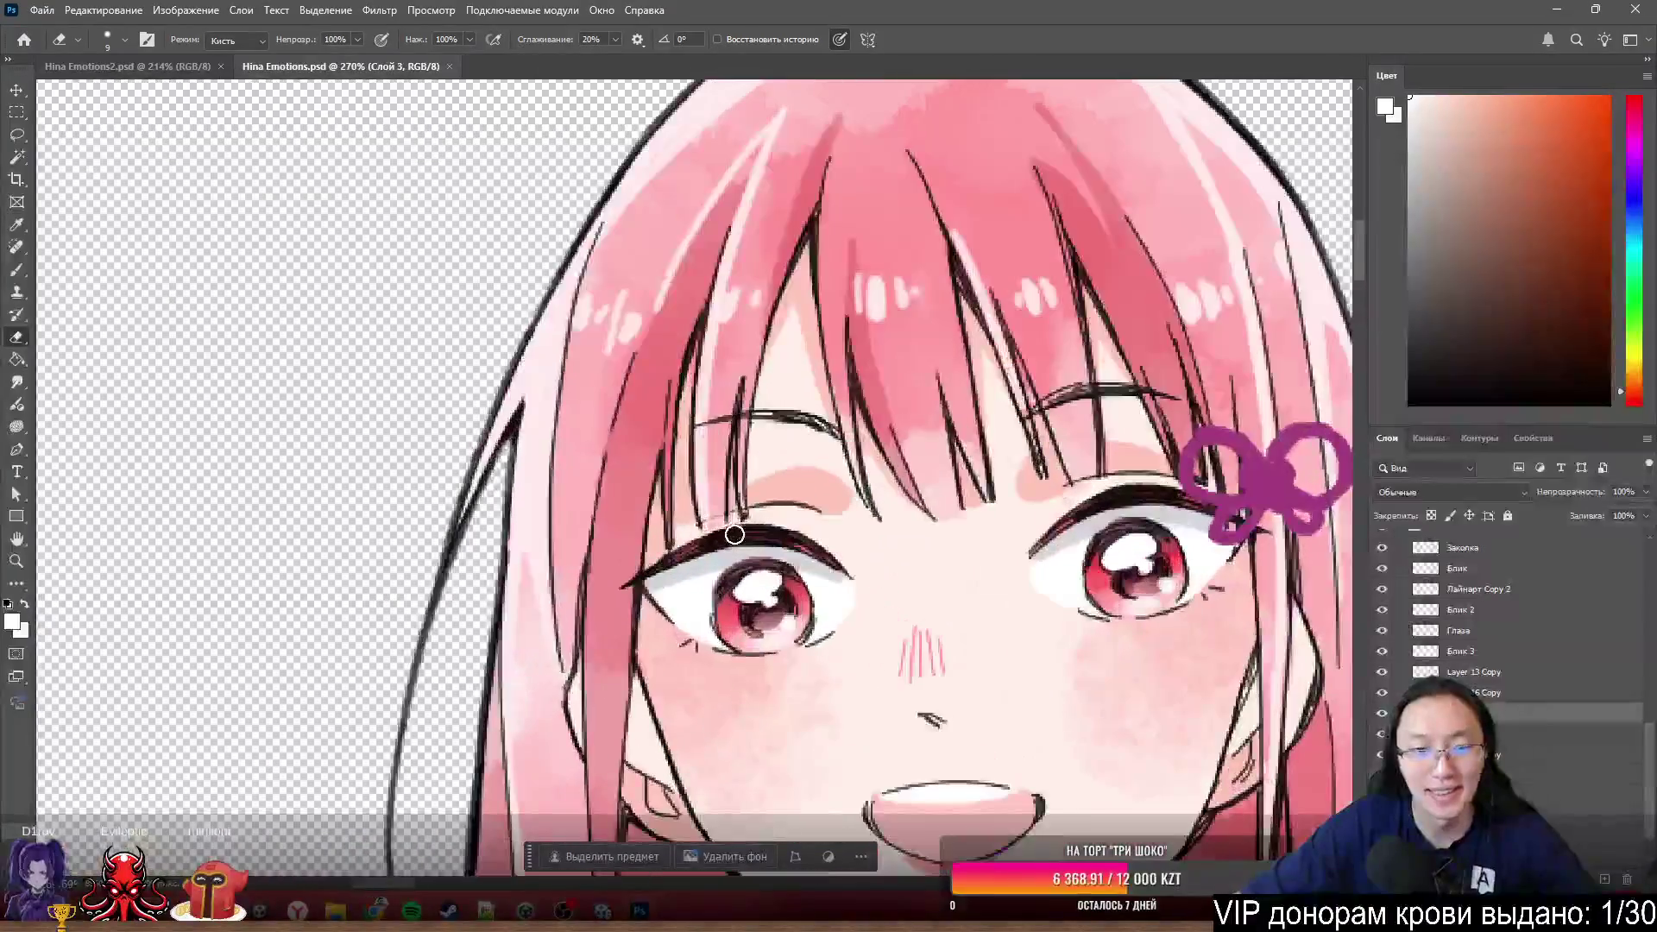
scroll(733, 533, "up", 3)
scroll(714, 544, "down", 3)
scroll(699, 531, "down", 3)
scroll(277, 462, "right", 3)
scroll(623, 495, "up", 2)
scroll(623, 495, "down", 3)
scroll(518, 388, "up", 2)
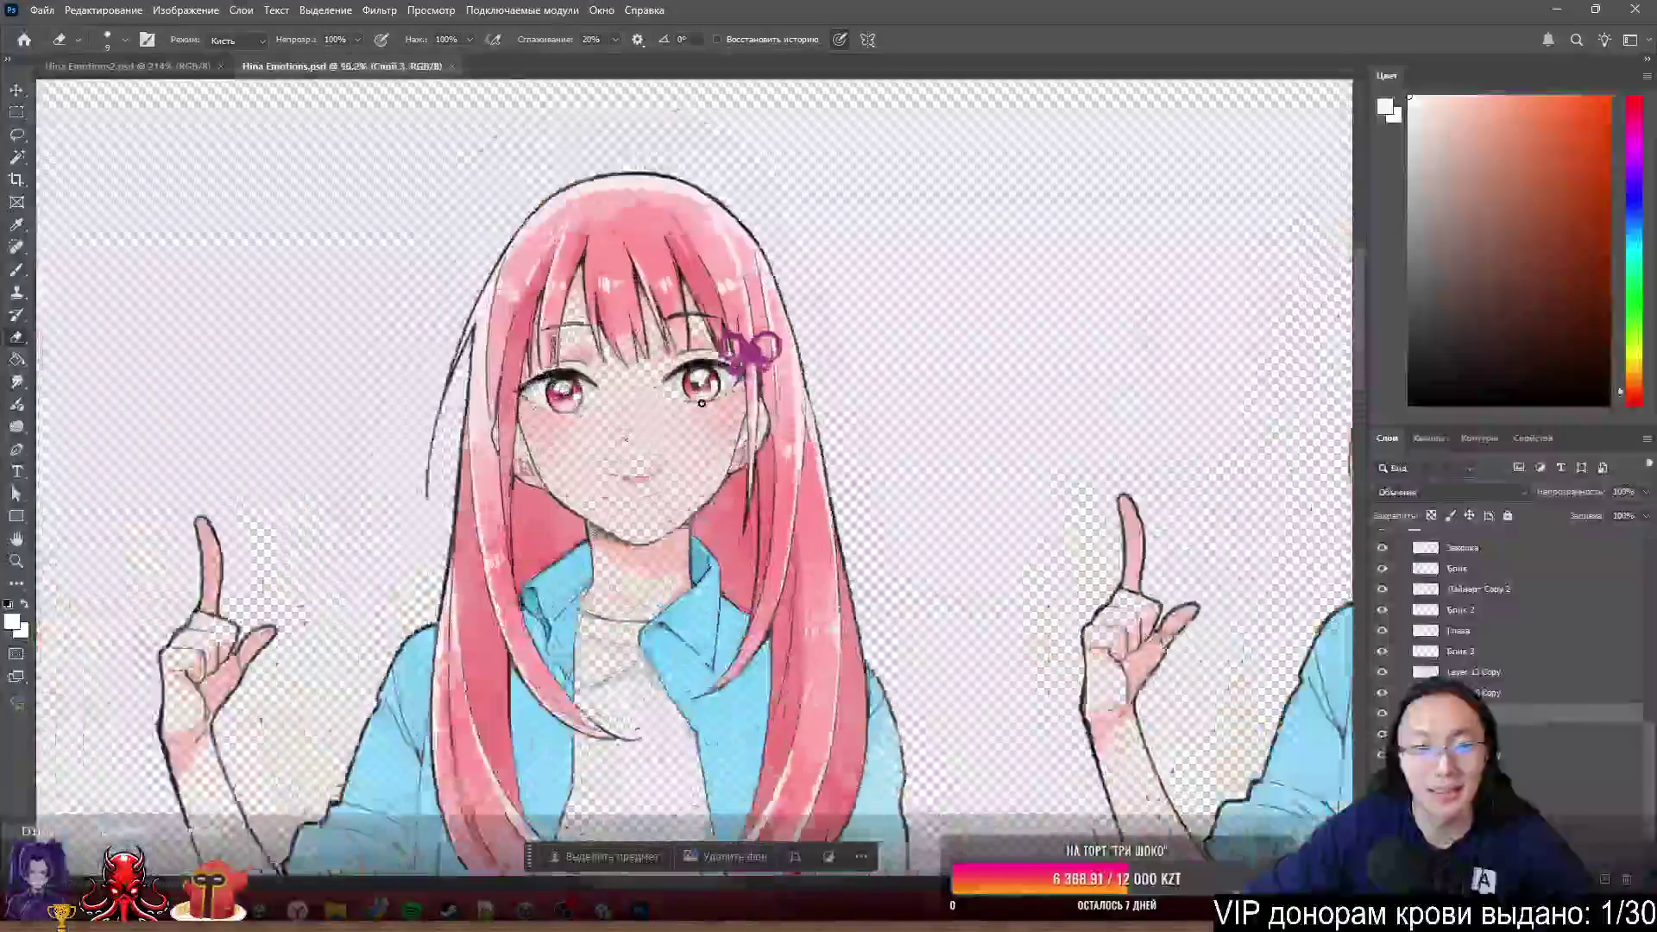
scroll(518, 389, "up", 1)
scroll(418, 385, "down", 2)
scroll(419, 384, "right", 3)
scroll(705, 369, "up", 2)
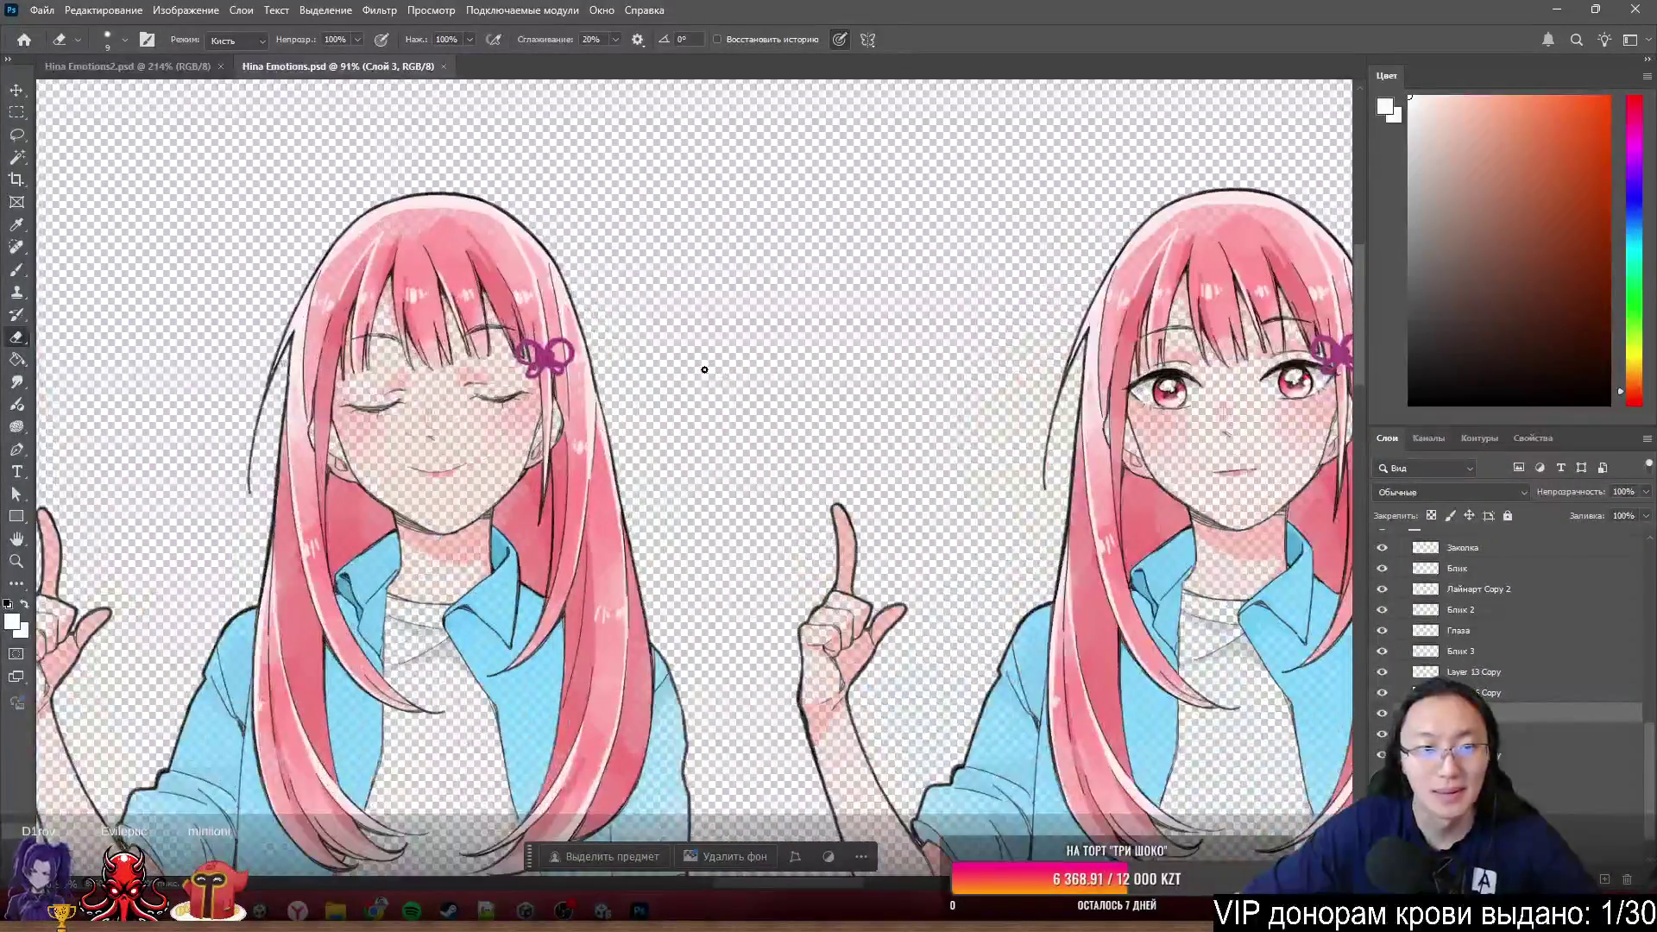
- Close Hina Emotions.psd, reshow Блик волосы and make the Волосы hair layer active
left_click(444, 67)
scroll(760, 482, "down", 2)
scroll(759, 481, "up", 3)
scroll(759, 481, "up", 3)
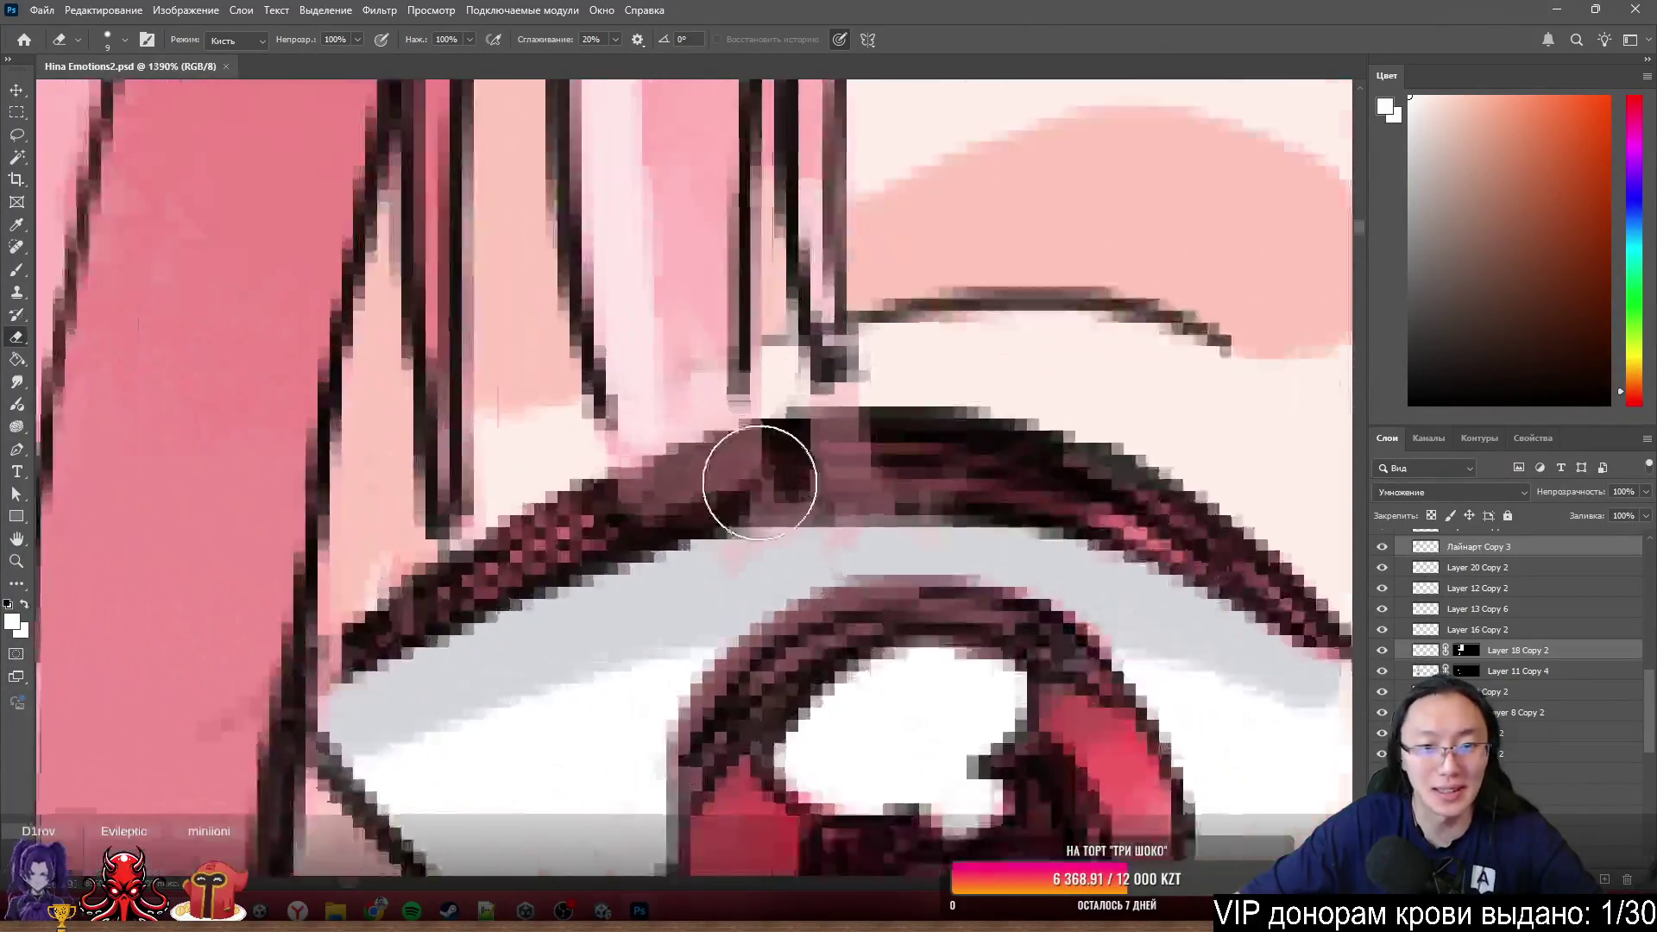
scroll(760, 482, "up", 1)
left_click(705, 472, "ctrl")
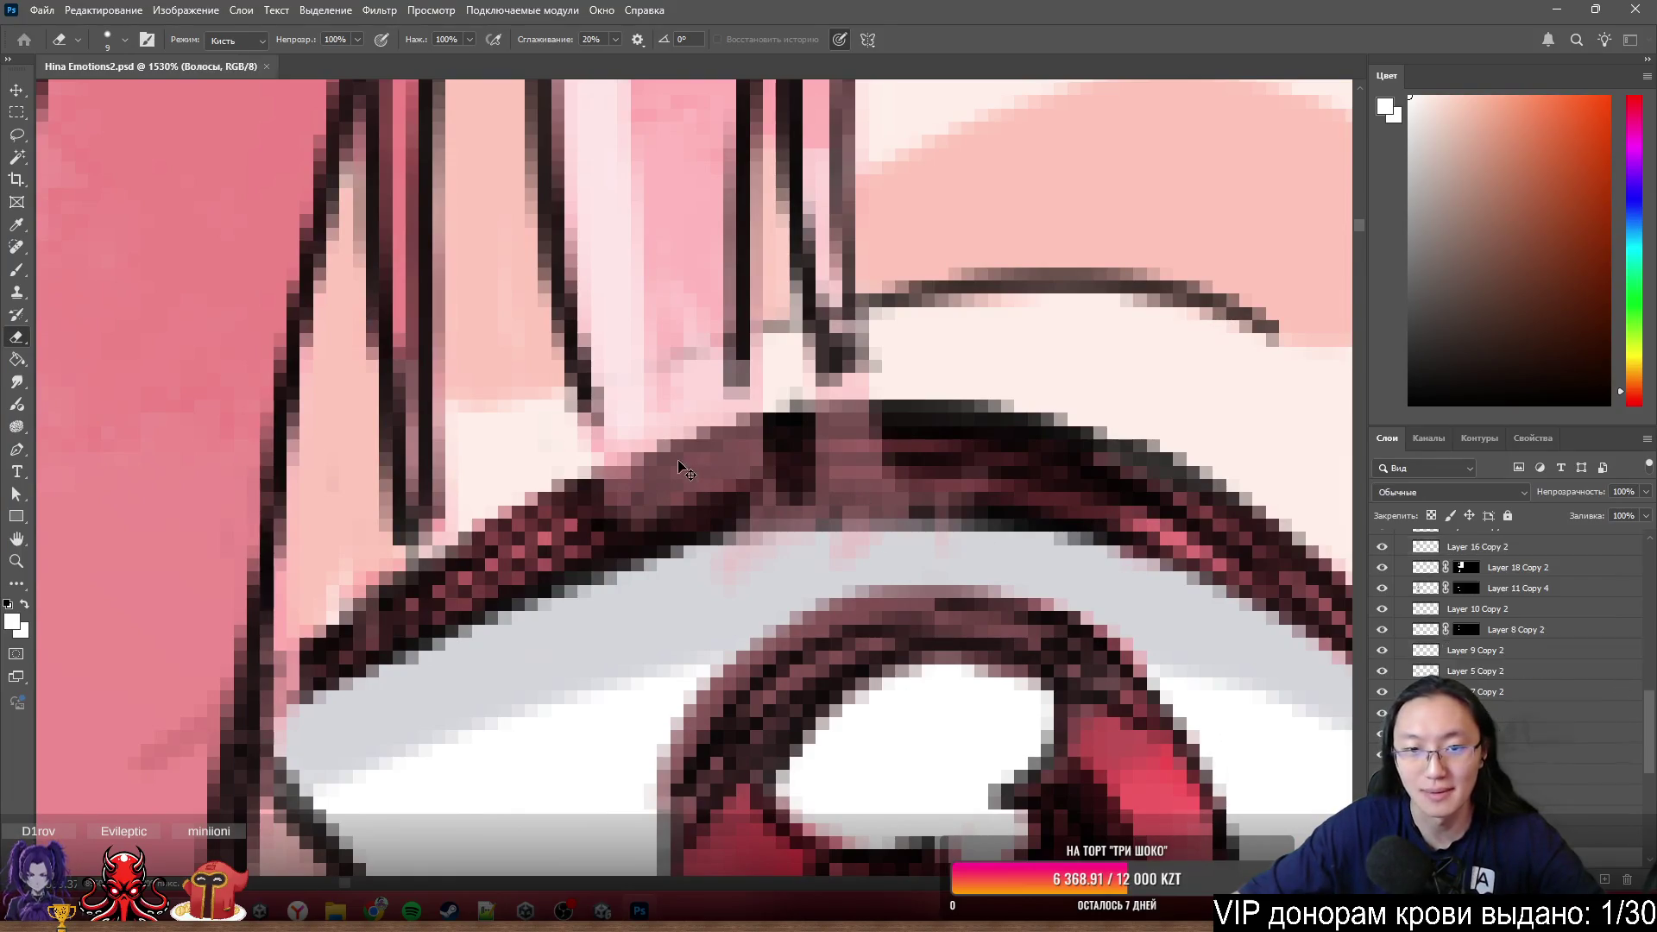
scroll(1508, 685, "down", 5)
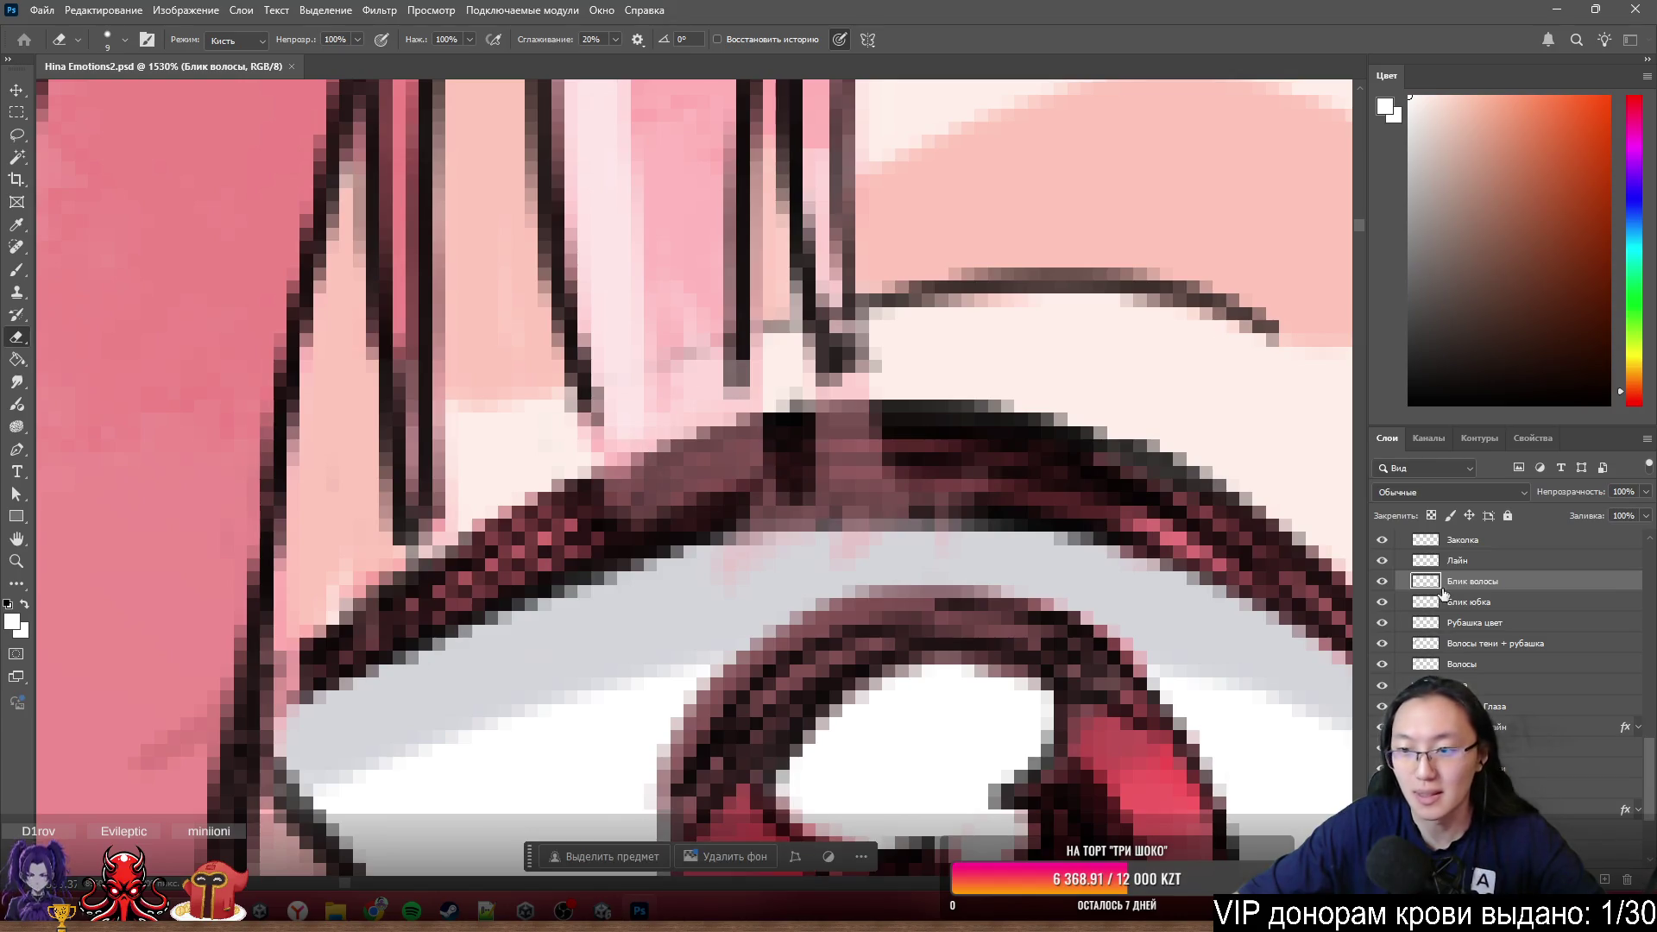
scroll(1417, 581, "down", 1)
left_click(1381, 560)
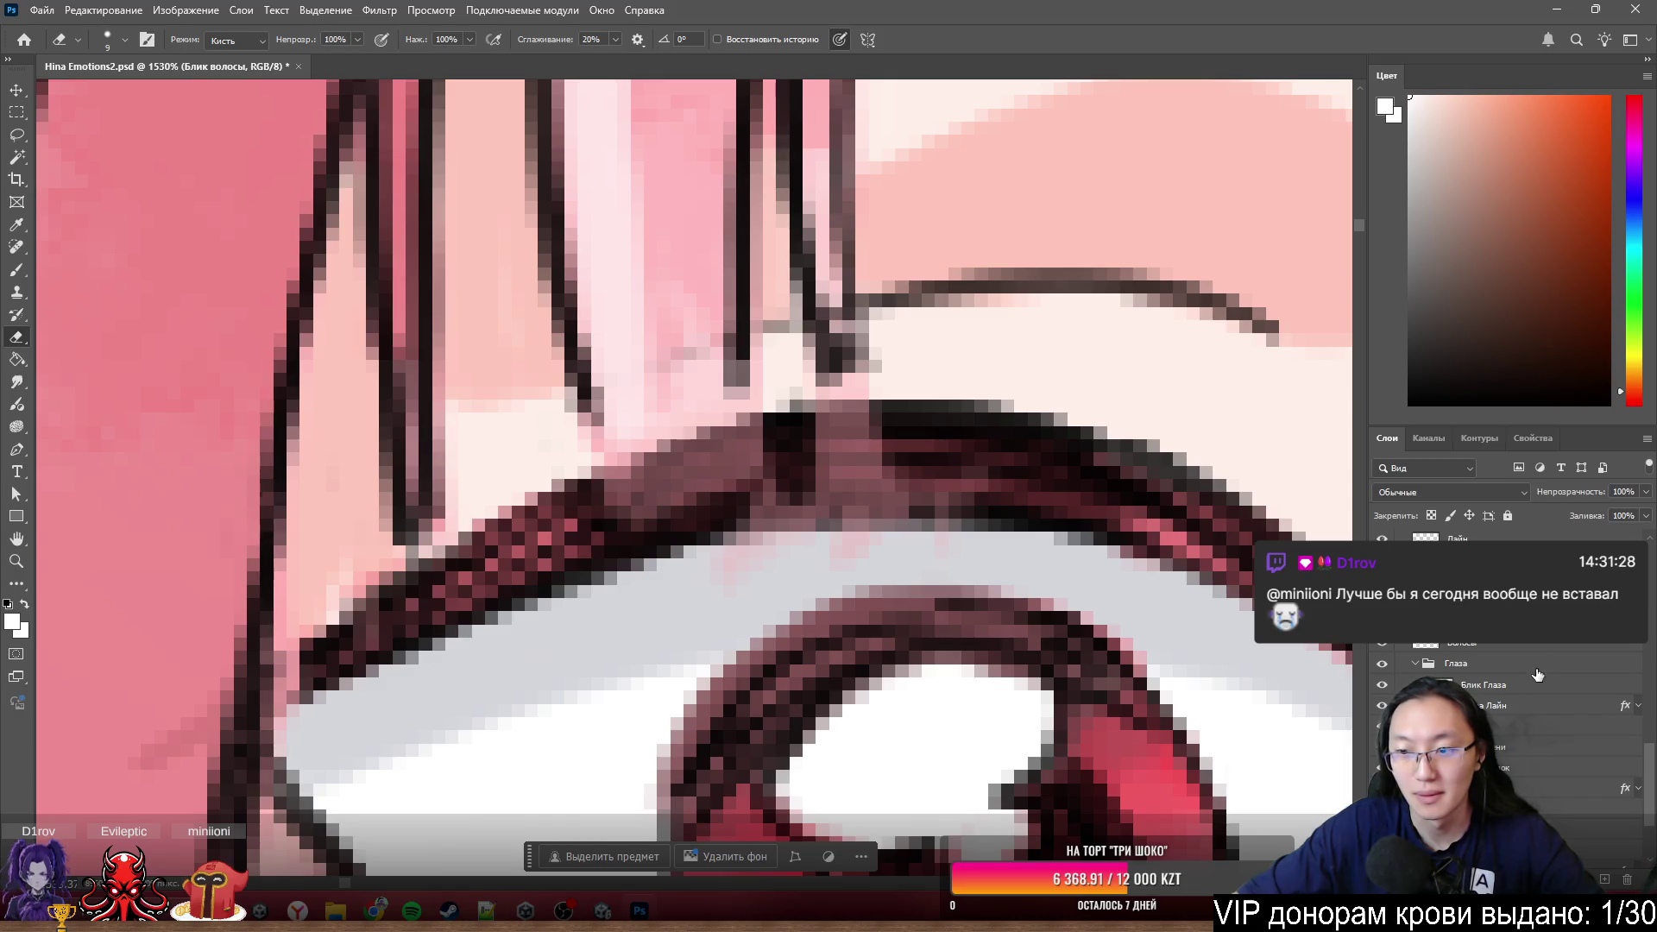
left_click(648, 479, "ctrl")
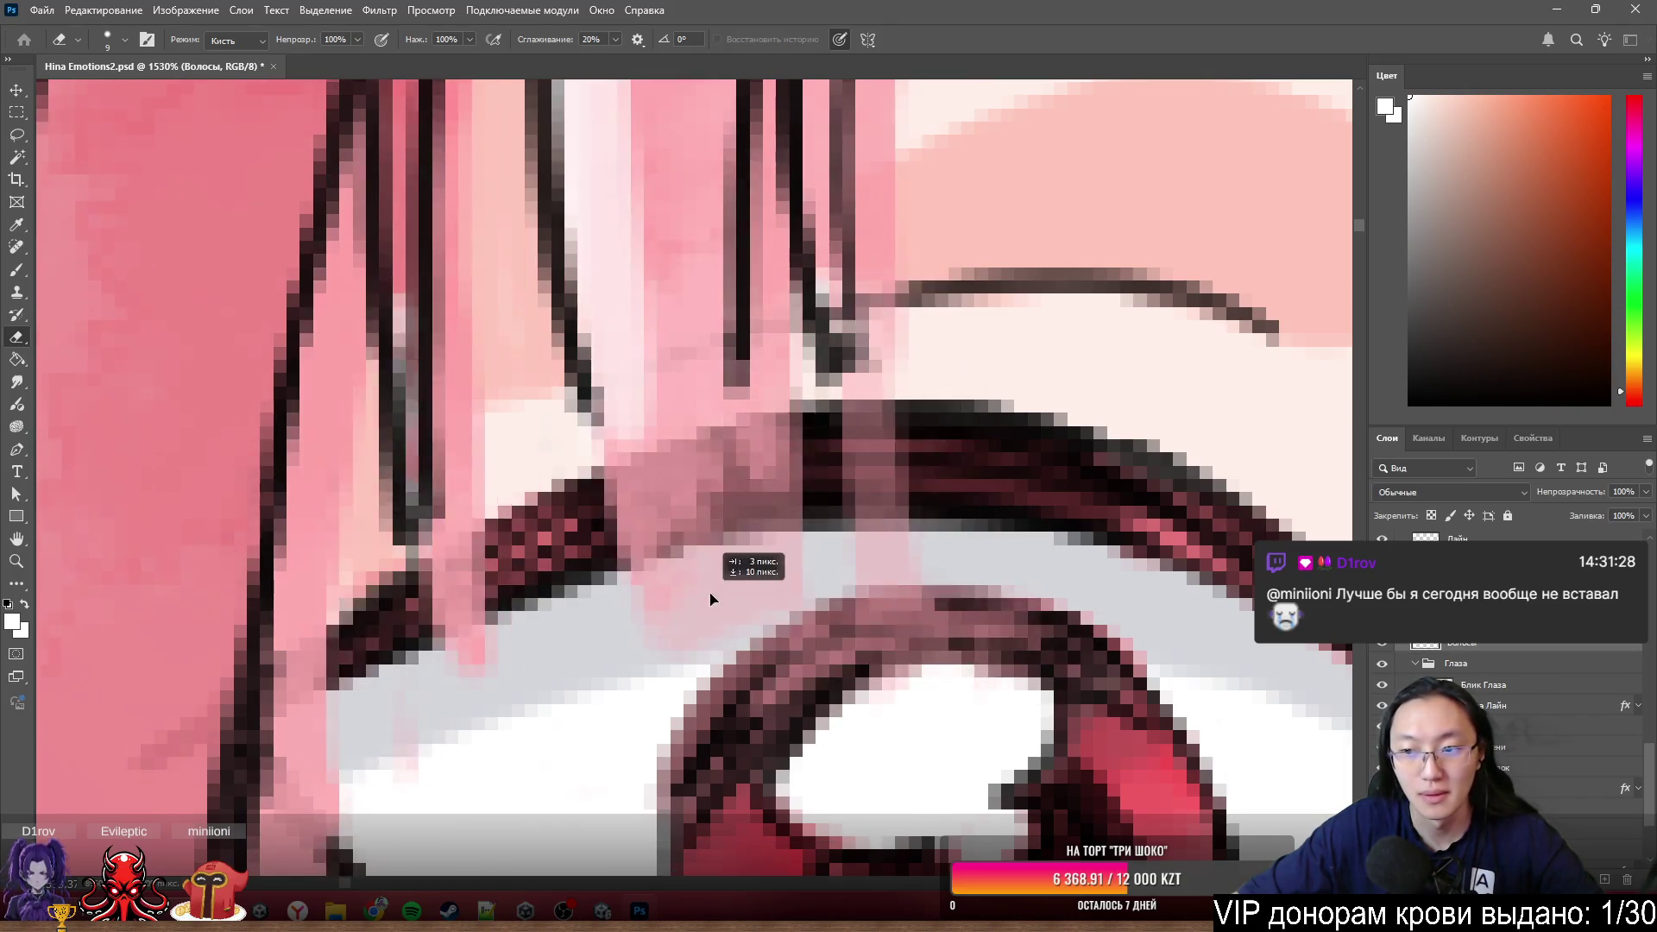
- Erase the stray pink hair strands crossing the left eye's upper lash line
mouse_move(937, 505)
left_mouse_down()
mouse_move(518, 574)
mouse_move(1039, 481)
mouse_move(918, 437)
mouse_move(458, 483)
mouse_move(864, 433)
mouse_move(947, 453)
mouse_move(655, 555)
mouse_move(1013, 498)
mouse_move(665, 501)
mouse_move(1161, 467)
left_mouse_up()
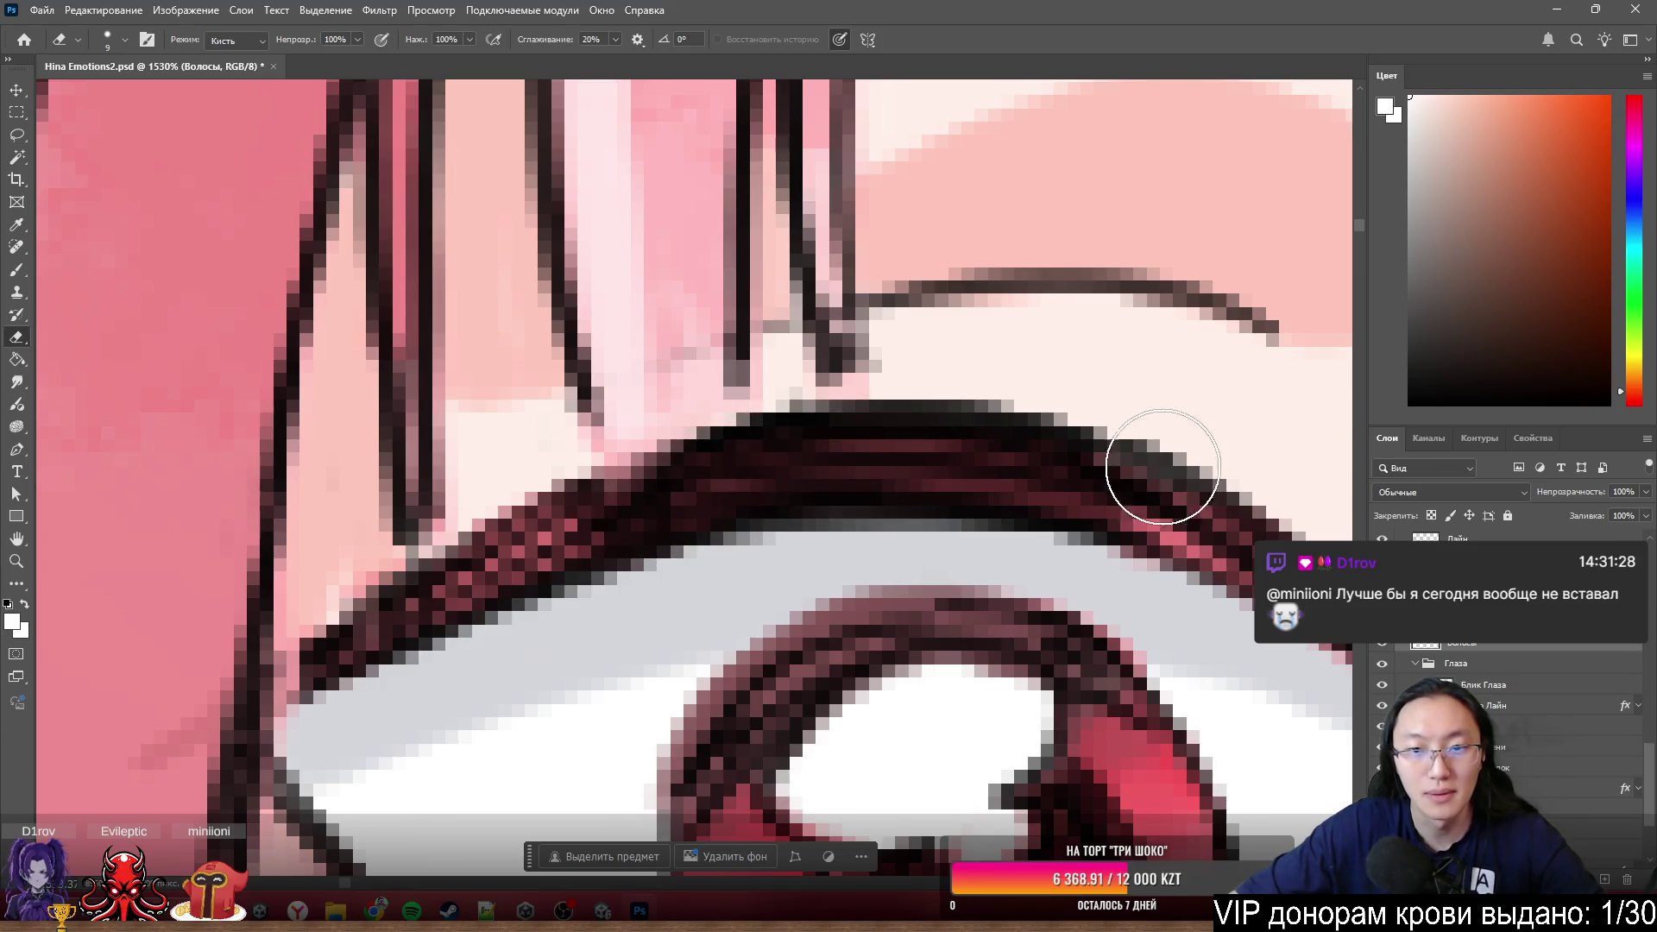
mouse_move(730, 509)
left_mouse_down()
mouse_move(574, 506)
mouse_move(925, 434)
left_mouse_up()
scroll(764, 596, "down", 3)
scroll(767, 589, "down", 3)
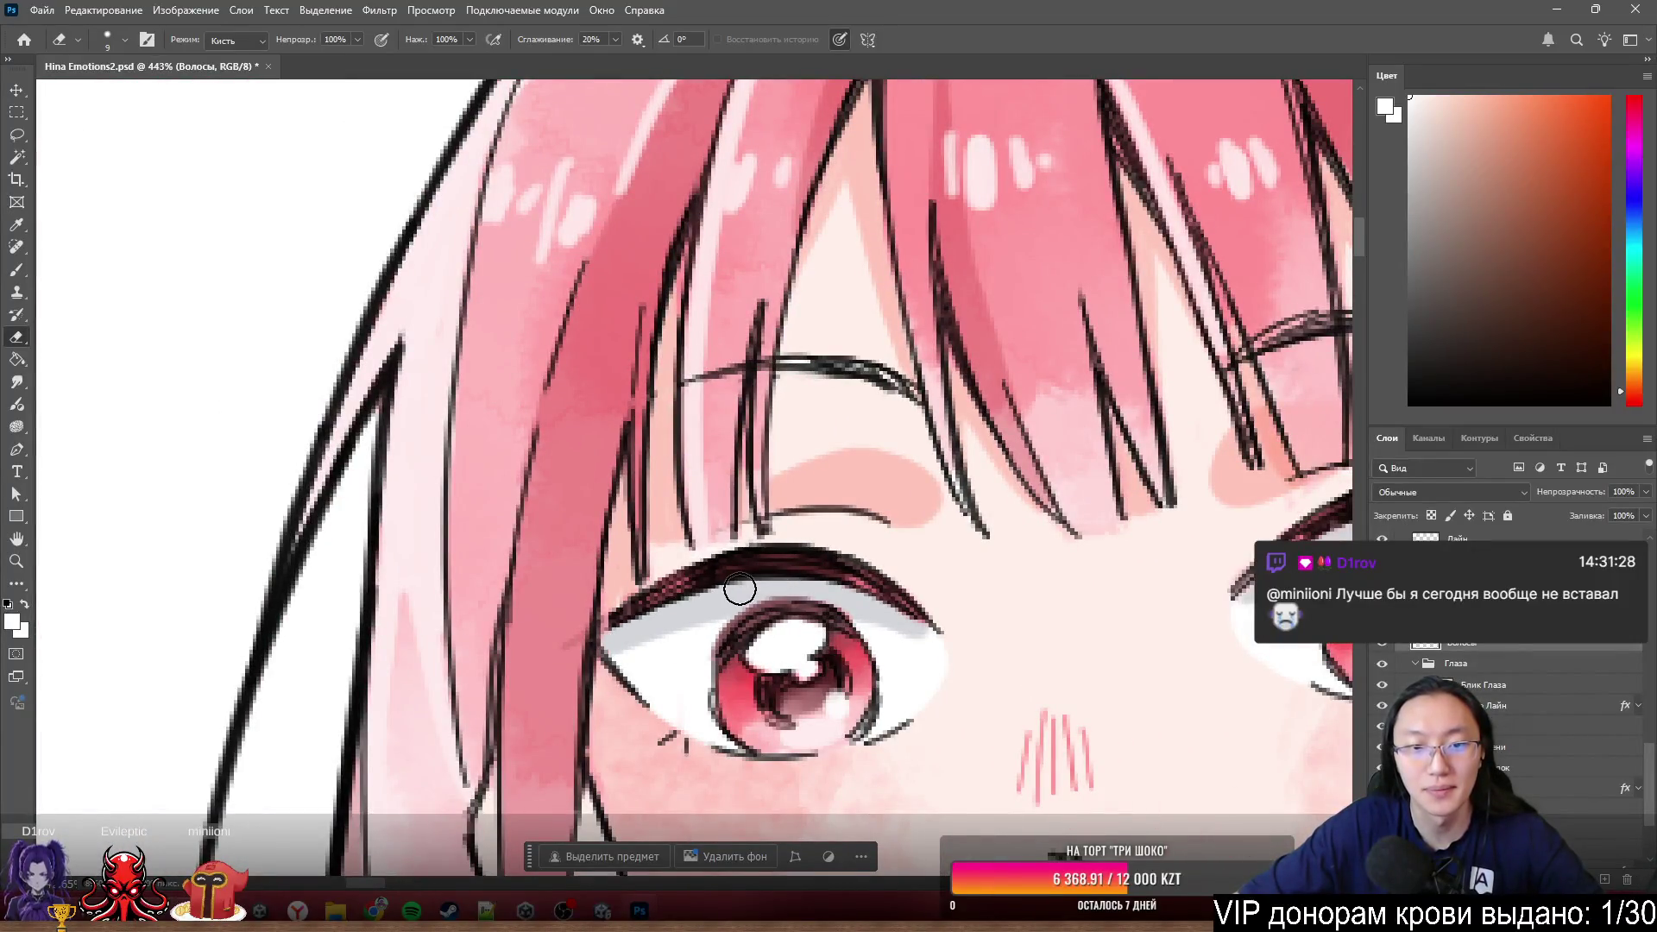
scroll(732, 576, "up", 3)
scroll(666, 554, "up", 2)
mouse_move(652, 551)
left_mouse_down()
mouse_move(863, 592)
mouse_move(517, 492)
left_mouse_up()
mouse_move(665, 481)
left_mouse_down()
mouse_move(822, 509)
mouse_move(1074, 388)
mouse_move(925, 462)
mouse_move(701, 529)
mouse_move(739, 555)
mouse_move(1110, 389)
mouse_move(1110, 462)
mouse_move(1099, 431)
left_mouse_up()
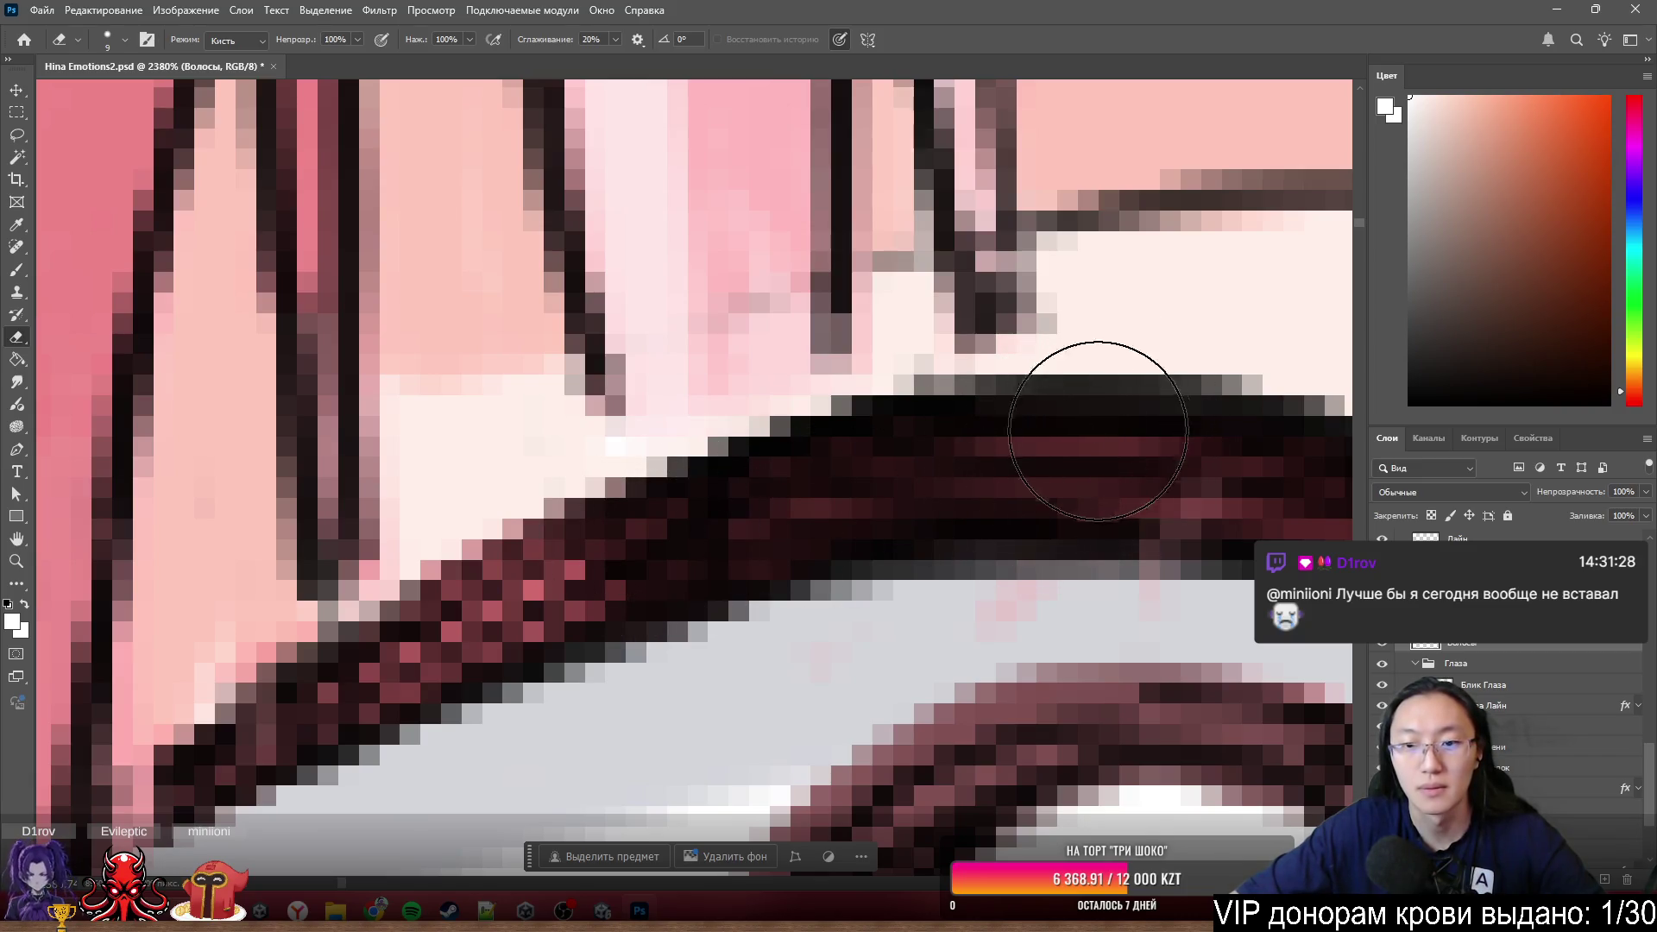
scroll(1035, 505, "down", 3)
scroll(660, 661, "up", 2)
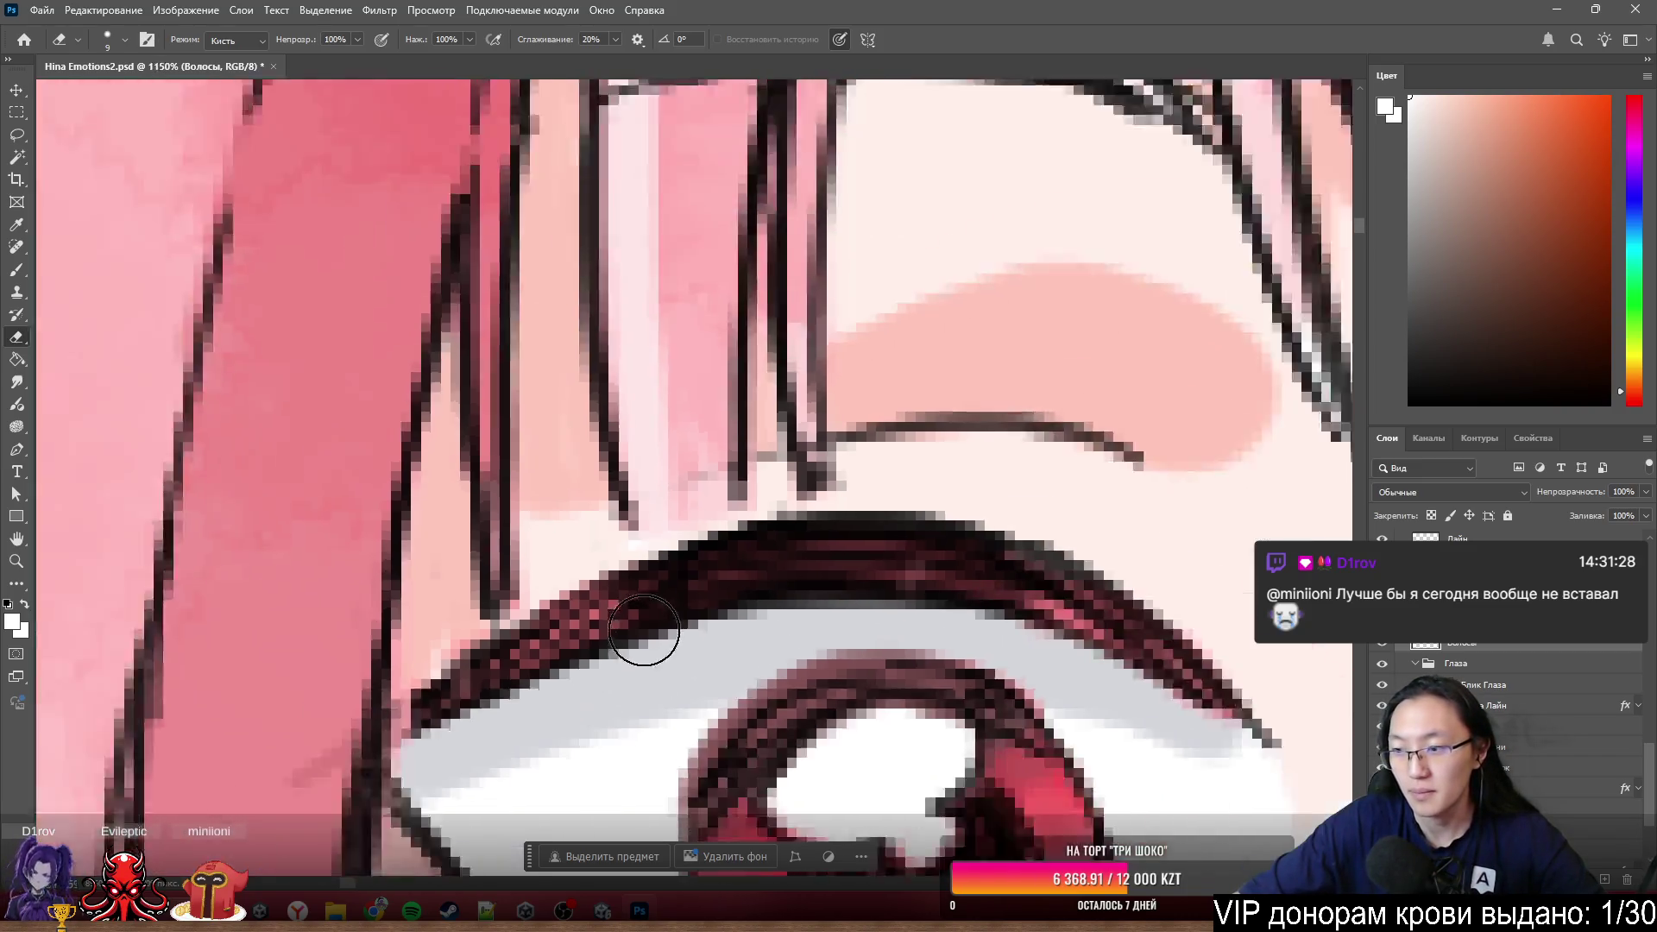
scroll(643, 632, "down", 4)
scroll(630, 627, "down", 1)
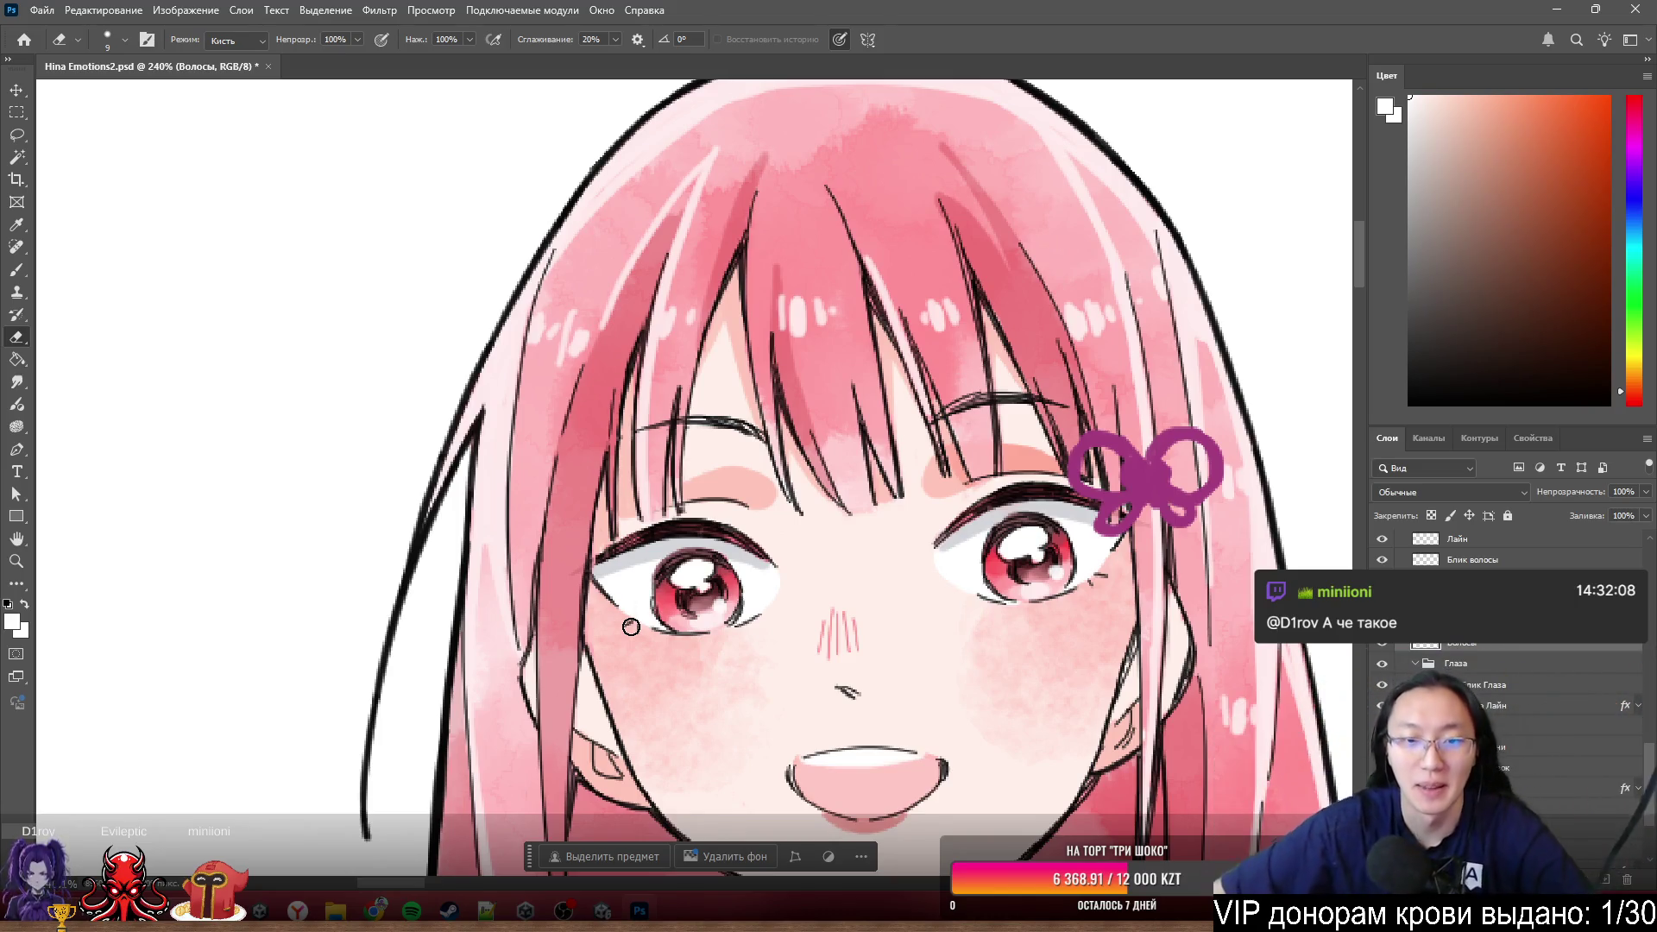
scroll(1029, 514, "up", 3)
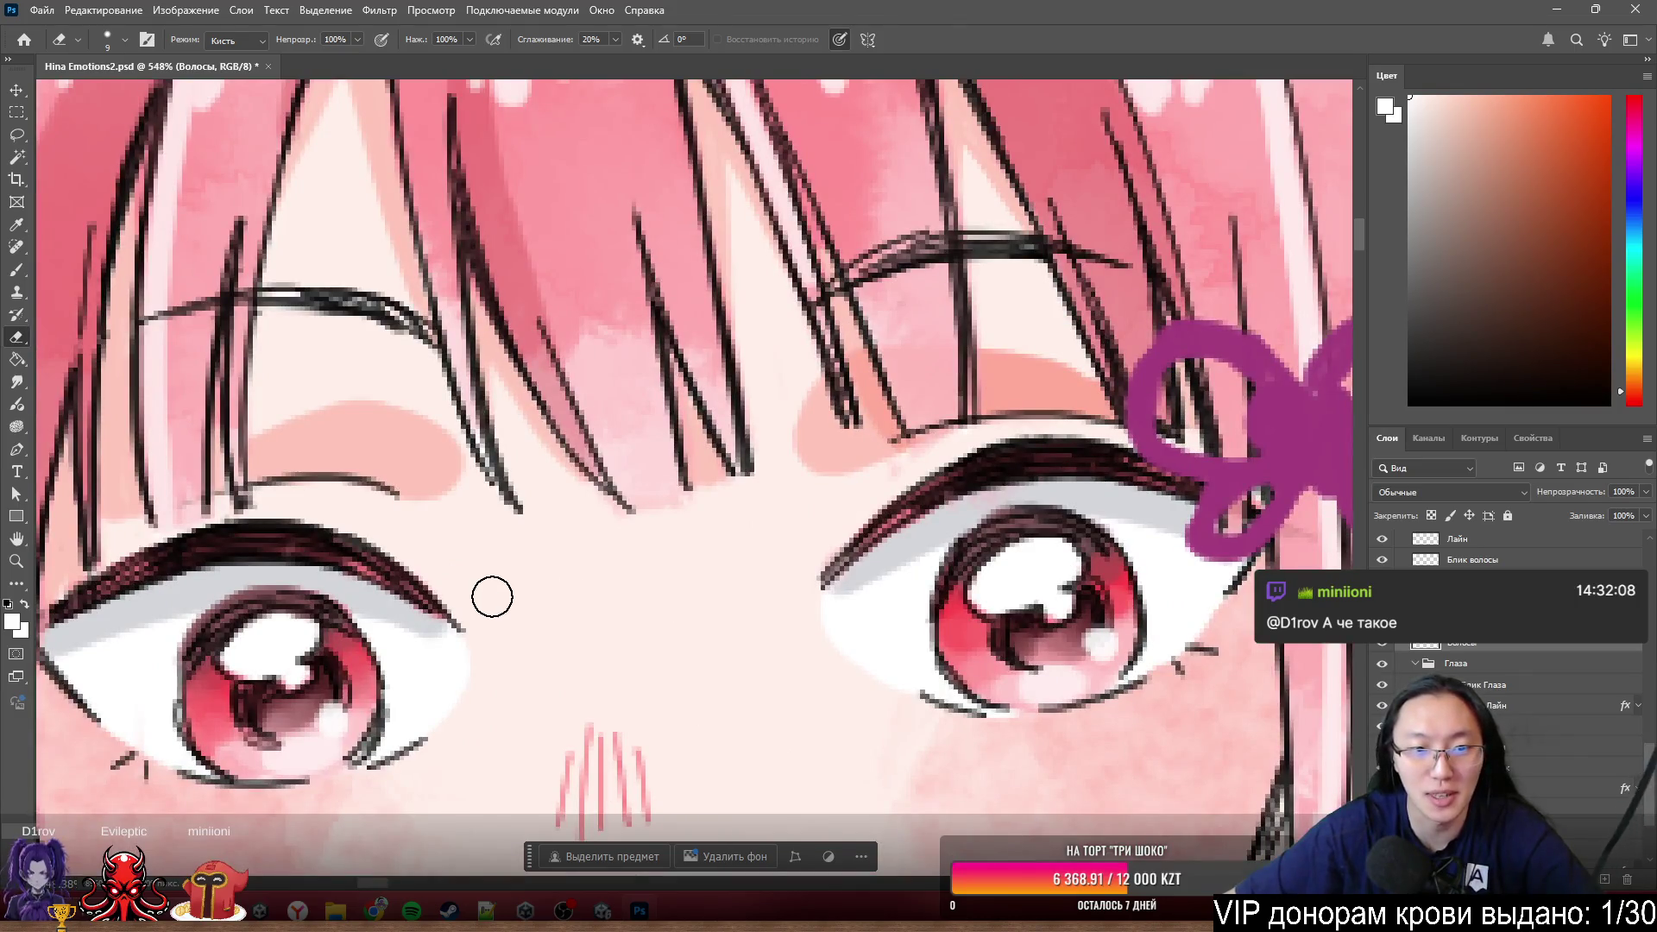
scroll(493, 595, "down", 3)
scroll(569, 598, "up", 1)
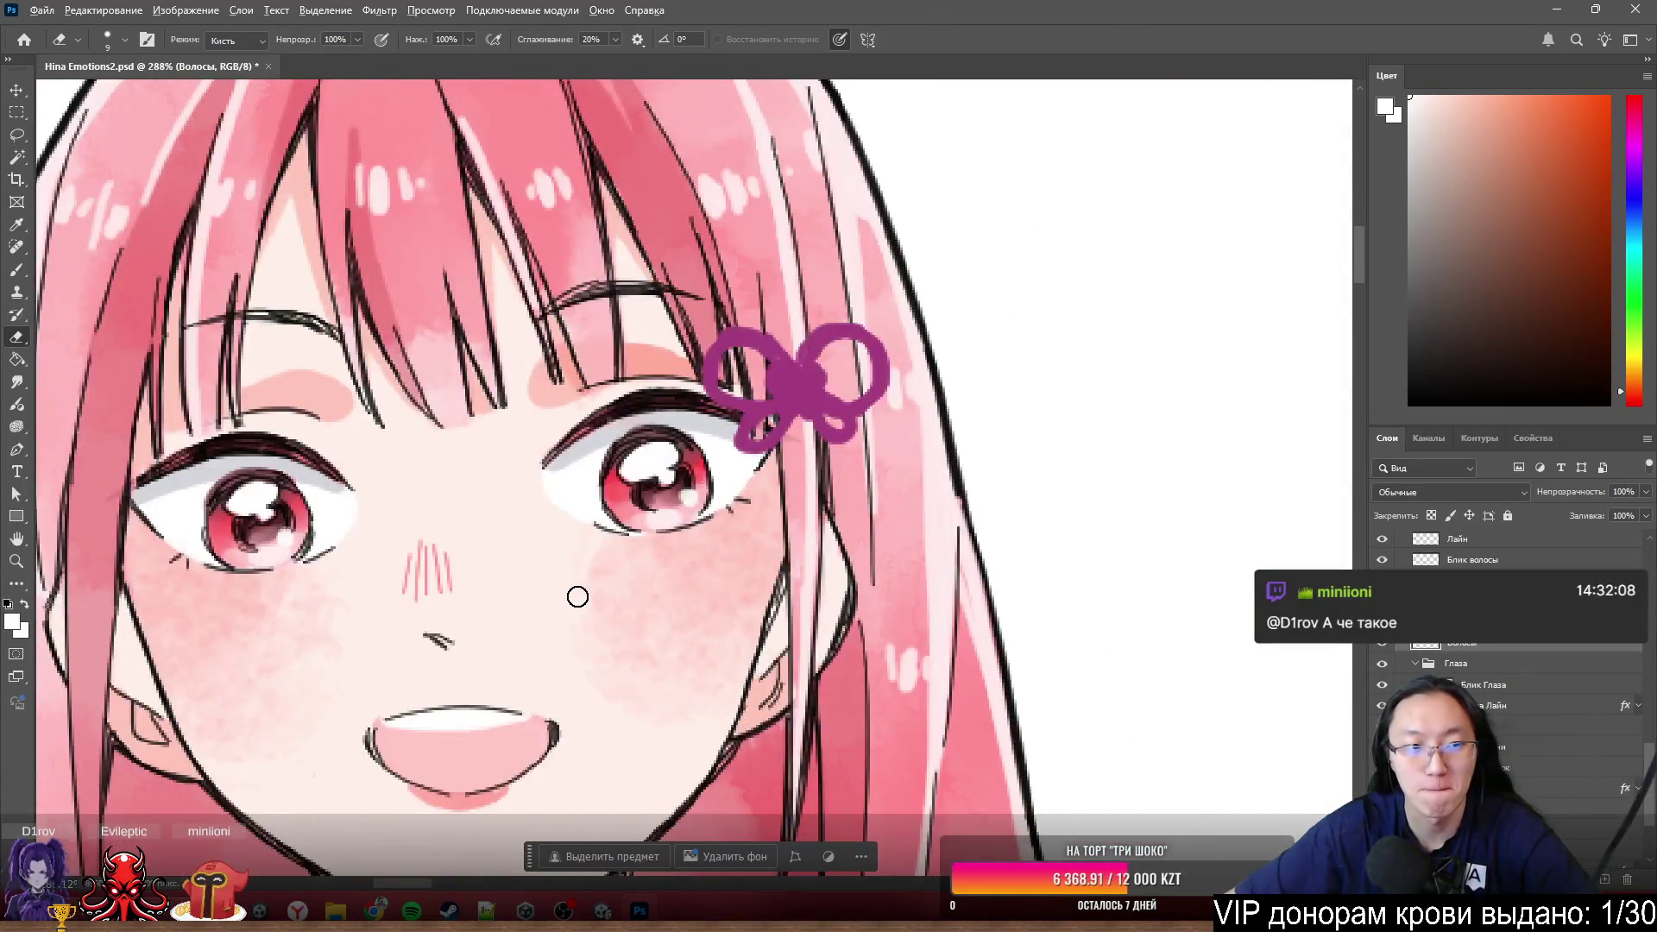
scroll(578, 597, "down", 3)
scroll(578, 598, "down", 2)
scroll(717, 577, "up", 5)
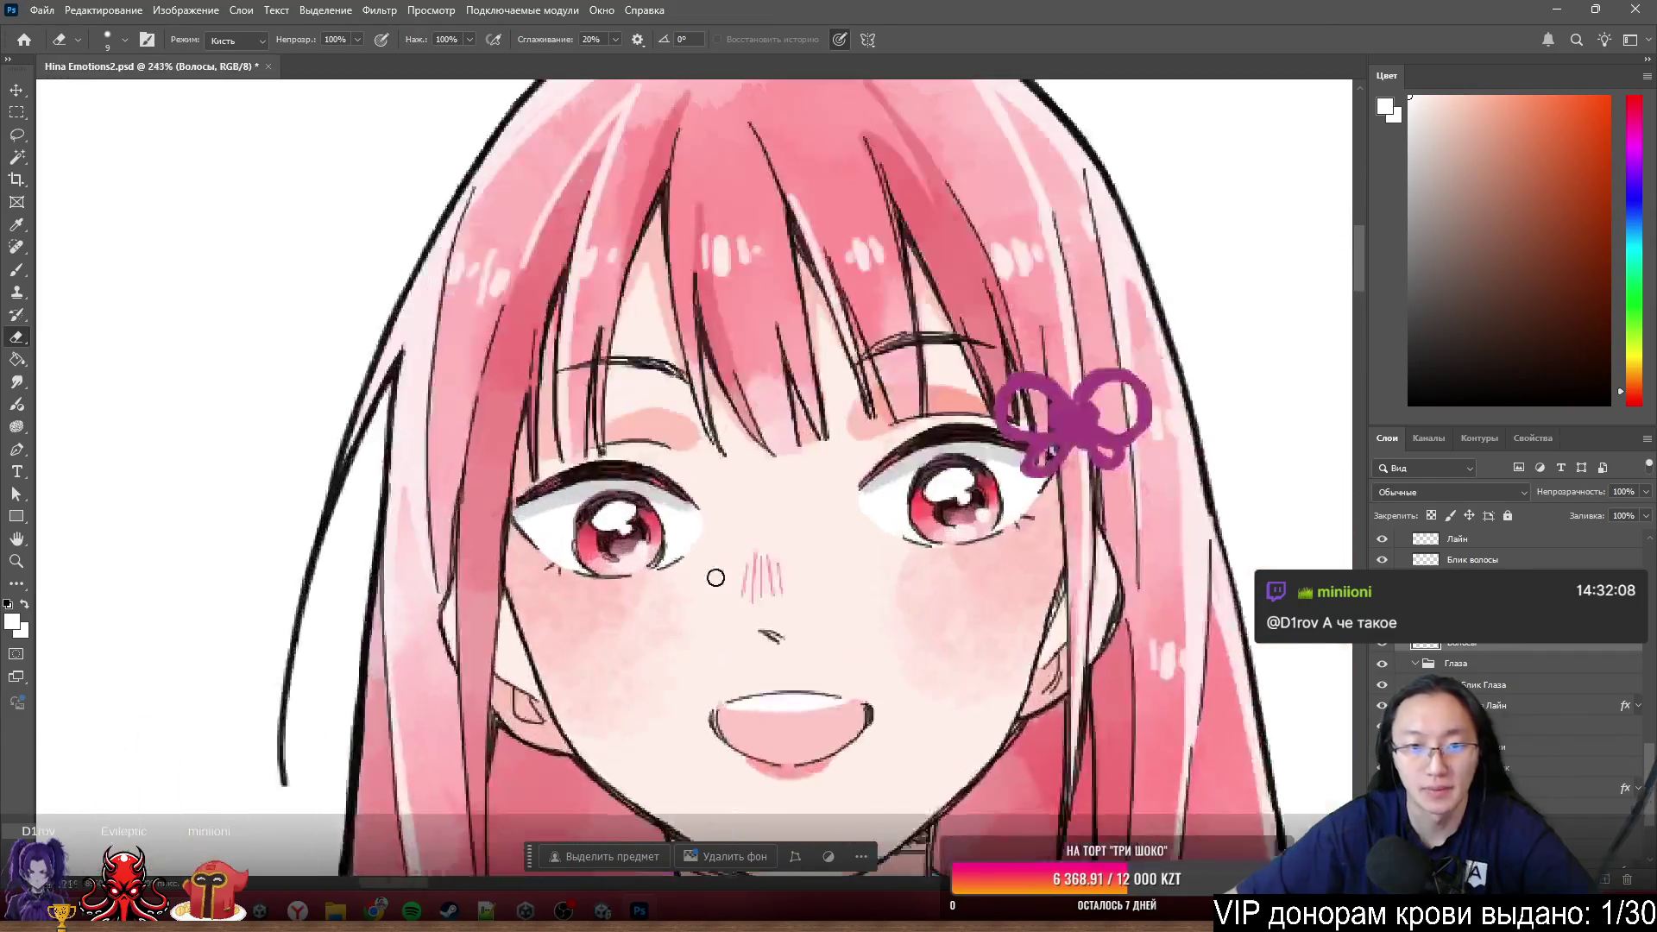
scroll(716, 578, "up", 2)
scroll(759, 574, "up", 1)
- Toggle the Глаза layer's visibility repeatedly to compare the face with and without open eyes
left_click(1381, 664)
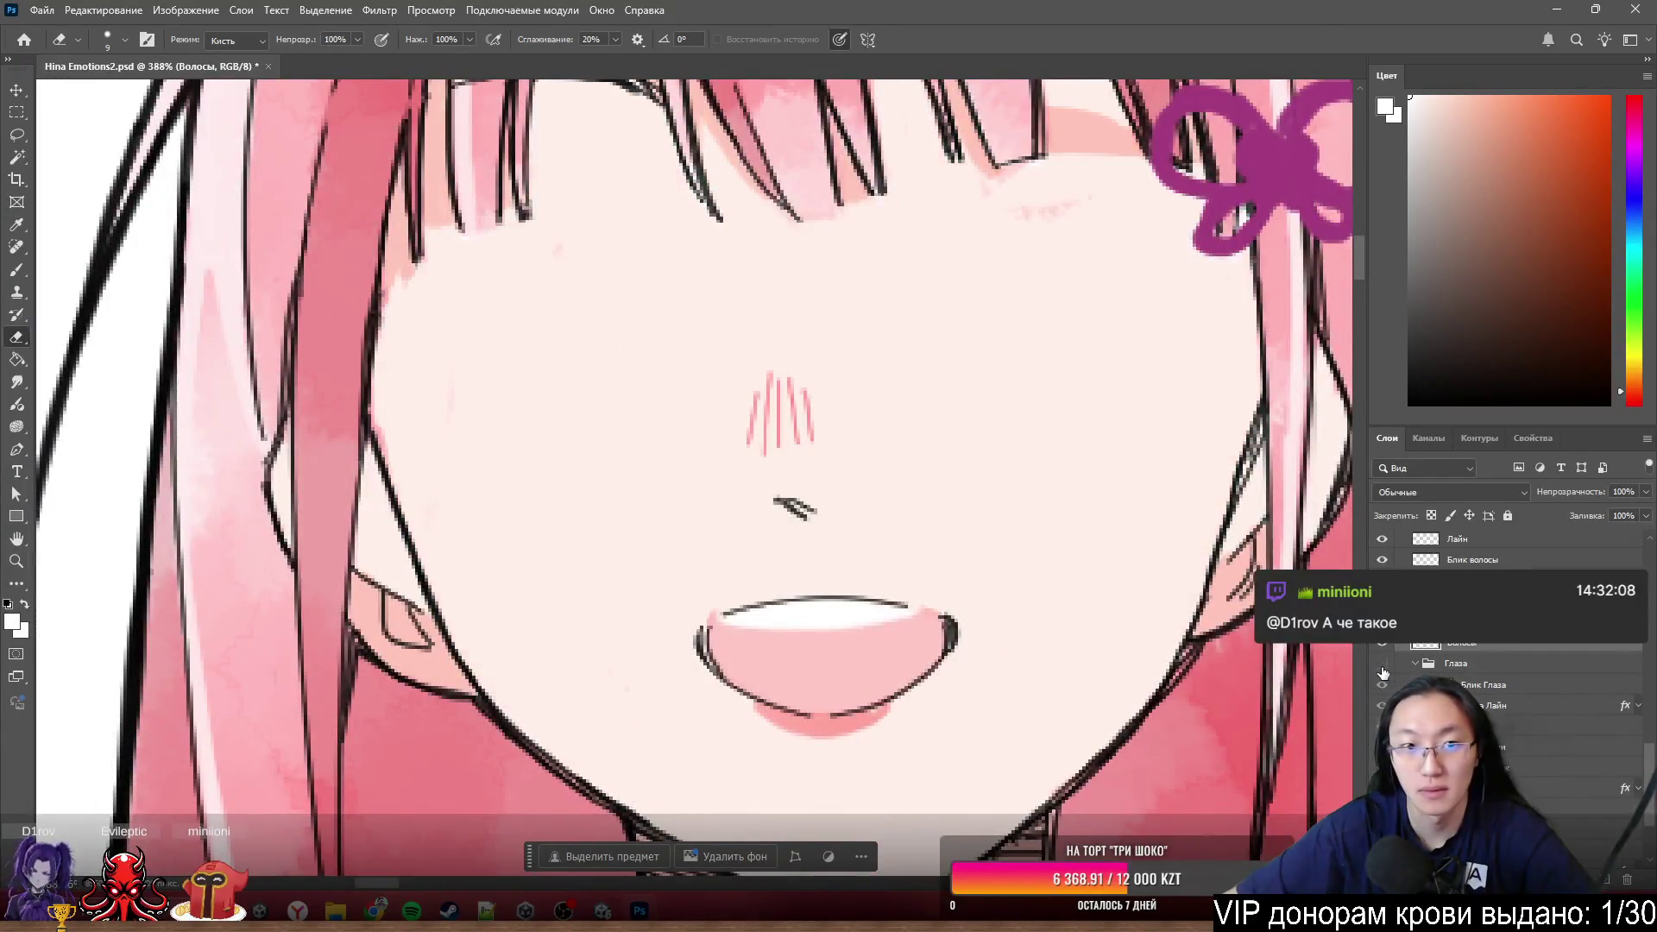
left_click(1382, 664)
left_click(1382, 664)
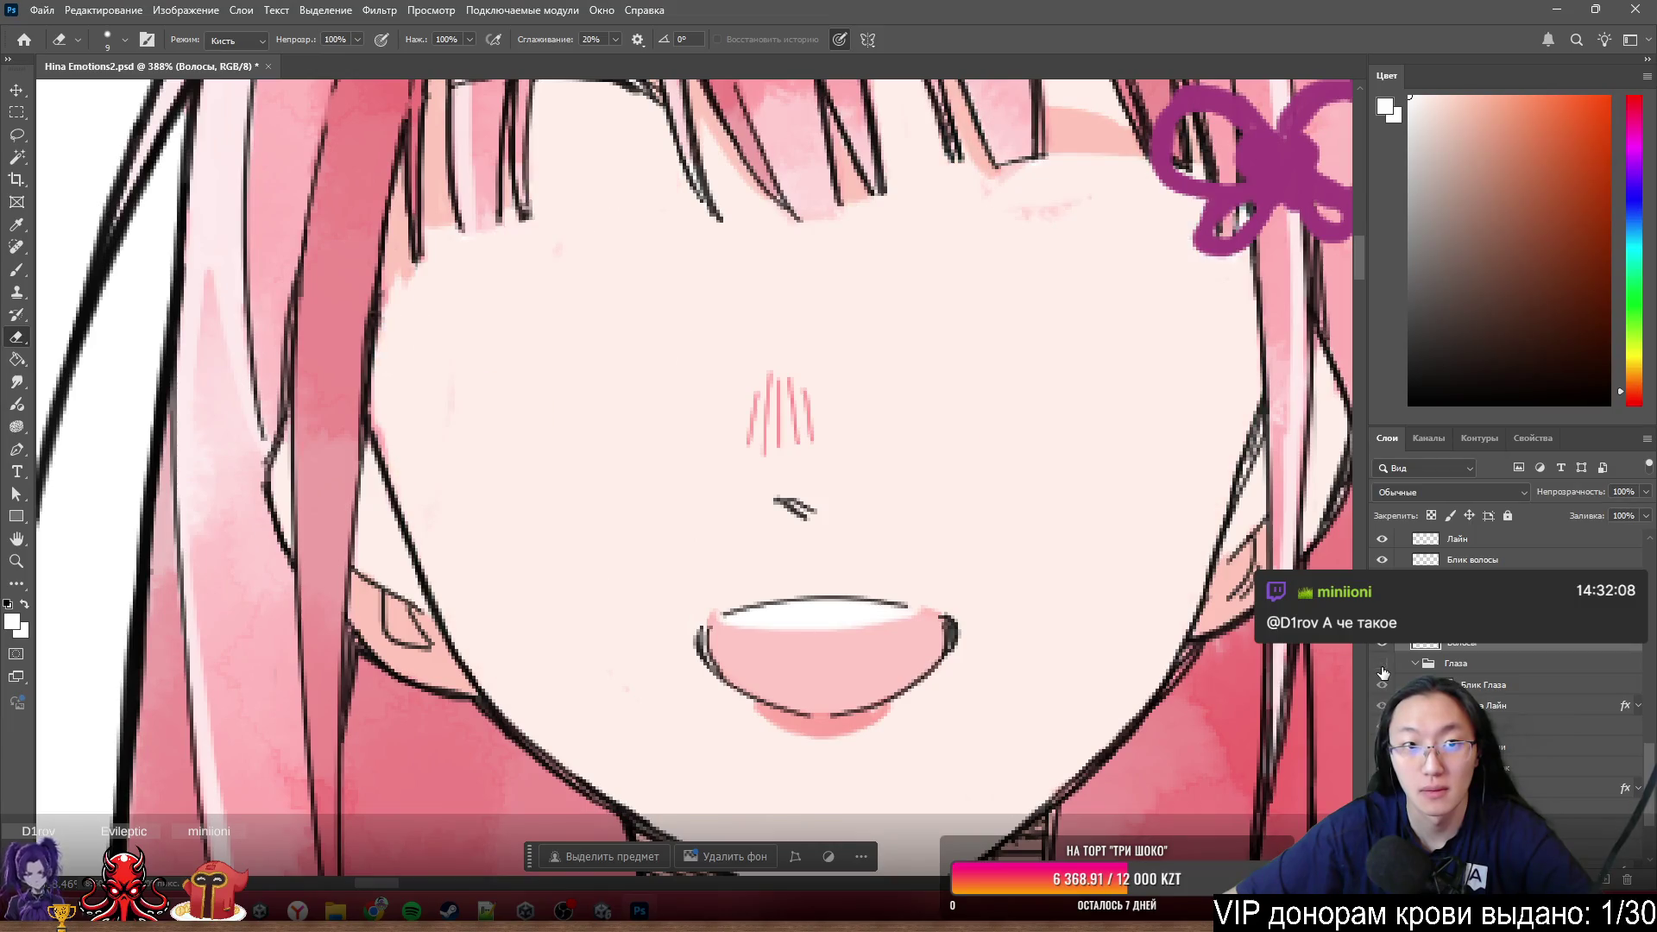
left_click(1381, 665)
left_click(1382, 664)
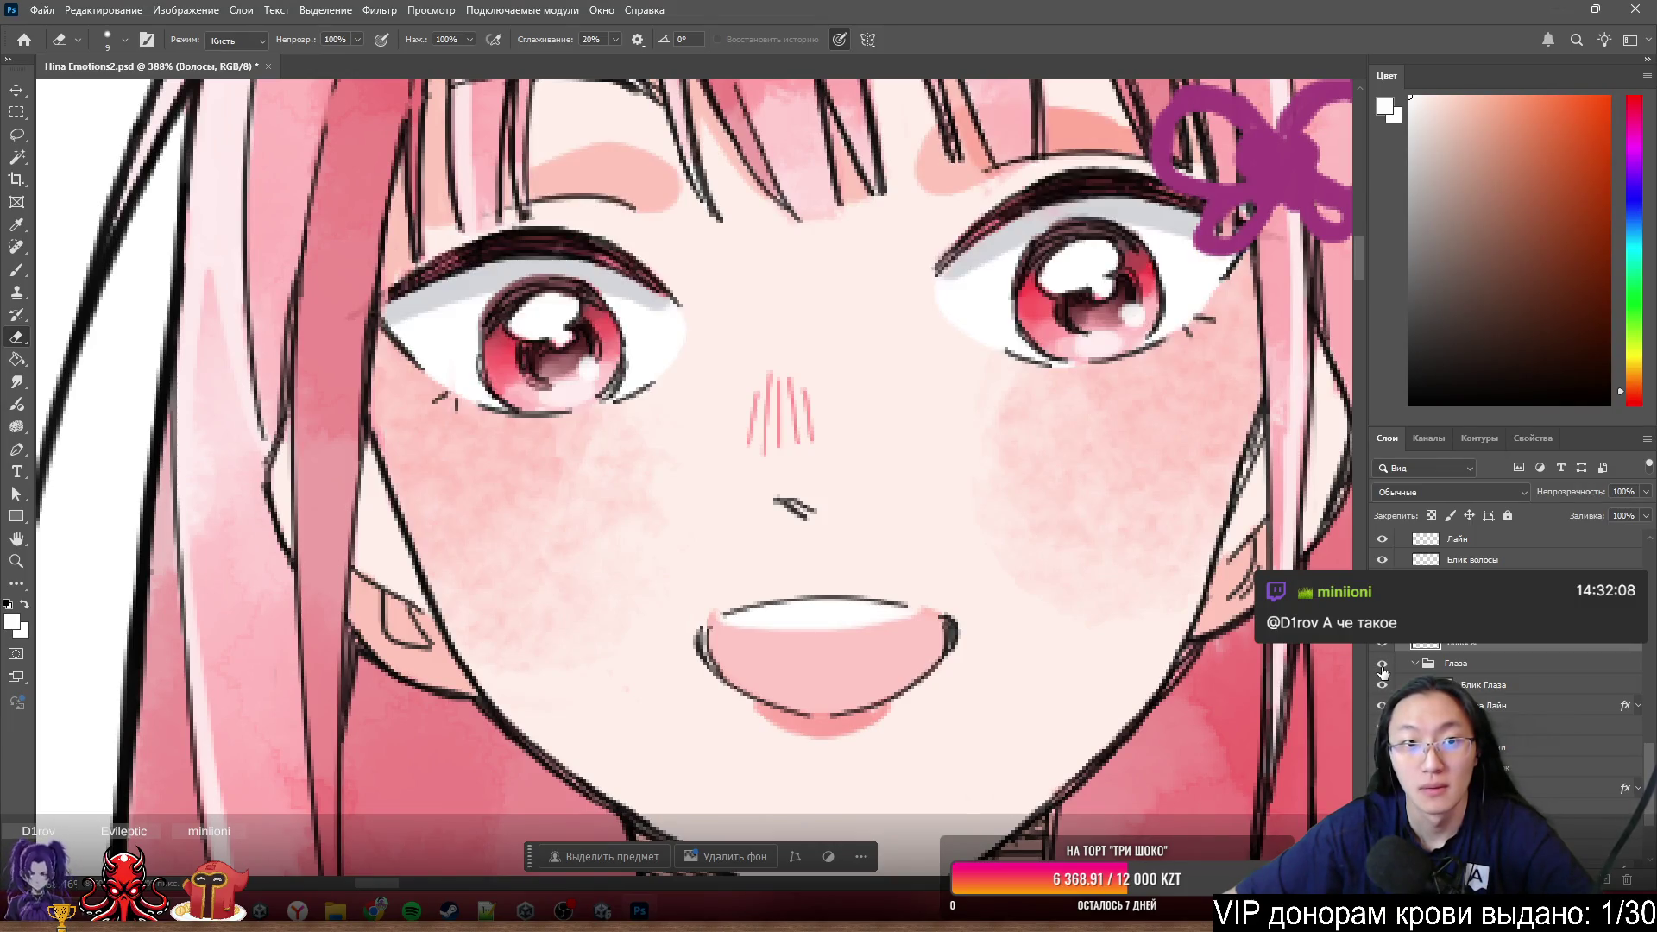
left_click(1381, 665)
scroll(804, 351, "down", 4)
scroll(1114, 462, "up", 2)
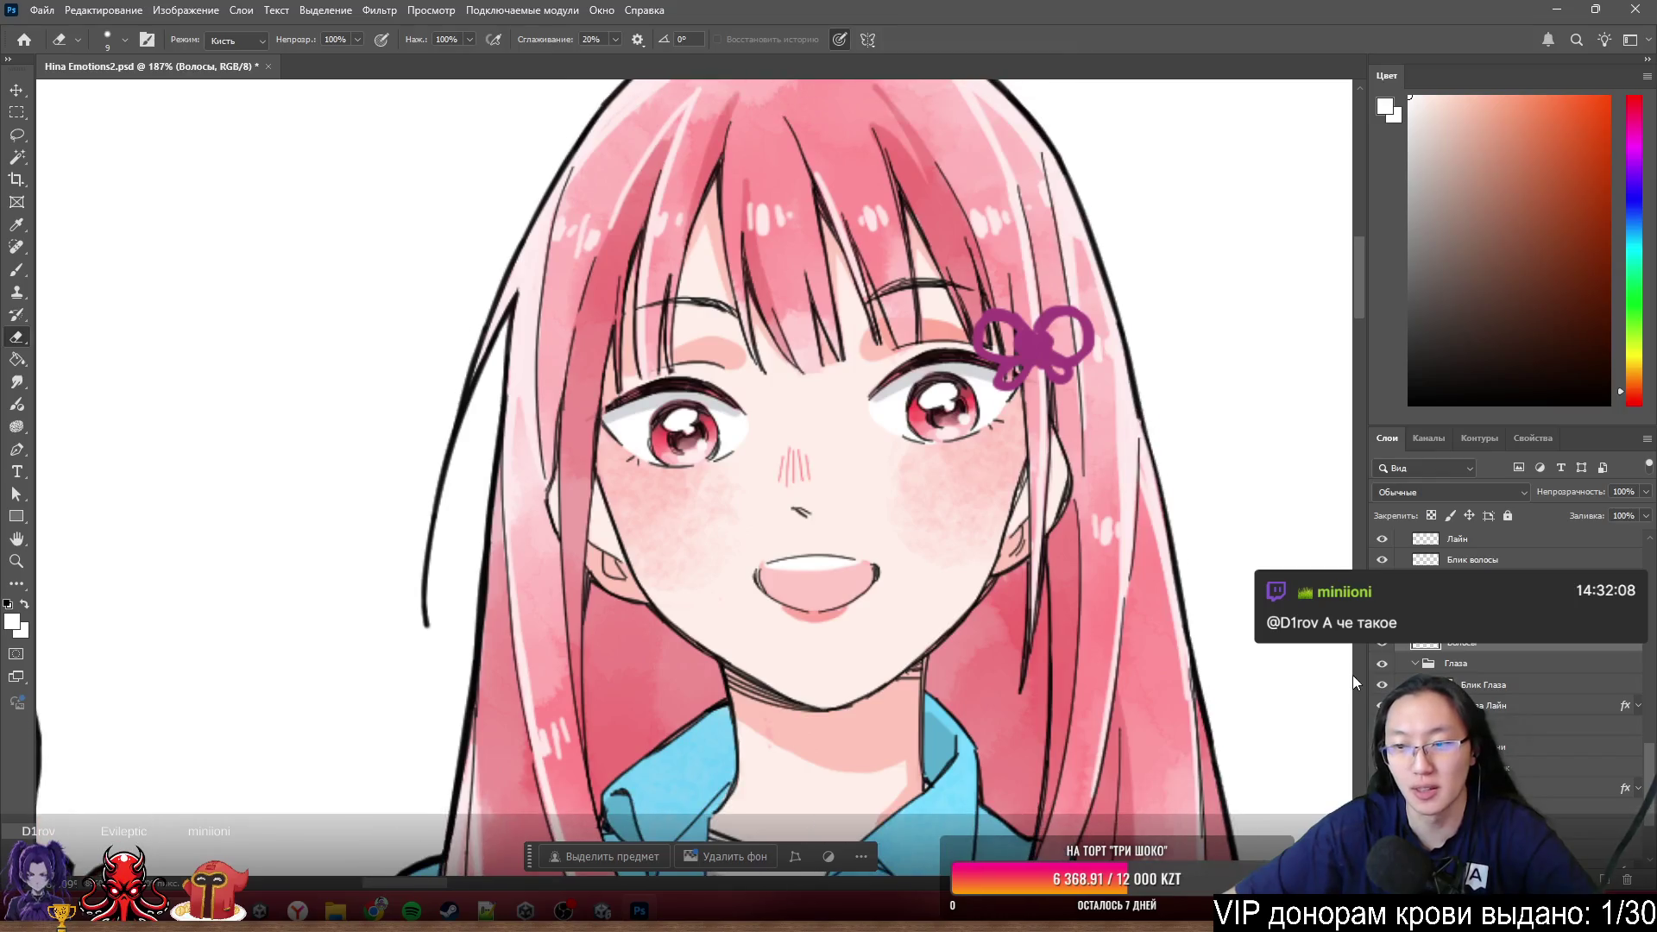
left_click(1382, 644)
left_click(1382, 665)
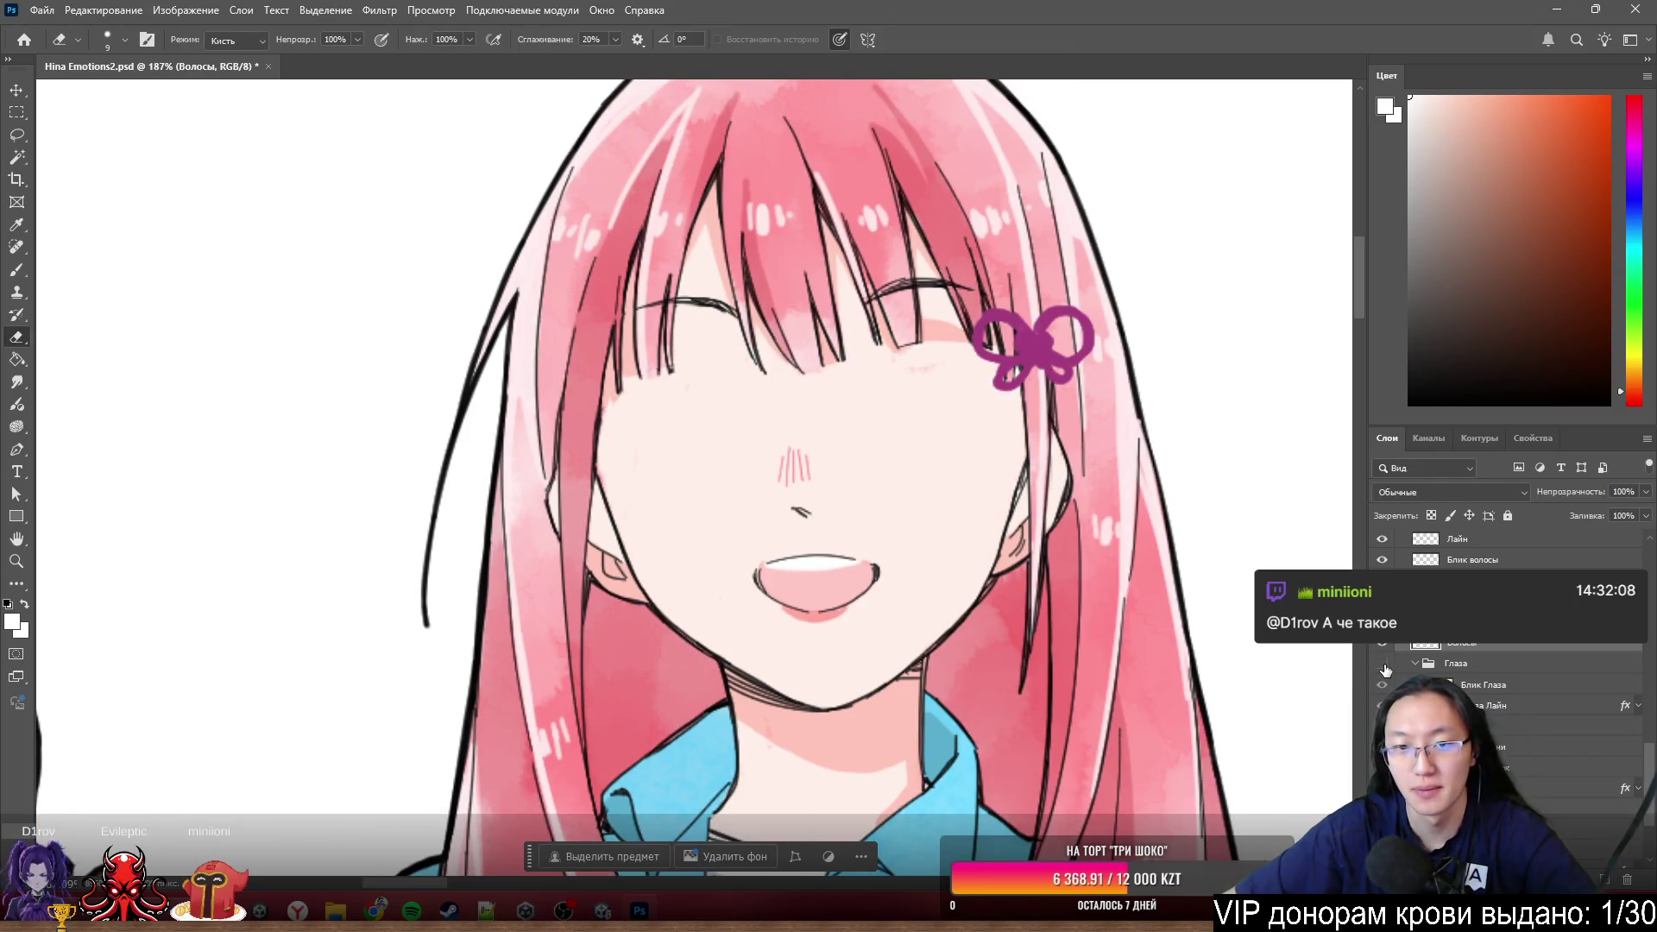
left_click(1382, 665)
left_click(1382, 664)
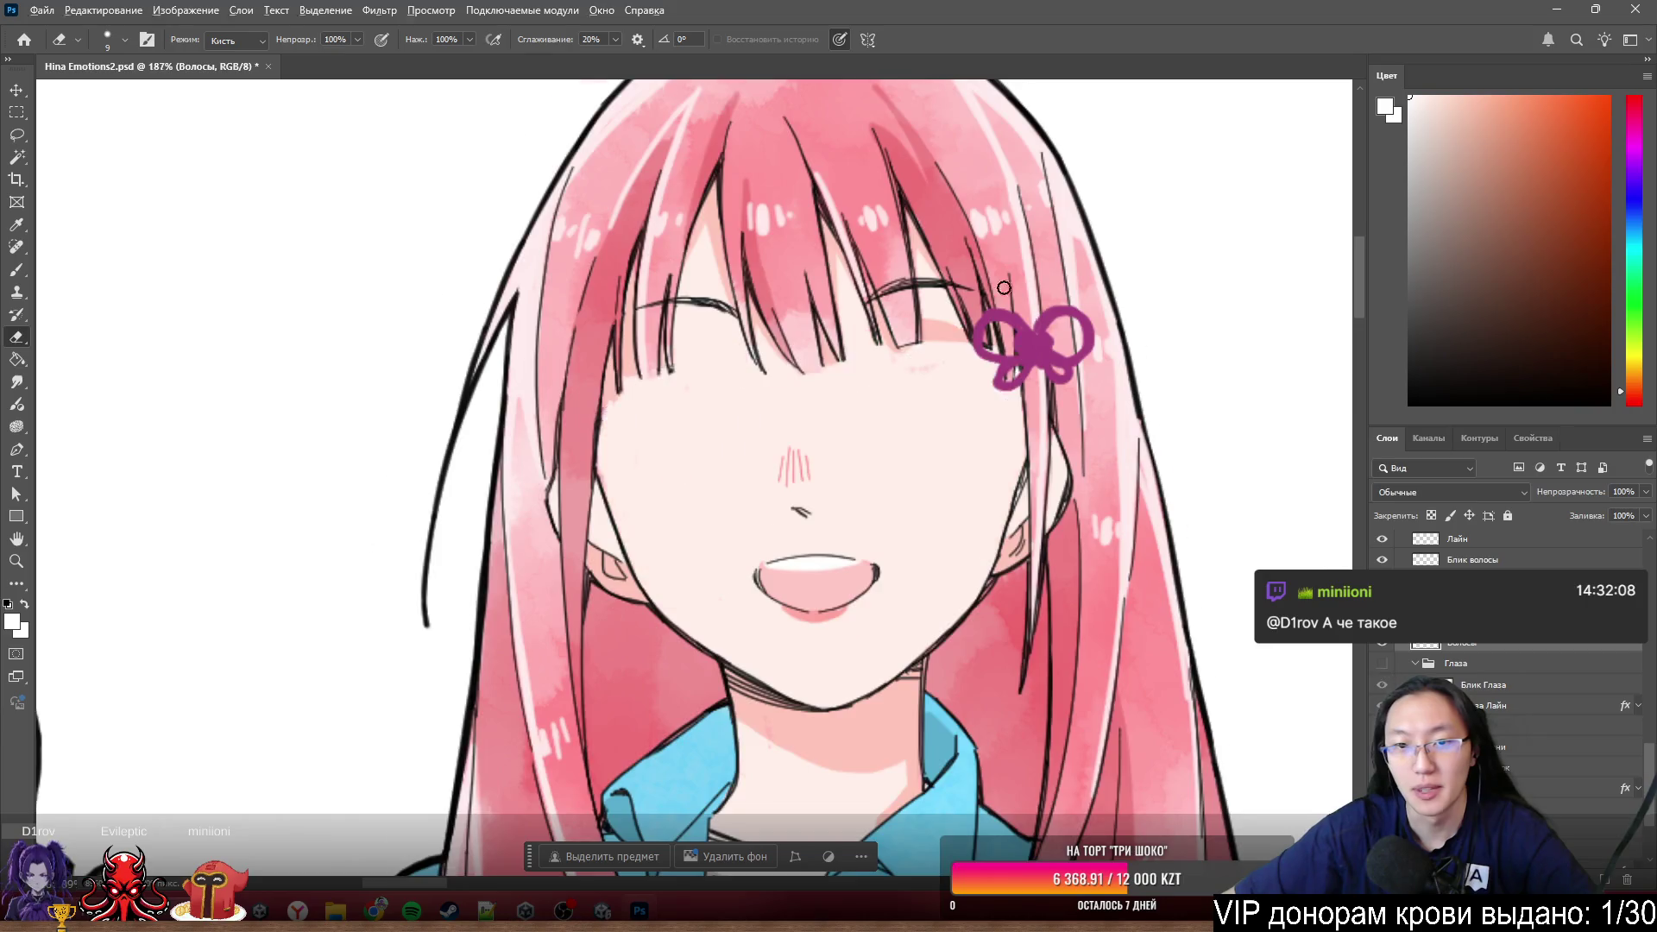
scroll(912, 411, "up", 6)
- On the Тени layer, erase the peach shadow patch under the bangs beside the bow
left_click(912, 412, "ctrl")
scroll(906, 405, "up", 2)
scroll(888, 397, "up", 2)
mouse_move(844, 329)
left_mouse_down()
mouse_move(807, 370)
mouse_move(812, 455)
left_mouse_up()
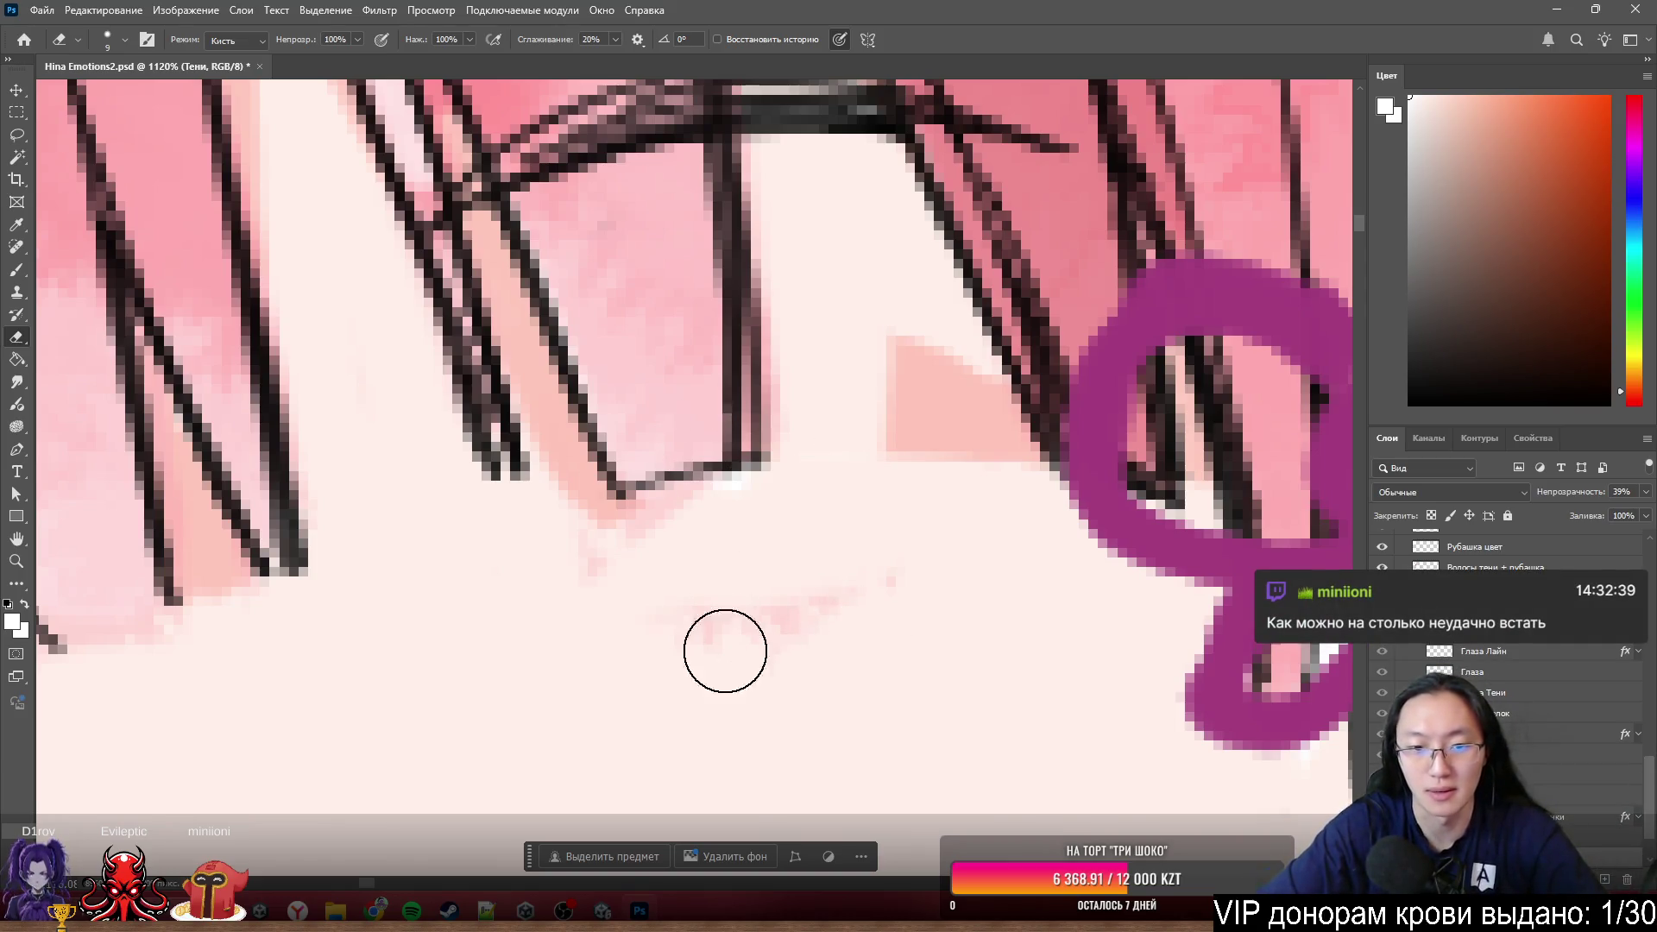
left_click_drag(899, 452, 1001, 478)
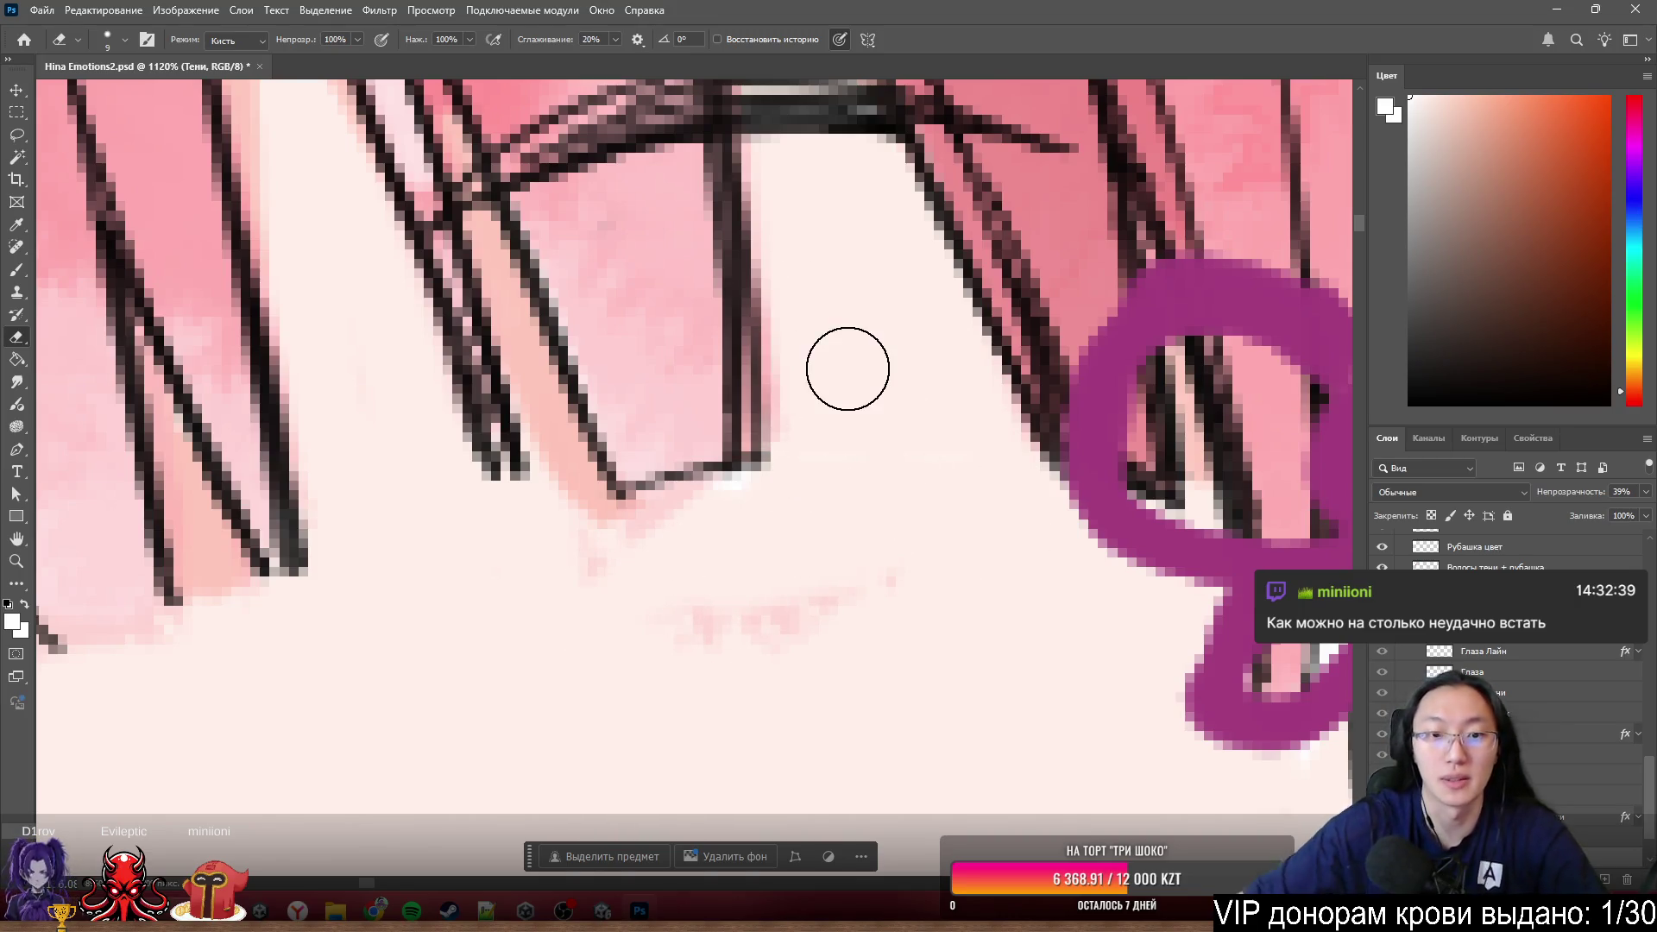
scroll(849, 368, "down", 3)
scroll(787, 315, "down", 3)
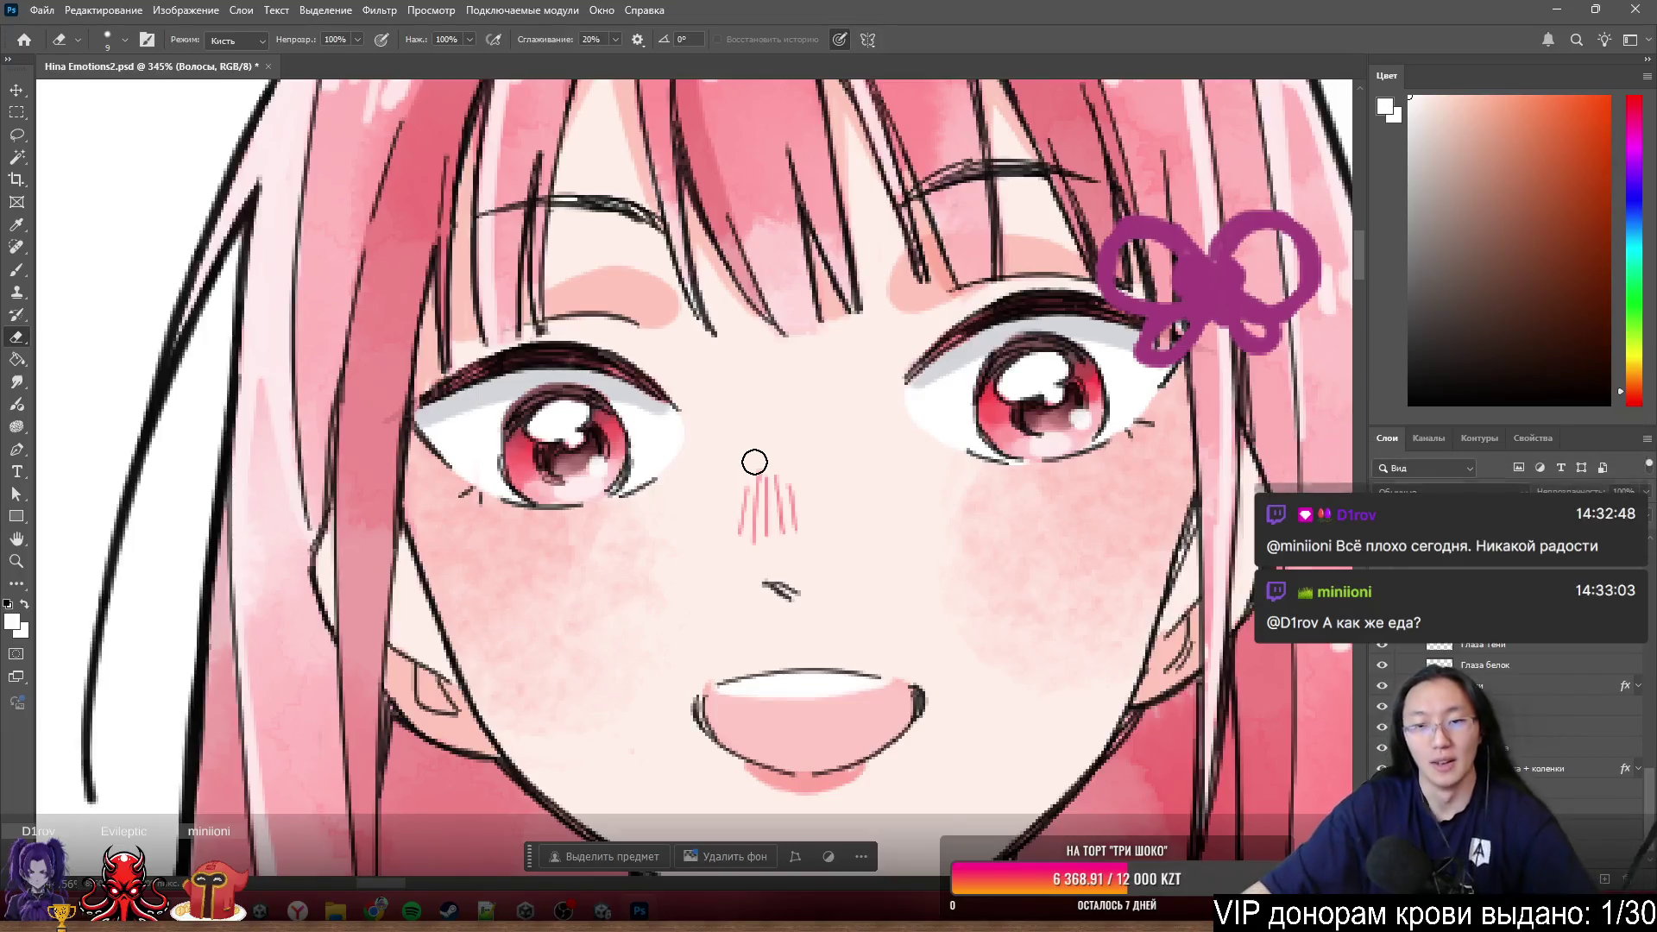
scroll(758, 462, "down", 2)
scroll(709, 418, "down", 2)
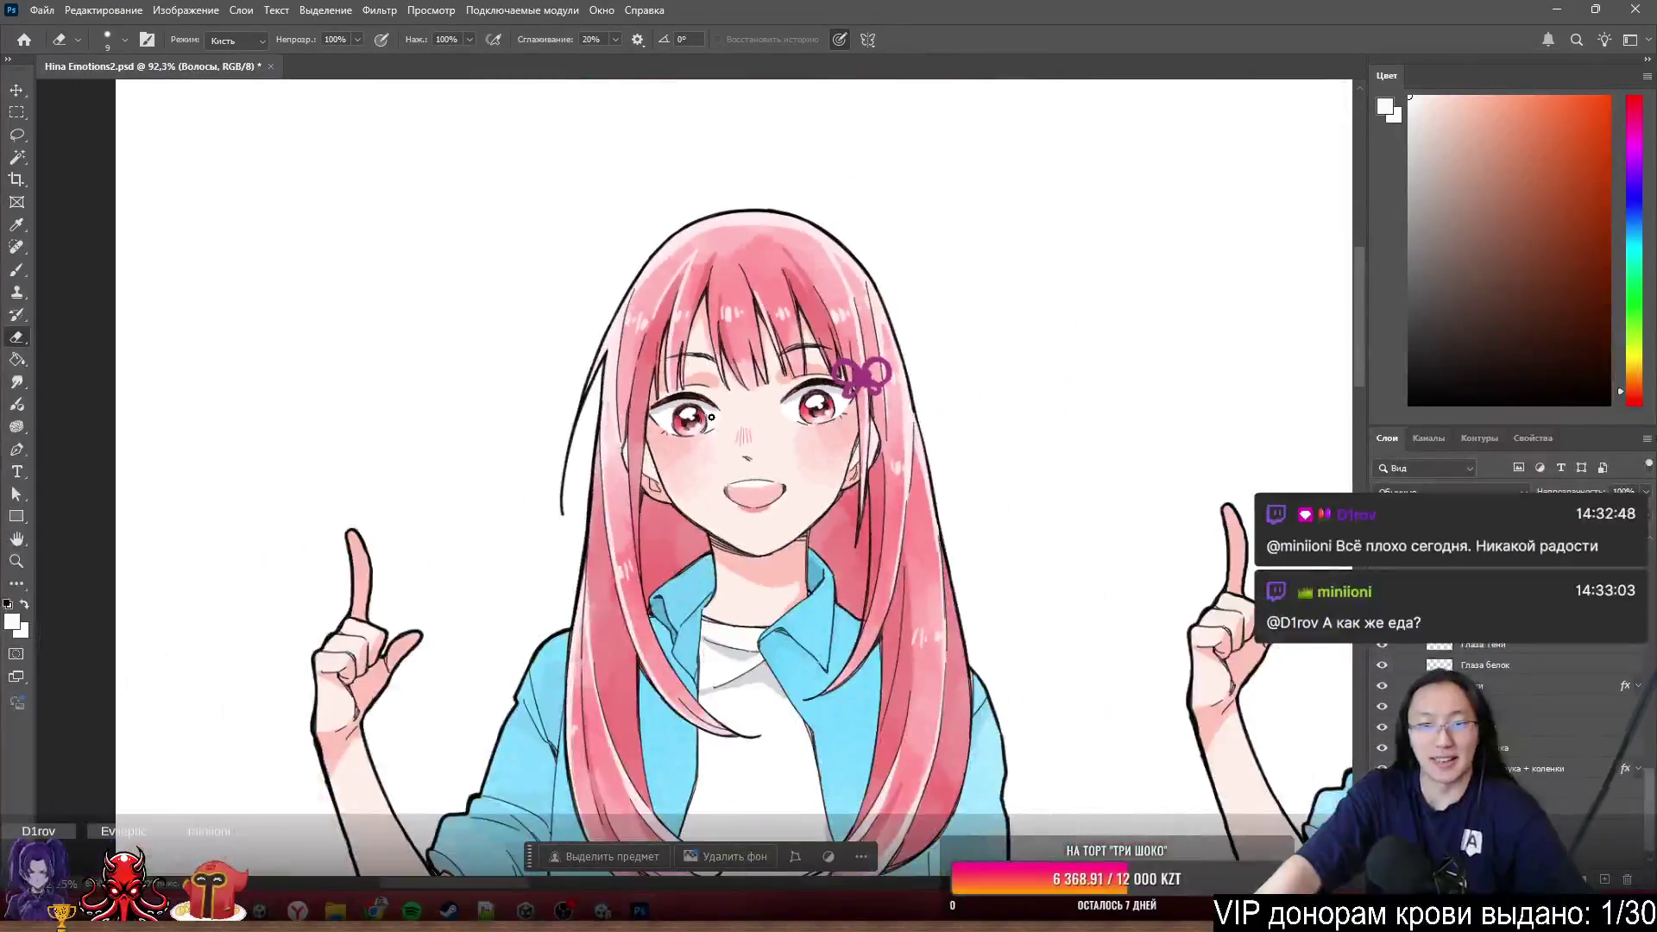
scroll(711, 417, "up", 2)
scroll(700, 402, "up", 1)
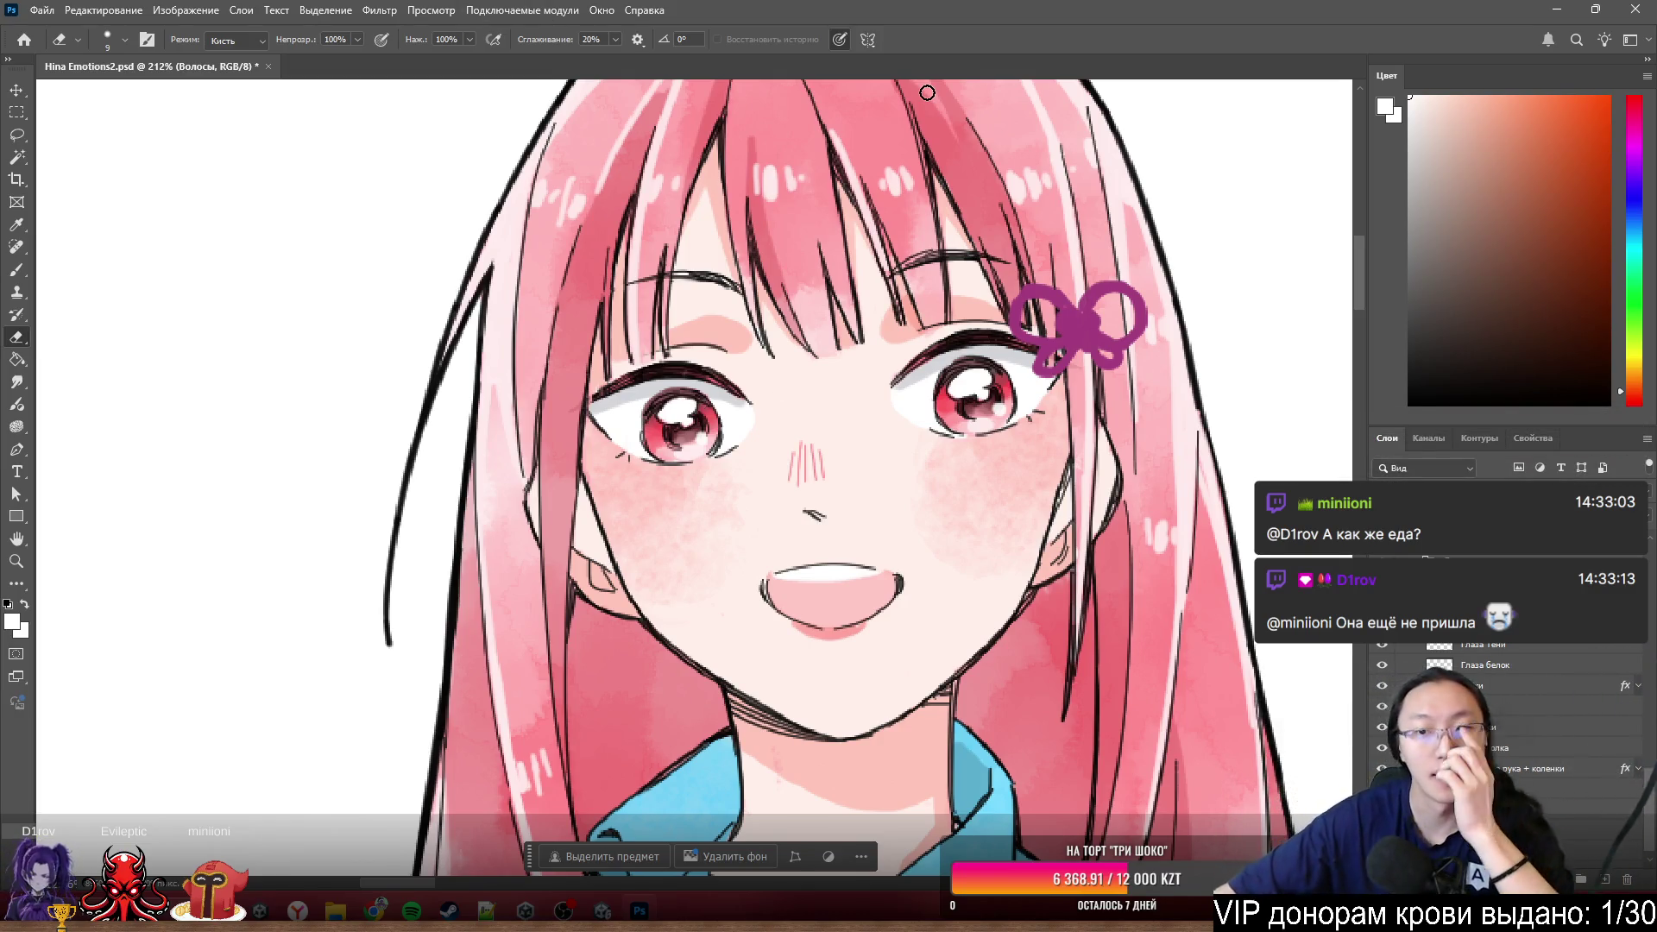
scroll(1061, 433, "up", 2)
scroll(1019, 415, "up", 3)
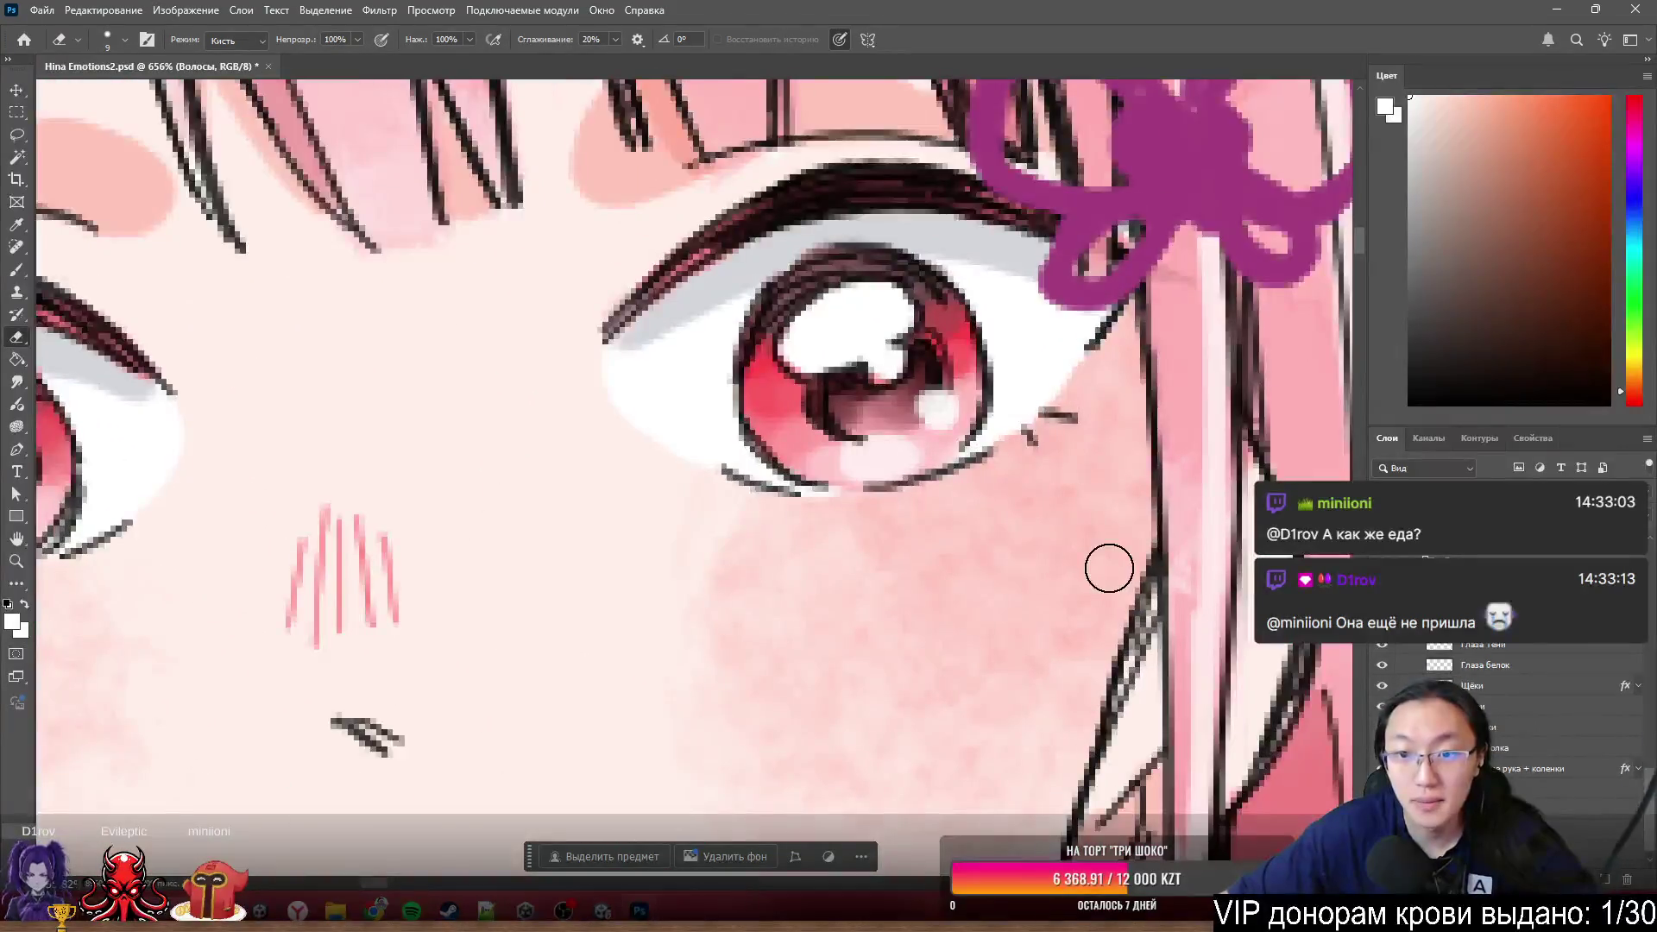
scroll(1110, 568, "down", 2)
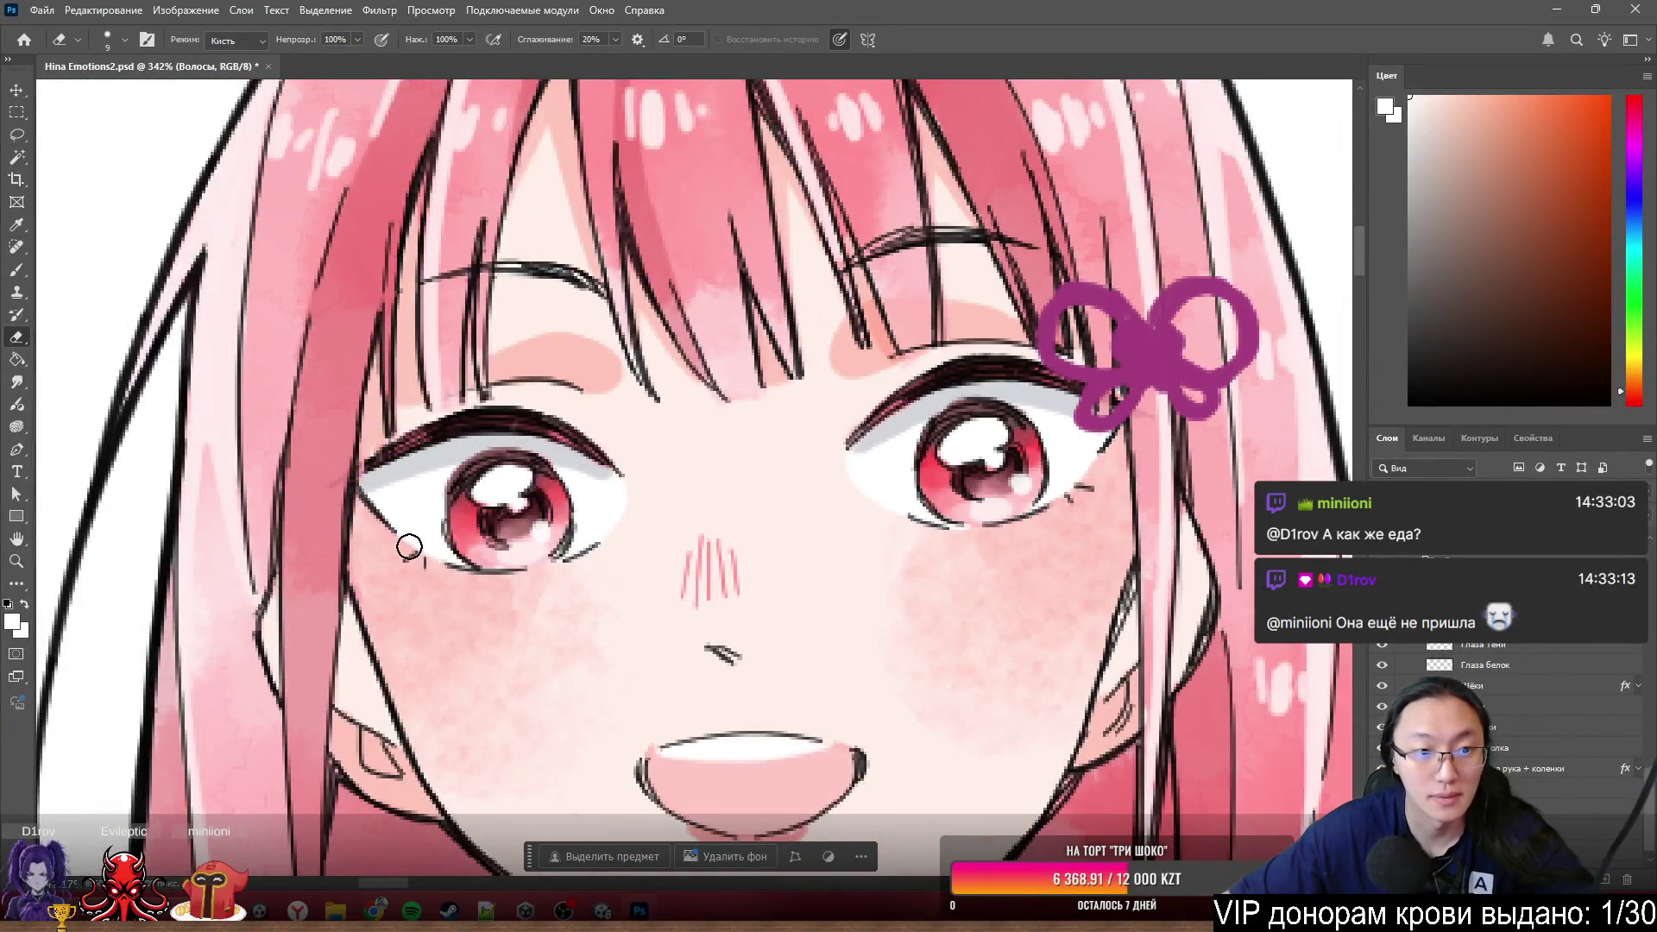
scroll(409, 547, "down", 2)
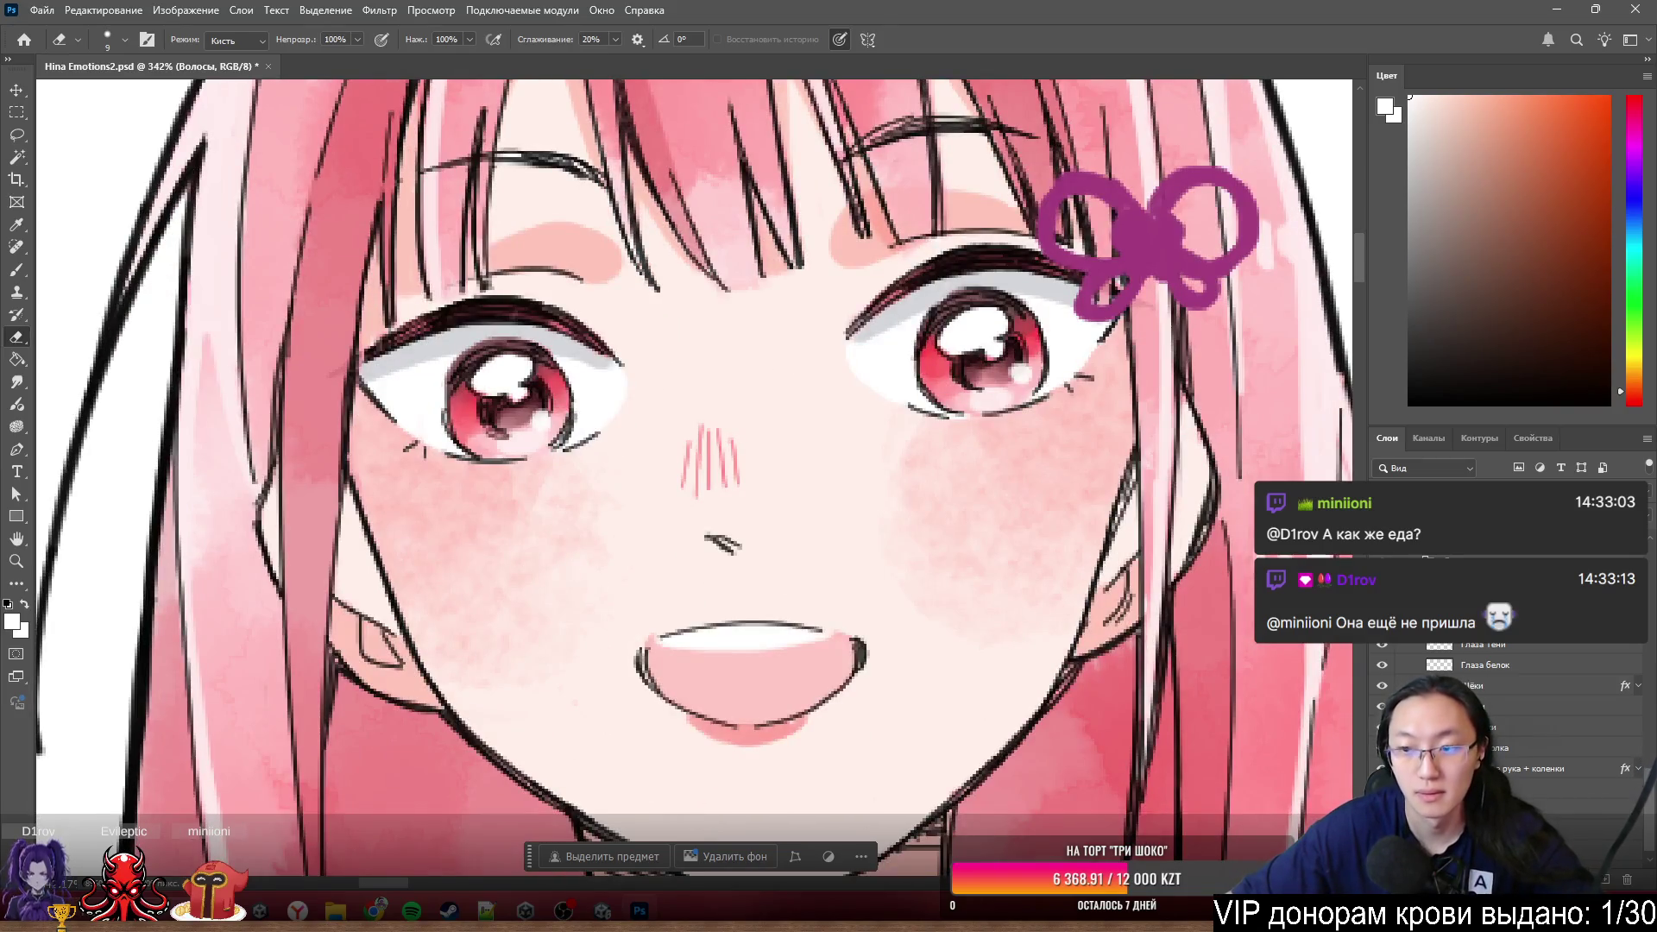
- Hide the Глаза group so the smiling face shows only the closed-eye lines
key("ctrl+comma")
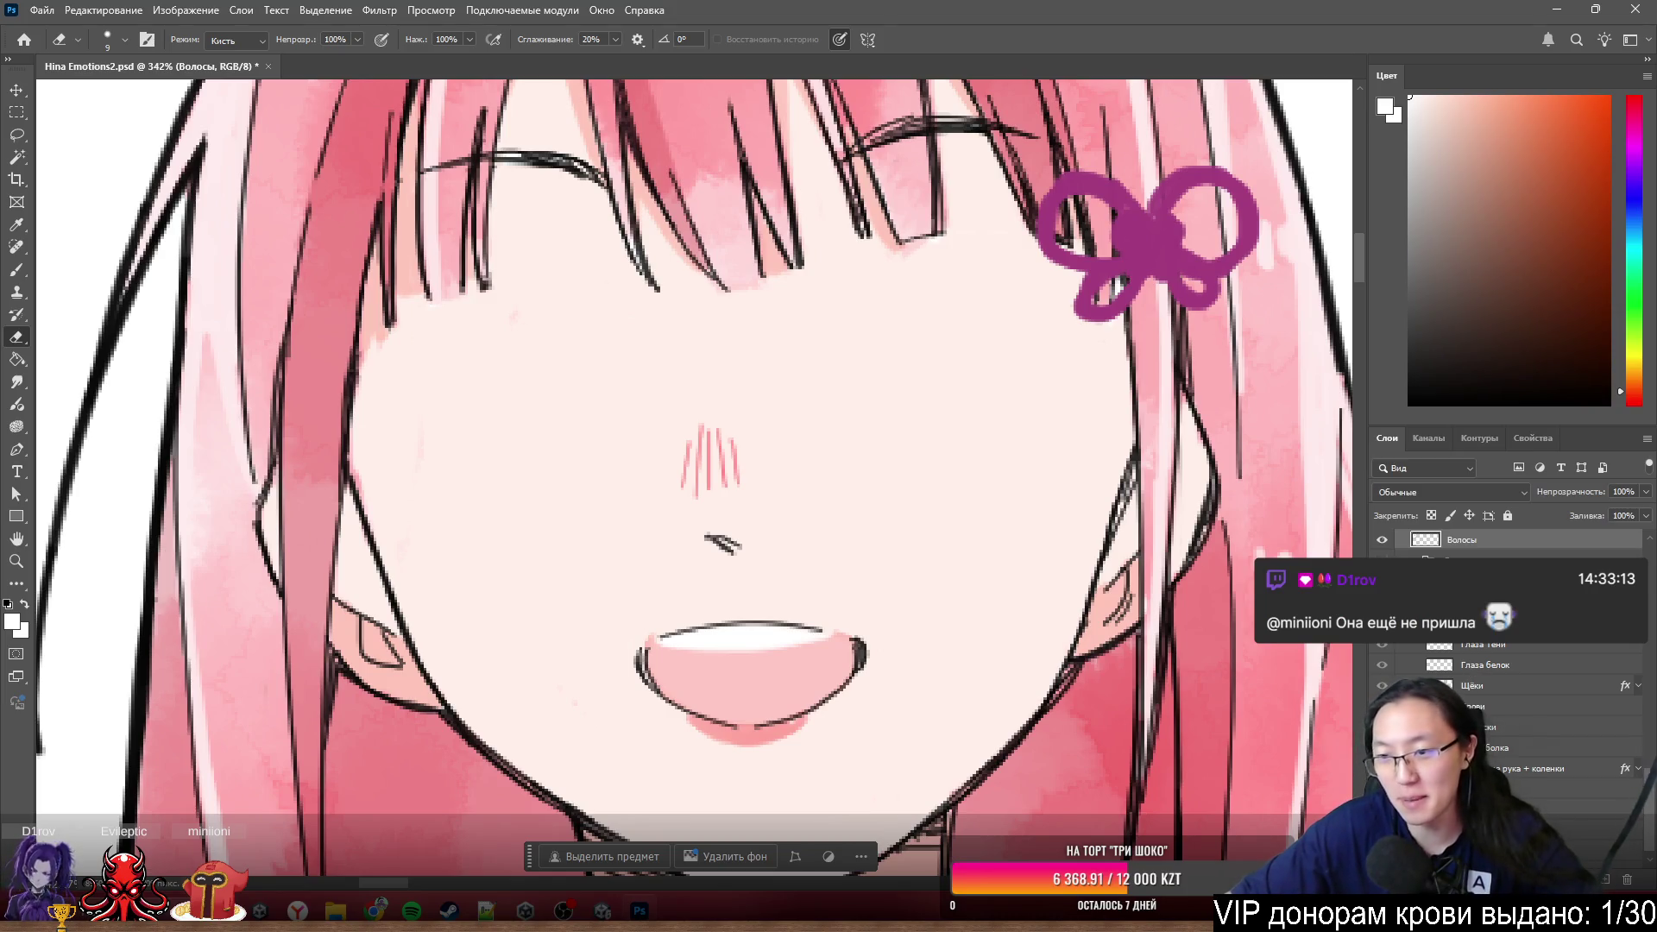
scroll(841, 492, "down", 5)
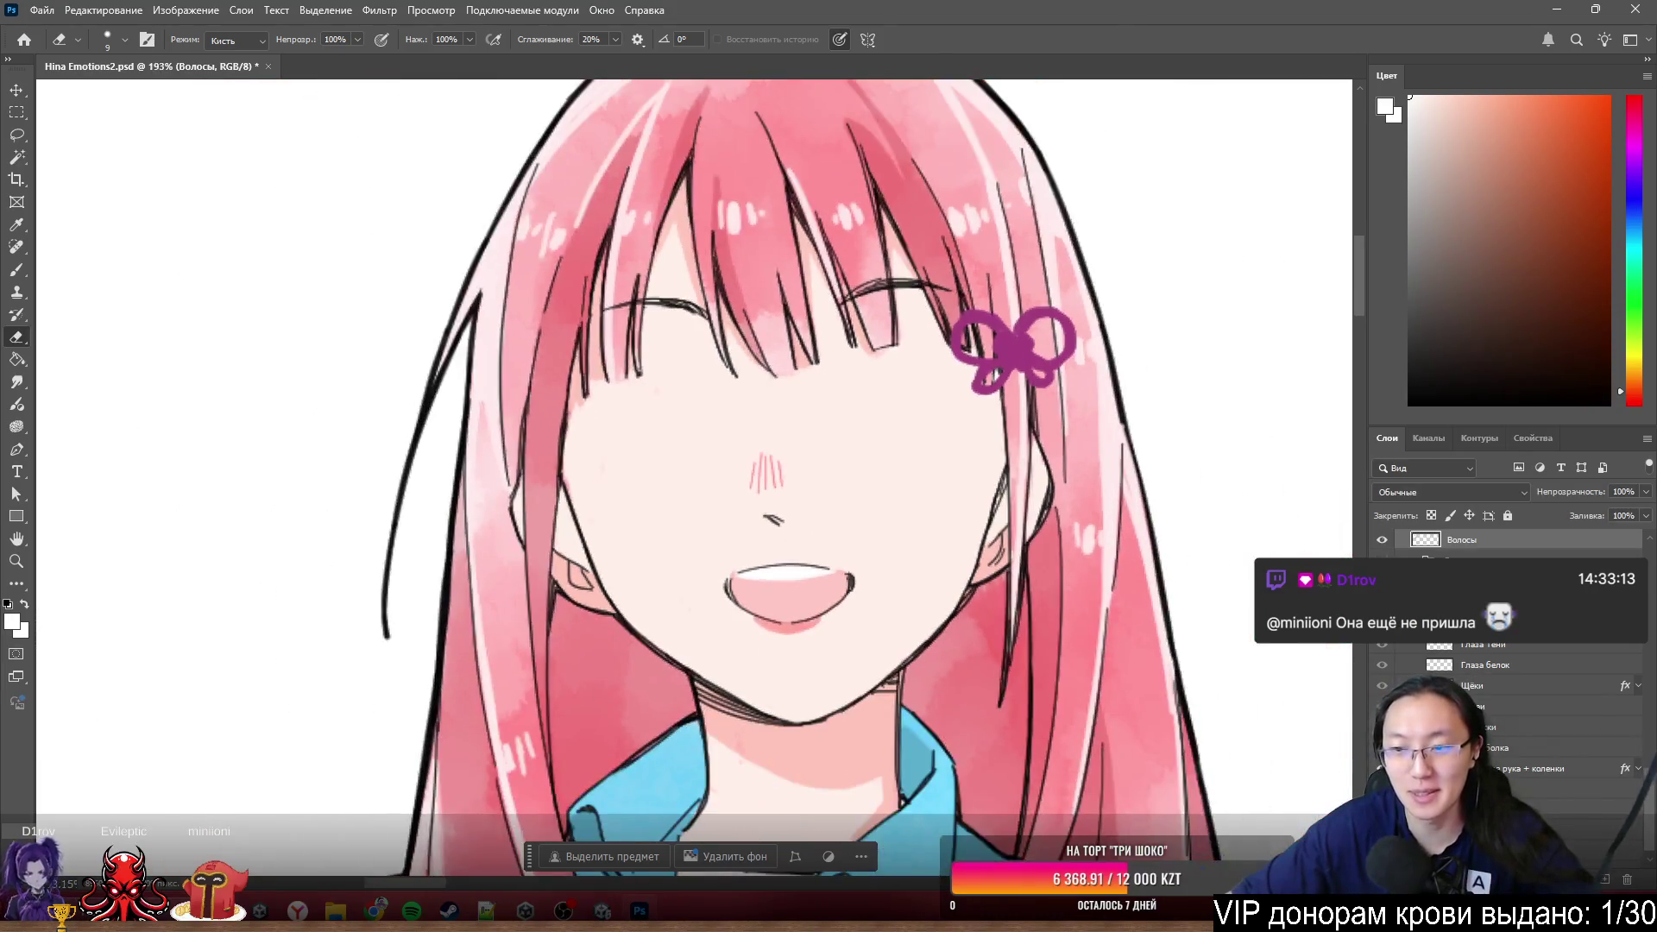
scroll(1524, 684, "up", 3)
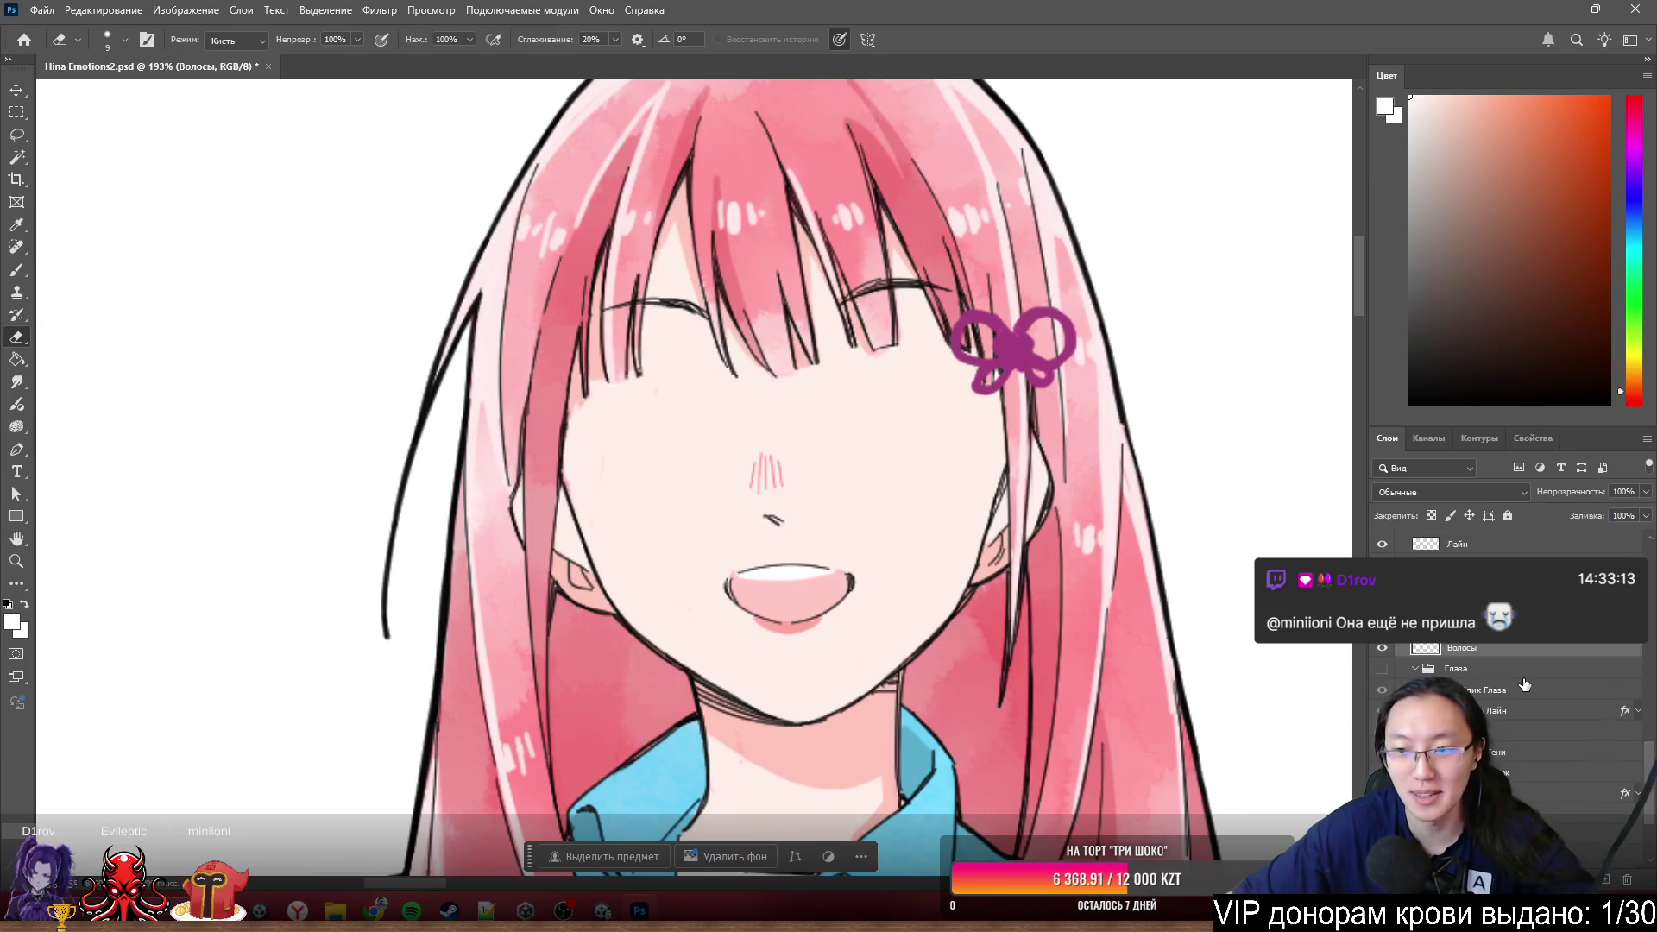
left_click(1382, 669)
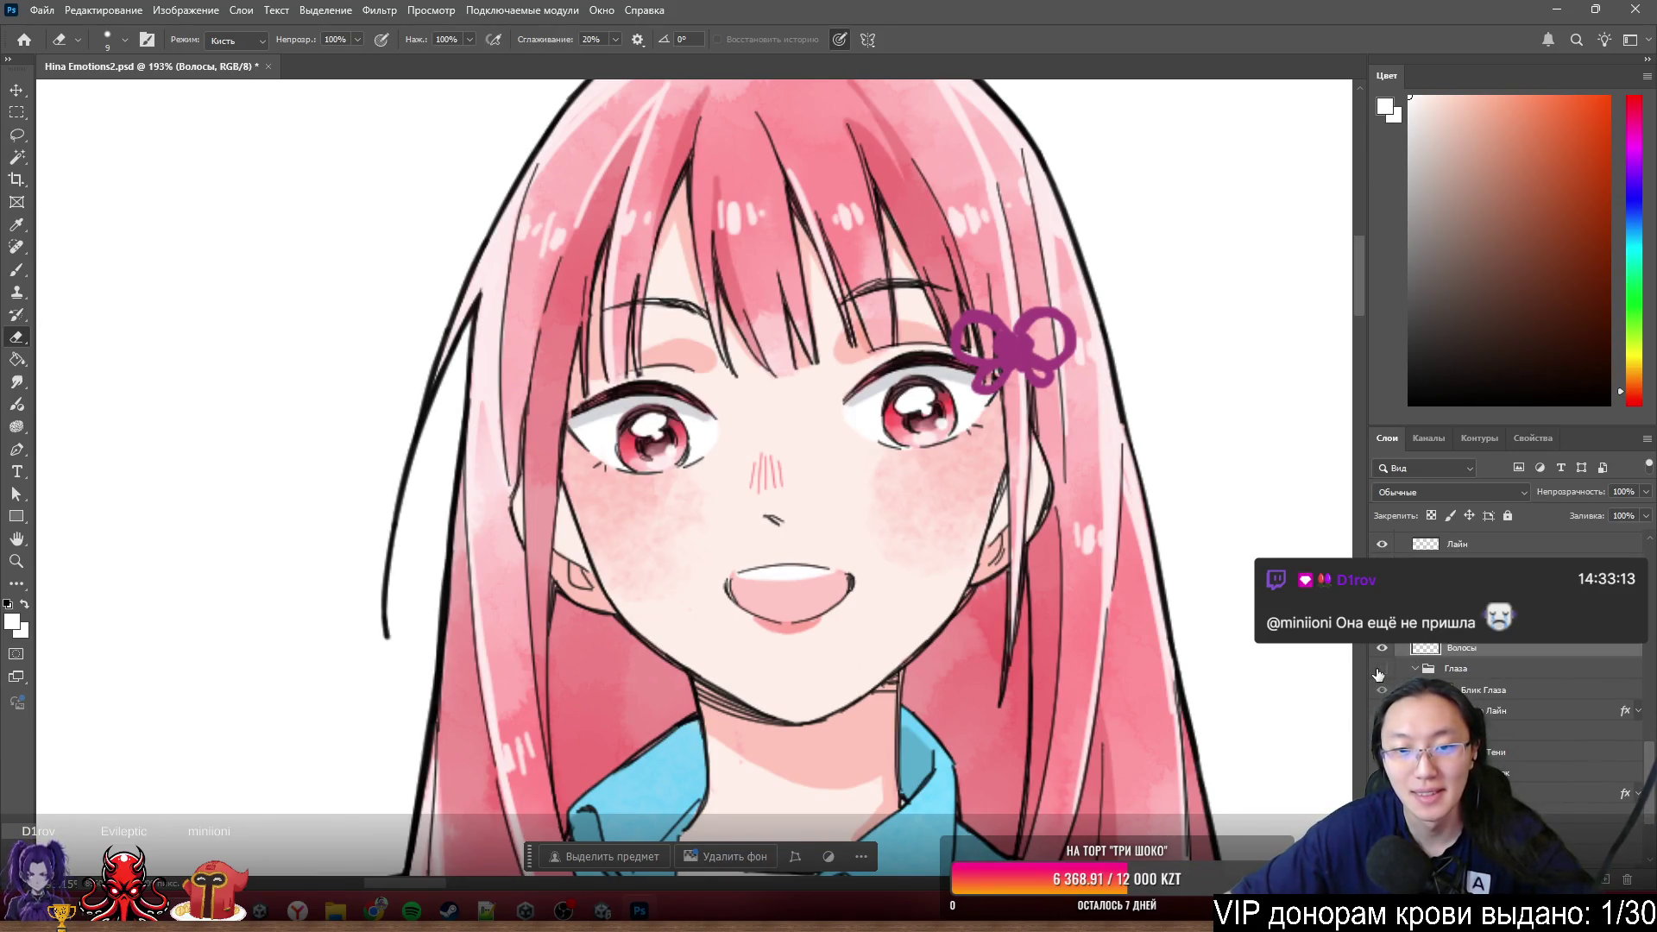
left_click(1382, 669)
scroll(722, 544, "up", 2)
scroll(768, 491, "down", 1)
scroll(768, 491, "down", 2)
scroll(768, 491, "down", 2)
scroll(1025, 430, "up", 1)
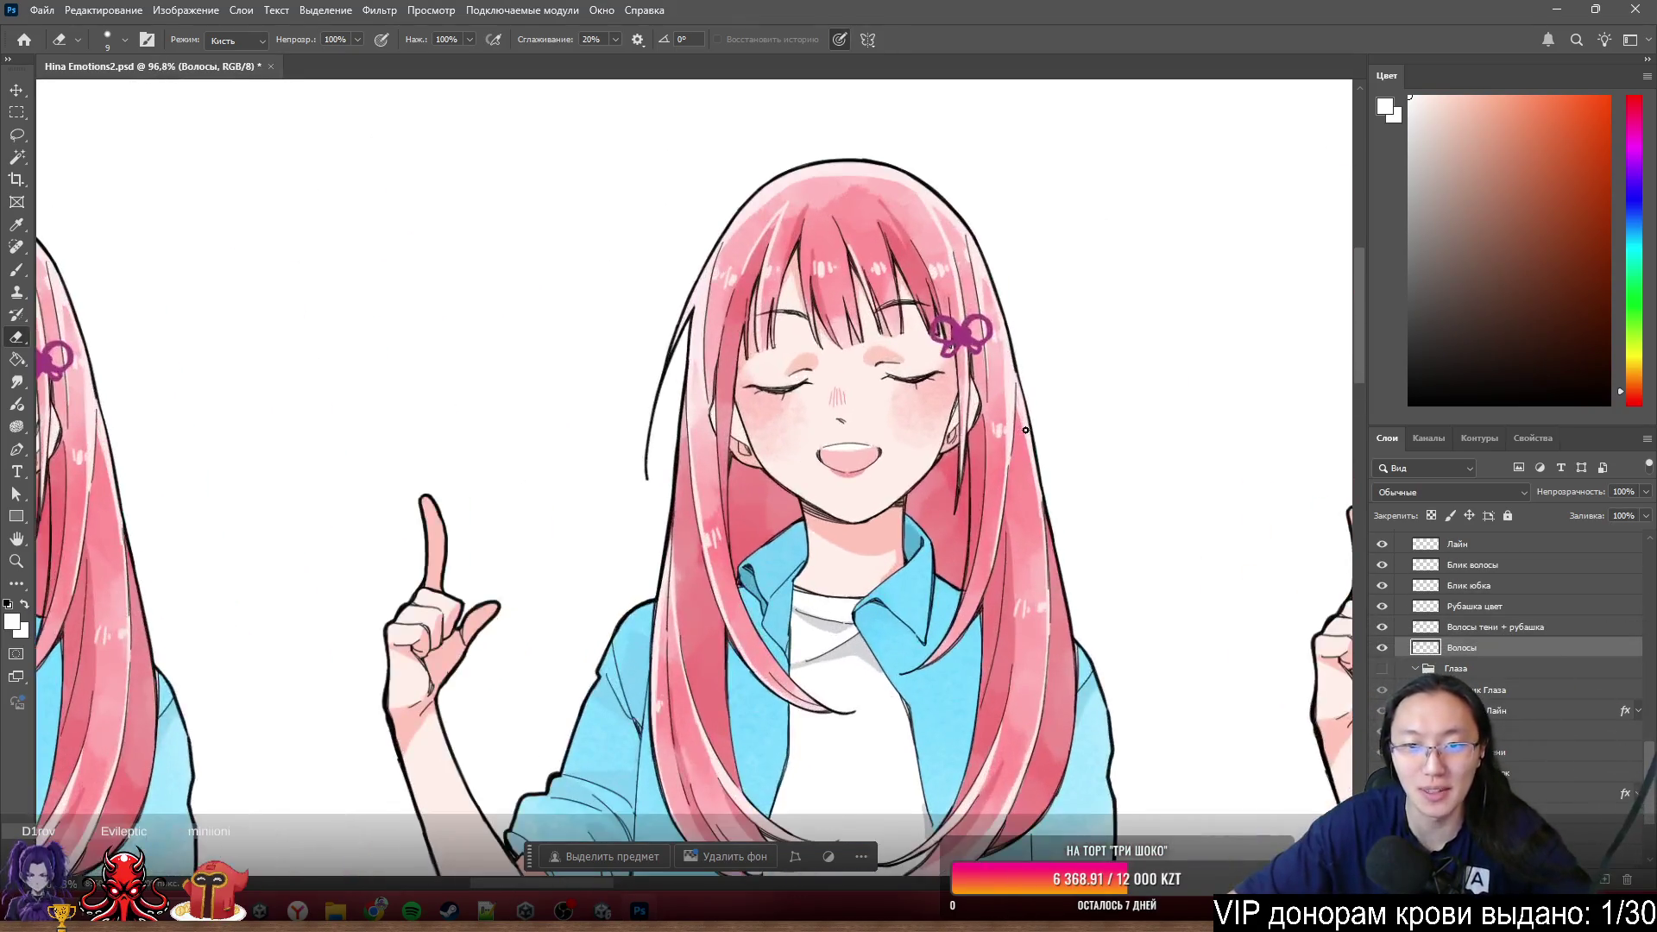
scroll(440, 358, "down", 2)
scroll(440, 359, "down", 1)
scroll(1042, 391, "up", 2)
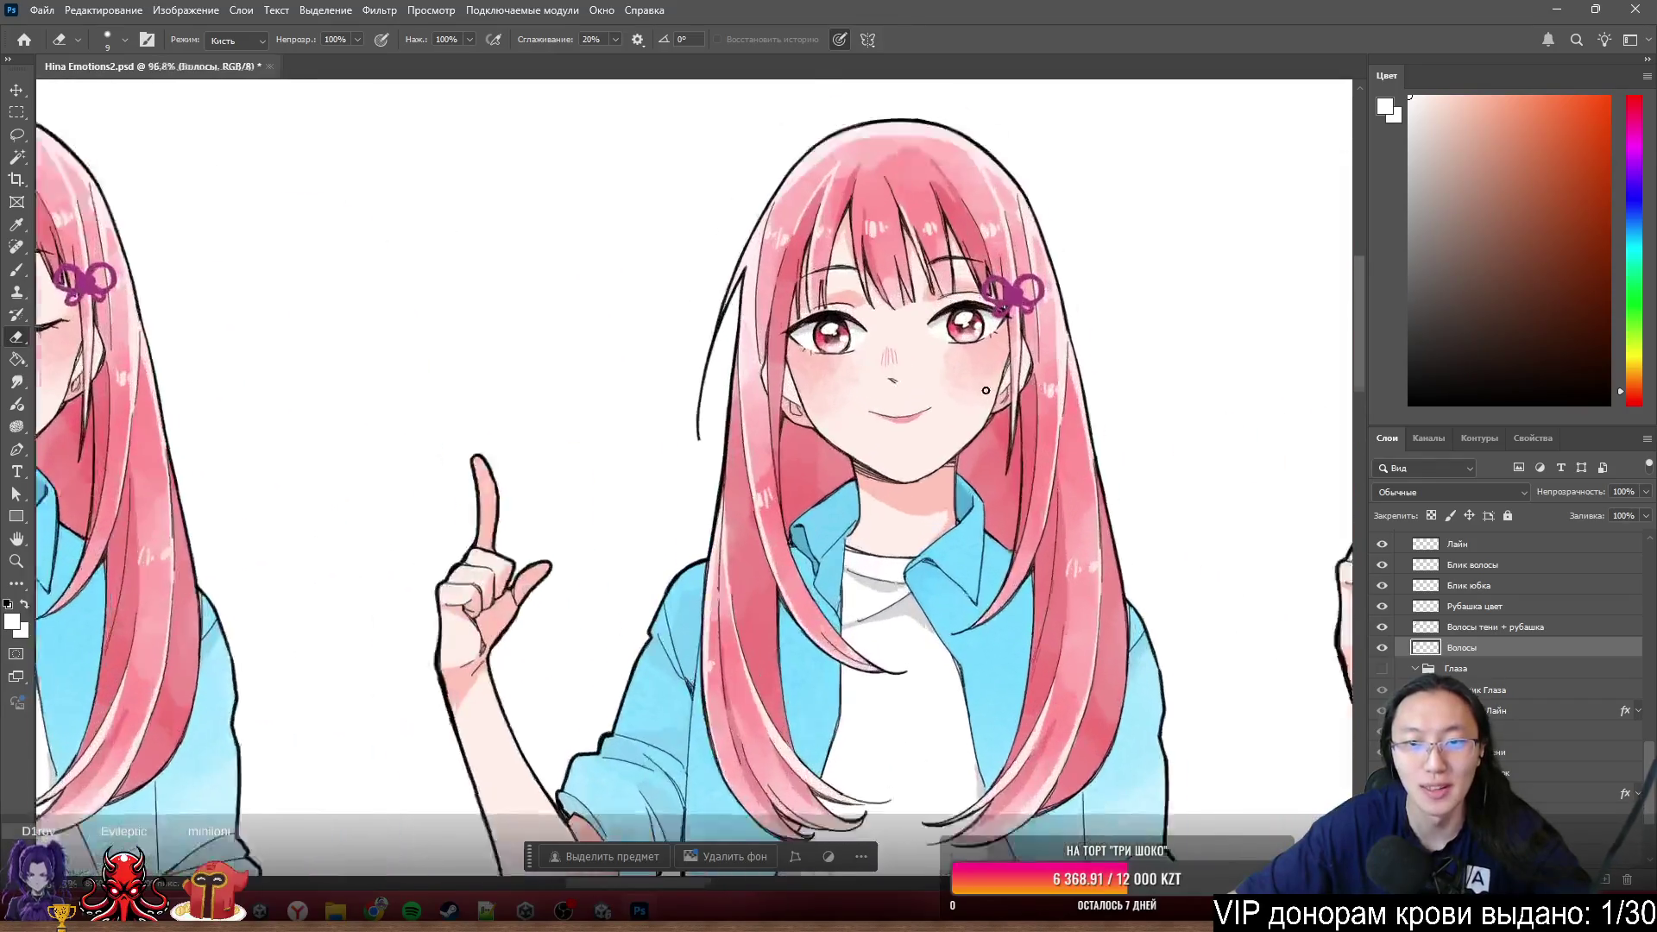
scroll(863, 416, "up", 1)
scroll(840, 426, "up", 1)
scroll(942, 379, "down", 1)
scroll(942, 380, "down", 2)
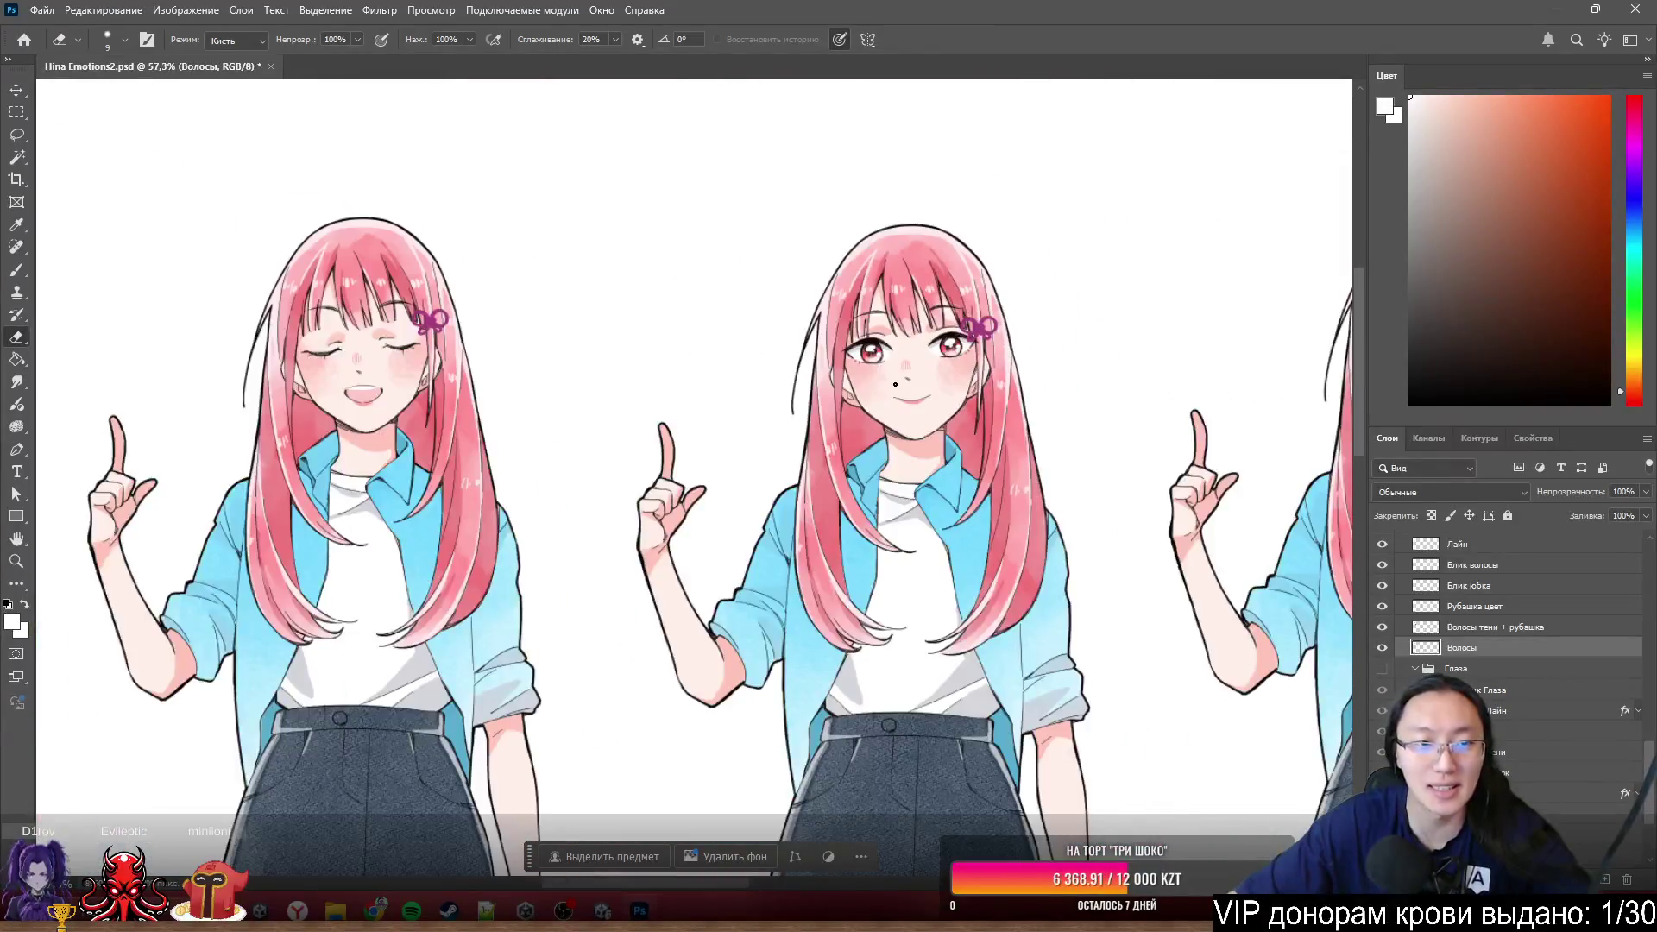
scroll(894, 376, "down", 1)
scroll(895, 376, "down", 1)
scroll(1169, 350, "up", 3)
scroll(793, 336, "down", 2)
scroll(794, 336, "down", 1)
scroll(907, 357, "up", 2)
scroll(1010, 370, "up", 1)
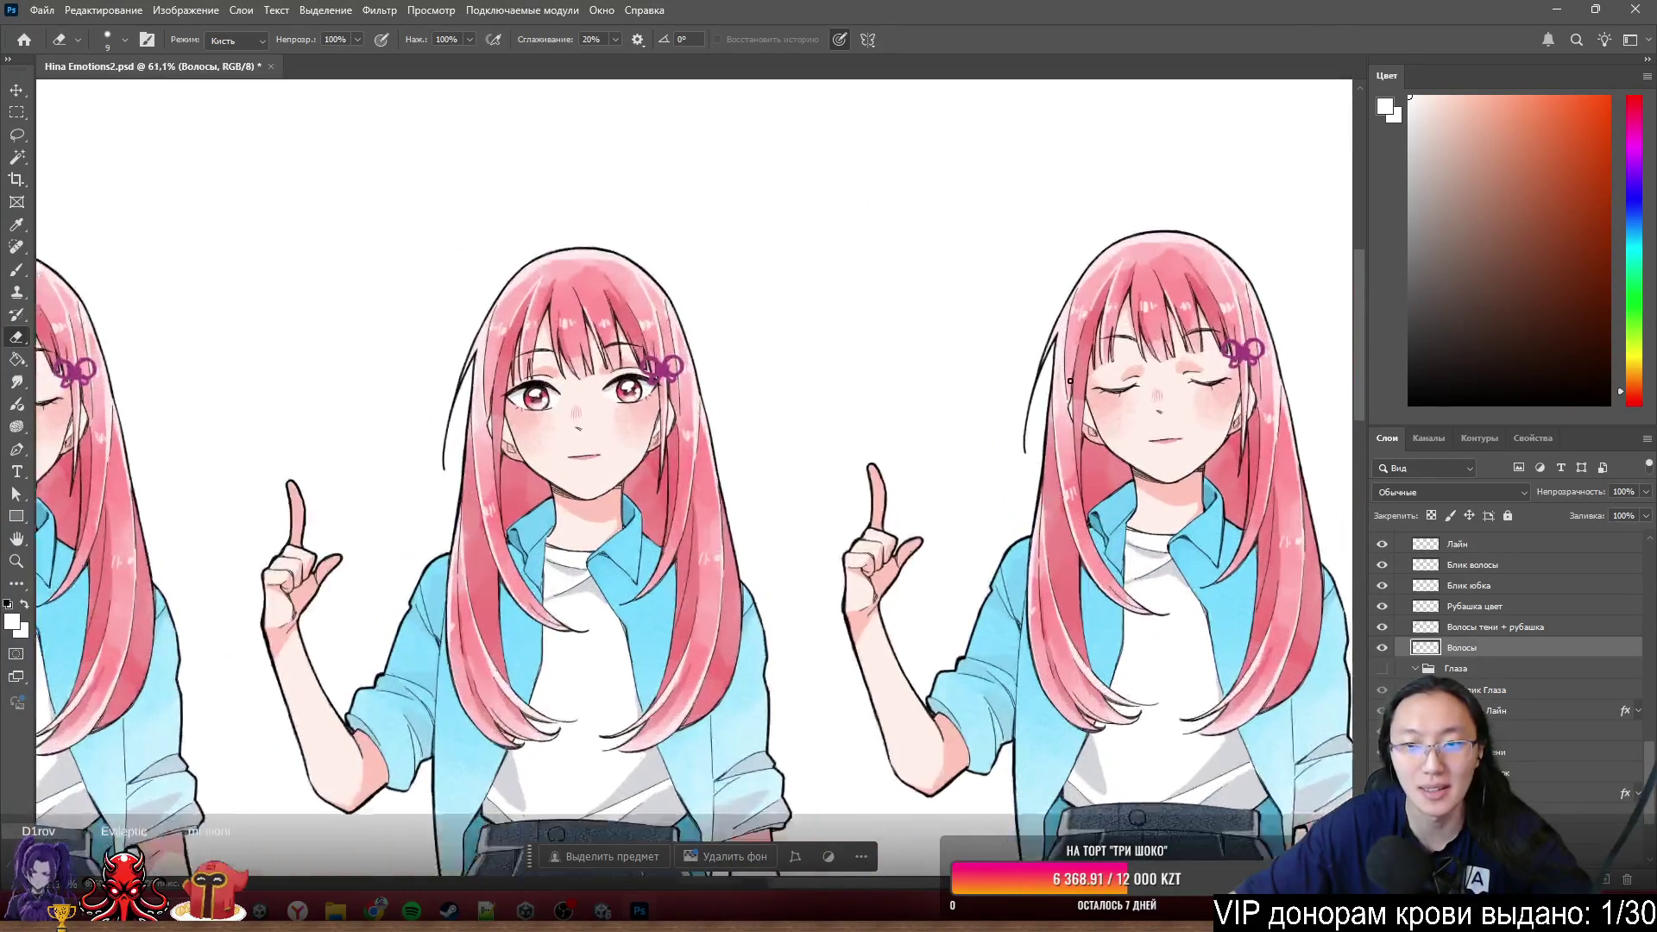
scroll(1069, 380, "up", 1)
scroll(1070, 381, "right", 2)
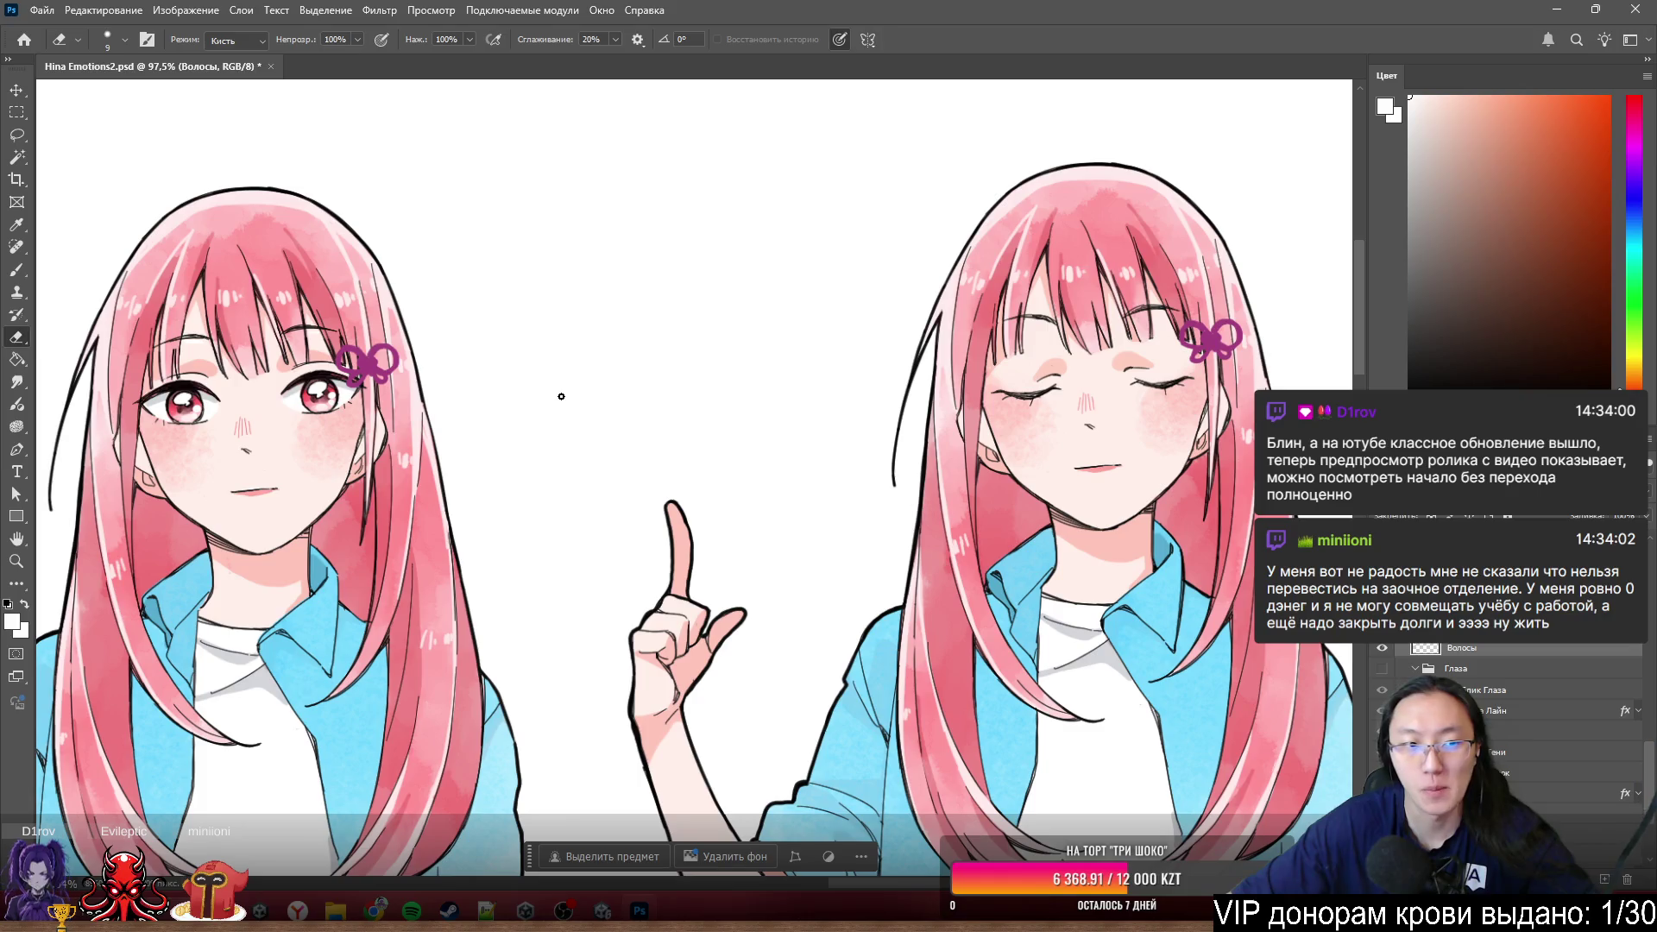
scroll(559, 396, "down", 3, "alt")
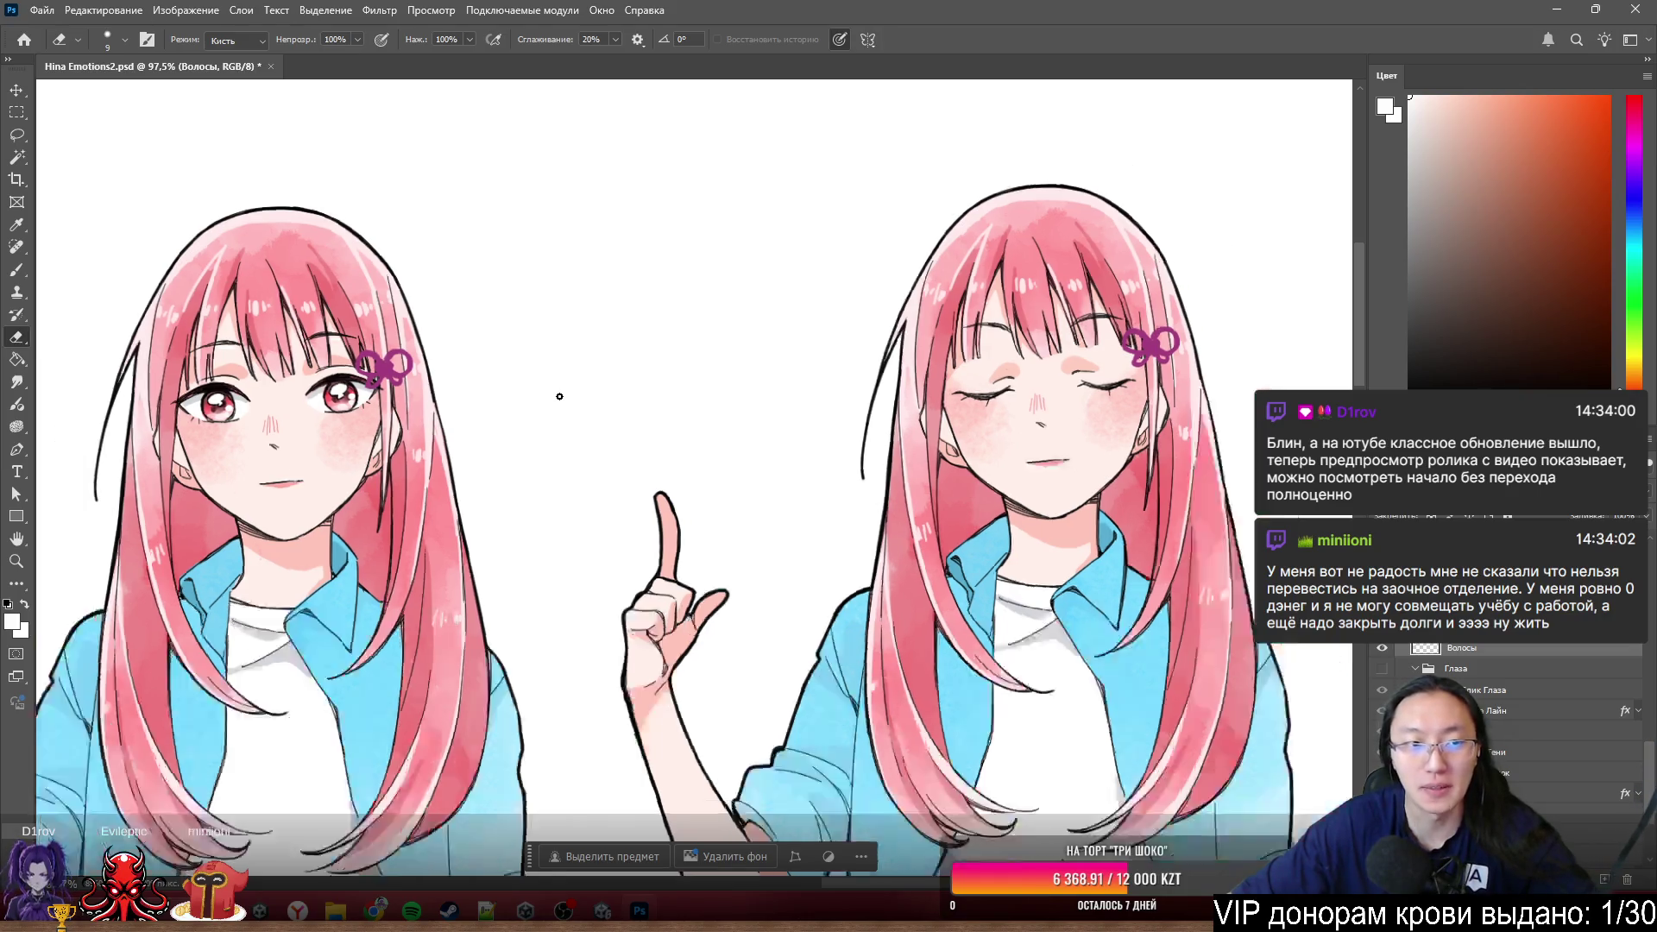
scroll(591, 413, "down", 2, "alt")
scroll(483, 459, "up", 3, "alt")
scroll(483, 459, "up", 3, "alt")
scroll(484, 458, "down", 3, "alt")
scroll(484, 459, "up", 2, "alt")
scroll(694, 593, "down", 3, "alt")
scroll(726, 544, "up", 2, "alt")
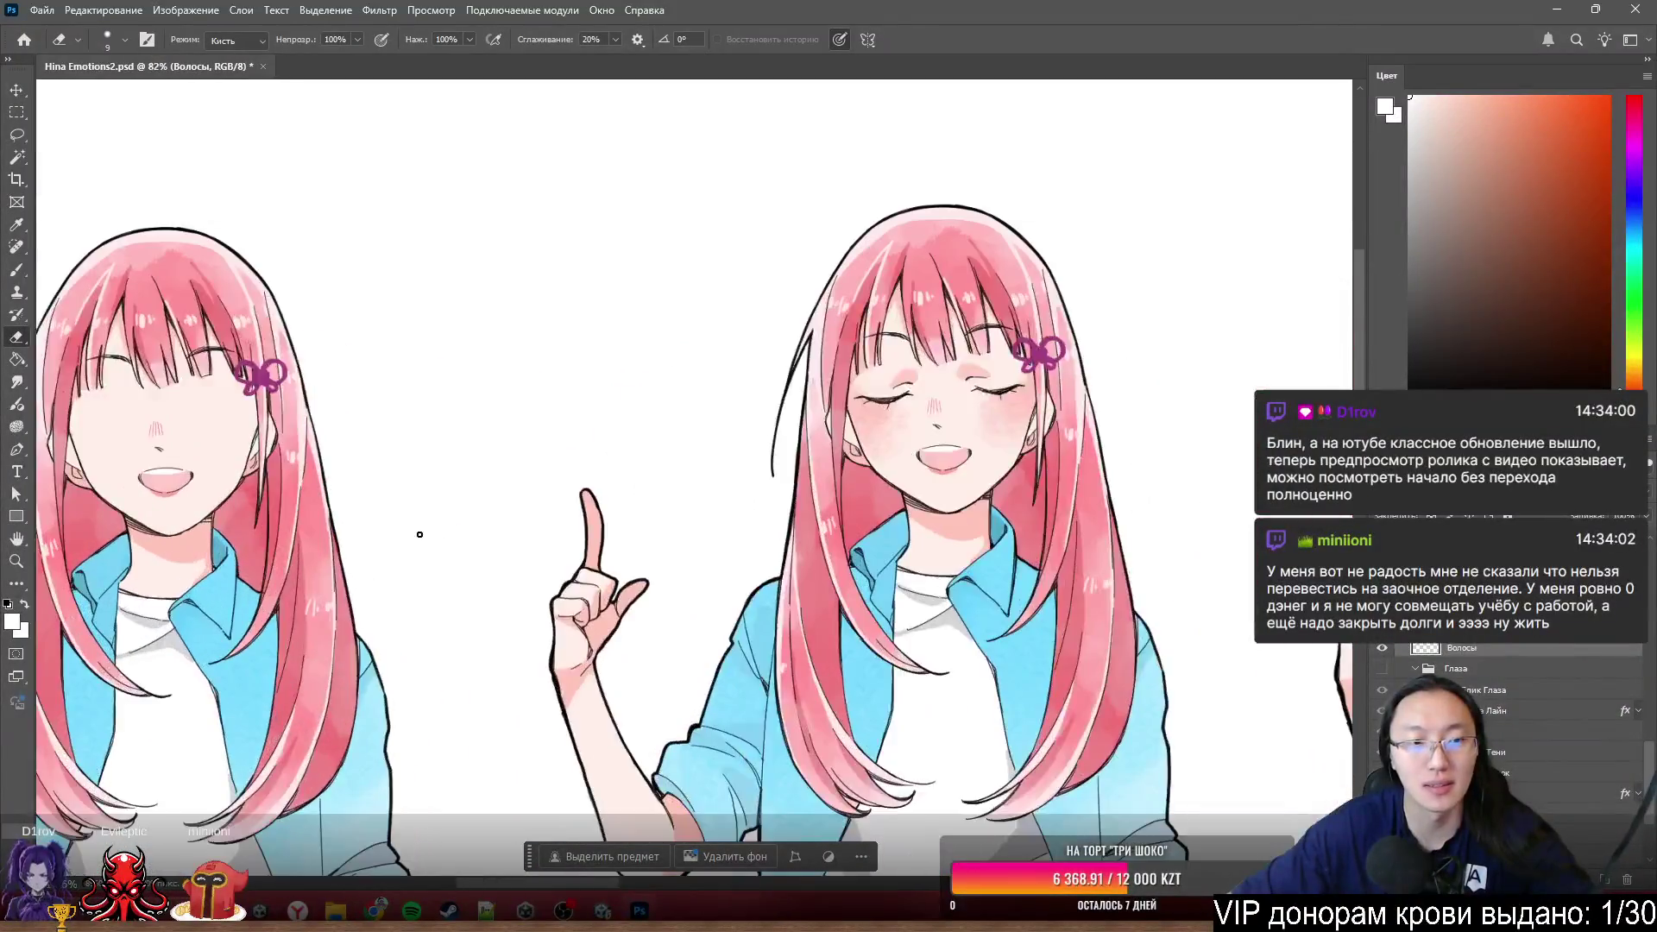
scroll(744, 506, "down", 3, "alt")
scroll(763, 466, "up", 4, "alt")
scroll(706, 453, "up", 4, "alt")
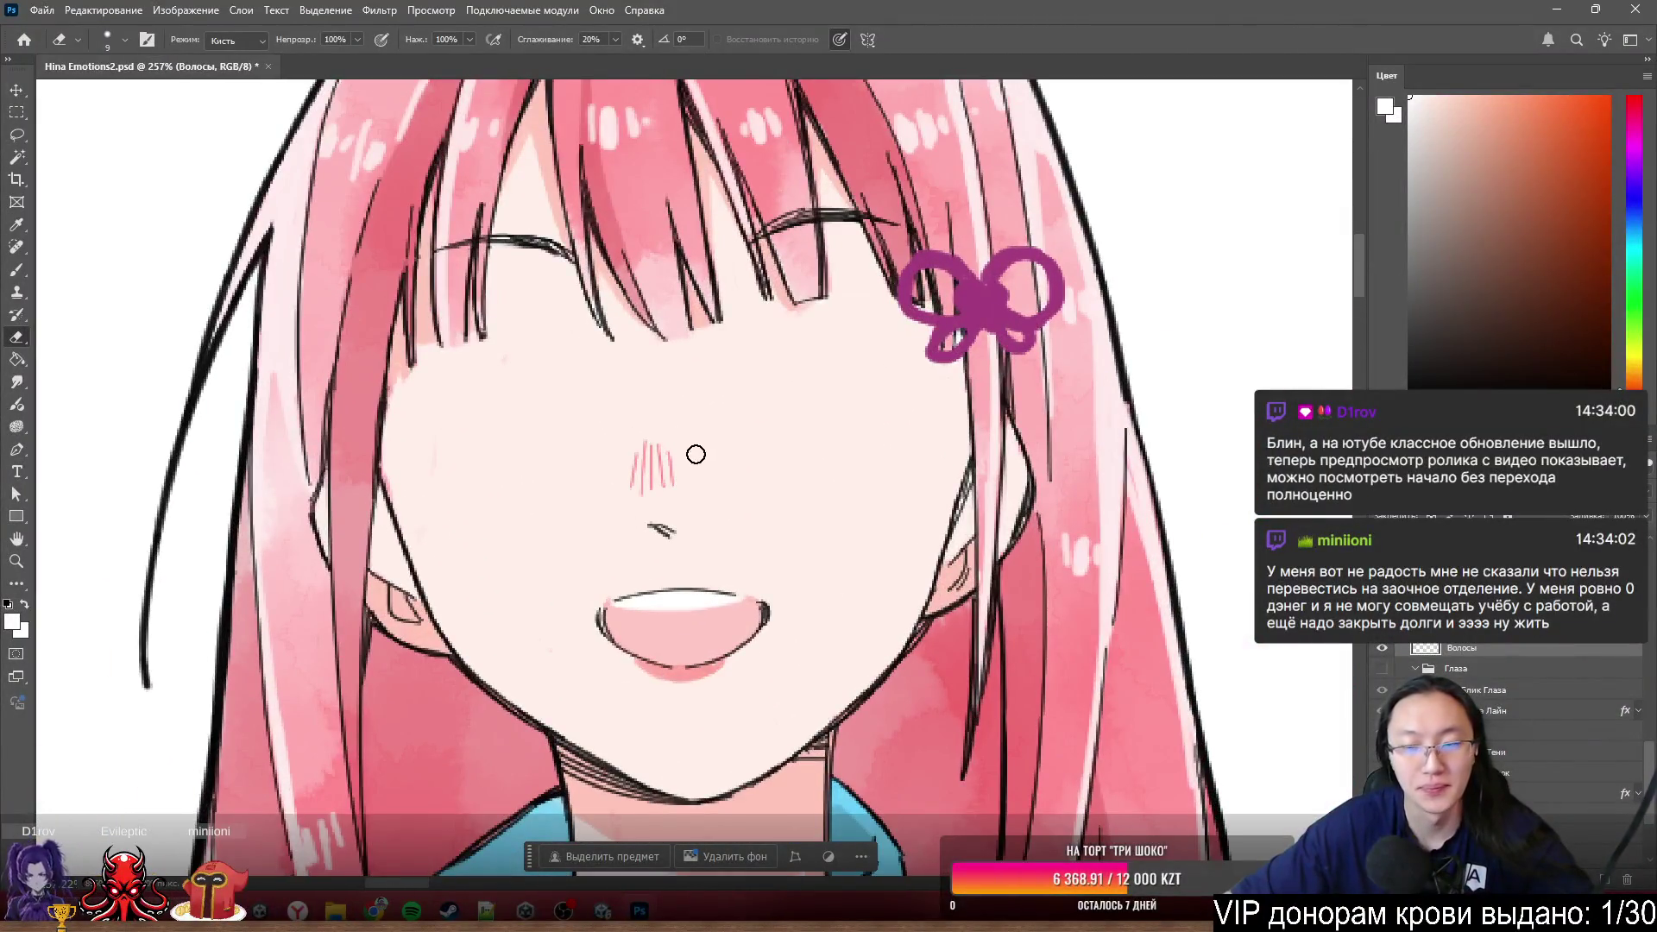
- Activate the Лайн layer and lasso the area around the left closed-eye line
left_click(663, 531, "ctrl")
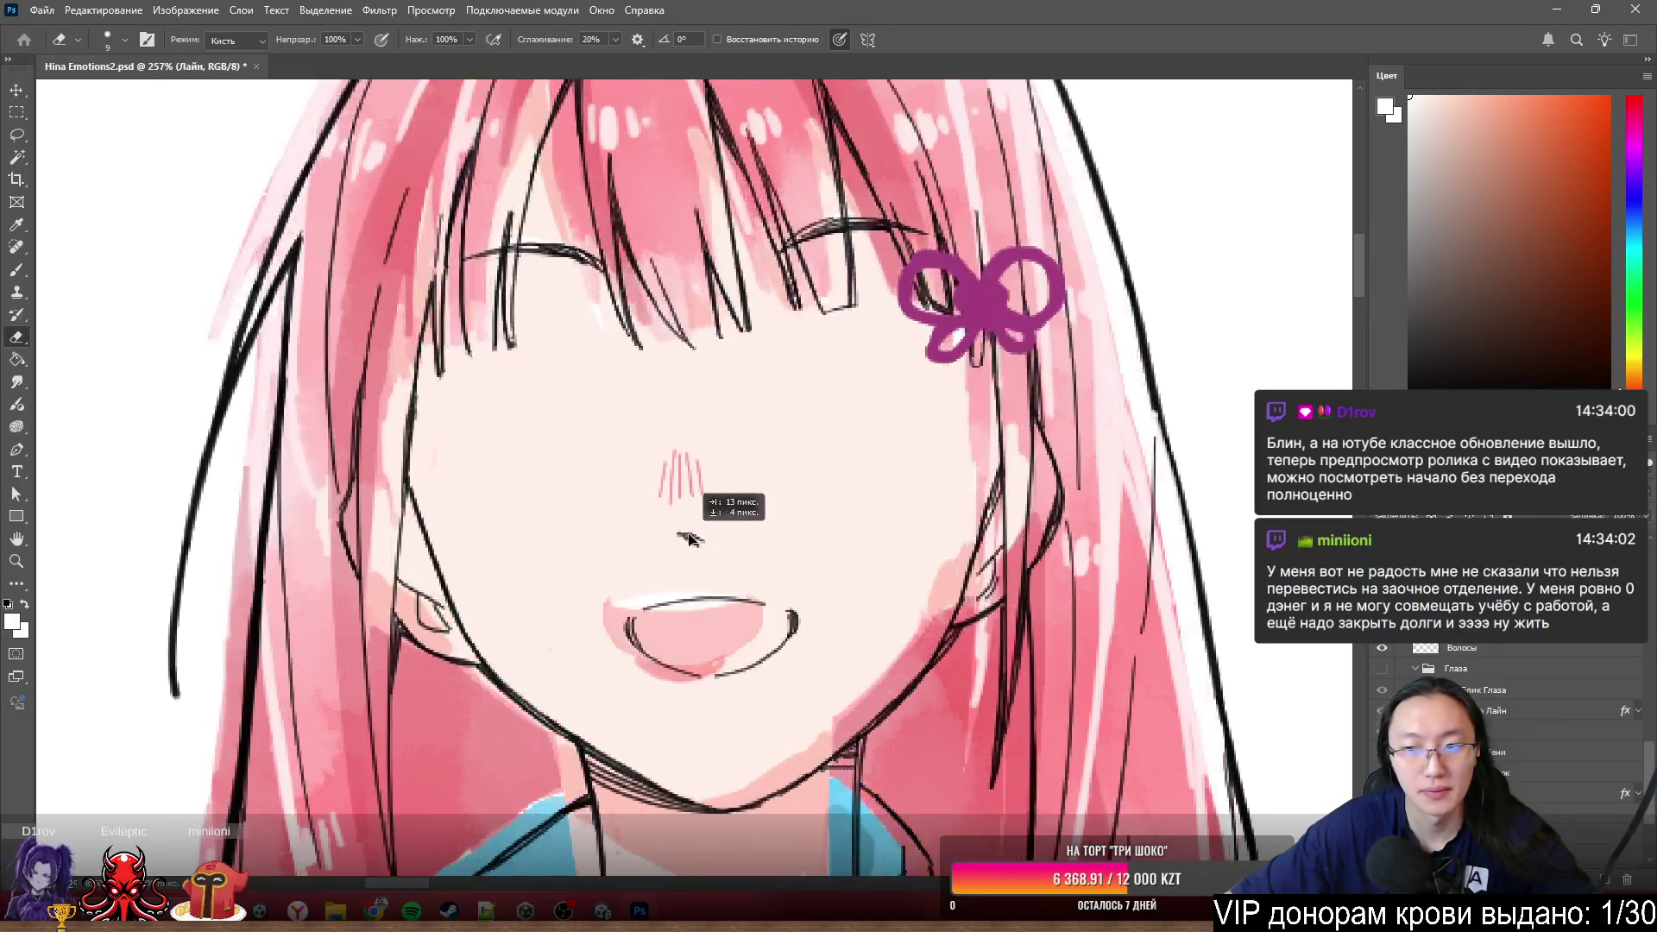
scroll(1527, 717, "up", 1)
scroll(1526, 718, "up", 1)
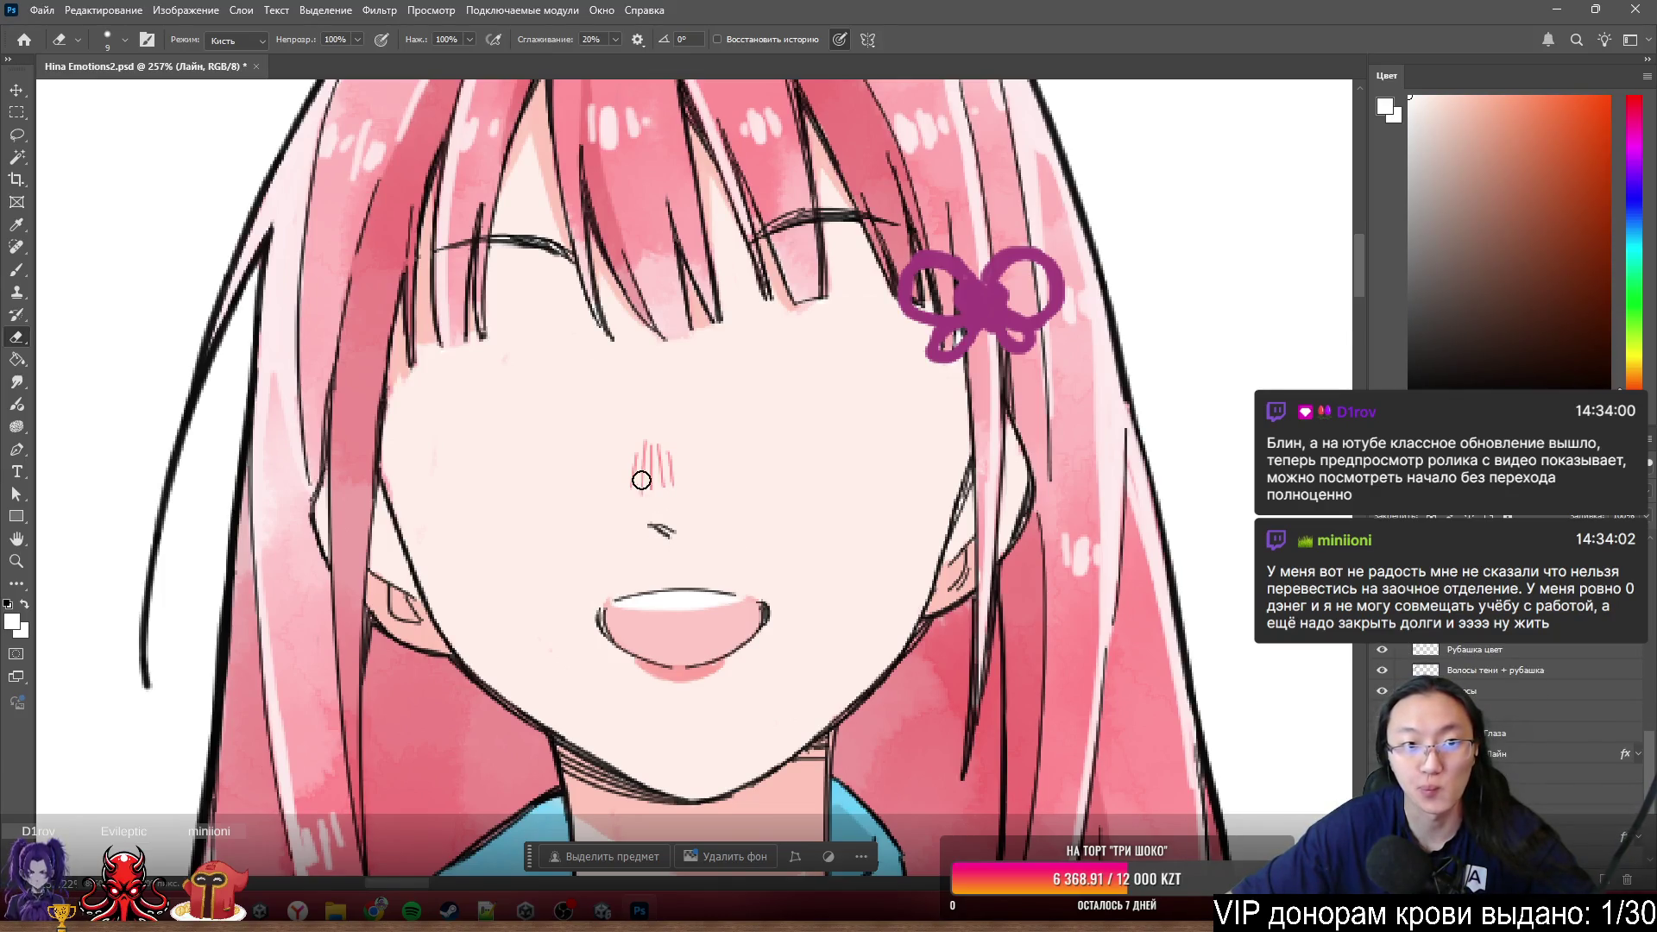
scroll(725, 543, "up", 2)
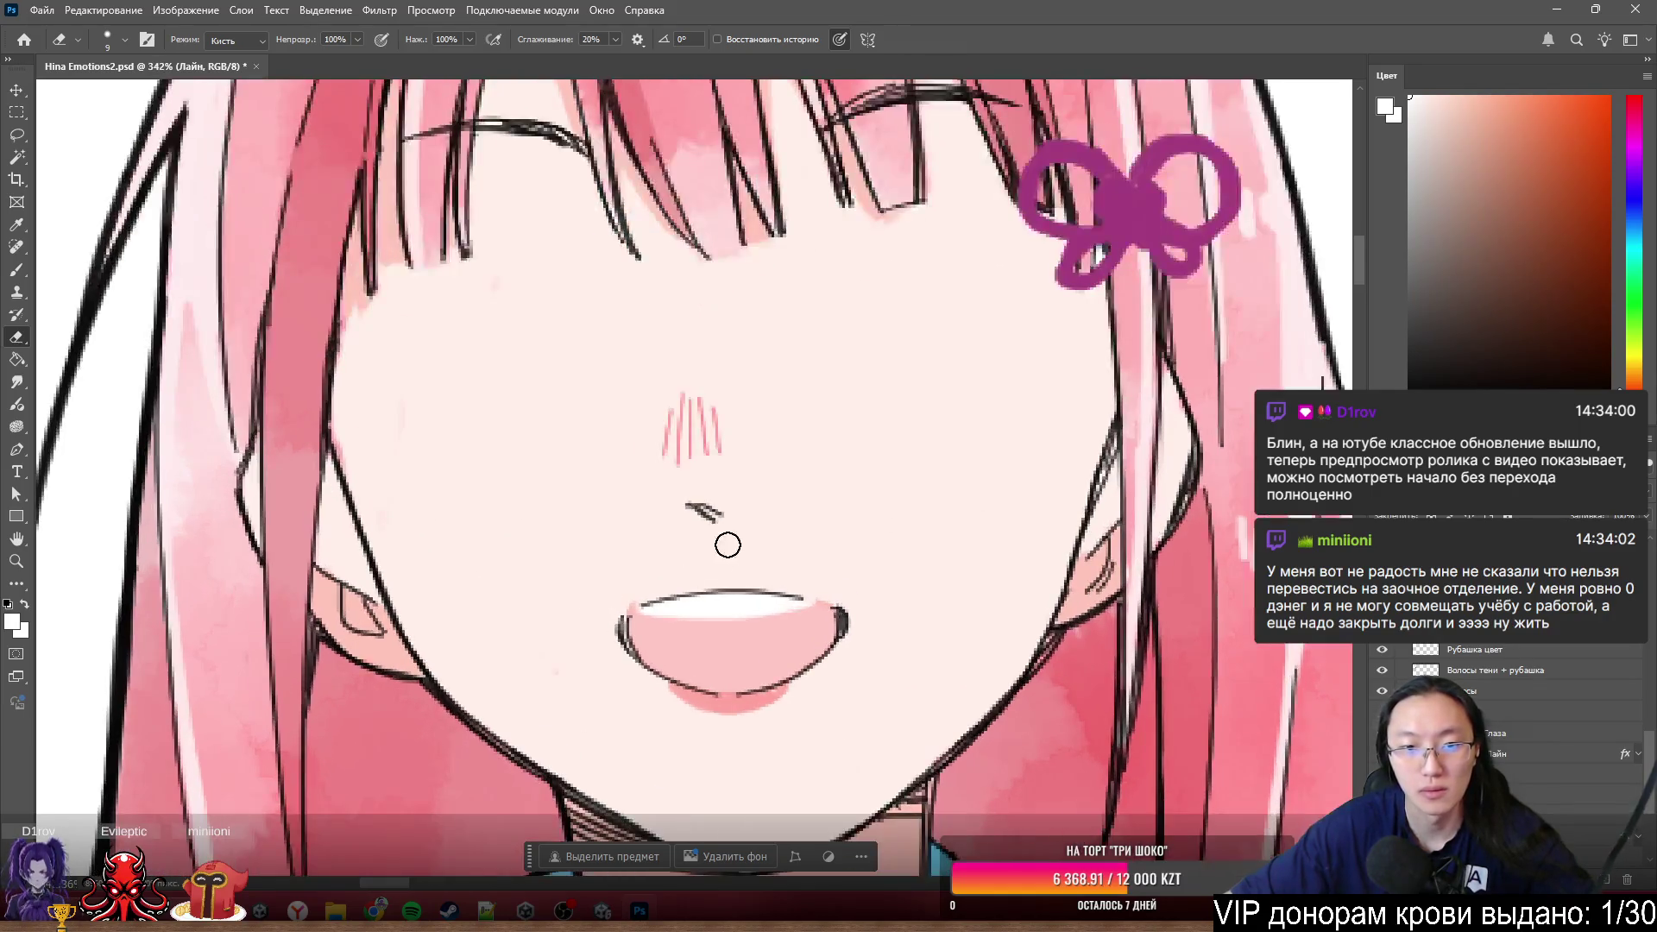
scroll(733, 524, "down", 1)
key("ctrl+comma")
key("ctrl+comma")
key("ctrl+comma")
key("ctrl+comma")
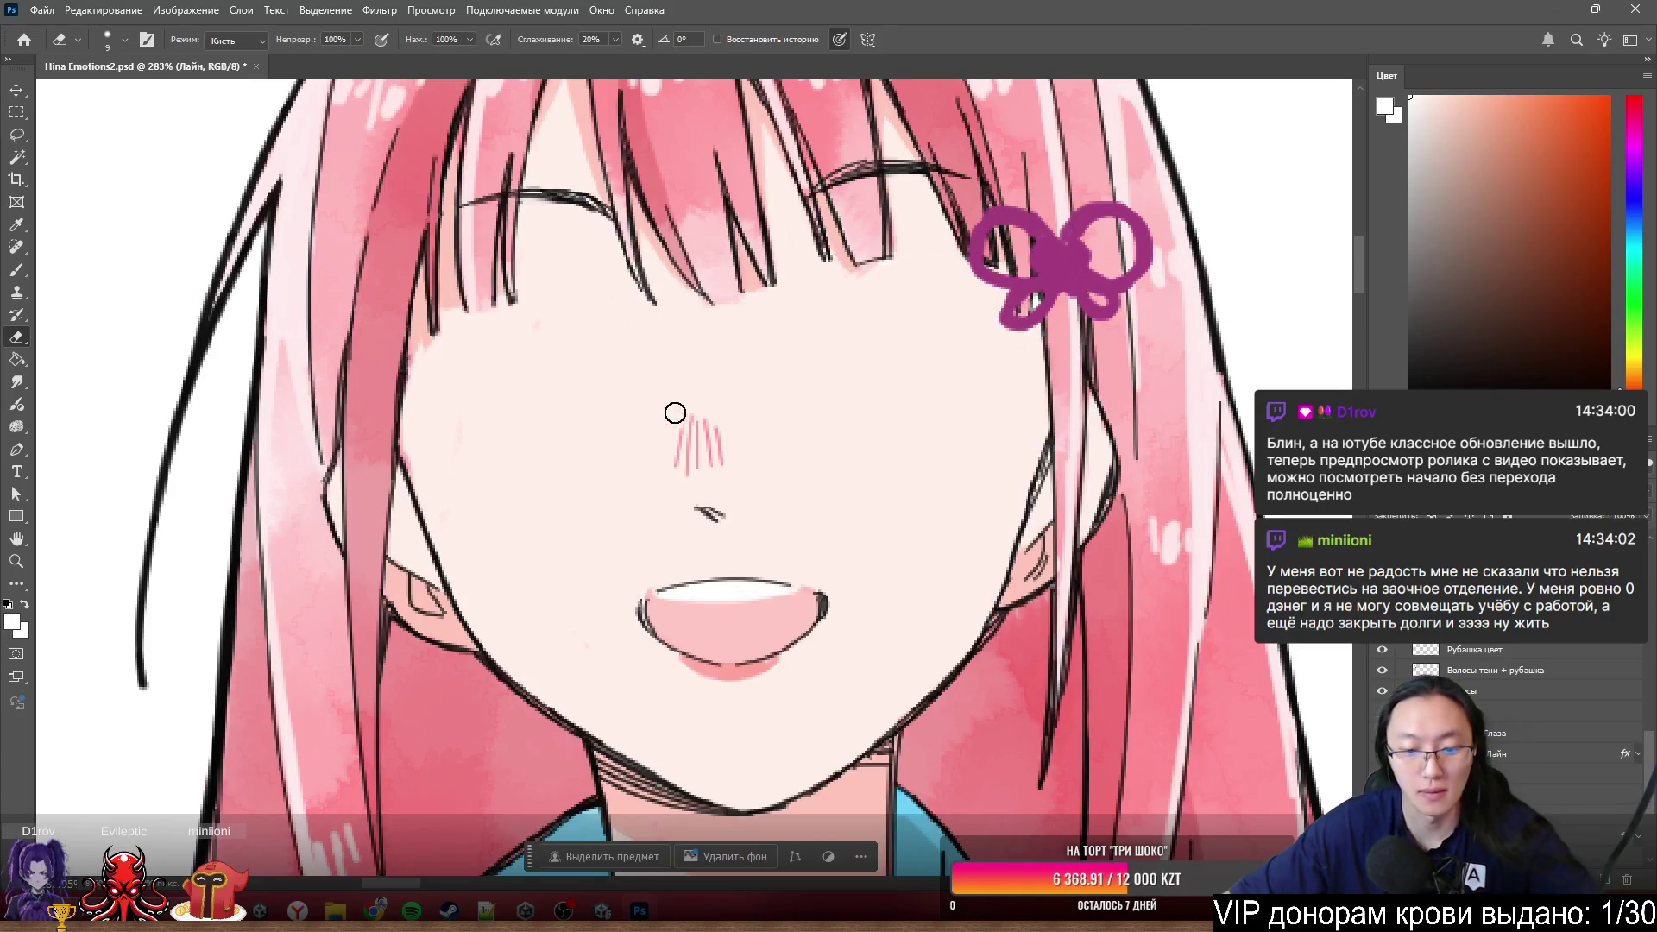
key("l")
left_click_drag(651, 248, 554, 131)
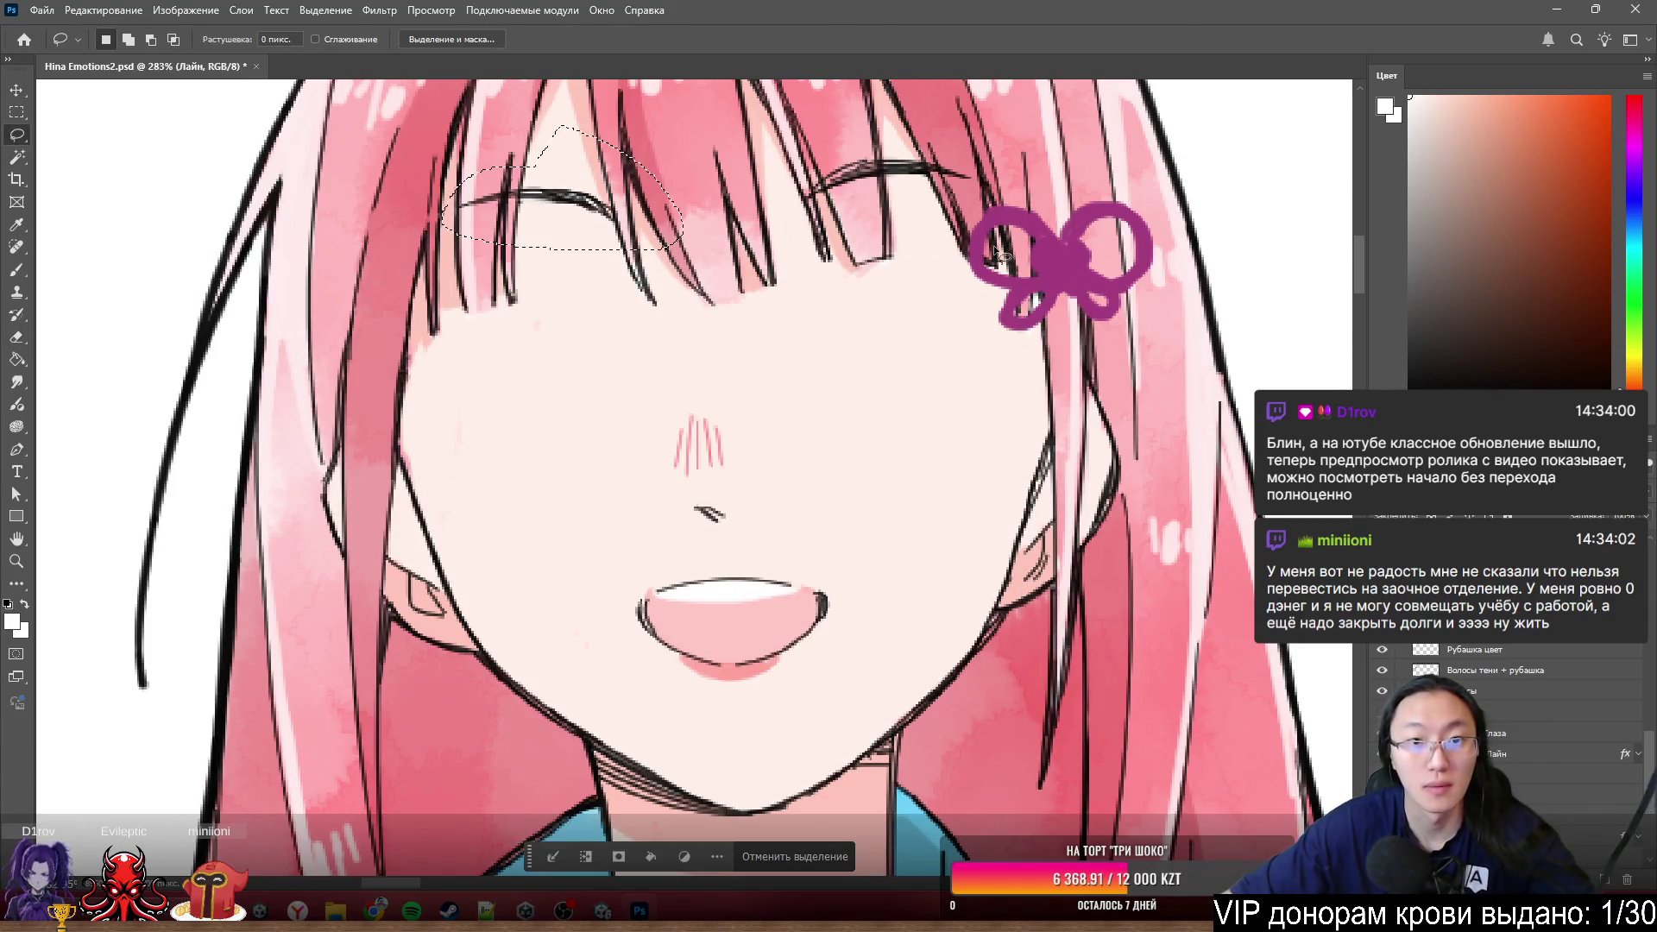
- Lasso-select the right and left eye lines, the nose and the mouth together
left_click_drag(830, 113, 726, 207)
left_click_drag(960, 134, 964, 137)
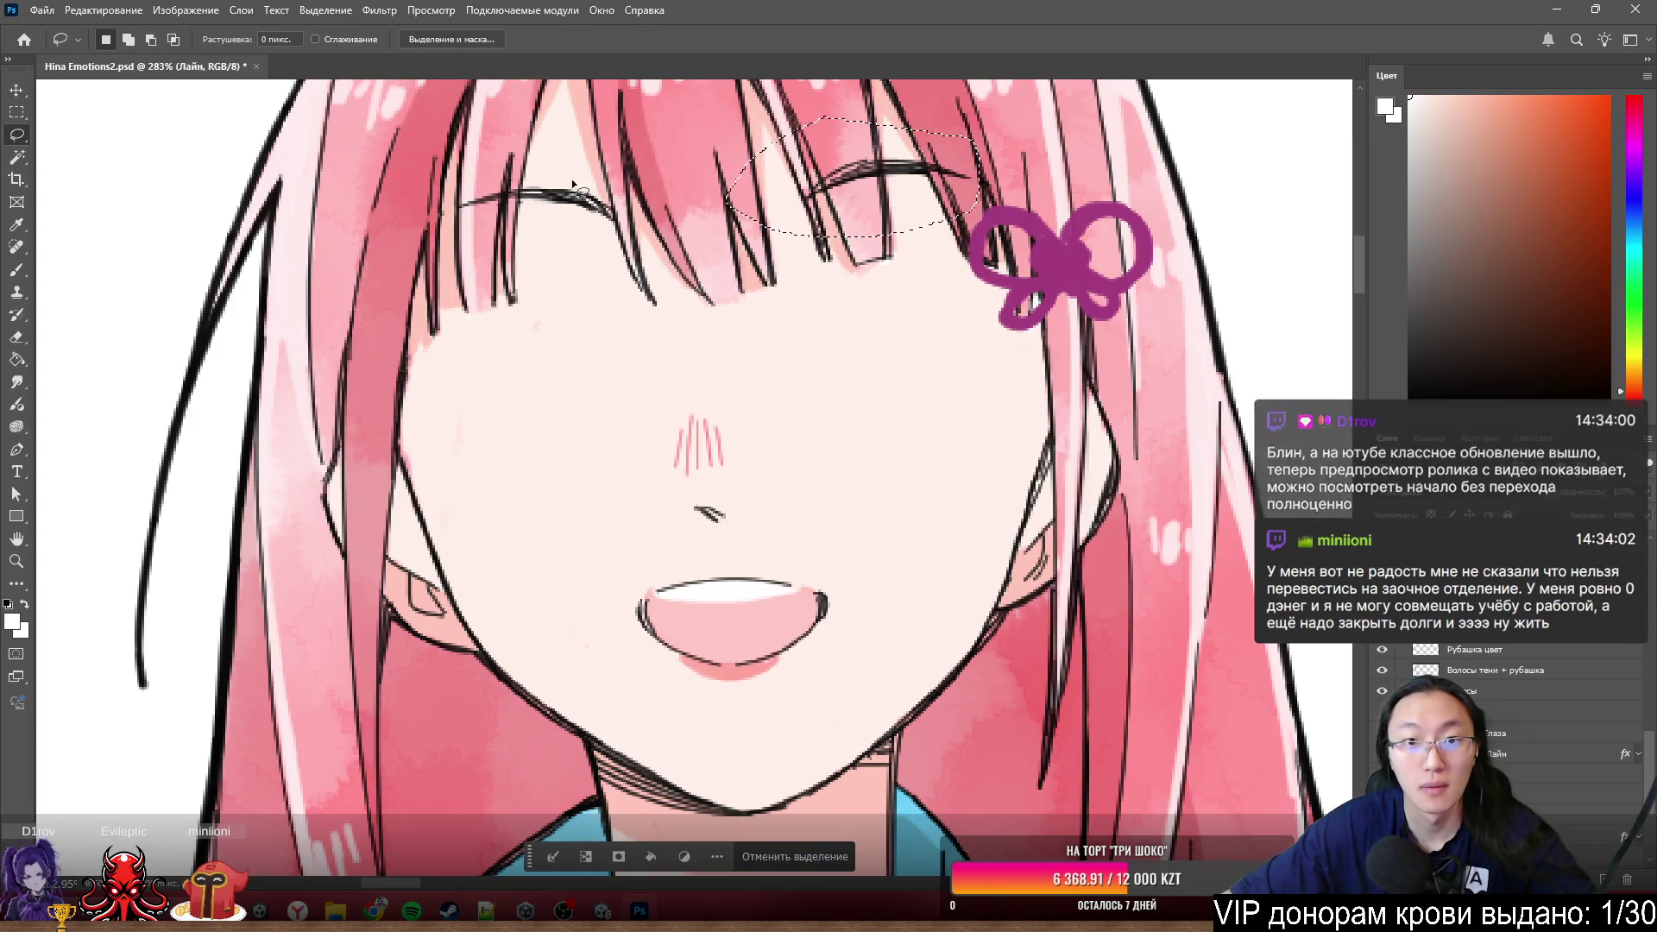
left_click_drag(634, 259, 550, 164)
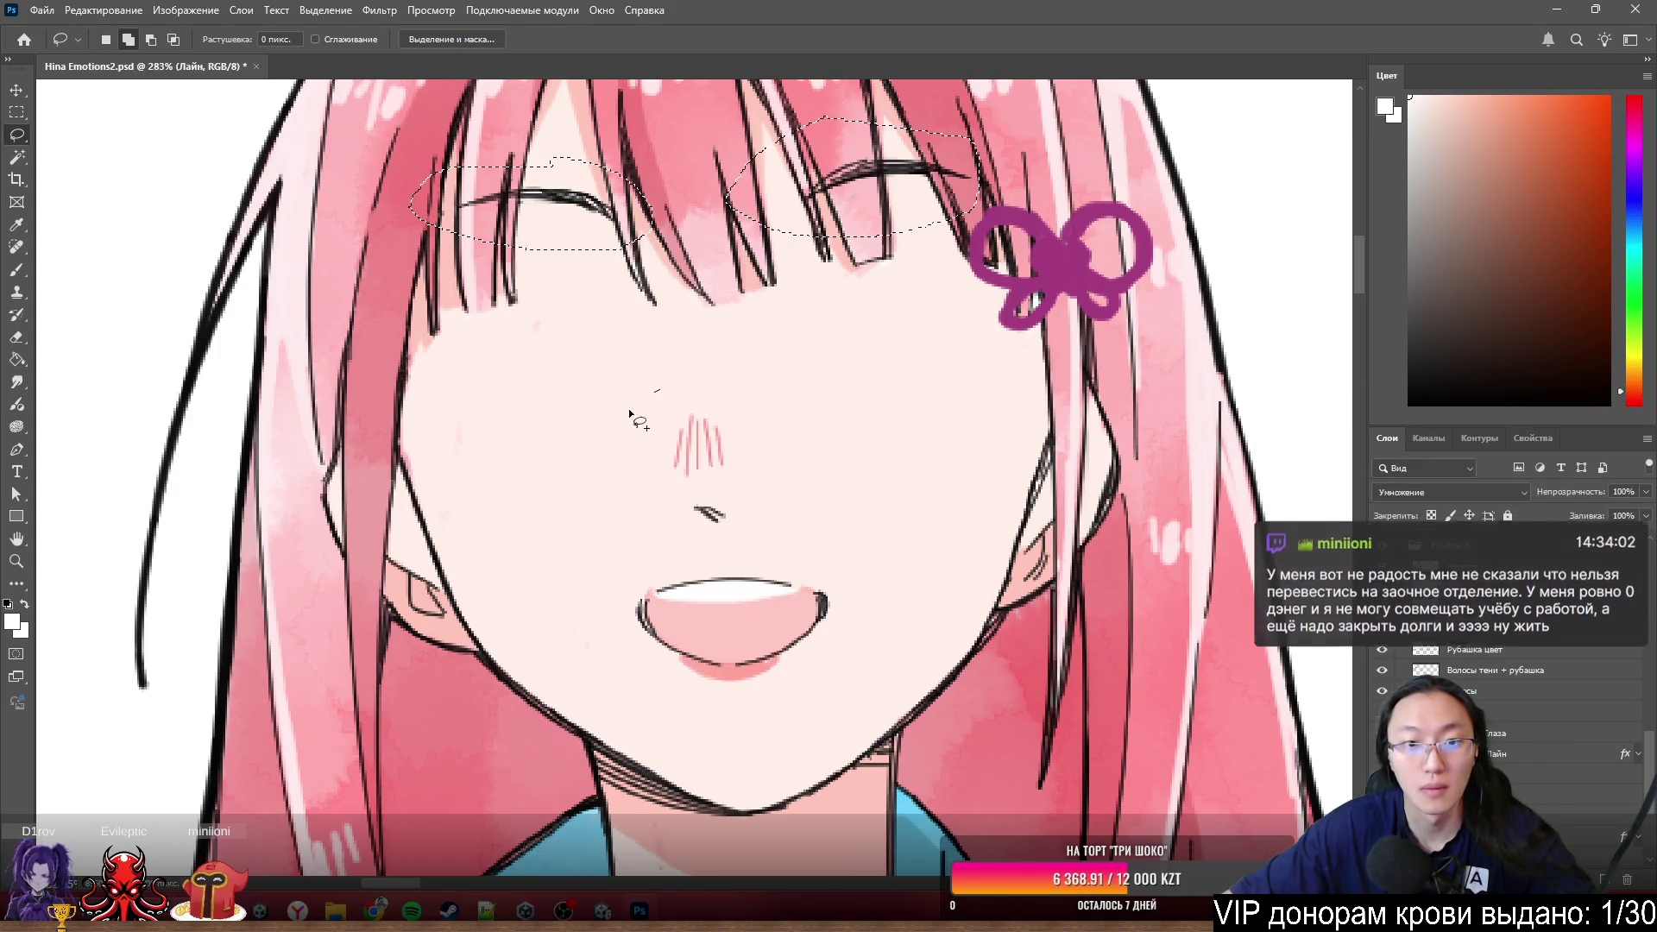
left_click_drag(664, 388, 660, 391)
left_click_drag(633, 562, 593, 591)
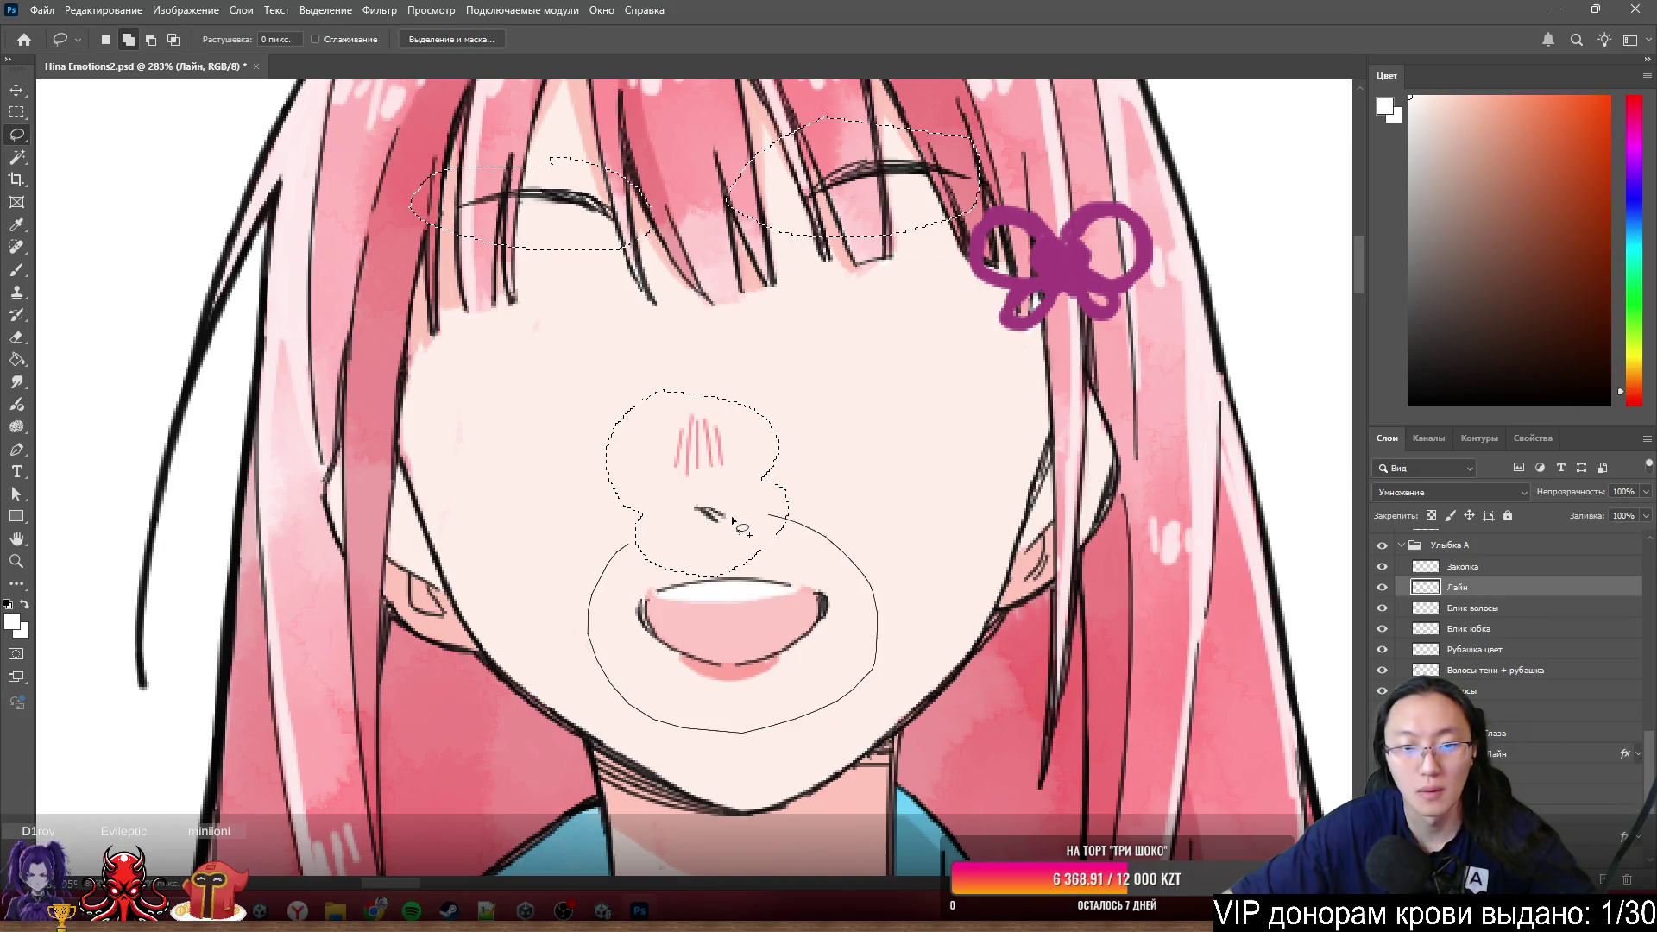
left_click_drag(735, 520, 733, 521)
scroll(848, 257, "up", 2)
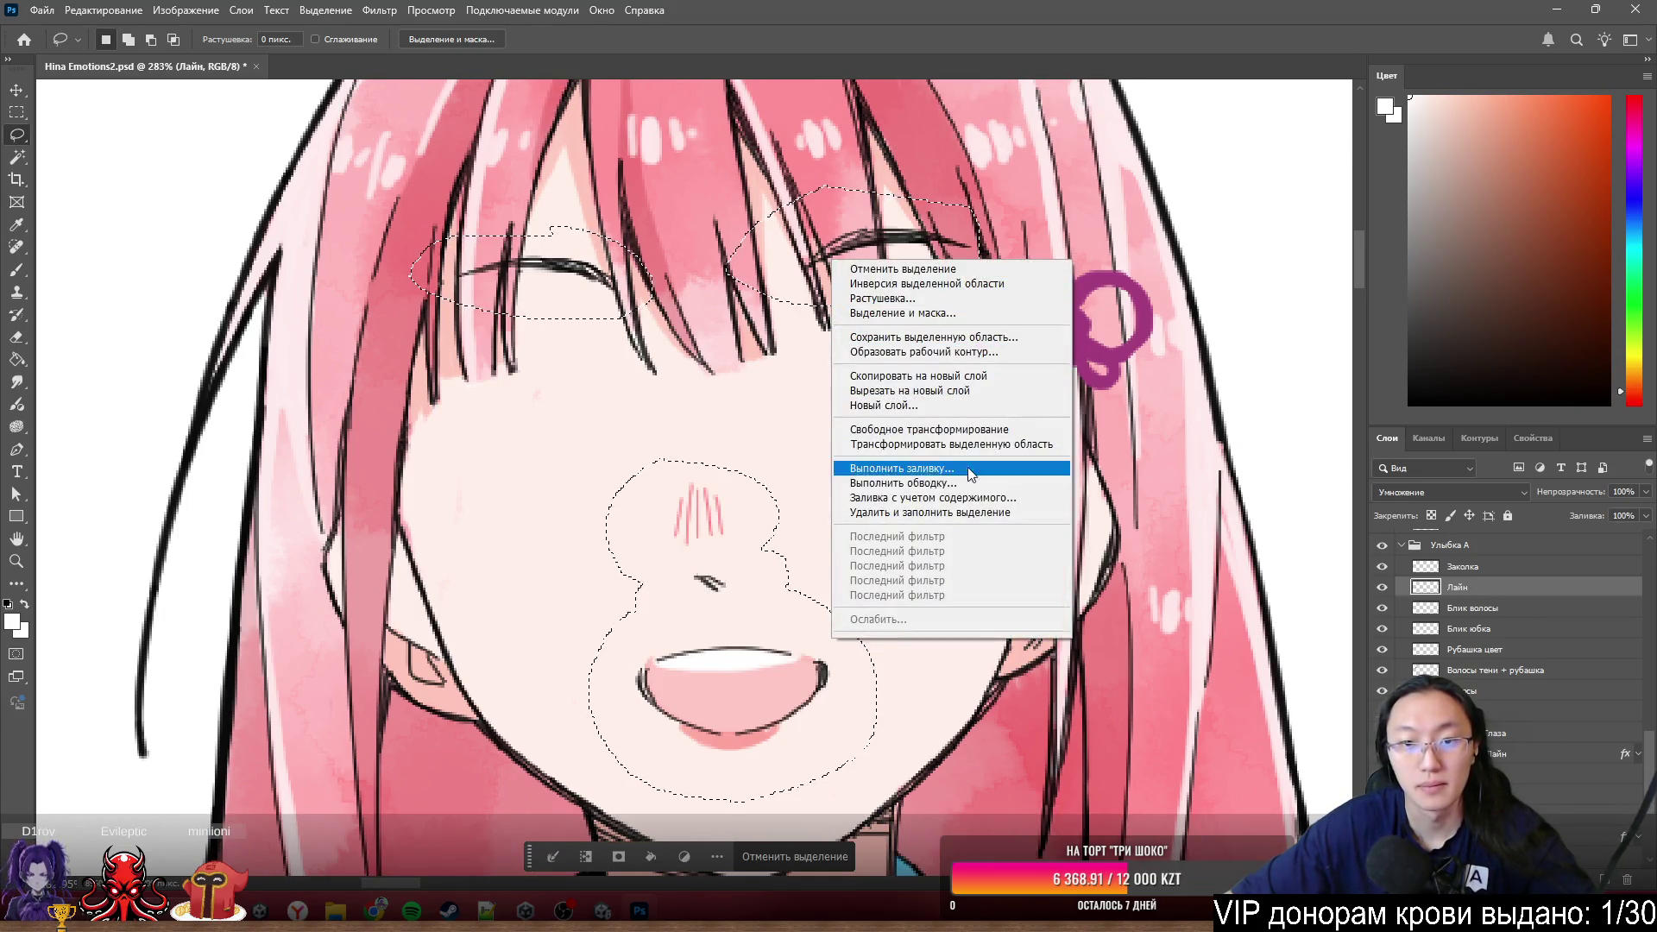
- Copy the selected lines to a new layer, Слой 2, and show it alone
left_click(912, 375)
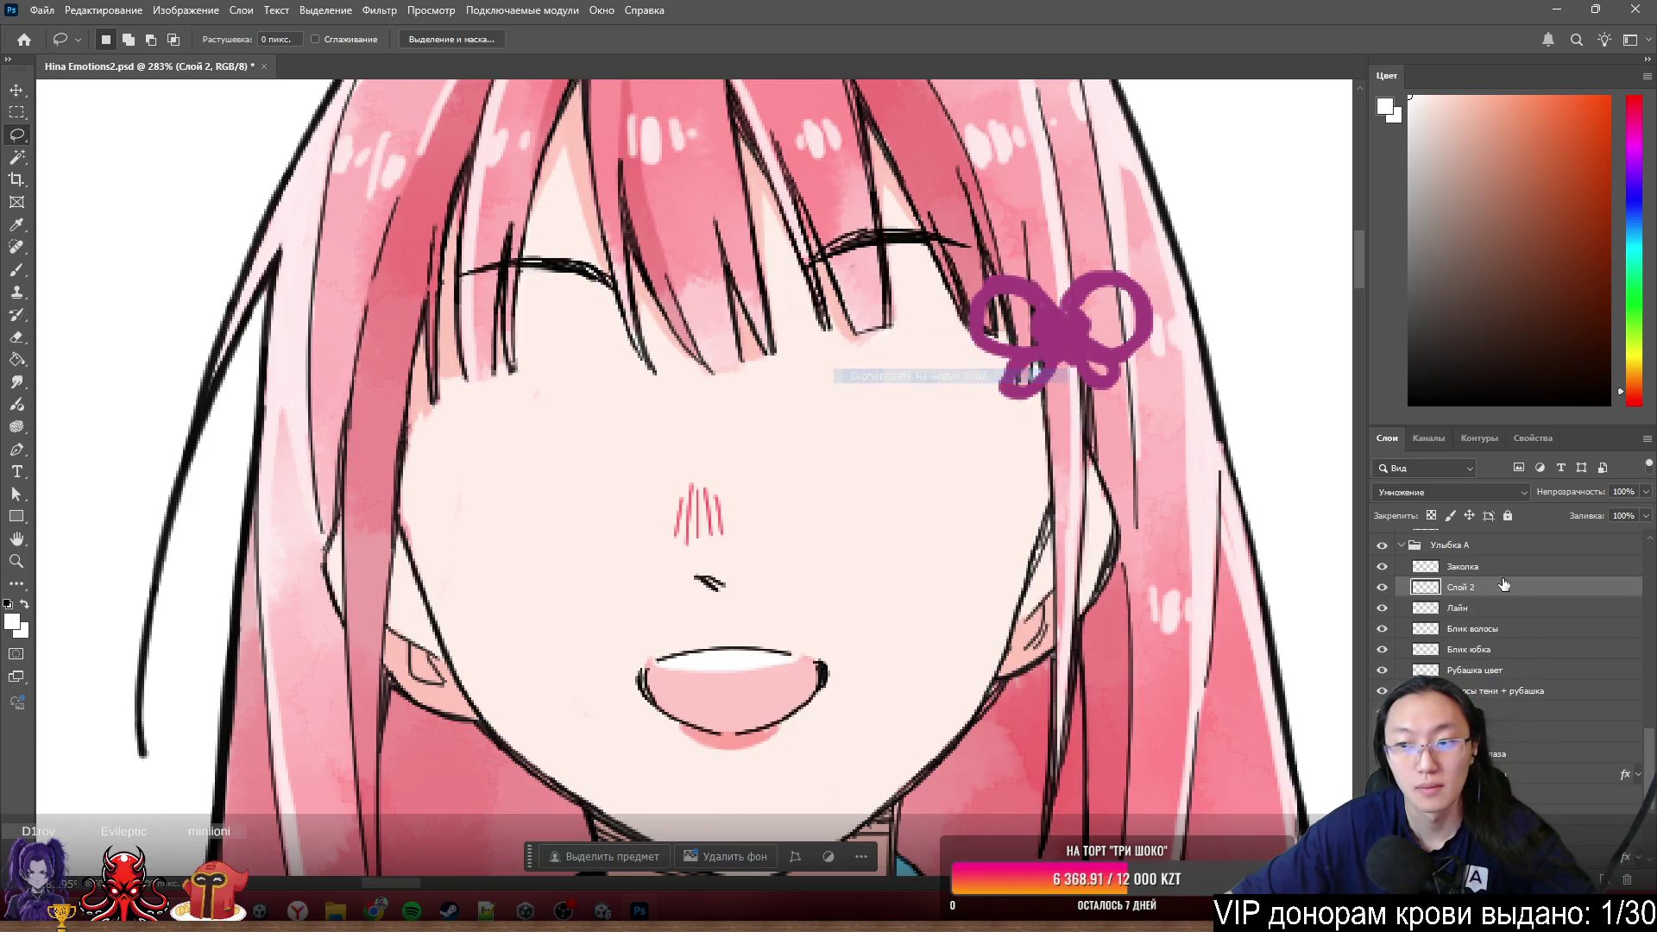
left_click(1380, 589, "alt")
scroll(387, 225, "up", 3)
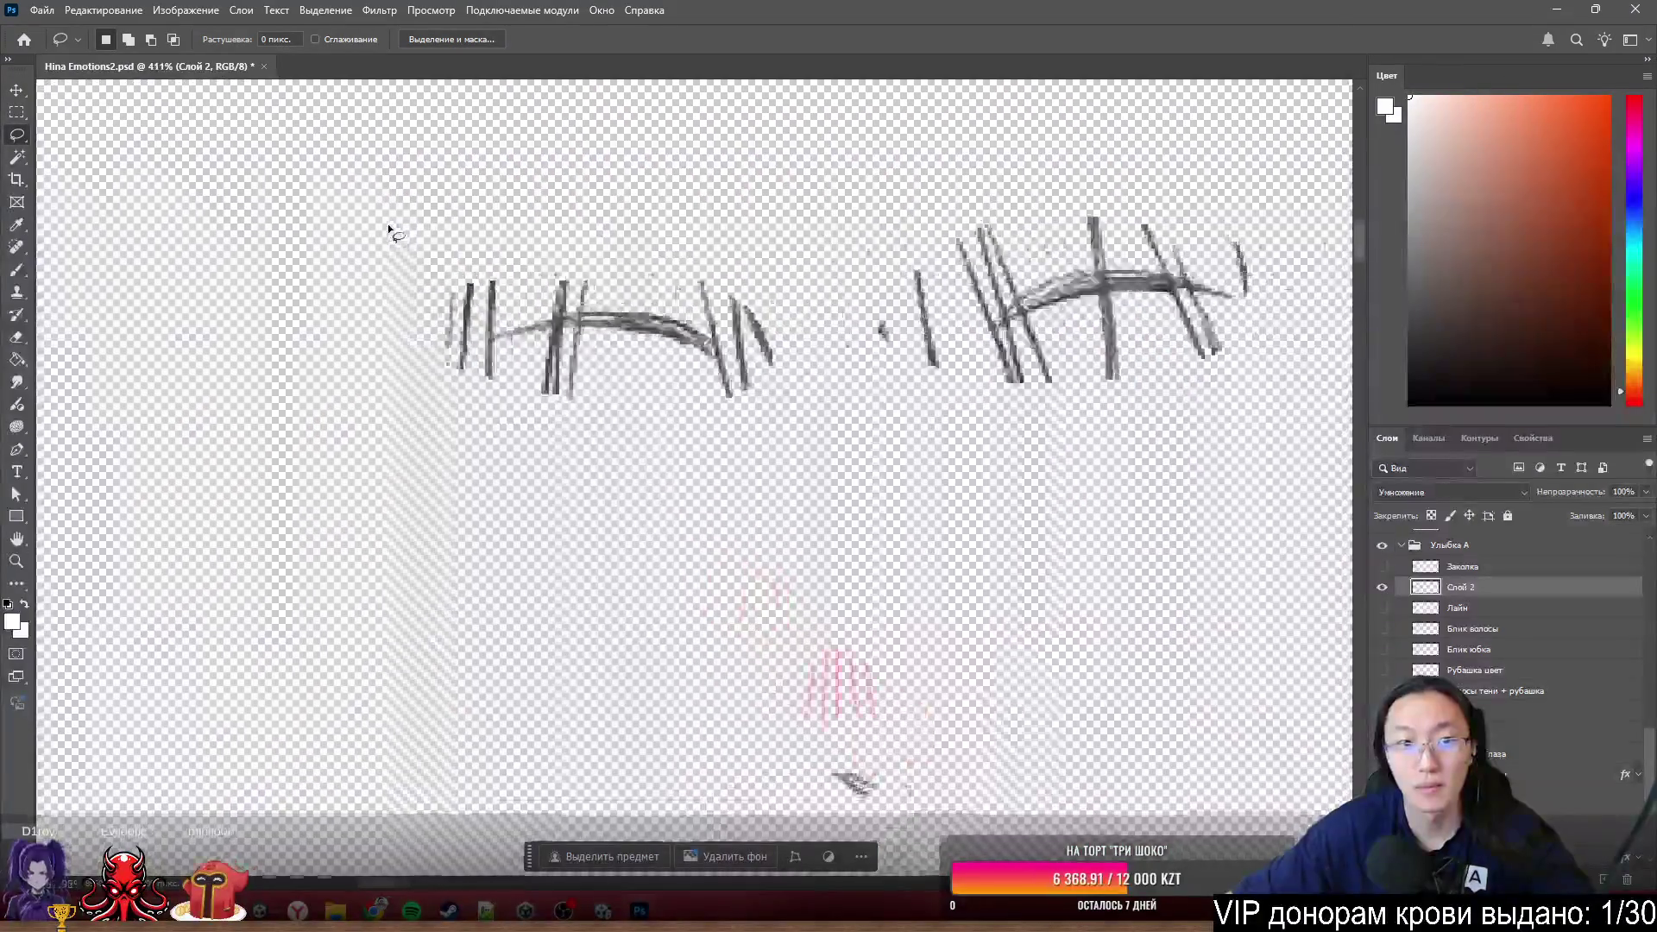
scroll(594, 259, "up", 3)
- Erase the hair strokes crossing and below the left closed-eye curve on Слой 2
key("e")
scroll(595, 262, "up", 1)
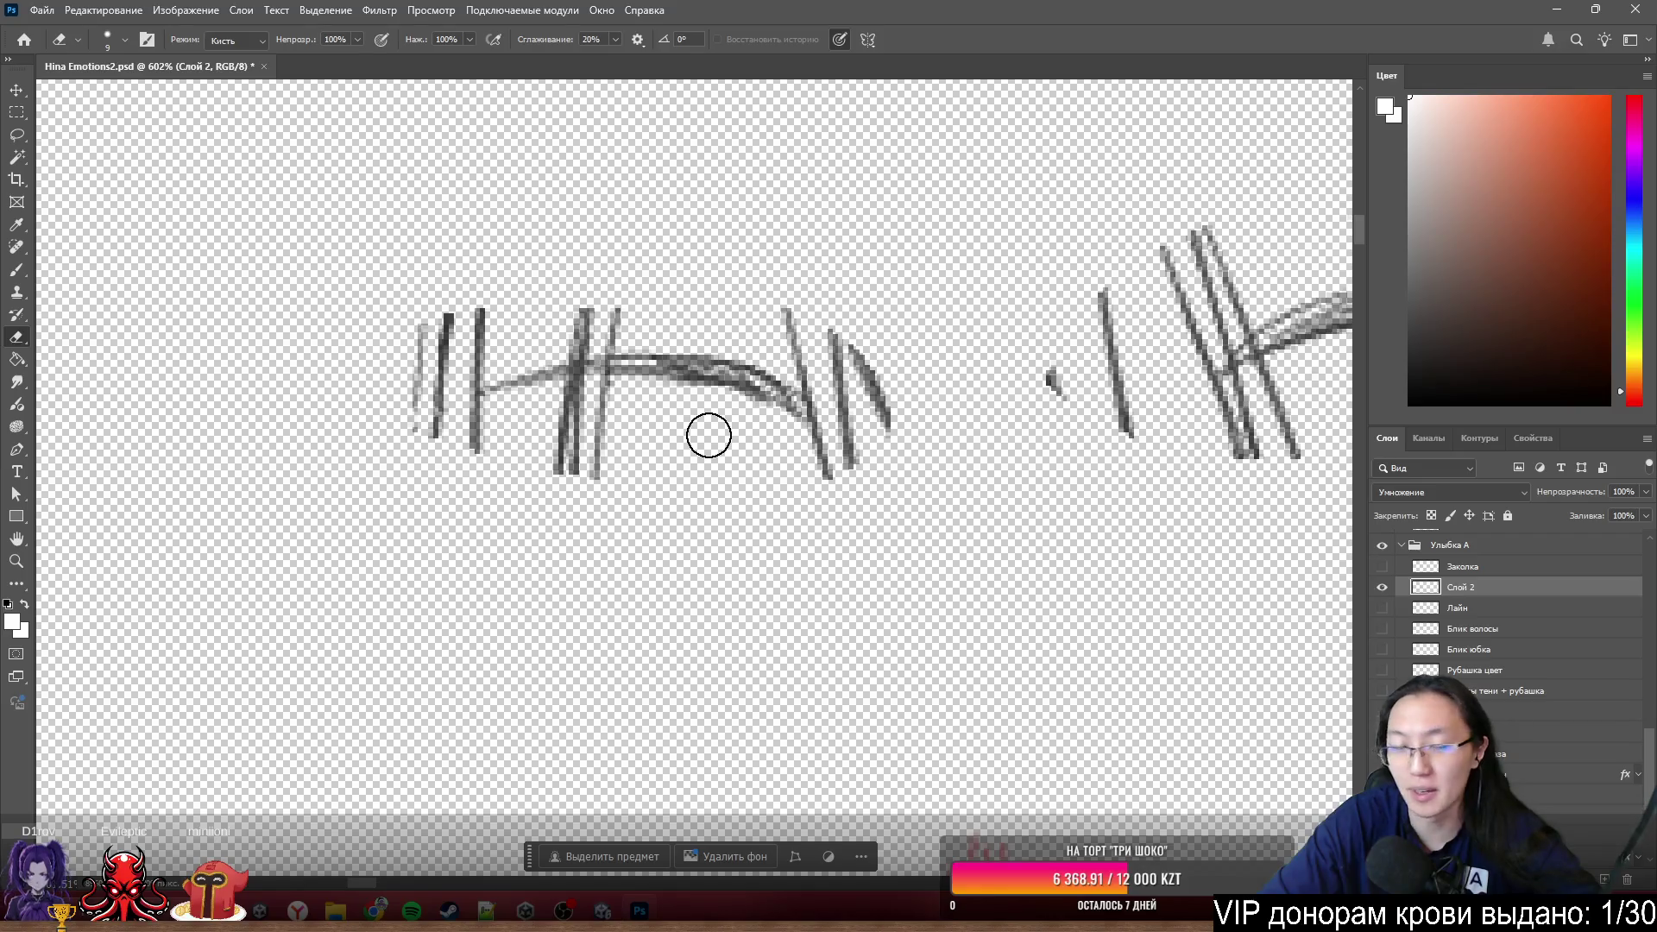
mouse_move(518, 259)
left_mouse_down()
mouse_move(426, 374)
mouse_move(442, 382)
mouse_move(428, 455)
mouse_move(570, 448)
mouse_move(554, 423)
left_mouse_up()
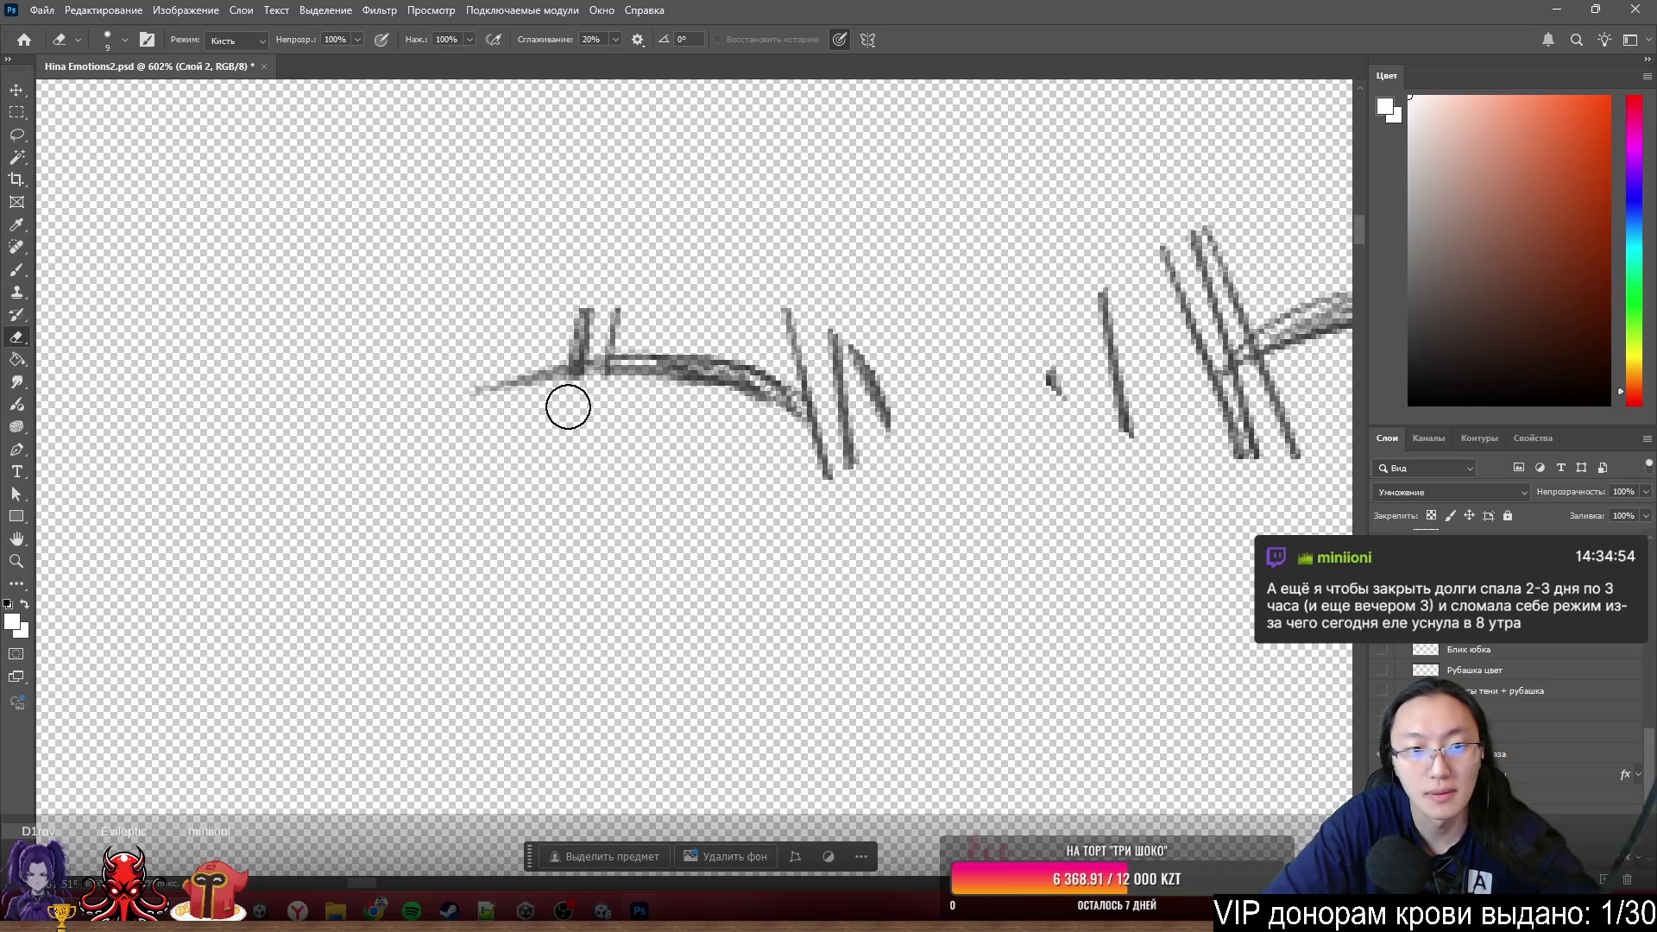
left_click_drag(602, 312, 556, 338)
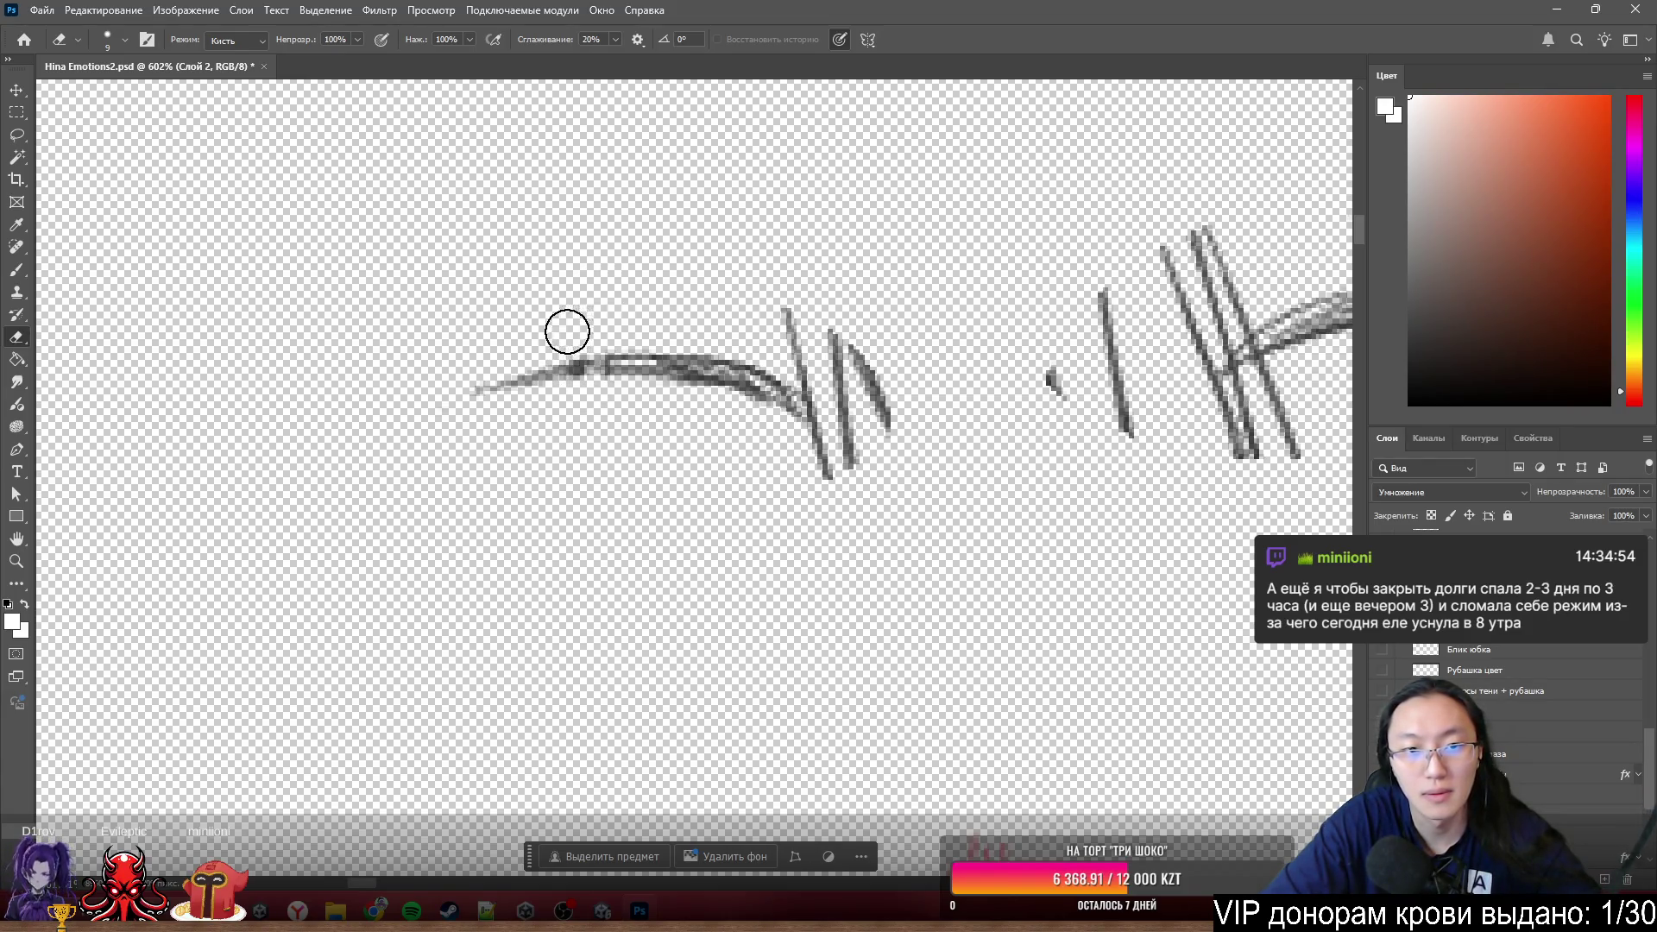
mouse_move(784, 307)
left_mouse_down()
mouse_move(822, 333)
mouse_move(800, 347)
left_mouse_up()
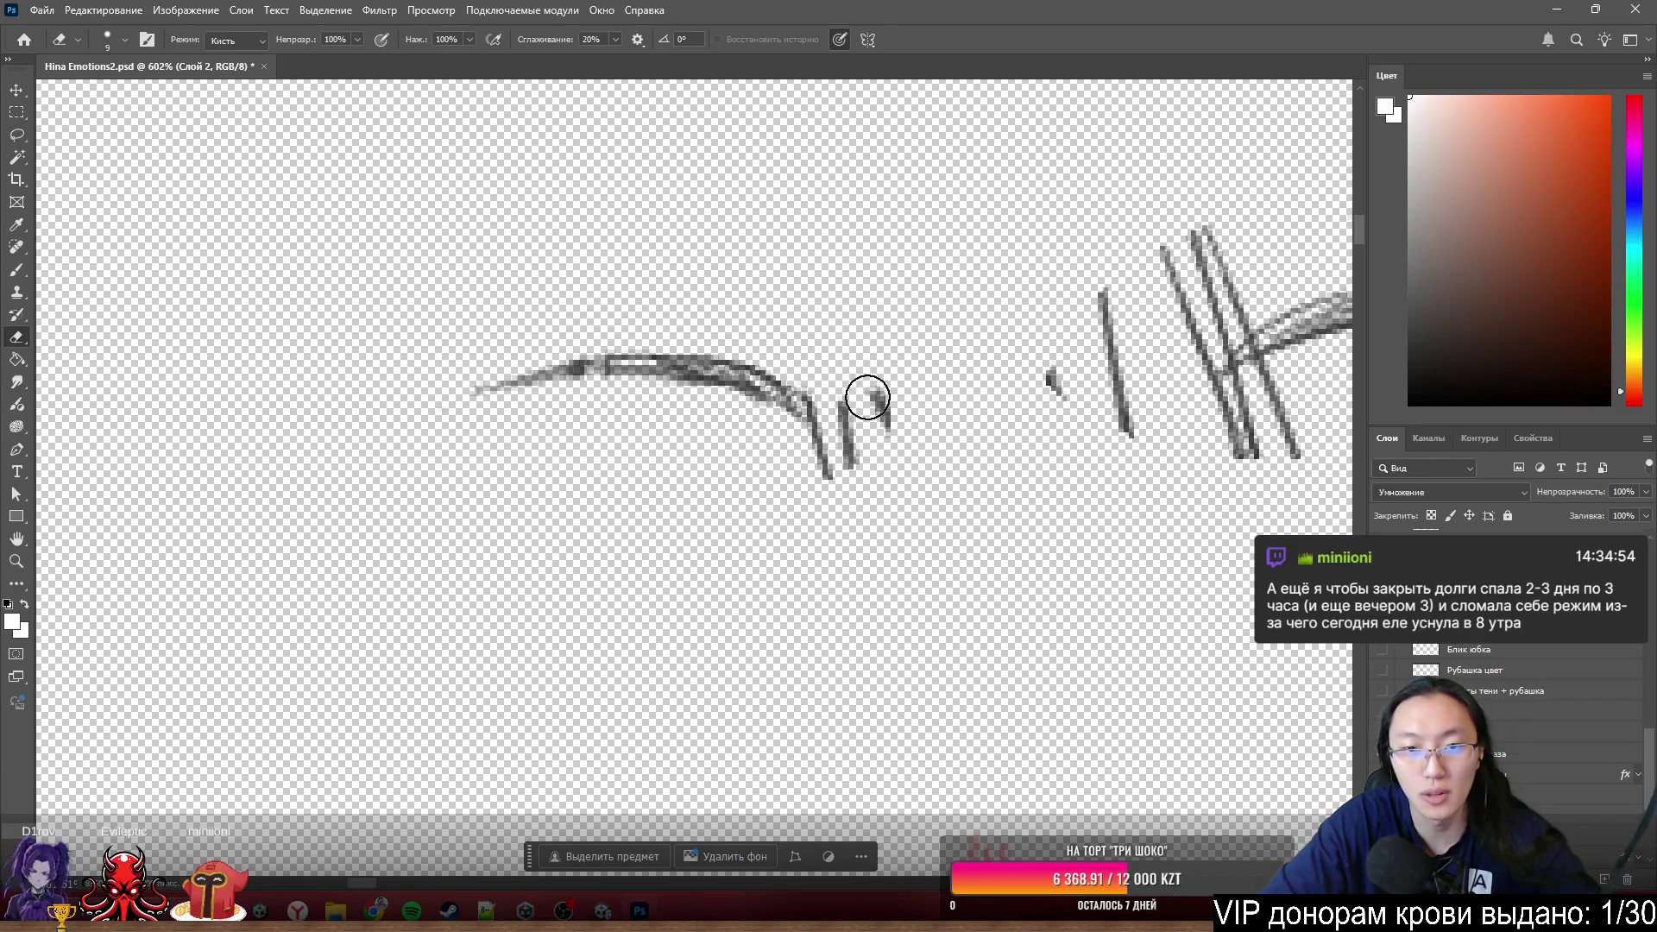
left_click_drag(873, 432, 818, 494)
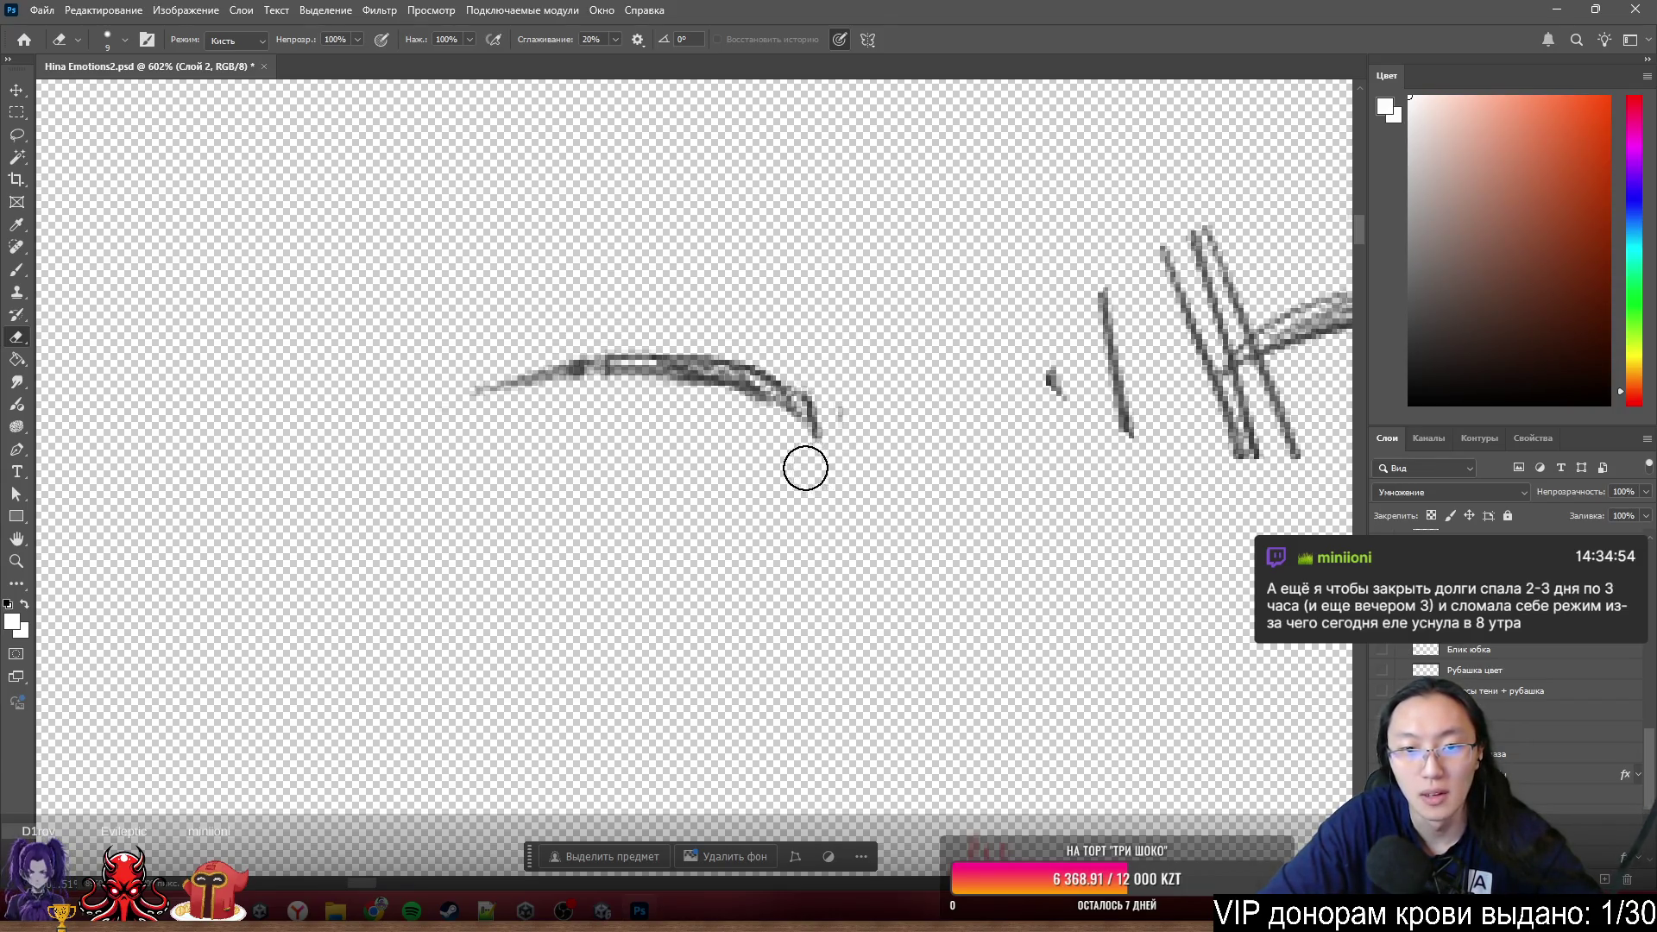
scroll(558, 324, "up", 5)
key("super")
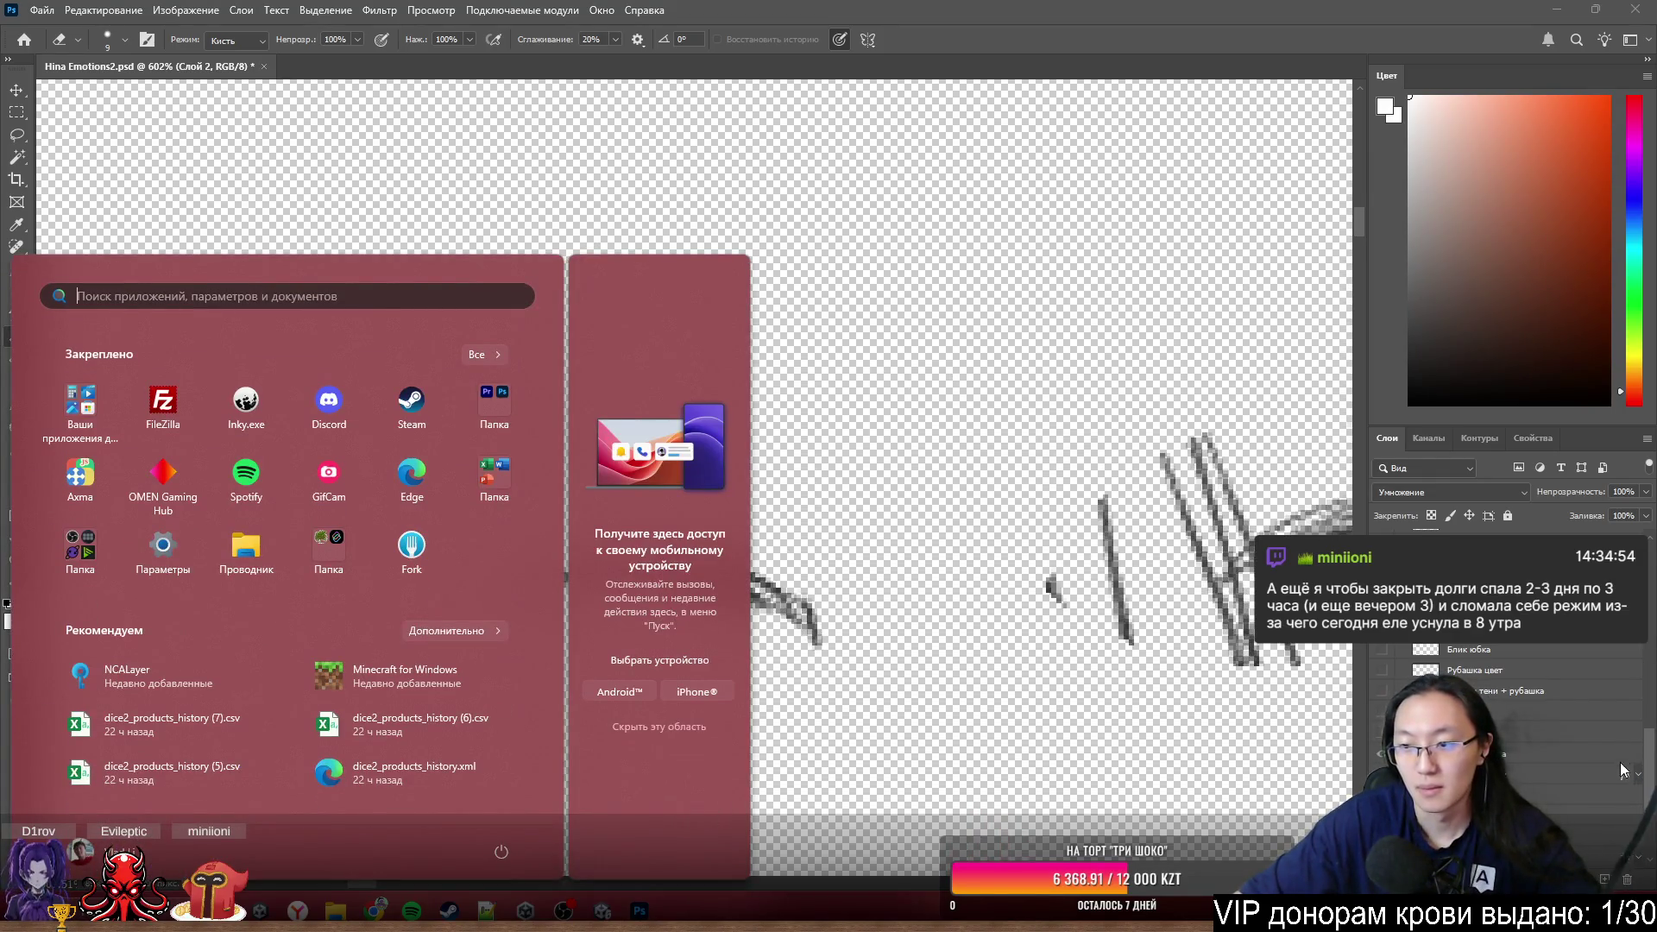
key("super")
scroll(1652, 799, "up", 3)
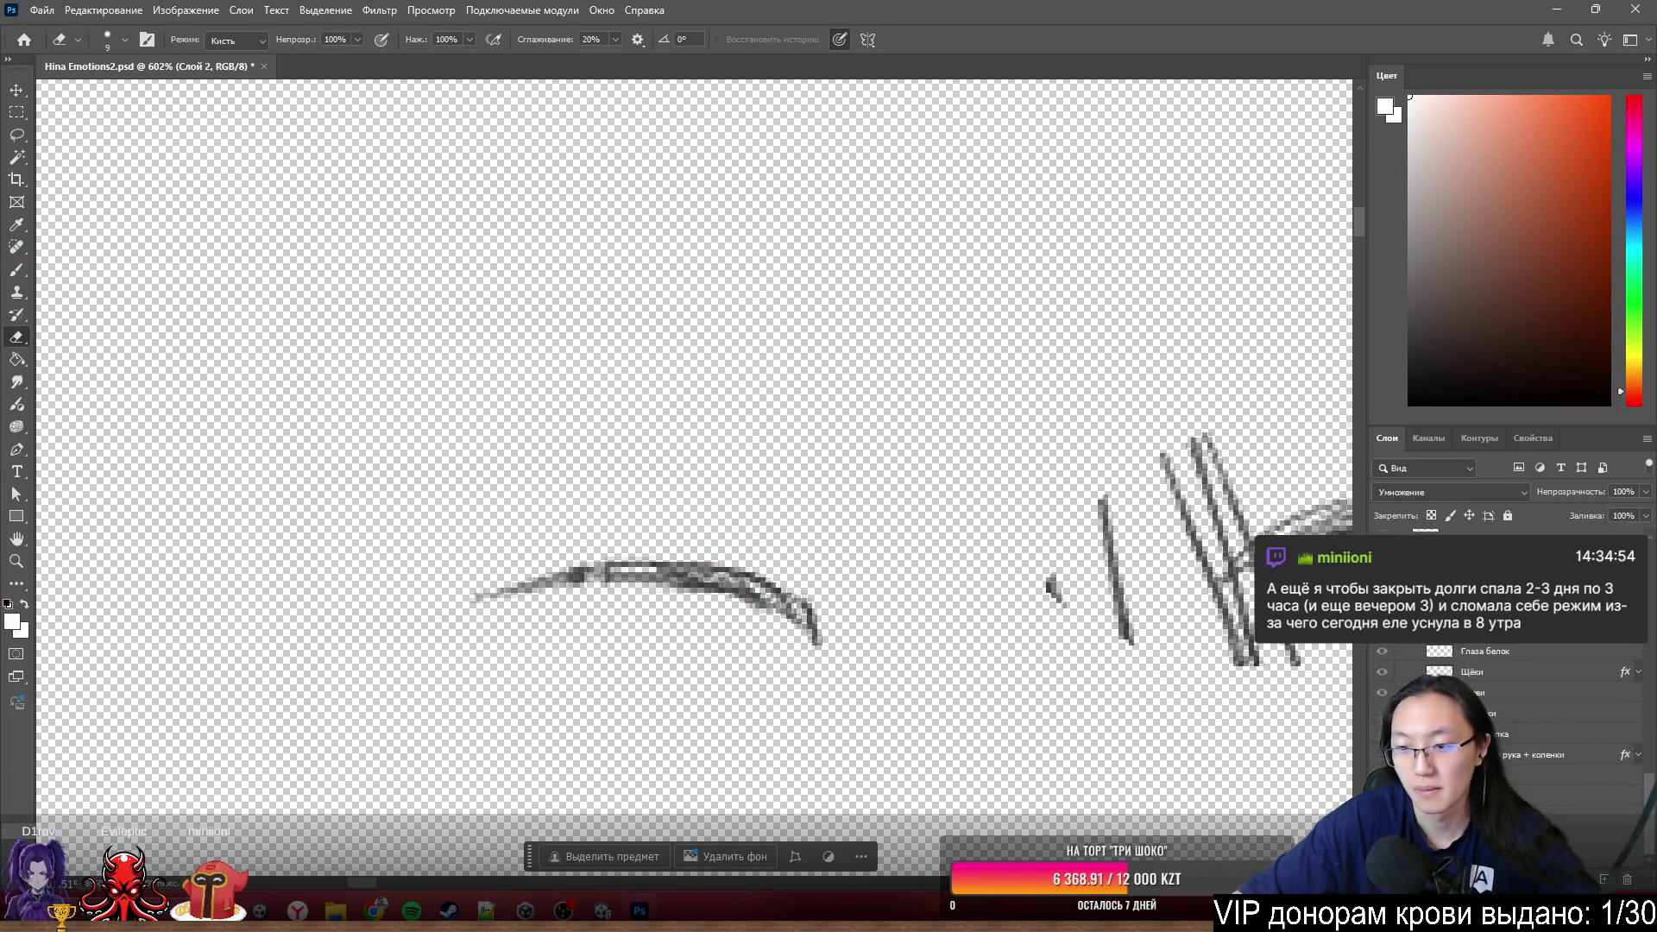
scroll(448, 492, "up", 3)
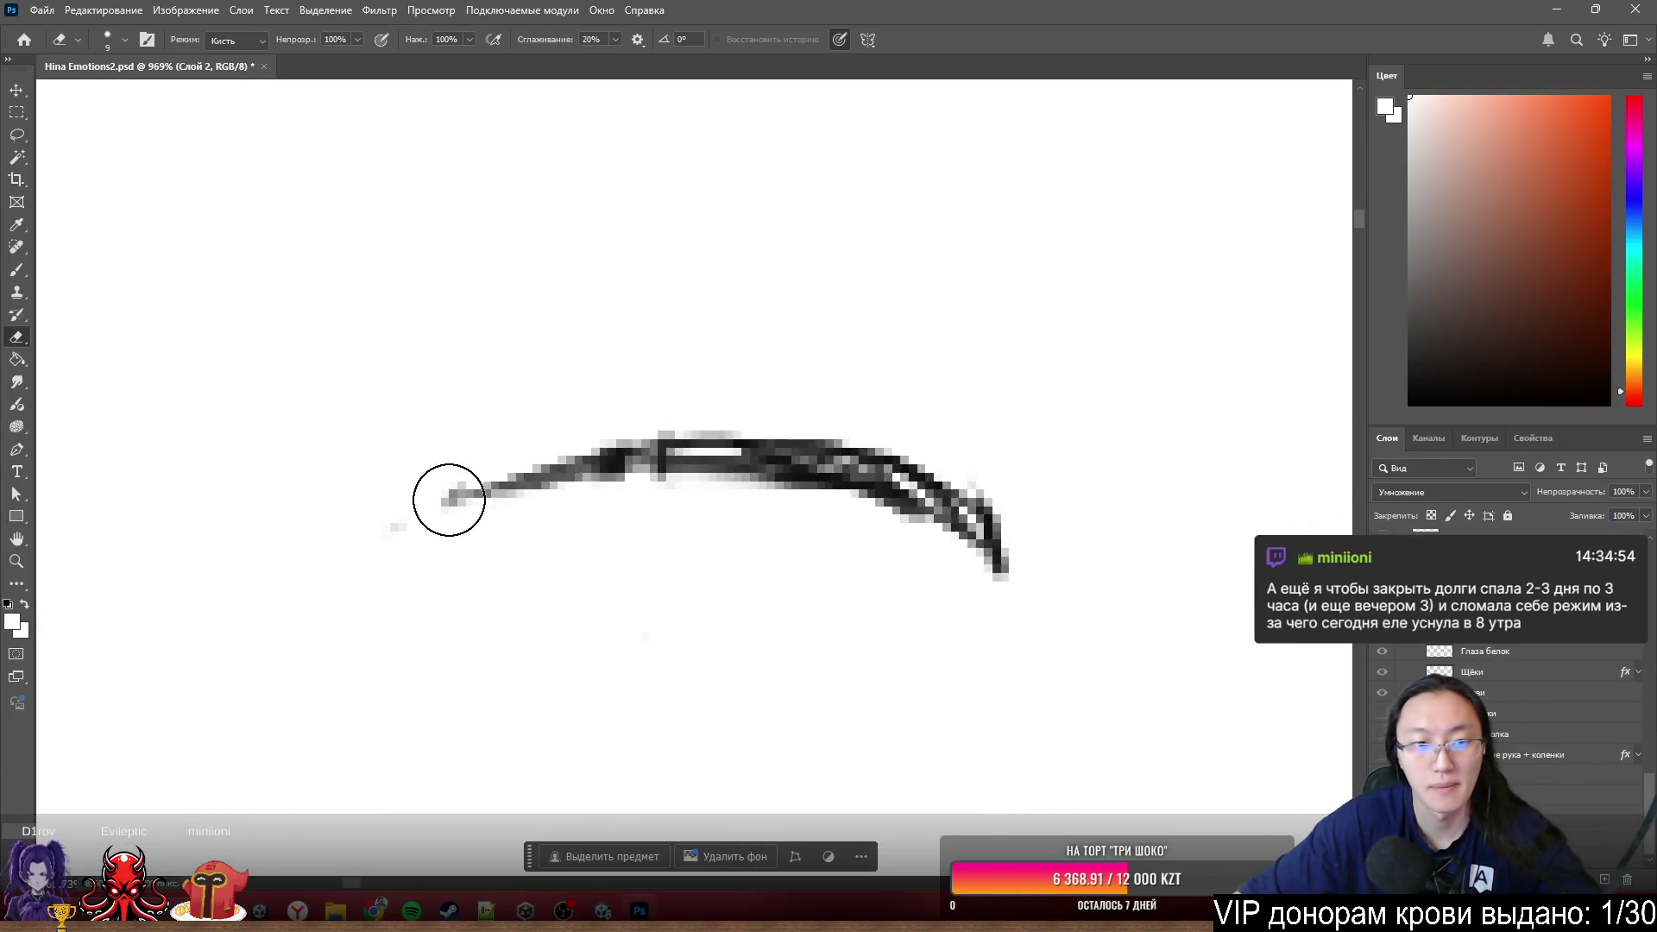
scroll(771, 488, "up", 2)
- Switch to the Brush and reduce its size for touch-up
key("b")
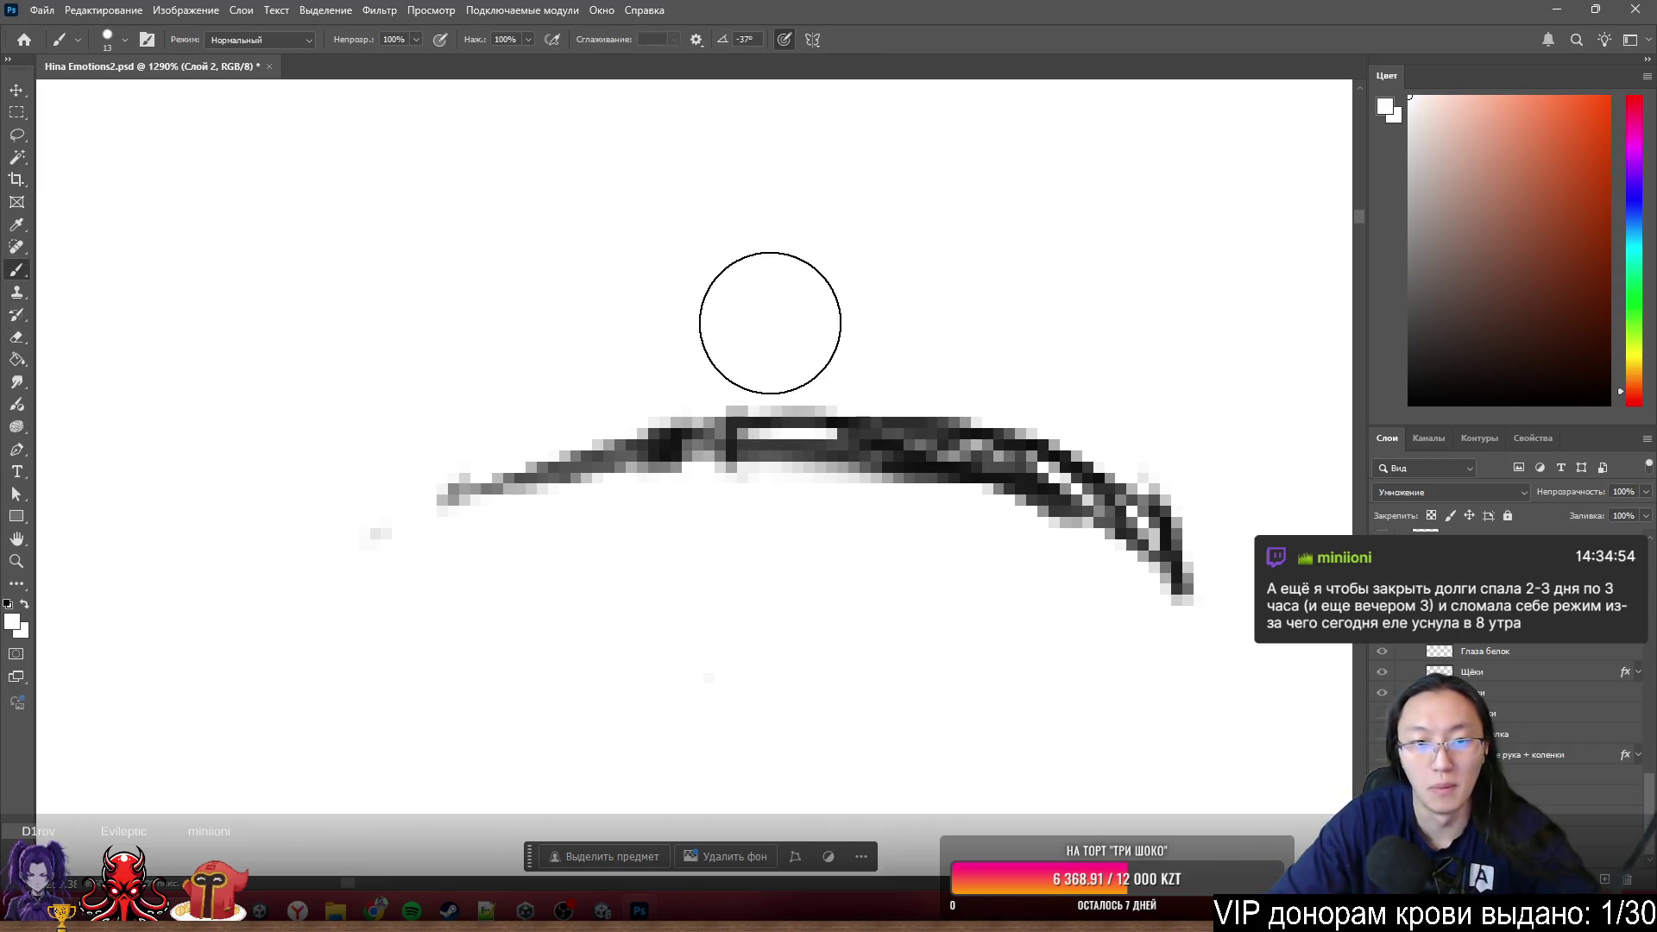
left_click_drag(707, 335, 707, 336)
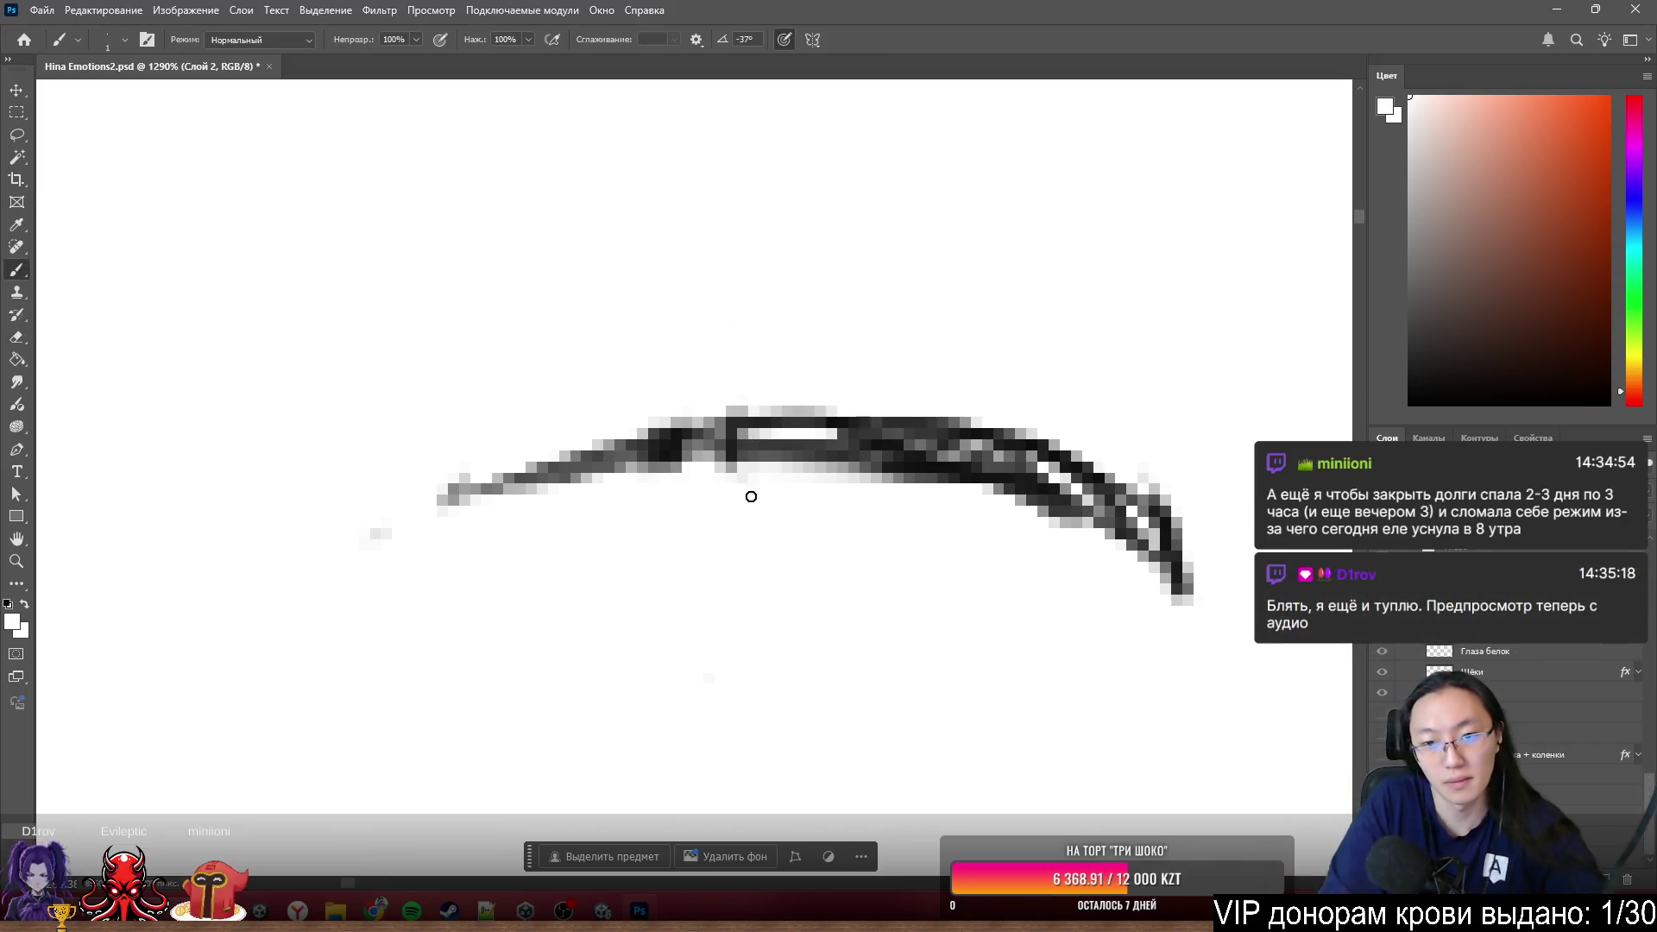
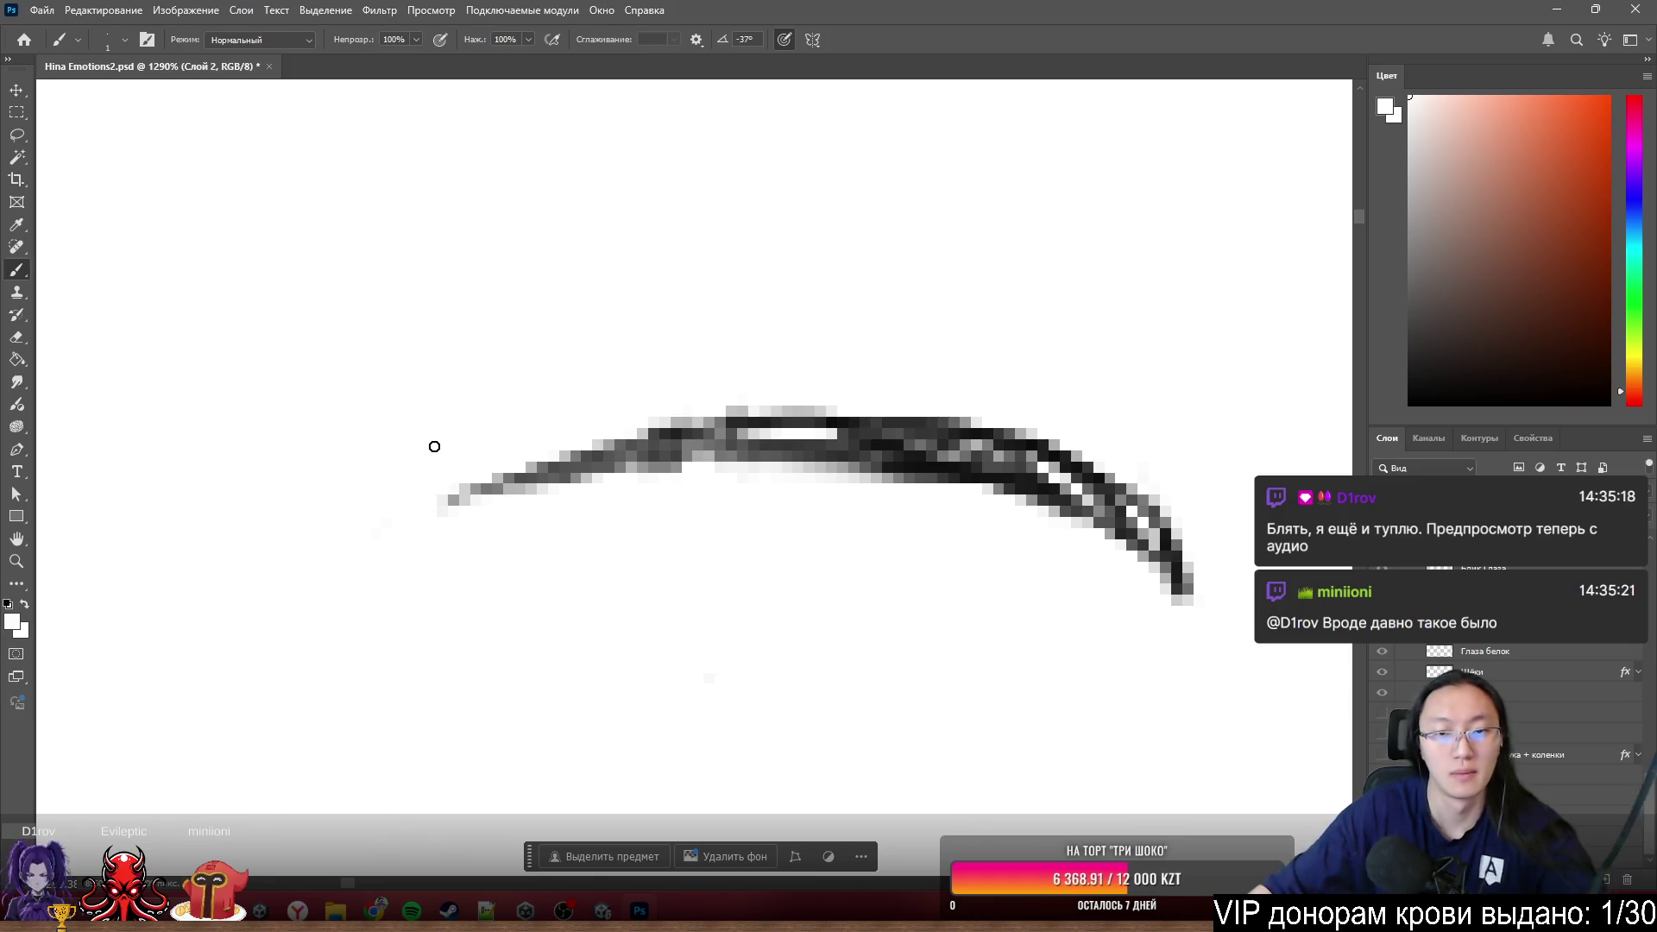
scroll(436, 499, "down", 3)
scroll(515, 544, "down", 3)
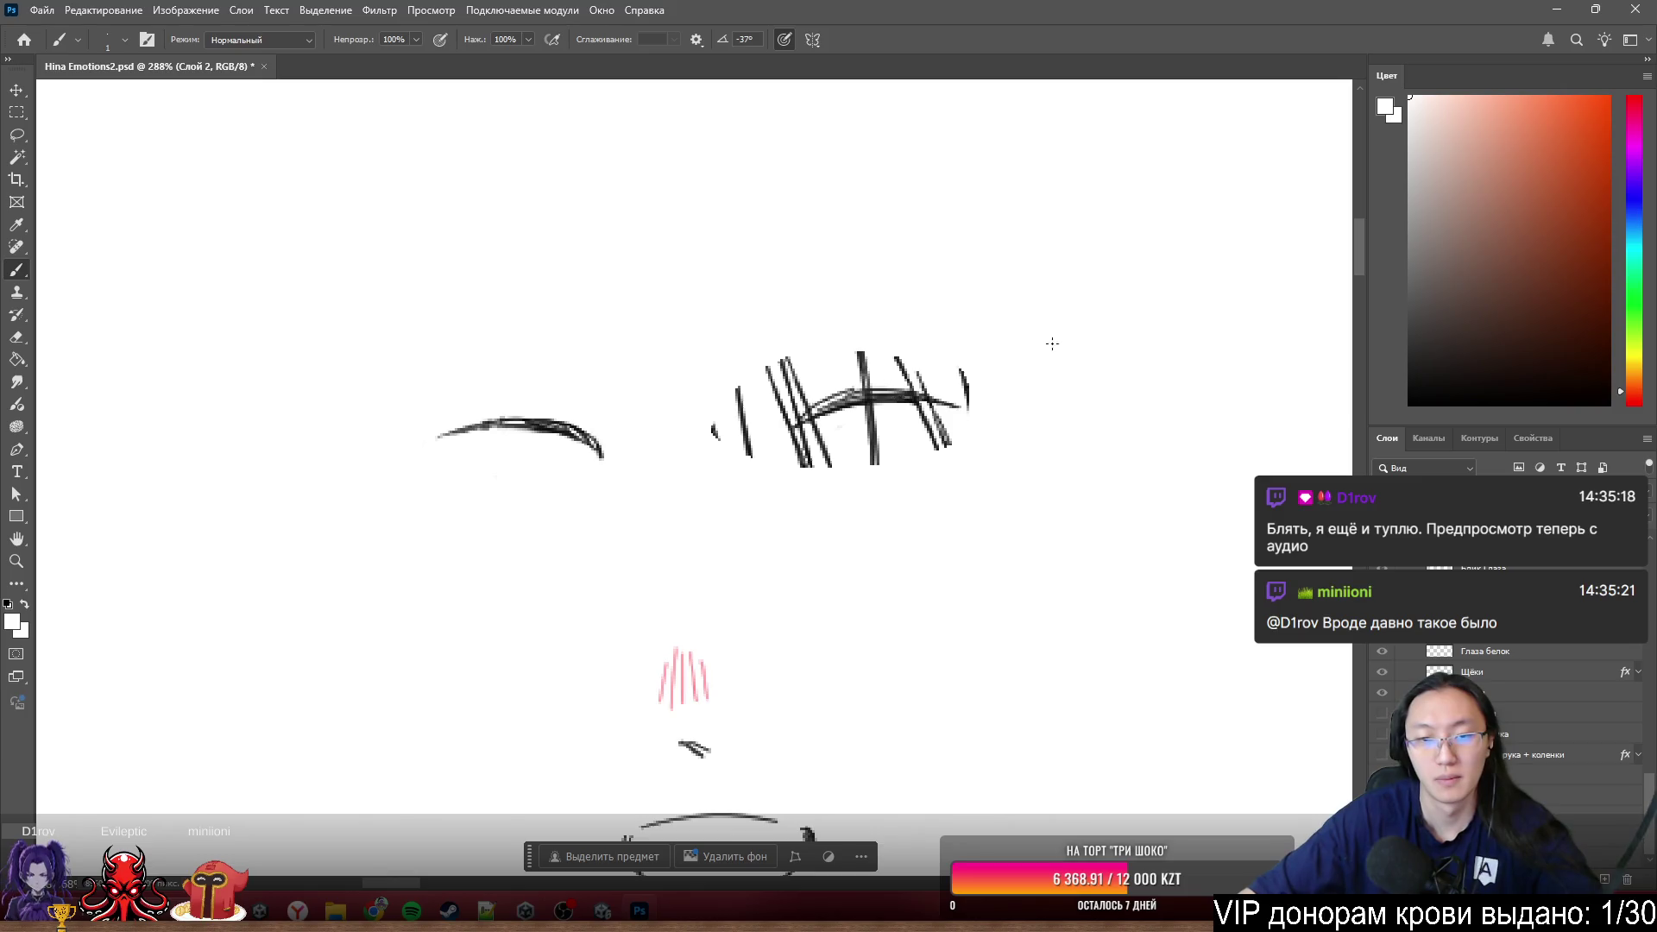
scroll(921, 352, "up", 3)
- Paint white over the left and upper hatch strokes, the lower vertical stroke and stray dot
mouse_move(708, 409)
left_mouse_down()
mouse_move(687, 363)
mouse_move(475, 544)
mouse_move(783, 641)
left_mouse_up()
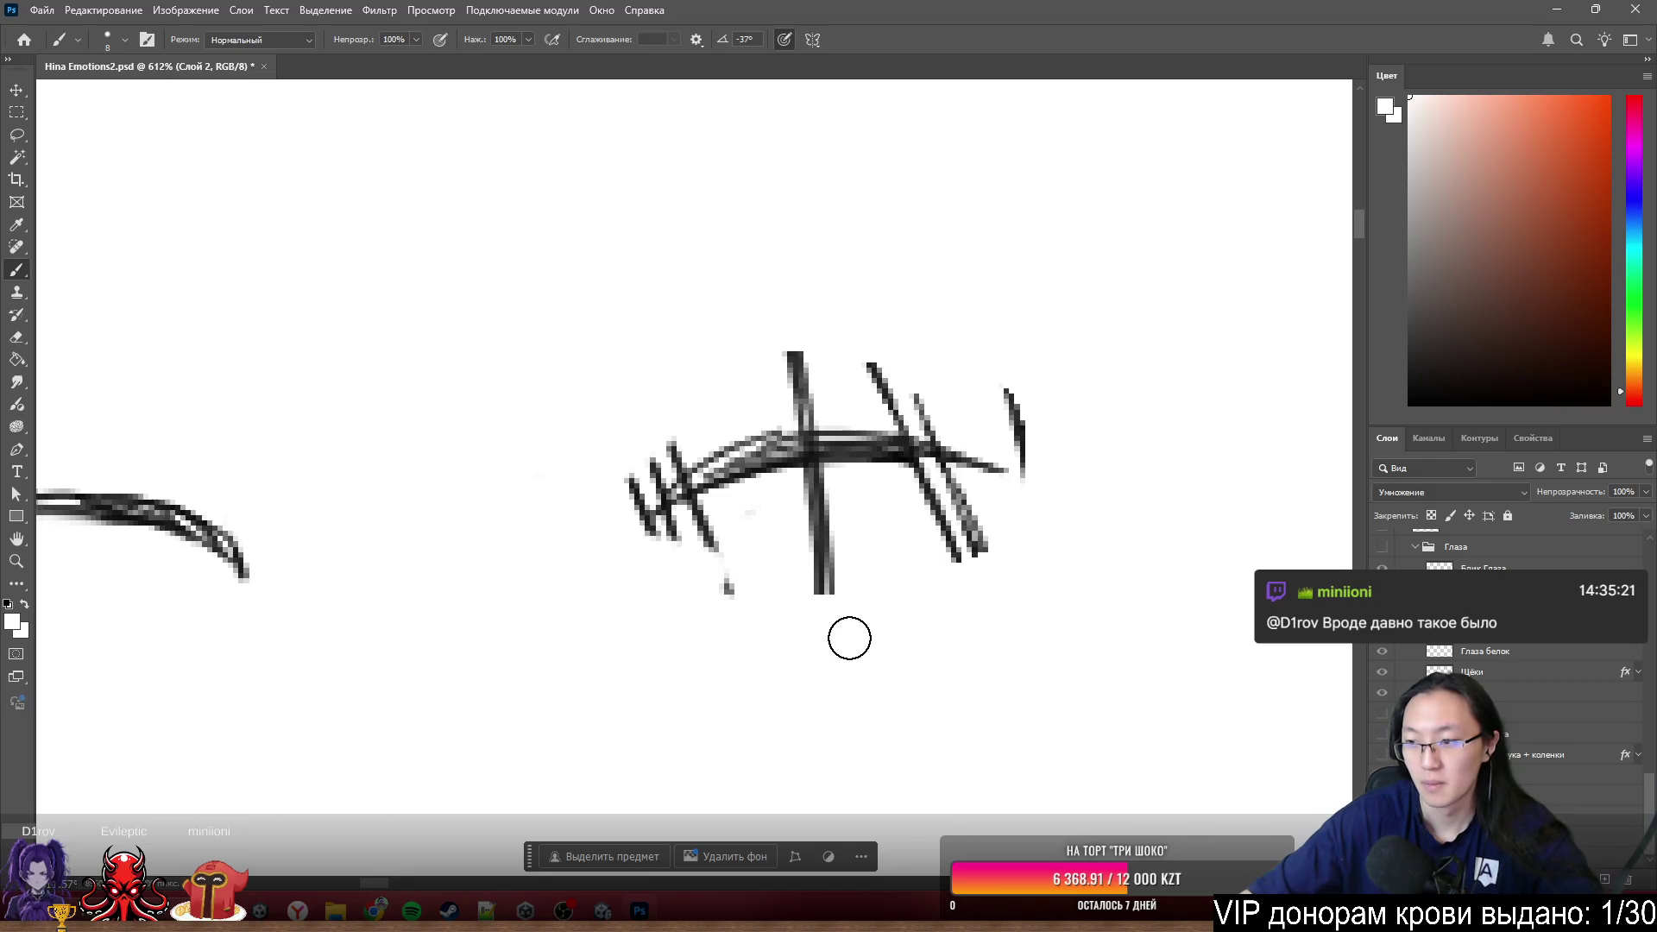
scroll(849, 638, "up", 2)
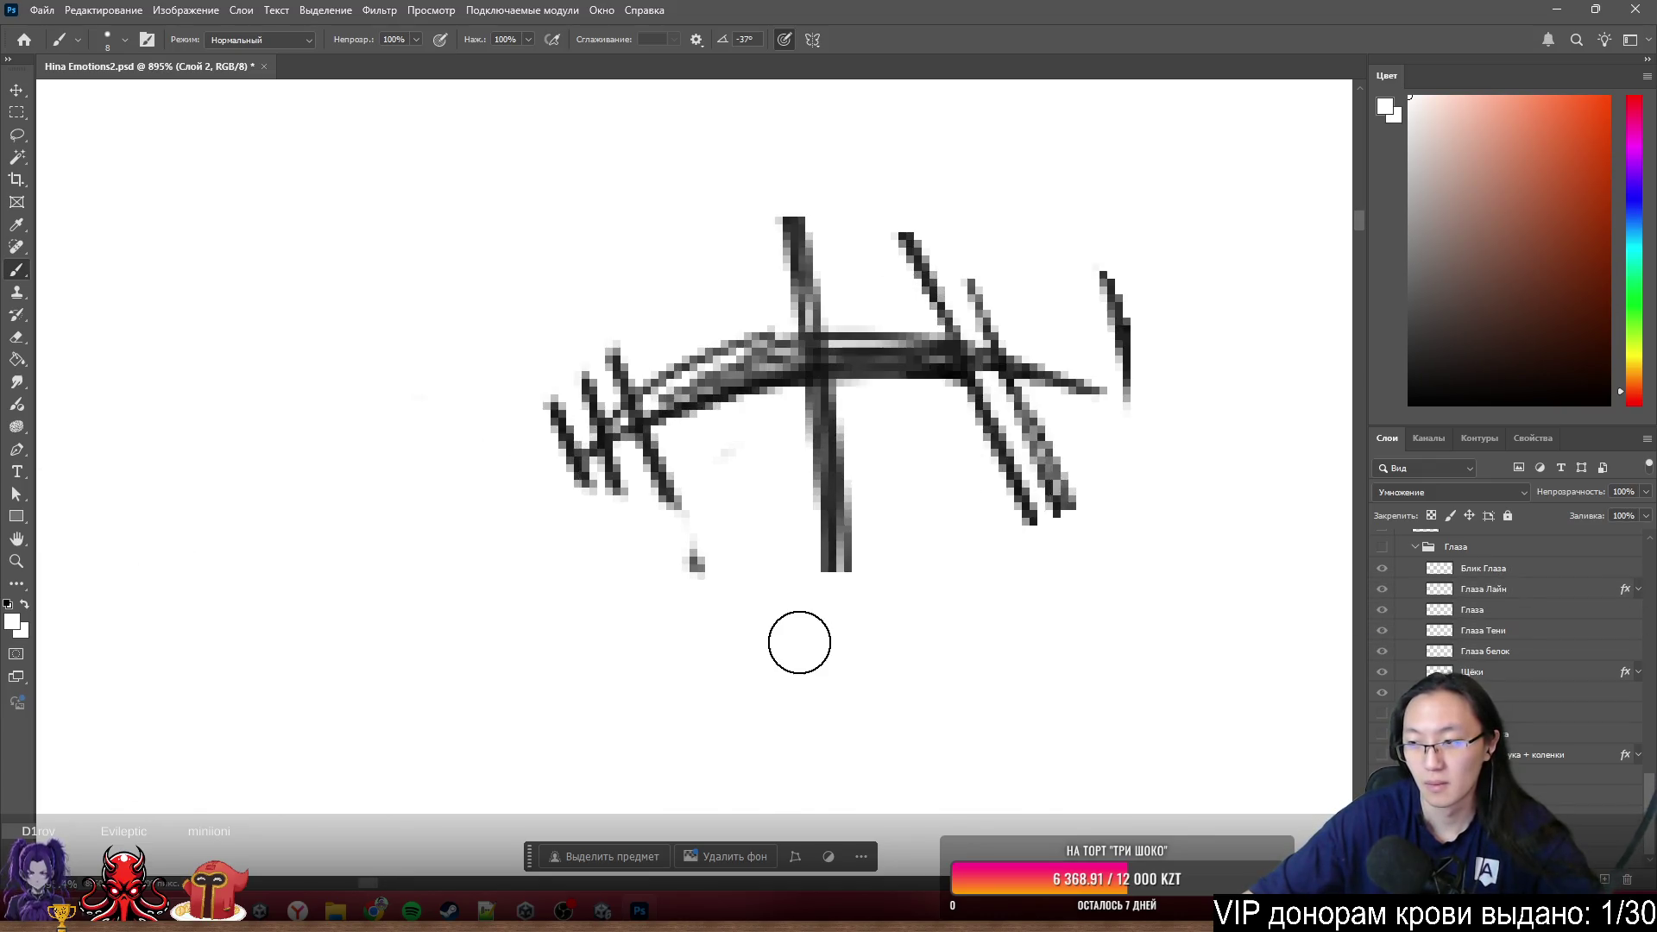
mouse_move(828, 641)
left_mouse_down()
mouse_move(751, 603)
mouse_move(932, 469)
mouse_move(959, 494)
mouse_move(818, 470)
mouse_move(832, 474)
mouse_move(709, 559)
mouse_move(660, 539)
mouse_move(605, 554)
left_mouse_up()
mouse_move(495, 411)
left_mouse_down()
mouse_move(565, 415)
mouse_move(544, 467)
mouse_move(599, 426)
left_mouse_up()
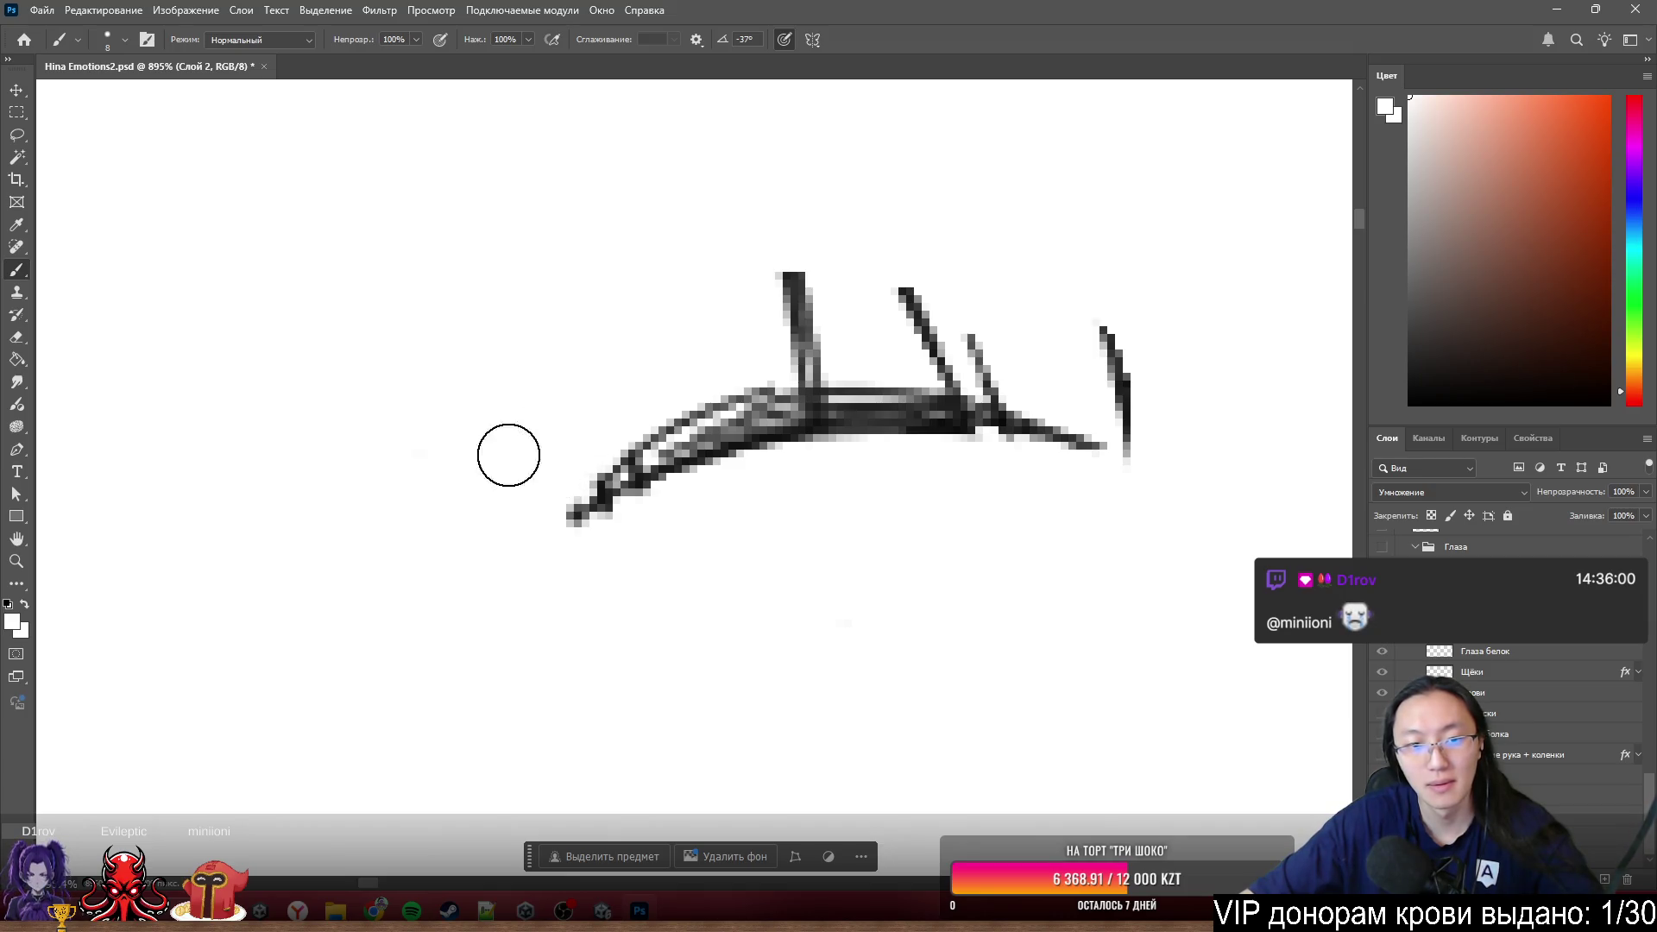
mouse_move(793, 283)
left_mouse_down()
mouse_move(976, 289)
mouse_move(848, 341)
left_mouse_up()
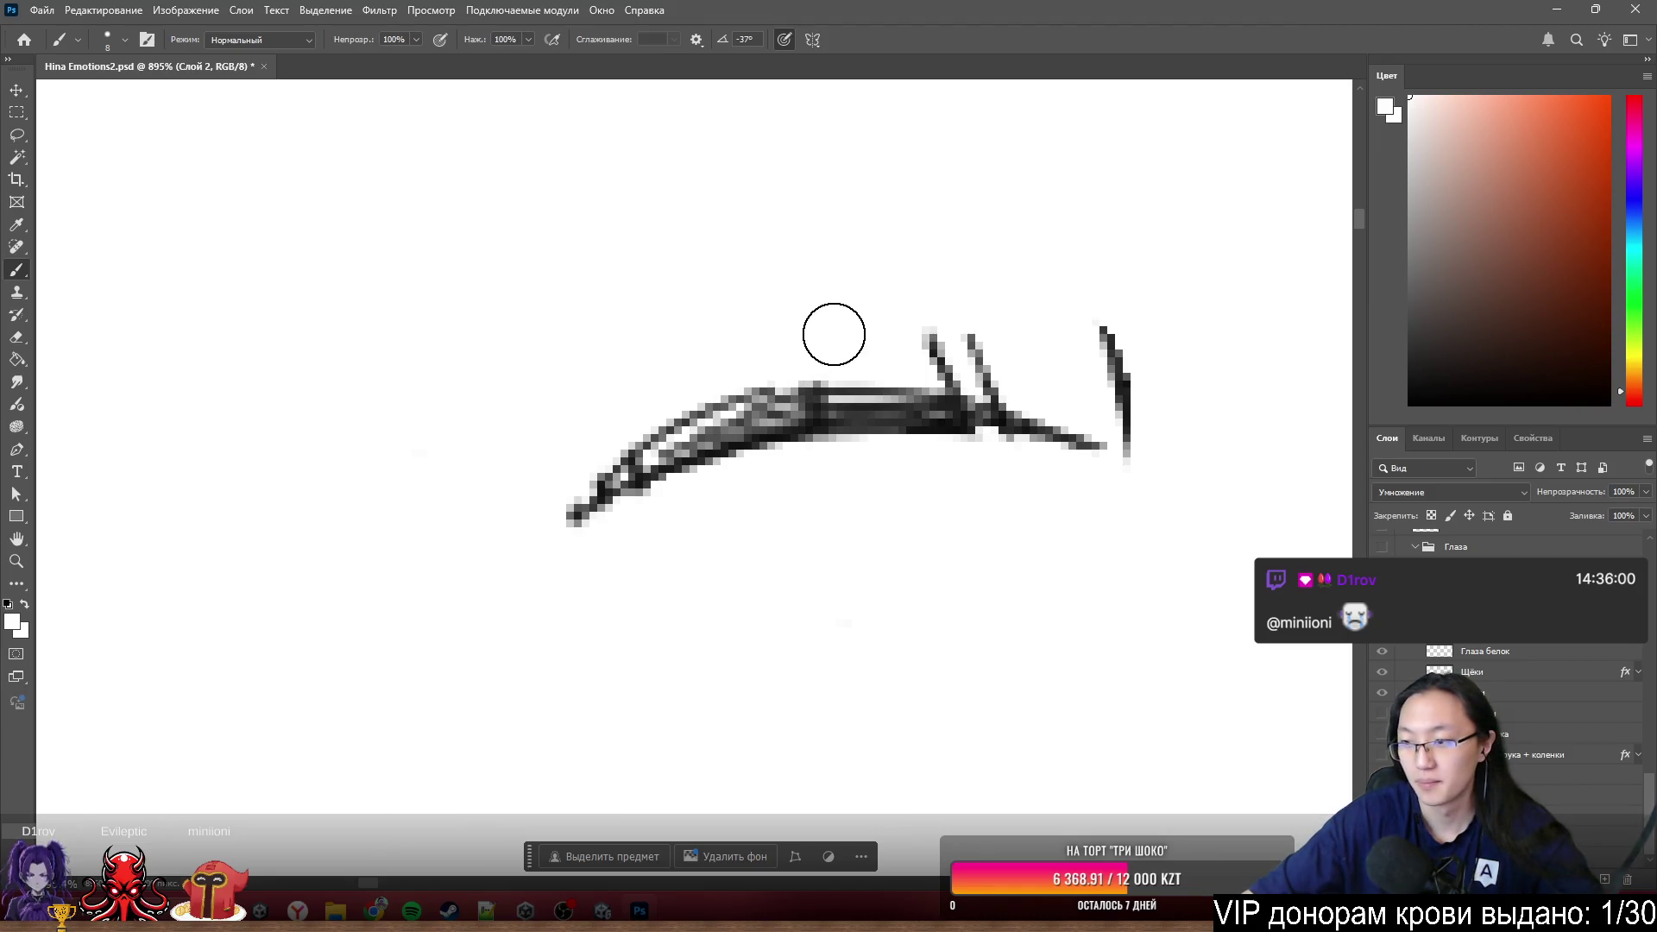
scroll(891, 335, "up", 1)
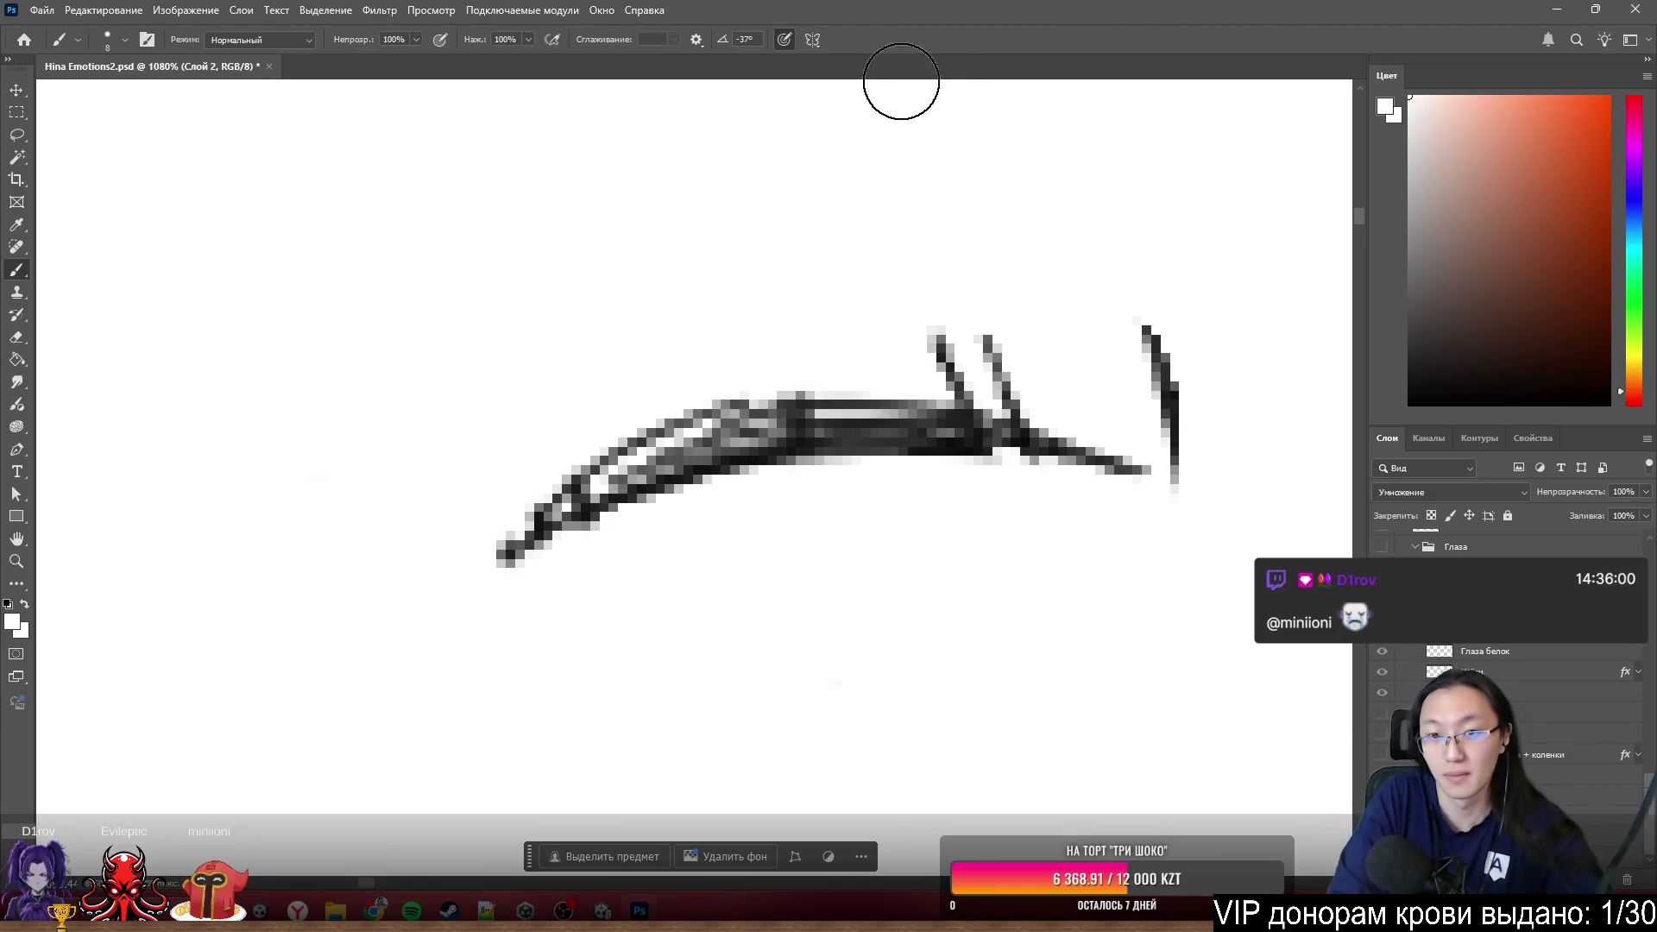
- White out the remaining short upward and vertical hatch strokes on the right side
left_click_drag(1025, 294, 1005, 370)
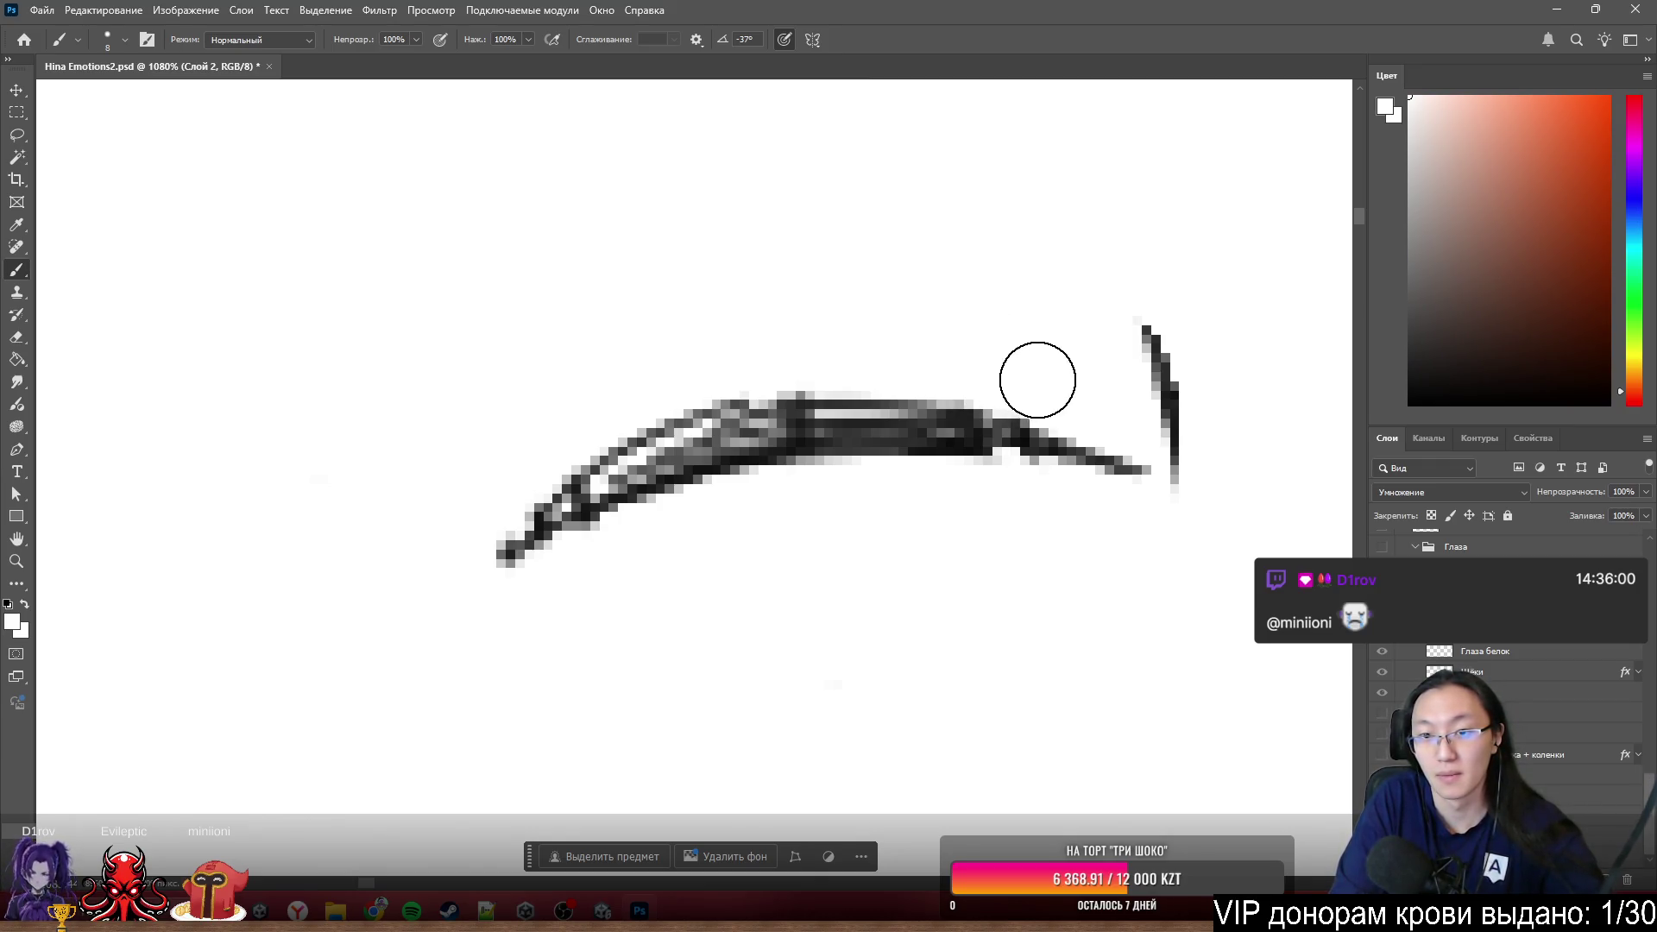
left_click_drag(1163, 350, 1202, 303)
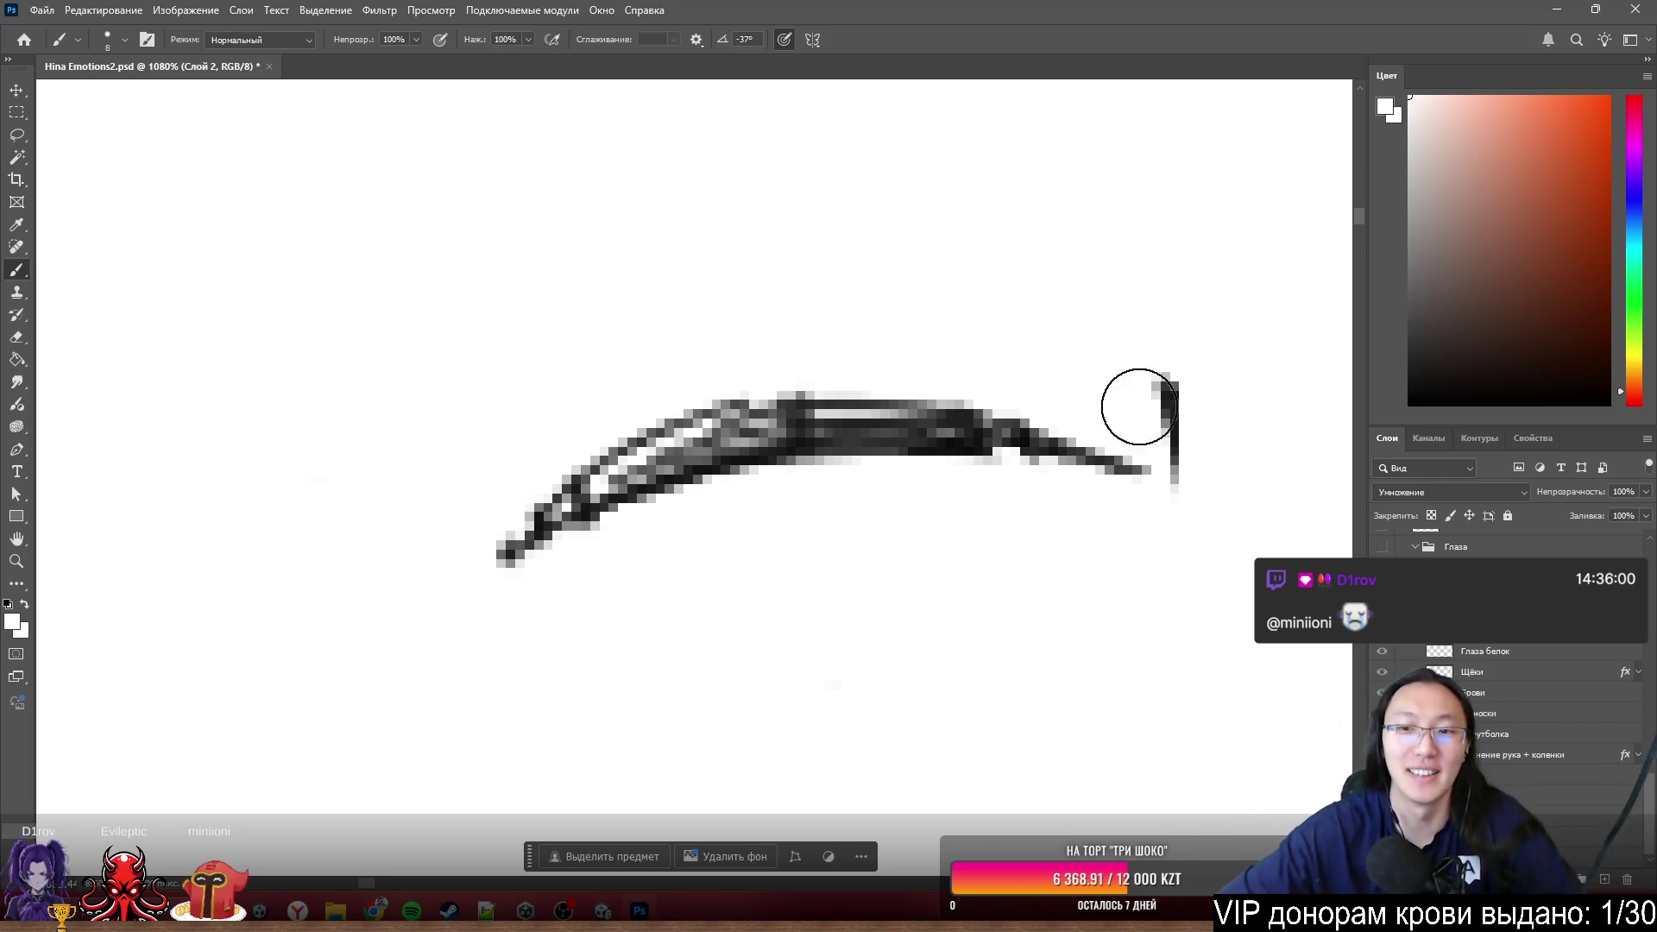
mouse_move(1214, 371)
left_mouse_down()
mouse_move(1184, 407)
mouse_move(1170, 346)
left_mouse_up()
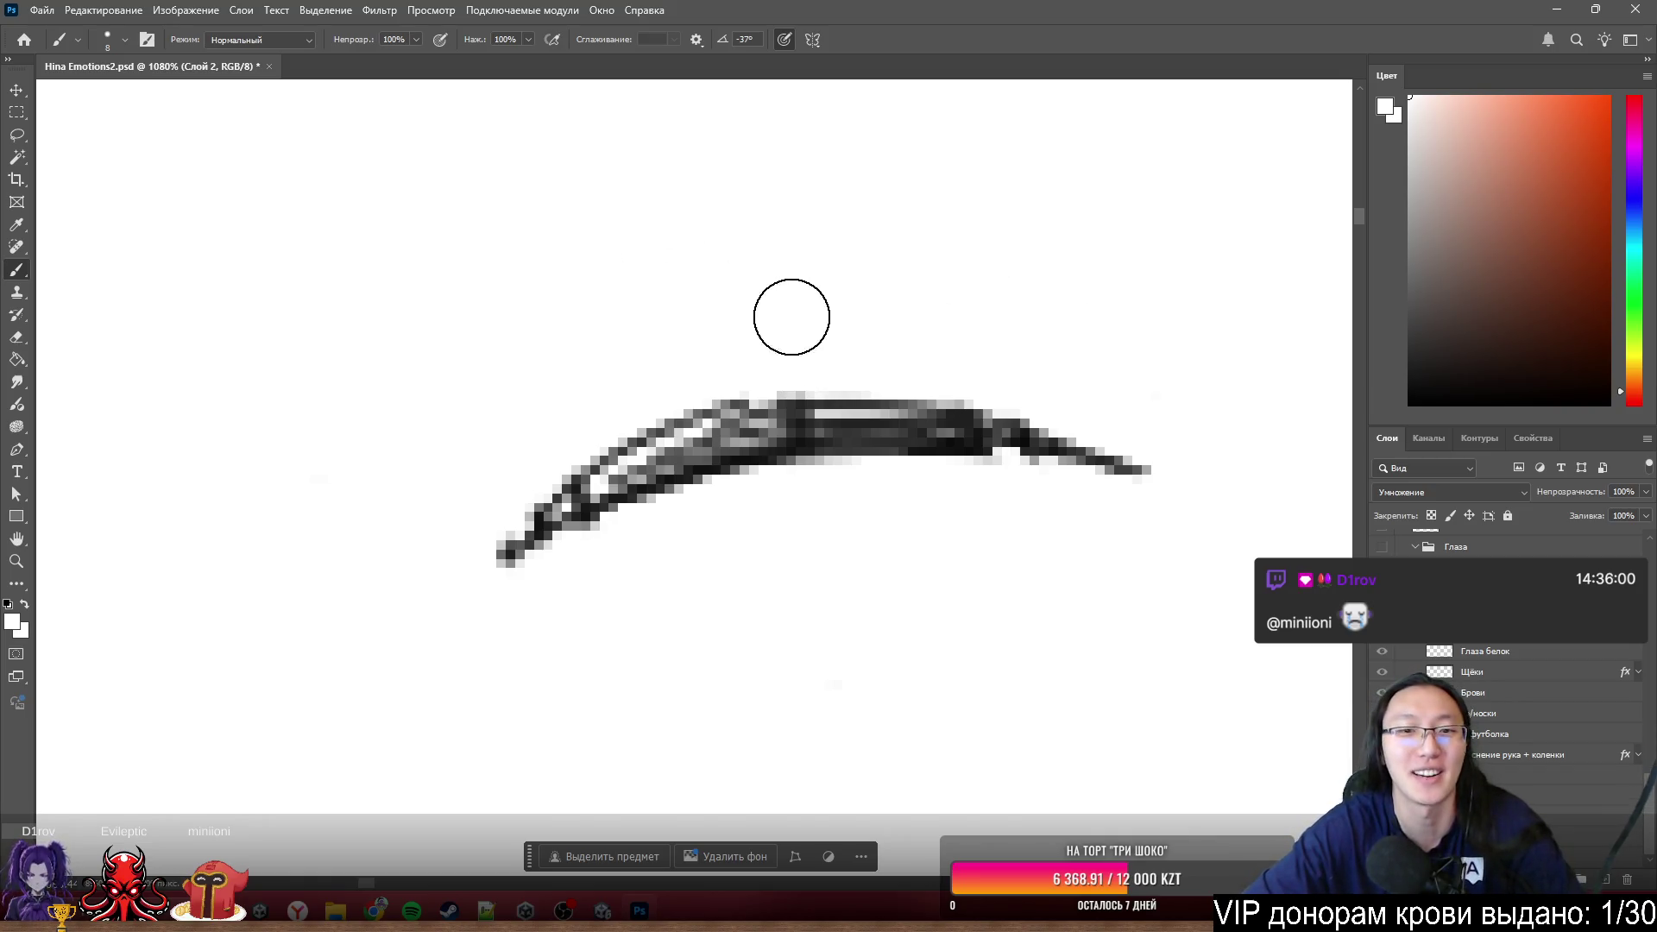
scroll(793, 567, "down", 5)
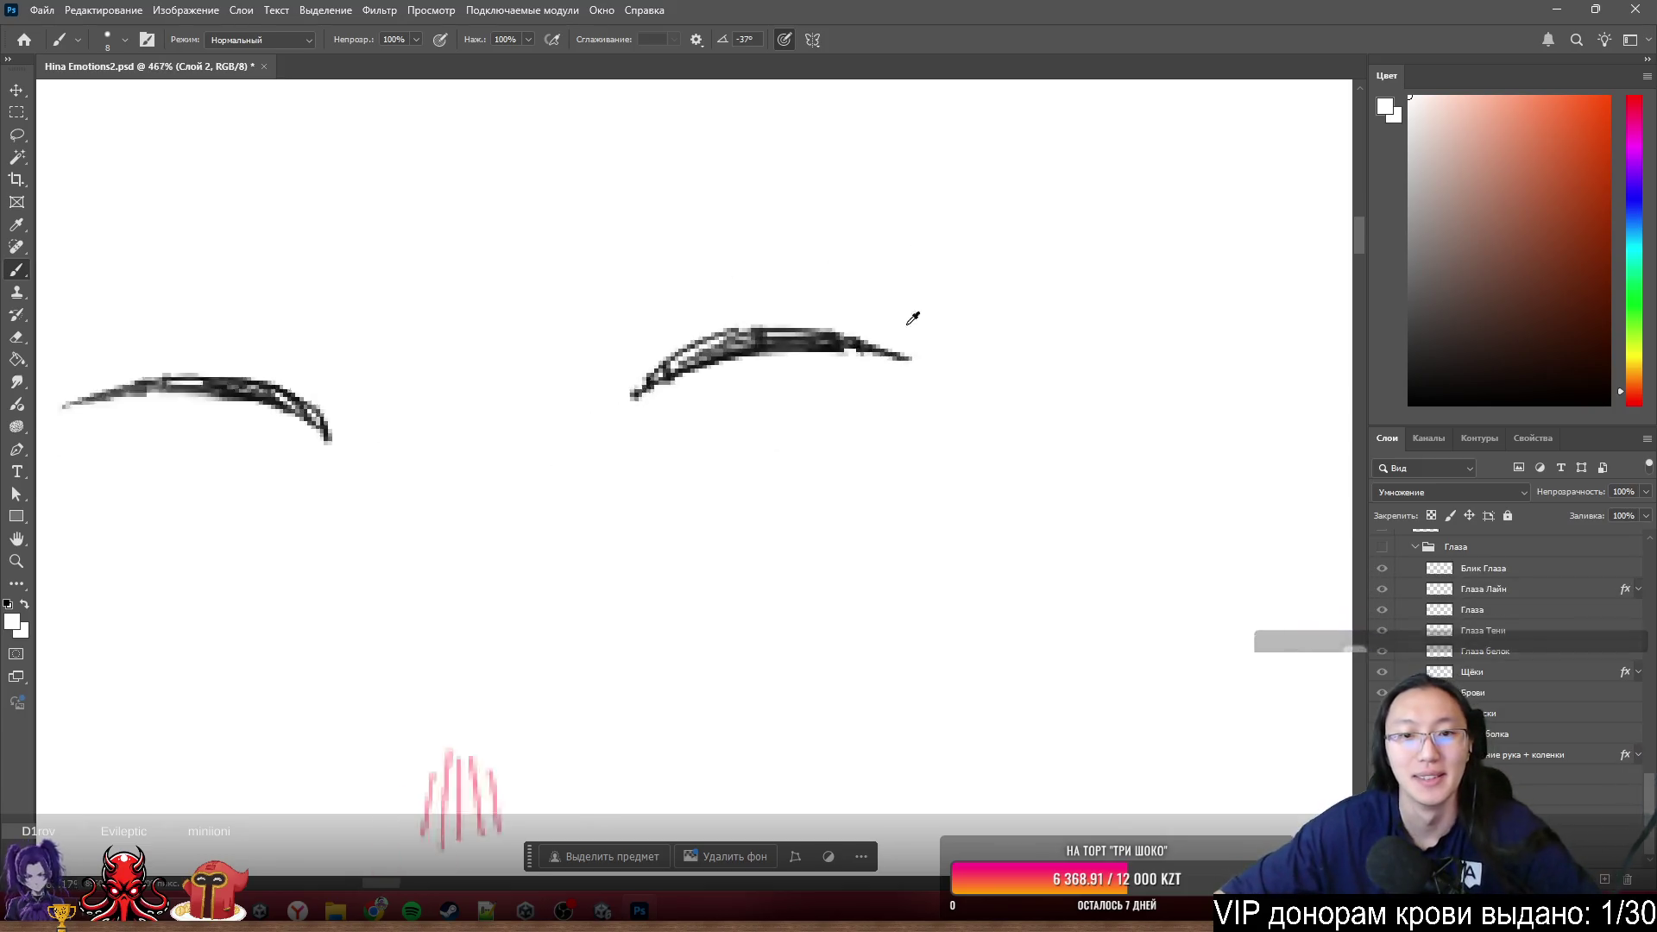
scroll(499, 389, "down", 3)
scroll(399, 445, "down", 1)
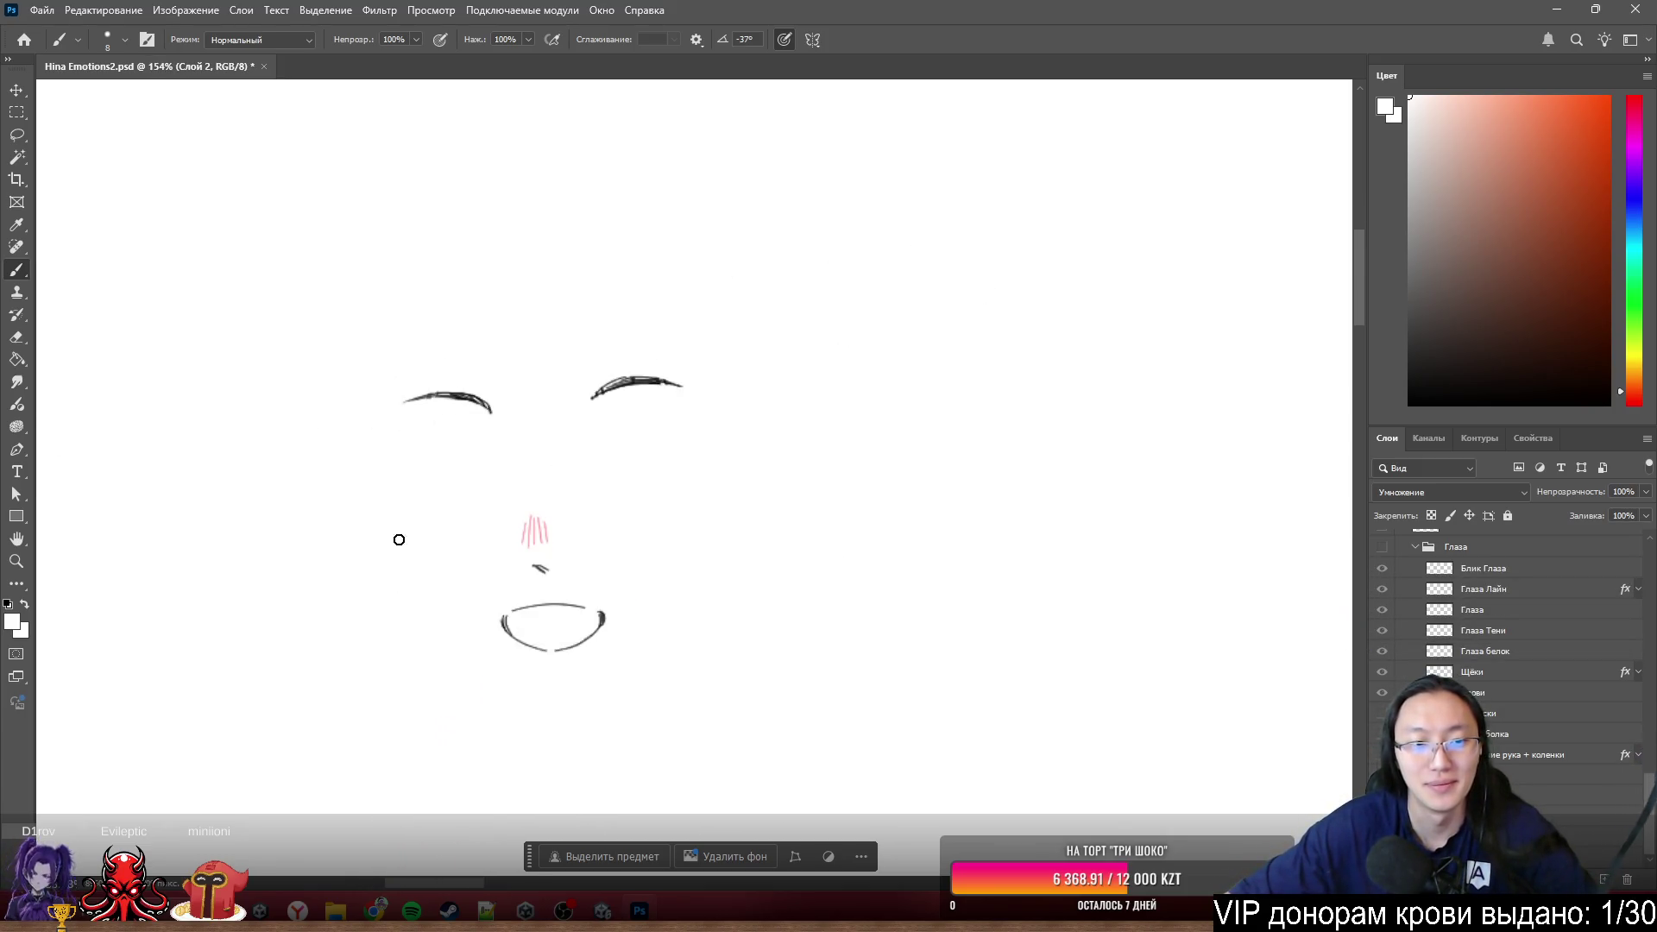
scroll(422, 505, "up", 2)
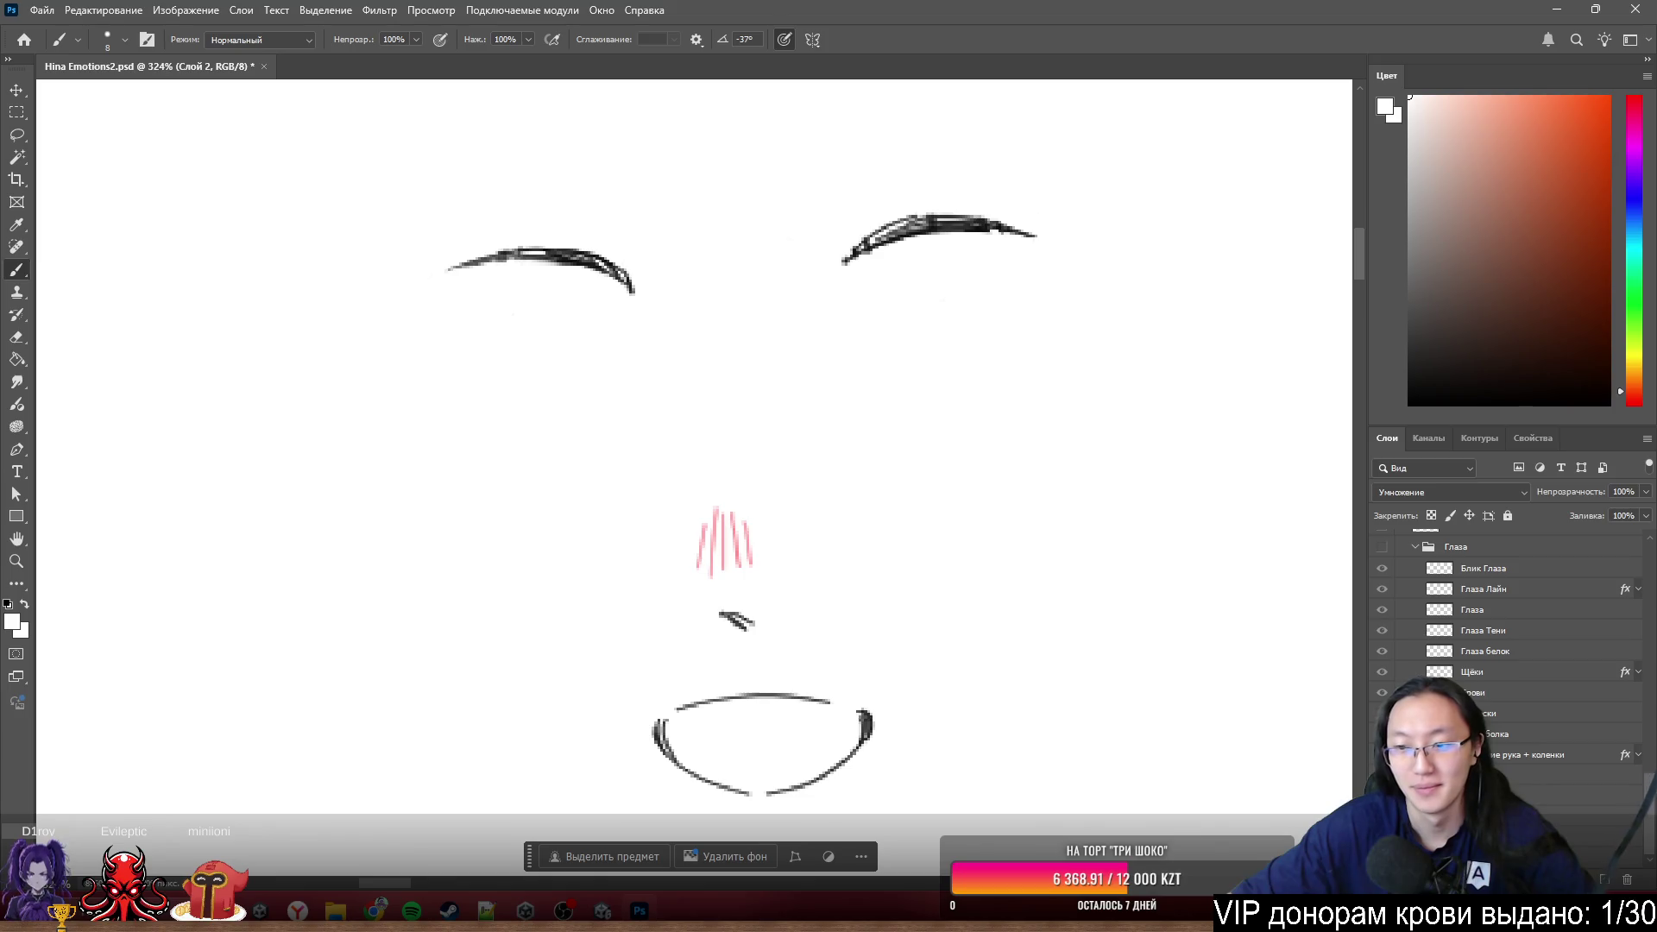
scroll(1463, 647, "up", 3)
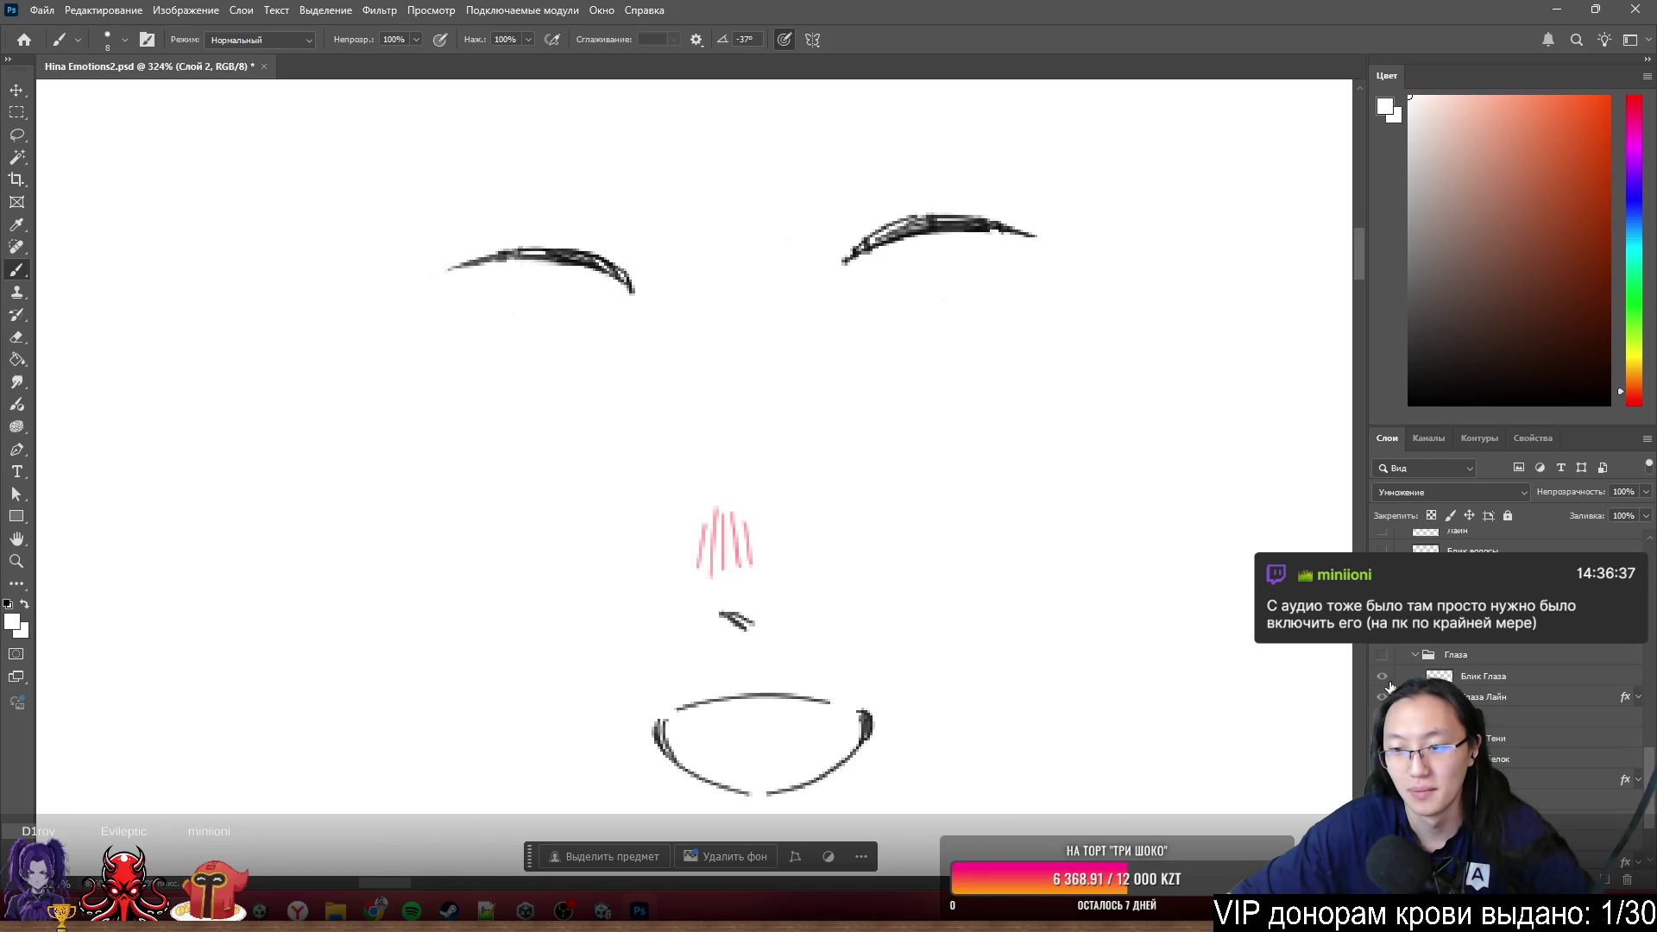
scroll(1389, 688, "down", 1)
scroll(742, 519, "up", 1)
scroll(1406, 658, "up", 3)
- Use Show/Hide All Other Layers from the layer eye icon to reveal the full coloured character
right_click(1385, 589)
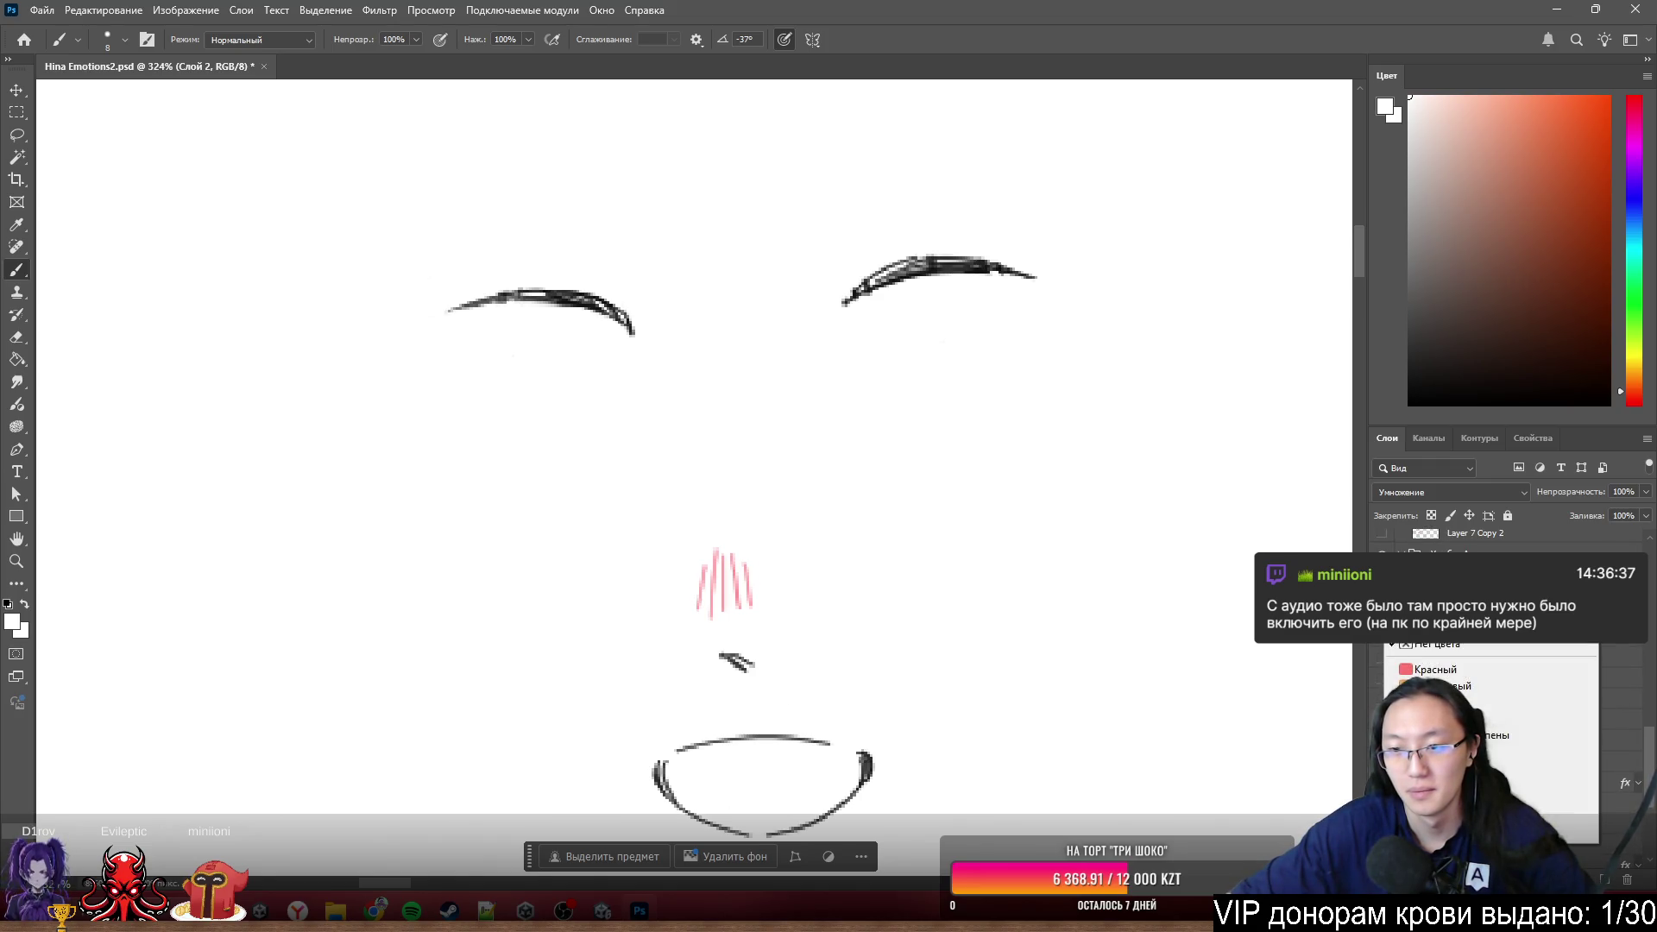
left_click(1438, 619)
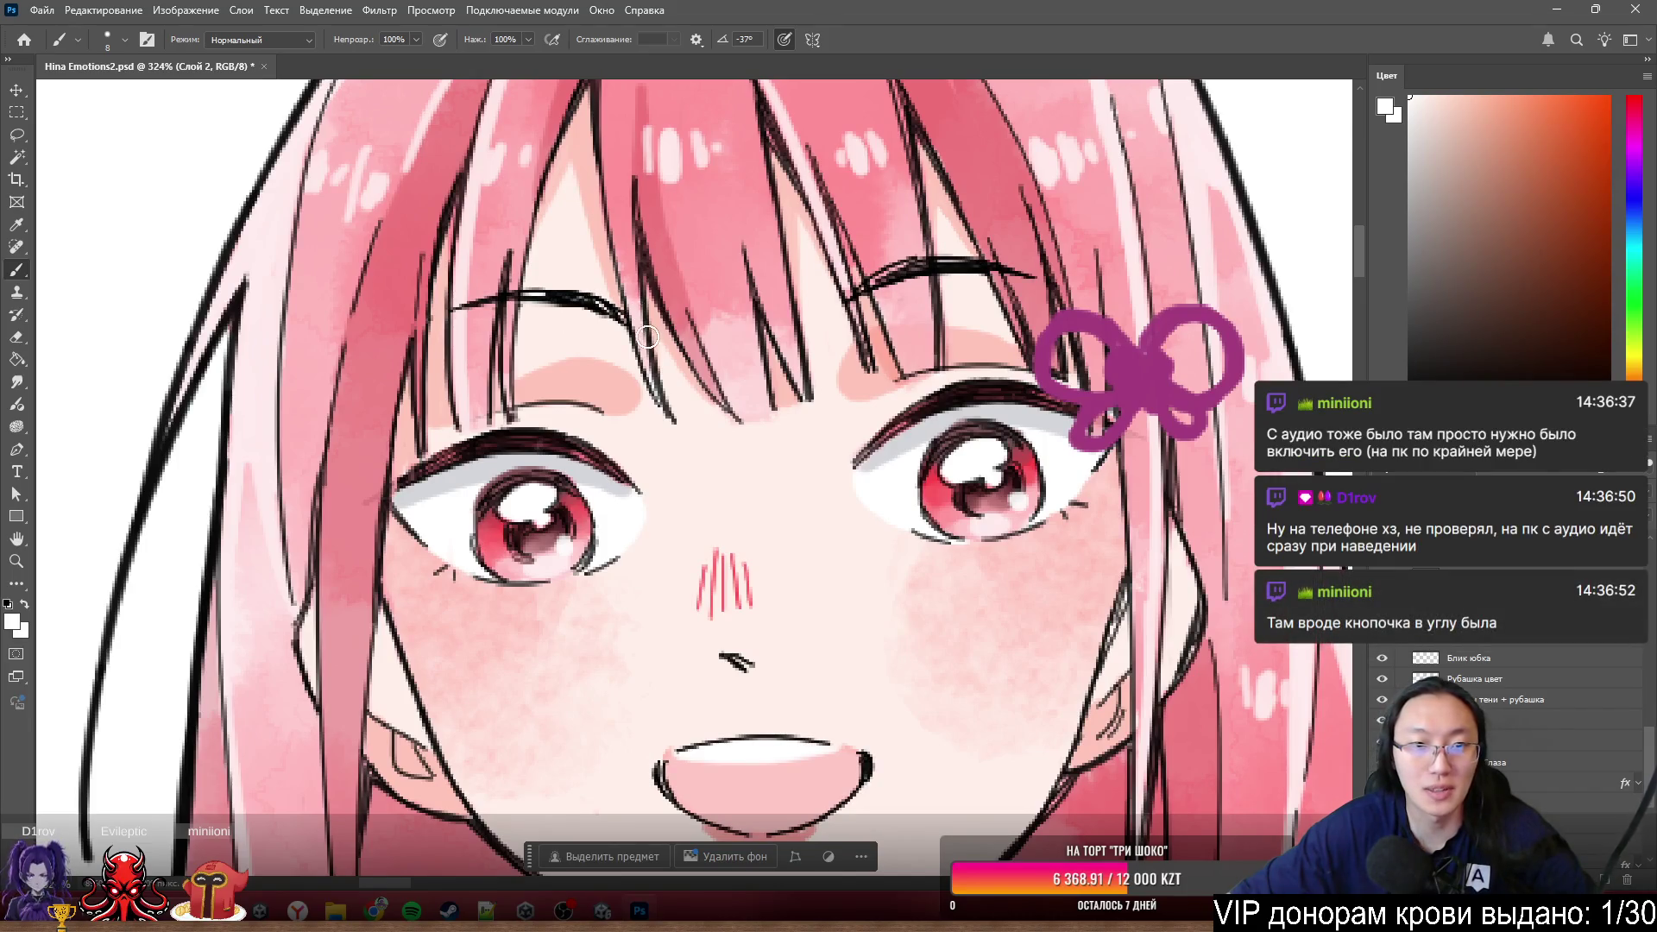
scroll(527, 289, "up", 5, "alt")
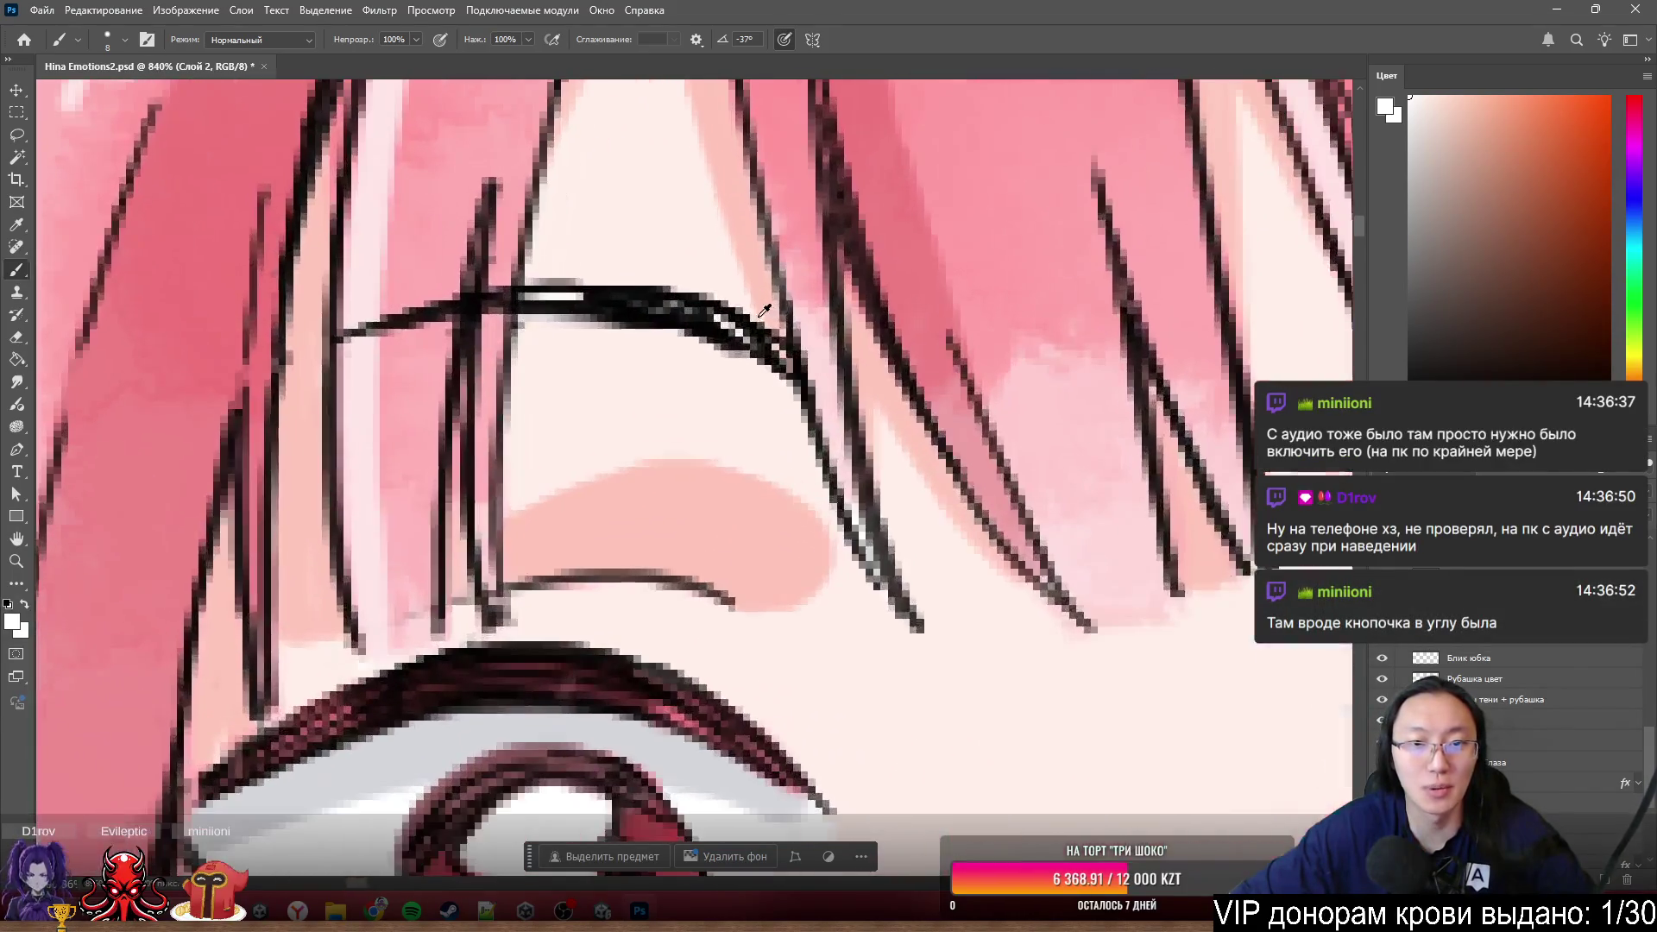
- Undo a trial thicker left eyebrow stroke, hide the Брови Лайн layer and switch to the Eraser on Лайн
left_click_drag(519, 288, 829, 382)
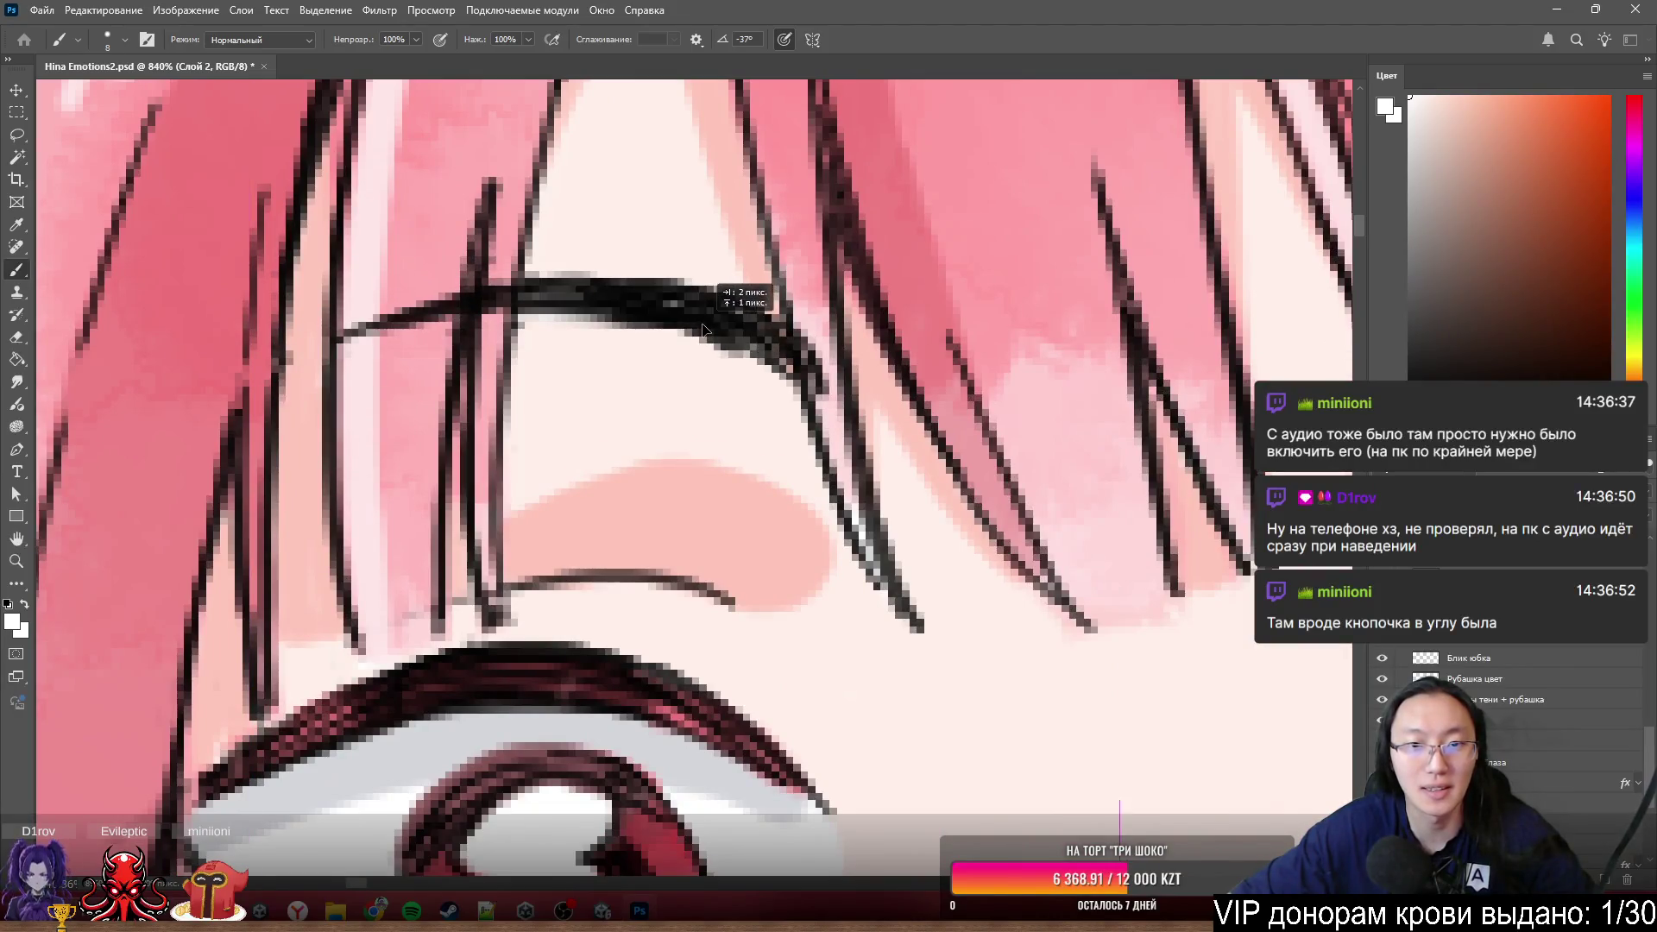
key("ctrl+z")
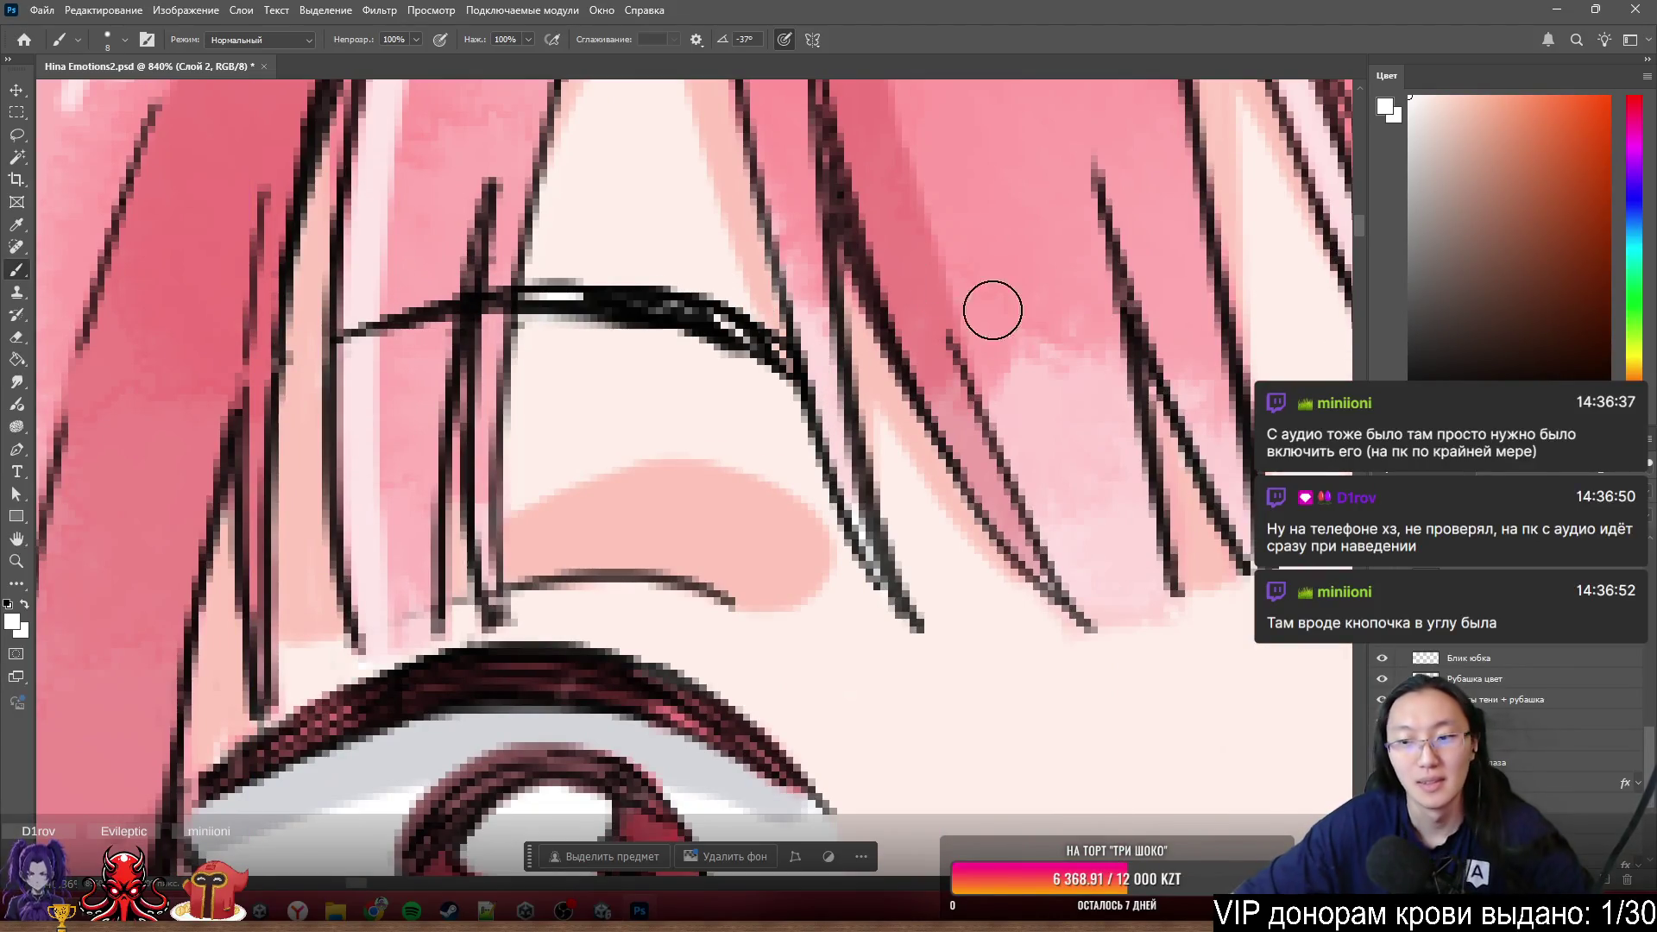
scroll(965, 603, "down", 4, "alt")
scroll(1000, 593, "up", 2)
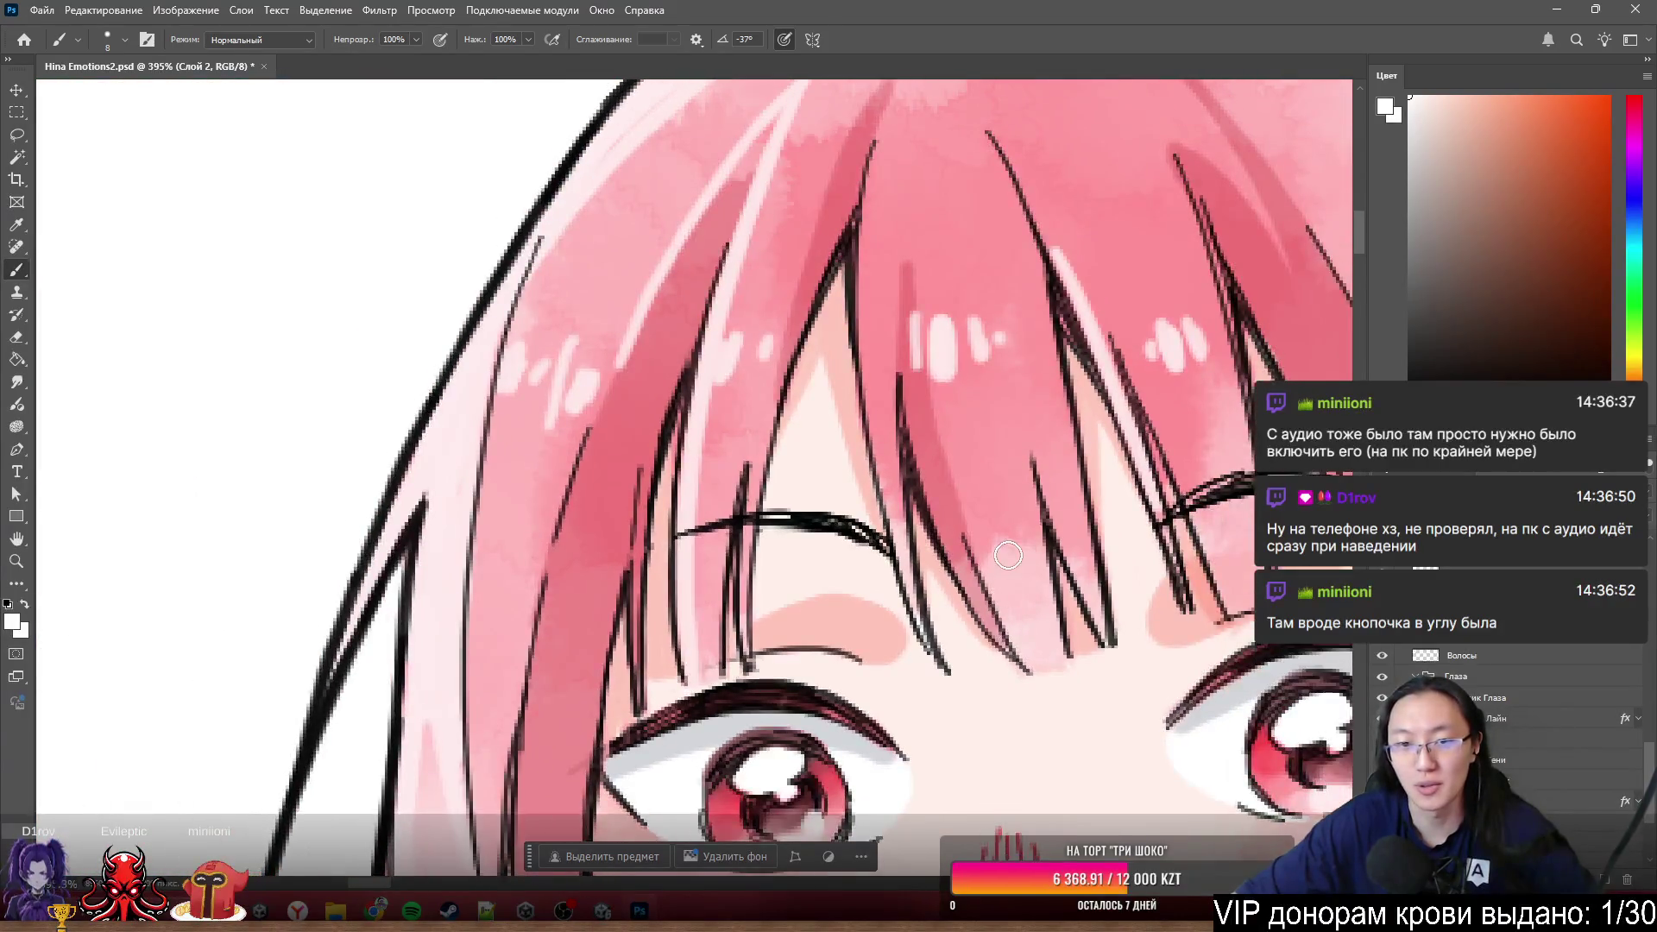
scroll(1184, 582, "up", 2, "alt")
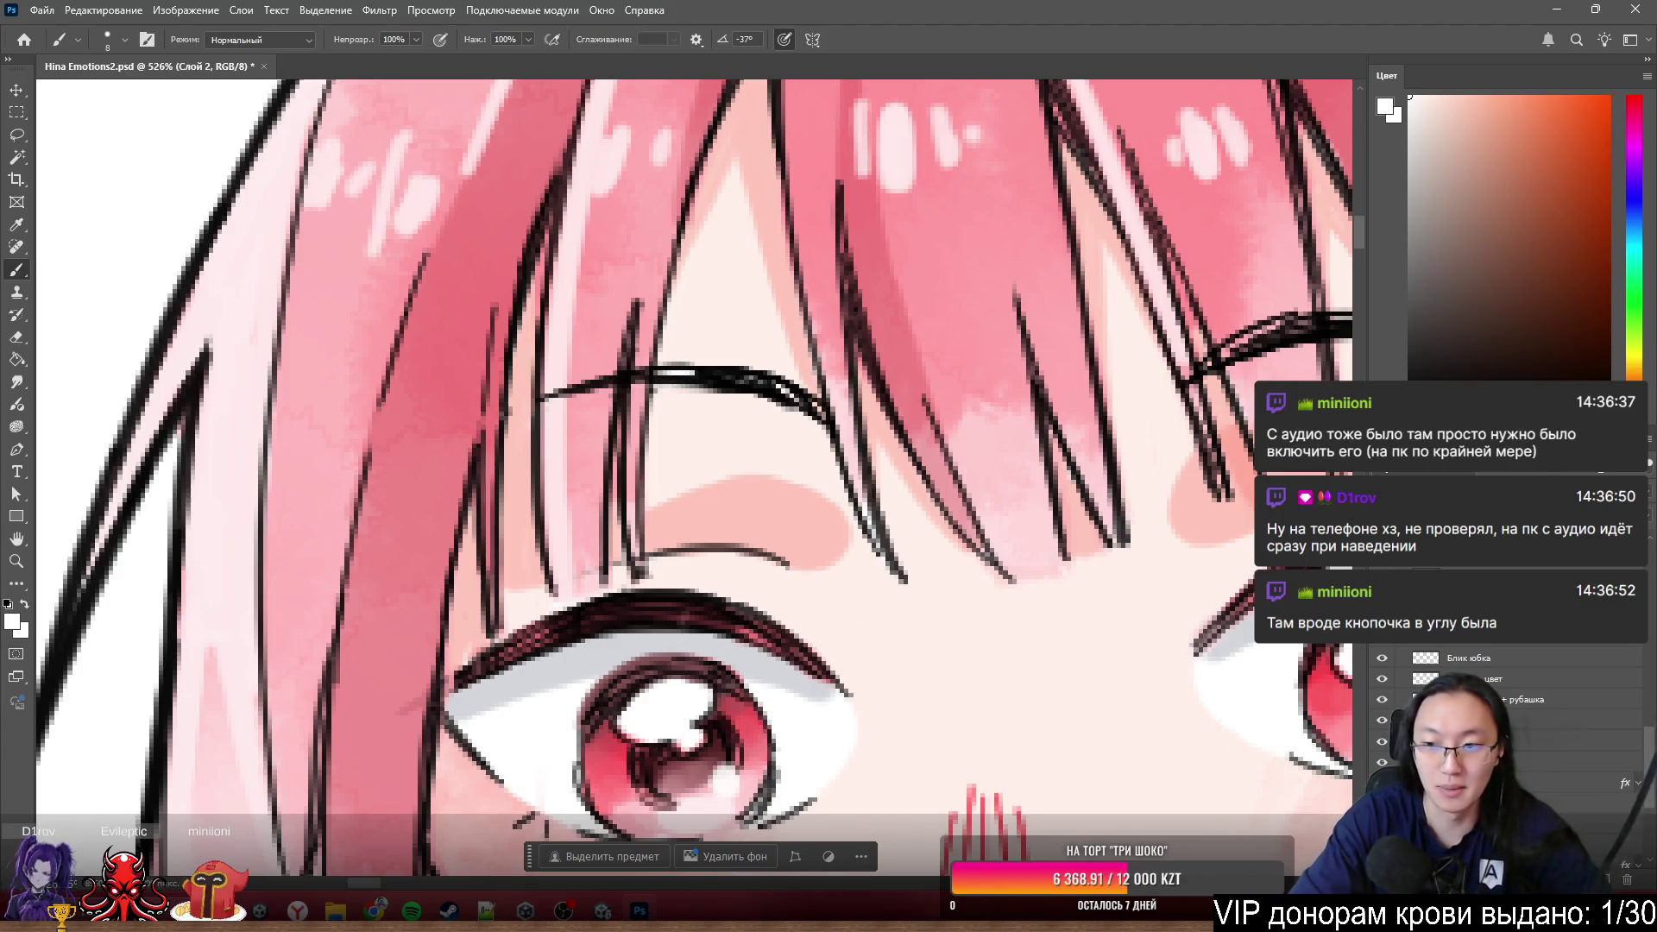
key("alt+[")
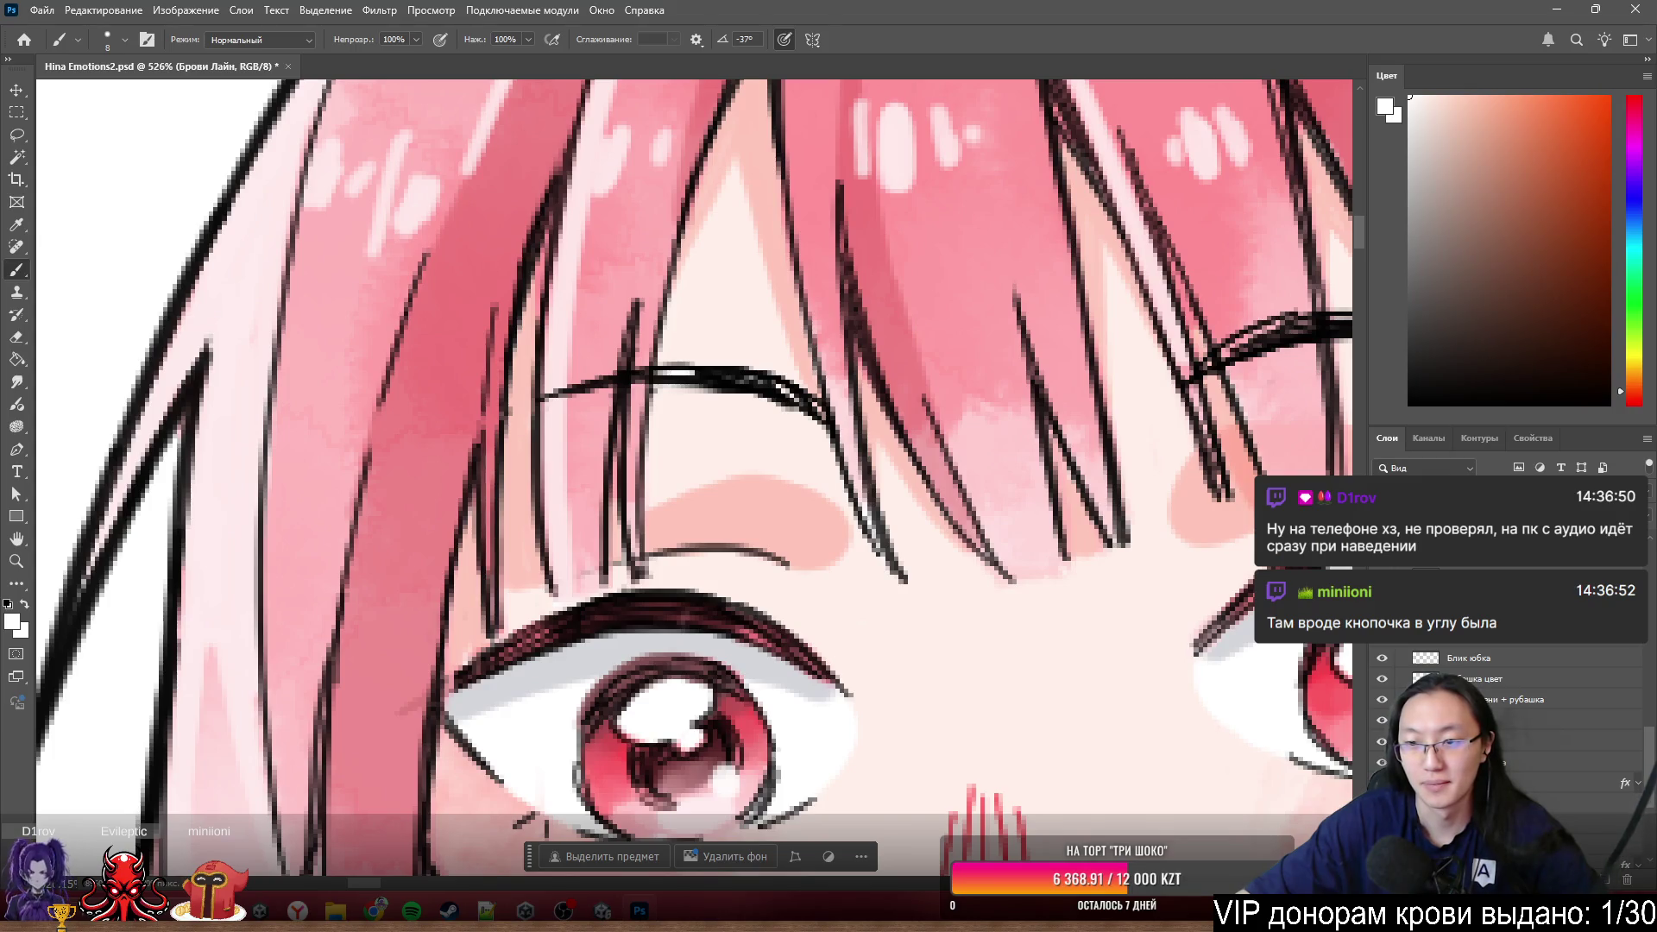
key("ctrl+")
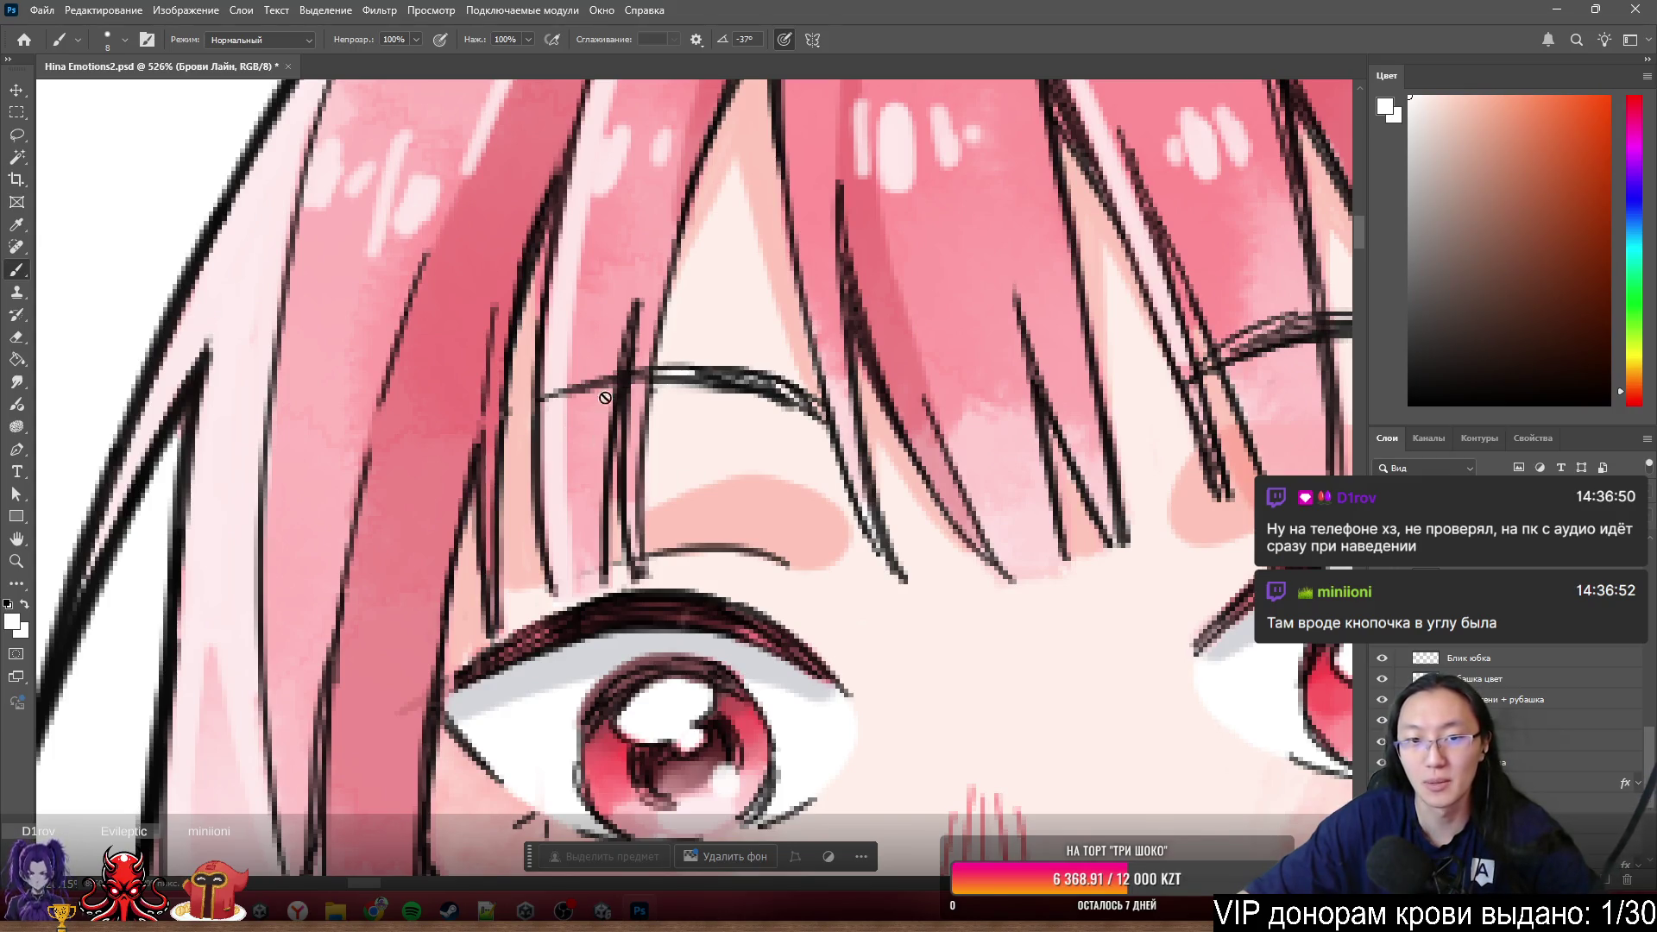
scroll(721, 371, "up", 3)
key("e")
key("alt+[")
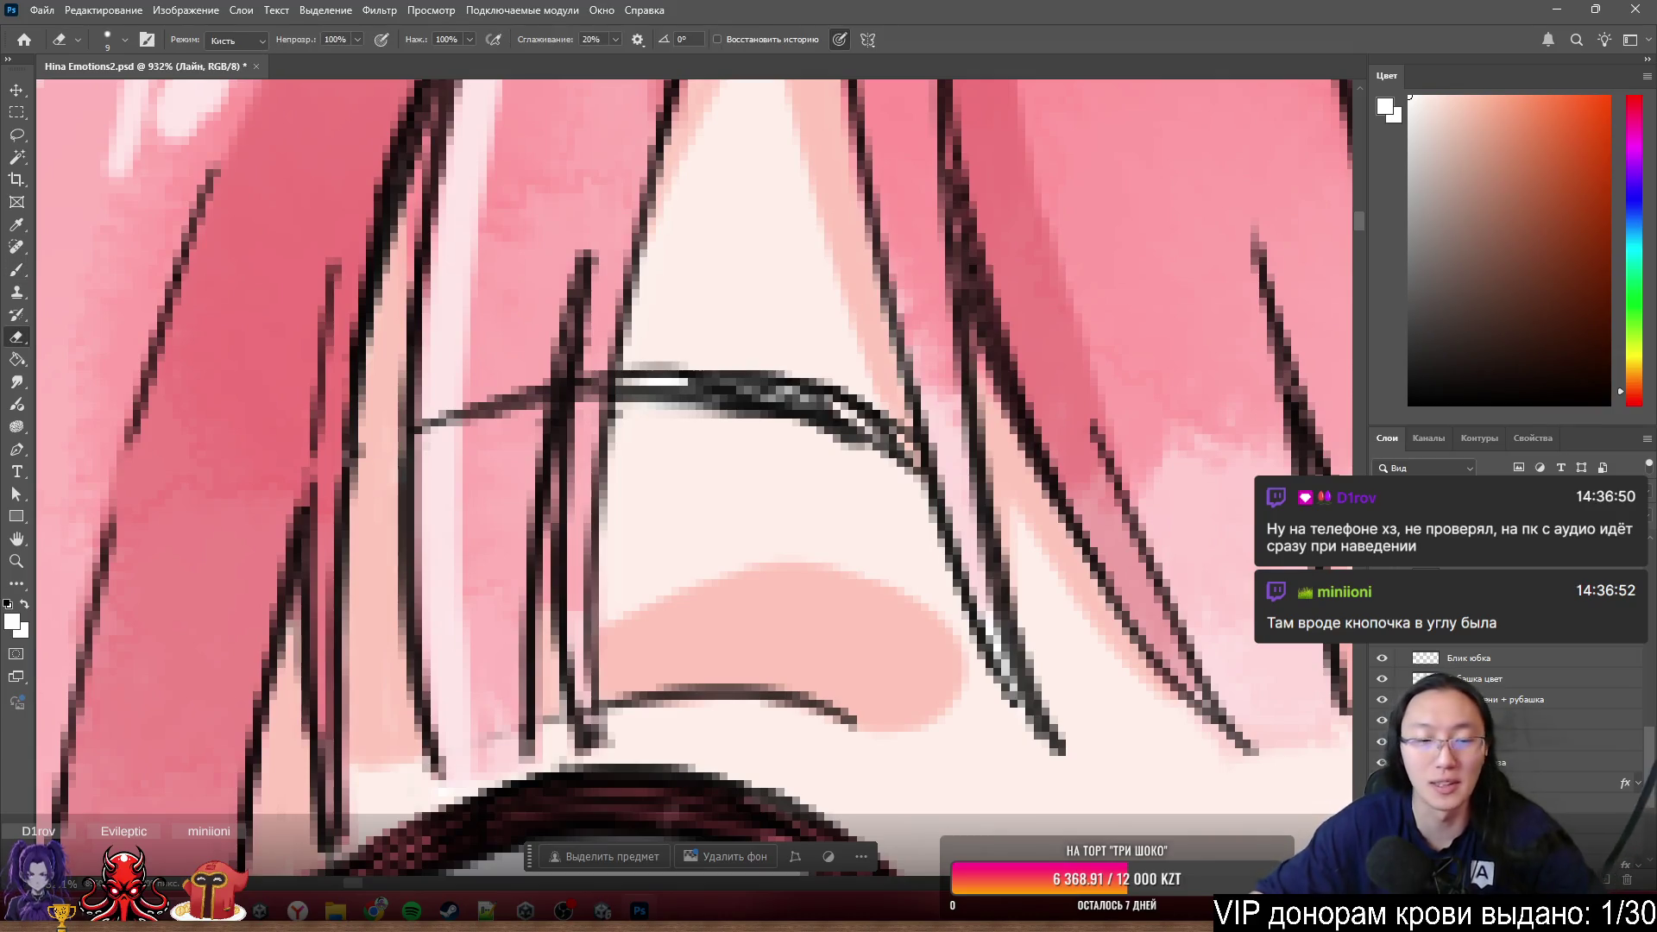
- Erase the old left eyebrow line from the Лайн layer in several passes, then shrink the eraser
mouse_move(698, 366)
left_mouse_down()
mouse_move(714, 340)
mouse_move(665, 359)
left_mouse_up()
mouse_move(737, 430)
left_mouse_down()
mouse_move(789, 389)
mouse_move(856, 429)
mouse_move(878, 496)
left_mouse_up()
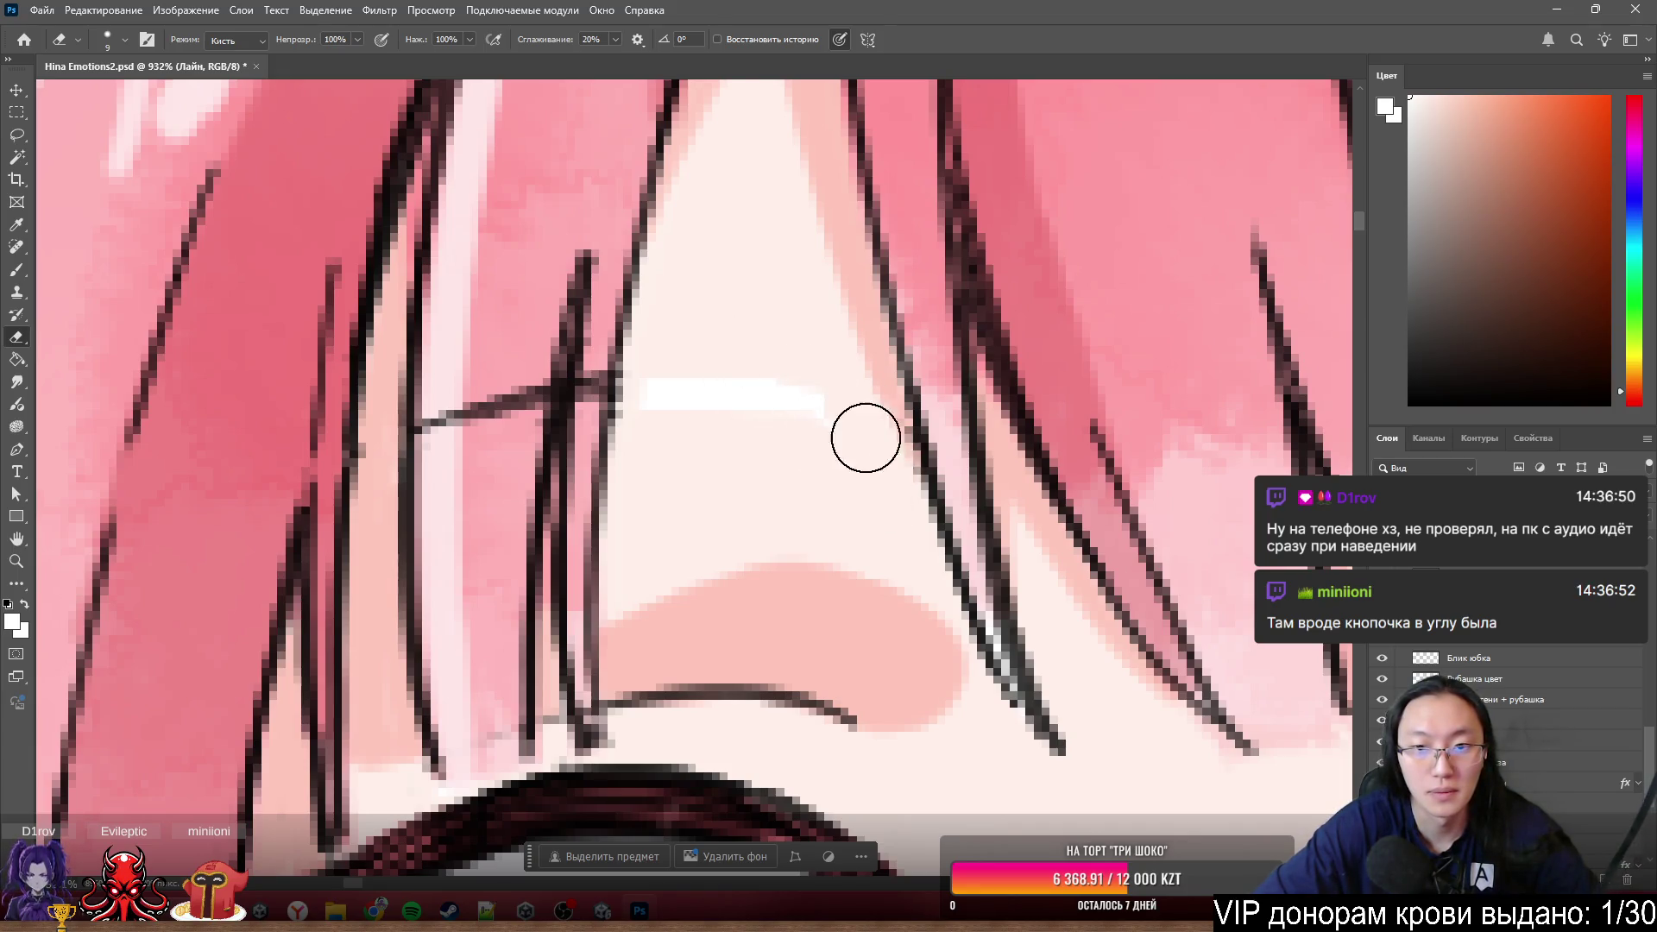
mouse_move(493, 373)
left_mouse_down()
mouse_move(454, 440)
mouse_move(492, 418)
mouse_move(497, 367)
left_mouse_up()
key("ctrl+z")
mouse_move(473, 481)
left_mouse_down()
mouse_move(462, 433)
mouse_move(504, 367)
left_mouse_up()
key("ctrl+z")
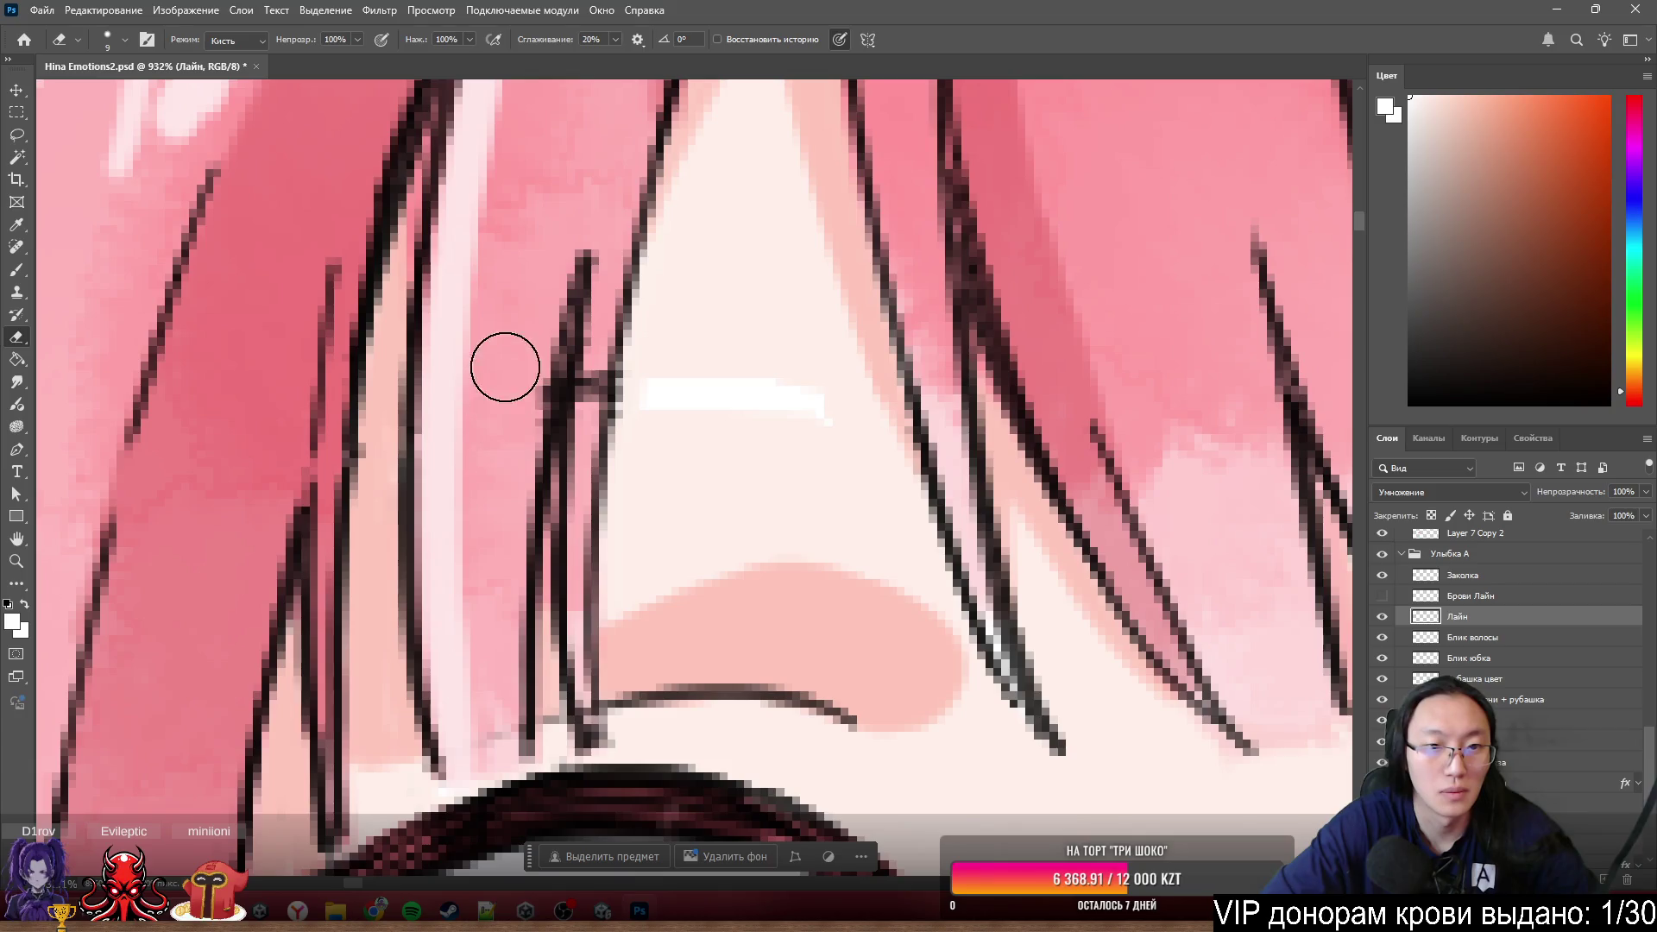
key("bracketleft")
key("bracketleft")
key("bracketleft")
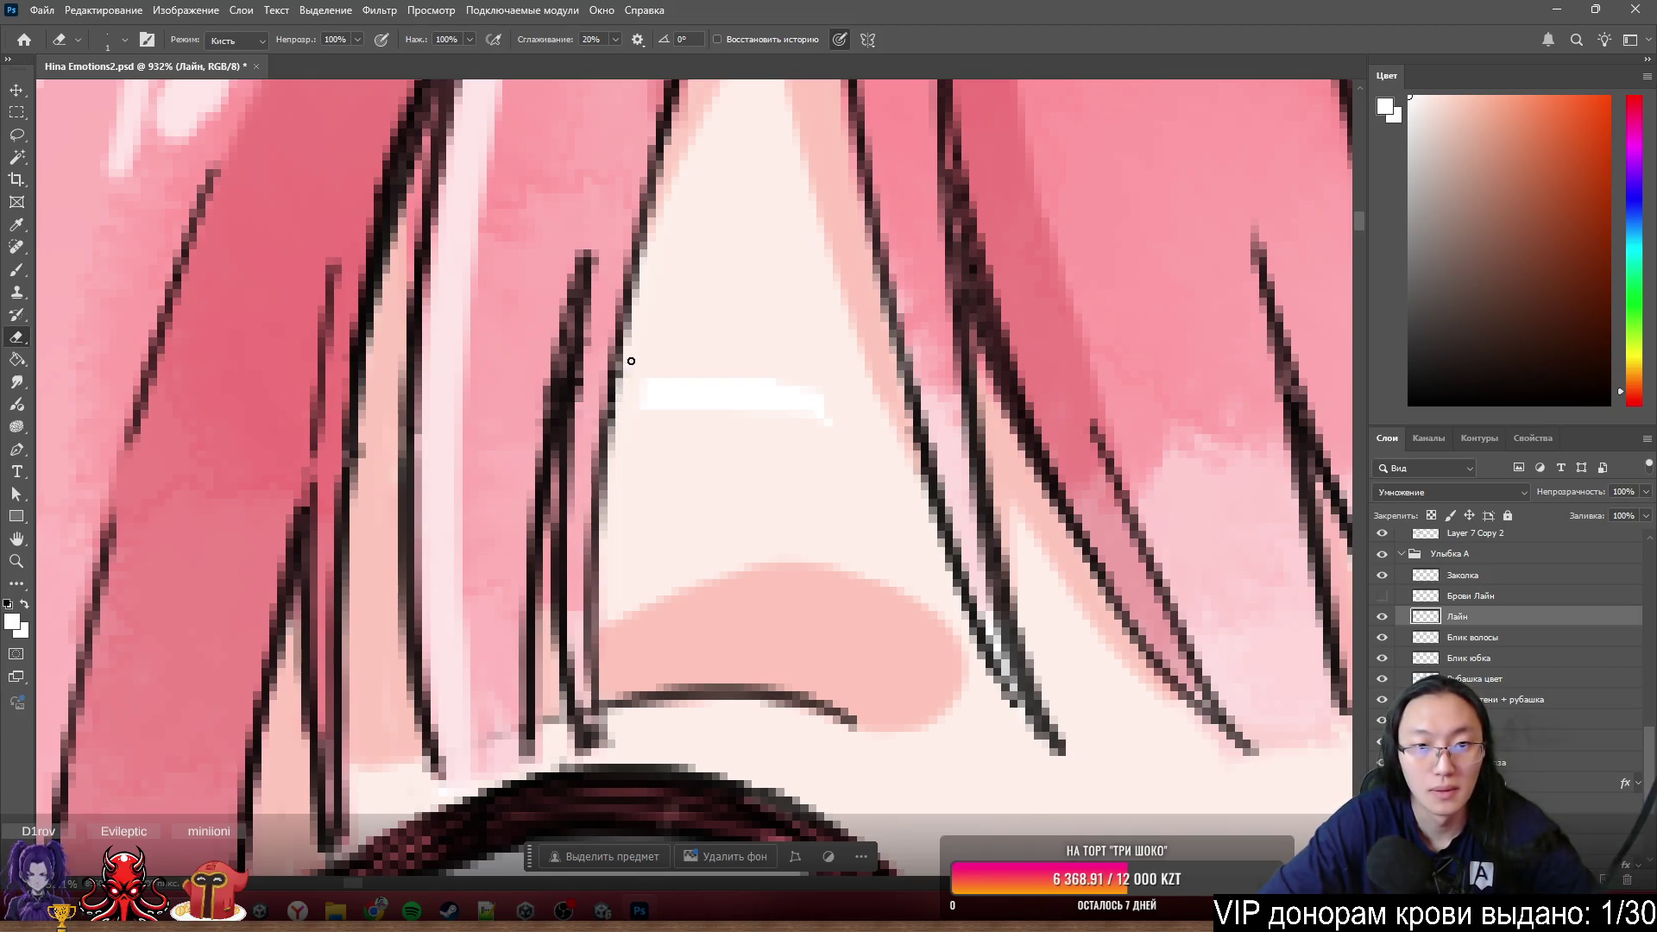
scroll(762, 423, "down", 3)
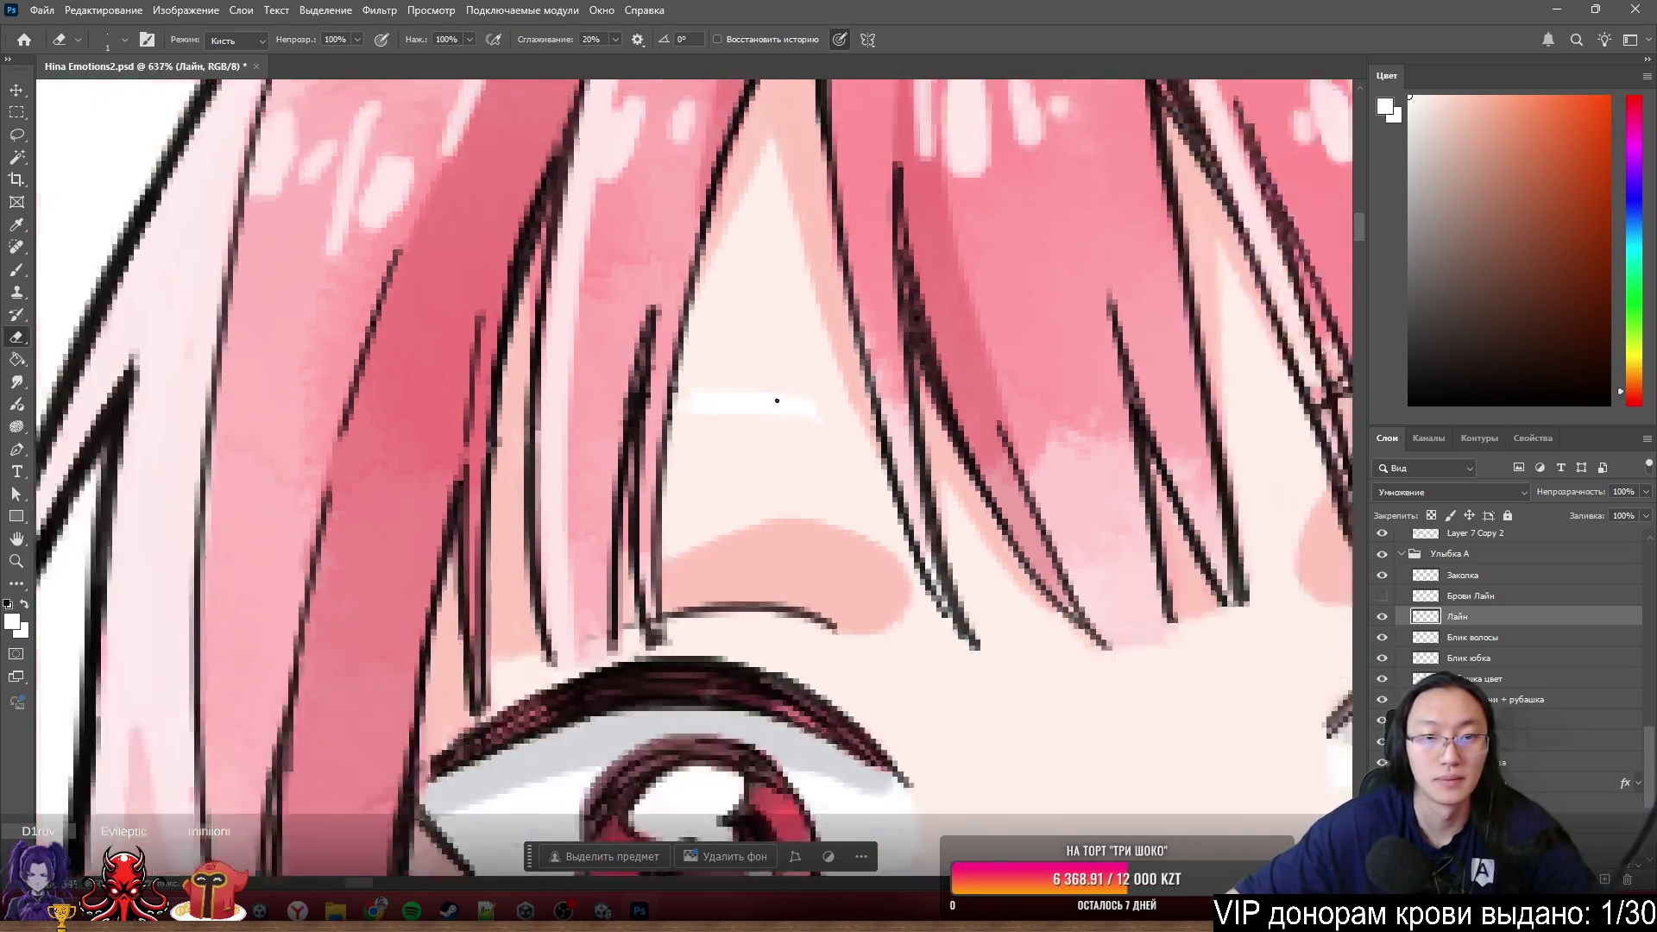
scroll(773, 401, "down", 3)
scroll(774, 400, "down", 2)
scroll(581, 311, "up", 2)
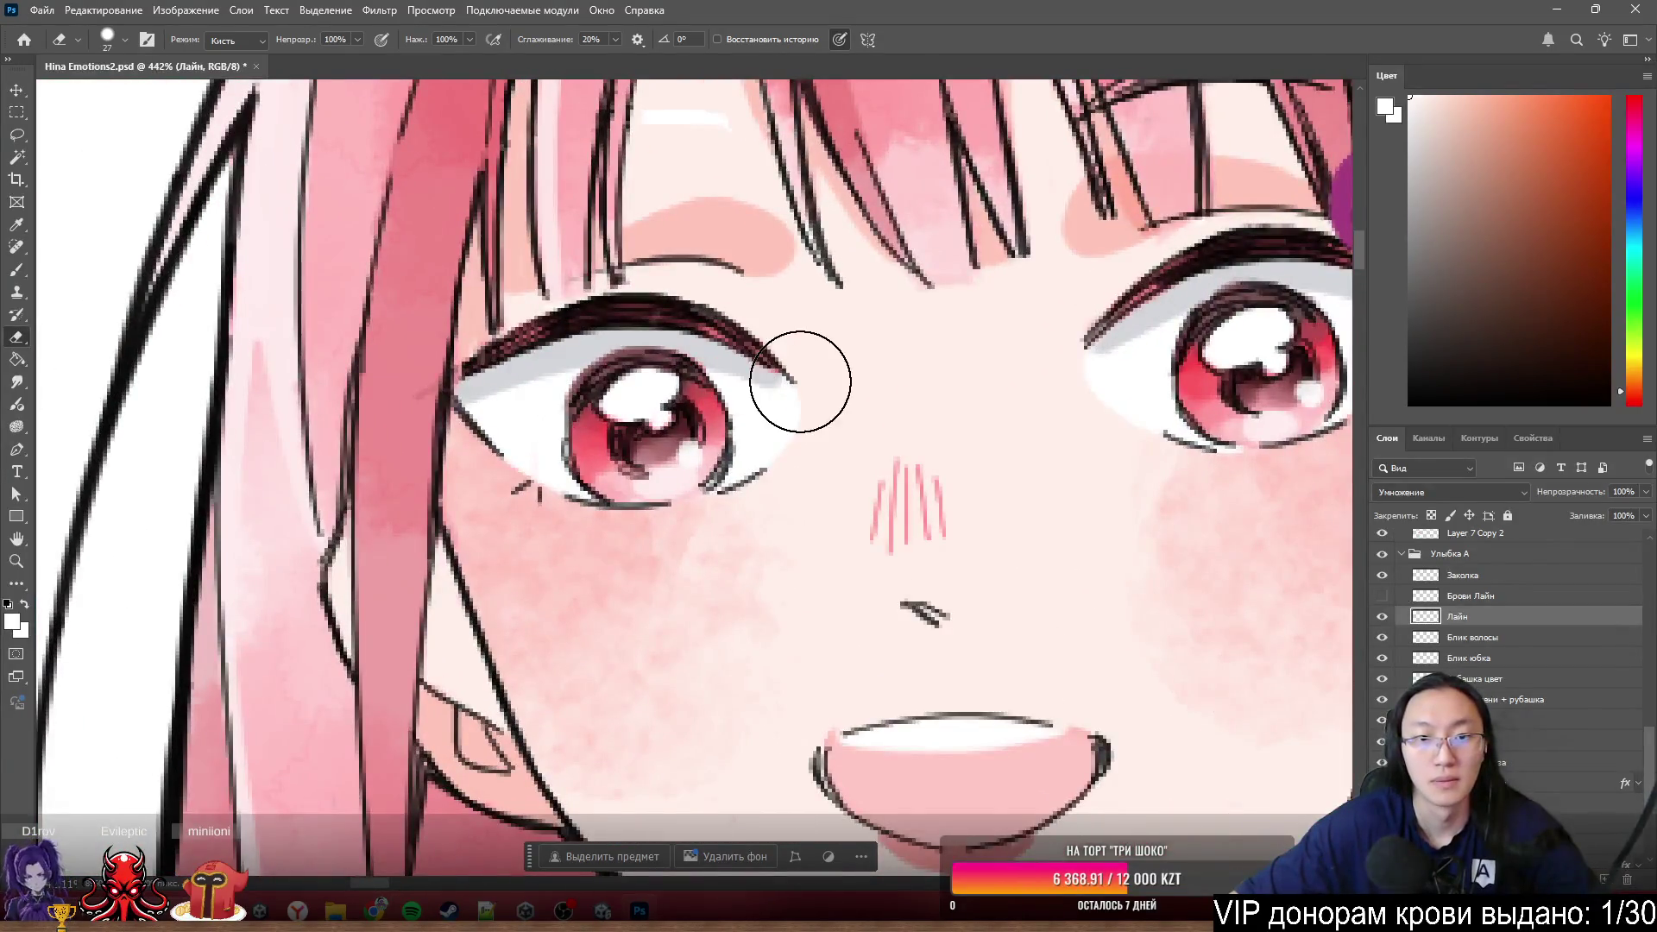
- Erase the nose and mouth marks and the curved stray stroke crossing the bangs above the right eye
mouse_move(956, 487)
left_mouse_down()
mouse_move(877, 574)
mouse_move(759, 777)
mouse_move(862, 752)
mouse_move(911, 816)
left_mouse_up()
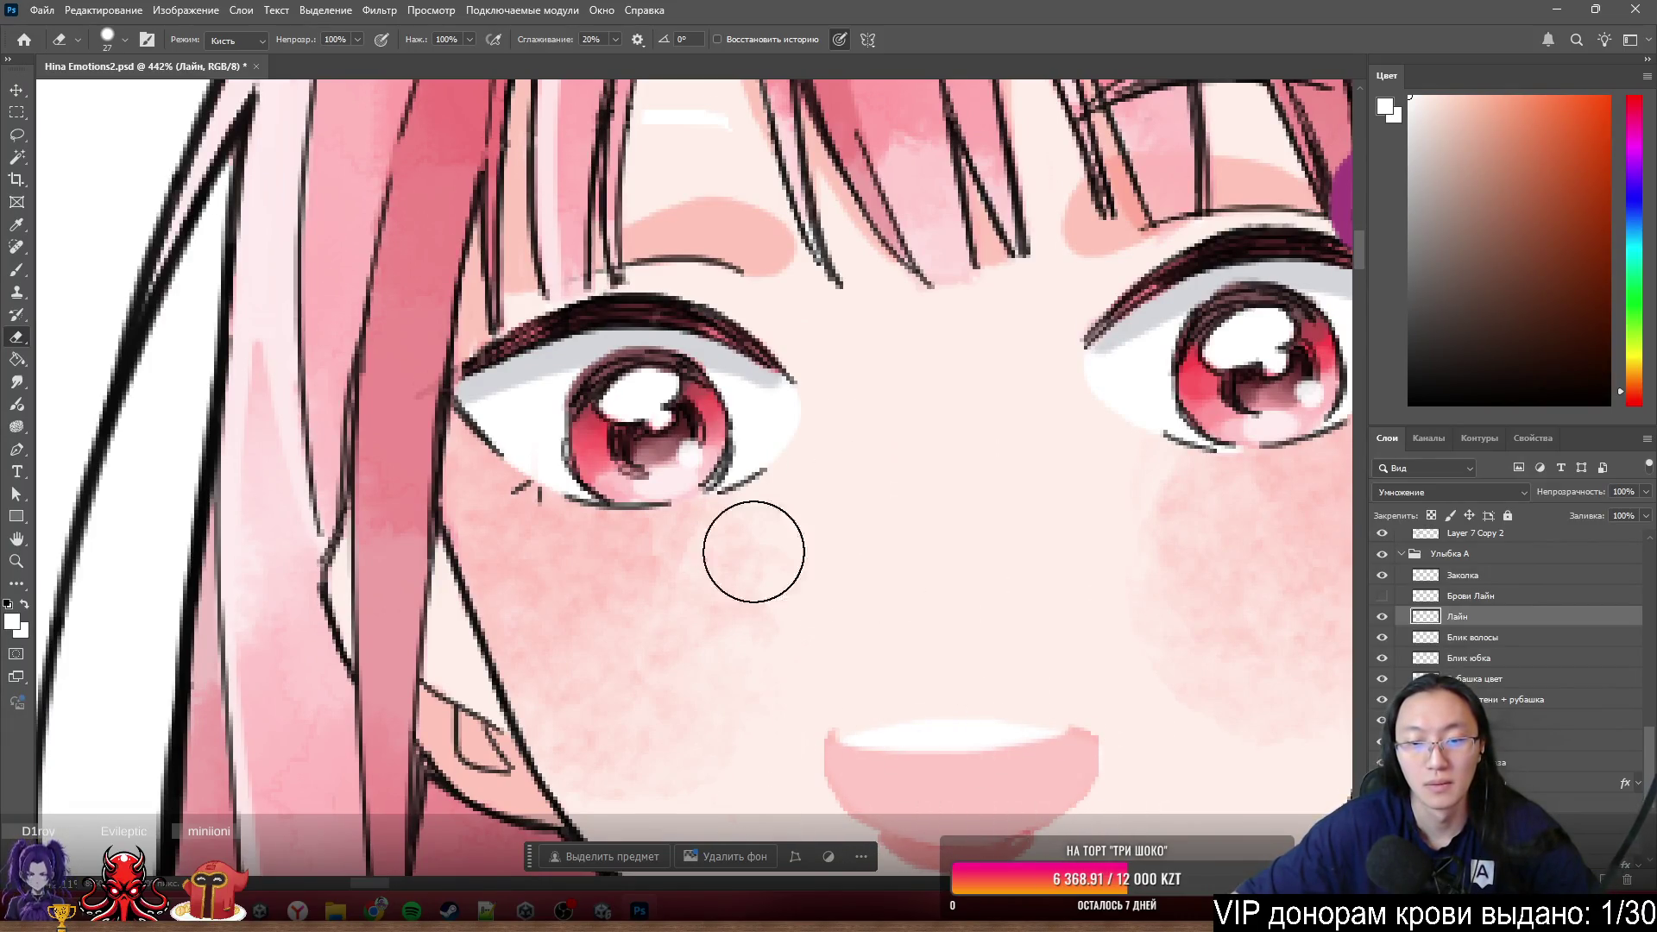
scroll(777, 596, "down", 4)
scroll(837, 554, "up", 3)
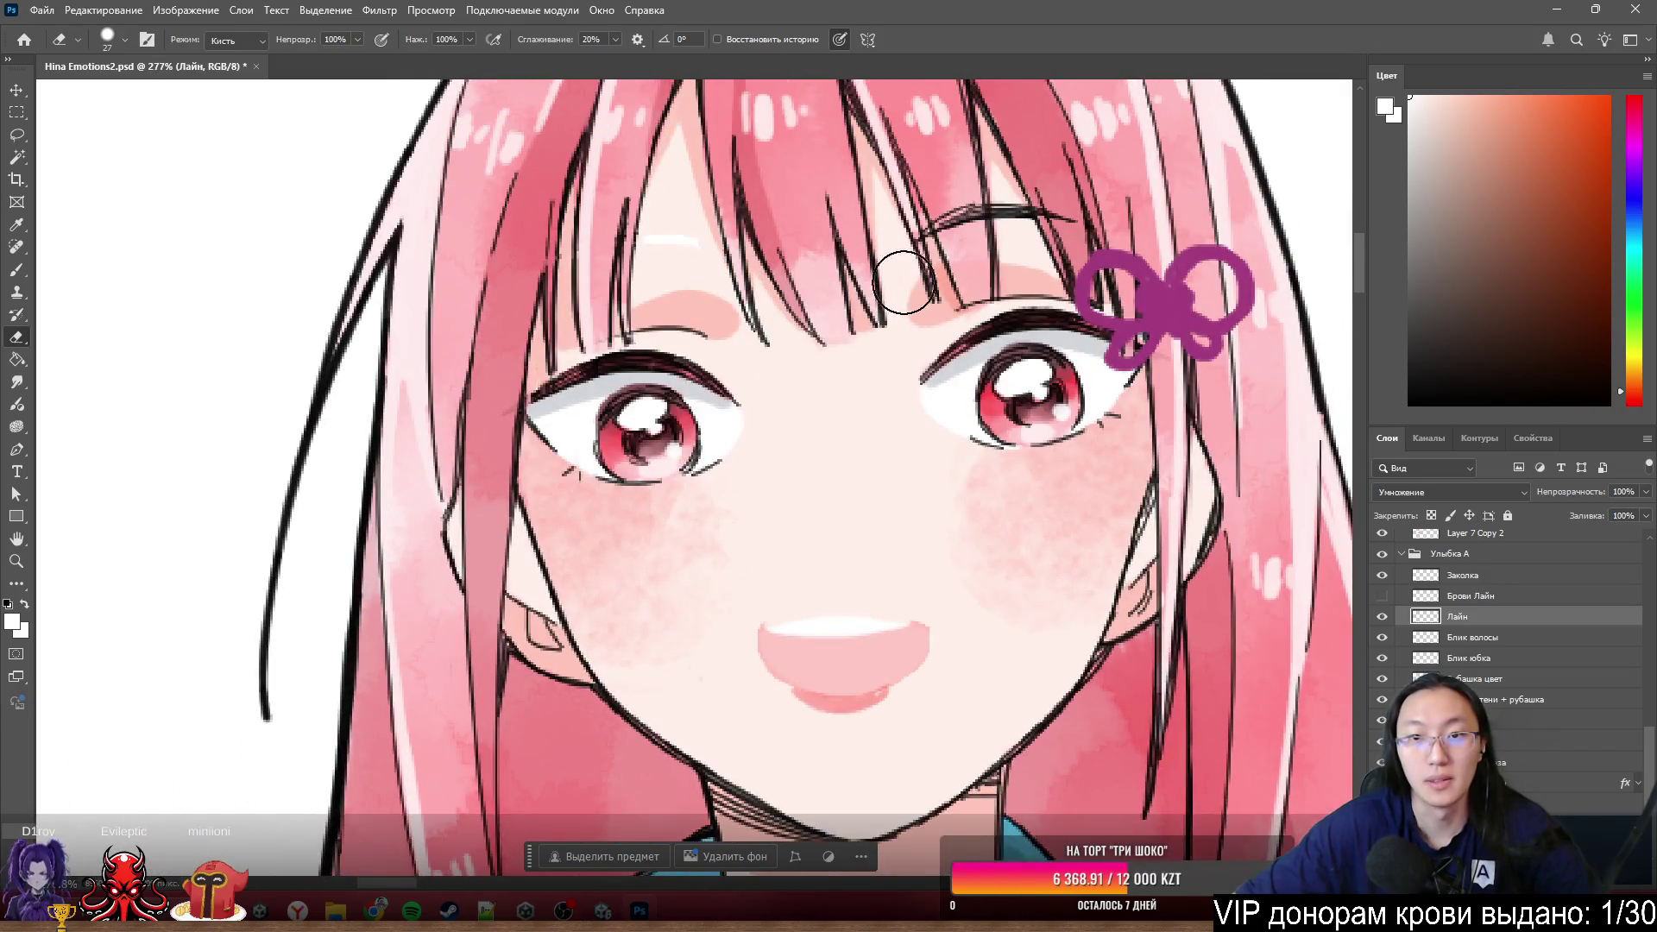
scroll(959, 234, "up", 3)
scroll(958, 227, "up", 1)
scroll(959, 227, "up", 1)
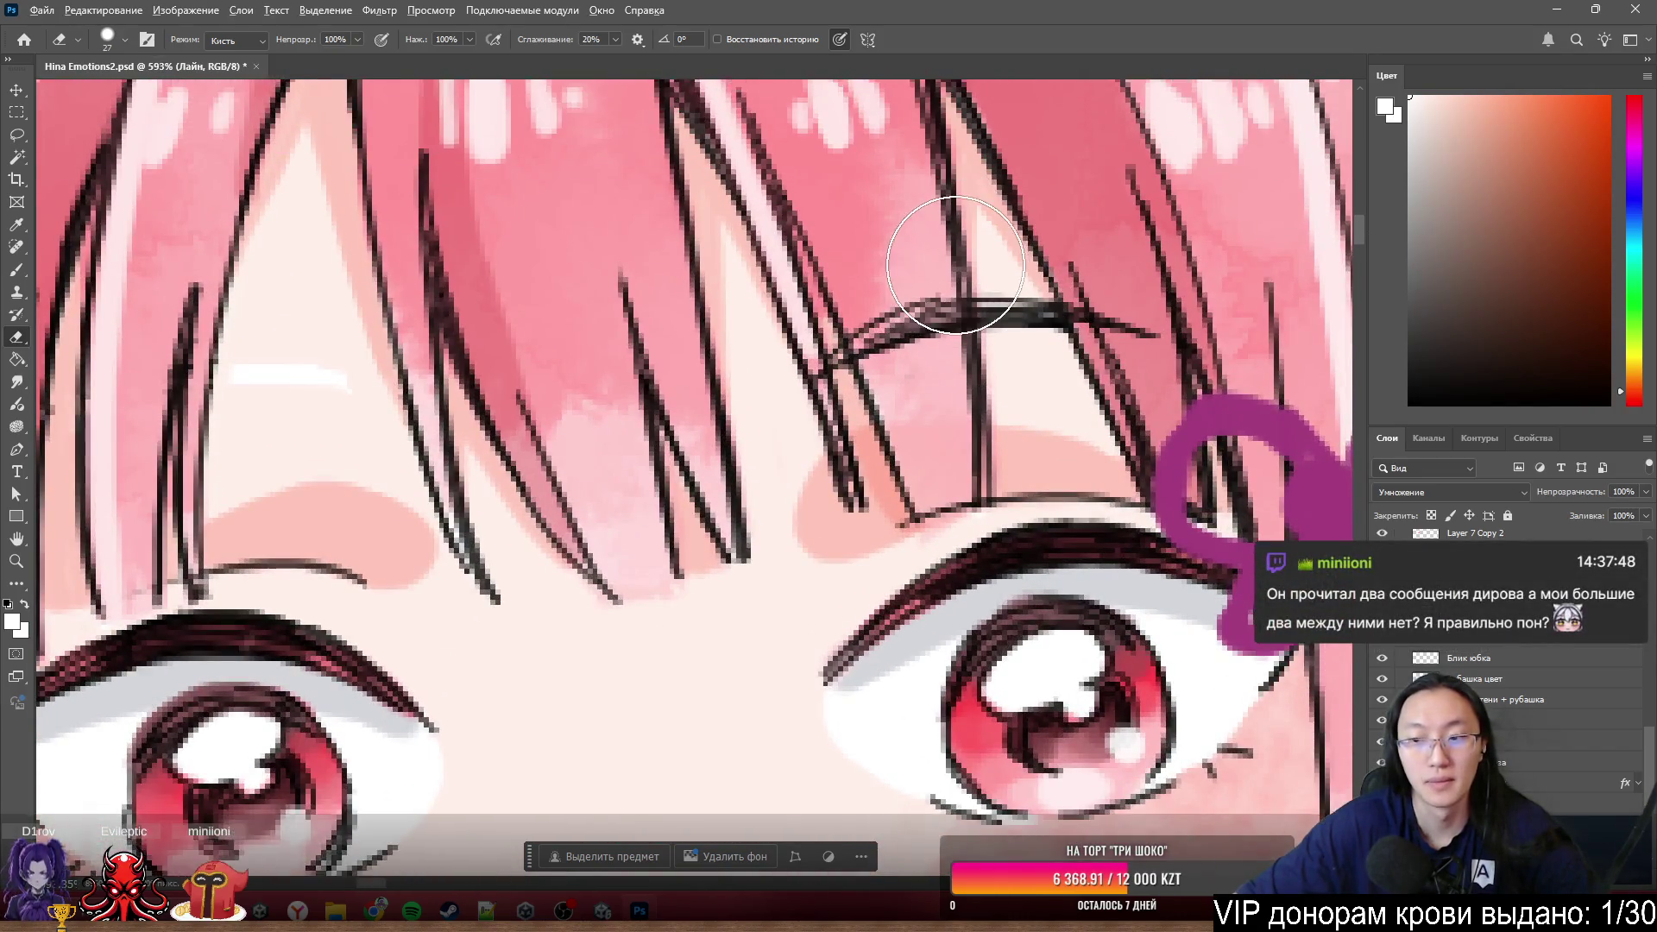
scroll(959, 233, "up", 1)
scroll(915, 329, "up", 1)
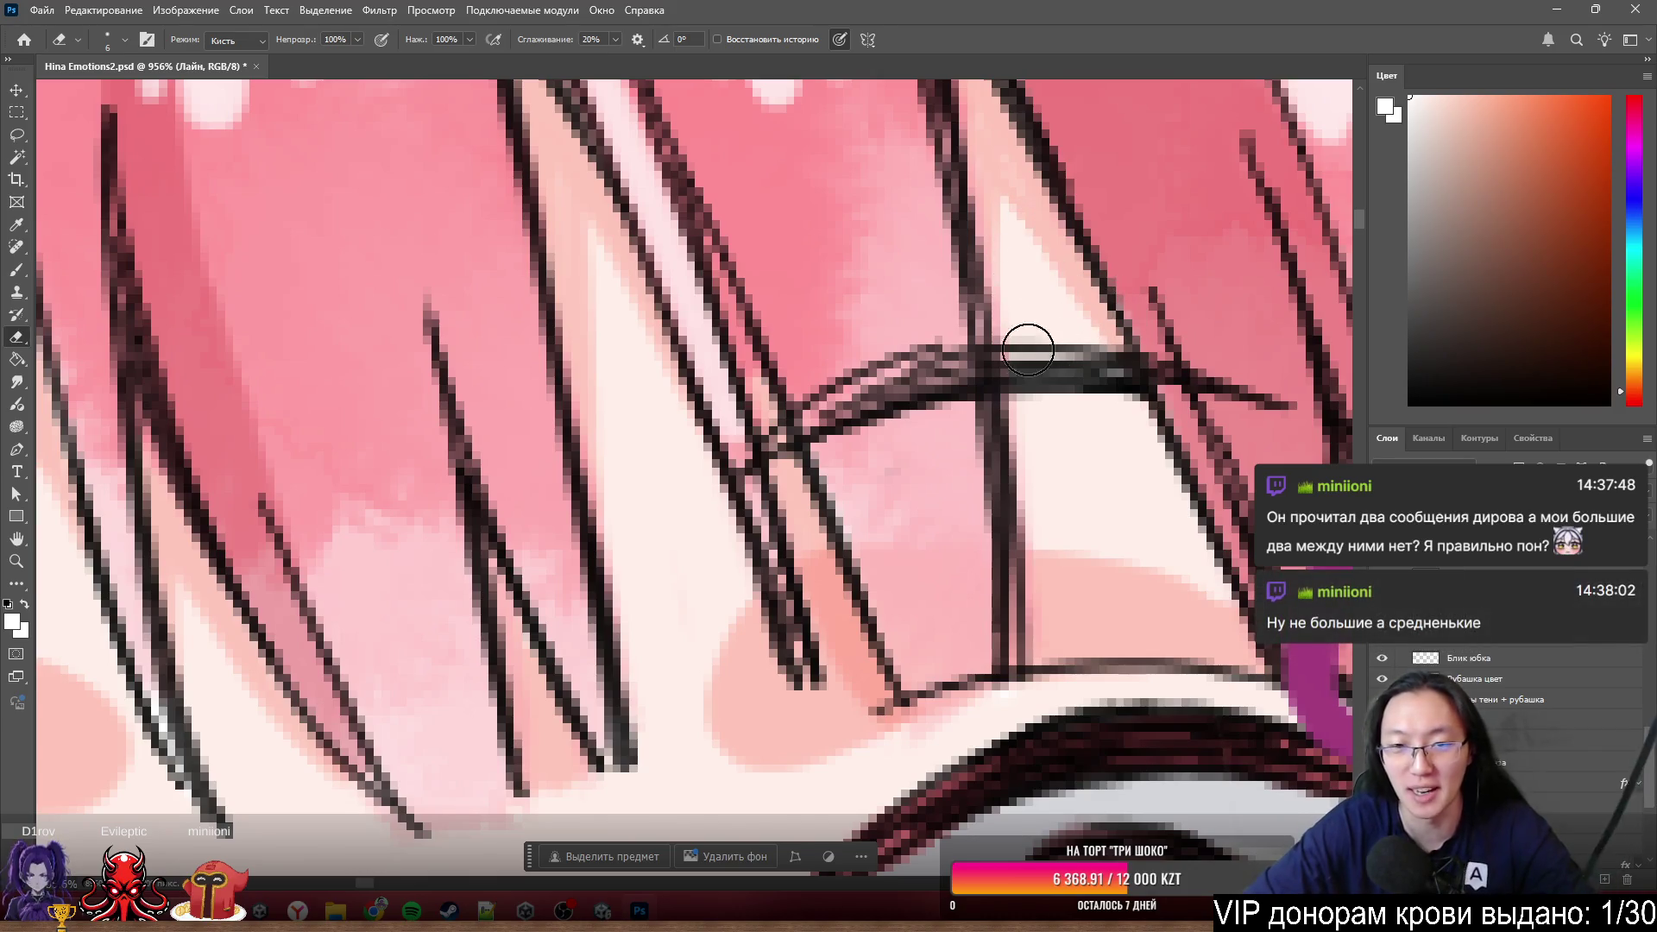
mouse_move(880, 299)
left_mouse_down()
mouse_move(844, 381)
mouse_move(837, 368)
mouse_move(840, 418)
mouse_move(885, 337)
mouse_move(925, 424)
mouse_move(924, 329)
left_mouse_up()
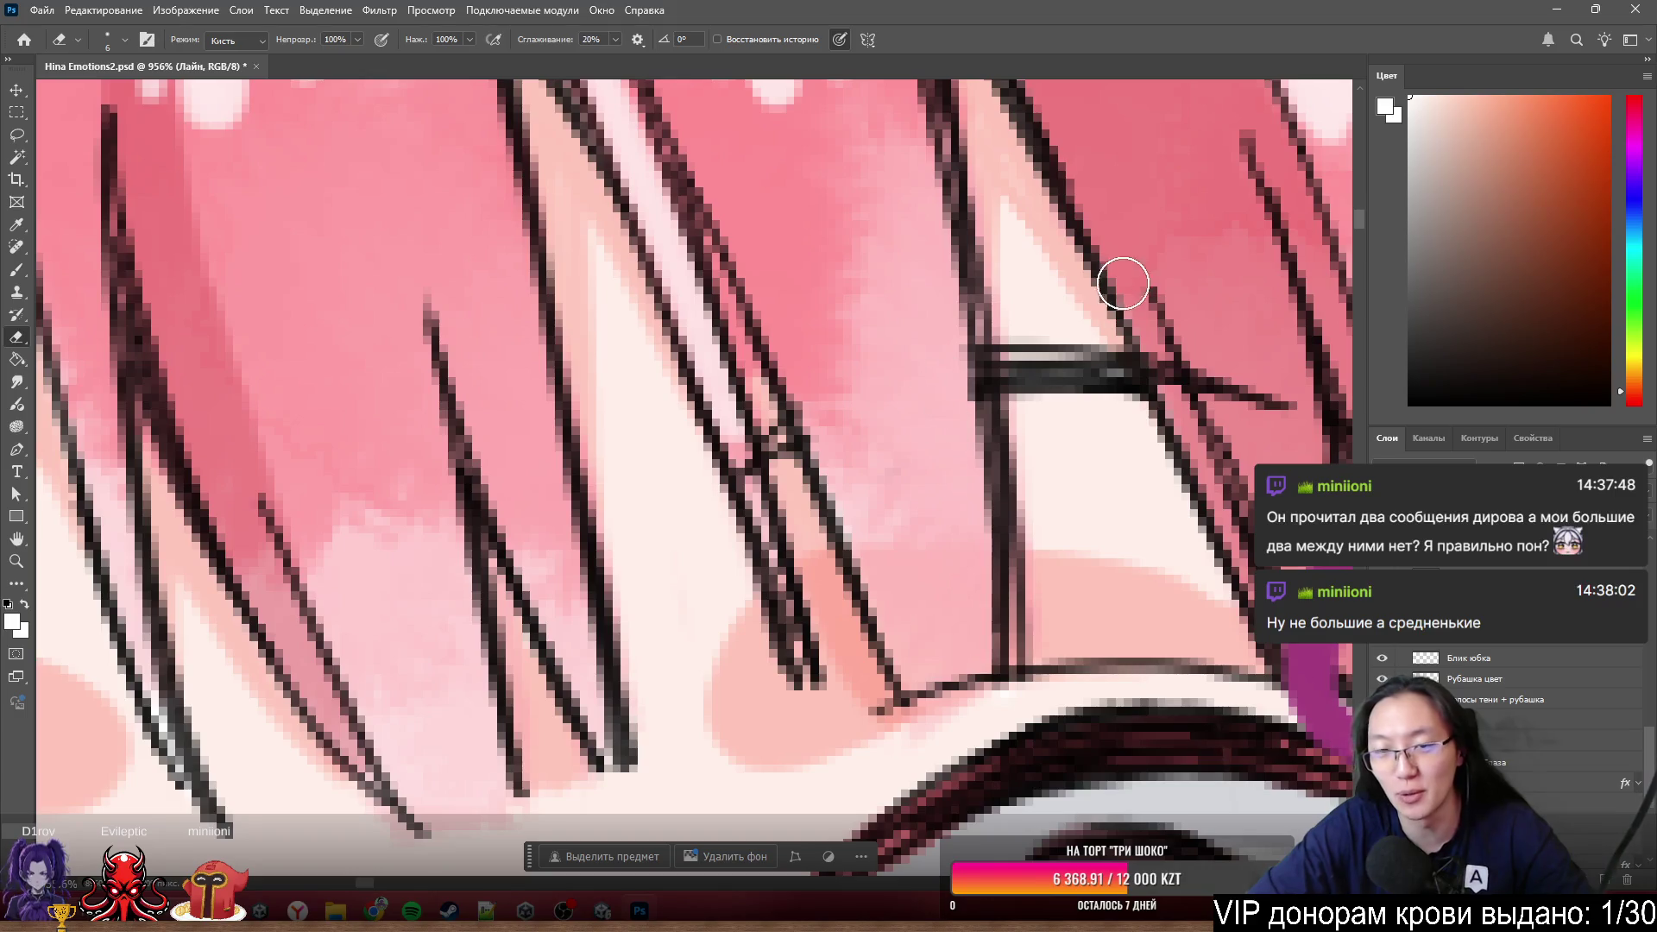
left_click_drag(1054, 325, 1046, 410)
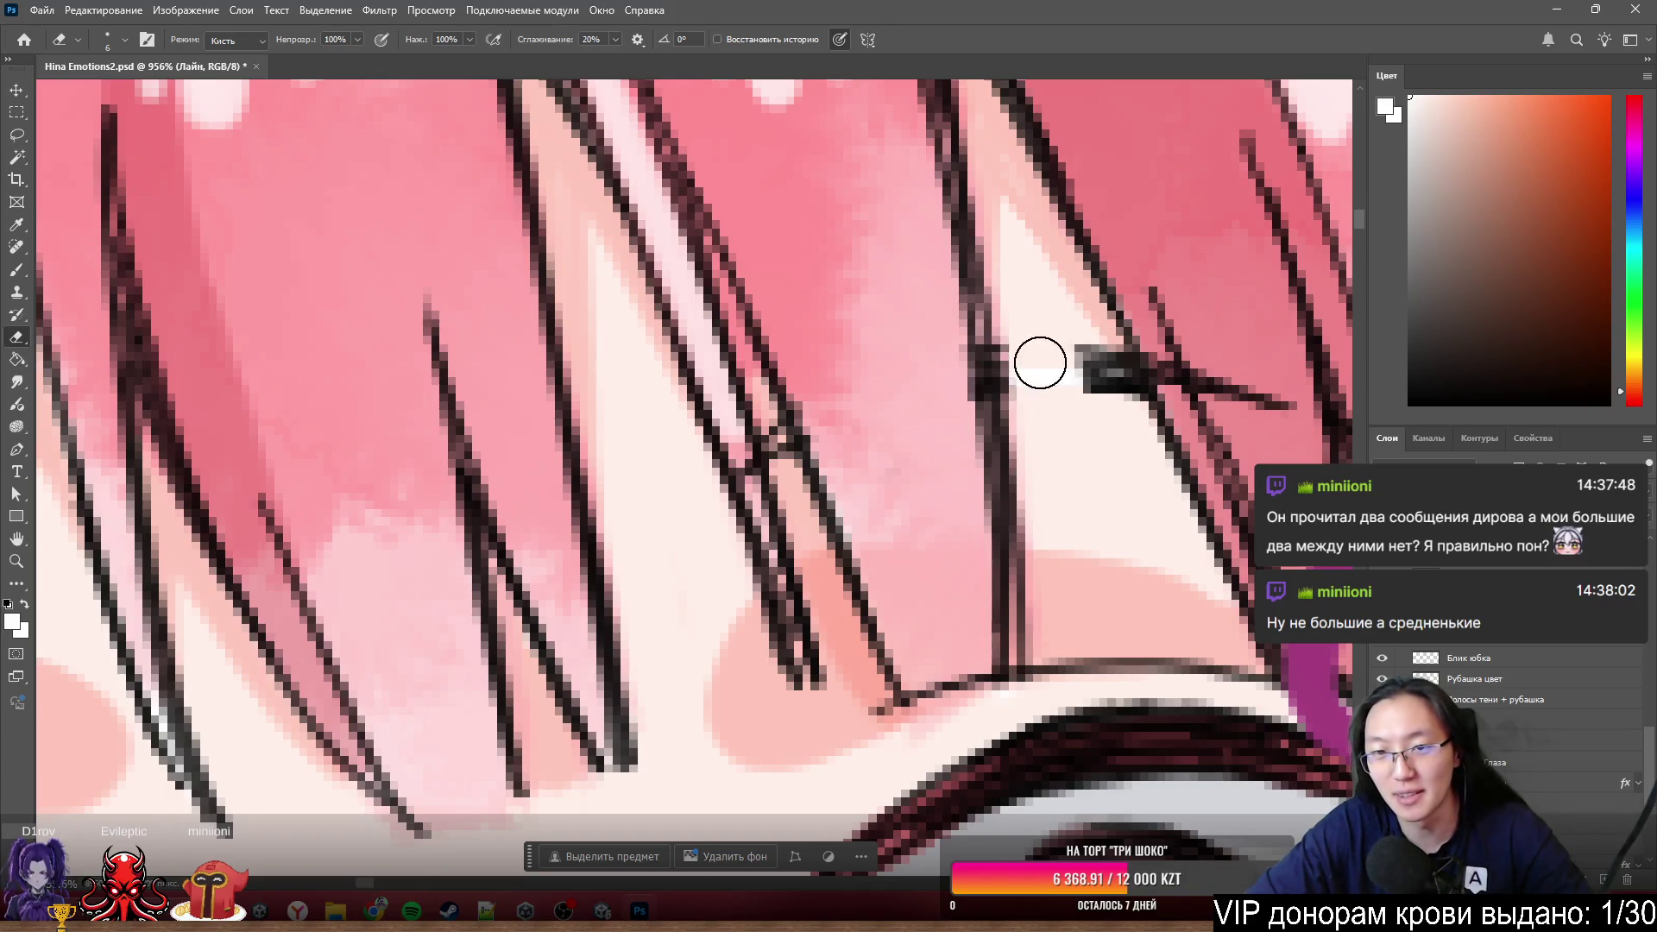
mouse_move(1036, 337)
left_mouse_down()
mouse_move(1101, 400)
mouse_move(1082, 338)
left_mouse_up()
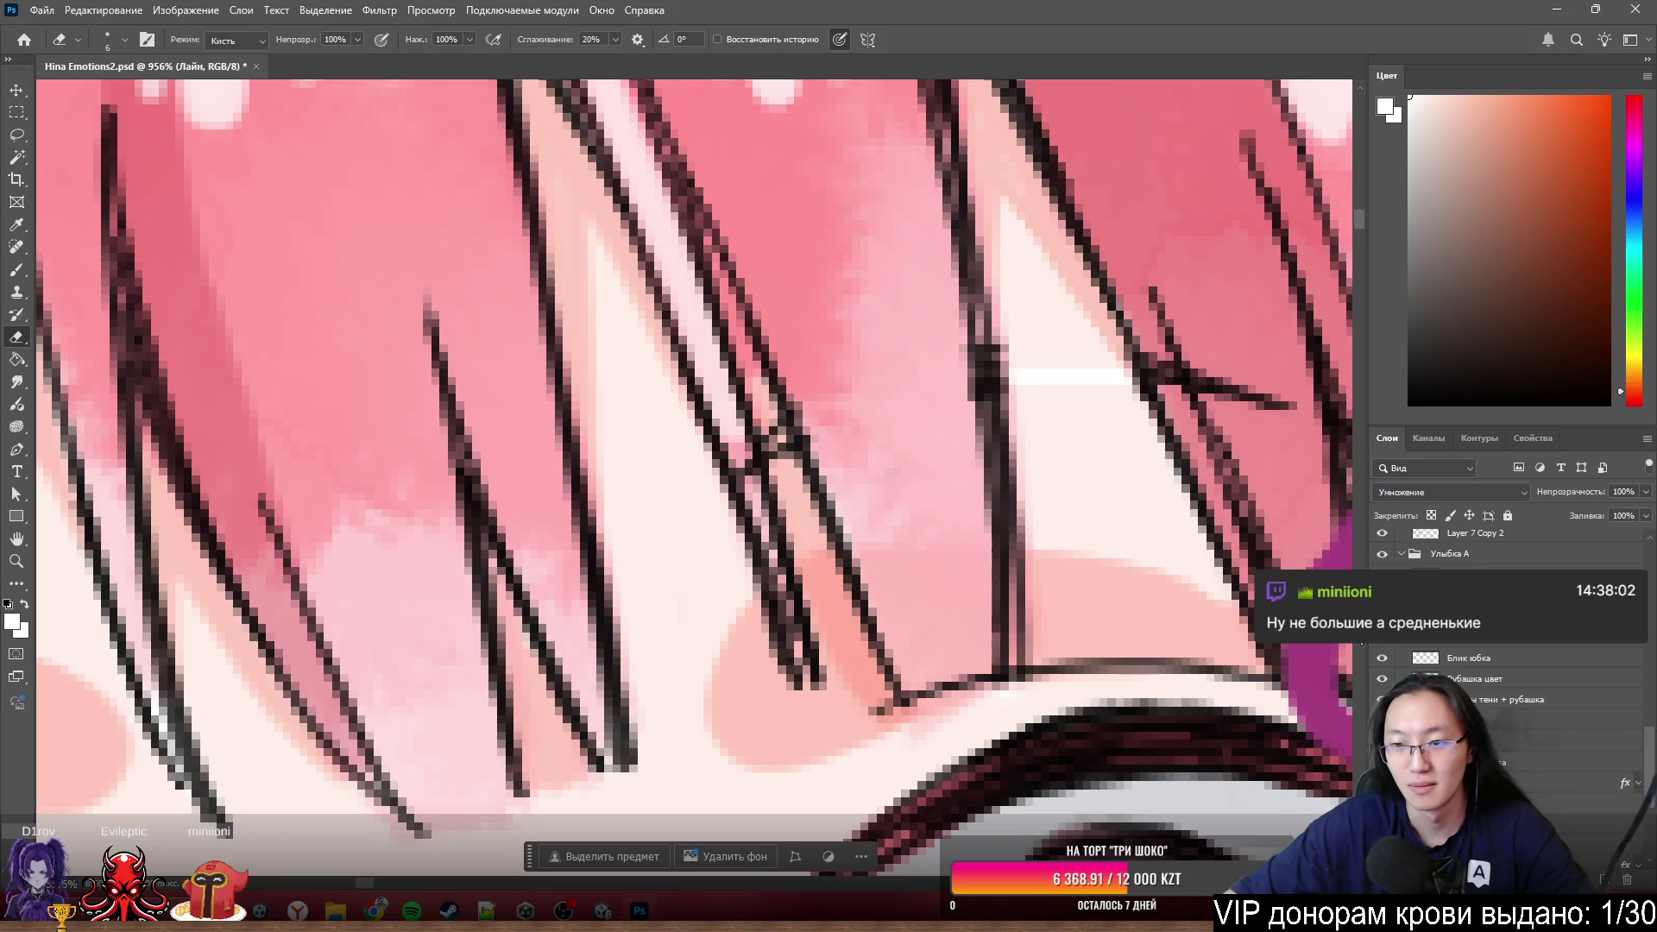
key("ctrl+z")
key("ctrl+shift+z")
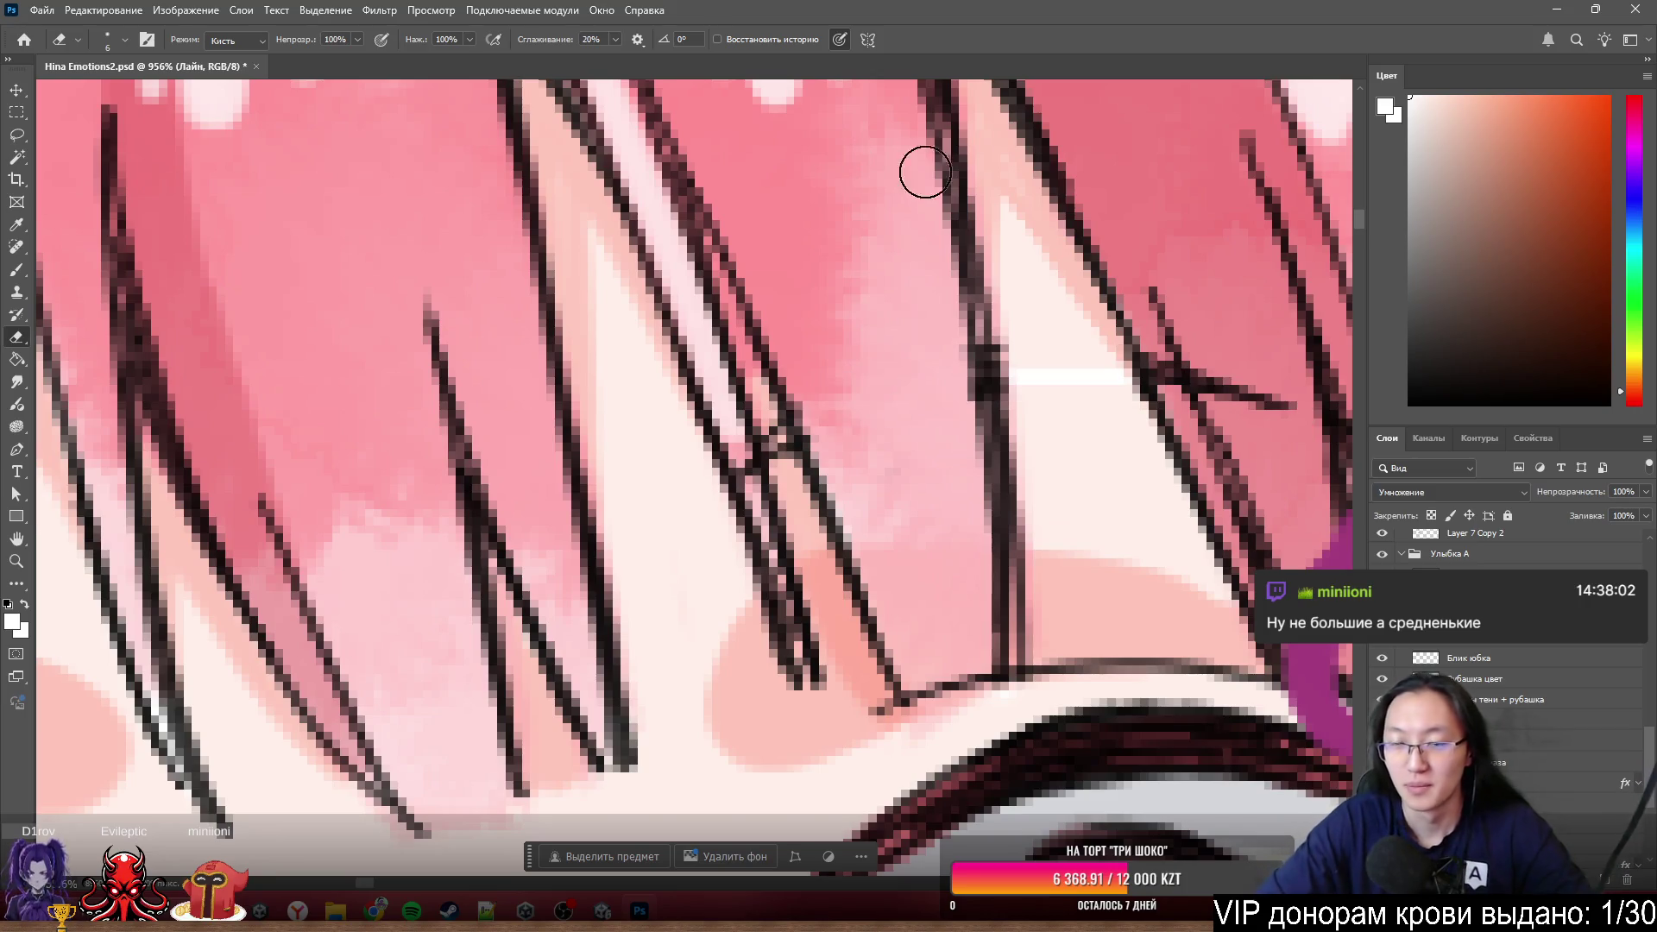
- Clean the leftover dark stroke pixels along the hair strands, then switch to a black brush
mouse_move(1259, 354)
left_mouse_down()
mouse_move(1270, 392)
mouse_move(1231, 351)
mouse_move(1231, 388)
mouse_move(1223, 370)
mouse_move(1139, 378)
left_mouse_up()
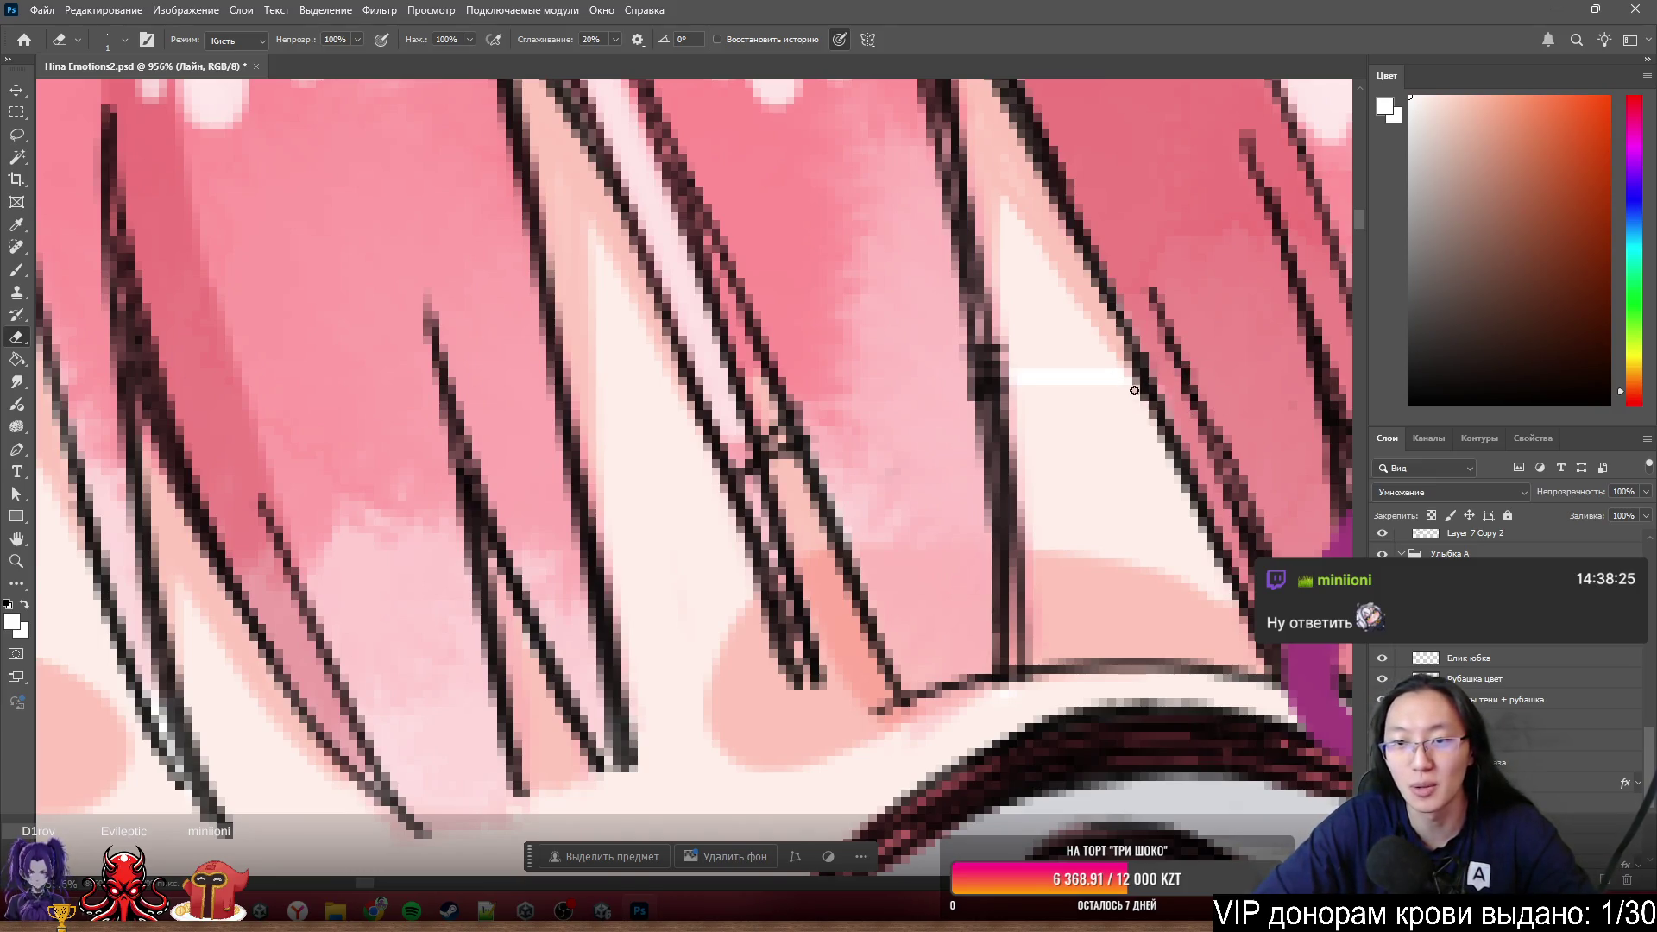
left_click_drag(1125, 362, 1144, 413)
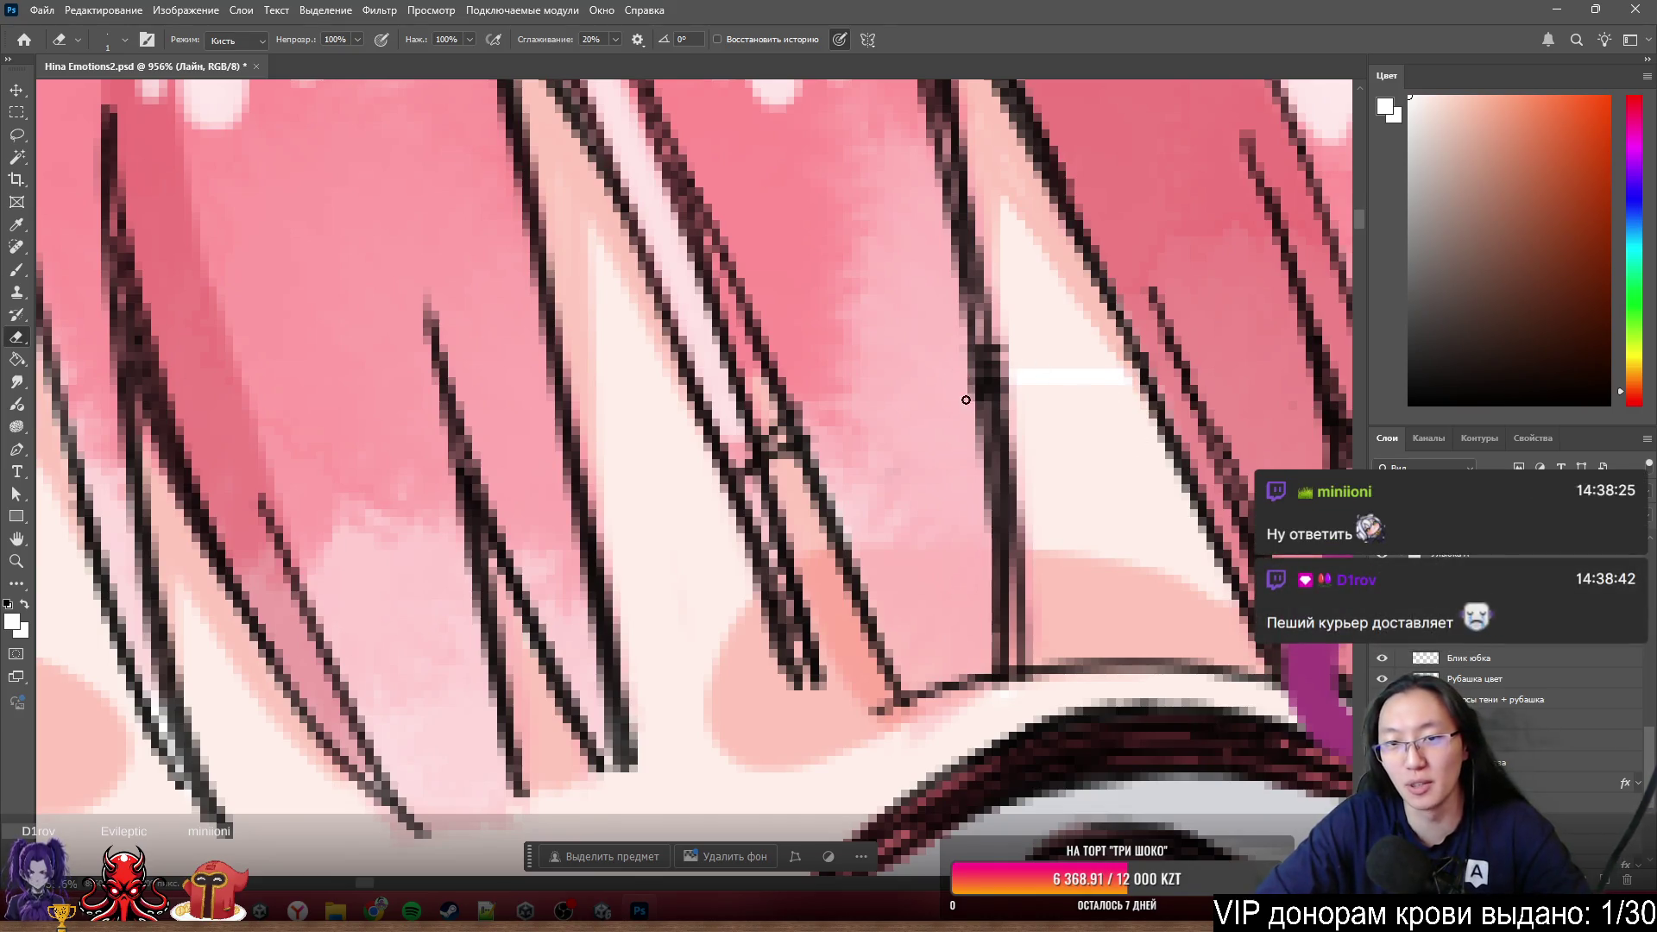
left_click_drag(977, 412, 997, 342)
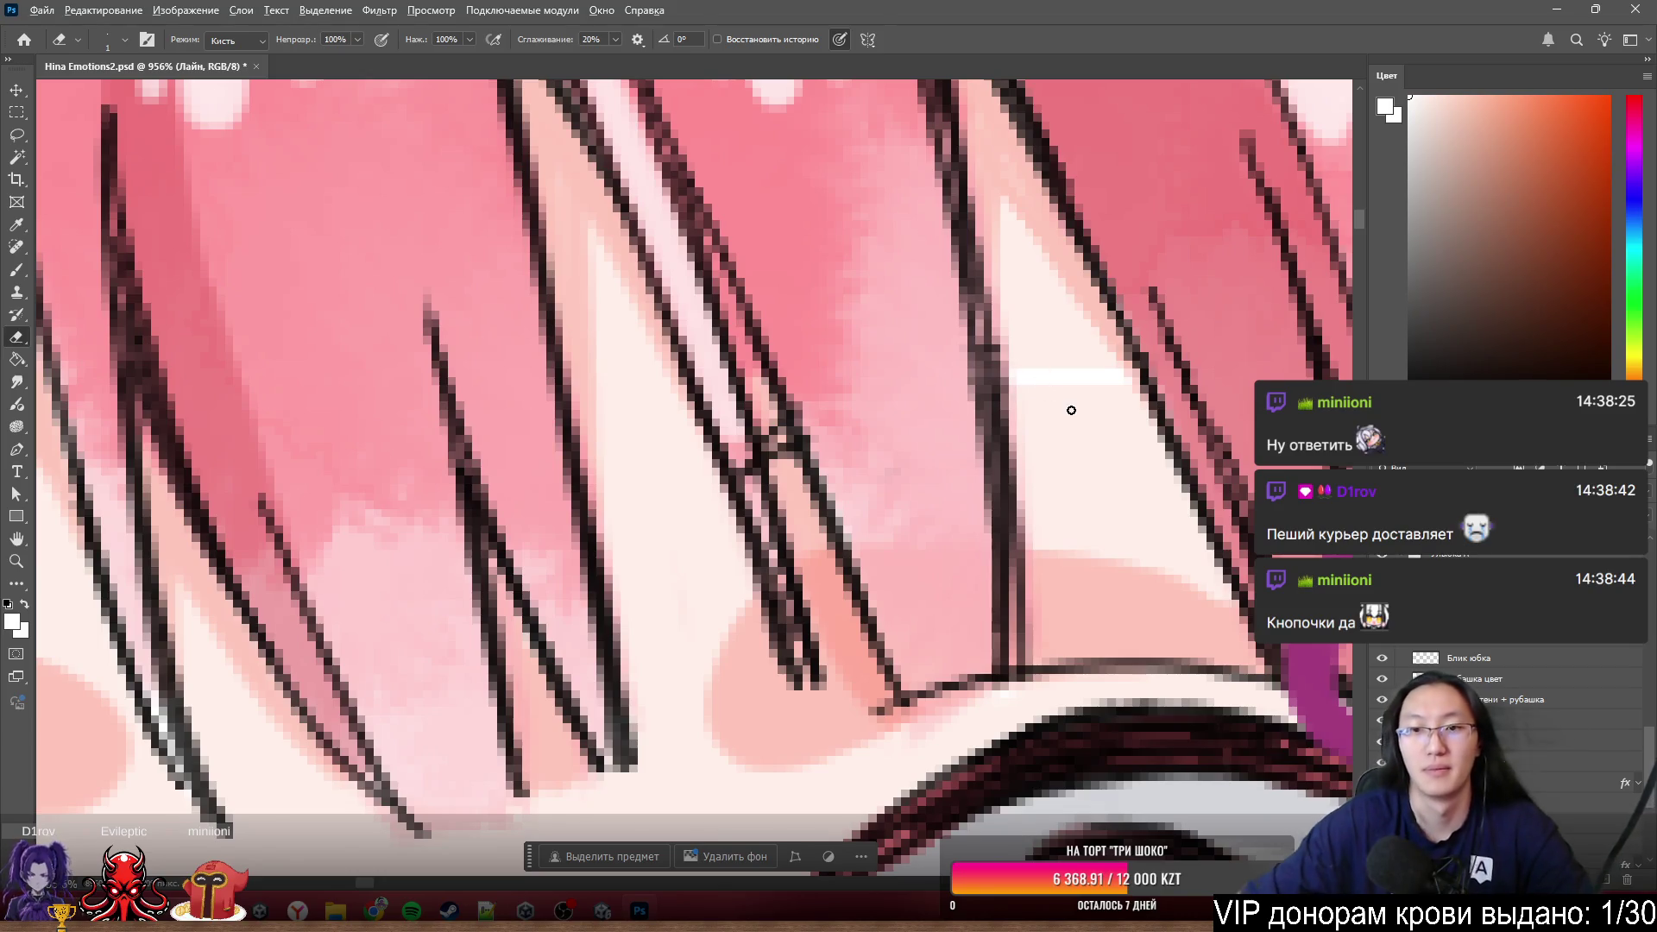
scroll(1034, 364, "down", 3)
scroll(1030, 369, "up", 1)
scroll(1022, 376, "up", 3)
scroll(1022, 376, "up", 2)
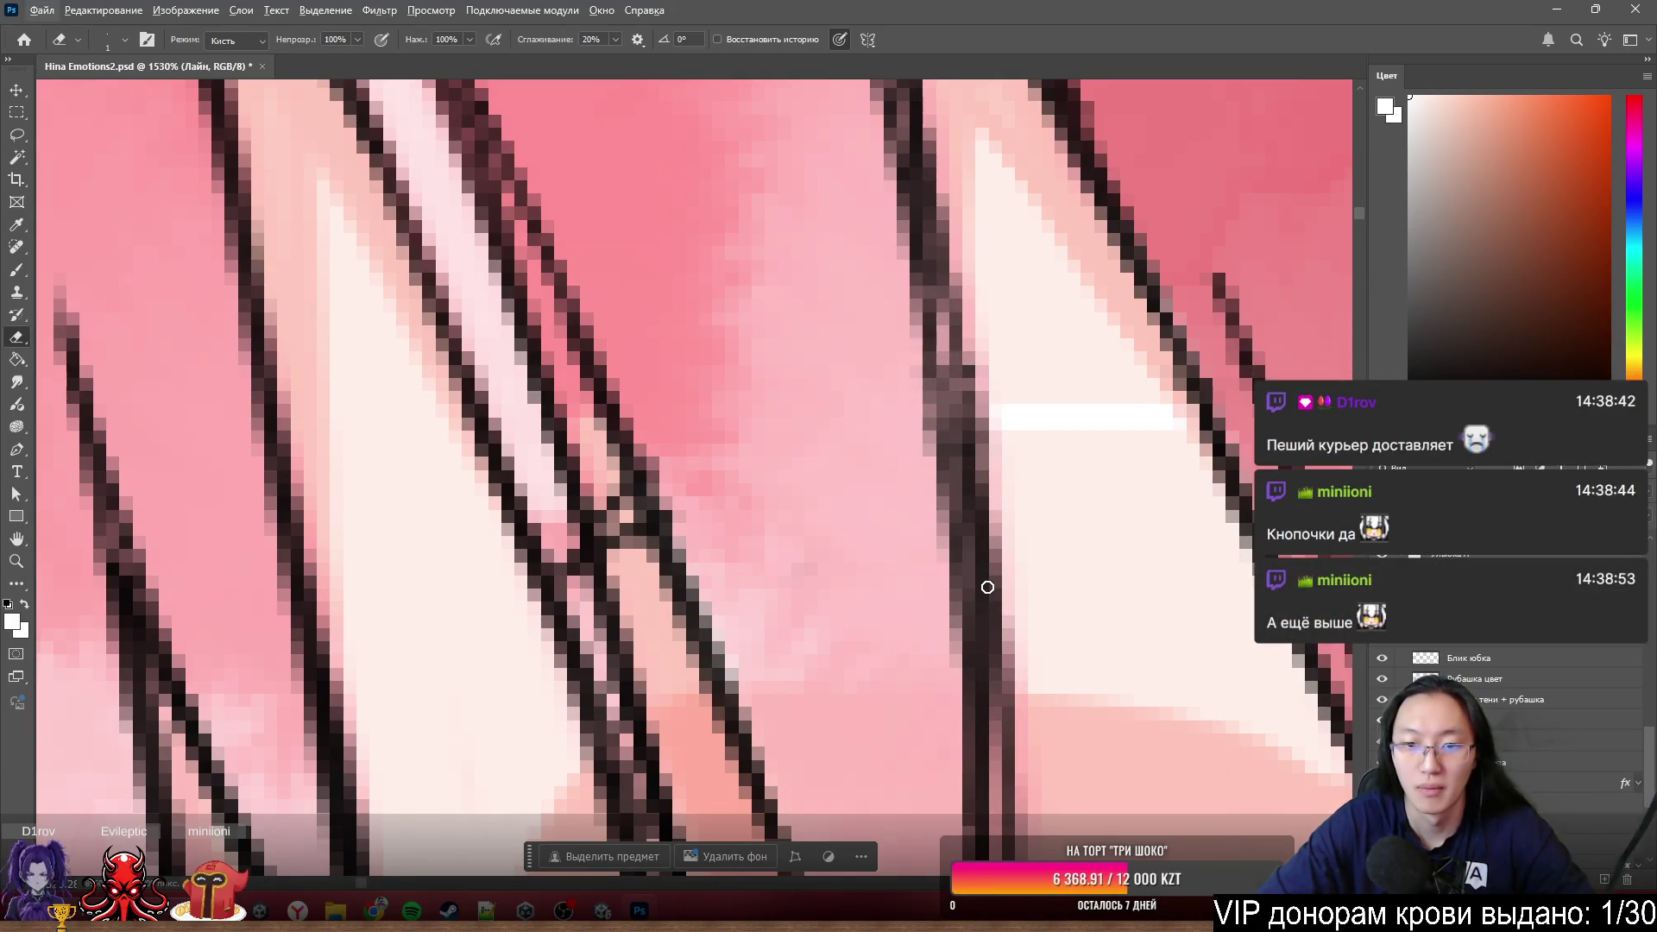
key("x")
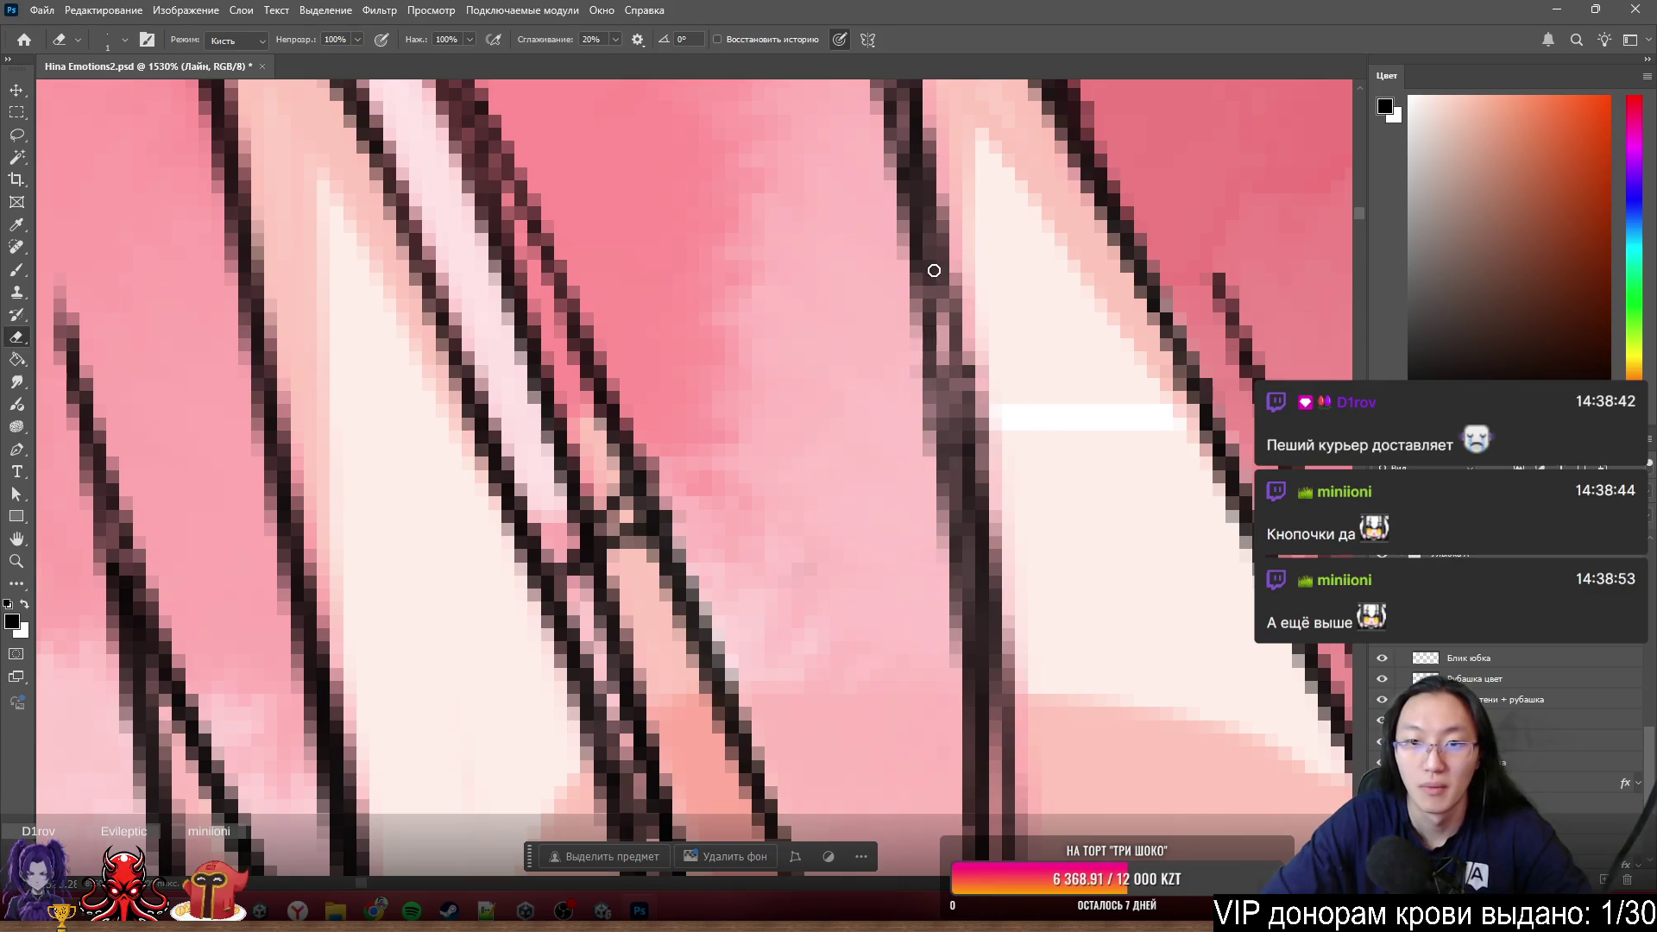
left_click_drag(924, 229, 951, 454)
key("b")
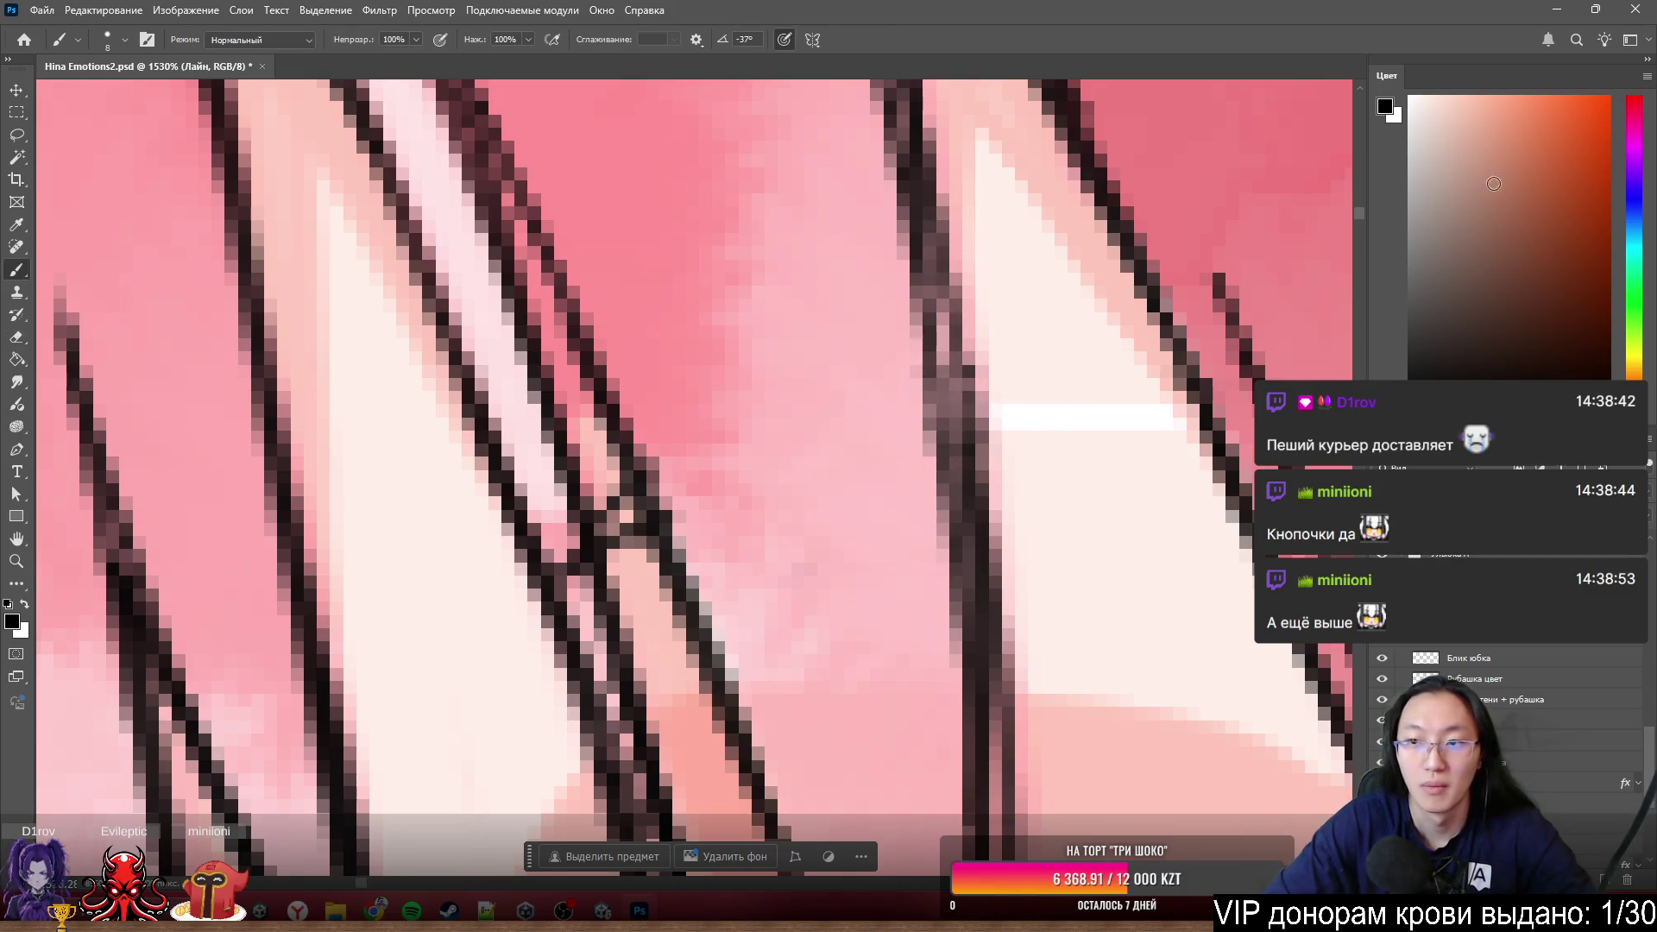
- Resize the brush and paint black over the gaps in the hair strand line, retrying the stroke
right_click(1024, 498, "alt")
mouse_move(950, 293)
left_mouse_down()
mouse_move(936, 342)
mouse_move(966, 452)
left_mouse_up()
scroll(921, 393, "down", 2)
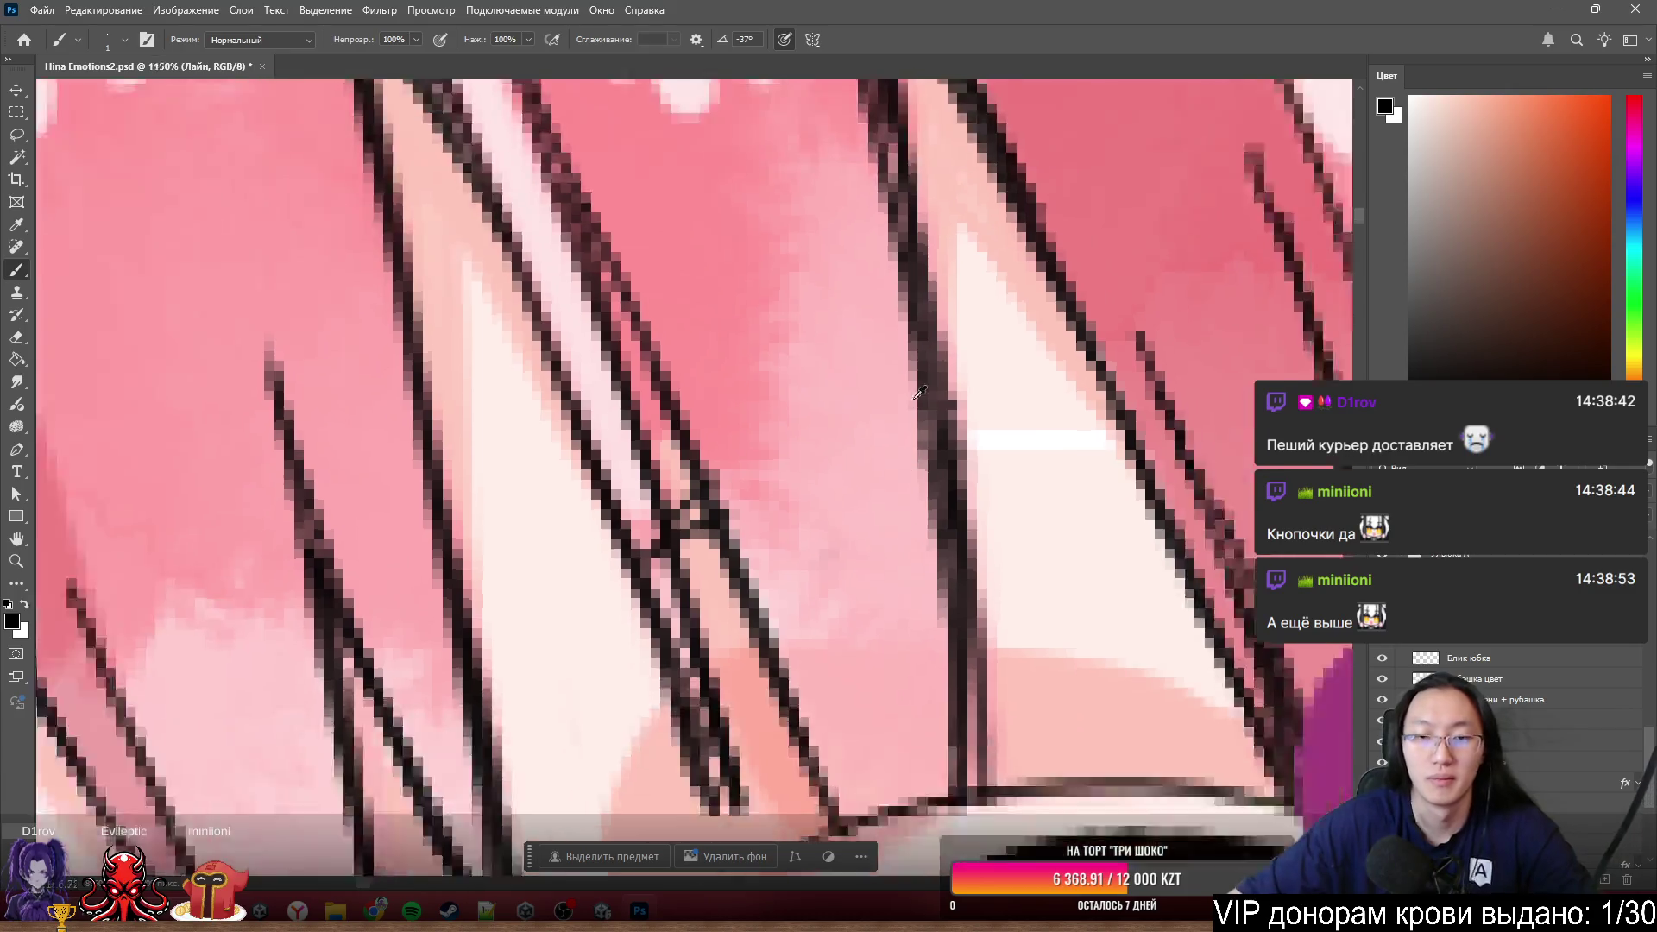
scroll(919, 392, "down", 4)
scroll(932, 409, "down", 1)
scroll(946, 421, "down", 2)
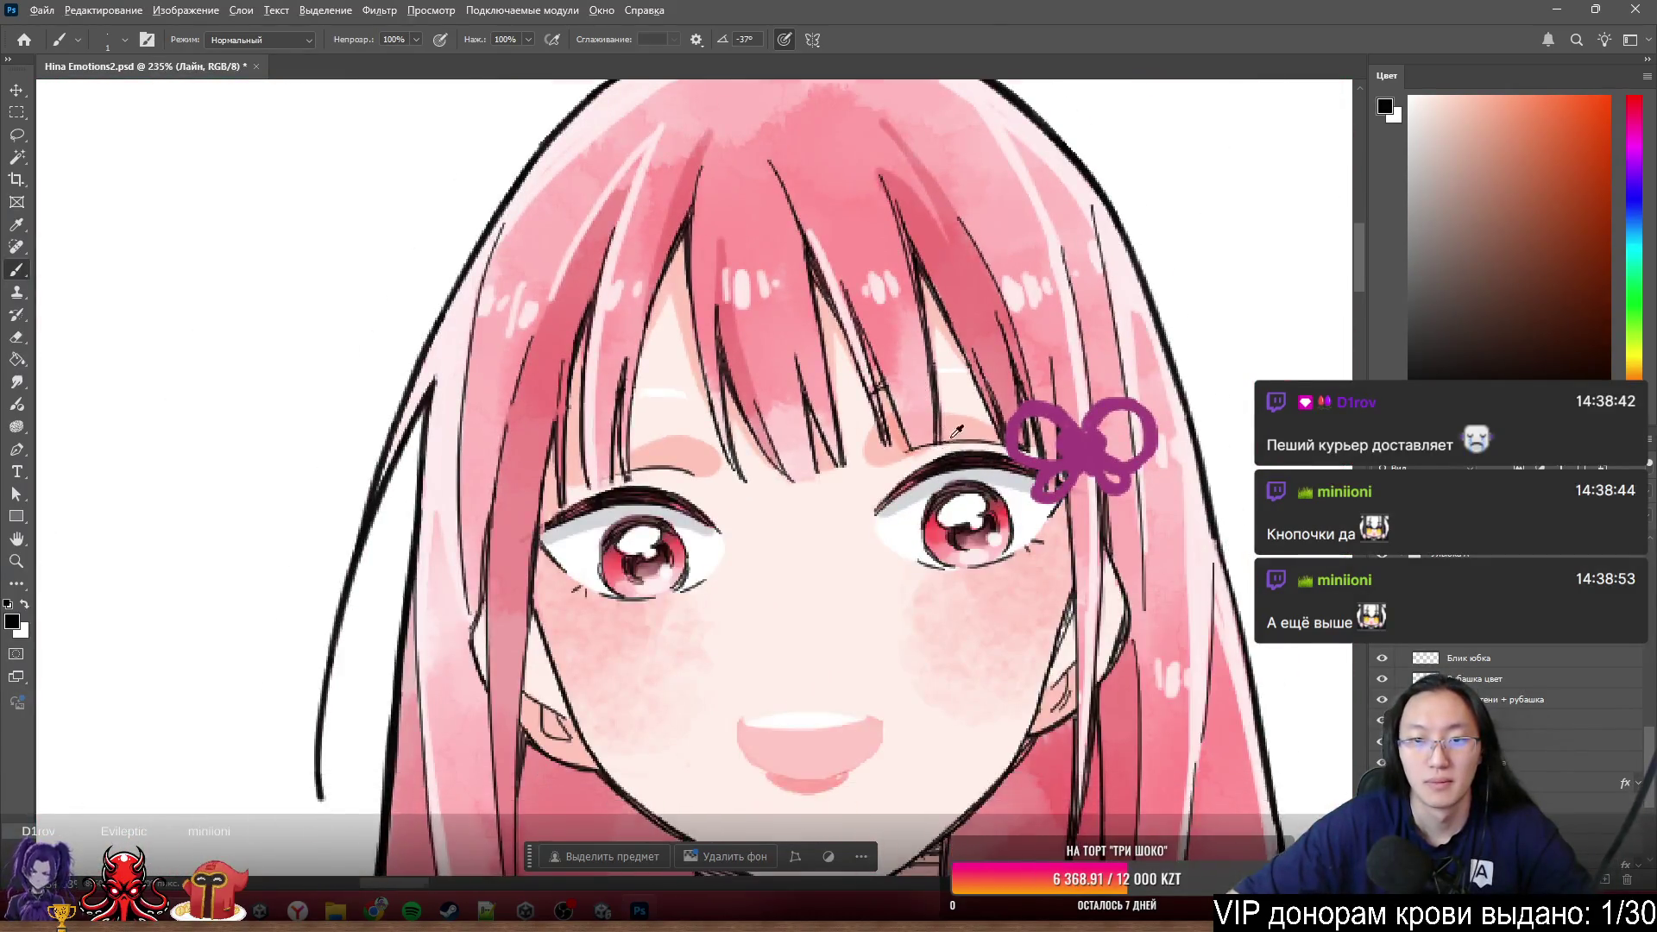
scroll(958, 431, "up", 2)
scroll(945, 389, "up", 2)
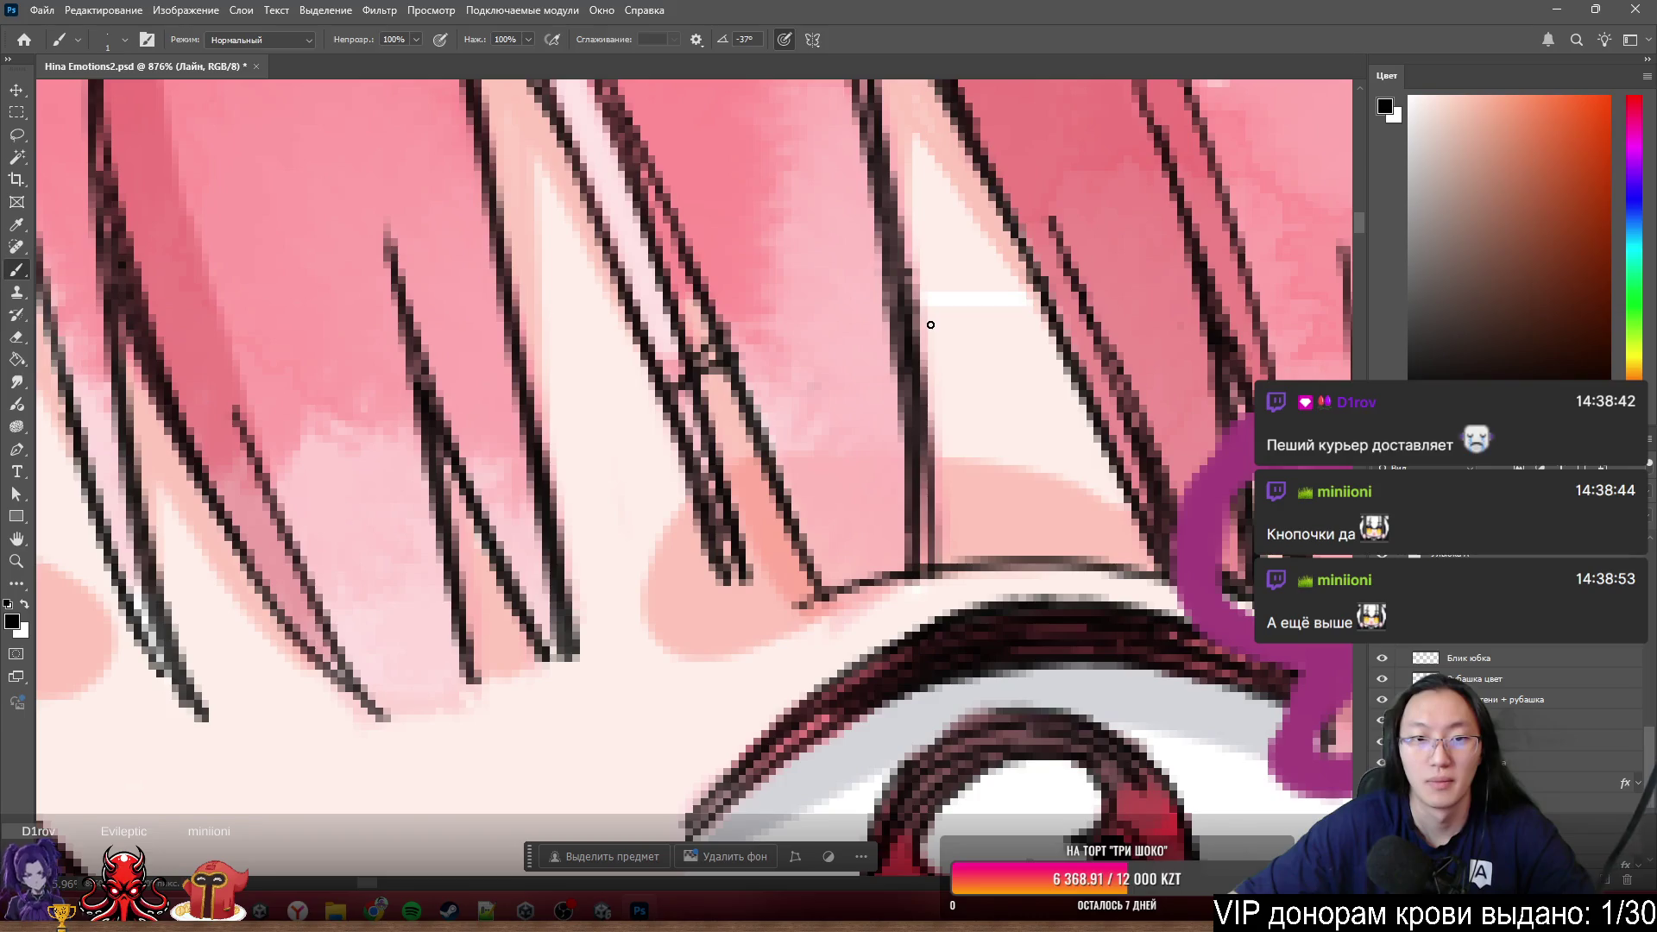
scroll(921, 350, "up", 2)
scroll(922, 370, "up", 1)
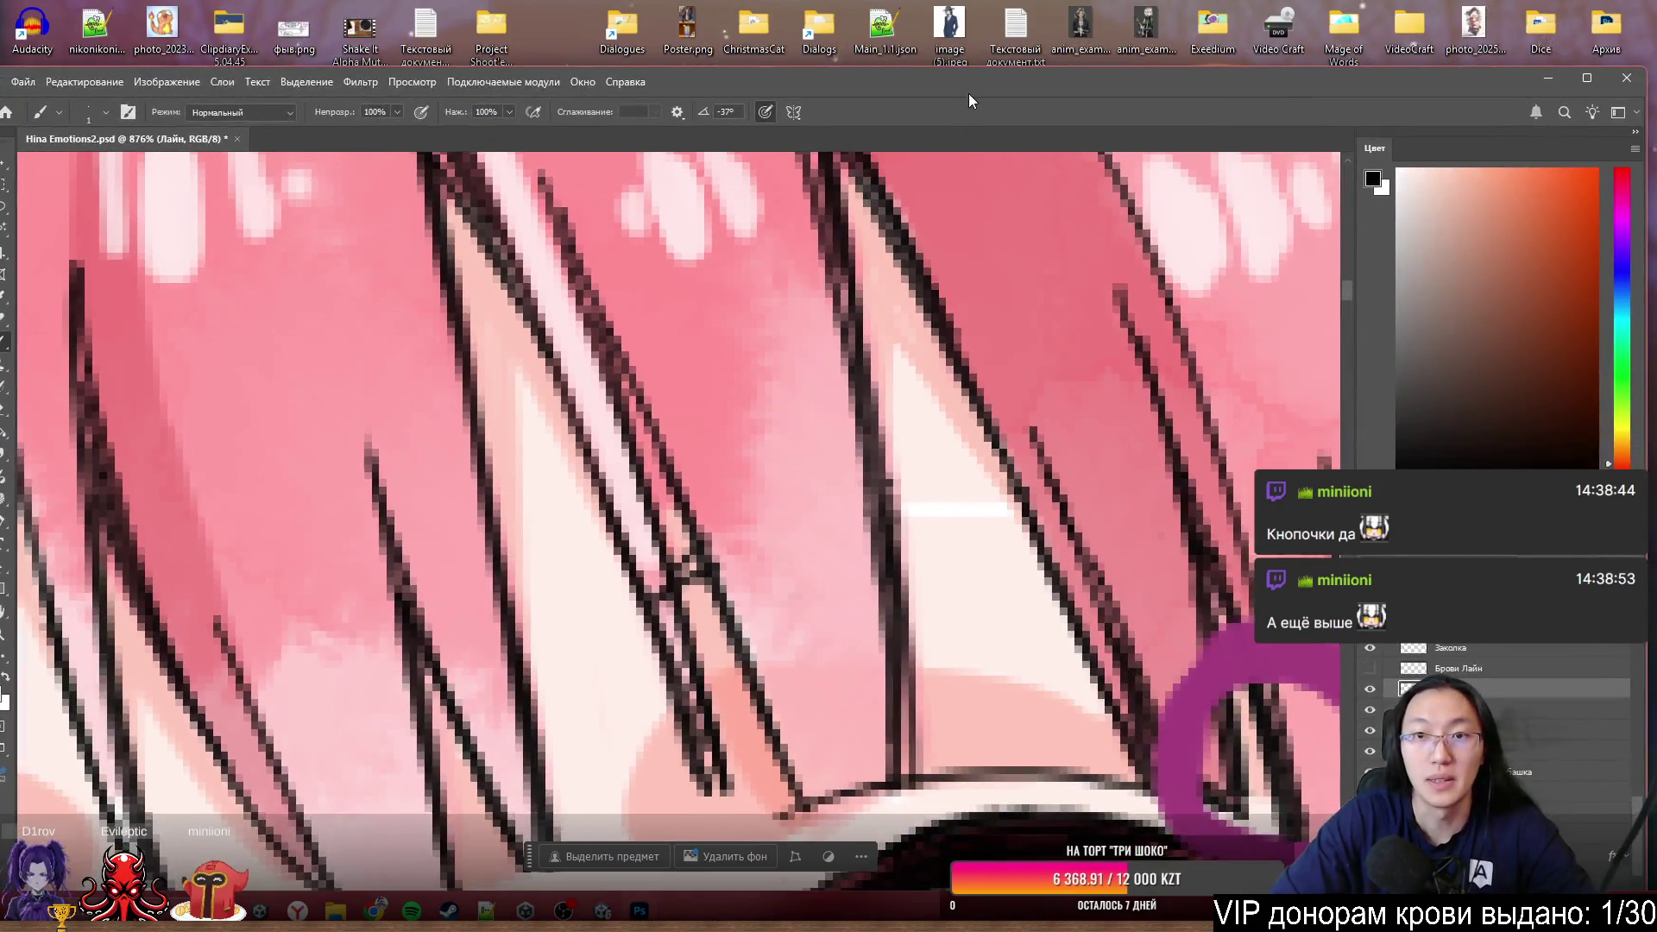
double_click(982, 80)
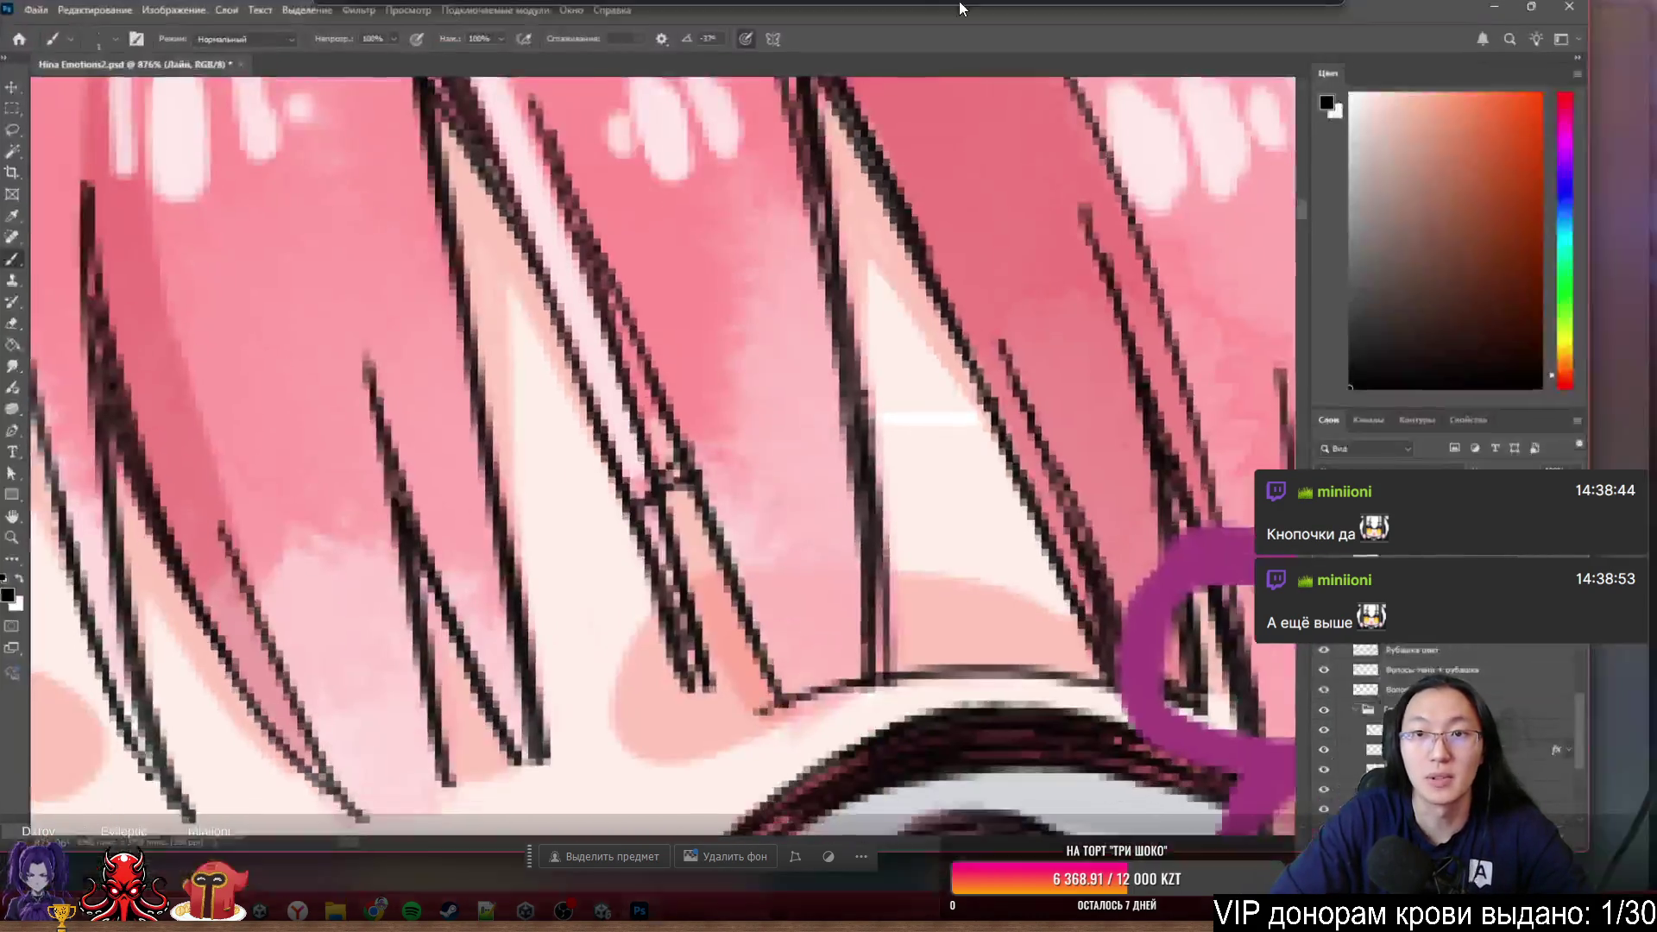
key("ctrl+z")
left_click_drag(857, 189, 929, 662)
key("ctrl+z")
left_click_drag(872, 224, 917, 608)
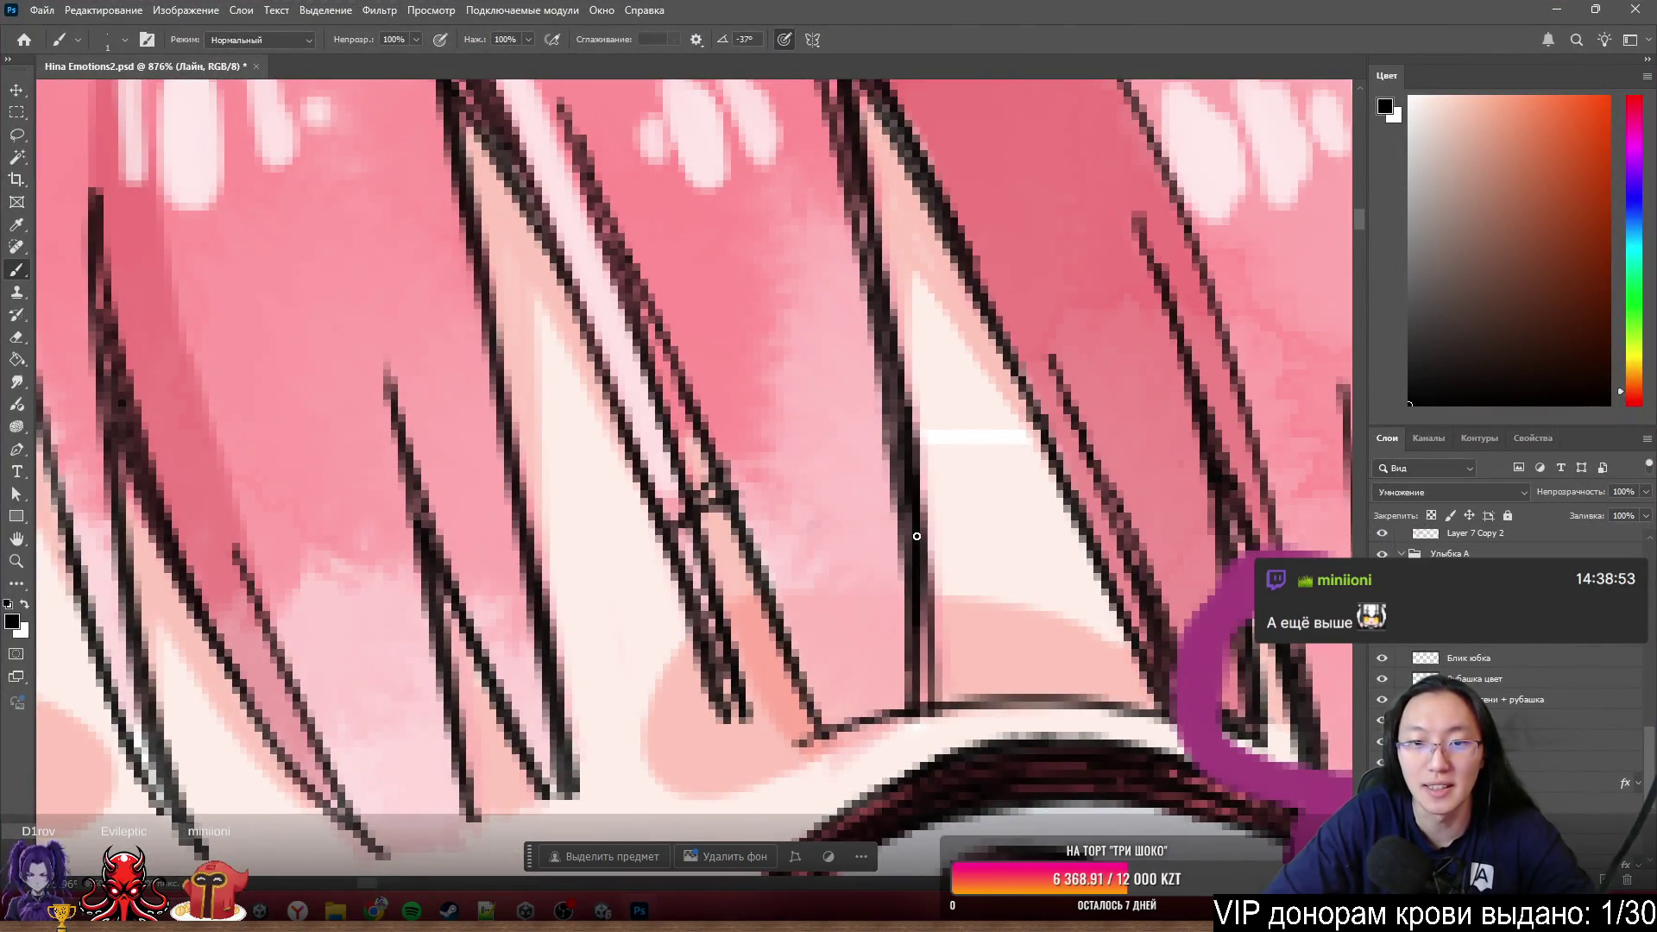
scroll(977, 500, "down", 5)
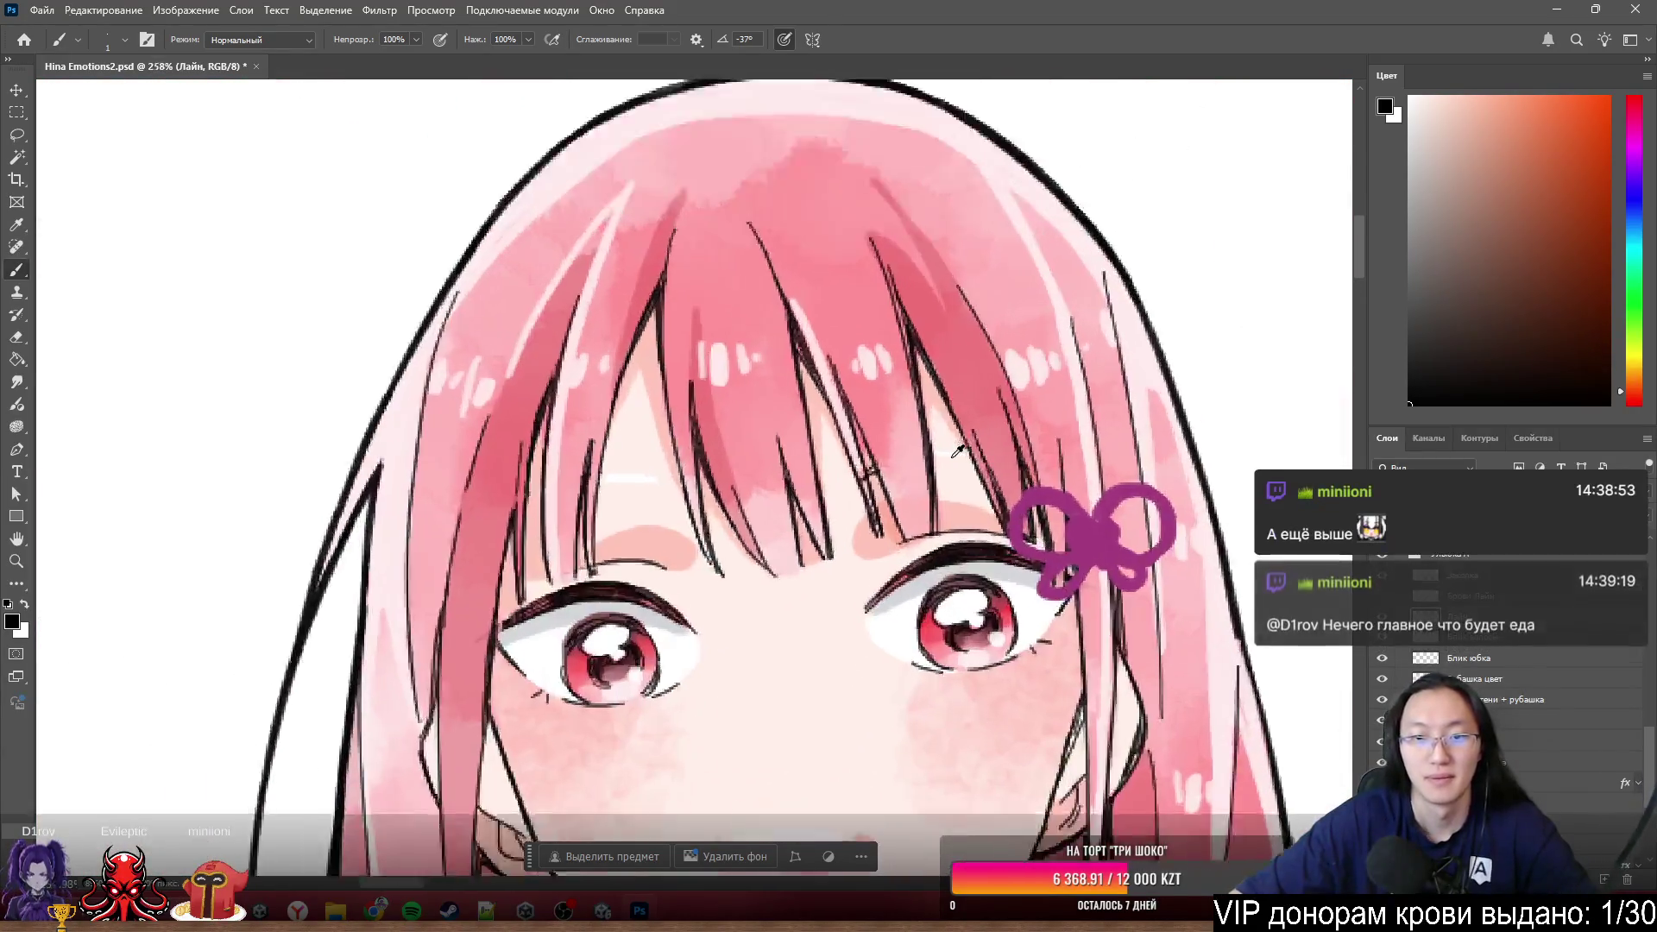
scroll(924, 492, "up", 3)
scroll(925, 492, "up", 2)
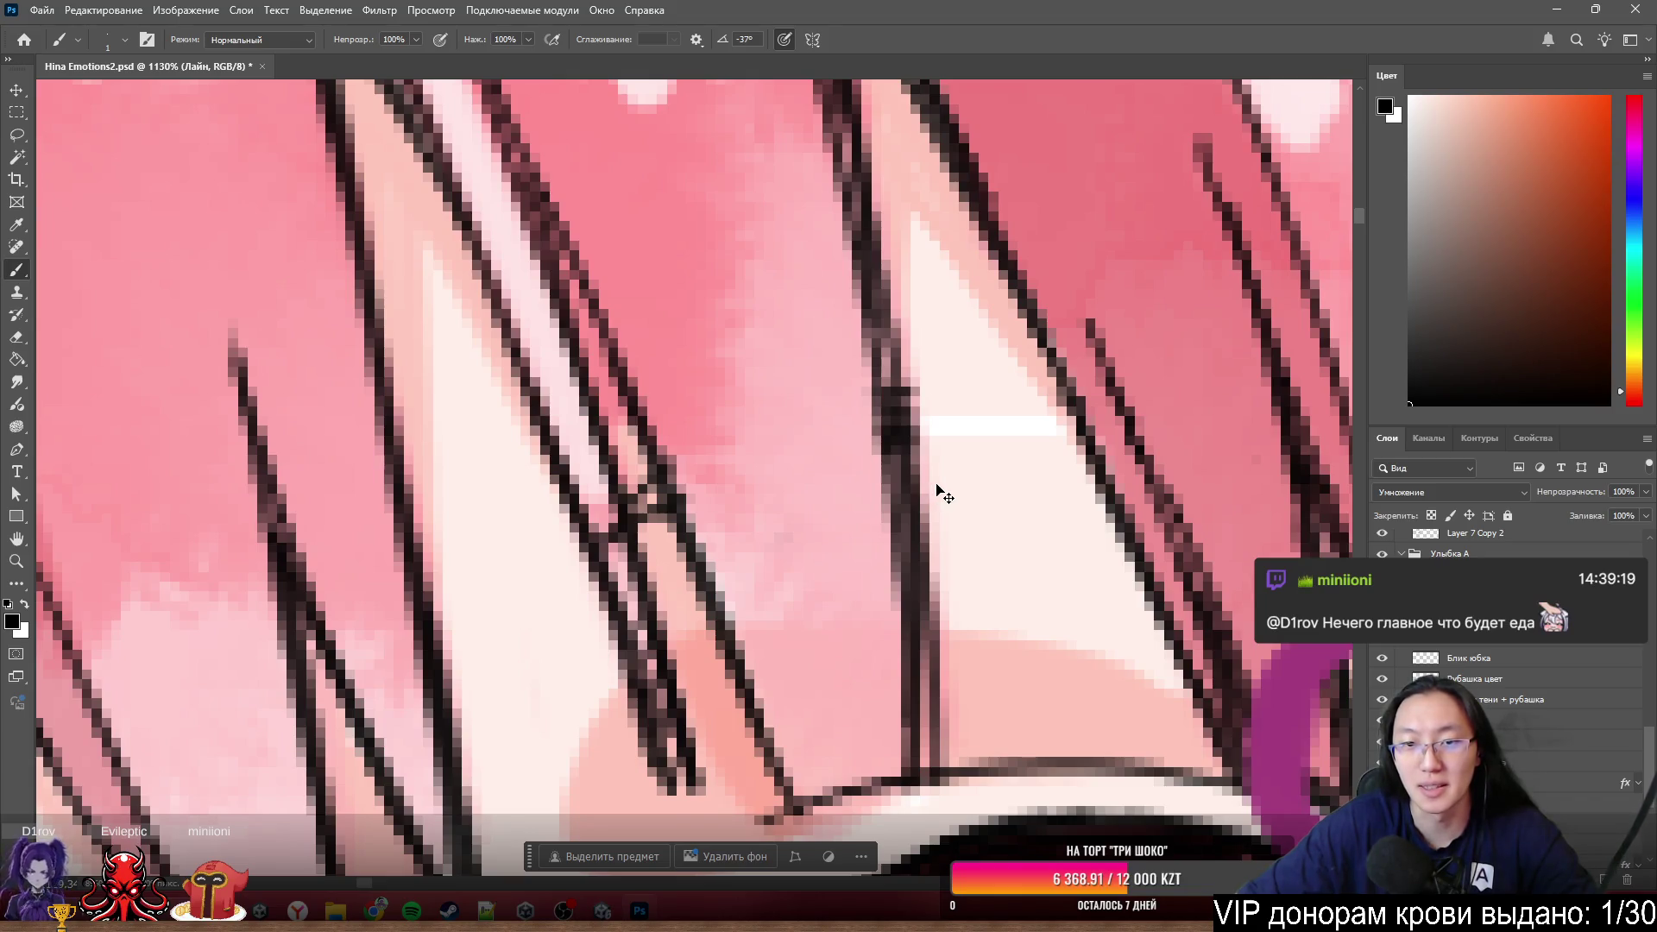
- Test extra ink strokes across the hair strands, undo them and return to erasing
mouse_move(1062, 451)
left_mouse_down()
mouse_move(1152, 420)
mouse_move(1258, 460)
left_mouse_up()
scroll(961, 493, "down", 3)
scroll(1023, 473, "down", 3)
scroll(1025, 478, "down", 1)
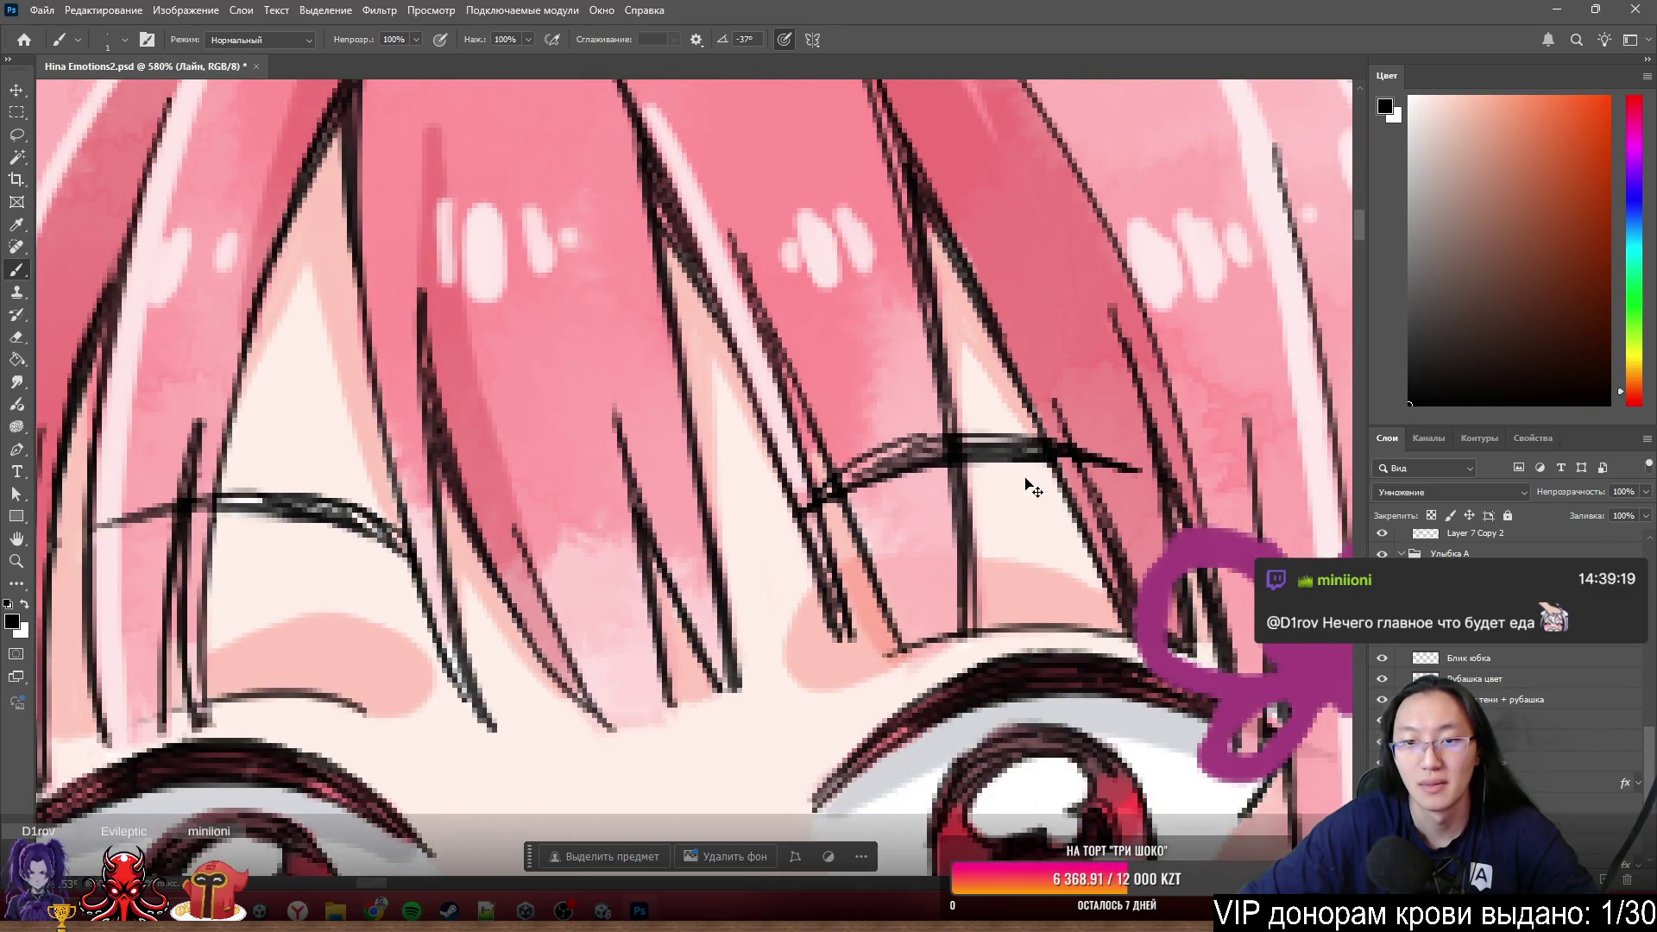
key("ctrl+z")
key("ctrl+z")
key("ctrl+z")
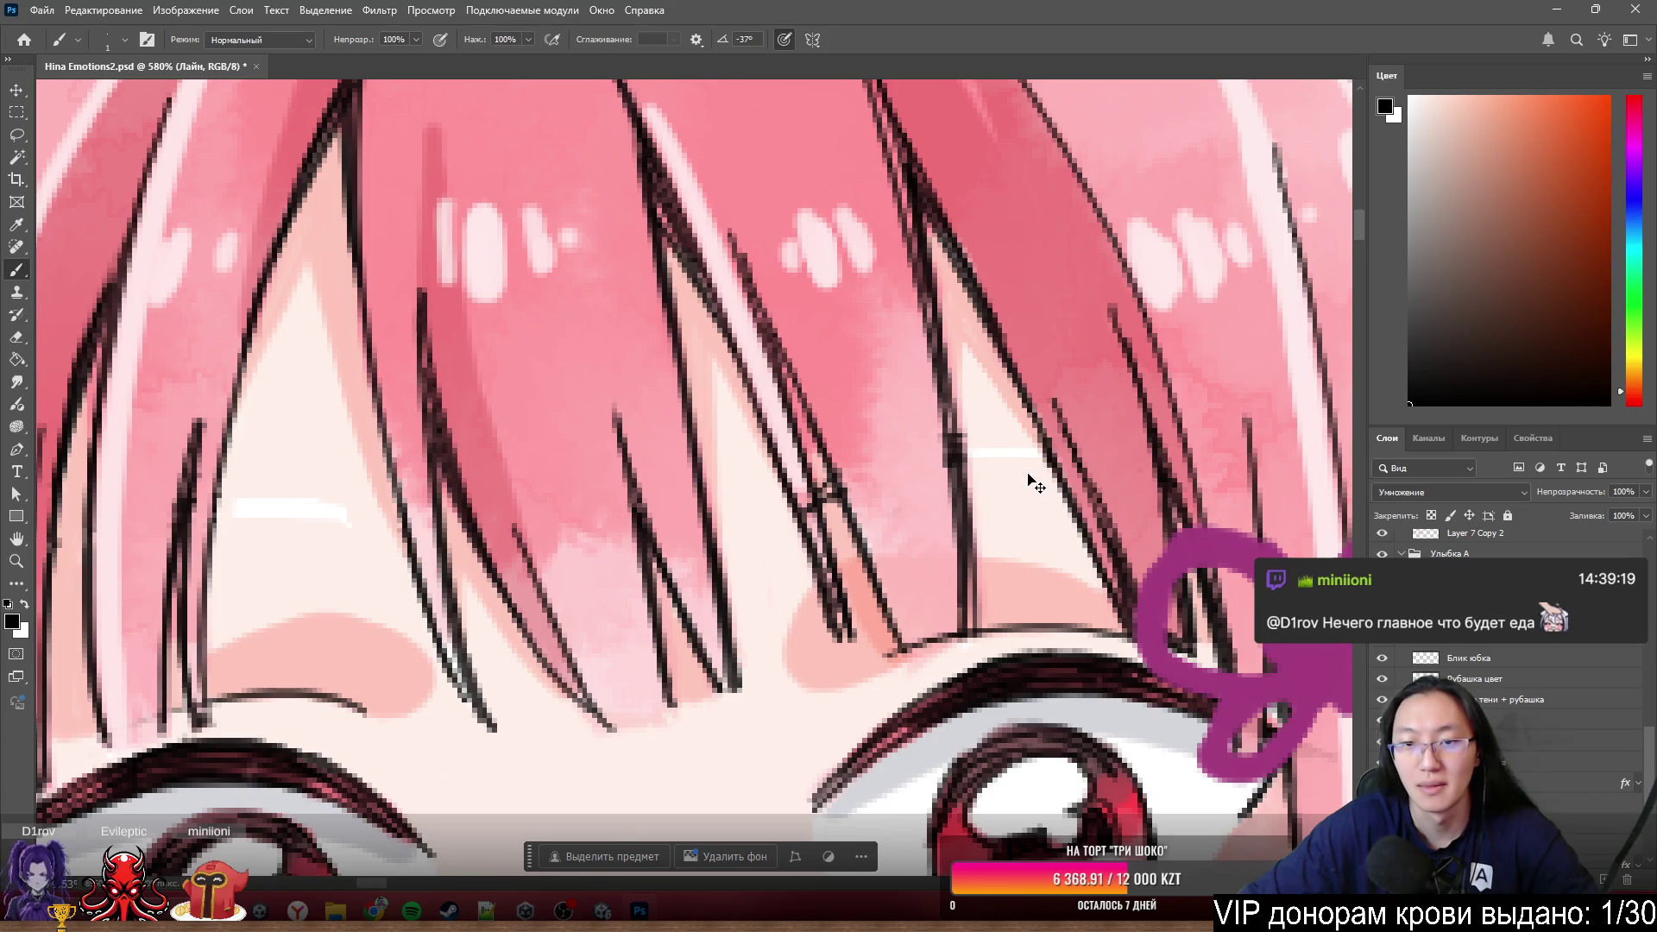
scroll(1028, 473, "up", 3)
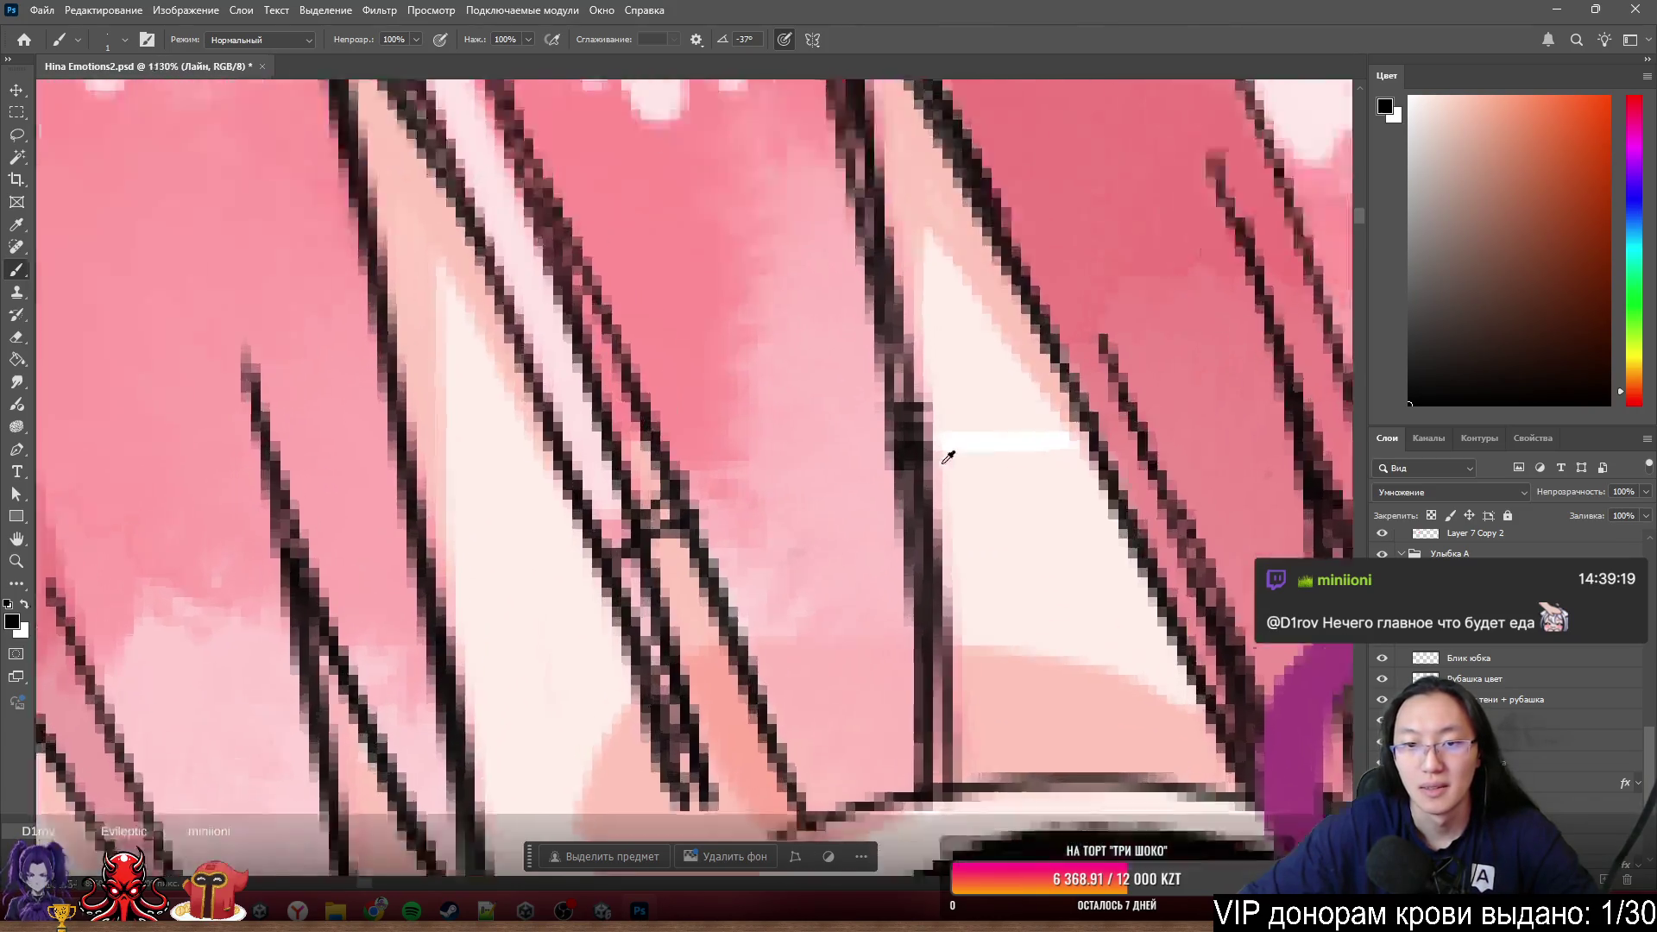
scroll(947, 448, "up", 3)
key("e")
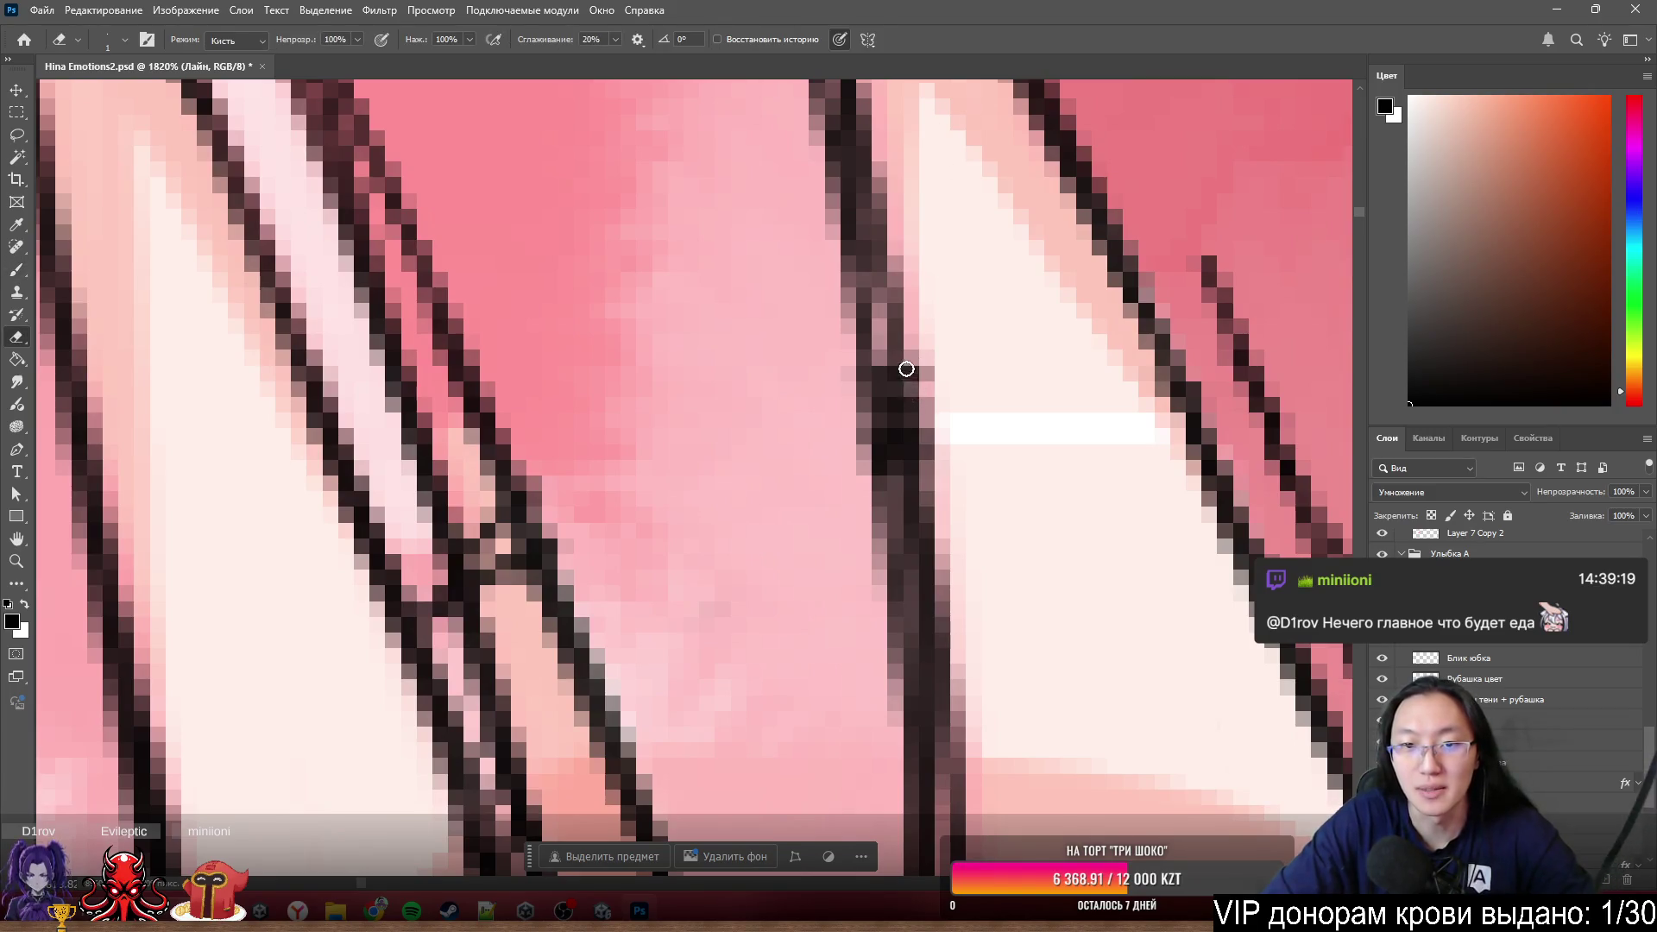
- Erase the over-dark hair line pixels and repaint the strand, alternating brush and eraser to shape it
left_click_drag(916, 358, 937, 432)
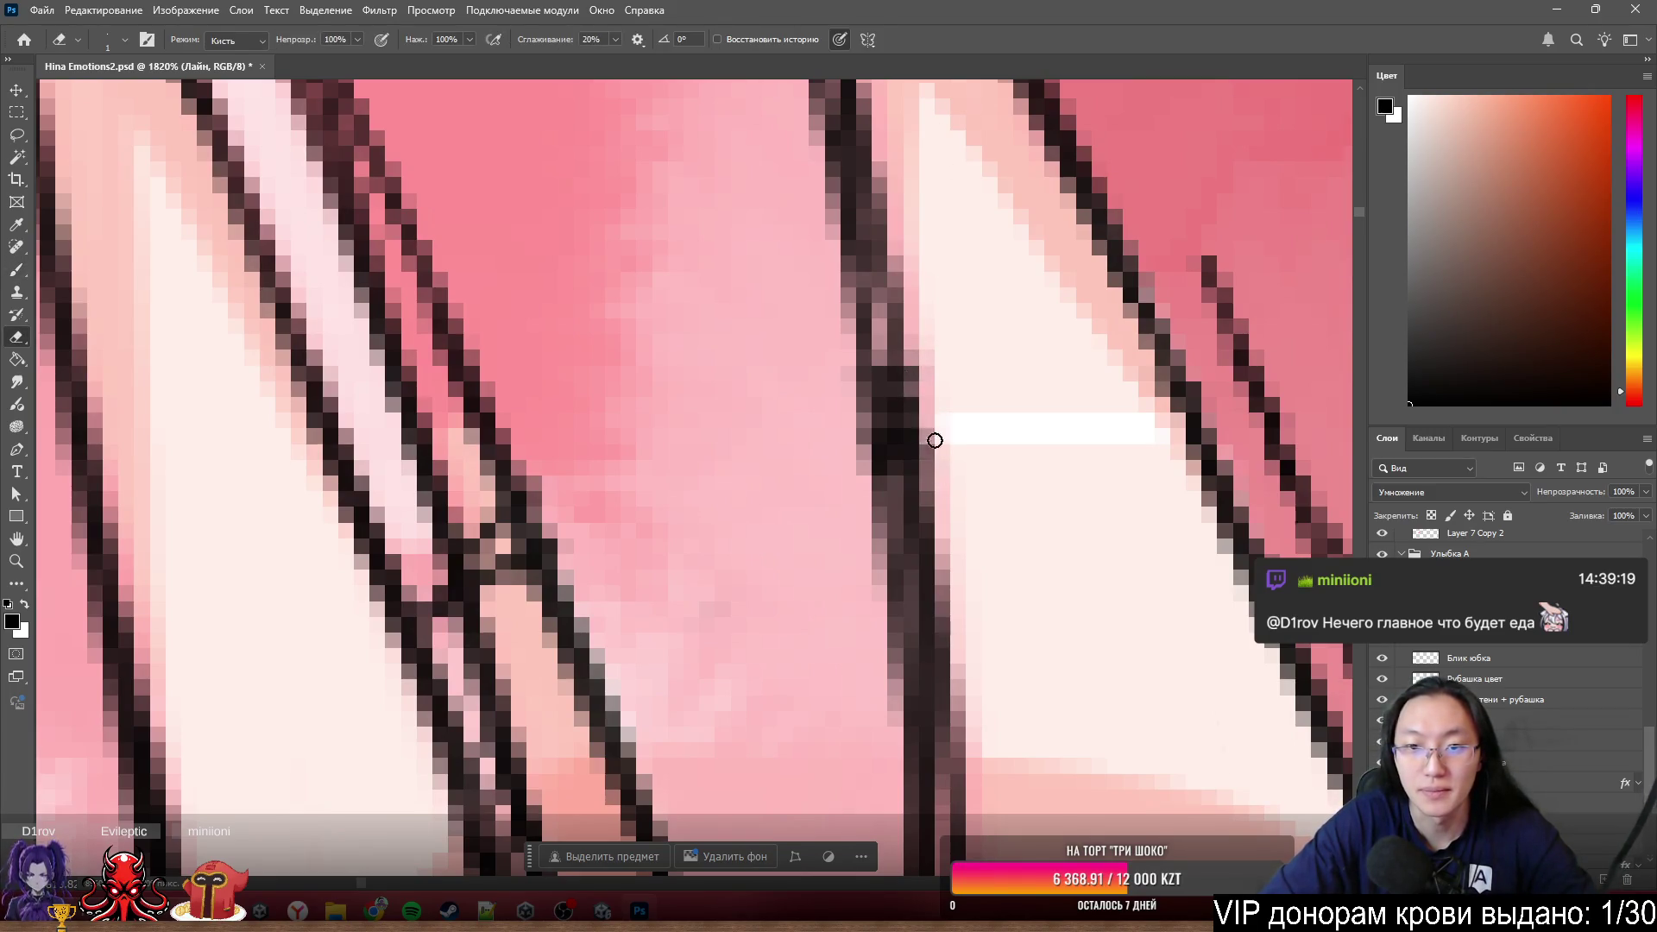
left_click_drag(880, 365, 926, 653)
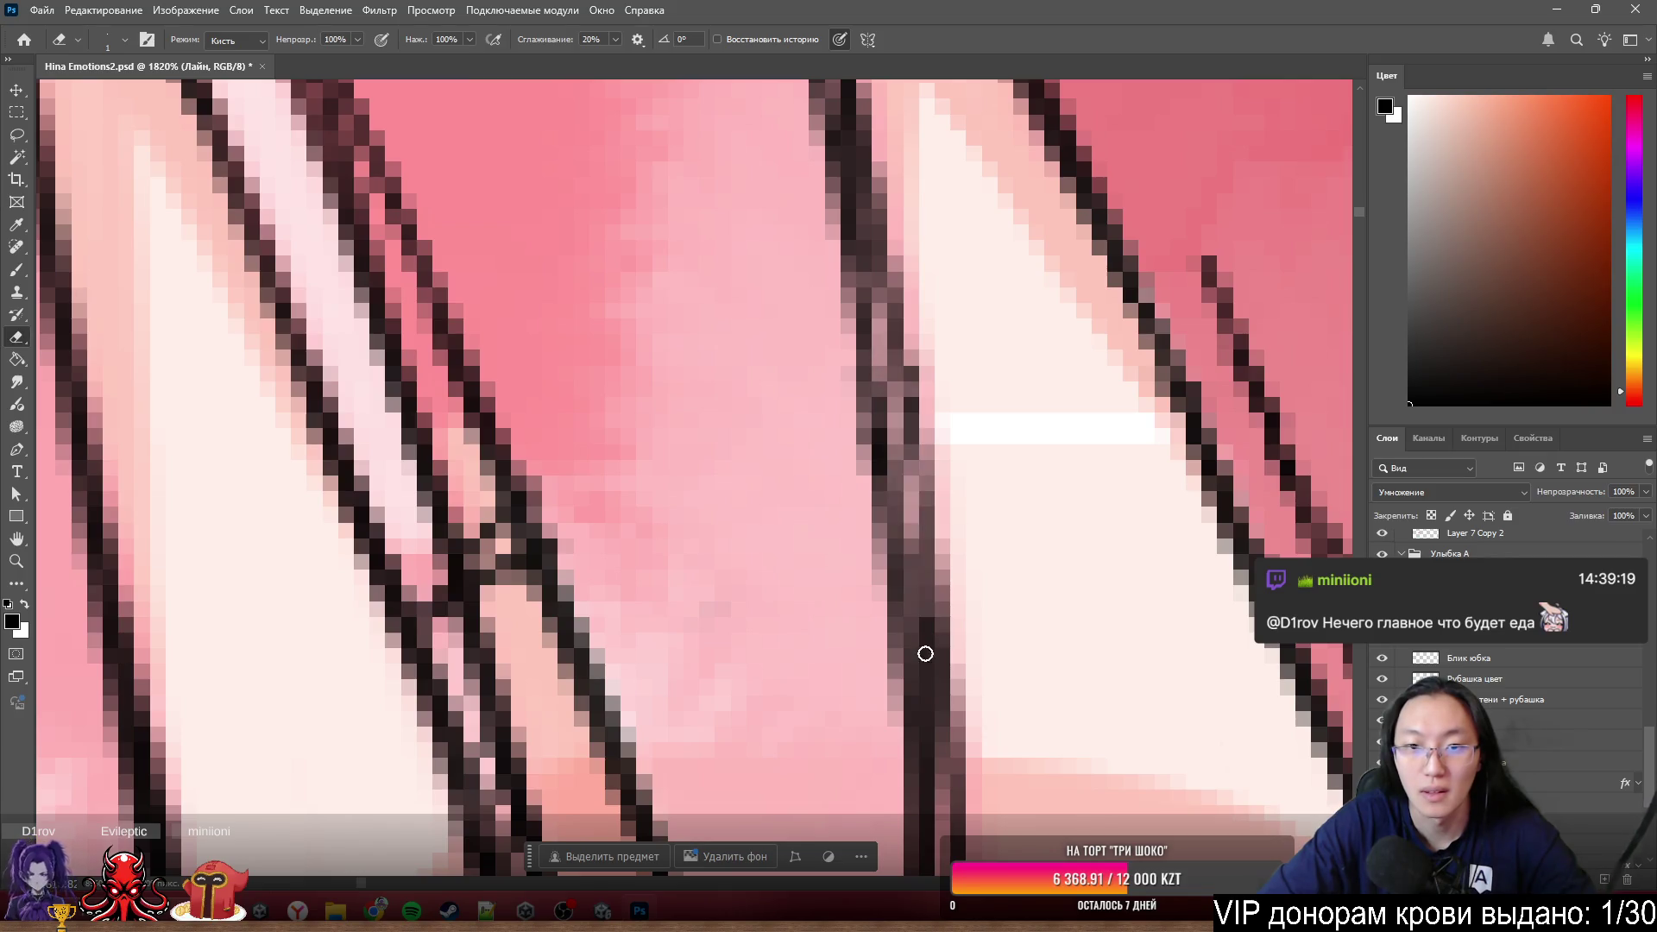
left_click_drag(906, 512, 924, 692)
scroll(924, 691, "down", 5)
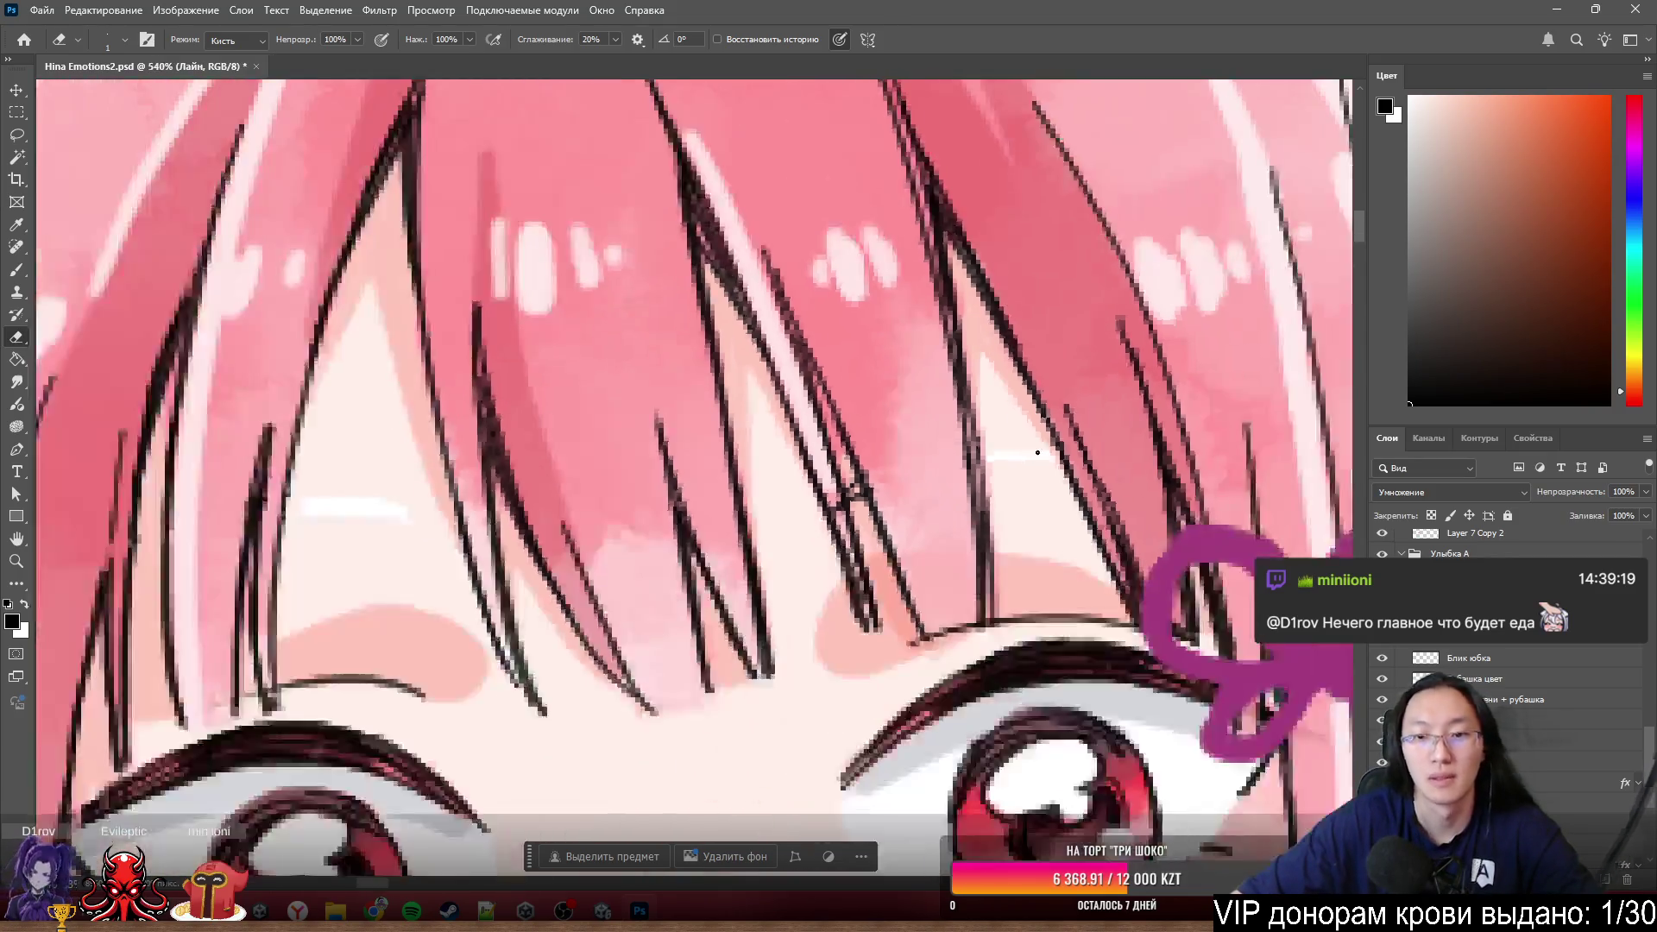
scroll(1098, 450, "up", 5)
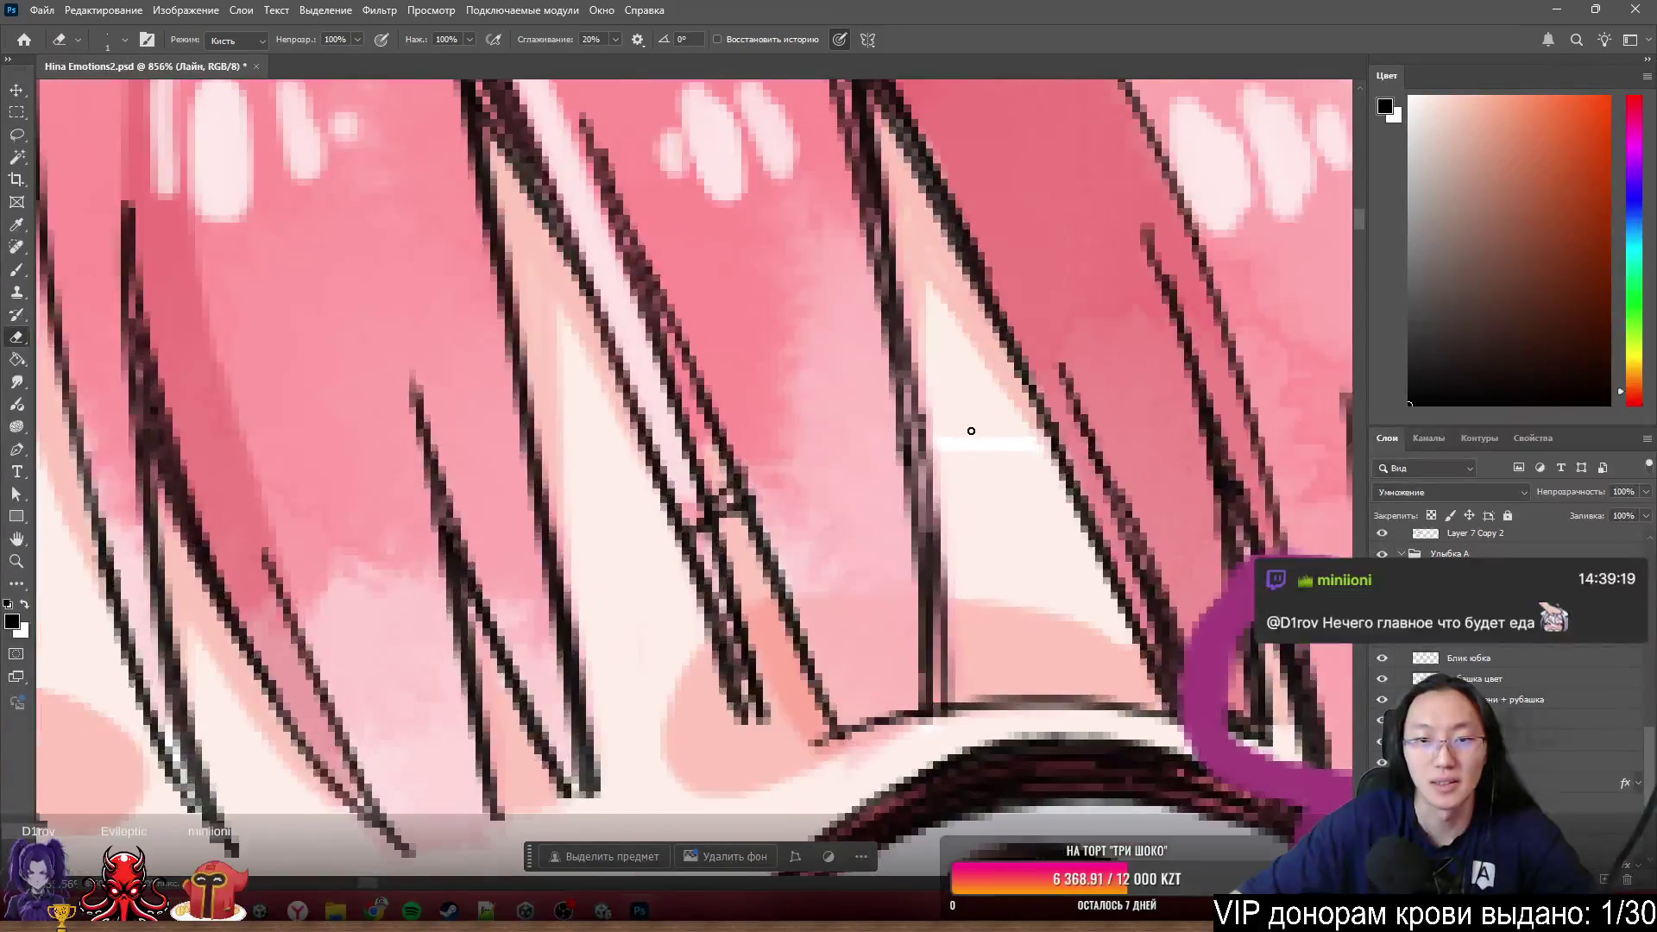
key("b")
left_click_drag(927, 459, 939, 594)
key("e")
left_click_drag(925, 506, 941, 669)
key("b")
mouse_move(925, 505)
left_mouse_down()
mouse_move(959, 658)
mouse_move(964, 622)
left_mouse_up()
key("e")
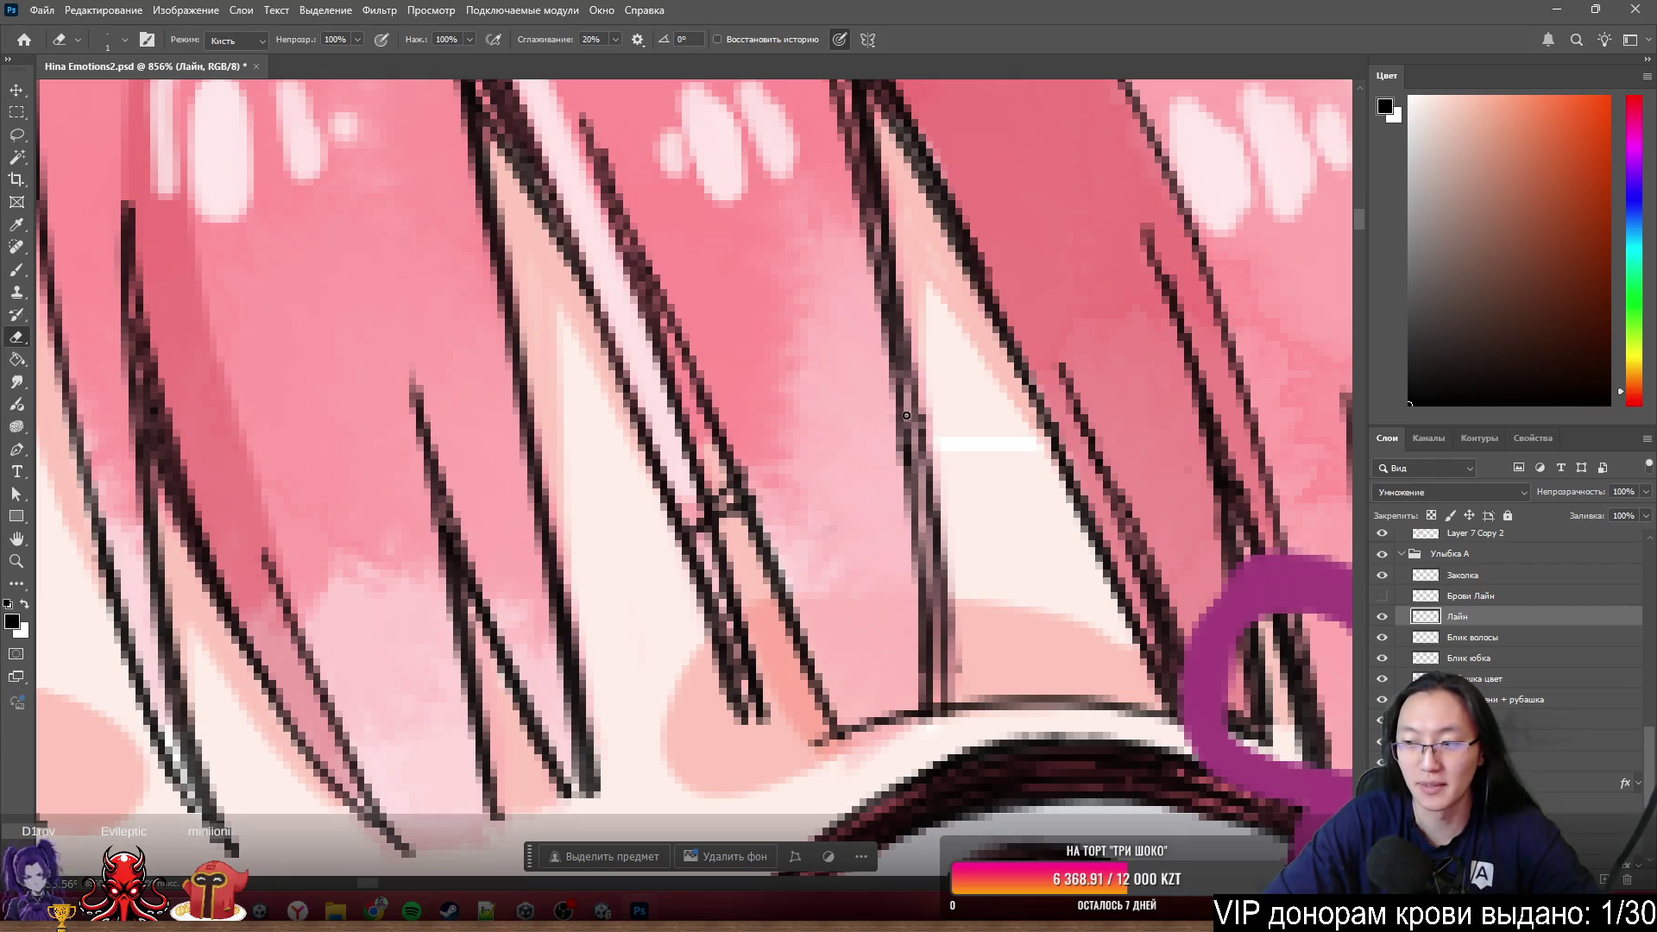
- Touch up and redraw the lower end of the hair strand line downward
key("b")
left_click_drag(961, 645, 968, 665)
key("e")
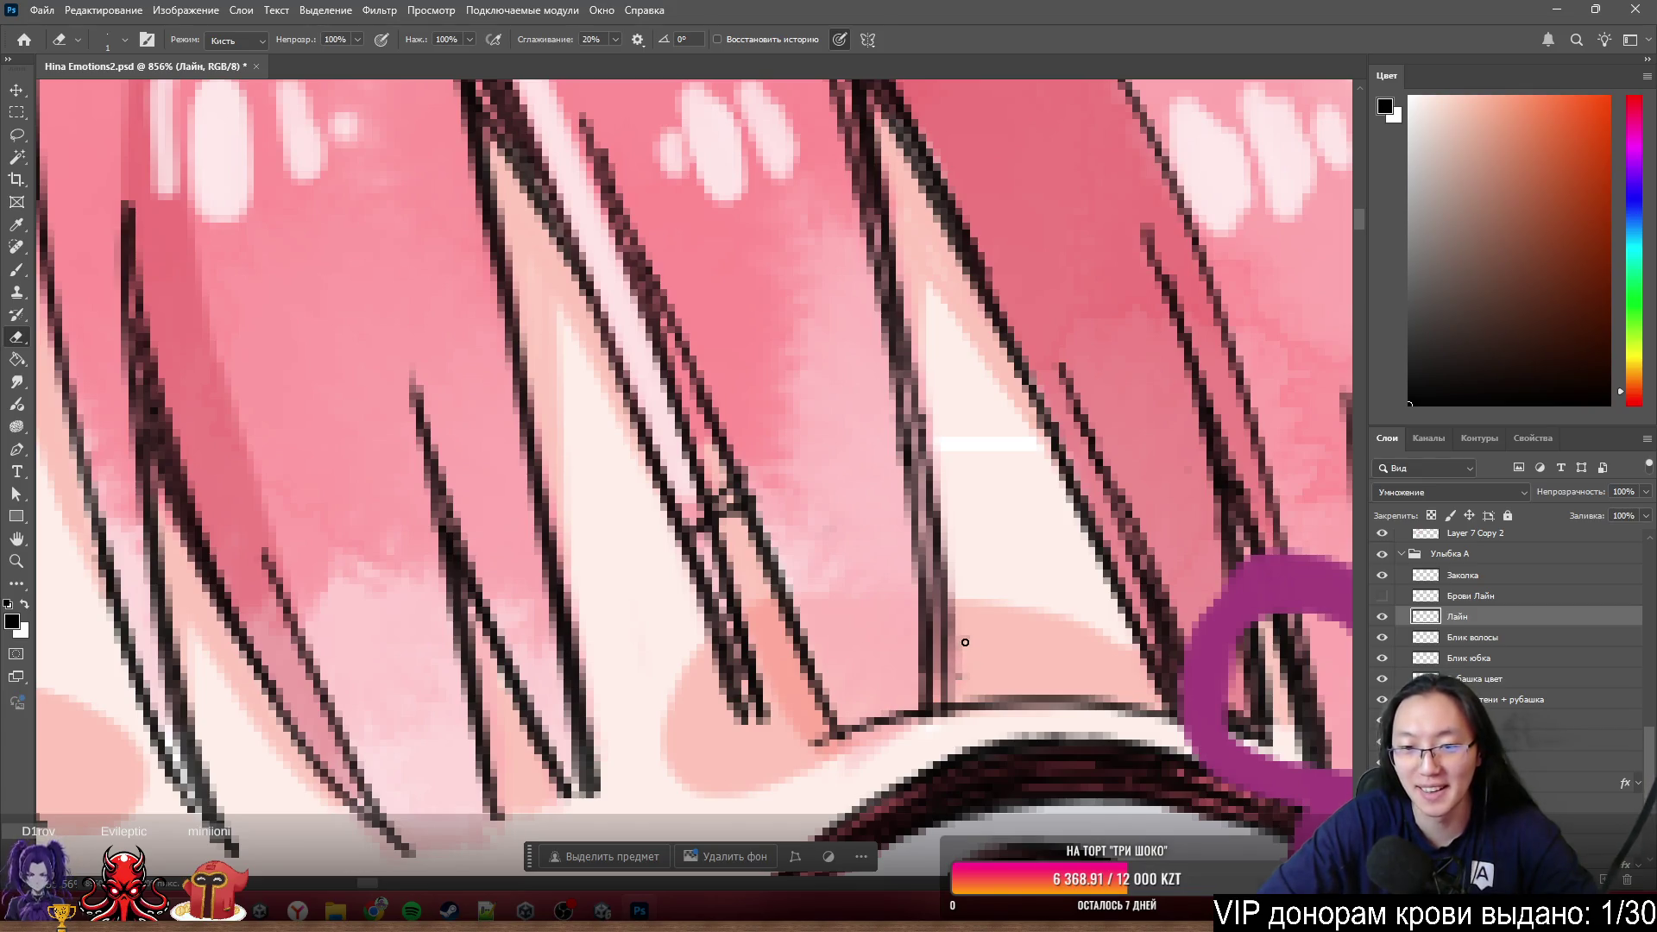
key("b")
key("e")
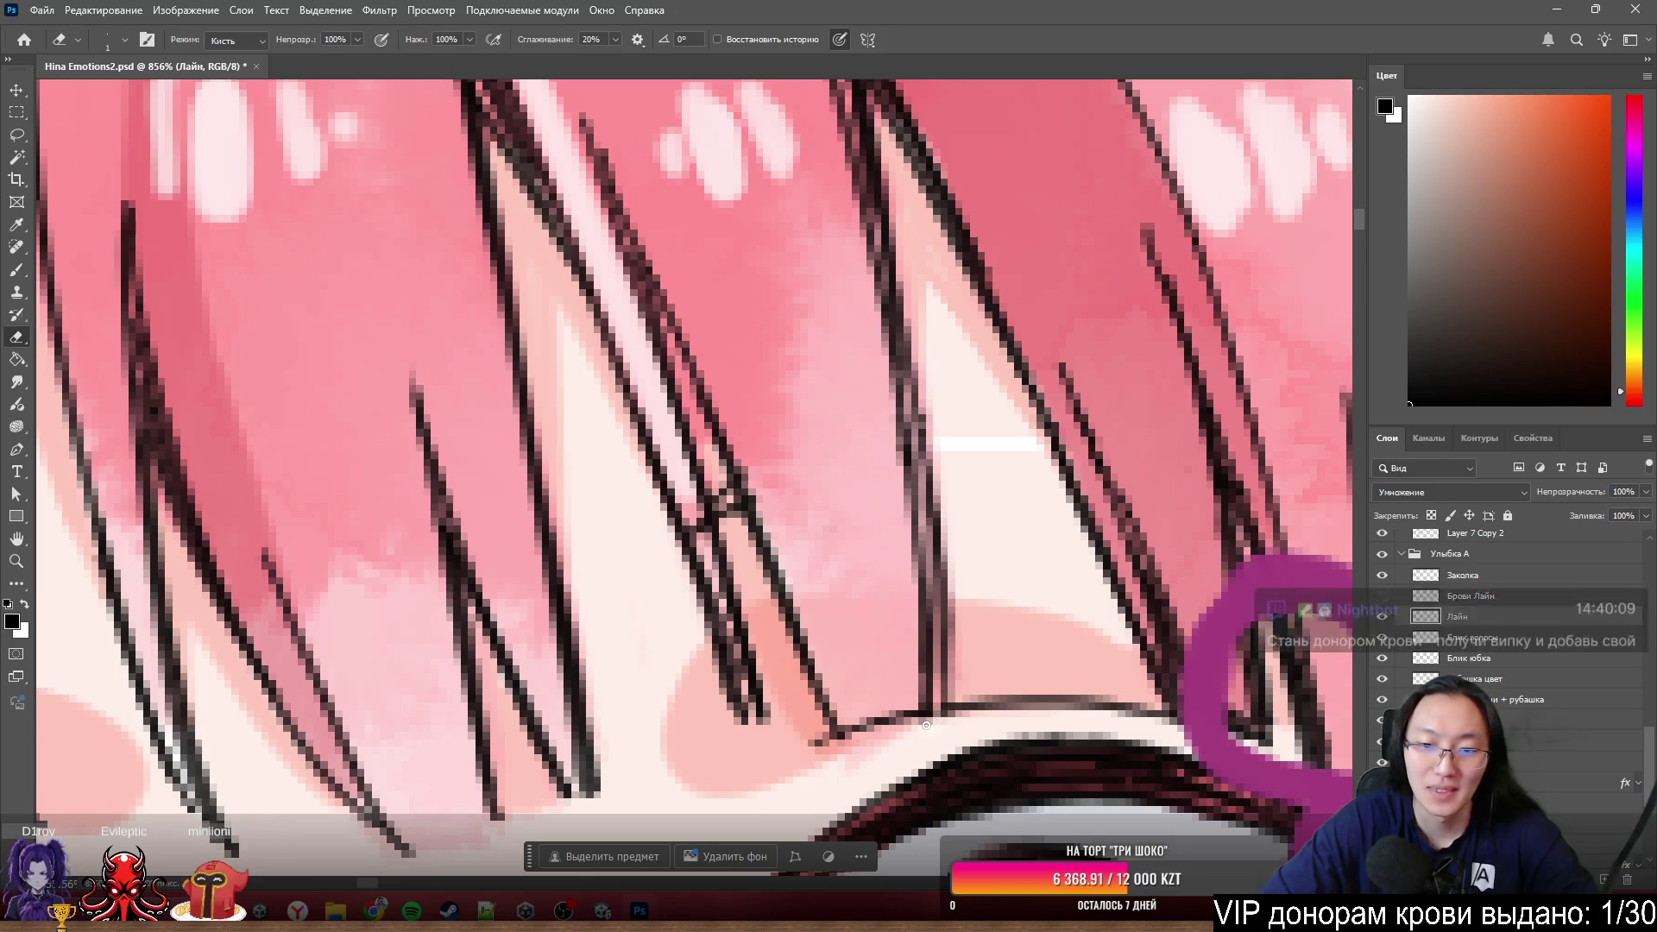
key("b")
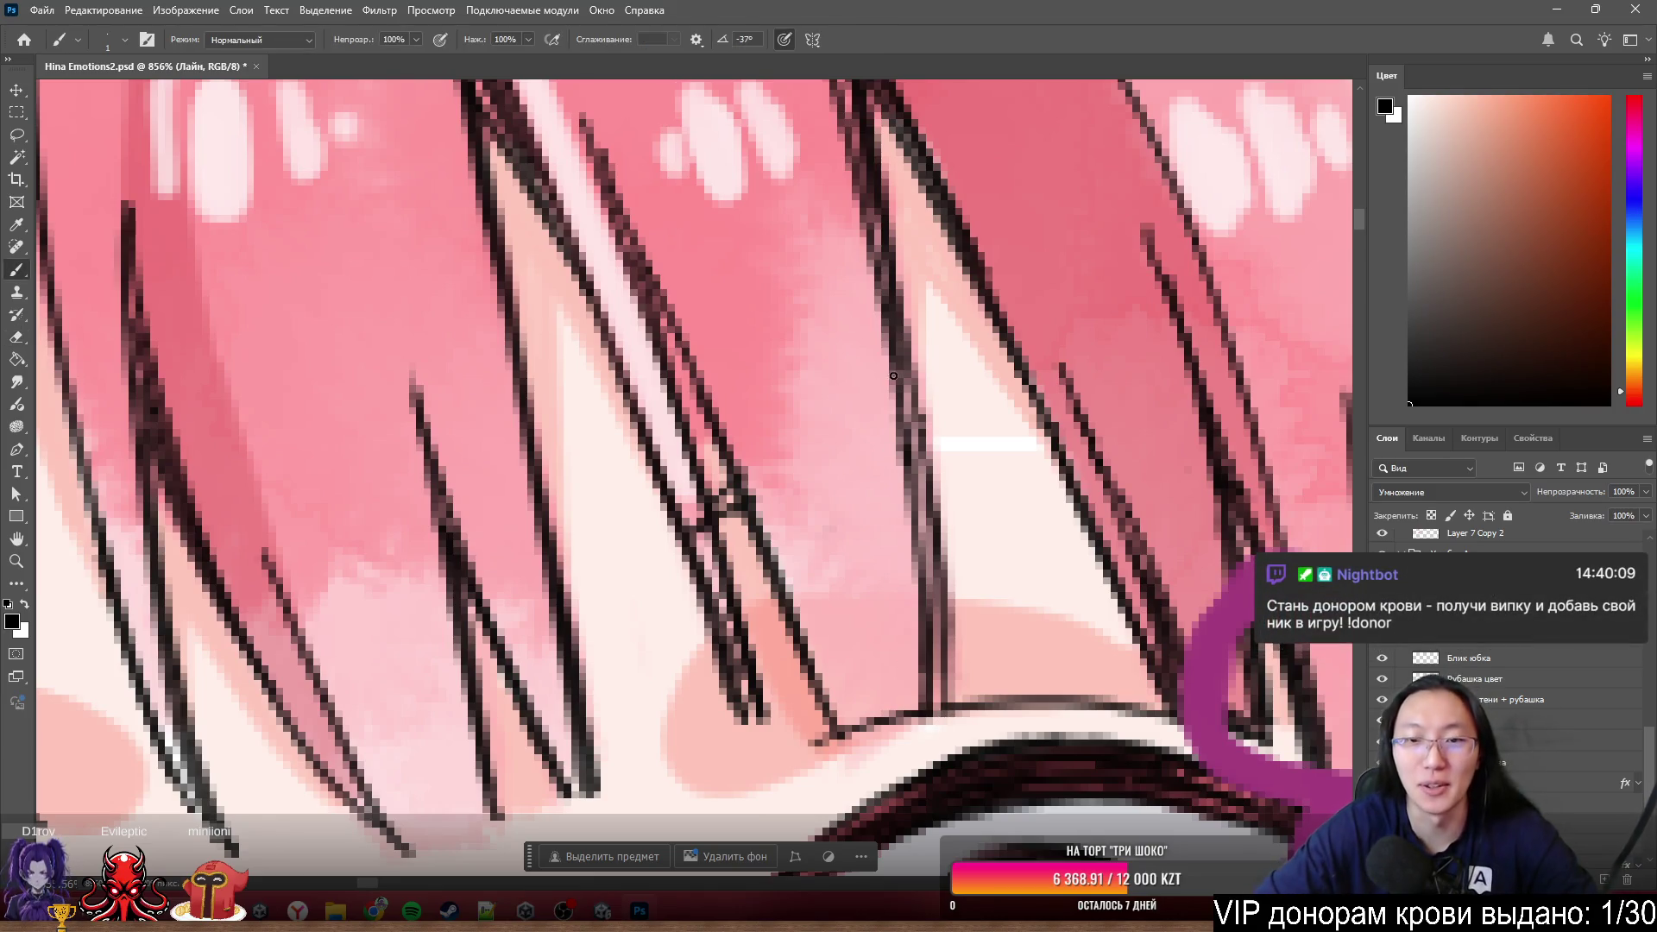
left_click_drag(943, 600, 941, 740)
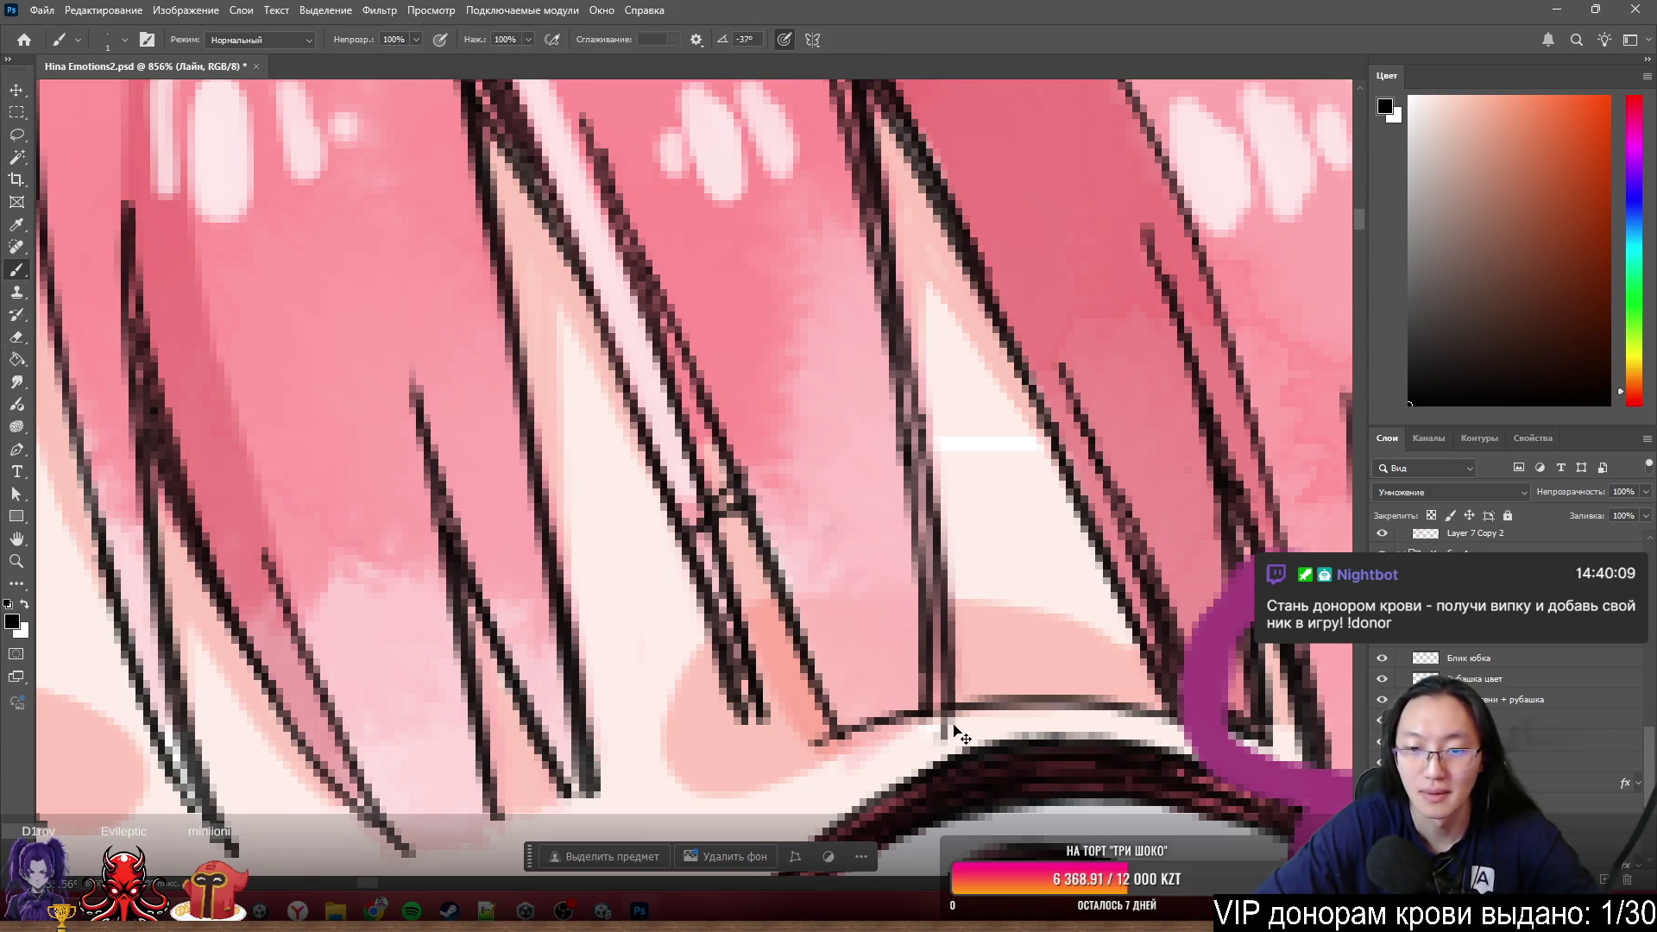
key("e")
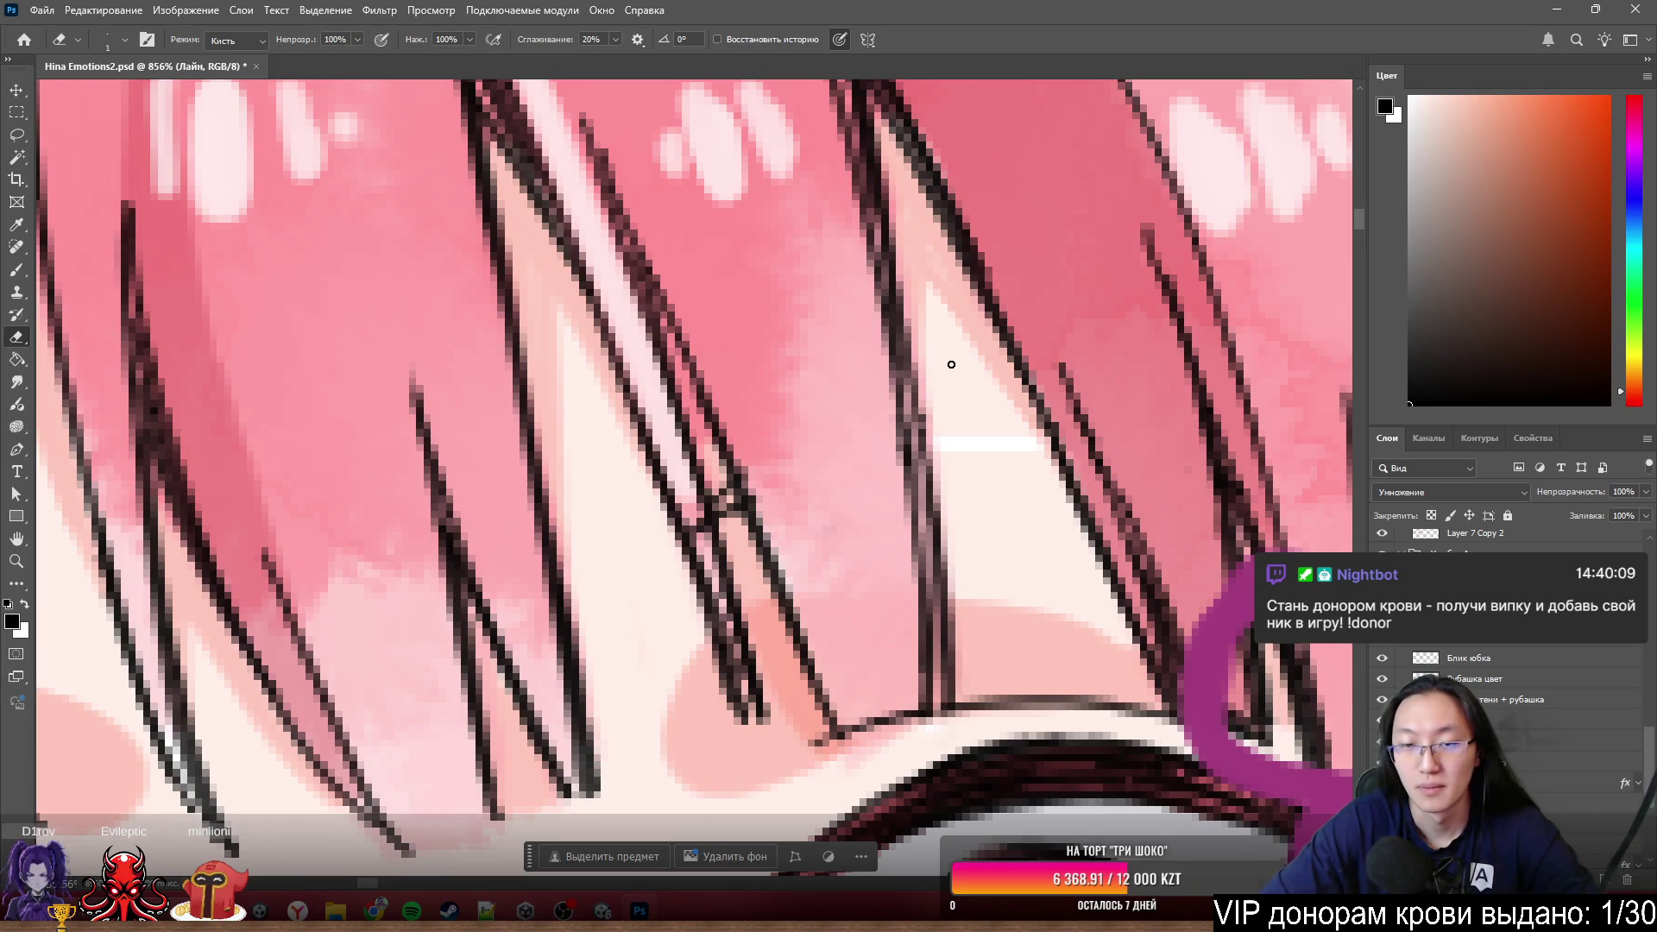
scroll(857, 348, "down", 2)
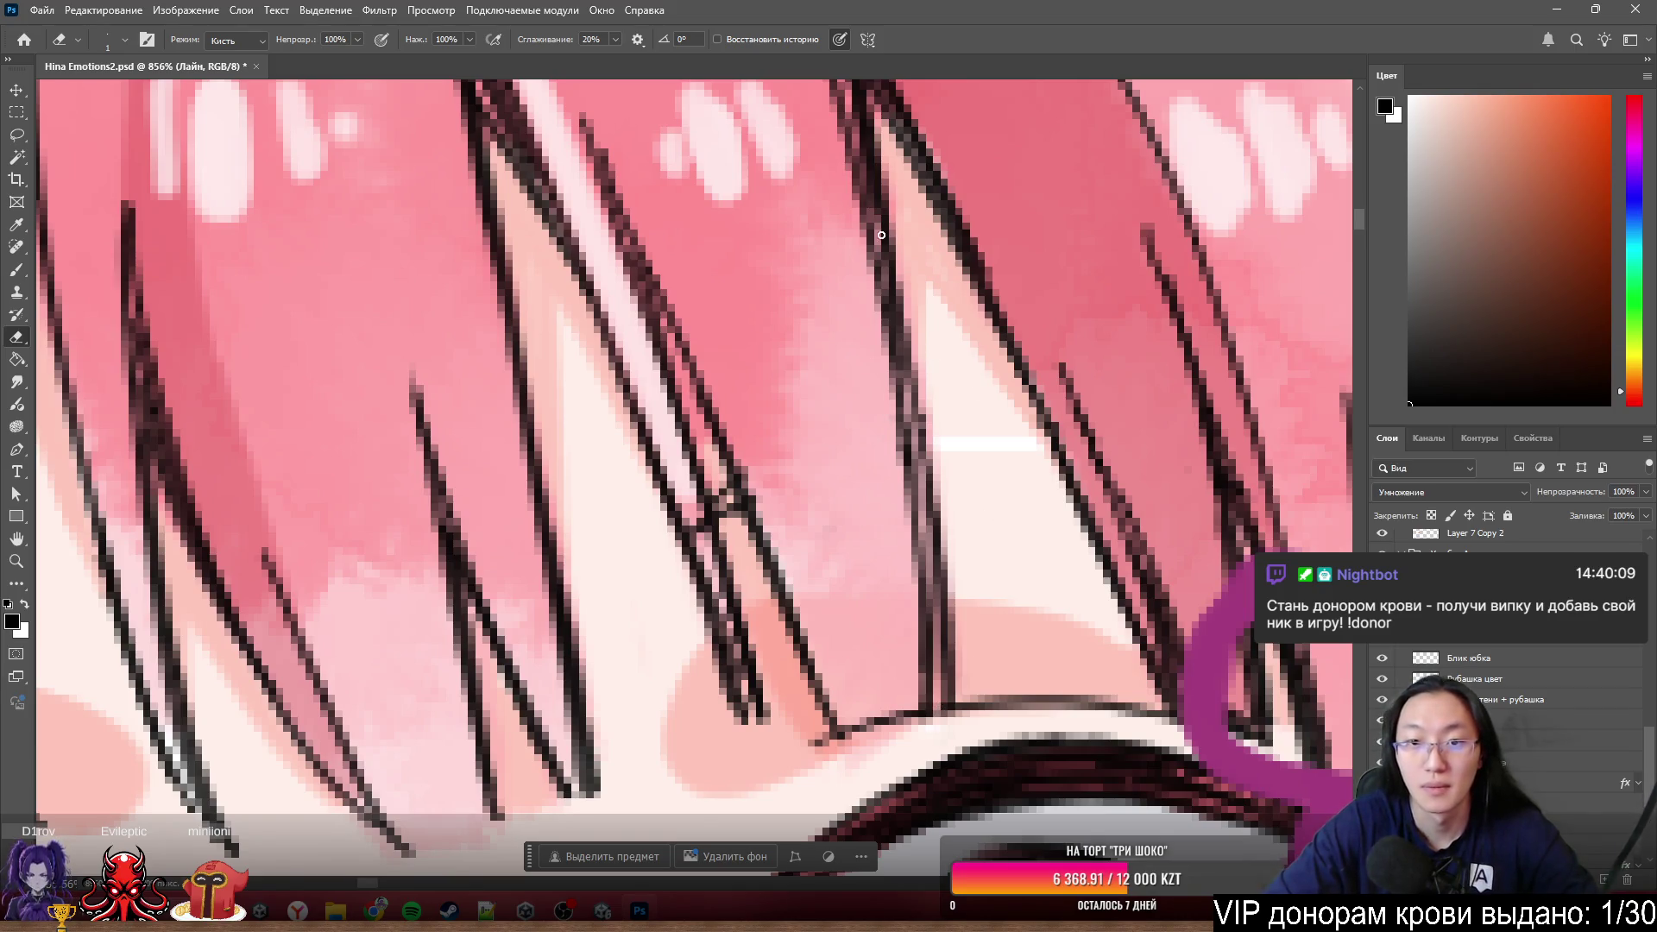
key("b")
scroll(894, 235, "down", 3)
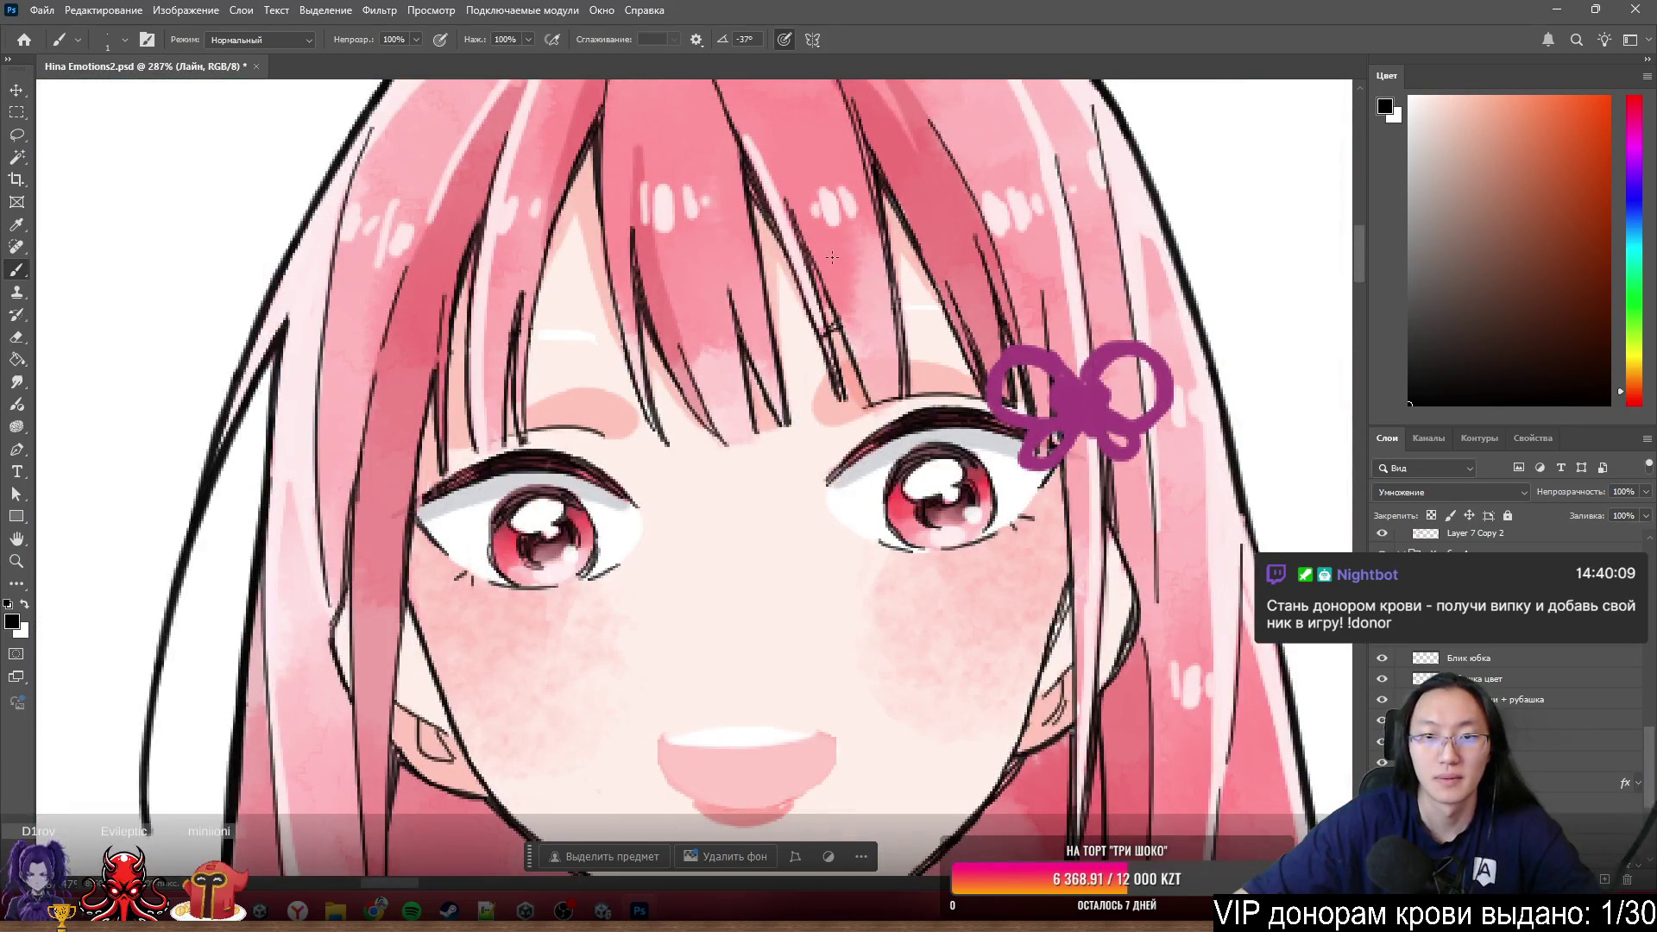
scroll(833, 339, "up", 3)
scroll(841, 369, "up", 3)
scroll(847, 389, "up", 2)
- Erase the stray crossing pixels between the forehead hair strands
key("e")
left_click_drag(847, 389, 881, 428)
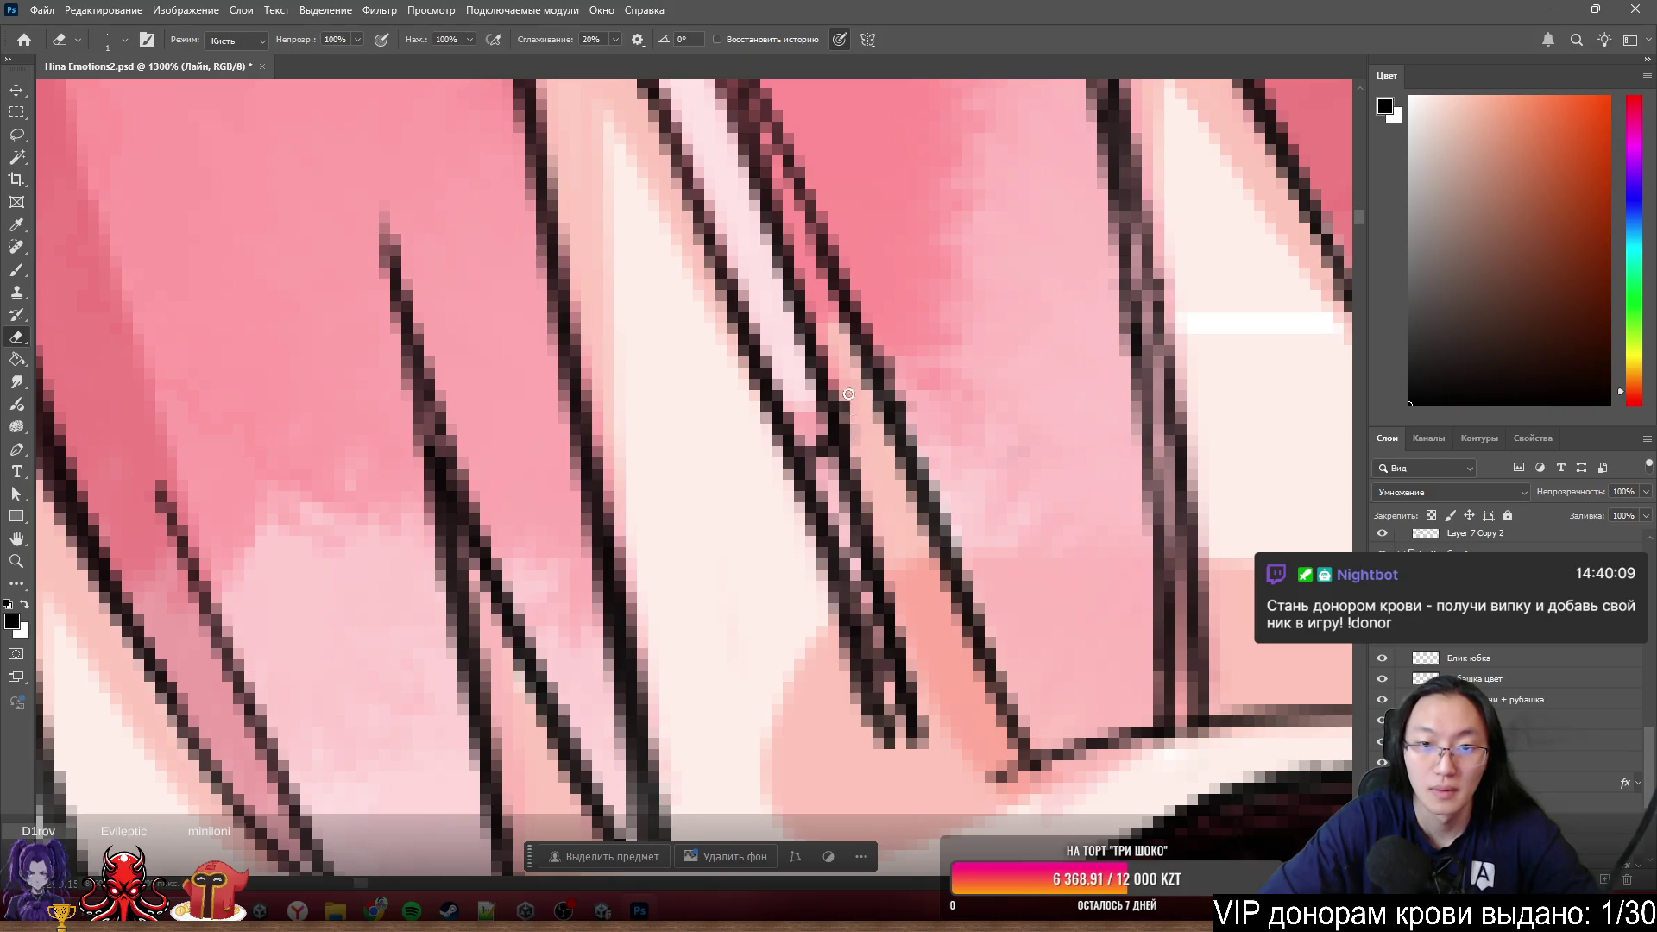
mouse_move(803, 476)
left_mouse_down()
mouse_move(830, 428)
mouse_move(795, 403)
left_mouse_up()
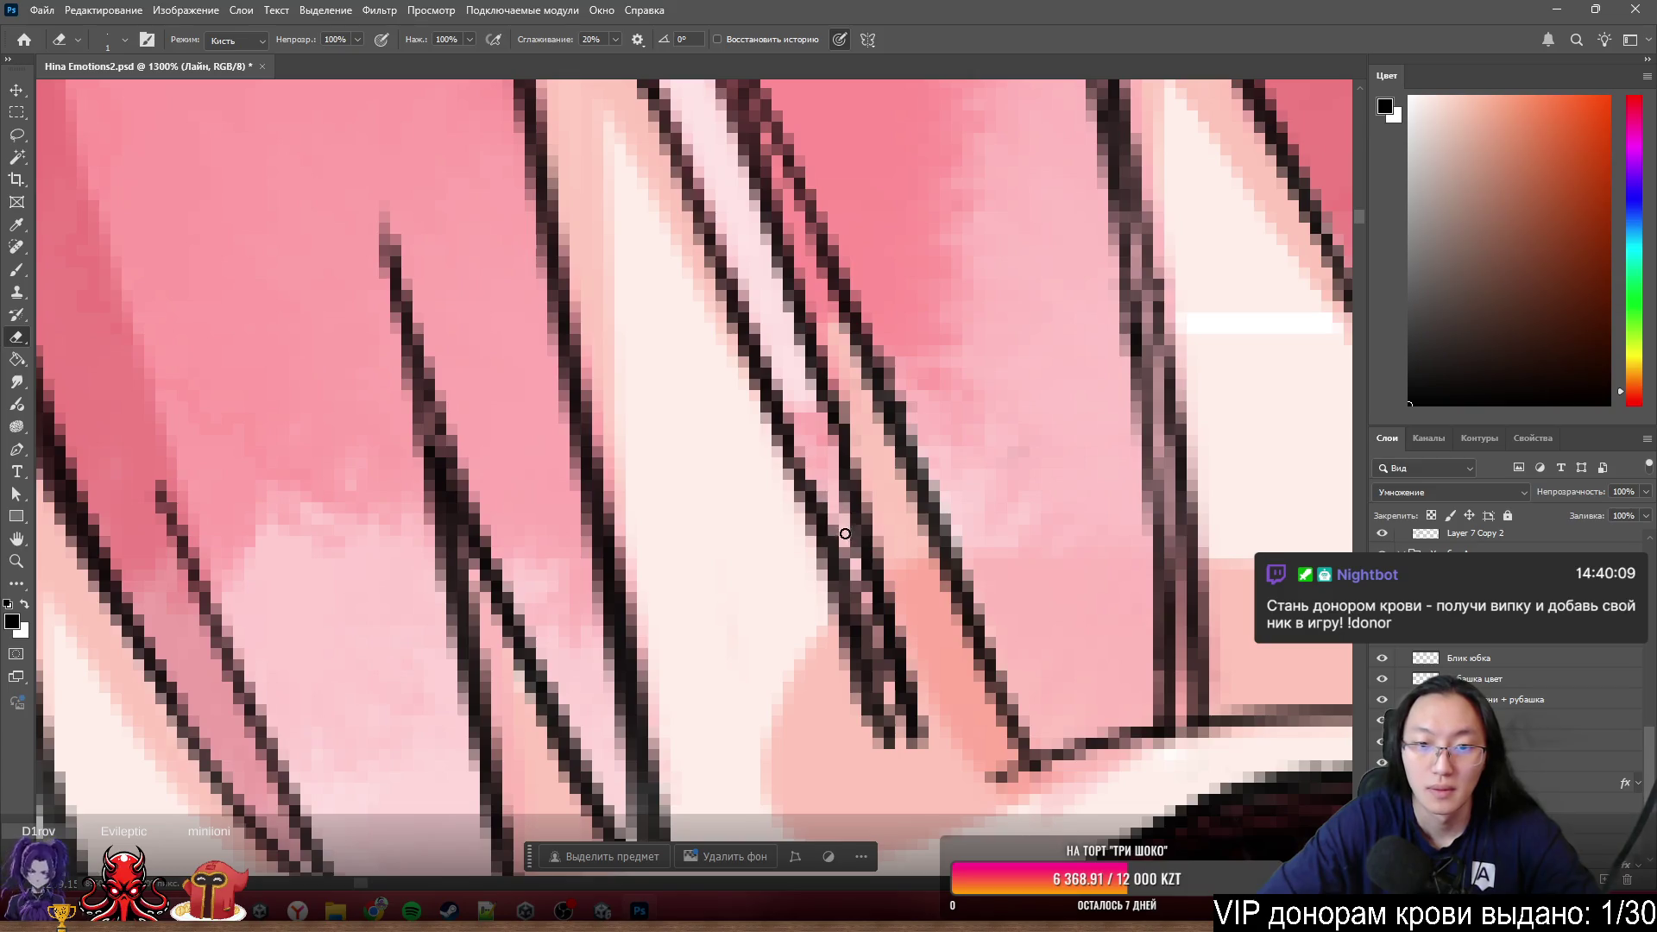
key("b")
scroll(1015, 367, "down", 1)
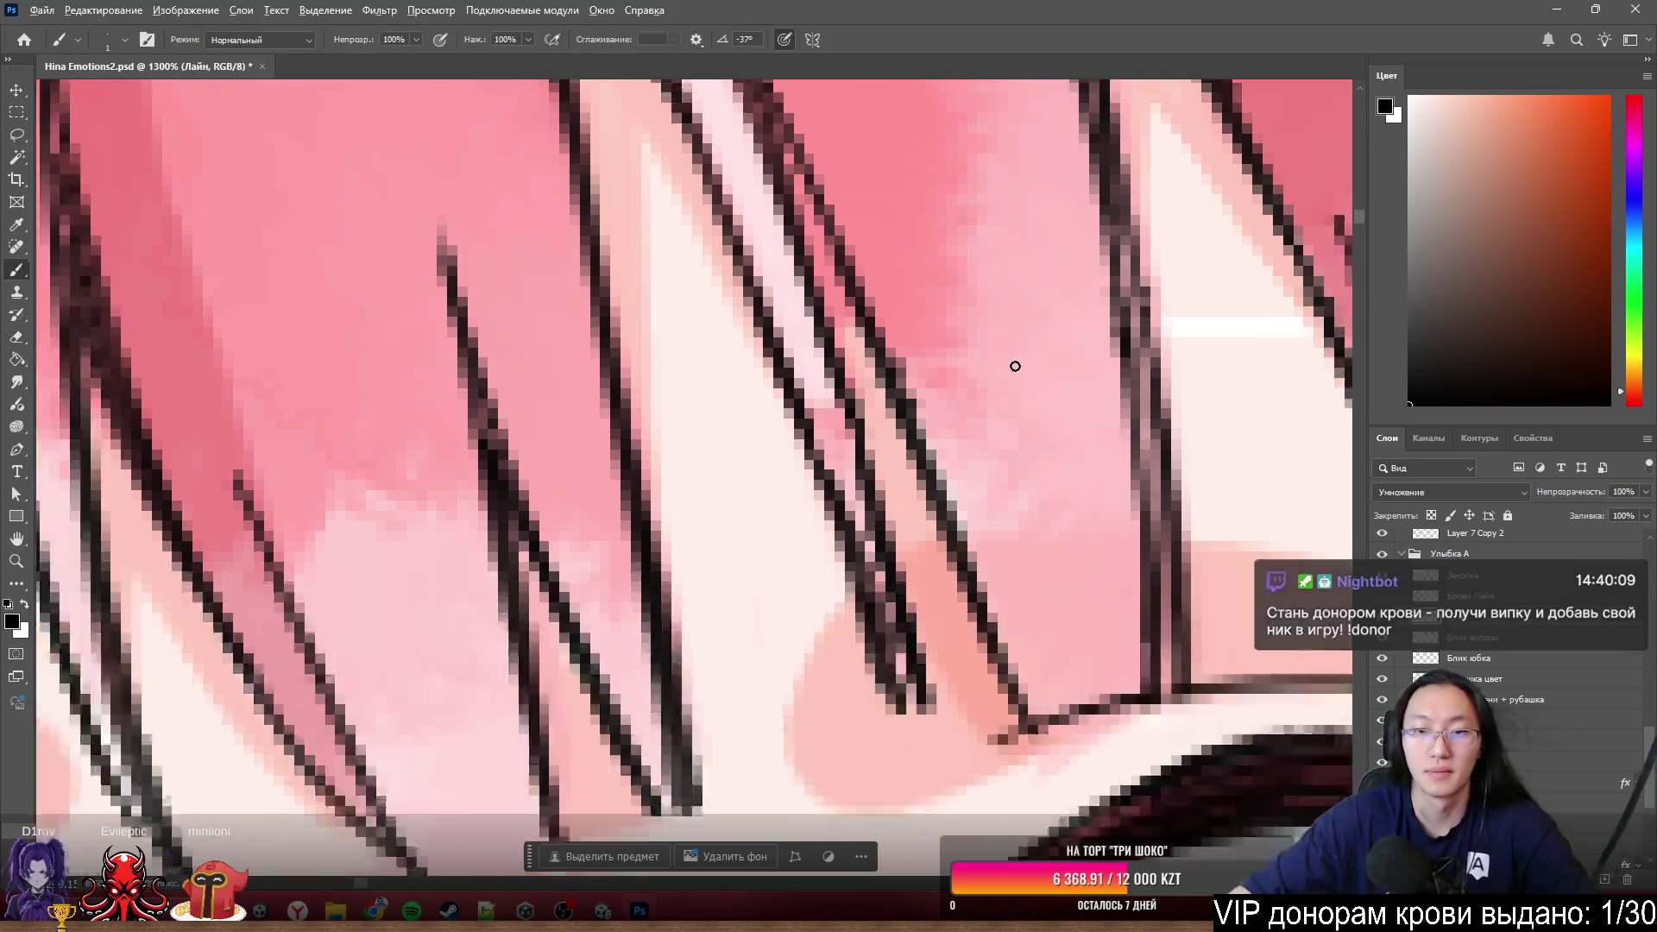
scroll(1016, 367, "down", 4)
scroll(1008, 524, "down", 3)
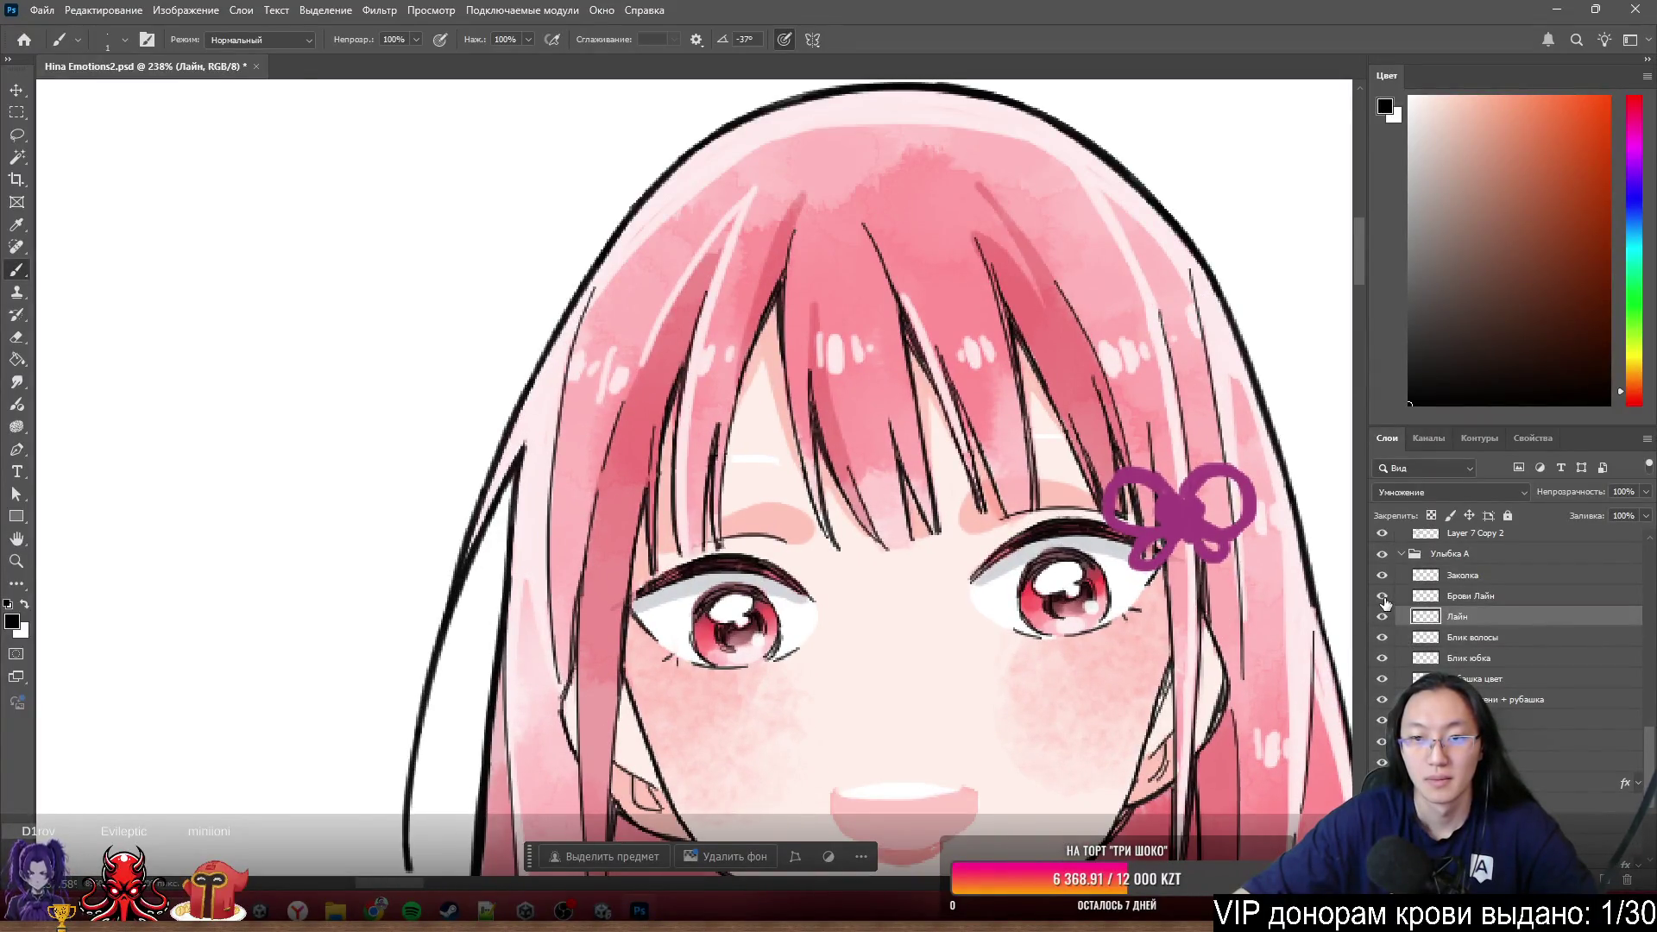
- Toggle the brow and hair line layers' visibility repeatedly to compare the face with and without them
left_click(1382, 598)
left_click(1381, 598)
left_click(1381, 597)
left_click(1382, 597)
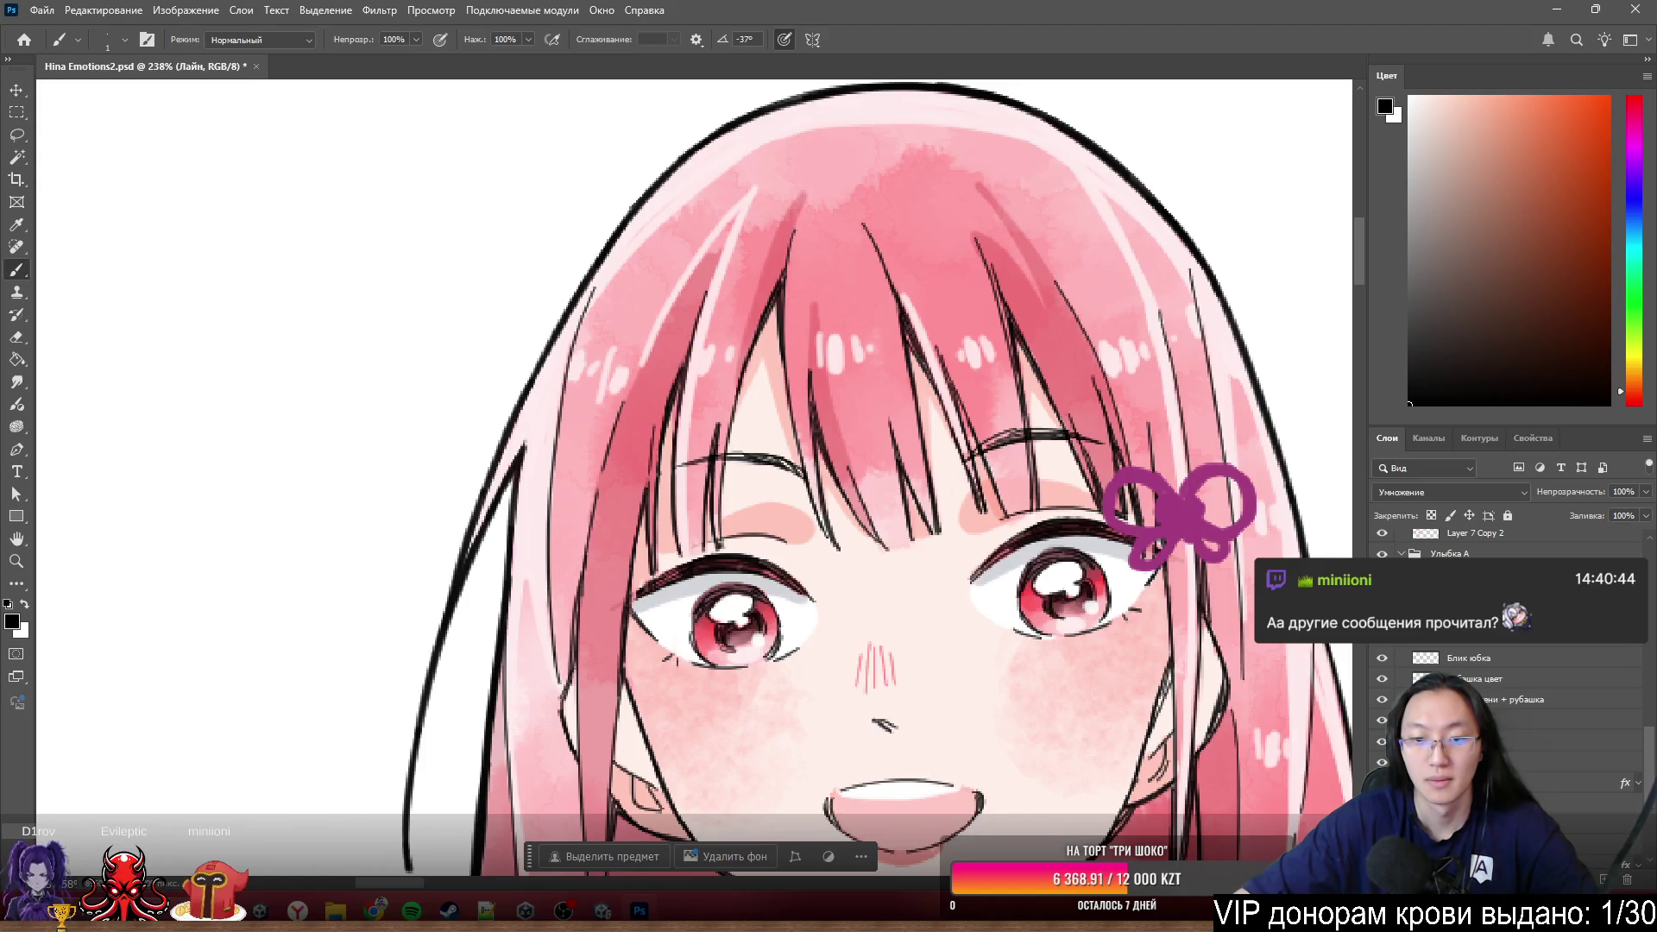
left_click(1381, 597)
scroll(878, 477, "down", 2)
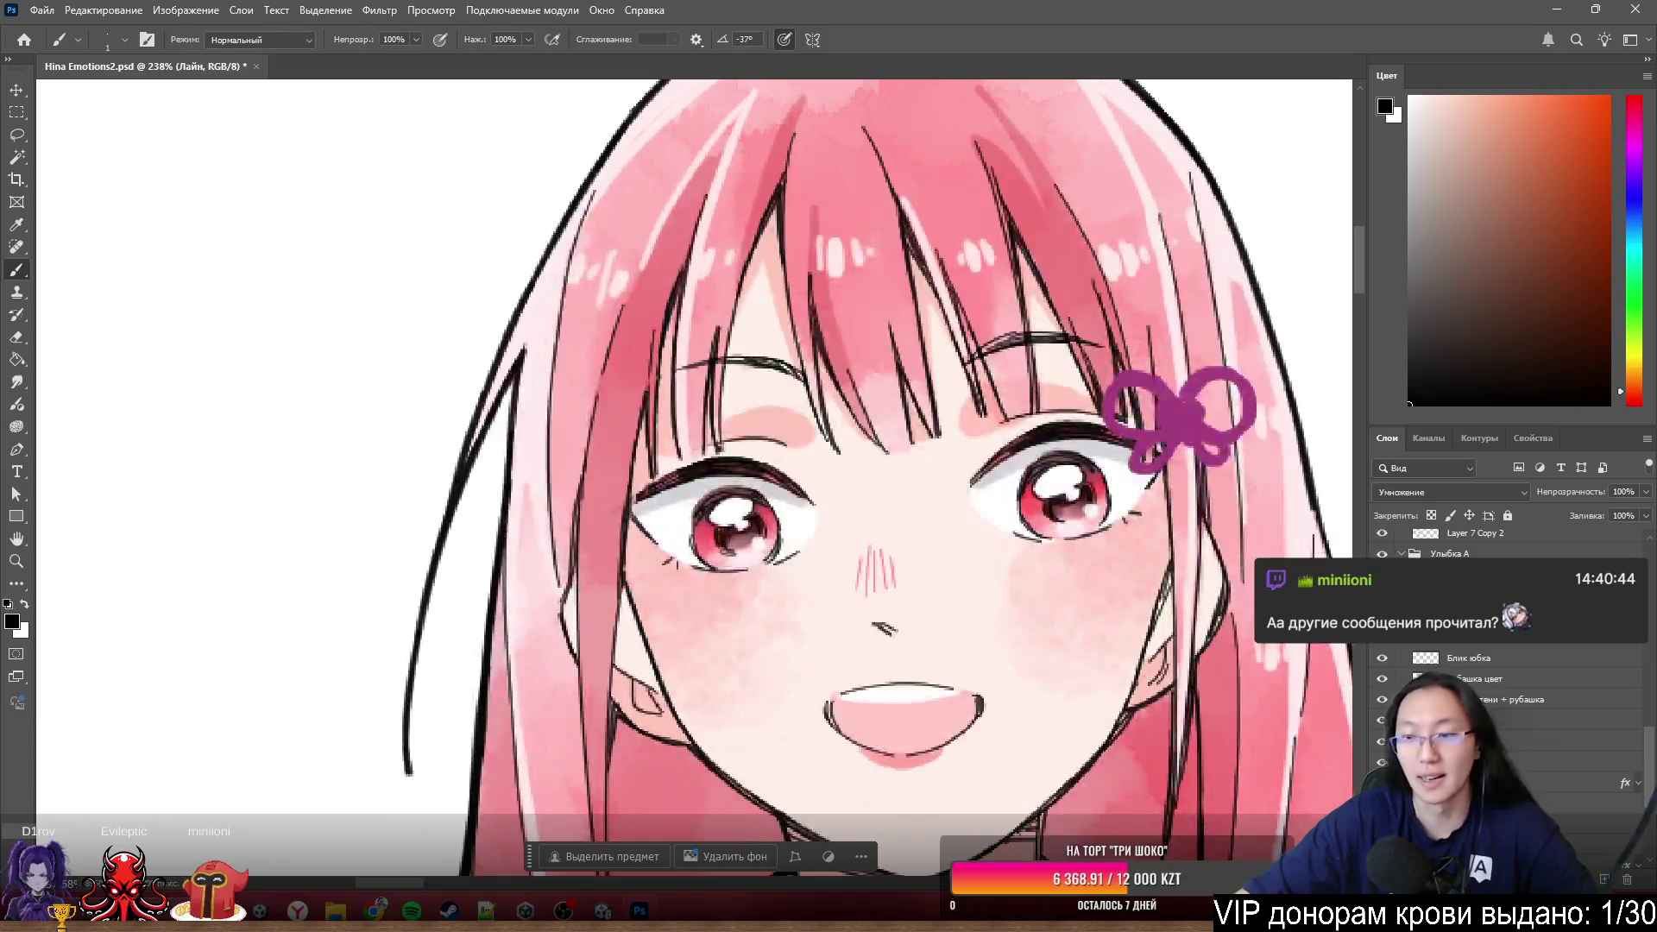
left_click(1382, 598)
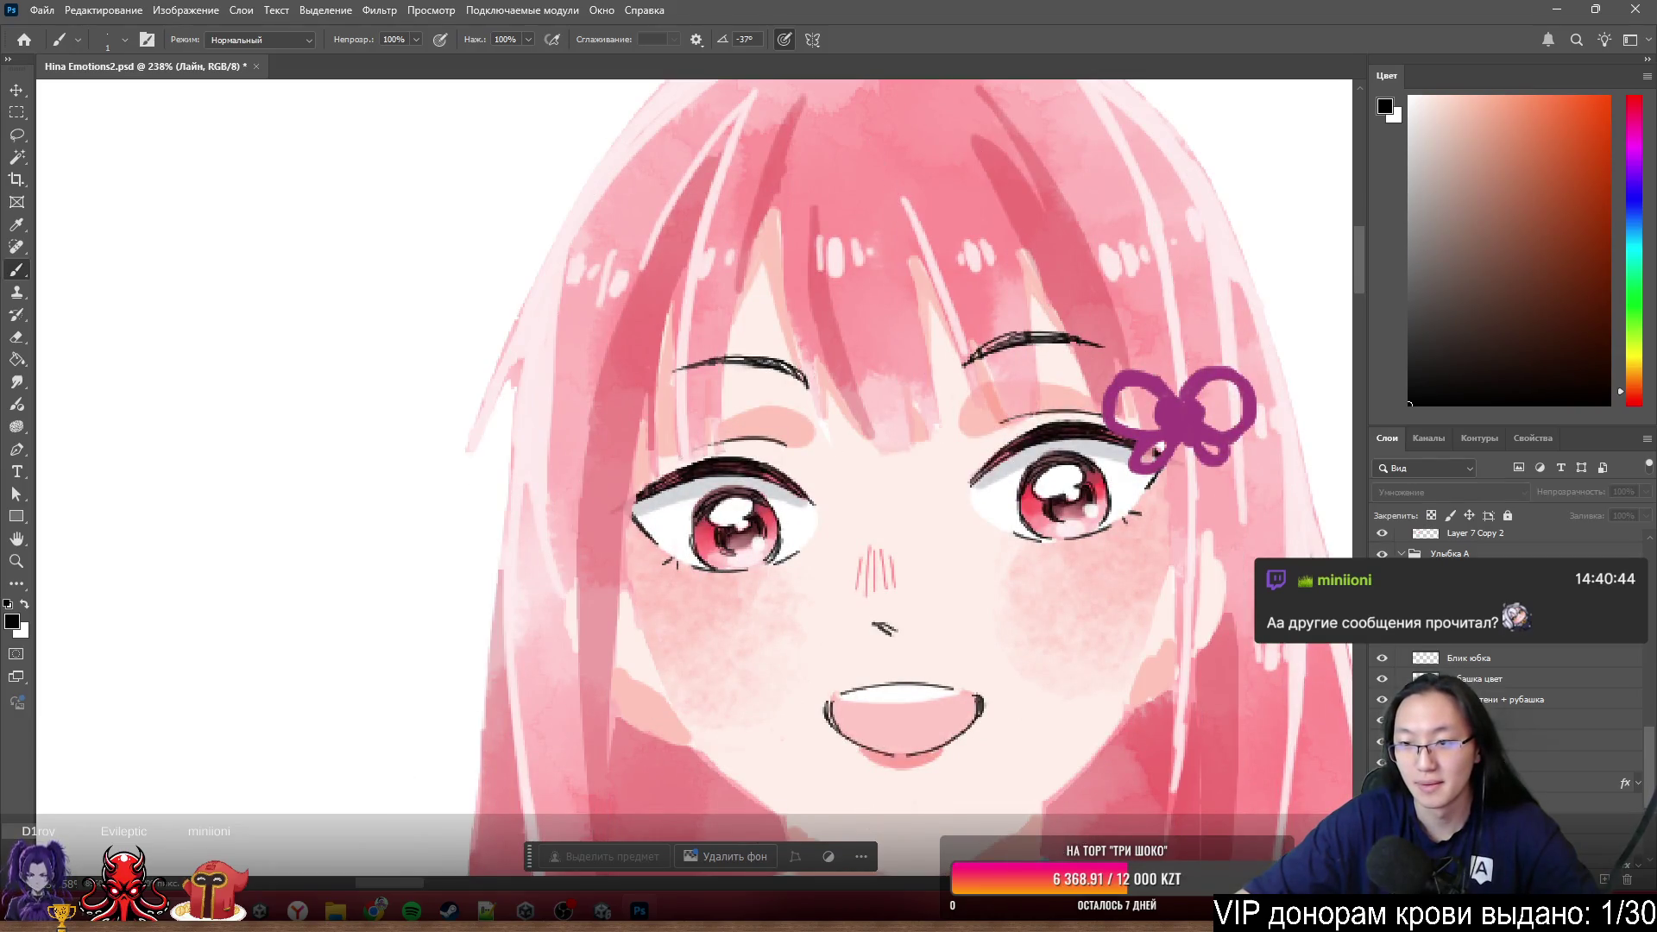
left_click(1382, 597)
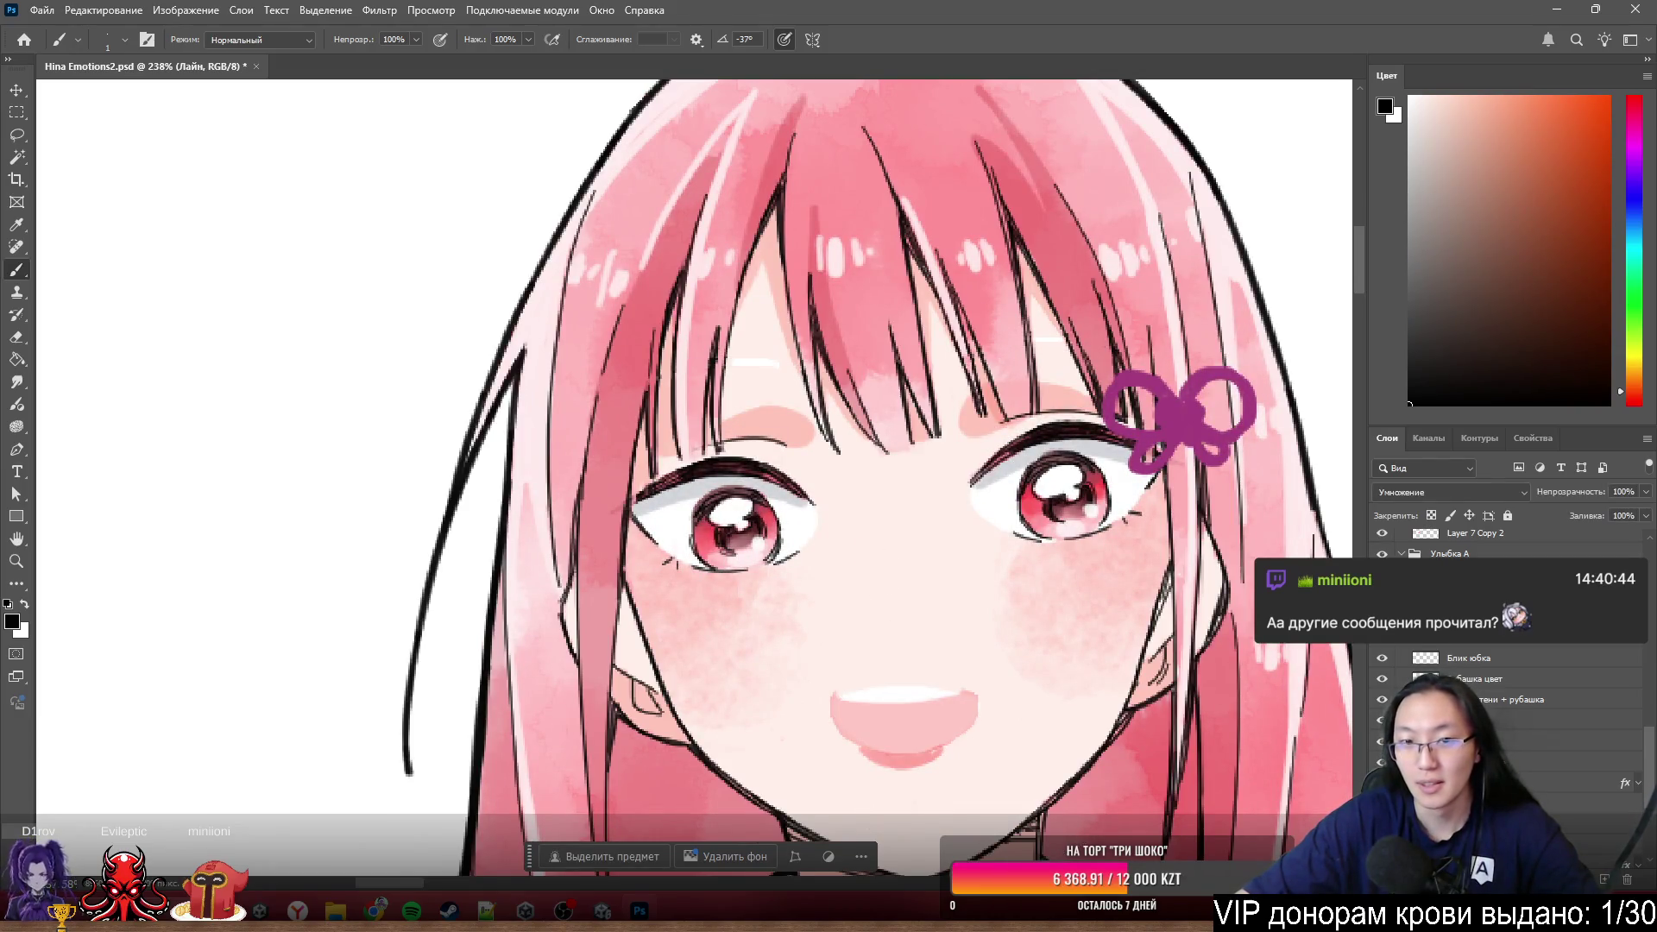
- Select the Брови Лайн layer and rename it to common line
left_click(1463, 597)
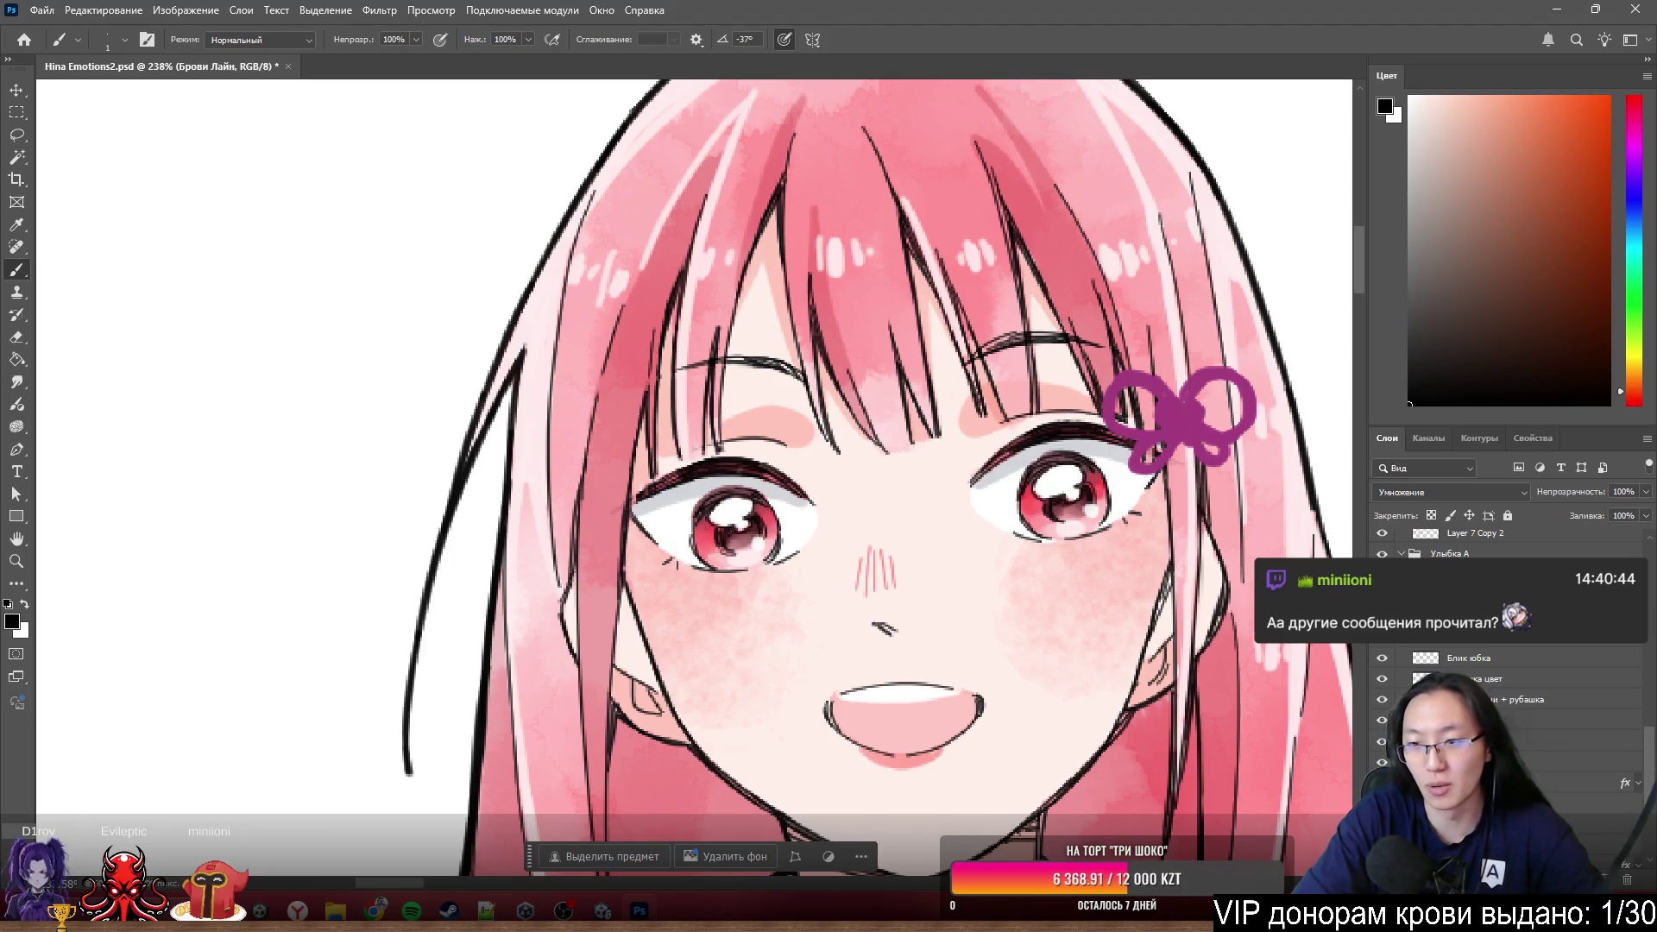
key("alt+bracketleft")
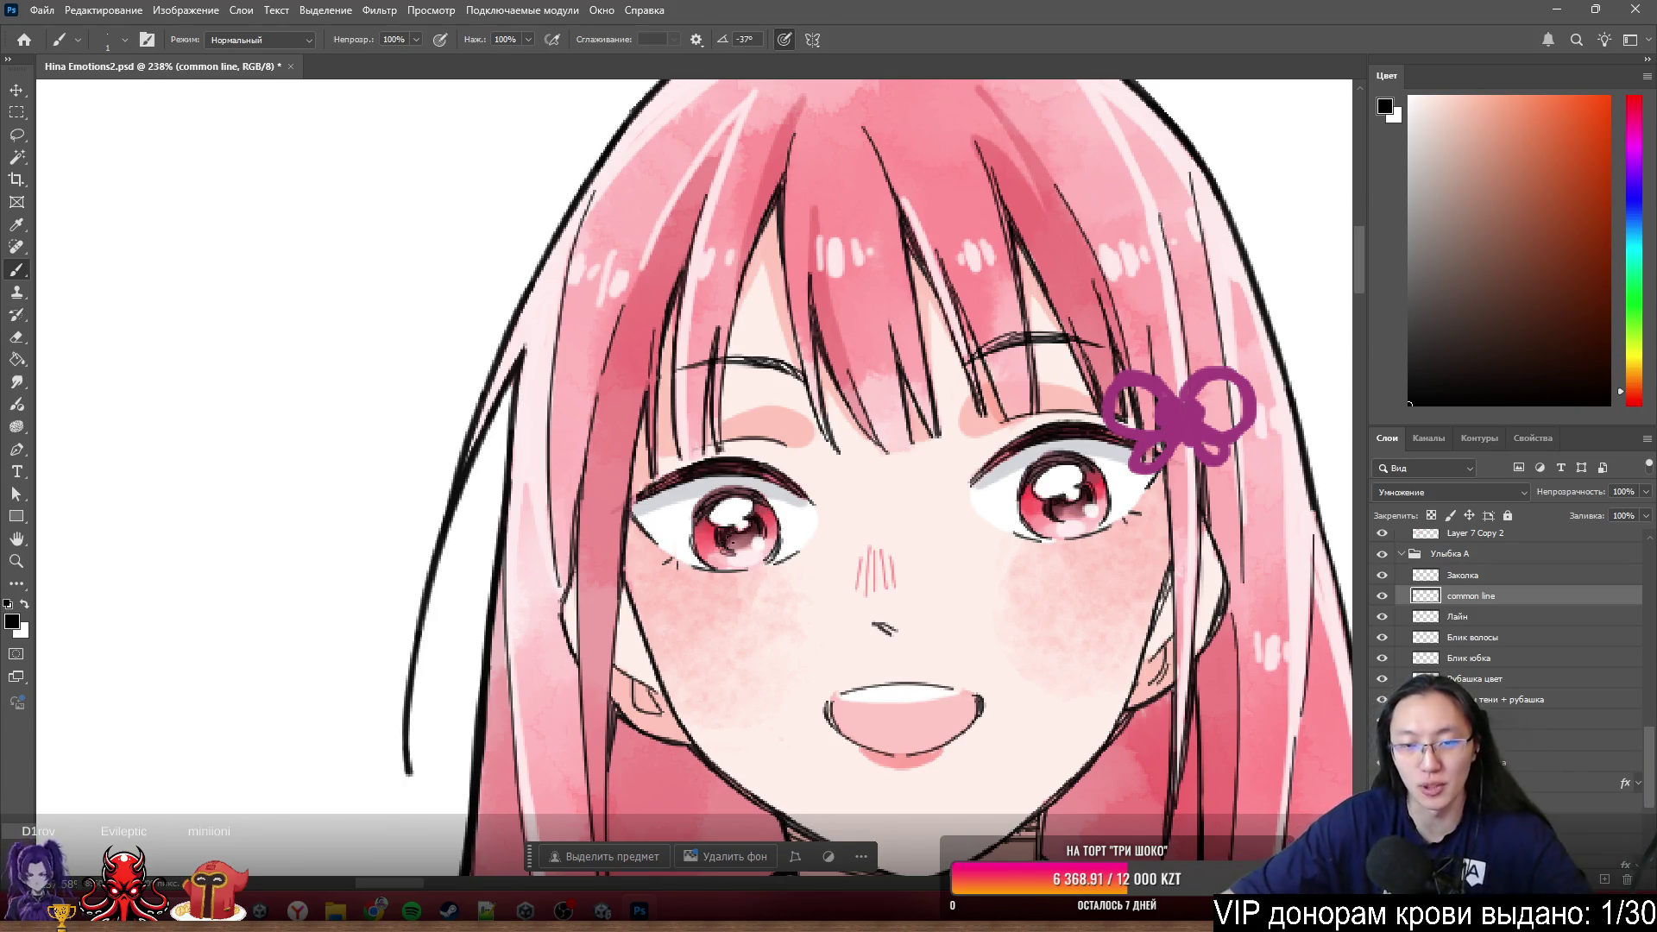
scroll(1188, 161, "down", 3)
scroll(868, 678, "up", 5)
scroll(869, 679, "down", 3)
mouse_move(867, 544)
left_mouse_down()
mouse_move(1027, 428)
mouse_move(1008, 463)
left_mouse_up()
- Undo the shadow move, nudge the Губа lip shape down under the mouth and open its layer style
key("ctrl+z")
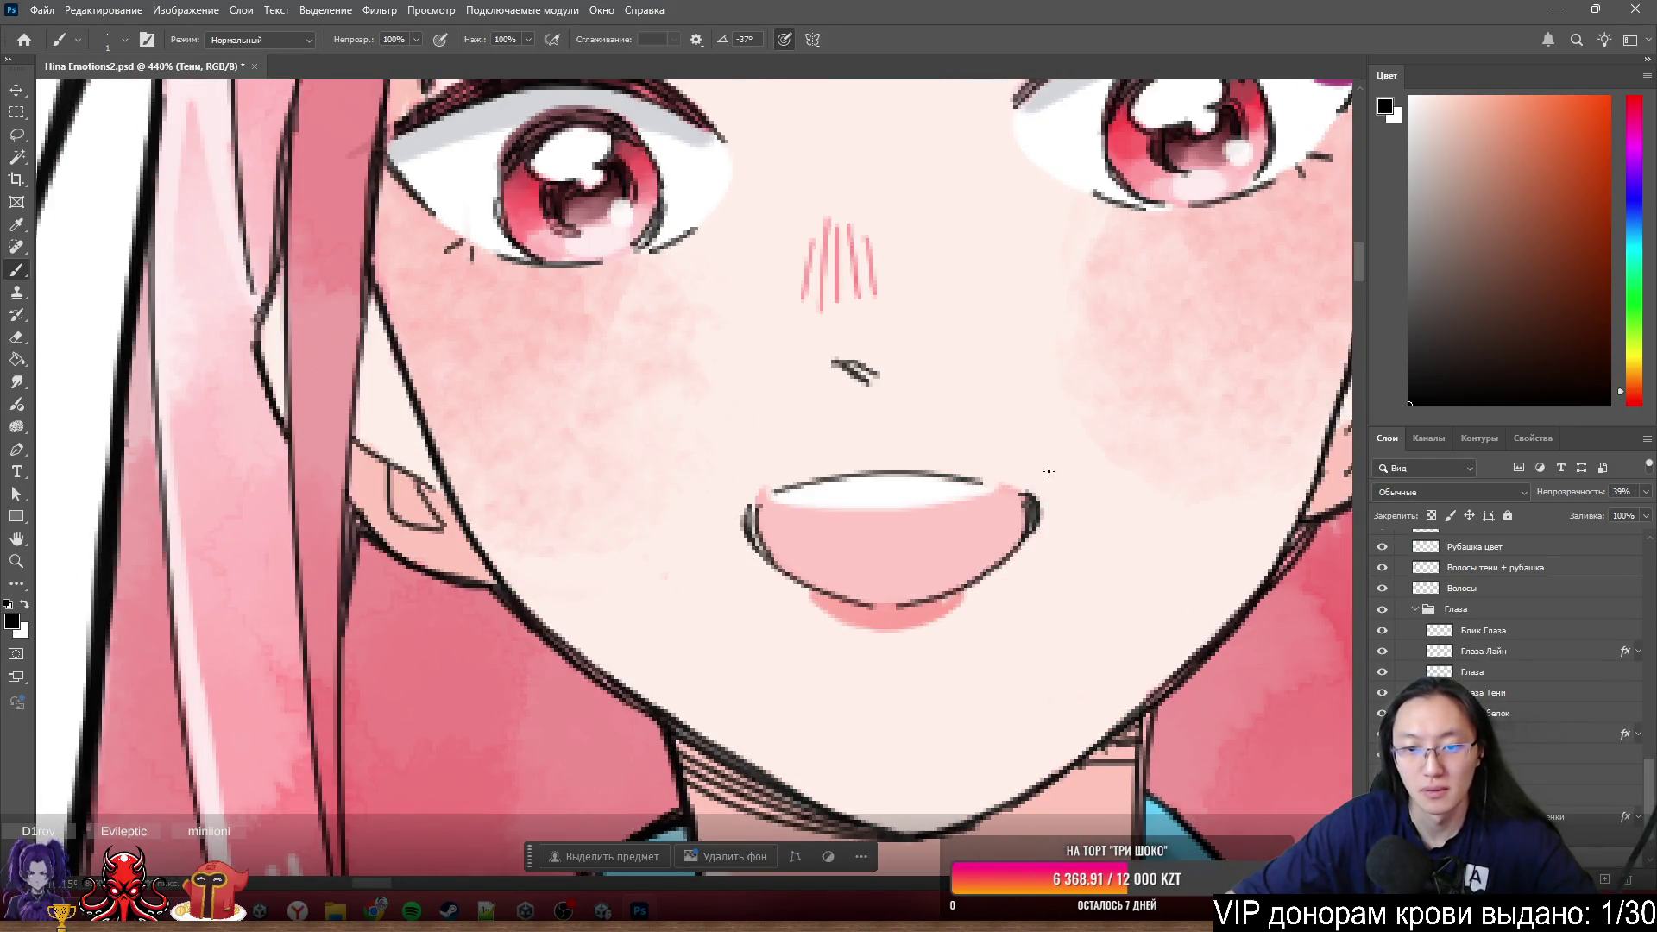
left_click_drag(888, 635, 888, 645)
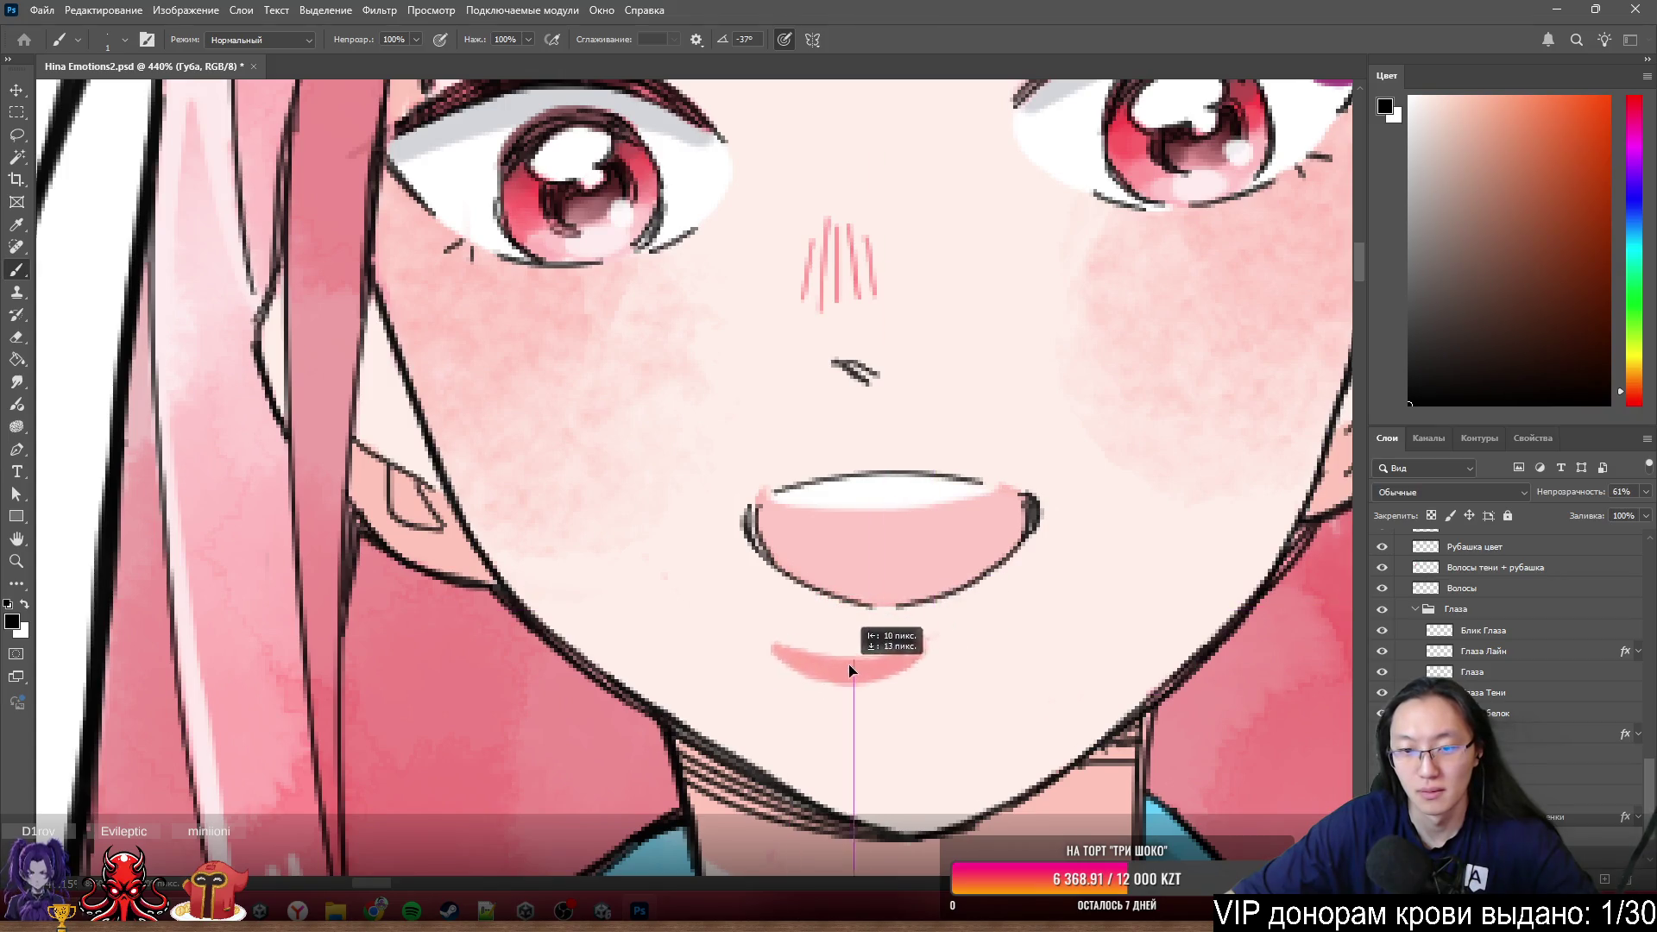
scroll(965, 630, "down", 2)
scroll(965, 631, "down", 5)
scroll(984, 596, "down", 3)
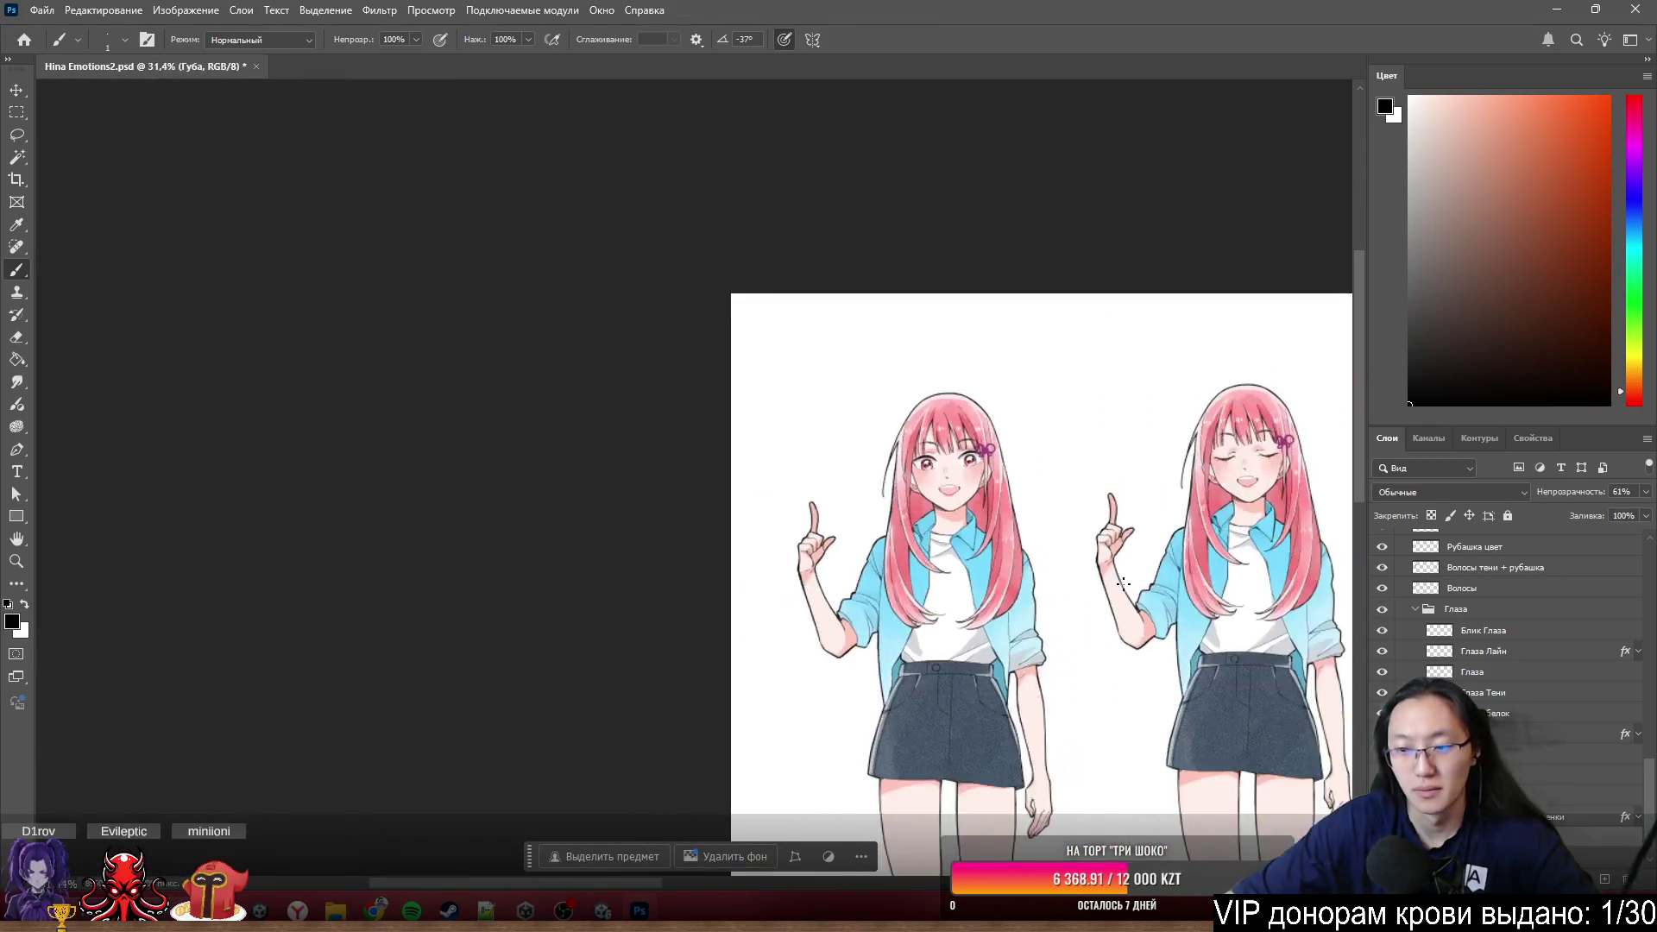
scroll(984, 570, "down", 2)
scroll(992, 558, "down", 1)
scroll(991, 558, "up", 1)
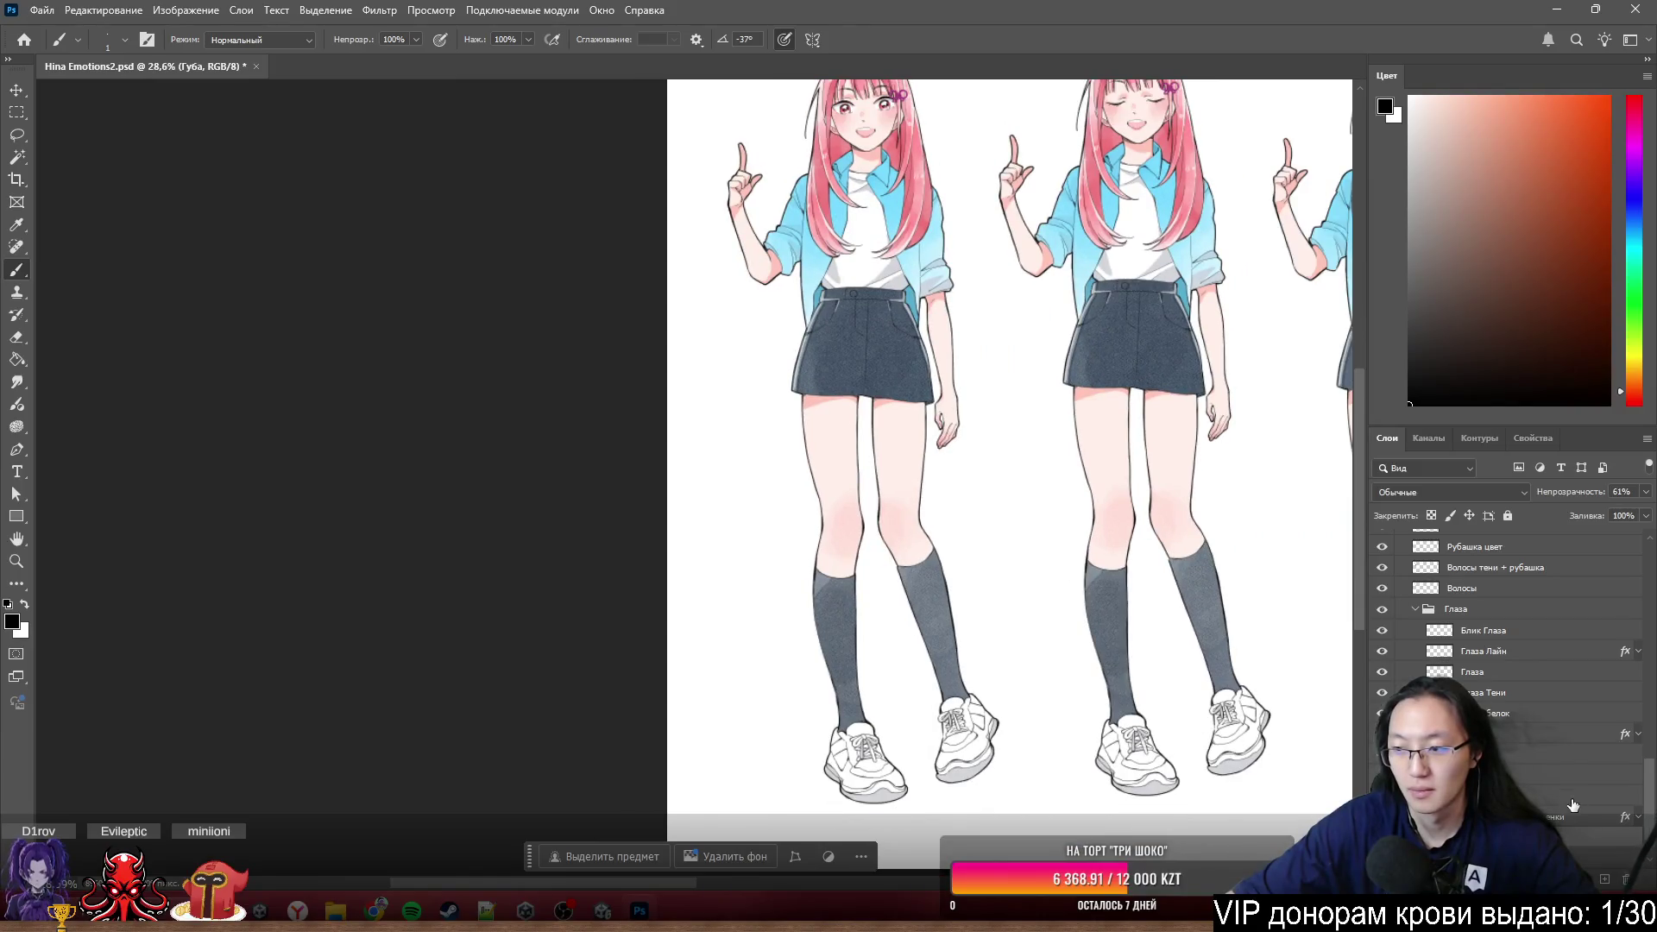
double_click(1529, 755)
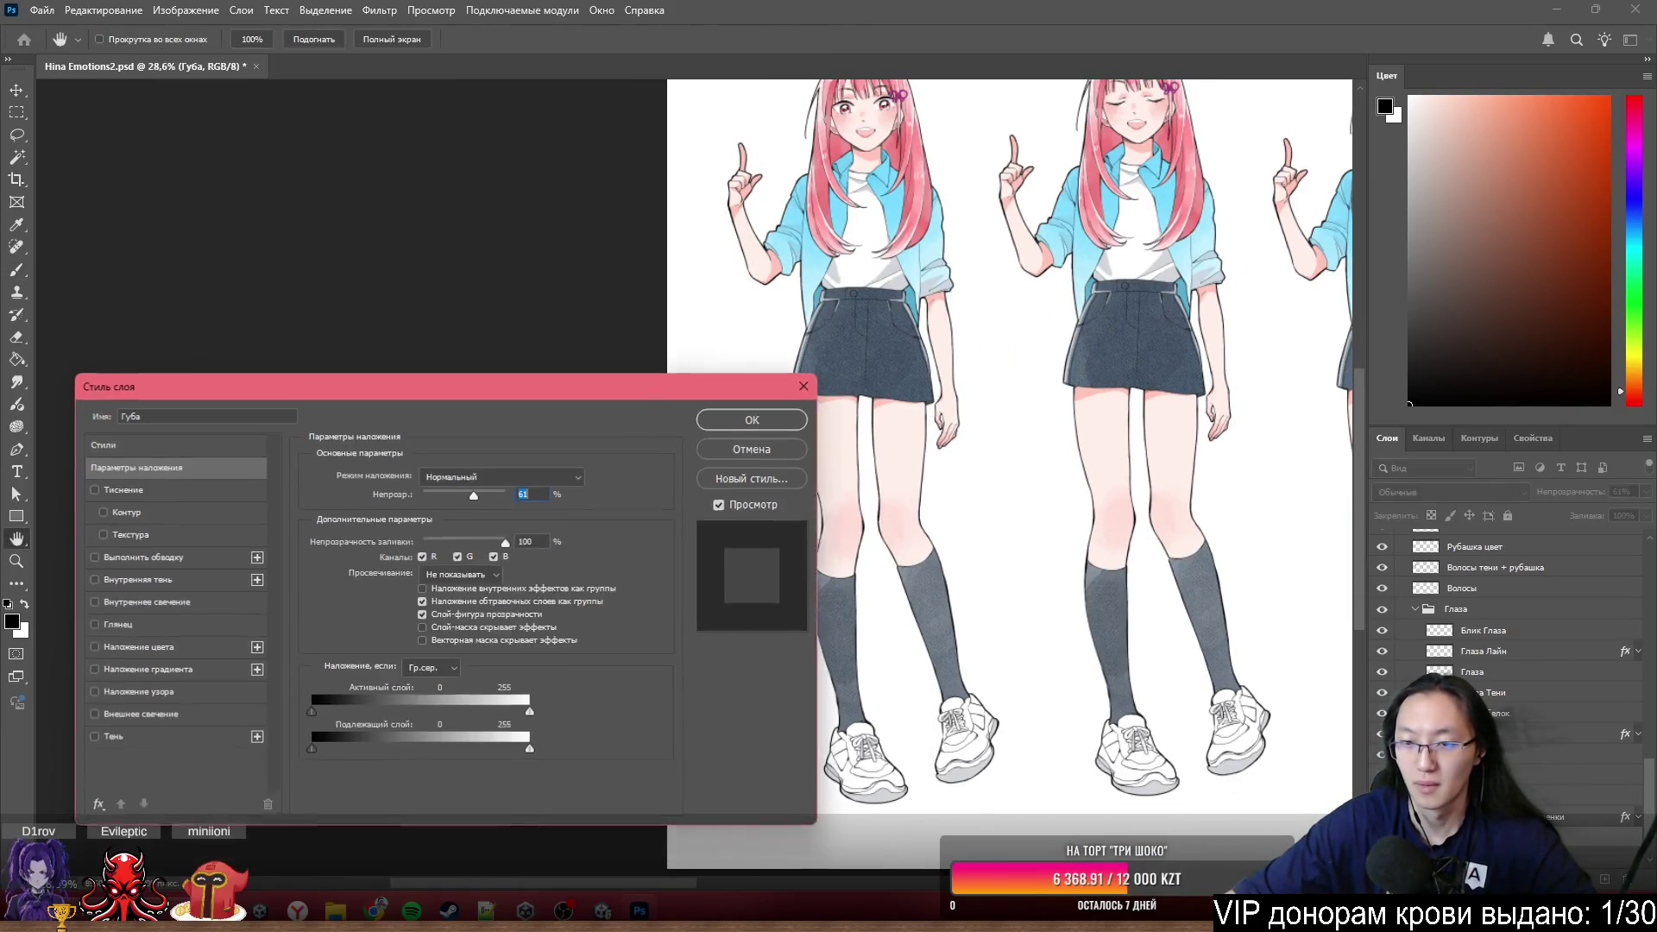
- Preview a 16 px stroke outline on the lips across the sprite sheet, then cancel the Layer Style
left_click(164, 560)
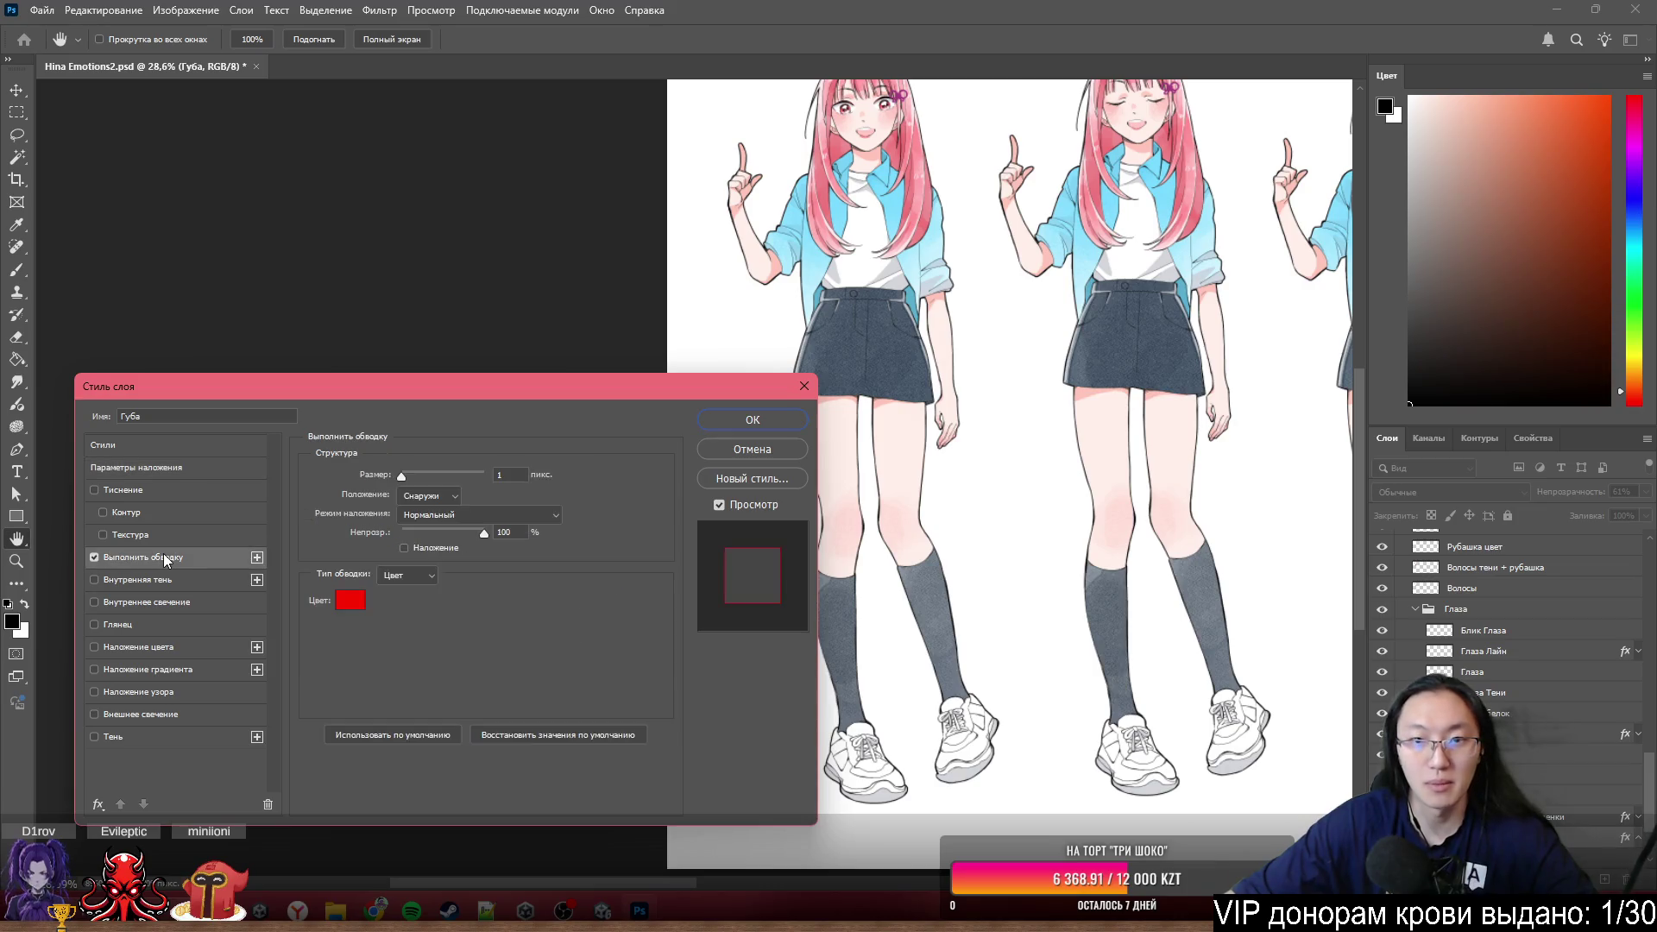
scroll(894, 383, "up", 2)
scroll(894, 383, "up", 2)
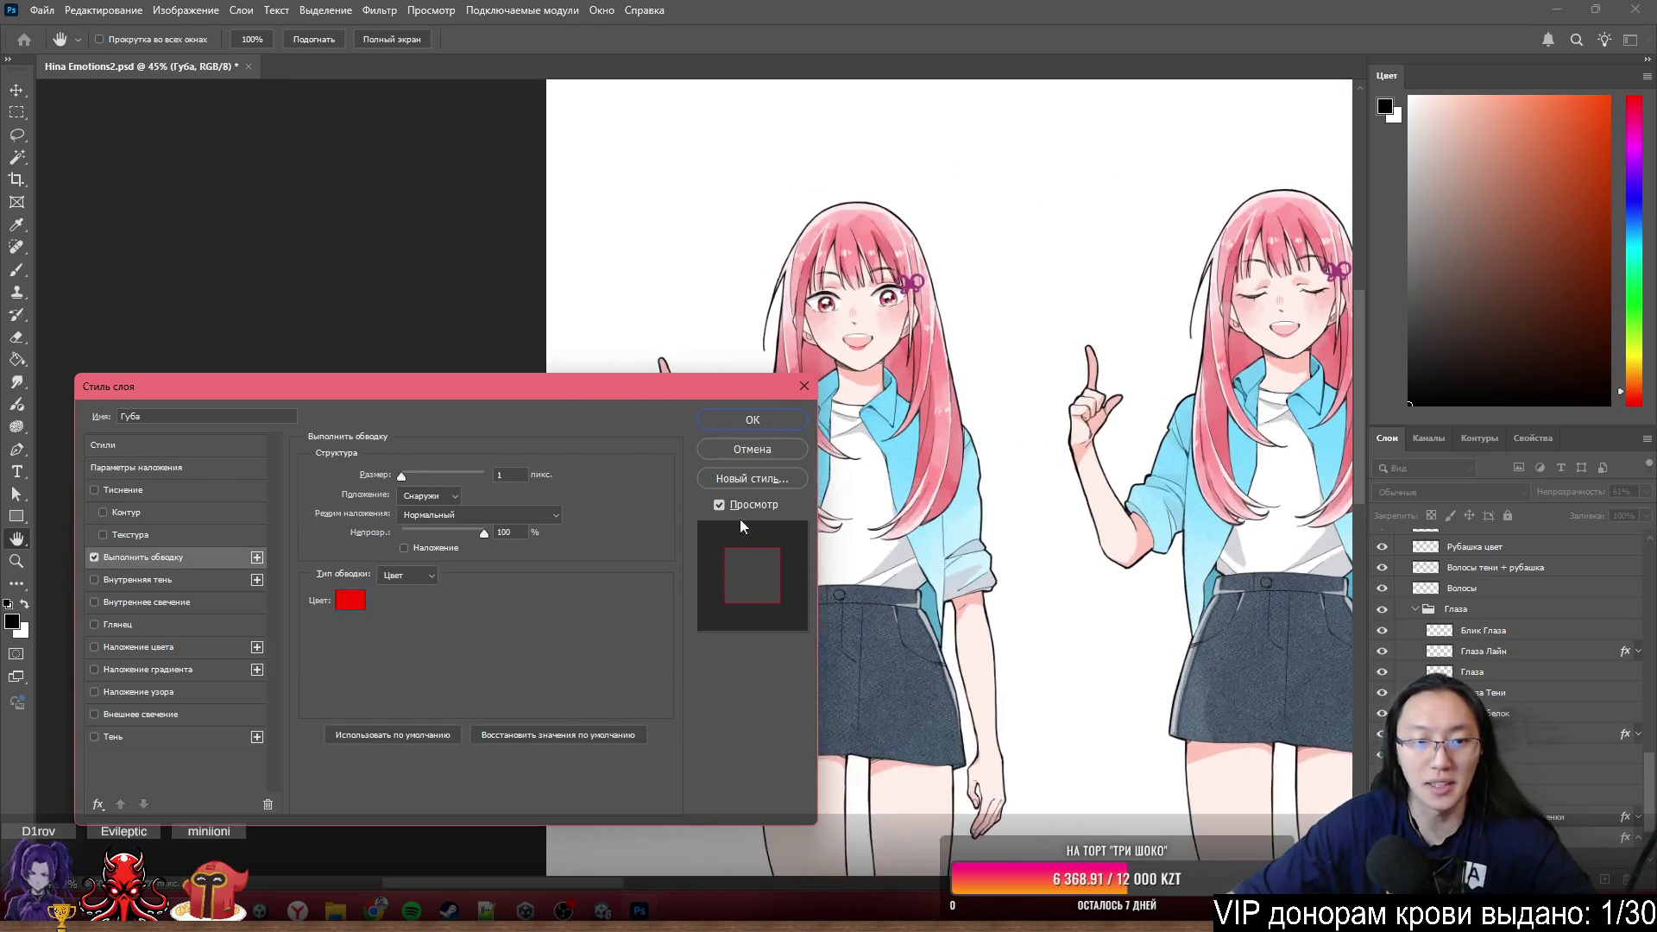
left_click_drag(396, 479, 413, 478)
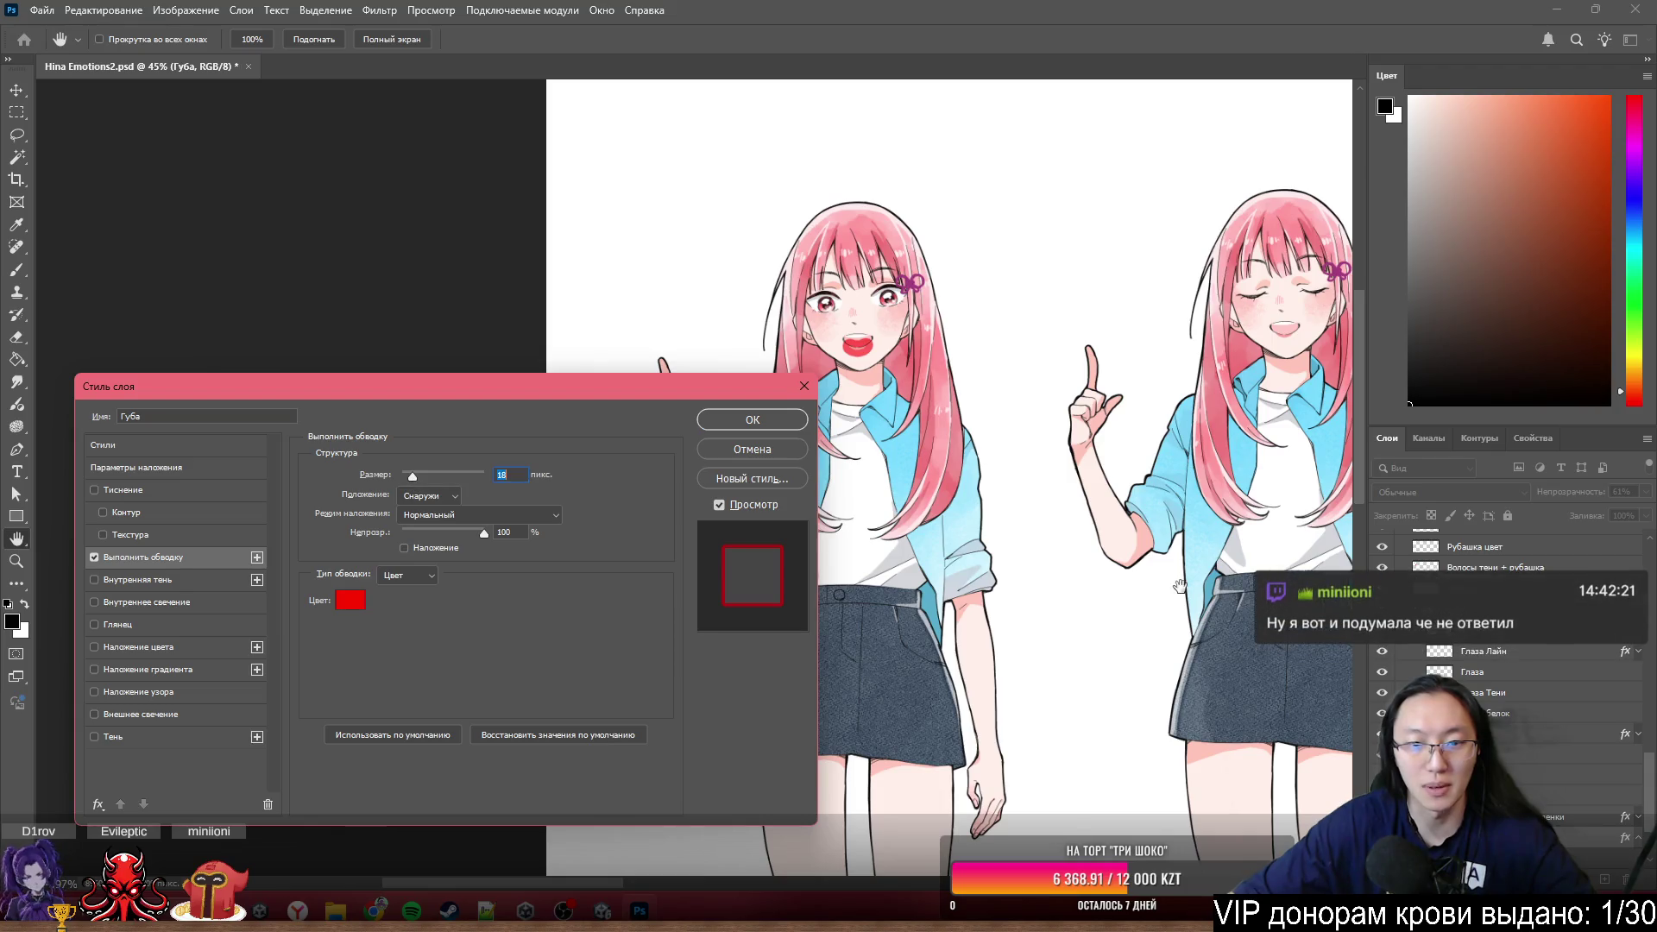
mouse_move(584, 384)
left_mouse_down()
mouse_move(575, 288)
mouse_move(463, 203)
left_mouse_up()
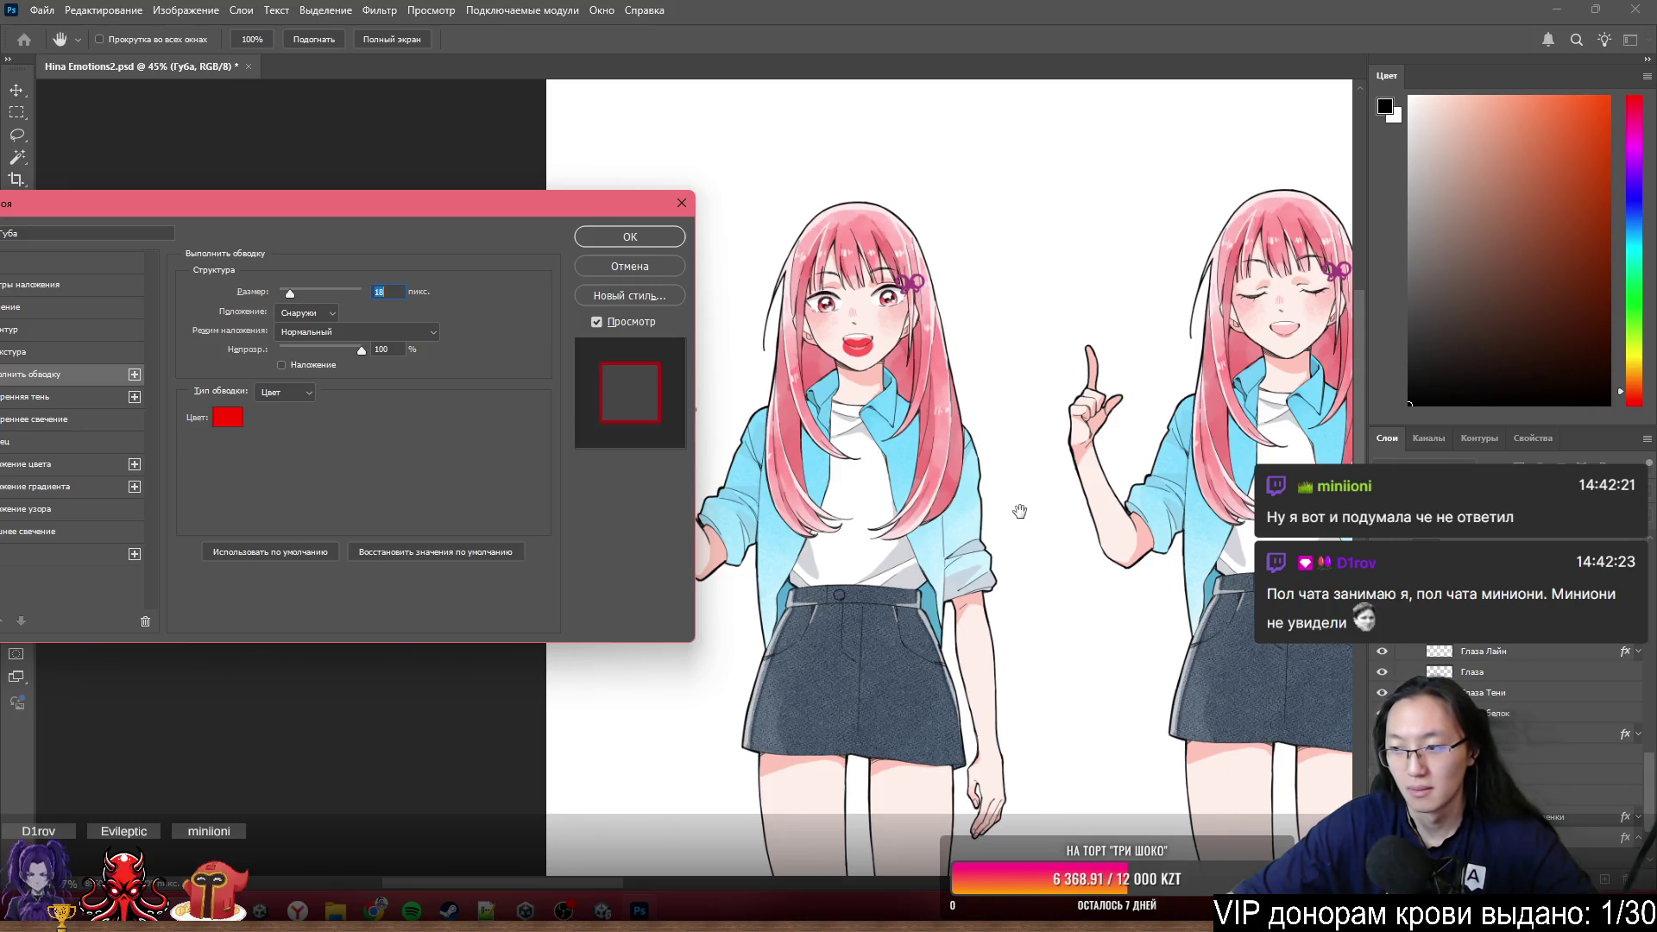
left_click(1022, 513)
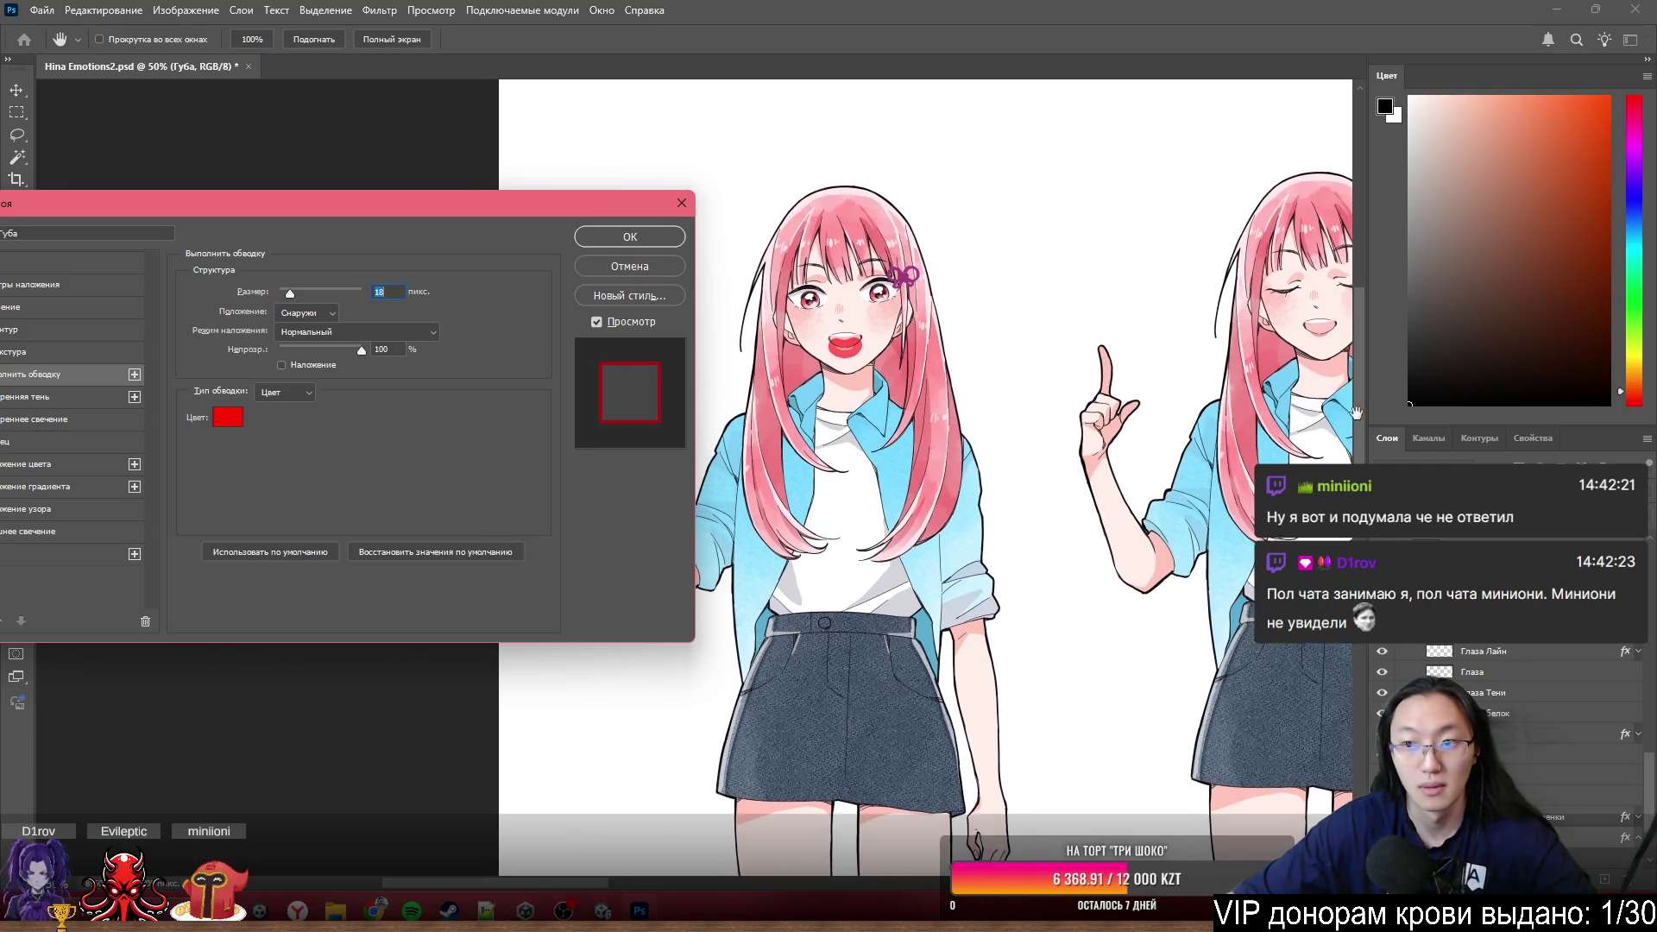
left_click_drag(932, 856, 959, 511)
scroll(958, 512, "up", 3)
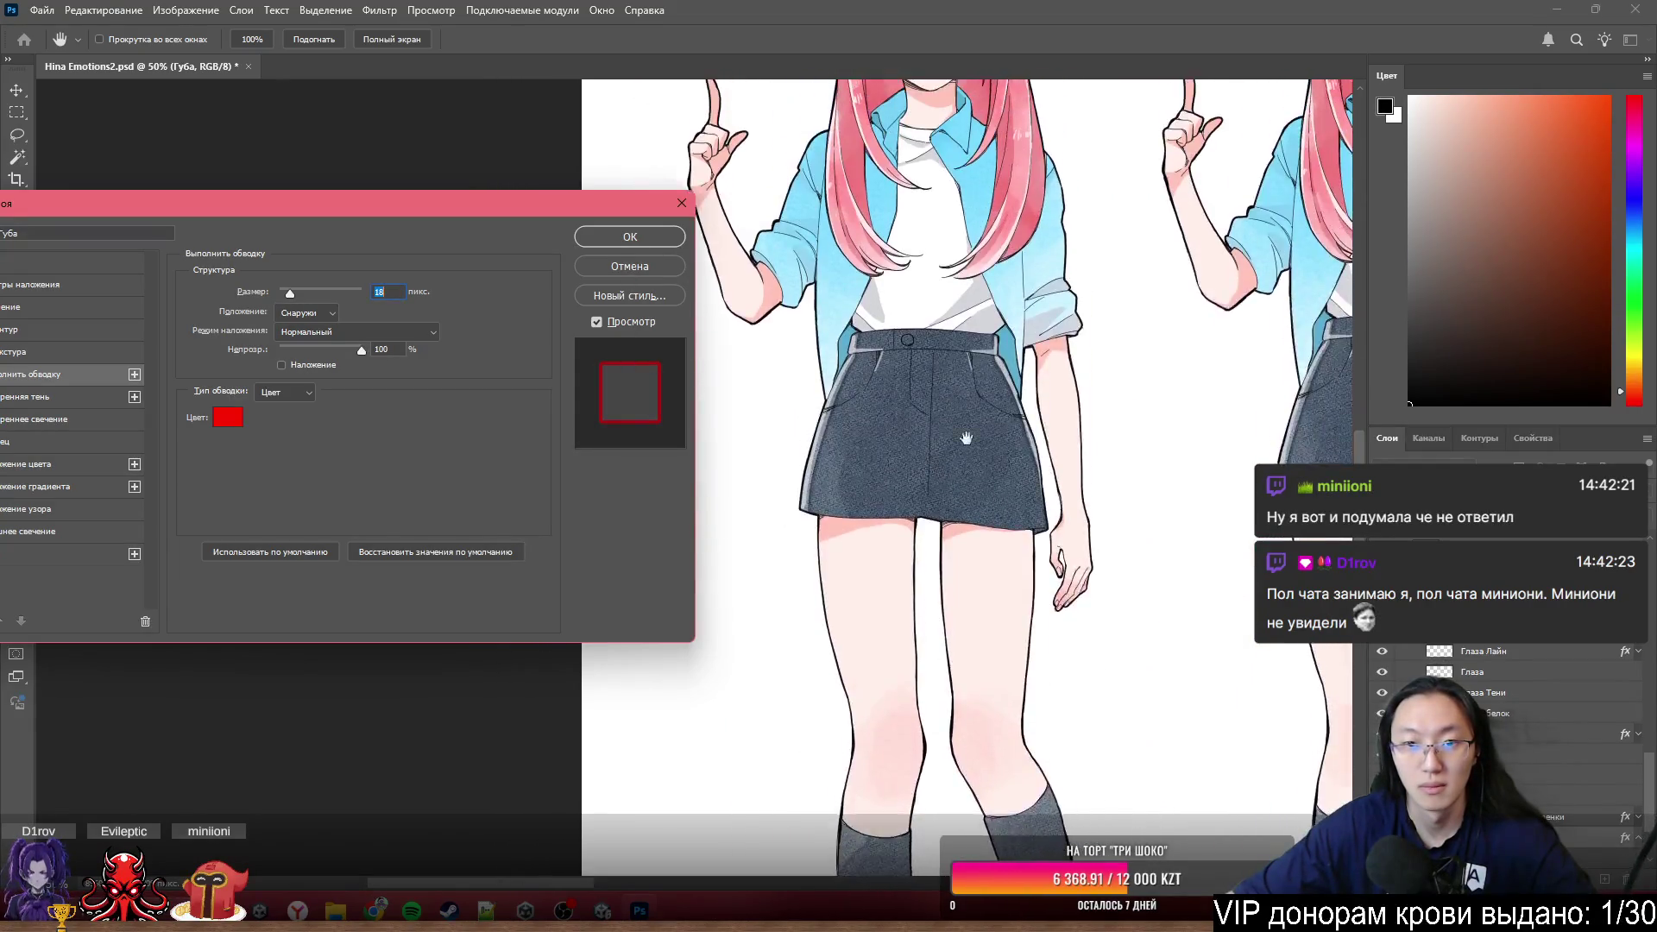
scroll(906, 453, "up", 3)
scroll(843, 388, "up", 2)
scroll(742, 290, "up", 2)
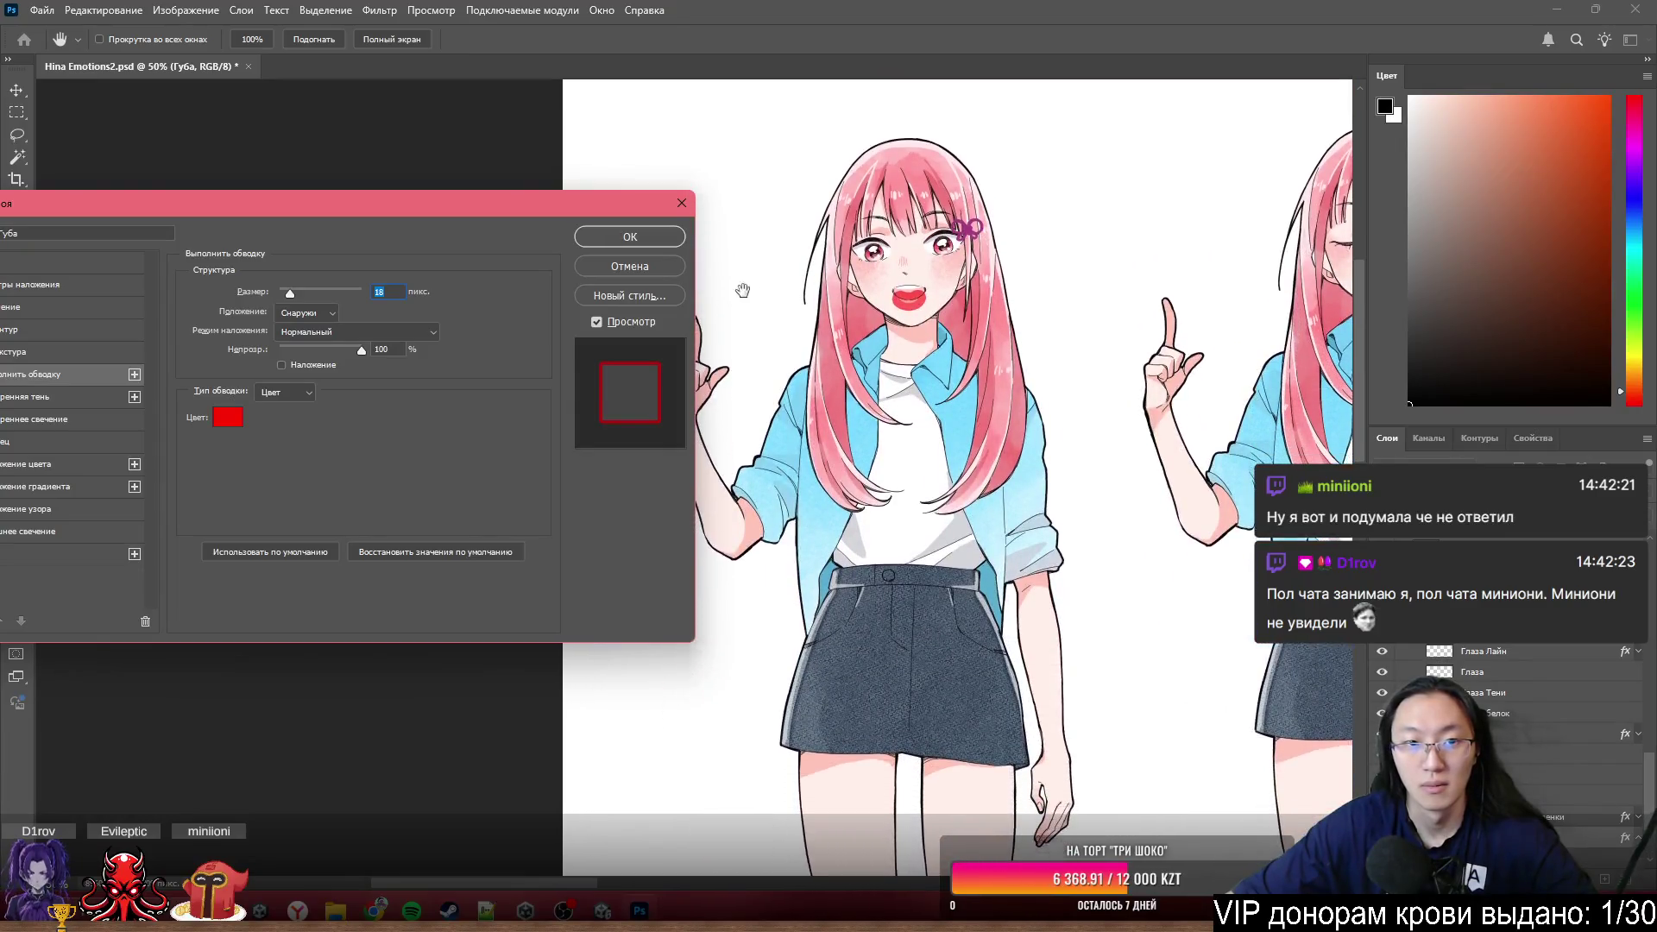
left_click(653, 266)
scroll(901, 324, "up", 2)
scroll(902, 324, "up", 2)
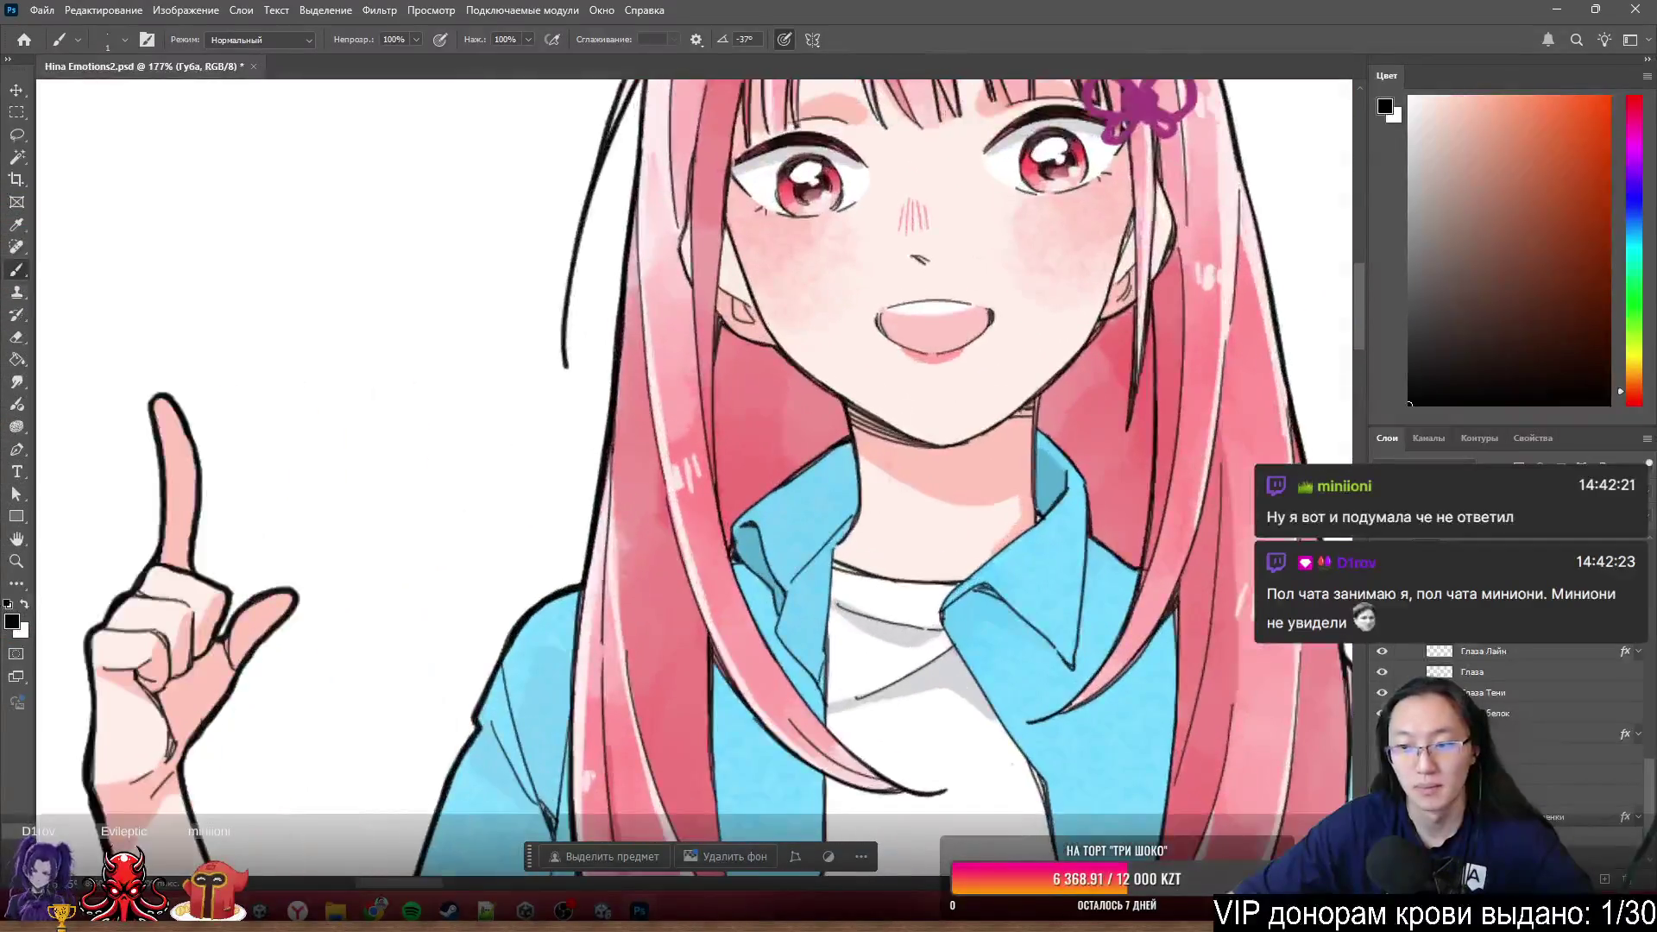
scroll(1509, 725, "down", 2)
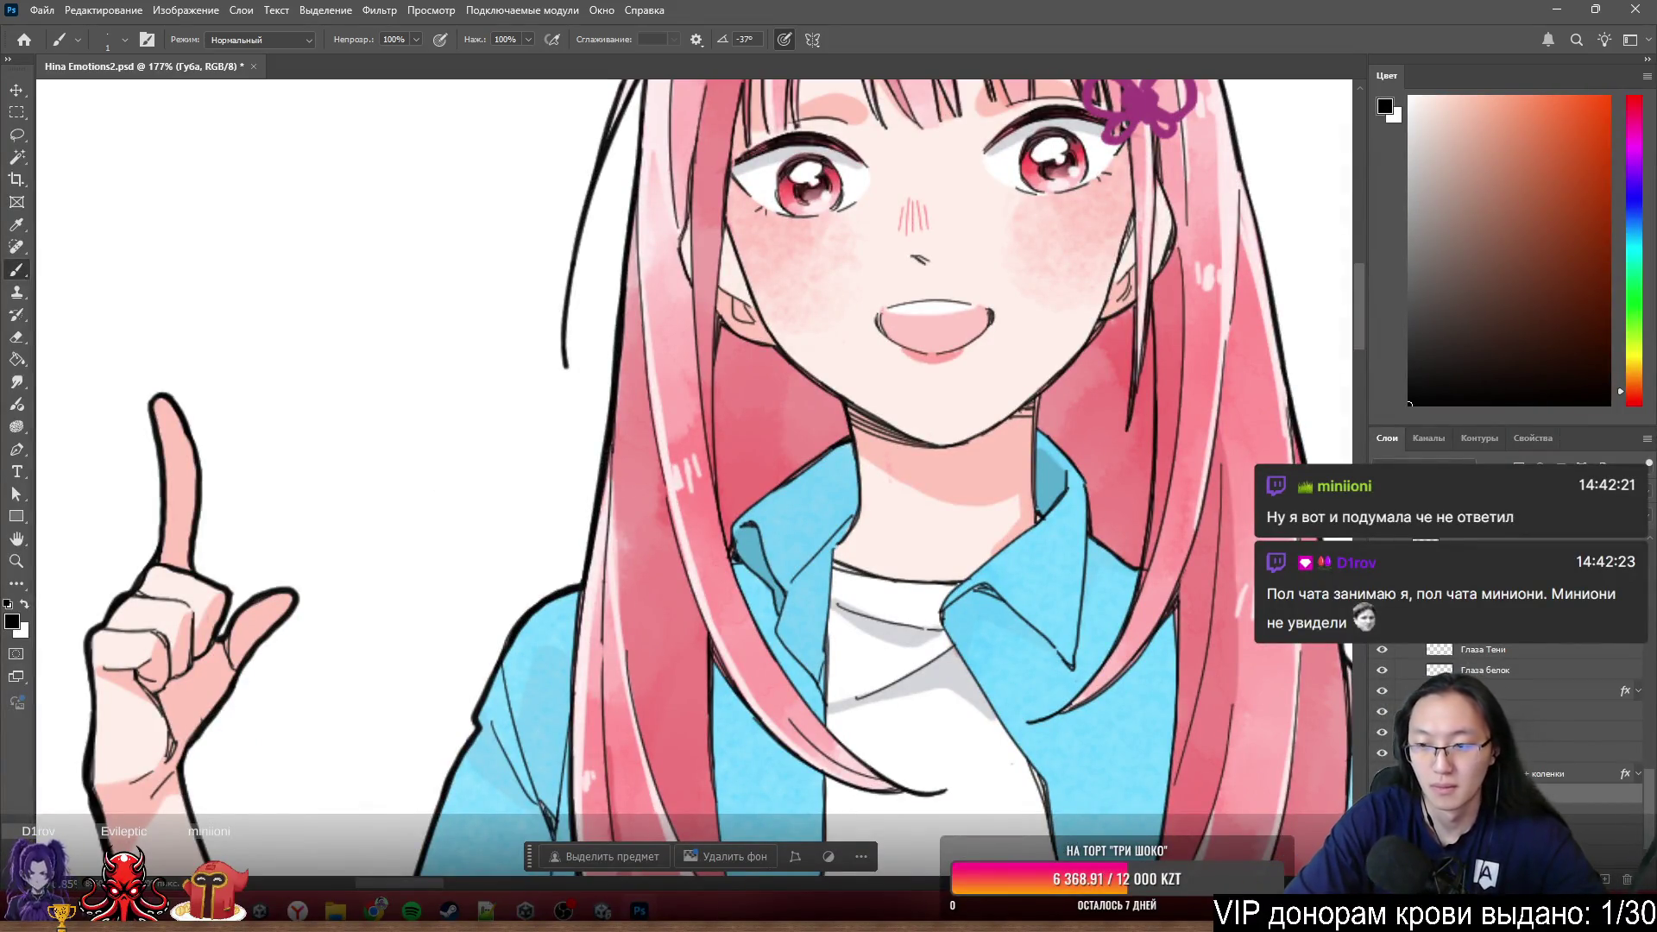
- Commit the new layer name common Губа for the lip layer
left_click(1529, 751)
scroll(1509, 726, "up", 2)
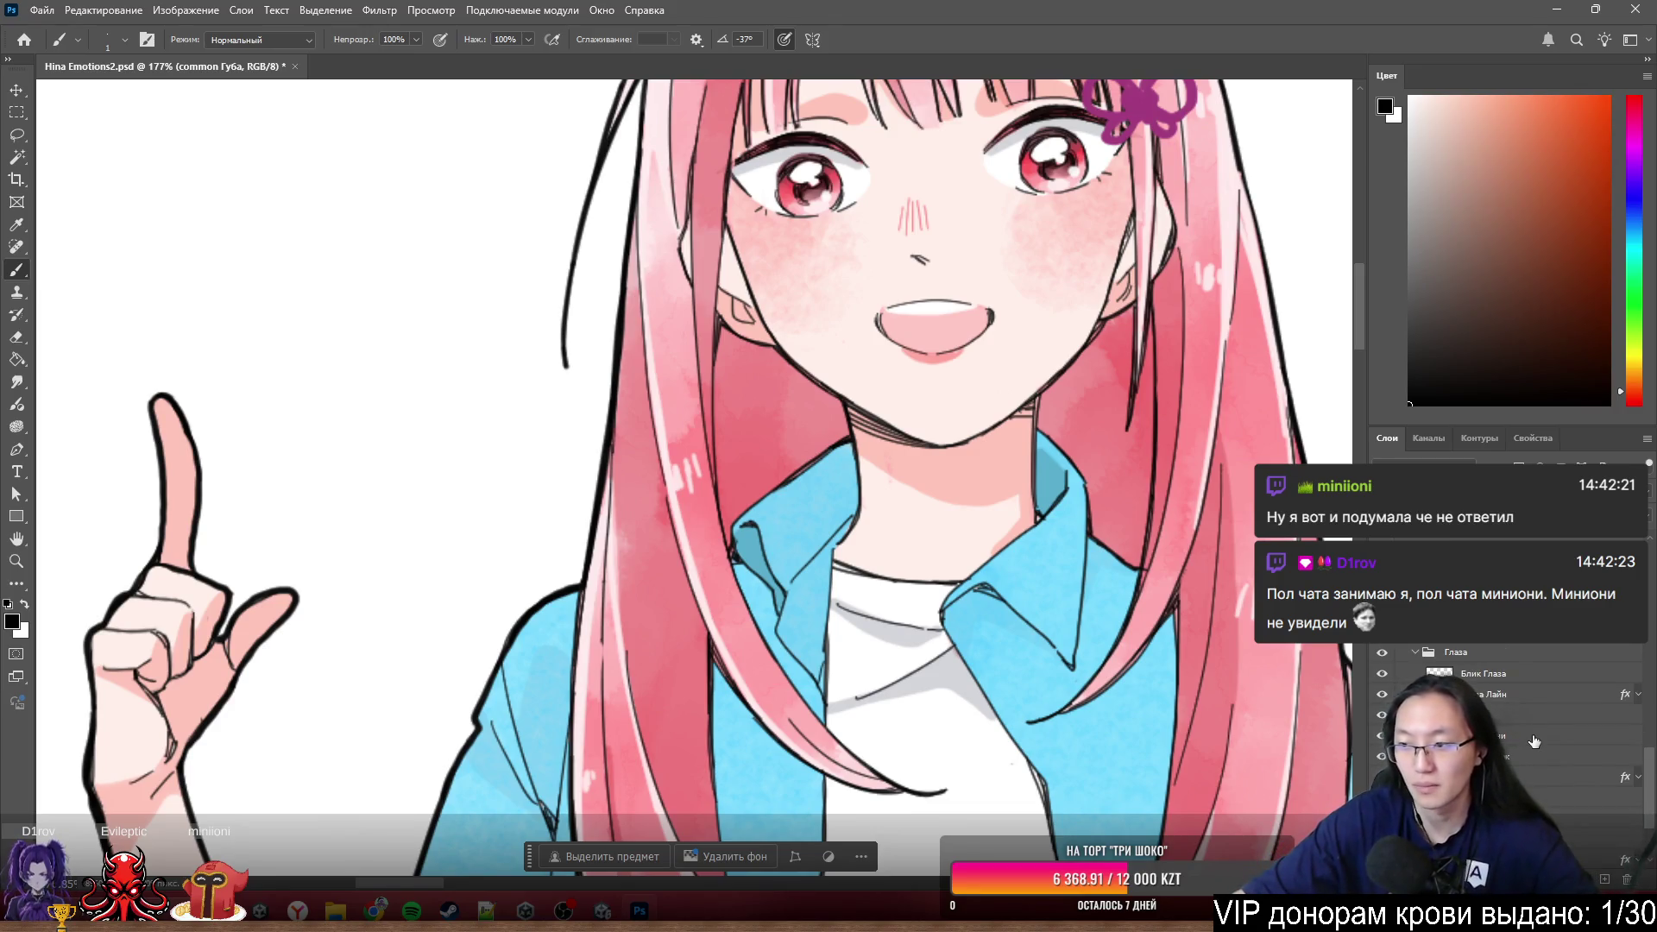
scroll(1537, 733, "down", 2)
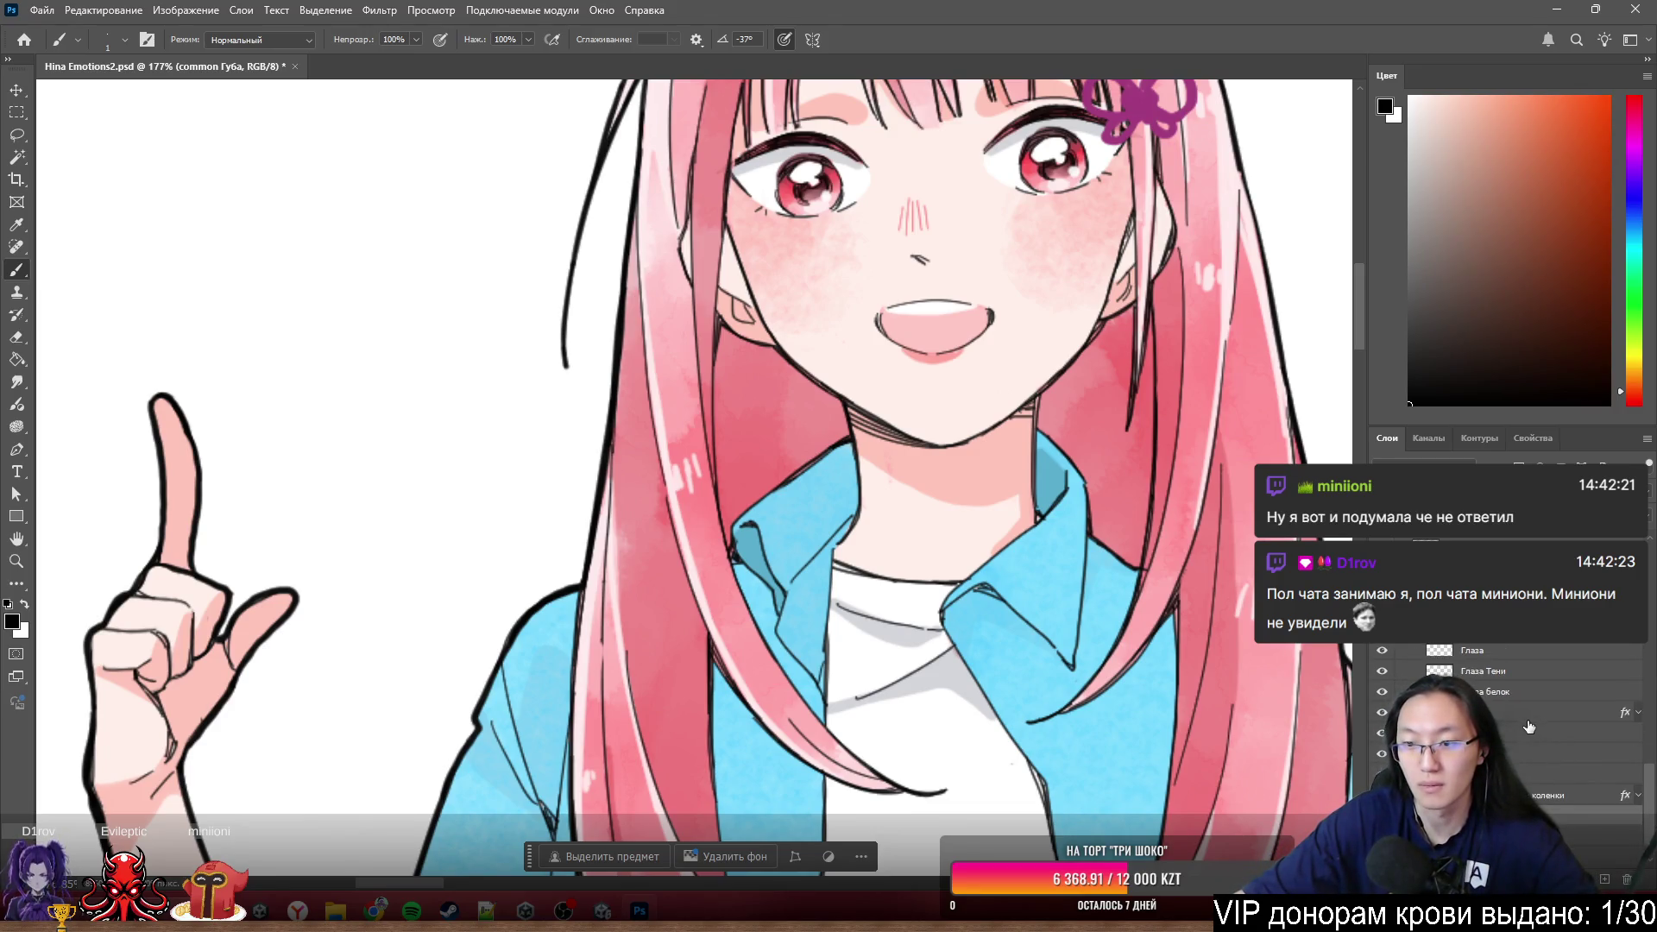
scroll(1529, 728, "up", 3)
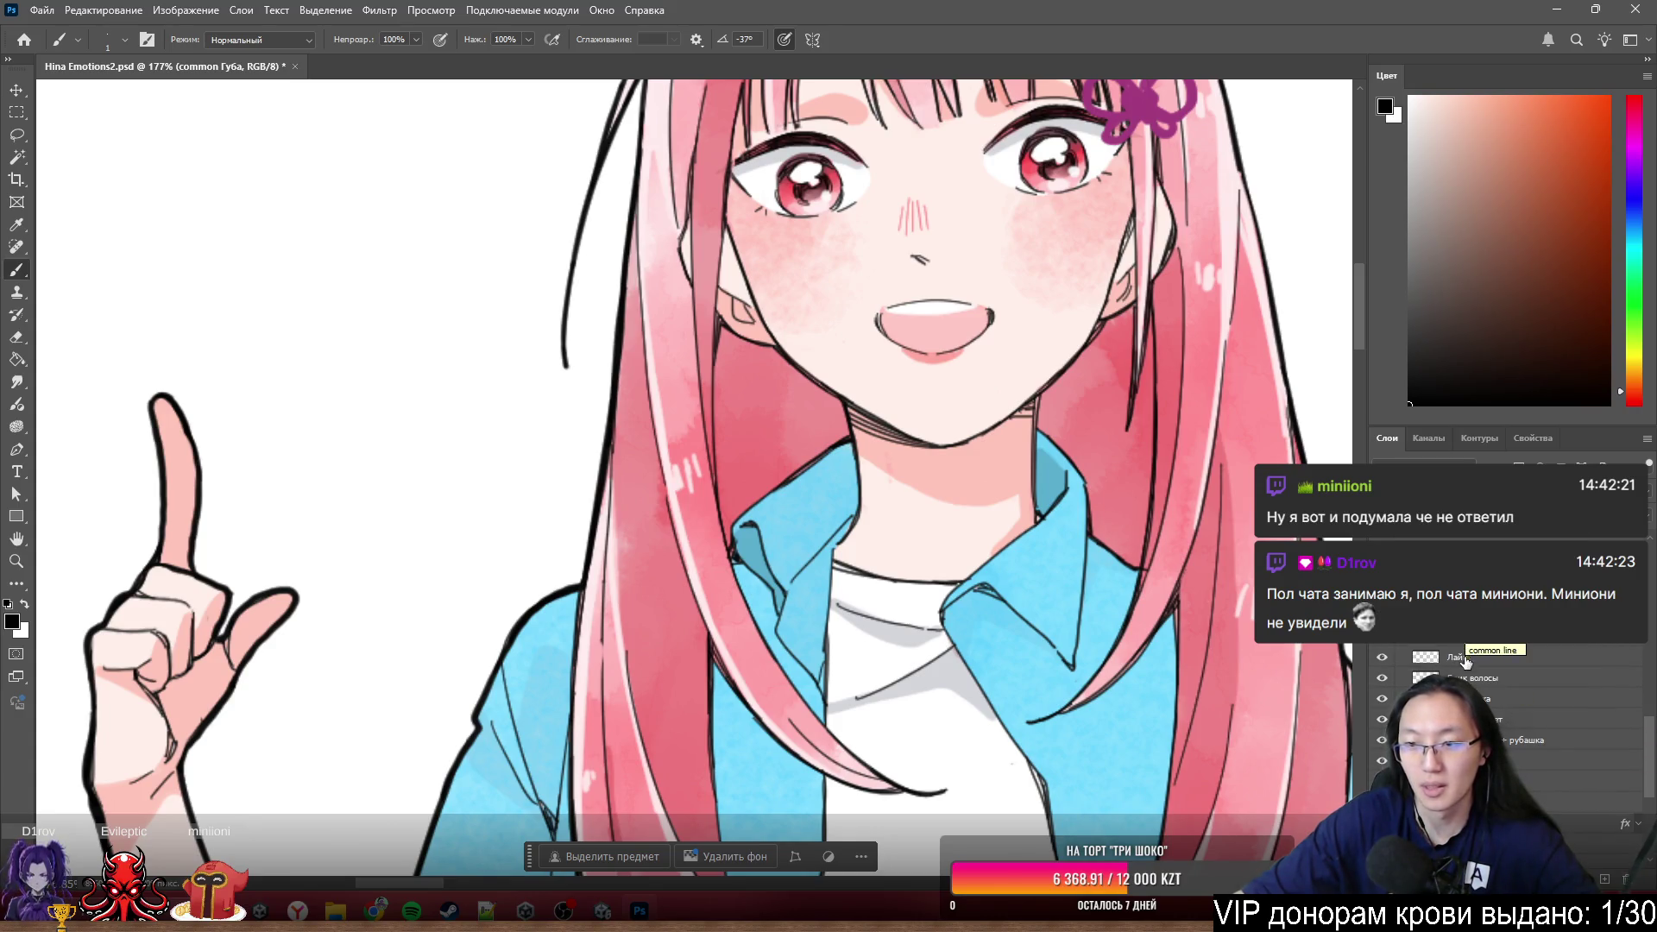
scroll(835, 266, "up", 2)
- Nudge the Тени shading layer a few pixels and lasso-select the area around the mouth
left_click_drag(943, 420, 946, 419)
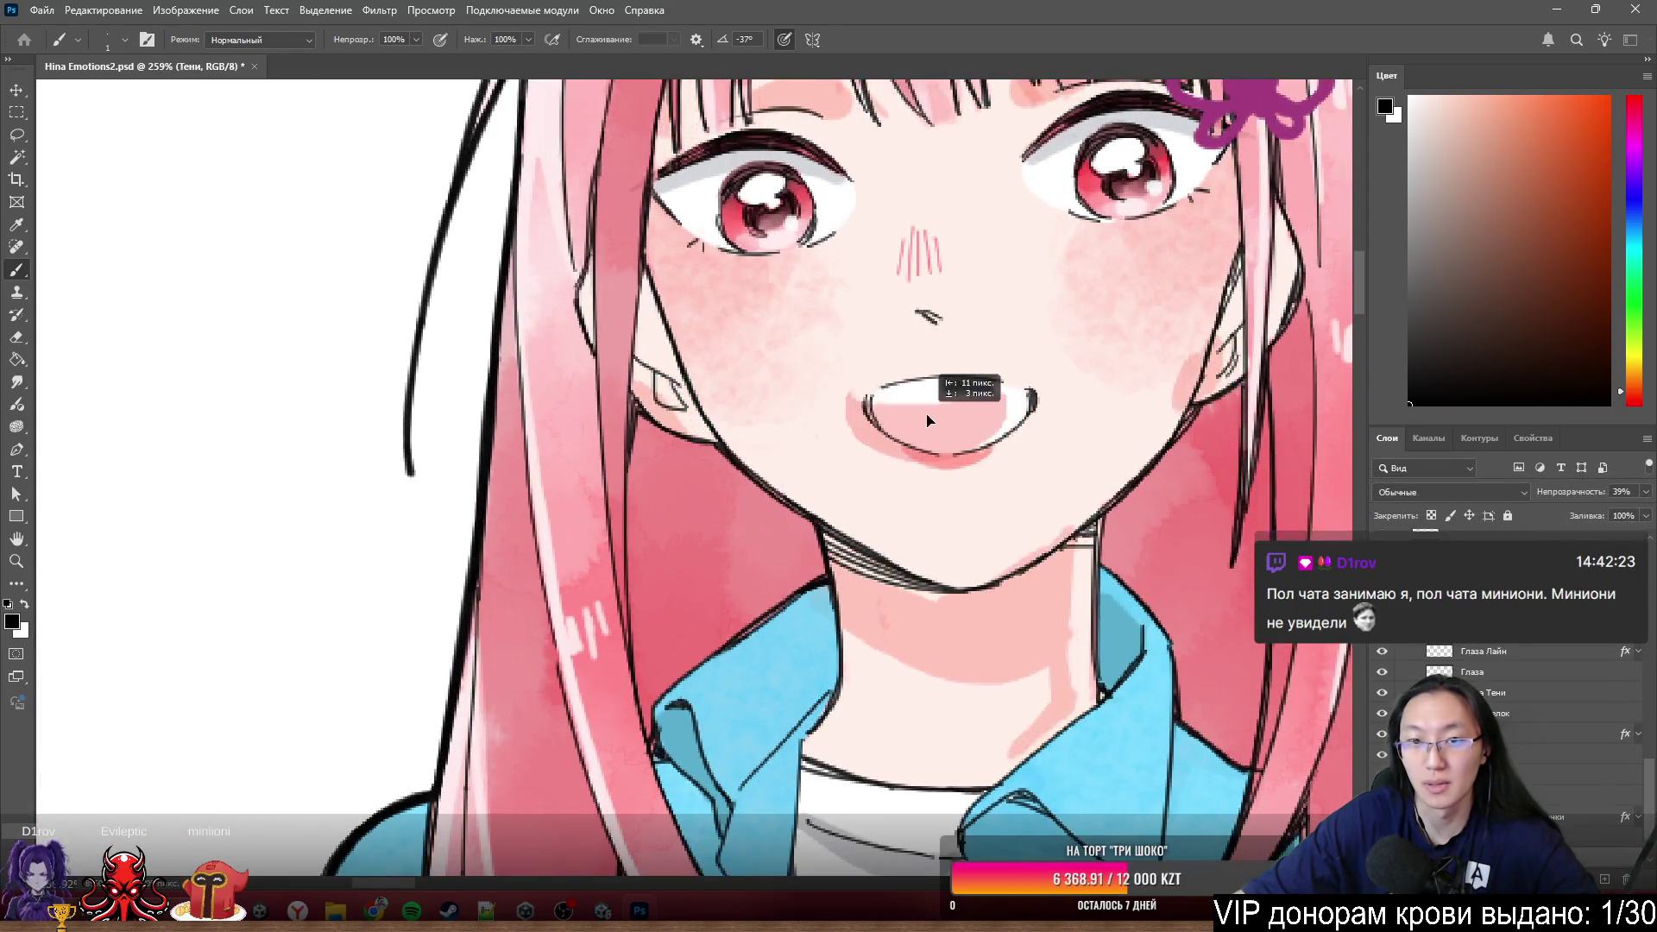
mouse_move(946, 420)
left_mouse_down()
mouse_move(901, 403)
mouse_move(932, 419)
left_mouse_up()
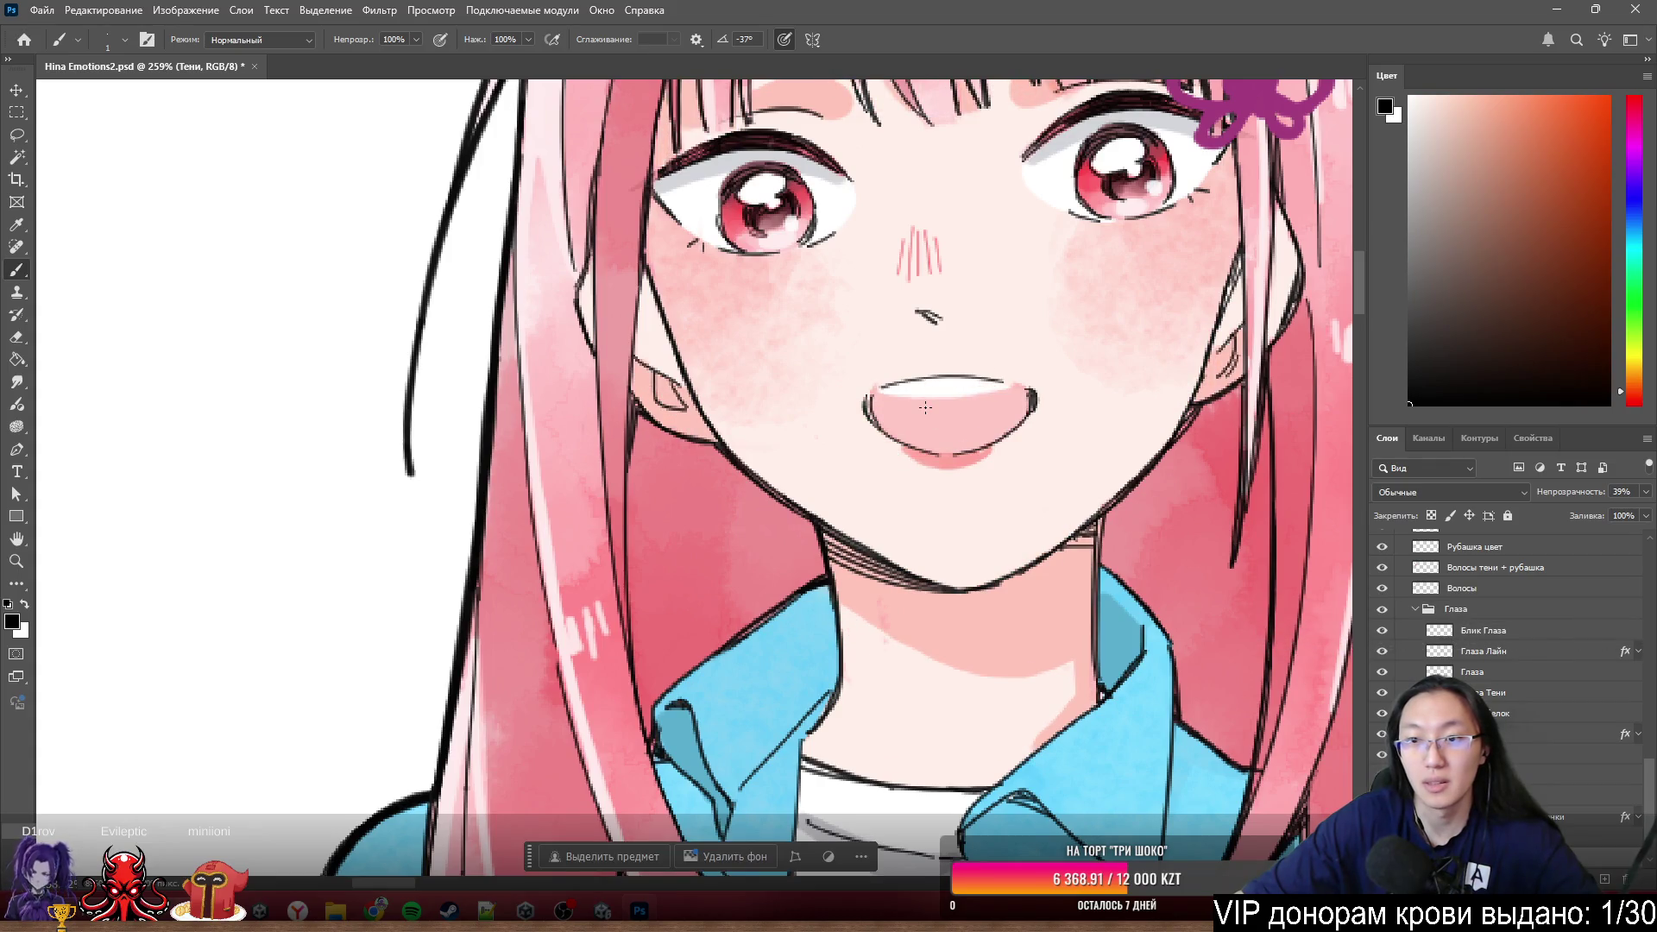
scroll(915, 390, "up", 2)
key("l")
mouse_move(939, 302)
left_mouse_down()
mouse_move(893, 555)
mouse_move(1098, 297)
left_mouse_up()
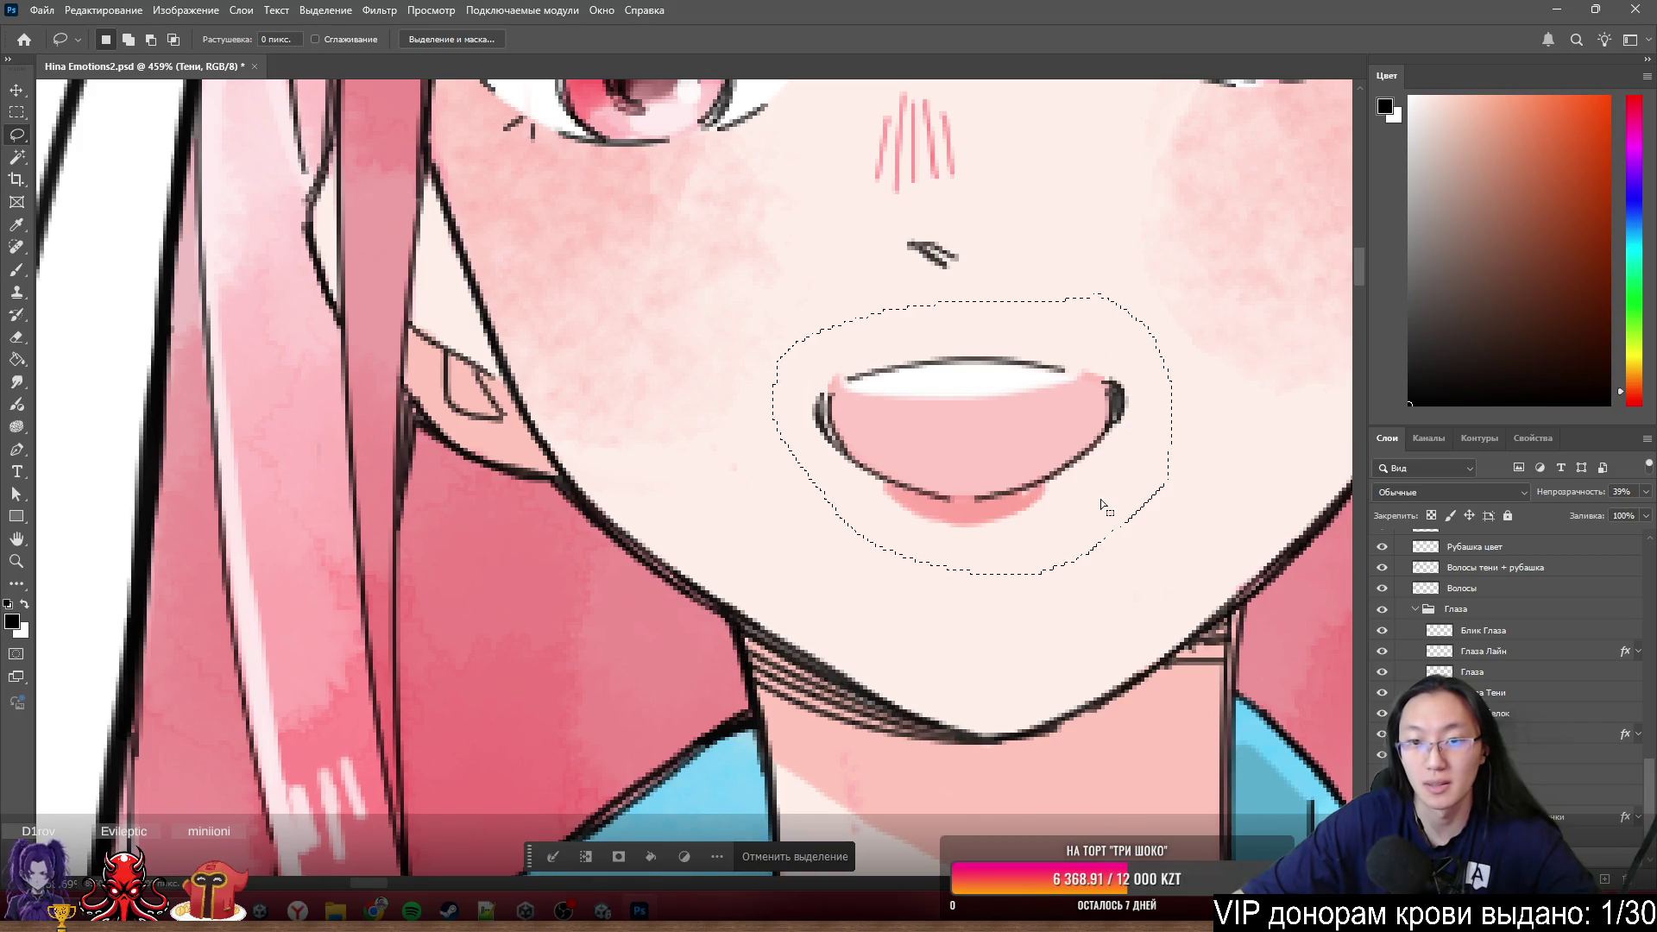
- Cut the selected mouth shading onto a new layer named common Рот тень
right_click(987, 436)
left_click(1075, 567)
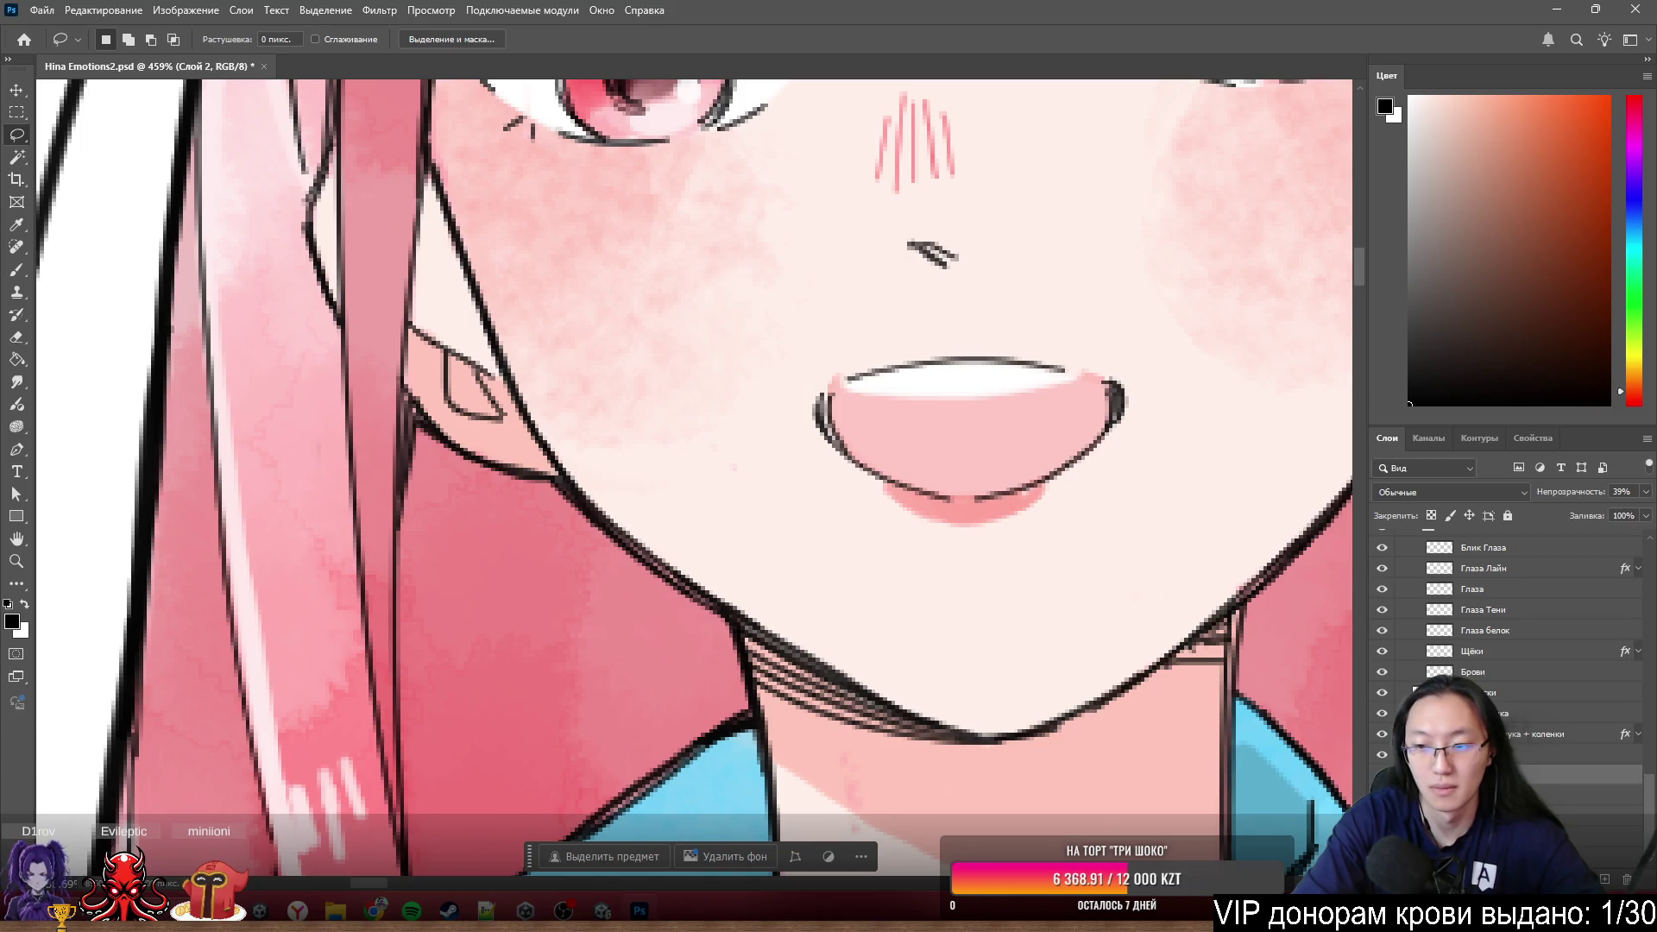
key("Return")
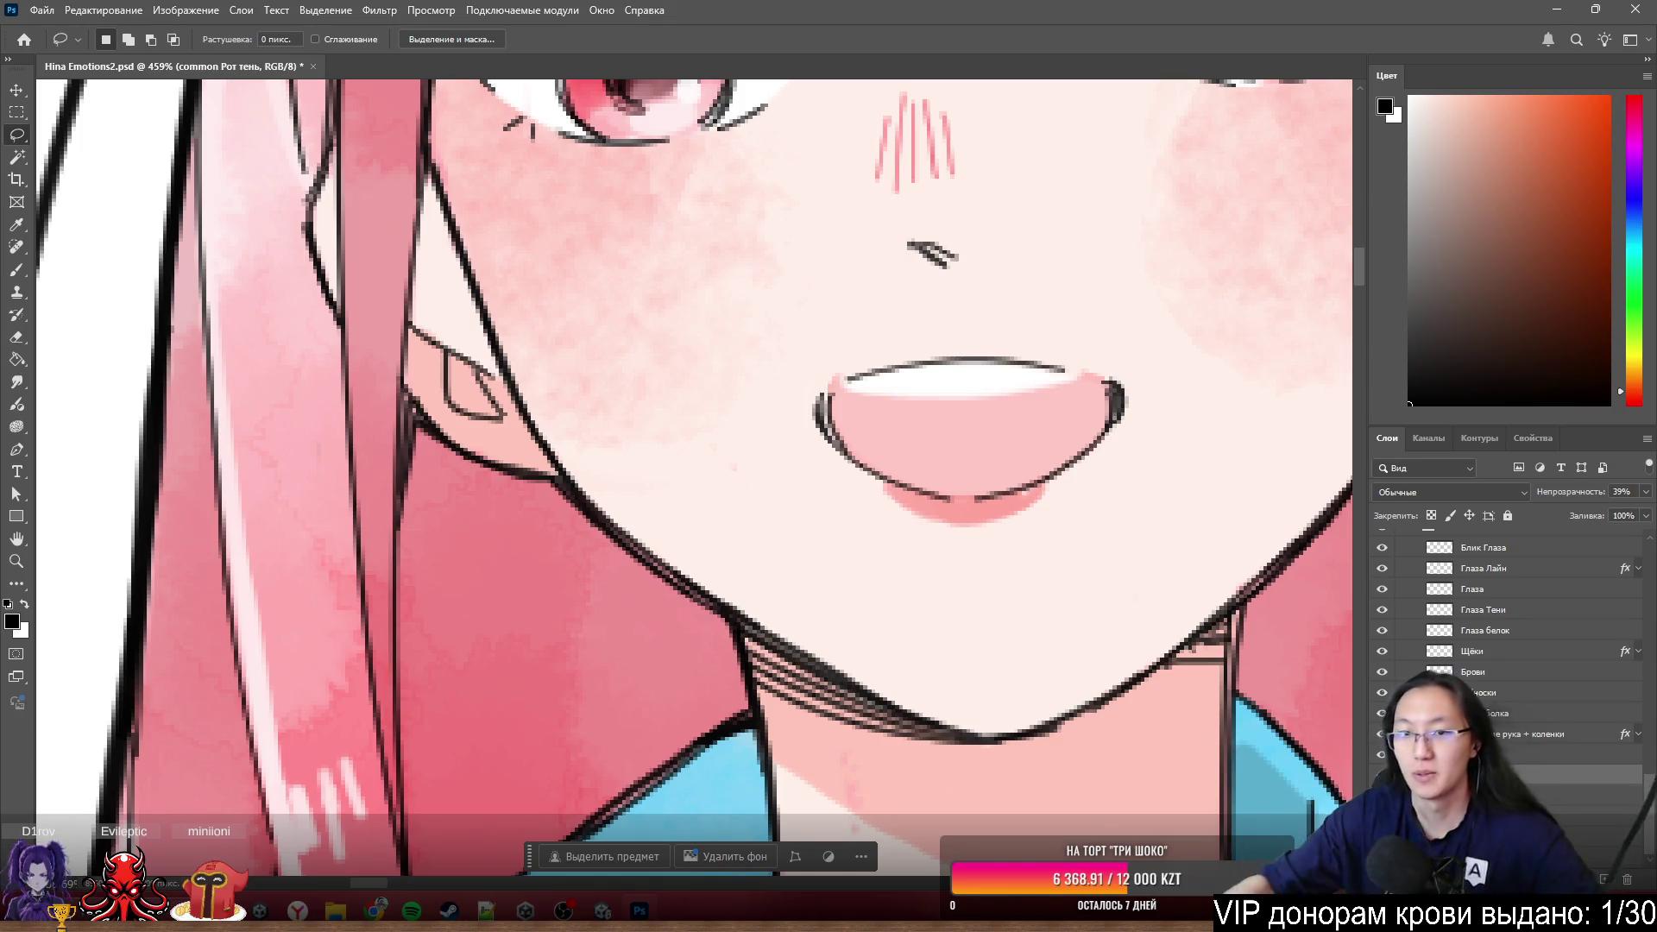
scroll(1017, 462, "down", 3)
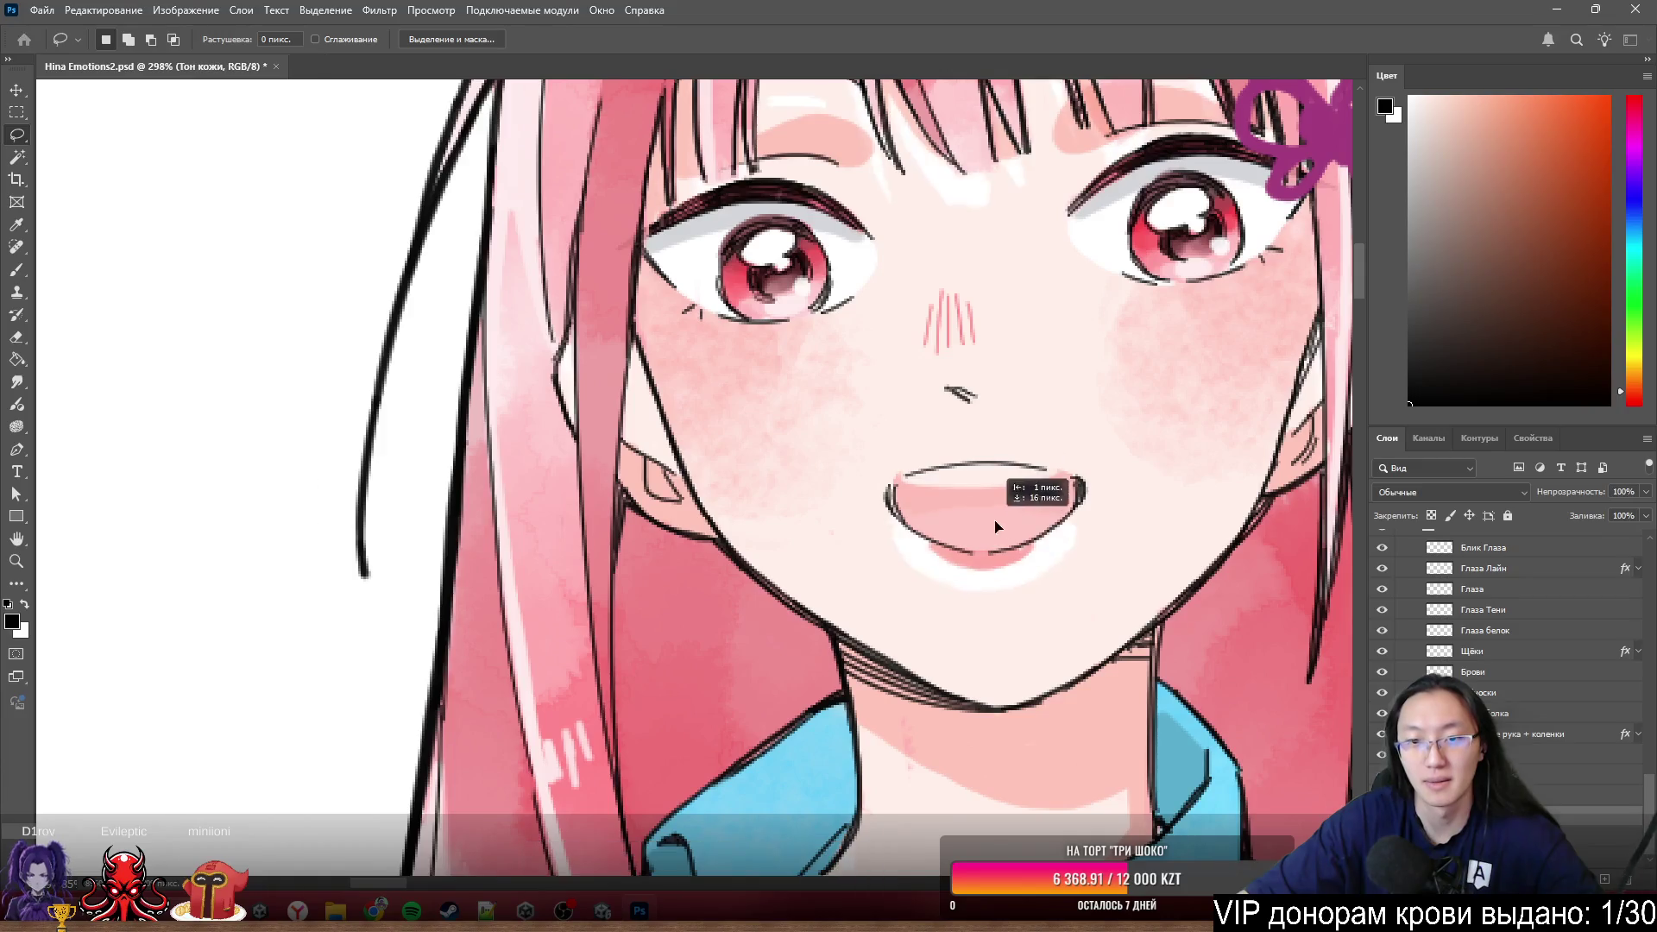
- Shift the mouth shading to close the gap under the lip, undoing a trial move
left_click_drag(998, 526, 1061, 454)
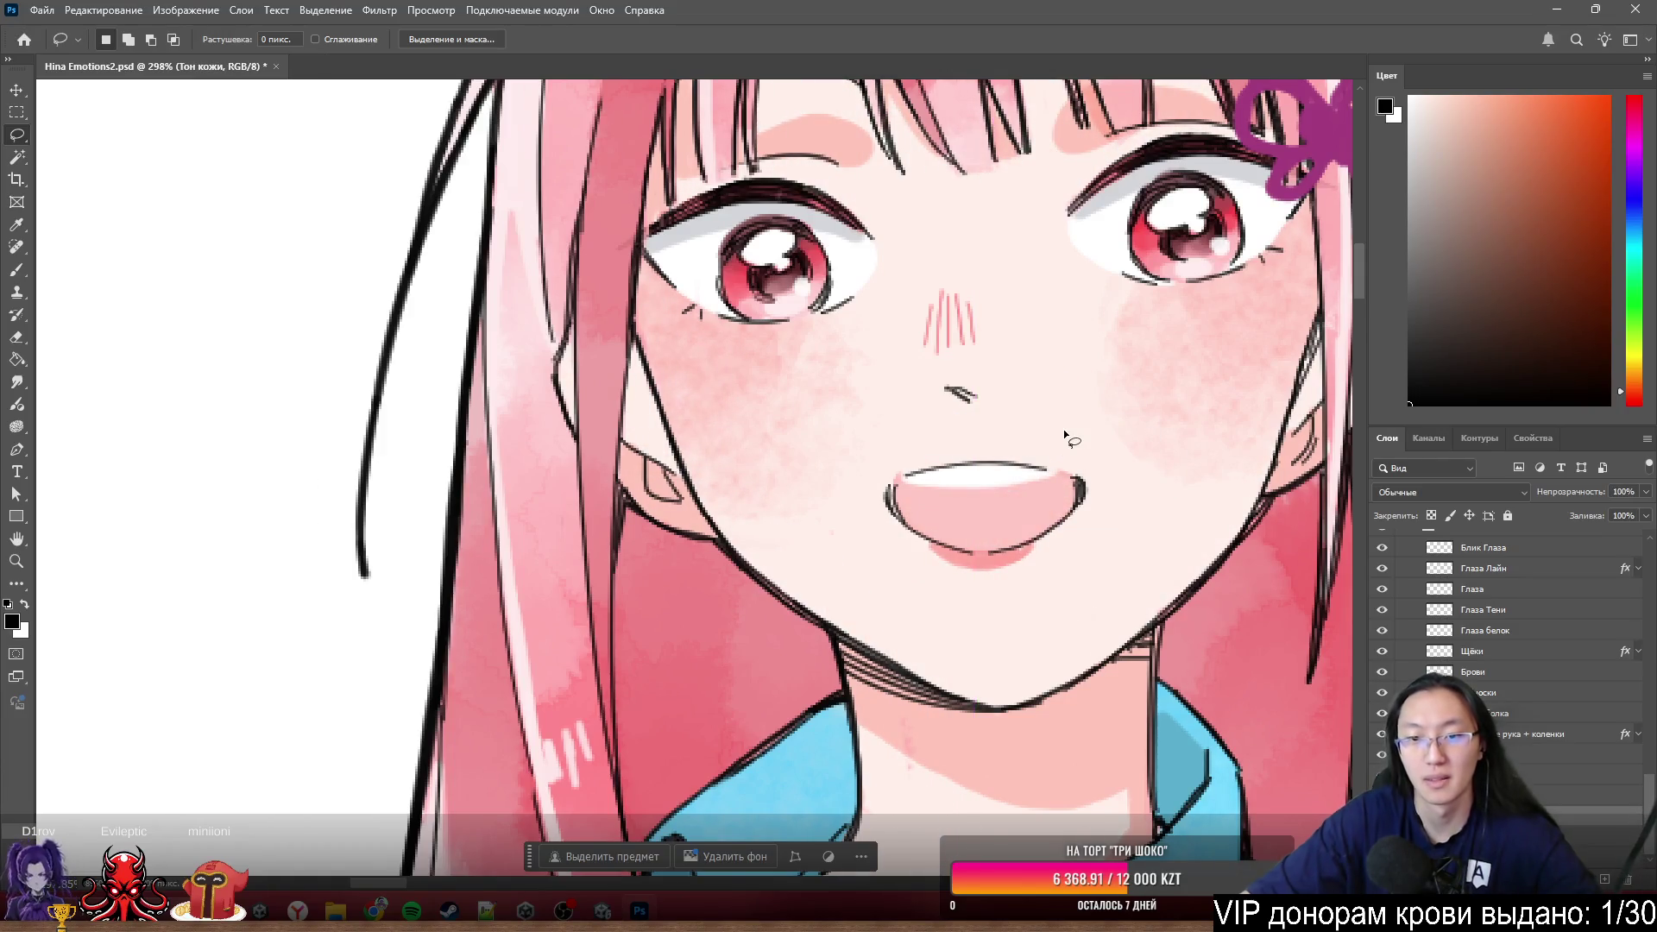
scroll(1026, 432, "up", 1)
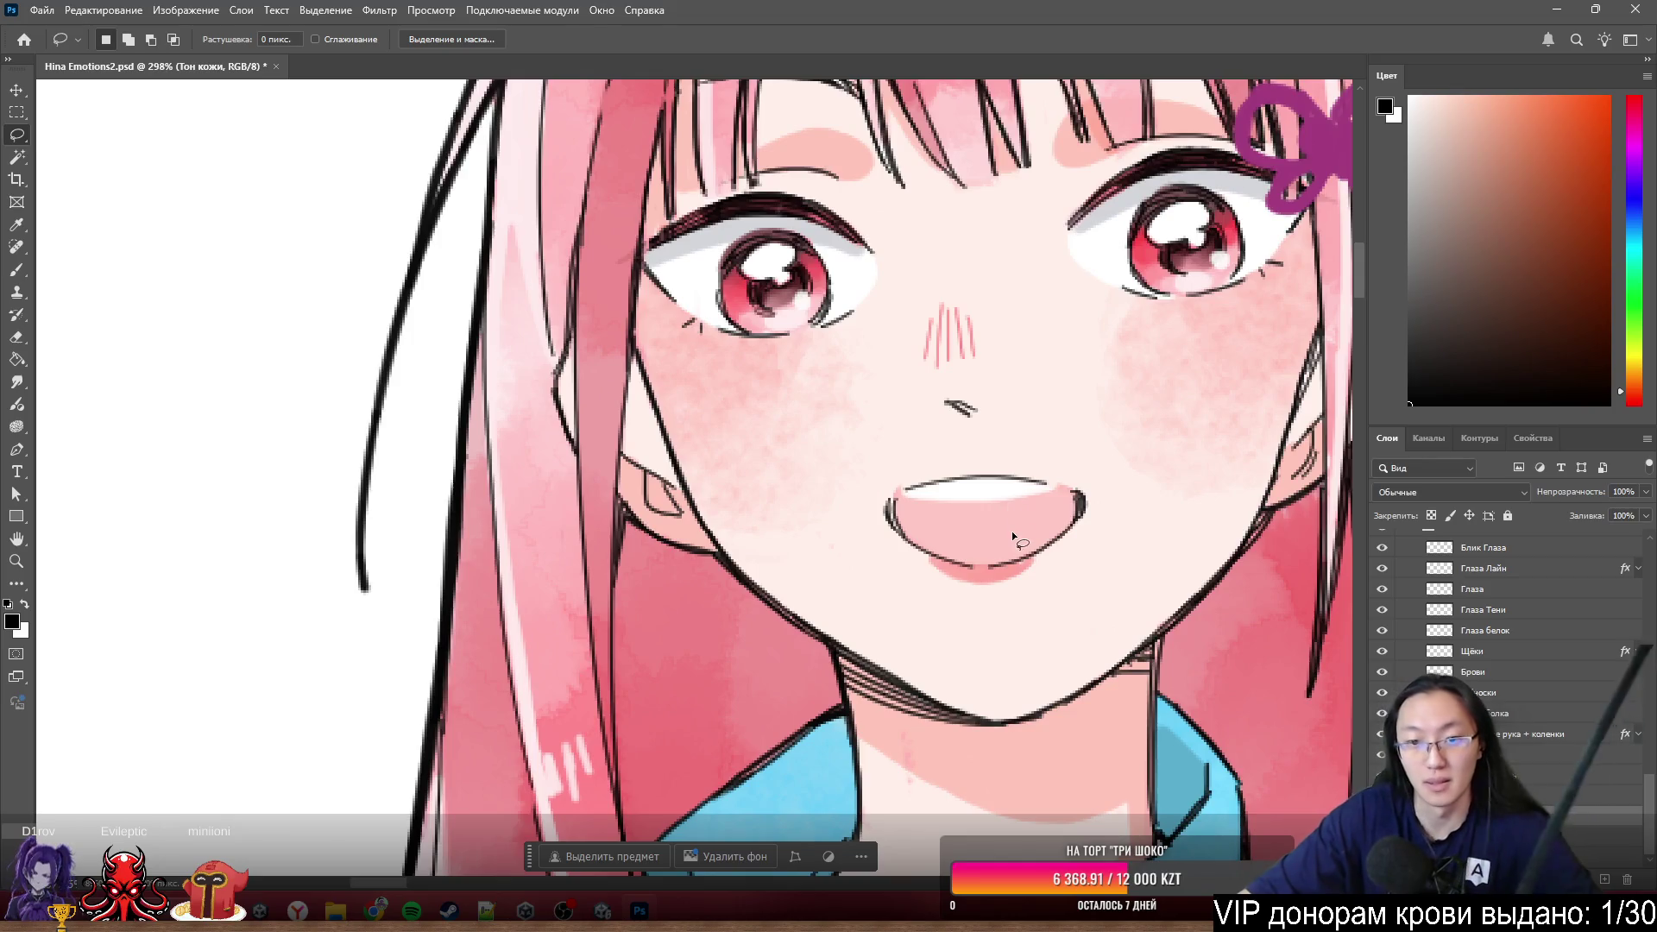
scroll(1011, 532, "up", 3)
mouse_move(1004, 525)
left_mouse_down()
mouse_move(944, 464)
mouse_move(954, 274)
left_mouse_up()
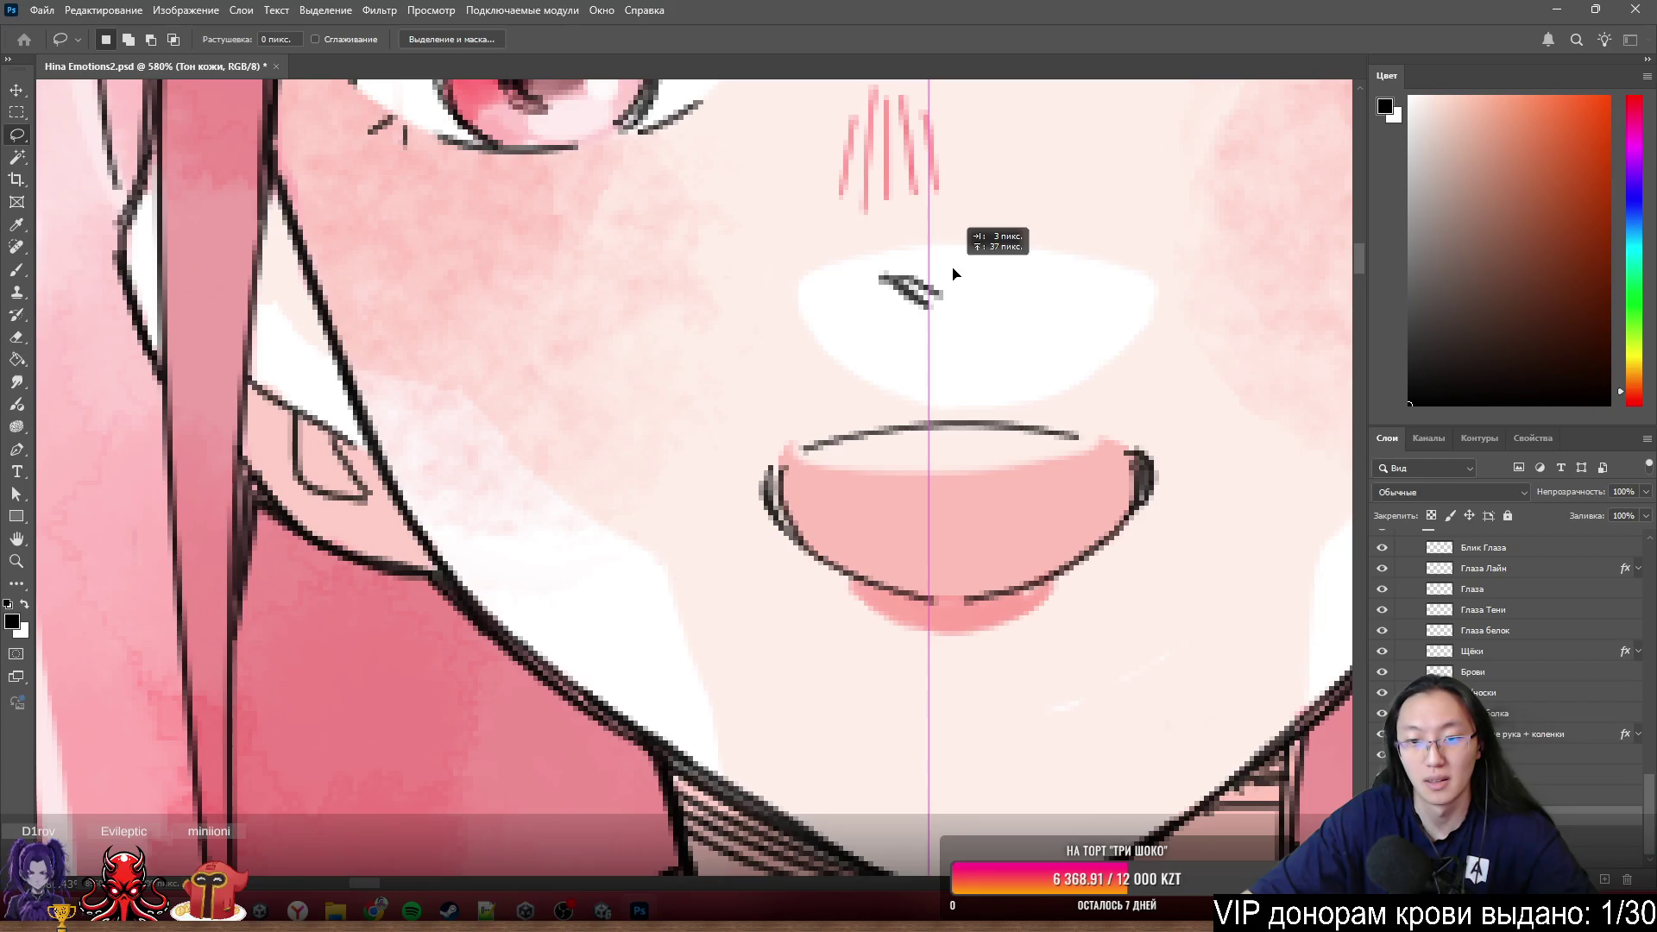
key("ctrl+z")
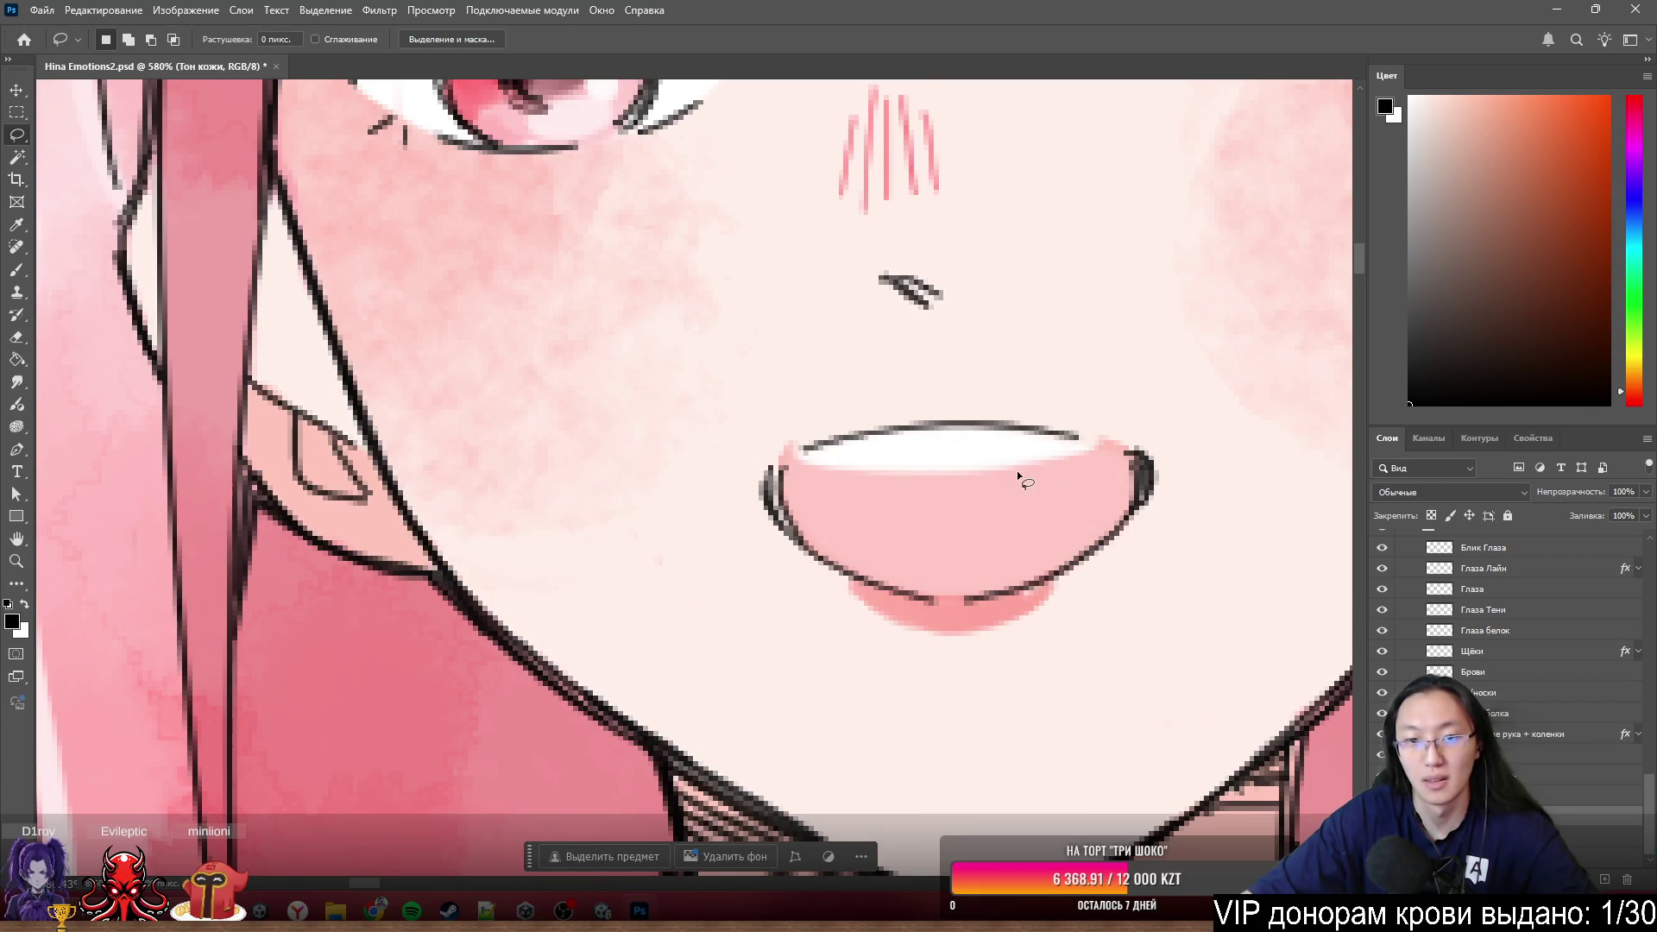
key("b")
scroll(1095, 544, "up", 2)
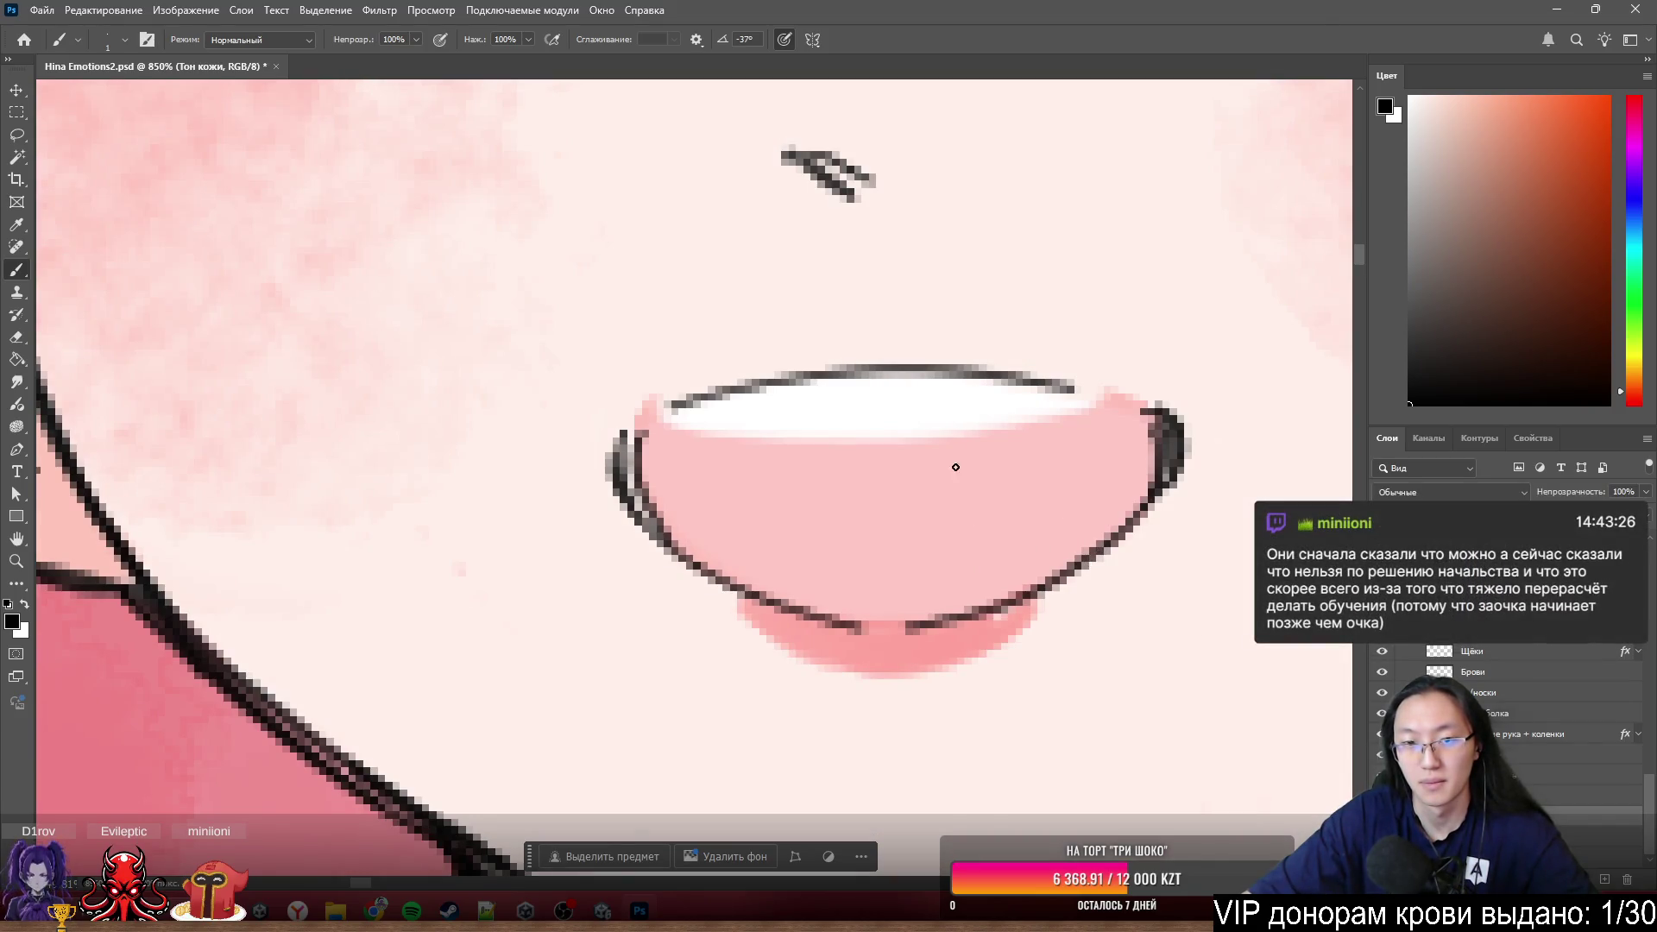
- Test-shift the mouth outline and white shape, undo, and nudge the white highlight shape
left_click_drag(956, 467, 954, 440)
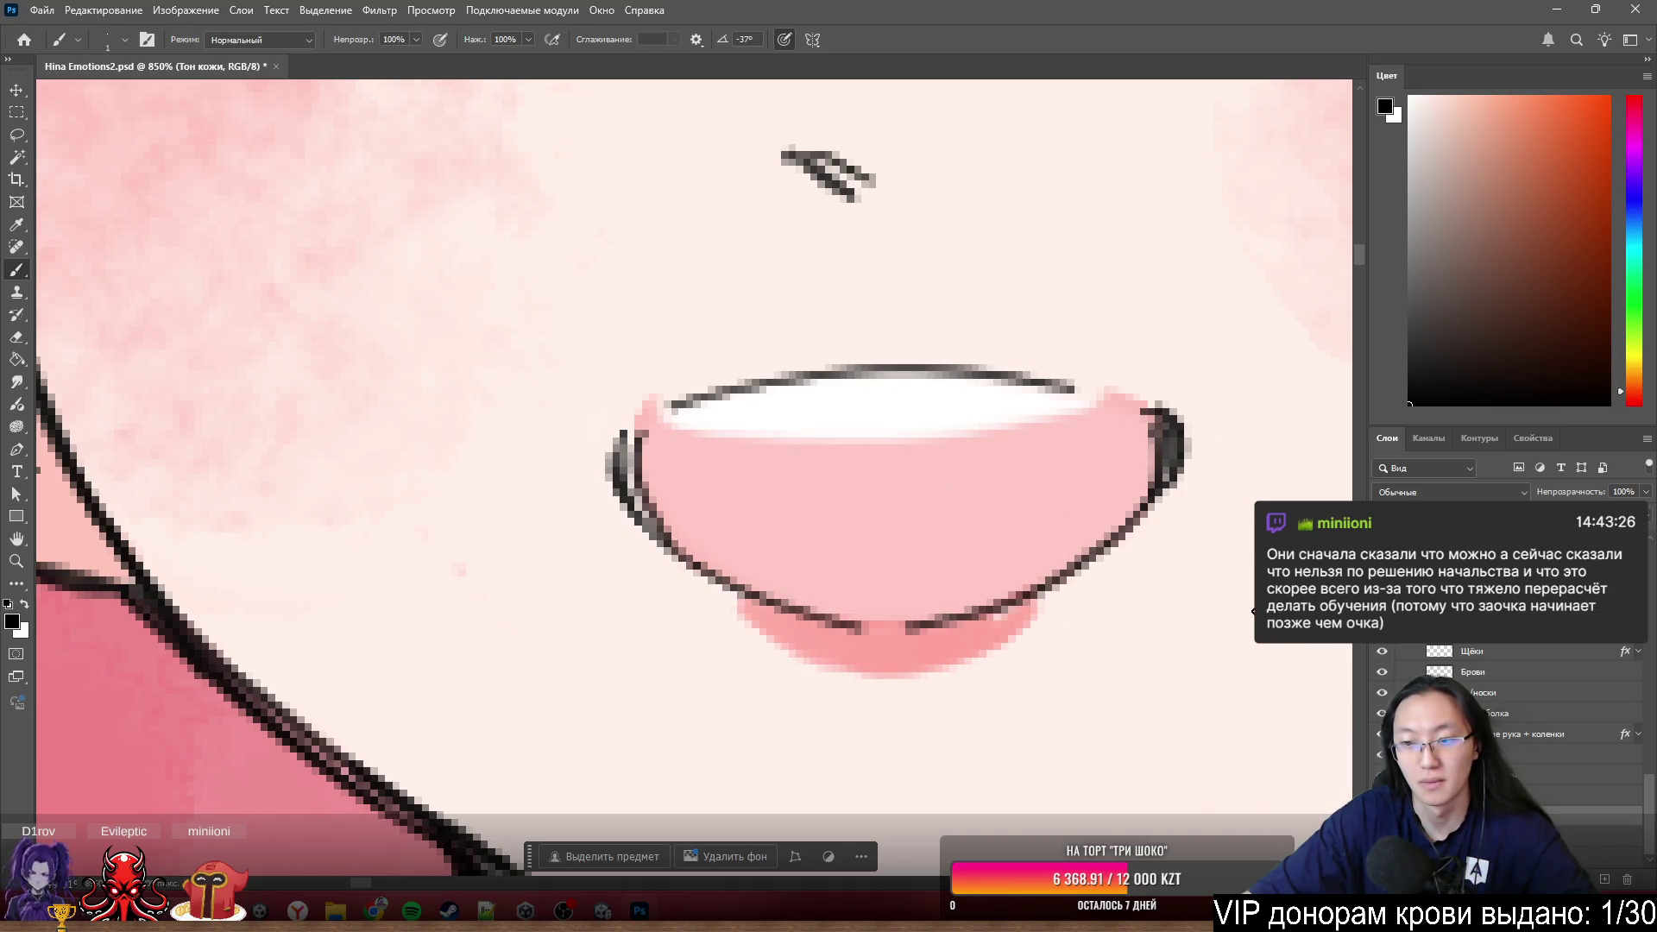
mouse_move(903, 405)
left_mouse_down()
mouse_move(492, 356)
mouse_move(518, 458)
left_mouse_up()
key("ctrl+z")
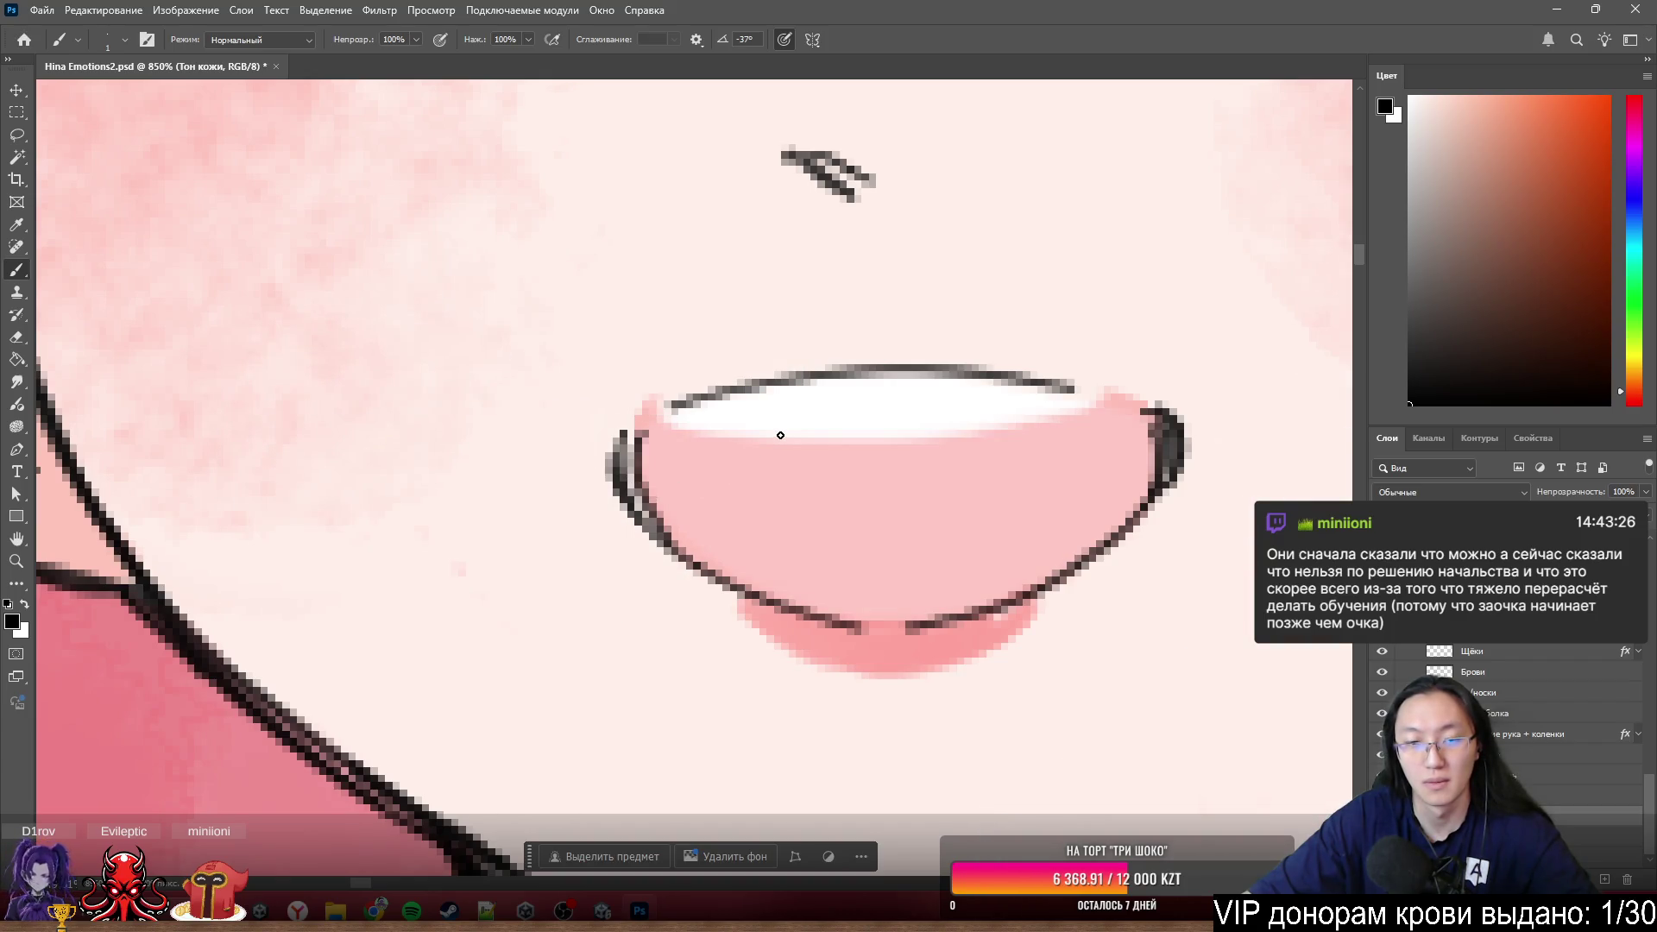
left_click_drag(822, 432, 854, 433)
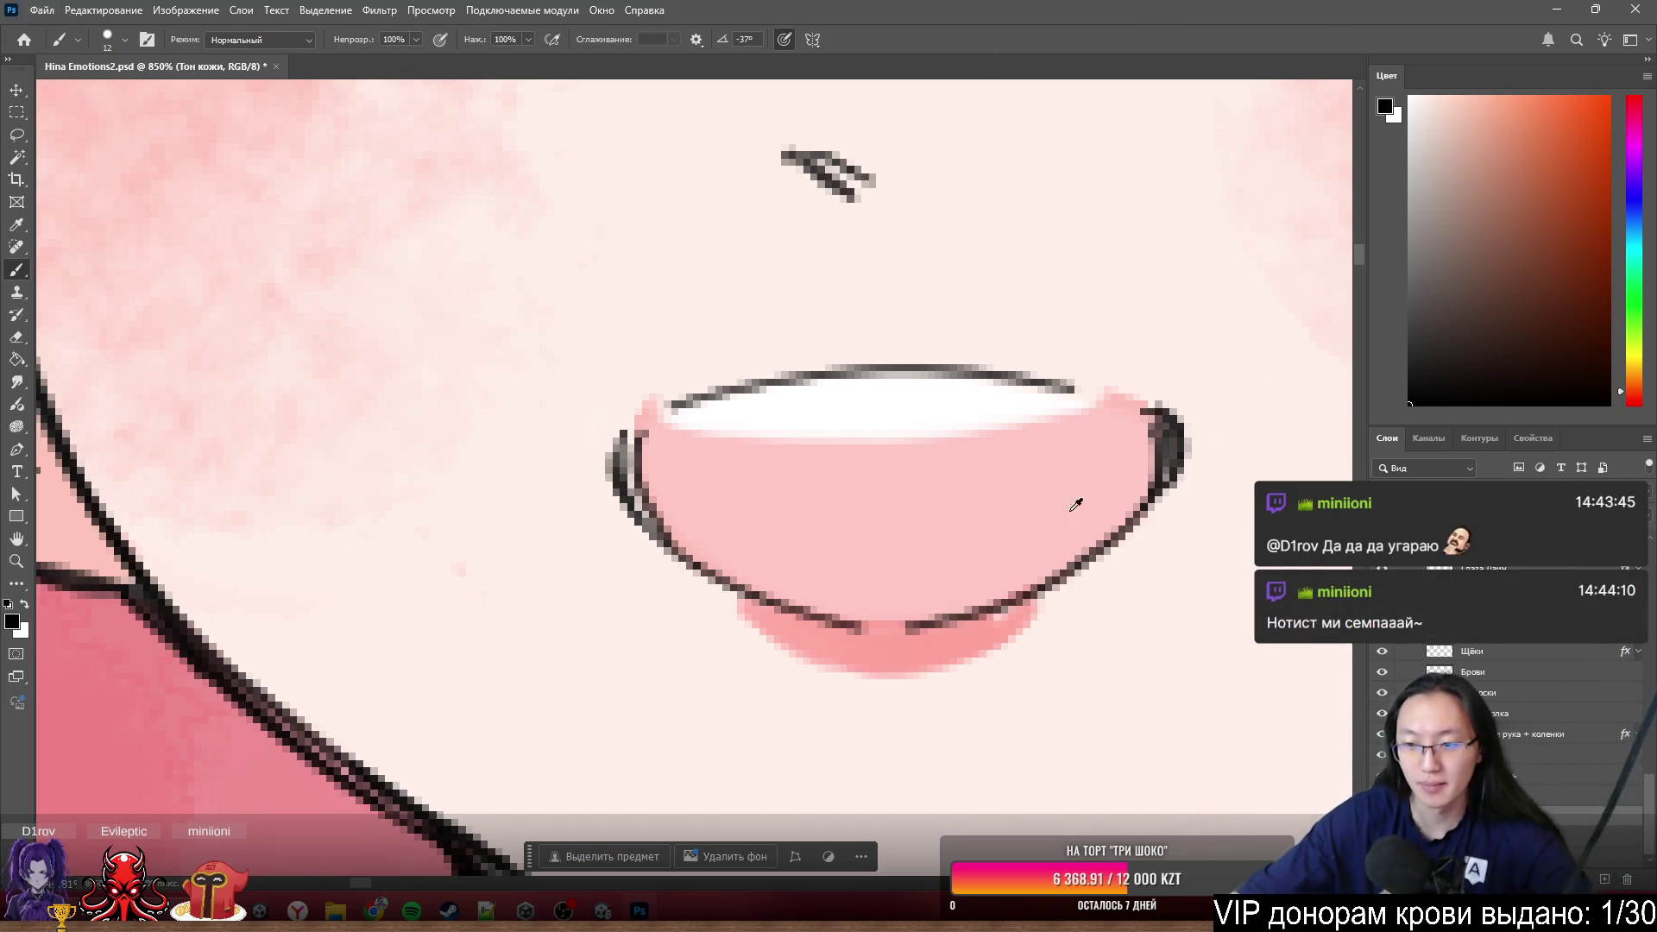
scroll(1023, 505, "up", 2)
left_click_drag(894, 415, 930, 448)
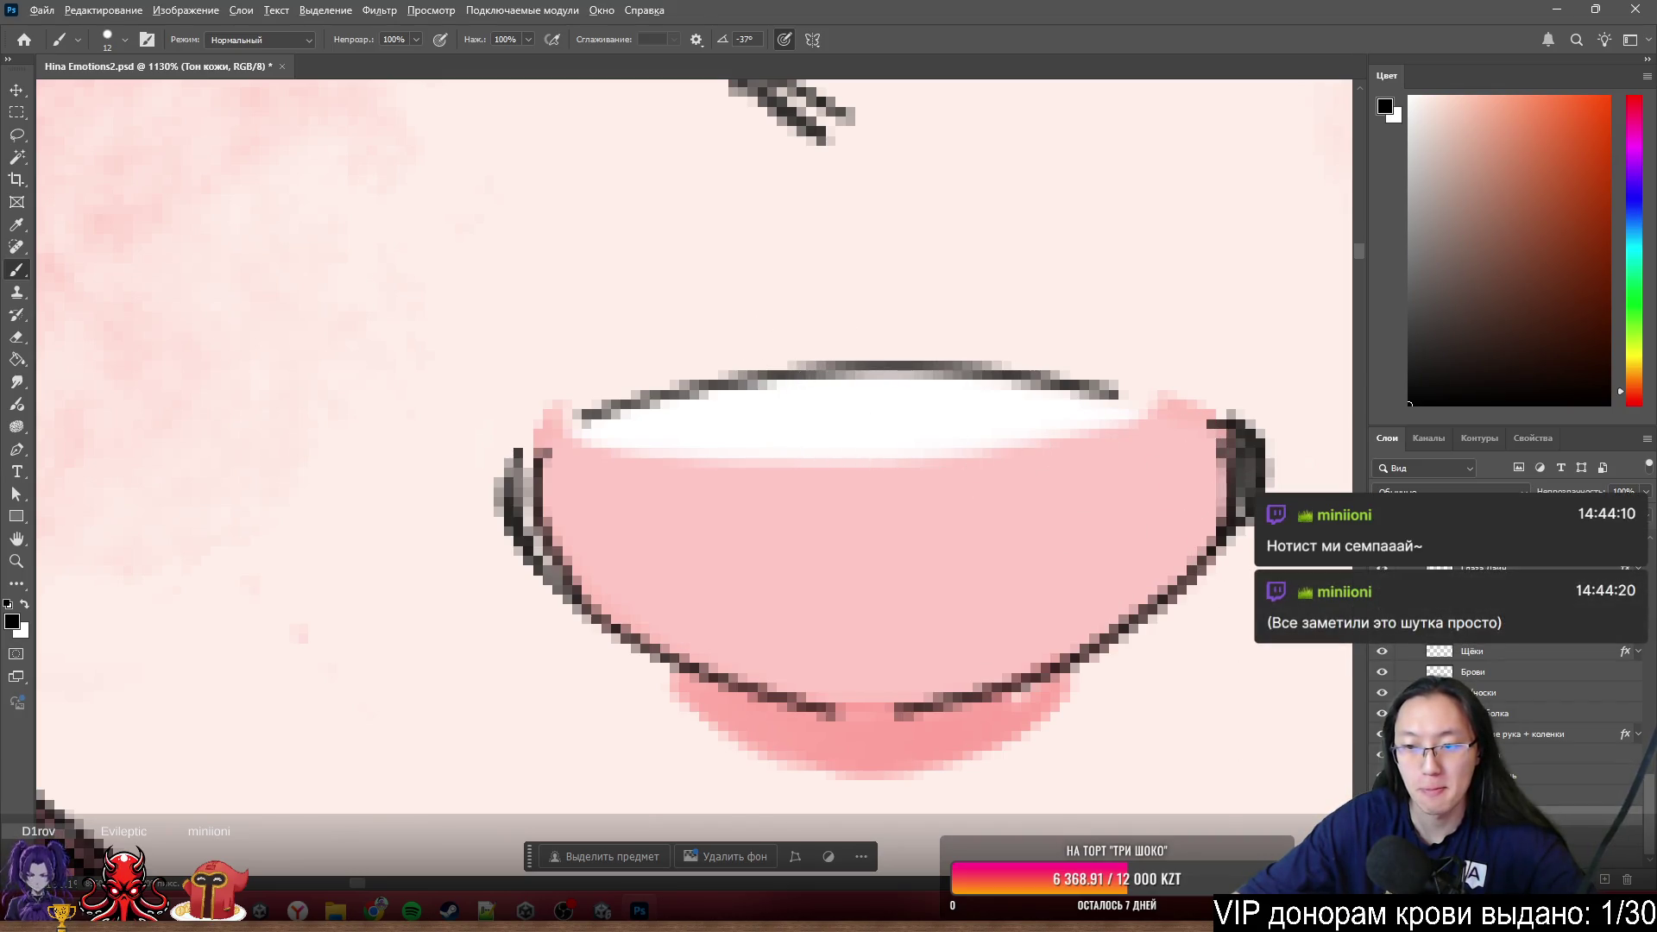
- Solo the white mouth shape layer and make white the paint colour with a larger brush
left_click(1382, 694, "alt")
scroll(710, 414, "down", 5)
key("x")
key("]")
key("]")
key("]")
- Show all layers again so the full coloured face is visible
left_click(1381, 694, "alt")
left_click(1381, 694, "alt")
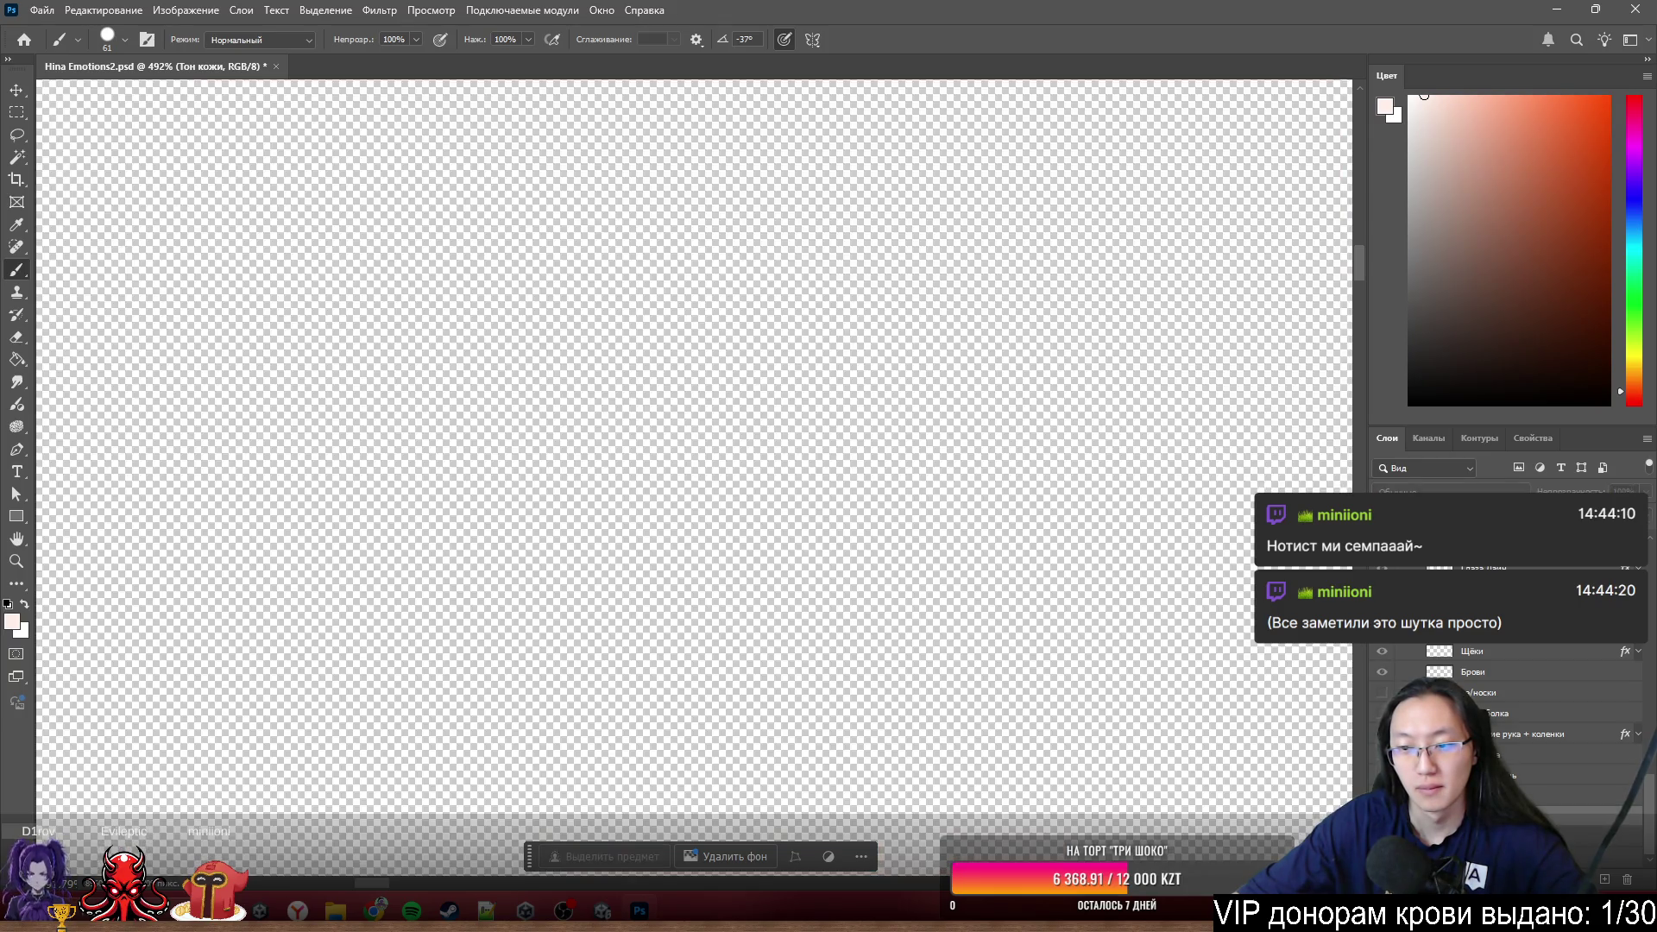
right_click(1382, 694)
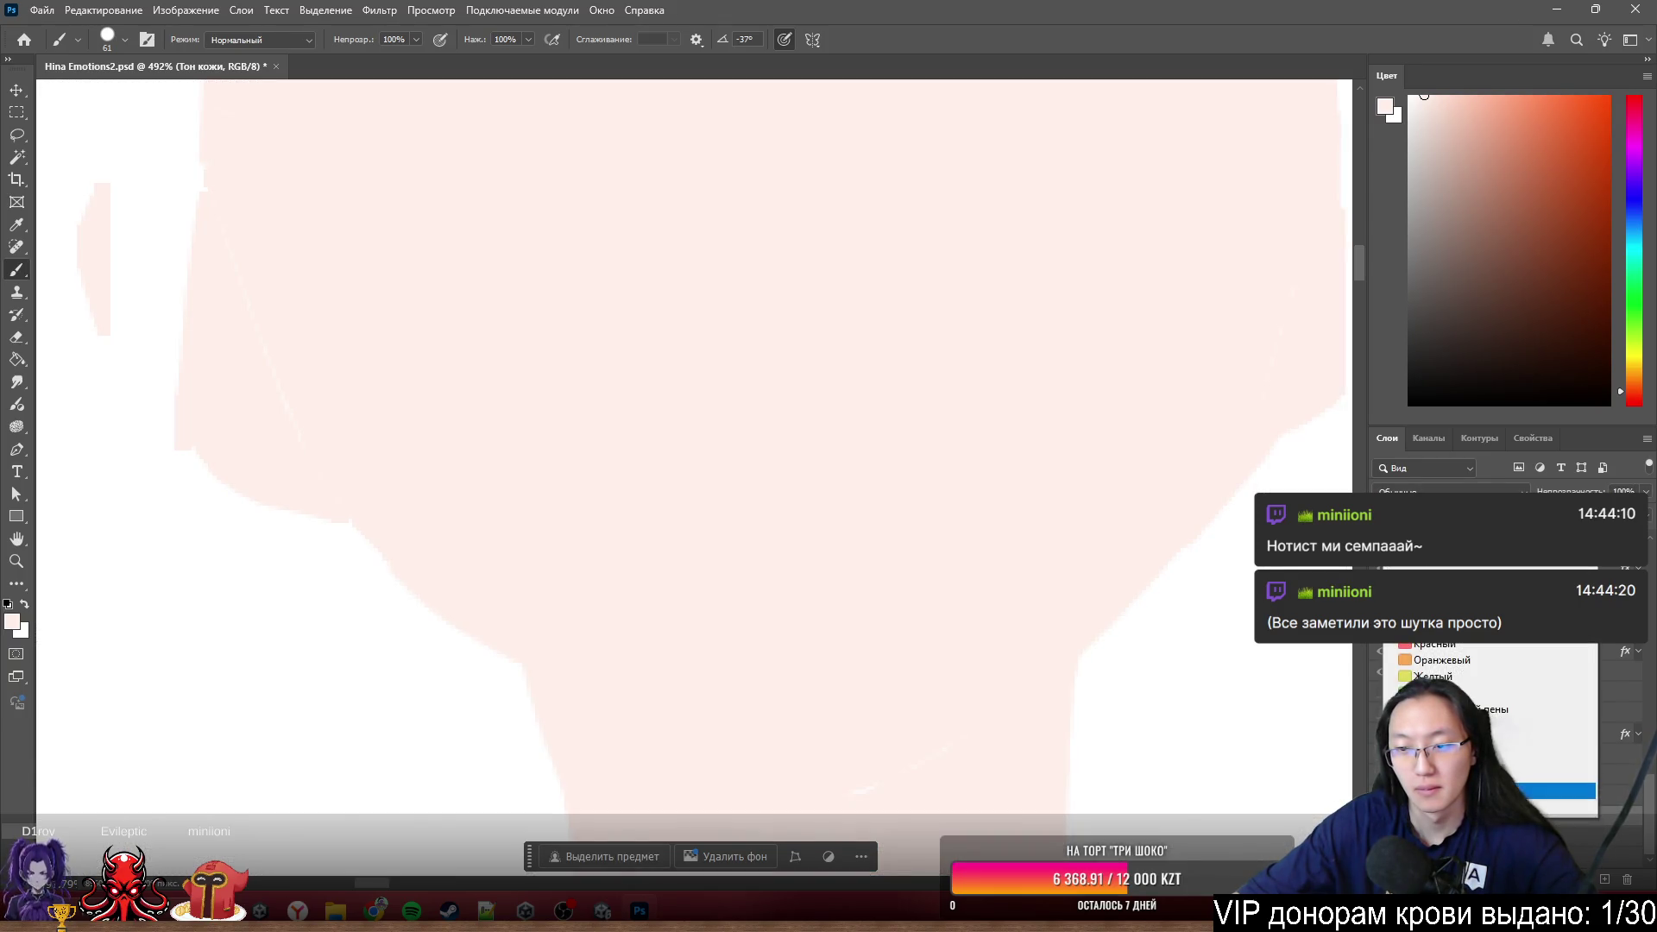
left_click(1437, 606)
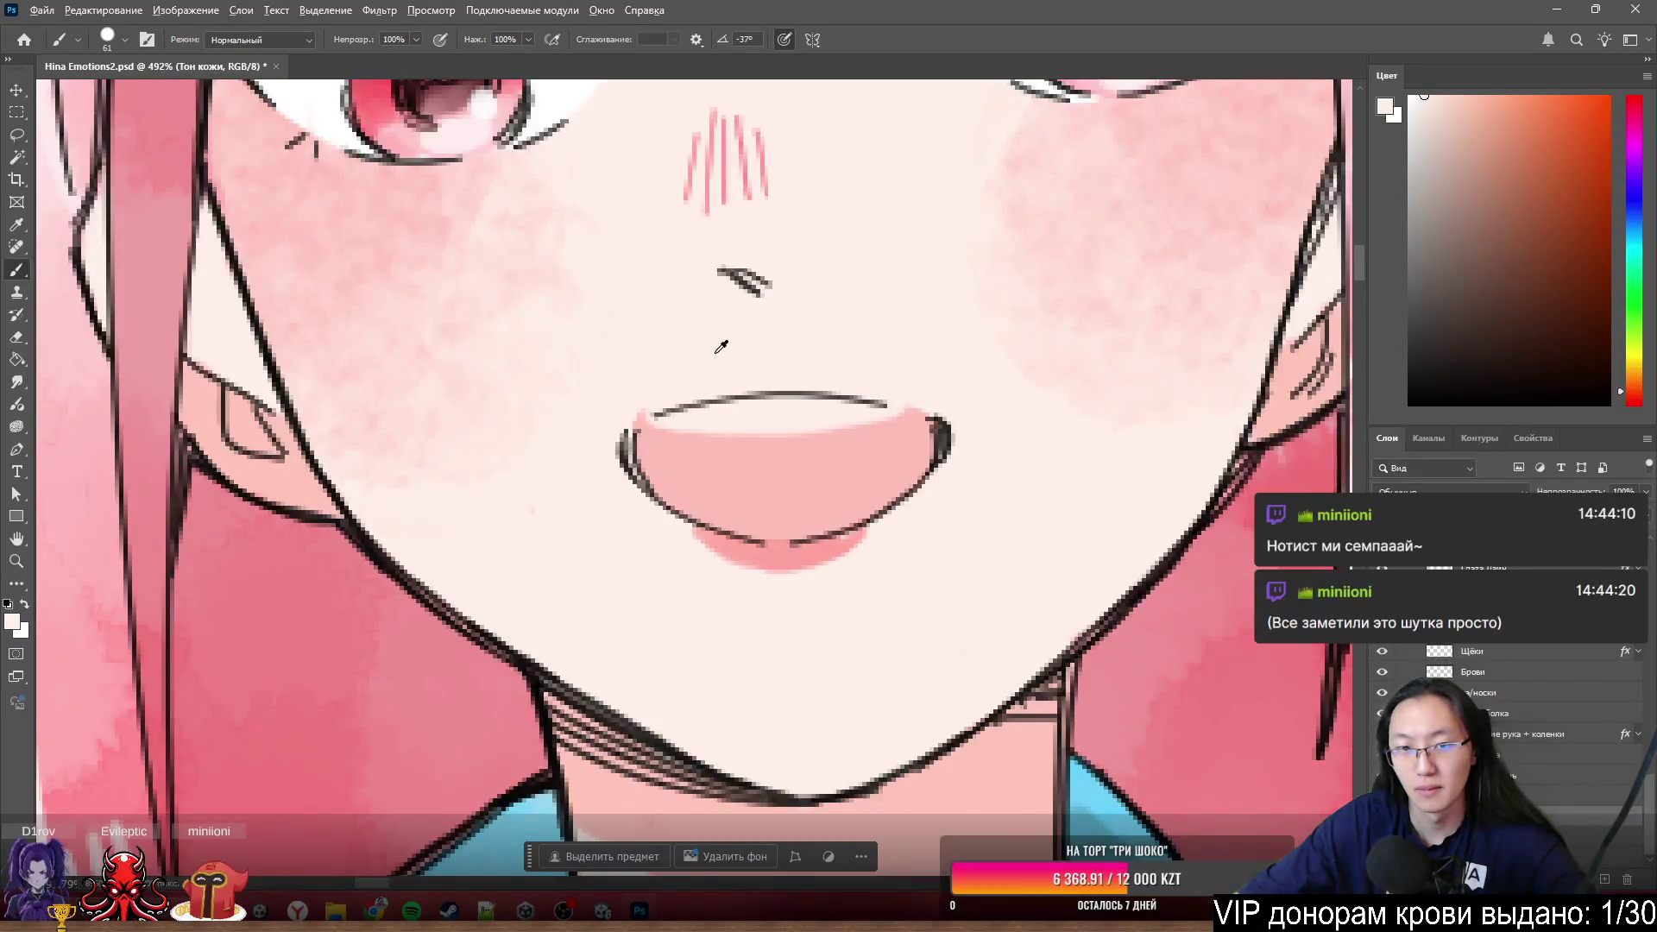
scroll(1127, 606, "up", 5)
- On a new layer, brush a soft light highlight across the upper inside of the mouth
left_click(1604, 889)
left_click(1417, 204)
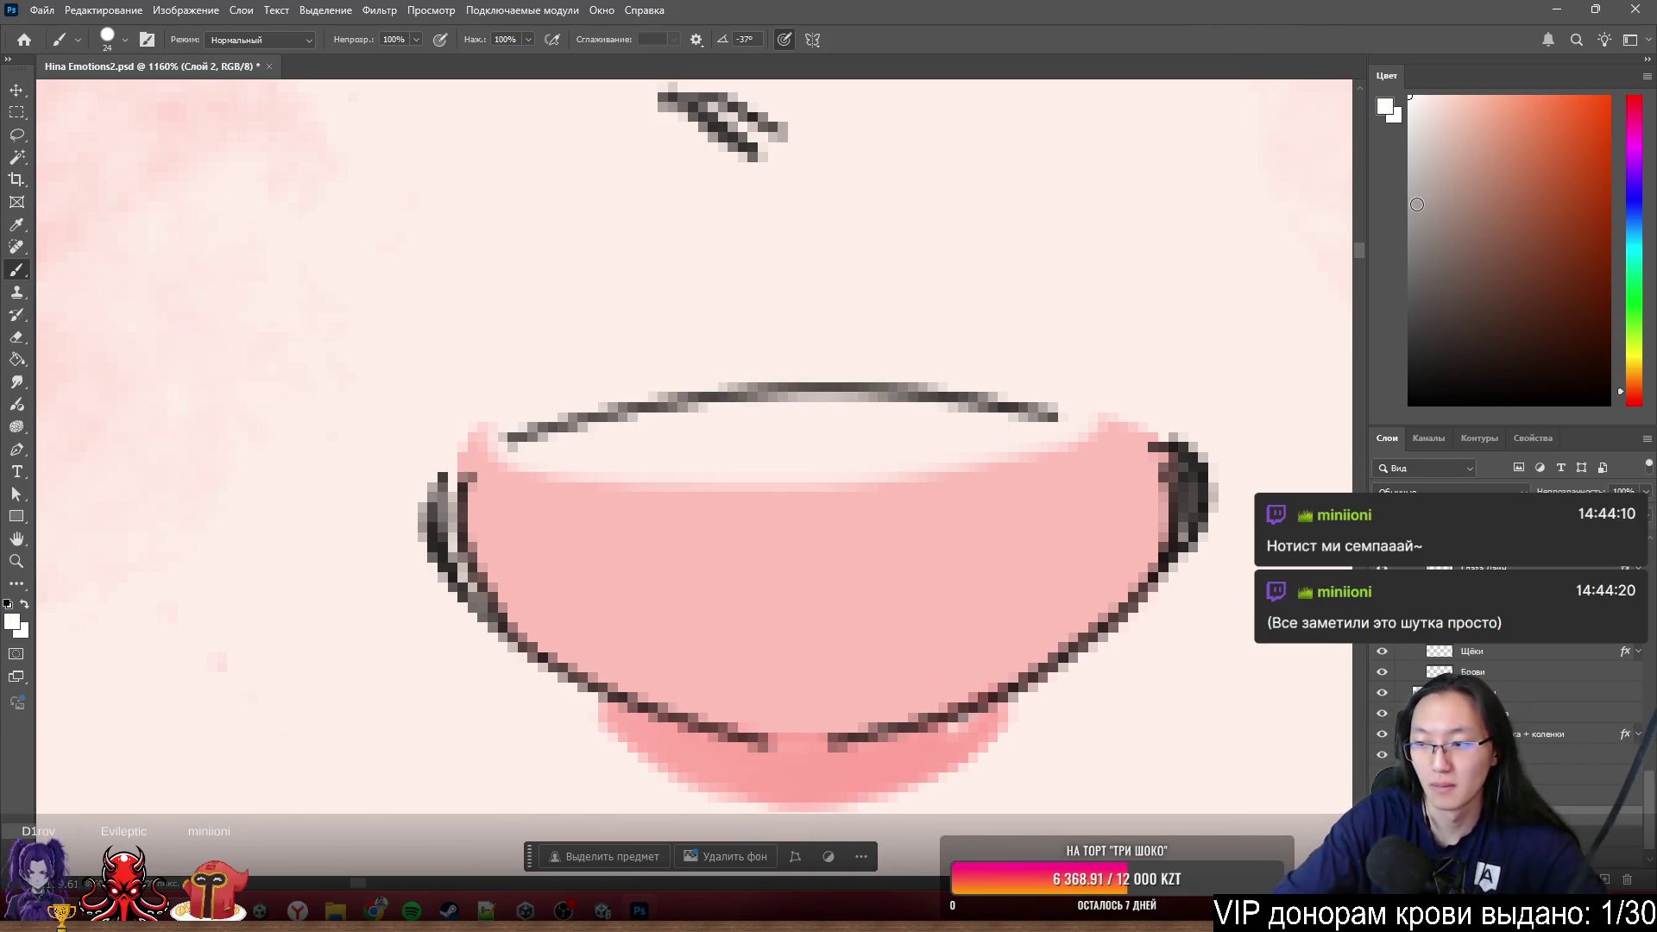
left_click_drag(871, 517, 841, 517)
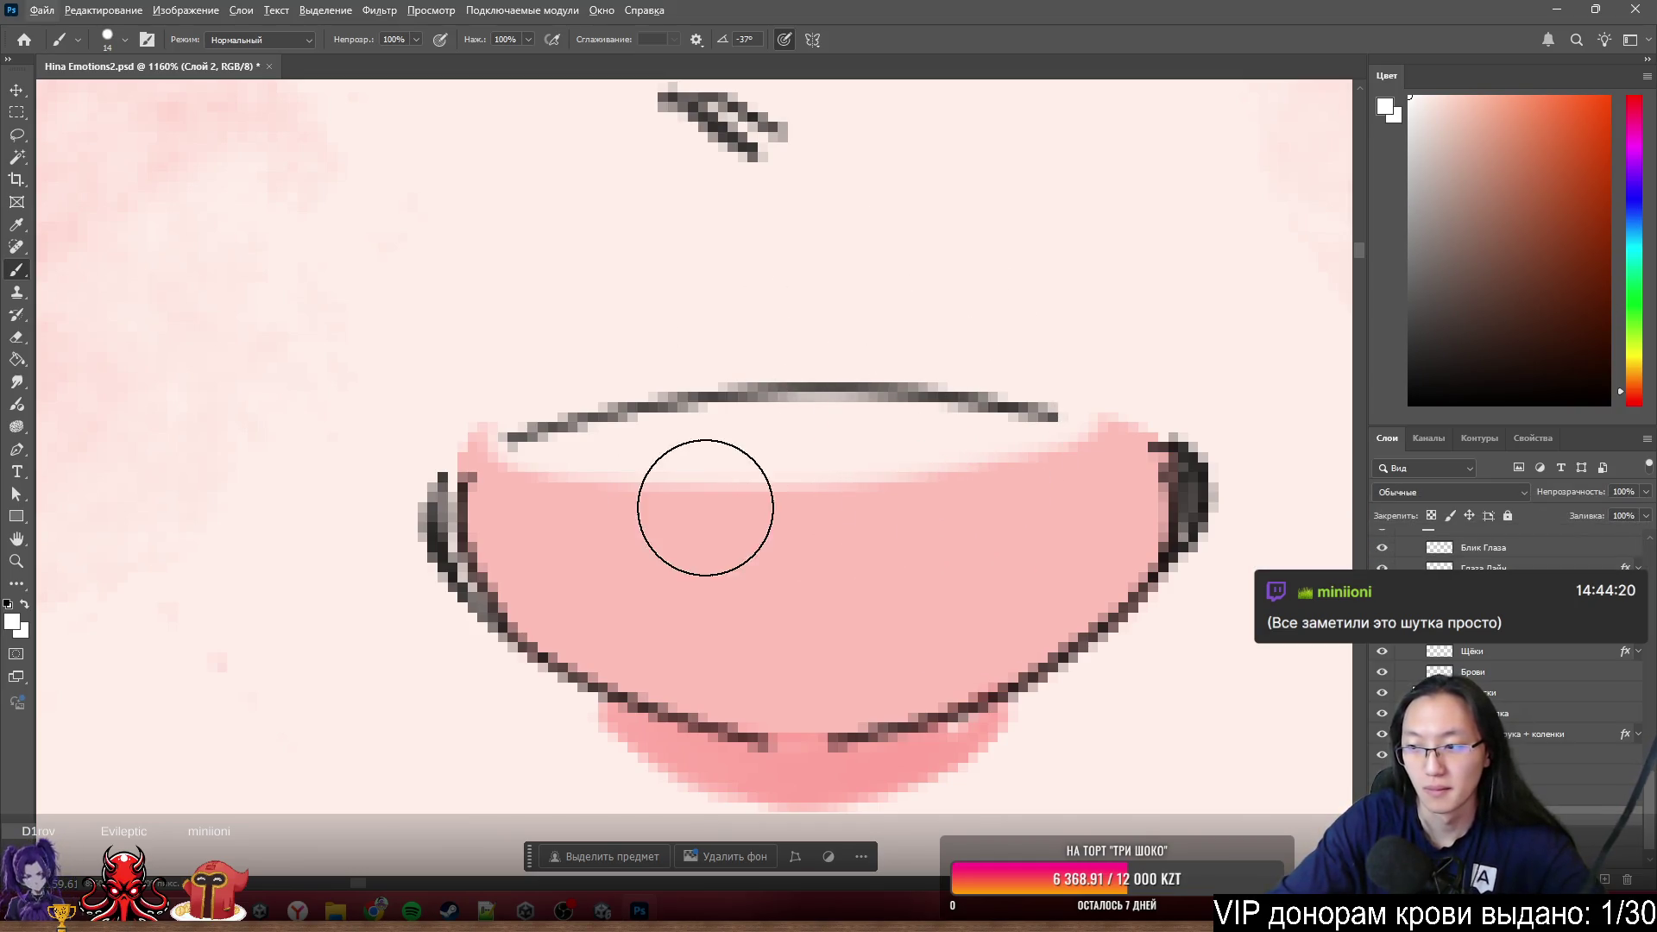
mouse_move(873, 548)
left_mouse_down()
mouse_move(753, 492)
mouse_move(531, 521)
mouse_move(618, 610)
mouse_move(730, 660)
mouse_move(829, 659)
mouse_move(937, 635)
mouse_move(1071, 556)
mouse_move(1100, 495)
mouse_move(822, 462)
mouse_move(720, 477)
left_mouse_up()
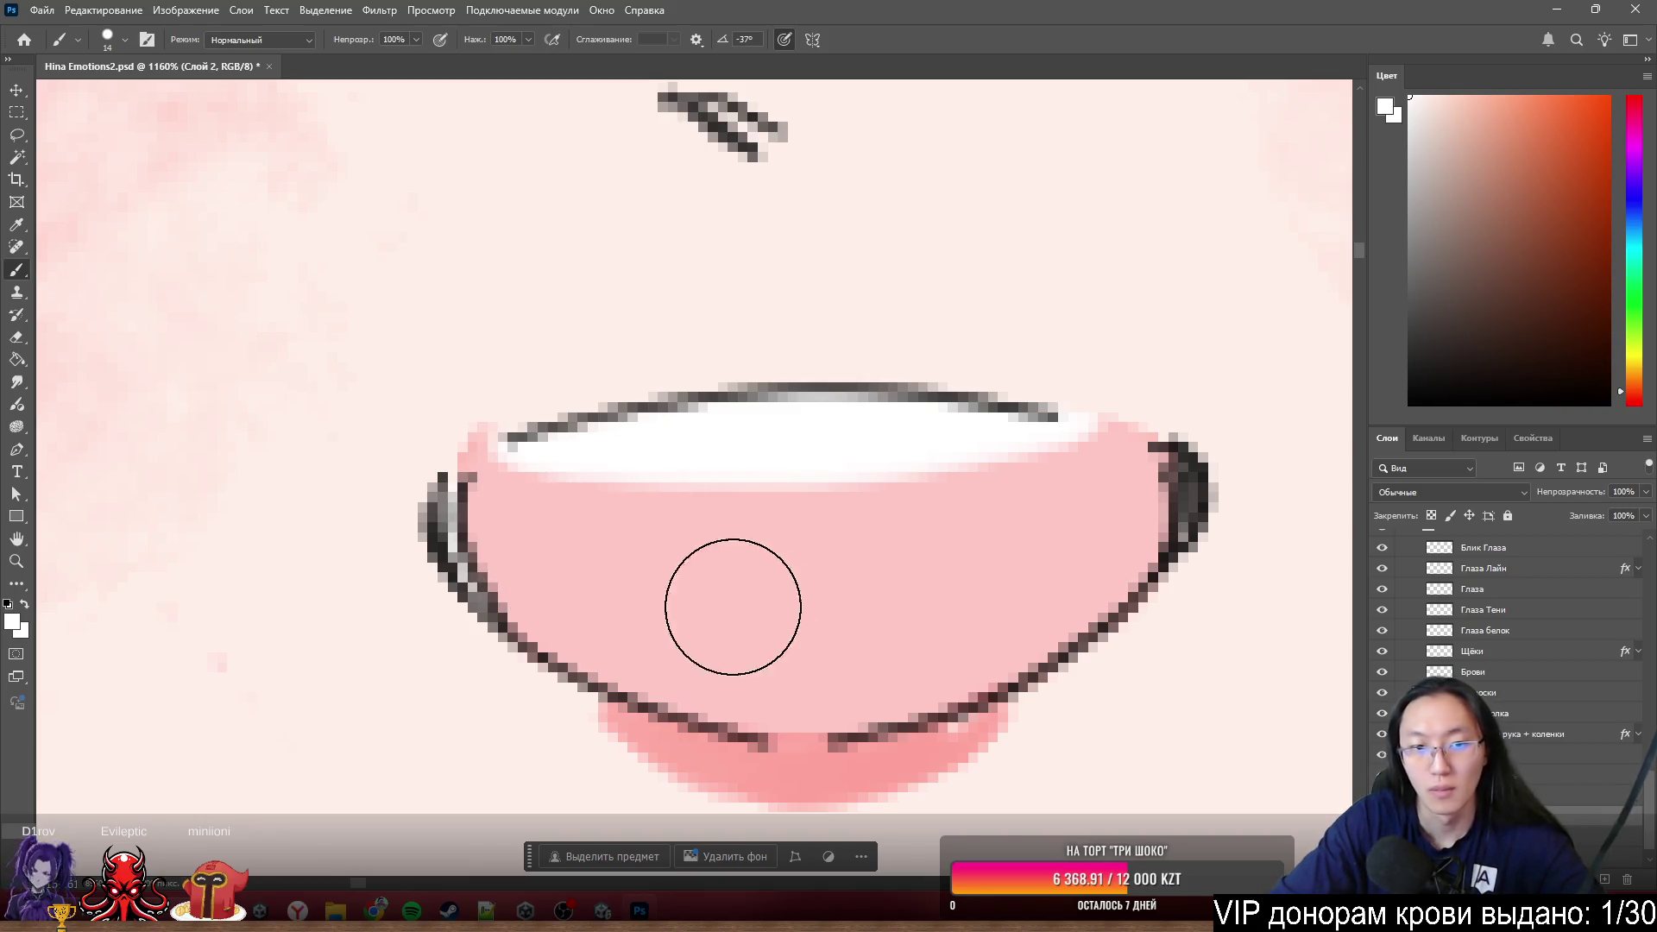
scroll(925, 624, "down", 5)
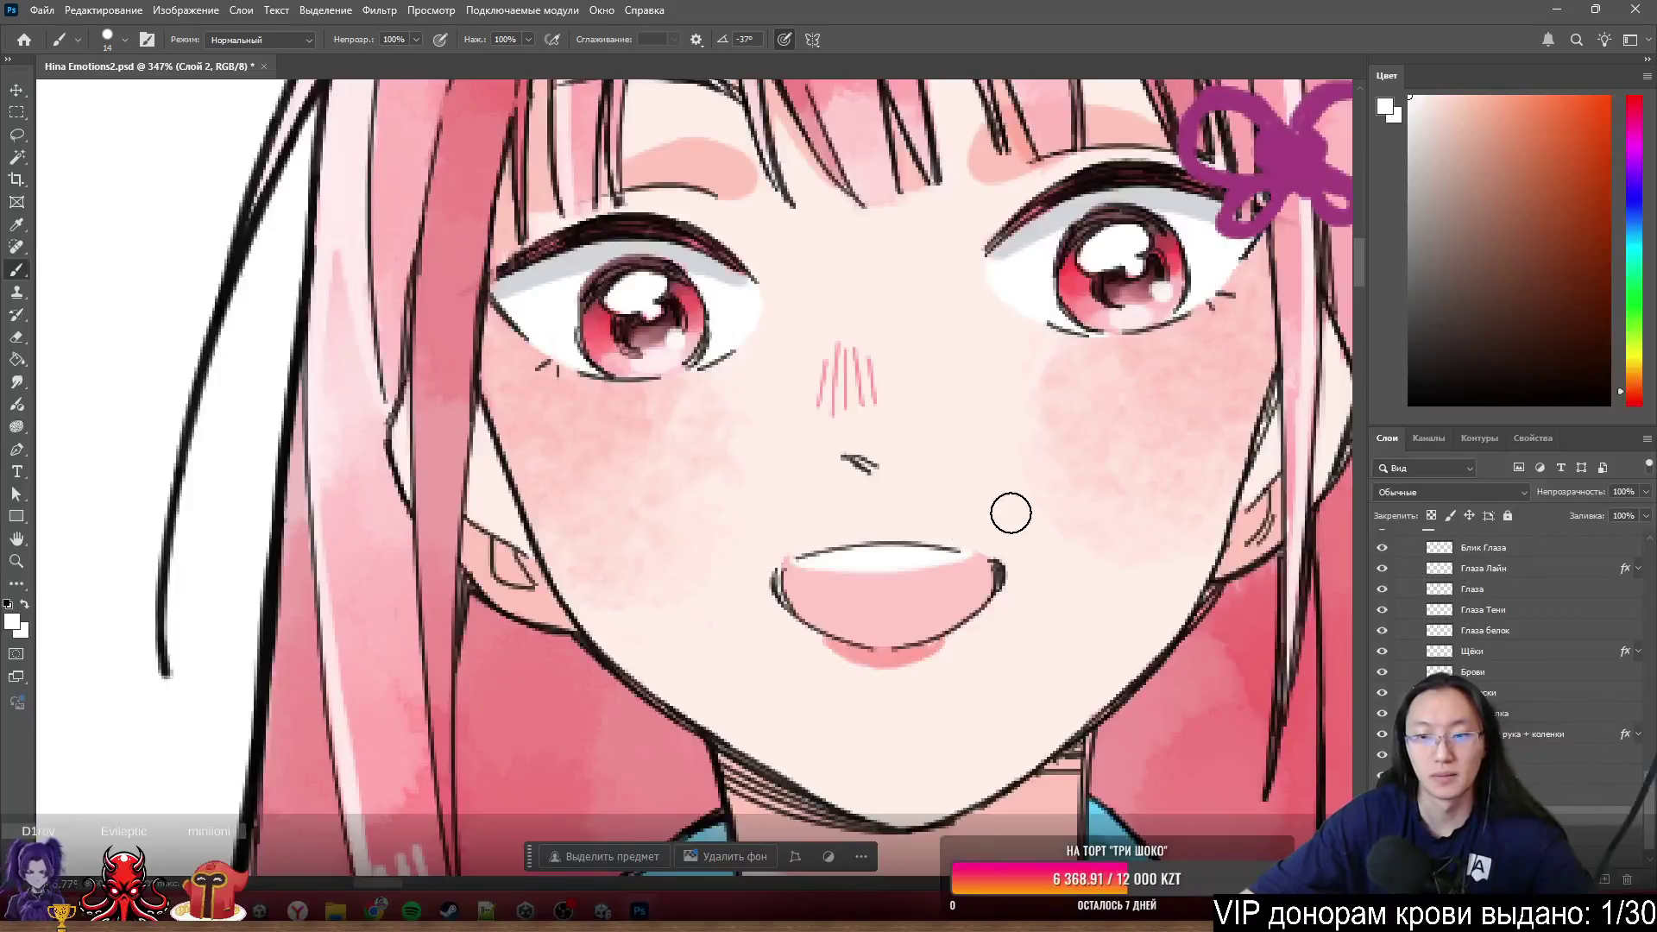
scroll(1110, 506, "up", 4)
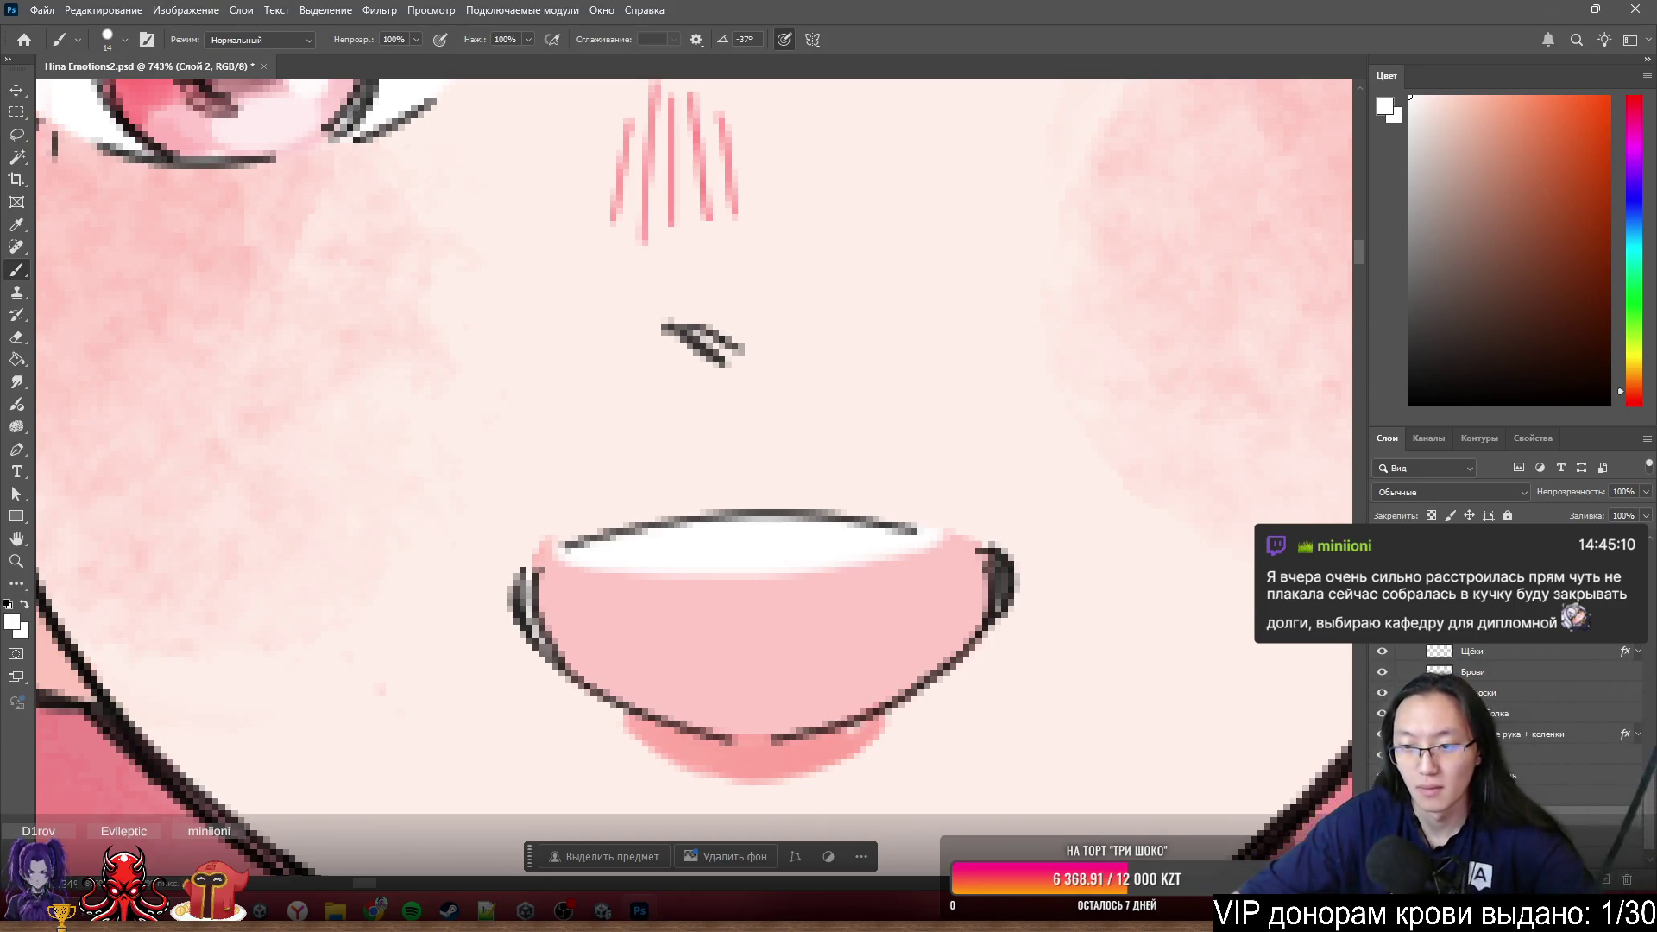
scroll(561, 505, "down", 3)
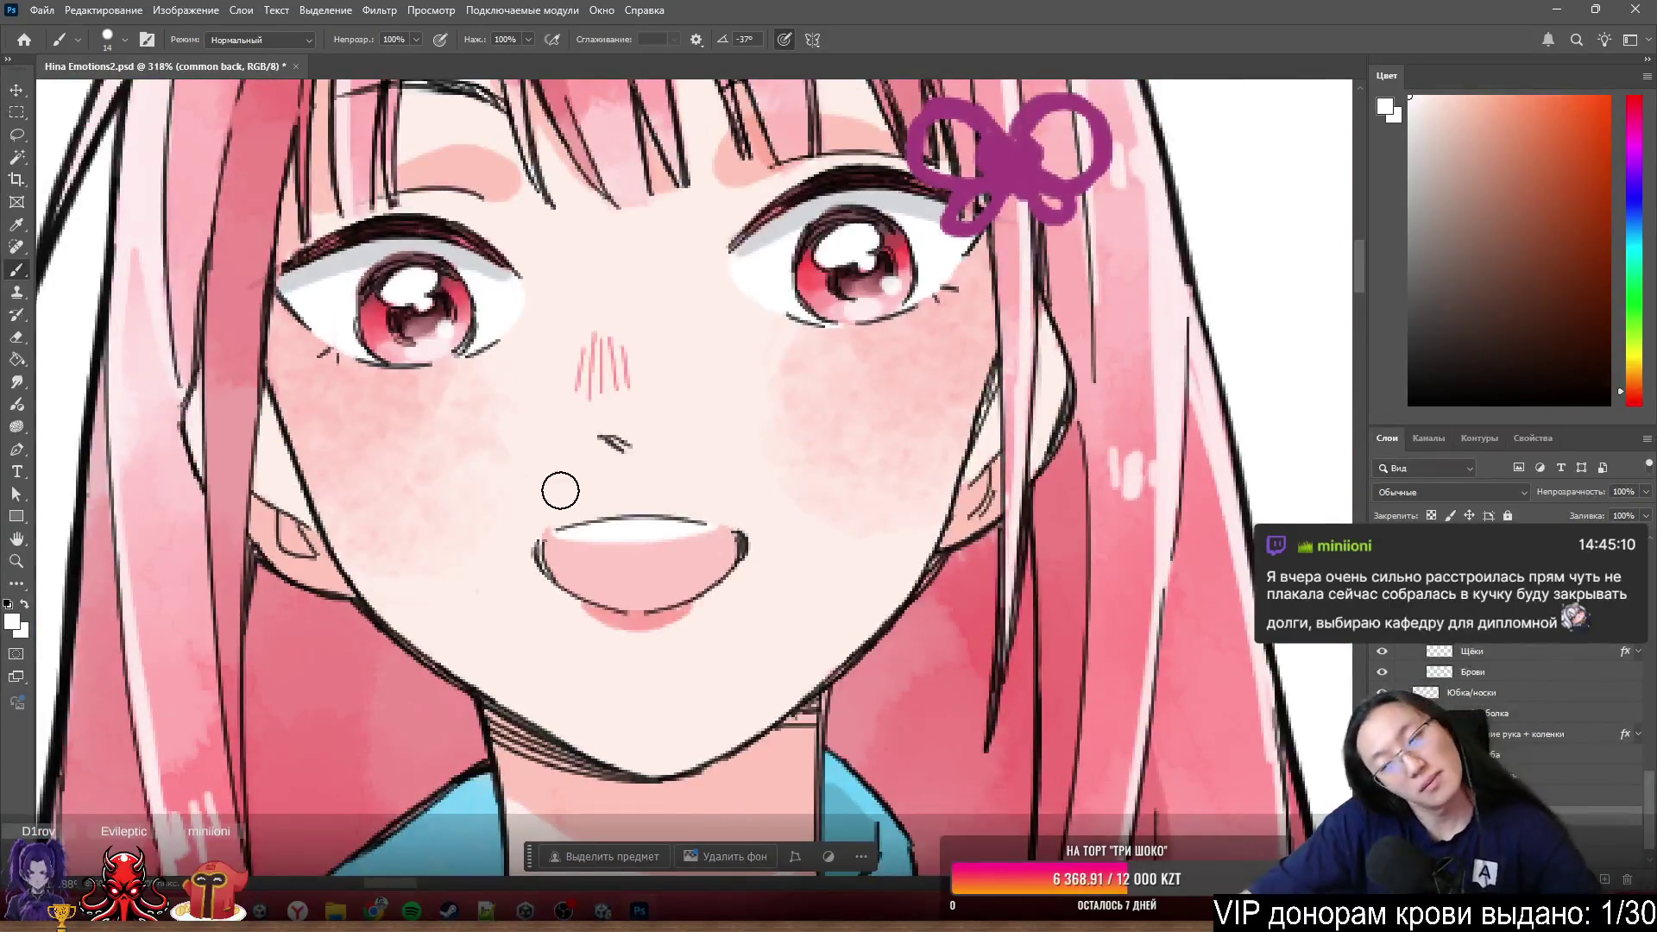
scroll(531, 435, "down", 2)
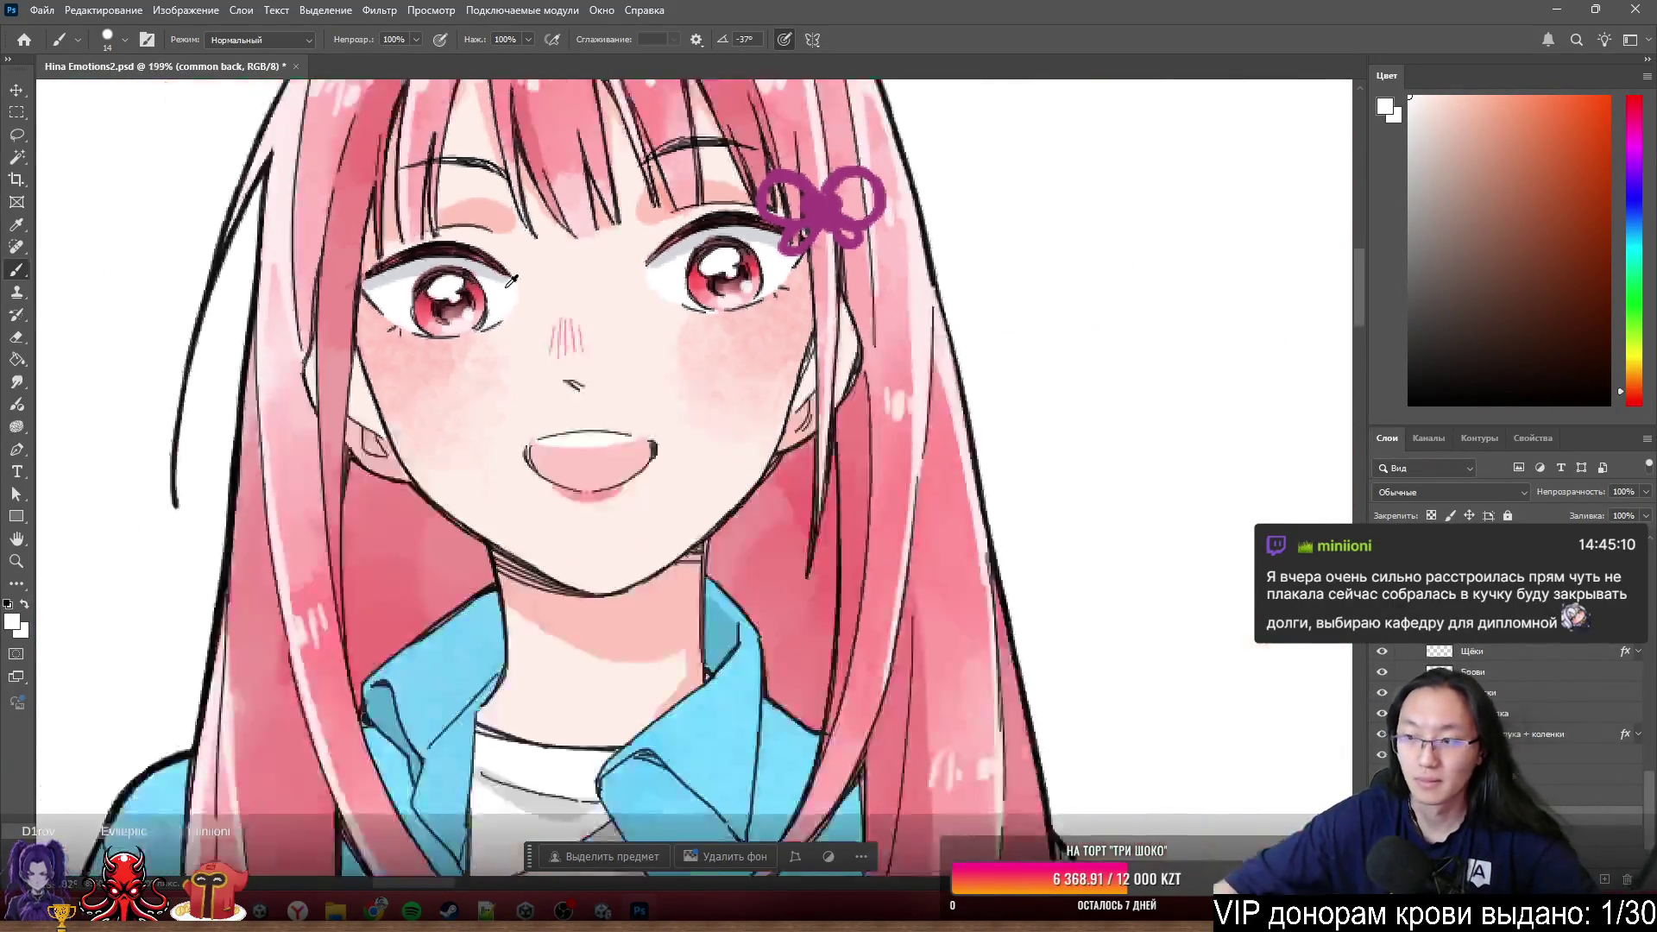
scroll(531, 436, "down", 1)
scroll(302, 321, "up", 2)
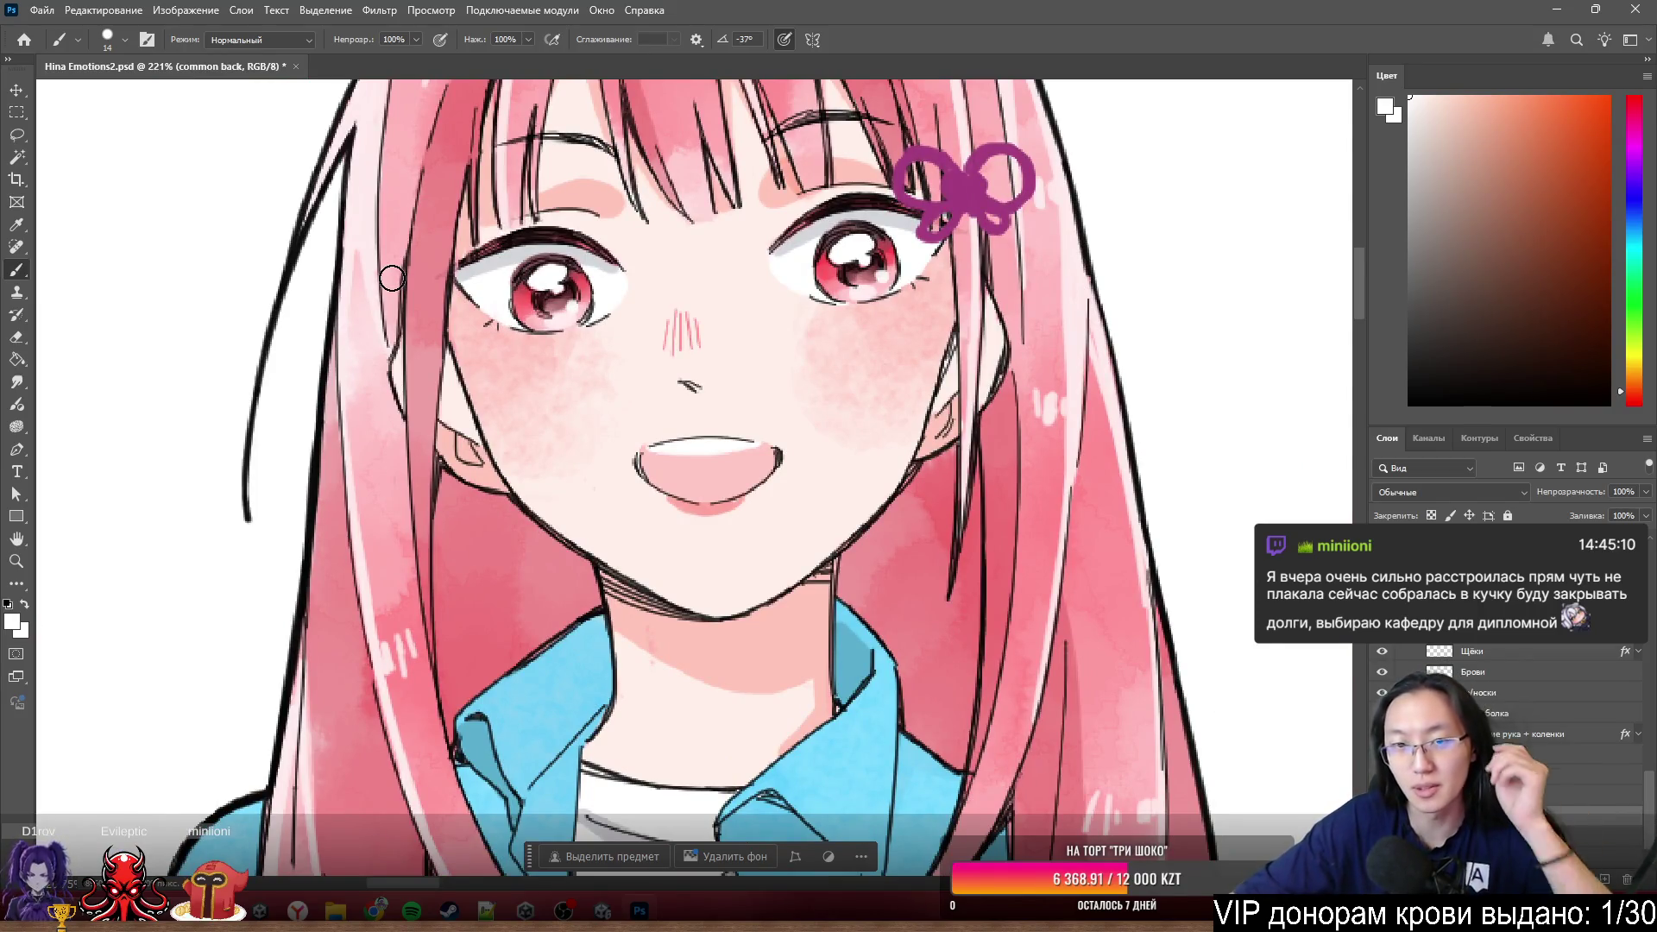
scroll(782, 476, "up", 1)
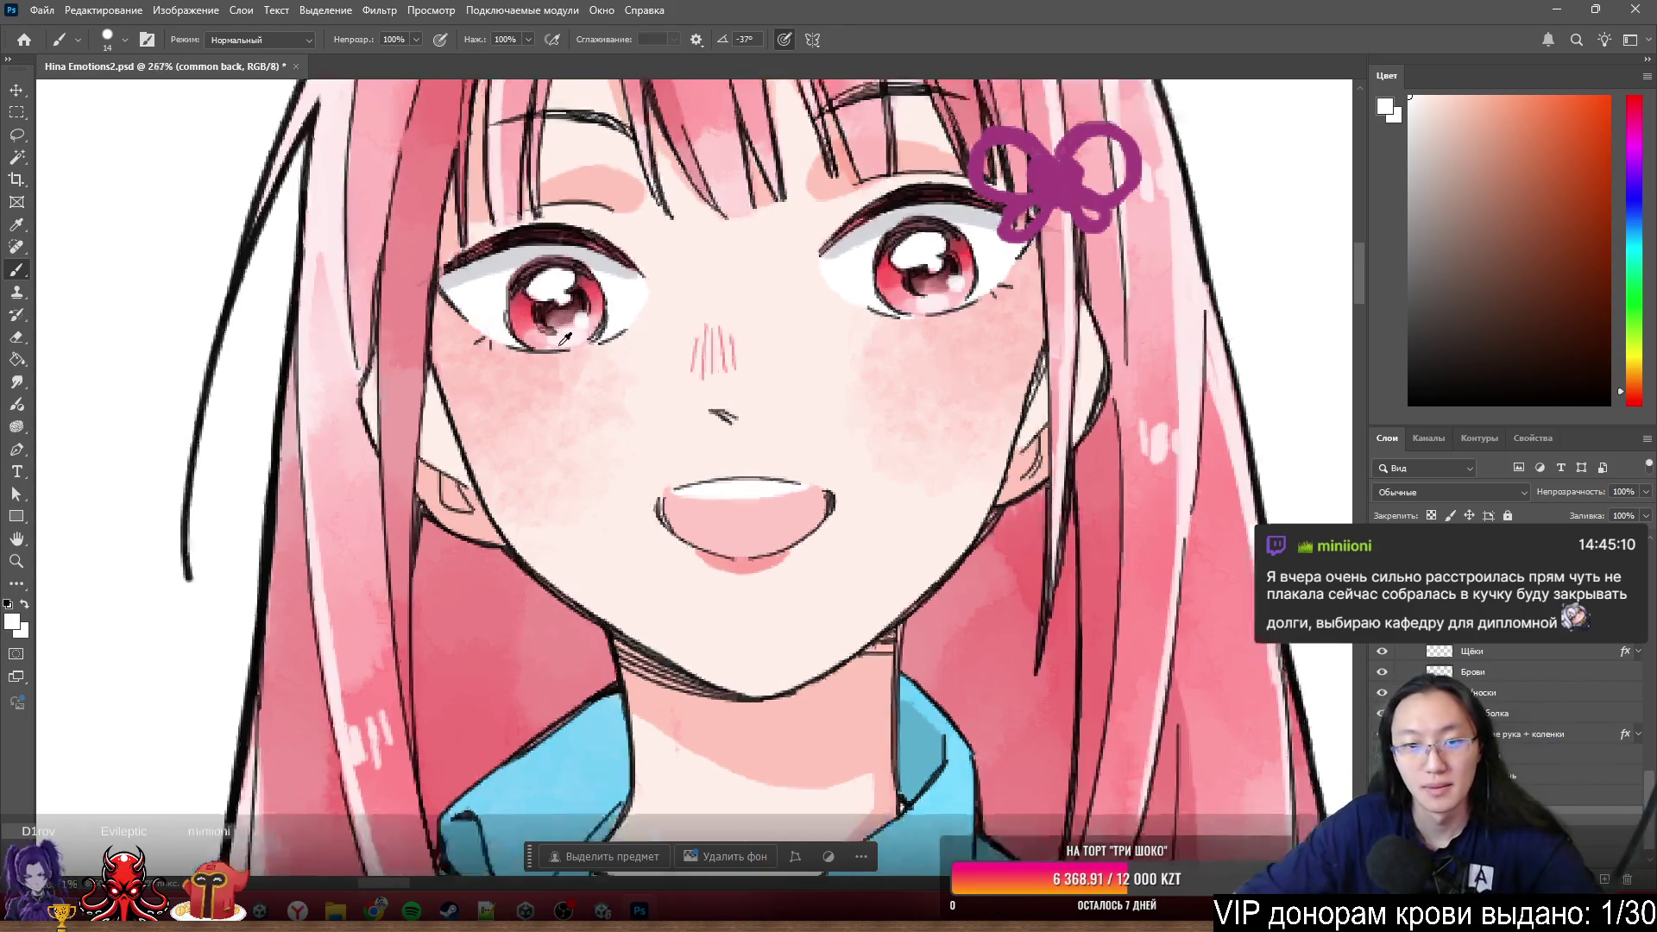
scroll(782, 475, "up", 3)
scroll(841, 488, "down", 1)
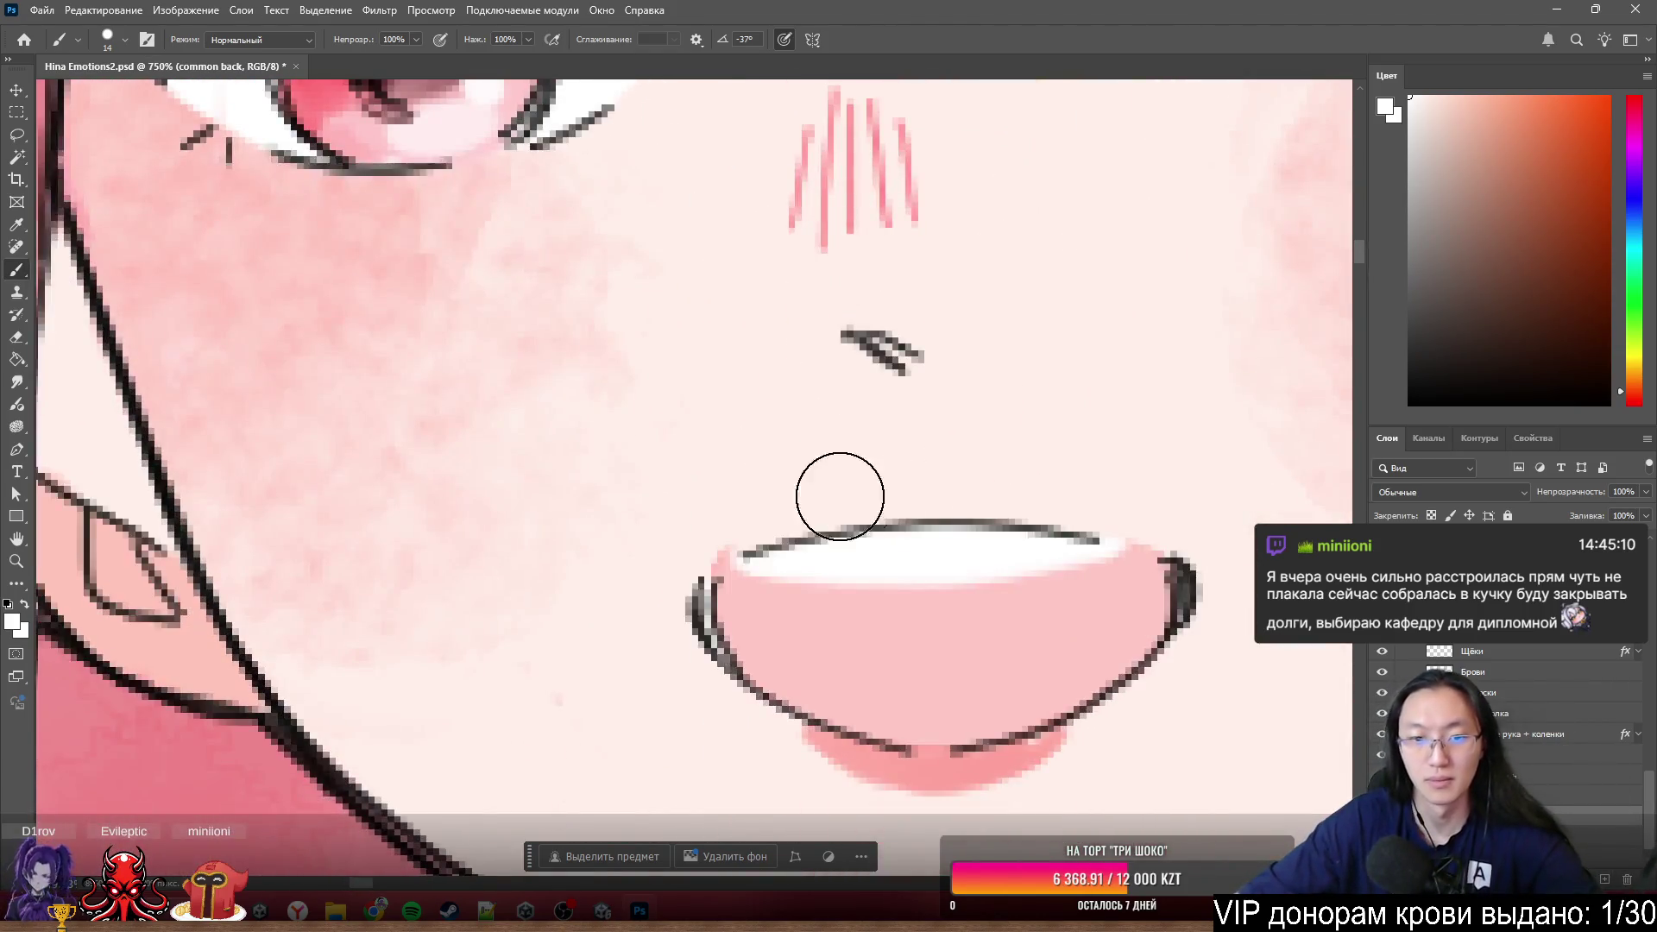
scroll(907, 454, "down", 2)
scroll(959, 435, "down", 2)
scroll(463, 344, "down", 2)
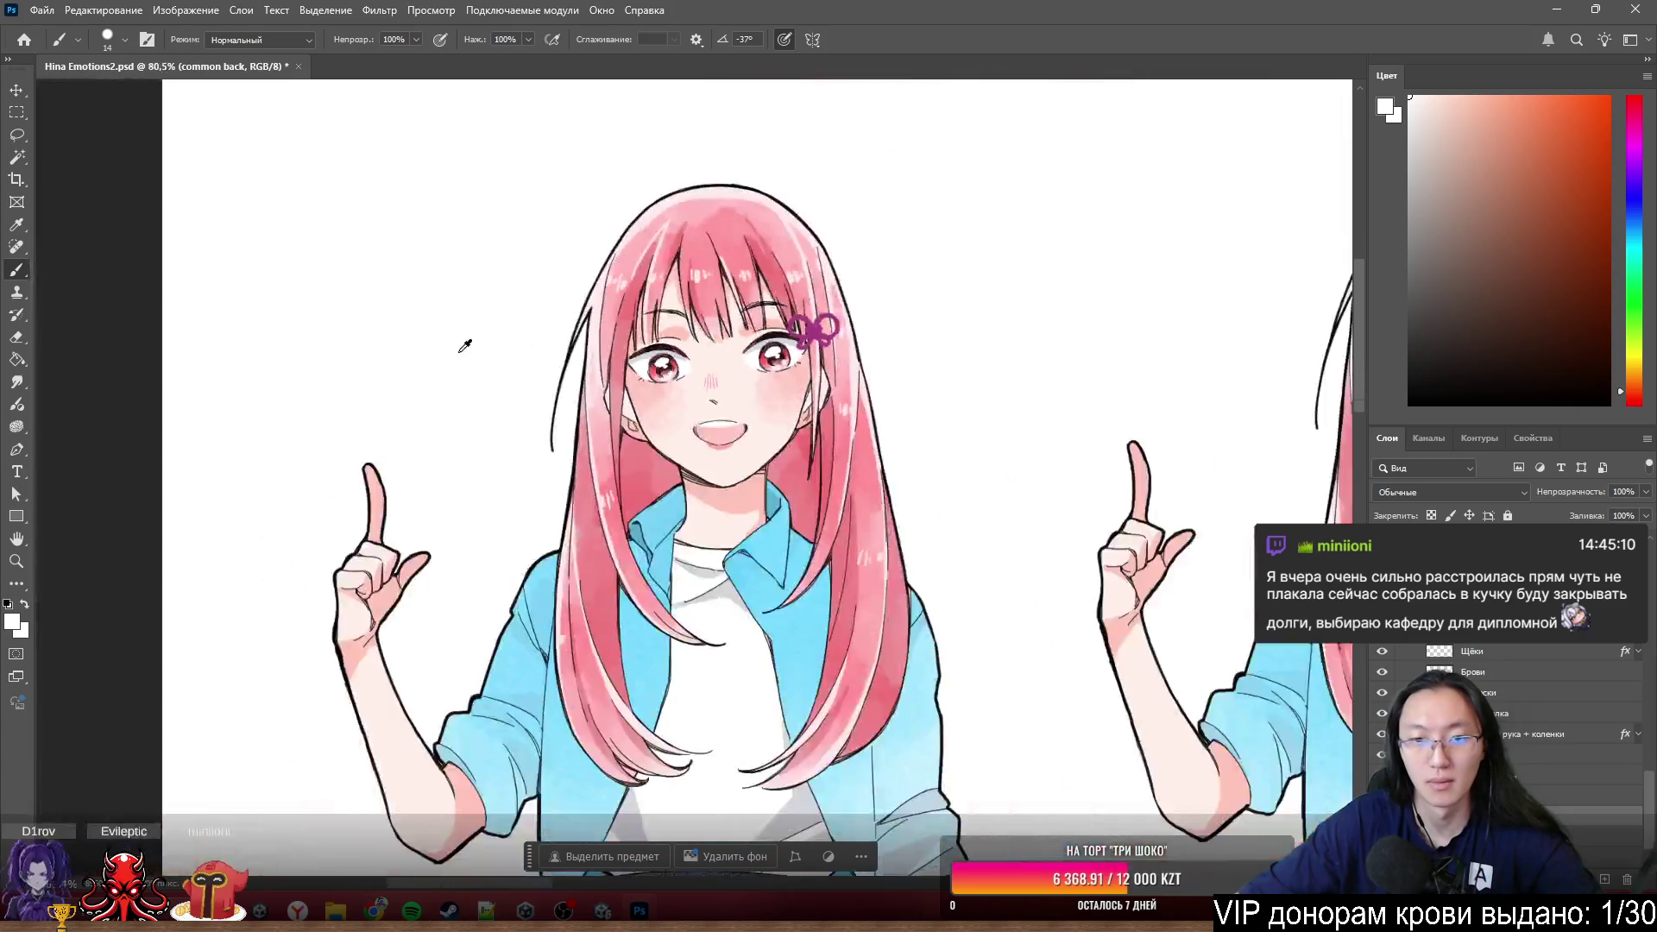
scroll(455, 344, "down", 1)
scroll(1011, 390, "up", 2)
scroll(1052, 344, "up", 1)
scroll(1052, 344, "down", 2)
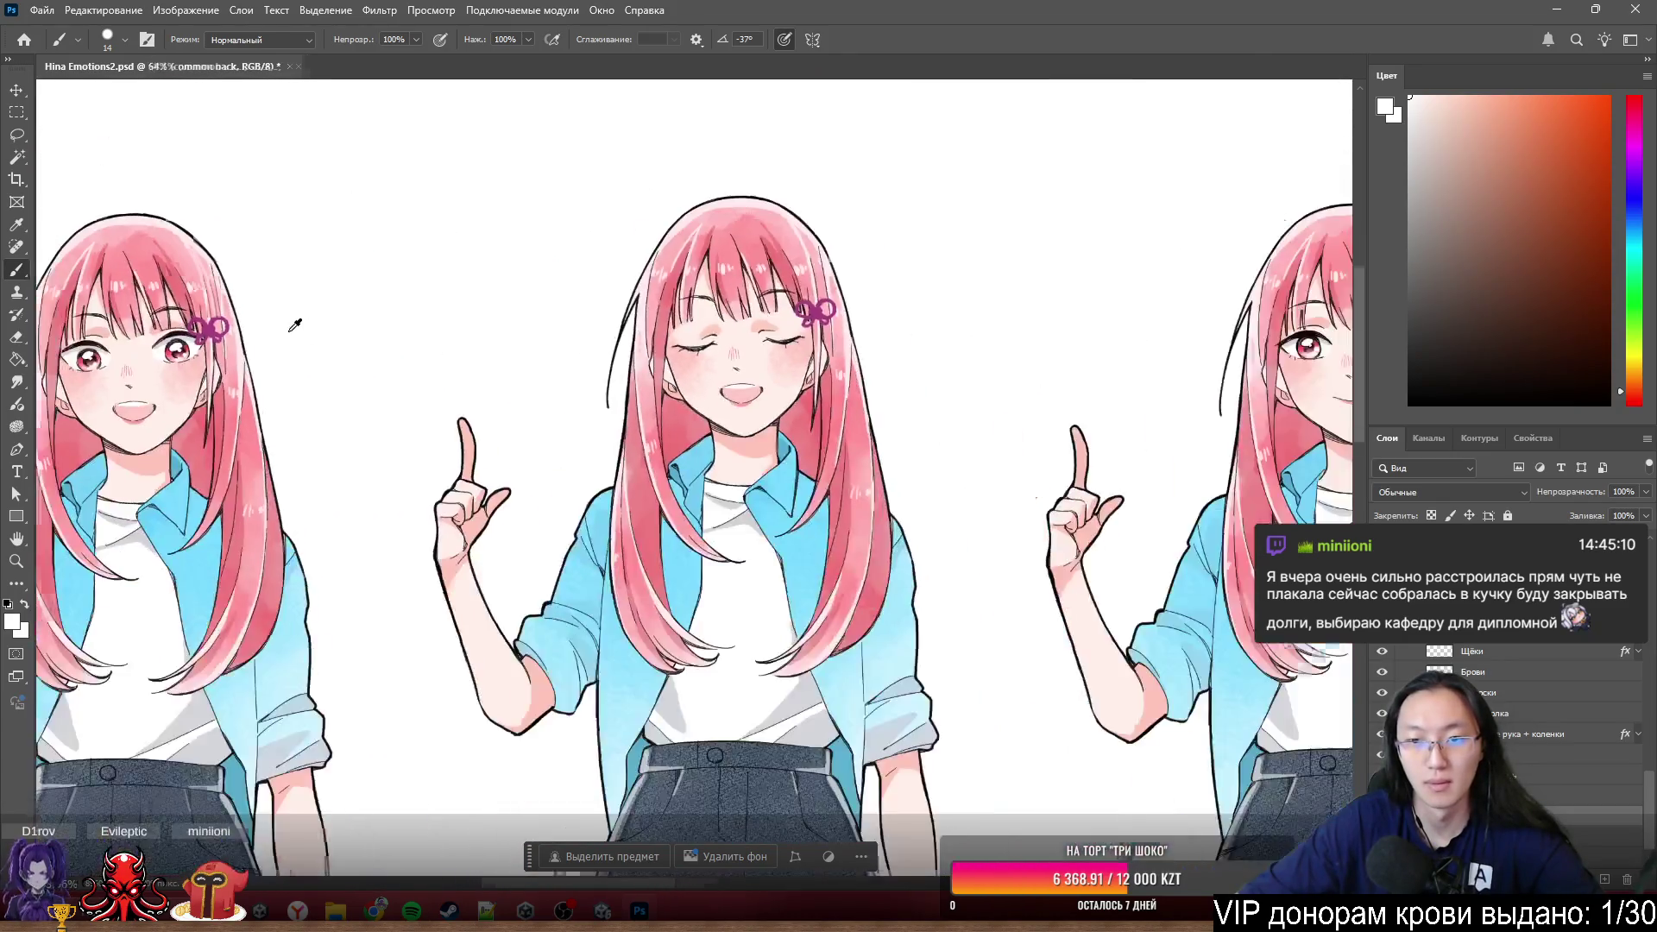
scroll(907, 376, "up", 1)
scroll(1020, 385, "down", 1)
scroll(1020, 385, "down", 2)
scroll(467, 436, "up", 3)
scroll(1177, 242, "up", 1)
scroll(999, 237, "up", 1)
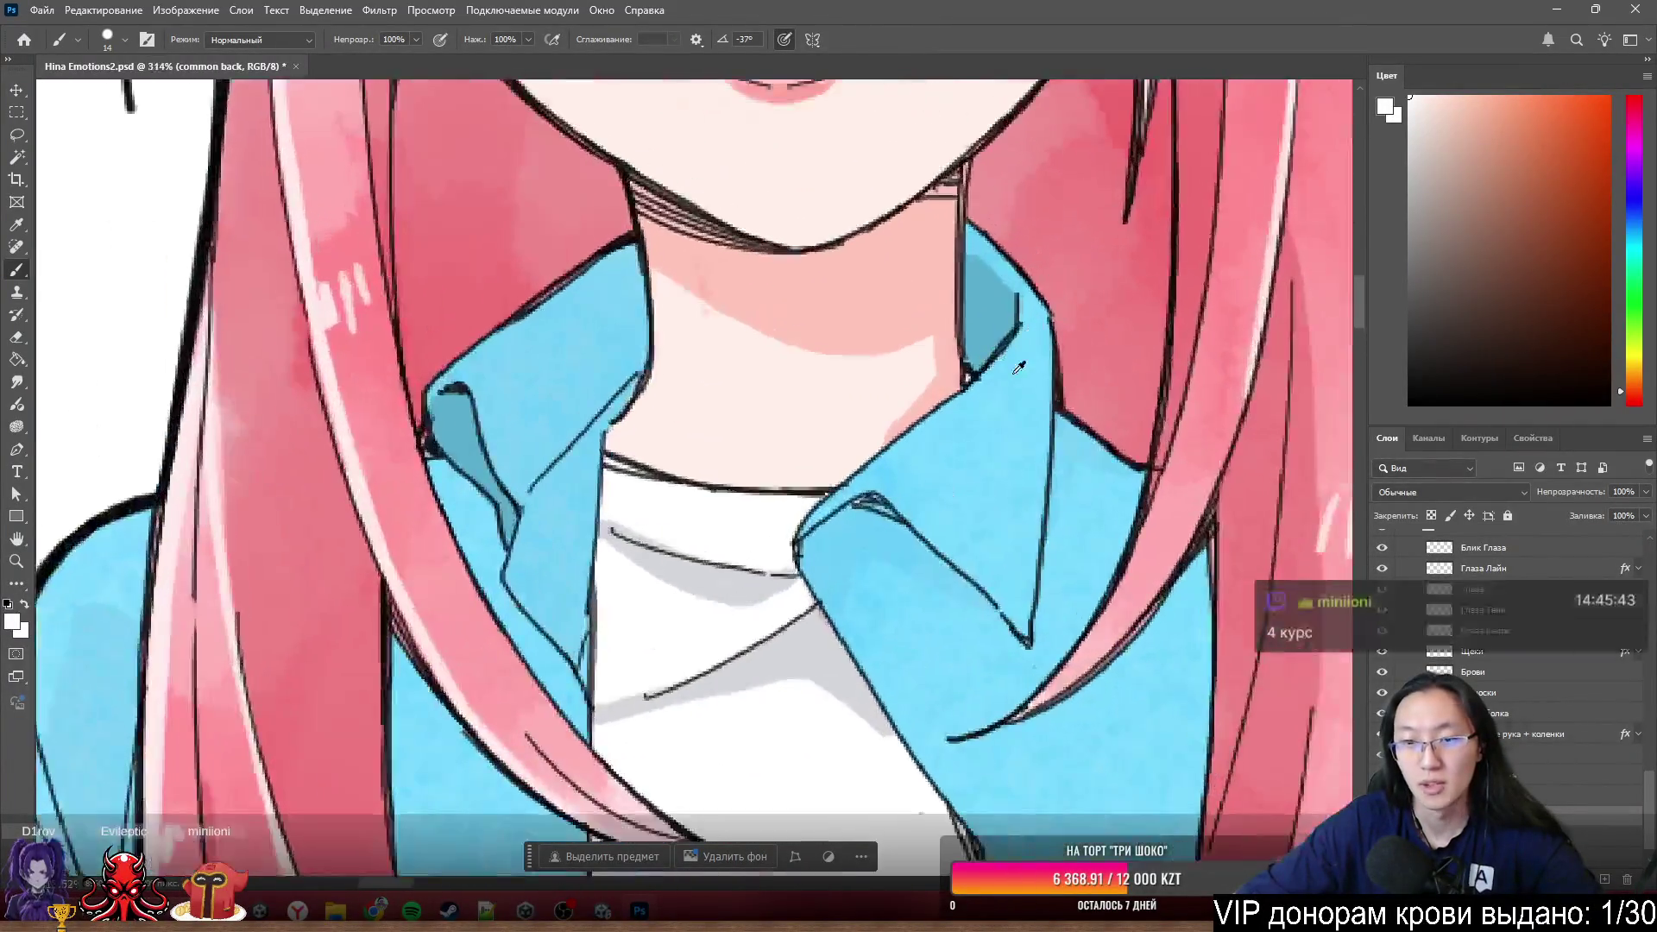
scroll(991, 259, "down", 2)
scroll(985, 291, "up", 2)
scroll(978, 309, "up", 1)
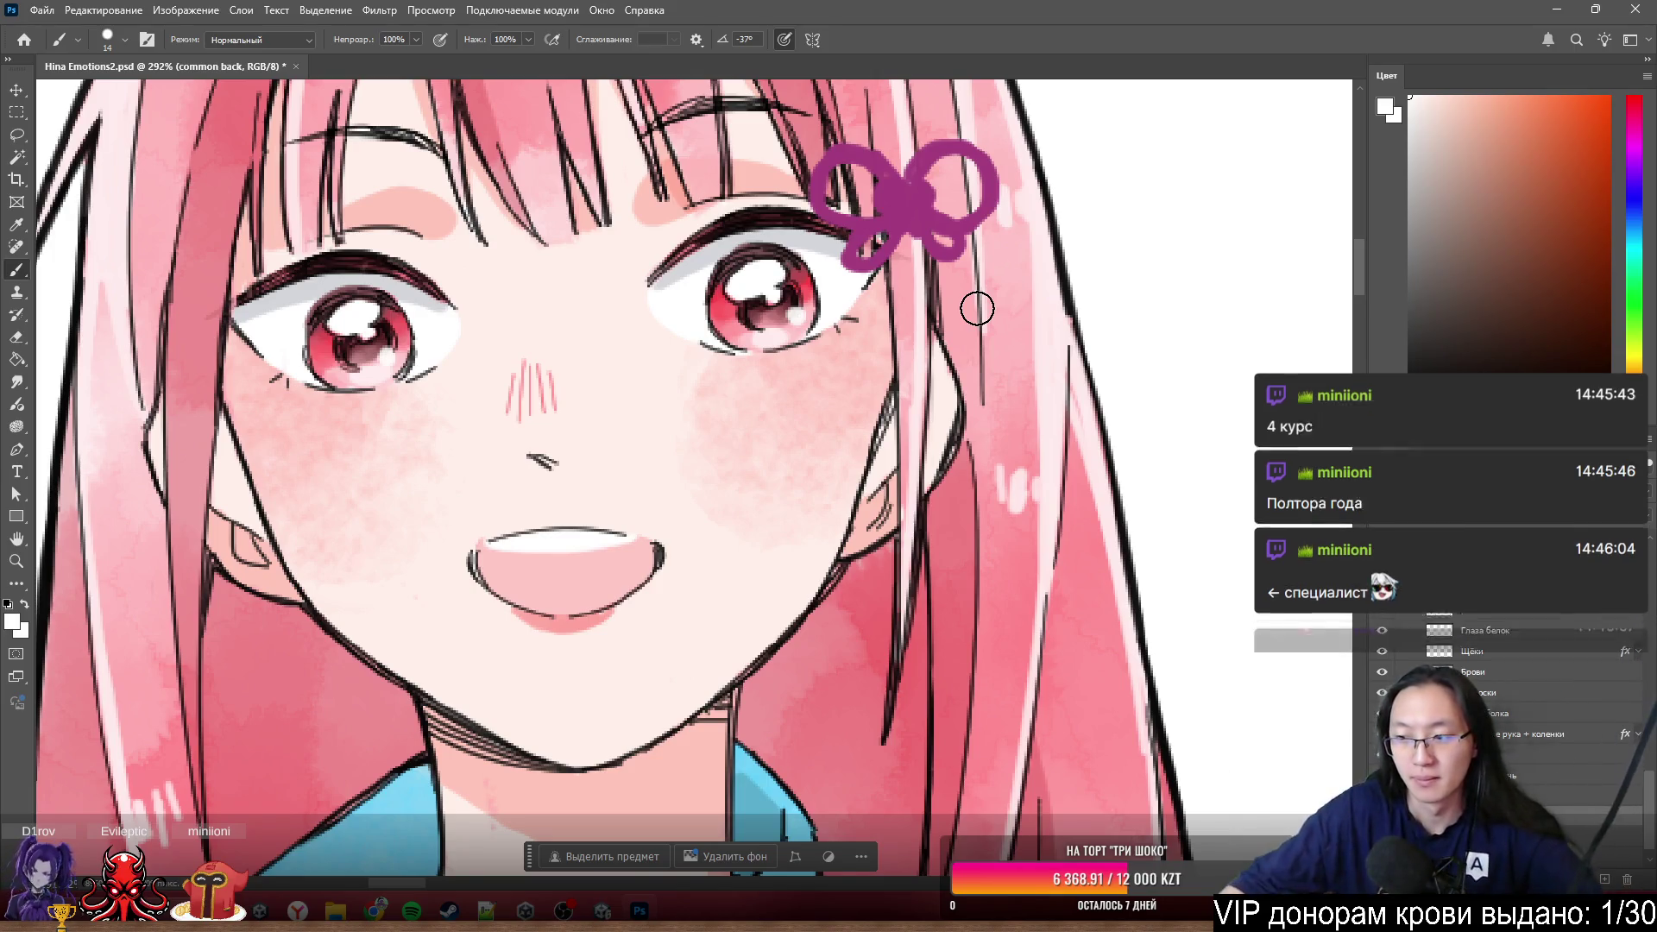
scroll(408, 408, "up", 2)
scroll(407, 407, "up", 2)
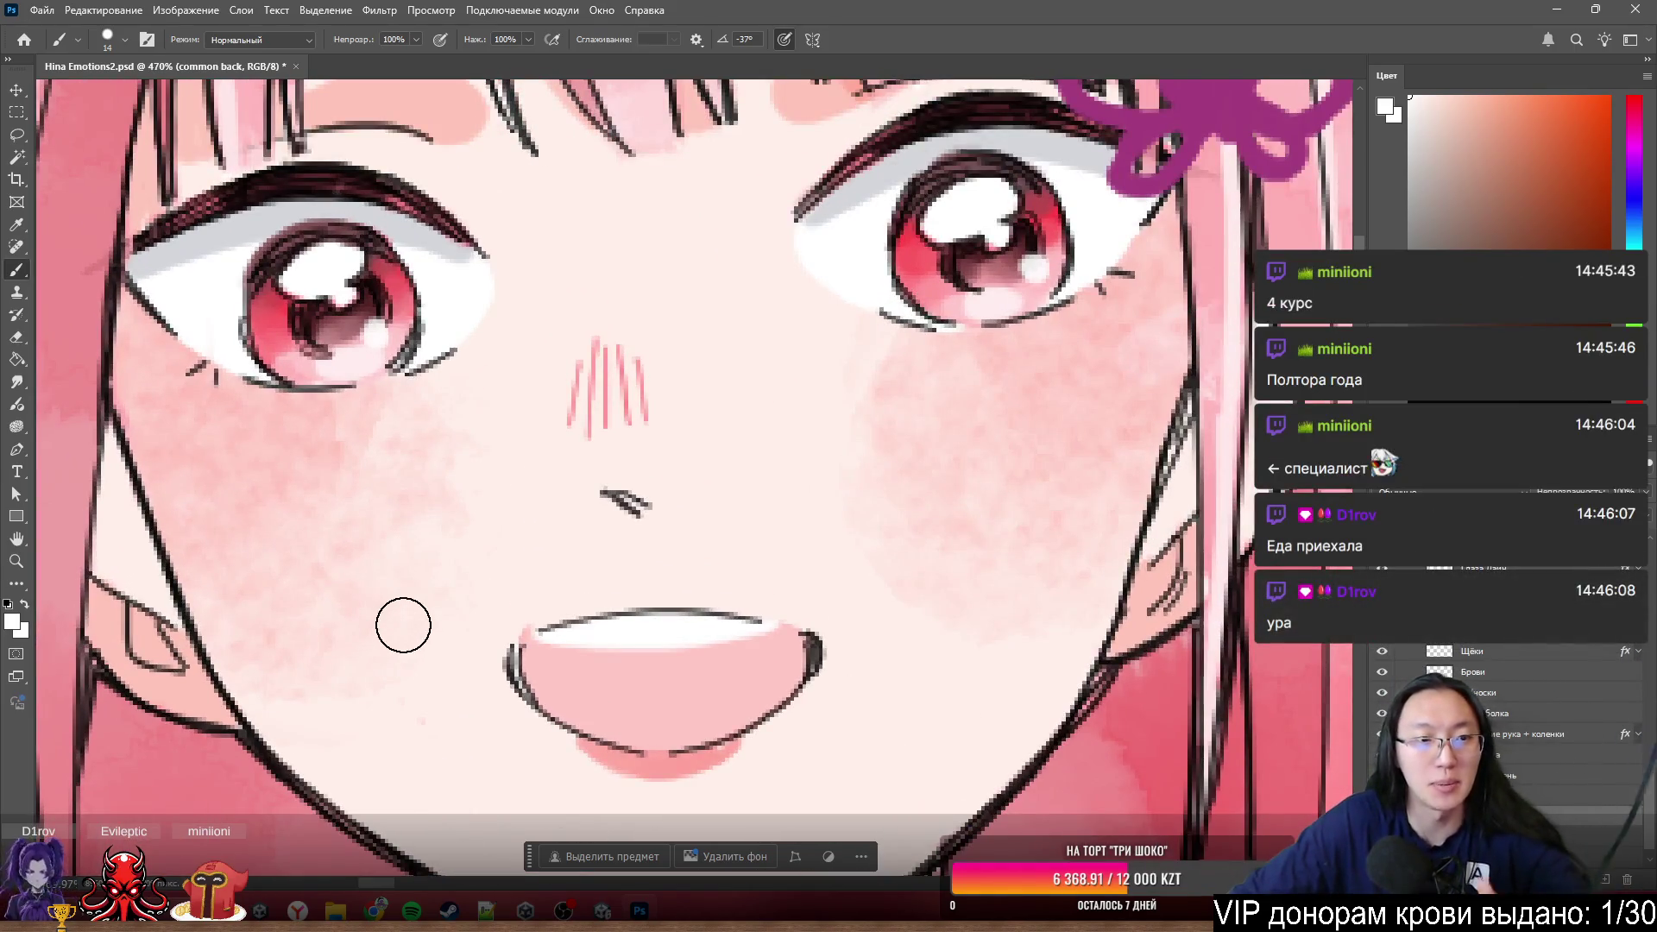
scroll(384, 559, "down", 1)
scroll(408, 505, "down", 1)
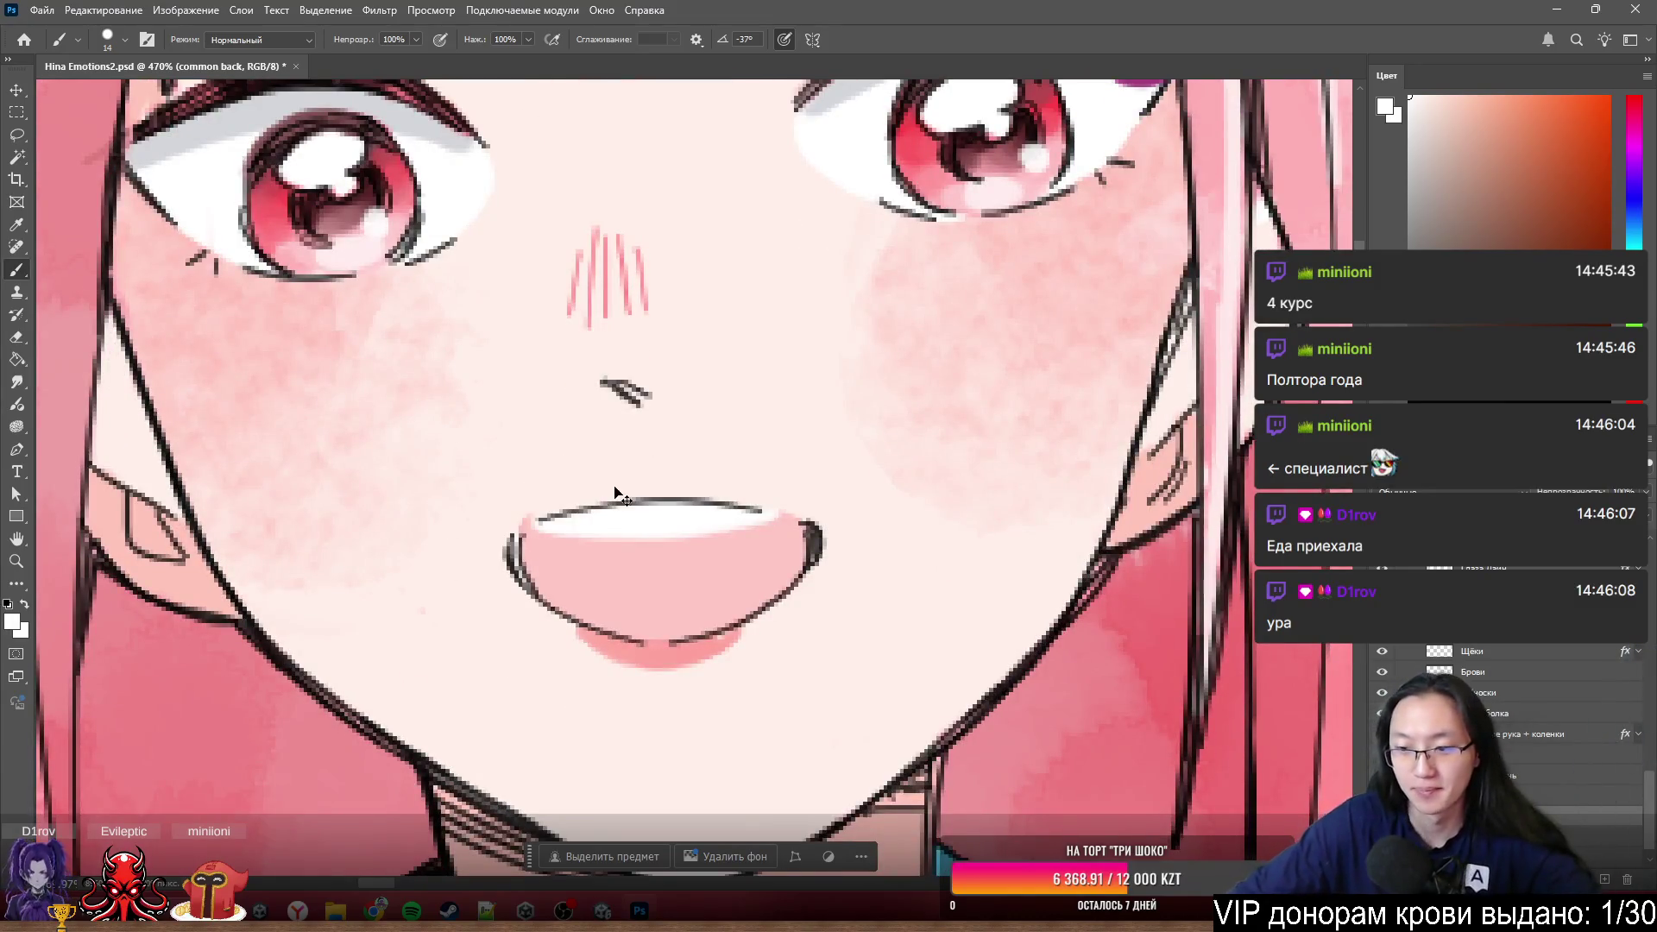
scroll(642, 511, "left", 2)
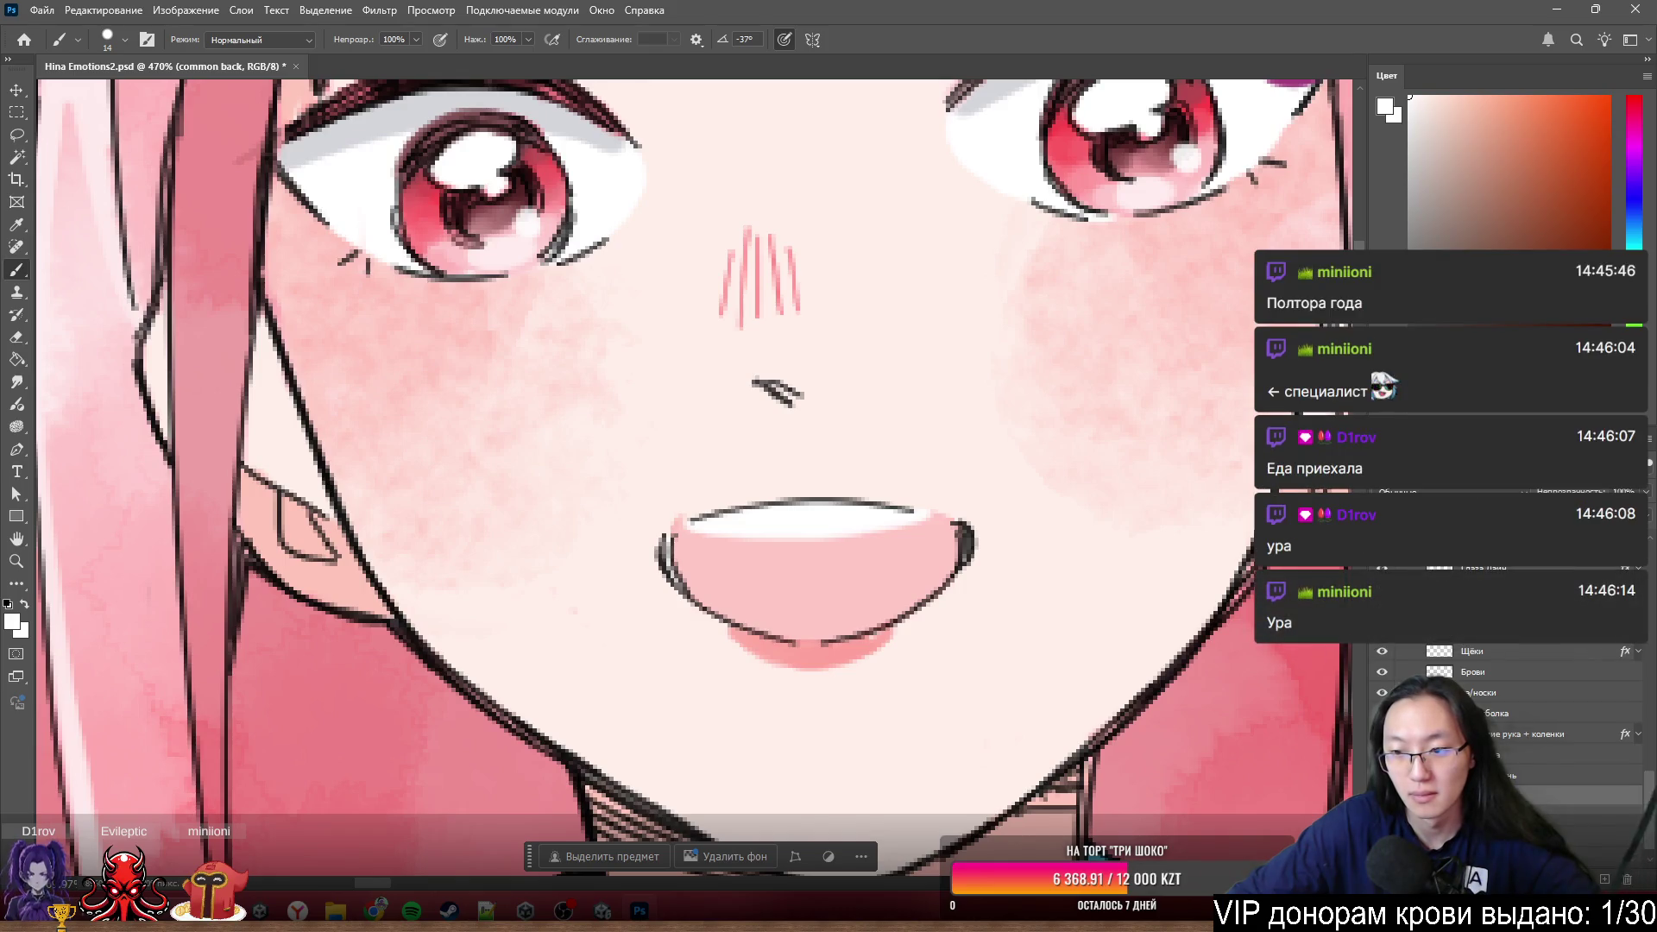
scroll(1516, 764, "up", 2)
scroll(1500, 645, "up", 1)
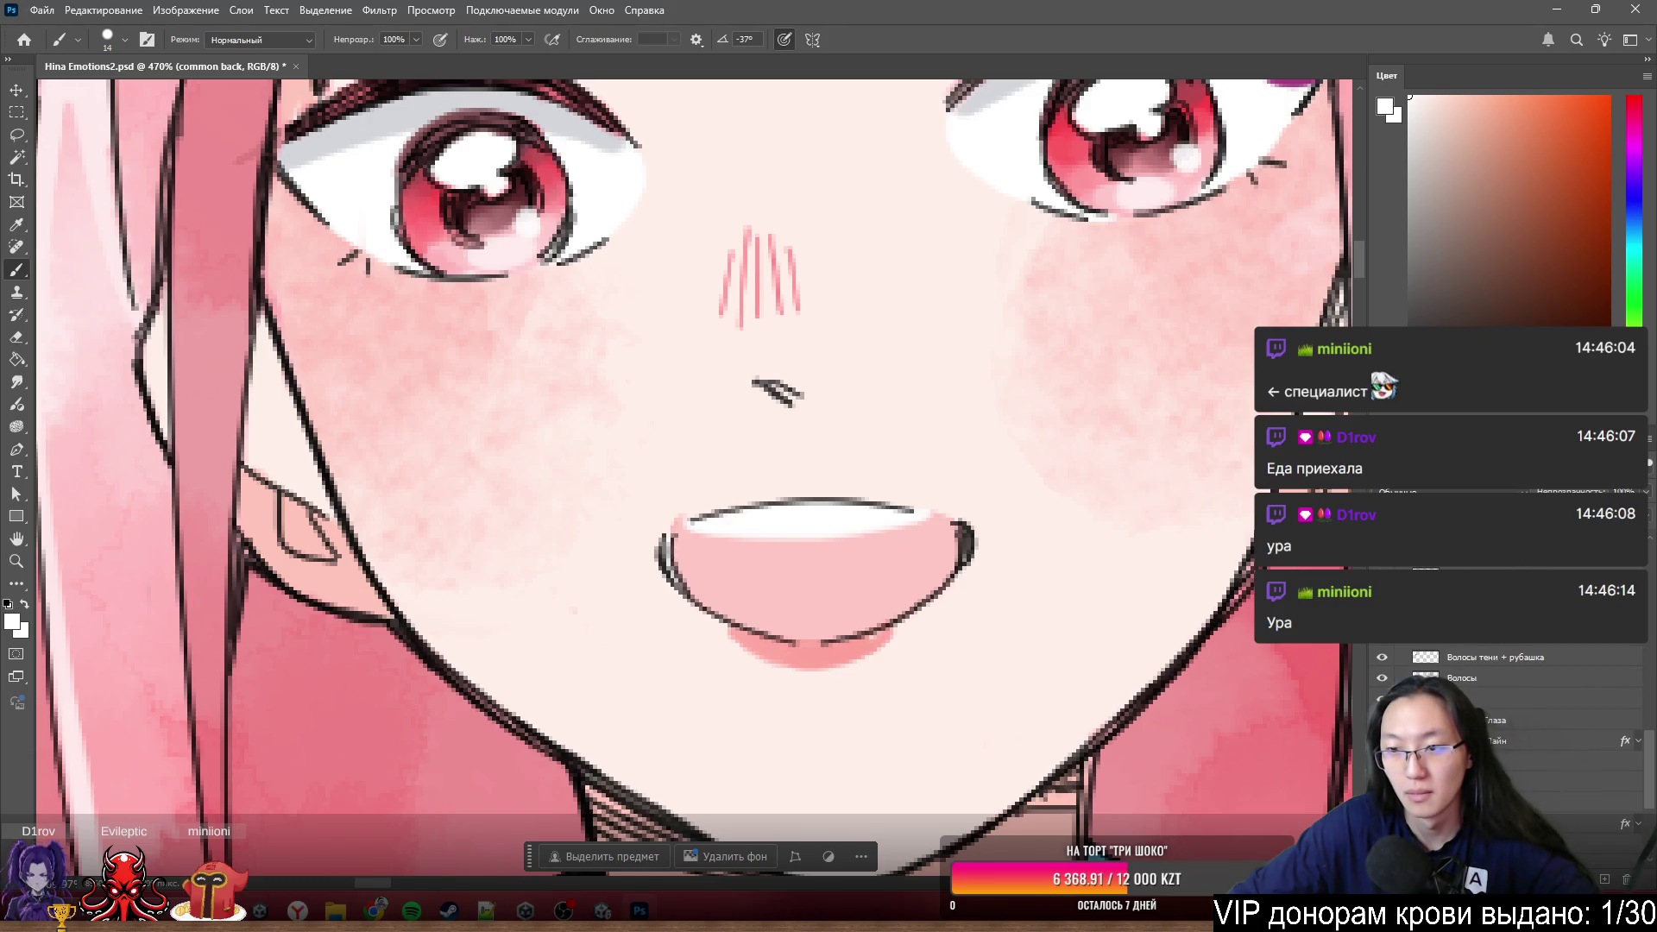
- Move the common line layer lower in the stack and group the layers into a group named common
key("alt+]")
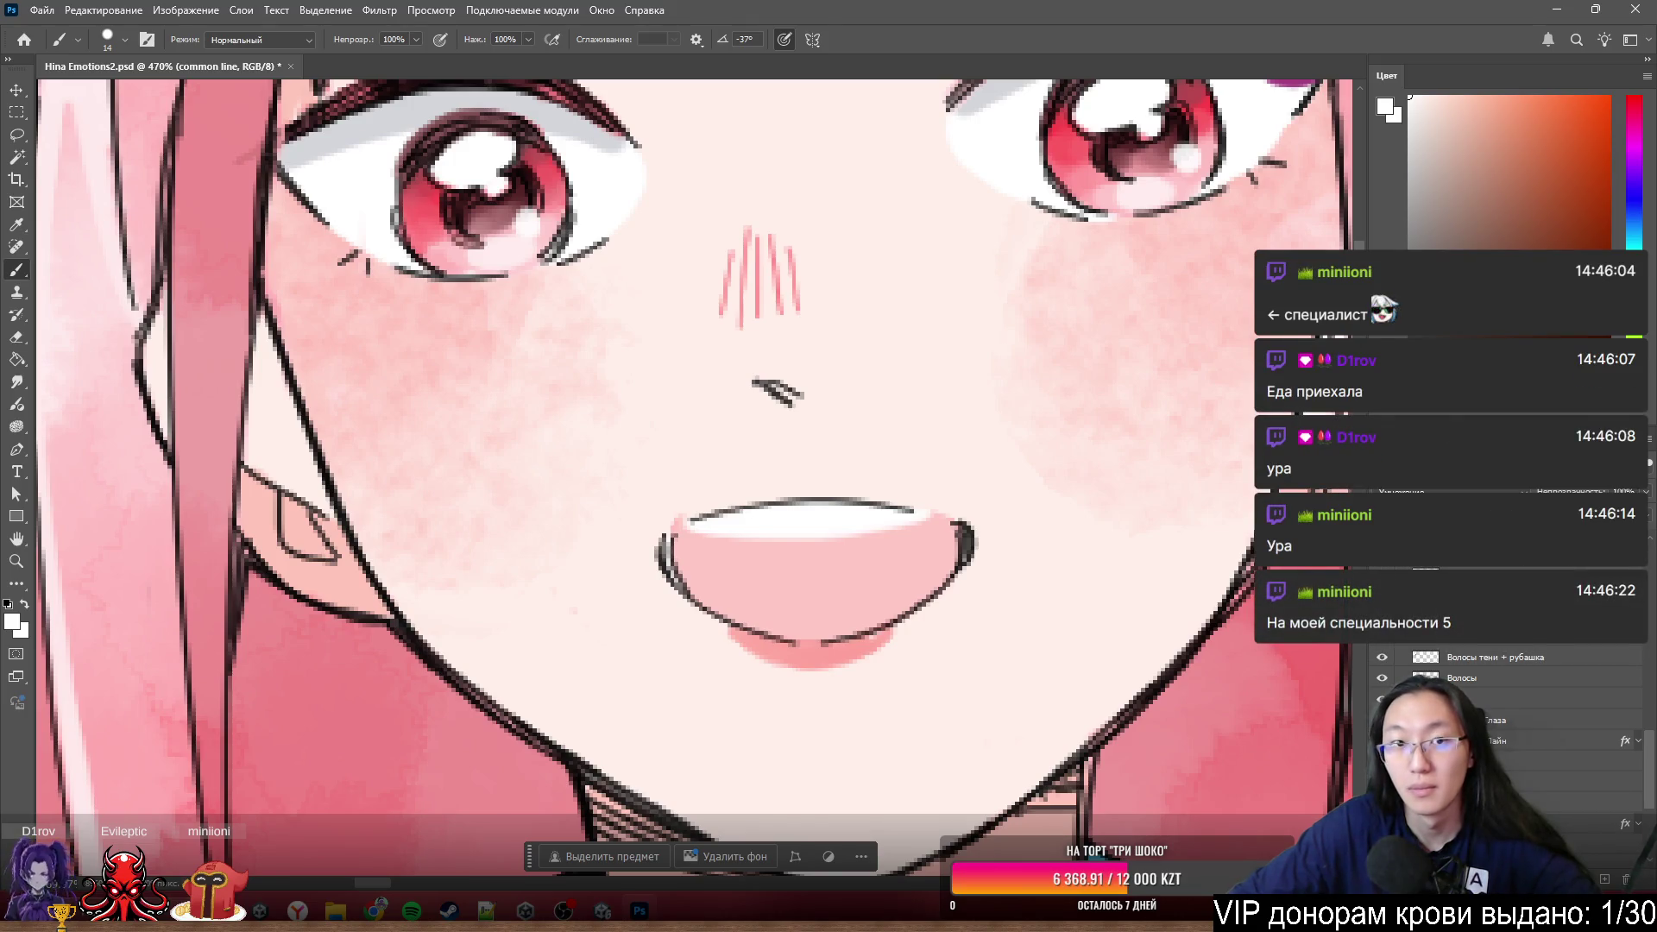
scroll(579, 598, "down", 5)
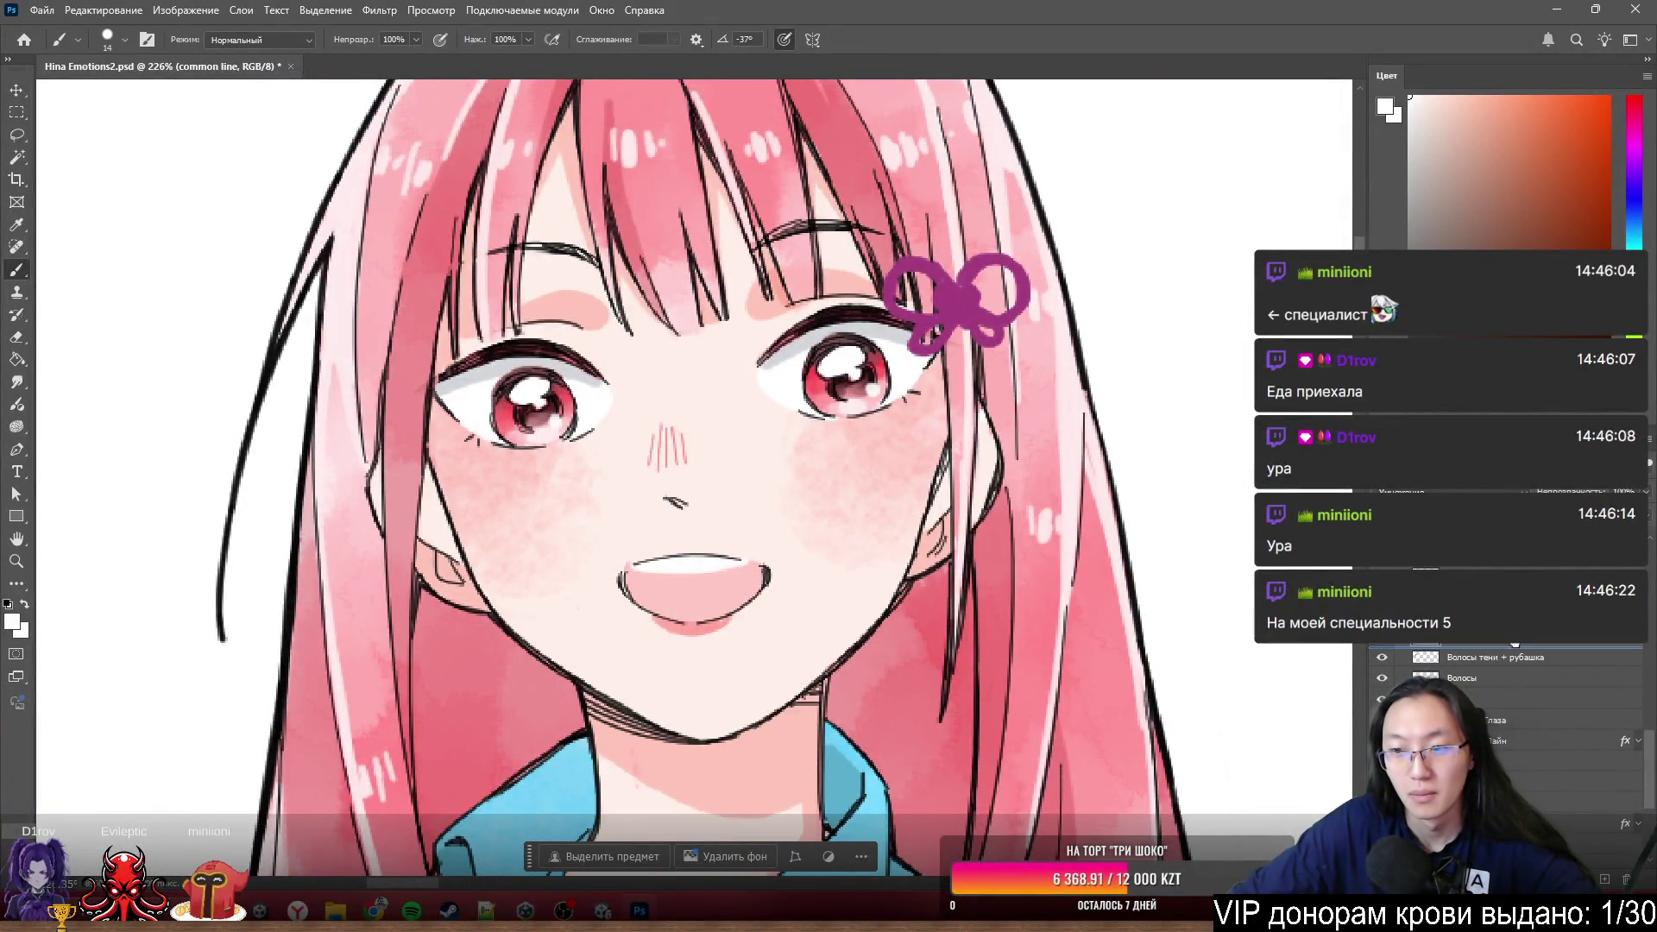
mouse_move(1515, 642)
left_mouse_down()
mouse_move(1523, 799)
mouse_move(1473, 661)
mouse_move(1473, 679)
left_mouse_up()
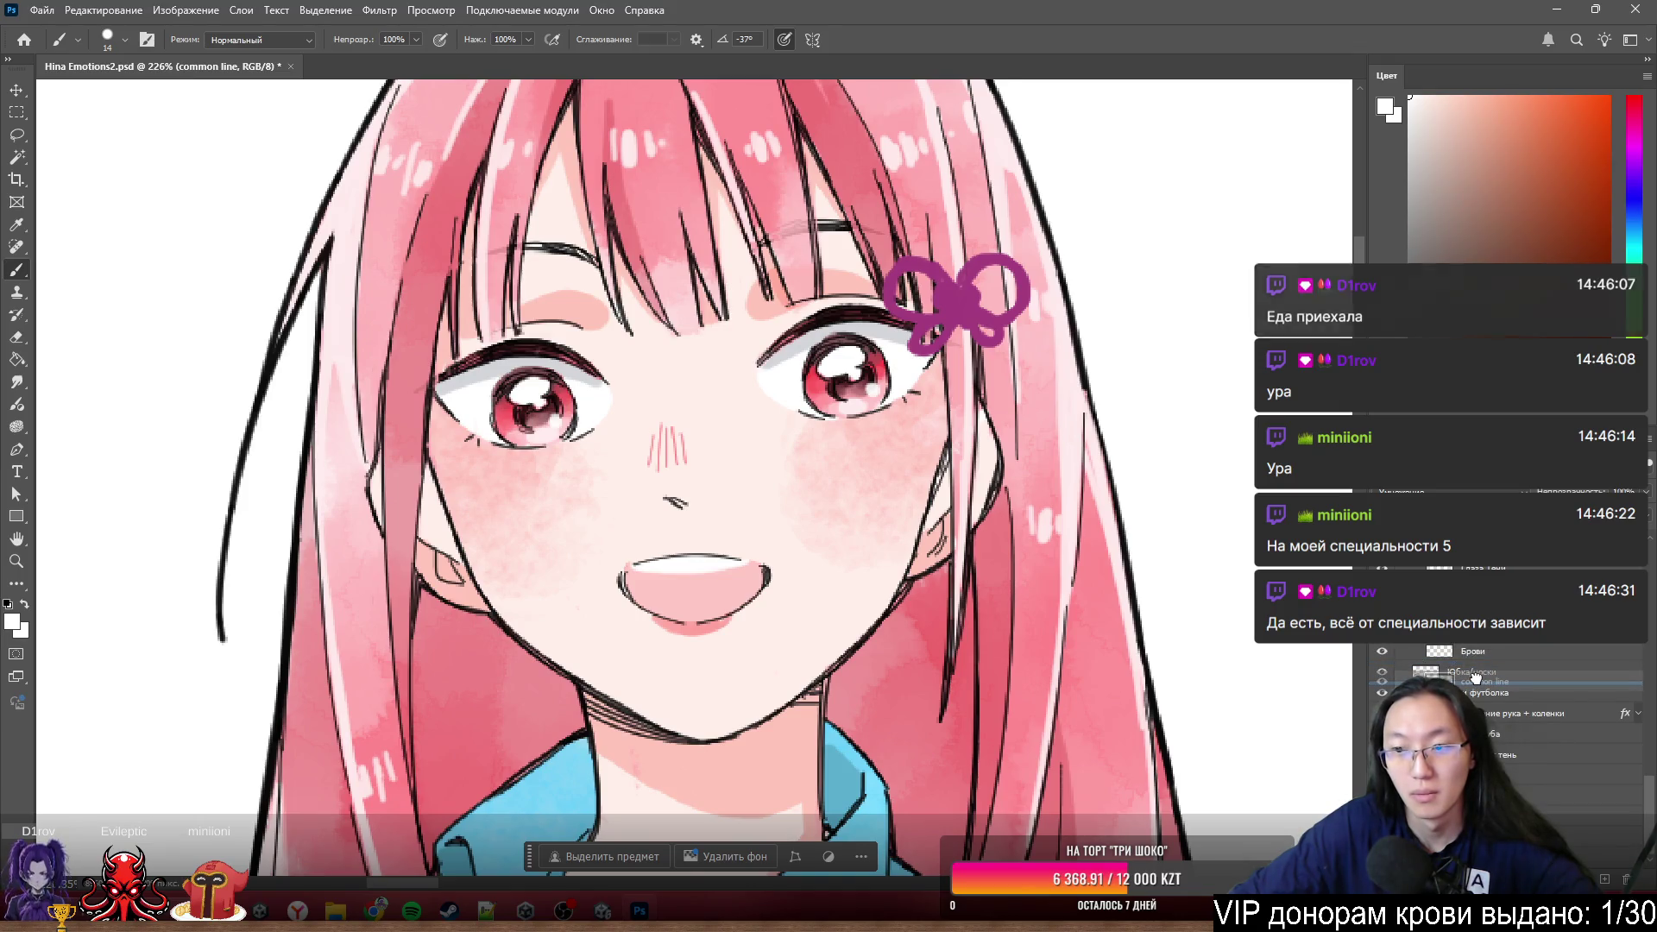
mouse_move(1472, 678)
left_mouse_down()
mouse_move(1505, 784)
mouse_move(1489, 722)
left_mouse_up()
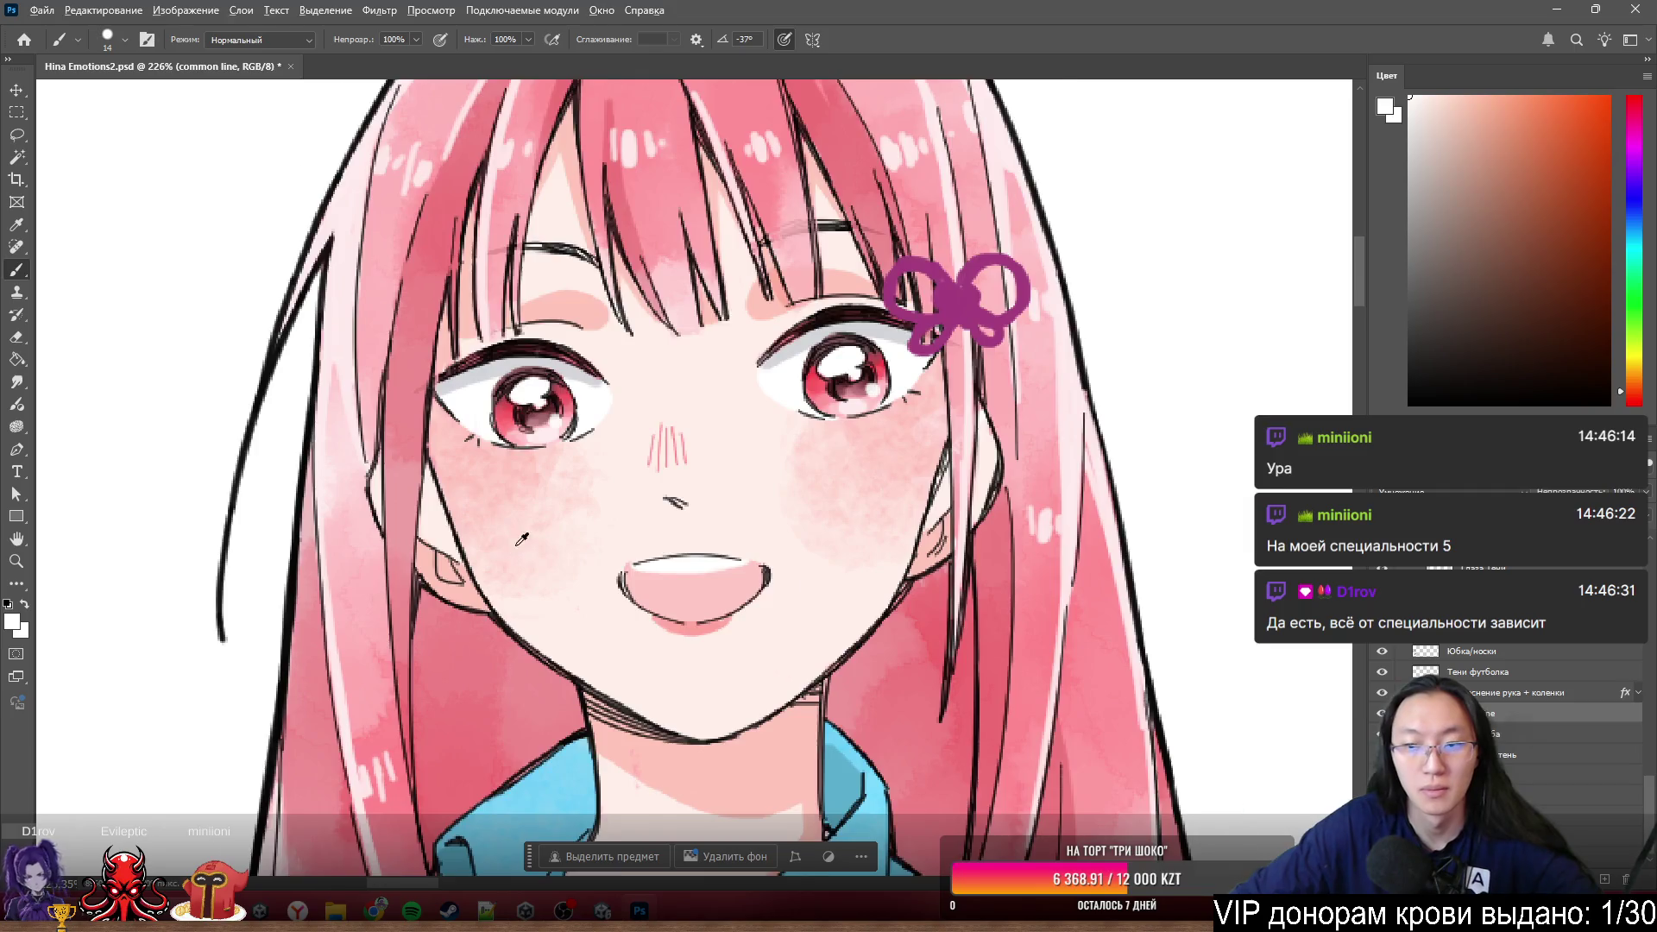
scroll(531, 544, "up", 2)
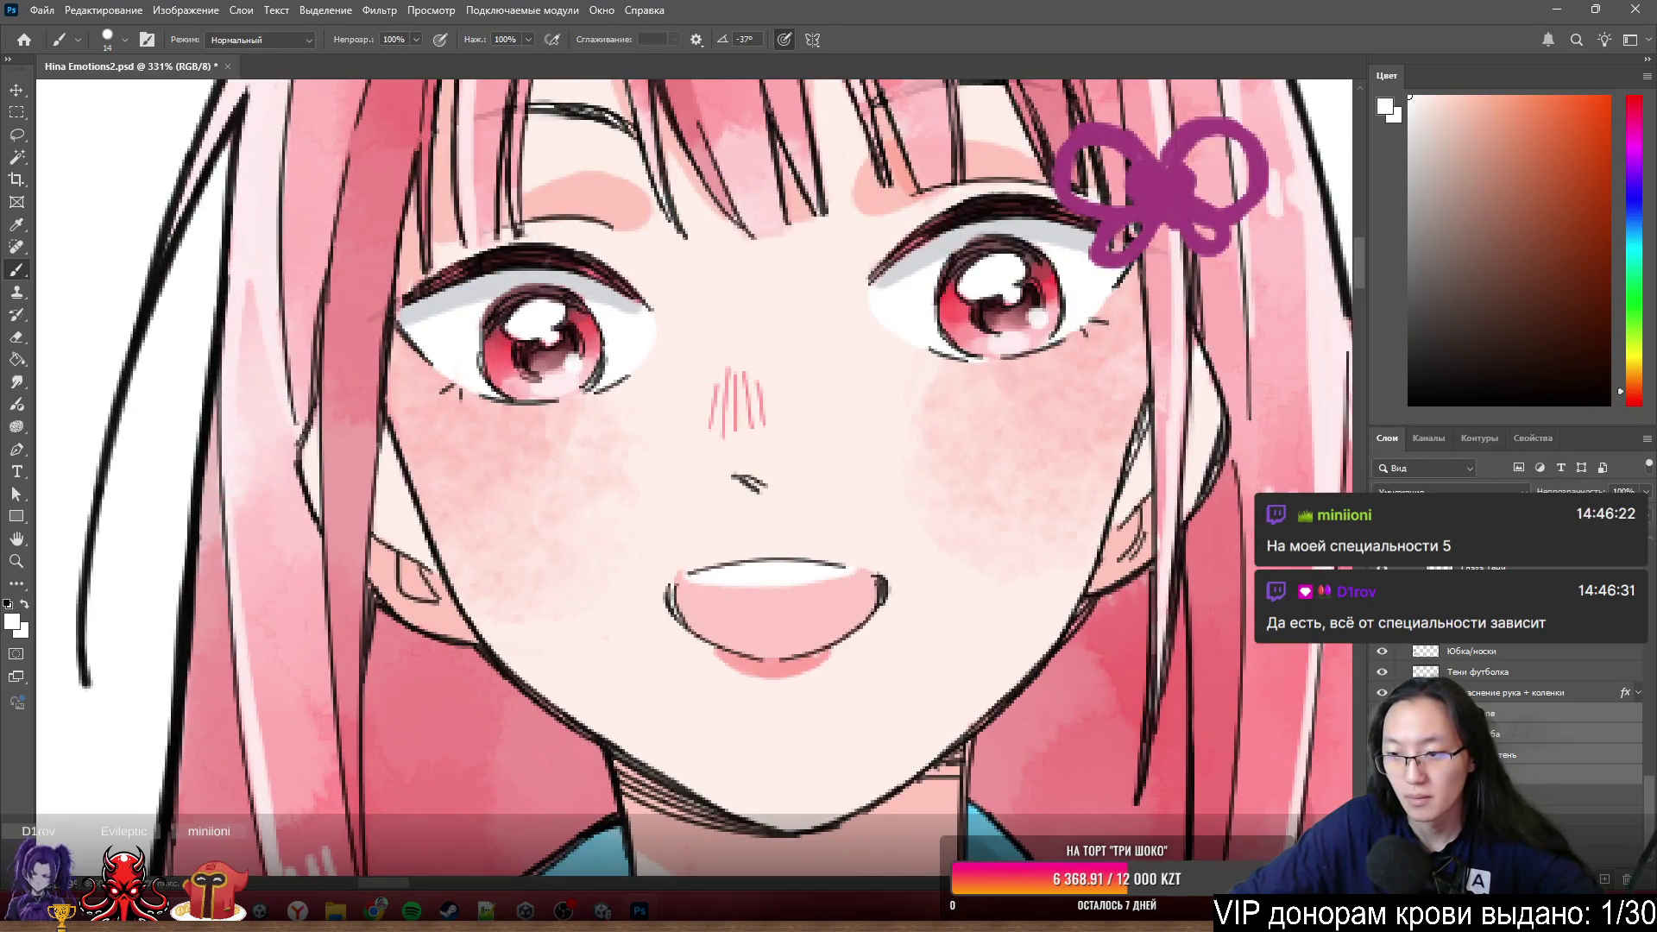
key("ctrl+g")
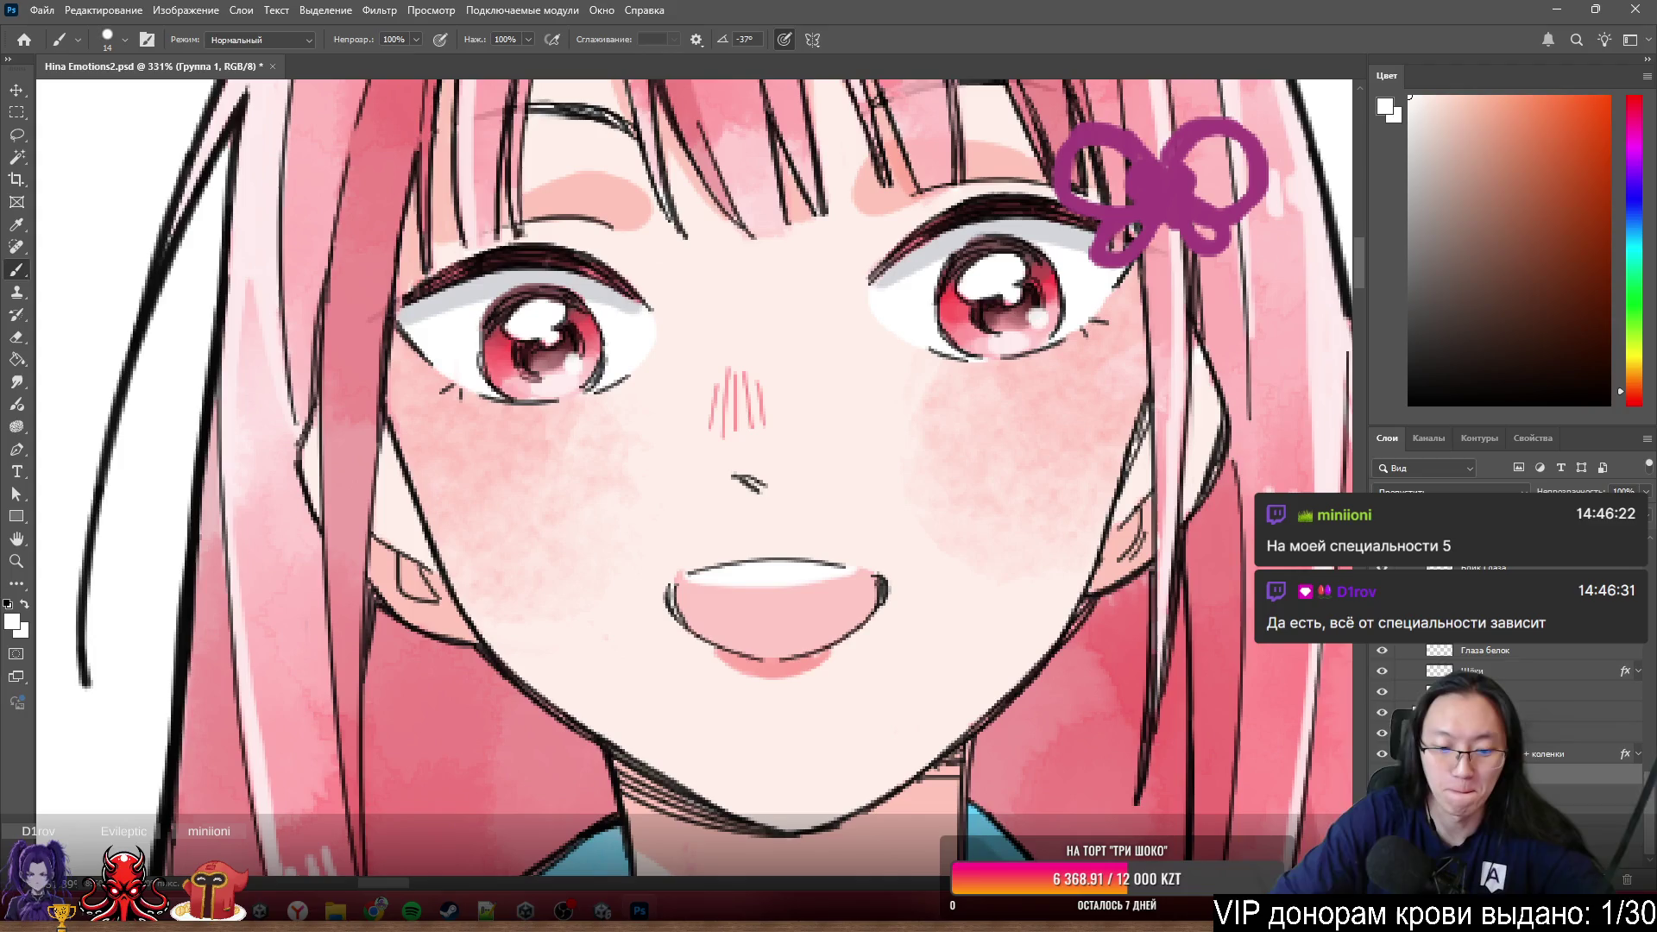
key("Return")
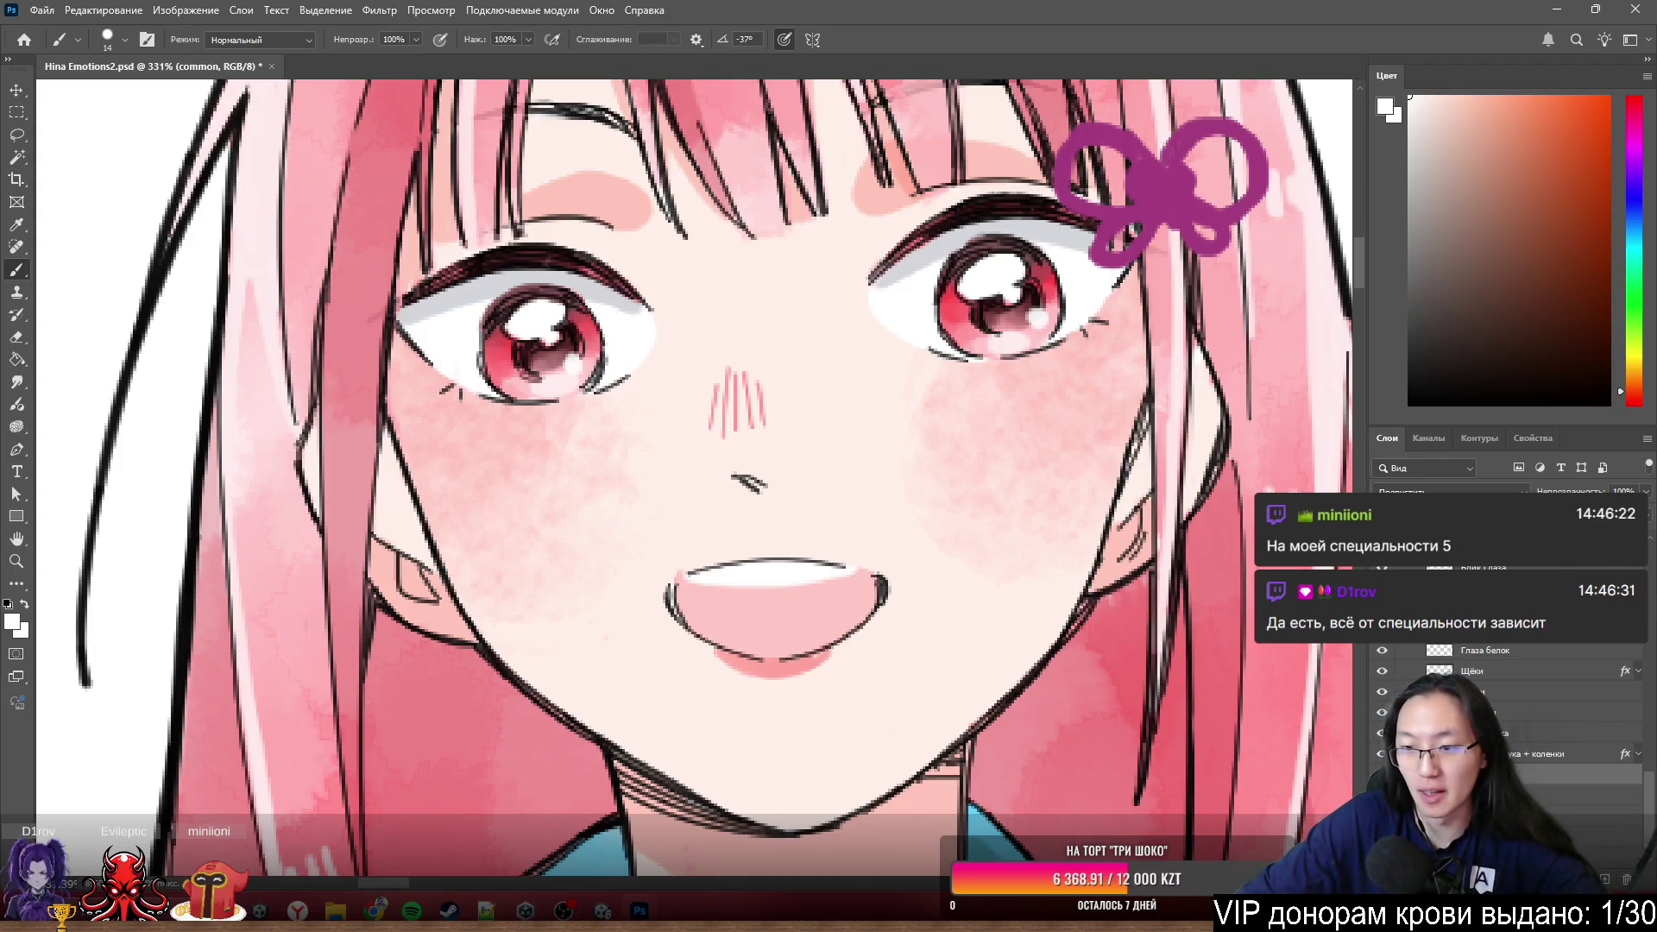
scroll(854, 450, "down", 2)
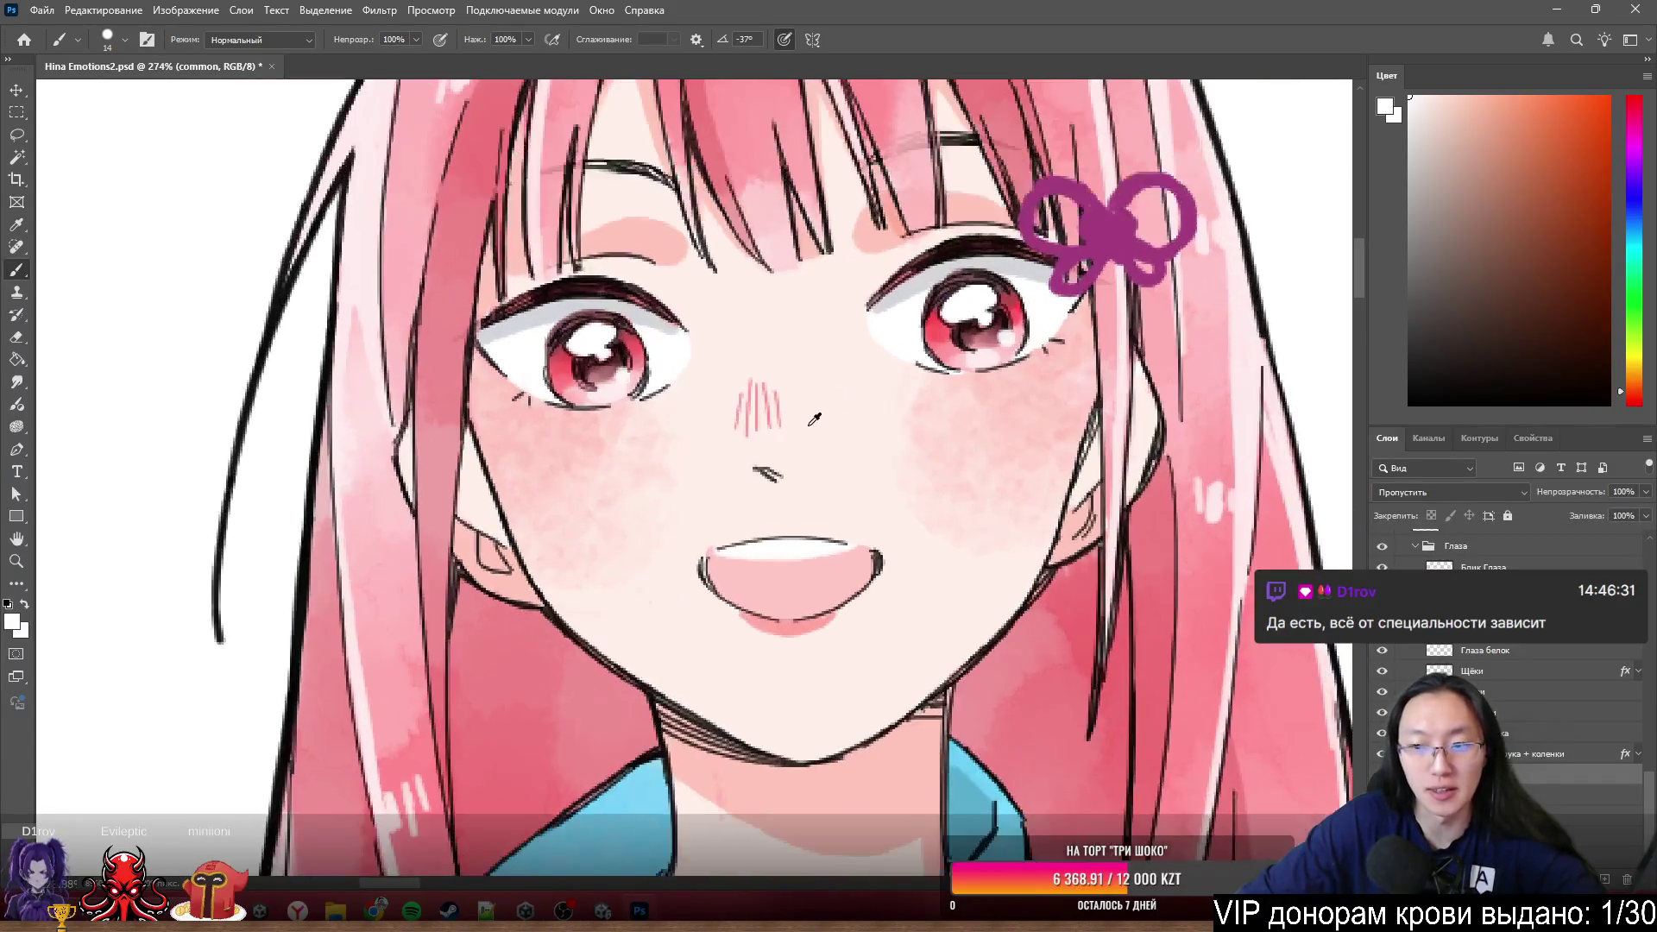
scroll(1508, 750, "down", 2)
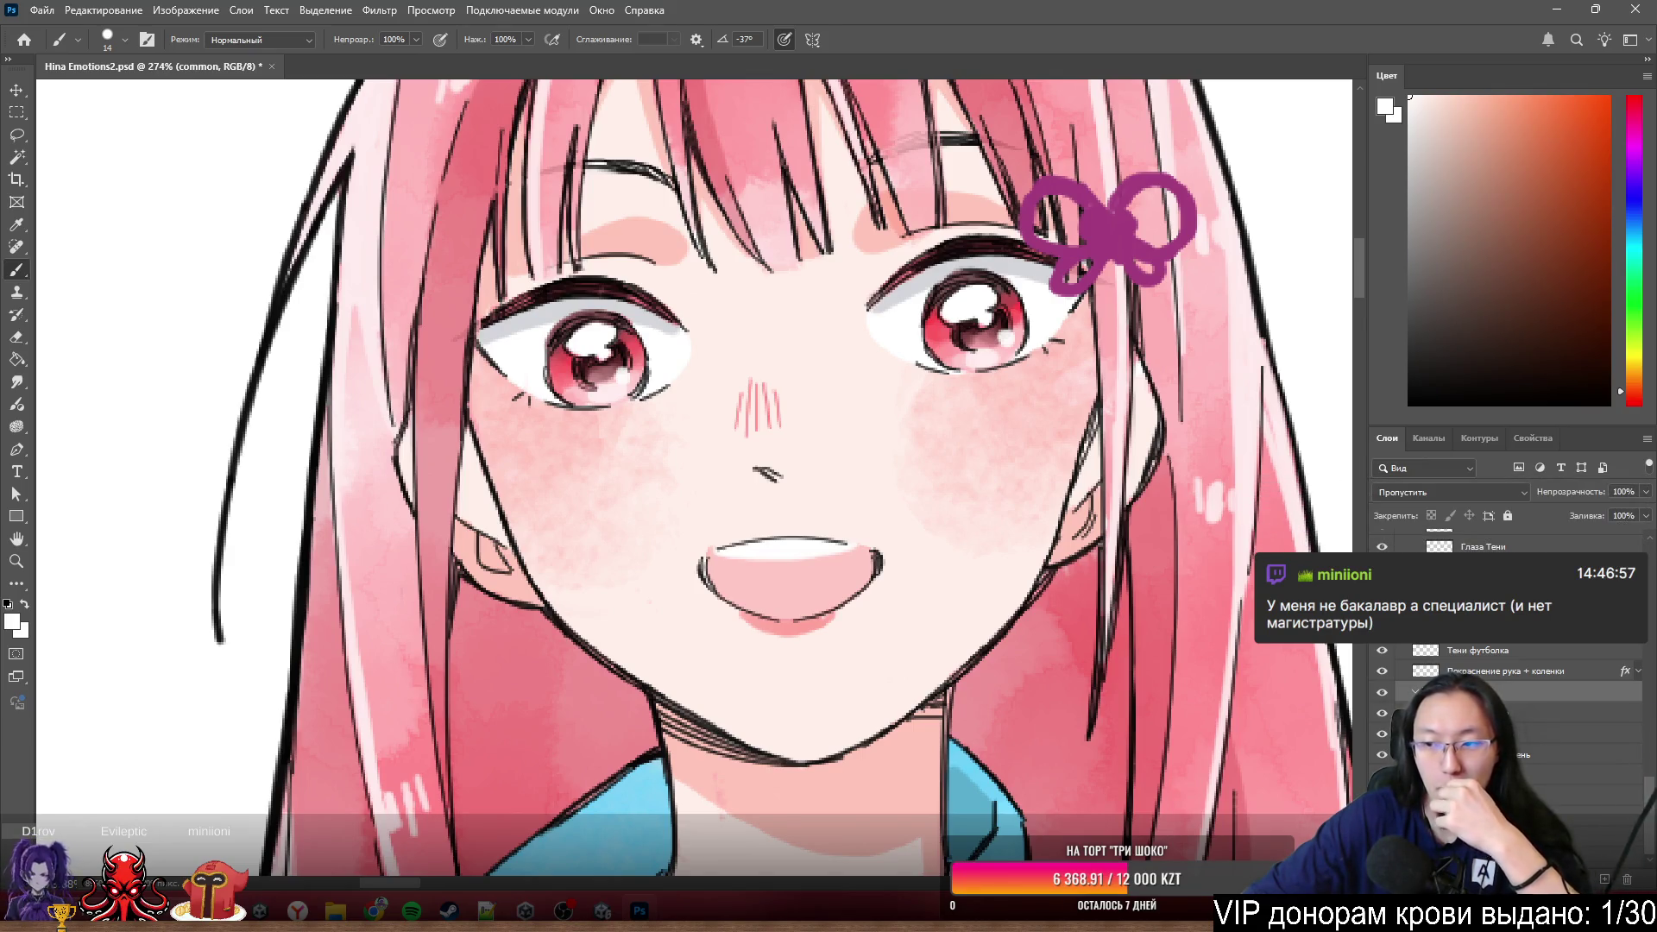
- Toggle the mouth-and-nose line layer to compare the face, dismissing the hidden-layer warning
left_click(1384, 695)
left_click(1383, 695)
left_click(1383, 695)
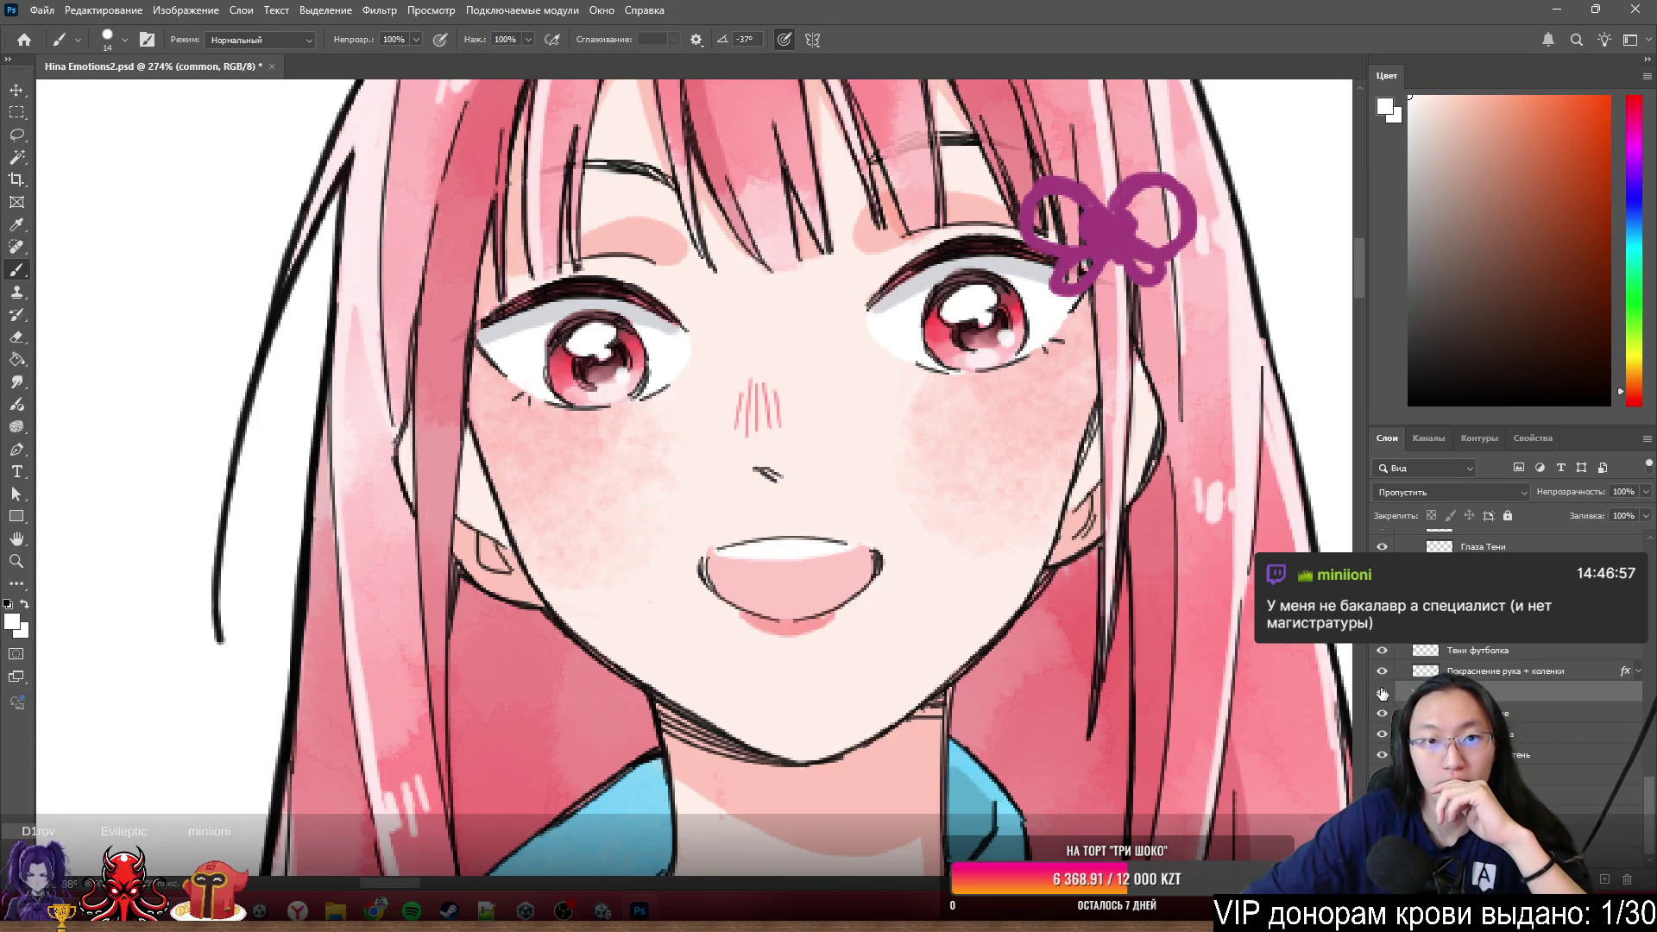
left_click(1383, 696)
left_click(1383, 696)
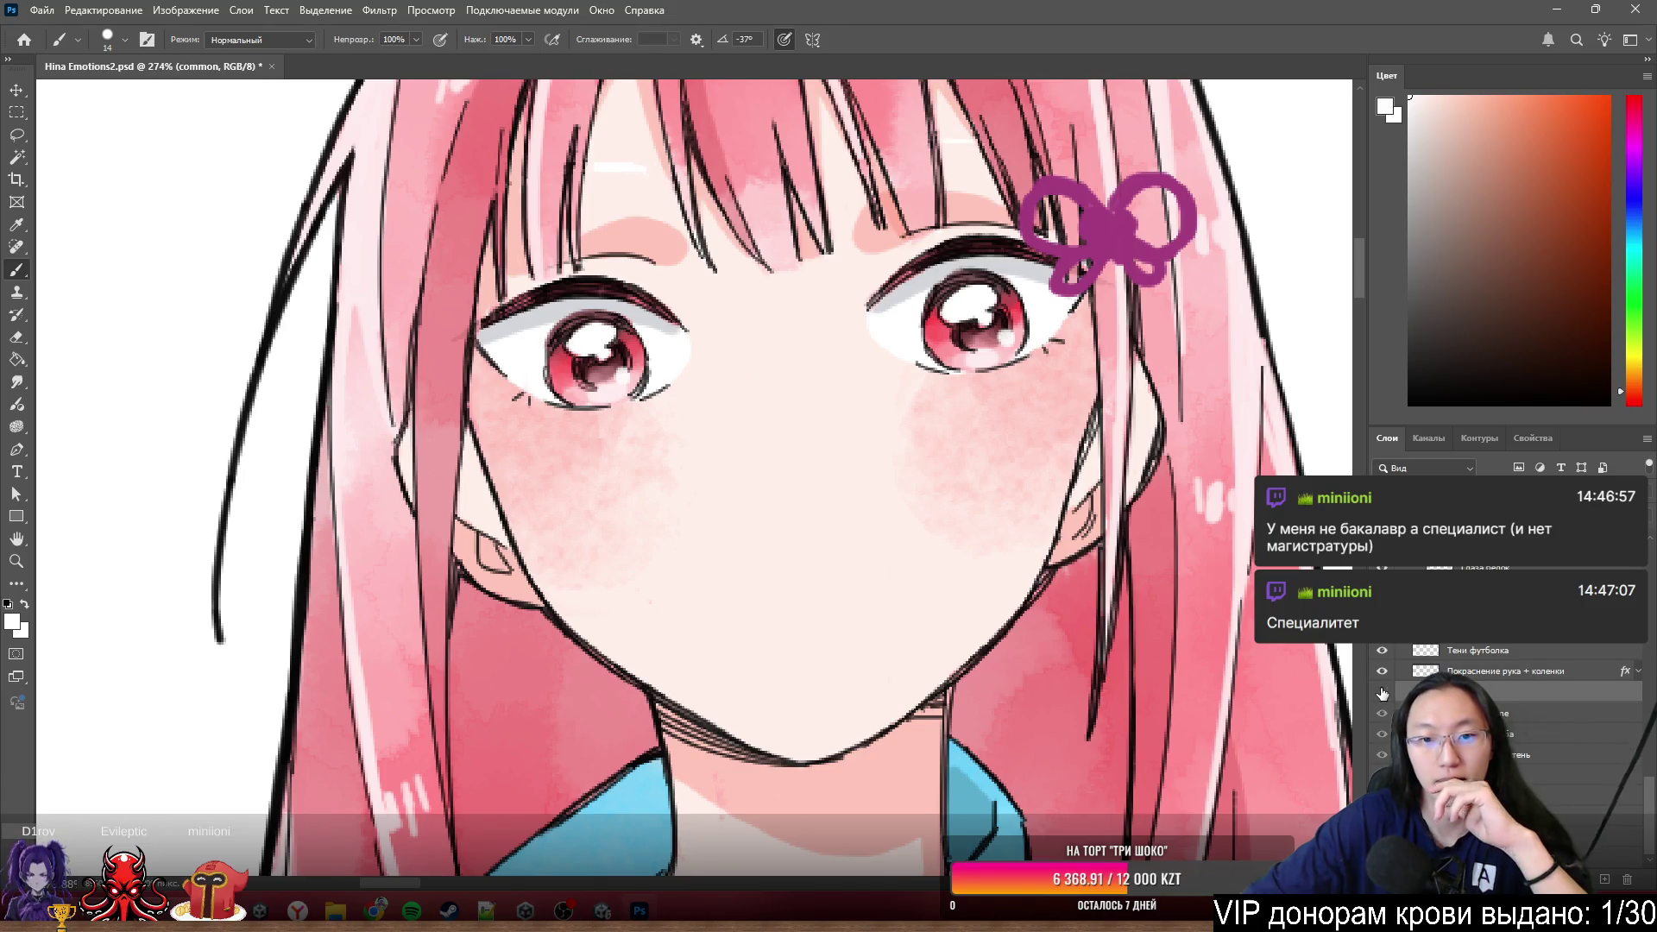
left_click(774, 682)
left_click(816, 337)
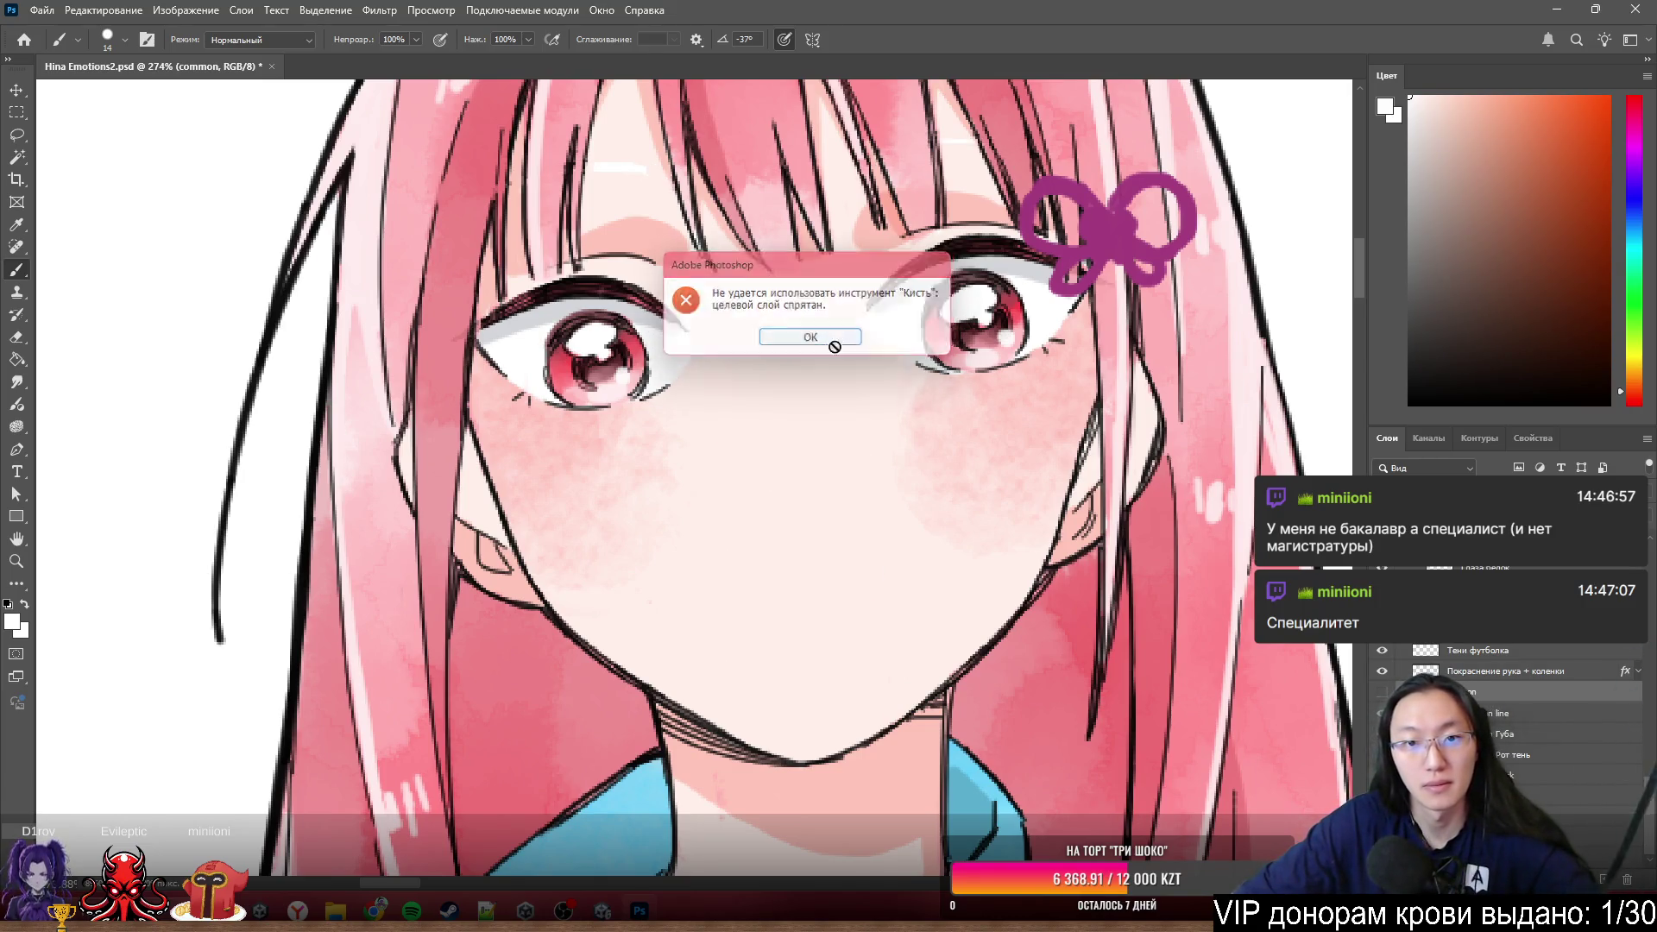
- Solo the Тон кожи layer, paint its white gaps with skin pink, then restore all layers
left_click(856, 502, "ctrl")
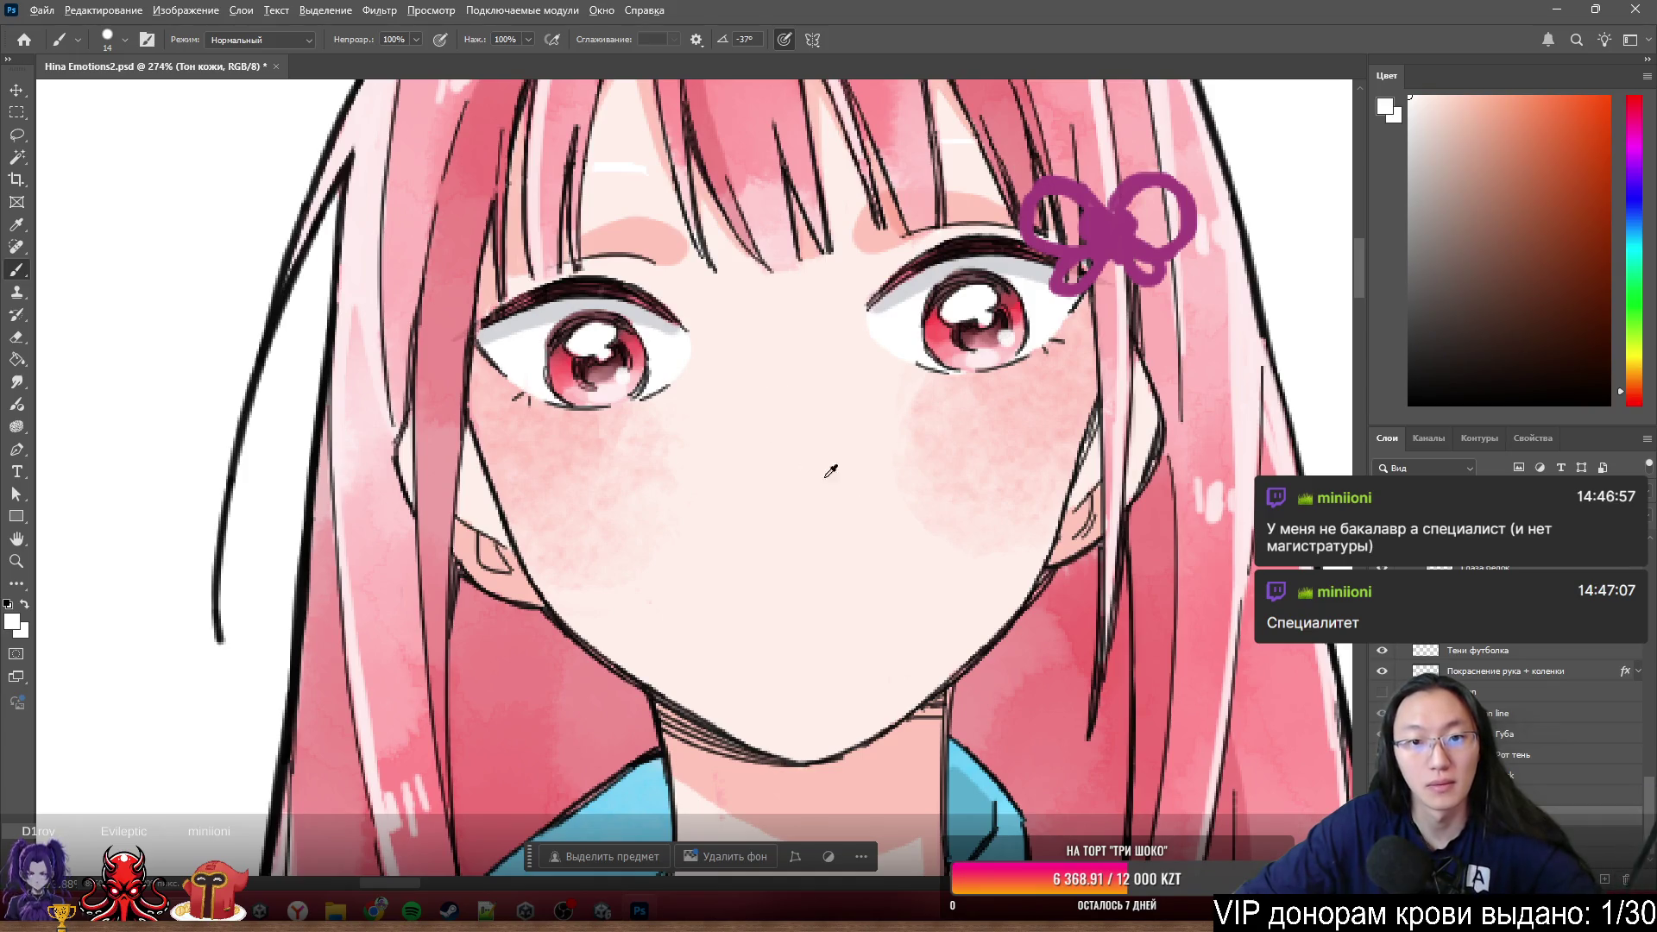
left_click(1381, 608, "alt")
mouse_move(755, 392)
left_mouse_down()
mouse_move(614, 203)
mouse_move(626, 175)
left_mouse_up()
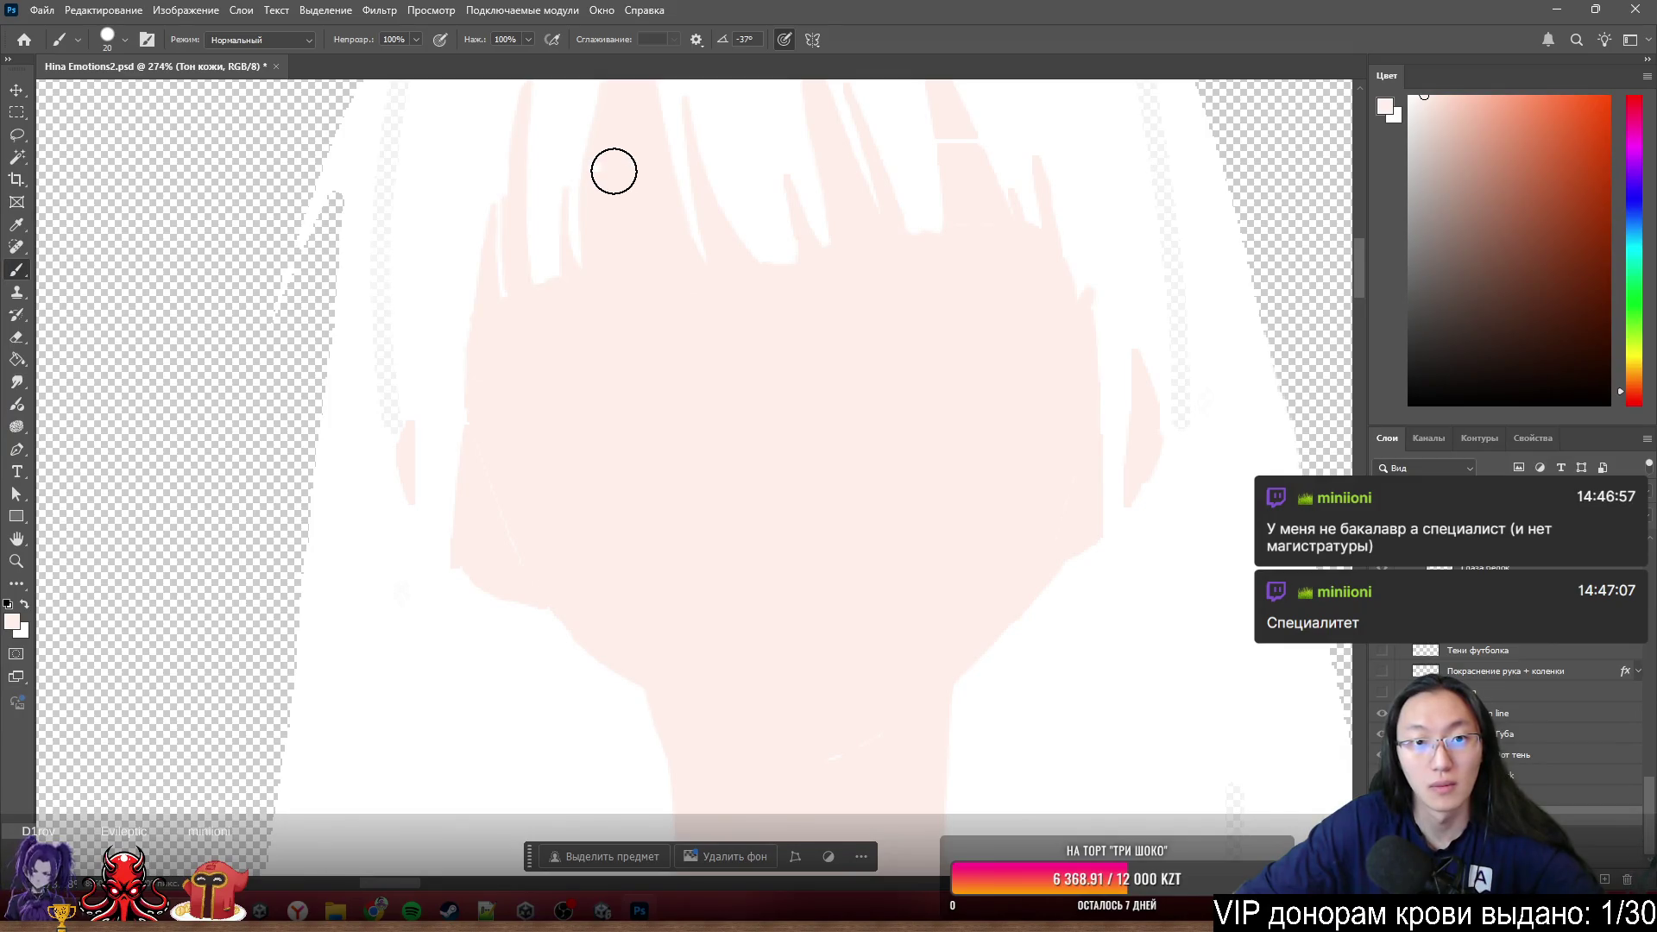
scroll(1028, 234, "up", 3)
scroll(890, 289, "up", 3)
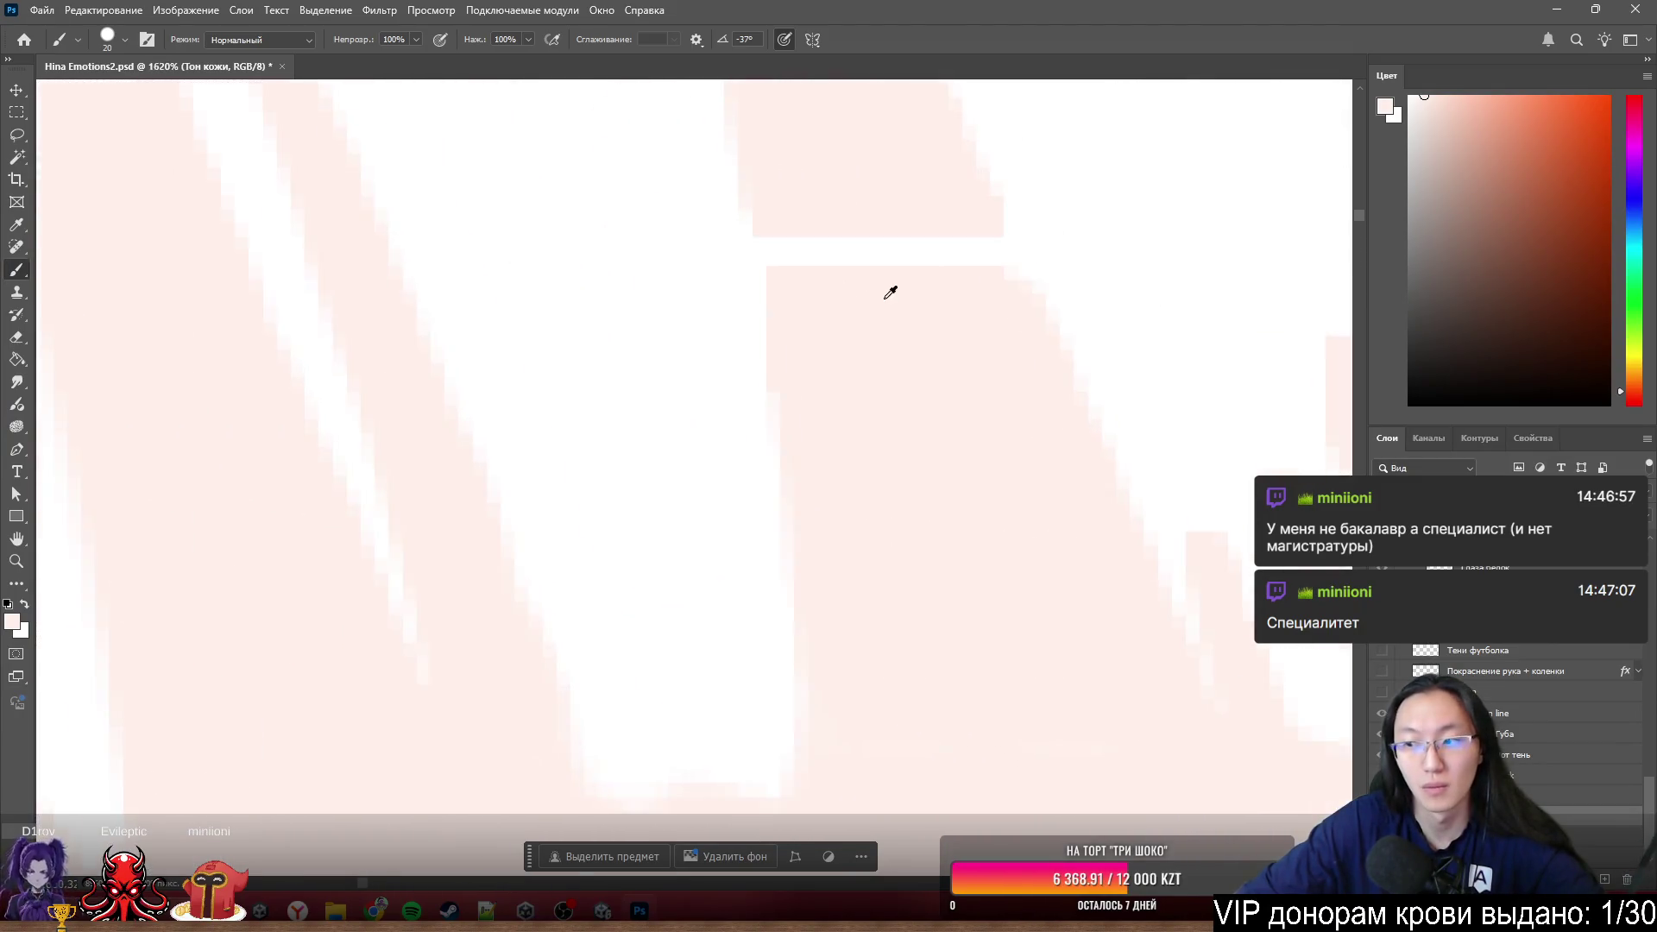
scroll(925, 270, "up", 2)
scroll(925, 271, "up", 2)
left_click_drag(888, 314, 752, 312)
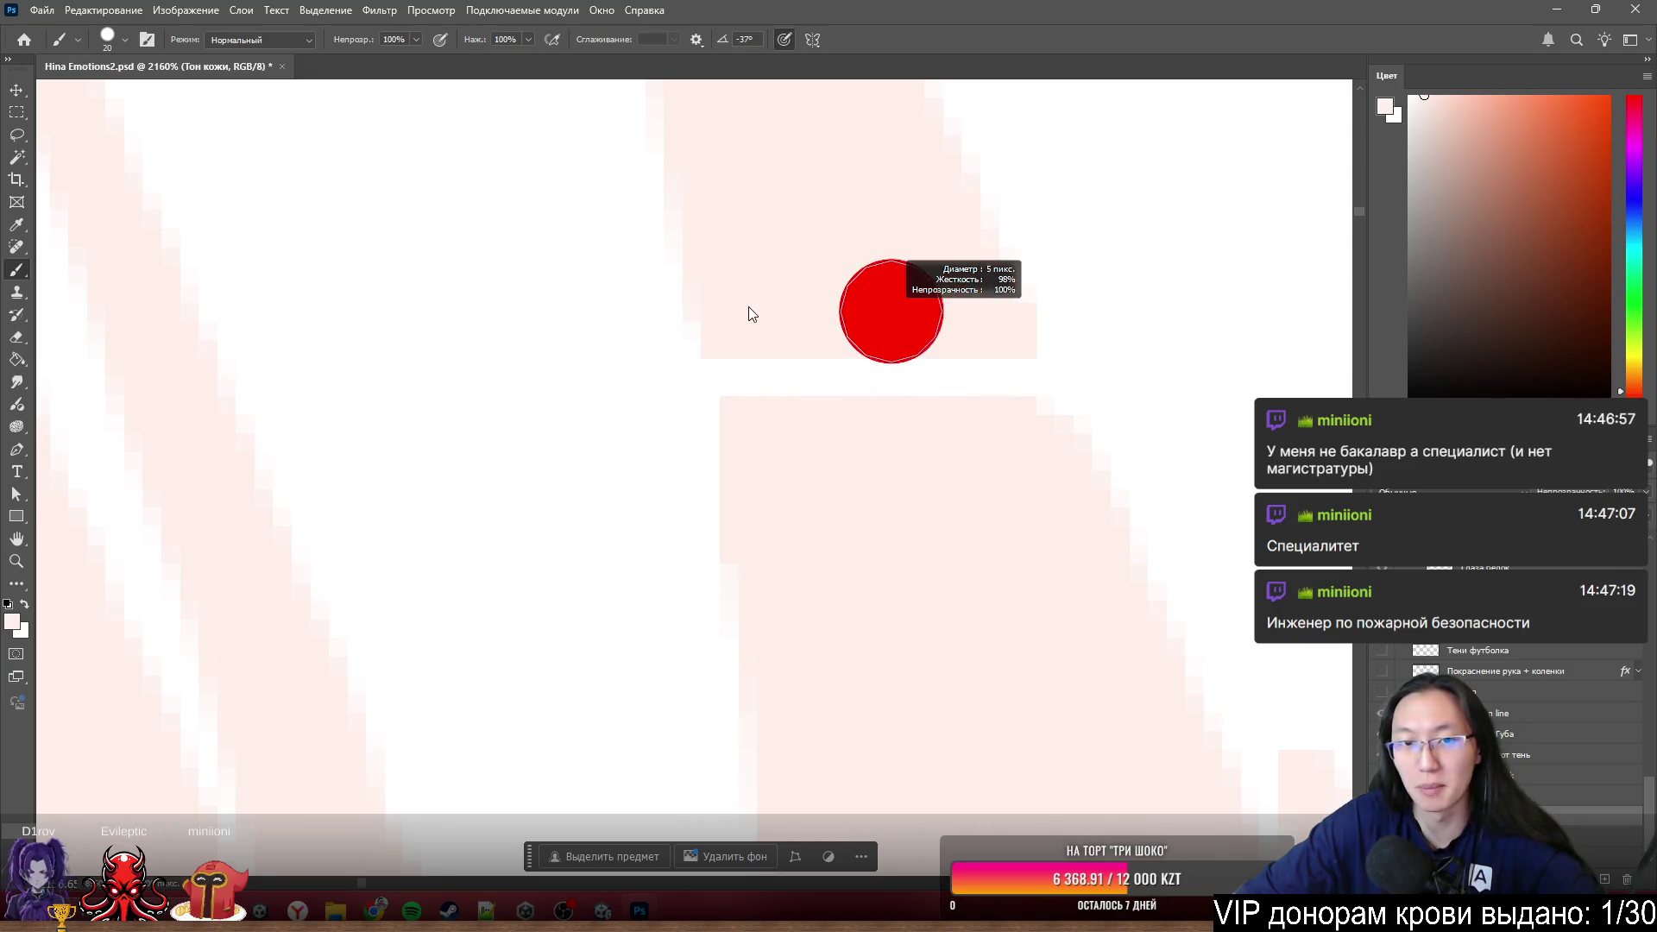
left_click_drag(806, 420, 772, 375)
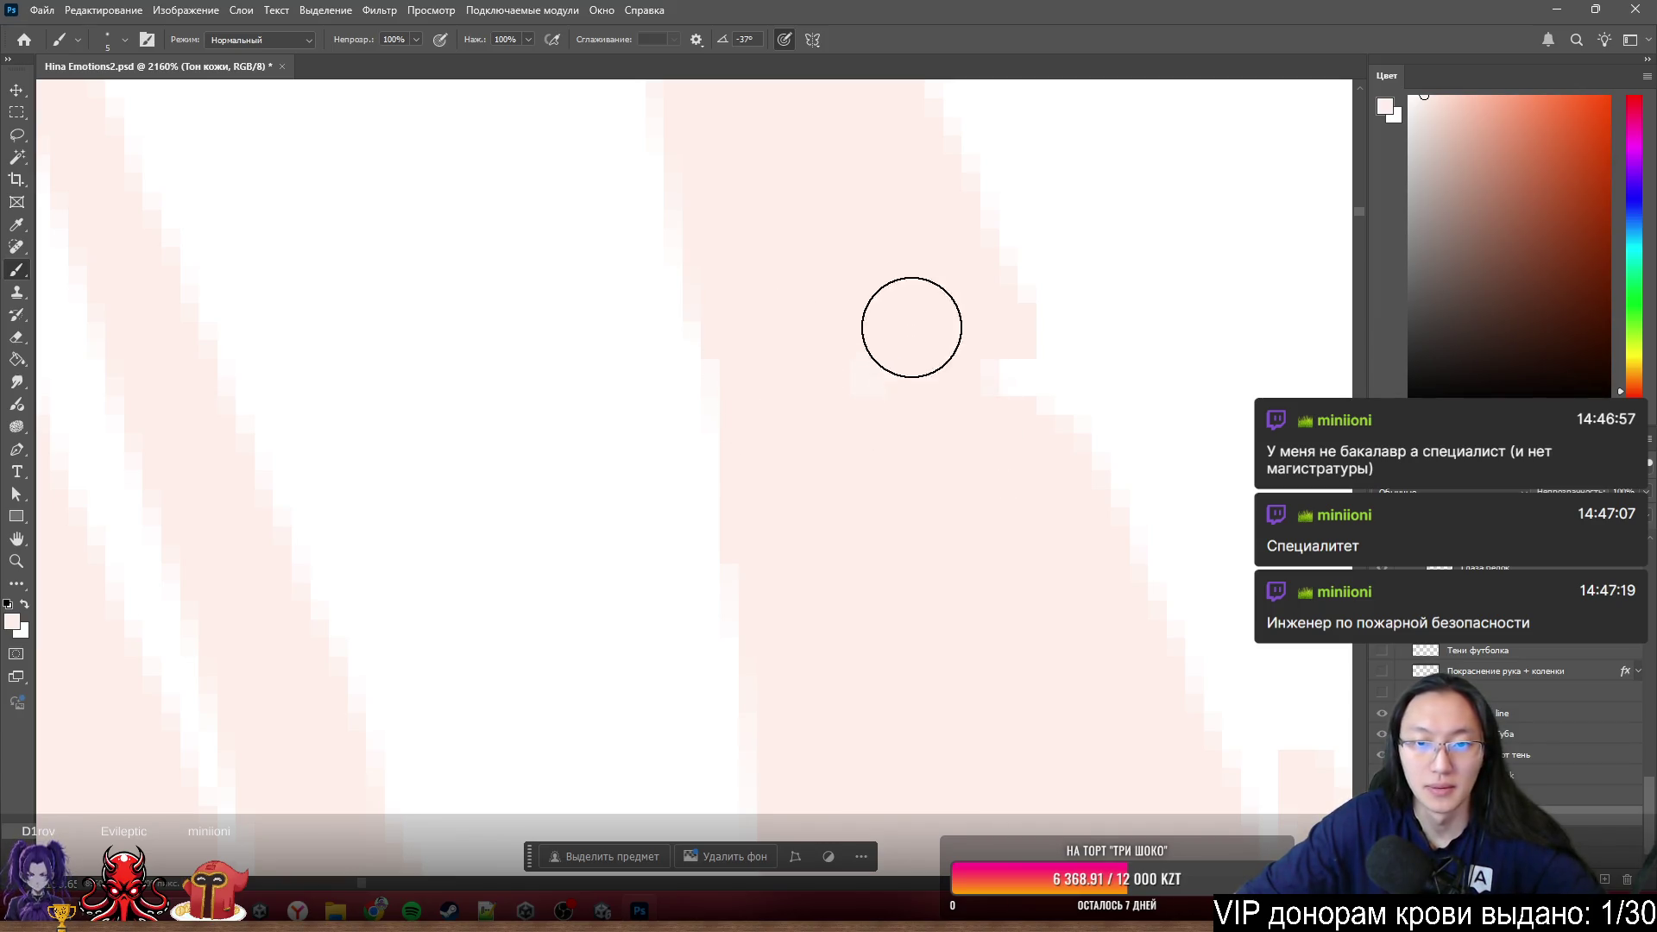
left_click_drag(918, 334, 1015, 423)
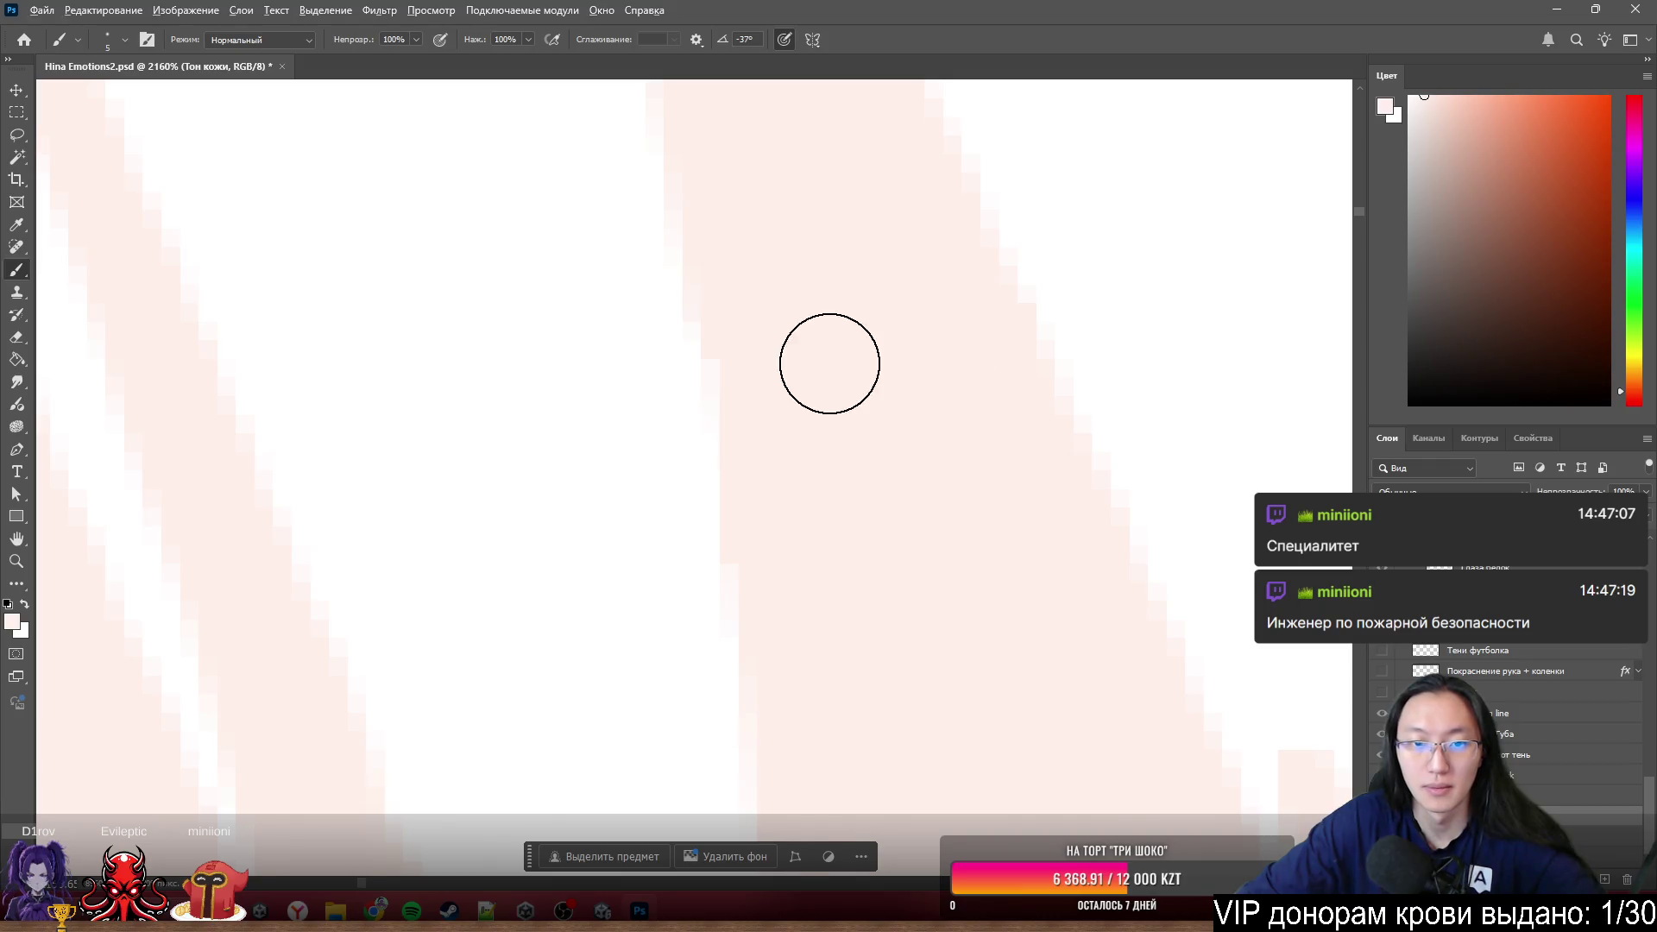
scroll(830, 364, "down", 2)
scroll(833, 370, "down", 2)
scroll(821, 360, "up", 2)
scroll(851, 418, "up", 1)
scroll(833, 315, "up", 1)
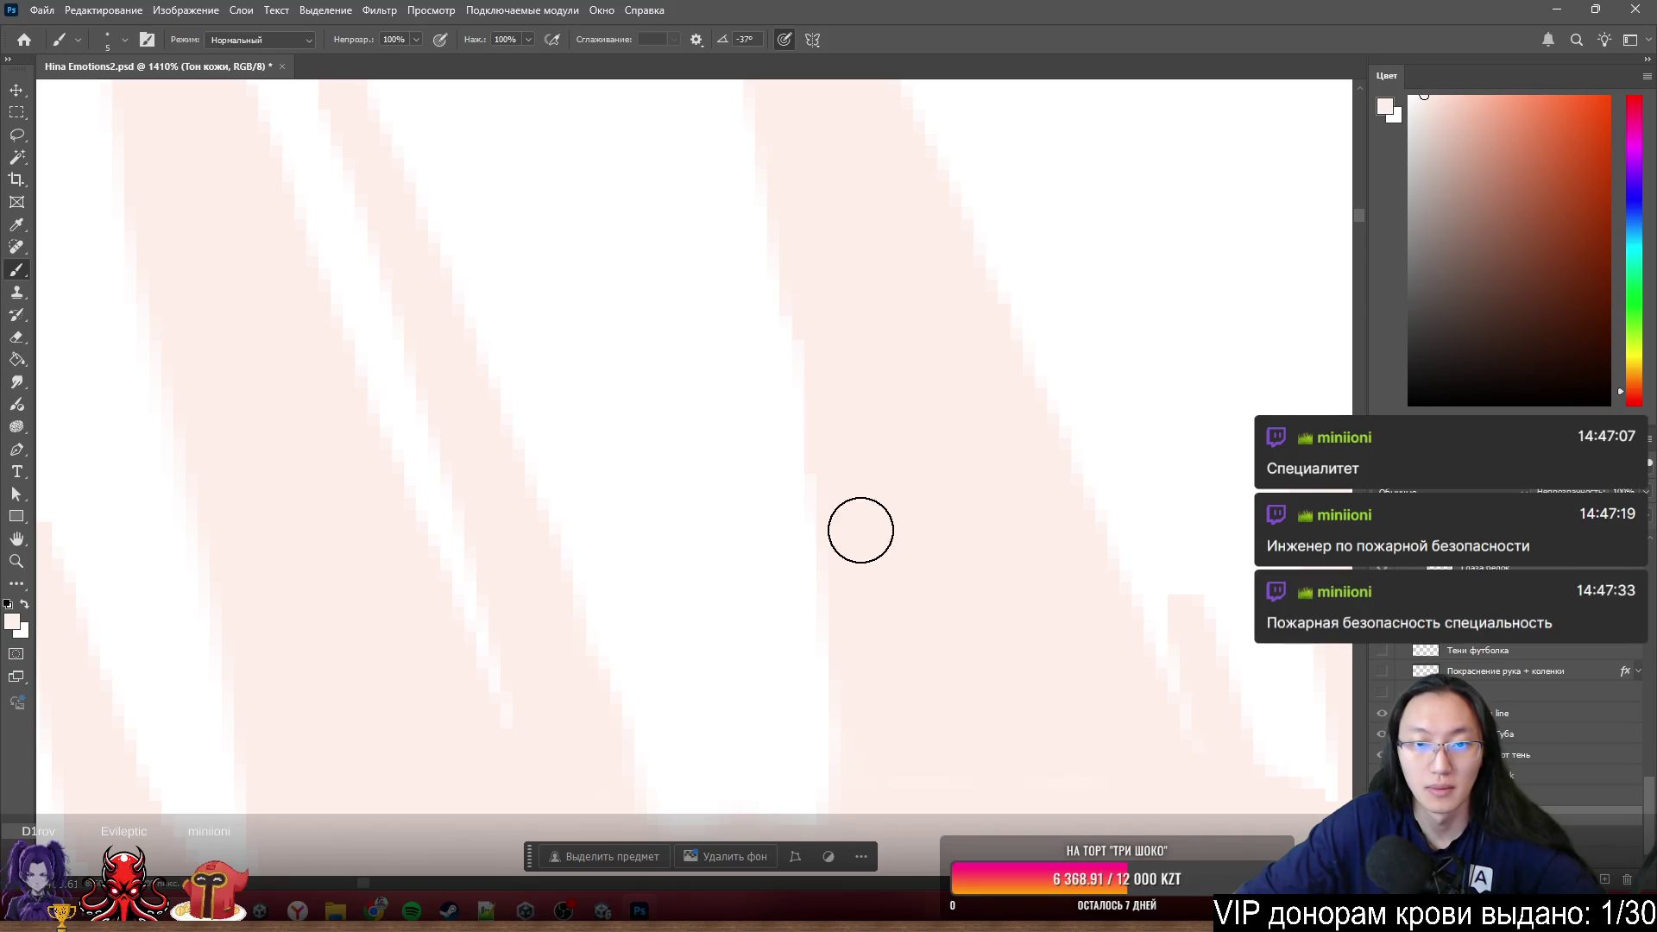
scroll(897, 563, "down", 2)
scroll(958, 521, "down", 1)
scroll(958, 504, "down", 1)
scroll(972, 437, "down", 2)
scroll(845, 476, "up", 1)
scroll(833, 480, "down", 2)
scroll(850, 462, "down", 1)
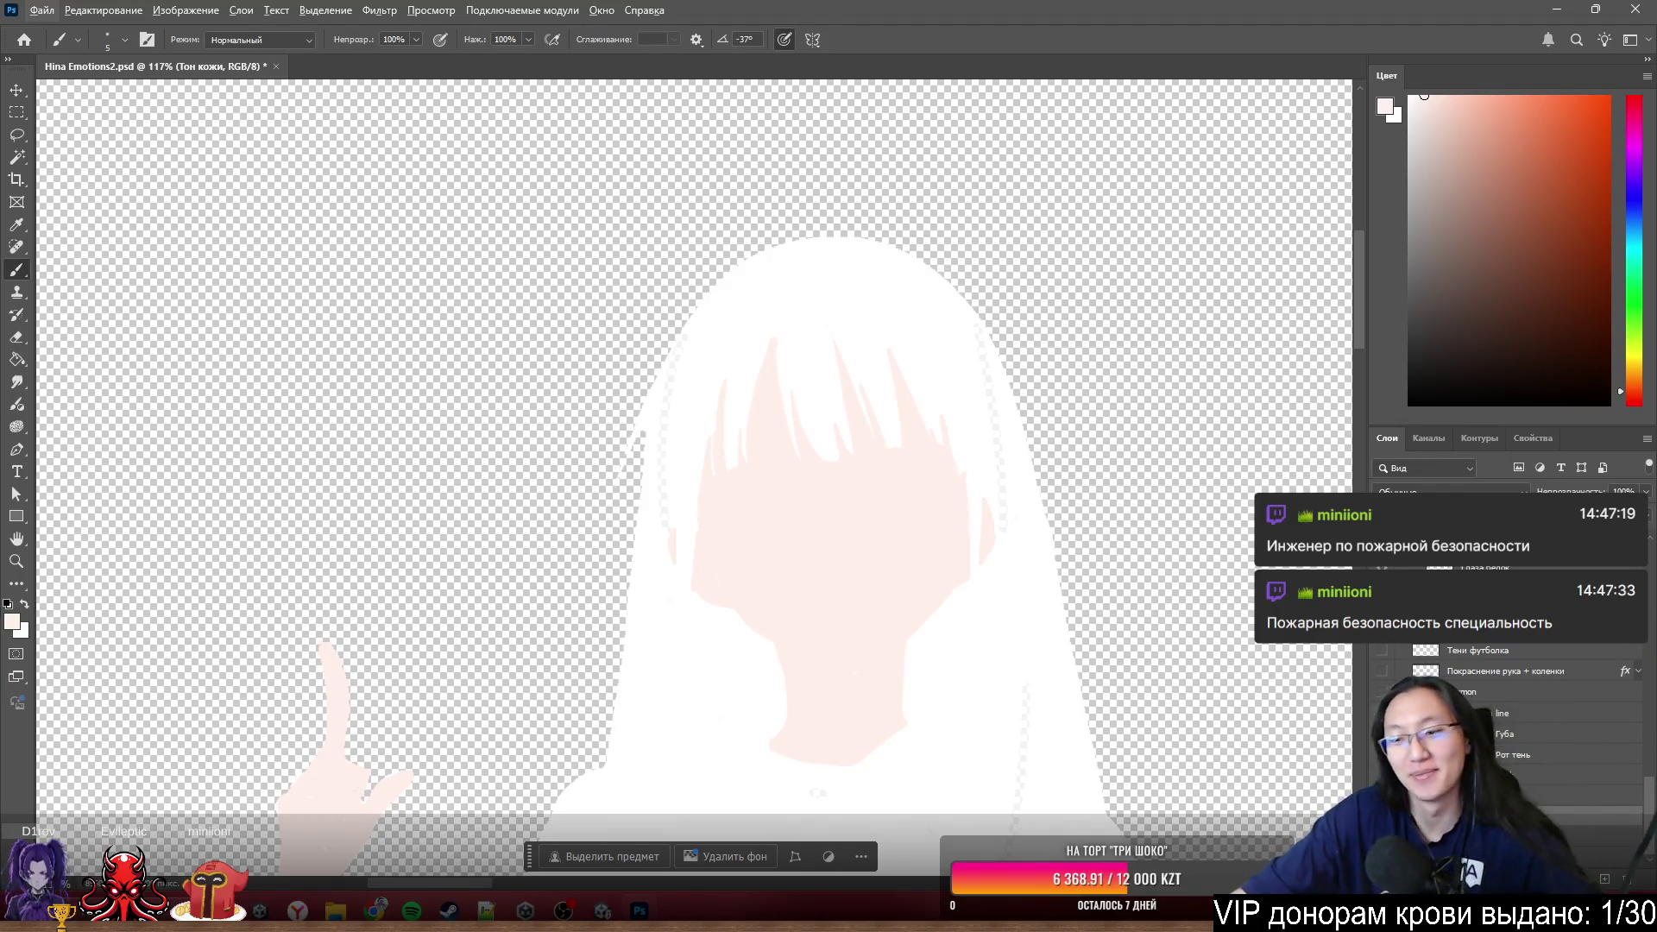
left_click(1381, 590, "alt")
scroll(1028, 517, "up", 3)
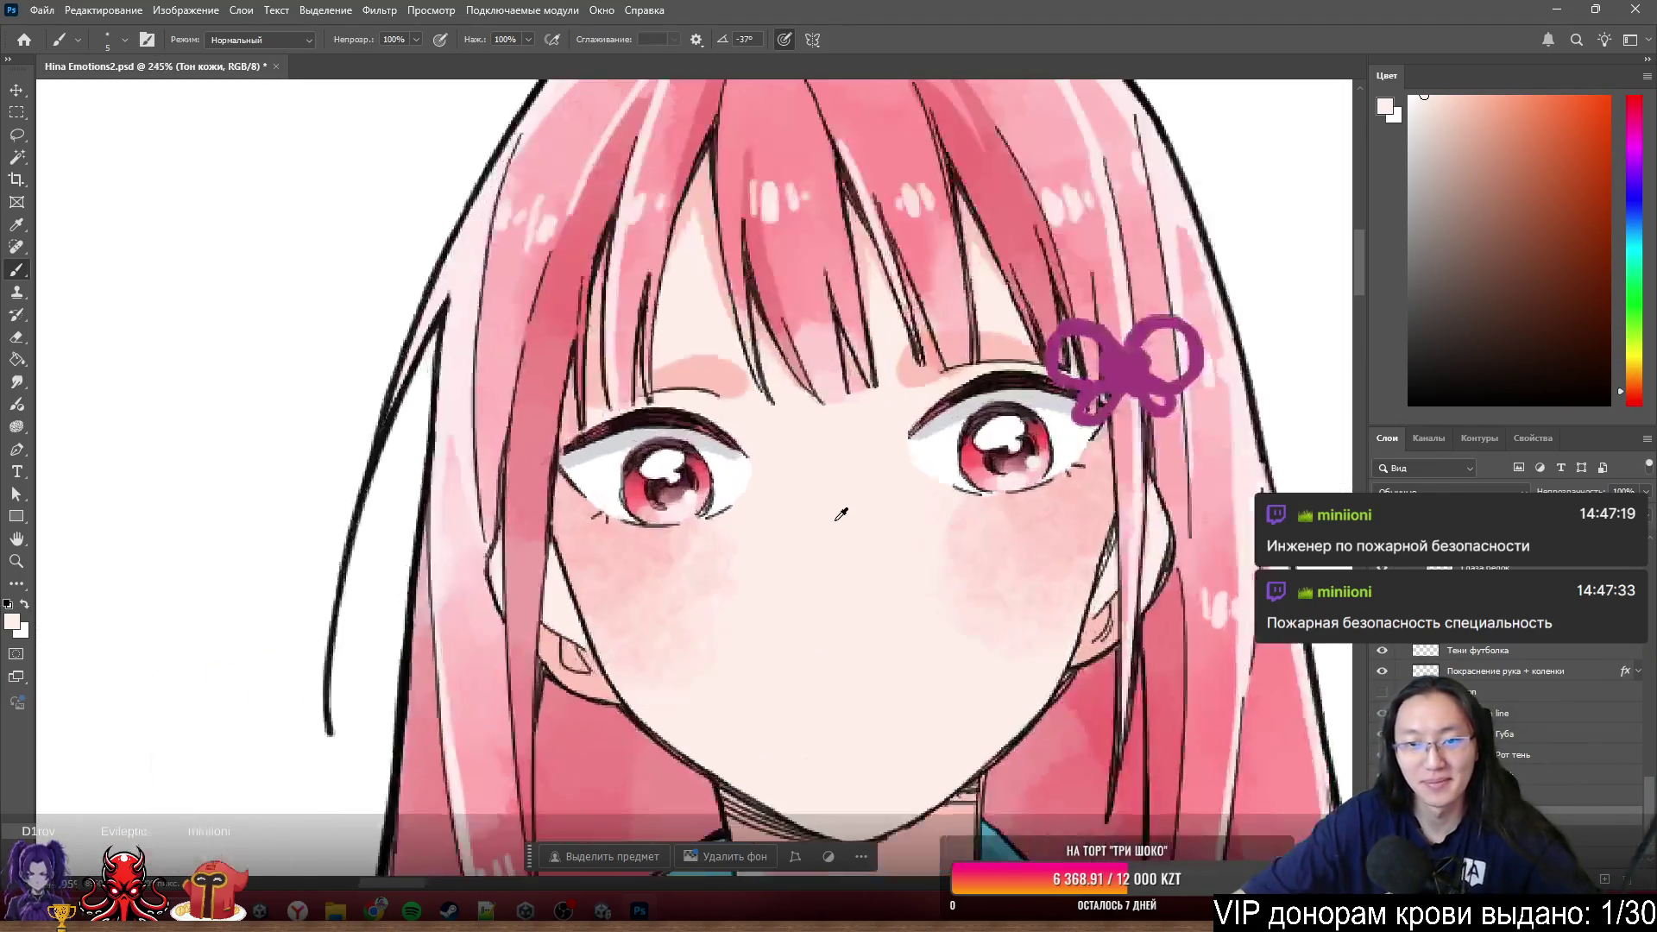
scroll(1028, 517, "down", 2)
- Compare the face without its lines, then open the original Hina Emotions.psd from the desktop
left_click(1383, 696)
left_click(1382, 696)
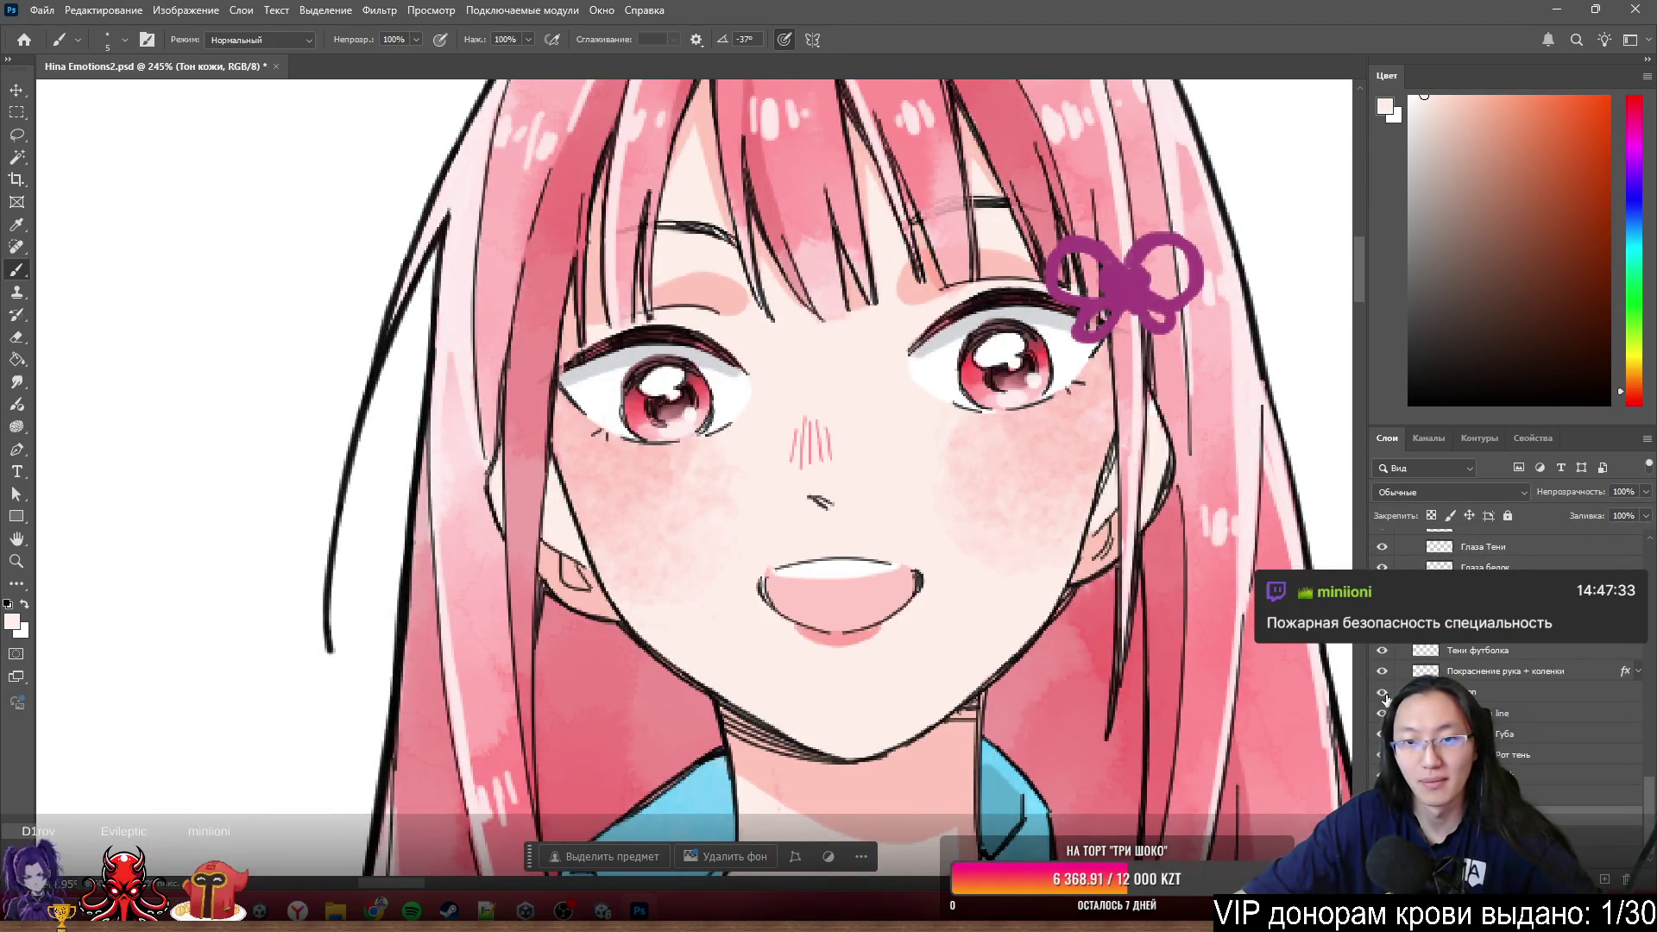
scroll(451, 444, "down", 3)
scroll(444, 447, "up", 1)
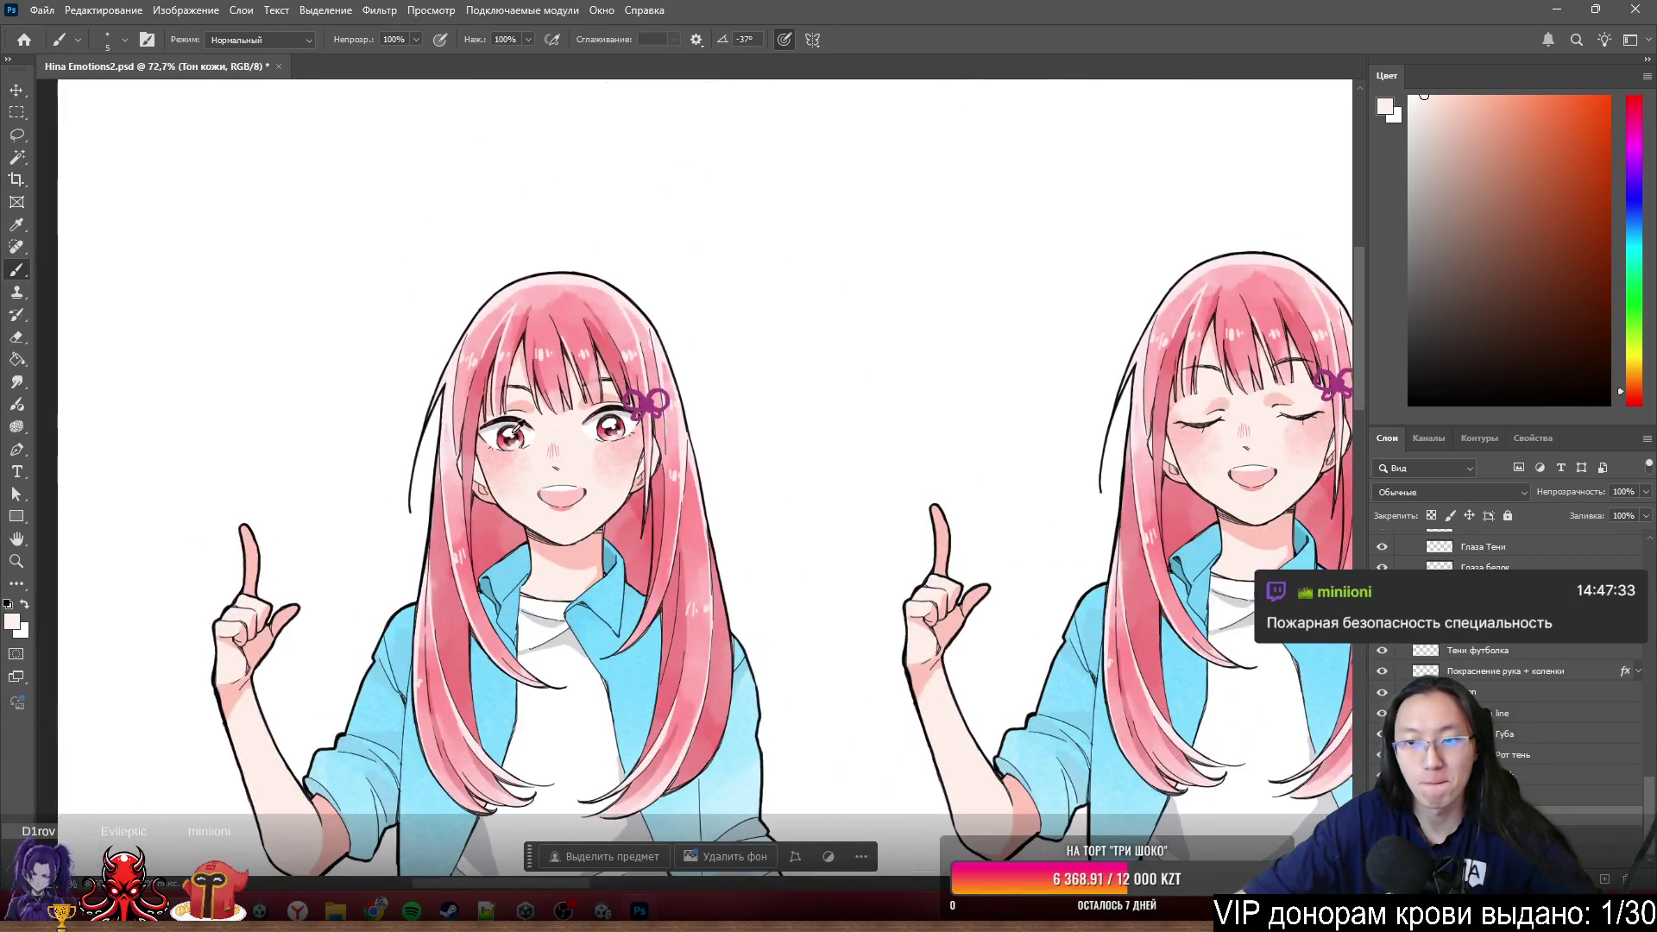
scroll(547, 425, "up", 3)
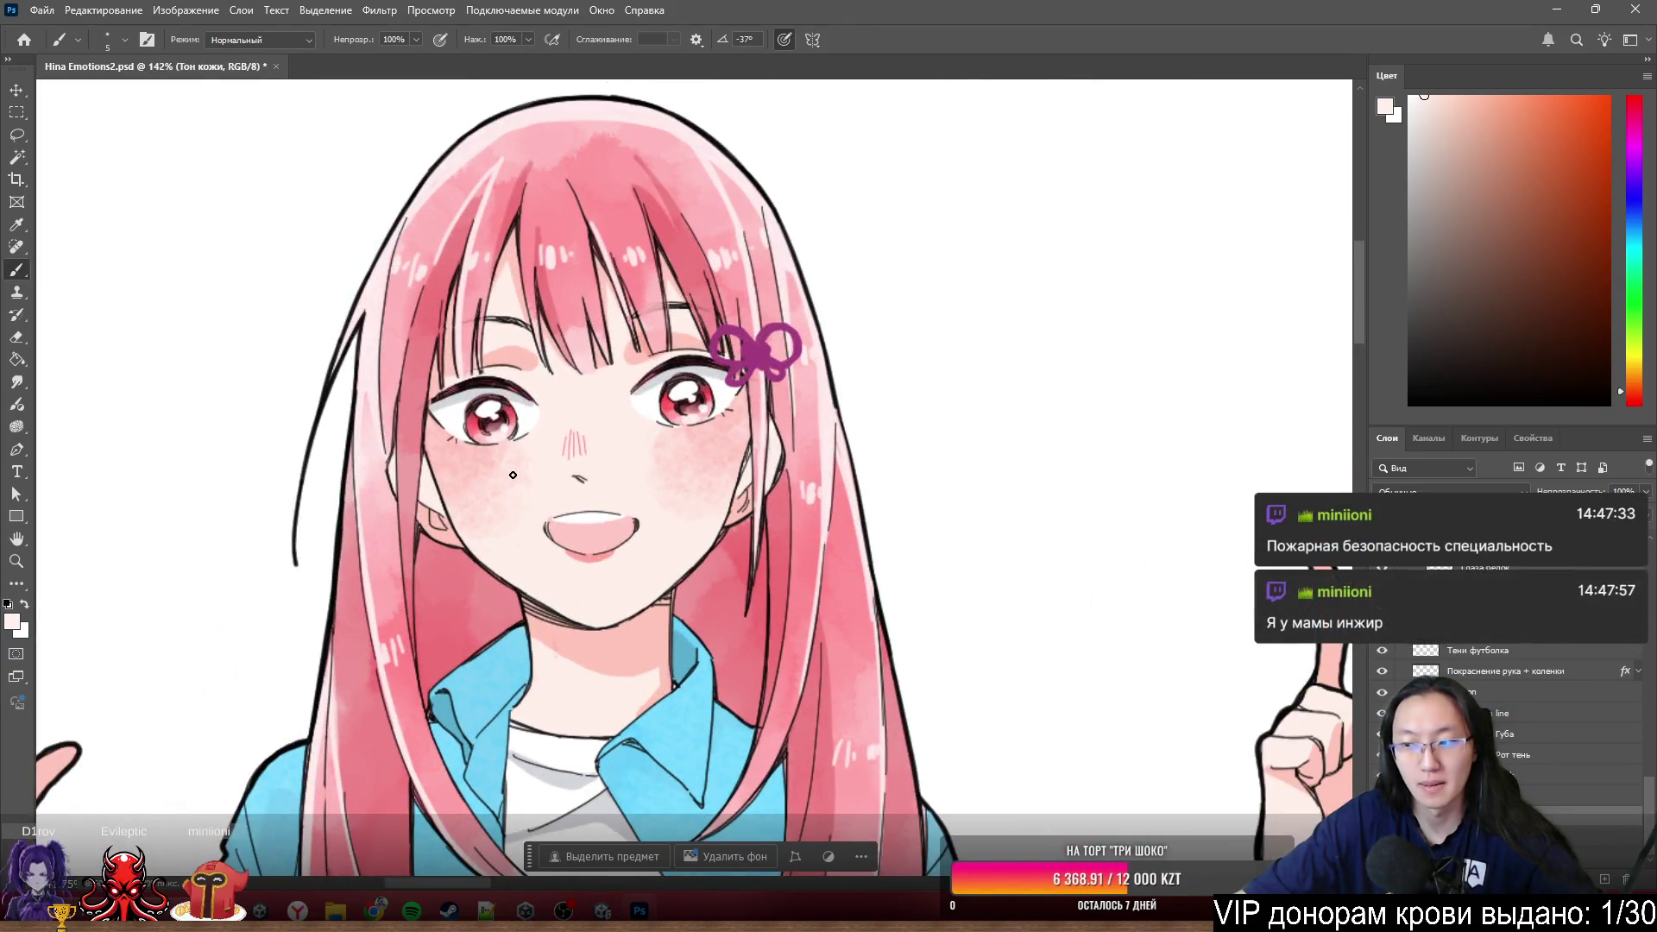
scroll(514, 475, "up", 2)
scroll(585, 439, "up", 2)
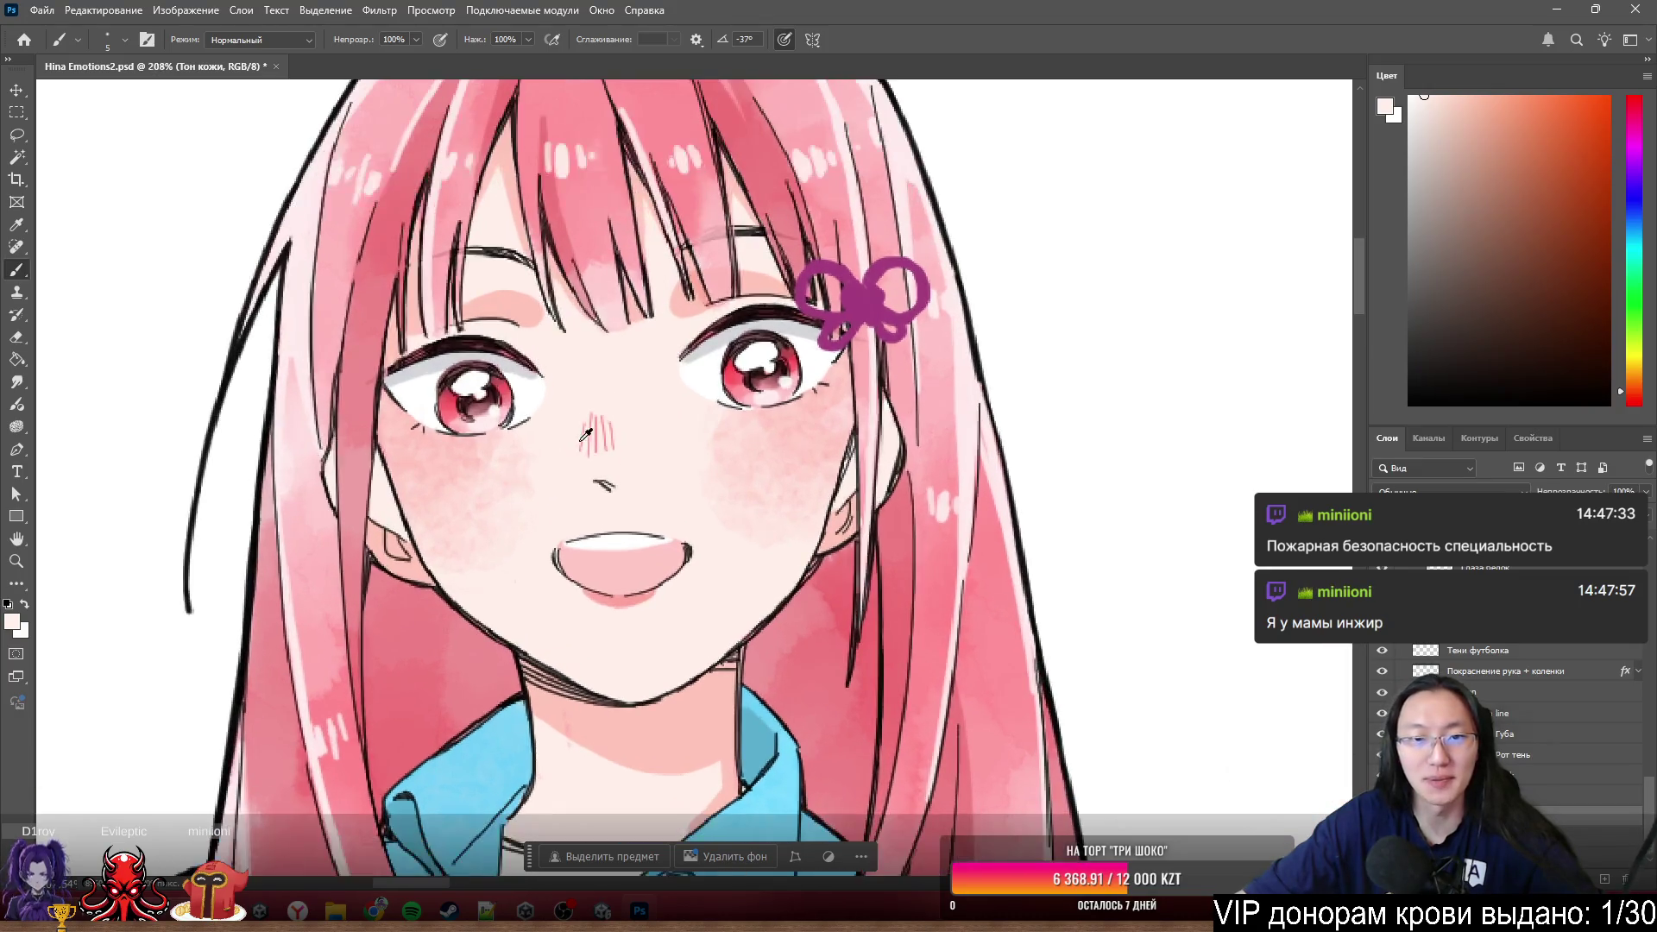
scroll(482, 579, "down", 3)
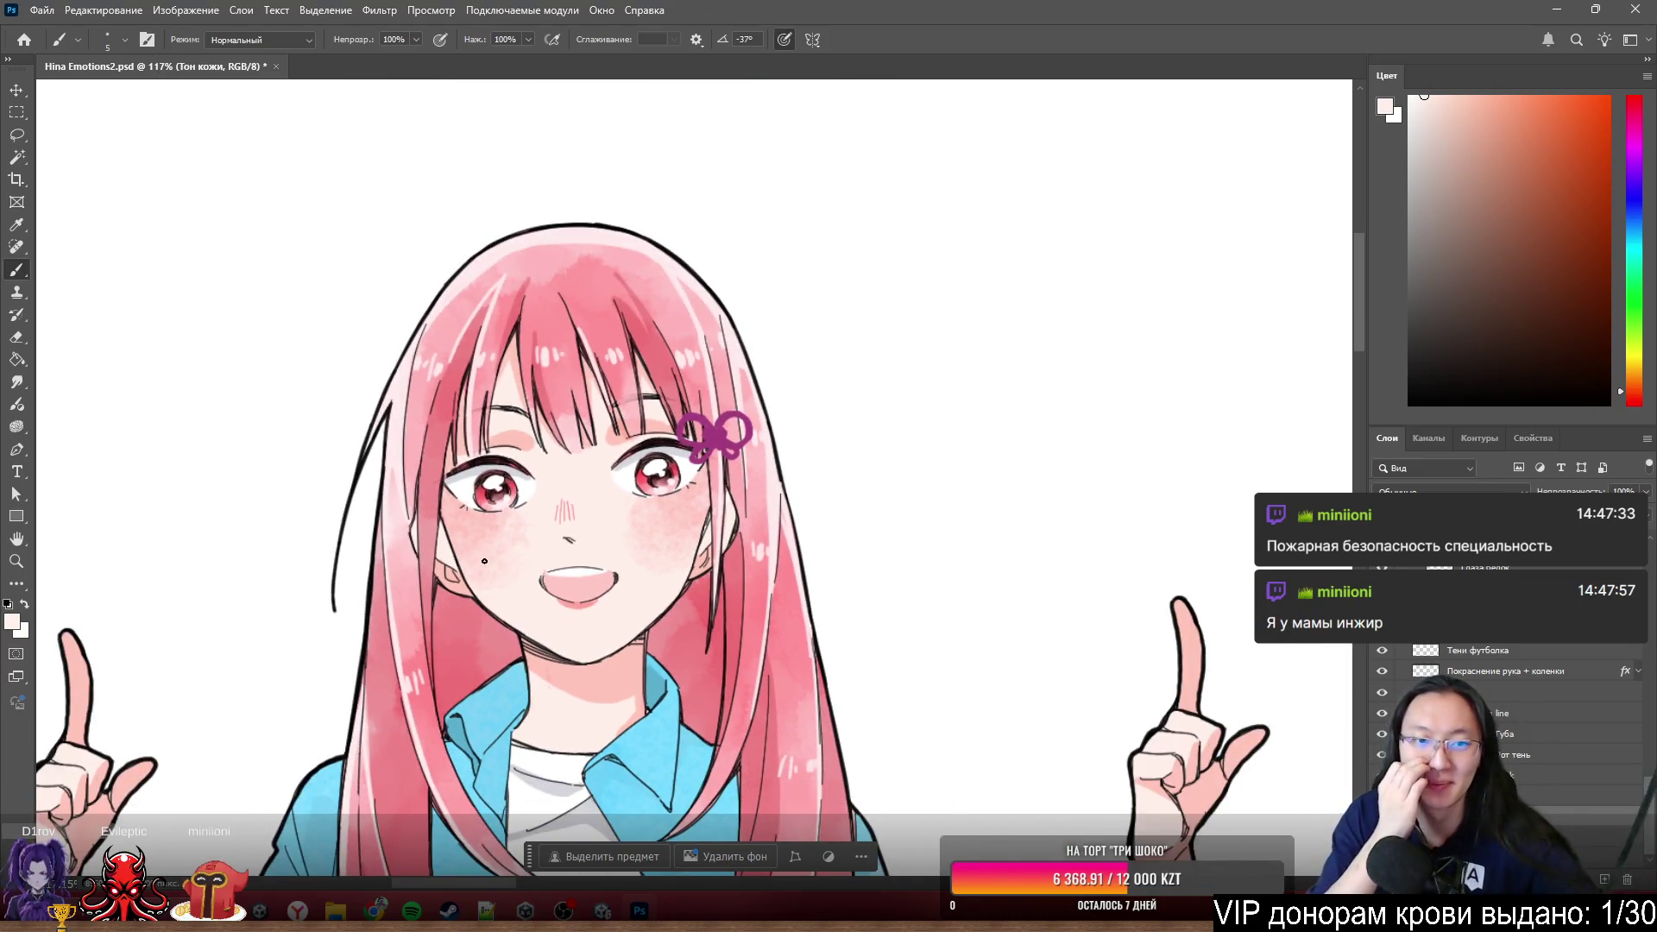
scroll(389, 388, "up", 3)
scroll(548, 523, "up", 1)
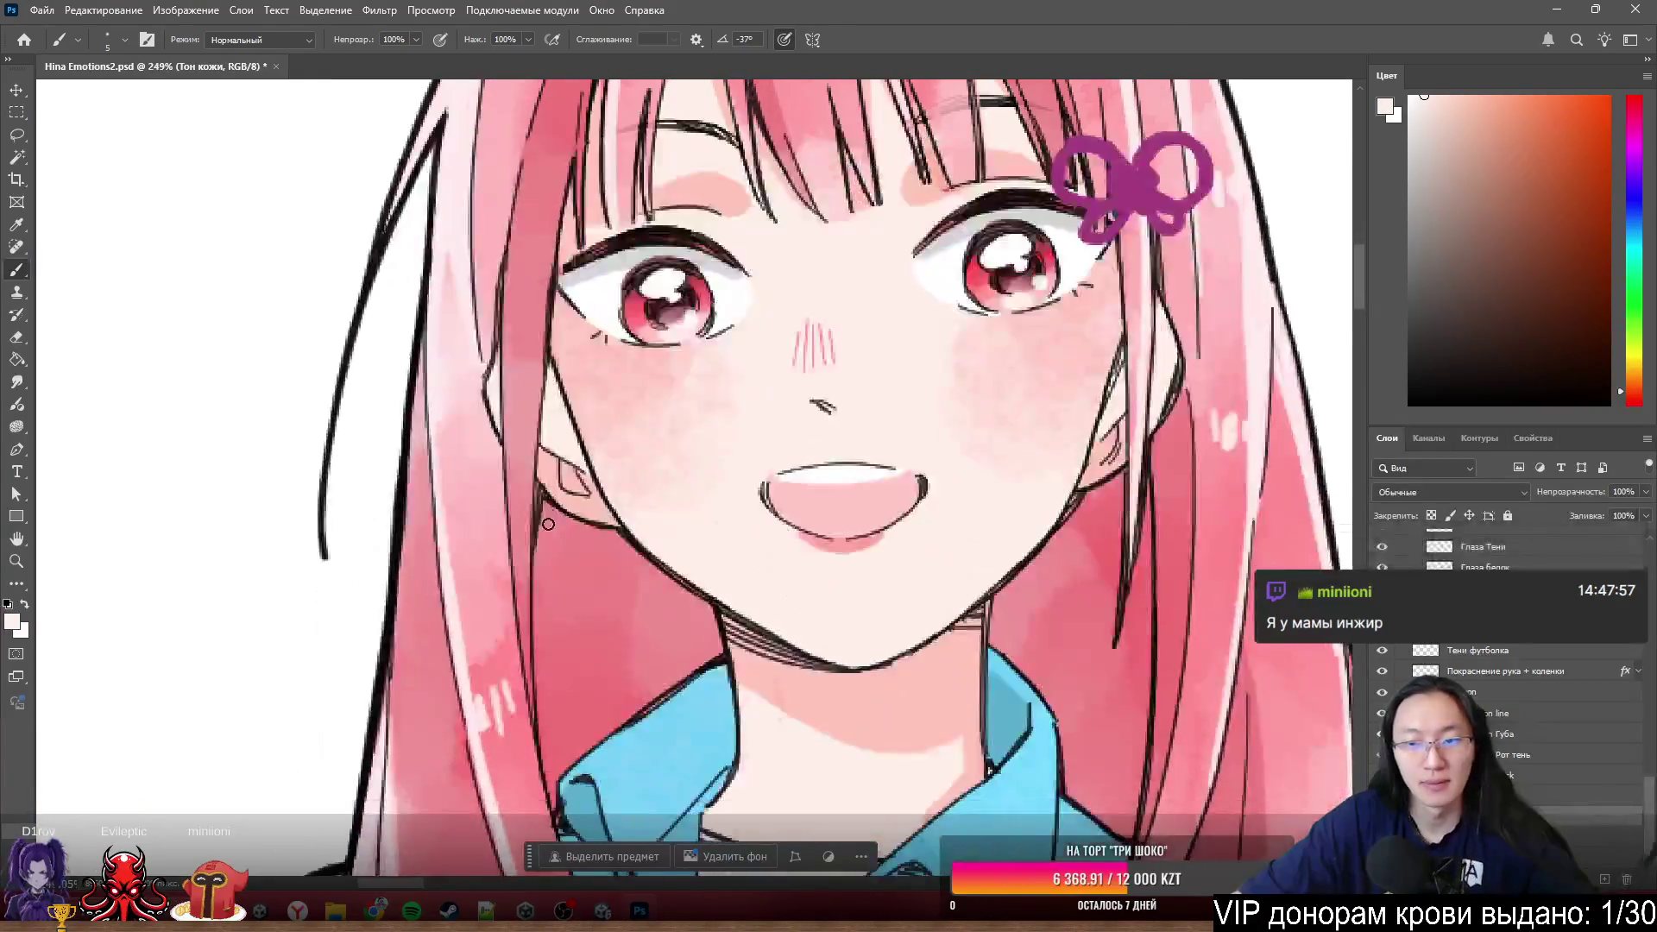
scroll(524, 484, "down", 3)
scroll(729, 407, "up", 1)
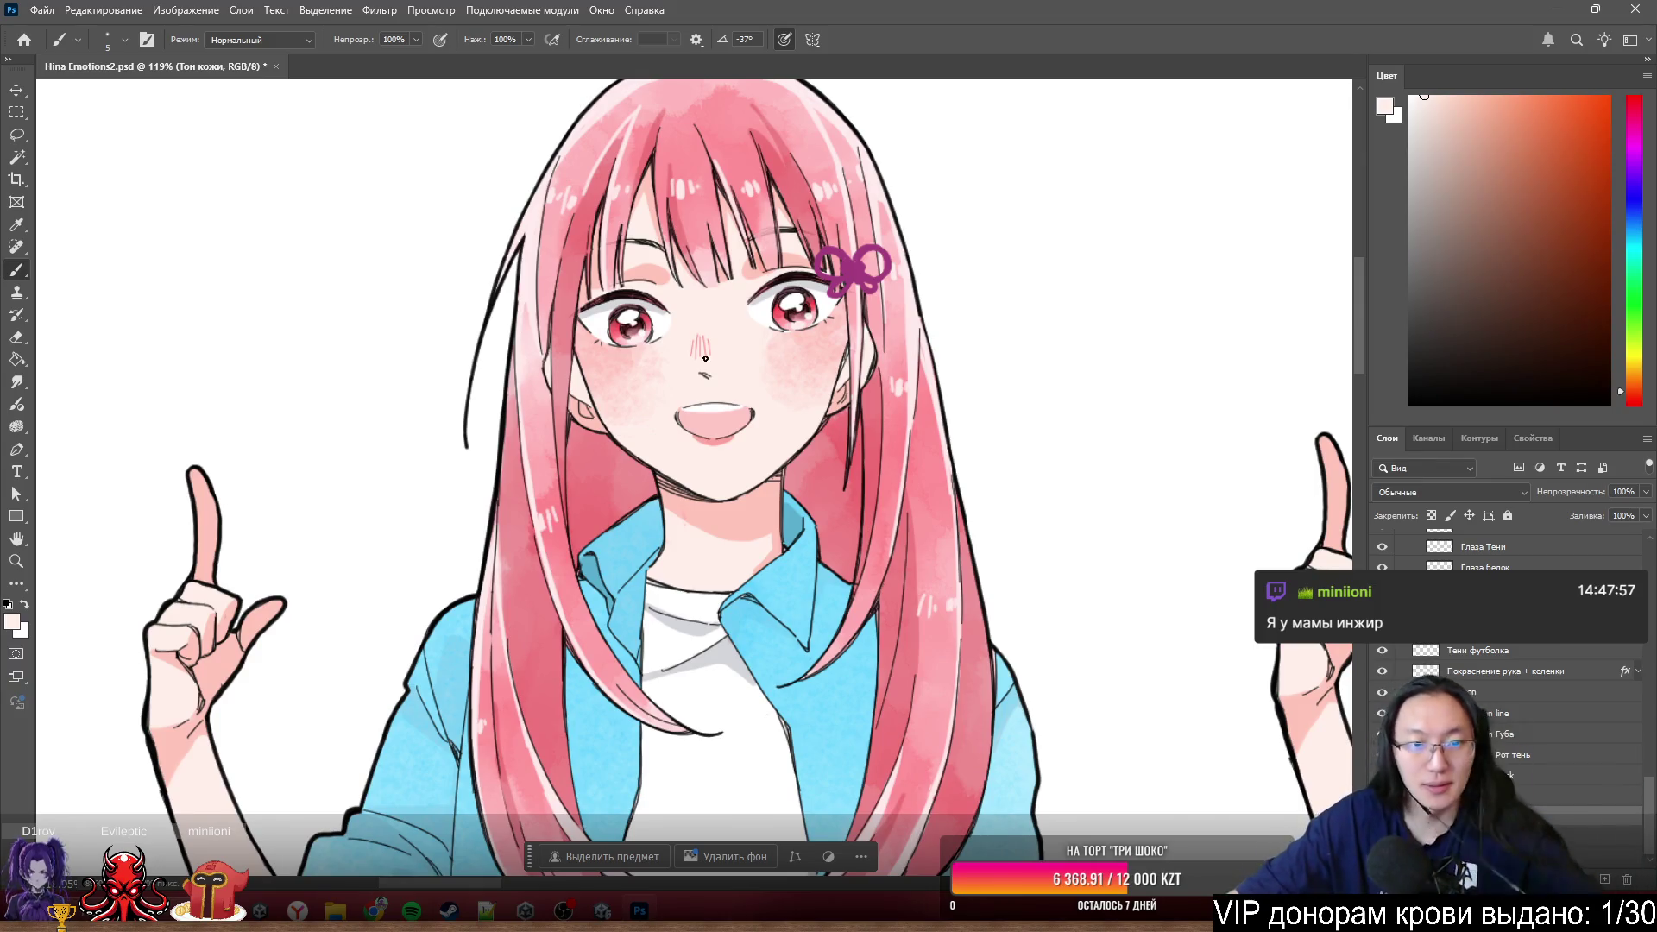
scroll(628, 325, "up", 2)
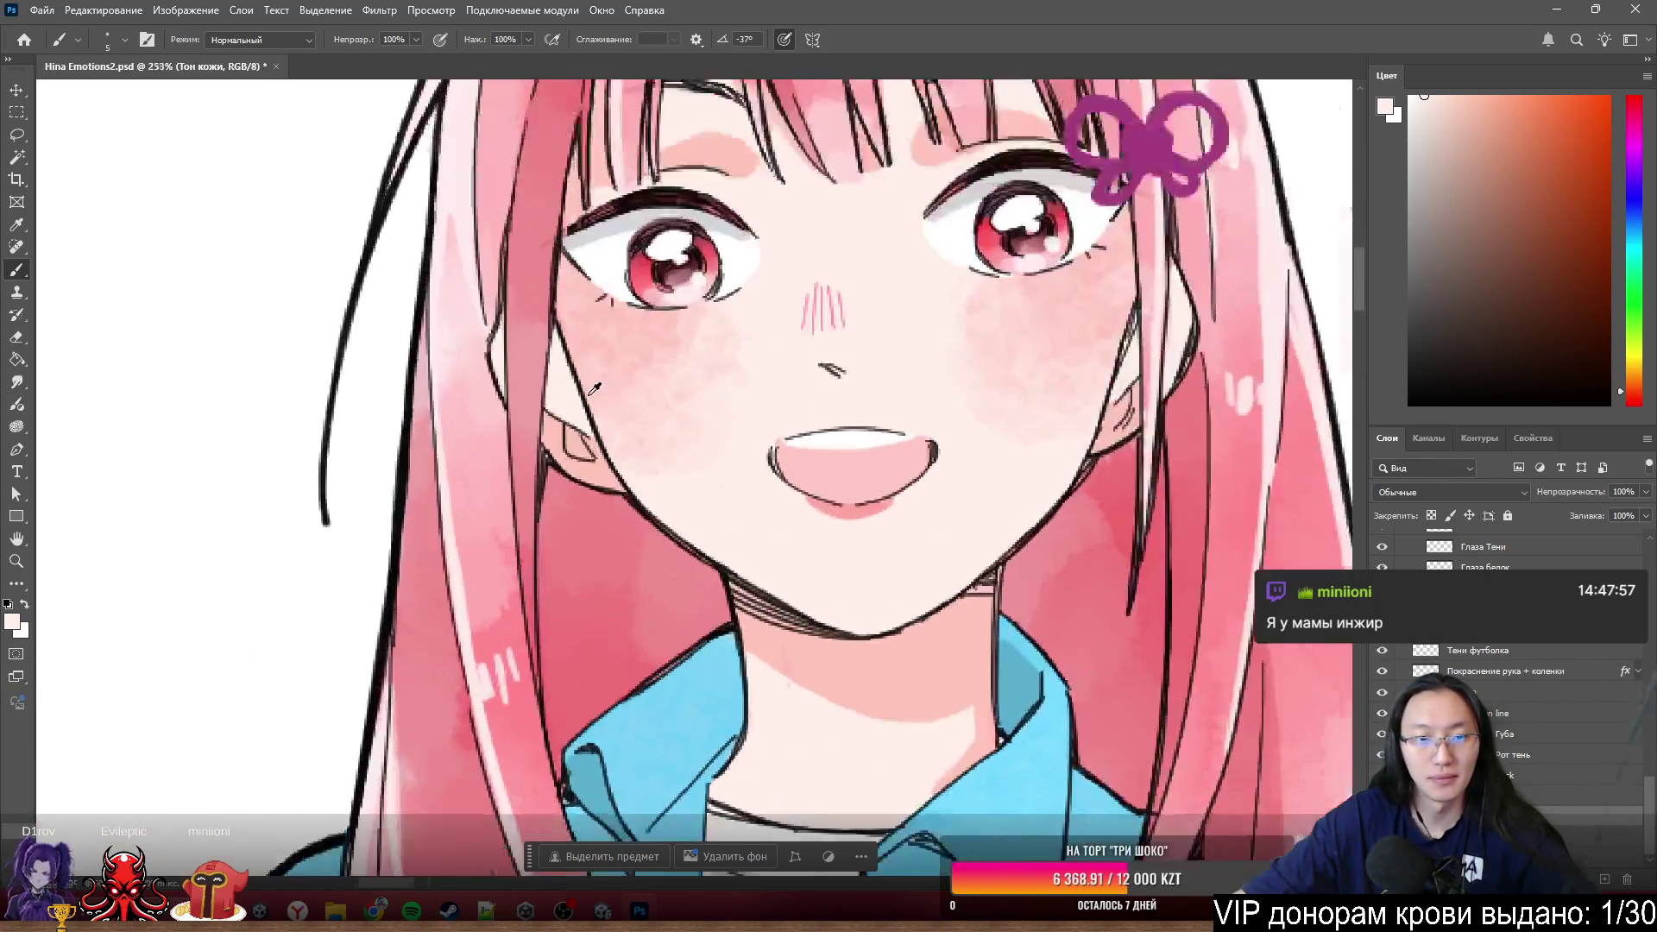
scroll(628, 326, "up", 2)
scroll(693, 466, "down", 3)
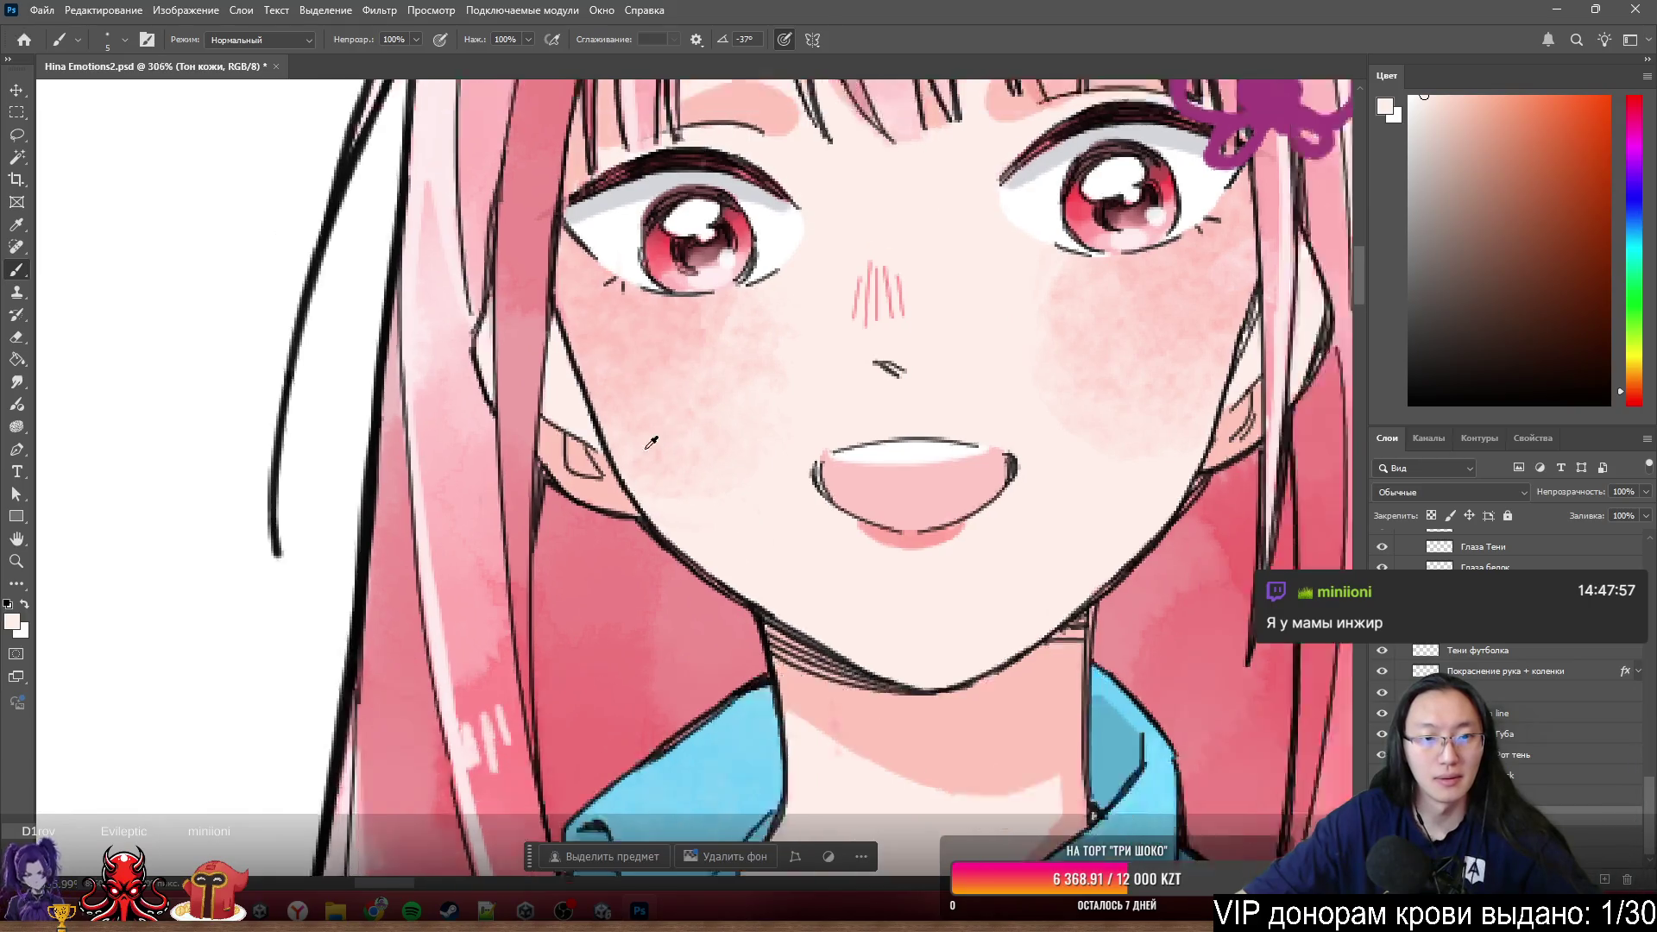
scroll(608, 467, "down", 2)
scroll(532, 464, "down", 1)
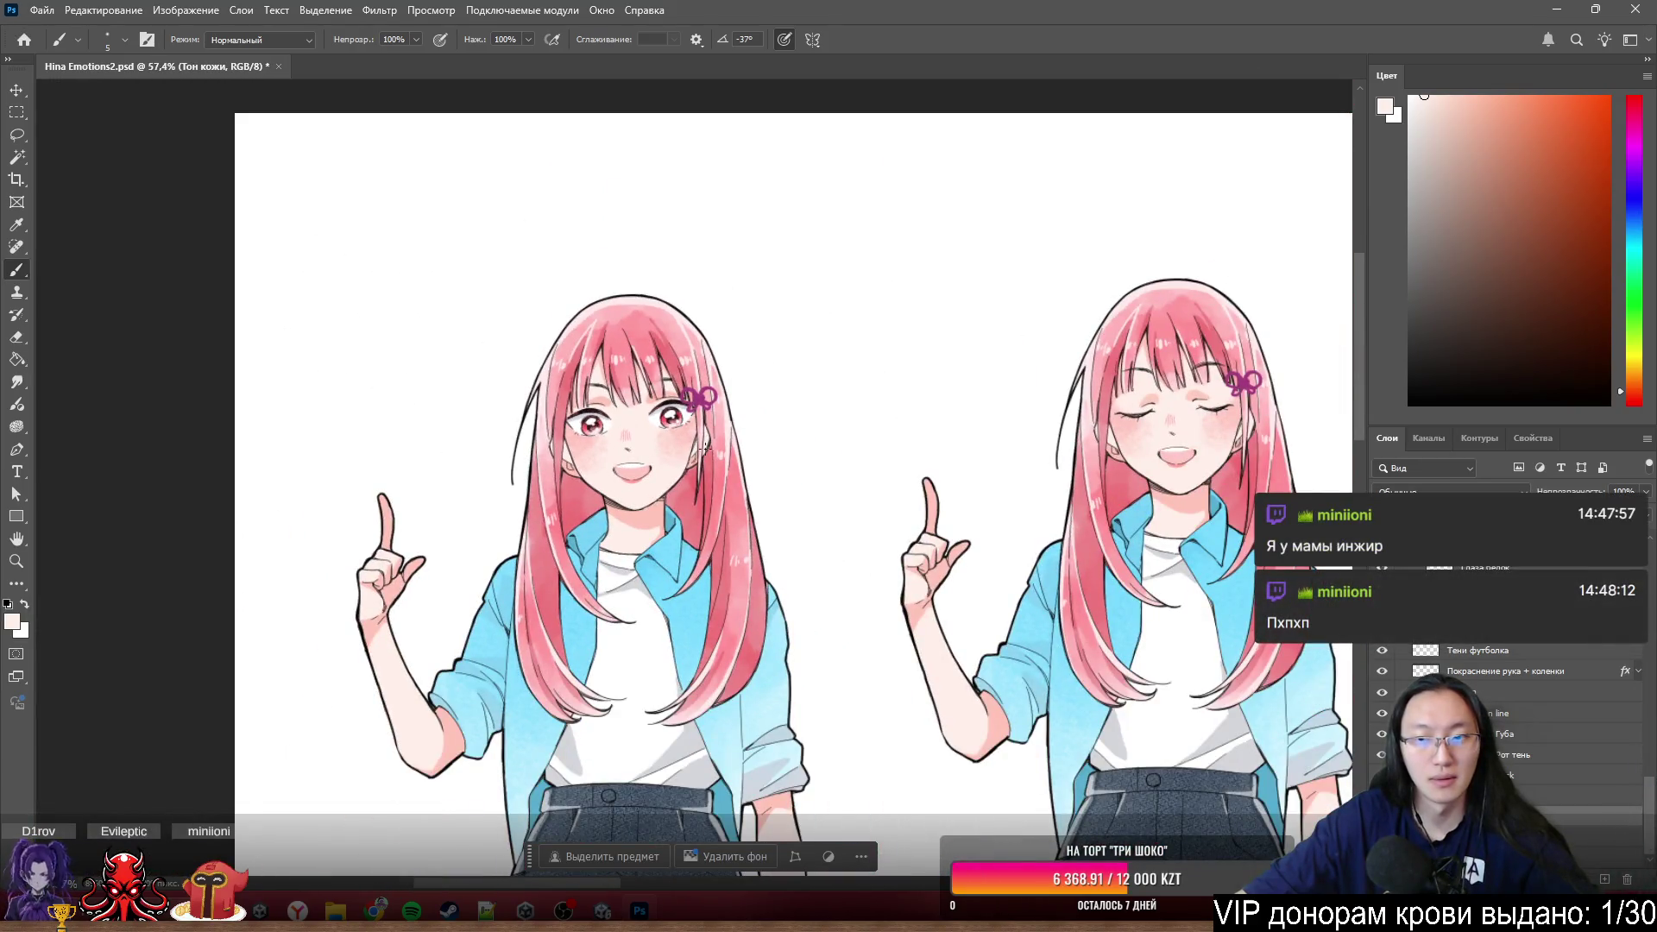
scroll(704, 448, "down", 2)
scroll(1095, 474, "up", 3)
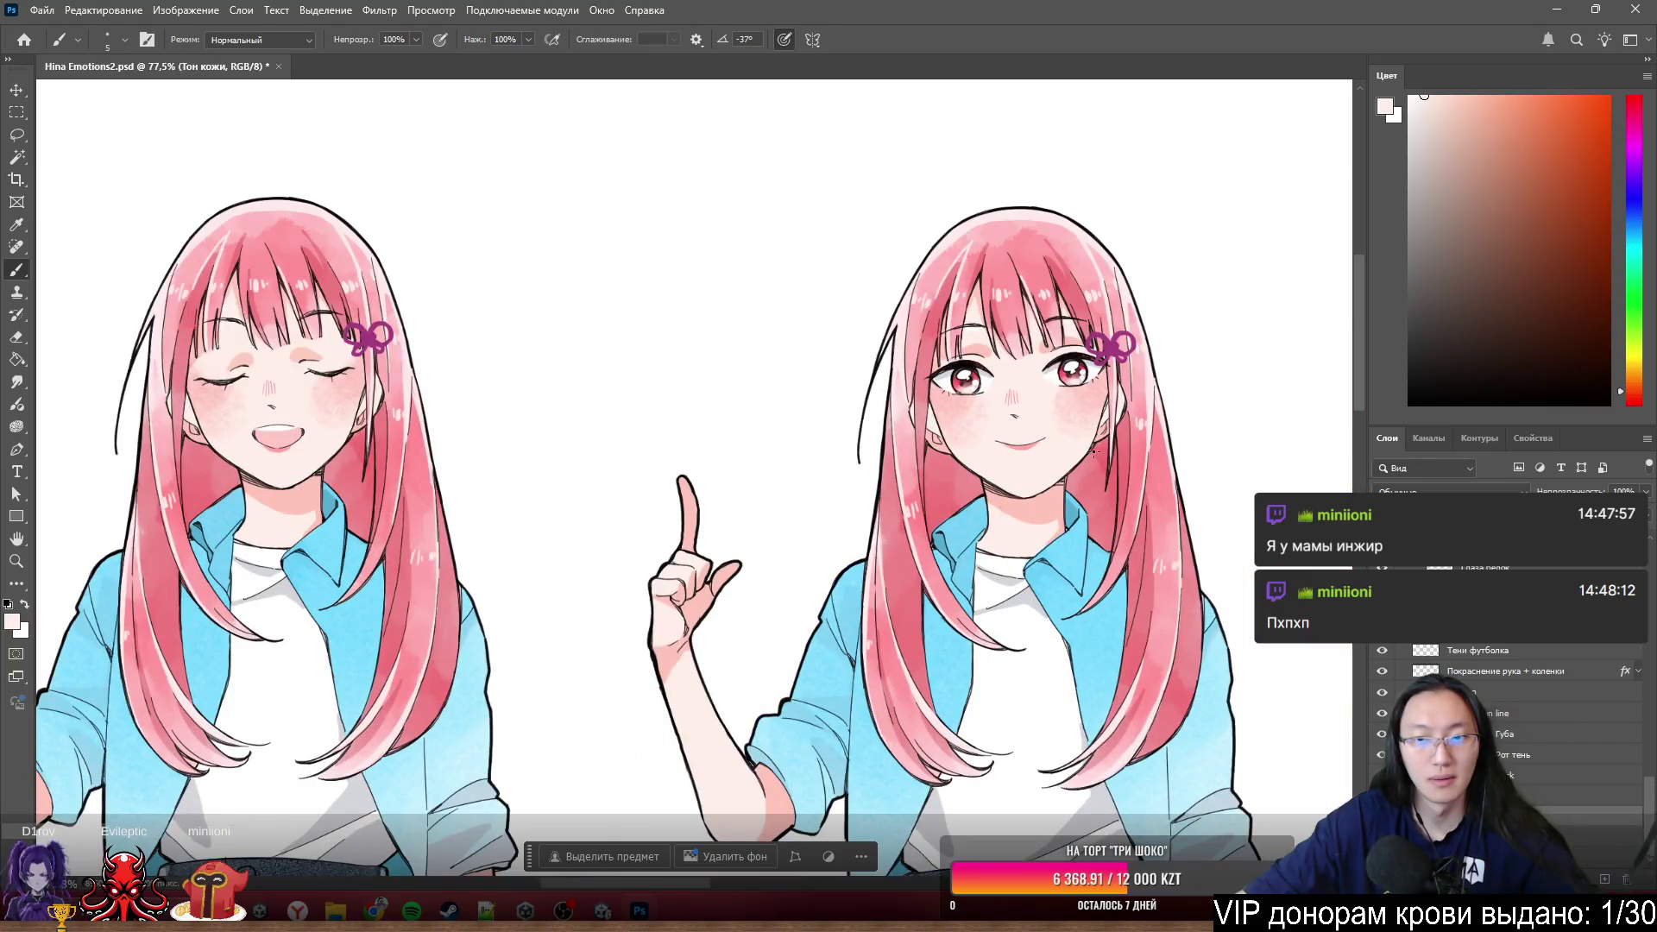
scroll(1094, 452, "up", 2)
scroll(1094, 448, "up", 2)
scroll(1091, 414, "up", 2)
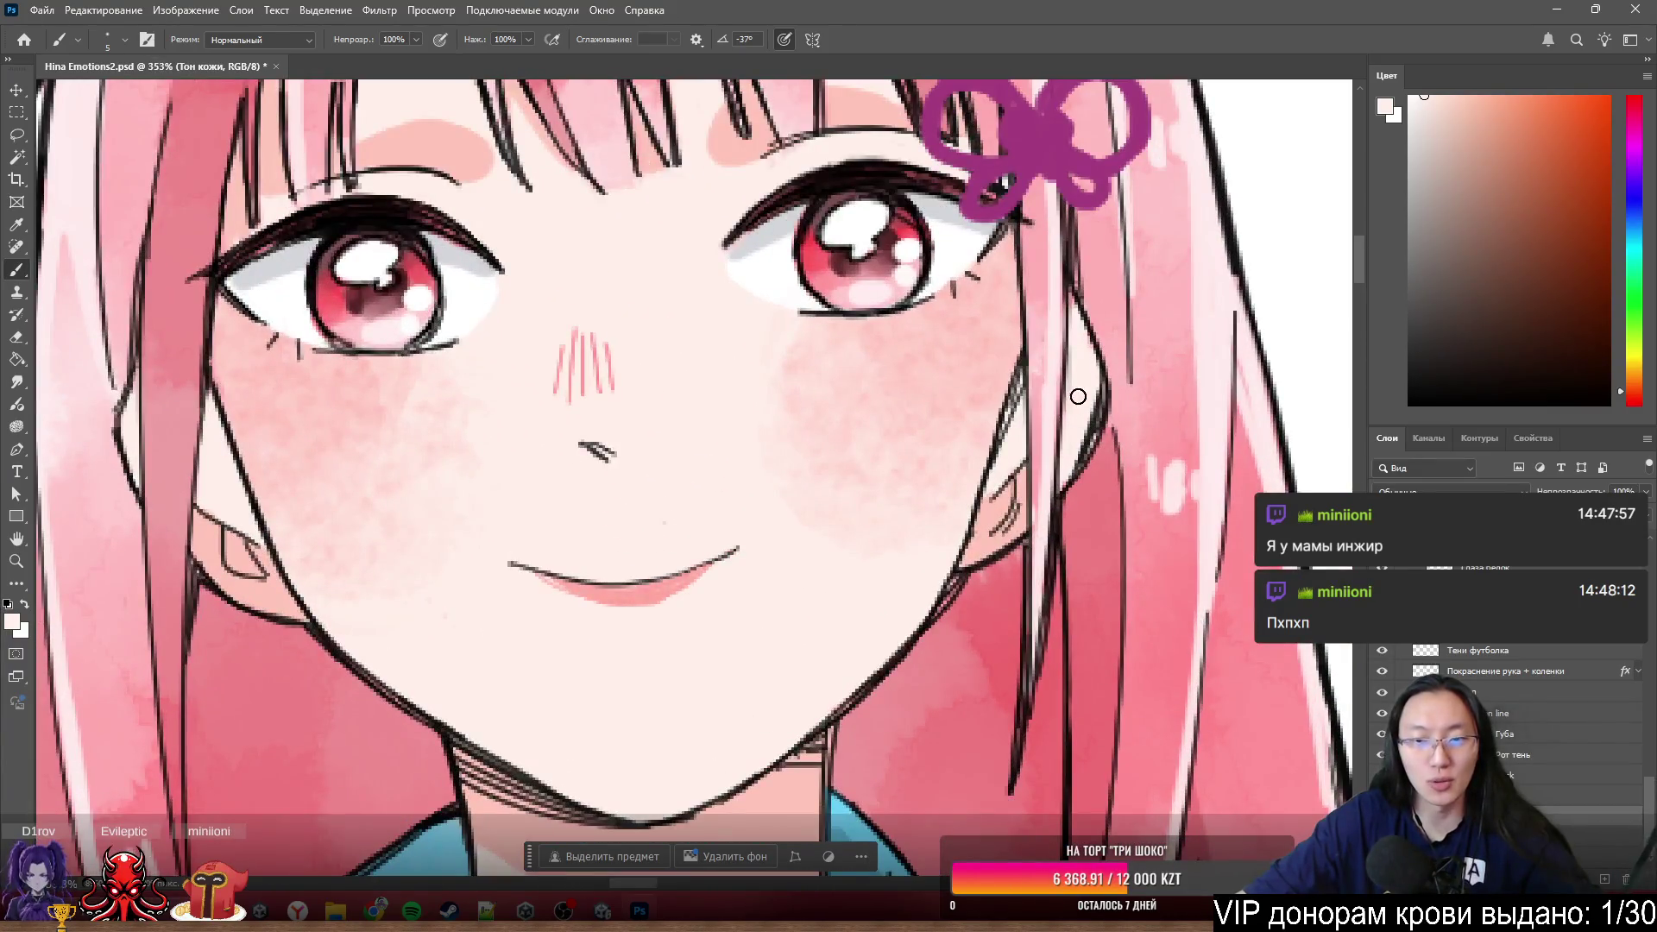
scroll(1077, 397, "down", 1)
scroll(1068, 427, "down", 3)
scroll(1051, 466, "down", 1)
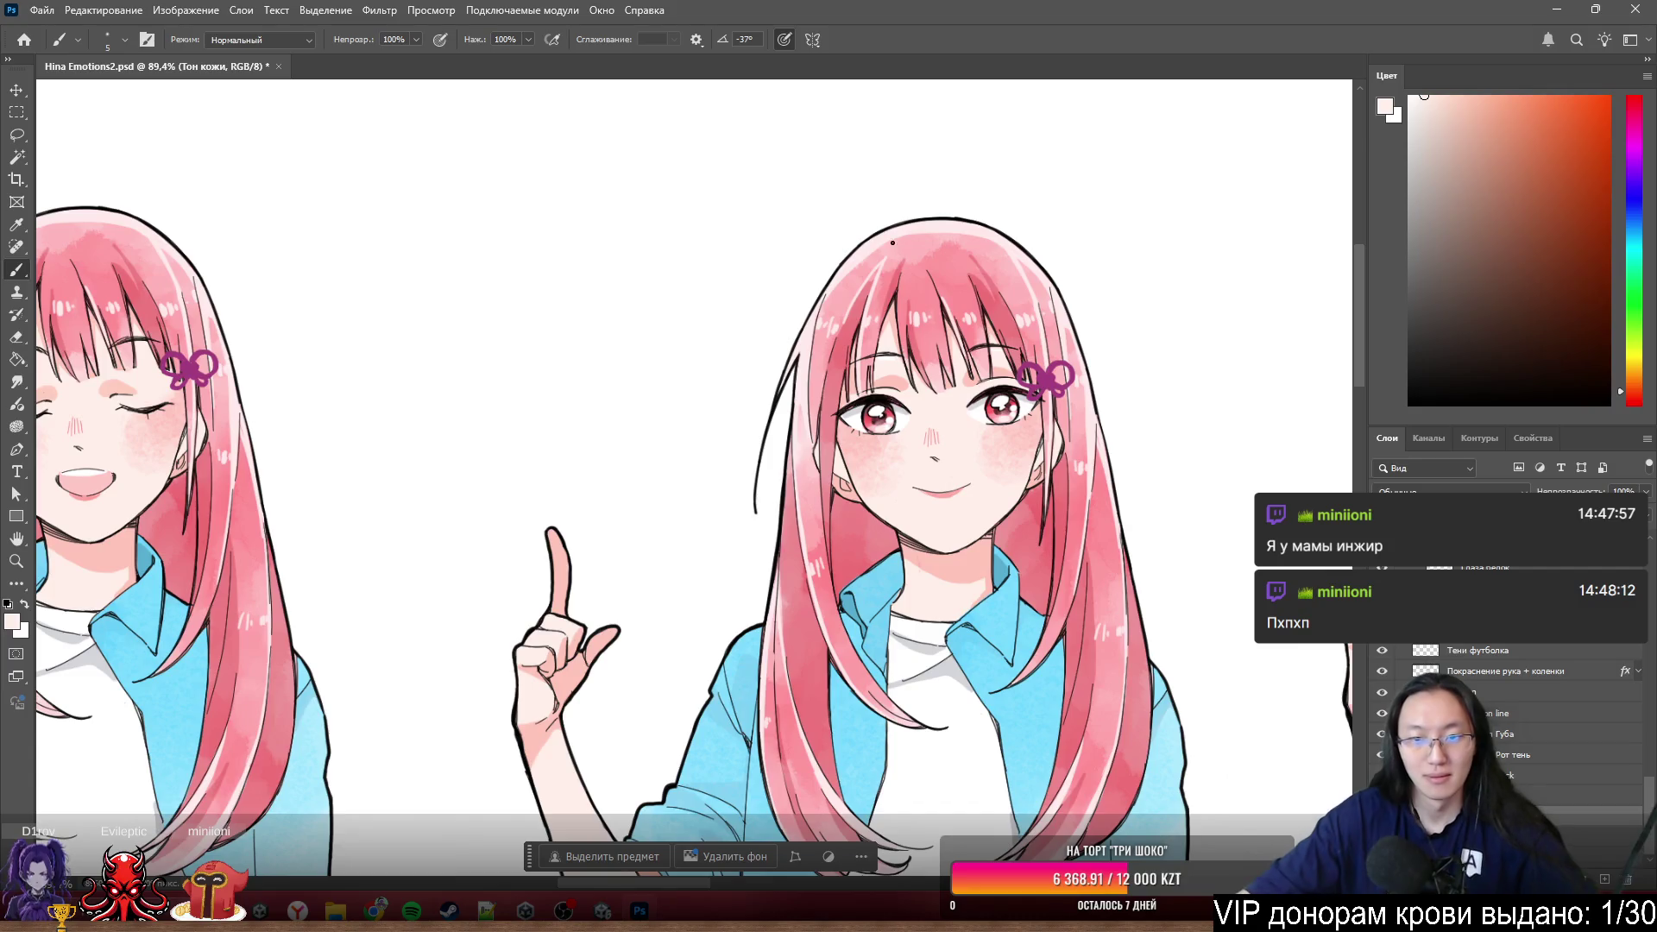
scroll(893, 242, "down", 2)
scroll(629, 355, "down", 2)
scroll(555, 359, "up", 2)
scroll(863, 381, "up", 1)
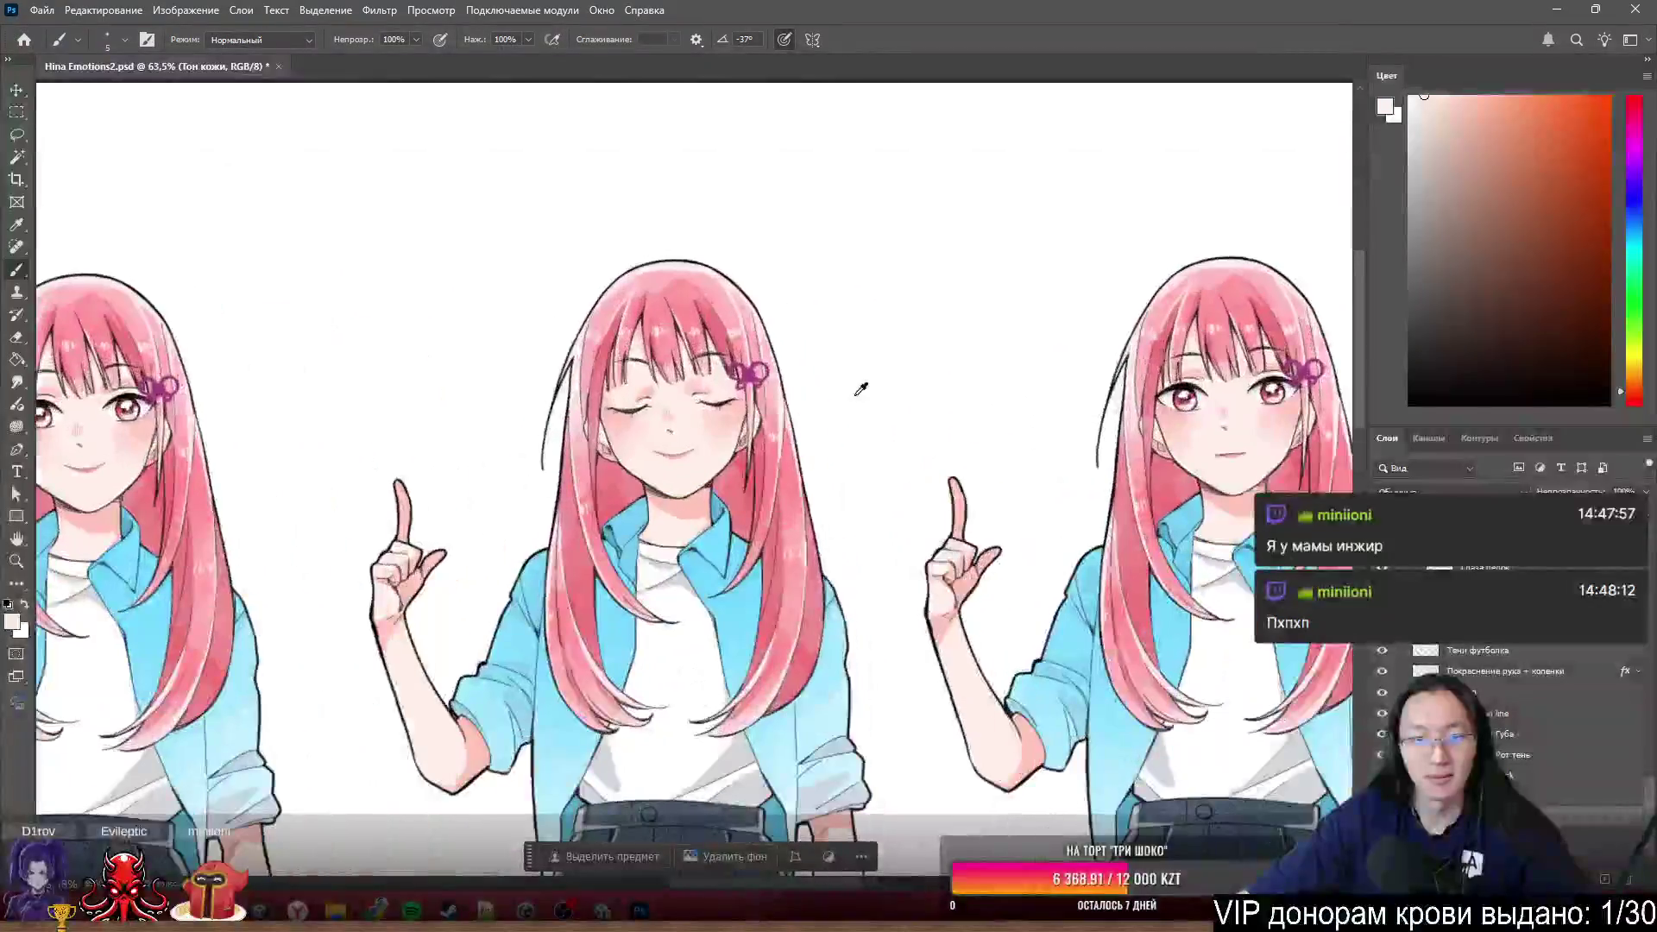
scroll(1099, 384, "down", 1)
scroll(1096, 415, "up", 1)
scroll(1088, 428, "down", 3)
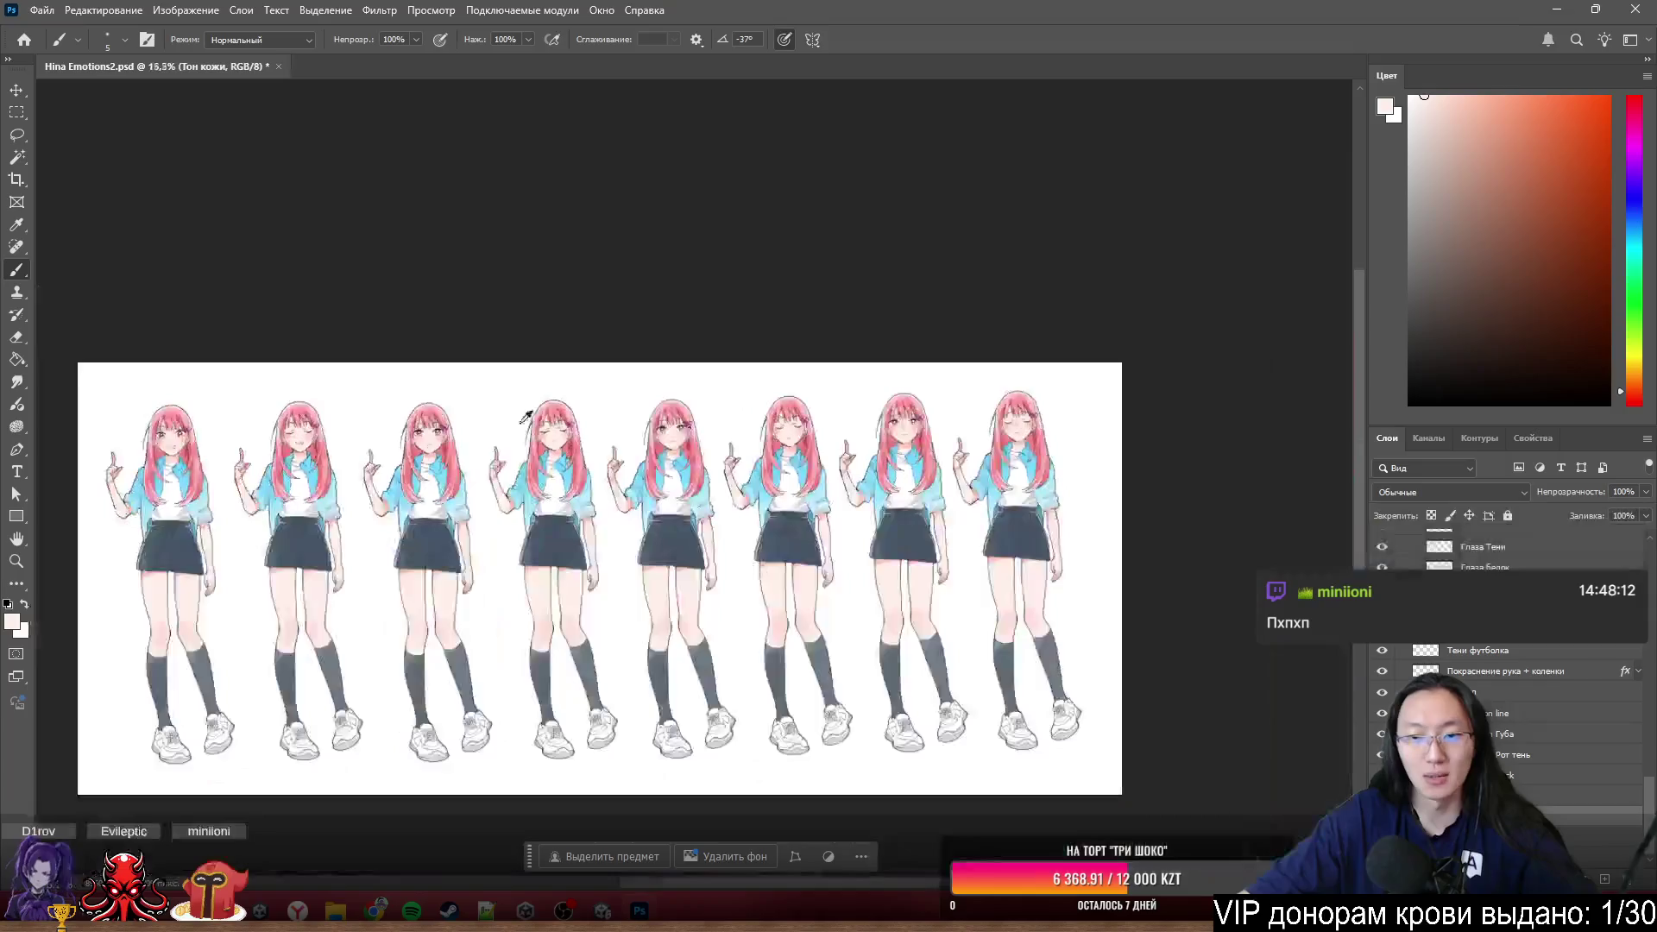
scroll(1052, 448, "up", 1)
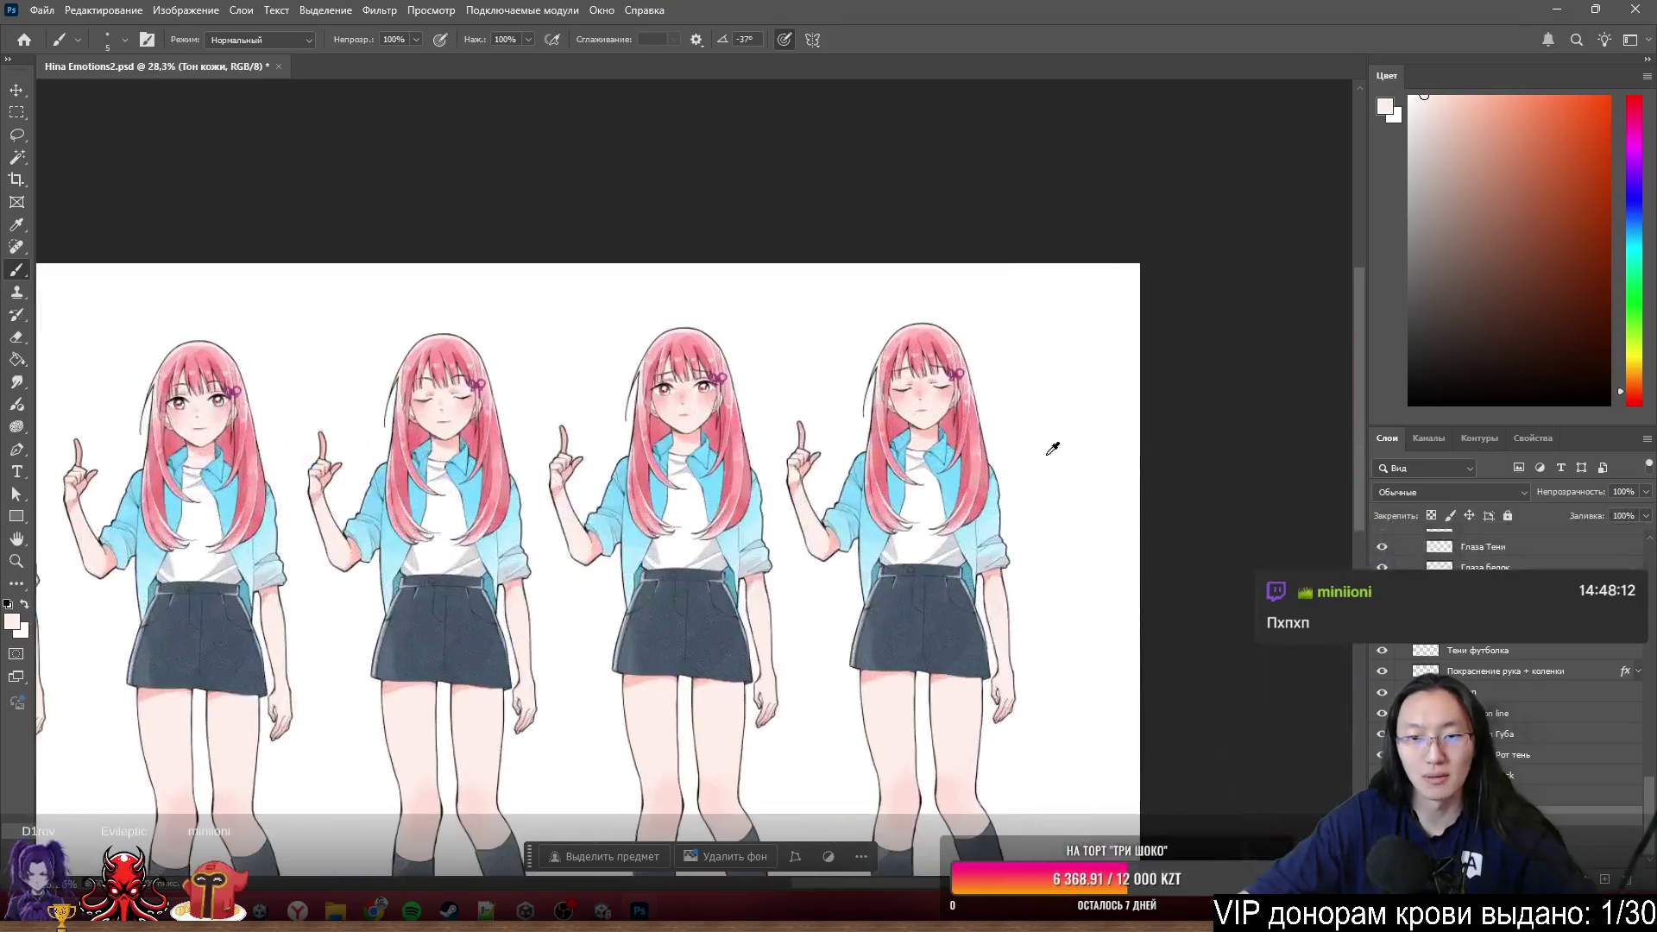
left_click(1557, 11)
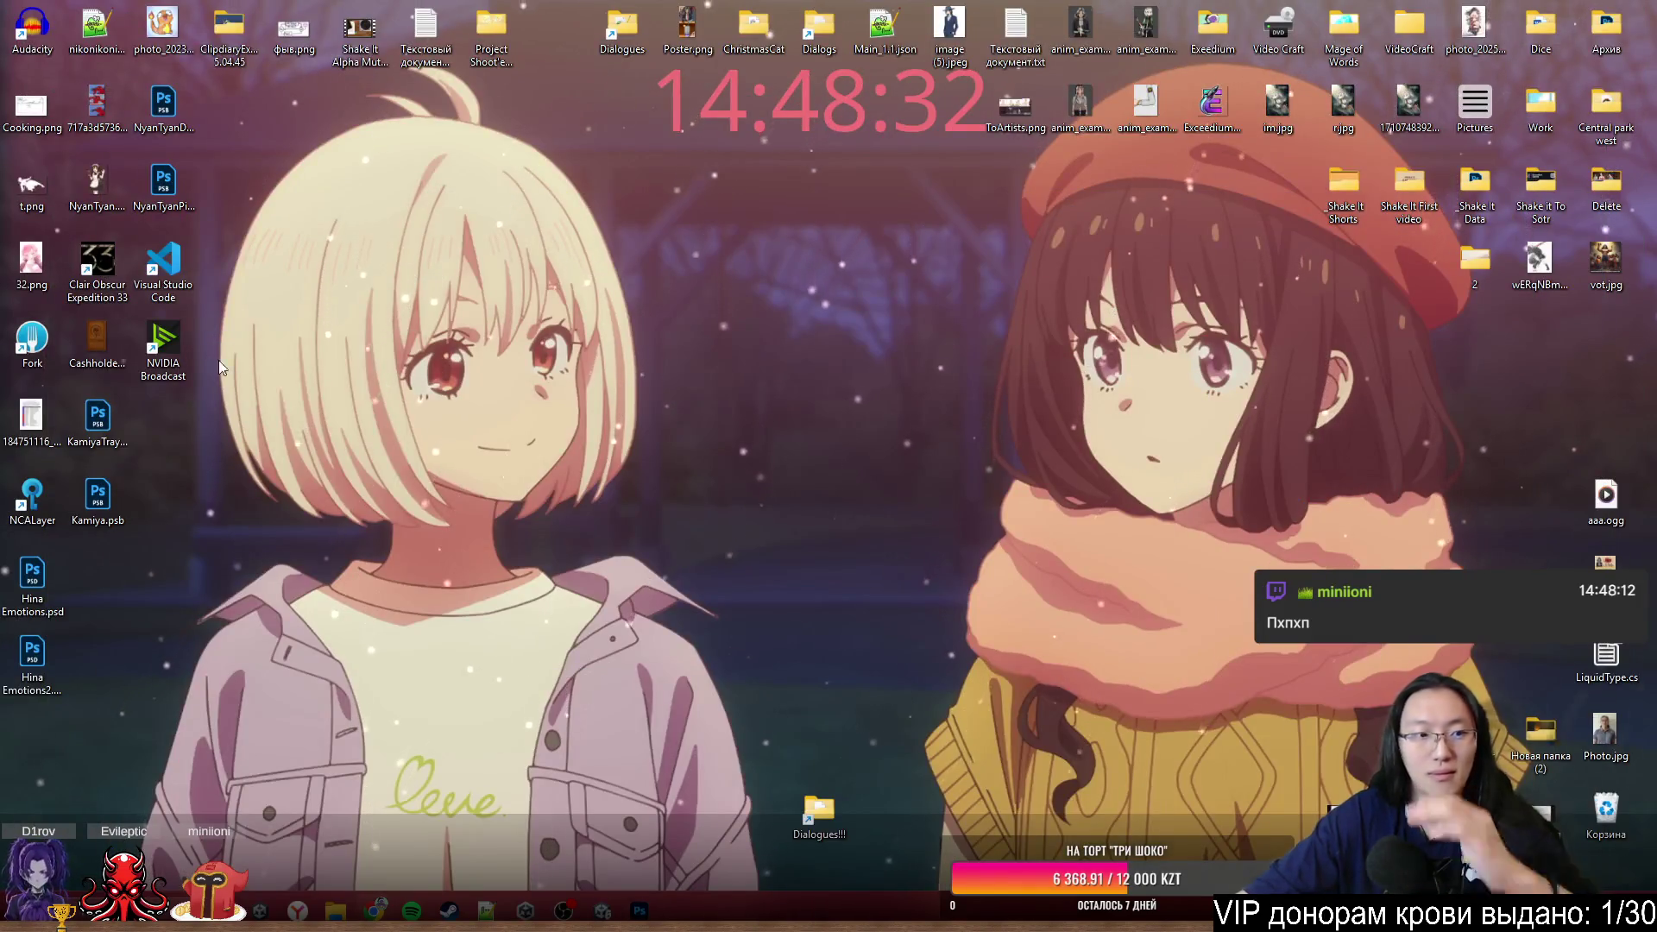
double_click(33, 580)
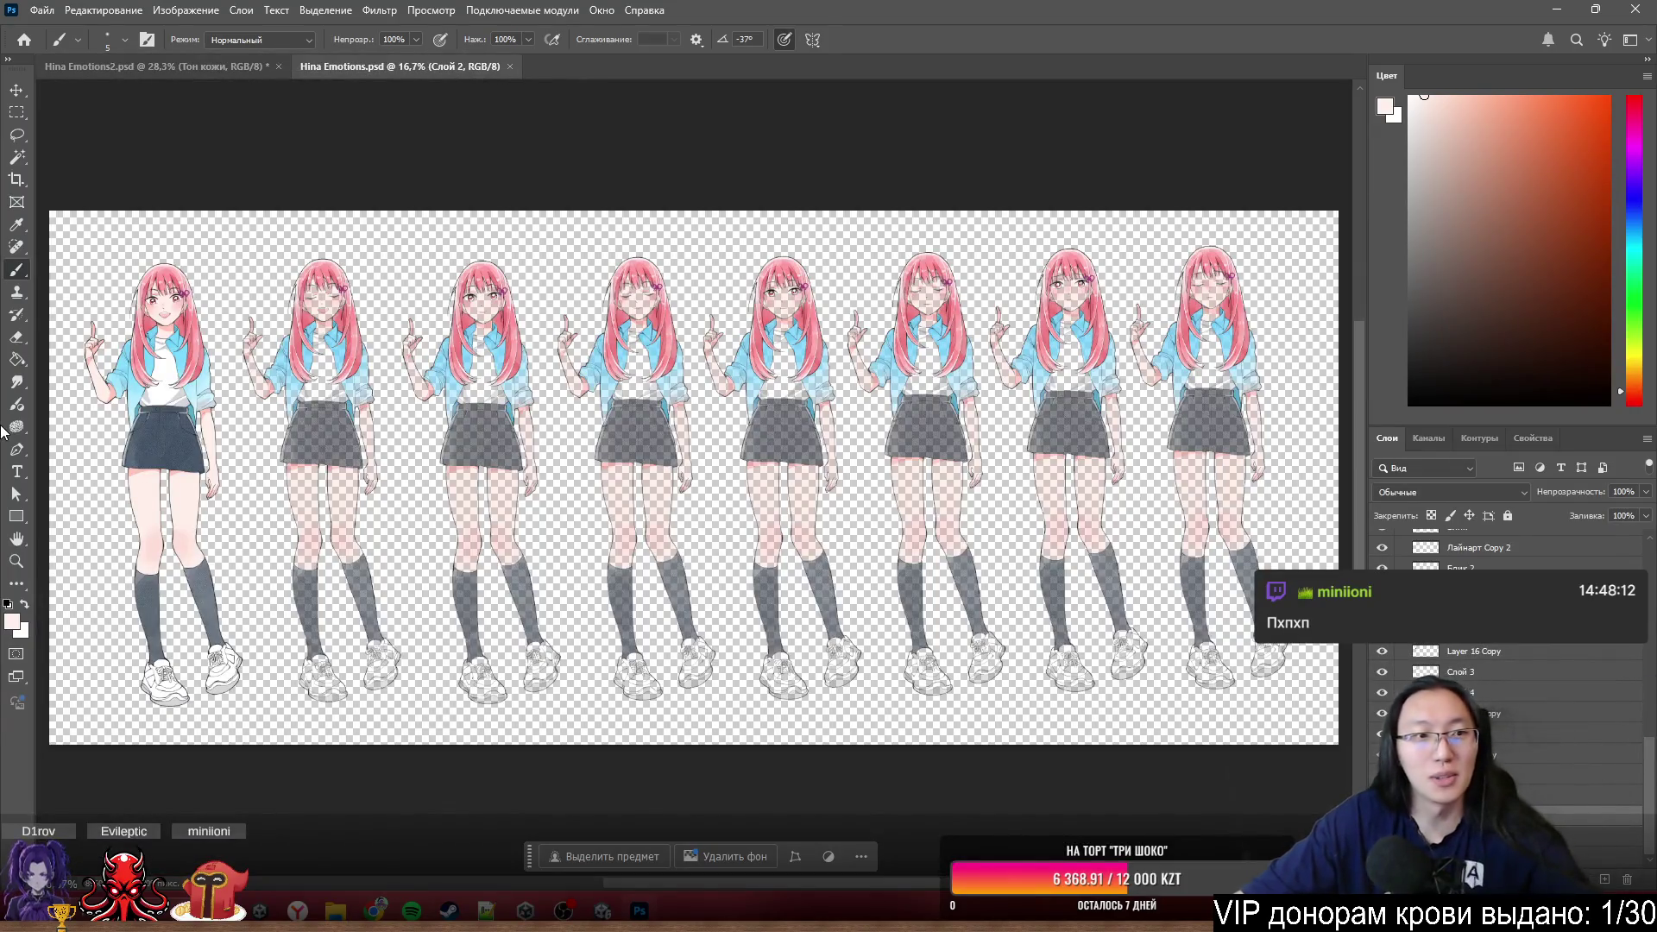
scroll(122, 299, "up", 3)
scroll(122, 298, "up", 3)
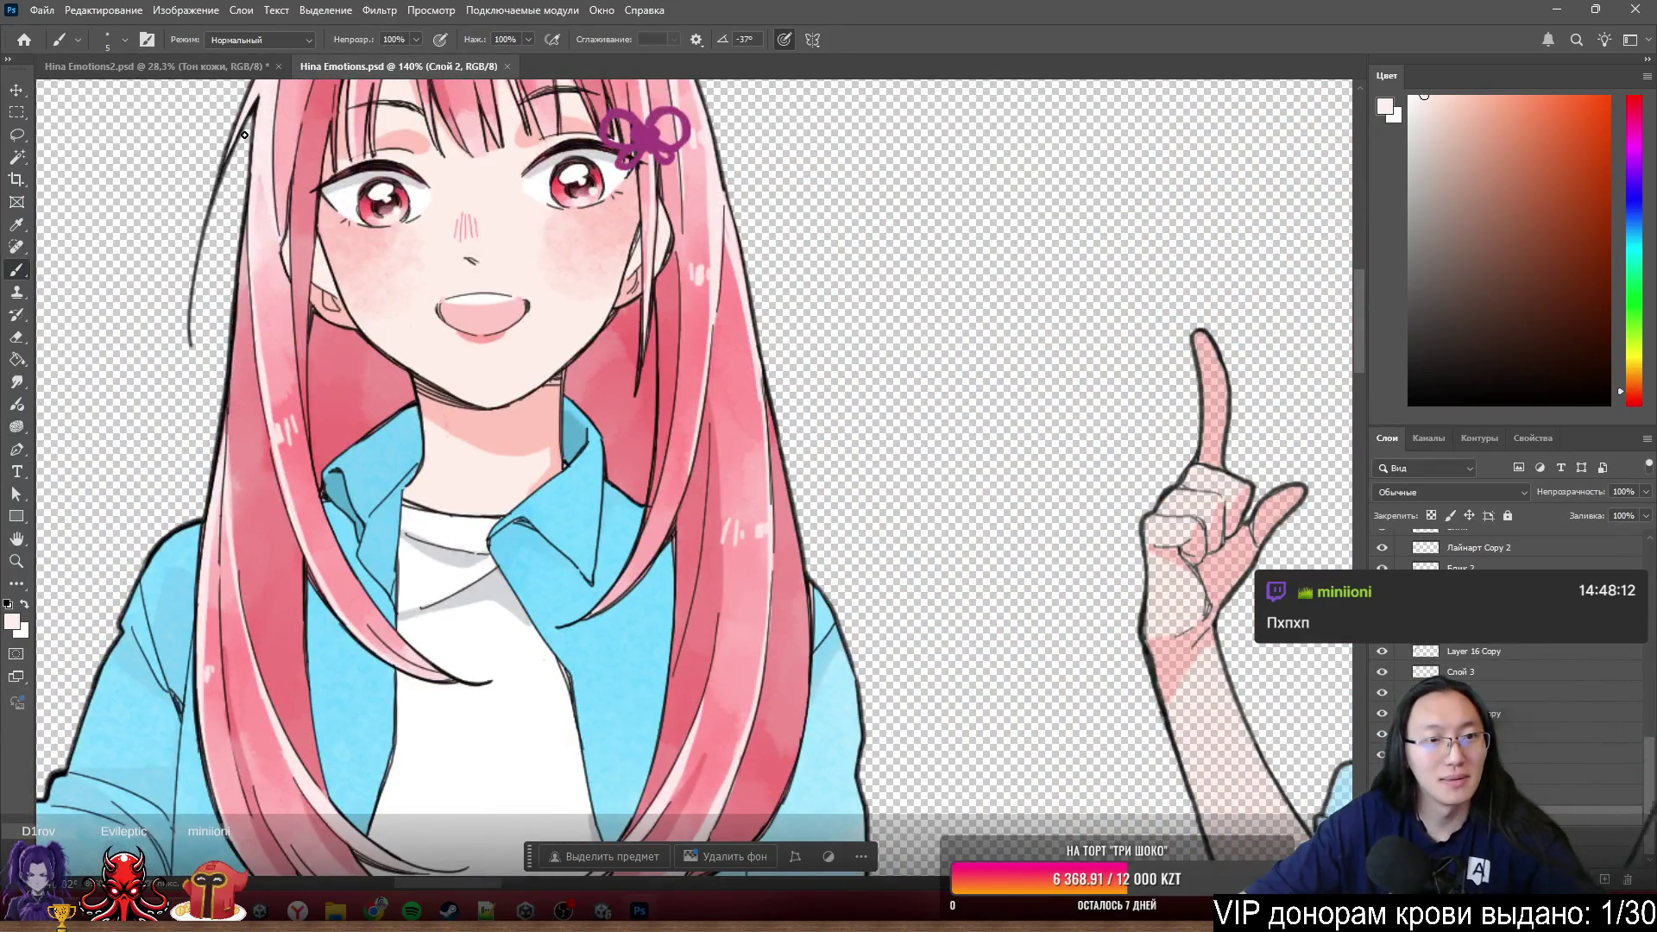
scroll(615, 269, "up", 1)
scroll(660, 293, "up", 2)
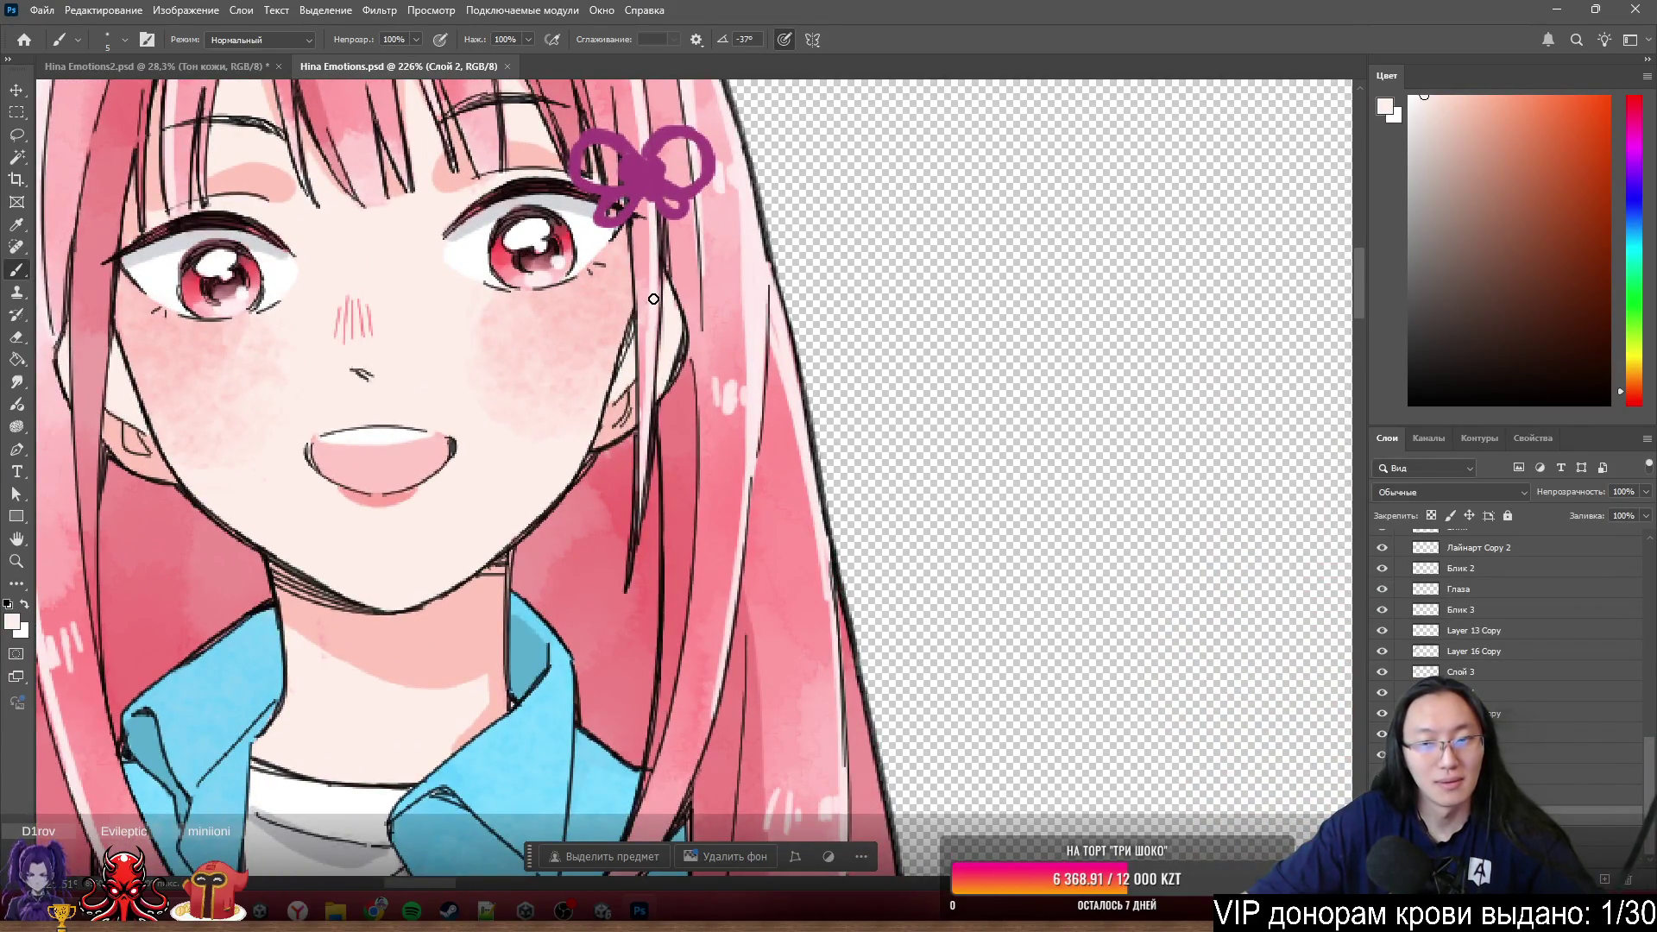
scroll(654, 300, "down", 3)
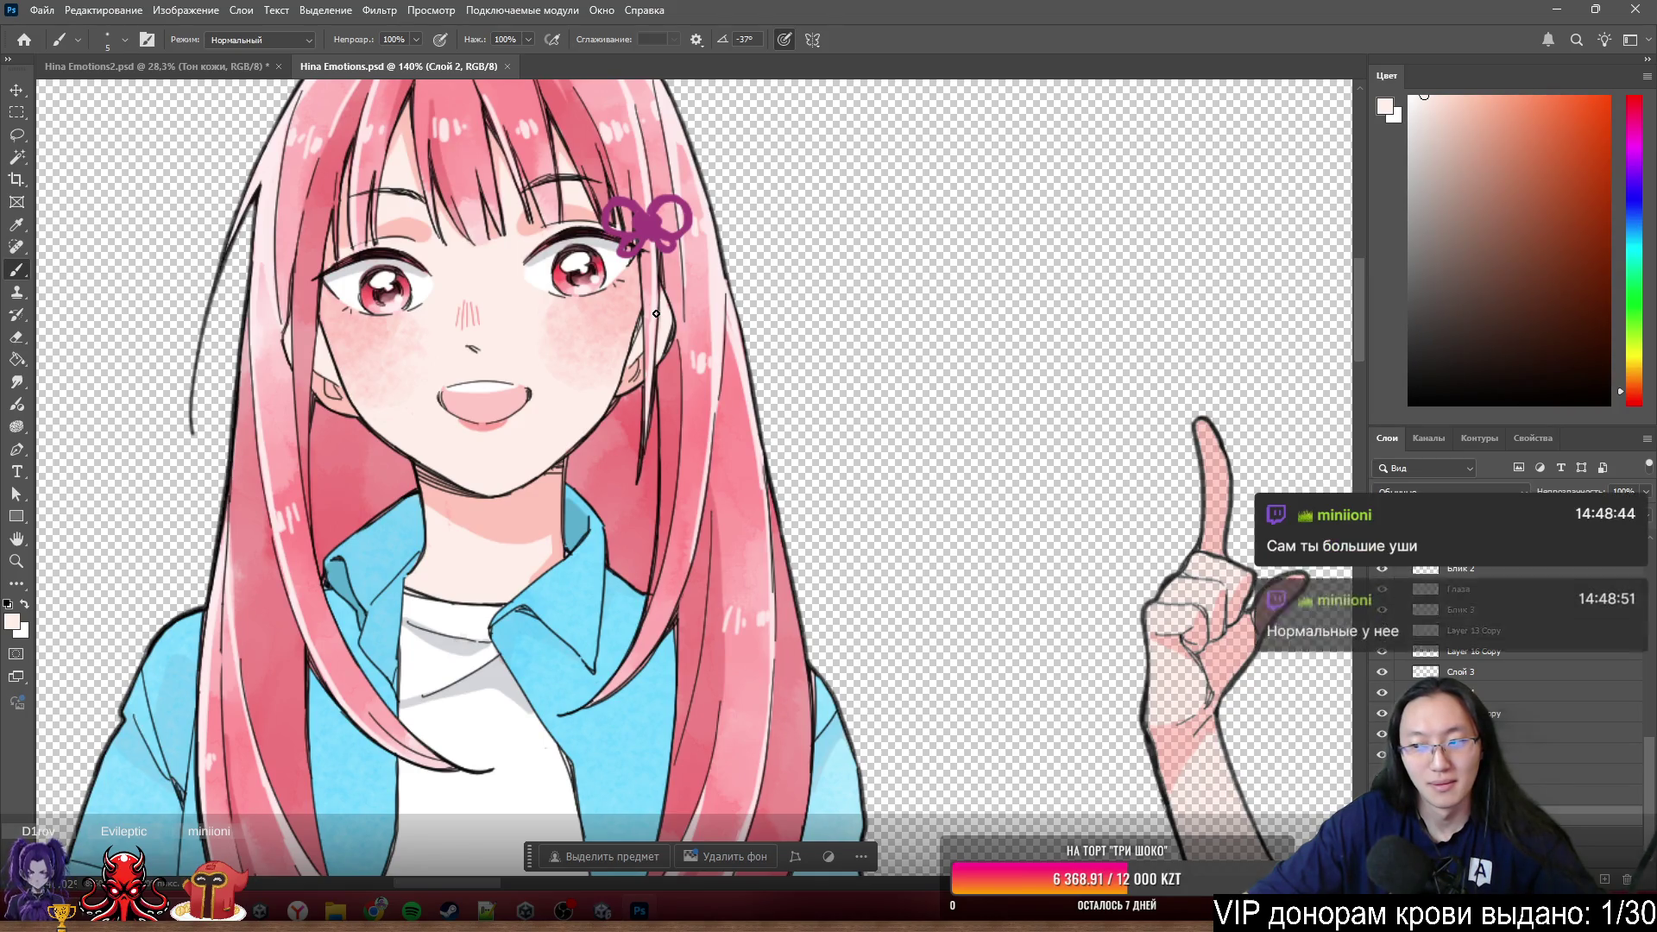
scroll(659, 315, "down", 2)
scroll(663, 306, "up", 1)
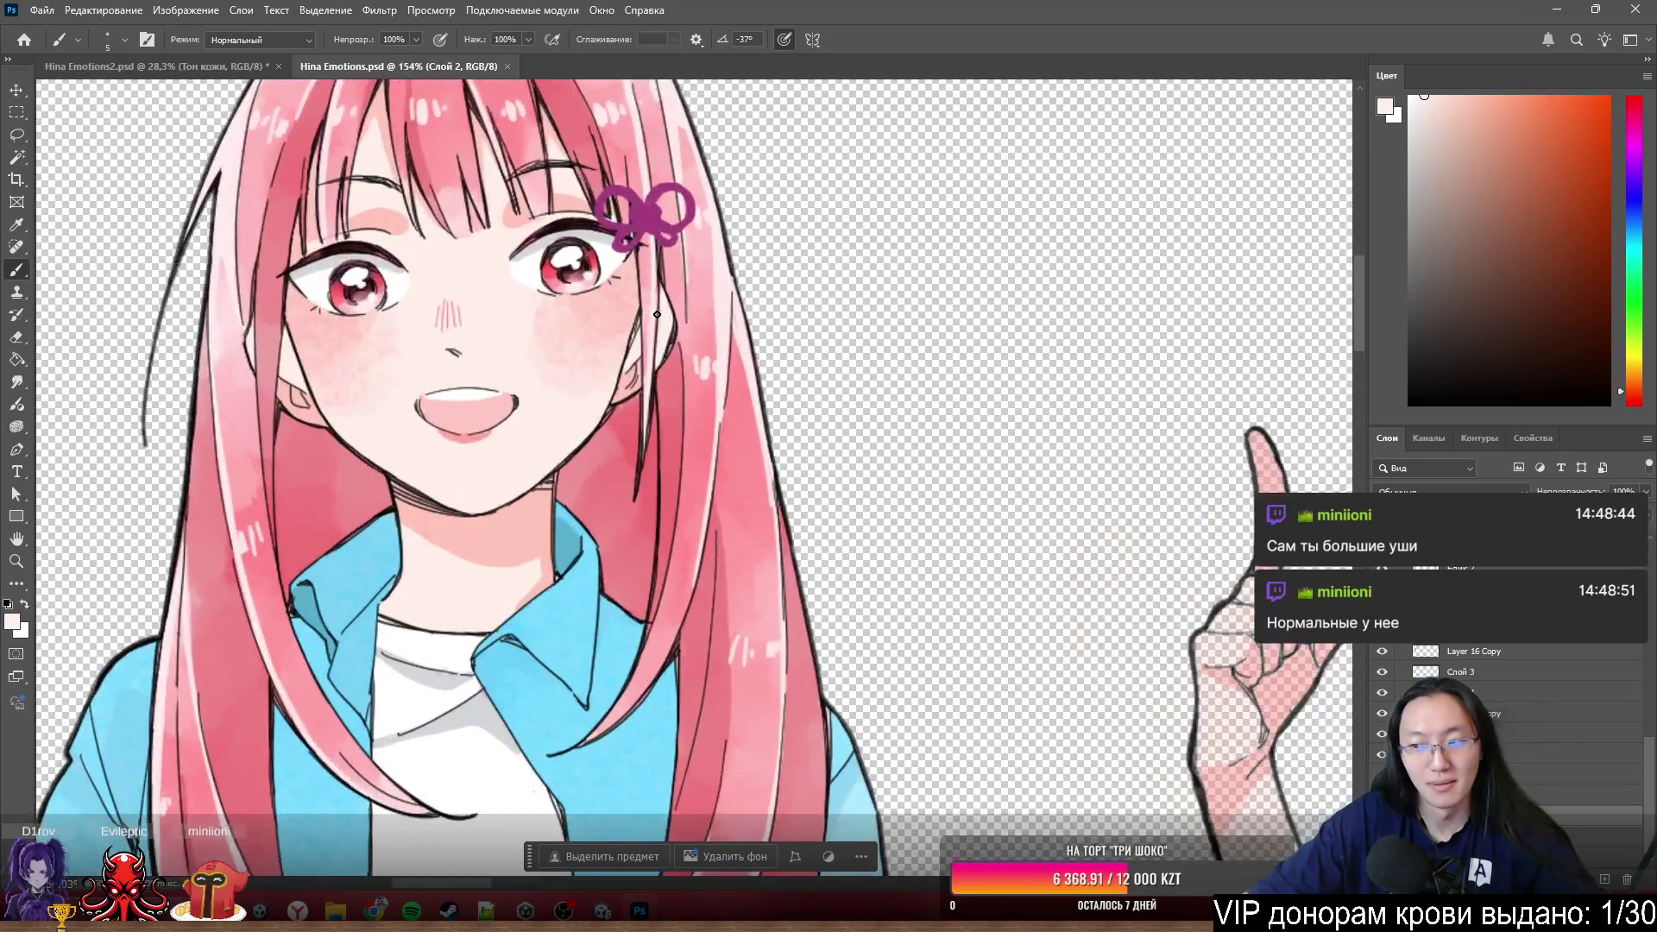
scroll(666, 338, "up", 1)
scroll(670, 416, "up", 1)
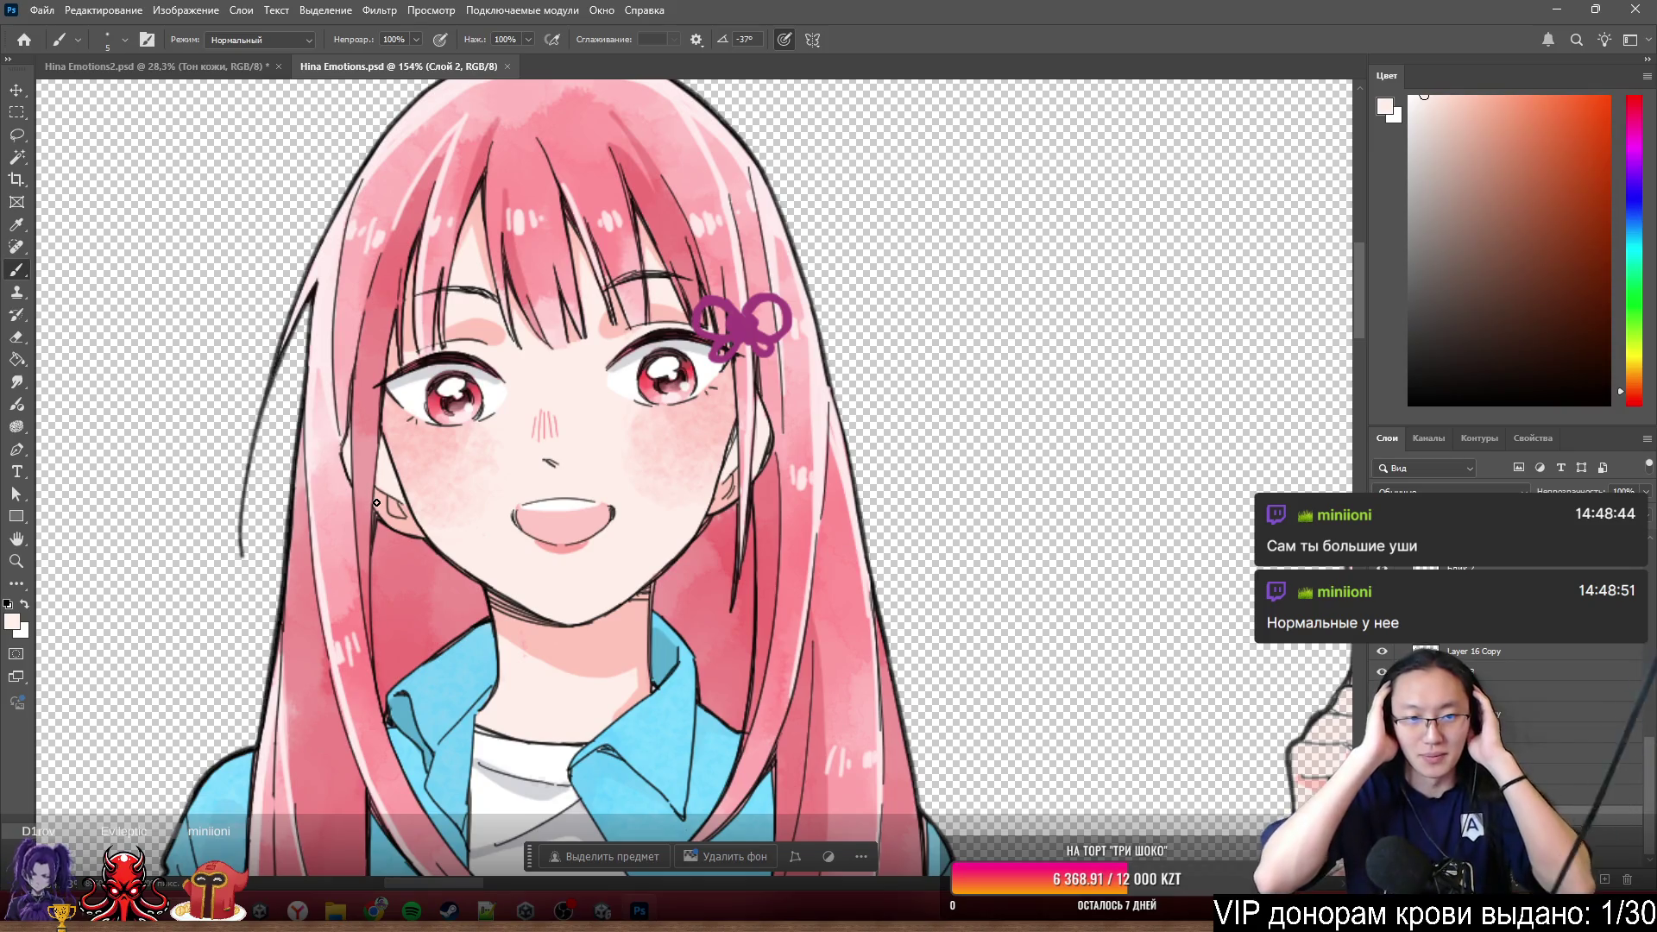
scroll(622, 401, "up", 2)
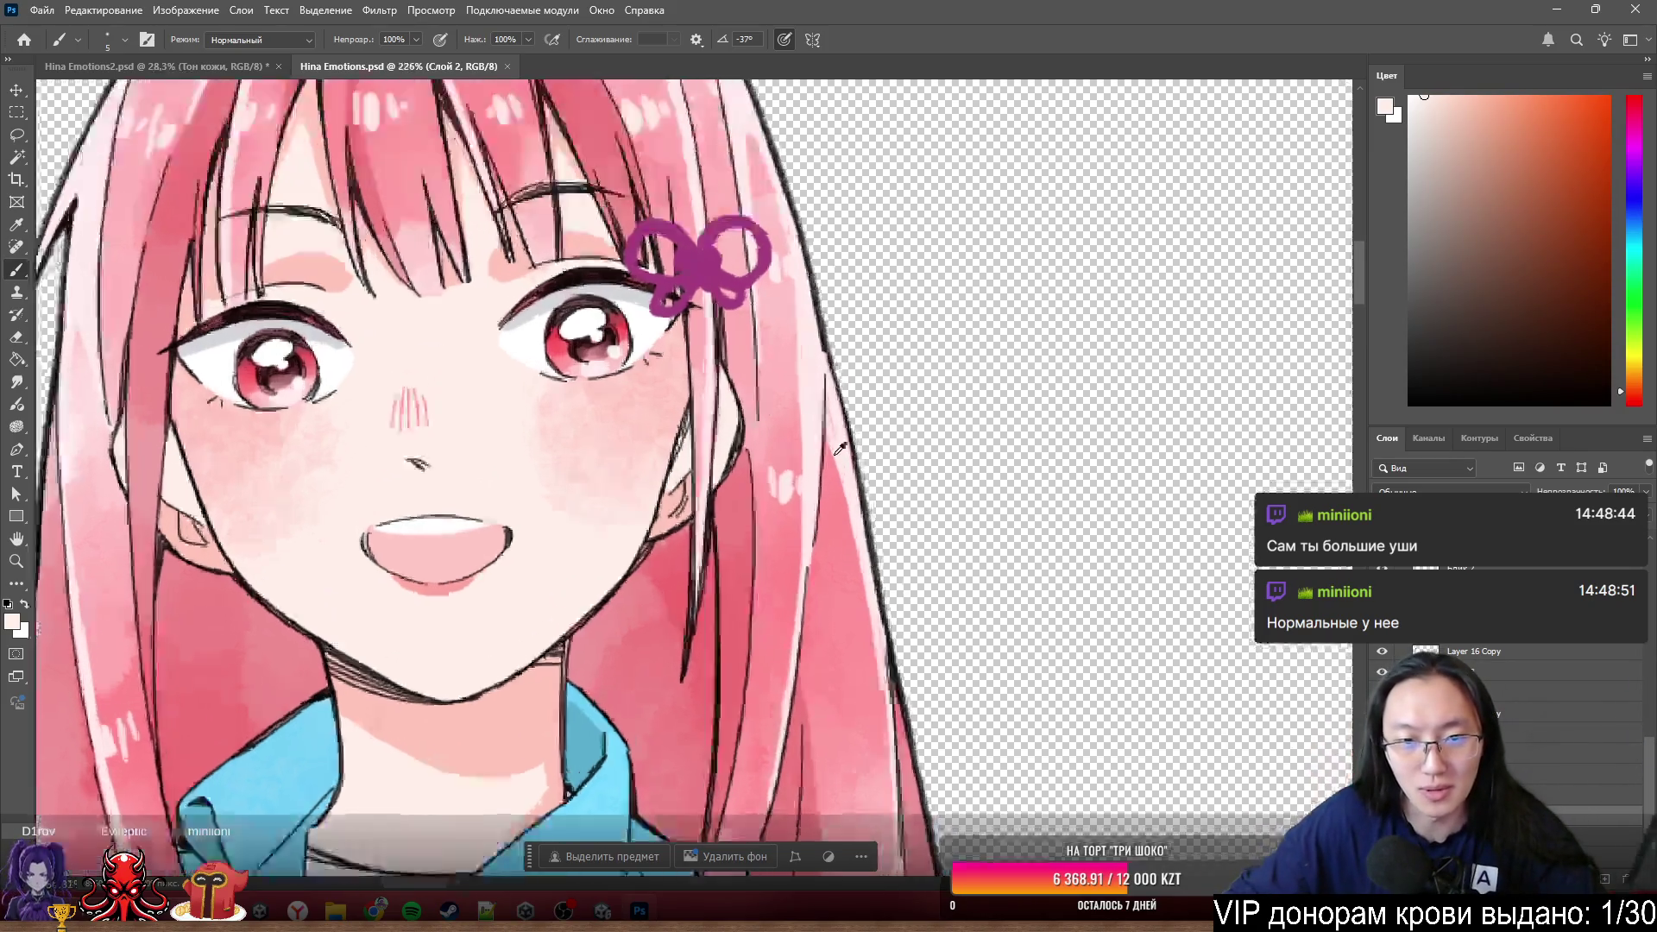
scroll(697, 385, "up", 3)
scroll(669, 430, "down", 3)
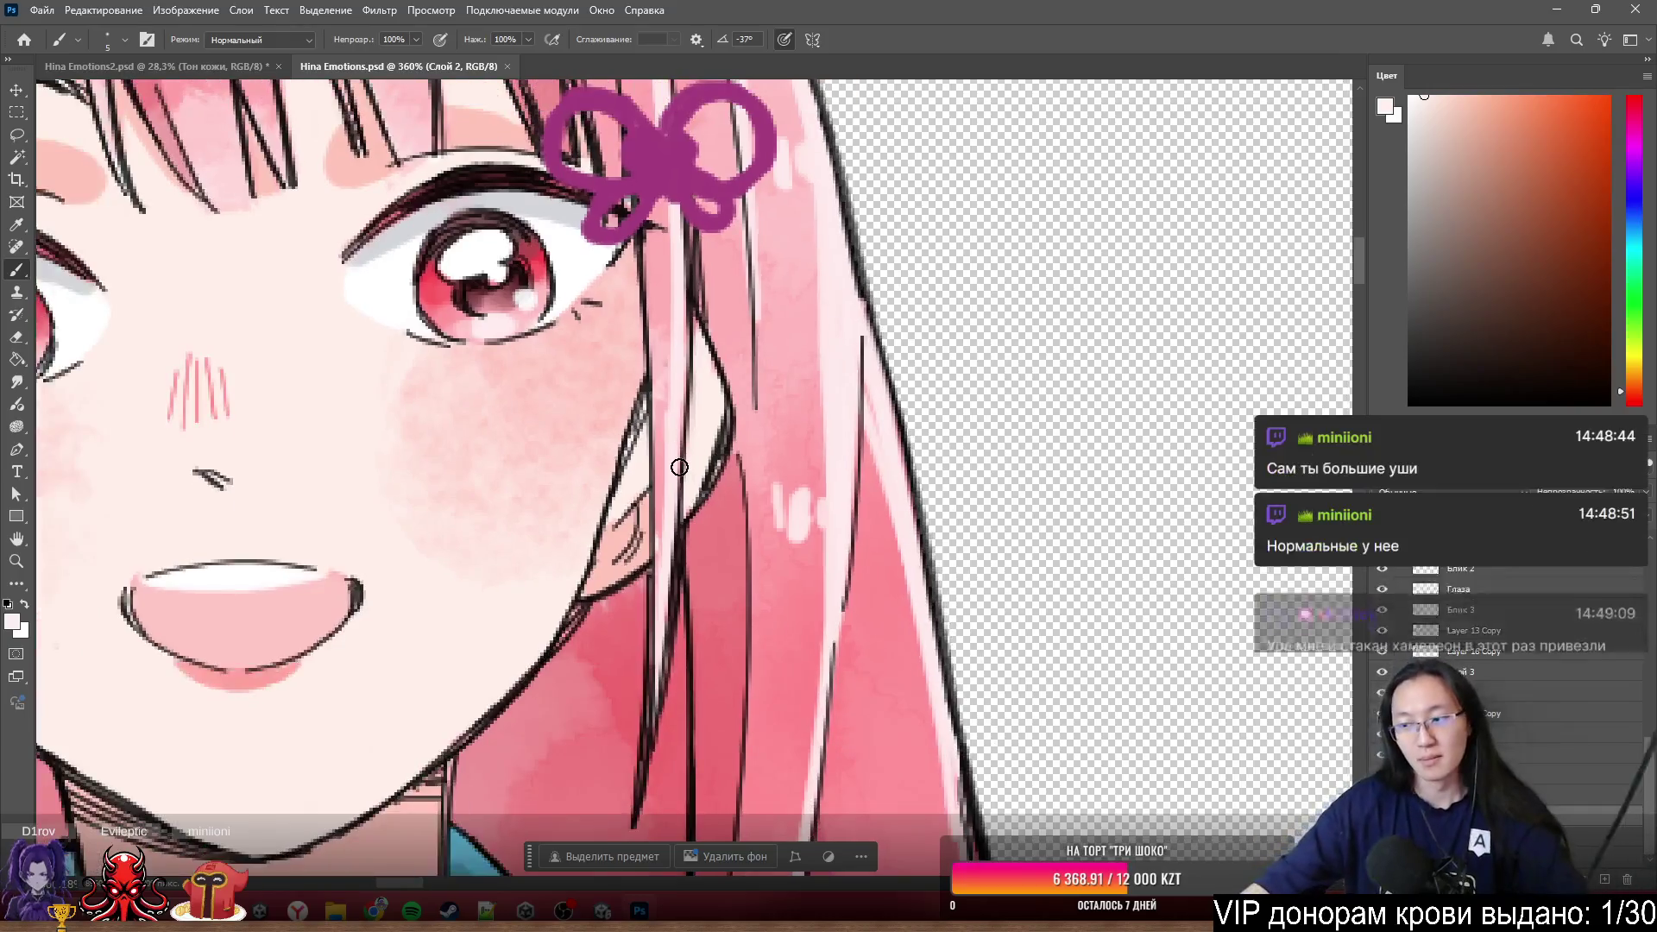
scroll(683, 466, "up", 2)
scroll(742, 437, "down", 3)
scroll(749, 433, "down", 3)
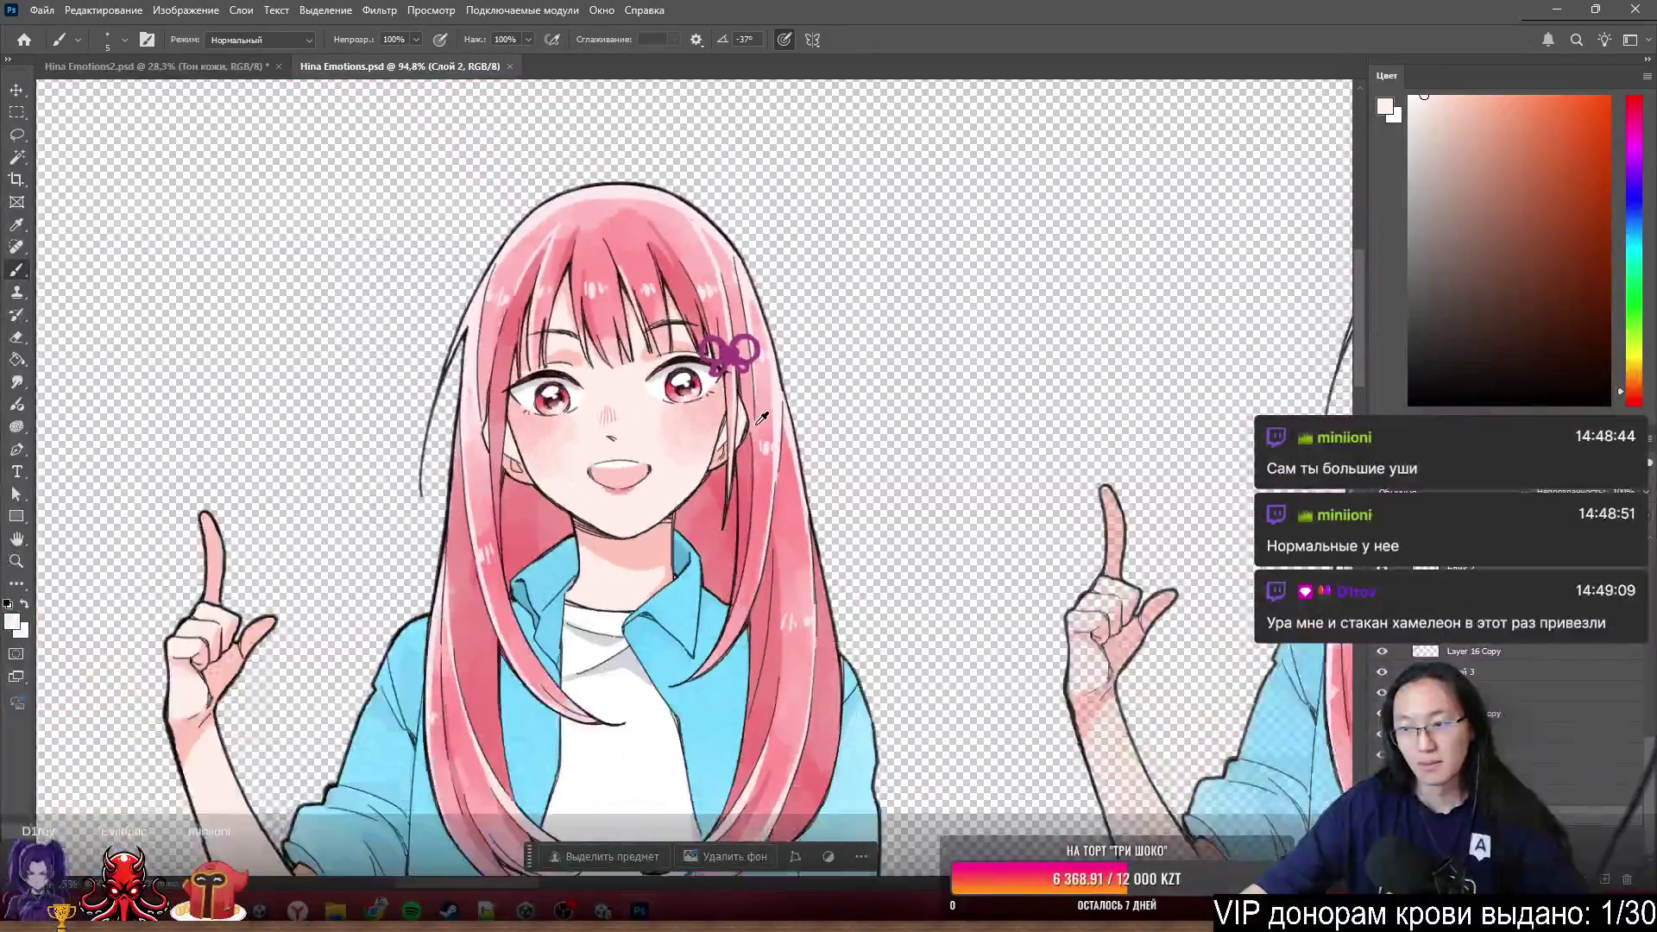
scroll(756, 428, "down", 3)
scroll(765, 423, "down", 2)
scroll(766, 419, "down", 1)
scroll(890, 417, "up", 1)
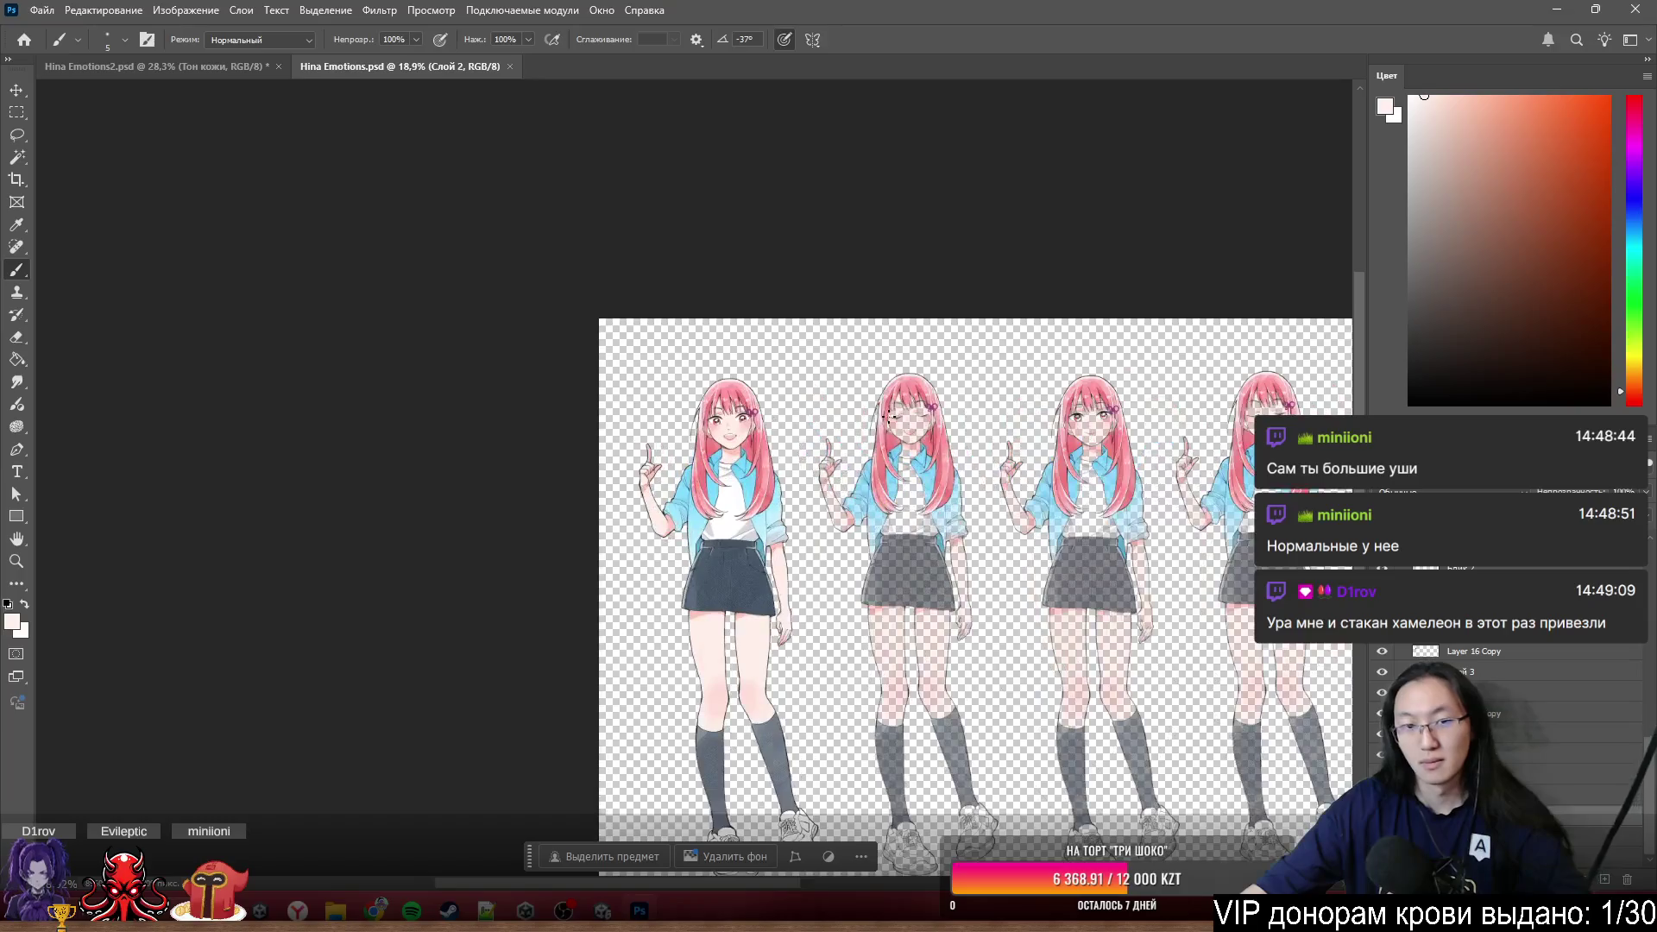
- Close the original Hina Emotions.psd, leaving only Hina Emotions2.psd open
left_click(510, 67)
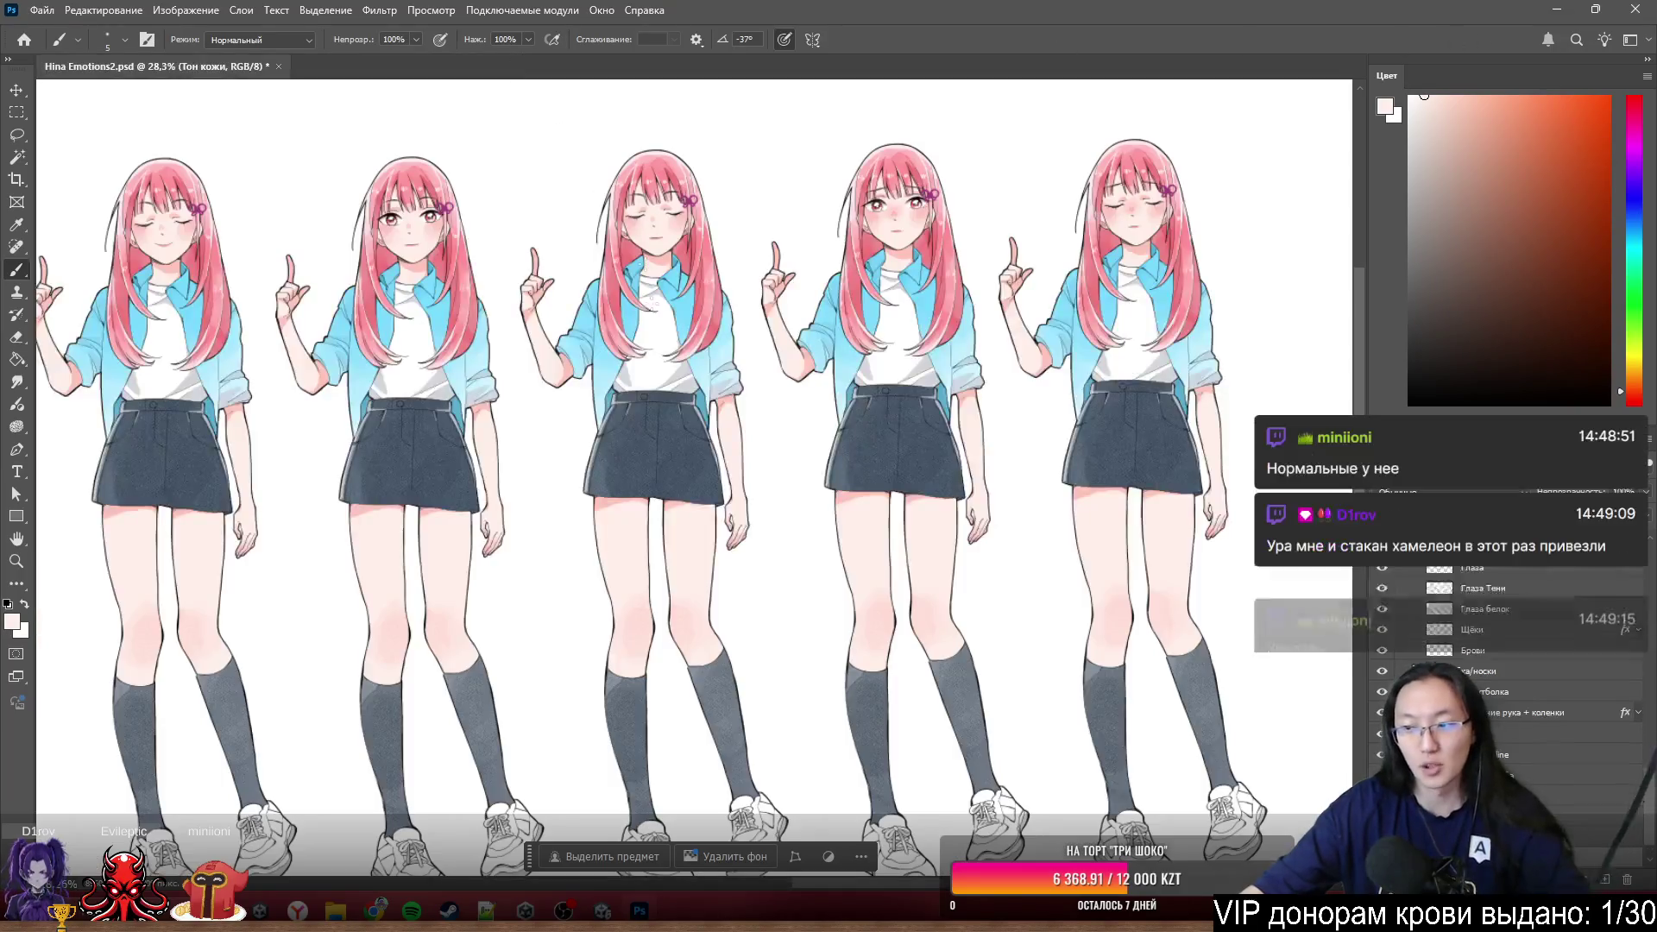
scroll(582, 343, "up", 1)
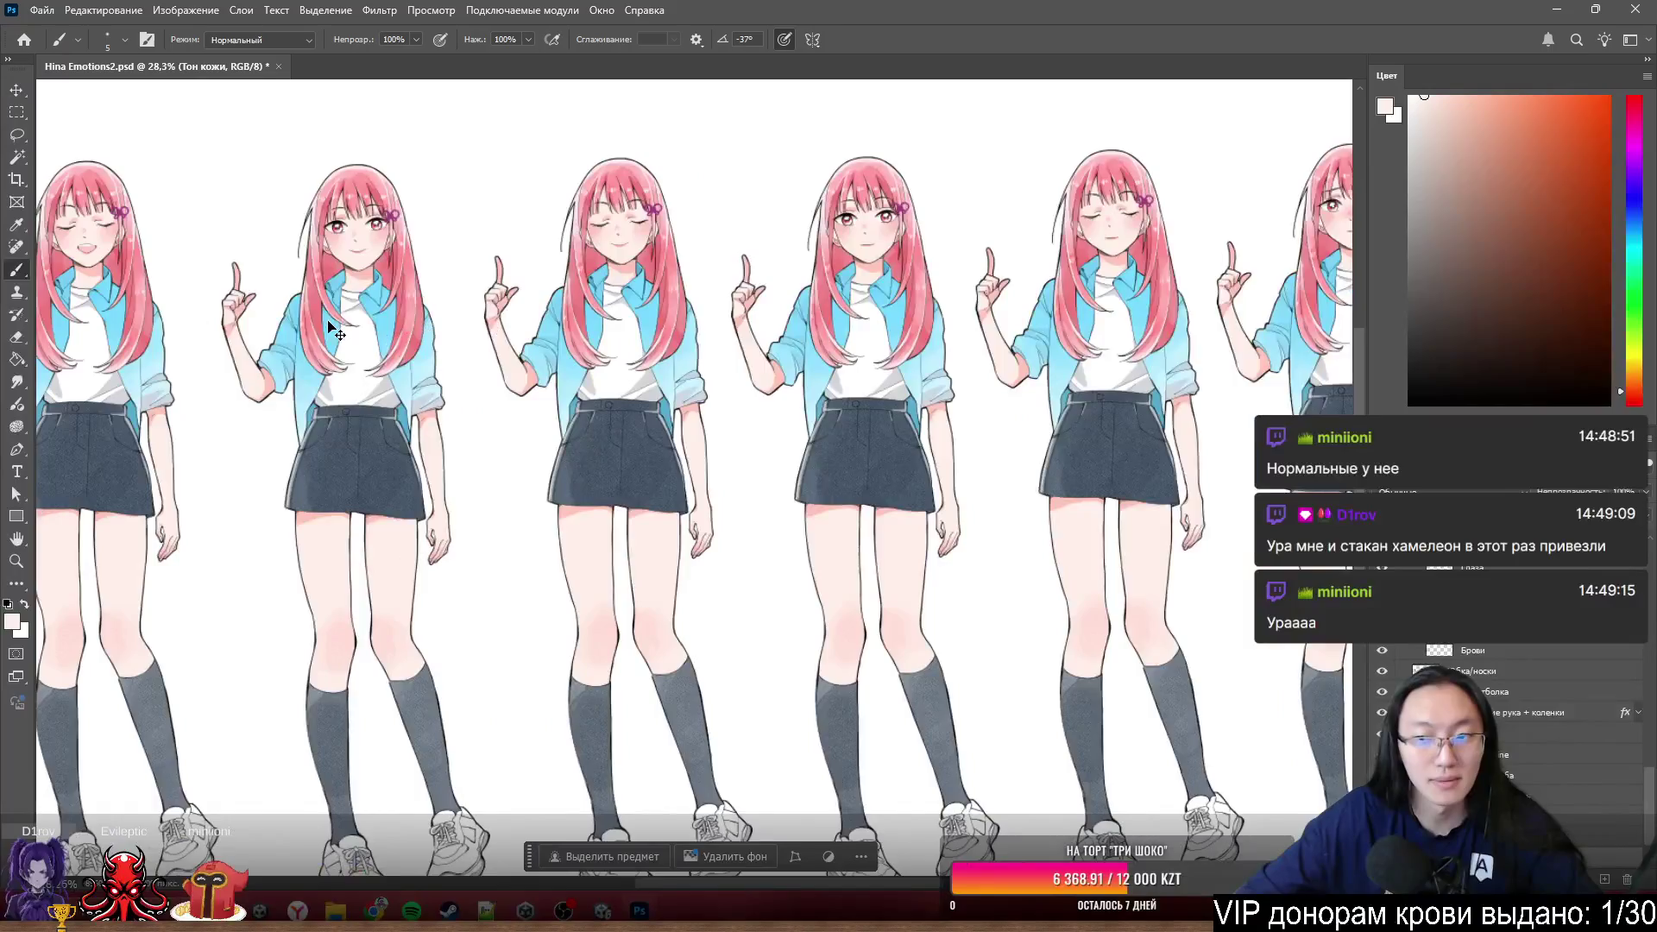
scroll(777, 381, "up", 1)
scroll(824, 392, "down", 1)
scroll(777, 416, "up", 3)
scroll(738, 434, "down", 2)
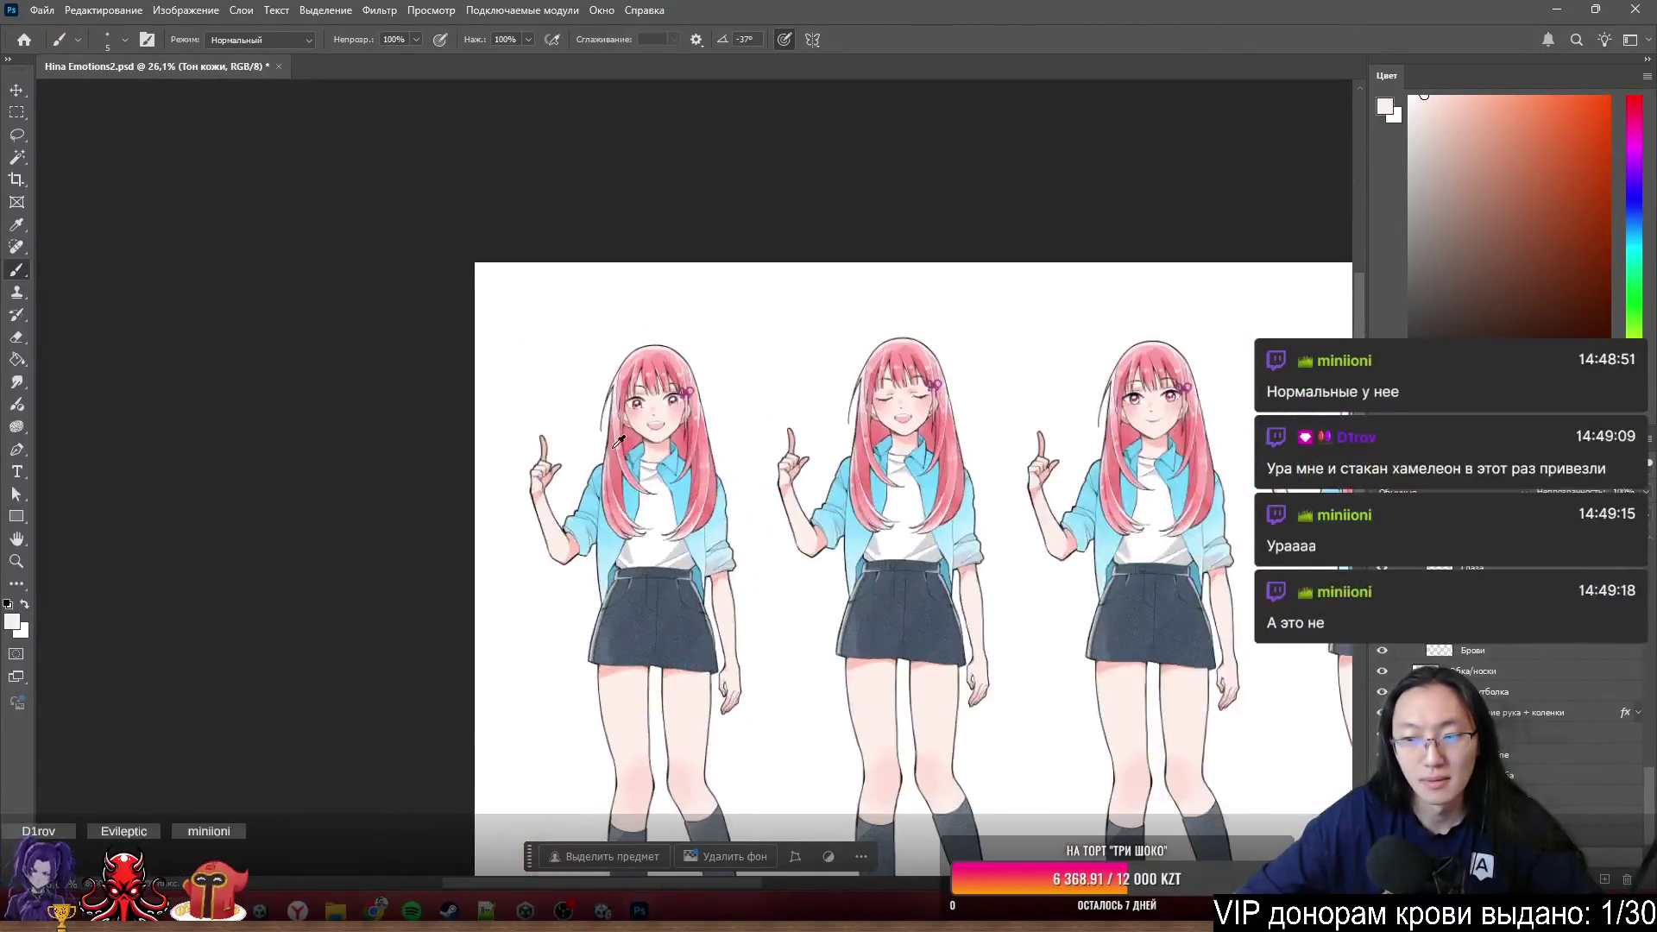
scroll(700, 455, "up", 3)
scroll(700, 455, "up", 4)
scroll(778, 462, "up", 1)
scroll(881, 472, "up", 2)
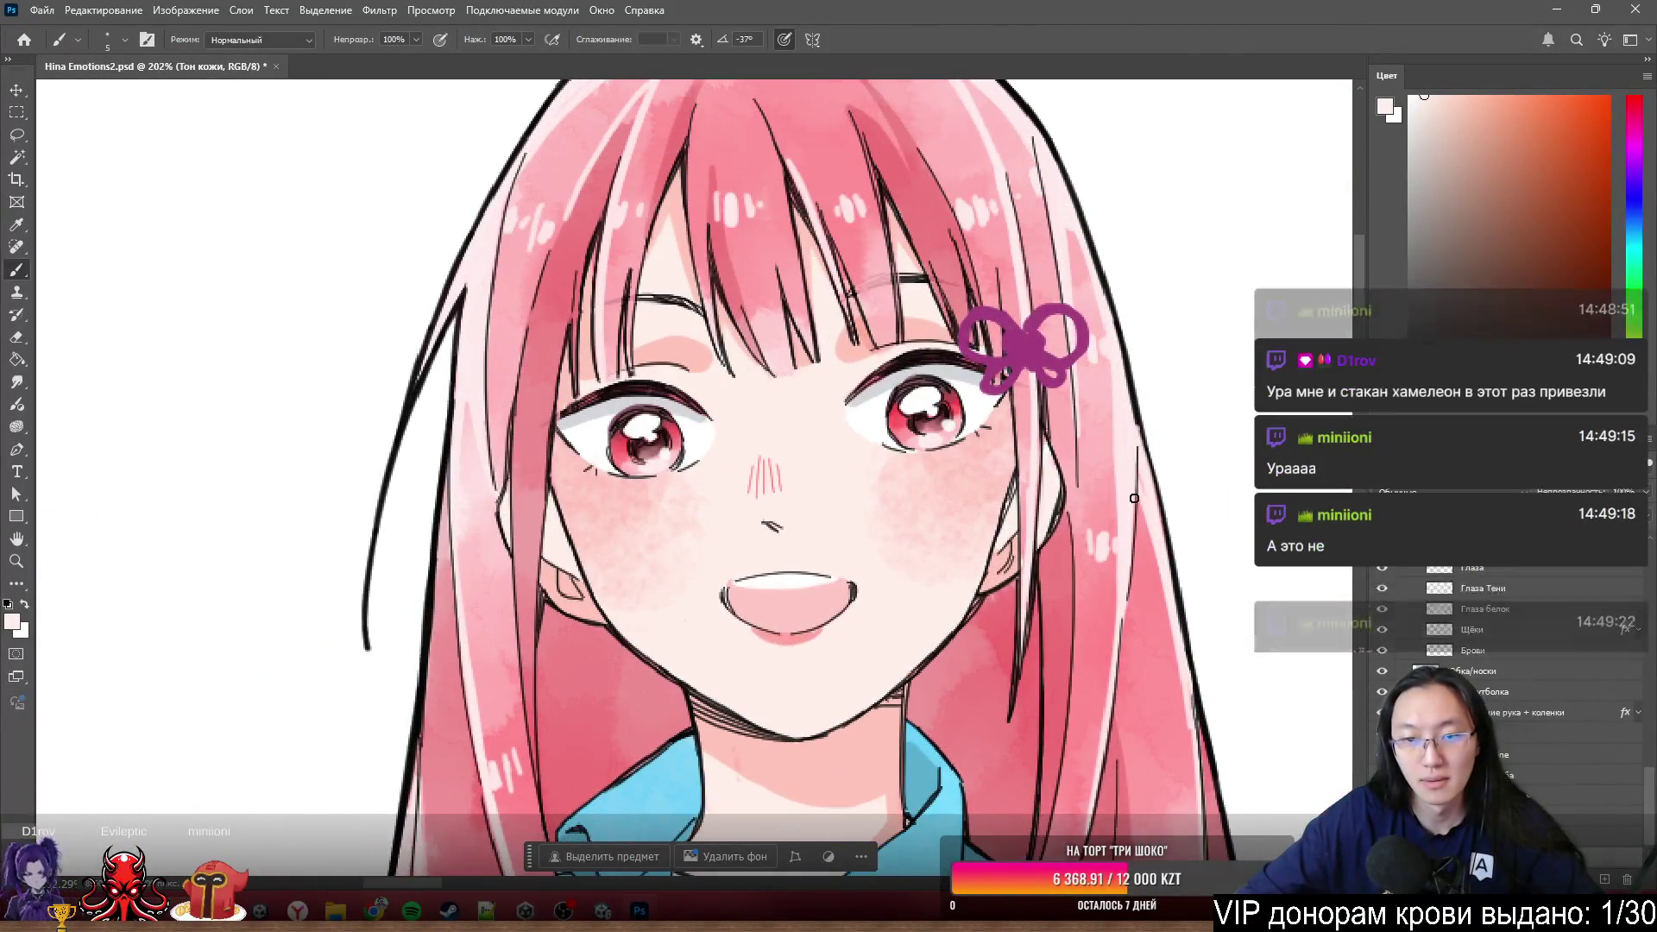
scroll(1044, 488, "down", 1)
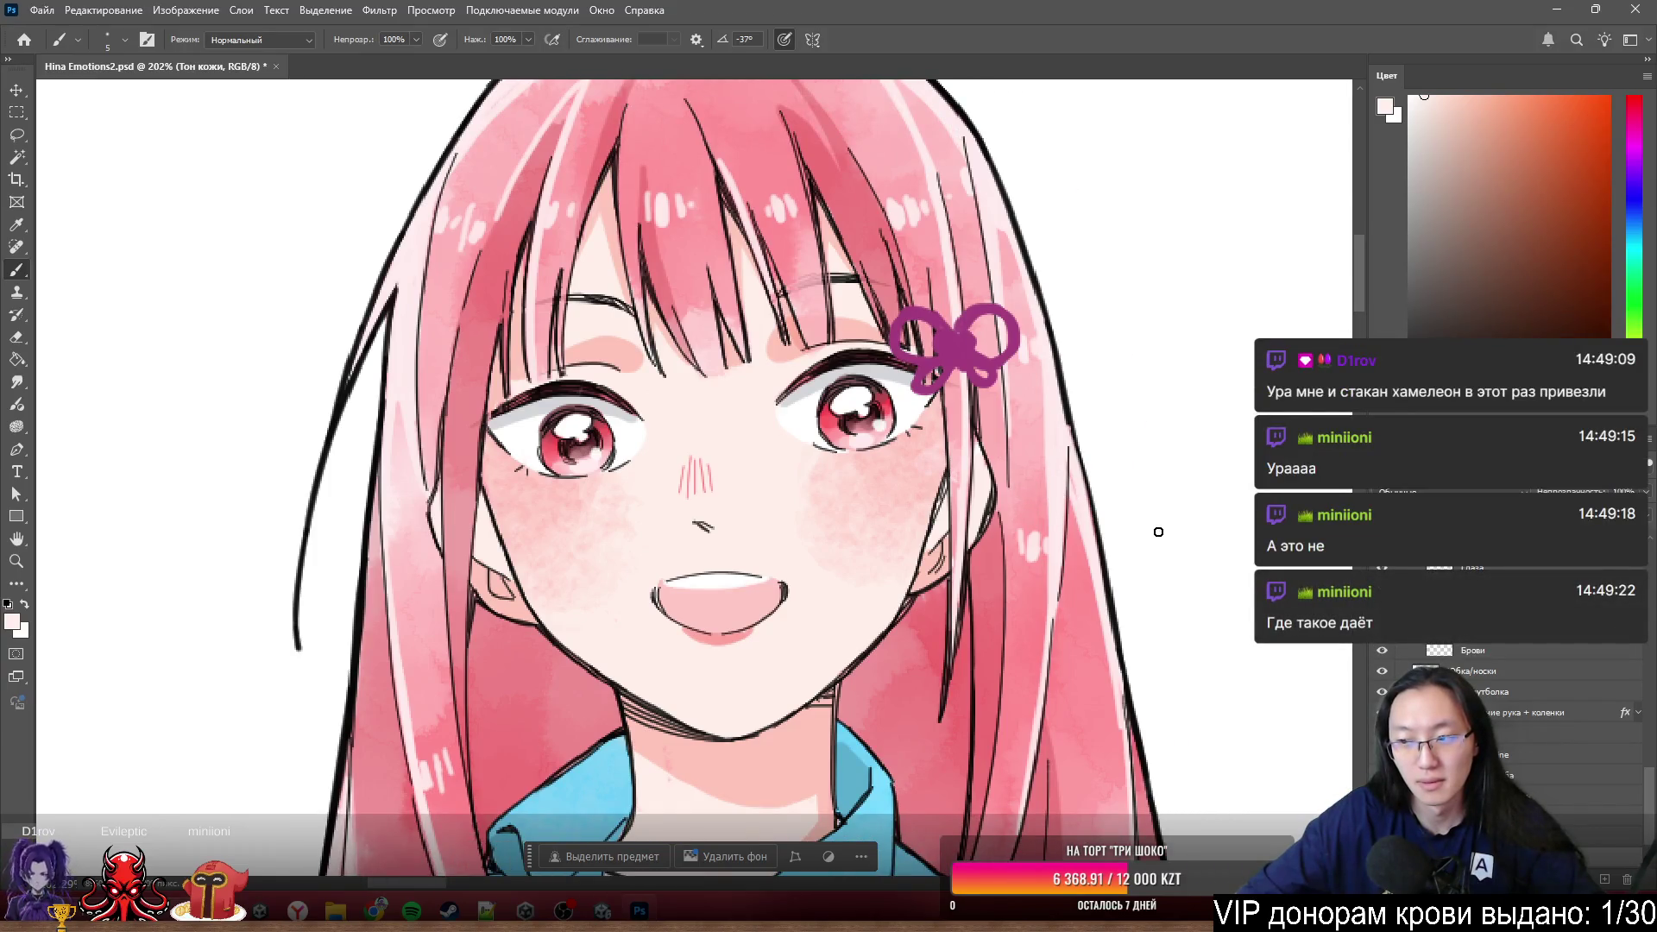
scroll(1502, 699, "down", 1)
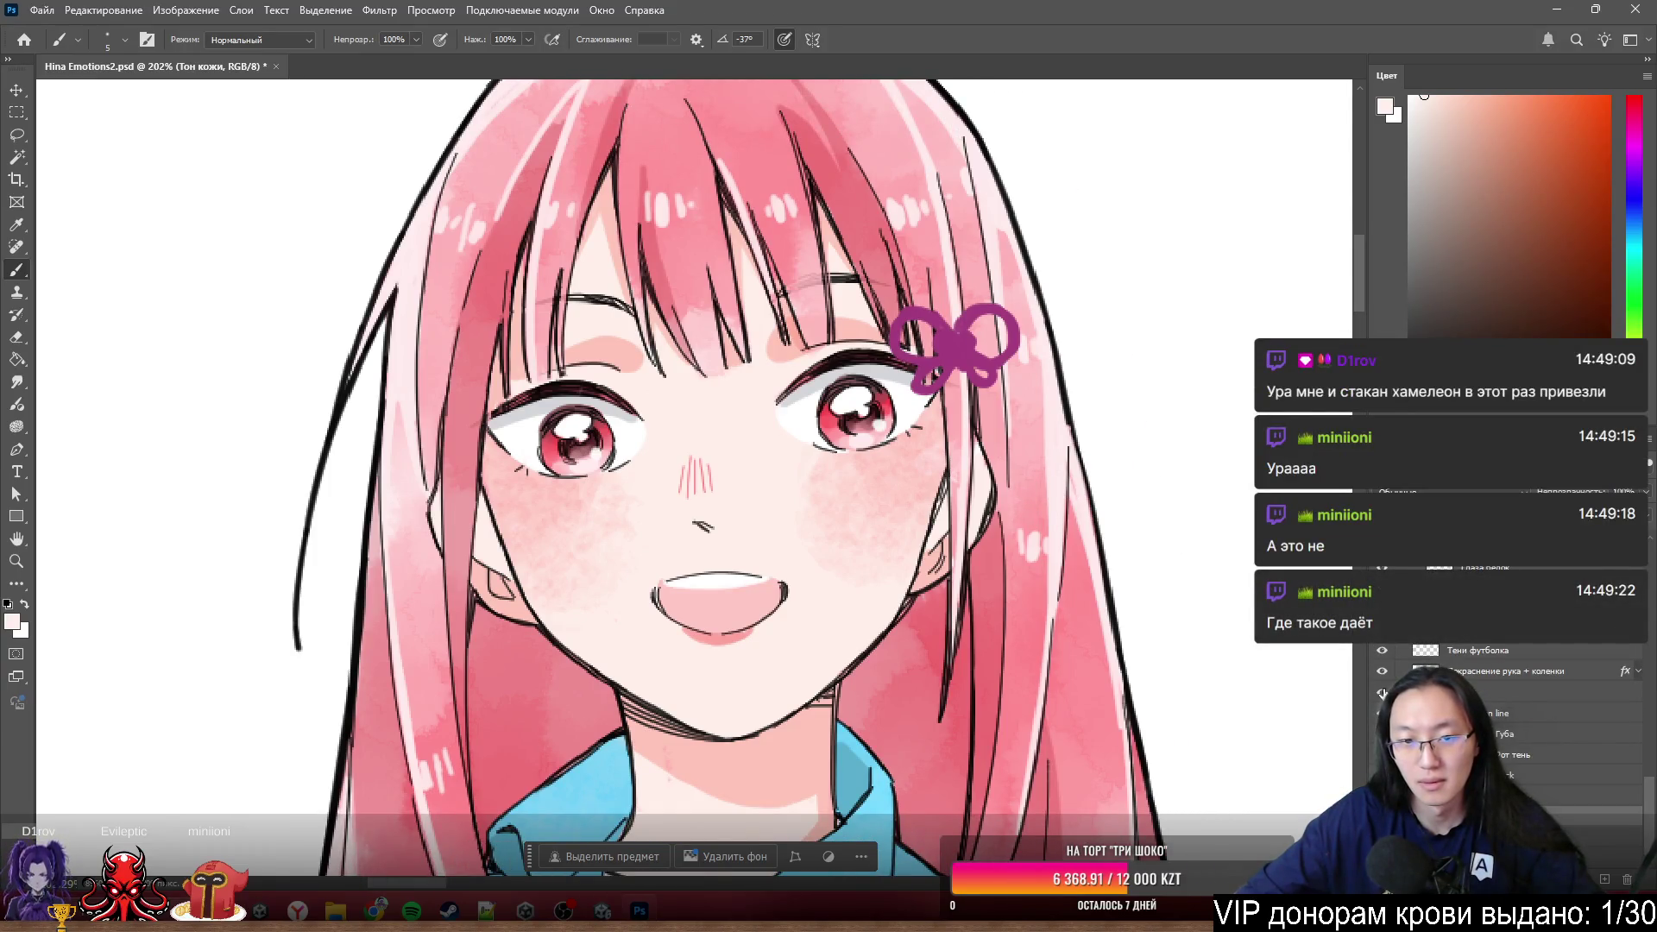